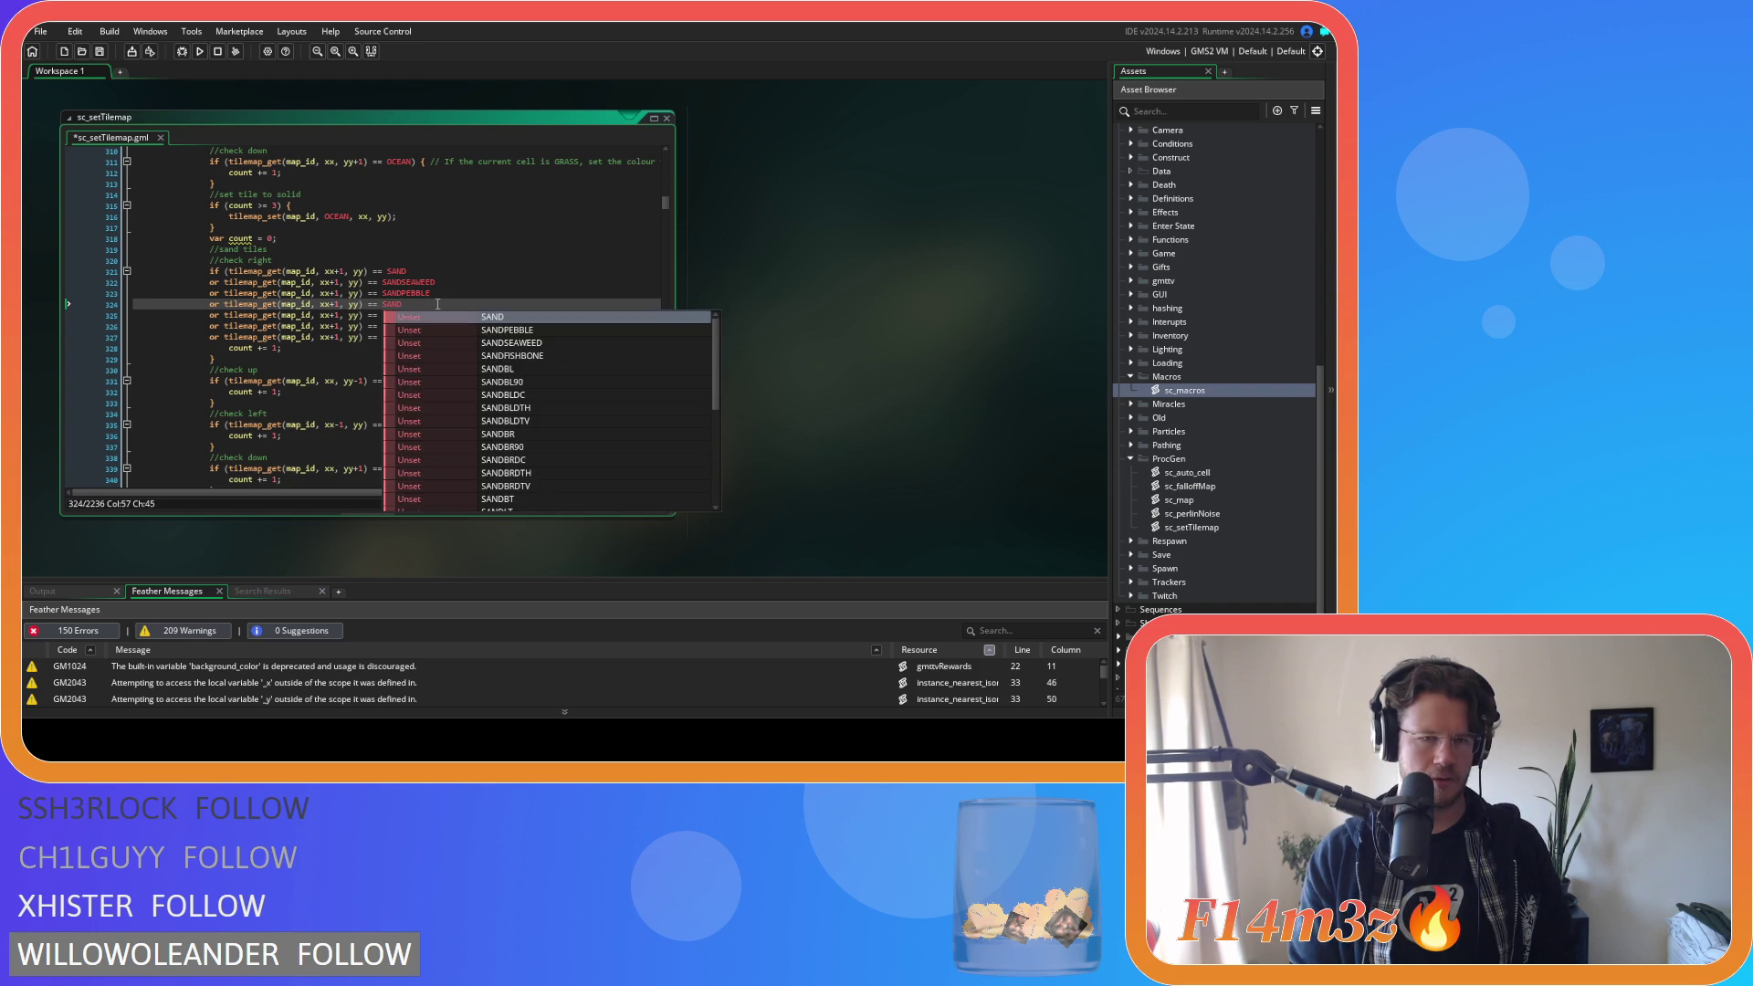
Change the first two check-right tile names to SANDFISHBONE and SANDPEBBLE via autocomplete.
{"action": "left_click_drag", "start_coordinate": [431, 293], "coordinate": [404, 296]}
{"action": "type", "text": "FISH"}
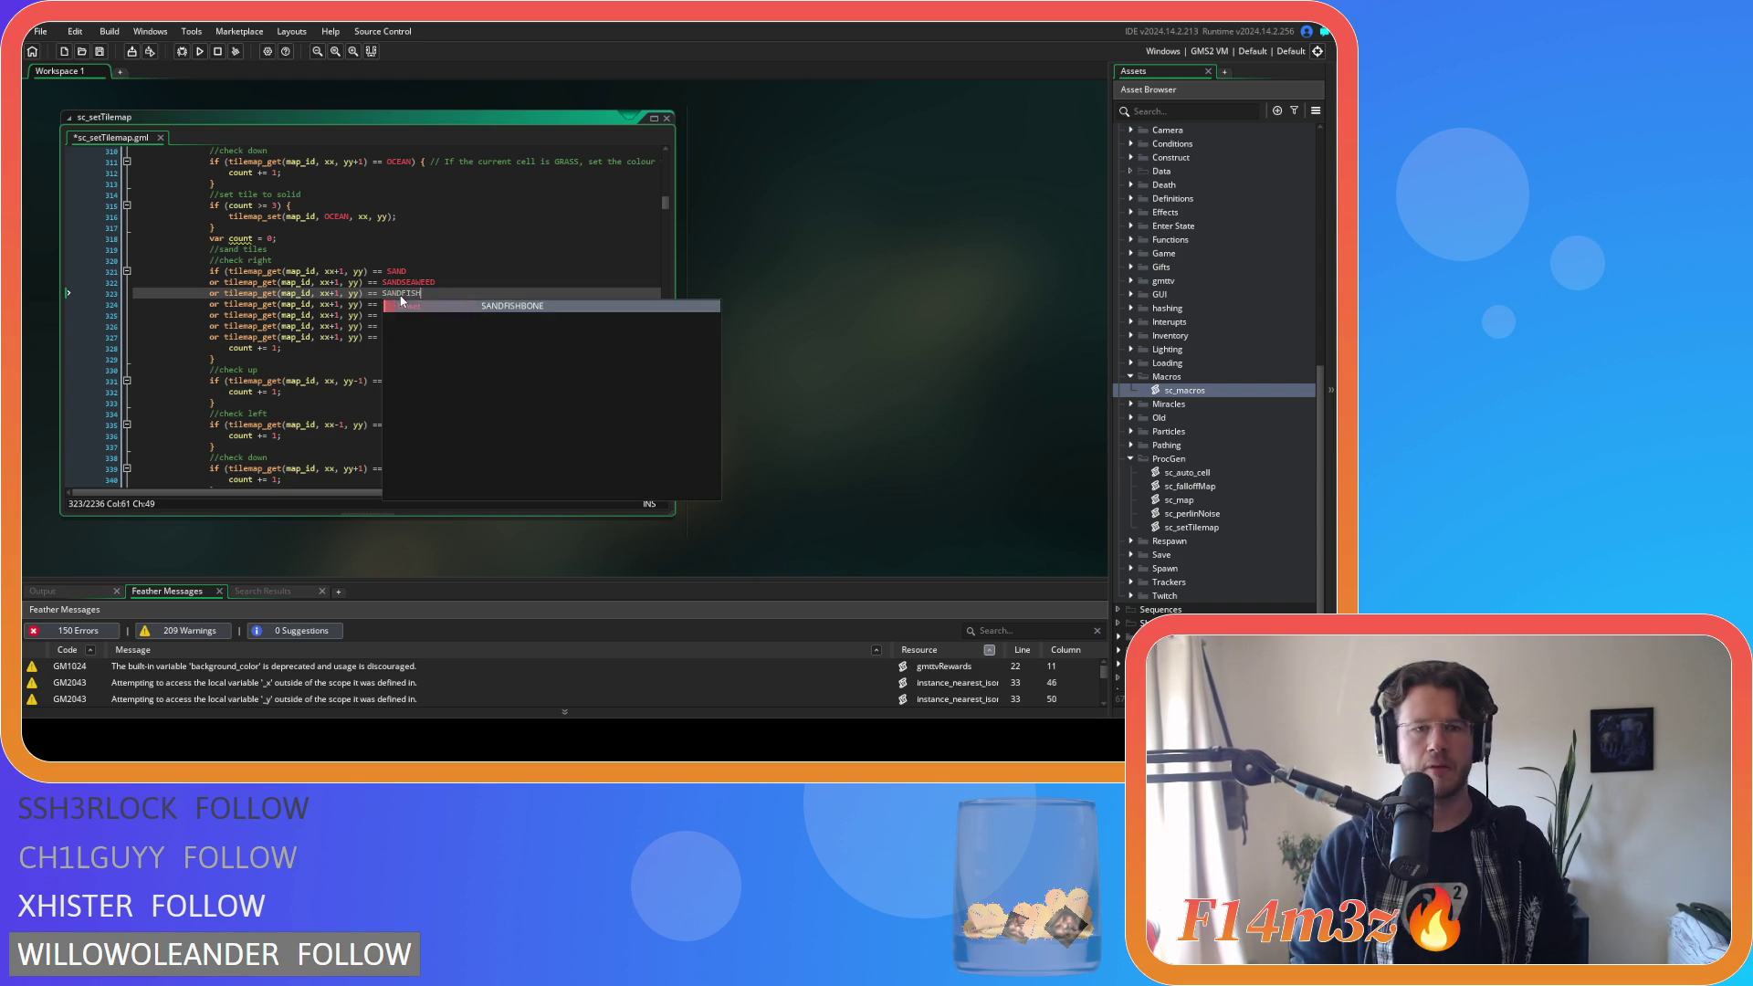
{"action": "key", "text": "Return"}
{"action": "left_click", "coordinate": [438, 305]}
{"action": "type", "text": "PEB"}
{"action": "key", "text": "Return"}
Change the next two check-right tile names to SANDSHELLA and SANDSHELLB.
{"action": "key", "text": "Down"}
{"action": "key", "text": "BackSpace"}
{"action": "key", "text": "BackSpace"}
{"action": "key", "text": "BackSpace"}
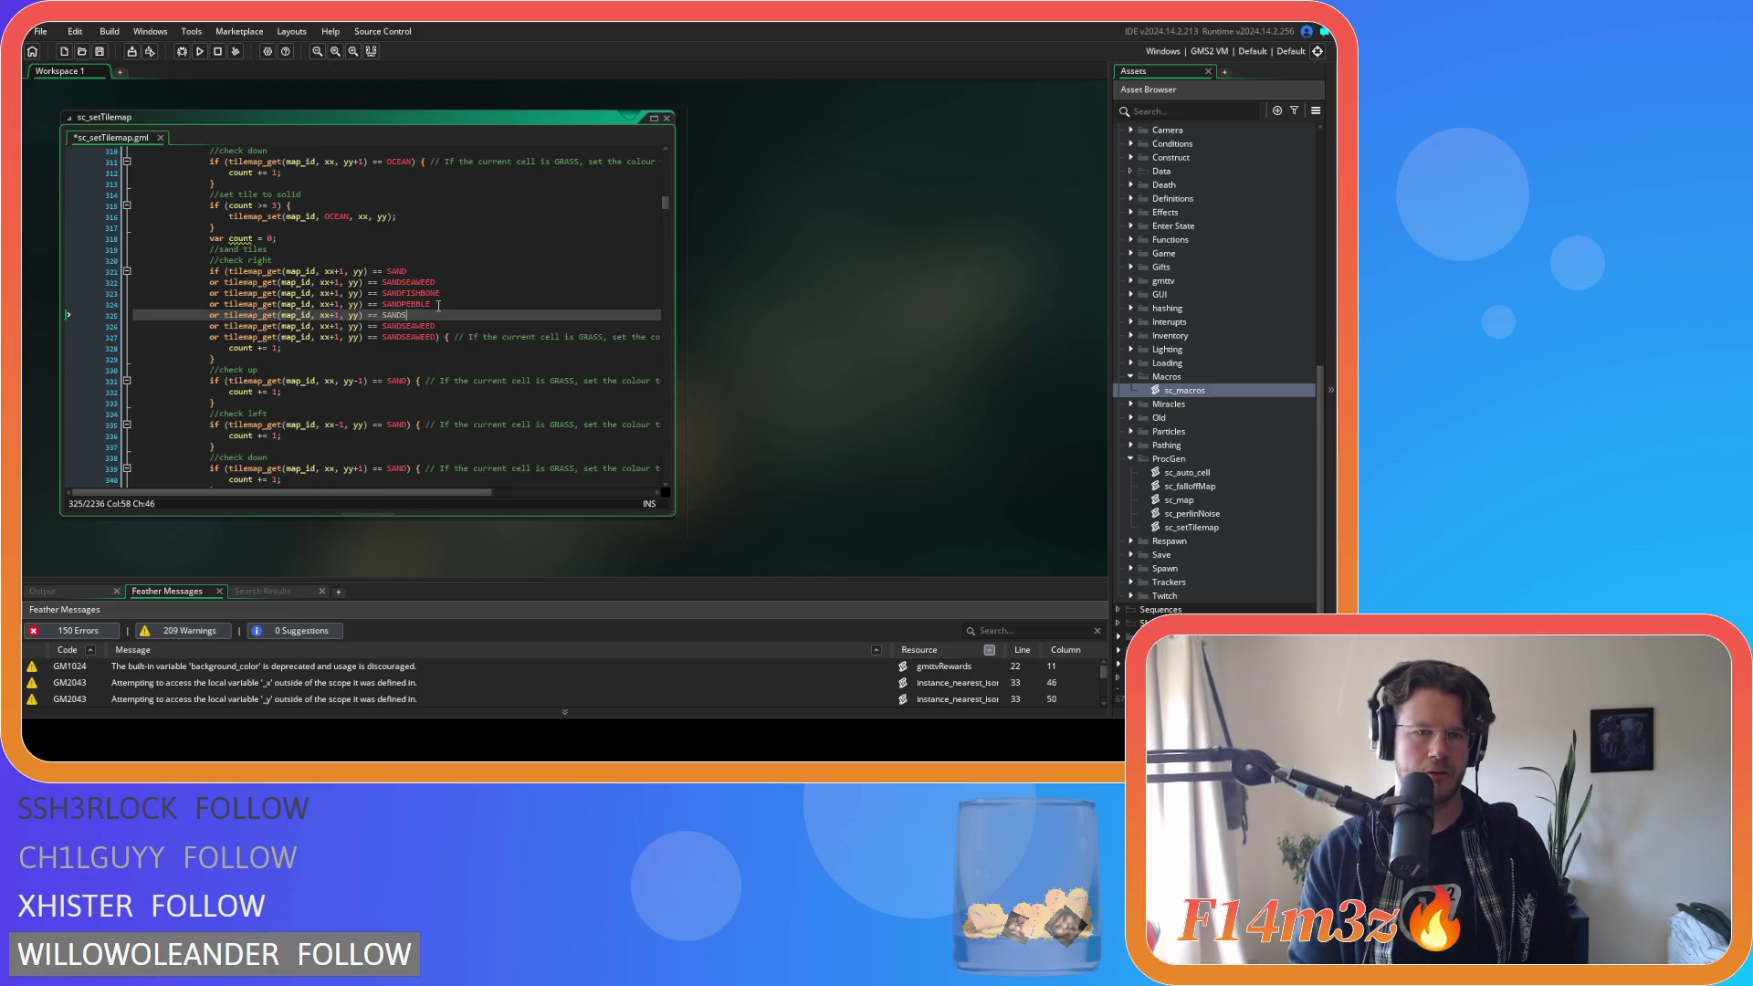
{"action": "type", "text": "HE"}
{"action": "key", "text": "Return"}
{"action": "key", "text": "Down"}
{"action": "key", "text": "BackSpace"}
{"action": "key", "text": "BackSpace"}
{"action": "key", "text": "BackSpace"}
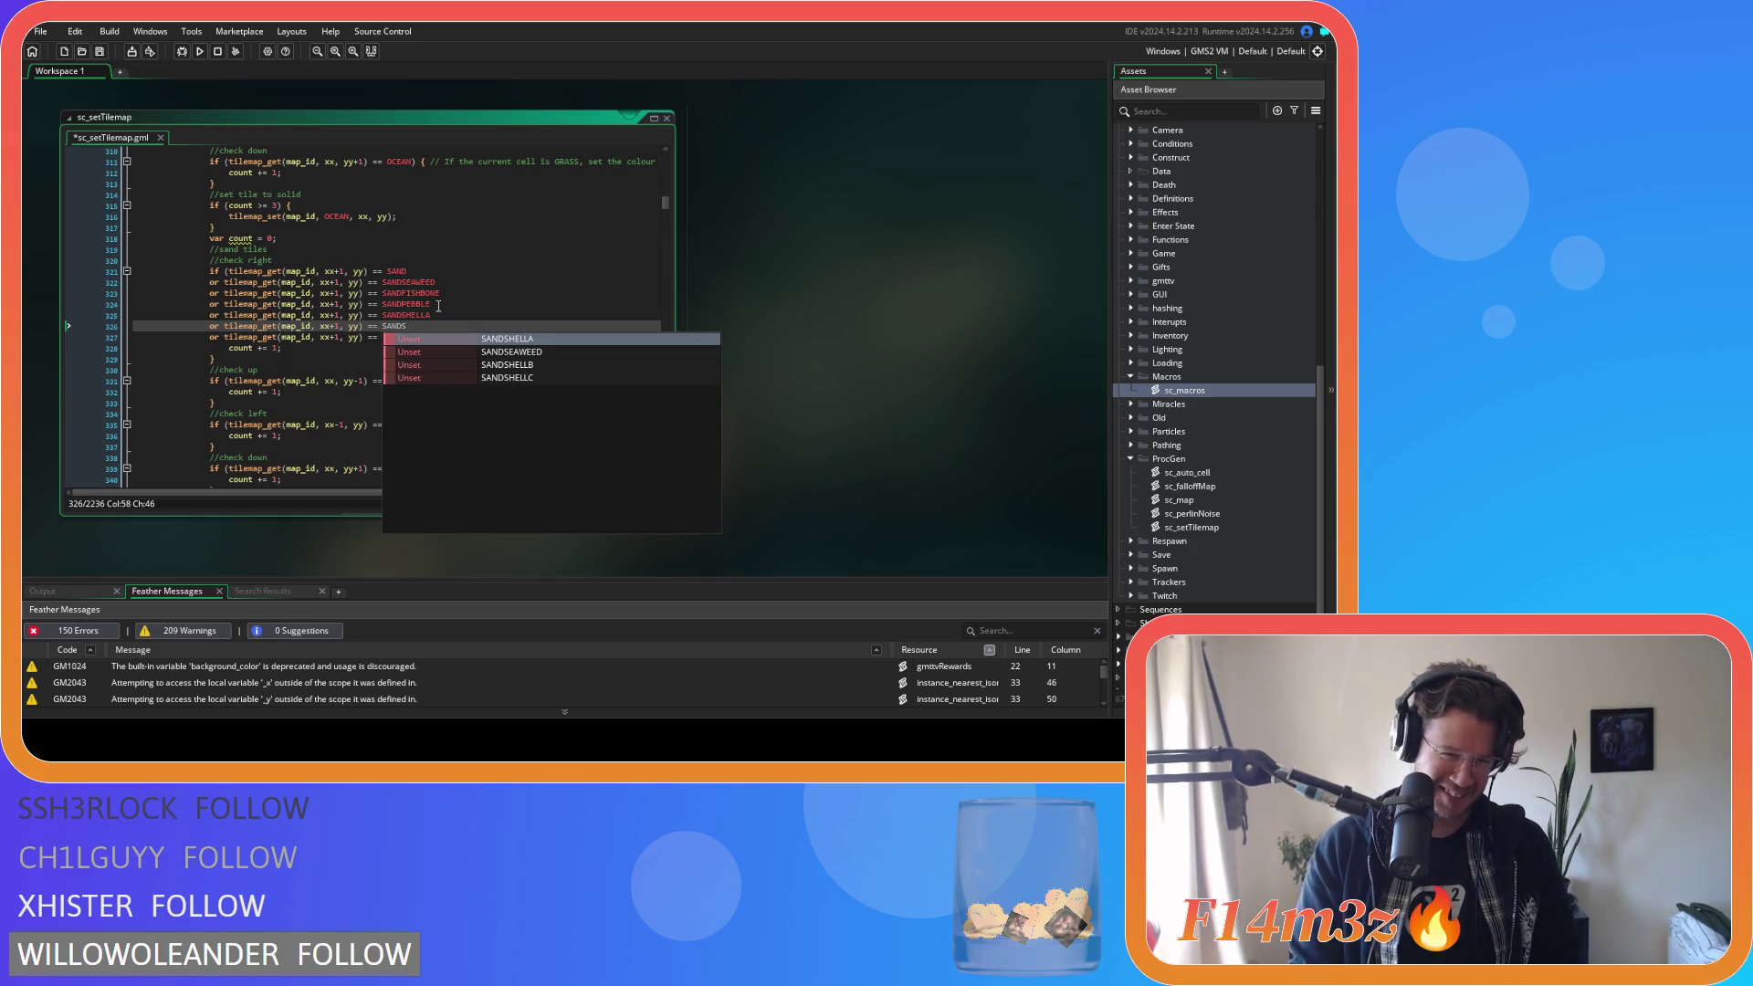
{"action": "type", "text": "hell"}
{"action": "key", "text": "Down"}
{"action": "key", "text": "Return"}
Correct the last shell variant name, save the script, and select the six variant lines.
{"action": "left_click", "coordinate": [430, 339]}
{"action": "key", "text": "BackSpace"}
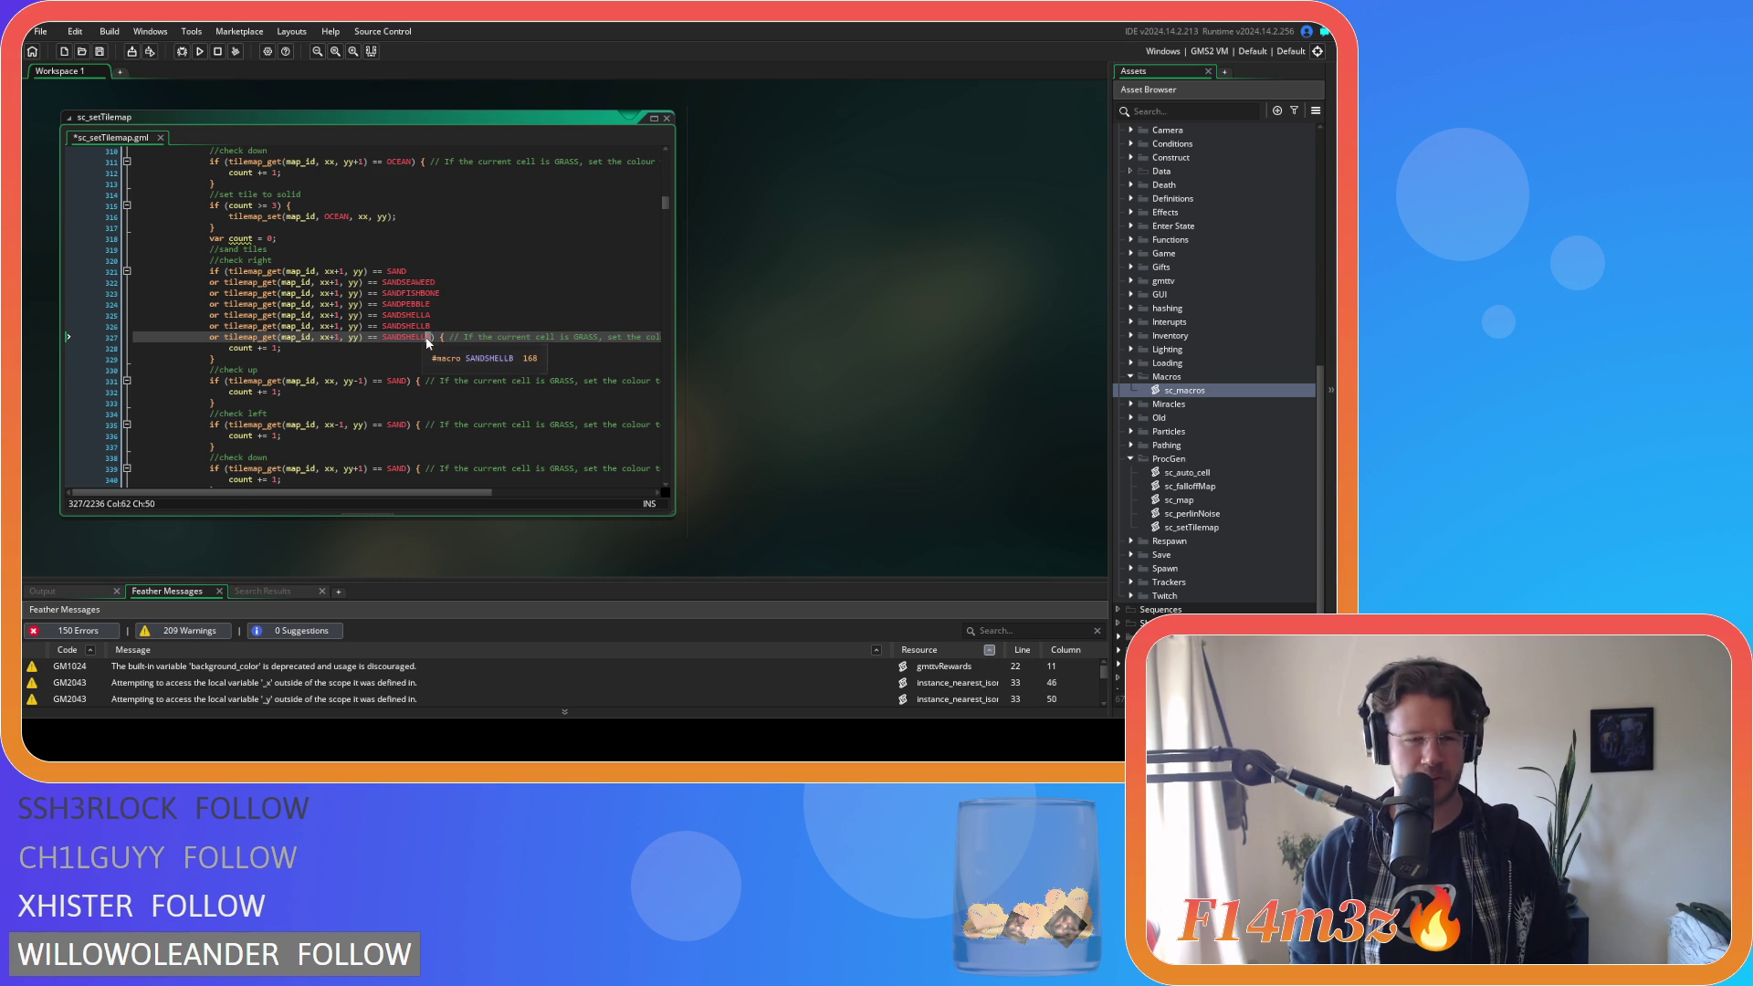
{"action": "type", "text": "A"}
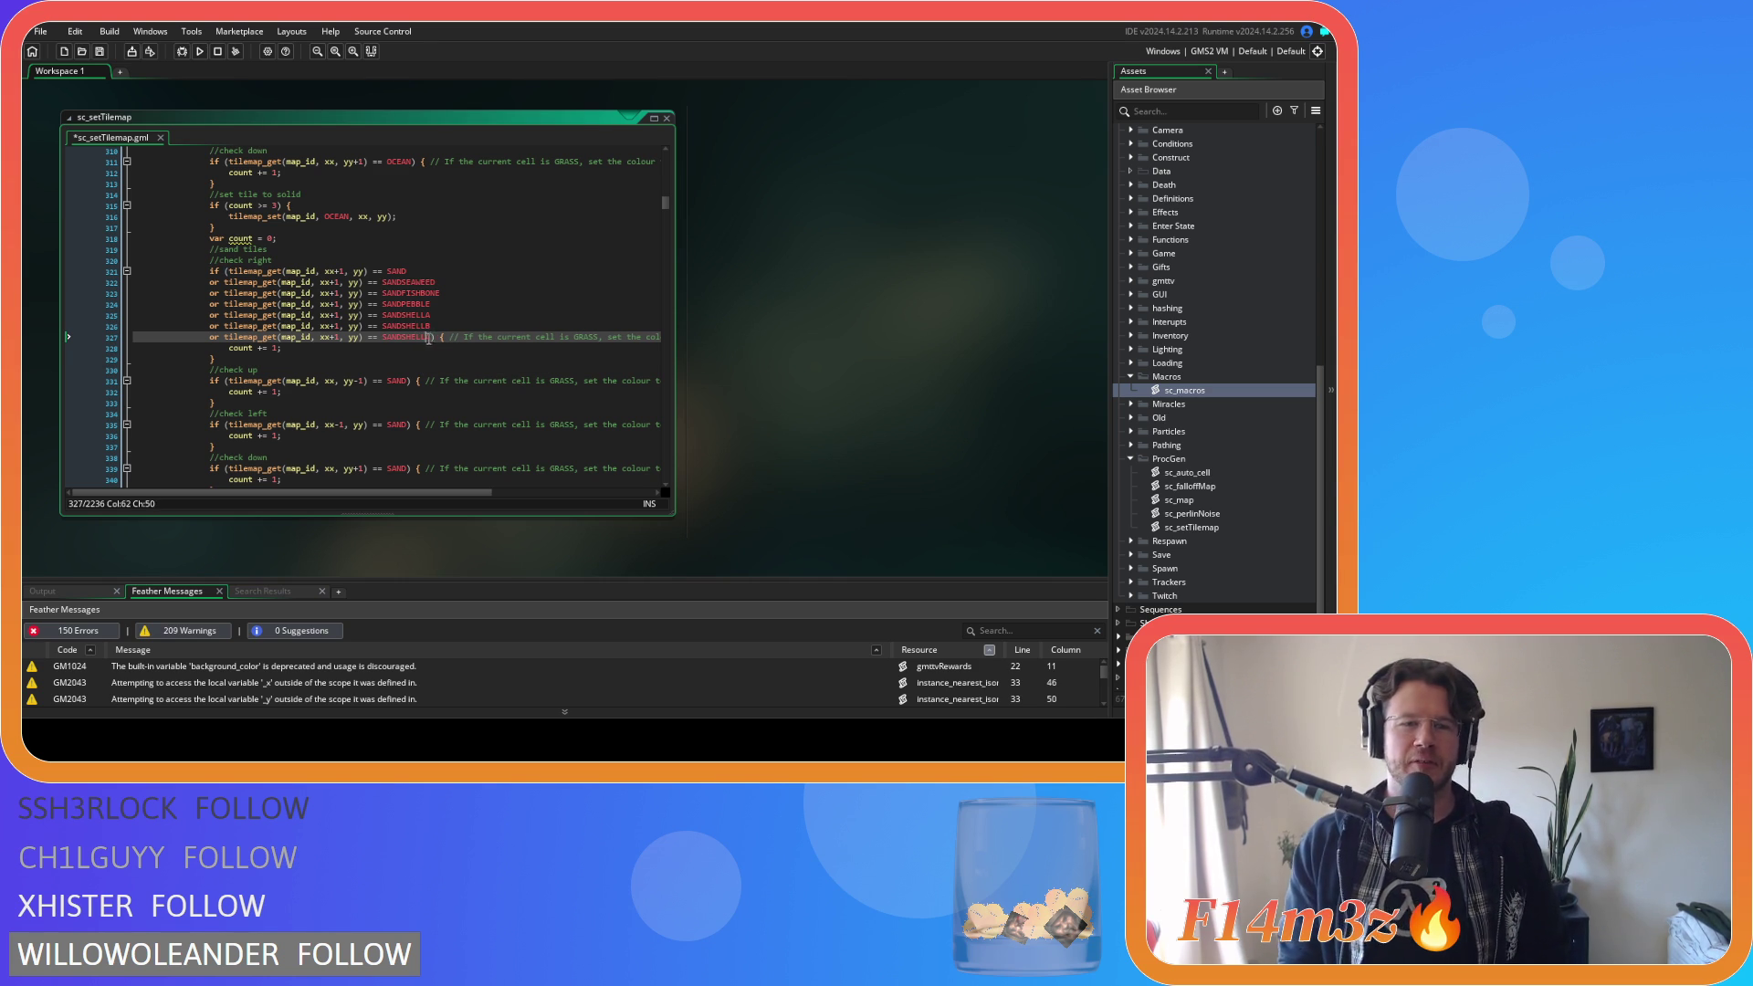
{"action": "key", "text": "ctrl+s"}
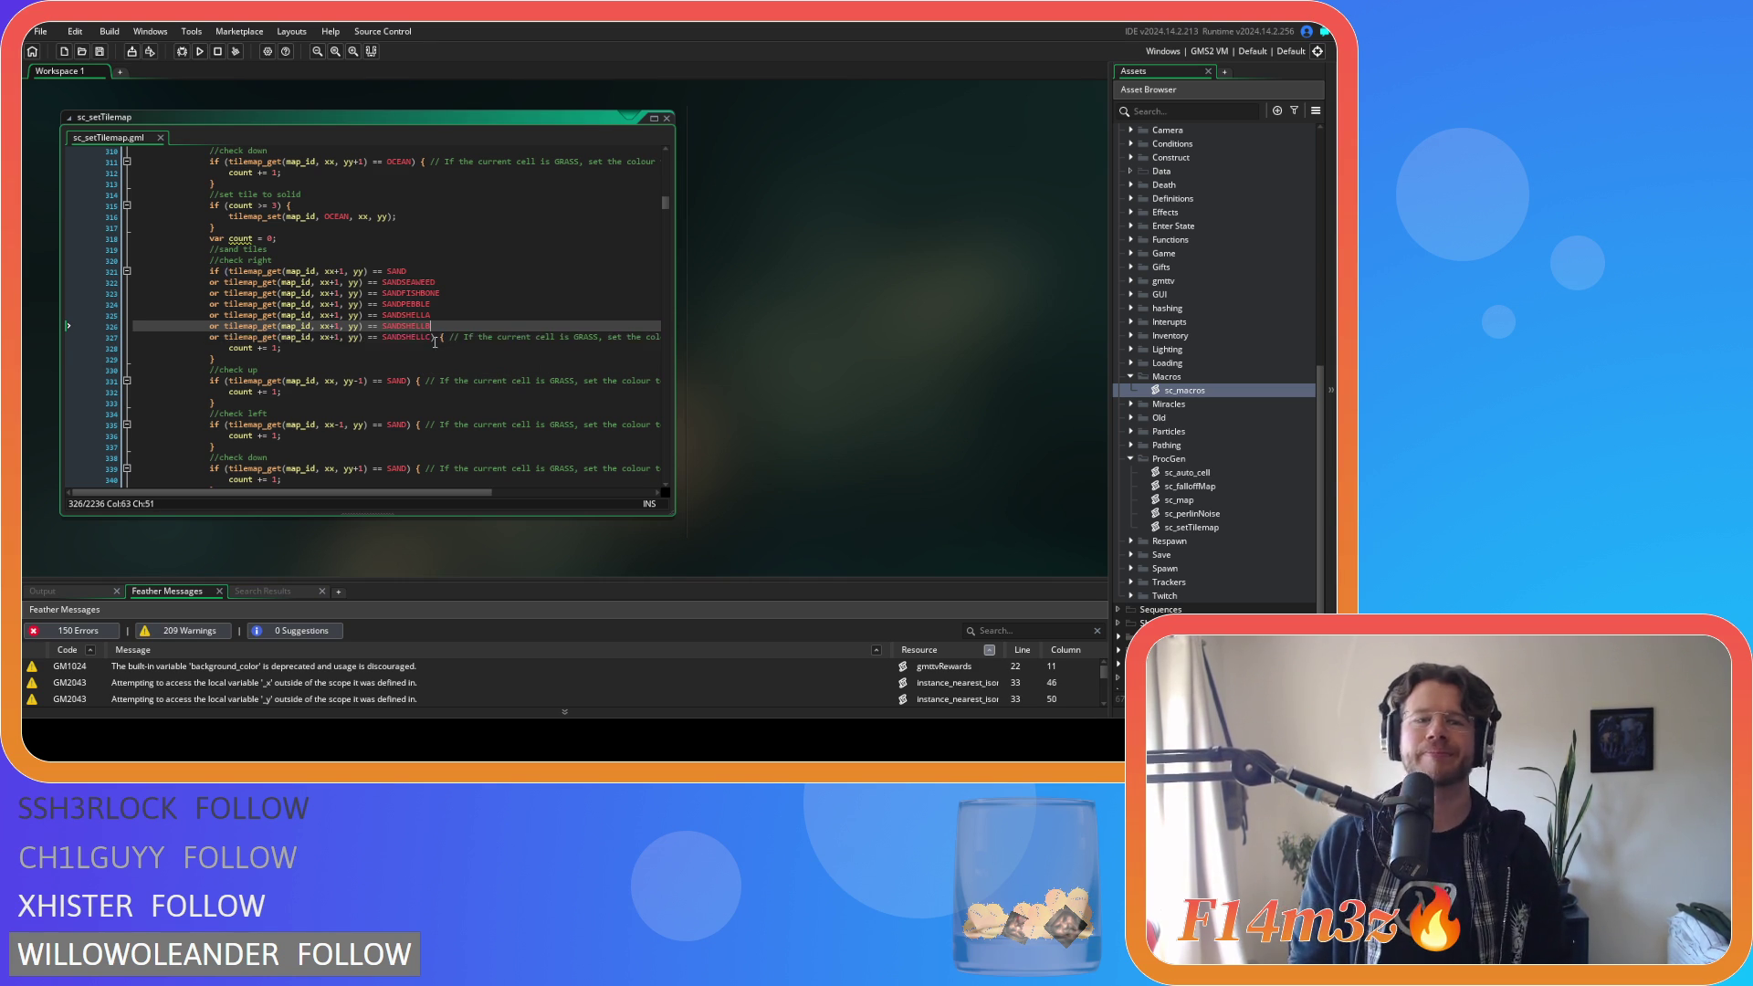
{"action": "mouse_move", "coordinate": [431, 337]}
{"action": "left_mouse_down"}
{"action": "mouse_move", "coordinate": [212, 303]}
{"action": "mouse_move", "coordinate": [211, 283]}
{"action": "left_mouse_up"}
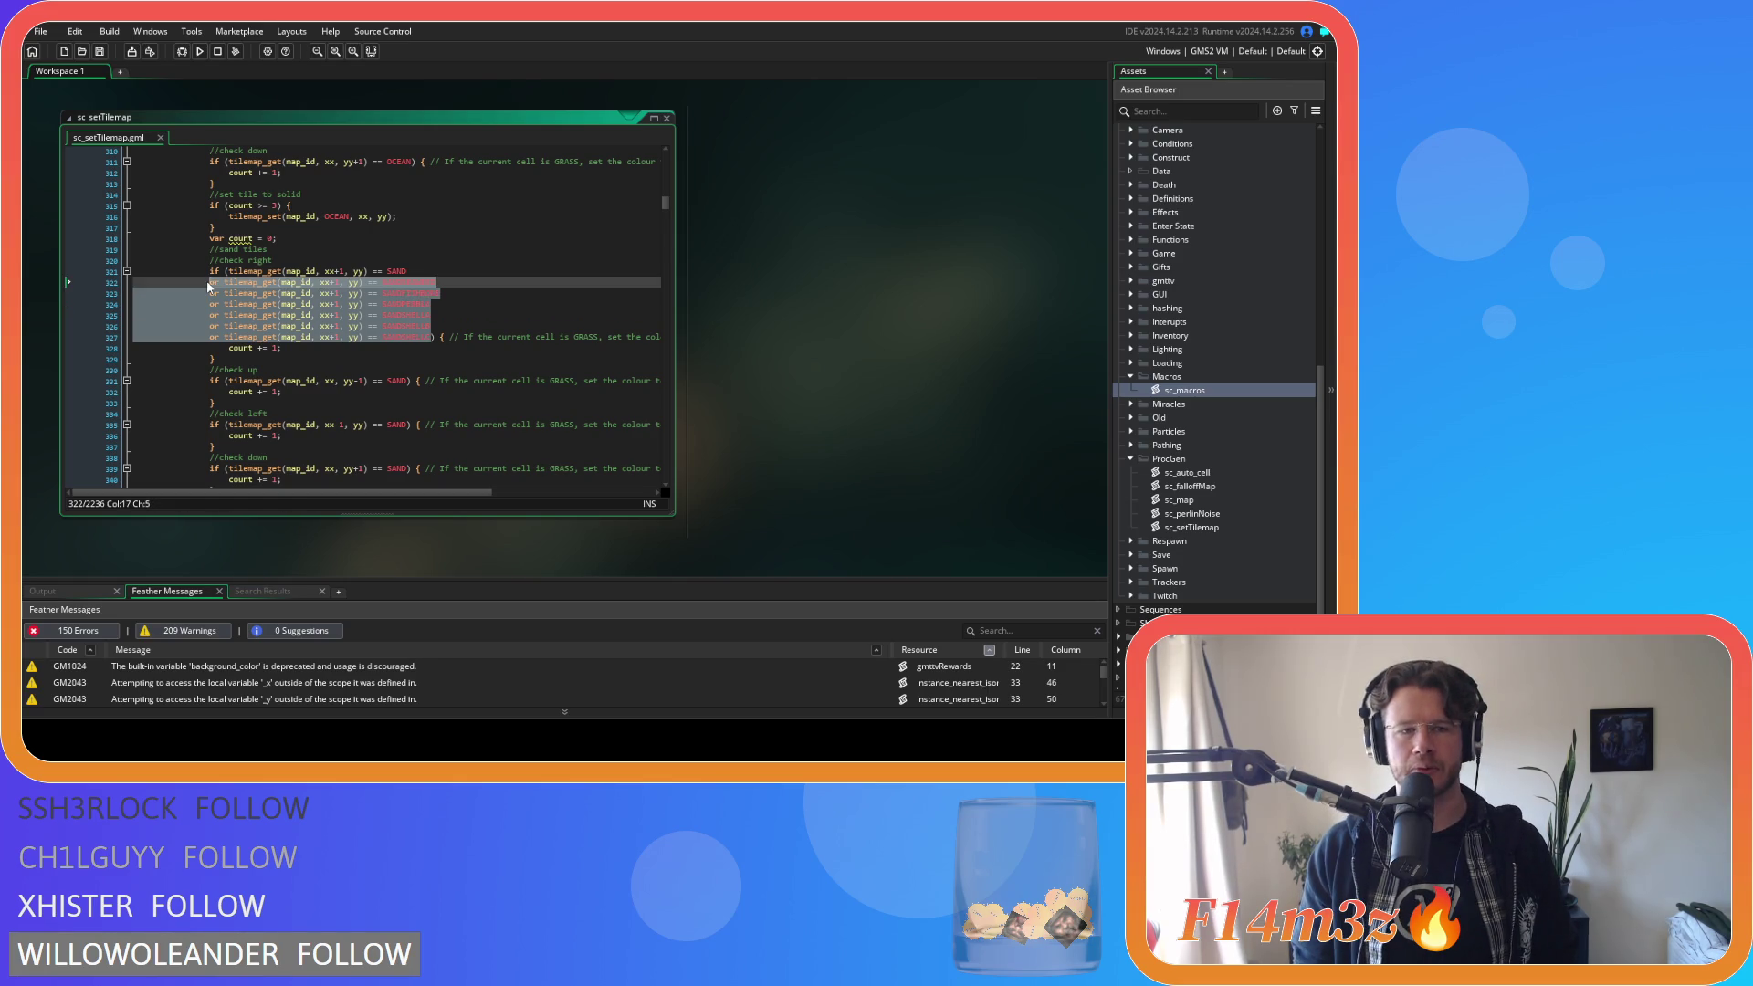
Paste the copied variant condition lines after SAND in the check-up condition.
{"action": "key", "text": "ctrl+c"}
{"action": "left_click", "coordinate": [406, 381]}
{"action": "key", "text": "Return"}
{"action": "key", "text": "ctrl+v"}
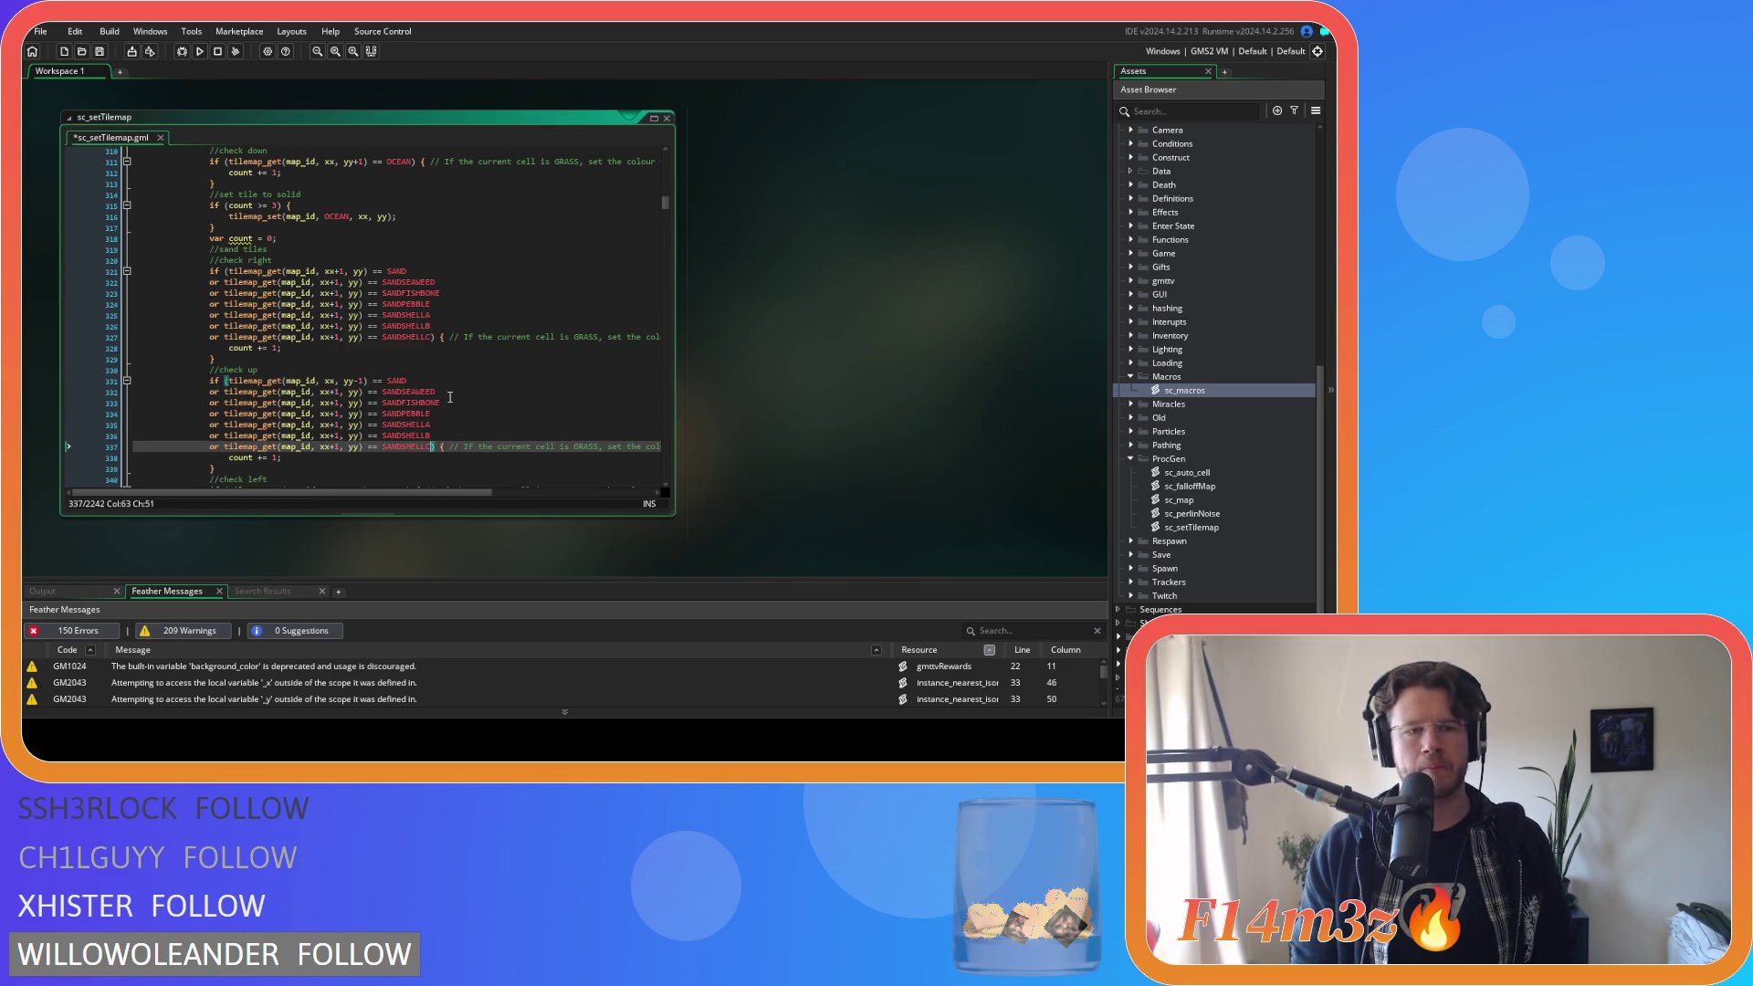
Remove the +1 from xx on each pasted check-up line.
{"action": "left_click", "coordinate": [330, 392]}
{"action": "key", "text": "Delete"}
{"action": "key", "text": "Delete"}
{"action": "key", "text": "Down"}
{"action": "key", "text": "Delete"}
{"action": "key", "text": "Delete"}
{"action": "key", "text": "Down"}
{"action": "key", "text": "Delete"}
{"action": "key", "text": "Delete"}
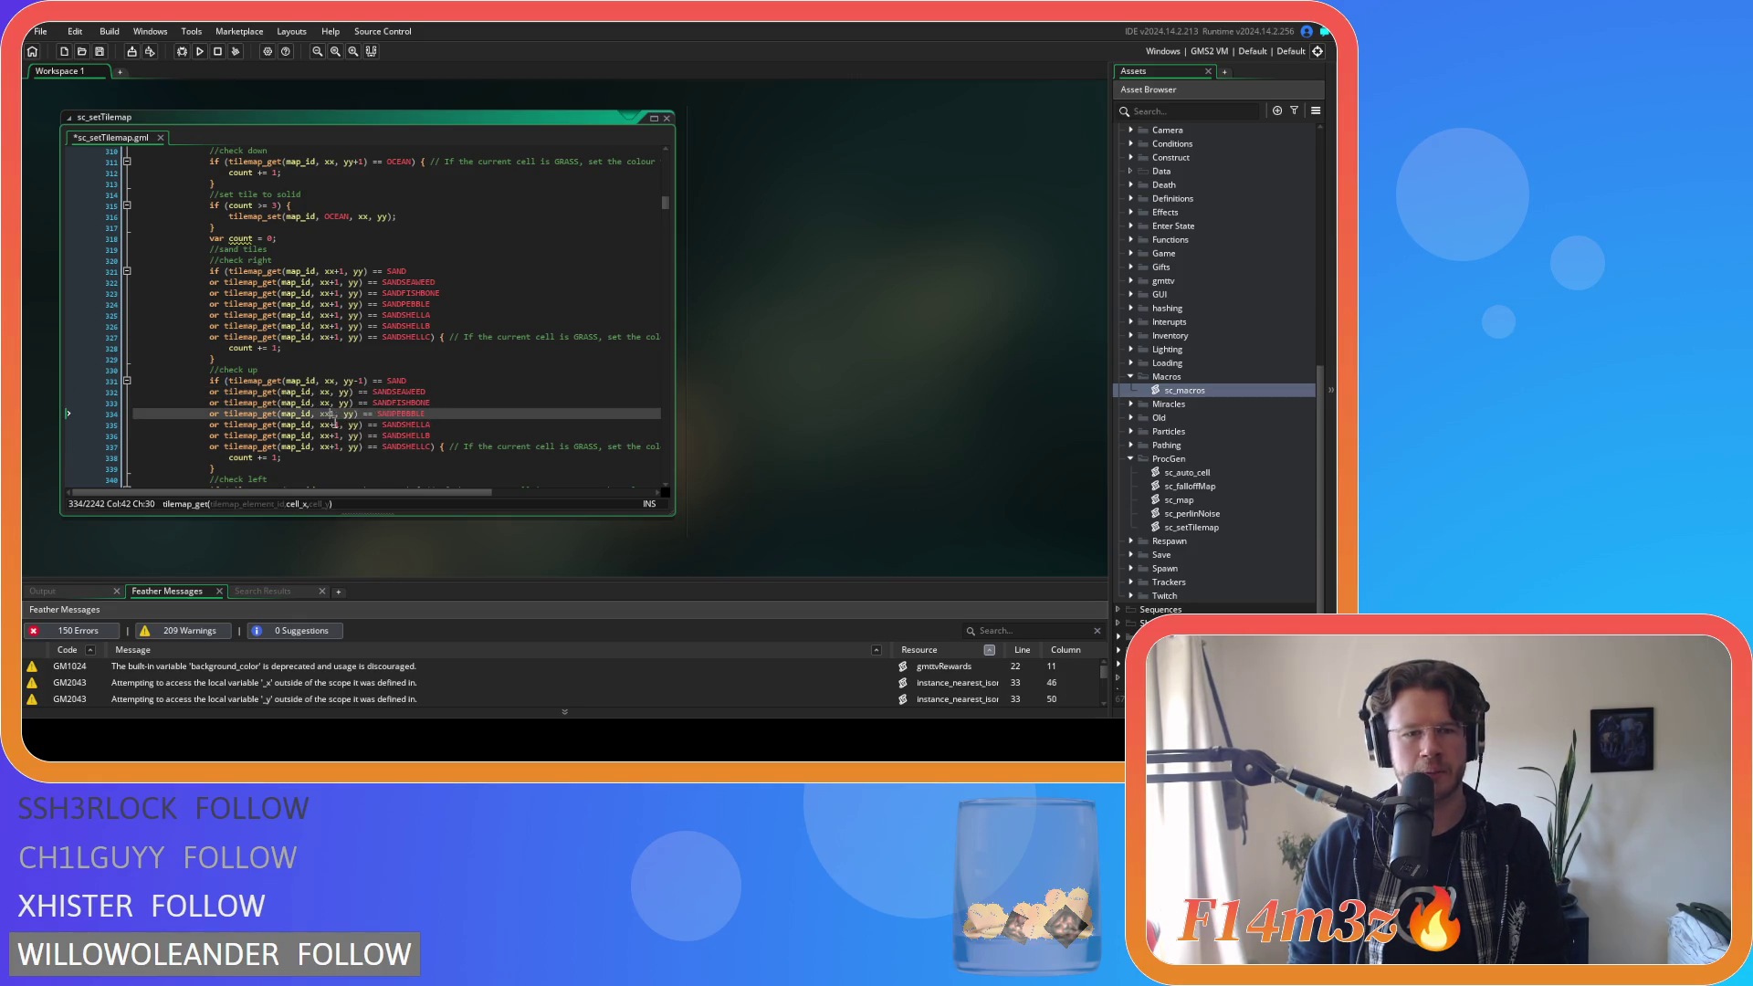
{"action": "key", "text": "Down"}
{"action": "key", "text": "Delete"}
{"action": "key", "text": "Delete"}
{"action": "key", "text": "Down"}
{"action": "key", "text": "Delete"}
{"action": "key", "text": "Delete"}
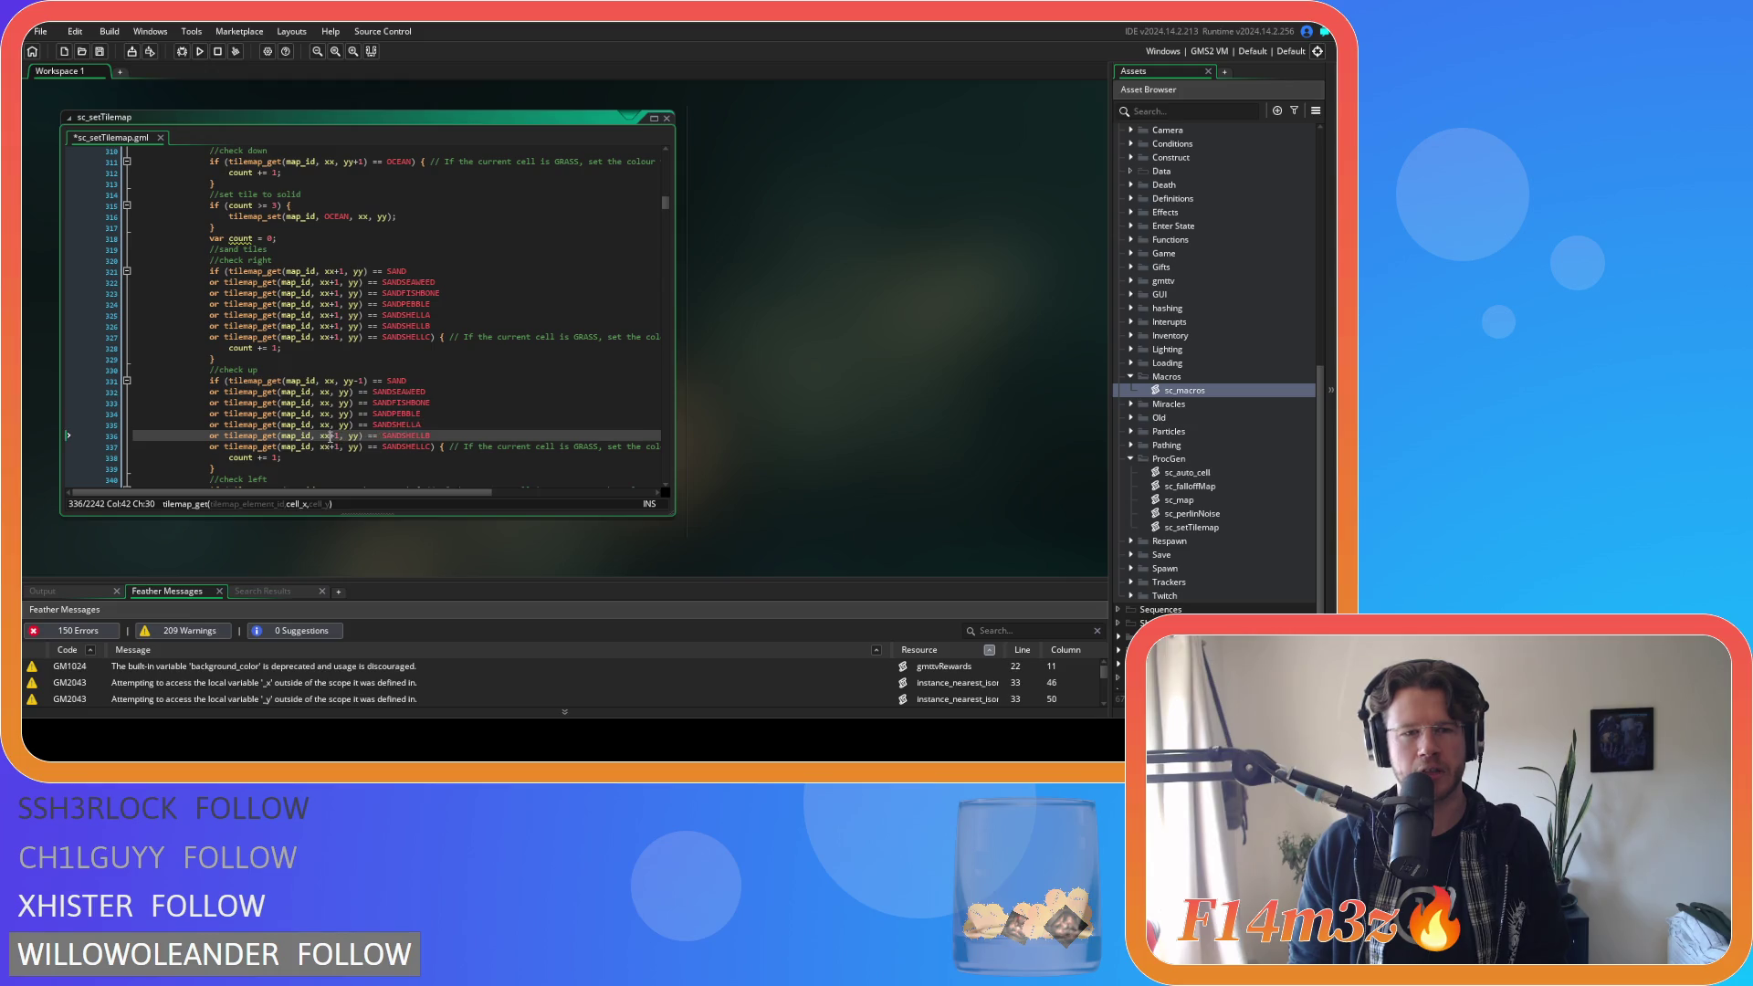
{"action": "key", "text": "Down"}
{"action": "key", "text": "Delete"}
{"action": "key", "text": "Delete"}
Add -1 after yy on each pasted line so they read xx, yy-1.
{"action": "left_click", "coordinate": [344, 381]}
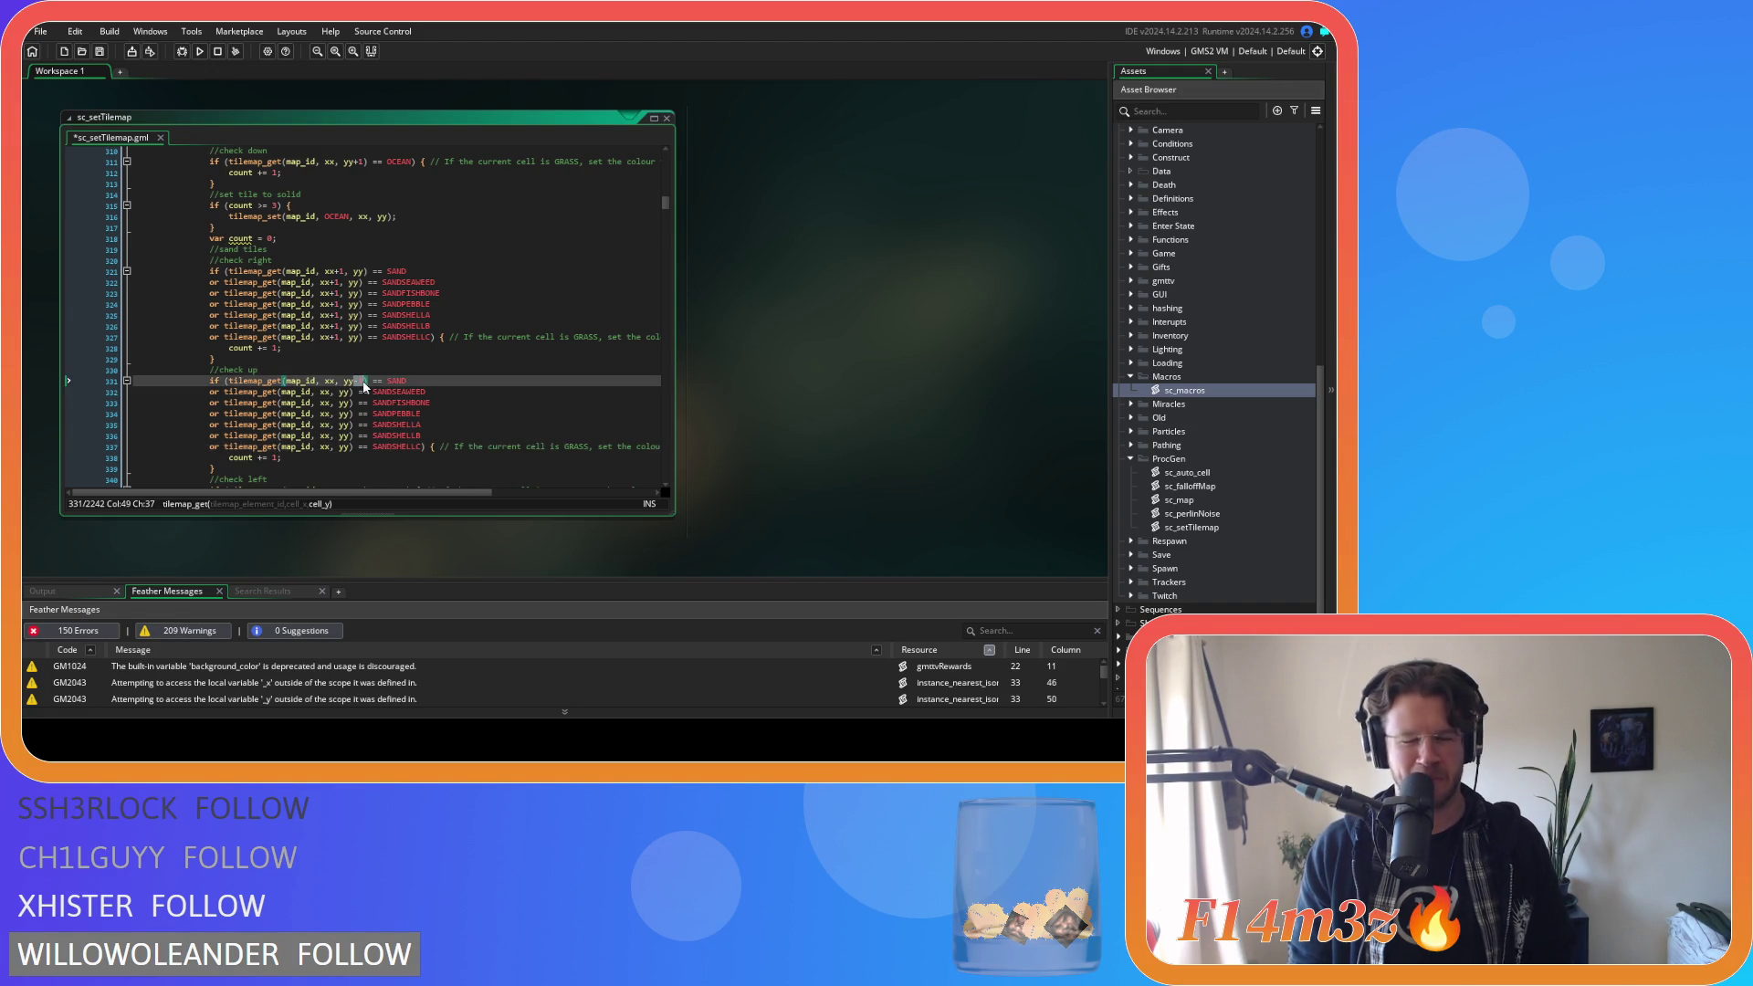
{"action": "left_click", "coordinate": [350, 391]}
{"action": "type", "text": "-1"}
{"action": "left_click", "coordinate": [350, 402]}
{"action": "type", "text": "-1"}
{"action": "left_click", "coordinate": [349, 413]}
{"action": "type", "text": "-1"}
{"action": "left_click", "coordinate": [350, 424]}
{"action": "type", "text": "-1"}
{"action": "left_click", "coordinate": [350, 436]}
{"action": "type", "text": "-1"}
{"action": "left_click", "coordinate": [349, 446]}
{"action": "type", "text": "-1"}
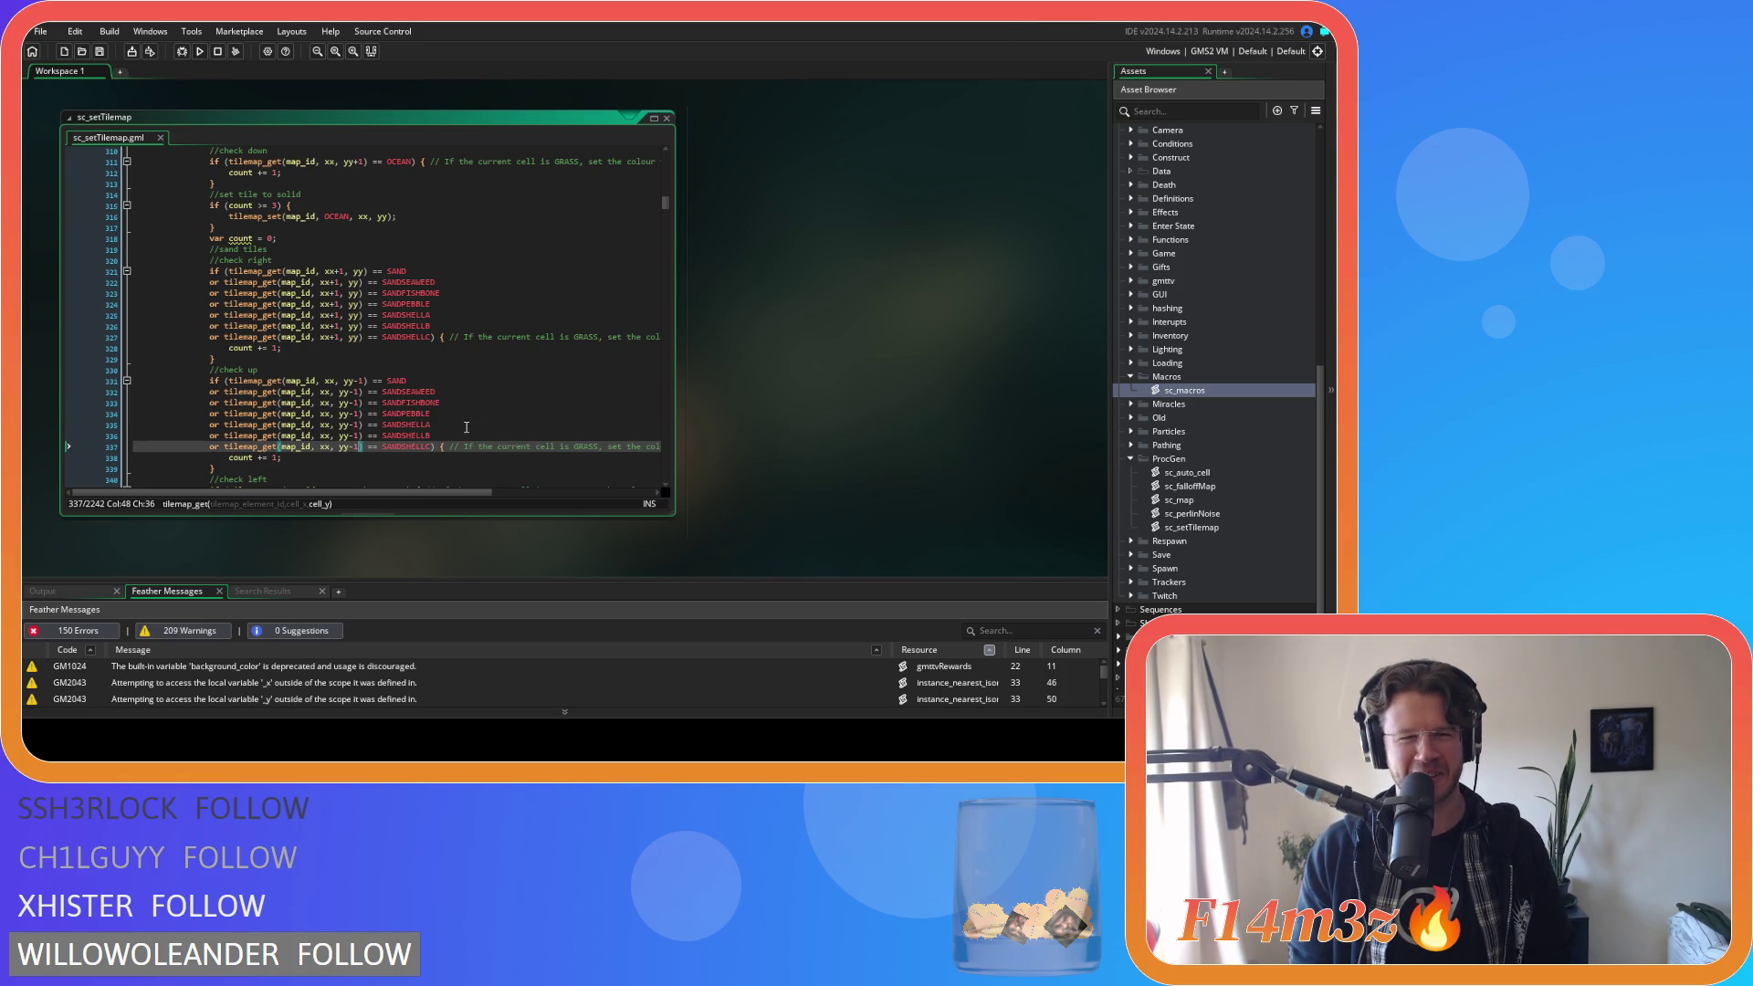
Save the script and select the check-up variant condition lines.
{"action": "left_click", "coordinate": [433, 413]}
{"action": "key", "text": "ctrl+s"}
{"action": "scroll", "coordinate": [417, 379], "scroll_direction": "down", "scroll_amount": 6}
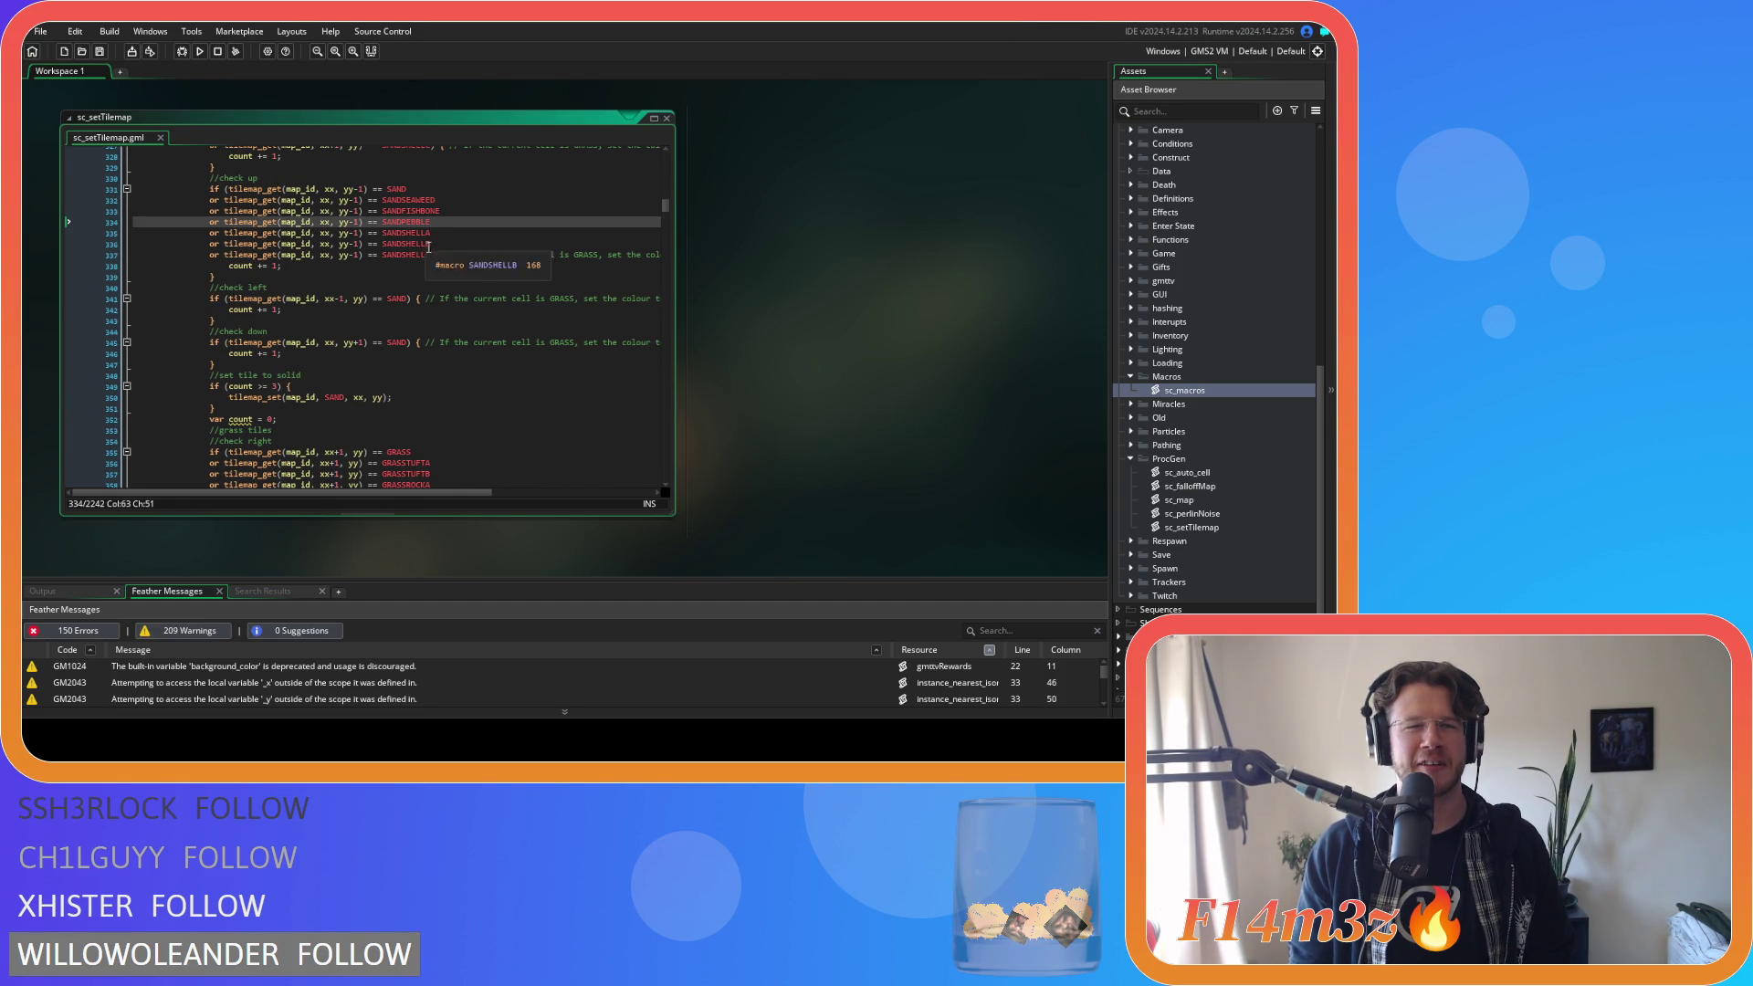
{"action": "left_click_drag", "start_coordinate": [432, 255], "coordinate": [215, 211]}
Copy the check-up variant lines and paste them after SAND in the check-left condition.
{"action": "key", "text": "ctrl+c"}
{"action": "left_click", "coordinate": [406, 298]}
{"action": "key", "text": "ctrl+v"}
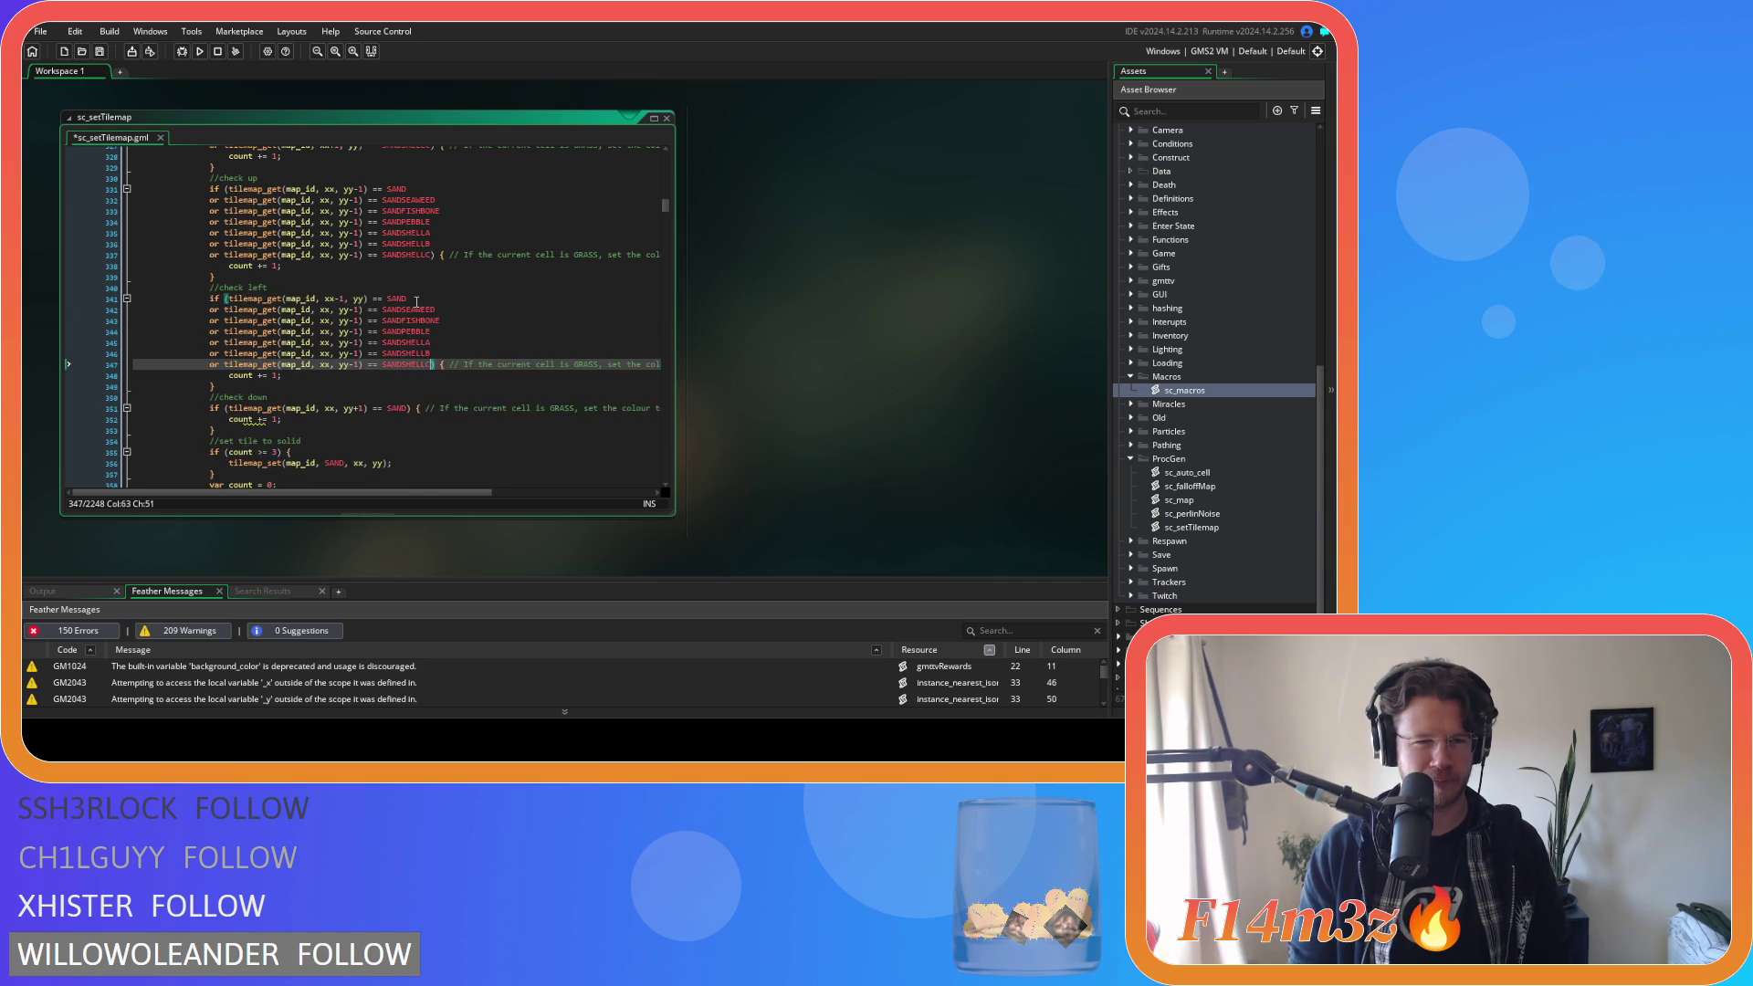
Strip the -1 offset from yy on each pasted check-left line.
{"action": "left_click", "coordinate": [346, 298]}
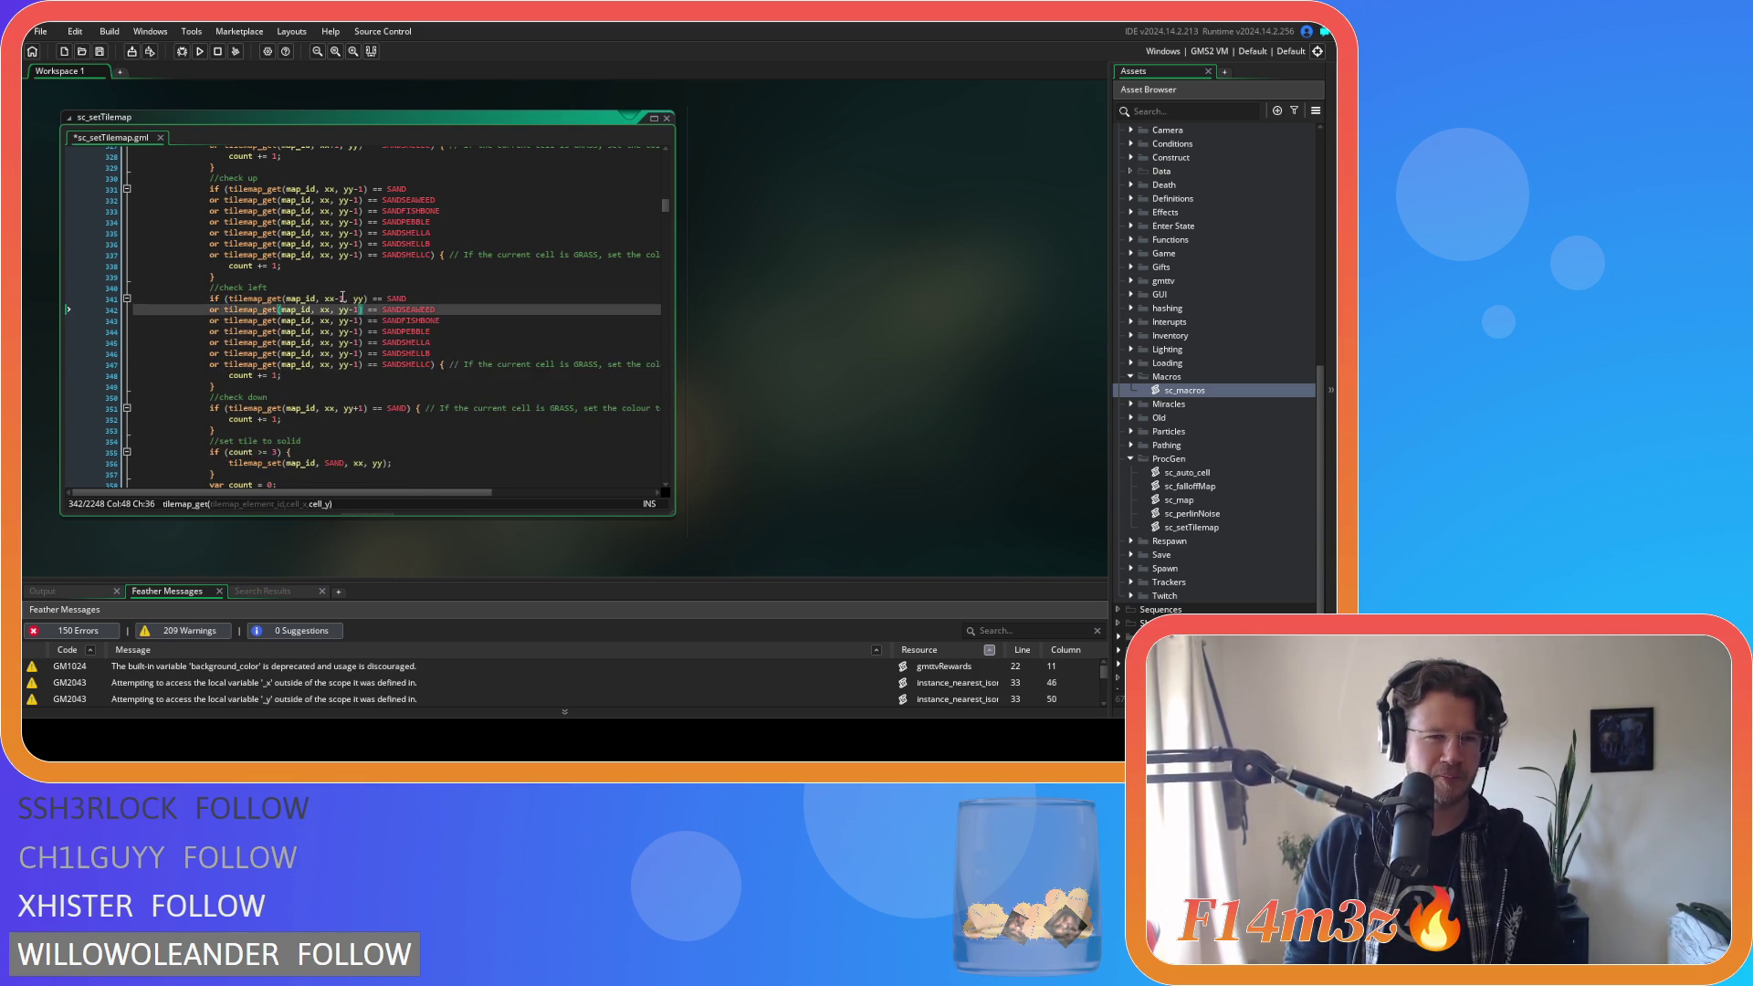
{"action": "key", "text": "BackSpace"}
{"action": "key", "text": "BackSpace"}
{"action": "type", "text": "-1"}
{"action": "left_click", "coordinate": [357, 309]}
{"action": "key", "text": "BackSpace"}
{"action": "key", "text": "BackSpace"}
{"action": "left_click", "coordinate": [357, 320]}
{"action": "key", "text": "BackSpace"}
{"action": "key", "text": "BackSpace"}
{"action": "left_click", "coordinate": [358, 331]}
{"action": "key", "text": "BackSpace"}
{"action": "key", "text": "BackSpace"}
{"action": "left_click", "coordinate": [358, 342]}
{"action": "key", "text": "BackSpace"}
{"action": "key", "text": "BackSpace"}
{"action": "left_click", "coordinate": [357, 354]}
{"action": "key", "text": "BackSpace"}
{"action": "key", "text": "BackSpace"}
{"action": "left_click", "coordinate": [361, 364]}
{"action": "key", "text": "BackSpace"}
{"action": "key", "text": "BackSpace"}
Add -1 after xx on lines 342 to 344.
{"action": "left_click", "coordinate": [331, 309]}
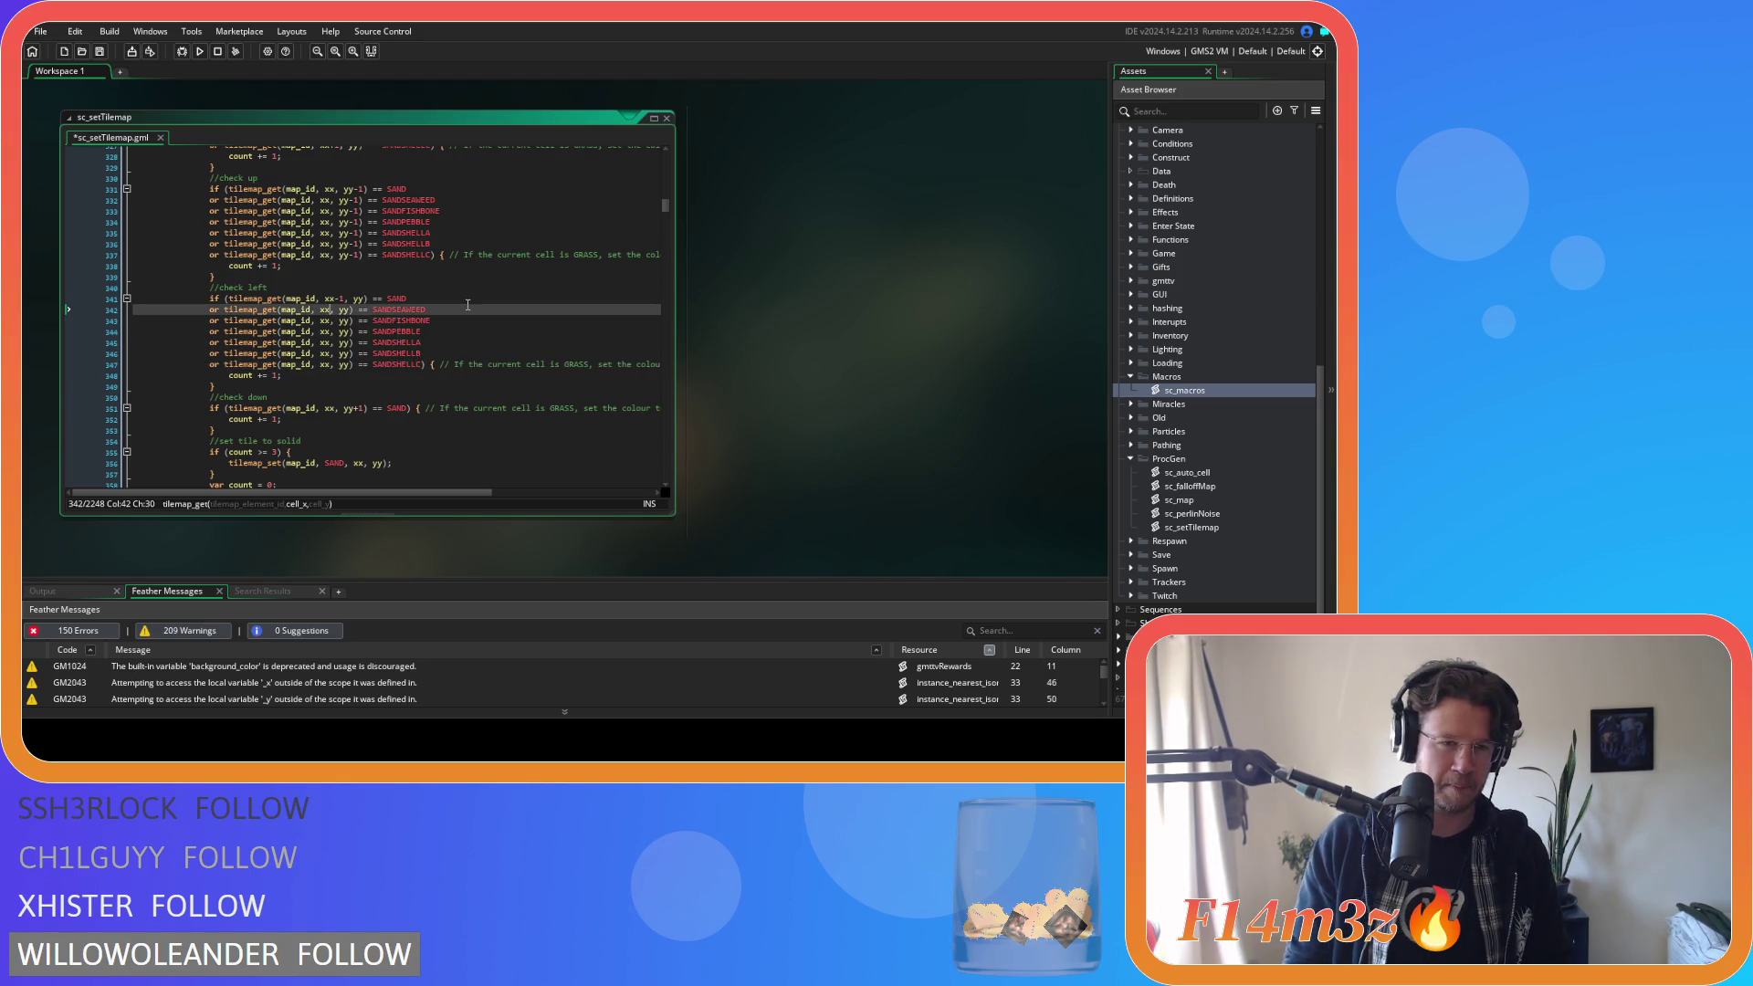
{"action": "type", "text": "-1"}
{"action": "left_click", "coordinate": [338, 320]}
{"action": "key", "text": "Left"}
{"action": "key", "text": "Left"}
{"action": "type", "text": "-1"}
{"action": "key", "text": "Down"}
{"action": "key", "text": "Left"}
{"action": "key", "text": "Left"}
{"action": "type", "text": "1"}
Add -1 after xx on lines 345 to 347, giving xx-1, yy.
{"action": "key", "text": "Down"}
{"action": "key", "text": "Left"}
{"action": "key", "text": "Left"}
{"action": "type", "text": "-1"}
{"action": "key", "text": "Down"}
{"action": "key", "text": "Left"}
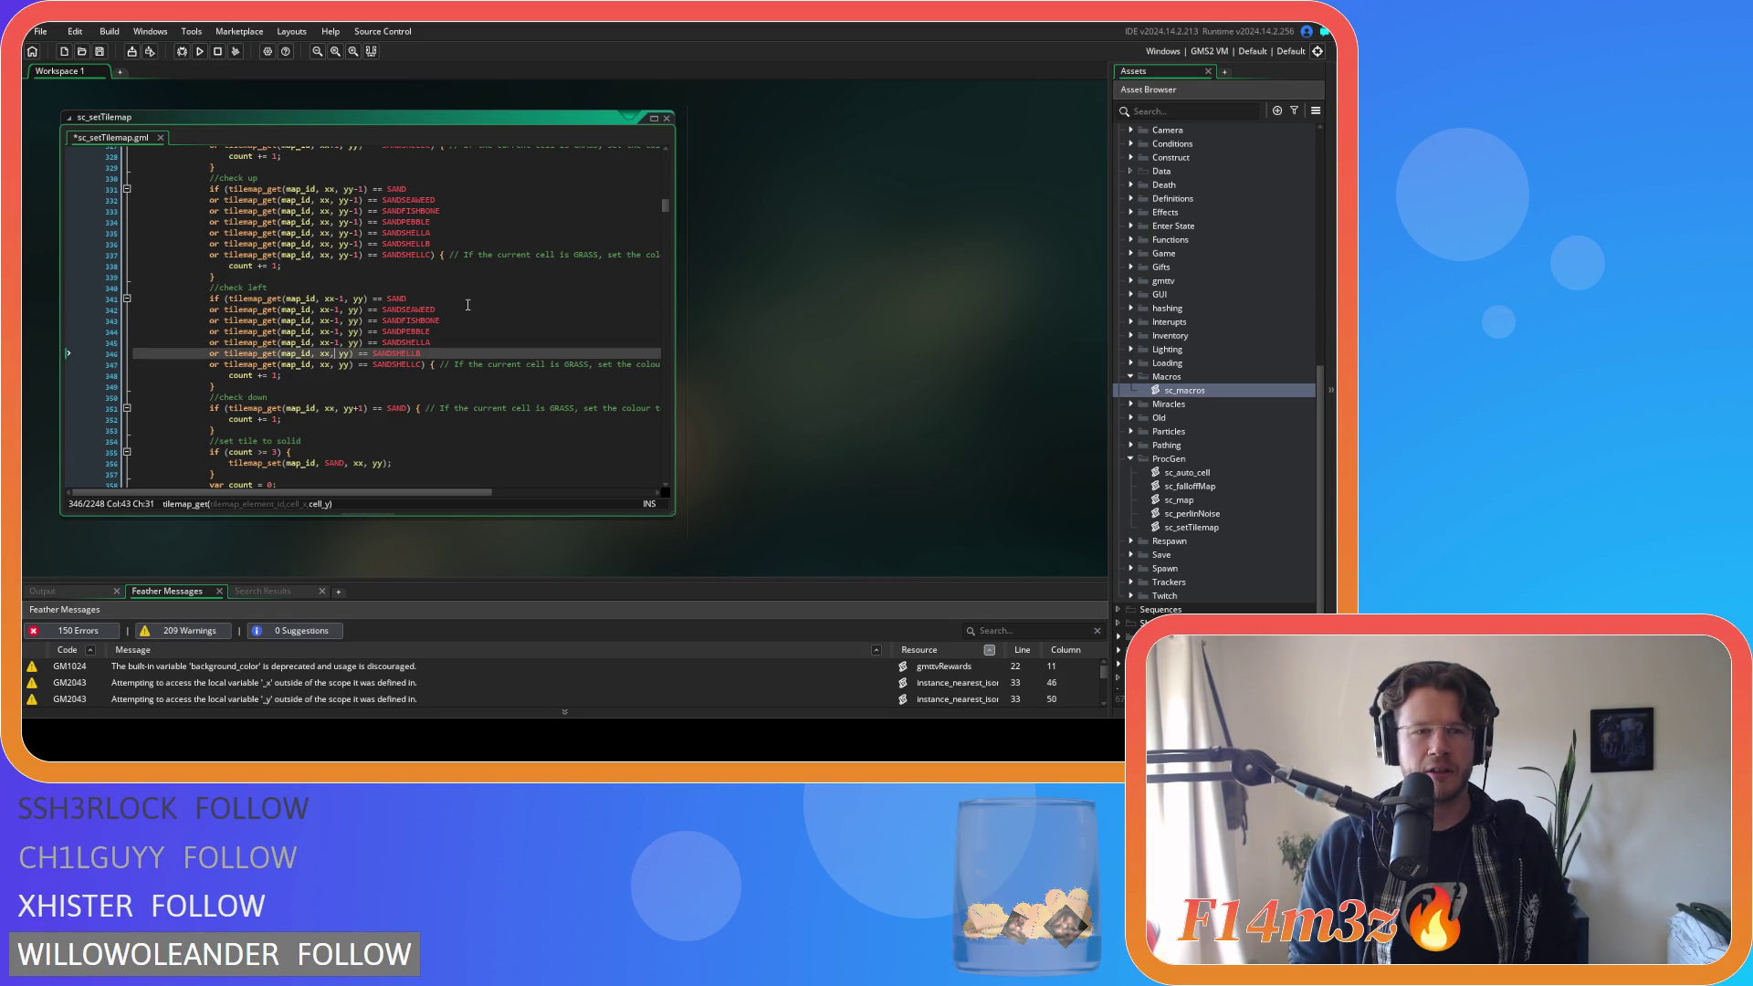
{"action": "key", "text": "Left"}
{"action": "type", "text": "-1"}
{"action": "key", "text": "Down"}
{"action": "key", "text": "Left"}
{"action": "key", "text": "Left"}
{"action": "type", "text": "-1"}
Save the script with the updated check-left condition.
{"action": "key", "text": "ctrl+s"}
{"action": "left_click", "coordinate": [404, 332]}
{"action": "scroll", "coordinate": [404, 332], "scroll_direction": "down", "scroll_amount": 2}
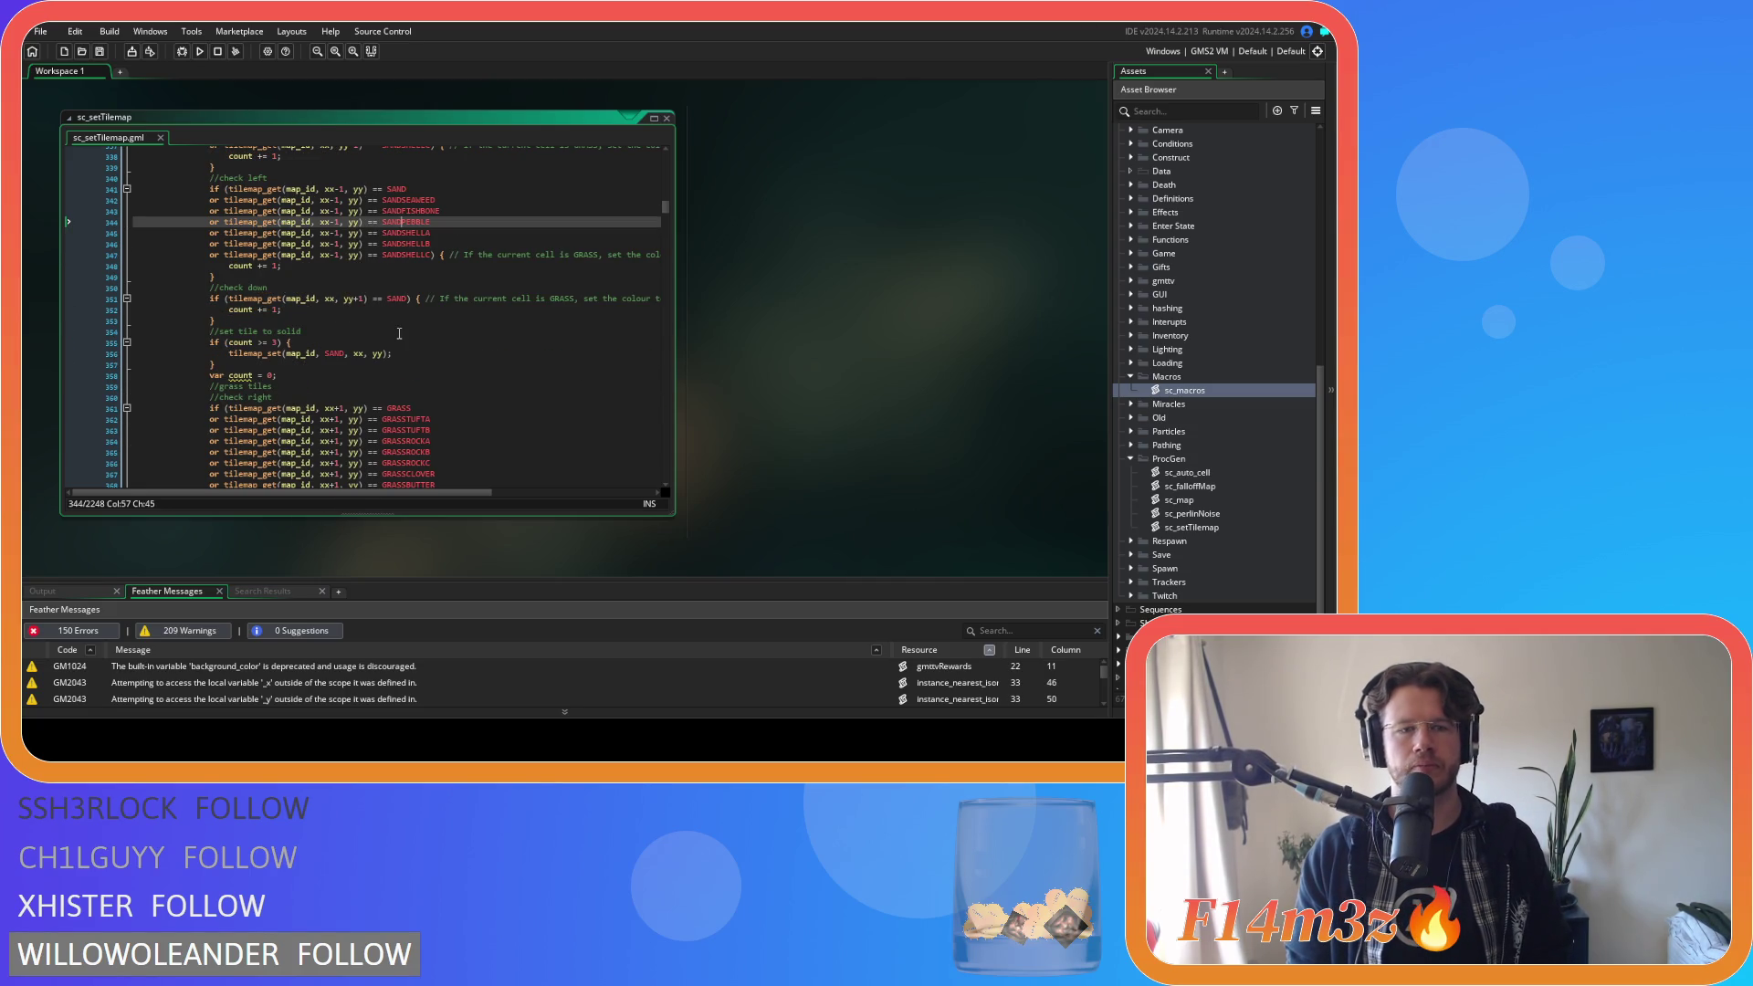
Copy the check-left variant lines and paste them after SAND in the check-down condition.
{"action": "left_click_drag", "start_coordinate": [433, 254], "coordinate": [408, 189]}
{"action": "key", "text": "ctrl+c"}
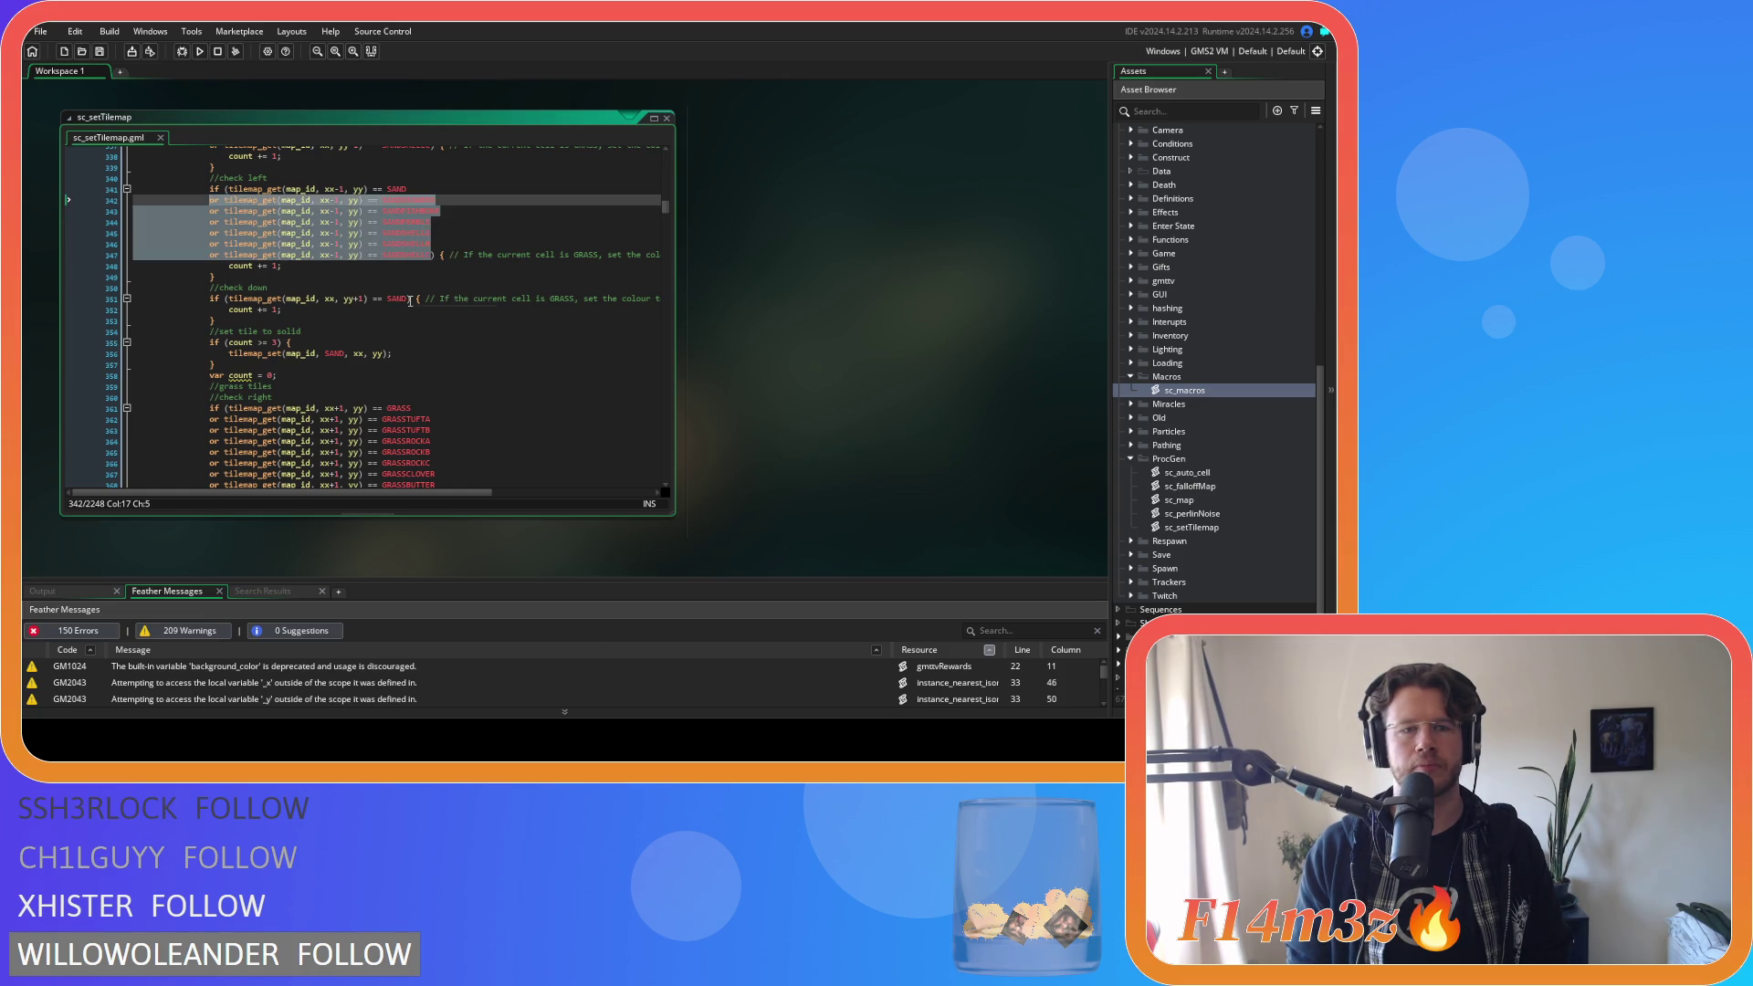
{"action": "left_click", "coordinate": [407, 299]}
{"action": "key", "text": "ctrl+v"}
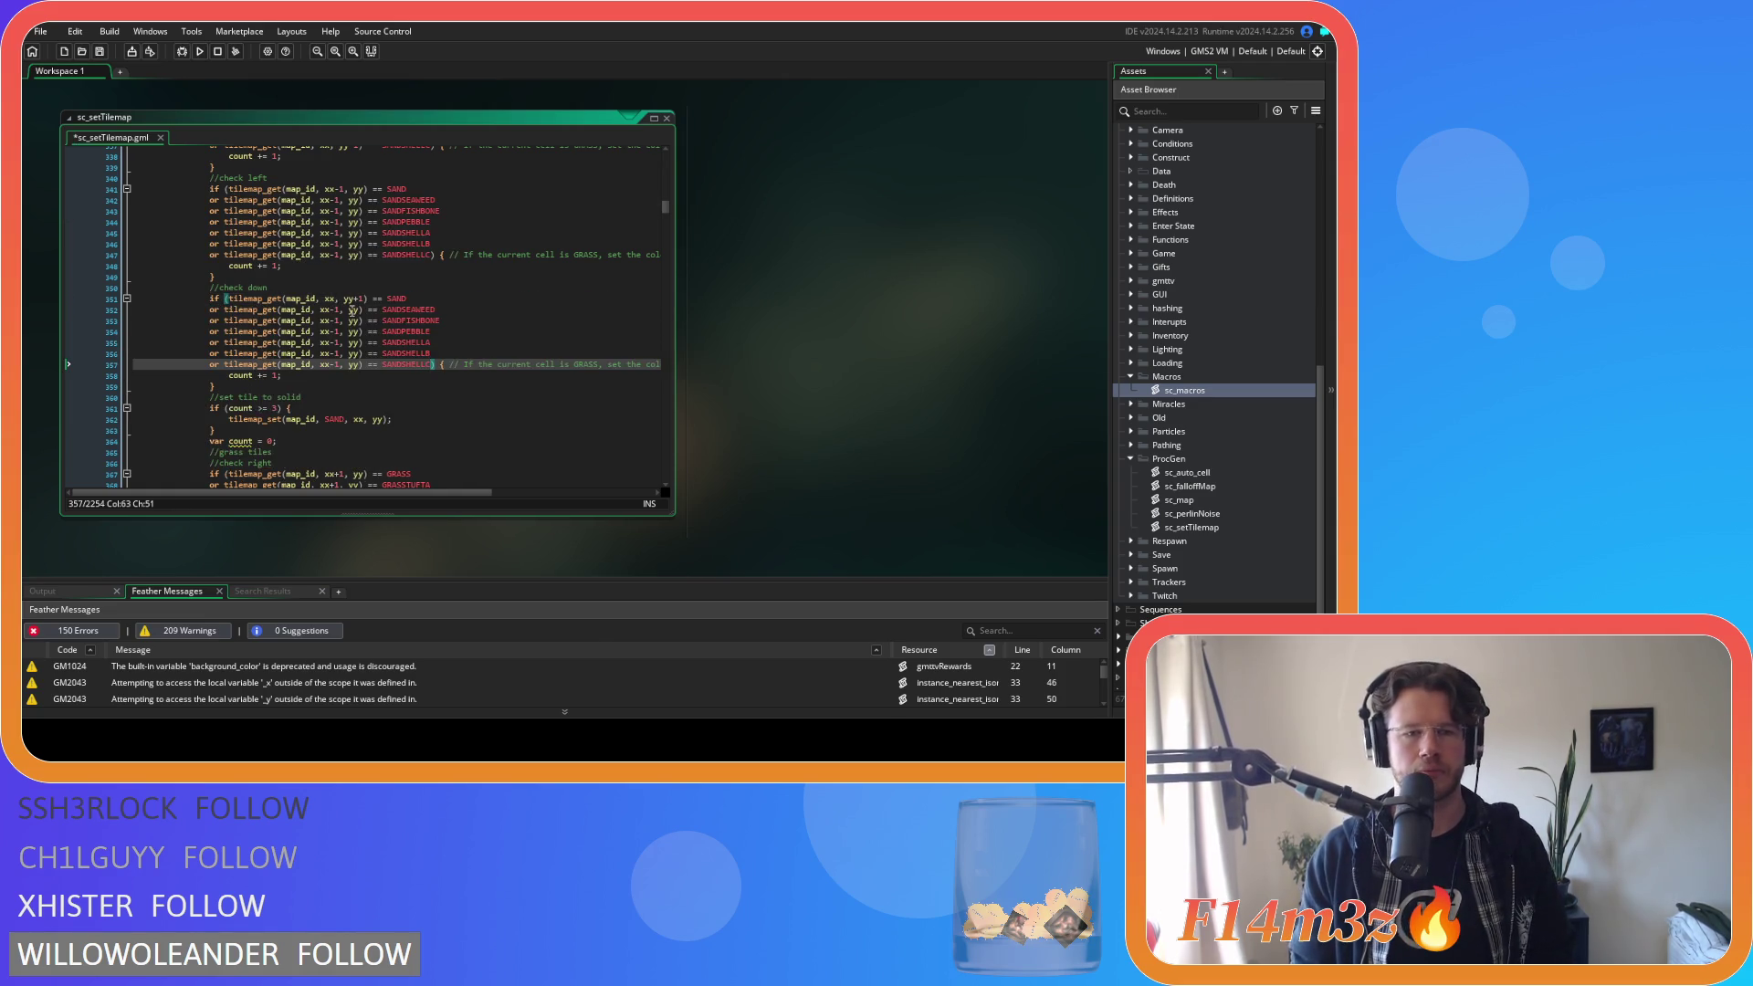
Remove the -1 from xx on each pasted check-down line.
{"action": "left_click", "coordinate": [337, 311]}
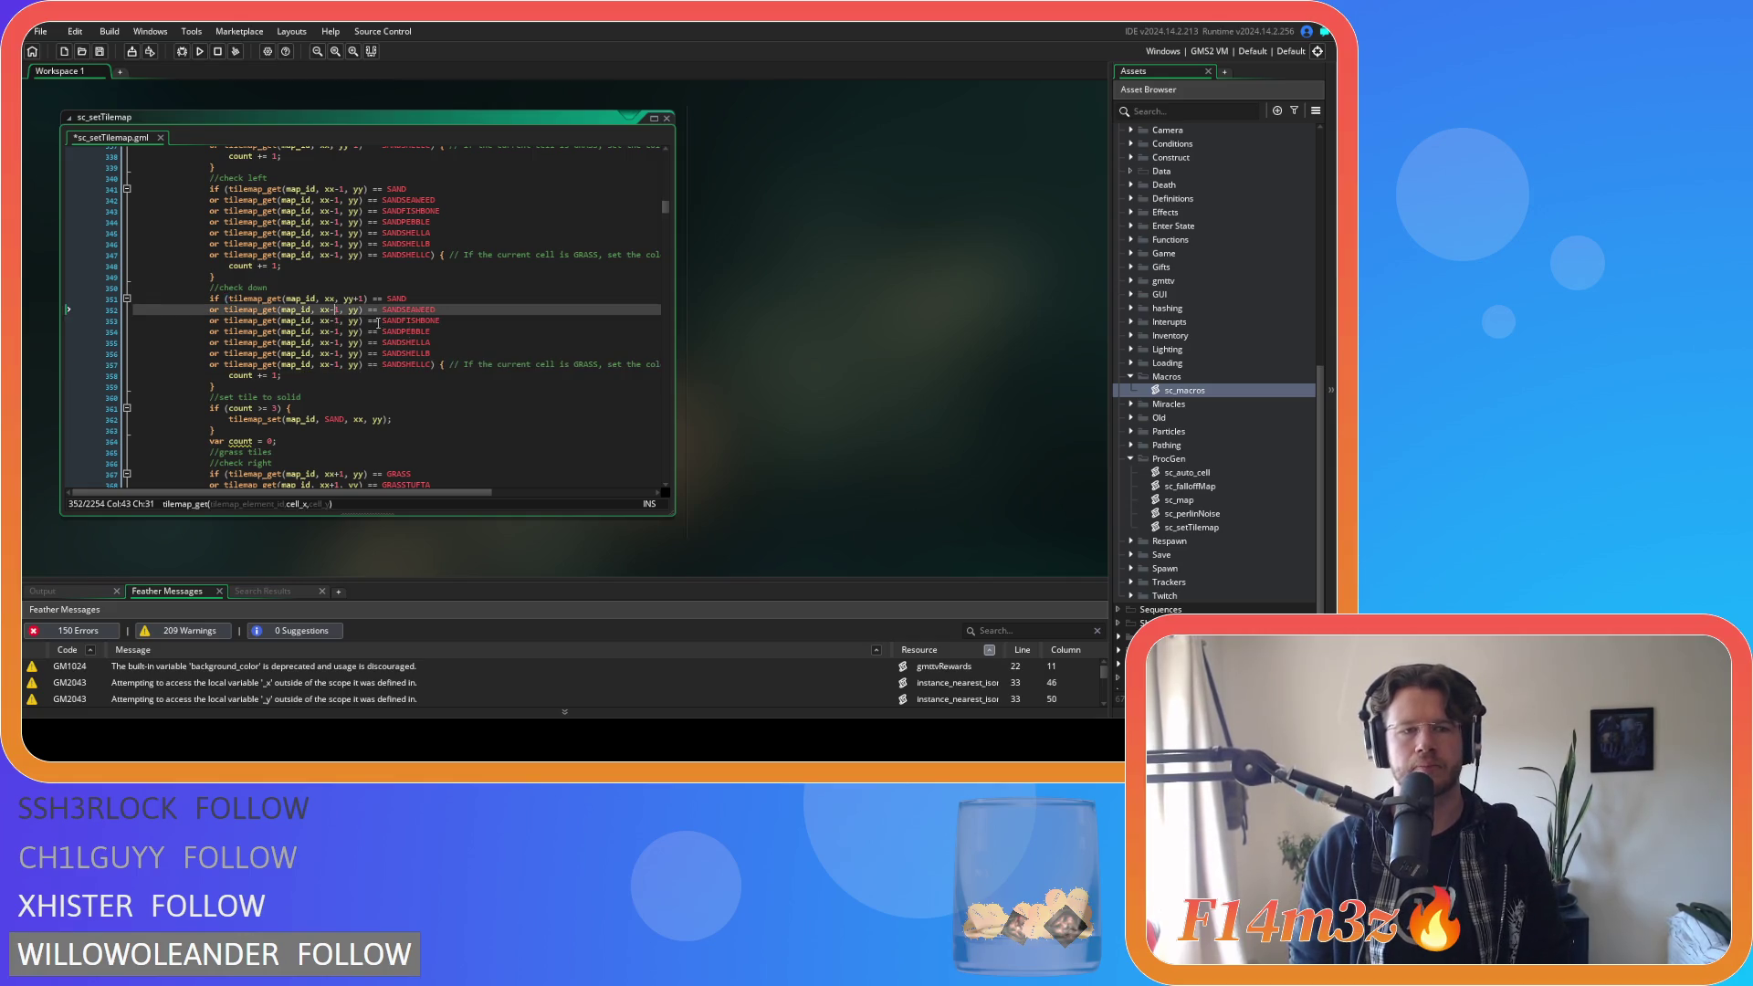
{"action": "key", "text": "BackSpace"}
{"action": "key", "text": "BackSpace"}
{"action": "key", "text": "Down"}
{"action": "key", "text": "Delete"}
{"action": "key", "text": "Delete"}
{"action": "key", "text": "Down"}
{"action": "key", "text": "Delete"}
{"action": "key", "text": "Delete"}
{"action": "key", "text": "Down"}
{"action": "key", "text": "Delete"}
{"action": "key", "text": "Delete"}
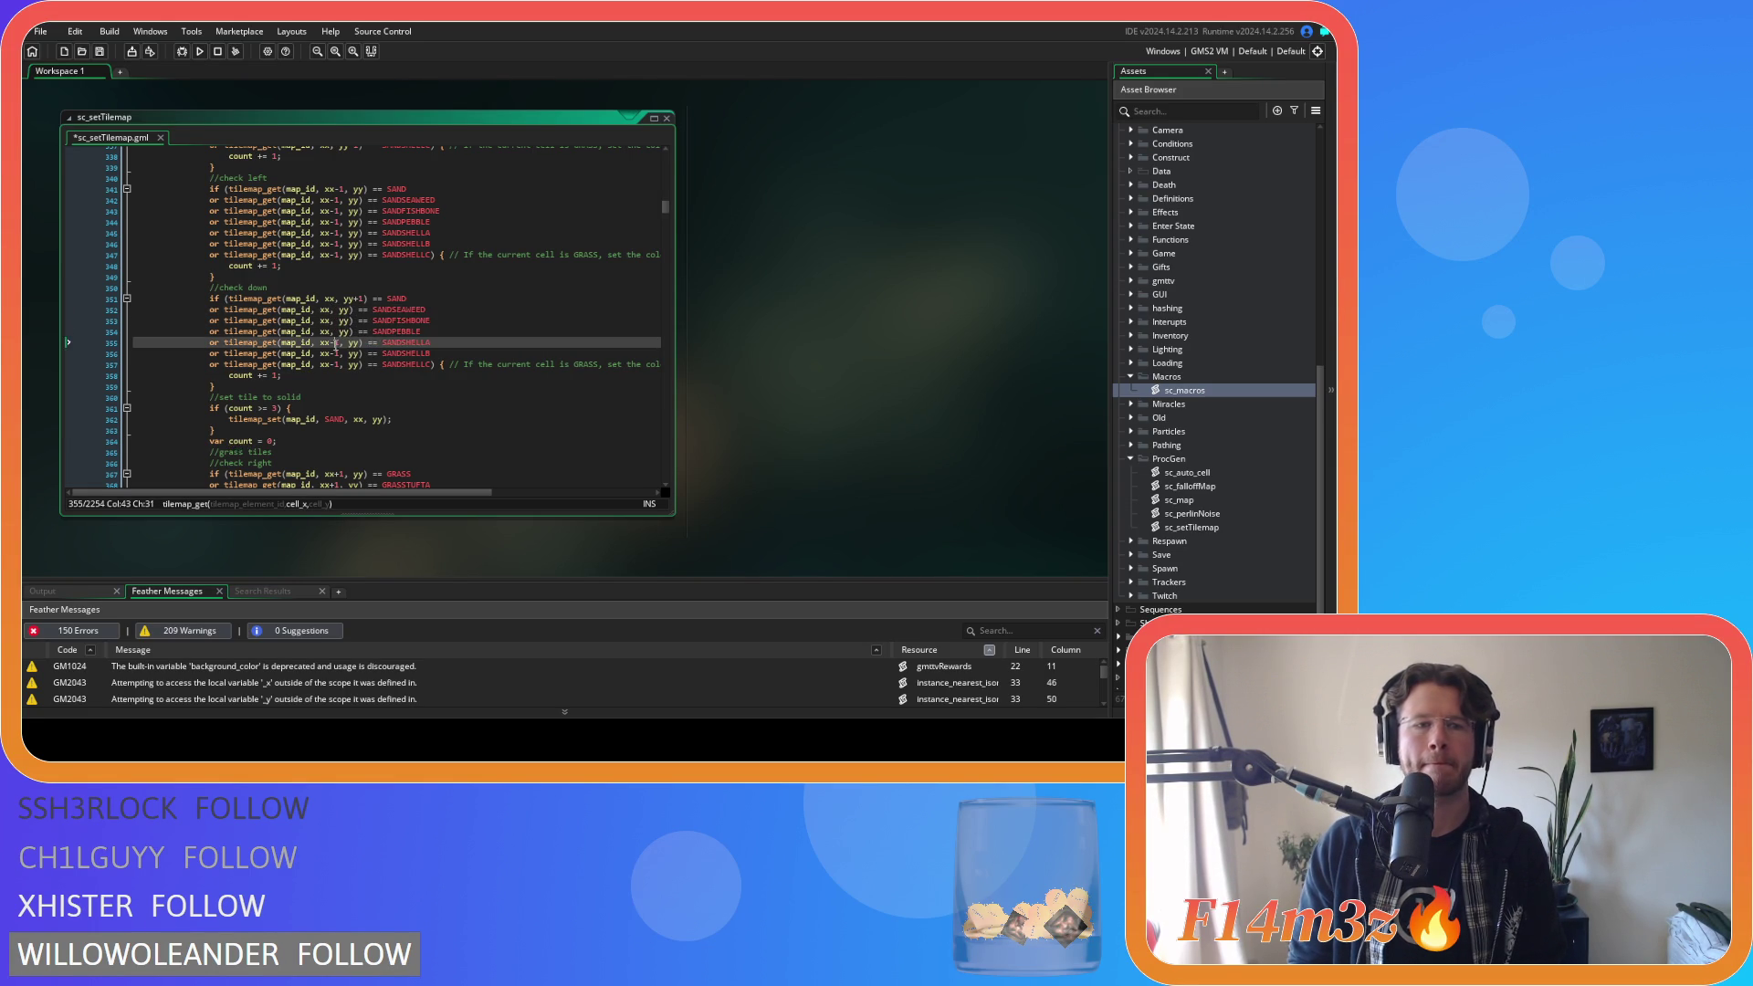
{"action": "key", "text": "Down"}
{"action": "key", "text": "Delete"}
{"action": "key", "text": "Delete"}
{"action": "key", "text": "Down"}
{"action": "key", "text": "Delete"}
{"action": "key", "text": "Delete"}
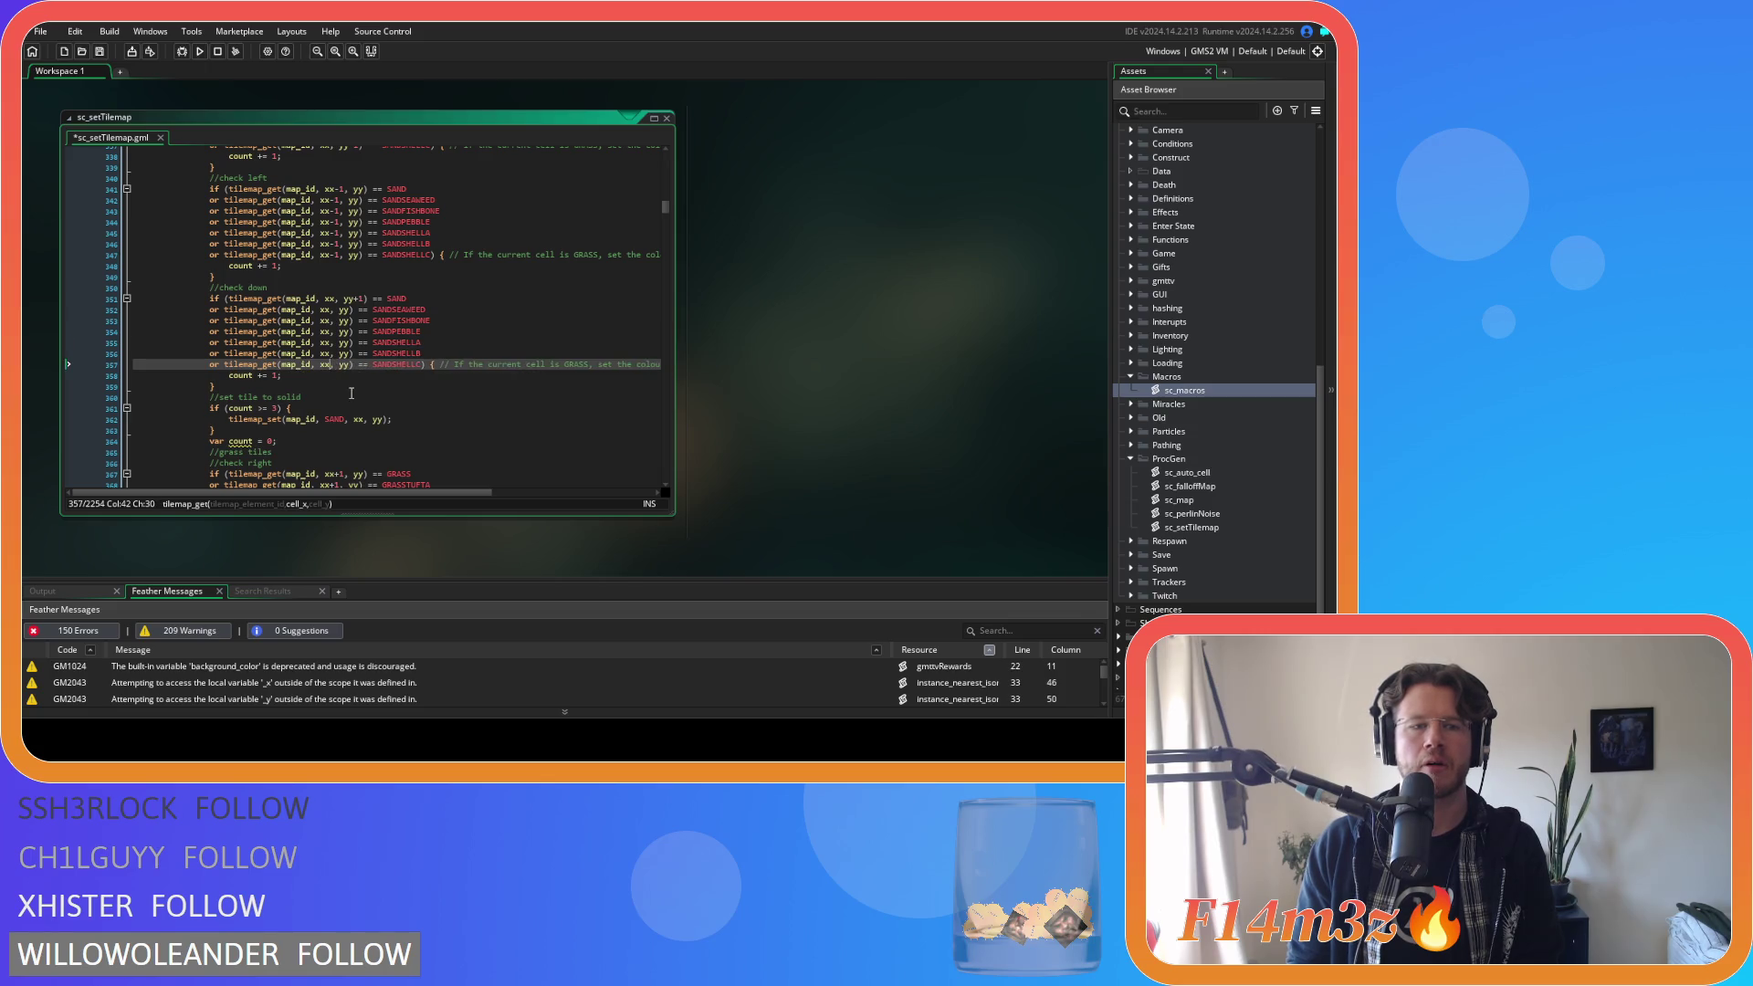
Add +1 after yy on the first pasted check-down lines, 352 and 353.
{"action": "left_click", "coordinate": [353, 310]}
{"action": "type", "text": "+1"}
{"action": "key", "text": "Down"}
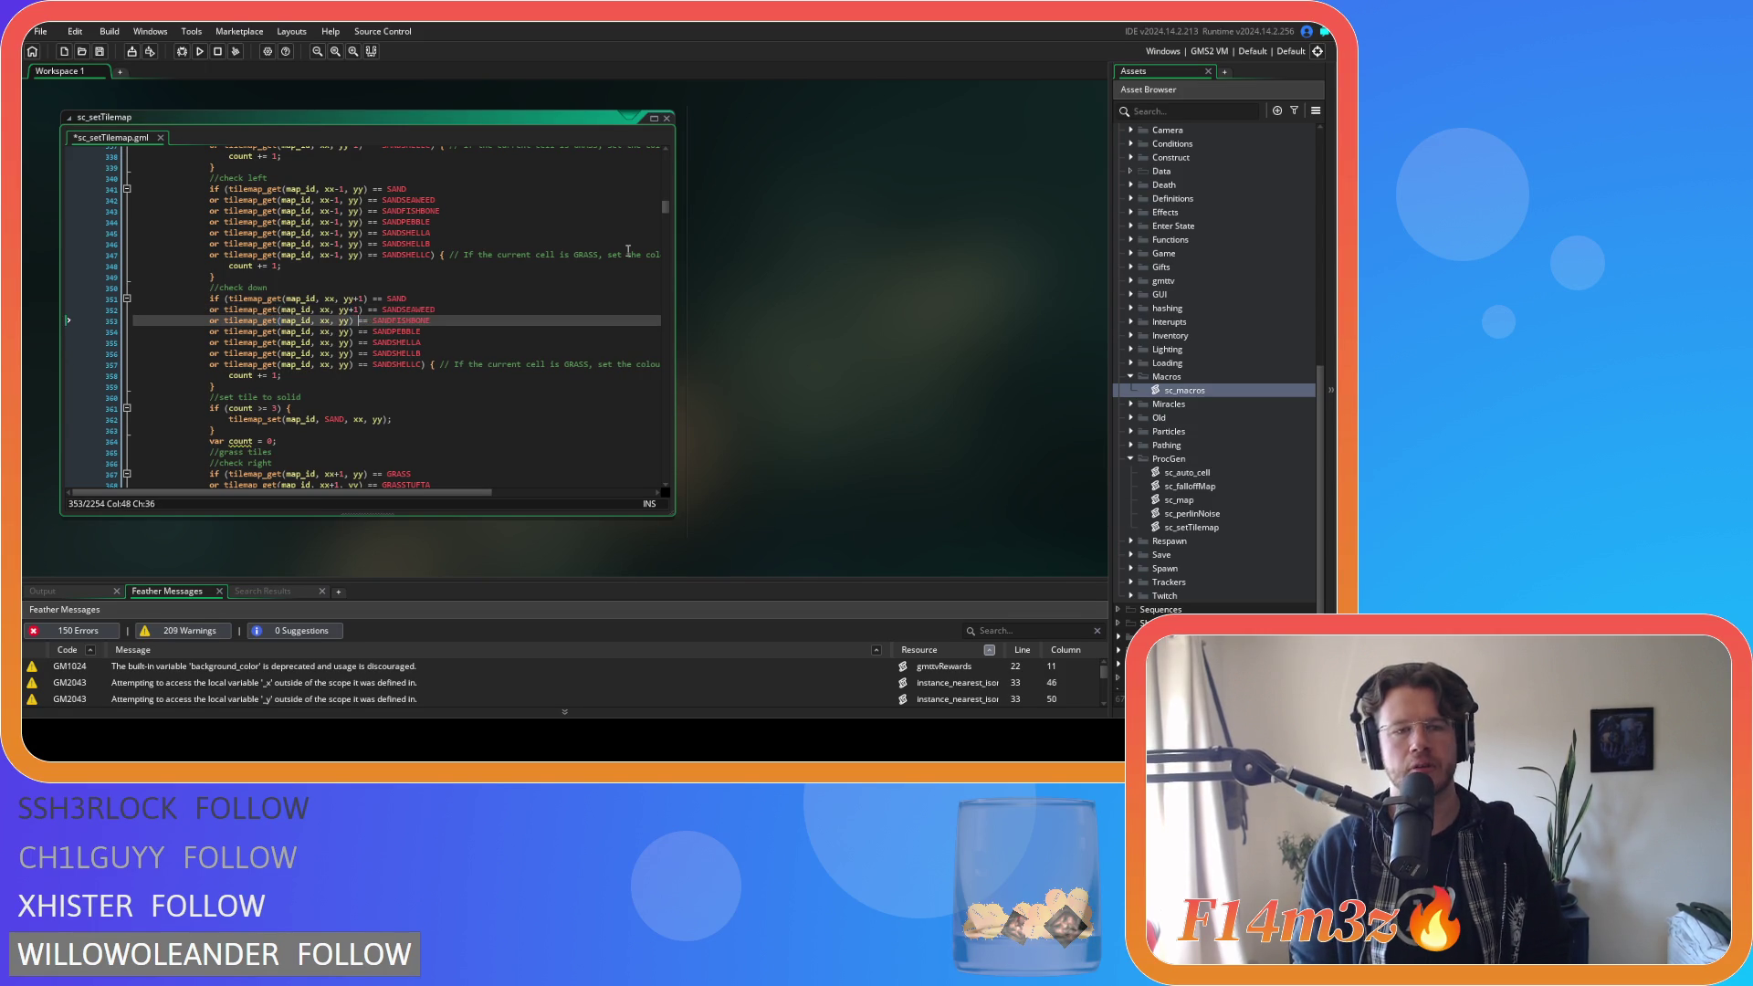
{"action": "key", "text": "Left"}
{"action": "type", "text": "+1"}
{"action": "key", "text": "Down"}
{"action": "key", "text": "Left"}
{"action": "key", "text": "Left"}
Add +1 after yy on the remaining lines through 357 and save the script.
{"action": "type", "text": "+1"}
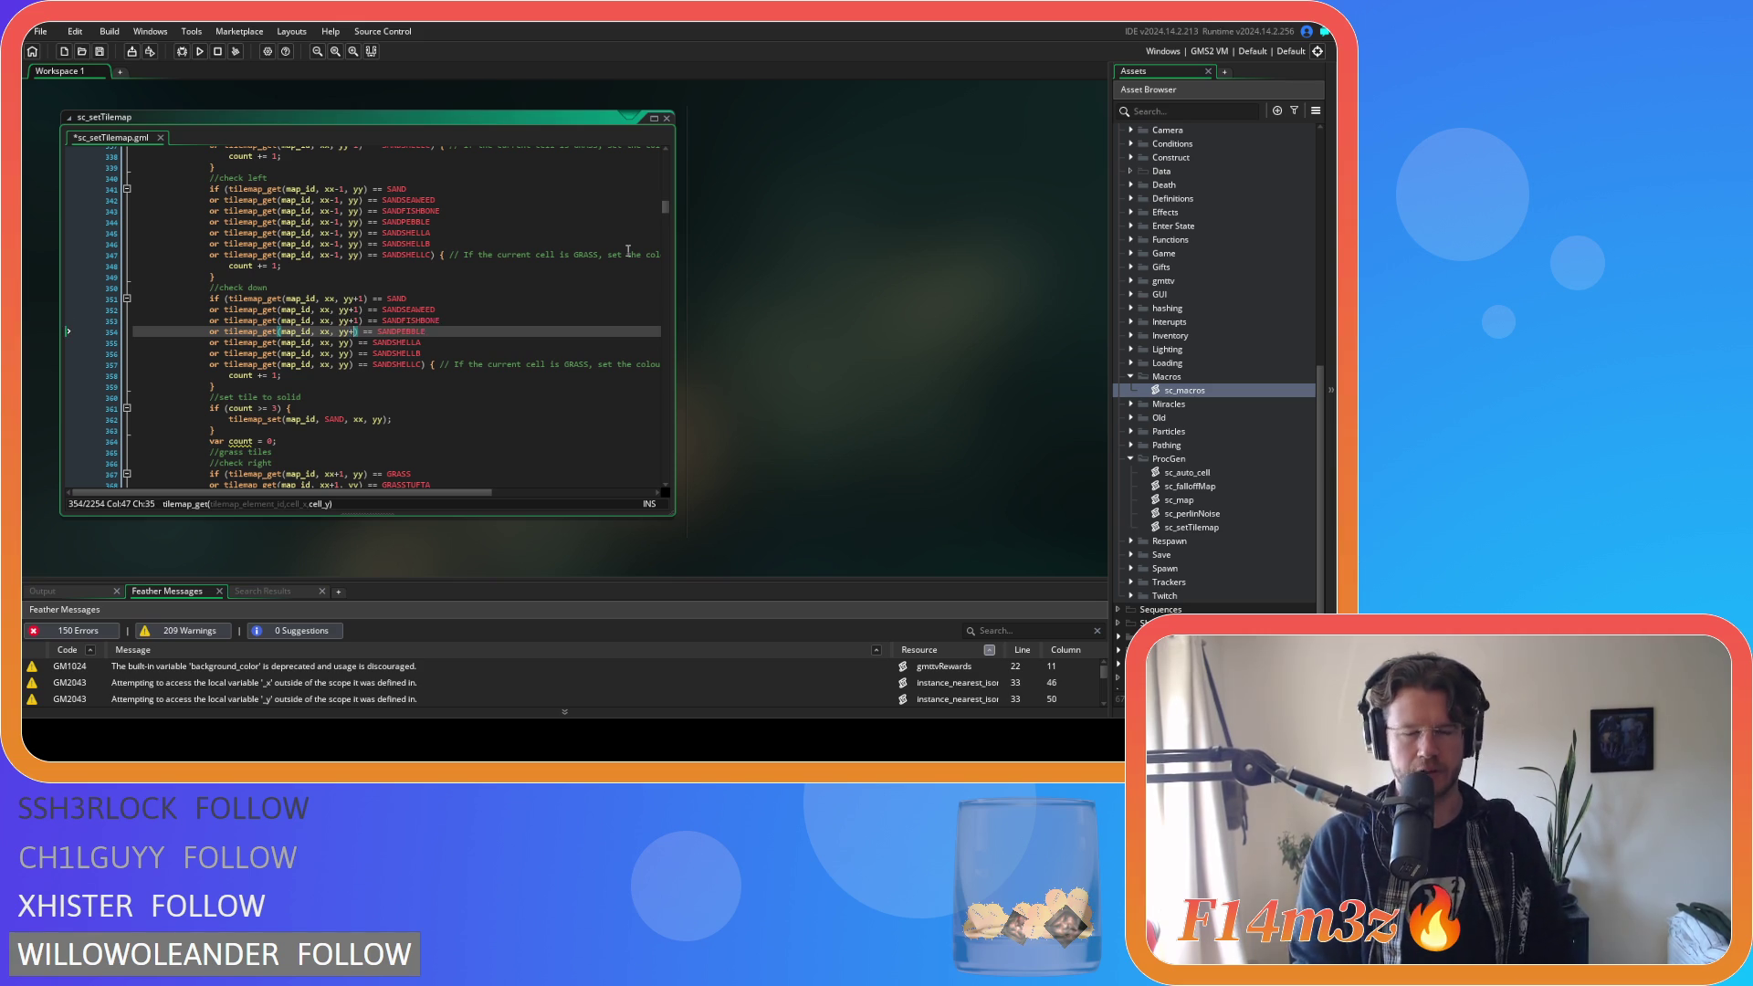
{"action": "key", "text": "Down"}
{"action": "key", "text": "Left"}
{"action": "key", "text": "Left"}
{"action": "type", "text": "+1"}
{"action": "key", "text": "Down"}
{"action": "key", "text": "Left"}
{"action": "key", "text": "Left"}
{"action": "type", "text": "+1"}
{"action": "key", "text": "Down"}
{"action": "key", "text": "Left"}
{"action": "type", "text": "+1"}
{"action": "key", "text": "Right"}
{"action": "key", "text": "Right"}
{"action": "key", "text": "Right"}
{"action": "key", "text": "ctrl+s"}
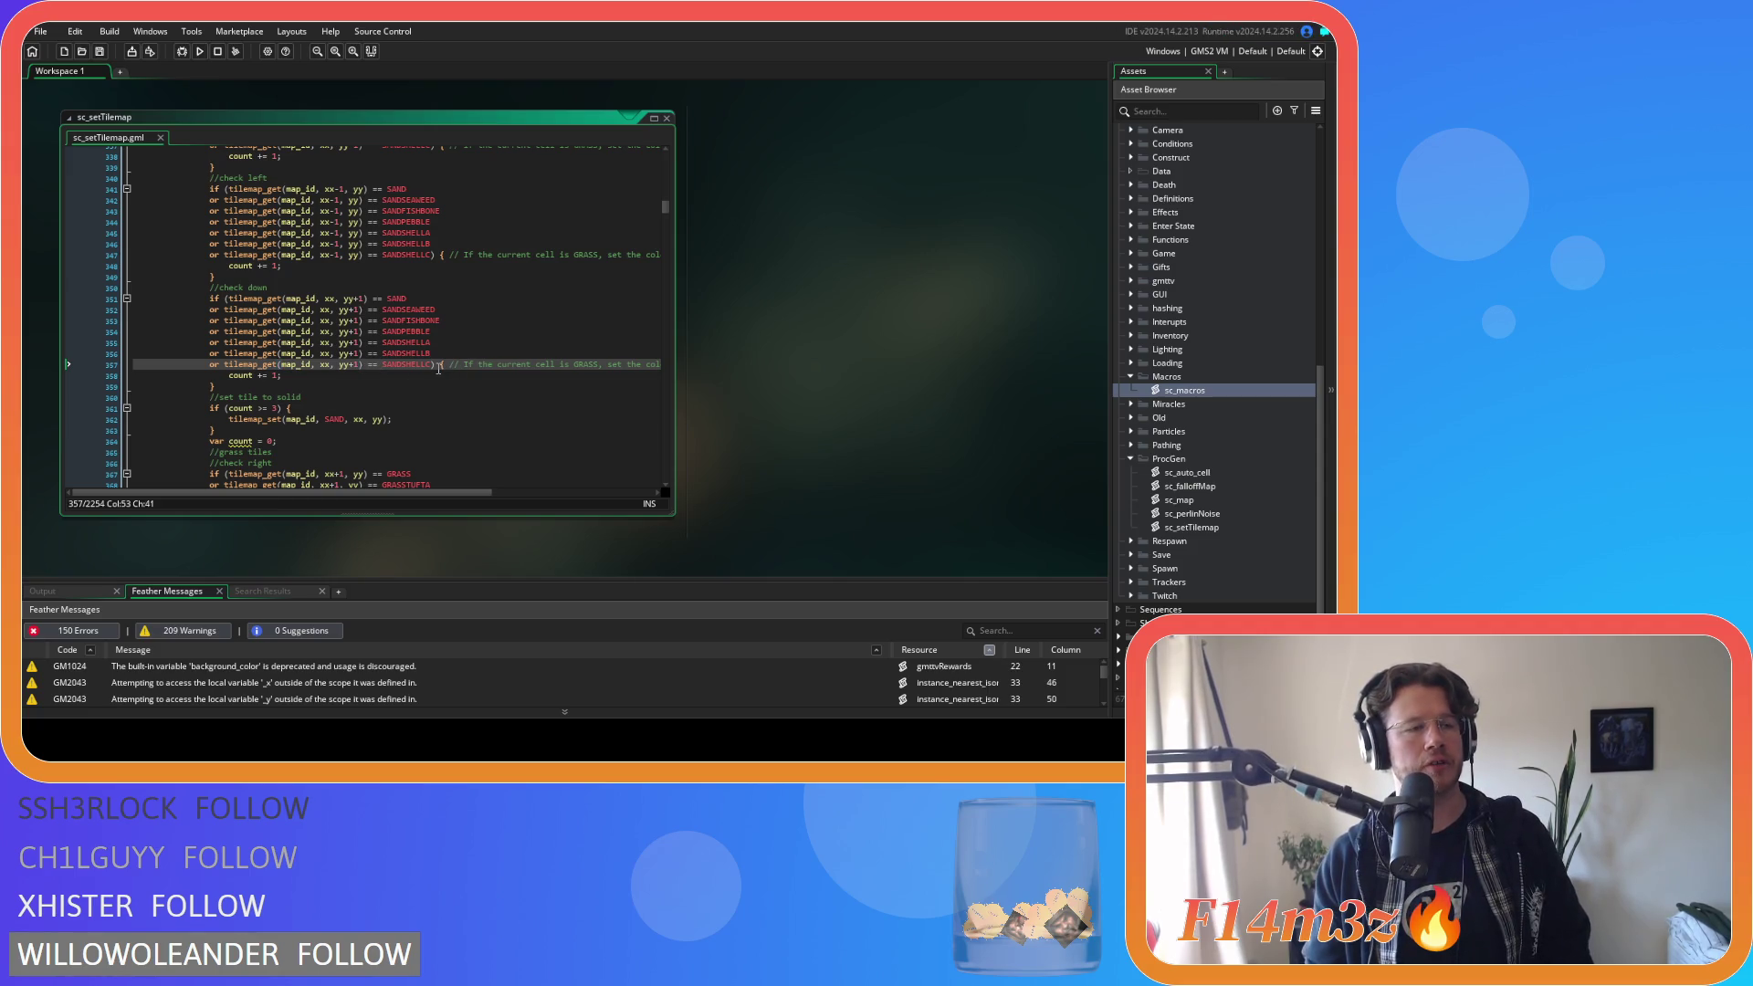
{"action": "left_click_drag", "start_coordinate": [433, 364], "coordinate": [211, 311]}
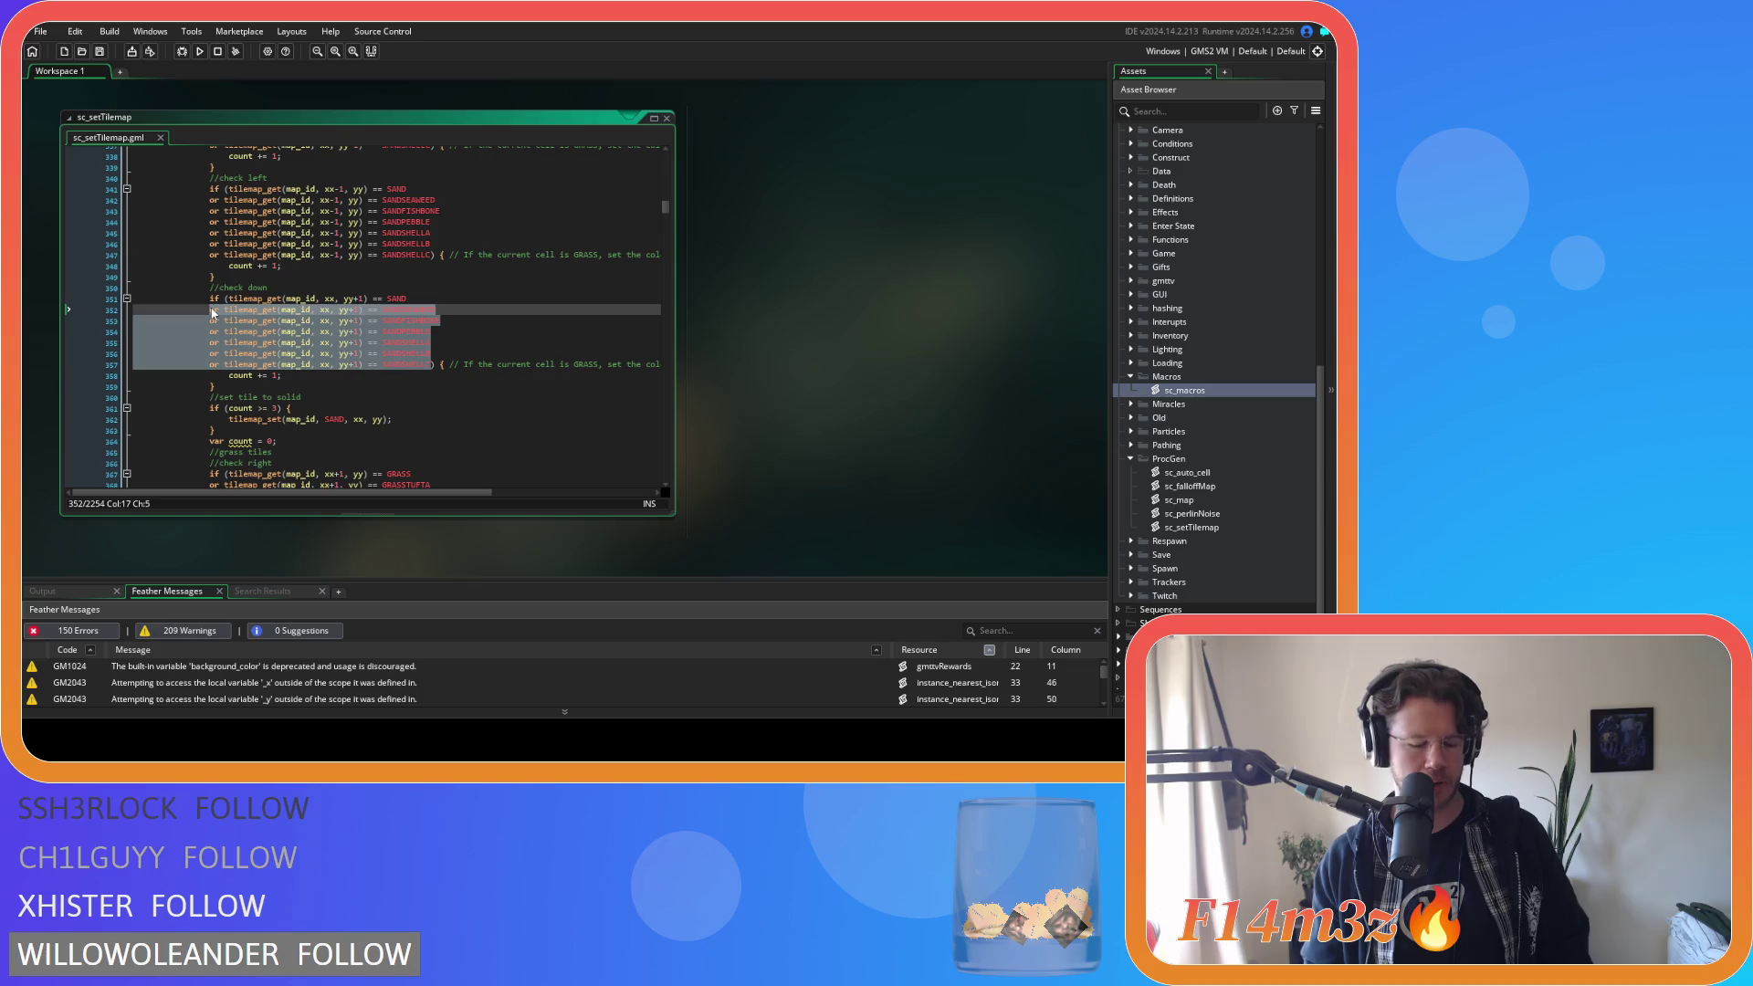
{"action": "right_click", "coordinate": [294, 338]}
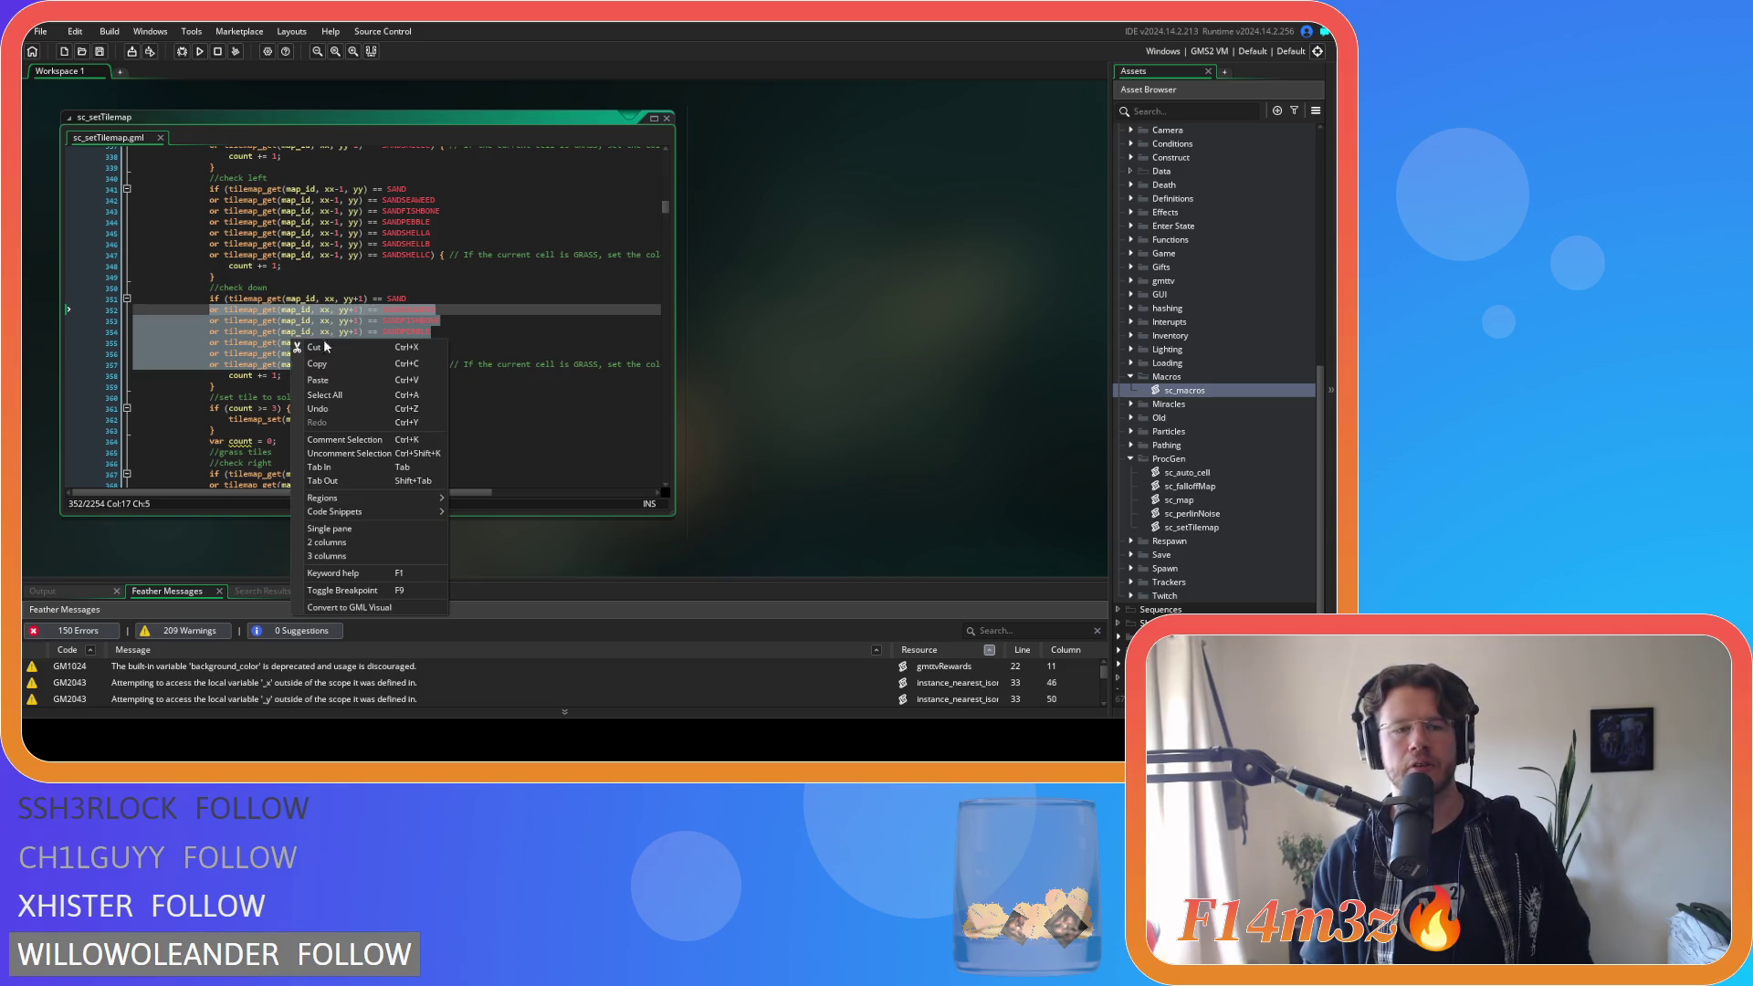
{"action": "left_click", "coordinate": [342, 364]}
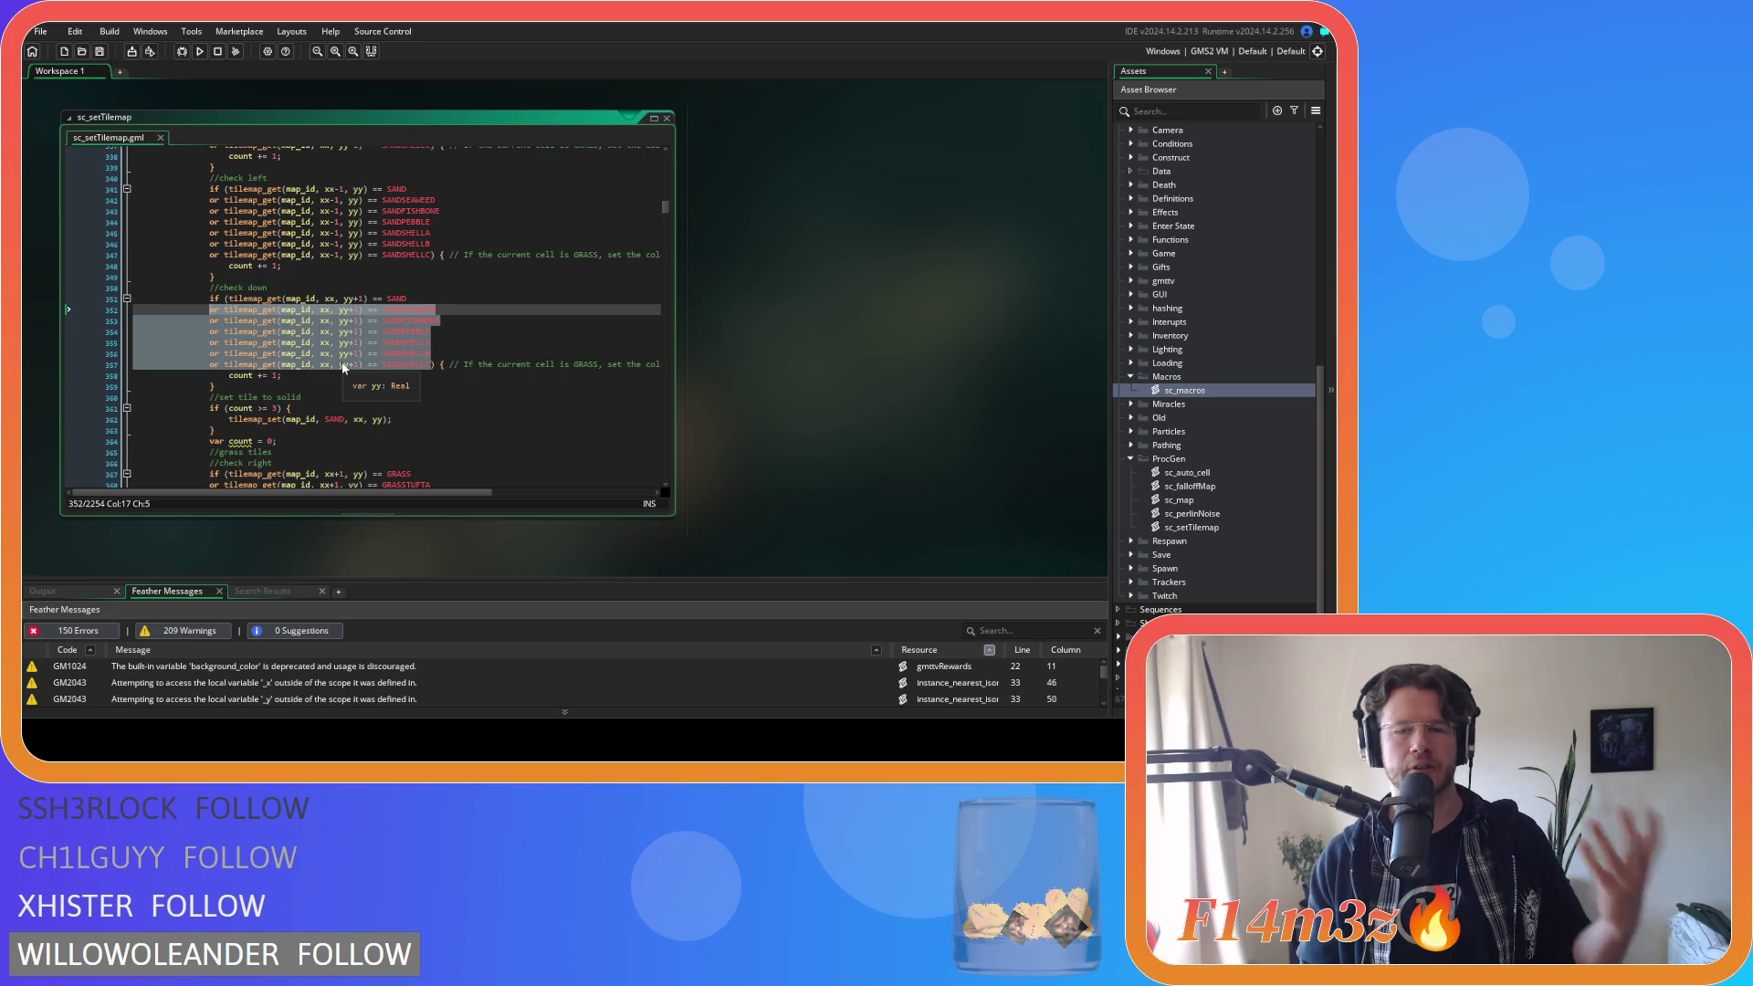
{"action": "right_click", "coordinate": [341, 347]}
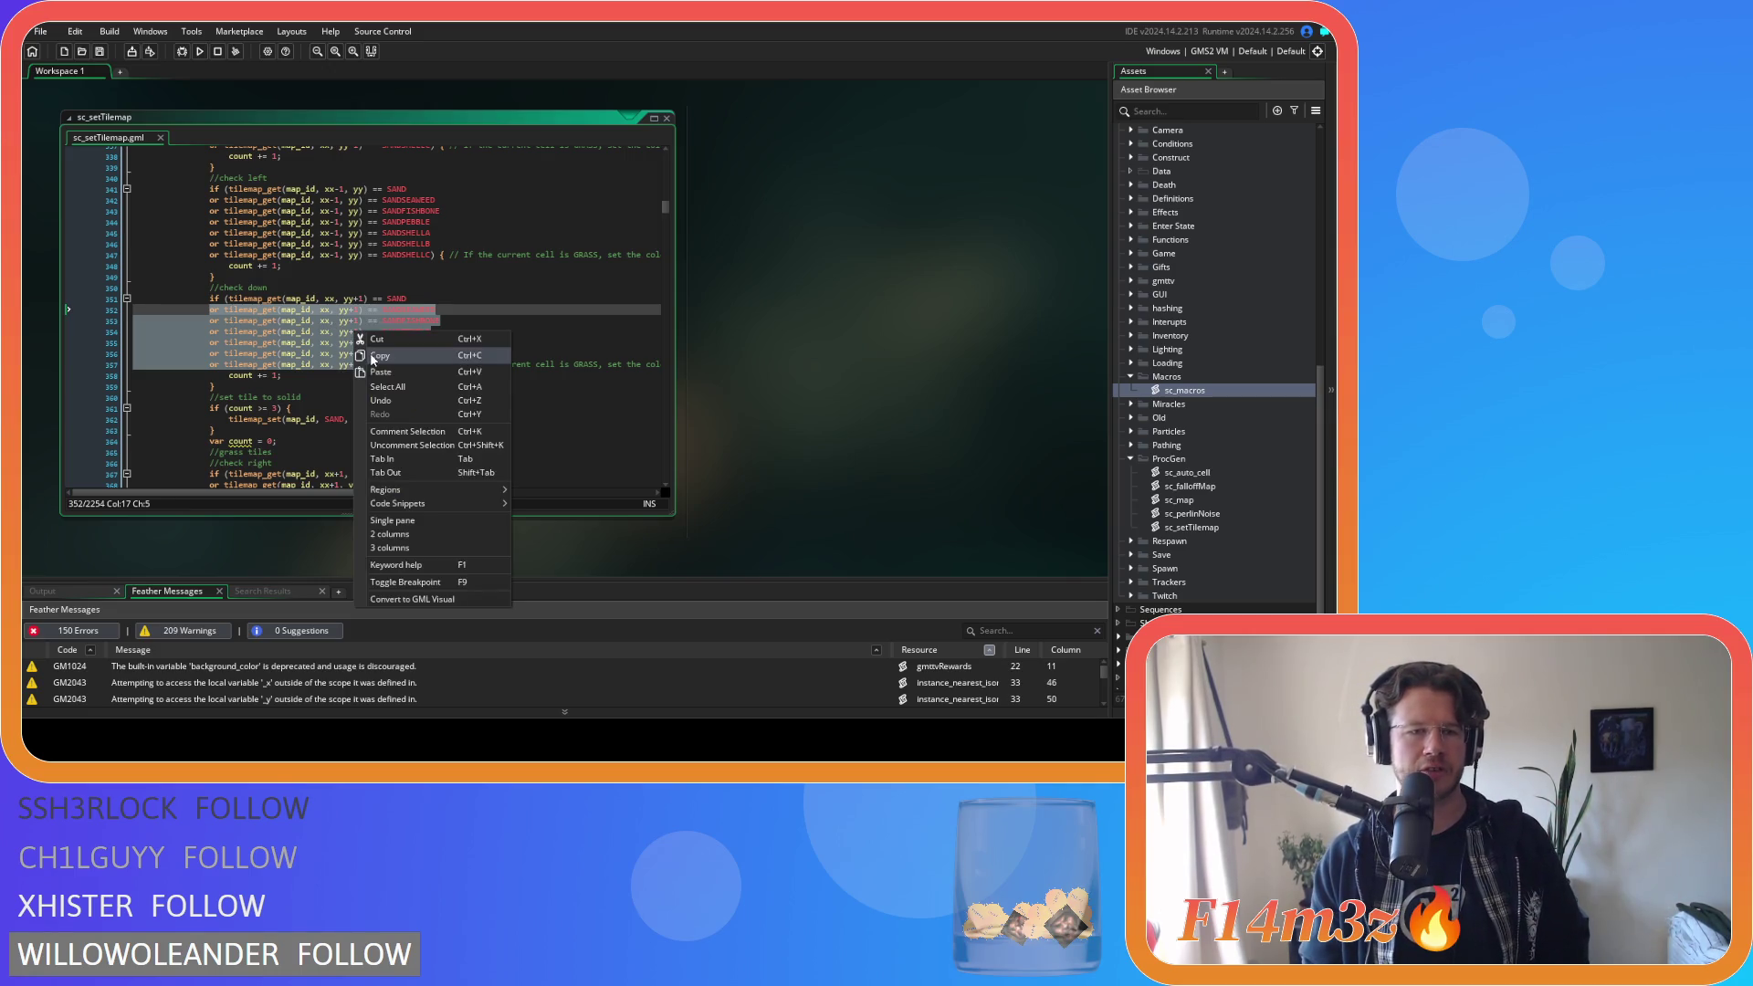
{"action": "left_click", "coordinate": [365, 357]}
{"action": "left_click", "coordinate": [419, 430]}
{"action": "scroll", "coordinate": [419, 427], "scroll_direction": "down", "scroll_amount": 3}
{"action": "left_click", "coordinate": [275, 337]}
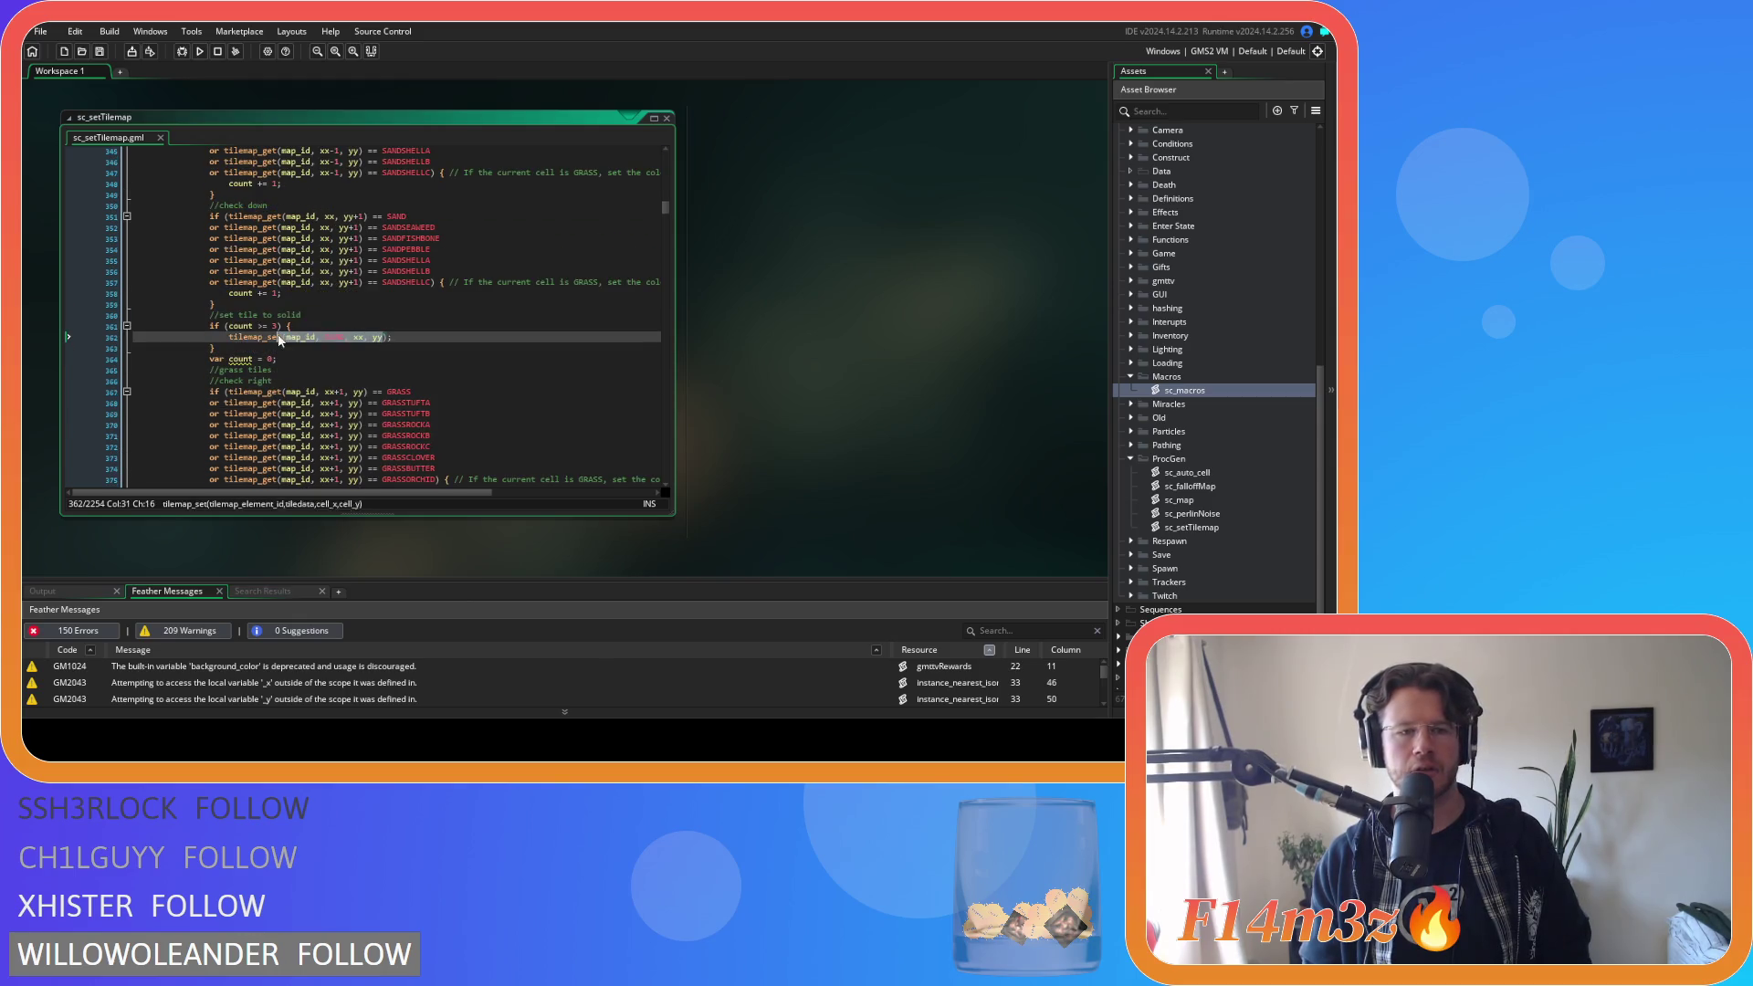
{"action": "left_click", "coordinate": [387, 337]}
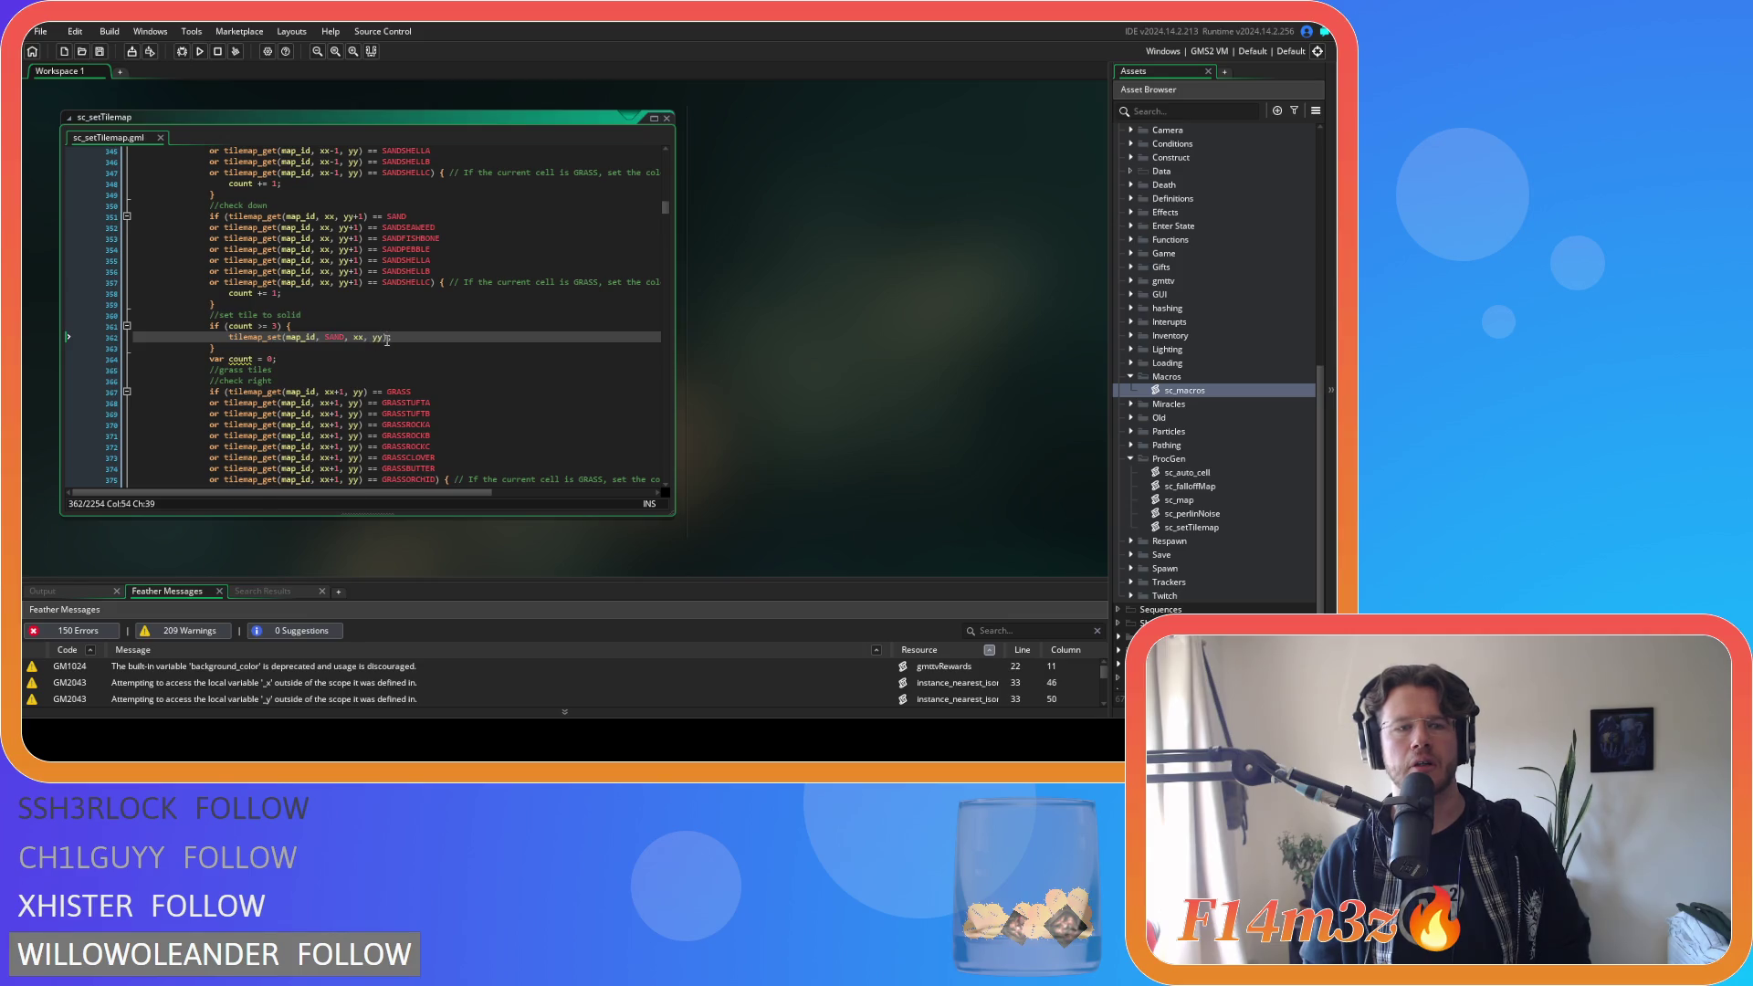
{"action": "scroll", "coordinate": [478, 368], "scroll_direction": "up", "scroll_amount": 8}
{"action": "left_click", "coordinate": [406, 272]}
{"action": "scroll", "coordinate": [443, 349], "scroll_direction": "down", "scroll_amount": 14}
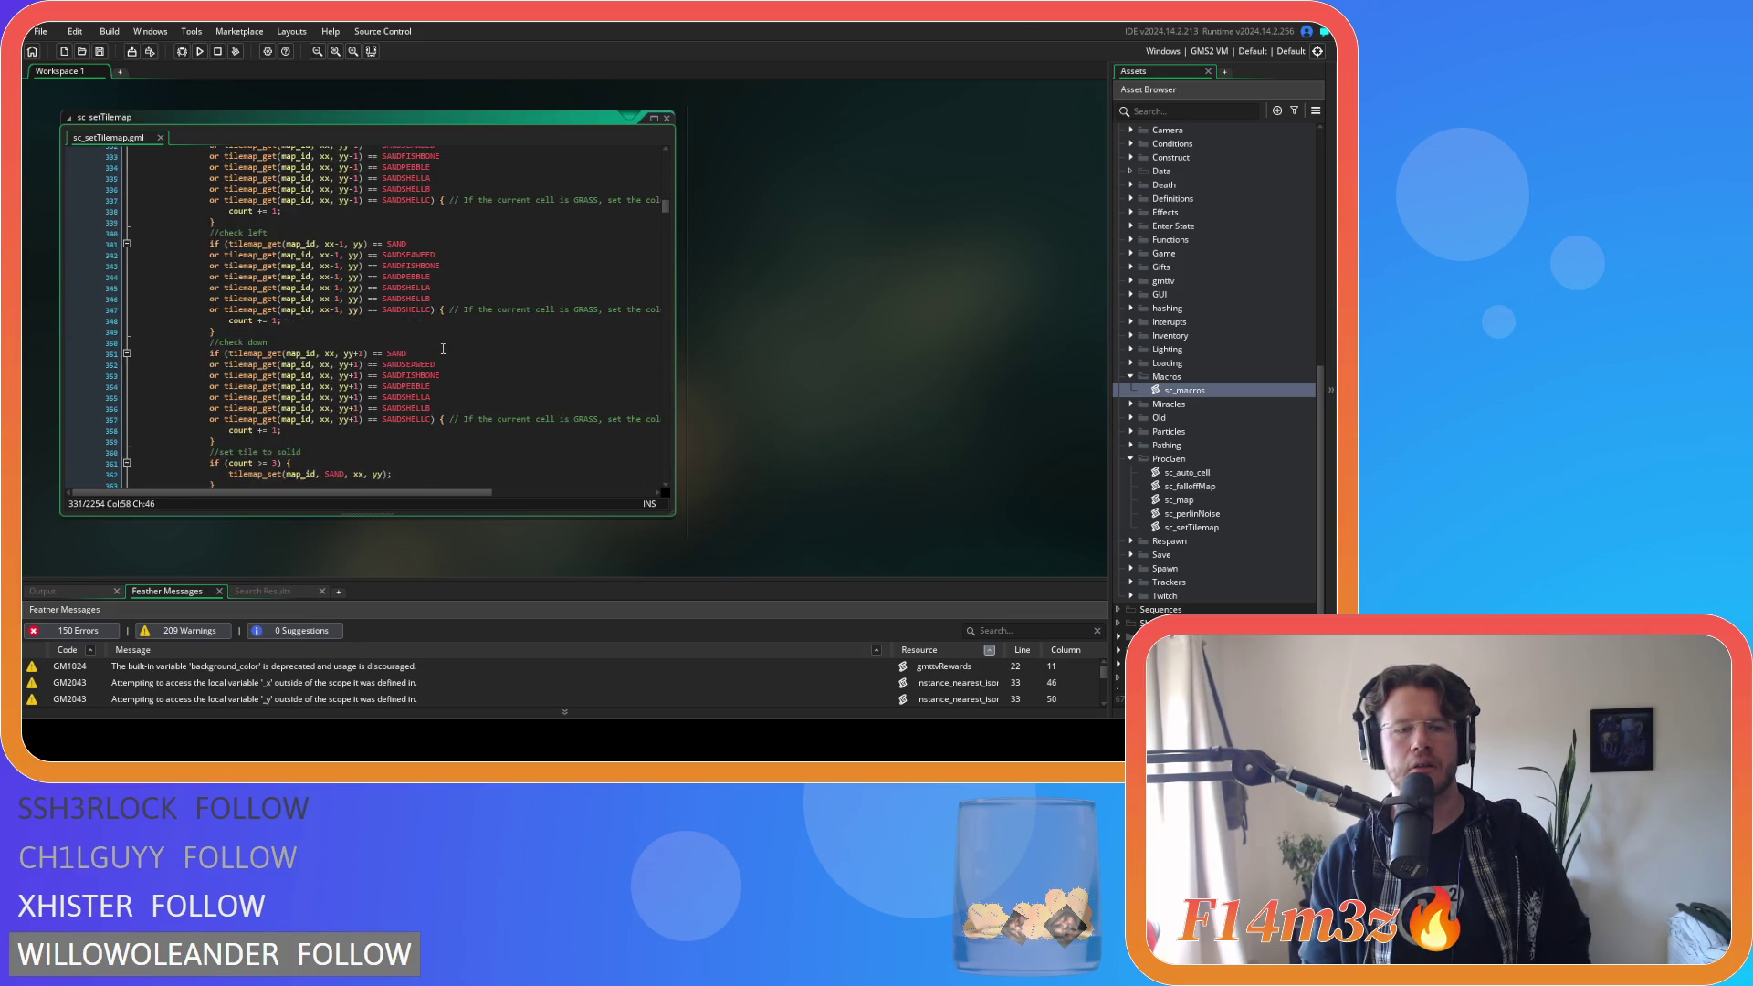
{"action": "left_click", "coordinate": [436, 276]}
{"action": "scroll", "coordinate": [420, 356], "scroll_direction": "down", "scroll_amount": 7}
{"action": "scroll", "coordinate": [417, 356], "scroll_direction": "down", "scroll_amount": 20}
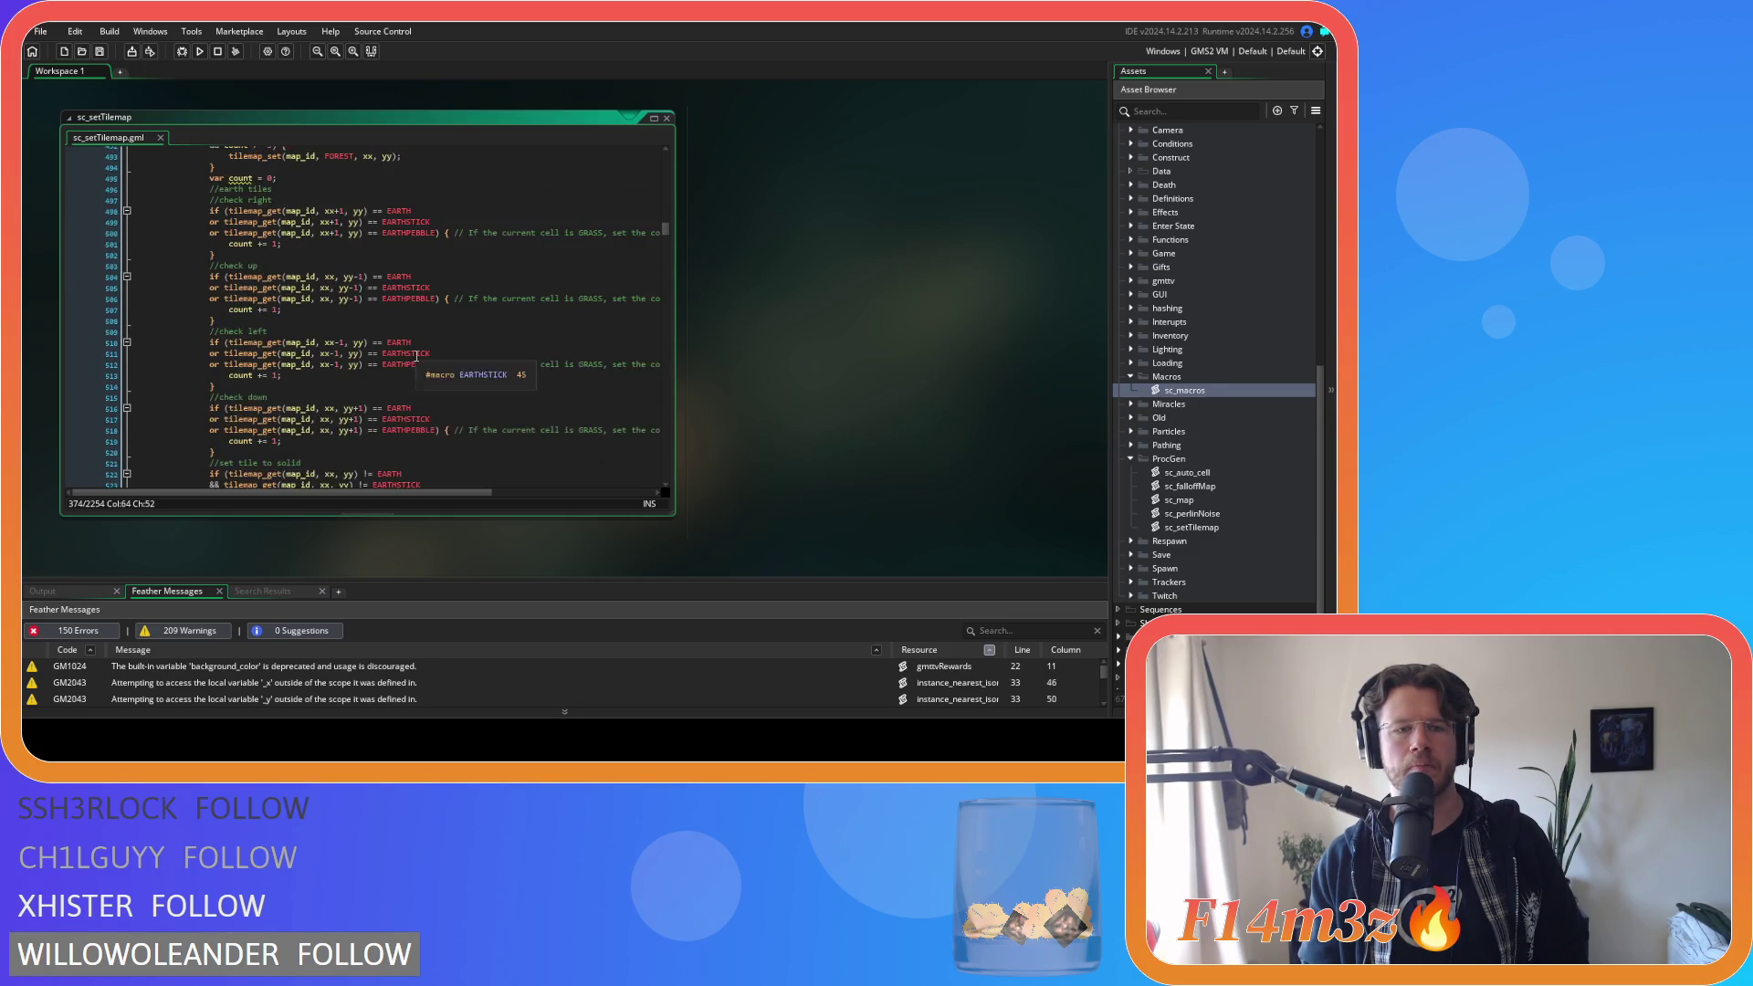
{"action": "scroll", "coordinate": [416, 356], "scroll_direction": "down", "scroll_amount": 15}
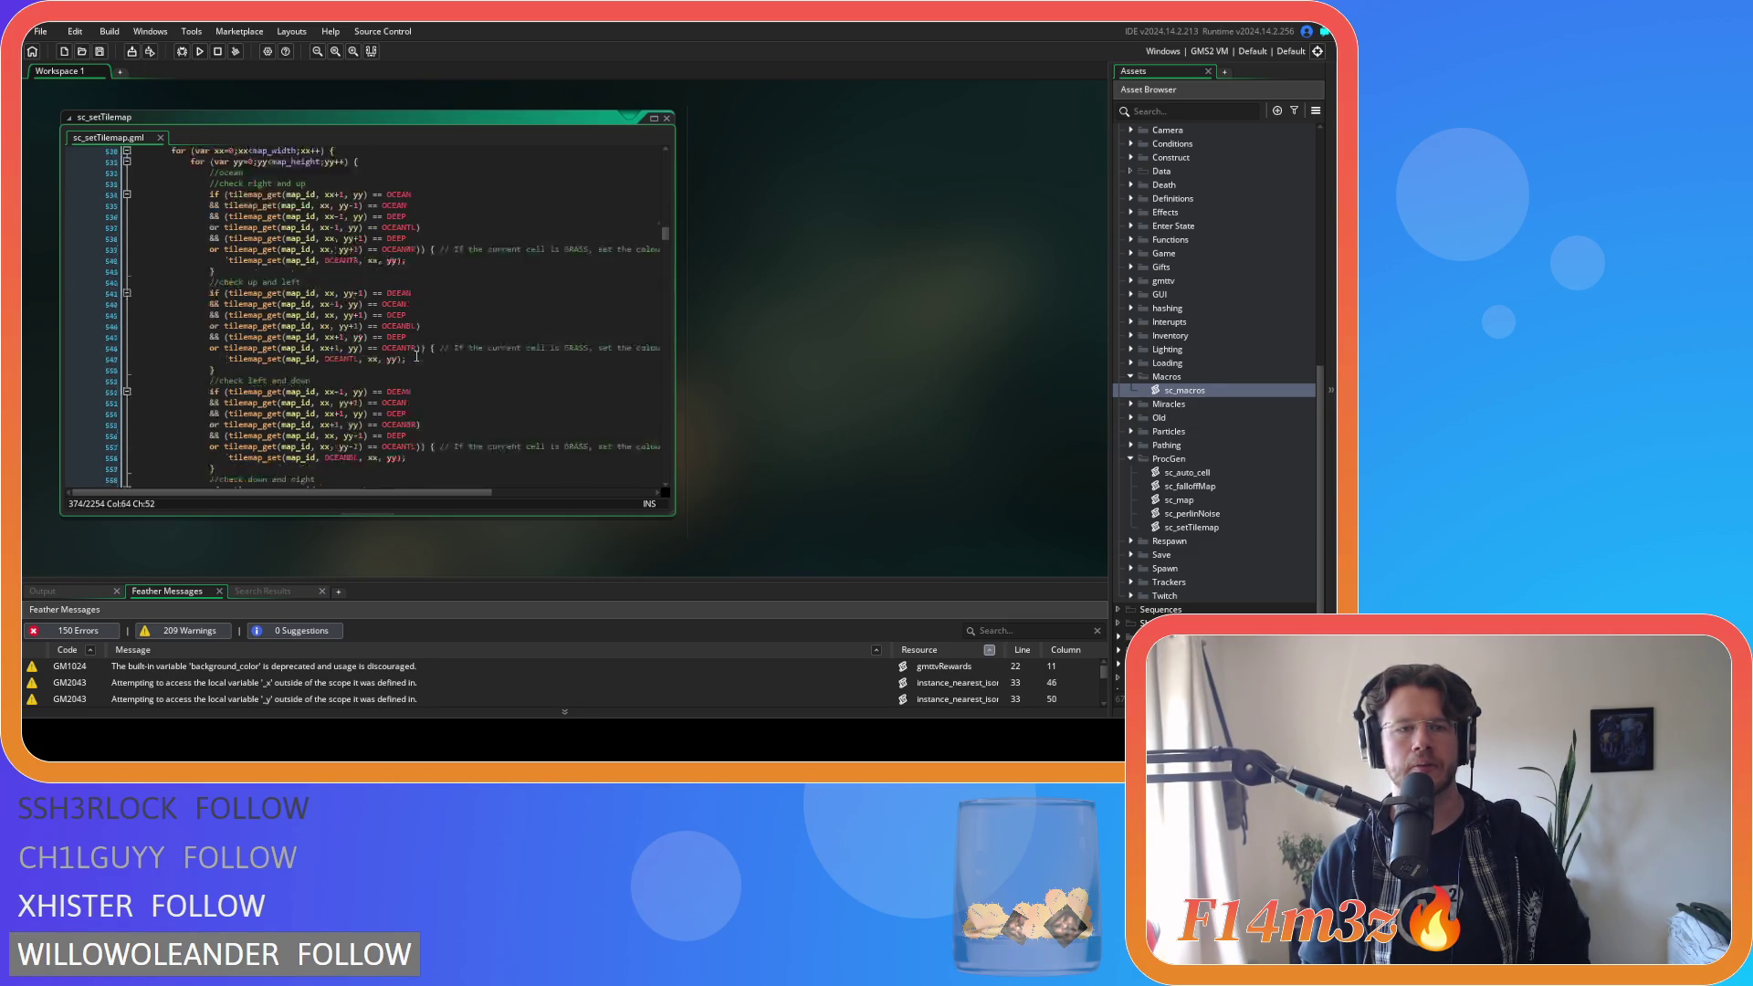
{"action": "scroll", "coordinate": [416, 356], "scroll_direction": "up", "scroll_amount": 4}
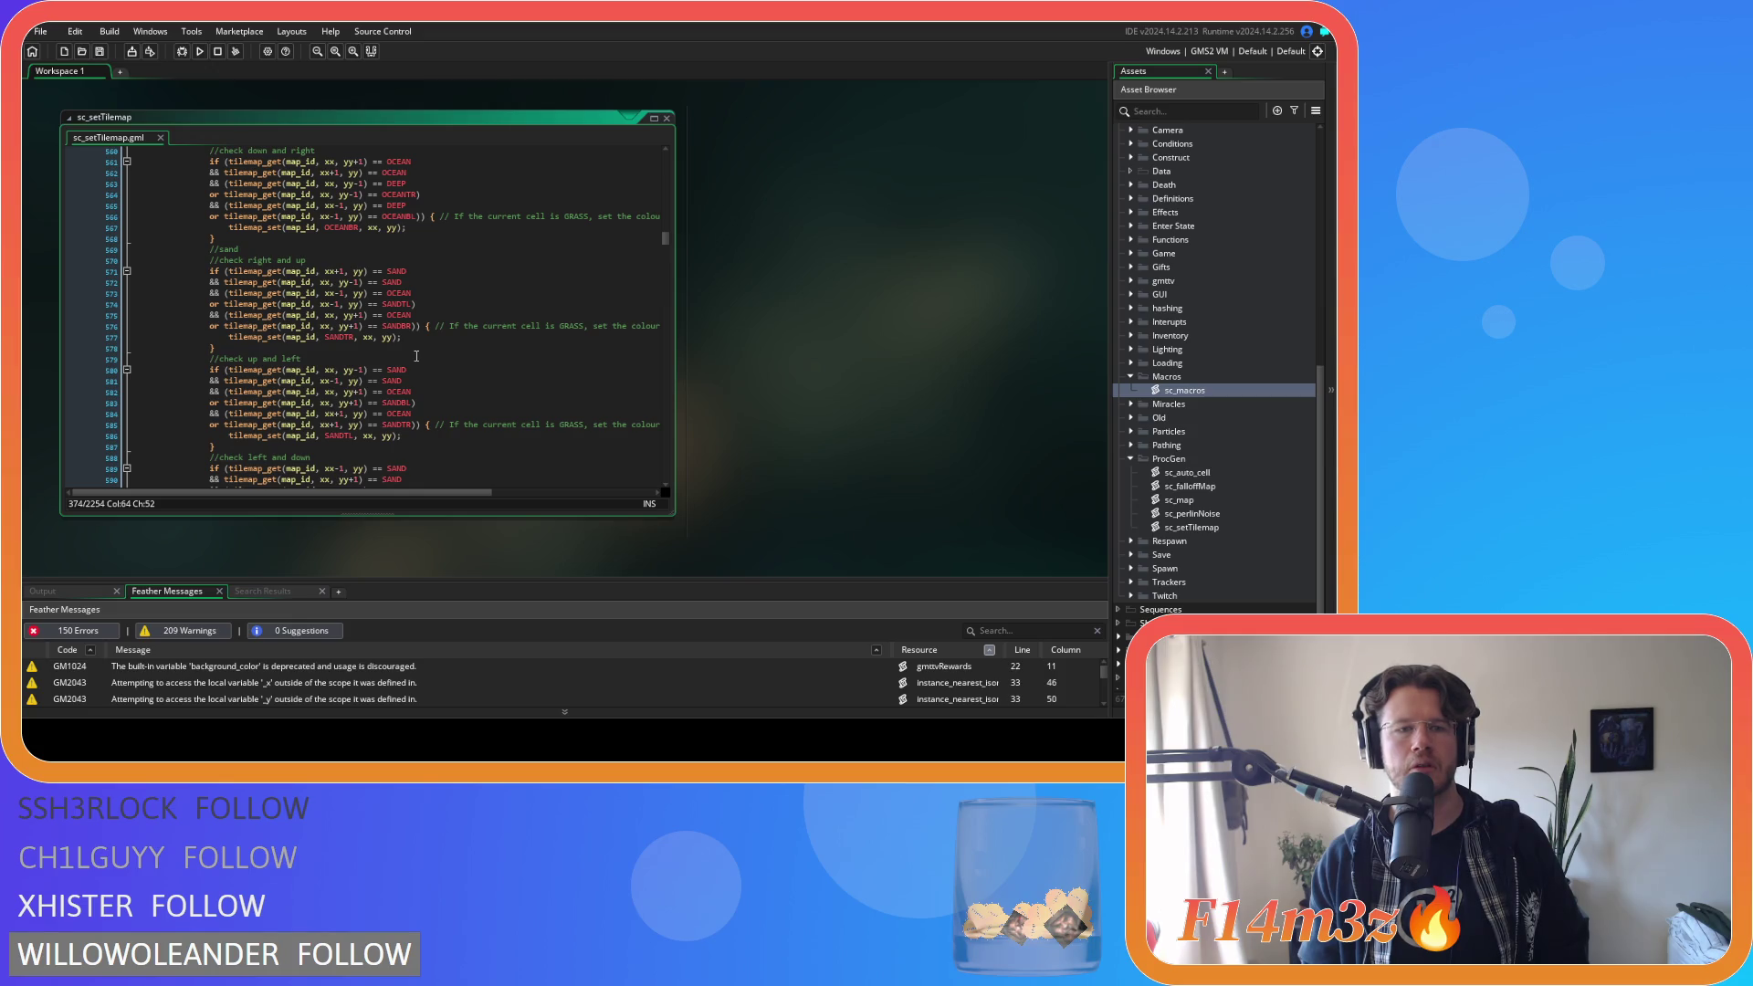
Wrap the right SAND check in parentheses and paste the six sand-variant 'or tilemap_get' lines below it.
{"action": "left_click", "coordinate": [225, 271]}
{"action": "type", "text": "("}
{"action": "left_click", "coordinate": [439, 271]}
{"action": "type", "text": ")"}
{"action": "key", "text": "BackSpace"}
{"action": "key", "text": "Return"}
{"action": "type", "text": "o"}
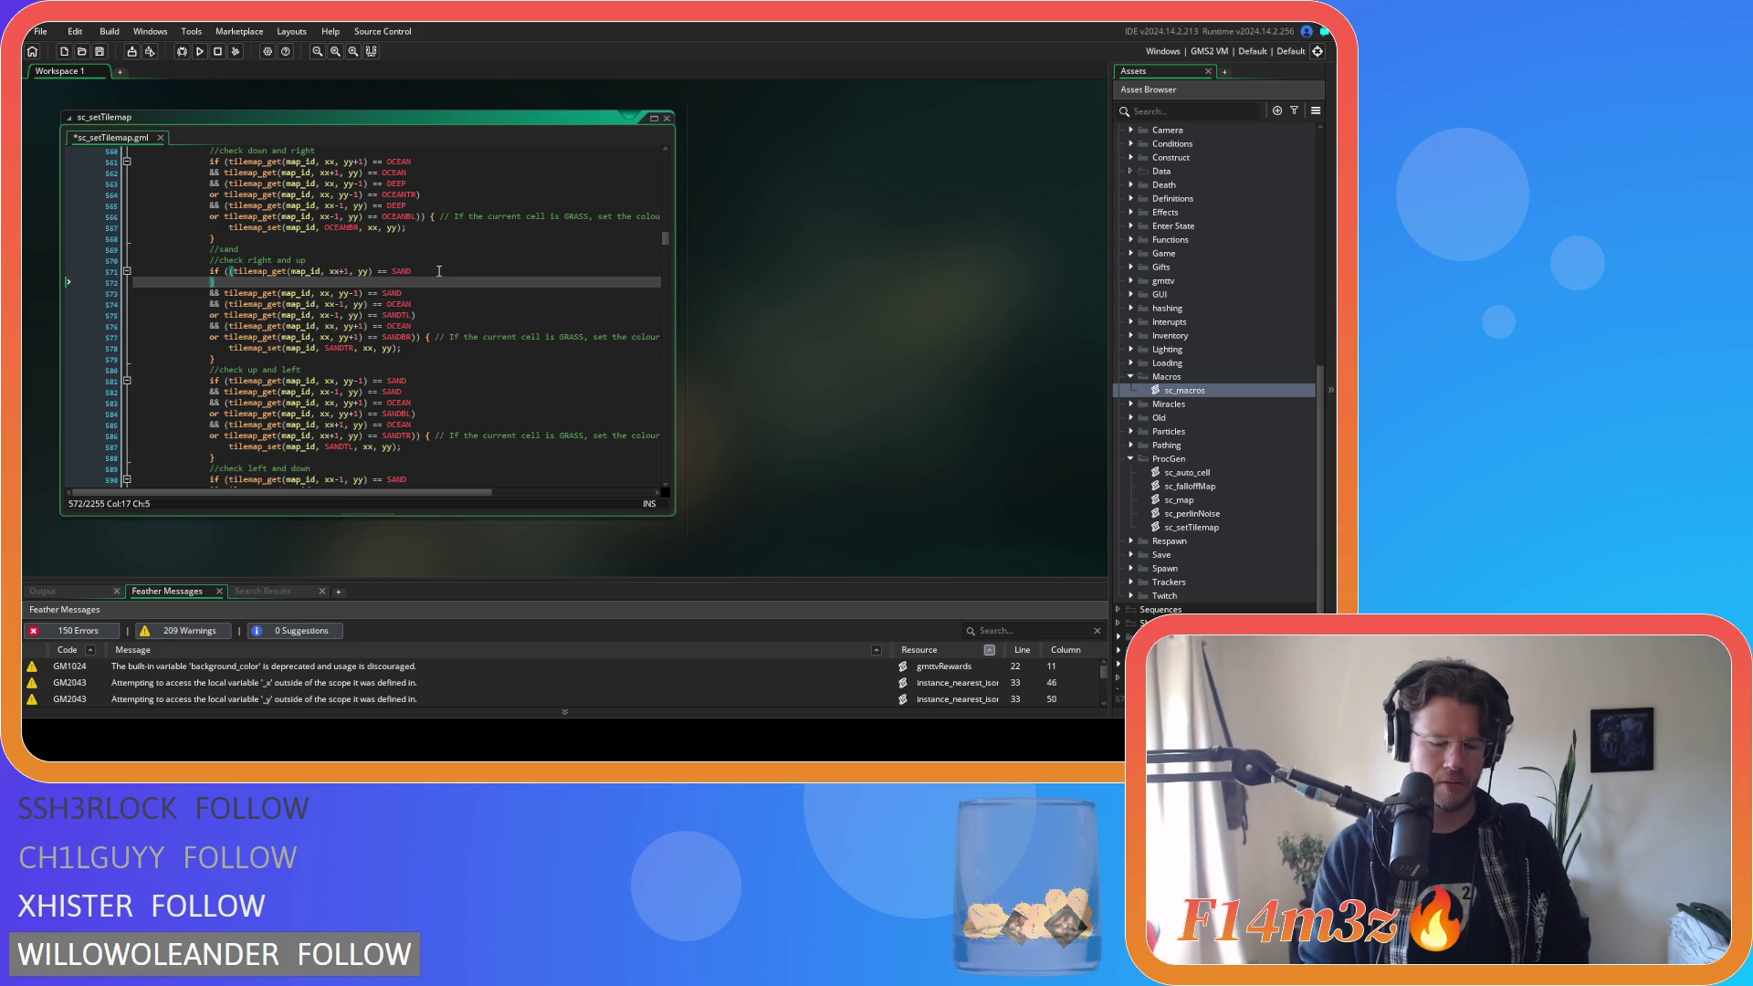
{"action": "type", "text": "r"}
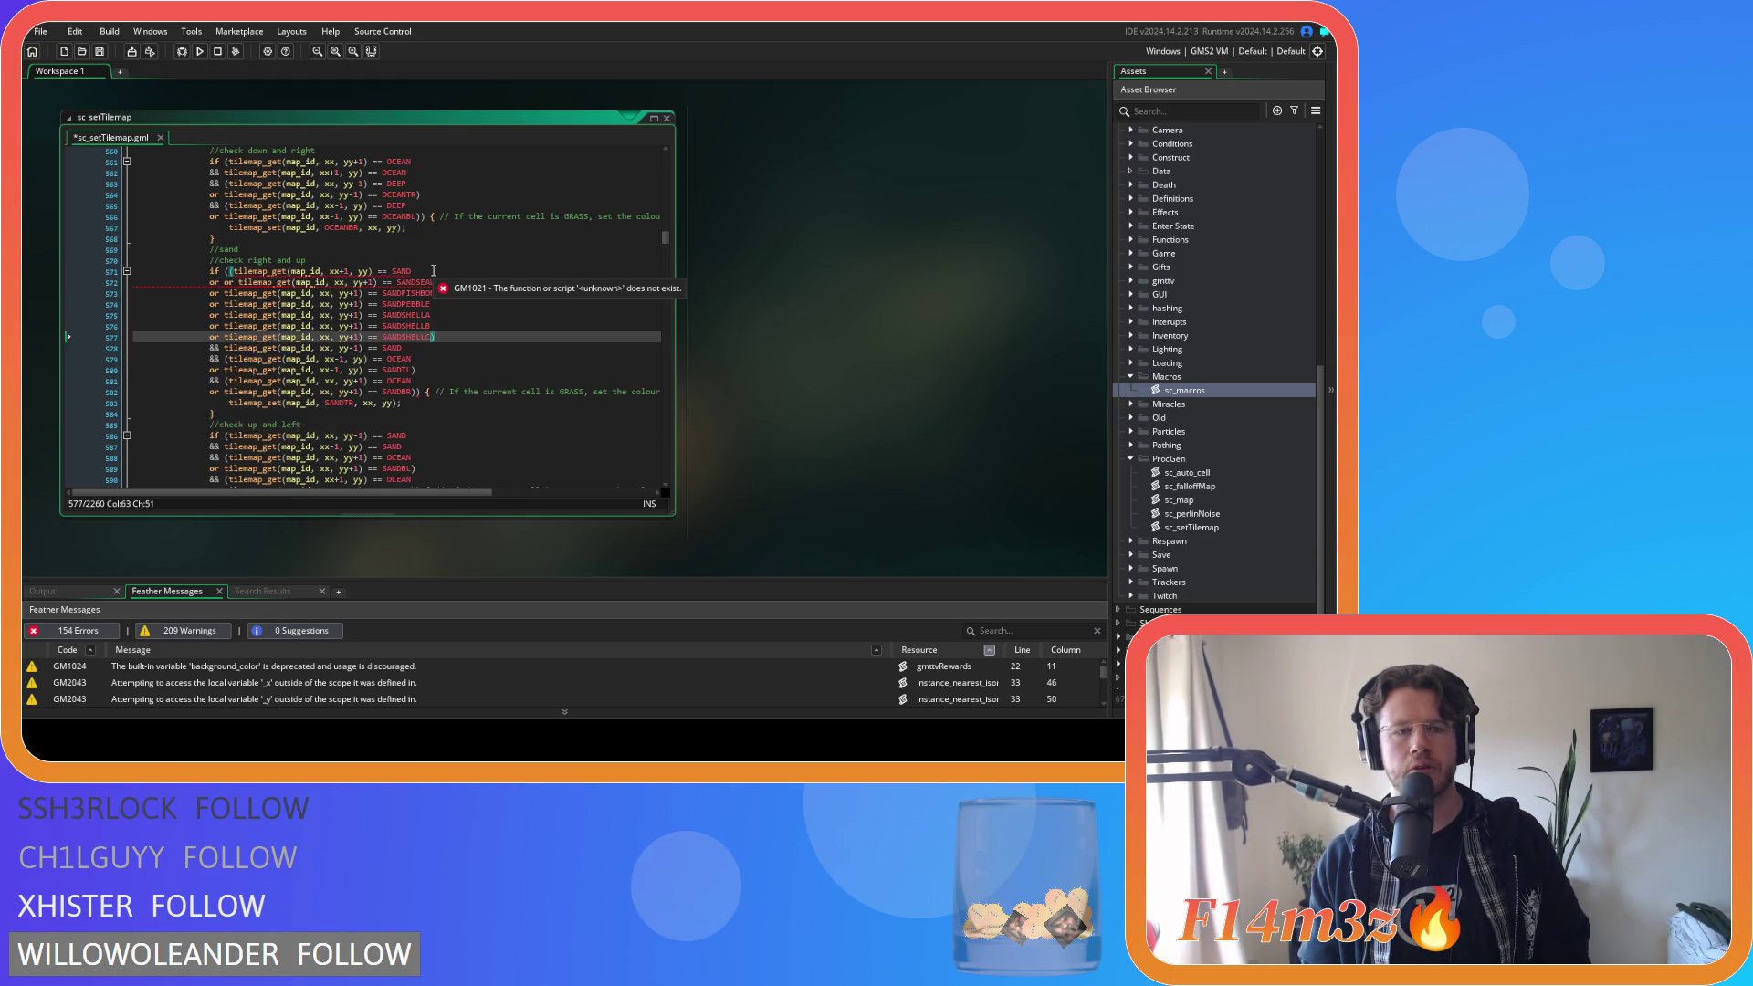
{"action": "key", "text": "ctrl+v"}
Remove the +1 from yy on pasted lines 572–577 so they check row yy.
{"action": "left_click", "coordinate": [364, 282]}
{"action": "key", "text": "BackSpace"}
{"action": "key", "text": "BackSpace"}
{"action": "left_click", "coordinate": [364, 293]}
{"action": "key", "text": "BackSpace"}
{"action": "key", "text": "BackSpace"}
{"action": "key", "text": "Down"}
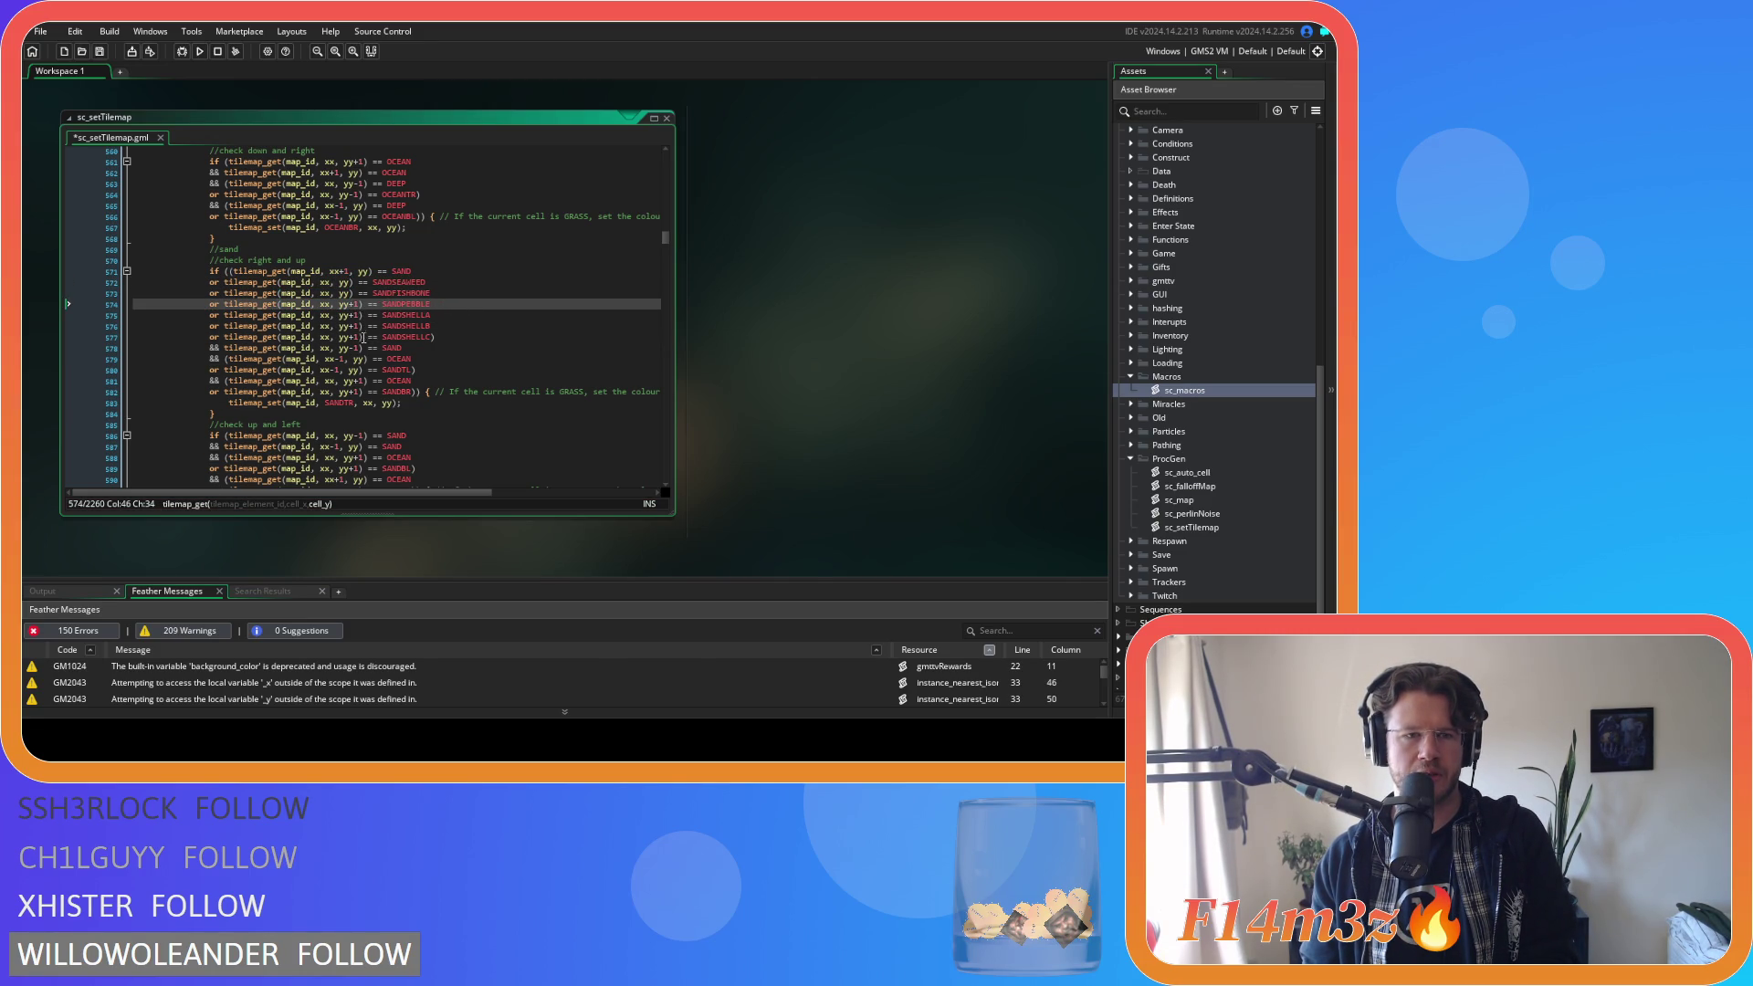
{"action": "key", "text": "Delete"}
{"action": "key", "text": "Delete"}
{"action": "key", "text": "Down"}
{"action": "scroll", "coordinate": [438, 365], "scroll_direction": "down", "scroll_amount": 1}
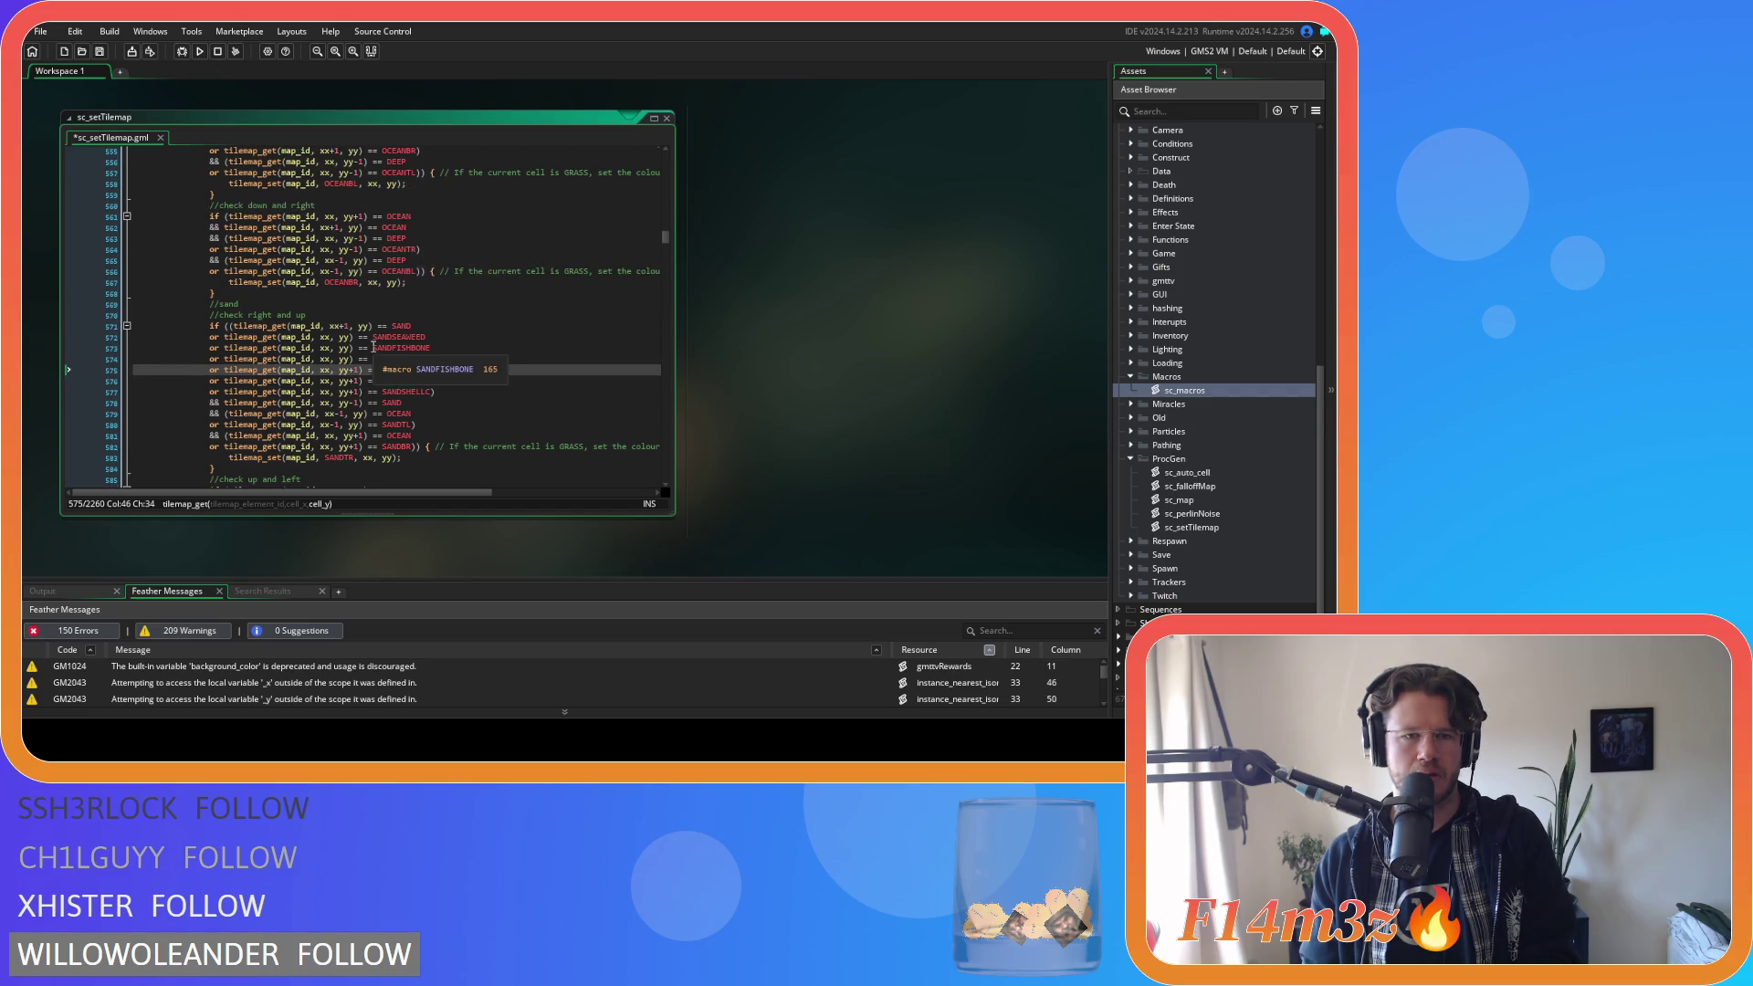
{"action": "scroll", "coordinate": [502, 387], "scroll_direction": "down", "scroll_amount": 1}
{"action": "key", "text": "Delete"}
{"action": "key", "text": "Delete"}
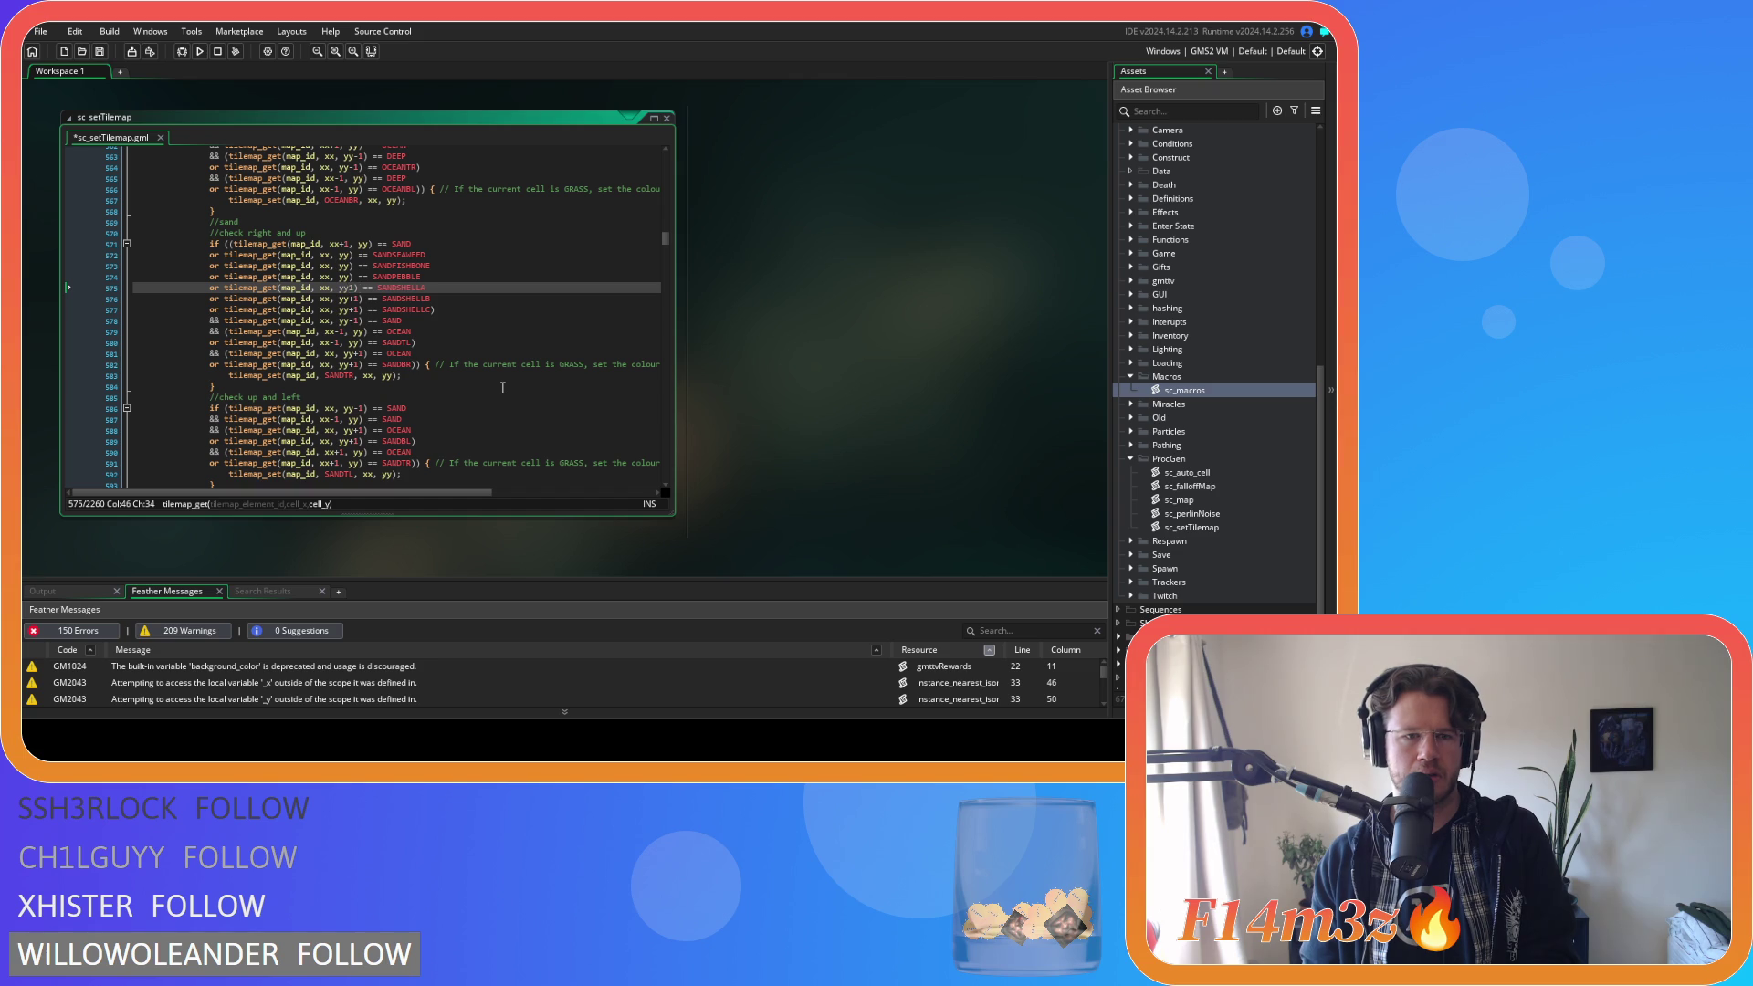
{"action": "scroll", "coordinate": [502, 387], "scroll_direction": "up", "scroll_amount": 1}
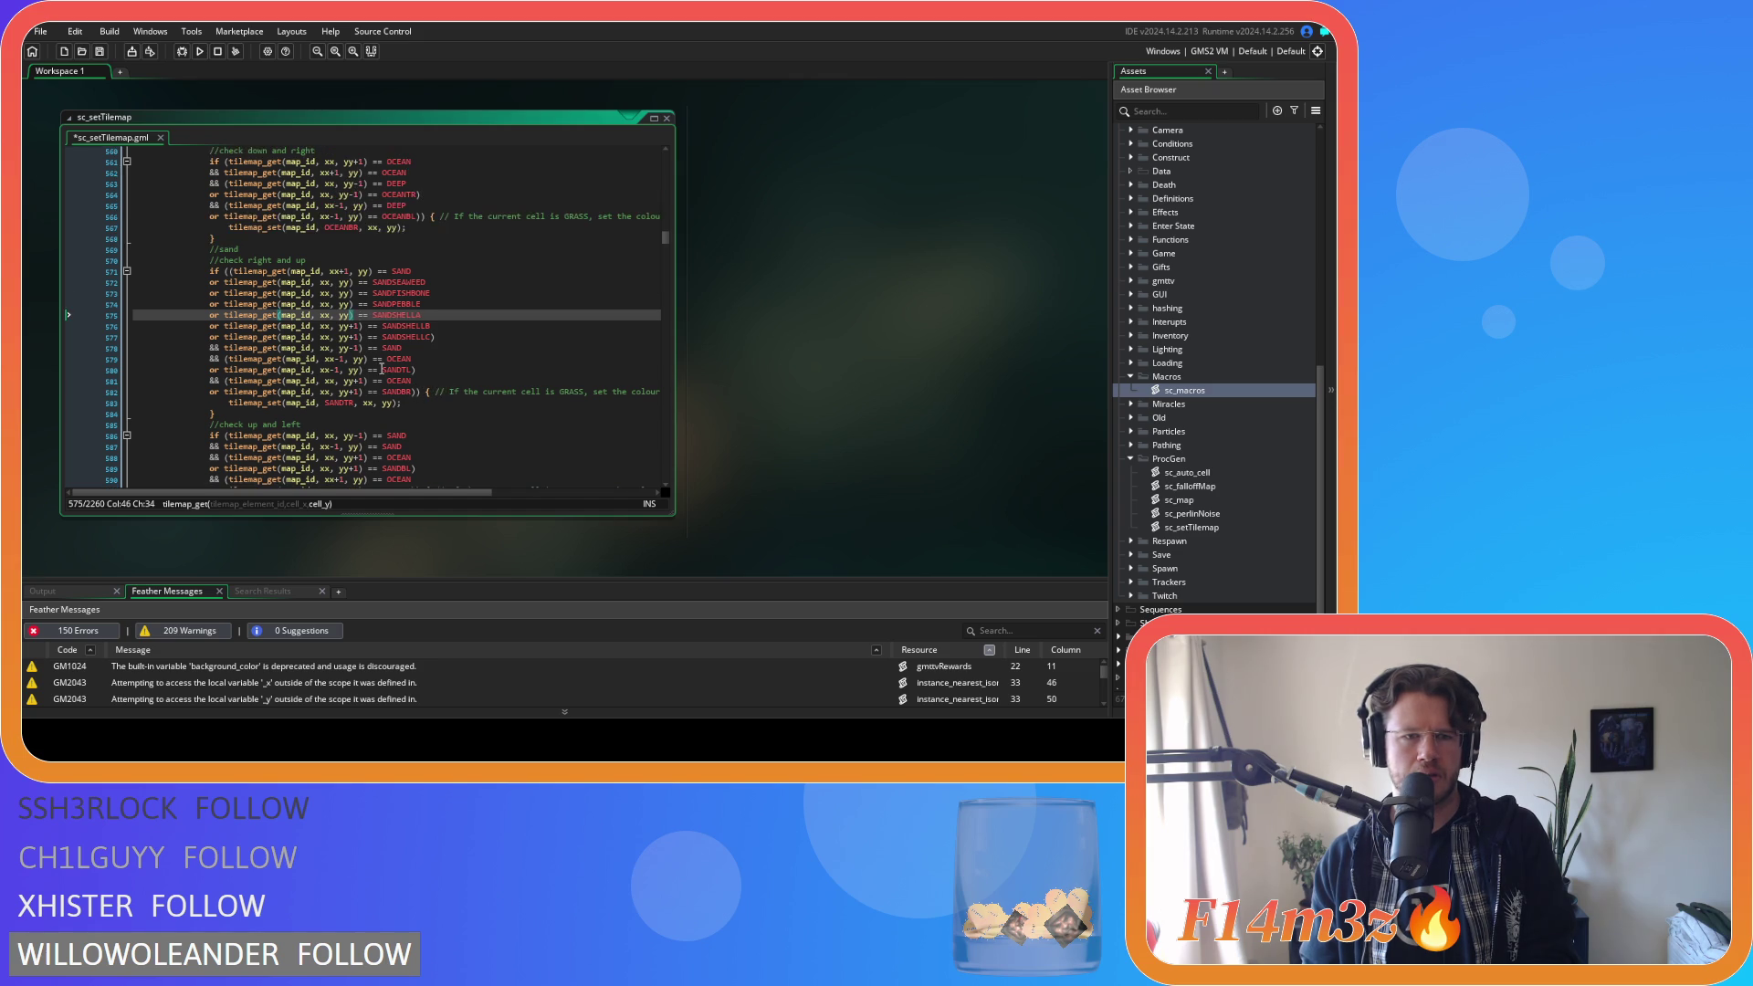
{"action": "key", "text": "Down"}
{"action": "key", "text": "Delete"}
{"action": "key", "text": "Delete"}
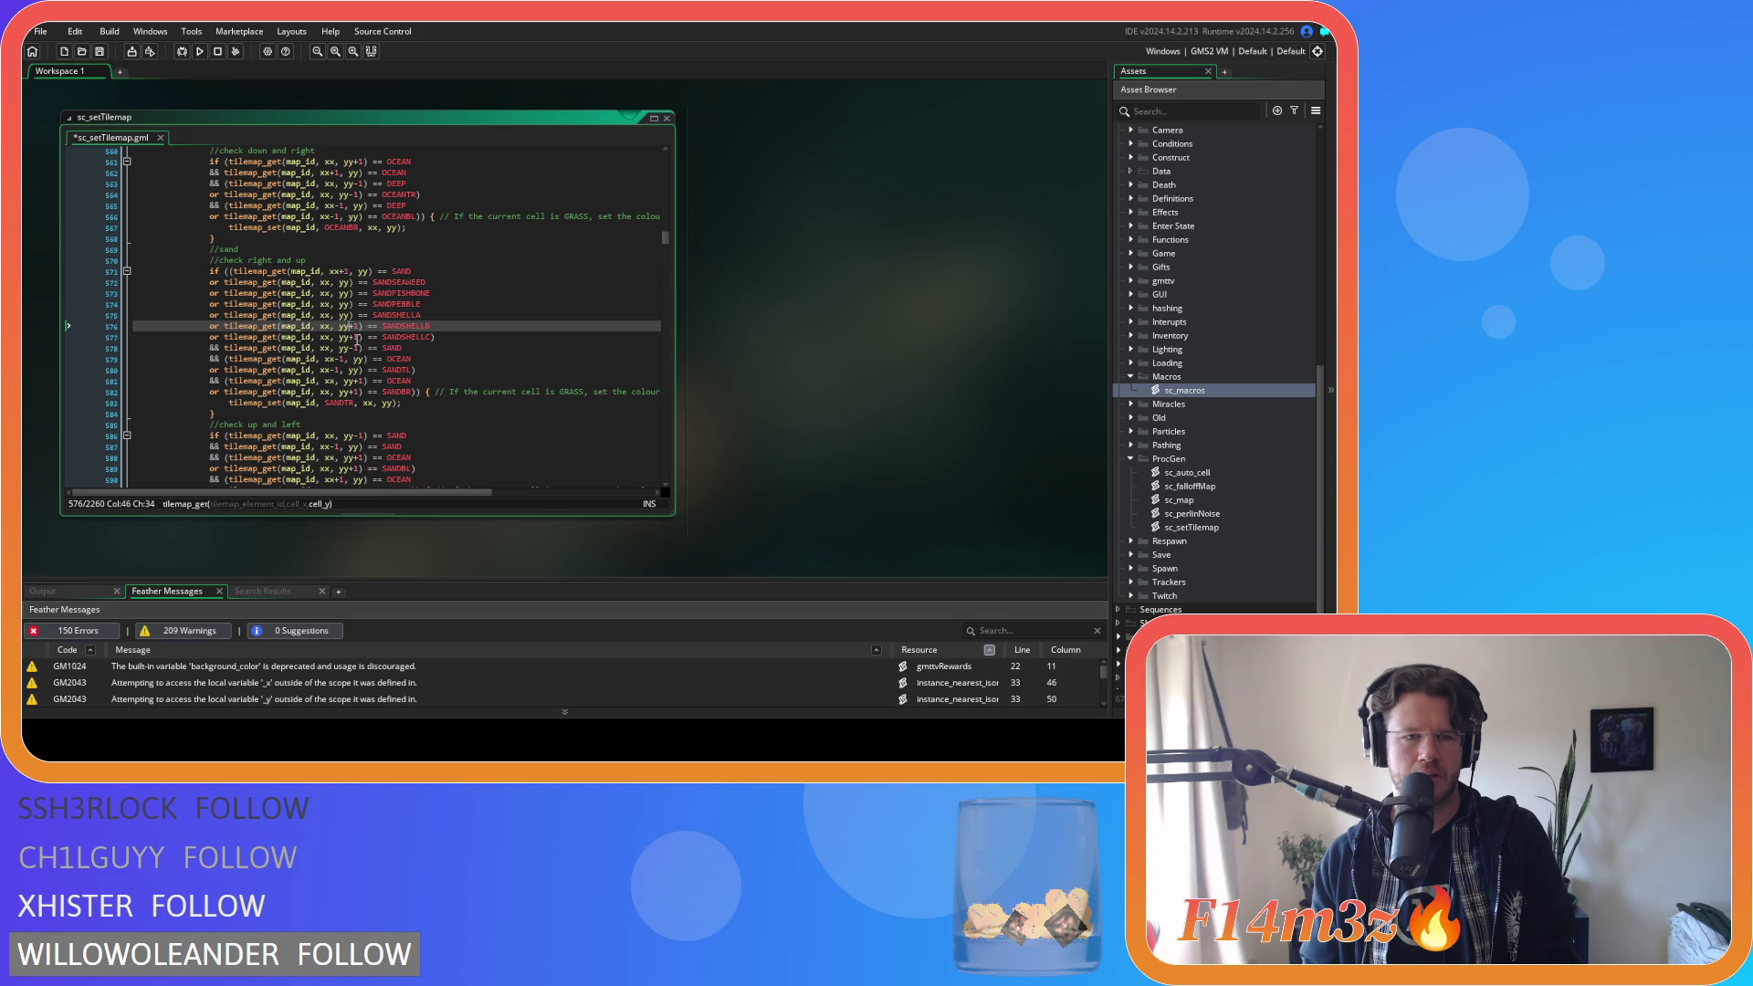
{"action": "scroll", "coordinate": [393, 373], "scroll_direction": "up", "scroll_amount": 9}
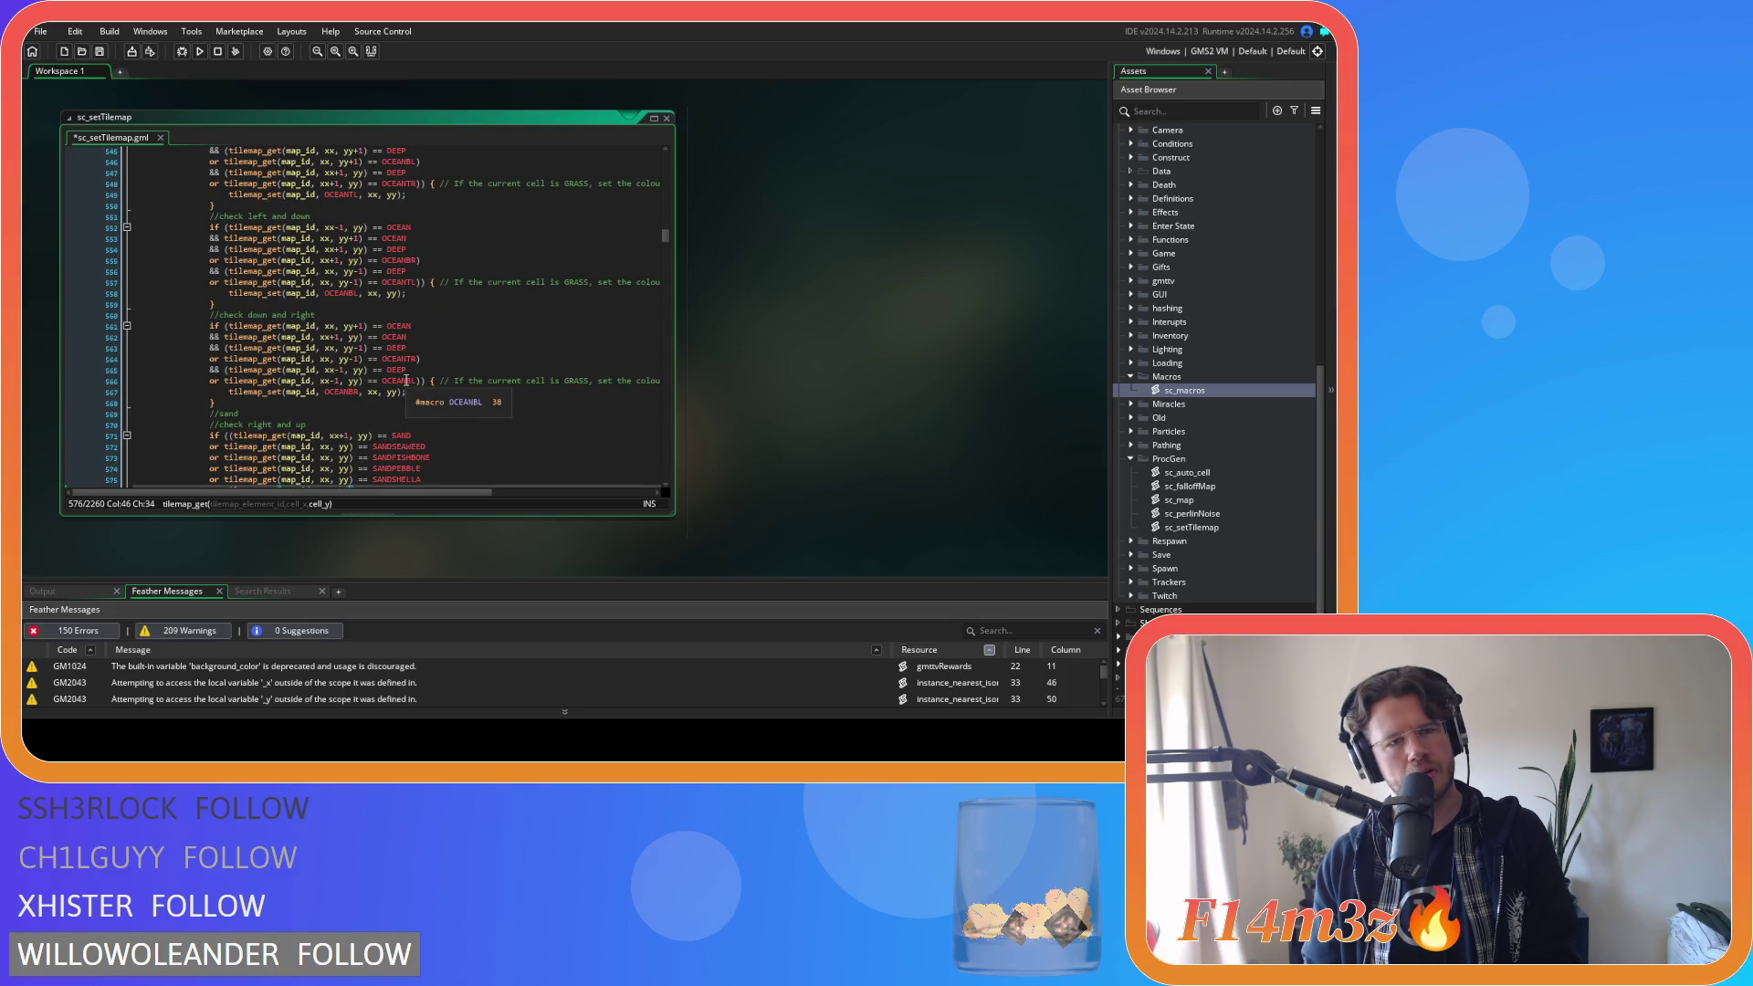
{"action": "scroll", "coordinate": [406, 380], "scroll_direction": "down", "scroll_amount": 7}
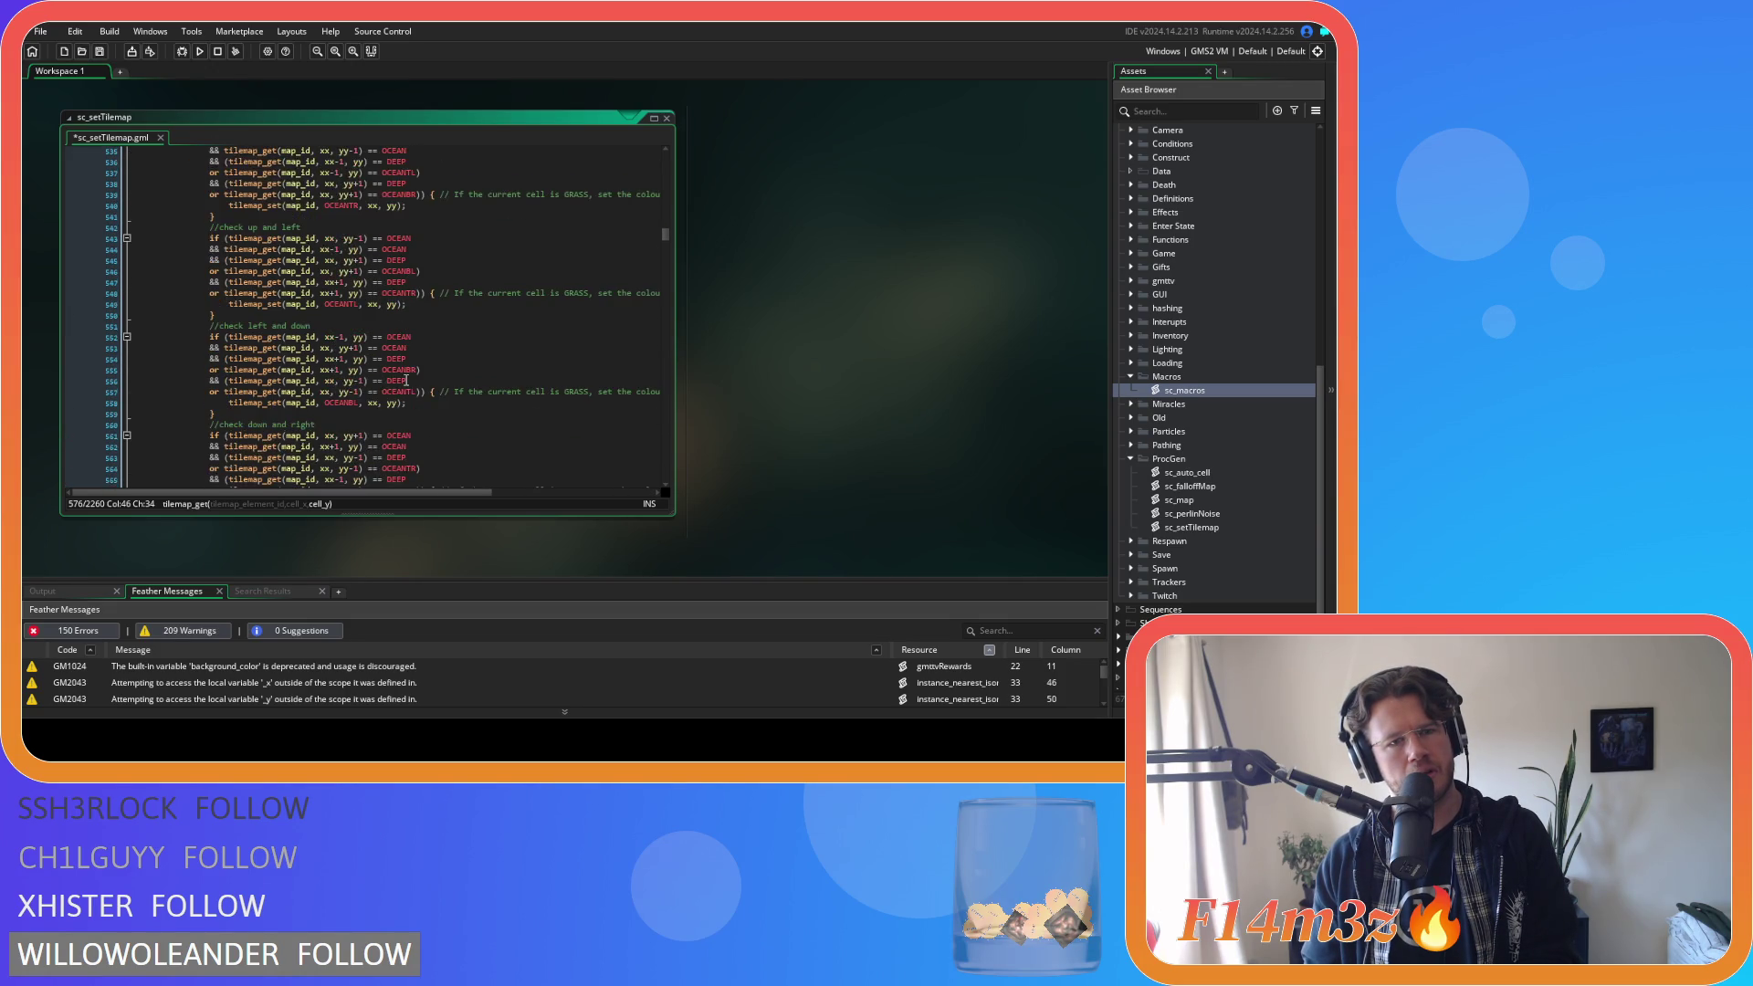
{"action": "scroll", "coordinate": [407, 380], "scroll_direction": "down", "scroll_amount": 1}
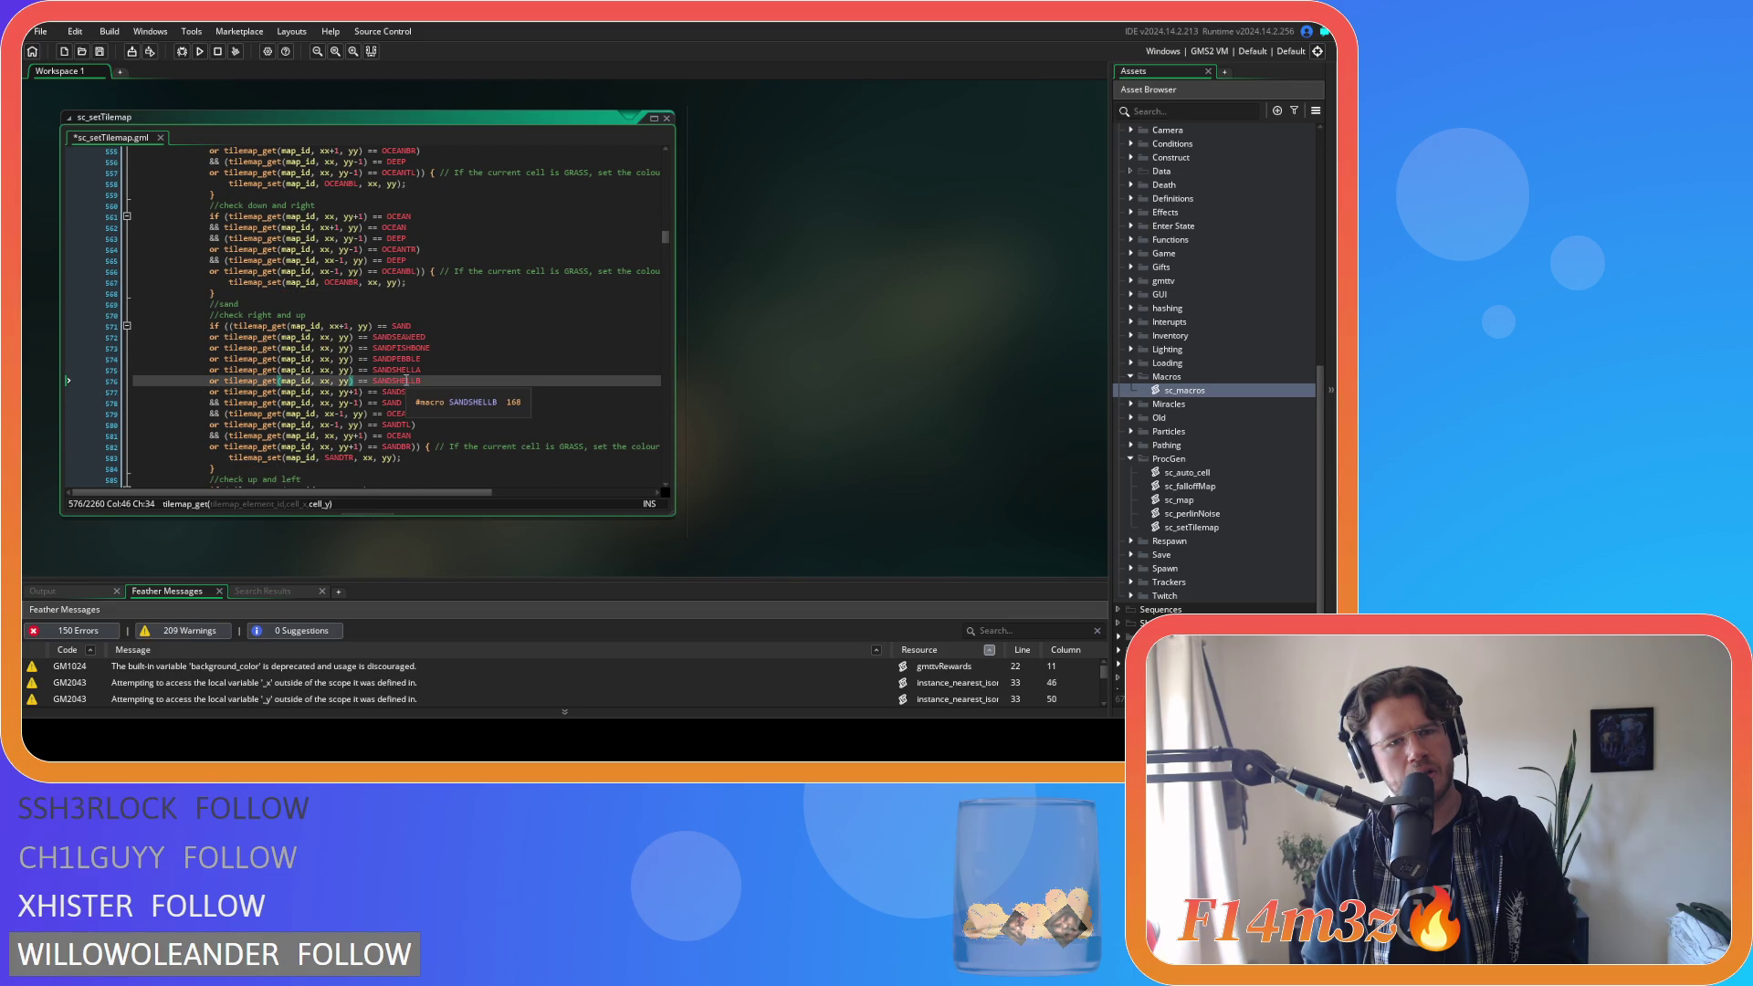
{"action": "key", "text": "Down"}
{"action": "key", "text": "Delete"}
{"action": "key", "text": "Delete"}
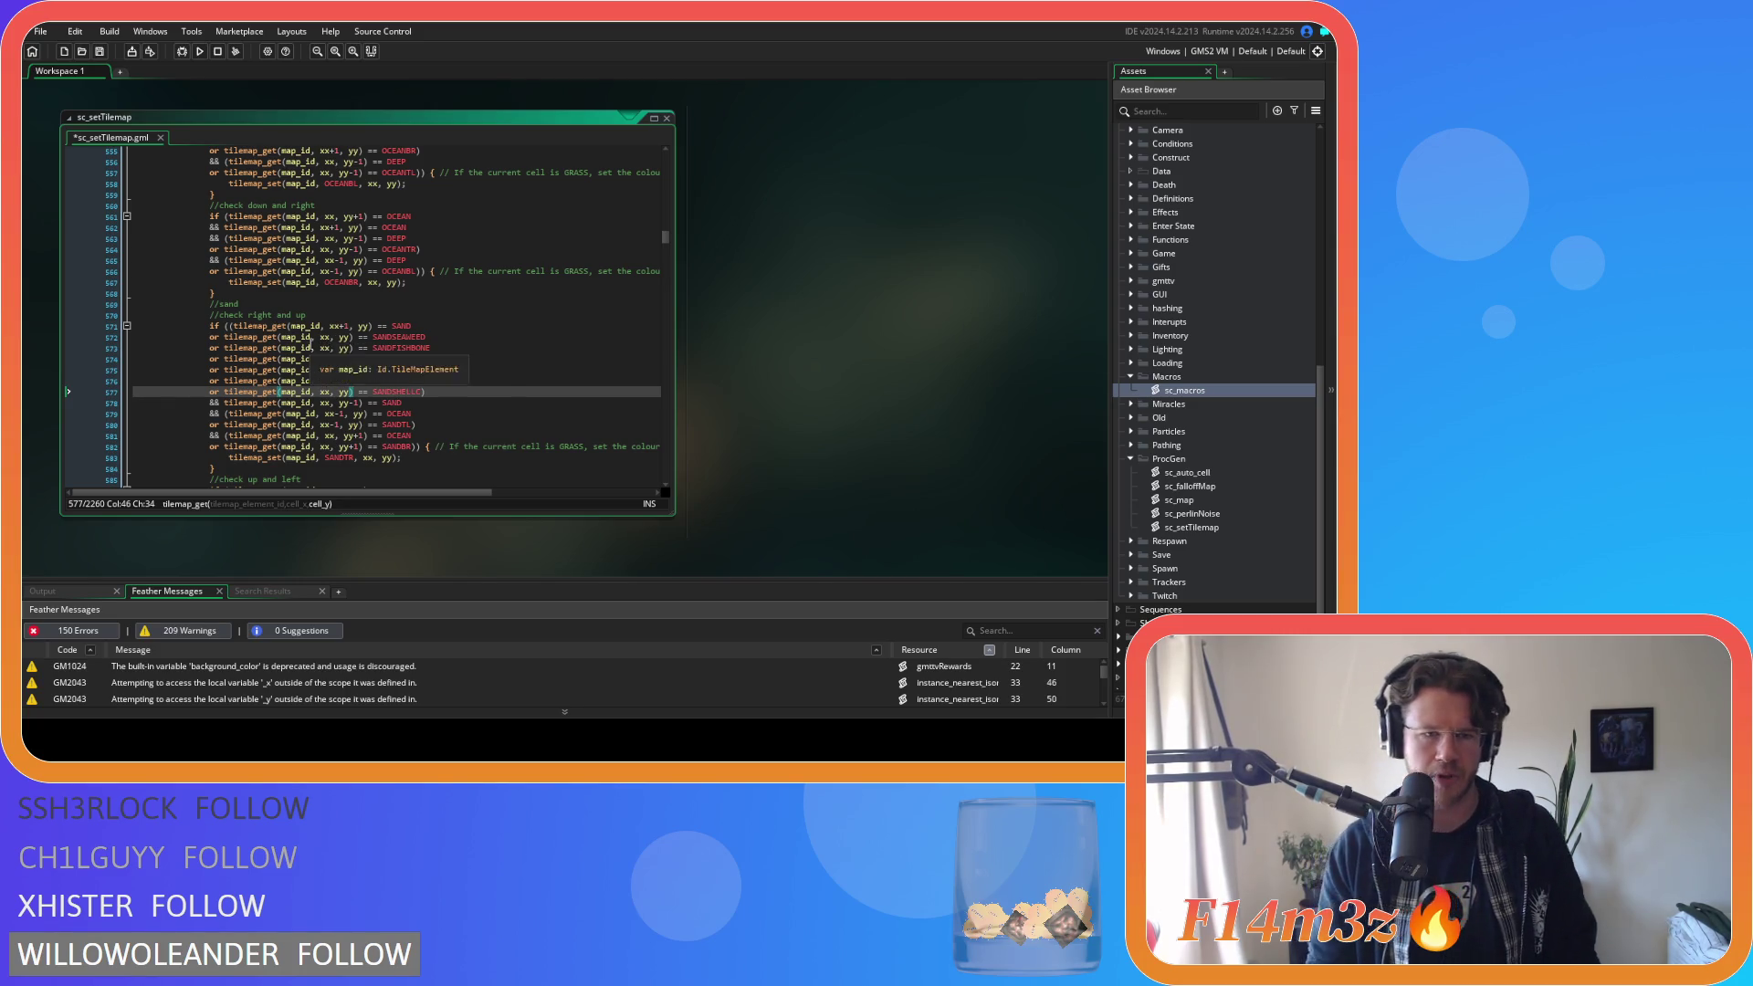
Change the column offset on lines 572–577 to xx+1, undoing the accidental extra +1.
{"action": "left_click", "coordinate": [328, 338]}
{"action": "key", "text": "Right"}
{"action": "key", "text": "Right"}
{"action": "key", "text": "Right"}
{"action": "type", "text": "+1"}
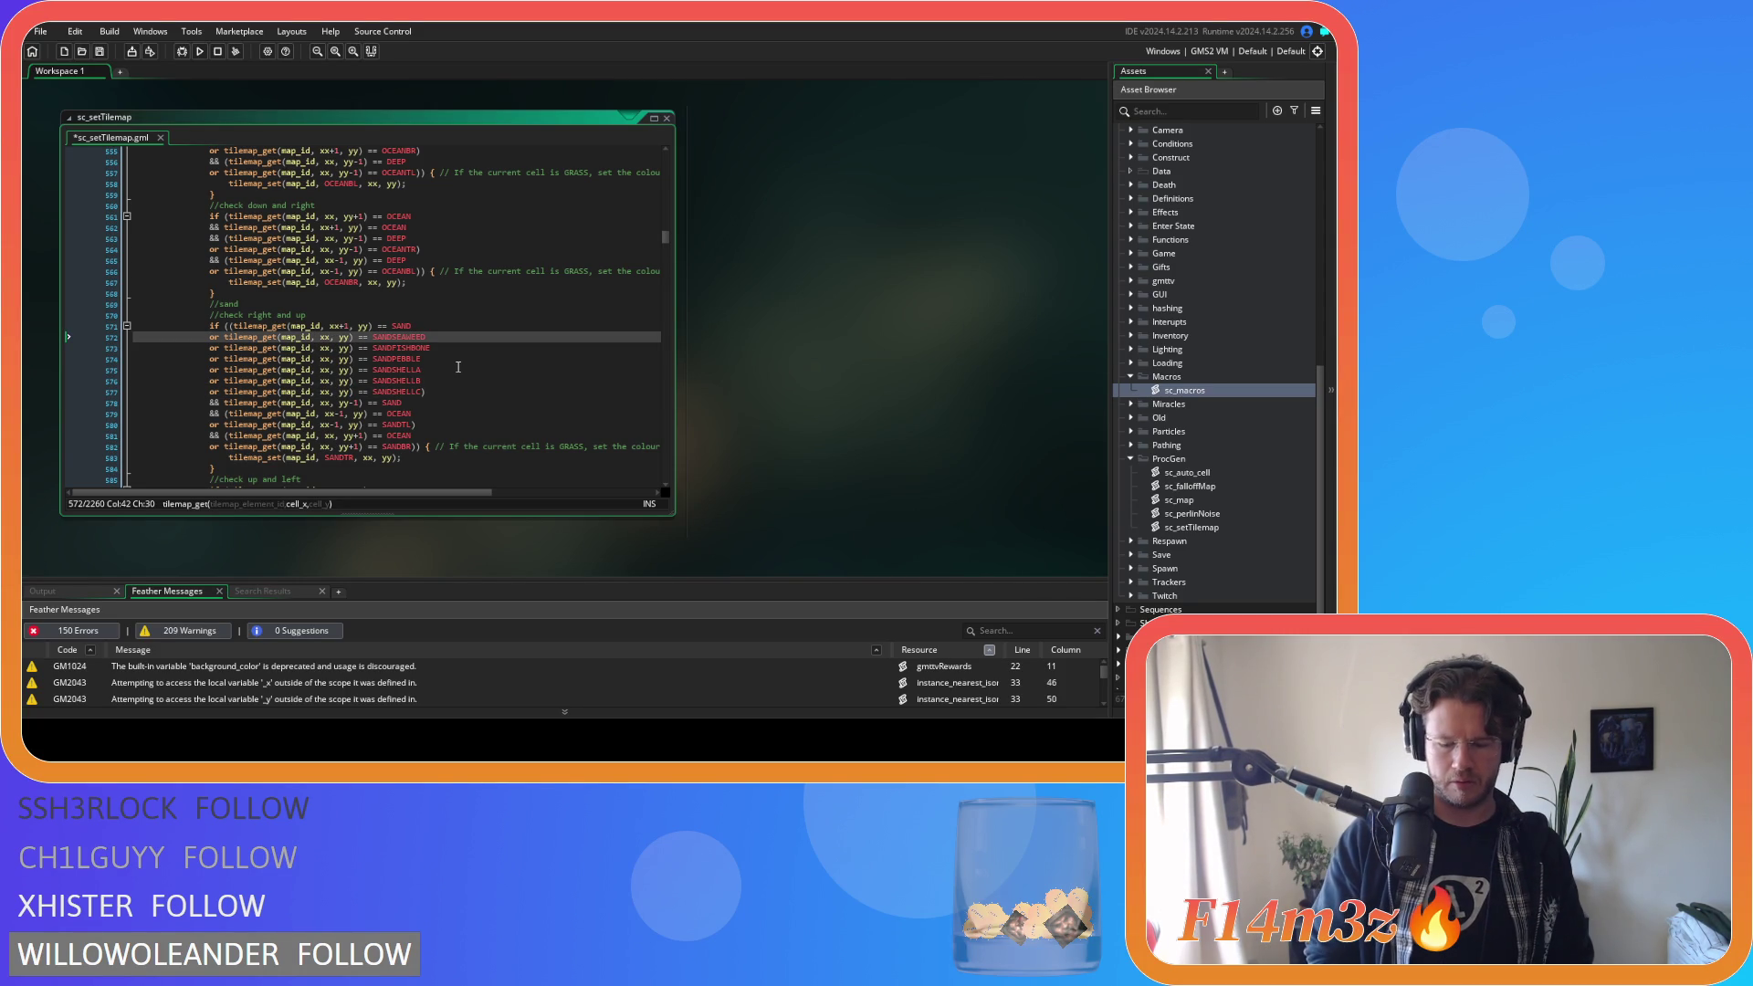
{"action": "key", "text": "Down"}
{"action": "key", "text": "Left"}
{"action": "key", "text": "Left"}
{"action": "type", "text": "+1"}
{"action": "key", "text": "Down"}
{"action": "key", "text": "Left"}
{"action": "key", "text": "Left"}
{"action": "type", "text": "+1"}
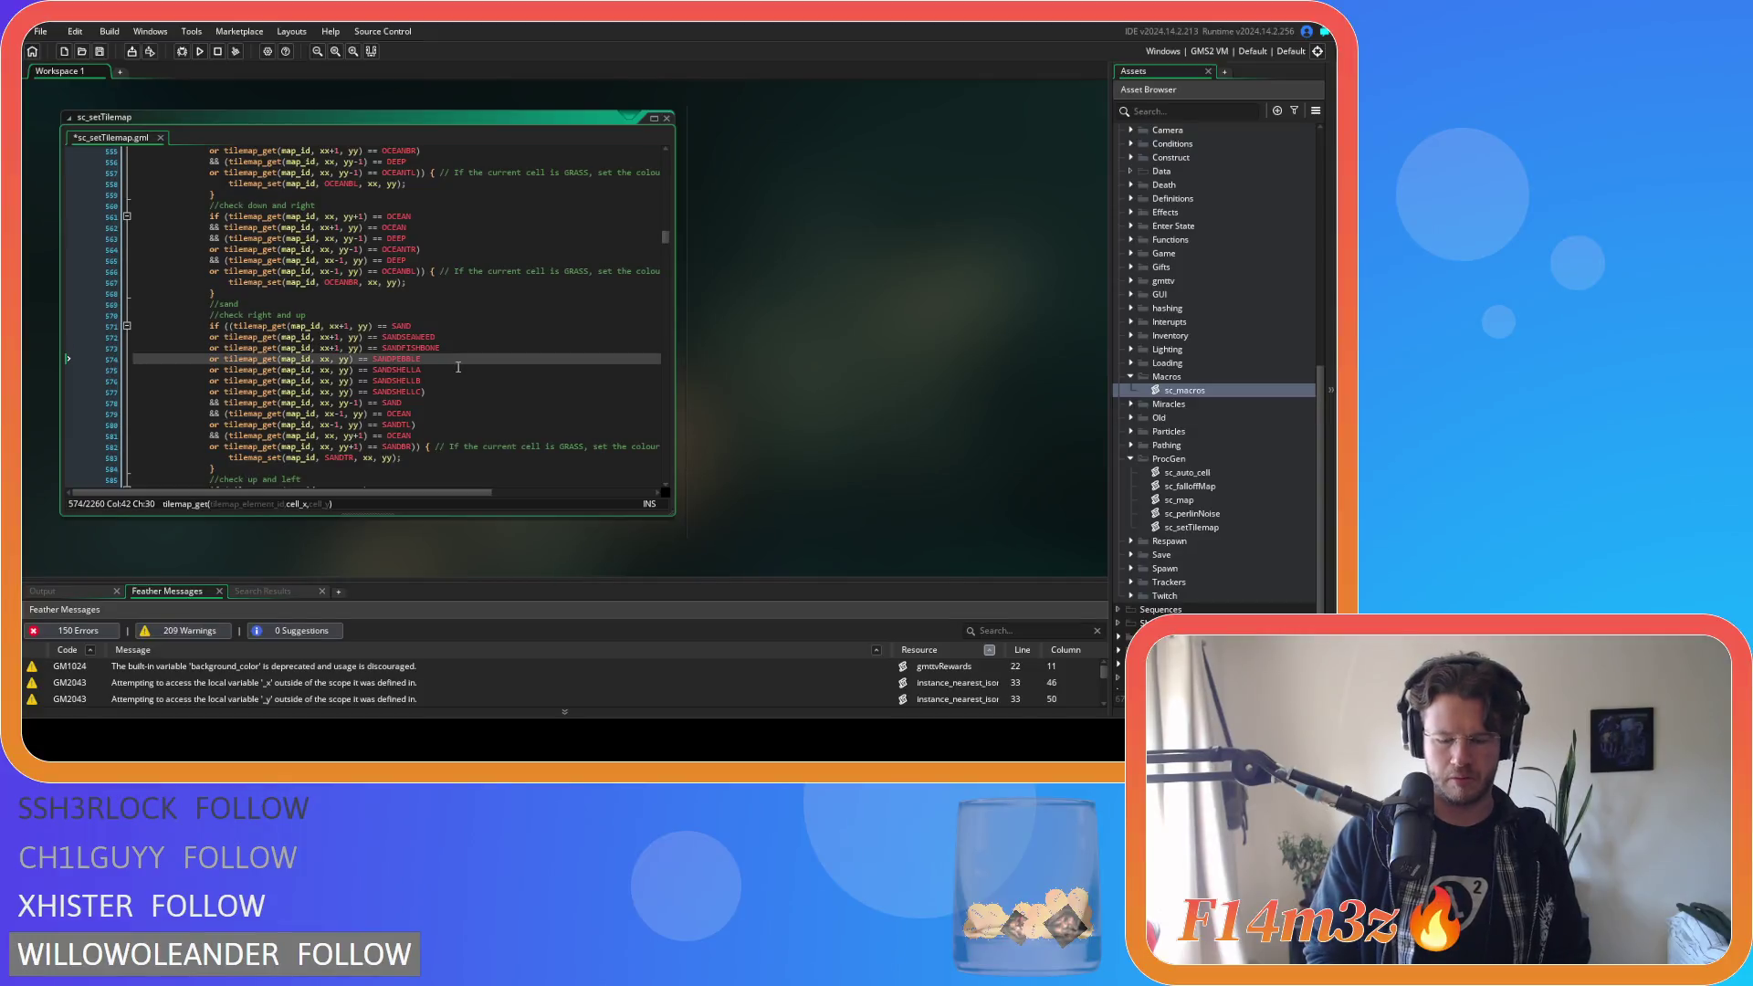
{"action": "key", "text": "Down"}
{"action": "key", "text": "Left"}
{"action": "key", "text": "Left"}
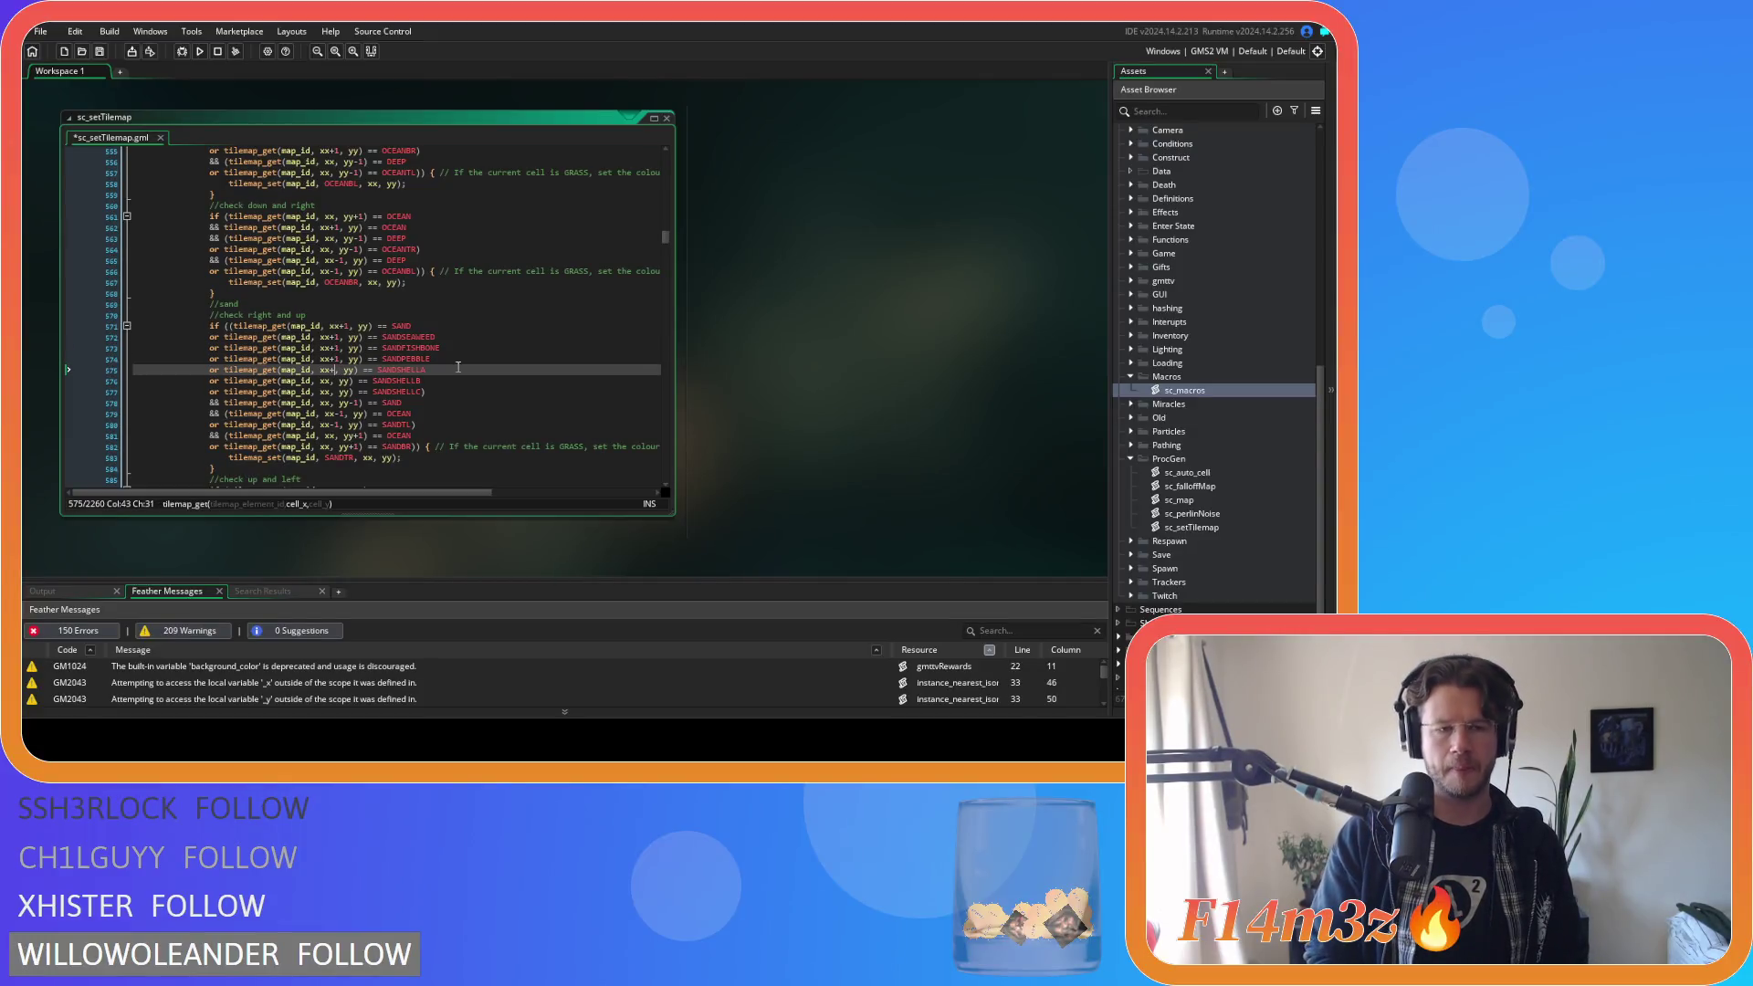
{"action": "type", "text": "+1"}
{"action": "key", "text": "Down"}
{"action": "key", "text": "Left"}
{"action": "type", "text": "+1"}
{"action": "key", "text": "Down"}
{"action": "key", "text": "Left"}
{"action": "key", "text": "Left"}
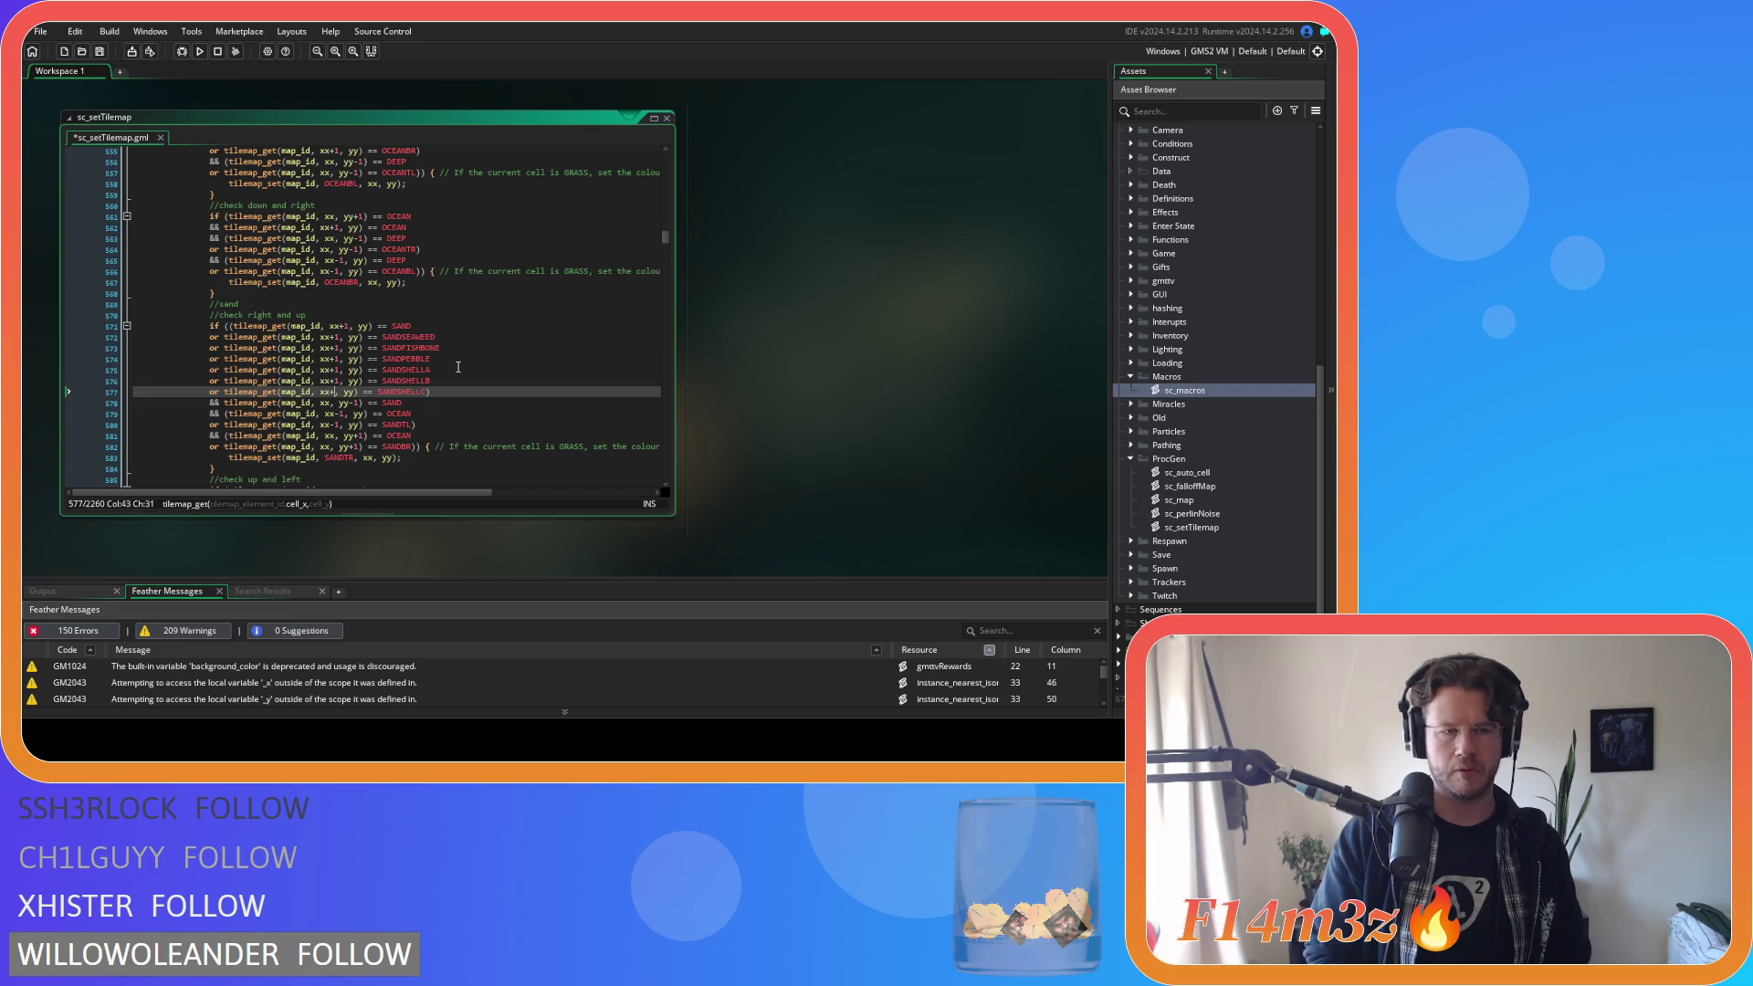
{"action": "type", "text": "+1"}
{"action": "key", "text": "Down"}
{"action": "key", "text": "Left"}
{"action": "key", "text": "Left"}
{"action": "type", "text": "+1"}
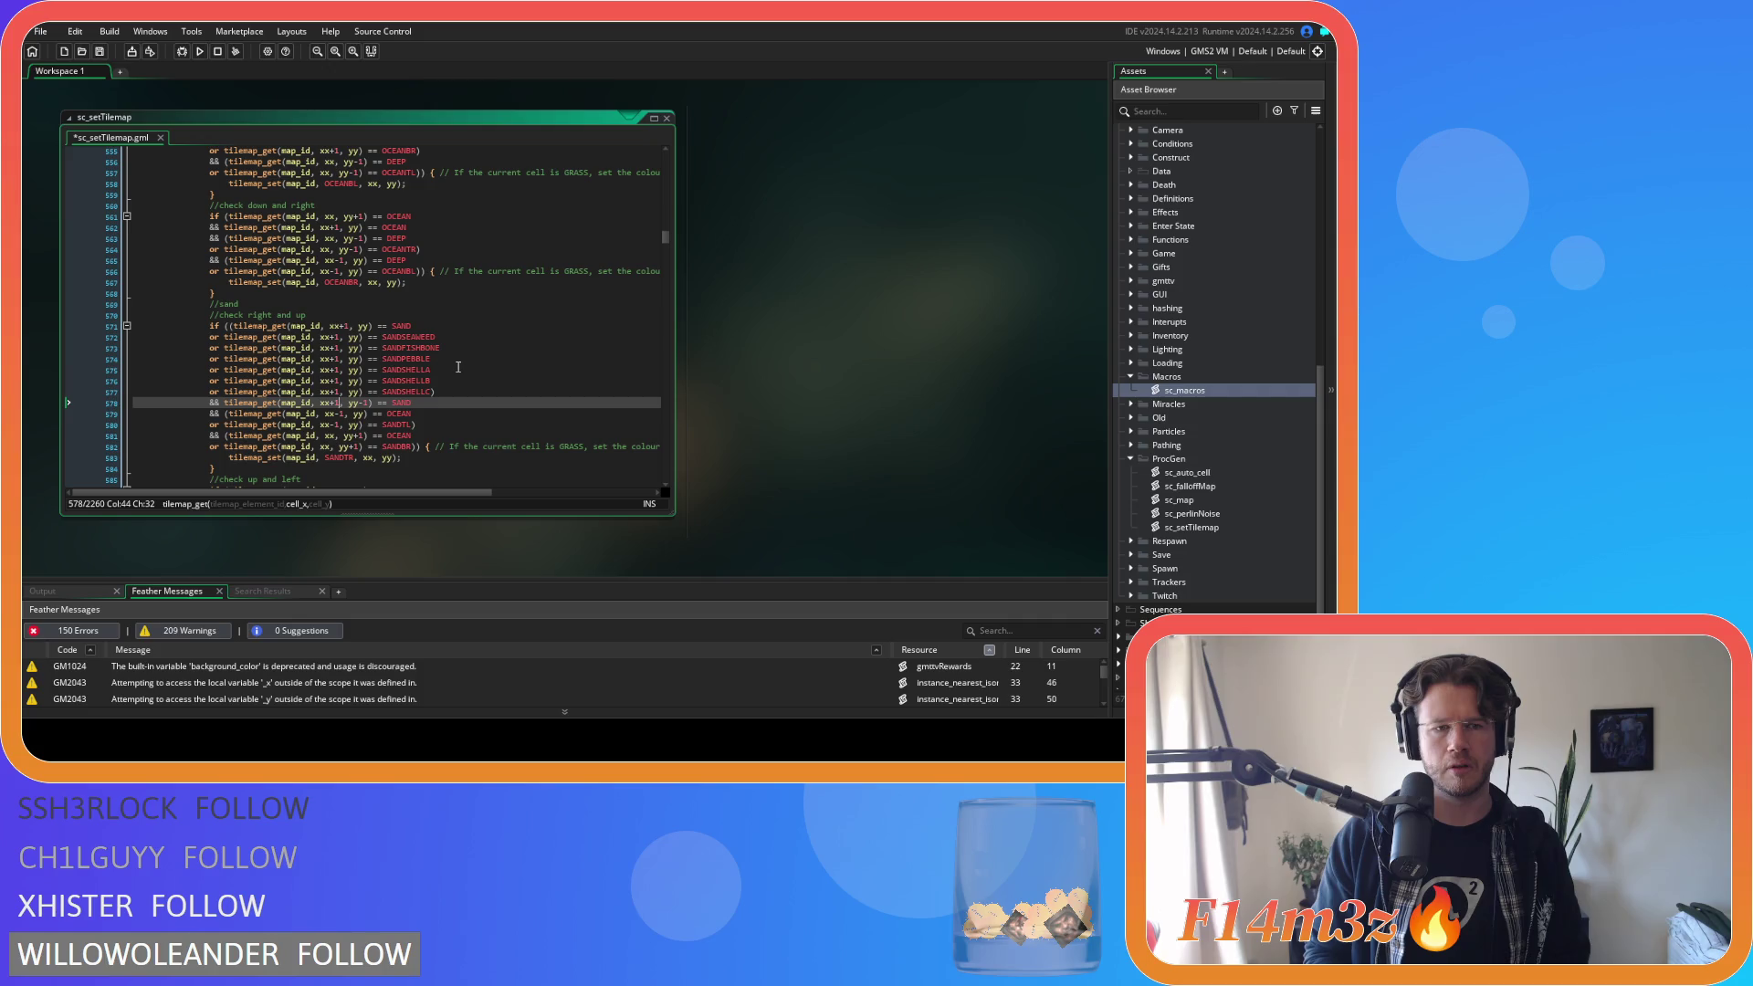
{"action": "key", "text": "ctrl+z"}
{"action": "key", "text": "ctrl+z"}
{"action": "key", "text": "ctrl+z"}
{"action": "left_click", "coordinate": [462, 402]}
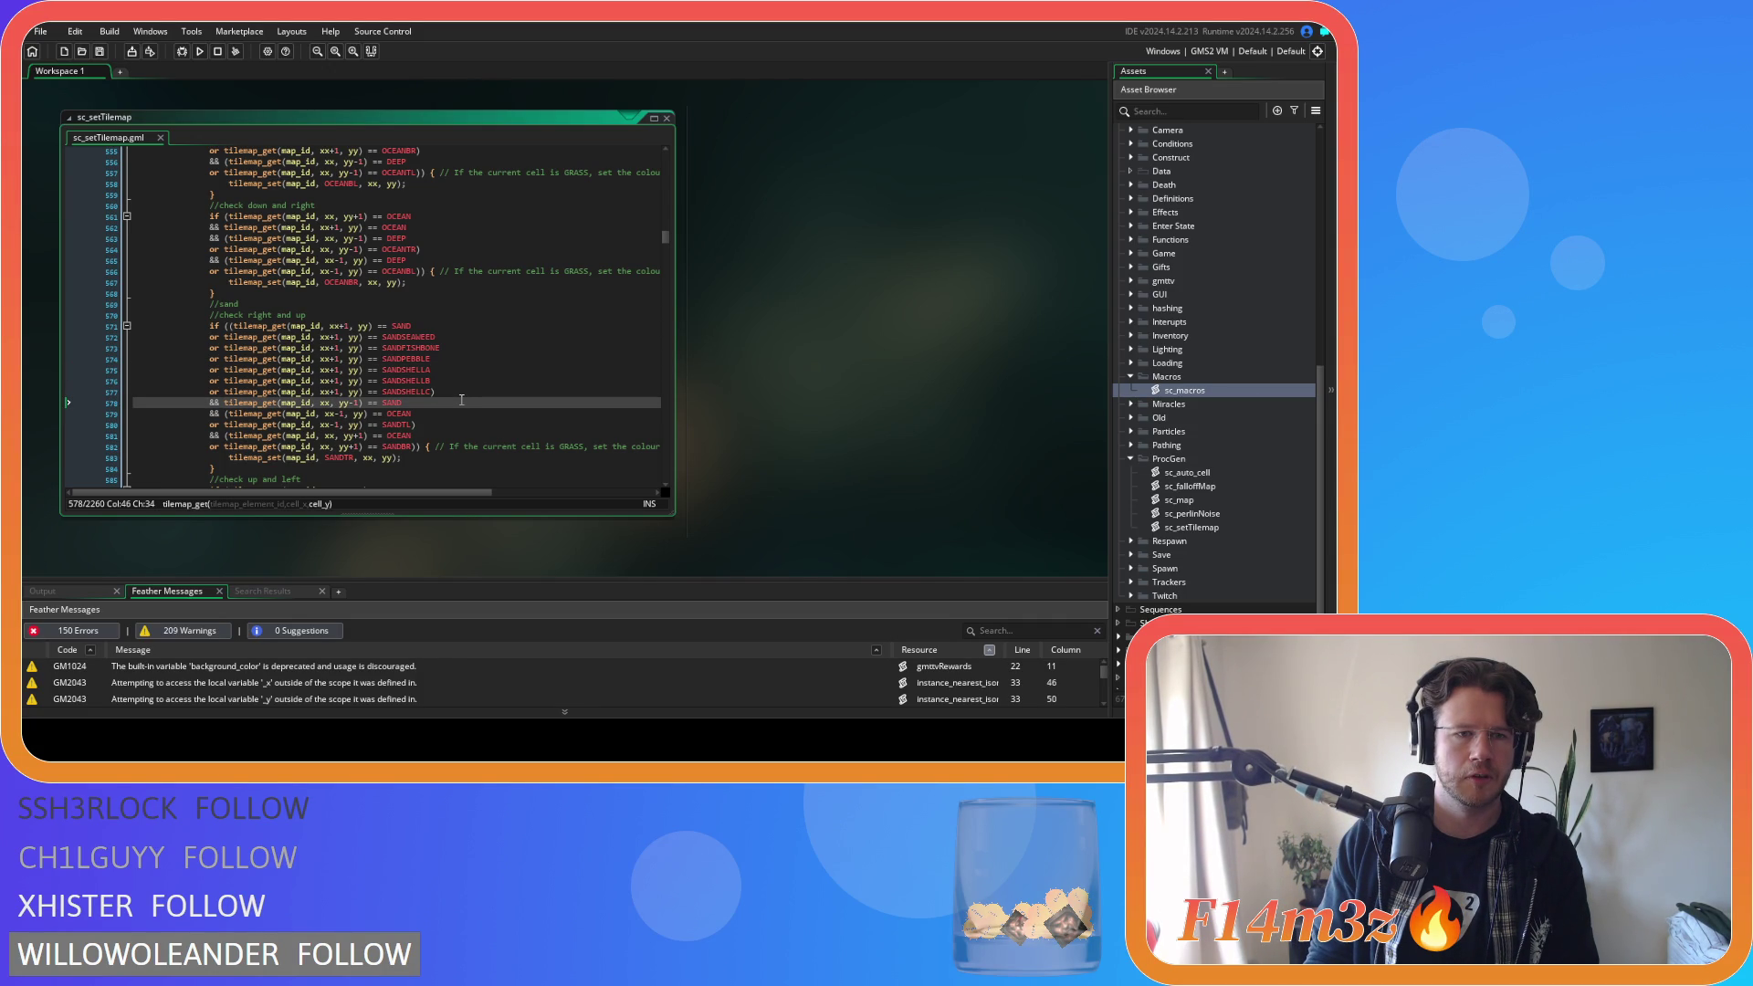
Wrap the up SAND check on line 578 in parentheses, closing parenthesis on a new line.
{"action": "left_click", "coordinate": [224, 402]}
{"action": "type", "text": "("}
{"action": "left_click", "coordinate": [413, 403]}
{"action": "type", "text": ")"}
{"action": "key", "text": "Return"}
Copy the six sand-variant lines 572–577 and paste them under the up SAND check.
{"action": "left_click_drag", "start_coordinate": [434, 391], "coordinate": [211, 336]}
{"action": "key", "text": "ctrl+c"}
{"action": "left_click", "coordinate": [209, 413]}
{"action": "key", "text": "ctrl+v"}
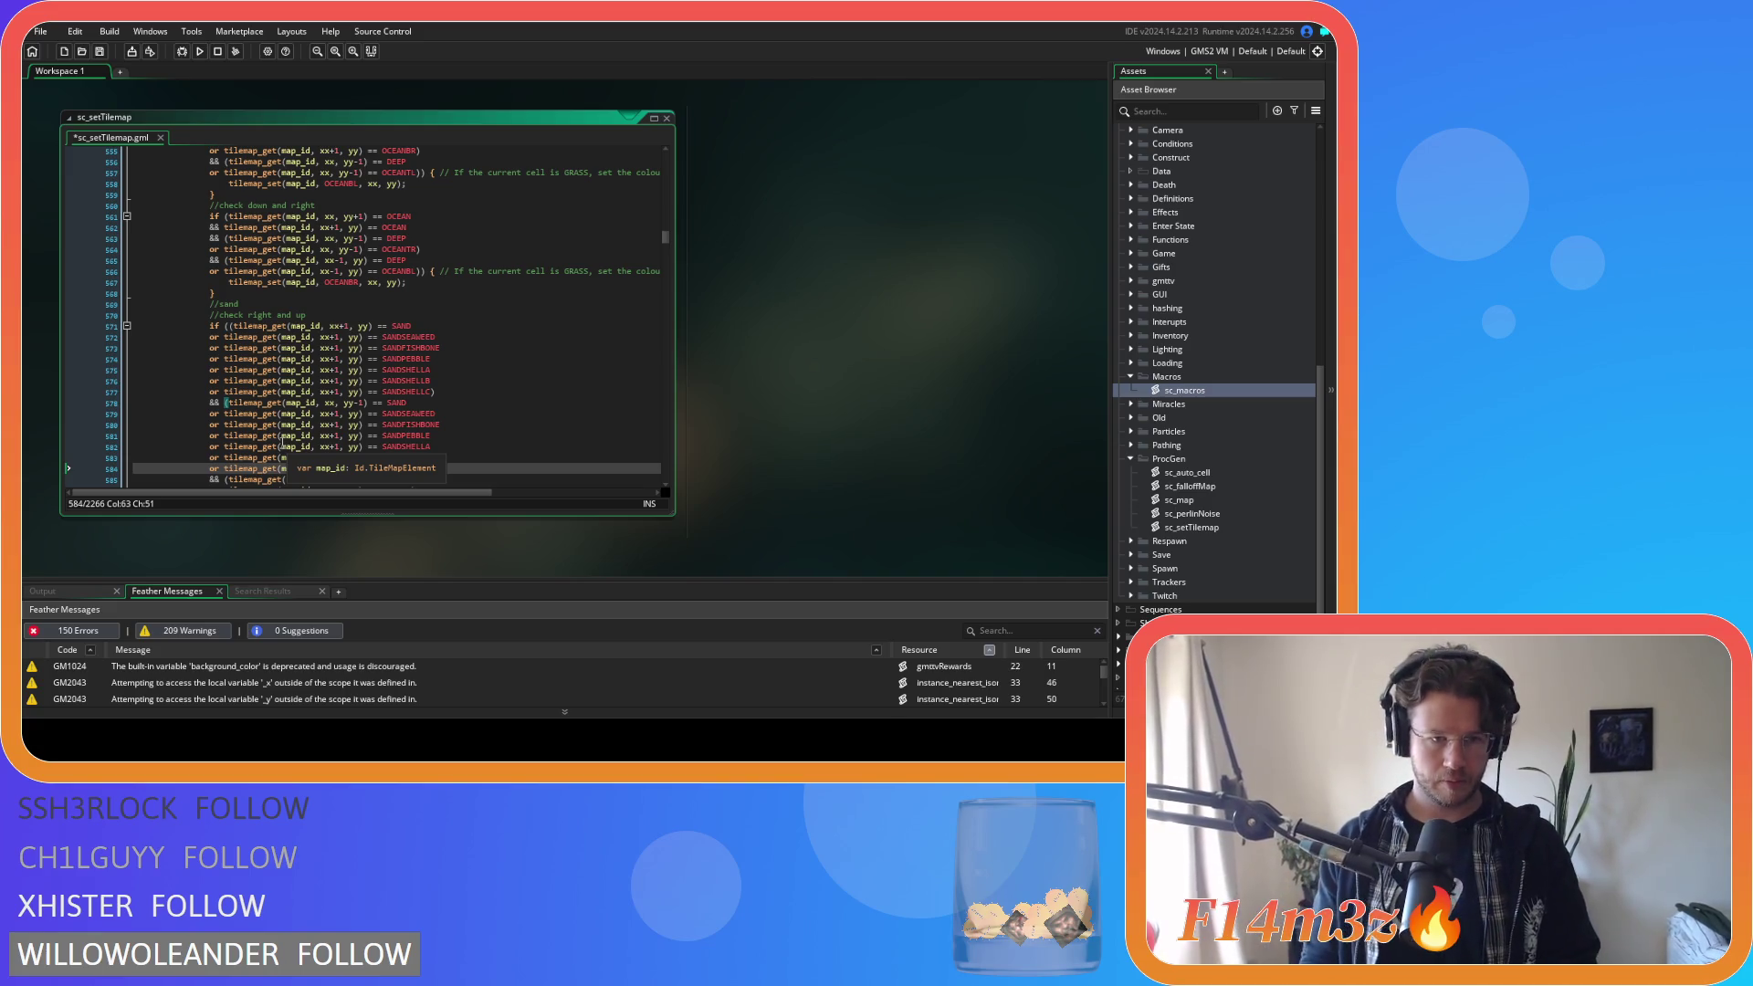
Remove the +1 from xx on the pasted lines 579–584.
{"action": "left_click", "coordinate": [363, 403]}
{"action": "left_click", "coordinate": [329, 414]}
{"action": "key", "text": "Delete"}
{"action": "key", "text": "Delete"}
{"action": "left_click", "coordinate": [330, 424]}
{"action": "key", "text": "Delete"}
{"action": "key", "text": "Delete"}
{"action": "left_click", "coordinate": [331, 436]}
{"action": "key", "text": "Delete"}
{"action": "key", "text": "Delete"}
{"action": "left_click", "coordinate": [331, 447]}
{"action": "key", "text": "Delete"}
{"action": "key", "text": "Delete"}
{"action": "left_click", "coordinate": [331, 457]}
{"action": "key", "text": "Delete"}
{"action": "key", "text": "Delete"}
{"action": "left_click", "coordinate": [331, 468]}
{"action": "key", "text": "Delete"}
{"action": "key", "text": "Delete"}
{"action": "scroll", "coordinate": [399, 479], "scroll_direction": "down", "scroll_amount": 2}
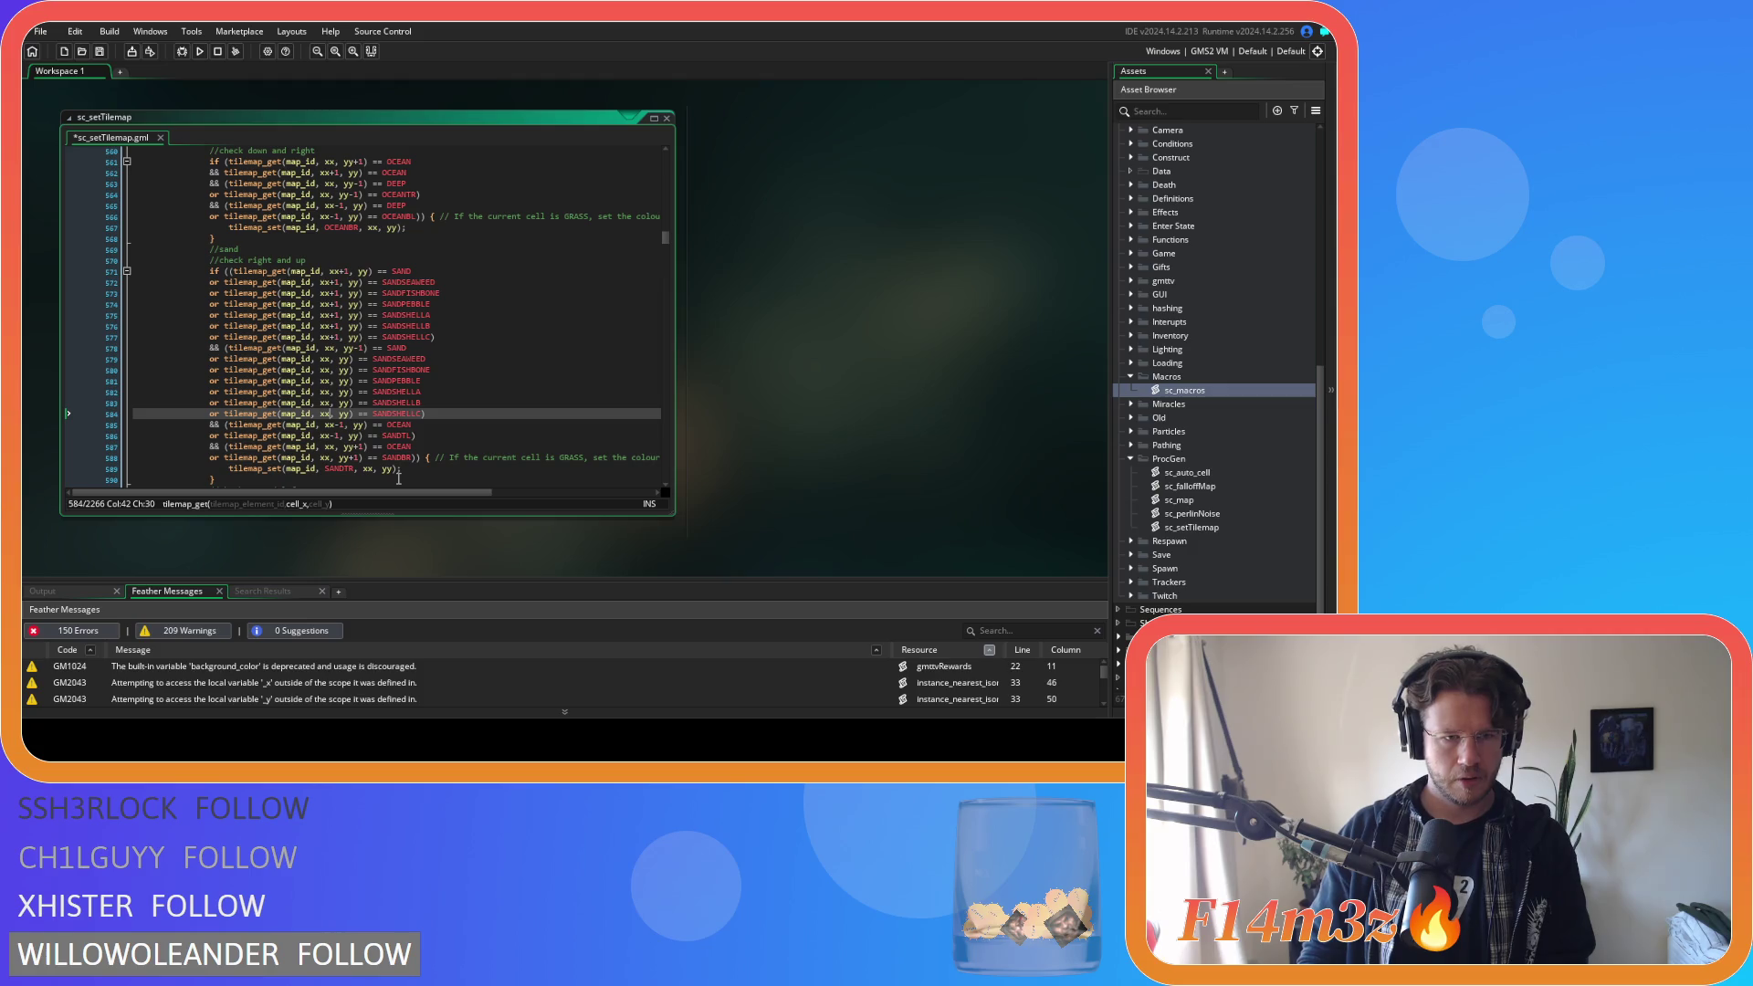
Set the row offset to yy-1 on lines 579–584.
{"action": "left_click", "coordinate": [353, 359]}
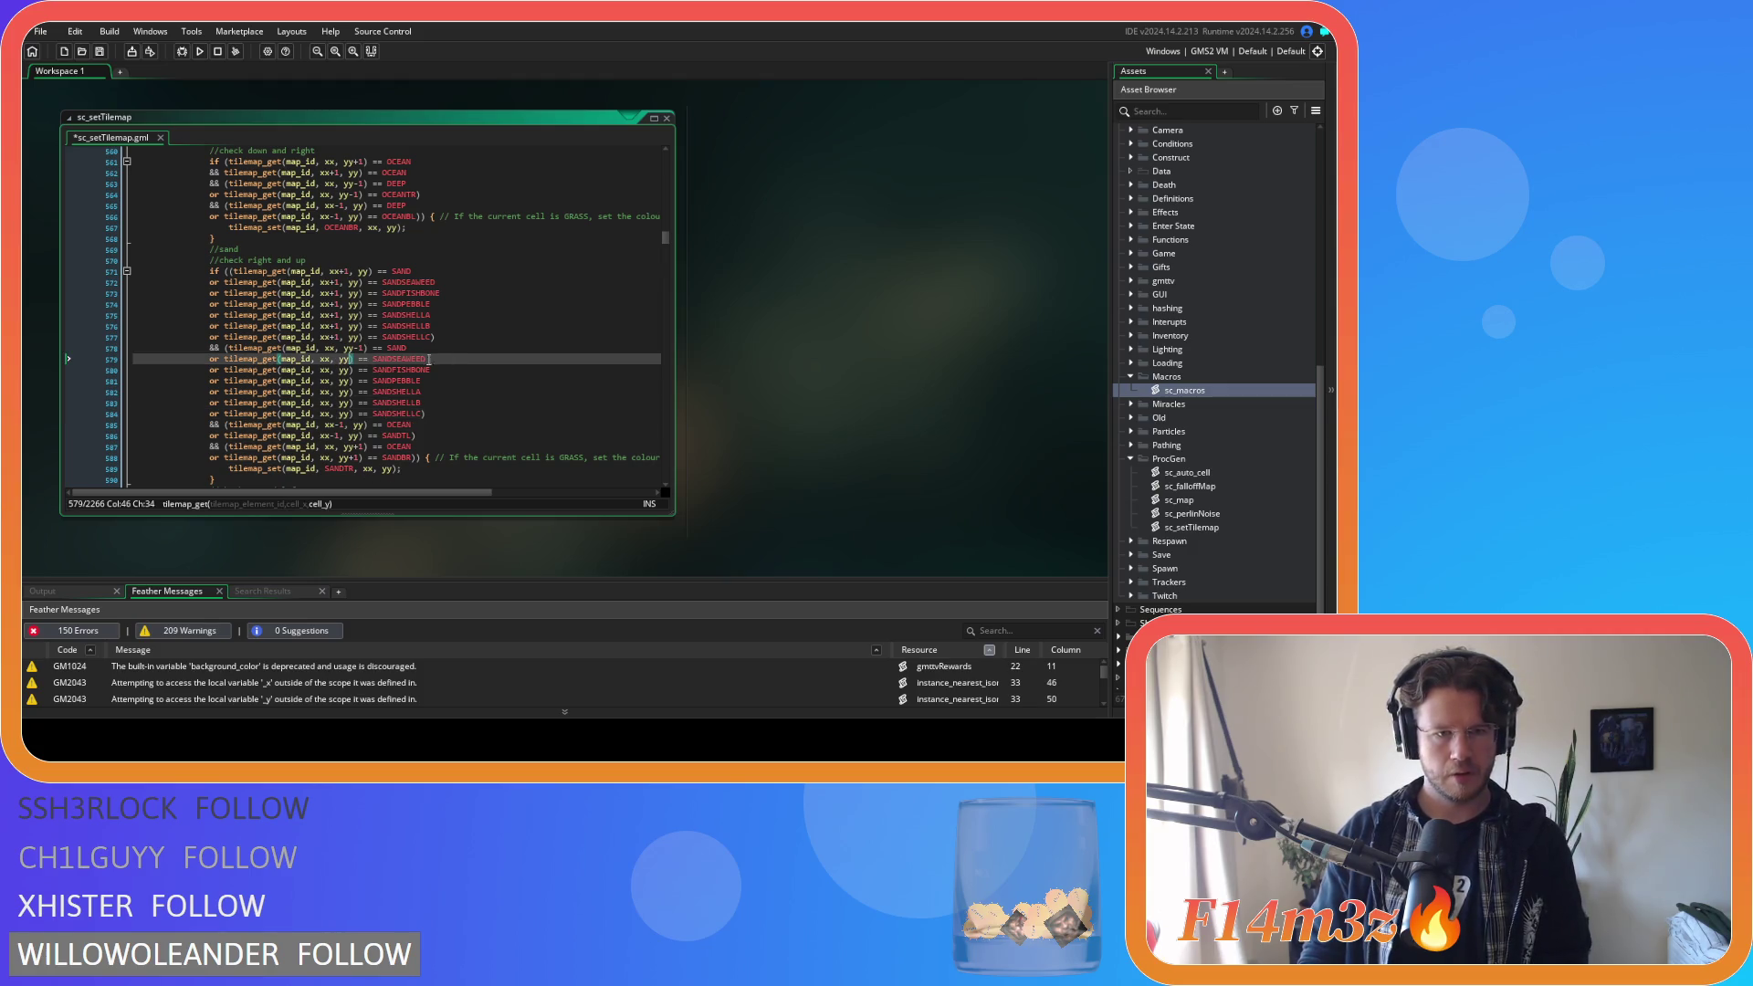
{"action": "type", "text": "-1"}
{"action": "key", "text": "Down"}
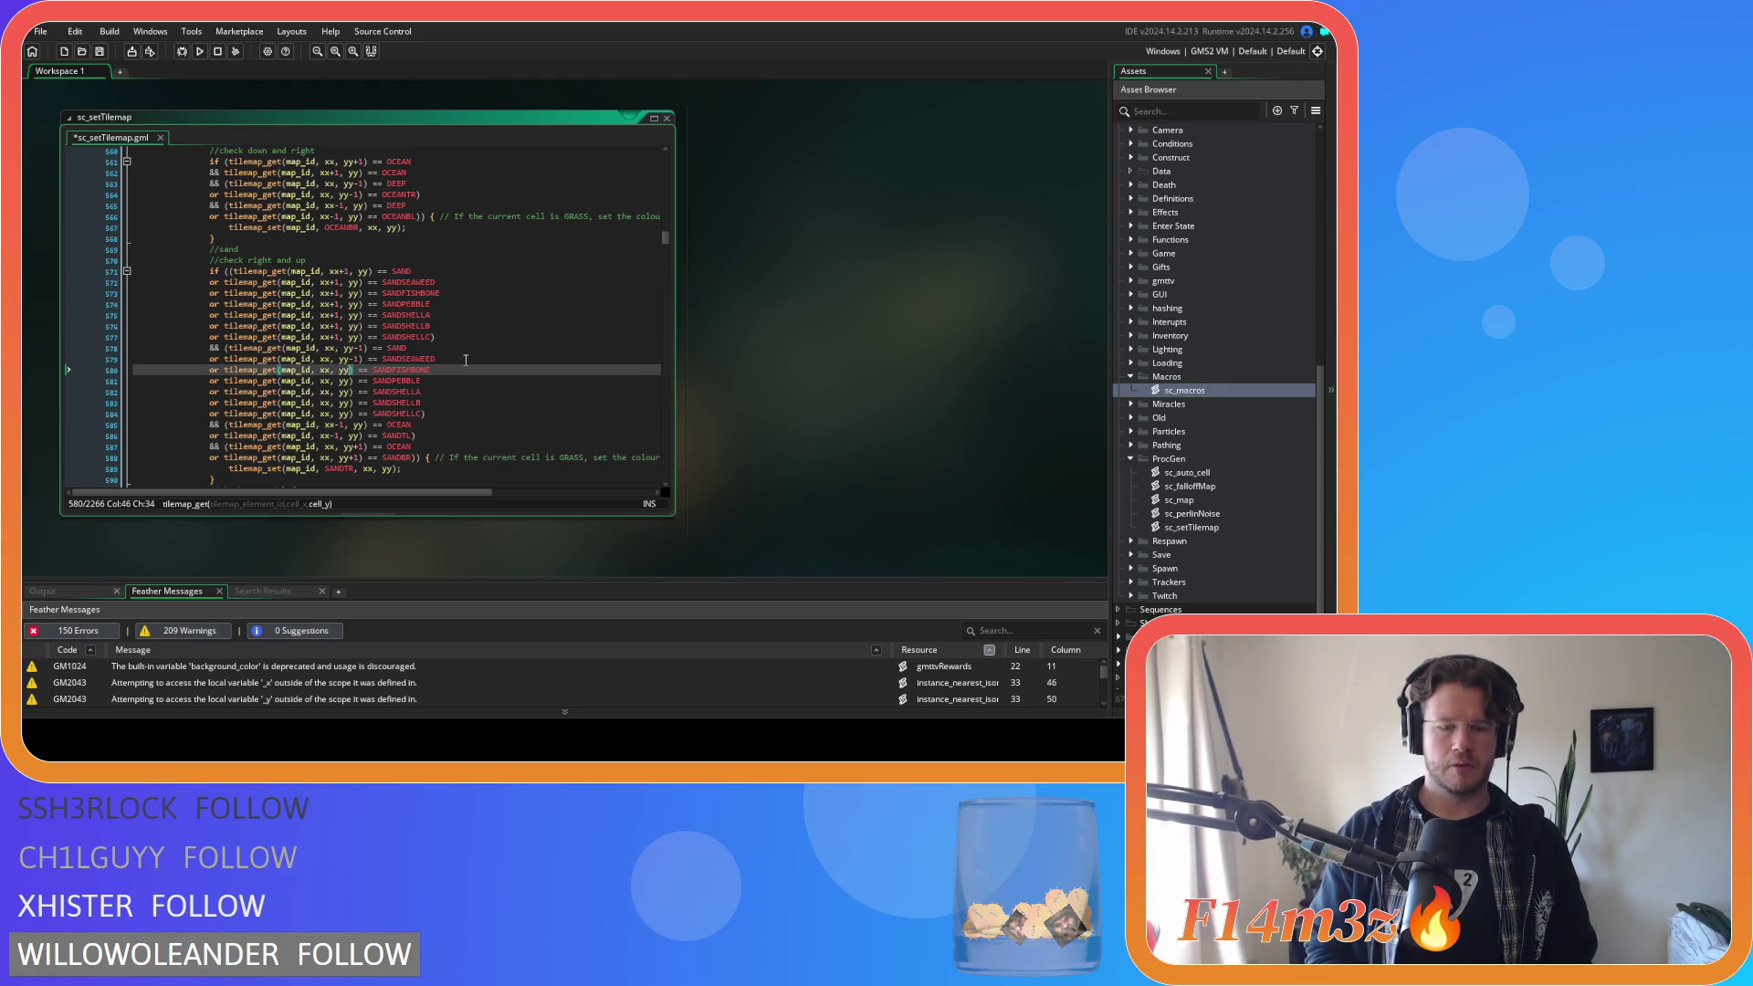
{"action": "type", "text": "-1"}
{"action": "key", "text": "Down"}
{"action": "type", "text": "-1"}
{"action": "key", "text": "Down"}
{"action": "type", "text": "-1"}
{"action": "key", "text": "Down"}
{"action": "type", "text": "-1"}
{"action": "key", "text": "Down"}
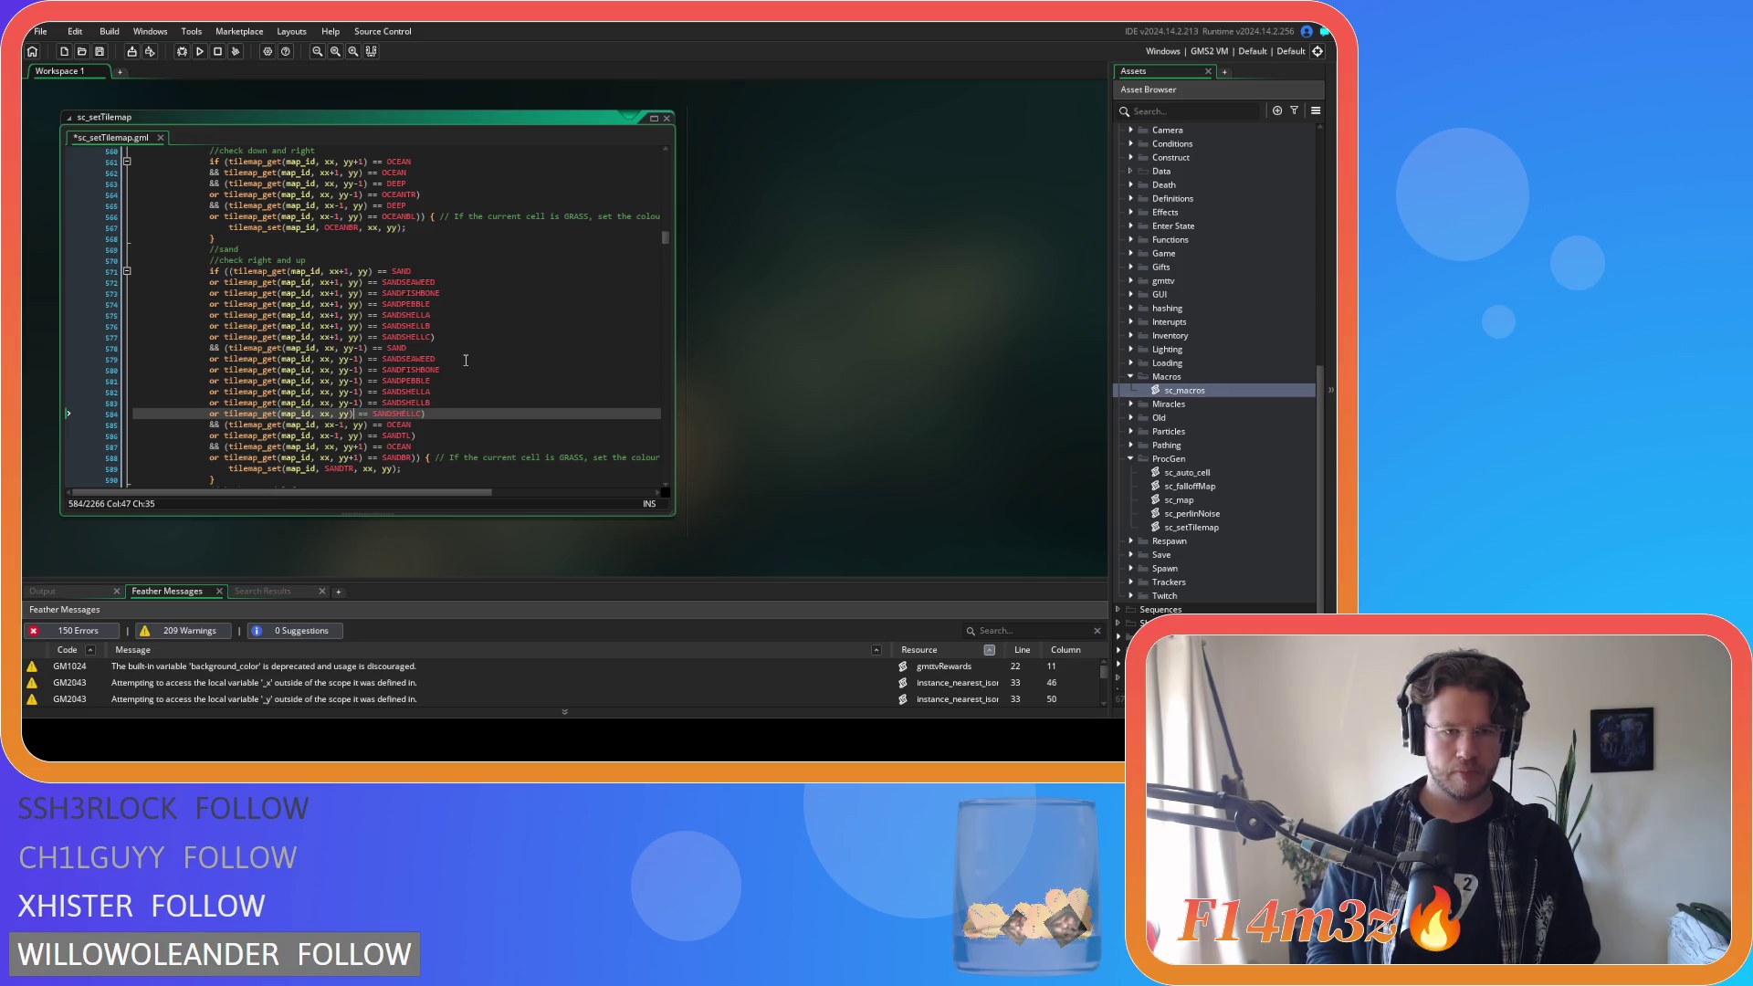
{"action": "type", "text": "-1"}
Save the sc_setTilemap script.
{"action": "key", "text": "ctrl+s"}
{"action": "left_click", "coordinate": [448, 391]}
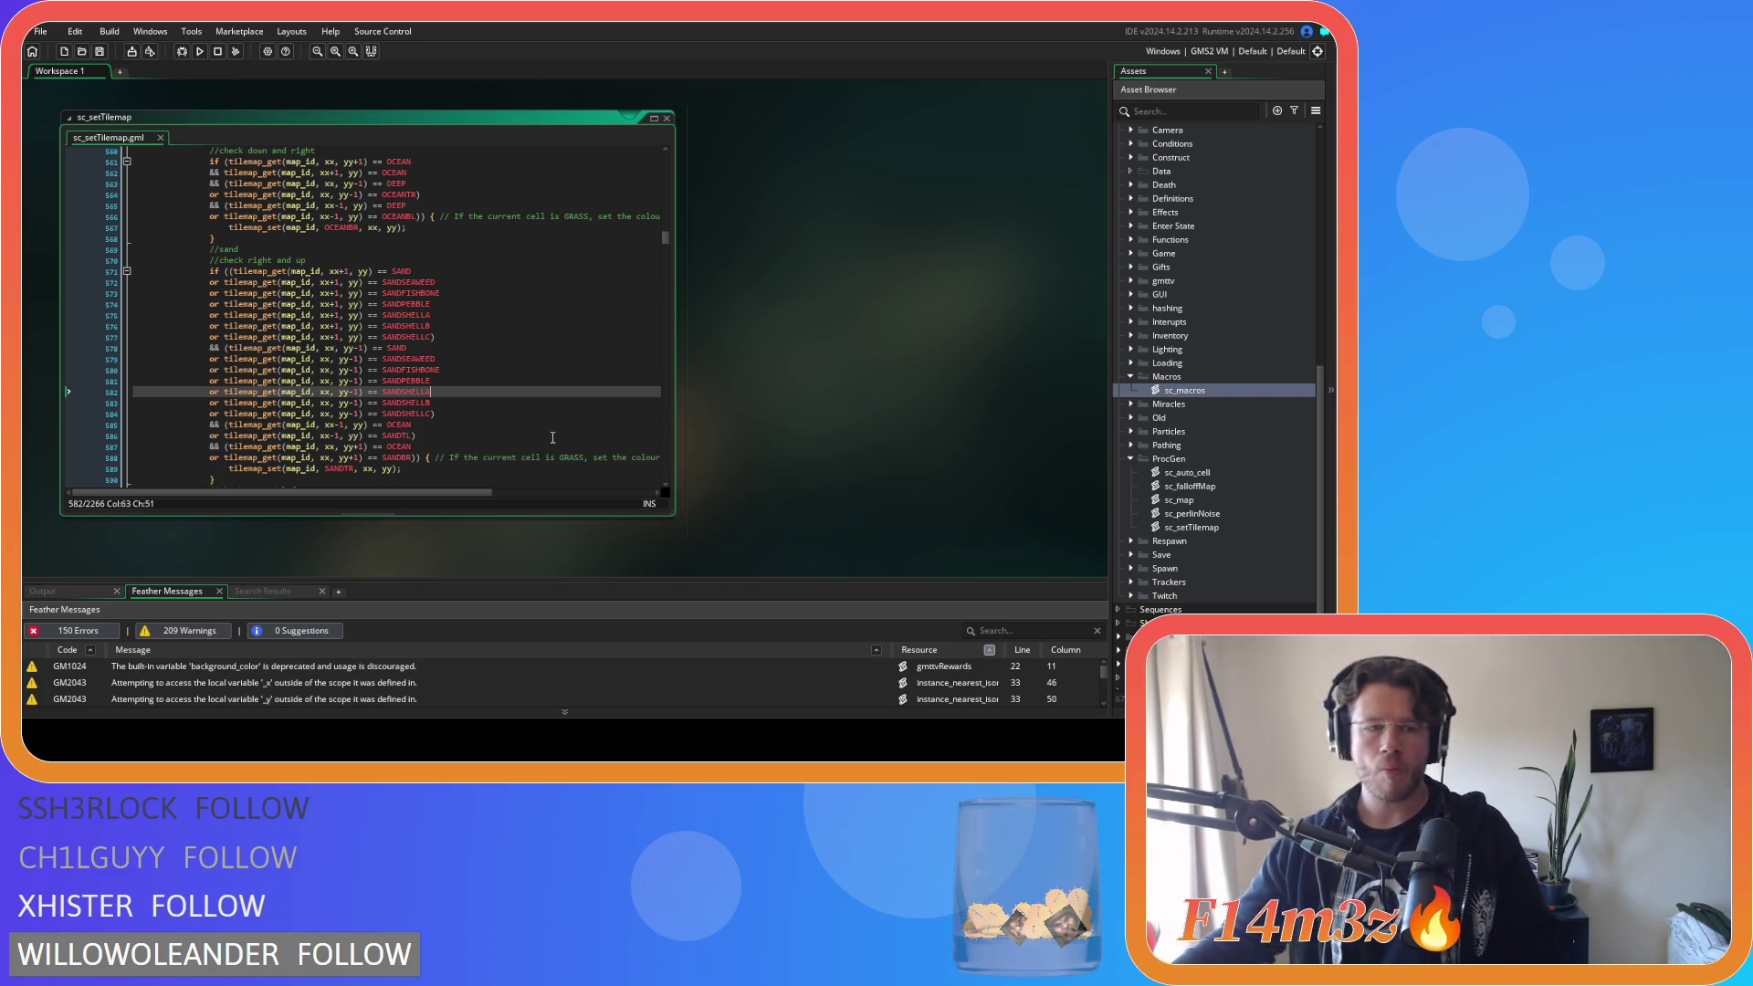
{"action": "scroll", "coordinate": [455, 364], "scroll_direction": "down", "scroll_amount": 2}
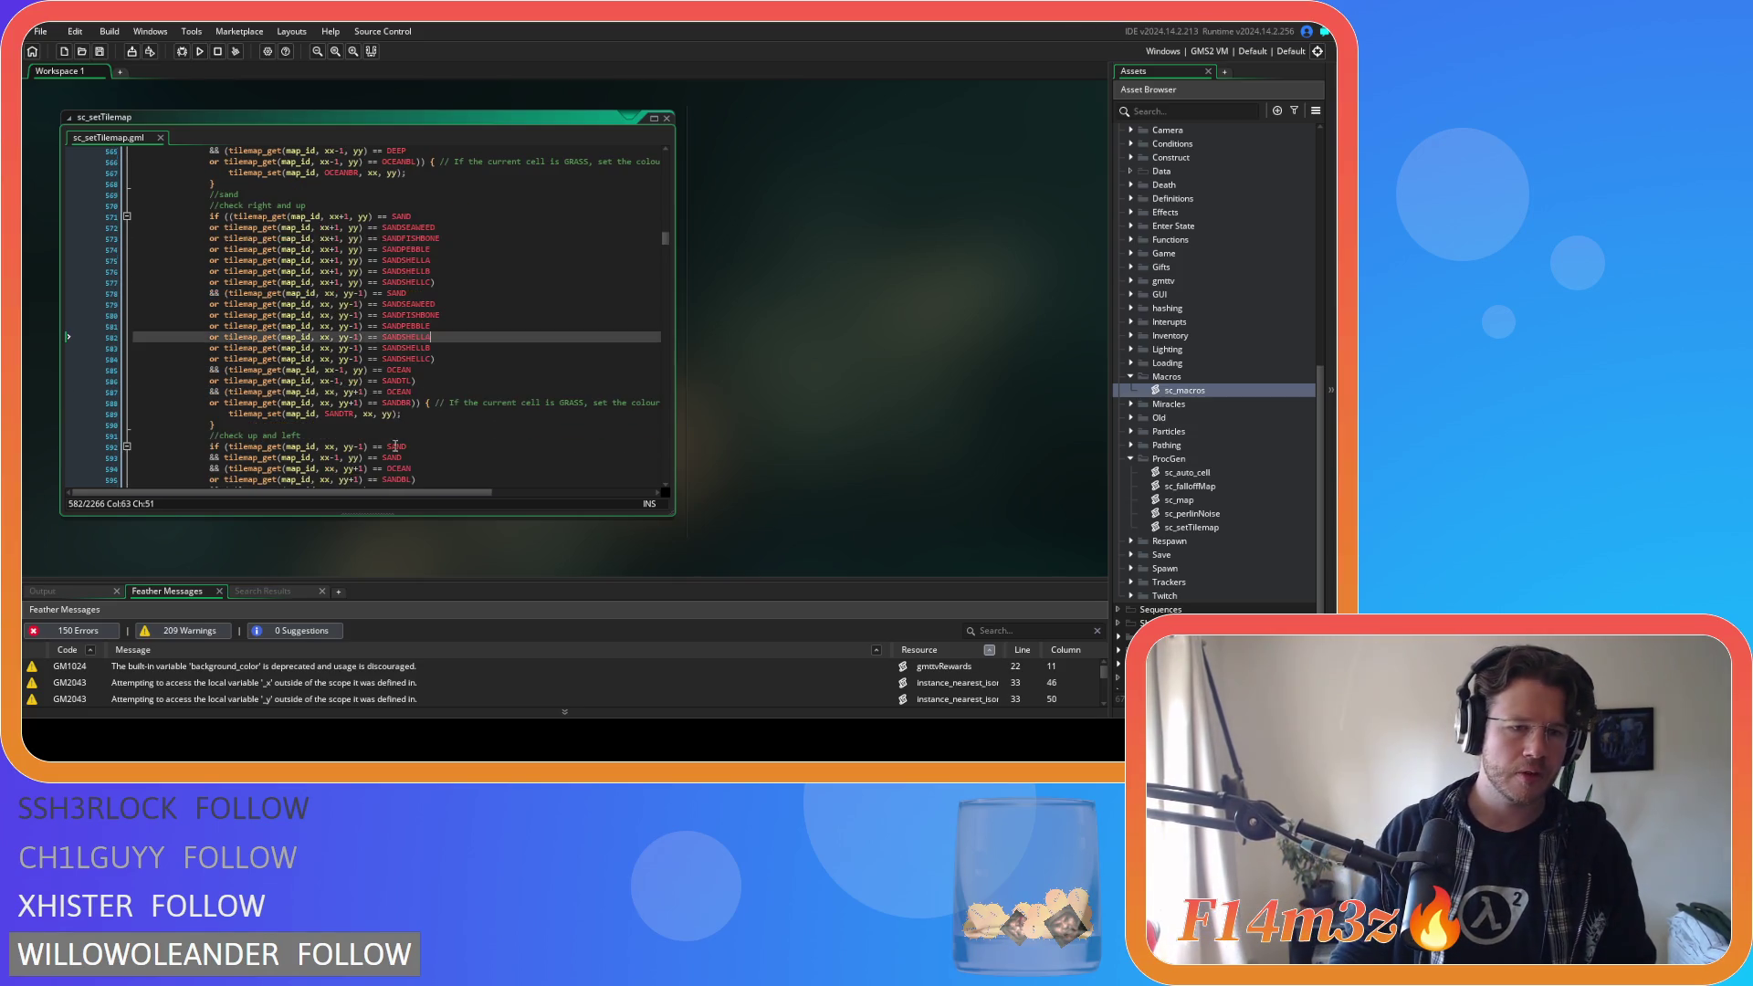
{"action": "left_click", "coordinate": [453, 369]}
{"action": "left_click", "coordinate": [447, 380]}
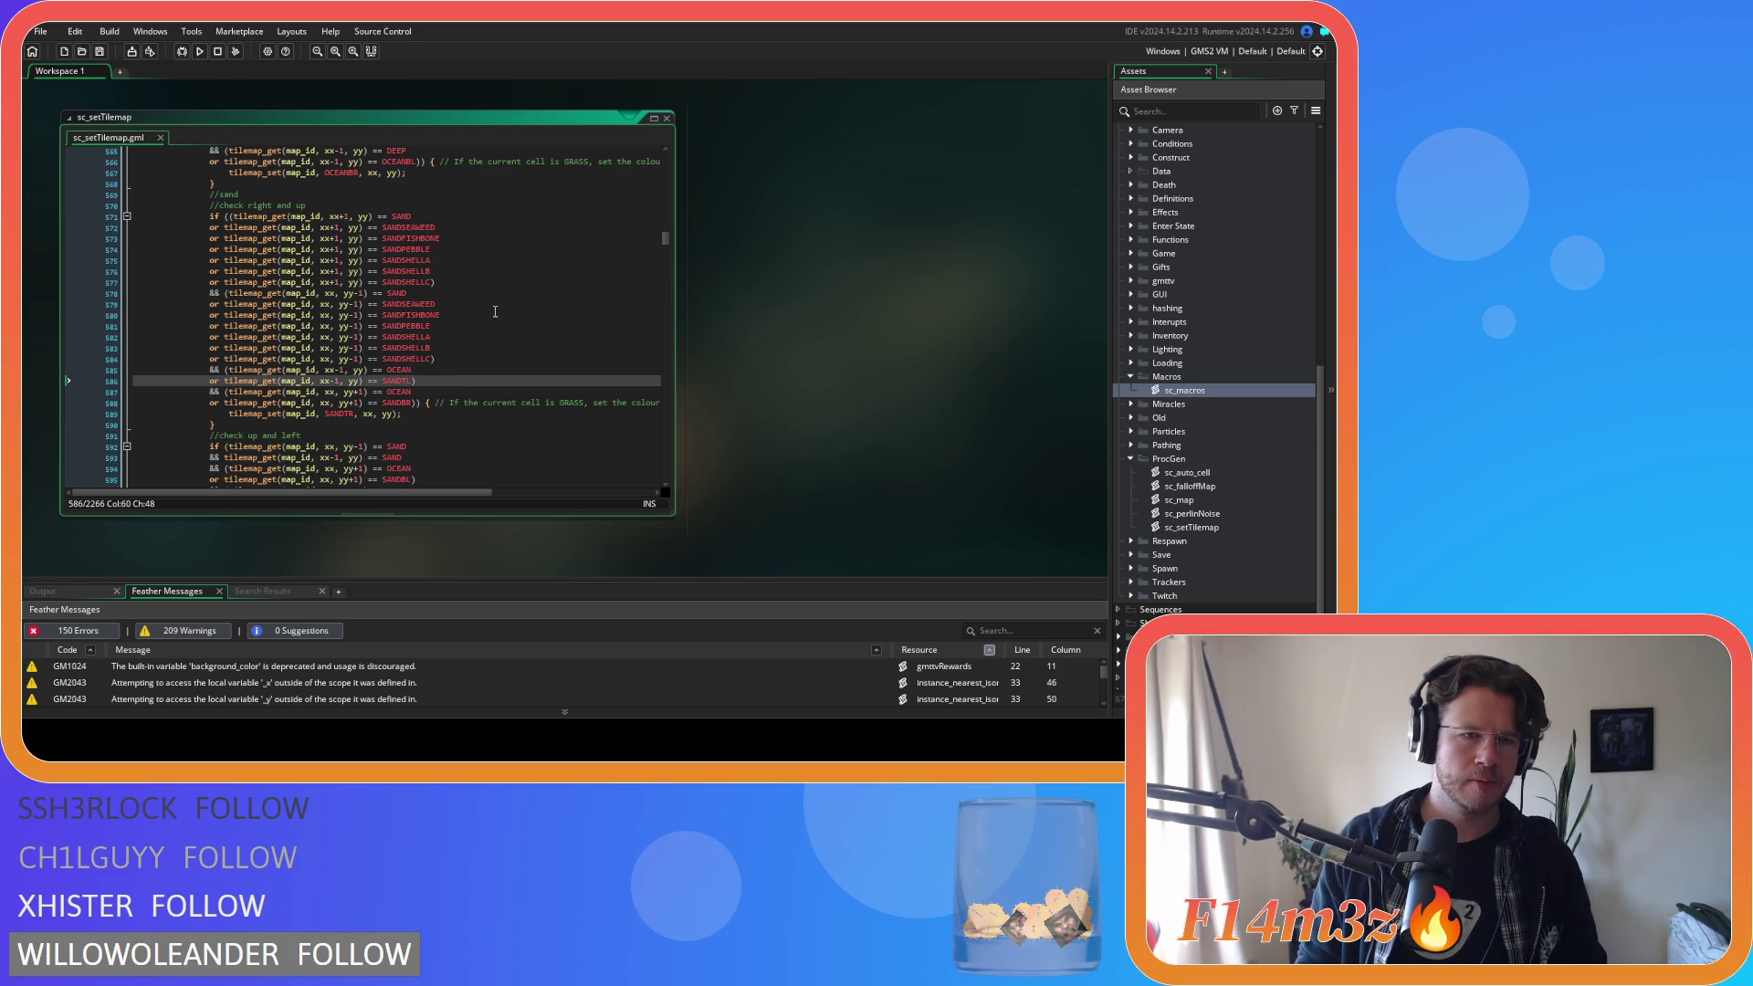
{"action": "left_click", "coordinate": [466, 356]}
{"action": "key", "text": "Left"}
{"action": "scroll", "coordinate": [465, 356], "scroll_direction": "up", "scroll_amount": 10}
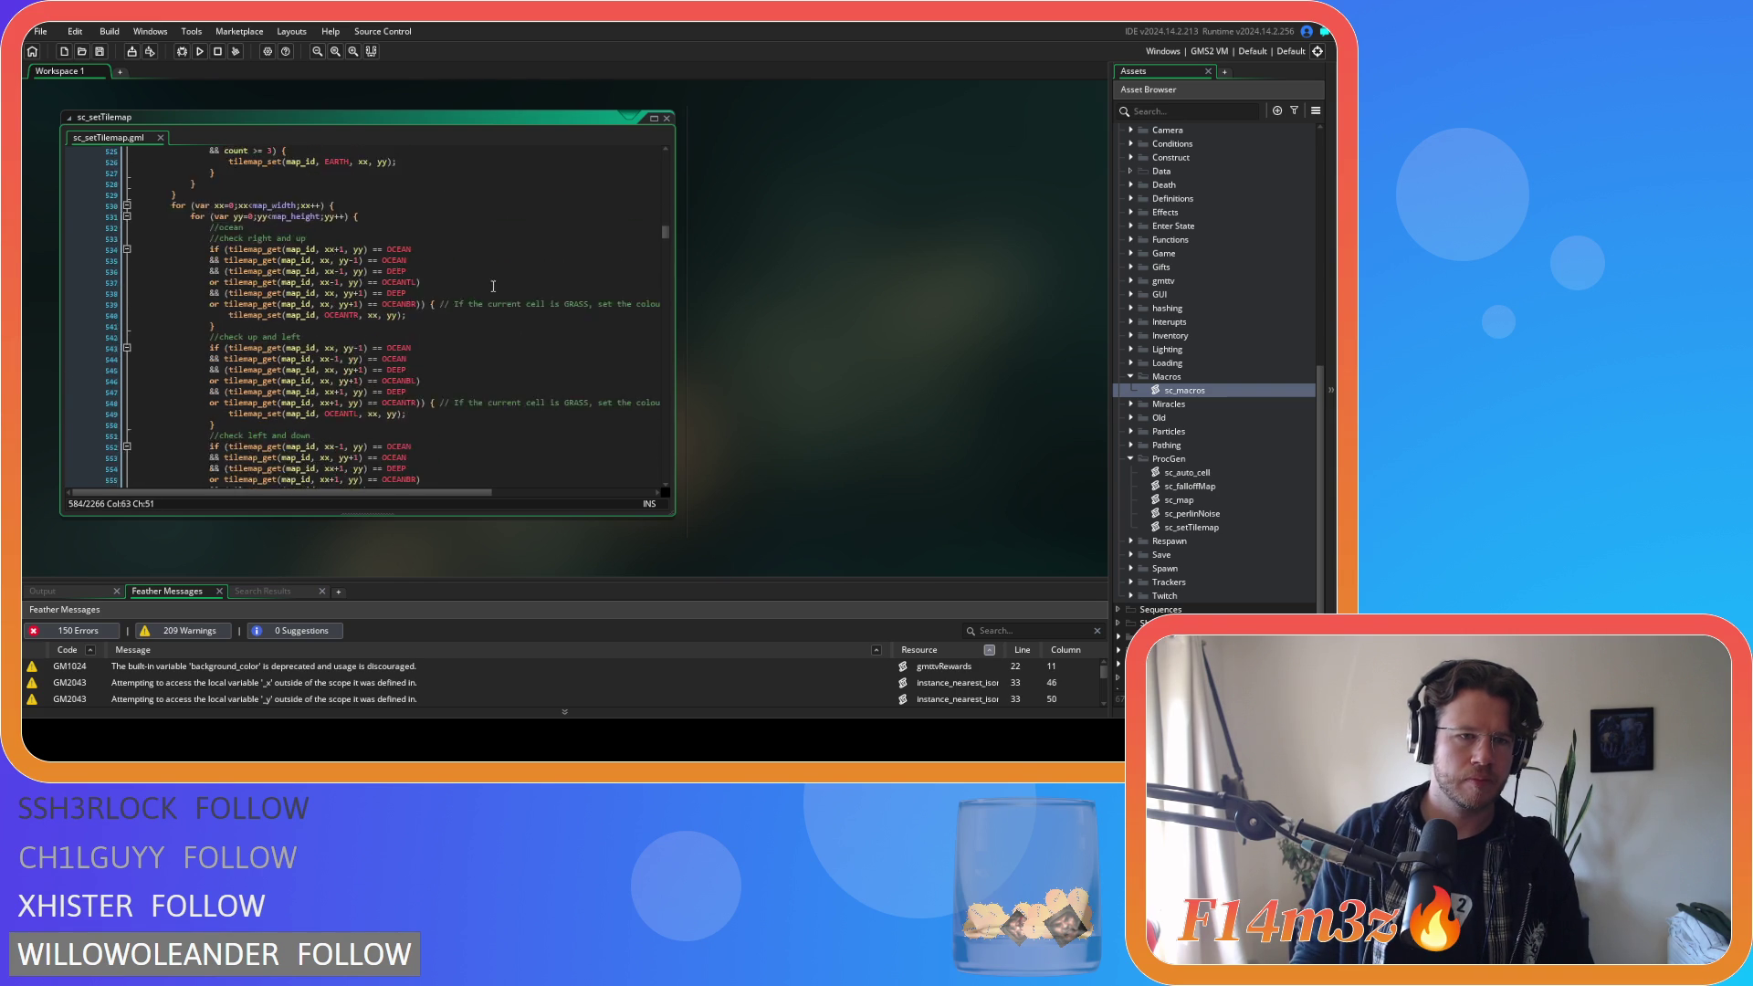
{"action": "scroll", "coordinate": [495, 285], "scroll_direction": "down", "scroll_amount": 3}
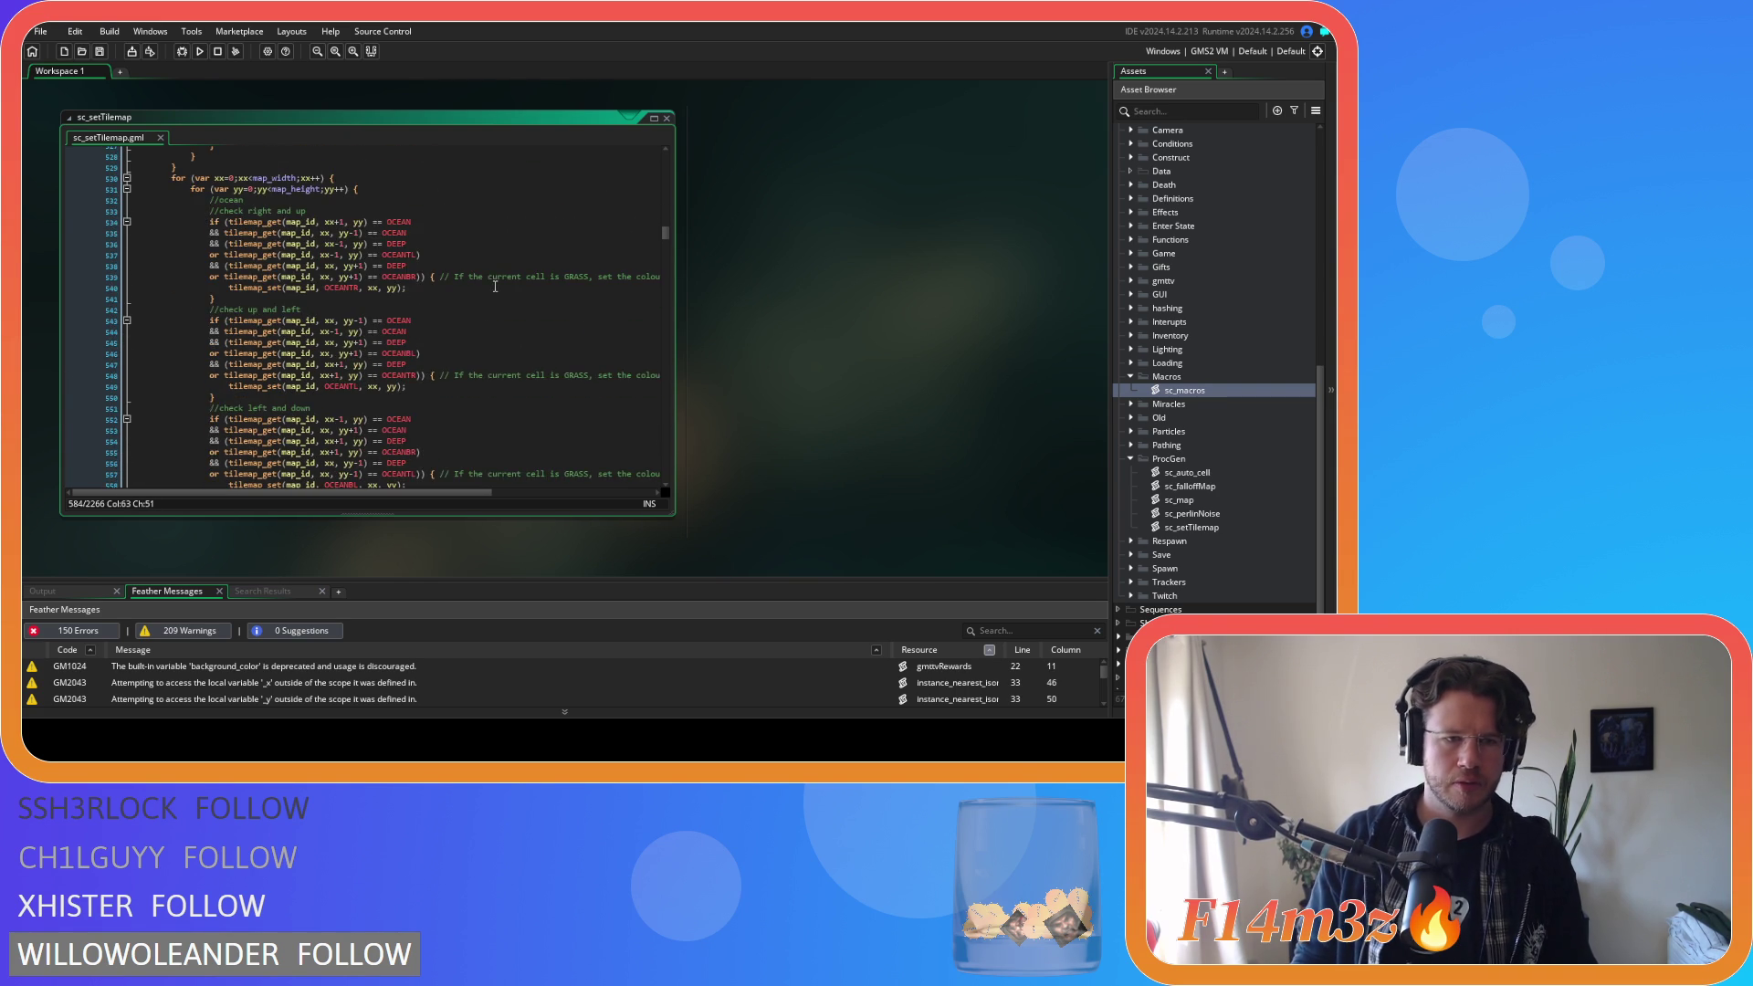
{"action": "scroll", "coordinate": [495, 286], "scroll_direction": "down", "scroll_amount": 8}
{"action": "scroll", "coordinate": [496, 290], "scroll_direction": "down", "scroll_amount": 5}
{"action": "scroll", "coordinate": [498, 292], "scroll_direction": "up", "scroll_amount": 2}
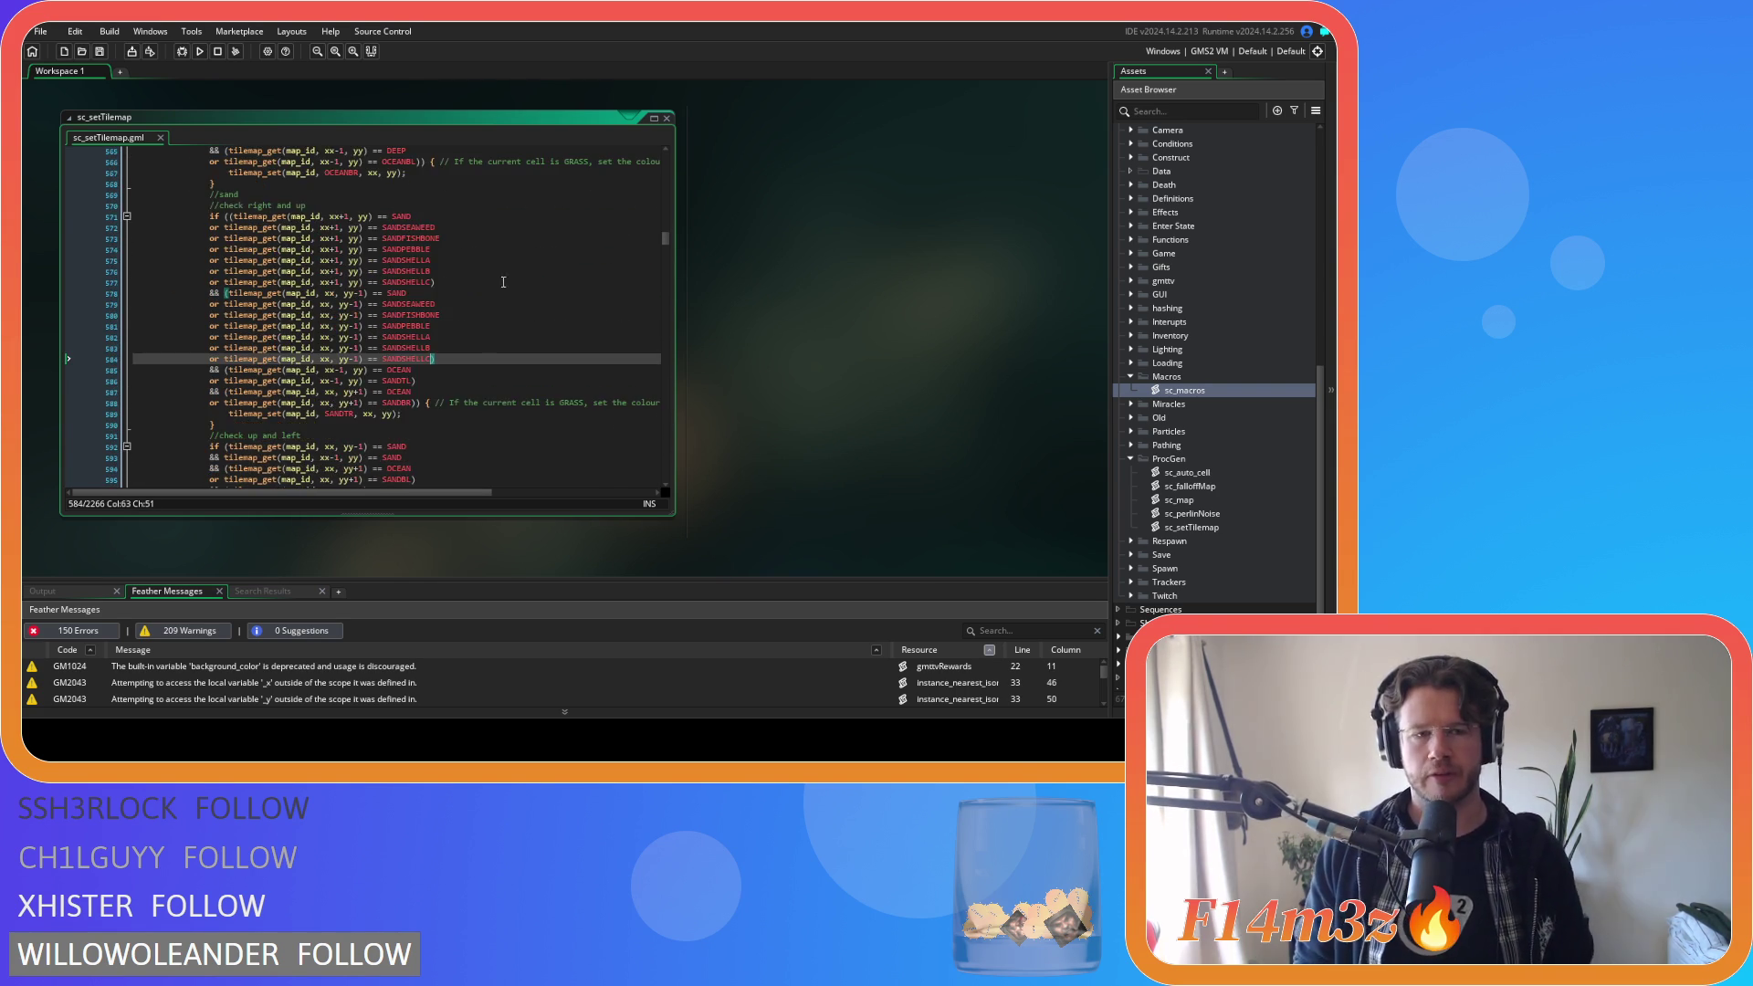
{"action": "left_click", "coordinate": [475, 261]}
{"action": "left_click_drag", "start_coordinate": [438, 283], "coordinate": [295, 247]}
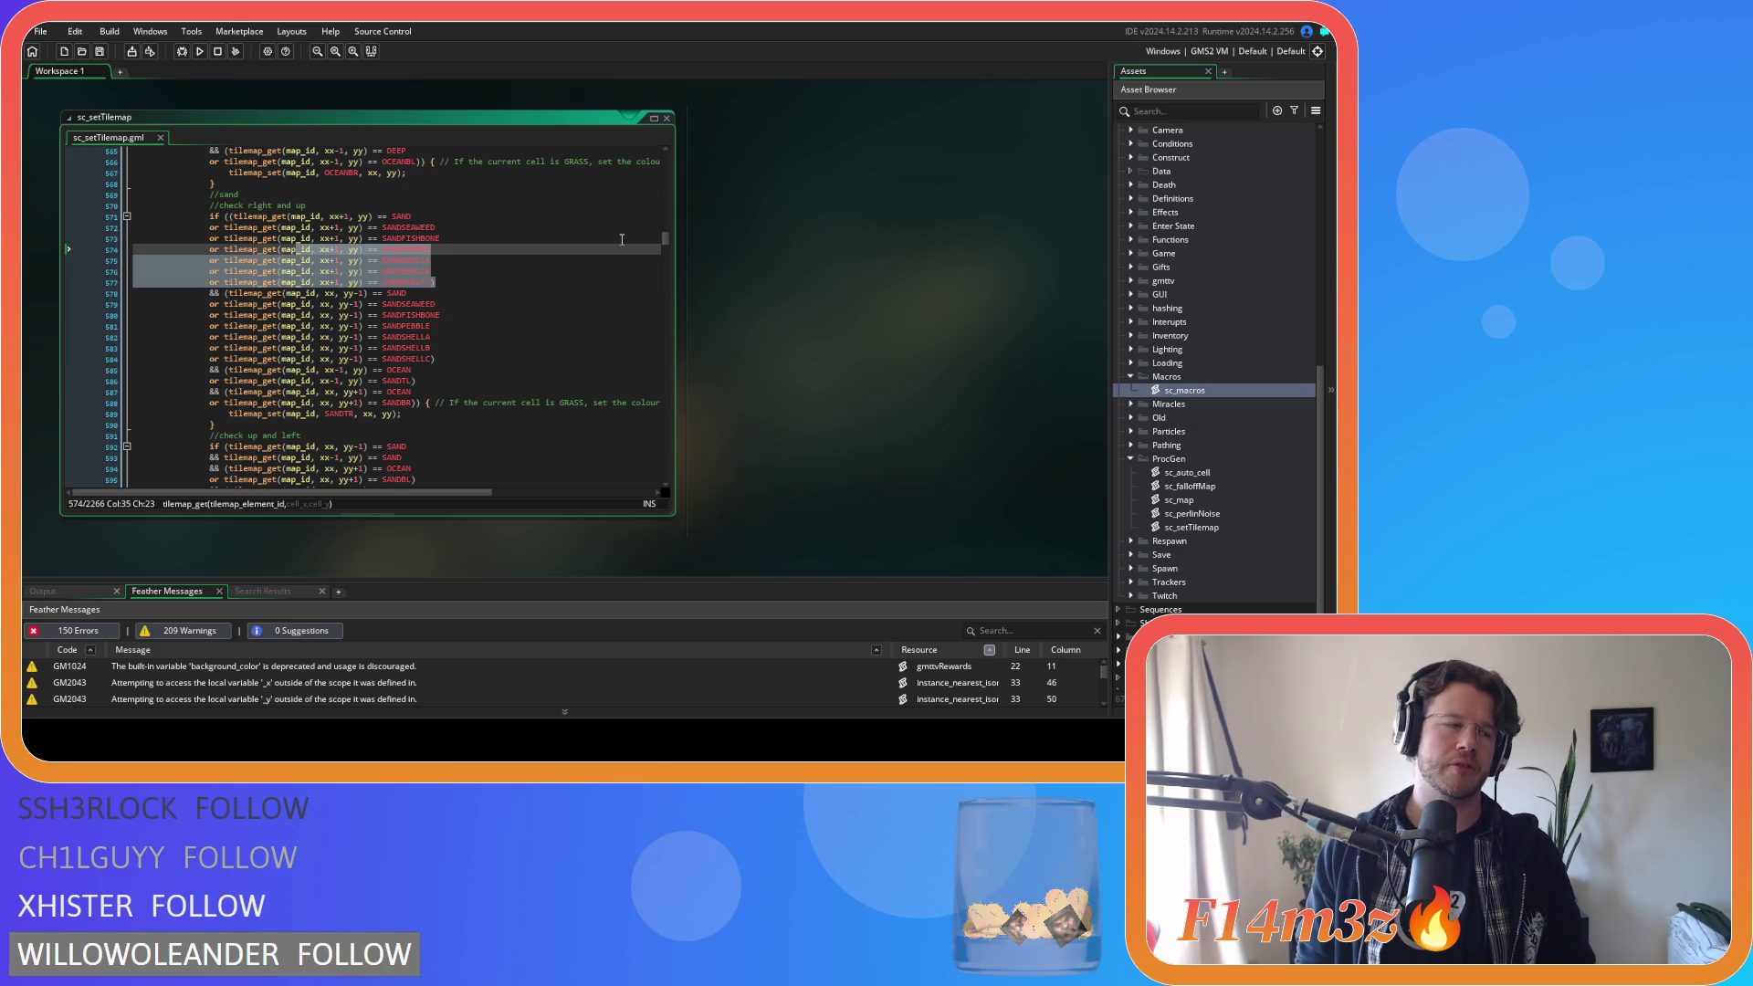
{"action": "left_click", "coordinate": [484, 271]}
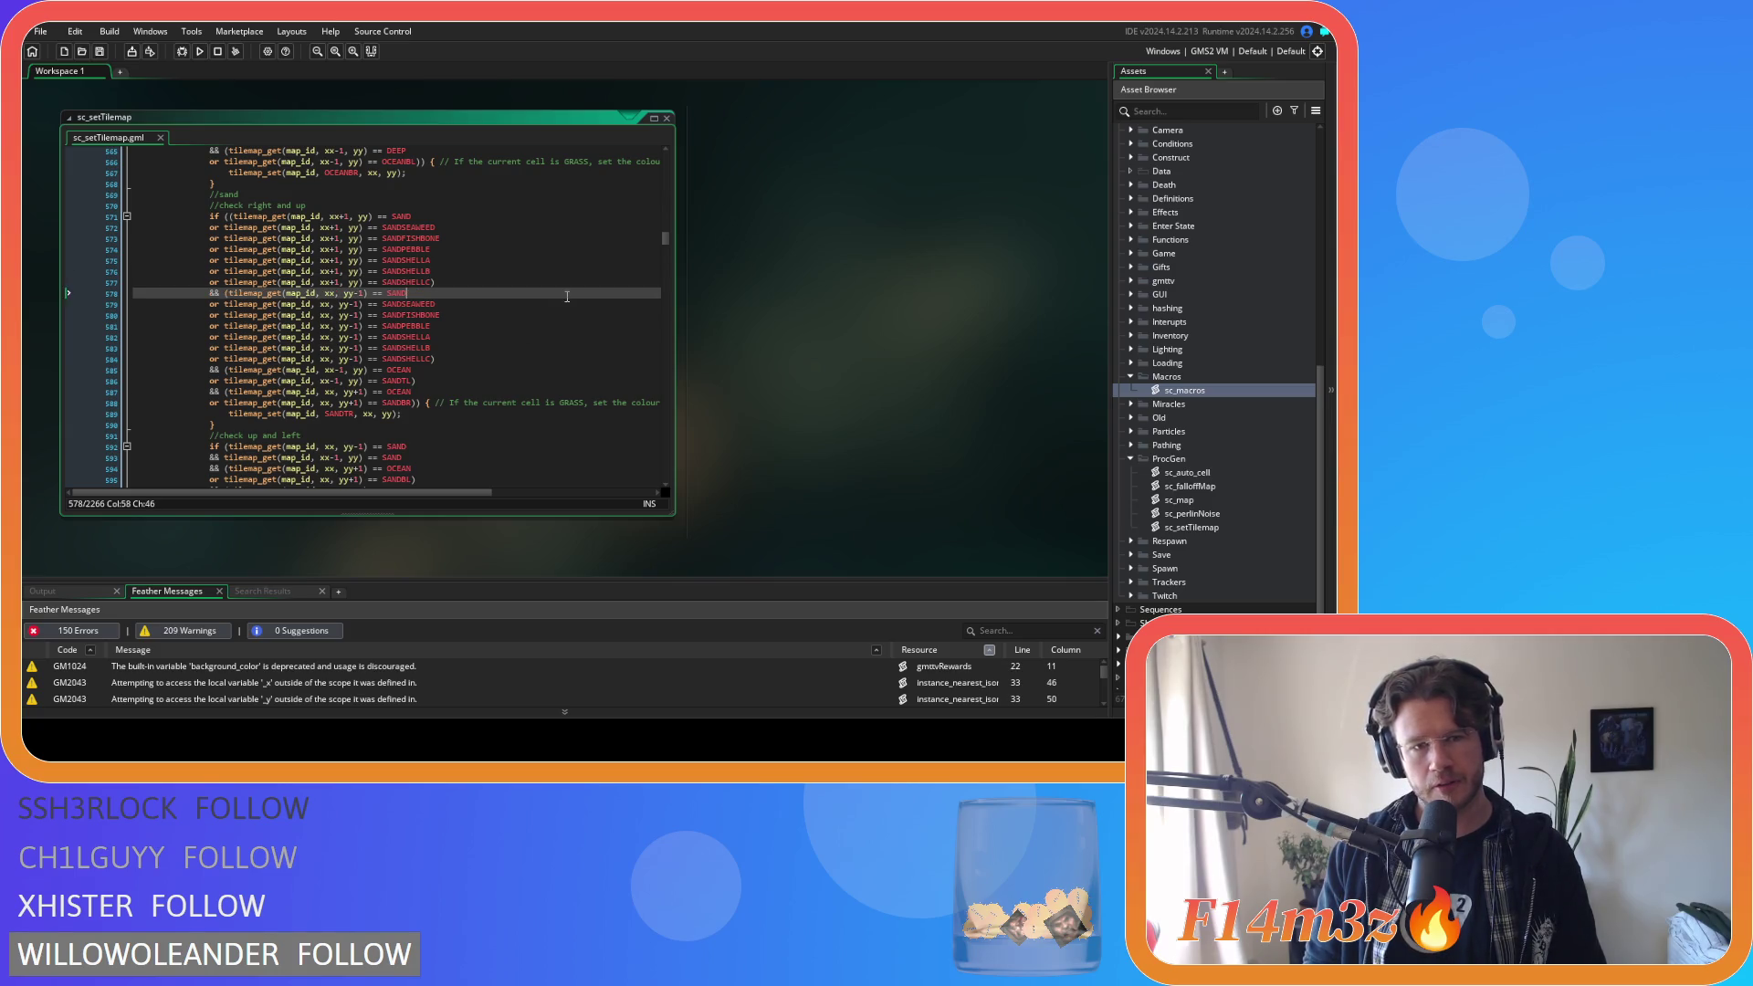
{"action": "mouse_move", "coordinate": [435, 359]}
{"action": "left_mouse_down"}
{"action": "mouse_move", "coordinate": [339, 315]}
{"action": "mouse_move", "coordinate": [234, 220]}
{"action": "left_mouse_up"}
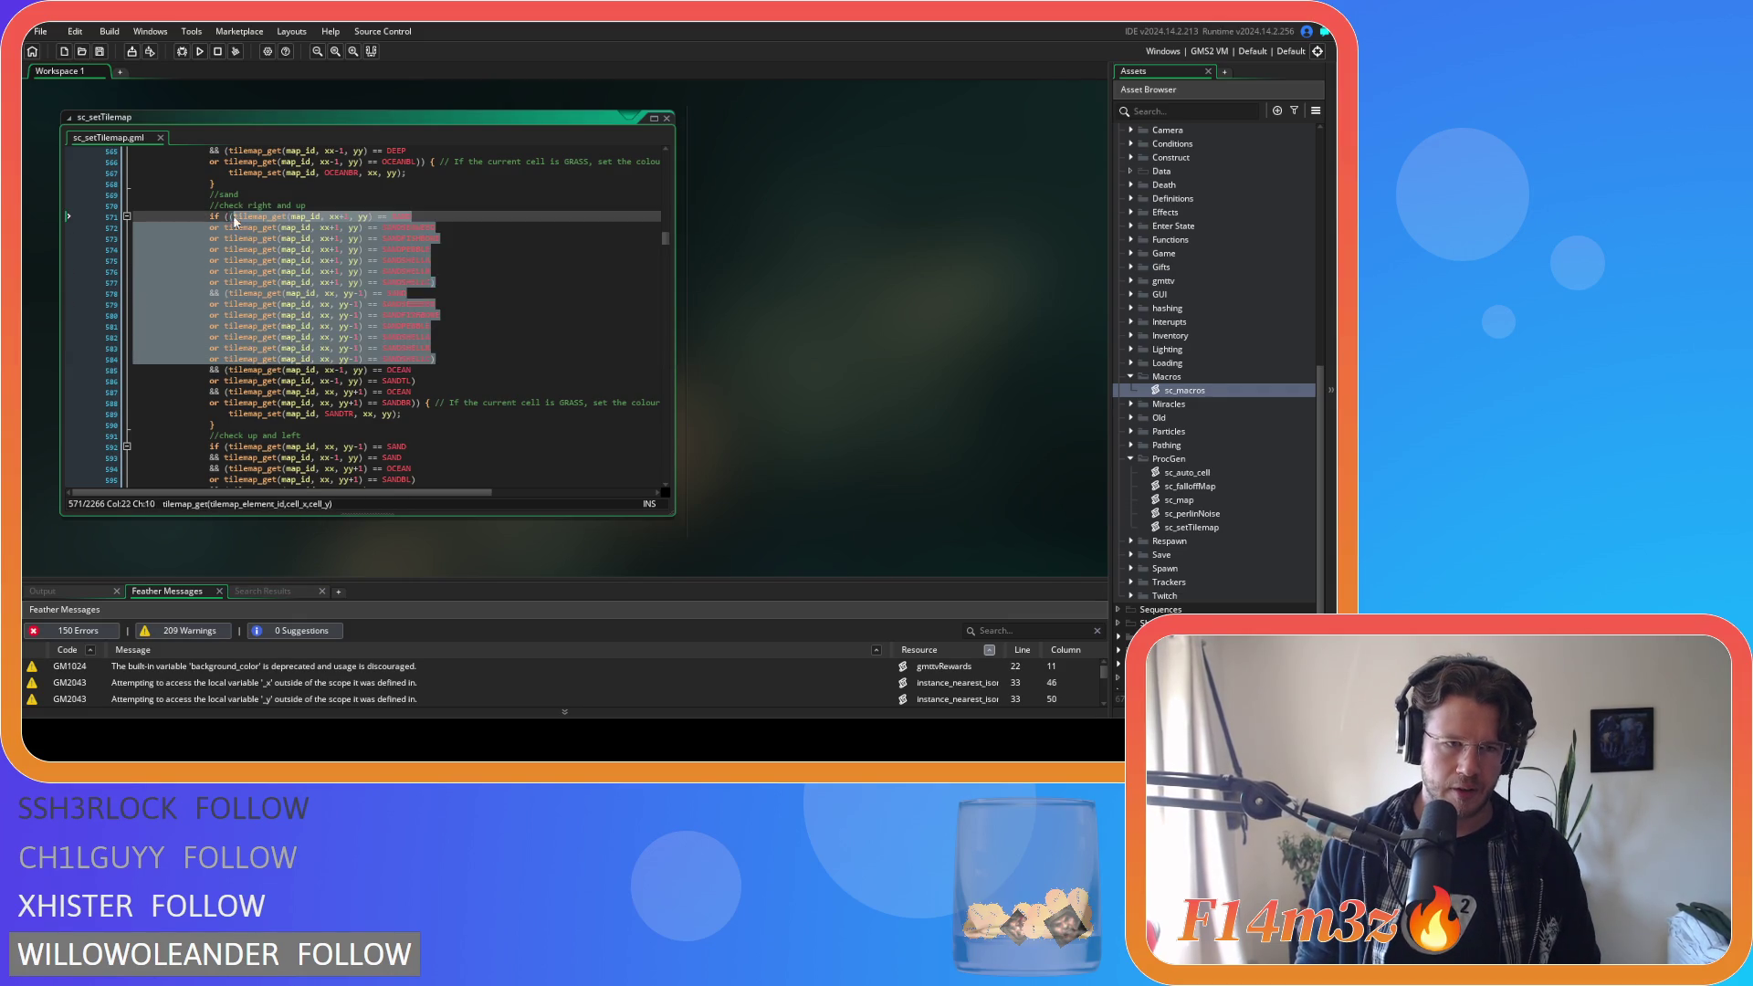
{"action": "left_click", "coordinate": [447, 315]}
{"action": "left_click", "coordinate": [449, 358]}
{"action": "left_click", "coordinate": [377, 283]}
{"action": "scroll", "coordinate": [520, 391], "scroll_direction": "down", "scroll_amount": 3}
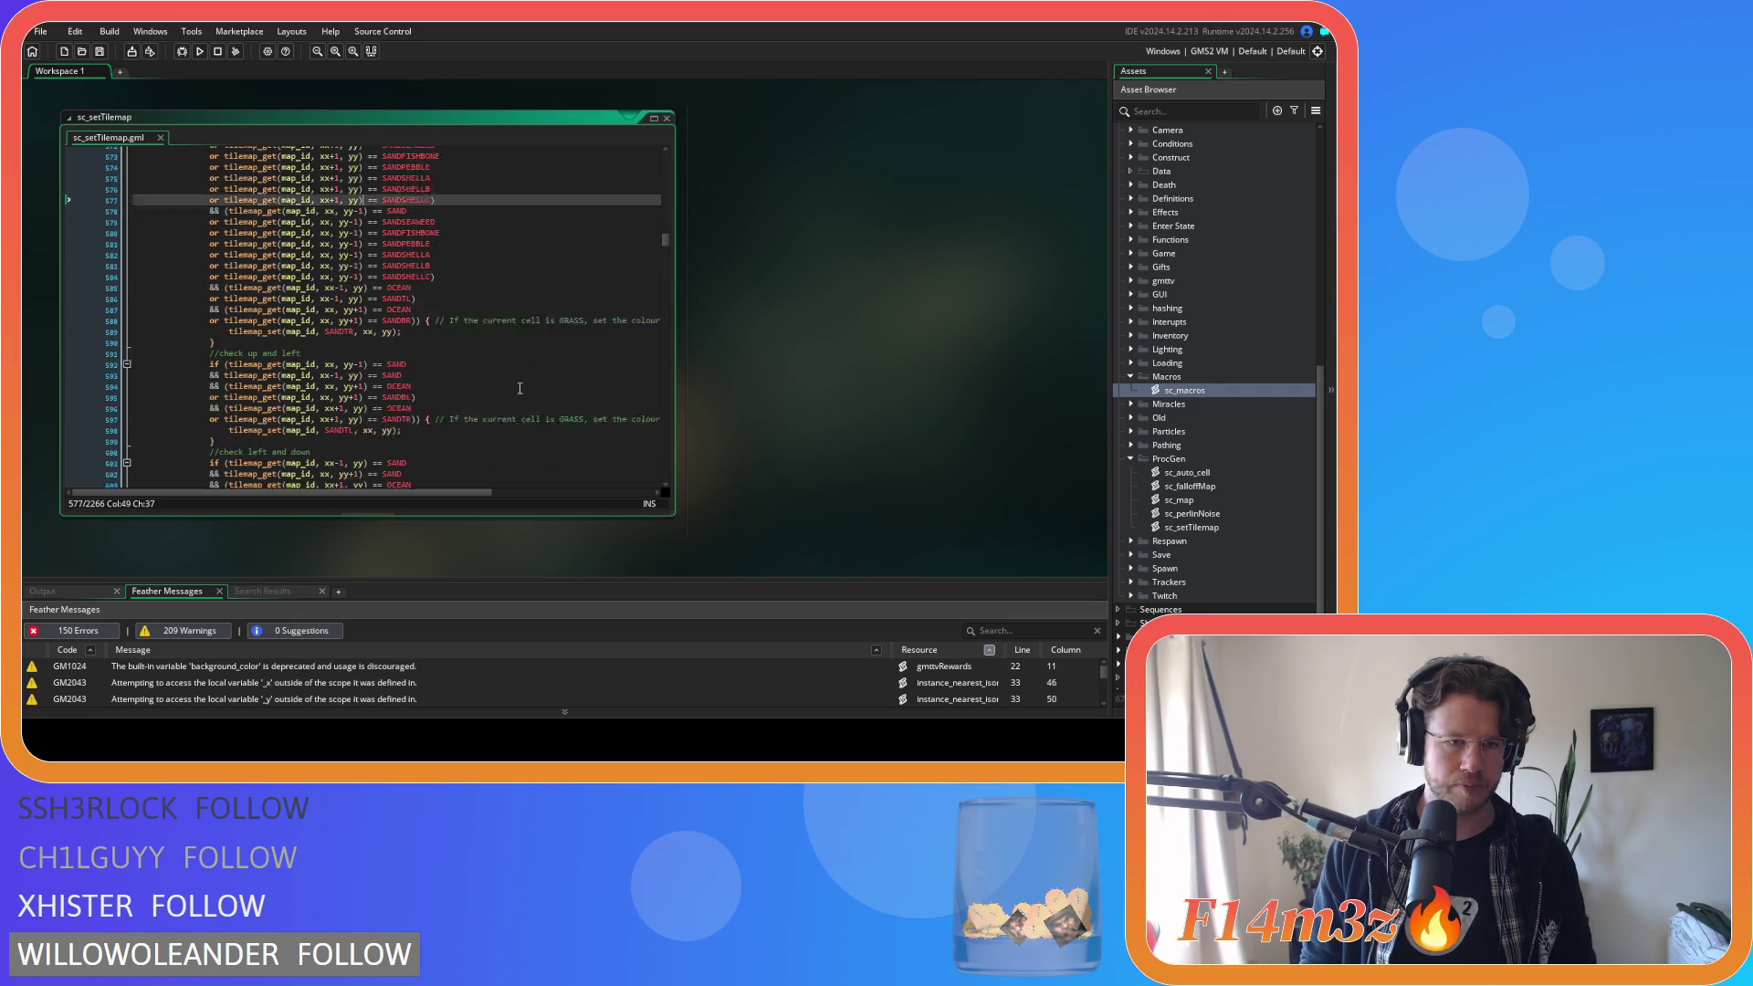
{"action": "scroll", "coordinate": [517, 384], "scroll_direction": "up", "scroll_amount": 2}
{"action": "scroll", "coordinate": [518, 385], "scroll_direction": "up", "scroll_amount": 1}
{"action": "left_click_drag", "start_coordinate": [430, 283], "coordinate": [210, 228]}
Add an extra '(' to the up-and-left condition and paste the variant lines after the first SAND test, closing with ')'.
{"action": "scroll", "coordinate": [365, 320], "scroll_direction": "down", "scroll_amount": 2}
{"action": "left_click", "coordinate": [229, 392]}
{"action": "type", "text": "("}
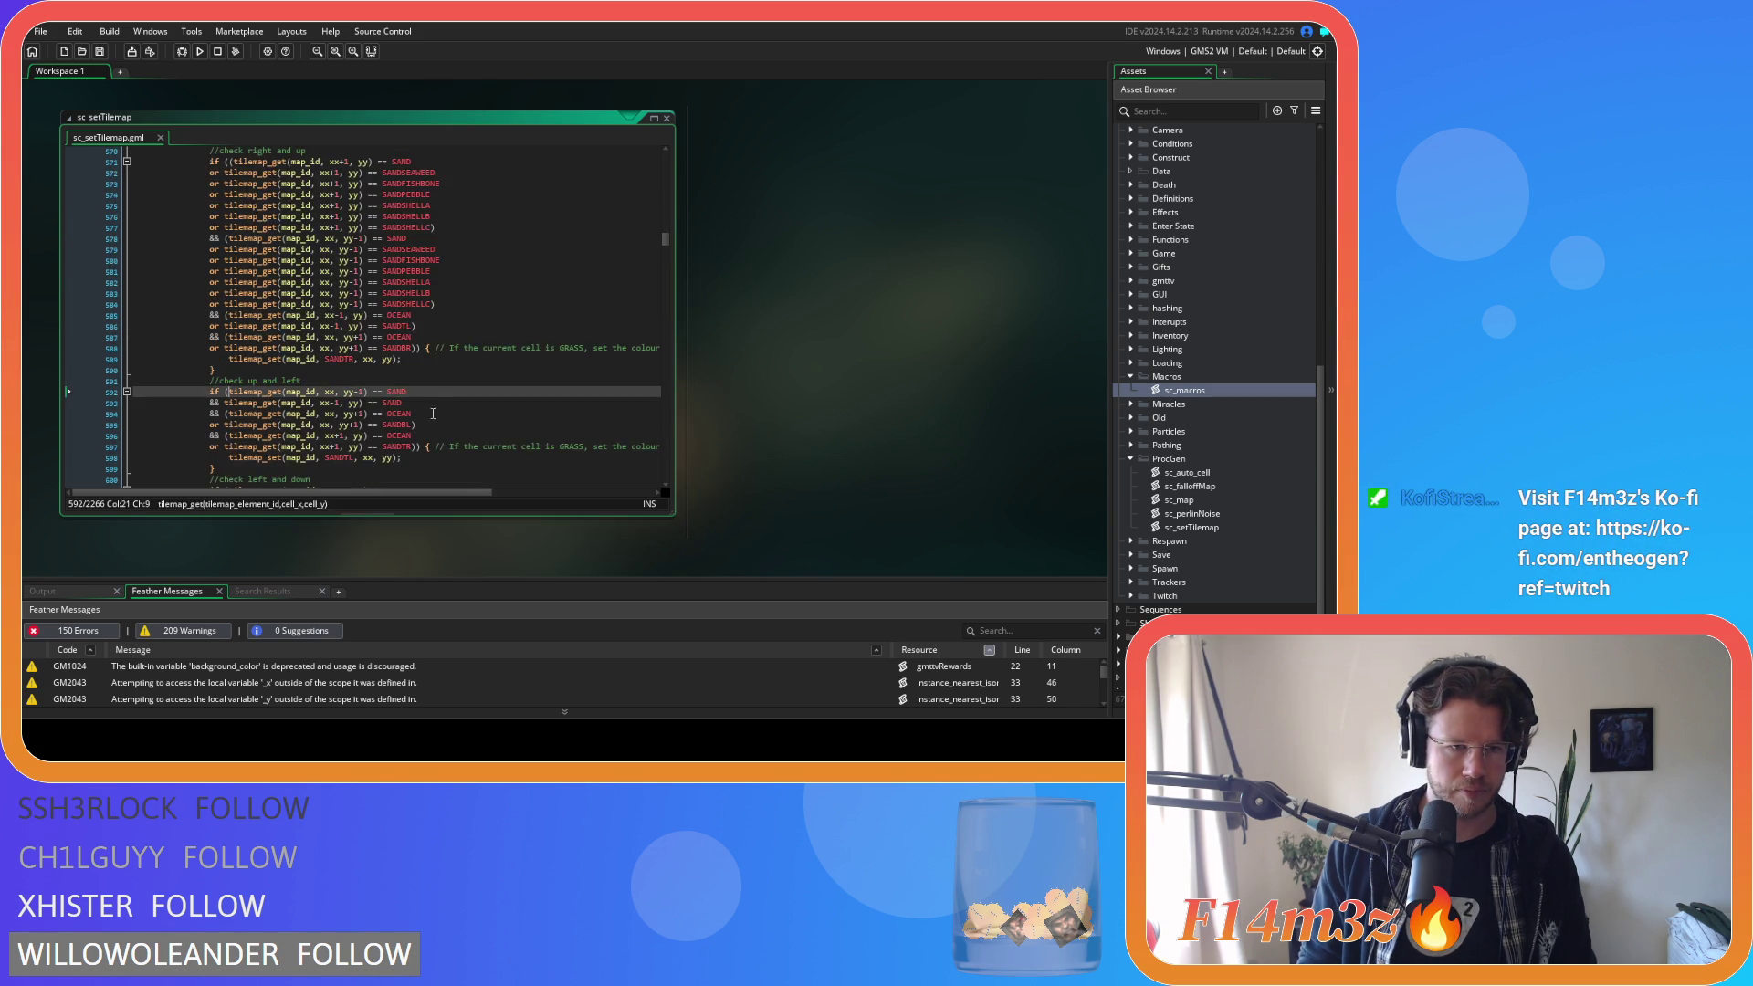
{"action": "key", "text": "End"}
{"action": "key", "text": "Return"}
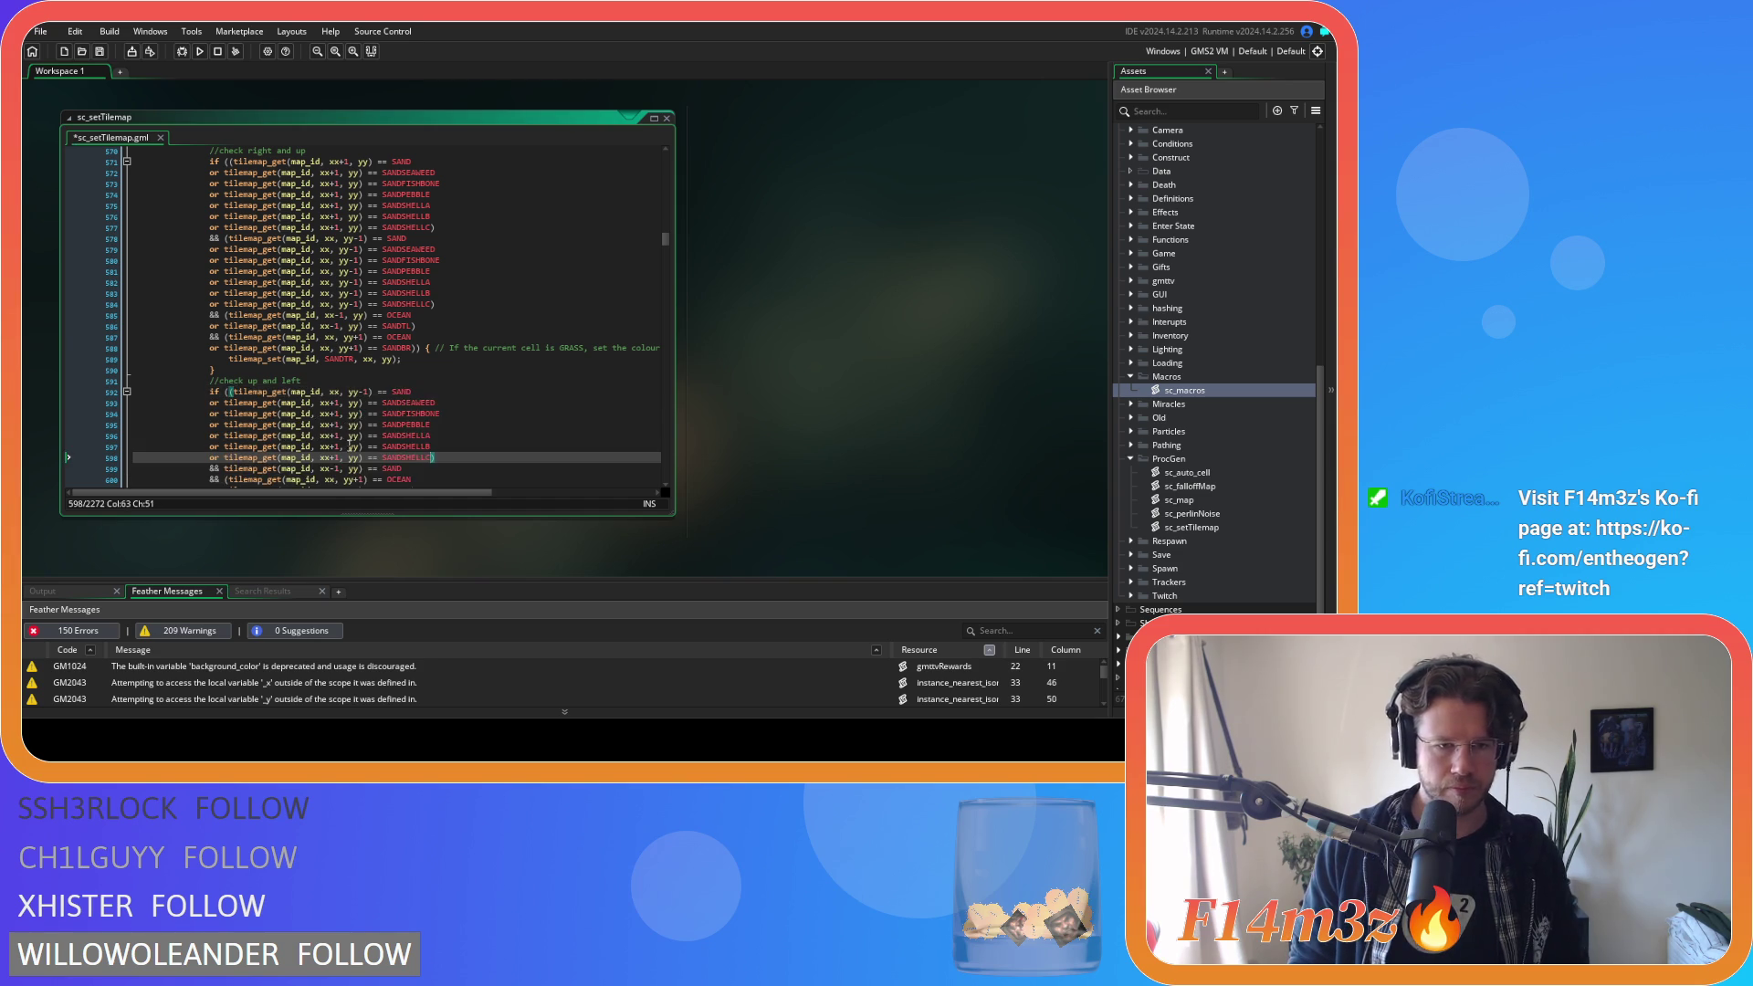
{"action": "key", "text": "ctrl+v"}
{"action": "type", "text": ")"}
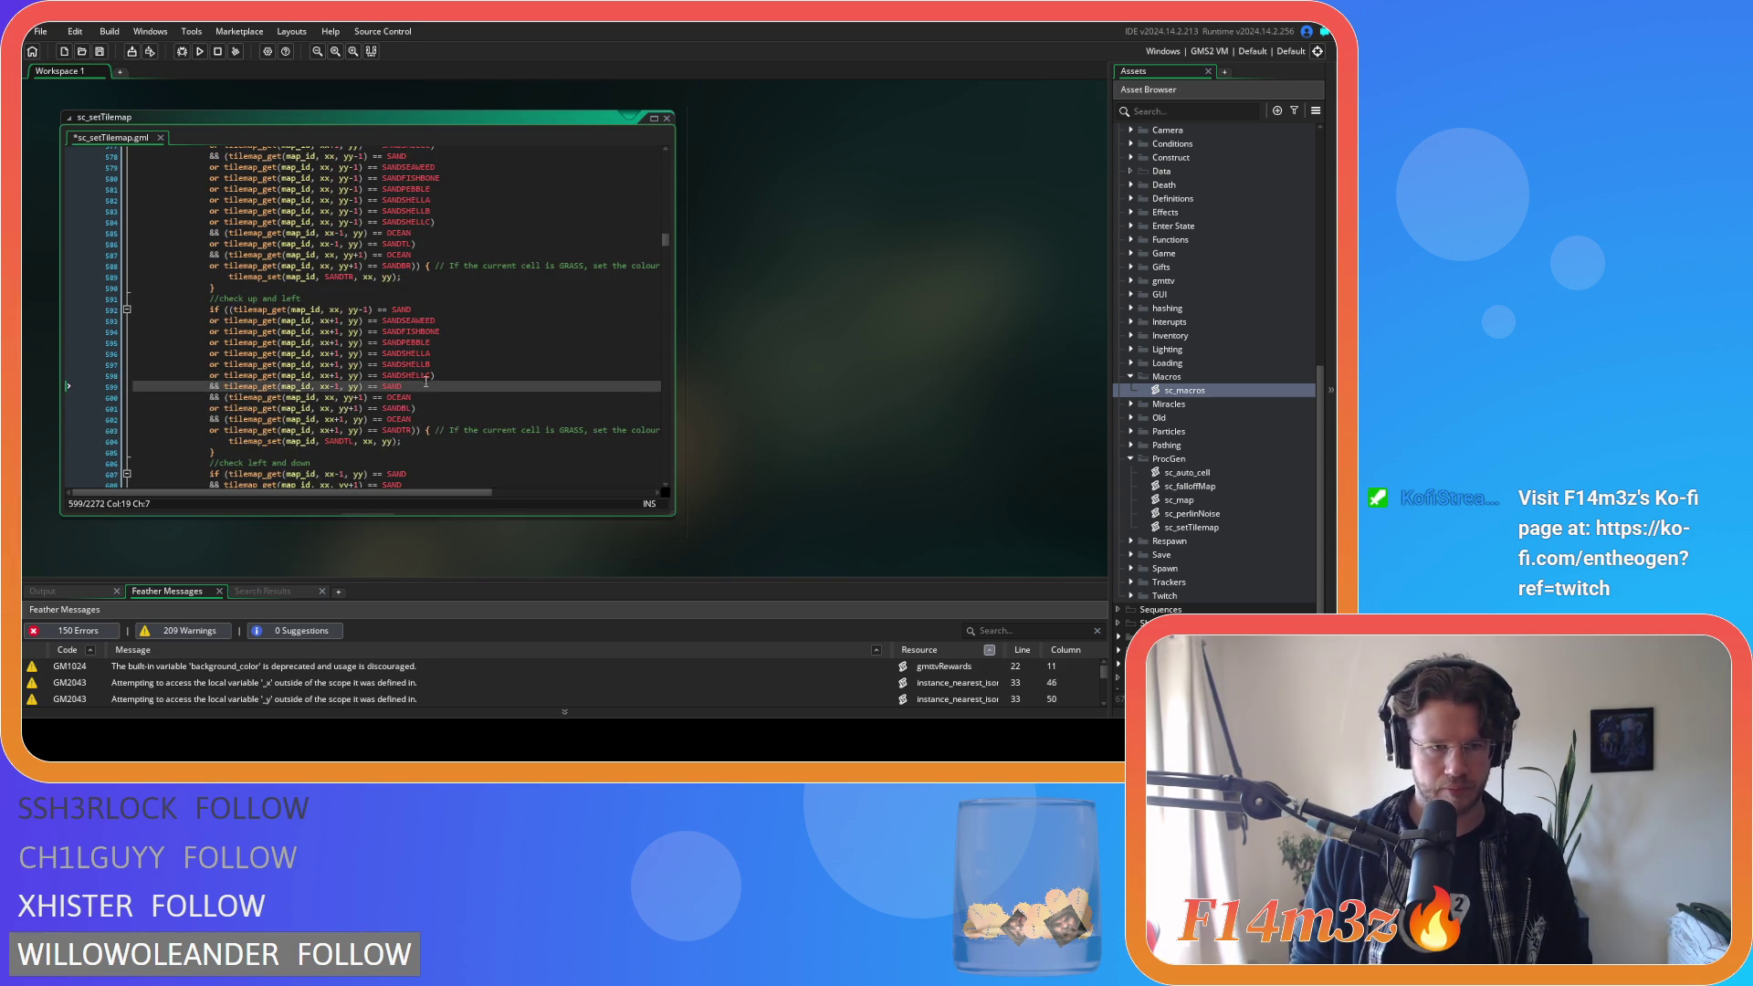
Paste the six sand-variant lines again after the second SAND test.
{"action": "left_click", "coordinate": [228, 386]}
{"action": "key", "text": "End"}
{"action": "key", "text": "Return"}
{"action": "key", "text": "ctrl+v"}
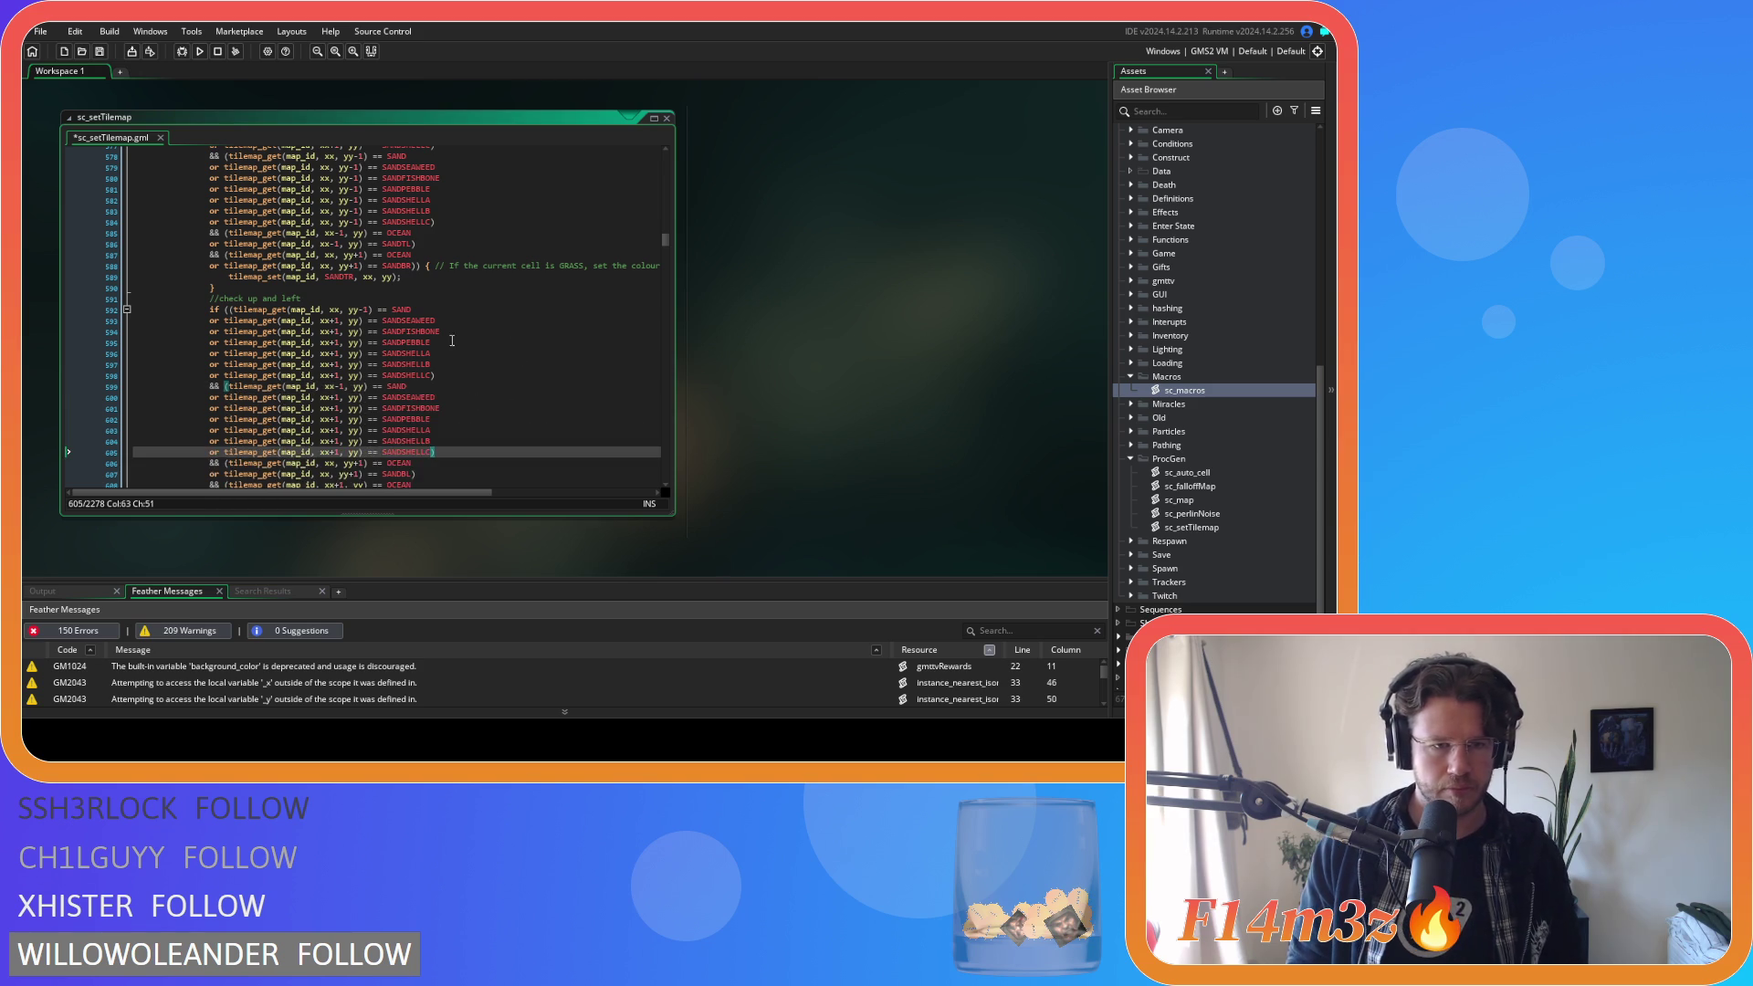
Change xx+1 to xx on the pasted variant lines, including lines 593 and 597.
{"action": "scroll", "coordinate": [371, 307], "scroll_direction": "down", "scroll_amount": 1}
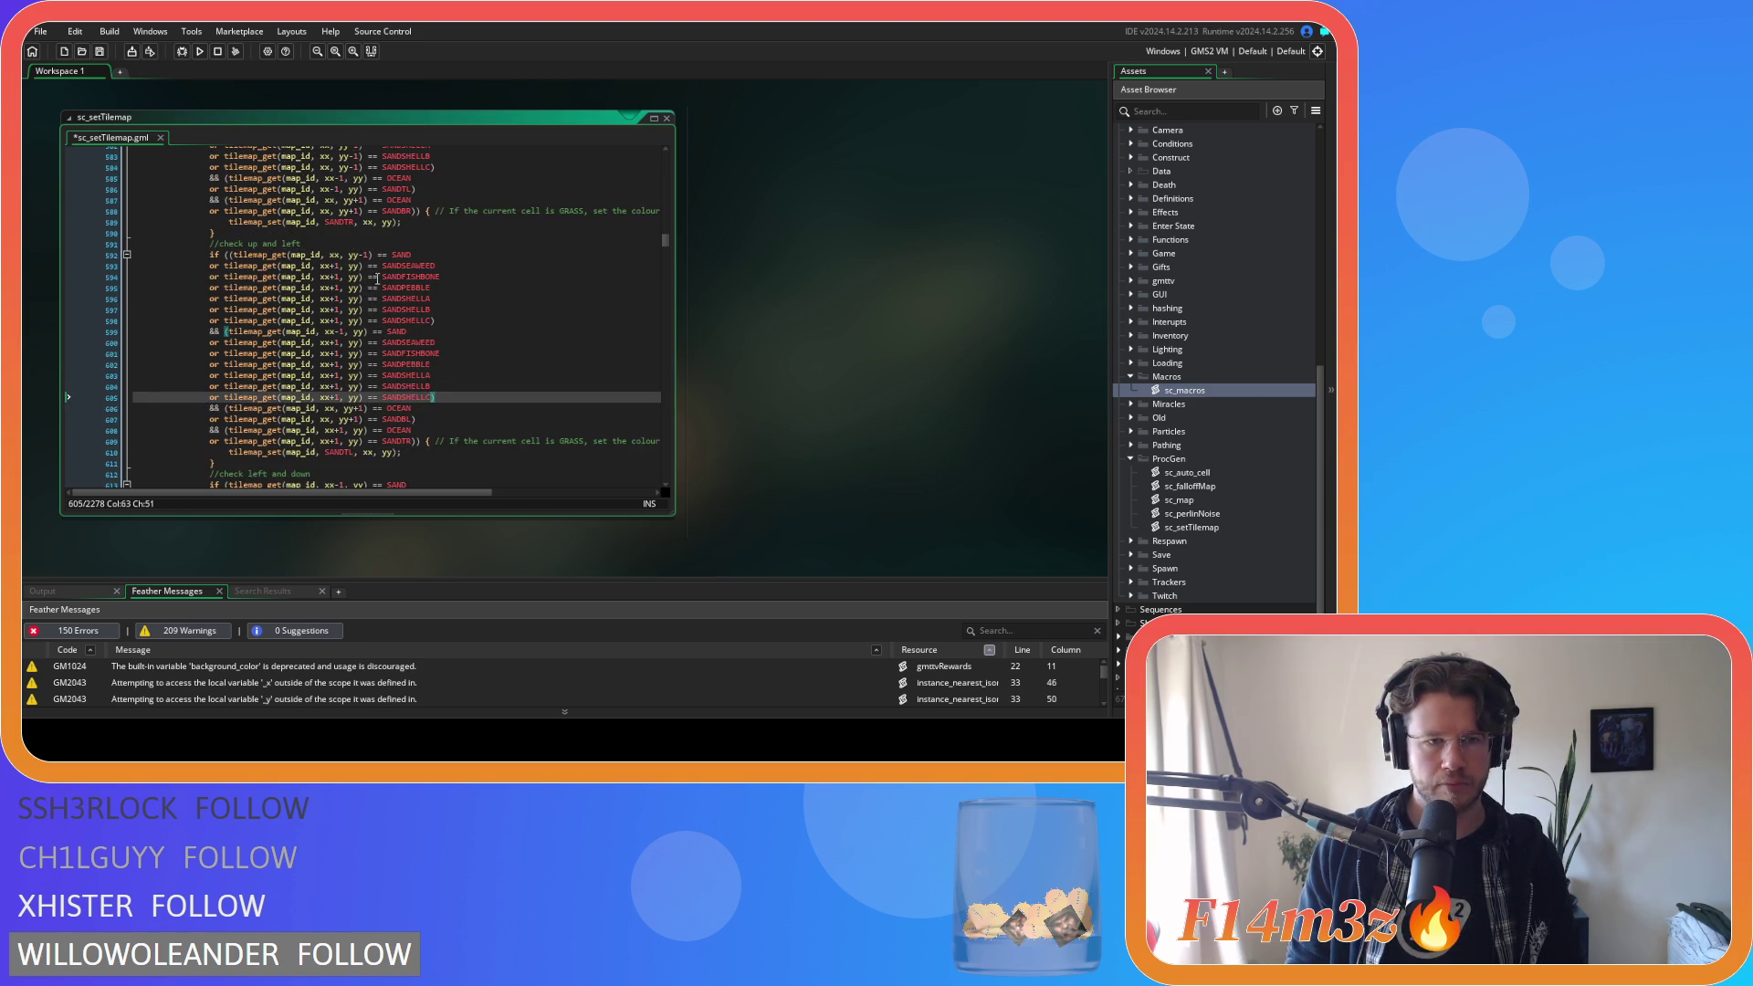
{"action": "left_click", "coordinate": [346, 266]}
{"action": "key", "text": "BackSpace"}
{"action": "key", "text": "BackSpace"}
{"action": "key", "text": "Down"}
{"action": "key", "text": "Delete"}
{"action": "key", "text": "Delete"}
{"action": "key", "text": "Down"}
{"action": "key", "text": "Delete"}
{"action": "key", "text": "Delete"}
{"action": "key", "text": "Down"}
{"action": "key", "text": "Delete"}
{"action": "key", "text": "Delete"}
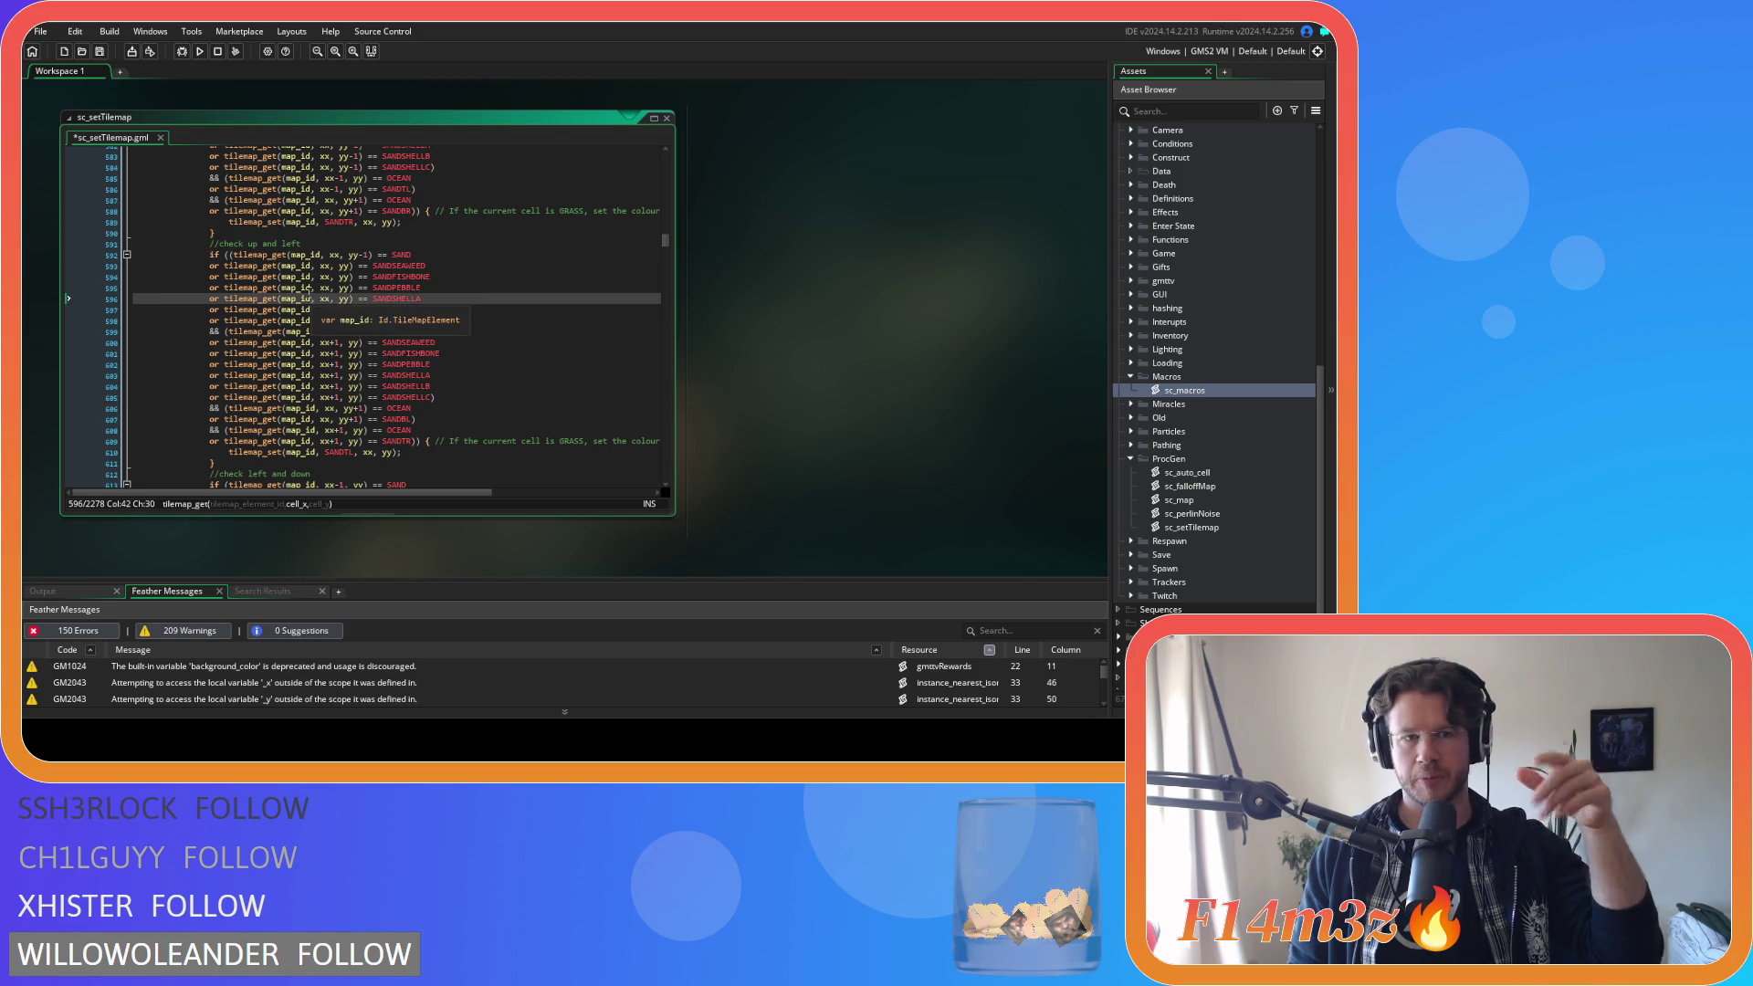
{"action": "left_click", "coordinate": [337, 311]}
{"action": "key", "text": "BackSpace"}
{"action": "key", "text": "BackSpace"}
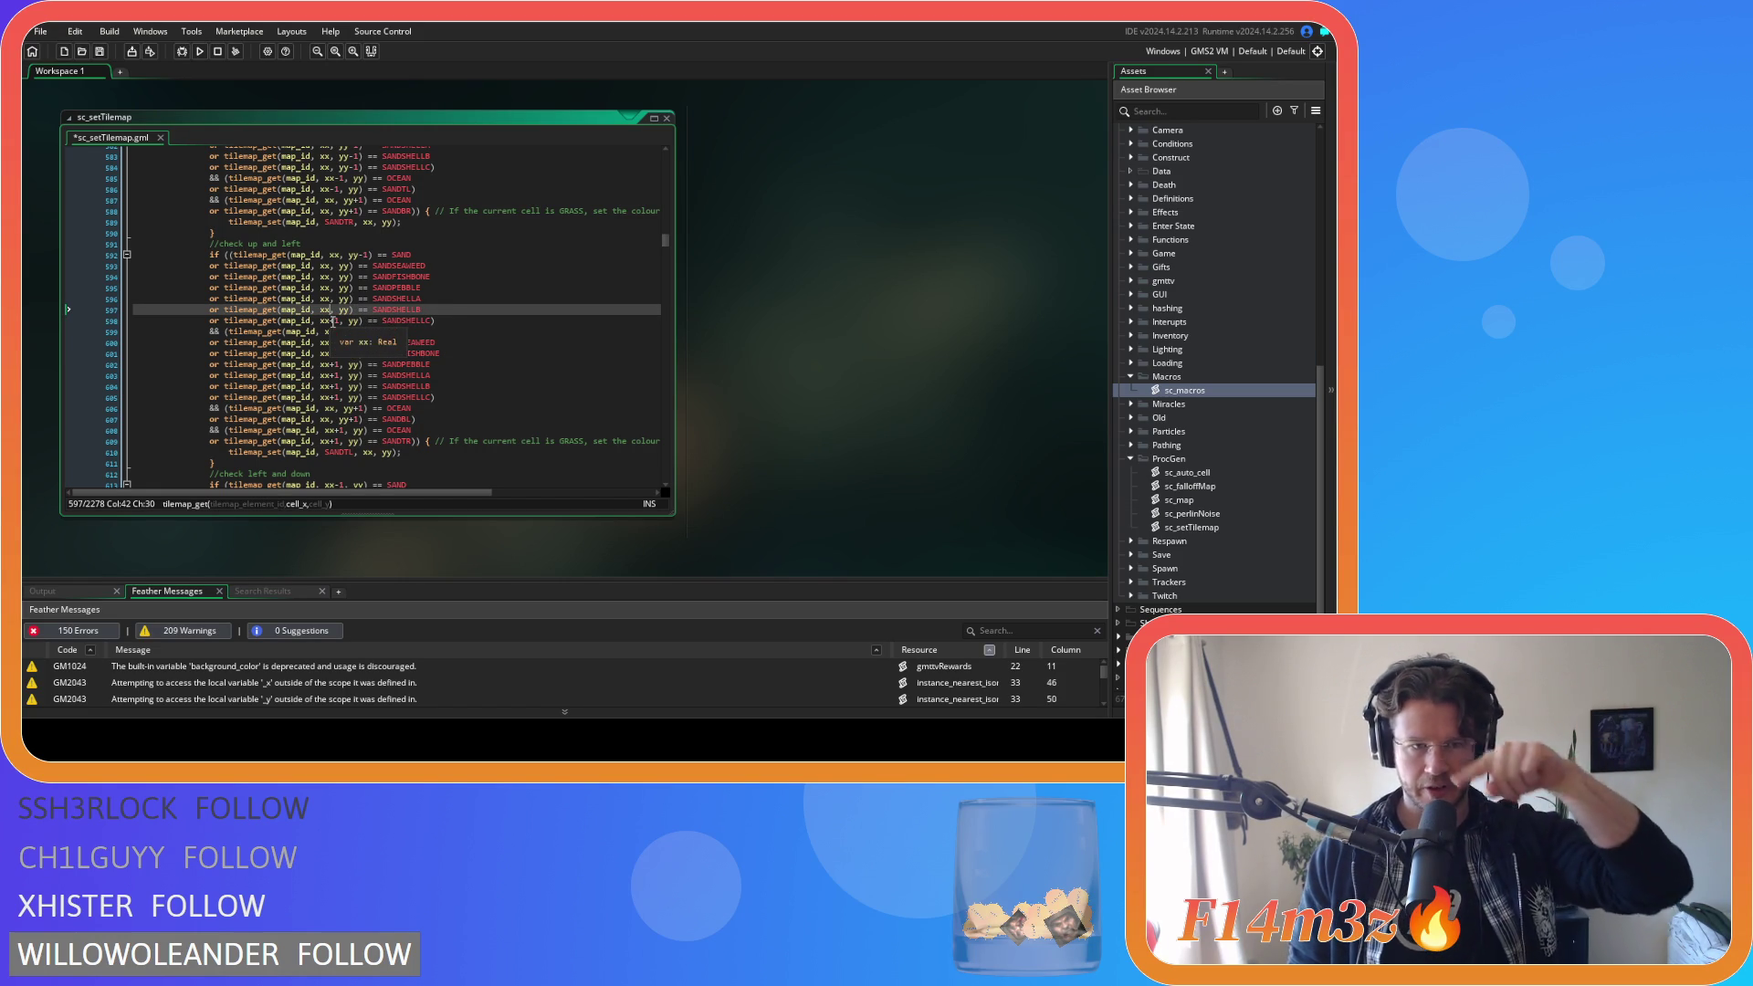
Make the first variant block (lines 593–598) test yy-1 by appending -1 to each yy.
{"action": "left_click", "coordinate": [337, 320]}
{"action": "key", "text": "BackSpace"}
{"action": "key", "text": "BackSpace"}
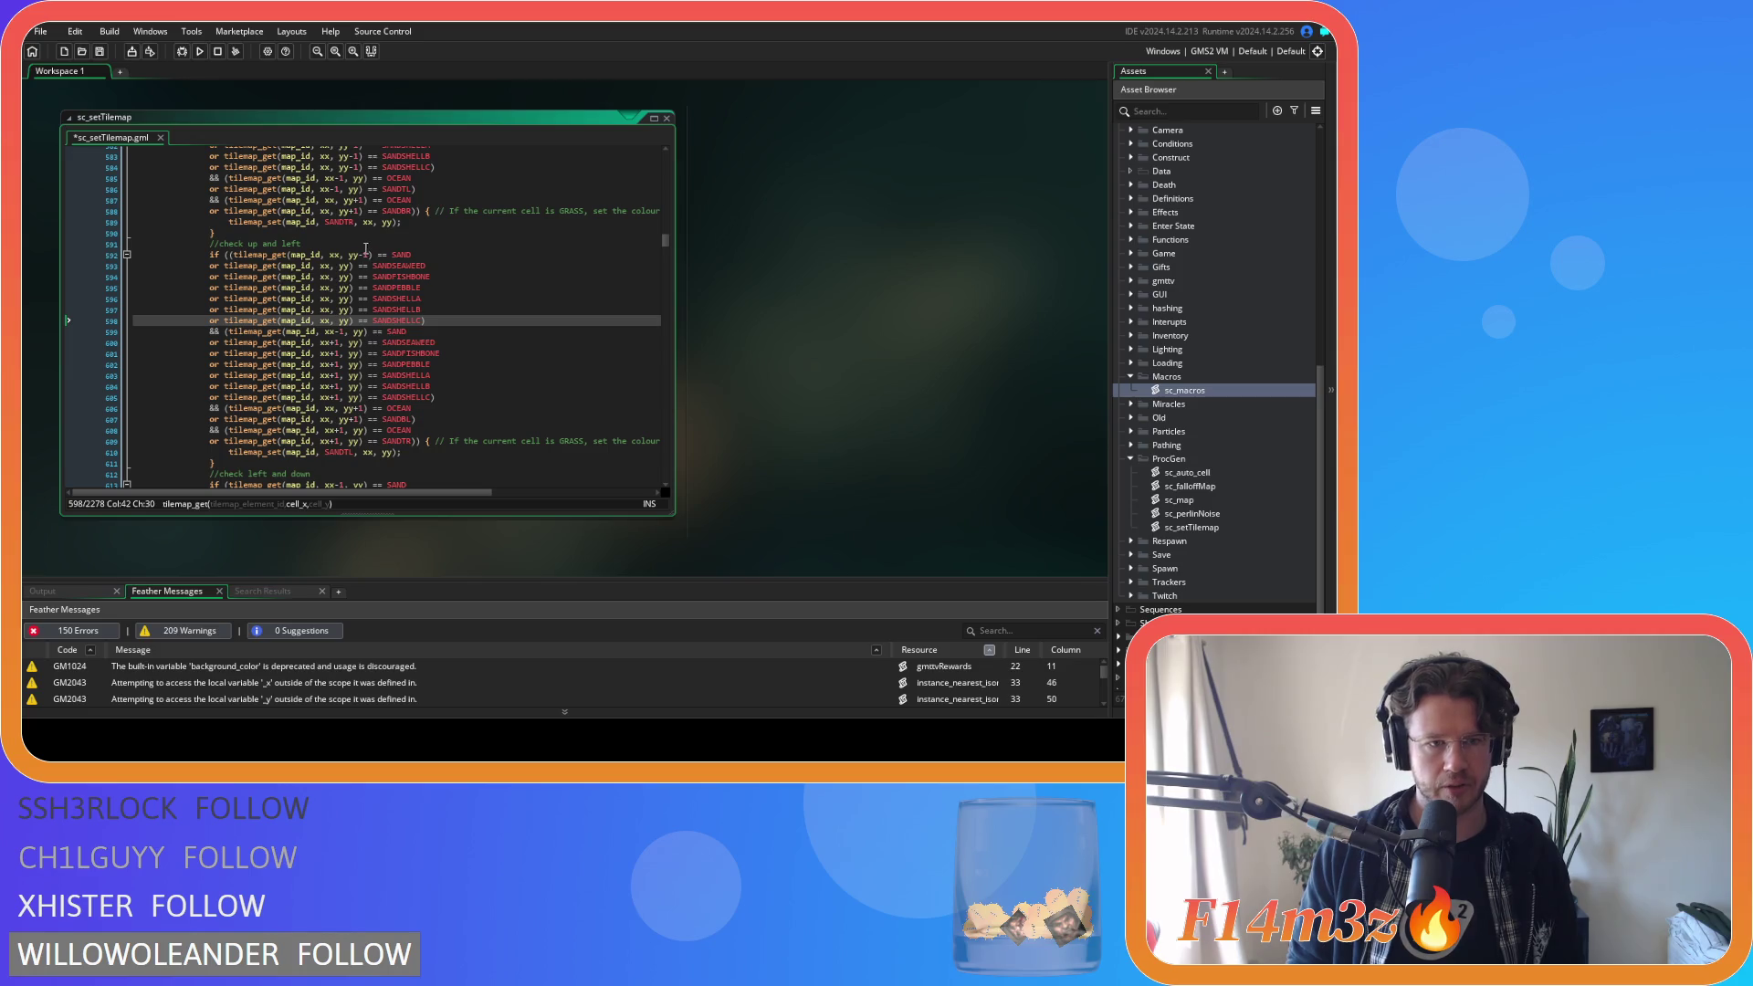
{"action": "left_click", "coordinate": [365, 257]}
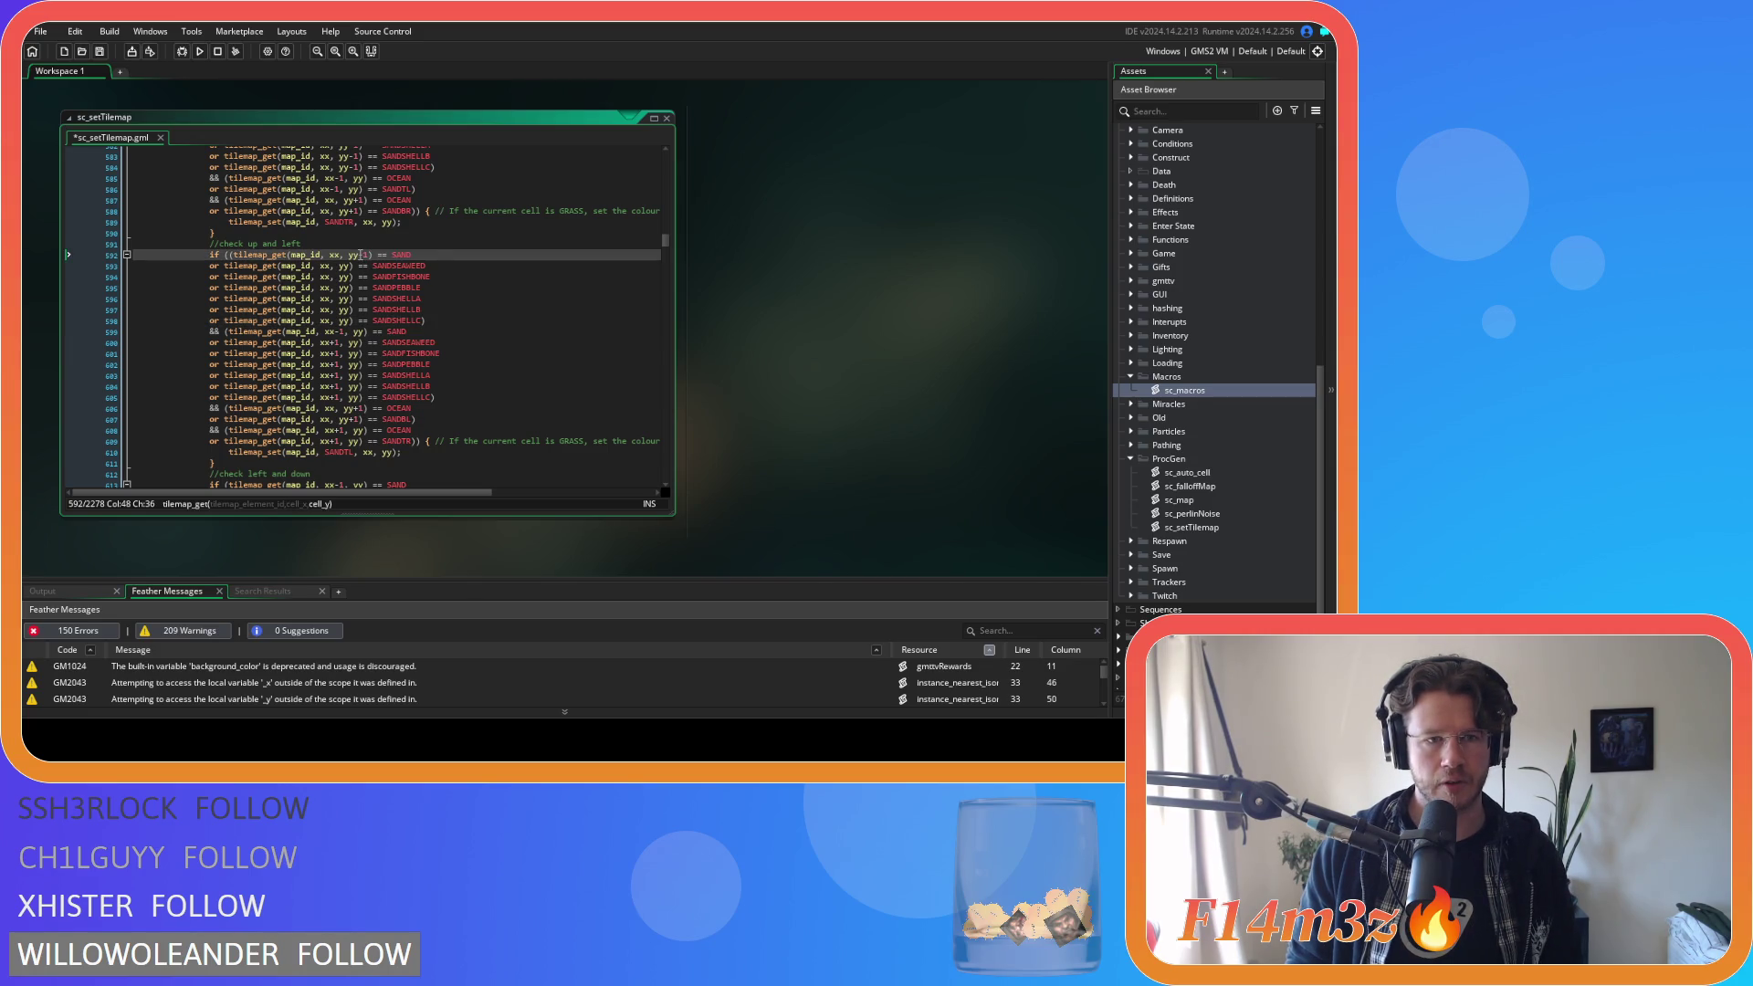
{"action": "left_click", "coordinate": [351, 267]}
{"action": "type", "text": "-1"}
{"action": "left_click", "coordinate": [352, 277]}
{"action": "type", "text": "-1"}
{"action": "left_click", "coordinate": [352, 287]}
{"action": "type", "text": "-1"}
{"action": "left_click", "coordinate": [353, 298]}
{"action": "type", "text": "-1"}
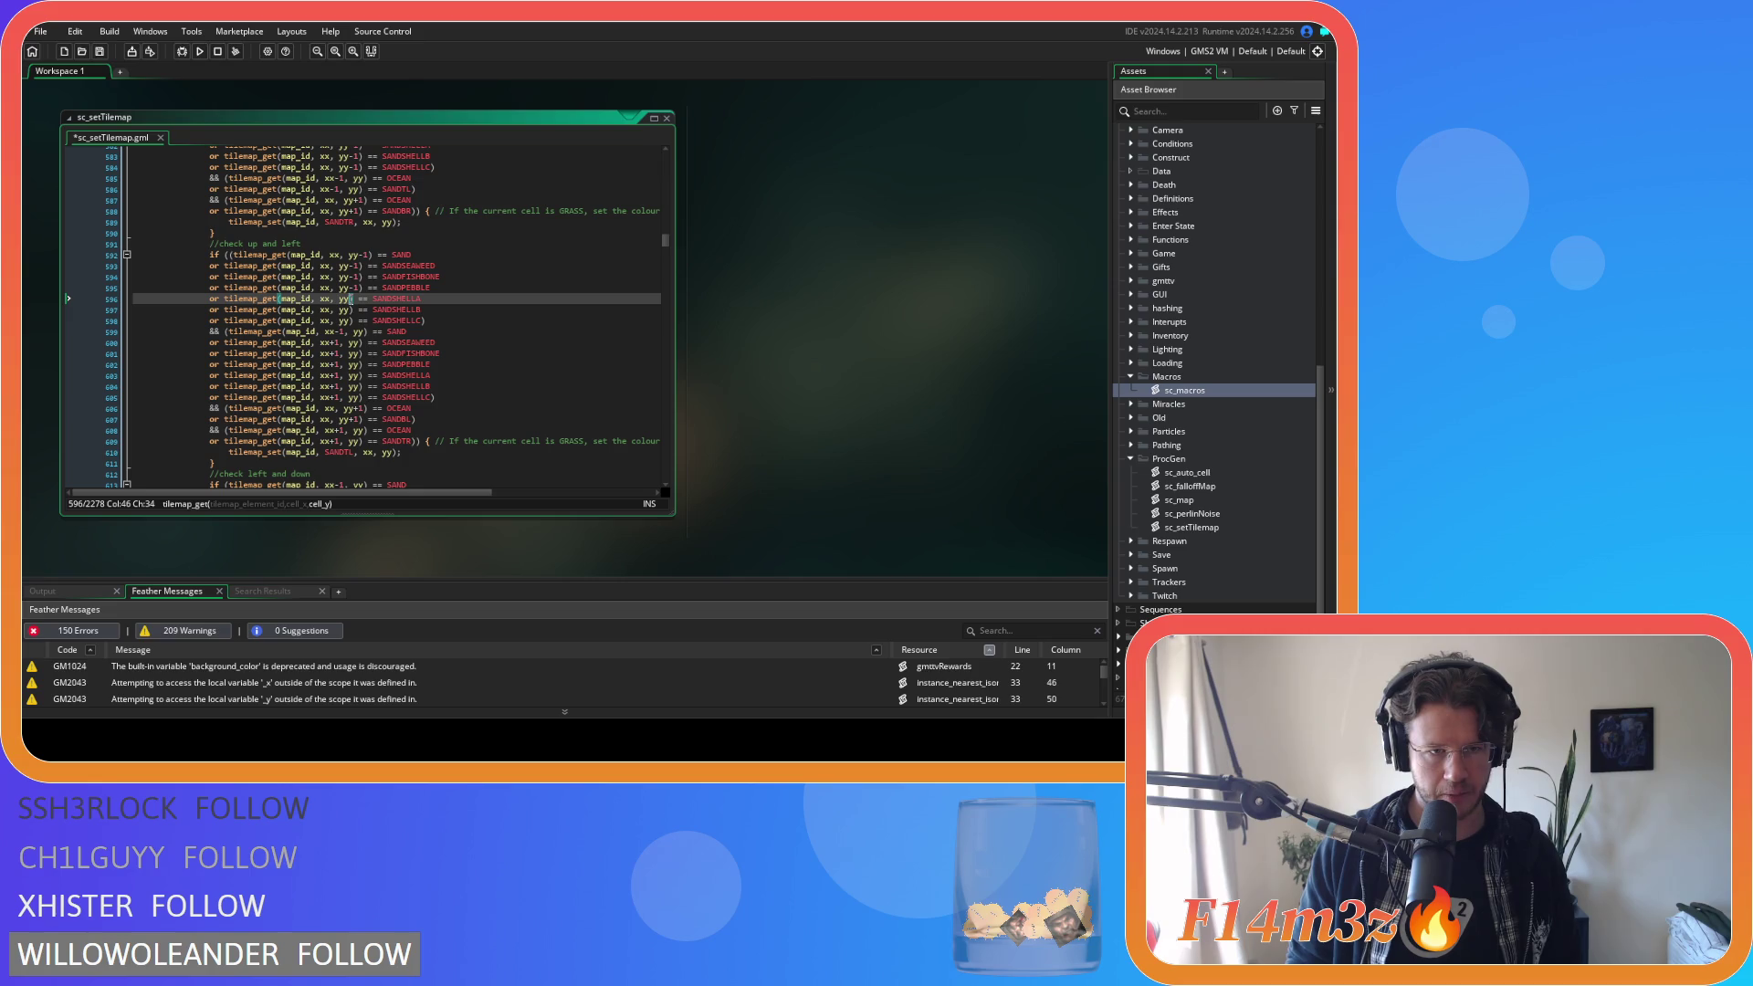
{"action": "left_click", "coordinate": [352, 309]}
{"action": "type", "text": "-1"}
{"action": "left_click", "coordinate": [352, 320]}
{"action": "type", "text": "-1"}
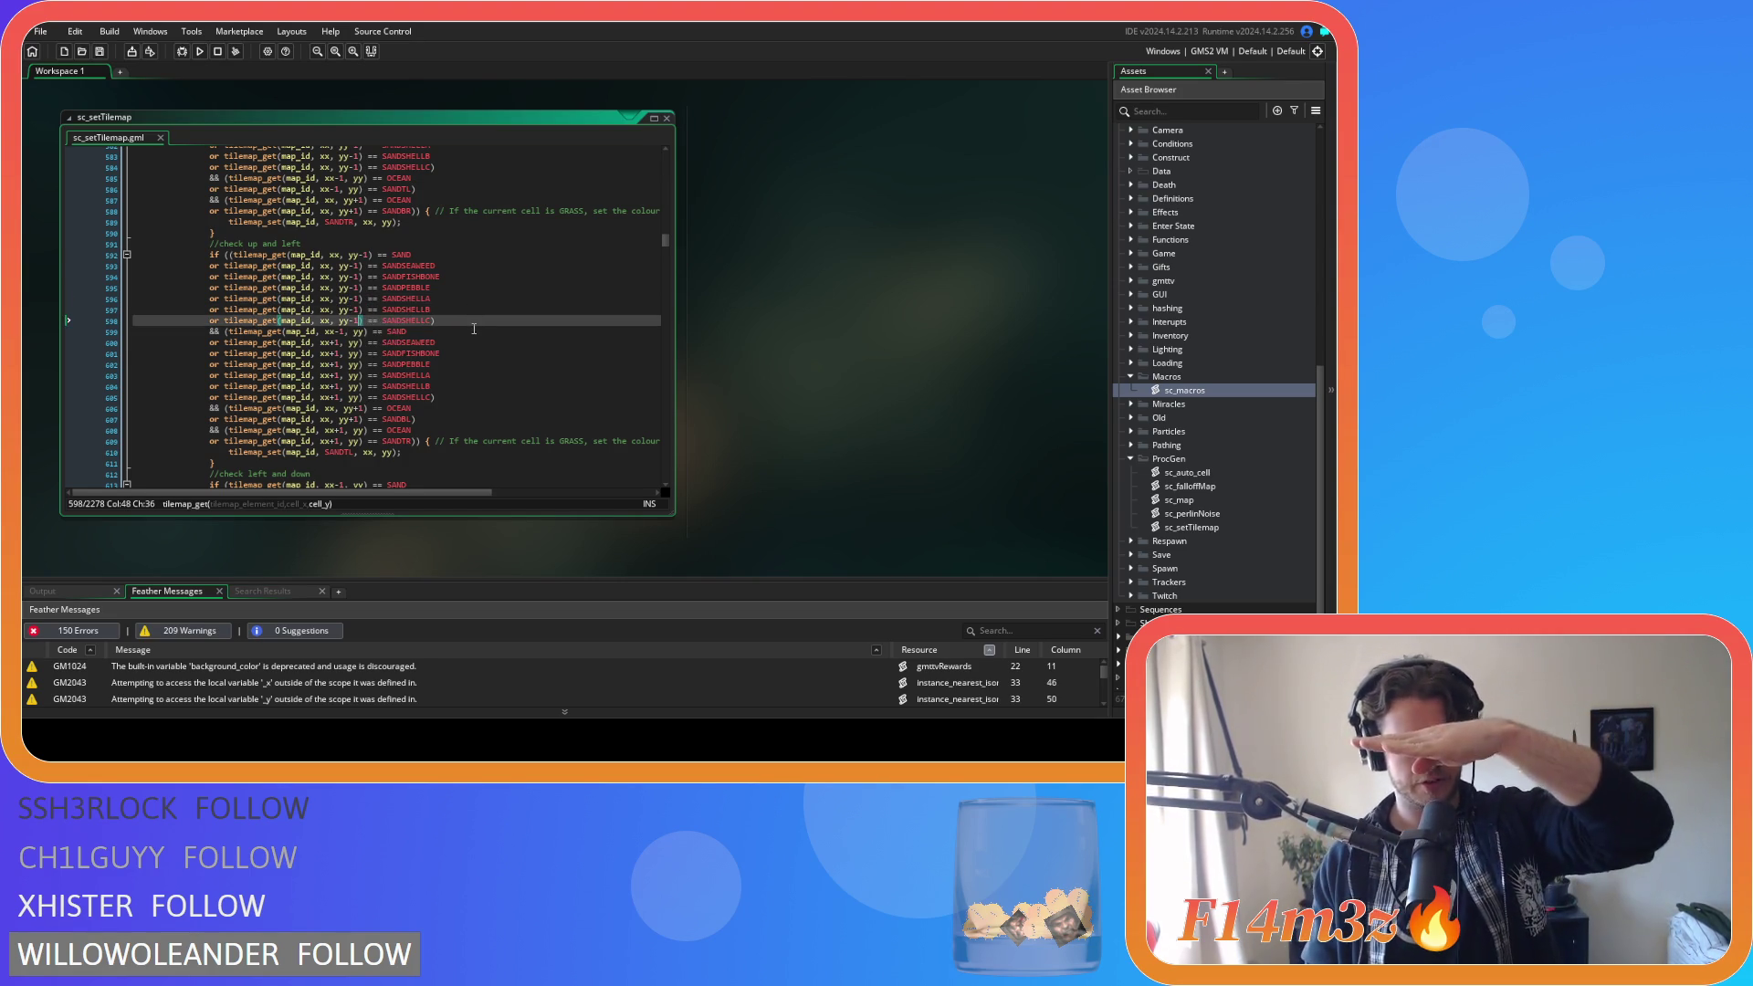
Change xx+1 to xx-1 on variant lines 600–602.
{"action": "left_click", "coordinate": [433, 311]}
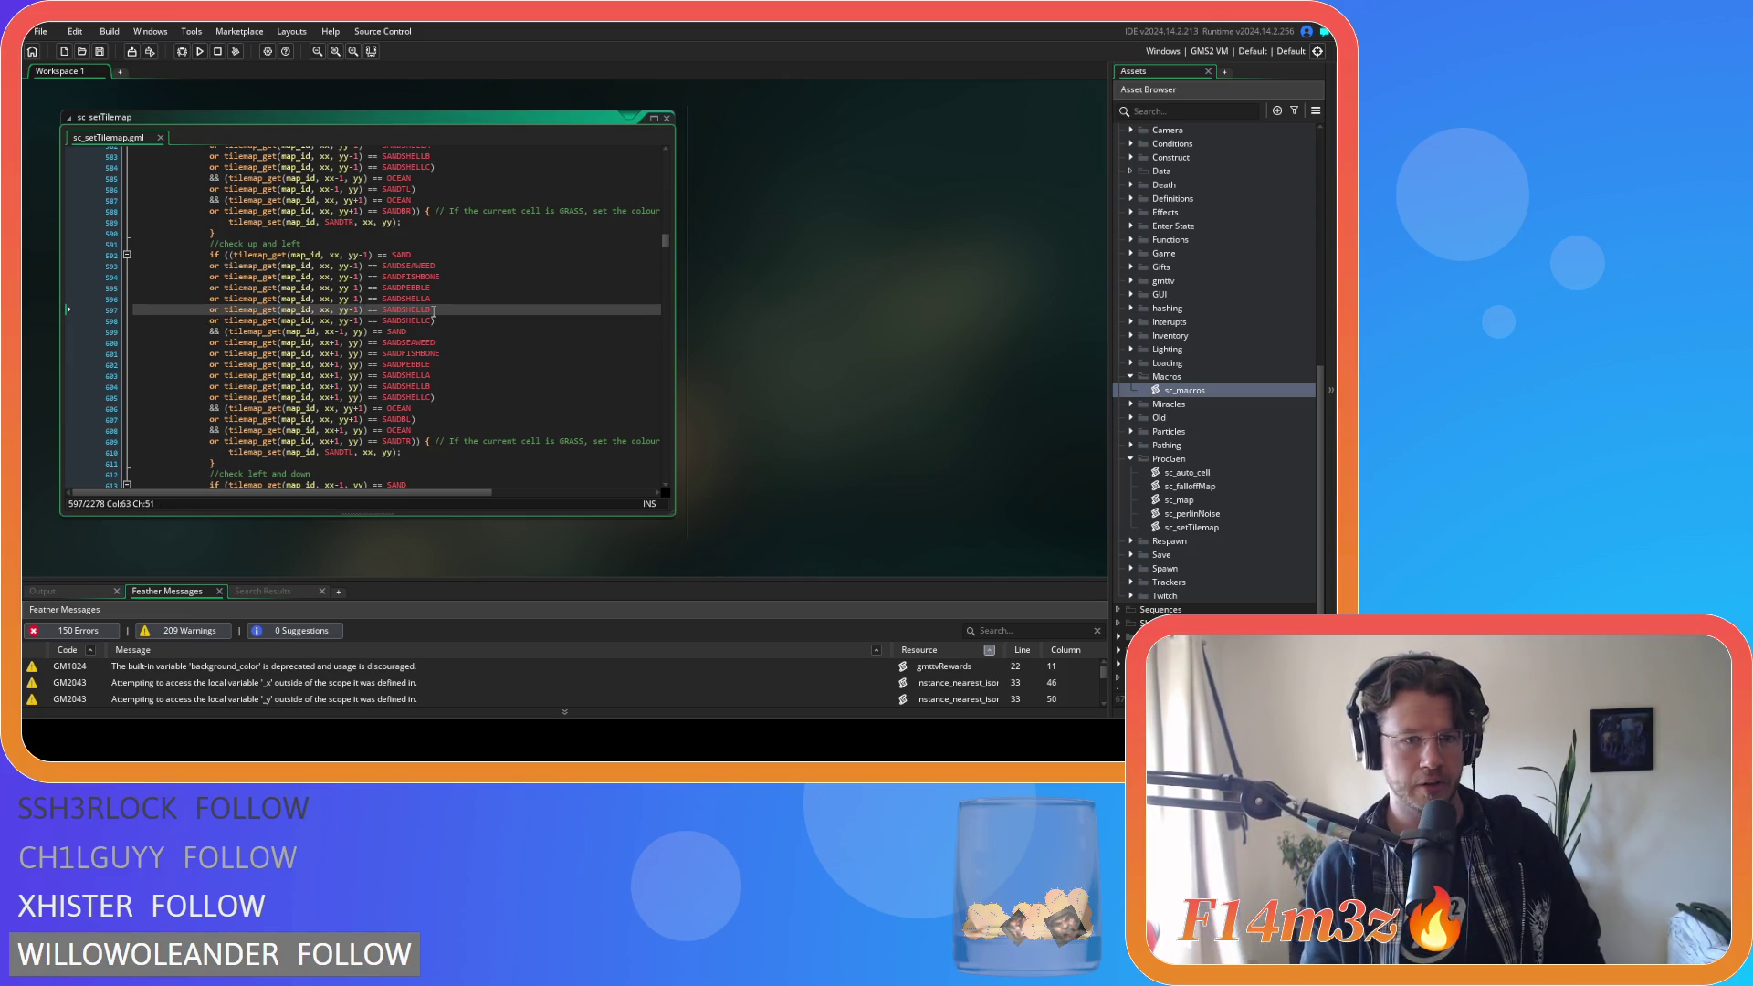
{"action": "key", "text": "Down"}
{"action": "scroll", "coordinate": [411, 350], "scroll_direction": "down", "scroll_amount": 2}
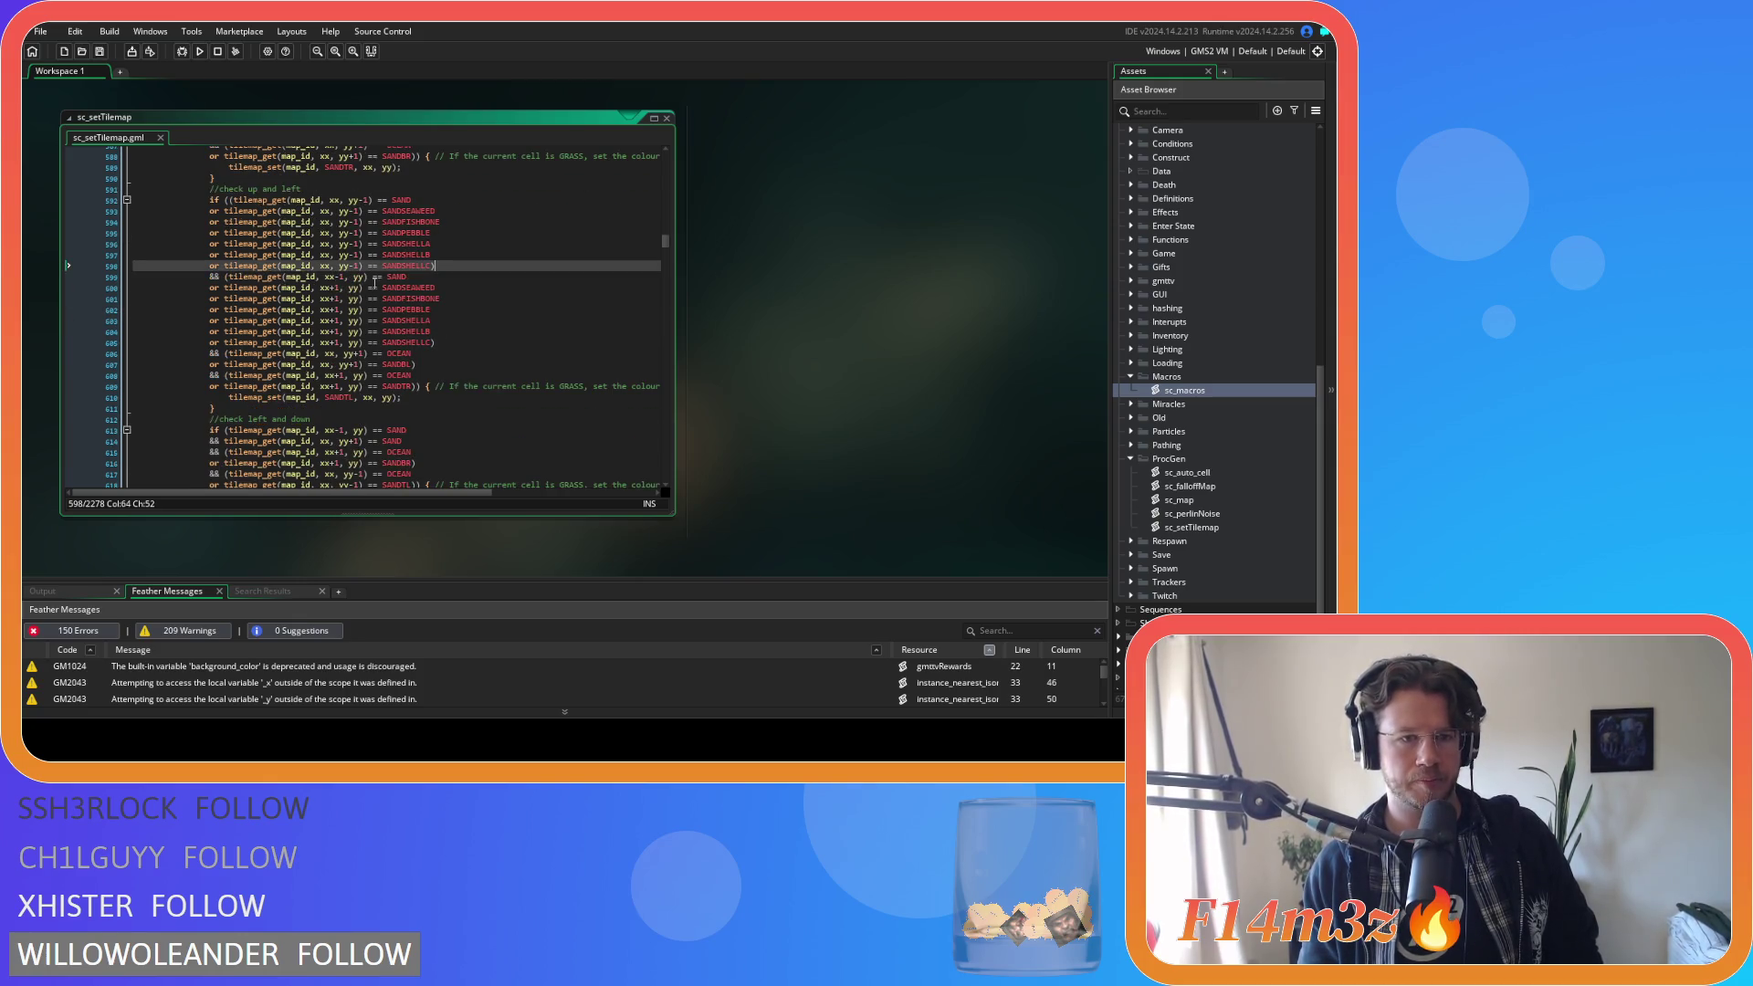
{"action": "left_click", "coordinate": [332, 288]}
{"action": "key", "text": "BackSpace"}
{"action": "type", "text": "-"}
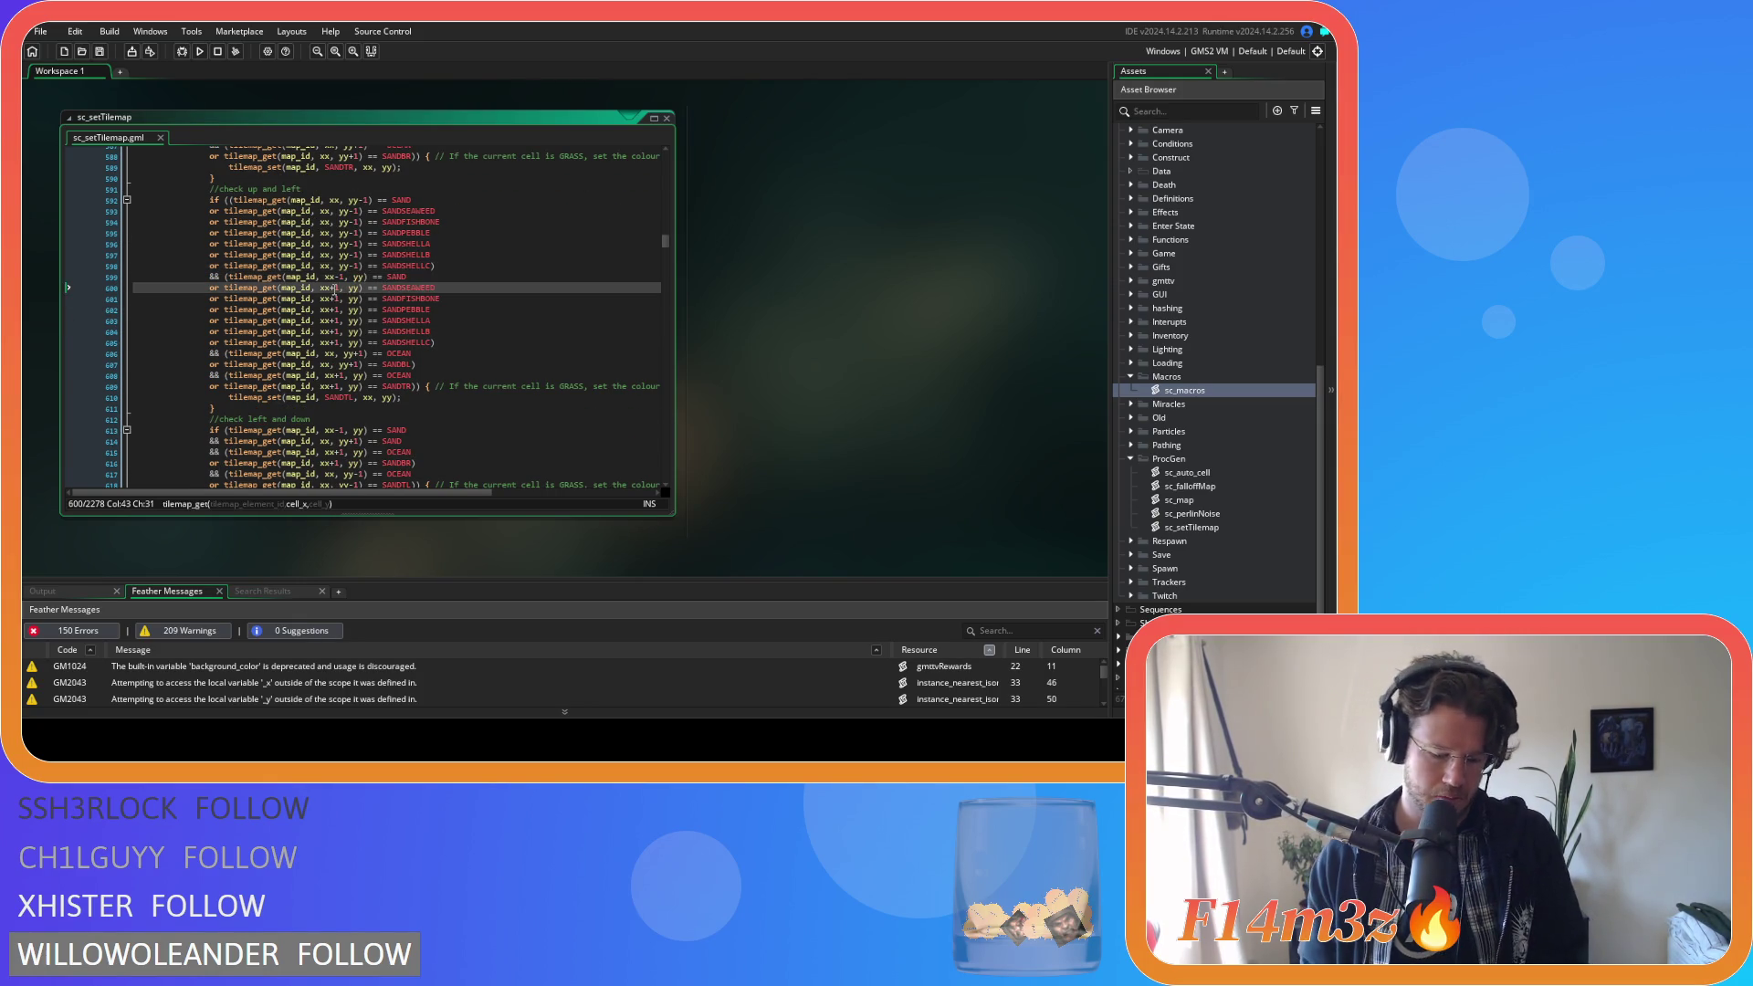
{"action": "left_click", "coordinate": [336, 298]}
{"action": "key", "text": "BackSpace"}
{"action": "type", "text": "-"}
{"action": "left_click", "coordinate": [336, 309]}
{"action": "key", "text": "BackSpace"}
{"action": "type", "text": "-"}
Change xx+1 to xx-1 on the remaining variant lines 603–605.
{"action": "left_click", "coordinate": [336, 321]}
{"action": "key", "text": "BackSpace"}
{"action": "type", "text": "-"}
{"action": "left_click", "coordinate": [335, 332]}
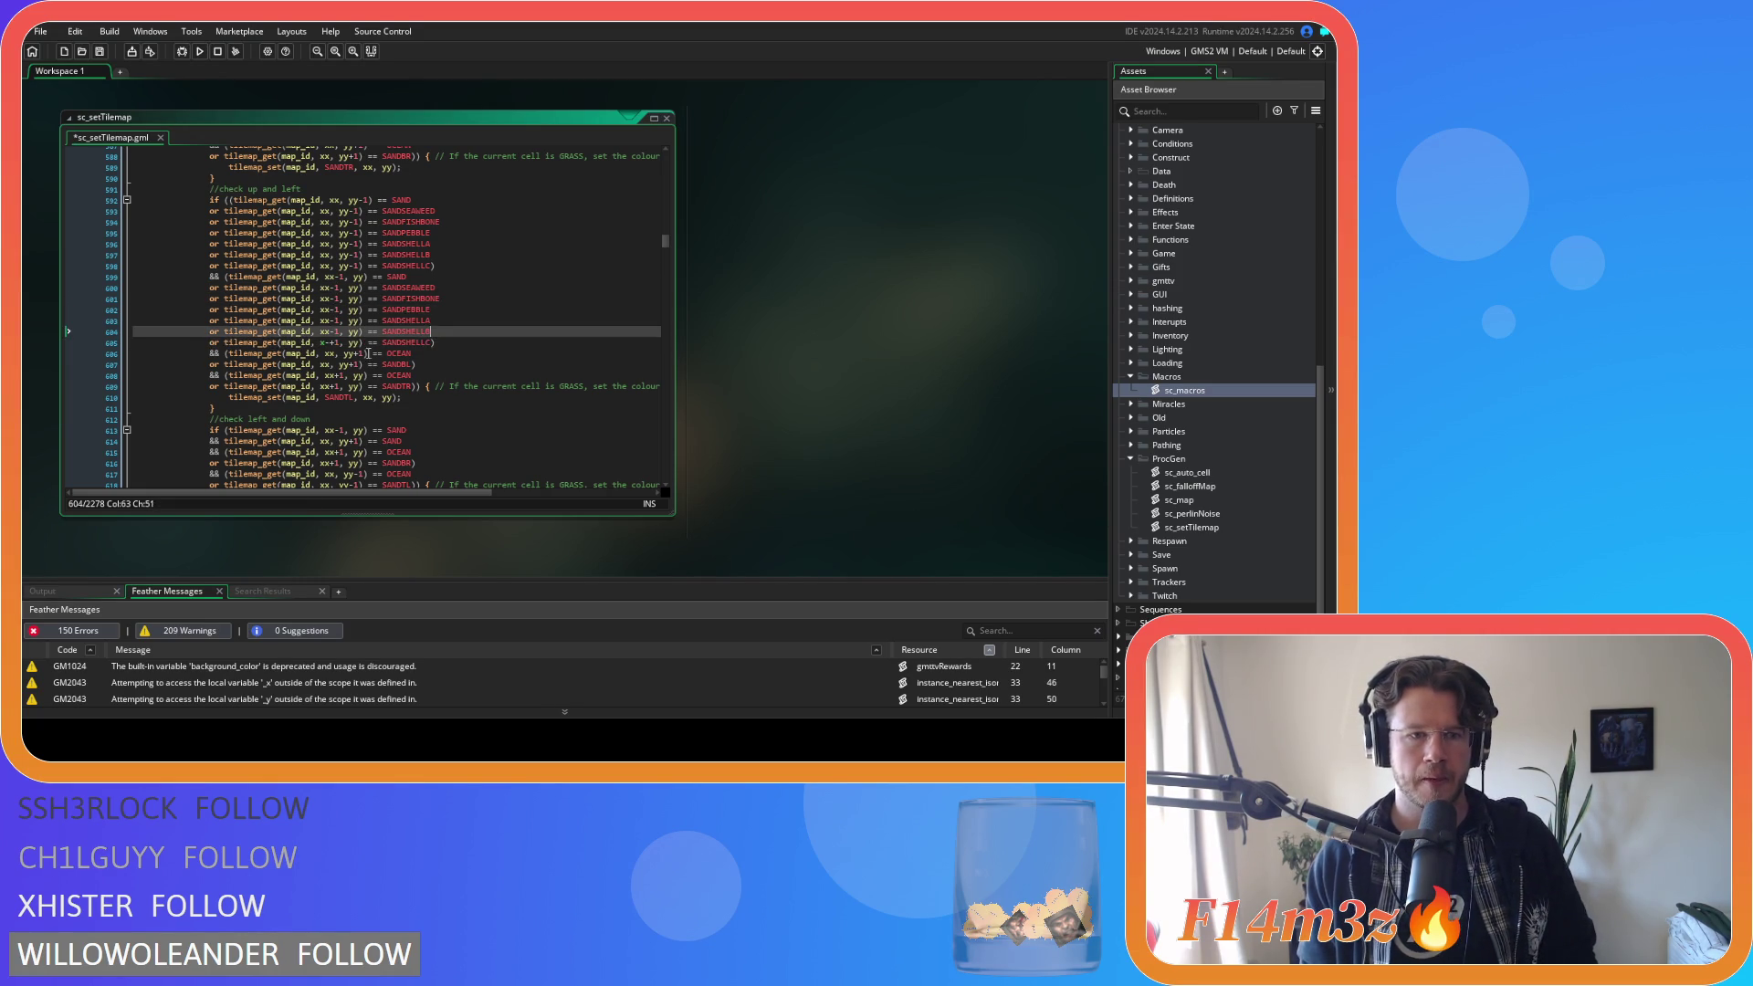
{"action": "key", "text": "BackSpace"}
{"action": "type", "text": "-"}
{"action": "left_click", "coordinate": [327, 343]}
{"action": "key", "text": "Right"}
{"action": "key", "text": "BackSpace"}
{"action": "type", "text": "-"}
Save sc_setTilemap and review the left-neighbour variant lines.
{"action": "key", "text": "ctrl+s"}
{"action": "left_click", "coordinate": [496, 342]}
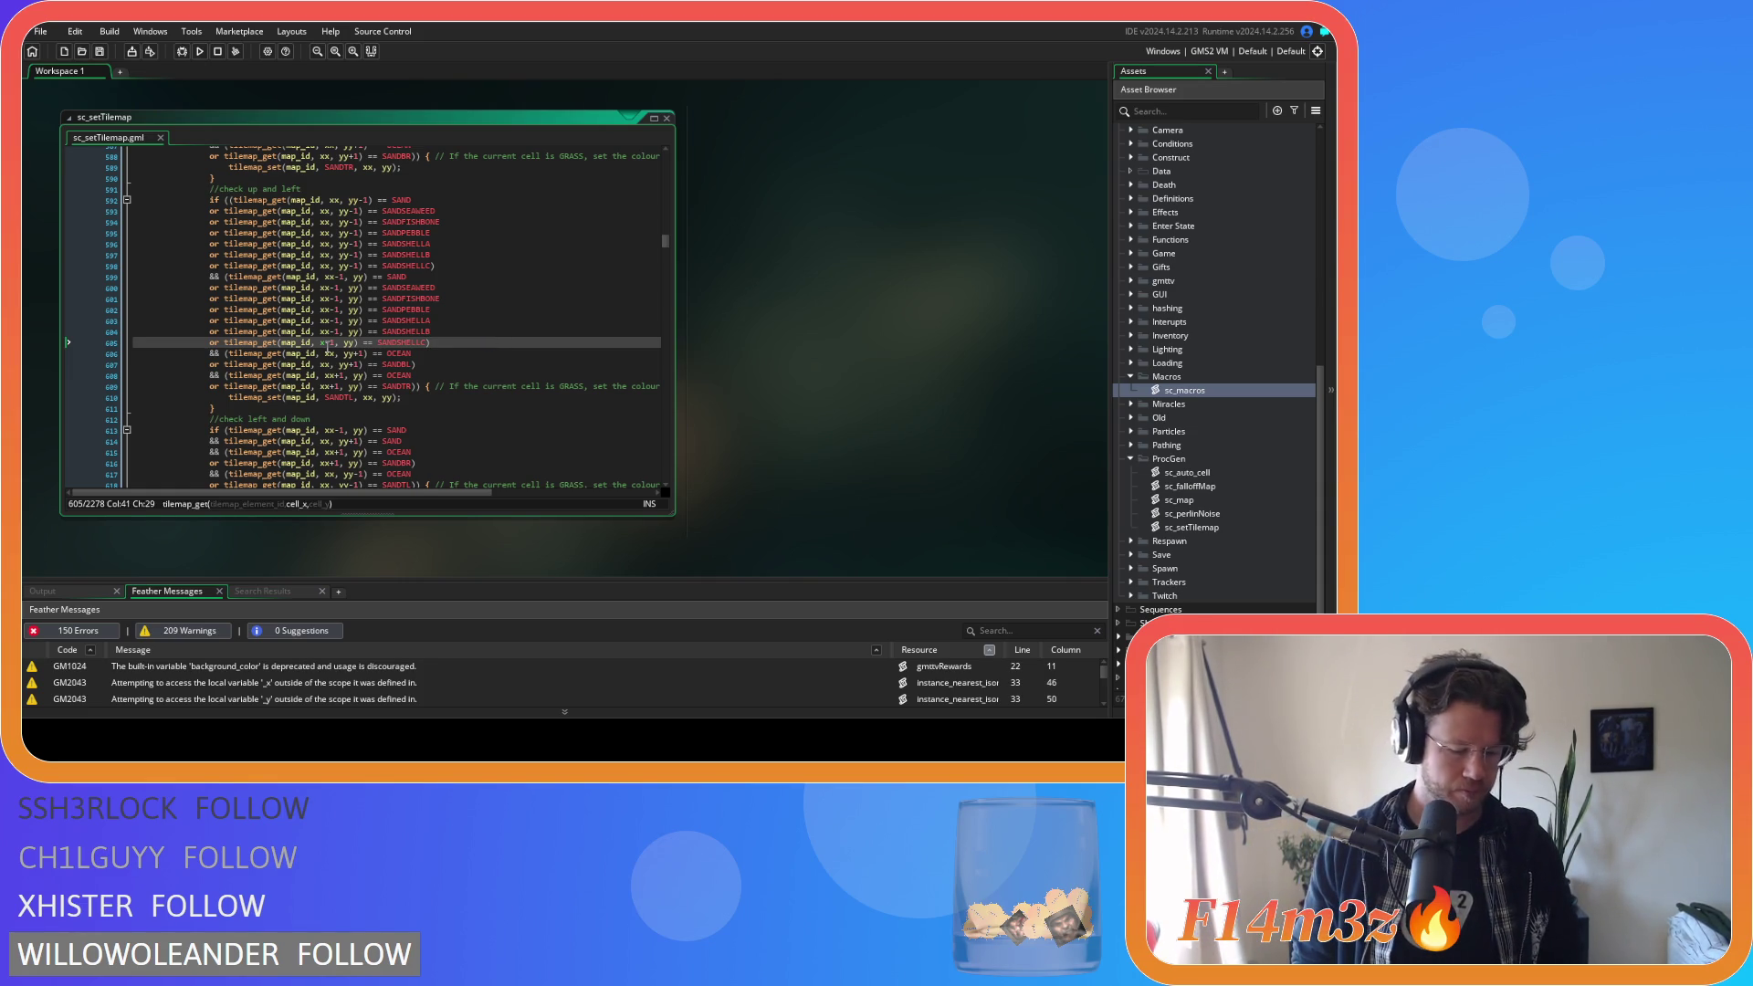
{"action": "left_click", "coordinate": [494, 297]}
{"action": "key", "text": "Down"}
{"action": "key", "text": "Down"}
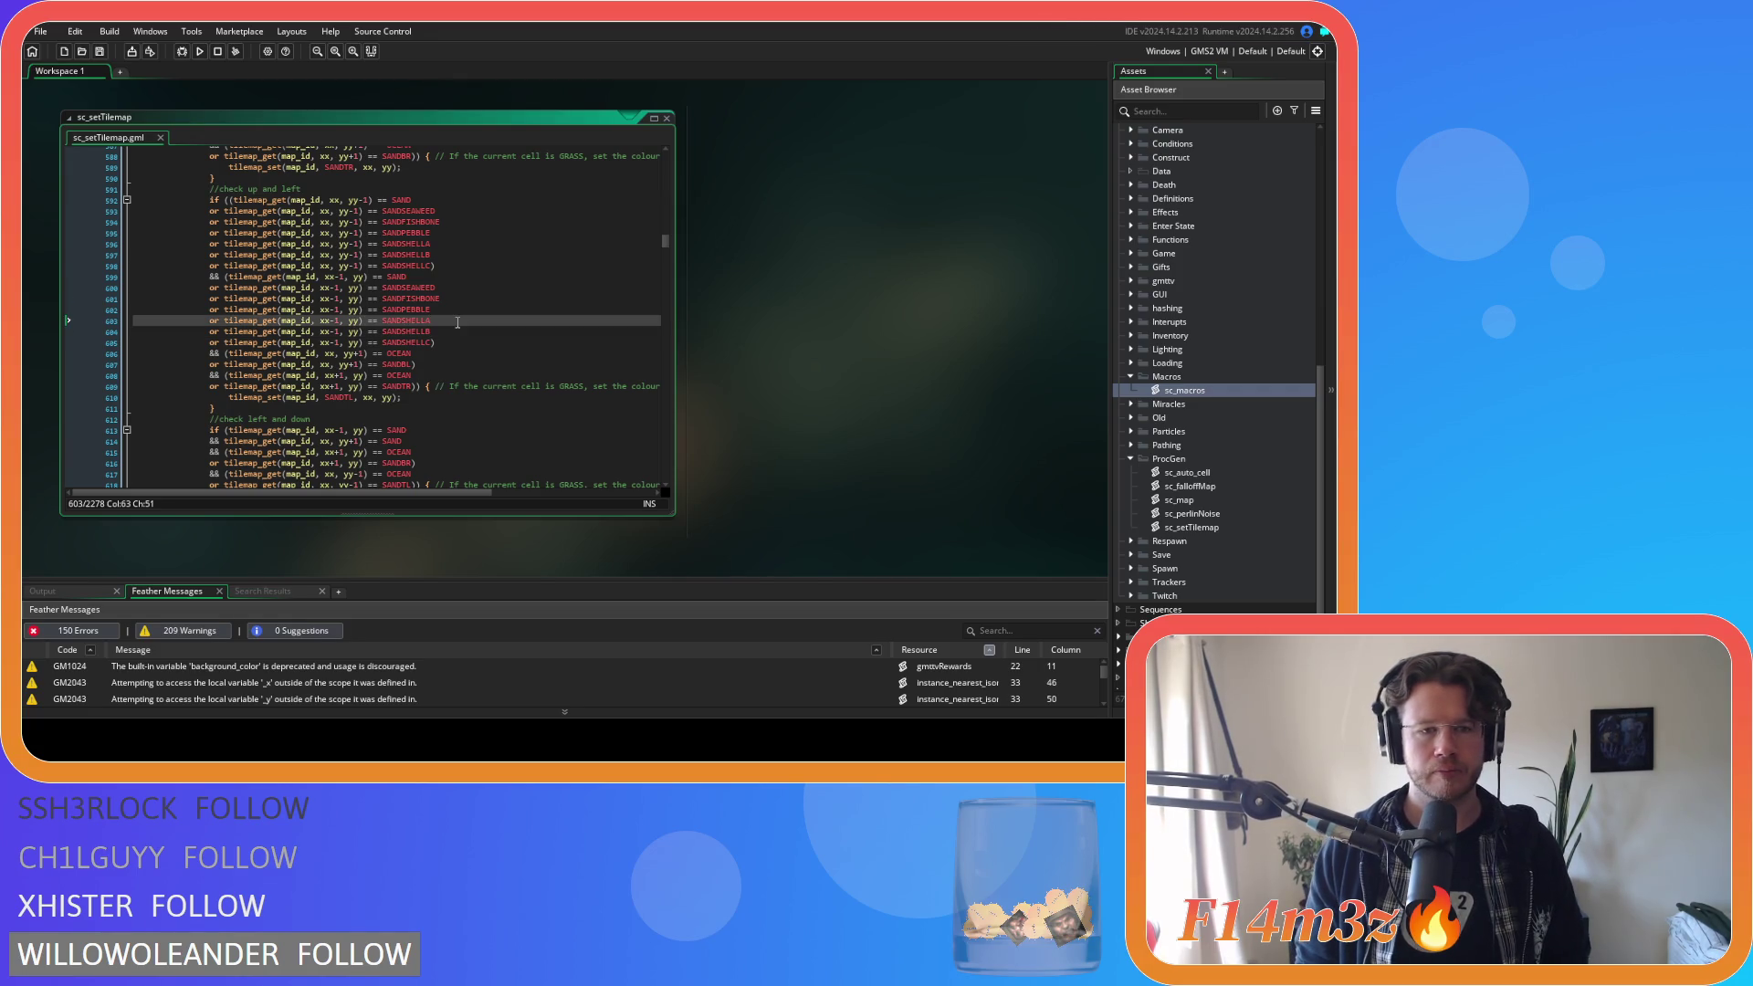
Paste the six sand variant lines after the left-and-down check's first SAND test.
{"action": "key", "text": "Down"}
{"action": "key", "text": "Down"}
{"action": "scroll", "coordinate": [439, 343], "scroll_direction": "down", "scroll_amount": 3}
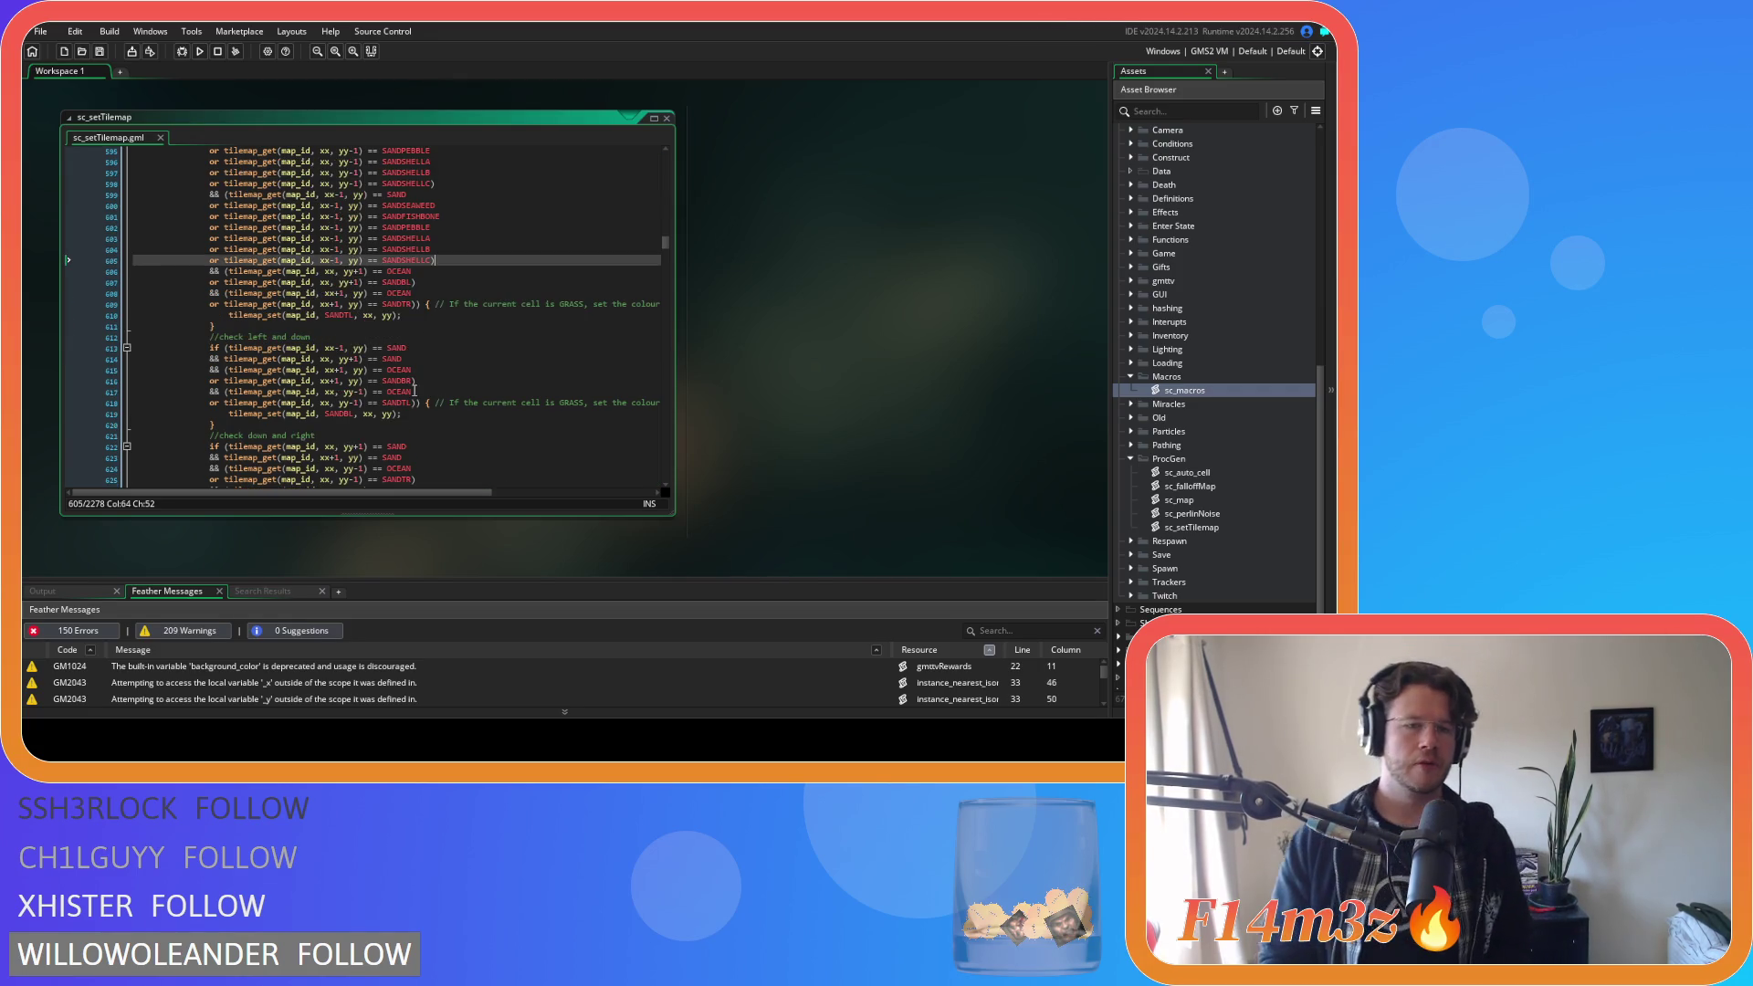
{"action": "scroll", "coordinate": [365, 356], "scroll_direction": "up", "scroll_amount": 3}
{"action": "scroll", "coordinate": [296, 370], "scroll_direction": "down", "scroll_amount": 3}
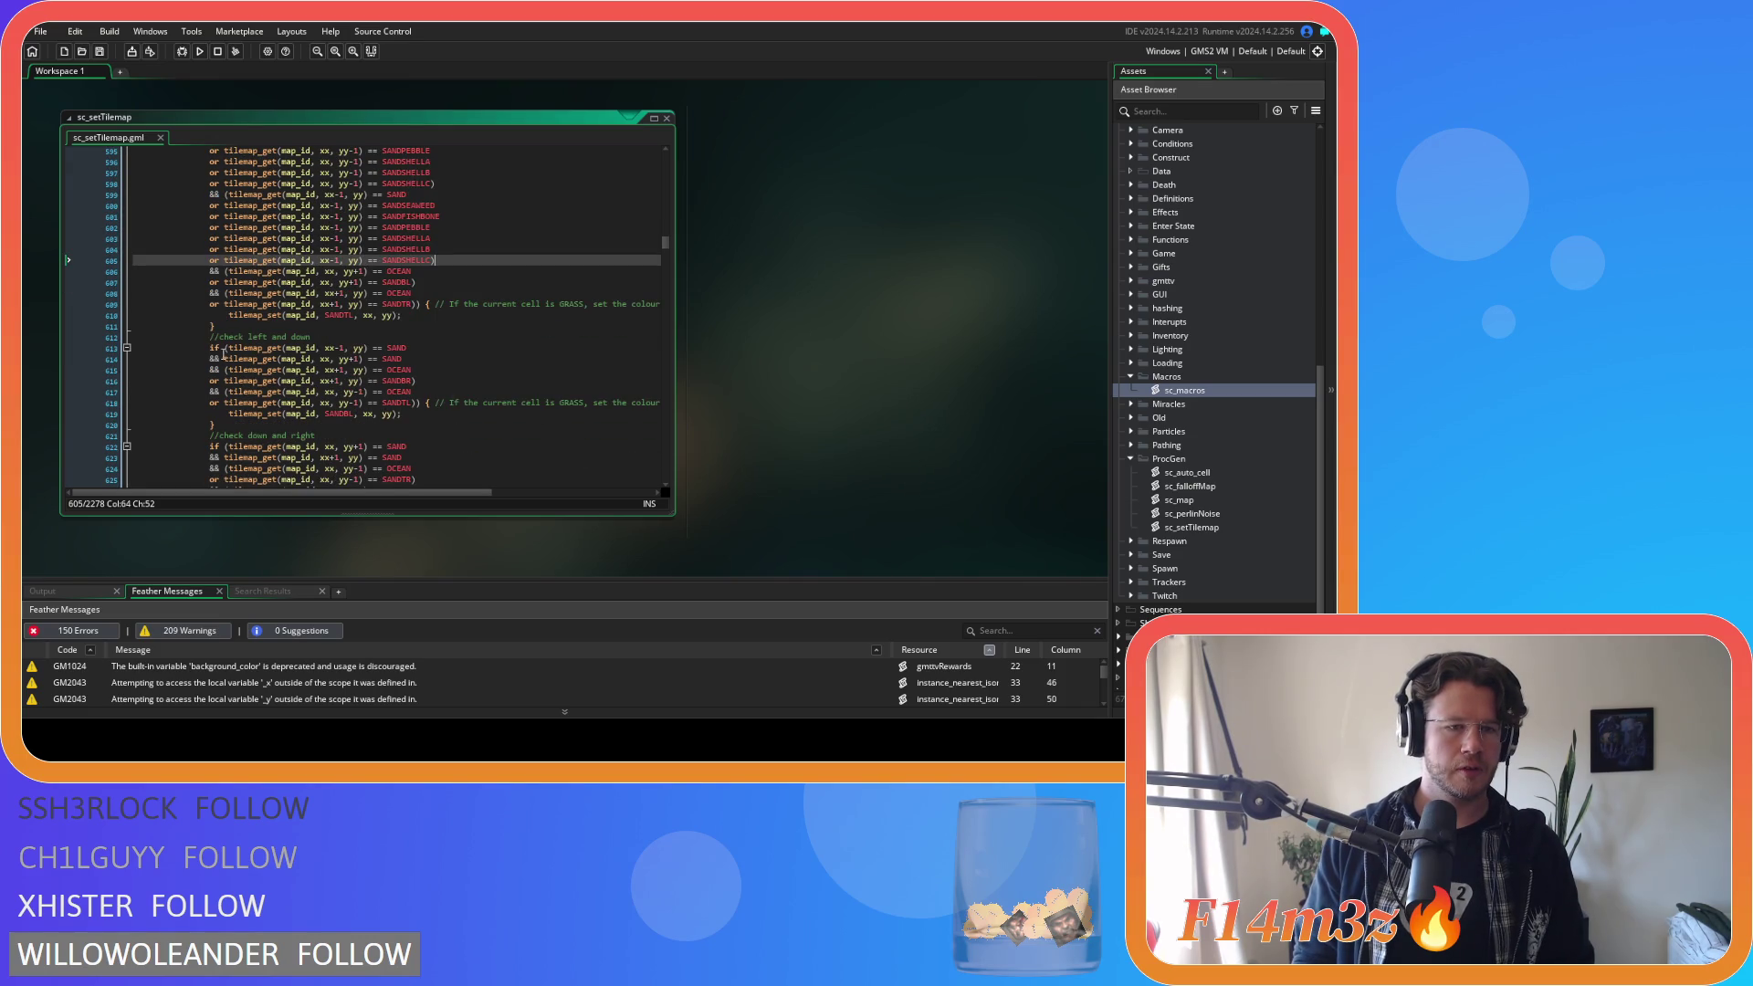
{"action": "scroll", "coordinate": [366, 338], "scroll_direction": "up", "scroll_amount": 4}
{"action": "left_click_drag", "start_coordinate": [427, 294], "coordinate": [402, 283]}
{"action": "scroll", "coordinate": [401, 283], "scroll_direction": "down", "scroll_amount": 7}
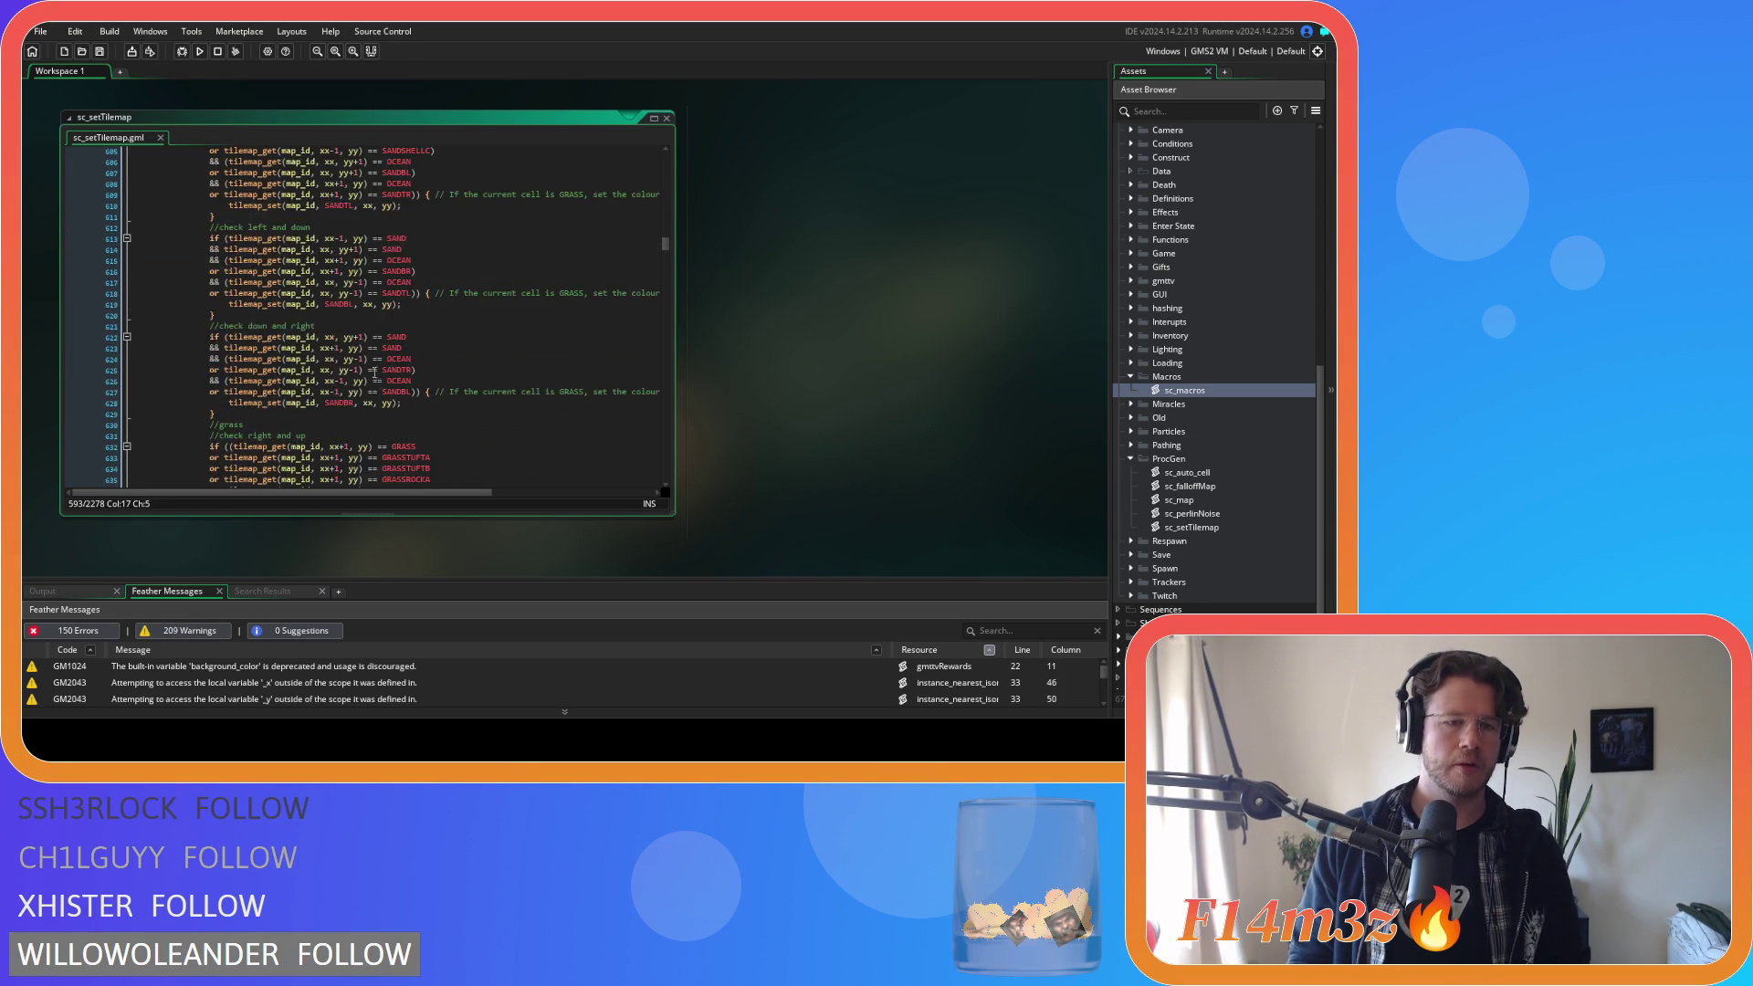
{"action": "left_click", "coordinate": [367, 260]}
{"action": "left_click", "coordinate": [356, 239]}
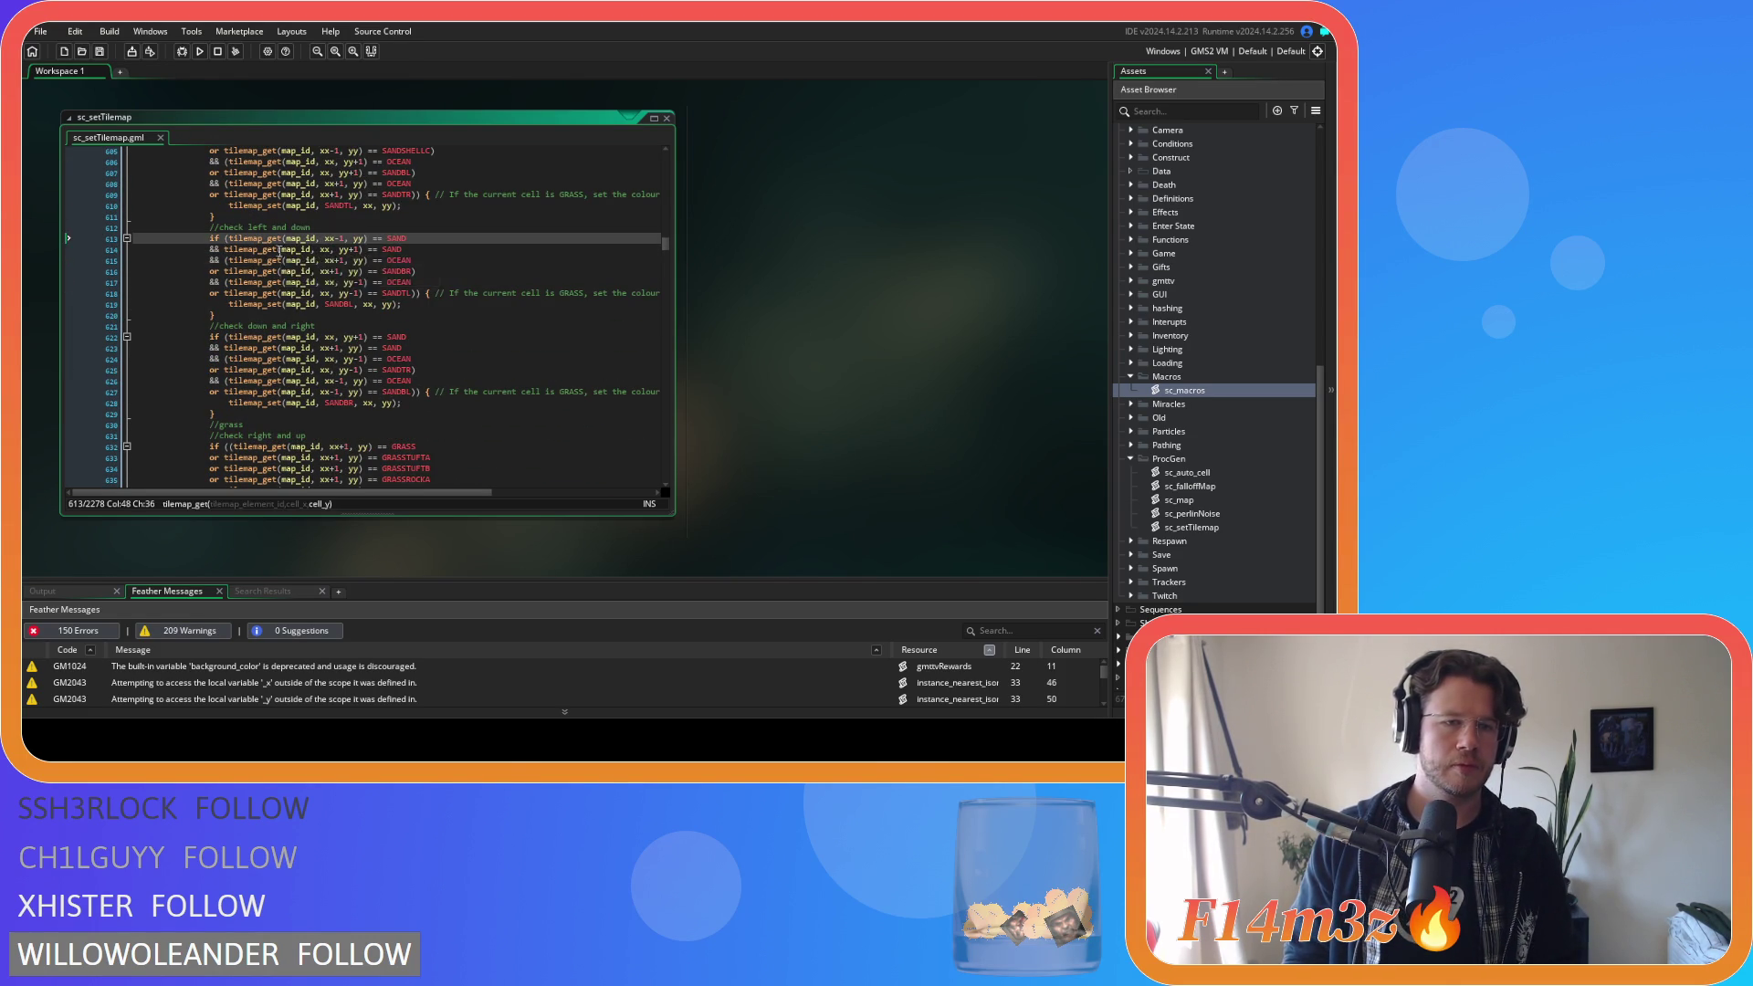
{"action": "mouse_move", "coordinate": [274, 248]}
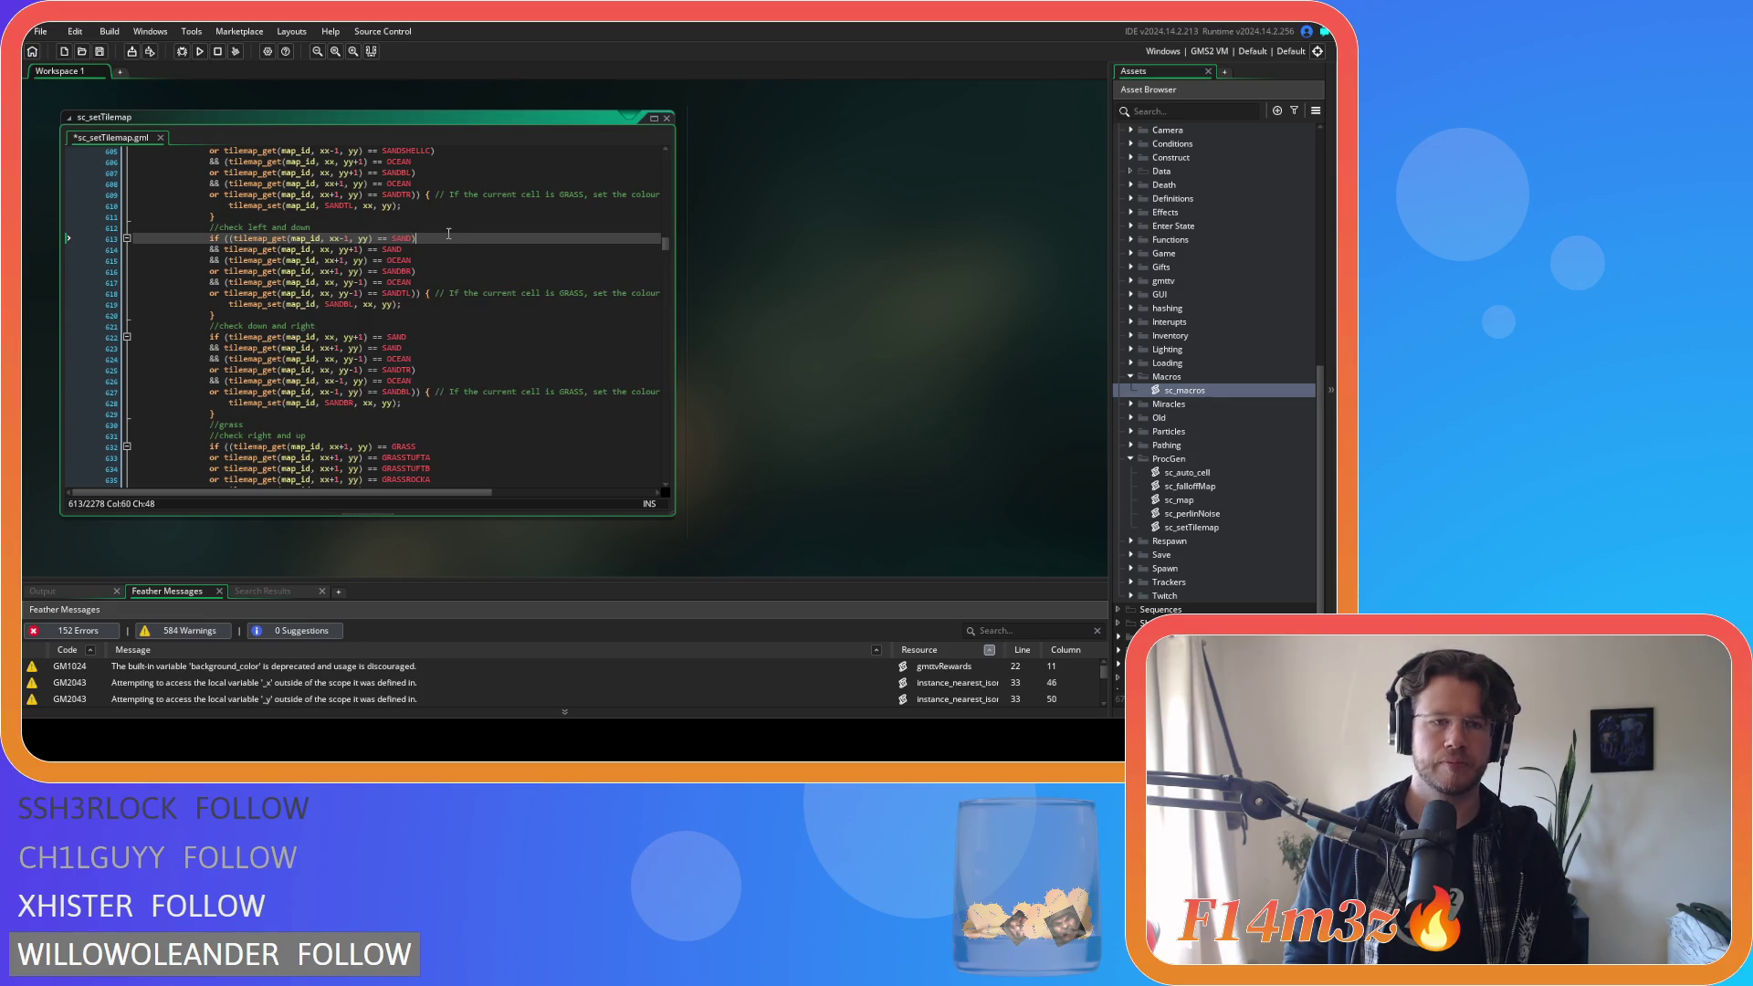
{"action": "key", "text": "End"}
{"action": "key", "text": "ctrl+v"}
Paste the sand variant lines again below for the second SAND test.
{"action": "left_click", "coordinate": [444, 314]}
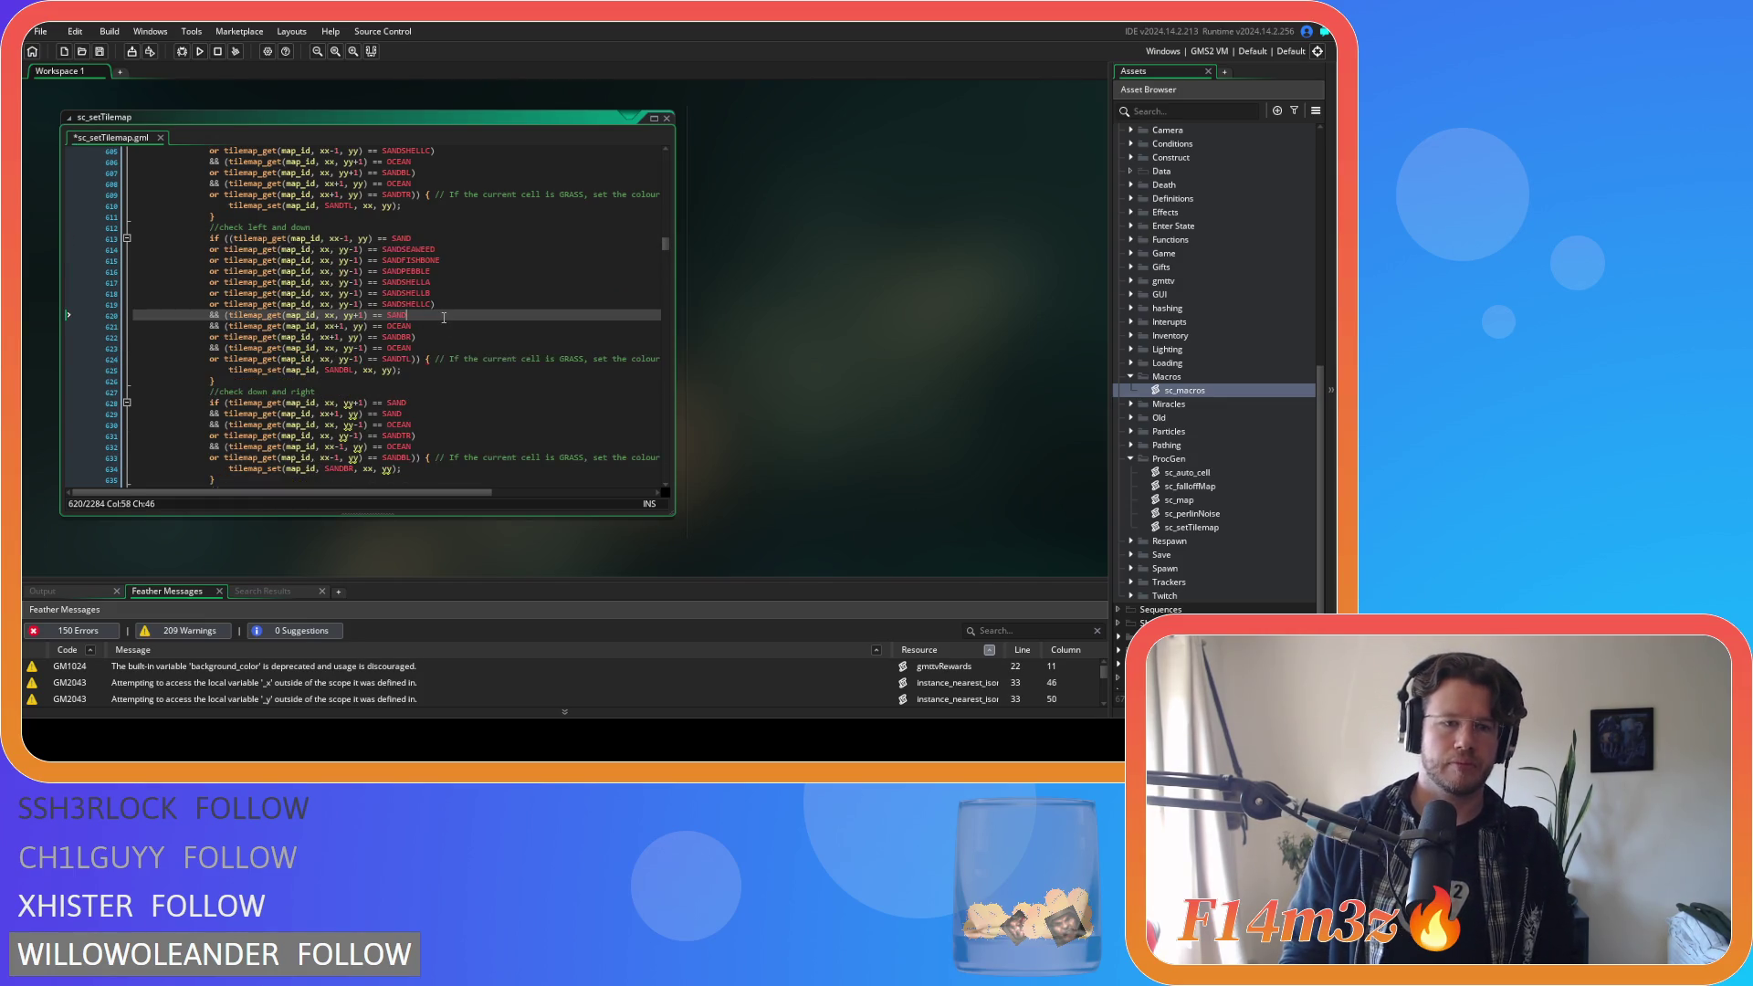
{"action": "key", "text": "Return"}
{"action": "type", "text": ")"}
{"action": "key", "text": "BackSpace"}
{"action": "key", "text": "BackSpace"}
{"action": "key", "text": "ctrl+v"}
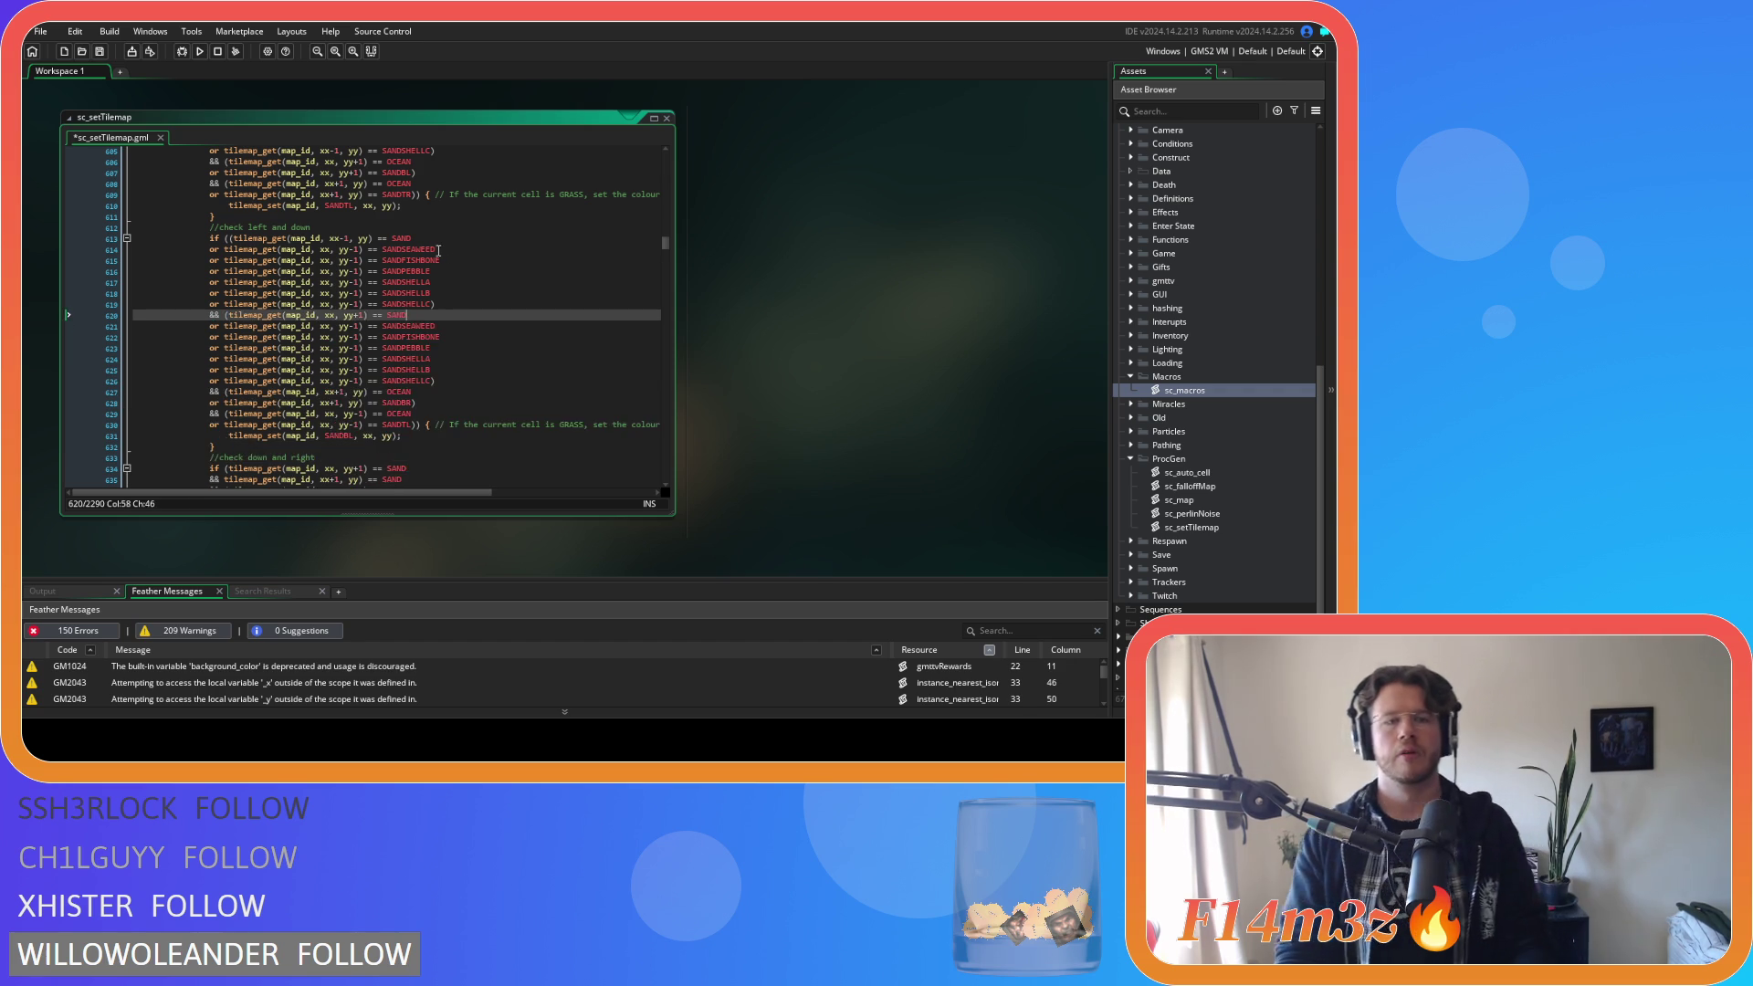
Remove the -1 from yy on variant lines 614–619.
{"action": "left_click", "coordinate": [355, 249]}
{"action": "key", "text": "BackSpace"}
{"action": "key", "text": "BackSpace"}
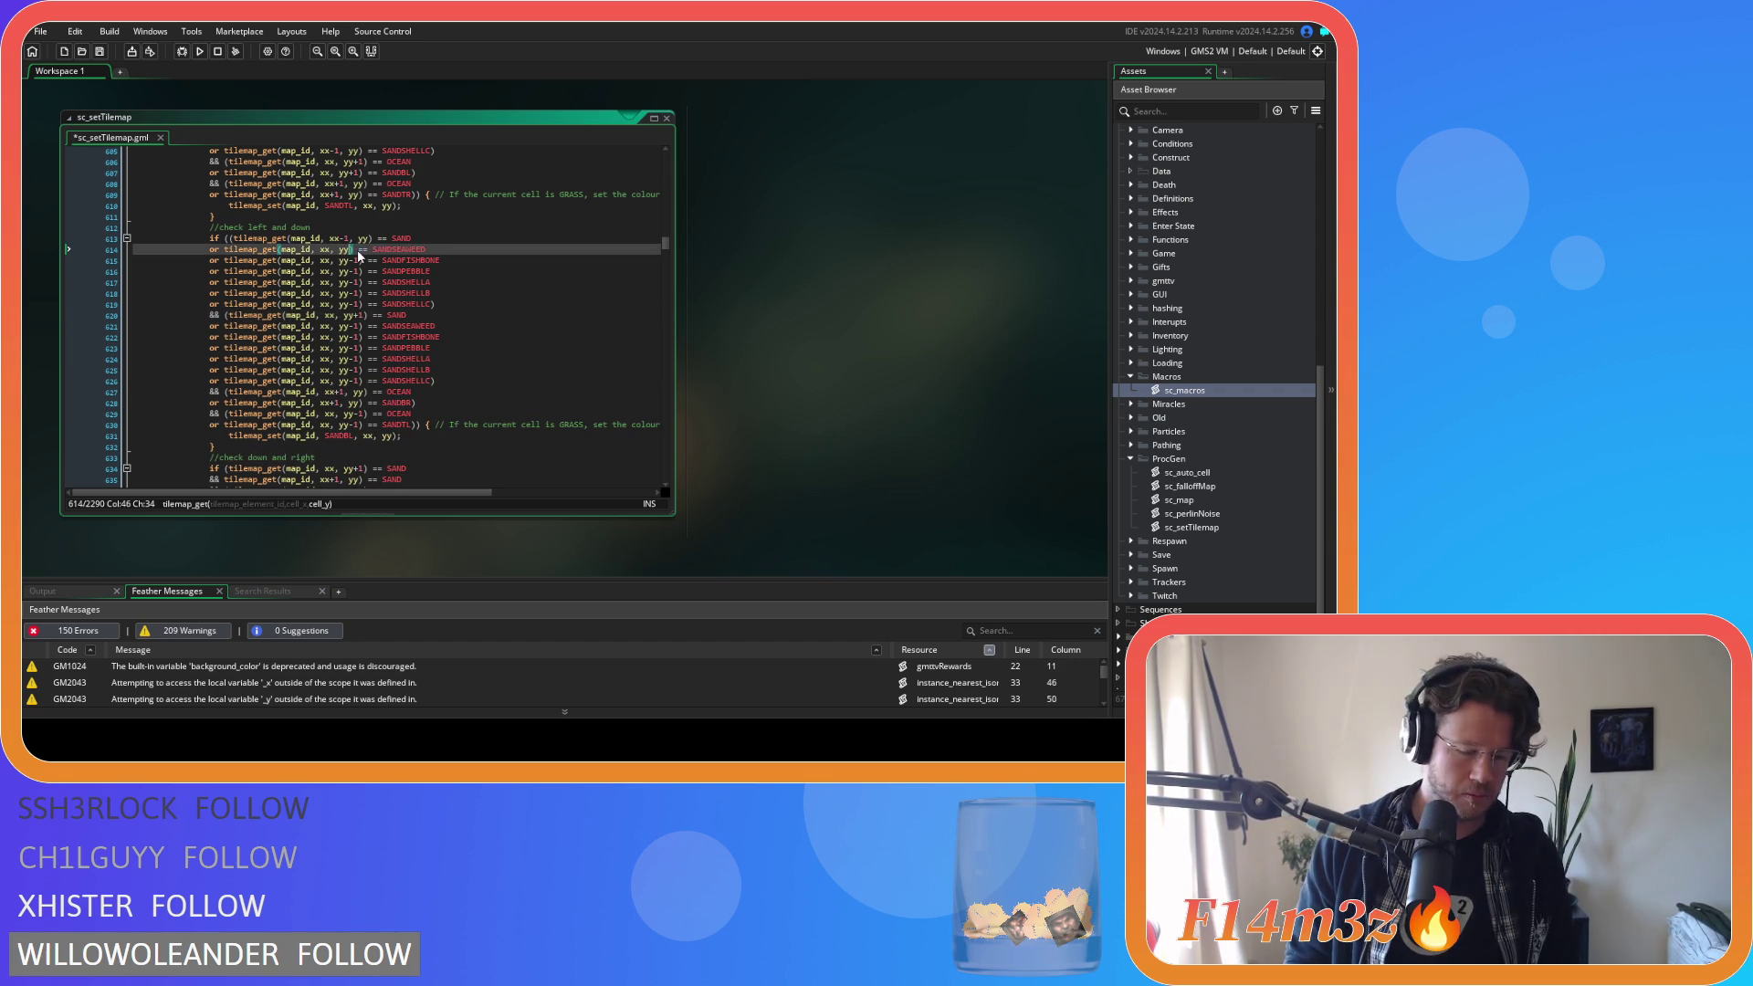
{"action": "left_click", "coordinate": [355, 261]}
{"action": "key", "text": "BackSpace"}
{"action": "key", "text": "BackSpace"}
{"action": "left_click", "coordinate": [359, 271]}
{"action": "key", "text": "BackSpace"}
{"action": "key", "text": "BackSpace"}
{"action": "left_click", "coordinate": [363, 282]}
{"action": "key", "text": "BackSpace"}
{"action": "key", "text": "BackSpace"}
{"action": "left_click", "coordinate": [362, 293]}
{"action": "key", "text": "BackSpace"}
{"action": "key", "text": "BackSpace"}
{"action": "left_click", "coordinate": [363, 304]}
{"action": "key", "text": "BackSpace"}
{"action": "key", "text": "BackSpace"}
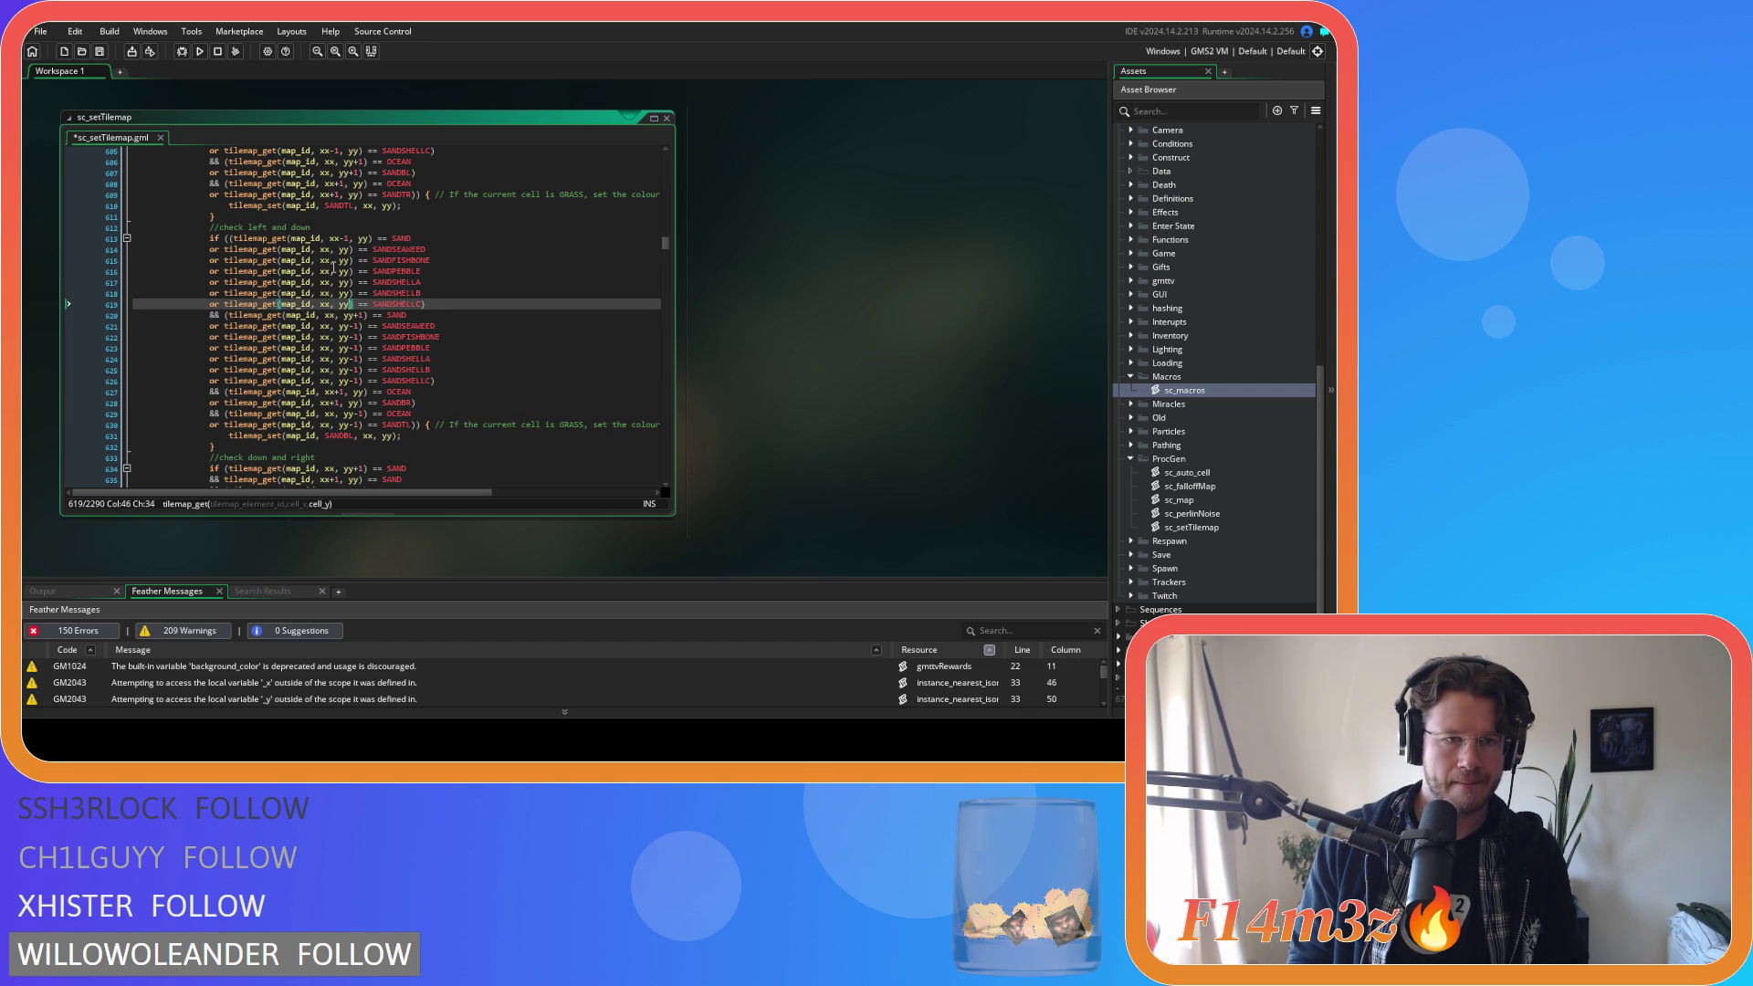
Append -1 to xx on lines 614–619 so they test (xx-1, yy).
{"action": "left_click", "coordinate": [330, 249]}
{"action": "type", "text": "-1"}
{"action": "left_click", "coordinate": [330, 260]}
{"action": "type", "text": "-1"}
{"action": "left_click", "coordinate": [330, 271]}
{"action": "type", "text": "-1"}
{"action": "left_click", "coordinate": [330, 282]}
{"action": "type", "text": "-1"}
{"action": "left_click", "coordinate": [330, 293]}
{"action": "type", "text": "-1"}
{"action": "left_click", "coordinate": [329, 304]}
{"action": "type", "text": "-1"}
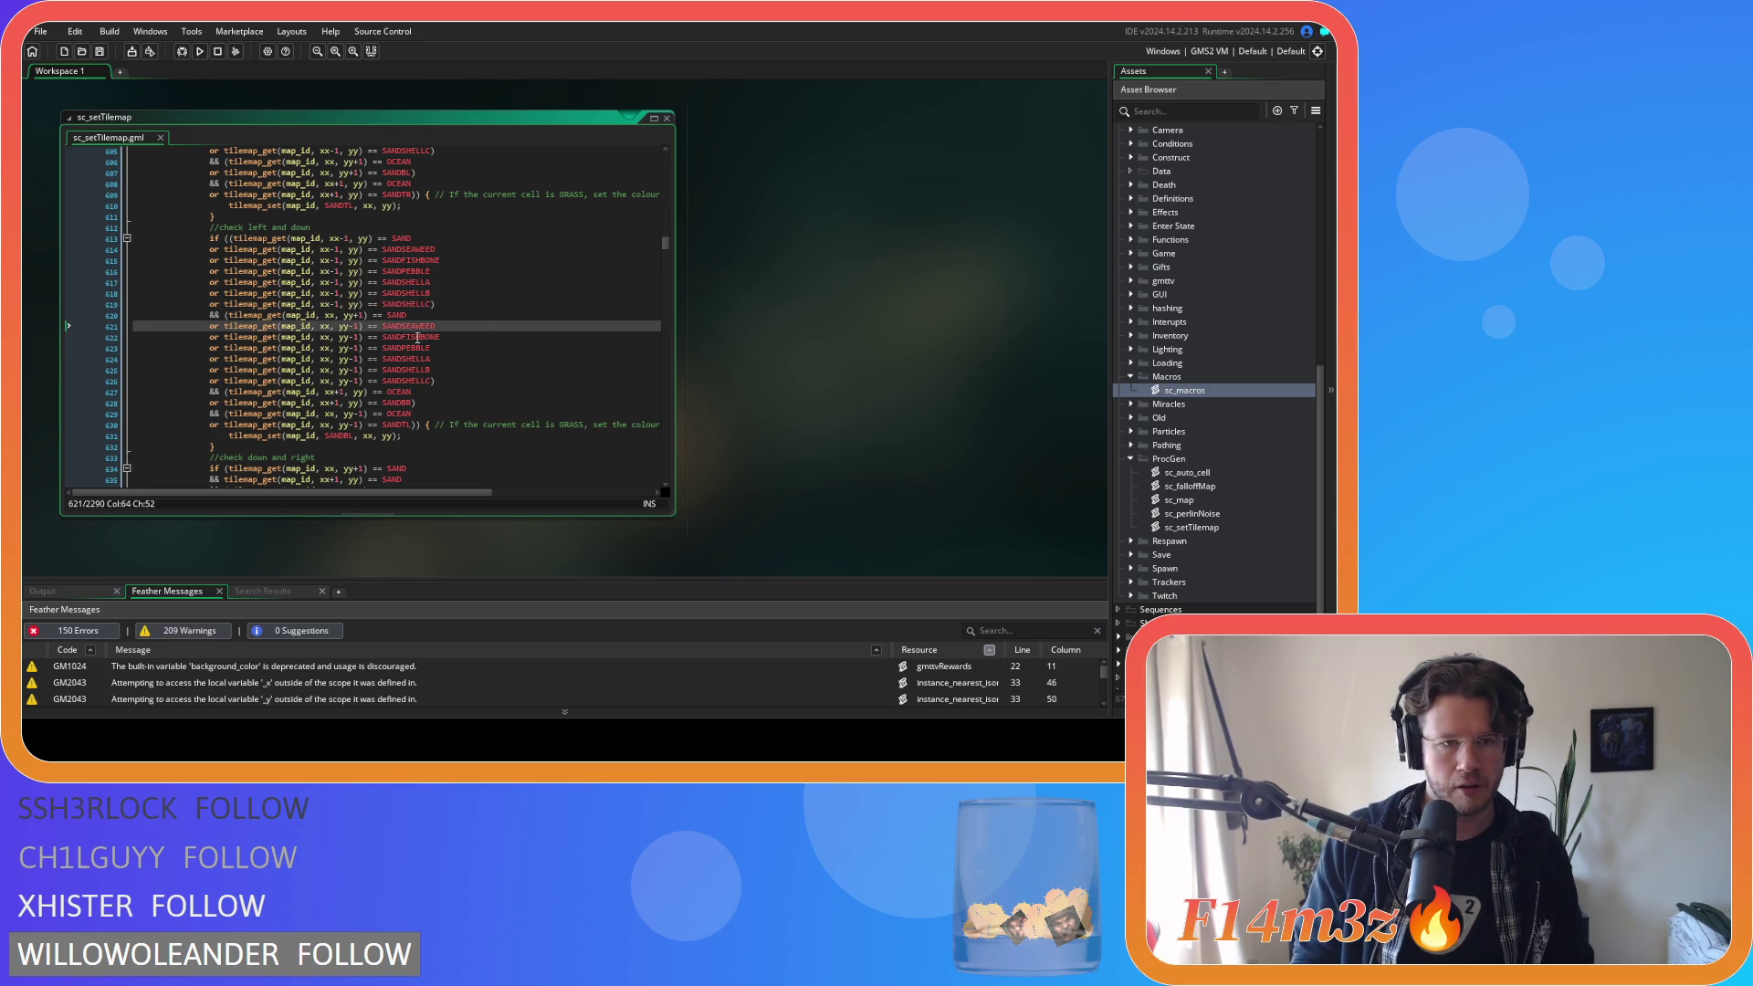
Change yy-1 to yy+1 on lines 621–623.
{"action": "left_click", "coordinate": [355, 326]}
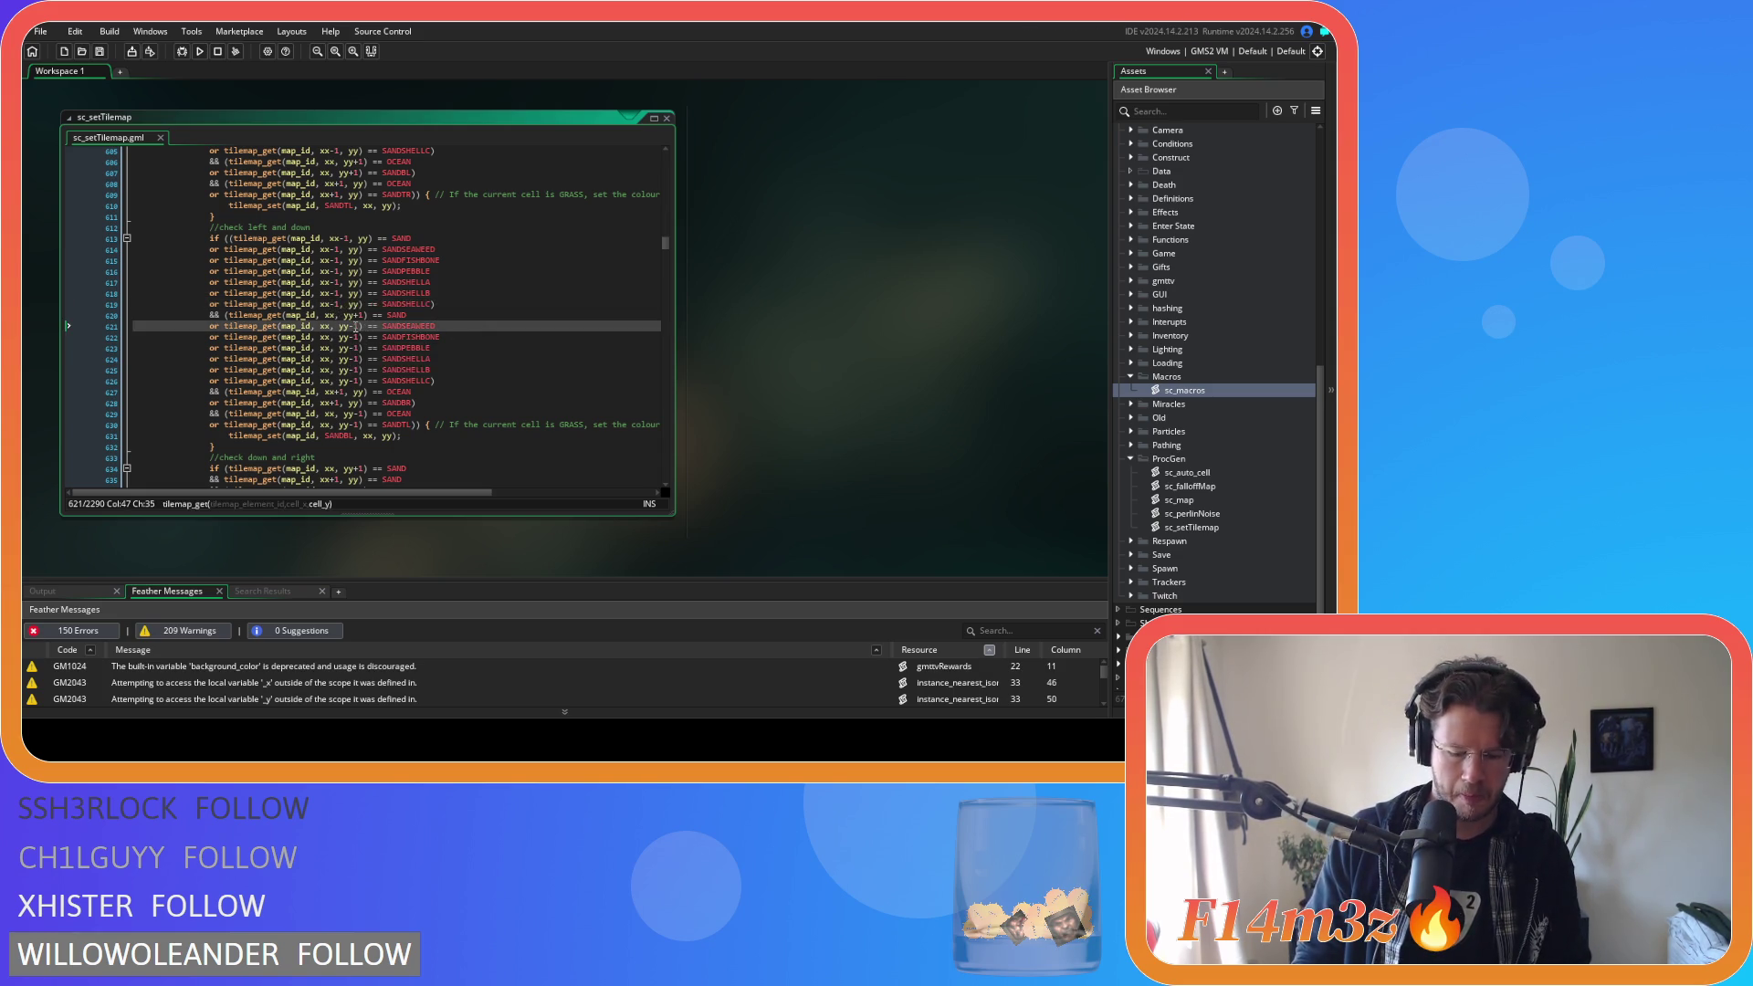
{"action": "key", "text": "BackSpace"}
{"action": "type", "text": "+"}
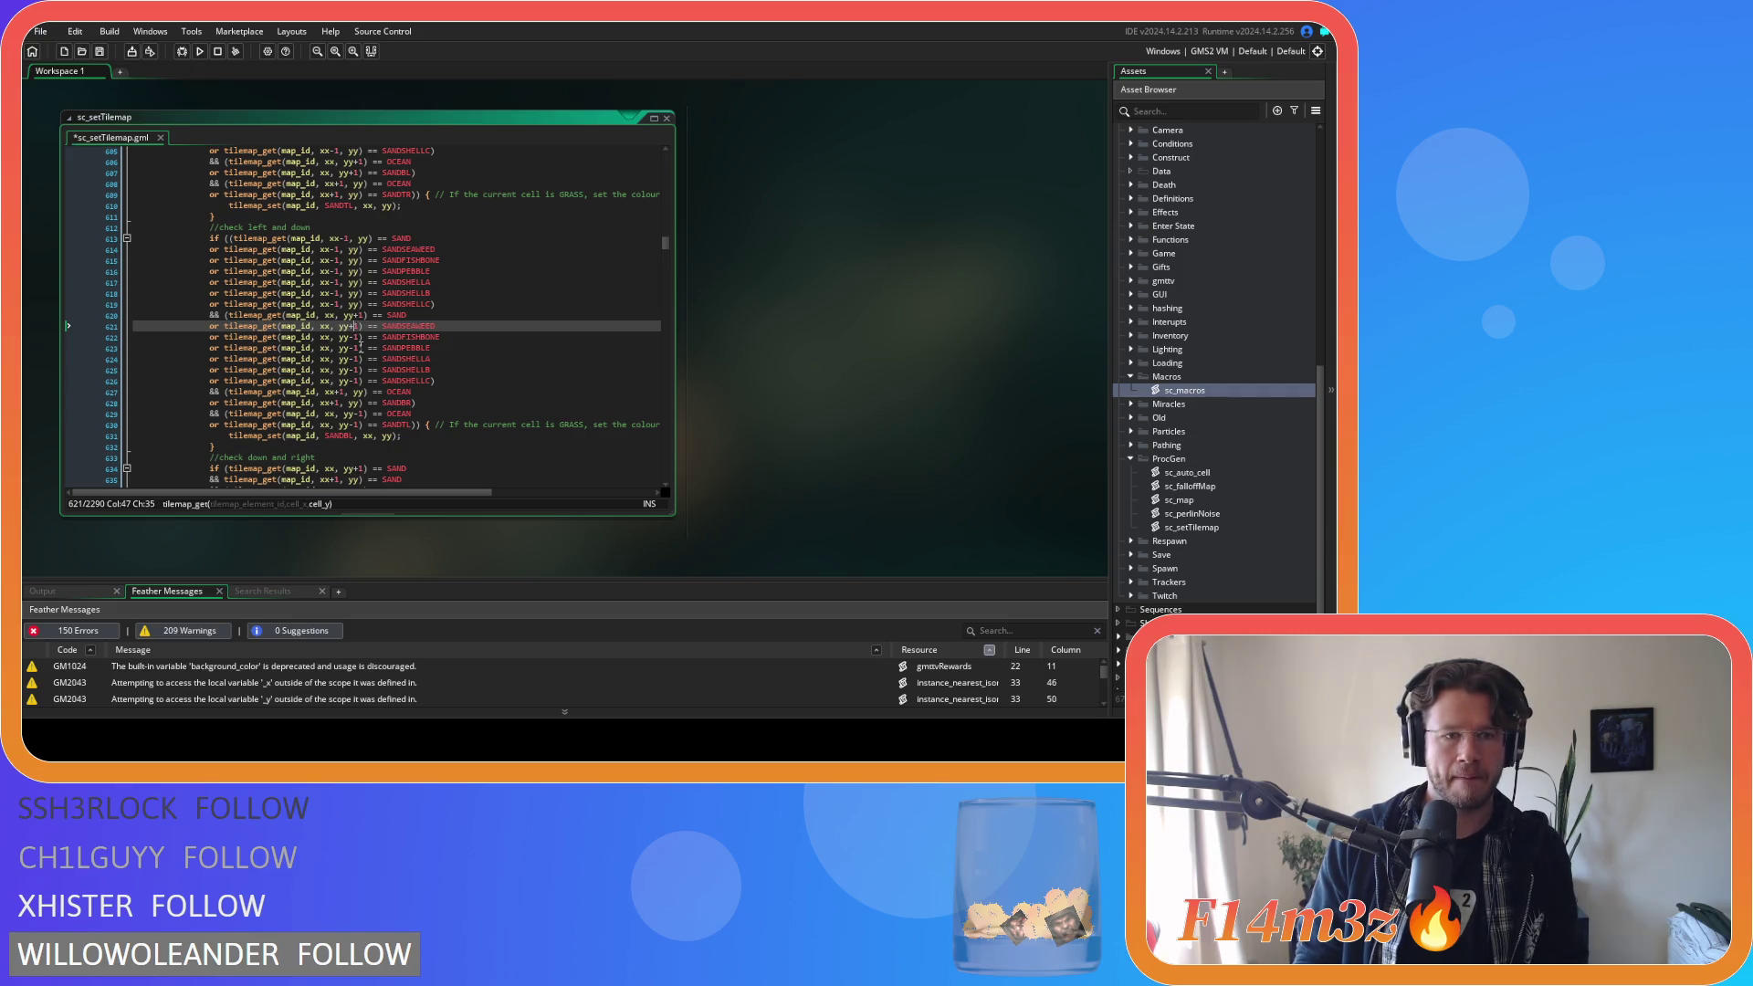
{"action": "left_click", "coordinate": [353, 337]}
{"action": "key", "text": "BackSpace"}
{"action": "type", "text": "+"}
{"action": "left_click", "coordinate": [353, 347]}
{"action": "key", "text": "BackSpace"}
{"action": "type", "text": "+"}
Change yy-1 to yy+1 on lines 624–626.
{"action": "left_click", "coordinate": [352, 359]}
{"action": "type", "text": "+"}
{"action": "left_click", "coordinate": [352, 369]}
{"action": "key", "text": "BackSpace"}
{"action": "type", "text": "+"}
{"action": "left_click", "coordinate": [352, 380]}
{"action": "key", "text": "BackSpace"}
{"action": "type", "text": "+"}
Save the script and select the left cell's sand-variant lines 615–619 for copying.
{"action": "left_click", "coordinate": [518, 379]}
{"action": "key", "text": "ctrl+s"}
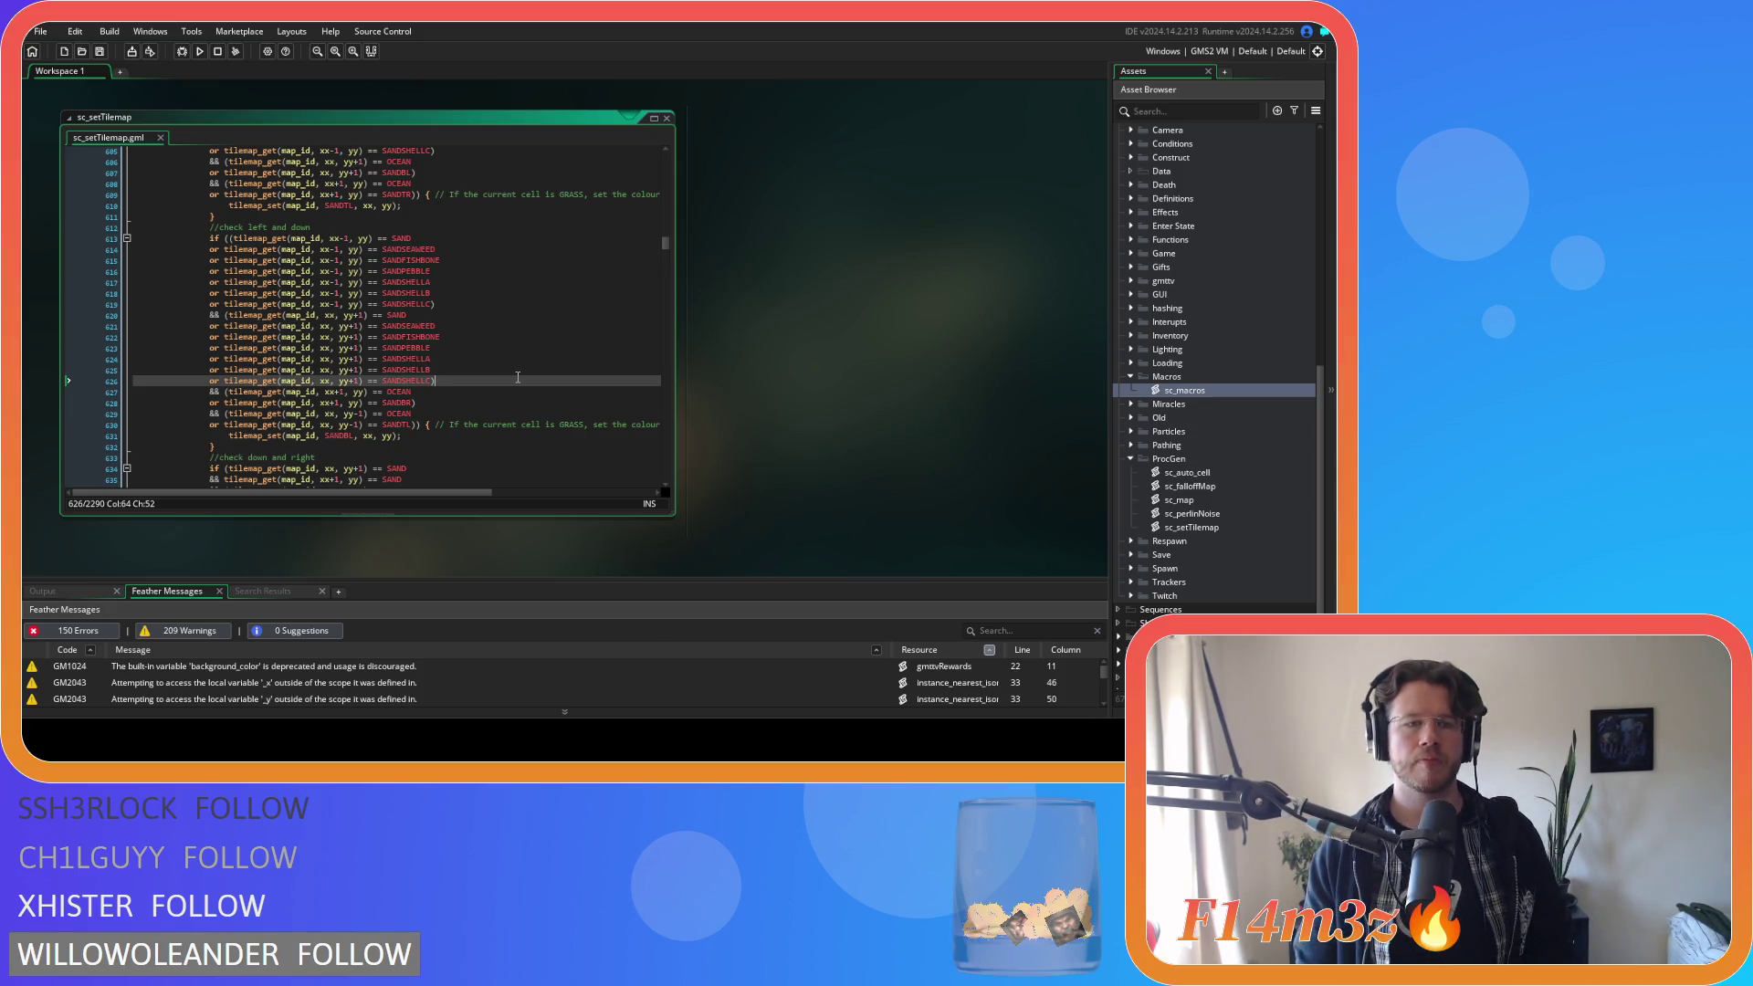
{"action": "mouse_move", "coordinate": [436, 304]}
{"action": "left_mouse_down"}
{"action": "mouse_move", "coordinate": [347, 306]}
{"action": "mouse_move", "coordinate": [221, 245]}
{"action": "left_mouse_up"}
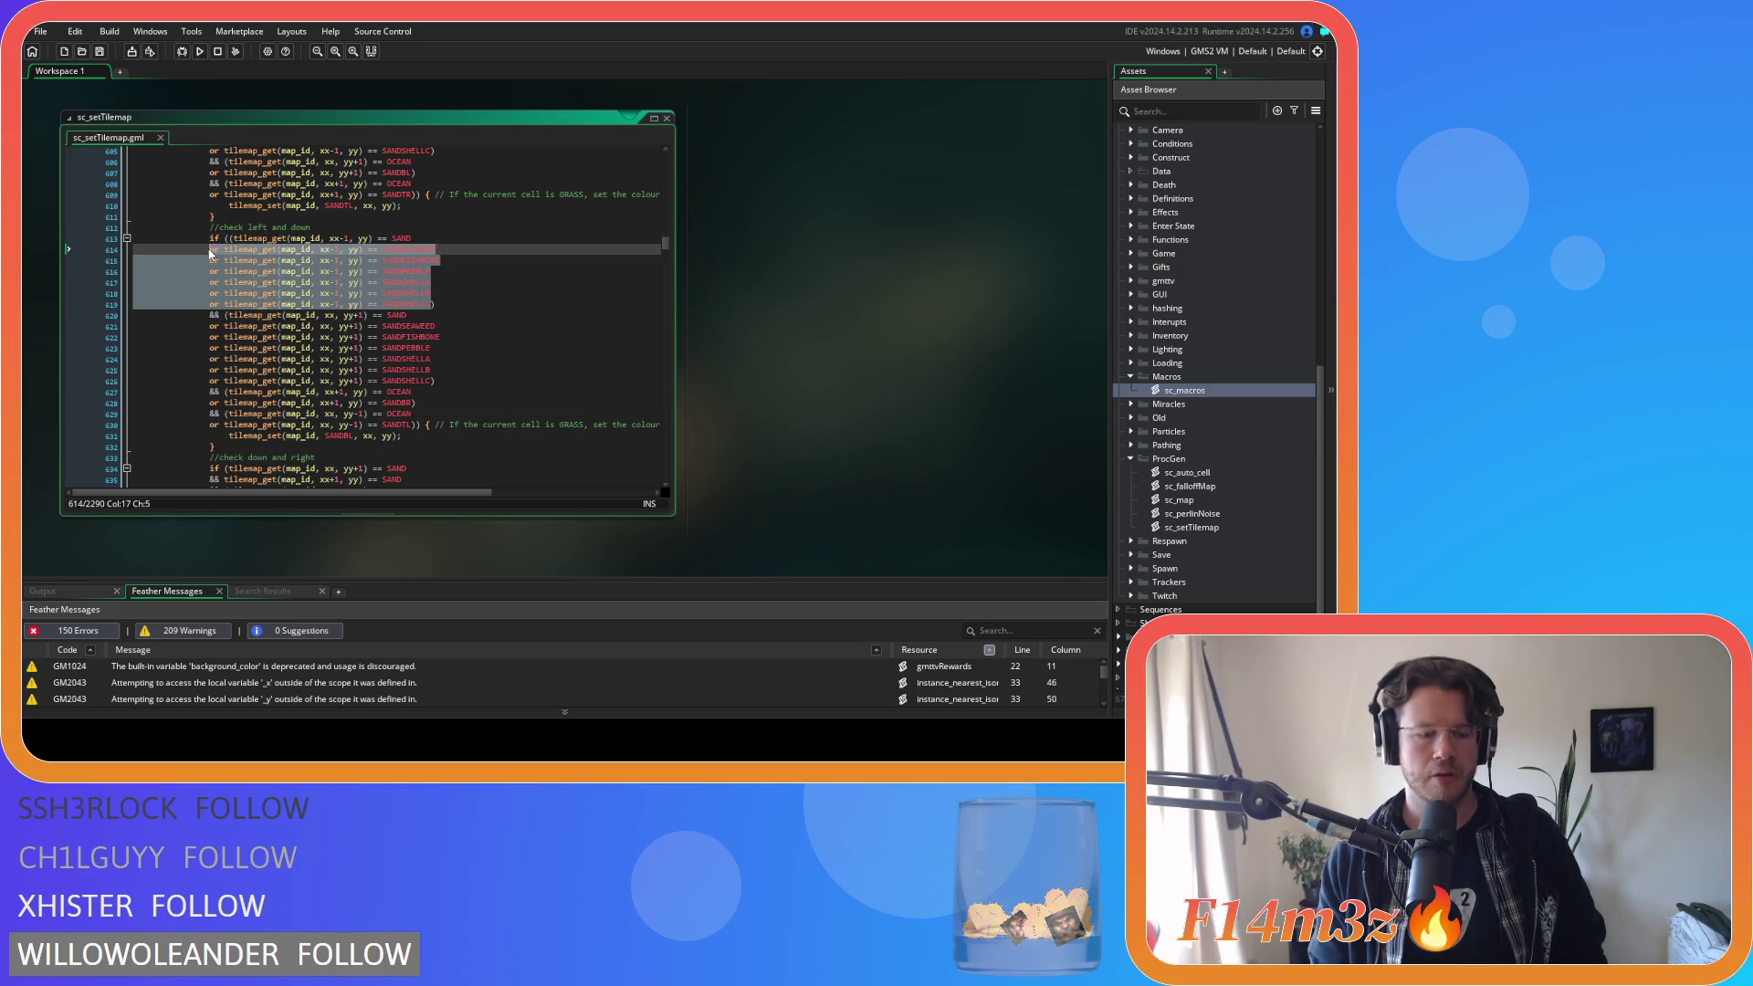
Bracket the first SAND test on line 634 and paste the six sand-variant alternatives inside.
{"action": "scroll", "coordinate": [402, 329], "scroll_direction": "down", "scroll_amount": 6}
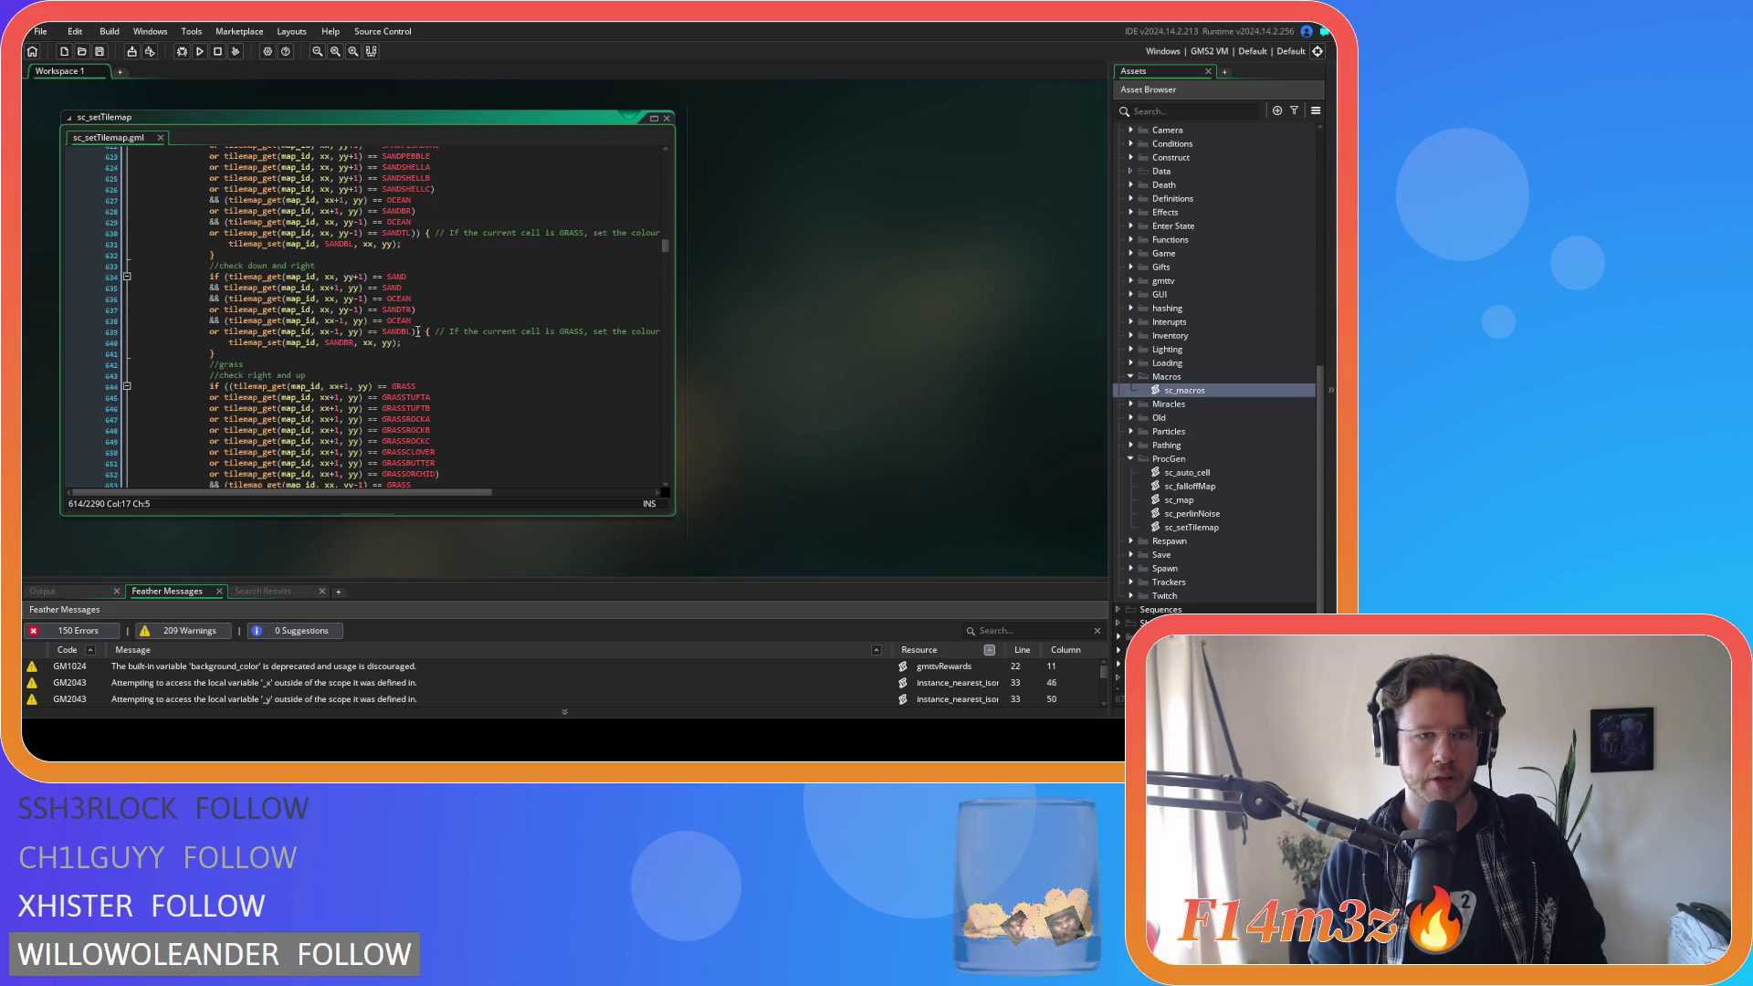
{"action": "left_click", "coordinate": [225, 276]}
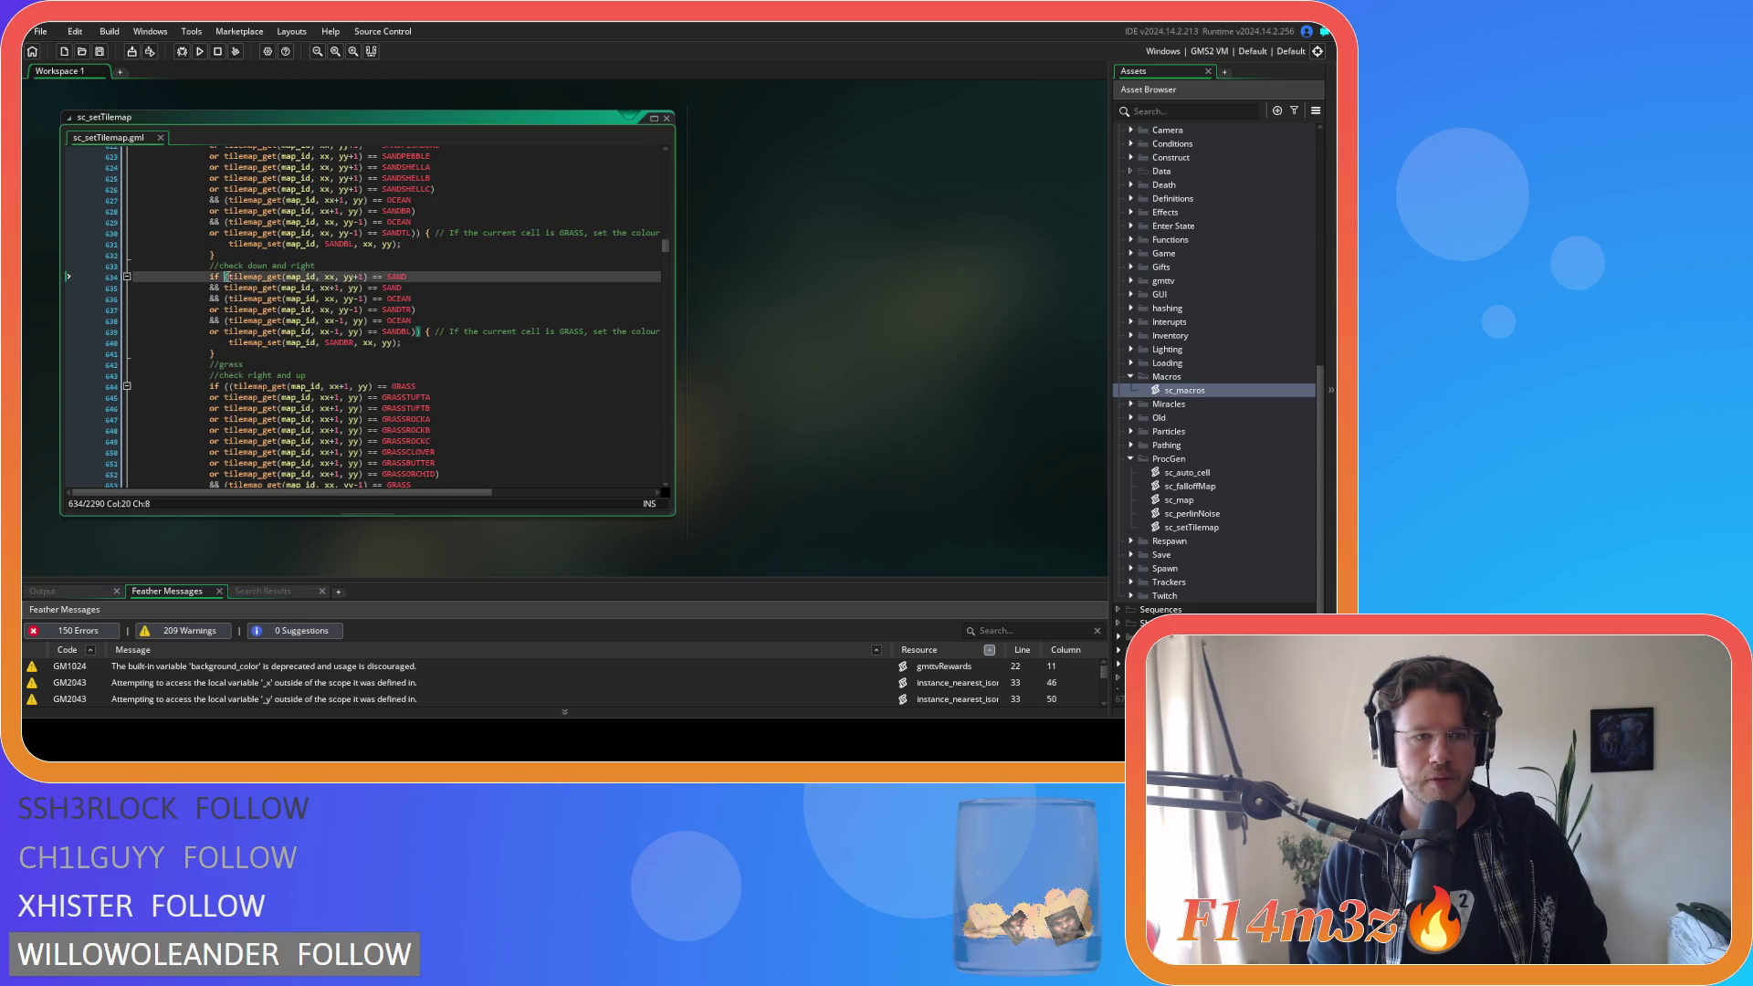
{"action": "type", "text": "("}
{"action": "left_click", "coordinate": [426, 277]}
{"action": "type", "text": ")"}
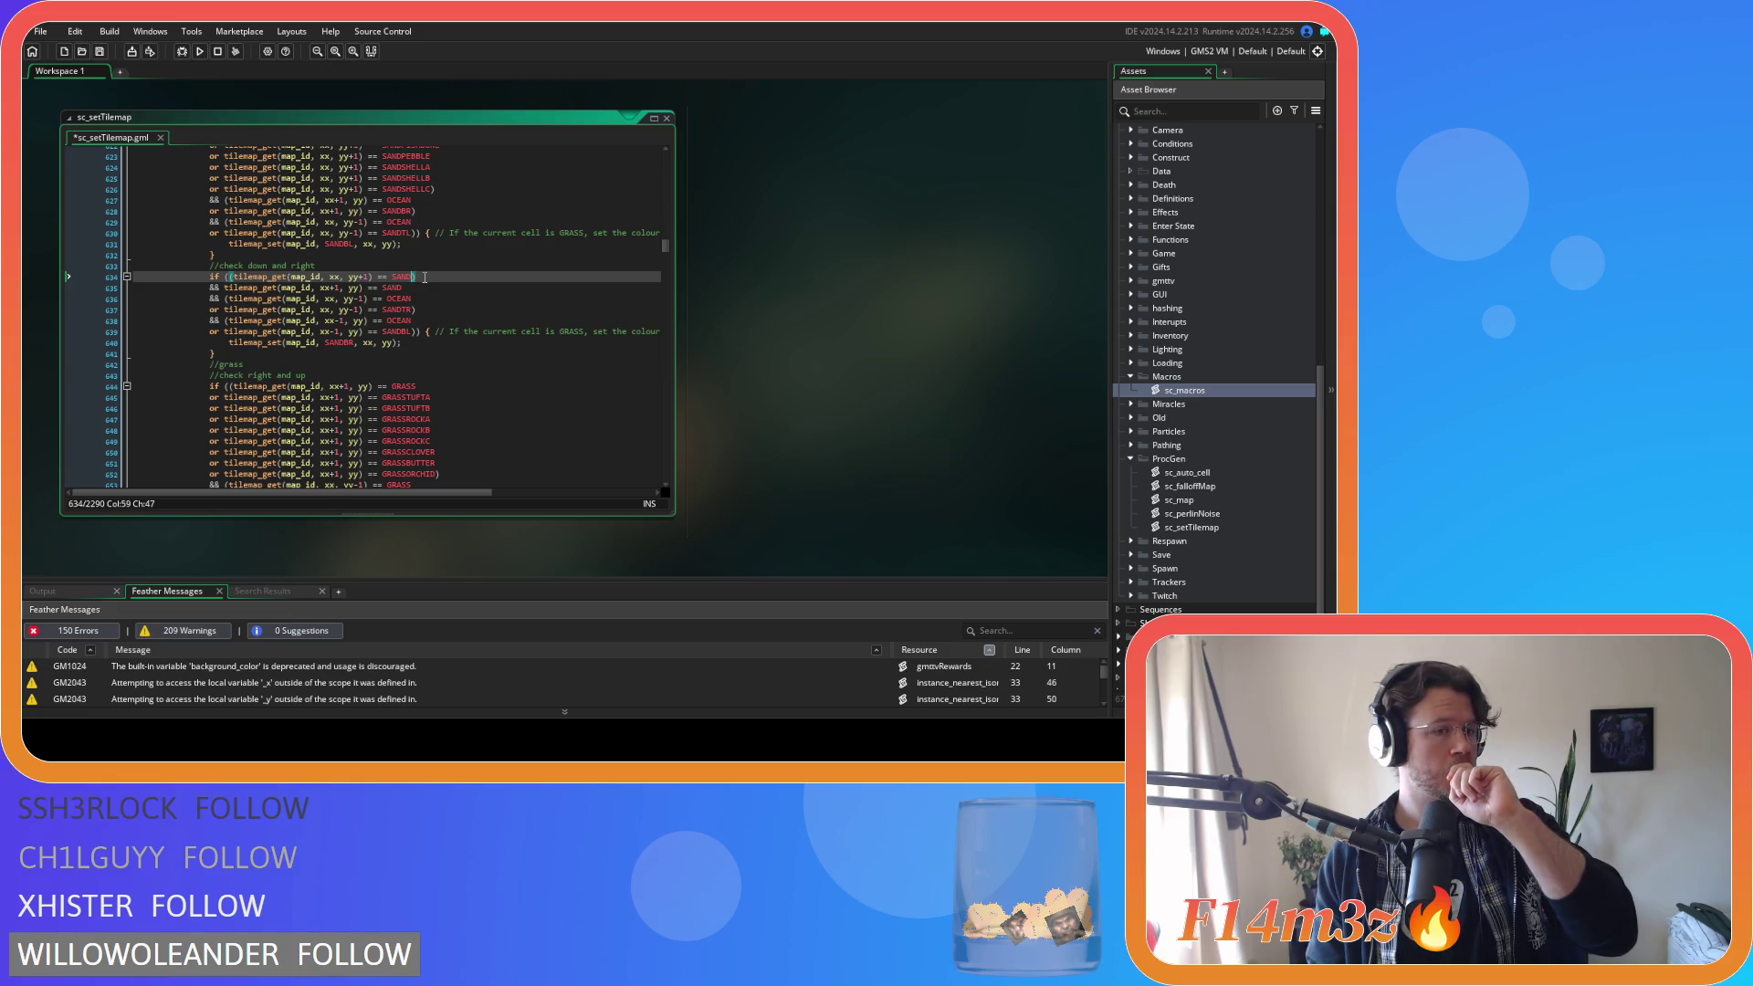
{"action": "scroll", "coordinate": [511, 463], "scroll_direction": "down", "scroll_amount": 6}
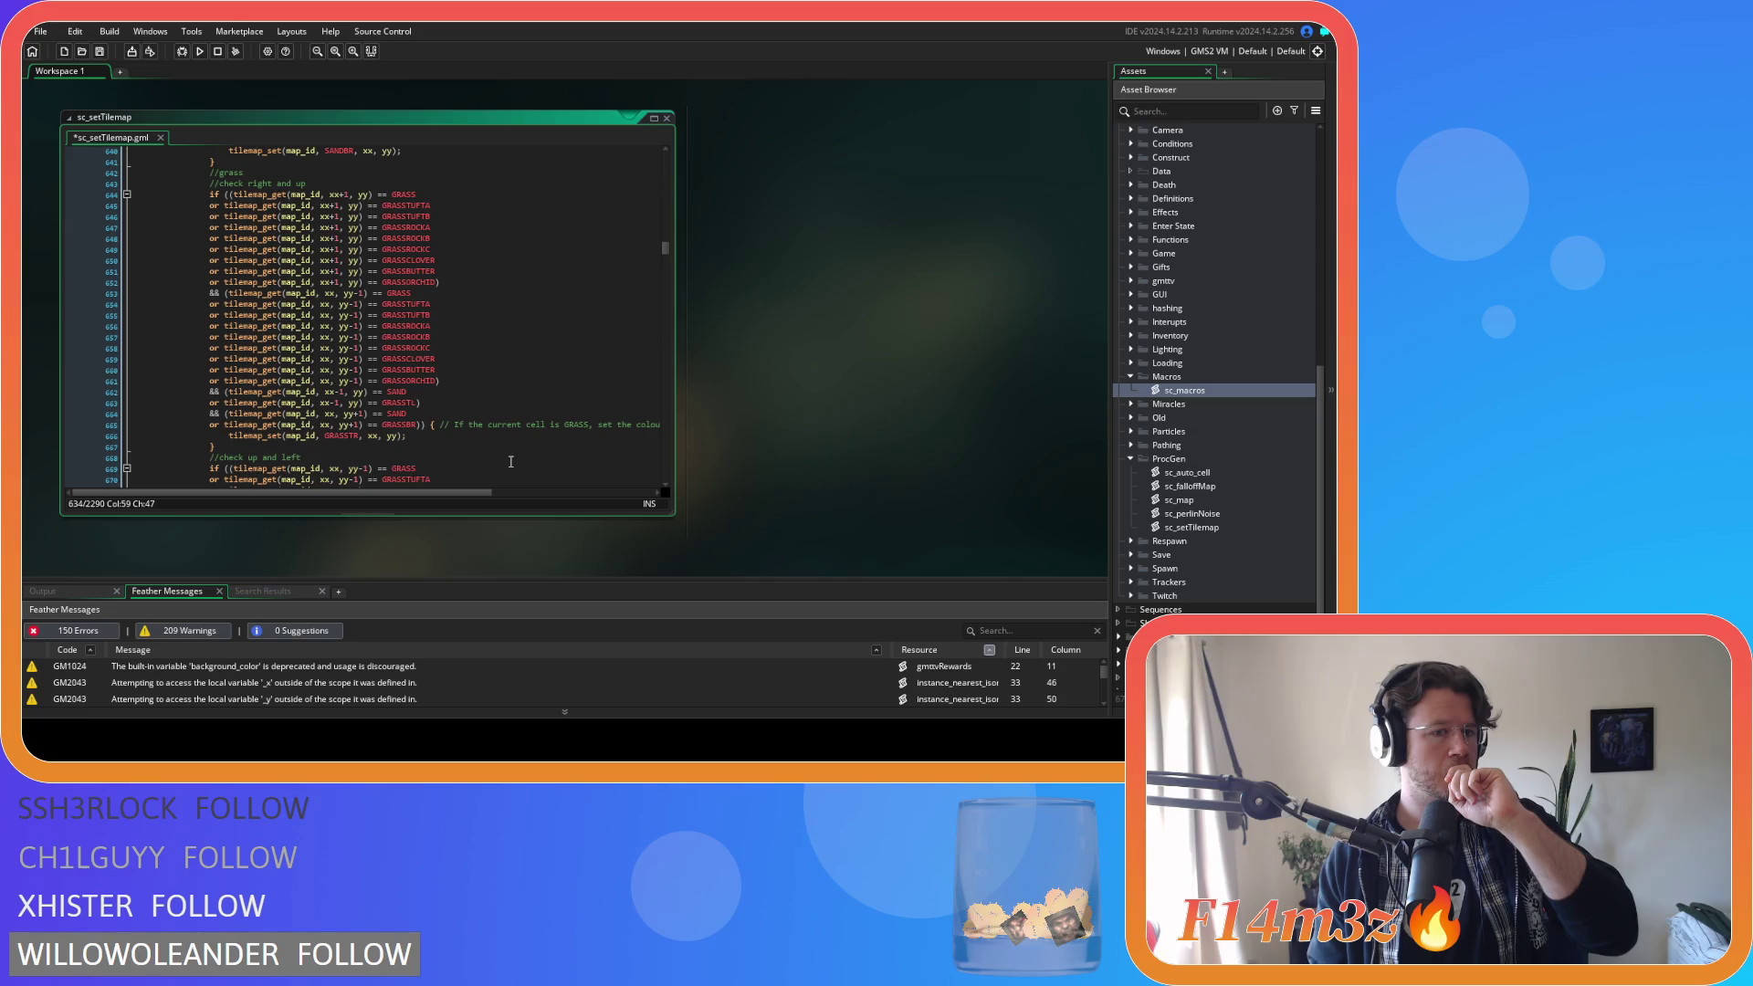
{"action": "scroll", "coordinate": [510, 461], "scroll_direction": "up", "scroll_amount": 7}
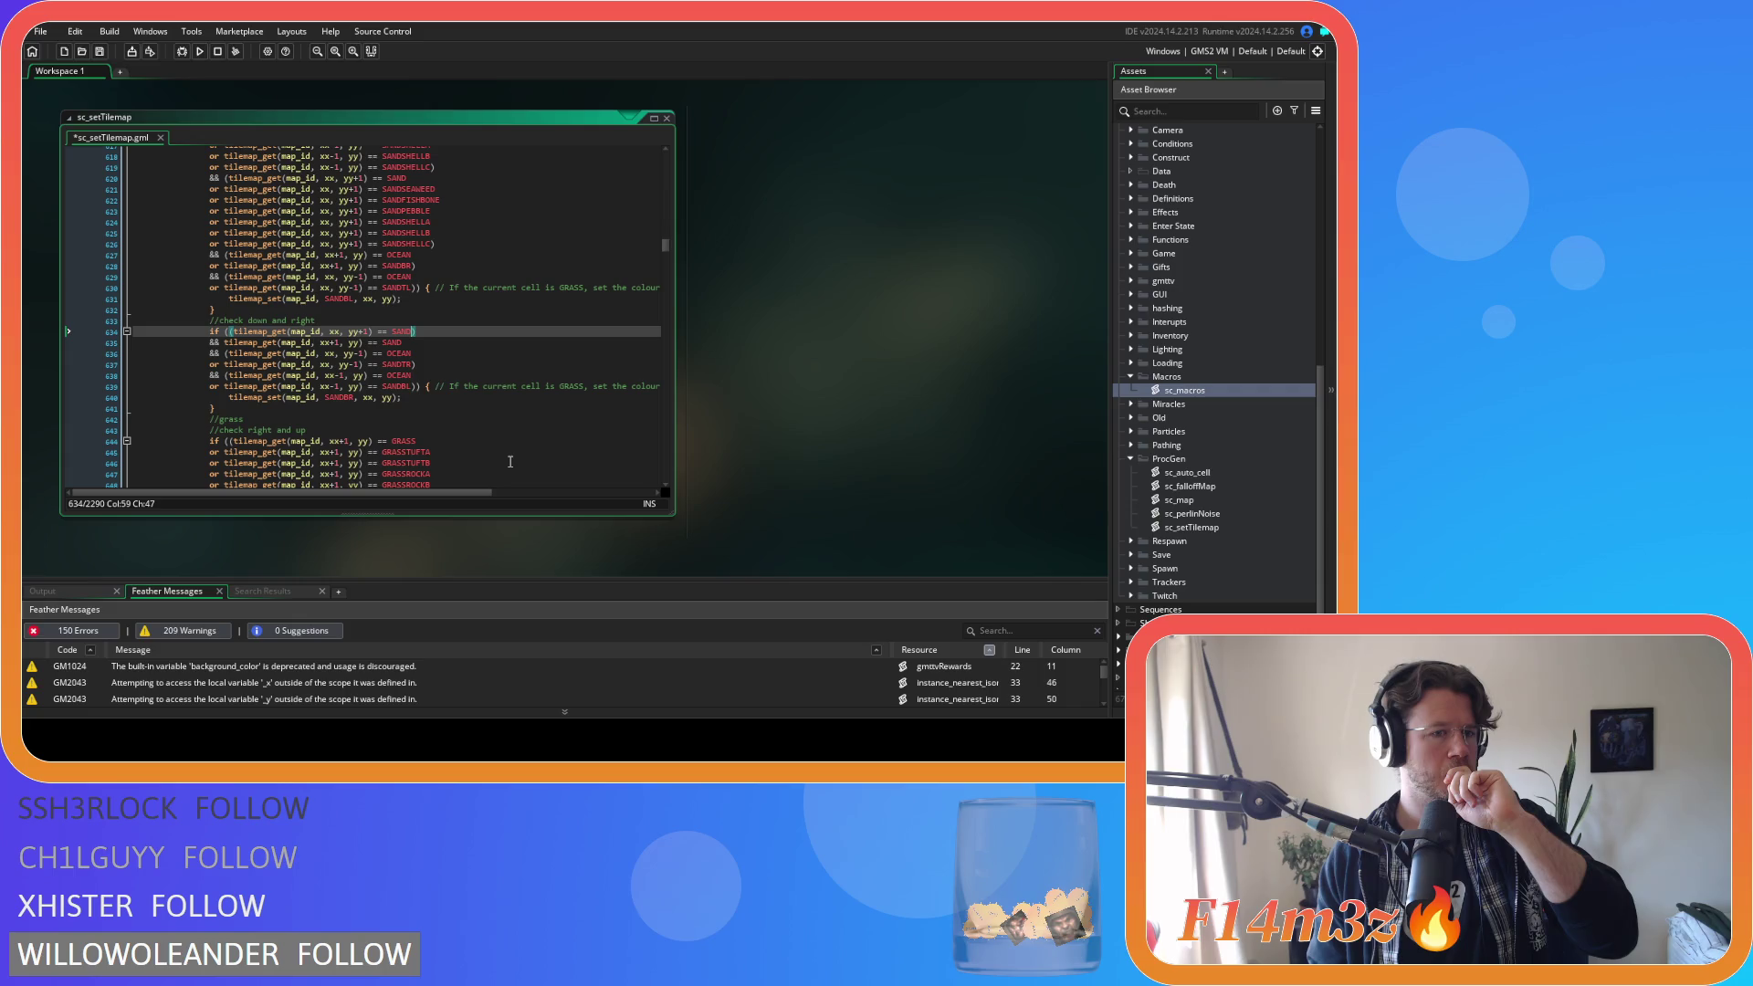
{"action": "scroll", "coordinate": [510, 462], "scroll_direction": "up", "scroll_amount": 3}
{"action": "scroll", "coordinate": [493, 430], "scroll_direction": "down", "scroll_amount": 2}
{"action": "key", "text": "Return"}
{"action": "type", "text": "or tilemap_get(map_id, xx-1, yy) == SANDSEAWEED \t\t\t\tor tilemap_get(map_id, xx-1, yy) == SANDFISHBONE \t\t\t\tor tilemap_get(map_id, xx-1, yy) == SANDPEBBLE \t\t\t\tor tilemap_get(map_id, xx-1, yy) == SANDSHELLA \t\t\t\tor tilemap_get(map_id, xx-1, yy) == SANDSHELLB \t\t\t\tor tilemap_get(map_id, xx-1, yy) == SANDSHELLC"}
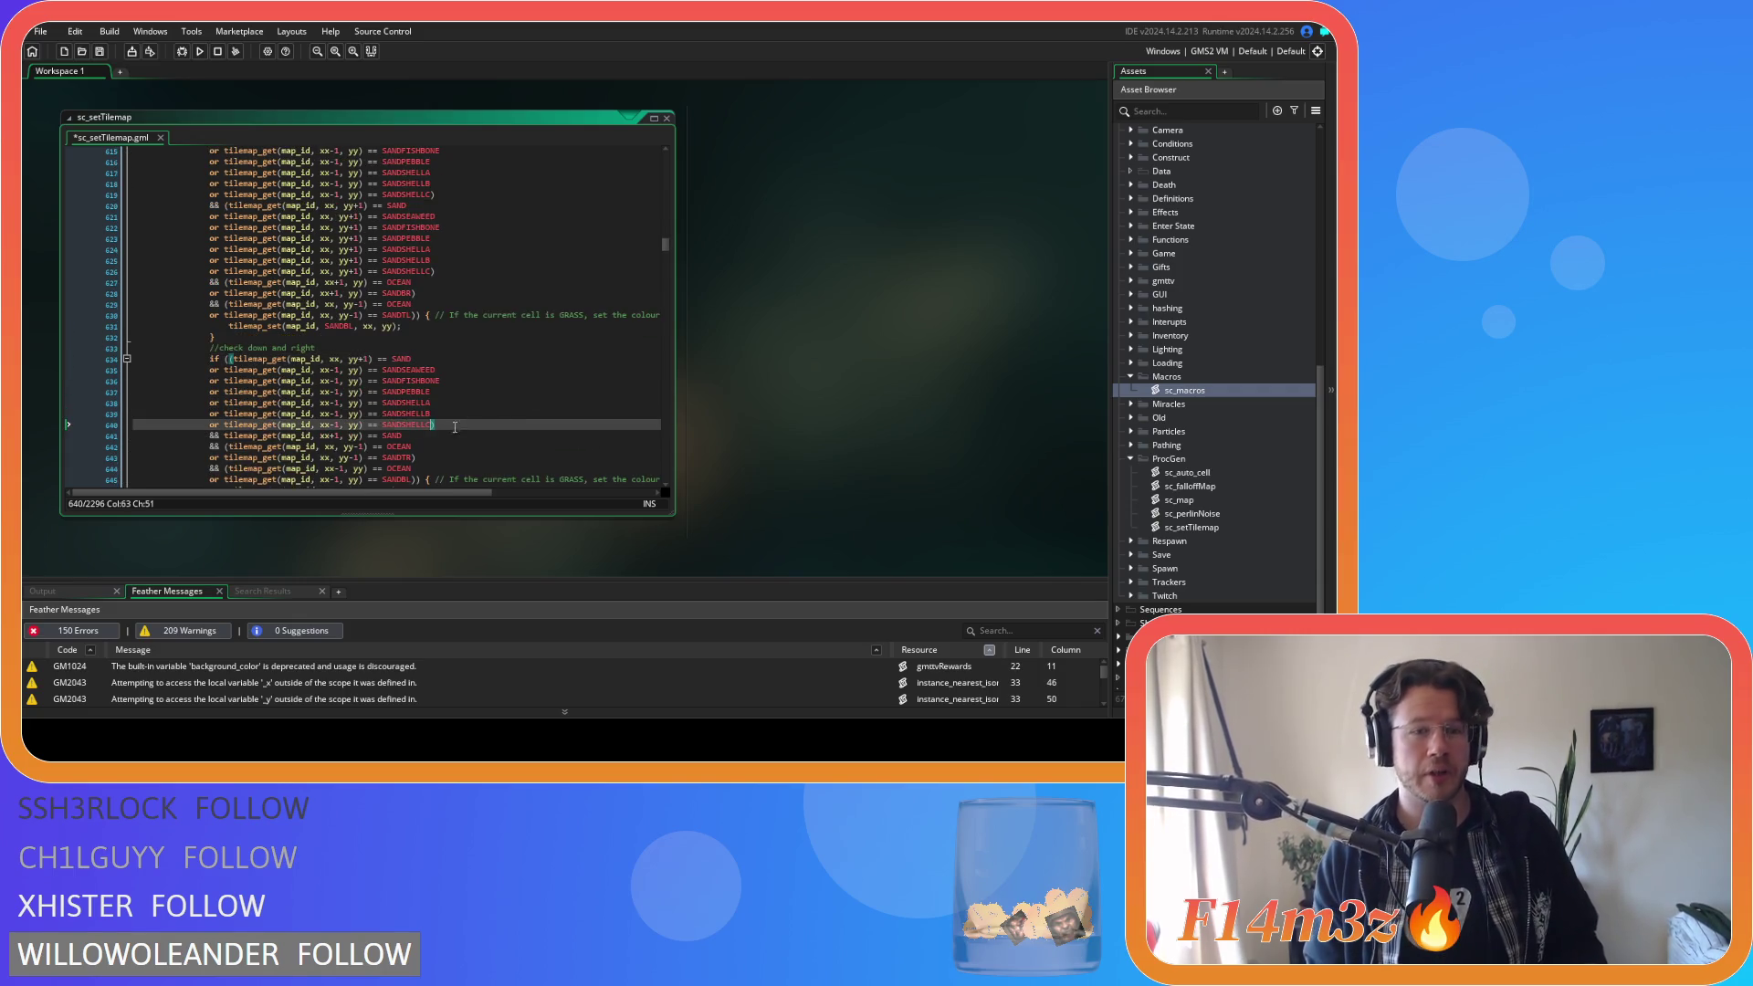
Bracket the second condition on line 641 and paste the sand-variant alternatives after it.
{"action": "left_click", "coordinate": [227, 436]}
{"action": "type", "text": "("}
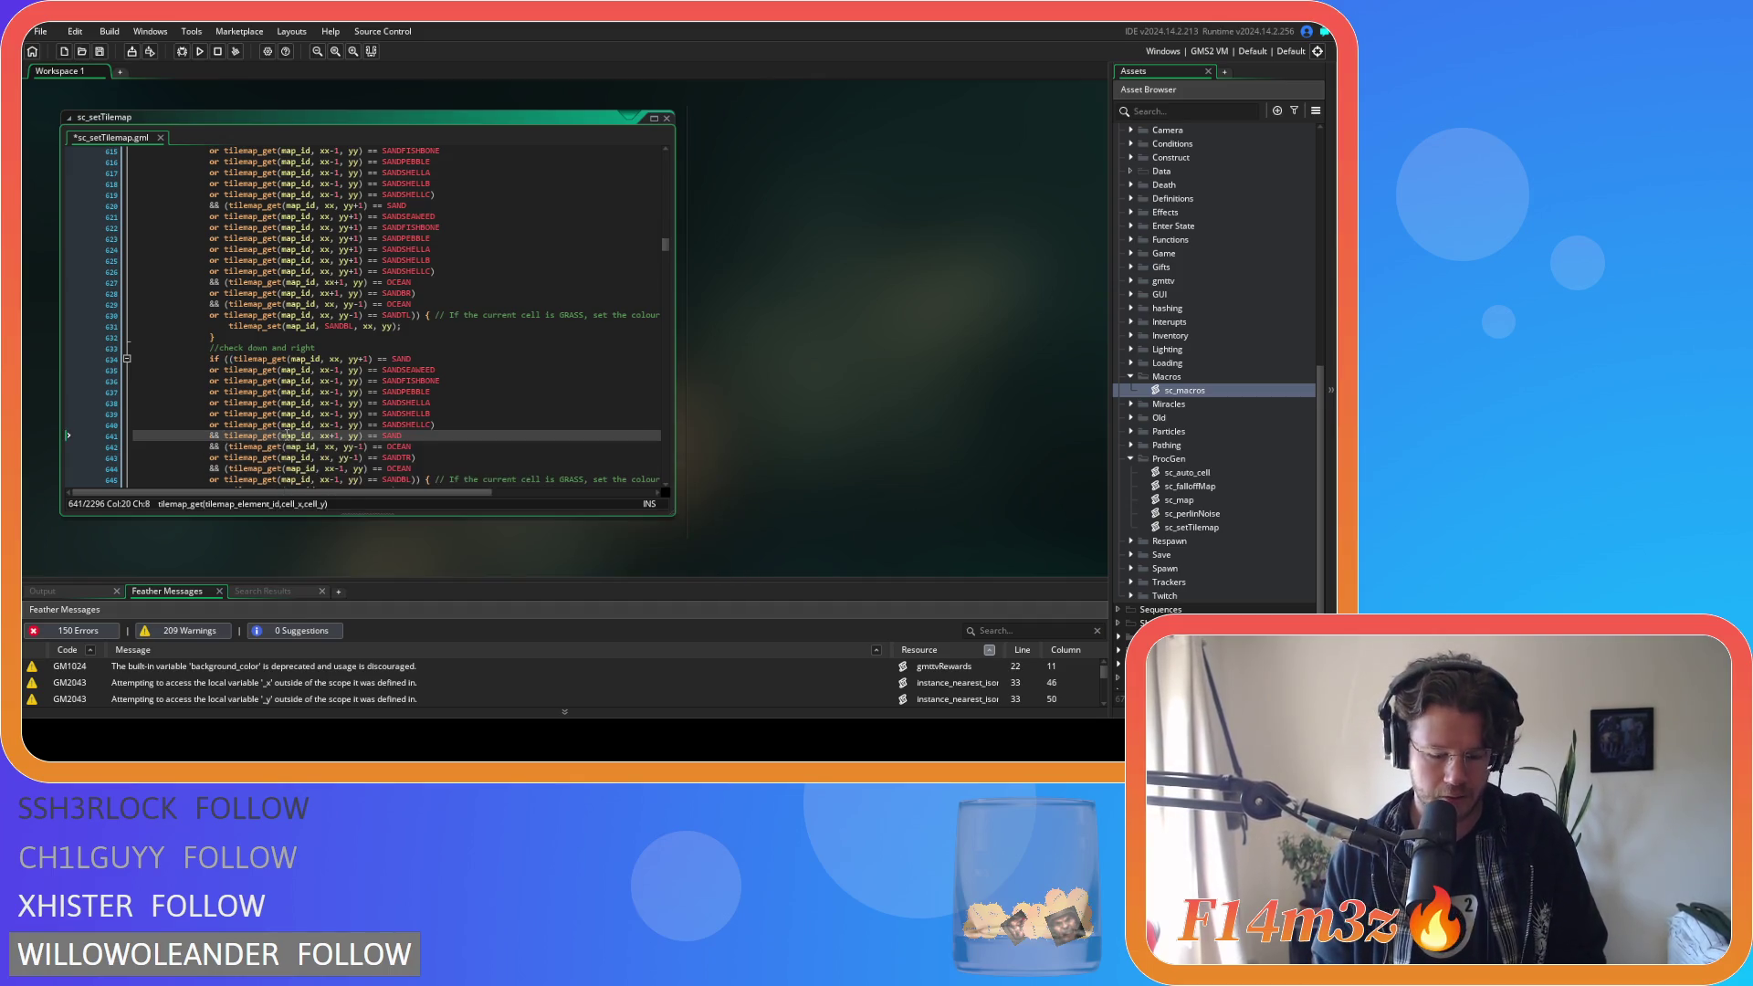
{"action": "left_click", "coordinate": [412, 435]}
{"action": "key", "text": "Return"}
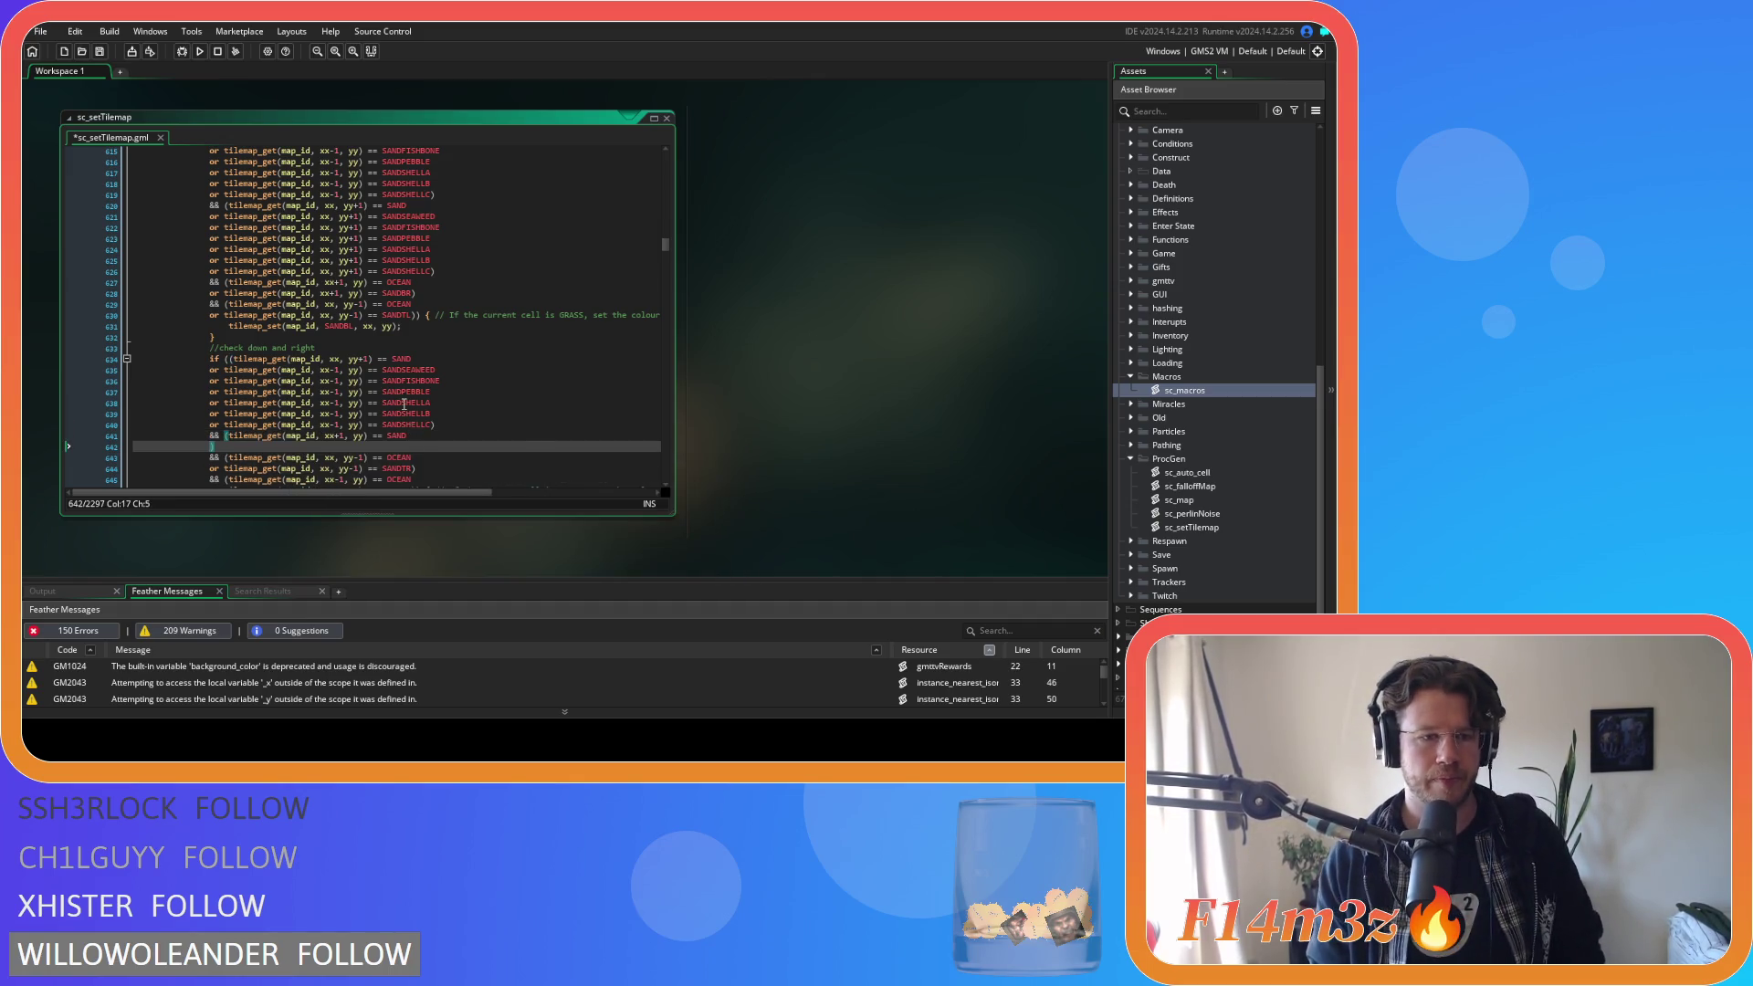
{"action": "key", "text": "ctrl+v"}
{"action": "key", "text": "Up"}
{"action": "key", "text": "Up"}
{"action": "key", "text": "Up"}
{"action": "scroll", "coordinate": [405, 365], "scroll_direction": "down", "scroll_amount": 2}
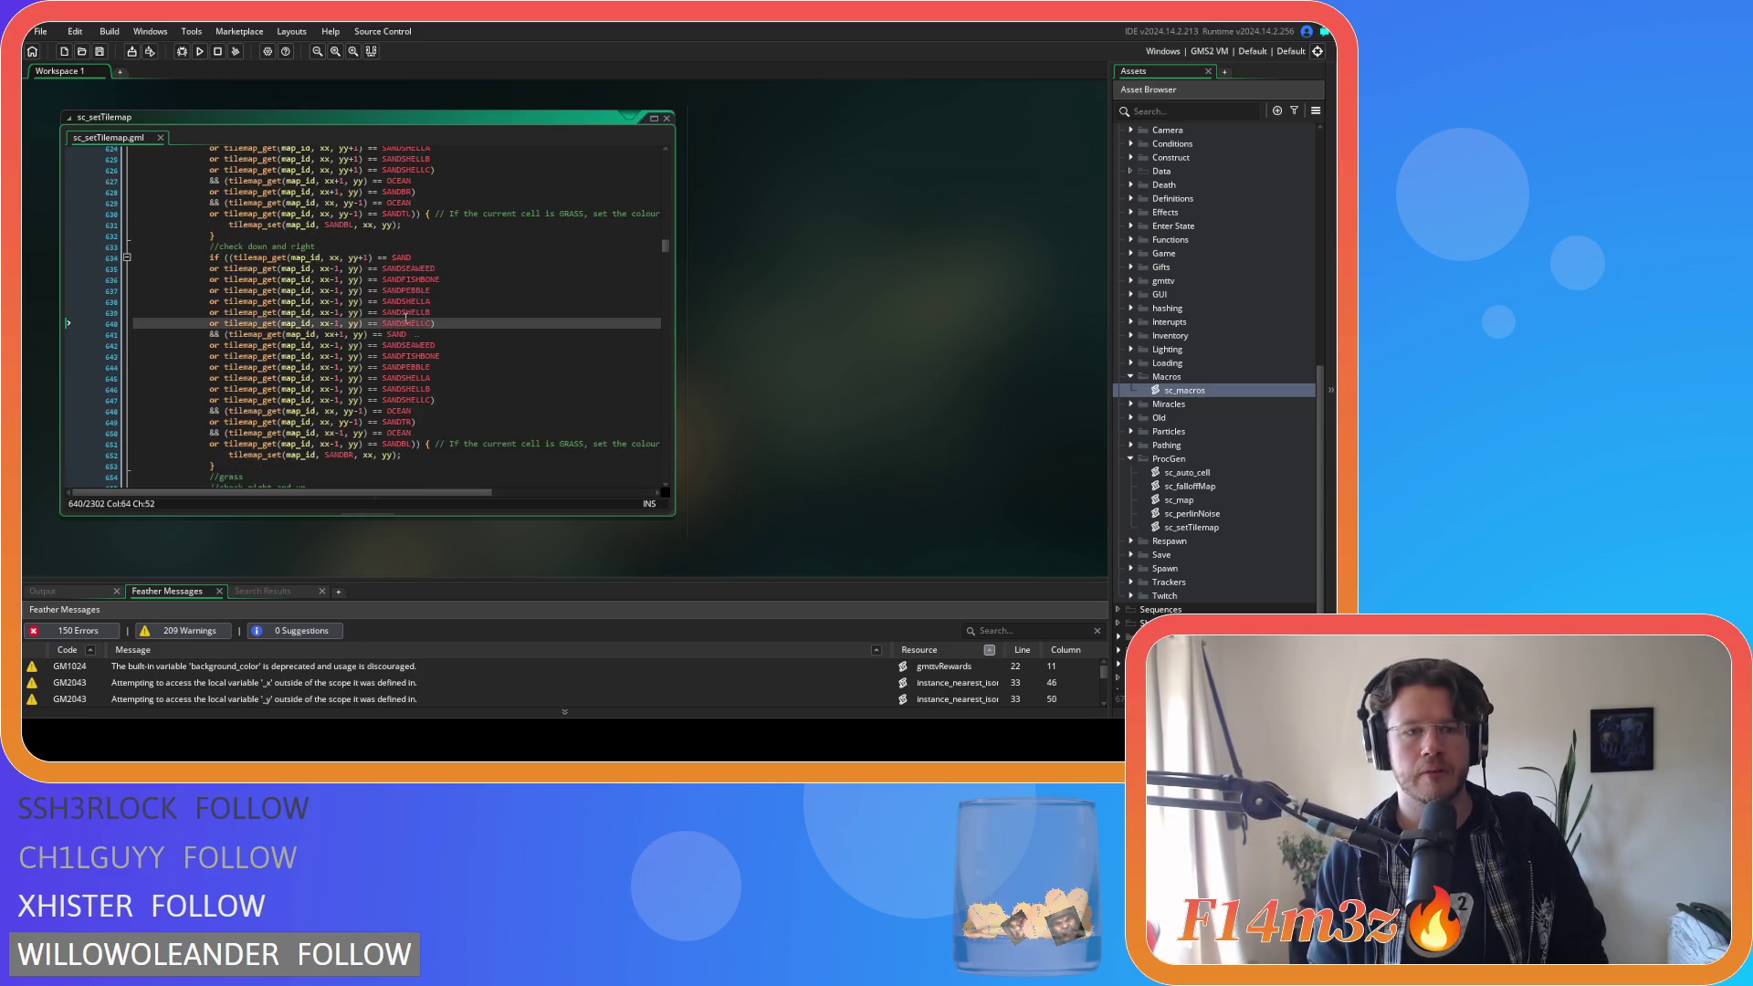
Remove the -1 after xx in the sand-variant checks on lines 635–640.
{"action": "scroll", "coordinate": [405, 317], "scroll_direction": "down", "scroll_amount": 3}
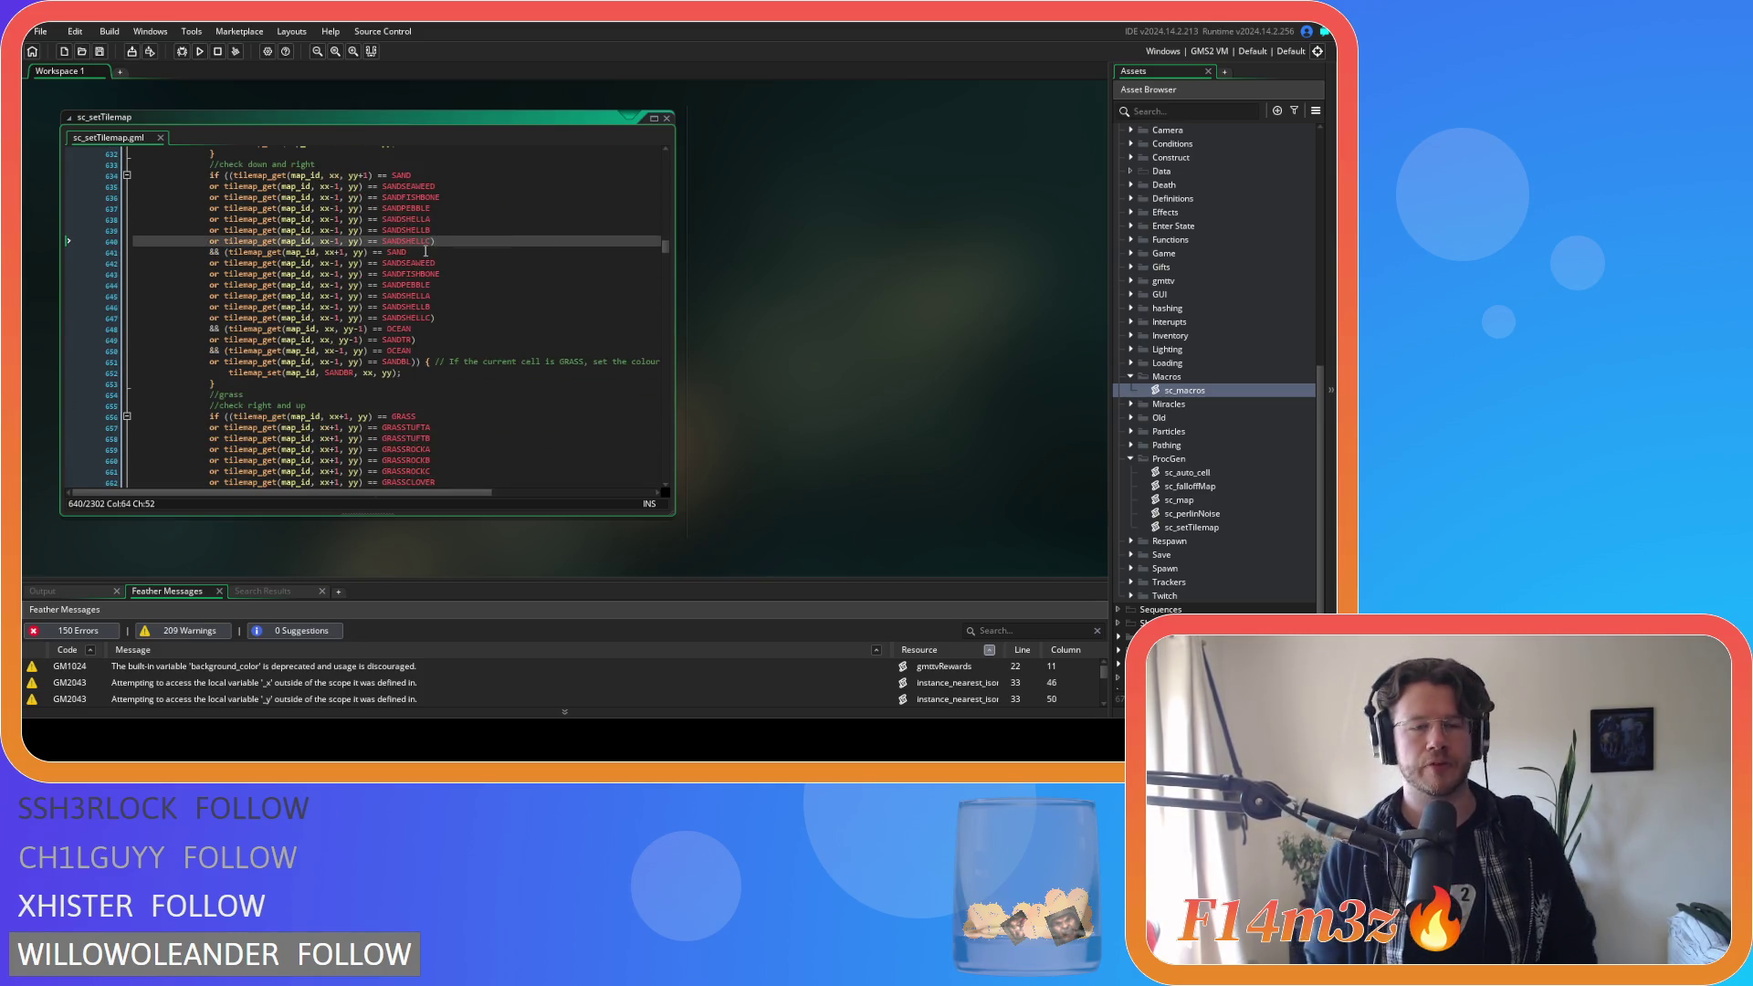
{"action": "mouse_move", "coordinate": [425, 264]}
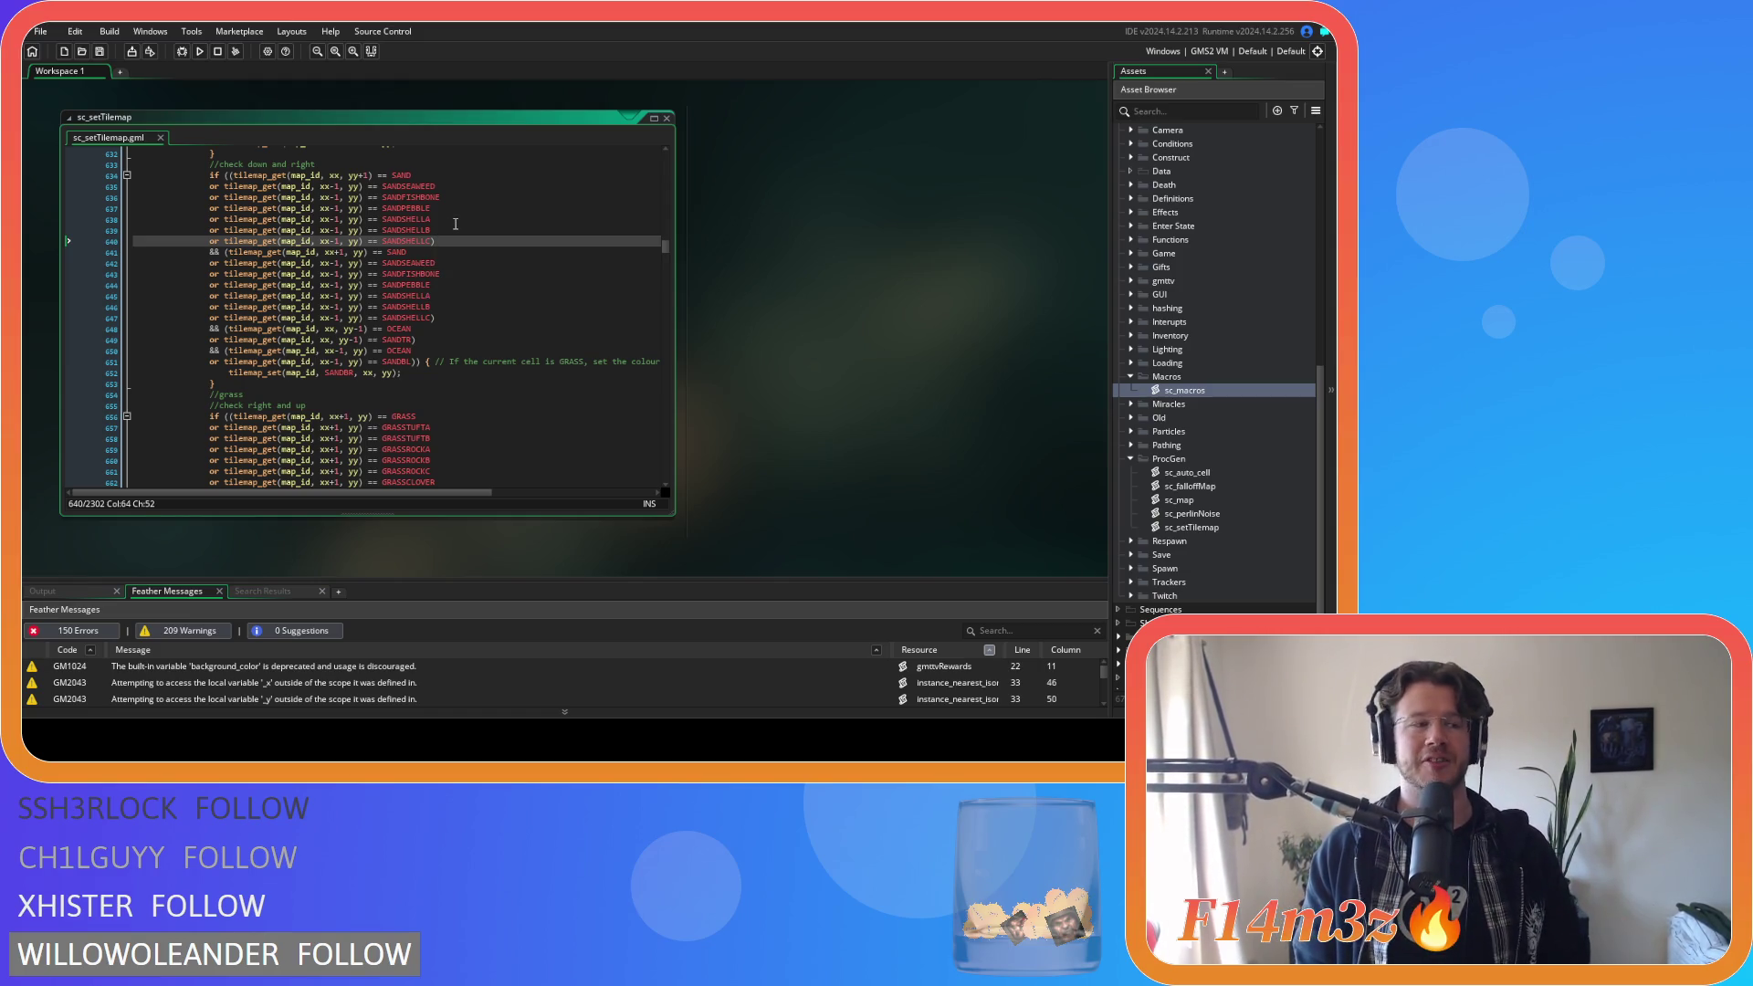
{"action": "key", "text": "Up"}
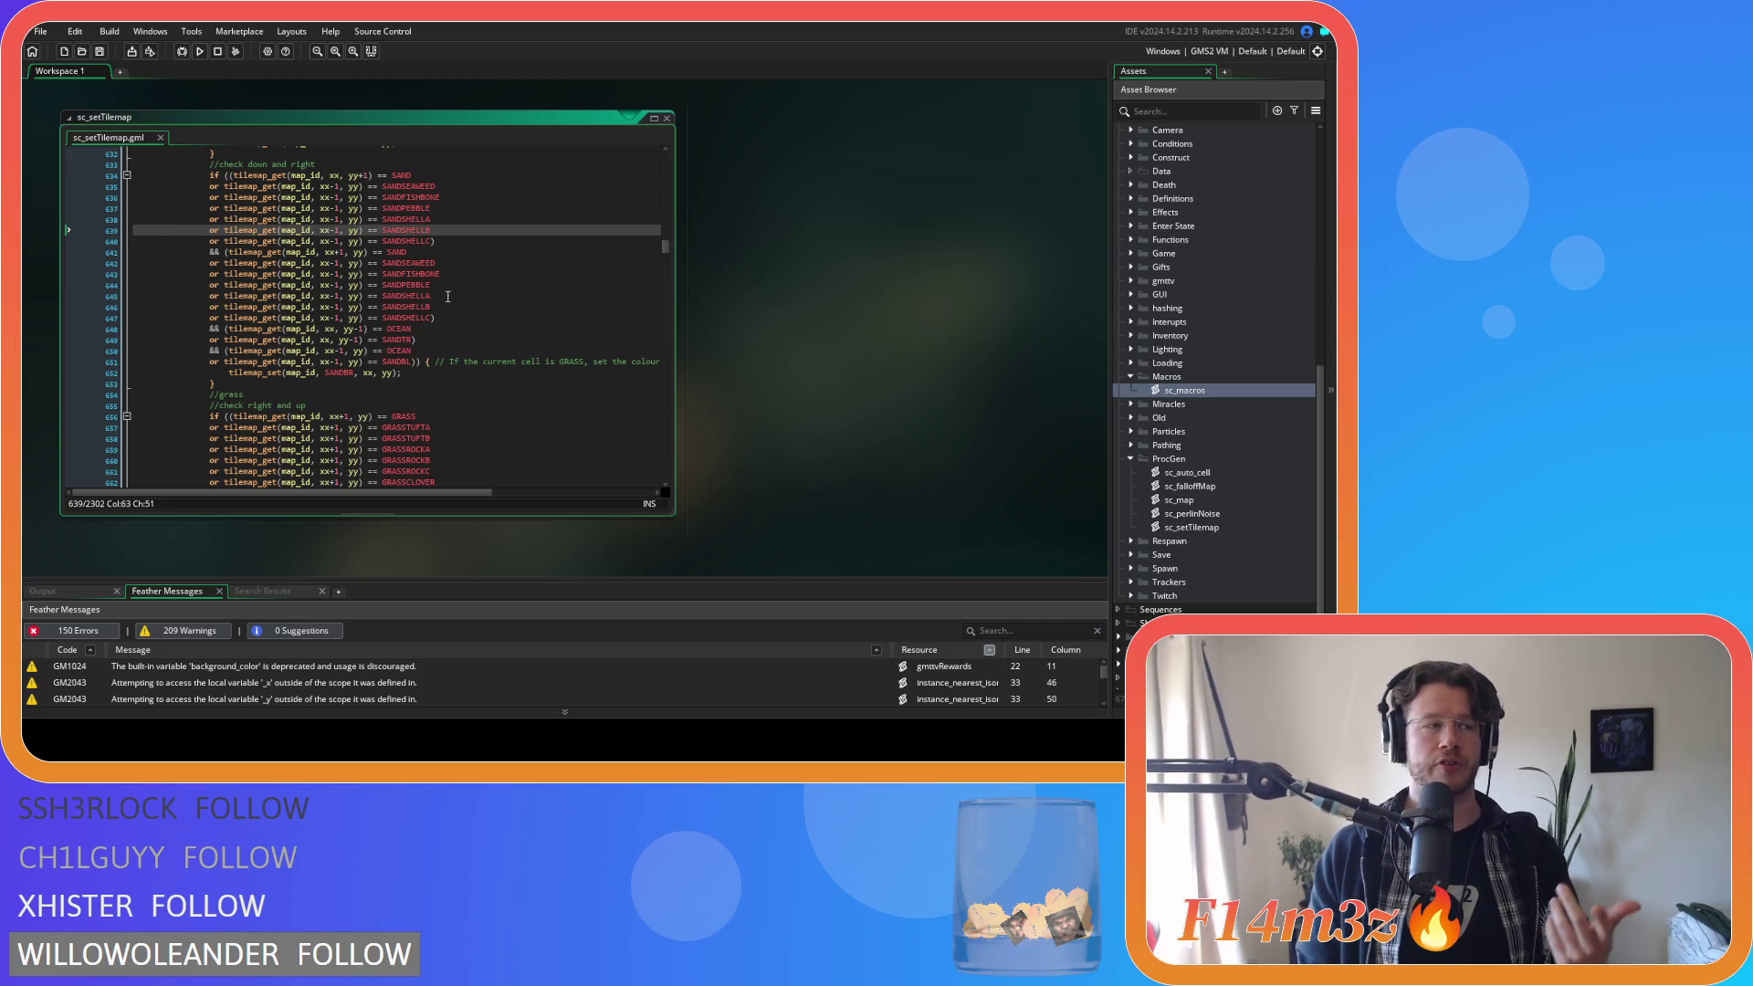
{"action": "left_click", "coordinate": [448, 241]}
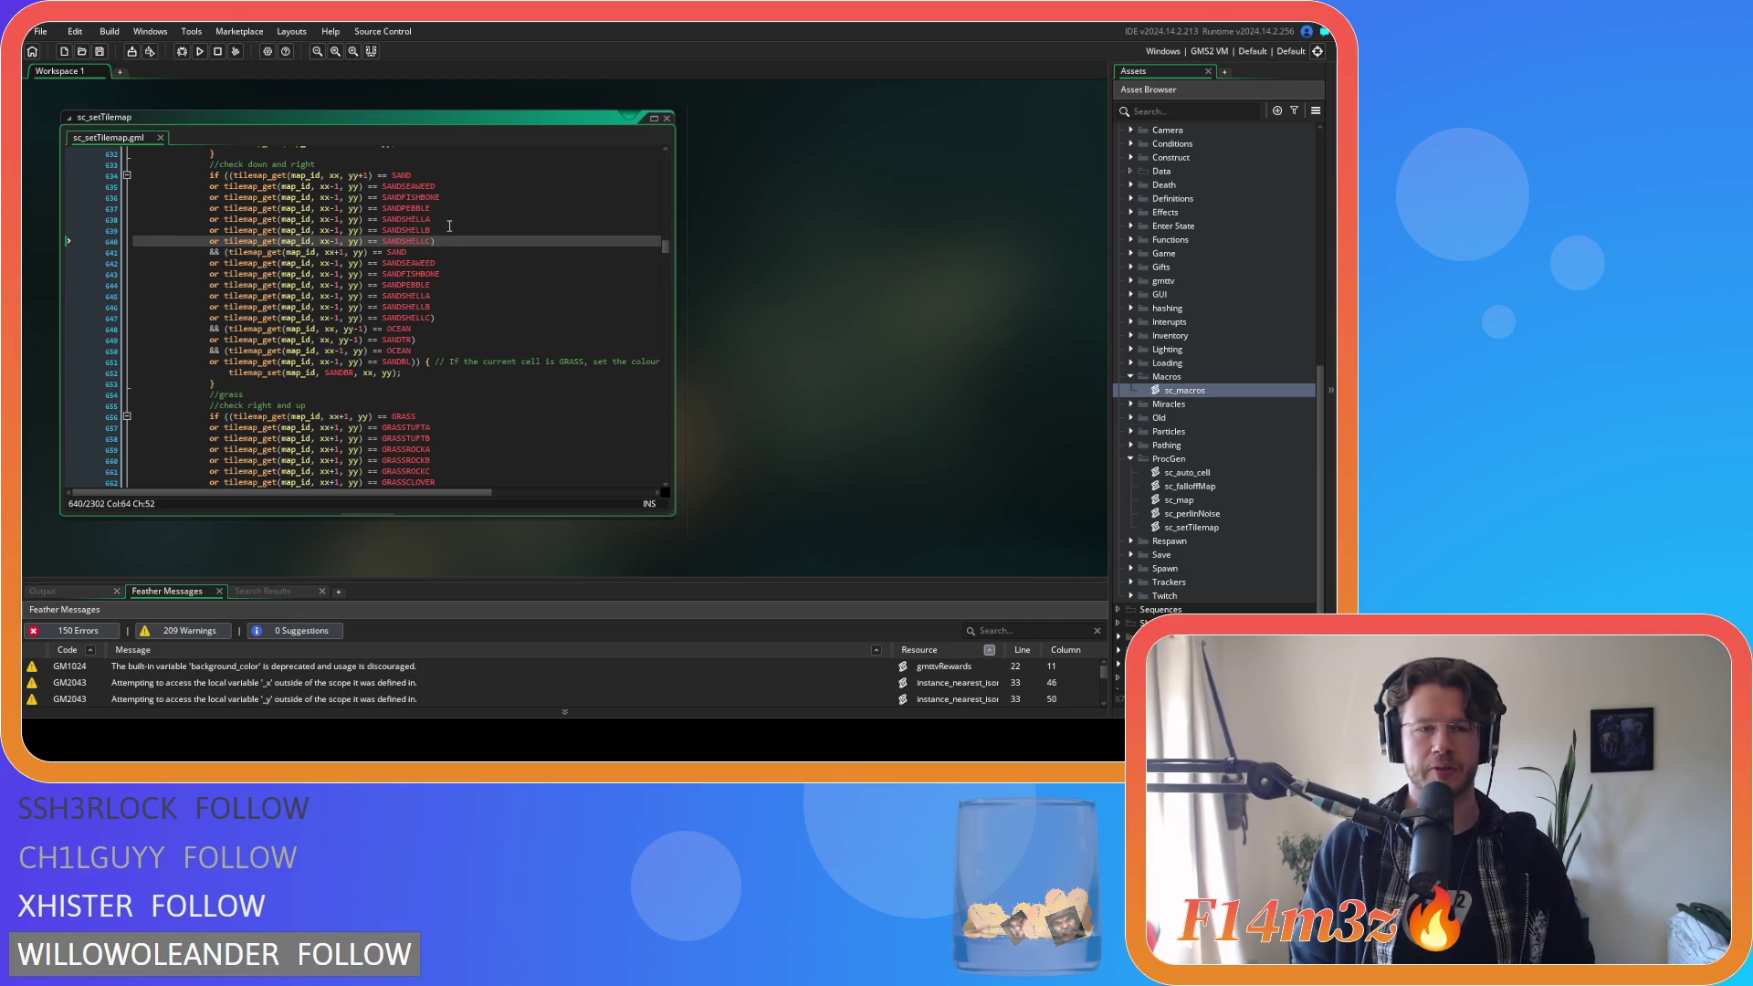
{"action": "key", "text": "Up"}
{"action": "key", "text": "Down"}
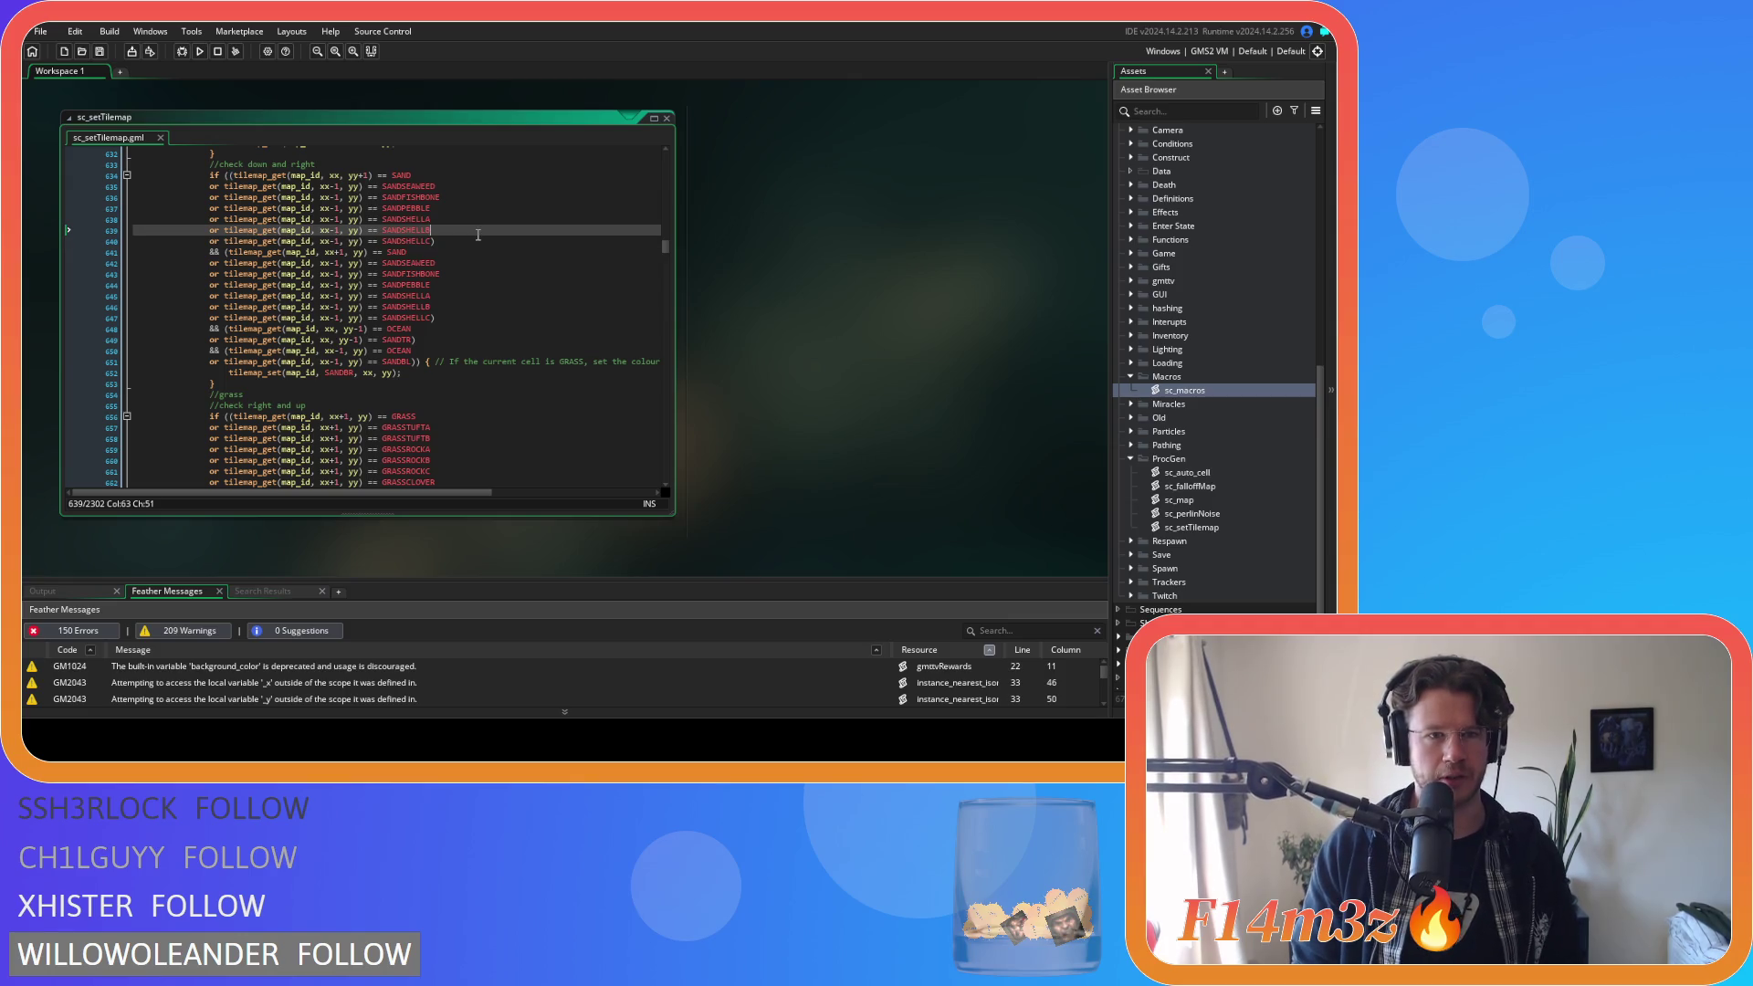
{"action": "left_click", "coordinate": [351, 241]}
{"action": "left_click", "coordinate": [226, 252]}
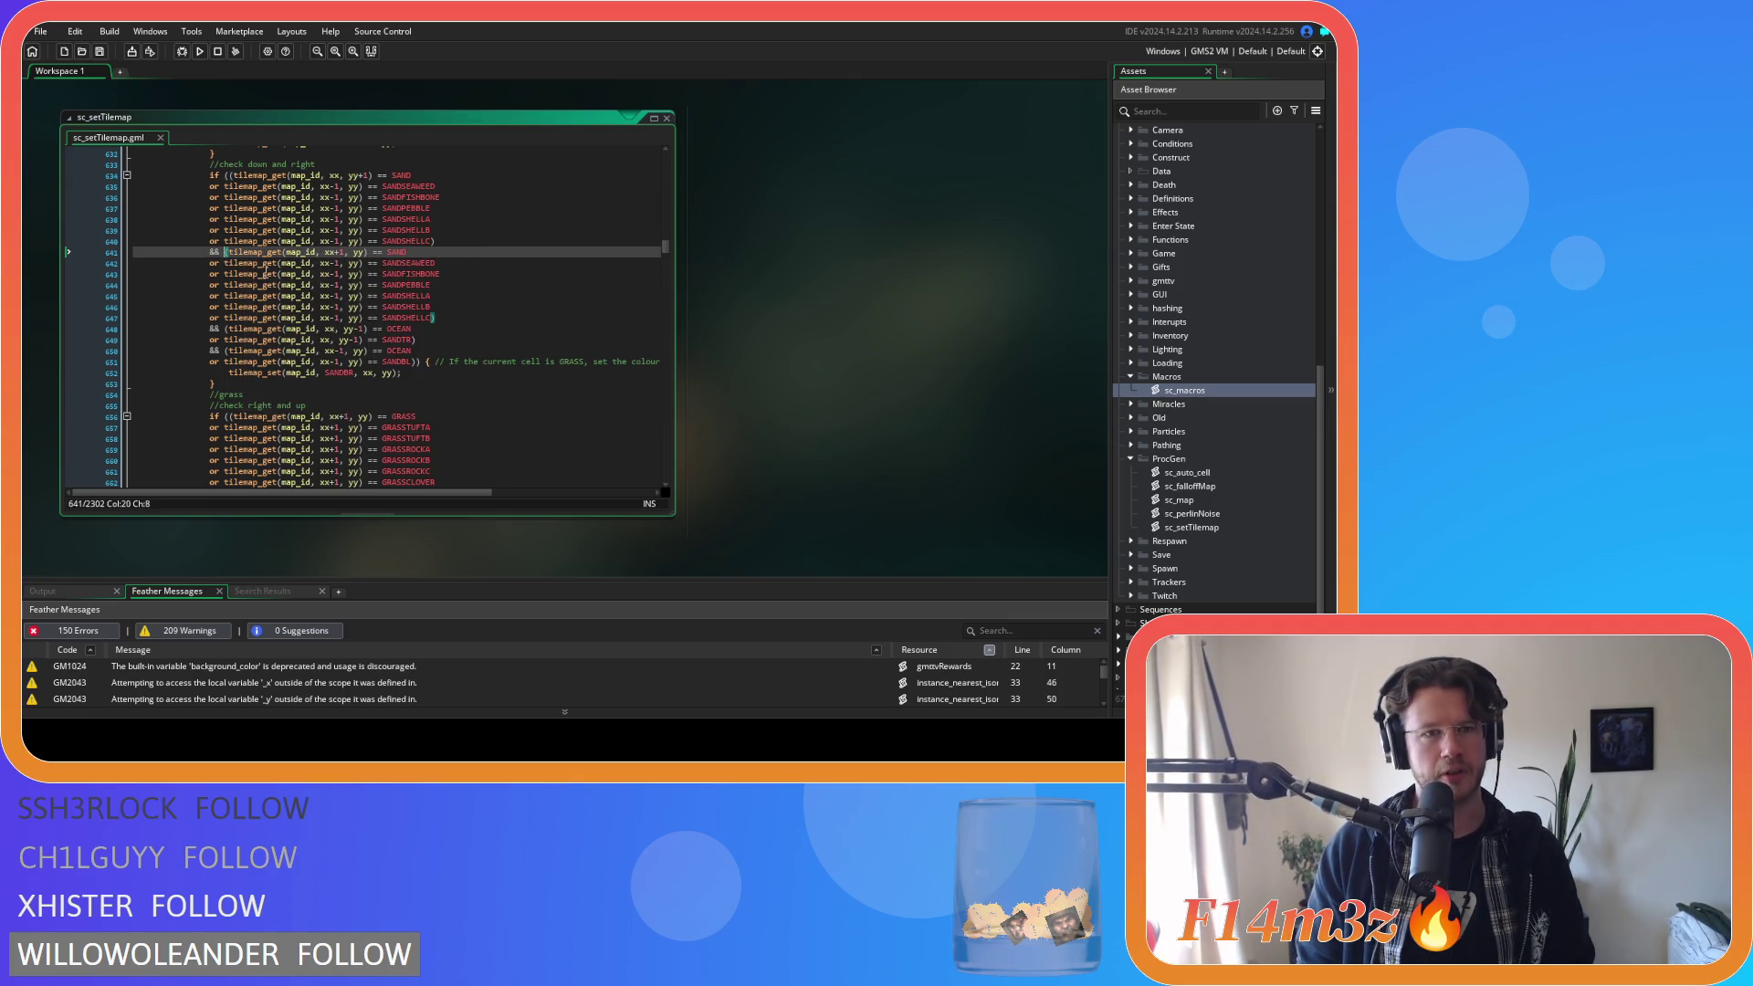
{"action": "left_click", "coordinate": [337, 186]}
{"action": "key", "text": "BackSpace"}
{"action": "key", "text": "BackSpace"}
{"action": "key", "text": "Down"}
{"action": "key", "text": "Delete"}
{"action": "key", "text": "Delete"}
{"action": "key", "text": "Down"}
{"action": "key", "text": "Delete"}
{"action": "key", "text": "Delete"}
{"action": "key", "text": "Down"}
{"action": "key", "text": "Delete"}
{"action": "key", "text": "Delete"}
{"action": "key", "text": "Down"}
{"action": "key", "text": "Delete"}
{"action": "key", "text": "Delete"}
{"action": "key", "text": "Down"}
{"action": "key", "text": "Delete"}
{"action": "key", "text": "Delete"}
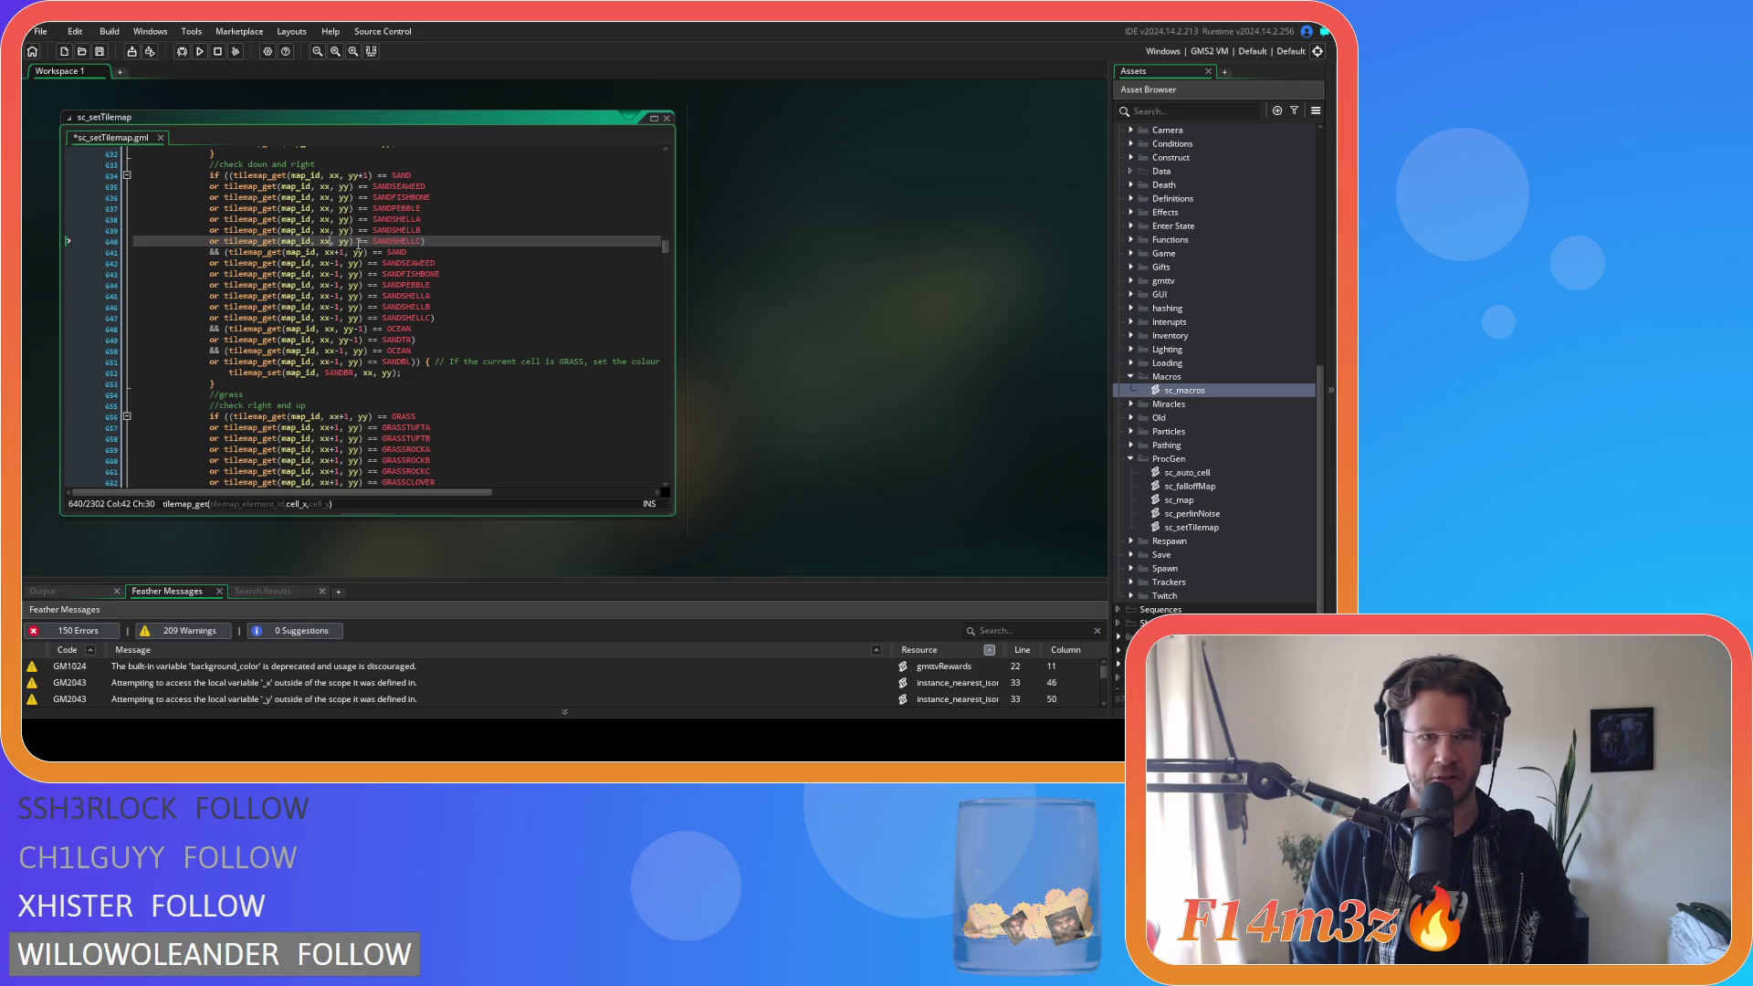
Add +1 after yy on lines 635–640 so they test the cell below (xx, yy+1).
{"action": "left_click", "coordinate": [351, 186]}
{"action": "type", "text": "+1"}
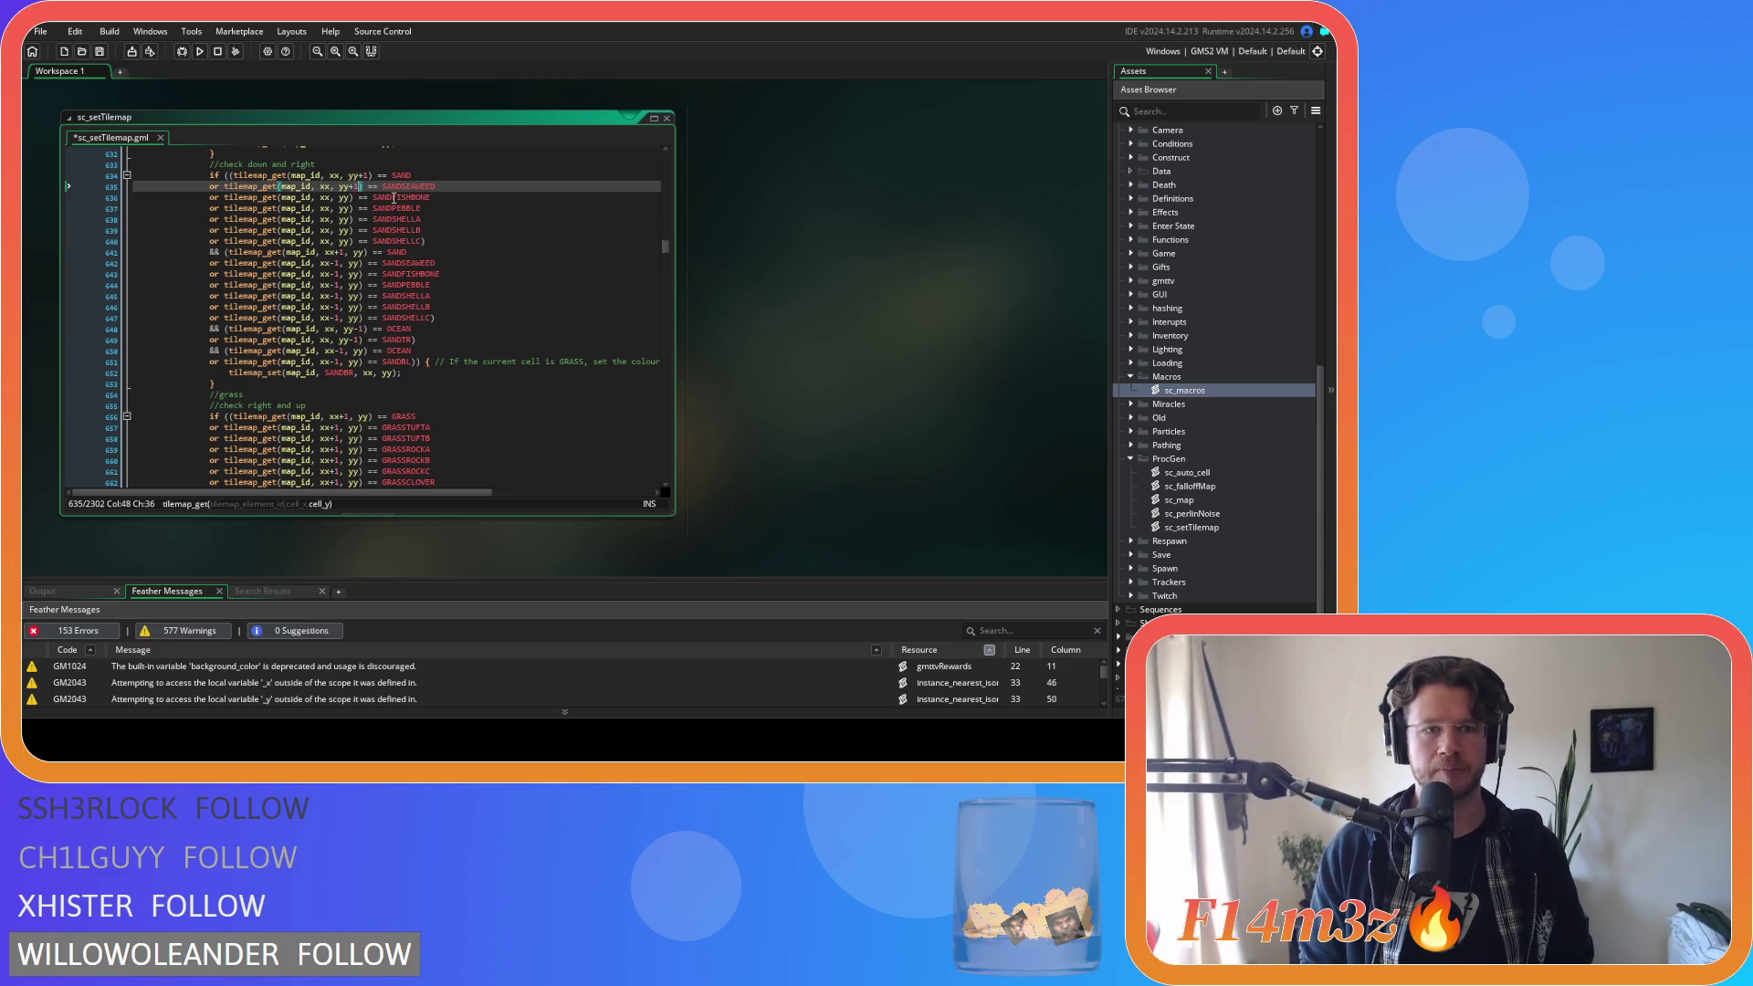
{"action": "key", "text": "Down"}
{"action": "key", "text": "Left"}
{"action": "type", "text": "+1"}
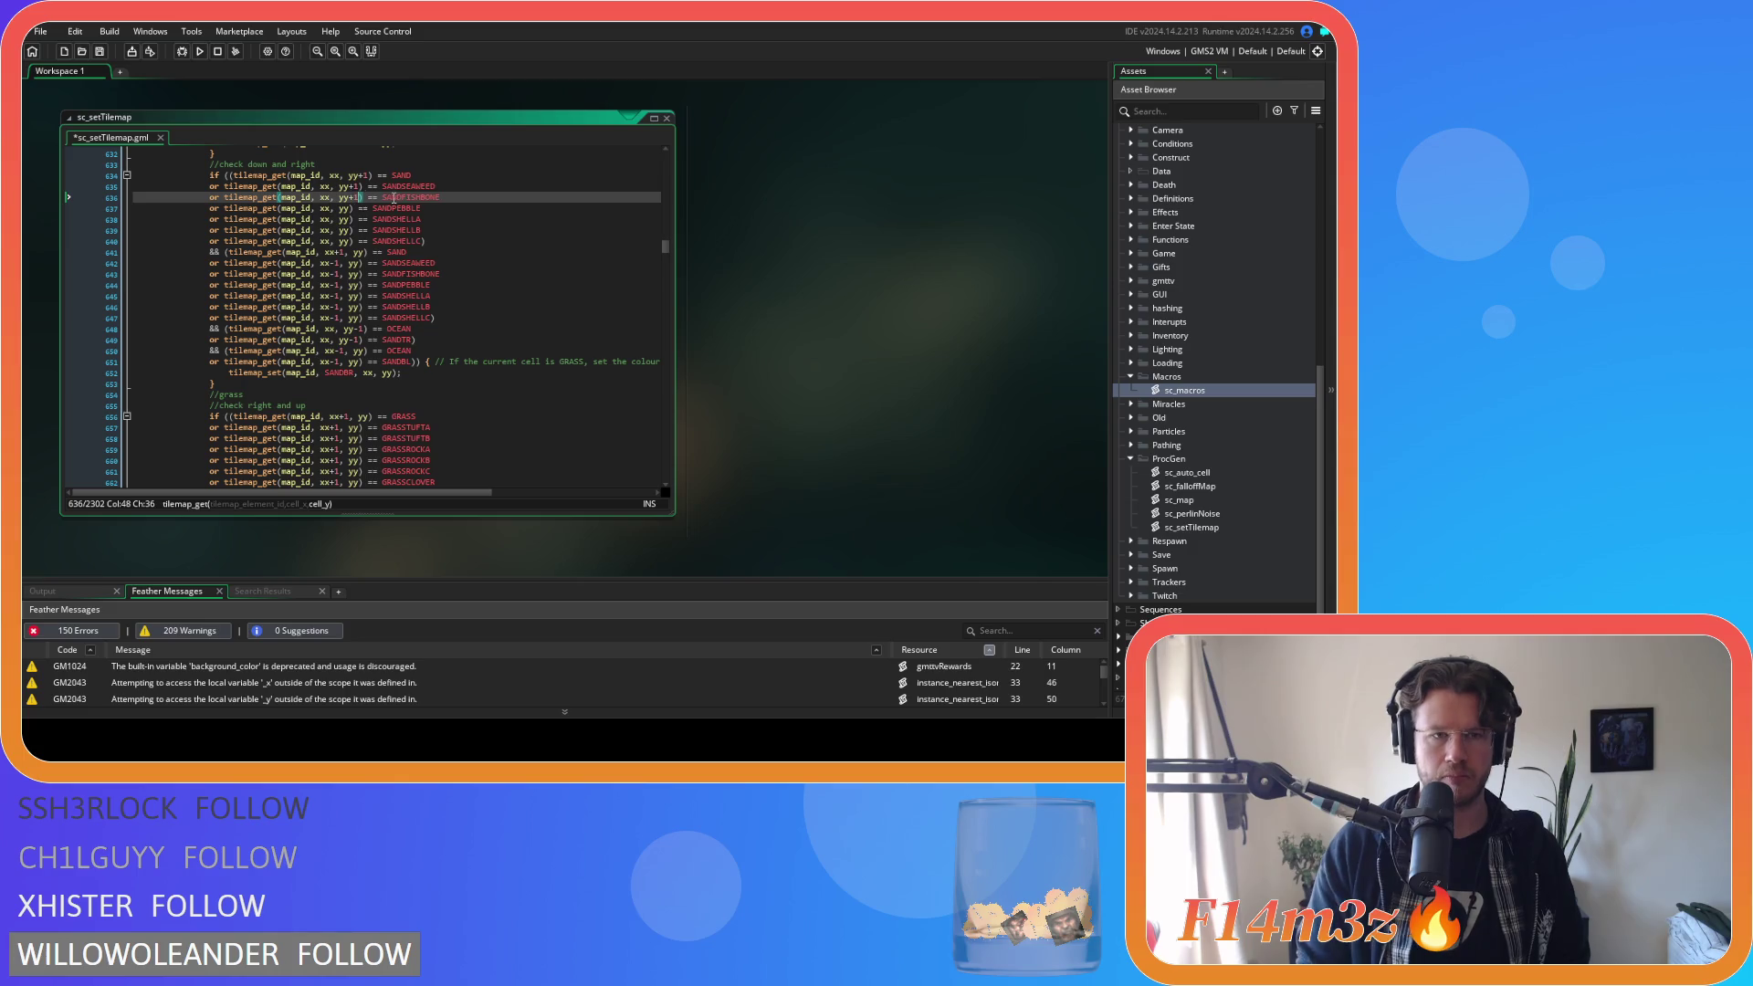
{"action": "key", "text": "Down"}
{"action": "key", "text": "Left"}
{"action": "type", "text": "+1"}
{"action": "key", "text": "Down"}
{"action": "key", "text": "Left"}
{"action": "type", "text": "+1"}
{"action": "key", "text": "Down"}
{"action": "key", "text": "Left"}
{"action": "type", "text": "+1"}
{"action": "key", "text": "Down"}
{"action": "key", "text": "Left"}
{"action": "key", "text": "Left"}
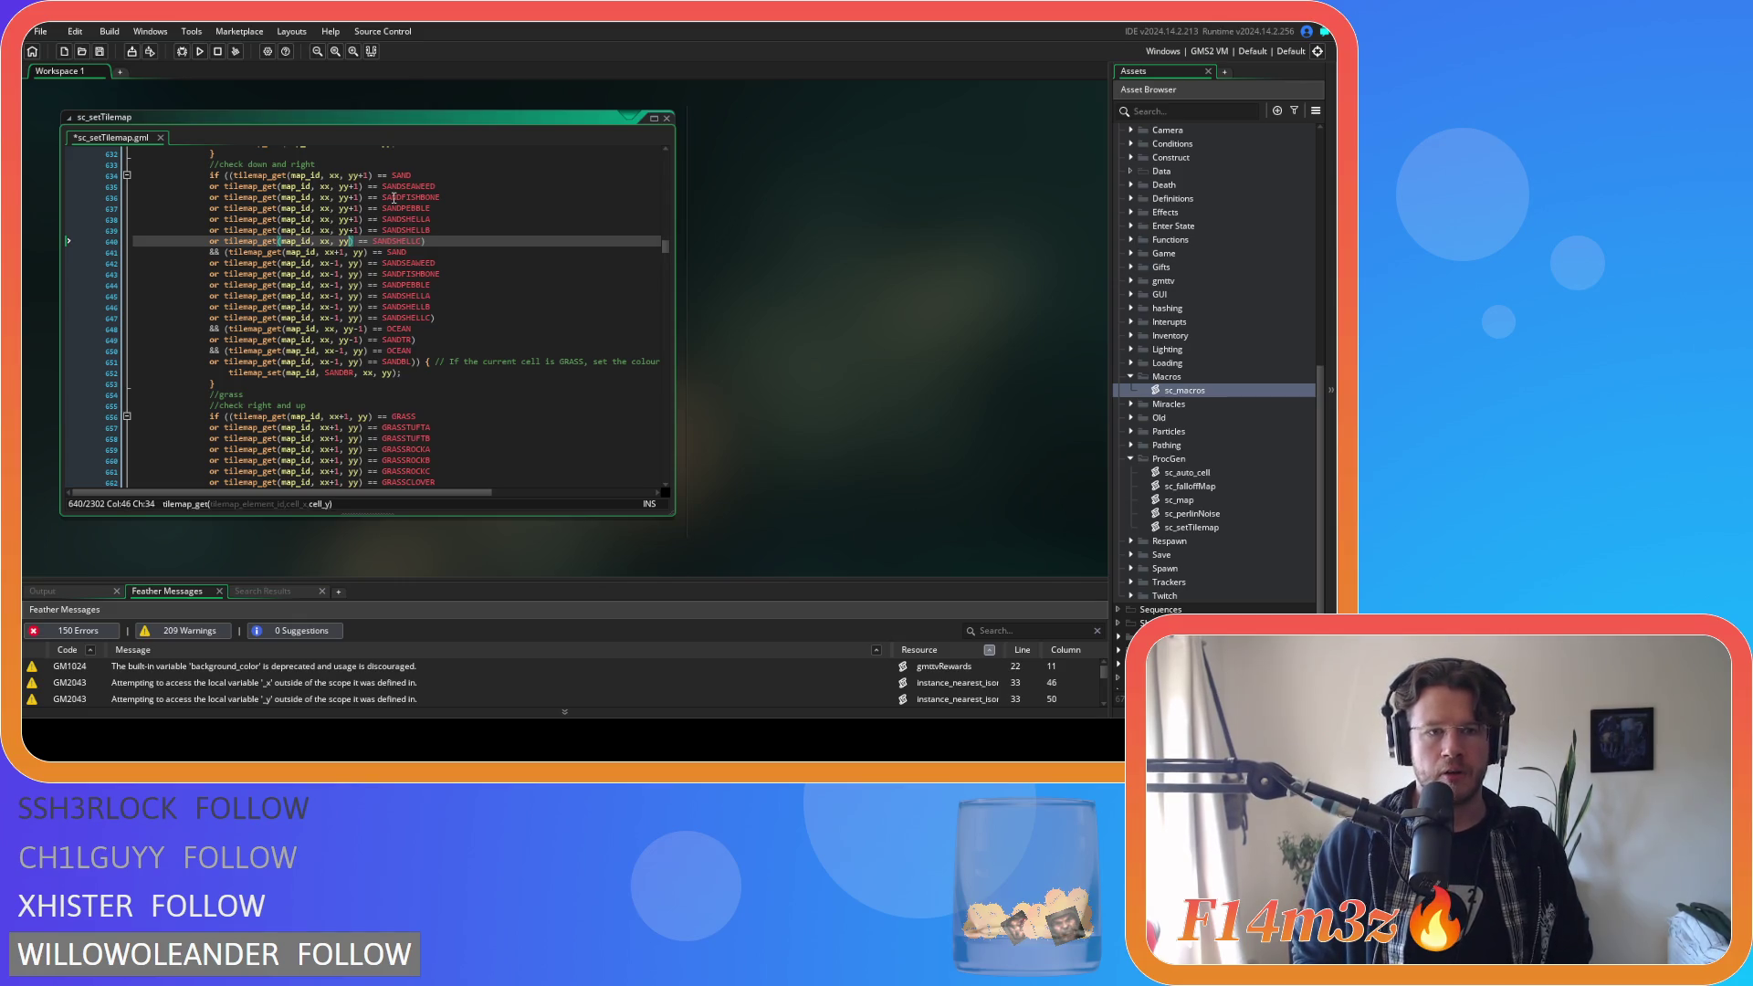
{"action": "type", "text": "+1"}
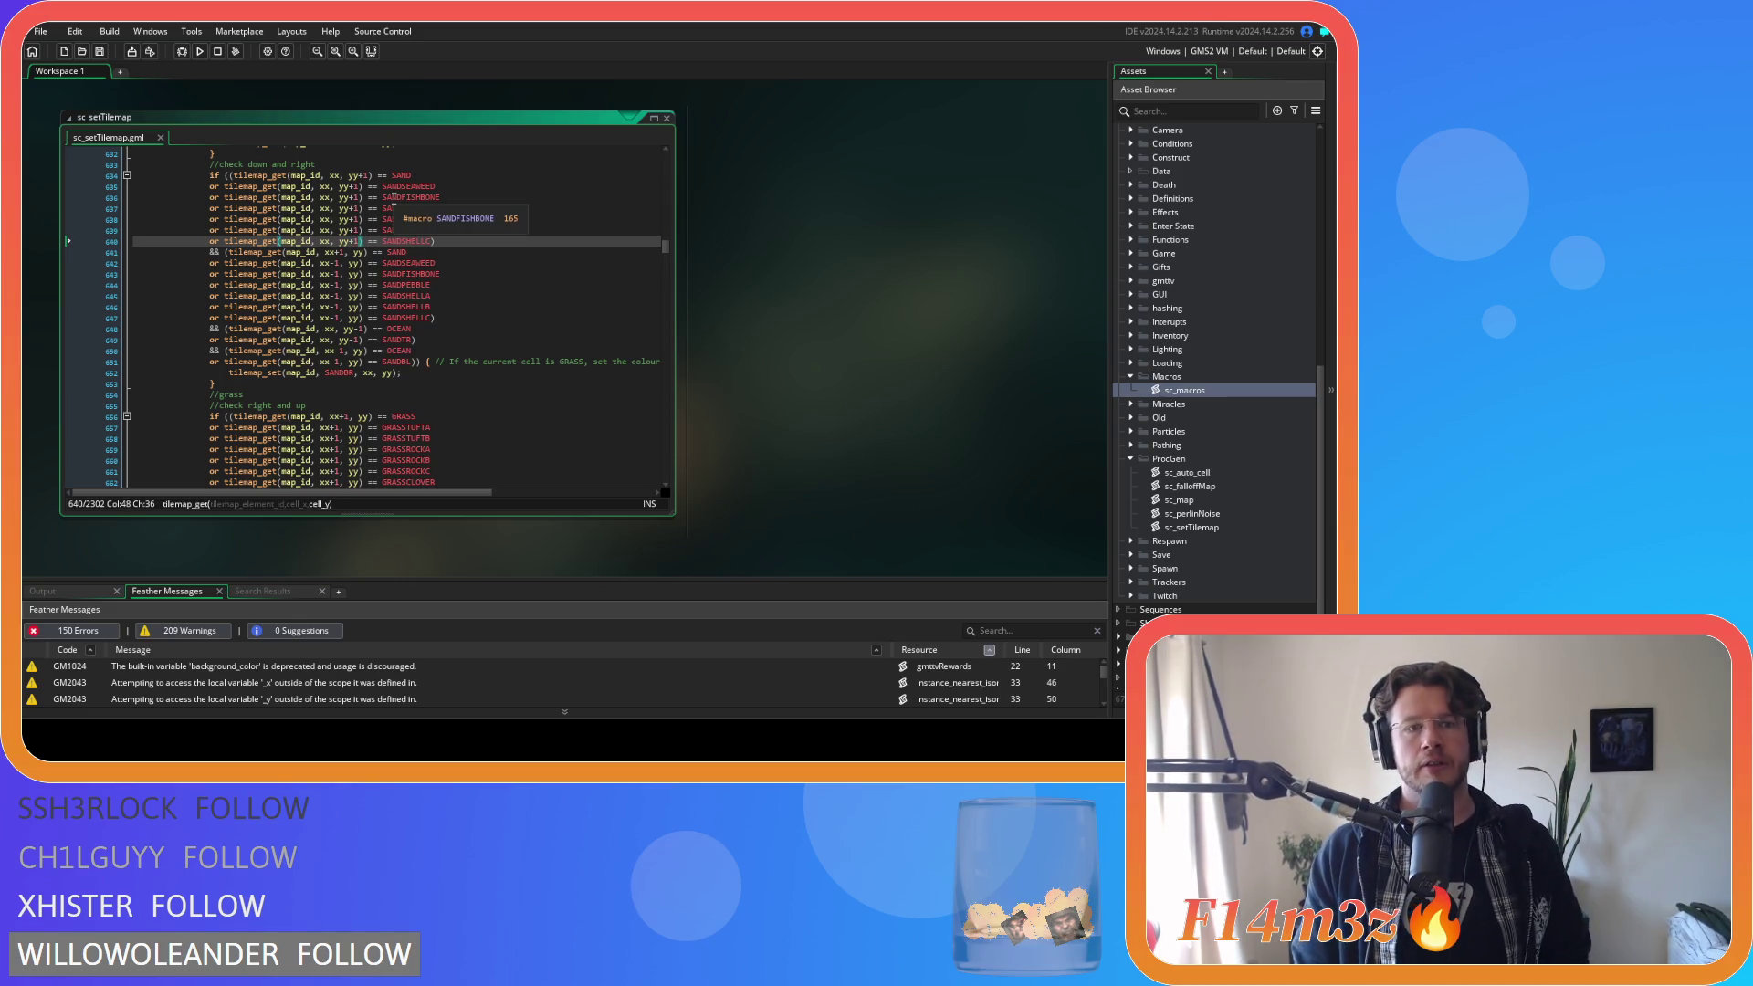
Change xx-1 to xx+1 on lines 642–647 to test the right-hand cell.
{"action": "left_click", "coordinate": [332, 263]}
{"action": "key", "text": "BackSpace"}
{"action": "type", "text": "+"}
{"action": "type", "text": "+"}
{"action": "key", "text": "Down"}
{"action": "key", "text": "BackSpace"}
{"action": "type", "text": "+"}
{"action": "key", "text": "Down"}
{"action": "key", "text": "BackSpace"}
{"action": "type", "text": "+"}
{"action": "left_click", "coordinate": [336, 295]}
{"action": "key", "text": "BackSpace"}
{"action": "type", "text": "+"}
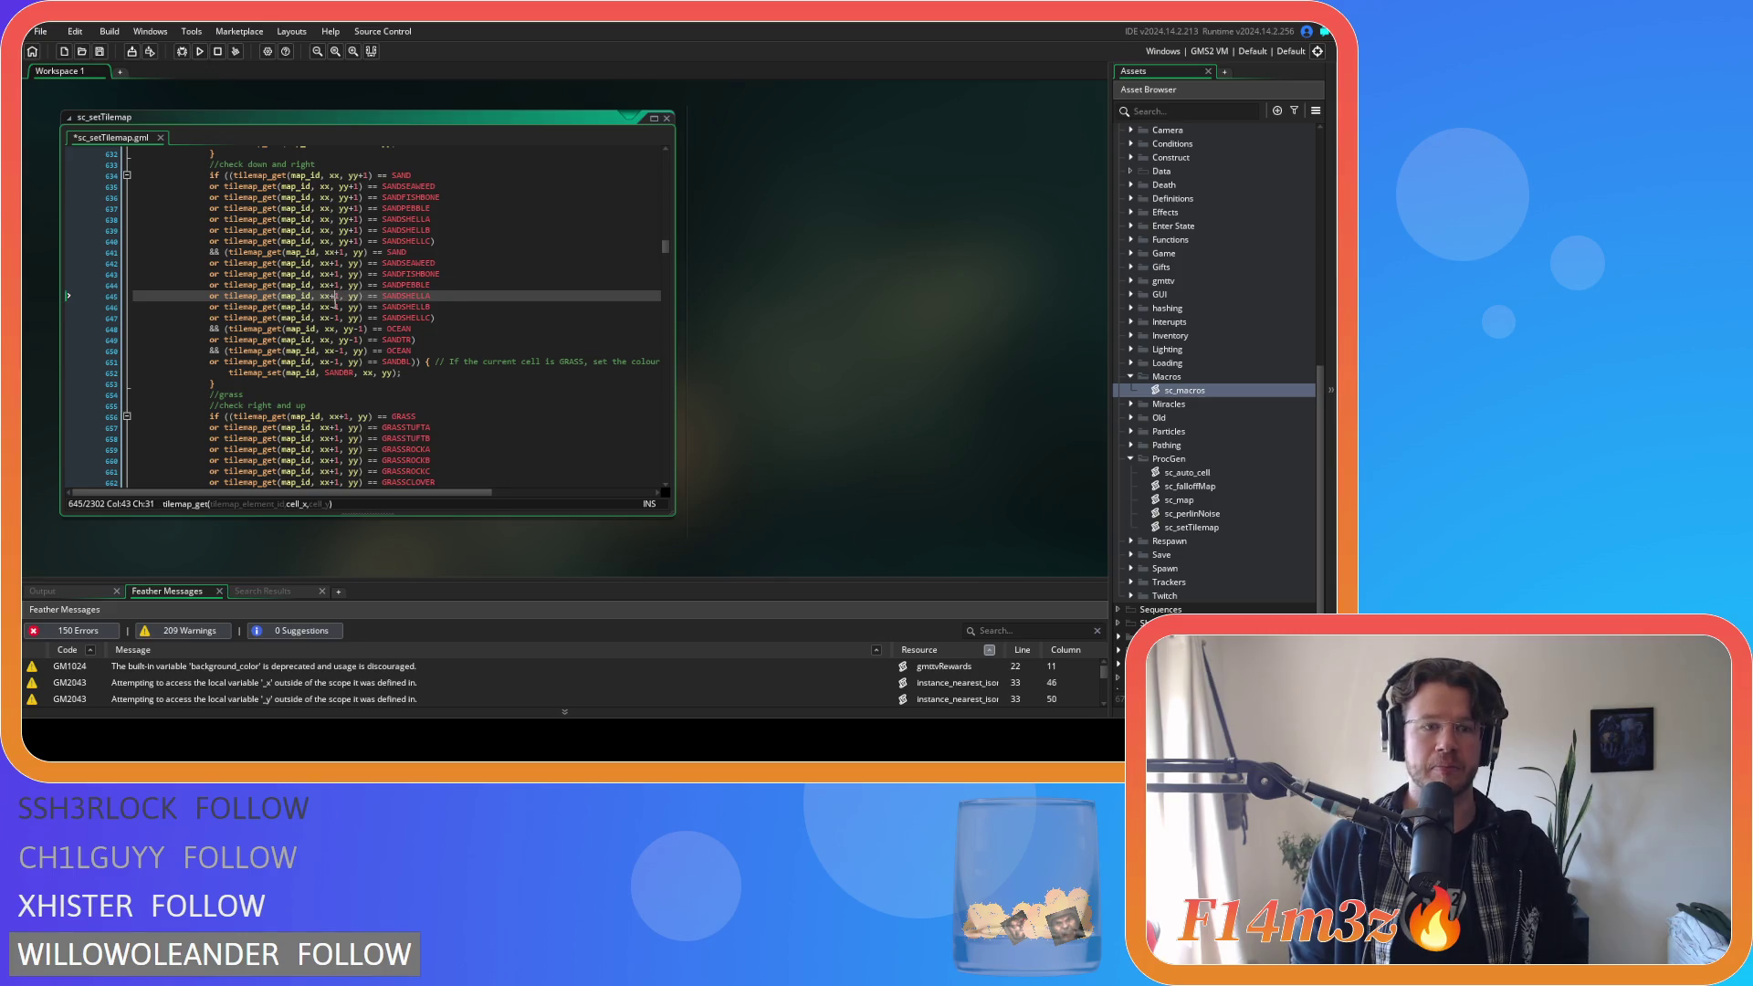
{"action": "key", "text": "Down"}
{"action": "key", "text": "BackSpace"}
{"action": "type", "text": "+"}
{"action": "key", "text": "Down"}
{"action": "key", "text": "BackSpace"}
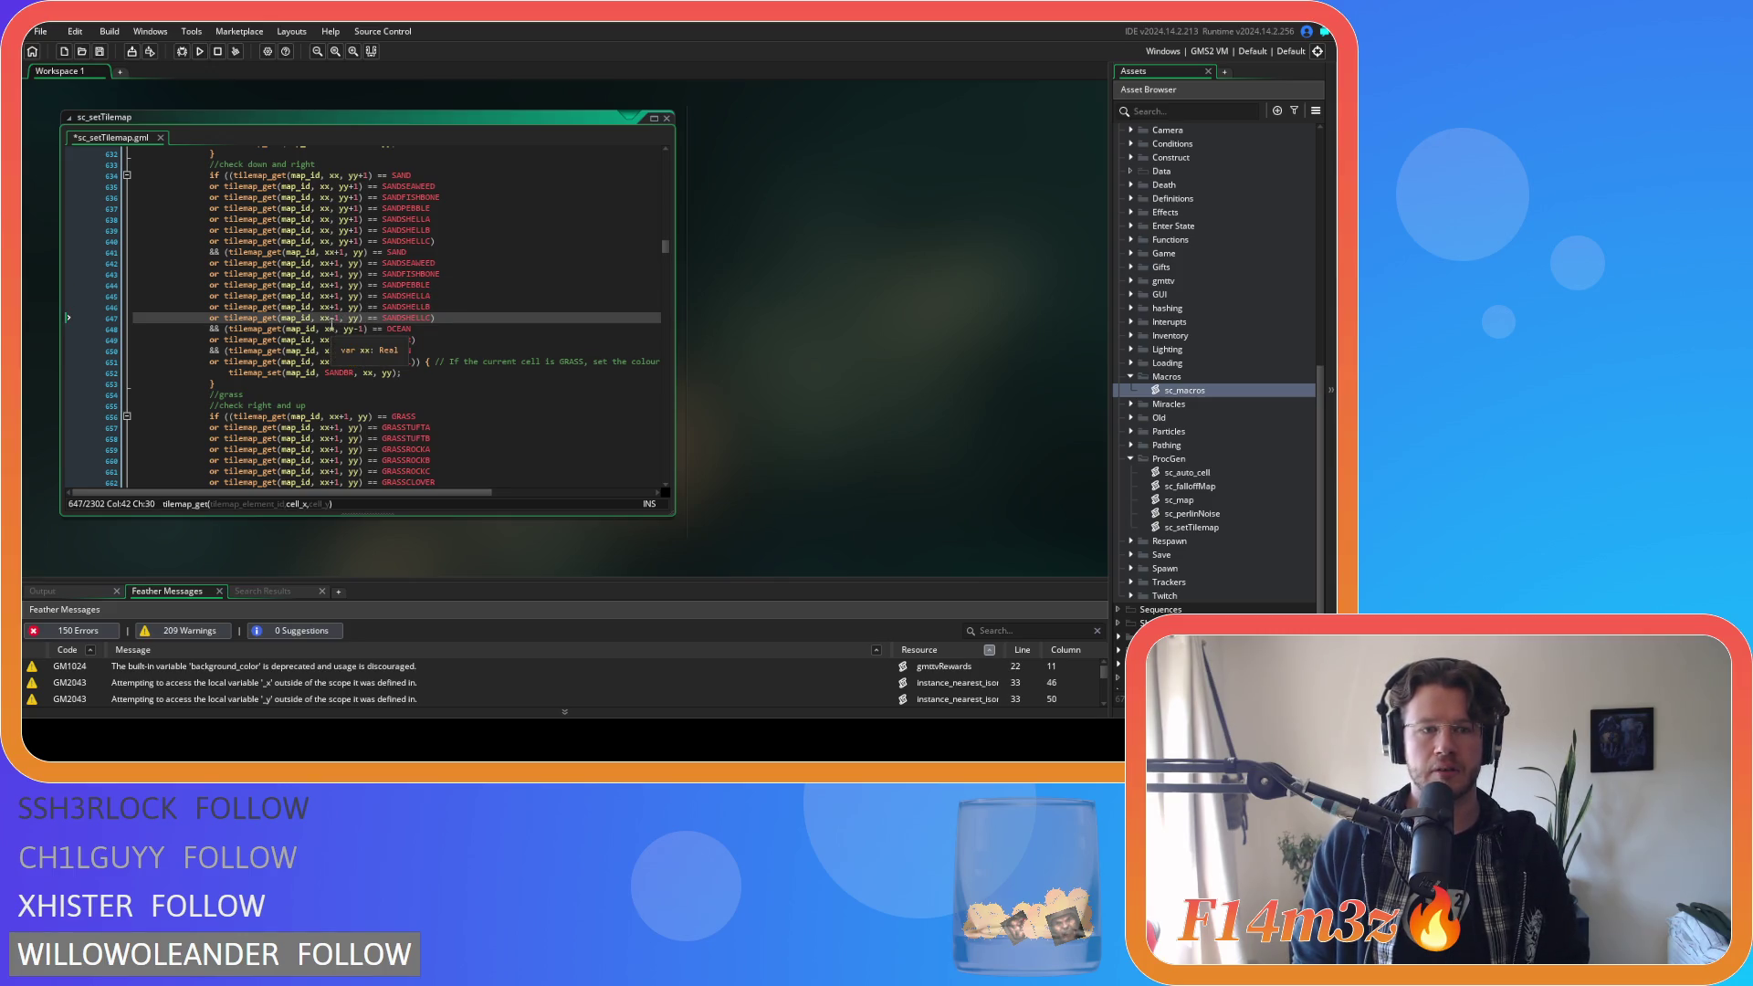
{"action": "type", "text": "+"}
Review the ends of lines 646–648 and move to the 'check right and up' comment.
{"action": "left_click", "coordinate": [459, 311]}
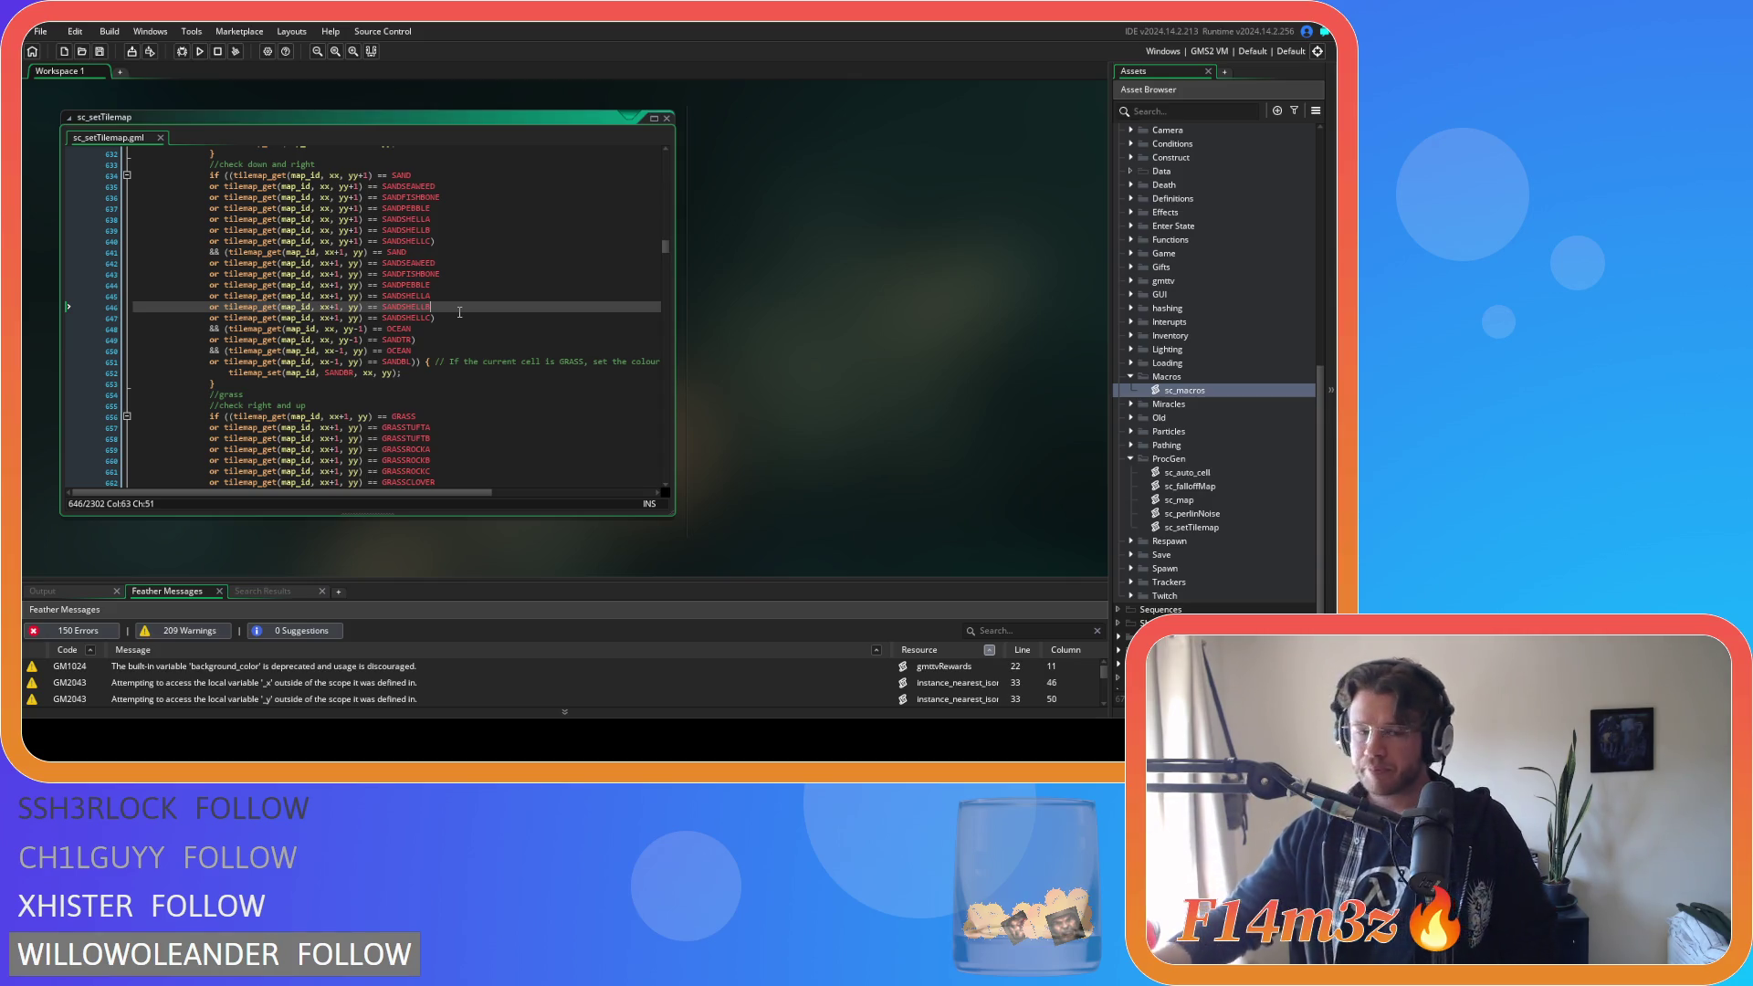
{"action": "left_click", "coordinate": [525, 330]}
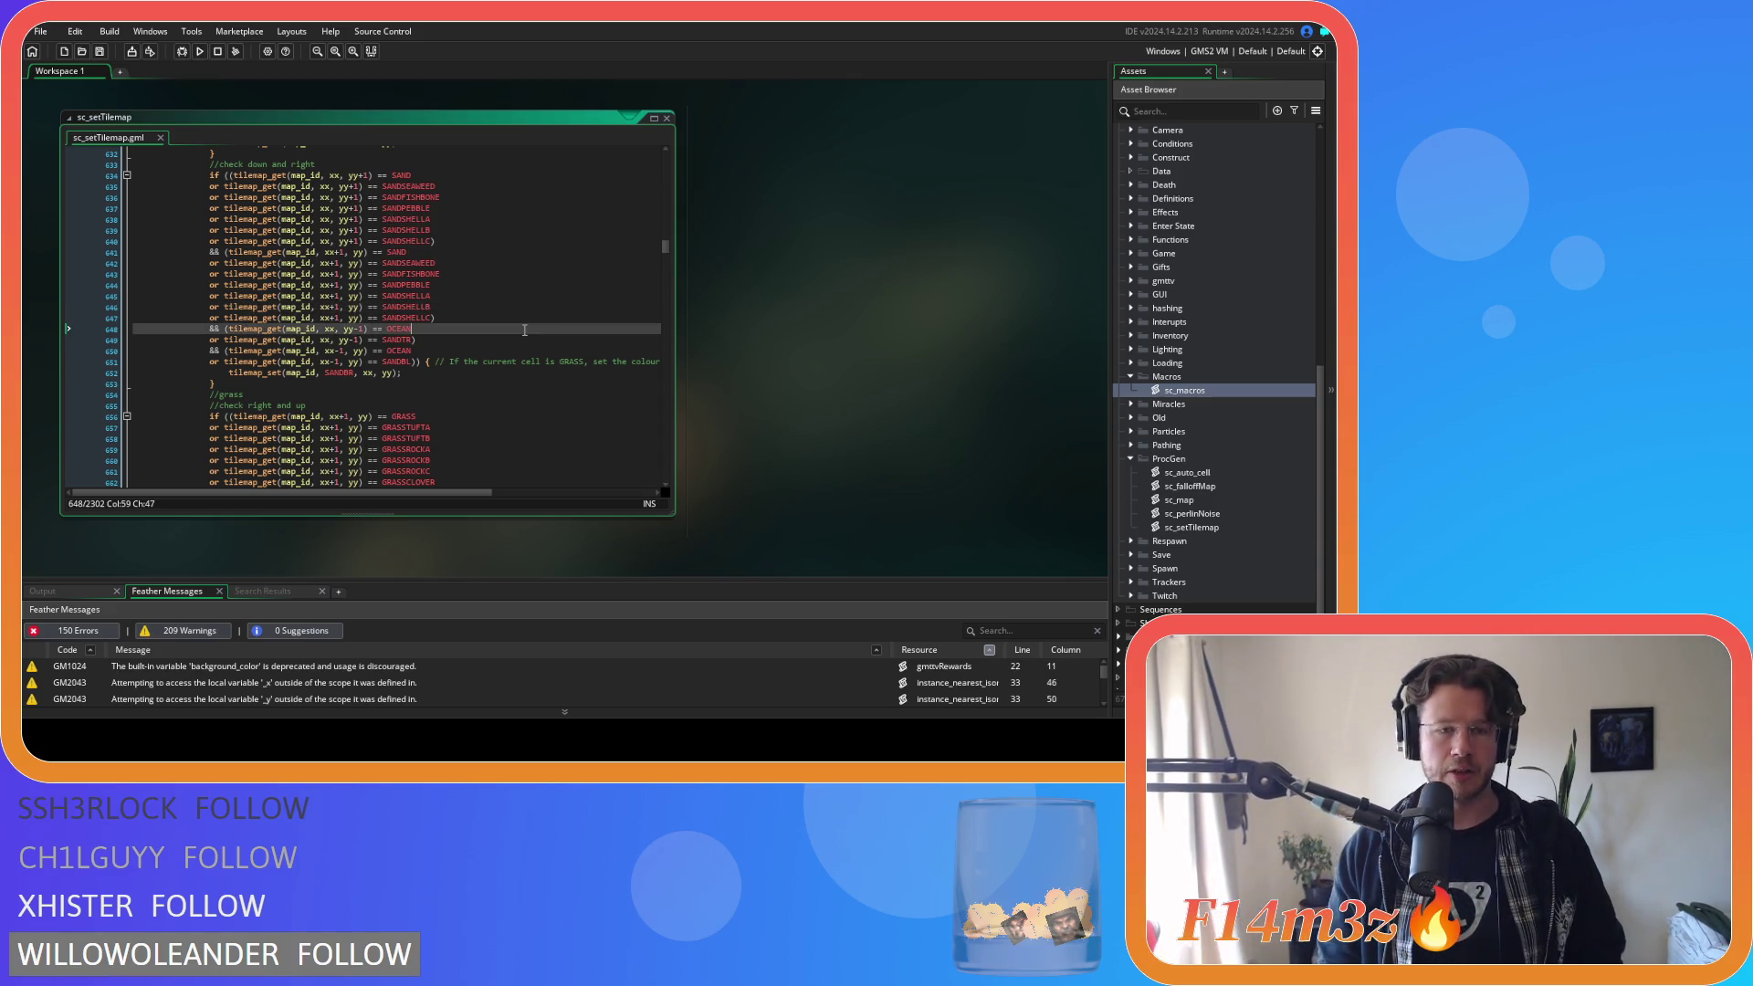
{"action": "left_click", "coordinate": [455, 322]}
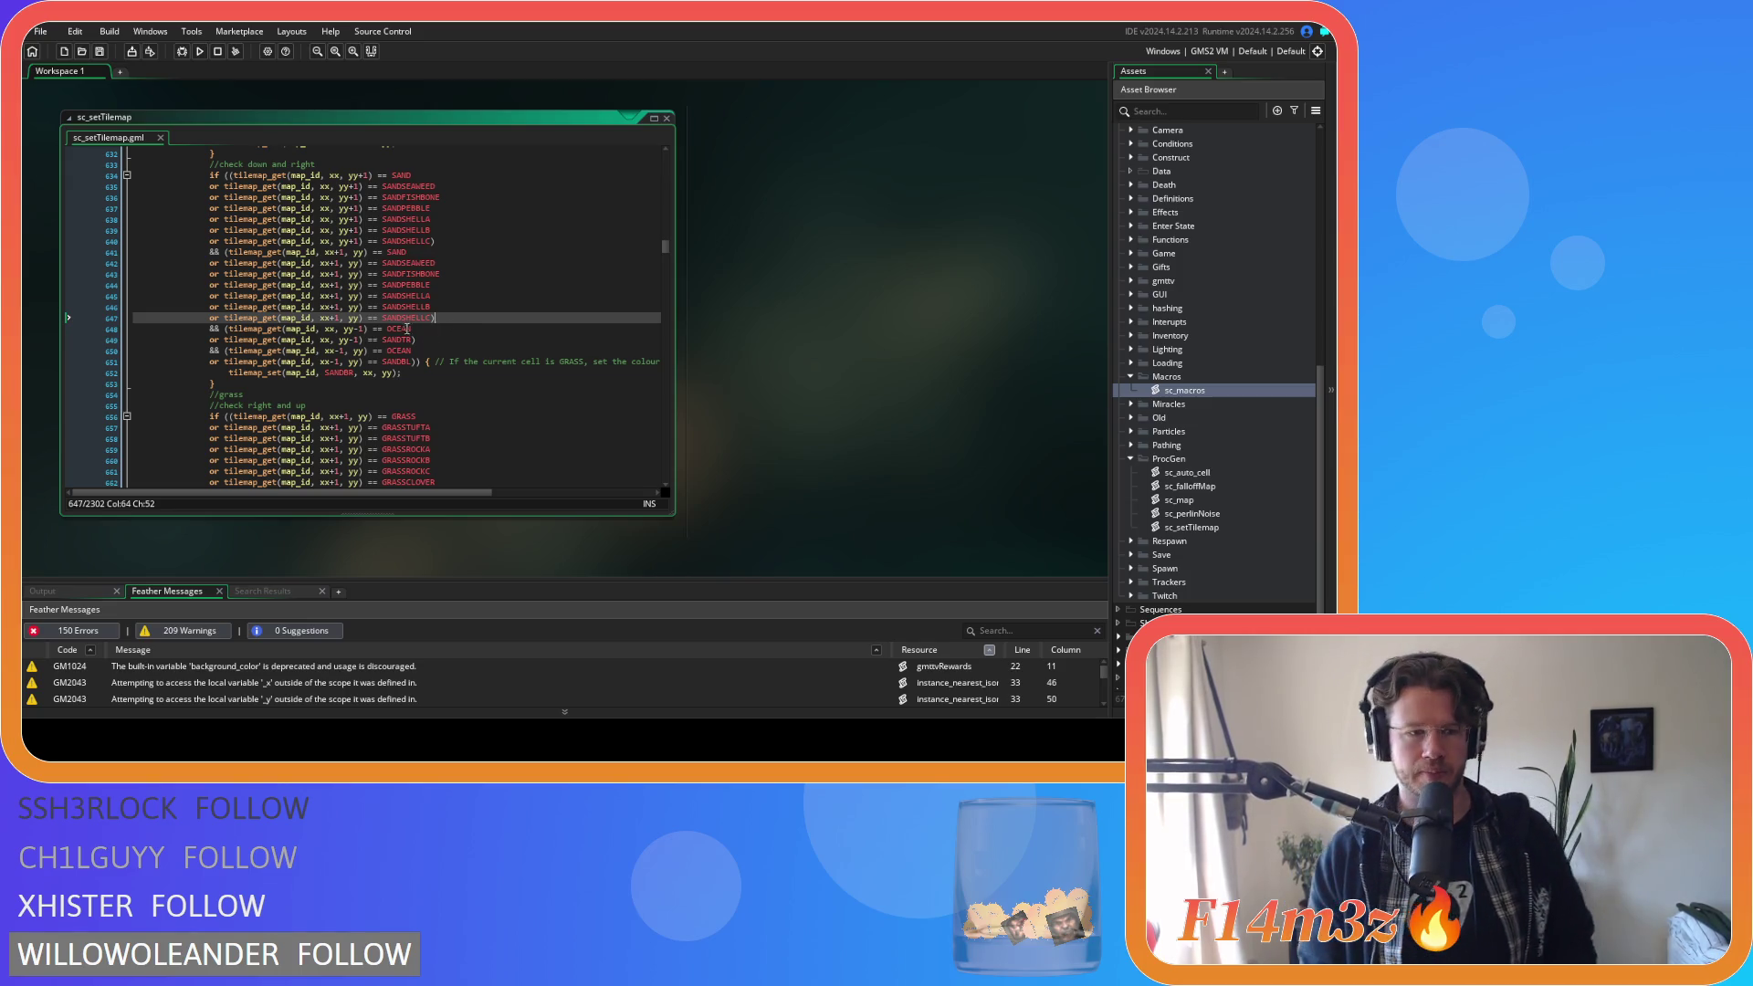
{"action": "scroll", "coordinate": [447, 311], "scroll_direction": "down", "scroll_amount": 1}
{"action": "scroll", "coordinate": [460, 301], "scroll_direction": "up", "scroll_amount": 1}
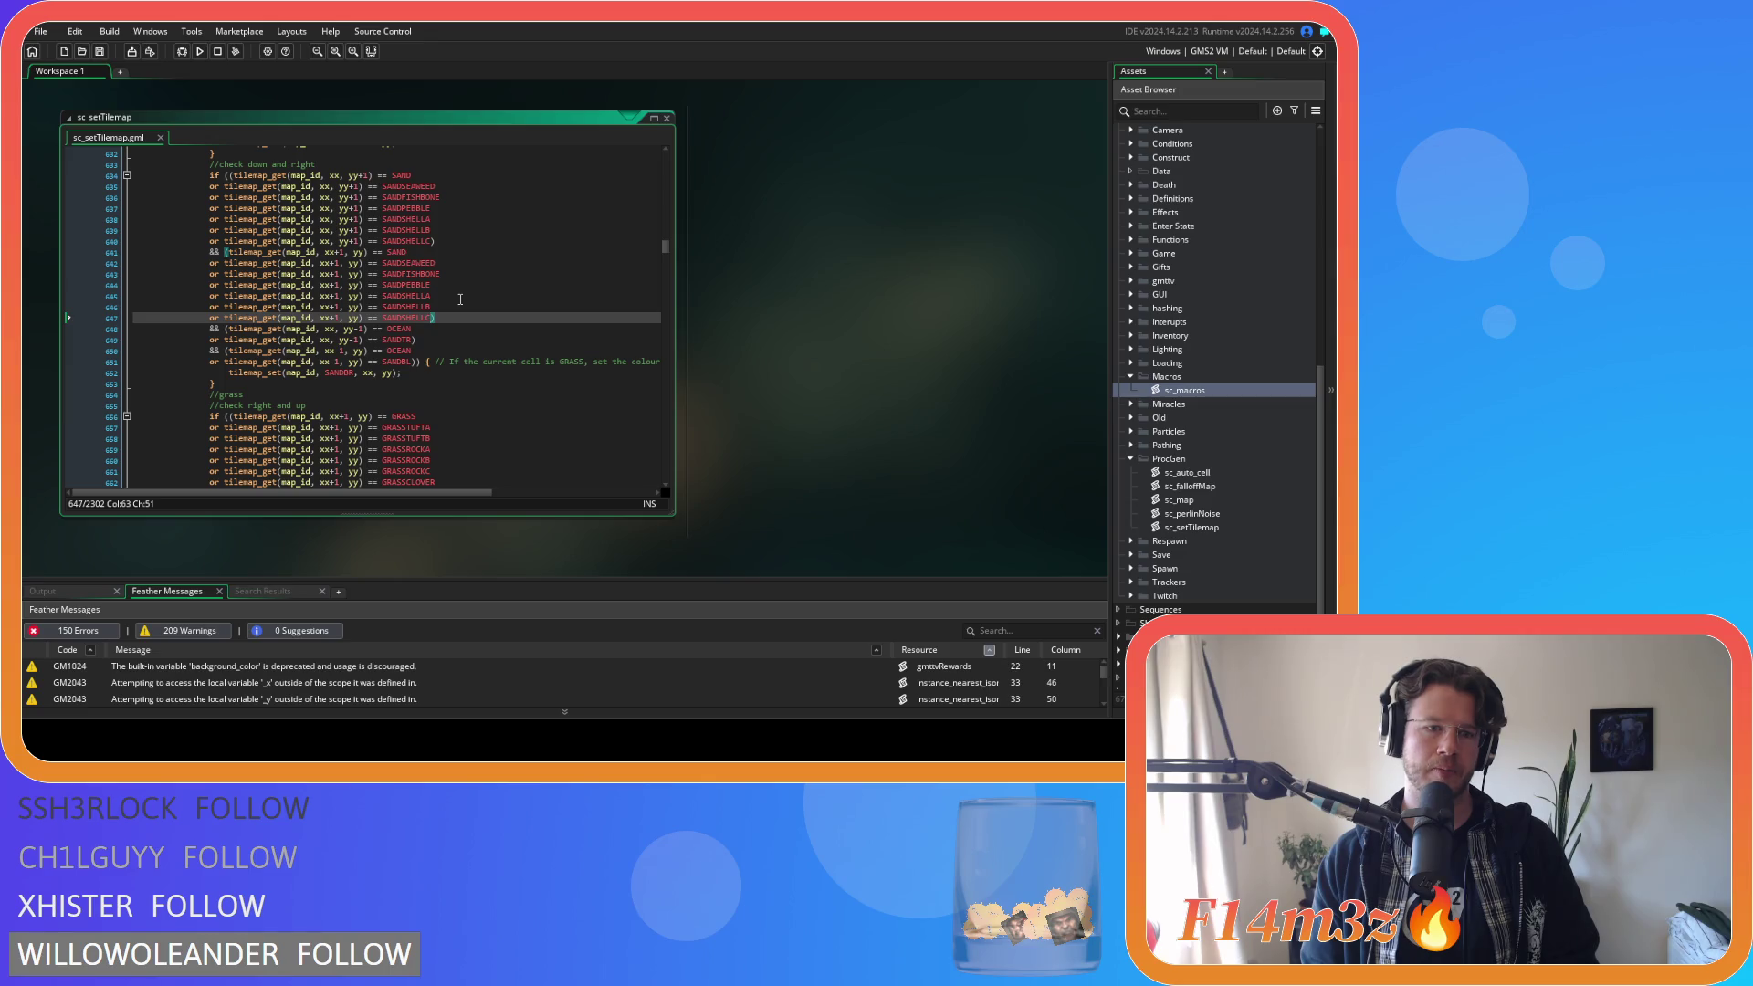
{"action": "scroll", "coordinate": [460, 299], "scroll_direction": "down", "scroll_amount": 2}
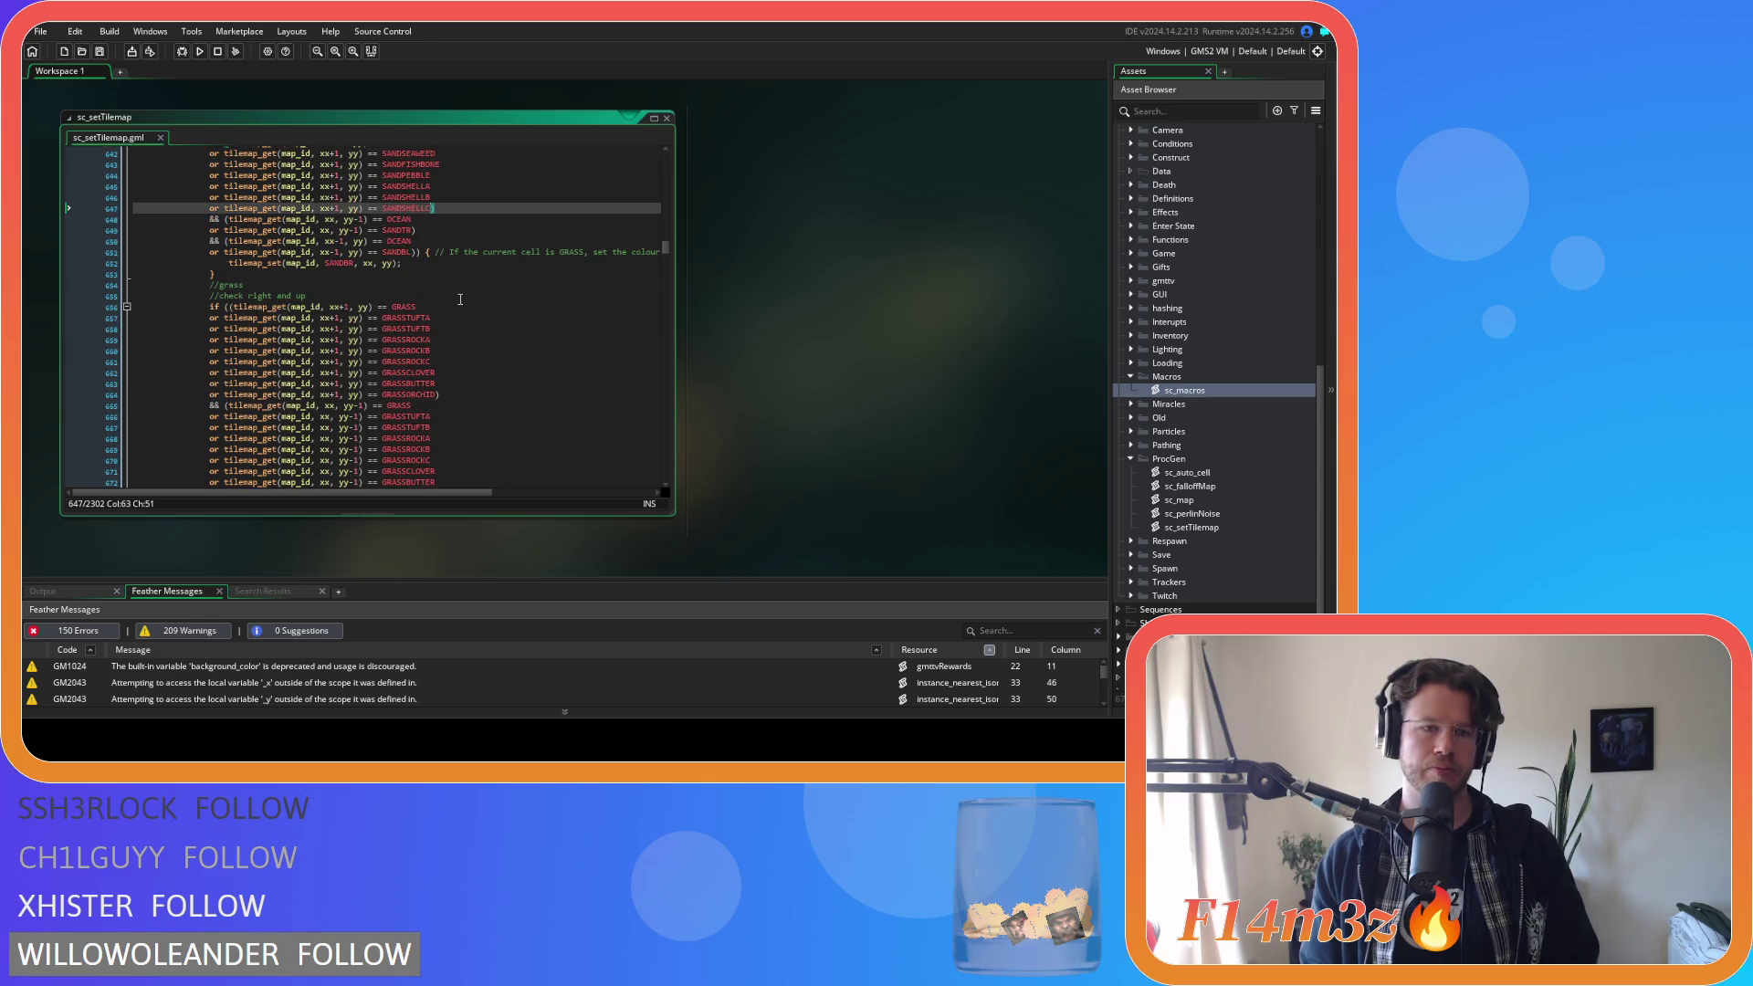
{"action": "left_click", "coordinate": [461, 297]}
{"action": "scroll", "coordinate": [467, 296], "scroll_direction": "up", "scroll_amount": 2}
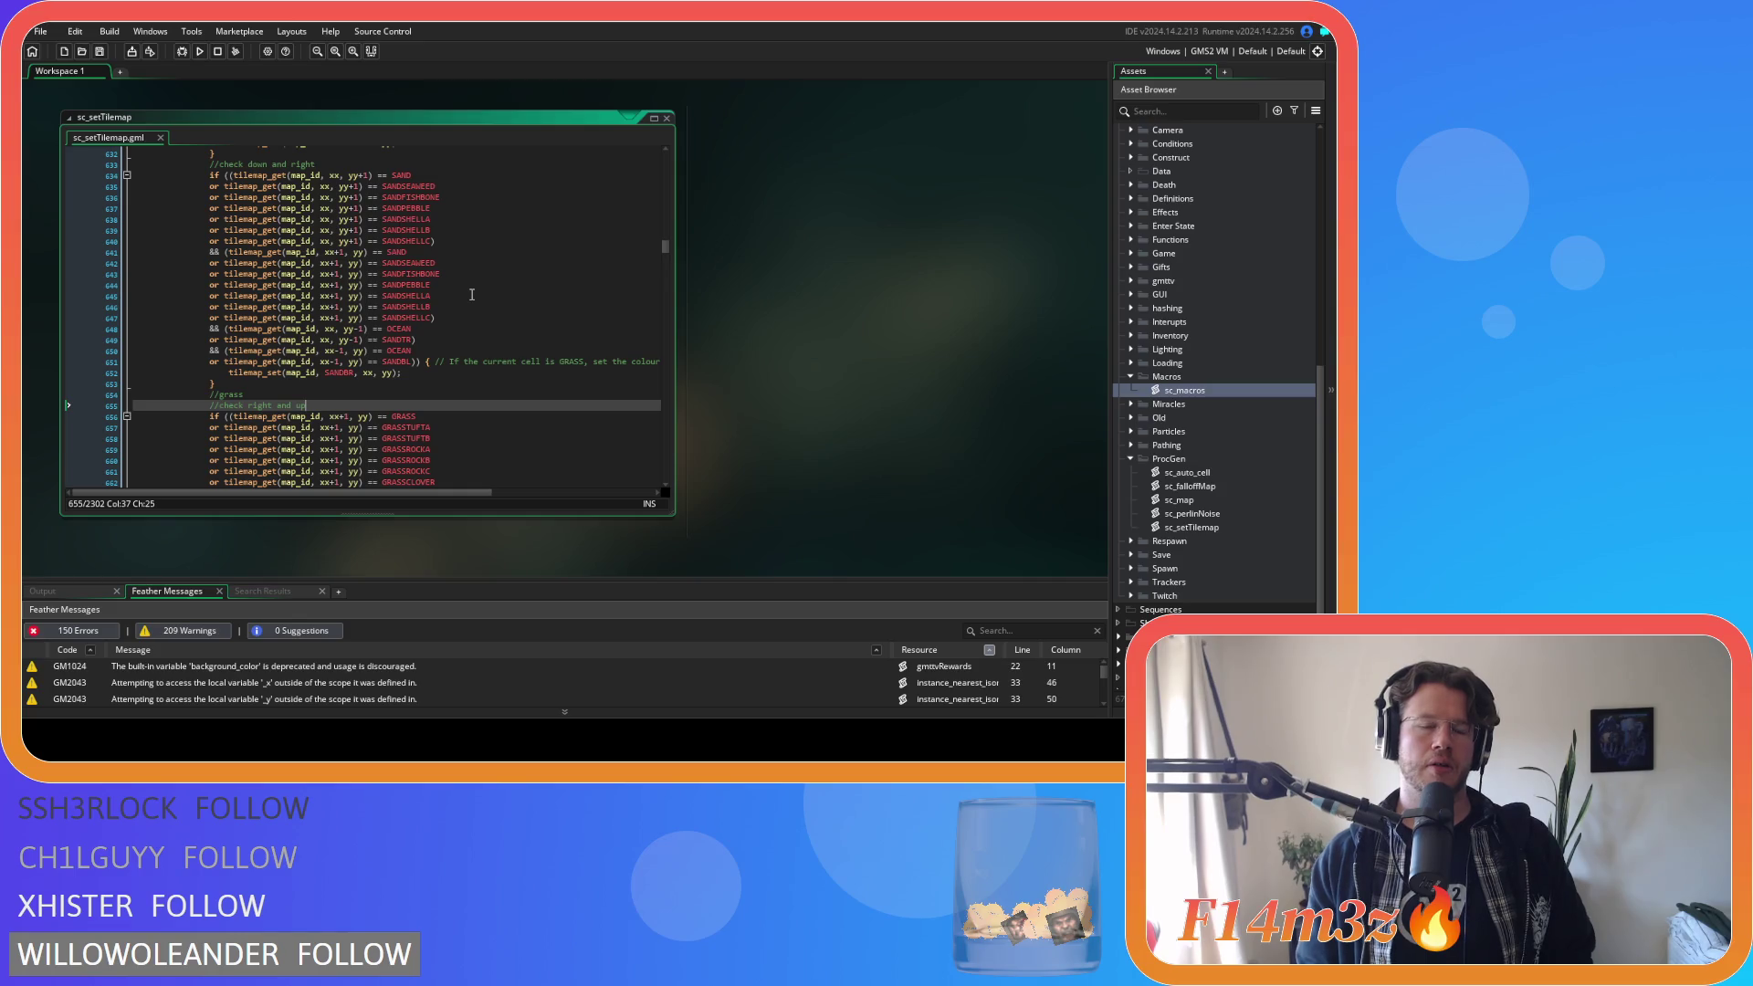
{"action": "scroll", "coordinate": [472, 294], "scroll_direction": "down", "scroll_amount": 6}
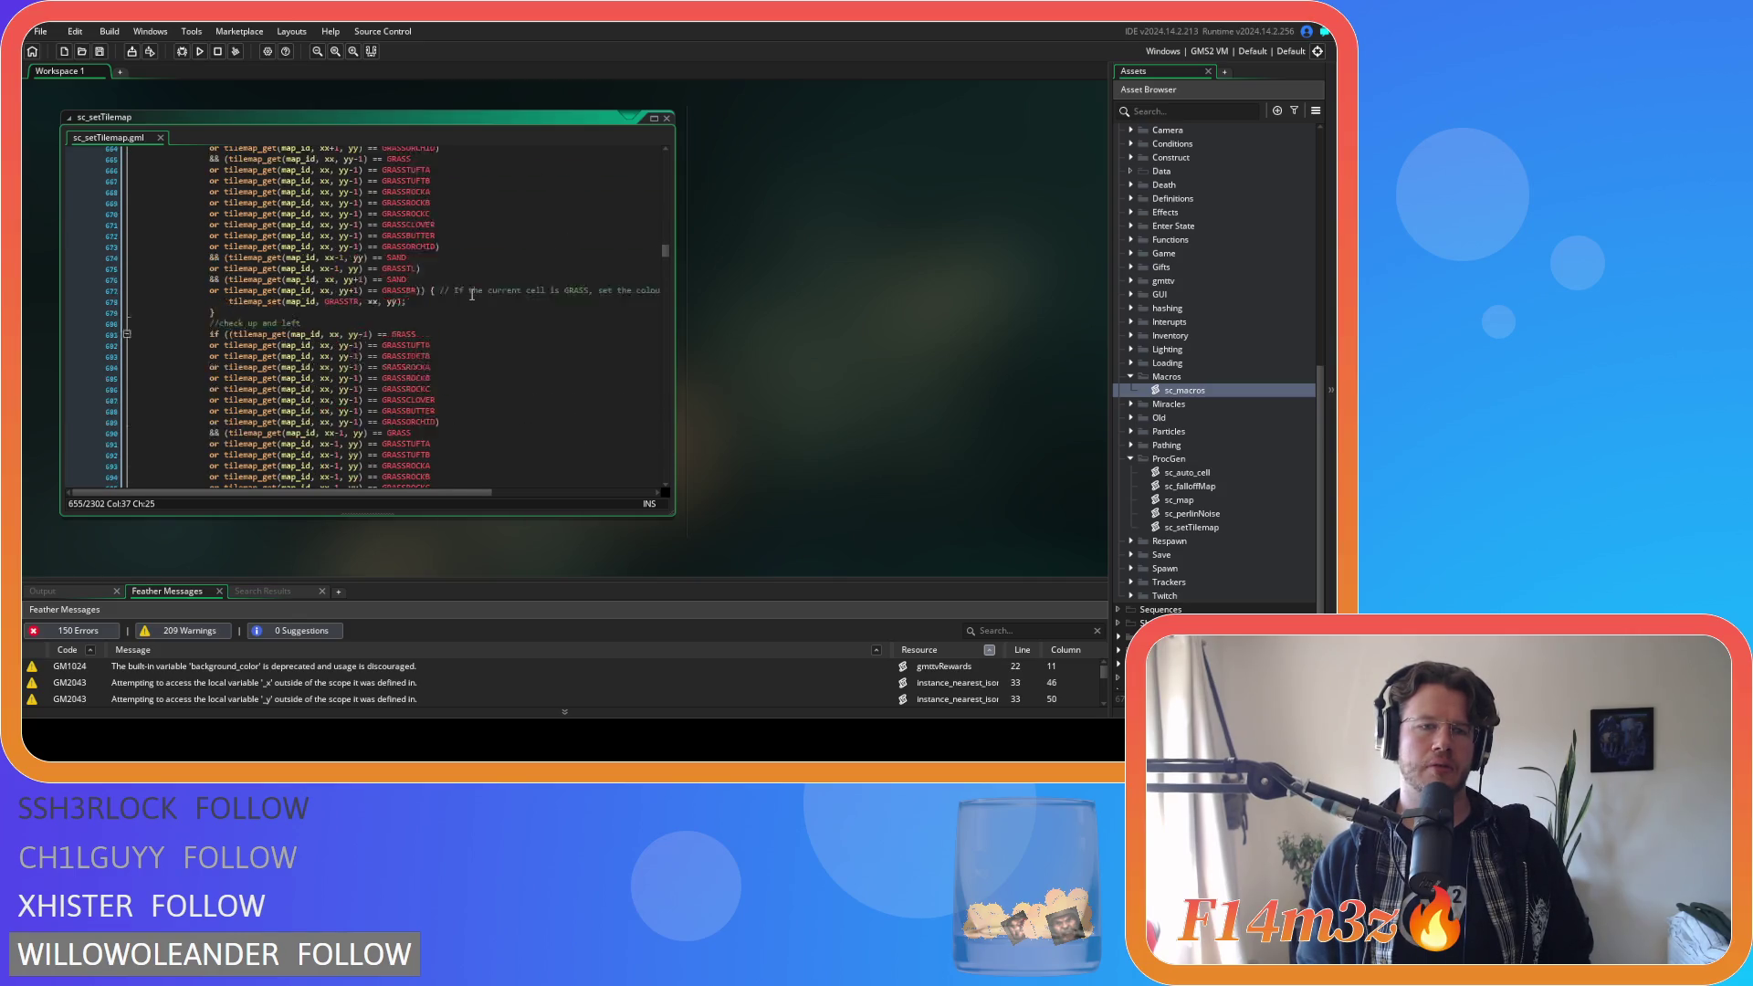
{"action": "scroll", "coordinate": [472, 294], "scroll_direction": "up", "scroll_amount": 7}
{"action": "left_click", "coordinate": [434, 269]}
{"action": "left_click_drag", "start_coordinate": [434, 268], "coordinate": [208, 213]}
{"action": "left_click", "coordinate": [208, 214]}
{"action": "left_click_drag", "start_coordinate": [434, 268], "coordinate": [210, 214]}
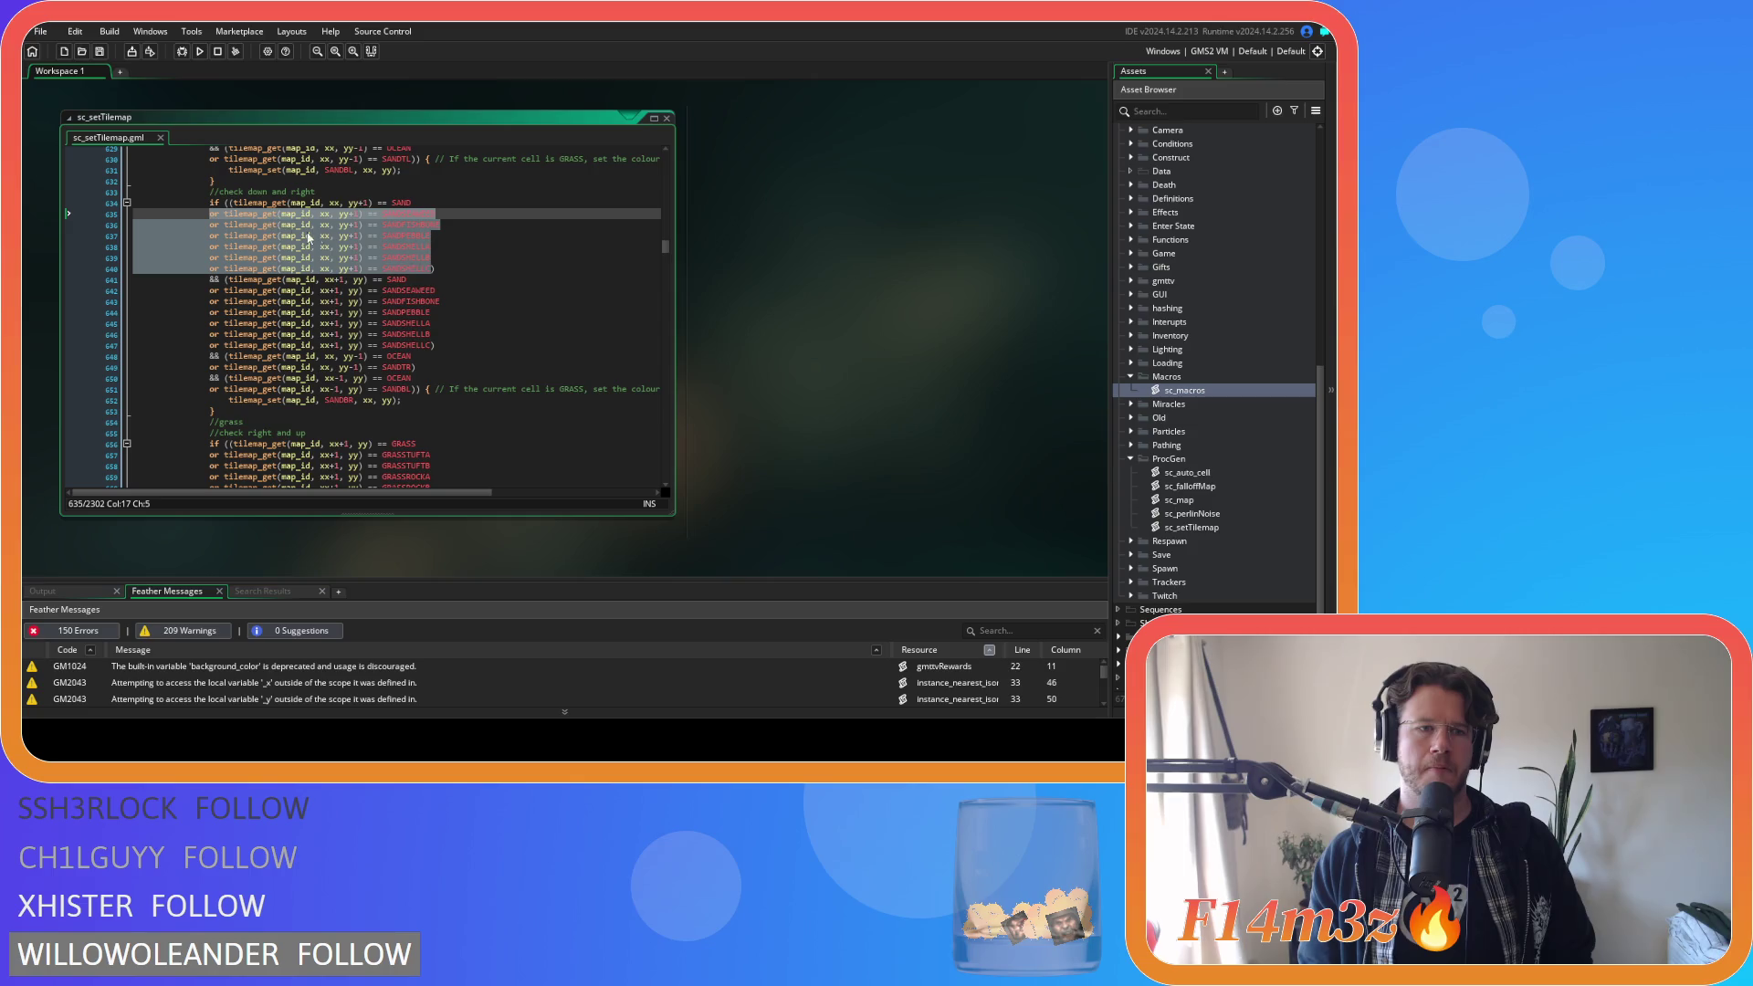
{"action": "scroll", "coordinate": [410, 292], "scroll_direction": "down", "scroll_amount": 6}
{"action": "left_click", "coordinate": [513, 323]}
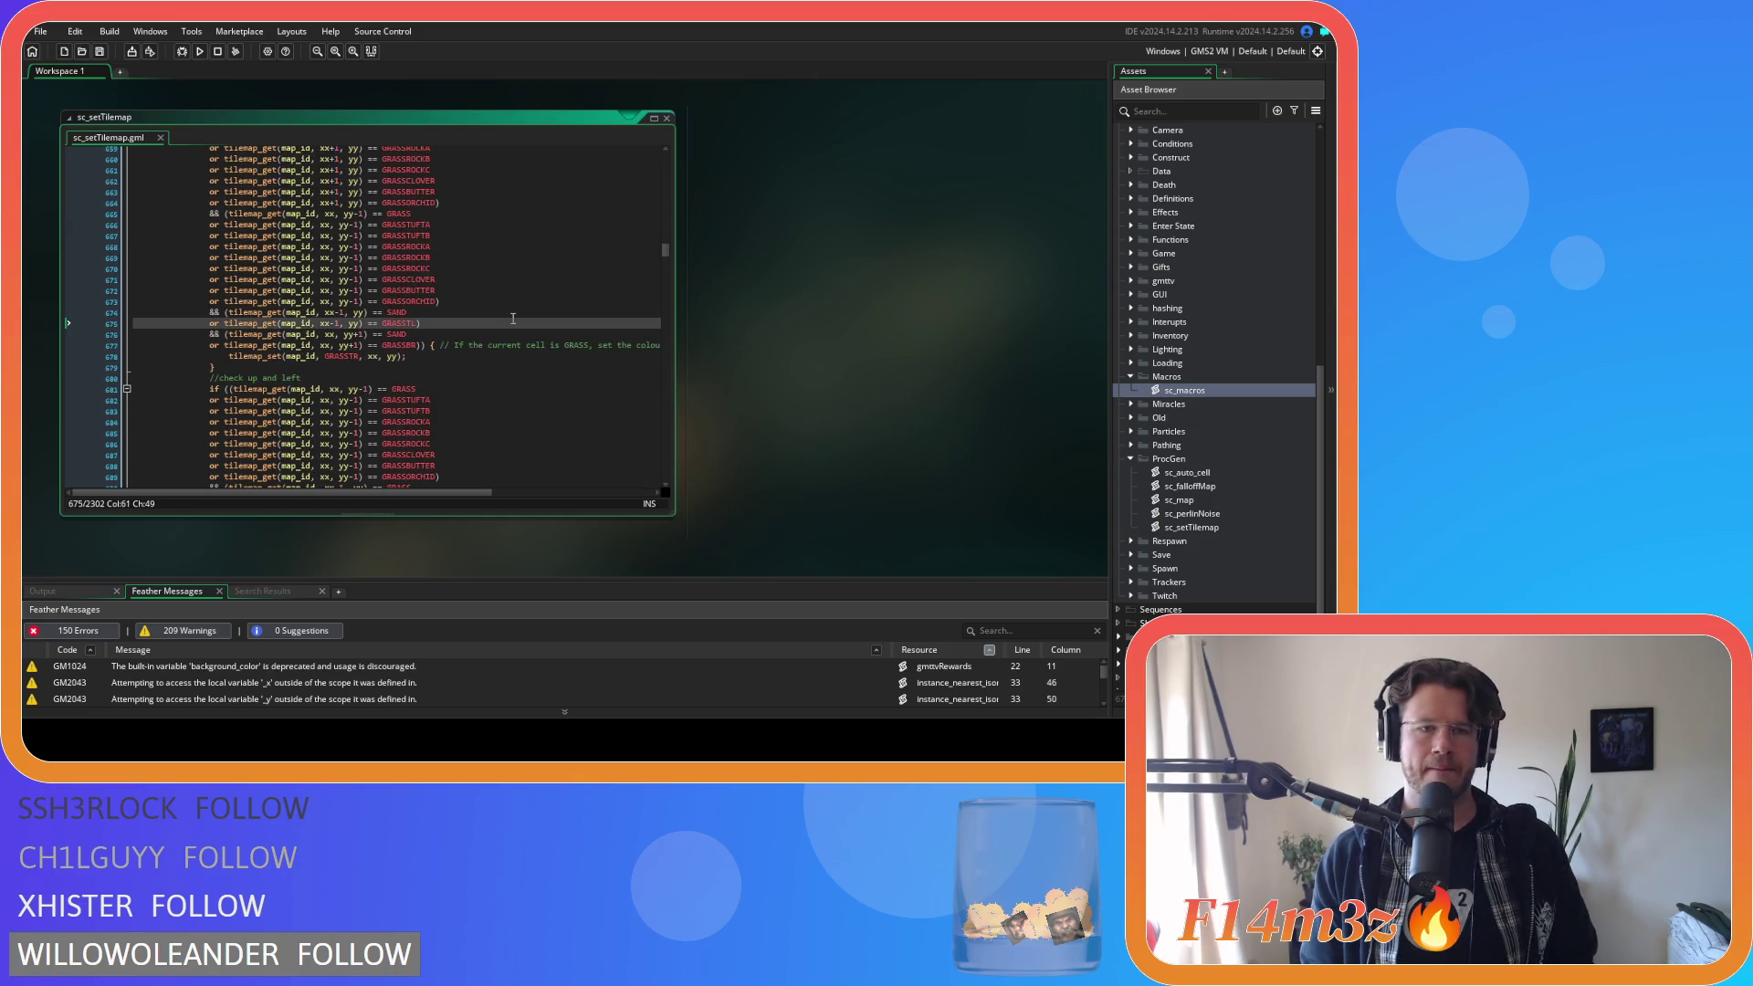
{"action": "scroll", "coordinate": [513, 318], "scroll_direction": "up", "scroll_amount": 1}
{"action": "scroll", "coordinate": [513, 317], "scroll_direction": "up", "scroll_amount": 1}
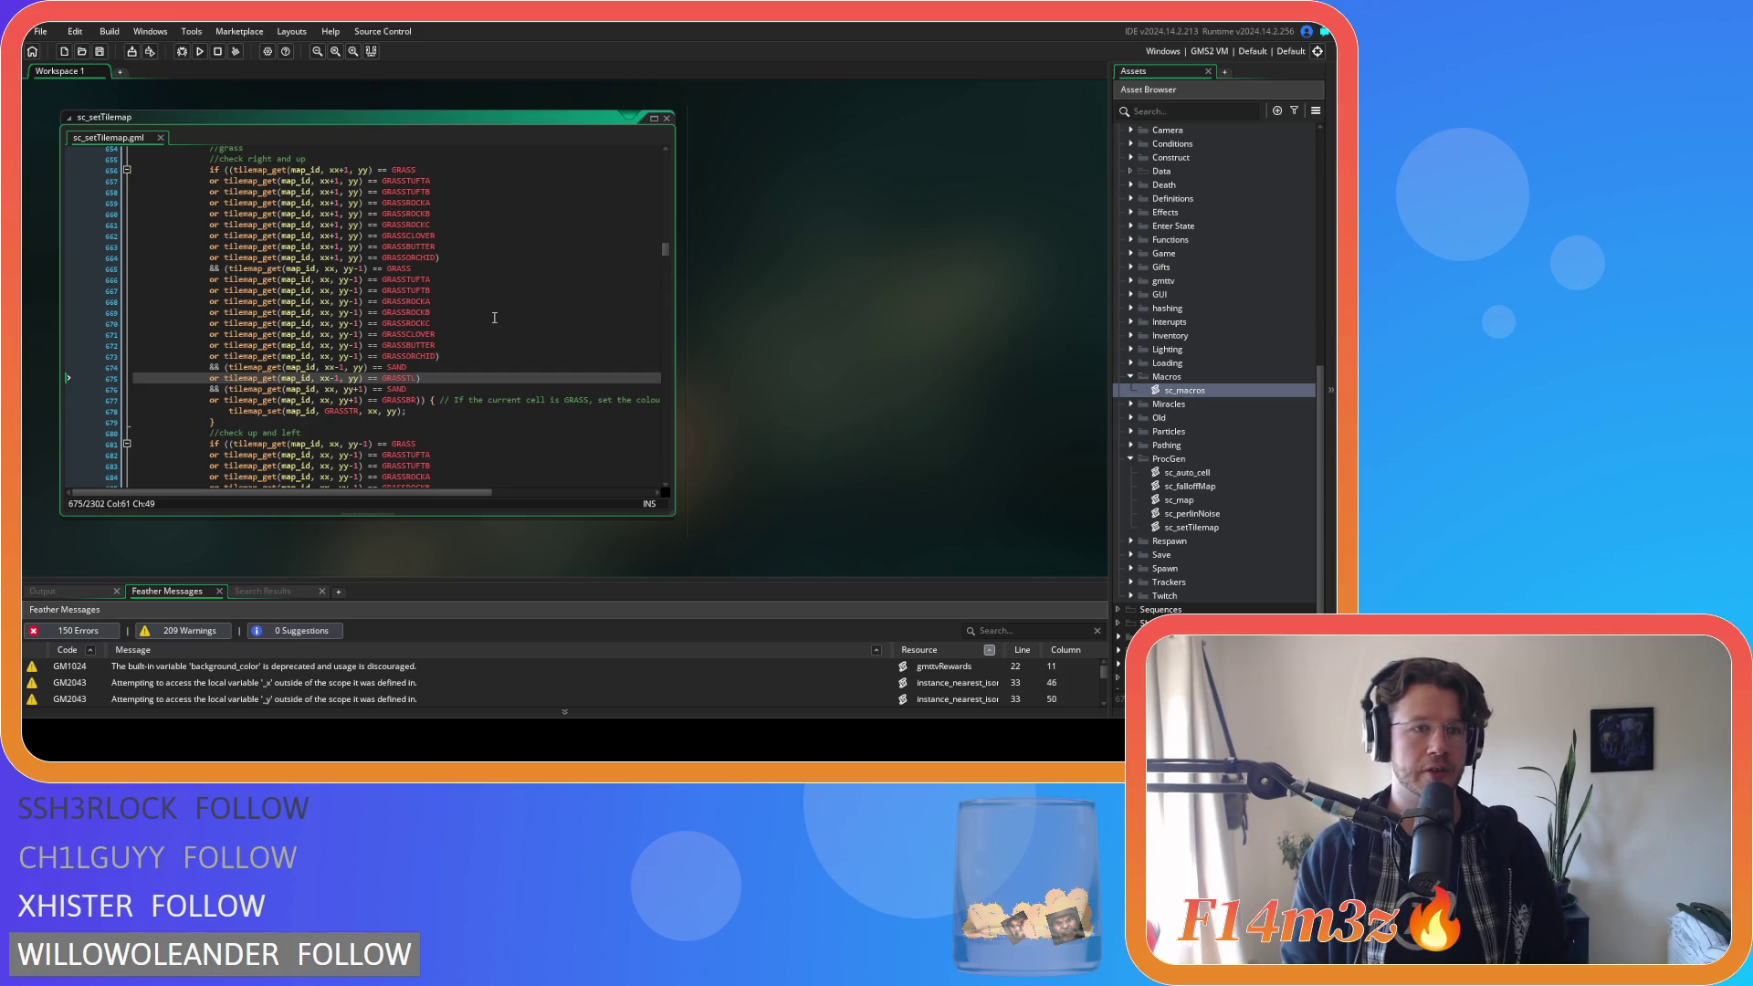
{"action": "scroll", "coordinate": [496, 317], "scroll_direction": "up", "scroll_amount": 6}
{"action": "scroll", "coordinate": [493, 317], "scroll_direction": "down", "scroll_amount": 6}
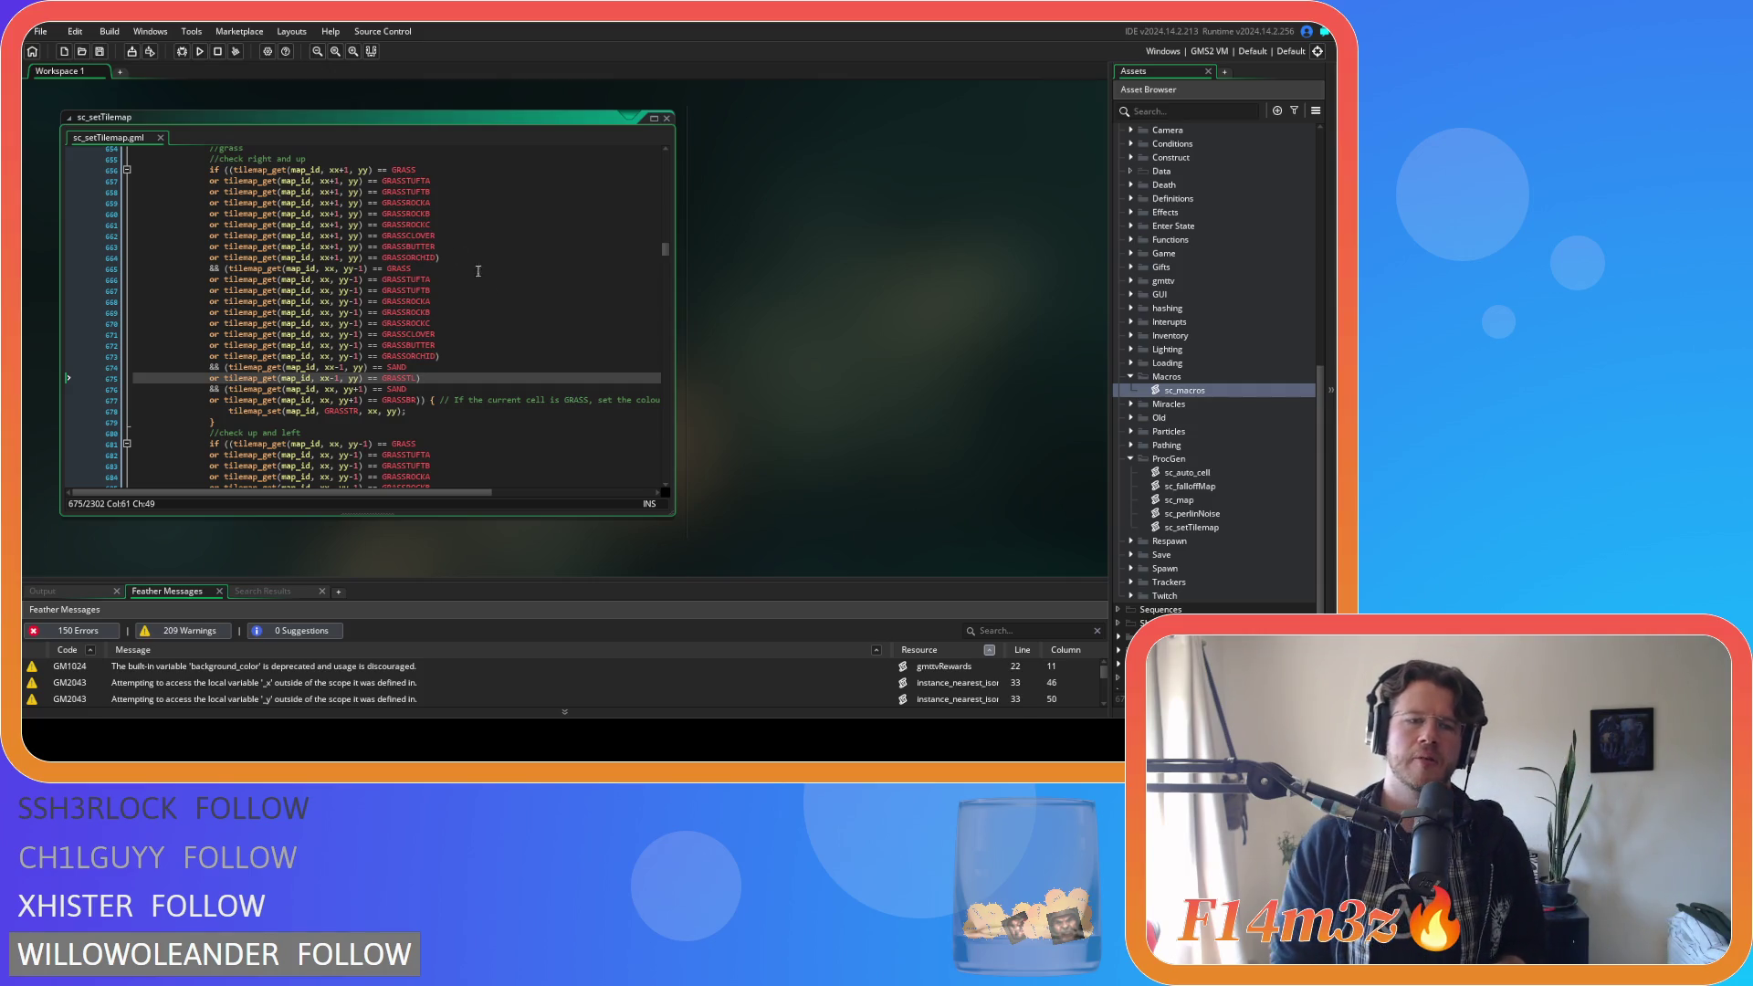
Try wrapping the left-neighbour SAND check in parentheses, then undo it.
{"action": "left_click", "coordinate": [422, 368]}
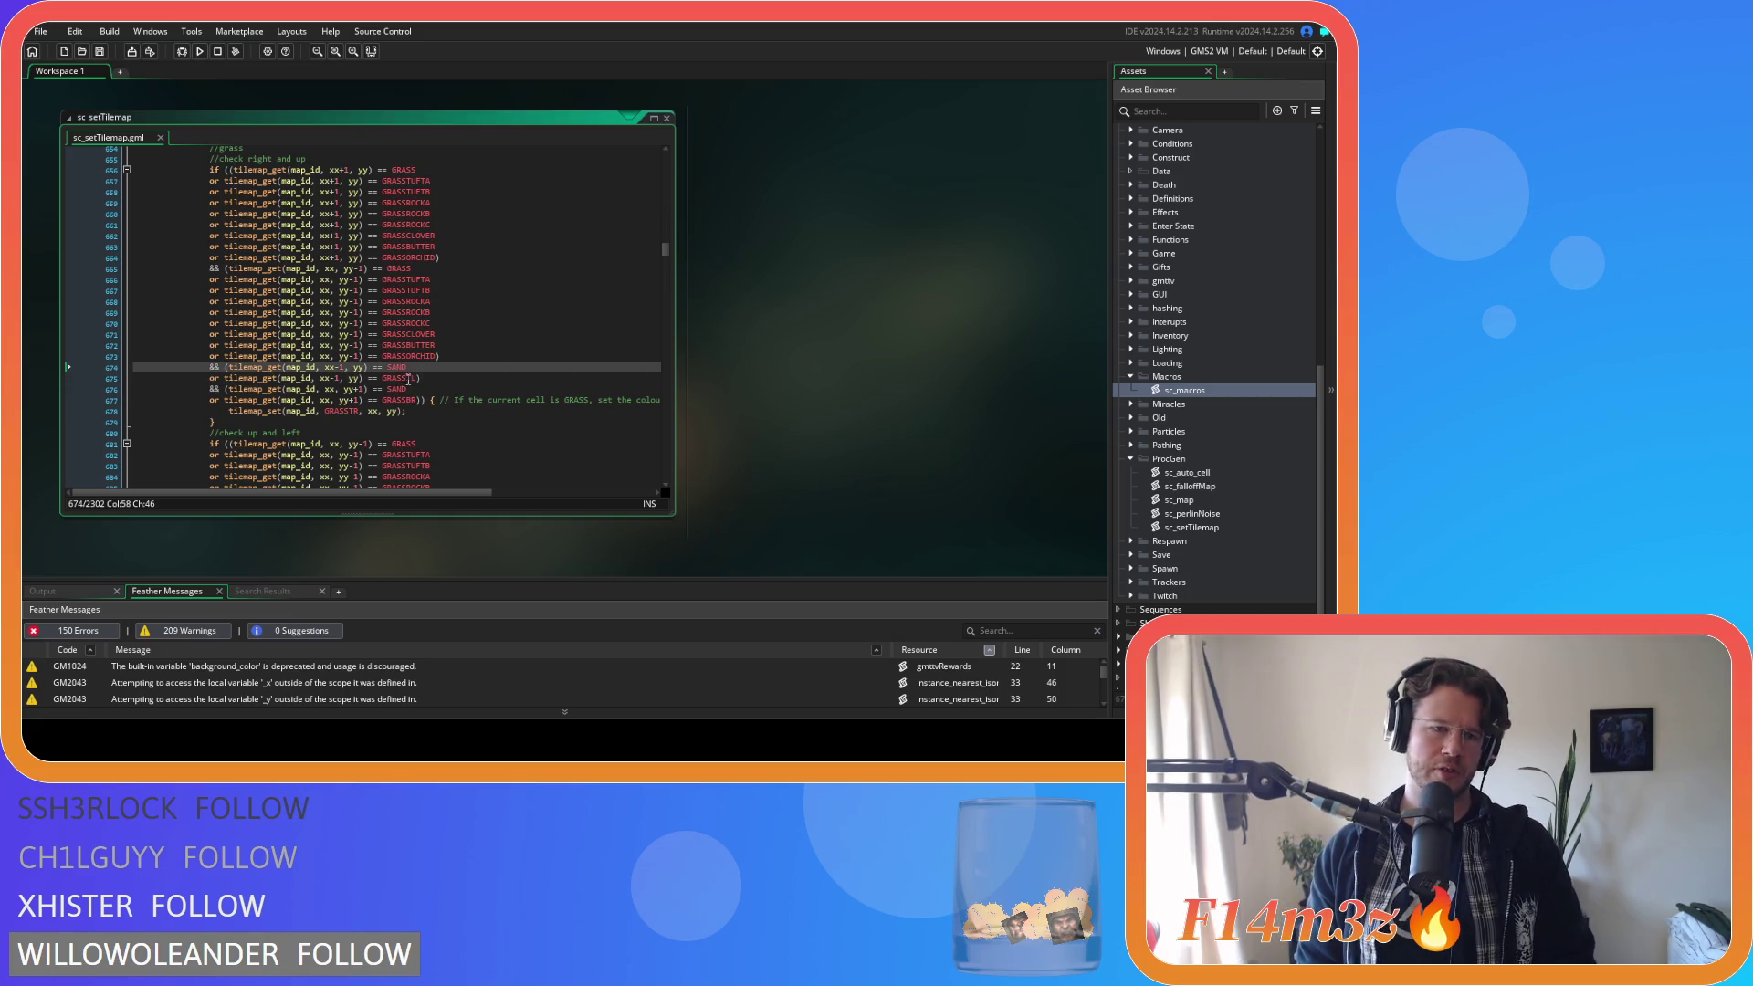
{"action": "left_click", "coordinate": [229, 367]}
{"action": "type", "text": "("}
{"action": "left_click", "coordinate": [426, 368]}
{"action": "type", "text": ")"}
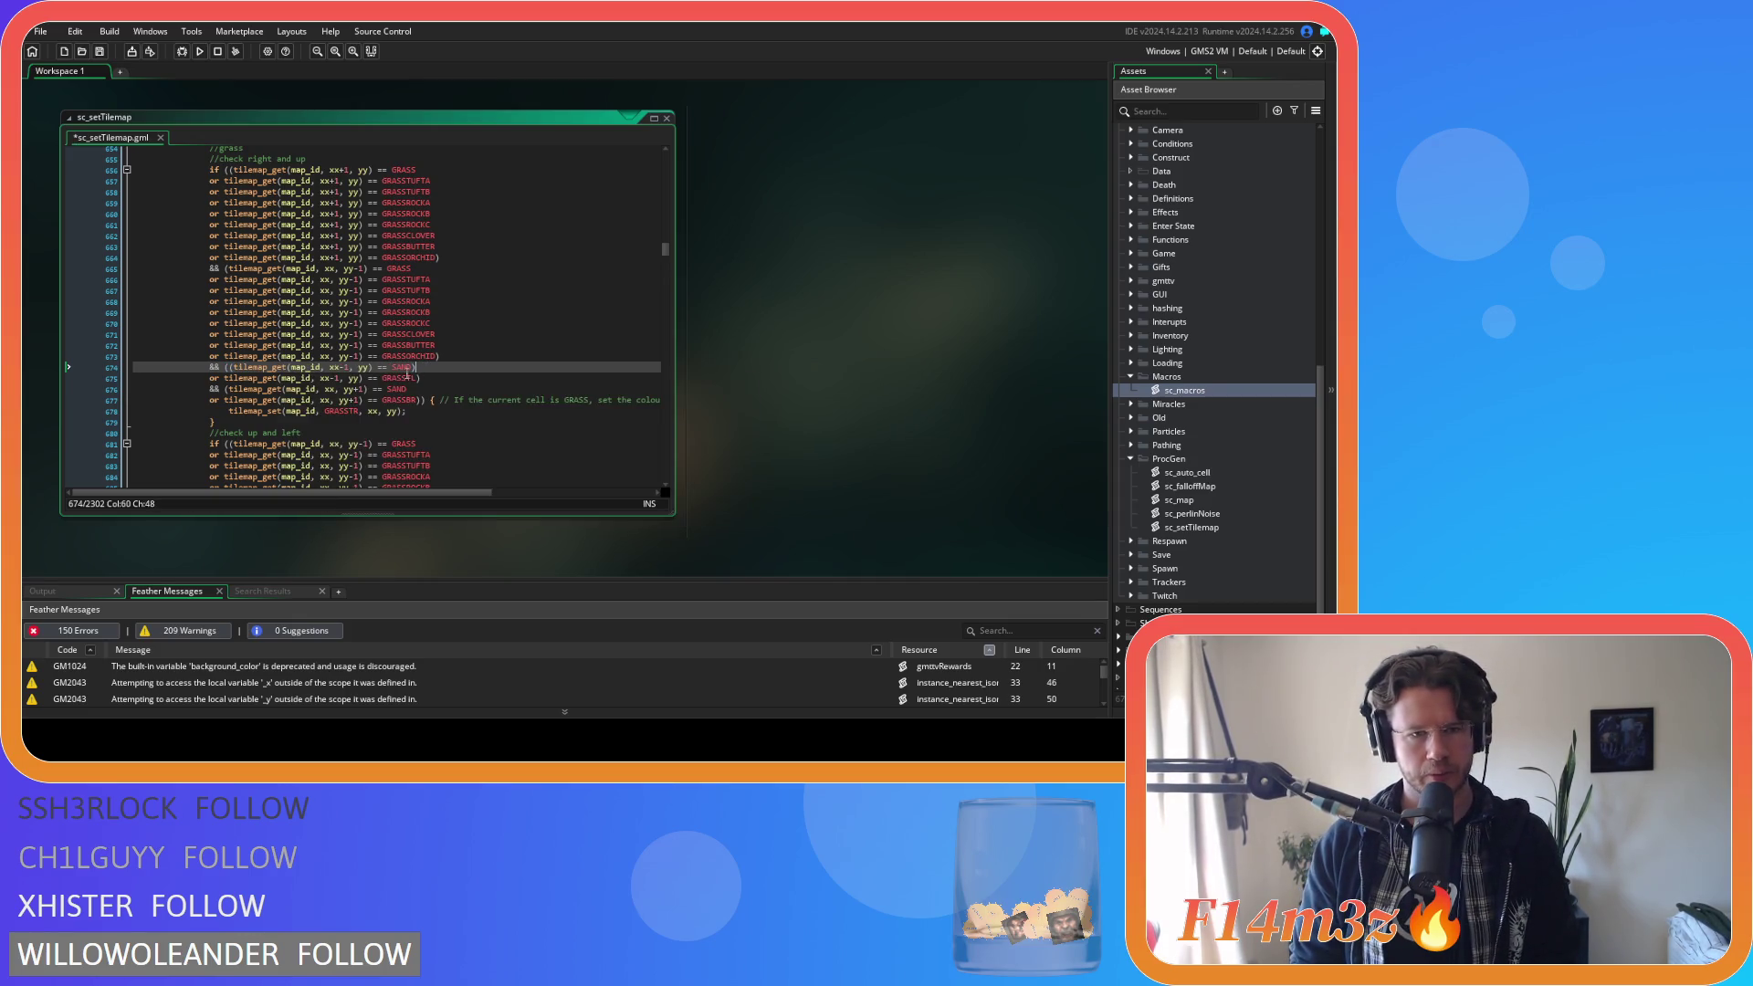
{"action": "key", "text": "ctrl+z"}
{"action": "key", "text": "ctrl+z"}
Paste the six sand variant checks below line 674 and remove their yy +1 offsets.
{"action": "left_click", "coordinate": [450, 365]}
{"action": "key", "text": "Return"}
{"action": "key", "text": "ctrl+v"}
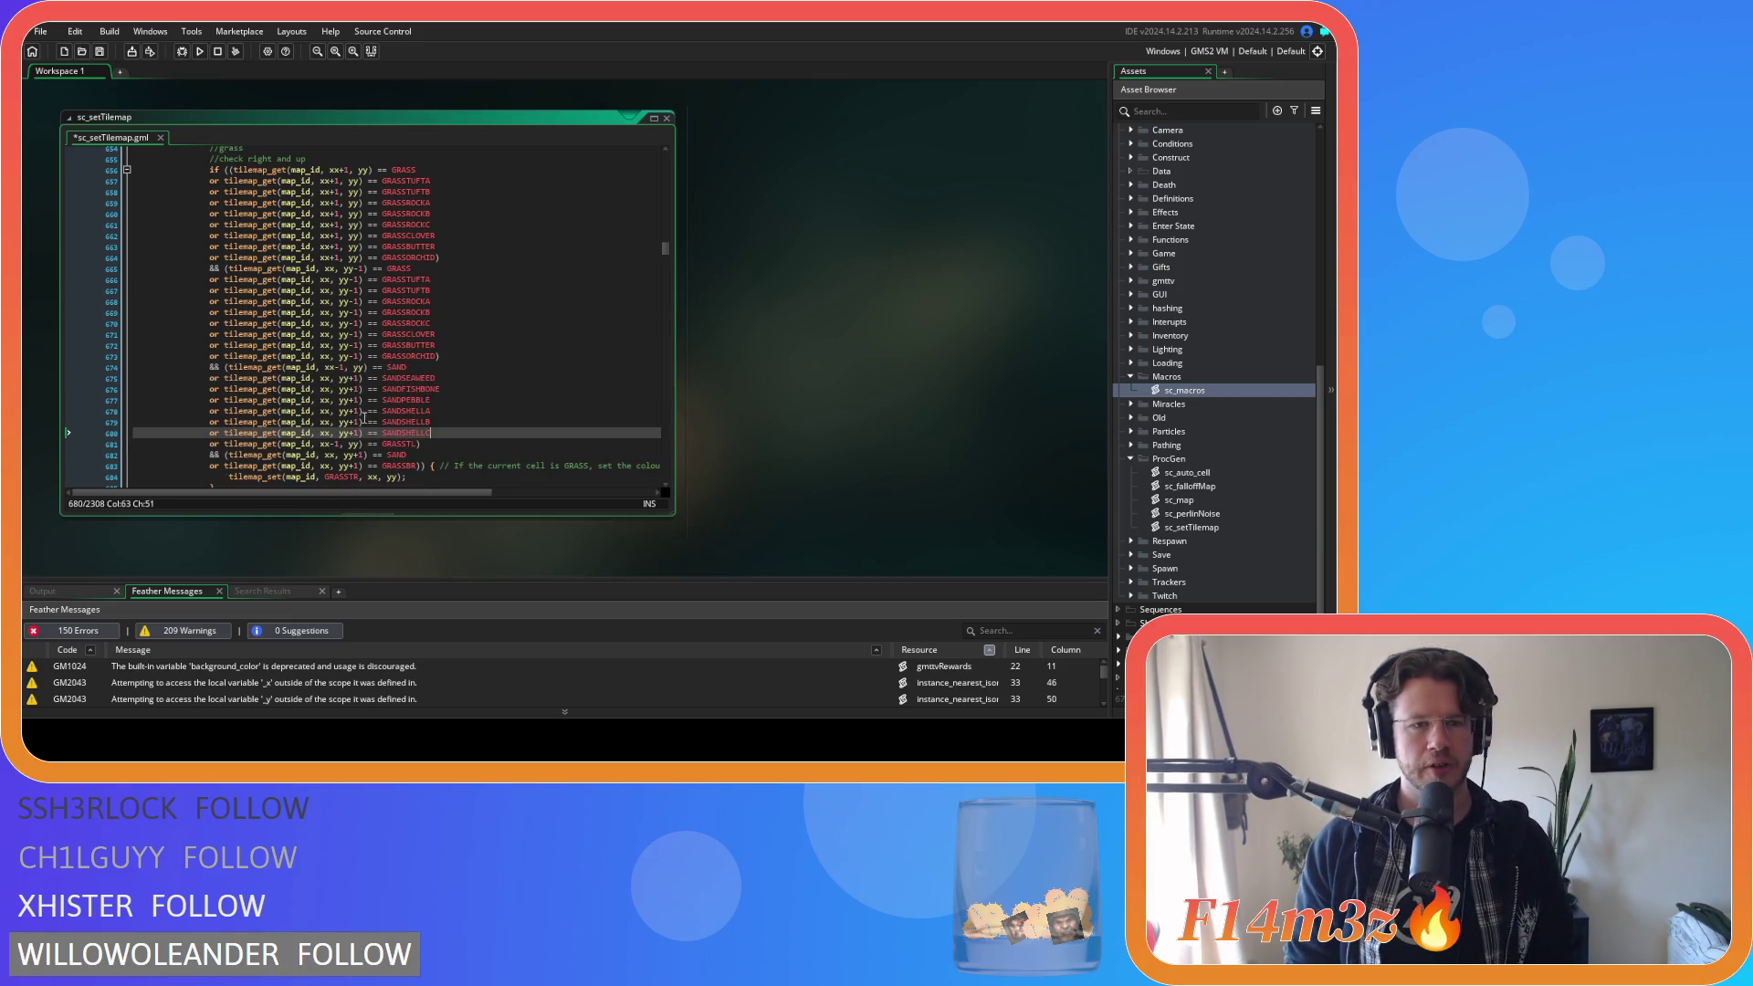
{"action": "left_click", "coordinate": [351, 378]}
{"action": "key", "text": "Delete"}
{"action": "key", "text": "BackSpace"}
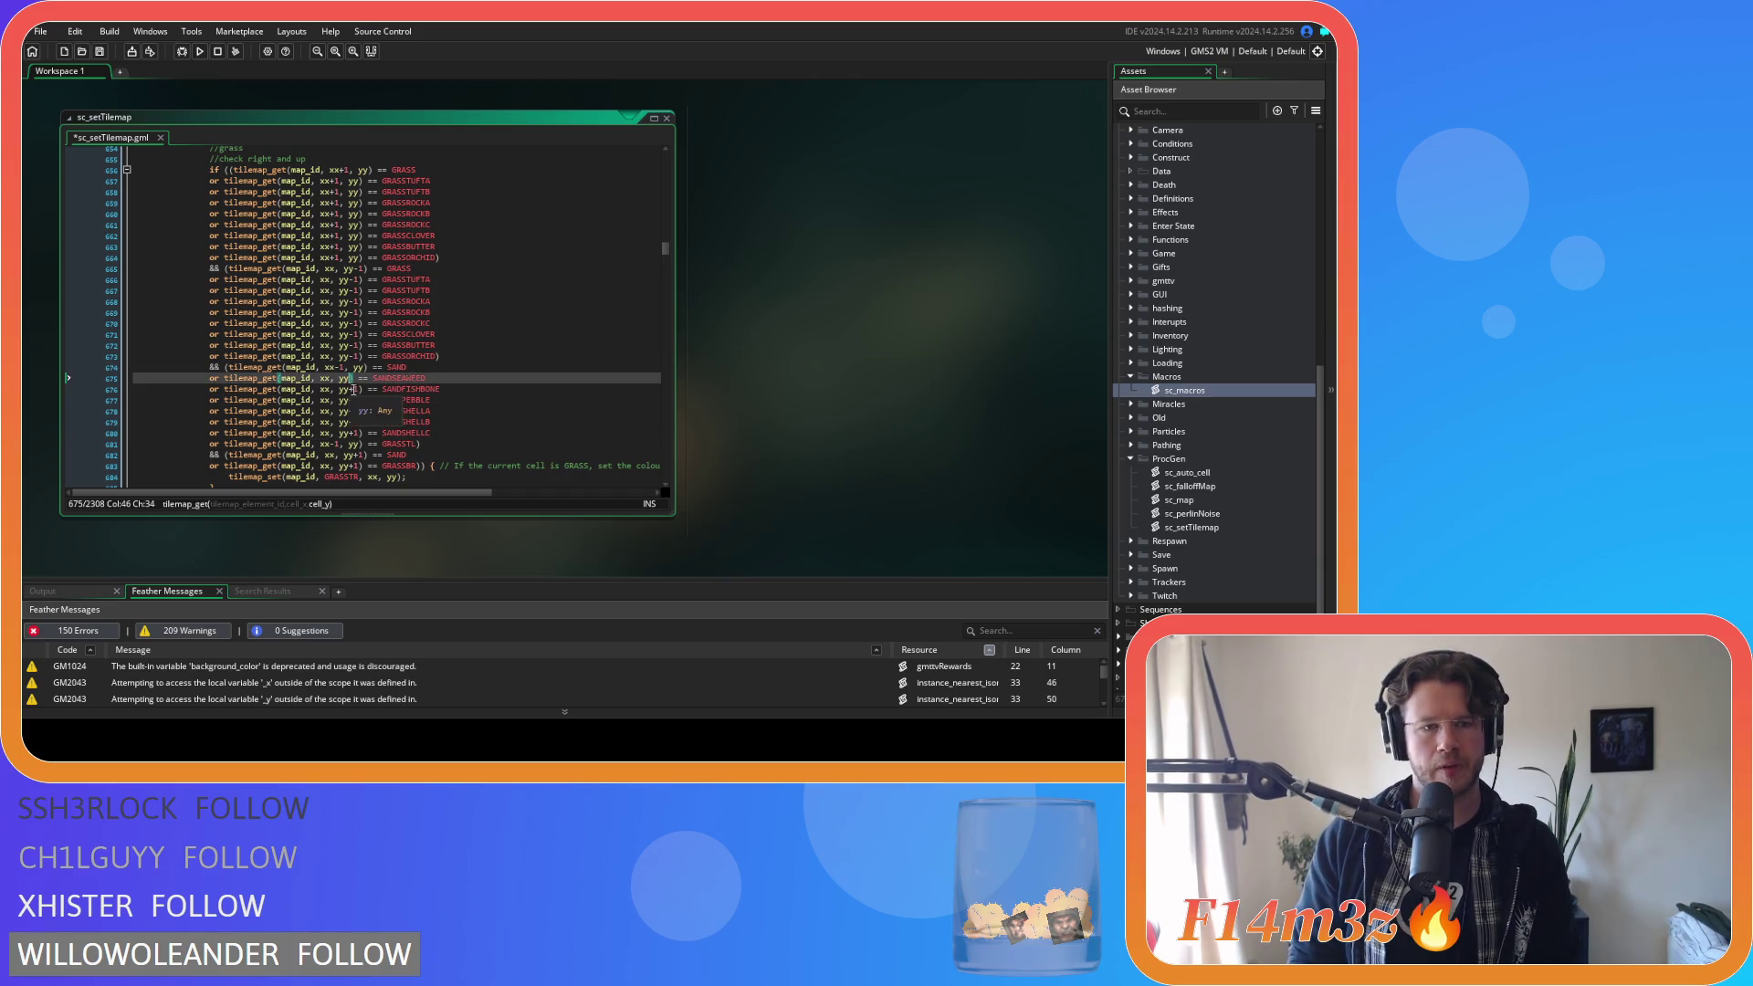
{"action": "left_click", "coordinate": [352, 389]}
{"action": "key", "text": "Delete"}
{"action": "key", "text": "BackSpace"}
{"action": "left_click", "coordinate": [353, 400]}
{"action": "key", "text": "Delete"}
{"action": "key", "text": "BackSpace"}
{"action": "left_click", "coordinate": [352, 411]}
{"action": "key", "text": "Delete"}
{"action": "key", "text": "BackSpace"}
{"action": "left_click", "coordinate": [353, 422]}
{"action": "key", "text": "Delete"}
{"action": "key", "text": "BackSpace"}
{"action": "left_click", "coordinate": [352, 433]}
{"action": "key", "text": "Delete"}
{"action": "key", "text": "BackSpace"}
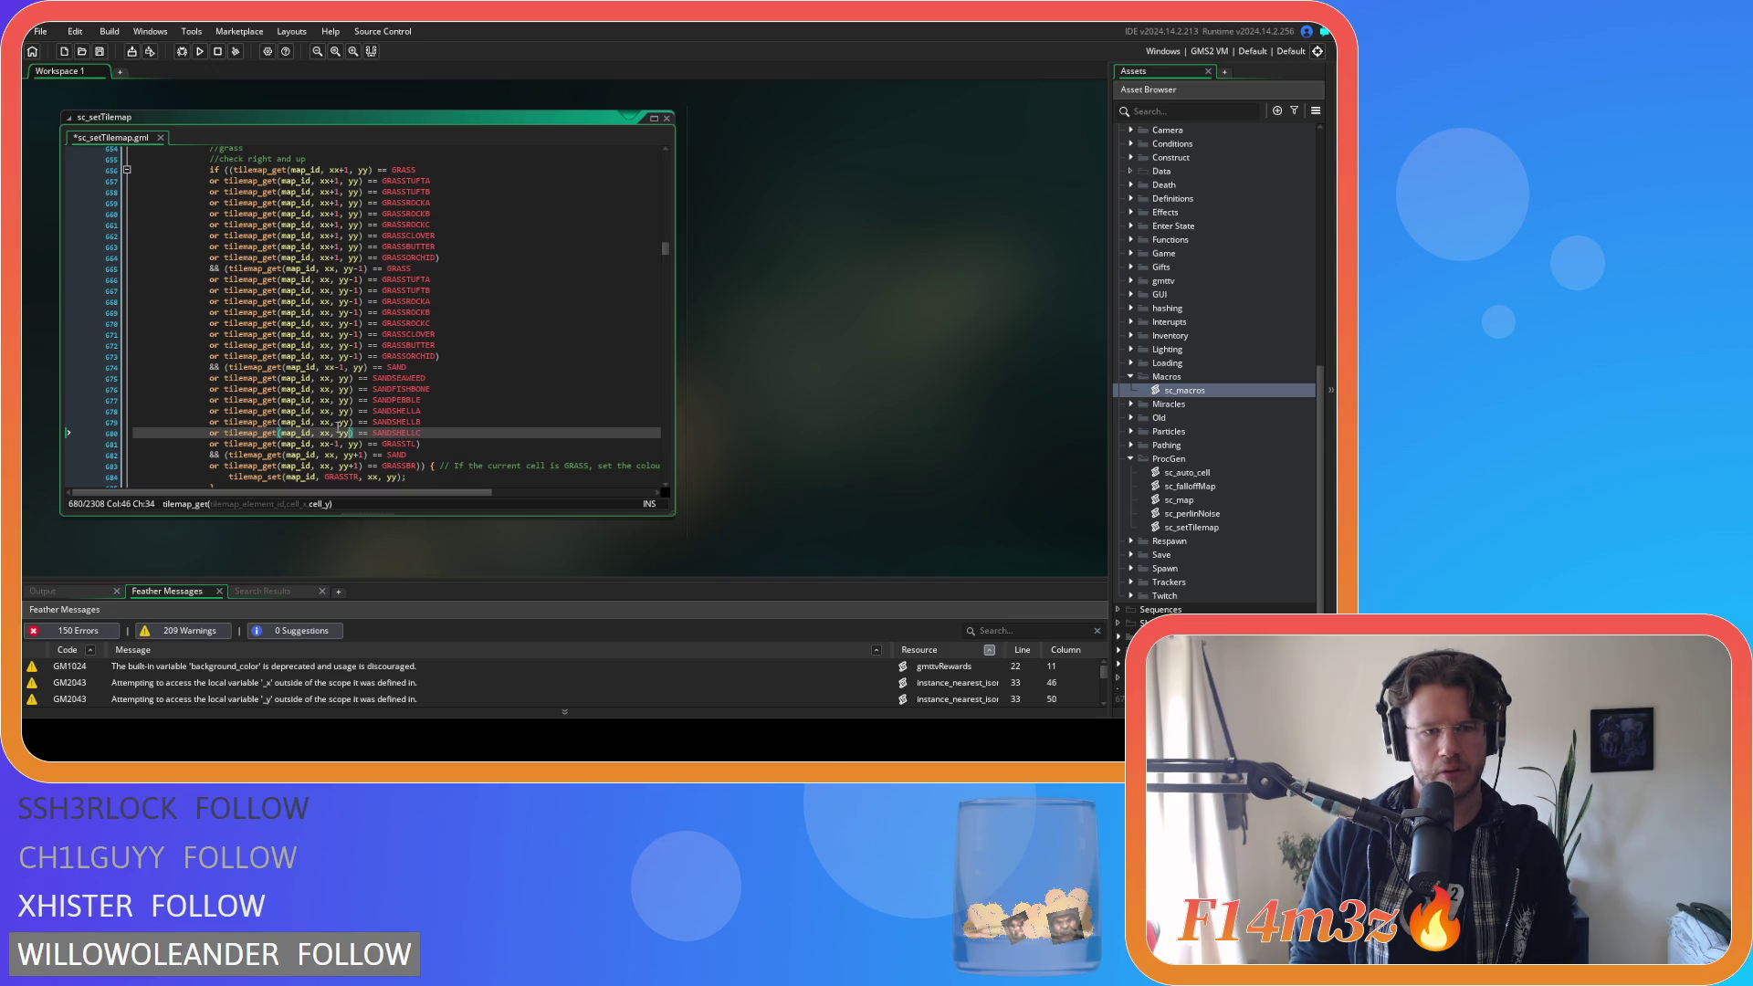
Change xx to xx-1 in all six pasted variant checks and save the script.
{"action": "left_click", "coordinate": [332, 378]}
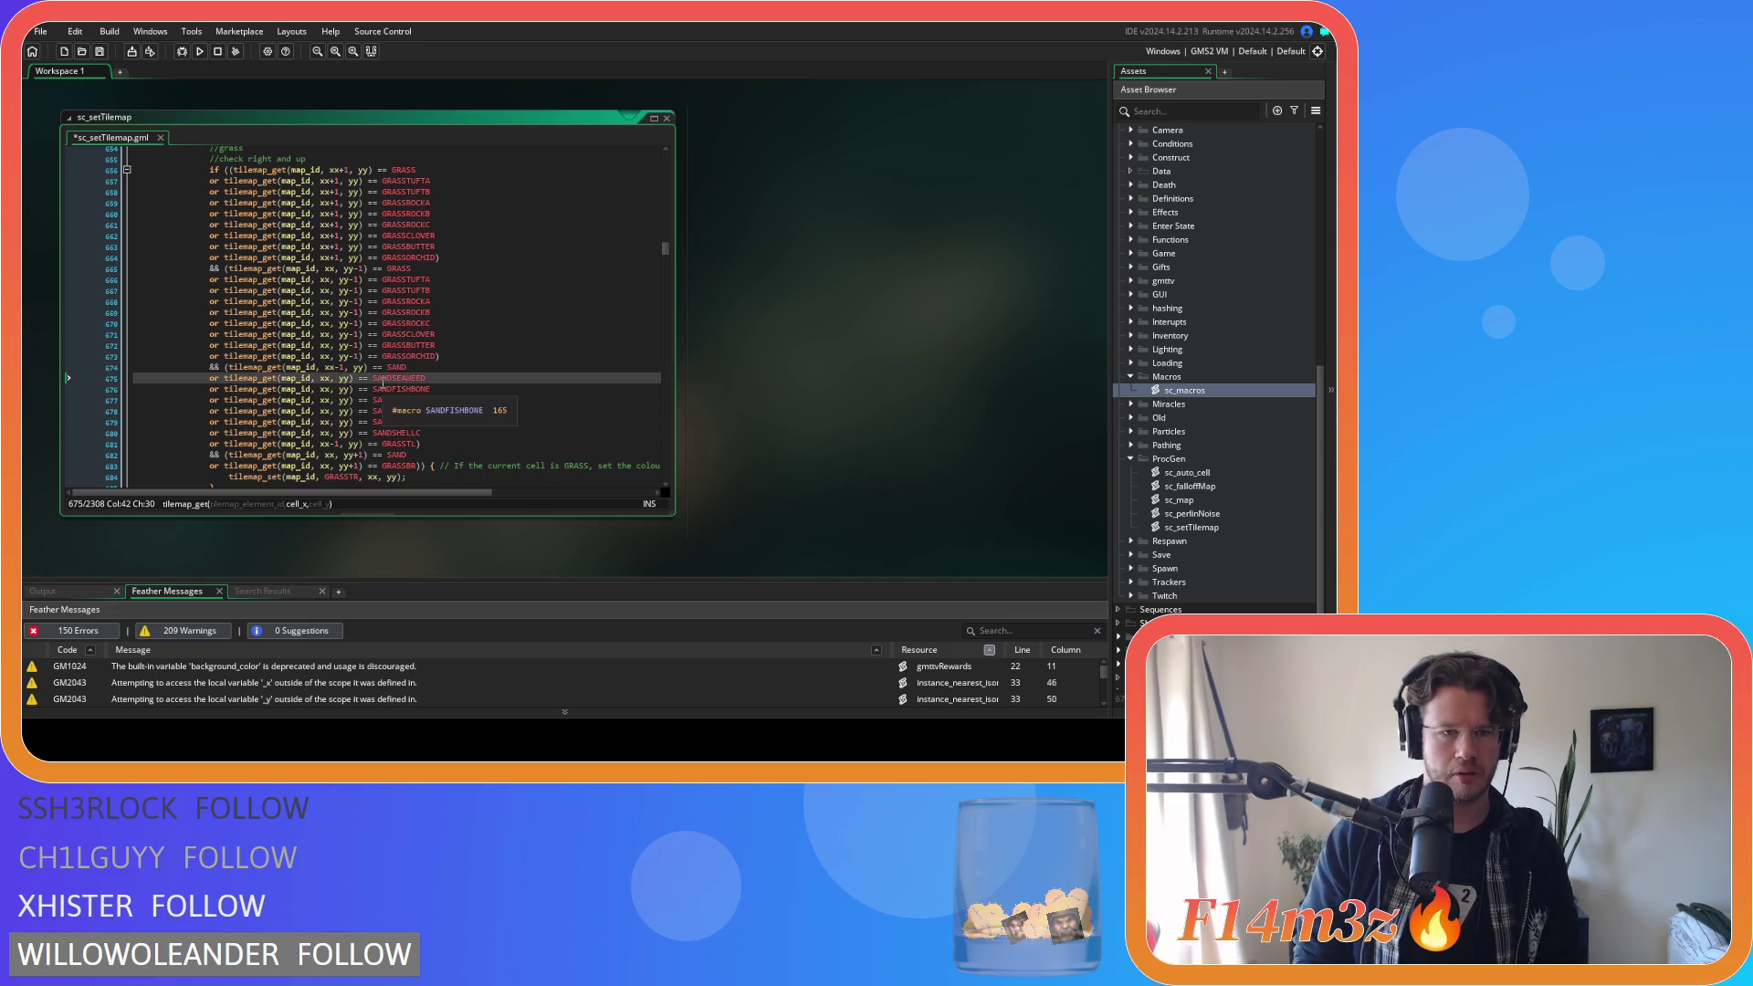
{"action": "type", "text": "-1"}
{"action": "key", "text": "Down"}
{"action": "type", "text": "-1"}
{"action": "key", "text": "Down"}
{"action": "key", "text": "Left"}
{"action": "key", "text": "Left"}
{"action": "type", "text": "-1"}
{"action": "key", "text": "Down"}
{"action": "key", "text": "Left"}
{"action": "key", "text": "Left"}
{"action": "type", "text": "-1"}
{"action": "key", "text": "Down"}
{"action": "key", "text": "Left"}
{"action": "key", "text": "Left"}
{"action": "type", "text": "-1"}
{"action": "key", "text": "Down"}
{"action": "key", "text": "Left"}
{"action": "key", "text": "Left"}
{"action": "type", "text": "-1"}
{"action": "key", "text": "Down"}
{"action": "key", "text": "ctrl+s"}
Append '+' to the end of the SANDSHELLA line, save, and review the new checks.
{"action": "left_click", "coordinate": [459, 410]}
{"action": "type", "text": "+"}
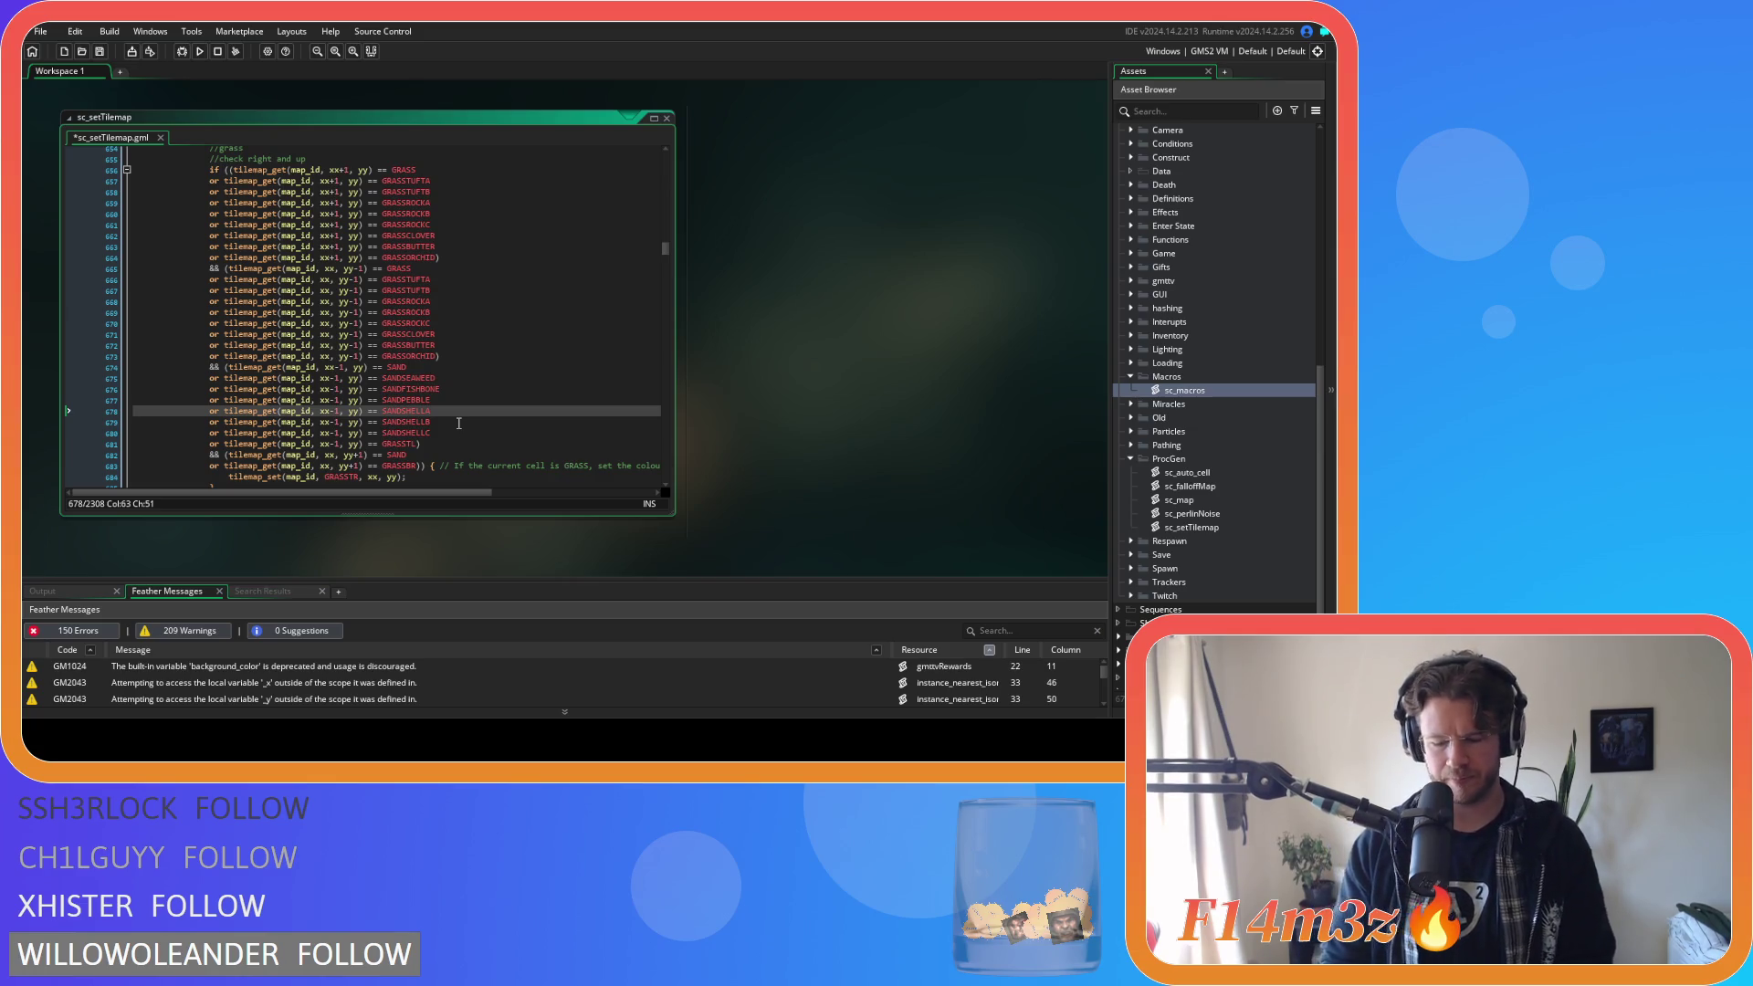
{"action": "key", "text": "ctrl+s"}
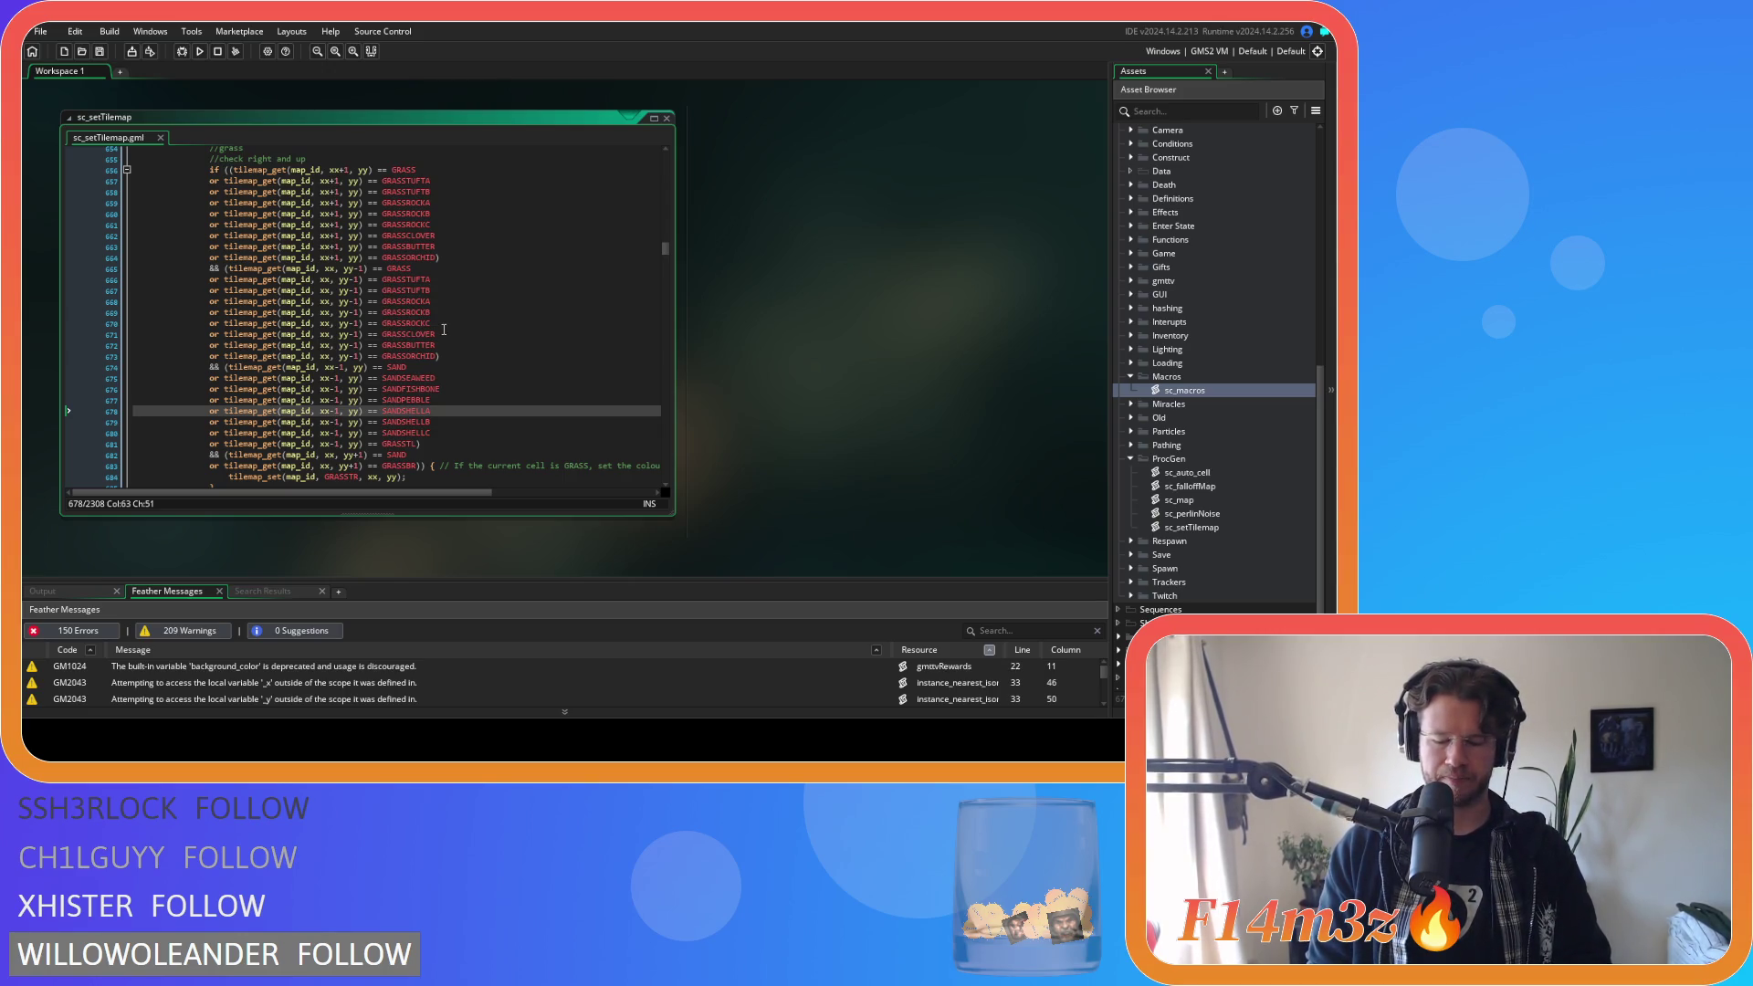
{"action": "key", "text": "Down"}
{"action": "key", "text": "Down"}
{"action": "key", "text": "Down"}
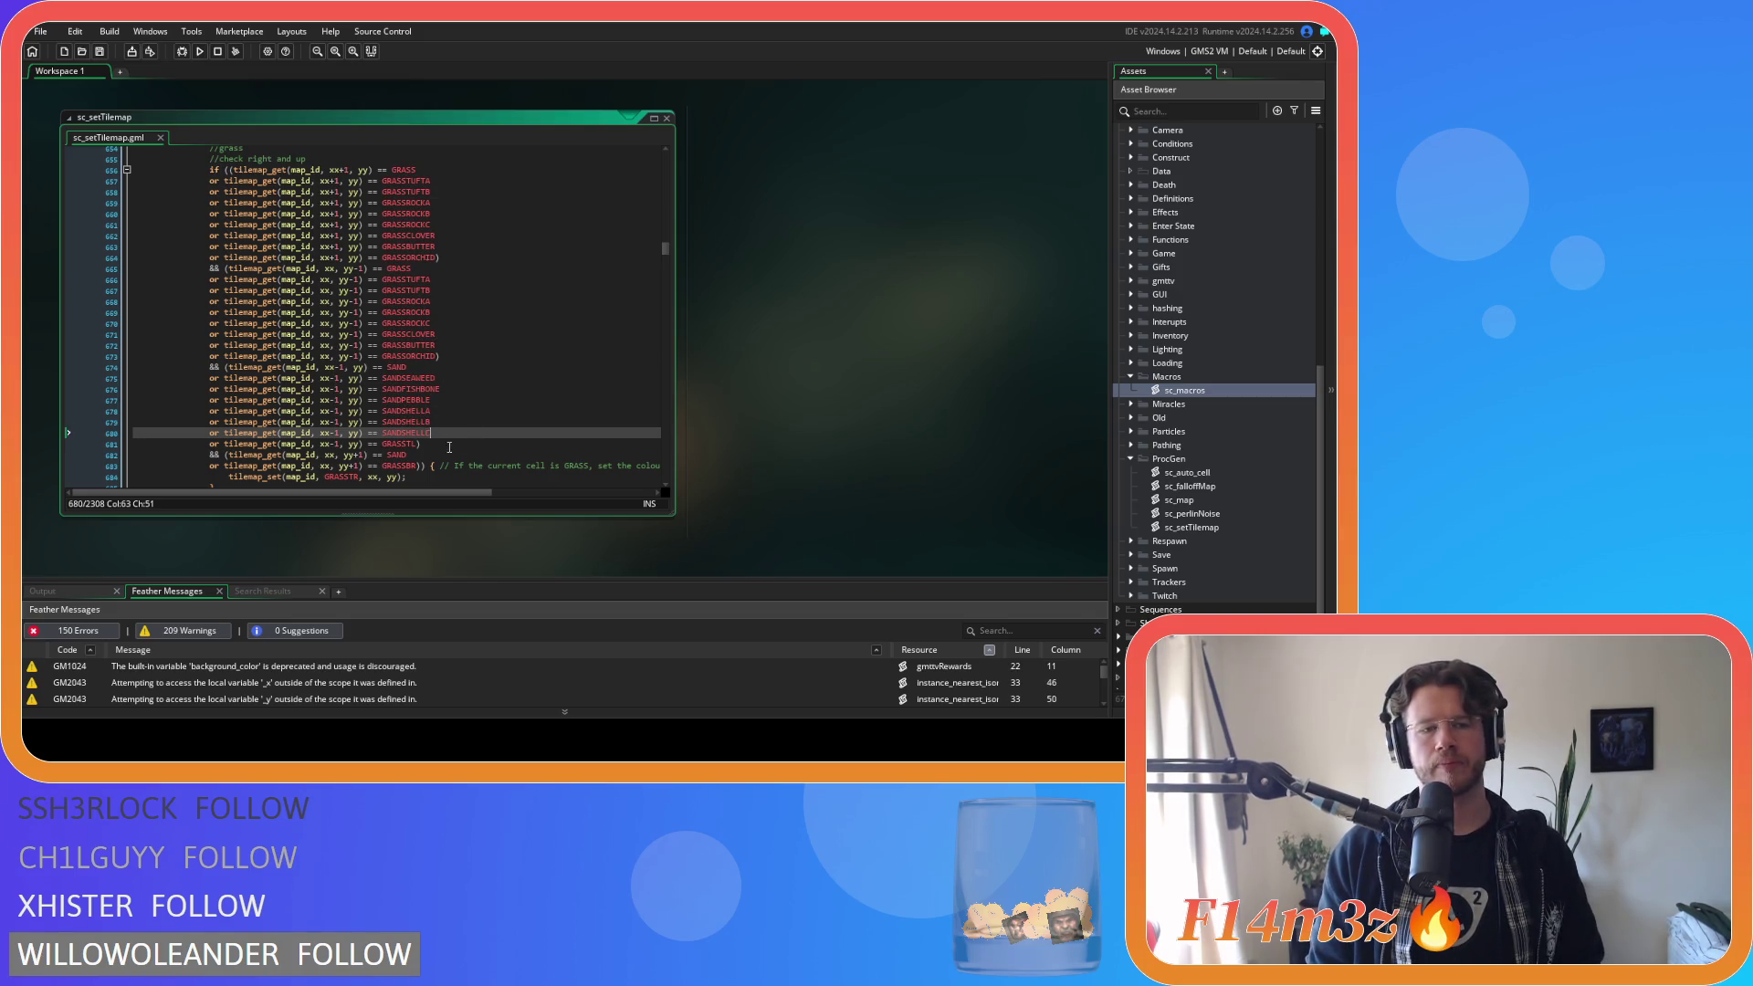
{"action": "scroll", "coordinate": [468, 434], "scroll_direction": "down", "scroll_amount": 3}
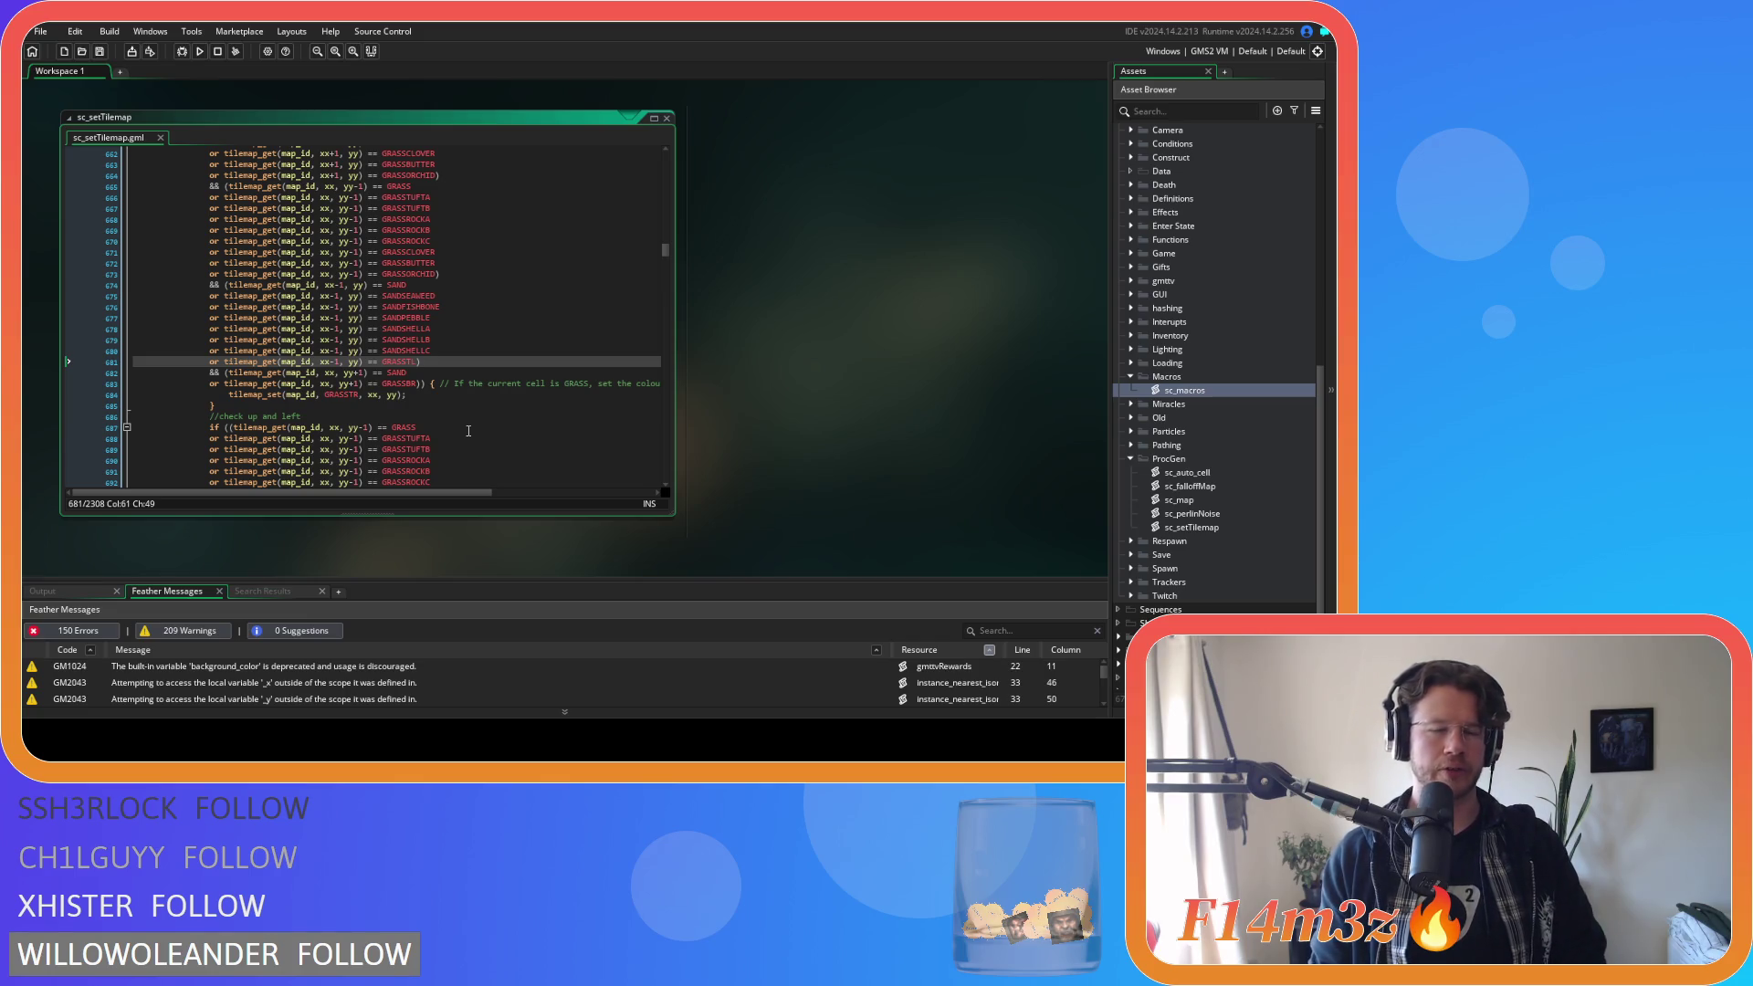
{"action": "left_click", "coordinate": [362, 307]}
{"action": "left_click", "coordinate": [384, 296]}
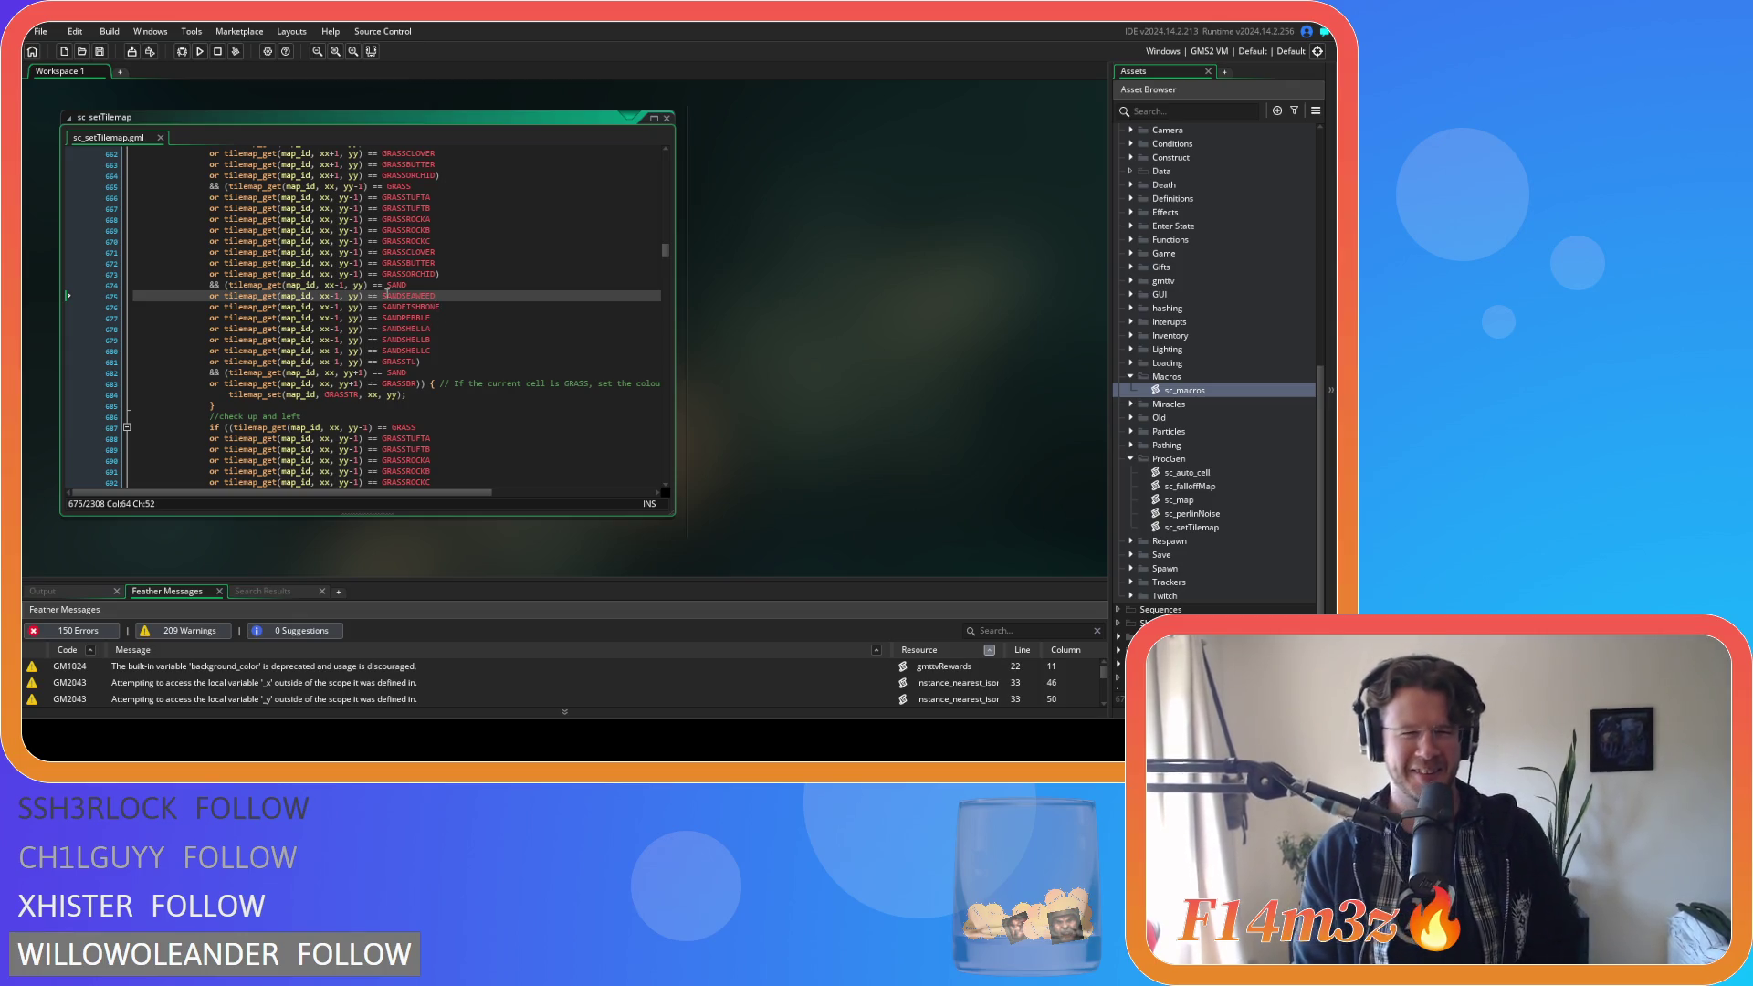
{"action": "left_click", "coordinate": [421, 362]}
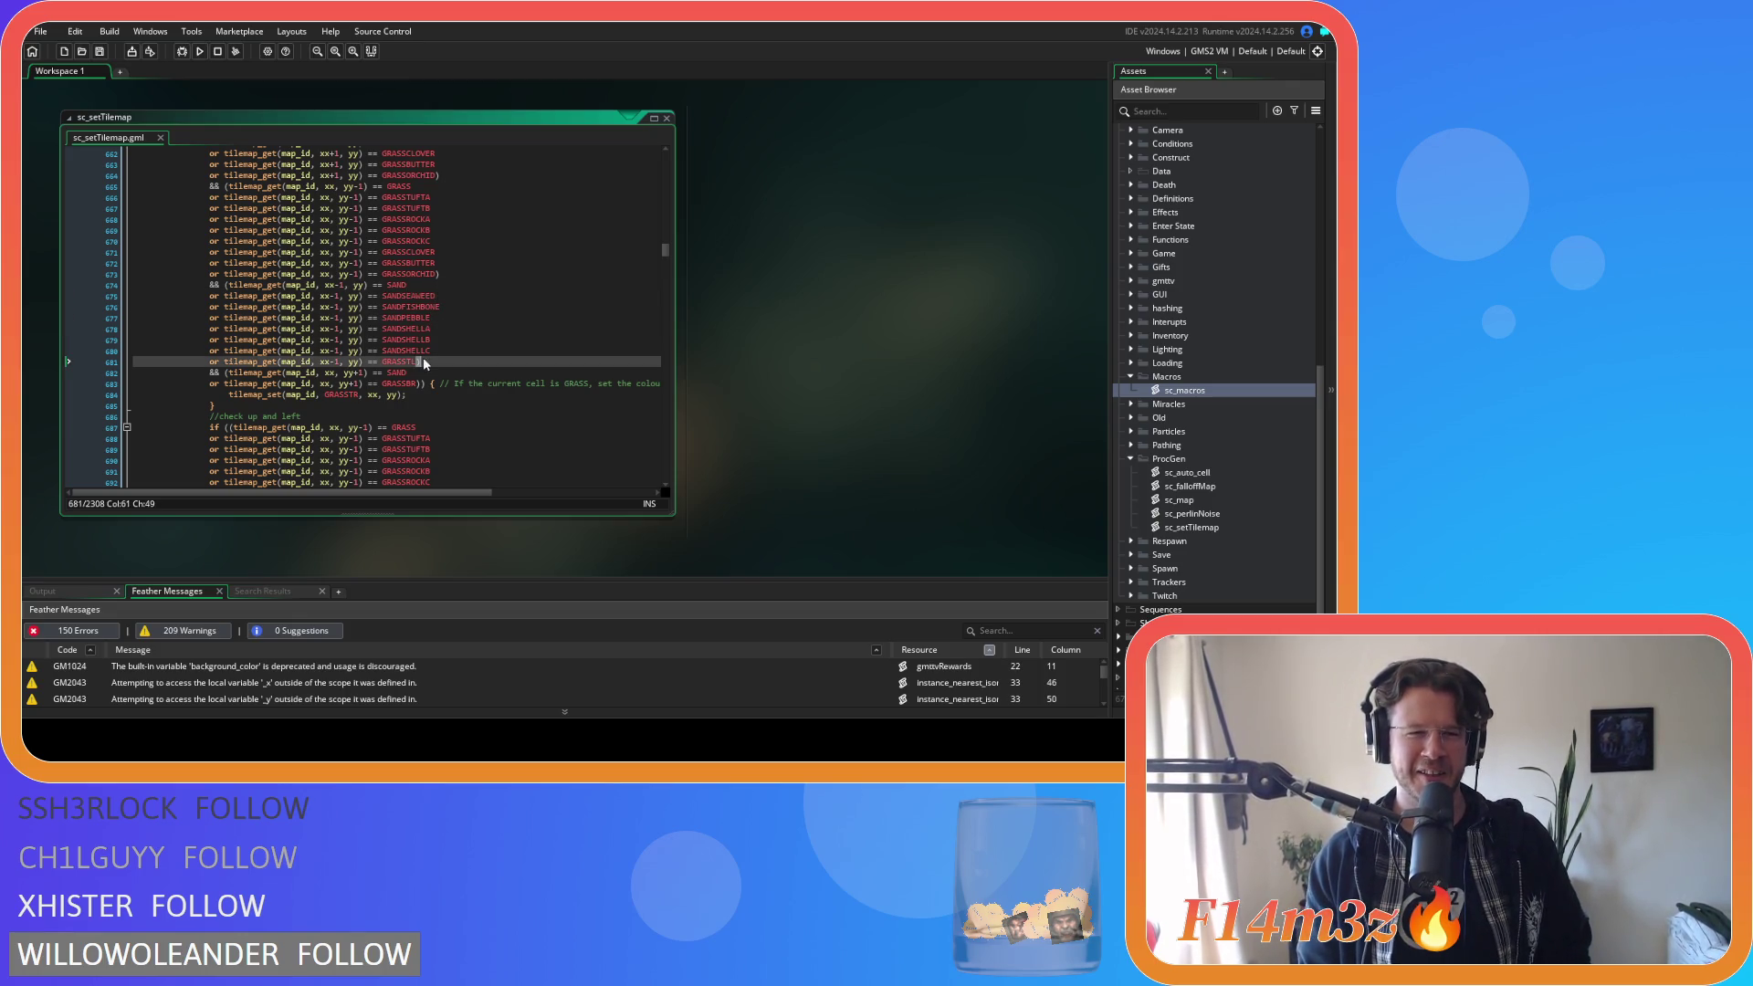
Paste the seven left-neighbour sand-variant checks on a new line below the below-neighbour SAND check.
{"action": "mouse_move", "coordinate": [421, 361]}
{"action": "left_mouse_down"}
{"action": "mouse_move", "coordinate": [310, 340]}
{"action": "mouse_move", "coordinate": [217, 289]}
{"action": "left_mouse_up"}
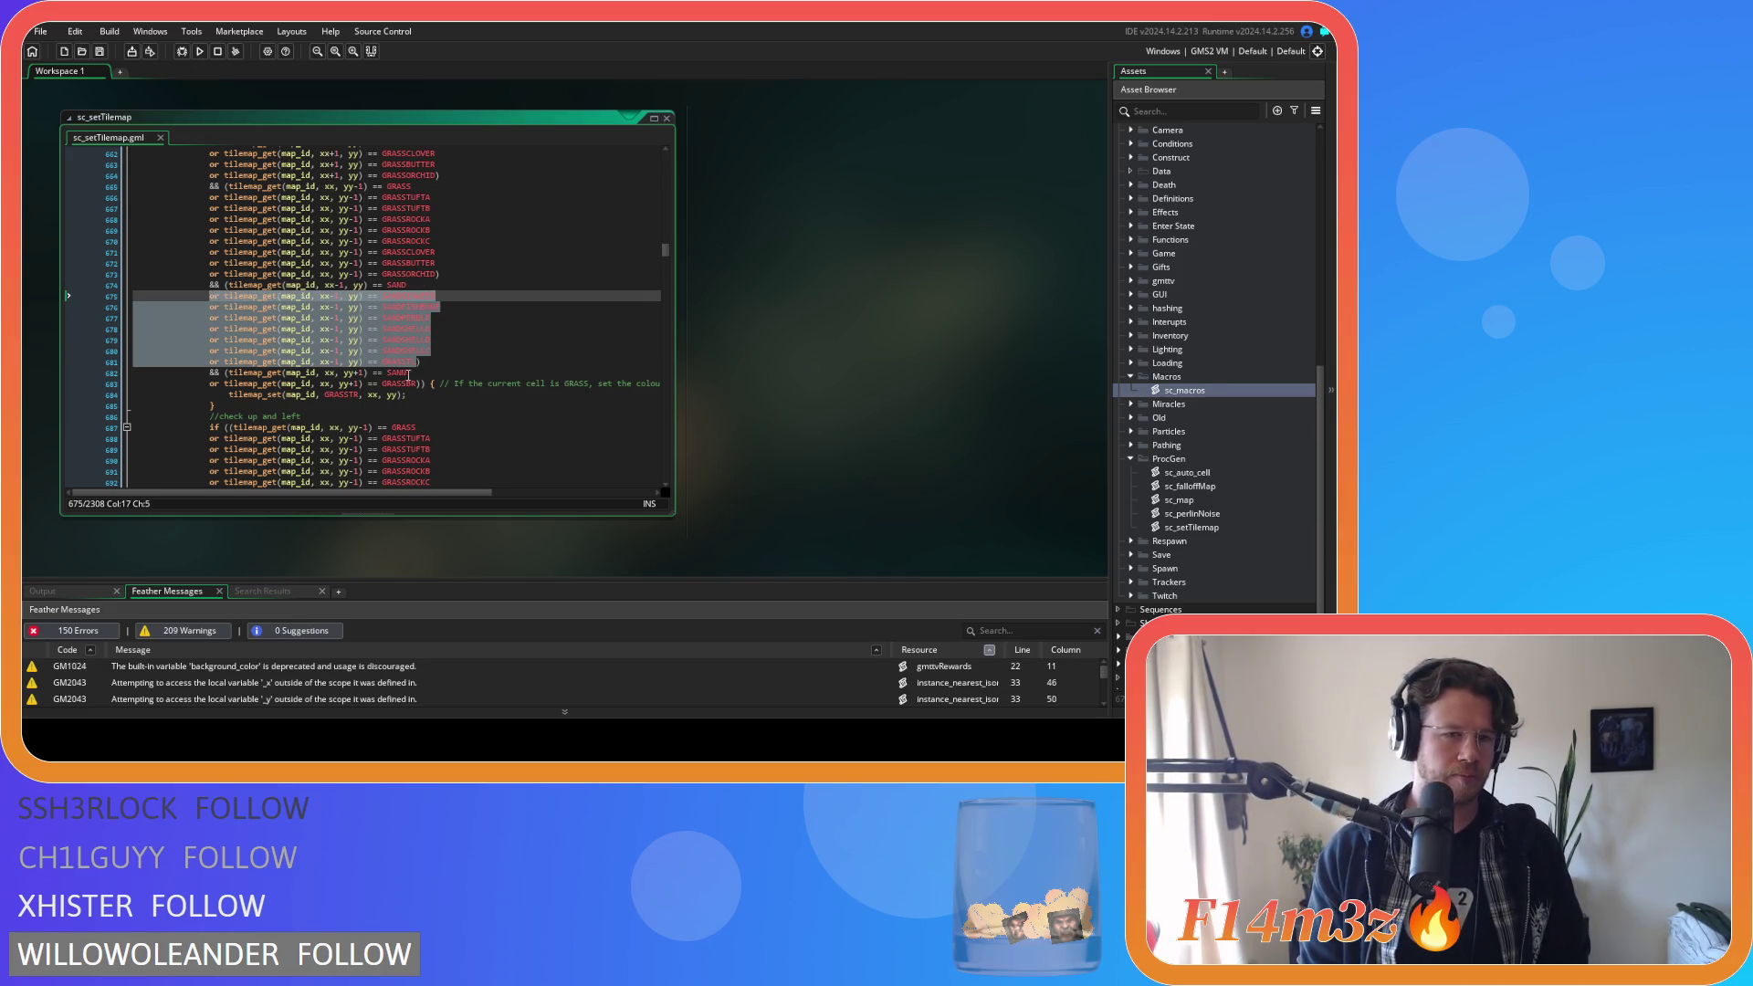
{"action": "left_click", "coordinate": [417, 383]}
{"action": "left_click", "coordinate": [451, 370]}
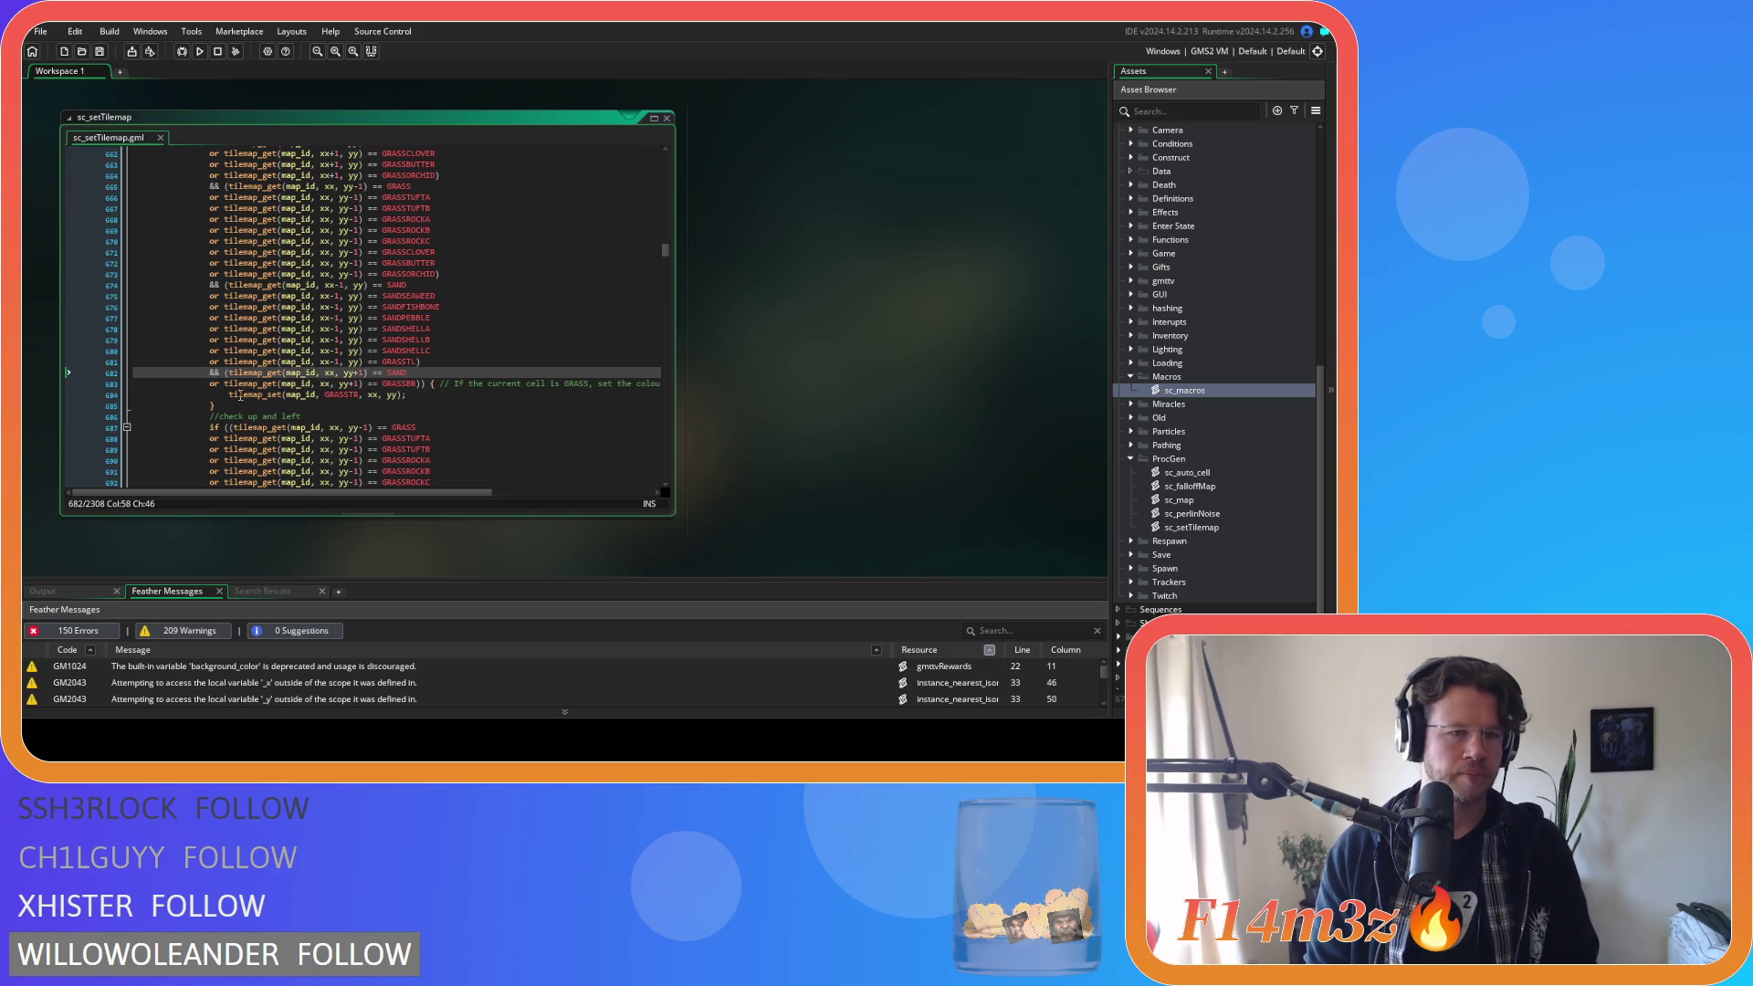
{"action": "mouse_move", "coordinate": [237, 384]}
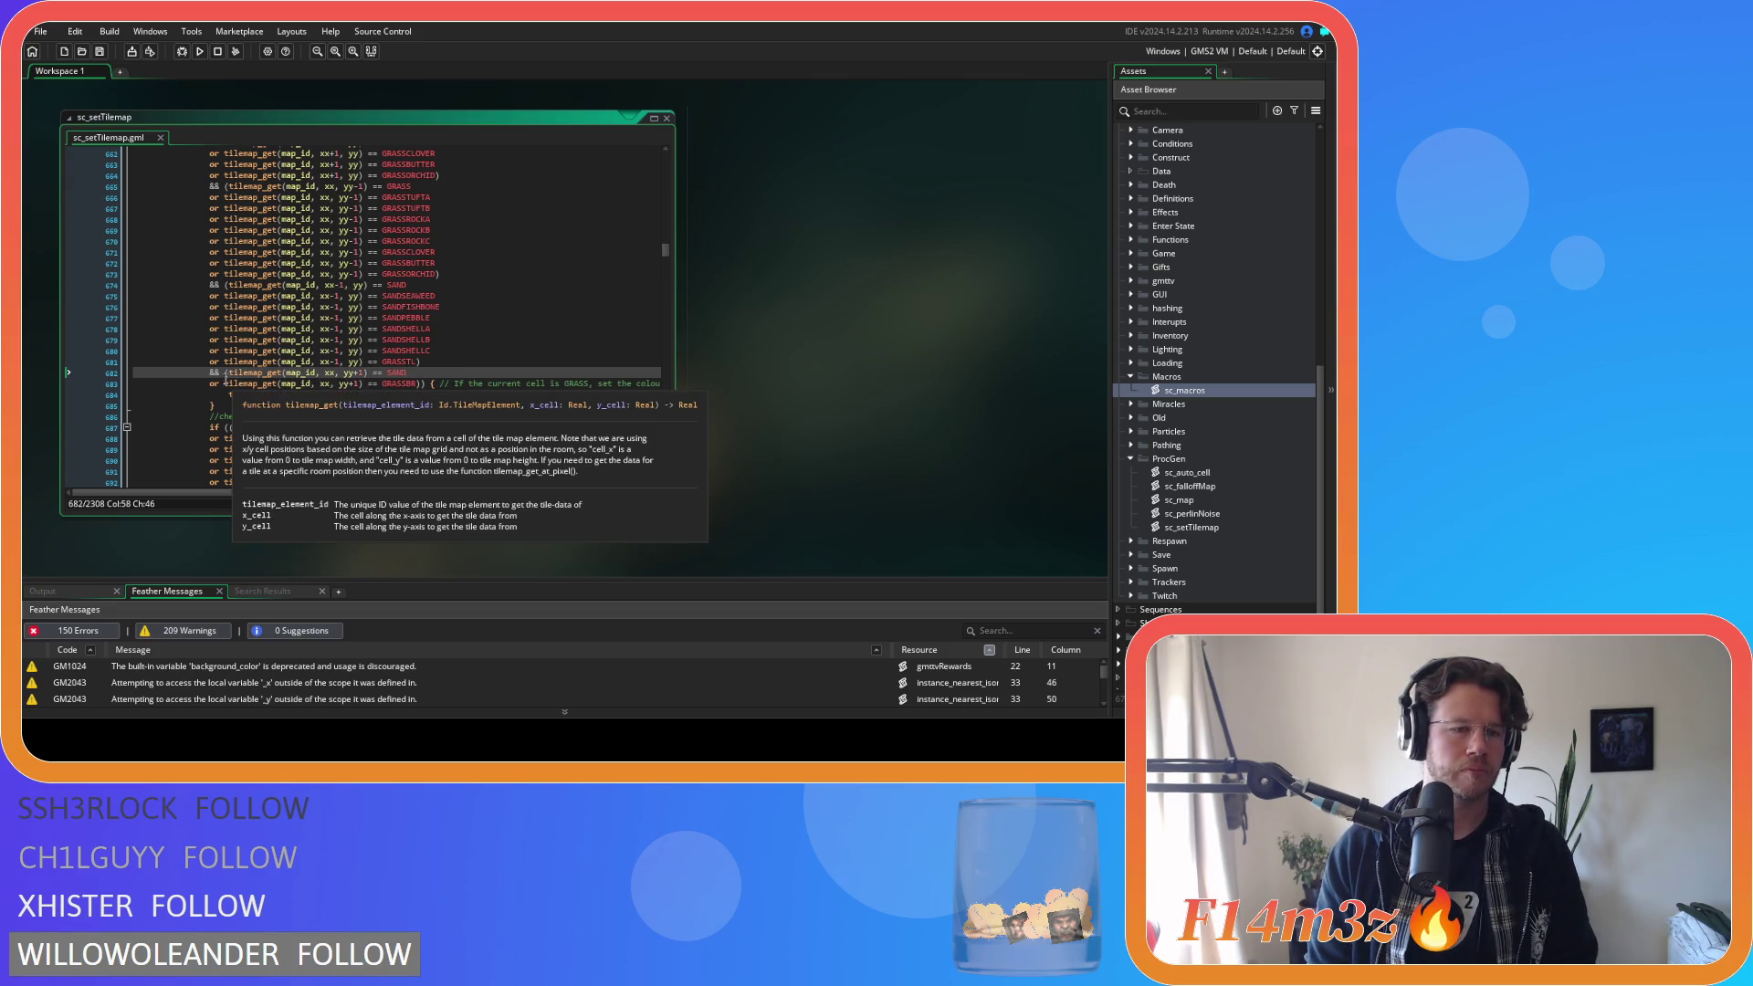
{"action": "left_click", "coordinate": [228, 372]}
{"action": "mouse_move", "coordinate": [252, 422]}
{"action": "type", "text": "("}
{"action": "left_click", "coordinate": [437, 370]}
{"action": "type", "text": ")"}
{"action": "key", "text": "BackSpace"}
{"action": "key", "text": "Return"}
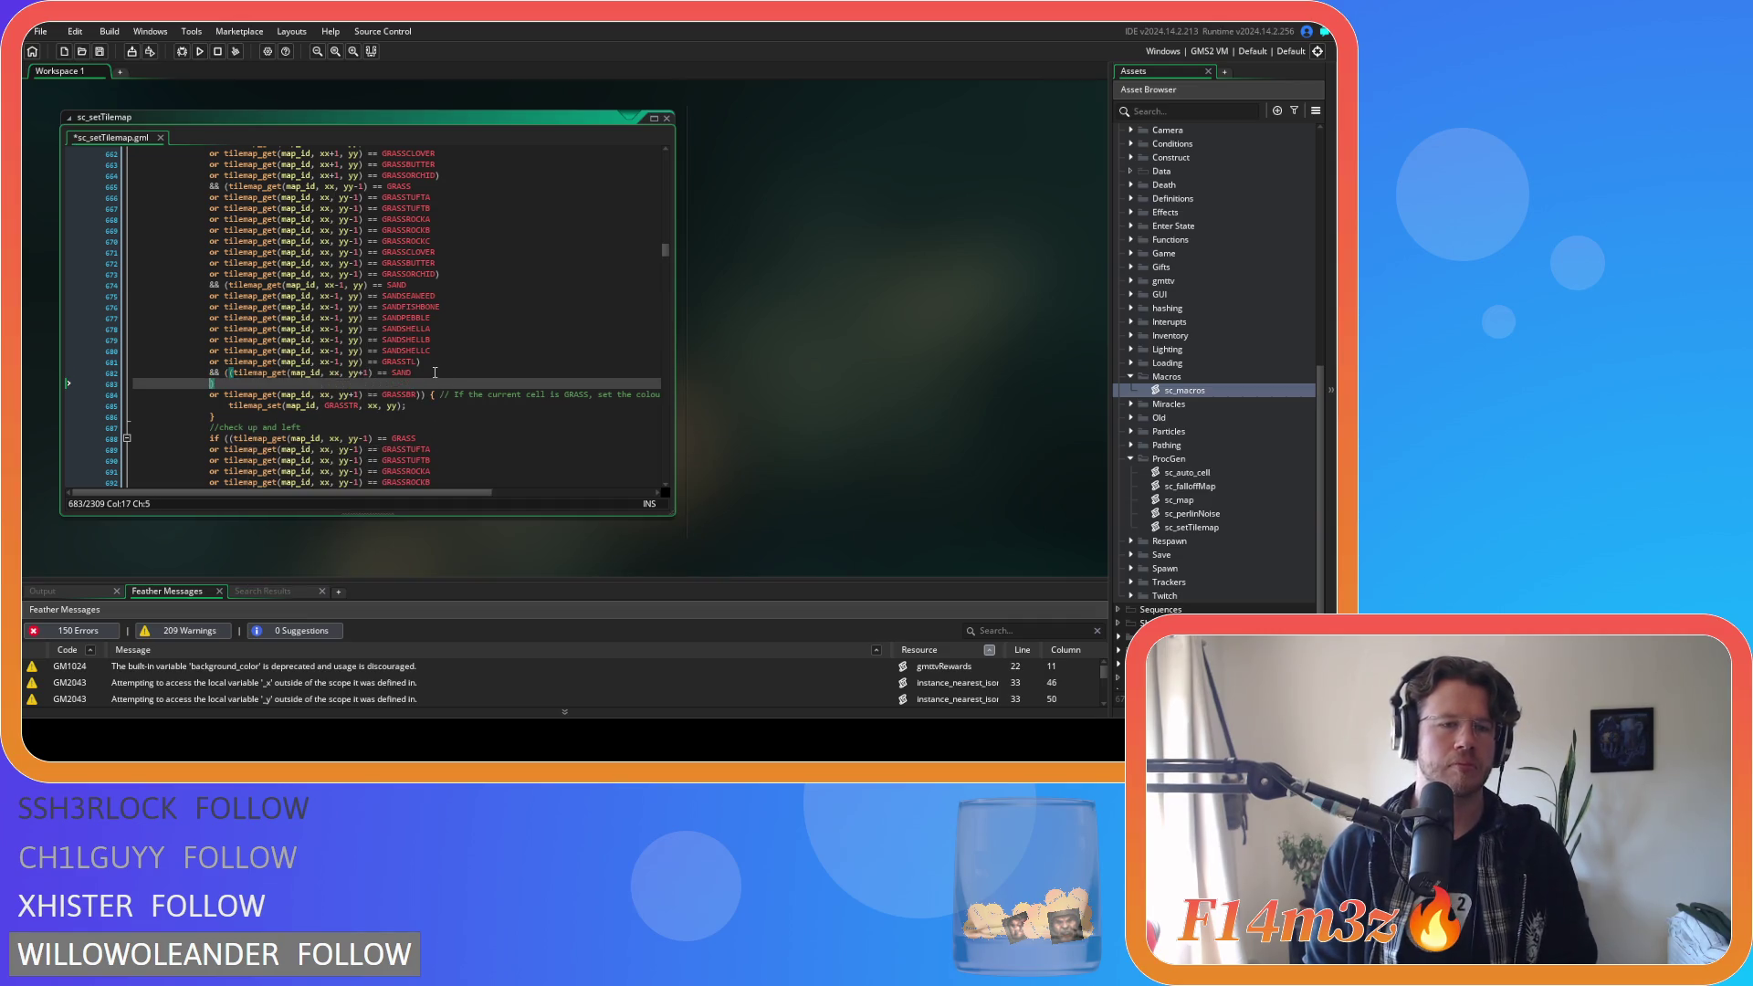
{"action": "key", "text": "ctrl+v"}
Change xx-1 to xx+1 in each pasted variant check on lines 683–689 and save.
{"action": "left_click", "coordinate": [463, 426]}
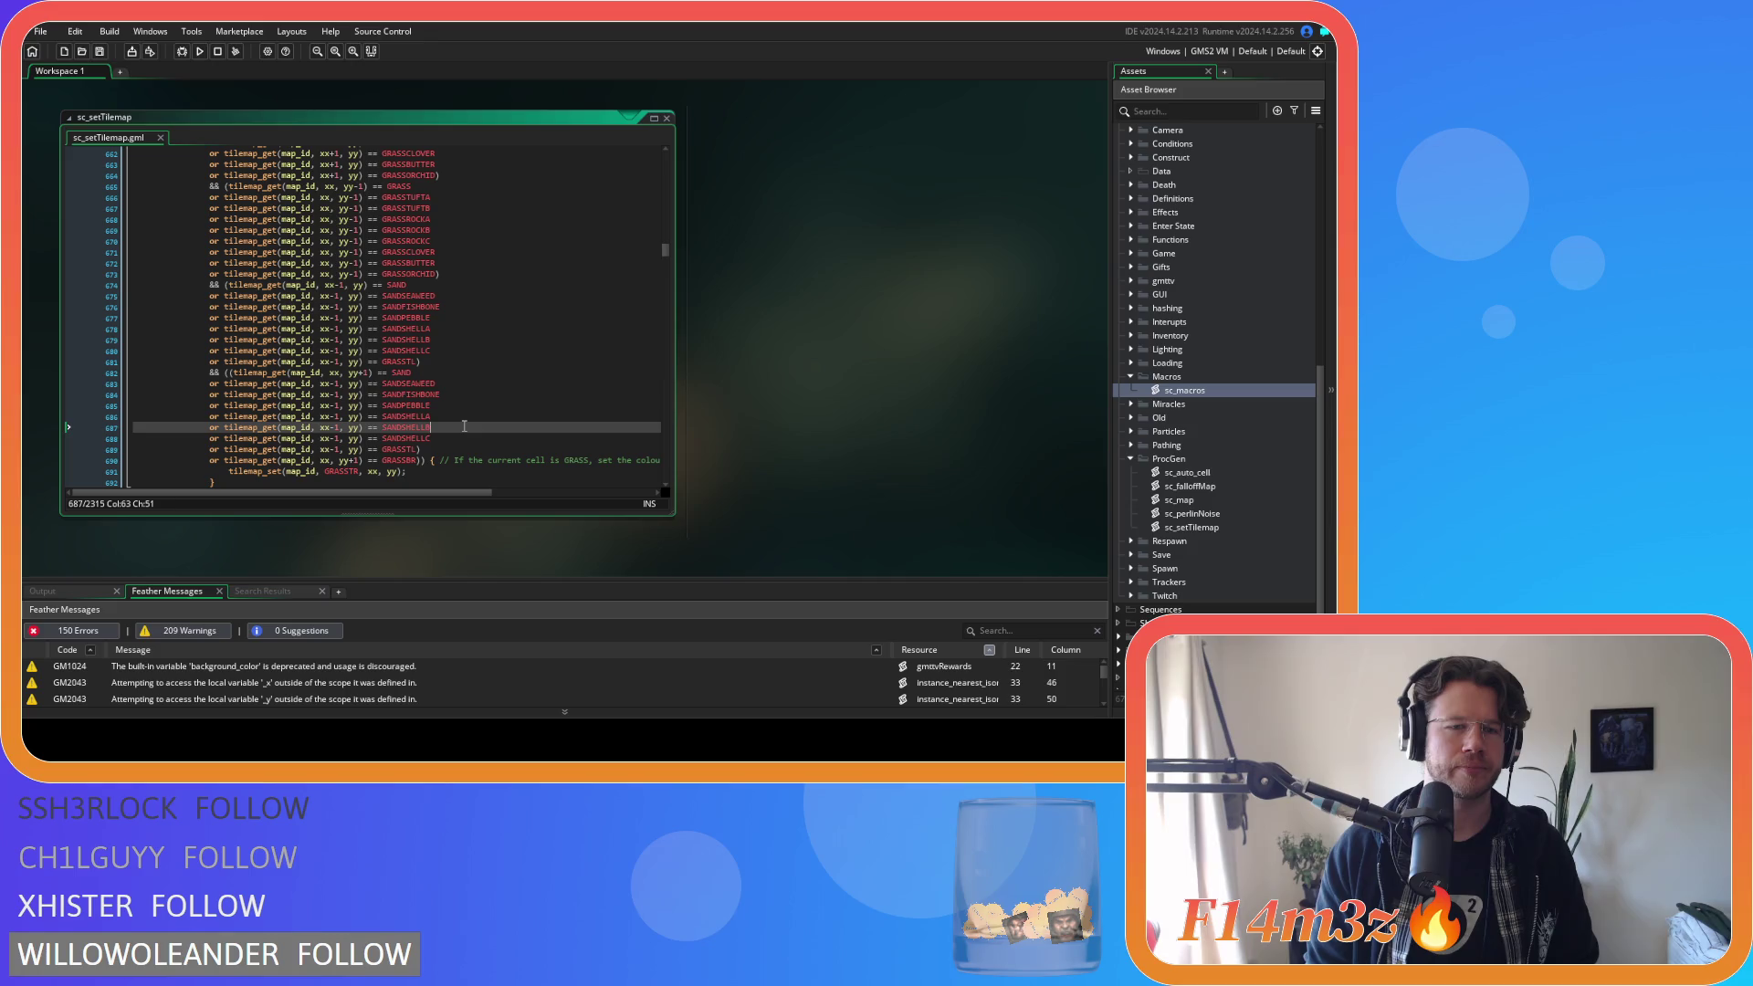
{"action": "left_click", "coordinate": [338, 384]}
{"action": "key", "text": "BackSpace"}
{"action": "type", "text": "+"}
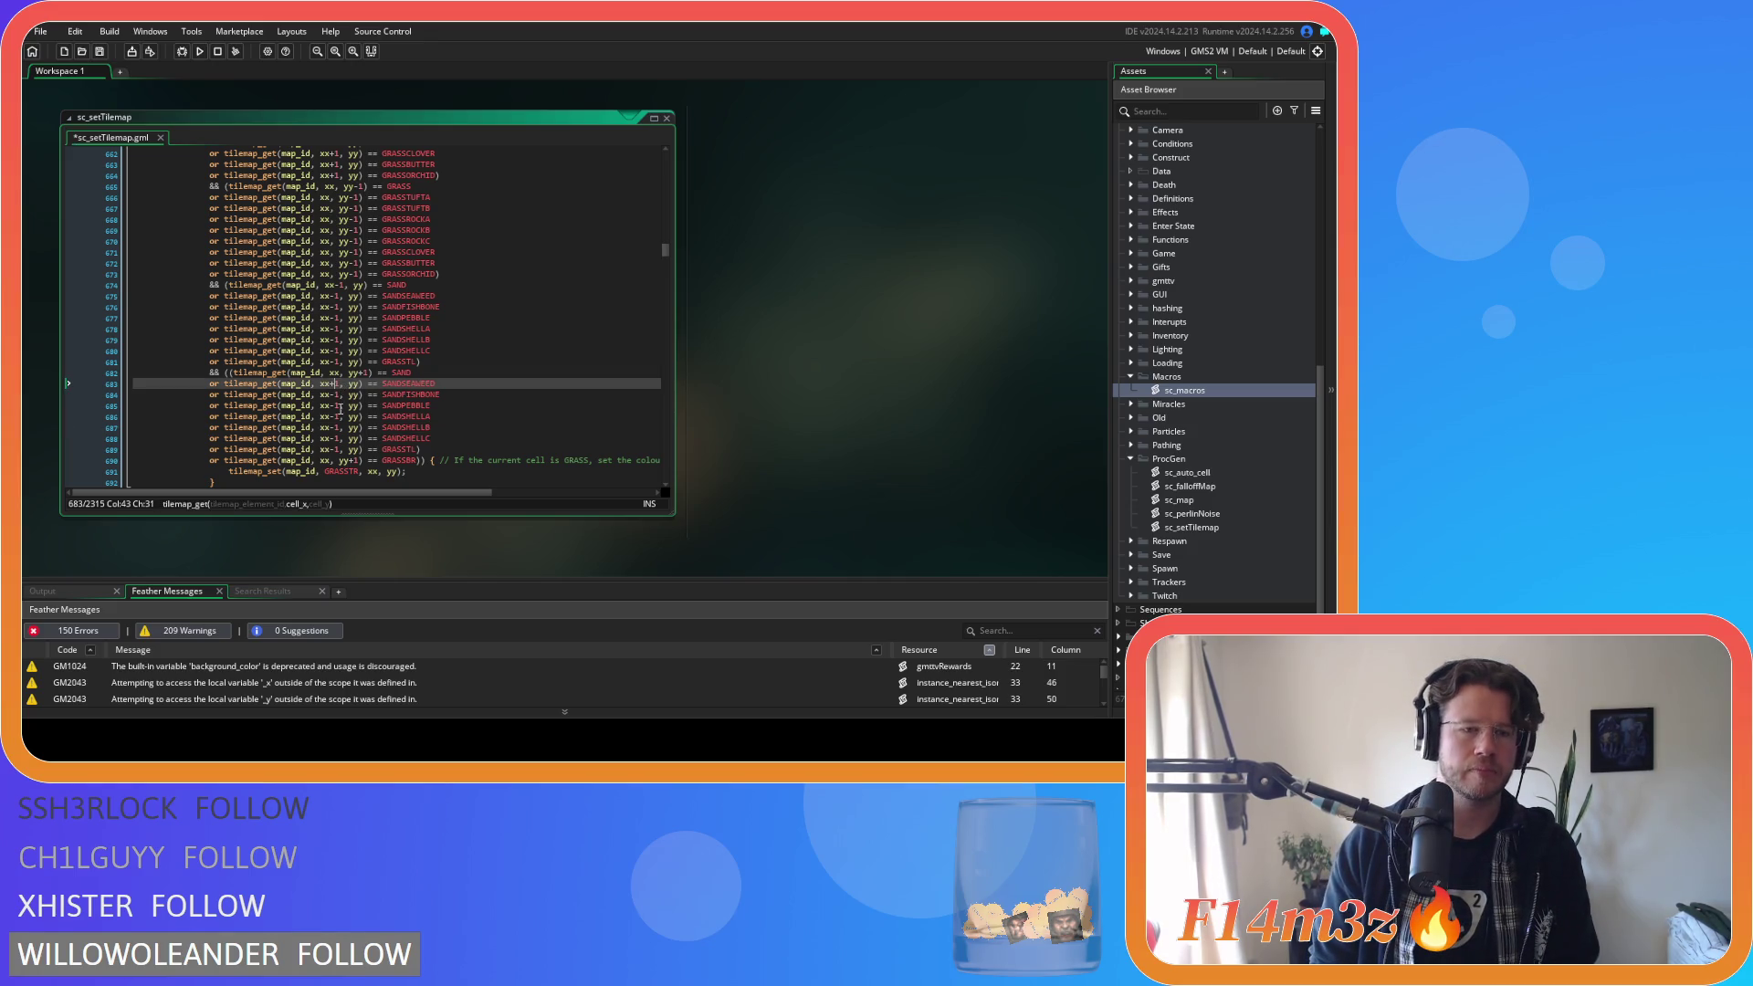
{"action": "left_click", "coordinate": [335, 395]}
{"action": "key", "text": "BackSpace"}
{"action": "type", "text": "+"}
{"action": "left_click", "coordinate": [335, 406]}
{"action": "key", "text": "BackSpace"}
{"action": "type", "text": "+"}
{"action": "left_click", "coordinate": [335, 417]}
{"action": "key", "text": "BackSpace"}
{"action": "type", "text": "+"}
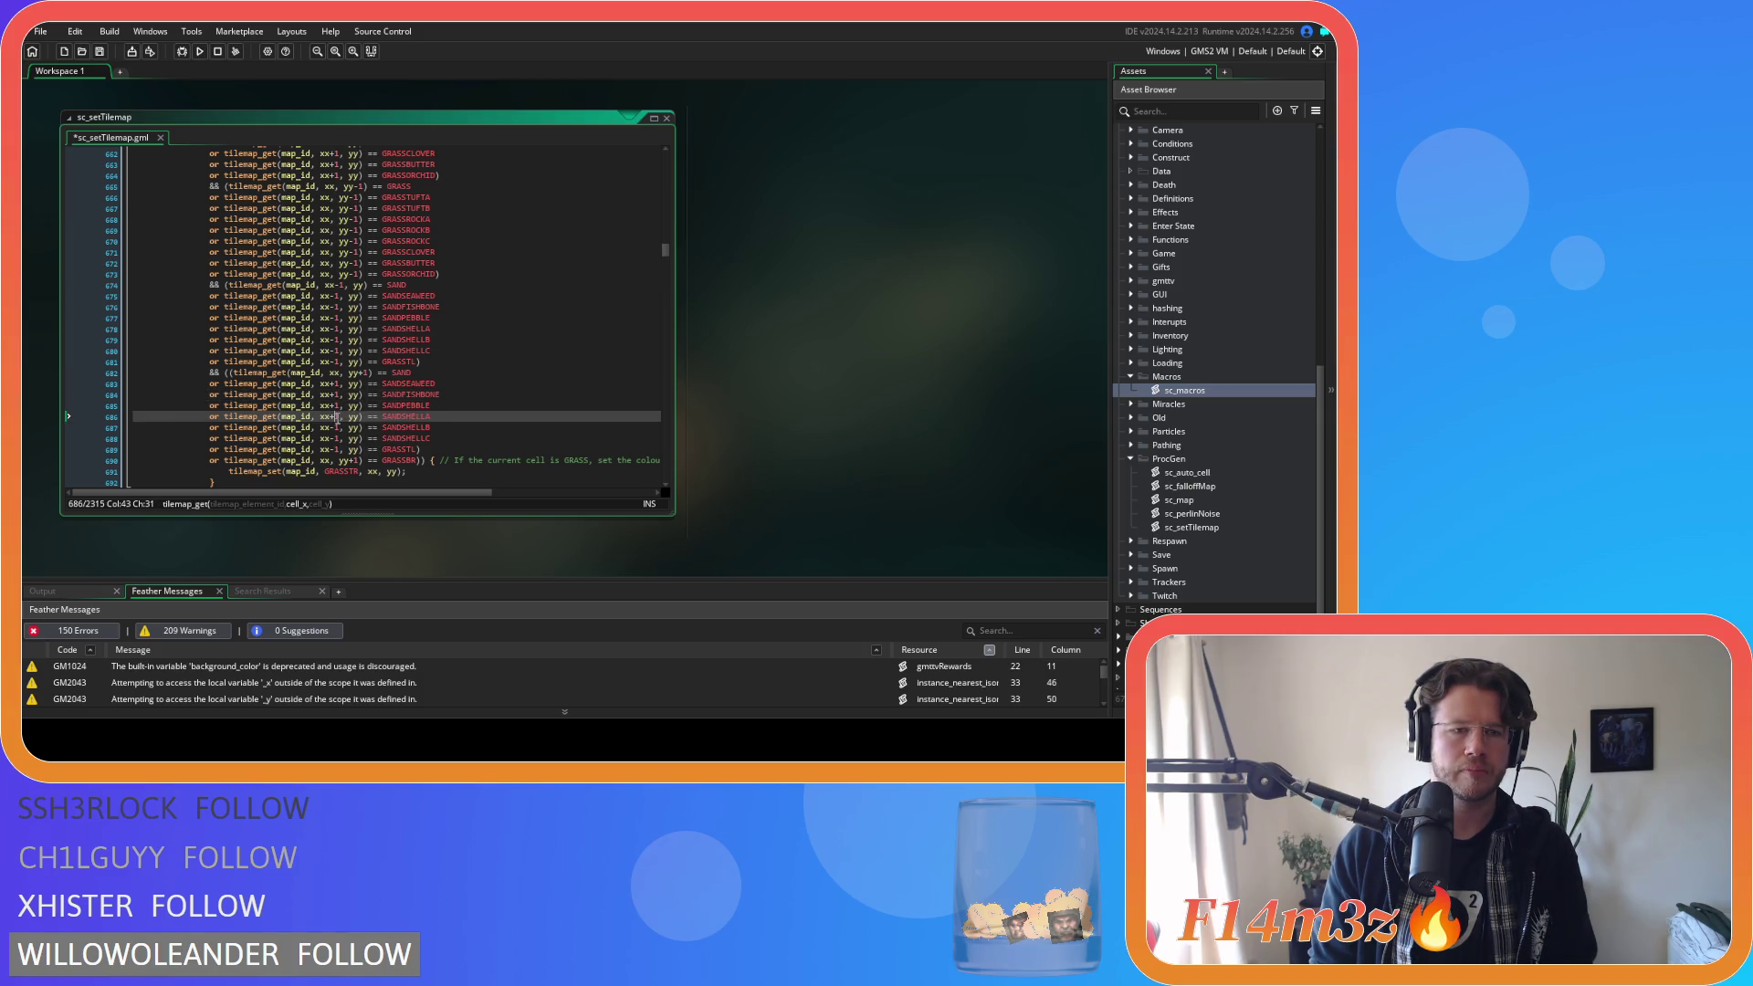
{"action": "left_click", "coordinate": [335, 427]}
{"action": "key", "text": "BackSpace"}
{"action": "type", "text": "+"}
{"action": "left_click", "coordinate": [335, 438]}
{"action": "key", "text": "BackSpace"}
{"action": "type", "text": "+"}
{"action": "left_click", "coordinate": [335, 450]}
{"action": "key", "text": "BackSpace"}
{"action": "type", "text": "+"}
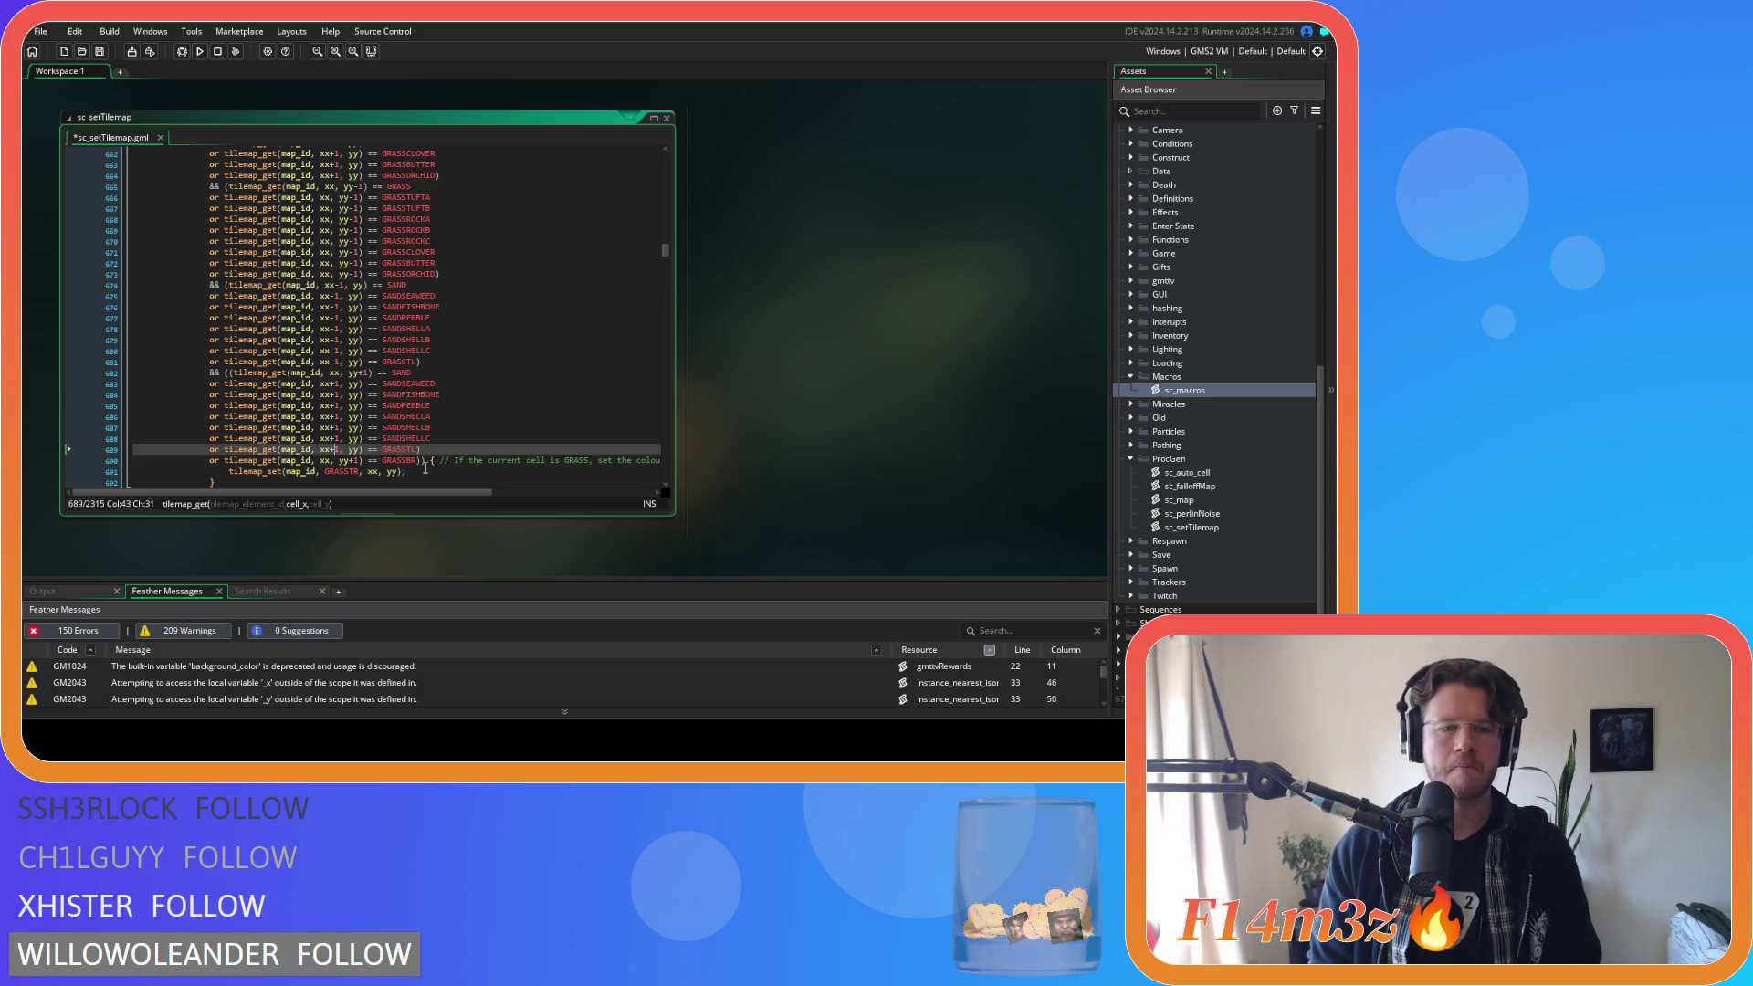
{"action": "left_click", "coordinate": [462, 442]}
{"action": "key", "text": "ctrl+s"}
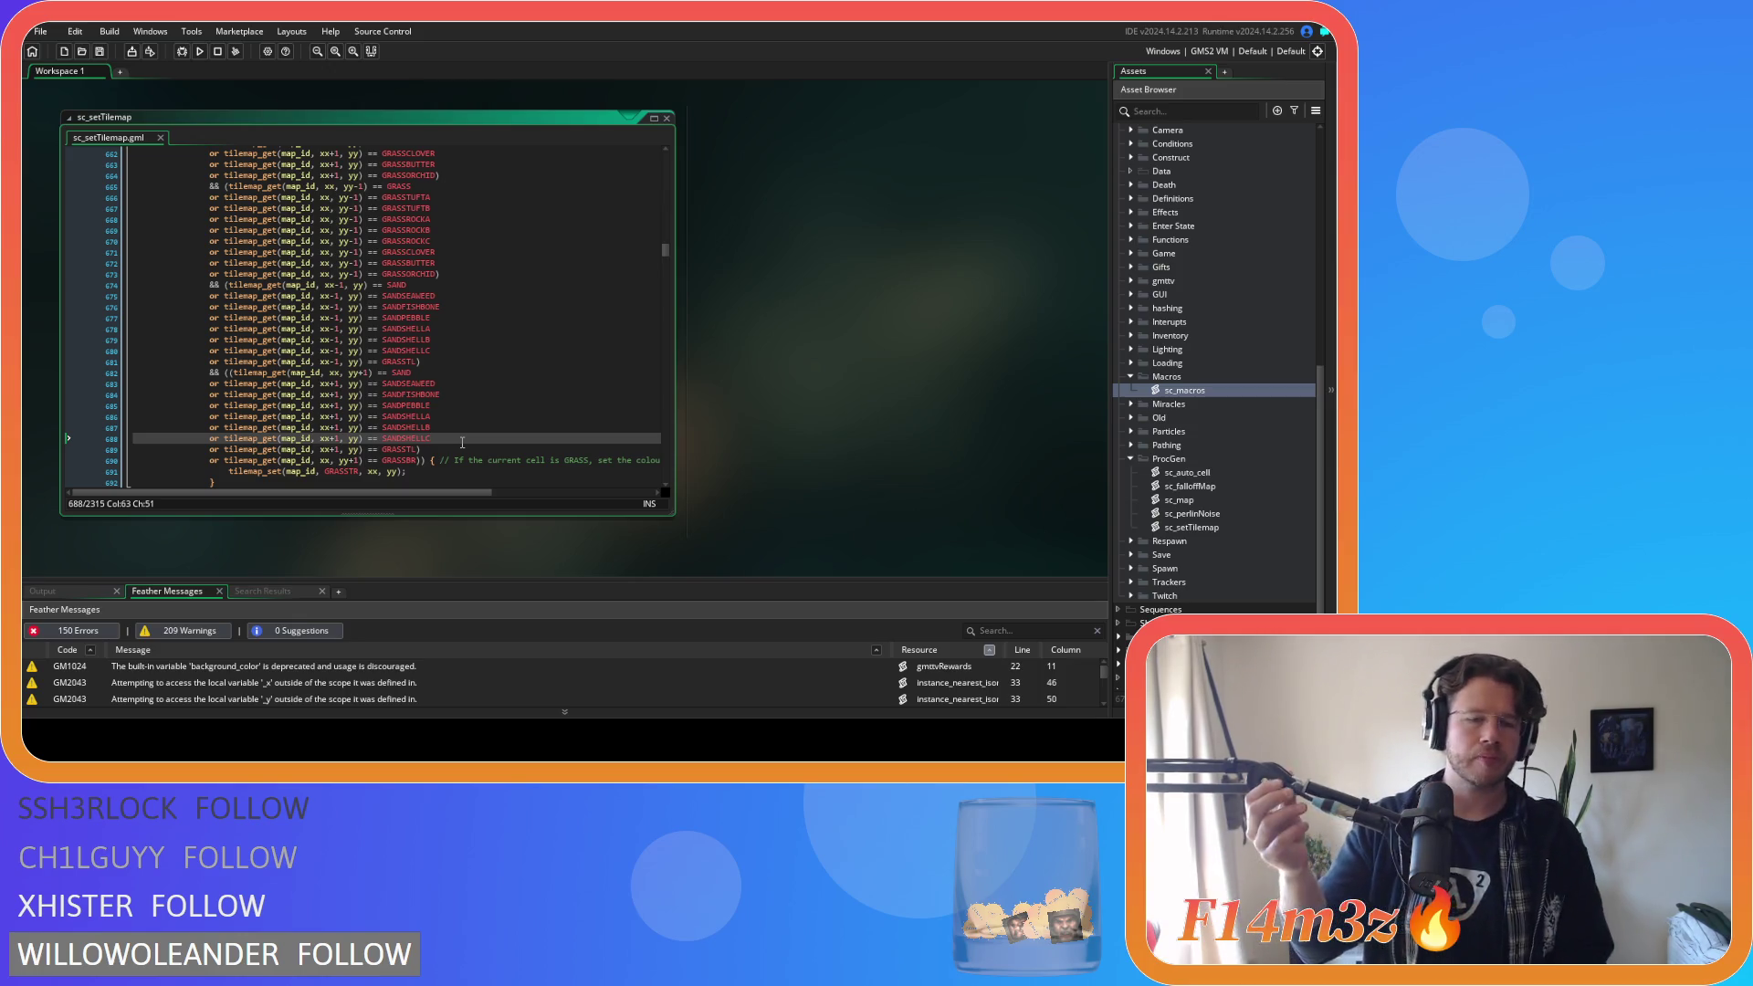
Start correcting line 683's column offset by deleting the plus sign after xx.
{"action": "left_click", "coordinate": [551, 405]}
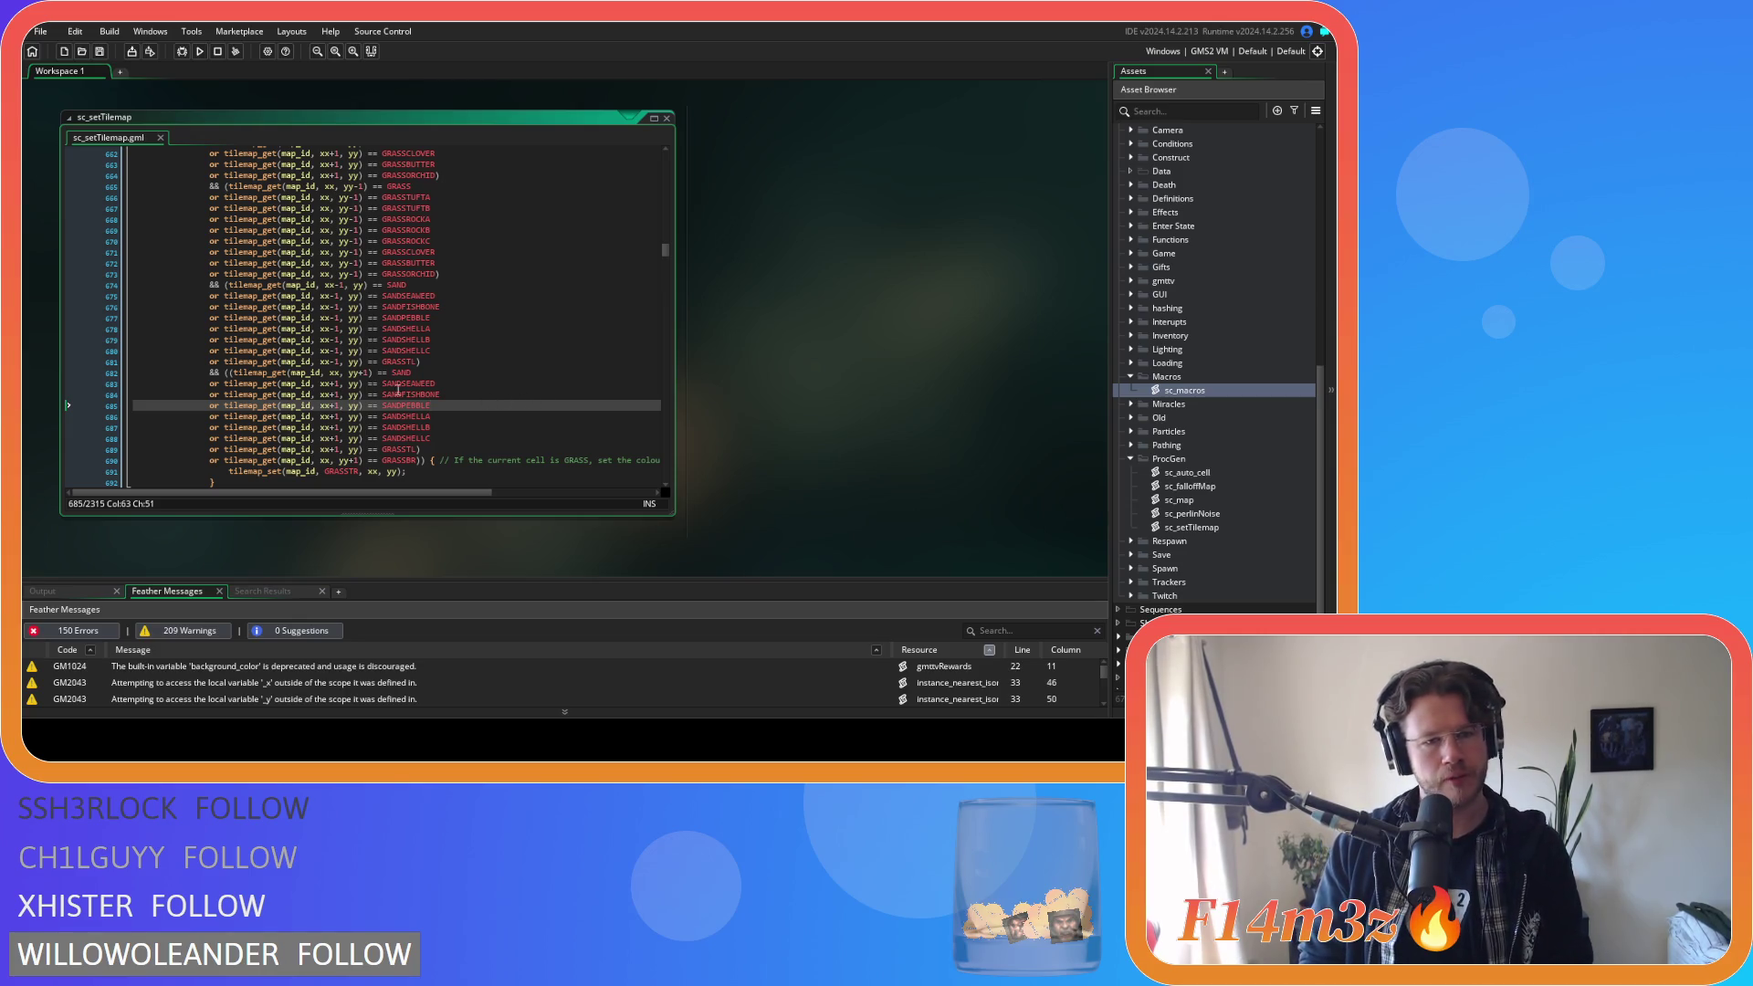
{"action": "left_click", "coordinate": [334, 383]}
{"action": "key", "text": "BackSpace"}
Remove the +1 column offset so every pasted sand-variant check uses plain xx.
{"action": "key", "text": "BackSpace"}
{"action": "type", "text": "1"}
{"action": "left_click", "coordinate": [298, 383]}
{"action": "left_click", "coordinate": [330, 383]}
{"action": "type", "text": "x+"}
{"action": "key", "text": "Delete"}
{"action": "key", "text": "BackSpace"}
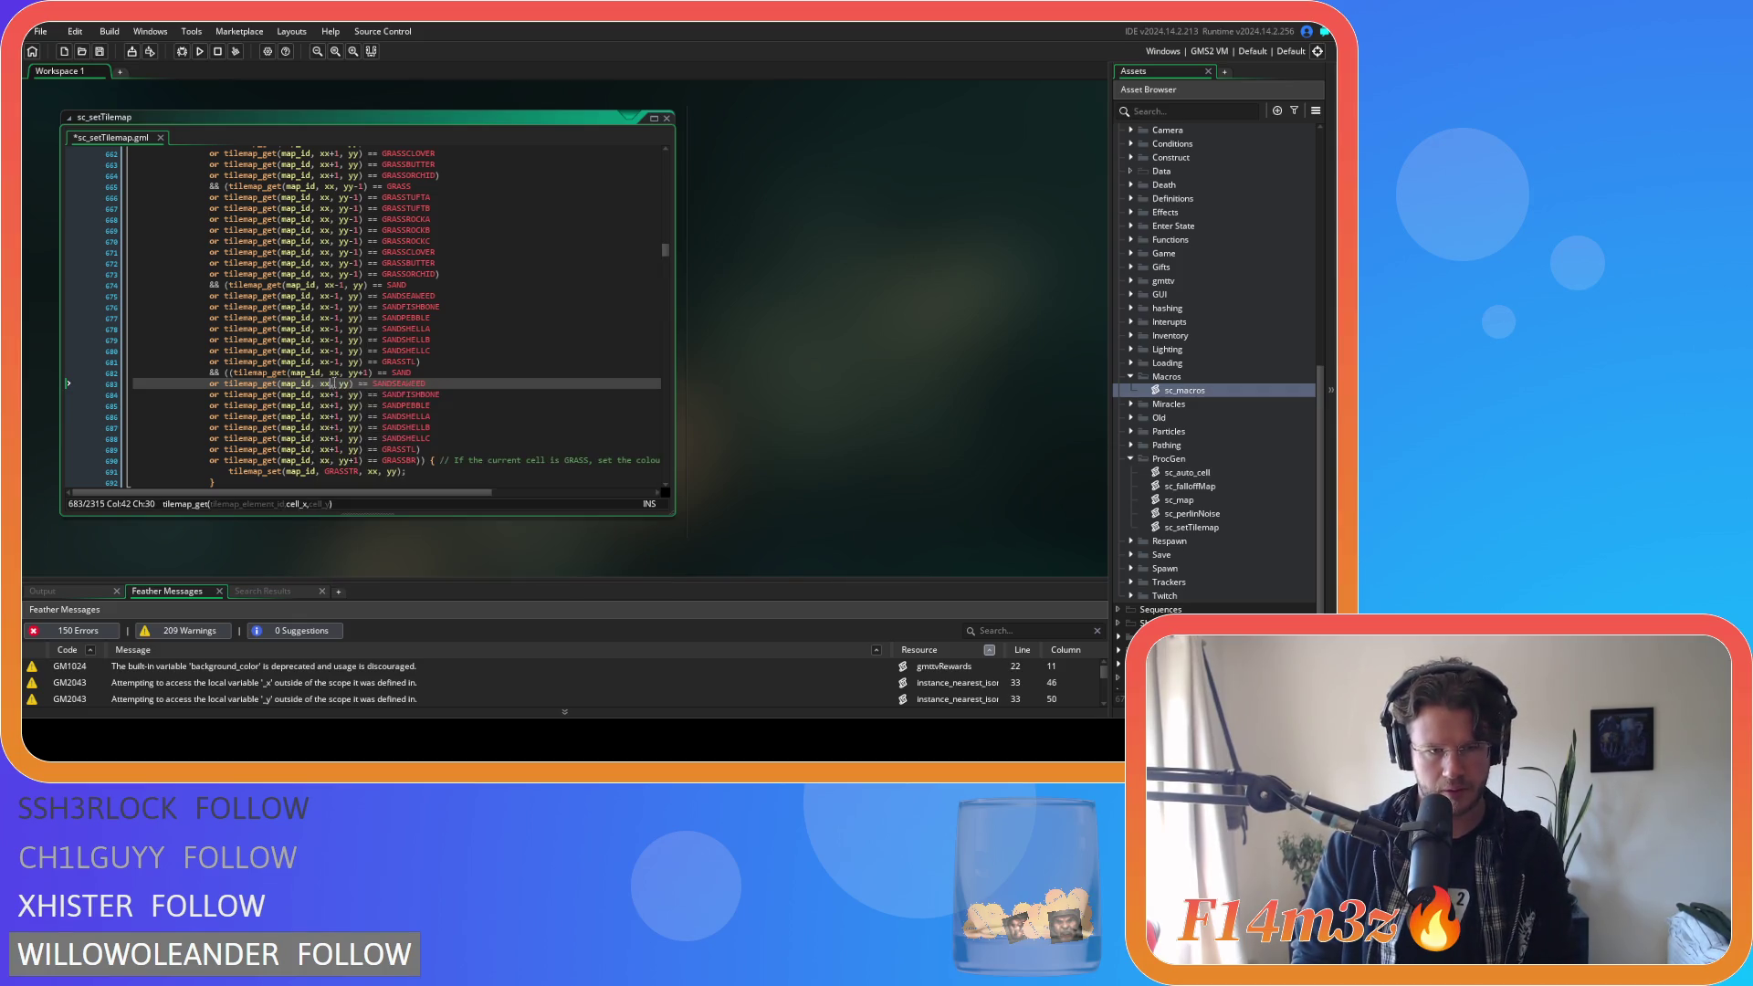
{"action": "key", "text": "Down"}
{"action": "key", "text": "Delete"}
{"action": "key", "text": "Delete"}
{"action": "key", "text": "Down"}
{"action": "key", "text": "Delete"}
{"action": "key", "text": "Delete"}
{"action": "key", "text": "Down"}
{"action": "key", "text": "Delete"}
{"action": "key", "text": "Delete"}
{"action": "key", "text": "Down"}
{"action": "key", "text": "Delete"}
{"action": "key", "text": "Delete"}
{"action": "left_click", "coordinate": [336, 438]}
{"action": "key", "text": "Delete"}
{"action": "key", "text": "BackSpace"}
{"action": "key", "text": "Down"}
{"action": "key", "text": "Delete"}
{"action": "key", "text": "Delete"}
Hide and restore the asset and message panels with F12 while reviewing line 683.
{"action": "left_click", "coordinate": [359, 383]}
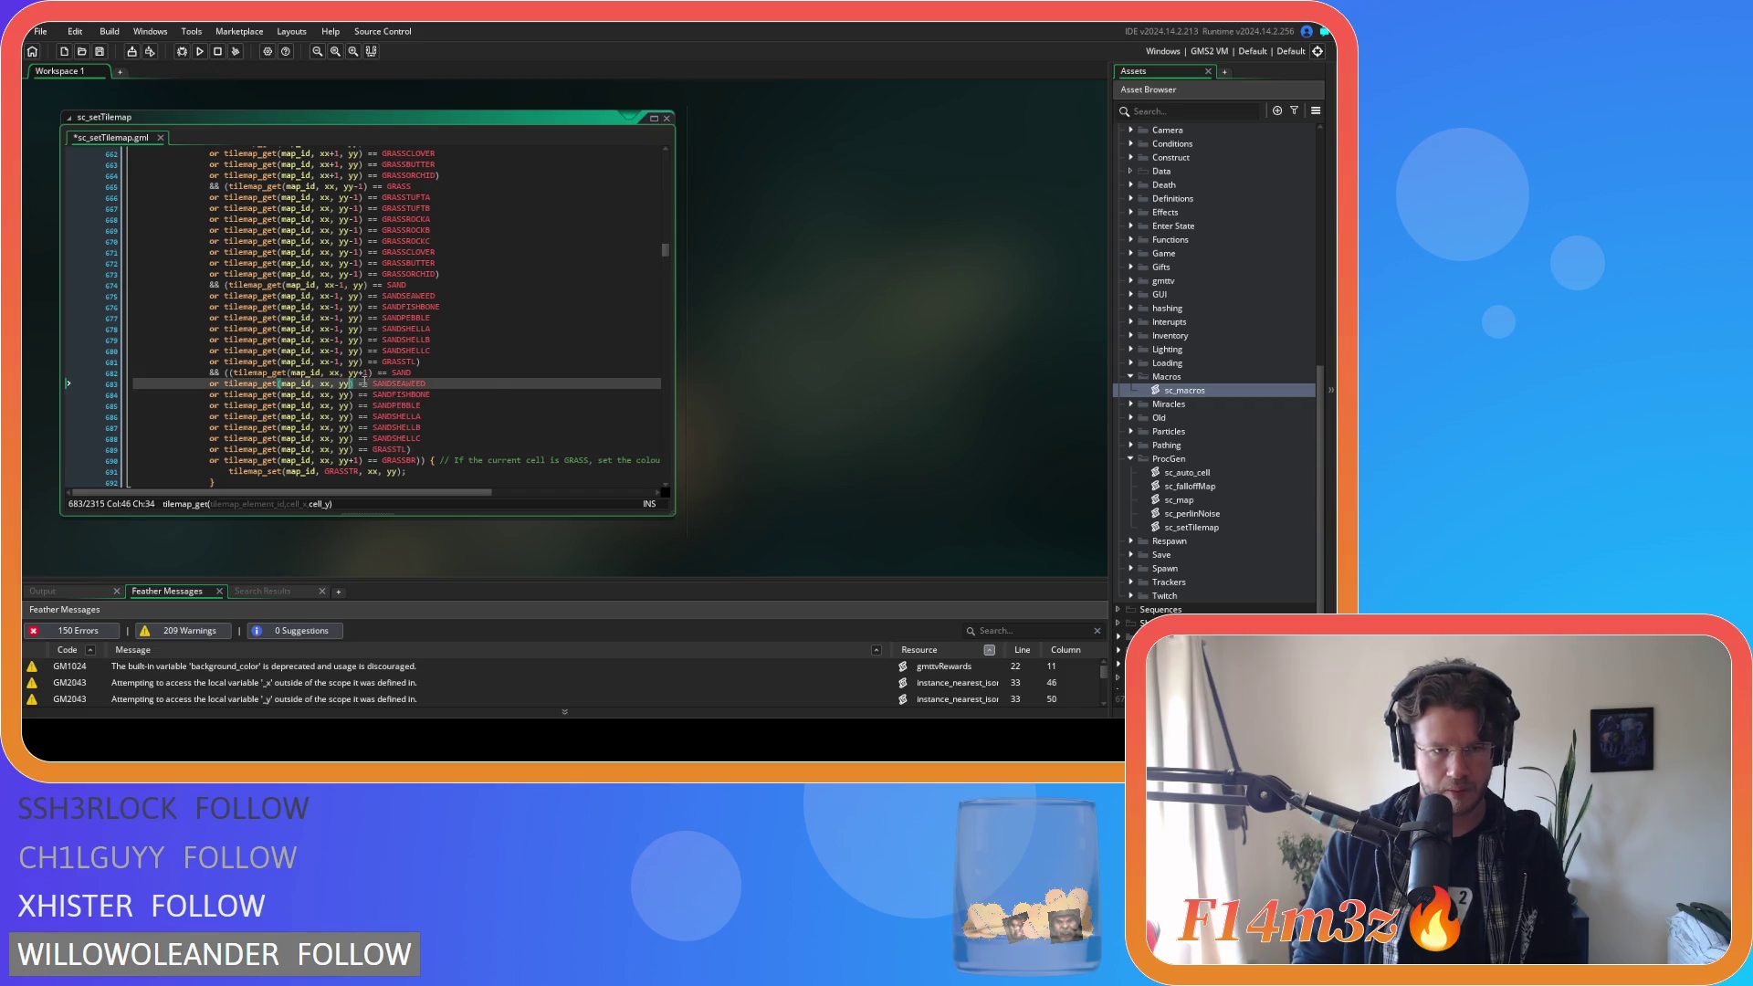
{"action": "key", "text": "Down"}
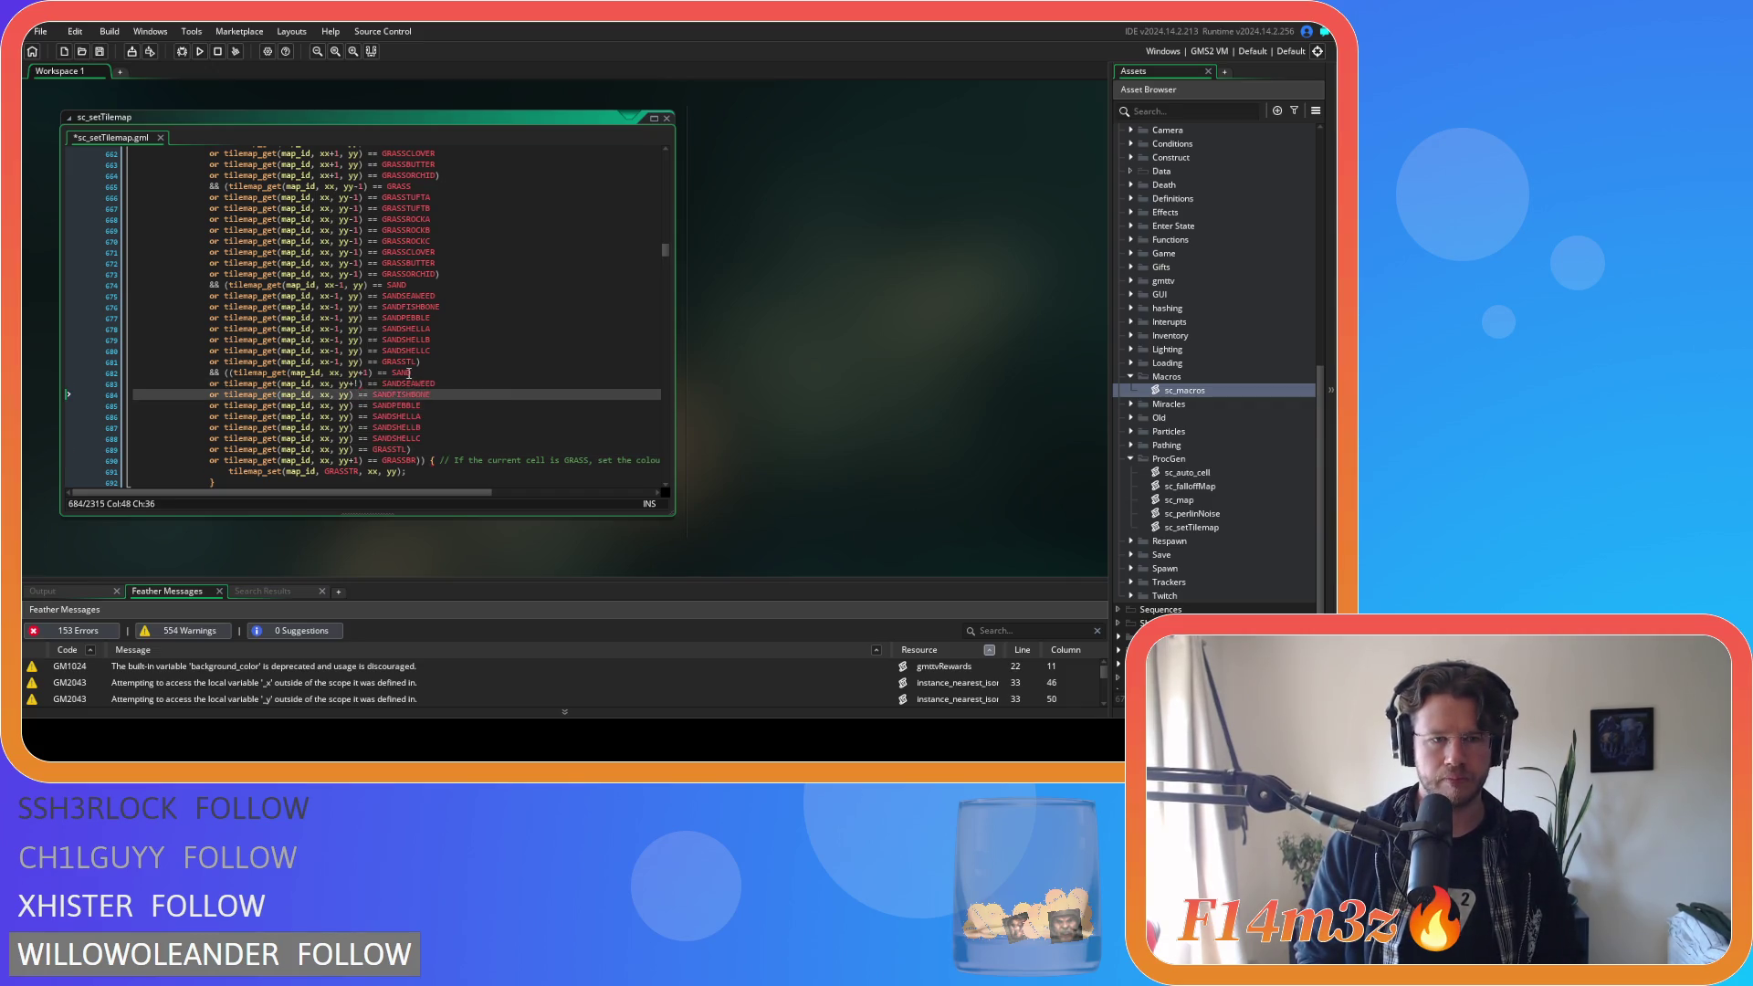
{"action": "key", "text": "Up"}
{"action": "key", "text": "F12"}
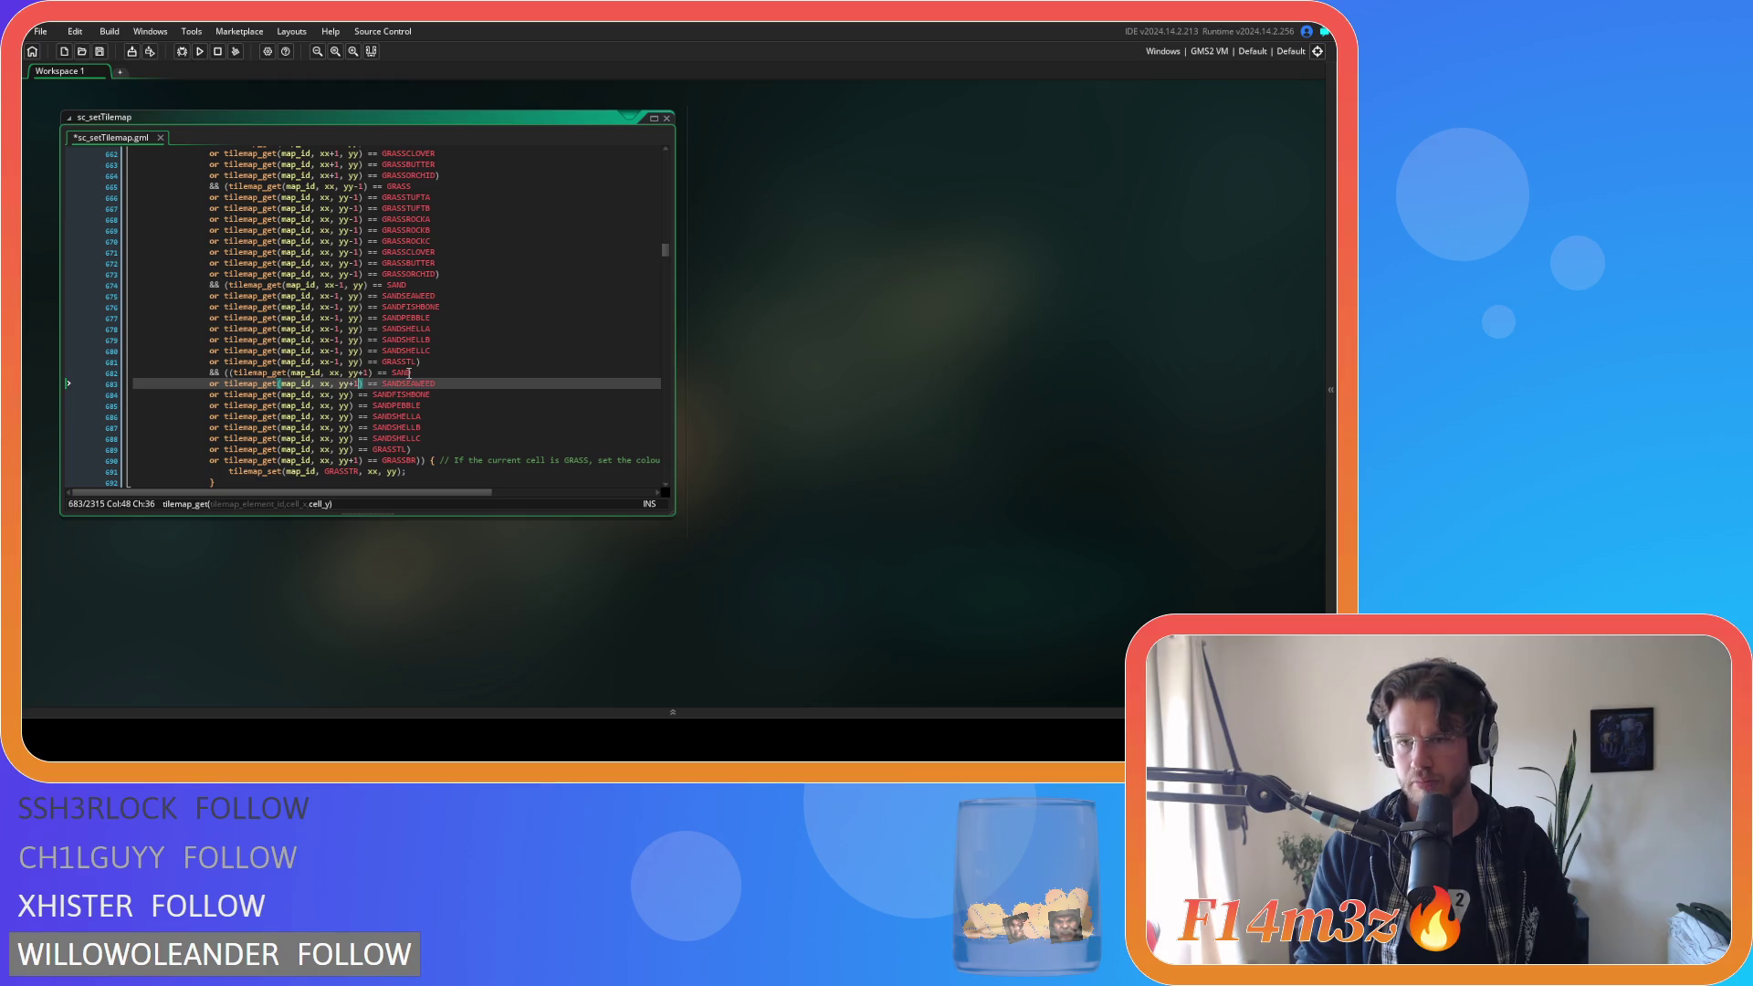
{"action": "key", "text": "F12"}
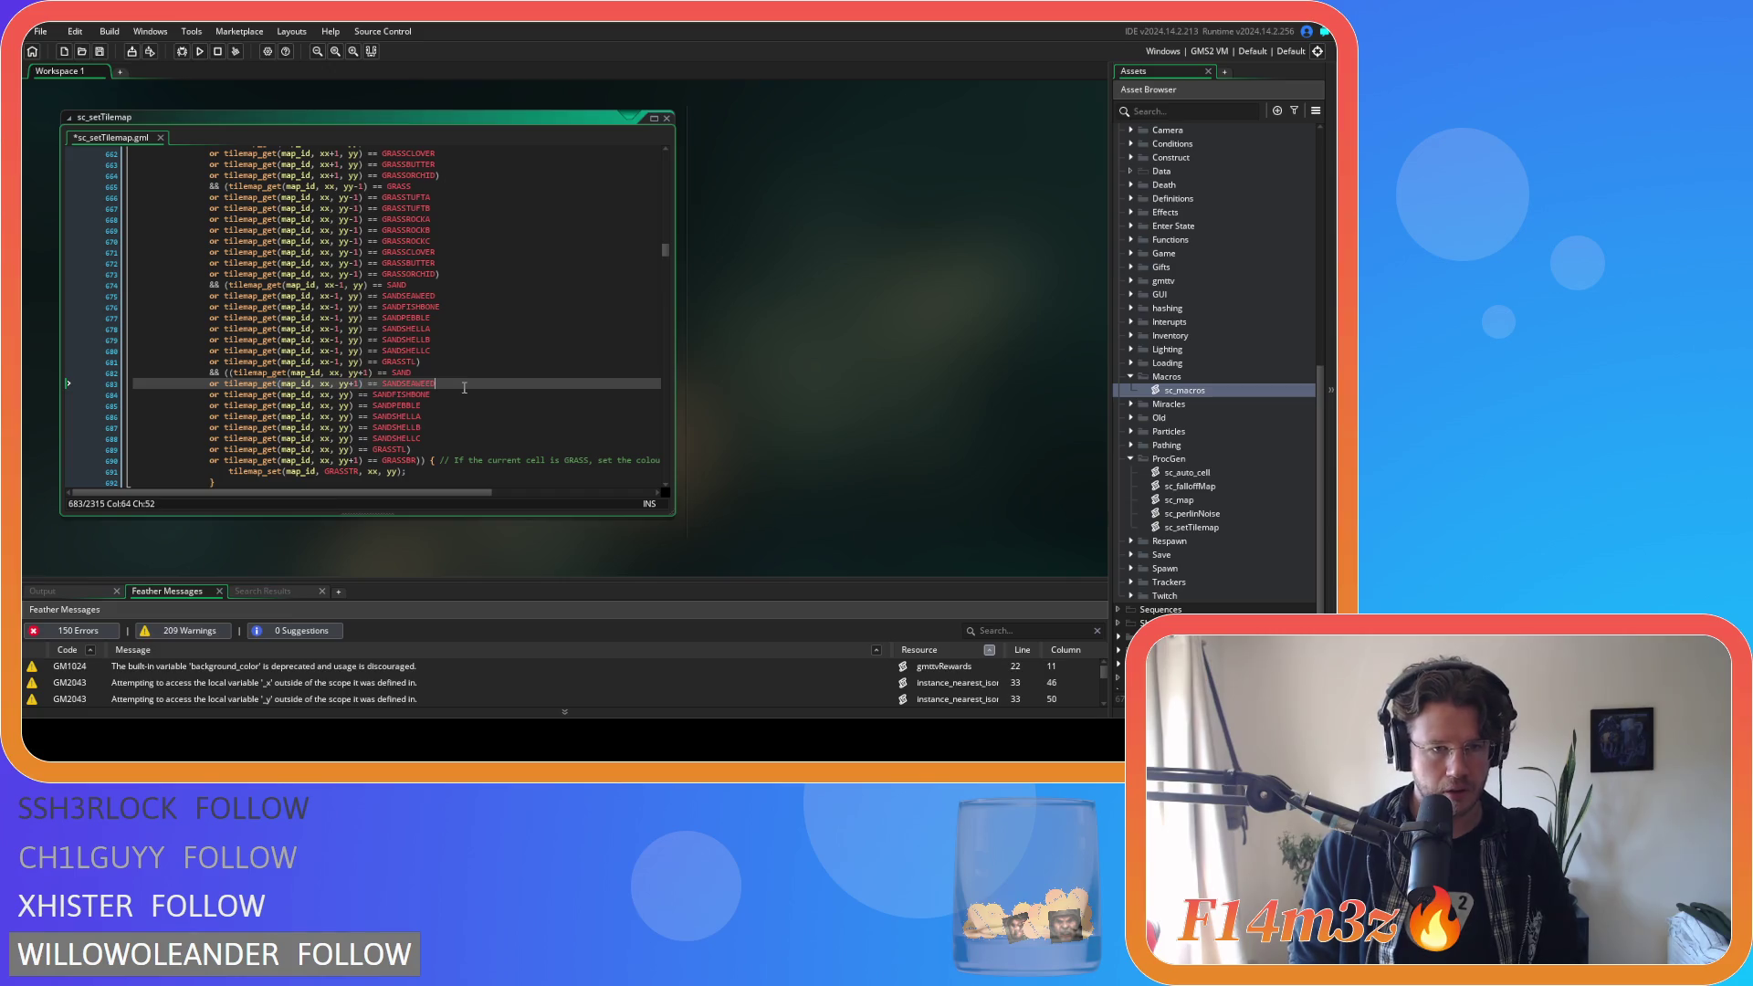
Add +1 after yy on each seaweed, fishbone, pebble and shell check, then save.
{"action": "left_click", "coordinate": [351, 394]}
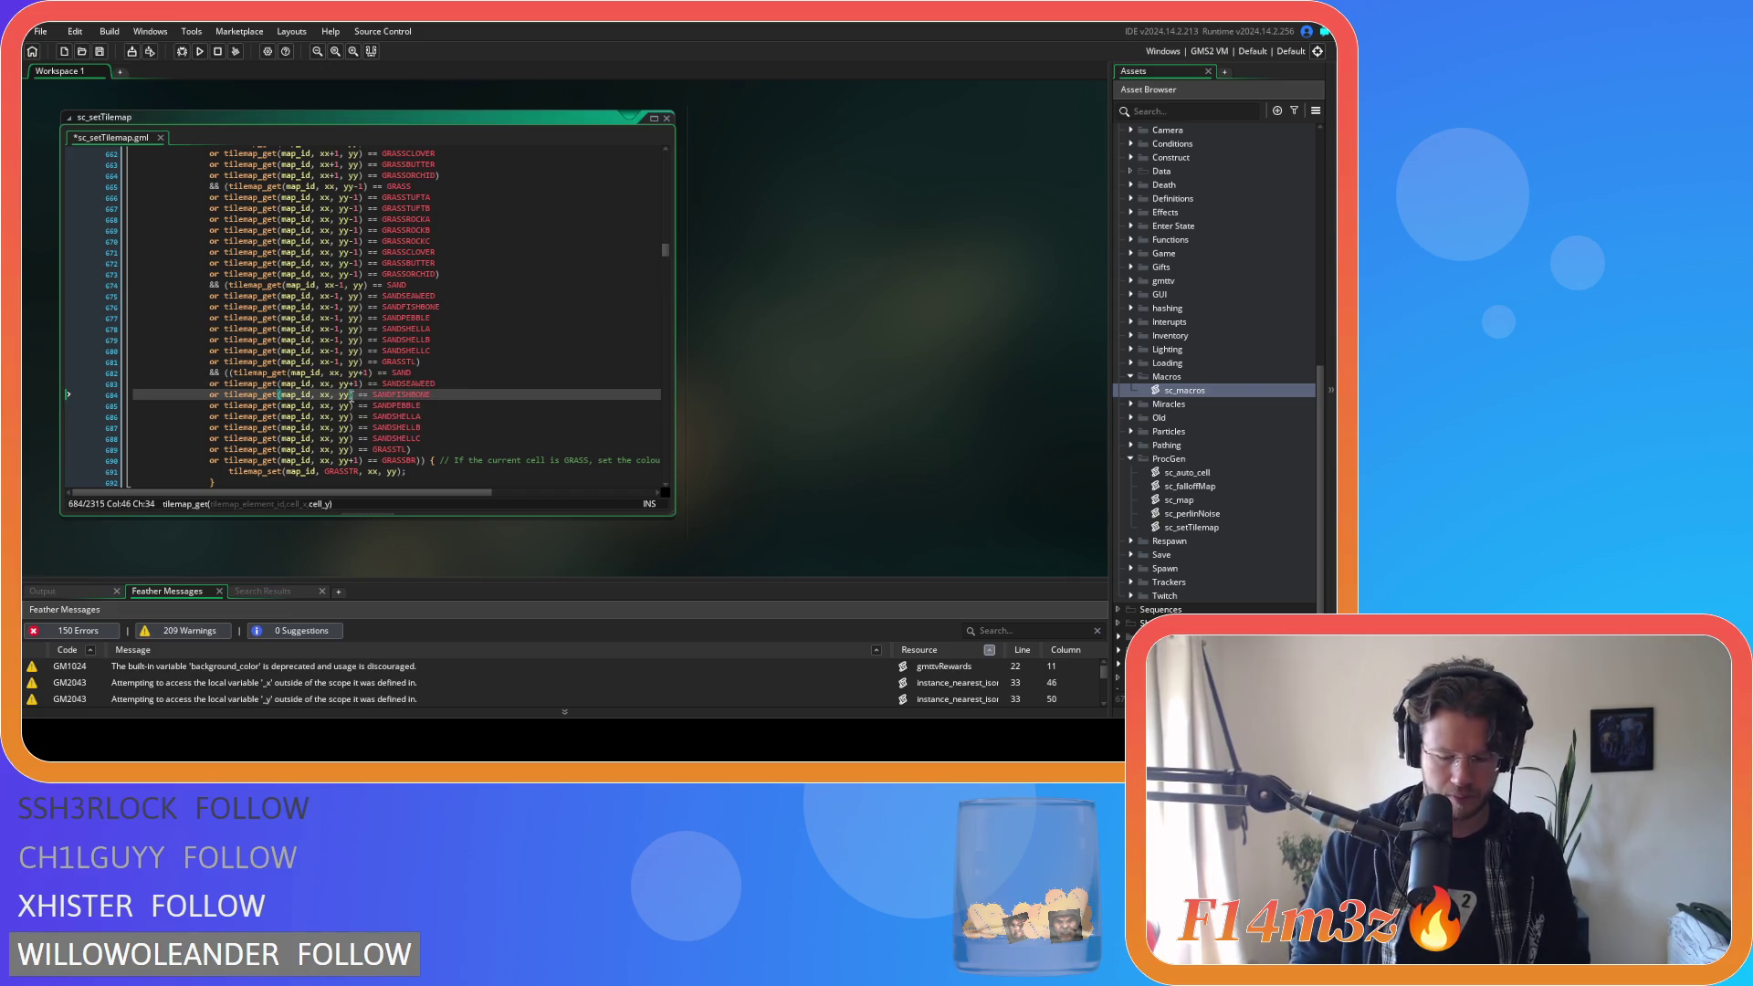
{"action": "type", "text": "+1"}
{"action": "left_click", "coordinate": [352, 405]}
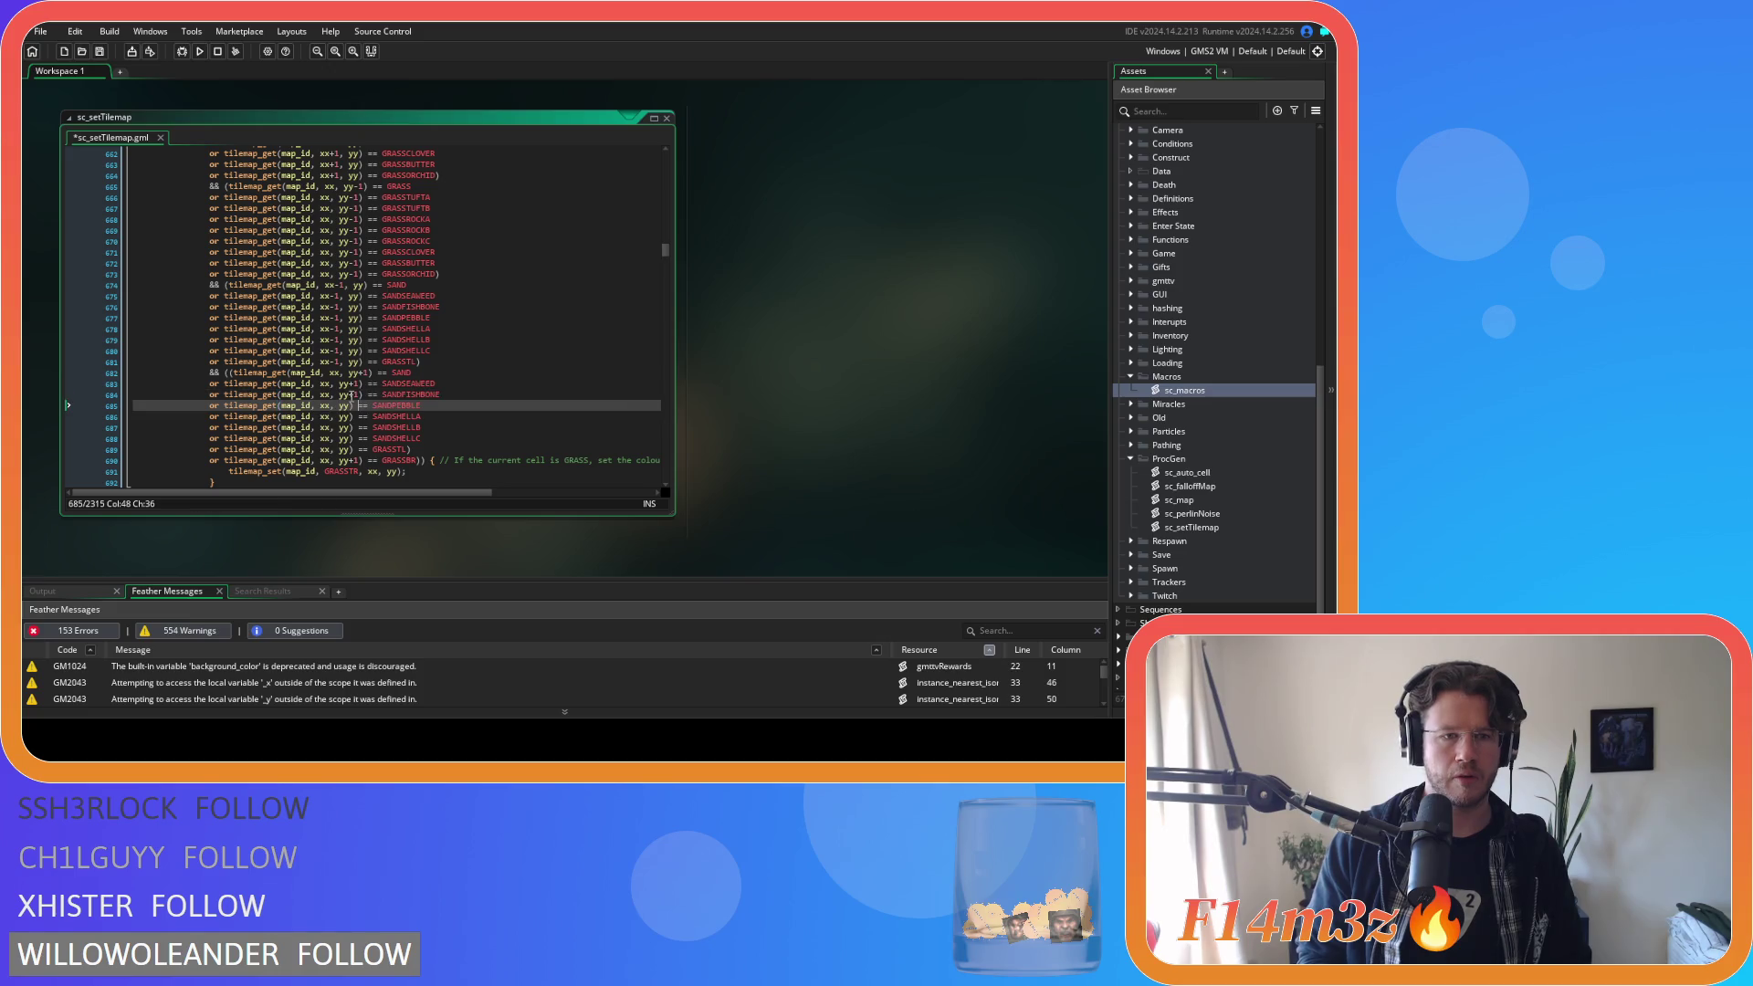
{"action": "type", "text": "+1"}
{"action": "key", "text": "Down"}
{"action": "key", "text": "Left"}
{"action": "key", "text": "Left"}
{"action": "type", "text": "+1"}
{"action": "key", "text": "Down"}
{"action": "key", "text": "Left"}
{"action": "key", "text": "Left"}
{"action": "type", "text": "+1"}
{"action": "key", "text": "Down"}
{"action": "key", "text": "Left"}
{"action": "key", "text": "Left"}
{"action": "type", "text": "+1"}
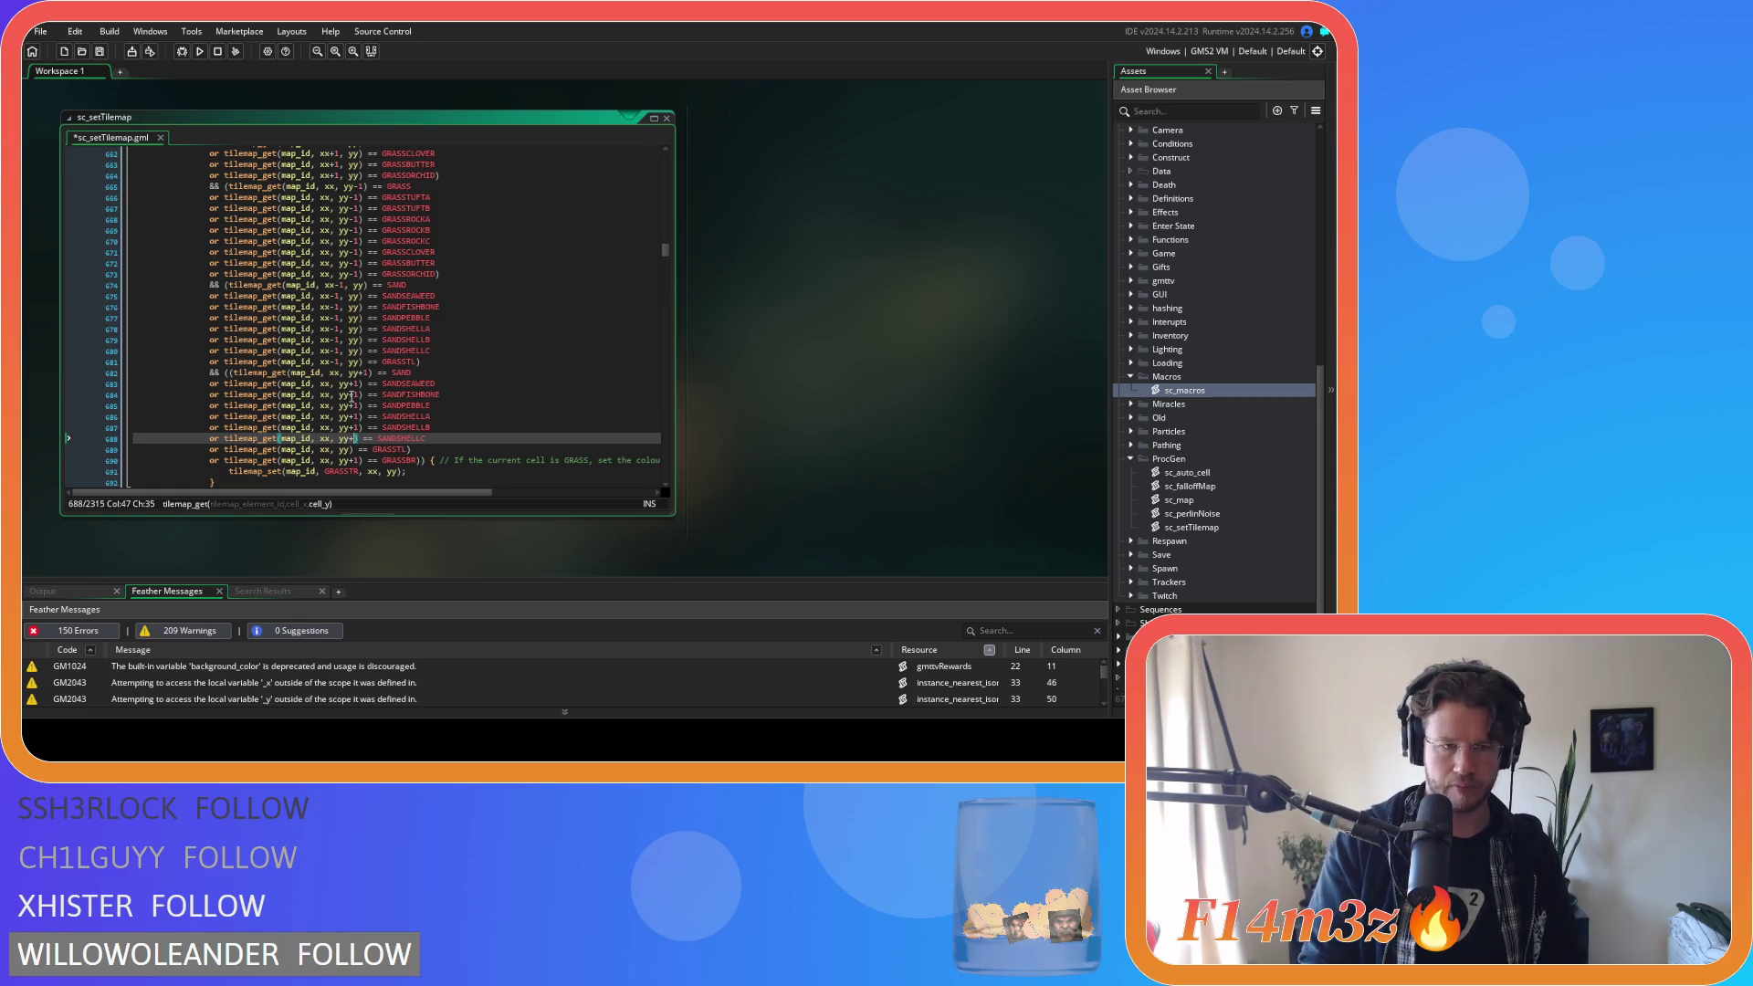
{"action": "key", "text": "Down"}
{"action": "type", "text": "+1"}
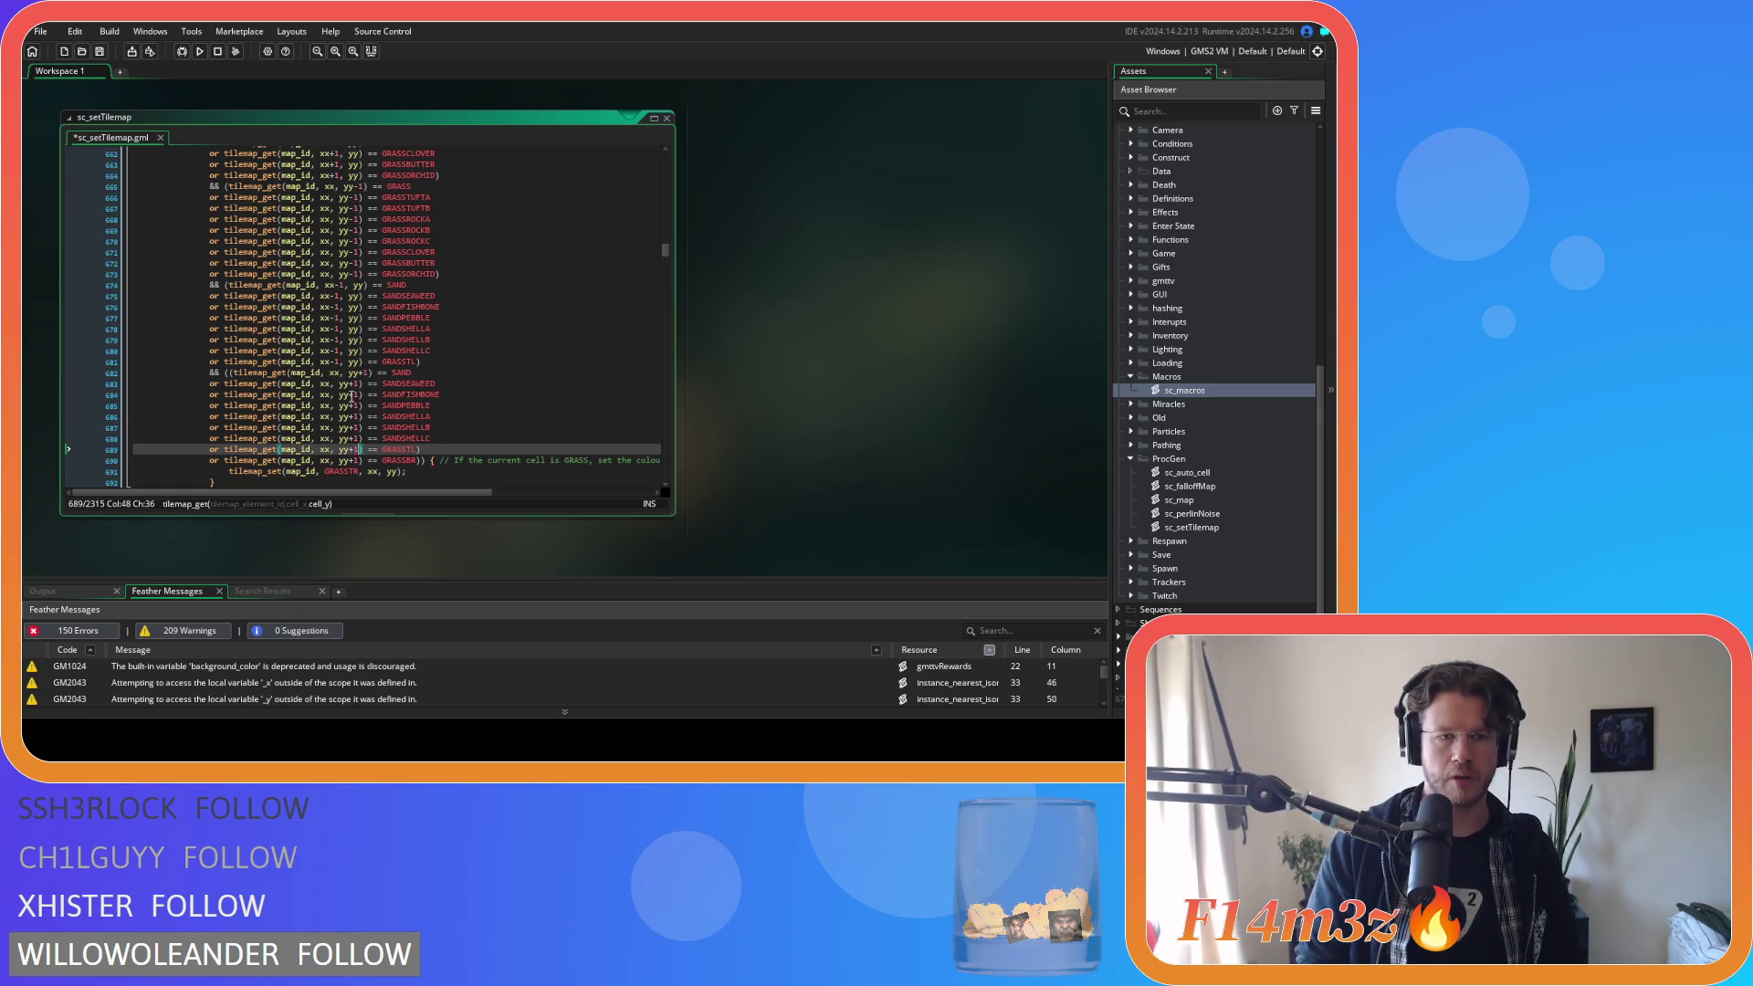
{"action": "key", "text": "ctrl+s"}
{"action": "left_click", "coordinate": [486, 429]}
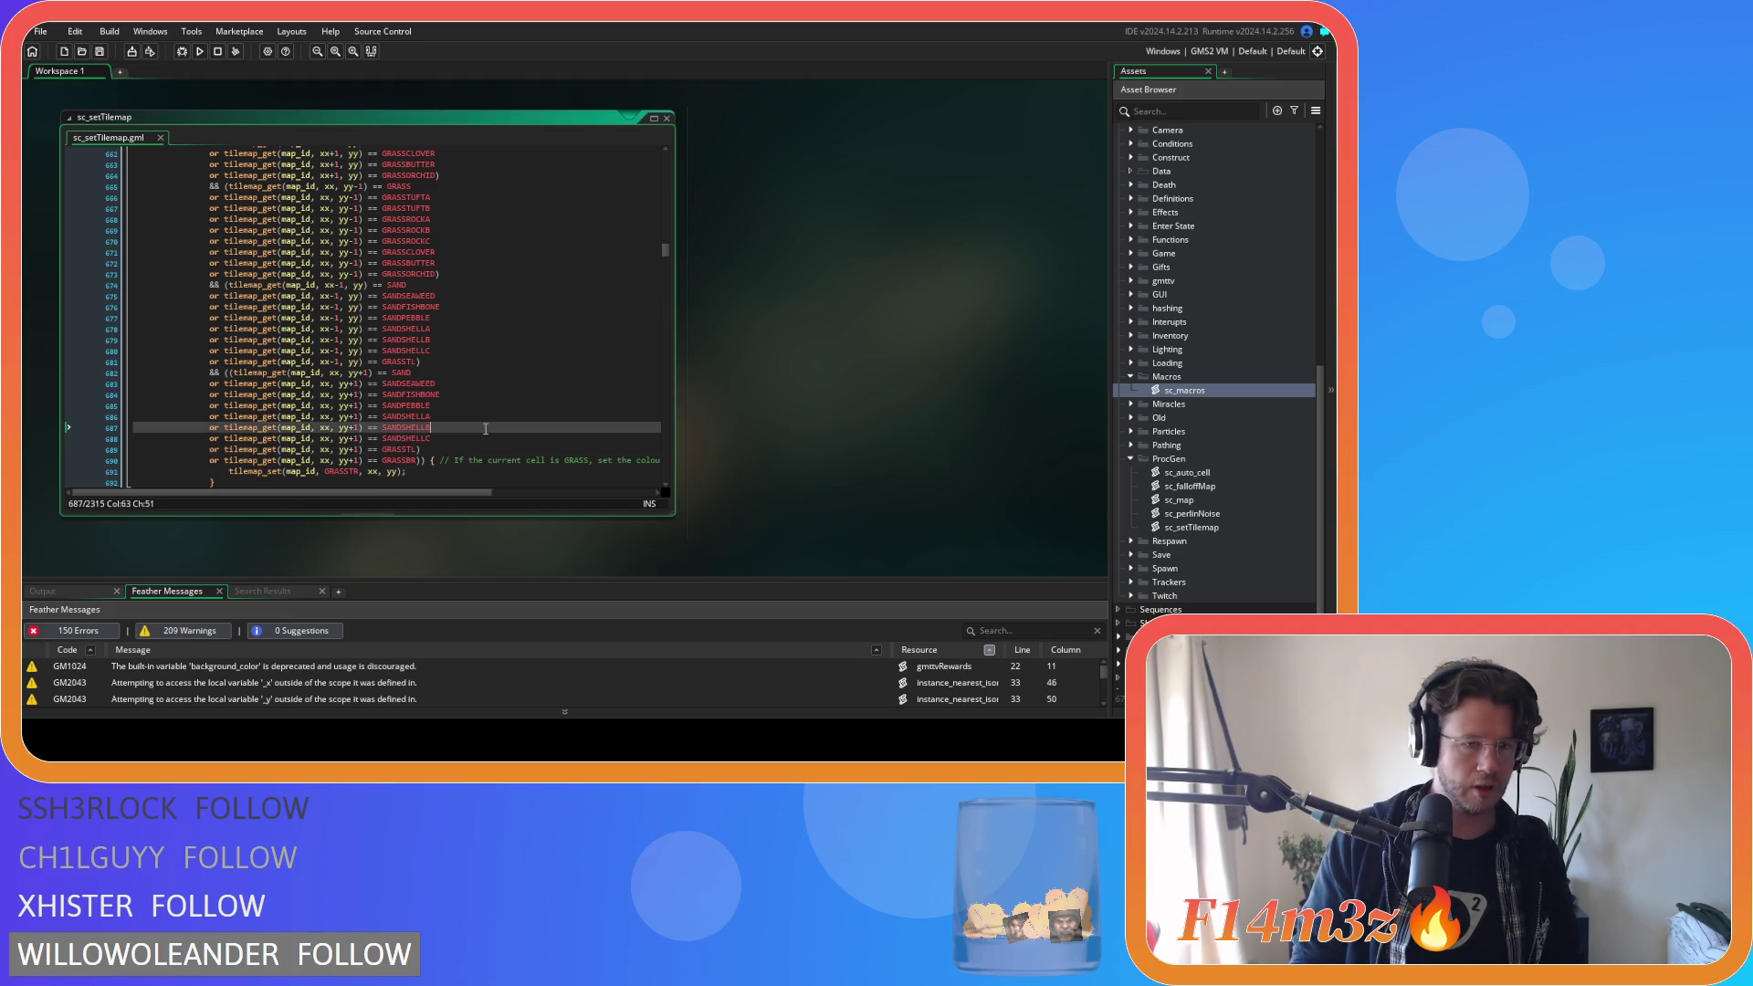
Copy the six sand-variant checks and paste them under both SAND checks of the up-and-left block.
{"action": "scroll", "coordinate": [437, 454], "scroll_direction": "down", "scroll_amount": 3}
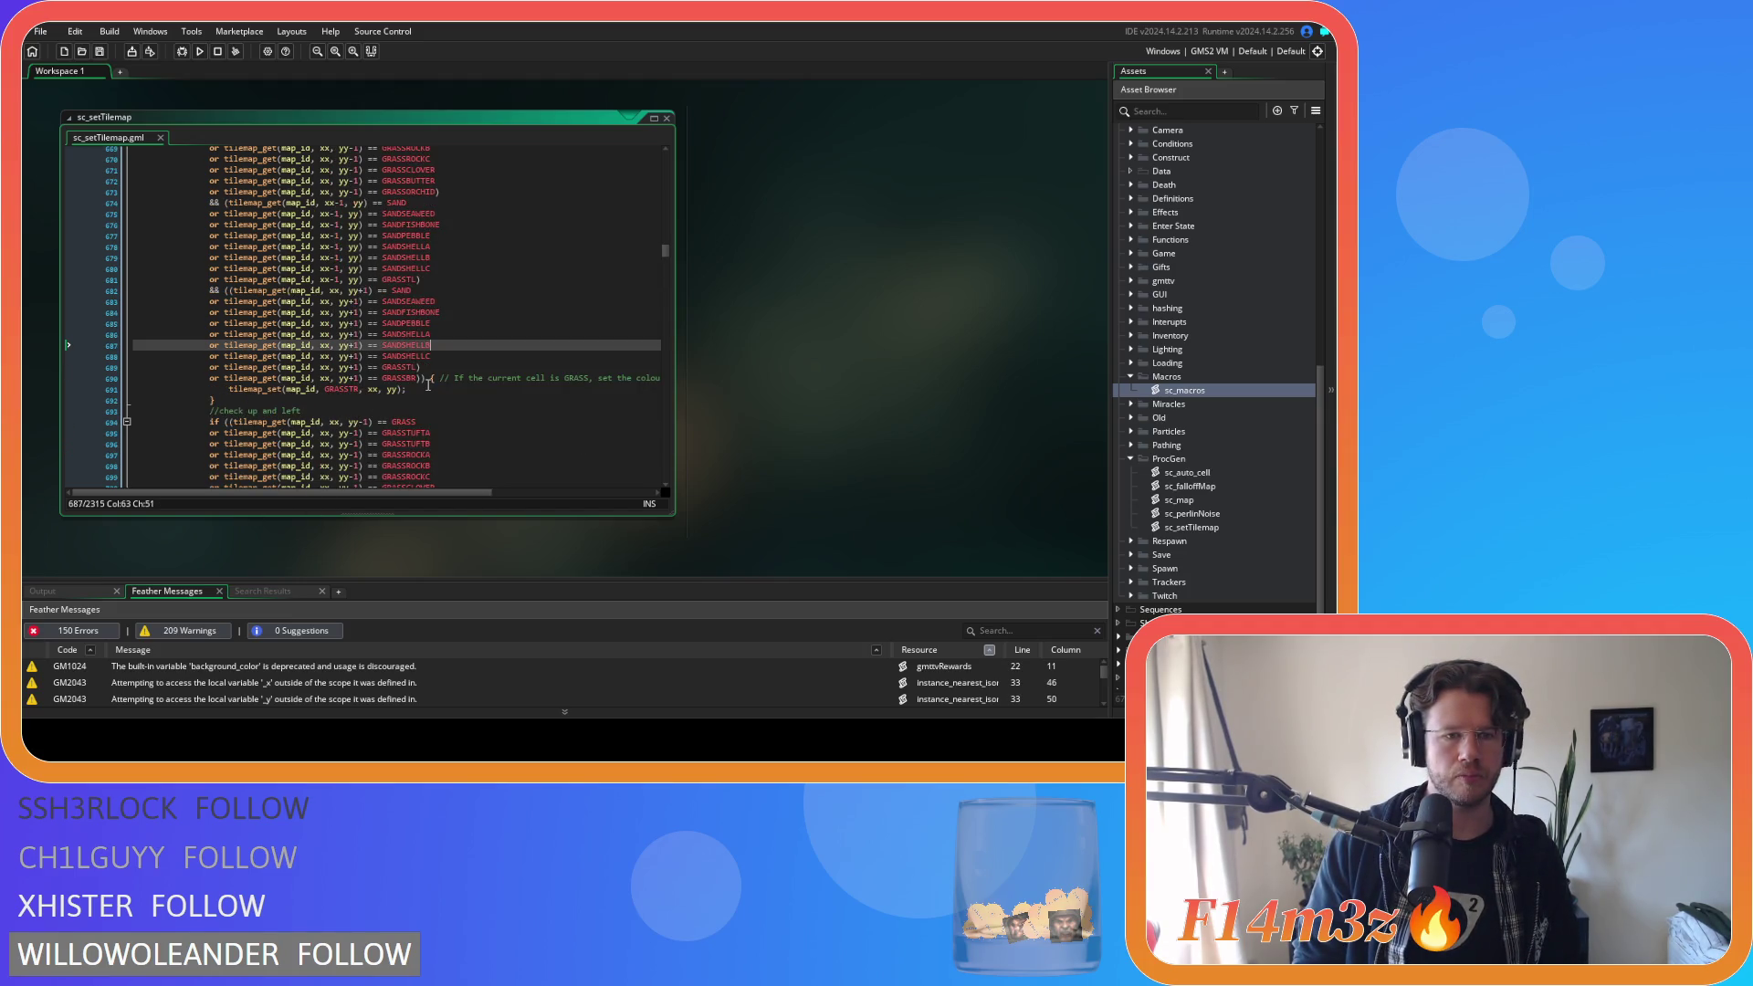
{"action": "mouse_move", "coordinate": [434, 358]}
{"action": "left_mouse_down"}
{"action": "mouse_move", "coordinate": [273, 347]}
{"action": "mouse_move", "coordinate": [210, 302]}
{"action": "left_mouse_up"}
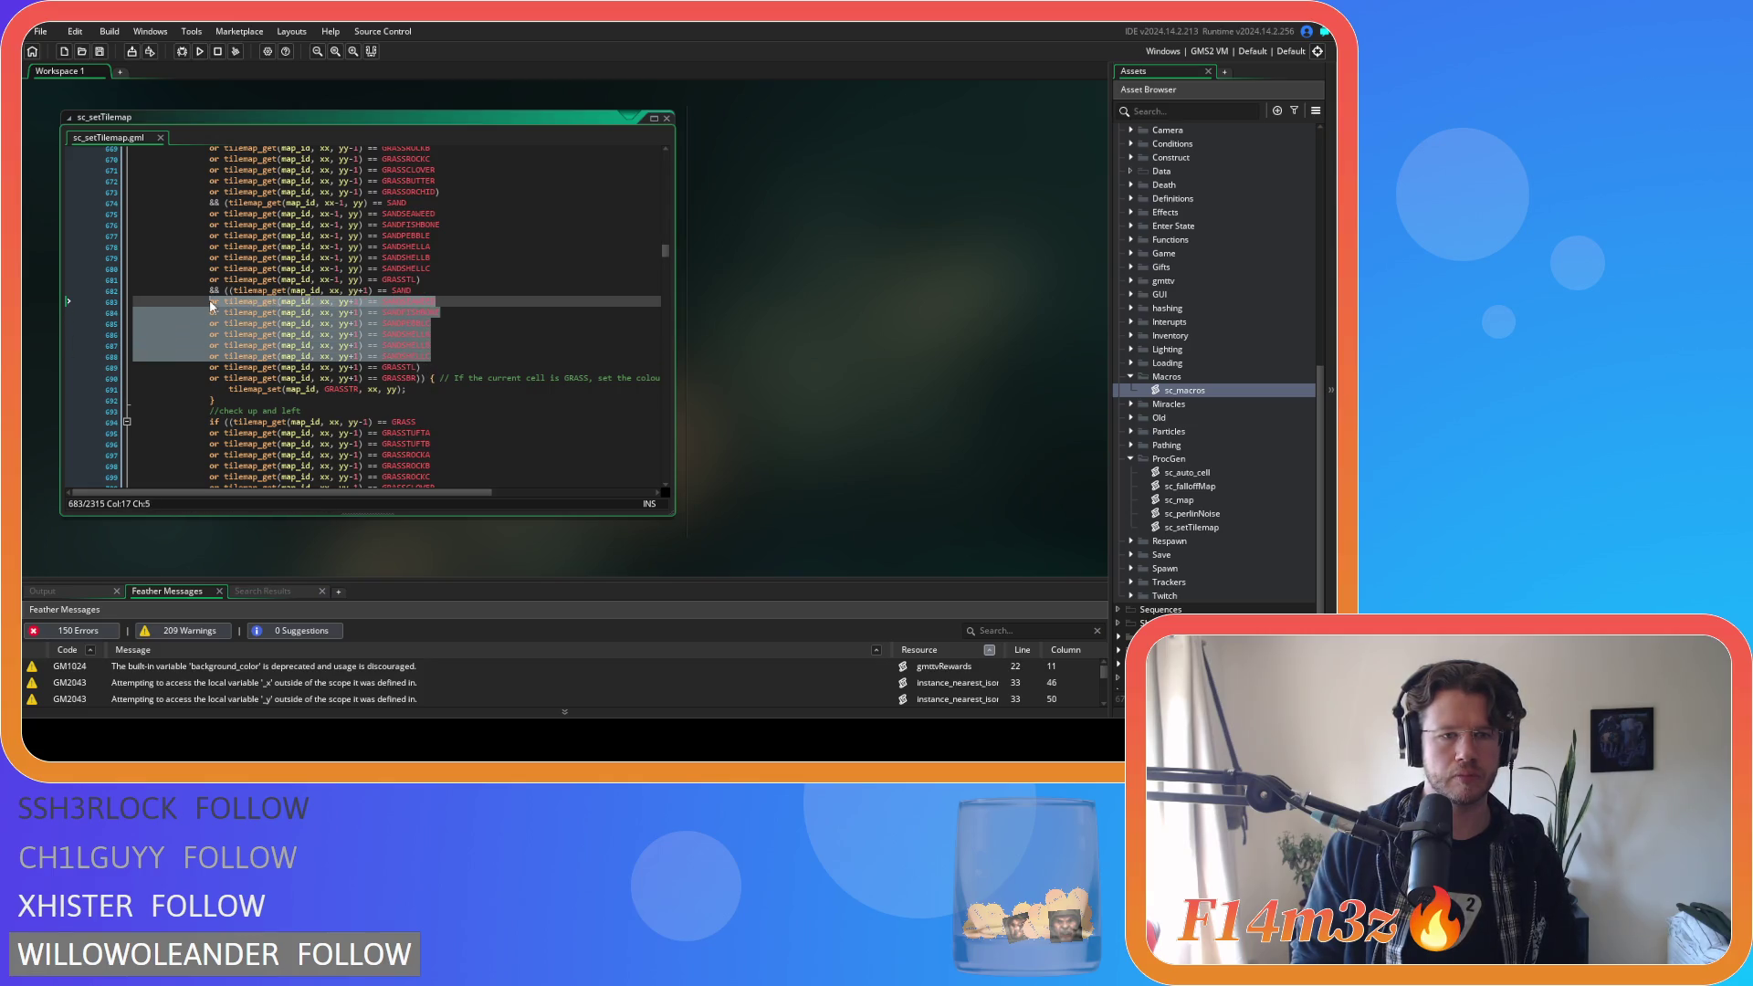
{"action": "scroll", "coordinate": [480, 447], "scroll_direction": "down", "scroll_amount": 3}
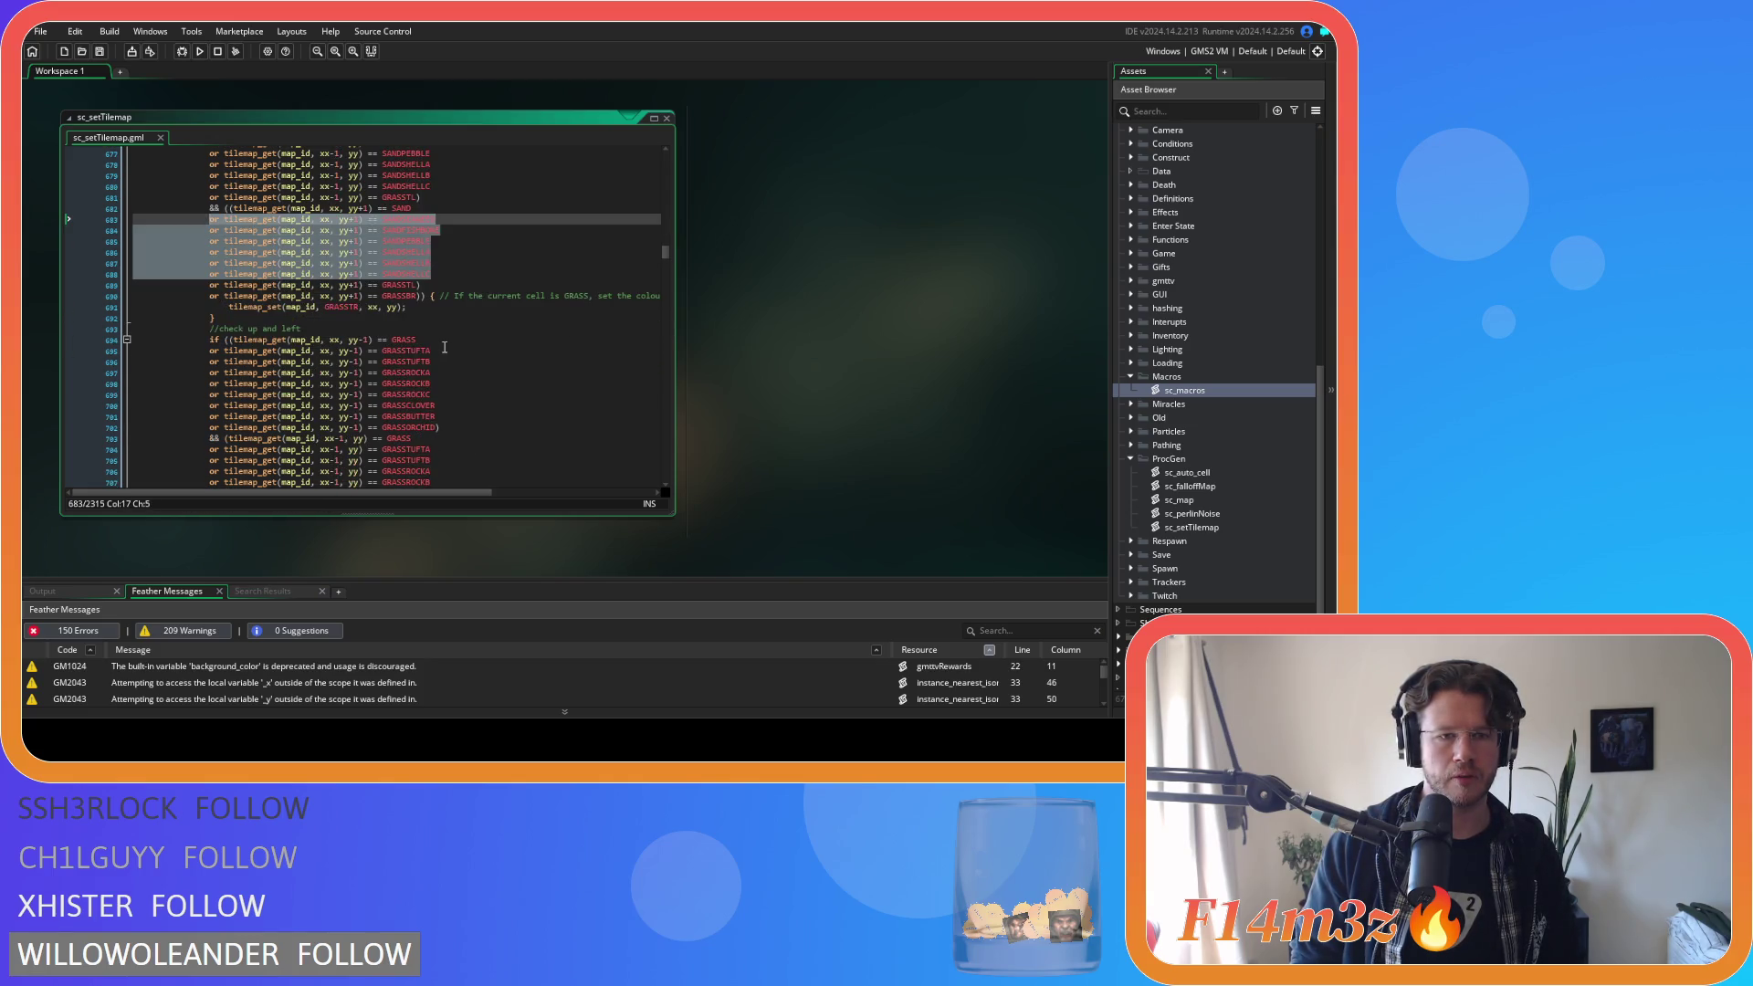
{"action": "scroll", "coordinate": [405, 374], "scroll_direction": "up", "scroll_amount": 3}
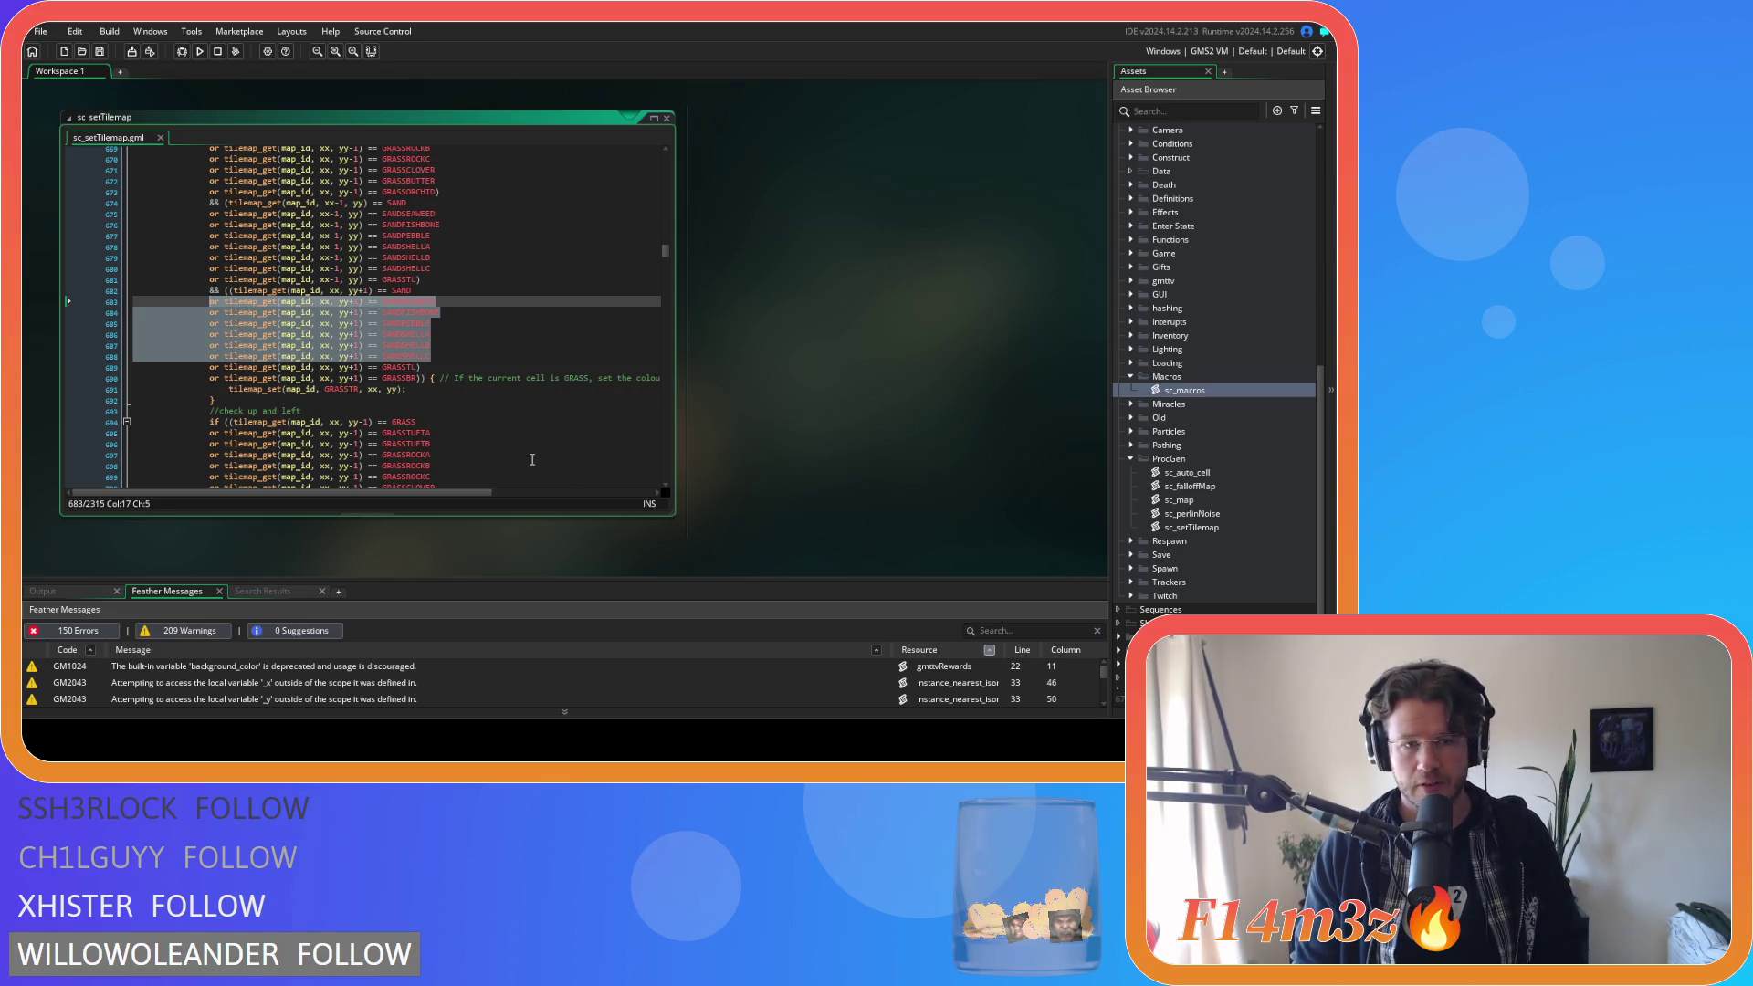
{"action": "scroll", "coordinate": [533, 459], "scroll_direction": "down", "scroll_amount": 3}
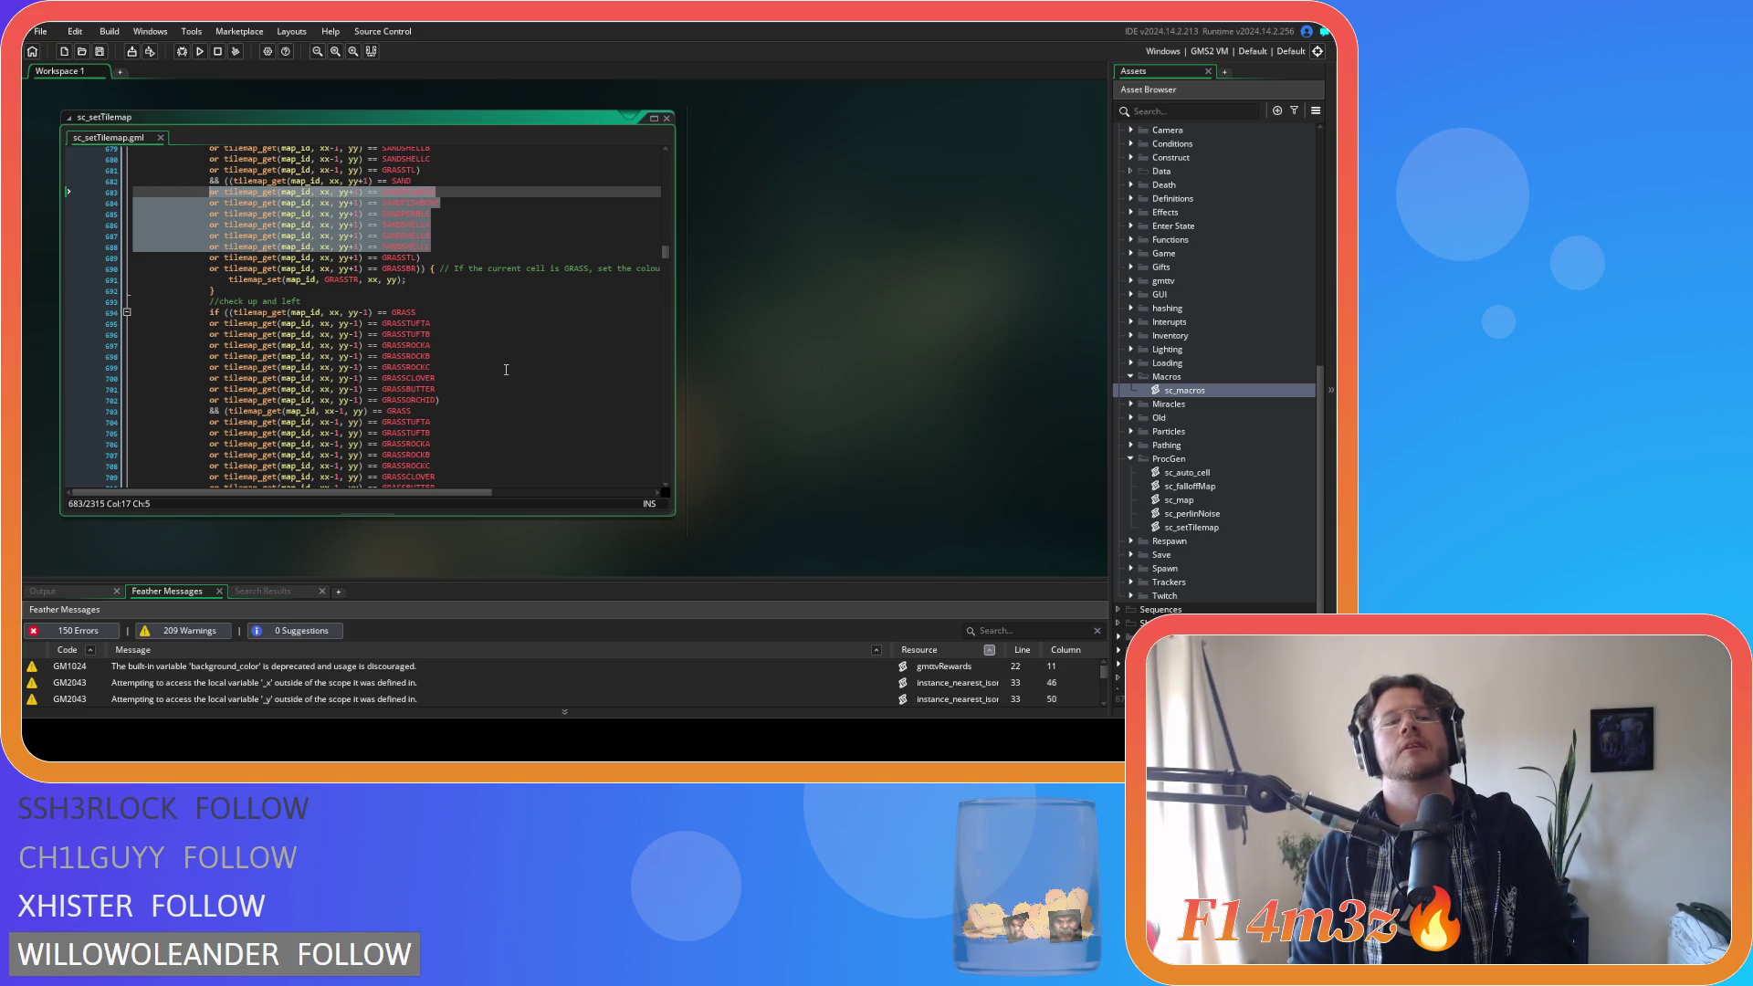
{"action": "scroll", "coordinate": [506, 369], "scroll_direction": "down", "scroll_amount": 4}
{"action": "left_click", "coordinate": [442, 374]}
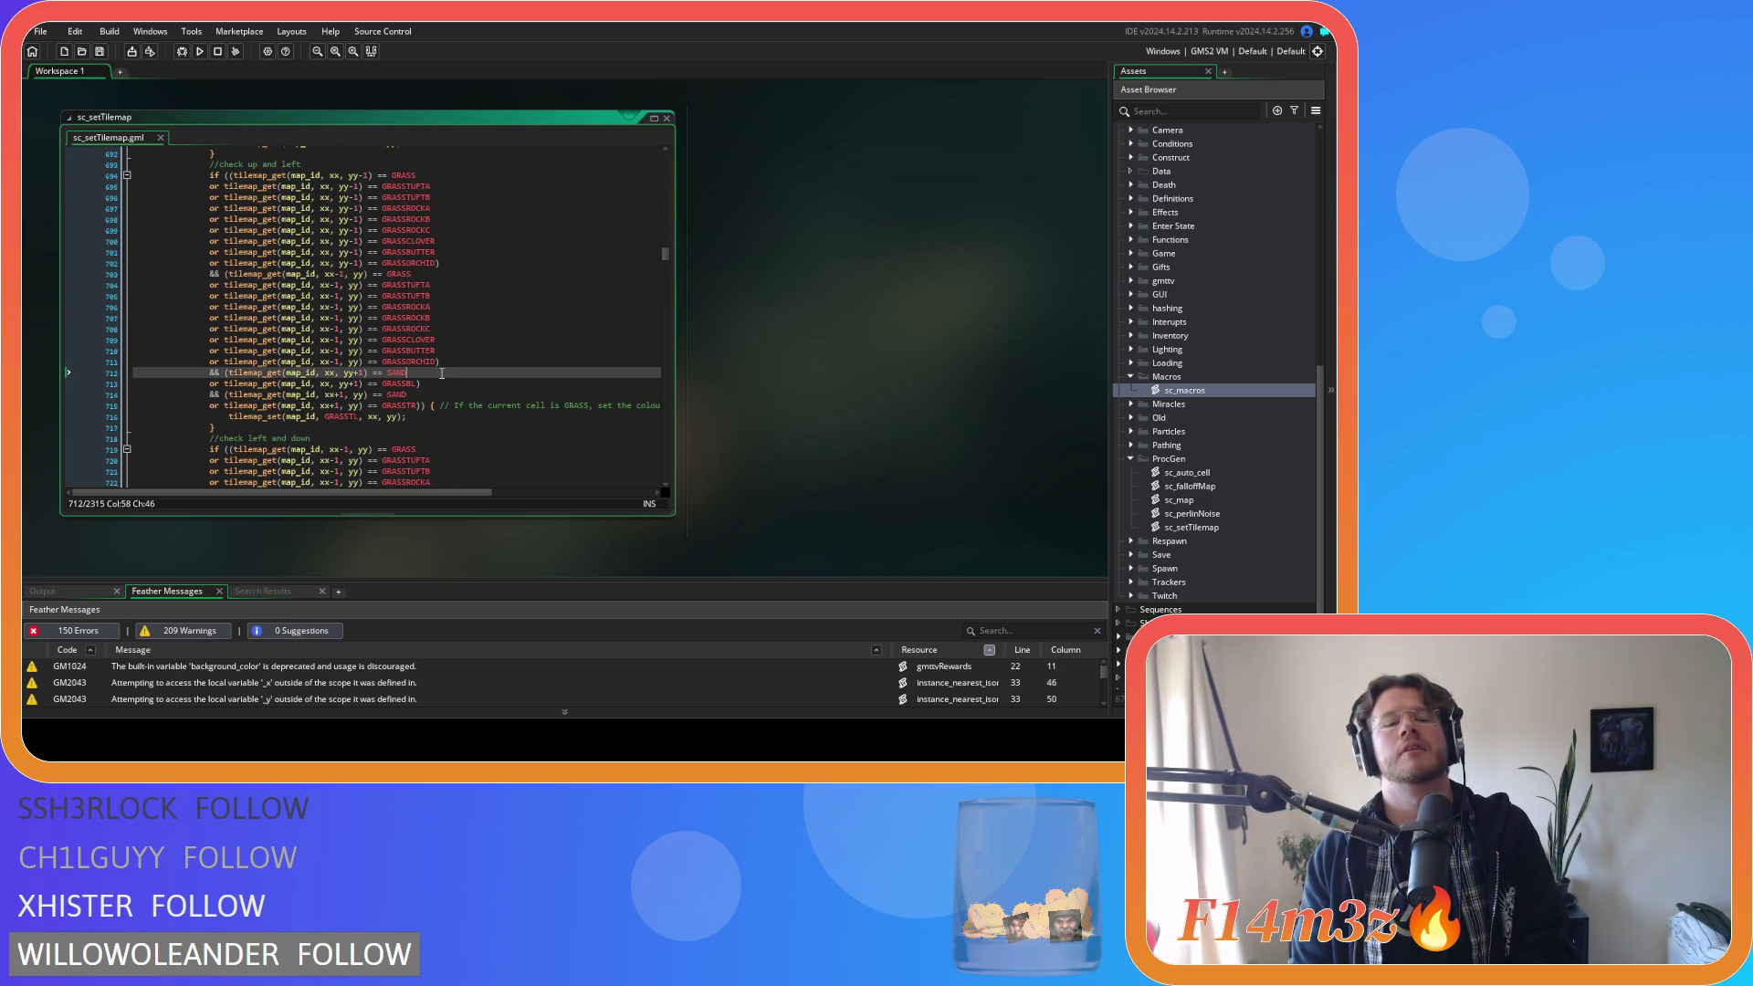
{"action": "key", "text": "ctrl+v"}
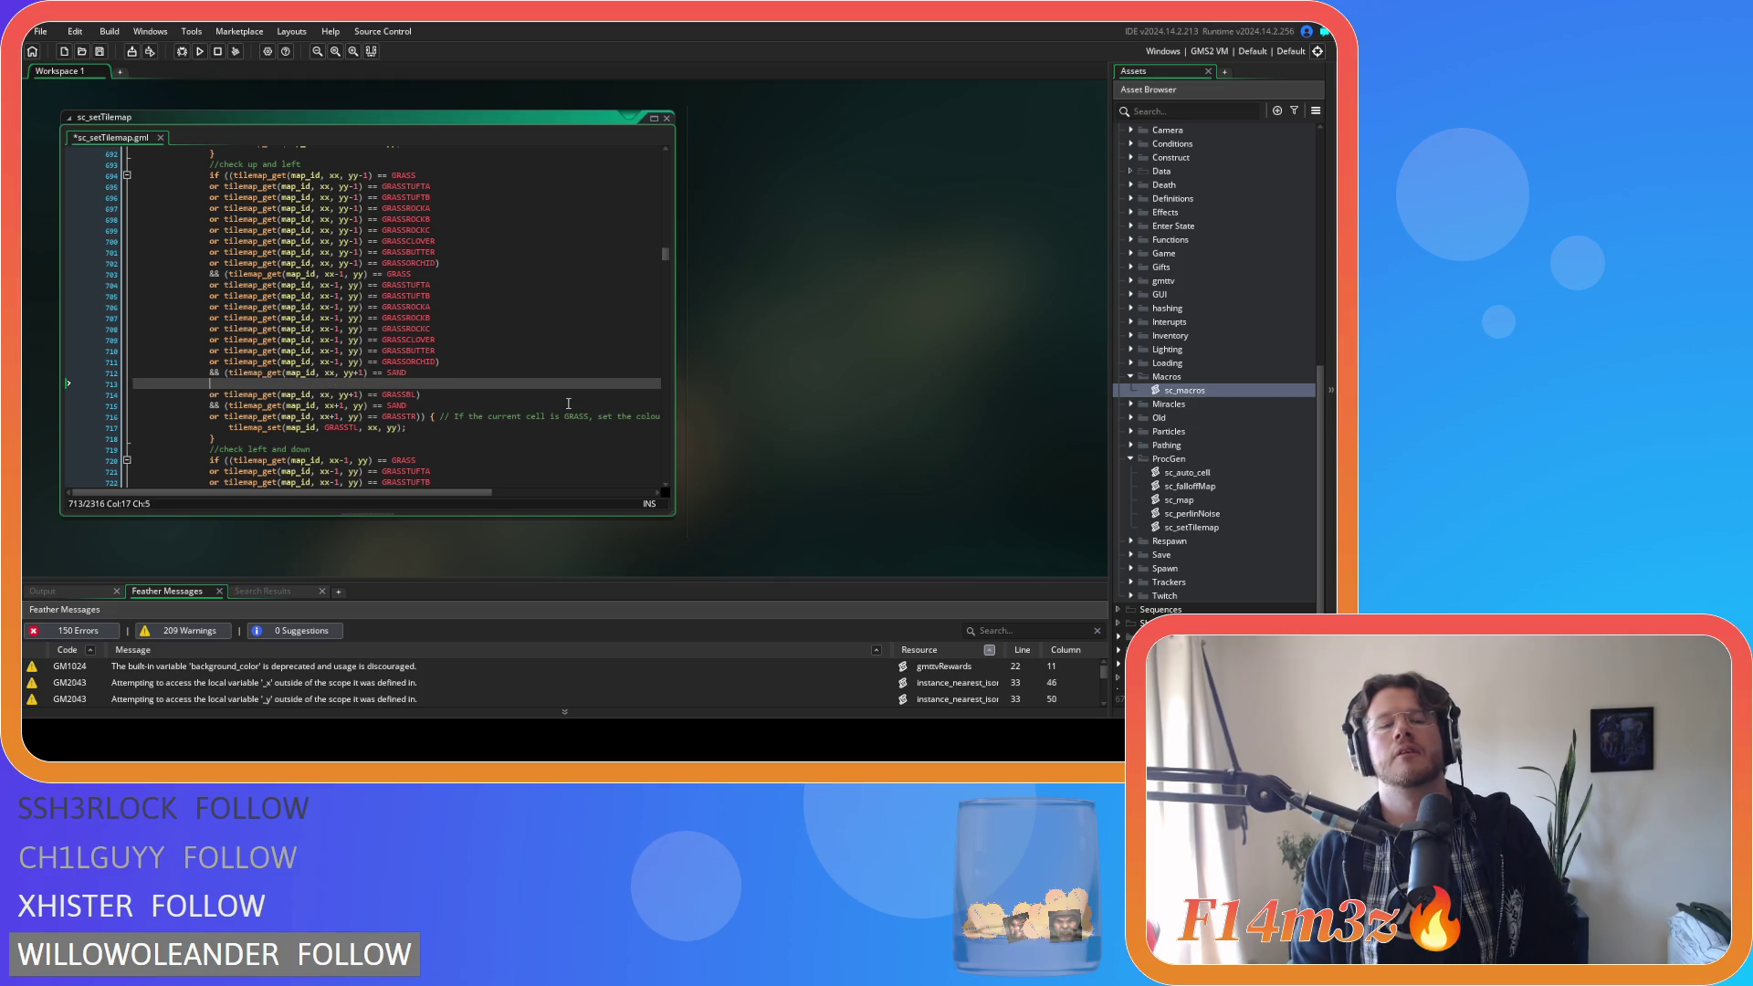
{"action": "type", "text": "or tilemap_get(map_id, xx, yy+1) == SANDSEAWEED \t\t\t\tor tilemap_get(map_id, xx, yy+1) == SANDFISHBONE \t\t\t\tor tilemap_get(map_id, xx, yy+1) == SANDPEBBLE \t\t\t\tor tilemap_get(map_id, xx, yy+1) == SANDSHELLA \t\t\t\tor tilemap_get(map_id, xx, yy+1) == SANDSHELLB \t\t\t\tor tilemap_get(map_id, xx, yy+1) == SANDSHELLC"}
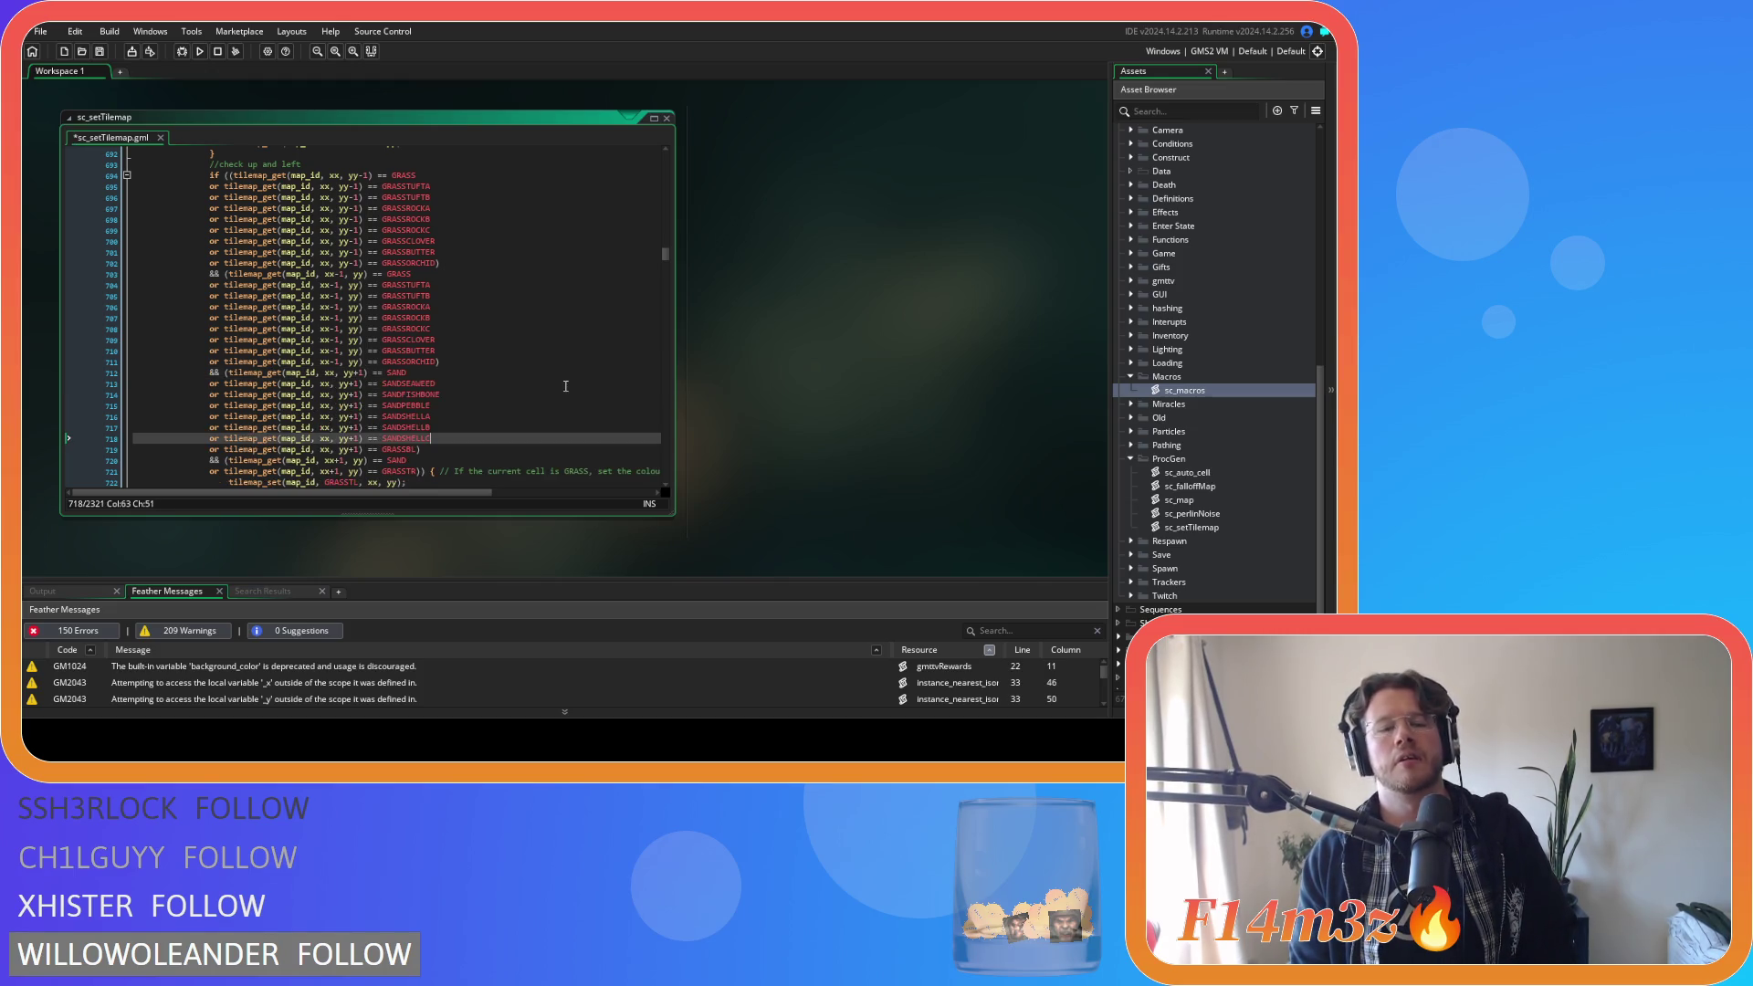
{"action": "scroll", "coordinate": [566, 386], "scroll_direction": "down", "scroll_amount": 2}
{"action": "left_click", "coordinate": [424, 406]}
{"action": "key", "text": "ctrl+v"}
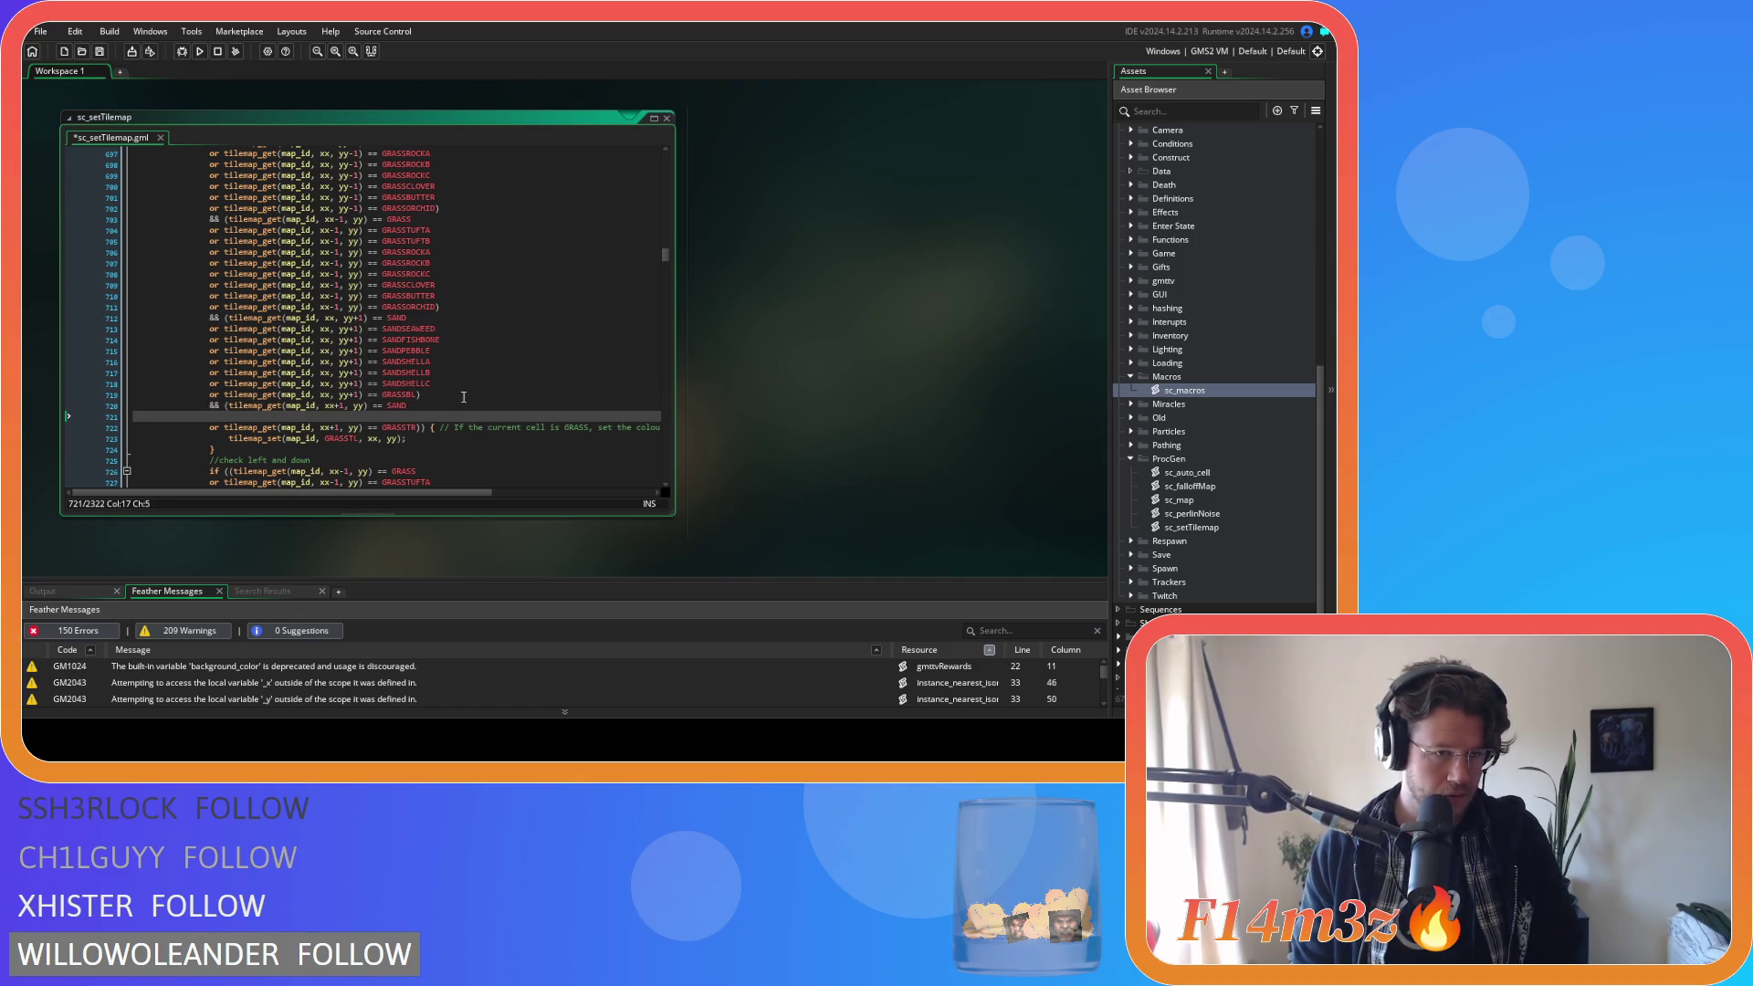
Change yy+1 back to yy in the six variant checks under the right SAND check.
{"action": "scroll", "coordinate": [449, 402], "scroll_direction": "down", "scroll_amount": 1}
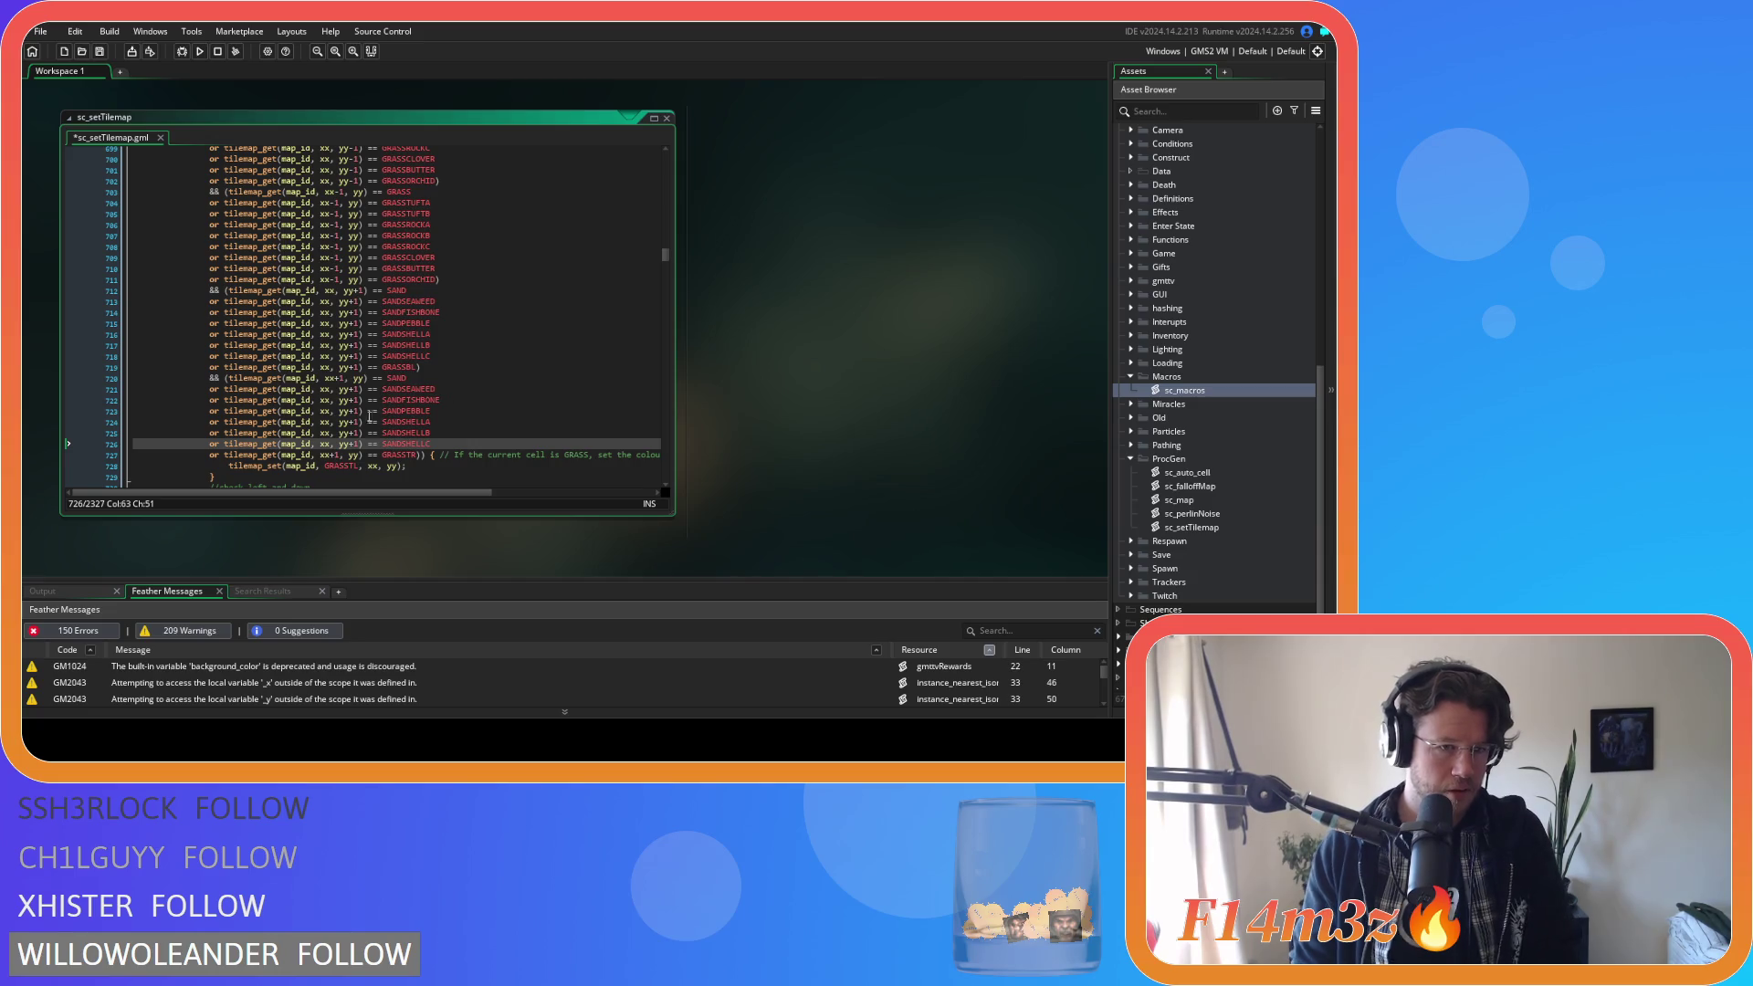
{"action": "left_click", "coordinate": [357, 390]}
{"action": "key", "text": "BackSpace"}
{"action": "key", "text": "BackSpace"}
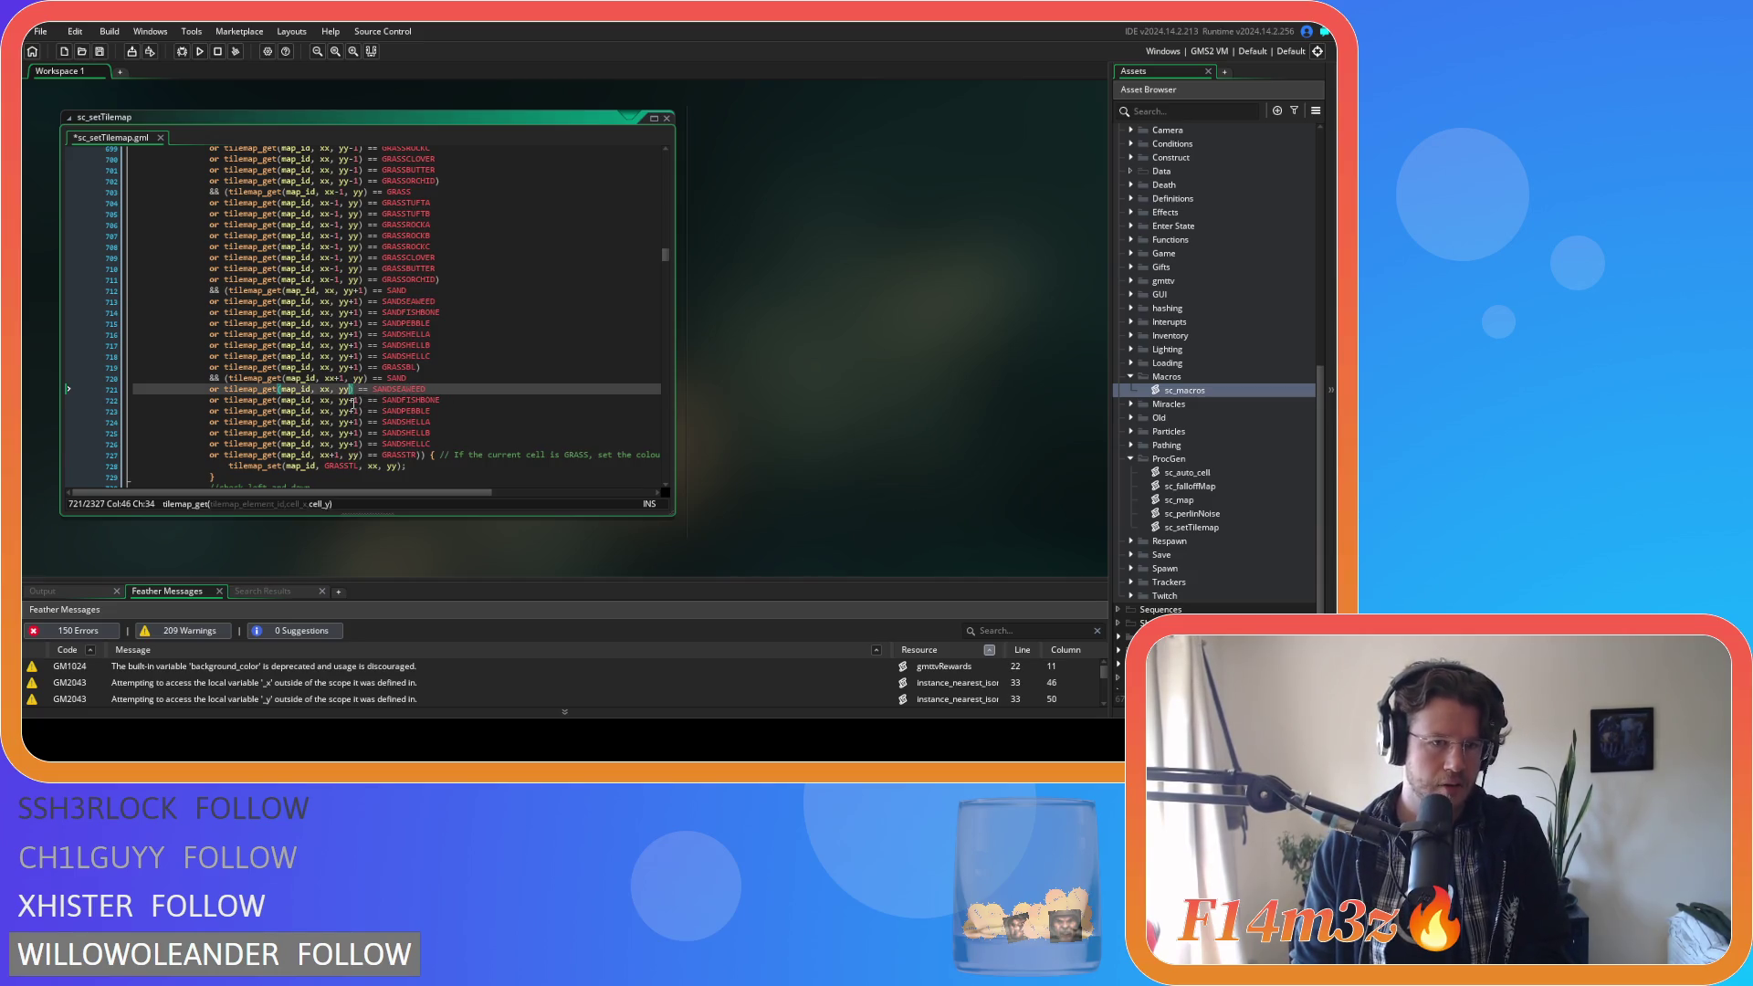
{"action": "left_click", "coordinate": [355, 400]}
{"action": "key", "text": "BackSpace"}
{"action": "key", "text": "BackSpace"}
{"action": "left_click", "coordinate": [355, 411]}
{"action": "key", "text": "BackSpace"}
{"action": "key", "text": "BackSpace"}
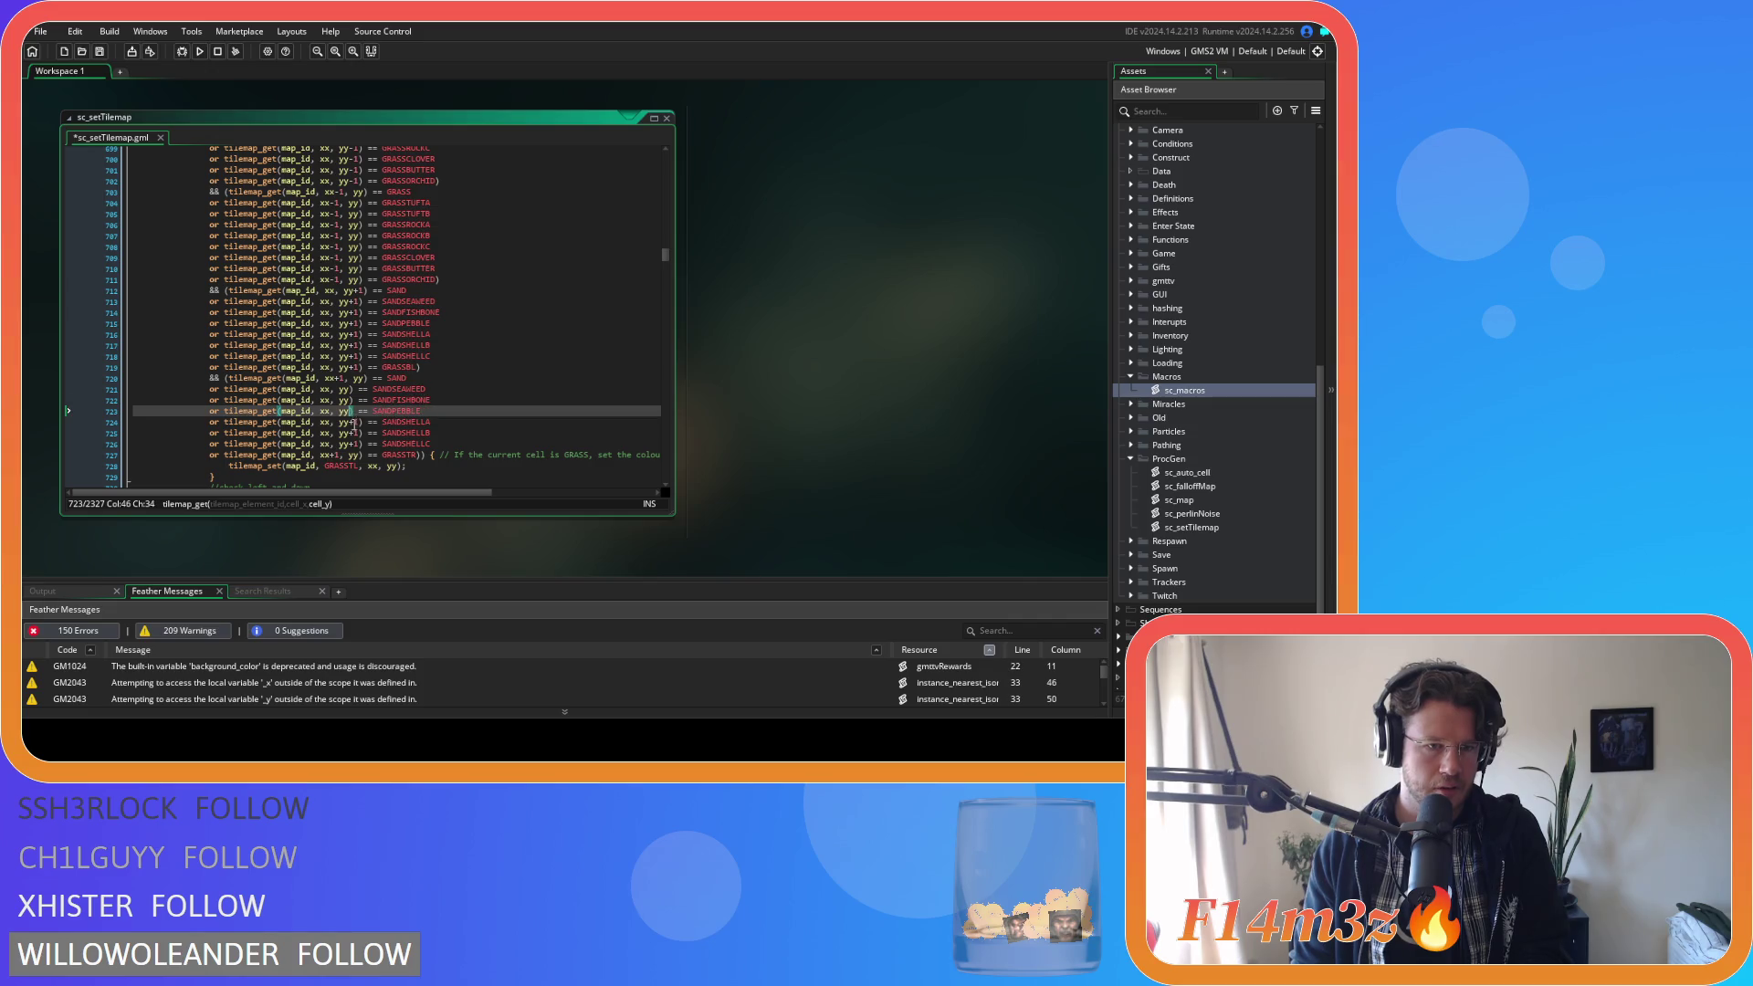
{"action": "left_click", "coordinate": [356, 421]}
{"action": "key", "text": "BackSpace"}
{"action": "key", "text": "BackSpace"}
{"action": "left_click", "coordinate": [355, 433]}
{"action": "key", "text": "BackSpace"}
{"action": "key", "text": "BackSpace"}
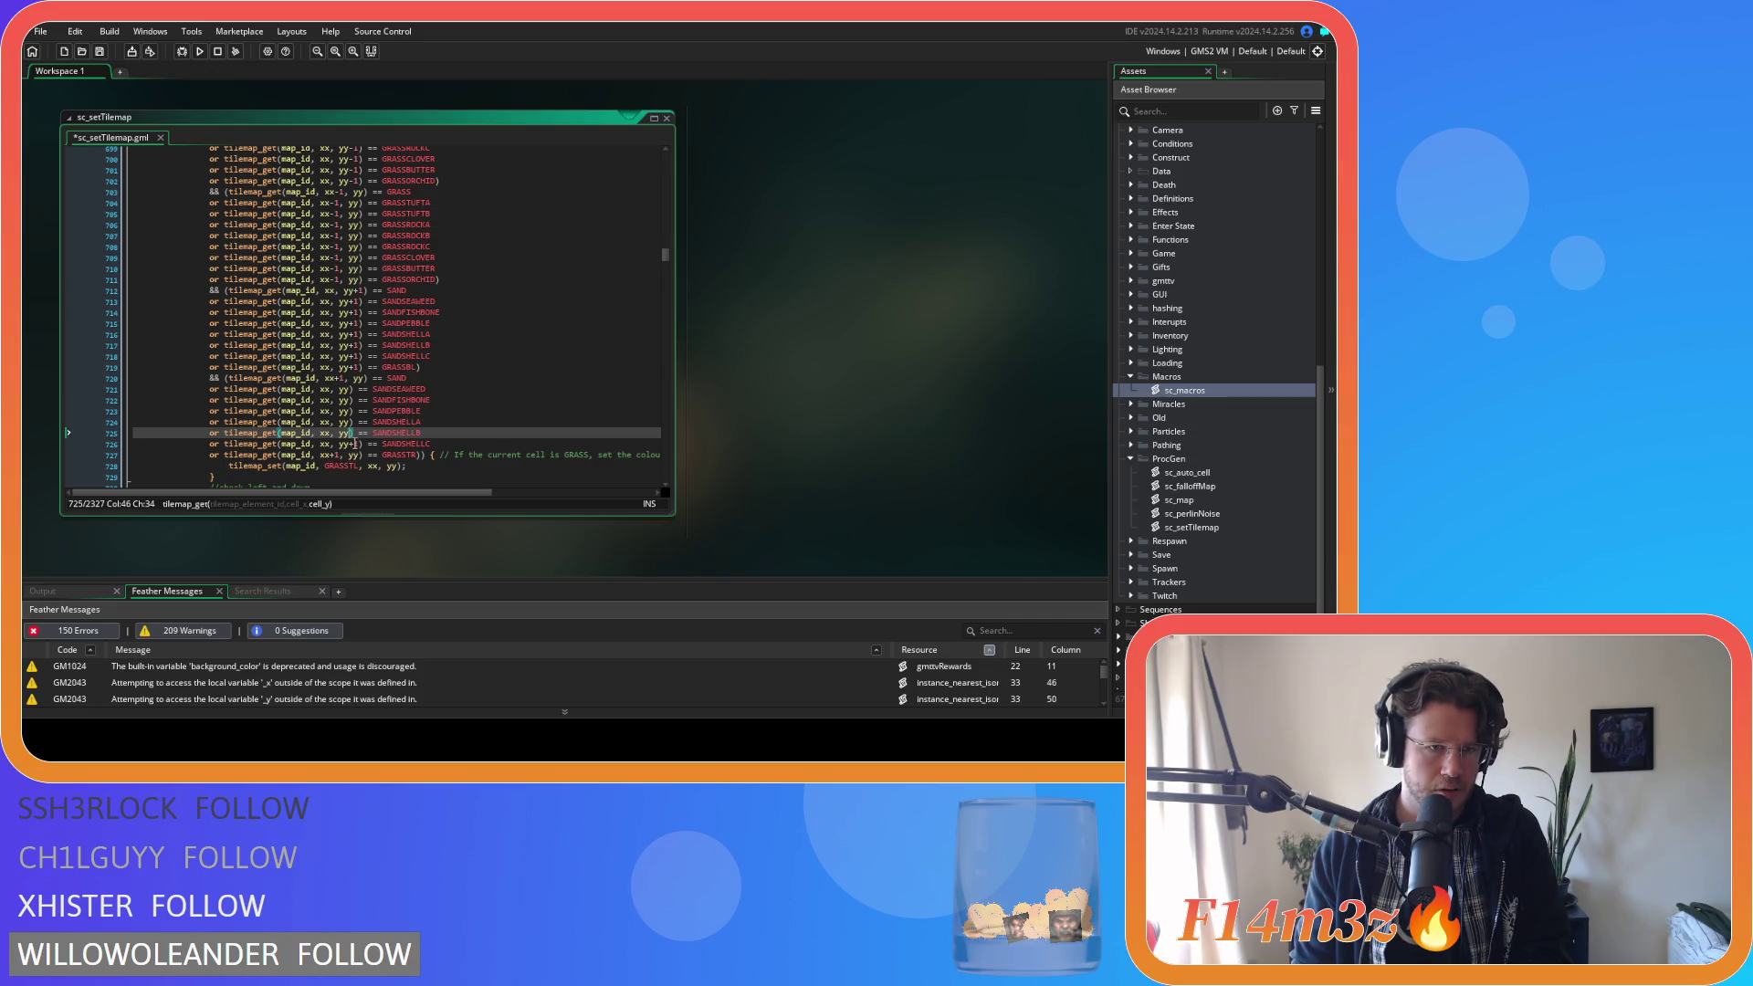
{"action": "left_click", "coordinate": [354, 444]}
{"action": "key", "text": "BackSpace"}
{"action": "key", "text": "BackSpace"}
Change xx to xx+1 in those six seaweed, fishbone, pebble and shell checks and save.
{"action": "left_click", "coordinate": [332, 389]}
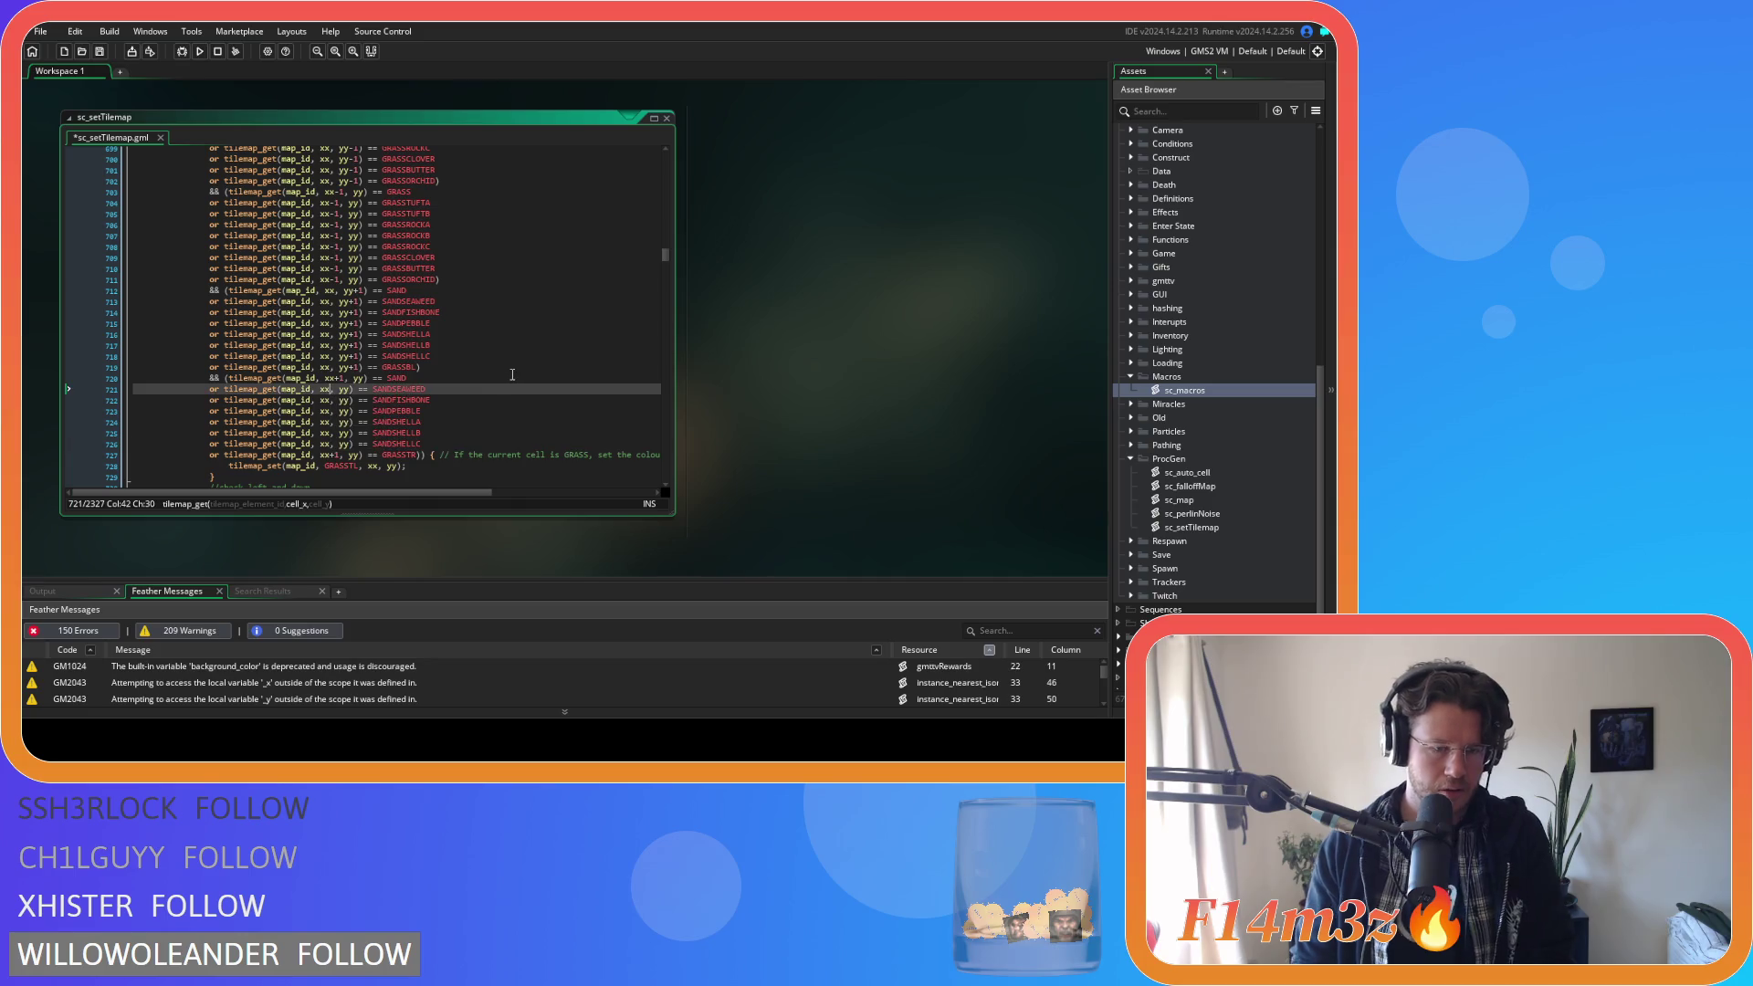
{"action": "type", "text": "+1"}
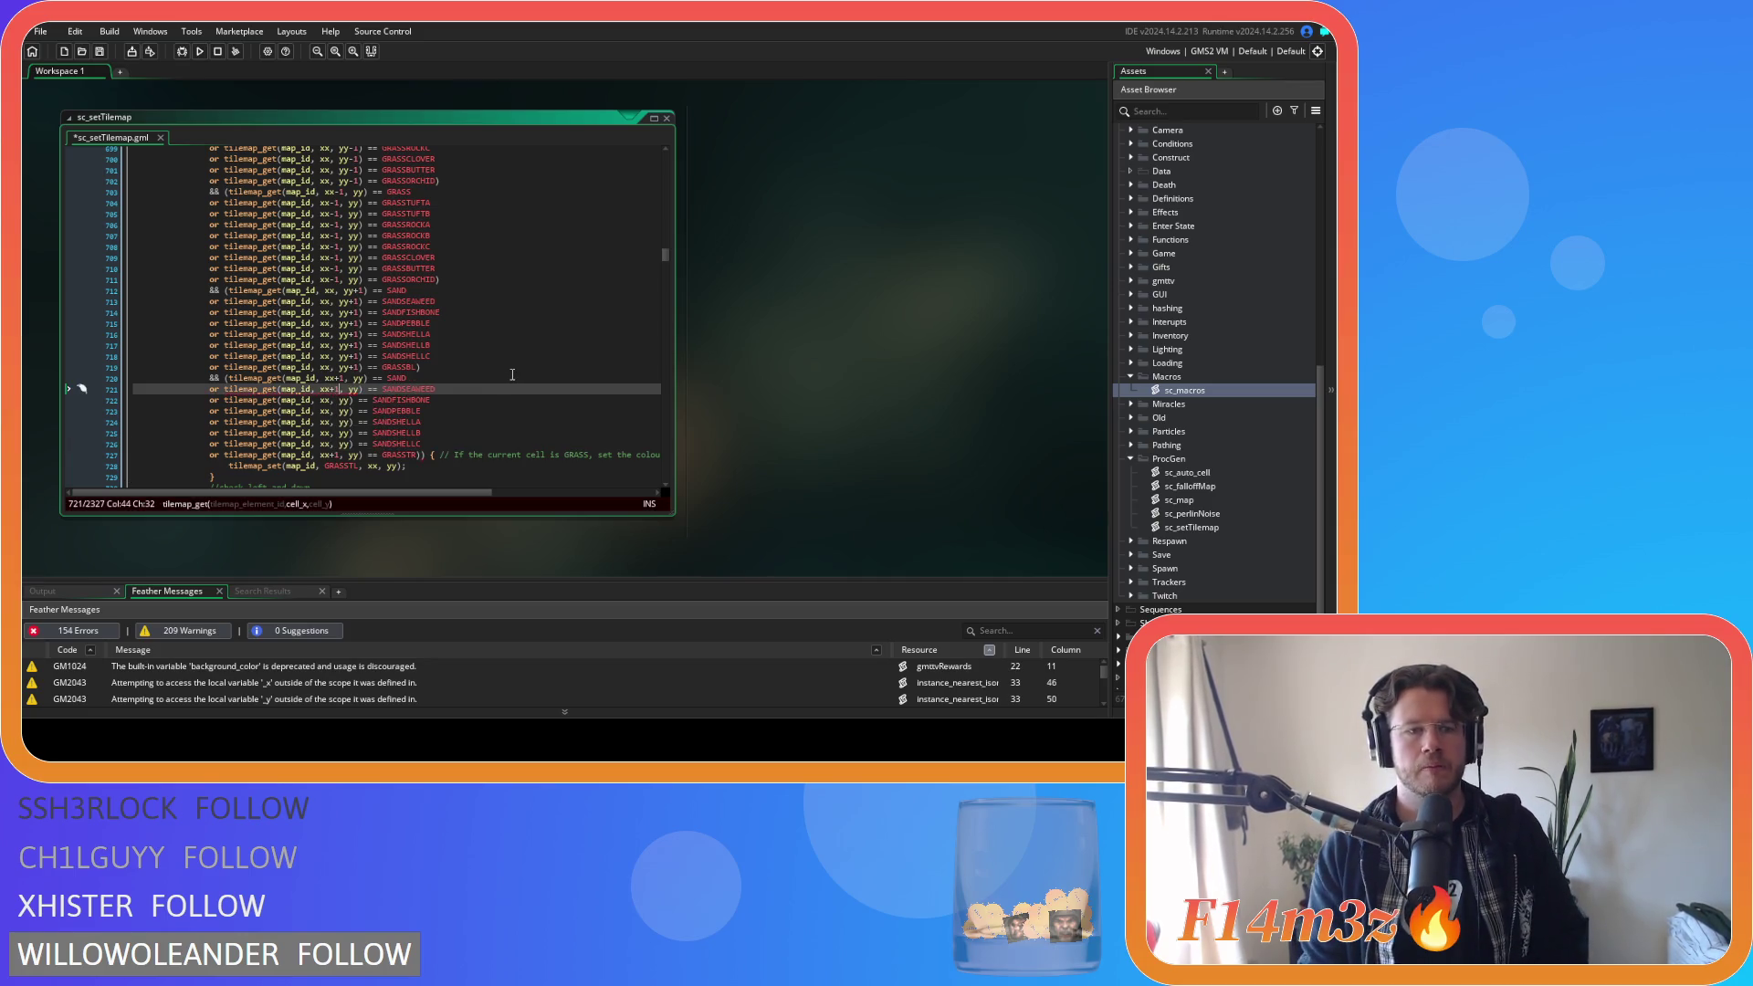
{"action": "key", "text": "Down"}
{"action": "key", "text": "Left"}
{"action": "key", "text": "Left"}
{"action": "type", "text": "+1"}
{"action": "key", "text": "Down"}
{"action": "key", "text": "Left"}
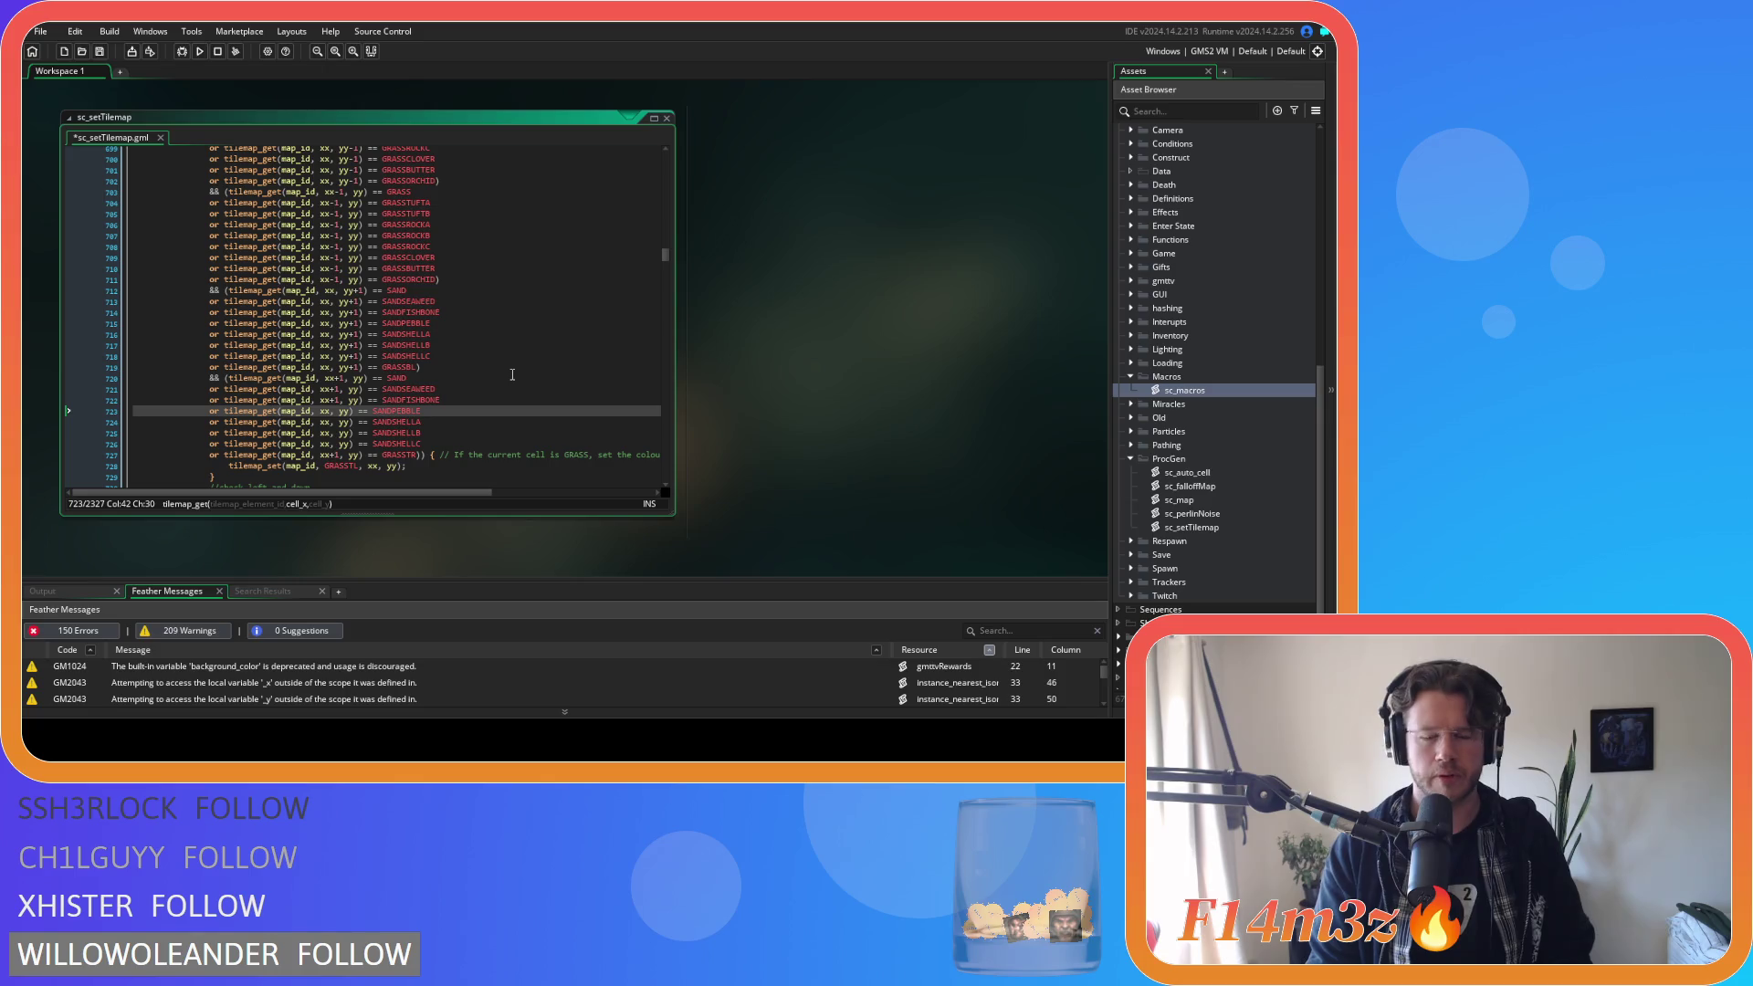
{"action": "type", "text": "+1"}
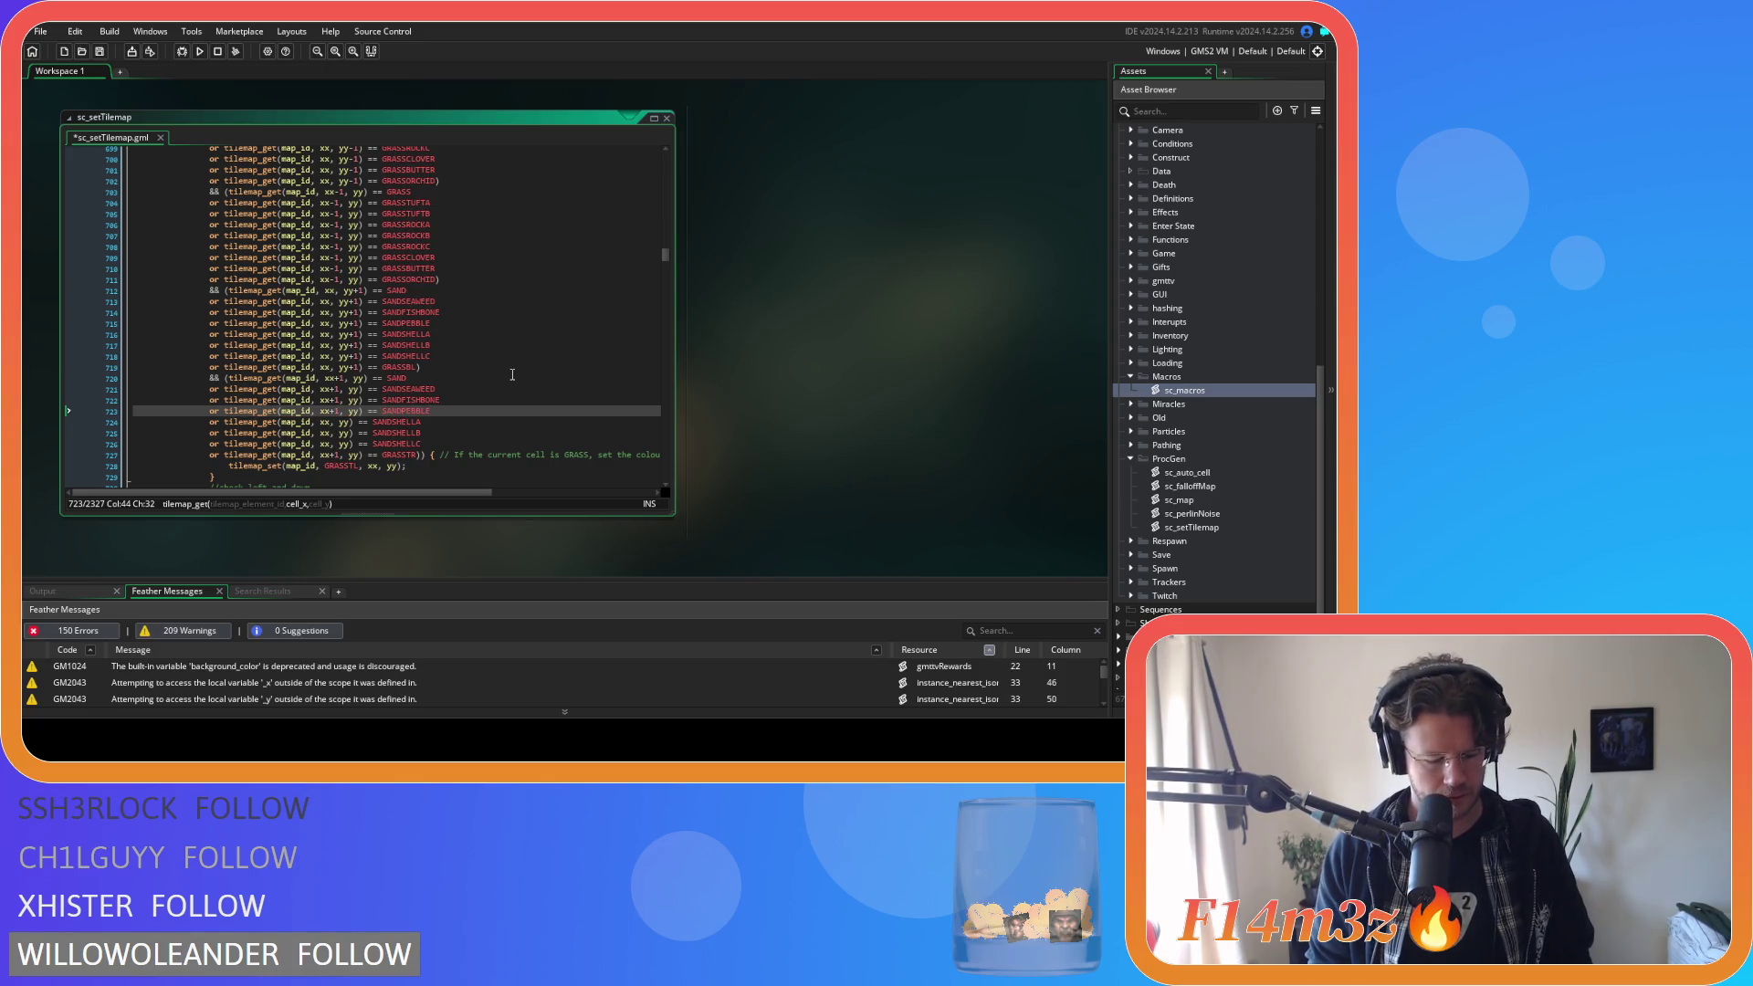
{"action": "key", "text": "Right"}
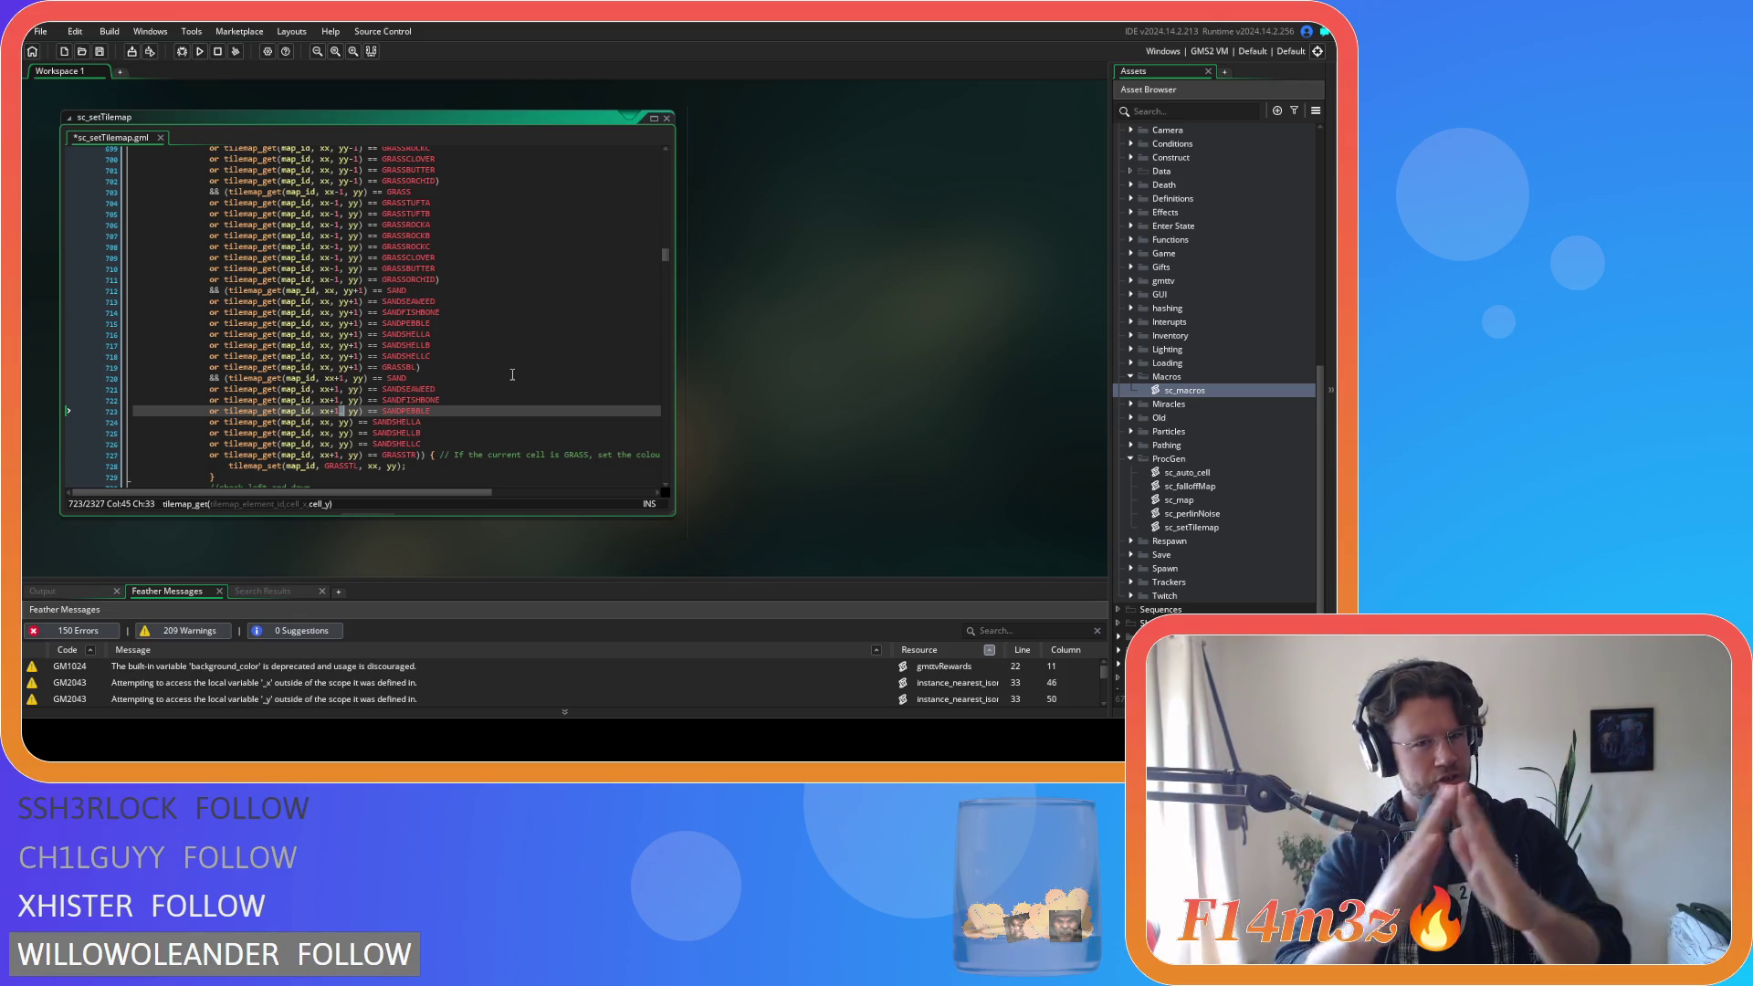
{"action": "left_click", "coordinate": [336, 411]}
{"action": "left_click", "coordinate": [330, 422]}
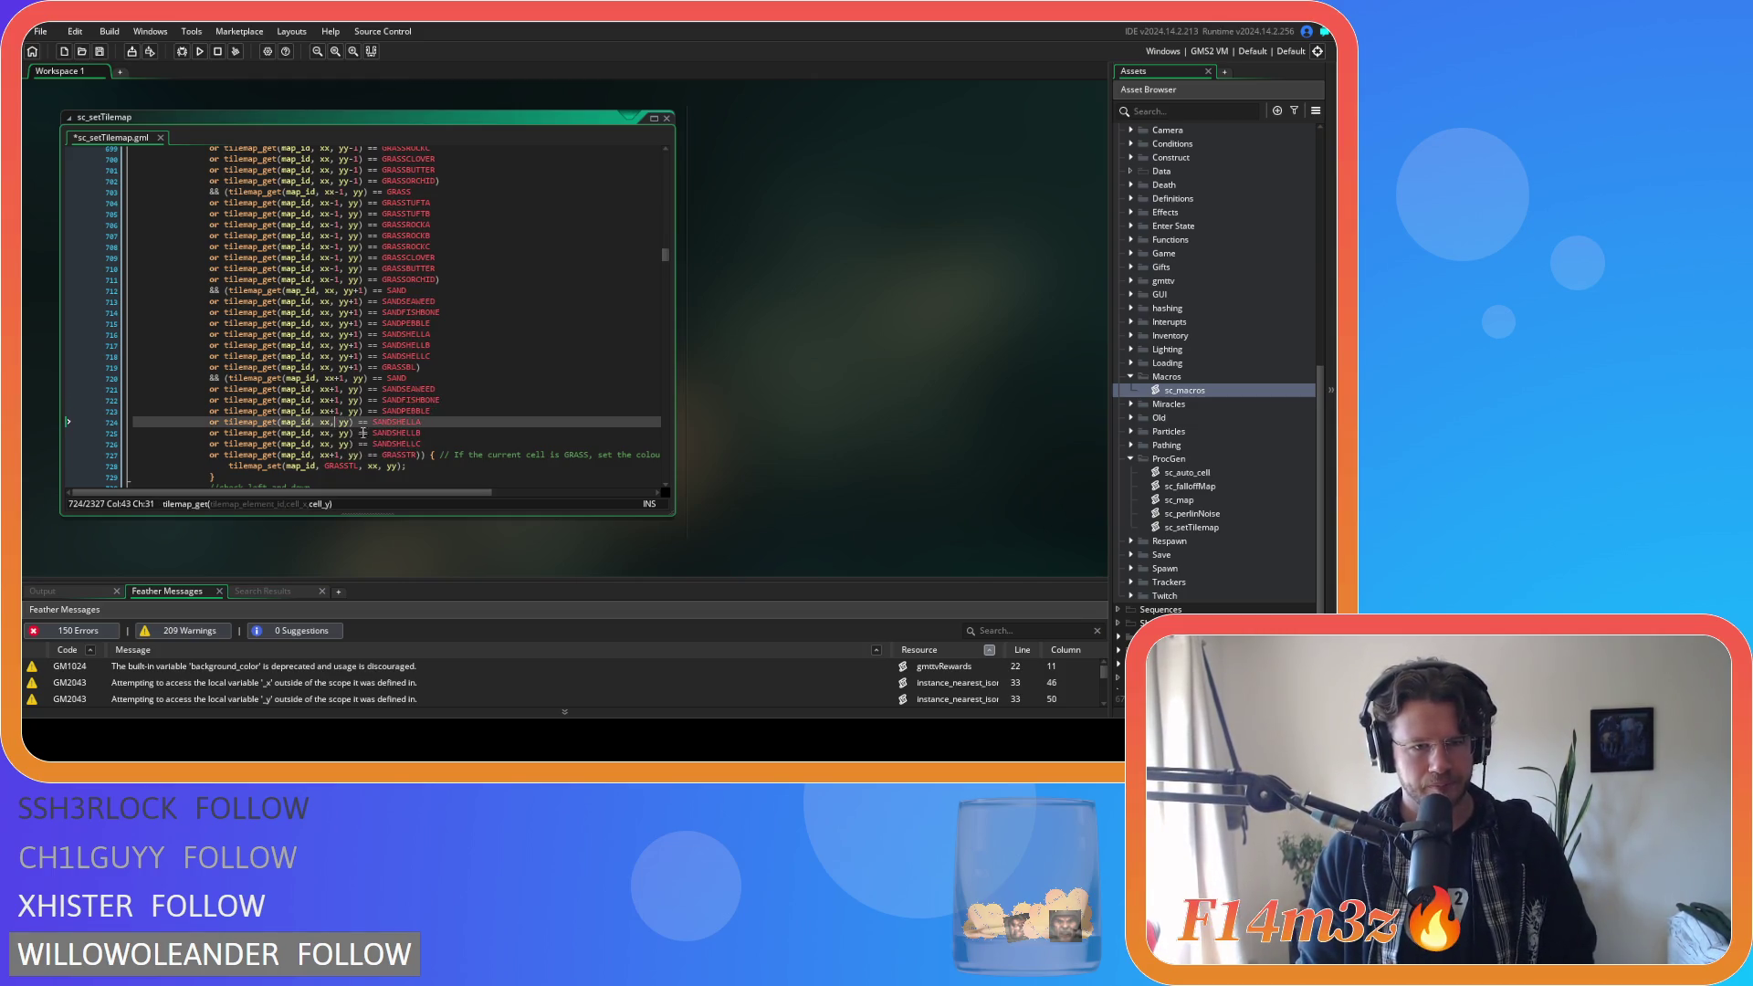
{"action": "type", "text": "+1"}
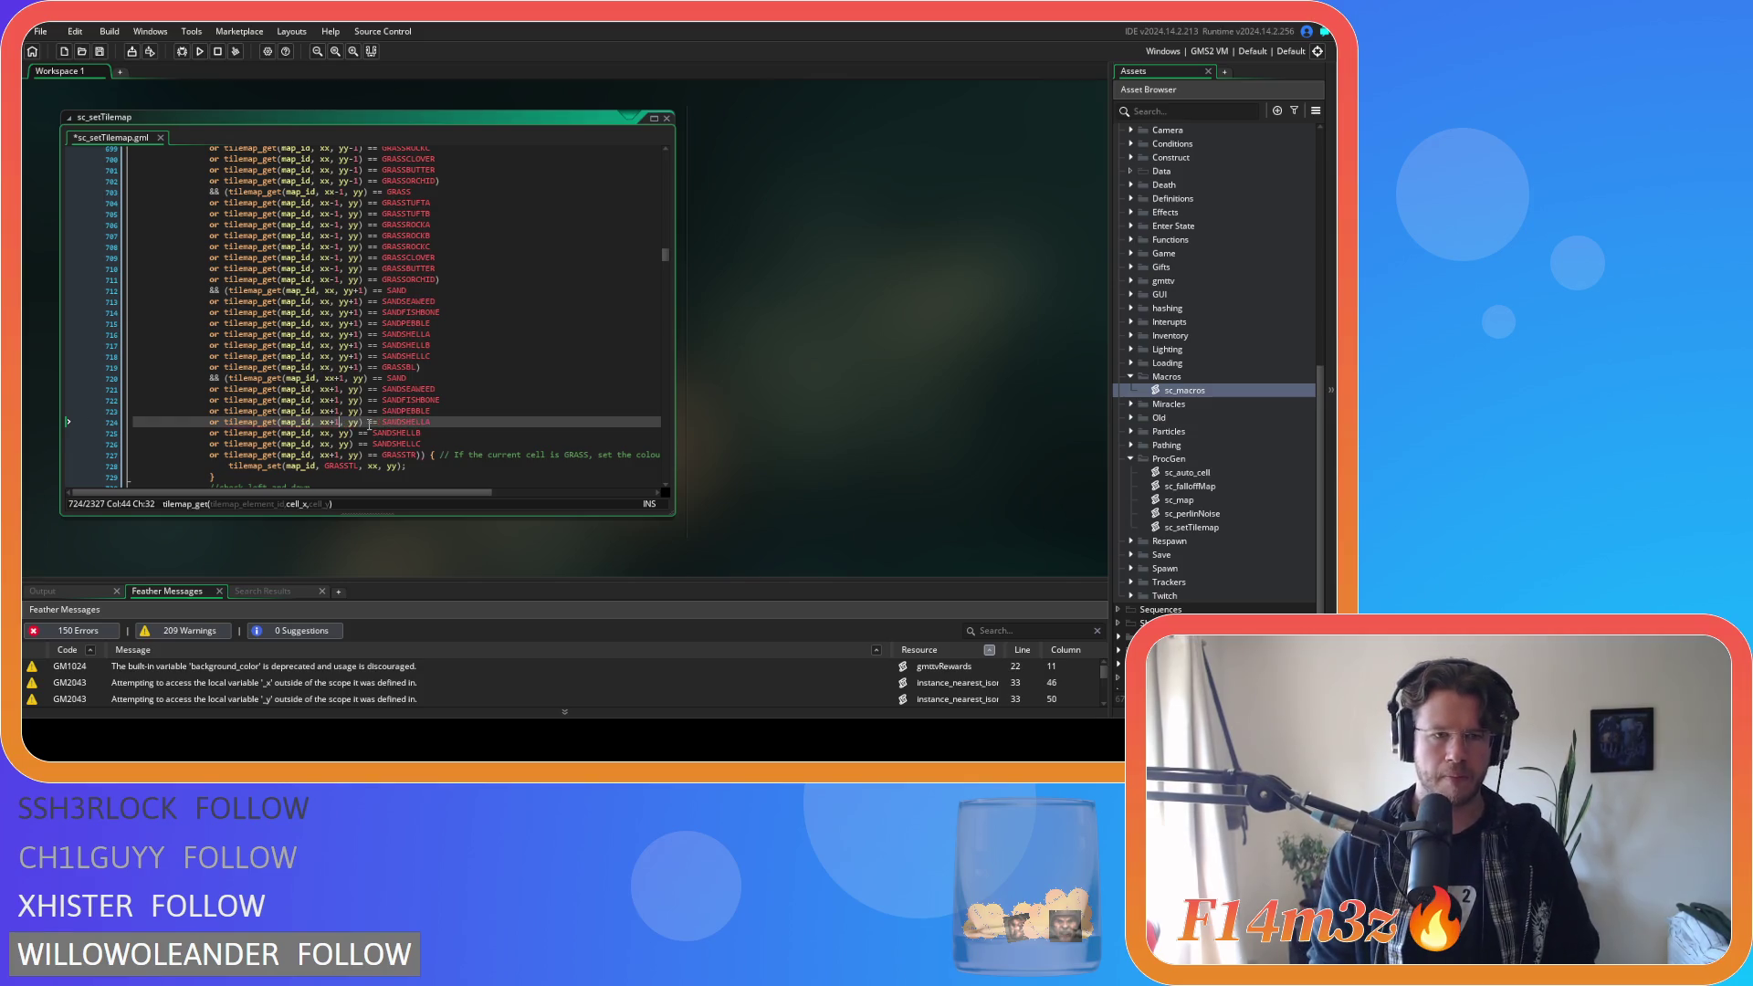
{"action": "key", "text": "Down"}
{"action": "type", "text": "+"}
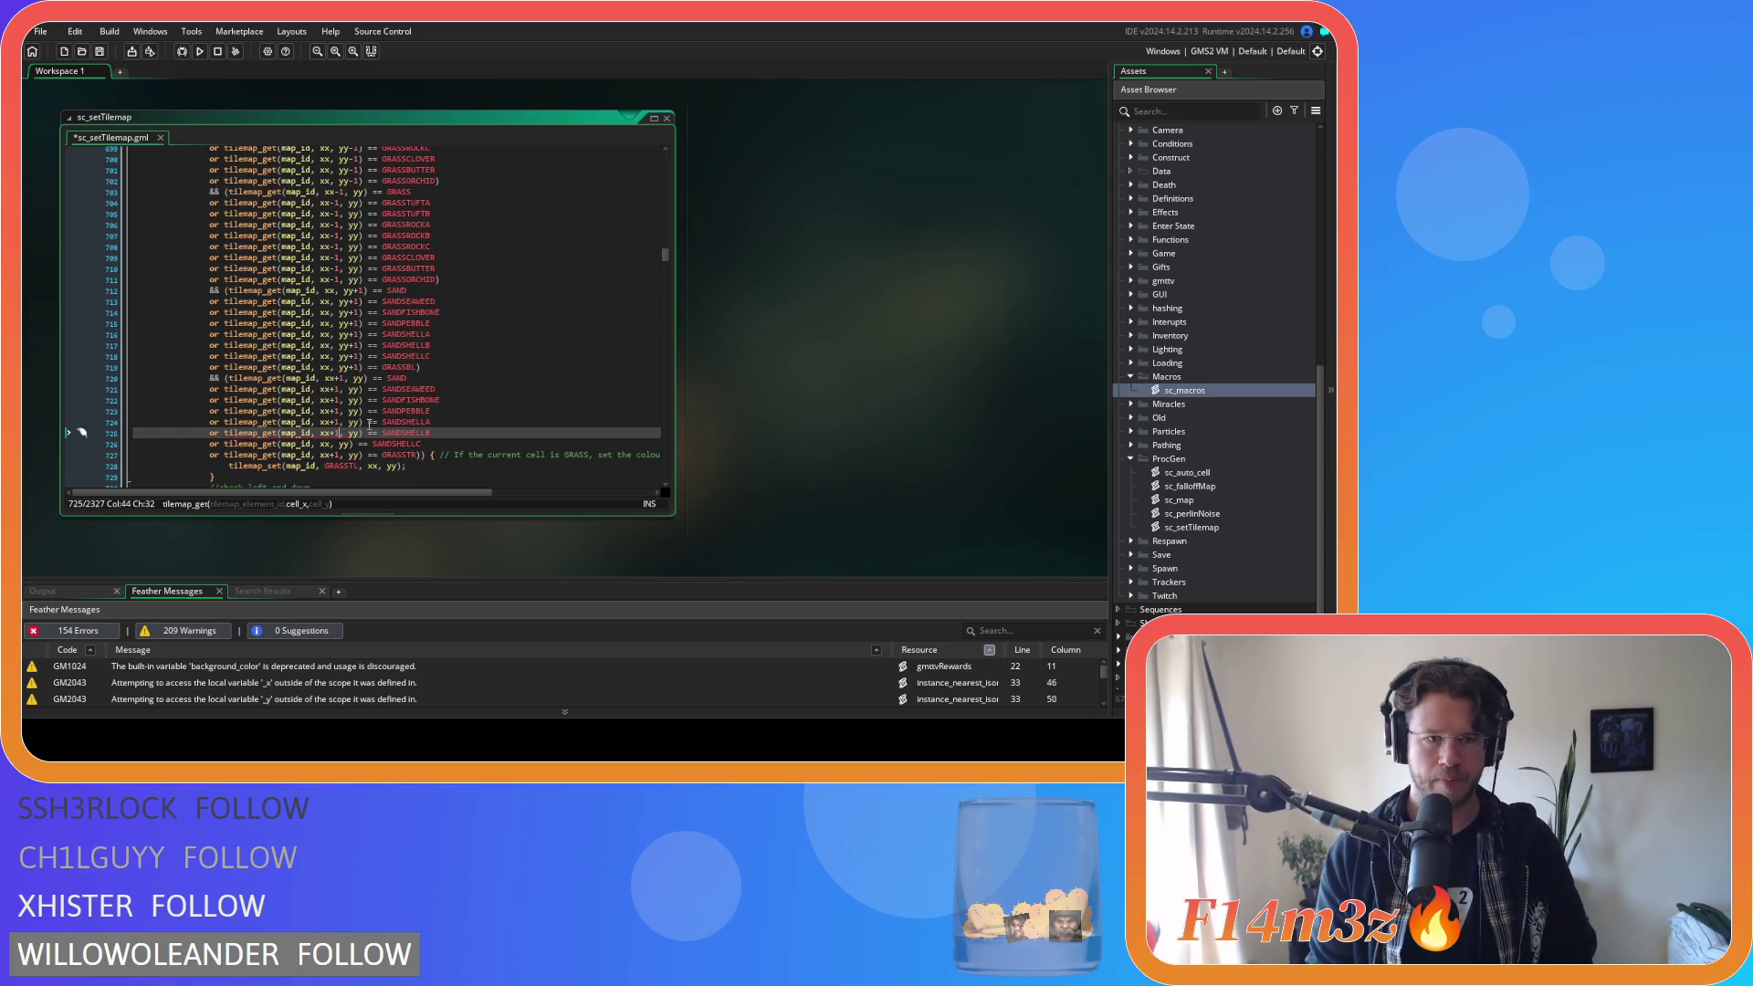
{"action": "key", "text": "Down"}
{"action": "key", "text": "Left"}
{"action": "key", "text": "Left"}
{"action": "type", "text": "+1"}
{"action": "key", "text": "ctrl+s"}
Review the edited right-neighbour variant checks in the up-and-left block.
{"action": "mouse_move", "coordinate": [430, 445]}
{"action": "left_mouse_down"}
{"action": "mouse_move", "coordinate": [274, 433]}
{"action": "mouse_move", "coordinate": [213, 403]}
{"action": "left_mouse_up"}
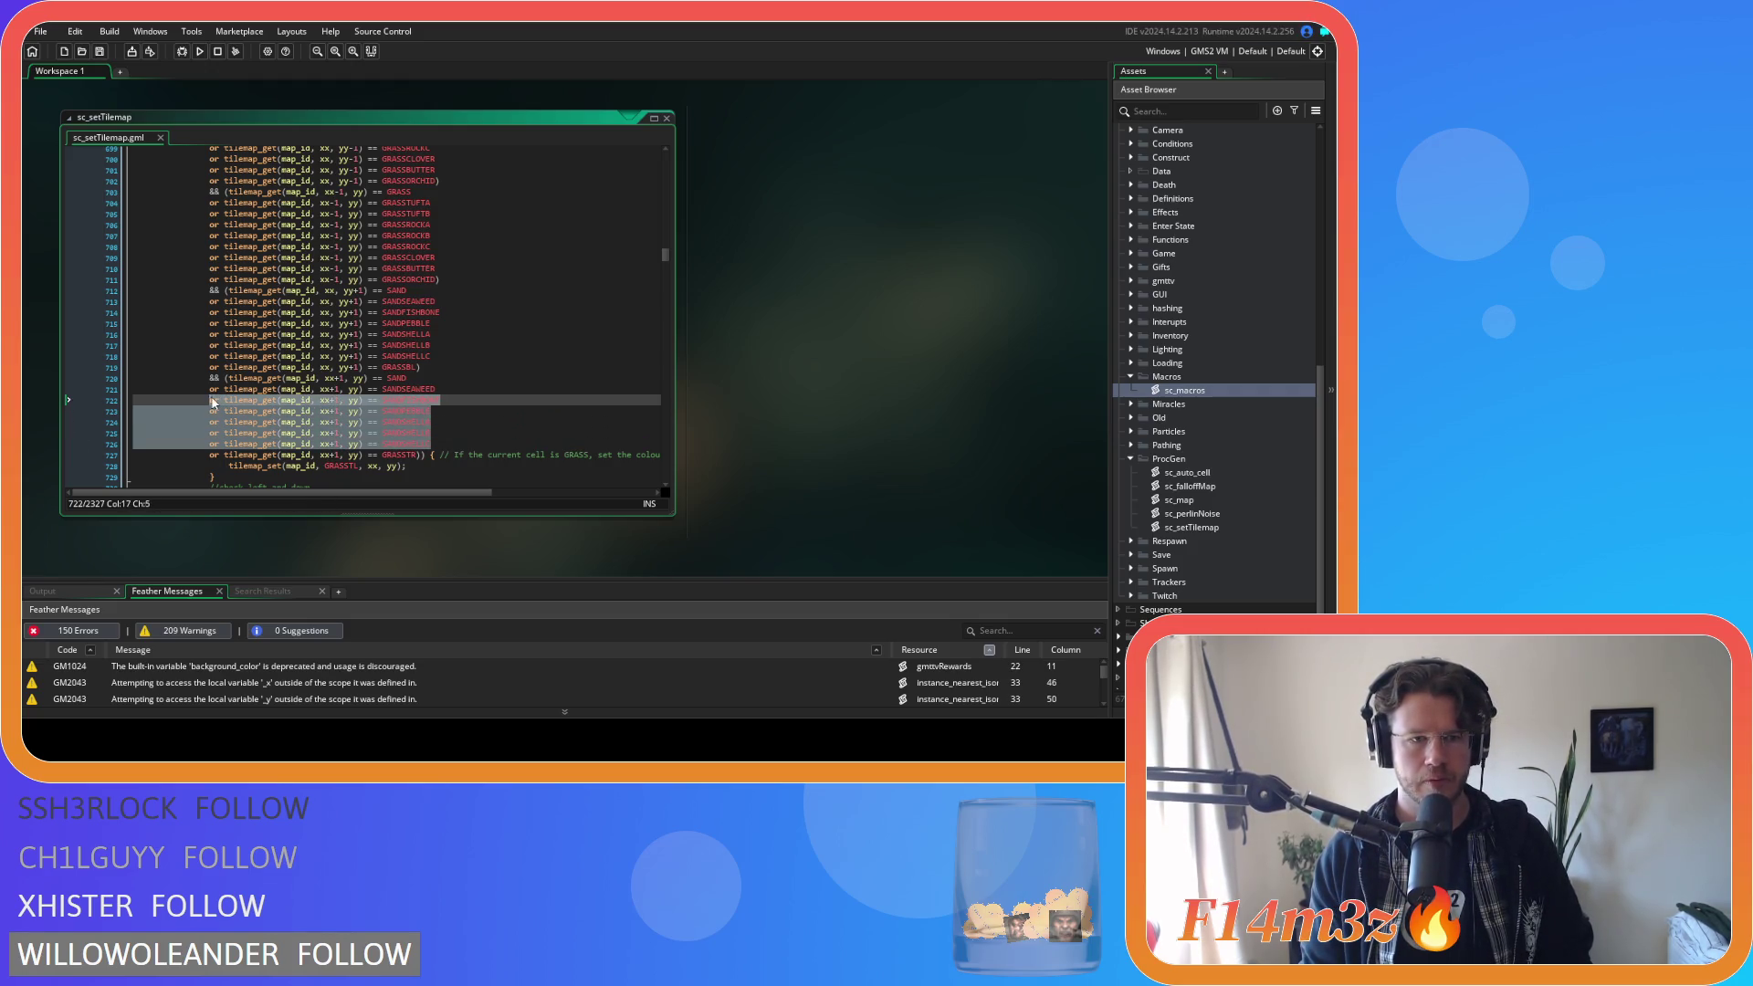
{"action": "left_click", "coordinate": [462, 446]}
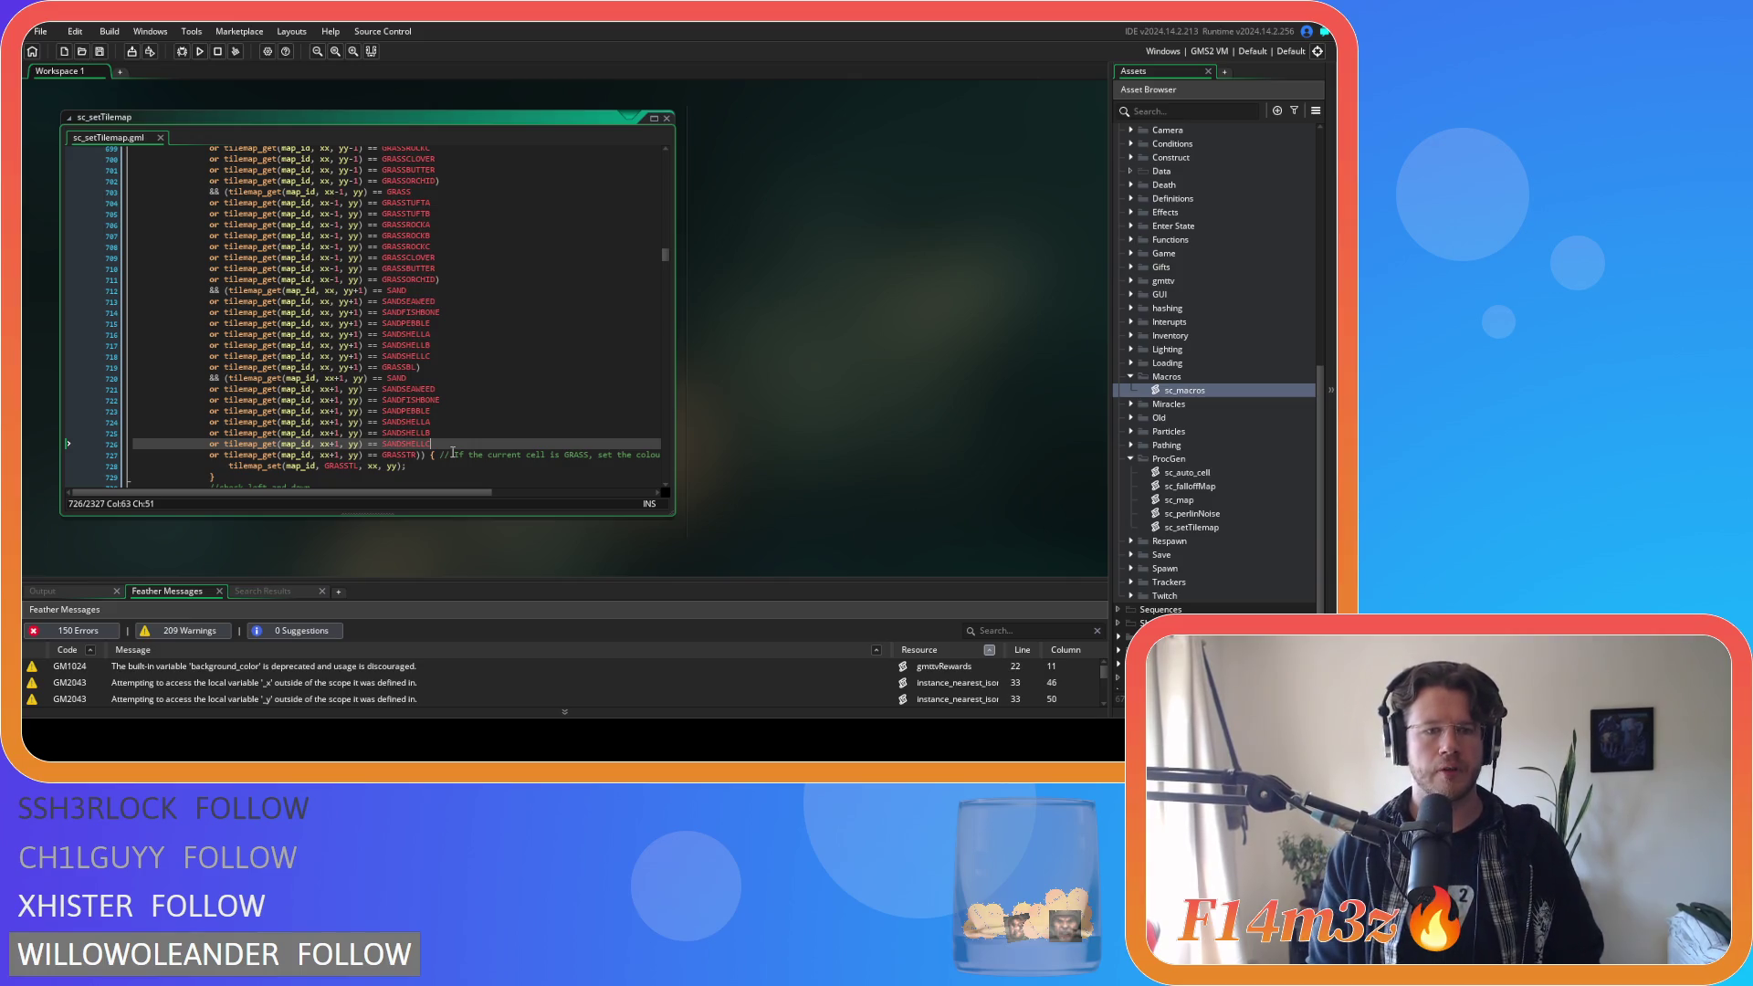
{"action": "scroll", "coordinate": [453, 448], "scroll_direction": "down", "scroll_amount": 8}
{"action": "scroll", "coordinate": [454, 399], "scroll_direction": "up", "scroll_amount": 6}
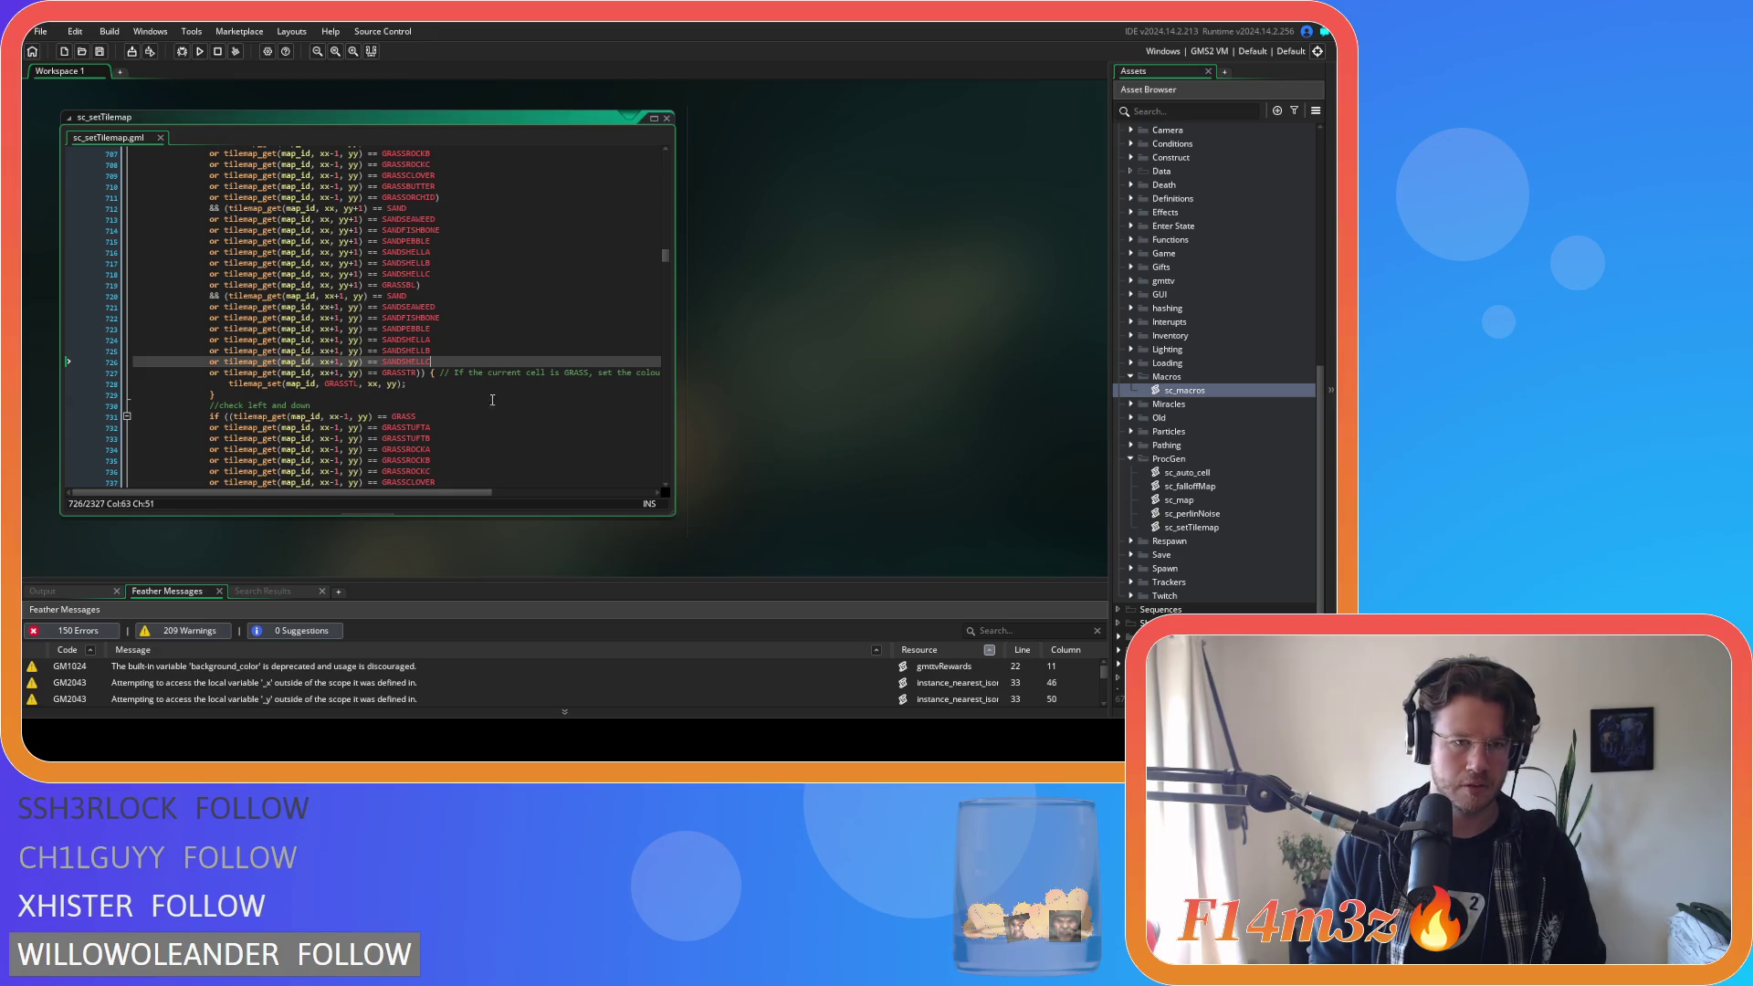
{"action": "scroll", "coordinate": [553, 420], "scroll_direction": "down", "scroll_amount": 7}
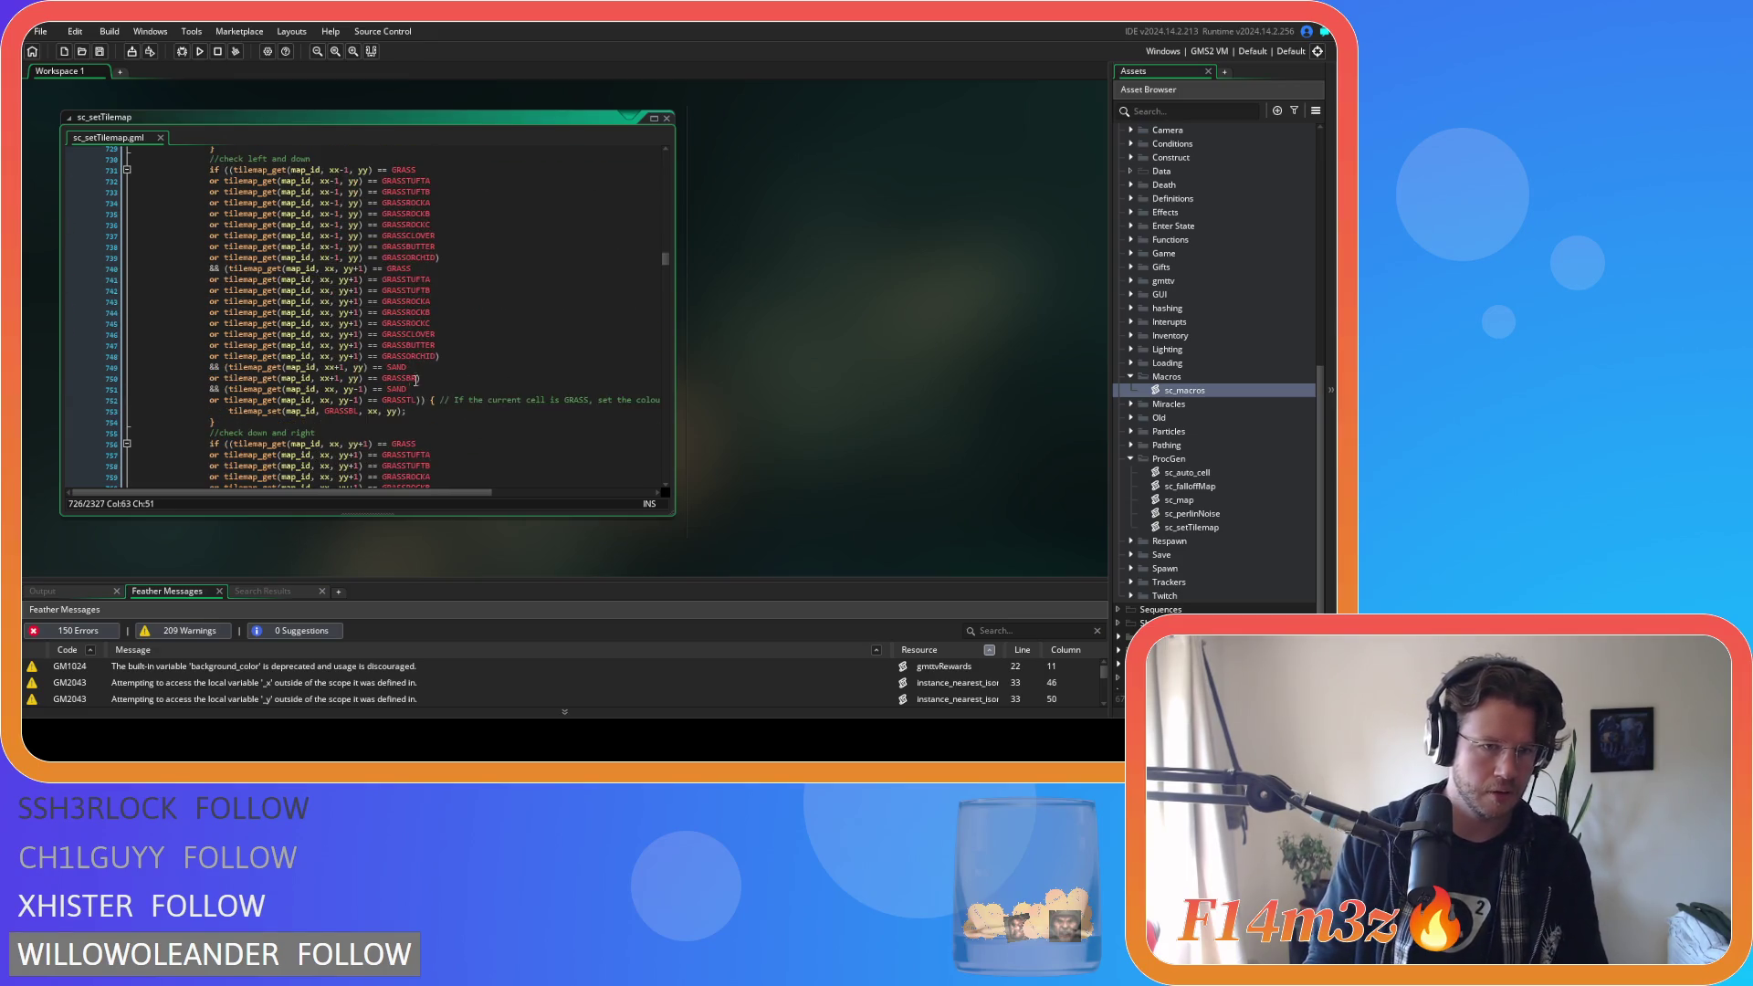
Paste the six sand variant checks below the upper SAND test in the tile-above condition.
{"action": "left_click", "coordinate": [411, 368]}
{"action": "key", "text": "ctrl+v"}
{"action": "left_click", "coordinate": [371, 378]}
{"action": "left_click", "coordinate": [335, 378]}
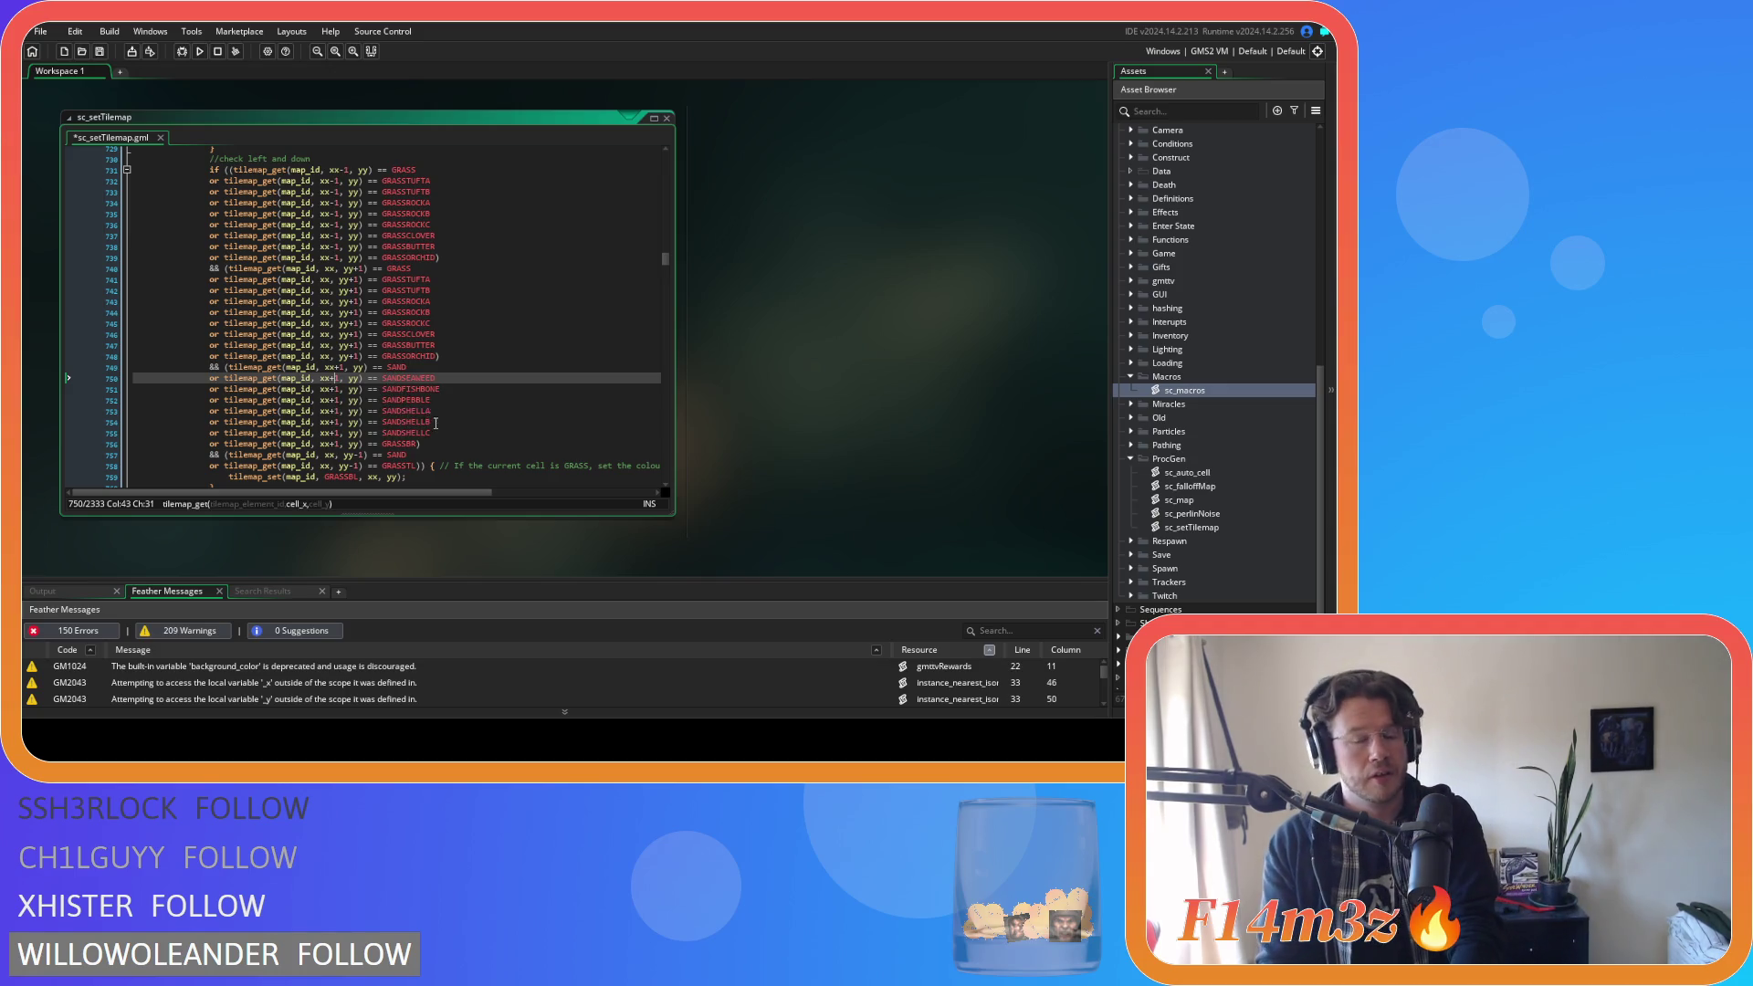
{"action": "left_click", "coordinate": [413, 453]}
{"action": "key", "text": "Return"}
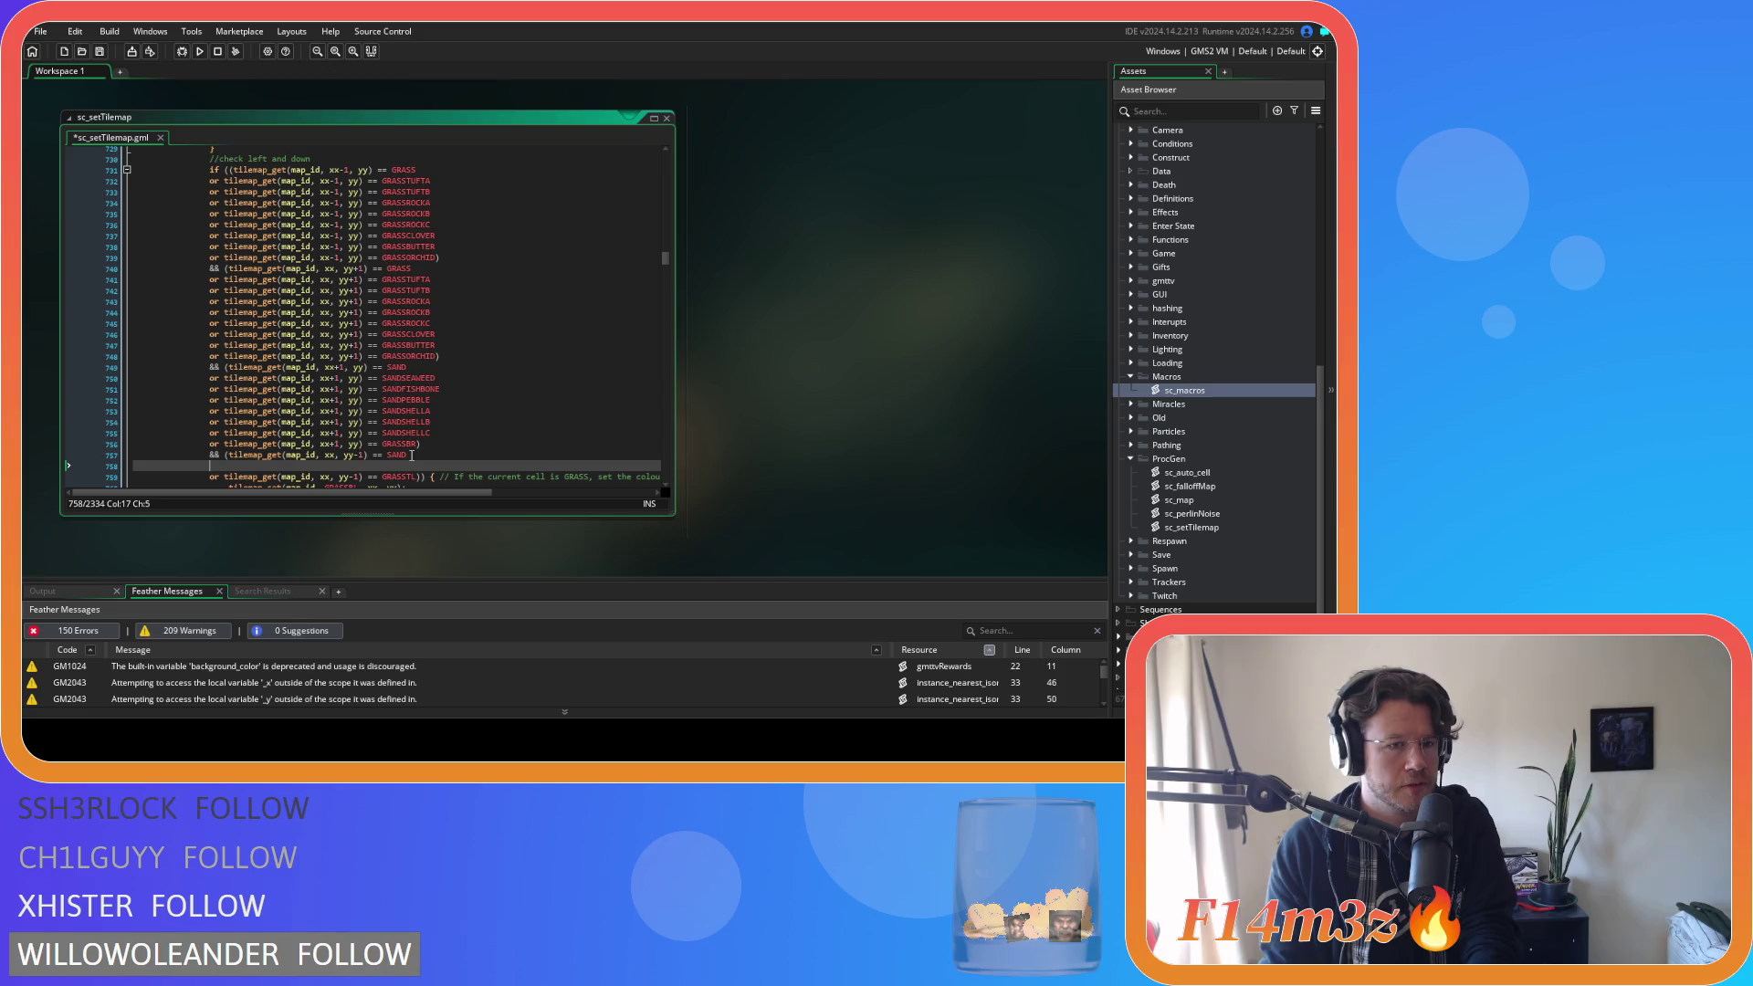
{"action": "key", "text": "ctrl+v"}
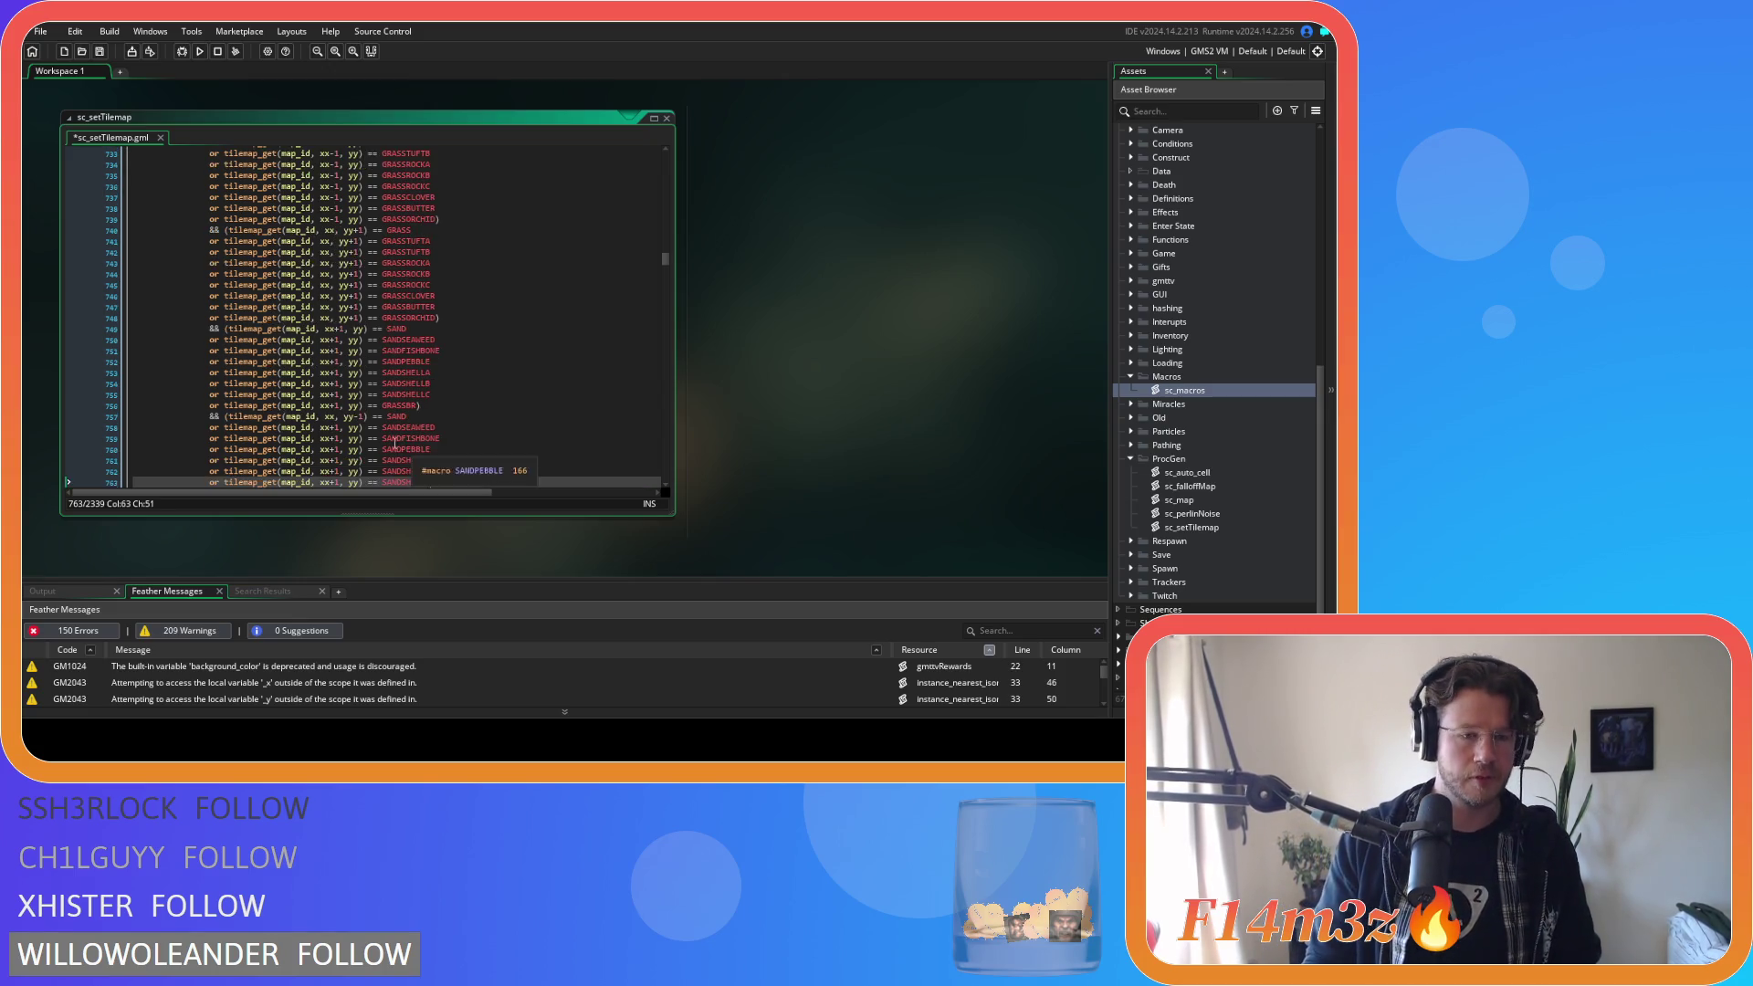
Change xx+1 to xx on each pasted sand variant line.
{"action": "left_click", "coordinate": [340, 317]}
{"action": "key", "text": "BackSpace"}
{"action": "key", "text": "BackSpace"}
{"action": "left_click", "coordinate": [341, 328]}
{"action": "key", "text": "BackSpace"}
{"action": "key", "text": "BackSpace"}
{"action": "left_click", "coordinate": [341, 340]}
{"action": "key", "text": "BackSpace"}
{"action": "key", "text": "BackSpace"}
{"action": "left_click", "coordinate": [340, 351]}
{"action": "key", "text": "BackSpace"}
{"action": "key", "text": "BackSpace"}
{"action": "left_click", "coordinate": [341, 362]}
{"action": "key", "text": "BackSpace"}
{"action": "key", "text": "BackSpace"}
{"action": "left_click", "coordinate": [340, 373]}
{"action": "key", "text": "BackSpace"}
{"action": "key", "text": "BackSpace"}
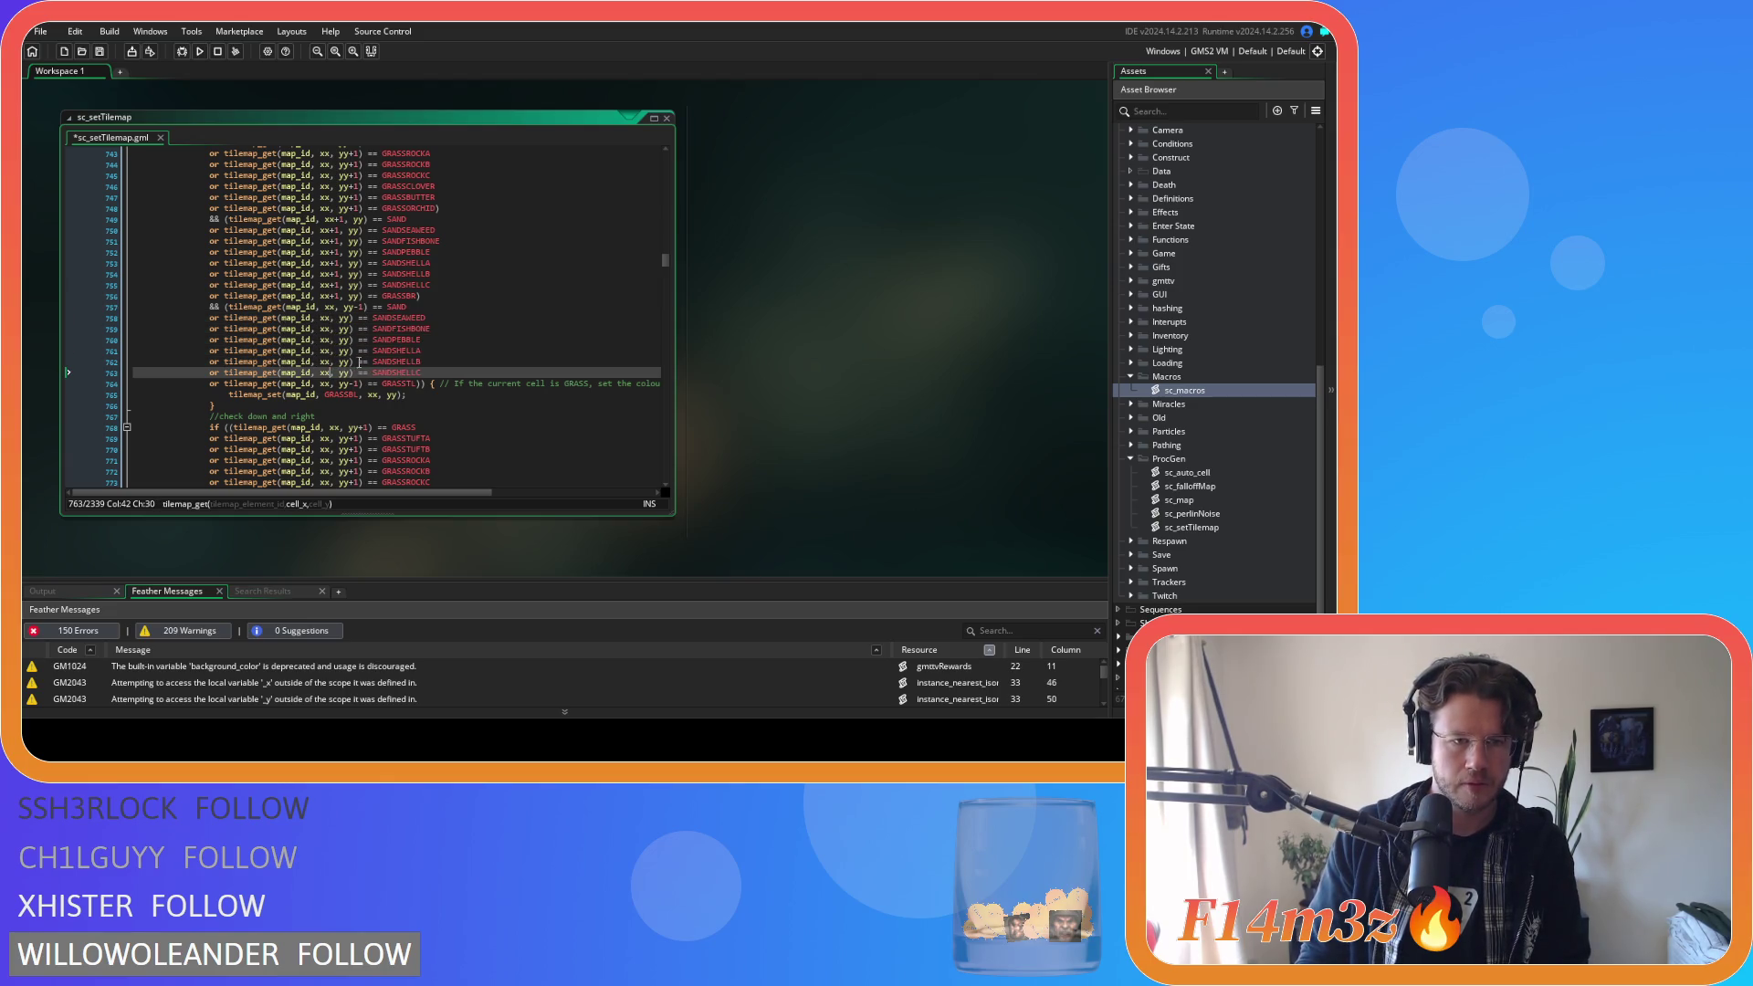
Change yy to yy-1 on each pasted sand variant line.
{"action": "left_click", "coordinate": [352, 318]}
{"action": "type", "text": "-1"}
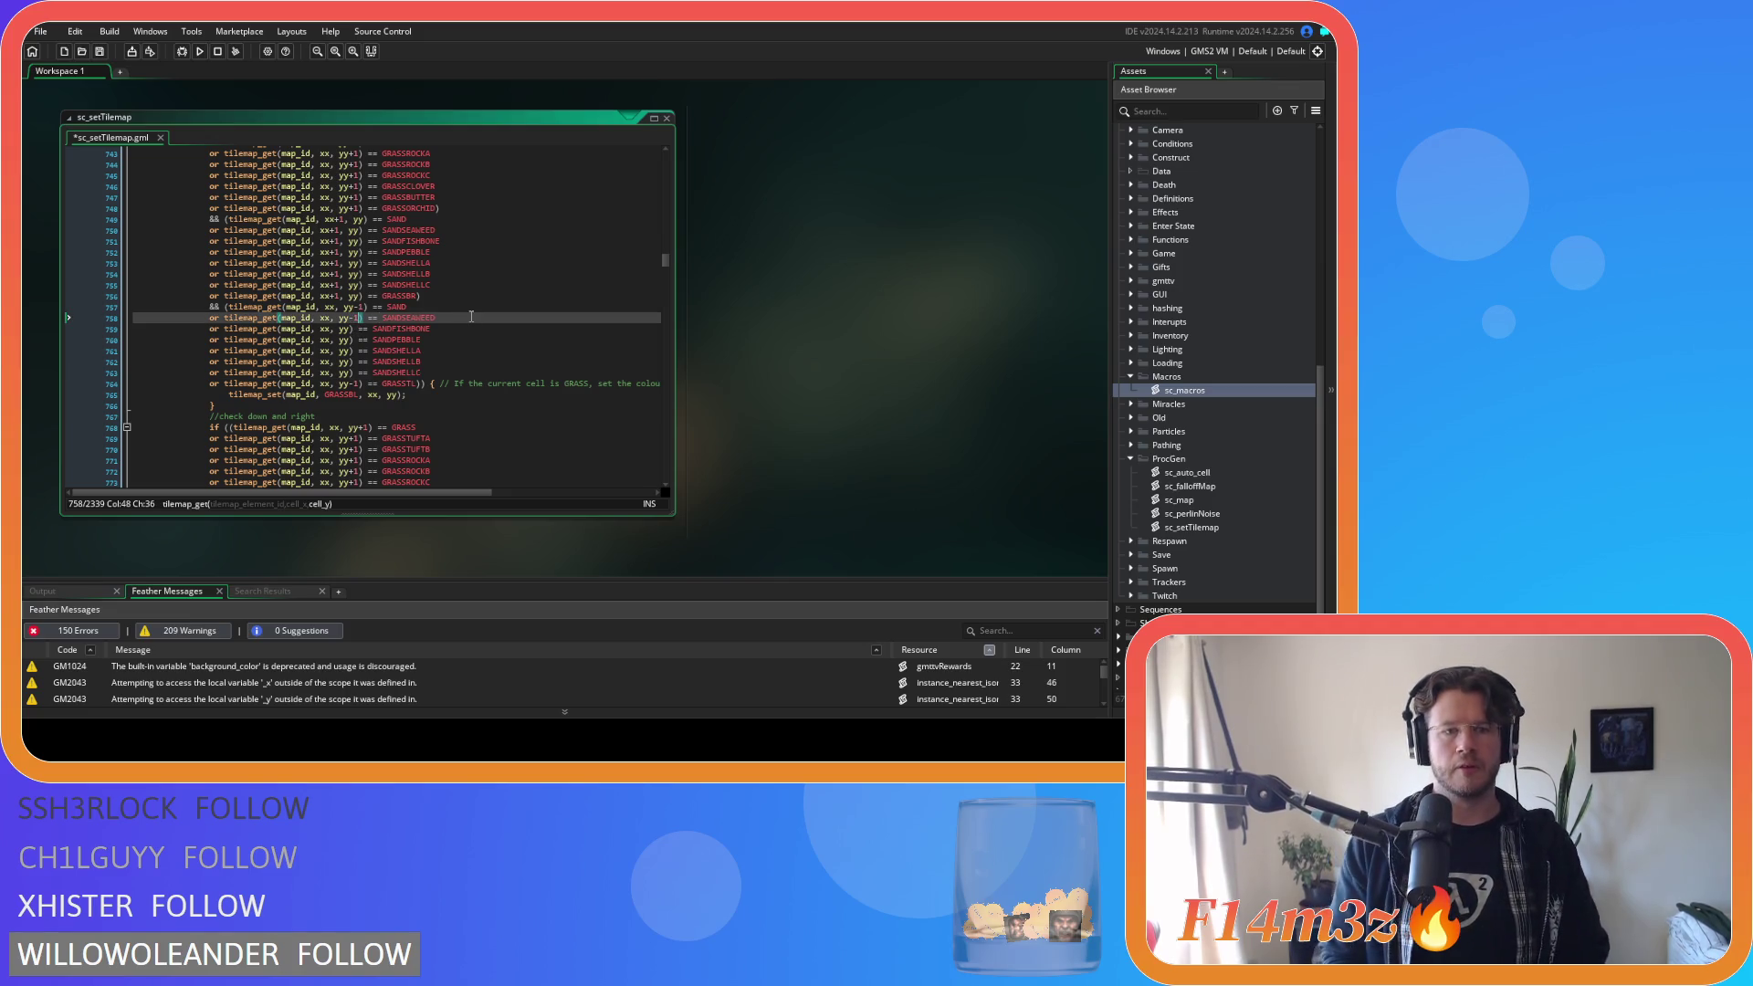
{"action": "key", "text": "Down"}
{"action": "key", "text": "Left"}
{"action": "key", "text": "Left"}
{"action": "type", "text": "-1"}
{"action": "key", "text": "Down"}
{"action": "key", "text": "Left"}
{"action": "key", "text": "Left"}
{"action": "type", "text": "-1"}
{"action": "key", "text": "Down"}
{"action": "key", "text": "Left"}
{"action": "key", "text": "Left"}
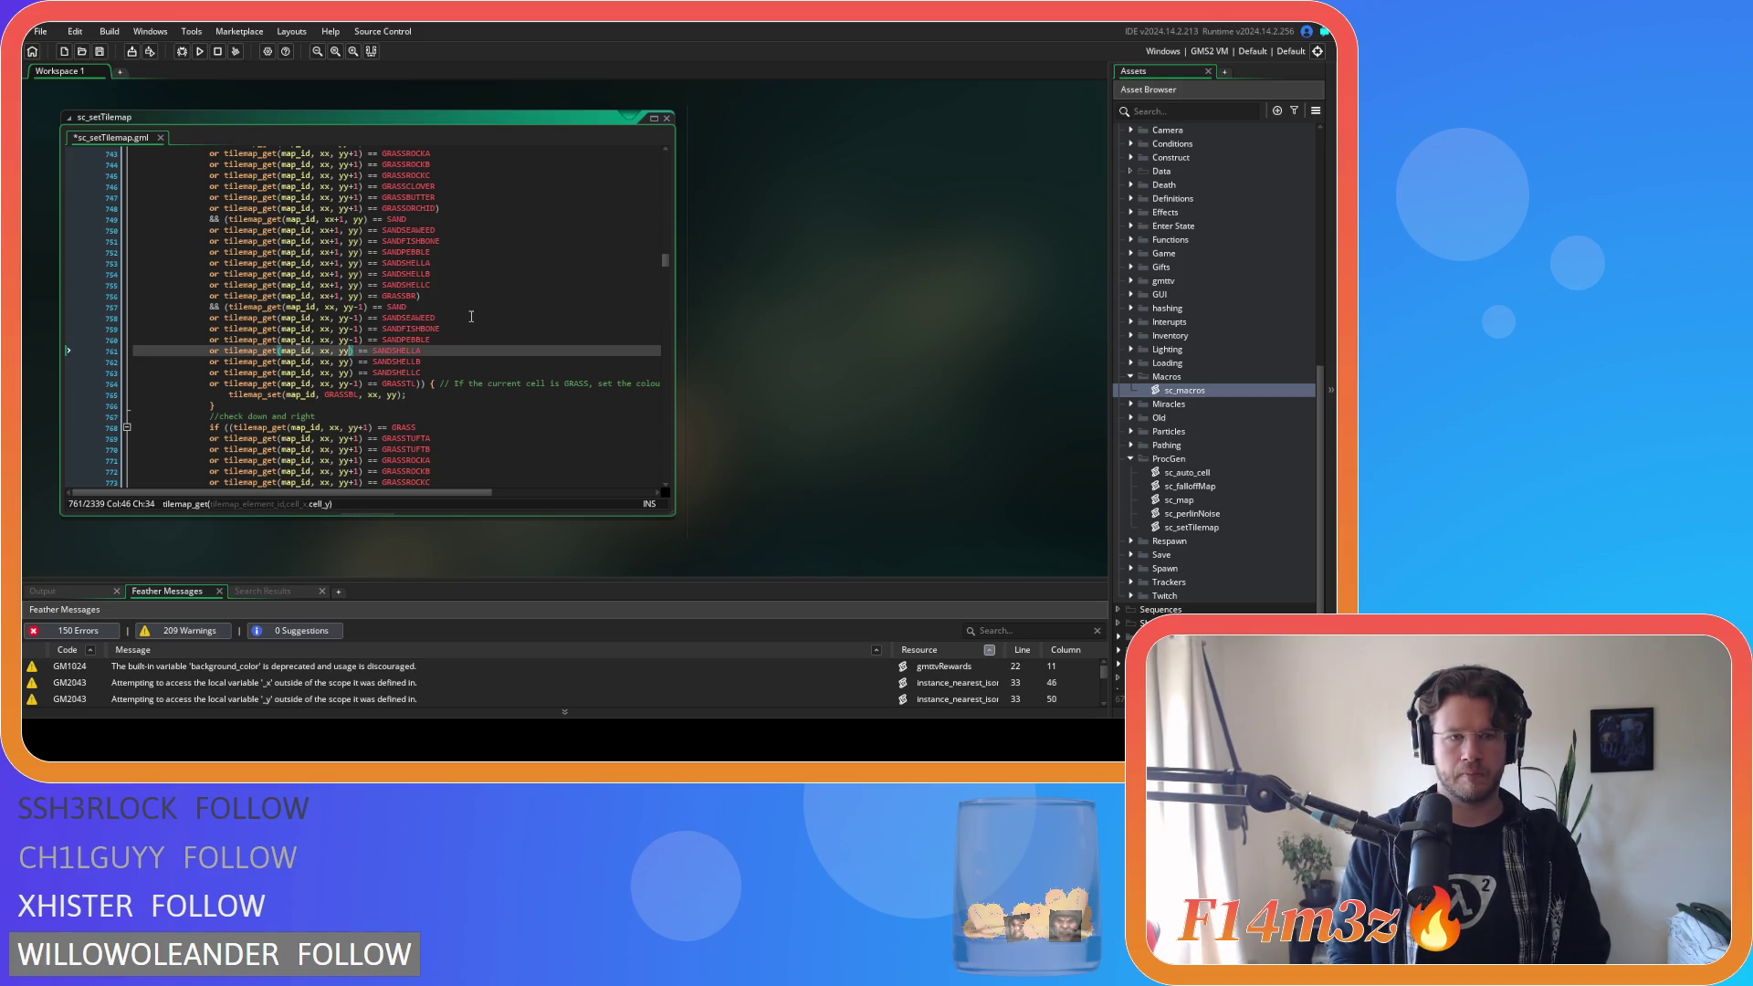
{"action": "type", "text": "-1"}
{"action": "key", "text": "Down"}
{"action": "key", "text": "Left"}
{"action": "key", "text": "Left"}
{"action": "type", "text": "-1"}
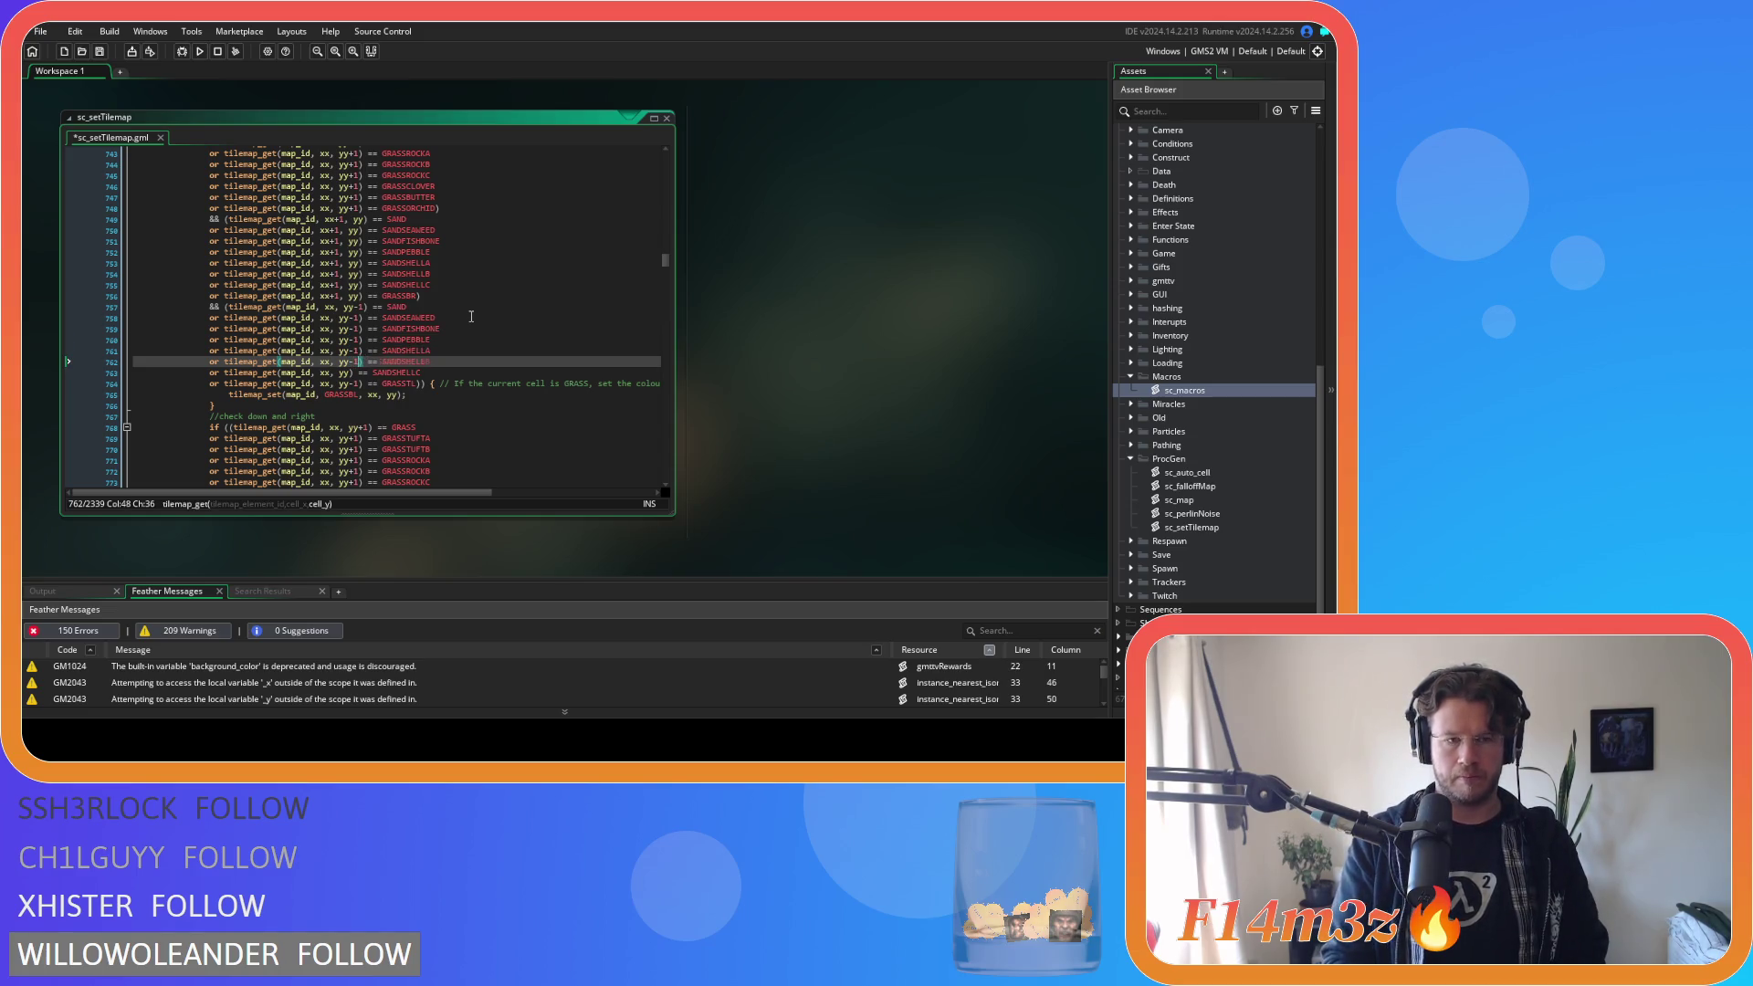
{"action": "key", "text": "Down"}
{"action": "type", "text": "-1"}
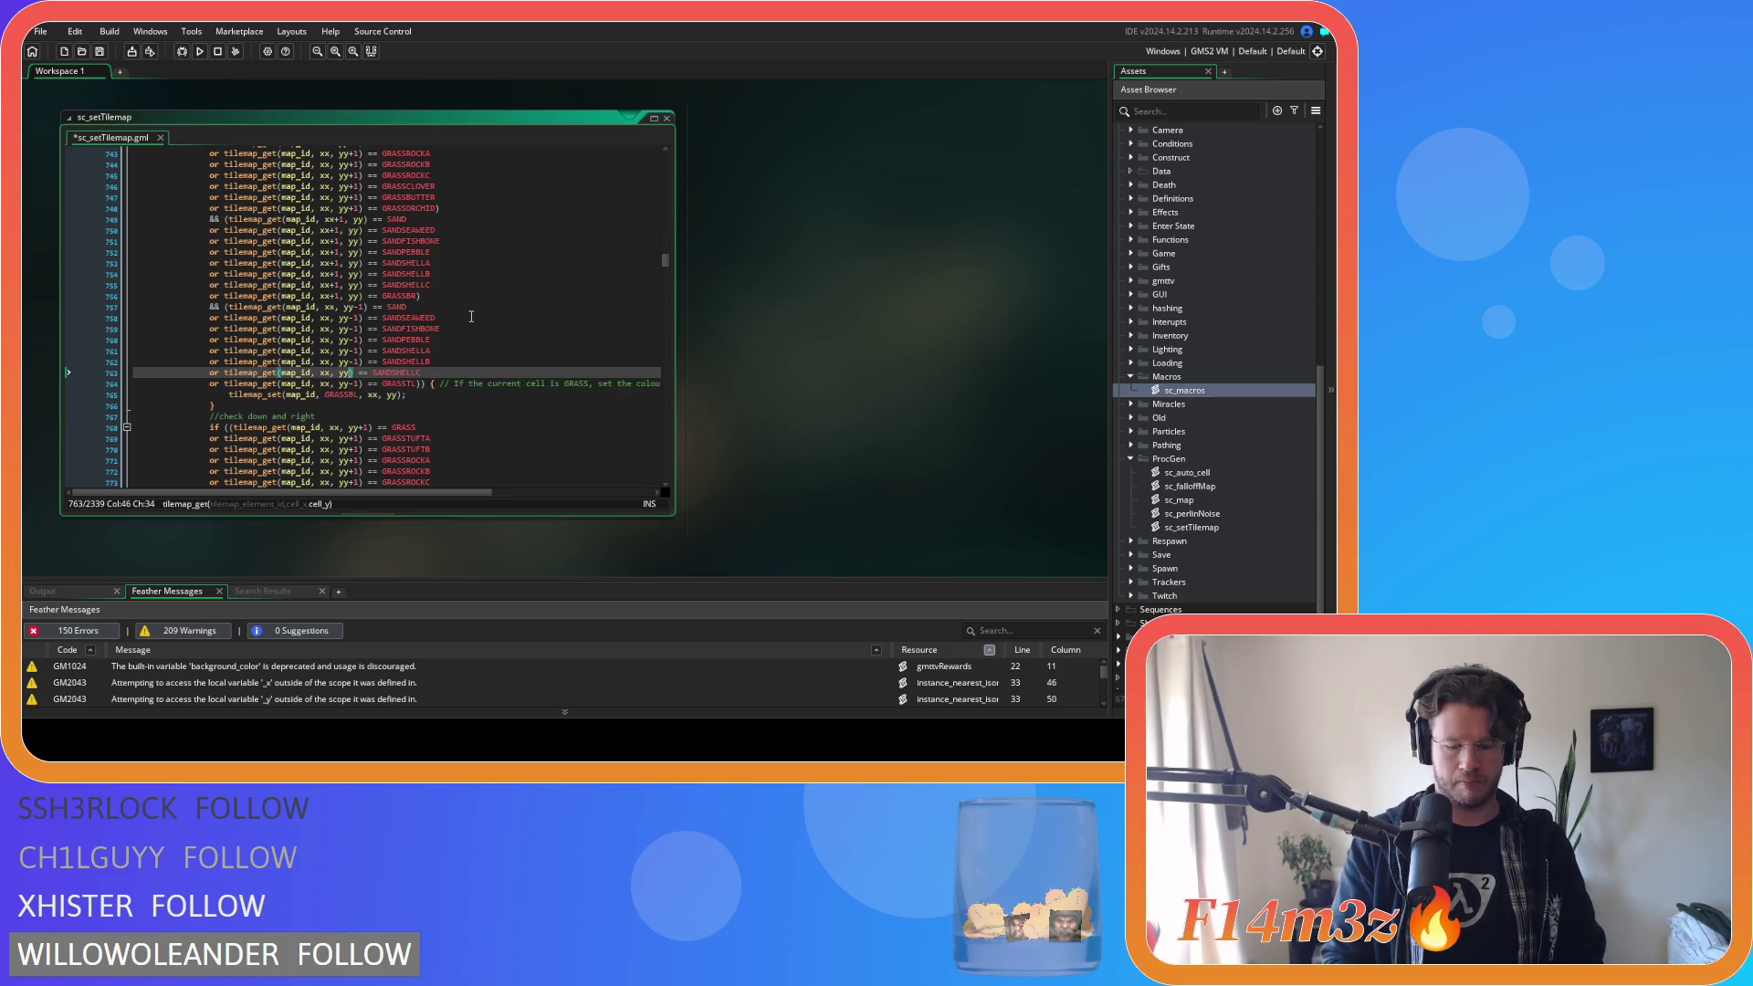
Save the sc_setTilemap script.
{"action": "key", "text": "ctrl+s"}
{"action": "scroll", "coordinate": [425, 393], "scroll_direction": "down", "scroll_amount": 2}
{"action": "left_click", "coordinate": [441, 343]}
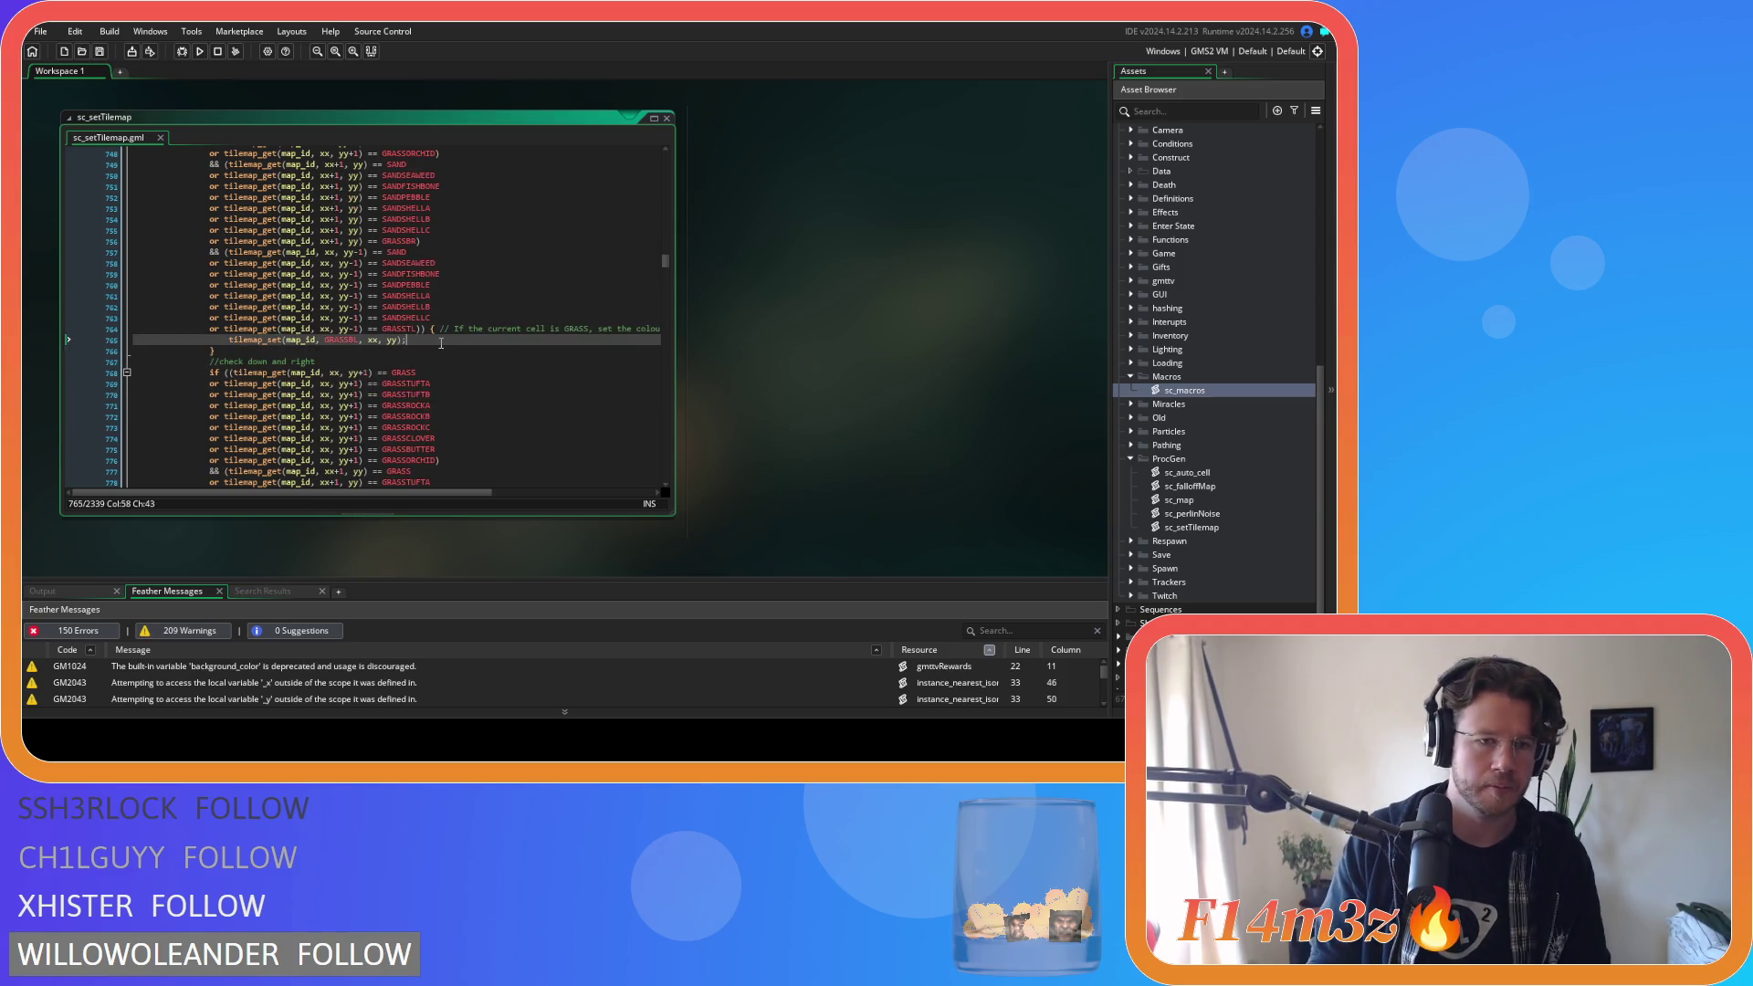
Copy the finished sand variant checks and paste them after both SAND tests in the down-and-right block.
{"action": "left_click_drag", "start_coordinate": [418, 330], "coordinate": [211, 267]}
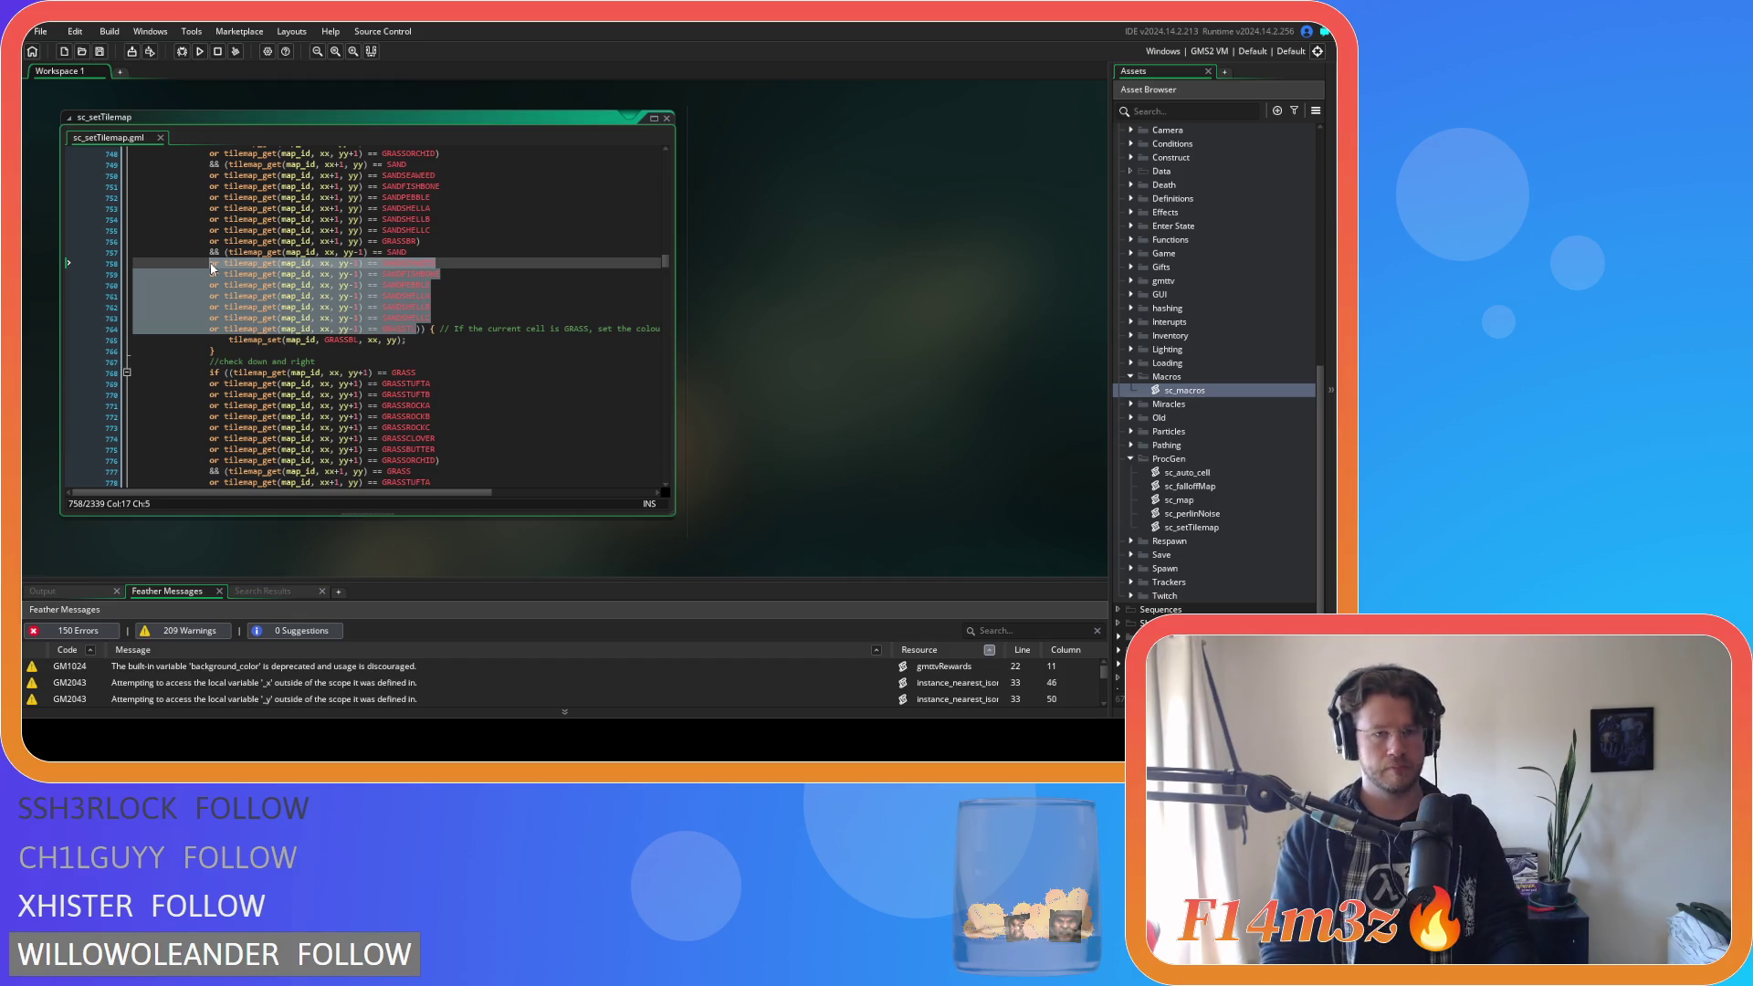
{"action": "scroll", "coordinate": [438, 378], "scroll_direction": "down", "scroll_amount": 5}
{"action": "left_click", "coordinate": [433, 407]}
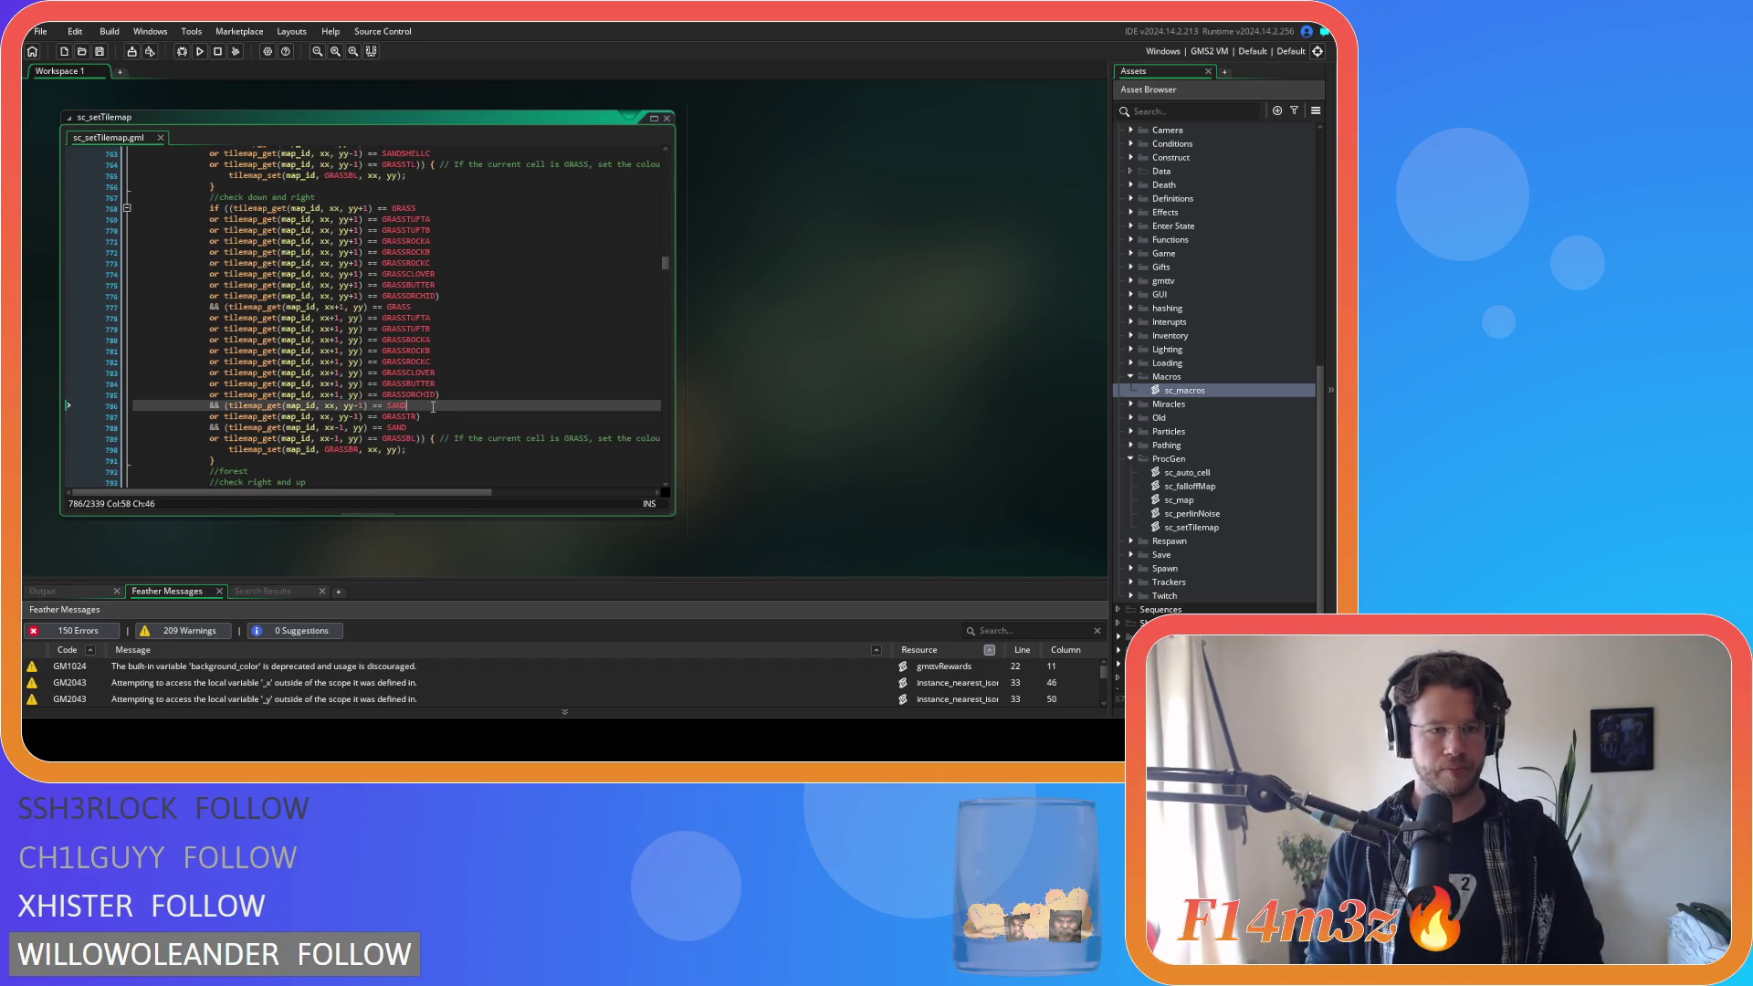
{"action": "type", "text": "or tilemap_get(map_id, xx, yy-1) == SANDSEAWEED \t\t\t\tor tilemap_get(map_id, xx, yy-1) == SANDFISHBONE \t\t\t\tor tilemap_get(map_id, xx, yy-1) == SANDPEBBLE \t\t\t\tor tilemap_get(map_id, xx, yy-1) == SANDSHELLA \t\t\t\tor tilemap_get(map_id, xx, yy-1) == SANDSHELLB \t\t\t\tor tilemap_get(map_id, xx, yy-1) == SANDSHELLC \t\t\t\tor tilemap_get(map_id, xx, yy-1) == GRASSTL"}
{"action": "scroll", "coordinate": [451, 410], "scroll_direction": "down", "scroll_amount": 2}
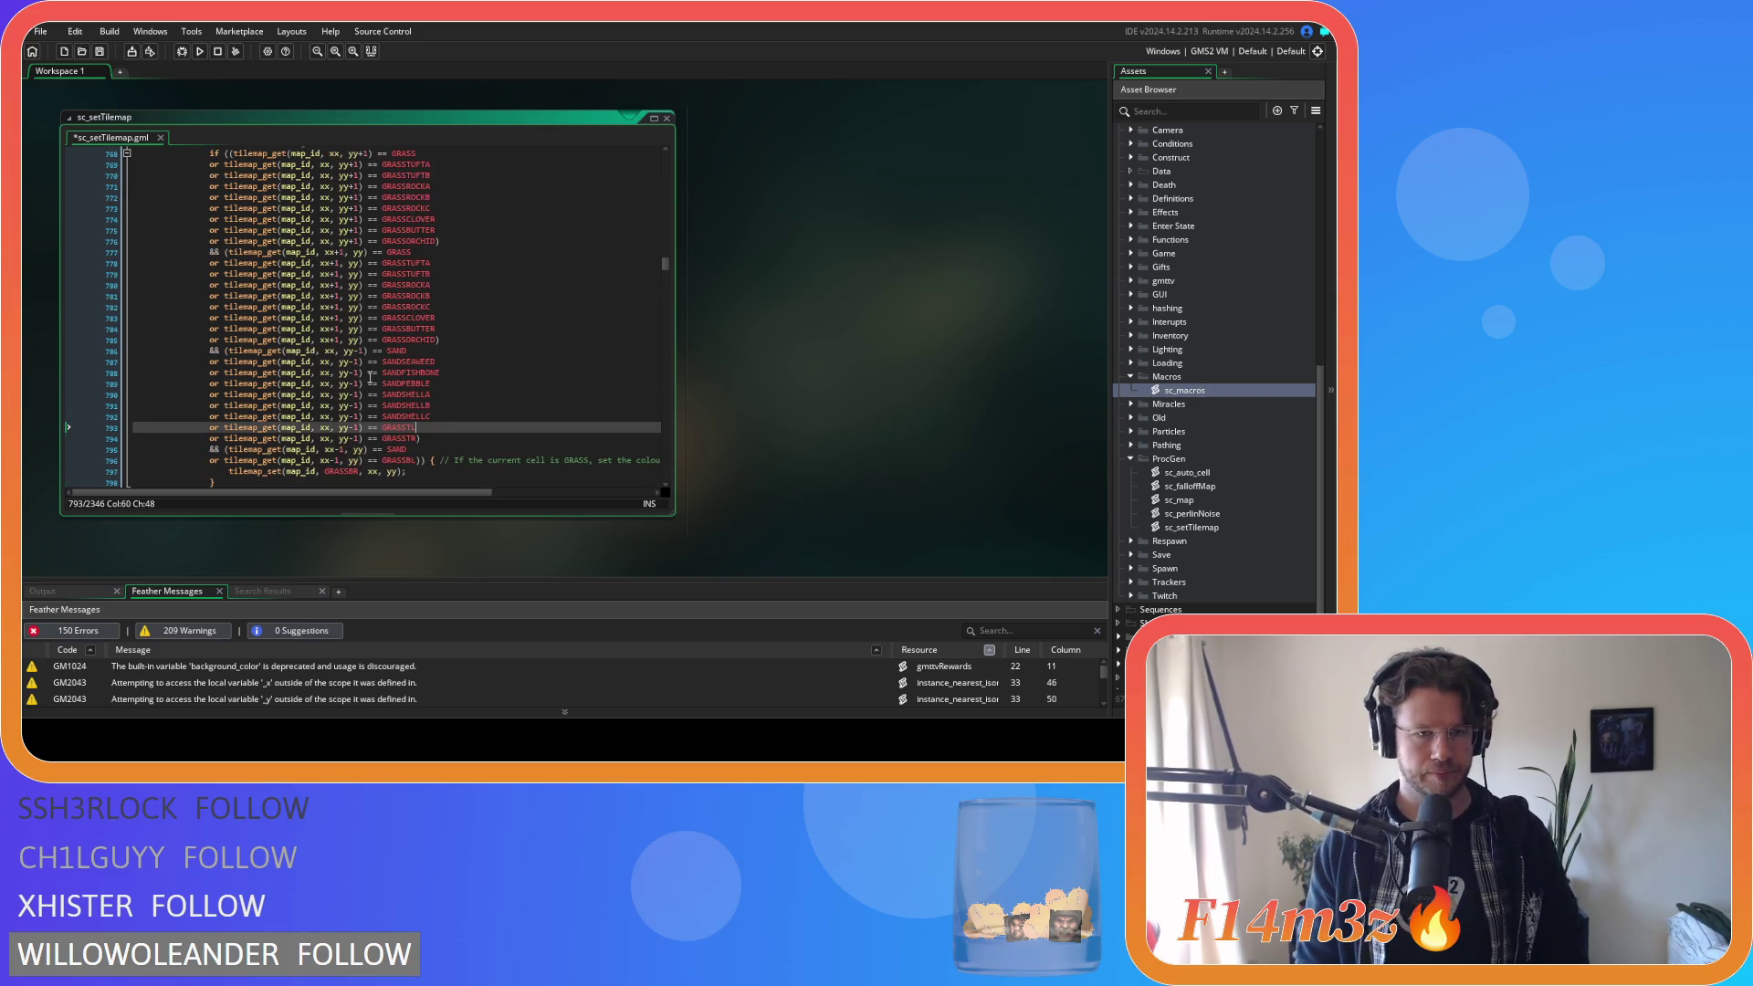
{"action": "scroll", "coordinate": [429, 388], "scroll_direction": "down", "scroll_amount": 2}
{"action": "left_click", "coordinate": [438, 394]}
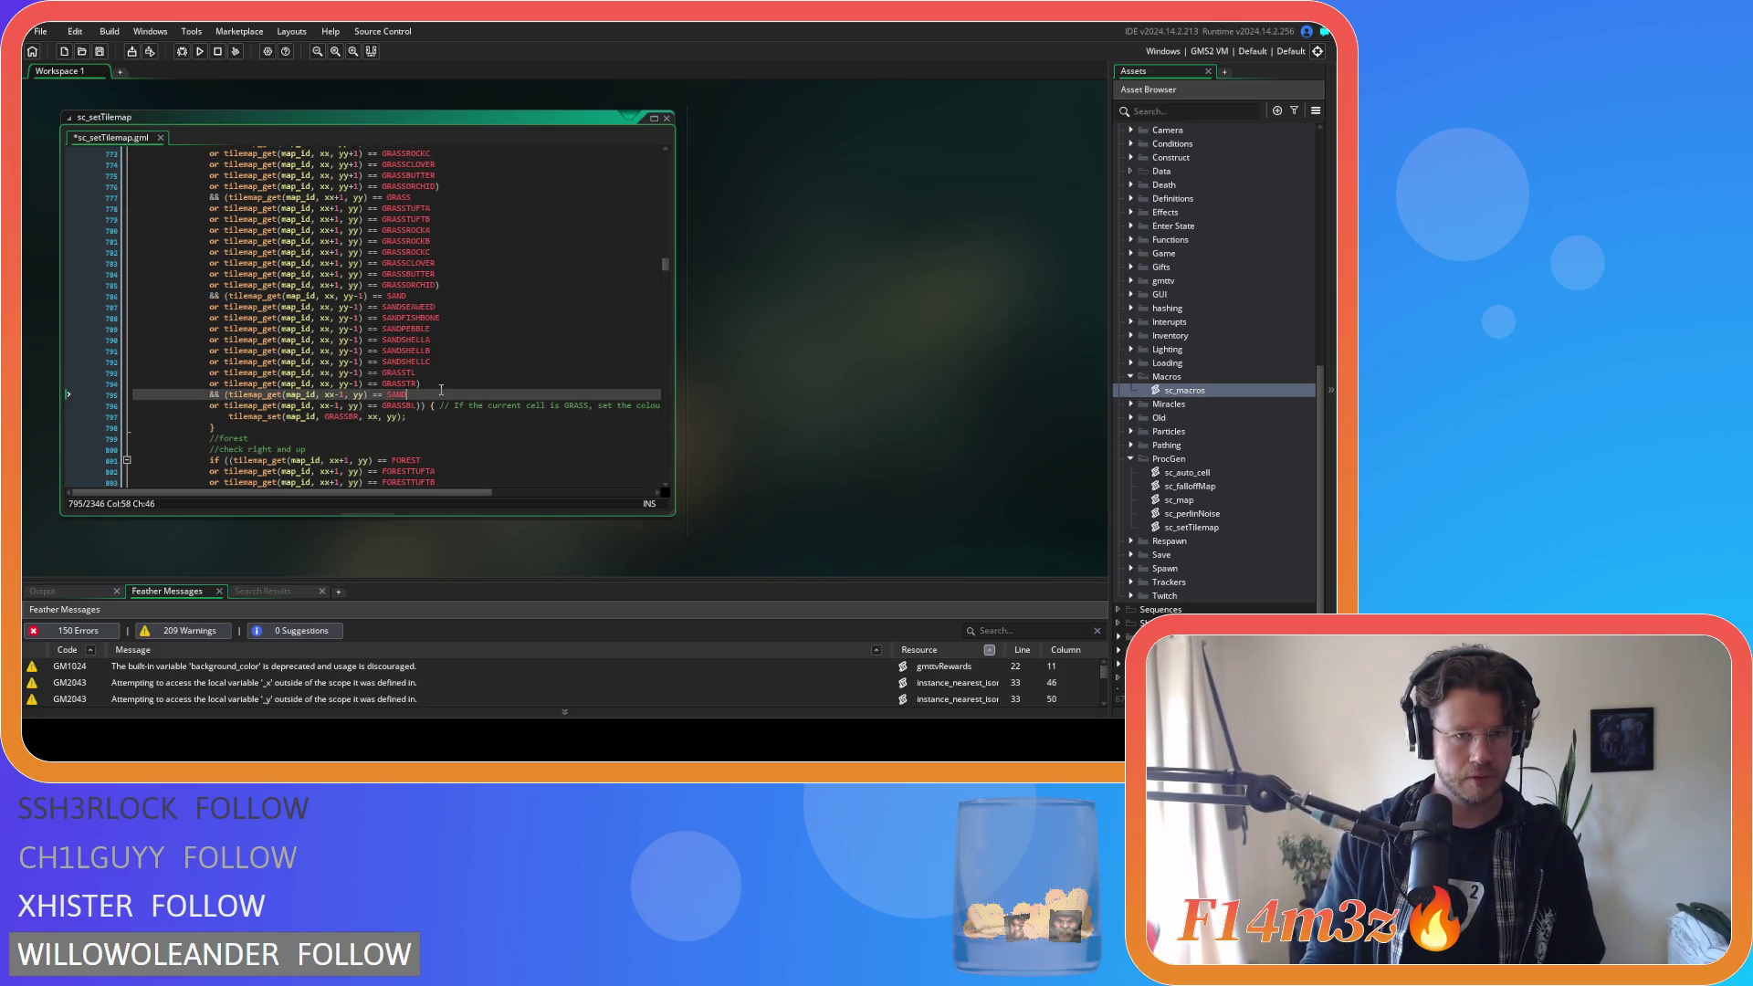
{"action": "key", "text": "Return"}
{"action": "type", "text": "or tilemap_get(map_id, xx, yy-1) == SANDSEAWEED \t\t\t\tor tilemap_get(map_id, xx, yy-1) == SANDFISHBONE \t\t\t\tor tilemap_get(map_id, xx, yy-1) == SANDPEBBLE \t\t\t\tor tilemap_get(map_id, xx, yy-1) == SANDSHELLA \t\t\t\tor tilemap_get(map_id, xx, yy-1) == SANDSHELLB \t\t\t\tor tilemap_get(map_id, xx, yy-1) == SANDSHELLC \t\t\t\tor tilemap_get(map_id, xx, yy-1) == GRASSTL"}
Change yy-1 to yy on each pasted left-side sand variant line.
{"action": "left_click", "coordinate": [352, 407]}
{"action": "left_click", "coordinate": [353, 417]}
{"action": "key", "text": "Delete"}
{"action": "key", "text": "Delete"}
{"action": "left_click", "coordinate": [352, 428]}
{"action": "key", "text": "Delete"}
{"action": "key", "text": "Delete"}
{"action": "left_click", "coordinate": [353, 439]}
{"action": "key", "text": "Delete"}
{"action": "key", "text": "Delete"}
{"action": "left_click", "coordinate": [353, 450]}
{"action": "key", "text": "Delete"}
{"action": "key", "text": "Delete"}
{"action": "left_click", "coordinate": [352, 461]}
{"action": "key", "text": "Delete"}
{"action": "key", "text": "Delete"}
{"action": "left_click", "coordinate": [352, 472]}
{"action": "key", "text": "Delete"}
{"action": "key", "text": "Delete"}
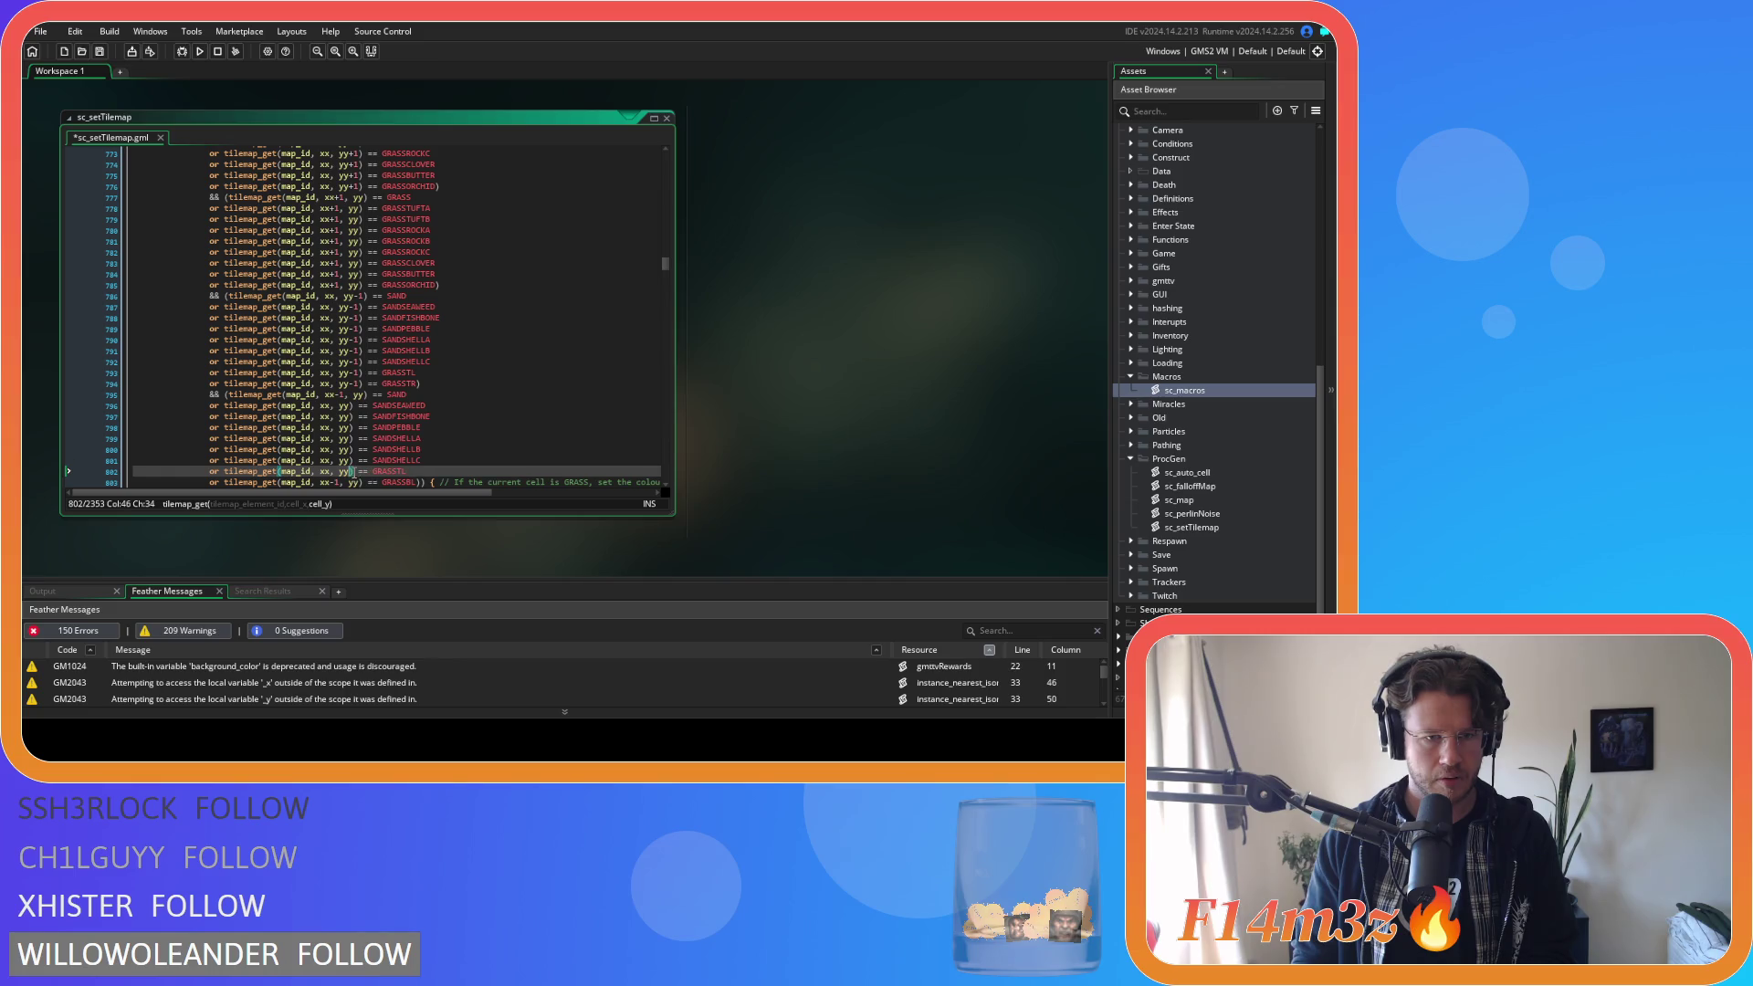
Change xx to xx-1 on each left-side sand variant line.
{"action": "scroll", "coordinate": [233, 432], "scroll_direction": "down", "scroll_amount": 1}
{"action": "left_click", "coordinate": [331, 378]}
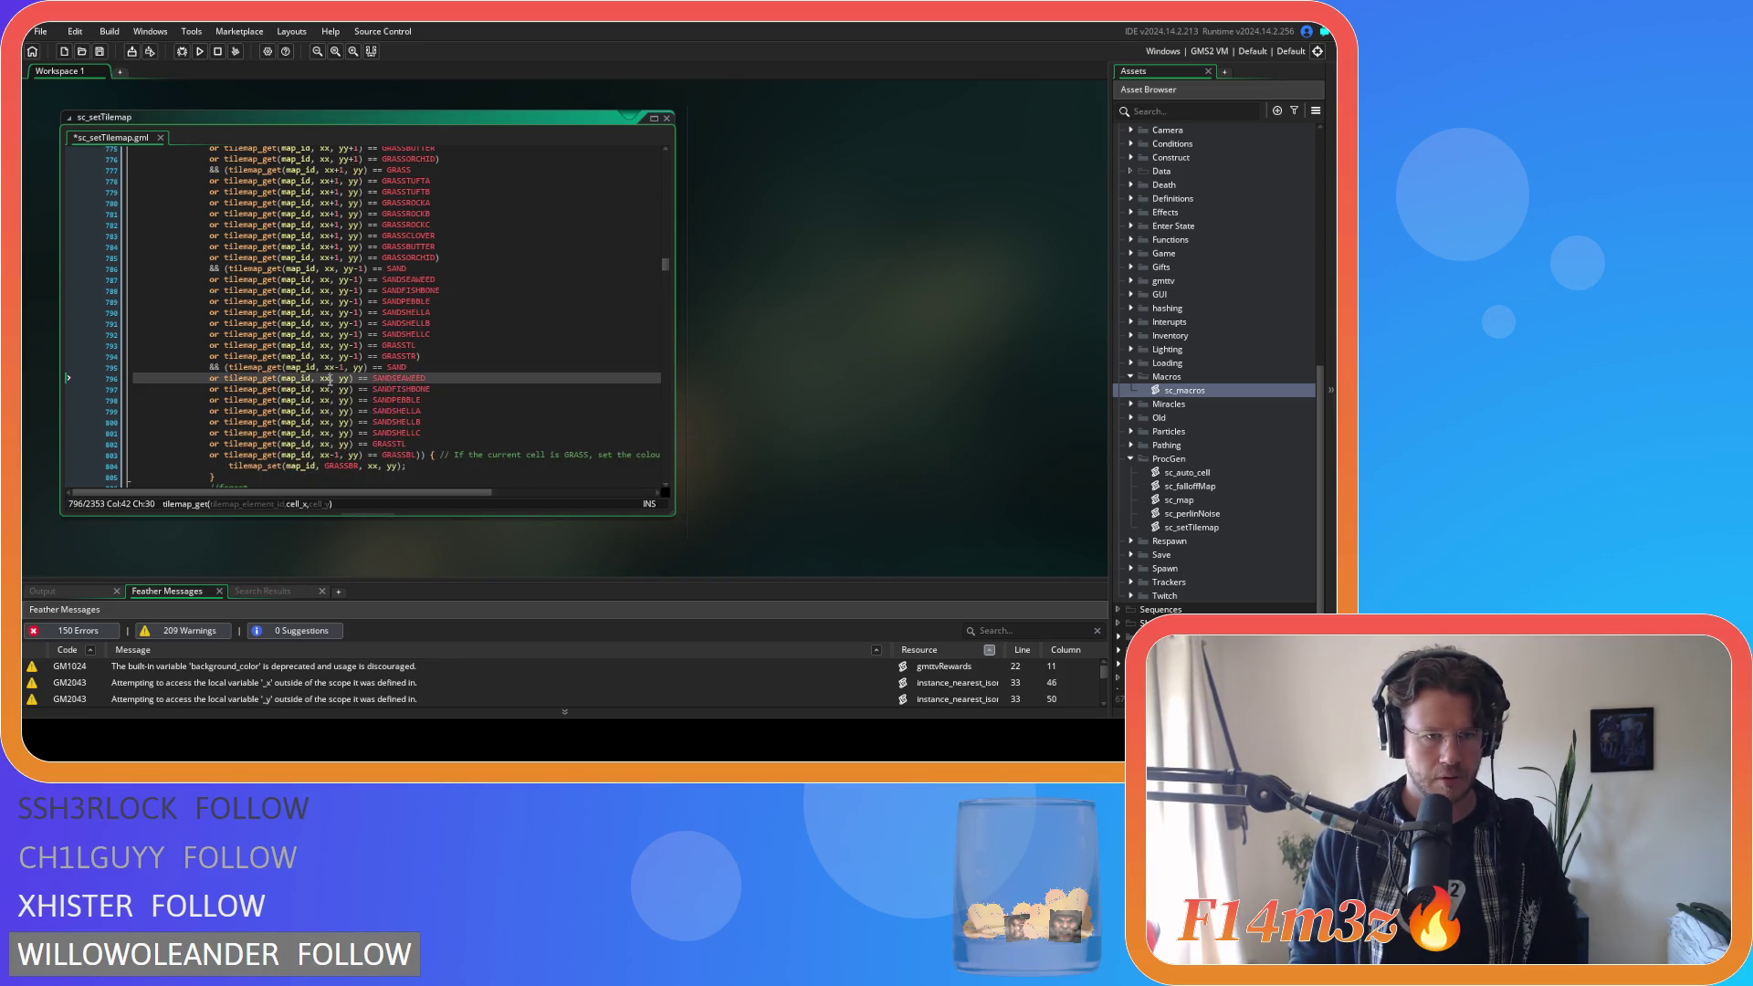
{"action": "type", "text": "-1"}
{"action": "key", "text": "Down"}
{"action": "key", "text": "Left"}
{"action": "key", "text": "Left"}
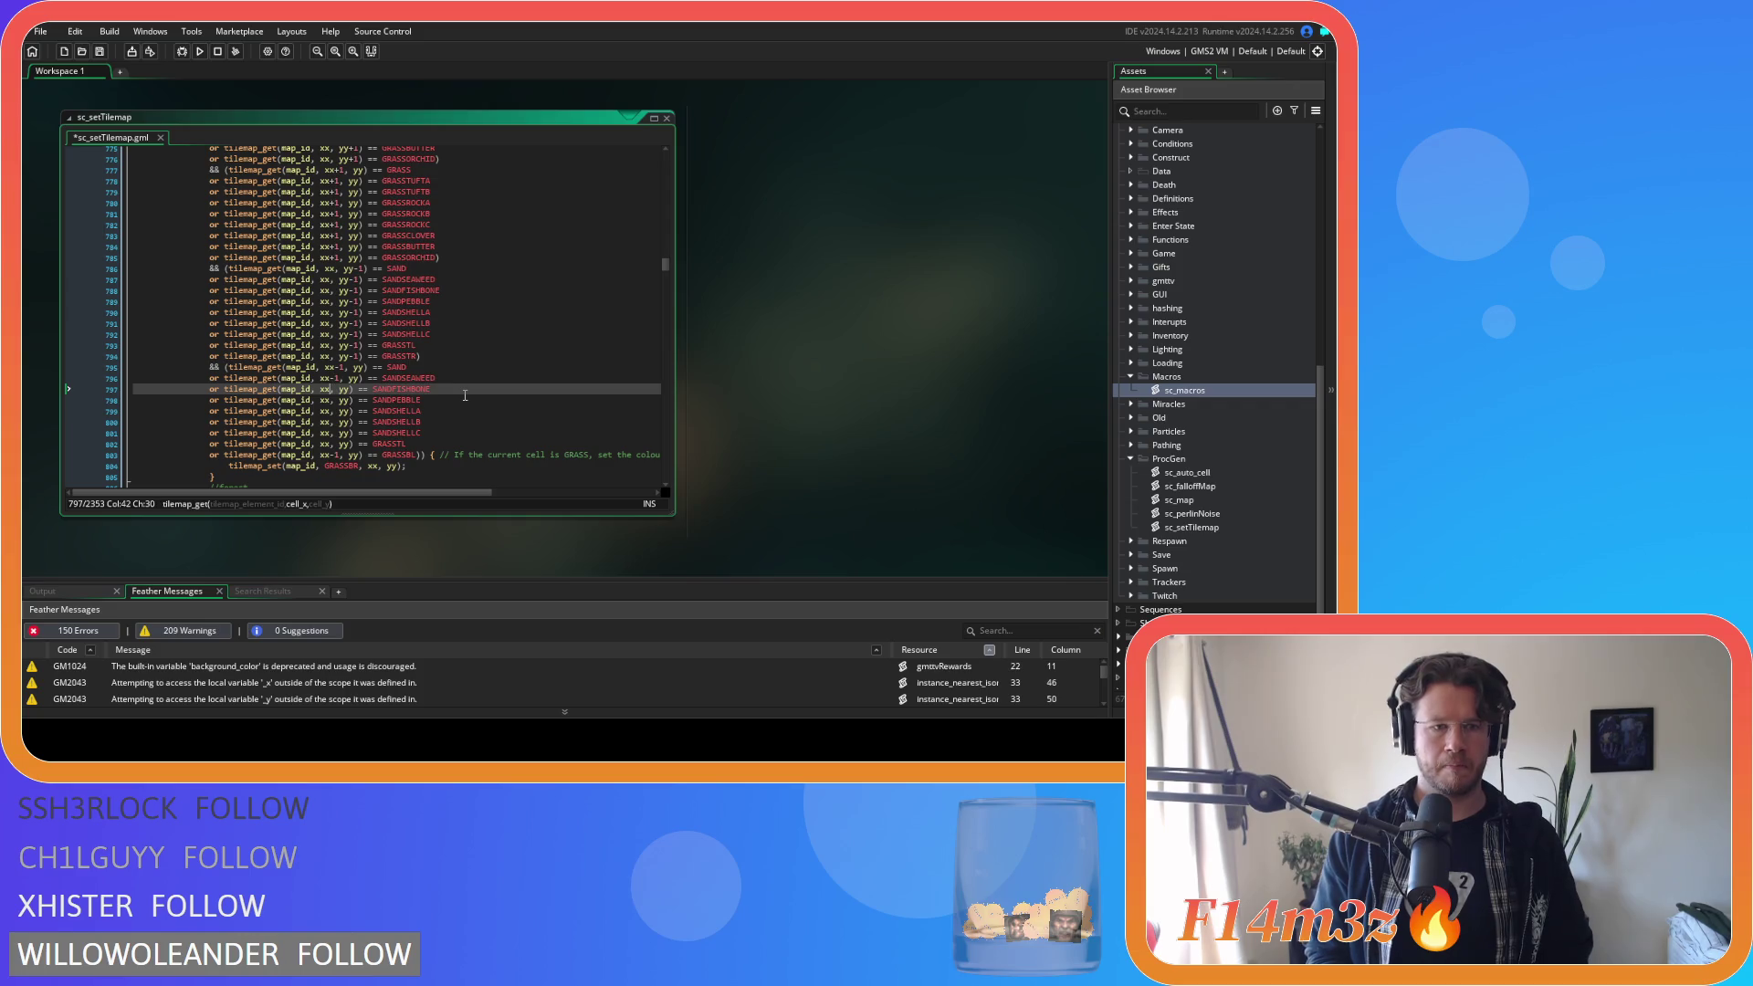
{"action": "type", "text": "-1"}
{"action": "key", "text": "Down"}
{"action": "key", "text": "Left"}
{"action": "key", "text": "Left"}
{"action": "type", "text": "-1"}
{"action": "key", "text": "Down"}
{"action": "key", "text": "Left"}
{"action": "key", "text": "Left"}
{"action": "type", "text": "-1"}
{"action": "key", "text": "Down"}
{"action": "key", "text": "Left"}
{"action": "key", "text": "Left"}
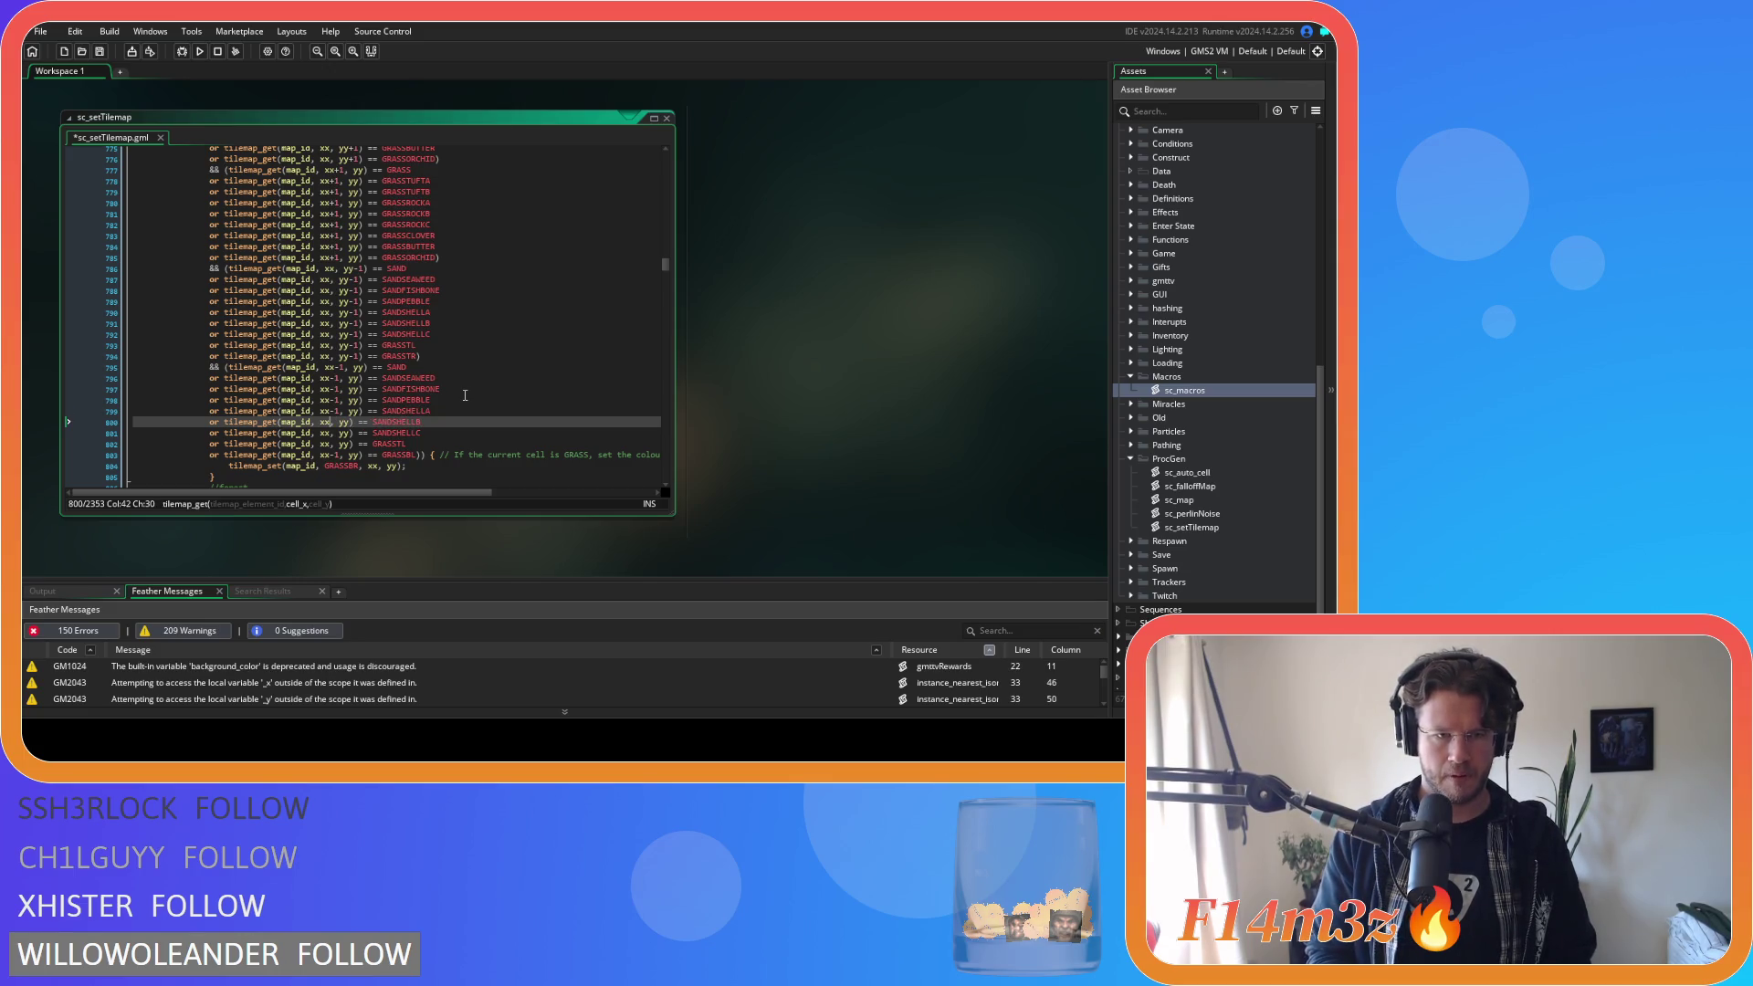
{"action": "key", "text": "Down"}
{"action": "key", "text": "Left"}
{"action": "type", "text": "-1"}
{"action": "key", "text": "Down"}
{"action": "key", "text": "Left"}
{"action": "key", "text": "Left"}
{"action": "type", "text": "-1"}
Save the script and select the left-side sand variant lines for review.
{"action": "key", "text": "ctrl+s"}
{"action": "left_click", "coordinate": [454, 410]}
{"action": "left_click", "coordinate": [428, 443]}
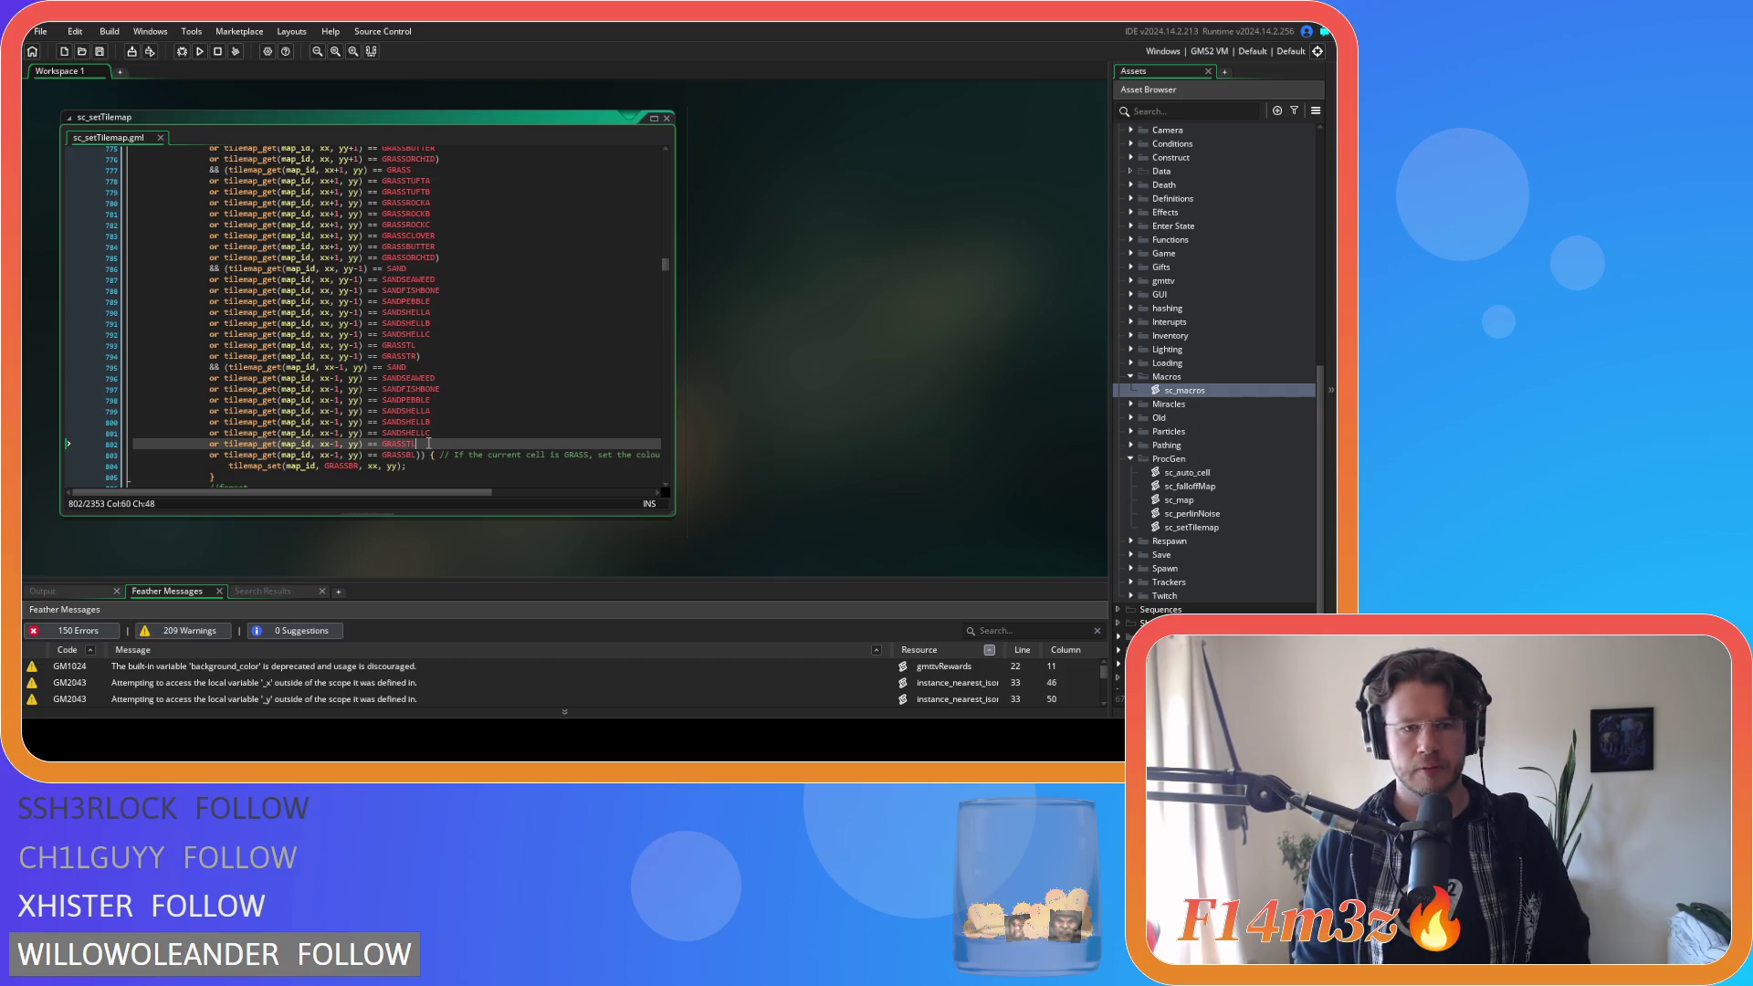
{"action": "left_click", "coordinate": [436, 432]}
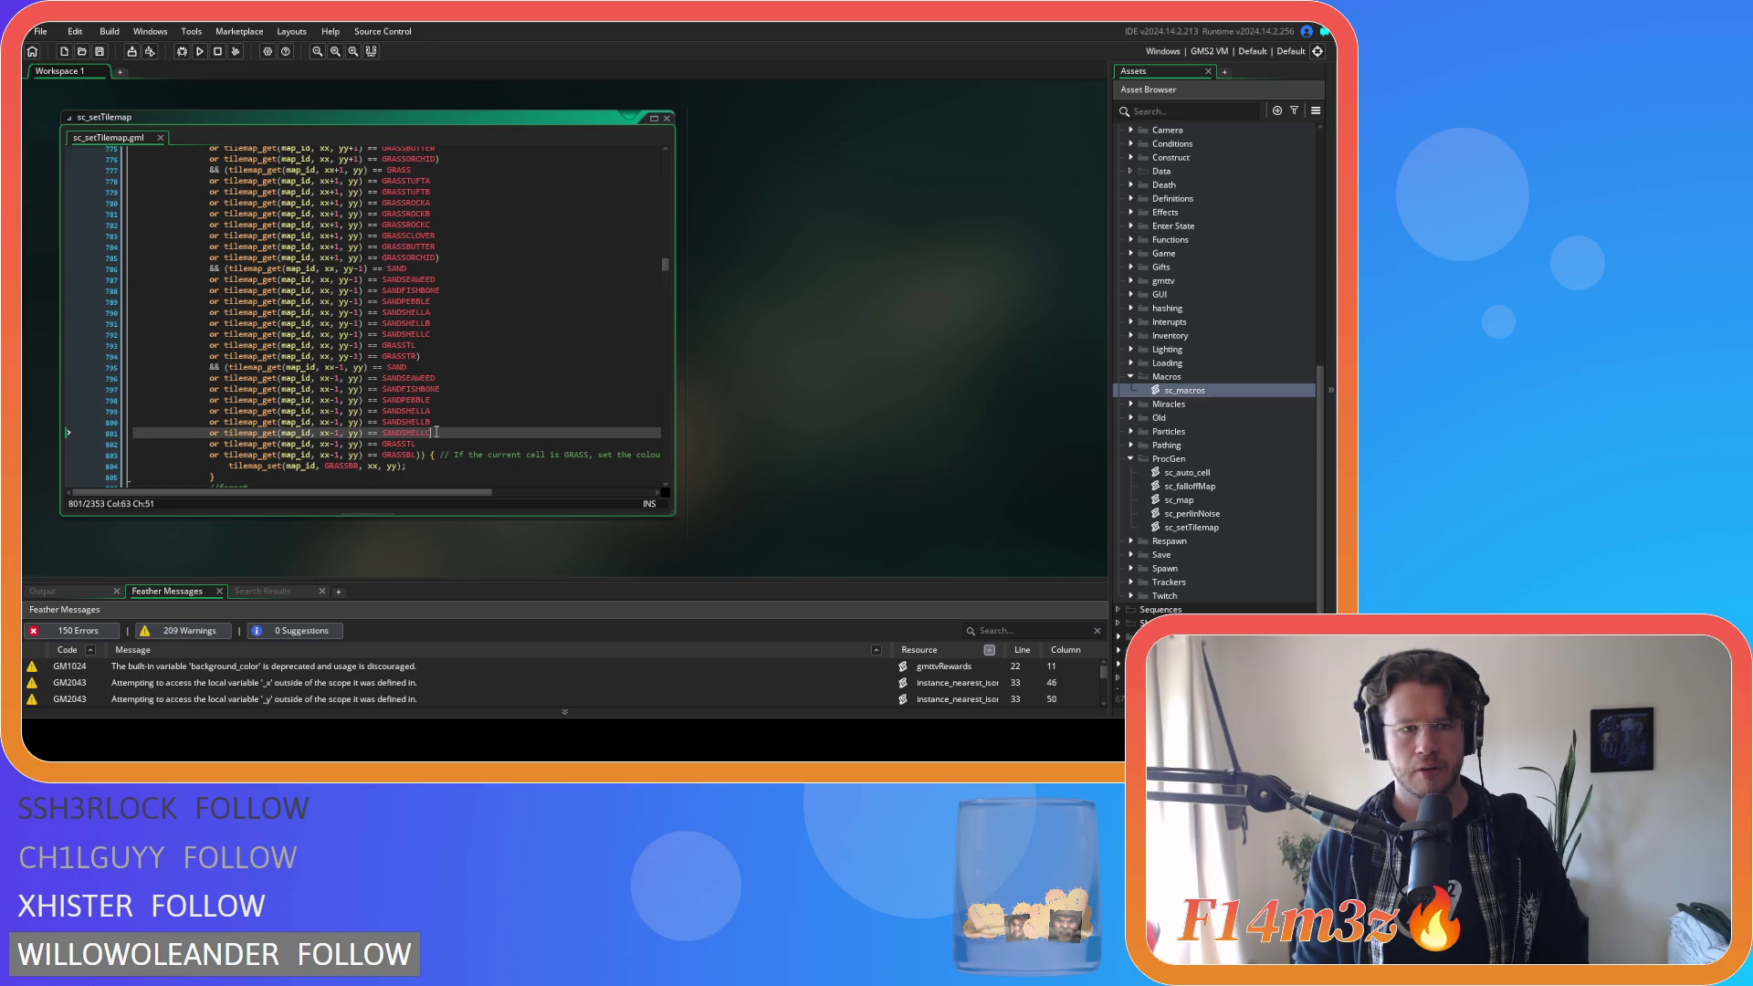
{"action": "left_click_drag", "start_coordinate": [436, 432], "coordinate": [207, 385]}
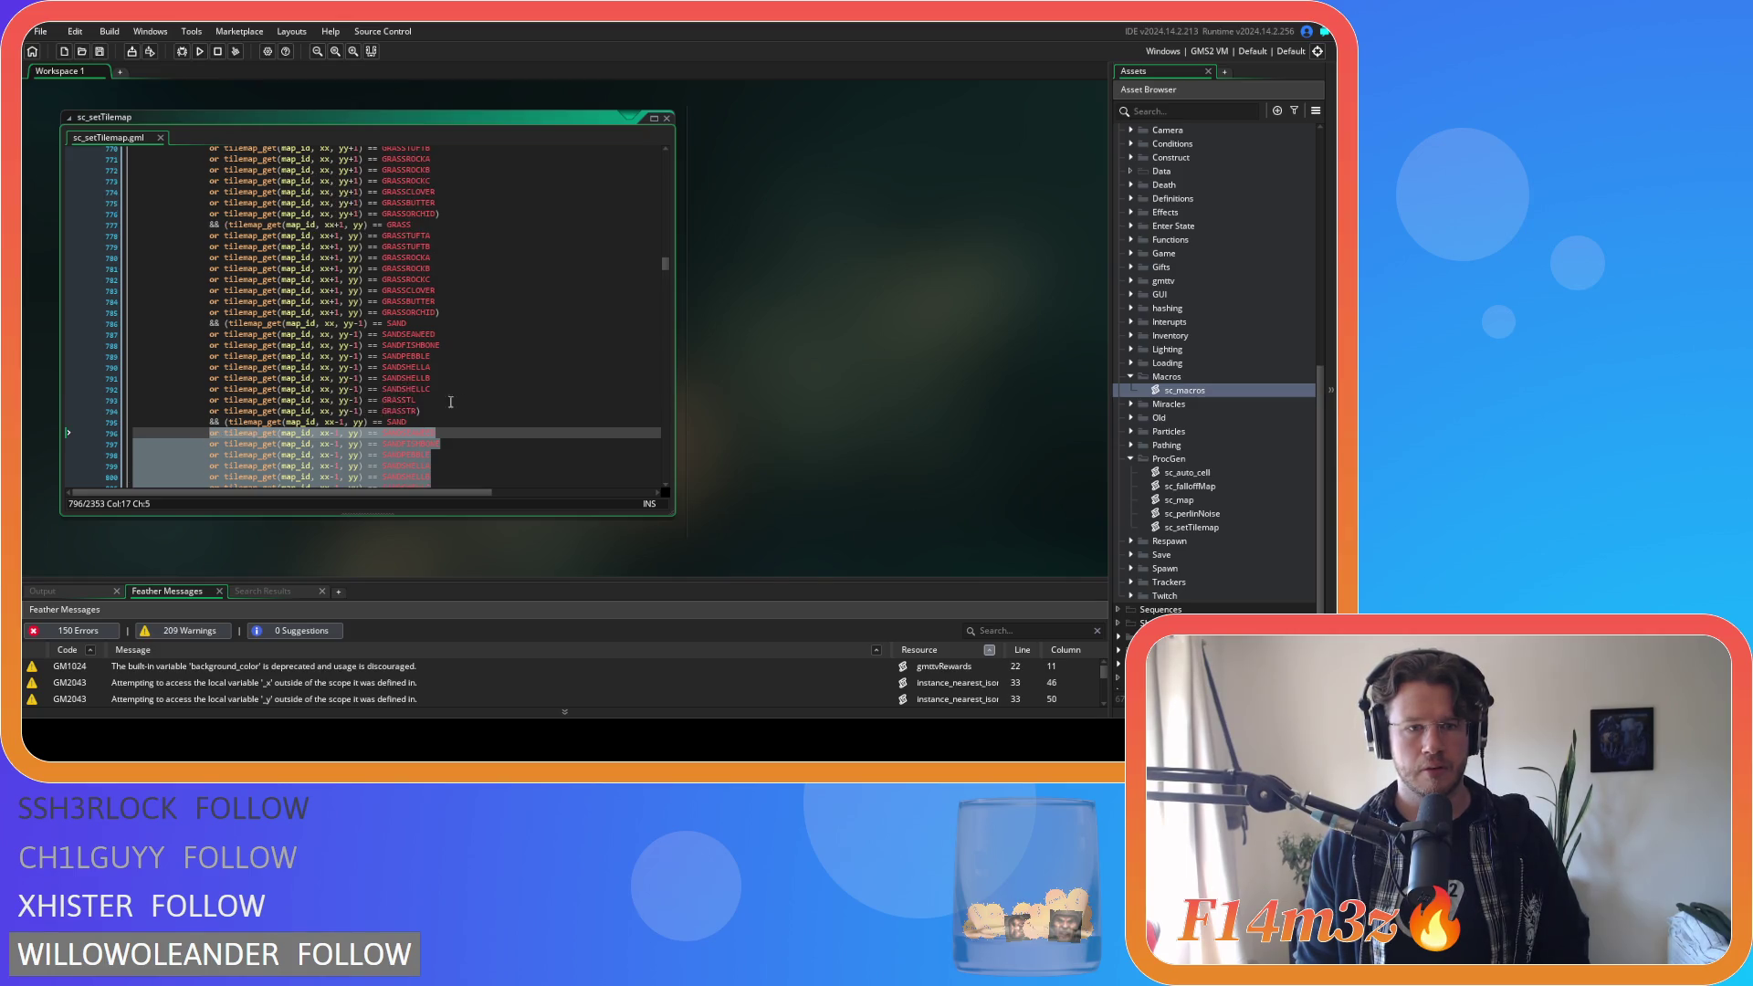
Step back and forward through the recent sand variant edits to review them.
{"action": "scroll", "coordinate": [542, 404], "scroll_direction": "up", "scroll_amount": 4}
{"action": "scroll", "coordinate": [543, 404], "scroll_direction": "up", "scroll_amount": 3}
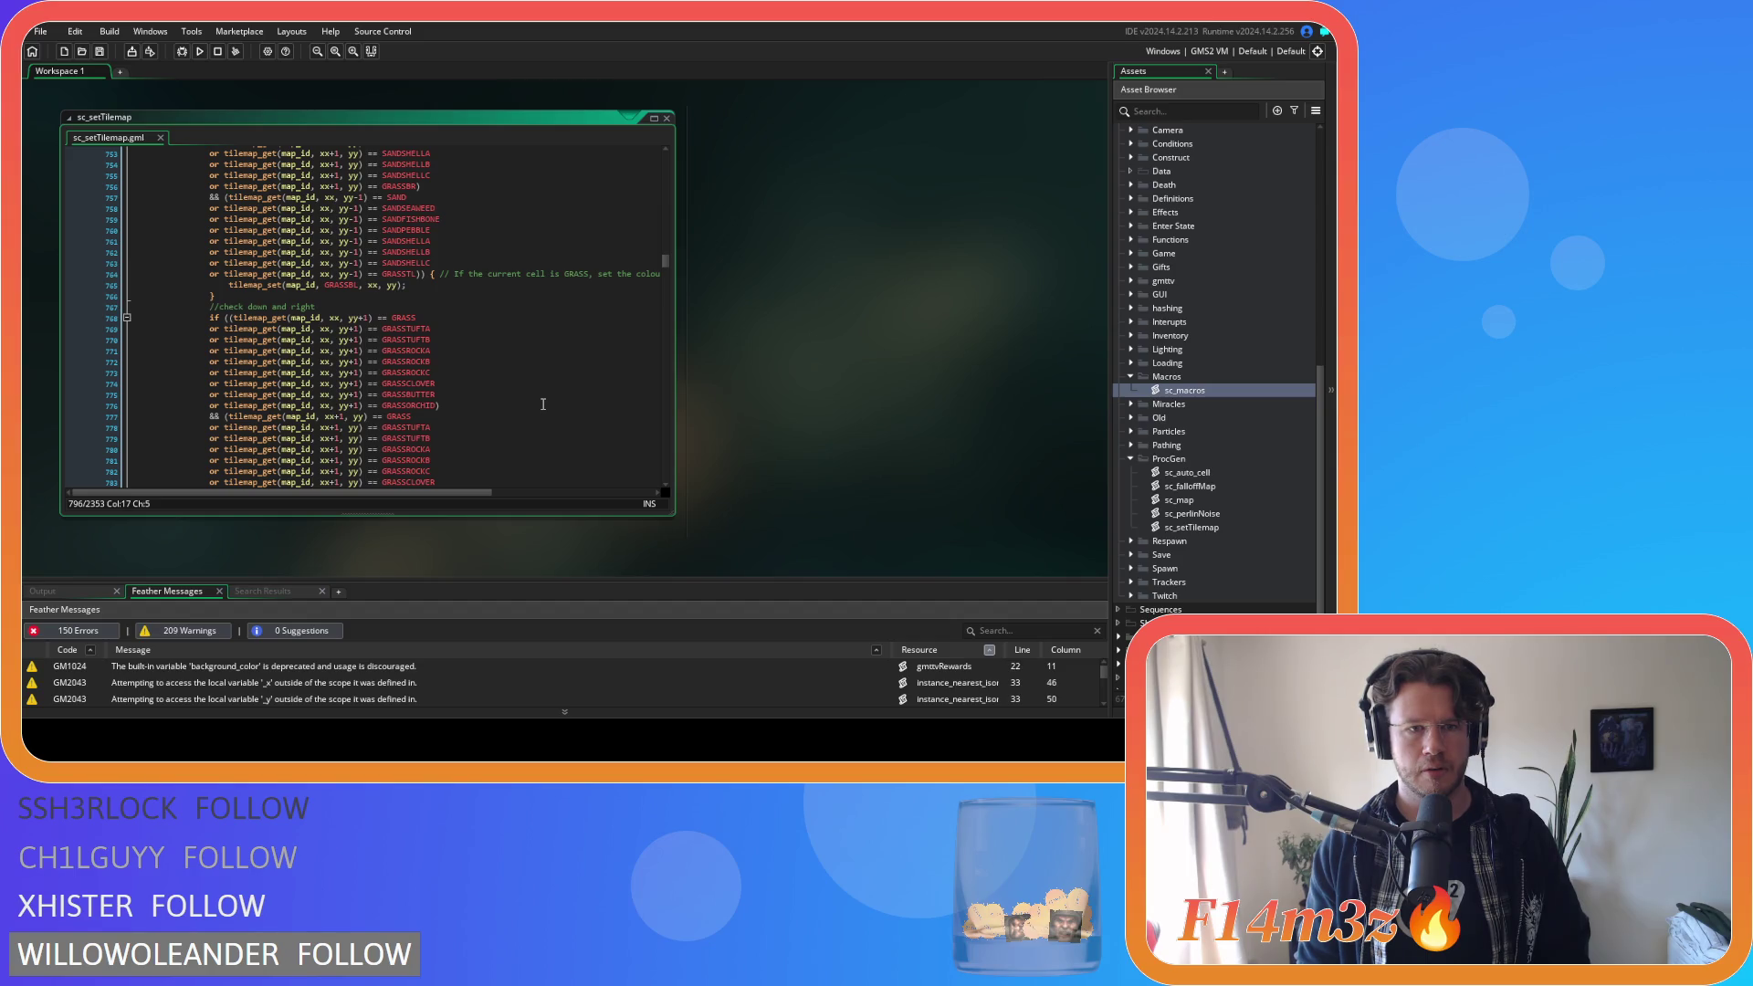
{"action": "scroll", "coordinate": [542, 403], "scroll_direction": "down", "scroll_amount": 3}
{"action": "scroll", "coordinate": [542, 403], "scroll_direction": "down", "scroll_amount": 5}
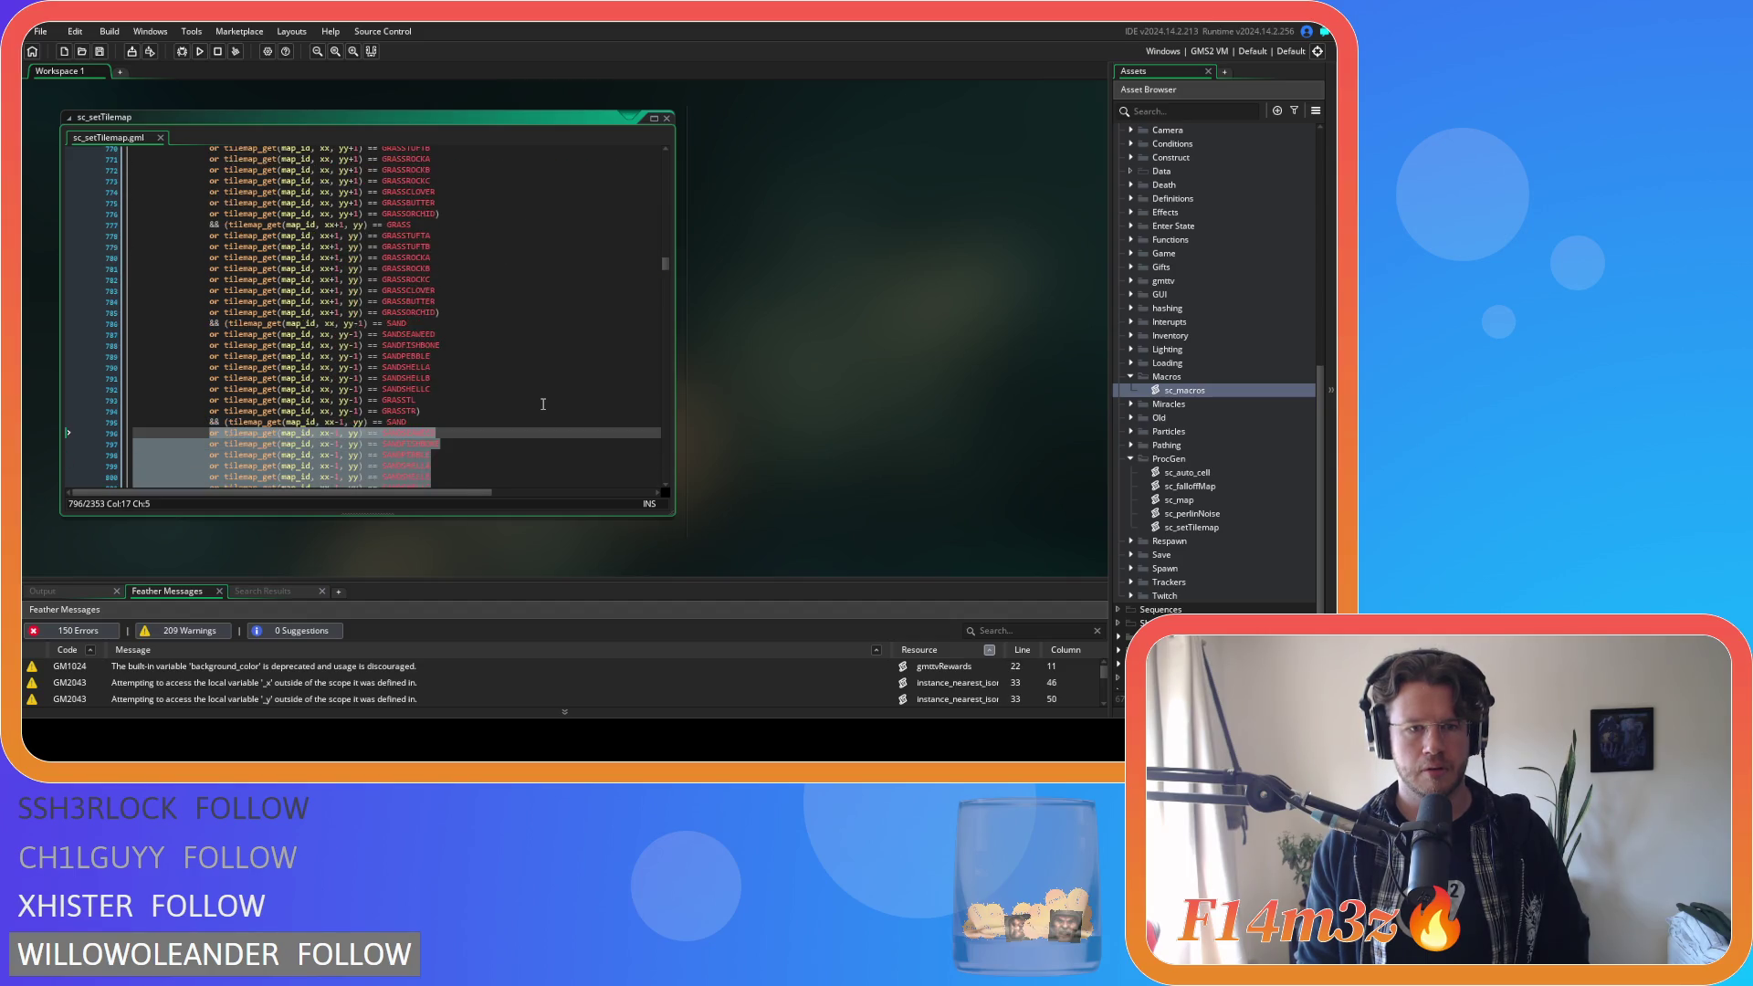
{"action": "key", "text": "ctrl+z"}
{"action": "key", "text": "ctrl+z"}
{"action": "key", "text": "ctrl+z"}
{"action": "key", "text": "ctrl+z"}
{"action": "key", "text": "ctrl+z"}
{"action": "key", "text": "ctrl+z"}
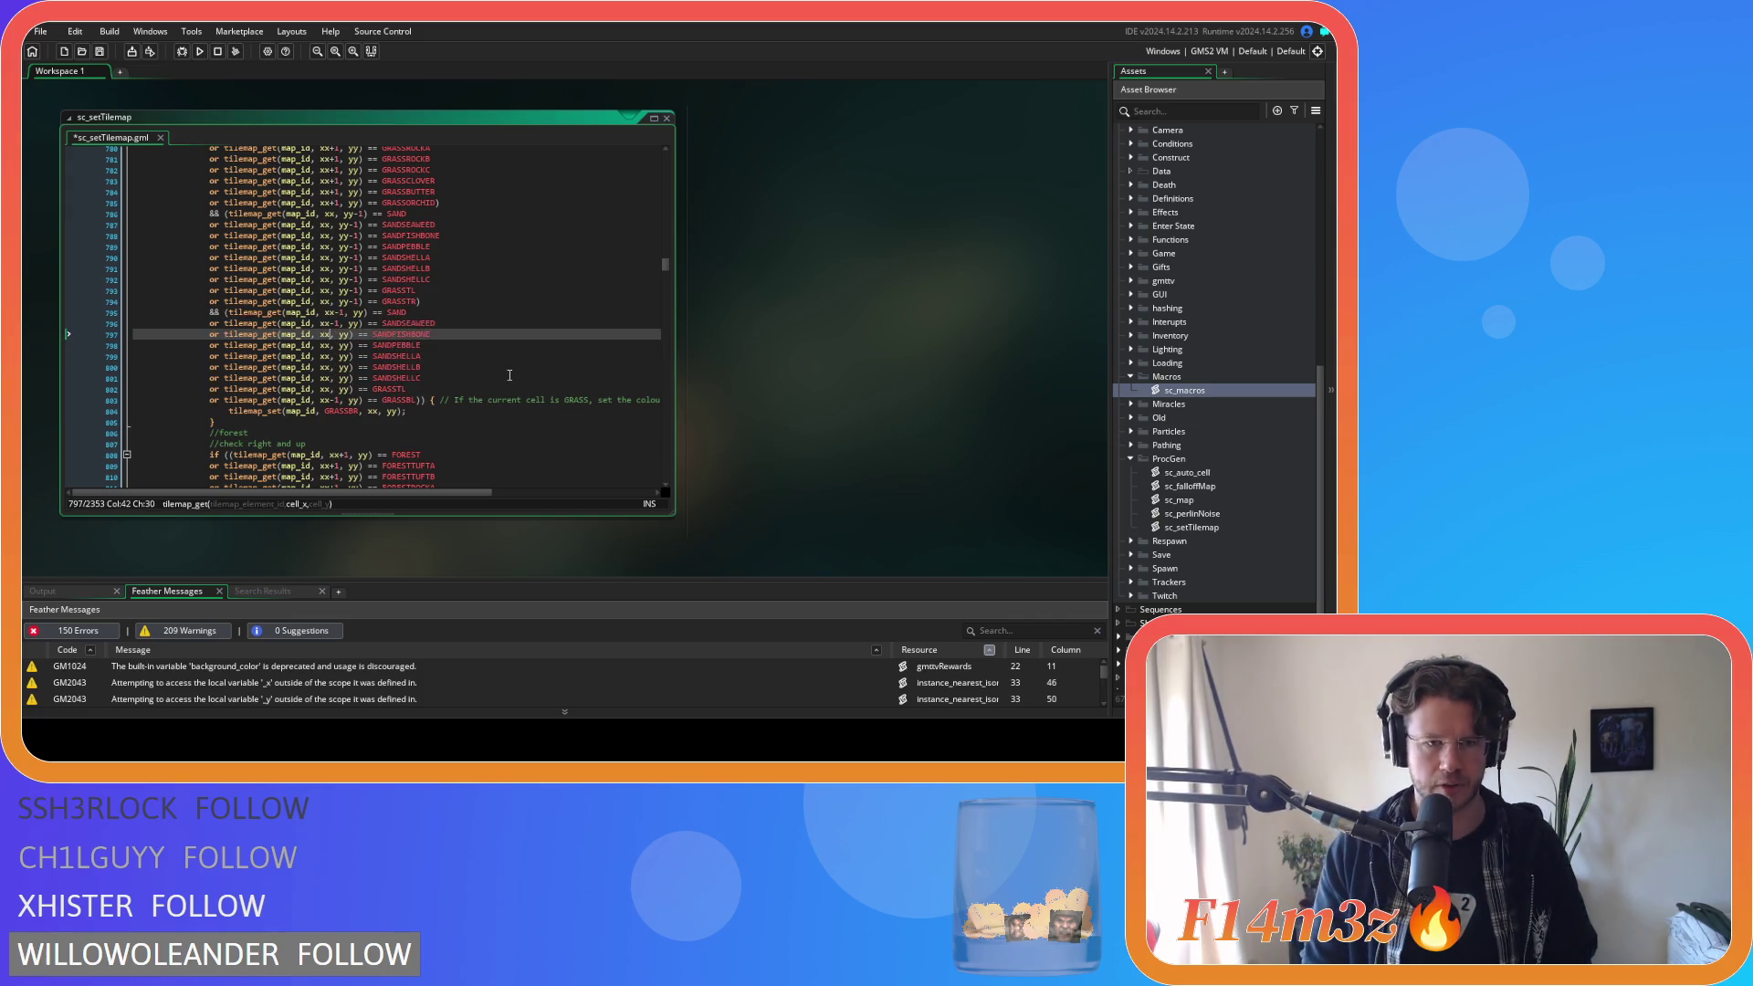
{"action": "key", "text": "ctrl+z"}
{"action": "key", "text": "ctrl+z"}
{"action": "key", "text": "ctrl+z"}
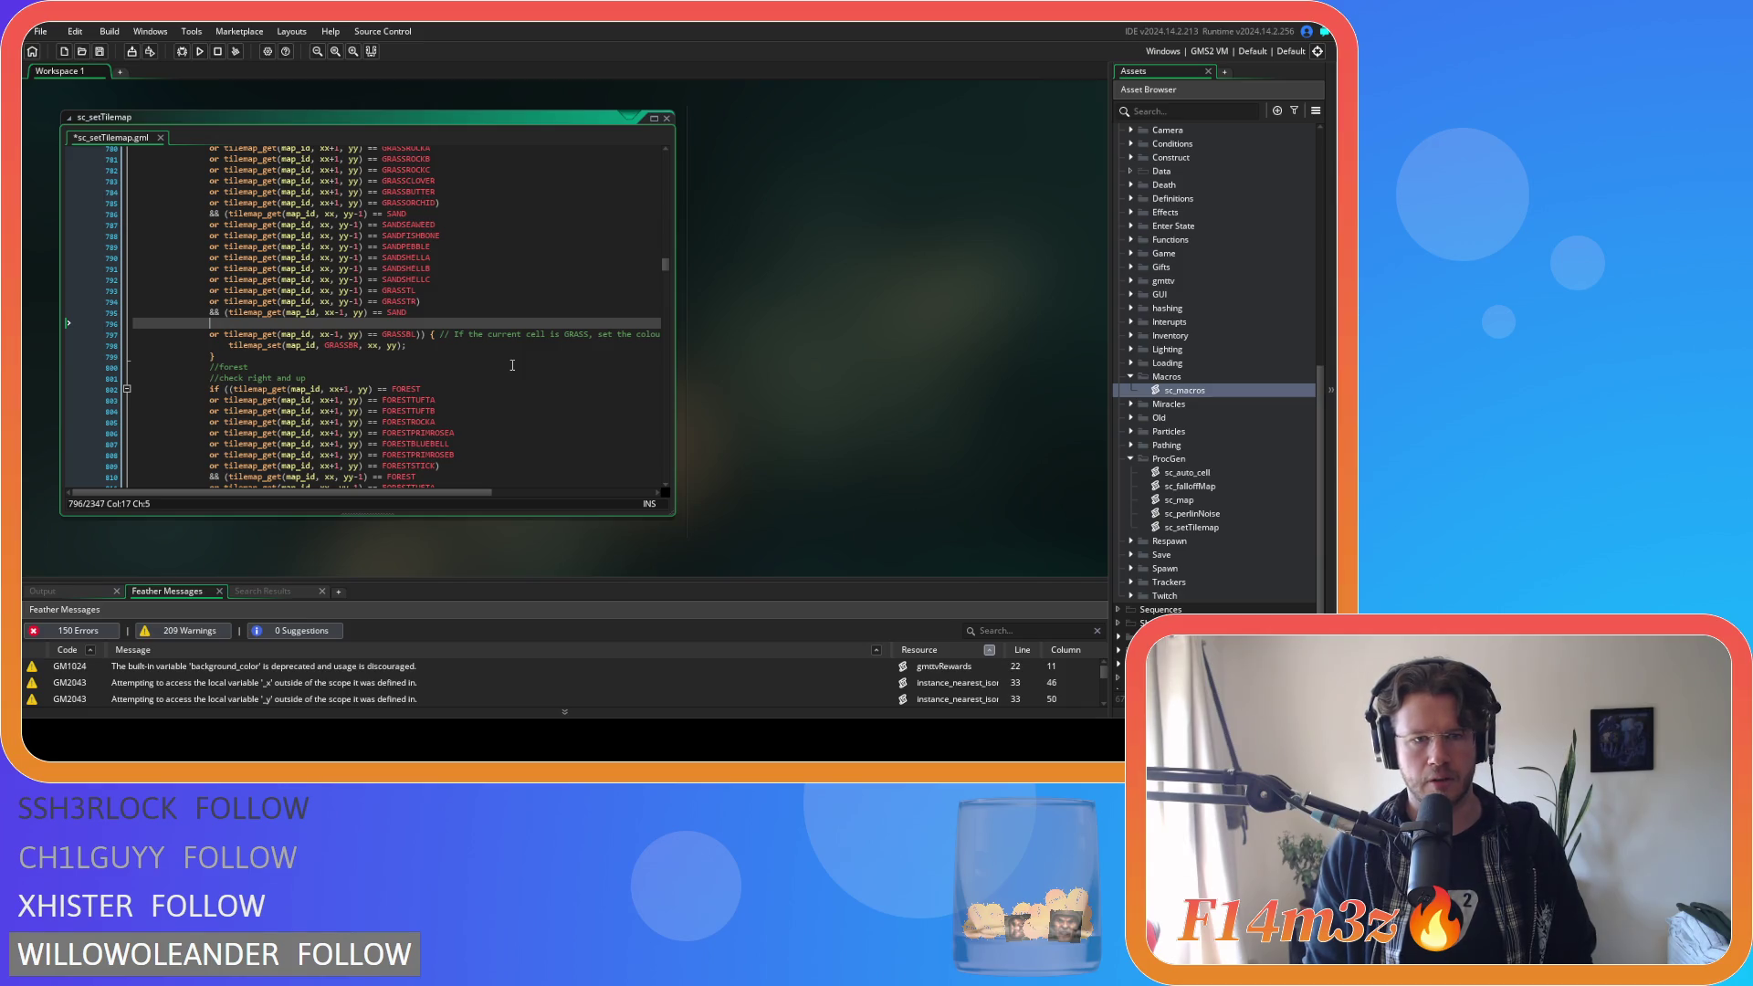
{"action": "key", "text": "ctrl+z"}
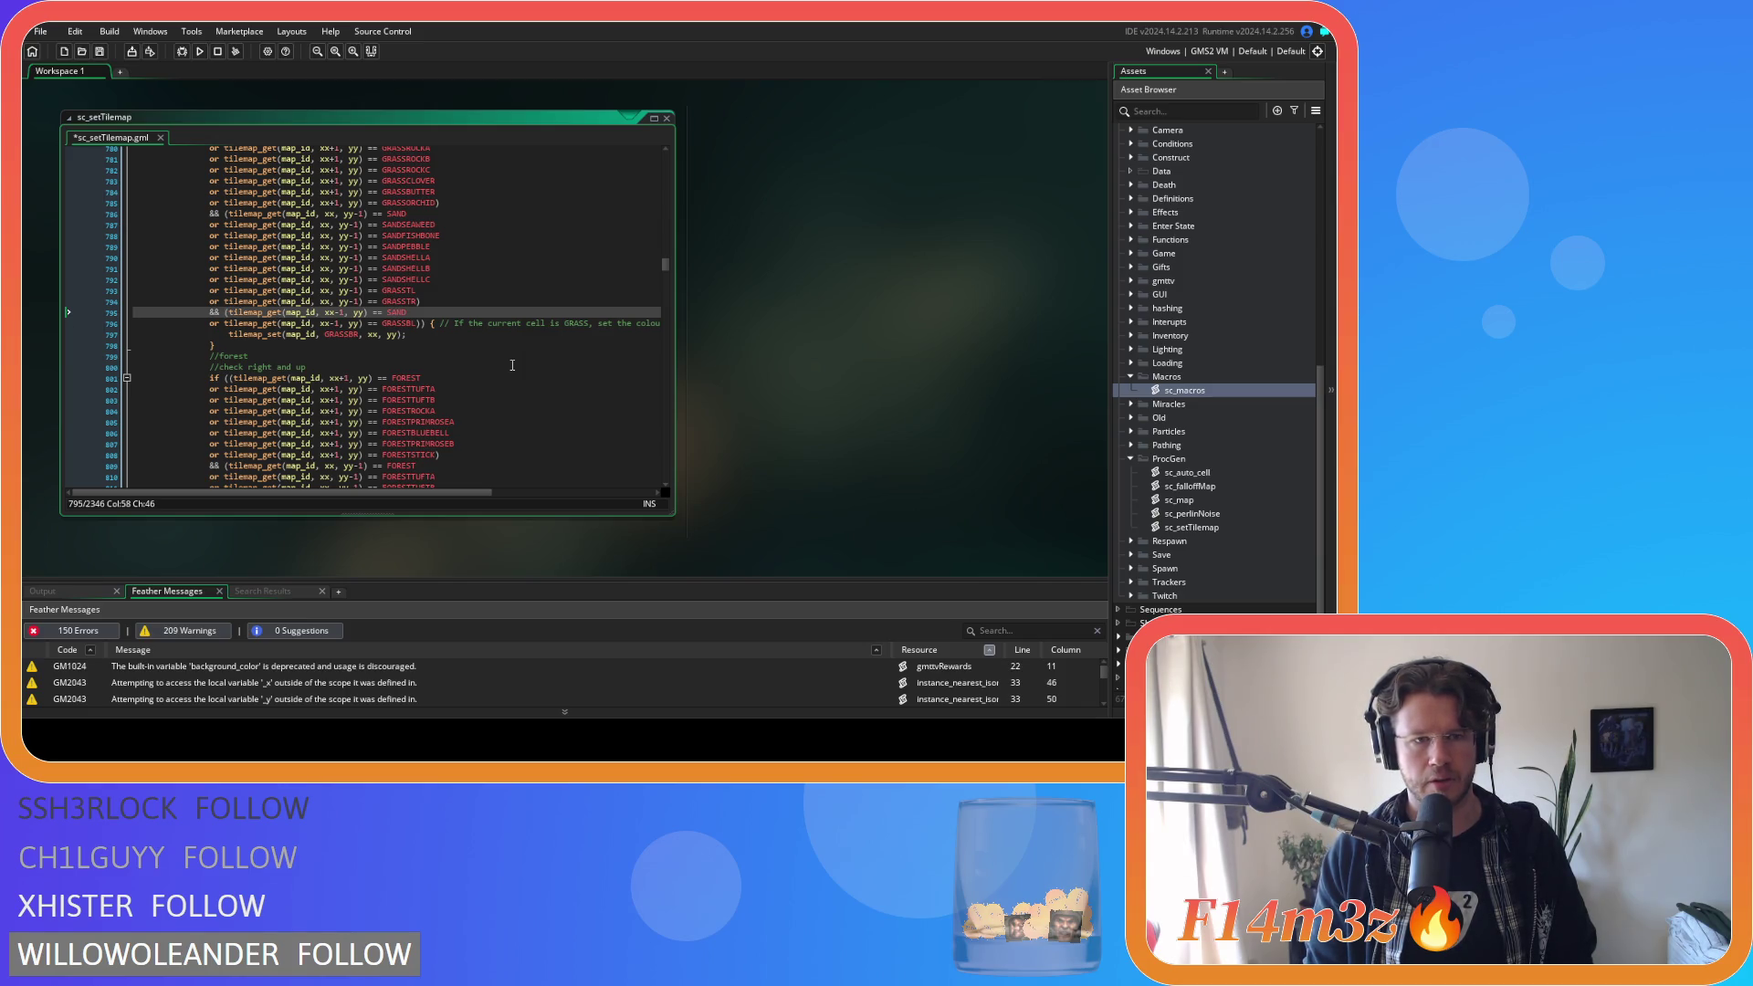
{"action": "key", "text": "ctrl+z"}
{"action": "key", "text": "ctrl+z"}
{"action": "key", "text": "ctrl+z"}
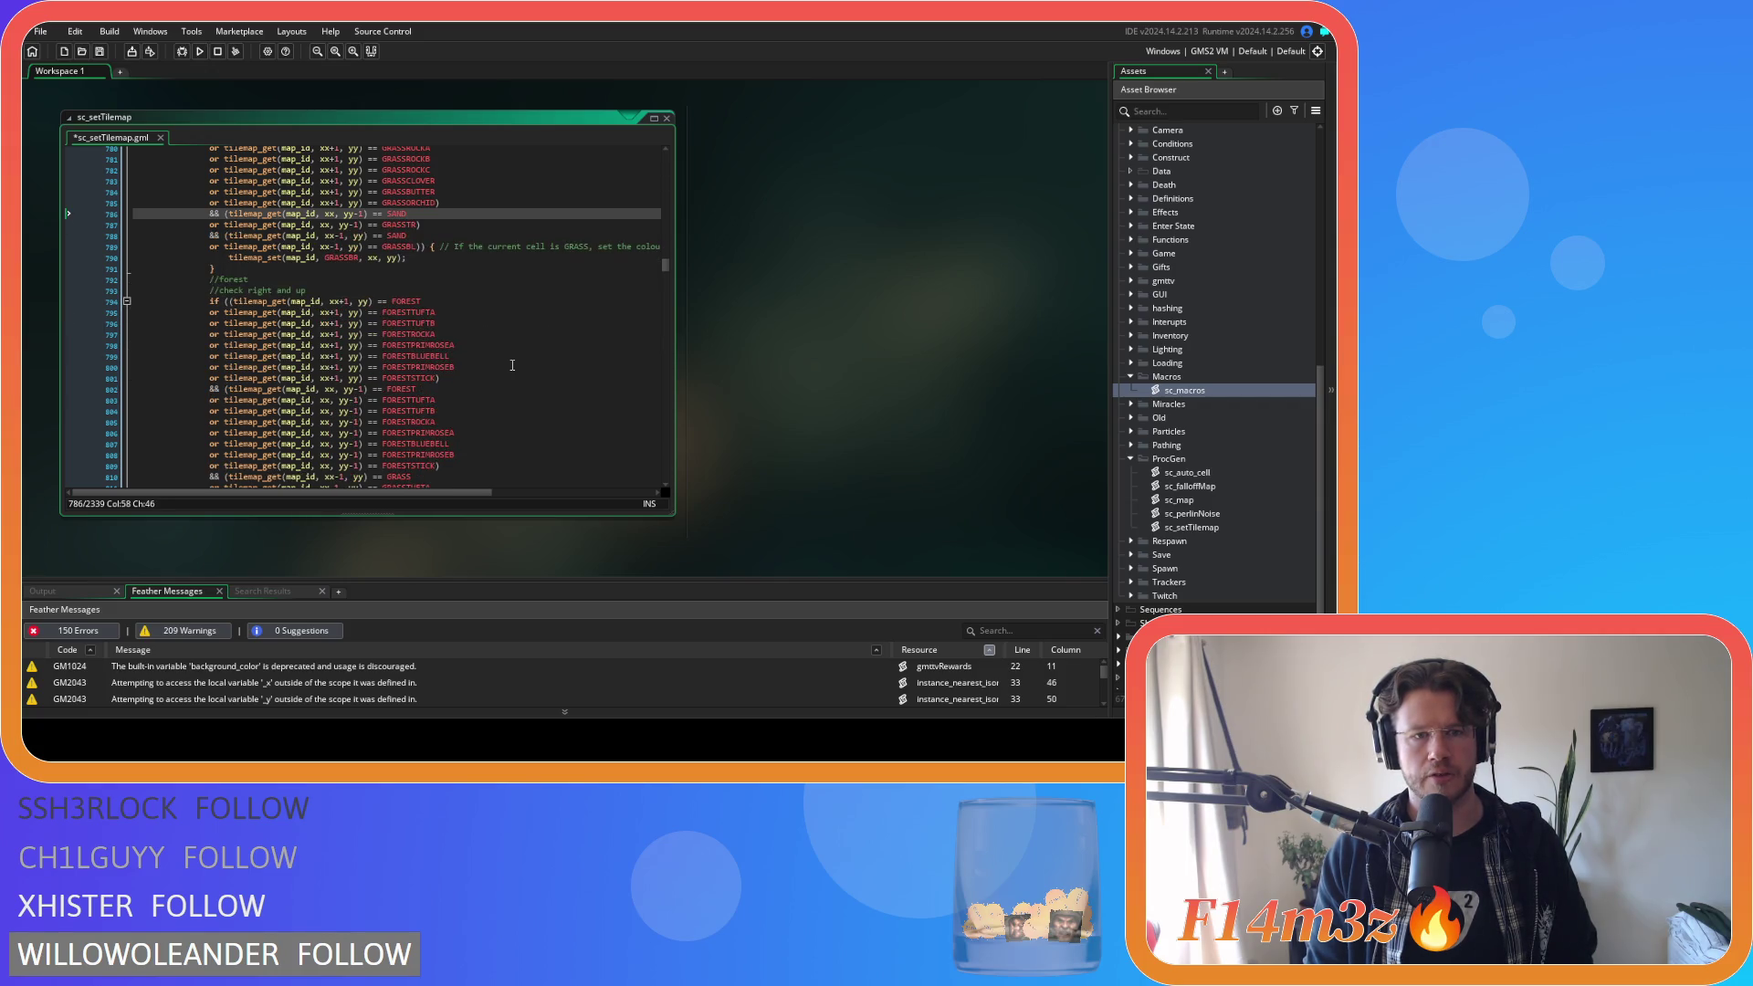
{"action": "key", "text": "ctrl+y"}
{"action": "key", "text": "ctrl+y"}
{"action": "key", "text": "ctrl+y"}
{"action": "key", "text": "ctrl+y"}
{"action": "key", "text": "ctrl+y"}
{"action": "key", "text": "ctrl+y"}
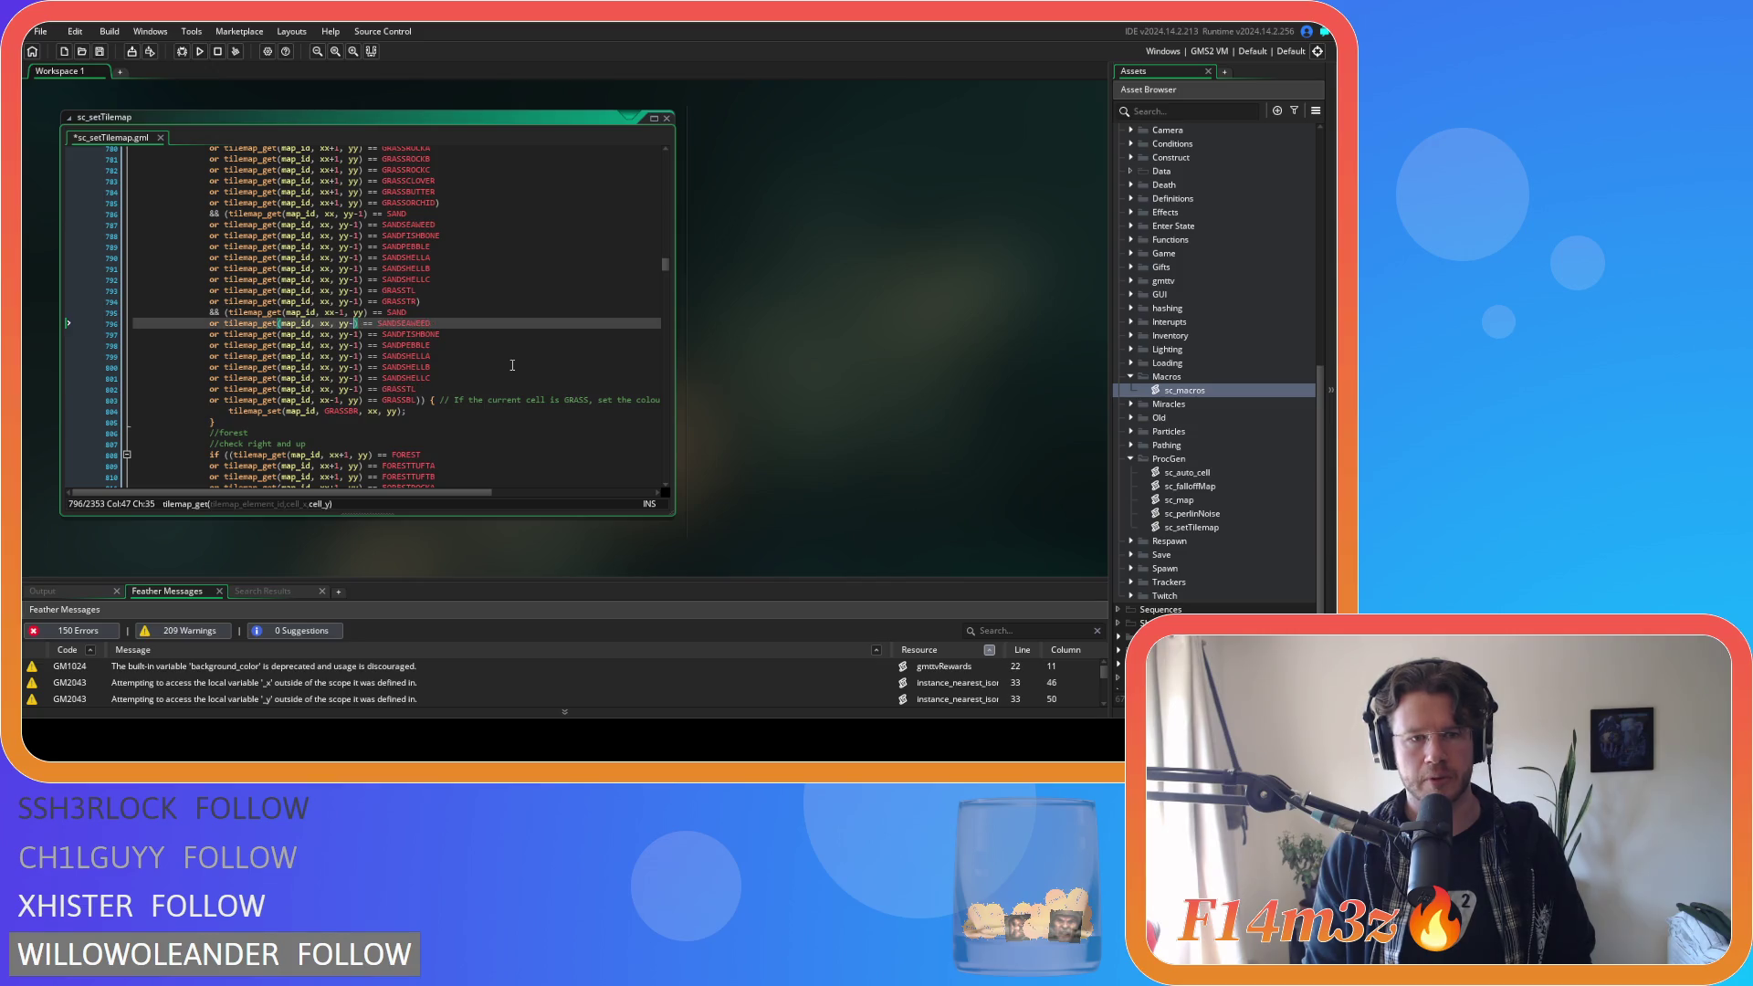
{"action": "key", "text": "ctrl+y"}
{"action": "key", "text": "ctrl+y"}
{"action": "key", "text": "ctrl+y"}
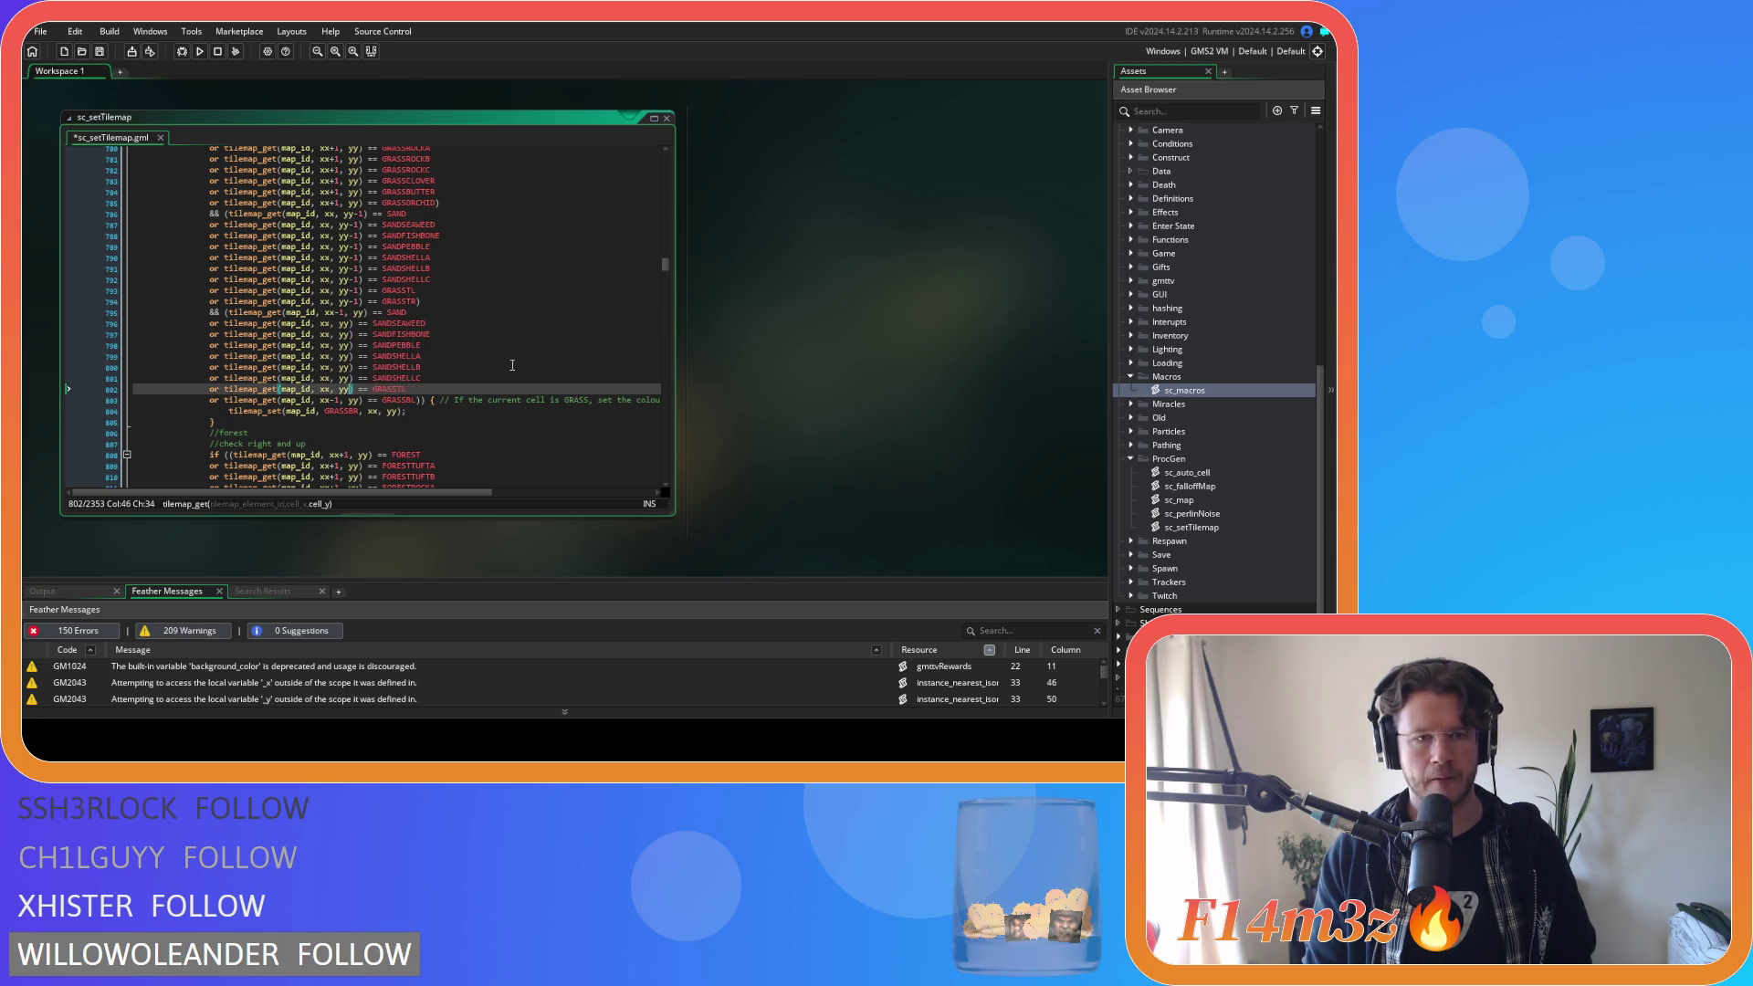
{"action": "left_click", "coordinate": [424, 389]}
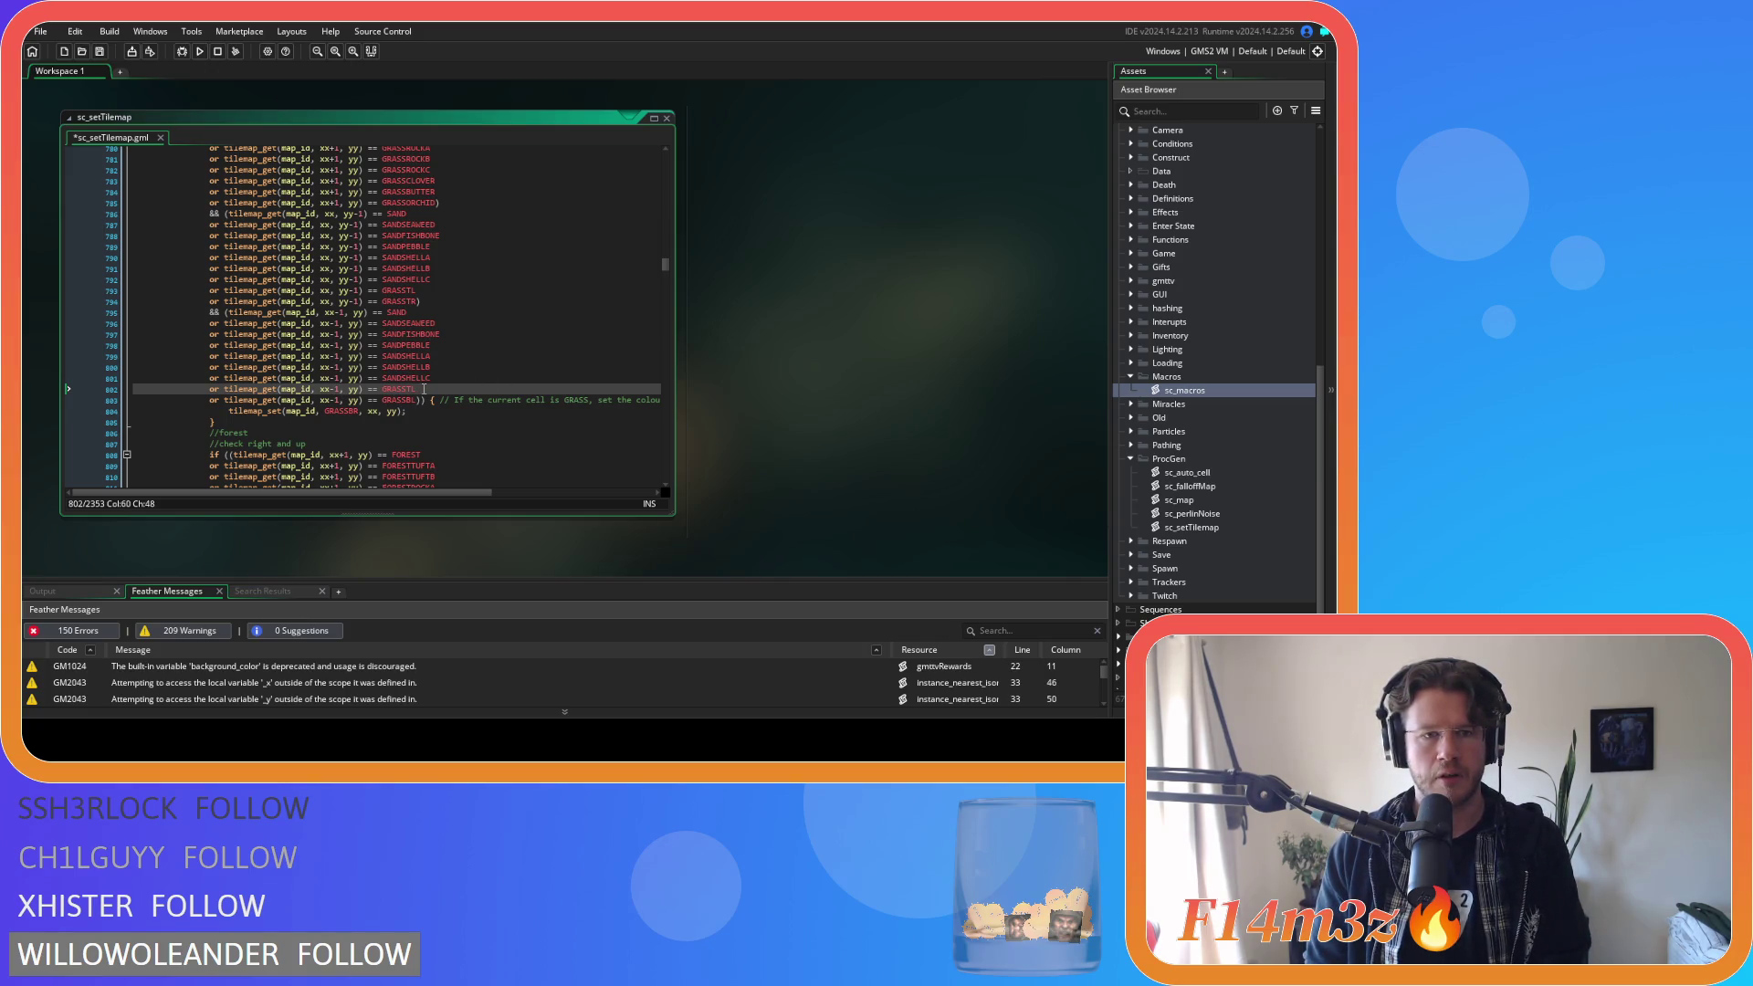
{"action": "key", "text": "ctrl+z"}
{"action": "key", "text": "ctrl+z"}
{"action": "key", "text": "ctrl+z"}
{"action": "key", "text": "ctrl+z"}
{"action": "key", "text": "ctrl+z"}
{"action": "key", "text": "ctrl+z"}
{"action": "key", "text": "ctrl+z"}
{"action": "key", "text": "ctrl+z"}
{"action": "key", "text": "ctrl+z"}
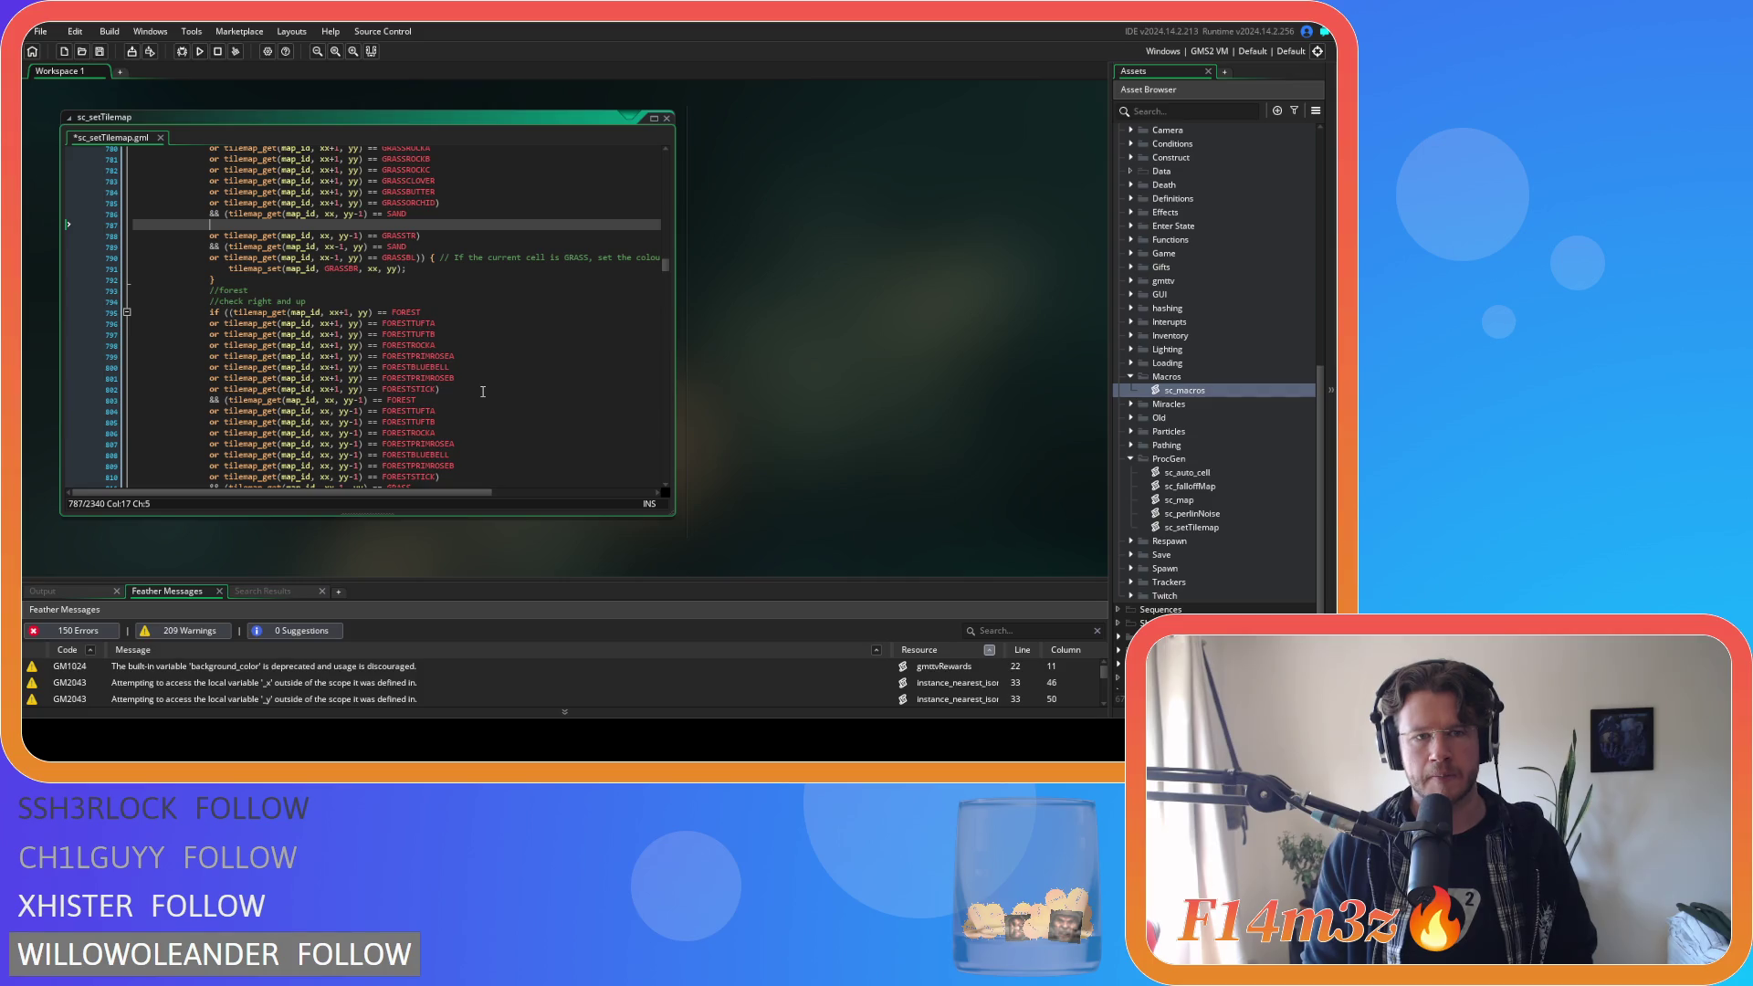
{"action": "key", "text": "ctrl+y"}
{"action": "key", "text": "ctrl+y"}
{"action": "key", "text": "ctrl+y"}
{"action": "key", "text": "ctrl+y"}
{"action": "key", "text": "ctrl+y"}
{"action": "key", "text": "ctrl+y"}
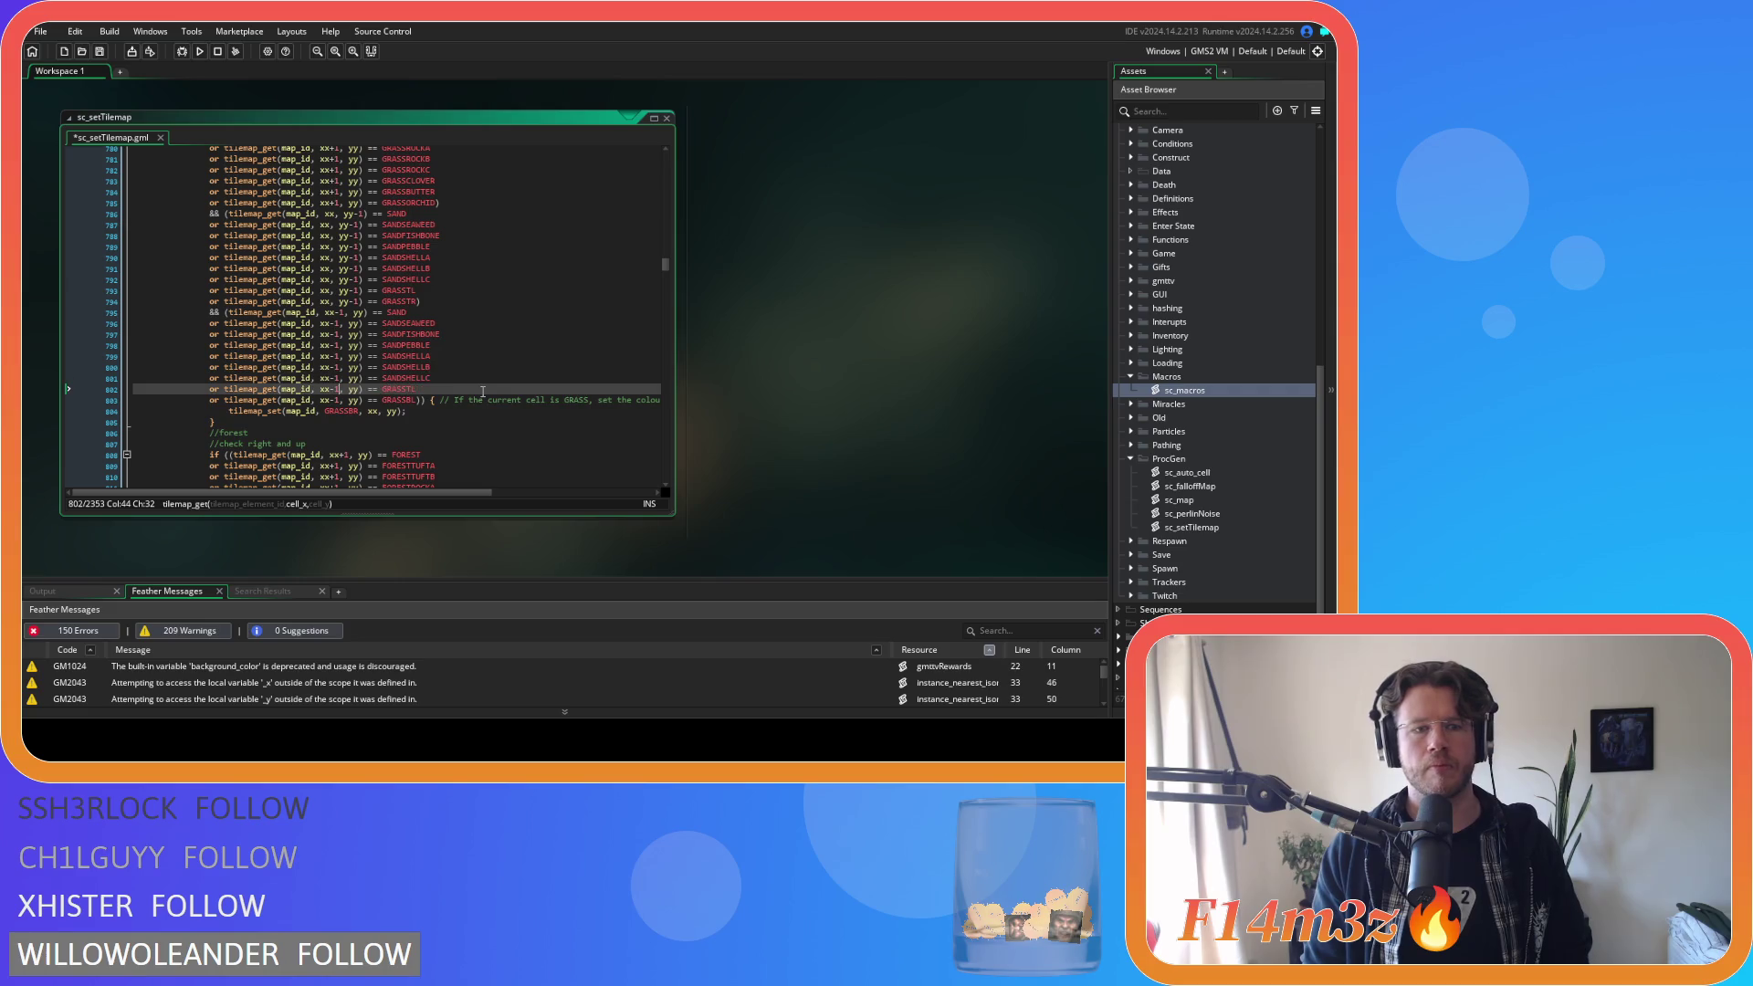
Remove the two stray GRASSTL checks from the variant lists and save the script.
{"action": "key", "text": "ctrl+y"}
{"action": "key", "text": "ctrl+y"}
{"action": "key", "text": "ctrl+y"}
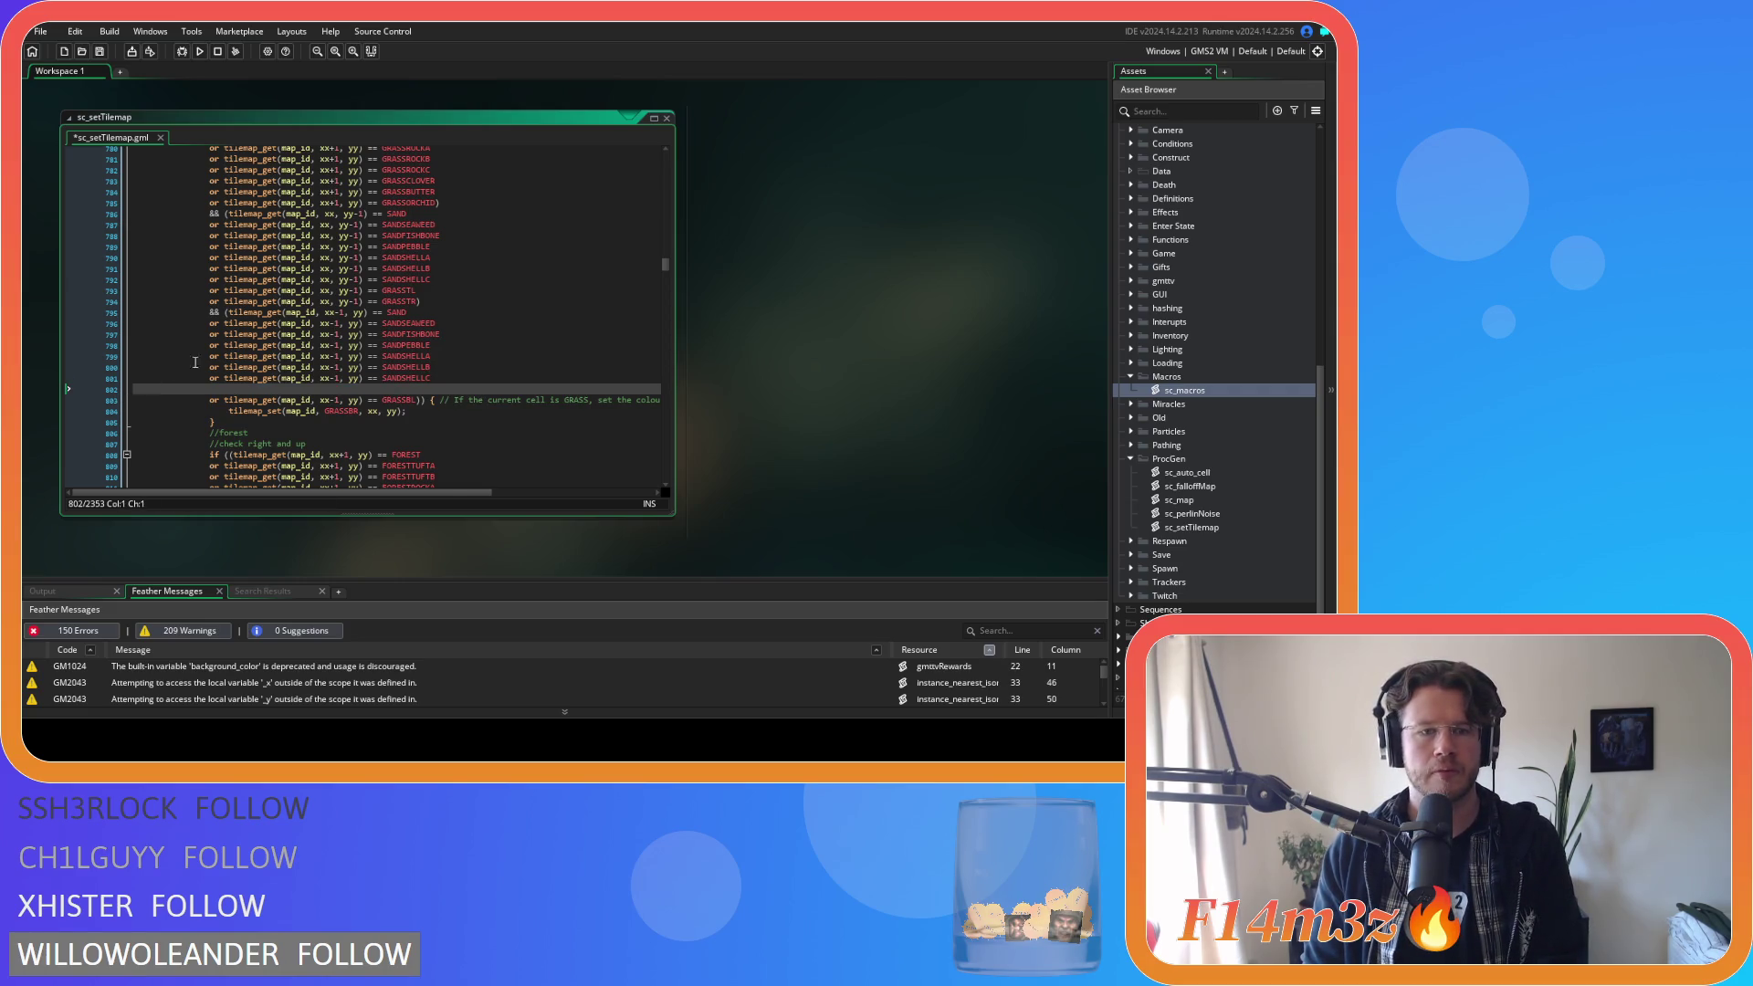
{"action": "key", "text": "ctrl+y"}
{"action": "key", "text": "ctrl+y"}
{"action": "key", "text": "ctrl+y"}
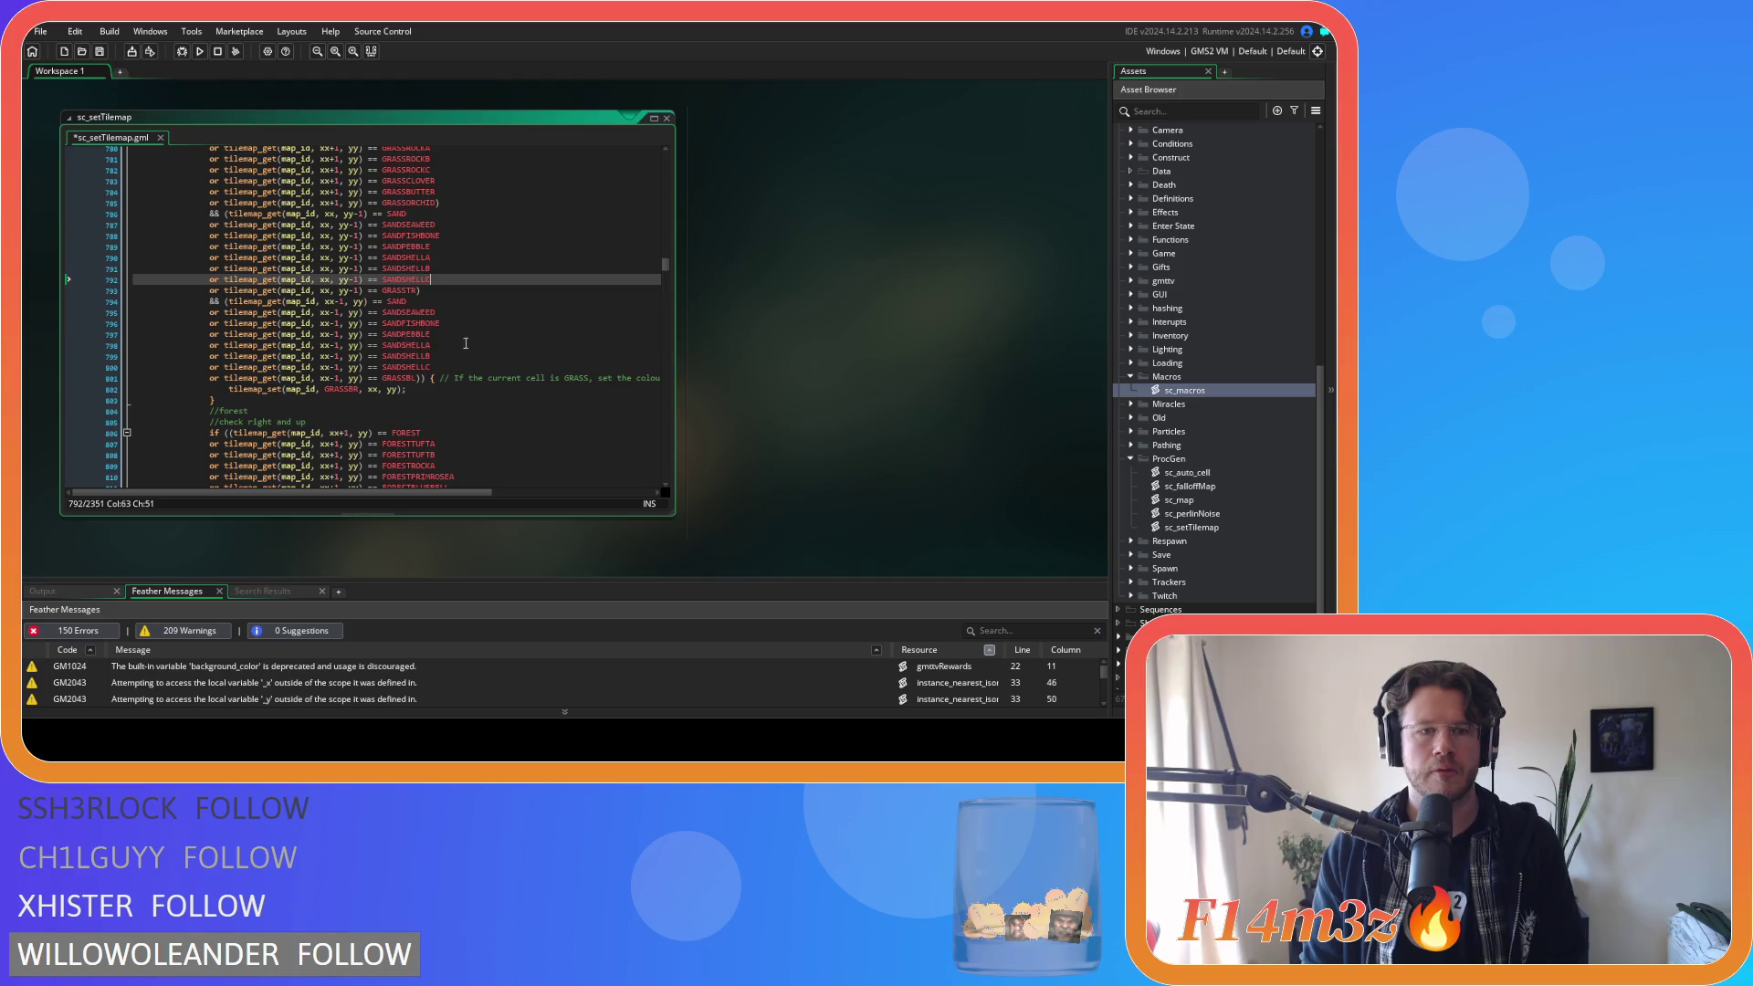
{"action": "key", "text": "ctrl+s"}
{"action": "scroll", "coordinate": [466, 347], "scroll_direction": "down", "scroll_amount": 5}
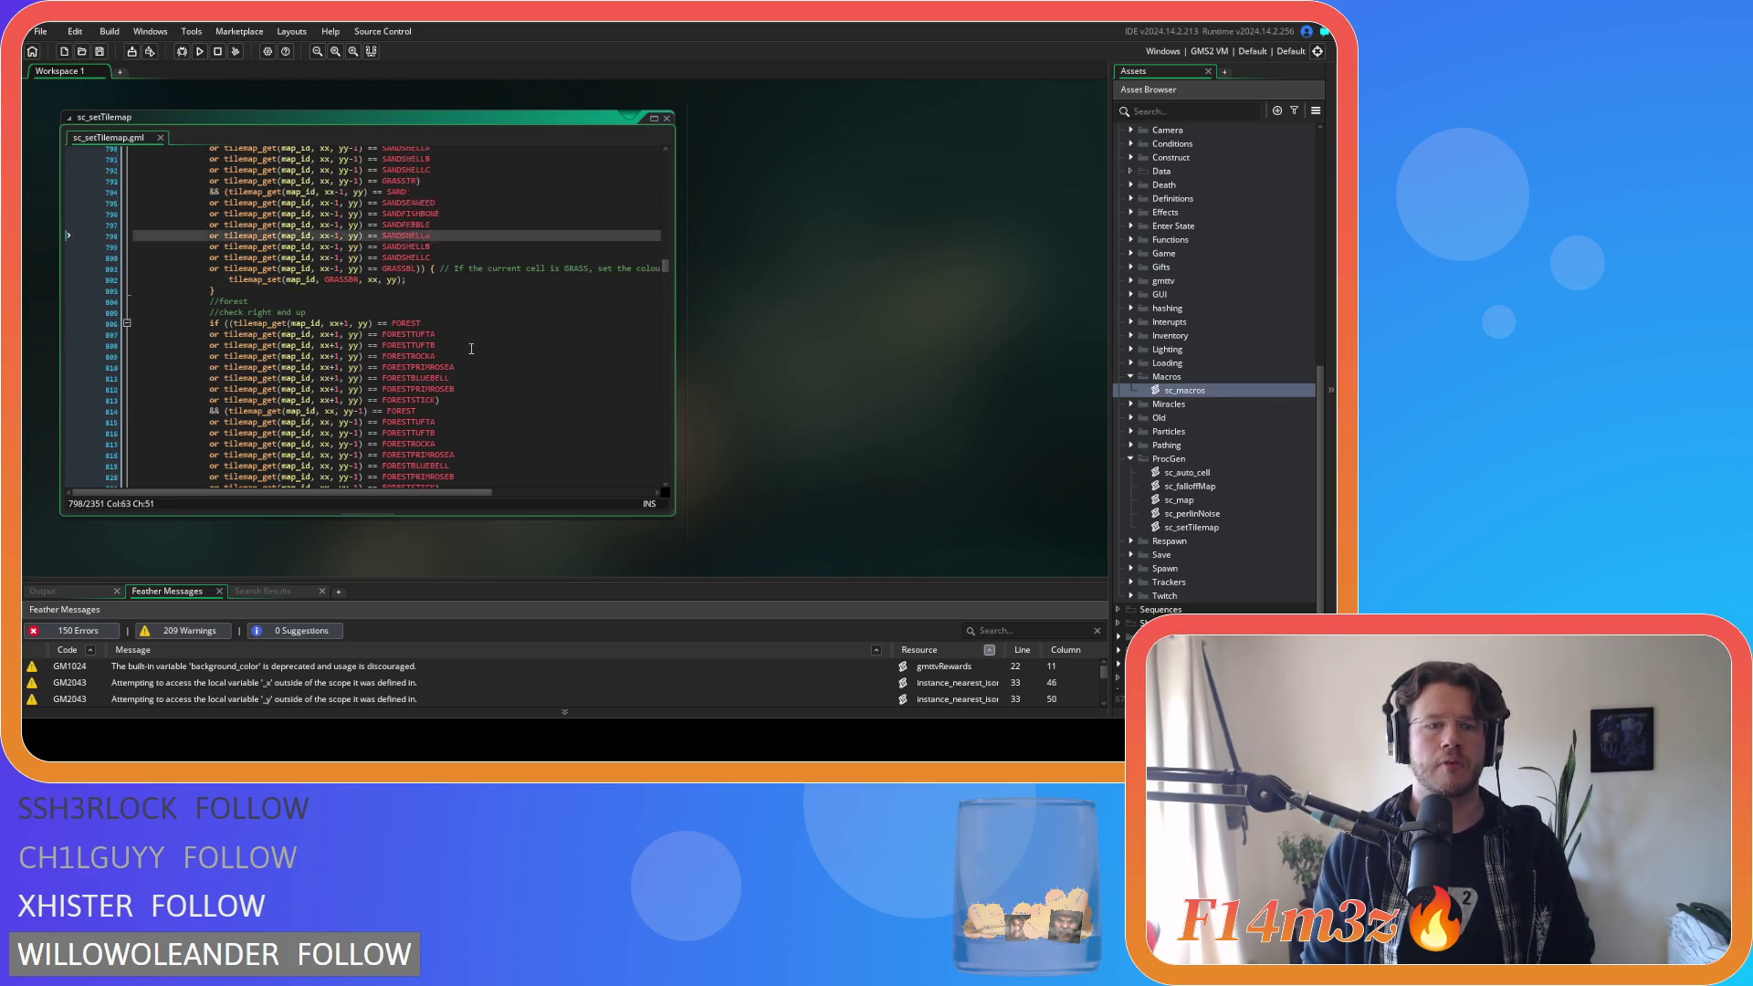
{"action": "scroll", "coordinate": [451, 365], "scroll_direction": "down", "scroll_amount": 6}
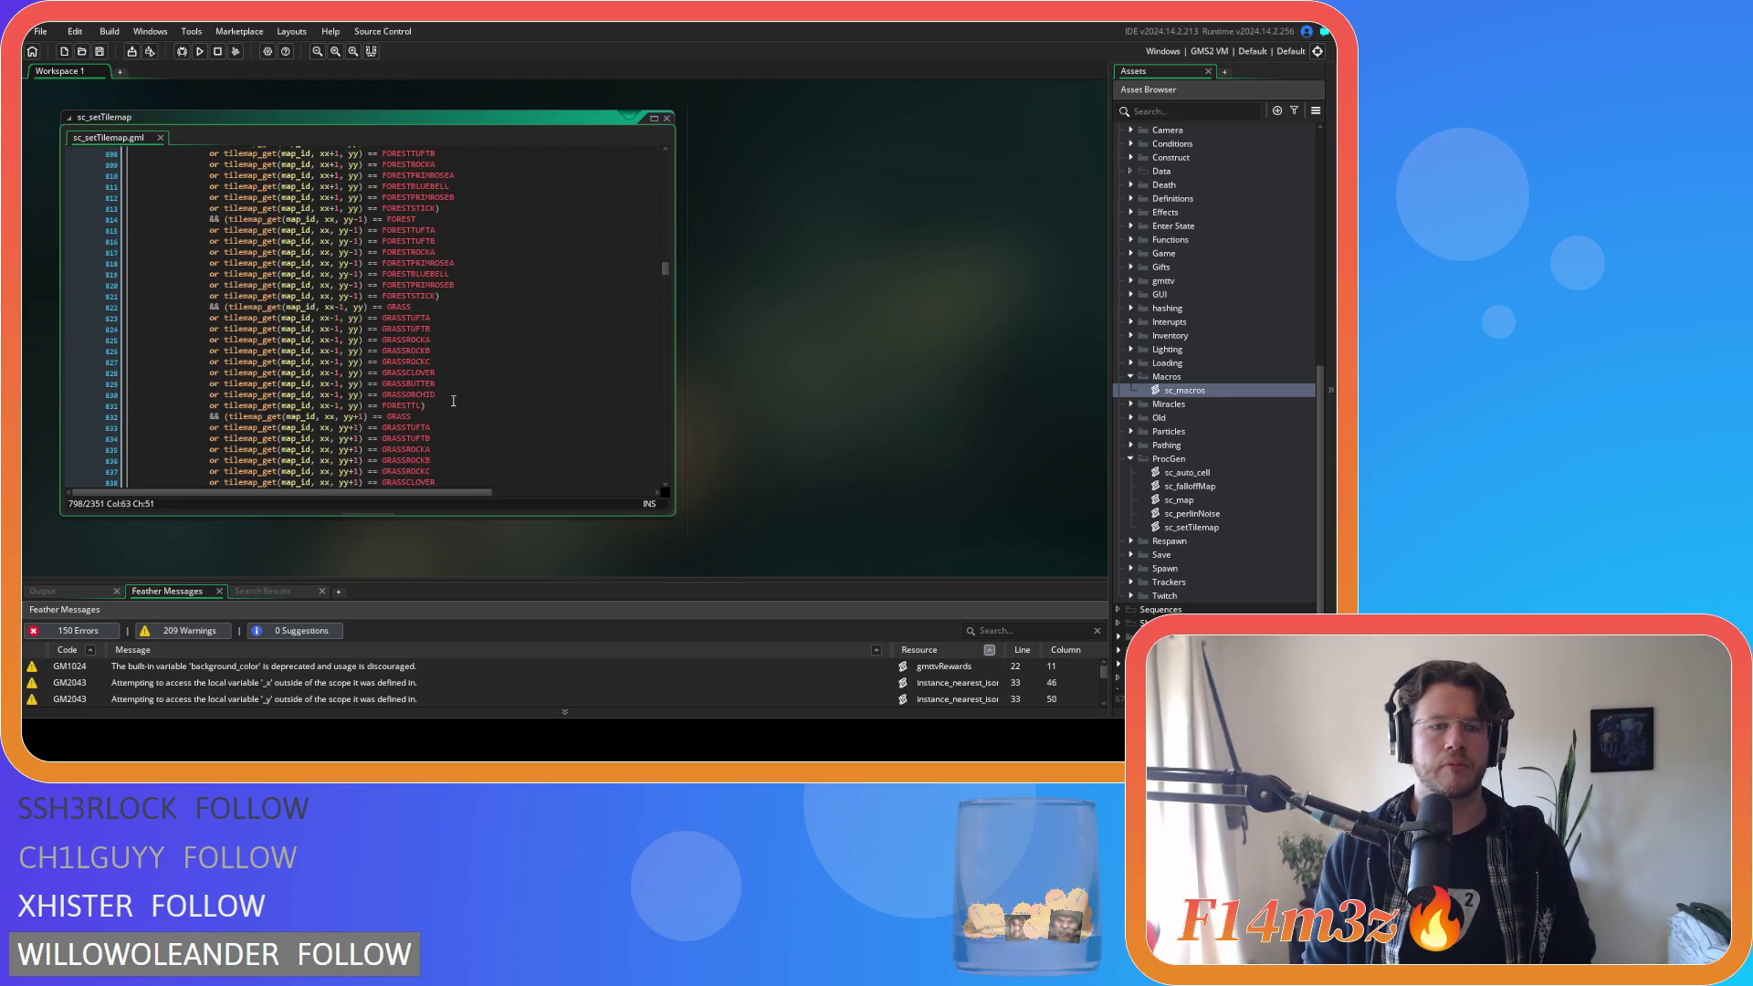
{"action": "scroll", "coordinate": [453, 401], "scroll_direction": "up", "scroll_amount": 5}
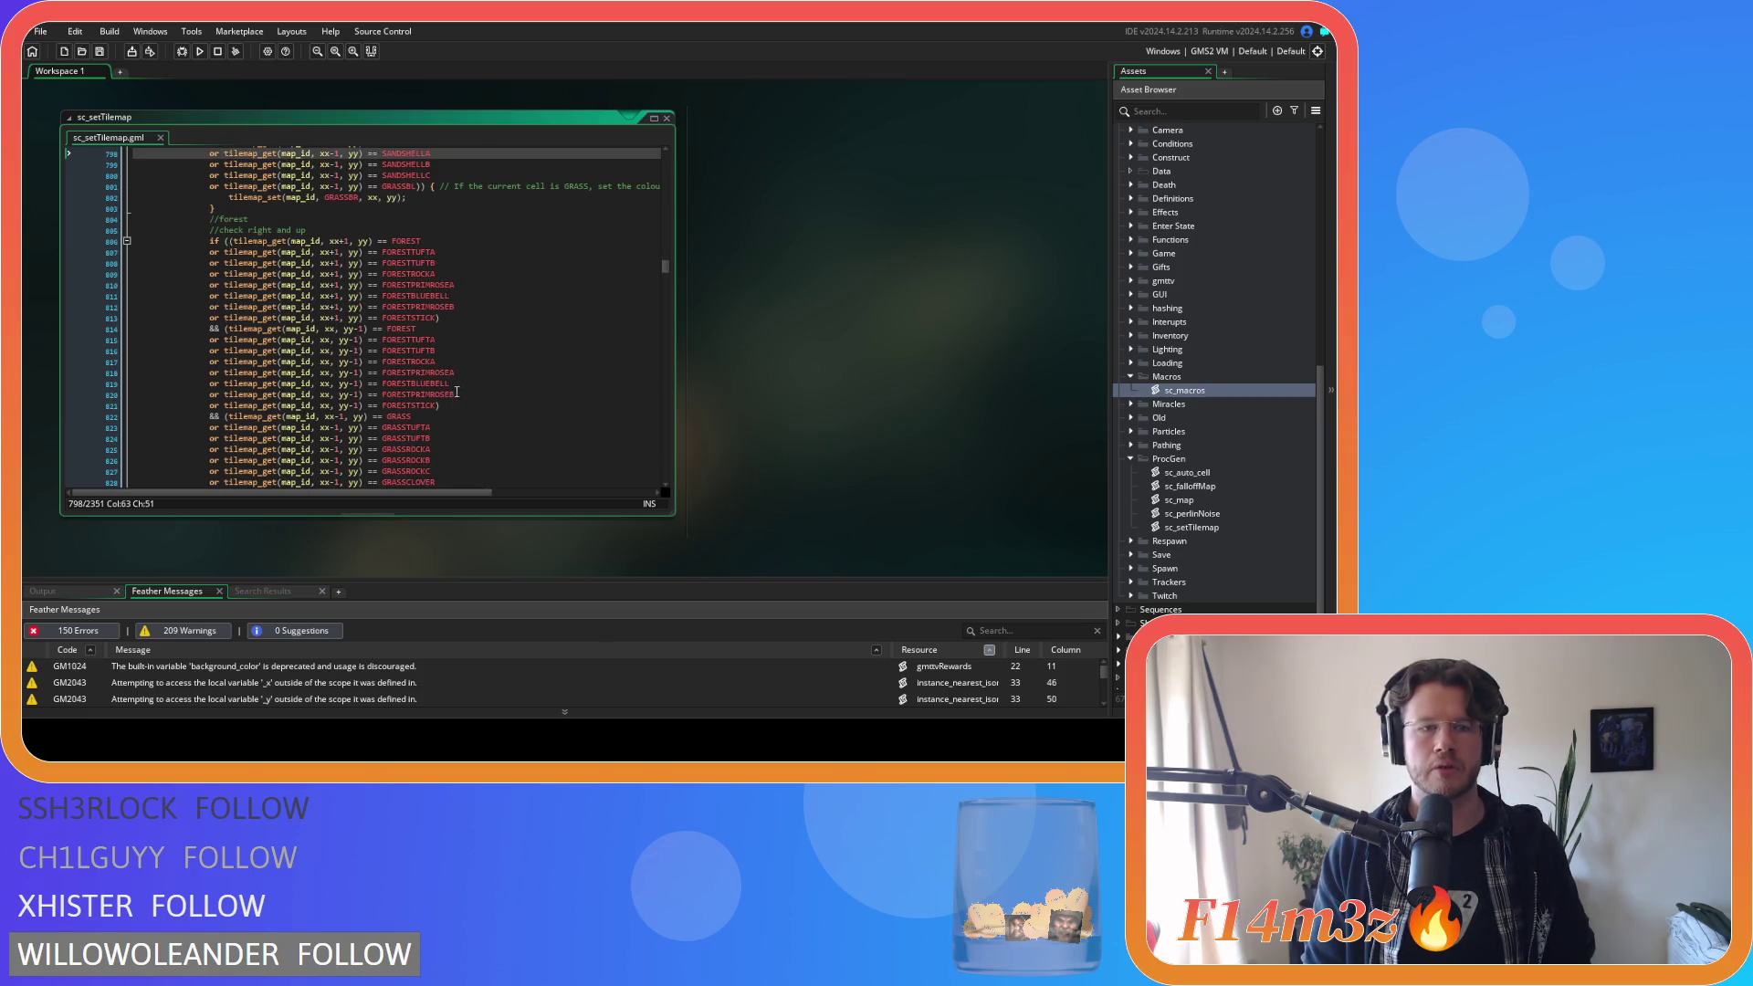
{"action": "left_click", "coordinate": [507, 311]}
{"action": "scroll", "coordinate": [507, 311], "scroll_direction": "up", "scroll_amount": 8}
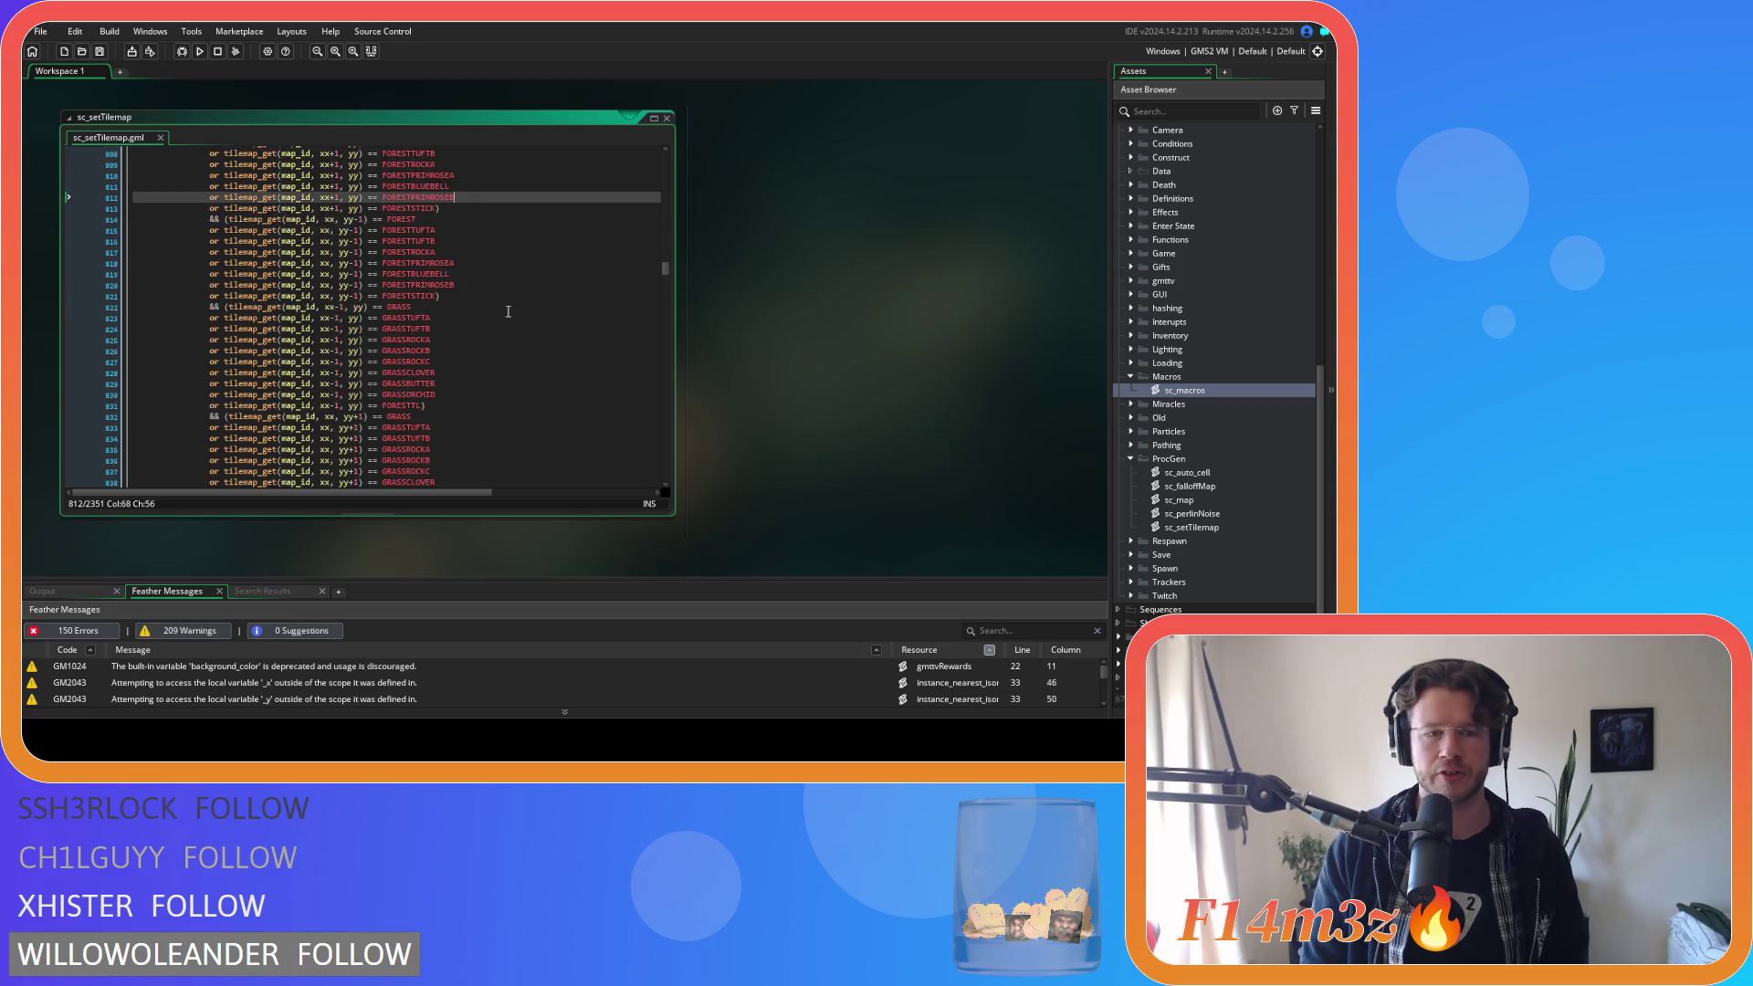
{"action": "scroll", "coordinate": [508, 311], "scroll_direction": "up", "scroll_amount": 8}
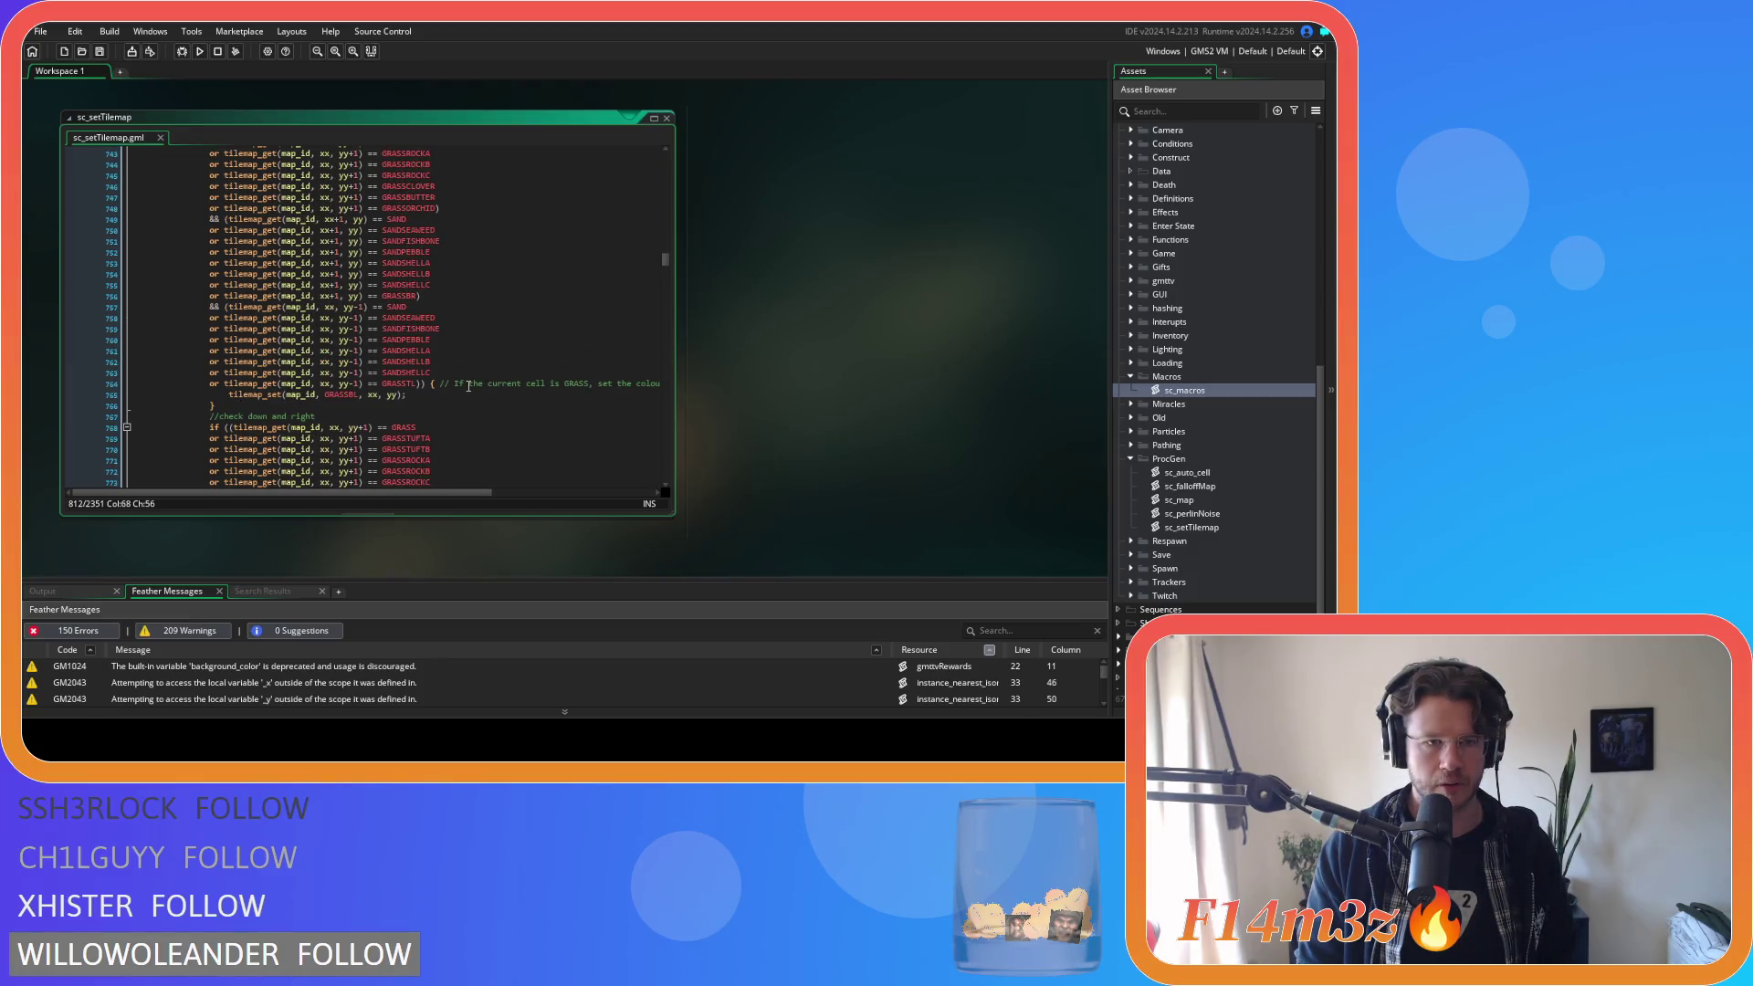
{"action": "scroll", "coordinate": [468, 386], "scroll_direction": "up", "scroll_amount": 3}
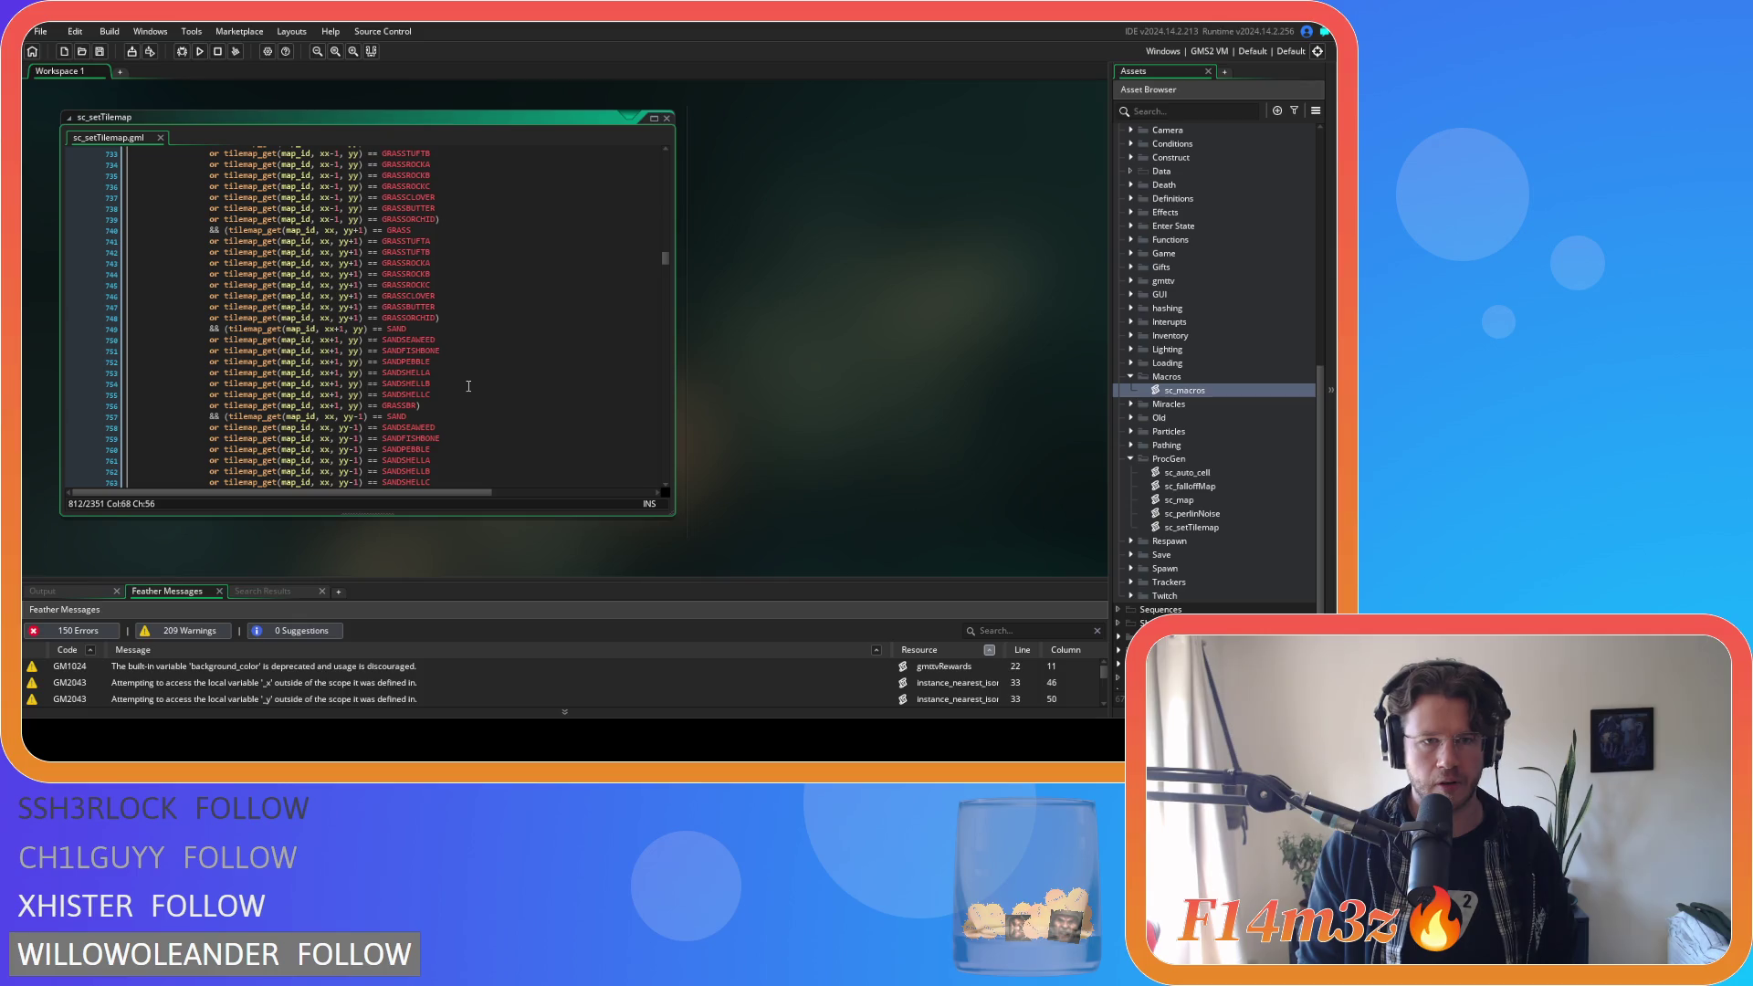
{"action": "scroll", "coordinate": [468, 386], "scroll_direction": "up", "scroll_amount": 9}
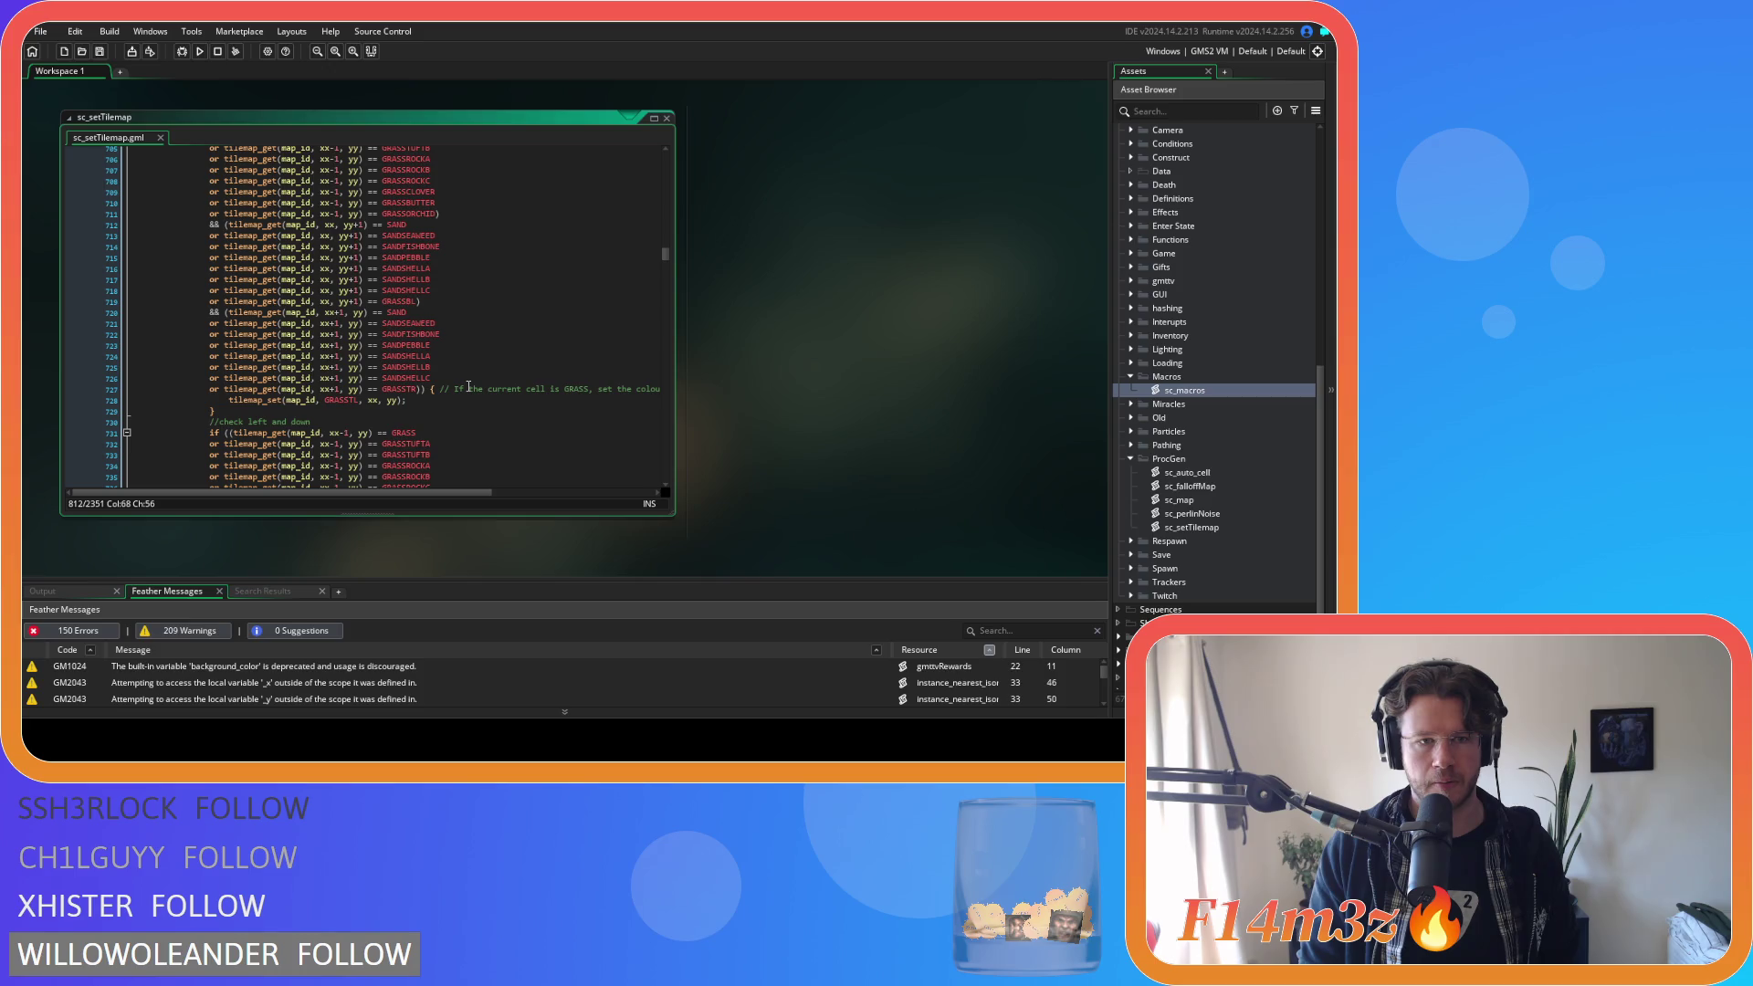
{"action": "scroll", "coordinate": [468, 386], "scroll_direction": "up", "scroll_amount": 10}
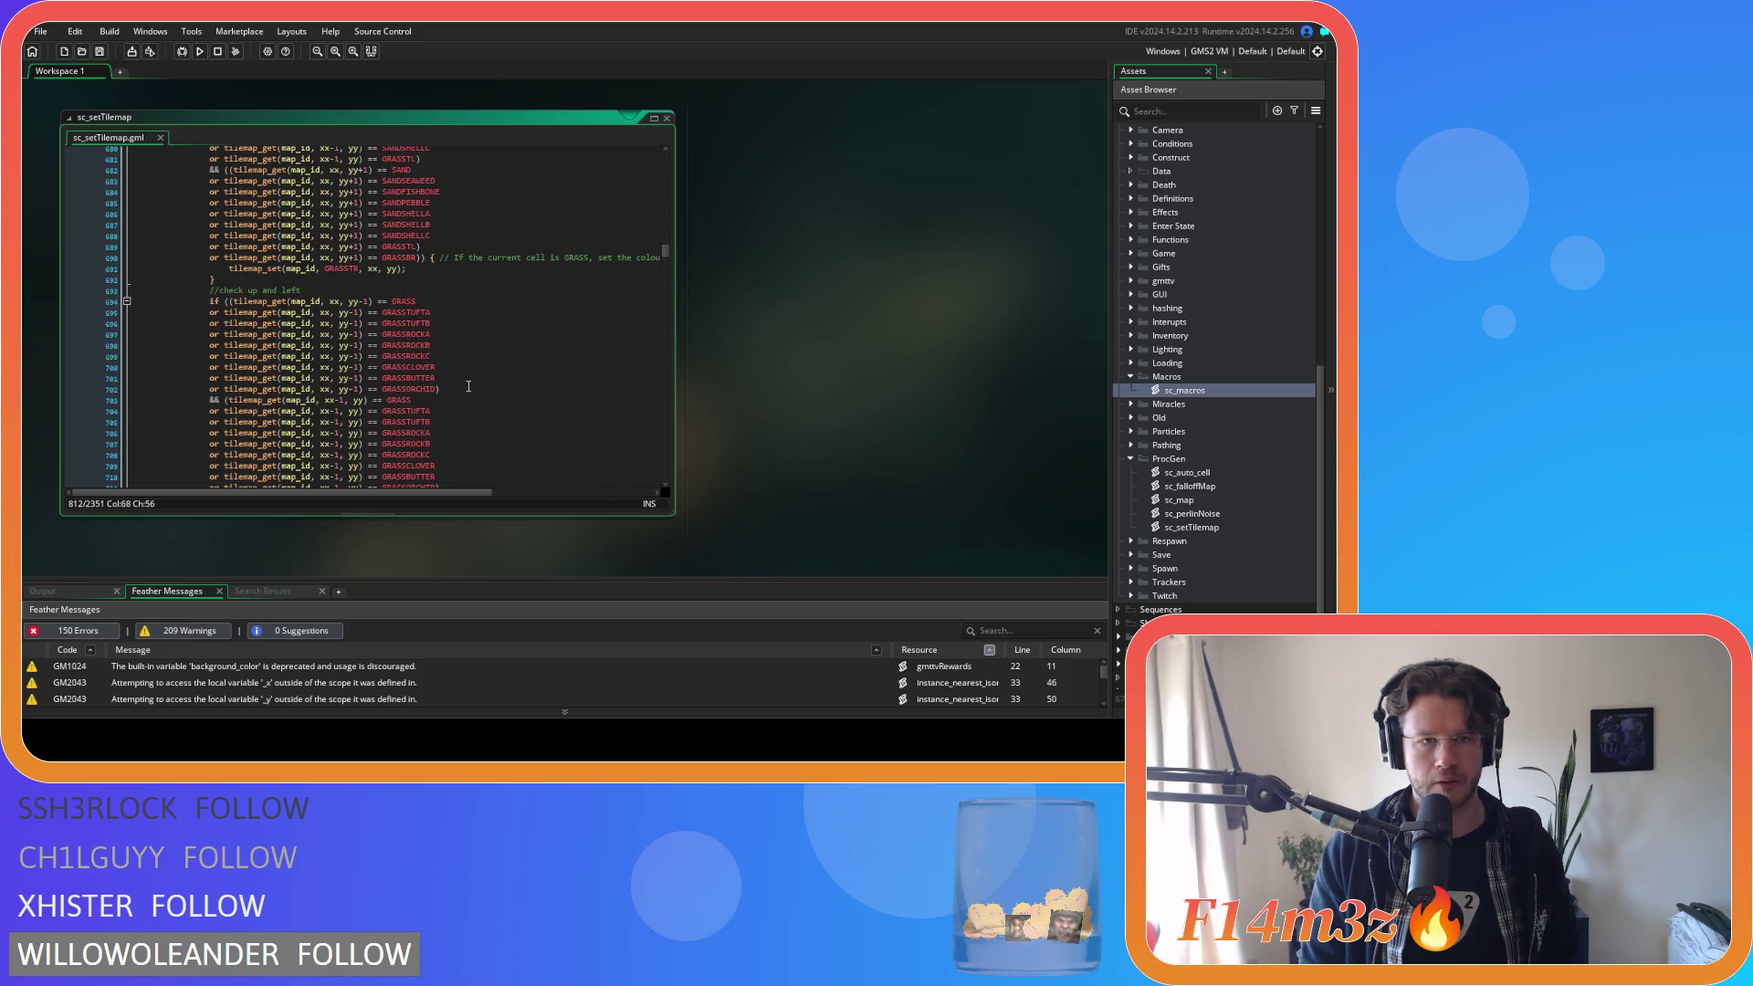
{"action": "scroll", "coordinate": [468, 386], "scroll_direction": "up", "scroll_amount": 3}
{"action": "scroll", "coordinate": [469, 386], "scroll_direction": "up", "scroll_amount": 8}
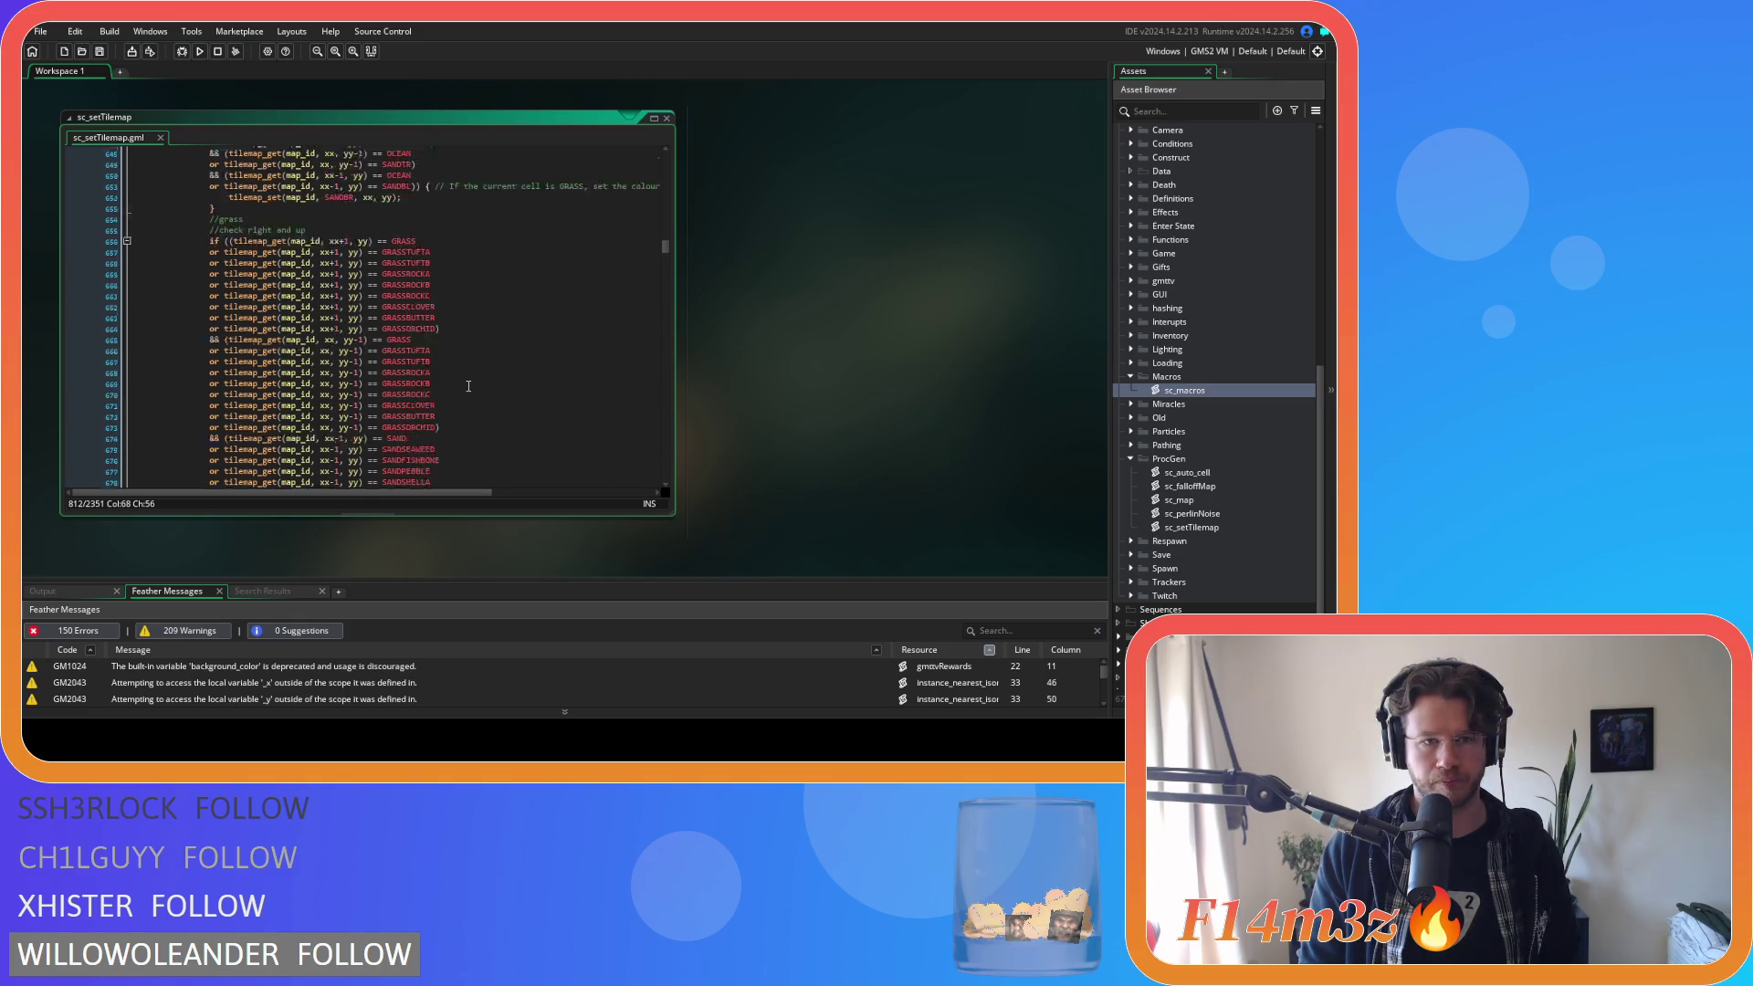
{"action": "scroll", "coordinate": [468, 387], "scroll_direction": "up", "scroll_amount": 4}
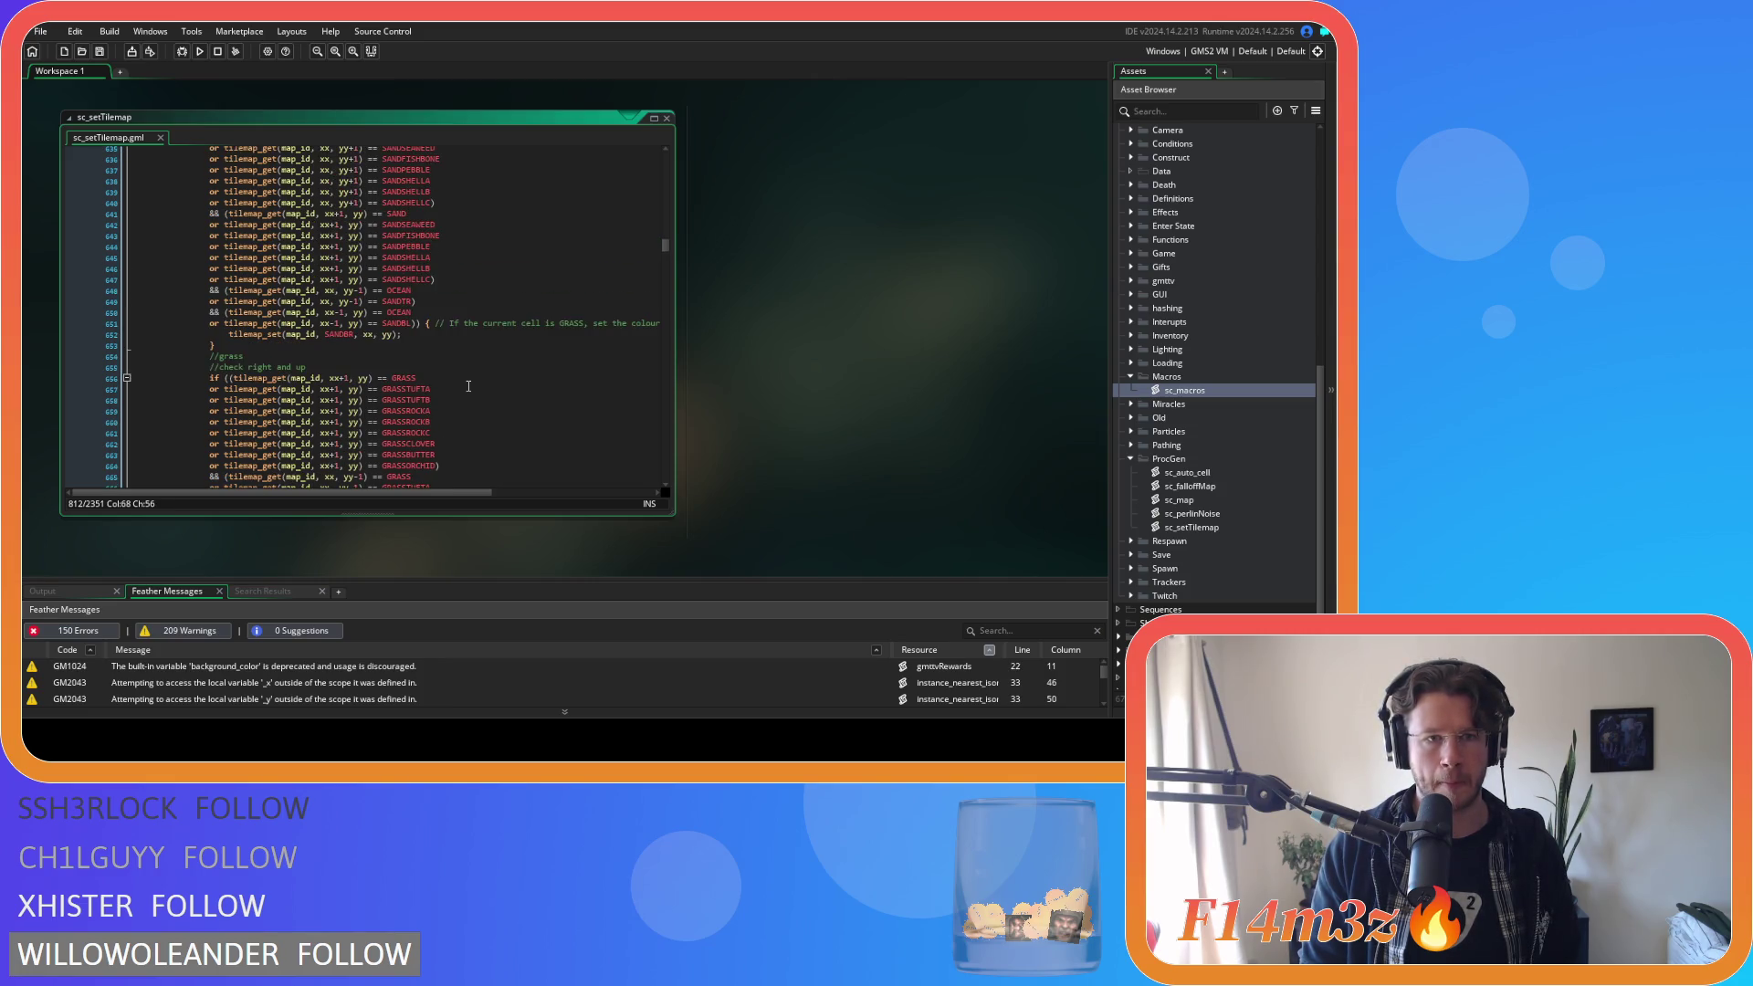
{"action": "scroll", "coordinate": [468, 386], "scroll_direction": "up", "scroll_amount": 4}
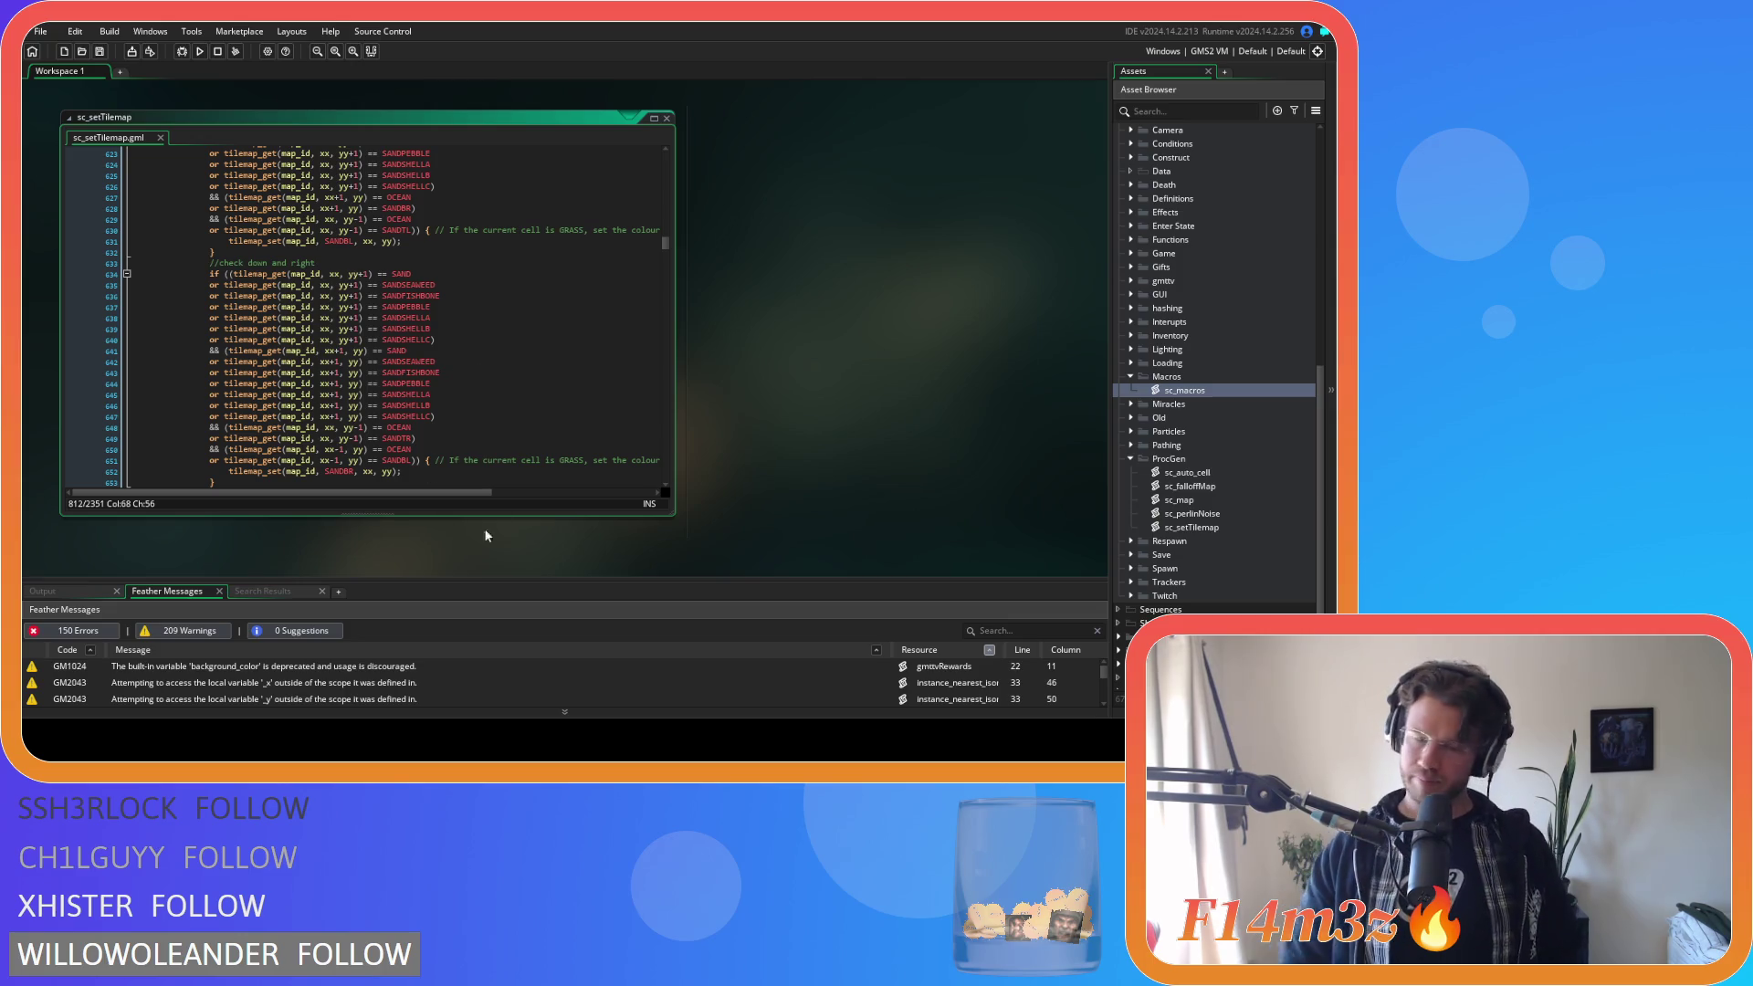
{"action": "mouse_move", "coordinate": [417, 395]}
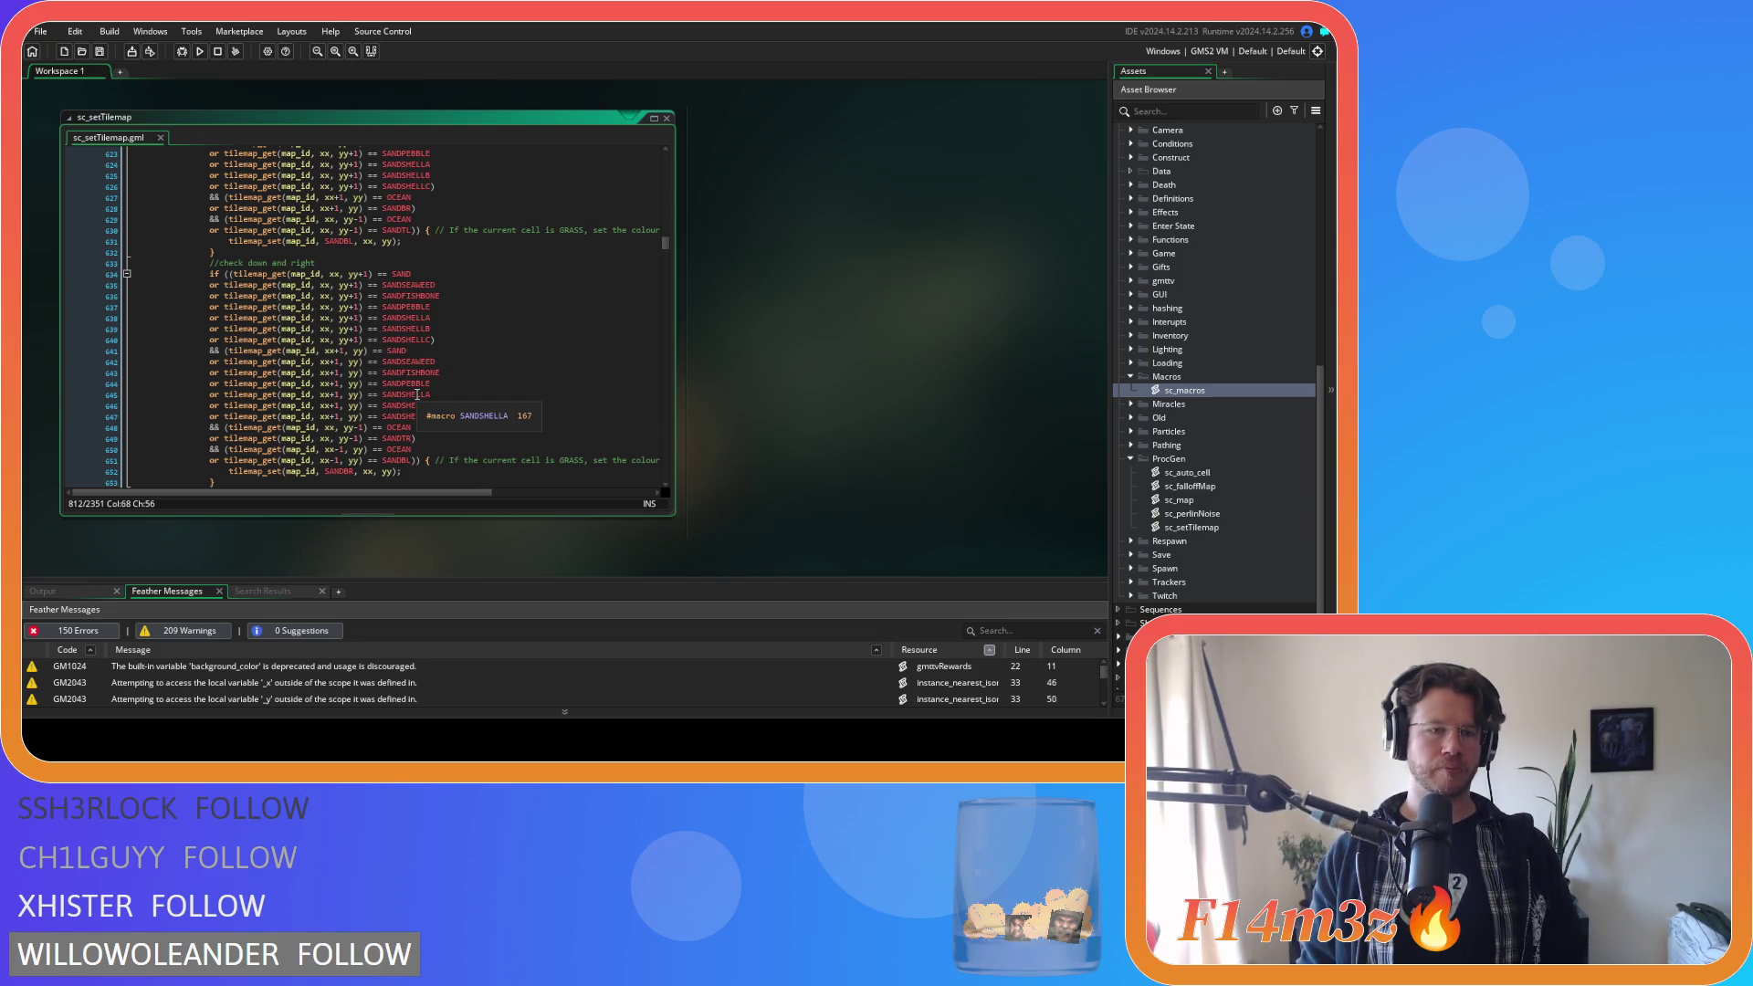
{"action": "scroll", "coordinate": [416, 388], "scroll_direction": "up", "scroll_amount": 3}
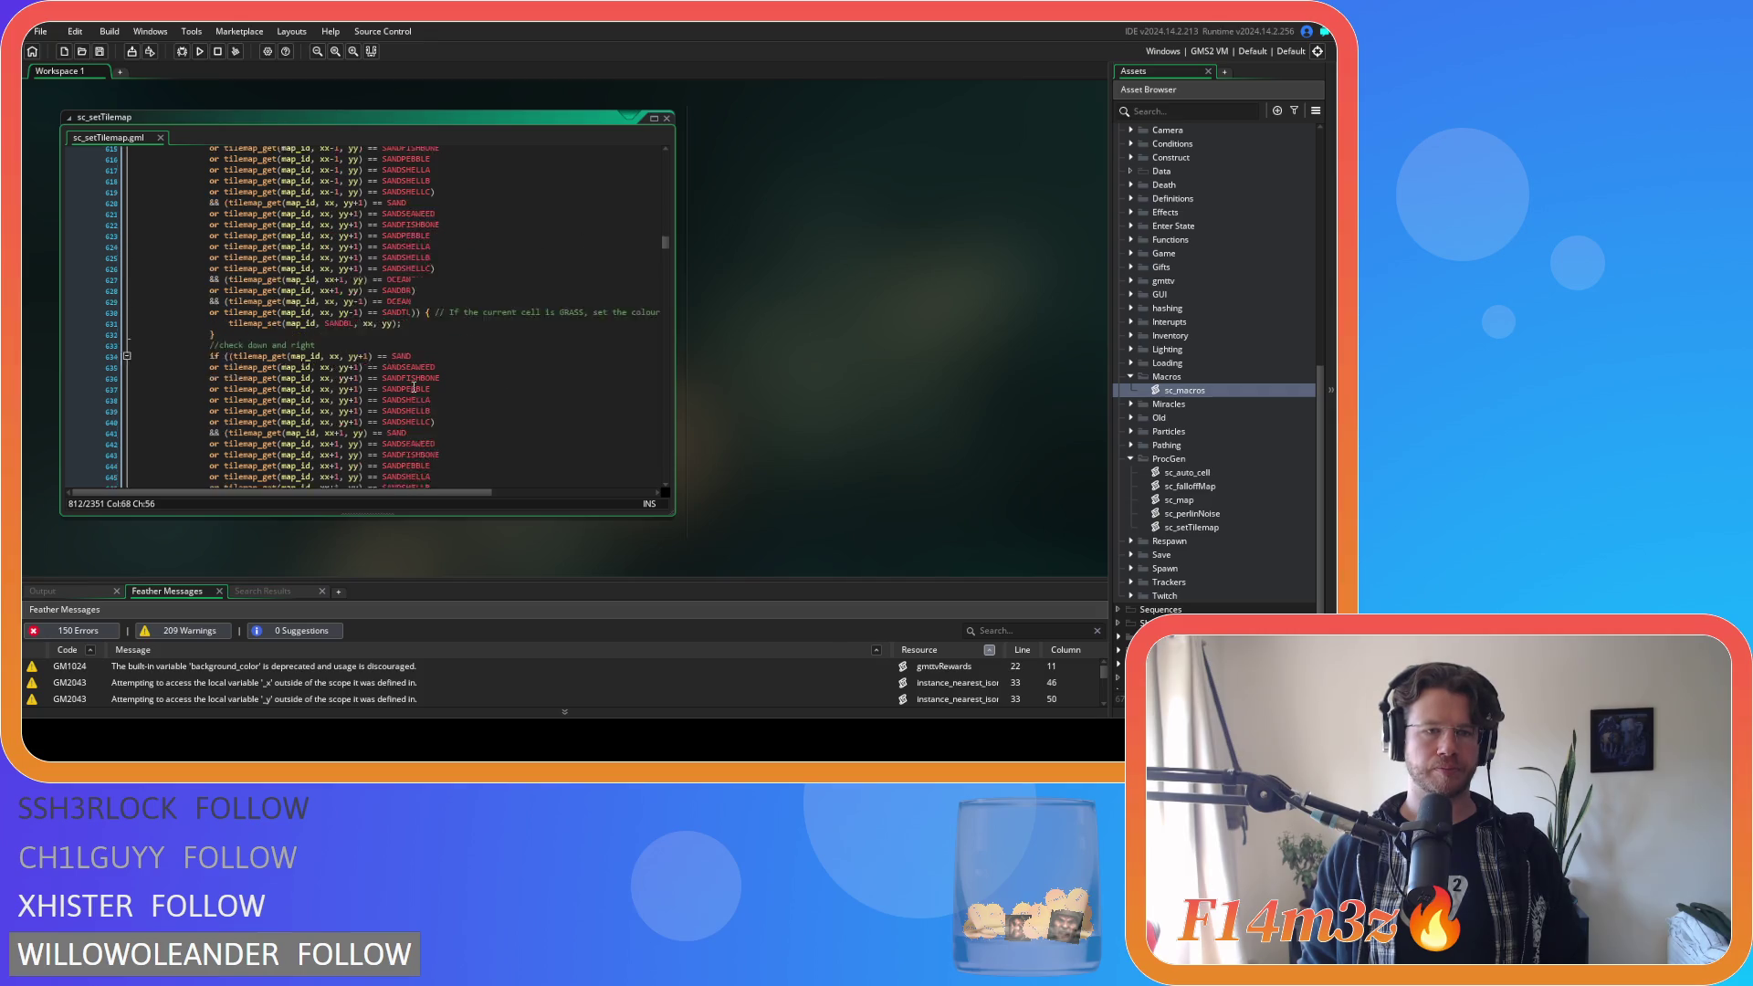
{"action": "scroll", "coordinate": [414, 387], "scroll_direction": "down", "scroll_amount": 15}
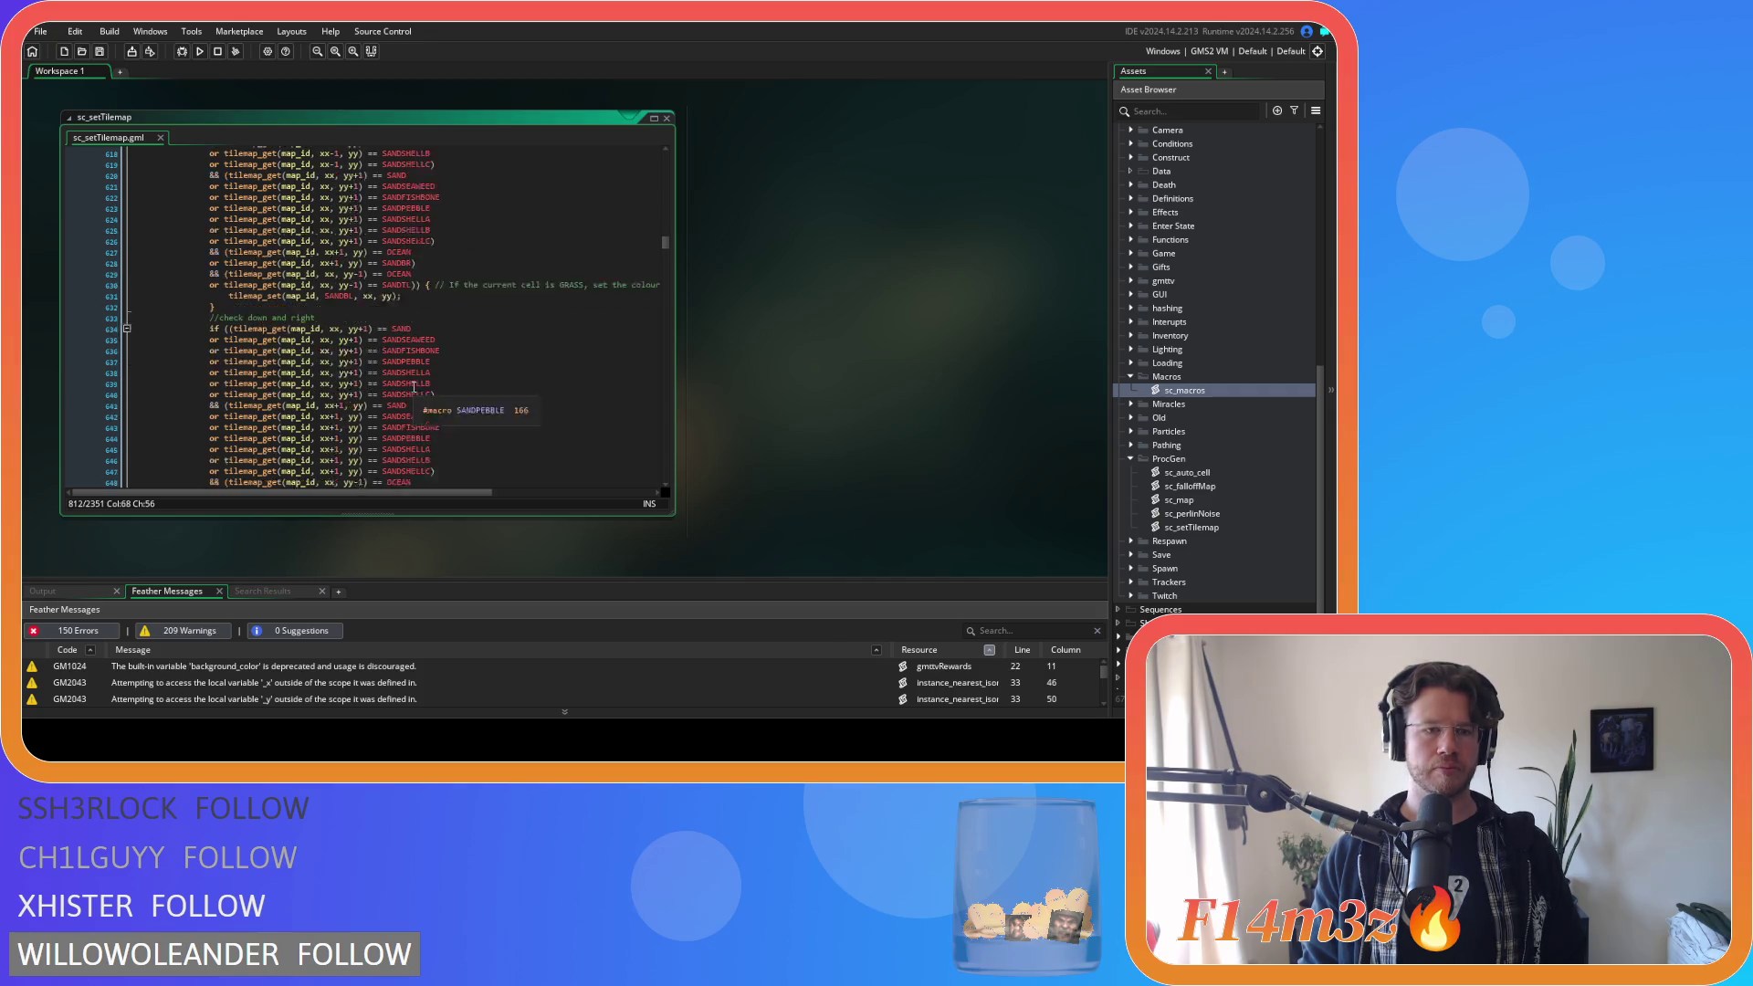
{"action": "scroll", "coordinate": [413, 387], "scroll_direction": "down", "scroll_amount": 20}
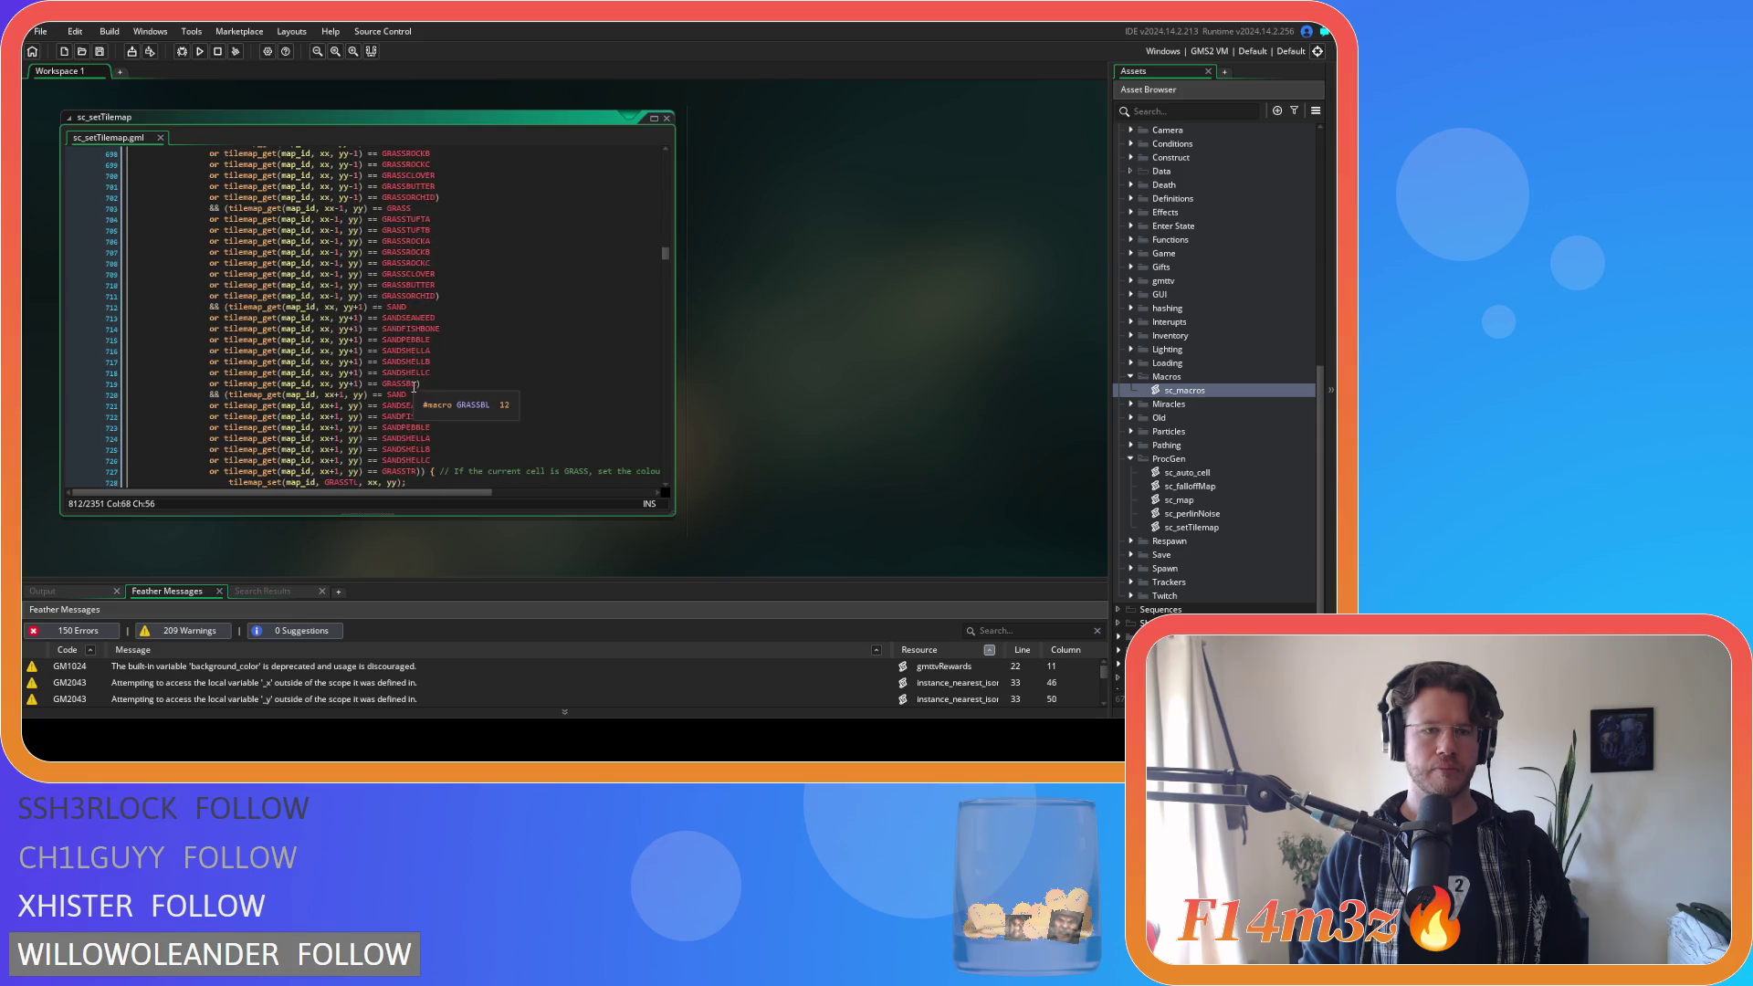
{"action": "scroll", "coordinate": [413, 387], "scroll_direction": "down", "scroll_amount": 3}
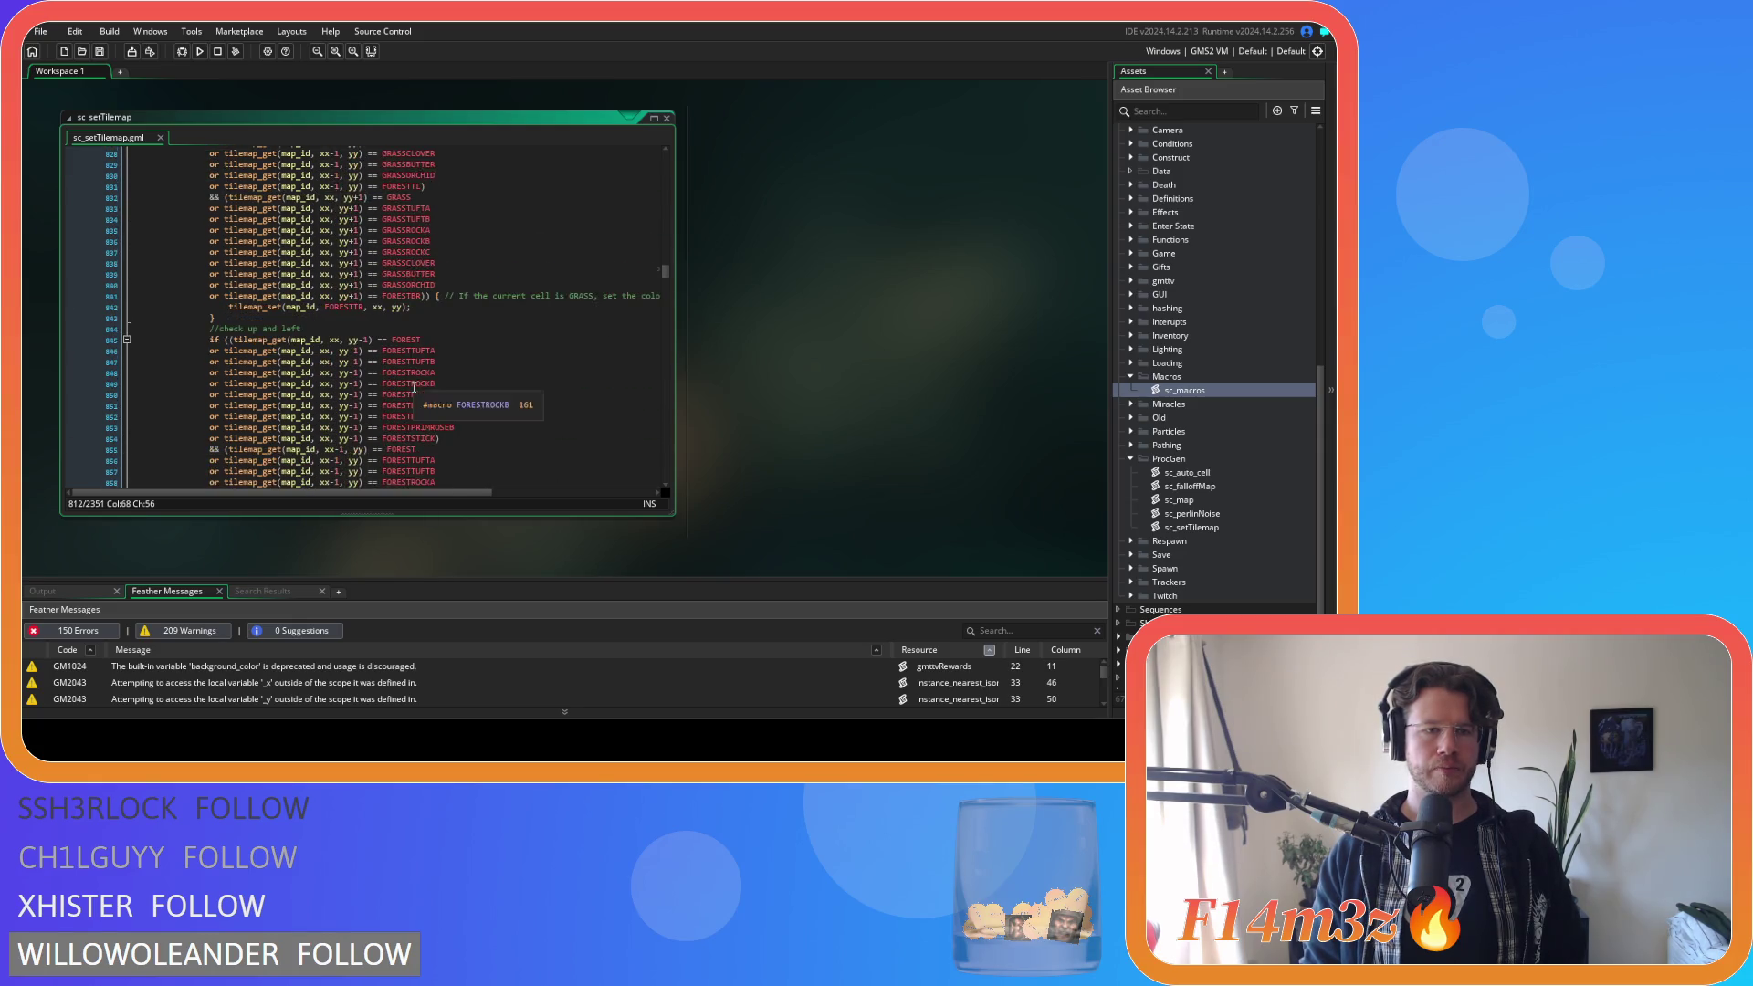
{"action": "scroll", "coordinate": [413, 387], "scroll_direction": "up", "scroll_amount": 3}
{"action": "scroll", "coordinate": [413, 387], "scroll_direction": "down", "scroll_amount": 5}
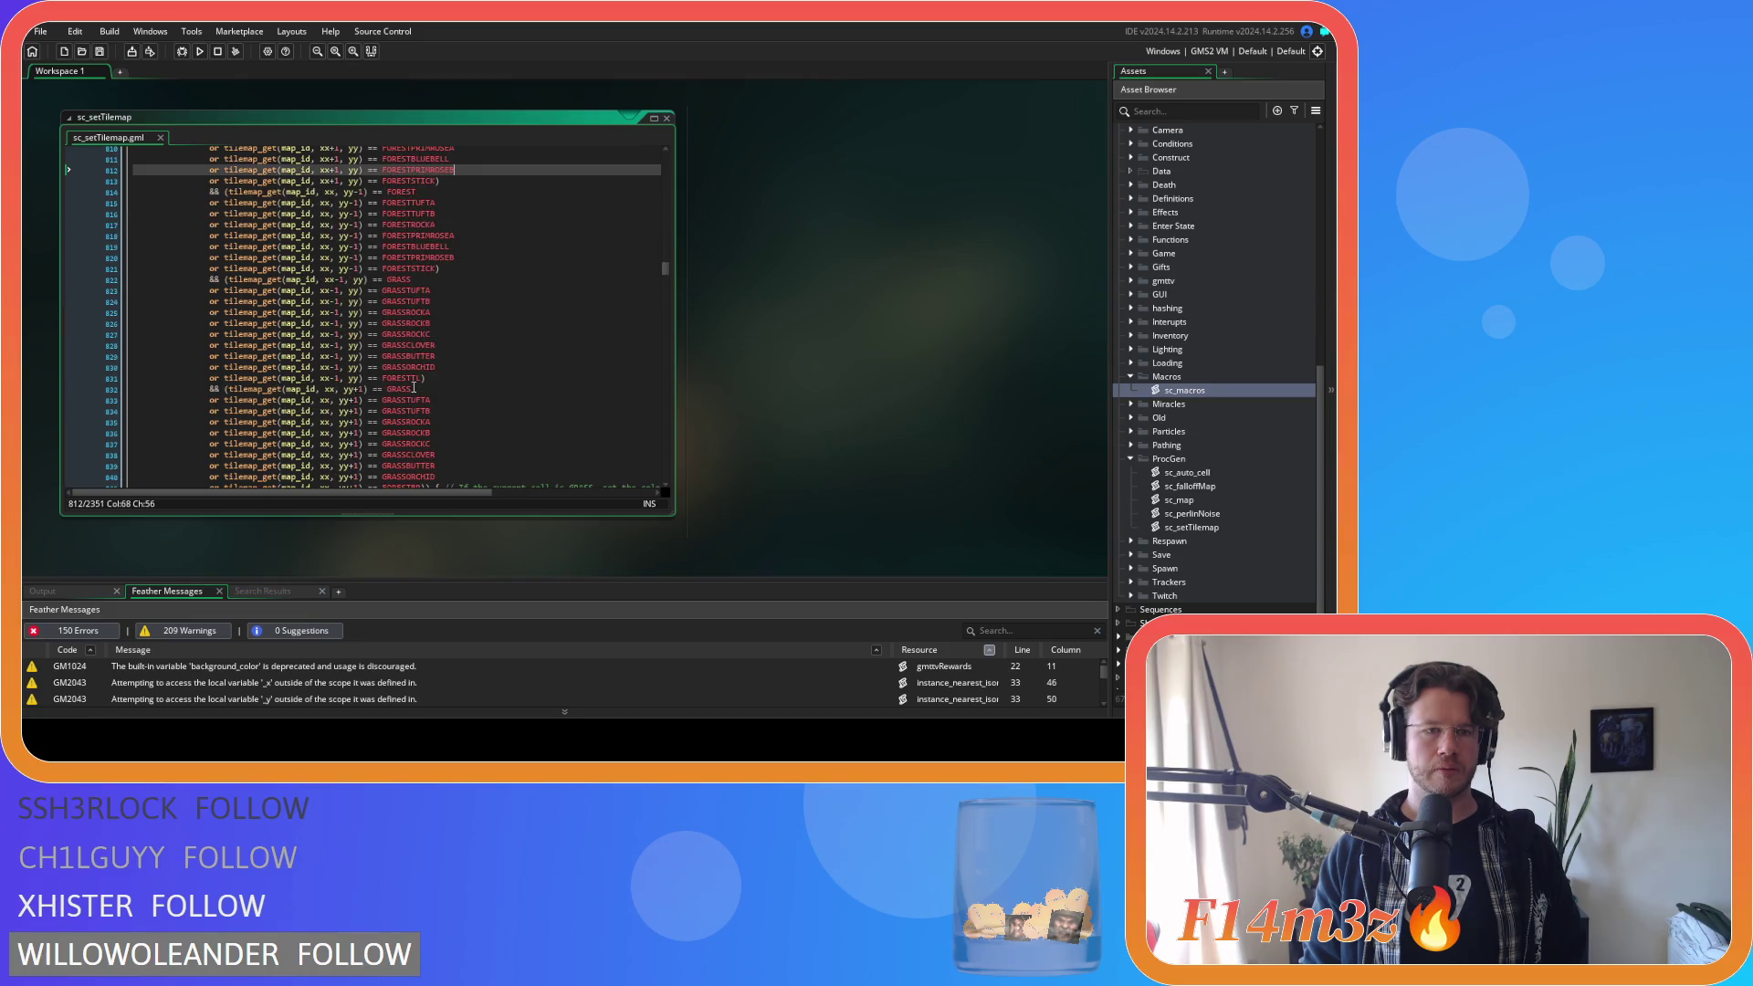
{"action": "scroll", "coordinate": [414, 387], "scroll_direction": "up", "scroll_amount": 4}
{"action": "scroll", "coordinate": [413, 388], "scroll_direction": "down", "scroll_amount": 5}
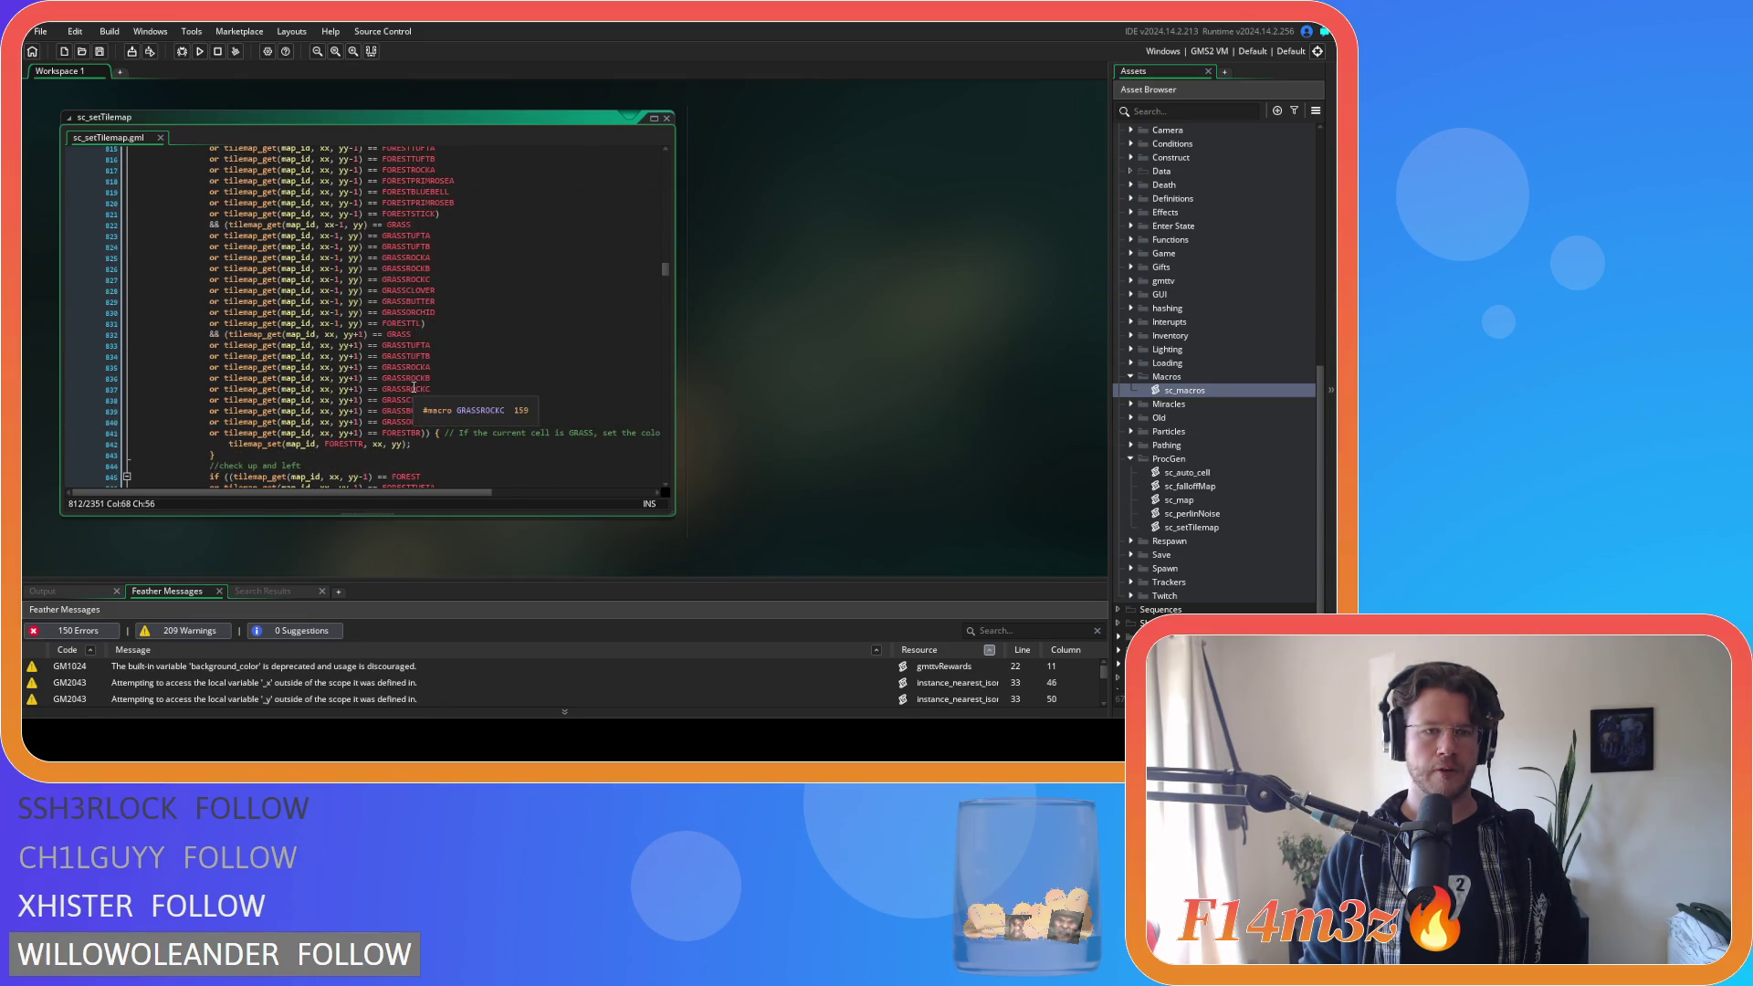
{"action": "left_click", "coordinate": [566, 350]}
{"action": "scroll", "coordinate": [566, 349], "scroll_direction": "down", "scroll_amount": 8}
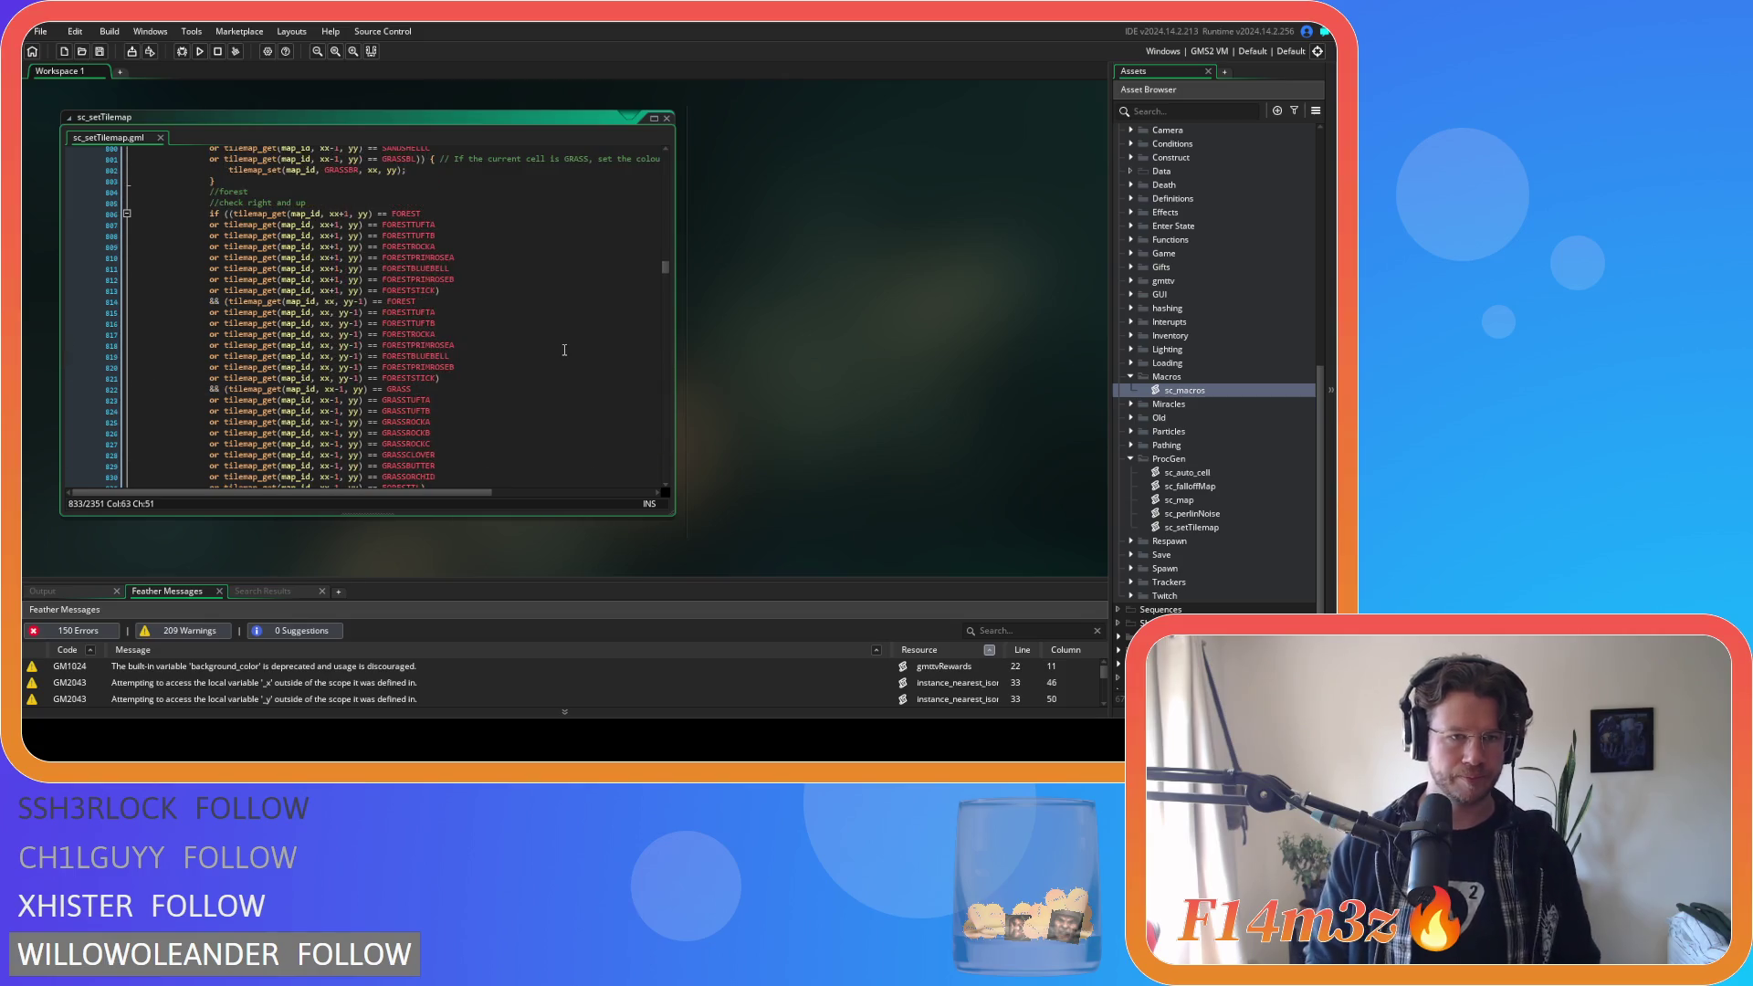
{"action": "scroll", "coordinate": [564, 349], "scroll_direction": "down", "scroll_amount": 20}
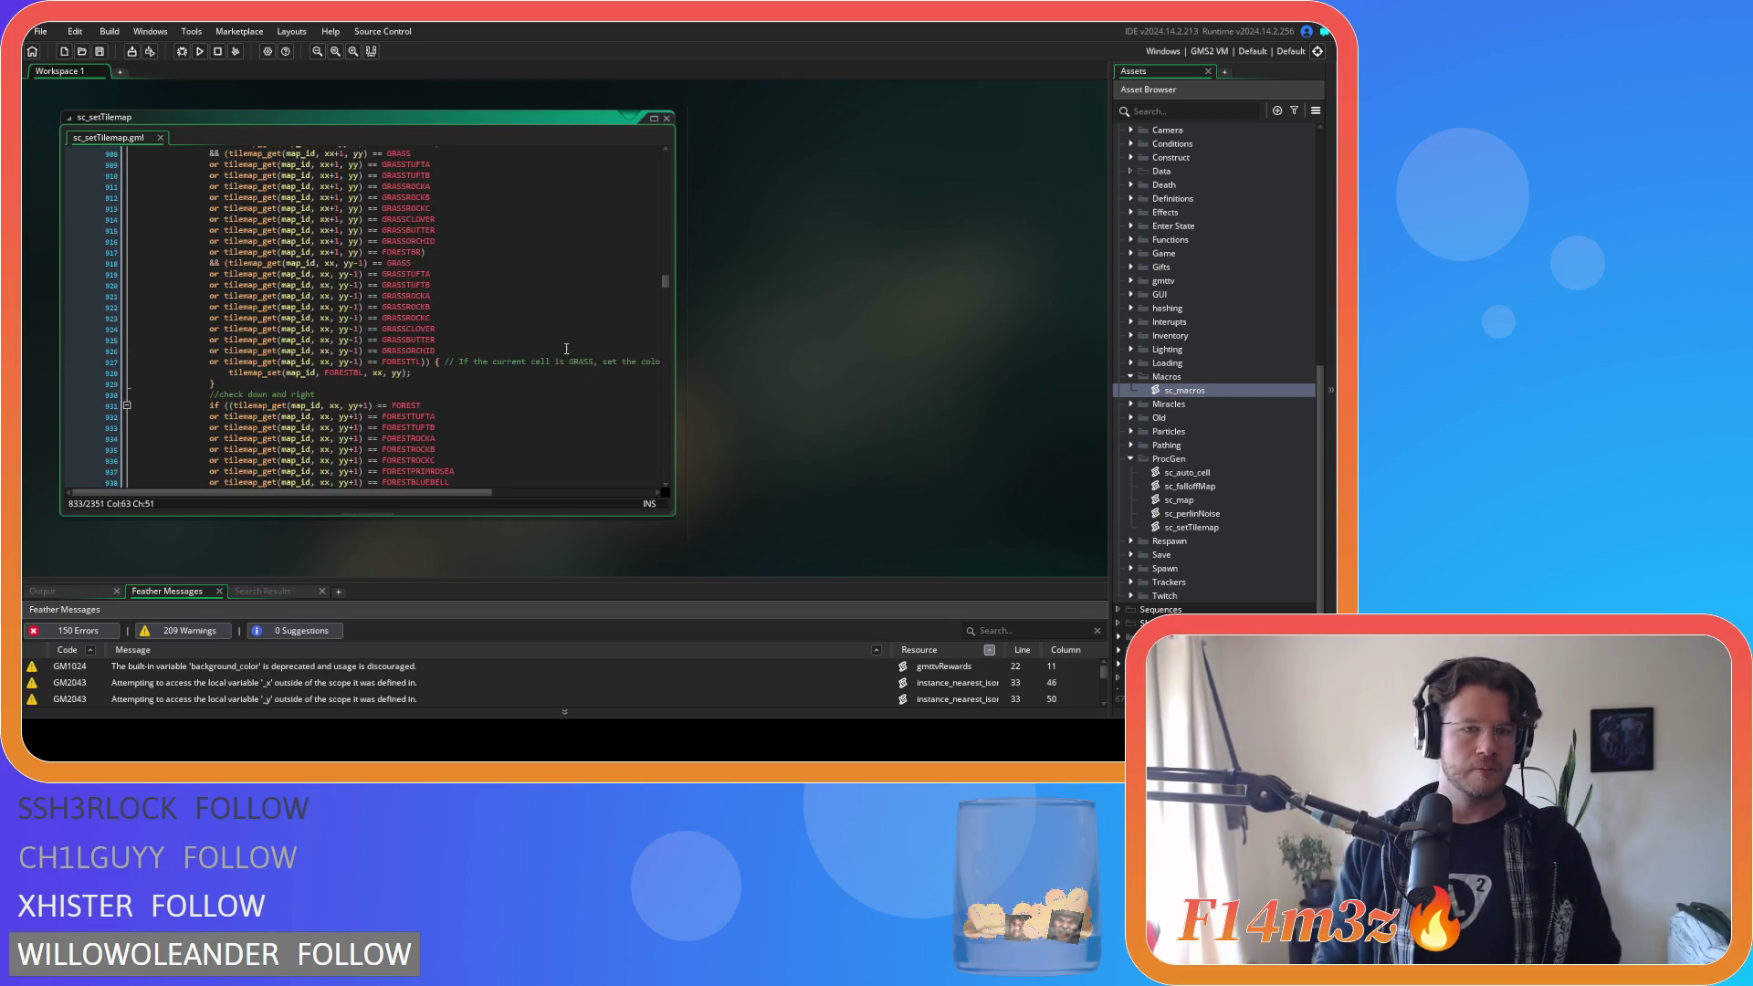
{"action": "scroll", "coordinate": [566, 349], "scroll_direction": "down", "scroll_amount": 20}
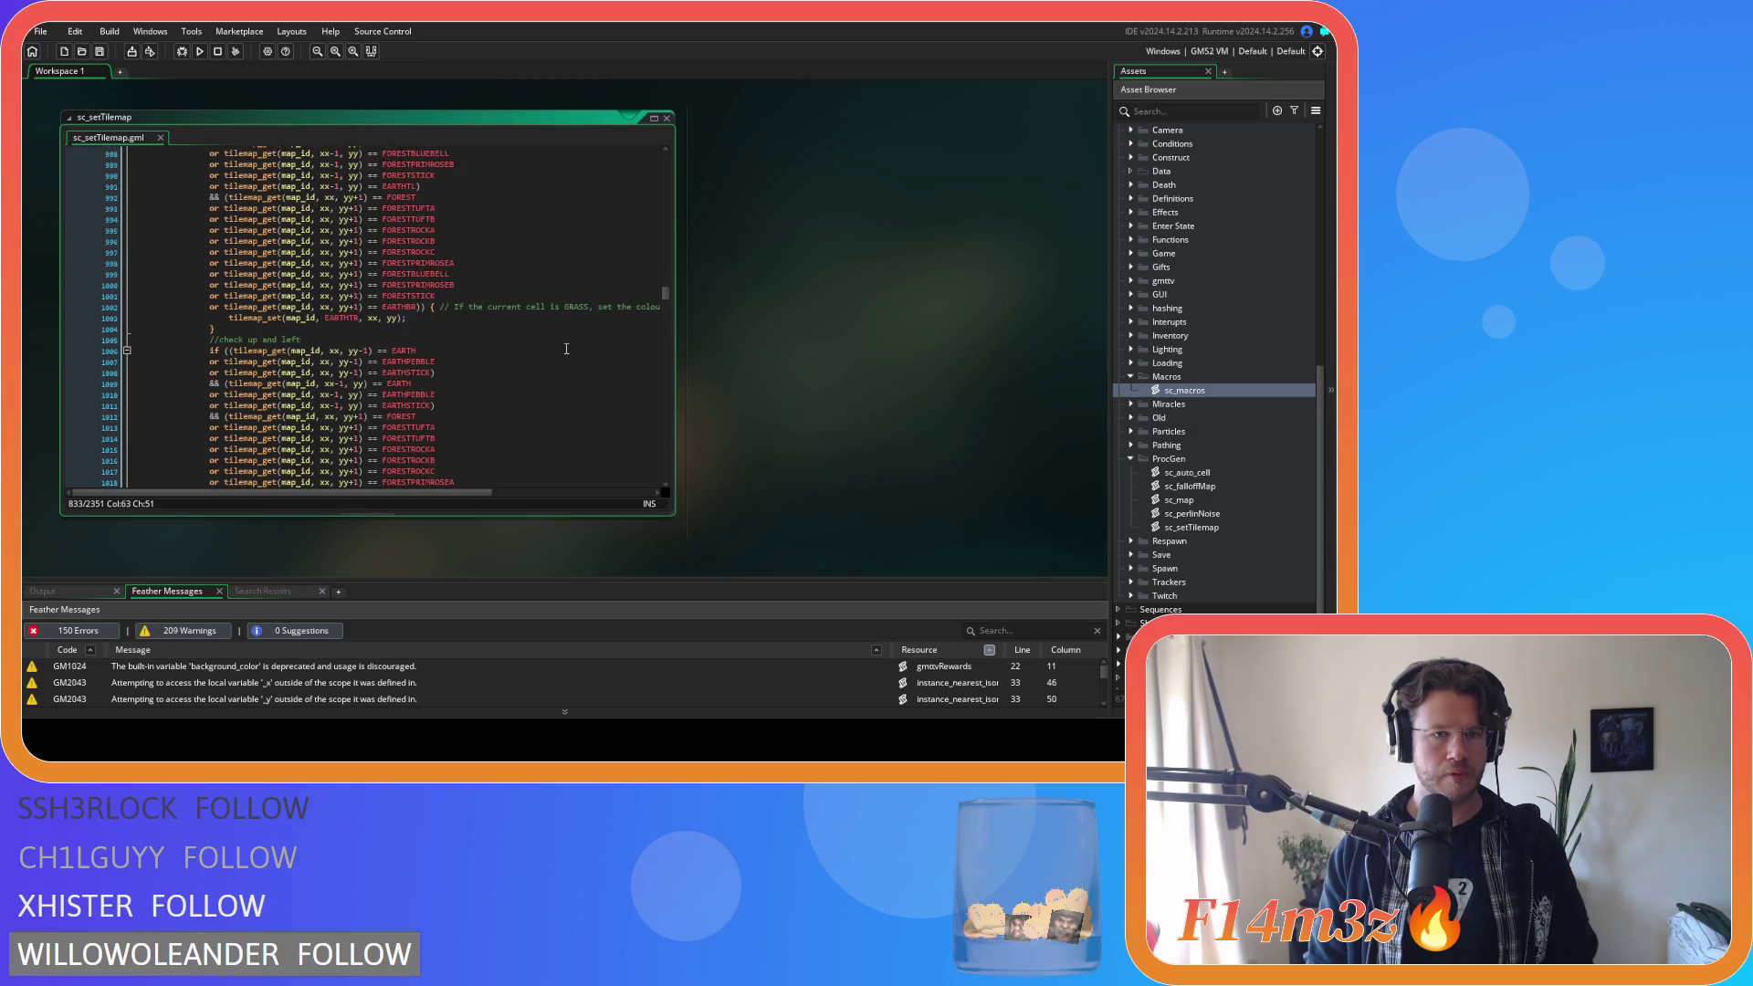
{"action": "scroll", "coordinate": [566, 349], "scroll_direction": "down", "scroll_amount": 3}
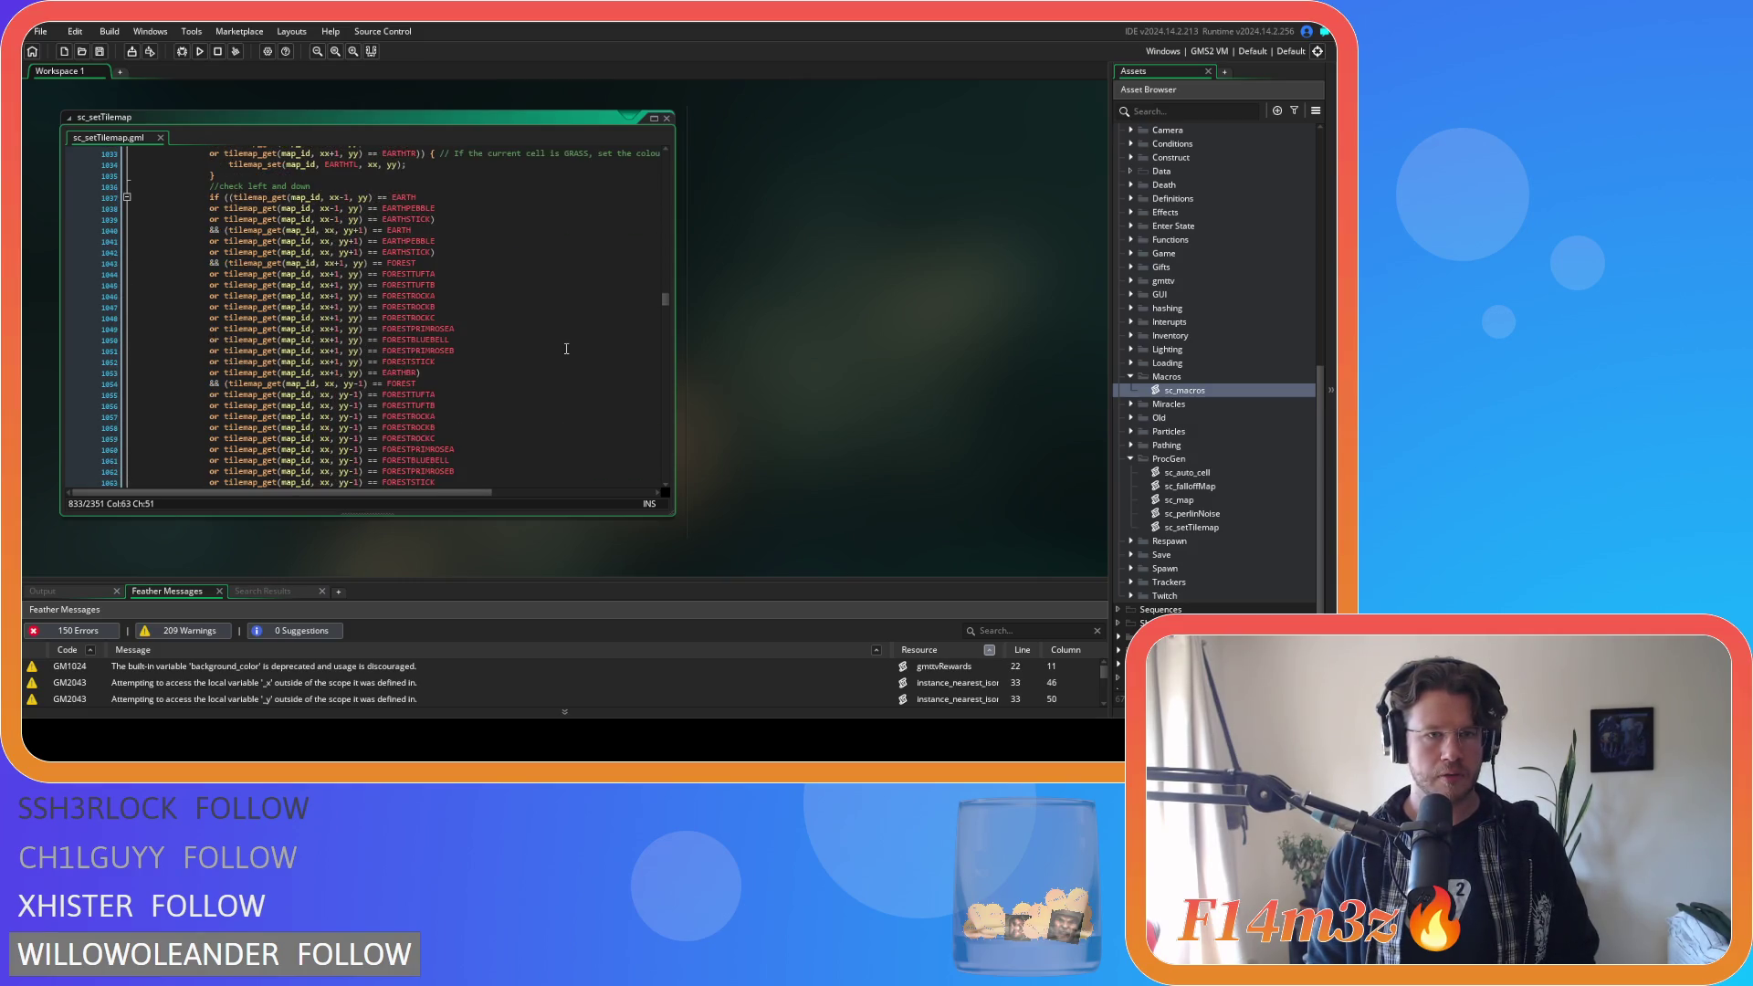
{"action": "scroll", "coordinate": [566, 348], "scroll_direction": "down", "scroll_amount": 6}
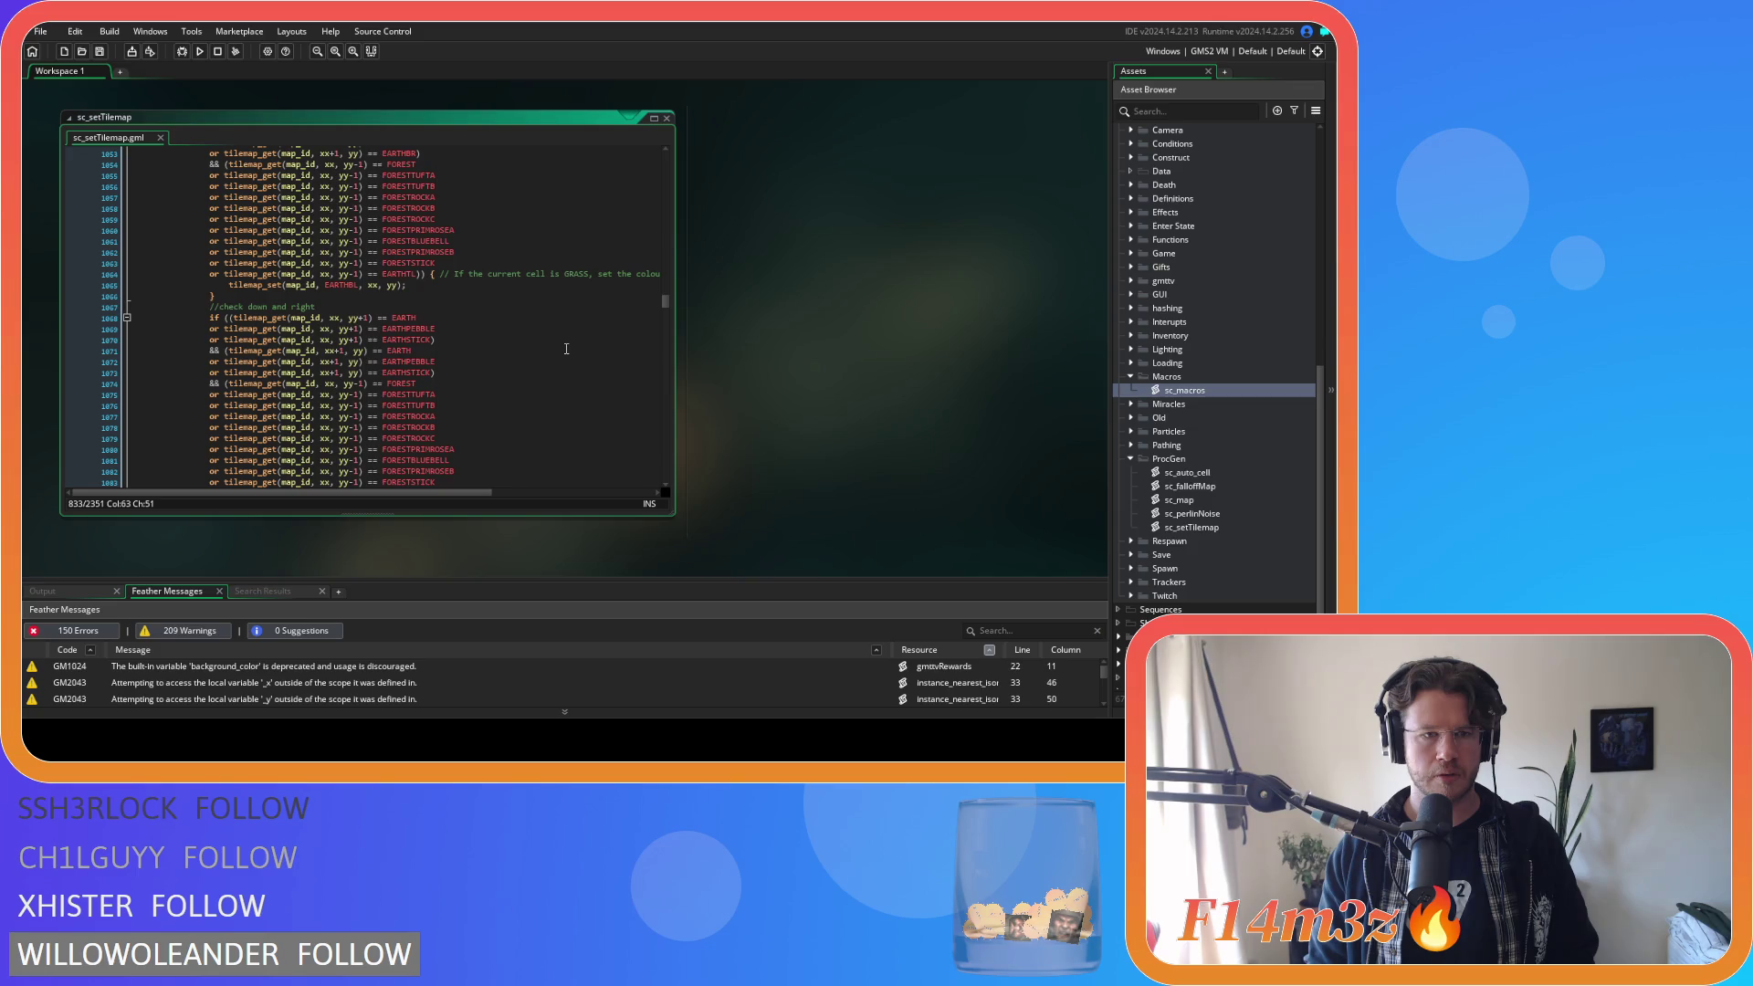
{"action": "scroll", "coordinate": [566, 349], "scroll_direction": "down", "scroll_amount": 6}
{"action": "scroll", "coordinate": [566, 349], "scroll_direction": "down", "scroll_amount": 5}
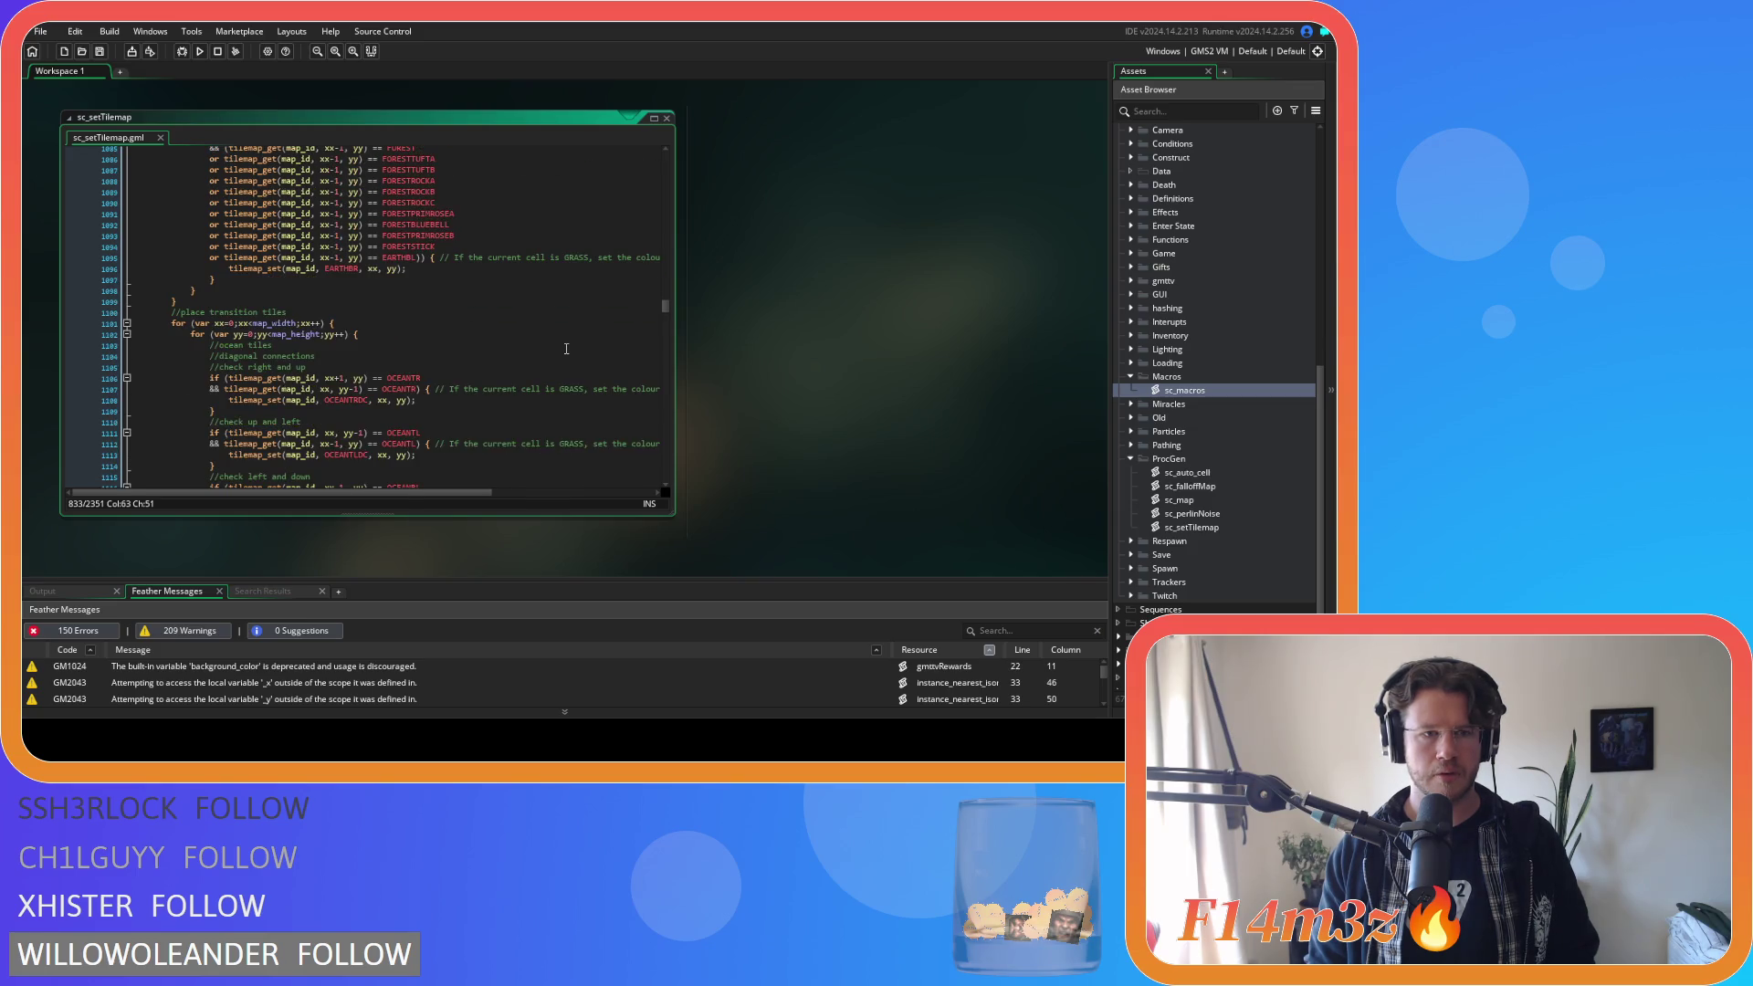
{"action": "scroll", "coordinate": [566, 349], "scroll_direction": "down", "scroll_amount": 10}
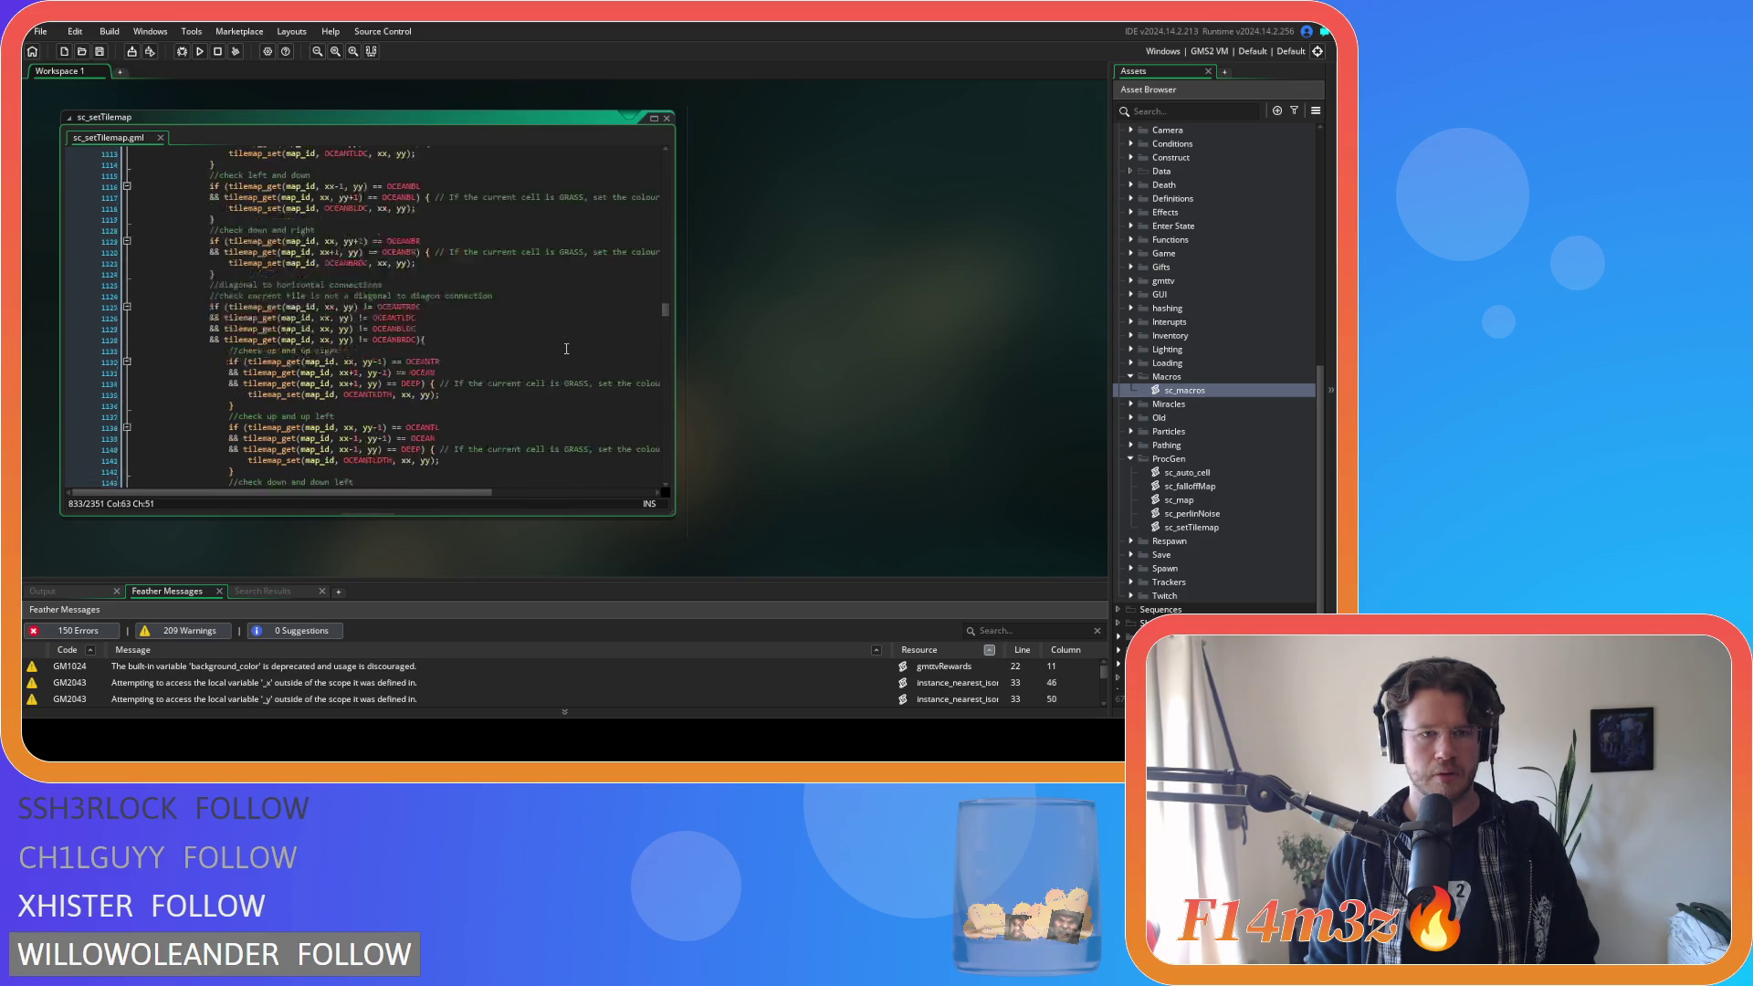
{"action": "scroll", "coordinate": [566, 348], "scroll_direction": "down", "scroll_amount": 15}
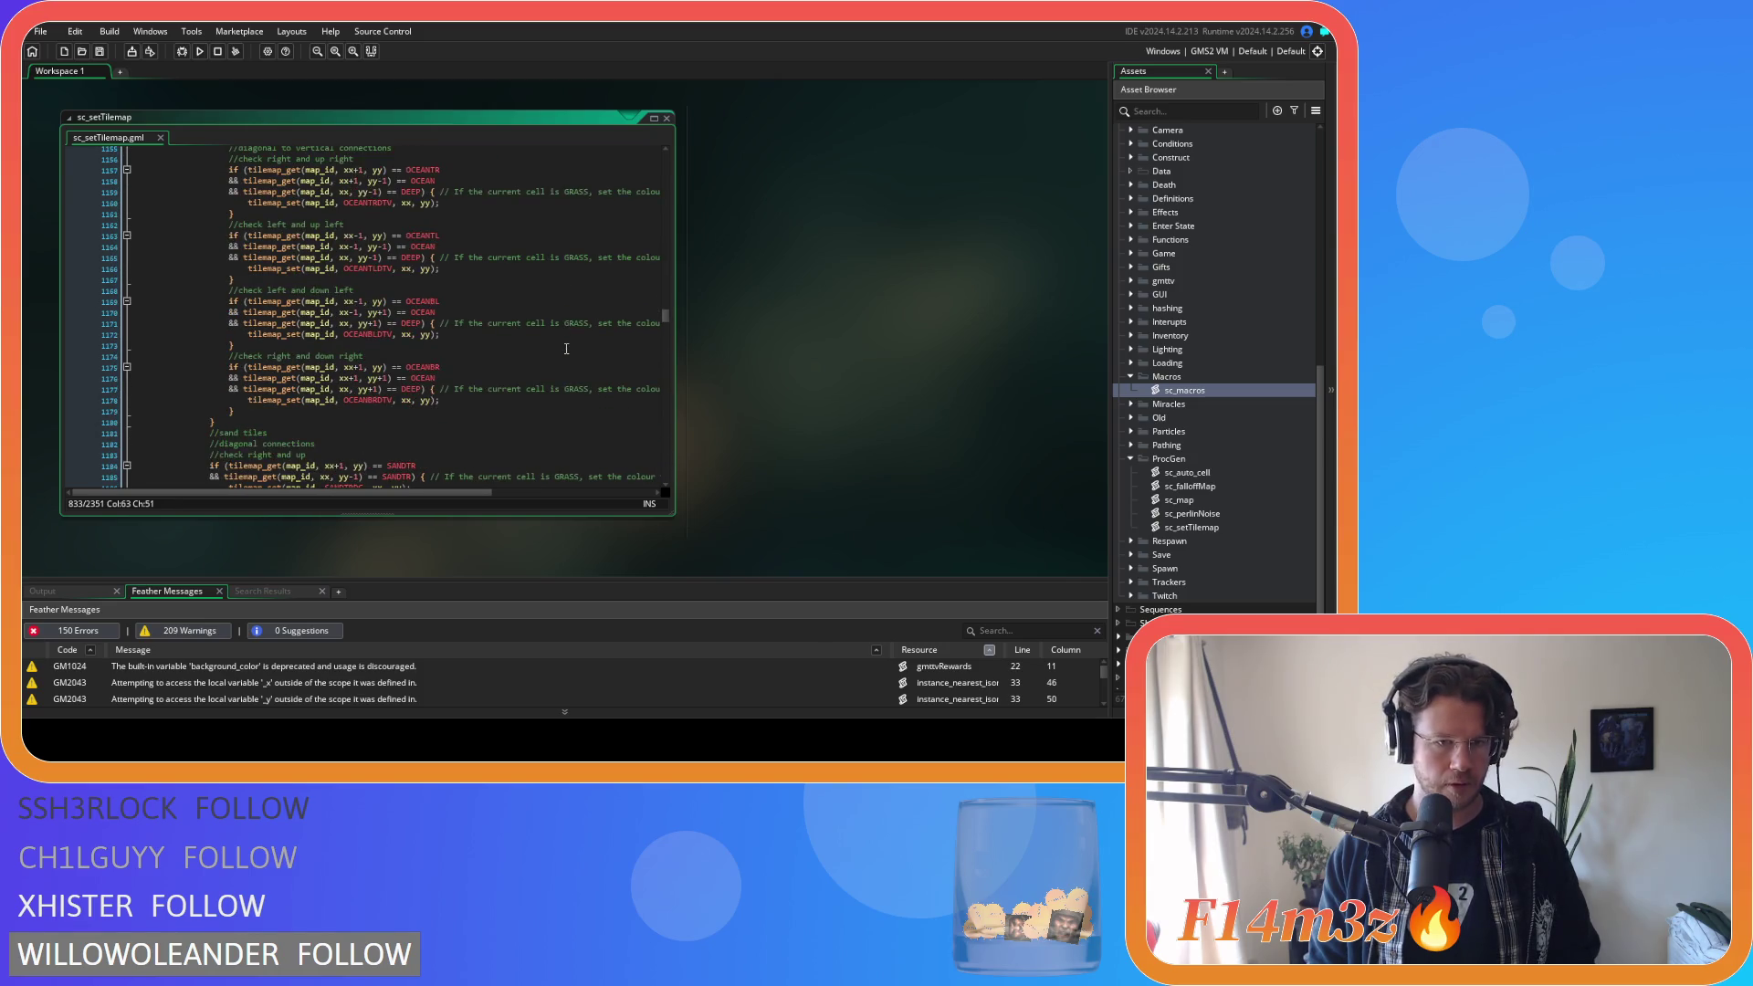
{"action": "scroll", "coordinate": [566, 348], "scroll_direction": "down", "scroll_amount": 3}
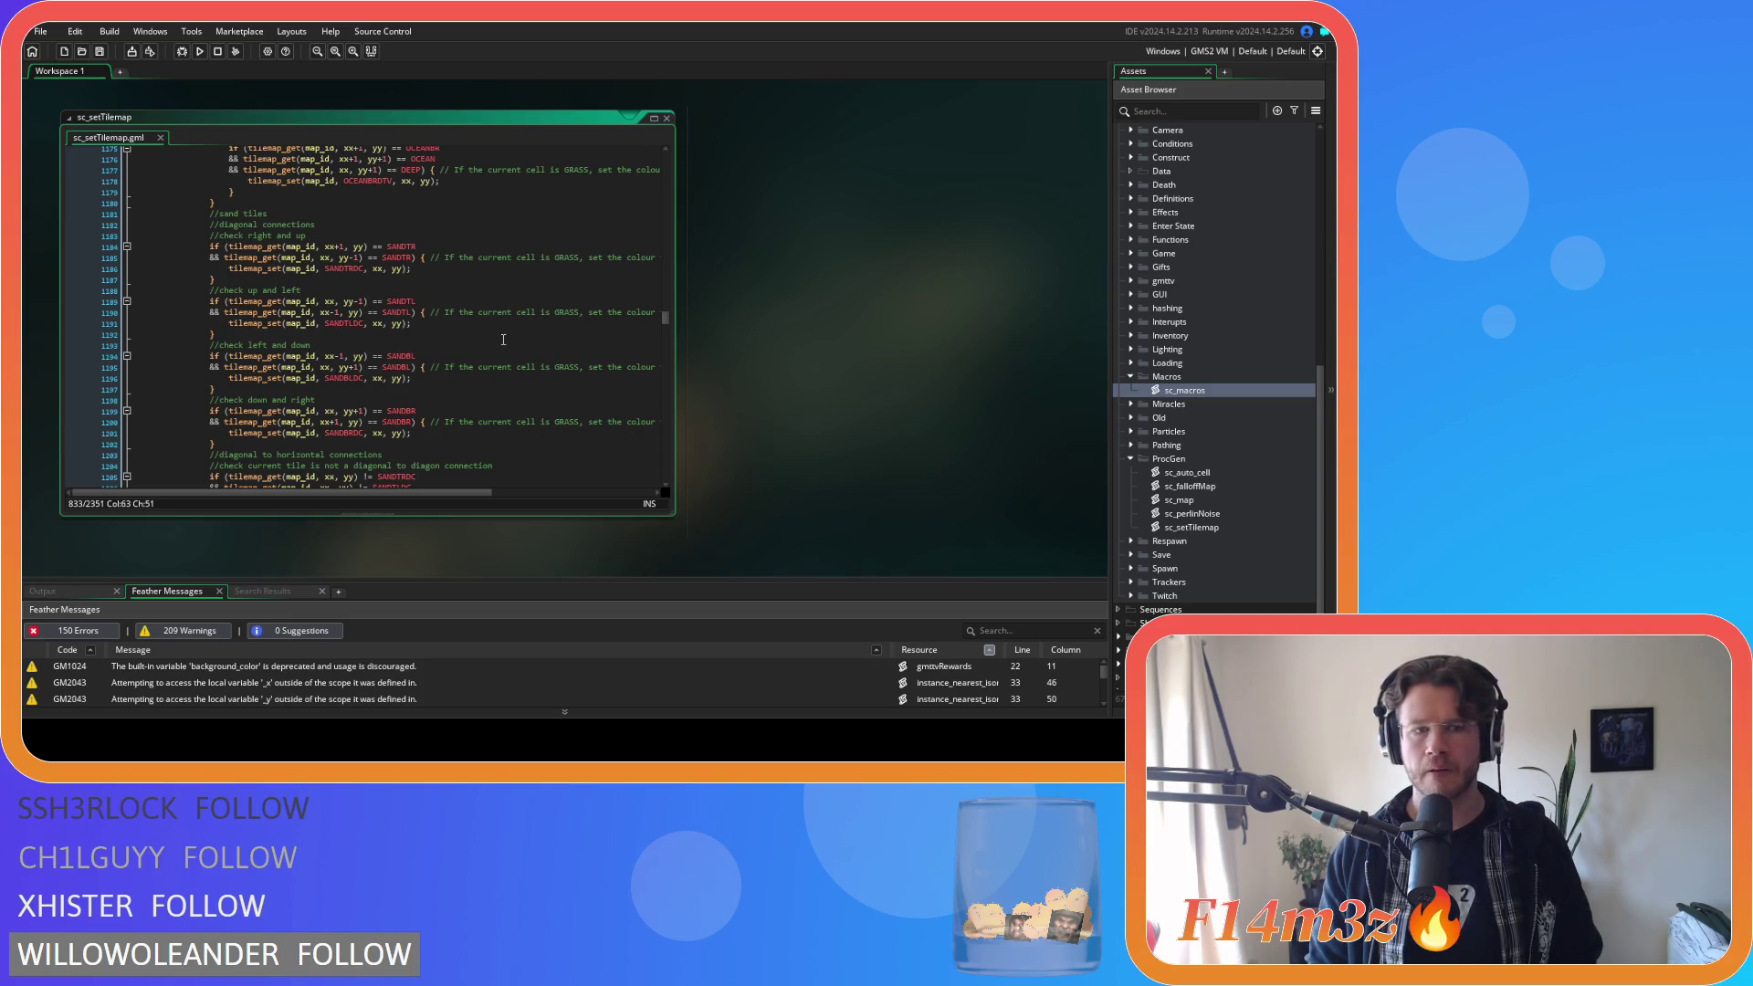
{"action": "scroll", "coordinate": [503, 340], "scroll_direction": "down", "scroll_amount": 5}
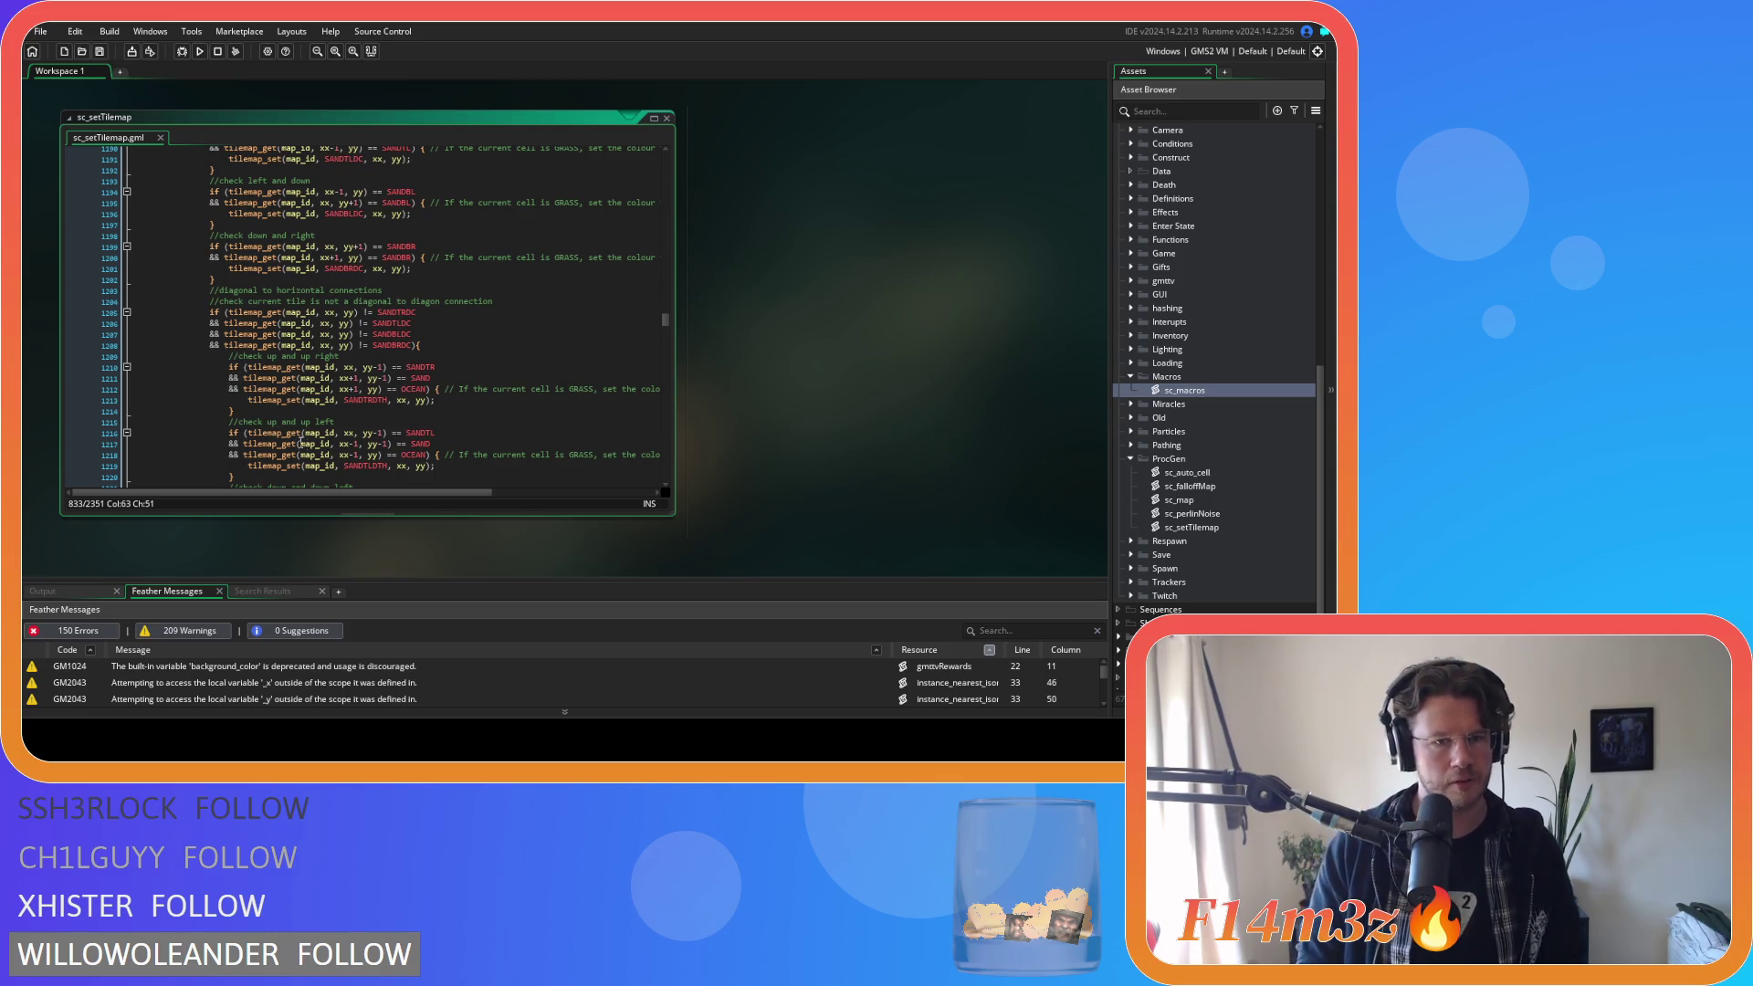
Open a parenthesis before the up-right SAND check and paste the indented sand variant lines below it.
{"action": "left_click", "coordinate": [245, 377]}
{"action": "type", "text": "("}
{"action": "left_click", "coordinate": [454, 377]}
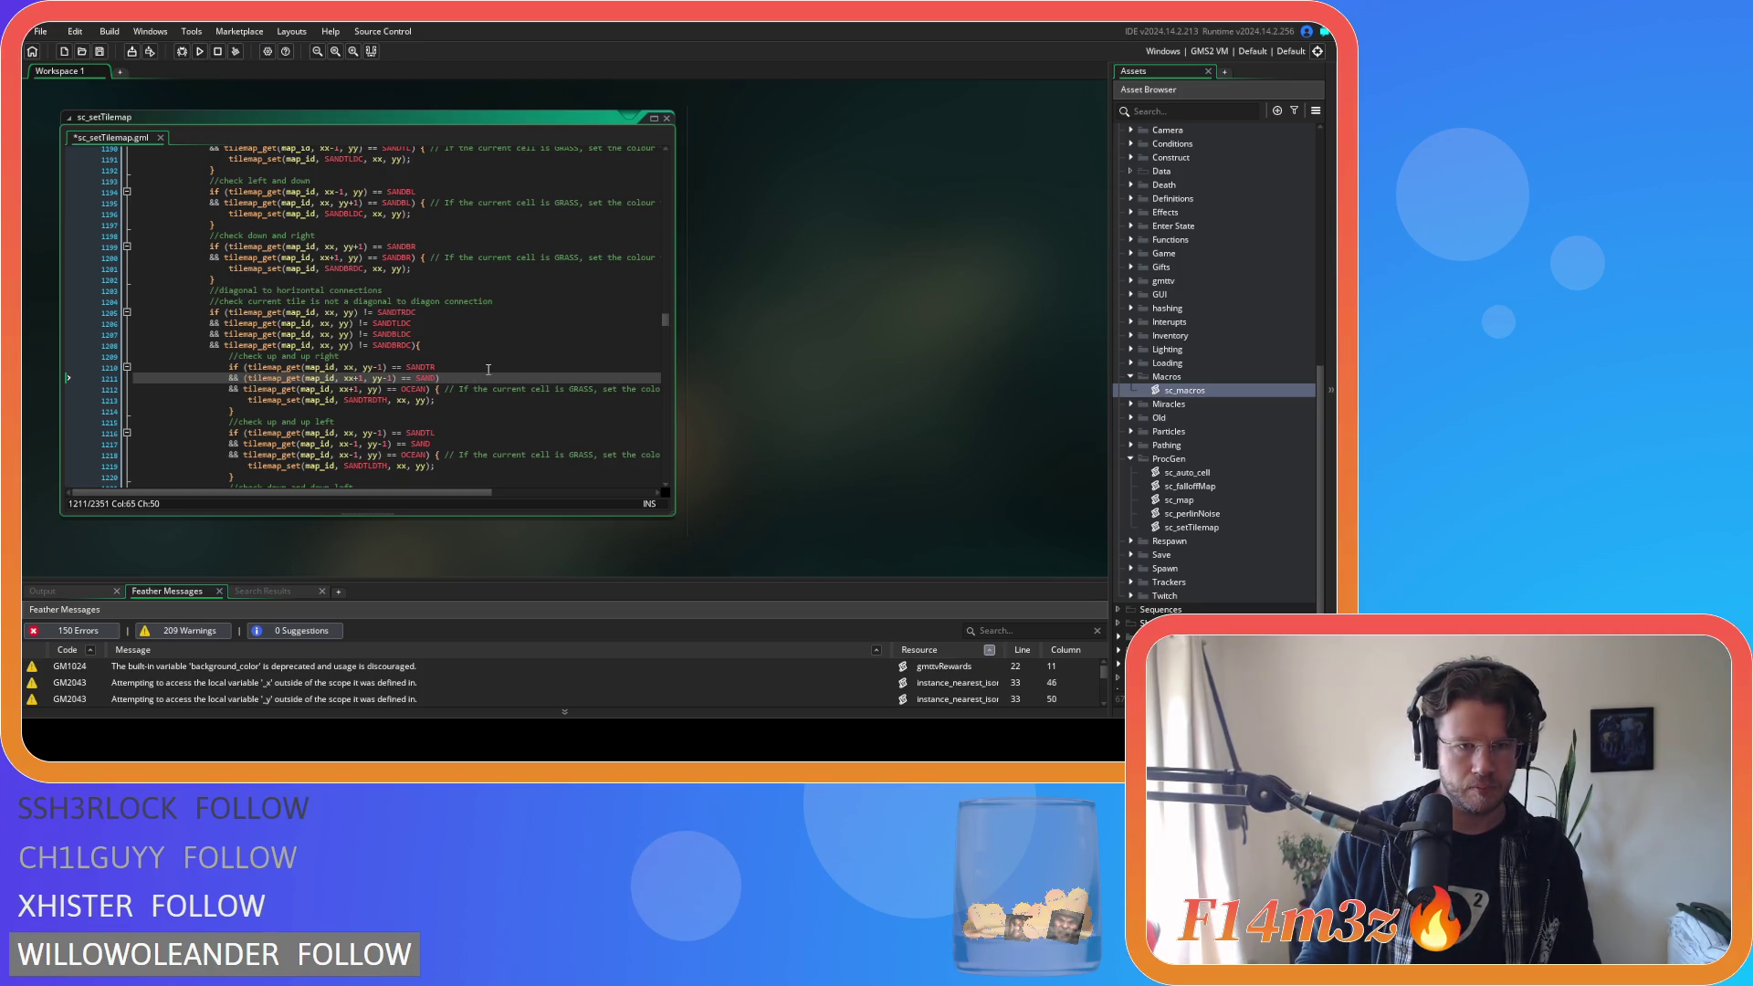
{"action": "key", "text": "Return"}
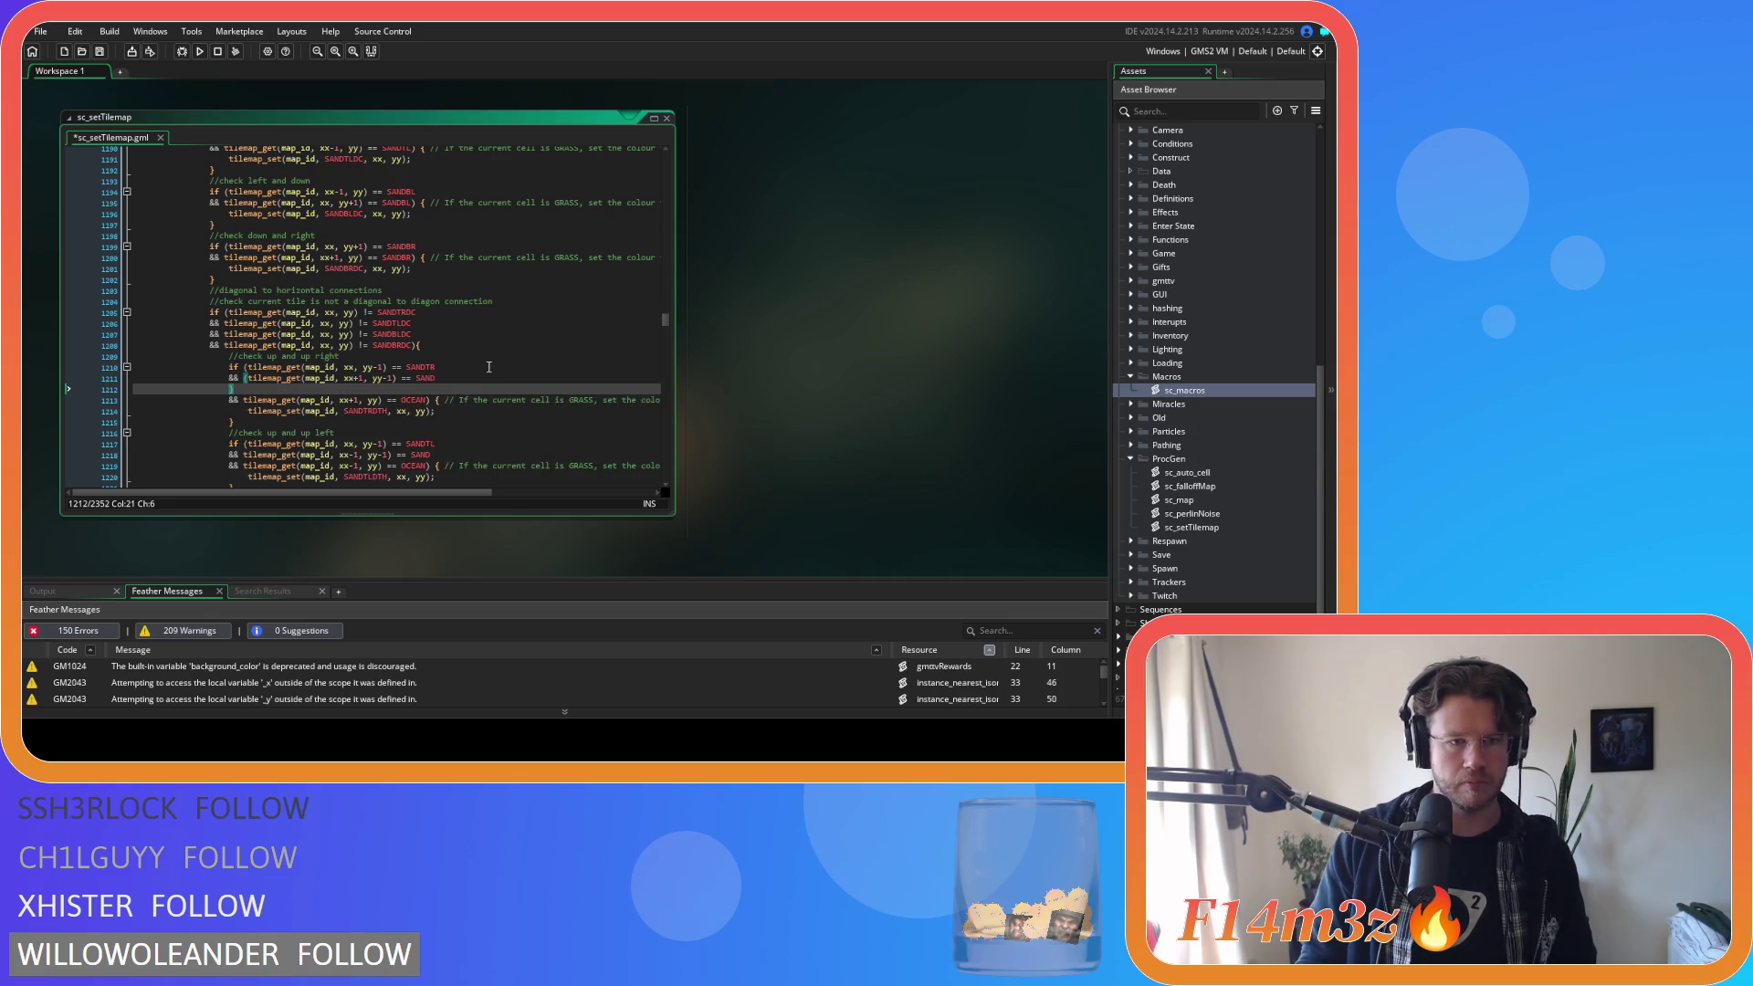
{"action": "key", "text": "ctrl+v"}
{"action": "left_click_drag", "start_coordinate": [461, 442], "coordinate": [150, 399]}
{"action": "key", "text": "Tab"}
{"action": "left_click", "coordinate": [528, 430]}
Change the x offset from xx-1 to xx+1 on each pasted variant line.
{"action": "mouse_move", "coordinate": [434, 397]}
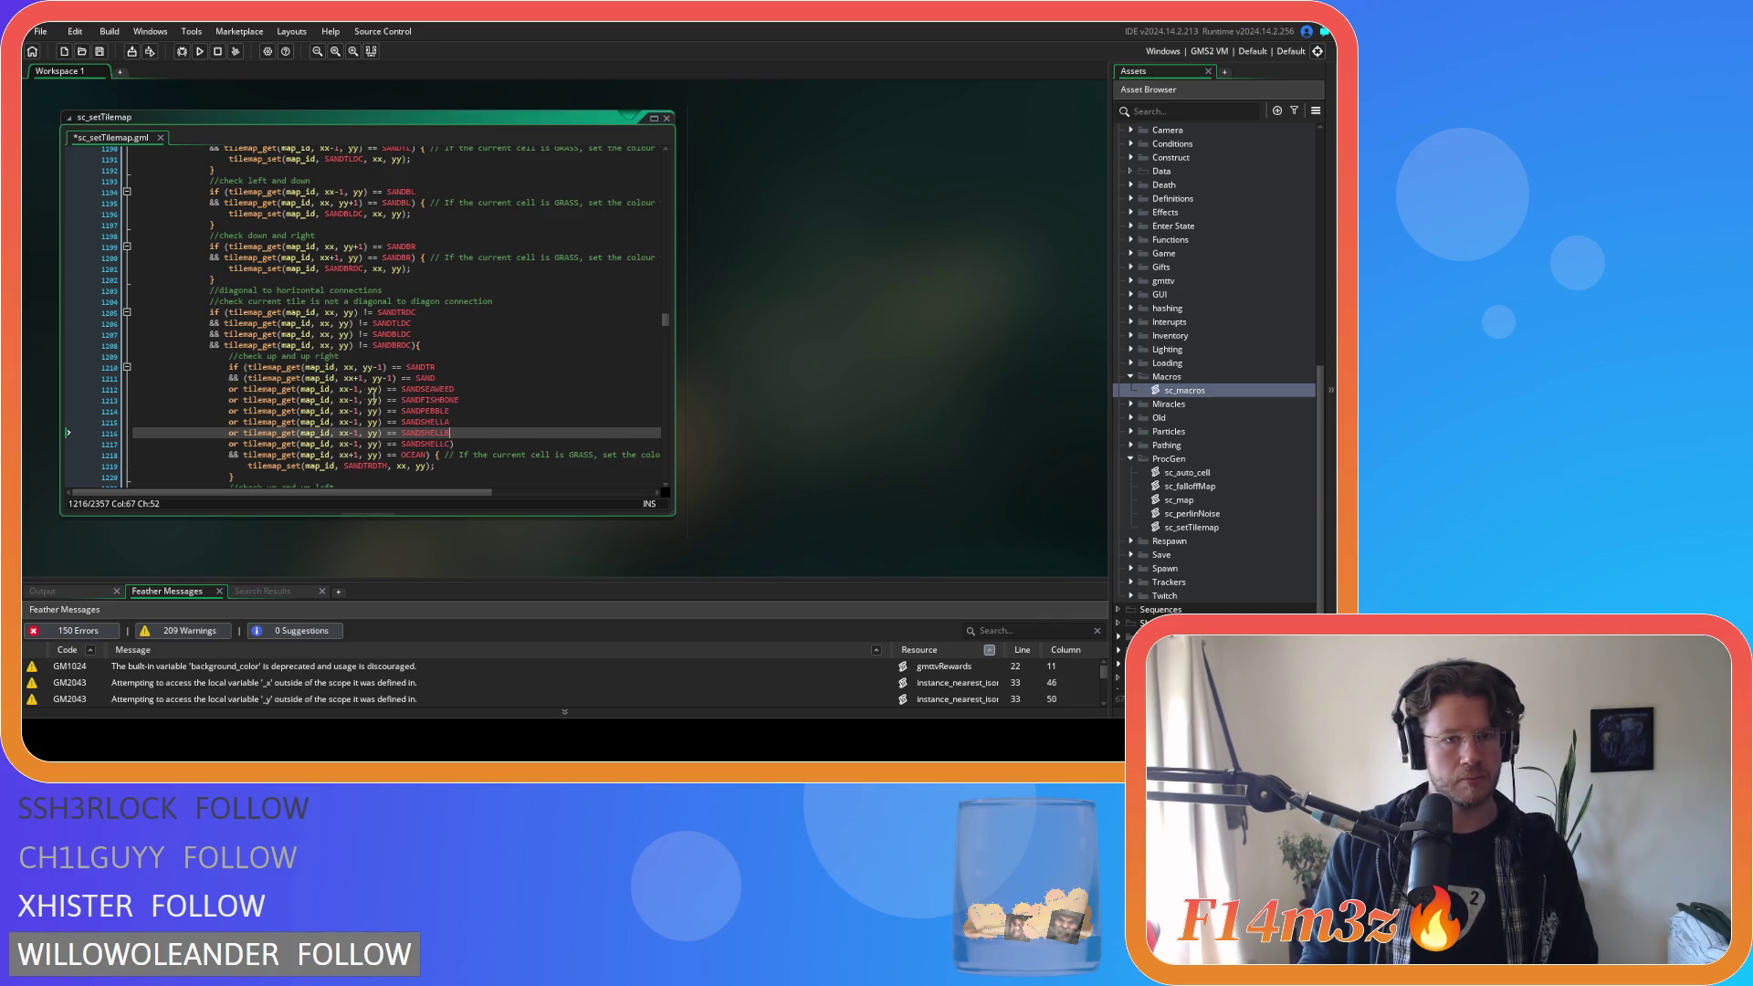
{"action": "left_click", "coordinate": [351, 388]}
{"action": "key", "text": "BackSpace"}
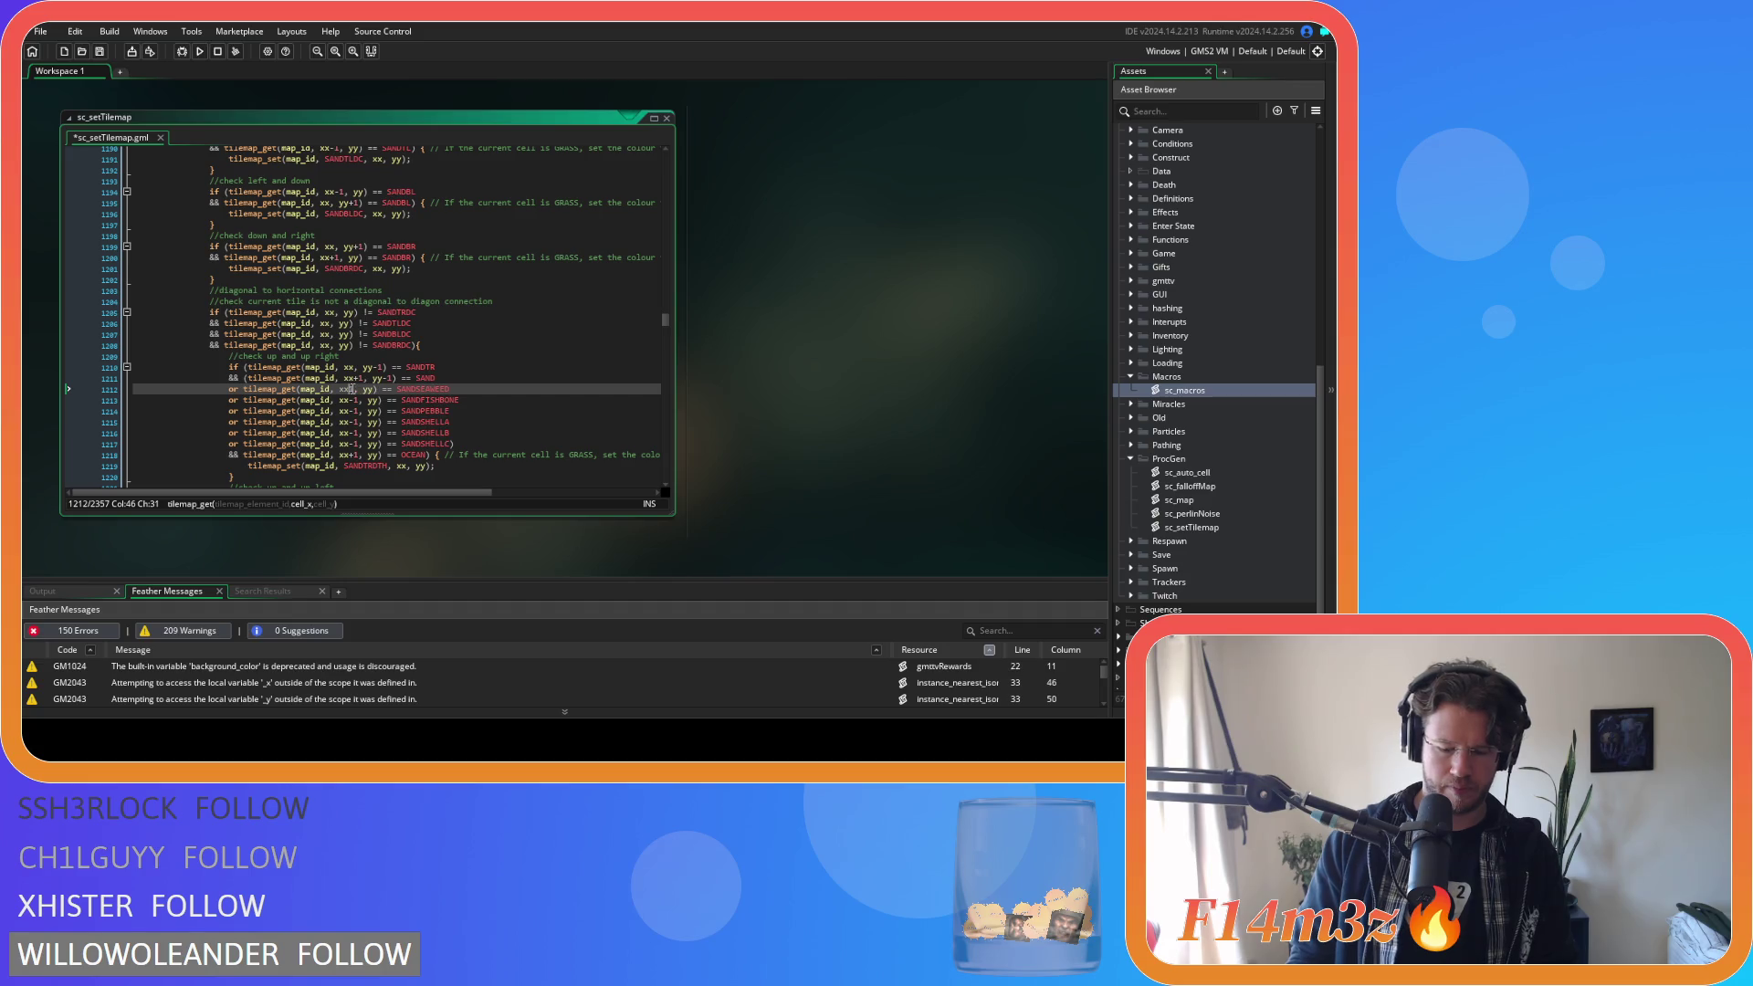
{"action": "type", "text": "+"}
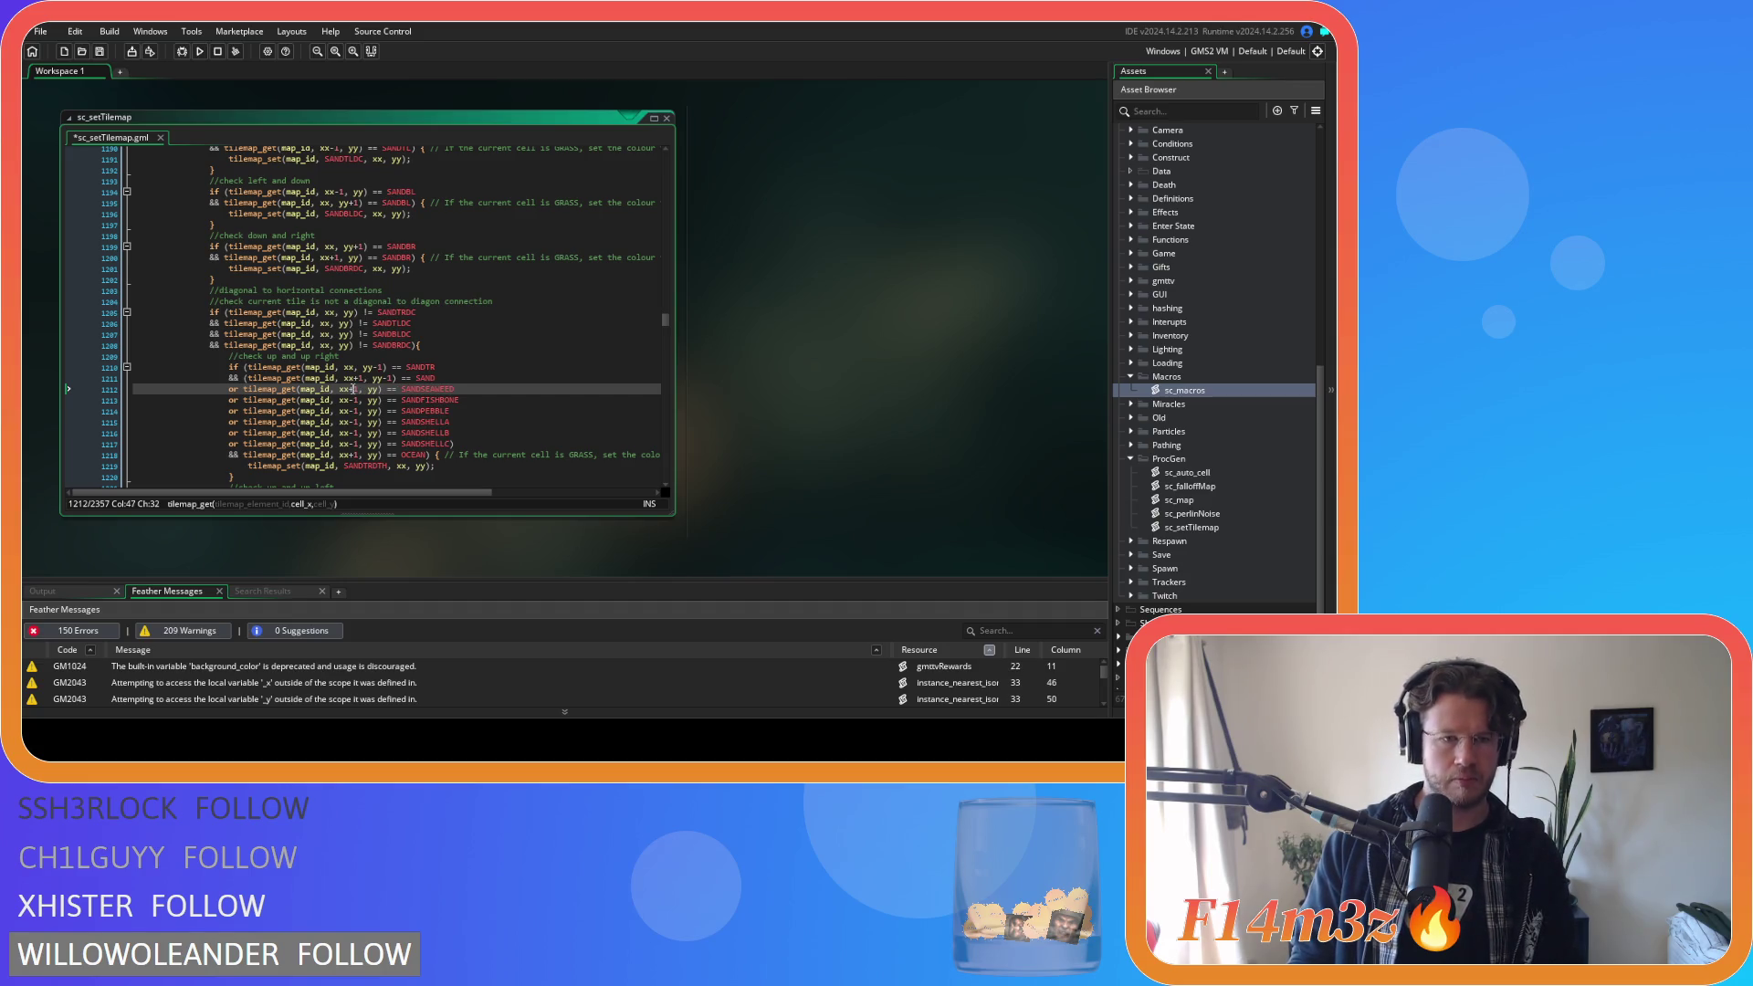
{"action": "left_click", "coordinate": [355, 400]}
{"action": "key", "text": "BackSpace"}
{"action": "type", "text": "+"}
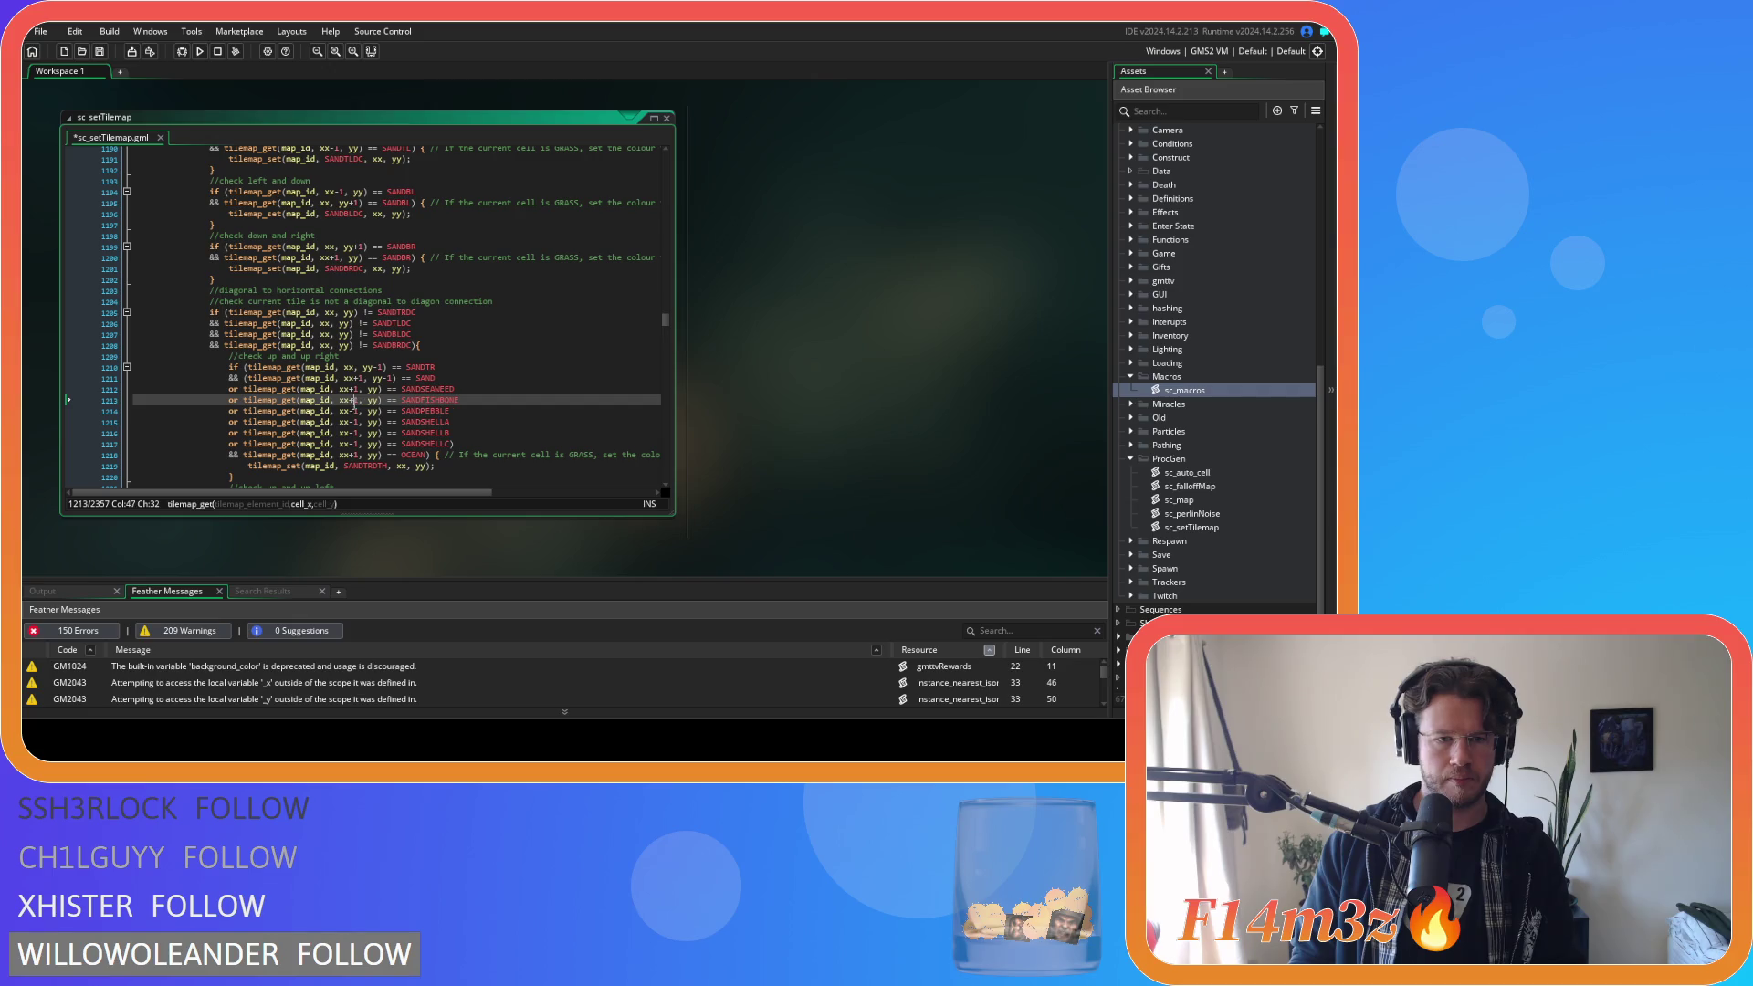
{"action": "left_click", "coordinate": [354, 411]}
{"action": "key", "text": "BackSpace"}
{"action": "type", "text": "+"}
{"action": "left_click", "coordinate": [354, 422]}
{"action": "key", "text": "BackSpace"}
{"action": "type", "text": "+"}
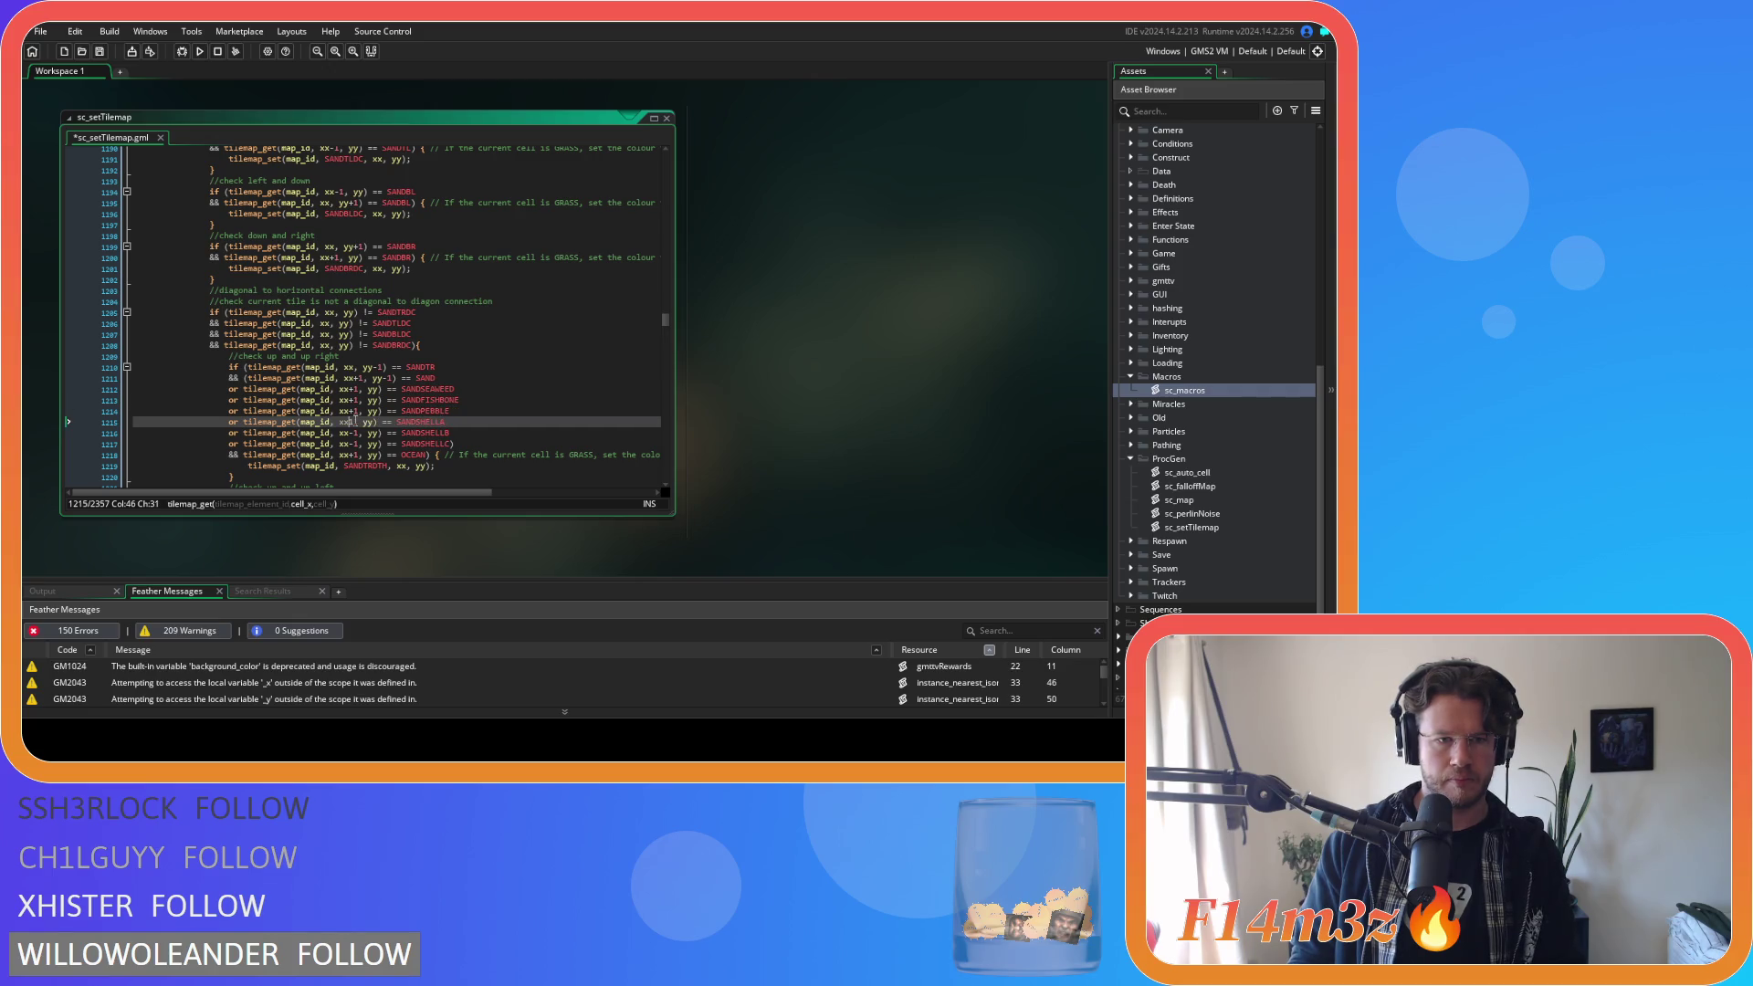
{"action": "left_click", "coordinate": [355, 433]}
{"action": "key", "text": "BackSpace"}
{"action": "type", "text": "+"}
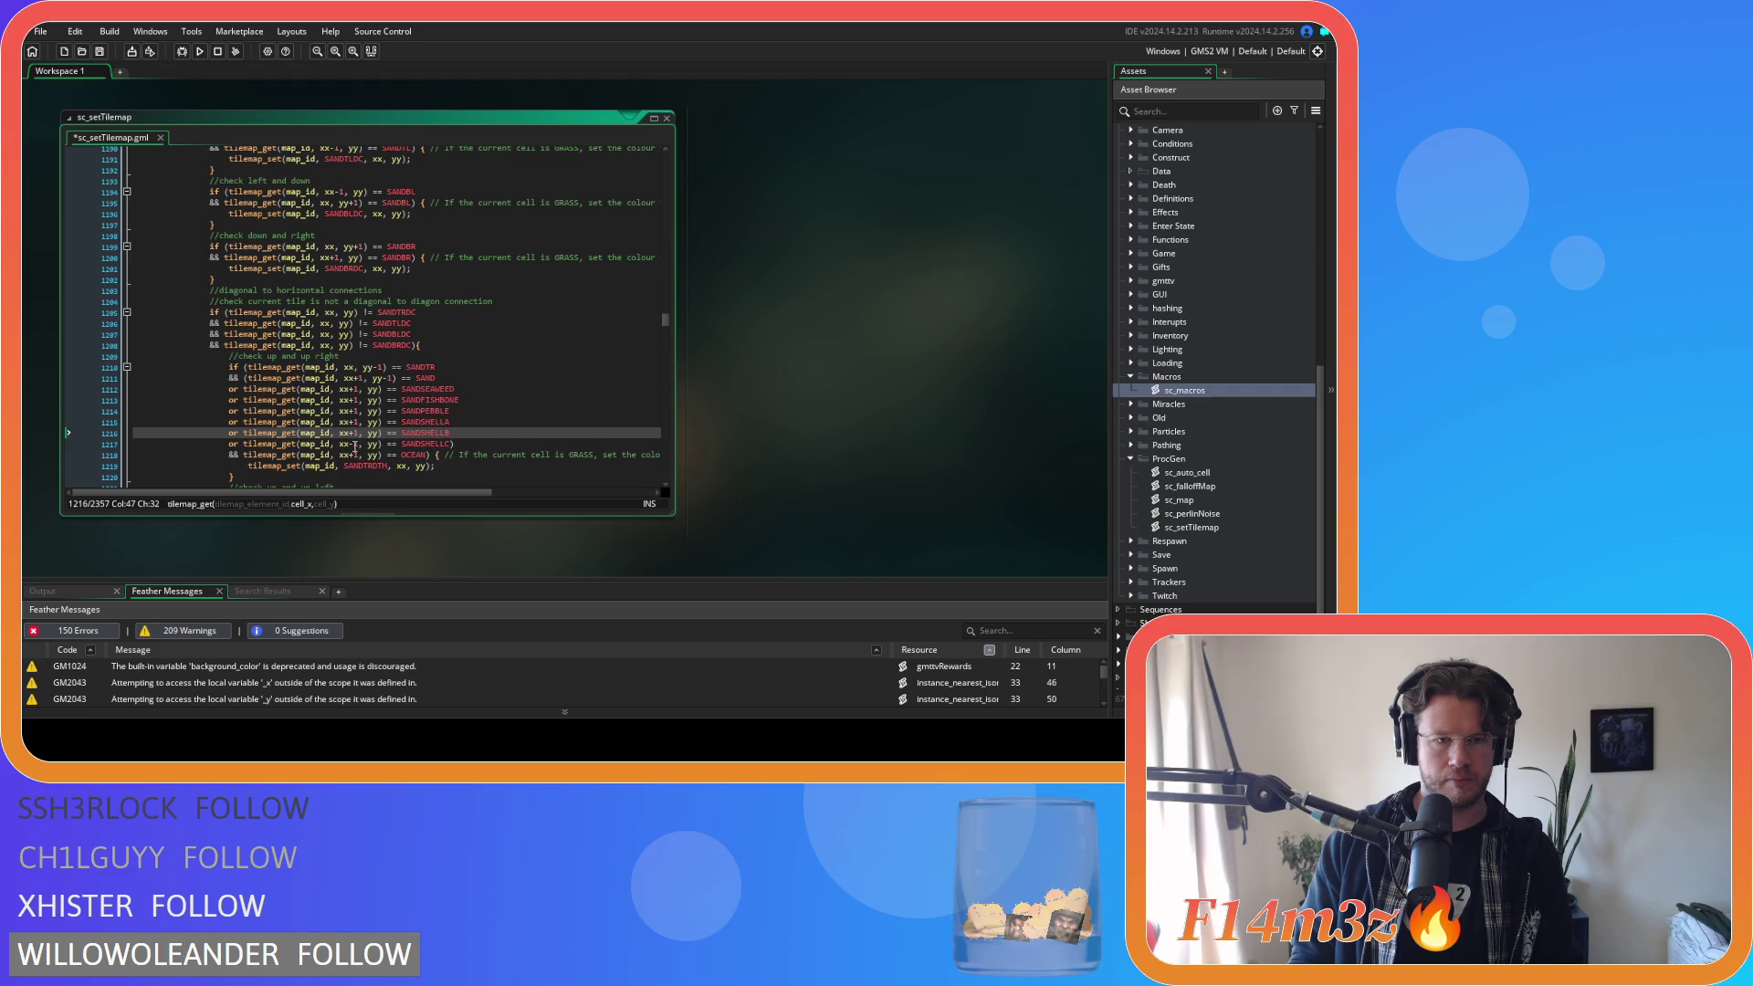
{"action": "left_click", "coordinate": [354, 444]}
{"action": "key", "text": "BackSpace"}
{"action": "type", "text": "+1"}
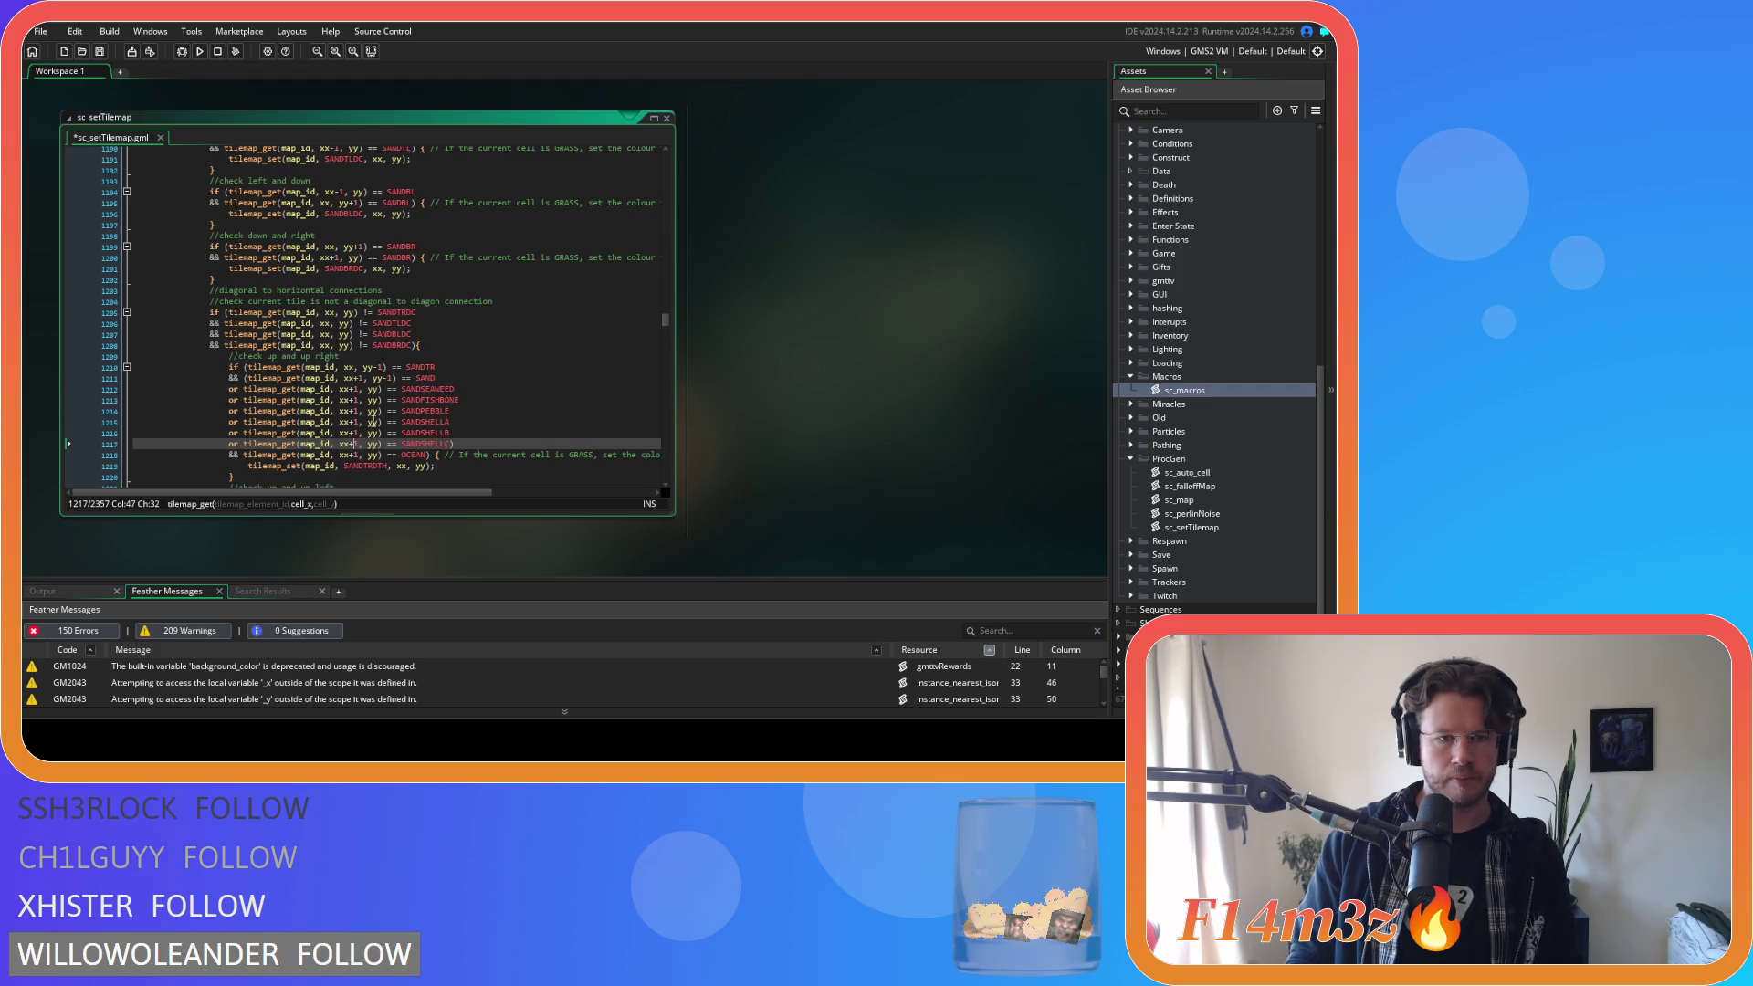
Change the y offset from yy to yy-1 on each variant line.
{"action": "left_click", "coordinate": [379, 389]}
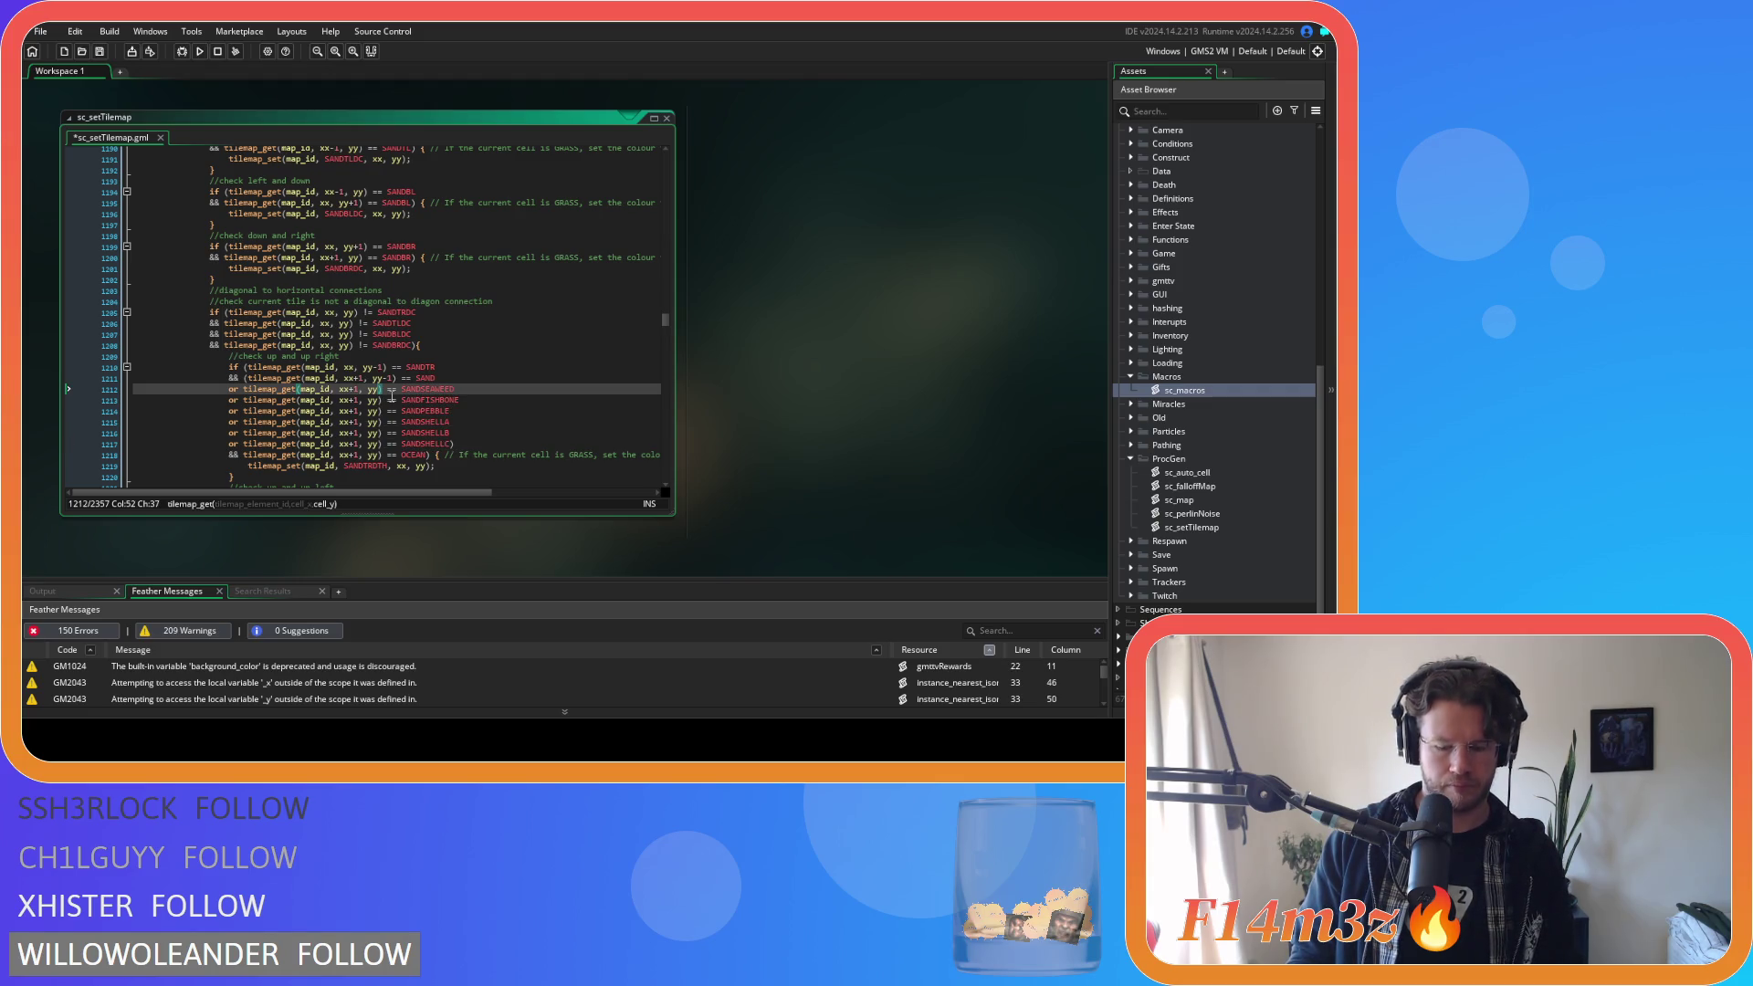
{"action": "type", "text": "-1"}
{"action": "key", "text": "Down"}
{"action": "key", "text": "Left"}
{"action": "key", "text": "Left"}
{"action": "type", "text": "-1"}
{"action": "key", "text": "Down"}
{"action": "type", "text": "-1"}
{"action": "key", "text": "Down"}
{"action": "key", "text": "Left"}
{"action": "key", "text": "Left"}
{"action": "type", "text": "-"}
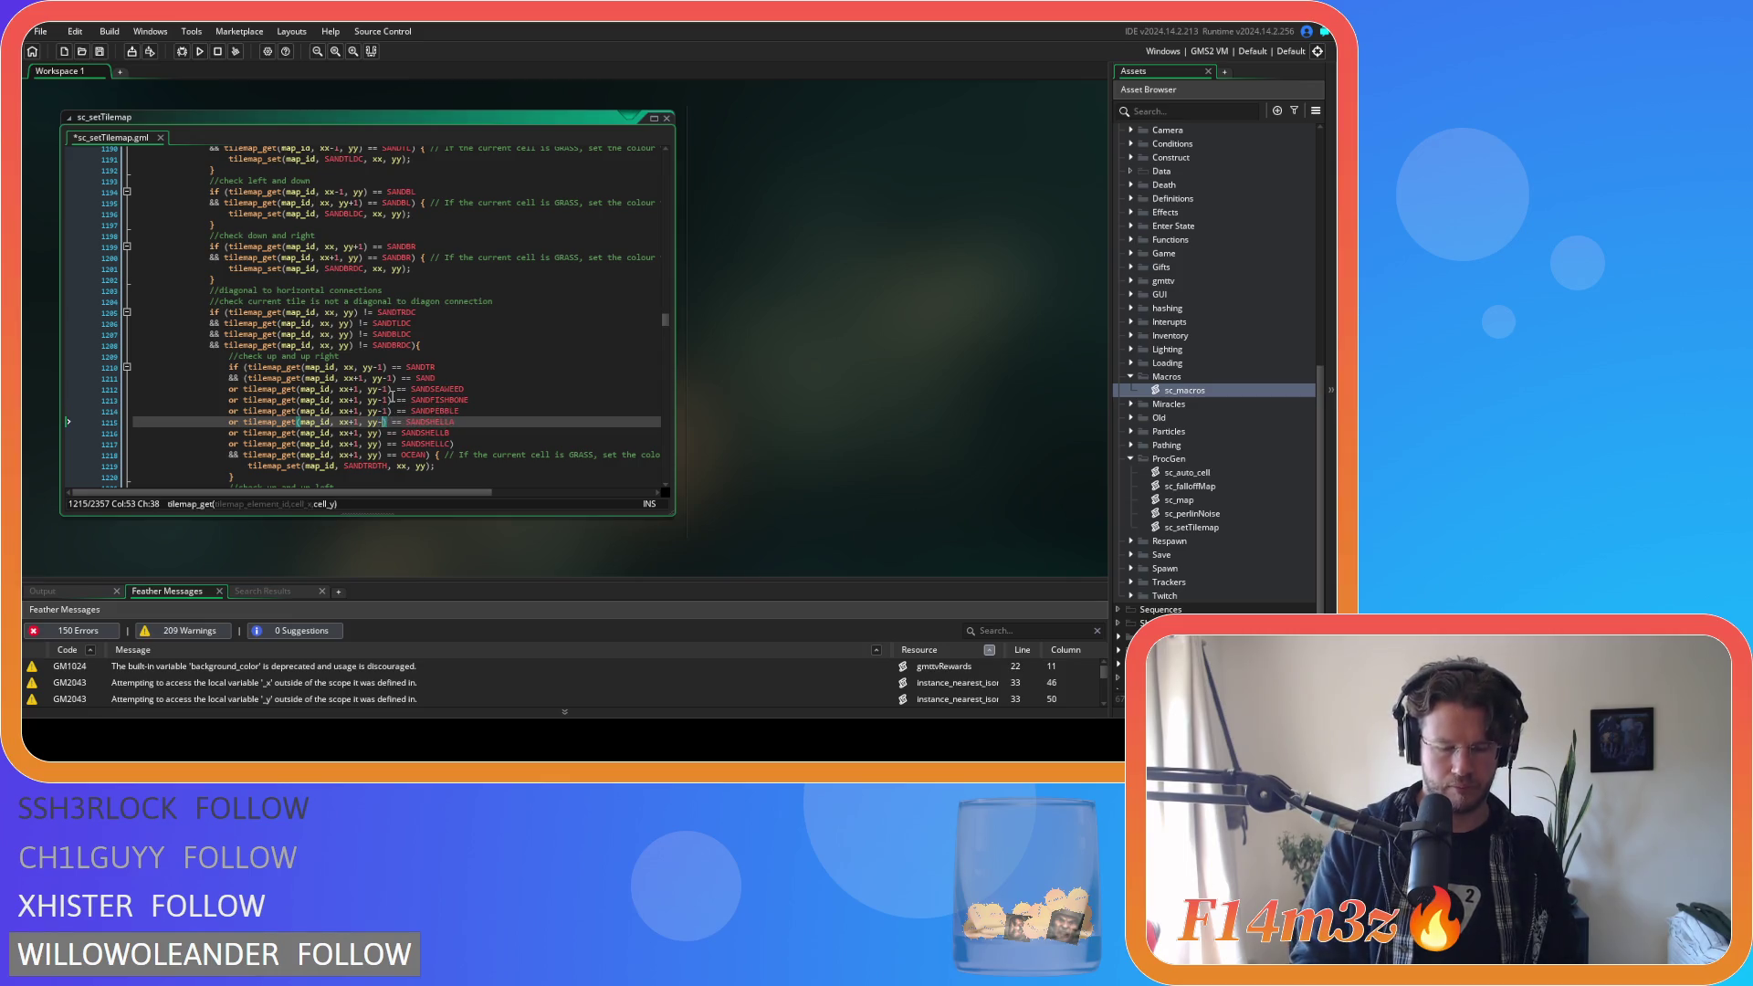
{"action": "type", "text": "1"}
{"action": "key", "text": "Down"}
{"action": "key", "text": "Left"}
{"action": "key", "text": "Left"}
{"action": "type", "text": "-1"}
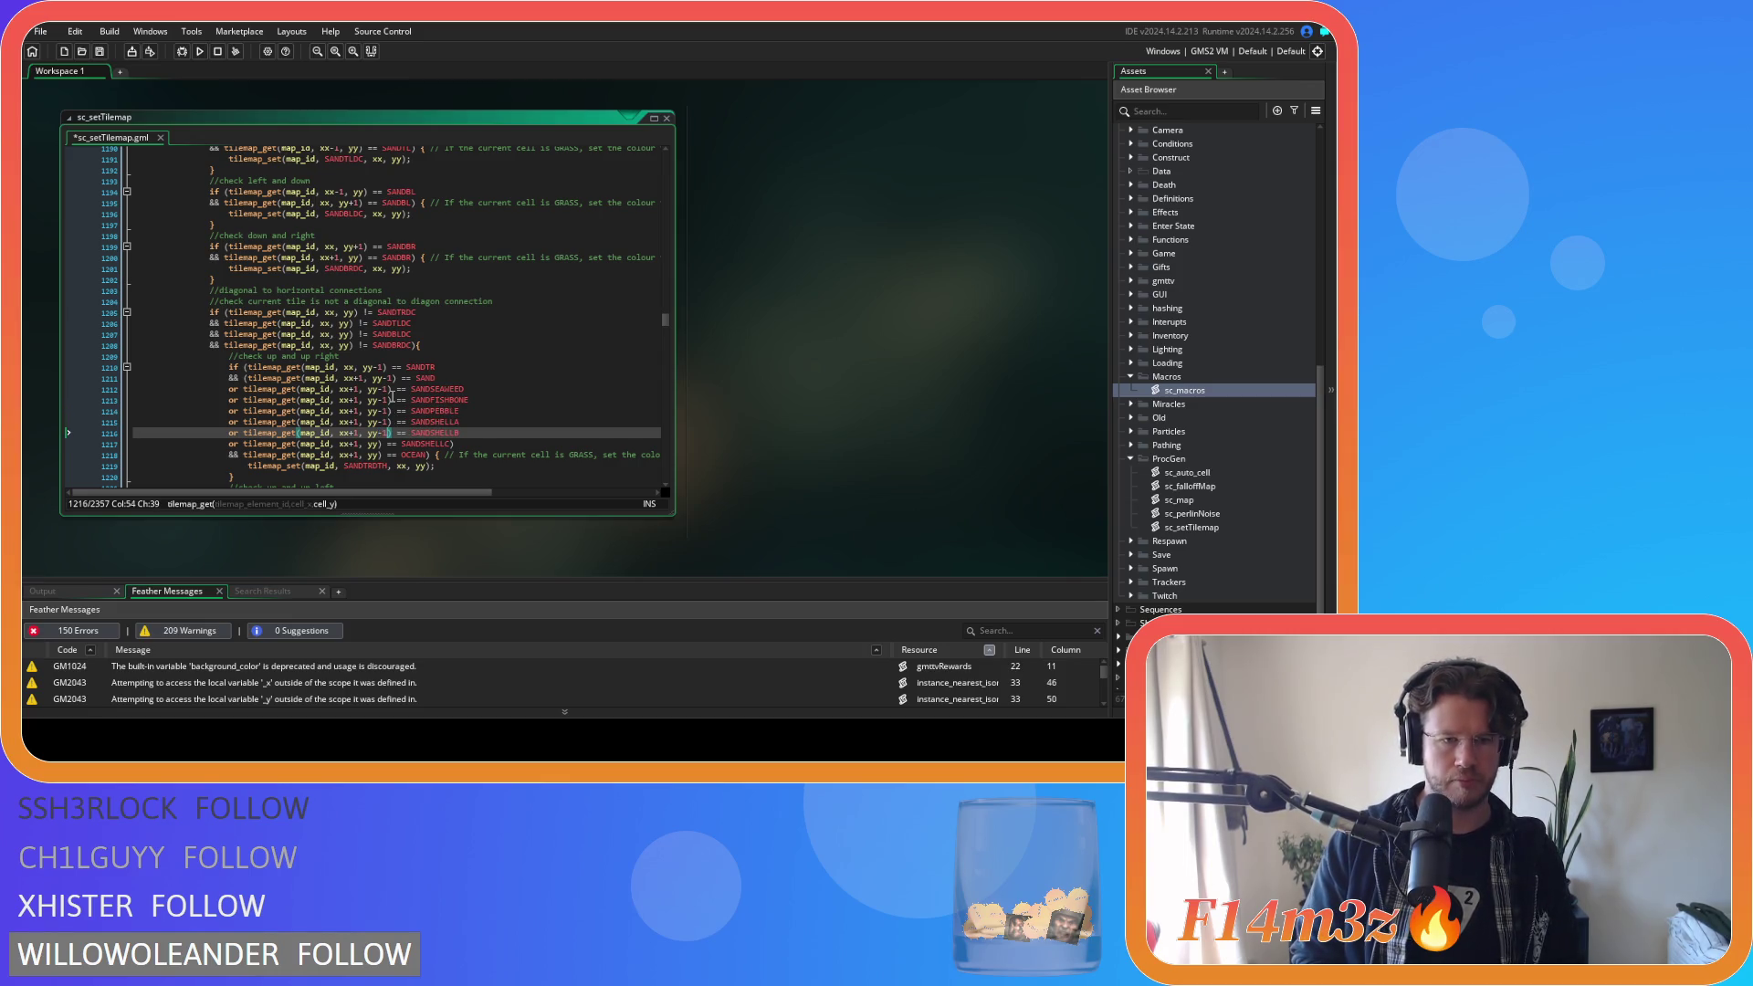
{"action": "key", "text": "Down"}
{"action": "key", "text": "Left"}
{"action": "key", "text": "Left"}
{"action": "key", "text": "Down"}
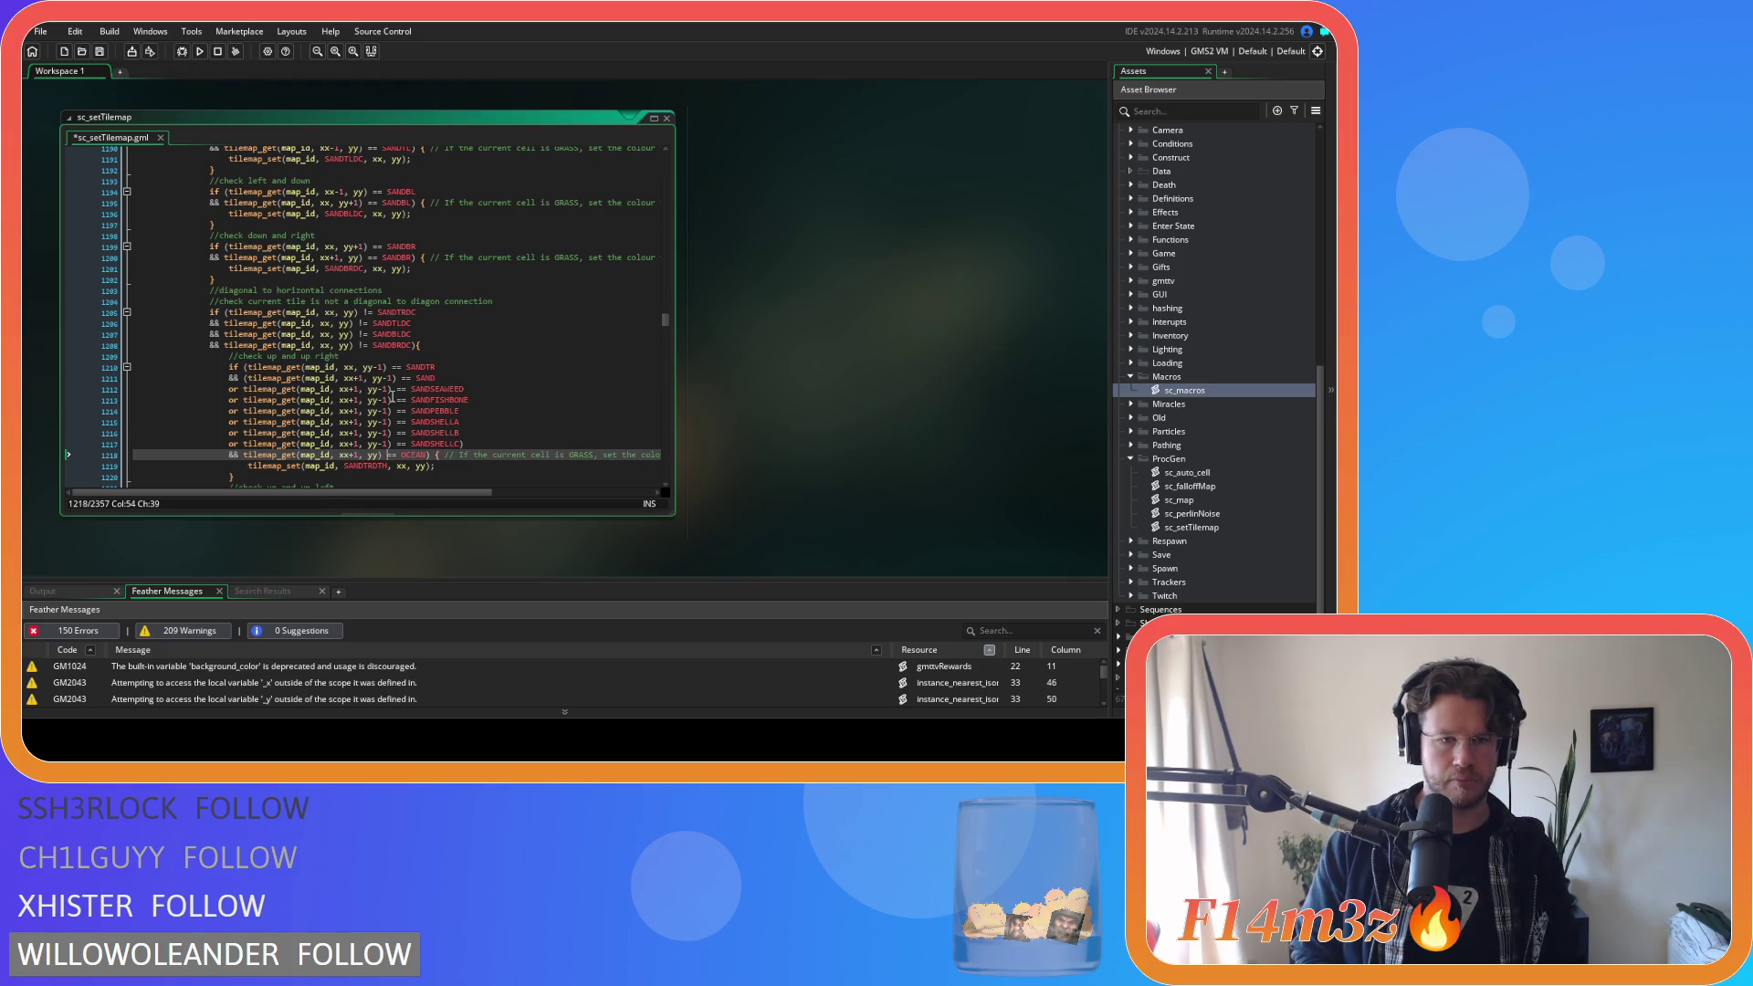
{"action": "type", "text": "-1"}
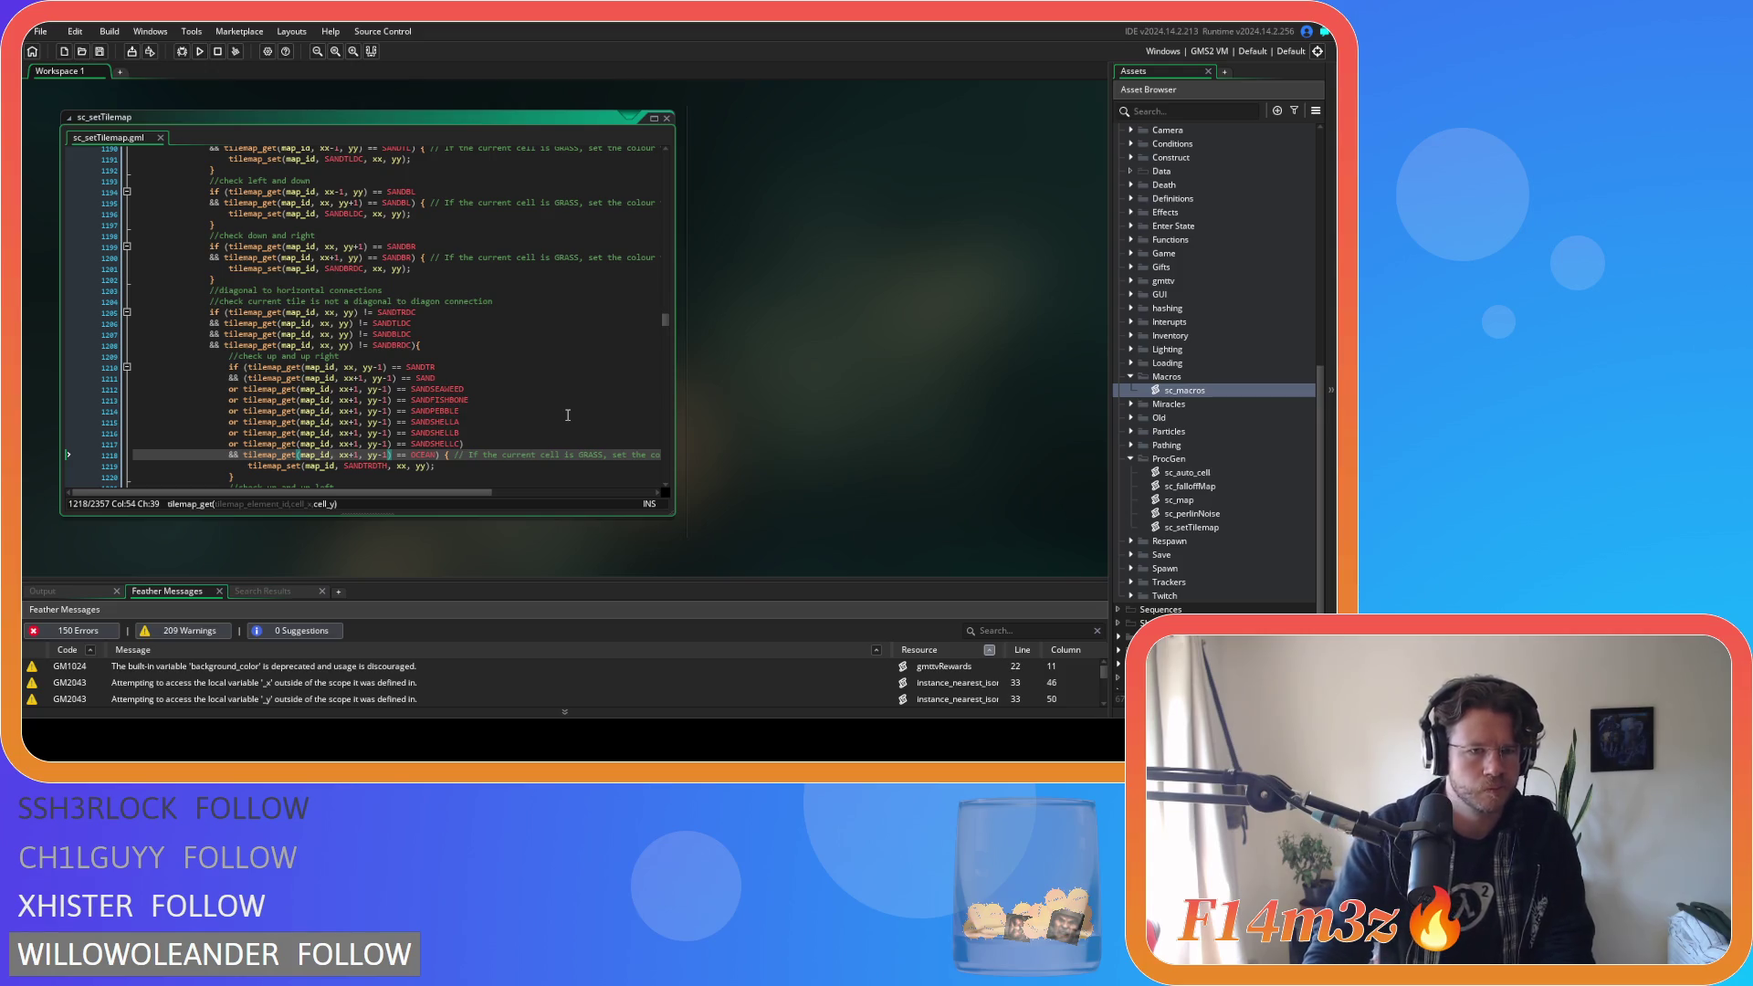
Copy the six variant lines, wrap the up-left SAND check in parentheses, and paste them below it.
{"action": "left_click", "coordinate": [466, 444]}
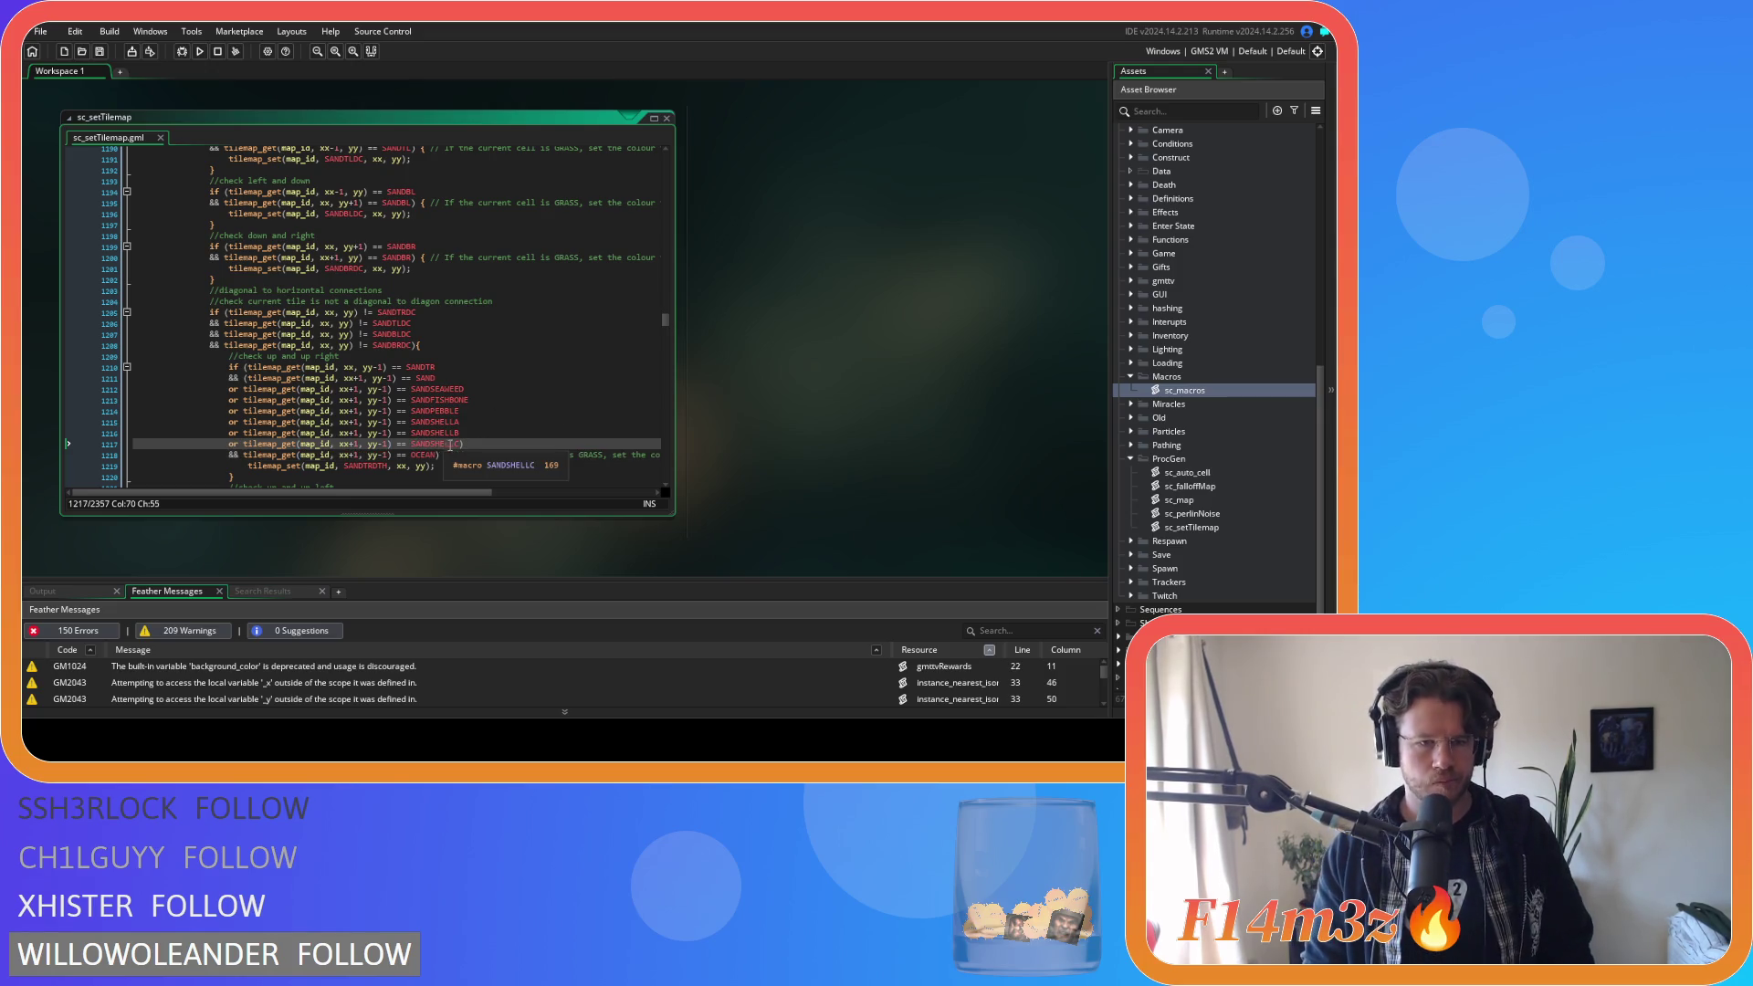
{"action": "mouse_move", "coordinate": [464, 443]}
{"action": "left_mouse_down"}
{"action": "mouse_move", "coordinate": [239, 417]}
{"action": "mouse_move", "coordinate": [232, 394]}
{"action": "left_mouse_up"}
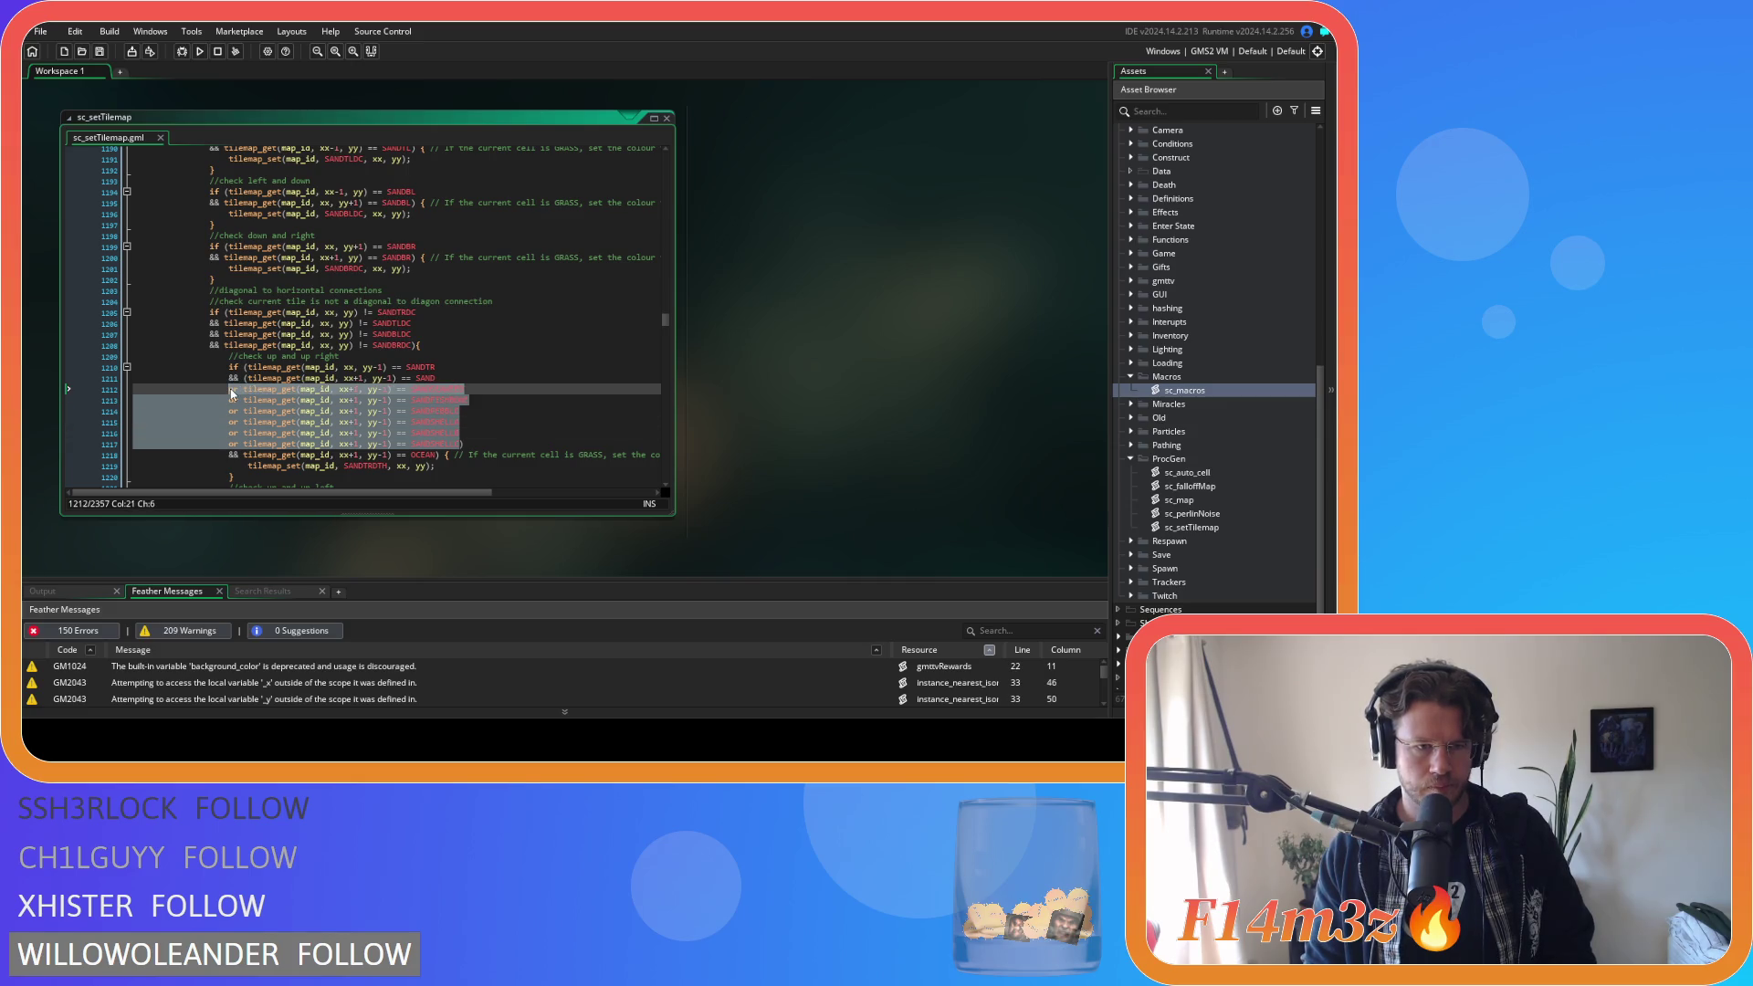
{"action": "left_click", "coordinate": [522, 408]}
{"action": "scroll", "coordinate": [525, 404], "scroll_direction": "down", "scroll_amount": 4}
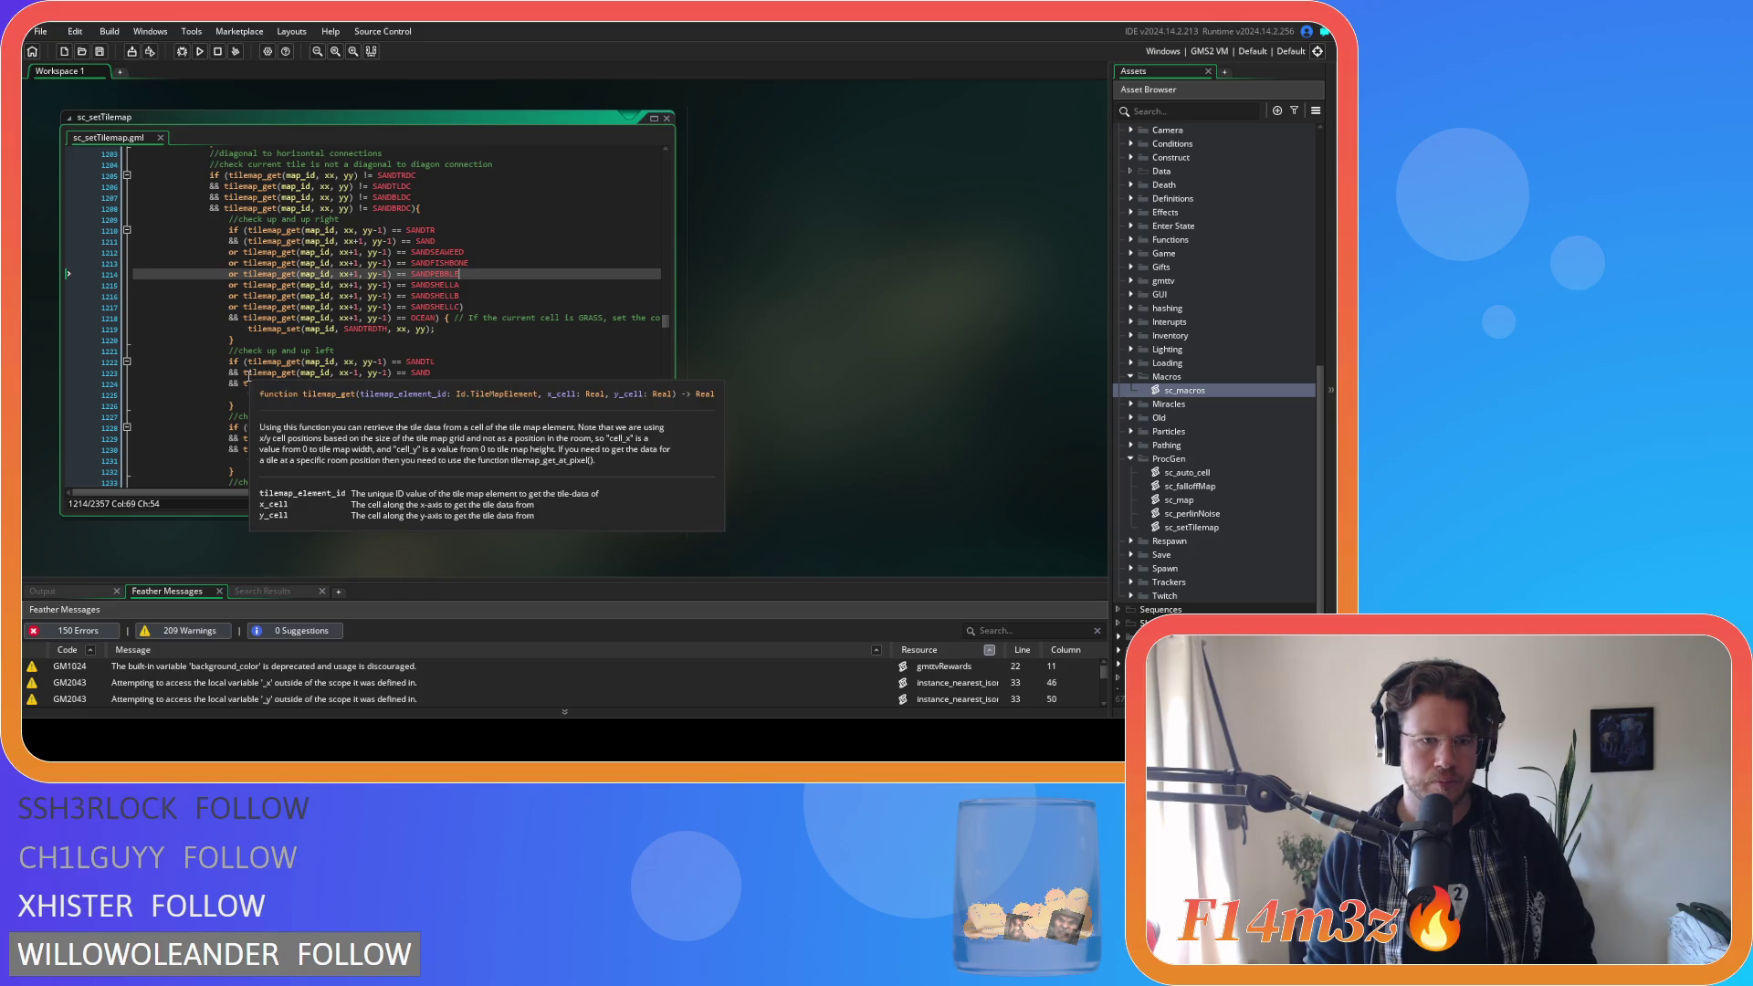
{"action": "left_click", "coordinate": [244, 373]}
{"action": "type", "text": "("}
{"action": "left_click", "coordinate": [439, 373]}
{"action": "type", "text": ")"}
{"action": "key", "text": "Return"}
{"action": "key", "text": "ctrl+v"}
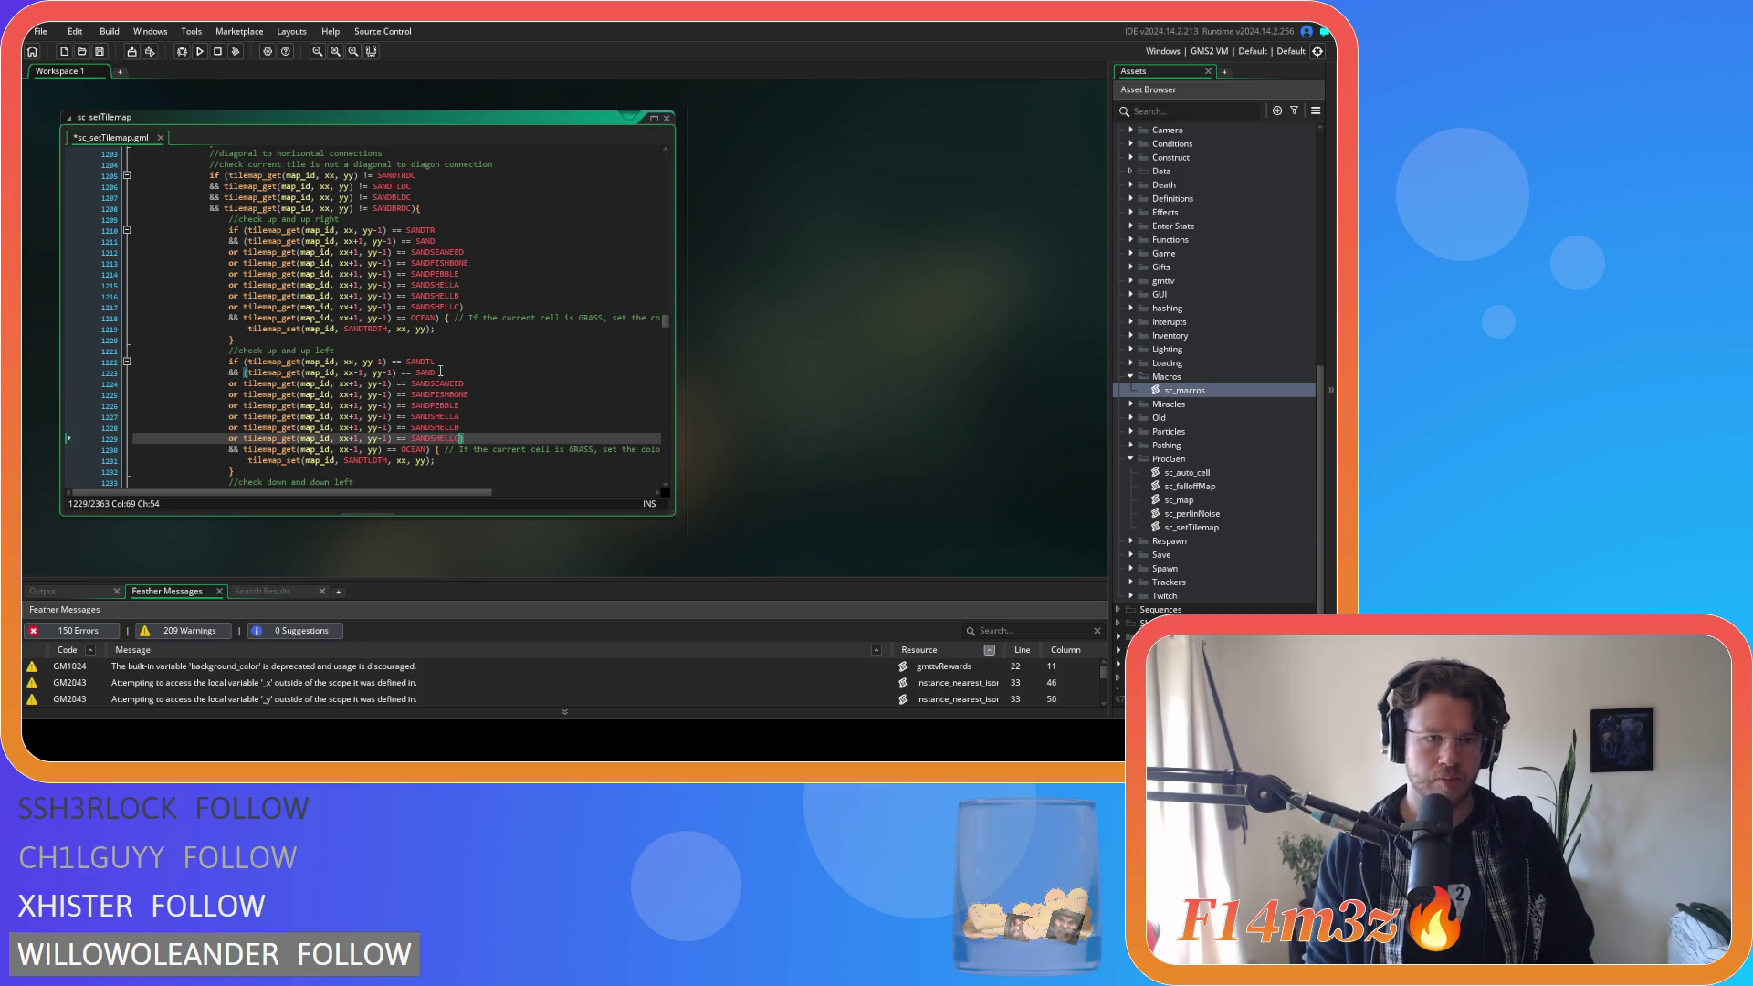
Change the x offset from xx+1 to xx-1 on all six pasted lines.
{"action": "left_click", "coordinate": [354, 384]}
{"action": "key", "text": "shift+Left"}
{"action": "key", "text": "minus"}
{"action": "key", "text": "Down"}
{"action": "key", "text": "shift+Left"}
{"action": "key", "text": "minus"}
{"action": "key", "text": "Down"}
{"action": "key", "text": "shift+Left"}
{"action": "key", "text": "minus"}
{"action": "key", "text": "Down"}
{"action": "key", "text": "shift+Left"}
{"action": "key", "text": "minus"}
{"action": "key", "text": "Down"}
{"action": "key", "text": "shift+Left"}
{"action": "key", "text": "shift+Left"}
{"action": "key", "text": "minus"}
{"action": "key", "text": "Down"}
{"action": "key", "text": "shift+Left"}
{"action": "key", "text": "minus"}
{"action": "key", "text": "Down"}
{"action": "key", "text": "BackSpace"}
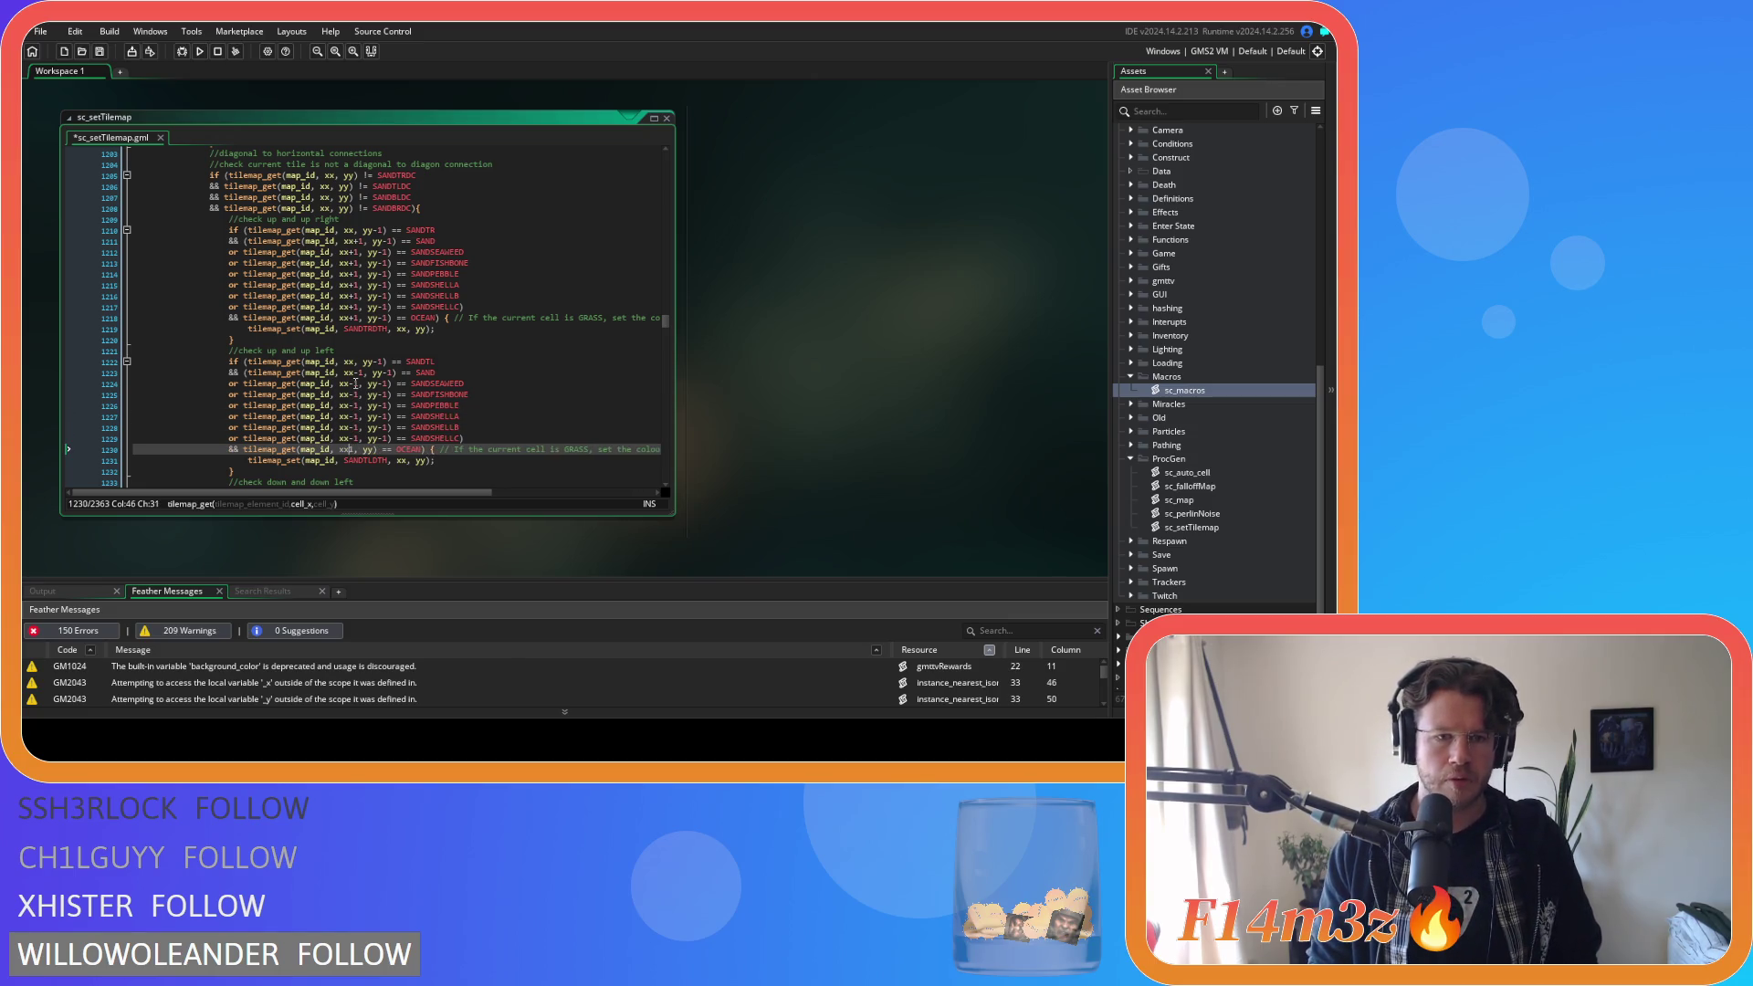
{"action": "type", "text": "-"}
{"action": "key", "text": "Up"}
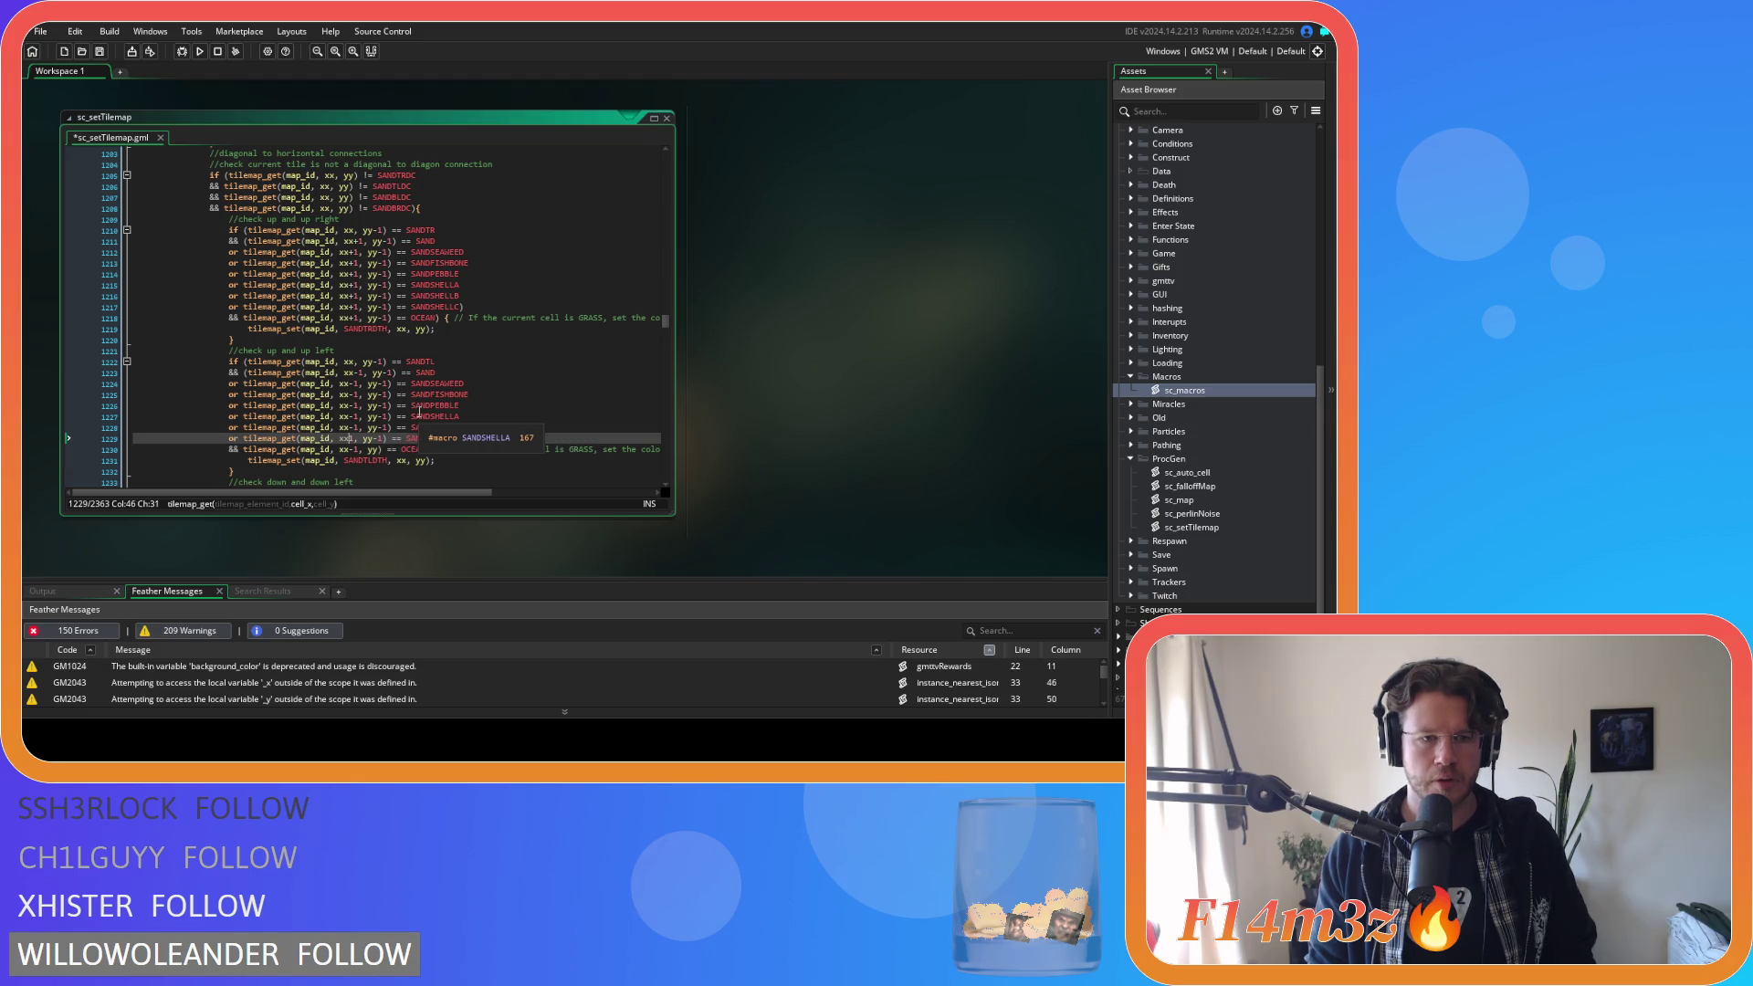
{"action": "type", "text": "-"}
Save the script and review the up-left shell condition.
{"action": "left_click", "coordinate": [512, 425]}
{"action": "key", "text": "ctrl+s"}
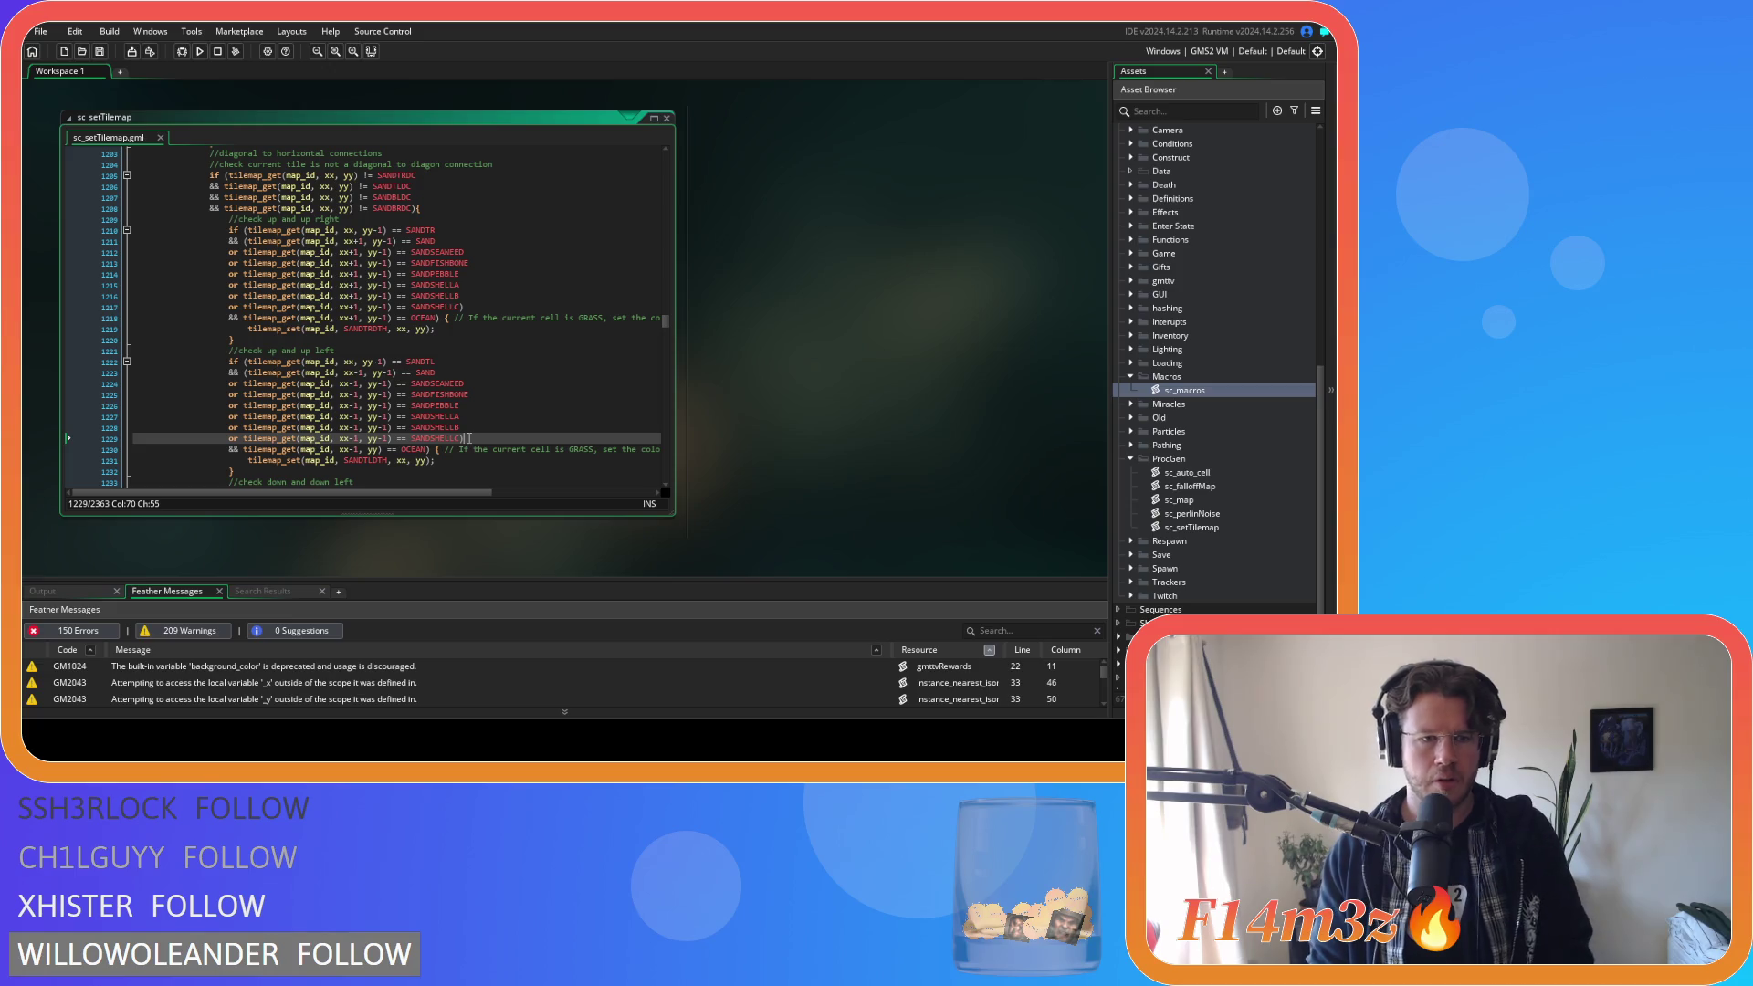
{"action": "left_click", "coordinate": [500, 418]}
{"action": "scroll", "coordinate": [499, 417], "scroll_direction": "down", "scroll_amount": 5}
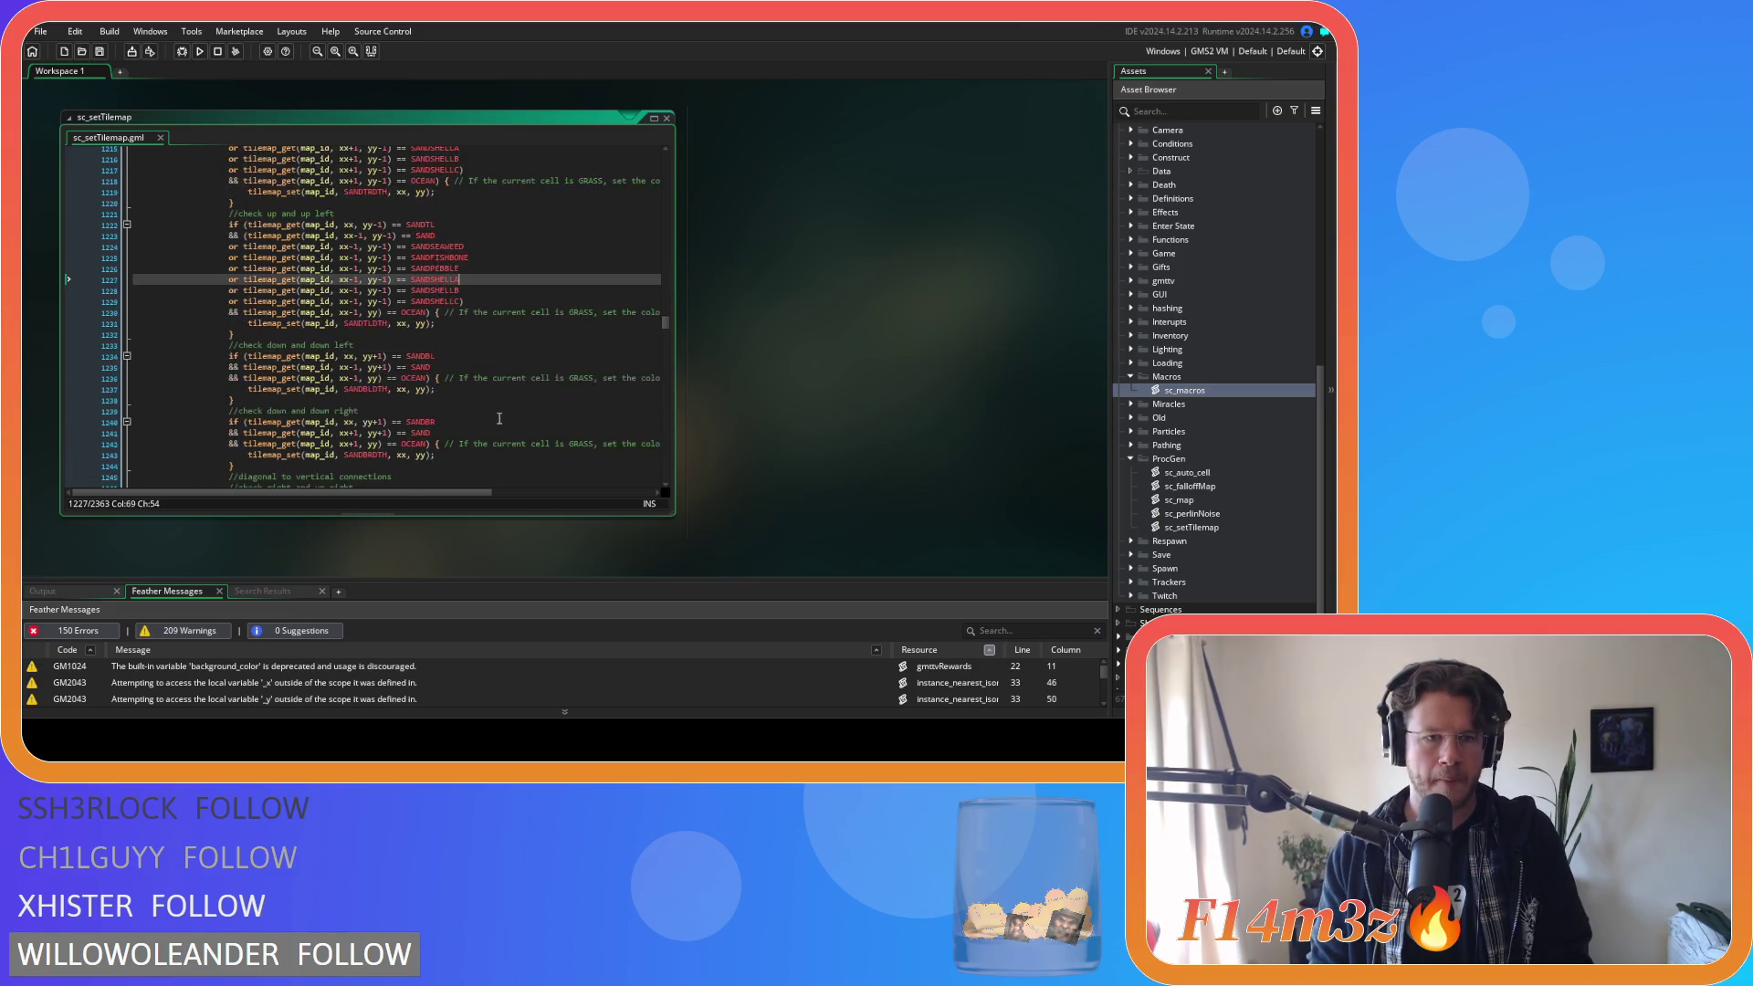
{"action": "left_click", "coordinate": [440, 312]}
Wrap the down-left SAND check in parentheses, paste the six variant lines, and set xx-1.
{"action": "left_click", "coordinate": [243, 312]}
{"action": "type", "text": "("}
{"action": "left_click", "coordinate": [440, 312]}
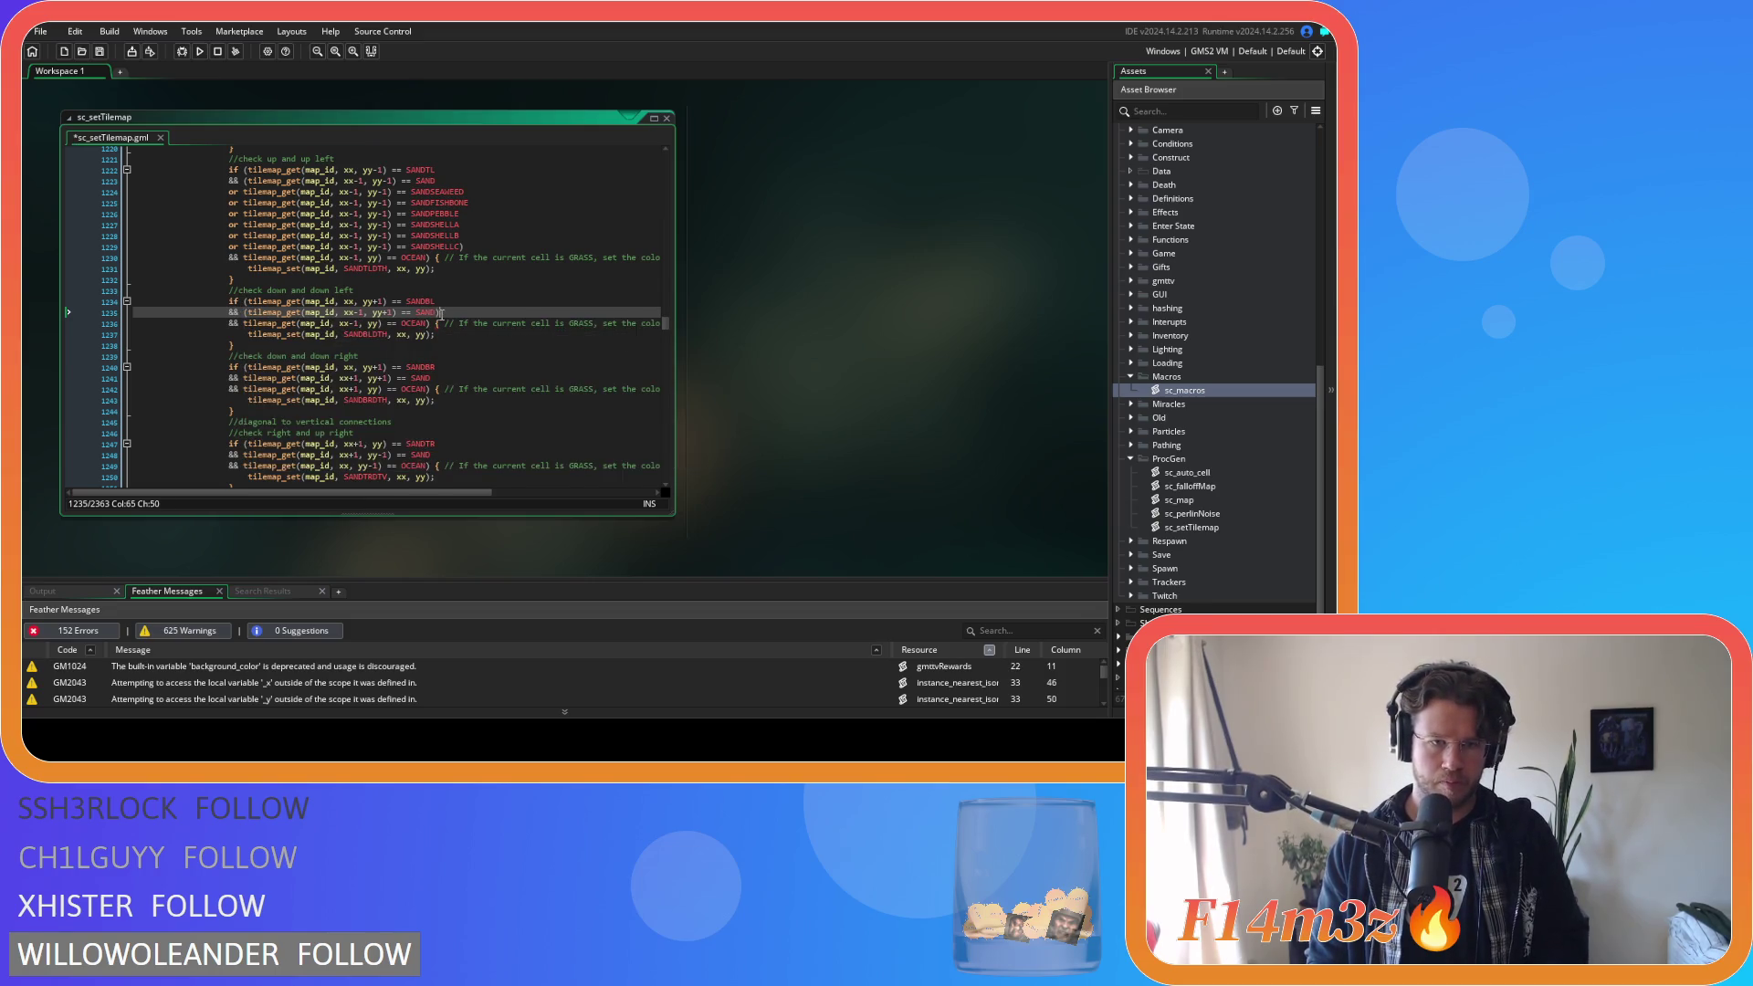
{"action": "type", "text": ")"}
{"action": "key", "text": "ctrl+v"}
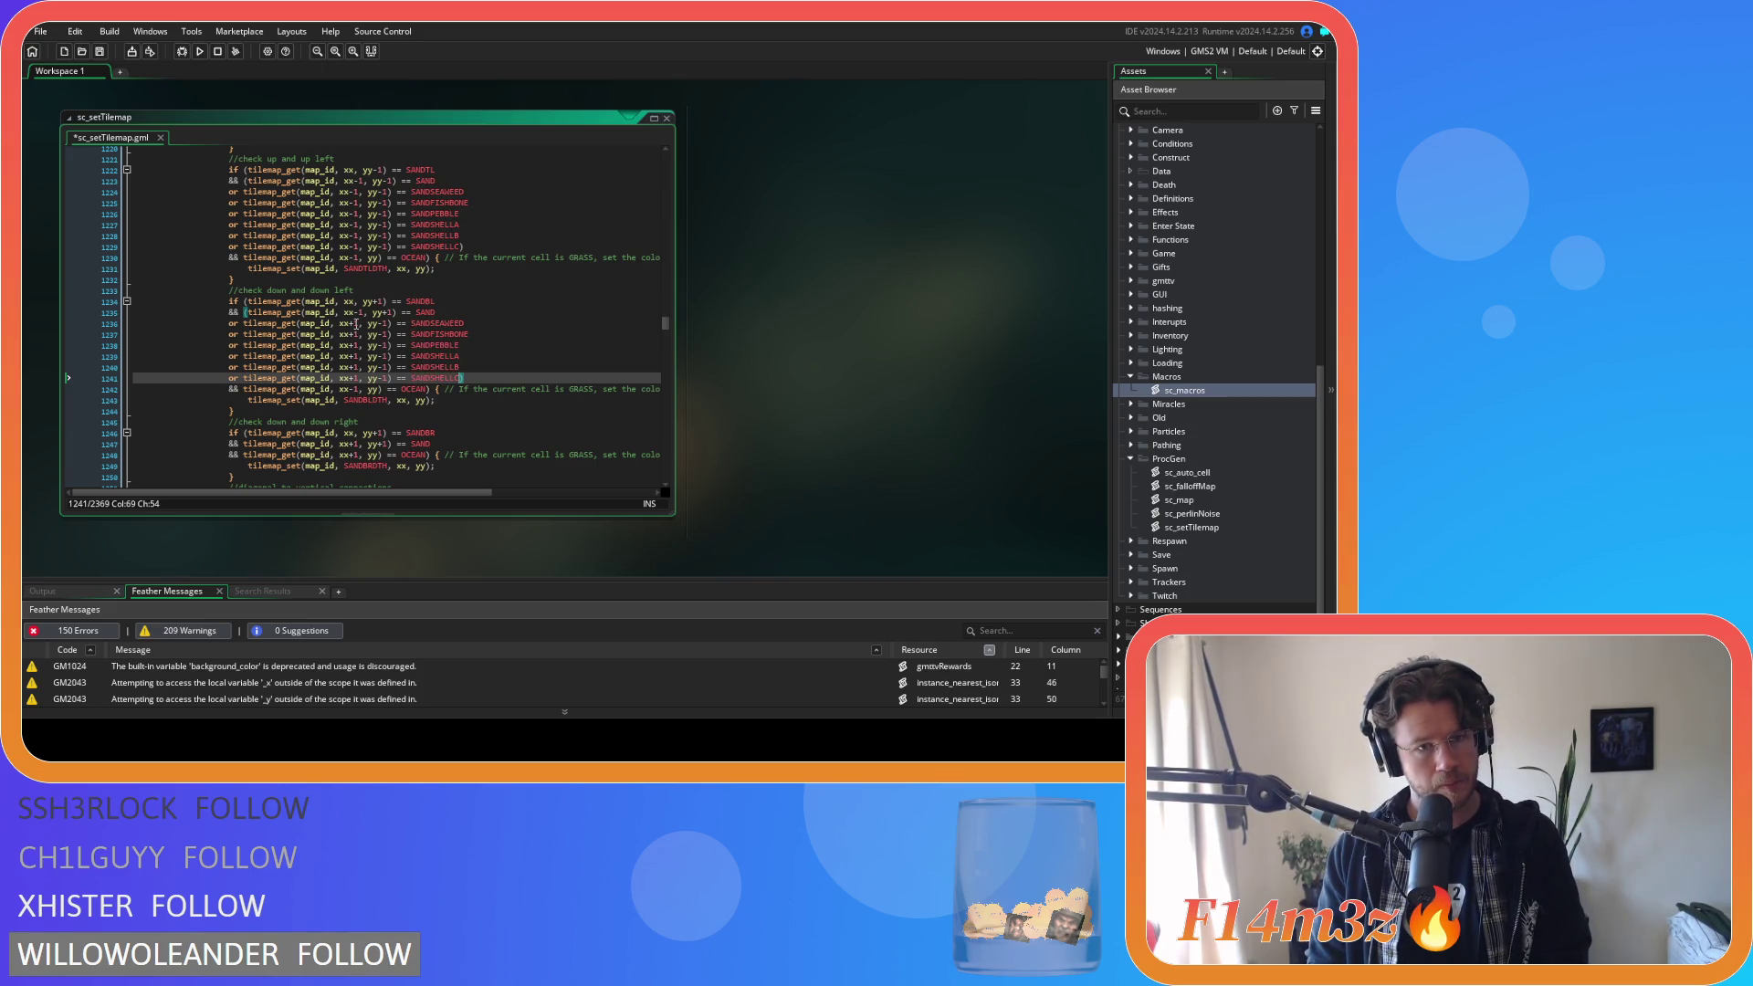
{"action": "left_click", "coordinate": [355, 324]}
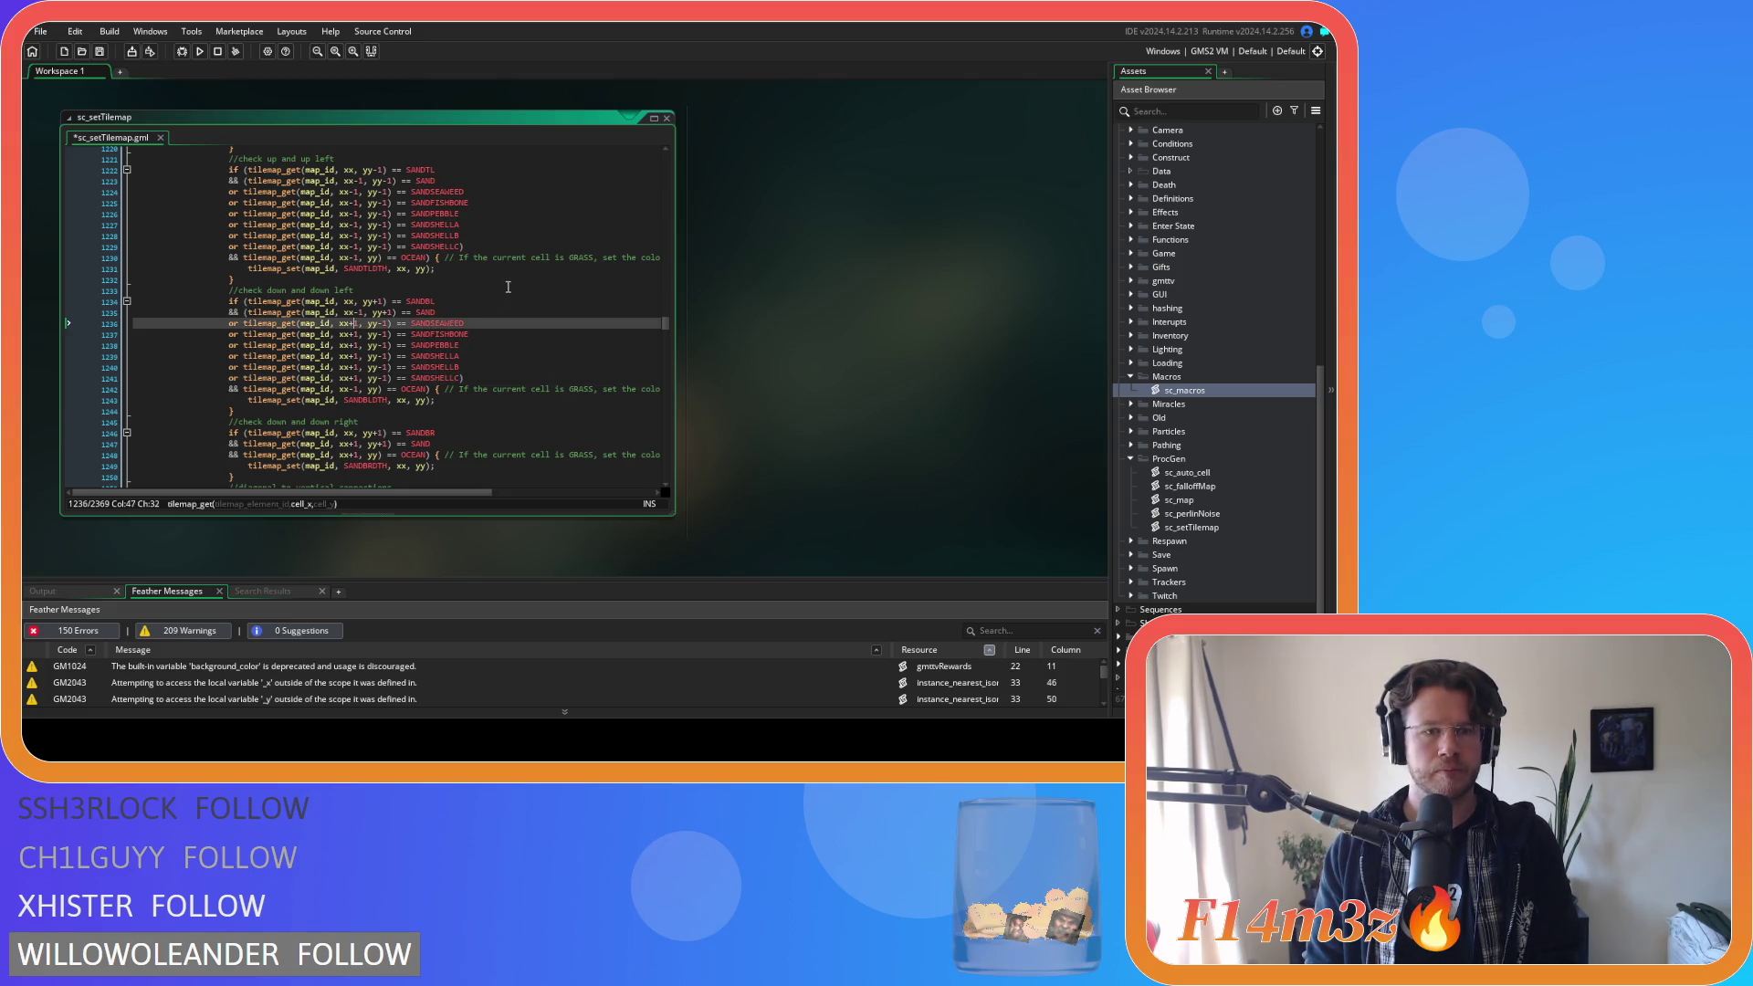
{"action": "type", "text": "-"}
{"action": "key", "text": "Down"}
{"action": "key", "text": "BackSpace"}
{"action": "key", "text": "minus"}
{"action": "key", "text": "Down"}
{"action": "key", "text": "BackSpace"}
{"action": "key", "text": "minus"}
{"action": "key", "text": "Down"}
{"action": "key", "text": "BackSpace"}
{"action": "key", "text": "minus"}
{"action": "key", "text": "Down"}
{"action": "key", "text": "BackSpace"}
{"action": "key", "text": "minus"}
{"action": "key", "text": "Down"}
{"action": "key", "text": "BackSpace"}
{"action": "key", "text": "minus"}
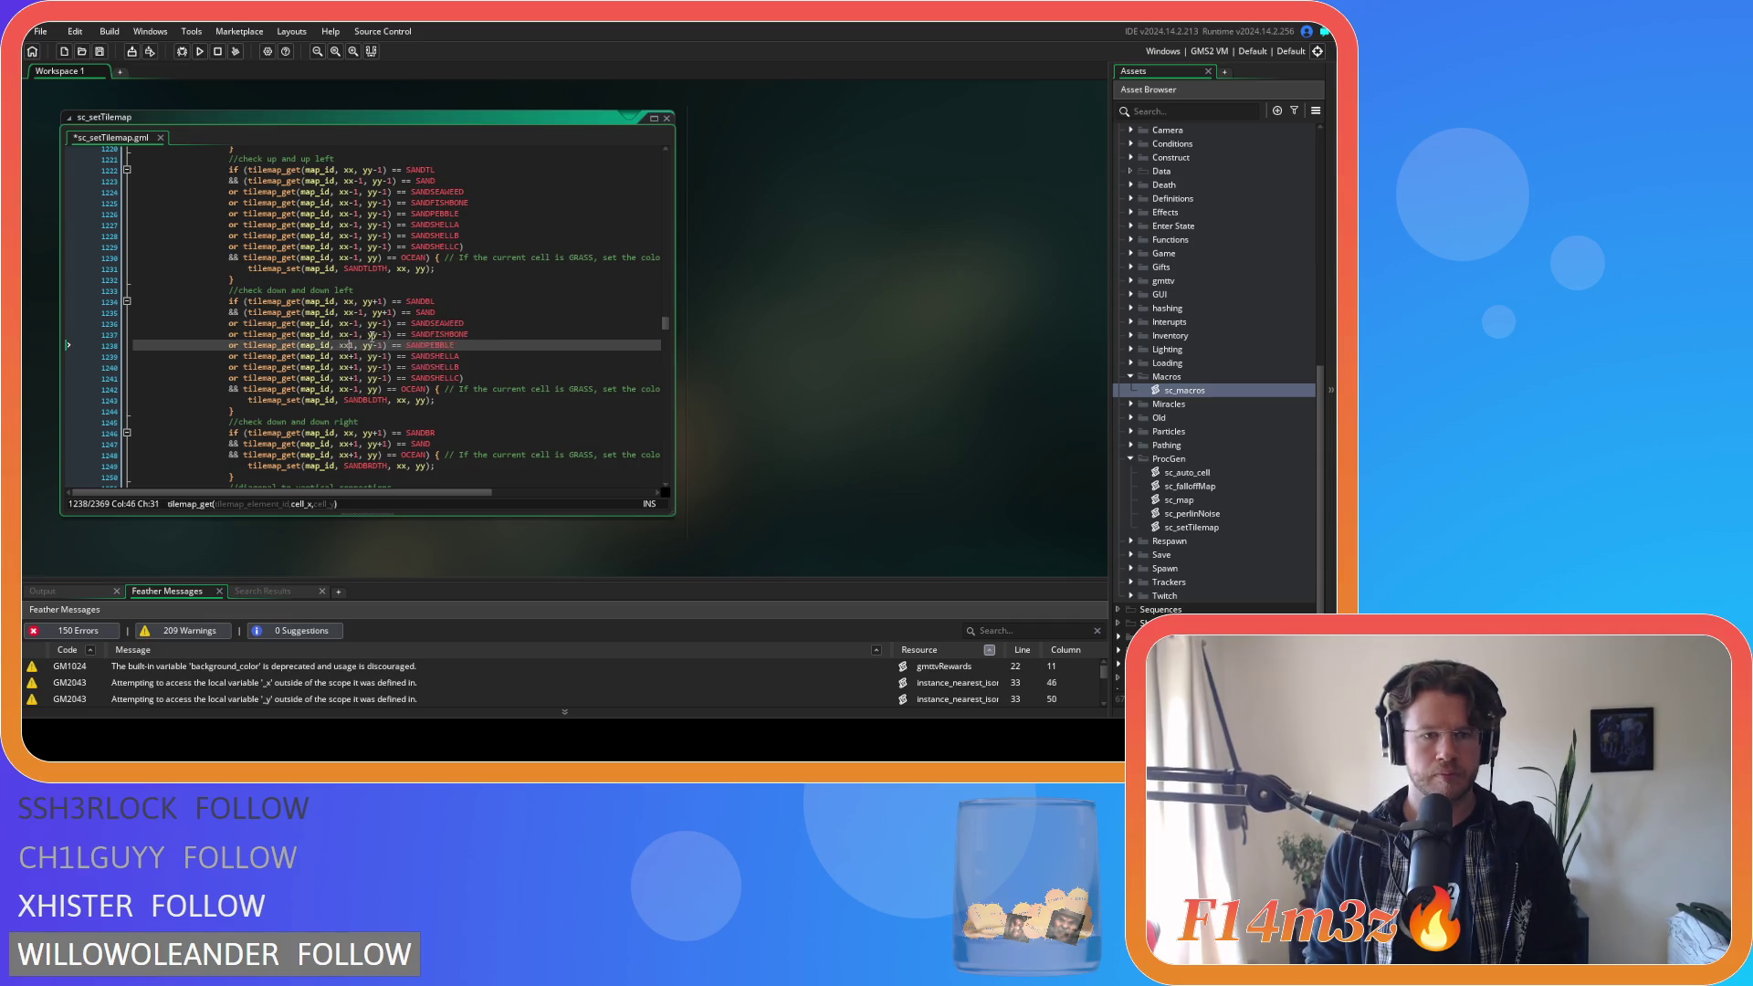
{"action": "key", "text": "Down"}
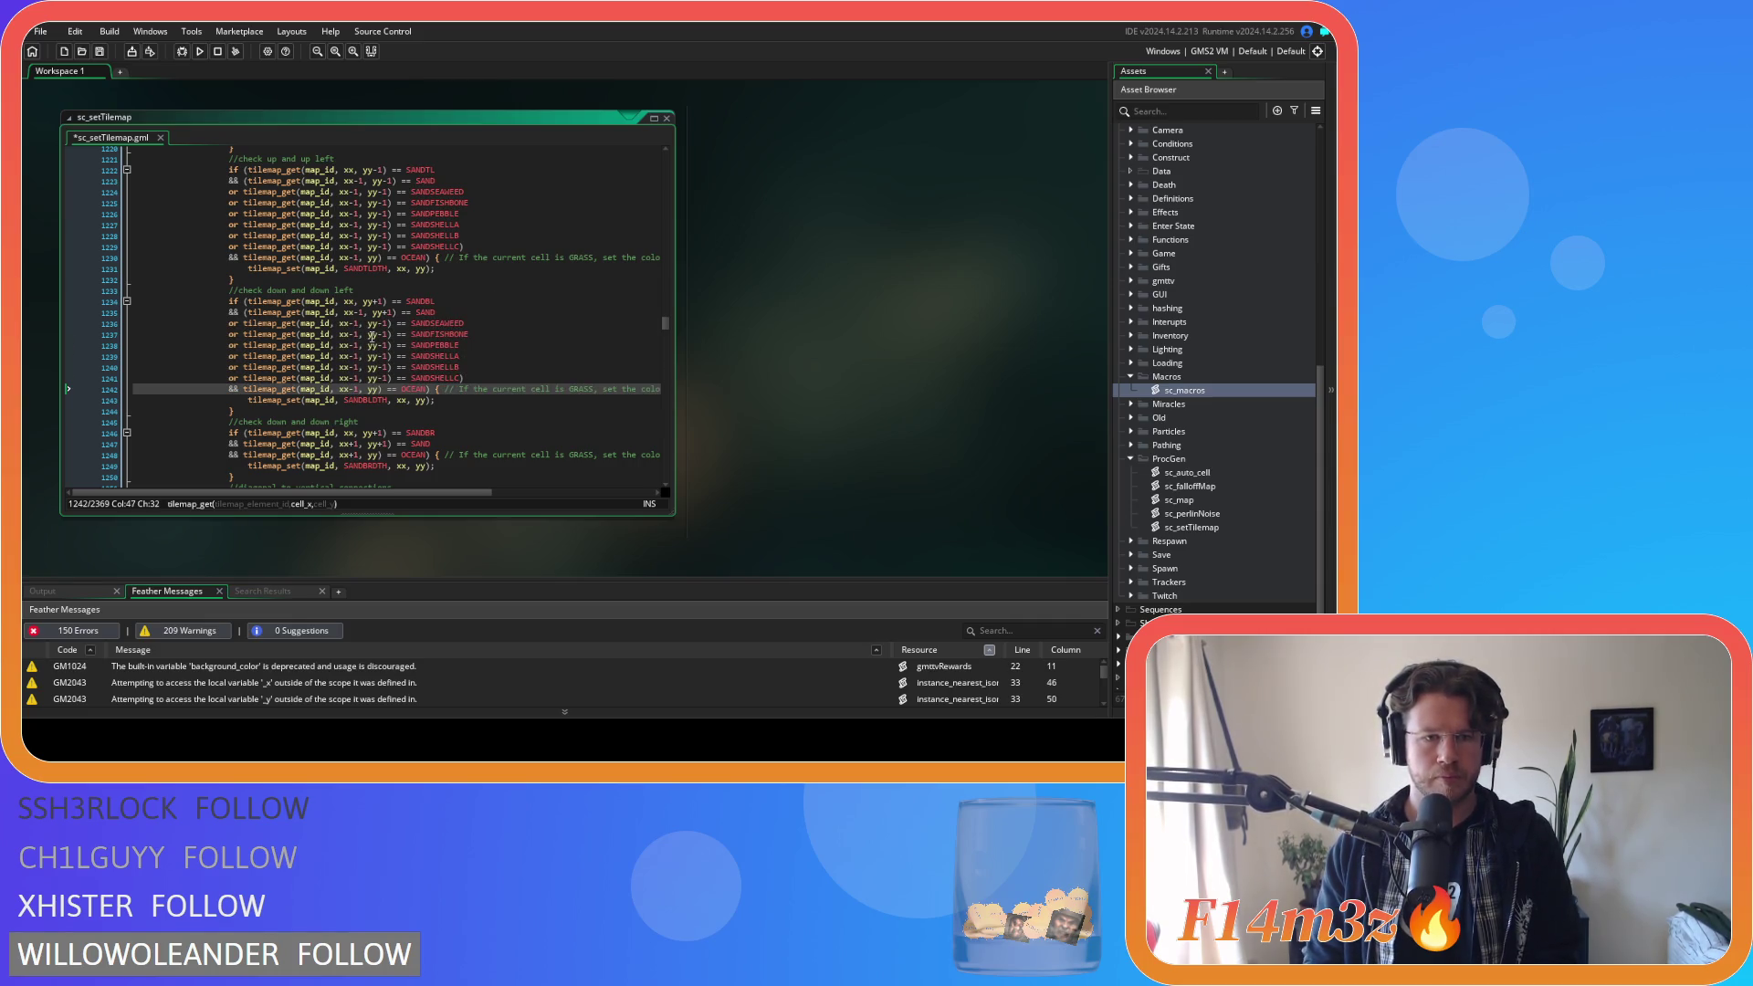
Change the y offset from yy-1 to yy+1 on each pasted variant line.
{"action": "left_click", "coordinate": [382, 323]}
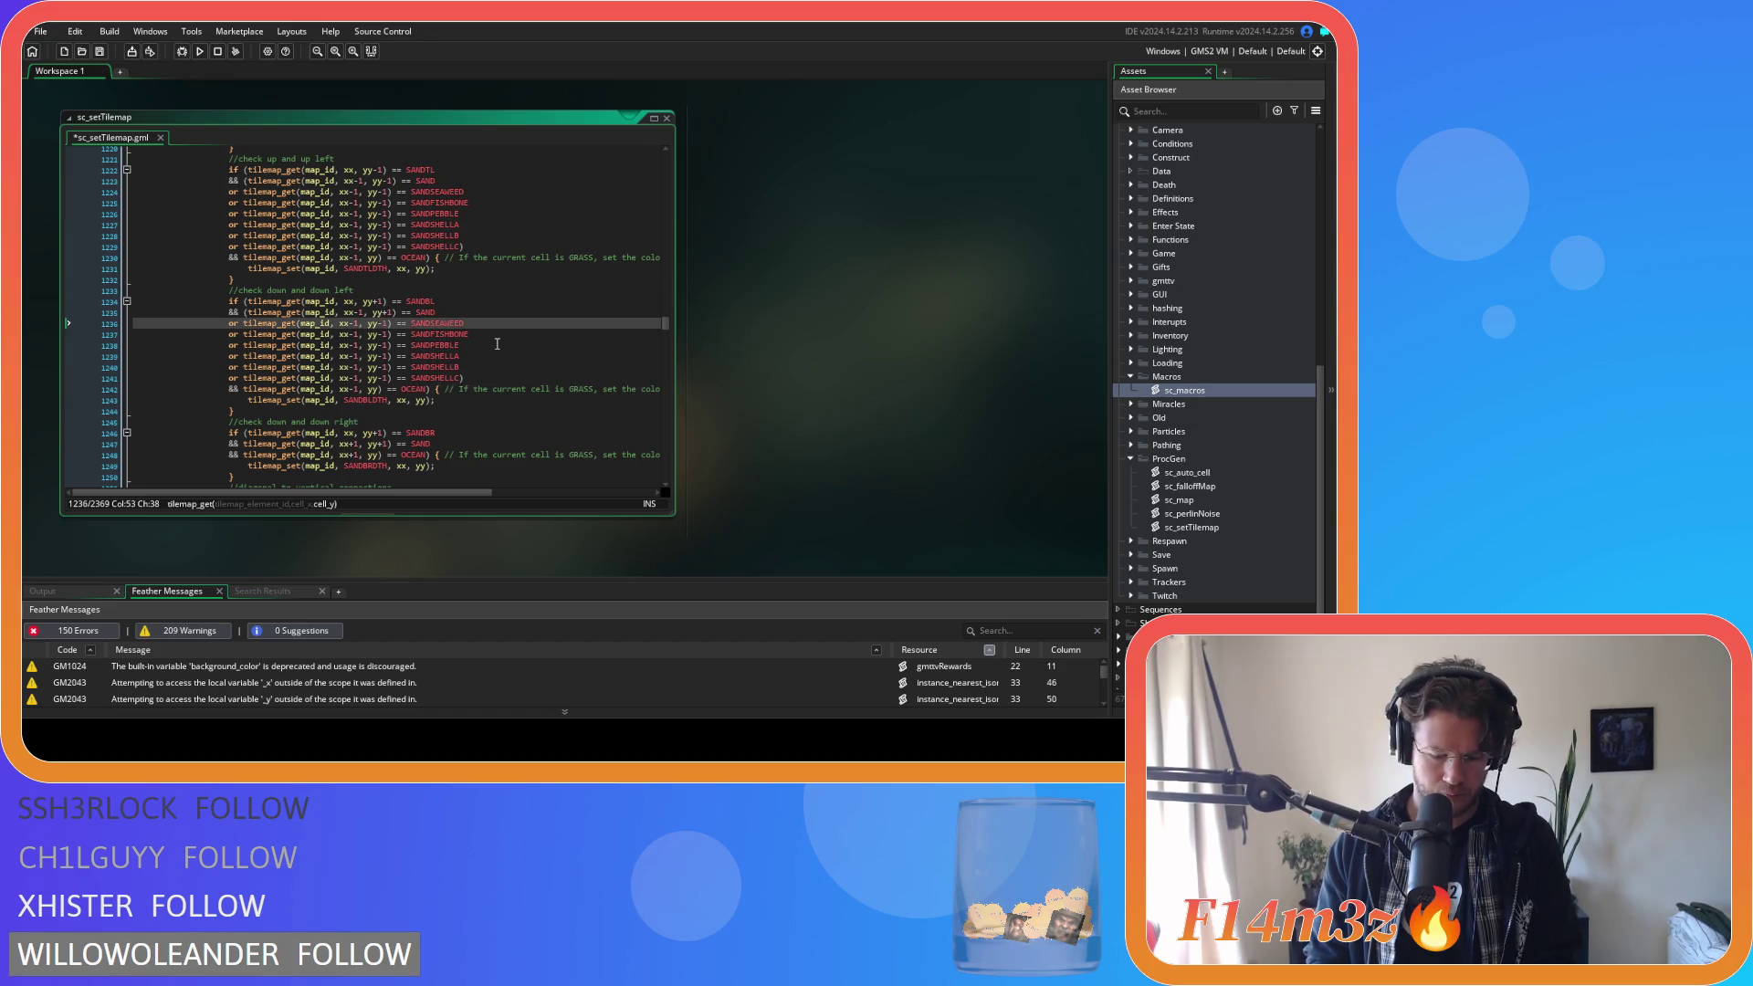
{"action": "key", "text": "BackSpace"}
{"action": "key", "text": "BackSpace"}
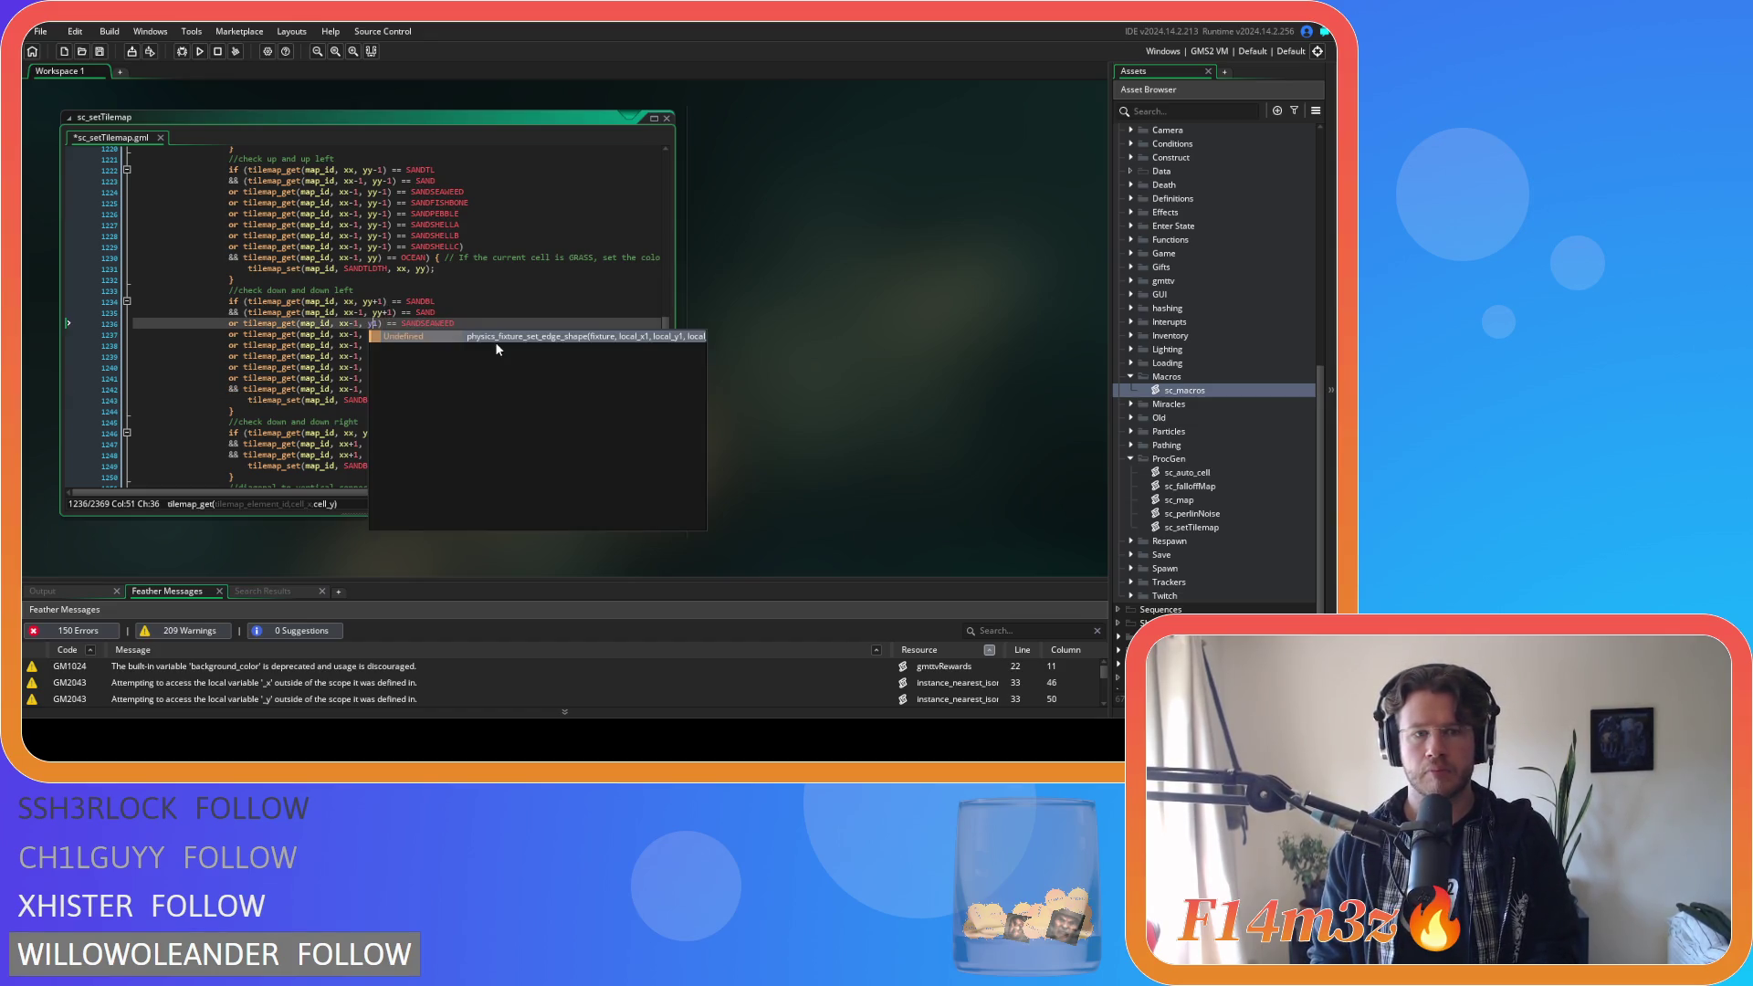
{"action": "type", "text": "y"}
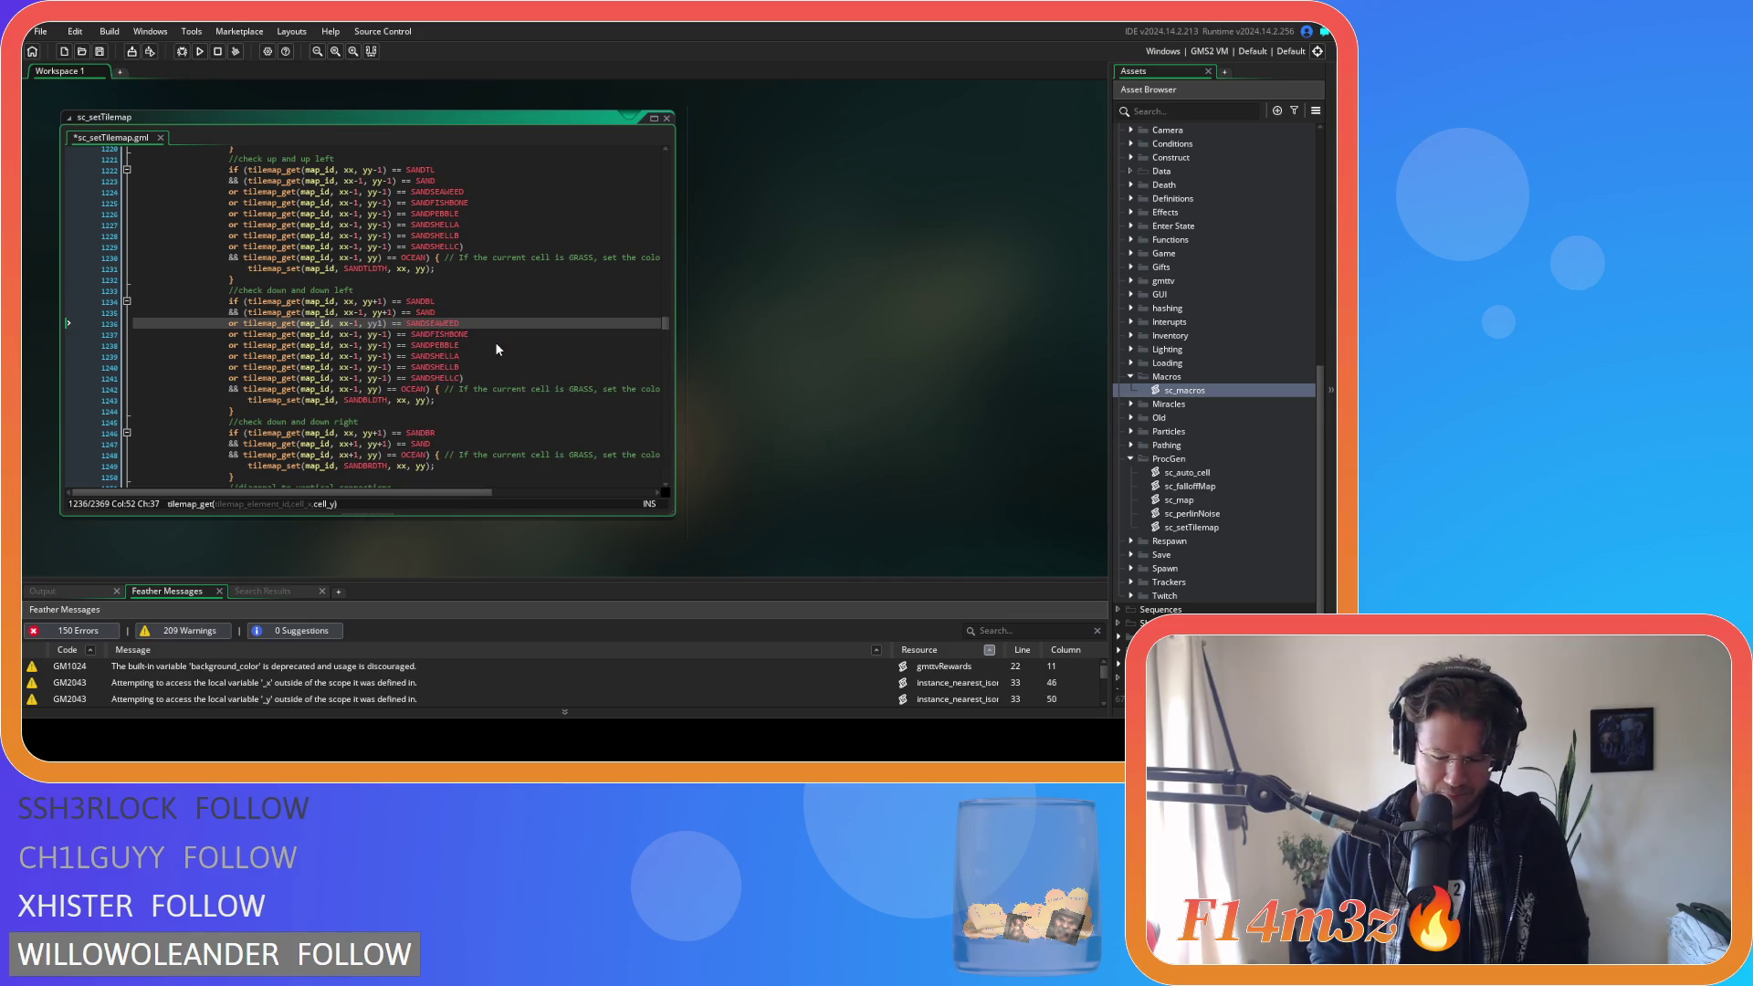
{"action": "type", "text": "+"}
{"action": "key", "text": "Down"}
{"action": "key", "text": "BackSpace"}
{"action": "type", "text": "+"}
{"action": "key", "text": "Down"}
{"action": "key", "text": "BackSpace"}
{"action": "type", "text": "+"}
{"action": "key", "text": "Down"}
{"action": "key", "text": "BackSpace"}
{"action": "type", "text": "+"}
{"action": "key", "text": "Down"}
{"action": "key", "text": "BackSpace"}
{"action": "type", "text": "+"}
{"action": "key", "text": "Down"}
{"action": "key", "text": "BackSpace"}
{"action": "type", "text": "+"}
Save the script and review the new down-left variant conditions.
{"action": "key", "text": "ctrl+s"}
{"action": "left_click", "coordinate": [496, 344]}
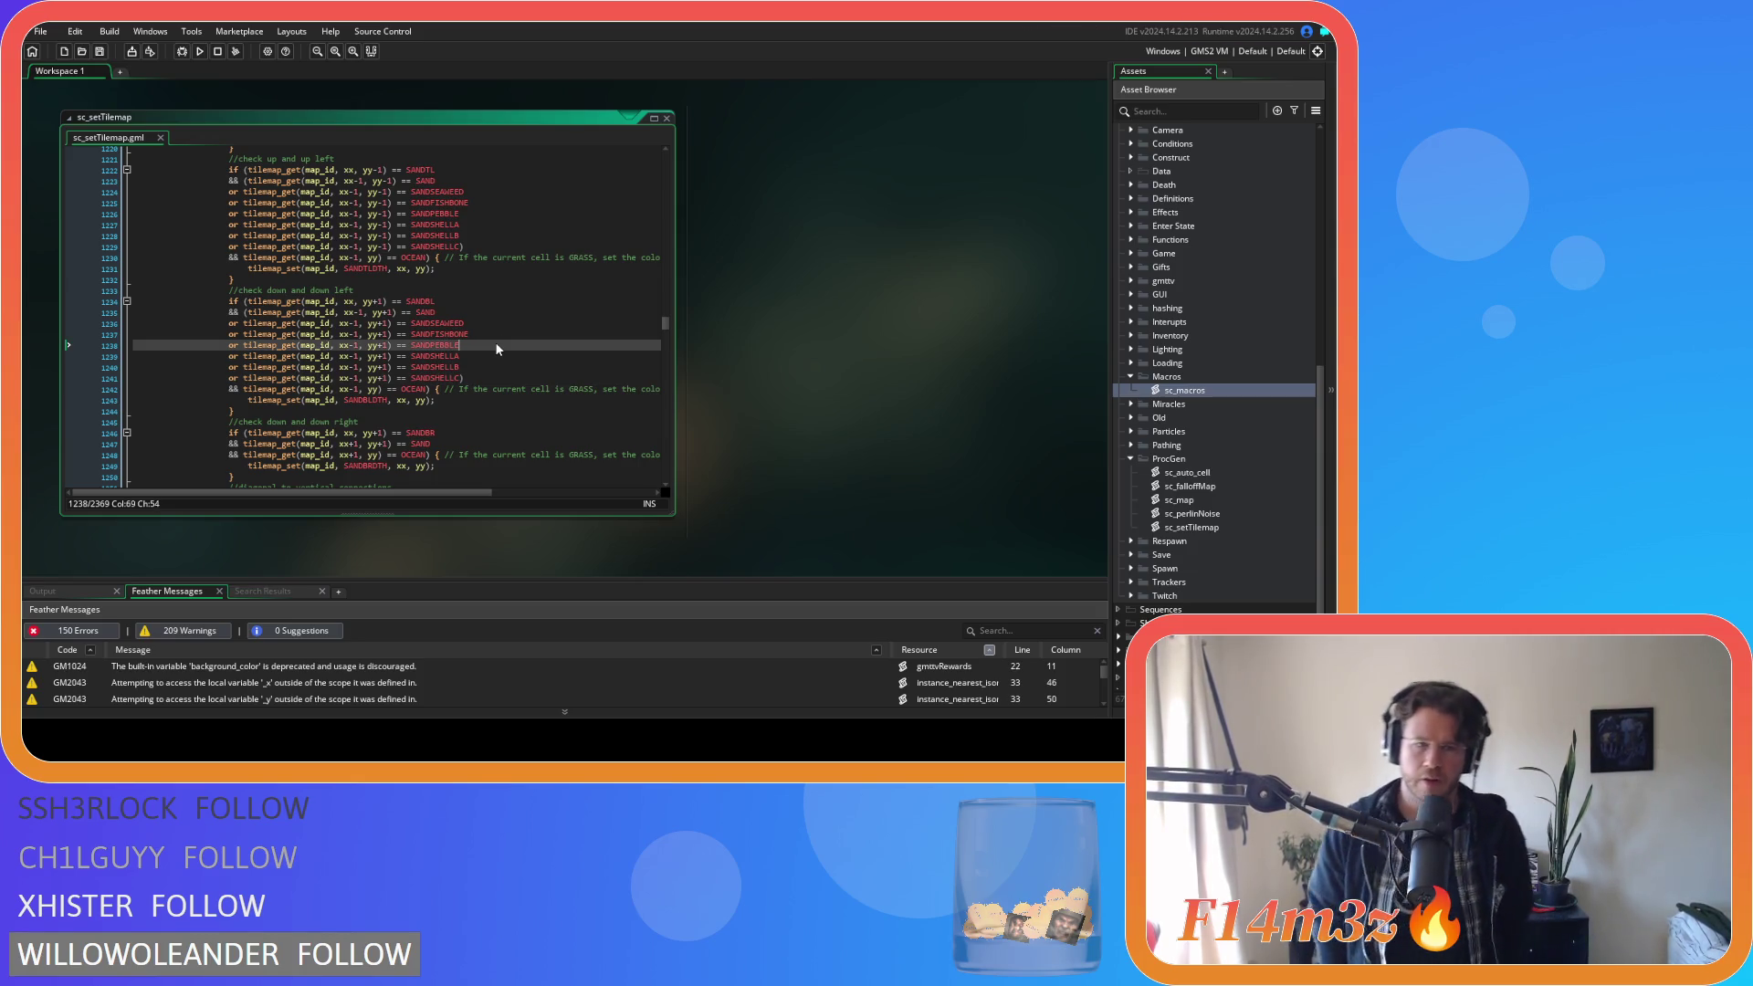
{"action": "left_click", "coordinate": [462, 378]}
{"action": "left_click_drag", "start_coordinate": [462, 378], "coordinate": [249, 312]}
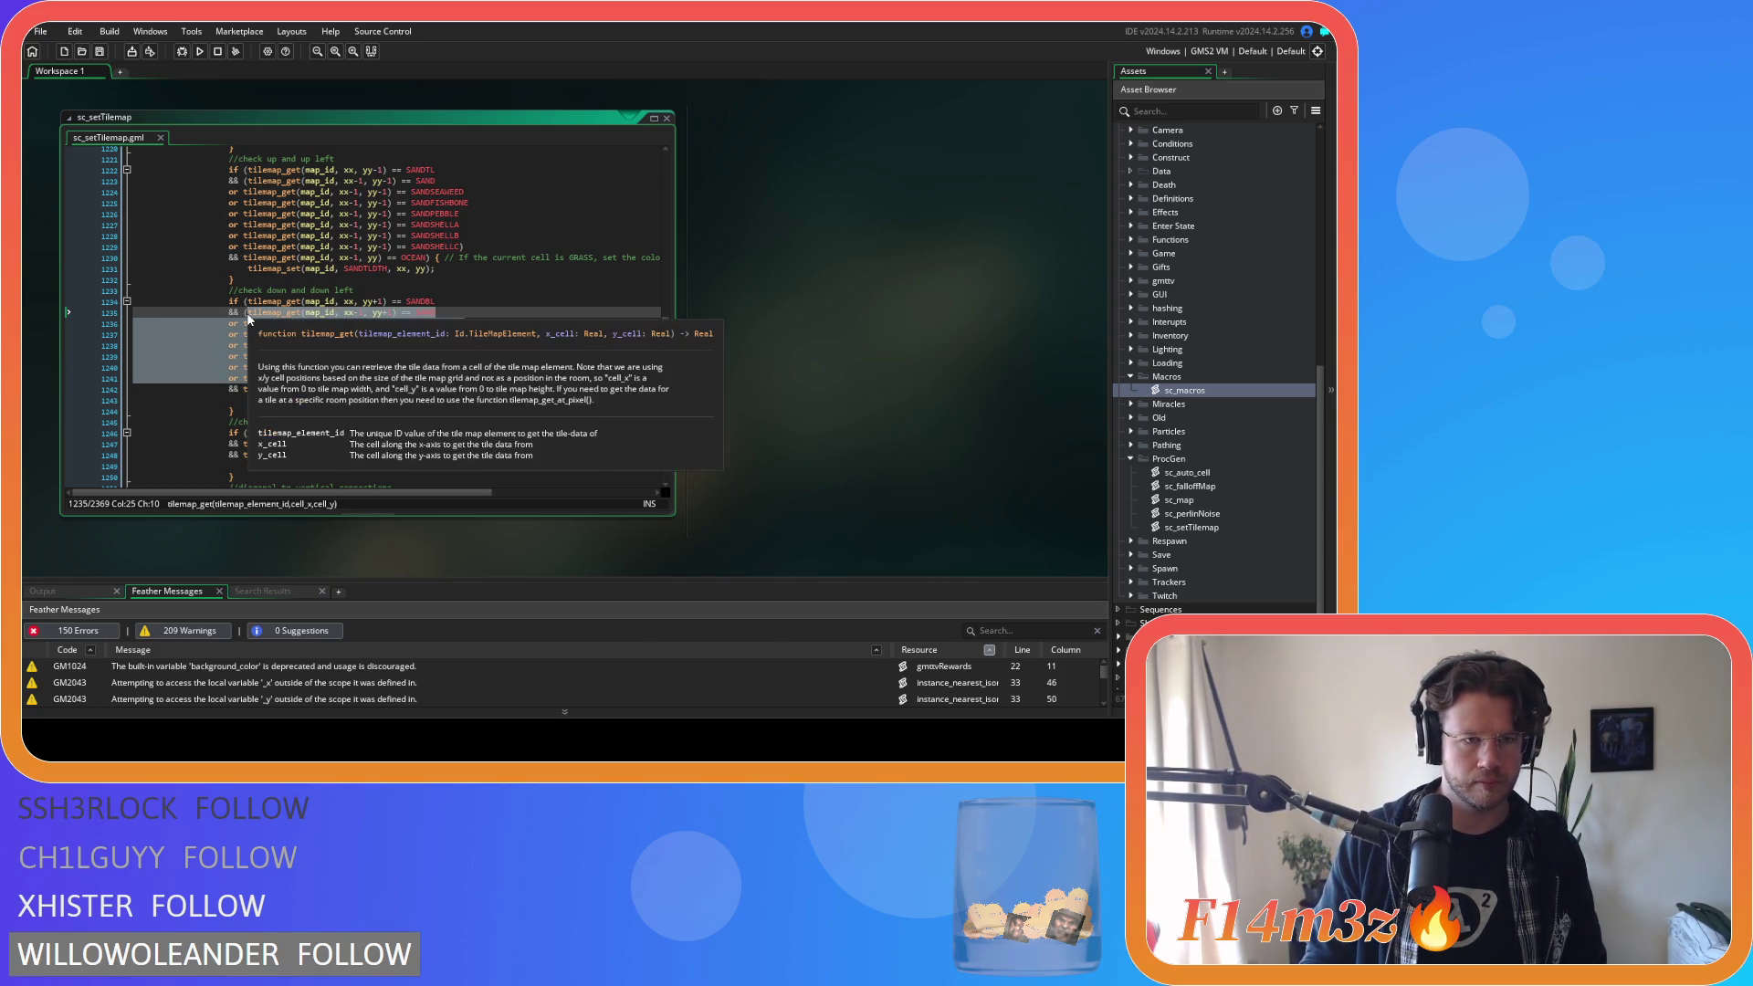
{"action": "left_click", "coordinate": [509, 350]}
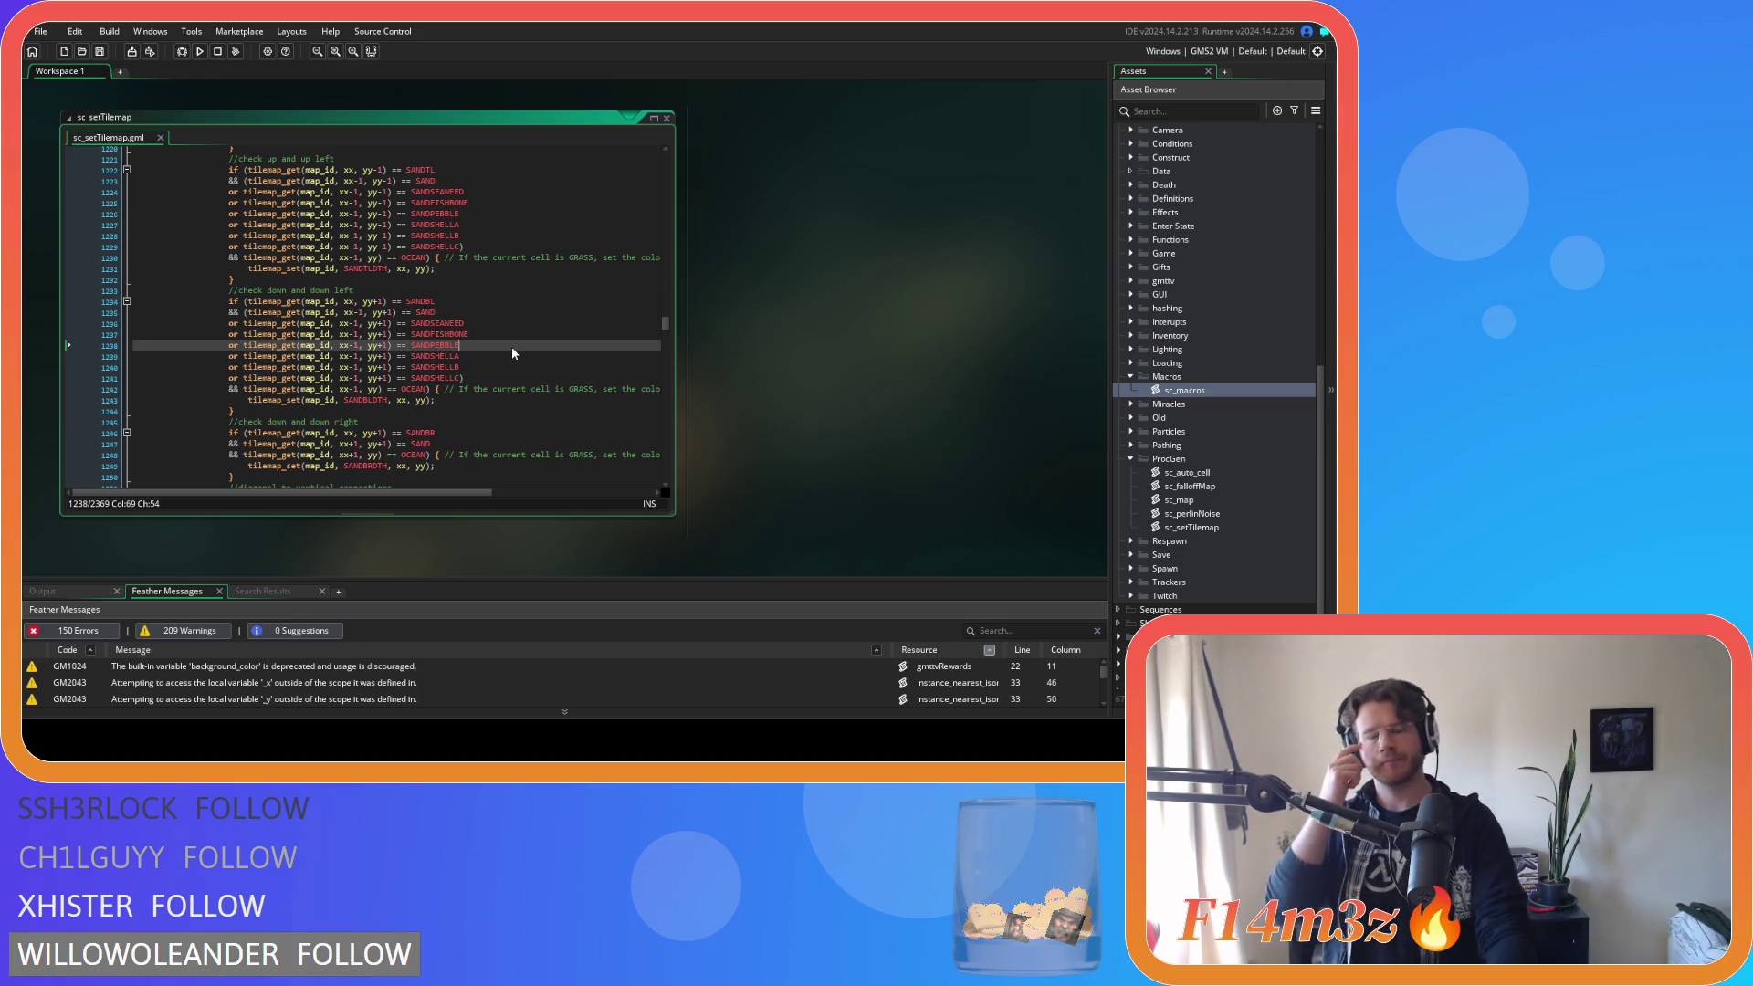
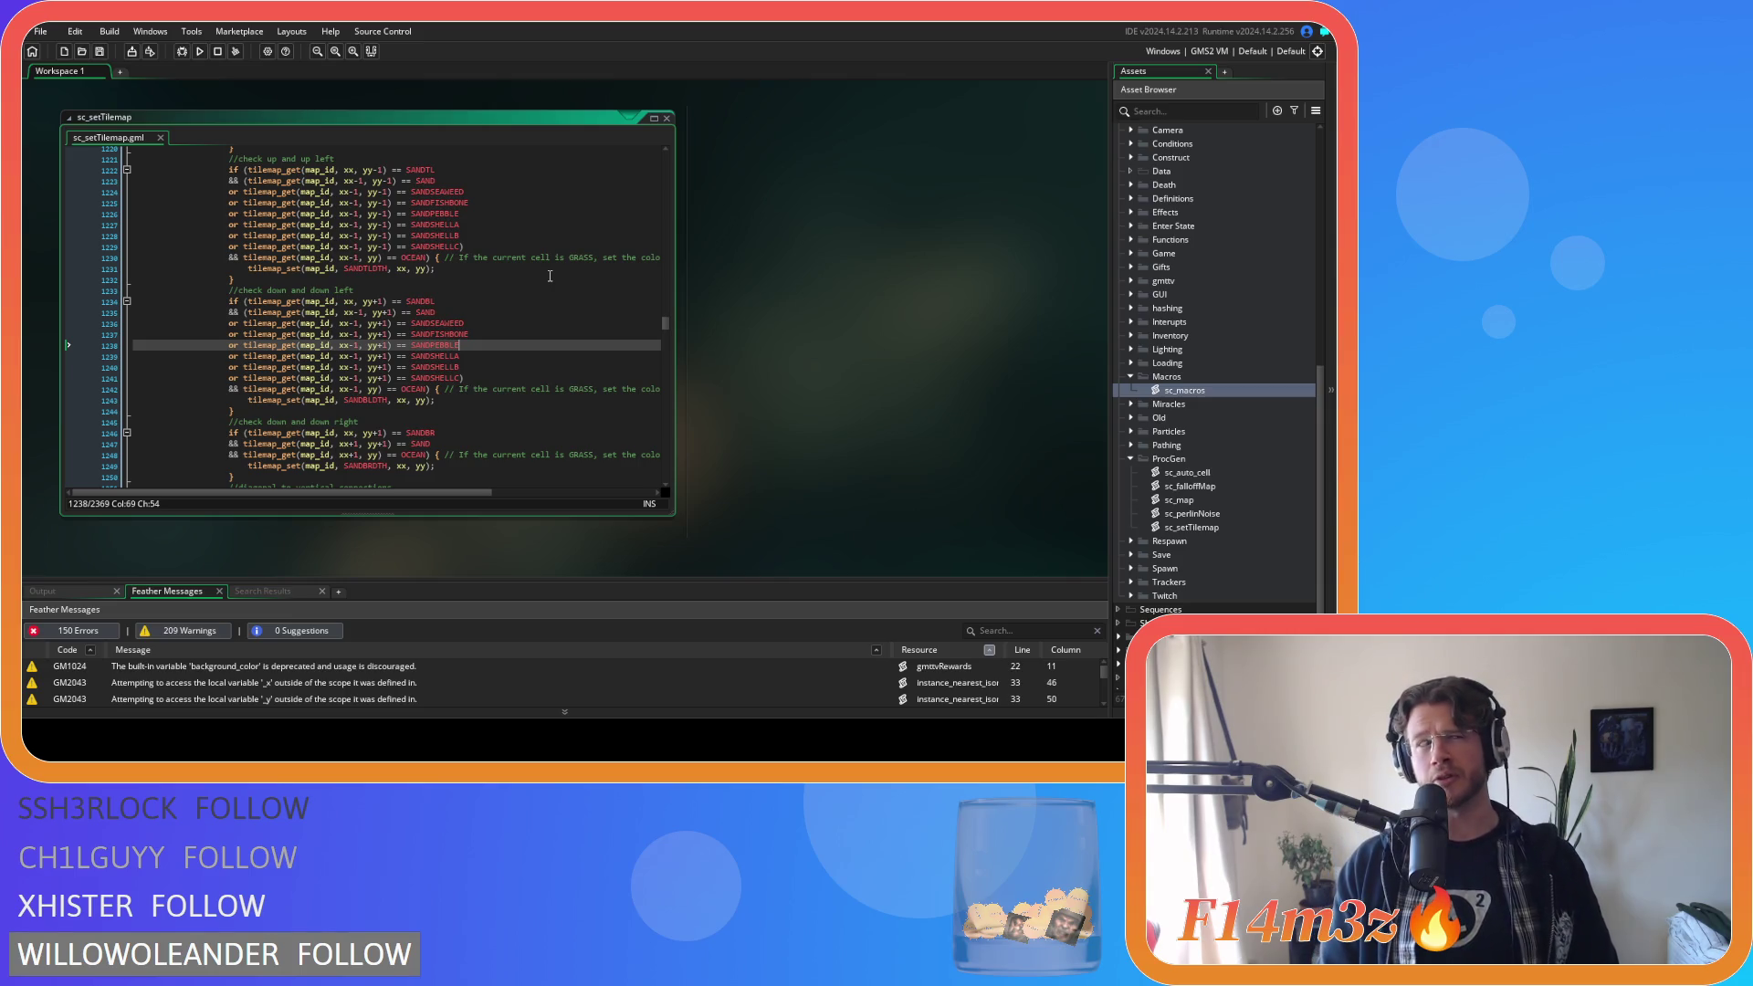
Review the sand checks in sc_setTilemap and collapse the Rooms folder in the Asset Browser.
{"action": "key", "text": "Down"}
{"action": "key", "text": "Down"}
{"action": "scroll", "coordinate": [474, 353], "scroll_direction": "down", "scroll_amount": 2}
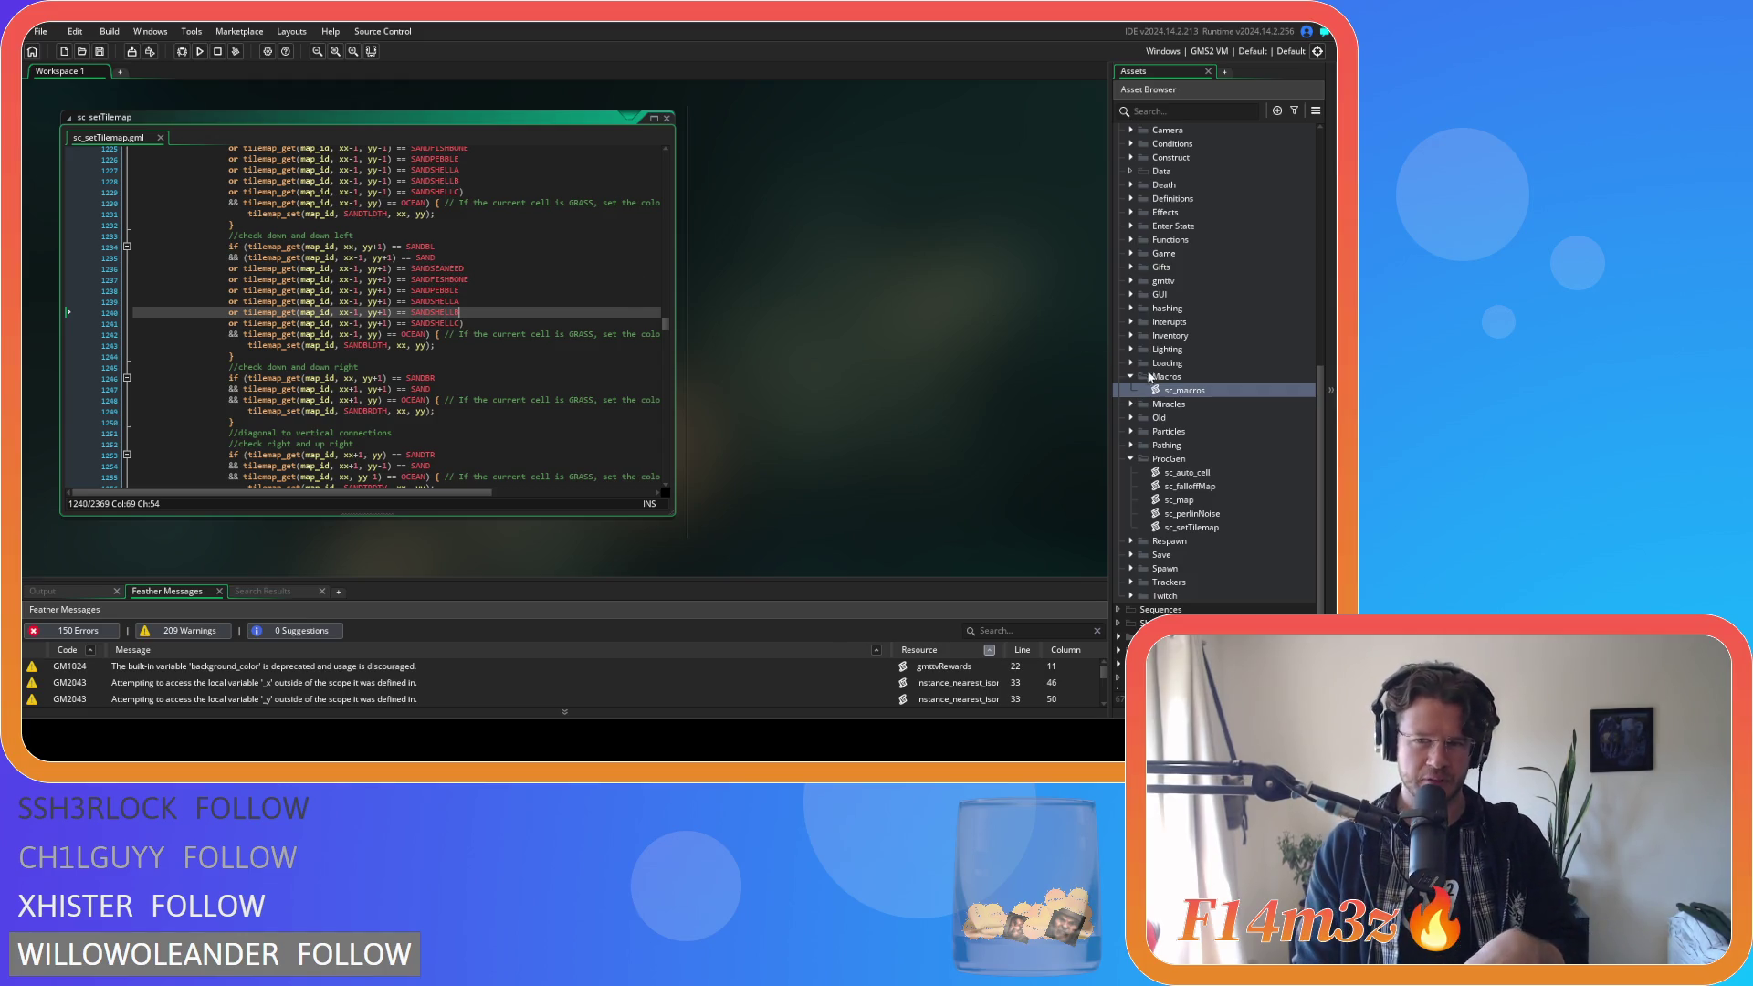
{"action": "scroll", "coordinate": [1150, 377], "scroll_direction": "up", "scroll_amount": 5}
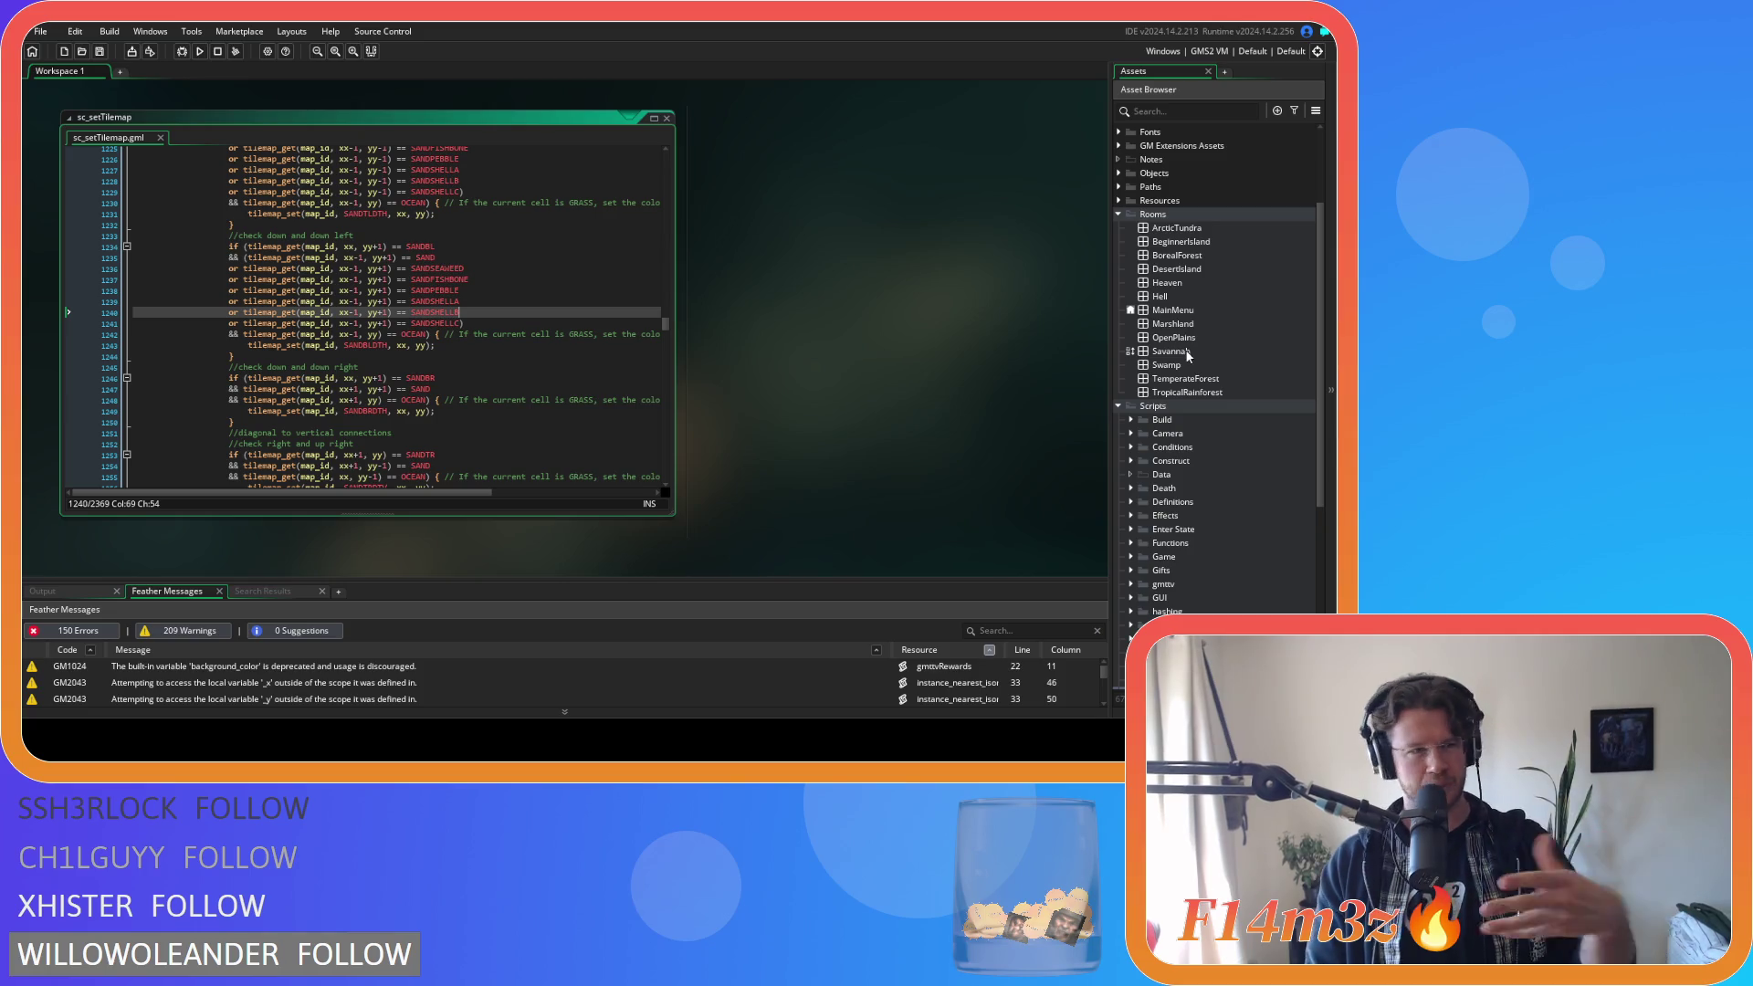
{"action": "left_click", "coordinate": [1120, 216]}
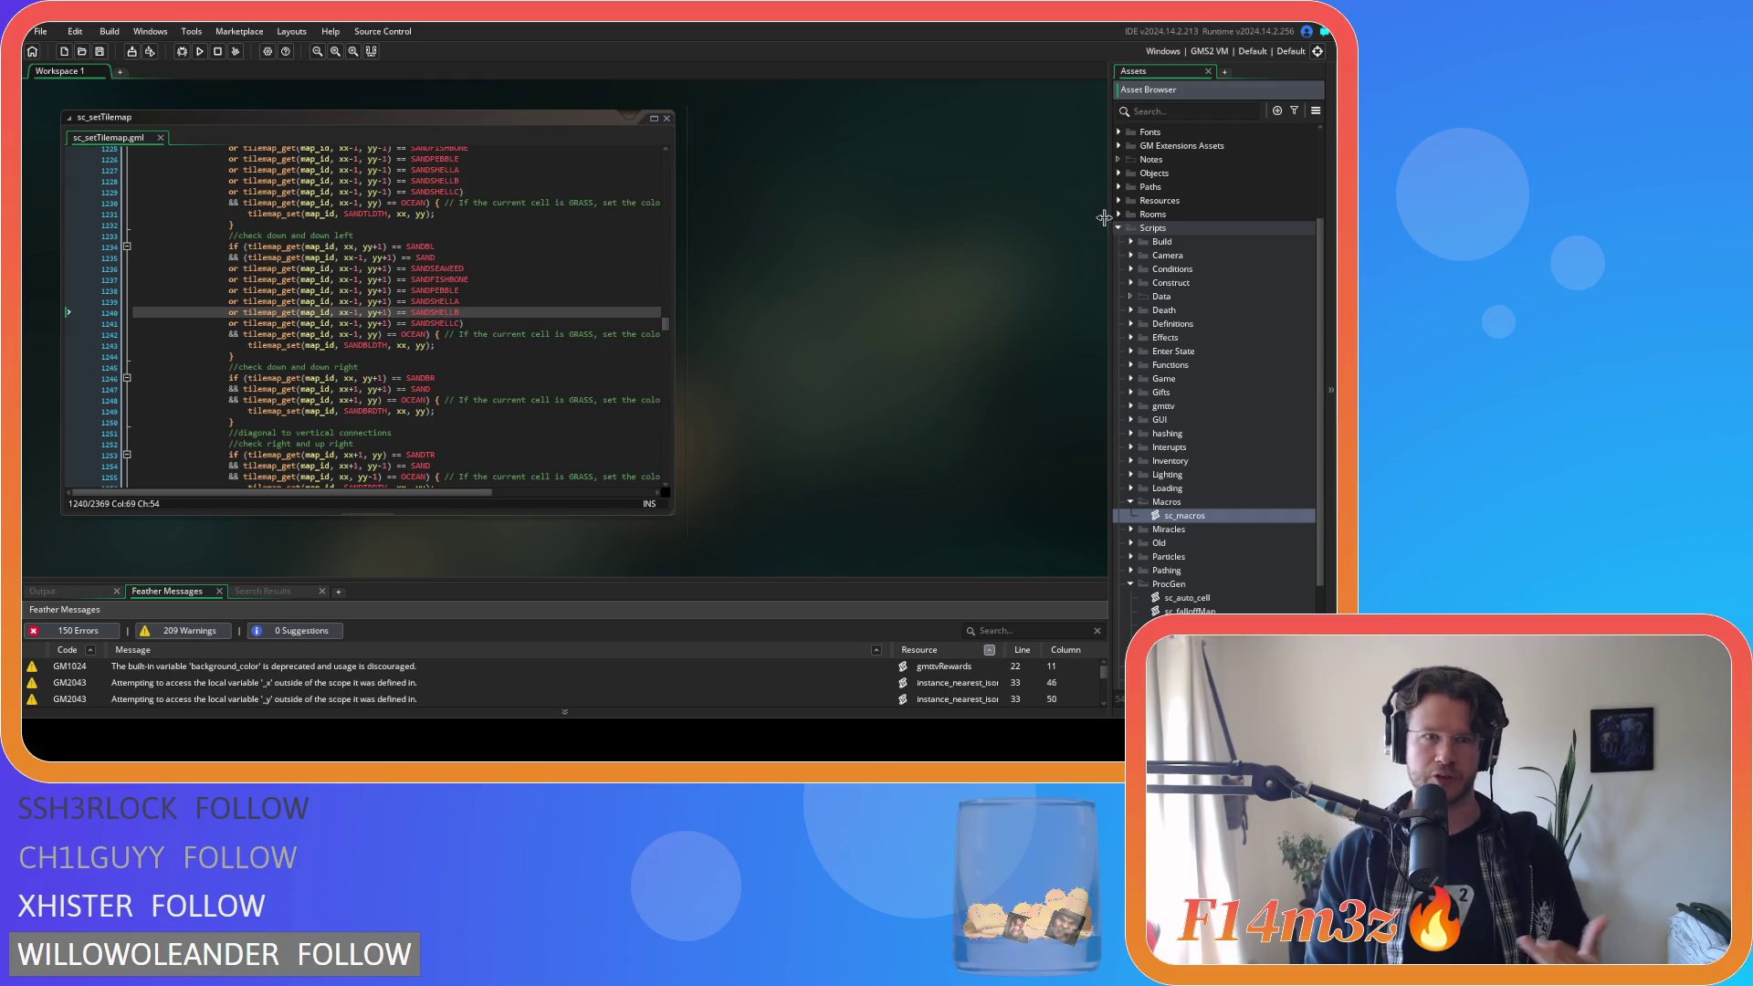
{"action": "left_click", "coordinate": [438, 345]}
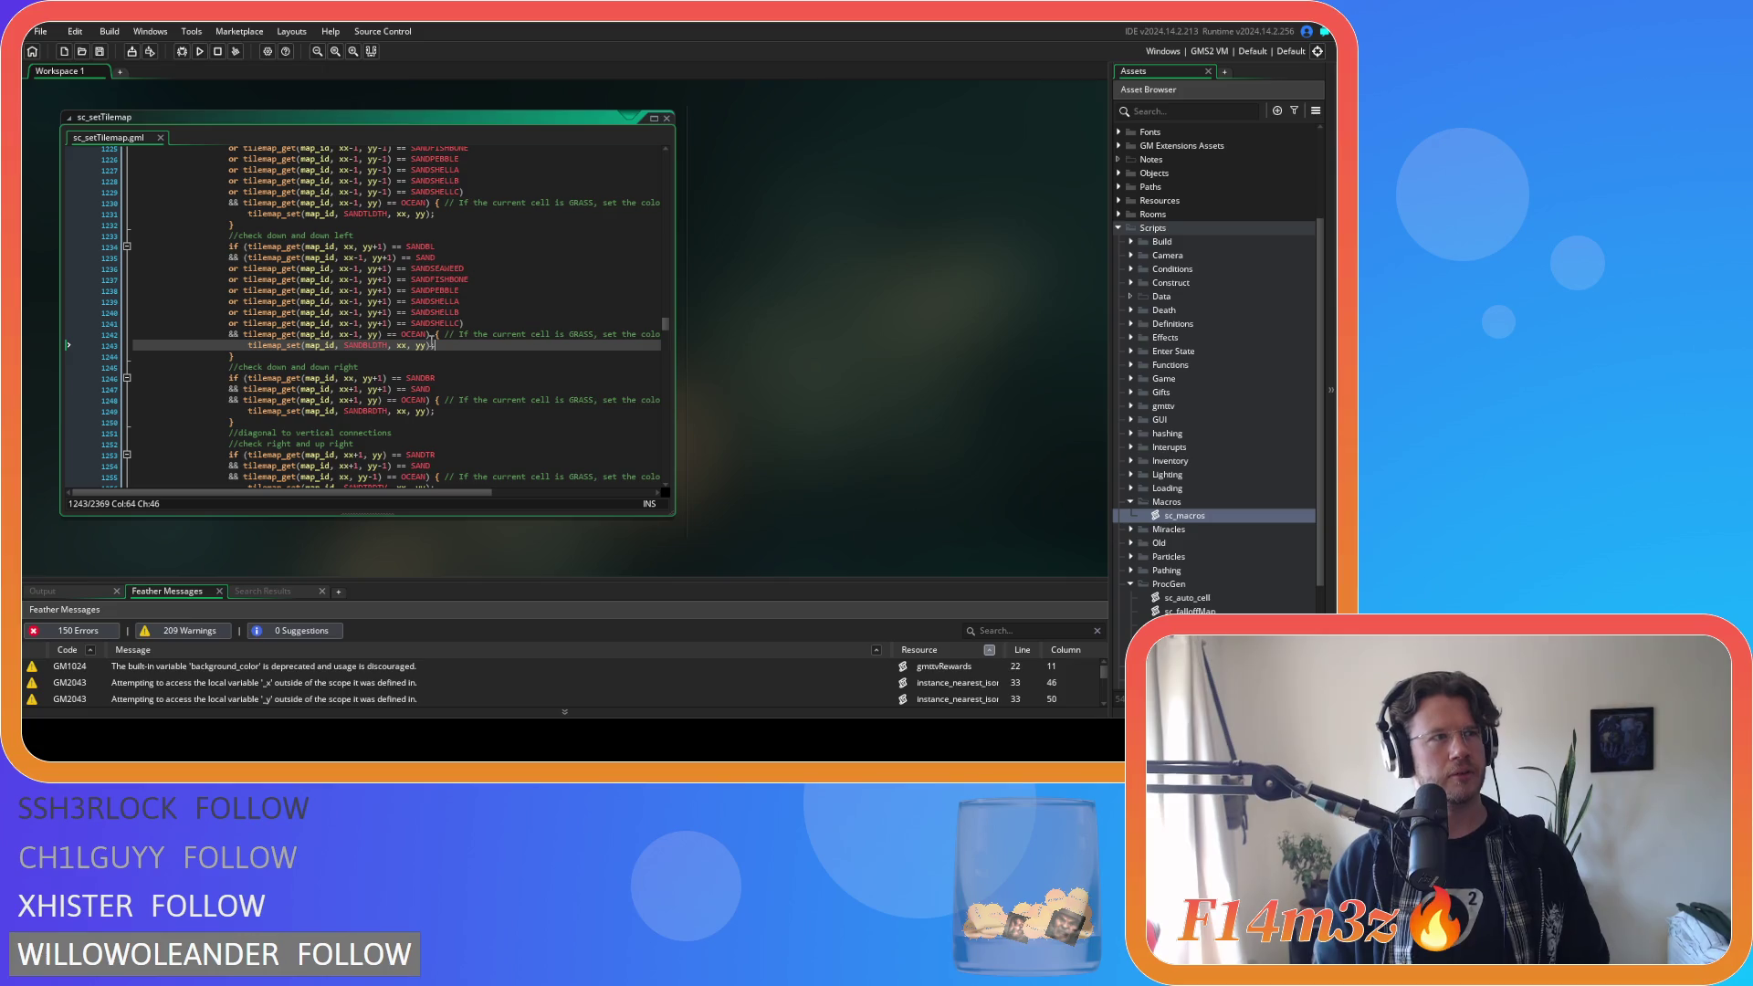
Check the SANDSHELLA macro, select sand variant lines 1236–1241, then go to line 1247.
{"action": "mouse_move", "coordinate": [432, 299]}
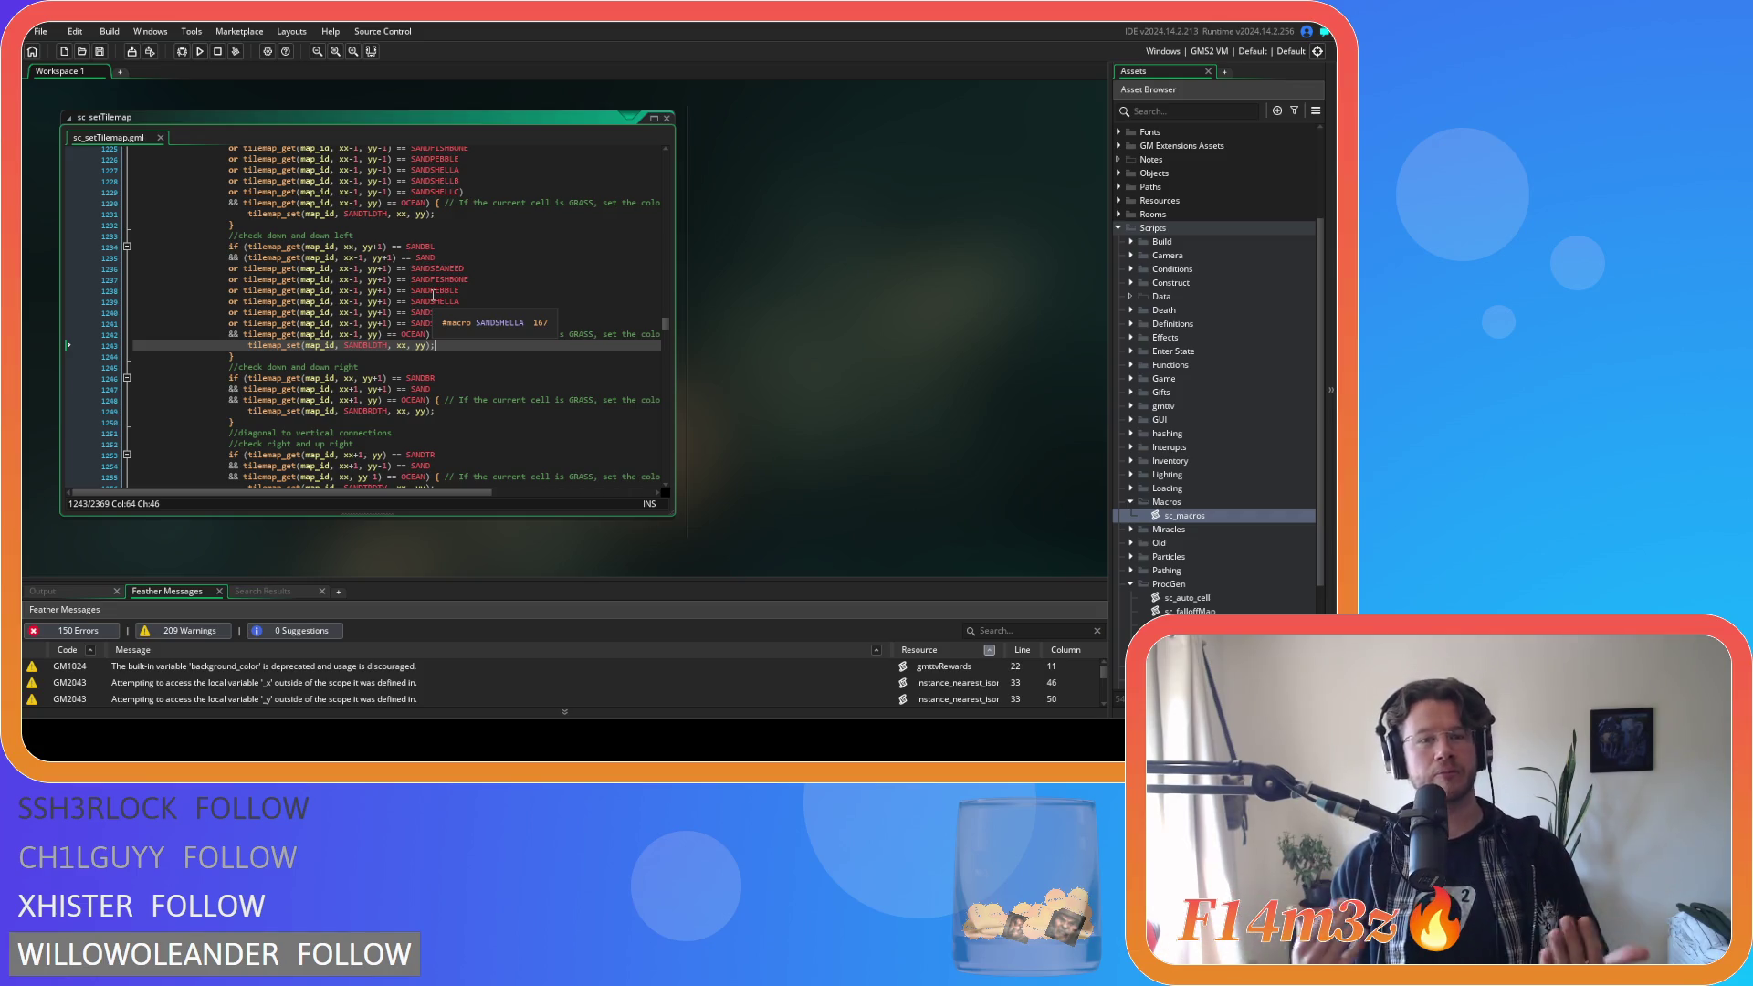
{"action": "left_click", "coordinate": [413, 324]}
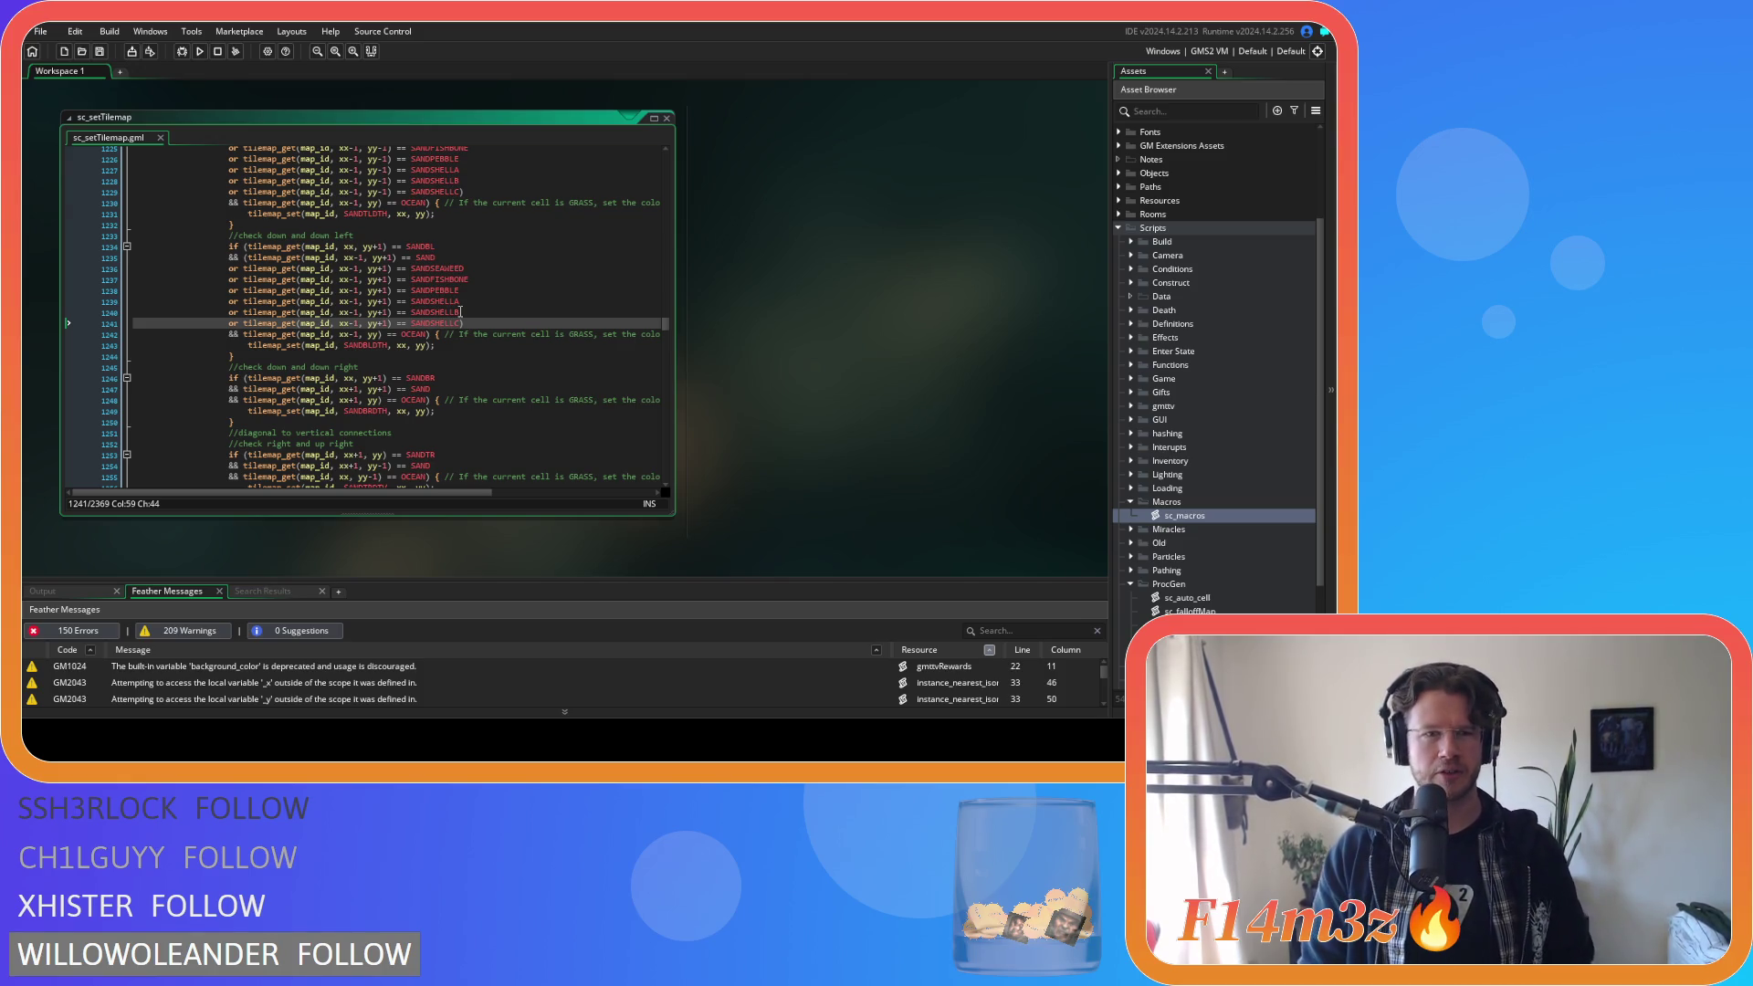
{"action": "left_click", "coordinate": [376, 310], "text": "shift"}
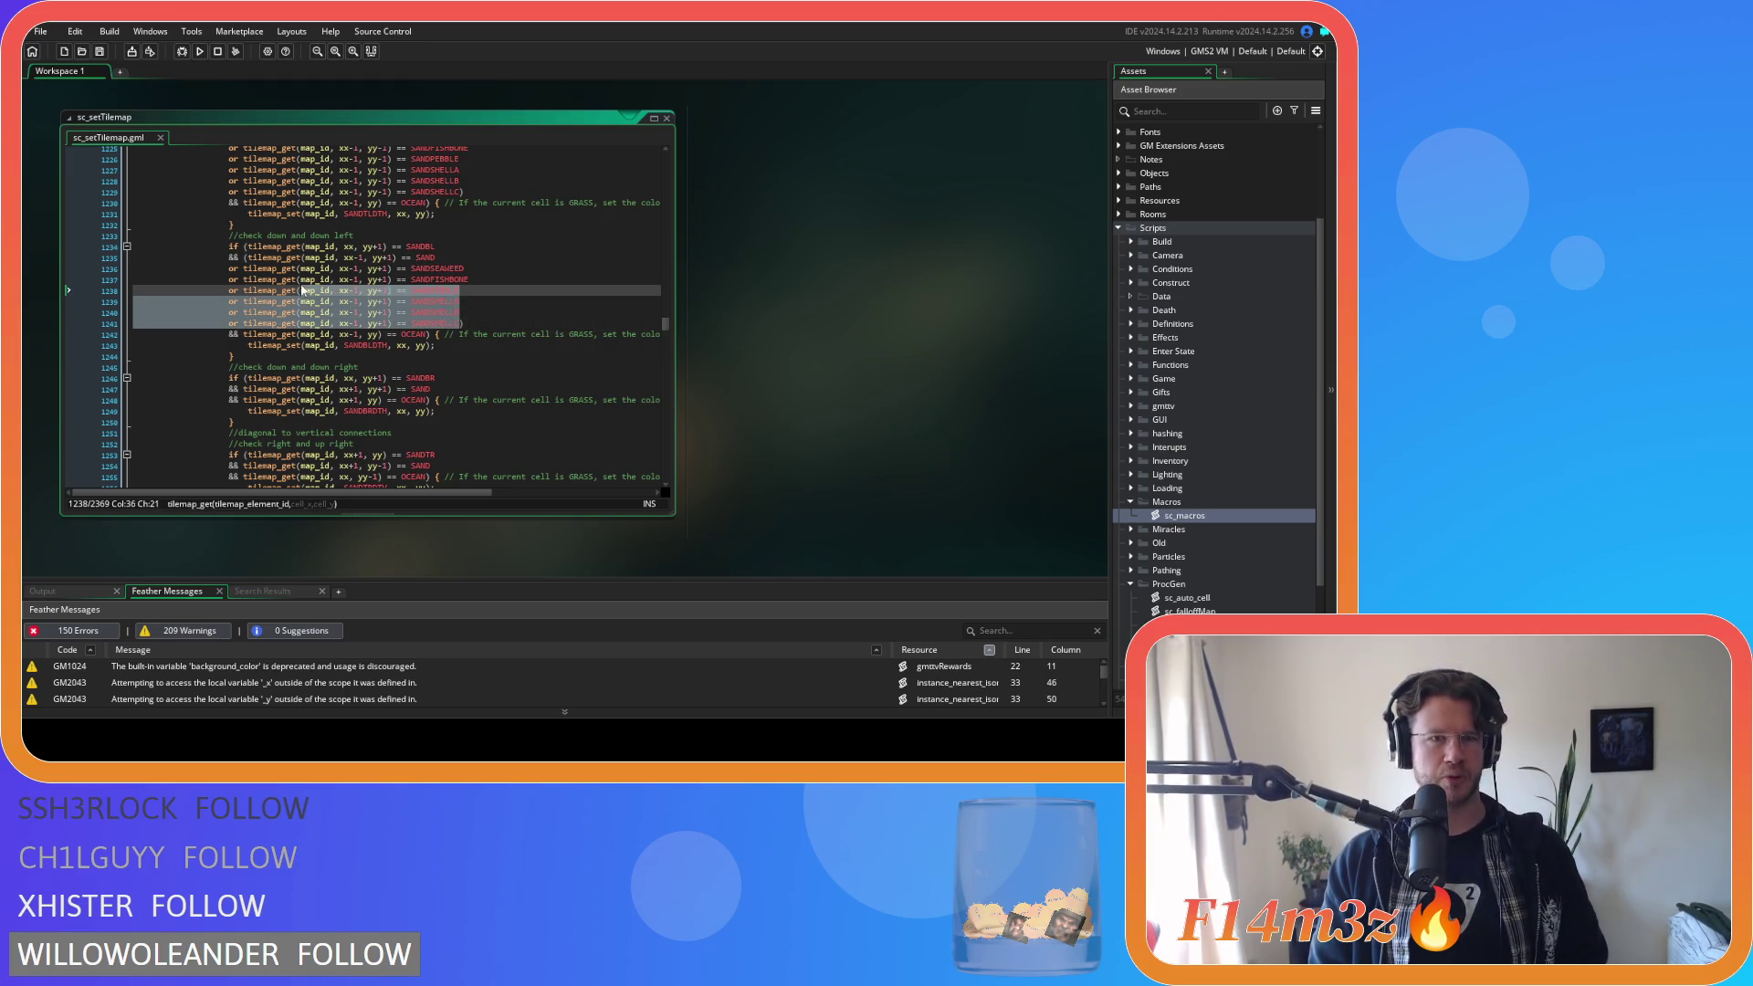
{"action": "left_click", "coordinate": [242, 269]}
{"action": "mouse_move", "coordinate": [462, 323]}
{"action": "left_mouse_down"}
{"action": "mouse_move", "coordinate": [274, 301]}
{"action": "mouse_move", "coordinate": [228, 273]}
{"action": "left_mouse_up"}
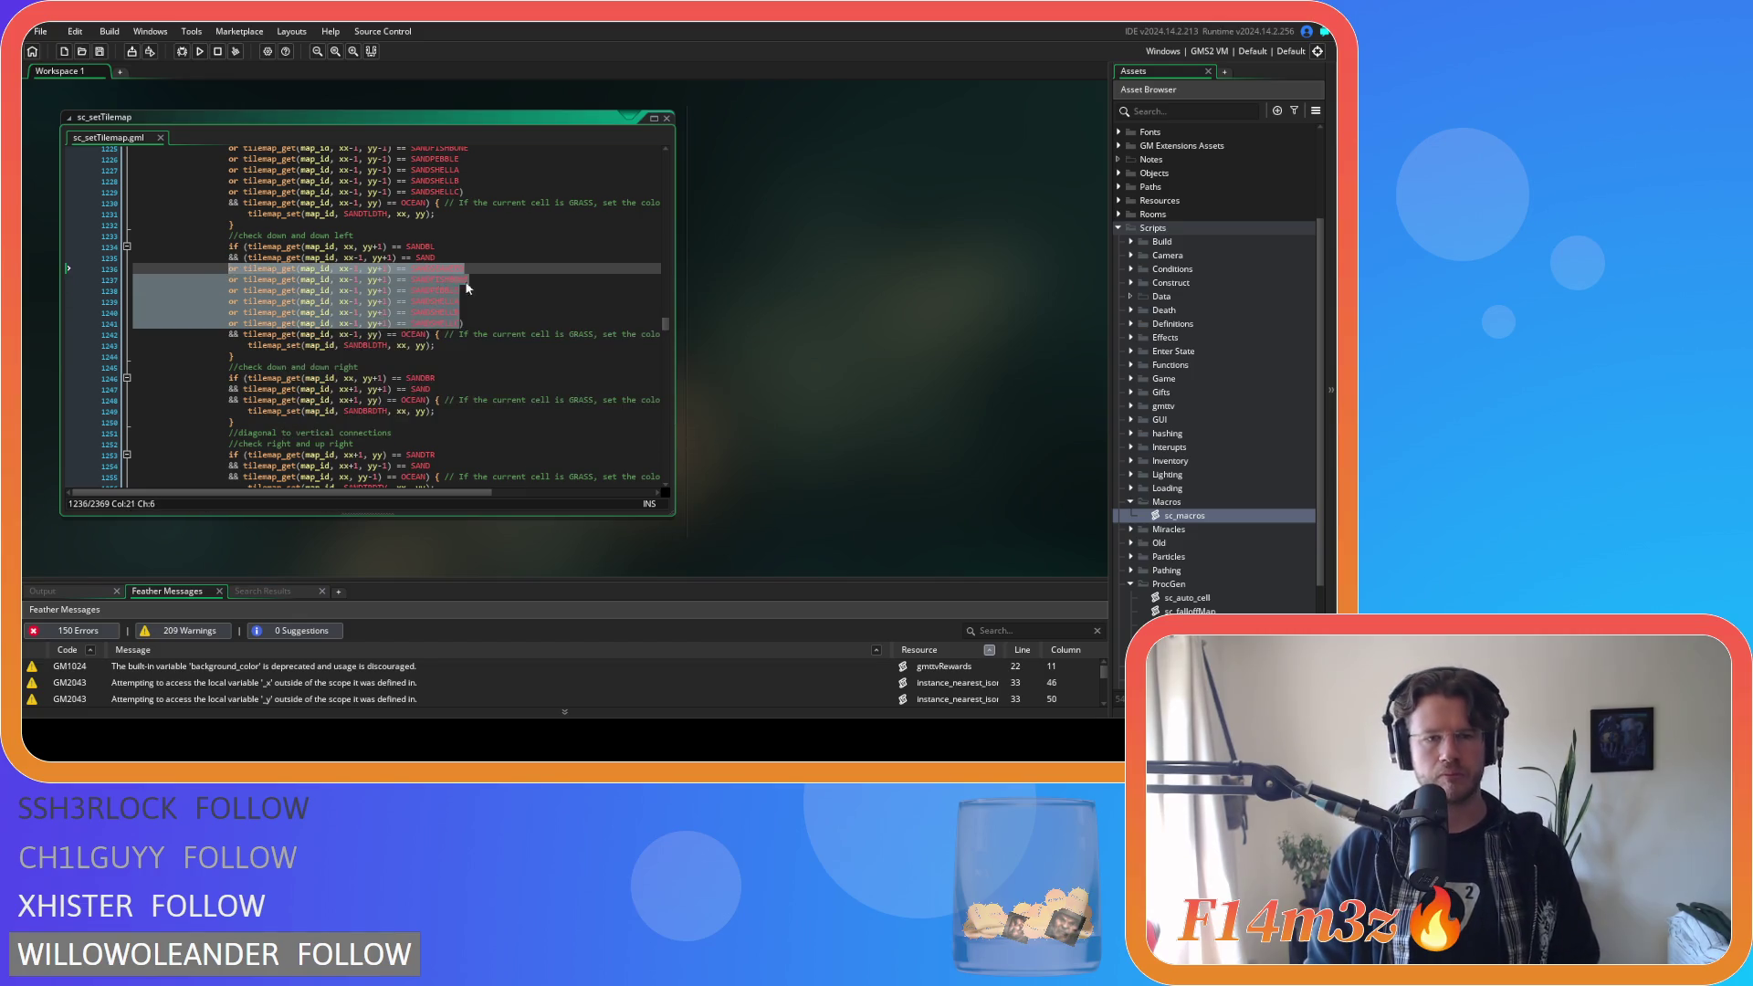
{"action": "left_click", "coordinate": [498, 301]}
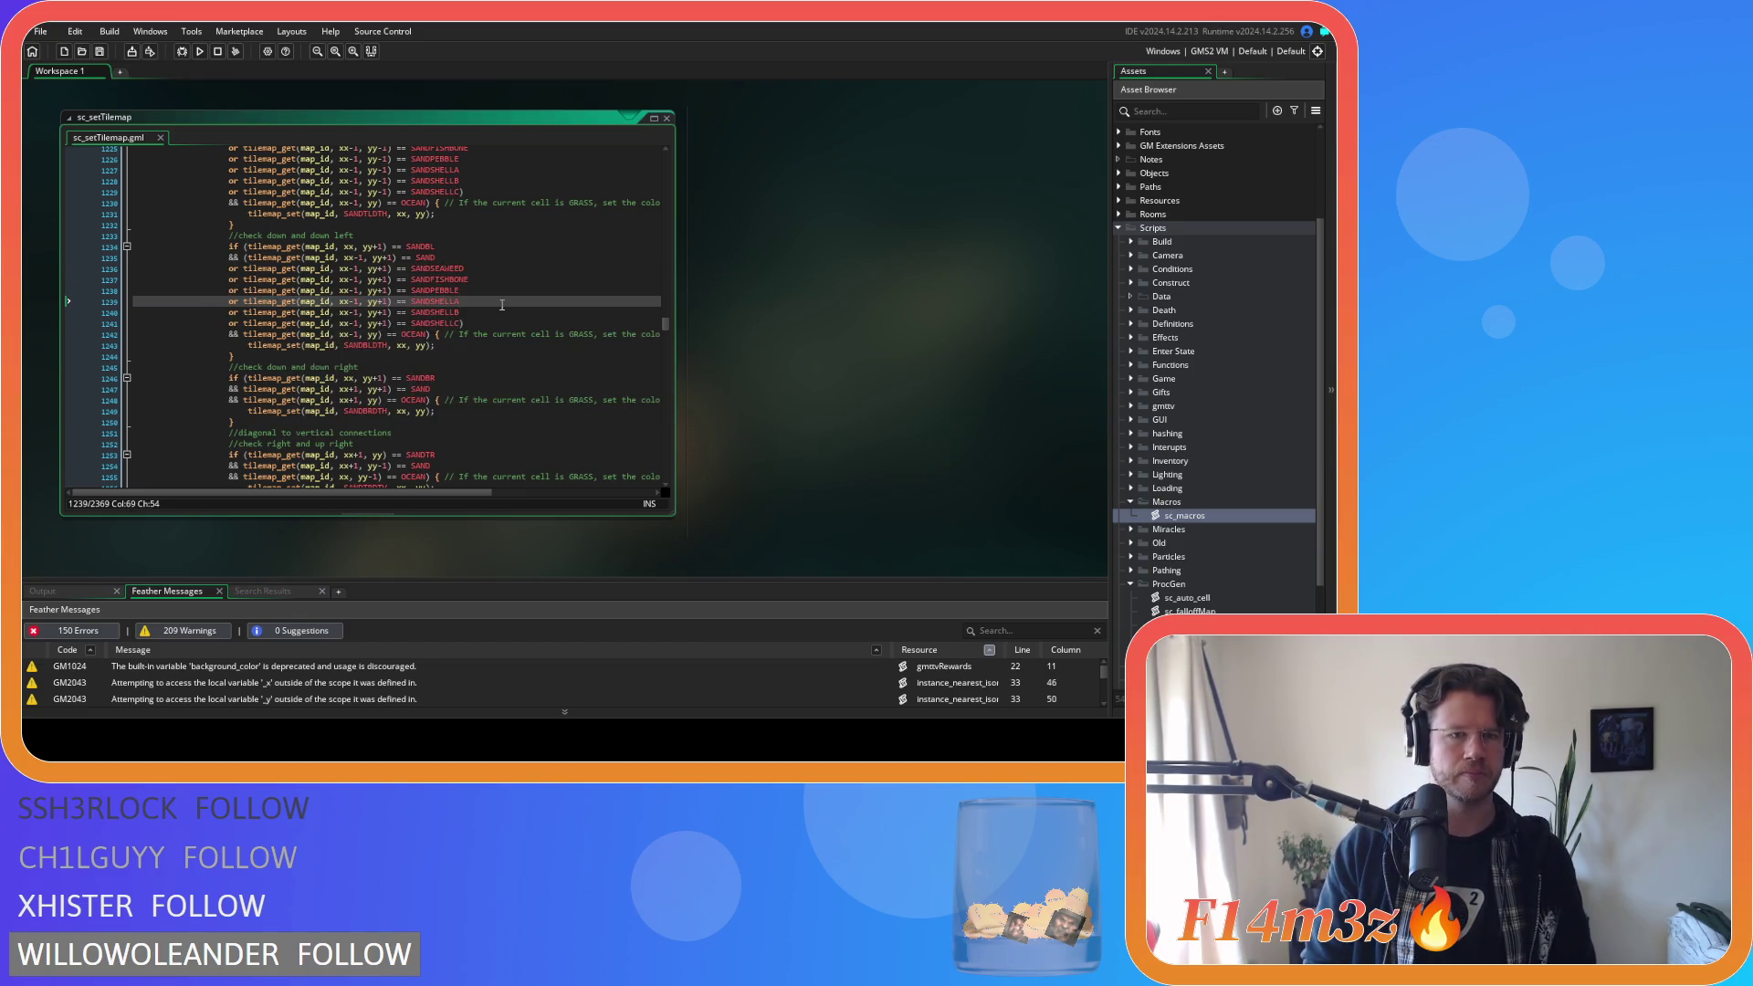
{"action": "left_click", "coordinate": [494, 288]}
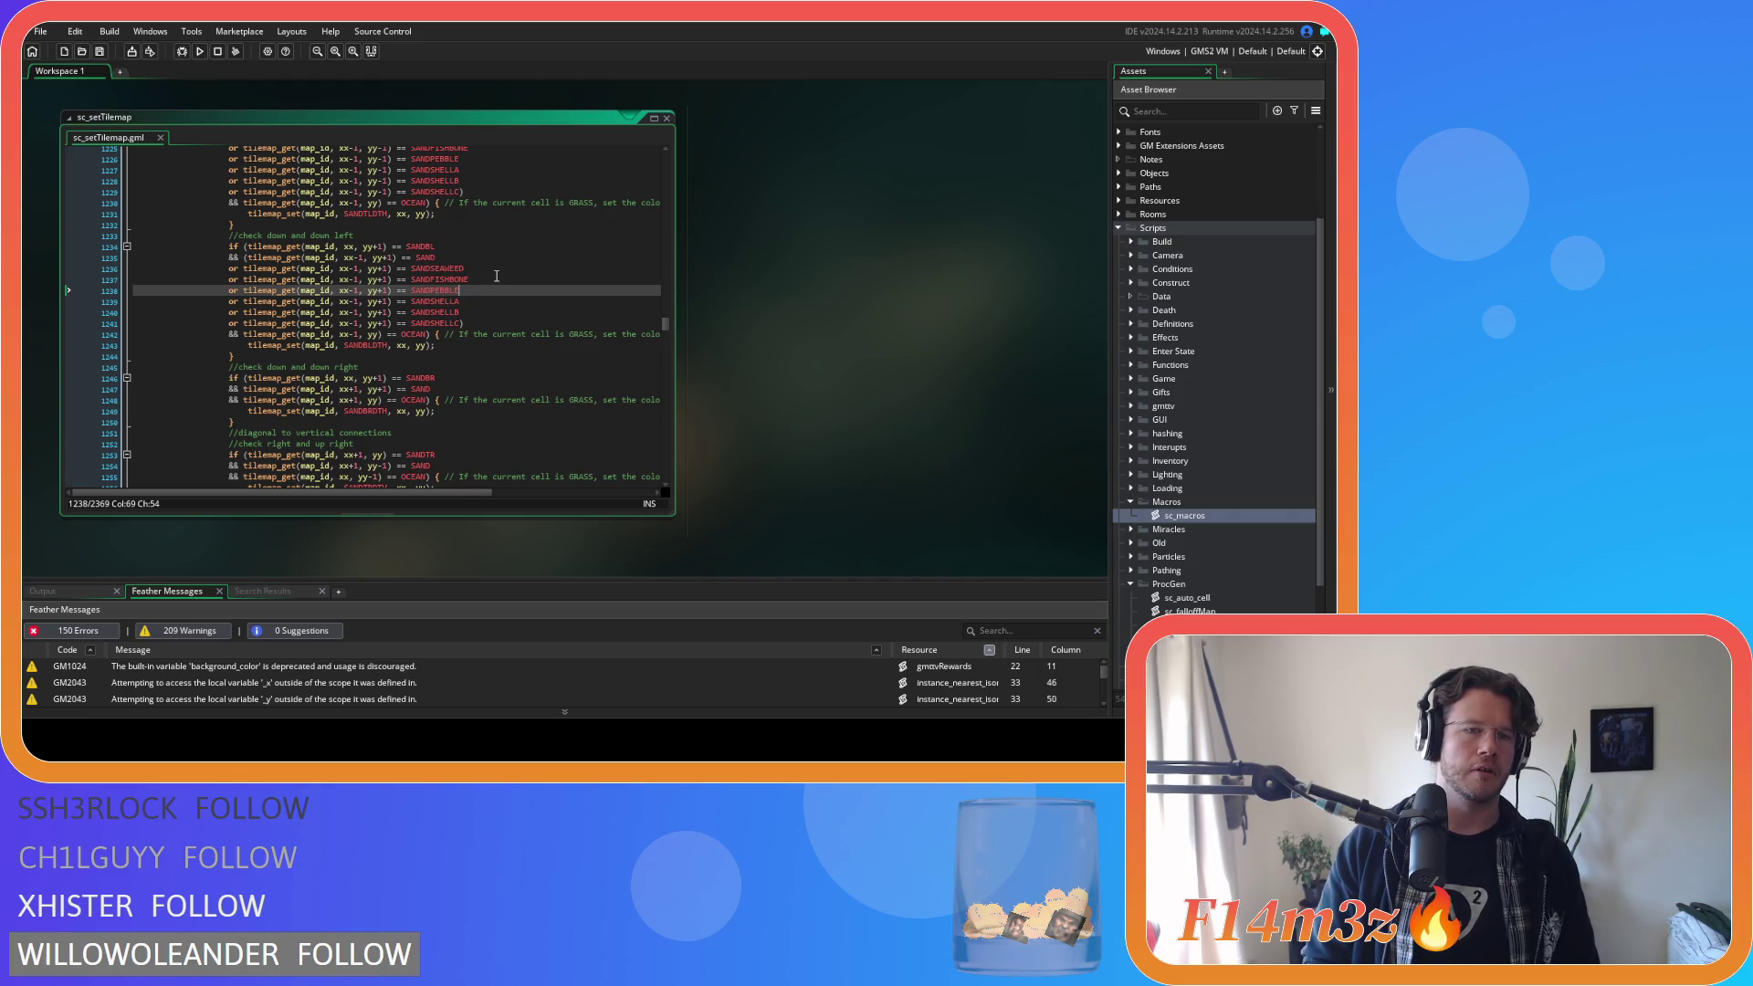
{"action": "scroll", "coordinate": [497, 276], "scroll_direction": "down", "scroll_amount": 3}
{"action": "left_click", "coordinate": [242, 279]}
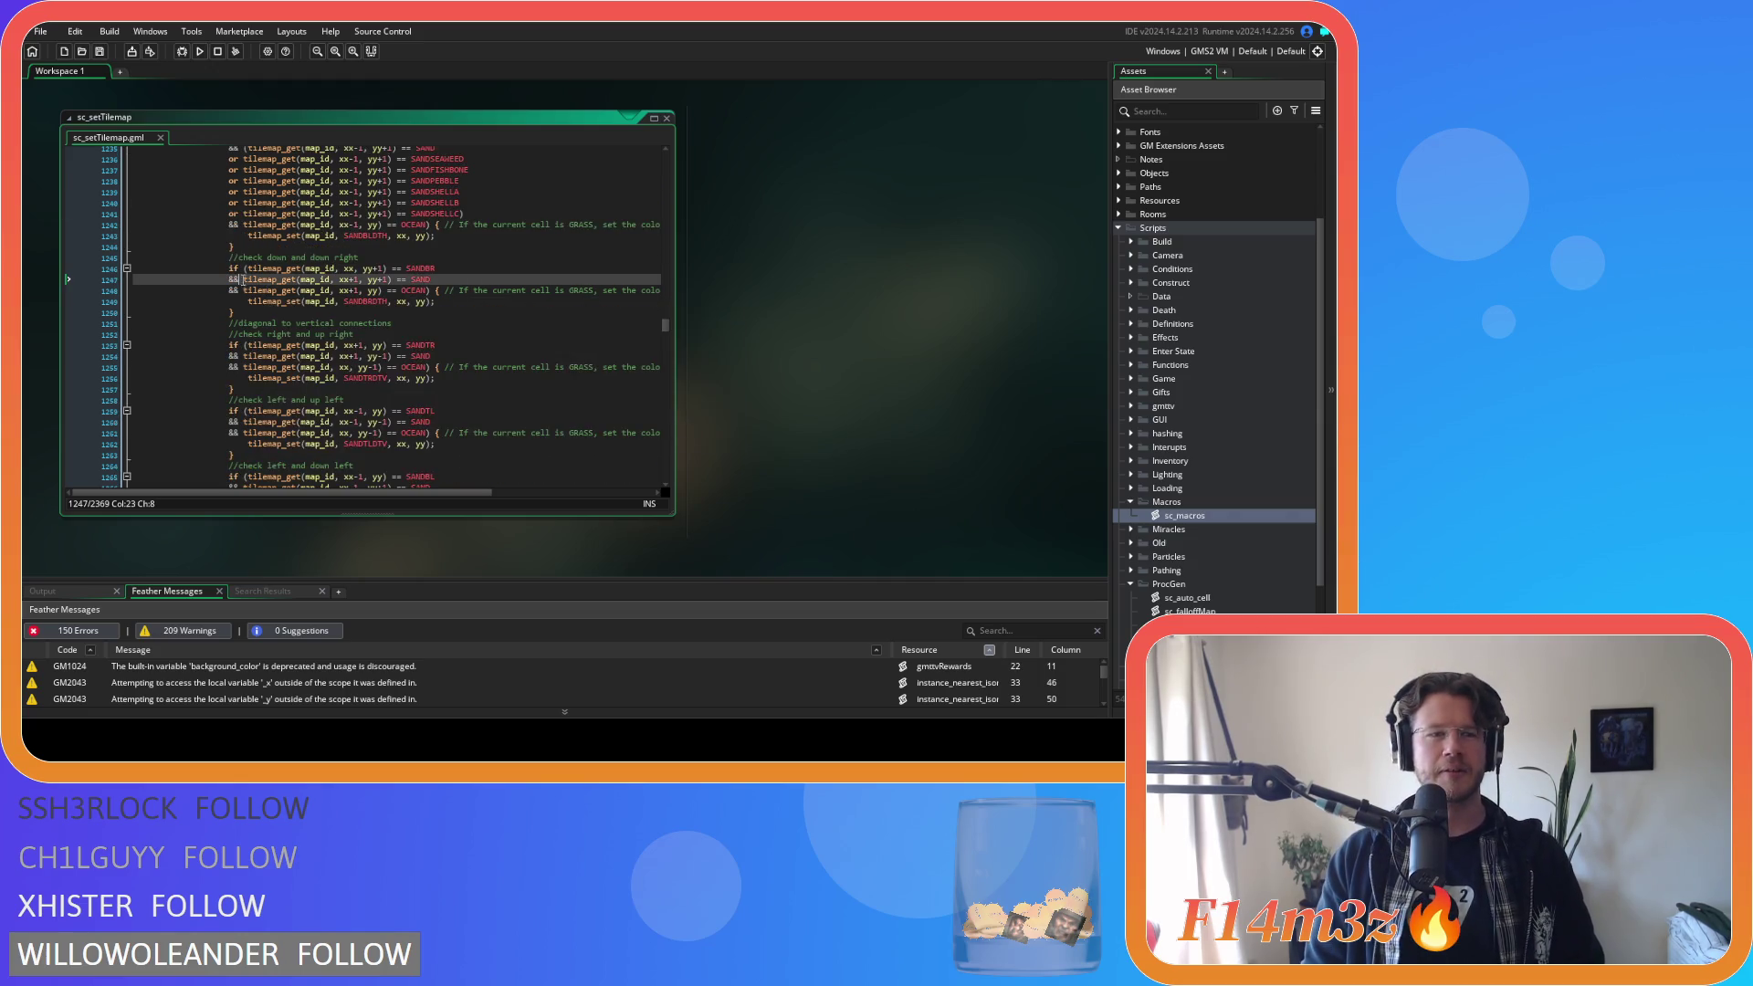
Paste the six sand variant checks into the down-and-down-right check at line 1247.
{"action": "left_click", "coordinate": [448, 275]}
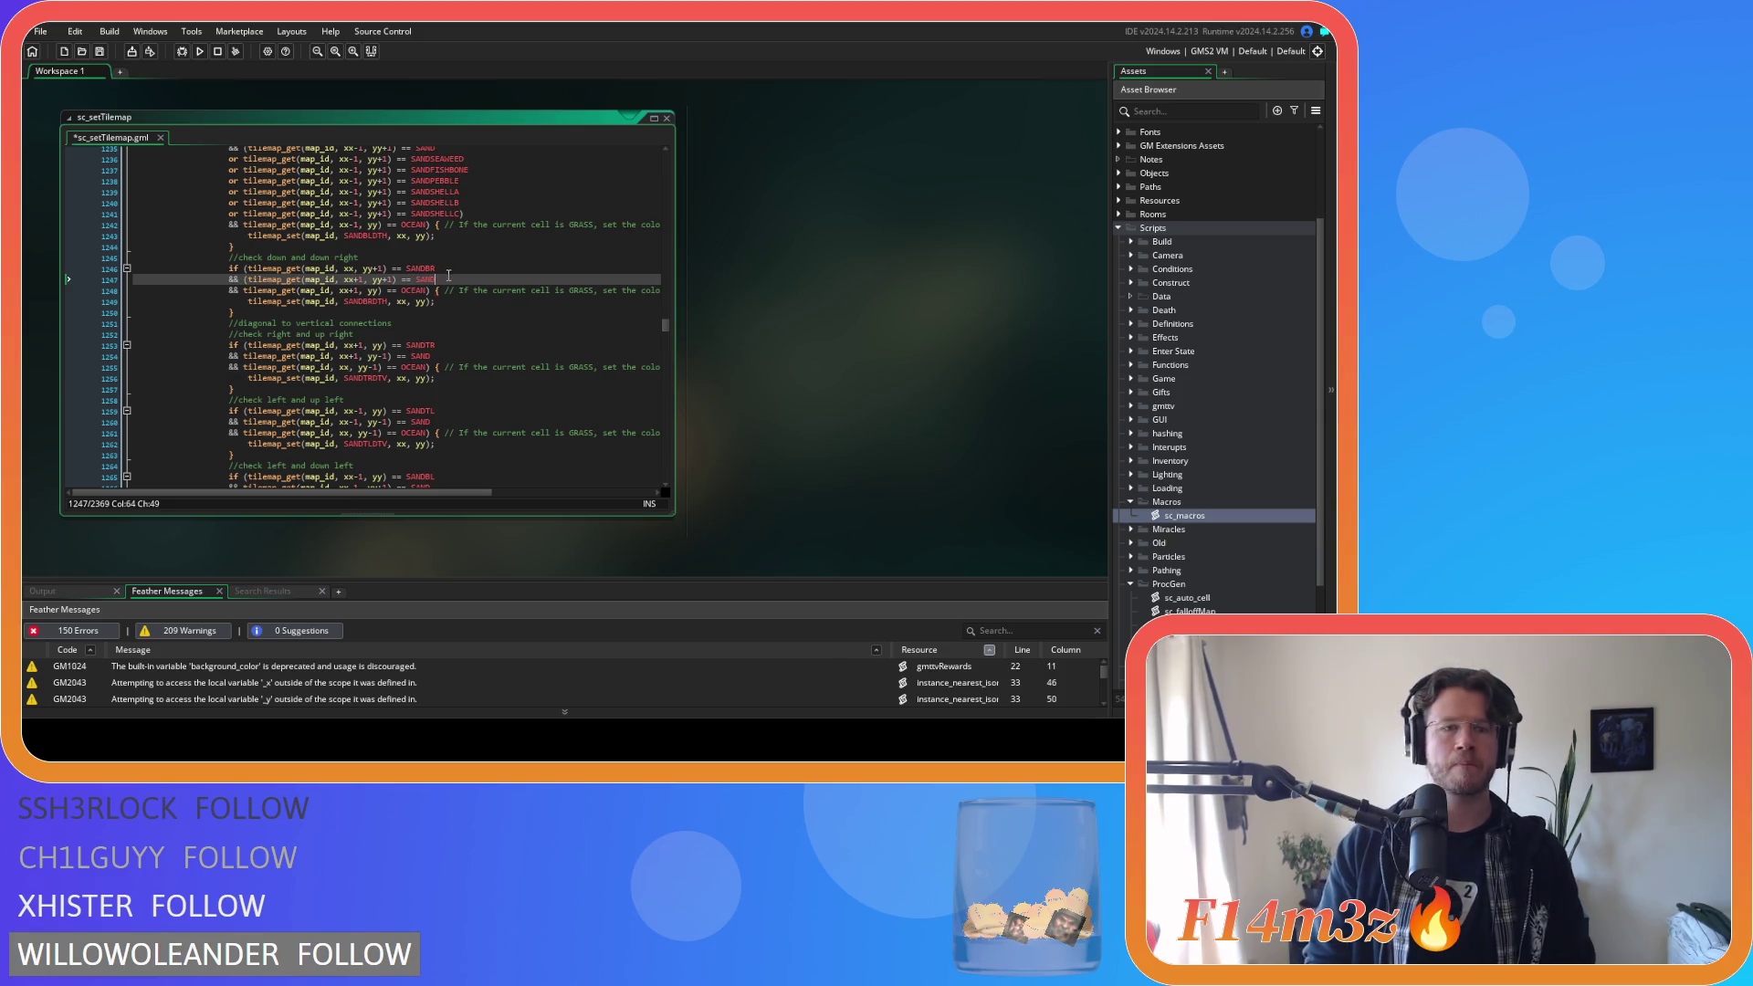
{"action": "key", "text": "Return"}
{"action": "key", "text": "ctrl+v"}
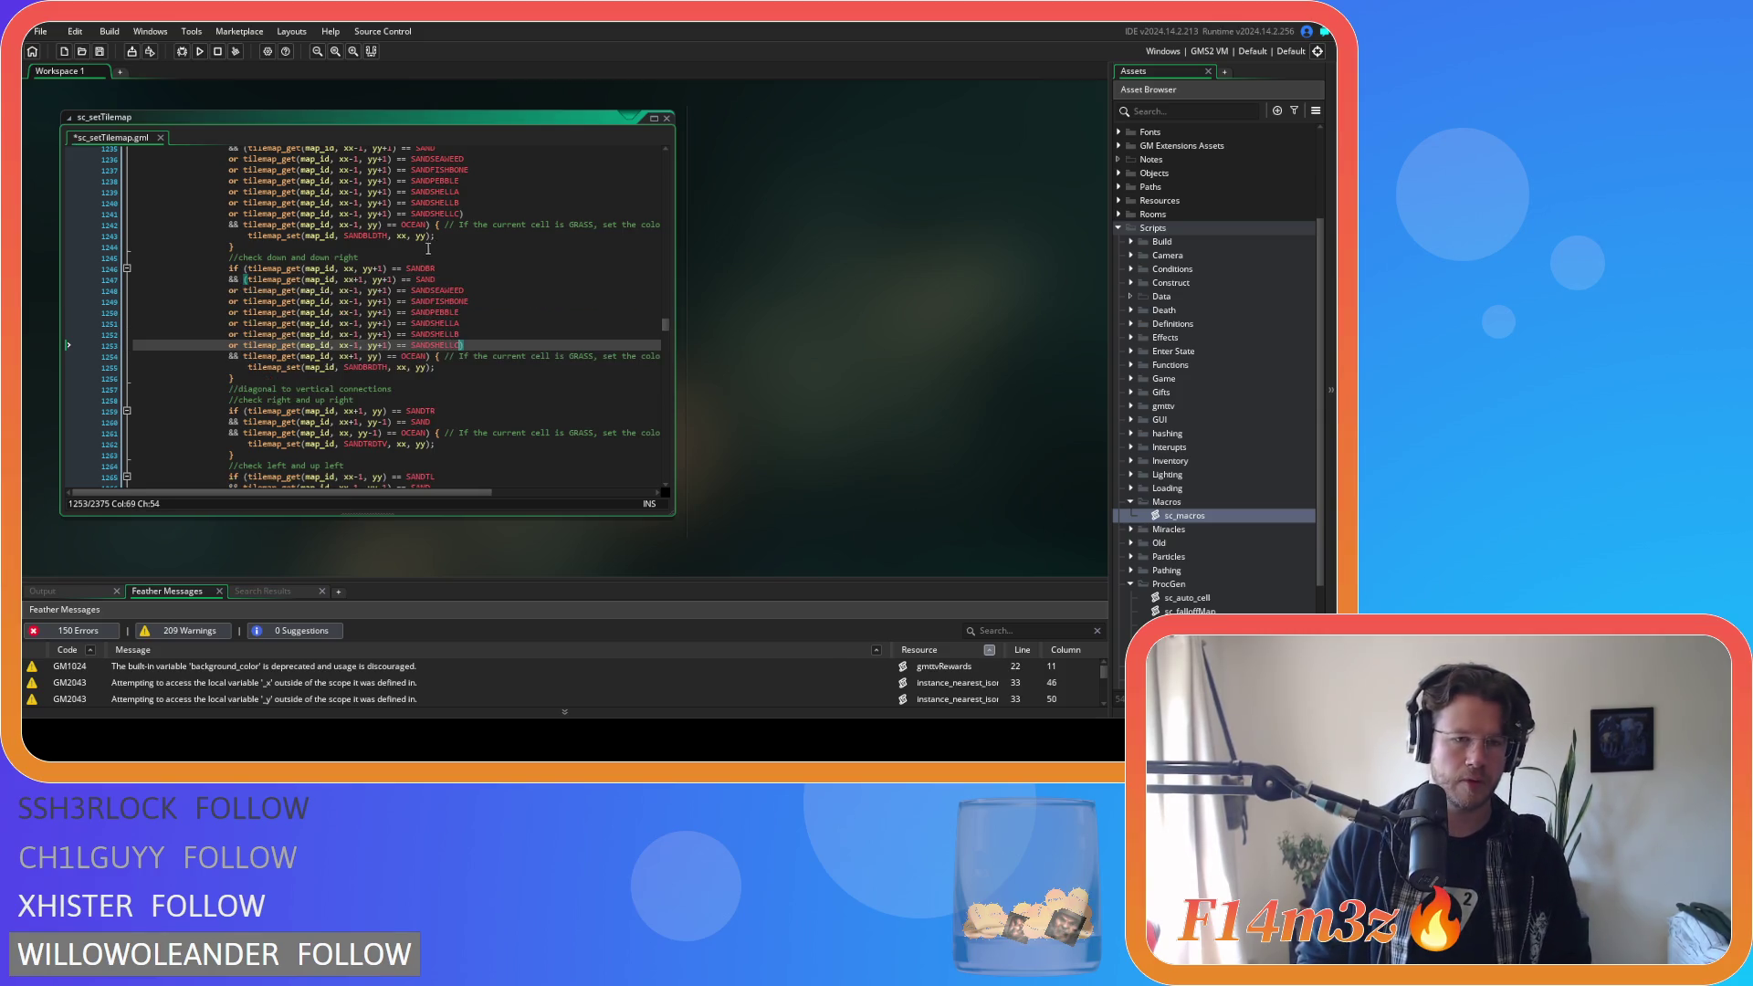
Change xx-1 to xx+1 on pasted lines 1248–1253.
{"action": "left_click", "coordinate": [354, 290]}
{"action": "key", "text": "BackSpace"}
{"action": "type", "text": "+"}
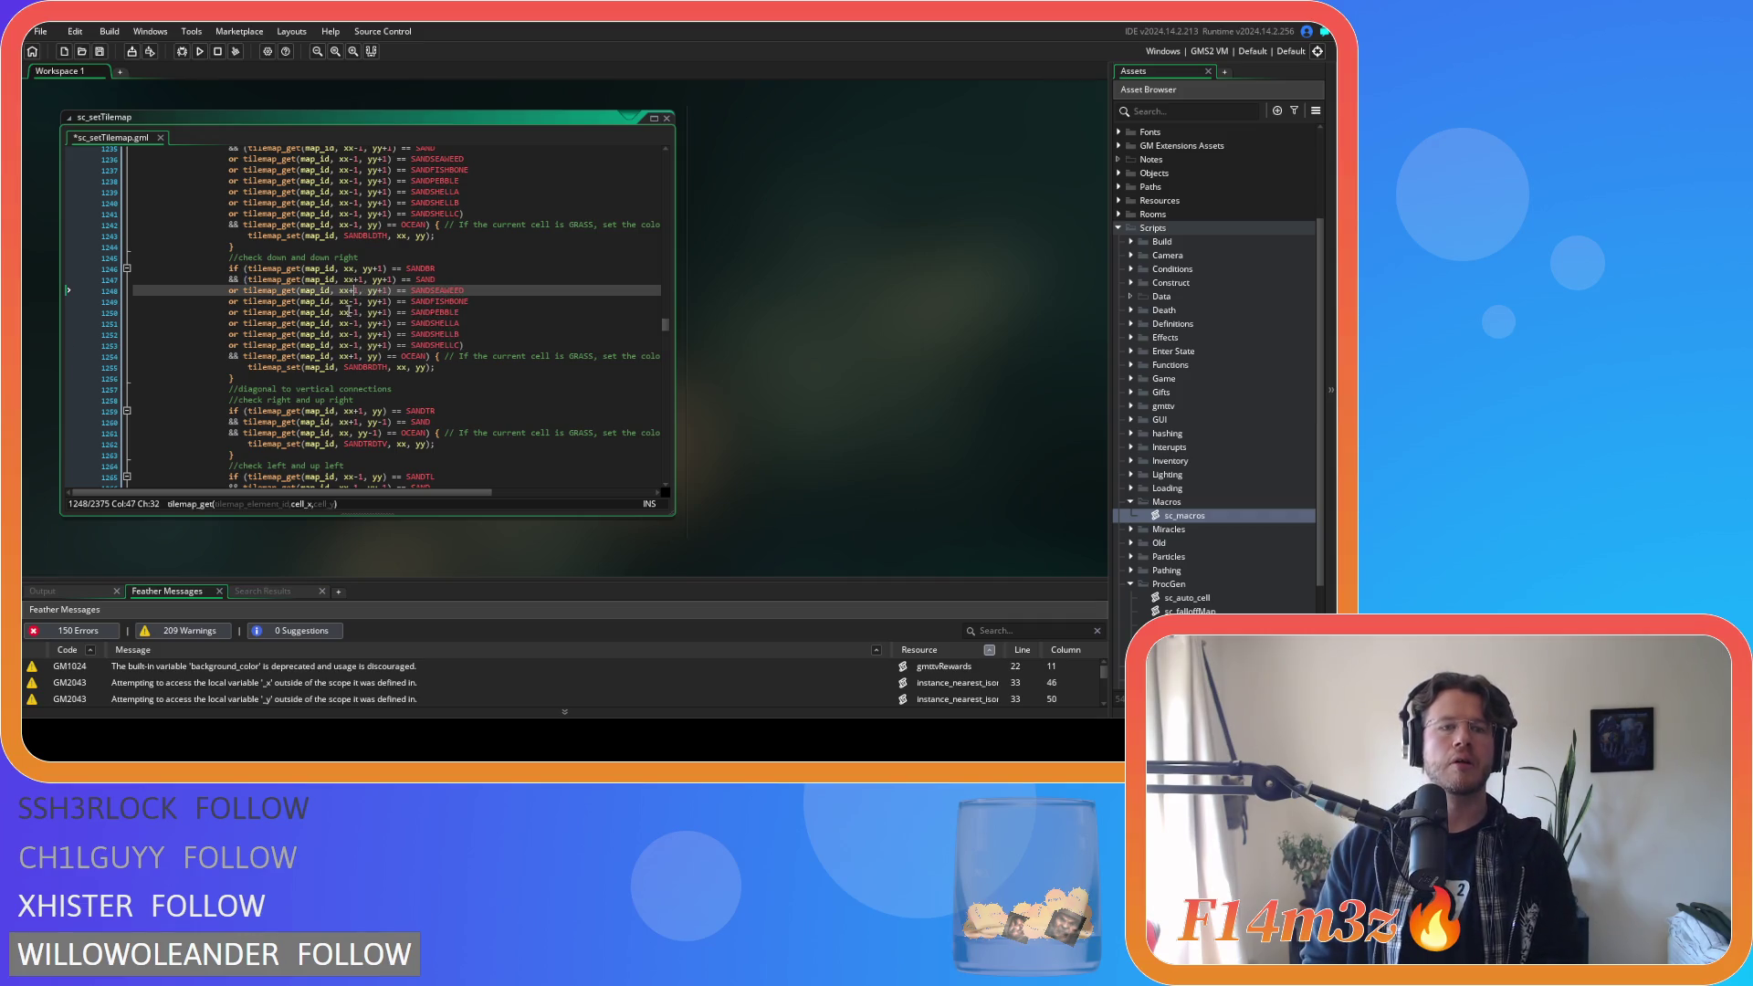
{"action": "left_click", "coordinate": [351, 301]}
{"action": "key", "text": "BackSpace"}
{"action": "type", "text": "+"}
{"action": "left_click", "coordinate": [355, 312]}
{"action": "key", "text": "BackSpace"}
{"action": "type", "text": "+"}
{"action": "left_click", "coordinate": [355, 323]}
{"action": "key", "text": "BackSpace"}
{"action": "type", "text": "+"}
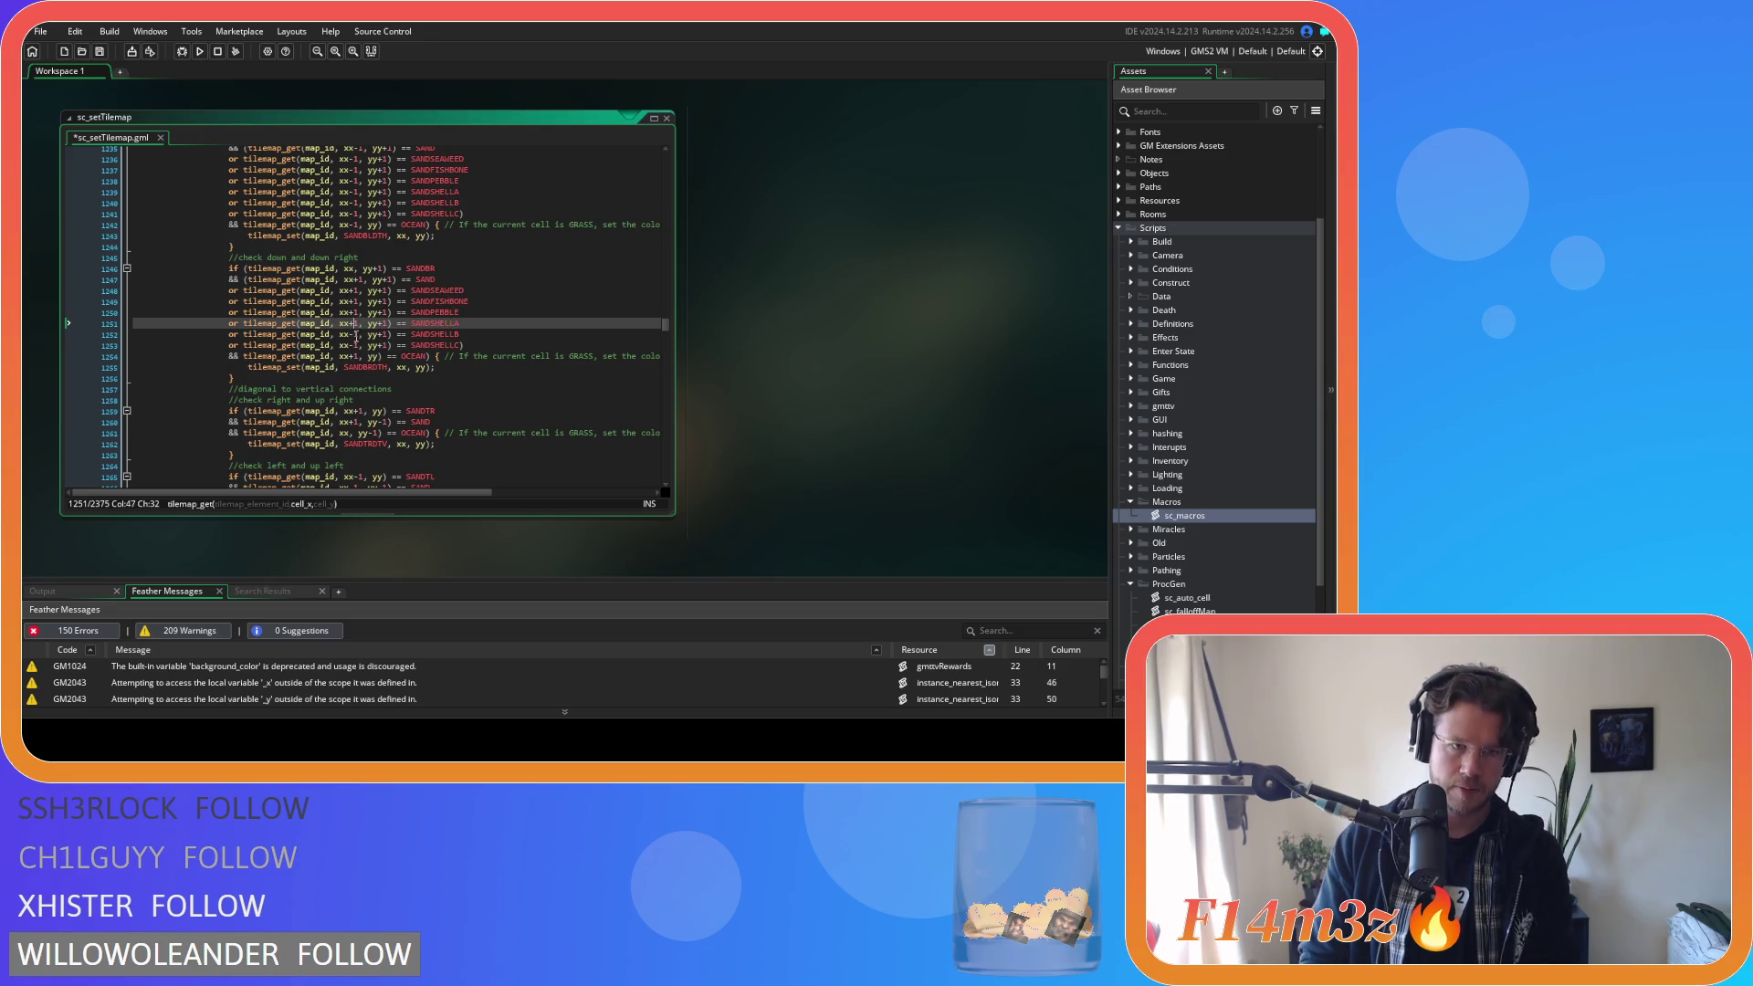
{"action": "left_click", "coordinate": [355, 334]}
{"action": "key", "text": "BackSpace"}
{"action": "type", "text": "+"}
{"action": "left_click", "coordinate": [354, 345]}
{"action": "key", "text": "BackSpace"}
{"action": "type", "text": "+"}
Save the script and select the newly added sand checks up to line 1247.
{"action": "key", "text": "ctrl+s"}
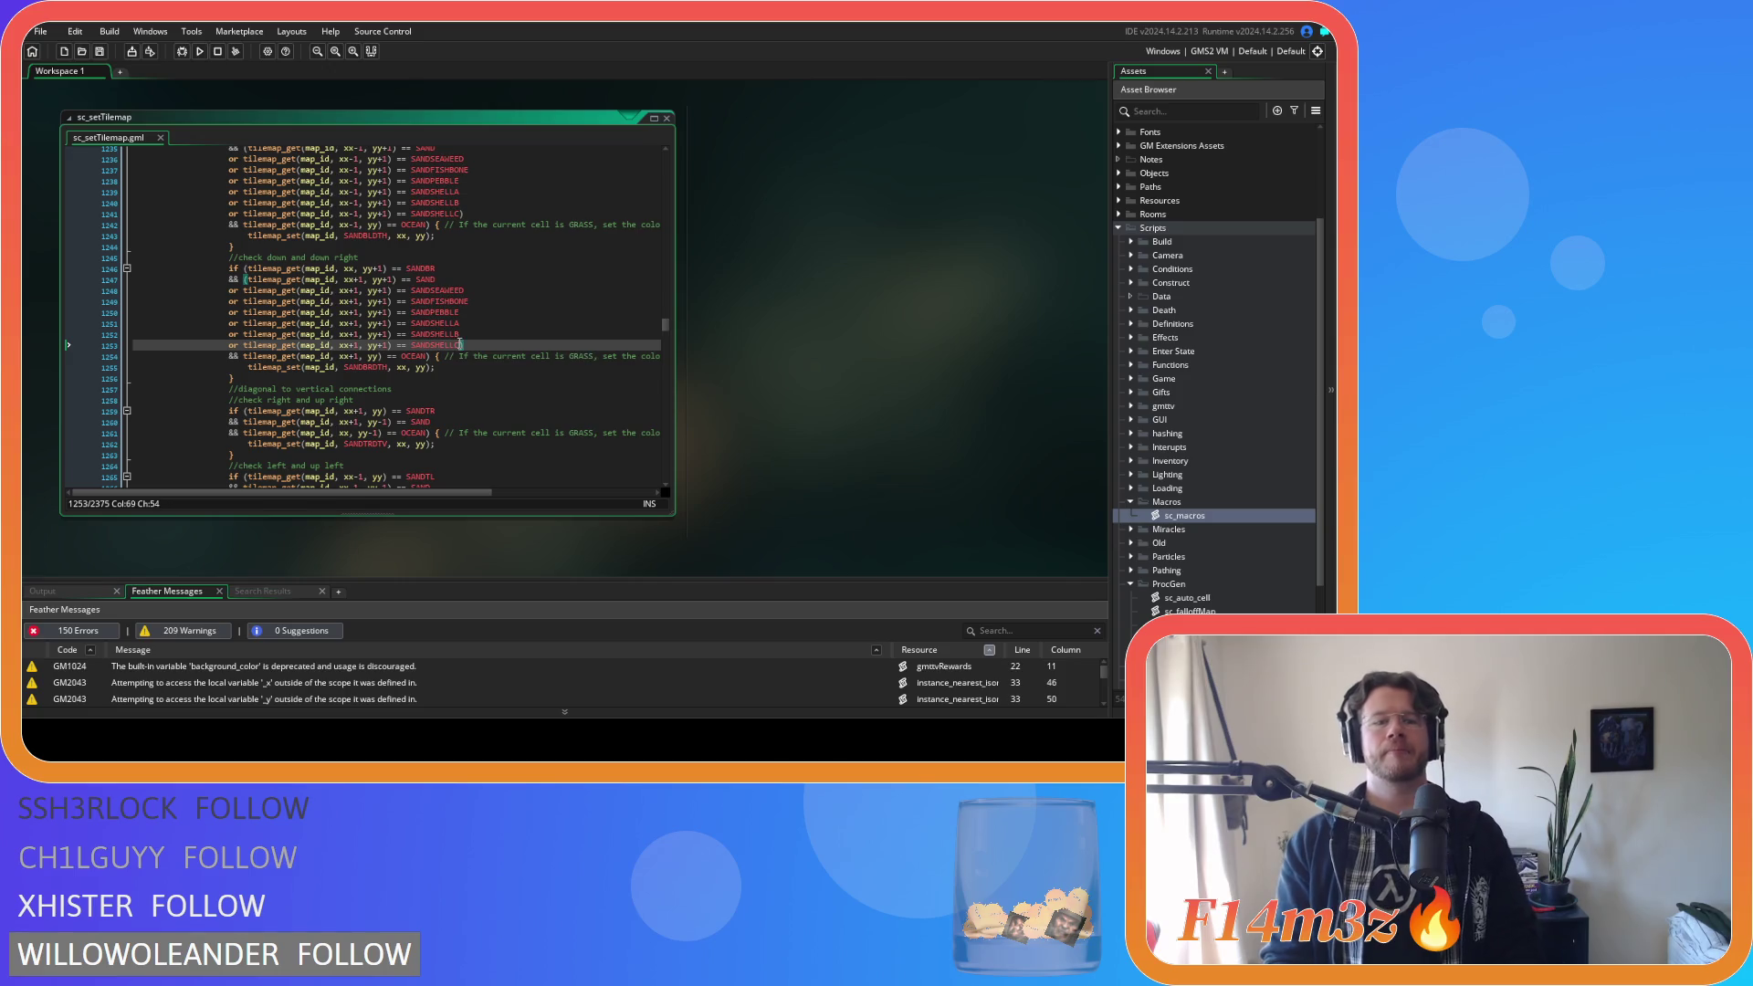
{"action": "left_click_drag", "start_coordinate": [460, 345], "coordinate": [280, 307]}
{"action": "left_click", "coordinate": [247, 279], "text": "shift"}
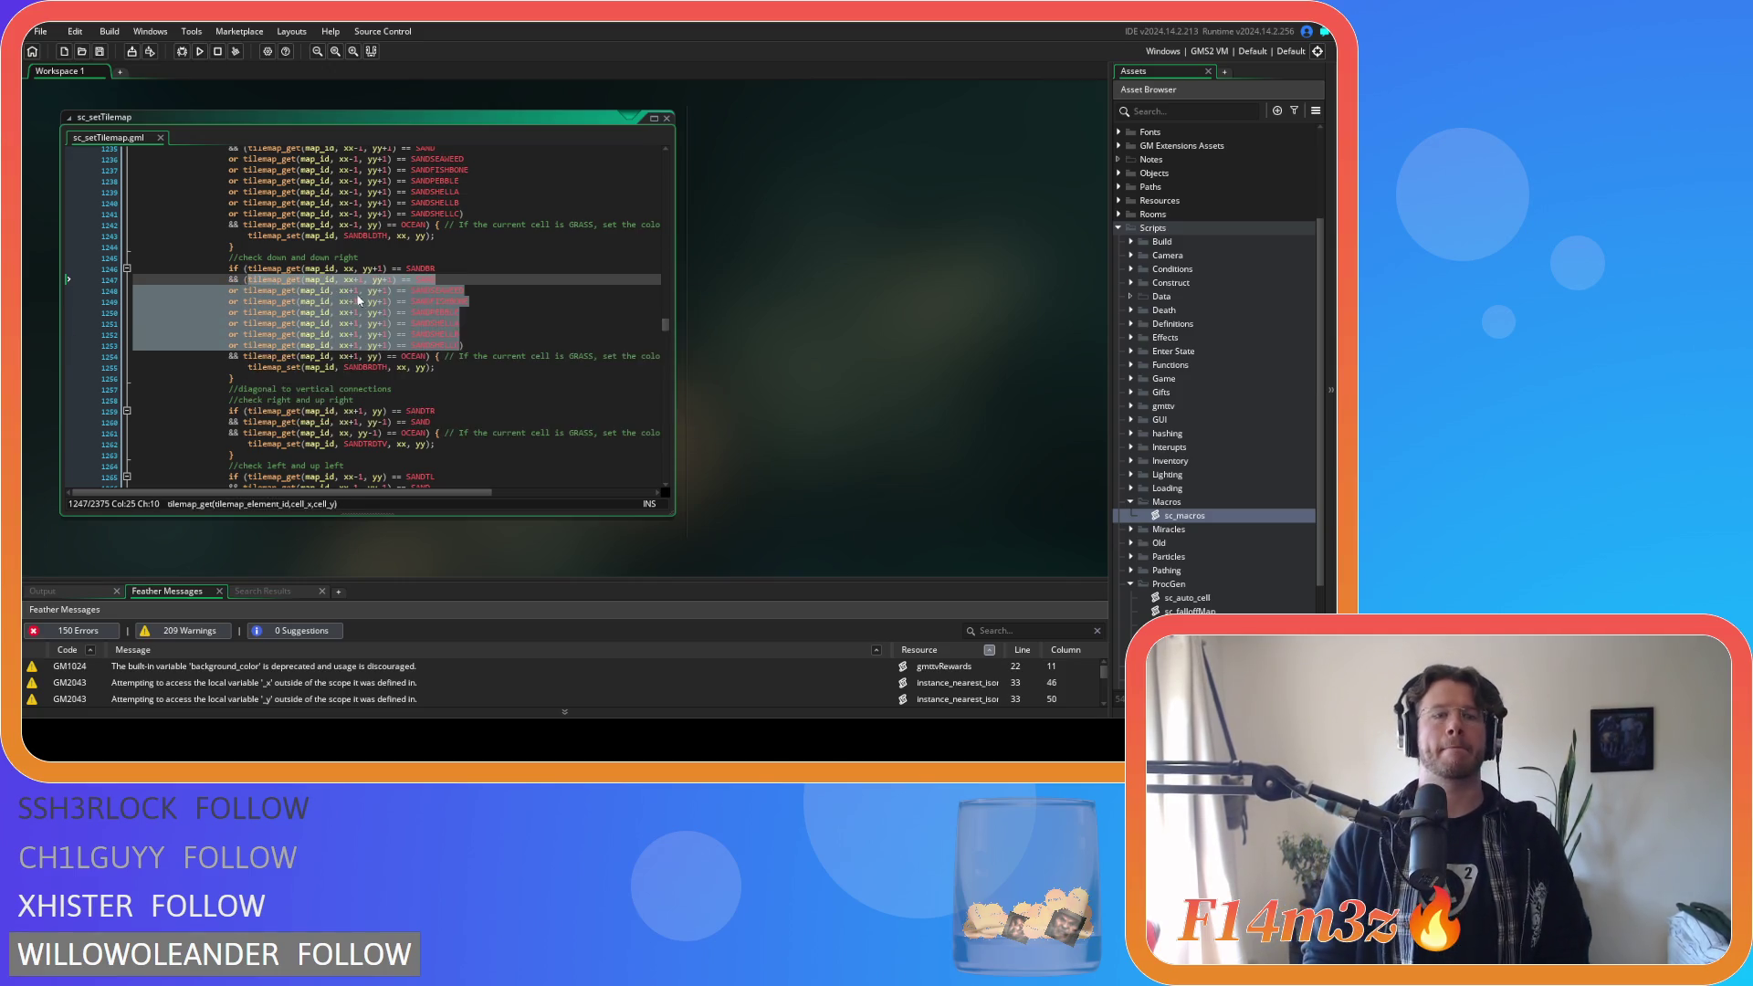
{"action": "scroll", "coordinate": [390, 315], "scroll_direction": "down", "scroll_amount": 4}
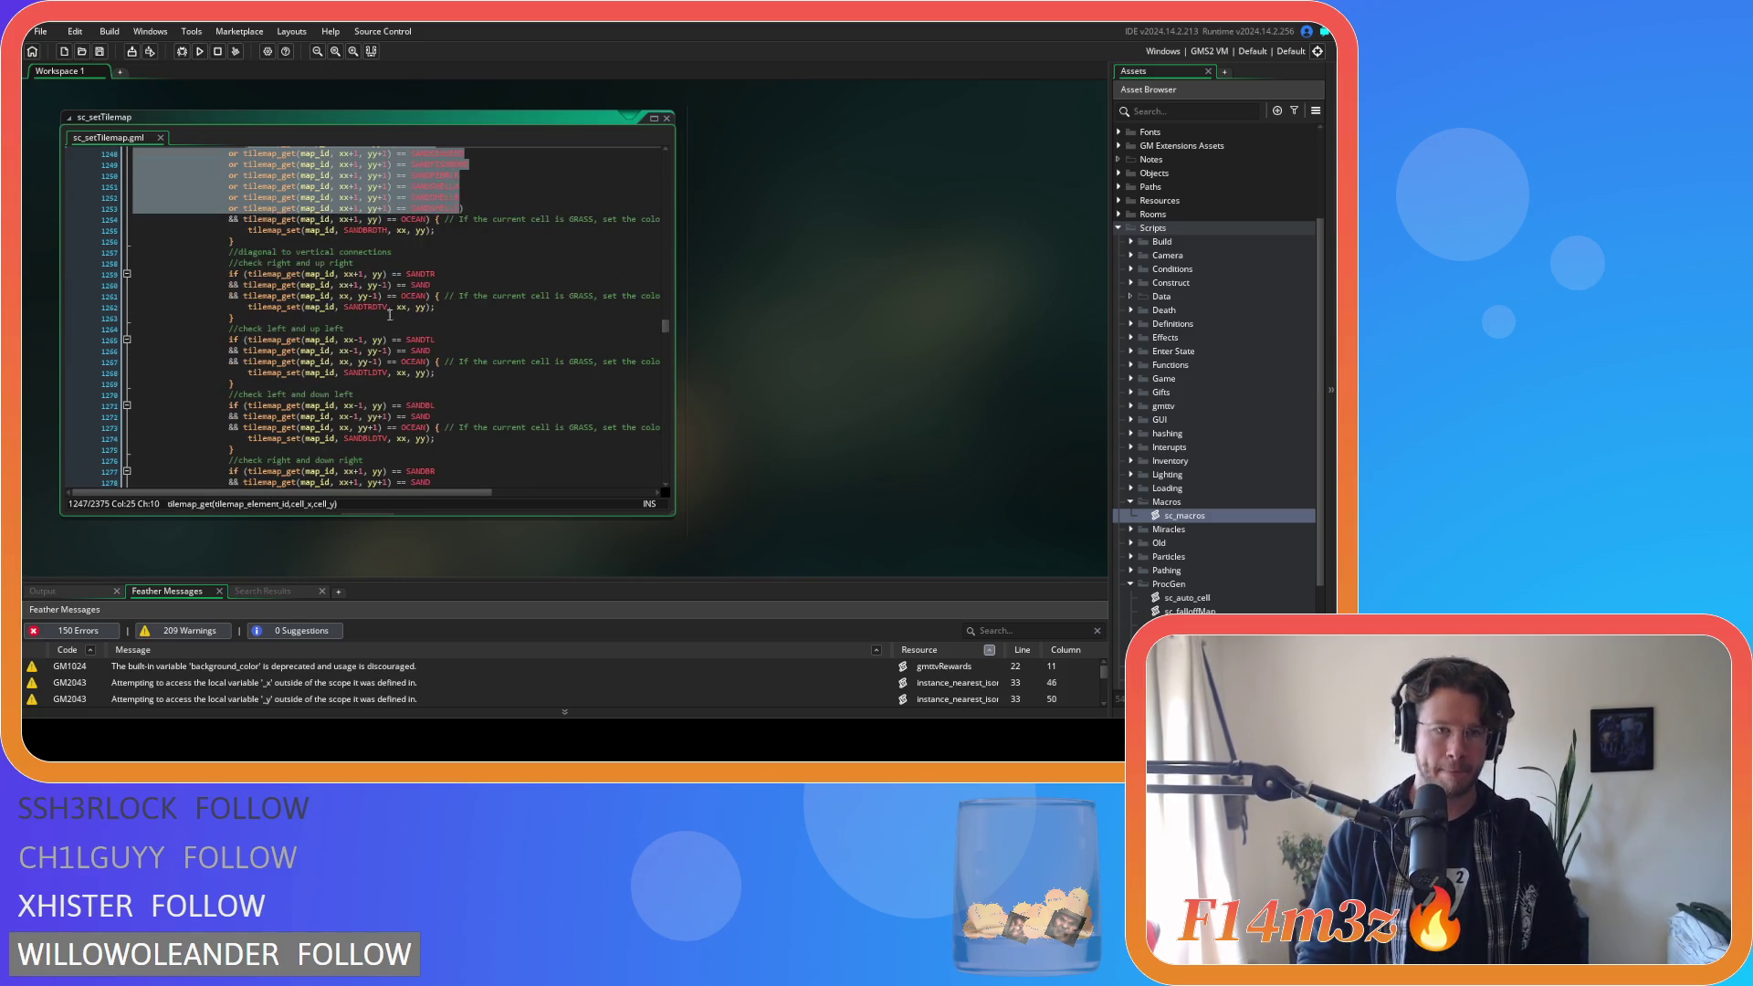
Try pasting into the right-and-up check on line 1260, then undo the wrong paste.
{"action": "left_click", "coordinate": [243, 285]}
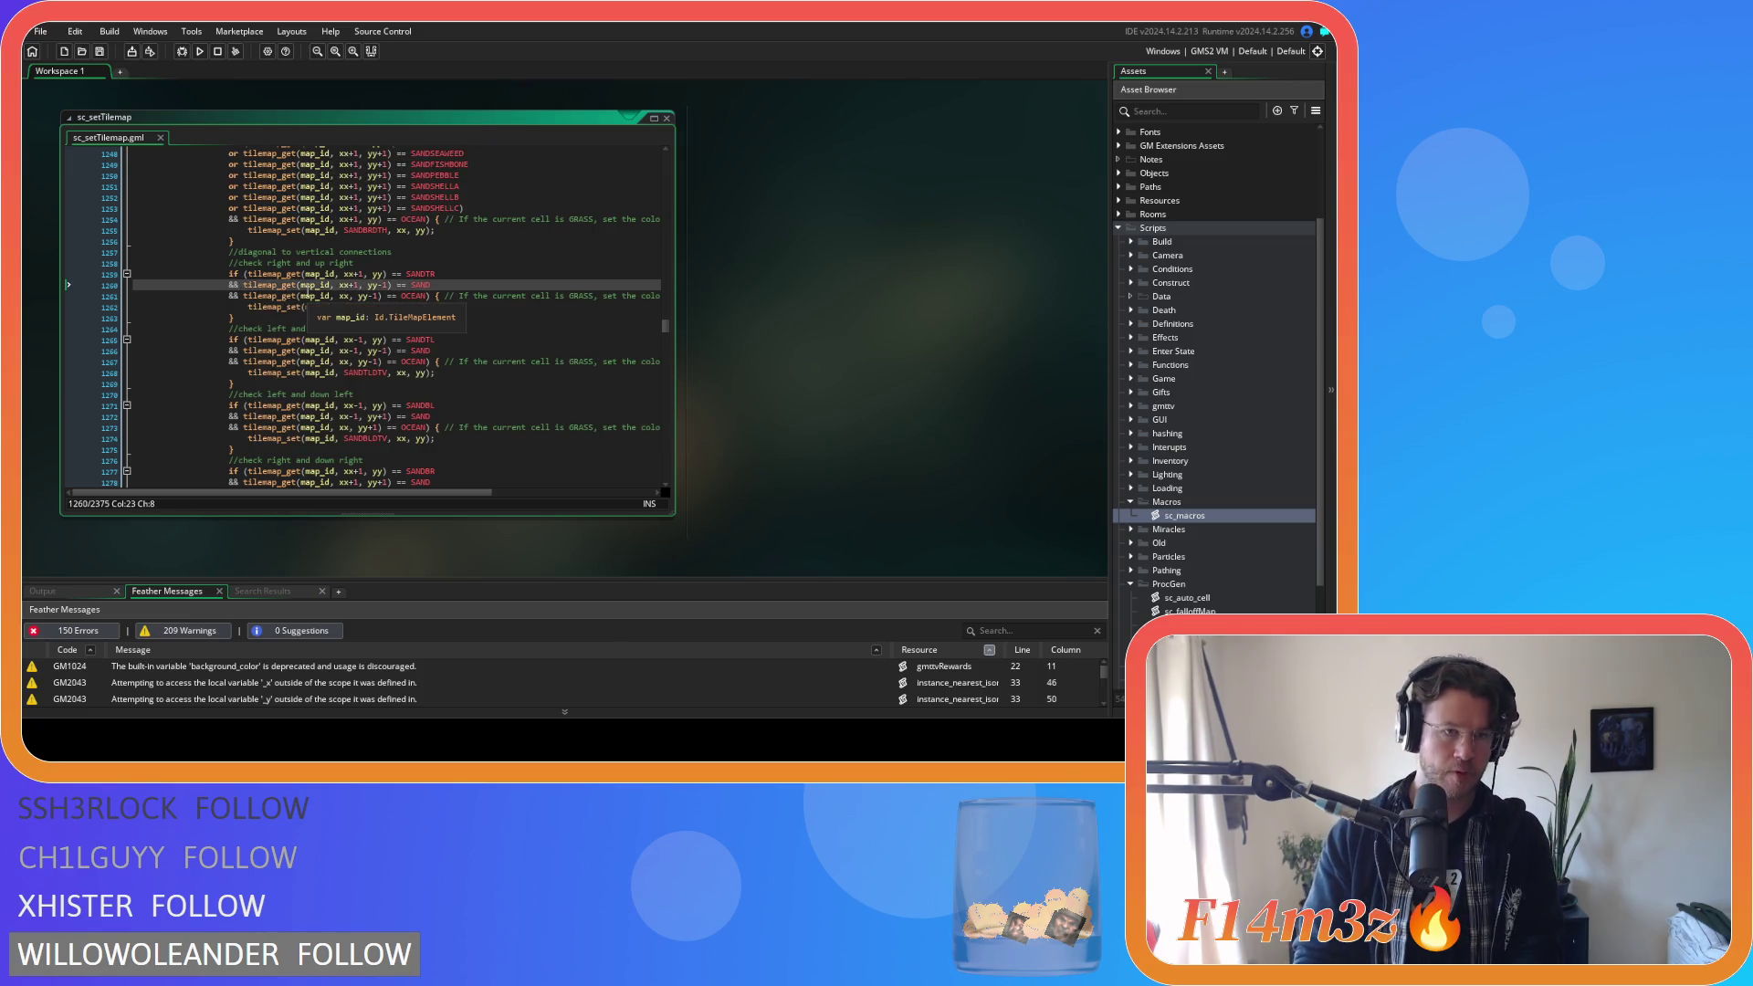
{"action": "left_click", "coordinate": [451, 286], "text": "shift"}
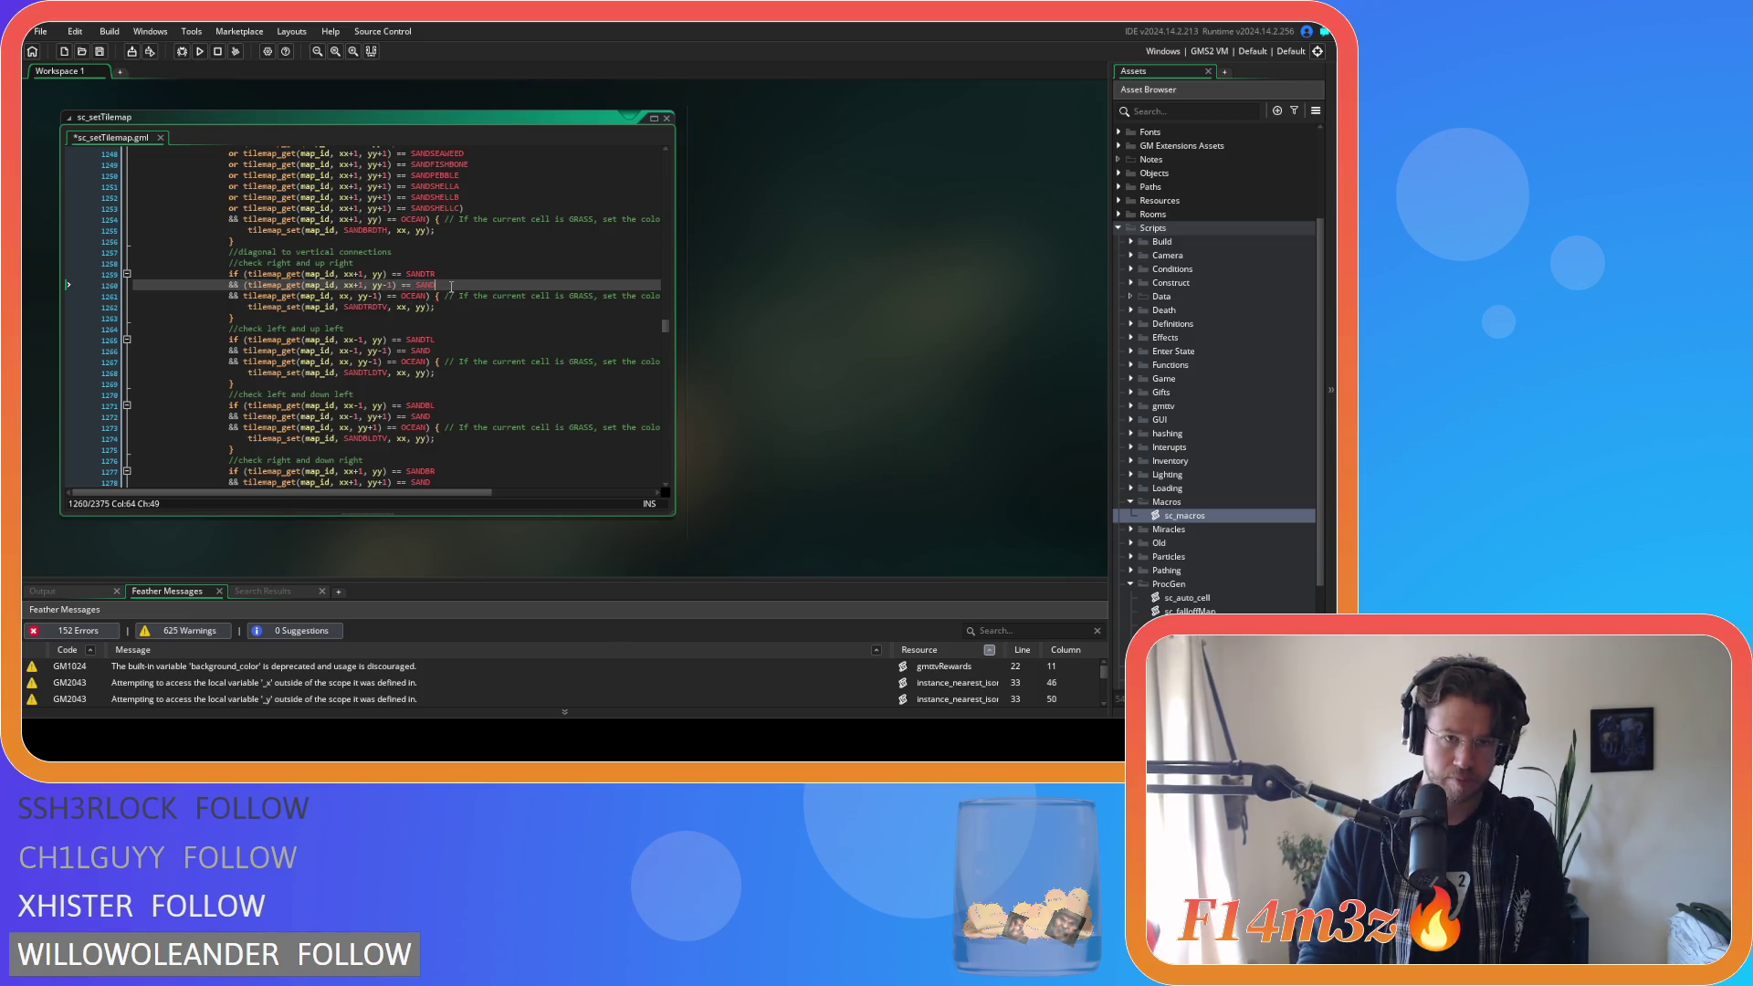
{"action": "type", "text": "("}
{"action": "key", "text": "Return"}
{"action": "key", "text": "ctrl+v"}
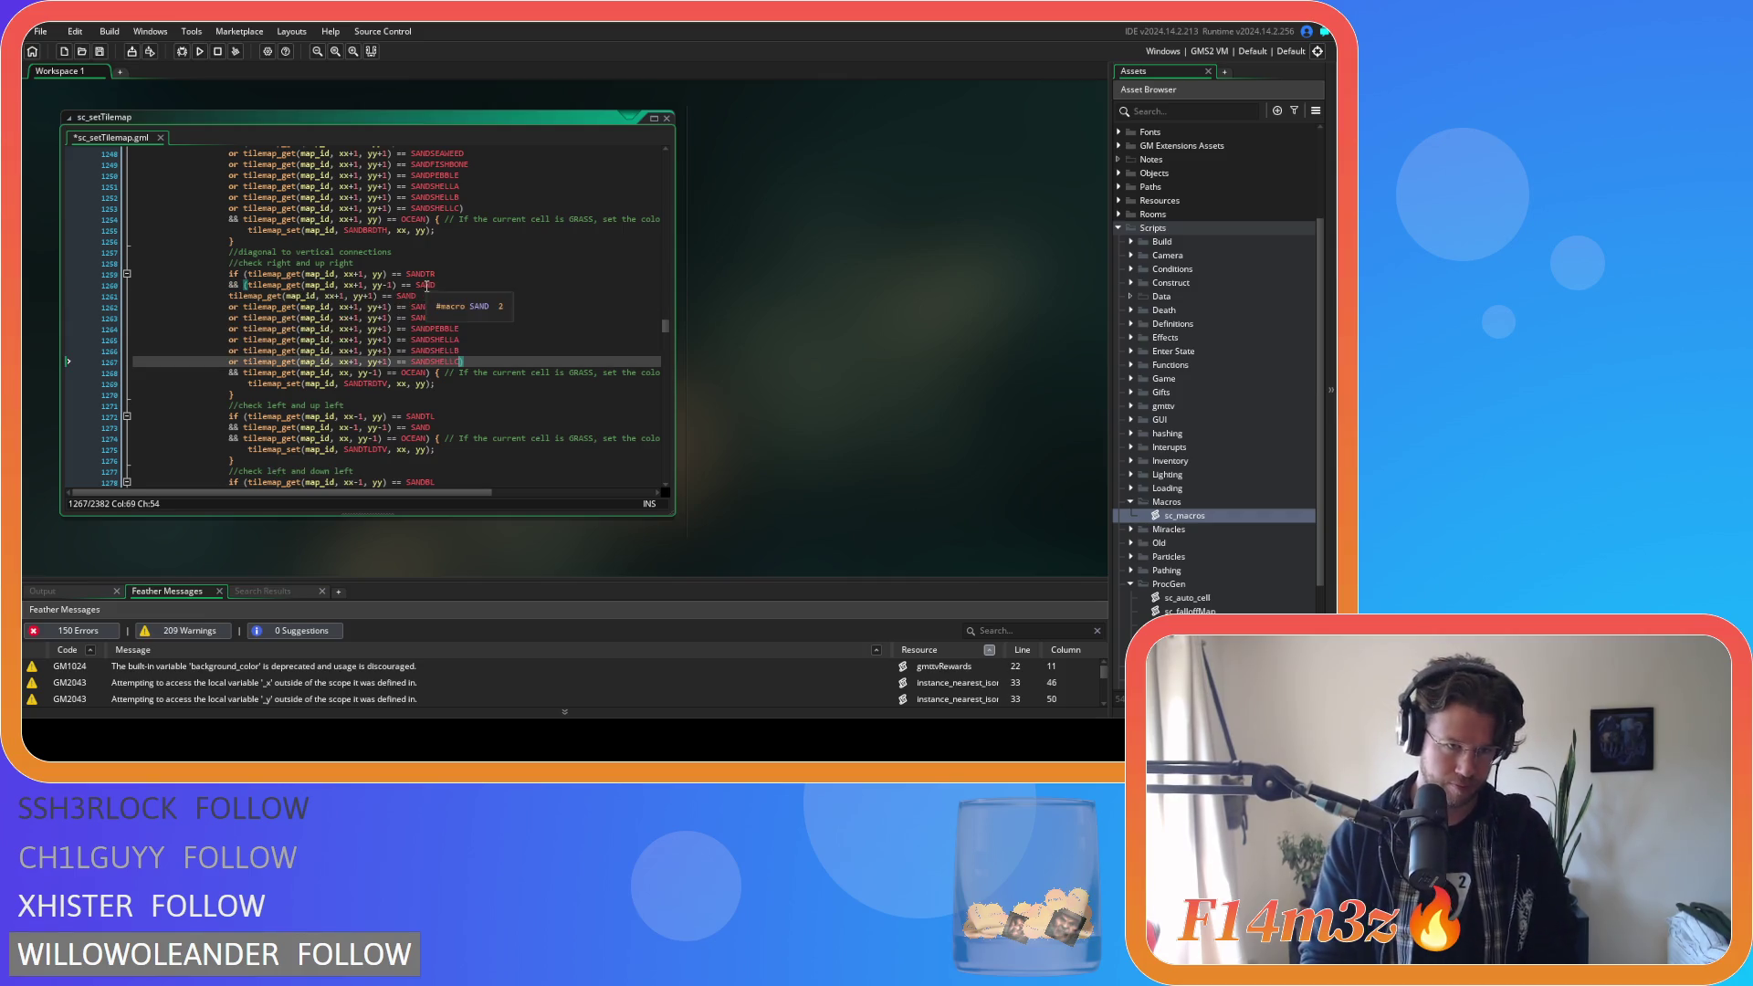
{"action": "key", "text": "ctrl+z"}
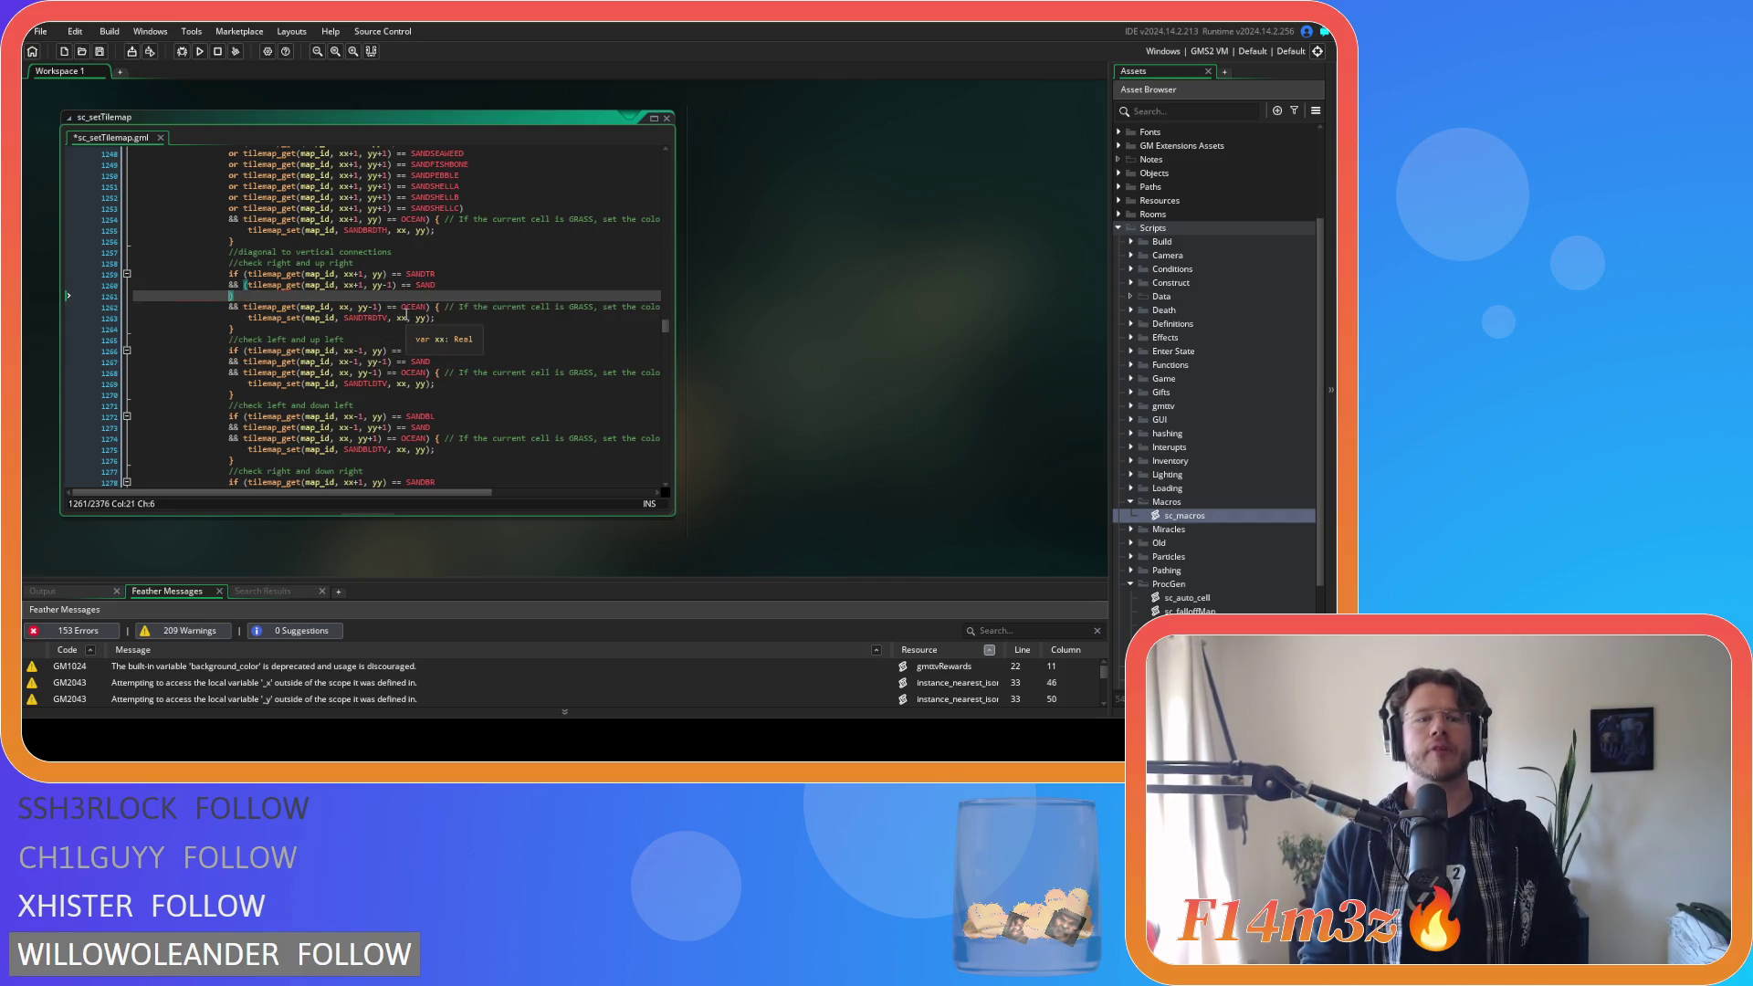
{"action": "key", "text": "ctrl+z"}
Copy the six sand variant checks and paste them after line 1260's SAND check.
{"action": "scroll", "coordinate": [461, 219], "scroll_direction": "up", "scroll_amount": 2}
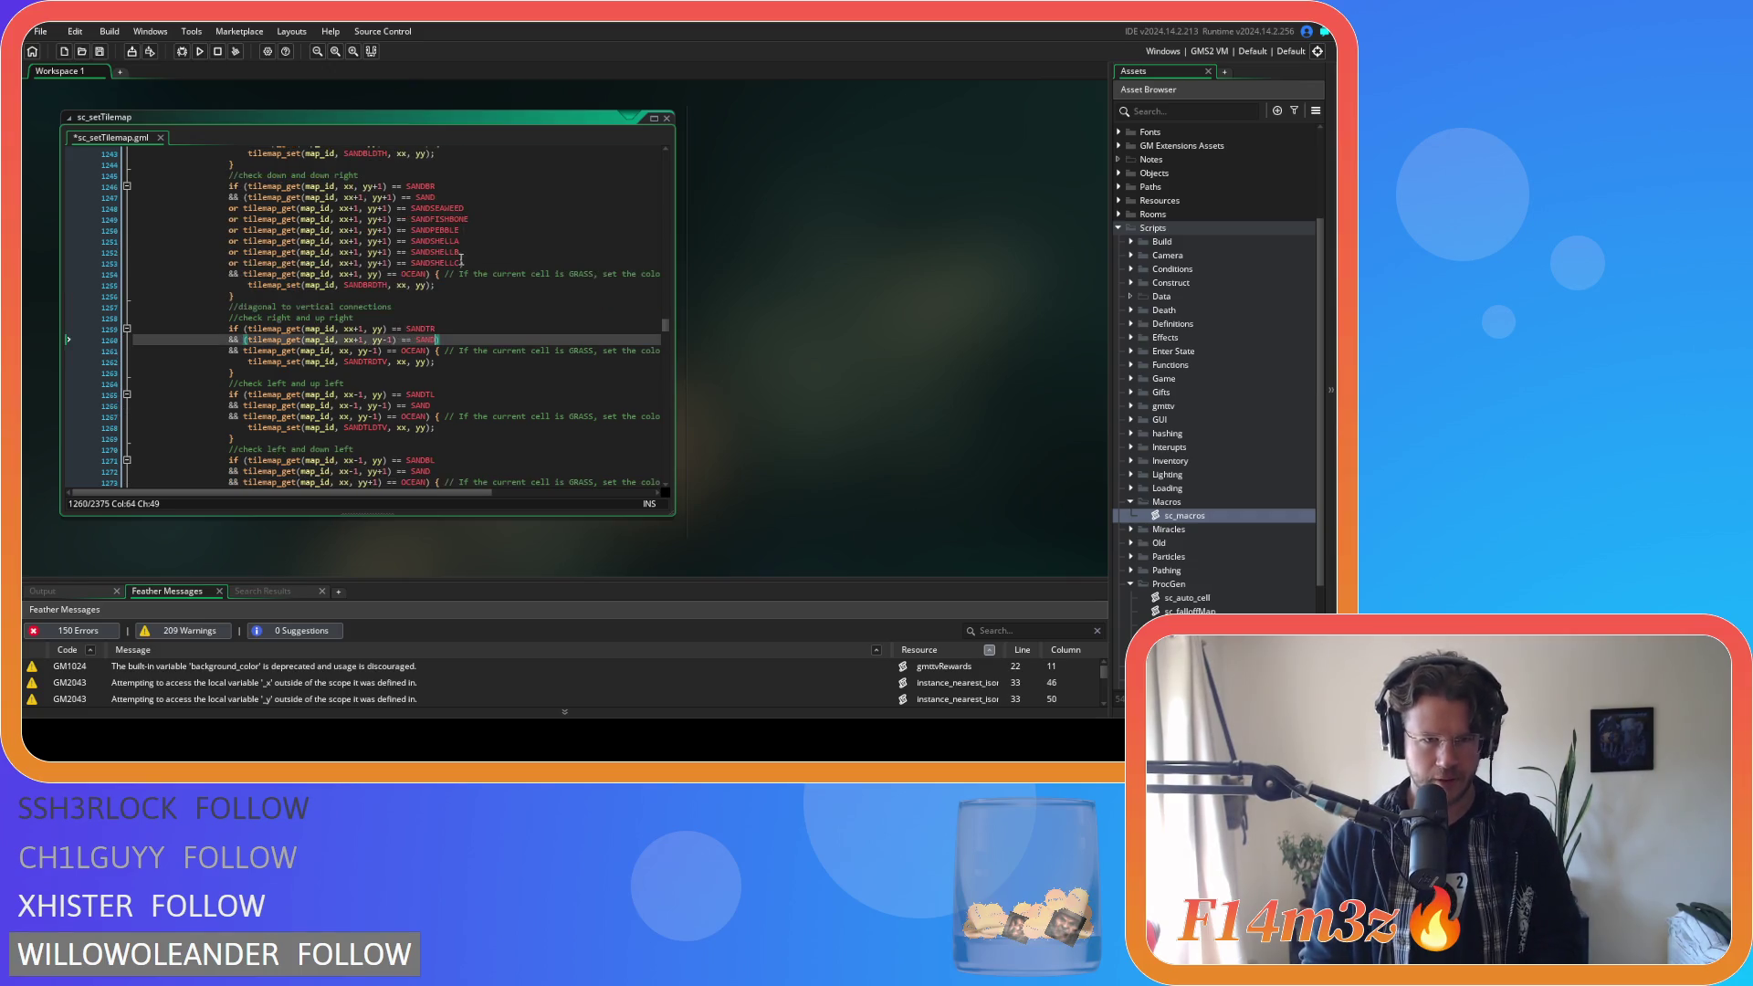
{"action": "left_click", "coordinate": [459, 263]}
{"action": "mouse_move", "coordinate": [459, 263]}
{"action": "left_mouse_down"}
{"action": "mouse_move", "coordinate": [301, 208]}
{"action": "mouse_move", "coordinate": [234, 216]}
{"action": "left_mouse_up"}
{"action": "scroll", "coordinate": [347, 274], "scroll_direction": "down", "scroll_amount": 1}
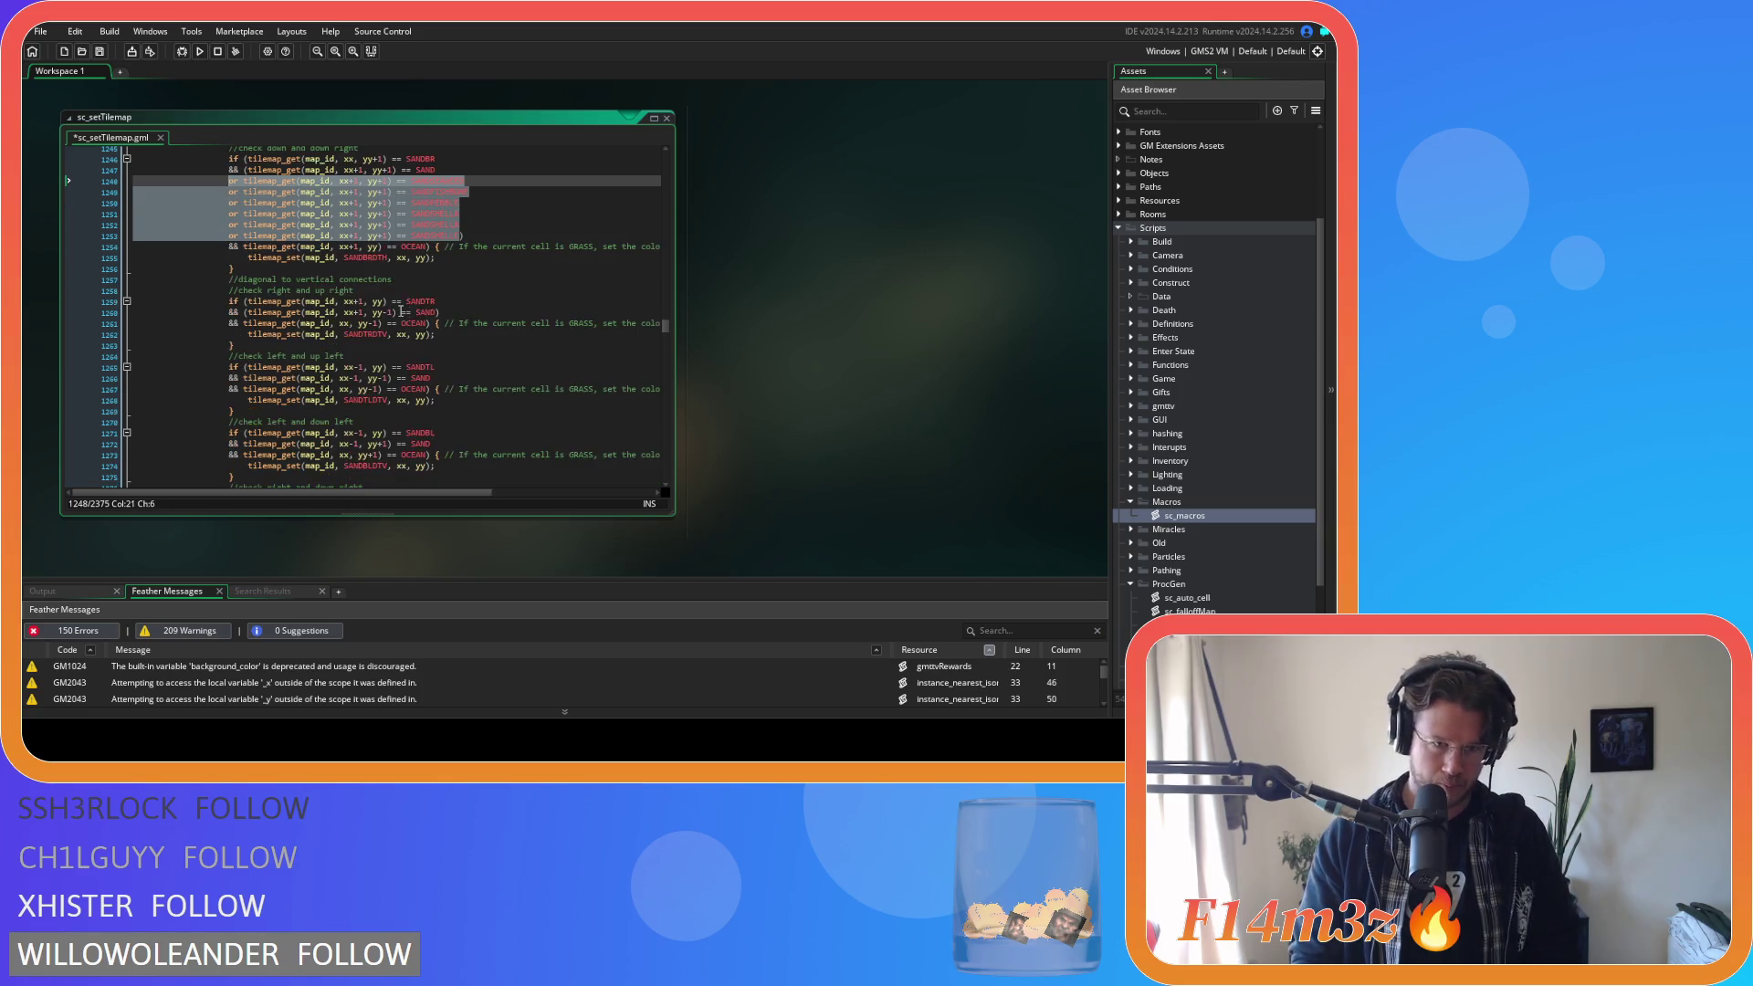
{"action": "left_click", "coordinate": [447, 313]}
{"action": "key", "text": "Return"}
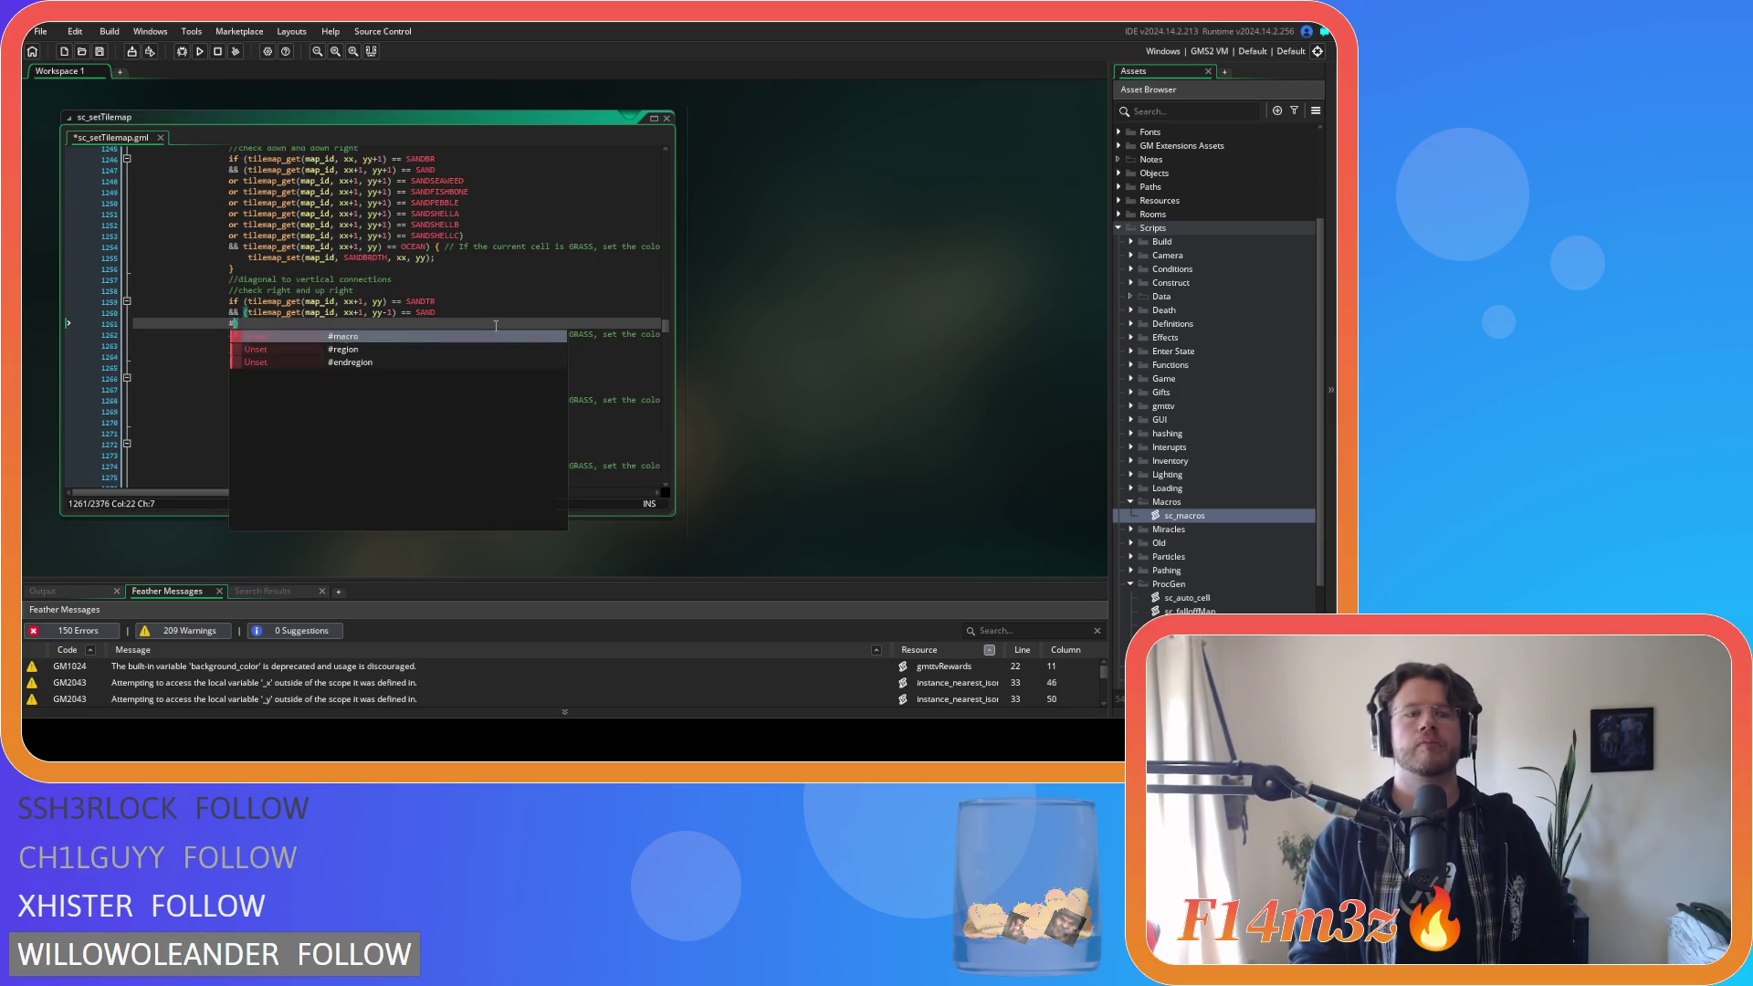
{"action": "type", "text": "or tilemap_get(map_id, xx+1, yy+1) == SANDSEAWEED \t\t\t\t\tor tilemap_get(map_id, xx+1, yy+1) == SANDFISHBONE \t\t\t\t\tor tilemap_get(map_id, xx+1, yy+1) == SANDPEBBLE \t\t\t\t\tor tilemap_get(map_id, xx+1, yy+1) == SANDSHELLA \t\t\t\t\tor tilemap_get(map_id, xx+1, yy+1) == SANDSHELLB \t\t\t\t\tor tilemap_get(map_id, xx+1, yy+1) == SANDSHELLC"}
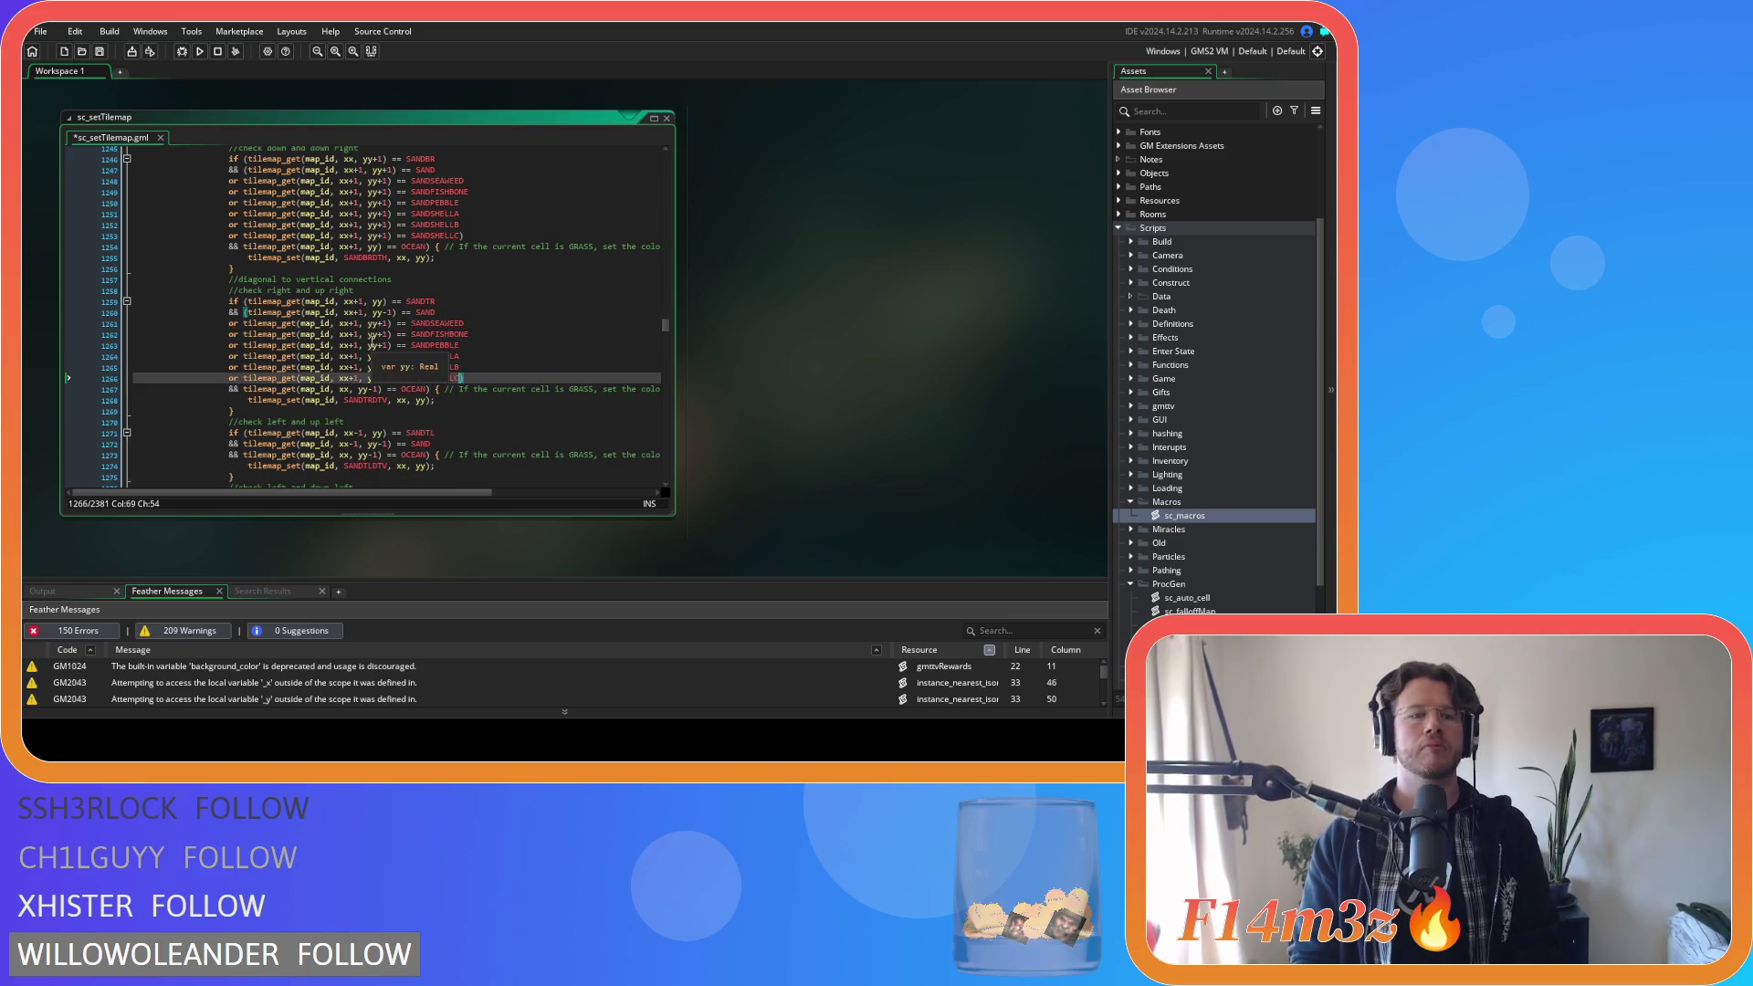
Check the offsets on pasted lines 1261–1266 and save the script.
{"action": "left_click", "coordinate": [384, 324]}
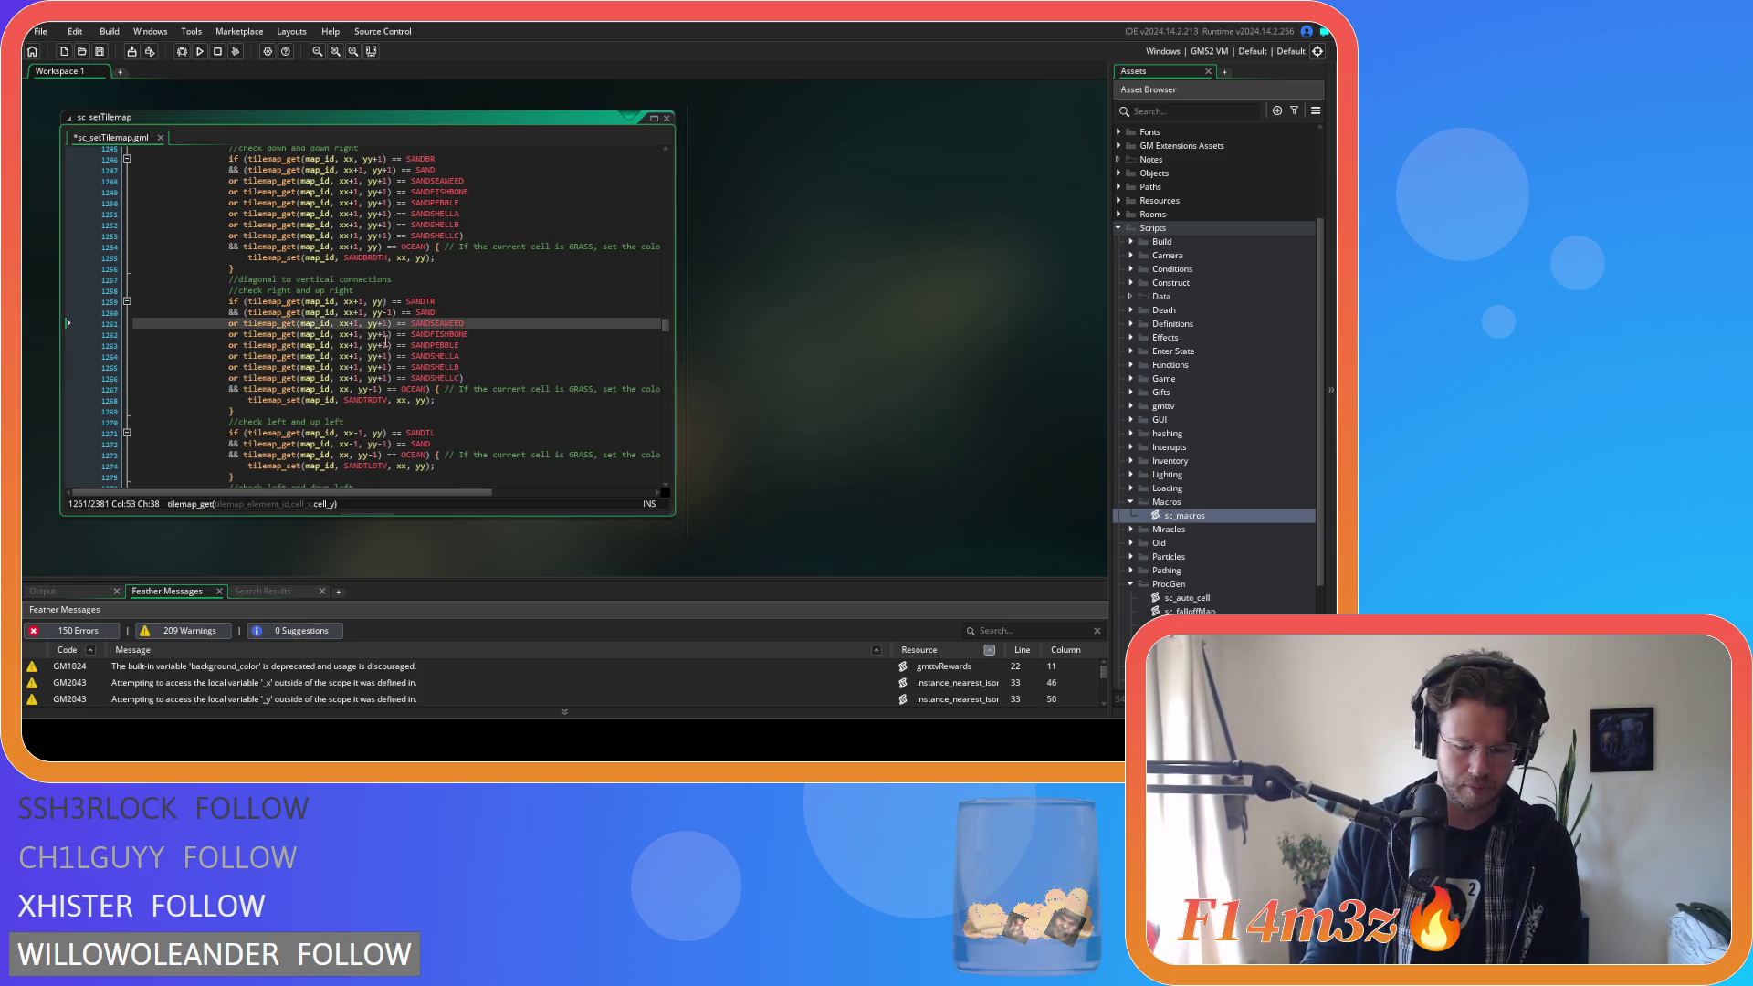
{"action": "left_click", "coordinate": [379, 335]}
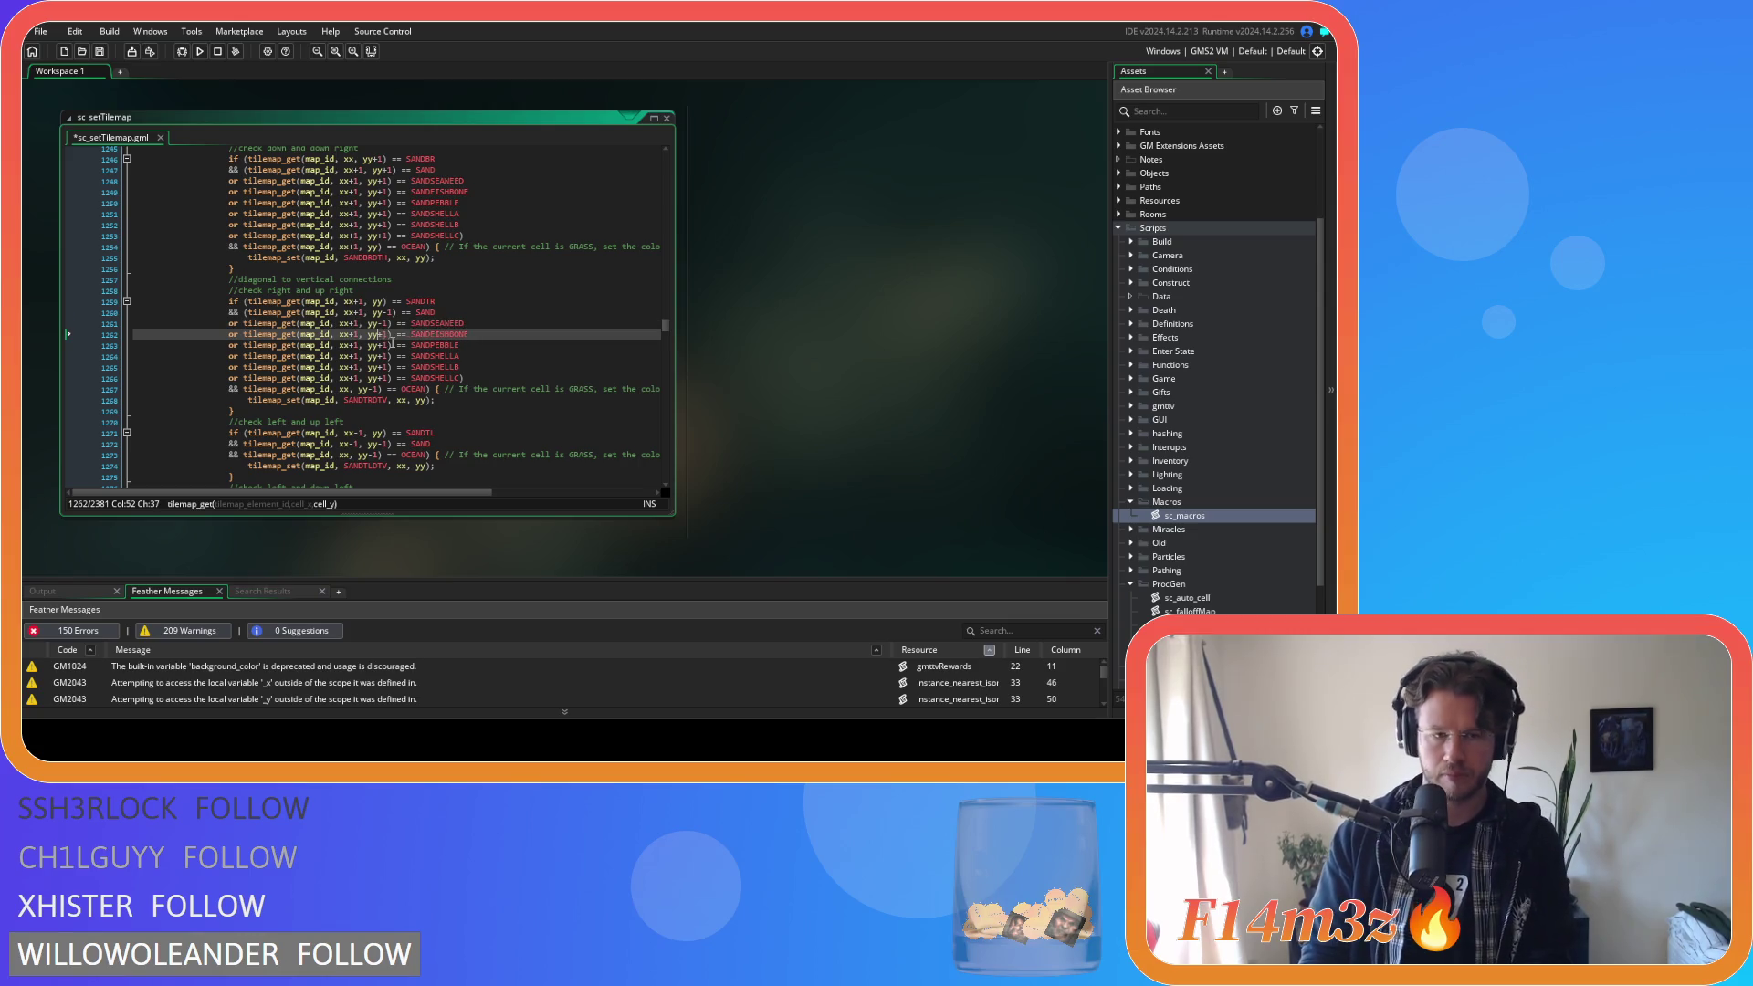
{"action": "type", "text": "-"}
{"action": "left_click", "coordinate": [383, 346]}
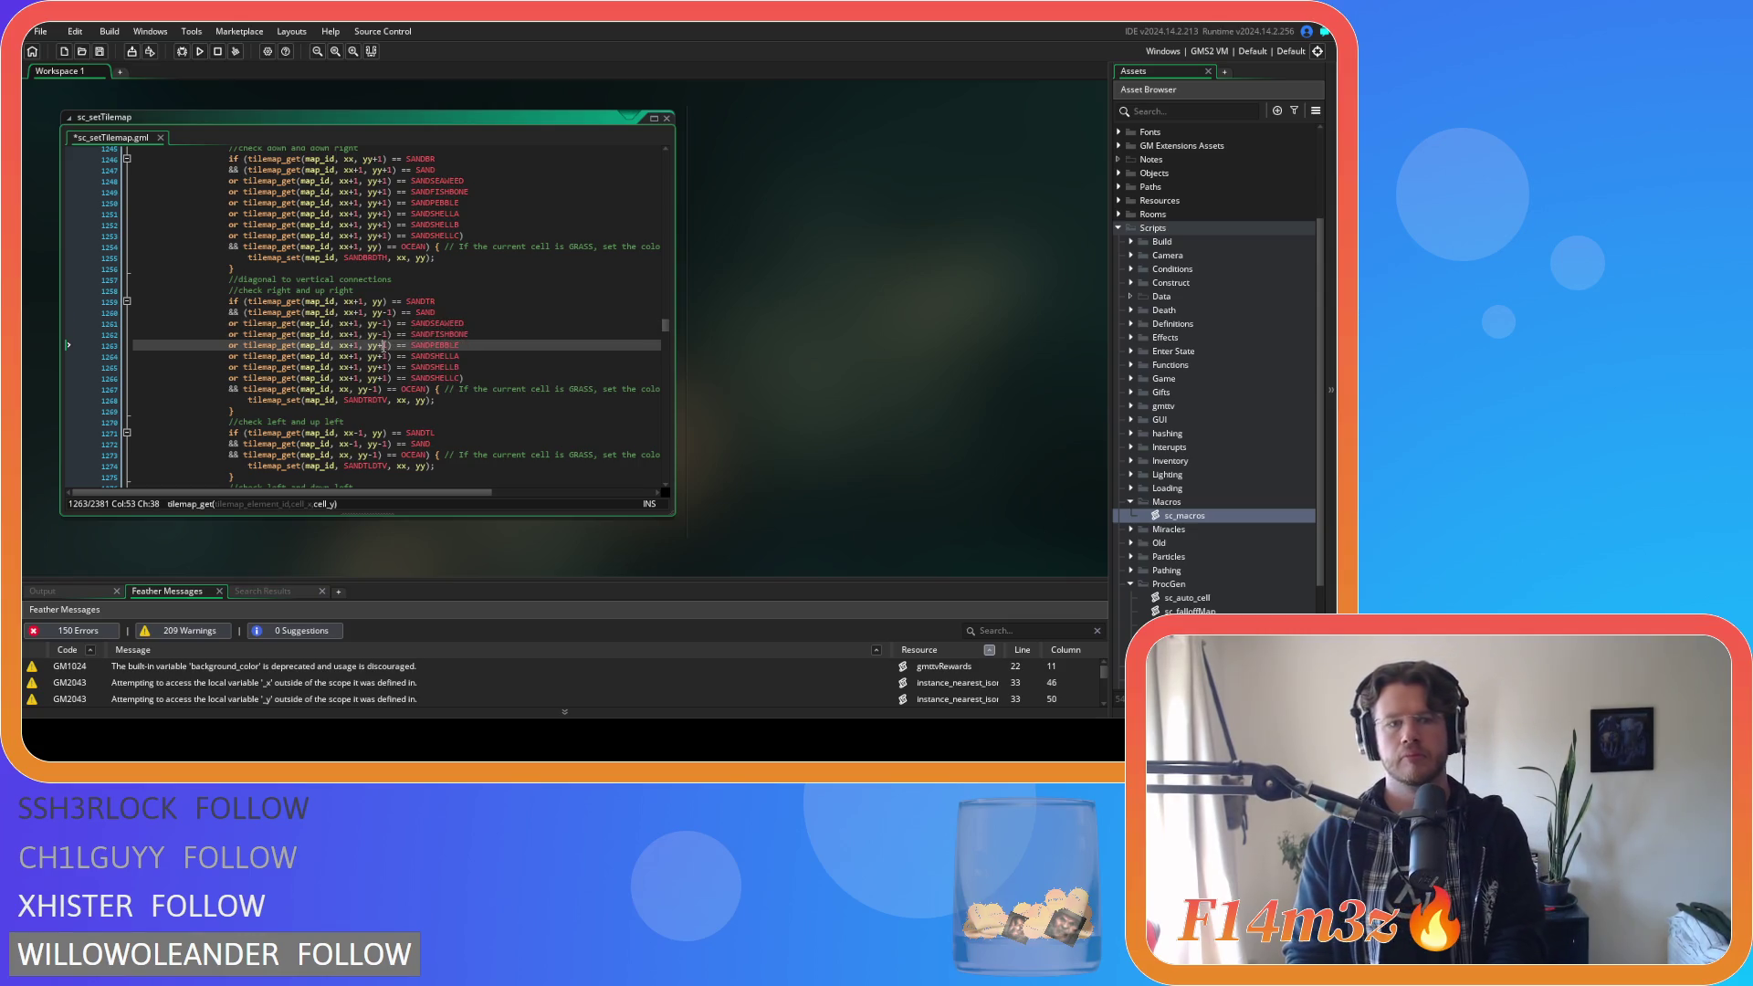
{"action": "left_click", "coordinate": [383, 356]}
{"action": "left_click", "coordinate": [384, 367]}
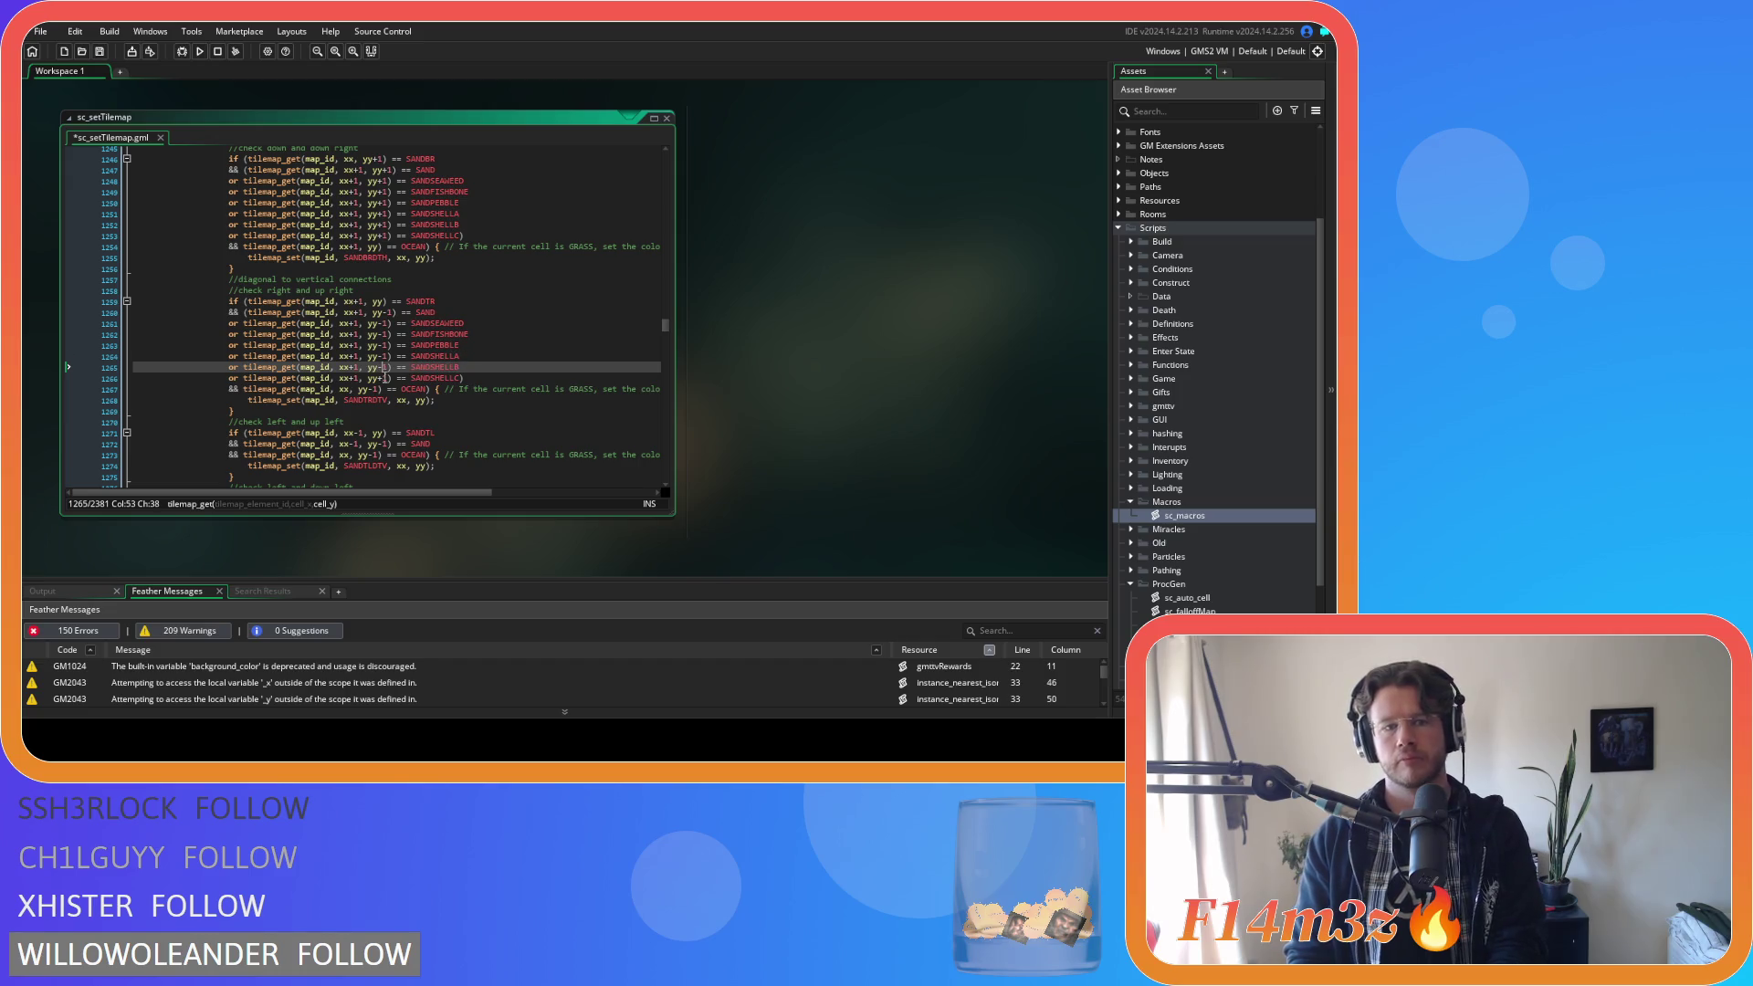
{"action": "type", "text": "-"}
{"action": "left_click", "coordinate": [486, 355]}
{"action": "key", "text": "ctrl+s"}
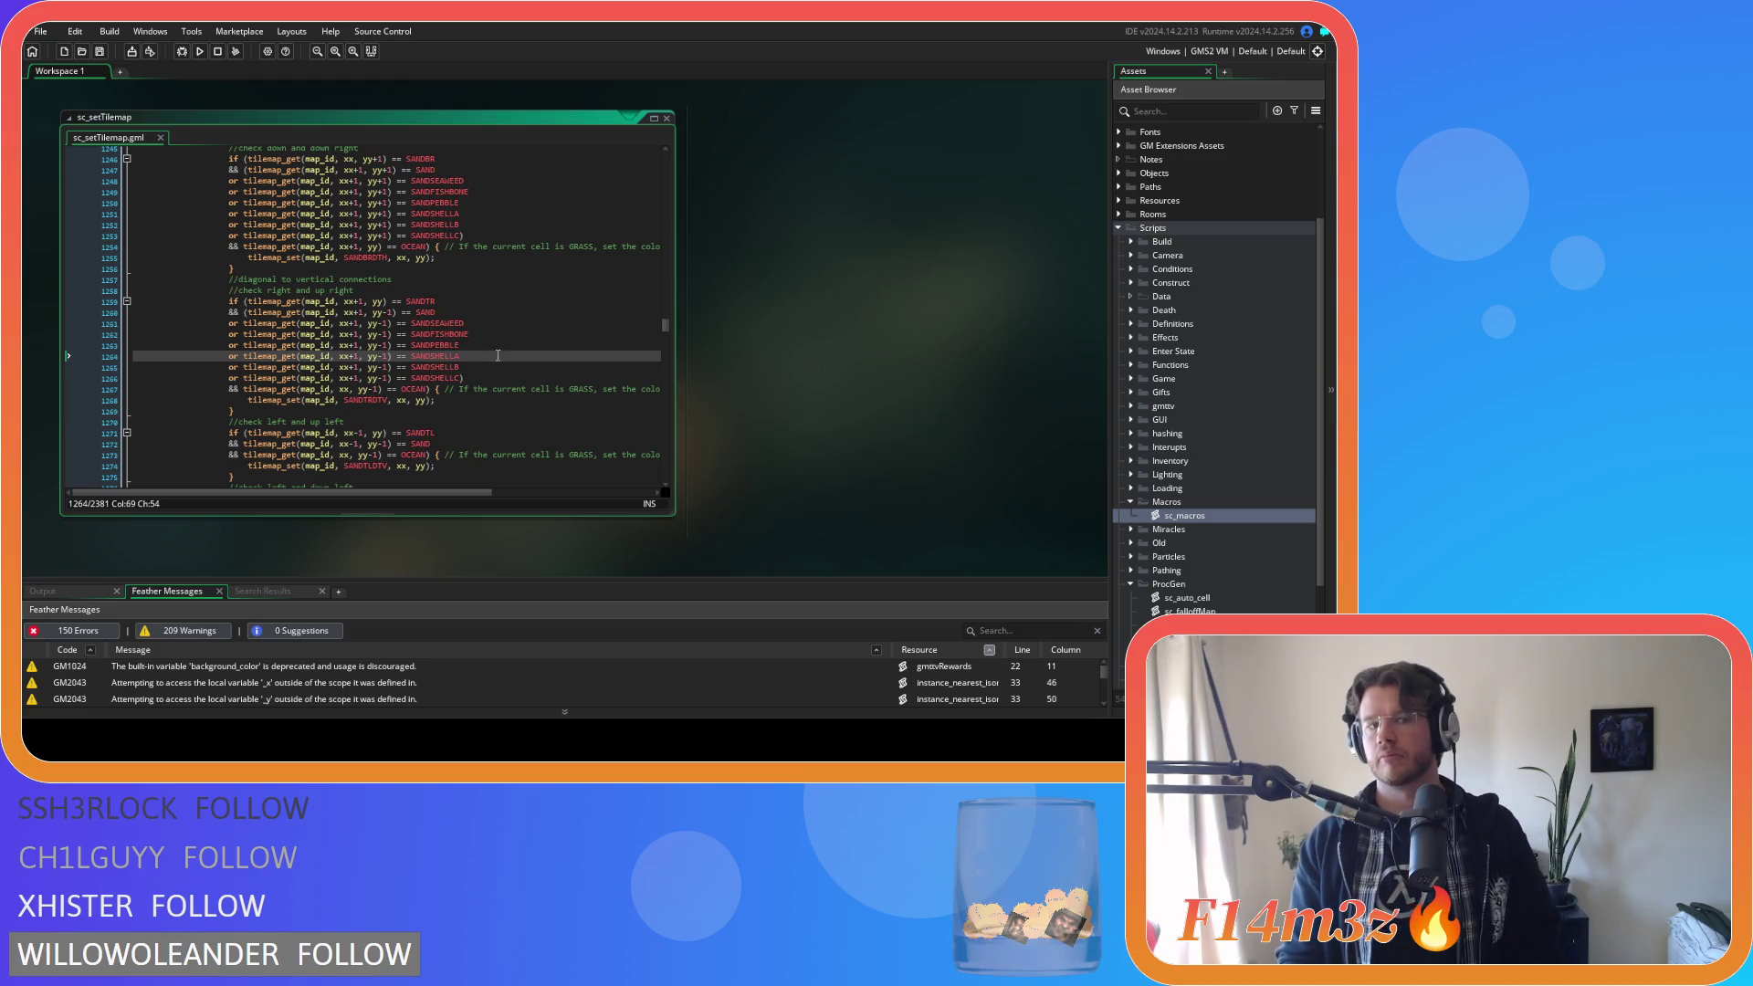
Select and copy the six sand variant lines 1261–1266 in the up-right block.
{"action": "left_click", "coordinate": [489, 368]}
{"action": "left_click", "coordinate": [491, 375]}
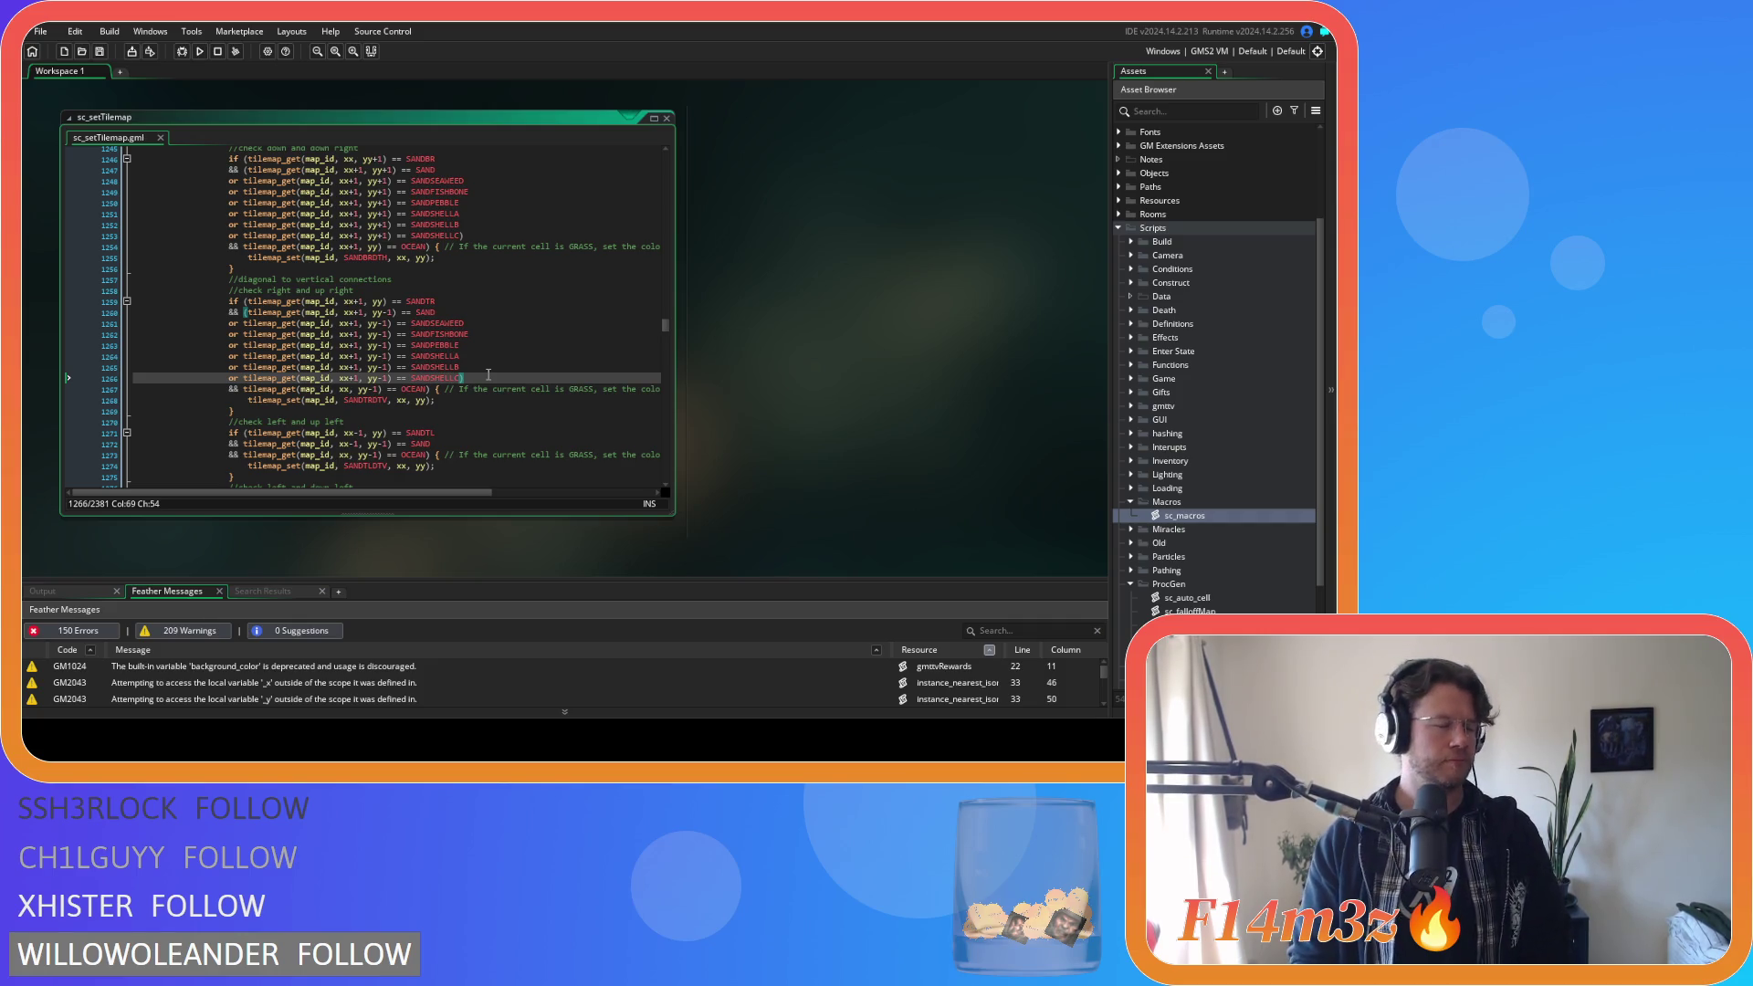
{"action": "mouse_move", "coordinate": [462, 377]}
{"action": "left_mouse_down"}
{"action": "mouse_move", "coordinate": [316, 325]}
{"action": "mouse_move", "coordinate": [233, 326]}
{"action": "left_mouse_up"}
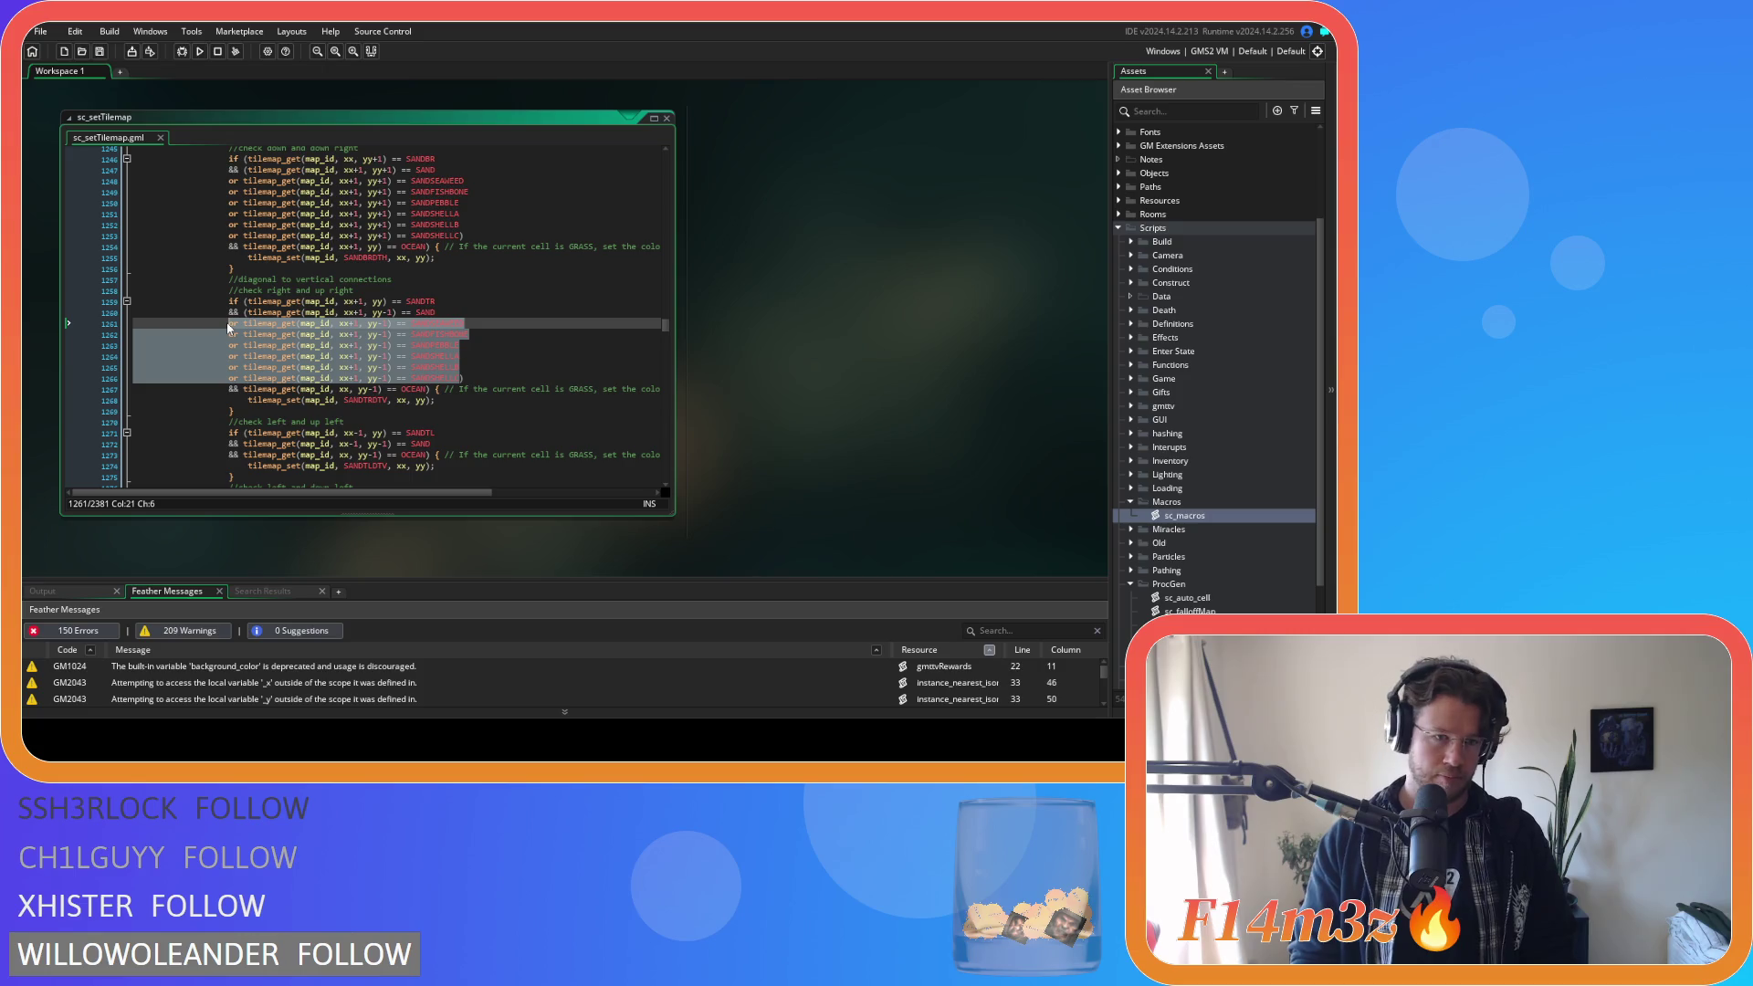
{"action": "left_click", "coordinate": [509, 362]}
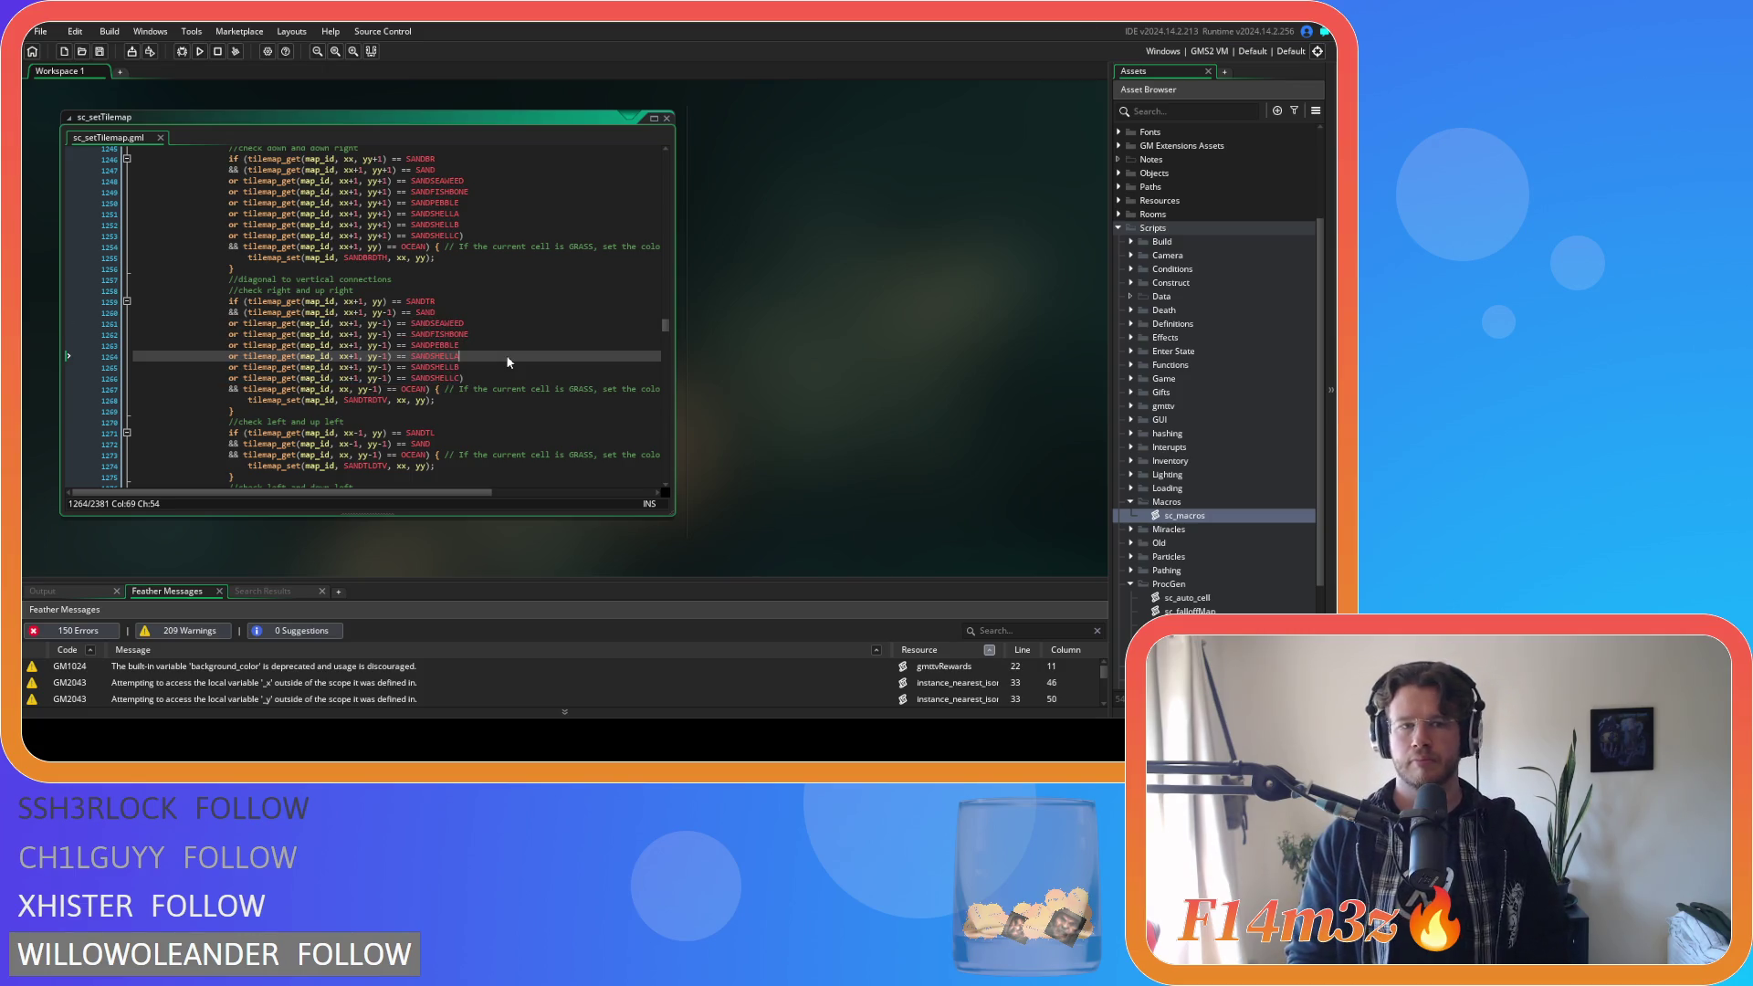
{"action": "scroll", "coordinate": [509, 362], "scroll_direction": "down", "scroll_amount": 3}
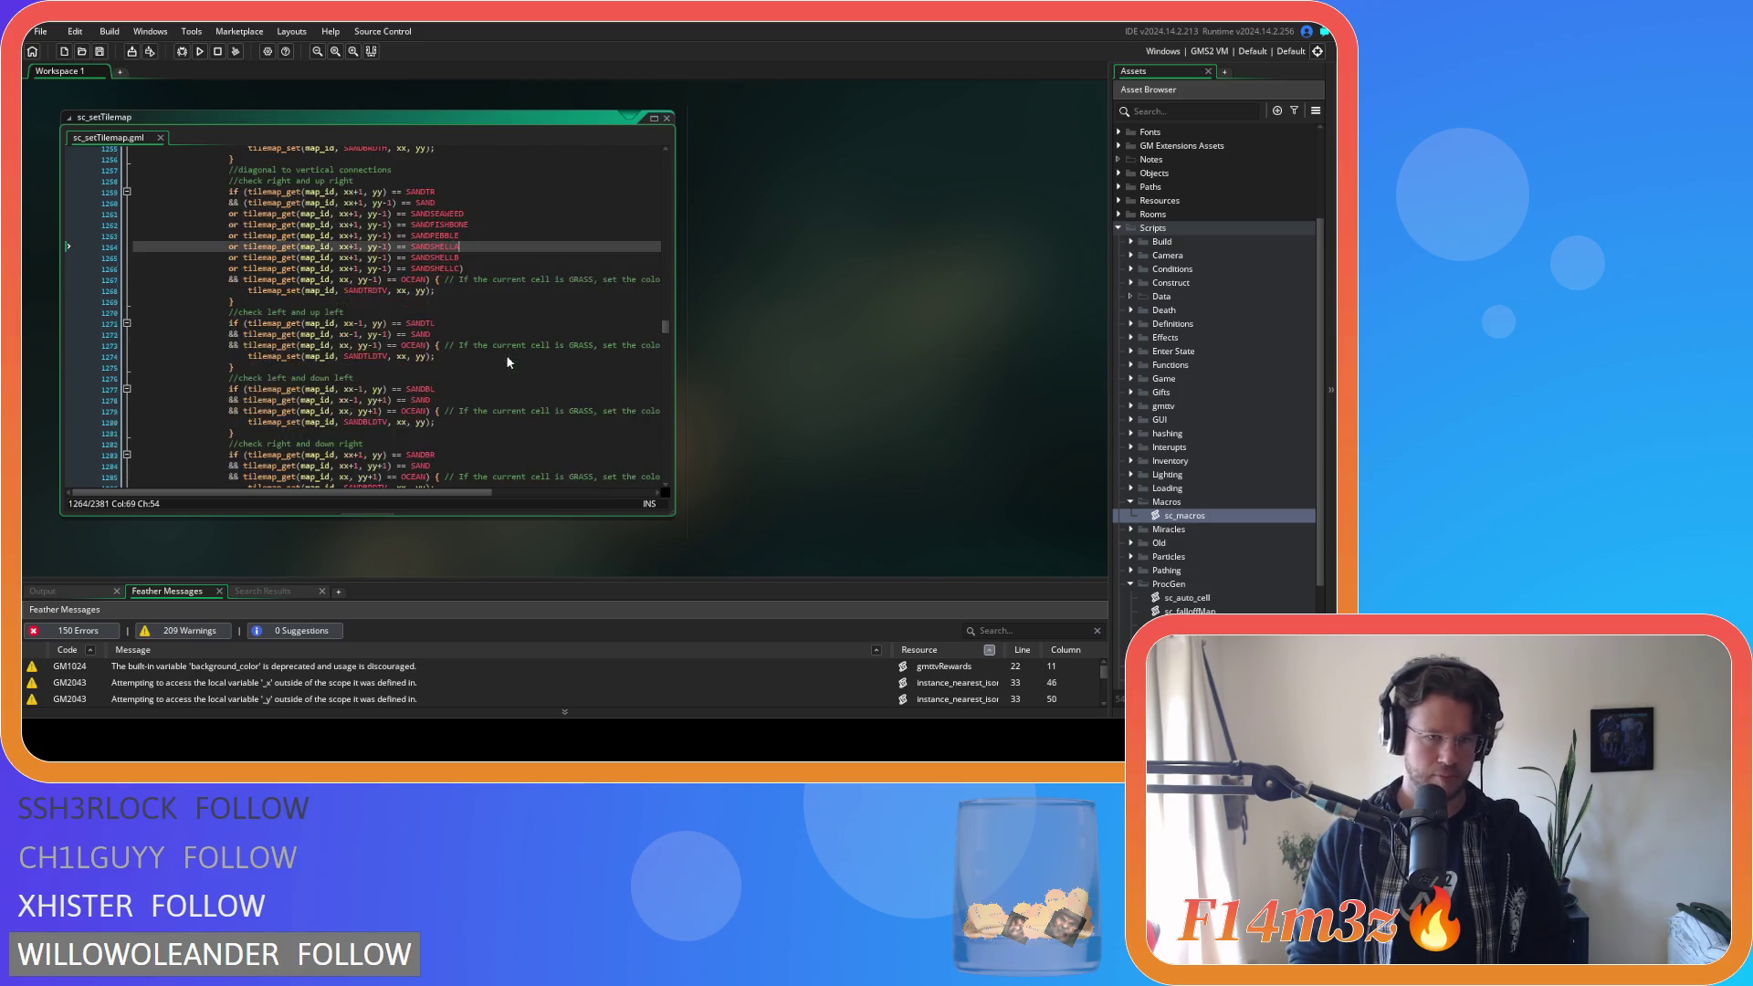
Wrap line 1272's SAND check in parentheses and paste the six sand variant checks.
{"action": "left_click", "coordinate": [245, 335]}
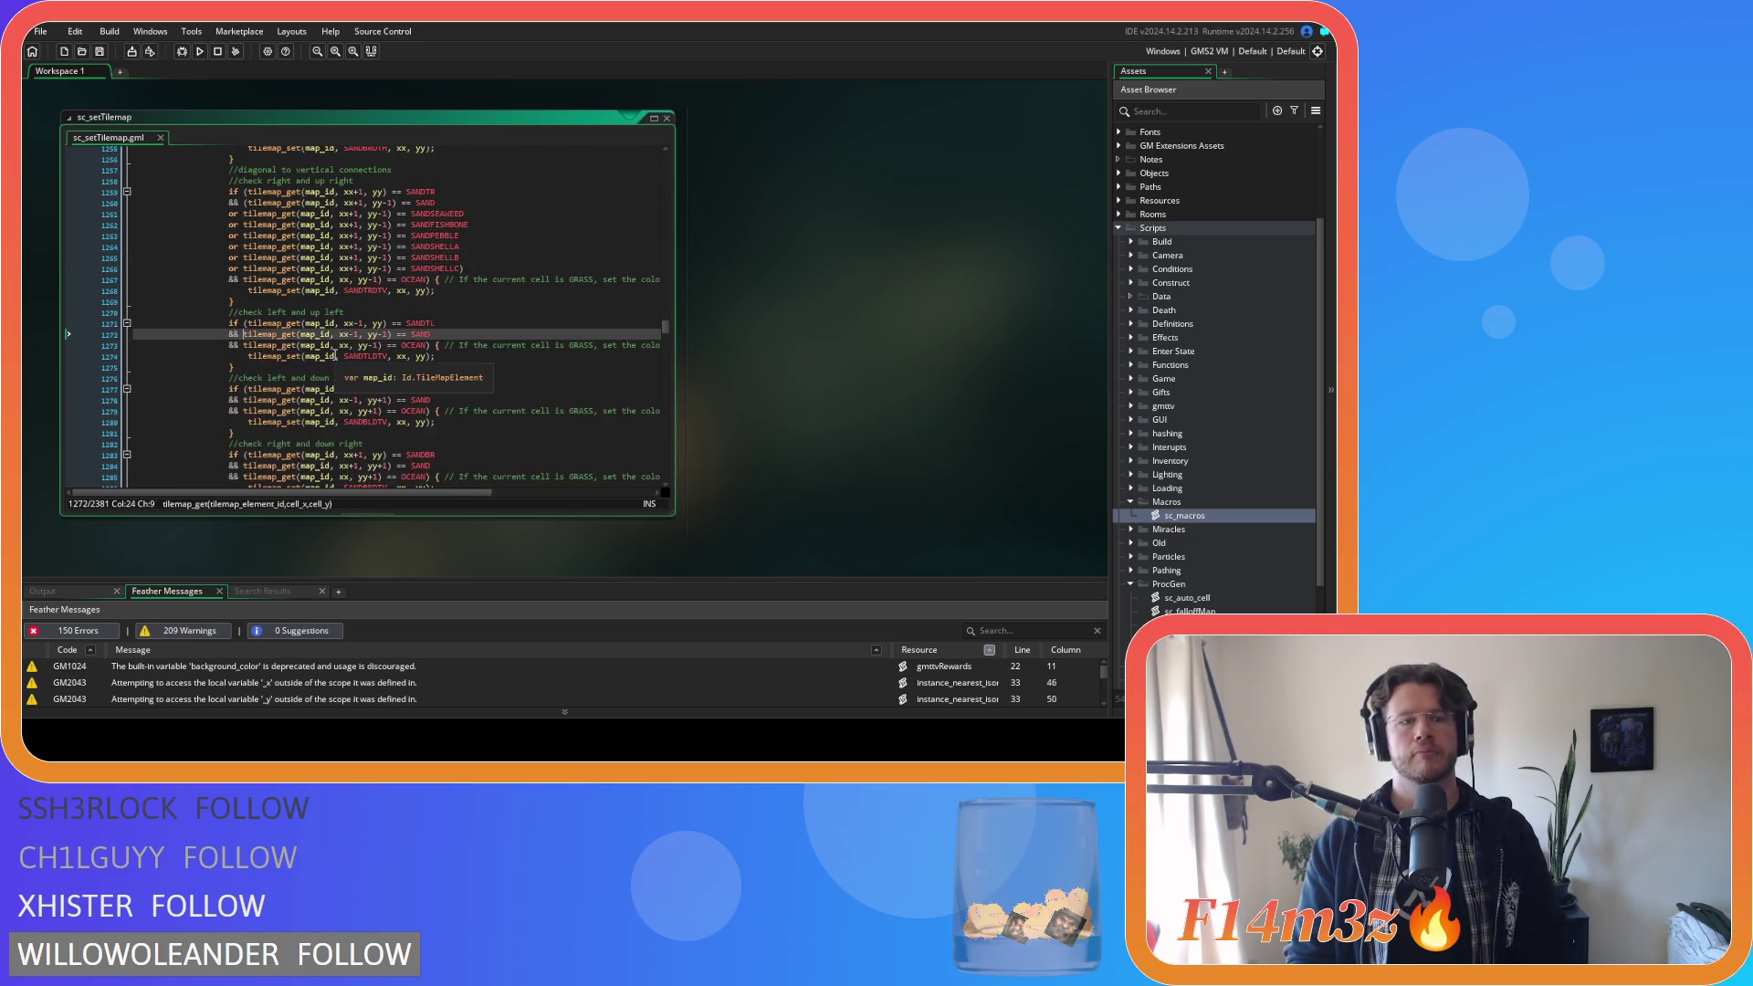
{"action": "type", "text": "("}
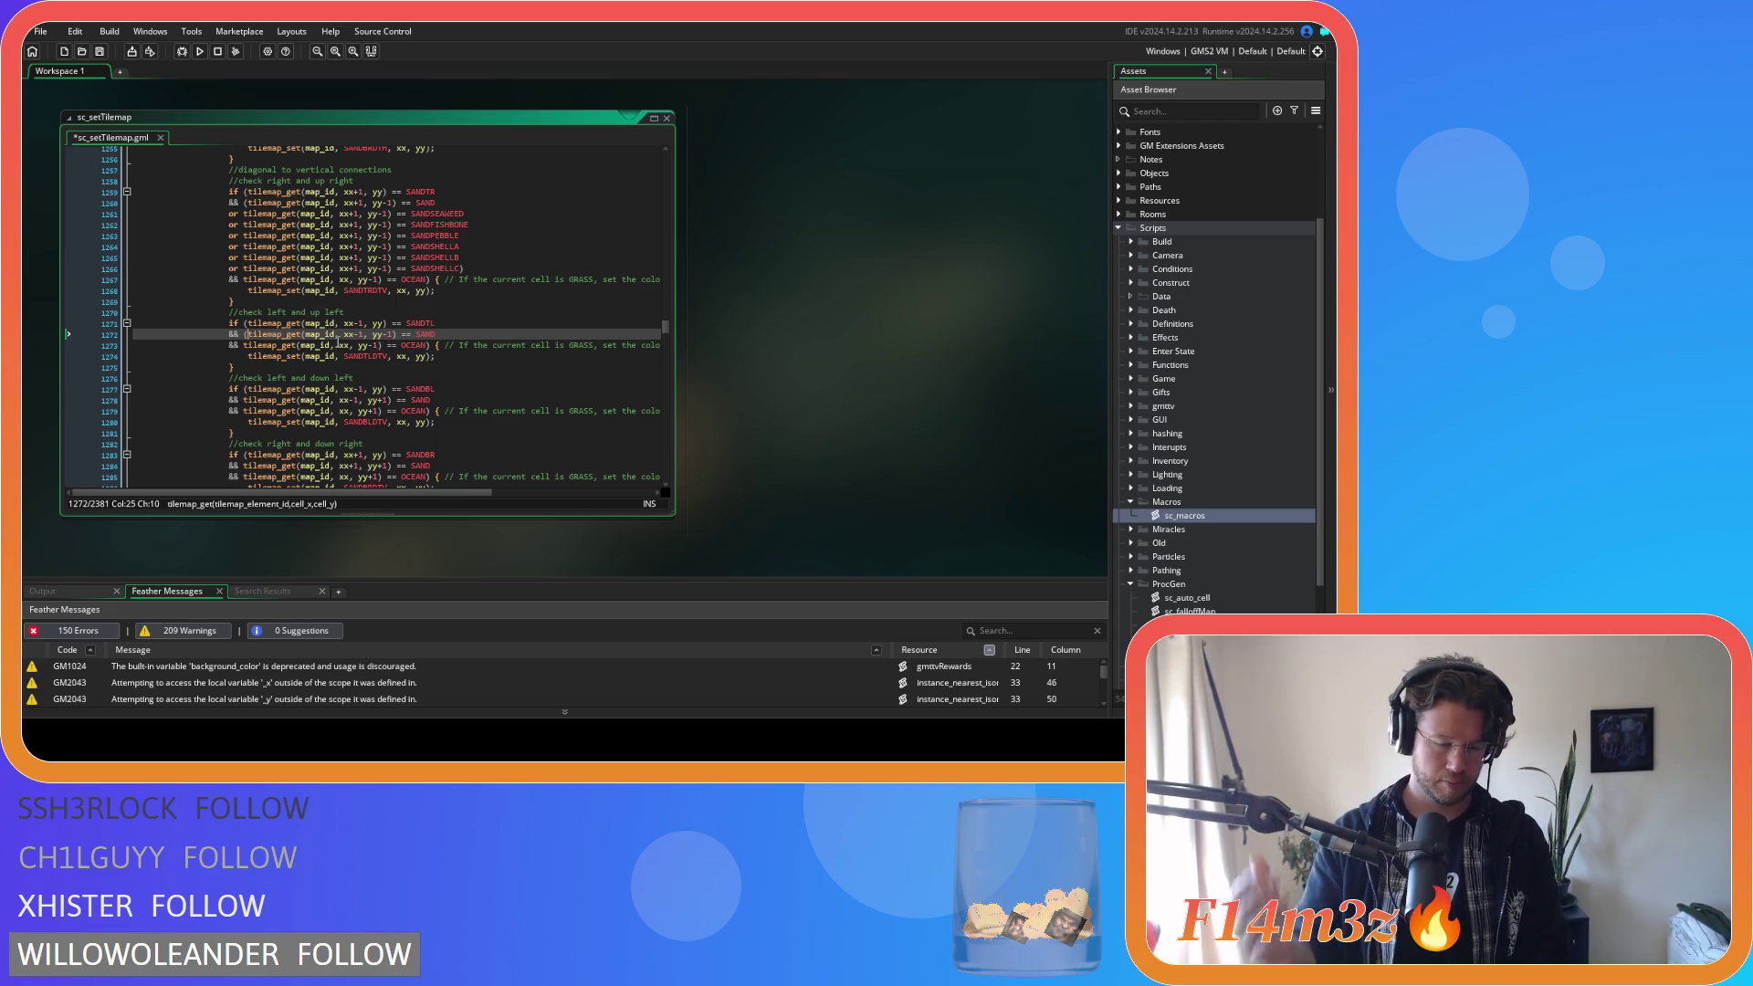
{"action": "left_click", "coordinate": [455, 330]}
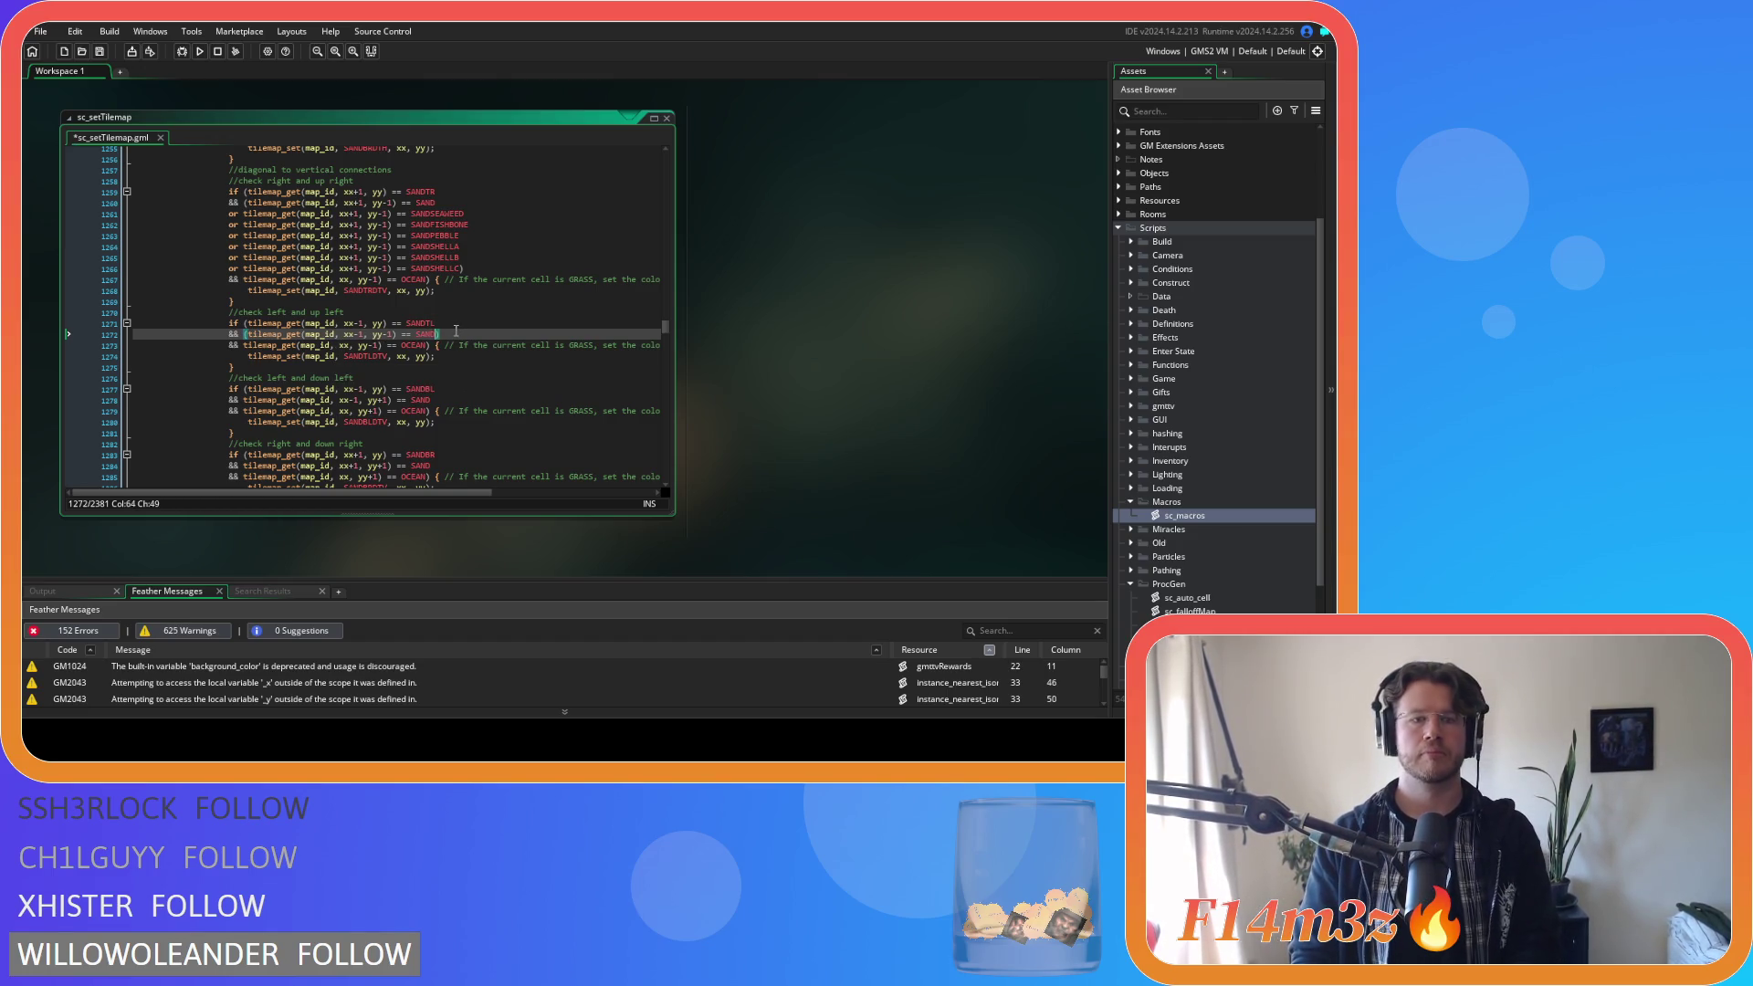
{"action": "key", "text": "Return"}
{"action": "type", "text": ")"}
{"action": "key", "text": "ctrl+v"}
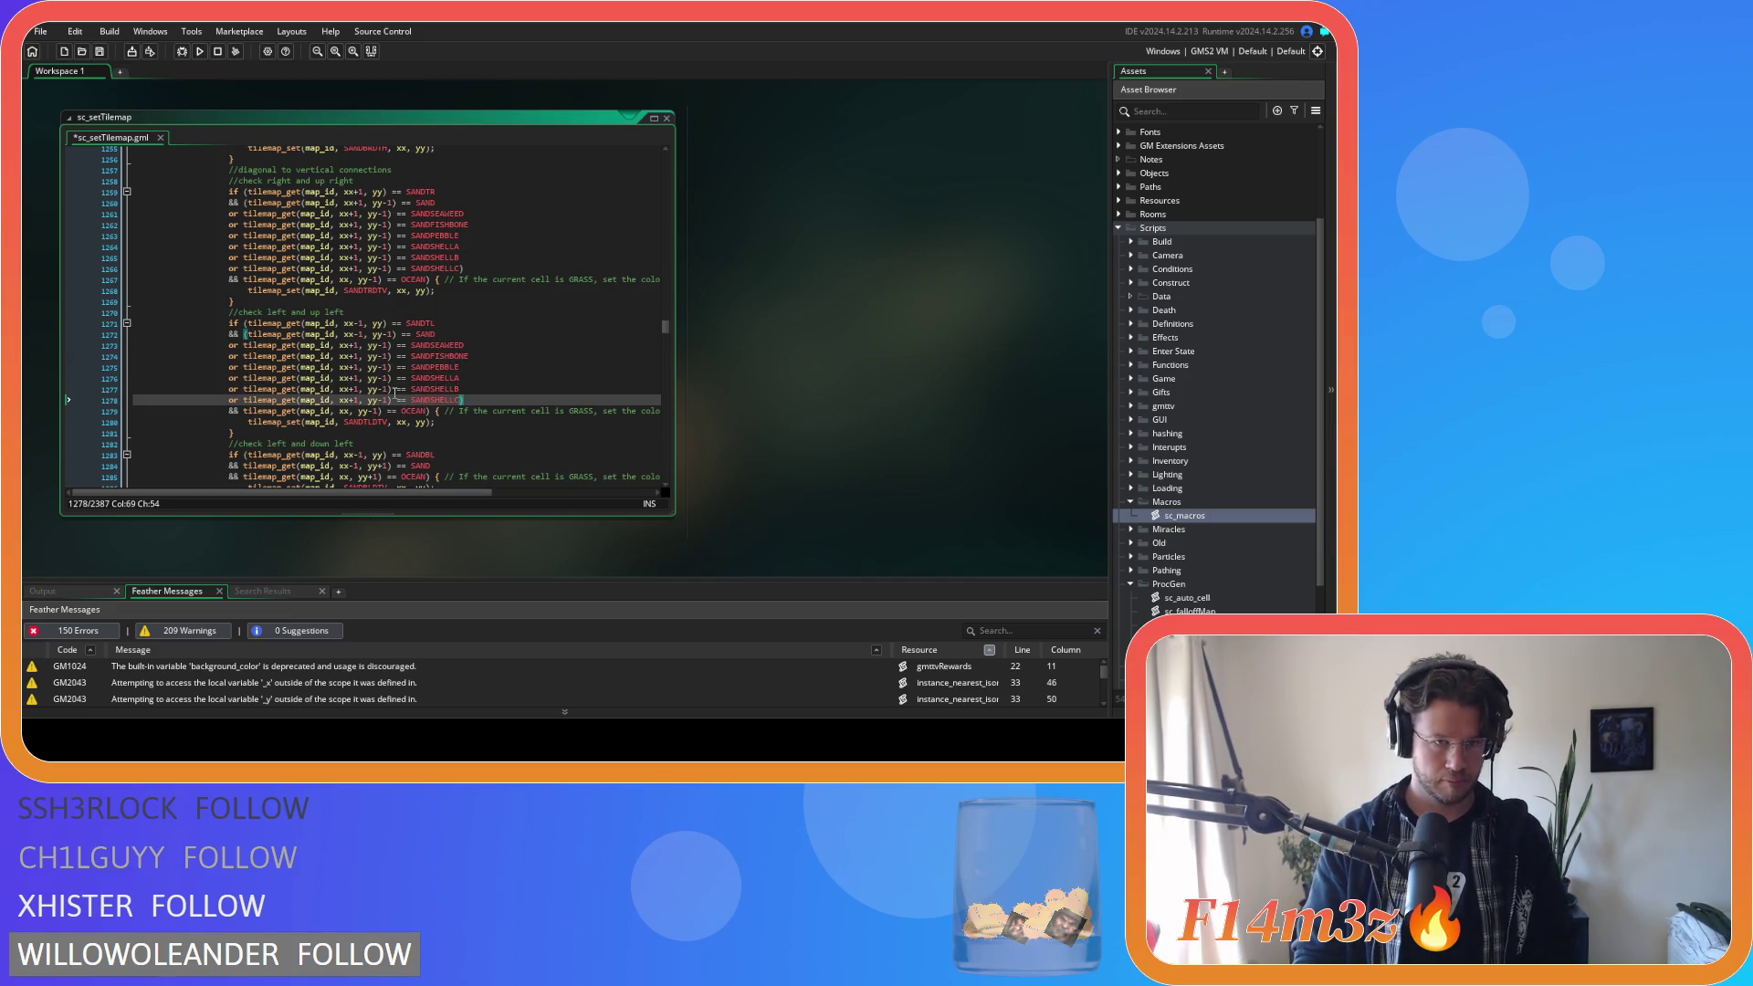
Change xx+1 to xx-1 on the pasted sand lines and save the script.
{"action": "left_click", "coordinate": [355, 346]}
{"action": "key", "text": "BackSpace"}
{"action": "type", "text": "-"}
{"action": "key", "text": "Down"}
{"action": "key", "text": "BackSpace"}
{"action": "type", "text": "-"}
{"action": "key", "text": "Down"}
{"action": "key", "text": "BackSpace"}
{"action": "type", "text": "-"}
{"action": "key", "text": "Down"}
{"action": "key", "text": "BackSpace"}
{"action": "type", "text": "-"}
{"action": "key", "text": "Down"}
{"action": "key", "text": "BackSpace"}
{"action": "type", "text": "-"}
{"action": "key", "text": "Down"}
{"action": "key", "text": "BackSpace"}
{"action": "type", "text": "-"}
{"action": "key", "text": "ctrl+s"}
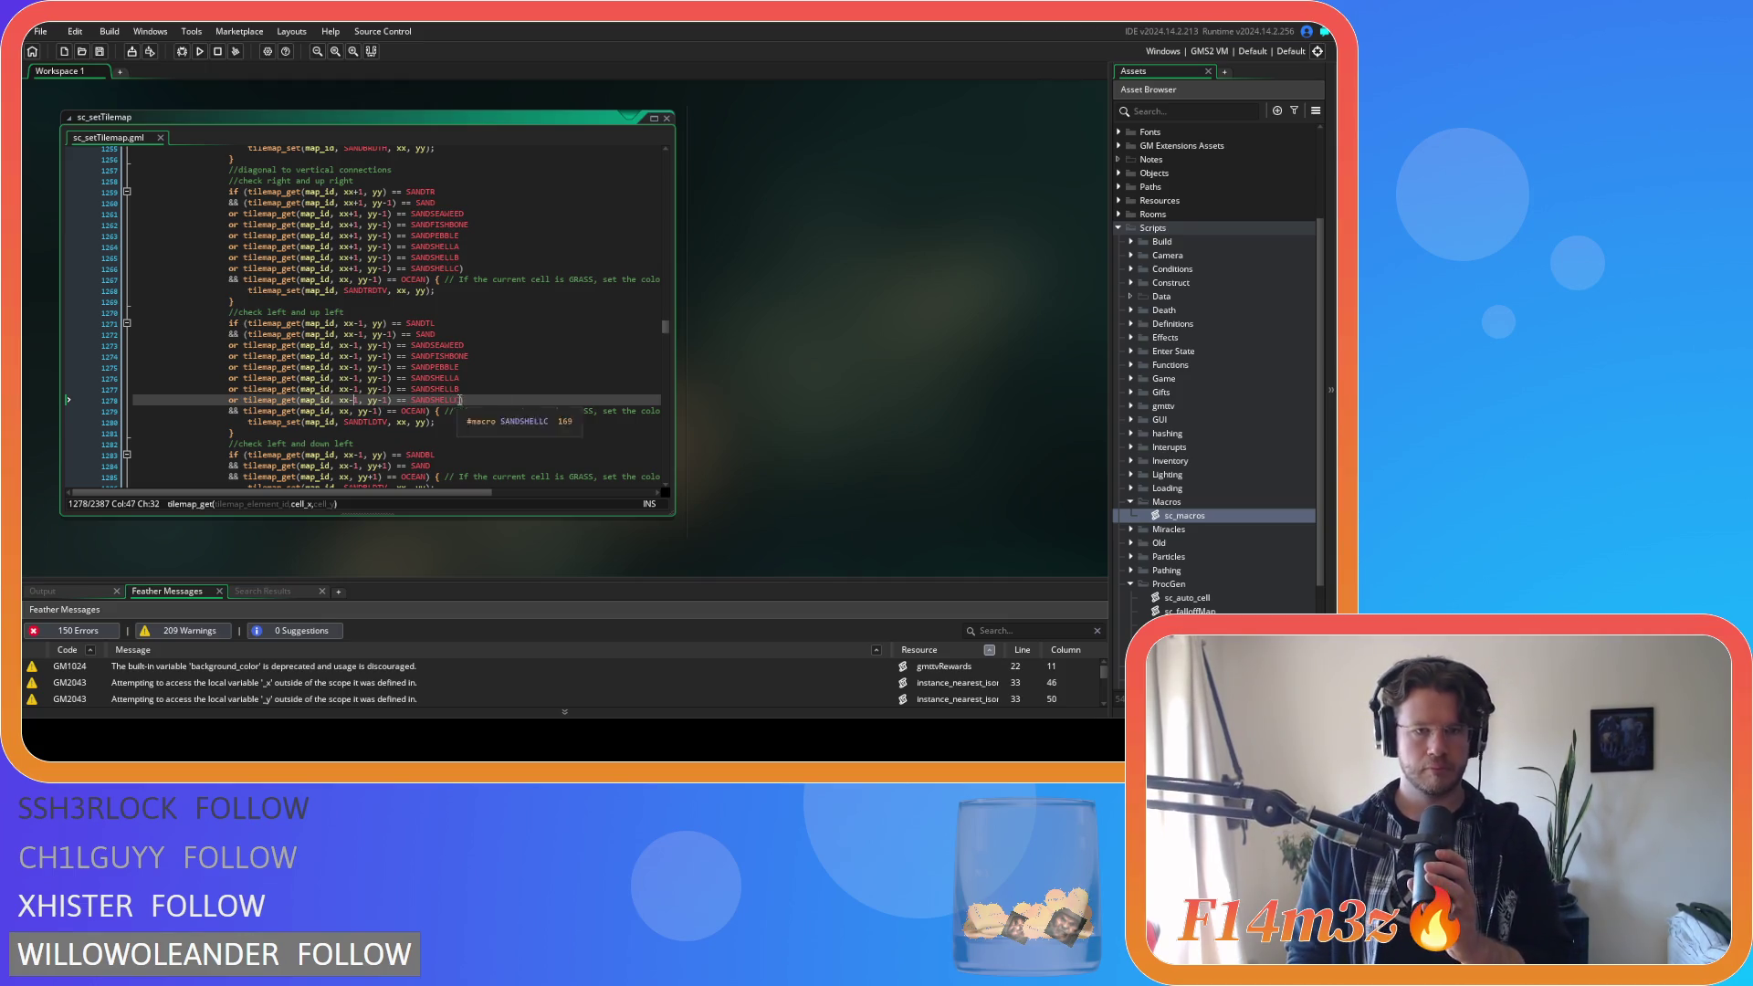
Start bracketing the left-and-down-left SAND check on line 1284.
{"action": "scroll", "coordinate": [463, 401], "scroll_direction": "down", "scroll_amount": 3}
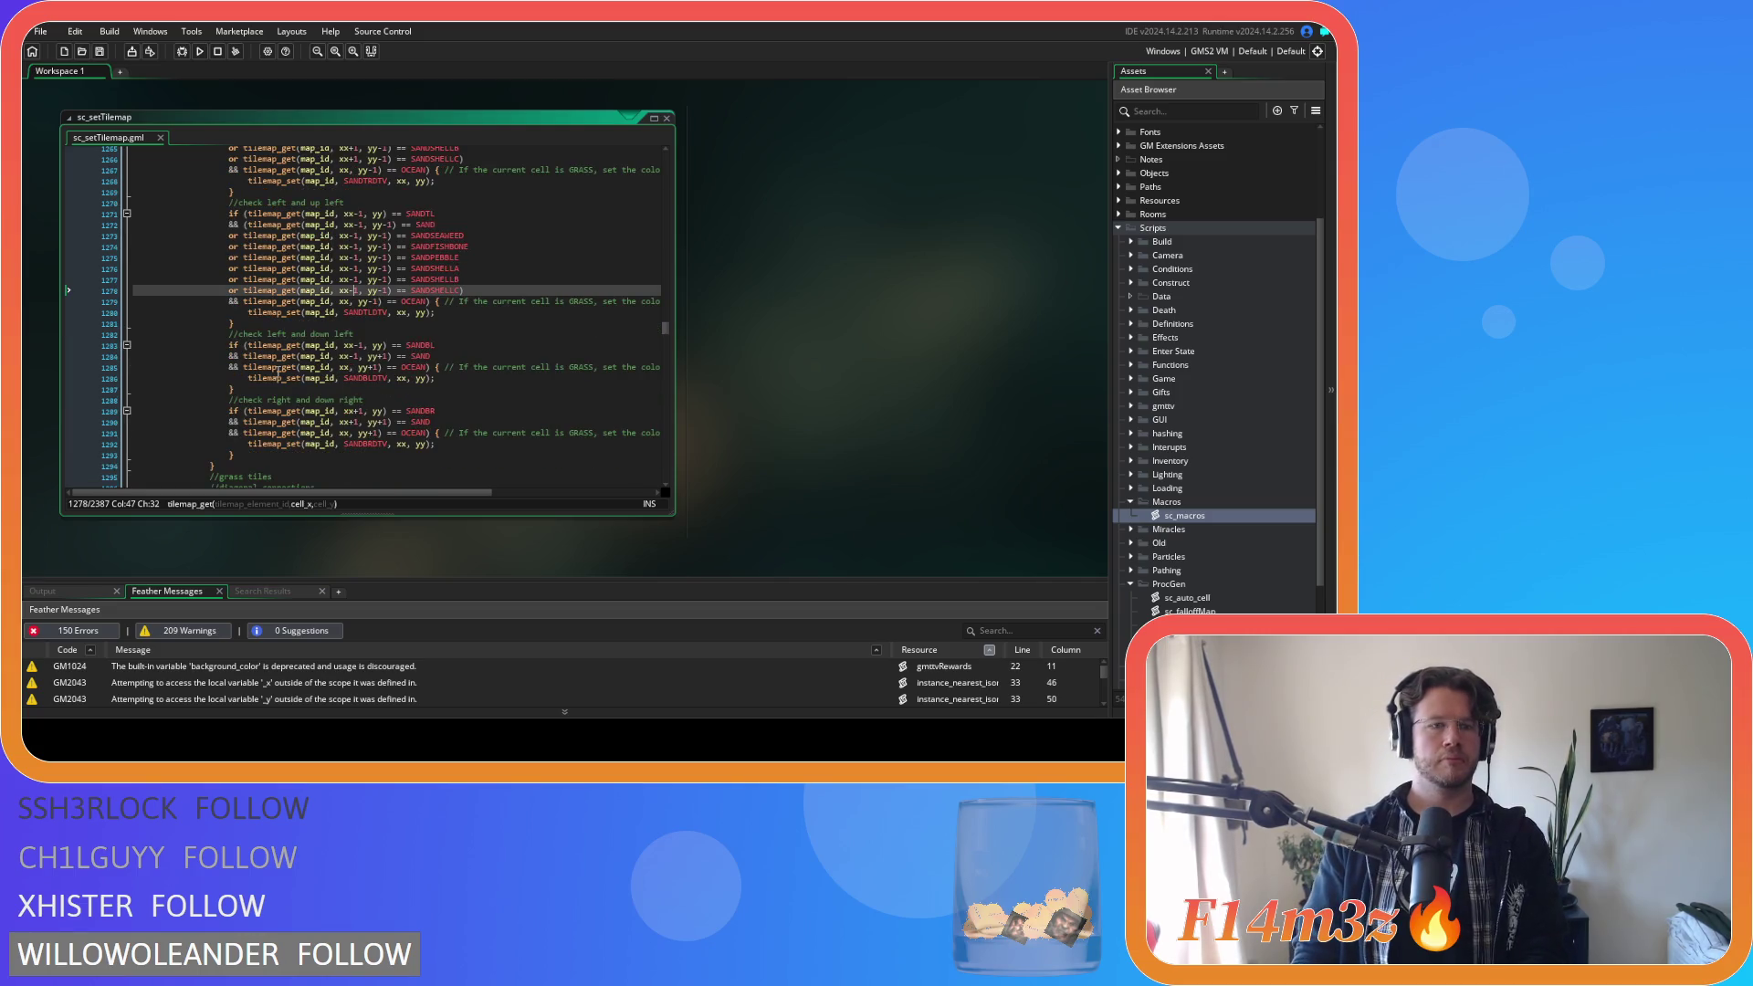
{"action": "left_click", "coordinate": [243, 356]}
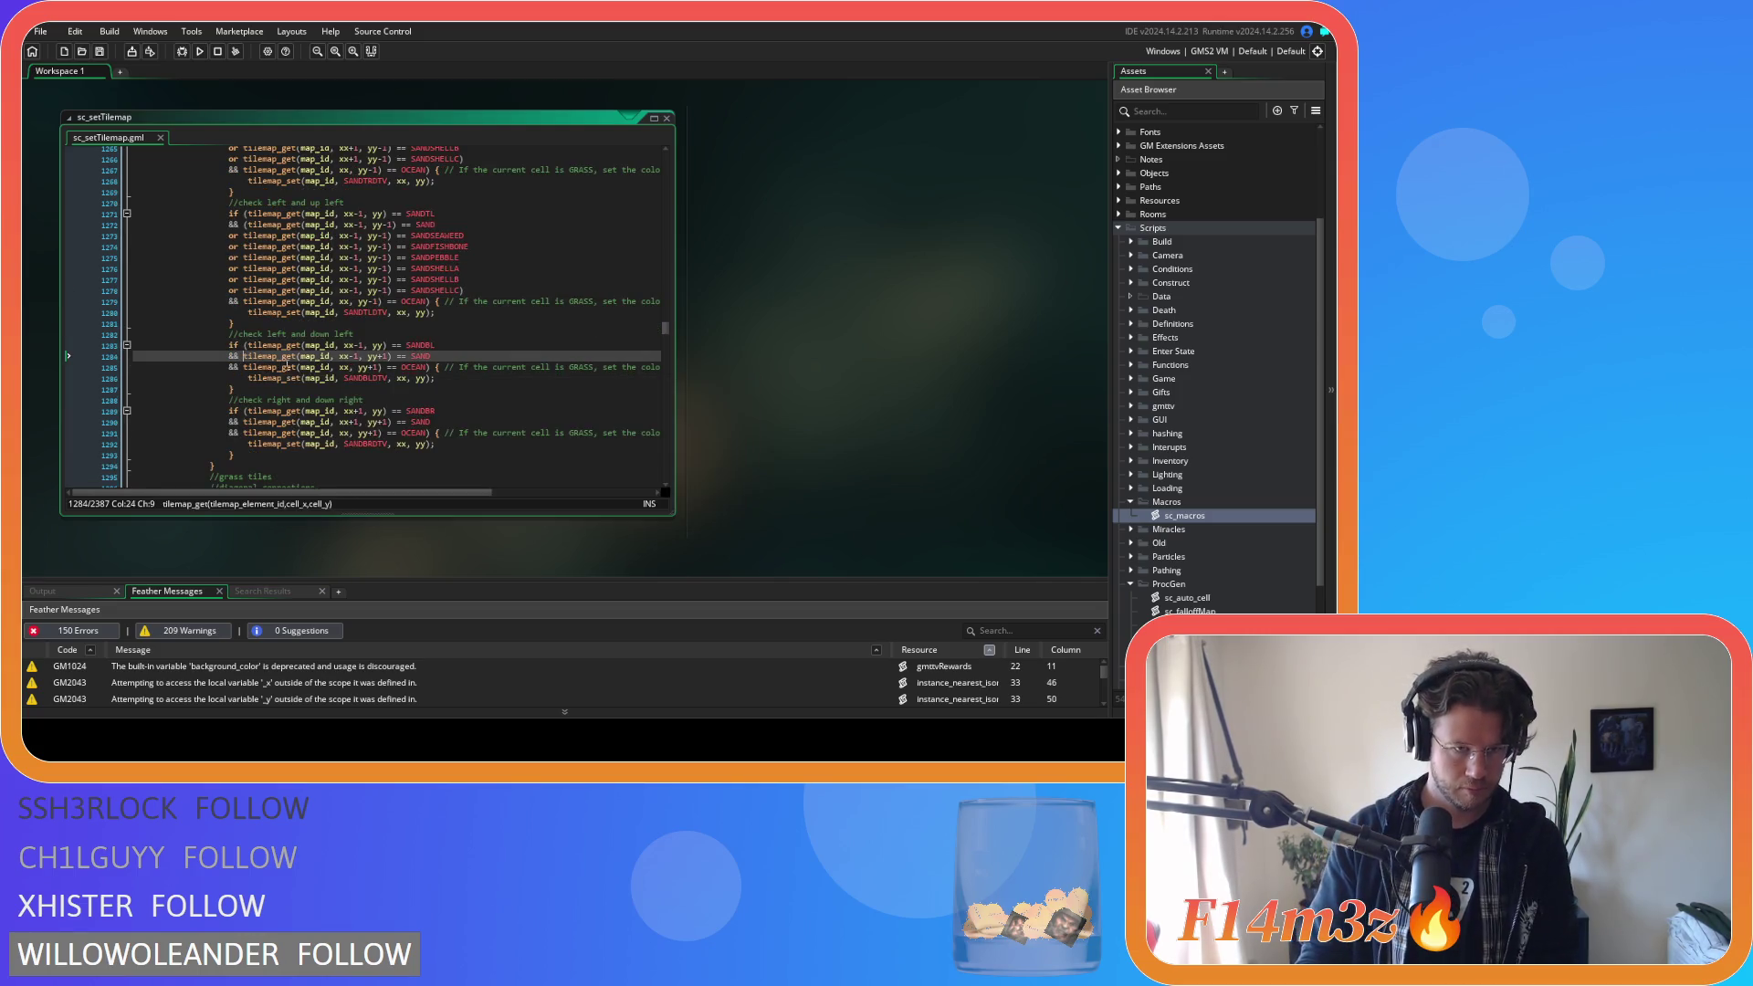
{"action": "type", "text": "("}
{"action": "left_click", "coordinate": [444, 356]}
{"action": "key", "text": "Return"}
Close the bracket, paste the six sand checks, and set line 1285's offset to xx-1.
{"action": "type", "text": ")"}
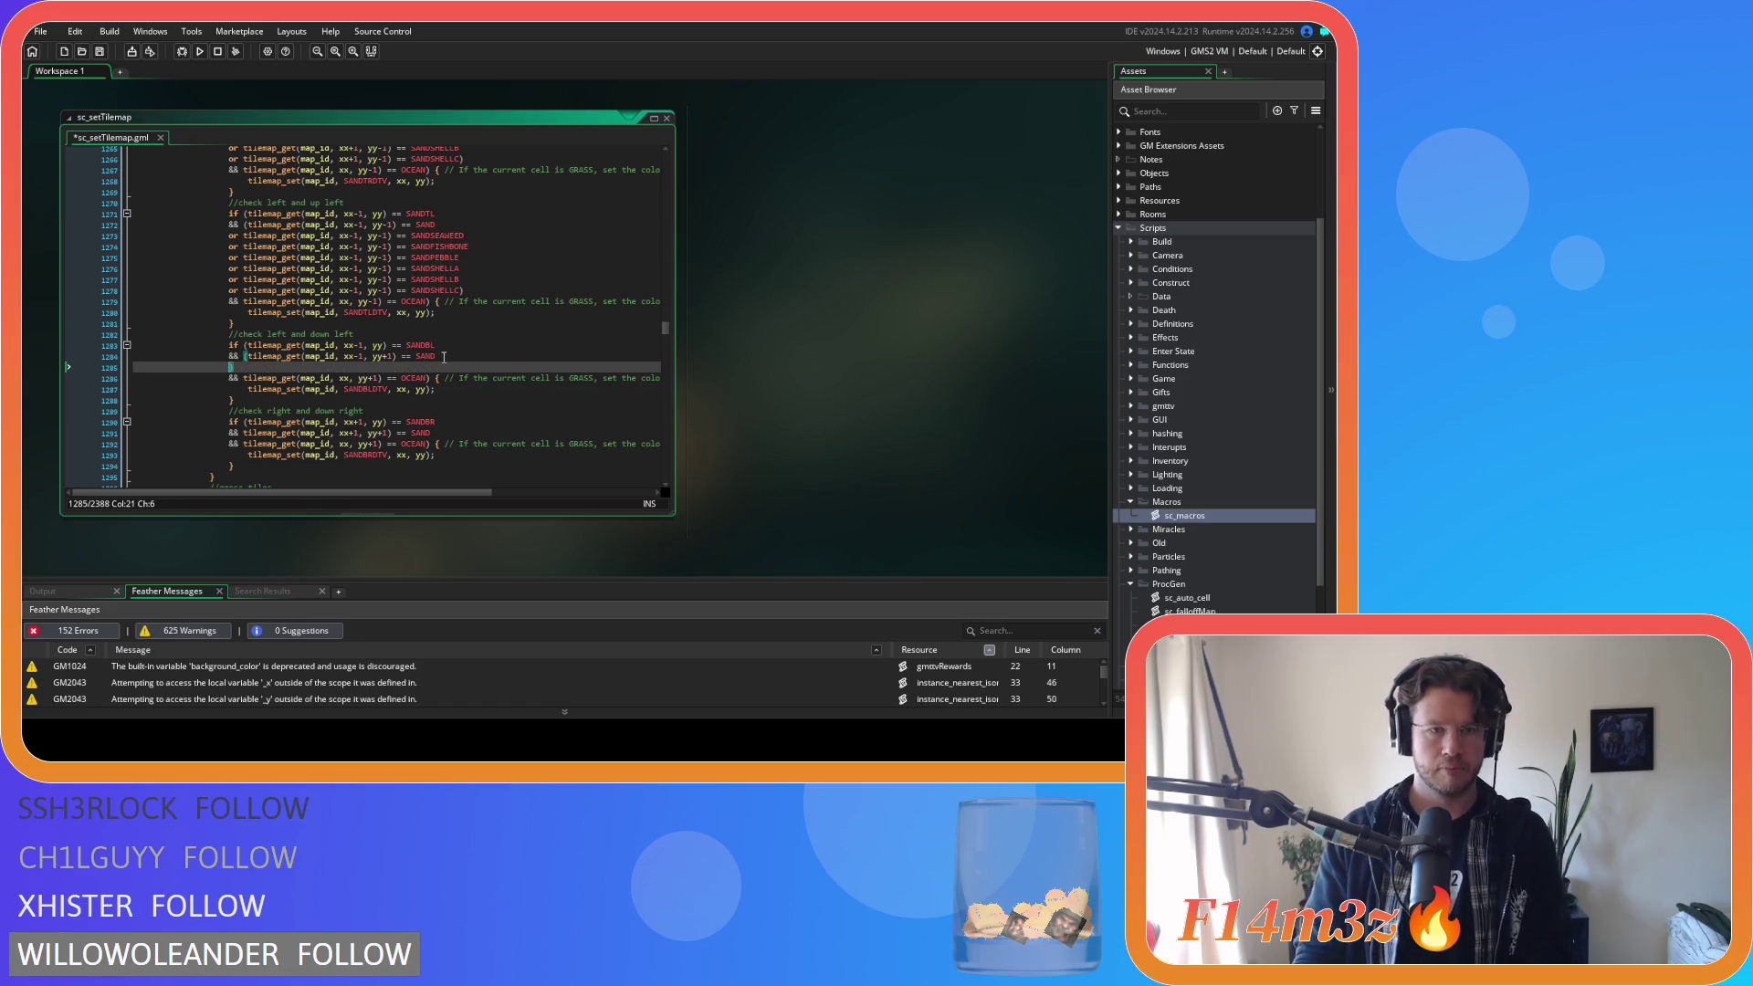
{"action": "key", "text": "ctrl+v"}
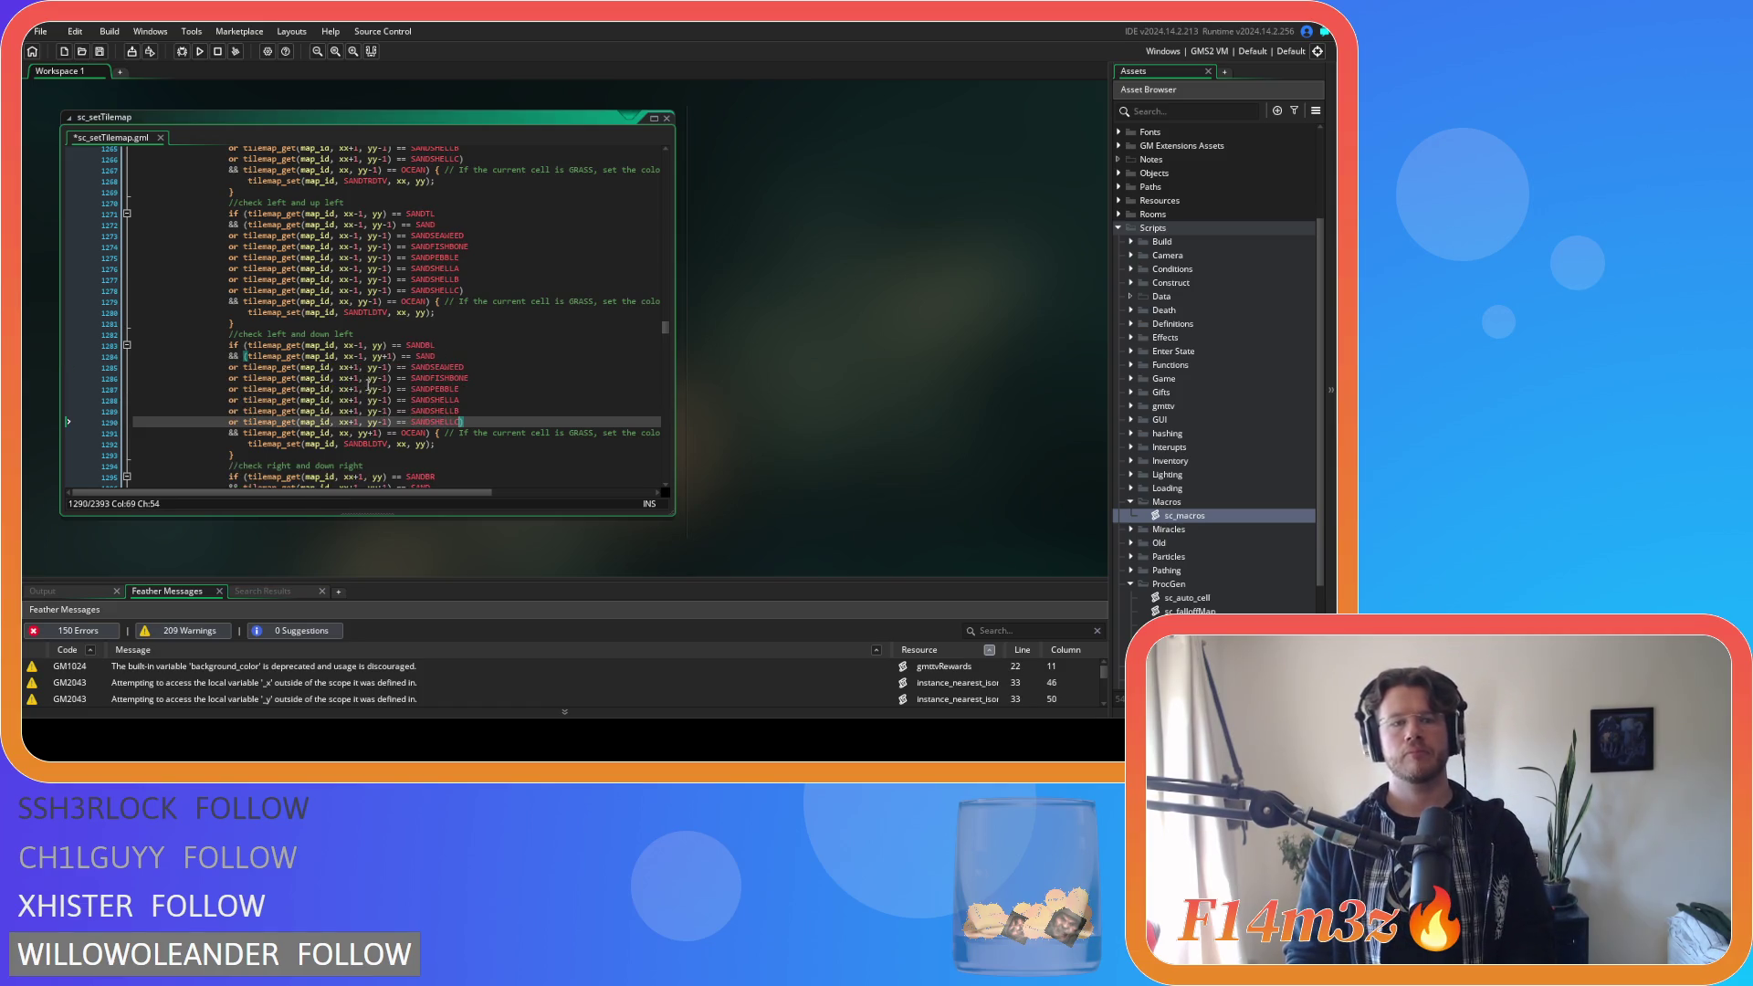
{"action": "left_click", "coordinate": [354, 367]}
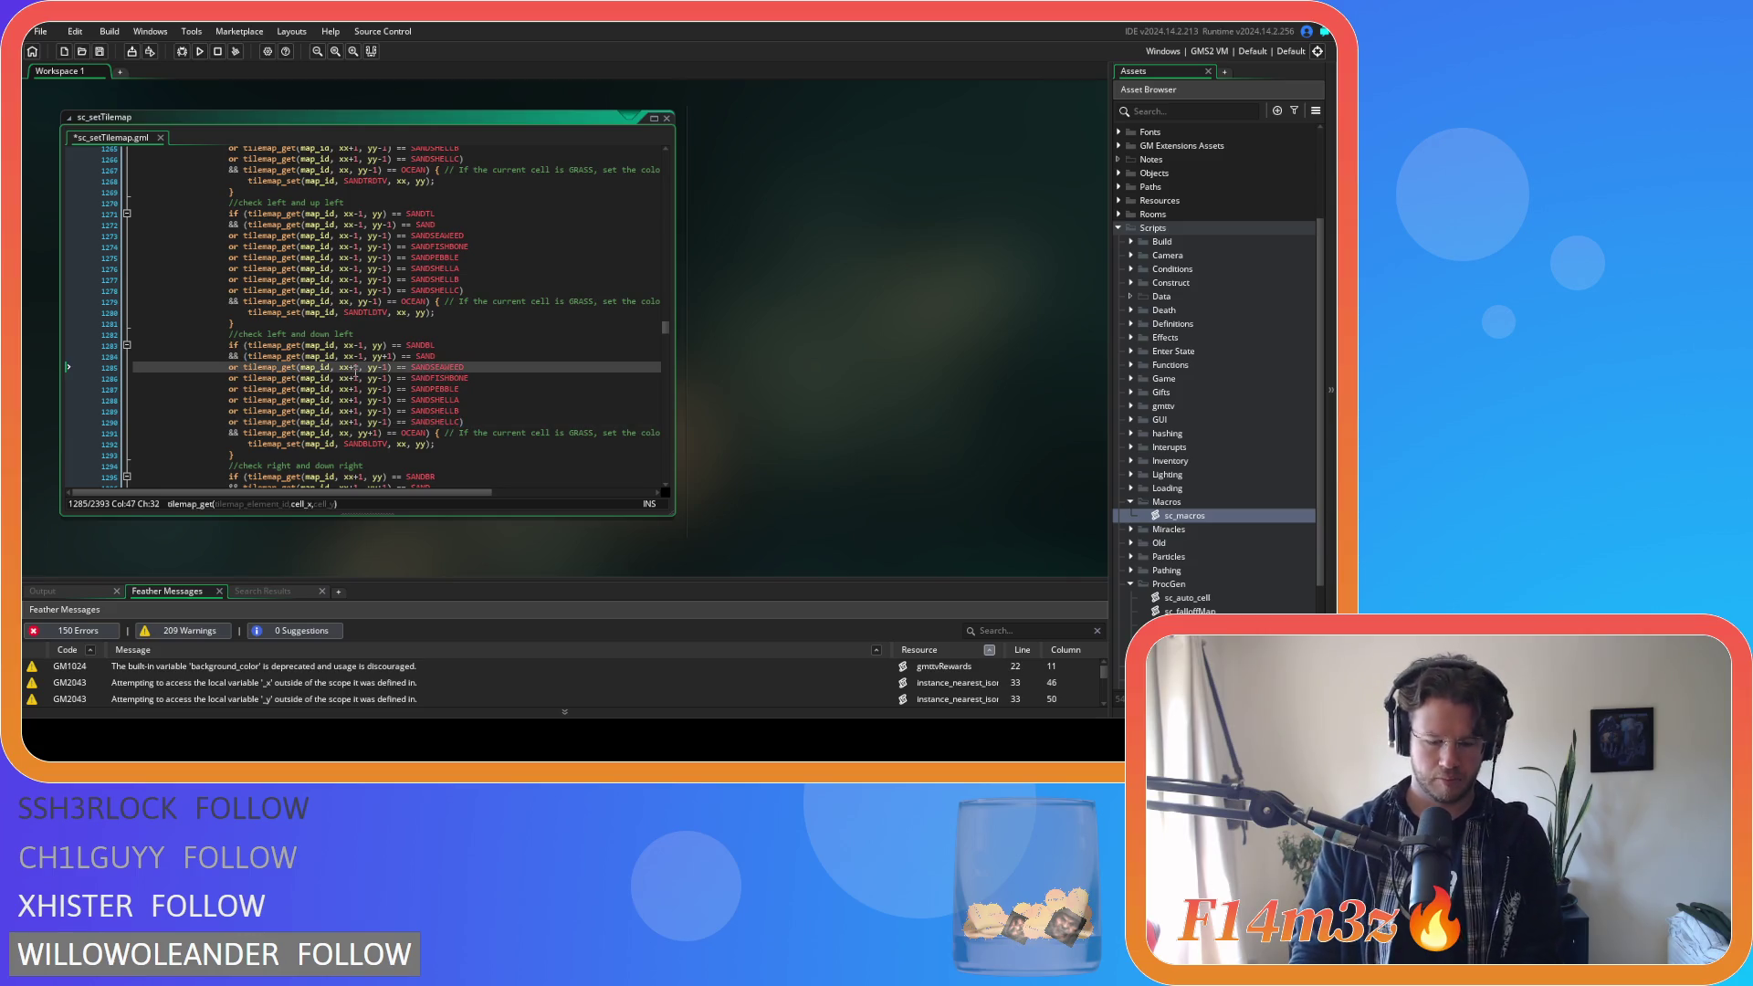
{"action": "key", "text": "BackSpace"}
{"action": "key", "text": "minus"}
{"action": "key", "text": "Down"}
{"action": "key", "text": "BackSpace"}
{"action": "key", "text": "minus"}
{"action": "key", "text": "Down"}
{"action": "key", "text": "BackSpace"}
{"action": "key", "text": "minus"}
{"action": "key", "text": "Down"}
{"action": "key", "text": "BackSpace"}
{"action": "key", "text": "minus"}
{"action": "key", "text": "Down"}
{"action": "key", "text": "BackSpace"}
{"action": "key", "text": "minus"}
{"action": "key", "text": "Down"}
{"action": "key", "text": "BackSpace"}
{"action": "key", "text": "minus"}
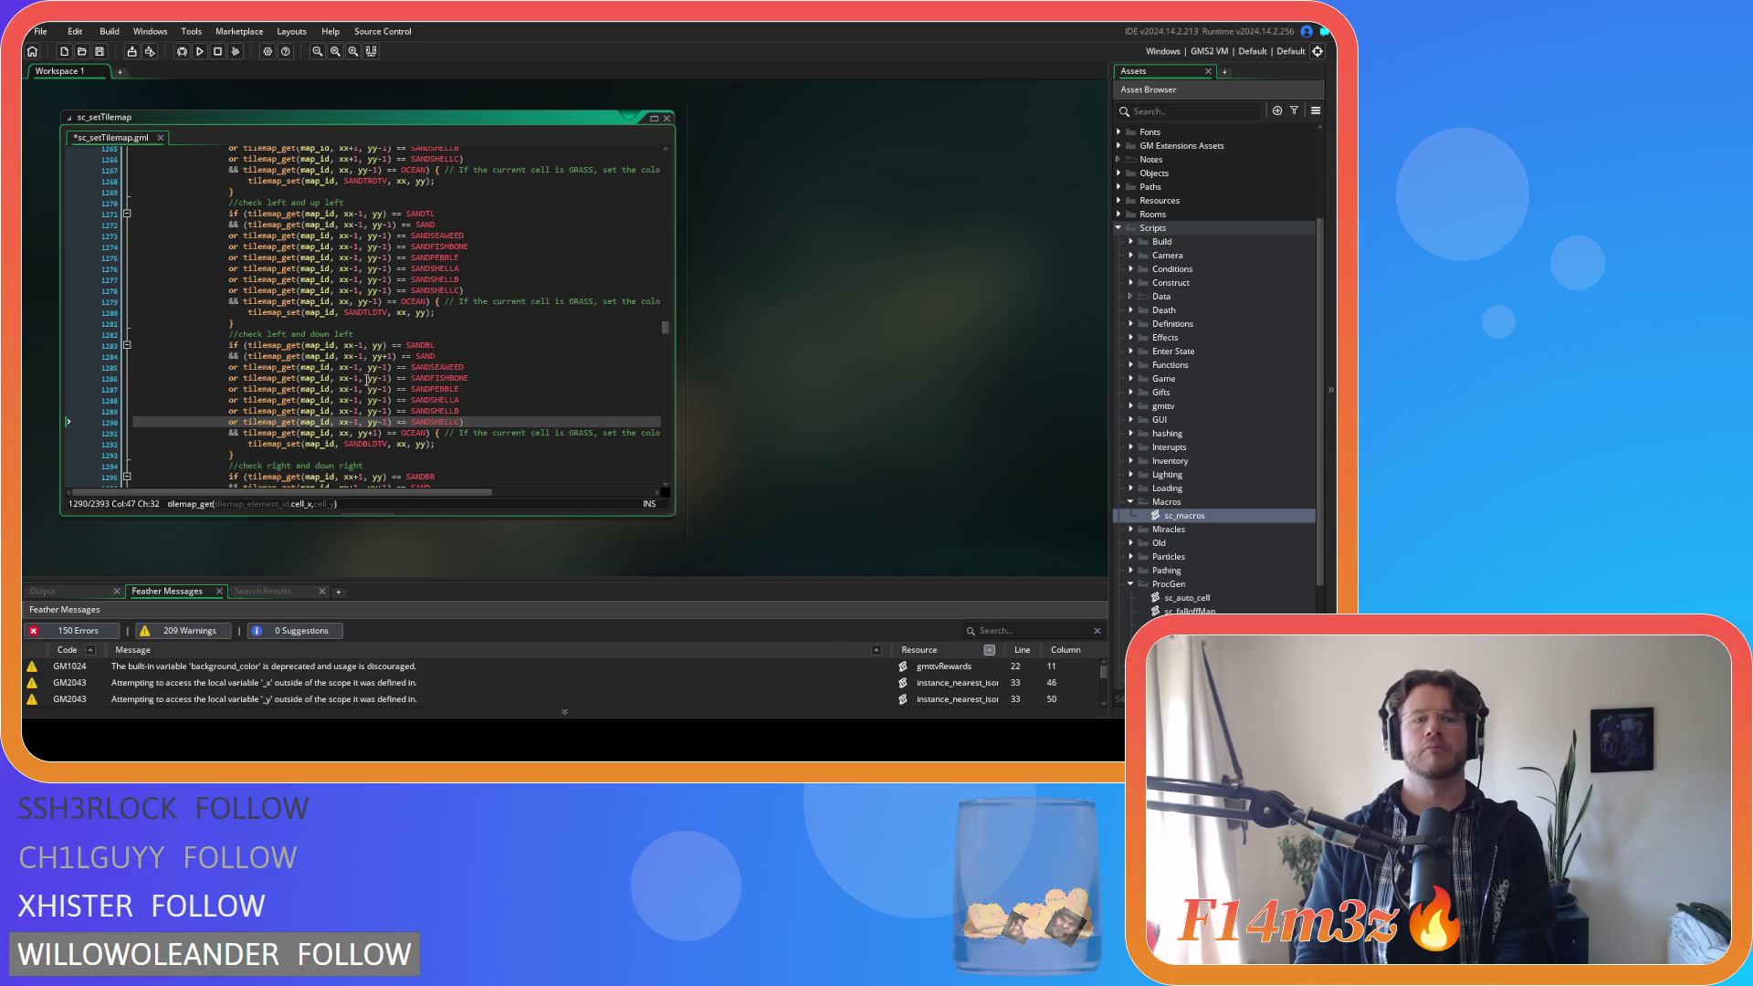
Change yy-1 to yy+1 on the pasted sand lines and save the script.
{"action": "left_click", "coordinate": [383, 367]}
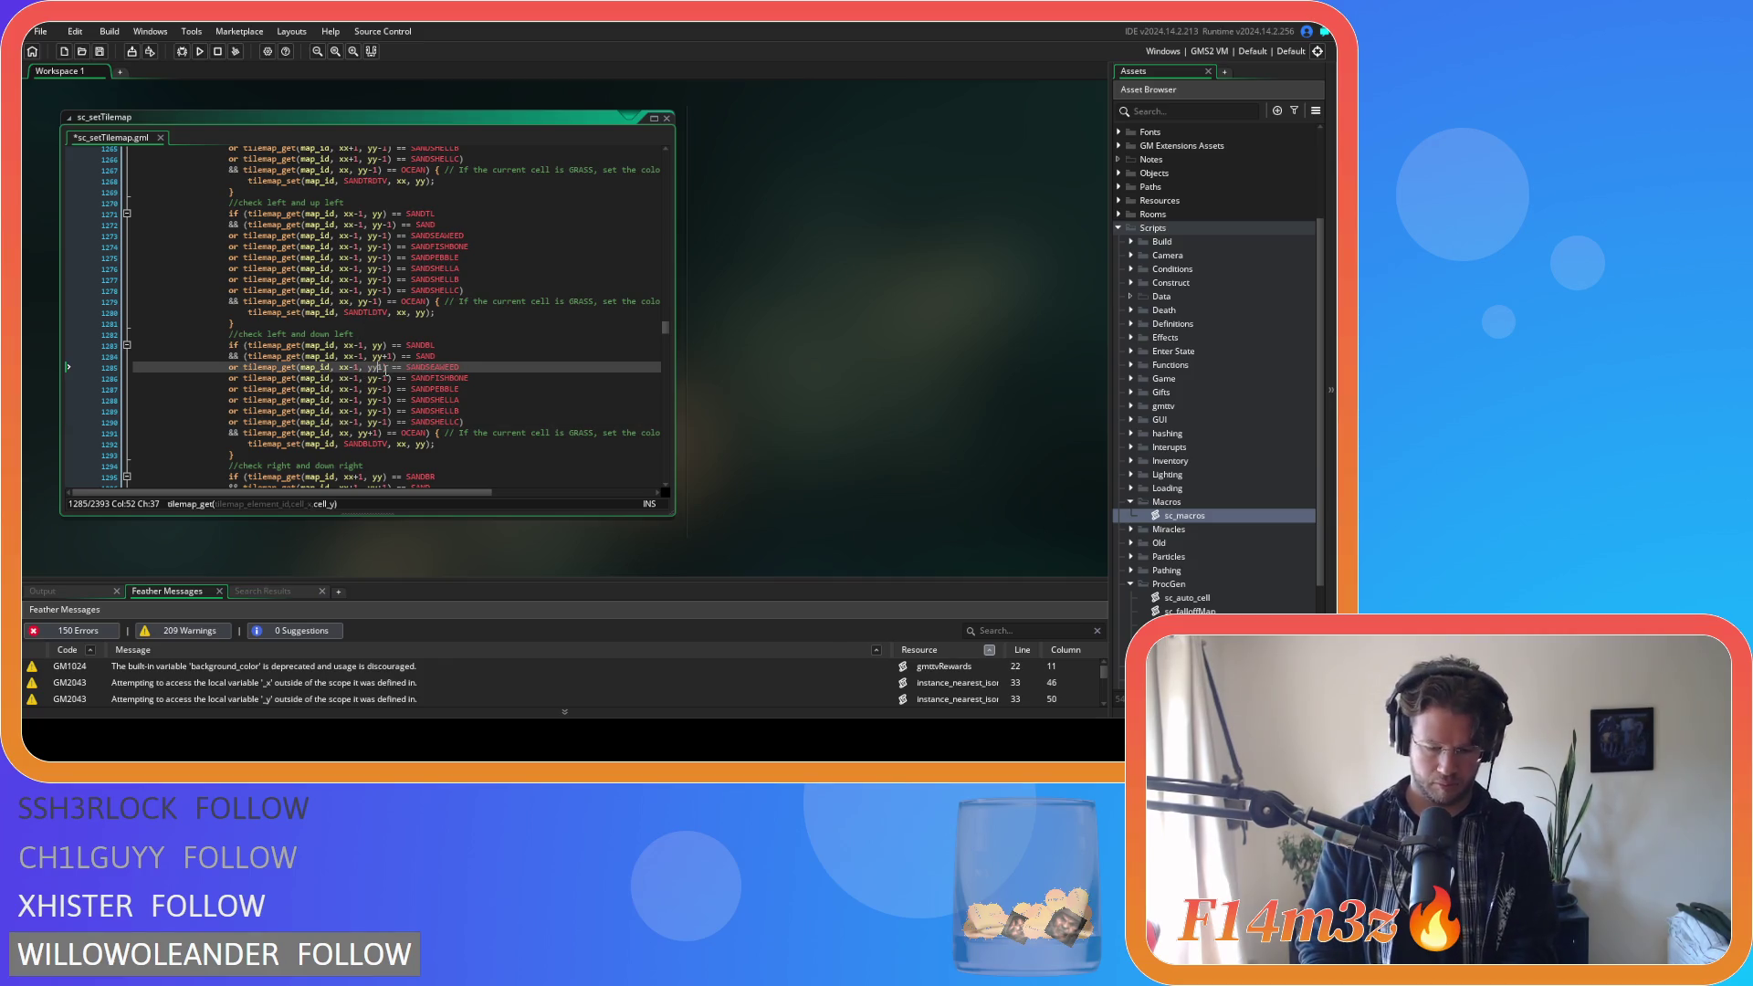
{"action": "type", "text": "+"}
{"action": "key", "text": "BackSpace"}
{"action": "type", "text": "+"}
{"action": "key", "text": "Down"}
{"action": "key", "text": "BackSpace"}
{"action": "type", "text": "+"}
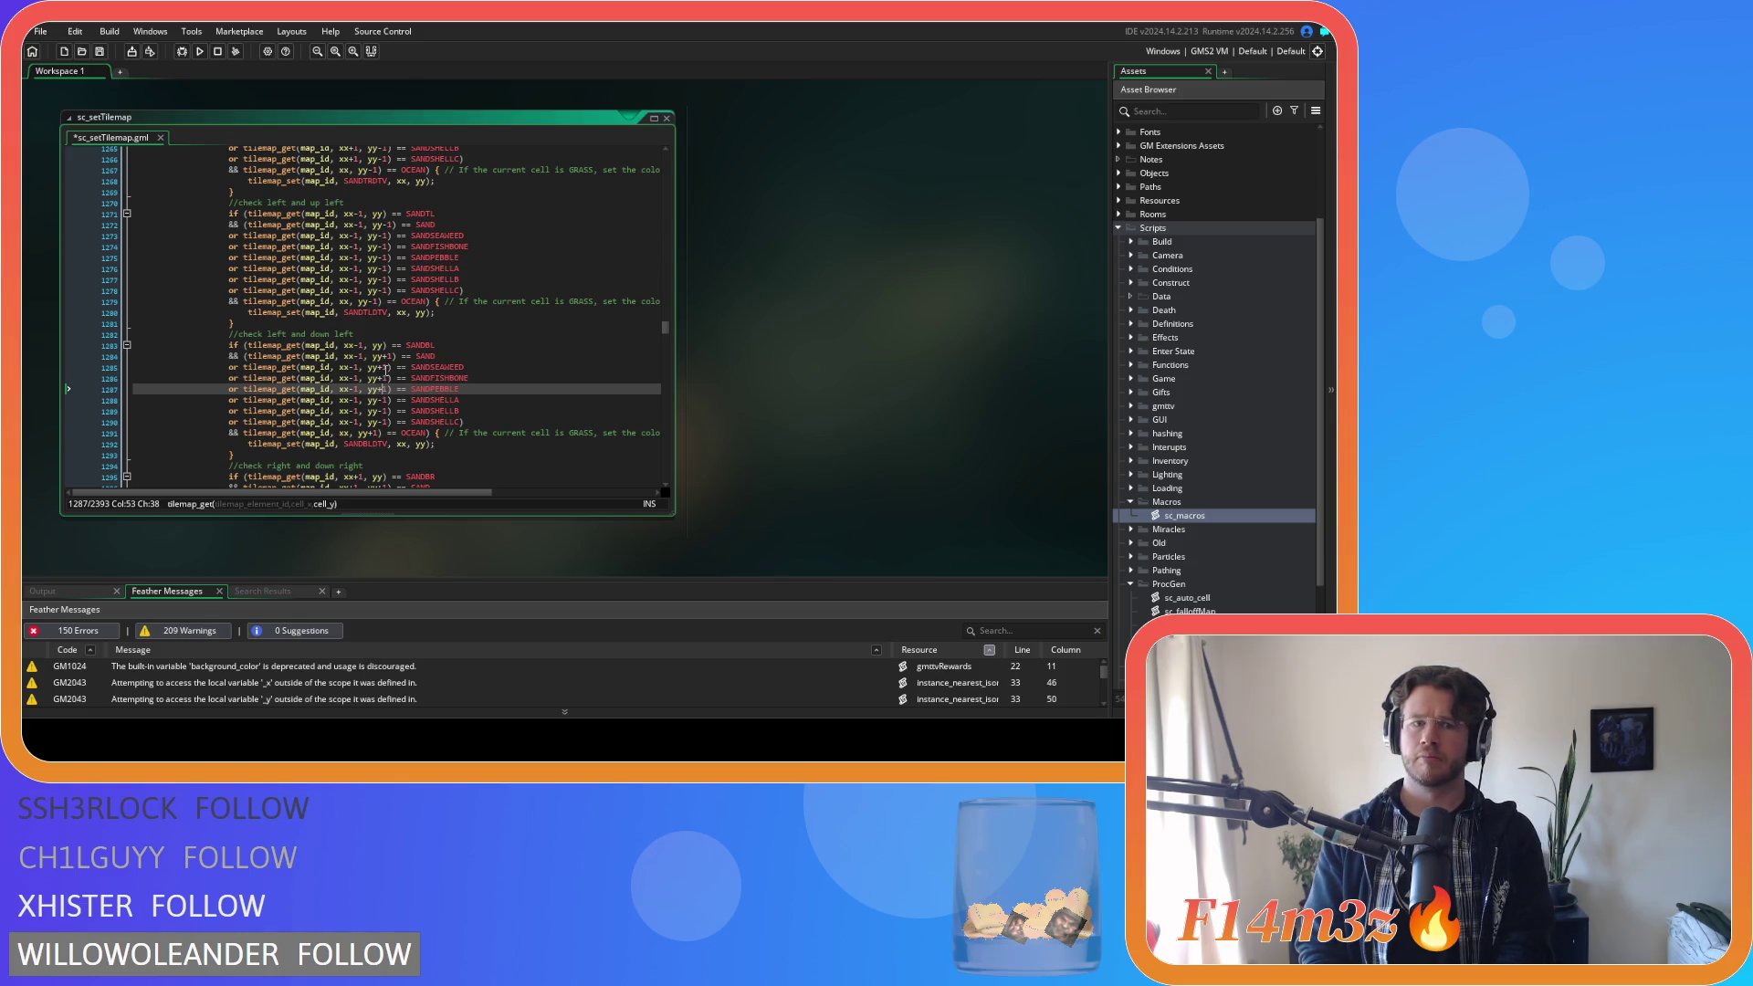
{"action": "key", "text": "Down"}
{"action": "key", "text": "BackSpace"}
{"action": "type", "text": "+"}
{"action": "key", "text": "Down"}
{"action": "key", "text": "BackSpace"}
{"action": "type", "text": "+"}
{"action": "key", "text": "Down"}
{"action": "key", "text": "BackSpace"}
{"action": "type", "text": "+"}
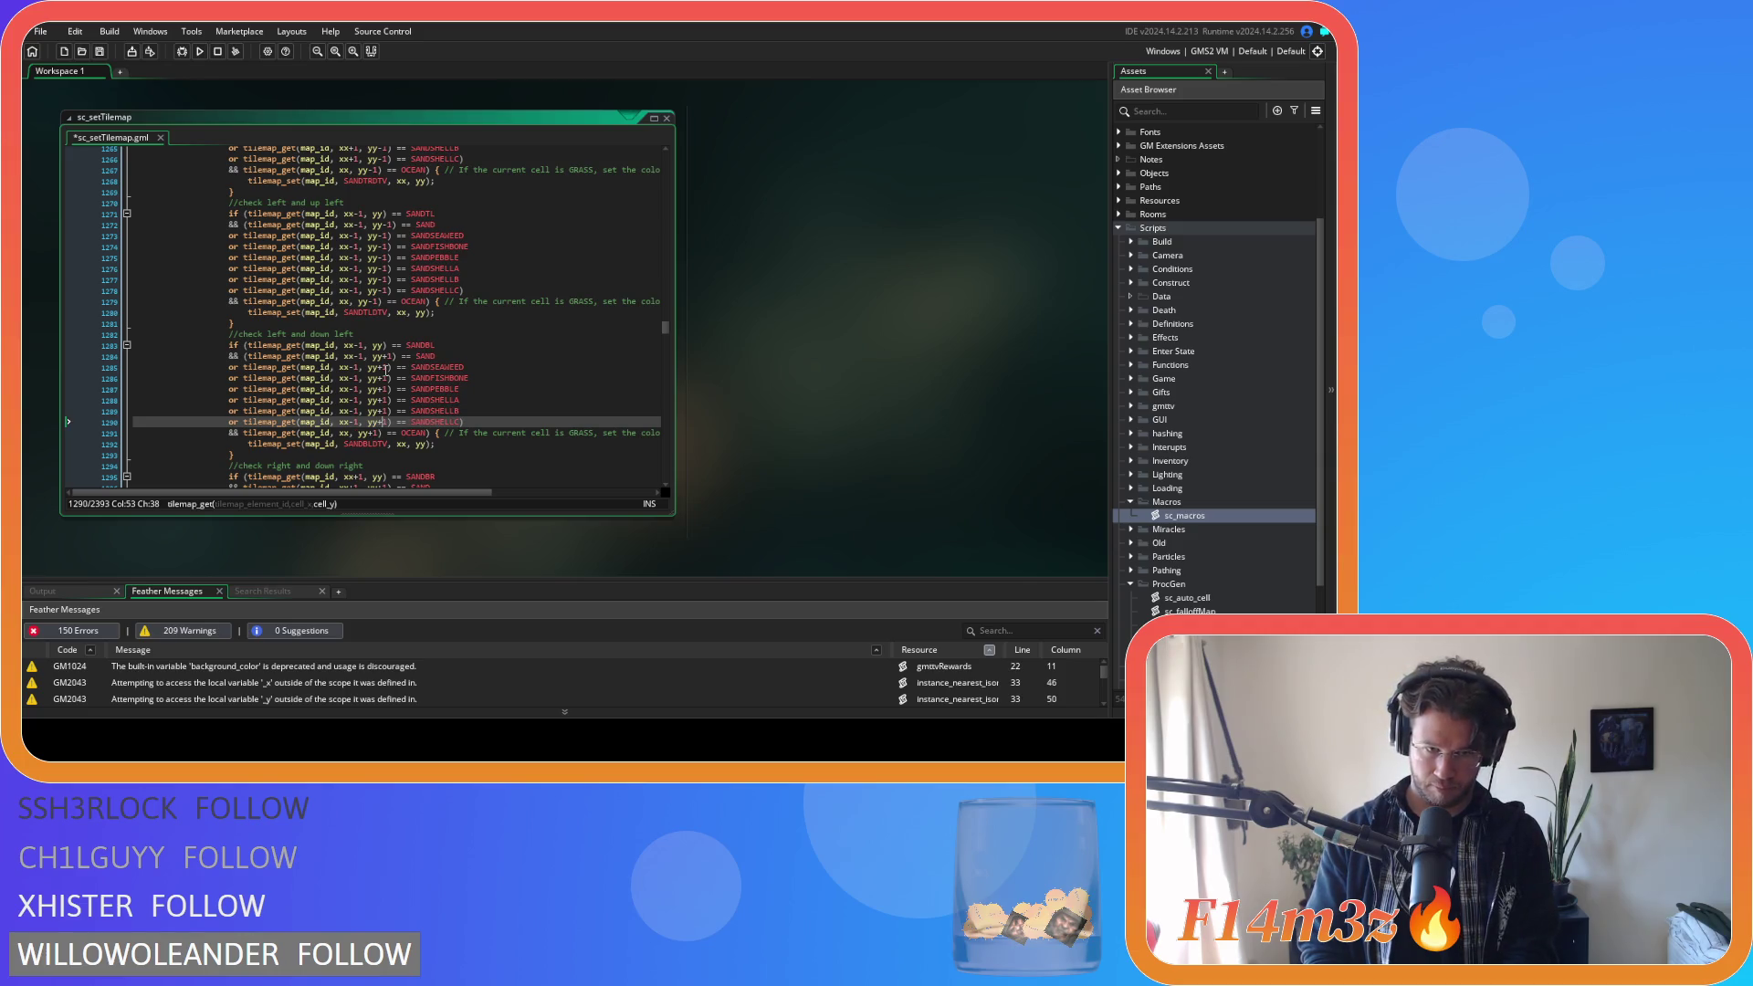
{"action": "key", "text": "ctrl+s"}
{"action": "left_click", "coordinate": [473, 378]}
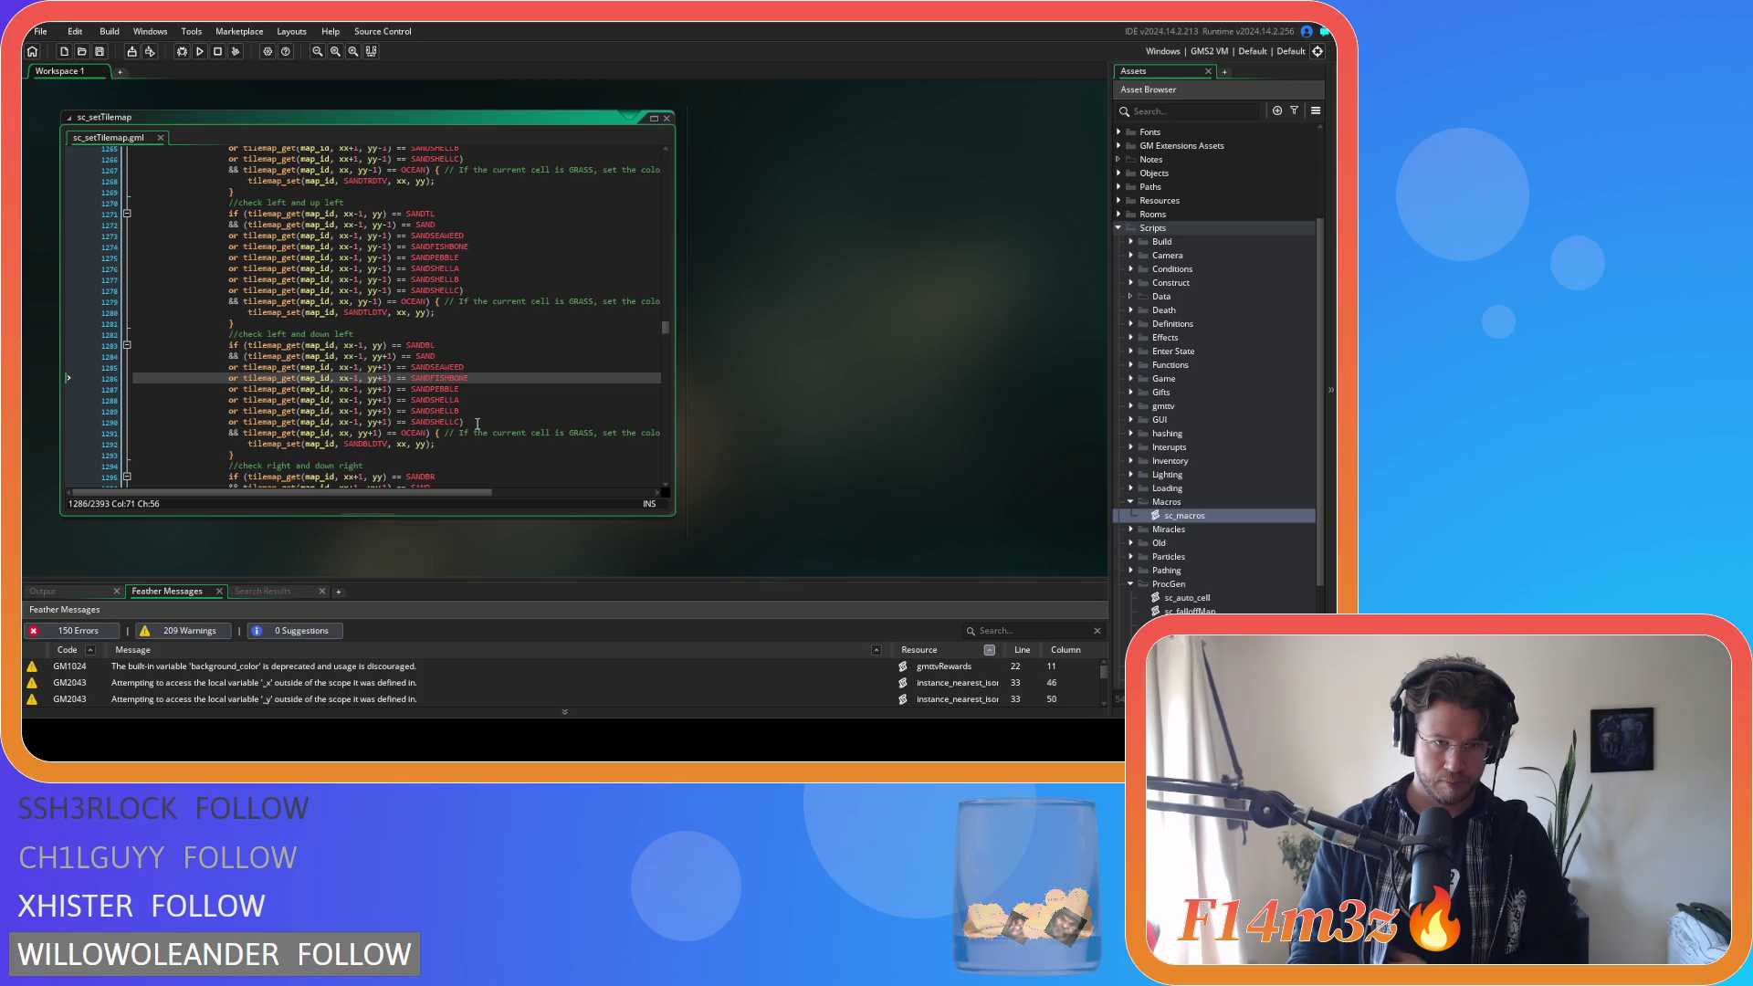
Wrap the SAND check on line 1296 in parentheses and paste the six sand variant checks.
{"action": "scroll", "coordinate": [477, 423], "scroll_direction": "down", "scroll_amount": 1}
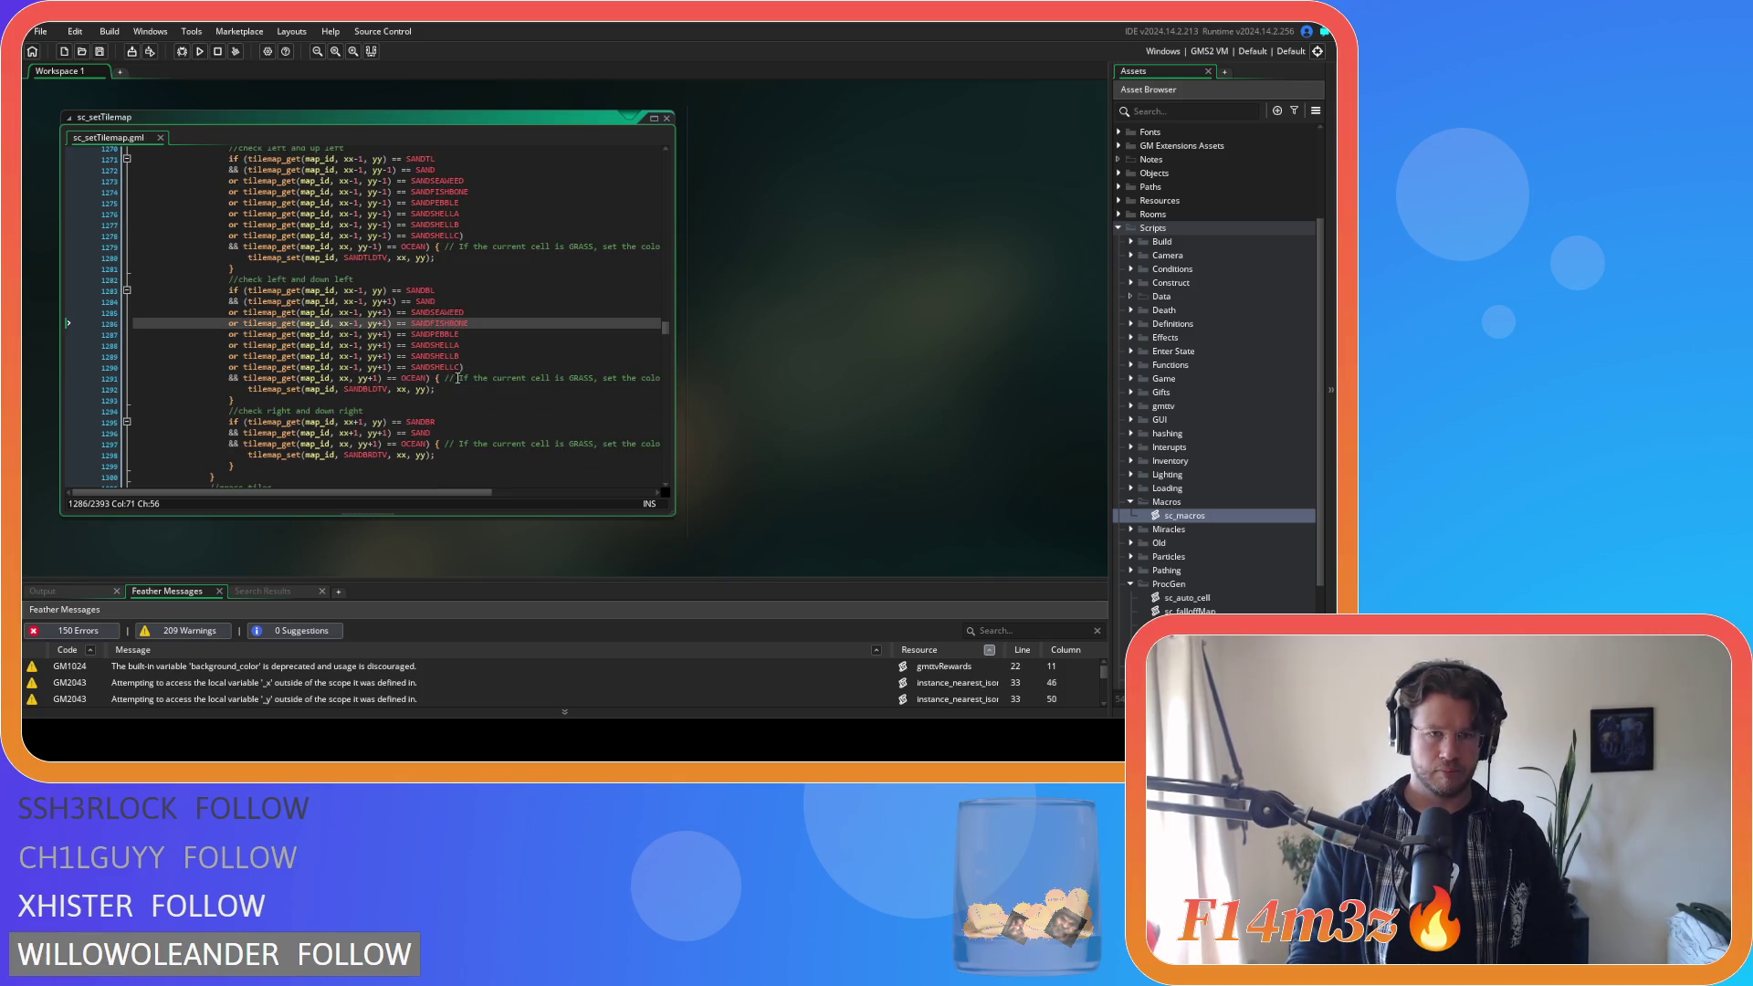
{"action": "scroll", "coordinate": [441, 390], "scroll_direction": "down", "scroll_amount": 1}
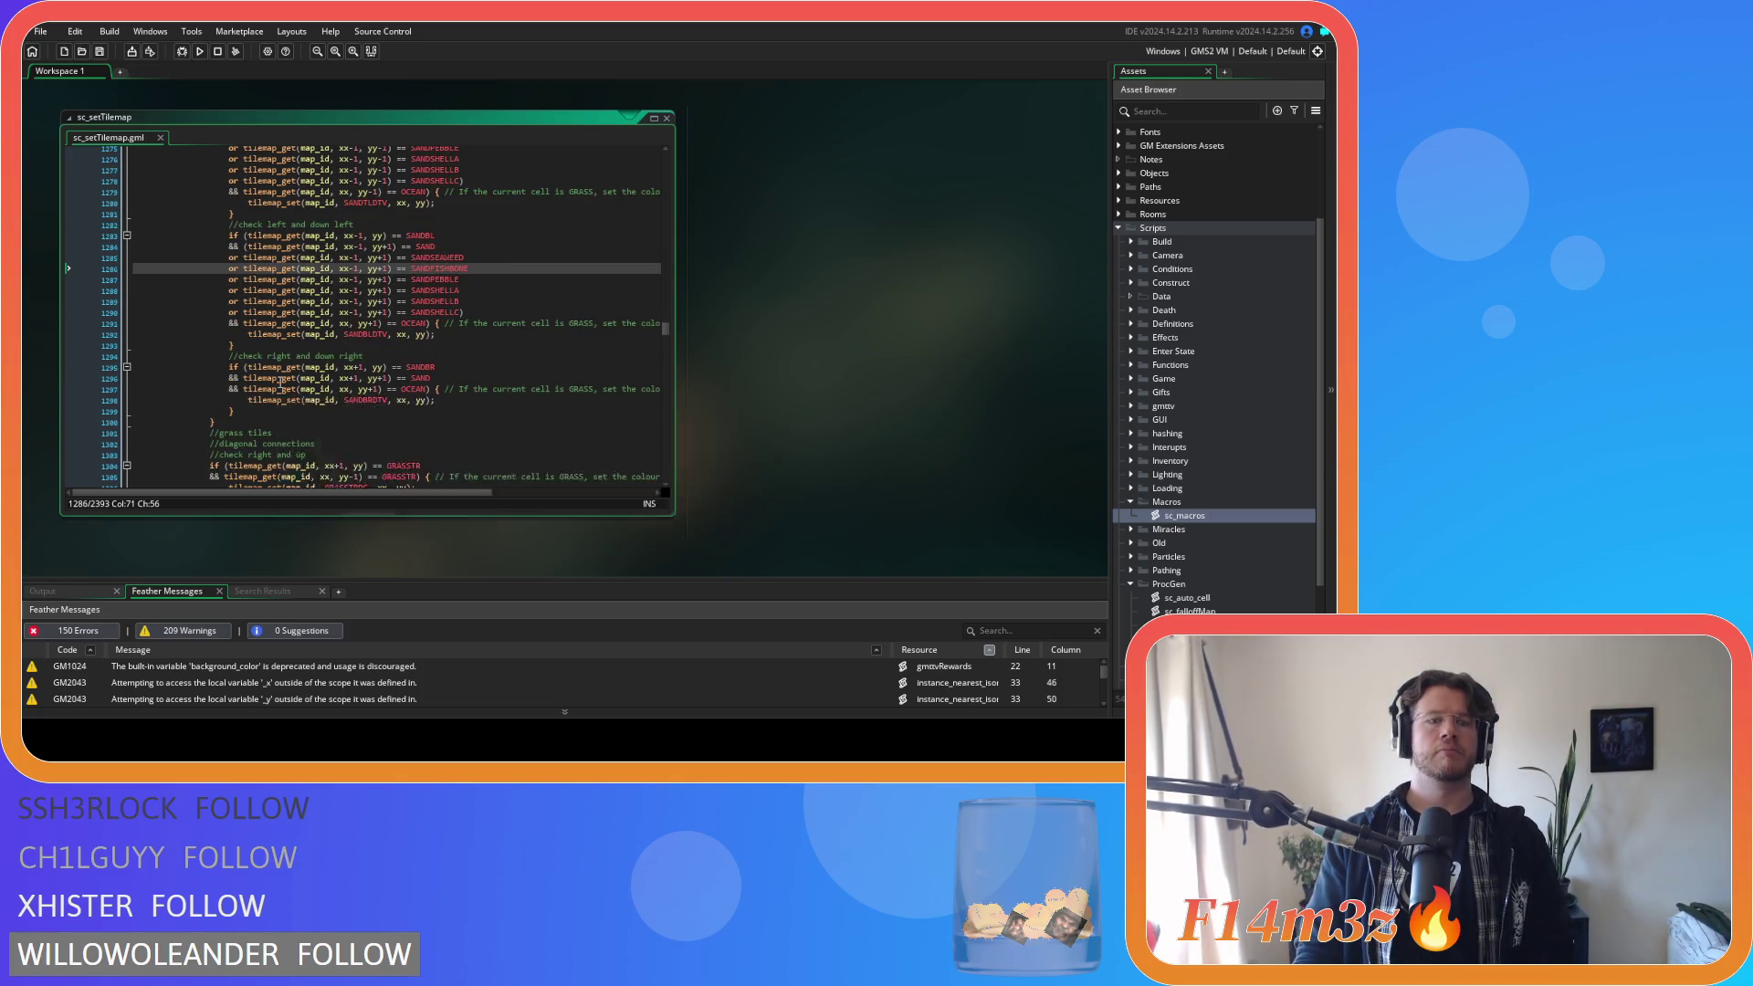
{"action": "left_click", "coordinate": [246, 378]}
{"action": "type", "text": "("}
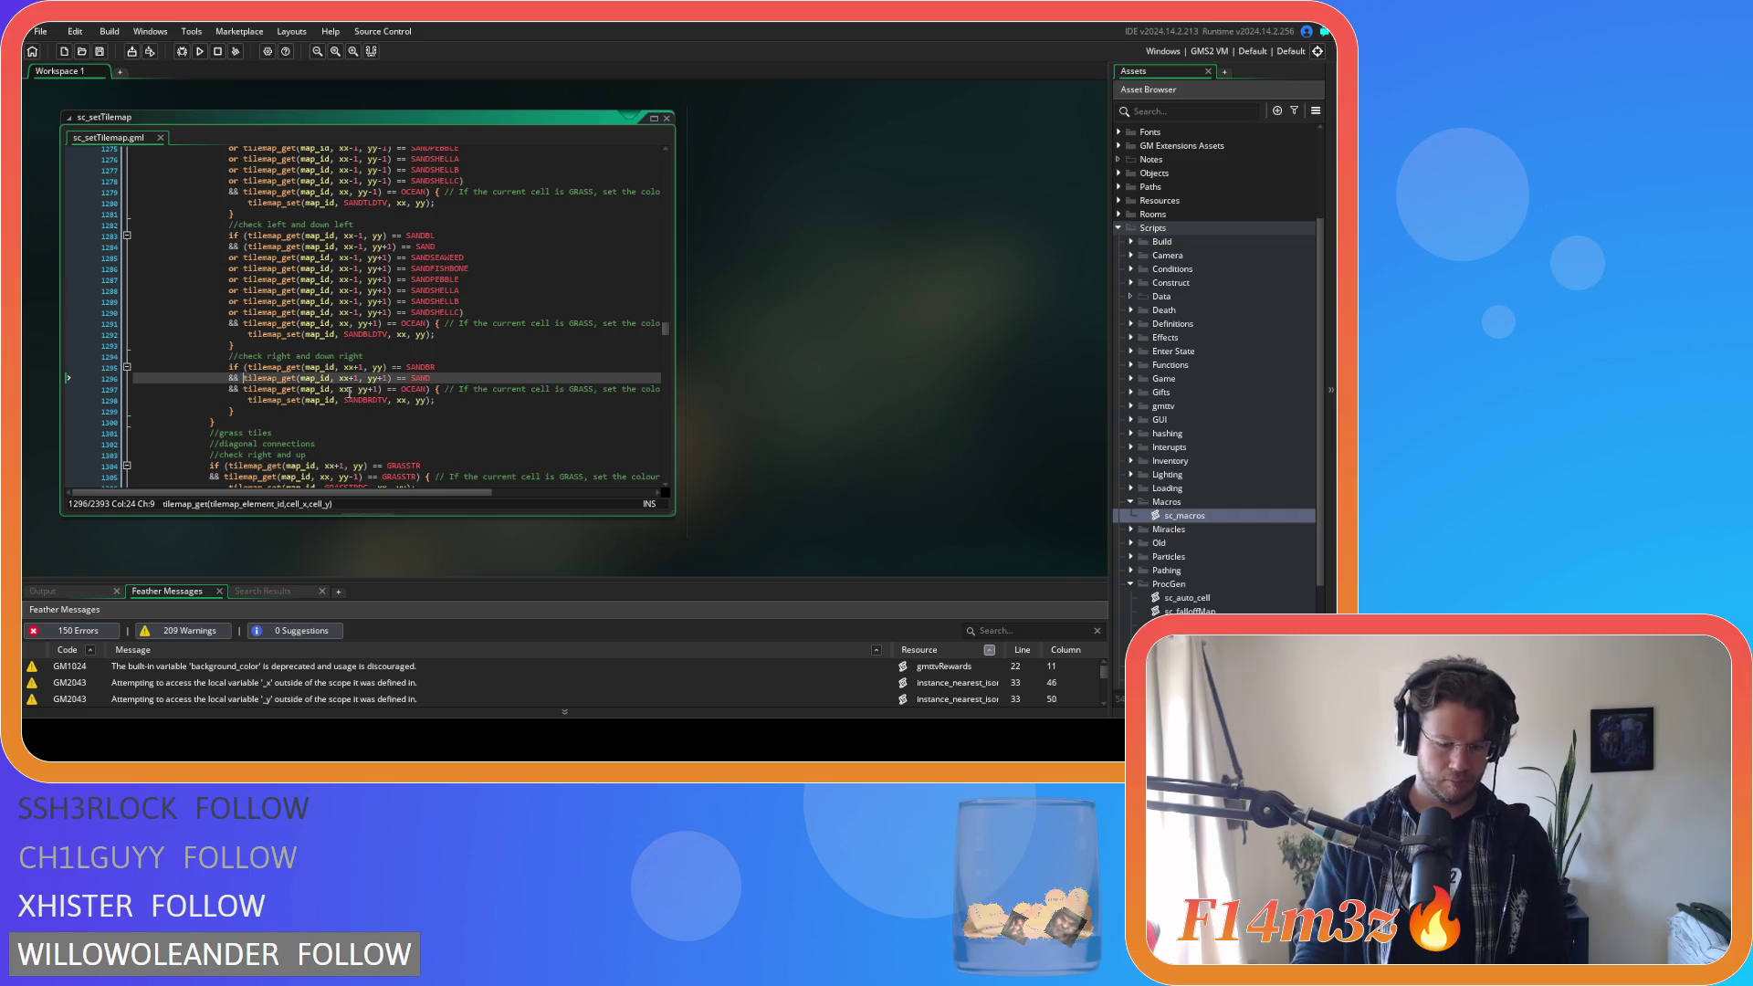
{"action": "left_click", "coordinate": [455, 378]}
{"action": "type", "text": ")"}
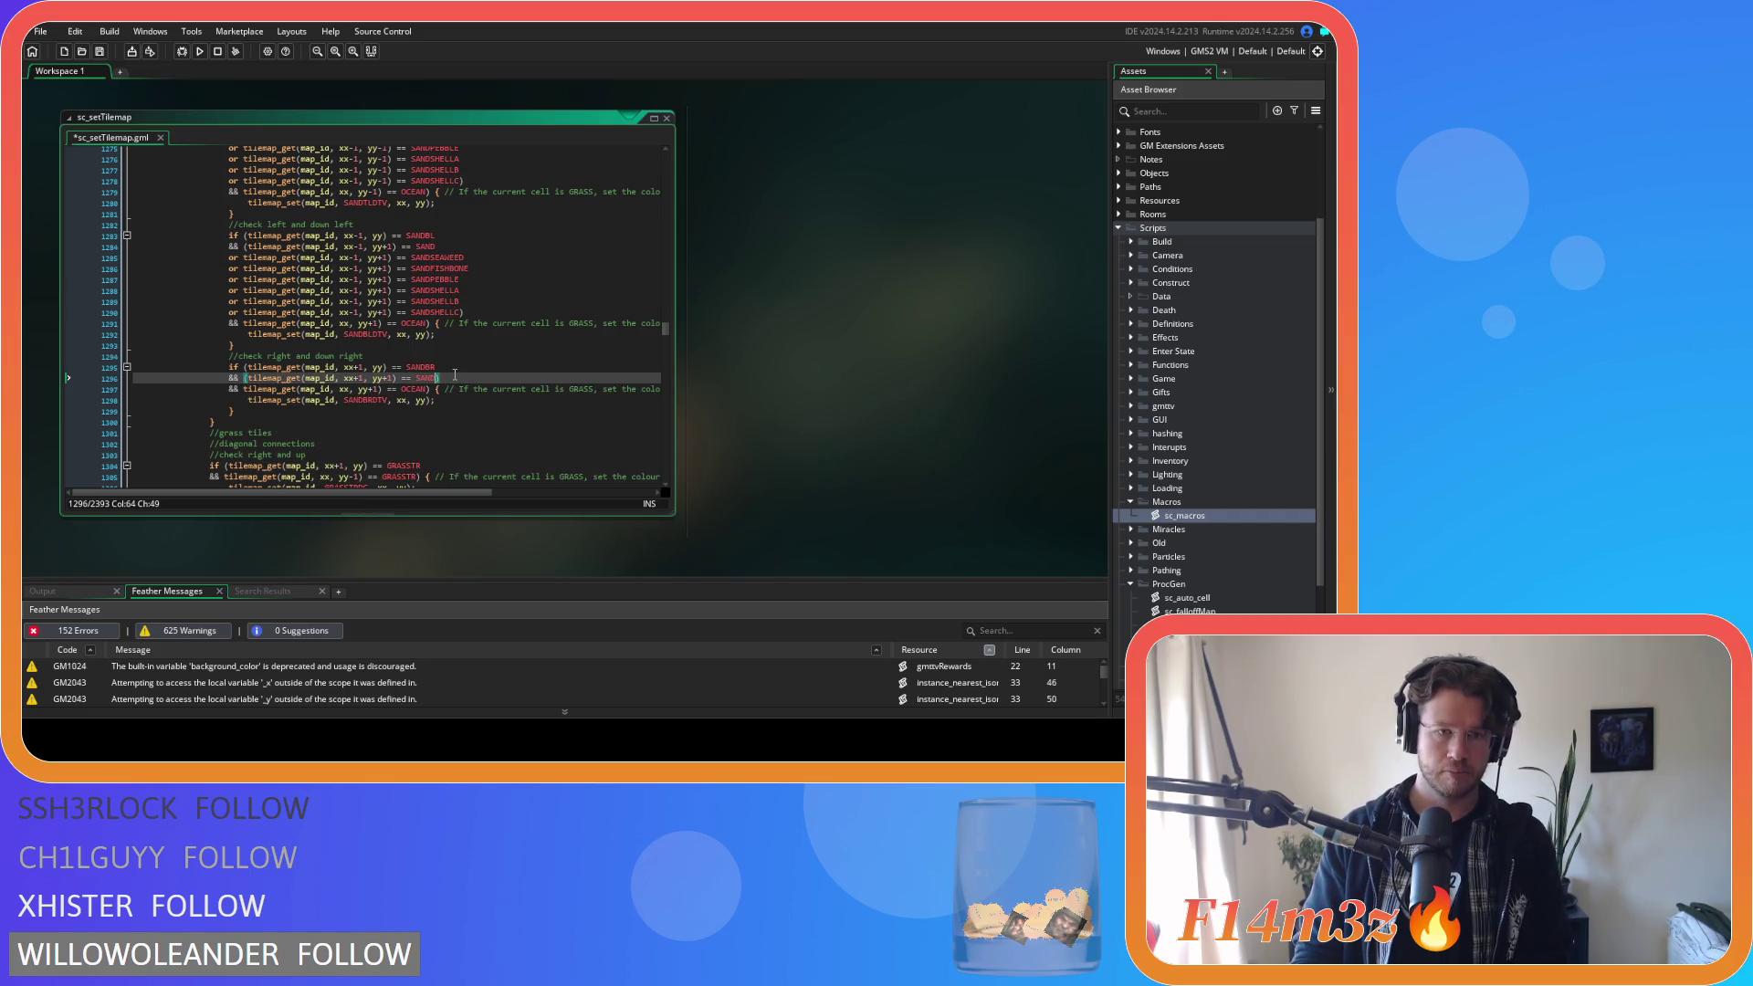
{"action": "key", "text": "Return"}
{"action": "key", "text": "ctrl+v"}
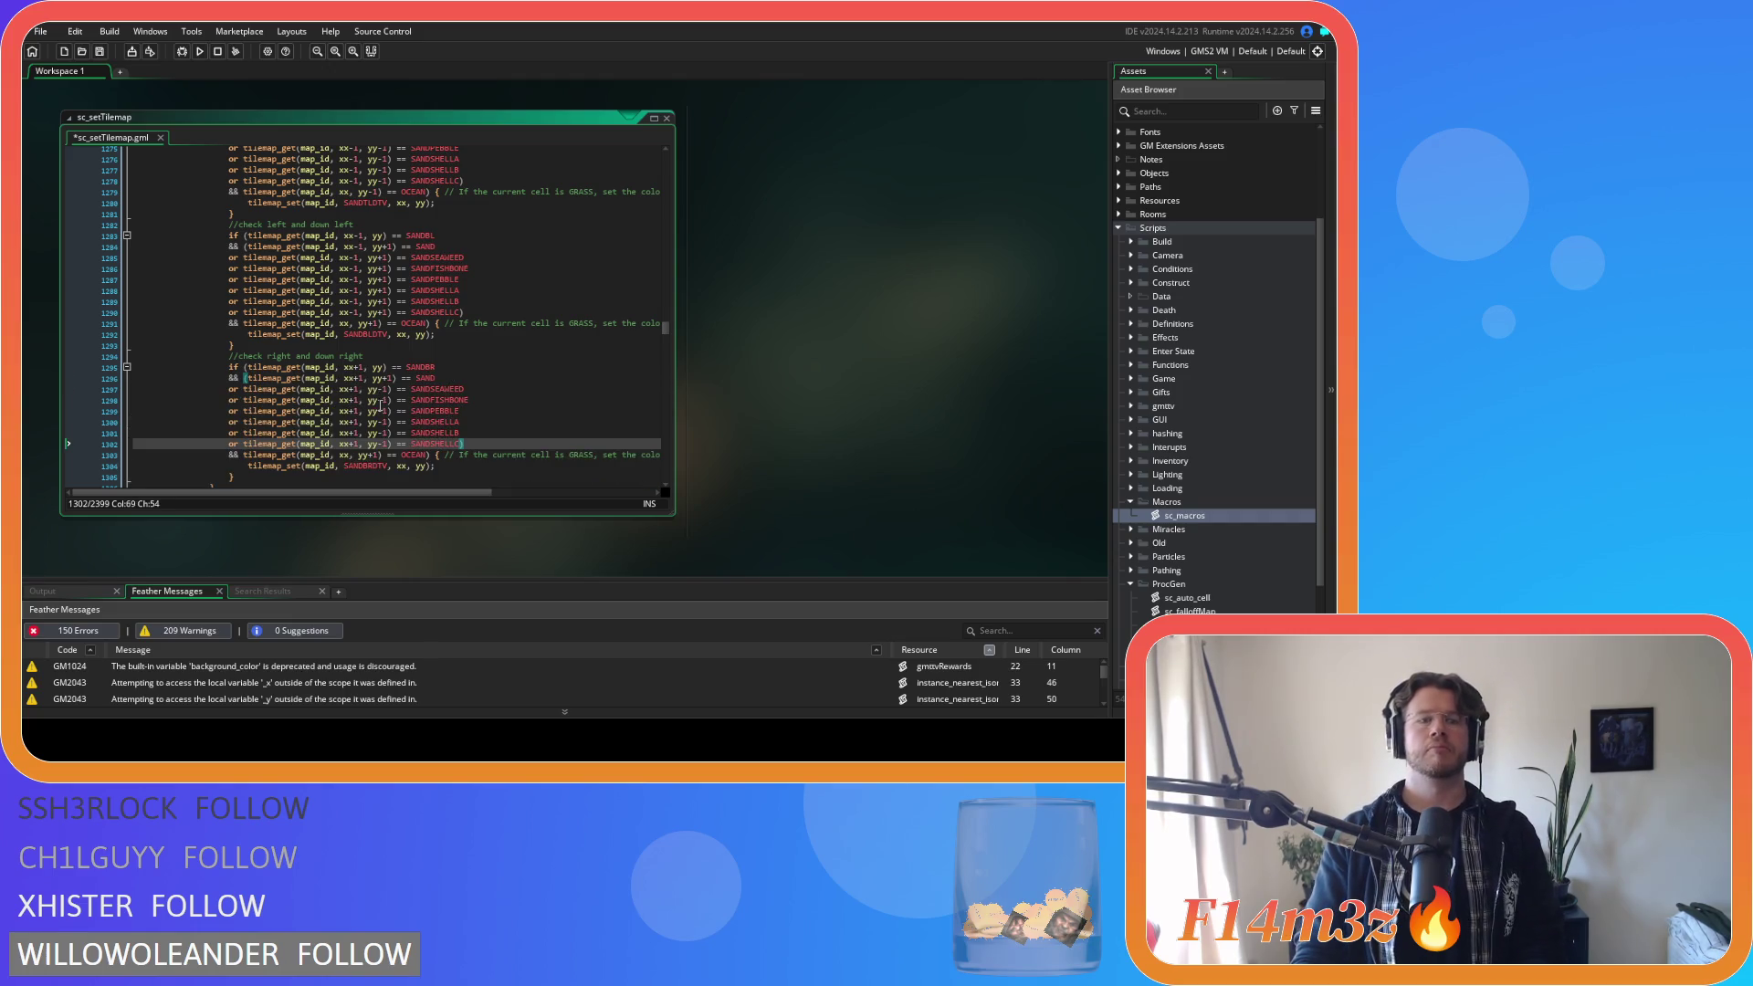
Change yy-1 to yy+1 on each of the six pasted sand variant lines.
{"action": "left_click", "coordinate": [384, 390]}
{"action": "key", "text": "BackSpace"}
{"action": "type", "text": "+"}
{"action": "key", "text": "Down"}
{"action": "key", "text": "BackSpace"}
{"action": "type", "text": "+"}
{"action": "key", "text": "Down"}
{"action": "key", "text": "Down"}
{"action": "key", "text": "BackSpace"}
{"action": "type", "text": "+"}
{"action": "key", "text": "Down"}
{"action": "key", "text": "BackSpace"}
{"action": "type", "text": "+"}
{"action": "key", "text": "Down"}
{"action": "key", "text": "BackSpace"}
{"action": "type", "text": "+"}
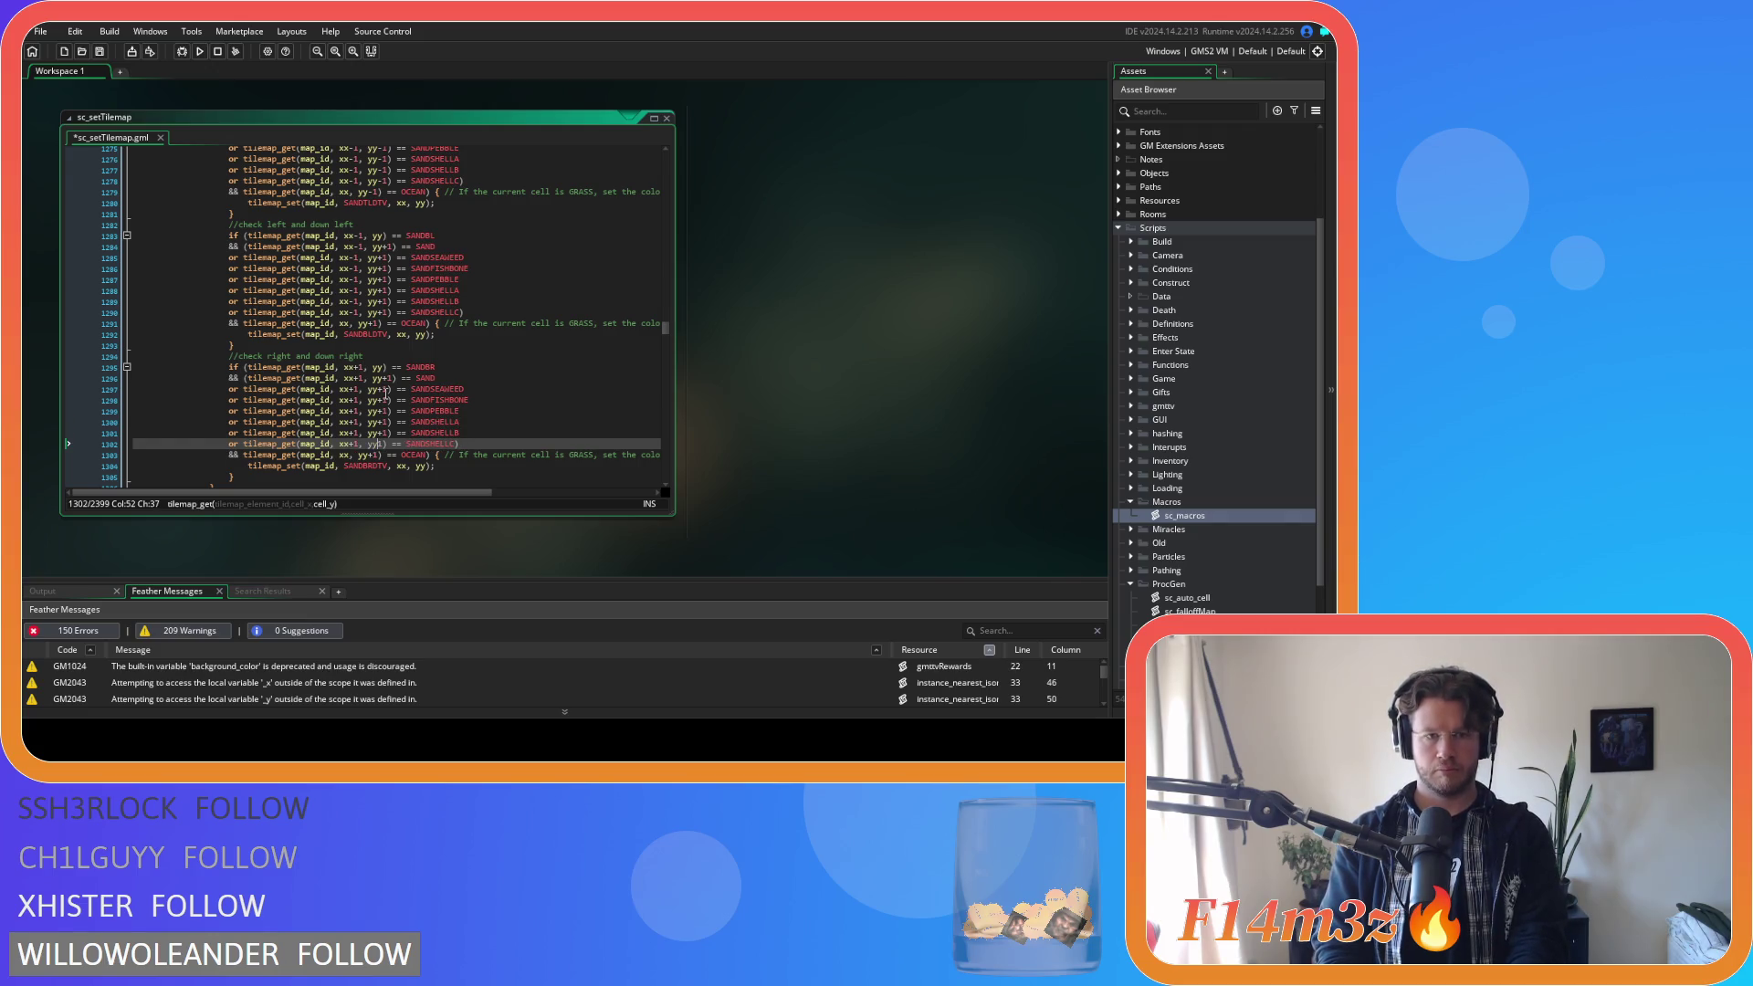
Save the script and review the new lines 1297–1302.
{"action": "key", "text": "ctrl+s"}
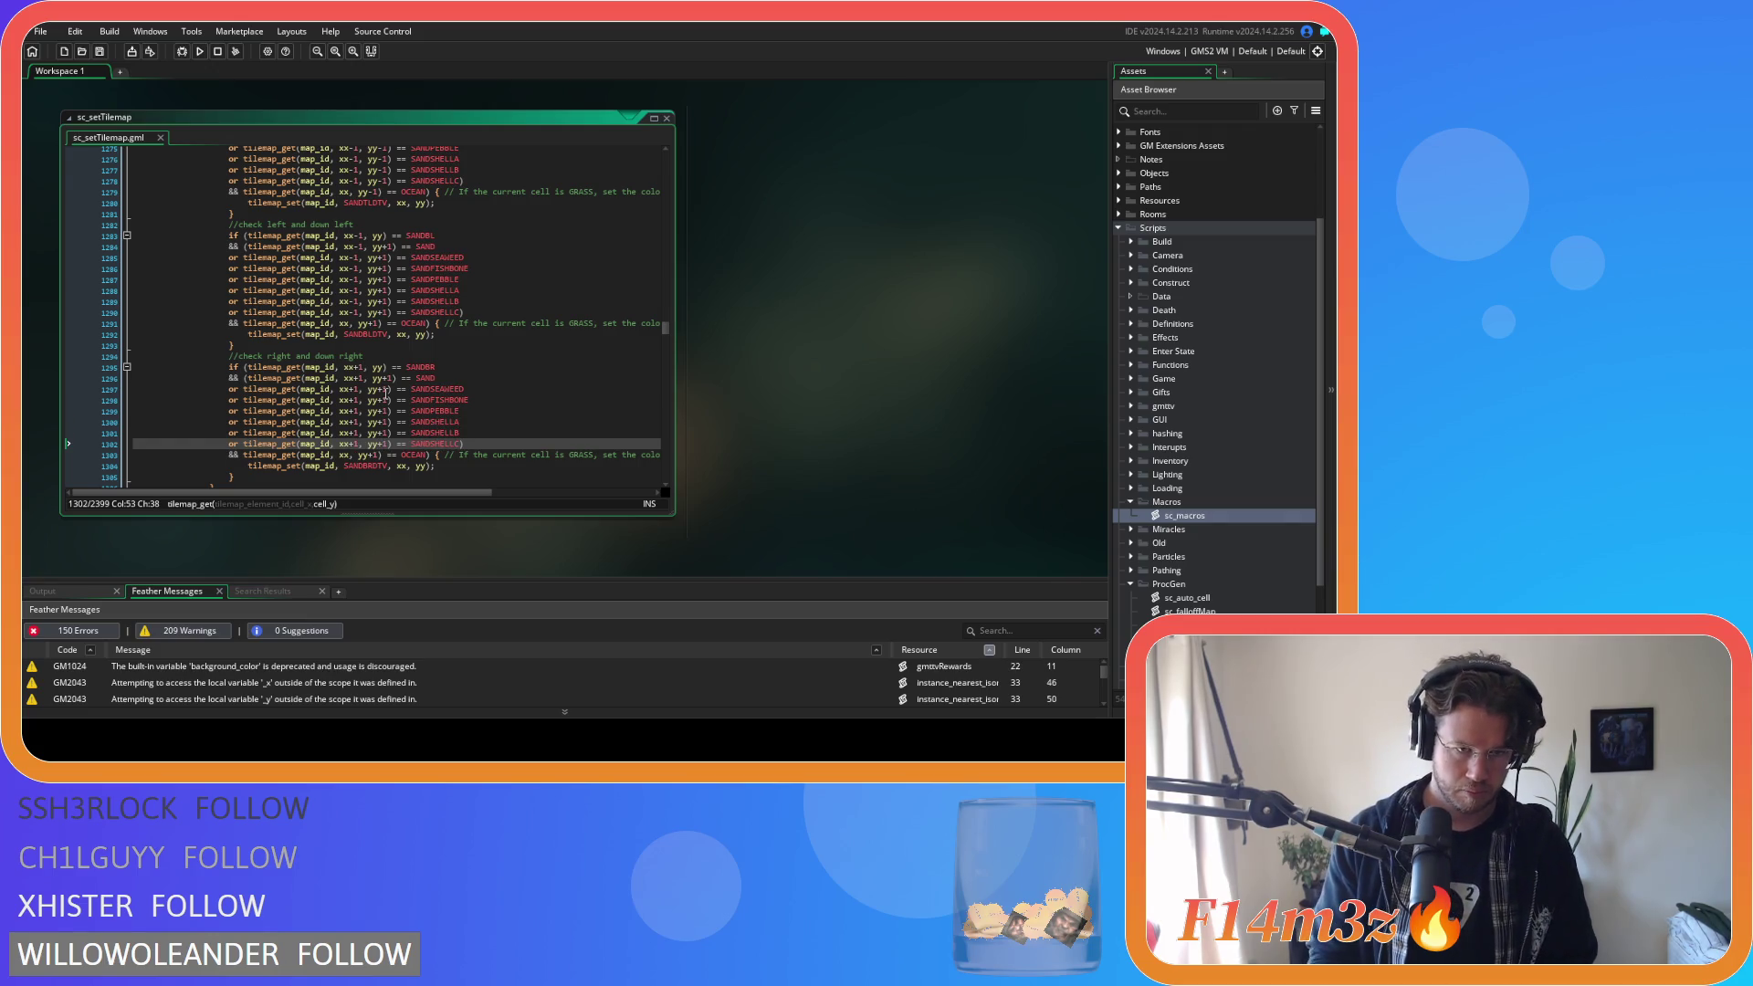
{"action": "left_click", "coordinate": [461, 443]}
{"action": "left_click_drag", "start_coordinate": [461, 444], "coordinate": [245, 391]}
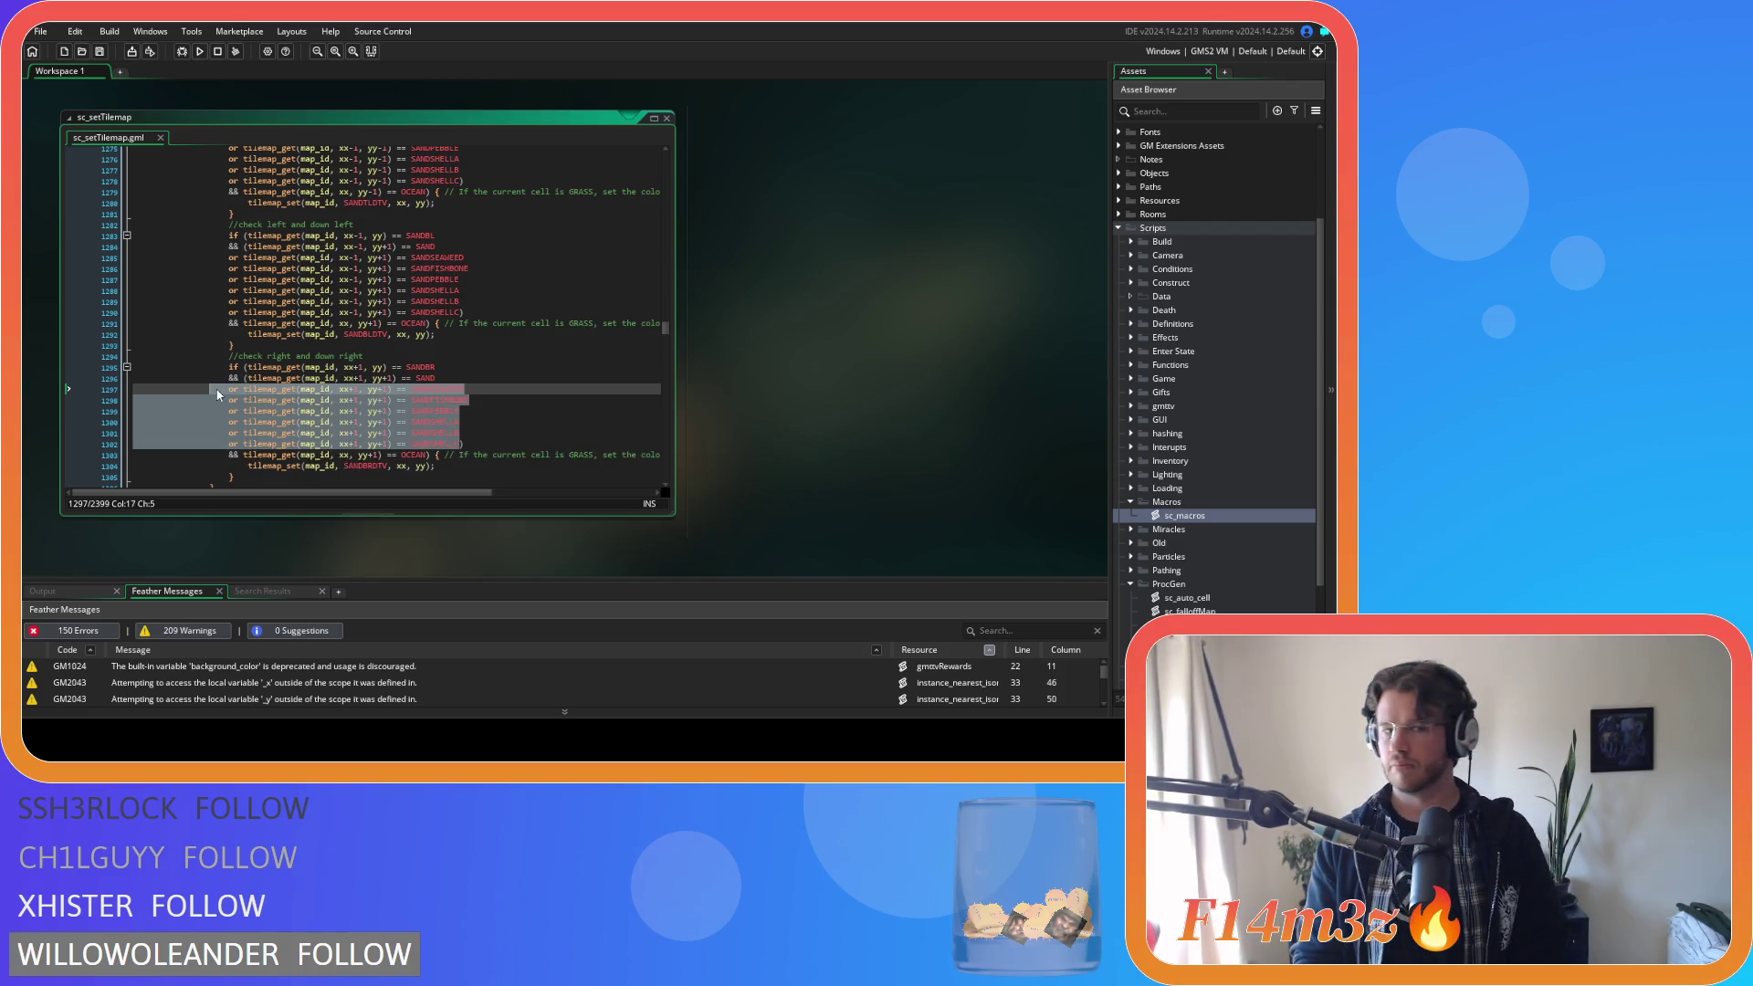
{"action": "left_click", "coordinate": [506, 448]}
{"action": "scroll", "coordinate": [506, 450], "scroll_direction": "down", "scroll_amount": 5}
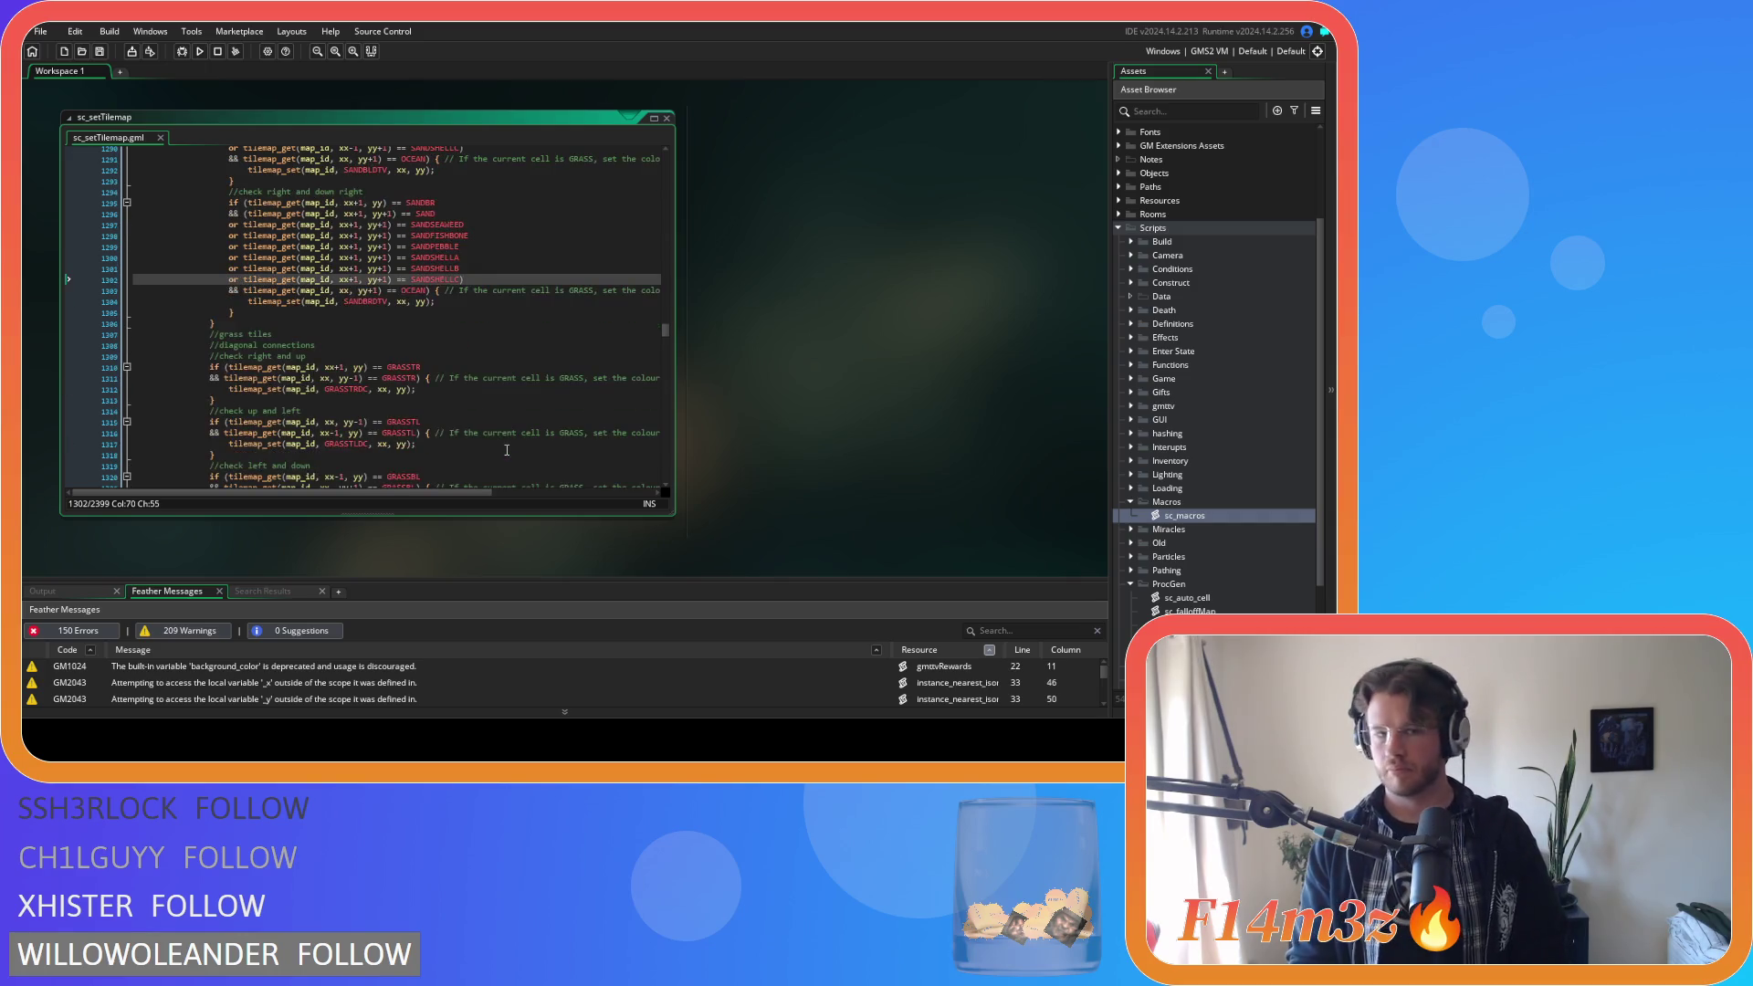
Wrap the up-right SAND check in parentheses and paste the sand variant comparisons after it.
{"action": "scroll", "coordinate": [507, 449], "scroll_direction": "down", "scroll_amount": 10}
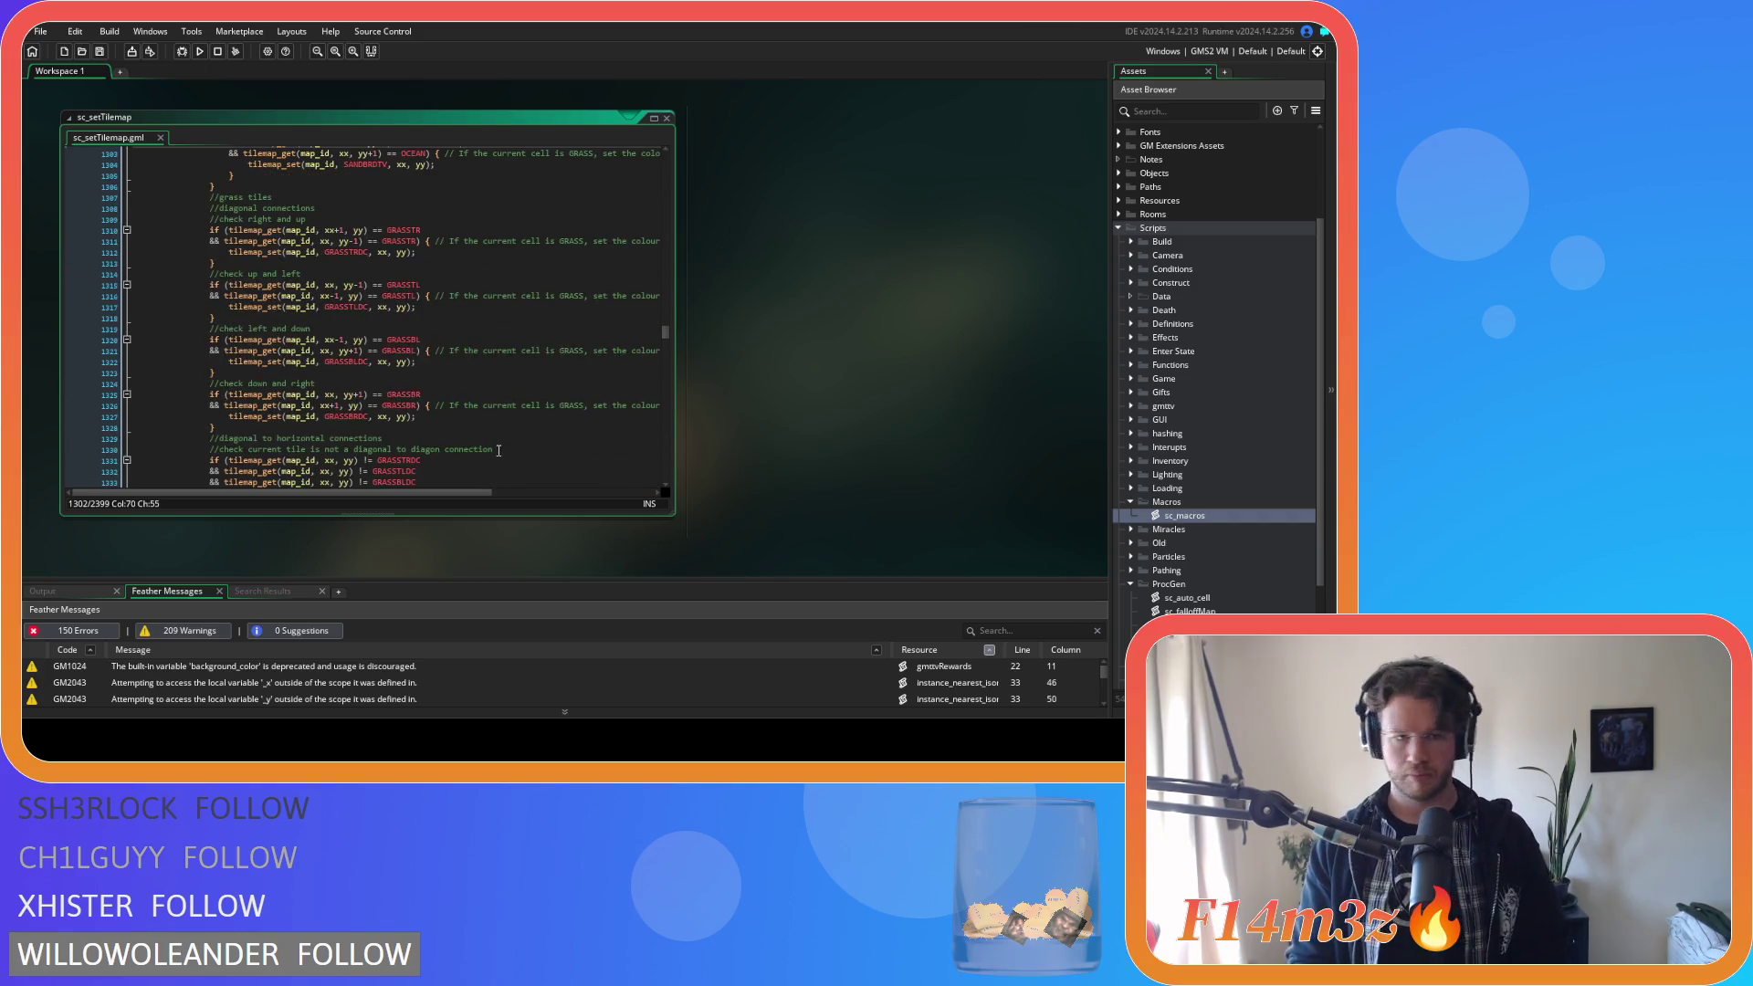
{"action": "scroll", "coordinate": [498, 450], "scroll_direction": "down", "scroll_amount": 3}
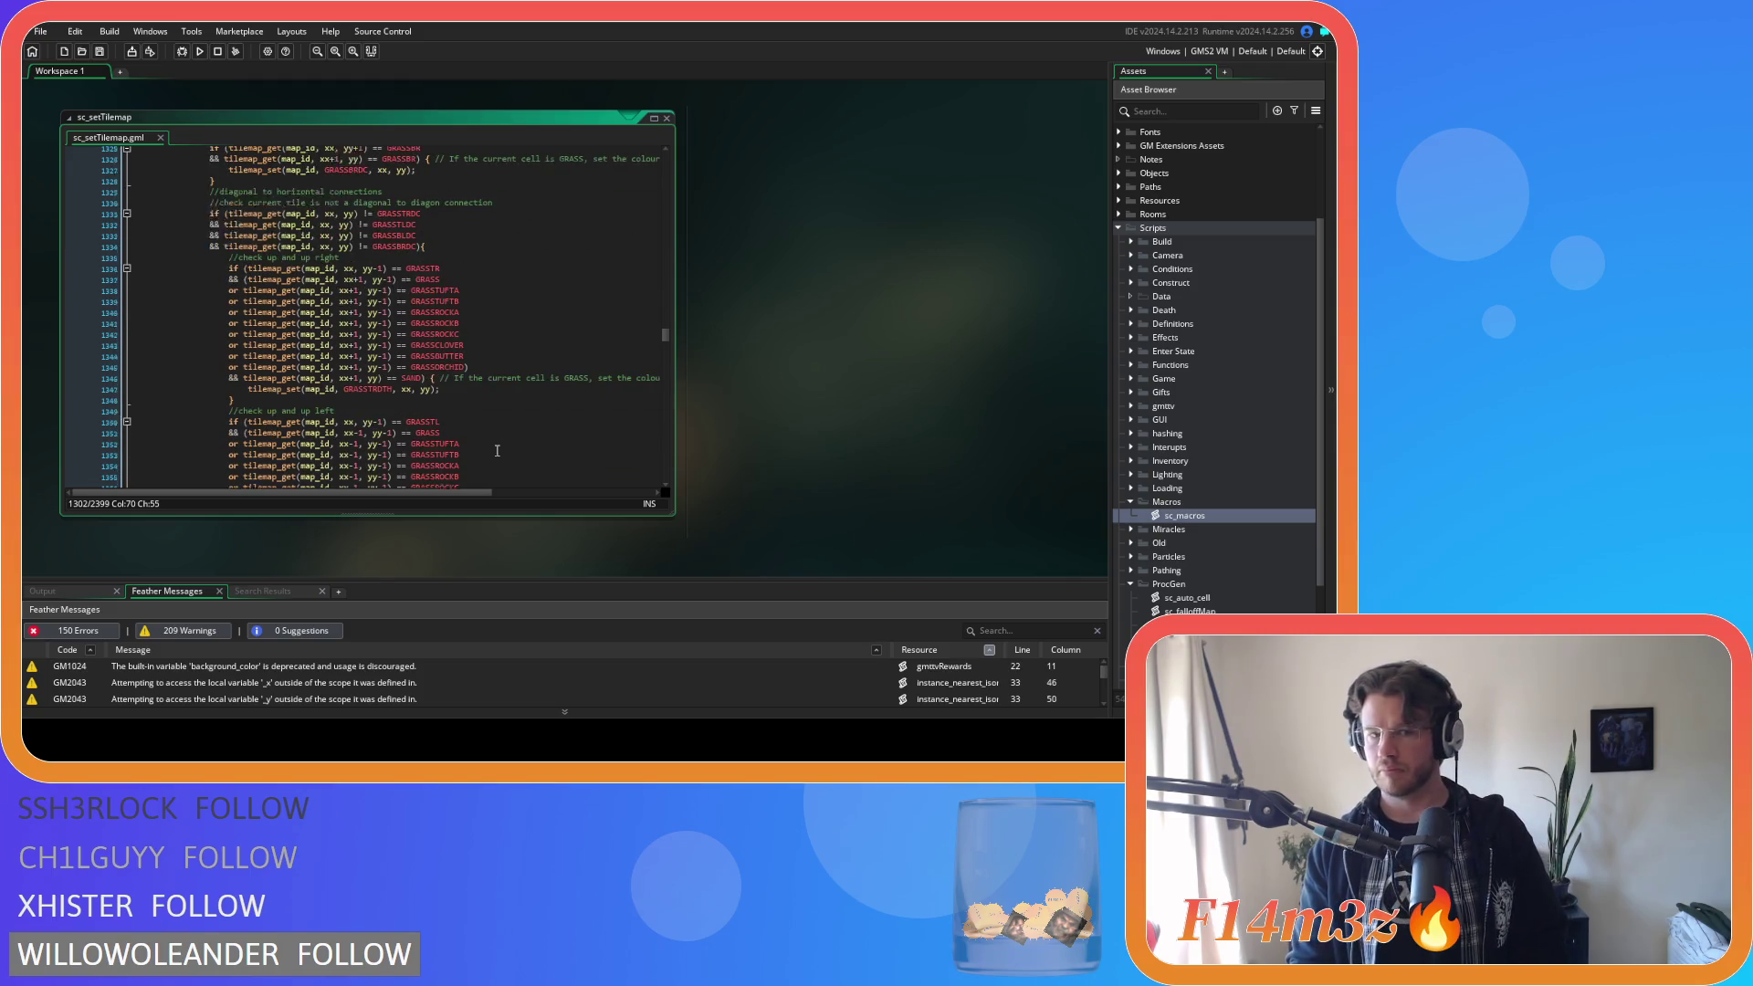
{"action": "left_click", "coordinate": [435, 352]}
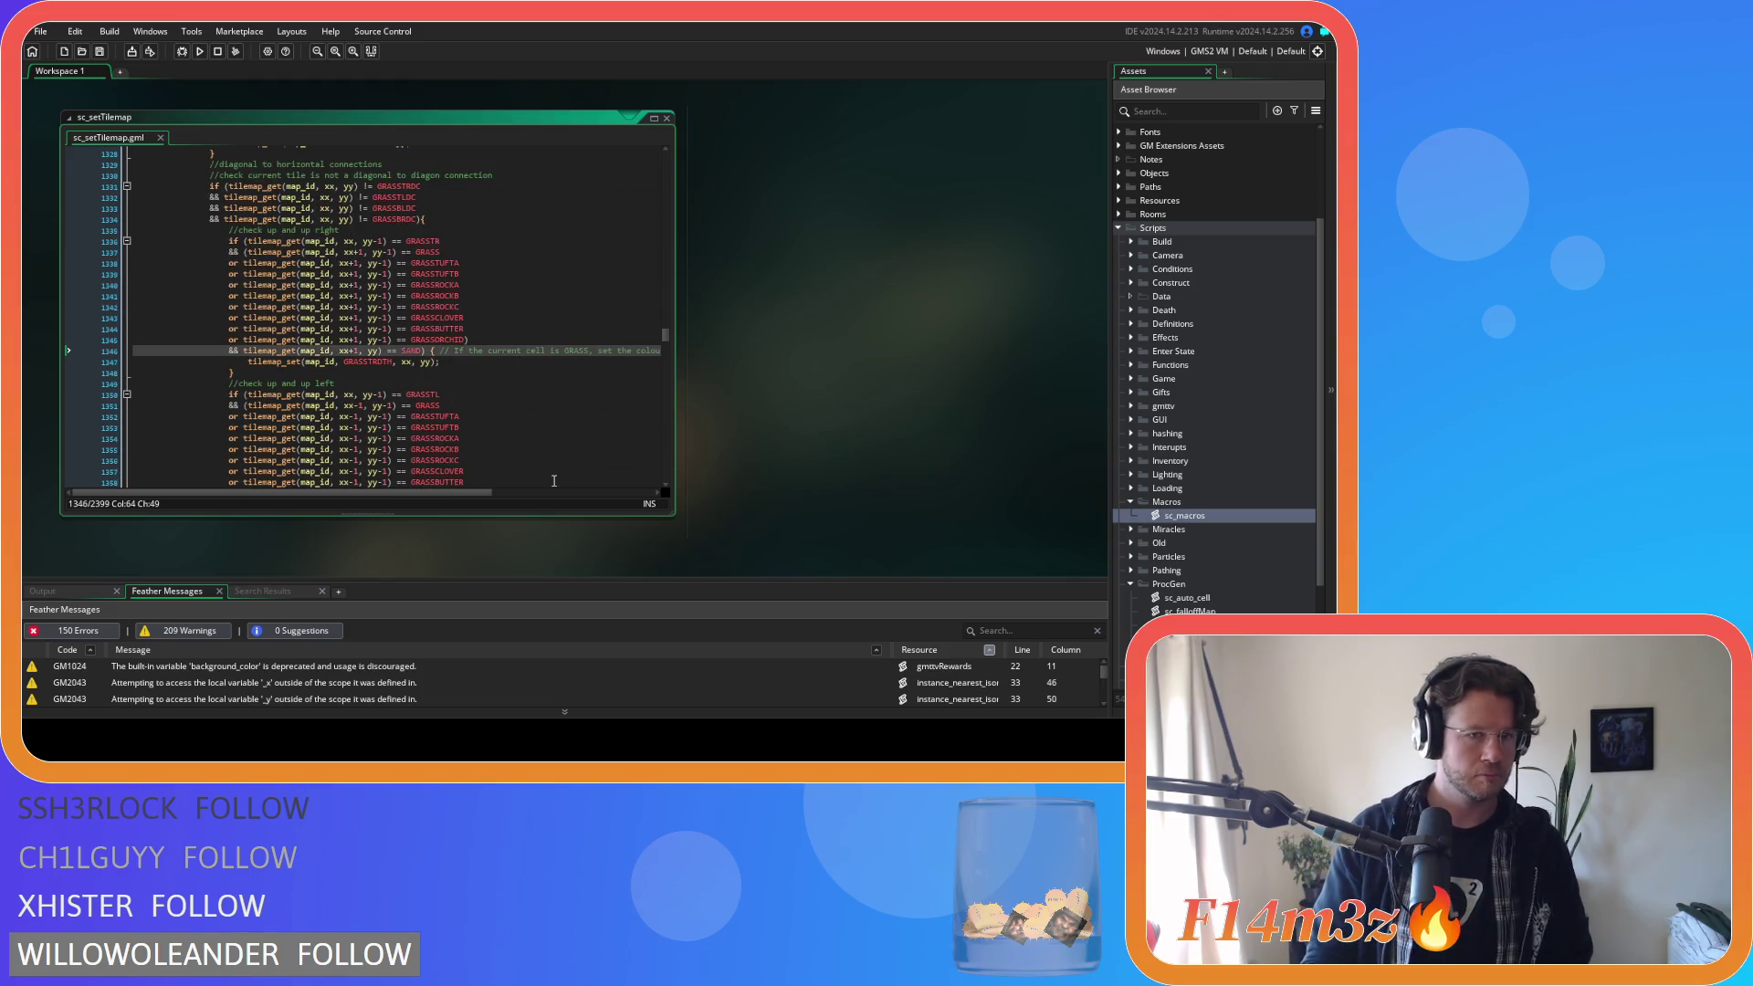
{"action": "left_click", "coordinate": [245, 351]}
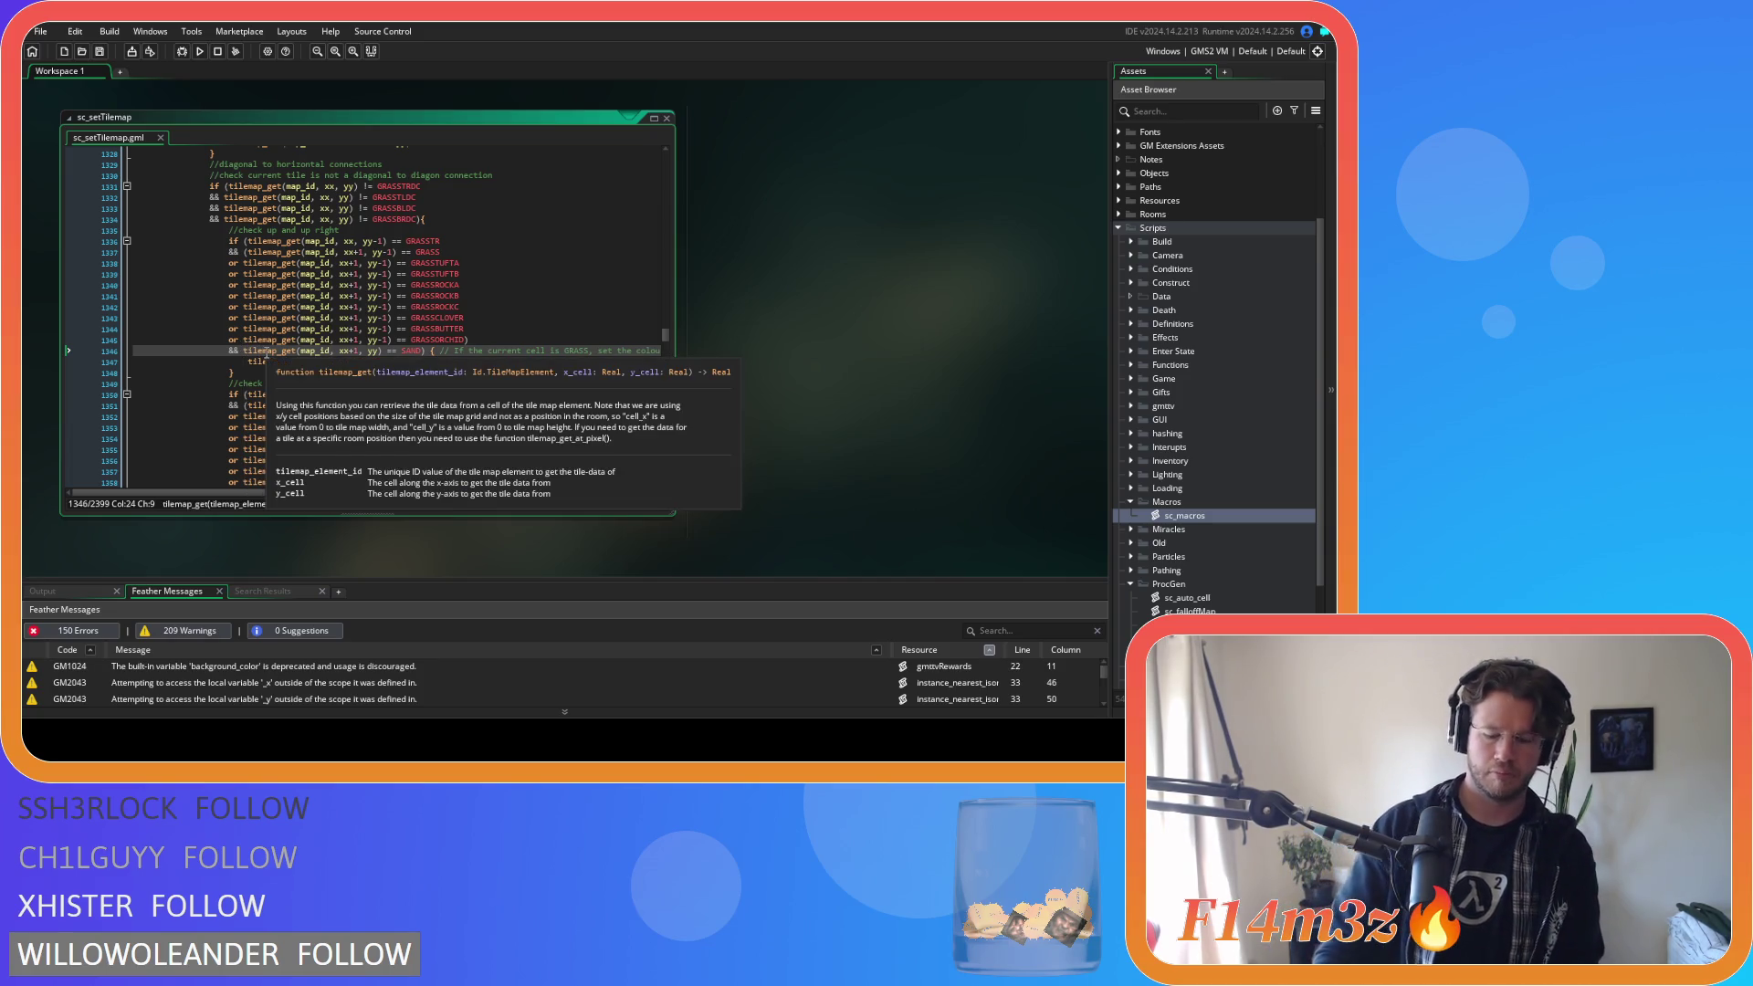
{"action": "type", "text": "("}
{"action": "left_click", "coordinate": [426, 353]}
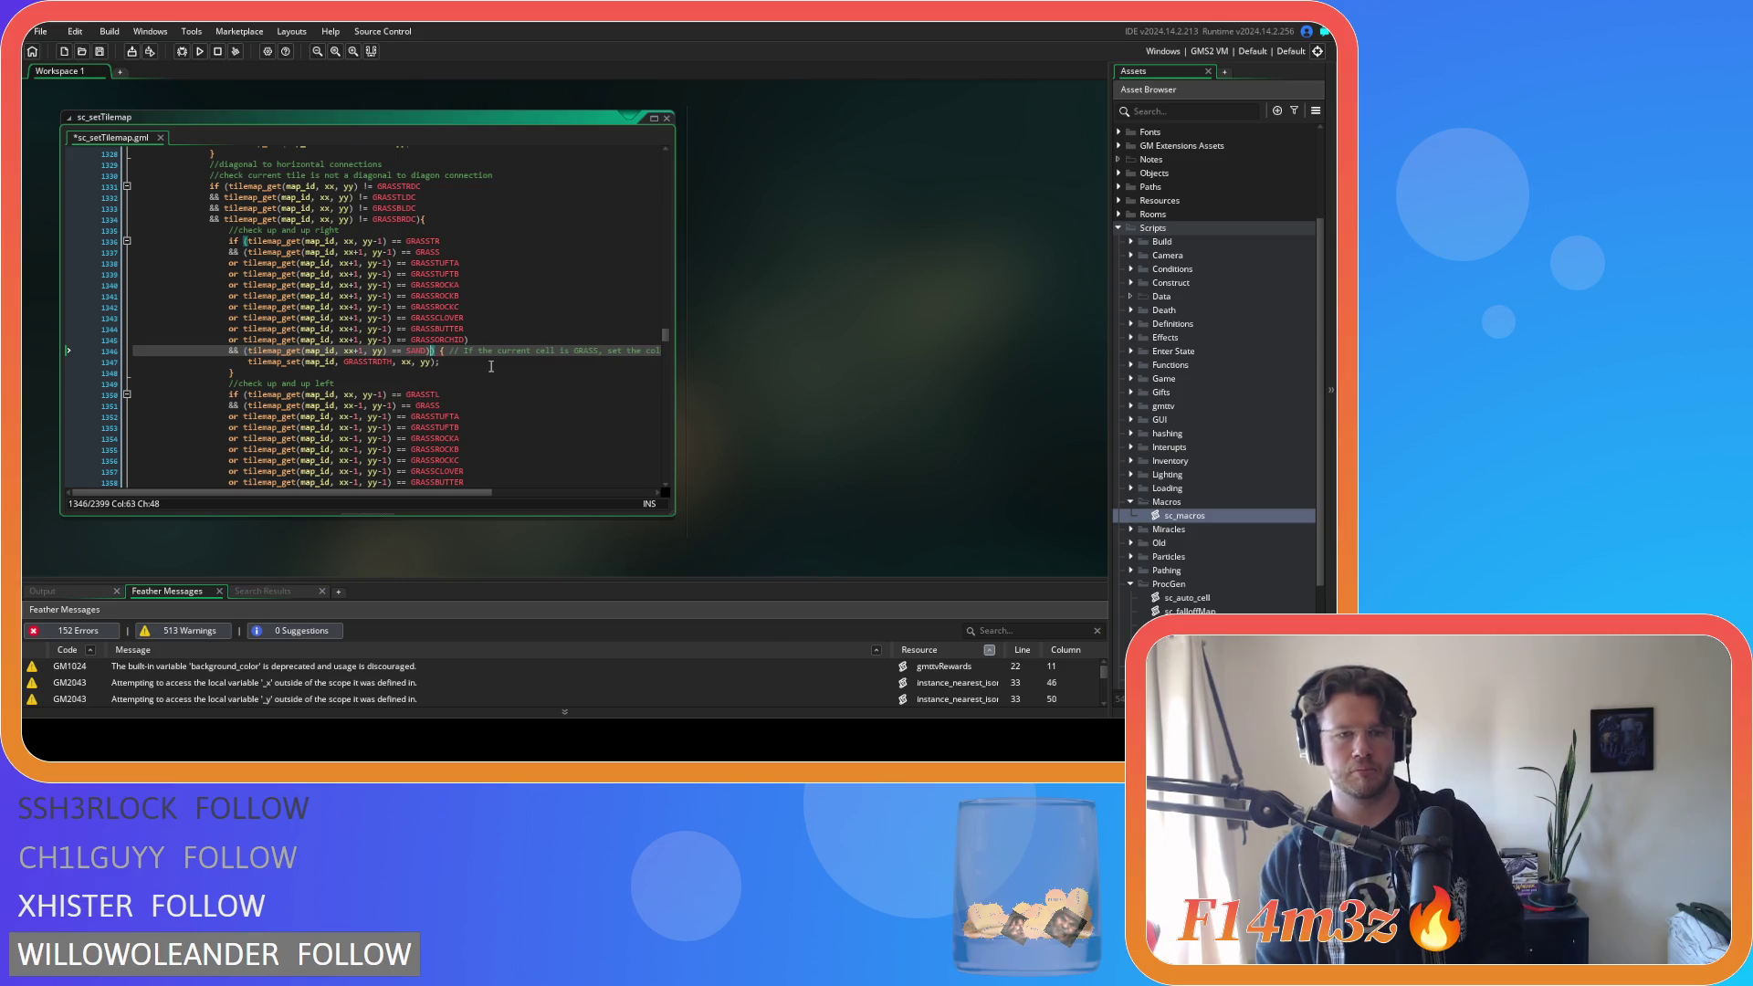
{"action": "key", "text": "Return"}
{"action": "type", "text": ")"}
{"action": "key", "text": "ctrl+v"}
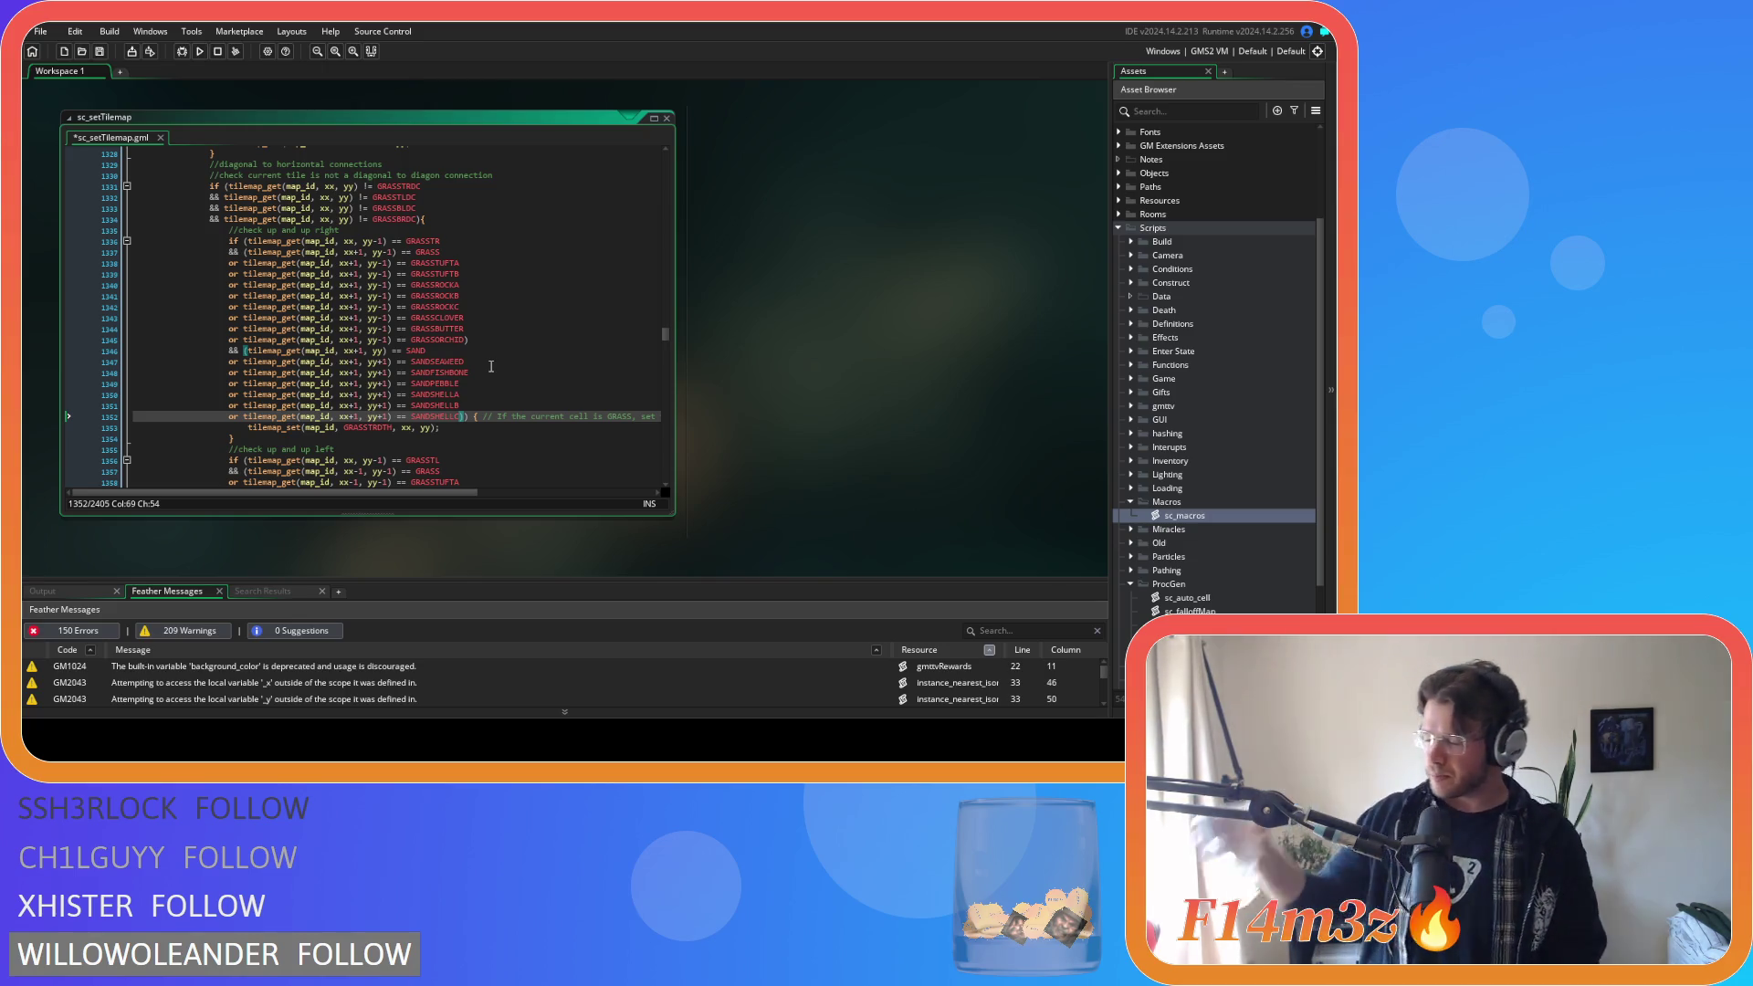
Remove the +1 from yy on each pasted sand variant line so they test xx+1, yy.
{"action": "mouse_move", "coordinate": [439, 380]}
{"action": "left_click", "coordinate": [384, 362]}
{"action": "key", "text": "Delete"}
{"action": "key", "text": "Delete"}
{"action": "key", "text": "Down"}
{"action": "key", "text": "Delete"}
{"action": "key", "text": "Delete"}
{"action": "key", "text": "Down"}
{"action": "key", "text": "Delete"}
{"action": "key", "text": "BackSpace"}
{"action": "key", "text": "Down"}
{"action": "key", "text": "Delete"}
{"action": "key", "text": "Delete"}
{"action": "key", "text": "Down"}
{"action": "key", "text": "Delete"}
{"action": "key", "text": "Delete"}
{"action": "key", "text": "Down"}
{"action": "key", "text": "Delete"}
{"action": "key", "text": "Delete"}
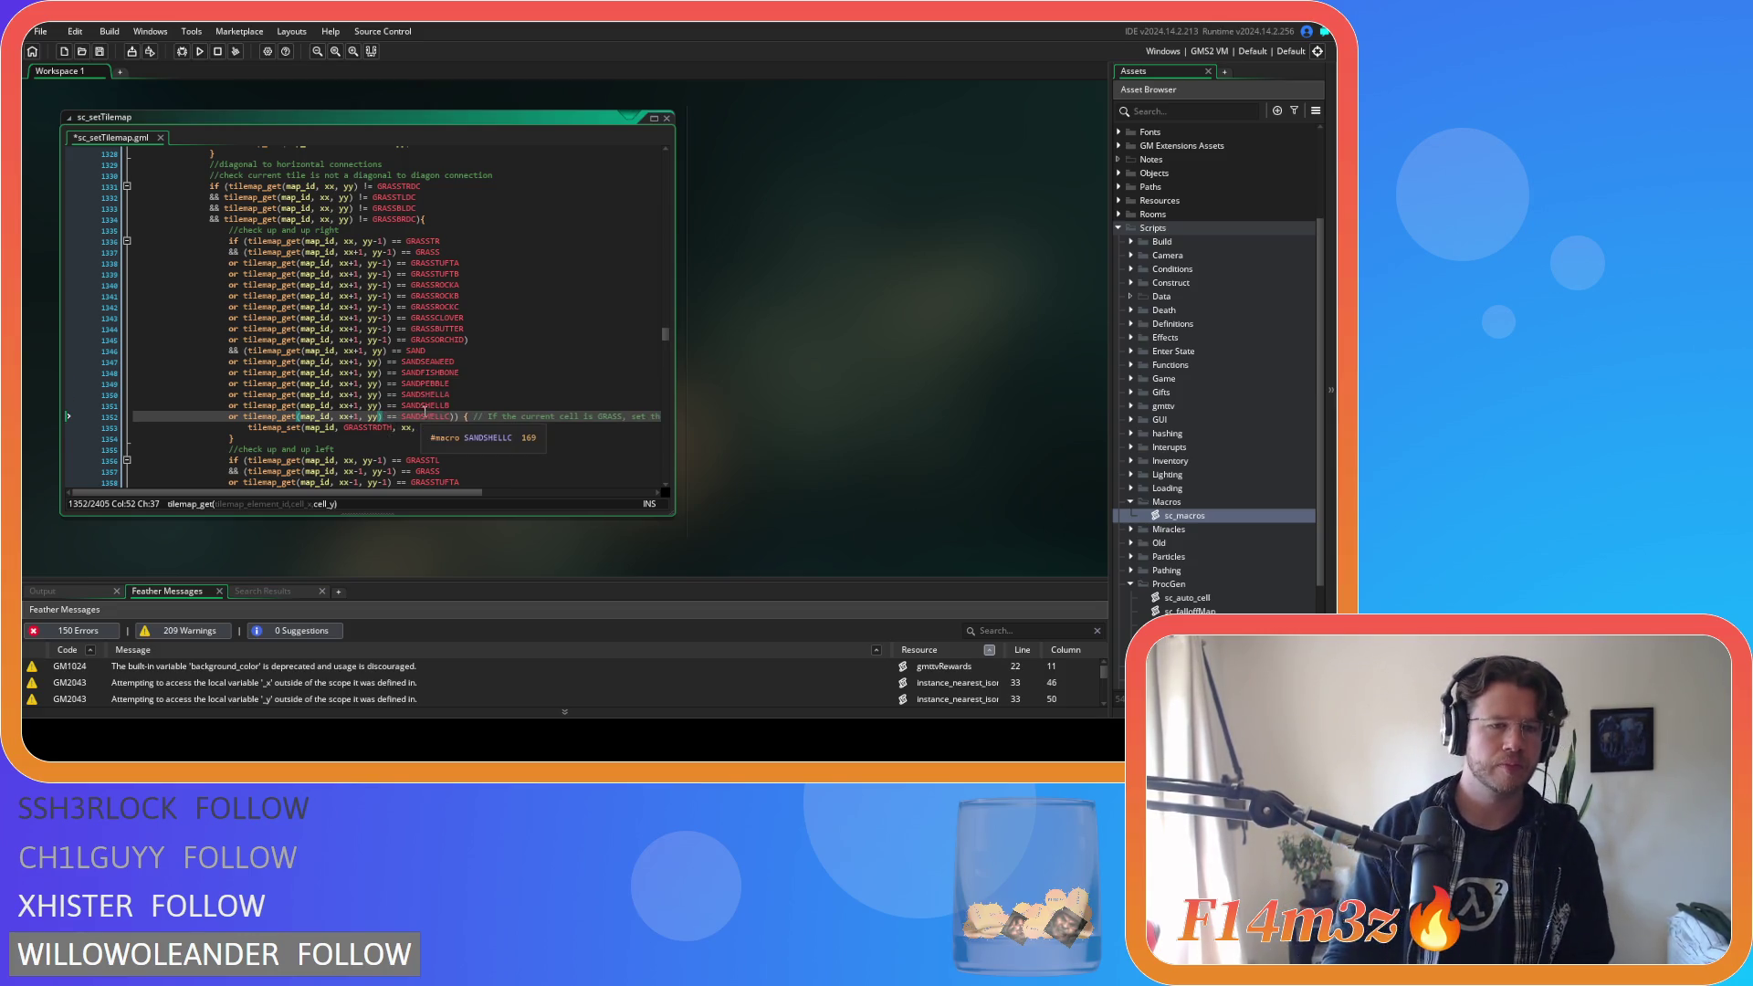
Save the script and check the edited sand variant lines.
{"action": "key", "text": "ctrl+s"}
{"action": "left_click", "coordinate": [552, 396]}
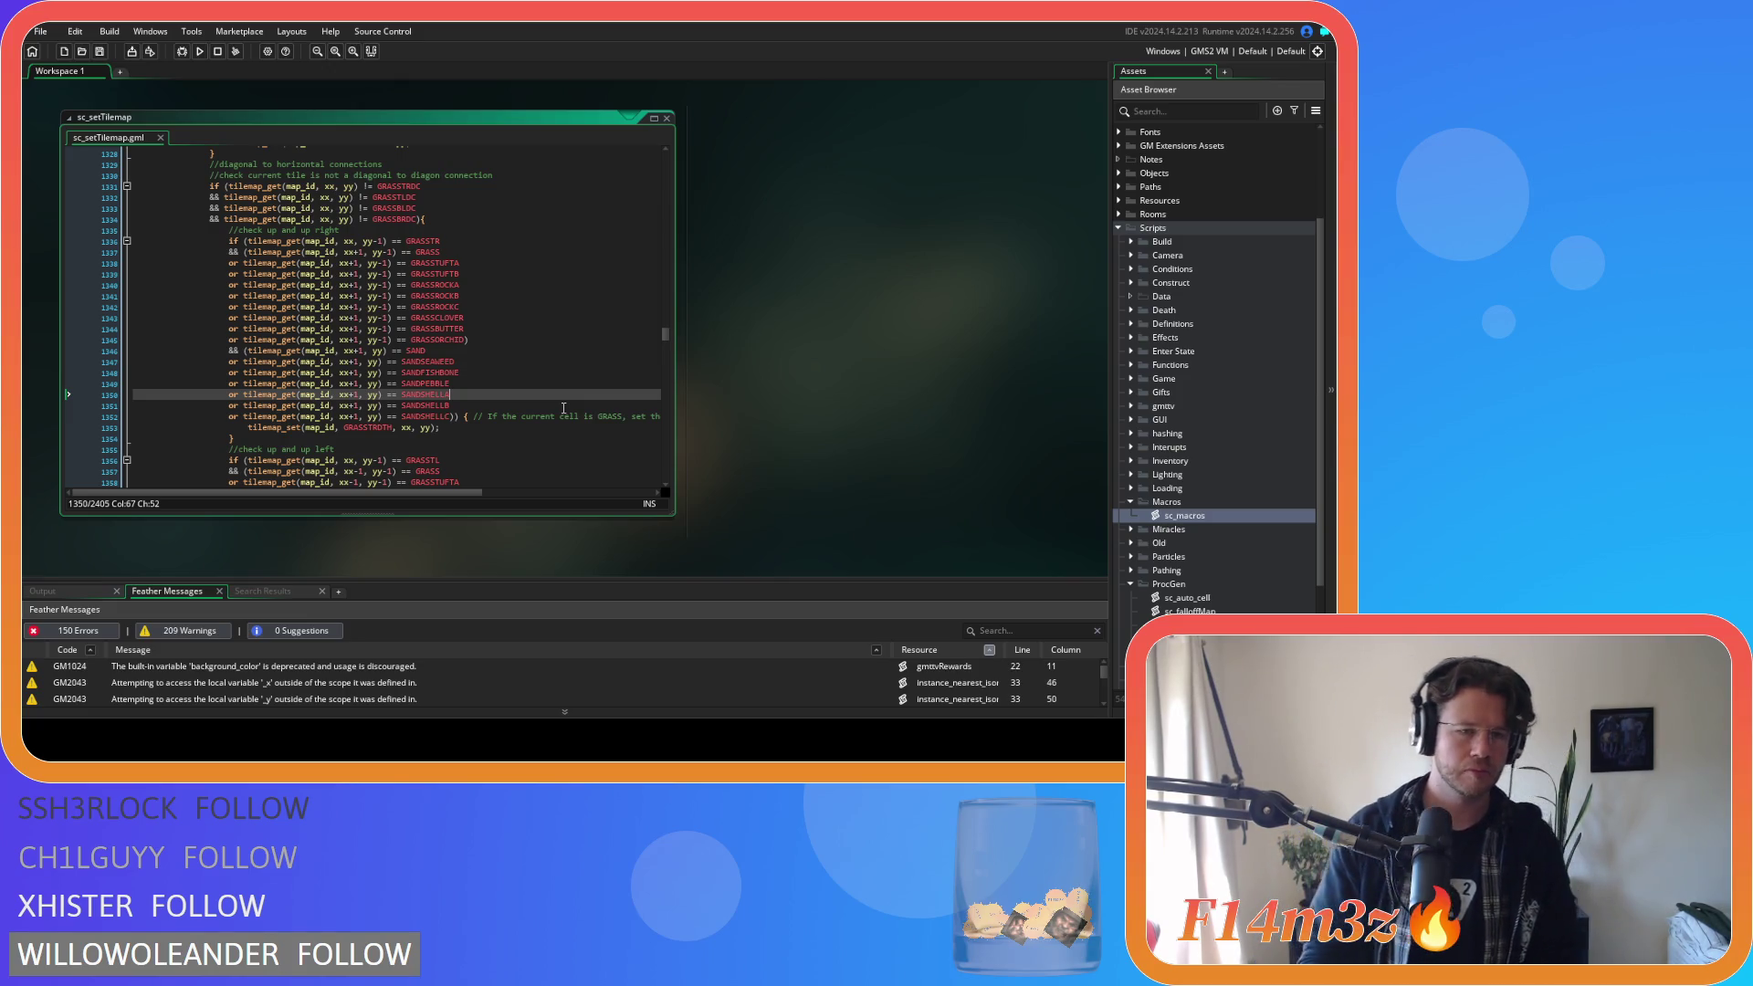
{"action": "left_click", "coordinate": [564, 407]}
{"action": "scroll", "coordinate": [461, 418], "scroll_direction": "down", "scroll_amount": 4}
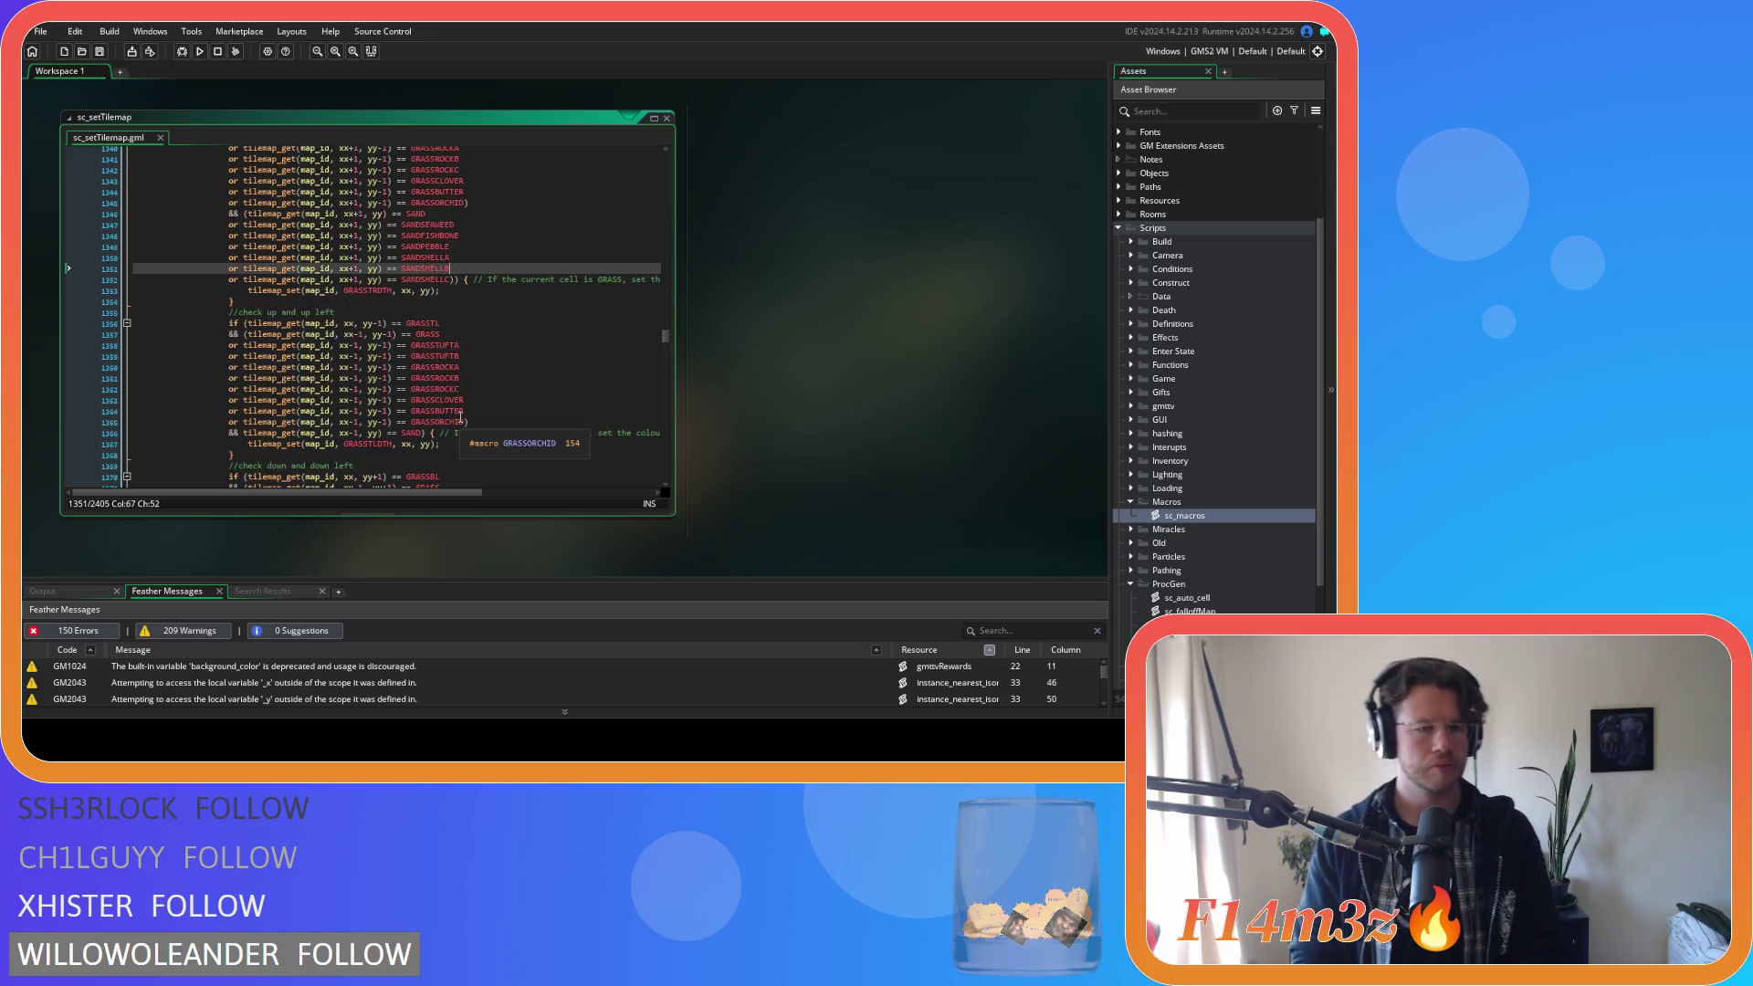
{"action": "mouse_move", "coordinate": [451, 280]}
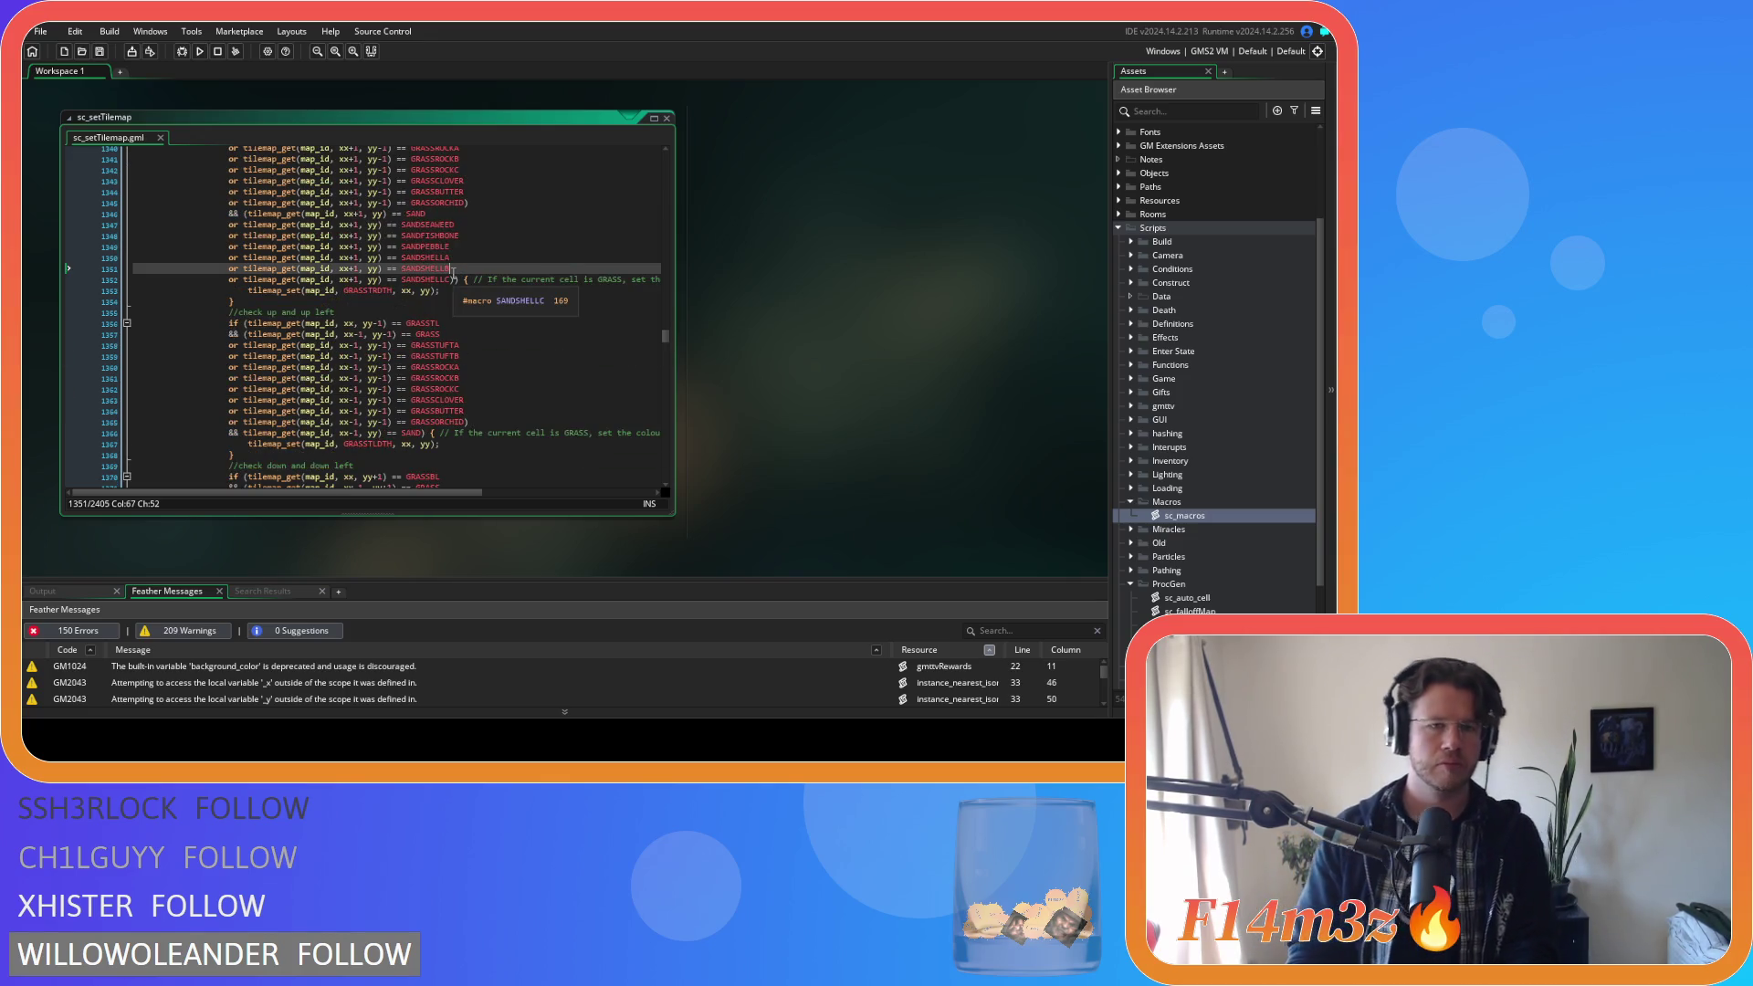
{"action": "left_click_drag", "start_coordinate": [451, 280], "coordinate": [425, 280]}
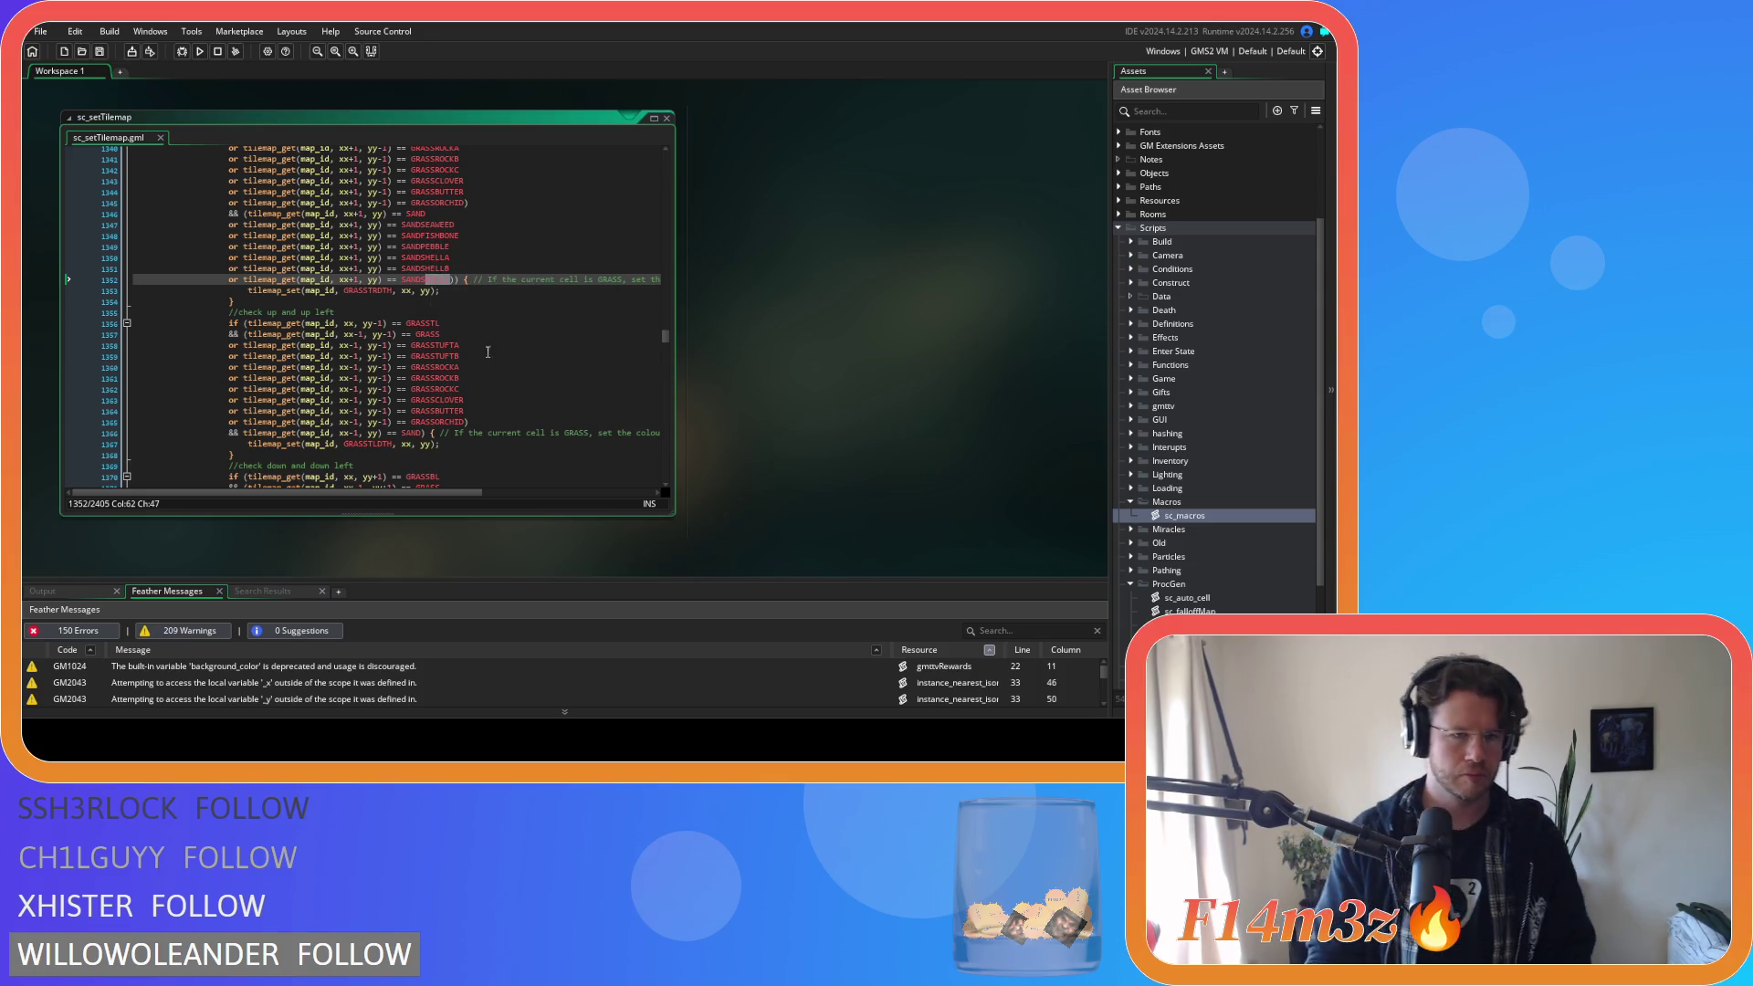
{"action": "left_click", "coordinate": [243, 433]}
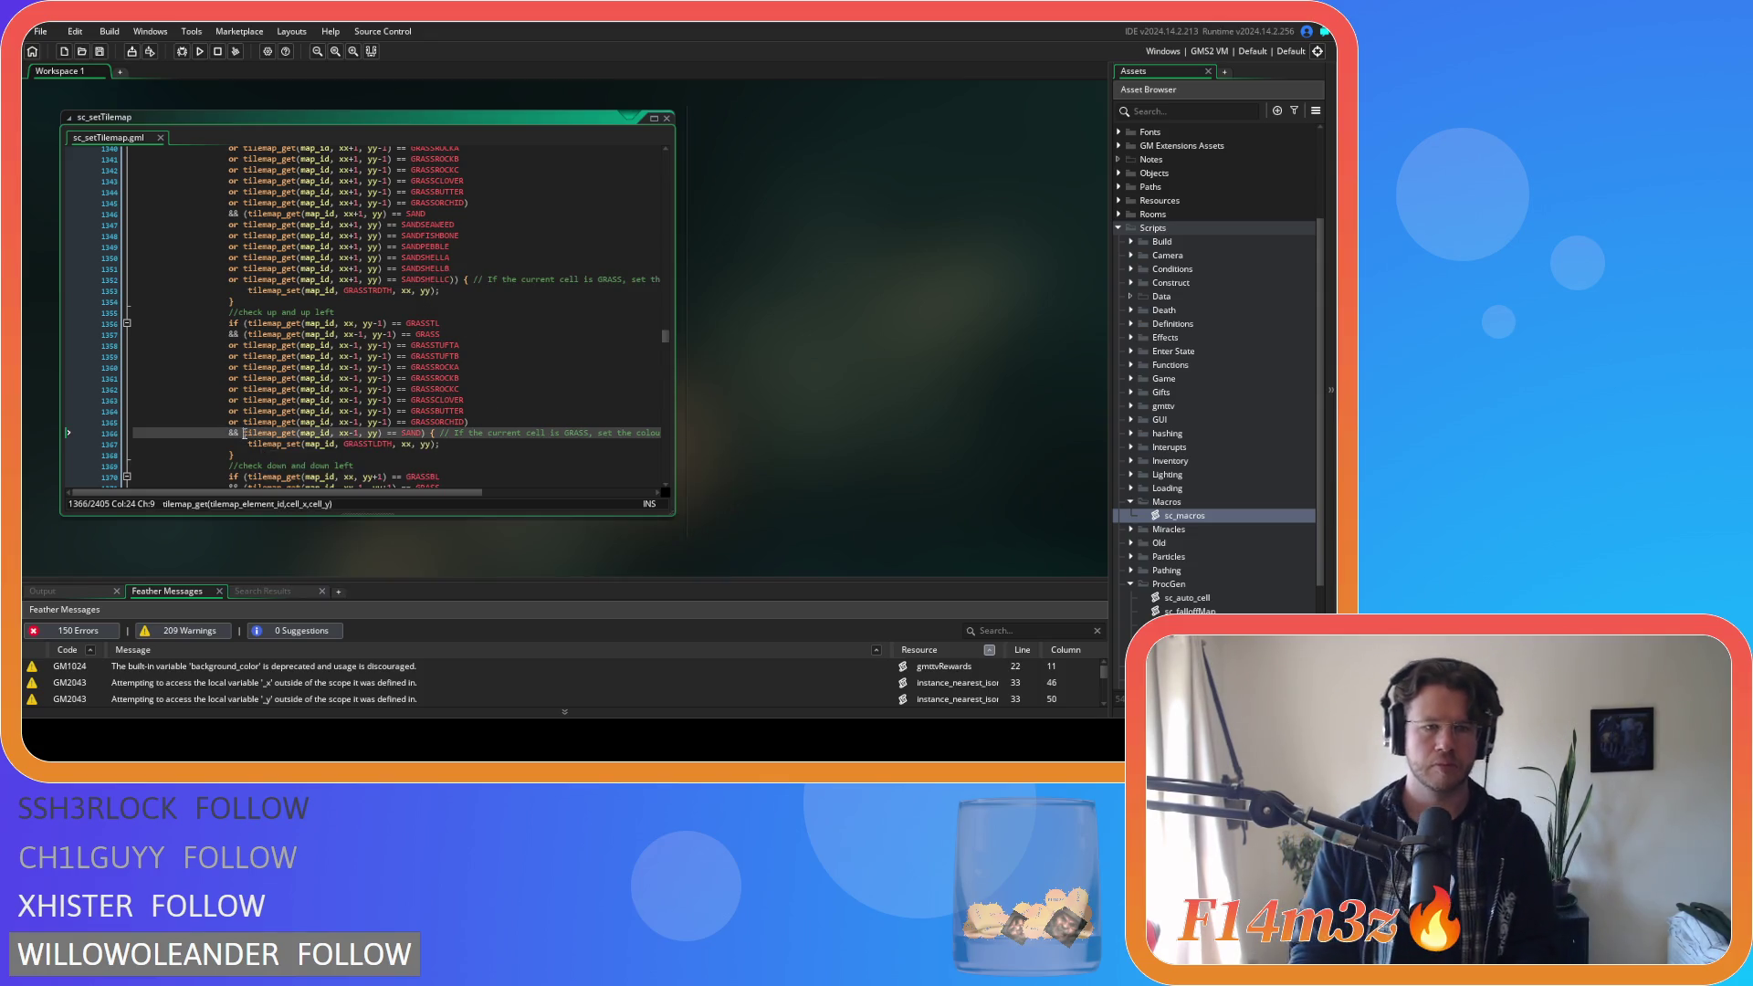
Bracket the up-left SAND check and paste the sand variant comparisons after it.
{"action": "mouse_move", "coordinate": [260, 442]}
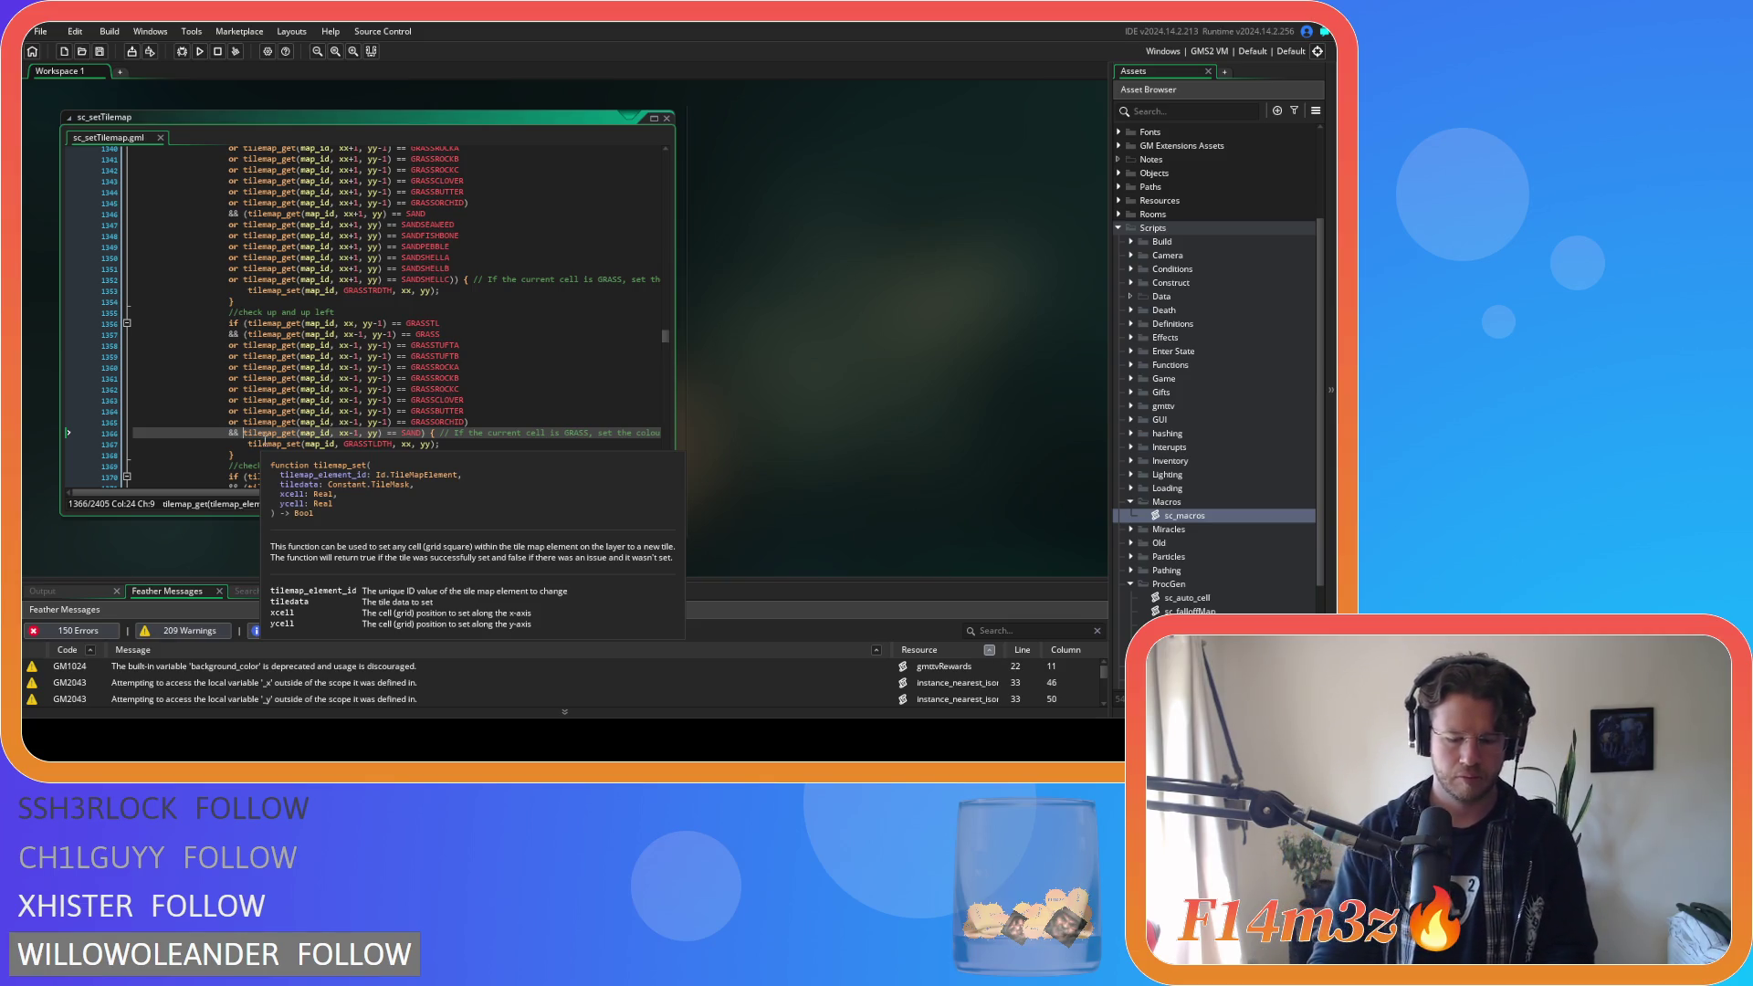
{"action": "type", "text": "("}
{"action": "left_click", "coordinate": [428, 432]}
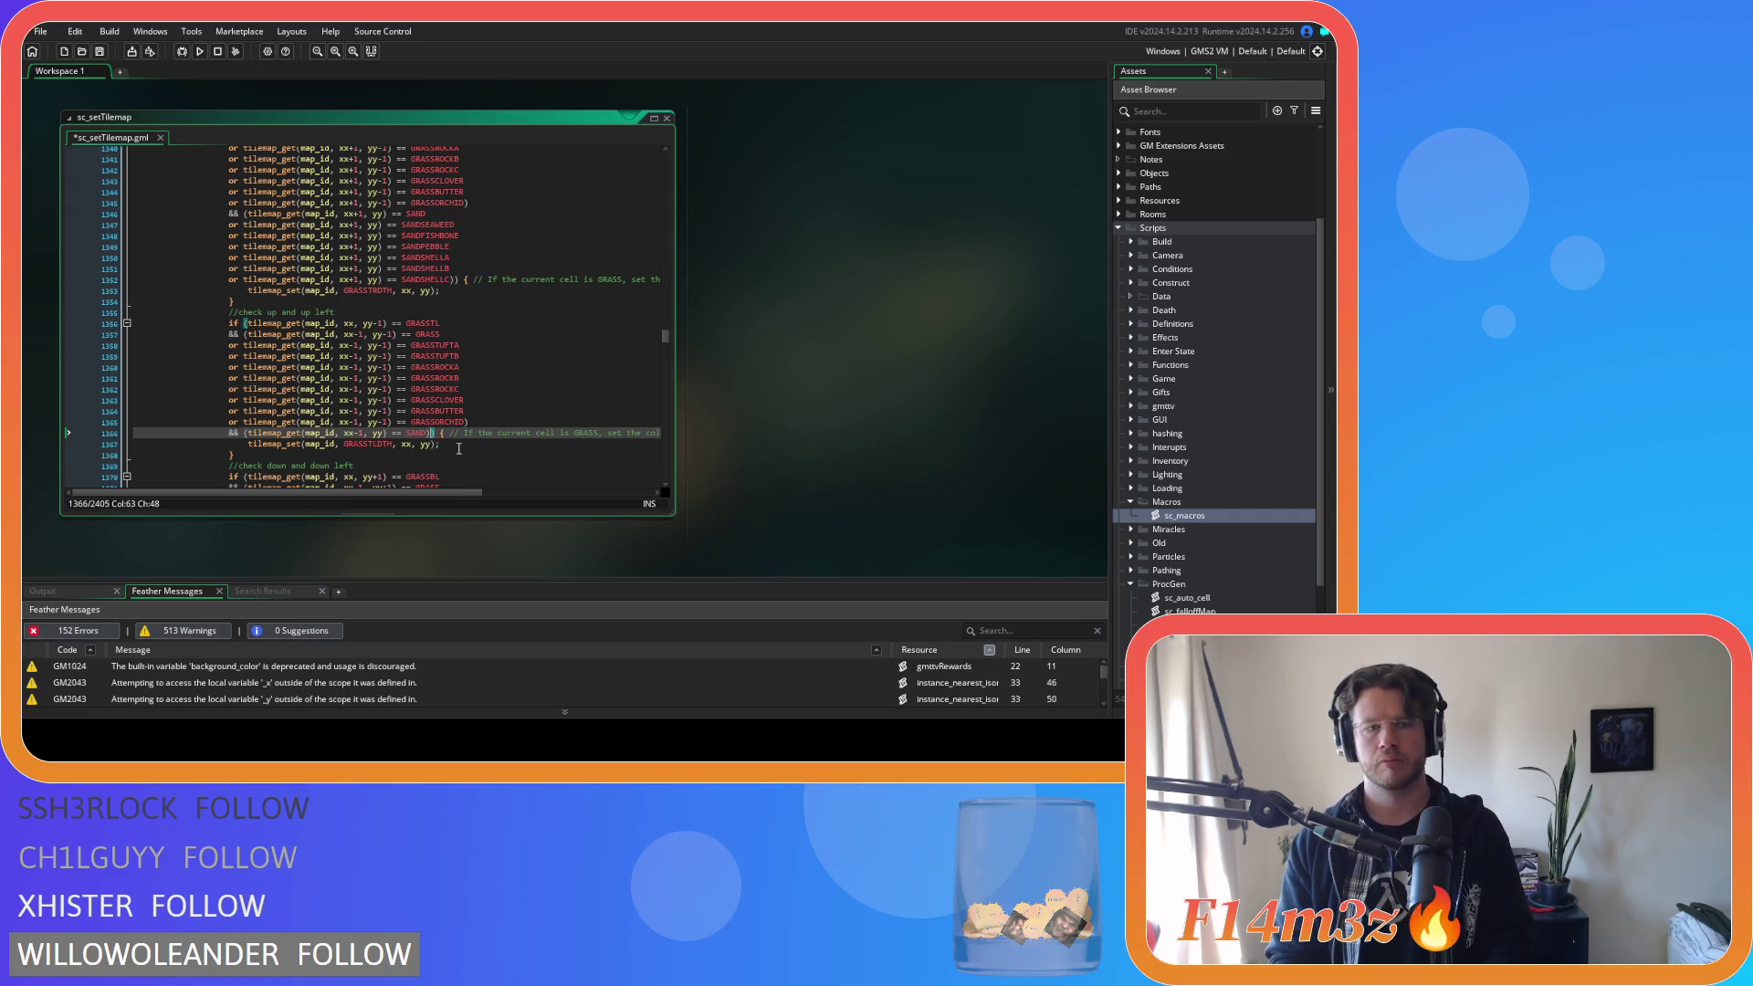
{"action": "key", "text": "Return"}
{"action": "key", "text": "ctrl+v"}
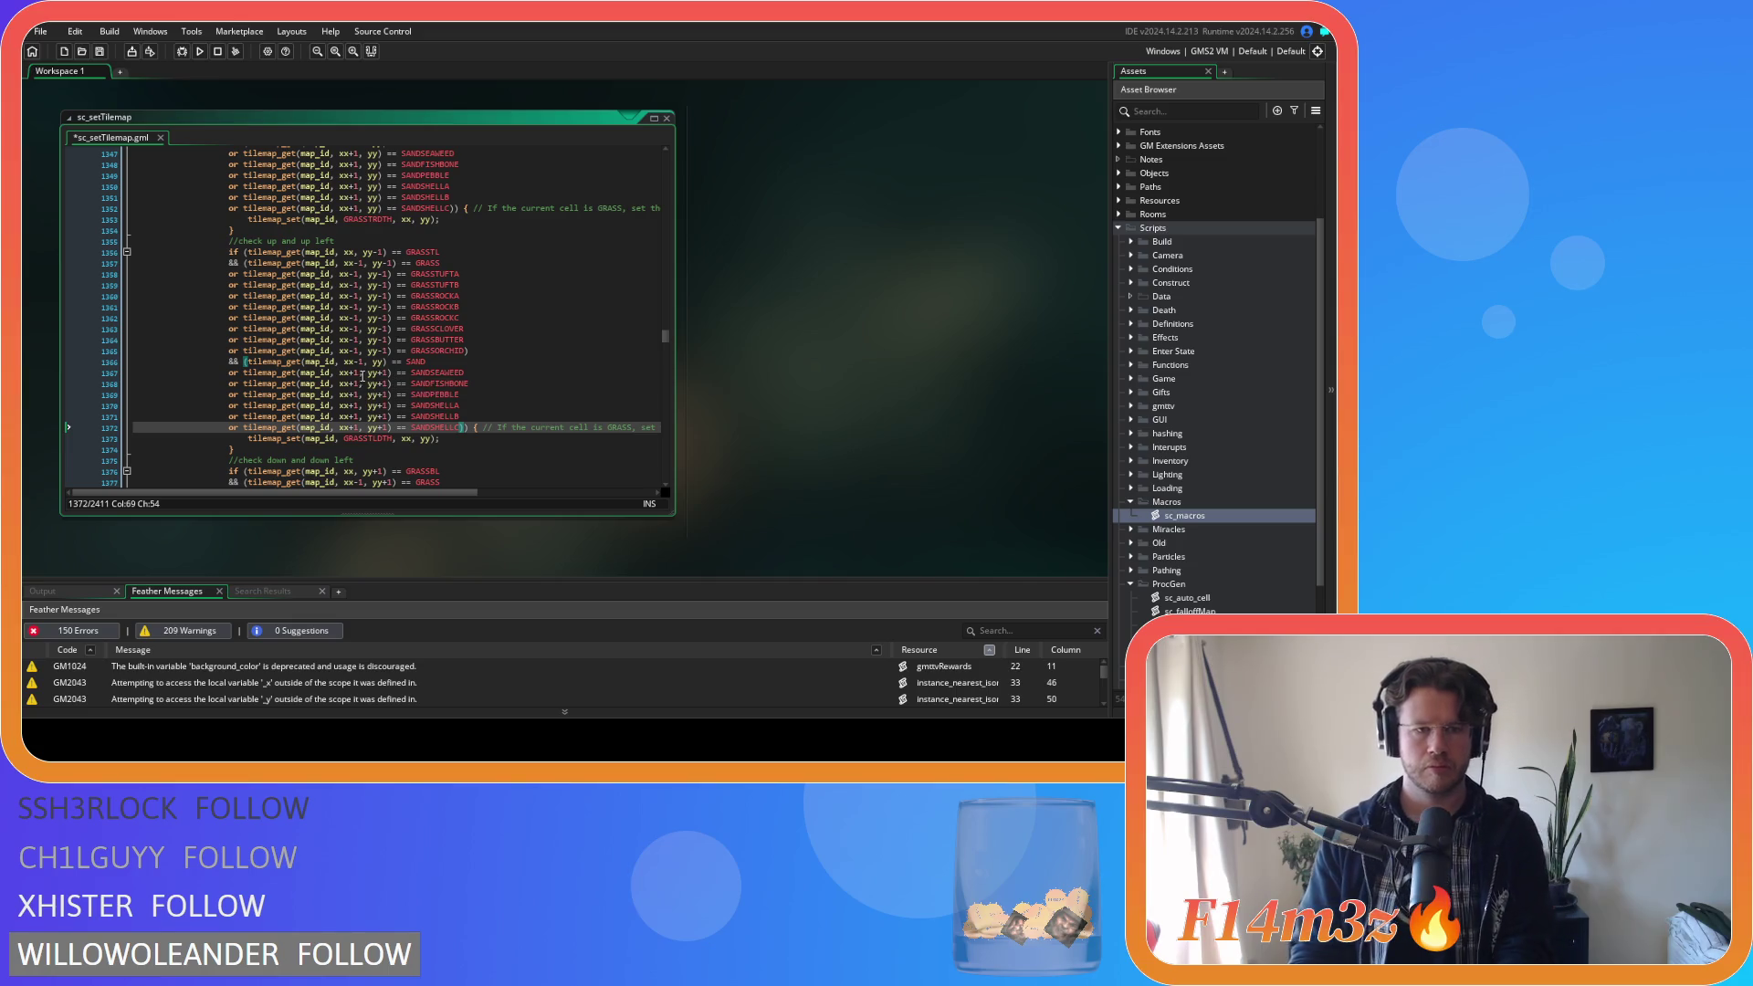
{"action": "scroll", "coordinate": [362, 378], "scroll_direction": "up", "scroll_amount": 3}
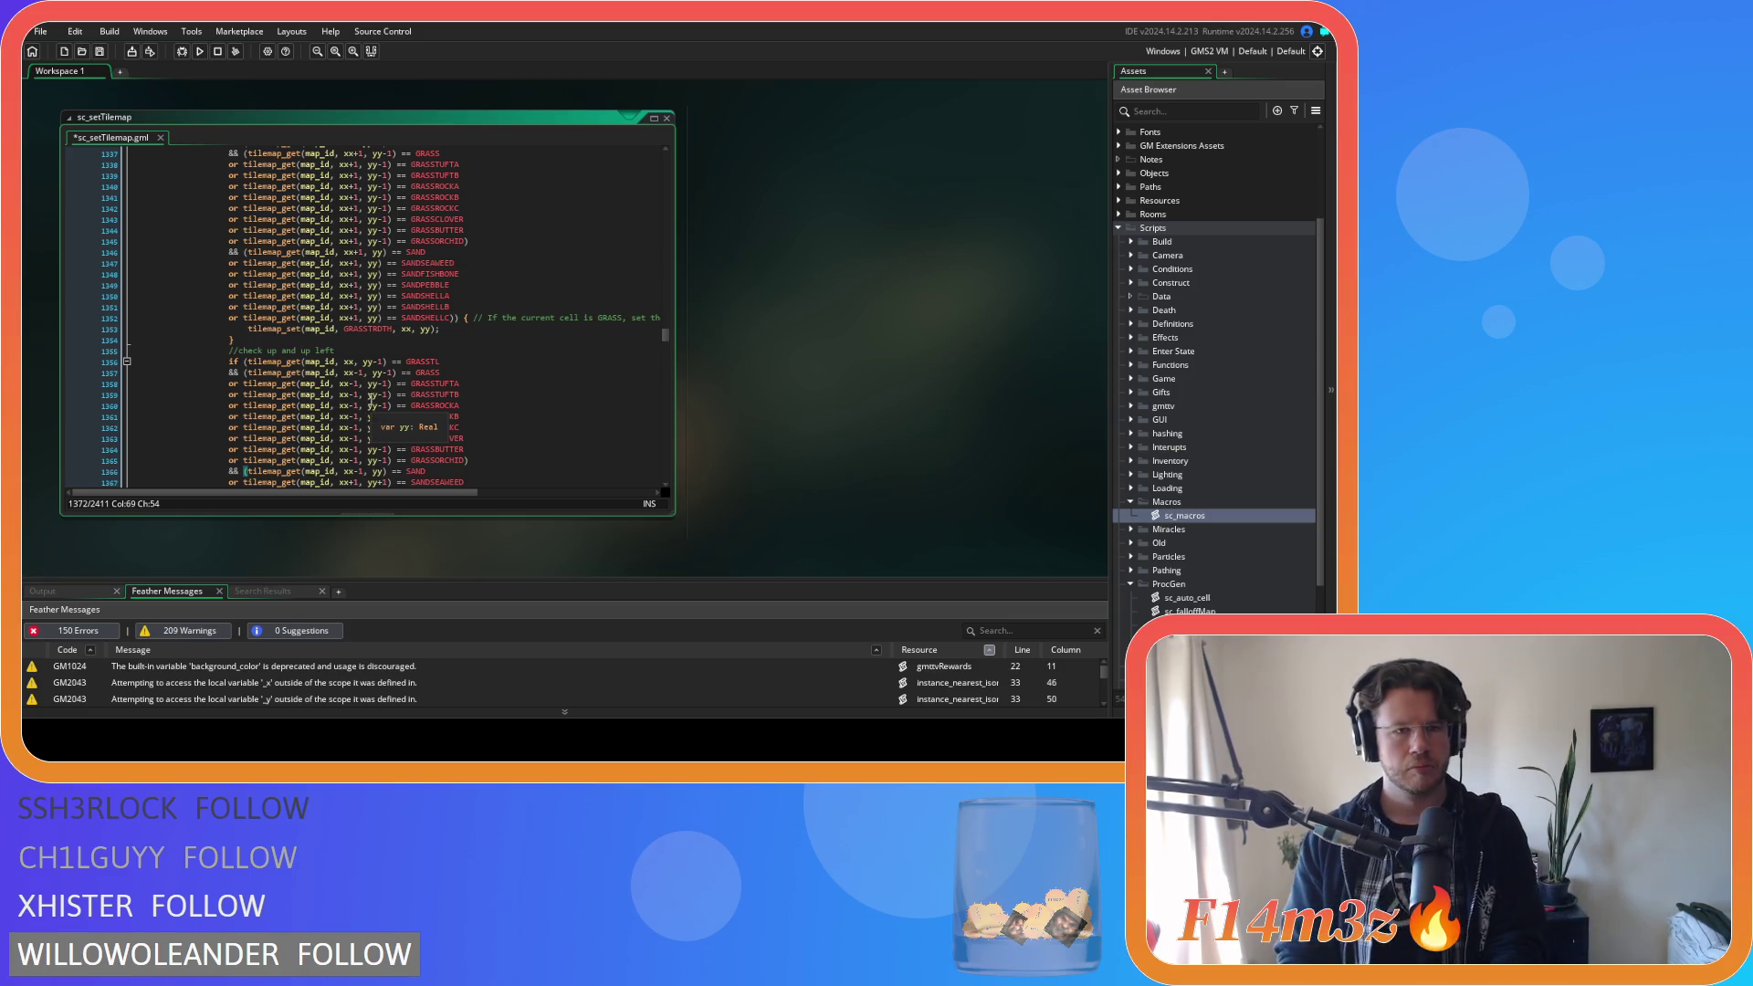
{"action": "scroll", "coordinate": [372, 397], "scroll_direction": "down", "scroll_amount": 3}
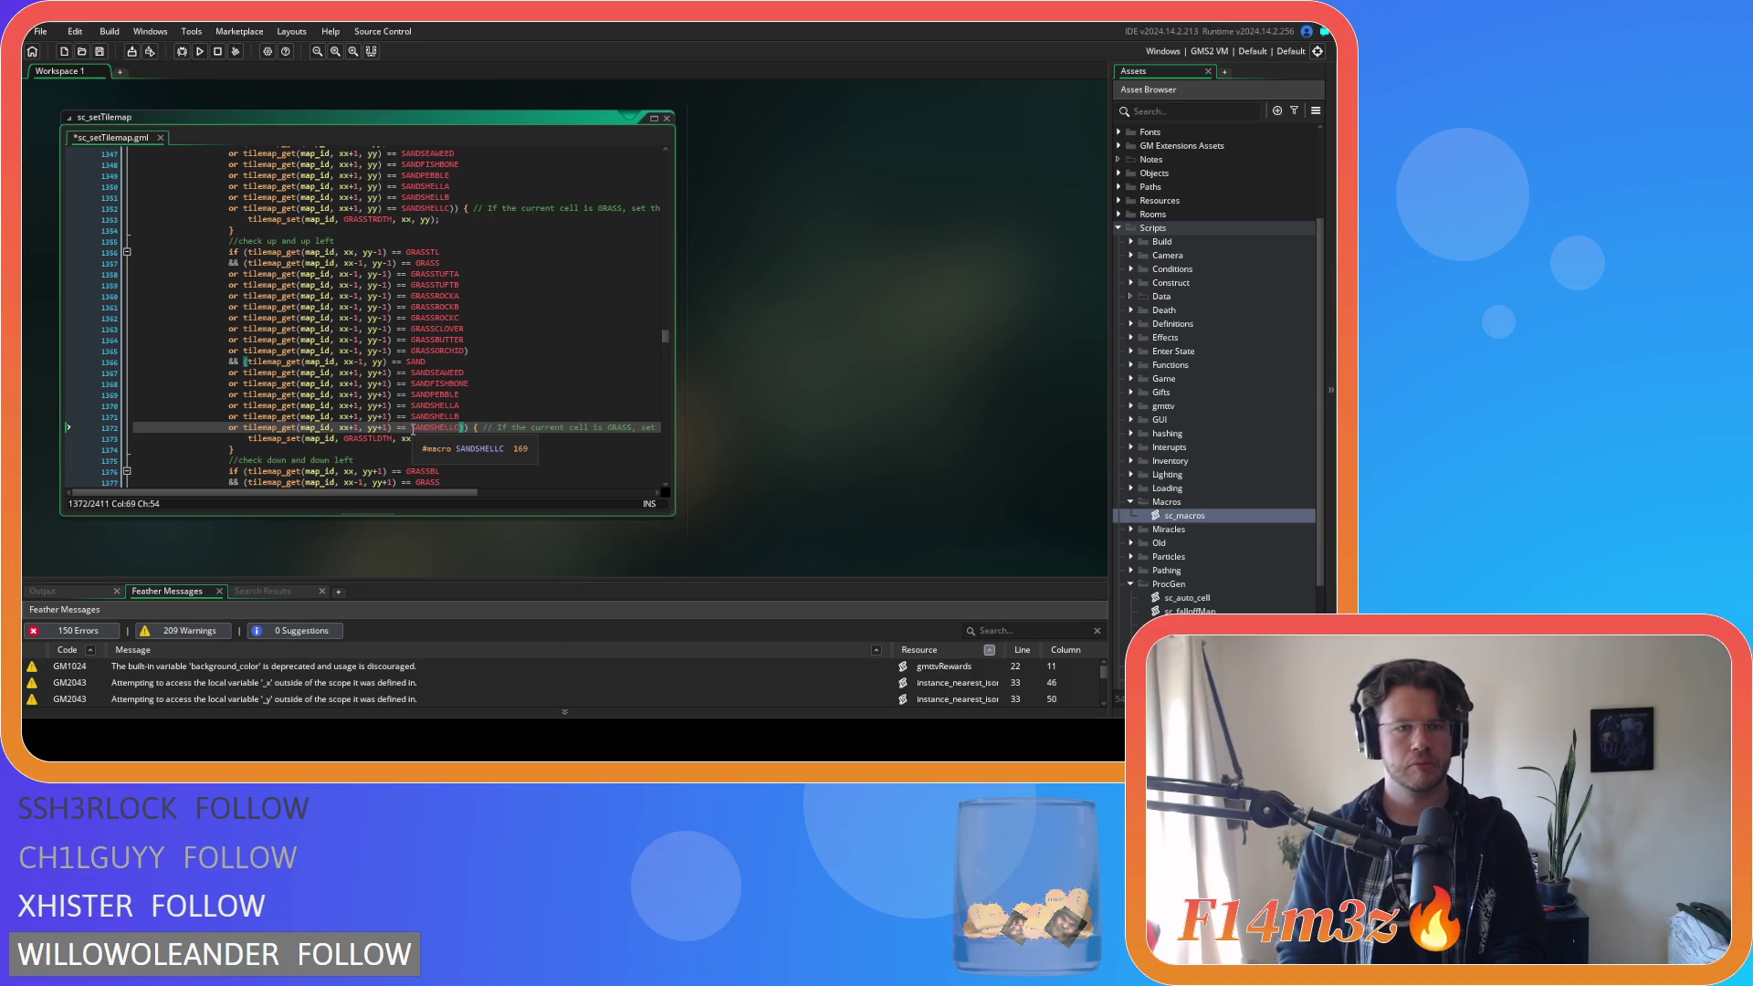
{"action": "scroll", "coordinate": [408, 416], "scroll_direction": "up", "scroll_amount": 3}
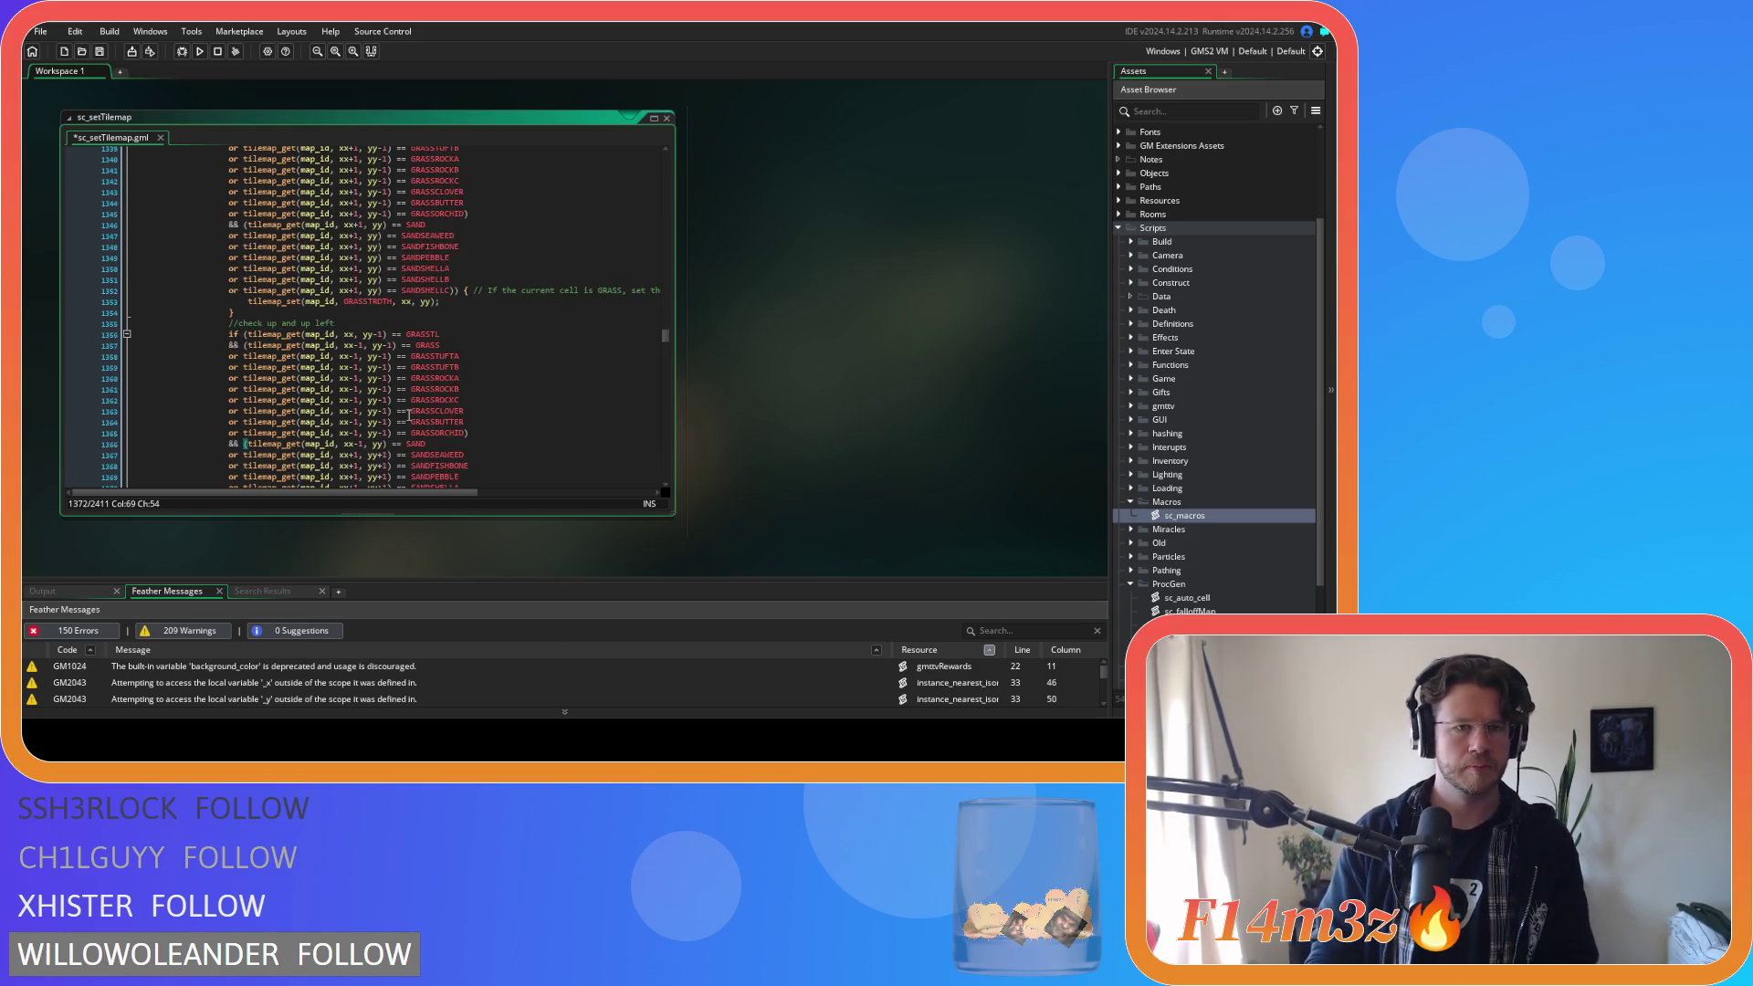
{"action": "scroll", "coordinate": [409, 416], "scroll_direction": "down", "scroll_amount": 3}
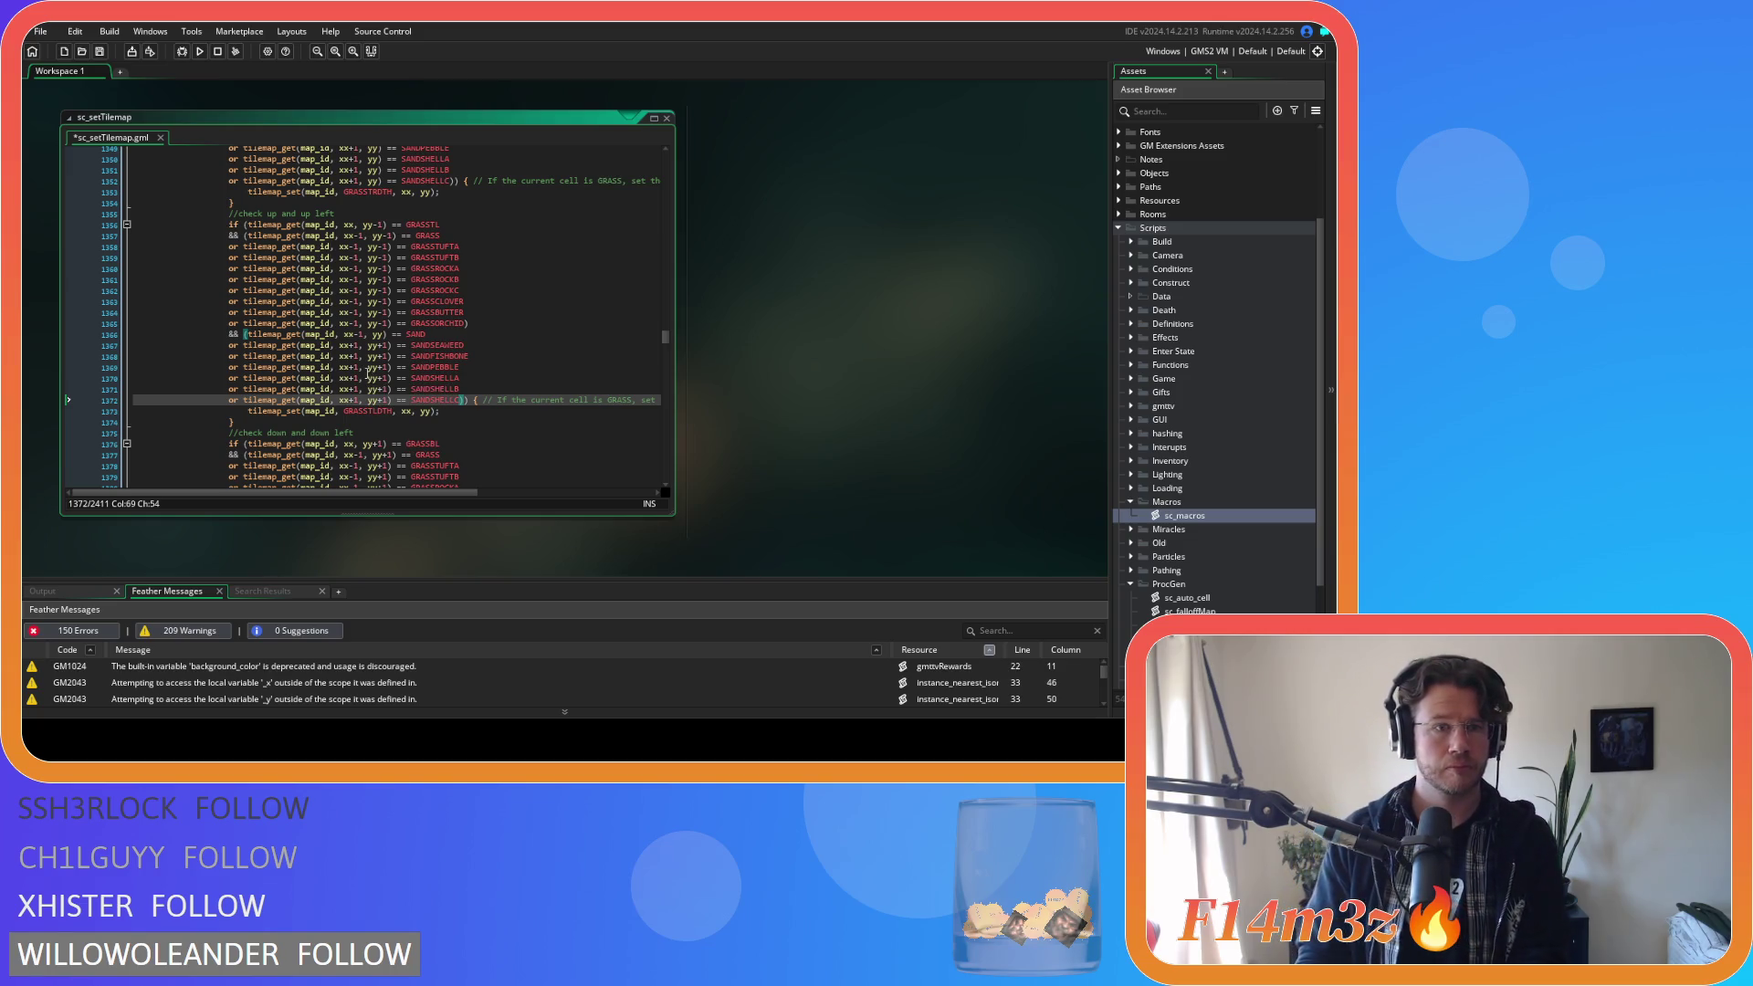
Change the x offset from xx+1 to xx-1 on the up-left sand lines and save.
{"action": "left_click", "coordinate": [356, 346]}
{"action": "type", "text": "-"}
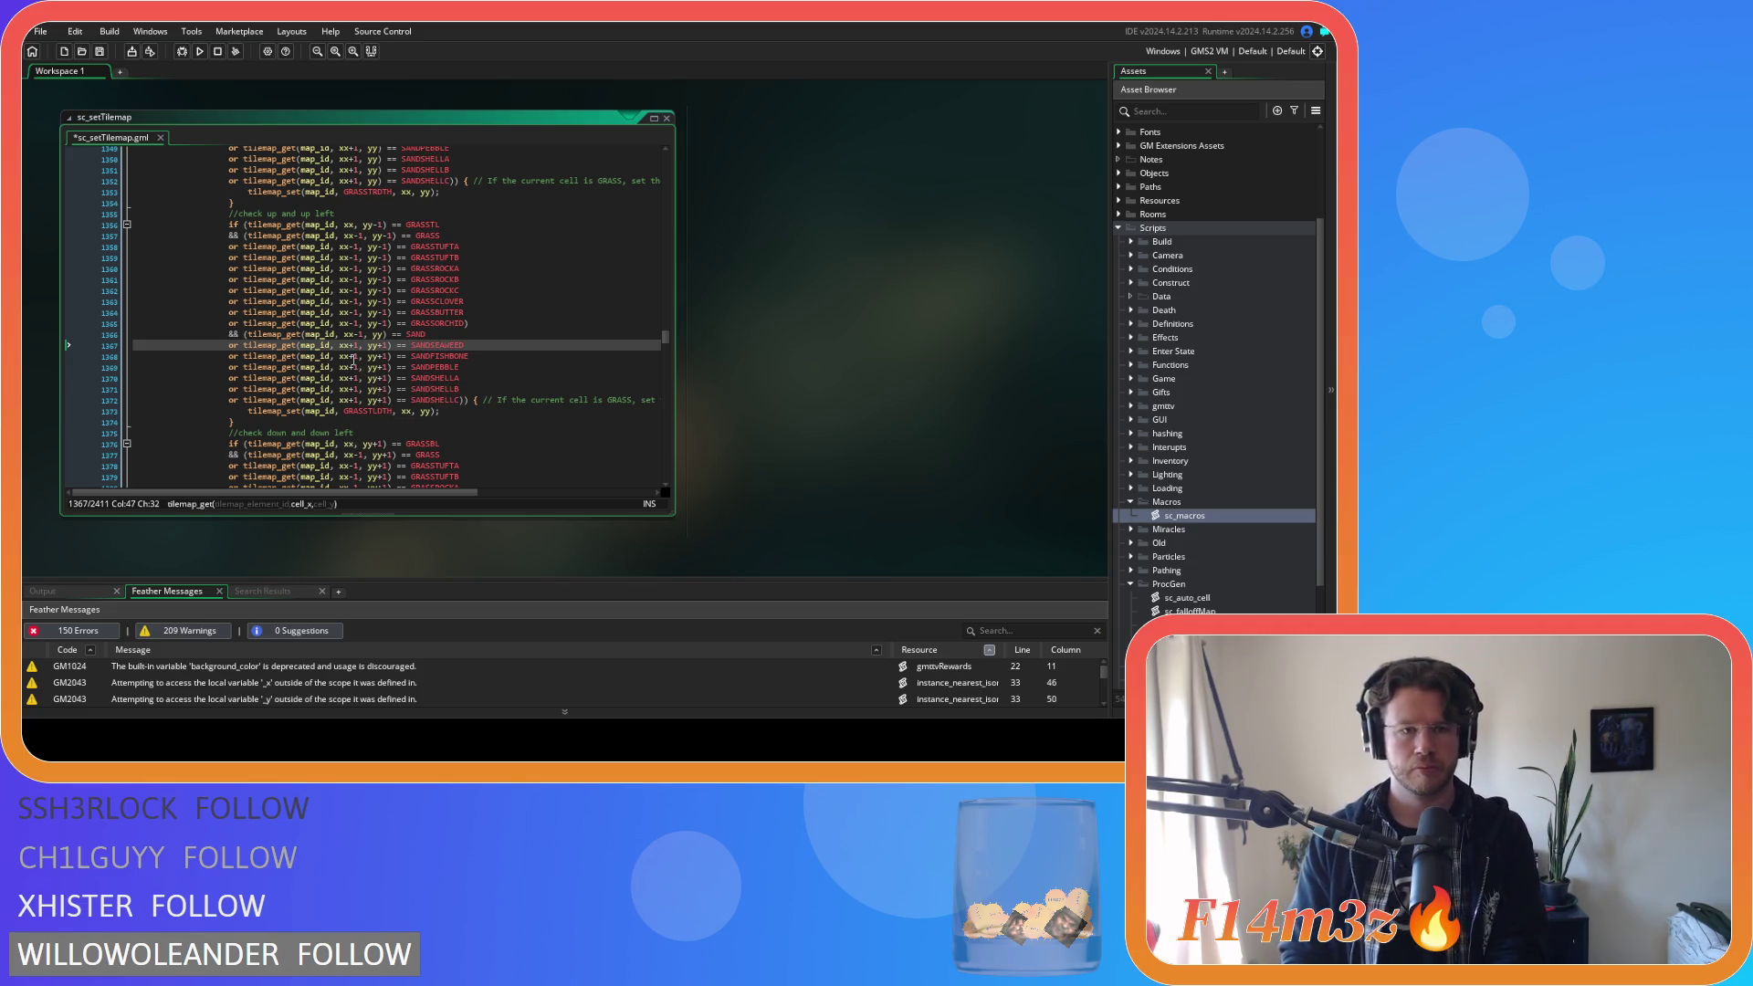
{"action": "key", "text": "Down"}
{"action": "key", "text": "BackSpace"}
{"action": "type", "text": "-"}
{"action": "key", "text": "Down"}
{"action": "key", "text": "BackSpace"}
{"action": "type", "text": "-"}
{"action": "key", "text": "Down"}
{"action": "key", "text": "BackSpace"}
{"action": "type", "text": "-"}
{"action": "key", "text": "Down"}
{"action": "key", "text": "BackSpace"}
{"action": "type", "text": "-"}
{"action": "key", "text": "Down"}
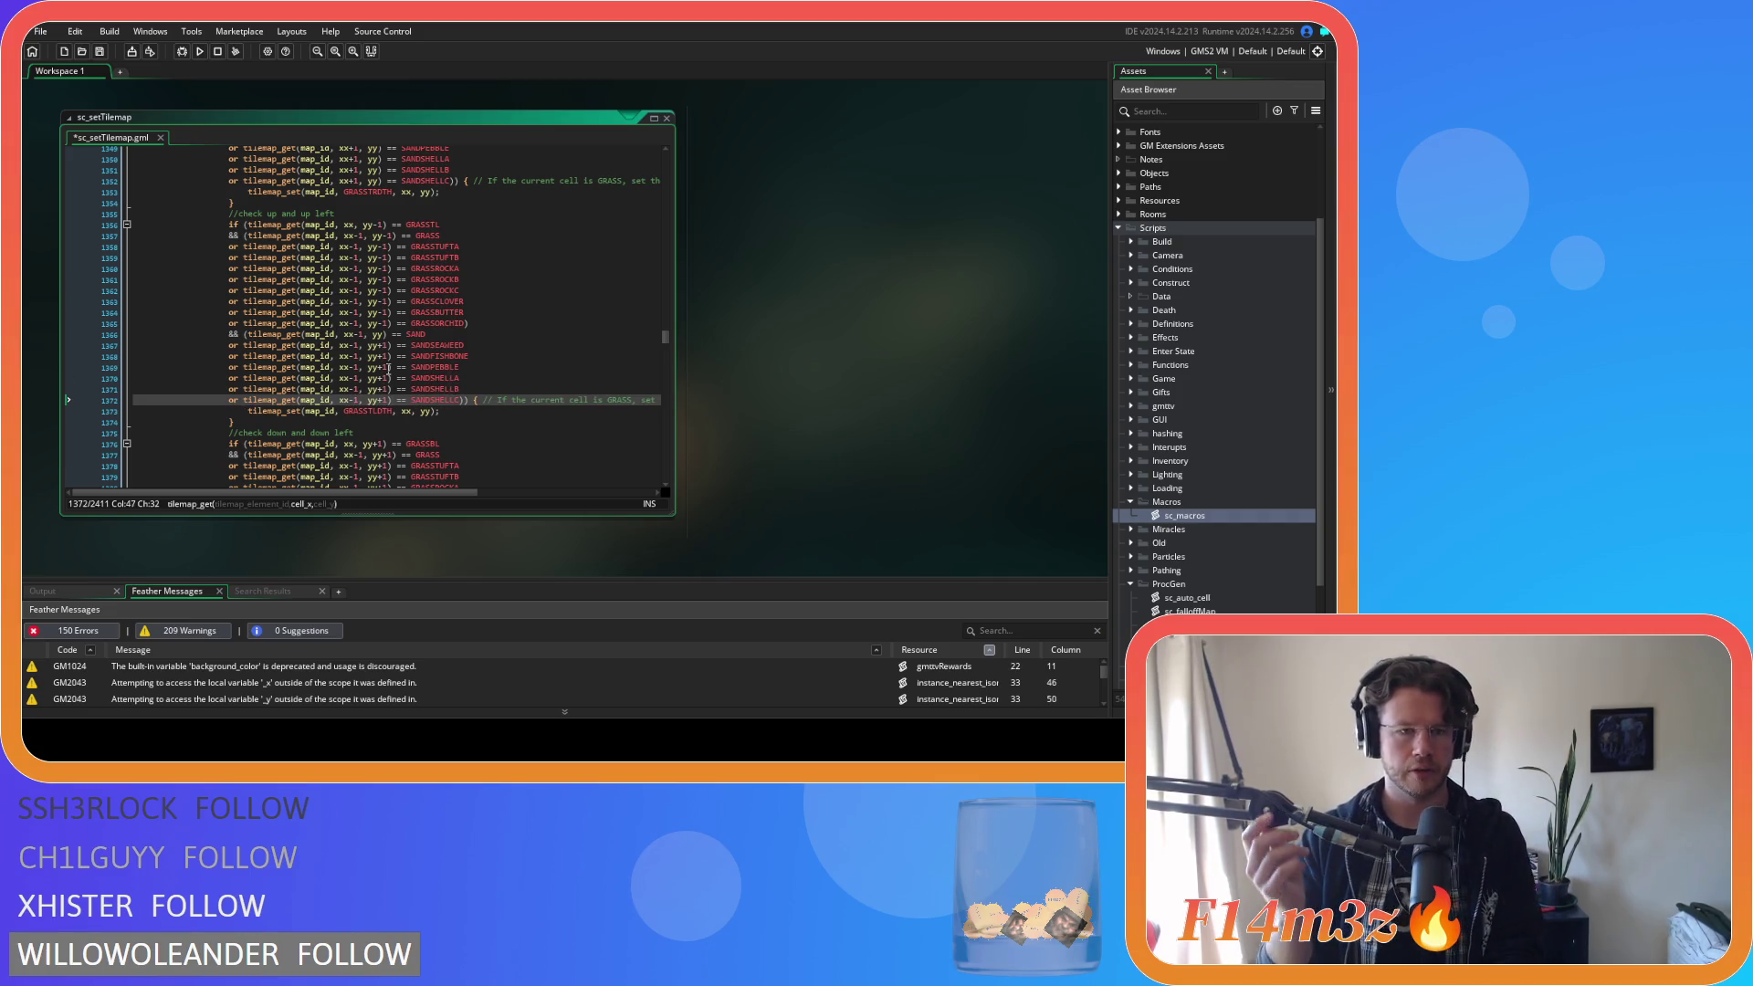
{"action": "key", "text": "ctrl+s"}
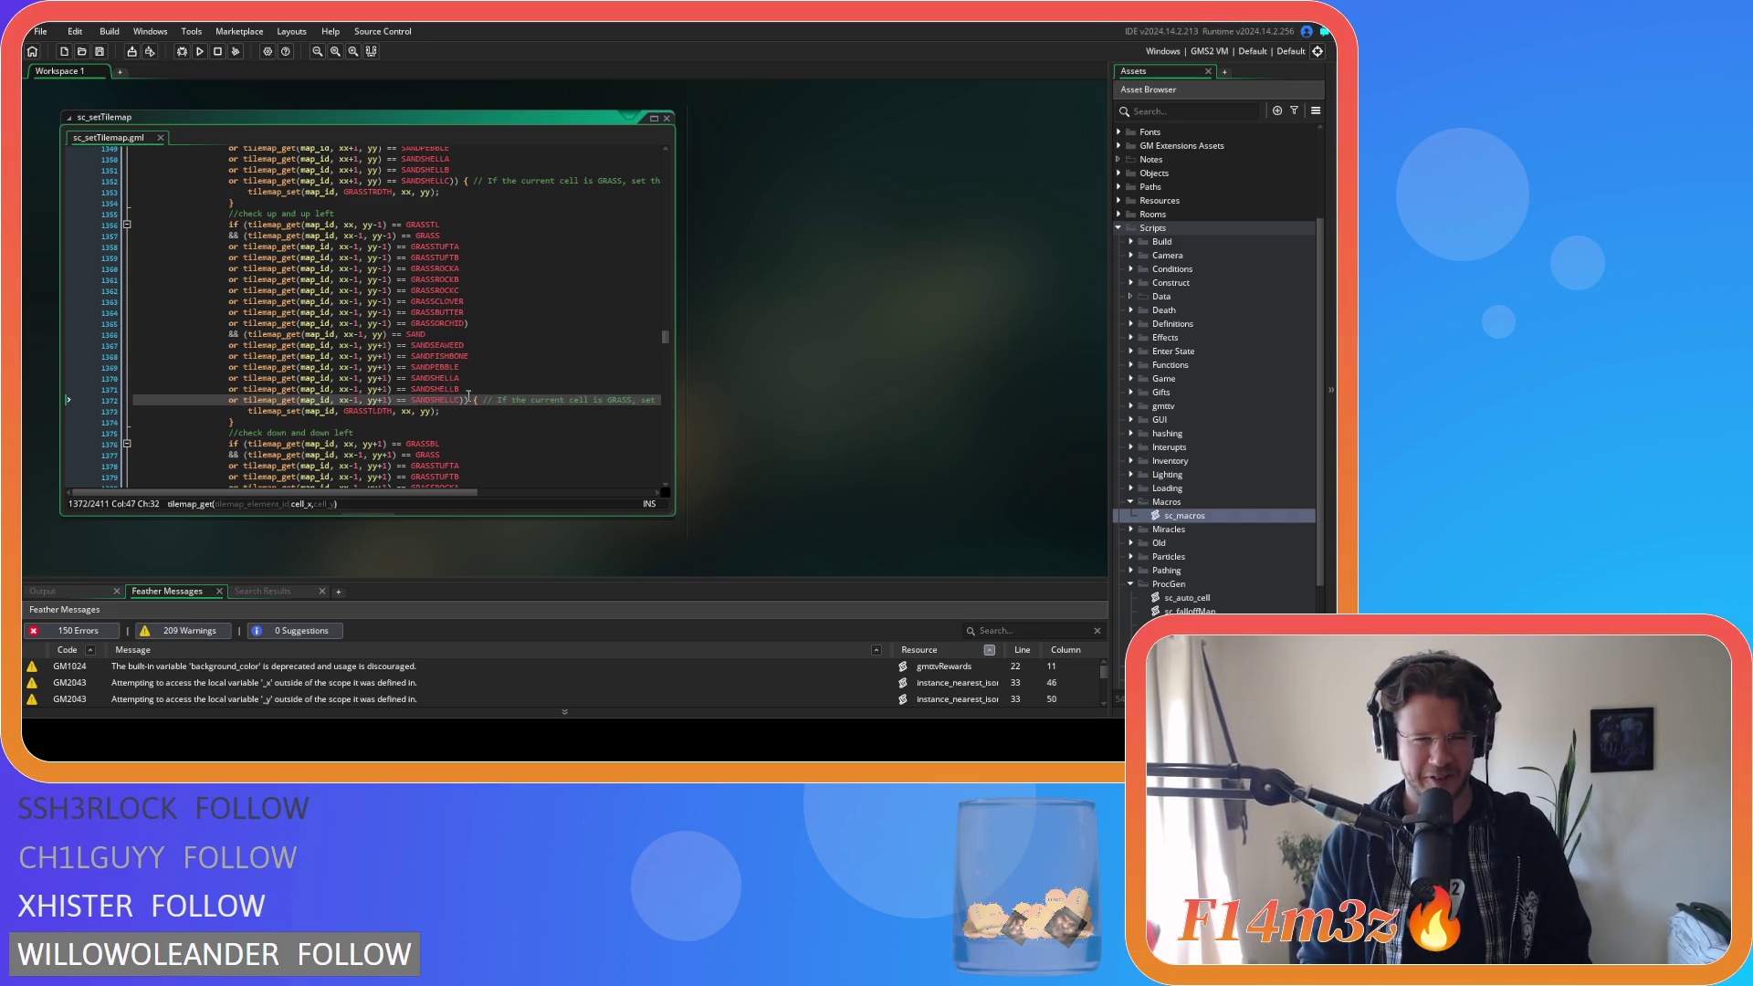
Bracket the down-left SAND check and paste the sand variant comparisons into it.
{"action": "mouse_move", "coordinate": [468, 399]}
{"action": "left_mouse_down"}
{"action": "mouse_move", "coordinate": [236, 366]}
{"action": "mouse_move", "coordinate": [230, 345]}
{"action": "left_mouse_up"}
{"action": "key", "text": "ctrl+c"}
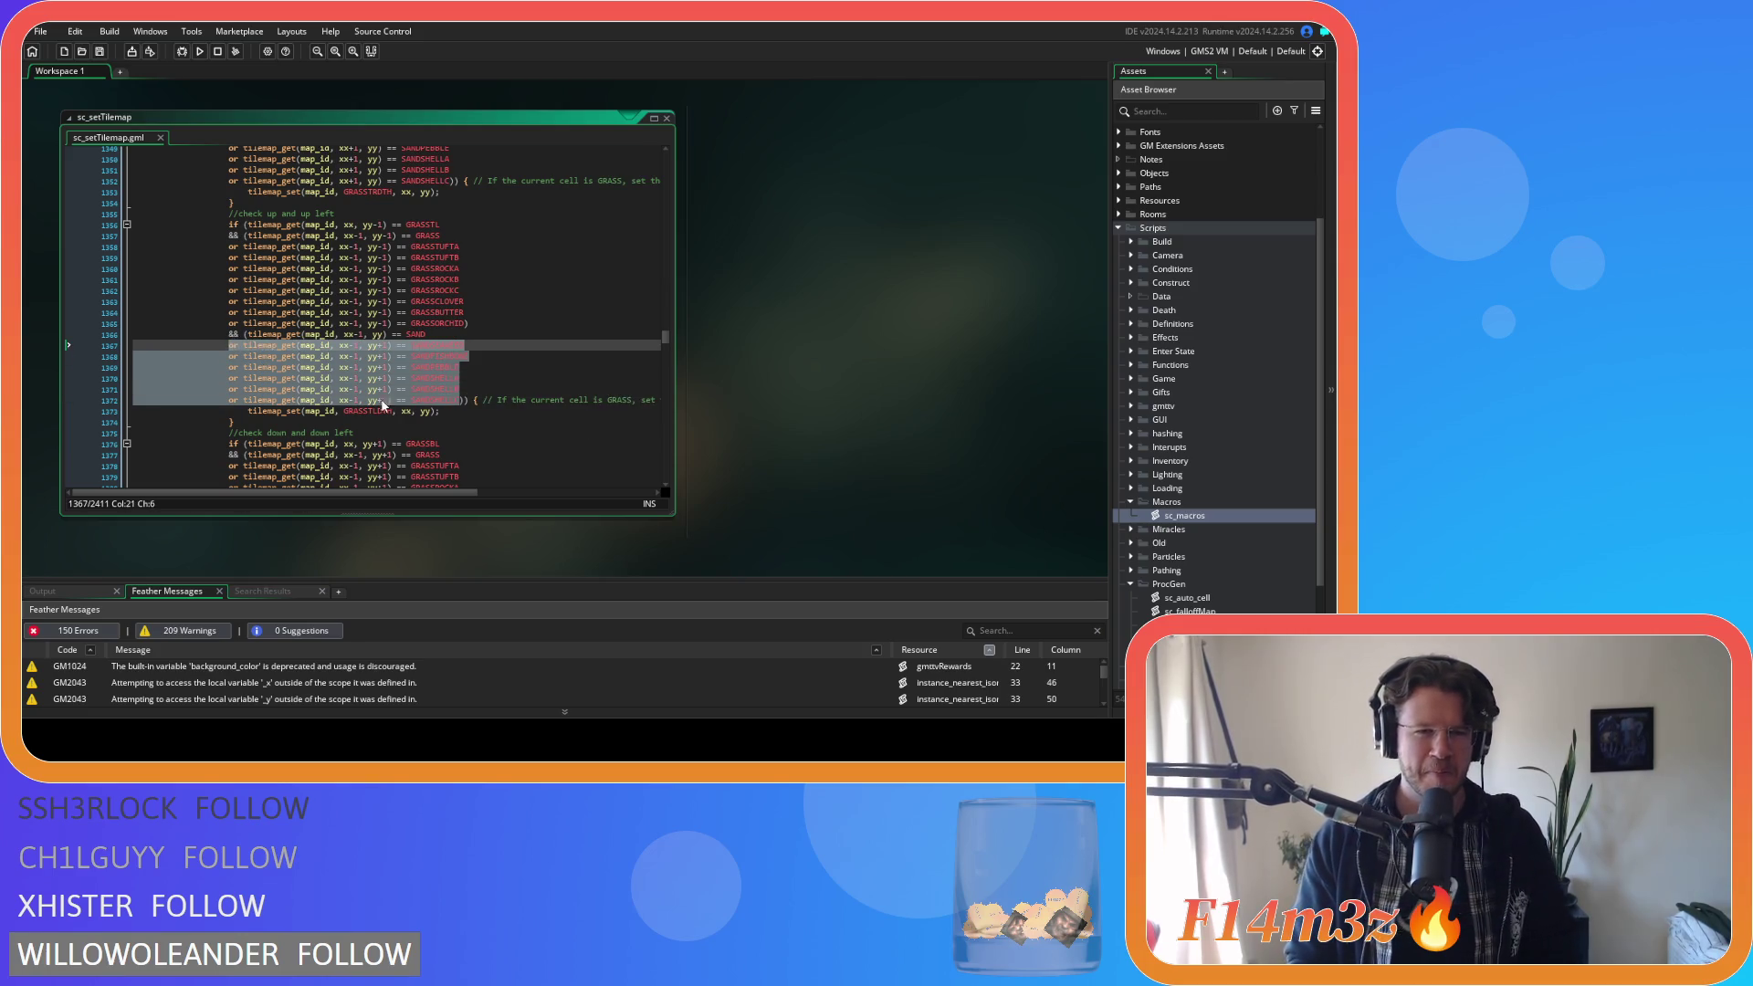
{"action": "scroll", "coordinate": [497, 437], "scroll_direction": "down", "scroll_amount": 5}
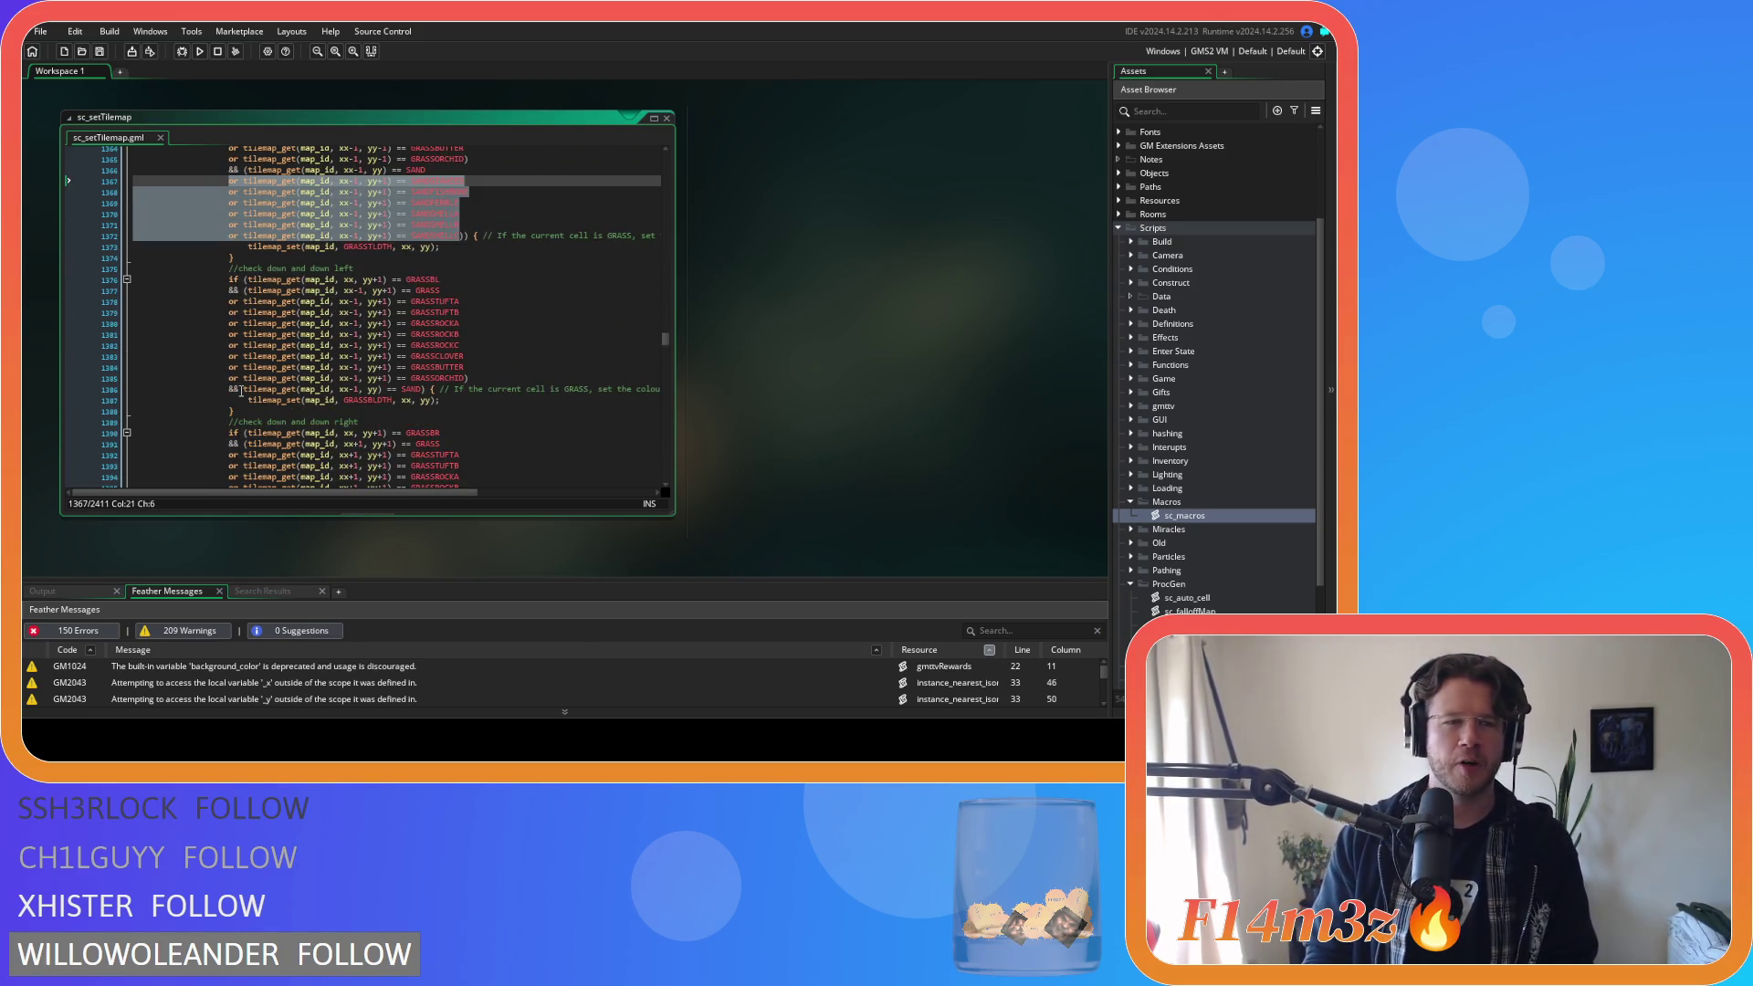
{"action": "left_click", "coordinate": [241, 389]}
{"action": "type", "text": "("}
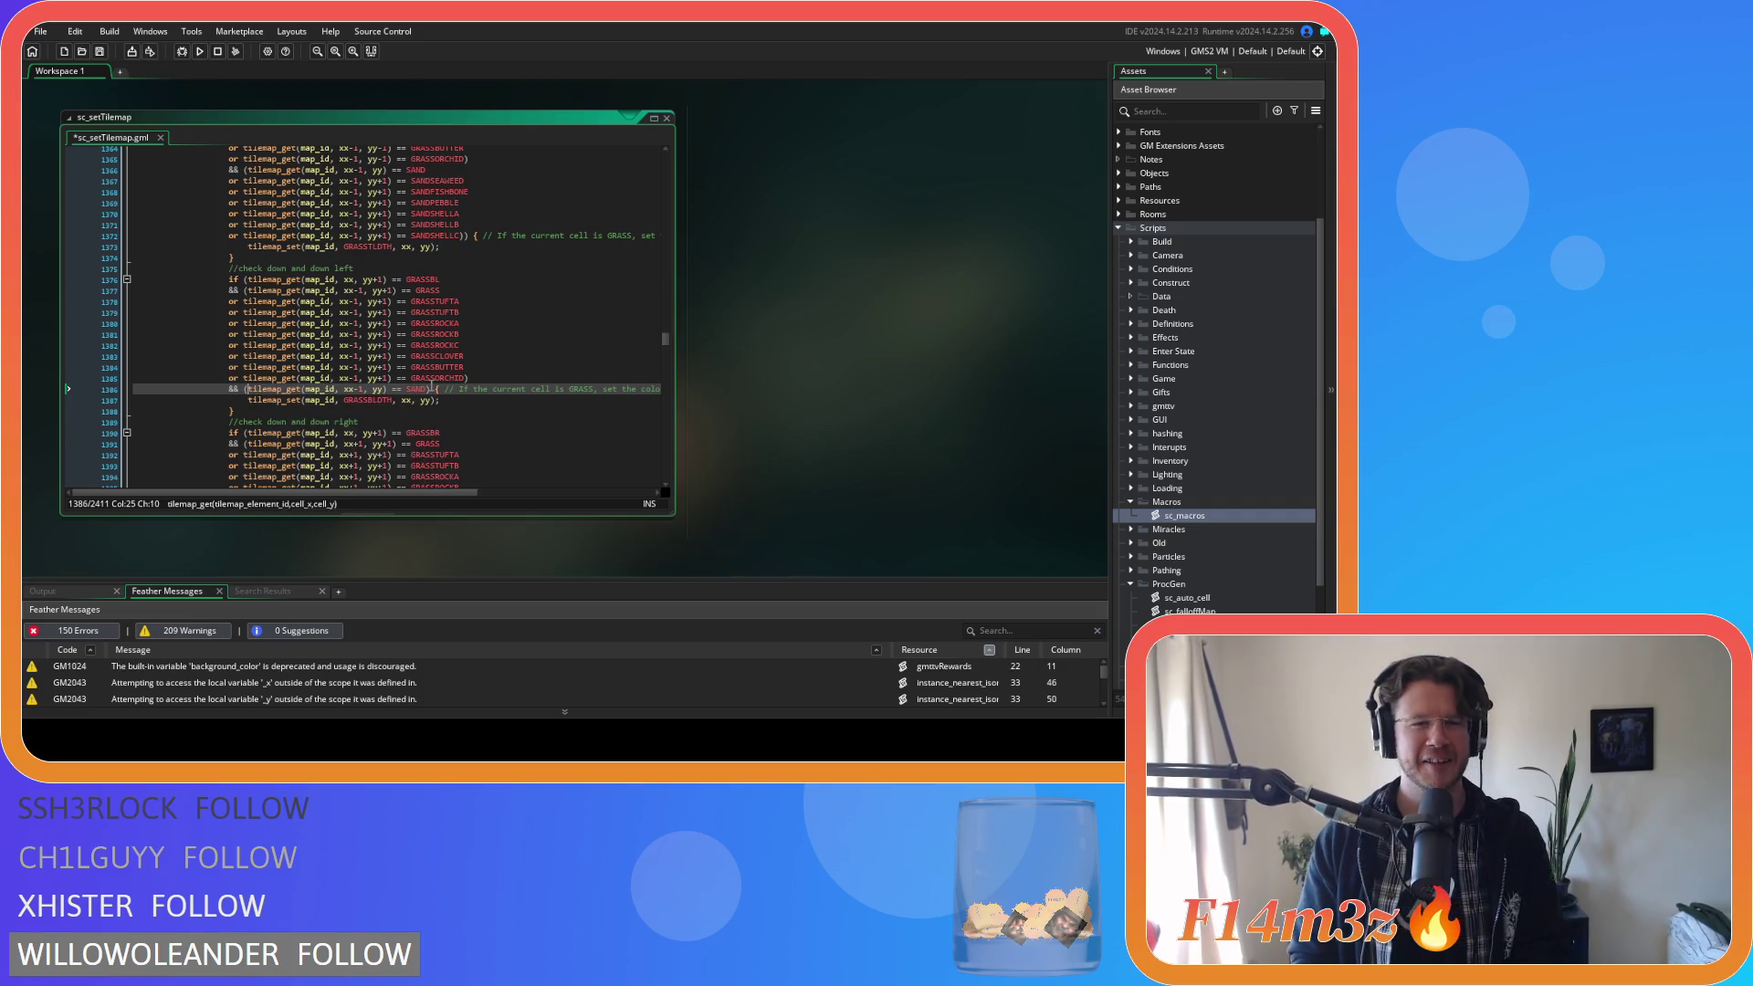
{"action": "left_click", "coordinate": [425, 389]}
{"action": "type", "text": ")"}
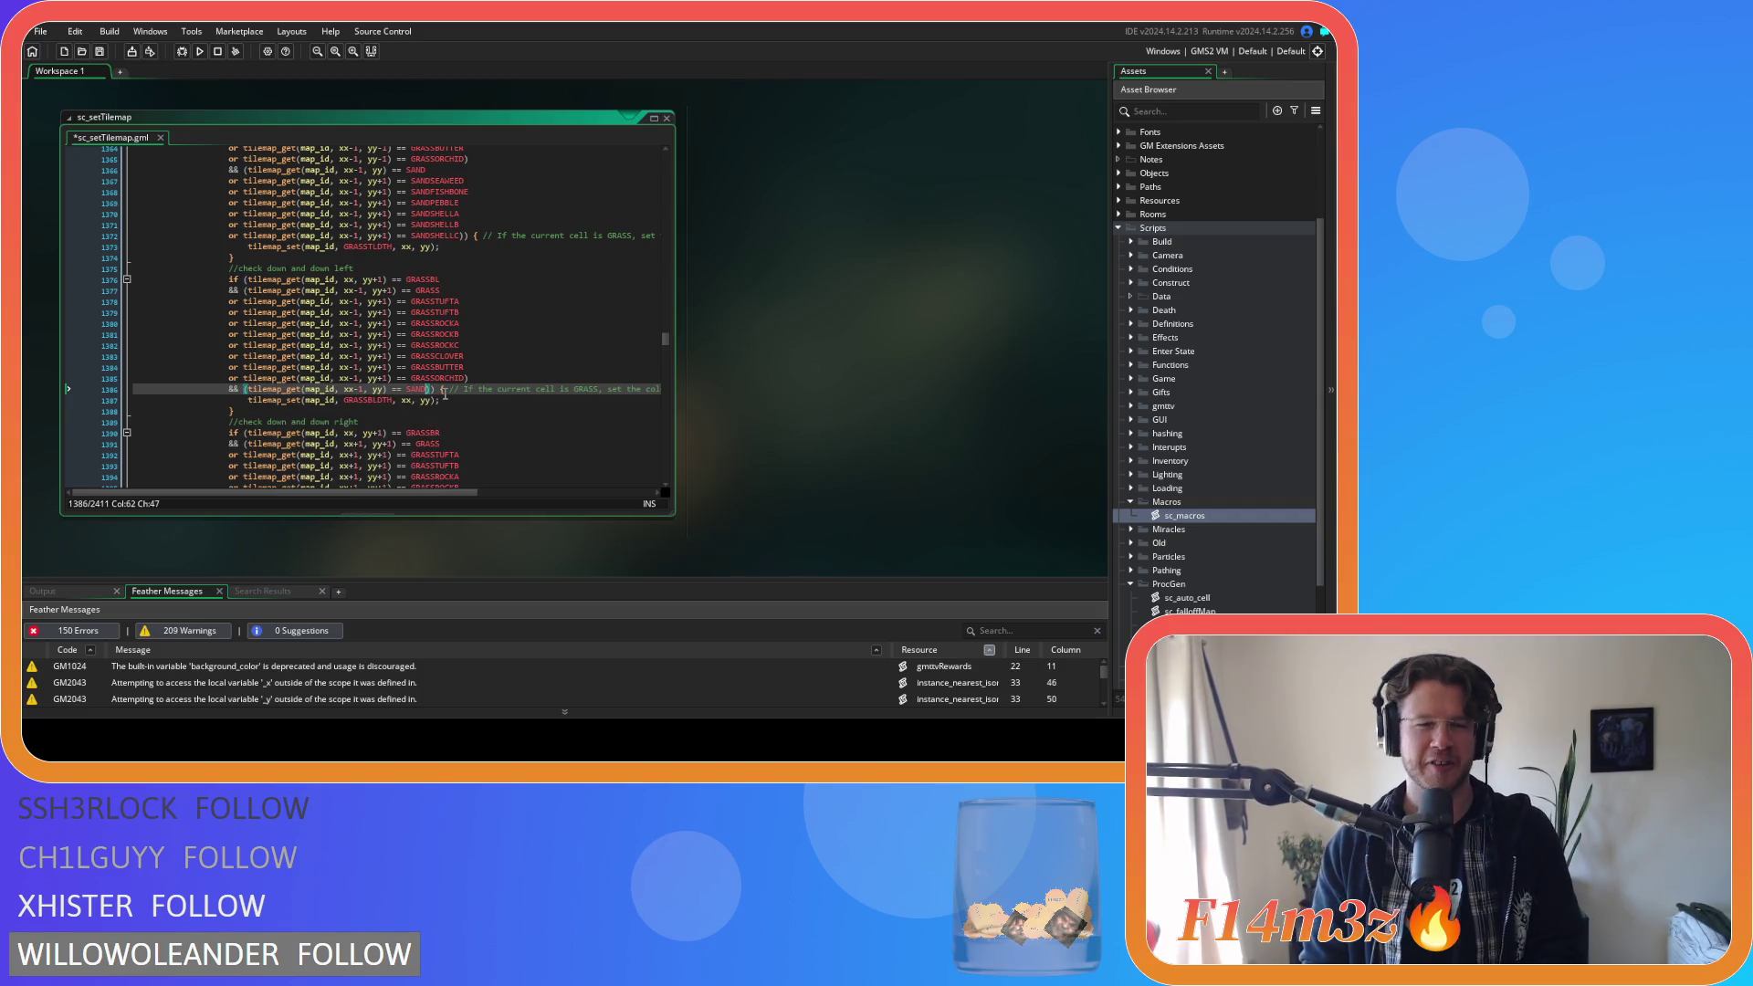
{"action": "key", "text": "shift+End"}
{"action": "key", "text": "ctrl+v"}
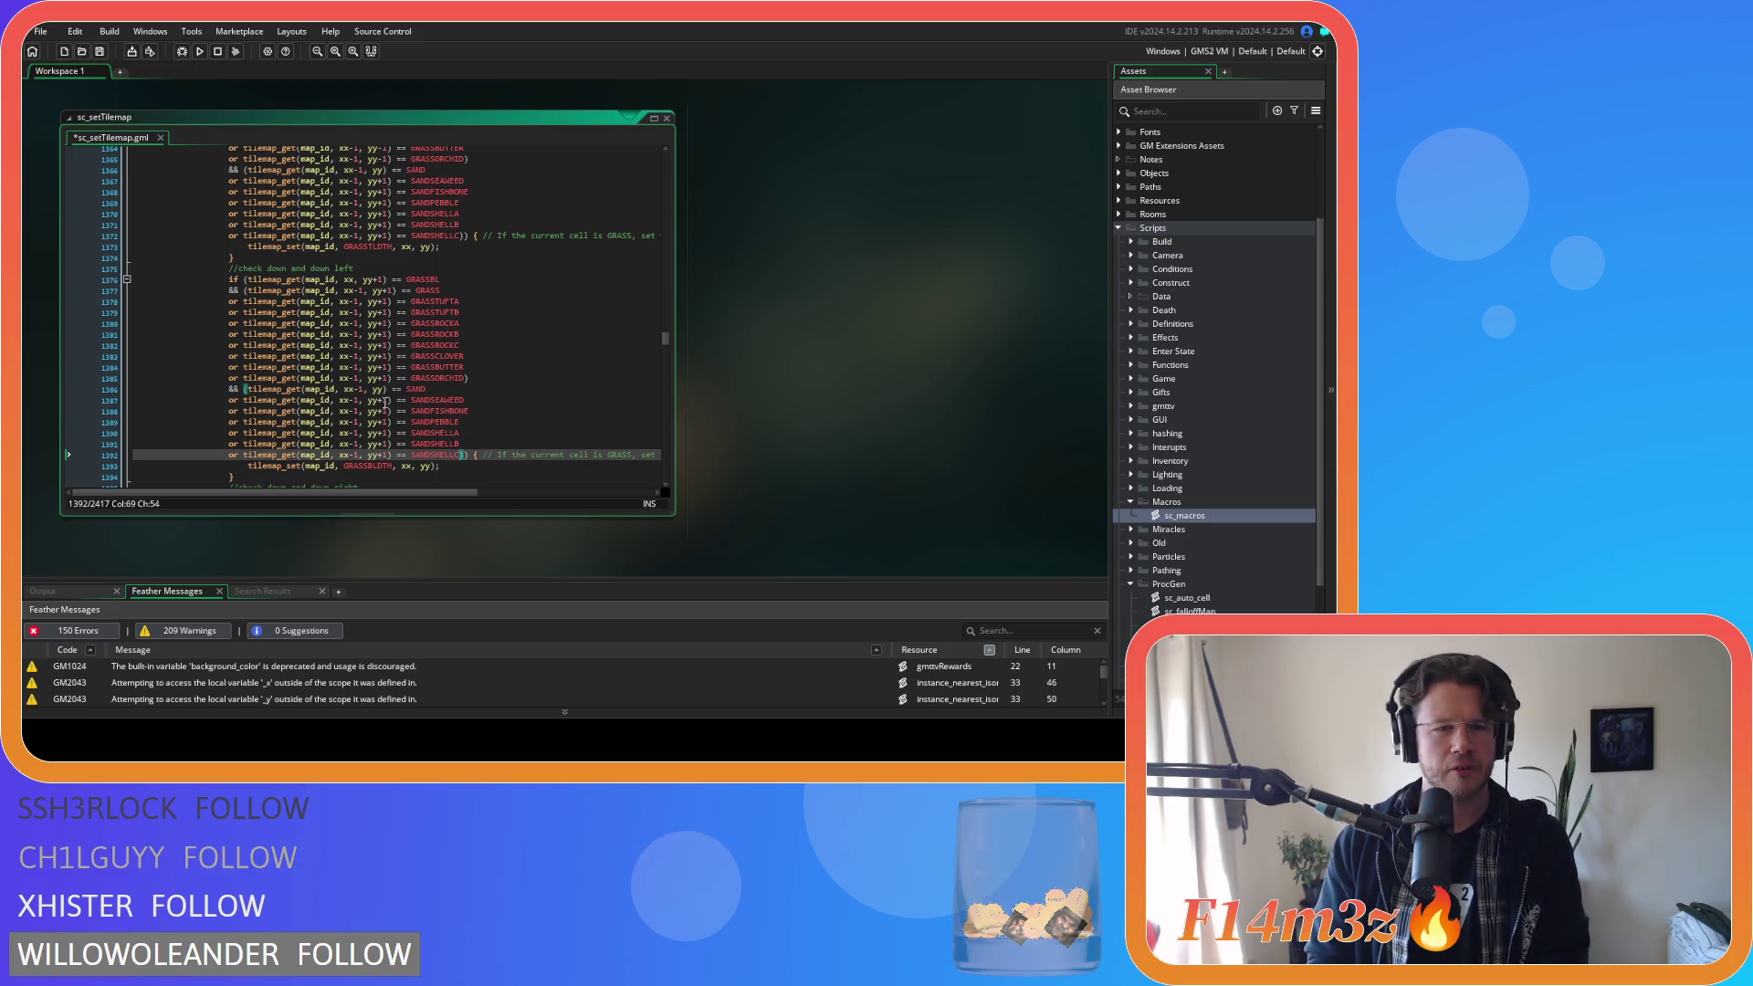
{"action": "scroll", "coordinate": [385, 402], "scroll_direction": "up", "scroll_amount": 2}
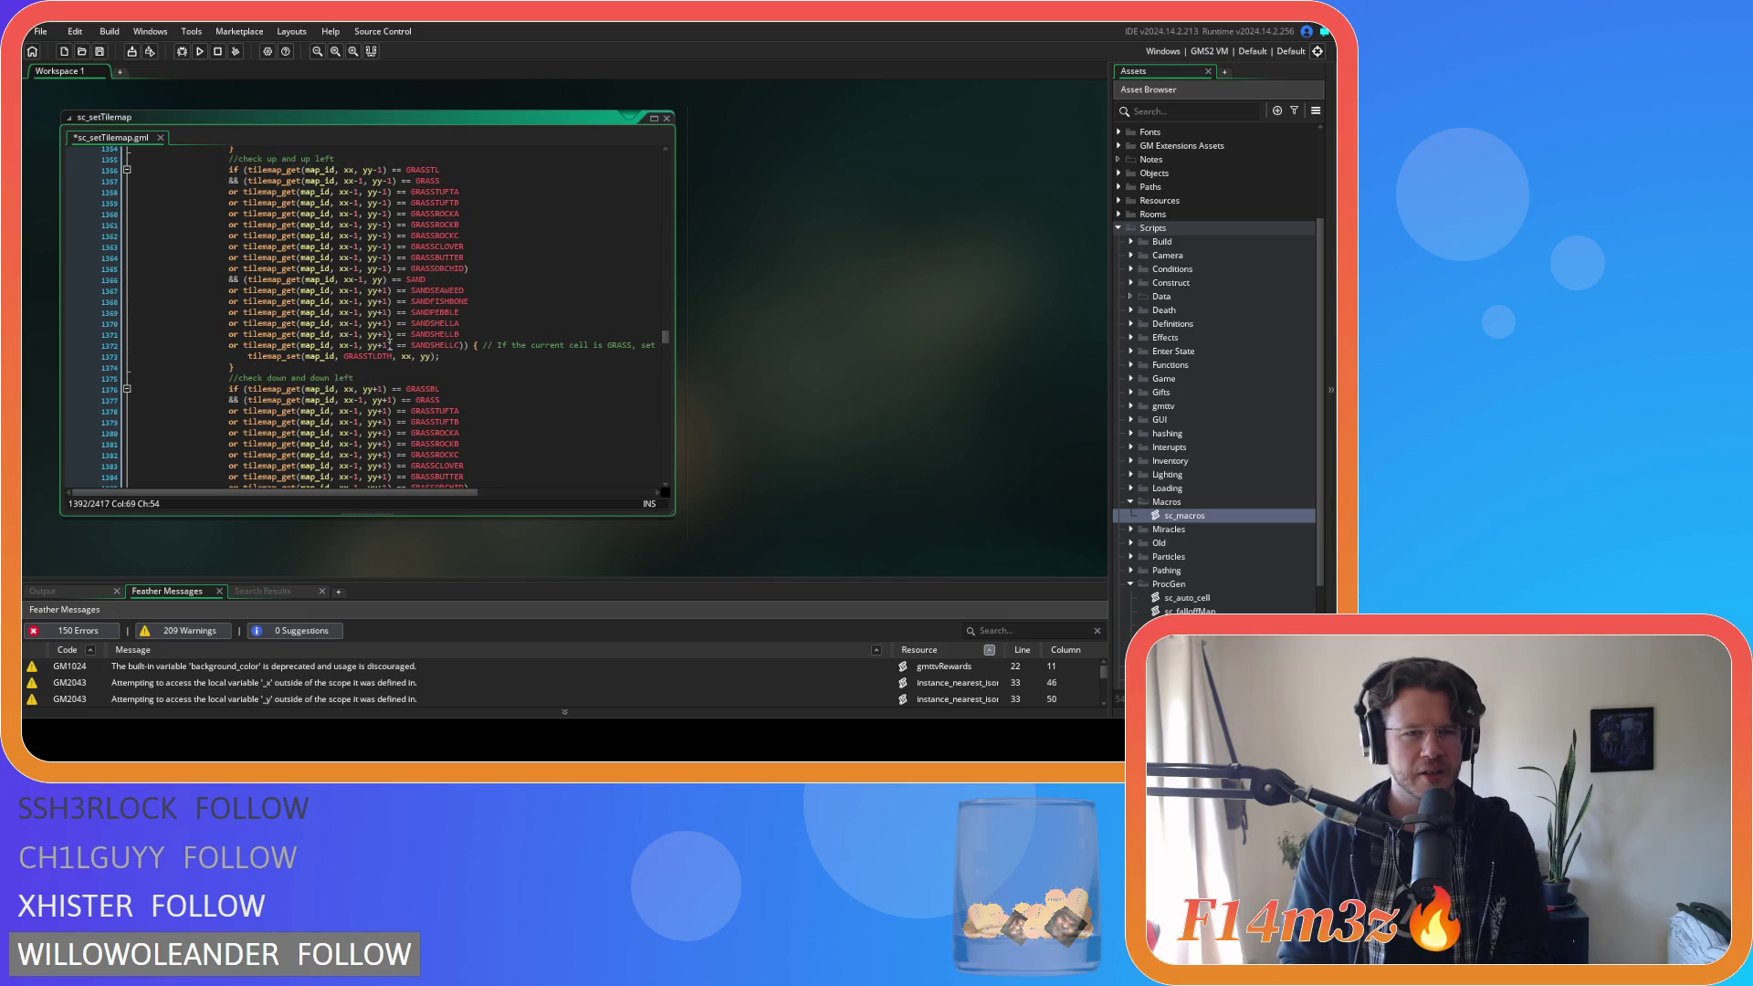
{"action": "scroll", "coordinate": [391, 317], "scroll_direction": "up", "scroll_amount": 1}
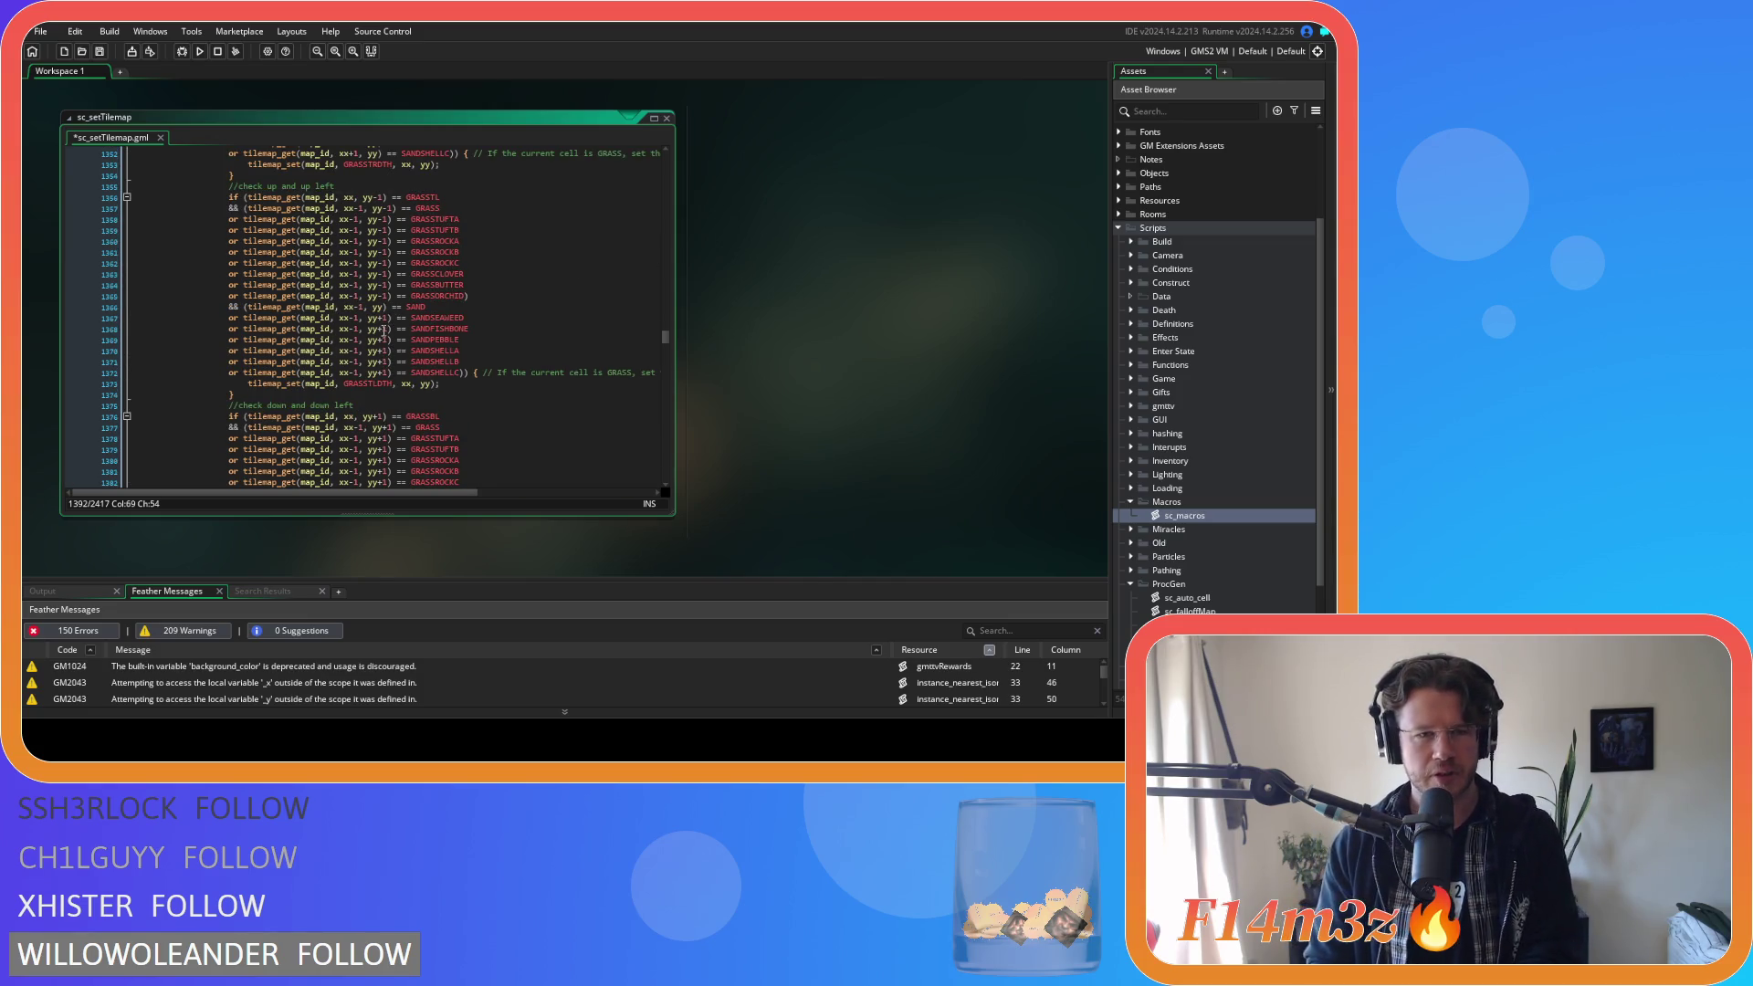
Remove the +1 from yy on the up-left sand variant lines and save the script.
{"action": "left_click", "coordinate": [386, 318]}
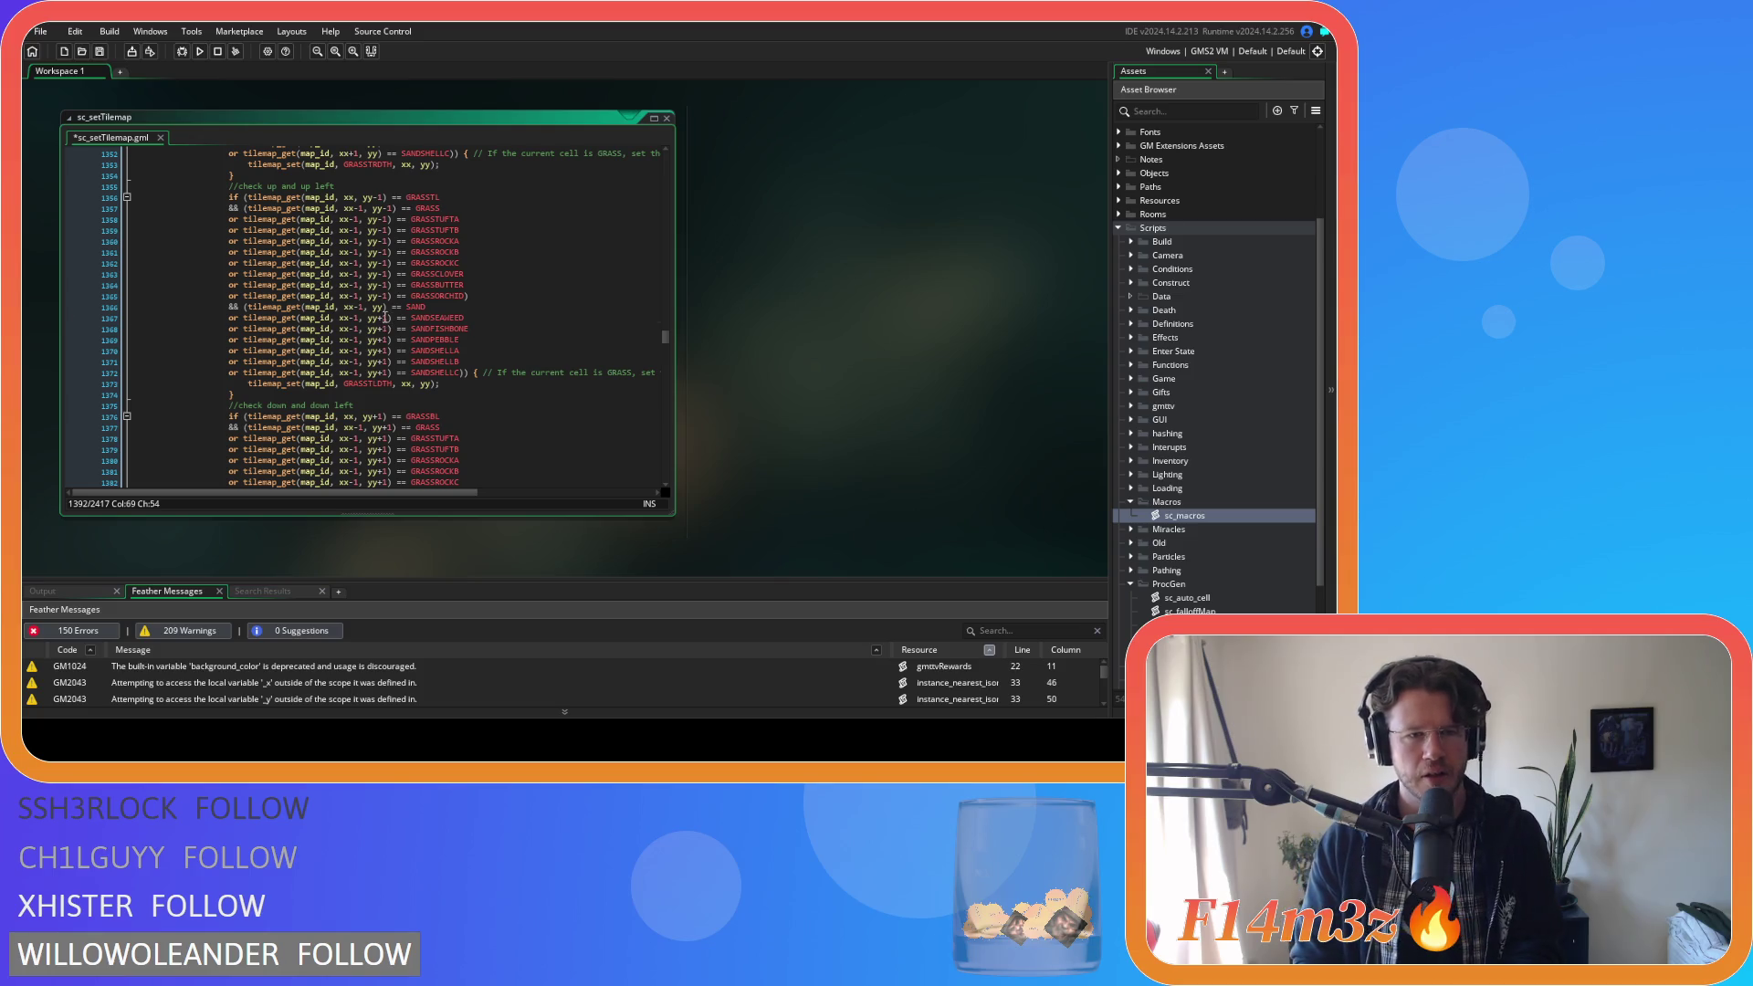
{"action": "key", "text": "BackSpace"}
{"action": "key", "text": "BackSpace"}
{"action": "key", "text": "Down"}
{"action": "key", "text": "Delete"}
{"action": "key", "text": "Delete"}
{"action": "key", "text": "Down"}
{"action": "key", "text": "Delete"}
{"action": "key", "text": "Delete"}
{"action": "key", "text": "Down"}
{"action": "key", "text": "Delete"}
{"action": "key", "text": "Delete"}
{"action": "key", "text": "Down"}
{"action": "key", "text": "Delete"}
{"action": "key", "text": "Delete"}
{"action": "key", "text": "Down"}
{"action": "key", "text": "Delete"}
{"action": "key", "text": "ctrl+s"}
{"action": "scroll", "coordinate": [480, 350], "scroll_direction": "up", "scroll_amount": 4}
{"action": "scroll", "coordinate": [480, 349], "scroll_direction": "up", "scroll_amount": 4}
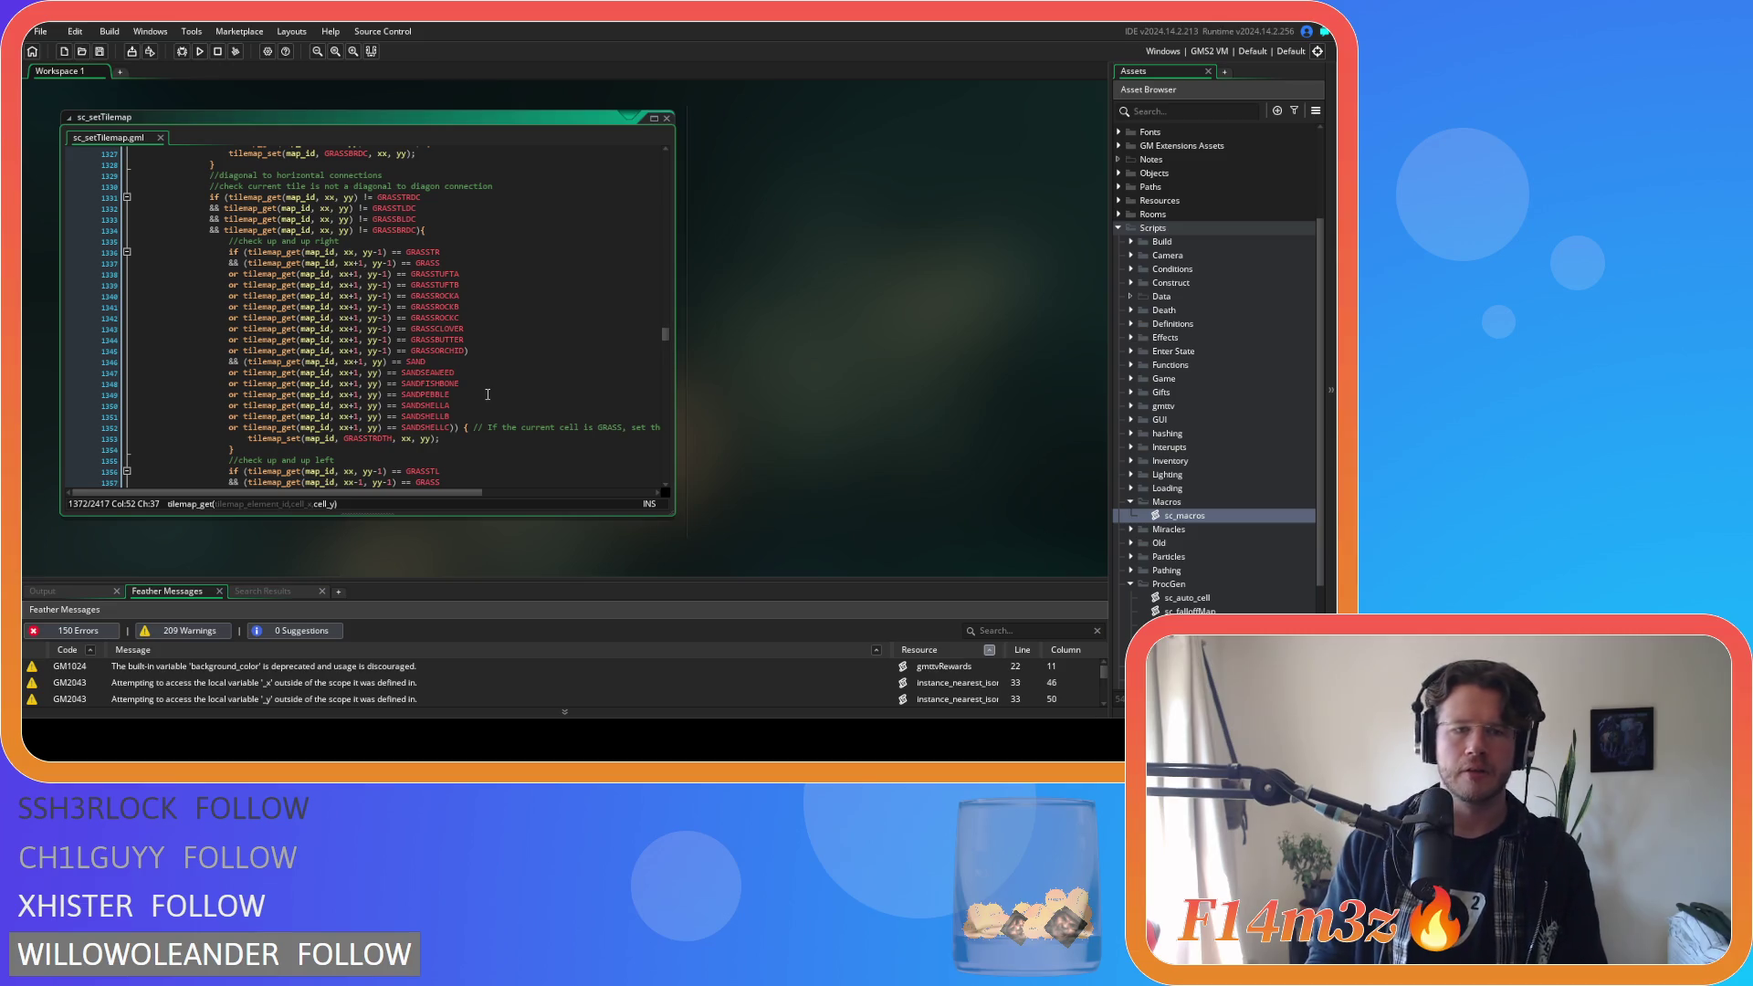
Review the sand variant lines against the SAND check in the down-left block.
{"action": "scroll", "coordinate": [488, 394], "scroll_direction": "down", "scroll_amount": 5}
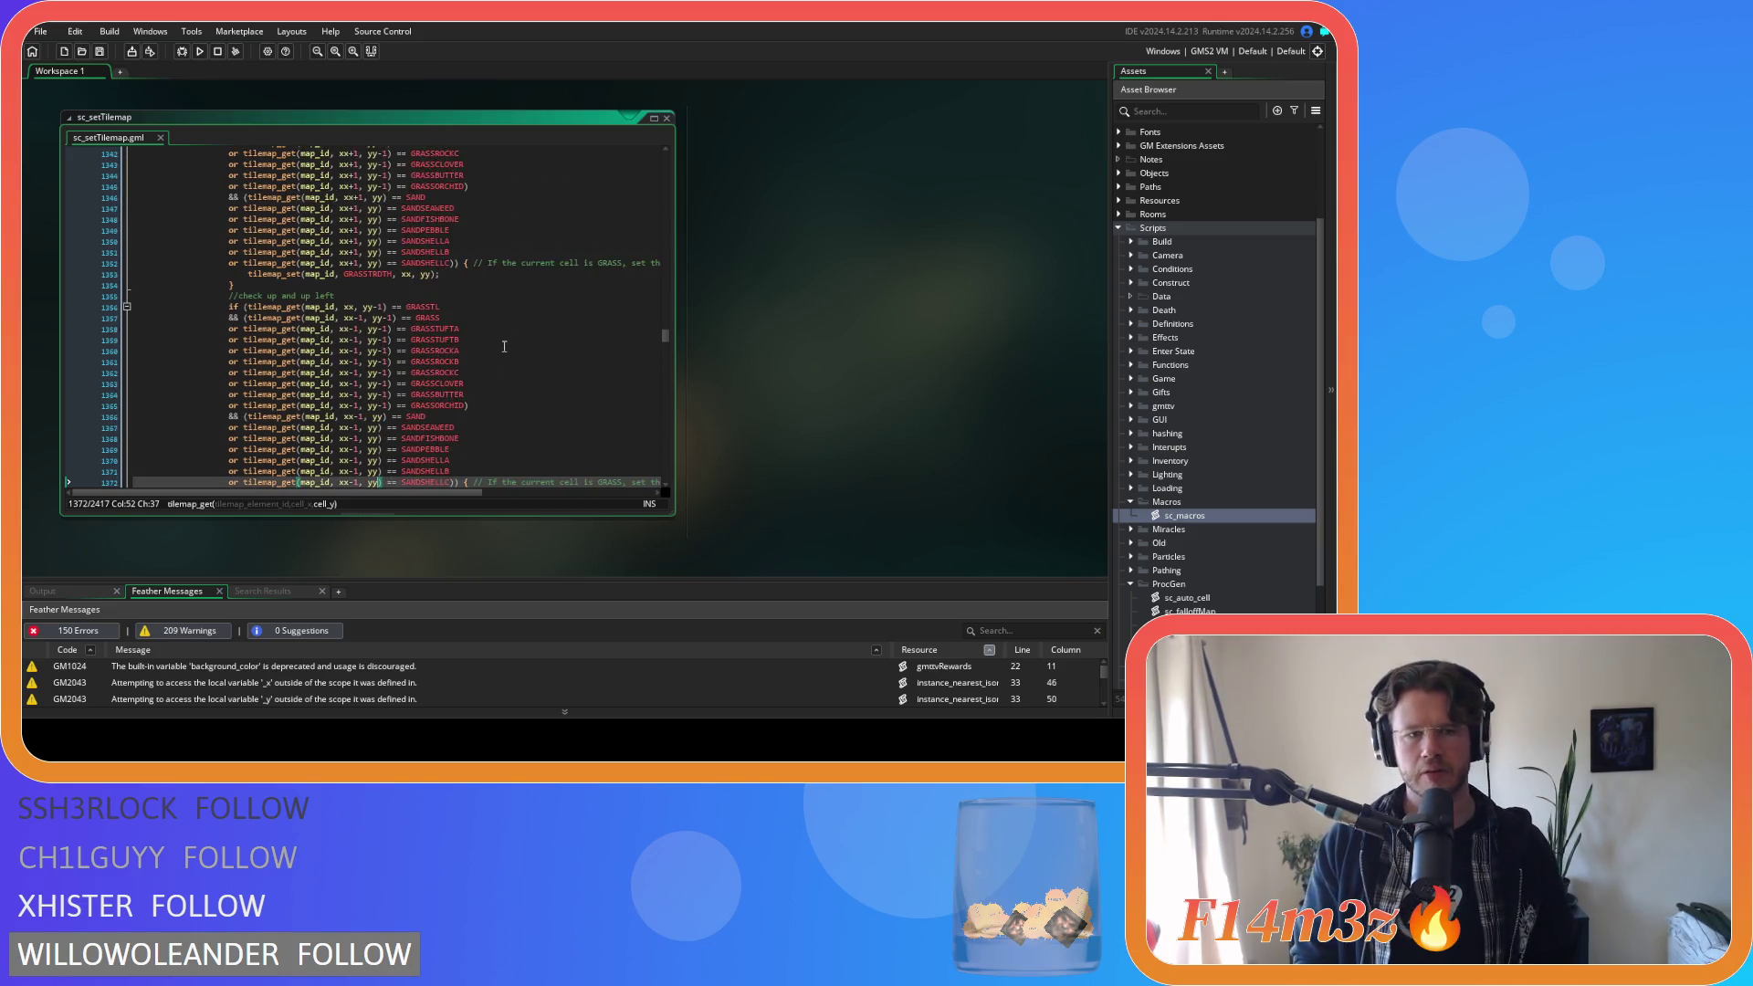
{"action": "scroll", "coordinate": [504, 346], "scroll_direction": "down", "scroll_amount": 3}
{"action": "scroll", "coordinate": [507, 341], "scroll_direction": "down", "scroll_amount": 3}
{"action": "scroll", "coordinate": [507, 341], "scroll_direction": "down", "scroll_amount": 3}
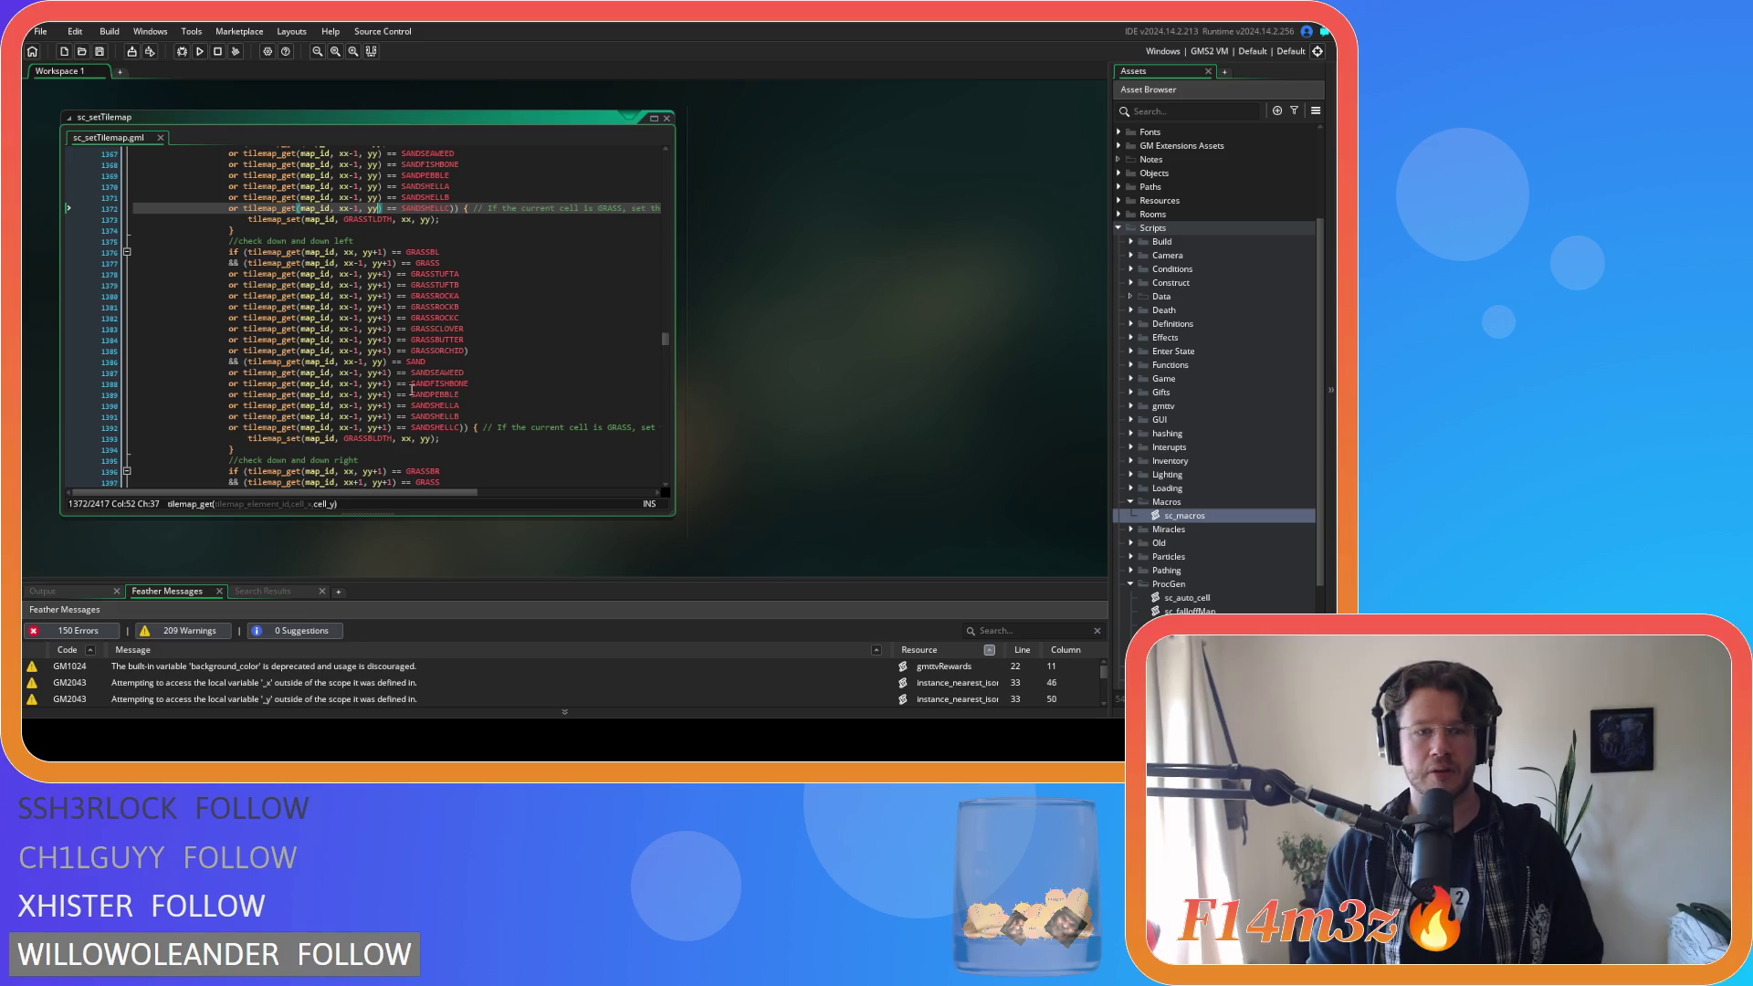
{"action": "scroll", "coordinate": [401, 392], "scroll_direction": "down", "scroll_amount": 8}
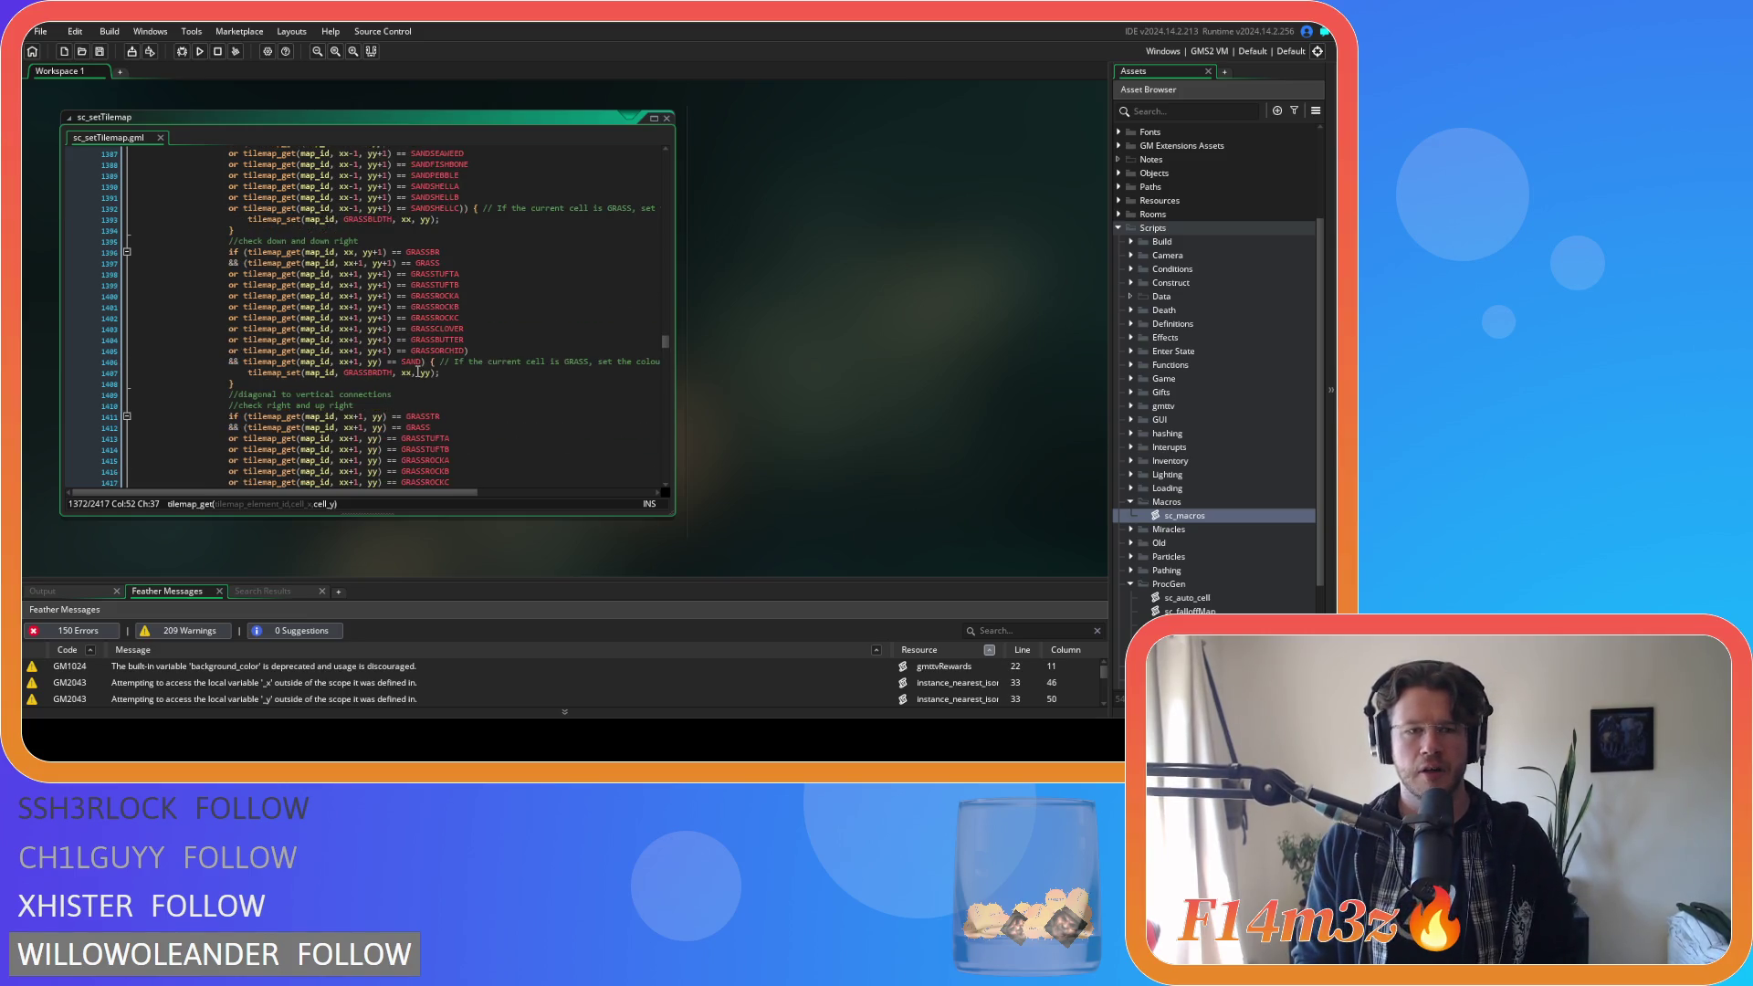
{"action": "scroll", "coordinate": [428, 352], "scroll_direction": "up", "scroll_amount": 3}
{"action": "scroll", "coordinate": [428, 352], "scroll_direction": "up", "scroll_amount": 3}
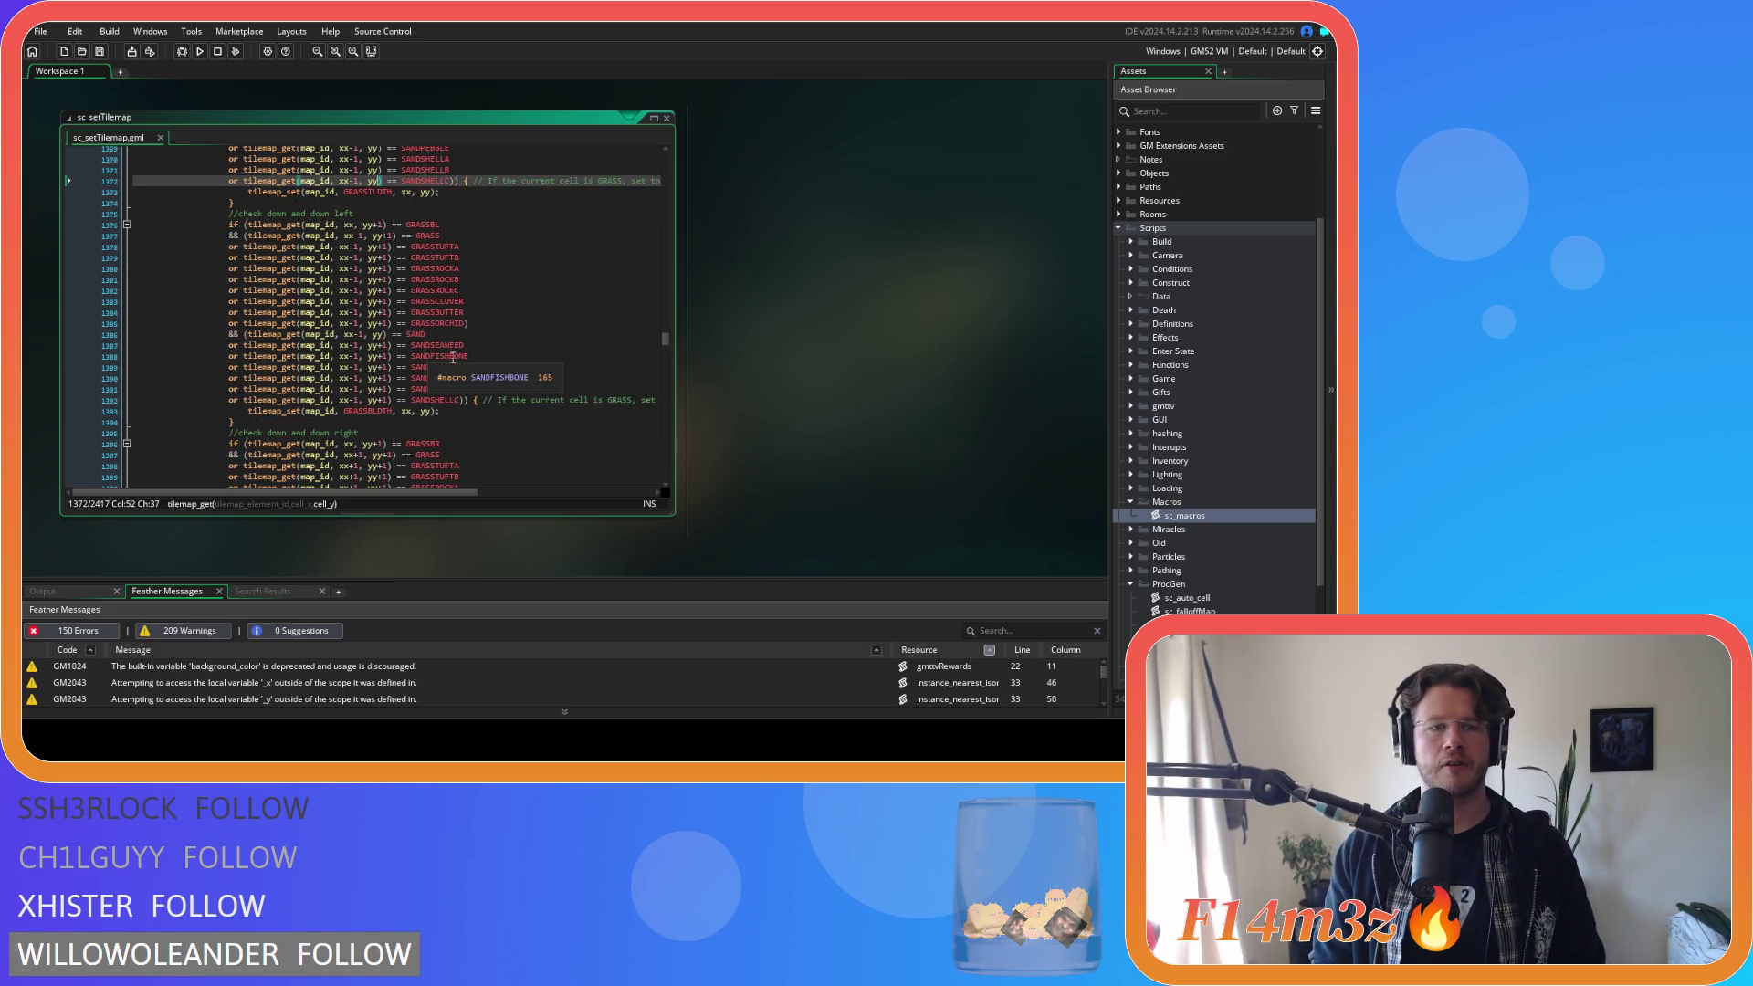
{"action": "left_click_drag", "start_coordinate": [460, 399], "coordinate": [230, 347]}
{"action": "left_click", "coordinate": [465, 368]}
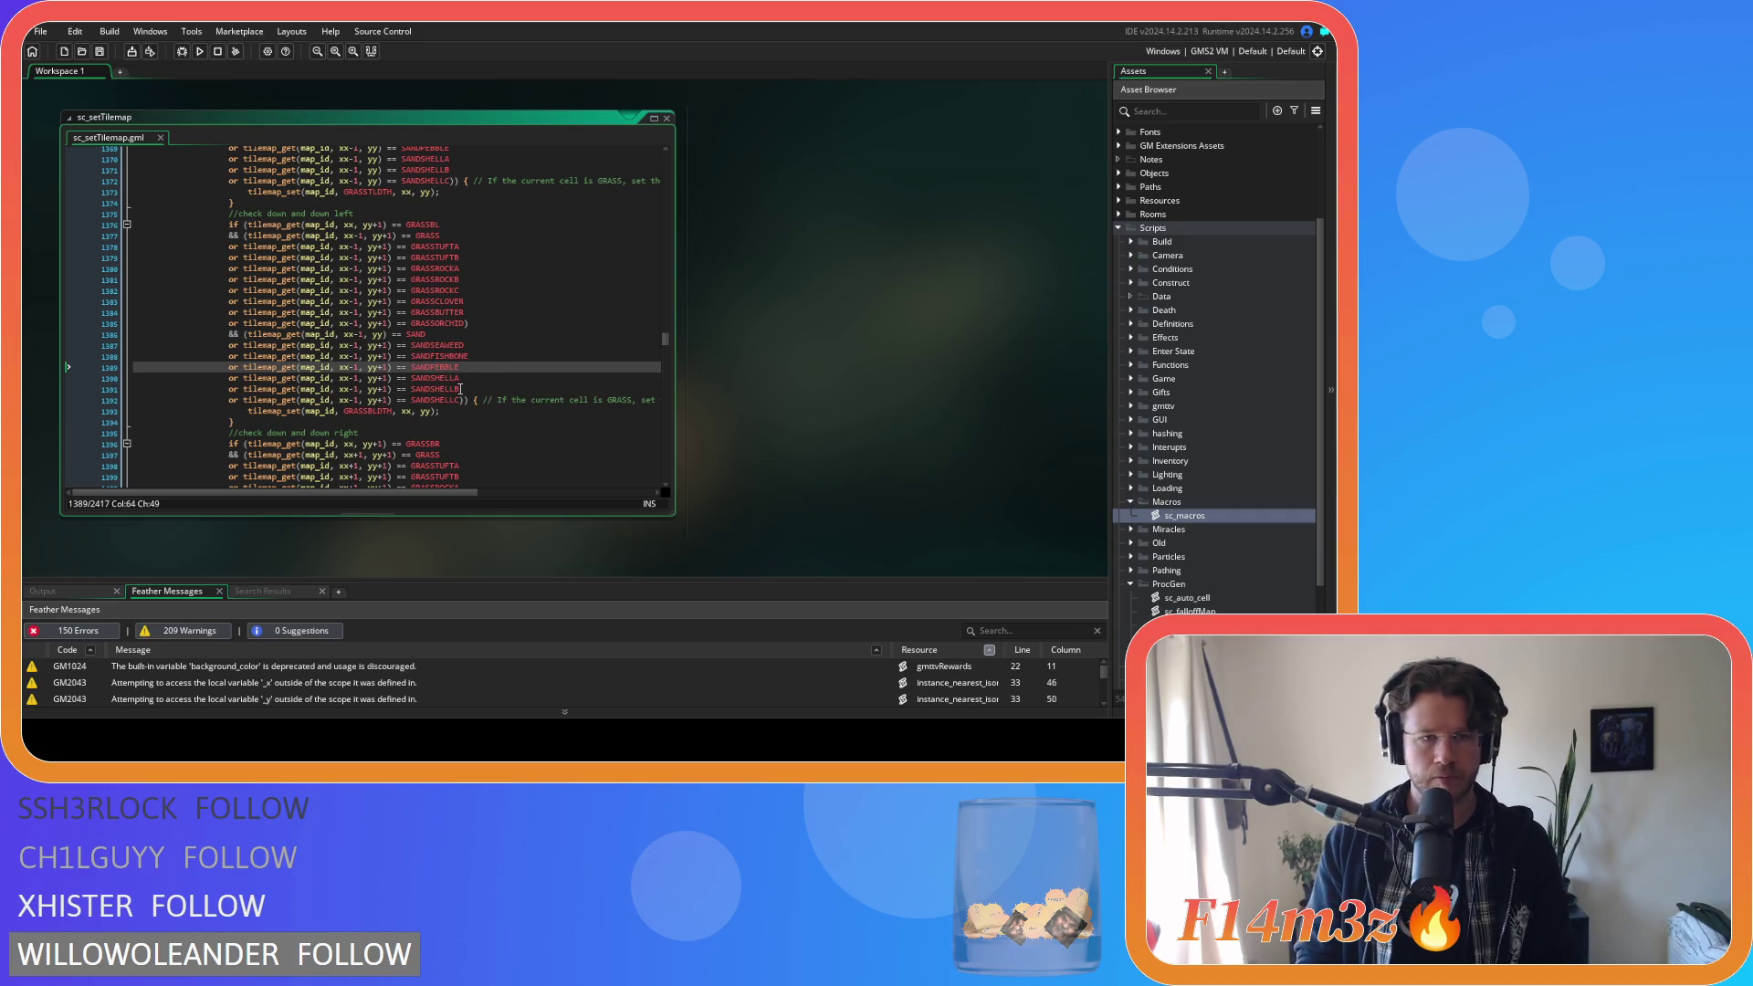
{"action": "scroll", "coordinate": [461, 389], "scroll_direction": "down", "scroll_amount": 3}
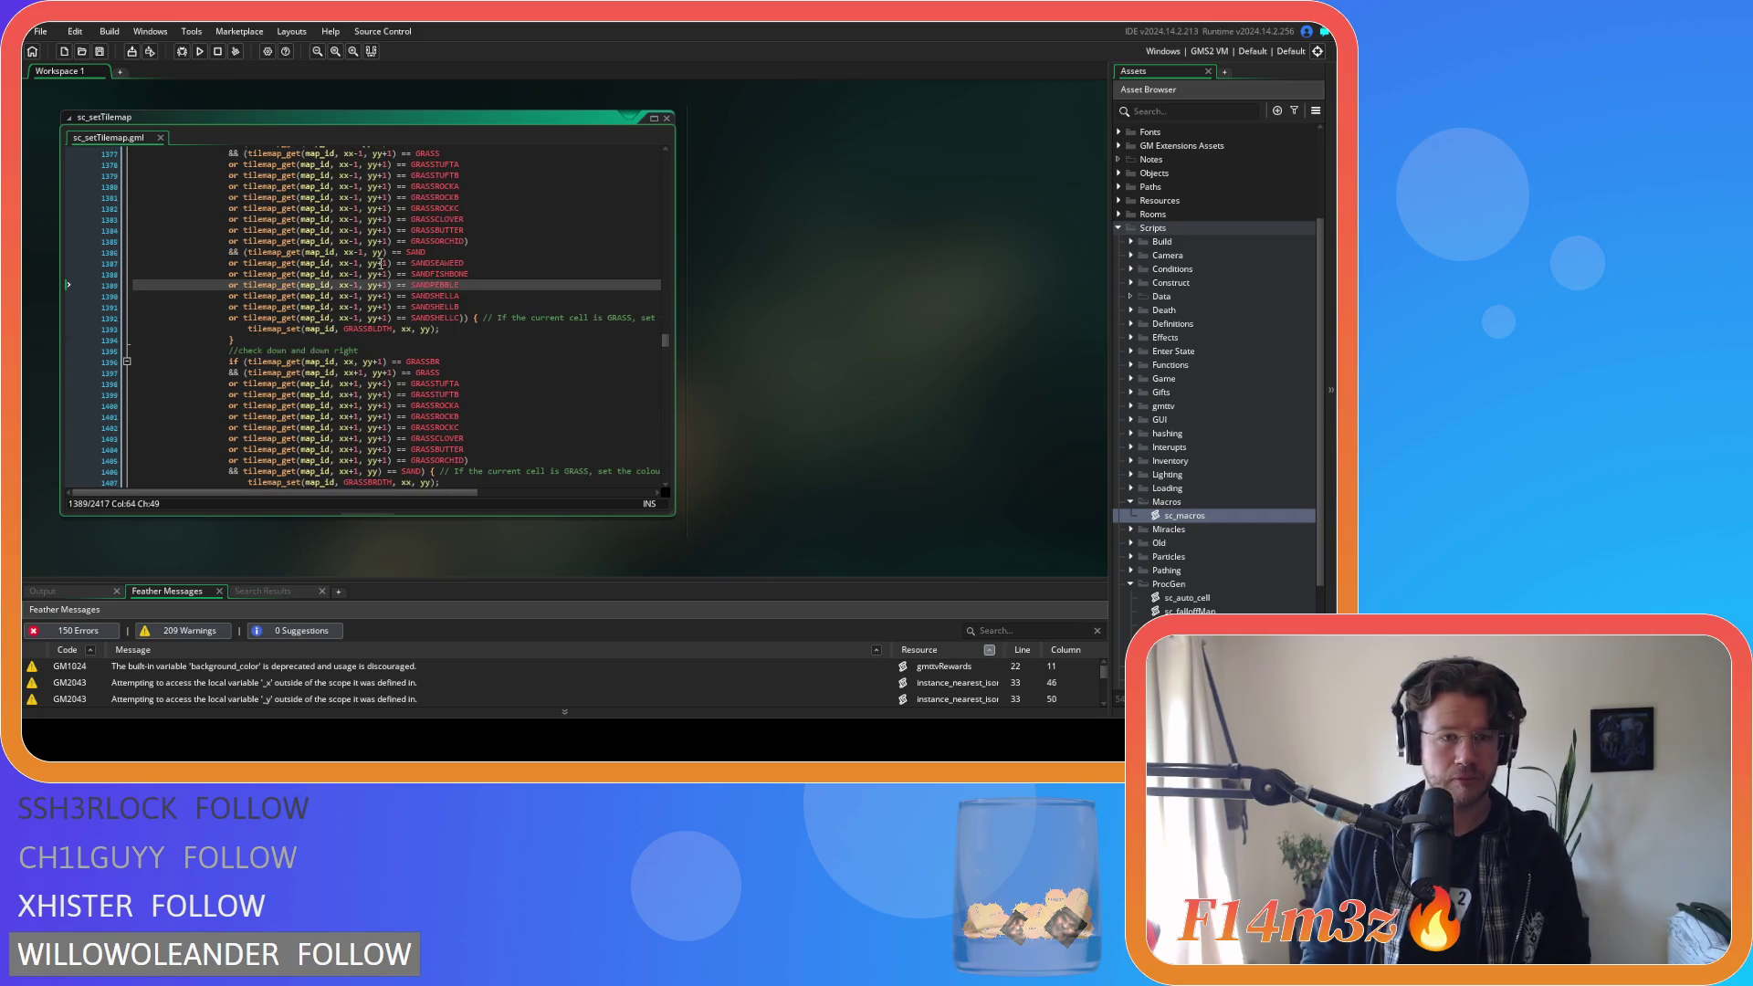
{"action": "left_click", "coordinate": [343, 252]}
{"action": "scroll", "coordinate": [422, 276], "scroll_direction": "up", "scroll_amount": 5}
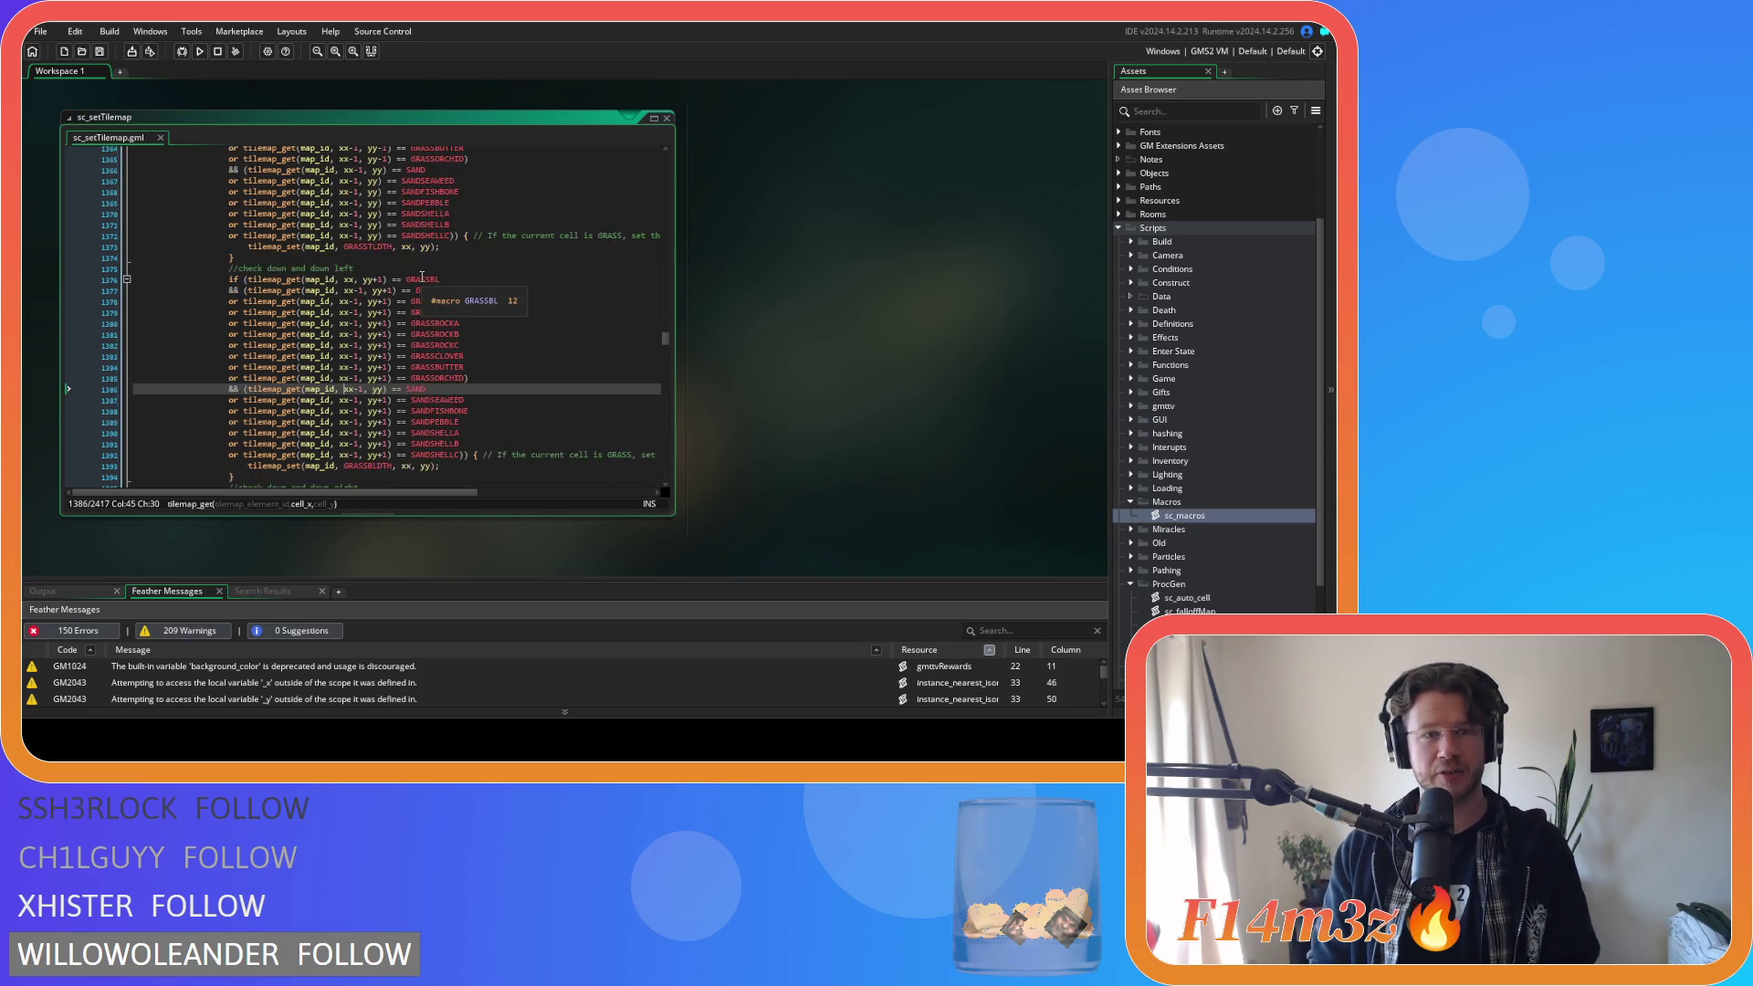
{"action": "scroll", "coordinate": [422, 276], "scroll_direction": "up", "scroll_amount": 13}
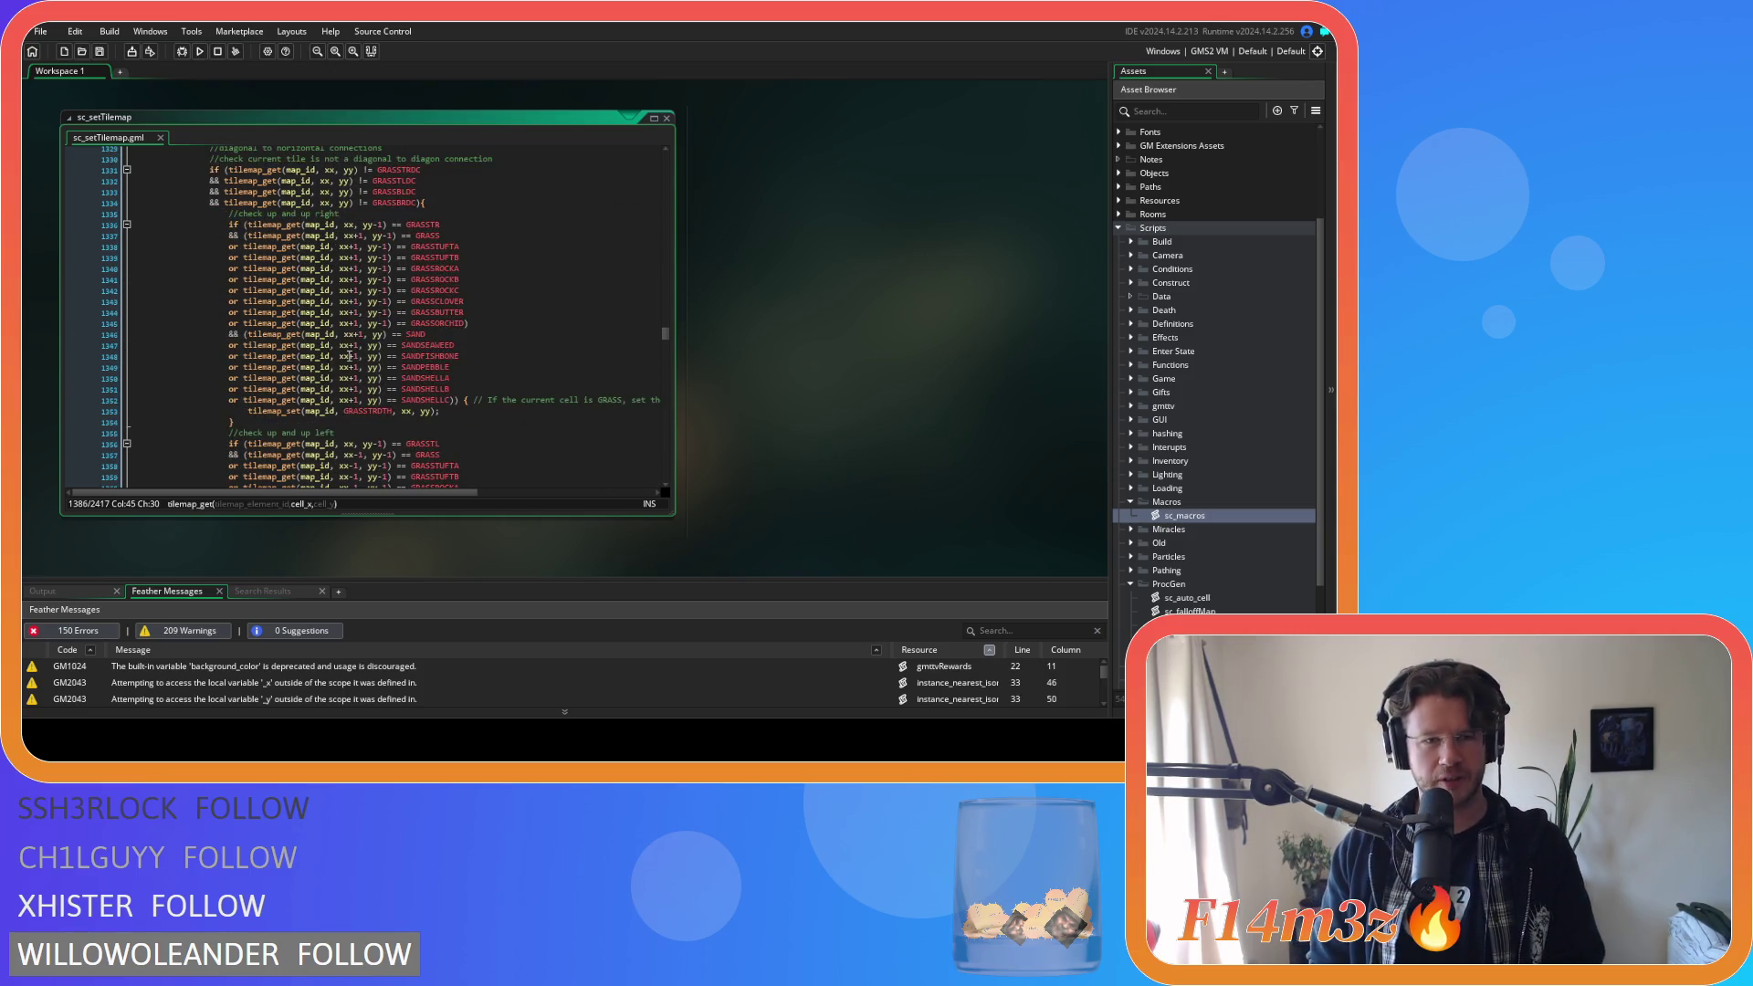
{"action": "scroll", "coordinate": [361, 342], "scroll_direction": "down", "scroll_amount": 5}
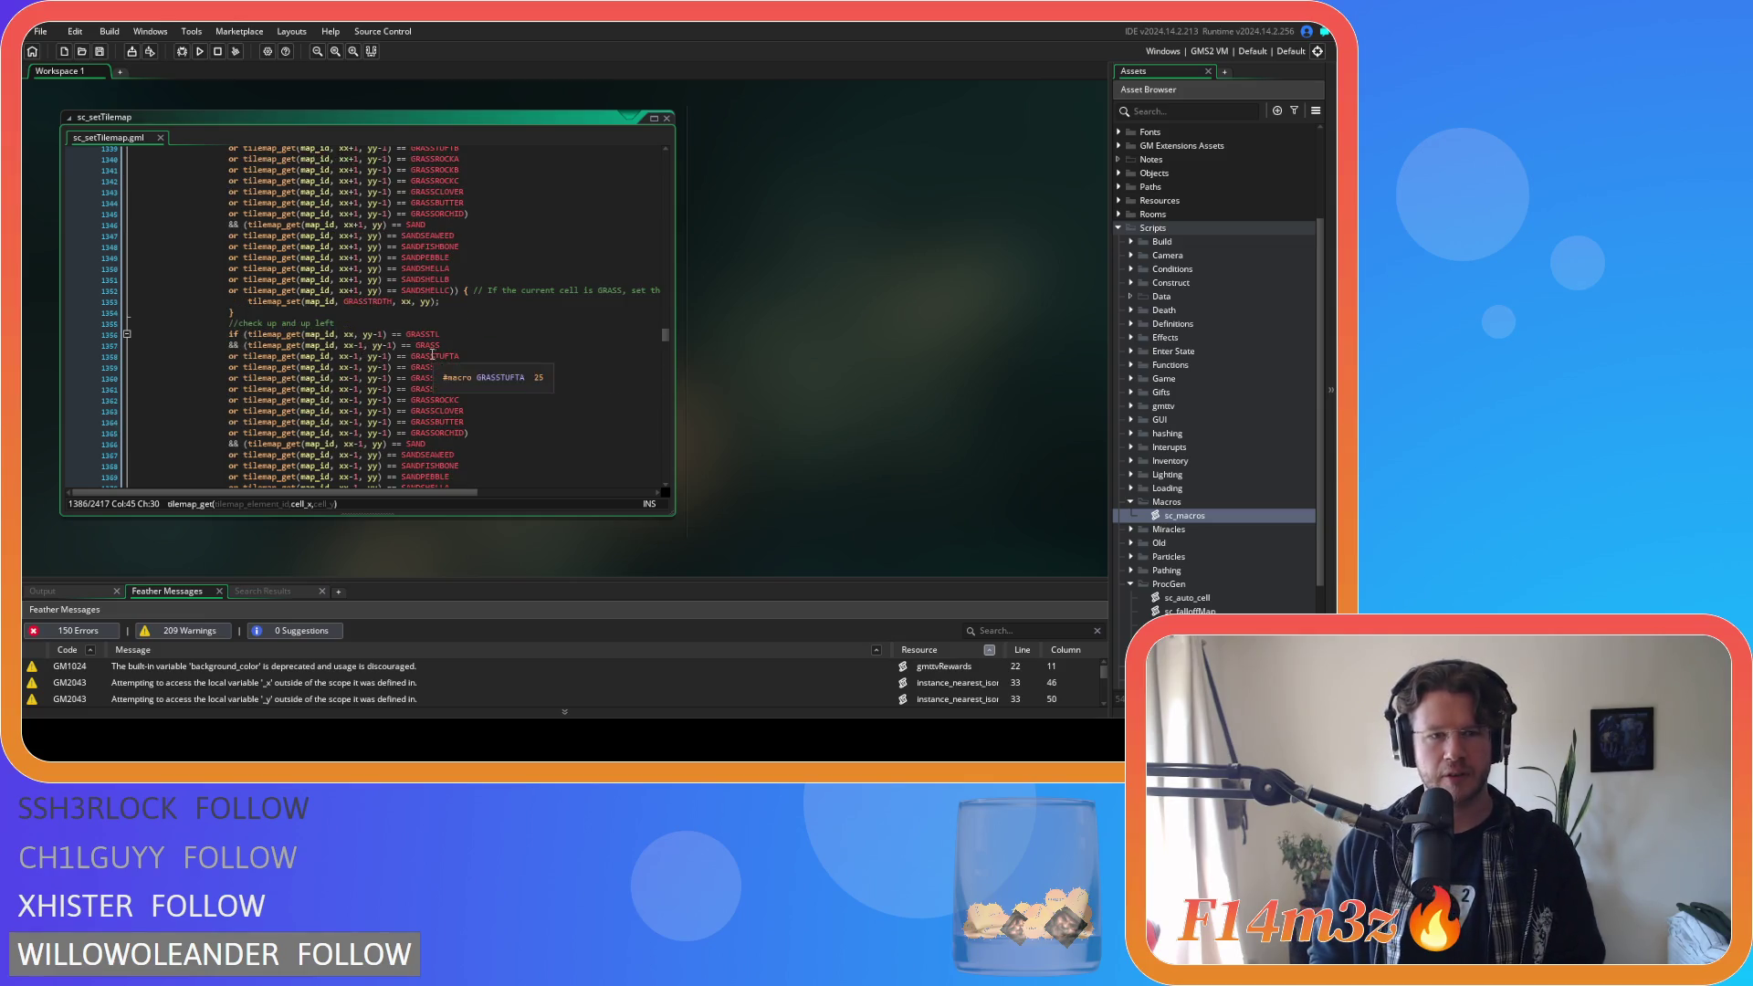
{"action": "scroll", "coordinate": [374, 365], "scroll_direction": "down", "scroll_amount": 2}
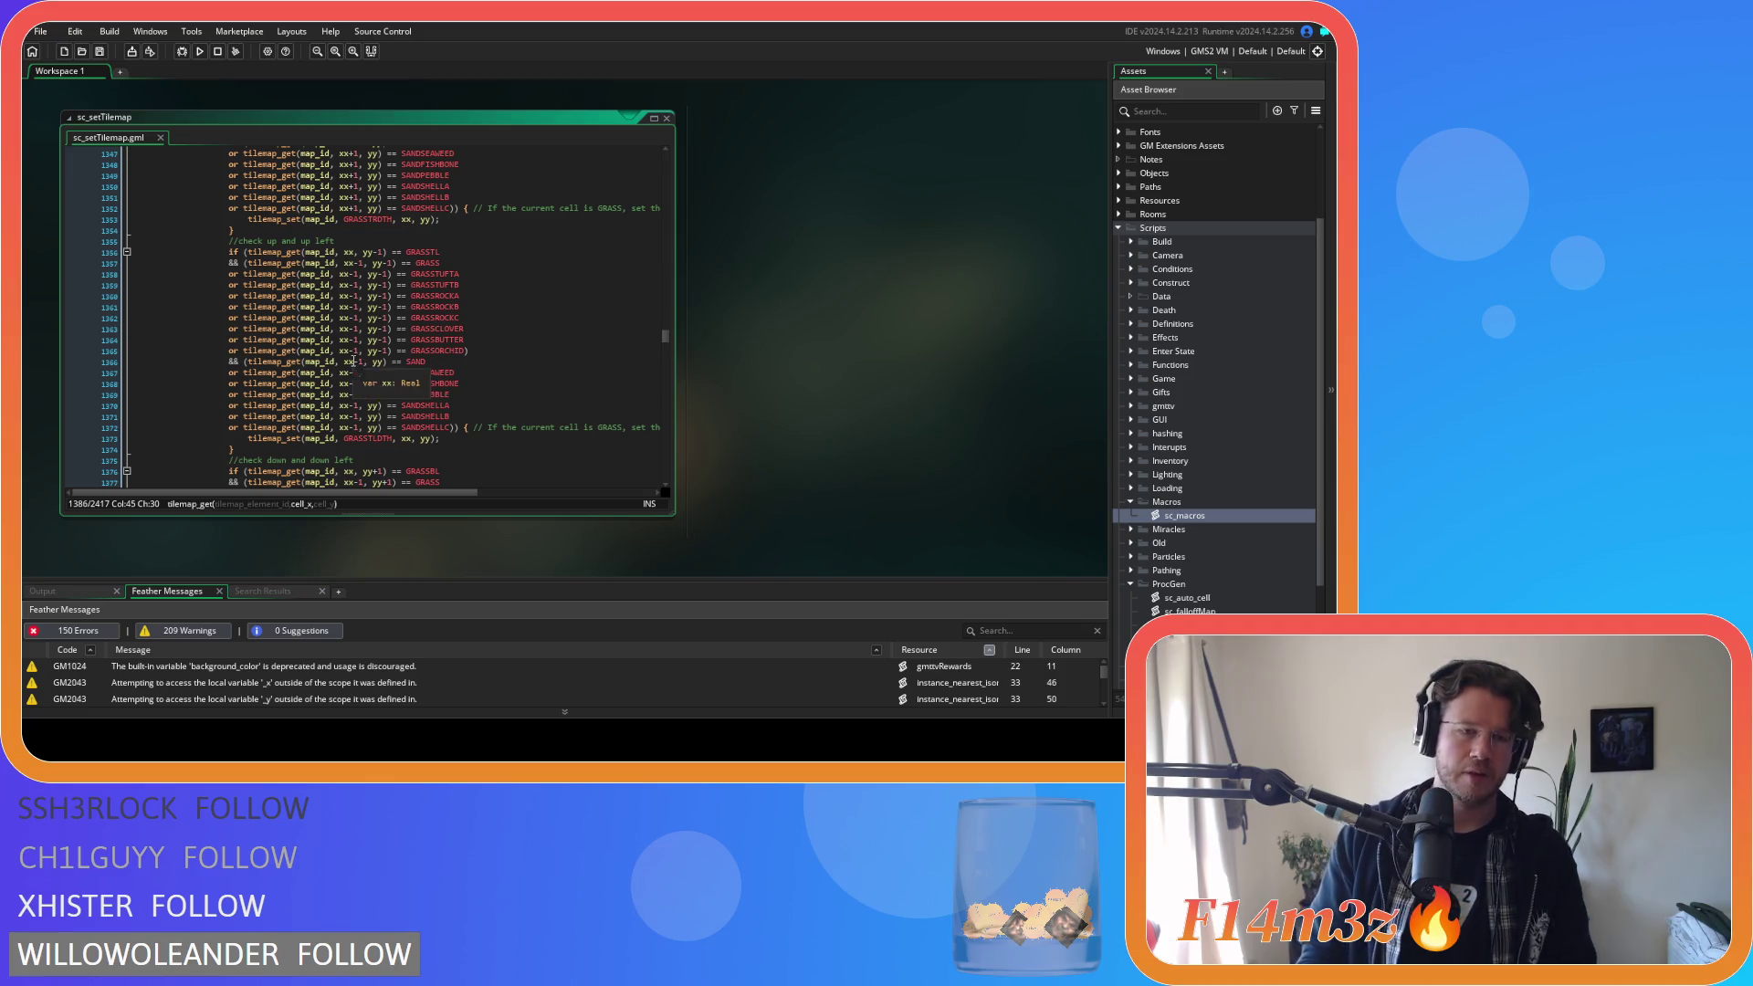
{"action": "scroll", "coordinate": [365, 360], "scroll_direction": "down", "scroll_amount": 7}
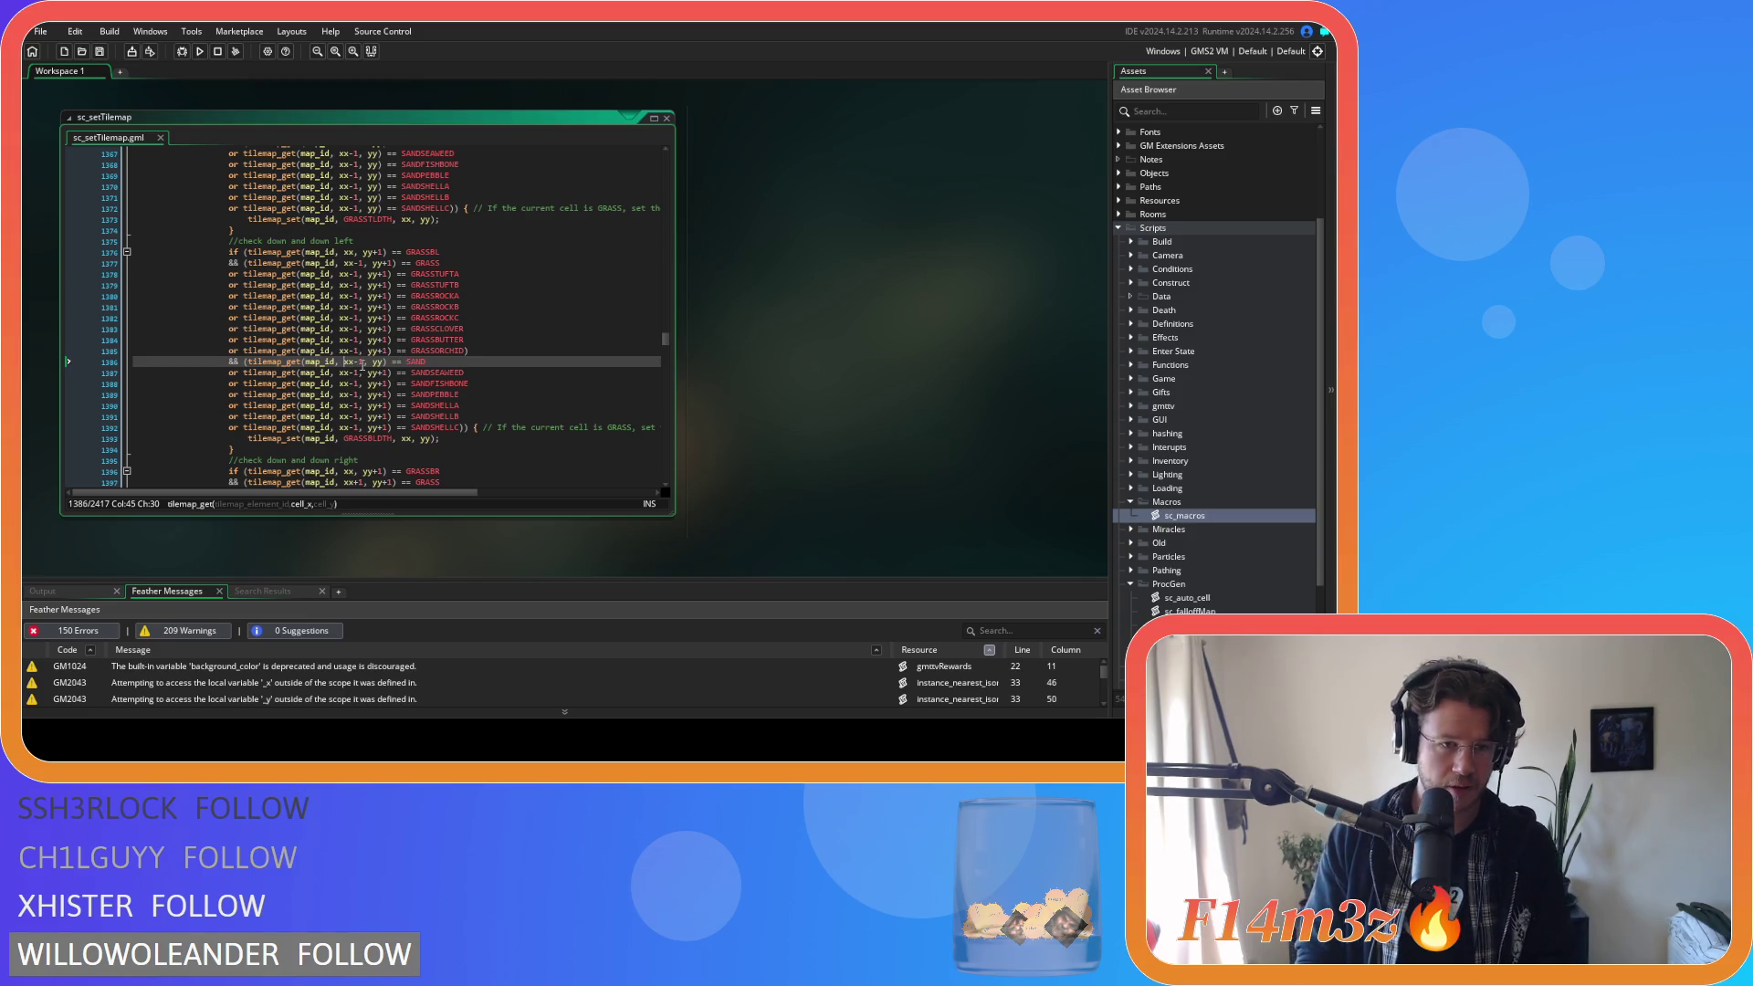
Delete the +1 after yy on sand variant lines 1387–1392.
{"action": "left_click", "coordinate": [386, 373]}
{"action": "key", "text": "BackSpace"}
{"action": "key", "text": "BackSpace"}
{"action": "left_click", "coordinate": [385, 383]}
{"action": "key", "text": "BackSpace"}
{"action": "key", "text": "BackSpace"}
{"action": "left_click", "coordinate": [384, 395]}
{"action": "key", "text": "BackSpace"}
{"action": "key", "text": "BackSpace"}
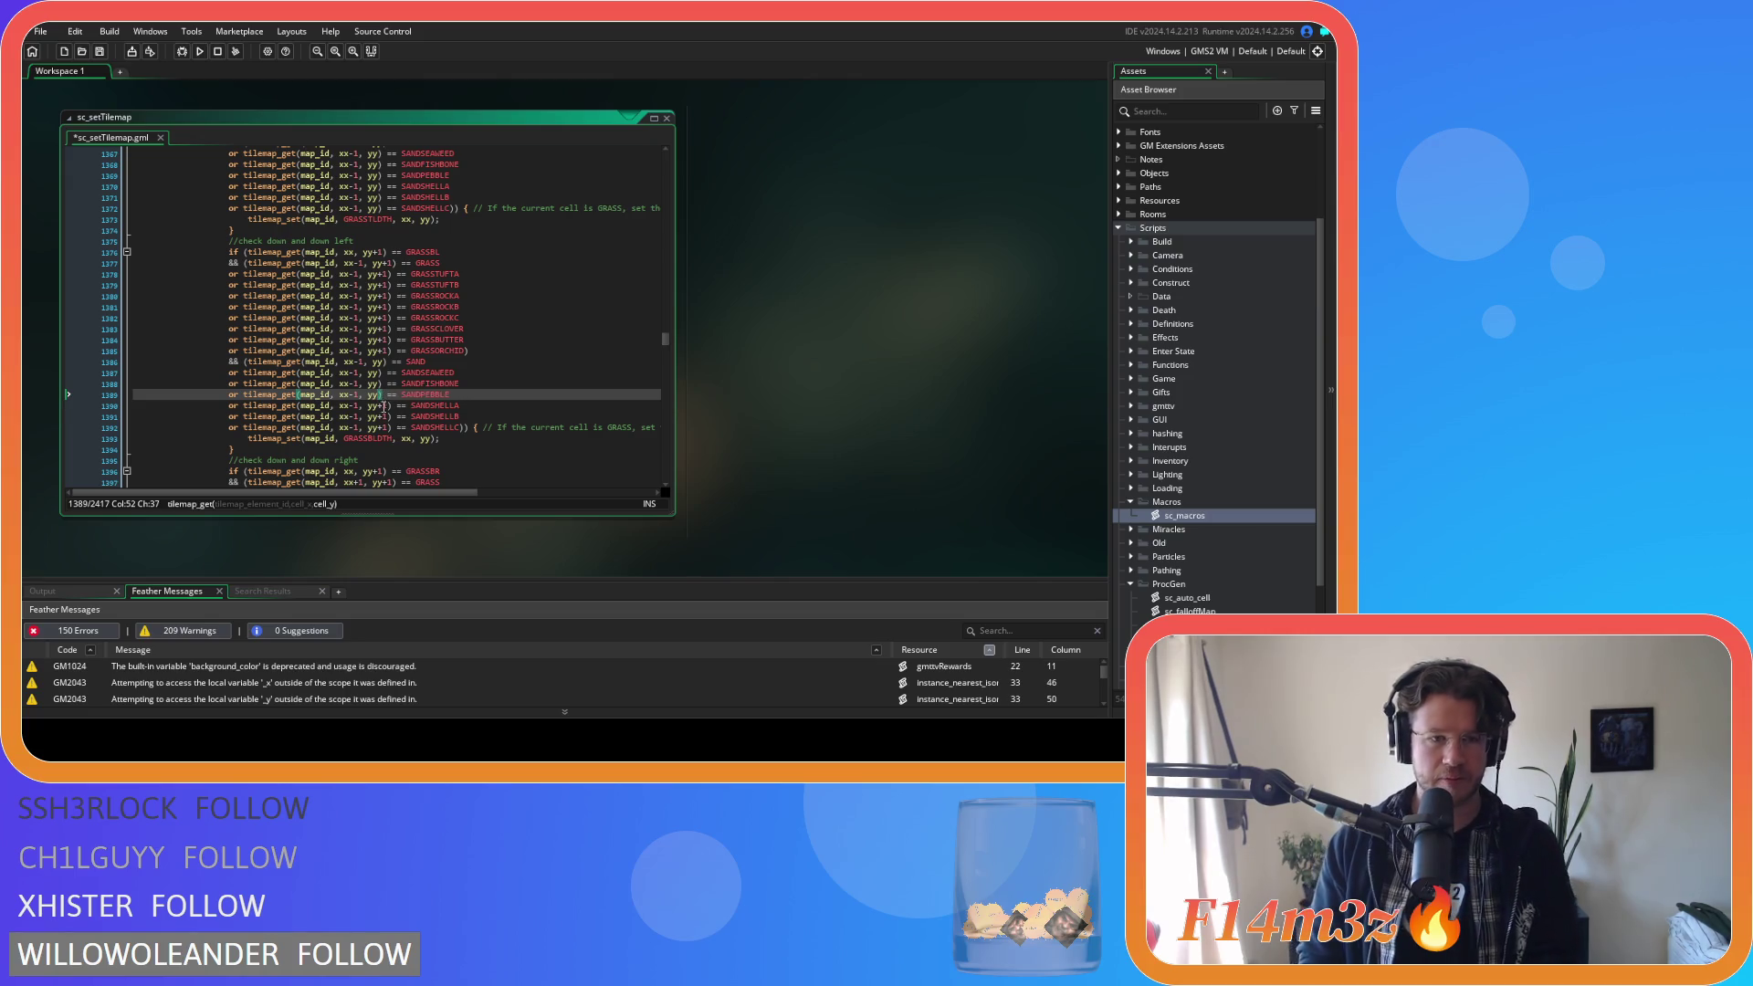
{"action": "left_click", "coordinate": [383, 405]}
{"action": "key", "text": "BackSpace"}
{"action": "key", "text": "BackSpace"}
{"action": "left_click", "coordinate": [384, 416]}
{"action": "key", "text": "BackSpace"}
{"action": "key", "text": "BackSpace"}
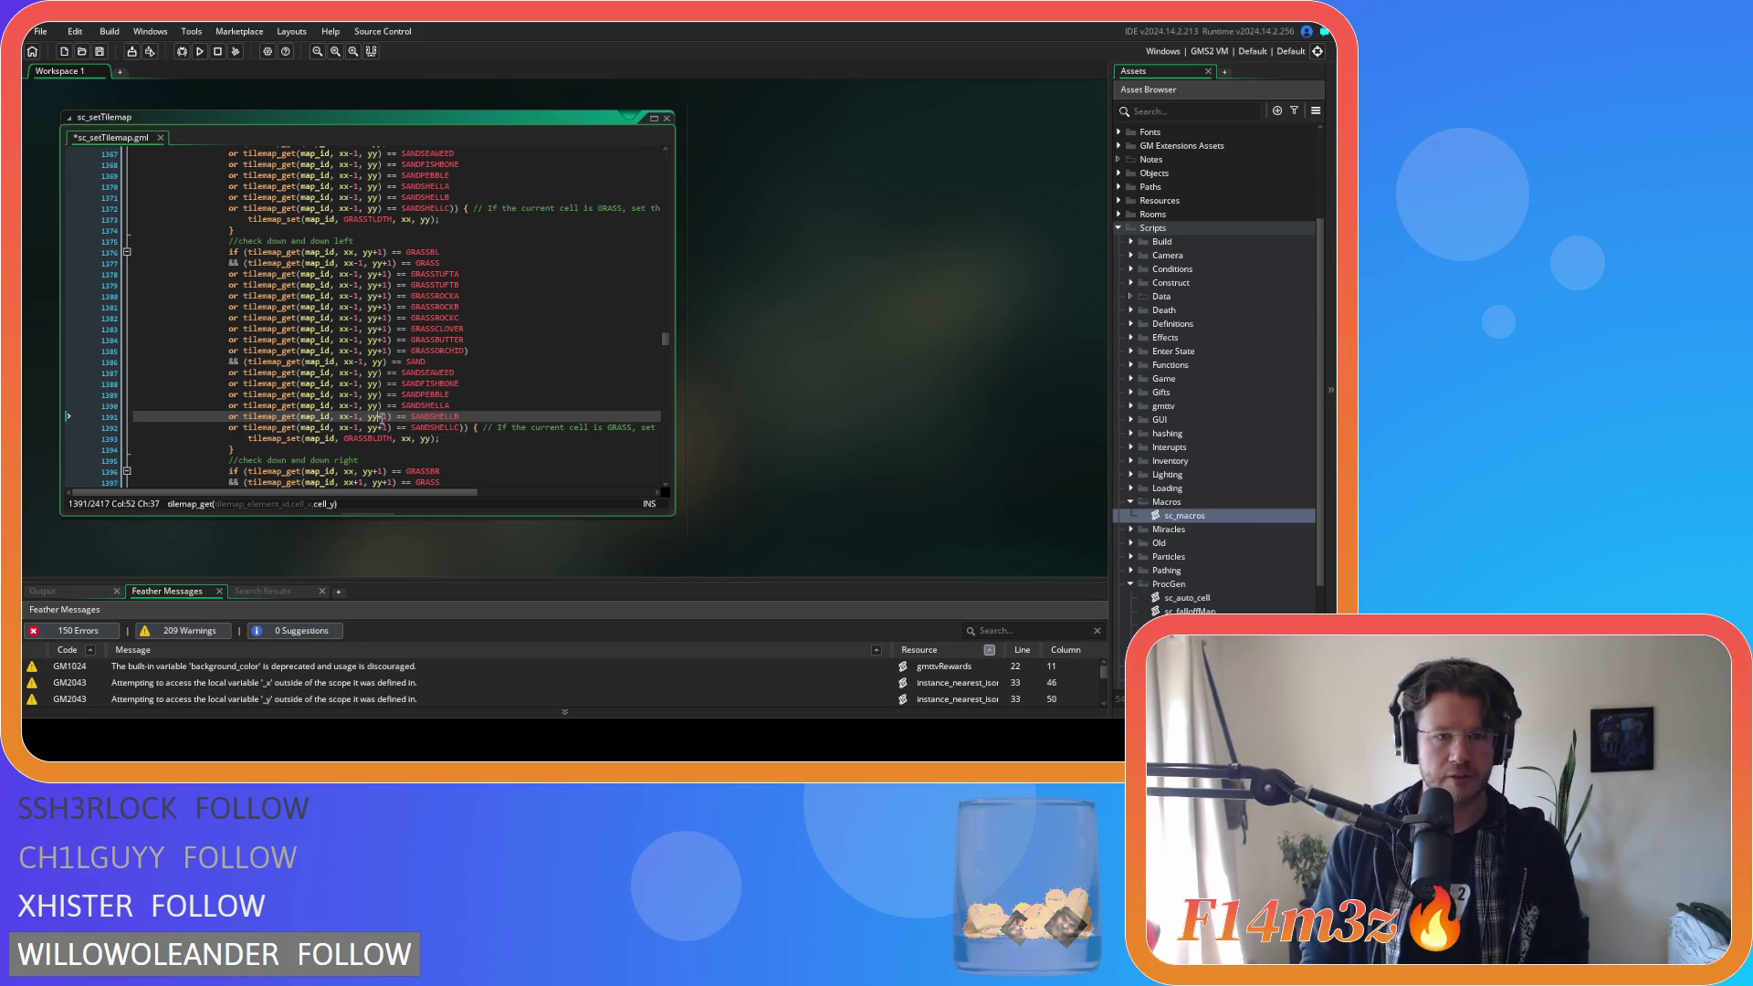
{"action": "left_click", "coordinate": [387, 426]}
{"action": "key", "text": "BackSpace"}
{"action": "key", "text": "BackSpace"}
{"action": "scroll", "coordinate": [429, 365], "scroll_direction": "down", "scroll_amount": 5}
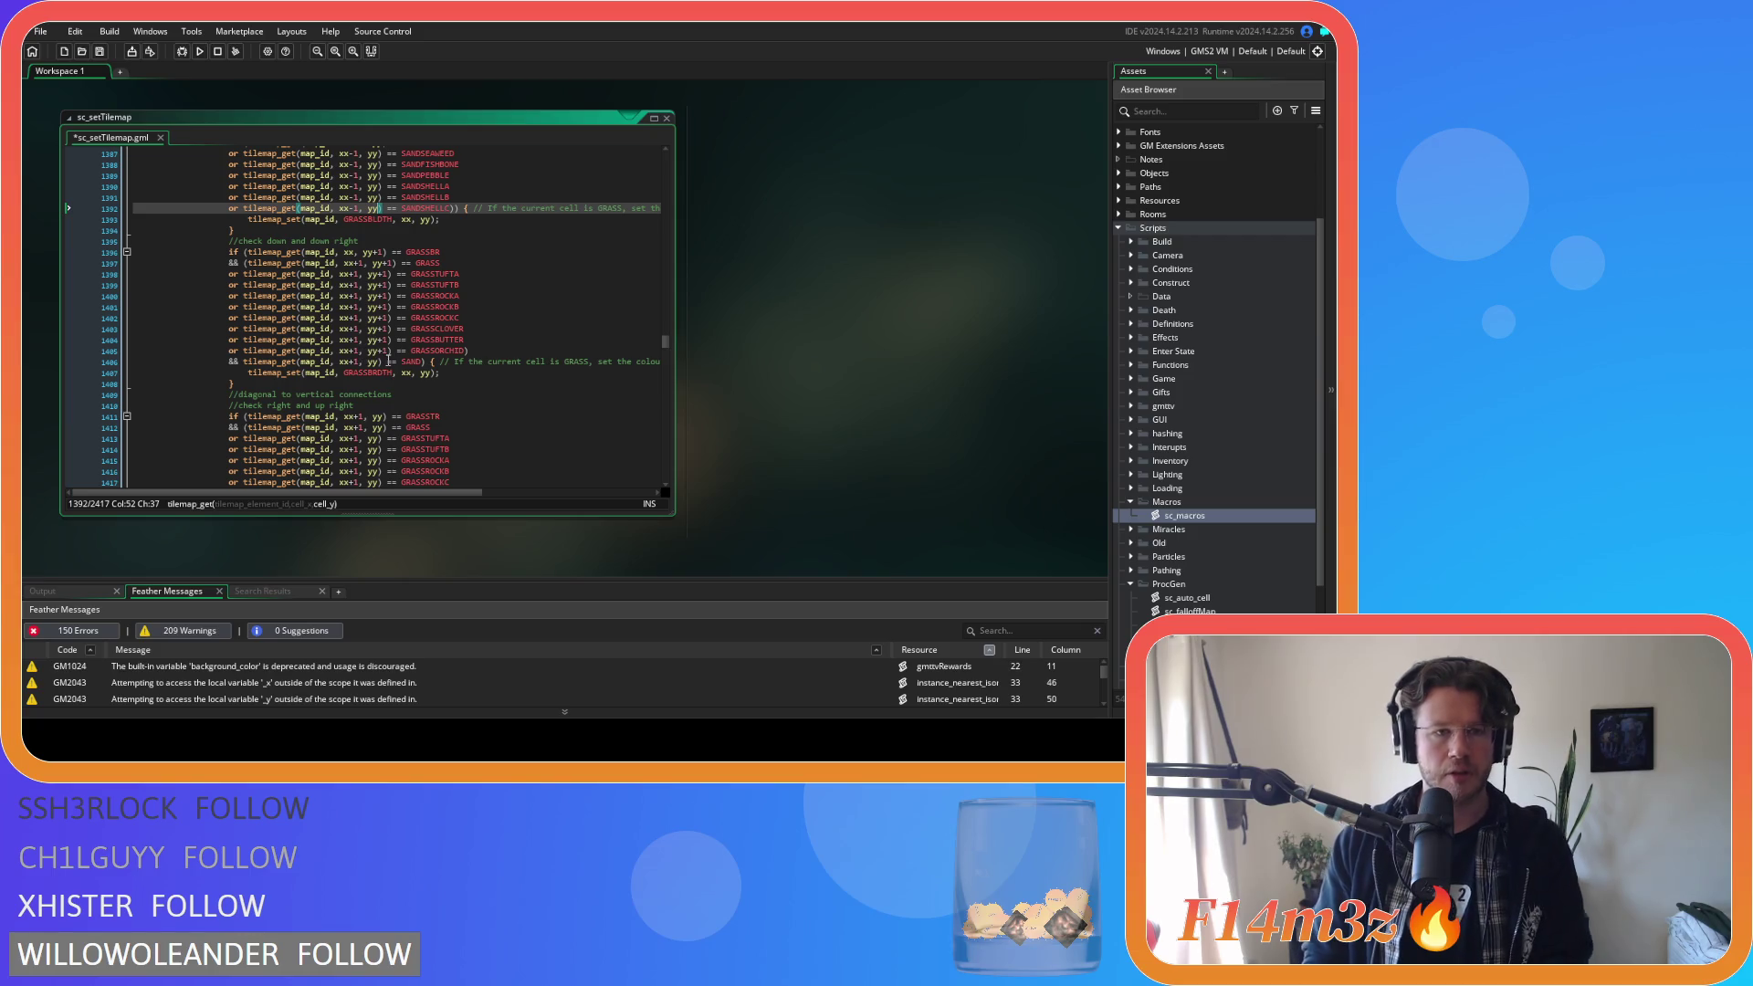
{"action": "scroll", "coordinate": [388, 361], "scroll_direction": "up", "scroll_amount": 5}
{"action": "scroll", "coordinate": [366, 345], "scroll_direction": "down", "scroll_amount": 5}
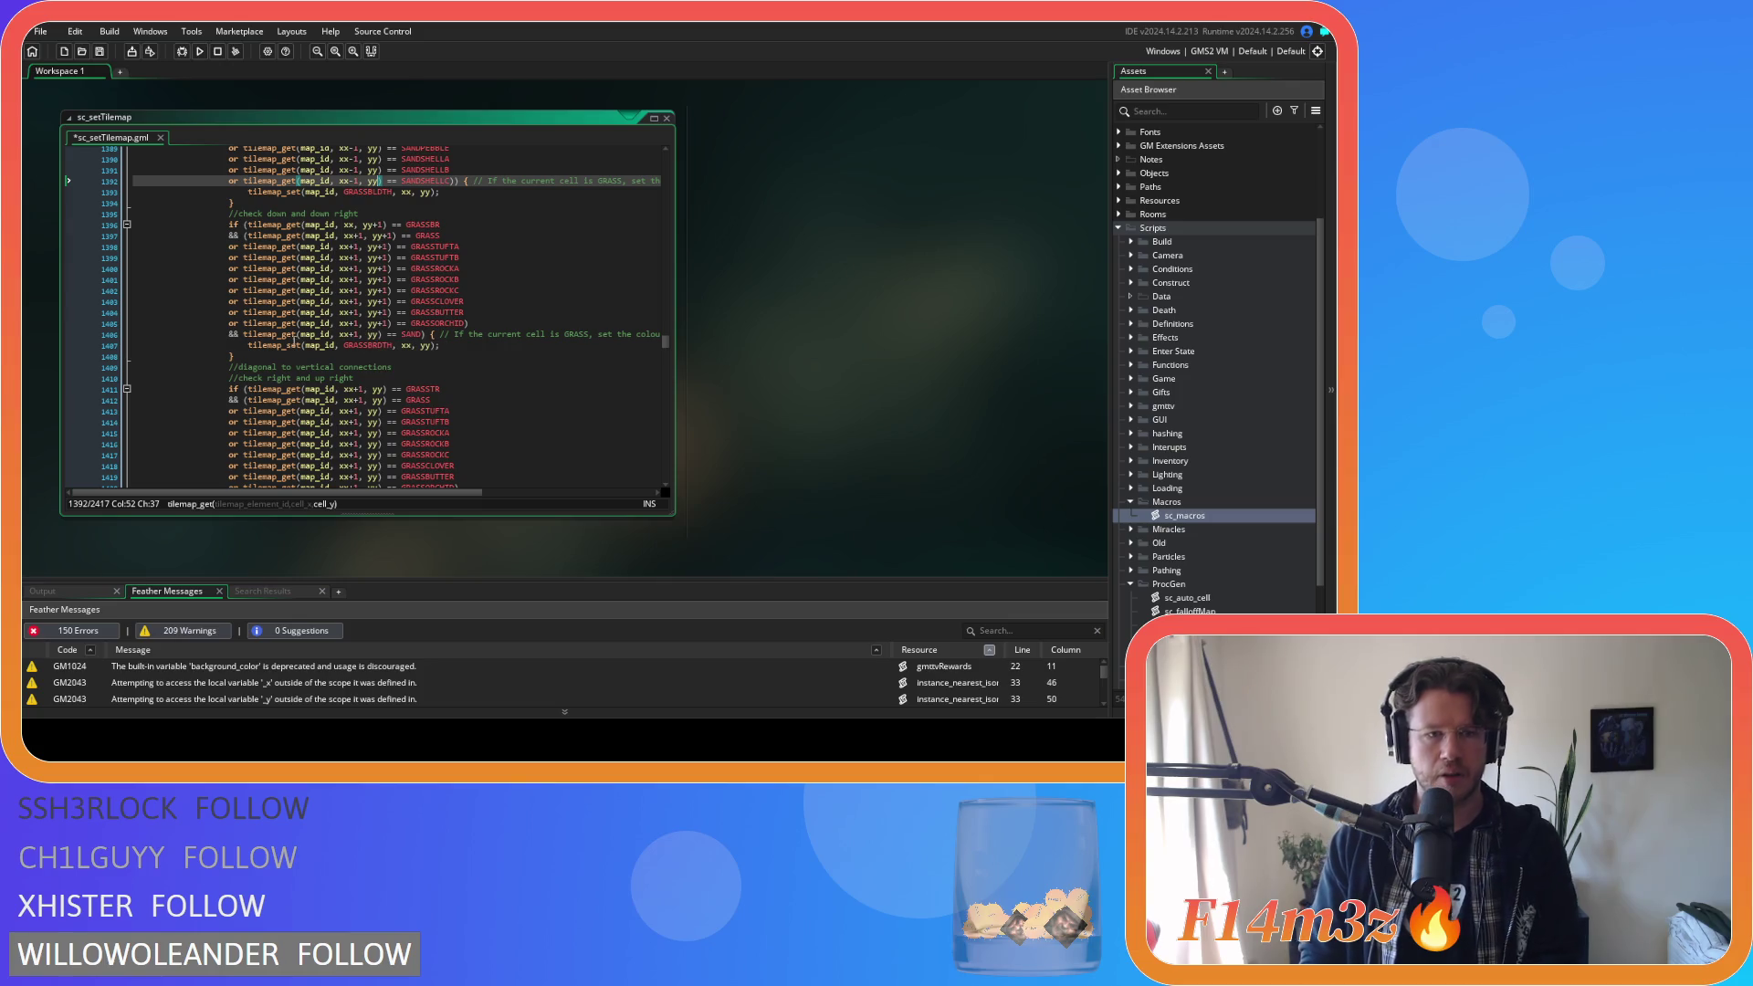
Split the down-right SAND condition on line 1406 and paste the sand-variant checks before ') {'.
{"action": "left_click", "coordinate": [251, 335]}
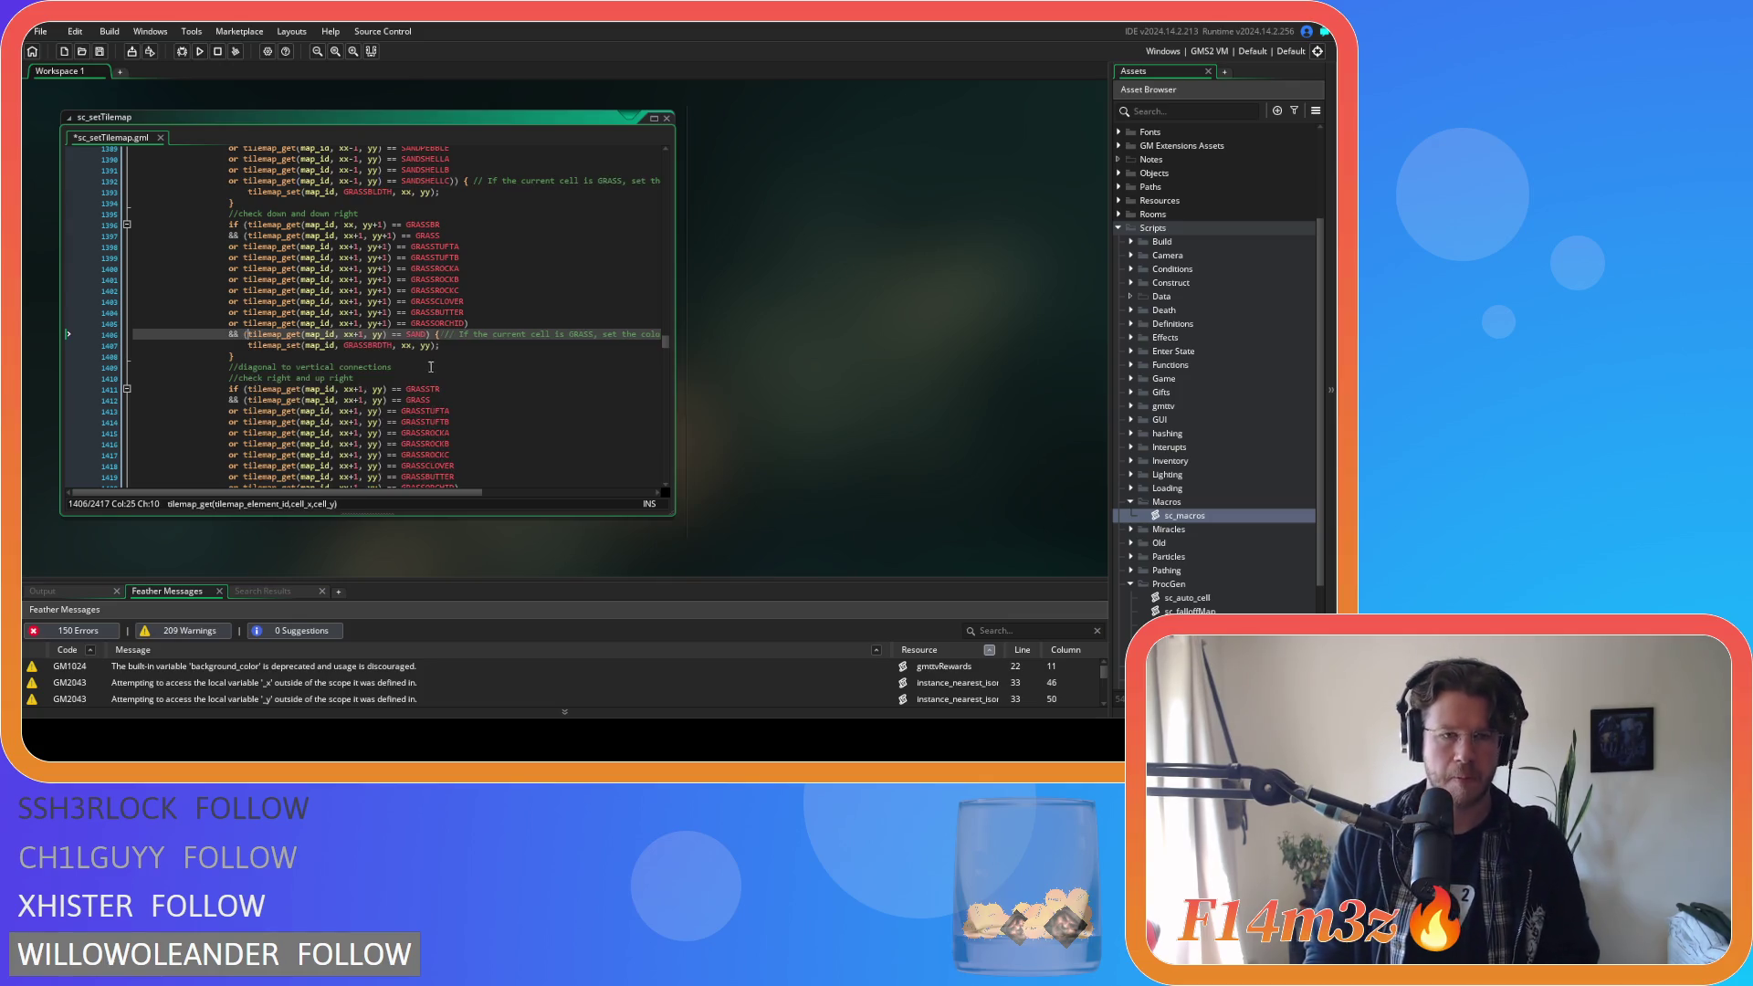
{"action": "left_click", "coordinate": [429, 335]}
{"action": "key", "text": "Return"}
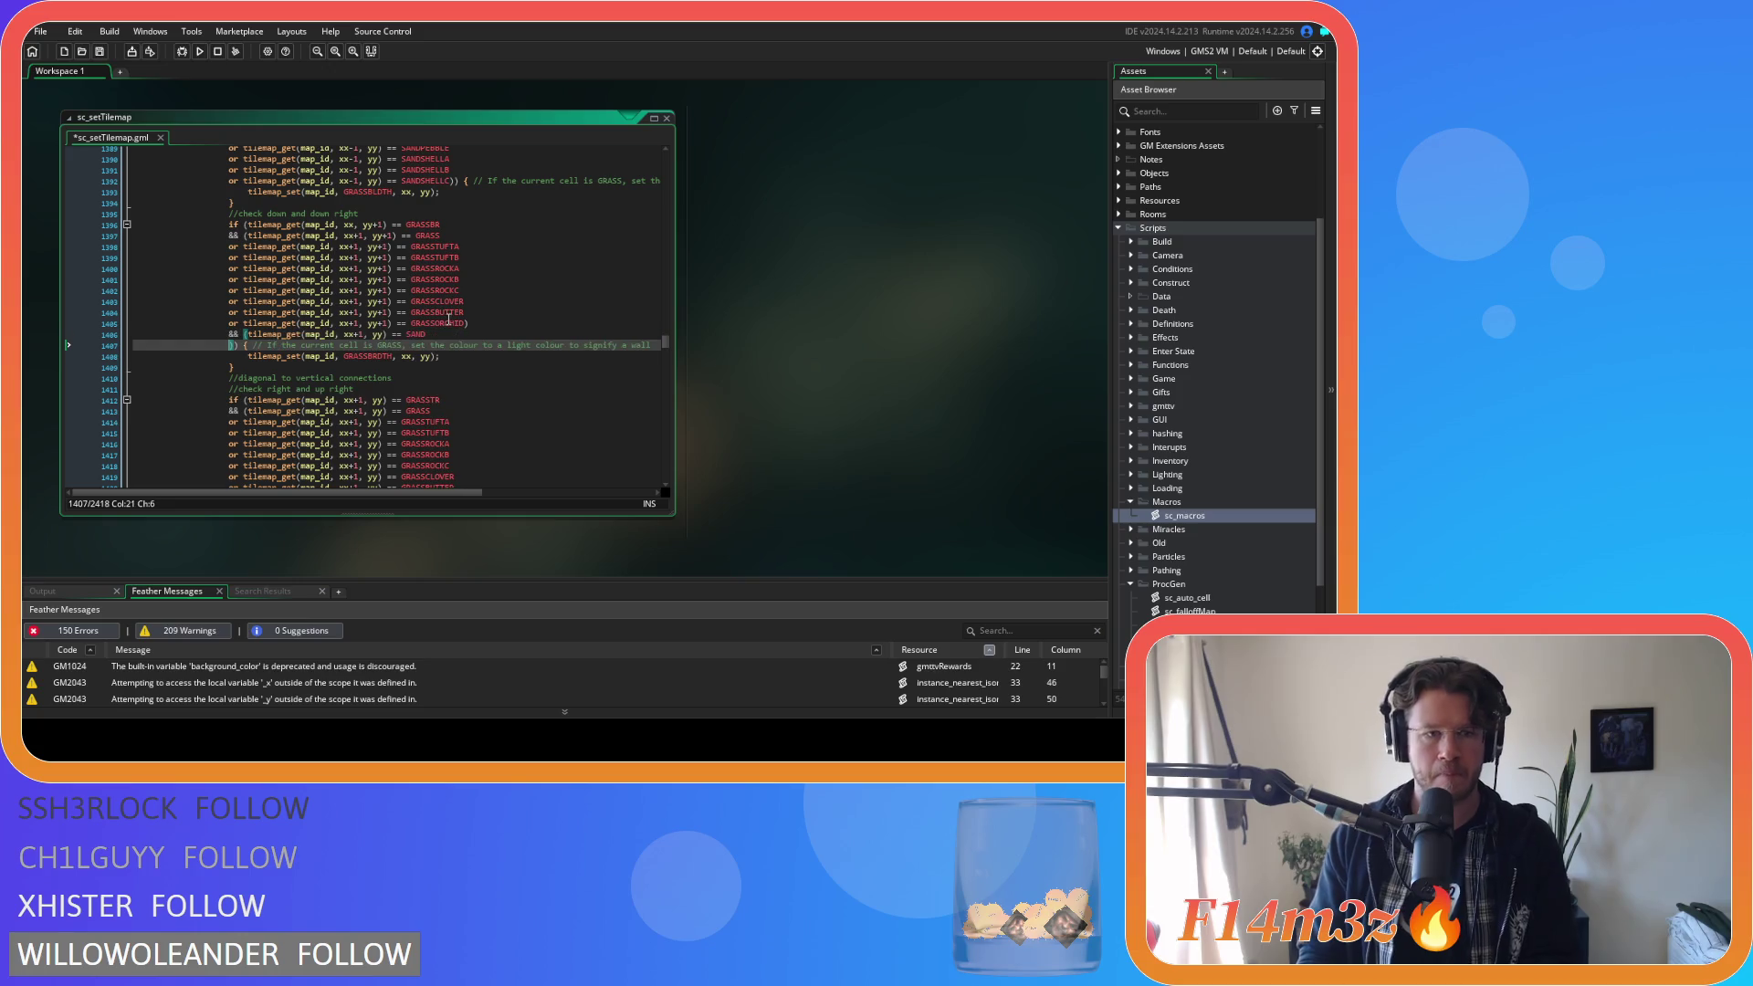
{"action": "key", "text": "ctrl+v"}
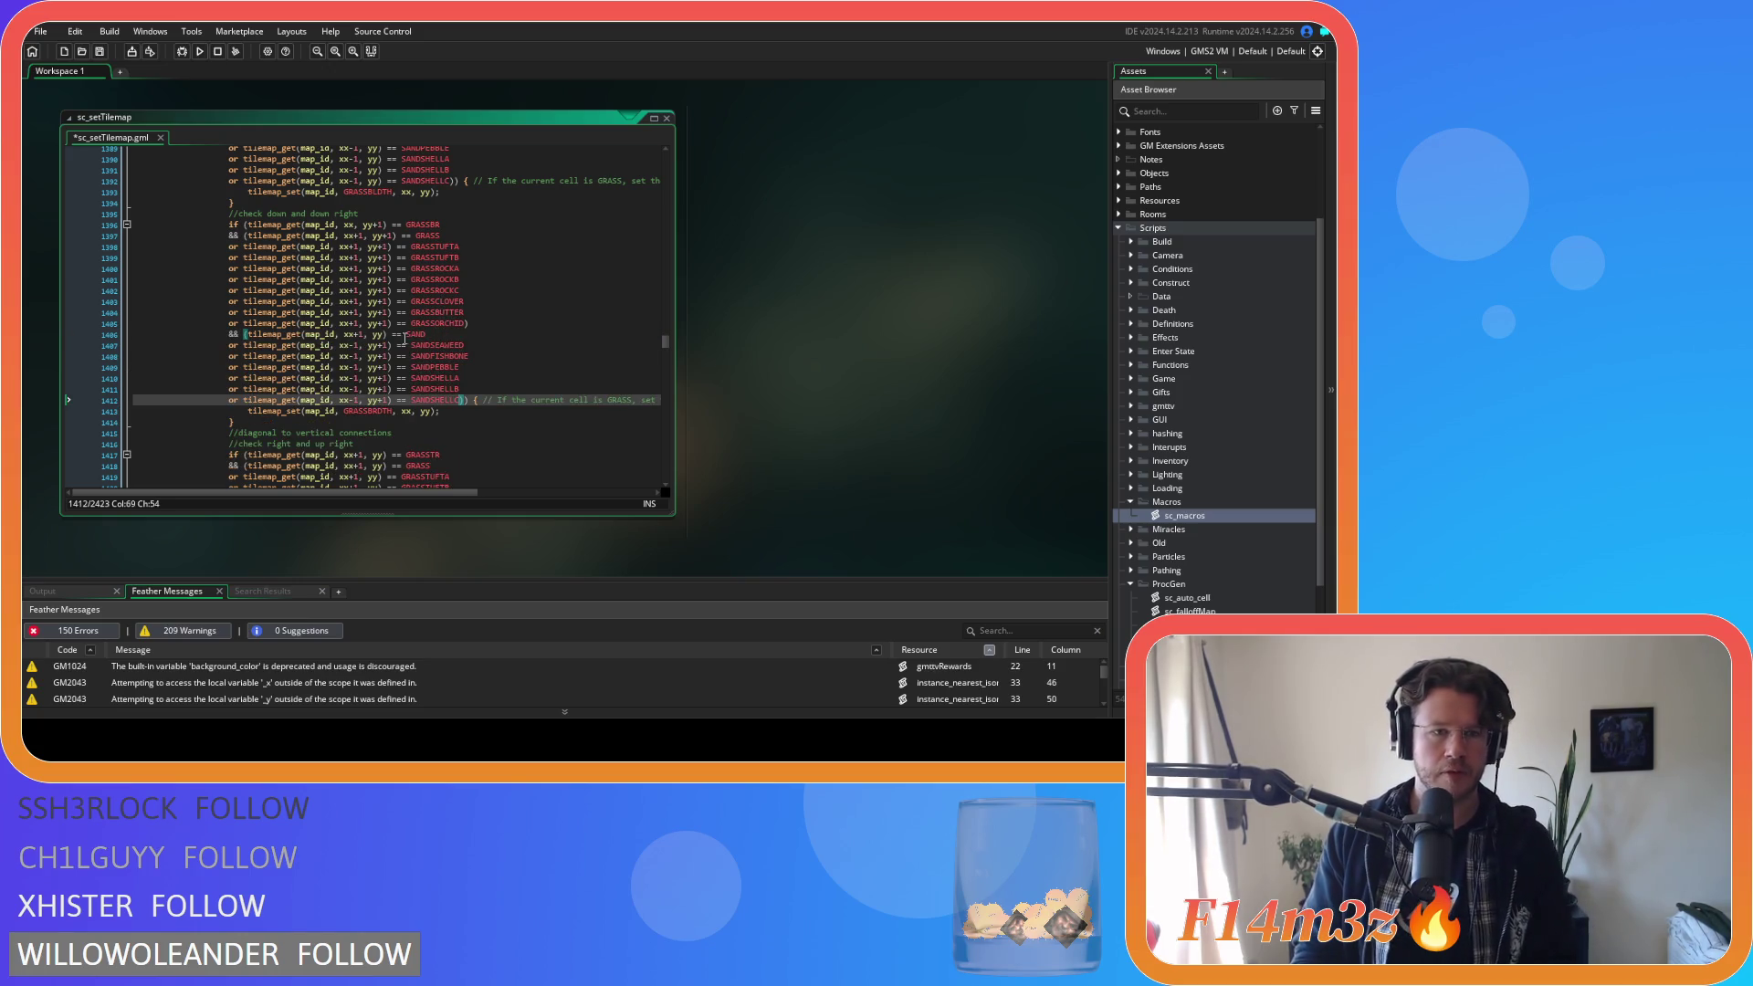
Change the x offset on the pasted sand checks from xx-1 to xx+1.
{"action": "left_click", "coordinate": [354, 345]}
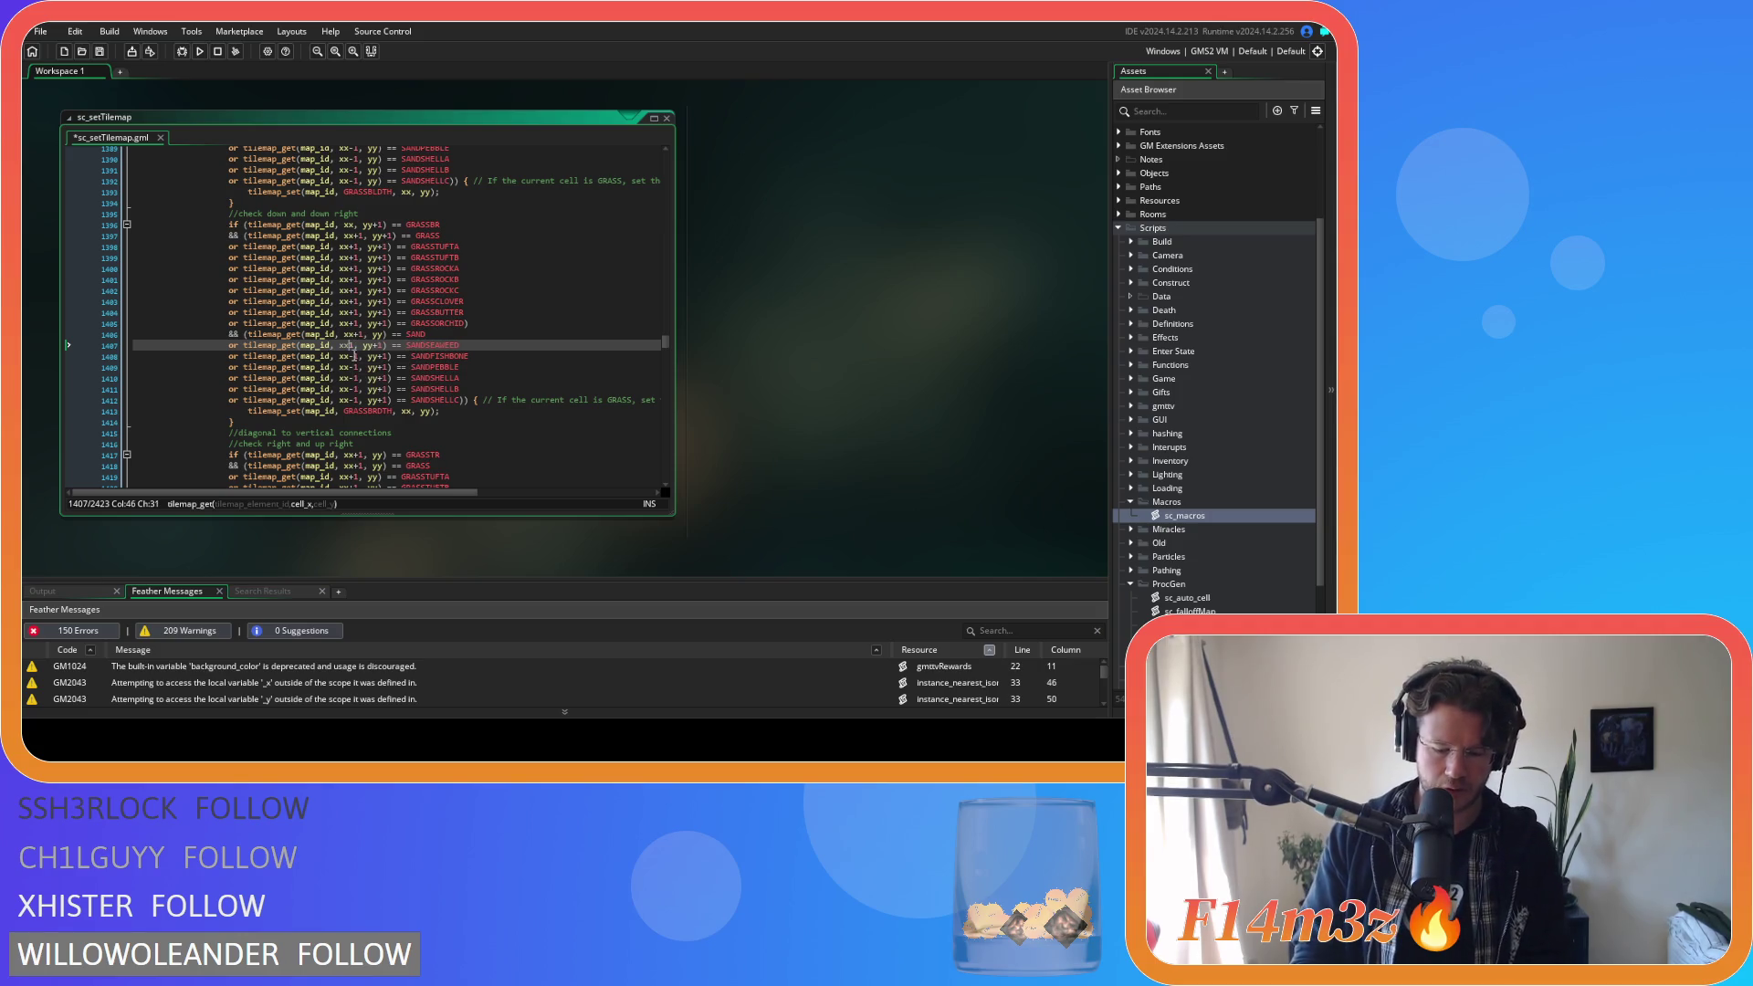
{"action": "left_click", "coordinate": [355, 357]}
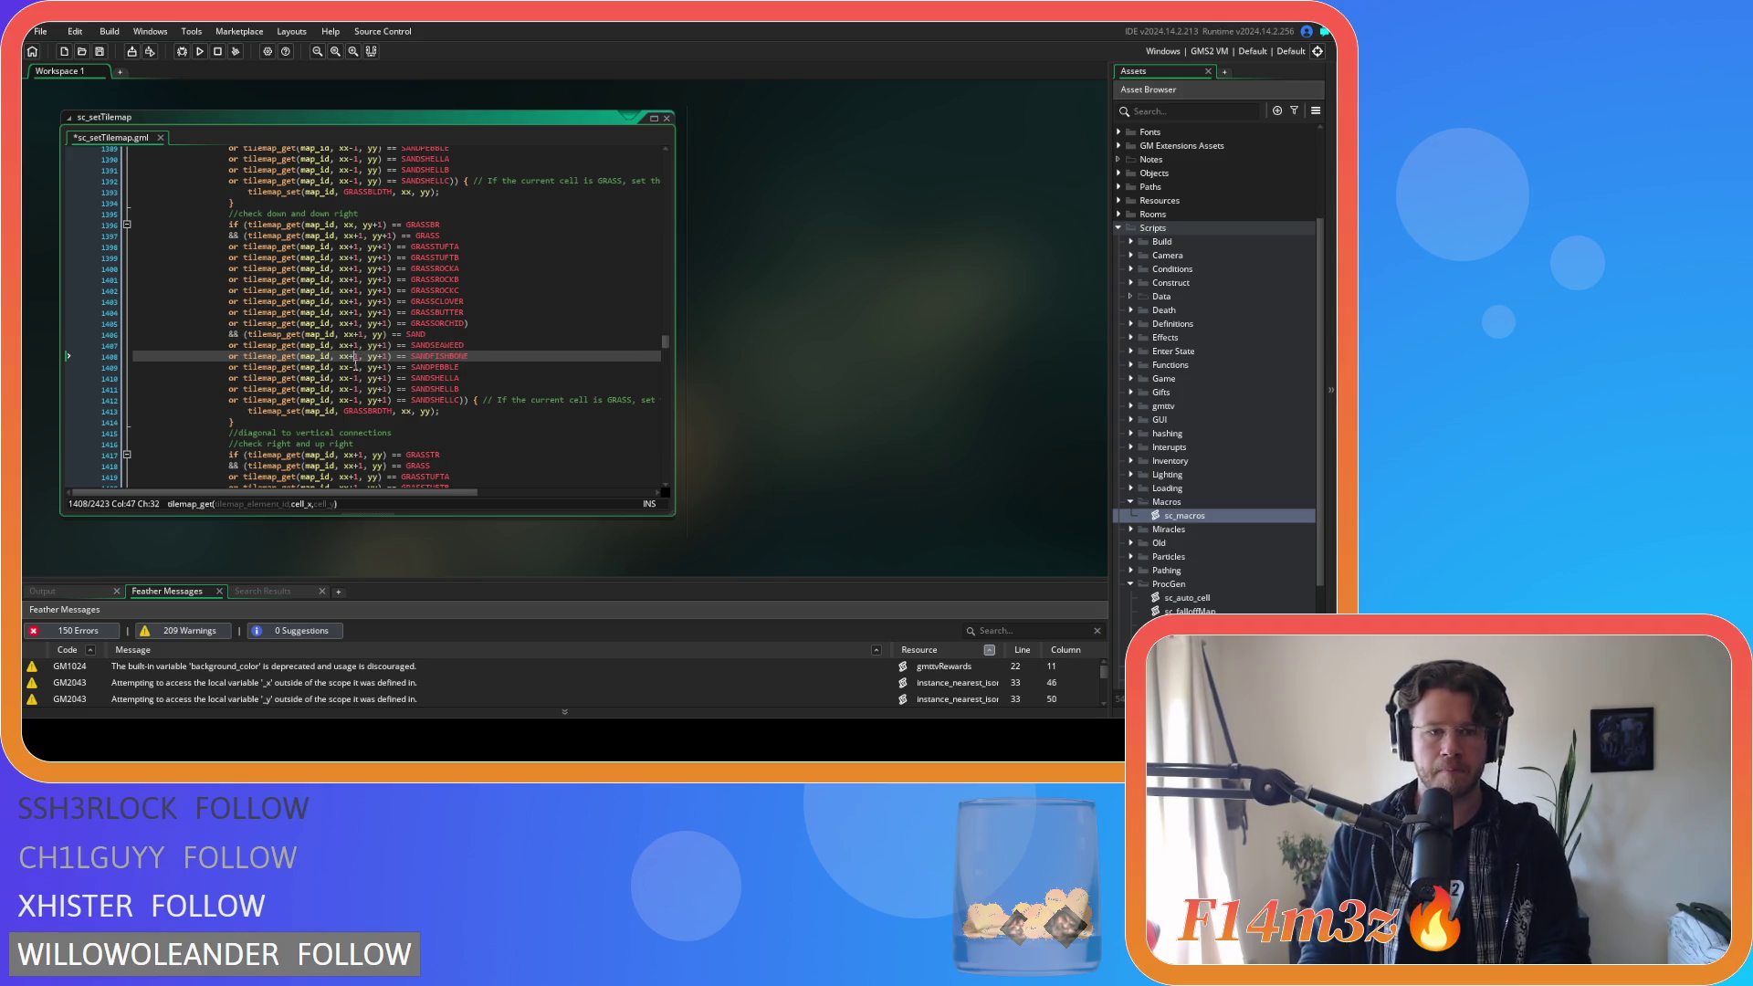
{"action": "left_click", "coordinate": [355, 367]}
{"action": "left_click", "coordinate": [353, 378]}
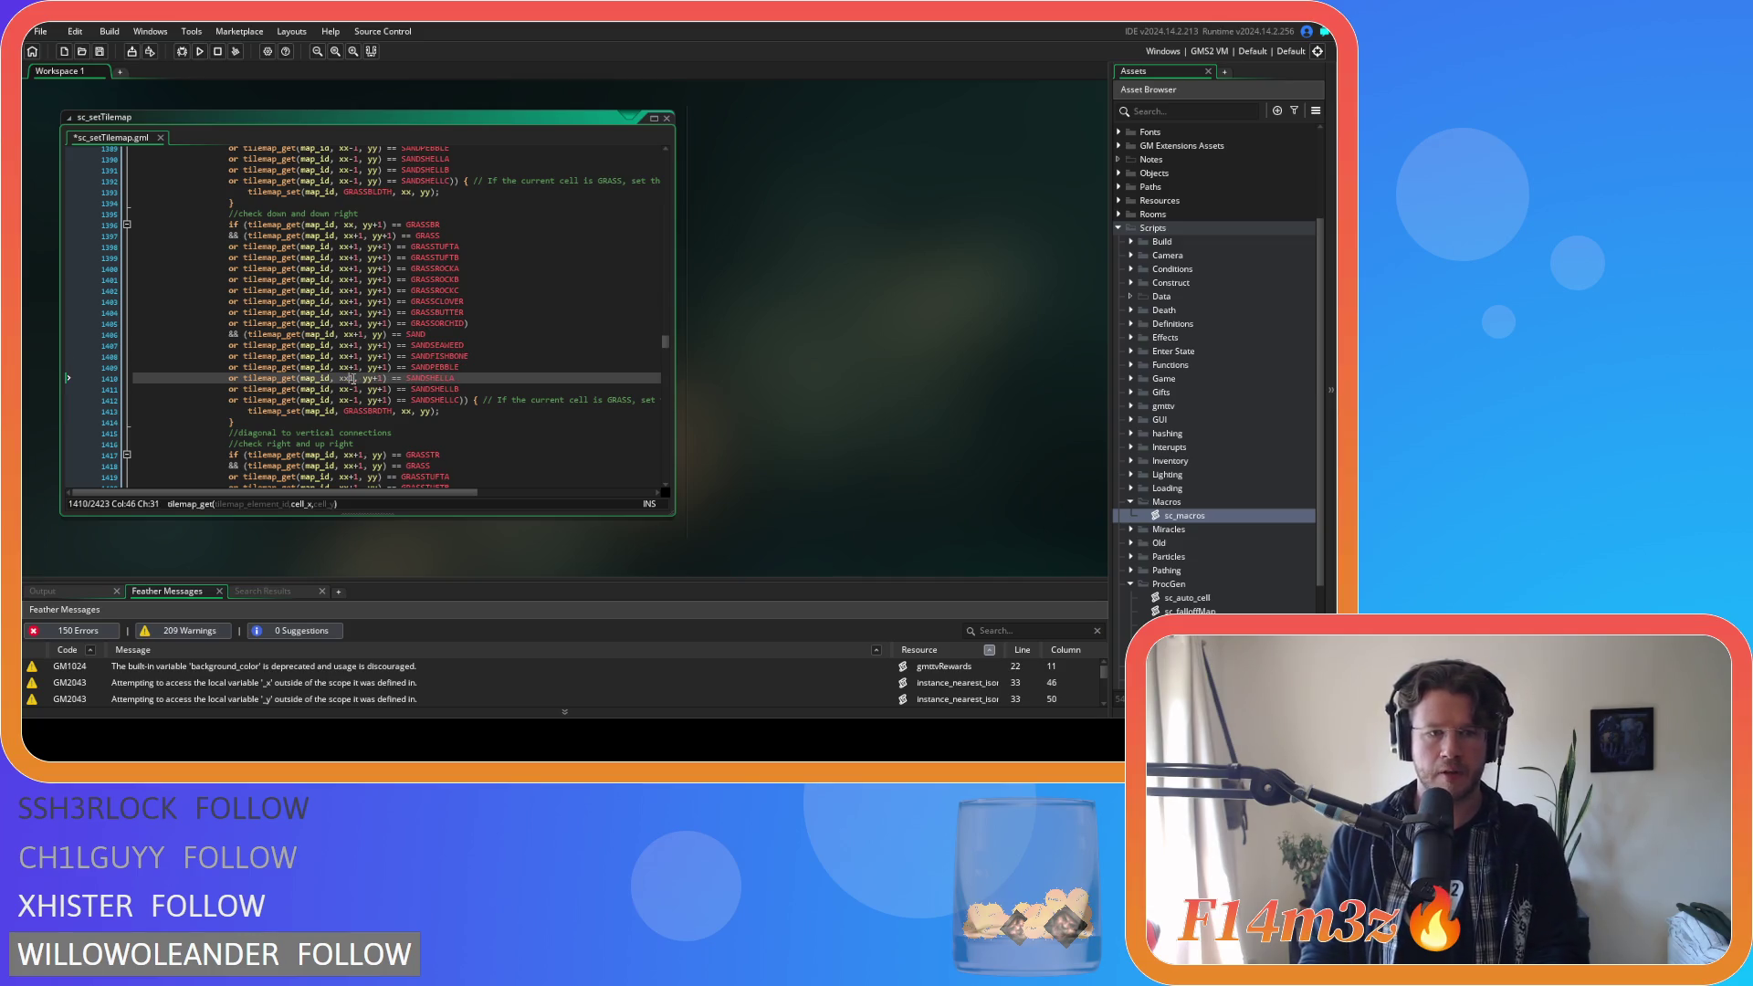
{"action": "type", "text": "+"}
{"action": "left_click", "coordinate": [354, 389]}
{"action": "left_click", "coordinate": [357, 399]}
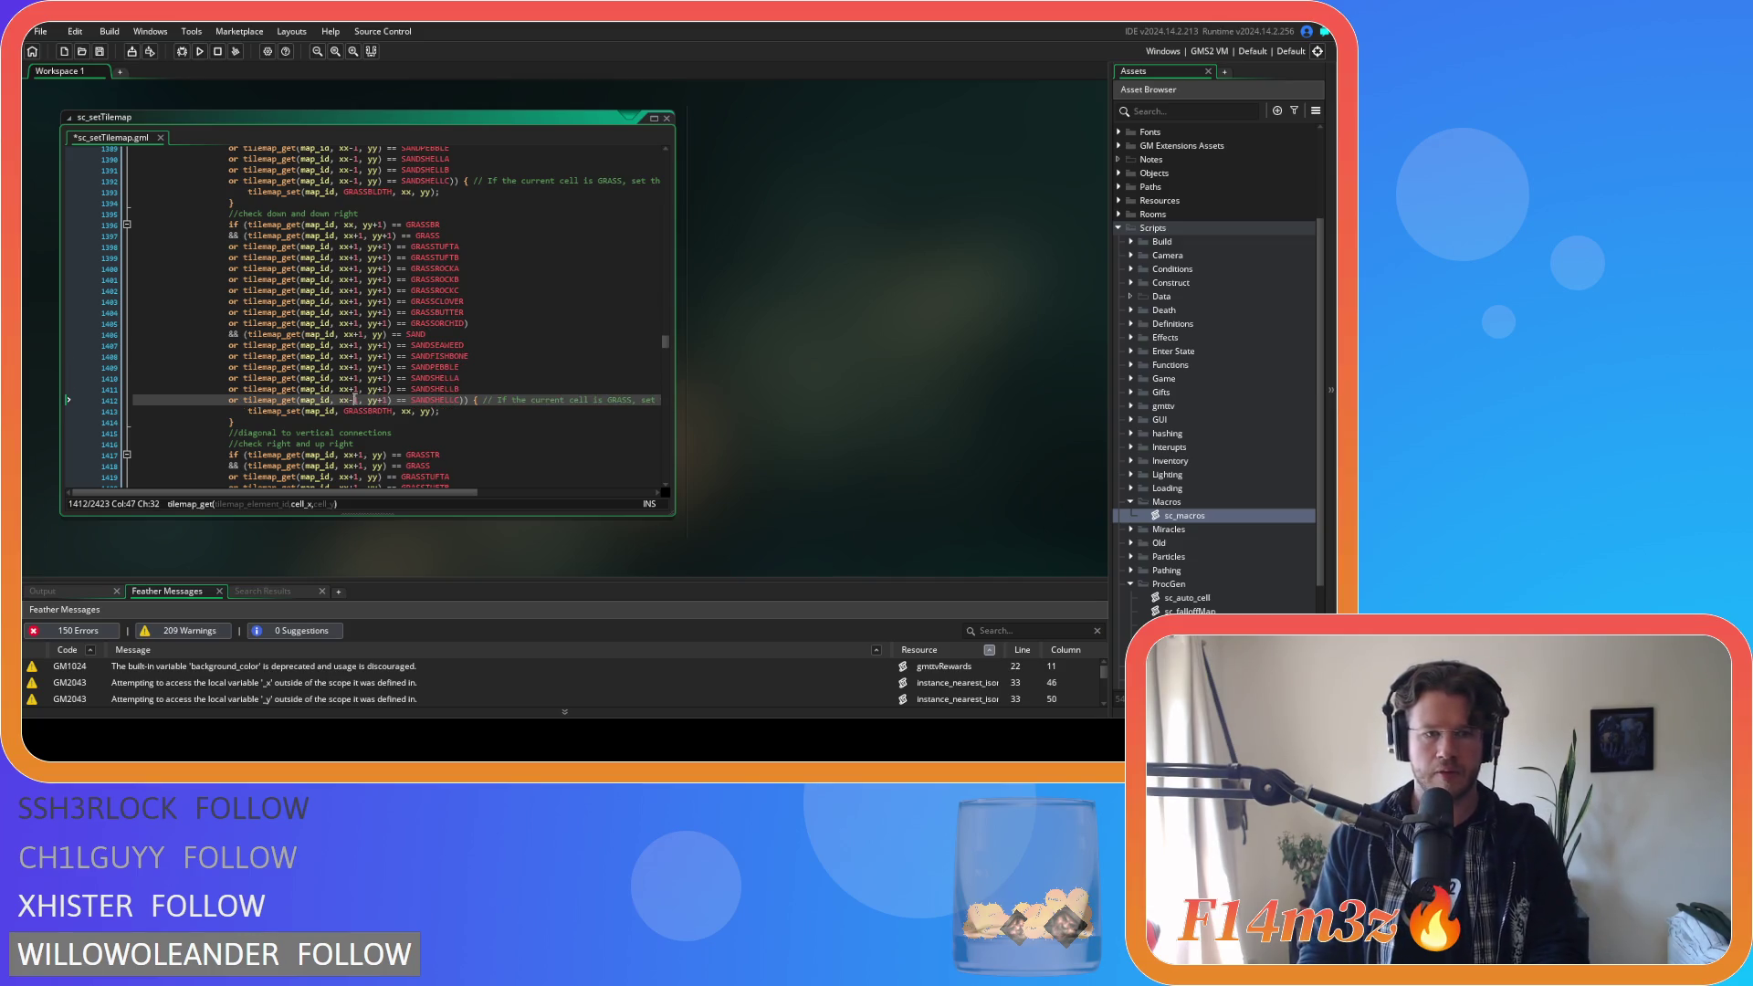
{"action": "key", "text": "BackSpace"}
{"action": "type", "text": "+"}
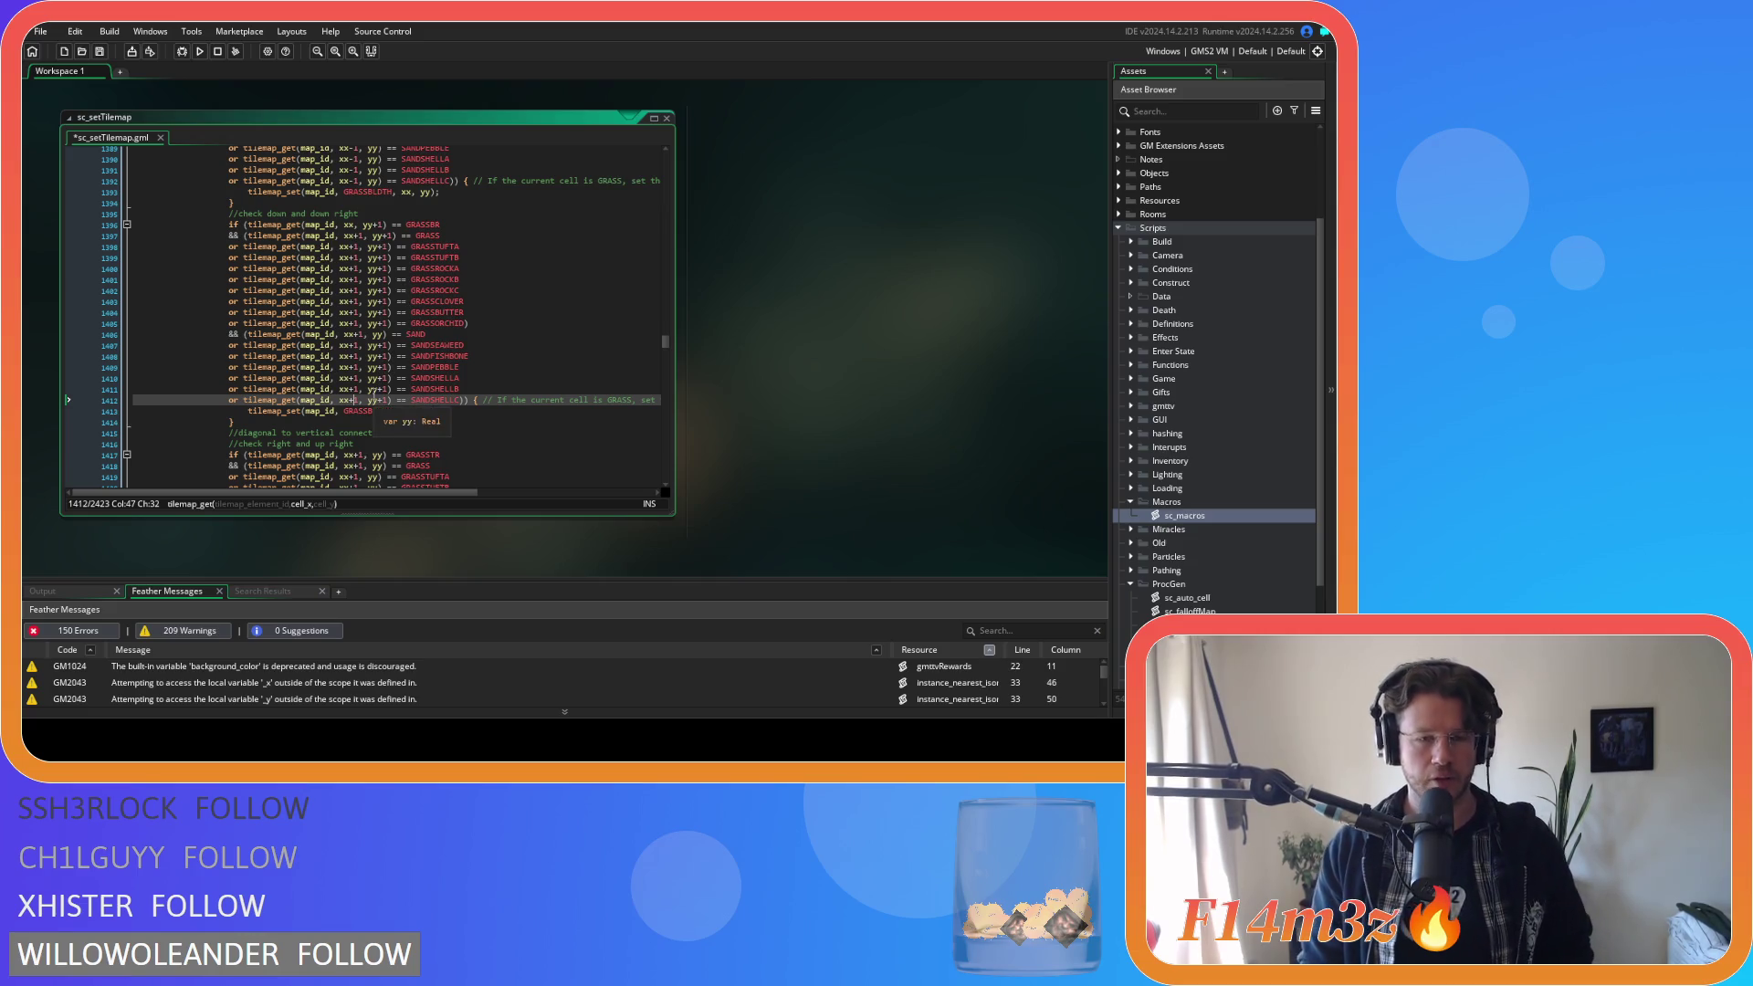
Remove the '+1' after yy so the pasted sand lines test at xx+1, yy.
{"action": "left_click", "coordinate": [384, 345]}
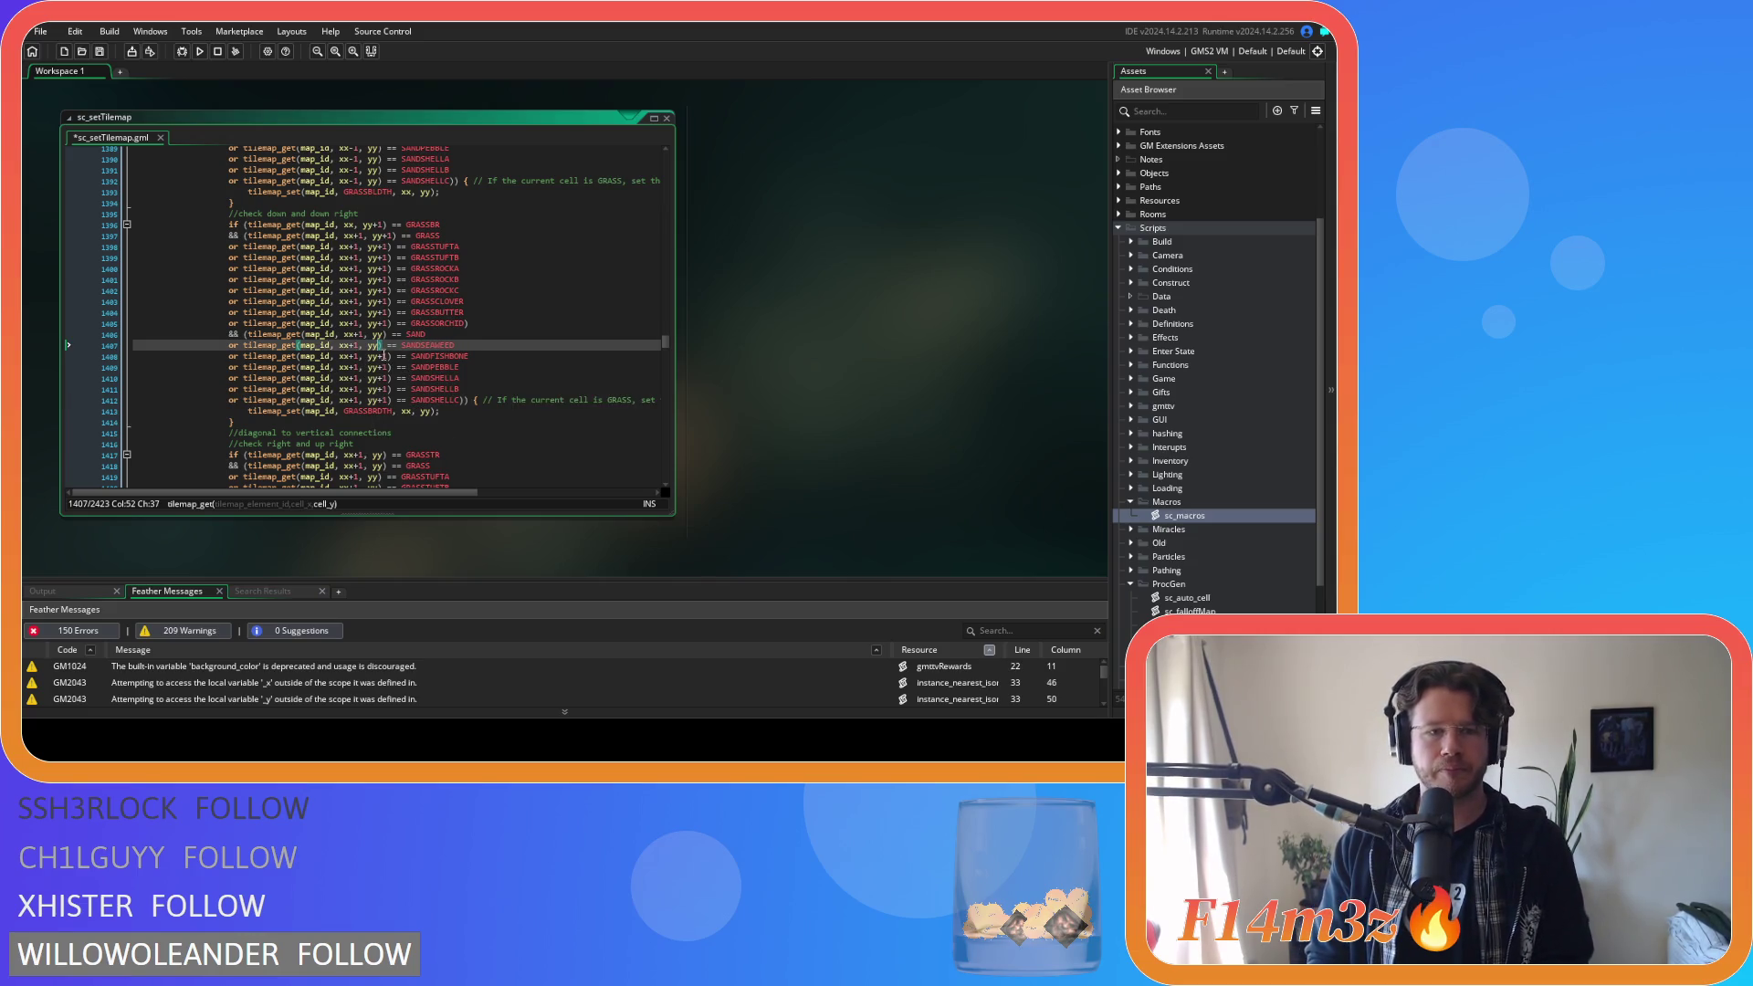
{"action": "left_click", "coordinate": [384, 356]}
{"action": "left_click", "coordinate": [380, 365]}
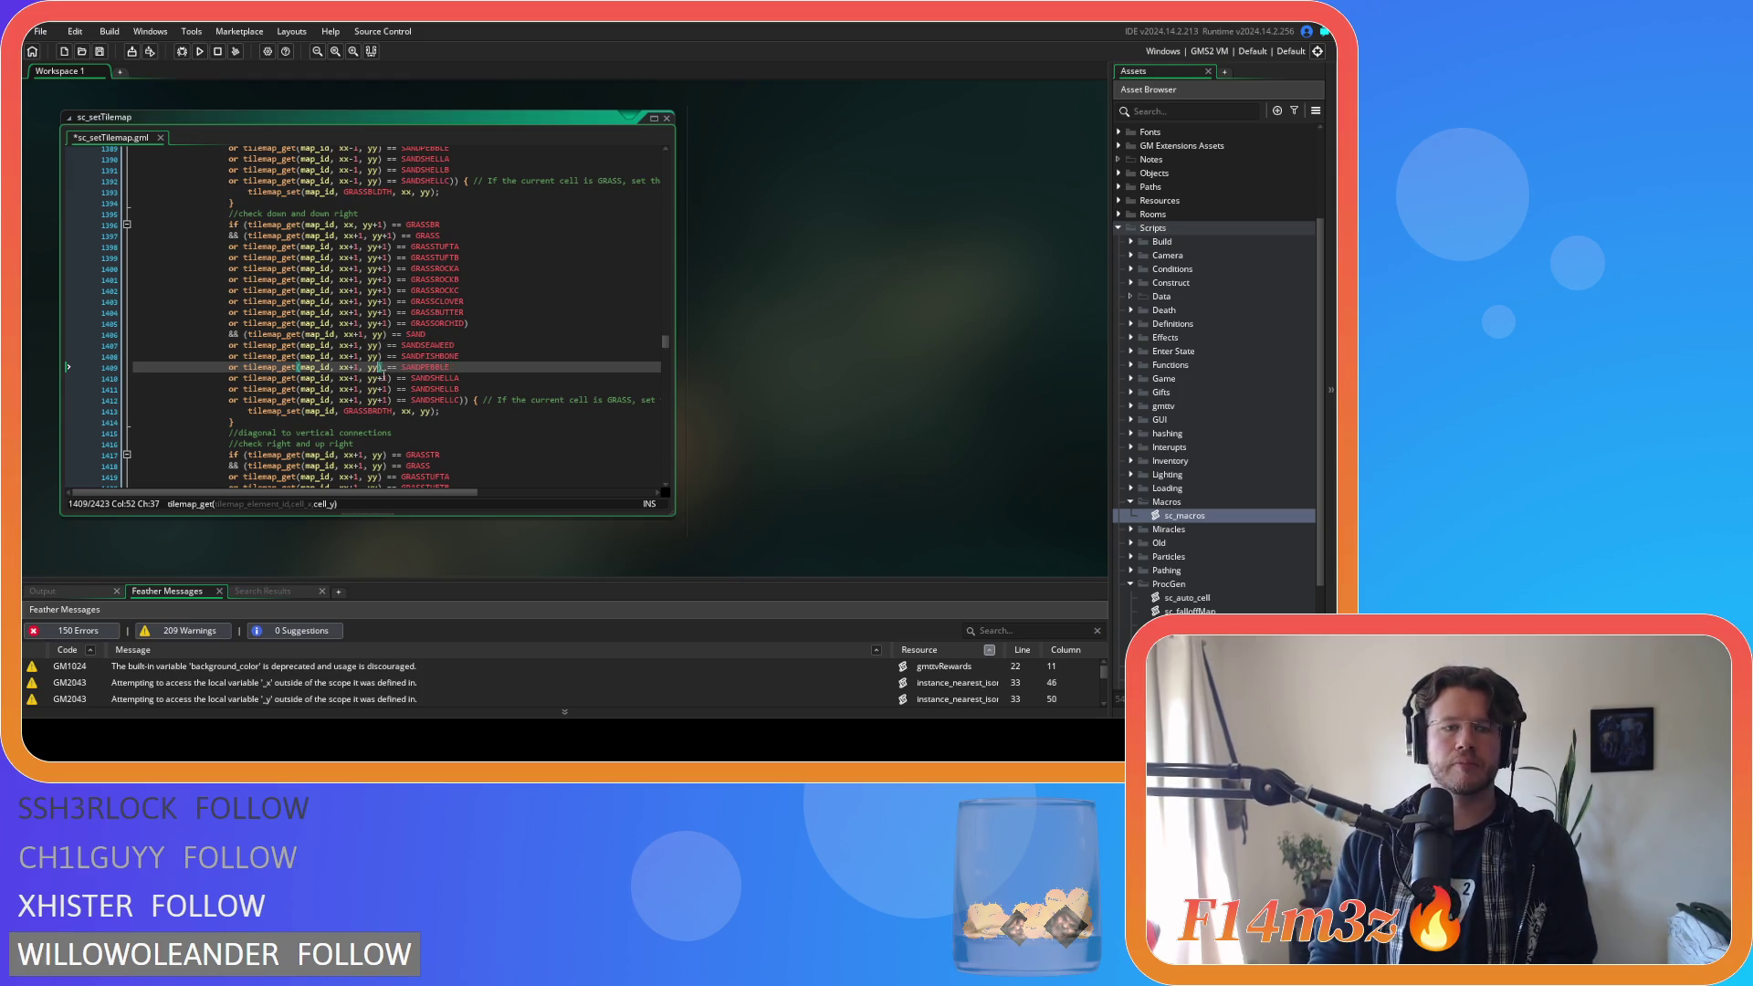
{"action": "left_click", "coordinate": [382, 377]}
{"action": "left_click", "coordinate": [389, 388]}
{"action": "key", "text": "BackSpace"}
{"action": "key", "text": "BackSpace"}
{"action": "left_click", "coordinate": [389, 399]}
{"action": "key", "text": "BackSpace"}
{"action": "key", "text": "BackSpace"}
{"action": "left_click", "coordinate": [426, 389]}
Save the sc_setTilemap script and review the edited down-right sand checks.
{"action": "key", "text": "ctrl+s"}
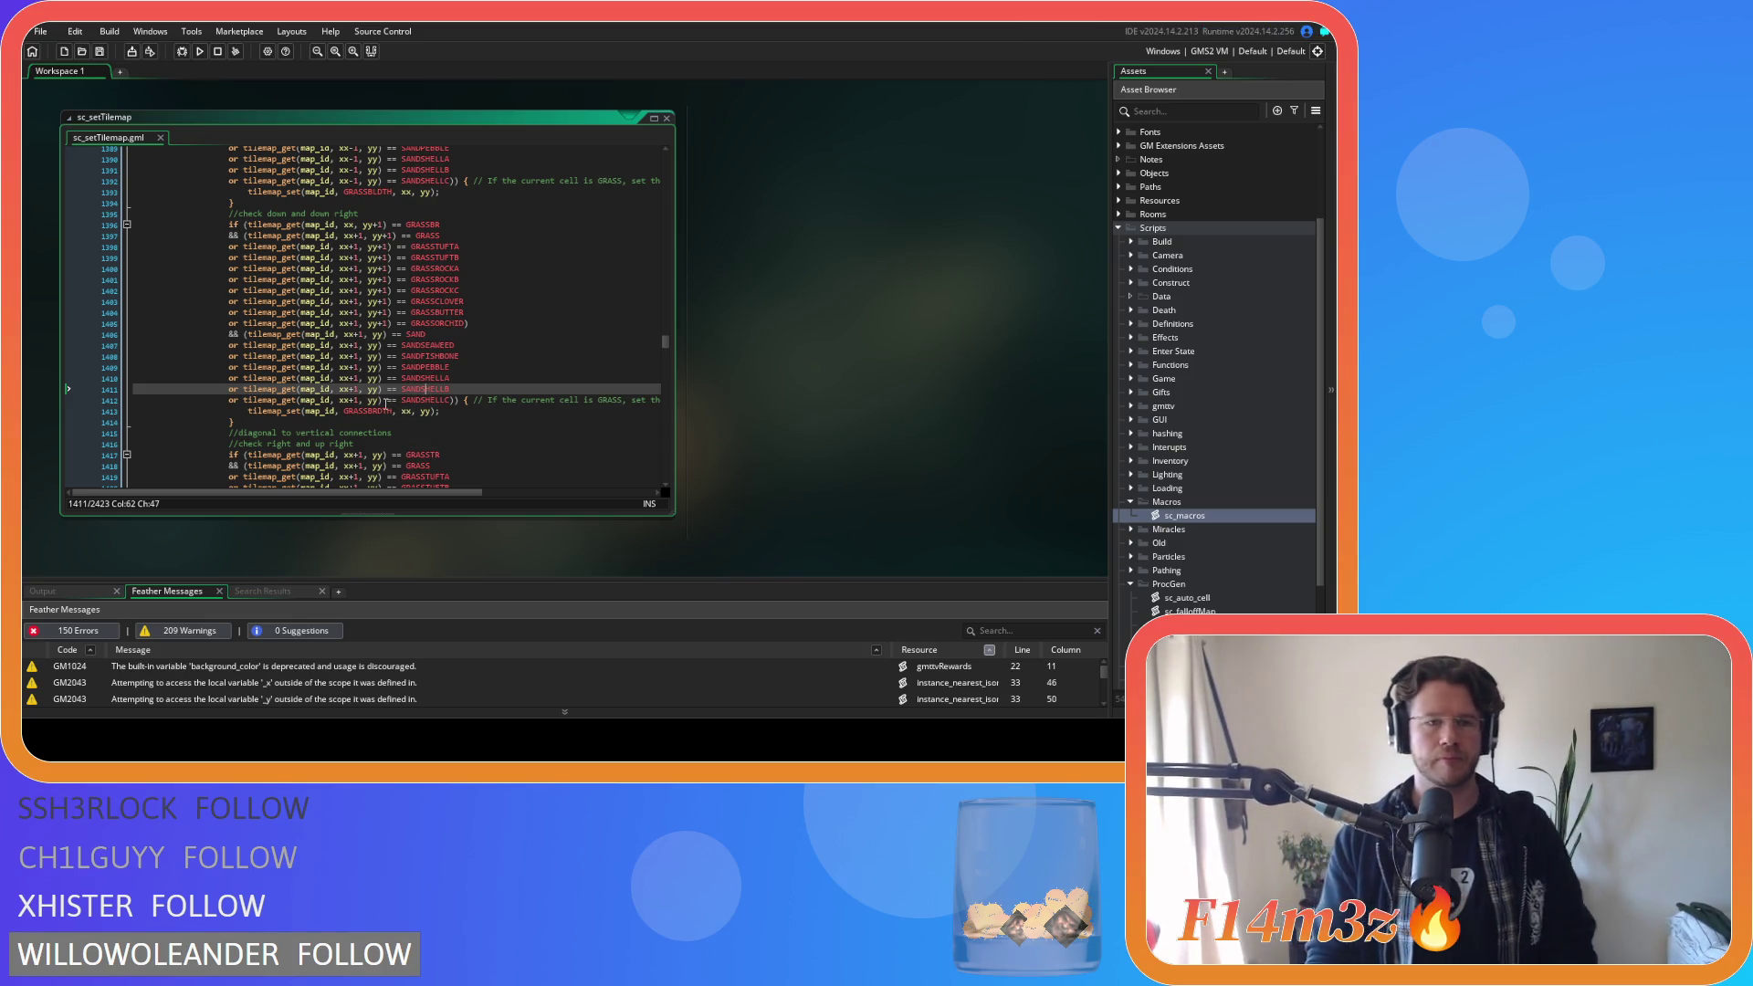
{"action": "left_click", "coordinate": [423, 344]}
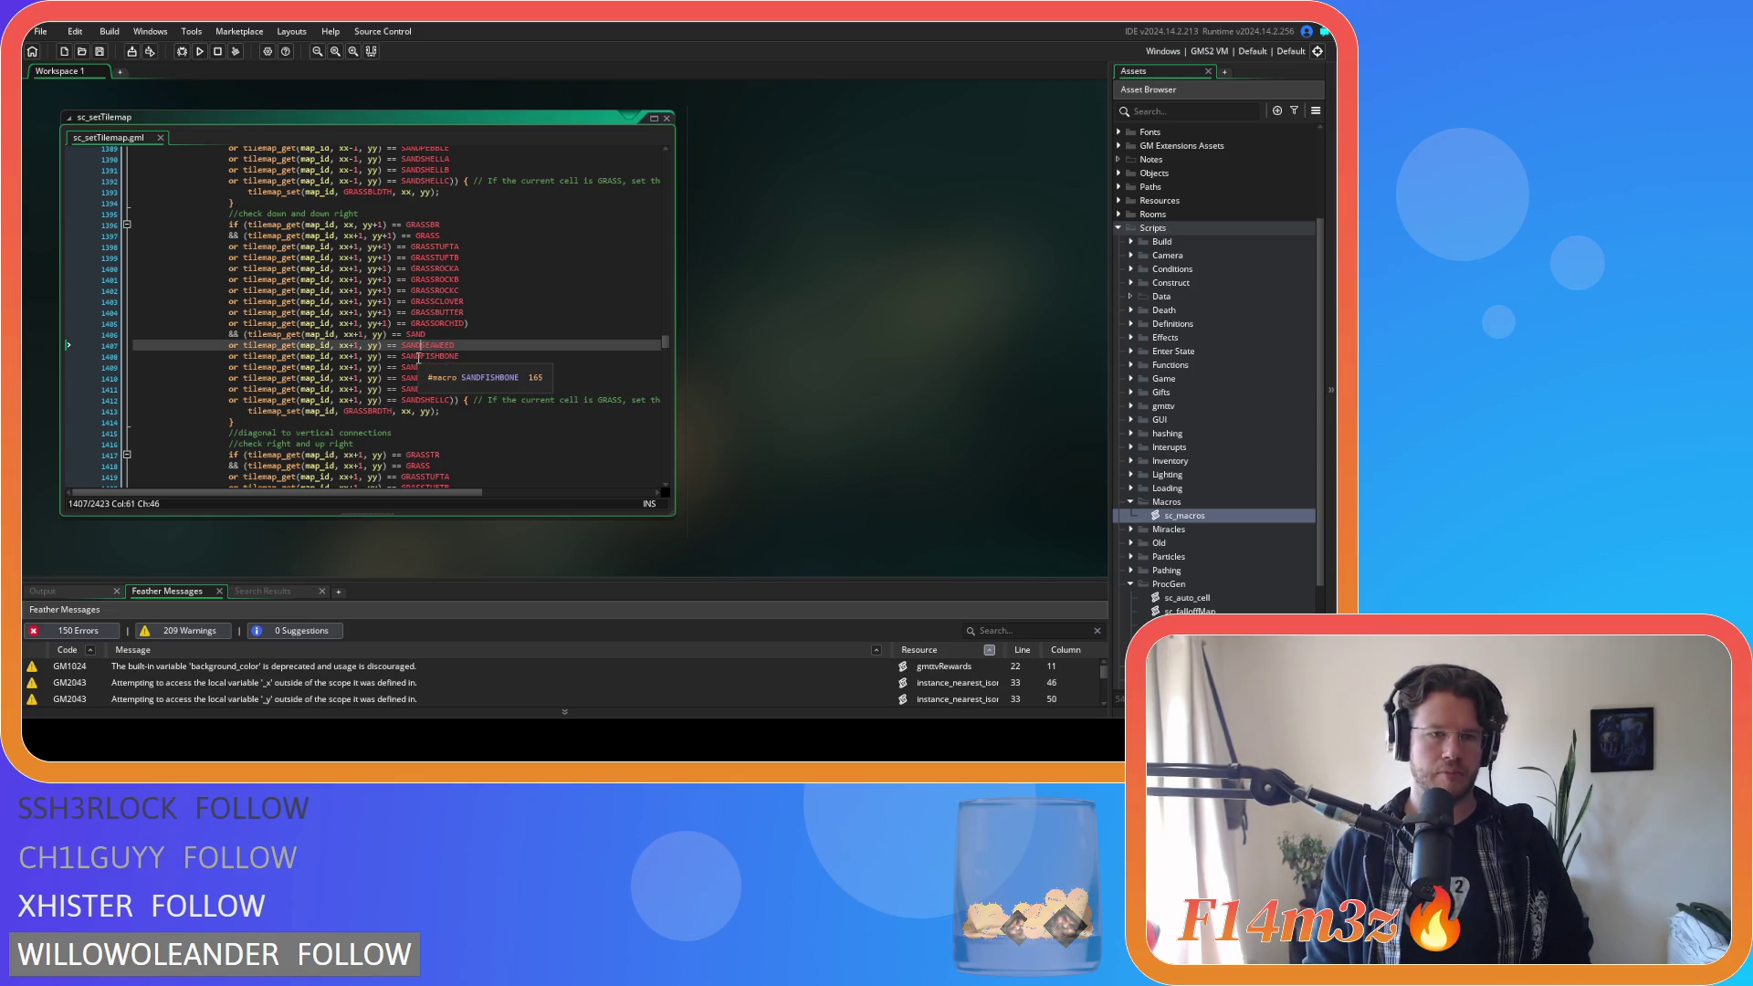
{"action": "scroll", "coordinate": [420, 372], "scroll_direction": "up", "scroll_amount": 2}
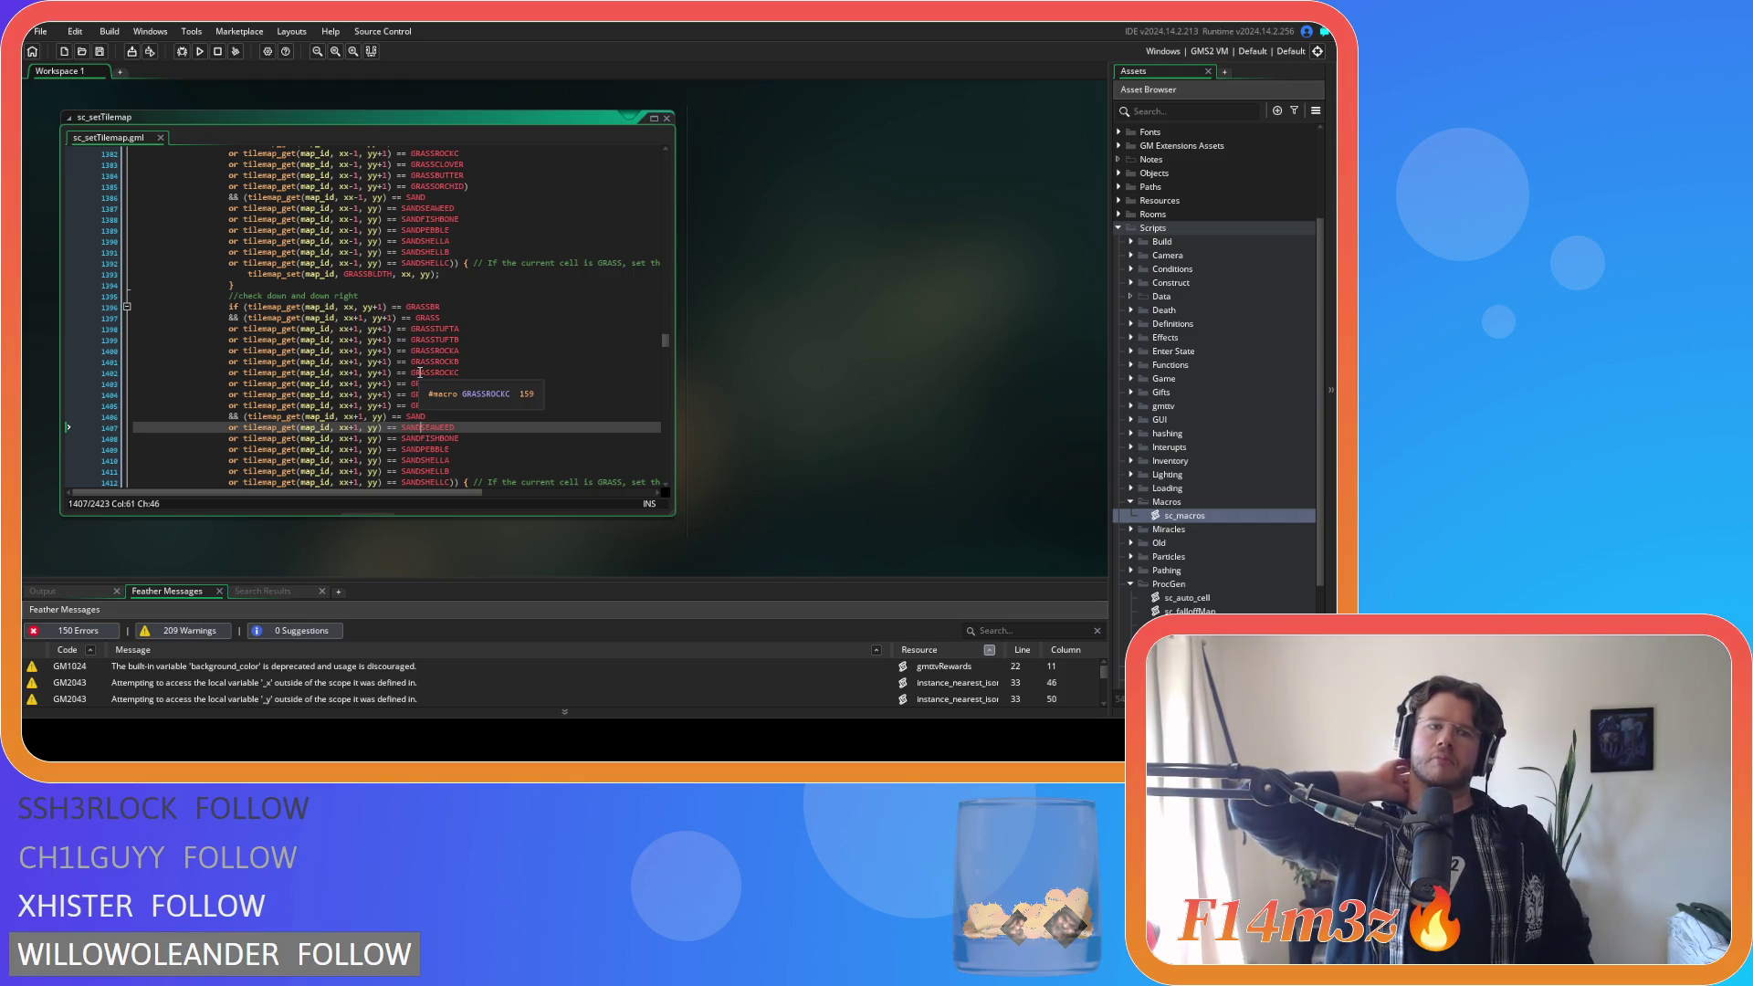
{"action": "scroll", "coordinate": [420, 372], "scroll_direction": "down", "scroll_amount": 8}
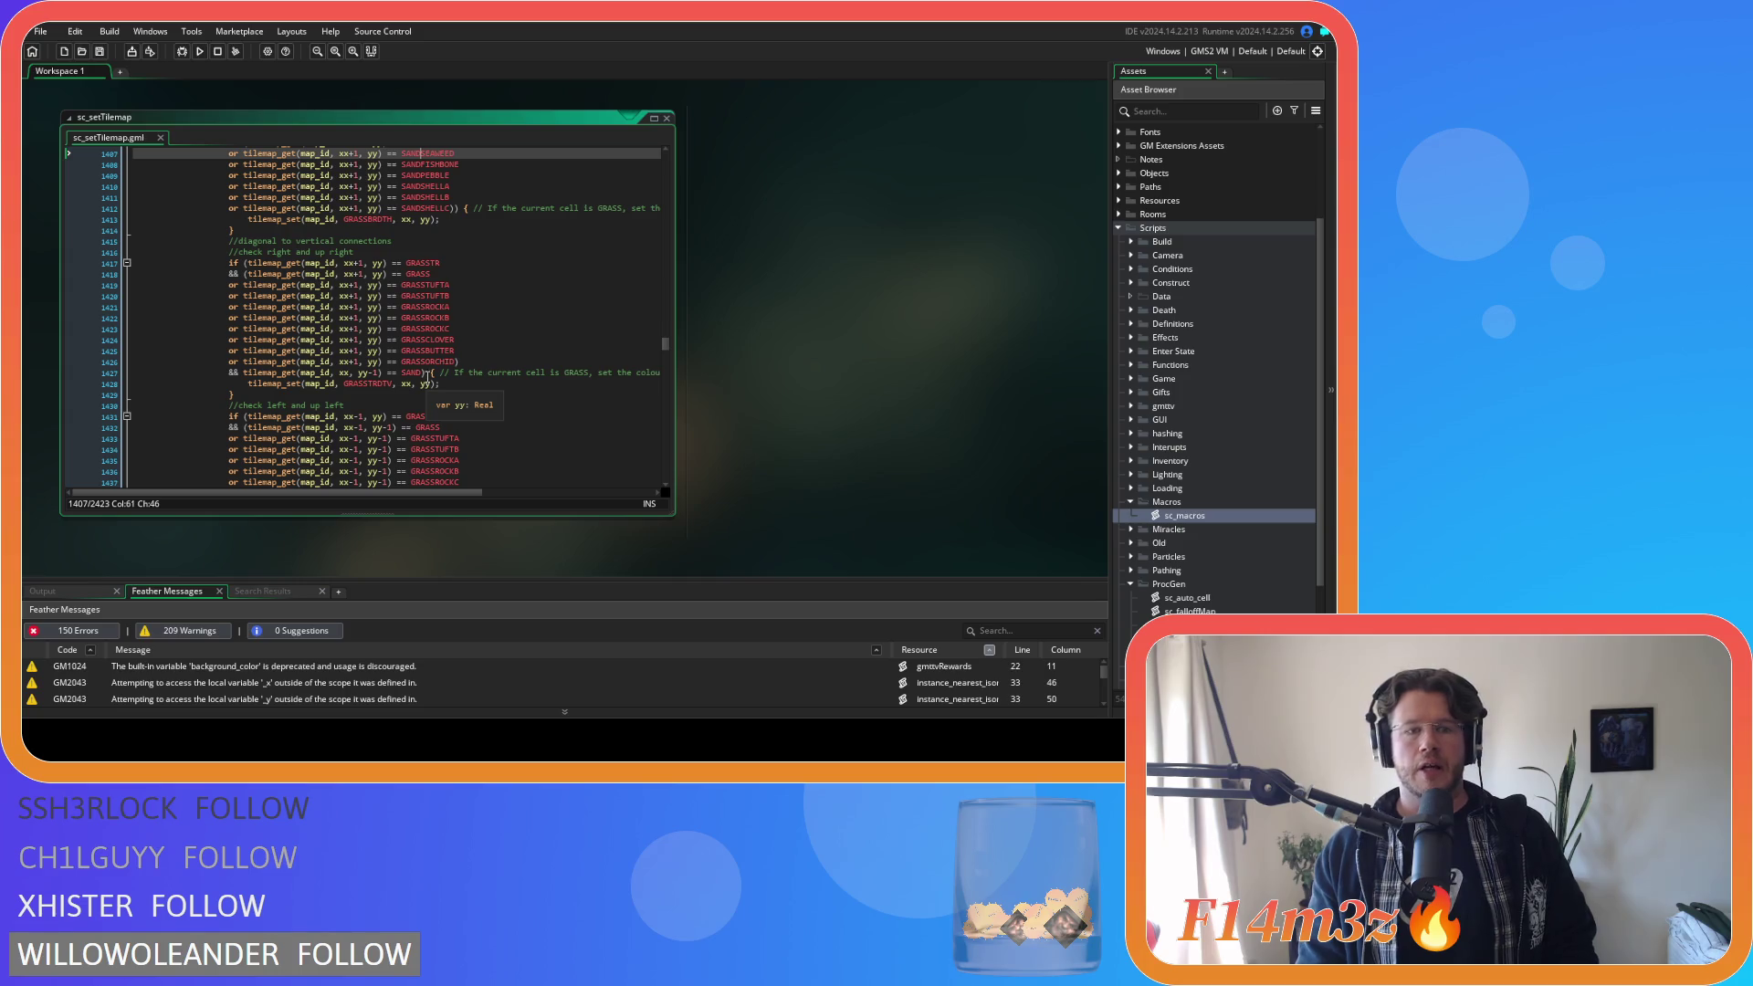
Open a parenthesis before the SAND check on line 1427 and paste the sand-variant or-lines below it.
{"action": "left_click", "coordinate": [452, 209]}
{"action": "mouse_move", "coordinate": [452, 208]}
{"action": "left_mouse_down"}
{"action": "mouse_move", "coordinate": [274, 156]}
{"action": "mouse_move", "coordinate": [231, 213]}
{"action": "left_mouse_up"}
{"action": "key", "text": "ctrl+c"}
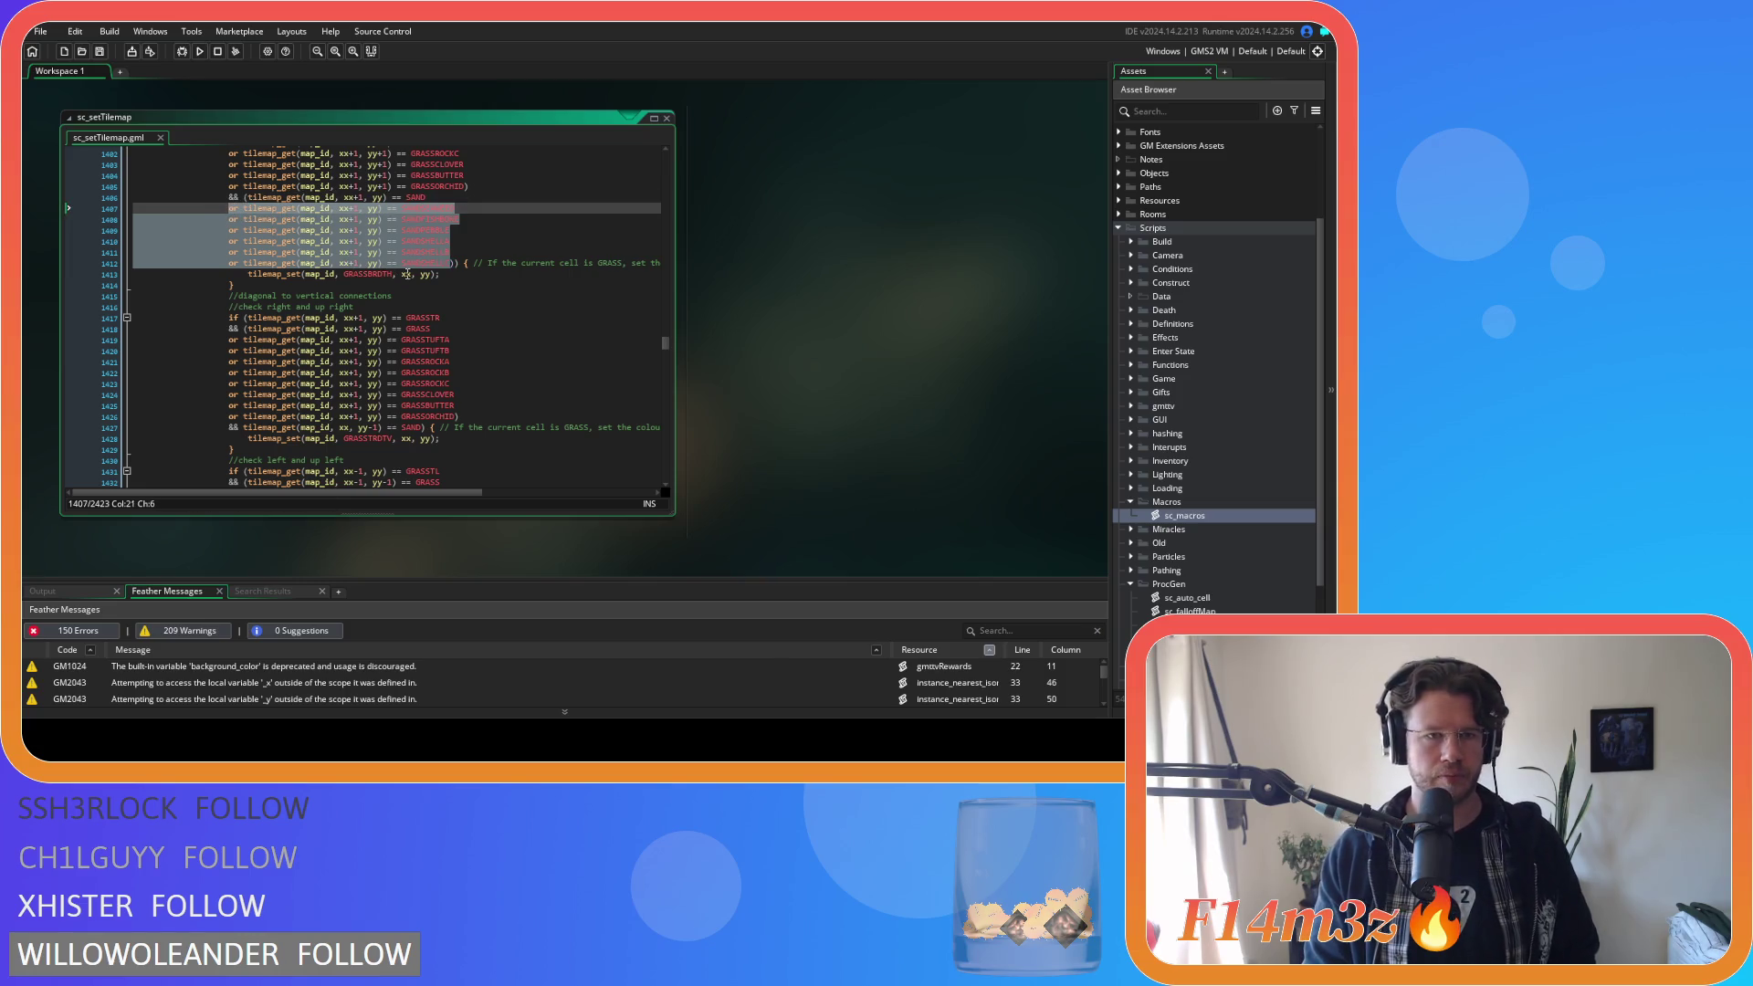
{"action": "scroll", "coordinate": [413, 401], "scroll_direction": "down", "scroll_amount": 1}
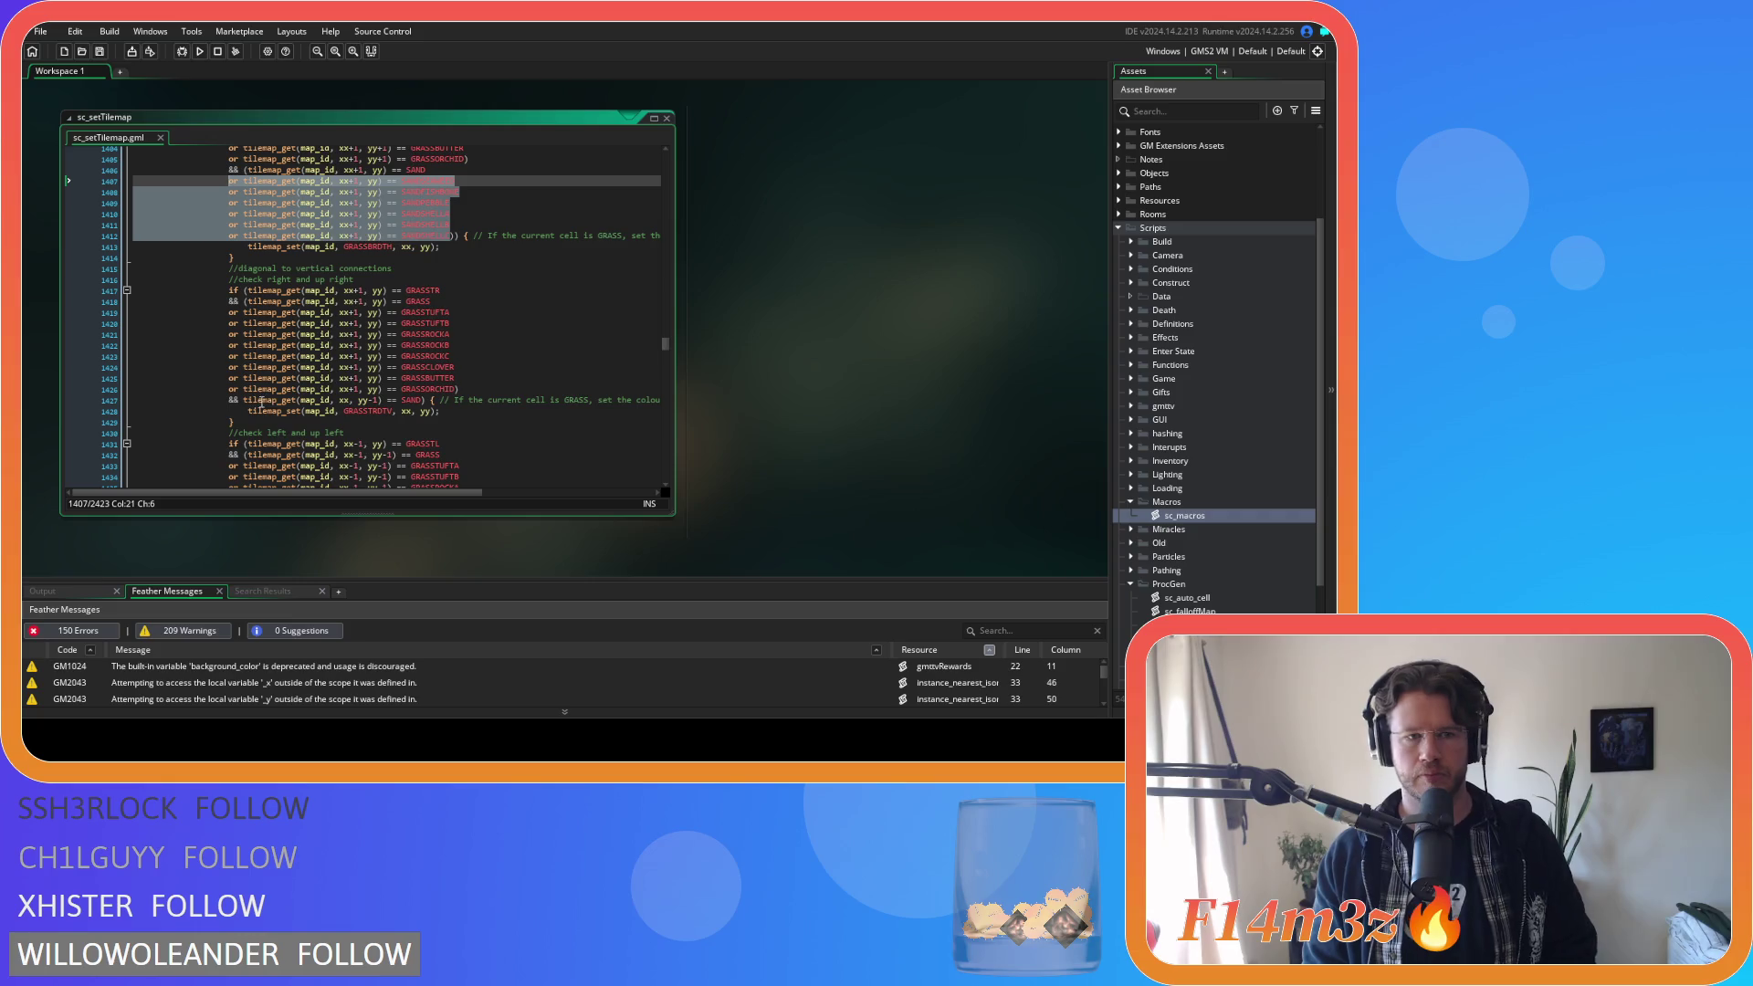
{"action": "left_click", "coordinate": [243, 399]}
{"action": "type", "text": "("}
{"action": "left_click", "coordinate": [426, 400]}
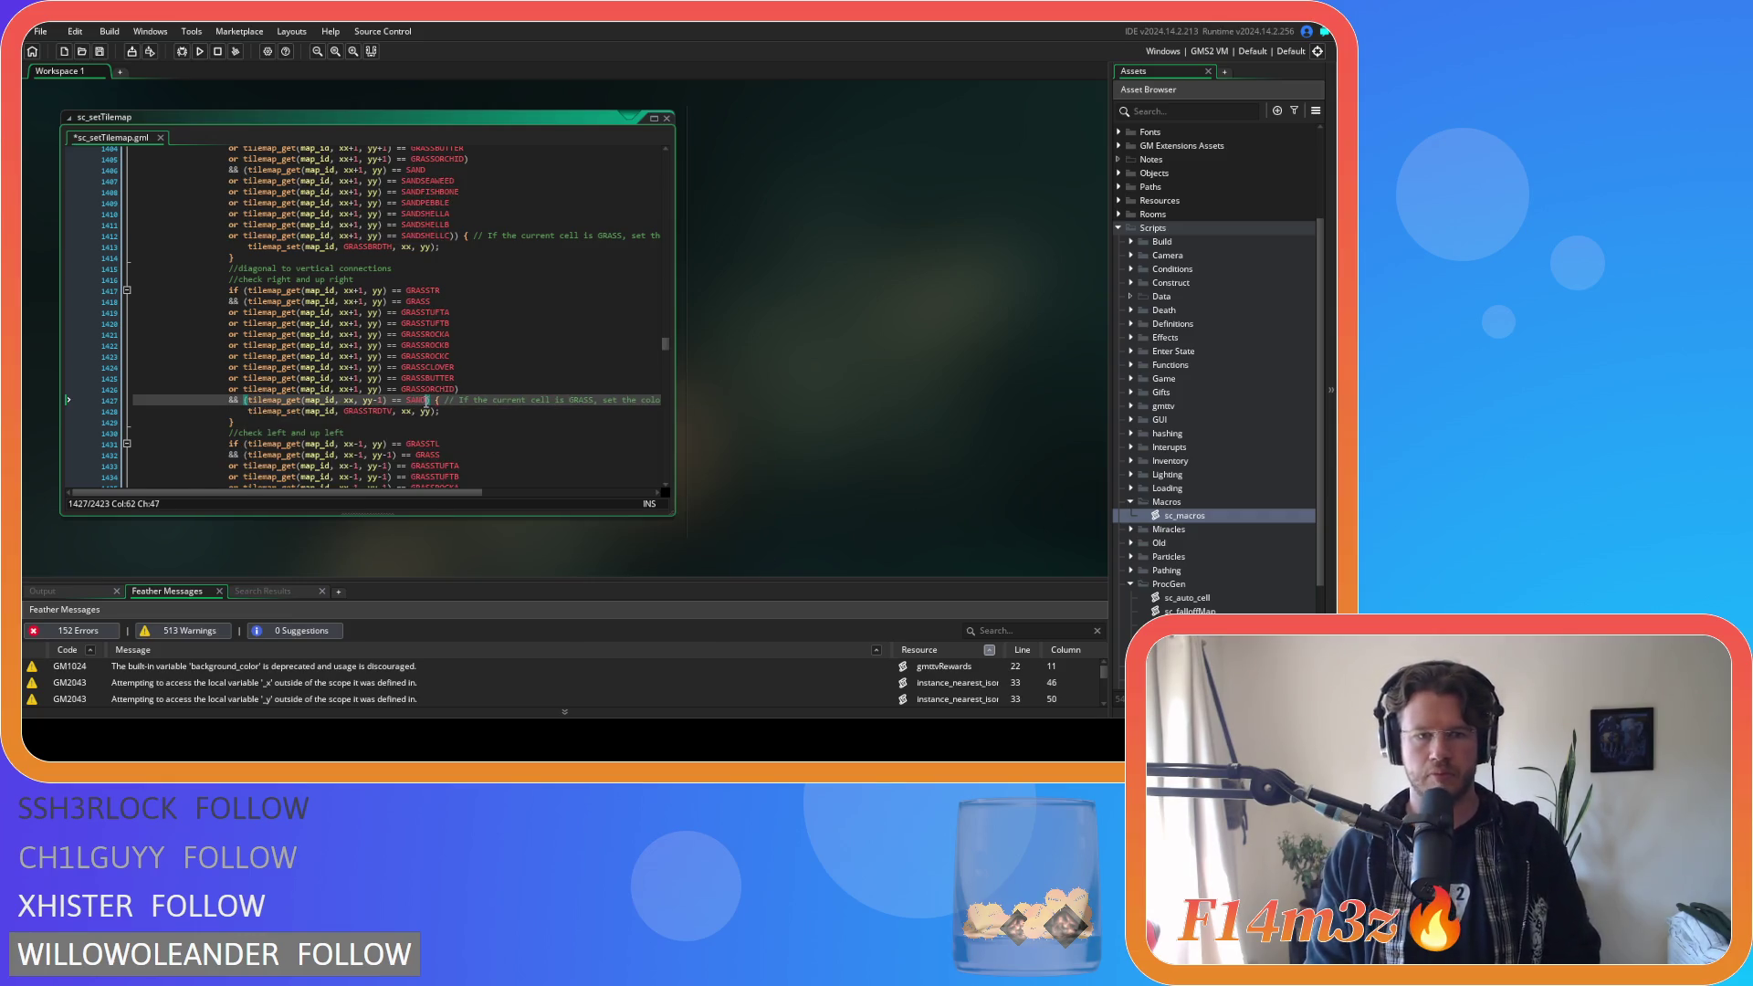
{"action": "key", "text": "Return"}
{"action": "key", "text": "ctrl+v"}
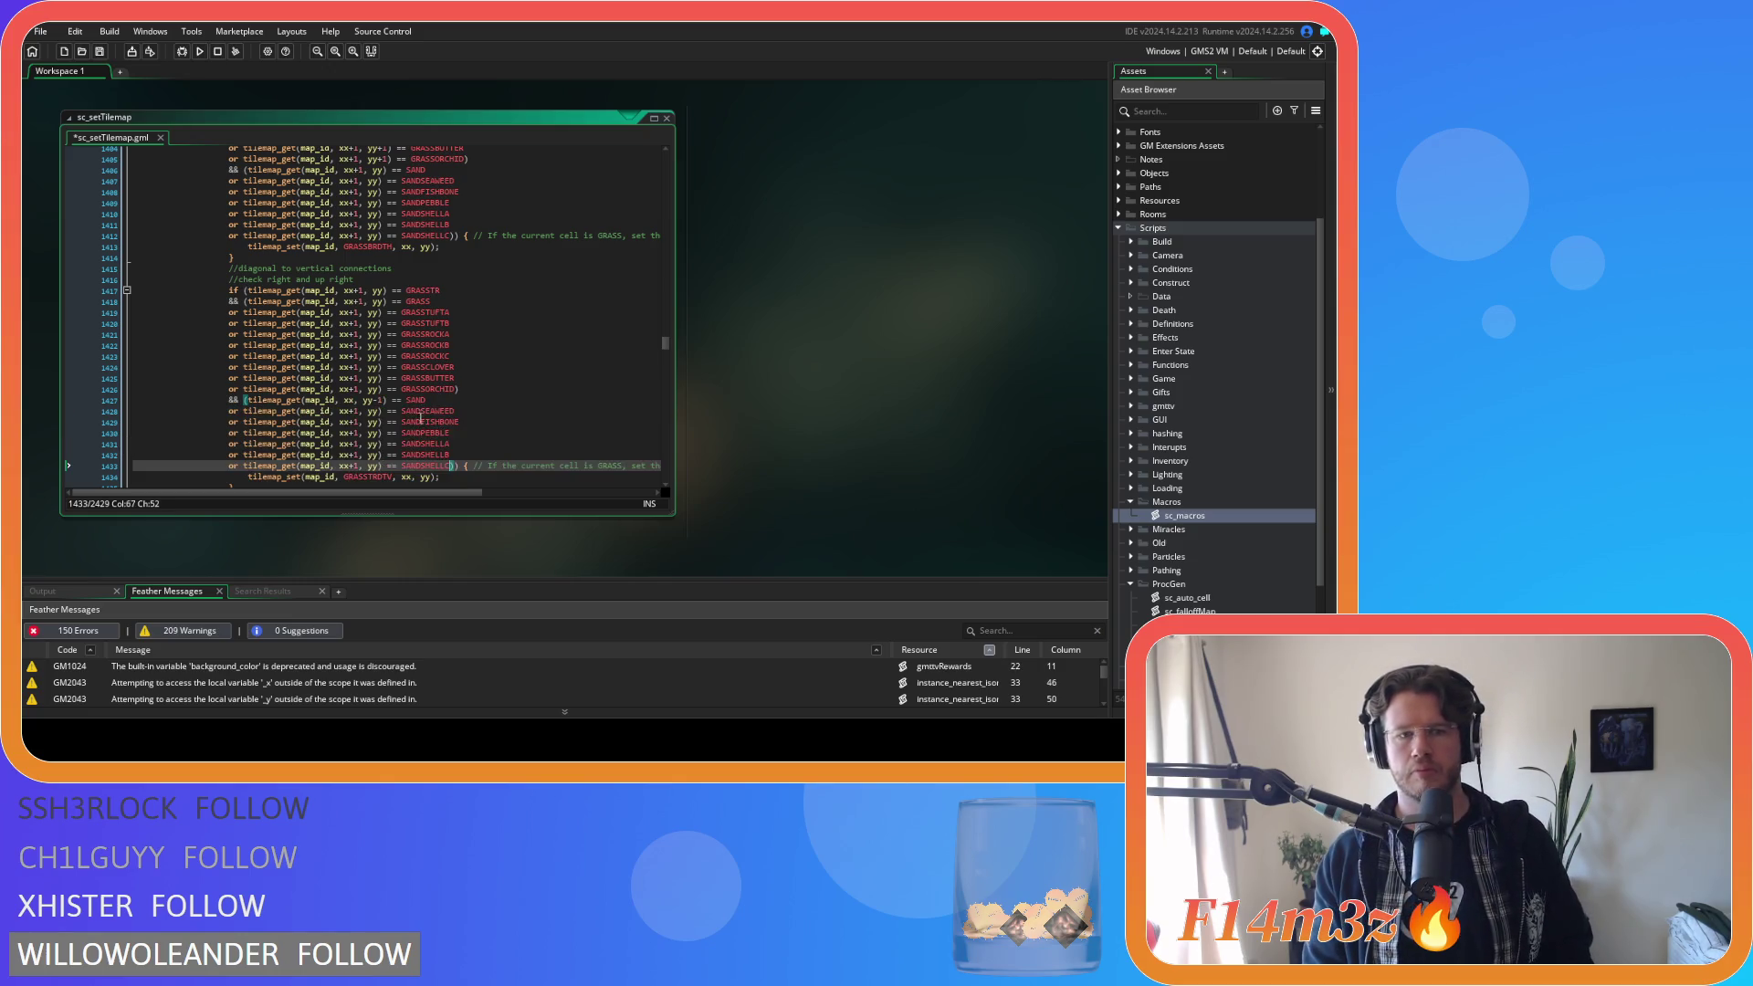
Change xx+1 to xx on the six pasted sand lines 1428–1433.
{"action": "left_click", "coordinate": [354, 410]}
{"action": "key", "text": "Delete"}
{"action": "key", "text": "Delete"}
{"action": "left_click", "coordinate": [353, 422]}
{"action": "key", "text": "Delete"}
{"action": "key", "text": "Delete"}
{"action": "left_click", "coordinate": [351, 433]}
{"action": "key", "text": "Delete"}
{"action": "key", "text": "Delete"}
{"action": "left_click", "coordinate": [351, 444]}
{"action": "key", "text": "Delete"}
{"action": "key", "text": "Delete"}
{"action": "left_click", "coordinate": [350, 454]}
{"action": "key", "text": "Delete"}
{"action": "key", "text": "Delete"}
{"action": "left_click", "coordinate": [351, 466]}
{"action": "key", "text": "Delete"}
{"action": "key", "text": "Delete"}
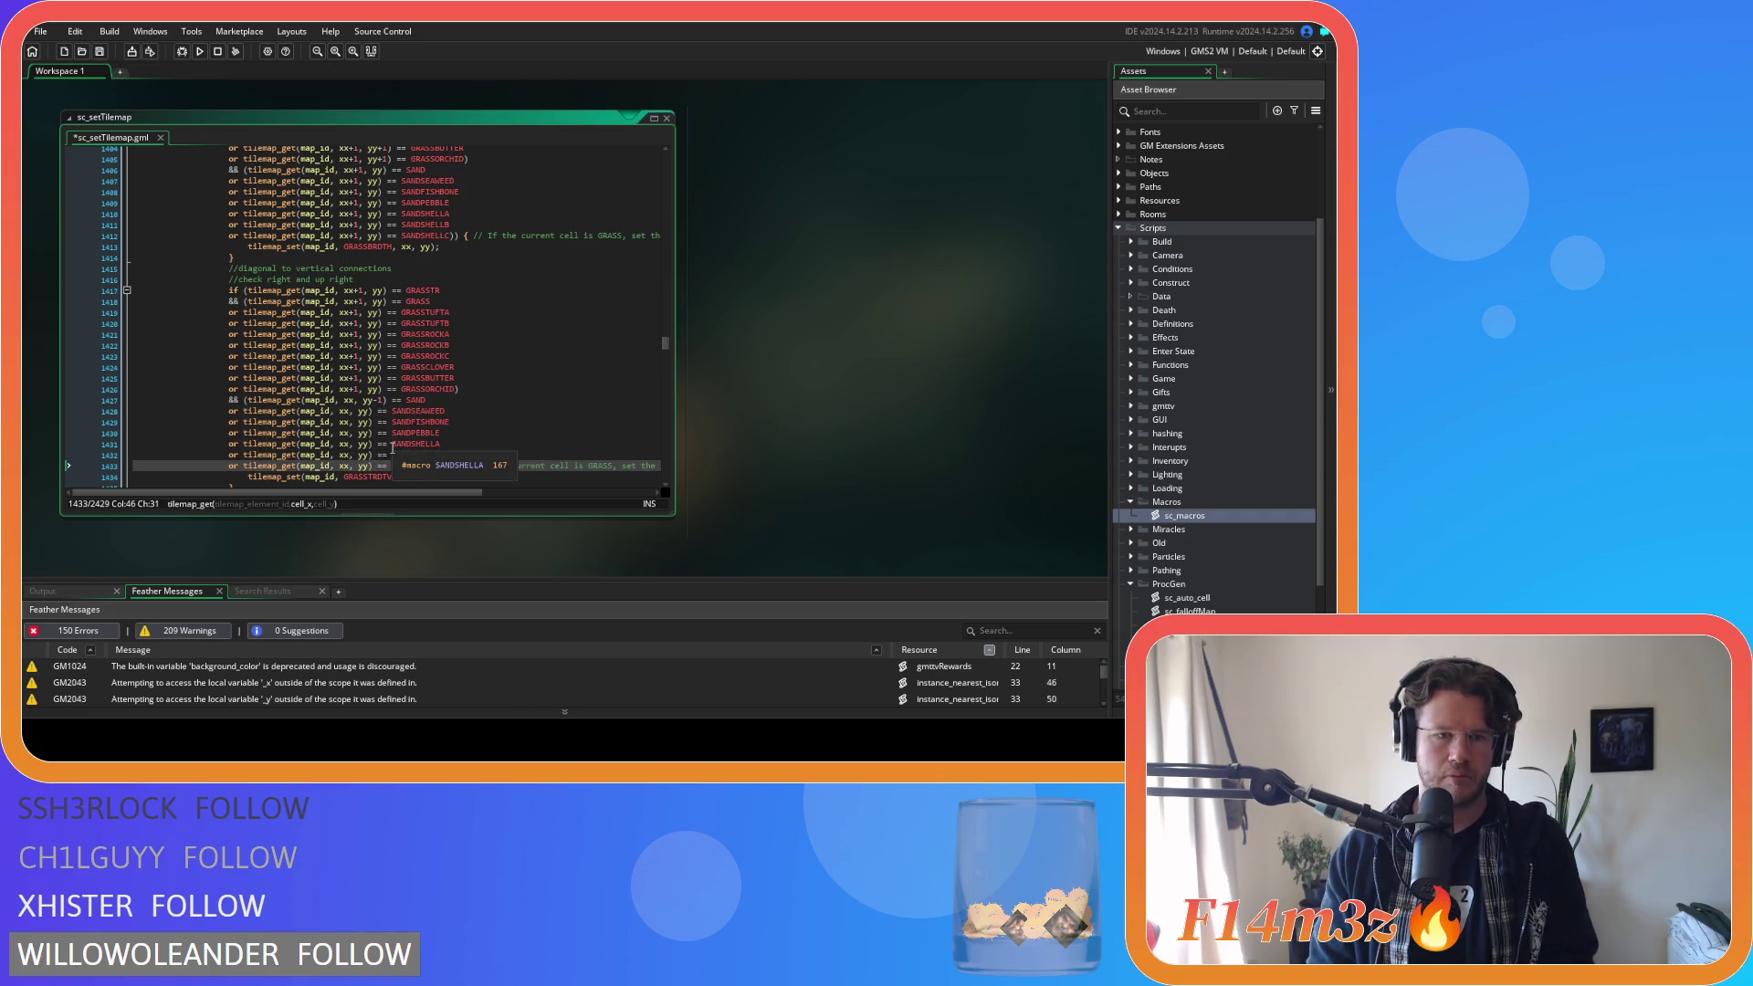
Change yy to yy-1 on lines 1428–1433, then select the new sand lines.
{"action": "left_click", "coordinate": [369, 411]}
{"action": "type", "text": "-1"}
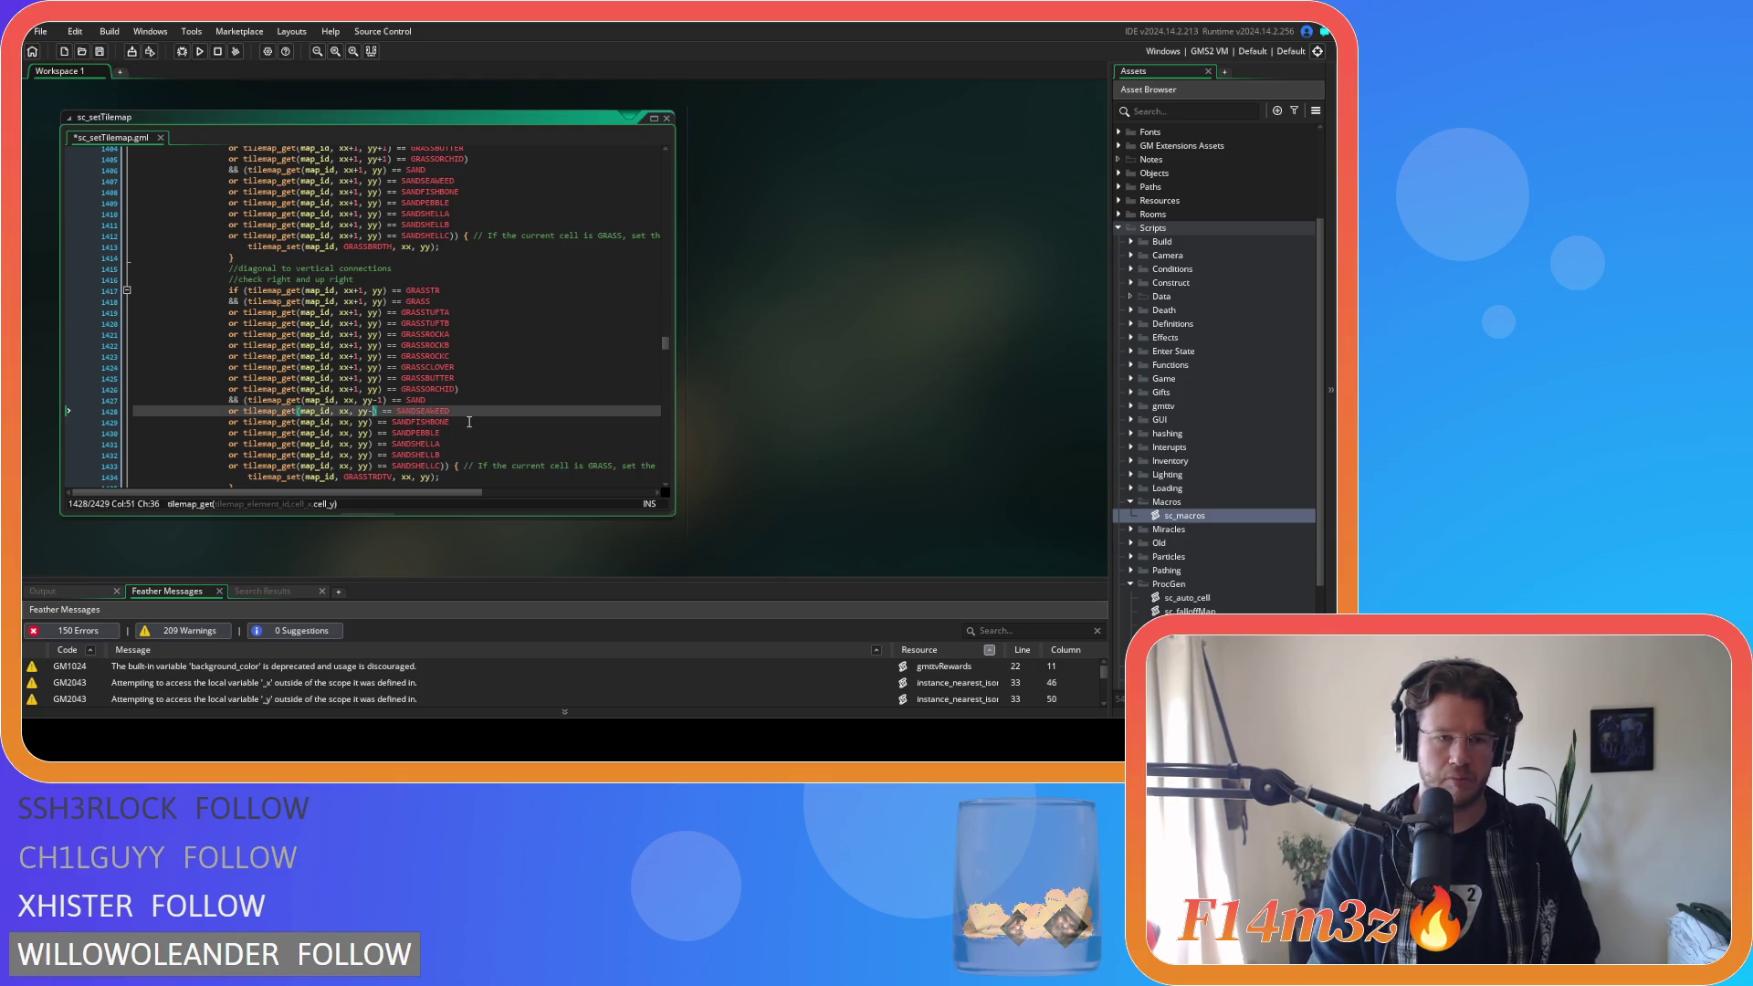
{"action": "key", "text": "Down"}
{"action": "key", "text": "Left"}
{"action": "key", "text": "Left"}
{"action": "type", "text": "-1"}
{"action": "key", "text": "Down"}
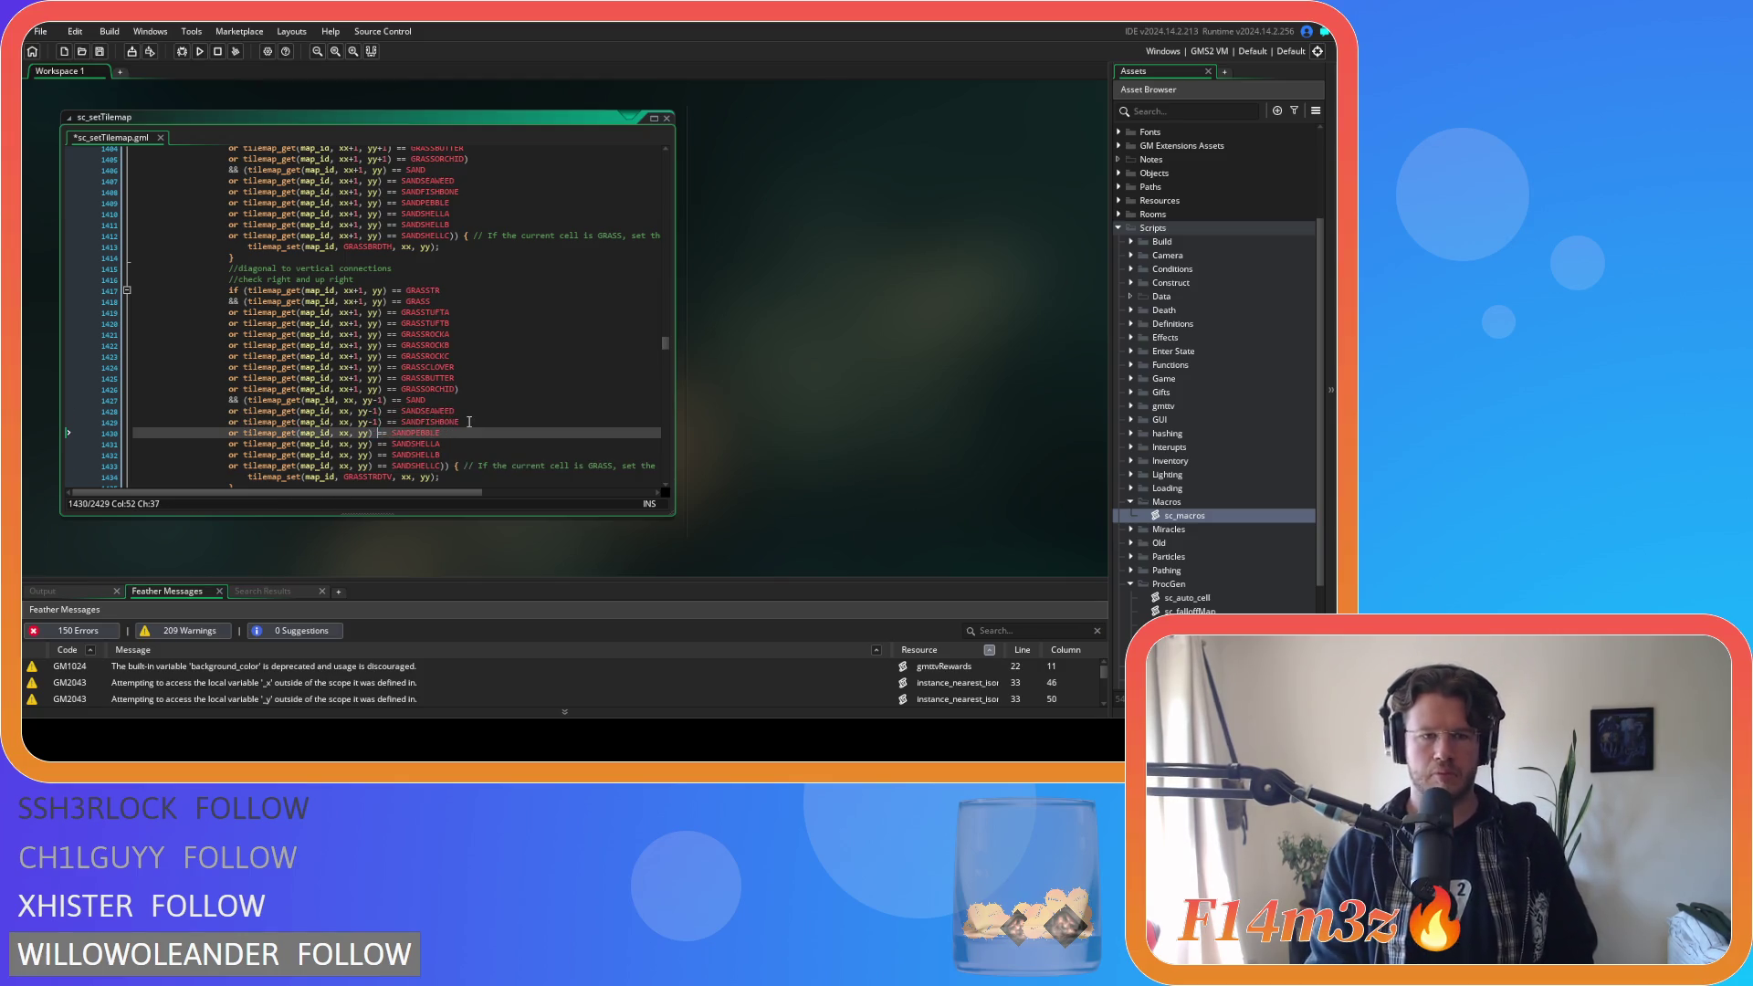
{"action": "key", "text": "Left"}
{"action": "key", "text": "Left"}
{"action": "type", "text": "-1"}
{"action": "key", "text": "Down"}
{"action": "key", "text": "Left"}
{"action": "key", "text": "Left"}
{"action": "type", "text": "-1"}
{"action": "key", "text": "Down"}
{"action": "key", "text": "Left"}
{"action": "key", "text": "Left"}
{"action": "type", "text": "-1"}
{"action": "key", "text": "Down"}
{"action": "key", "text": "Left"}
{"action": "key", "text": "Left"}
{"action": "type", "text": "-1"}
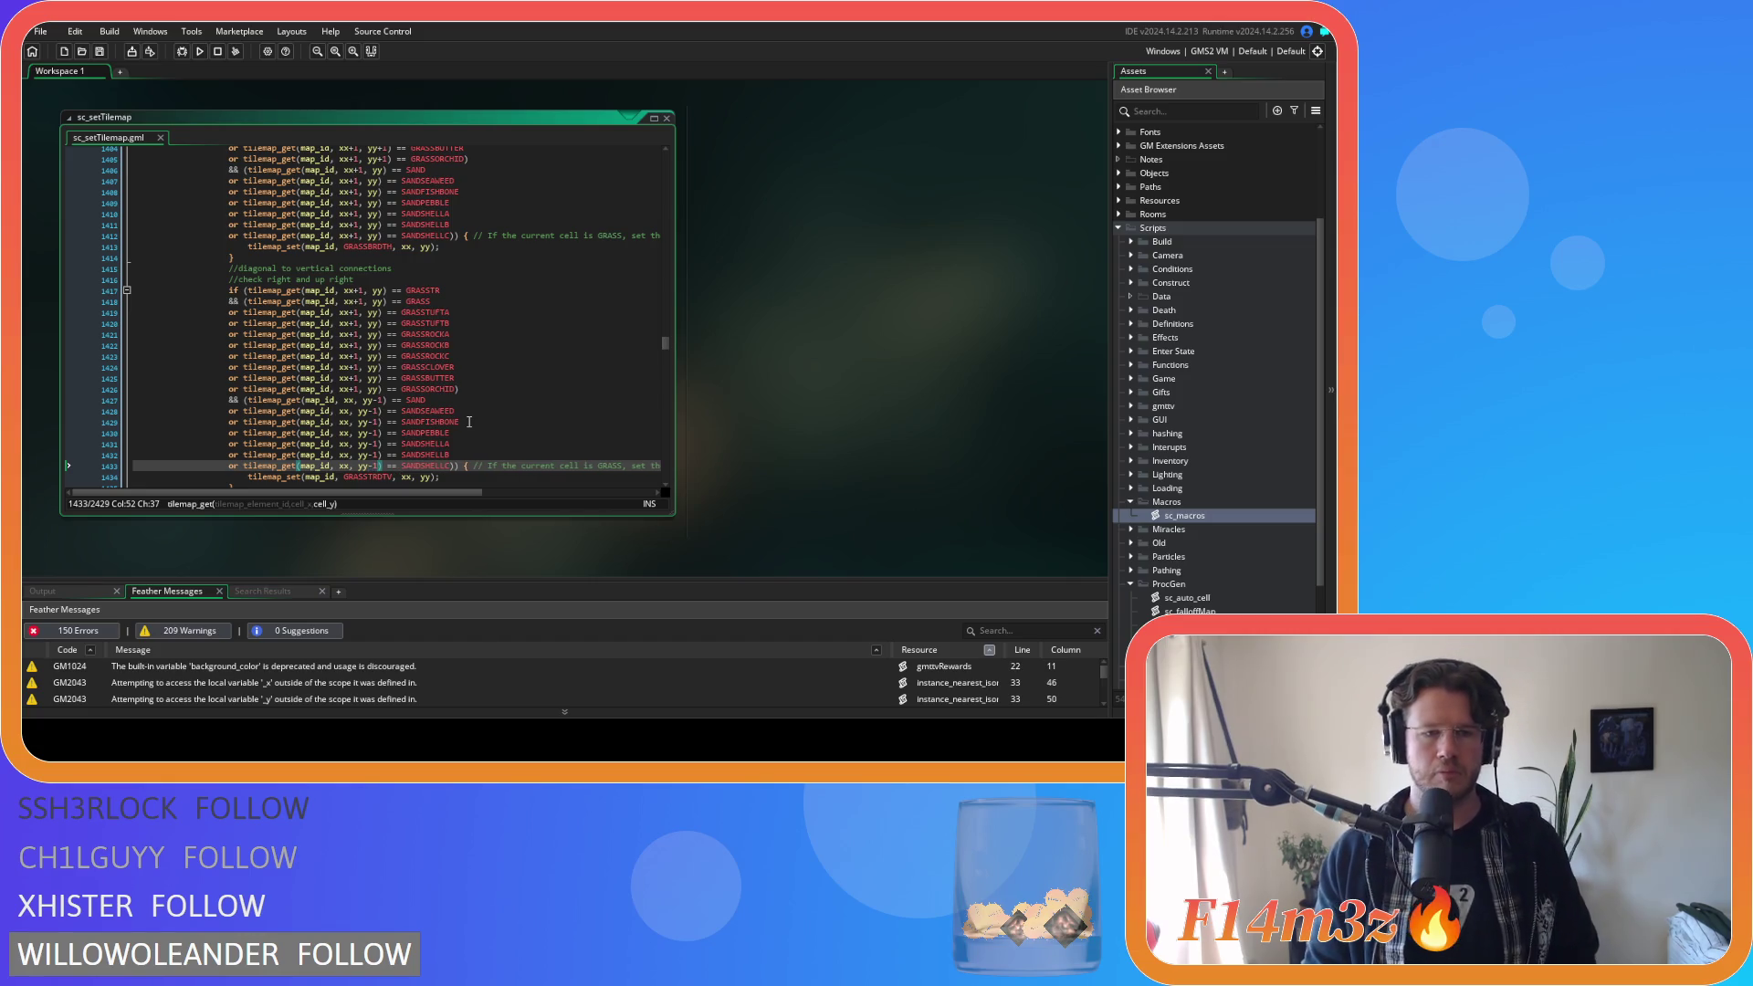
{"action": "scroll", "coordinate": [466, 416], "scroll_direction": "down", "scroll_amount": 2}
{"action": "left_click_drag", "start_coordinate": [452, 383], "coordinate": [228, 331]}
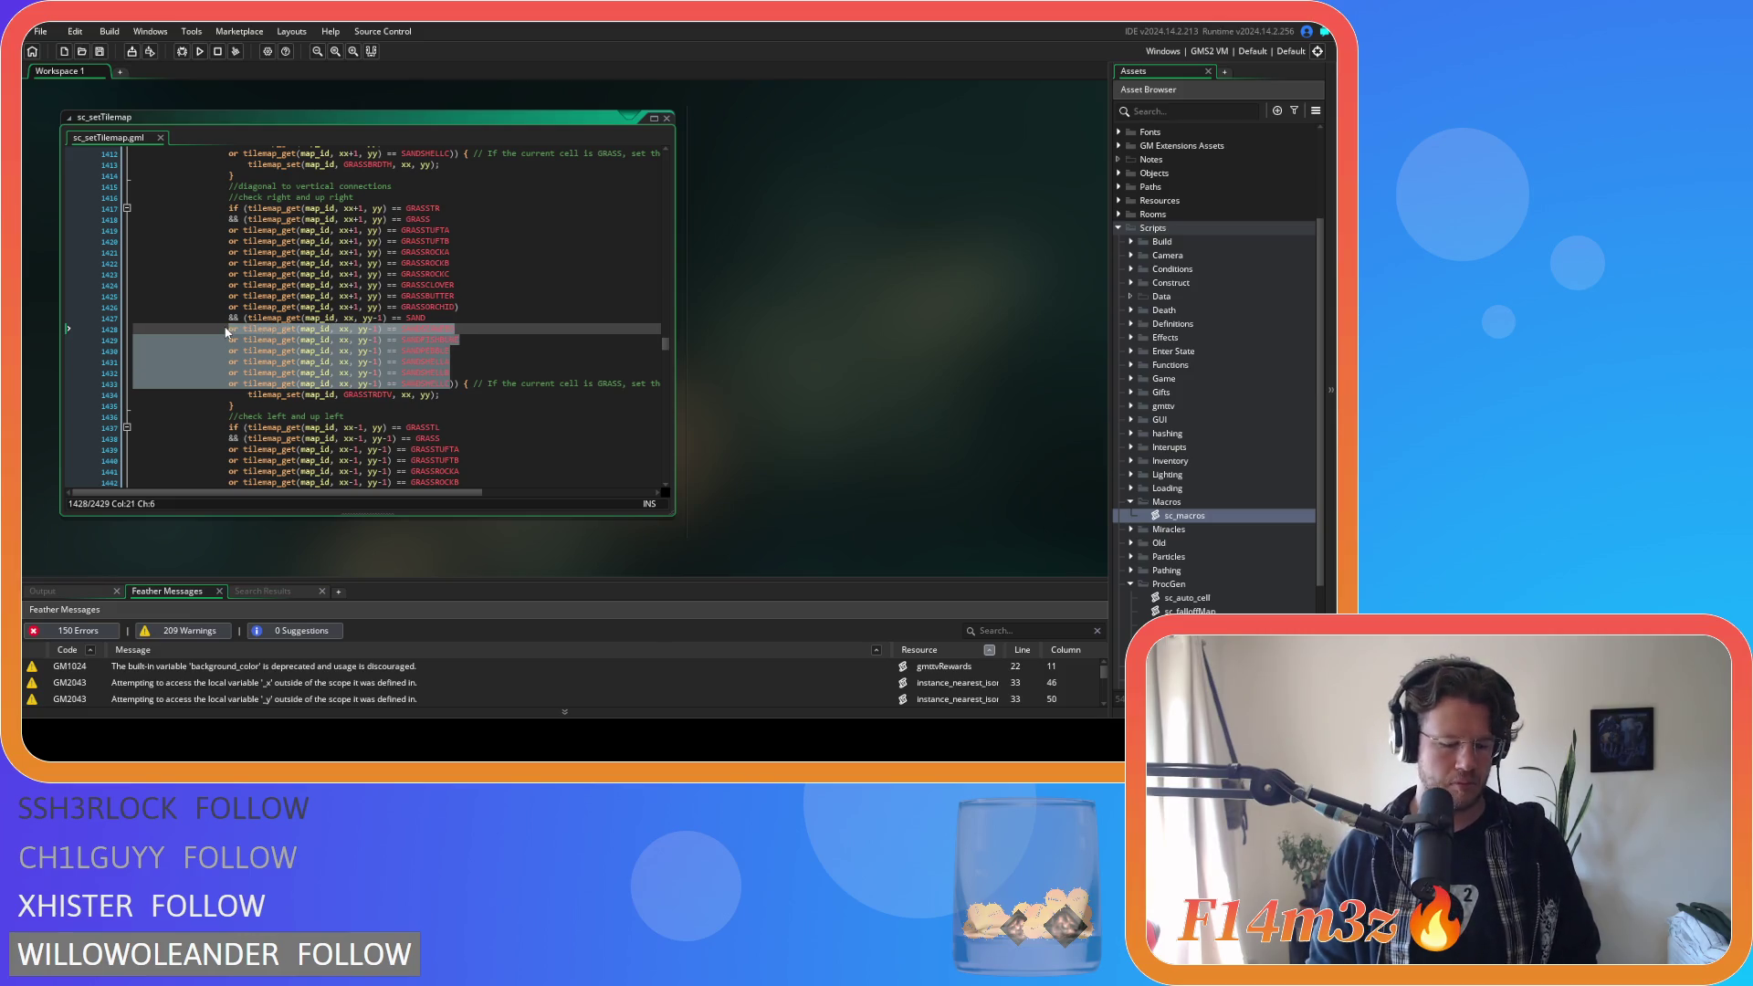
{"action": "scroll", "coordinate": [423, 420], "scroll_direction": "down", "scroll_amount": 4}
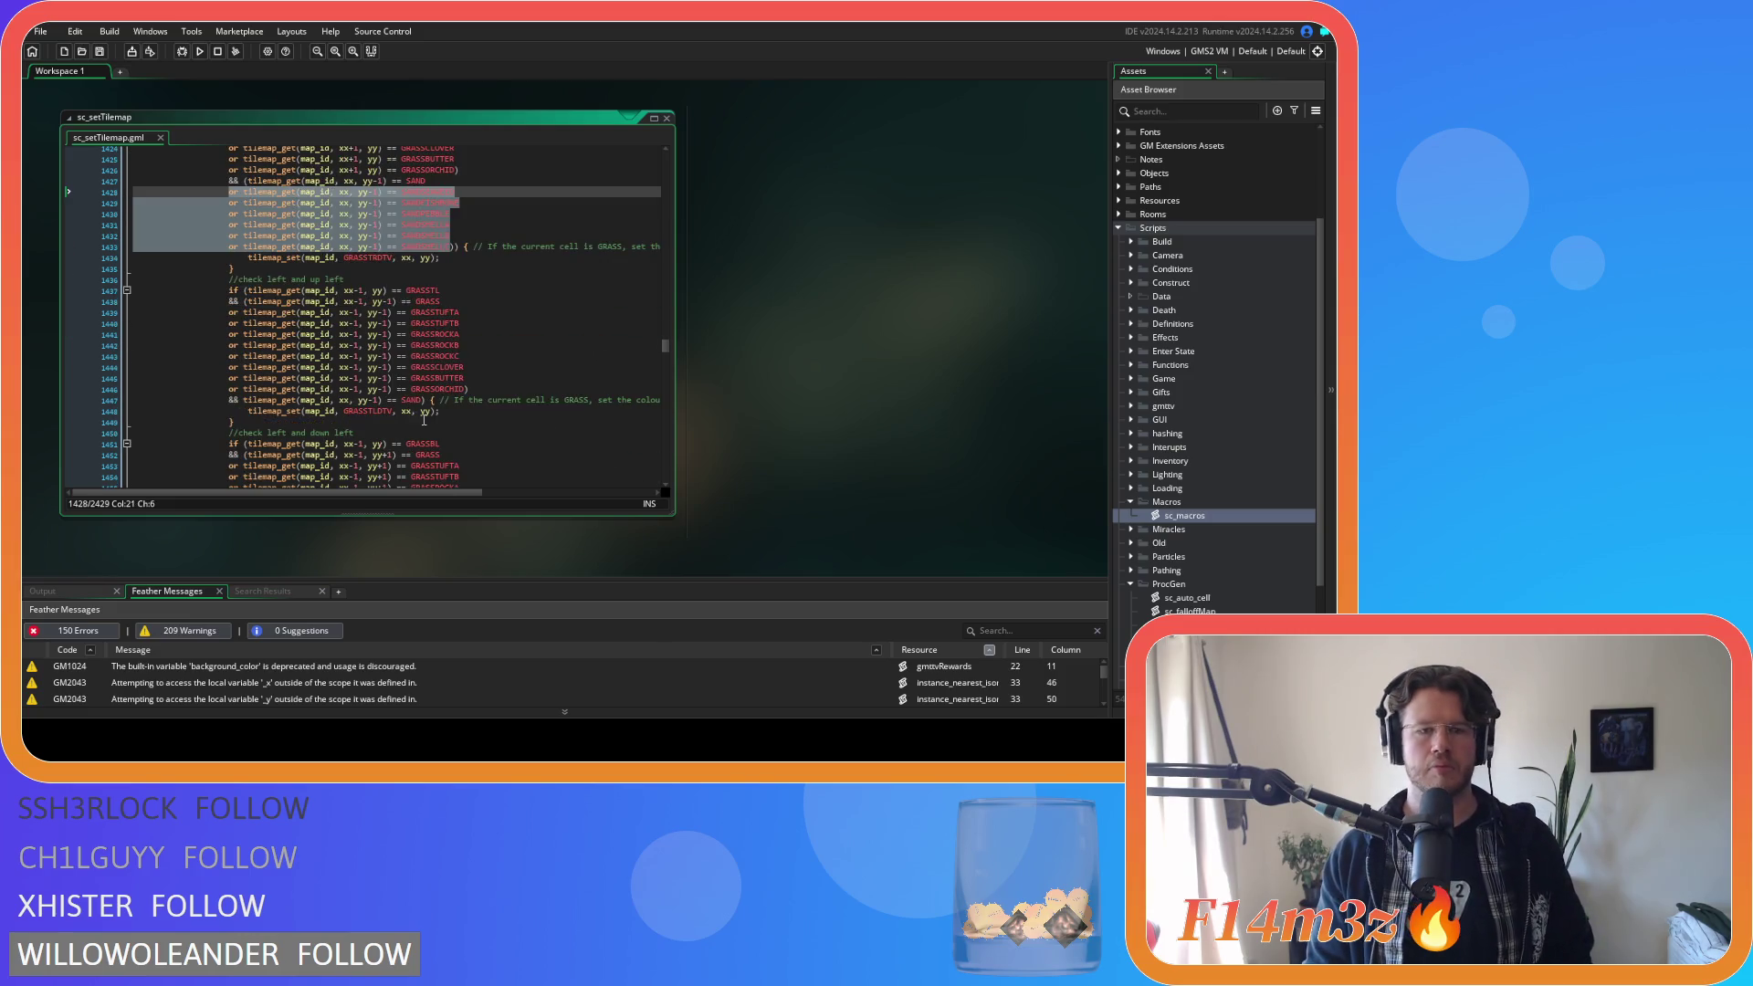
Wrap the left-and-up-left SAND check on line 1447 in parentheses and paste the sand-variant lines.
{"action": "left_click", "coordinate": [244, 400]}
{"action": "type", "text": "("}
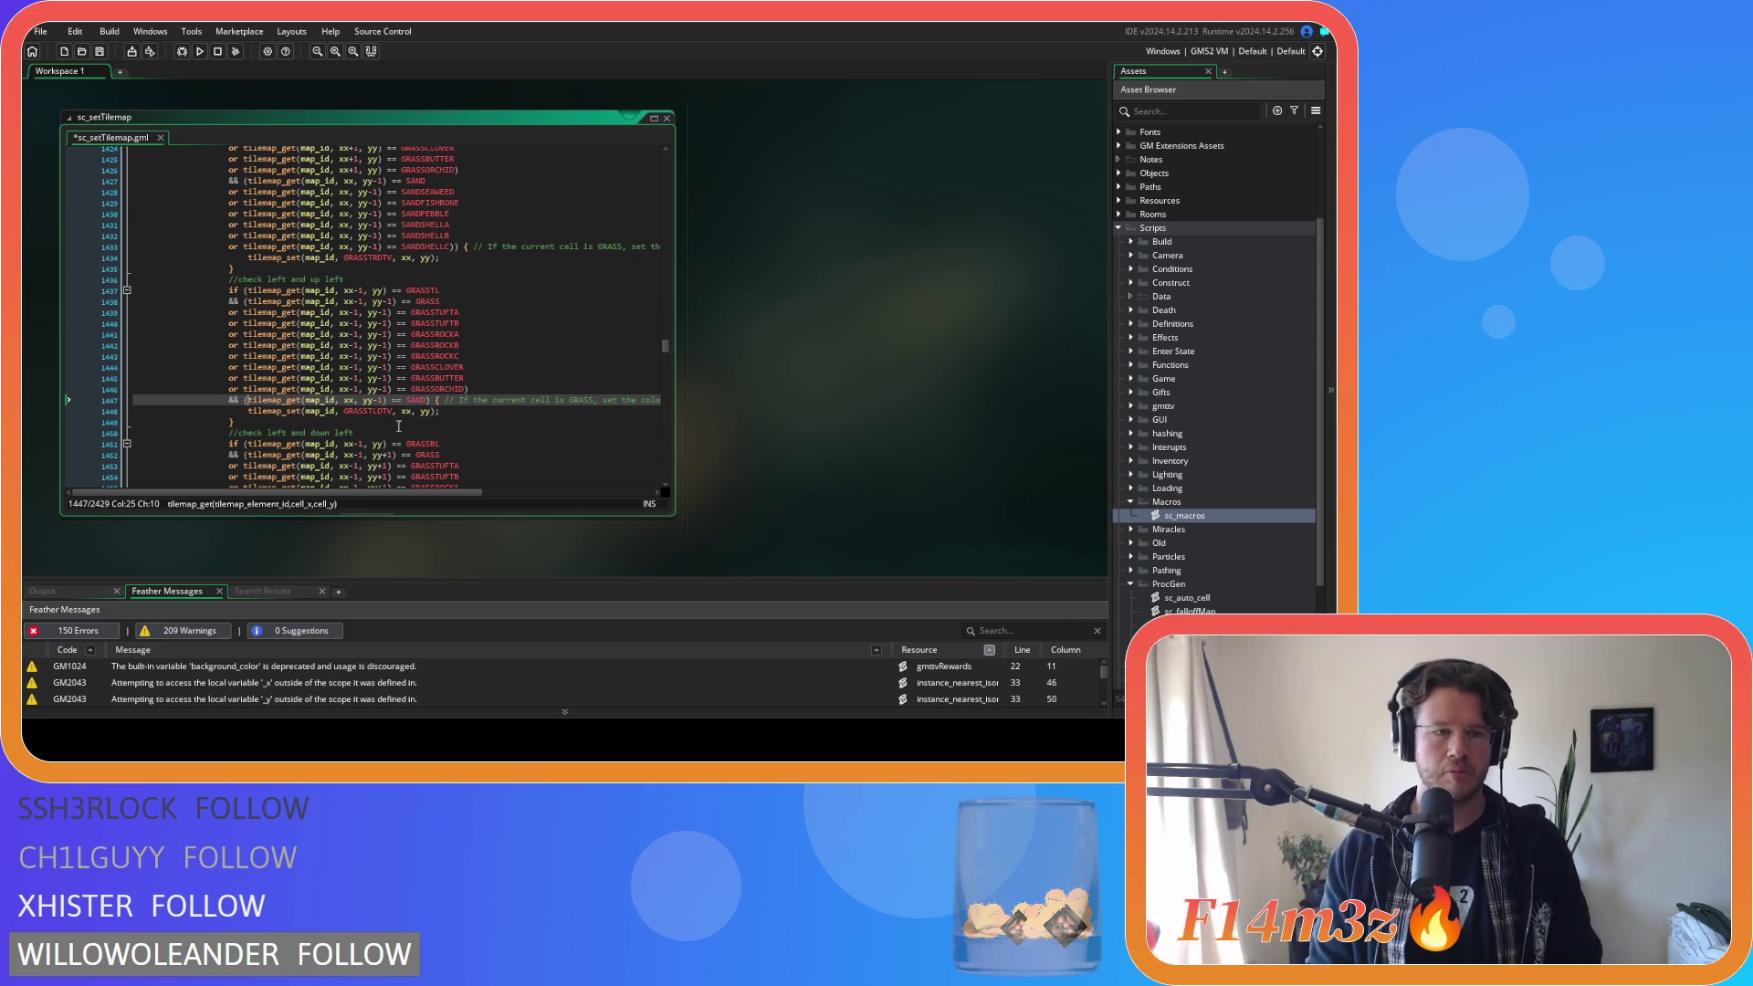
{"action": "left_click", "coordinate": [426, 400]}
{"action": "key", "text": "ctrl+v"}
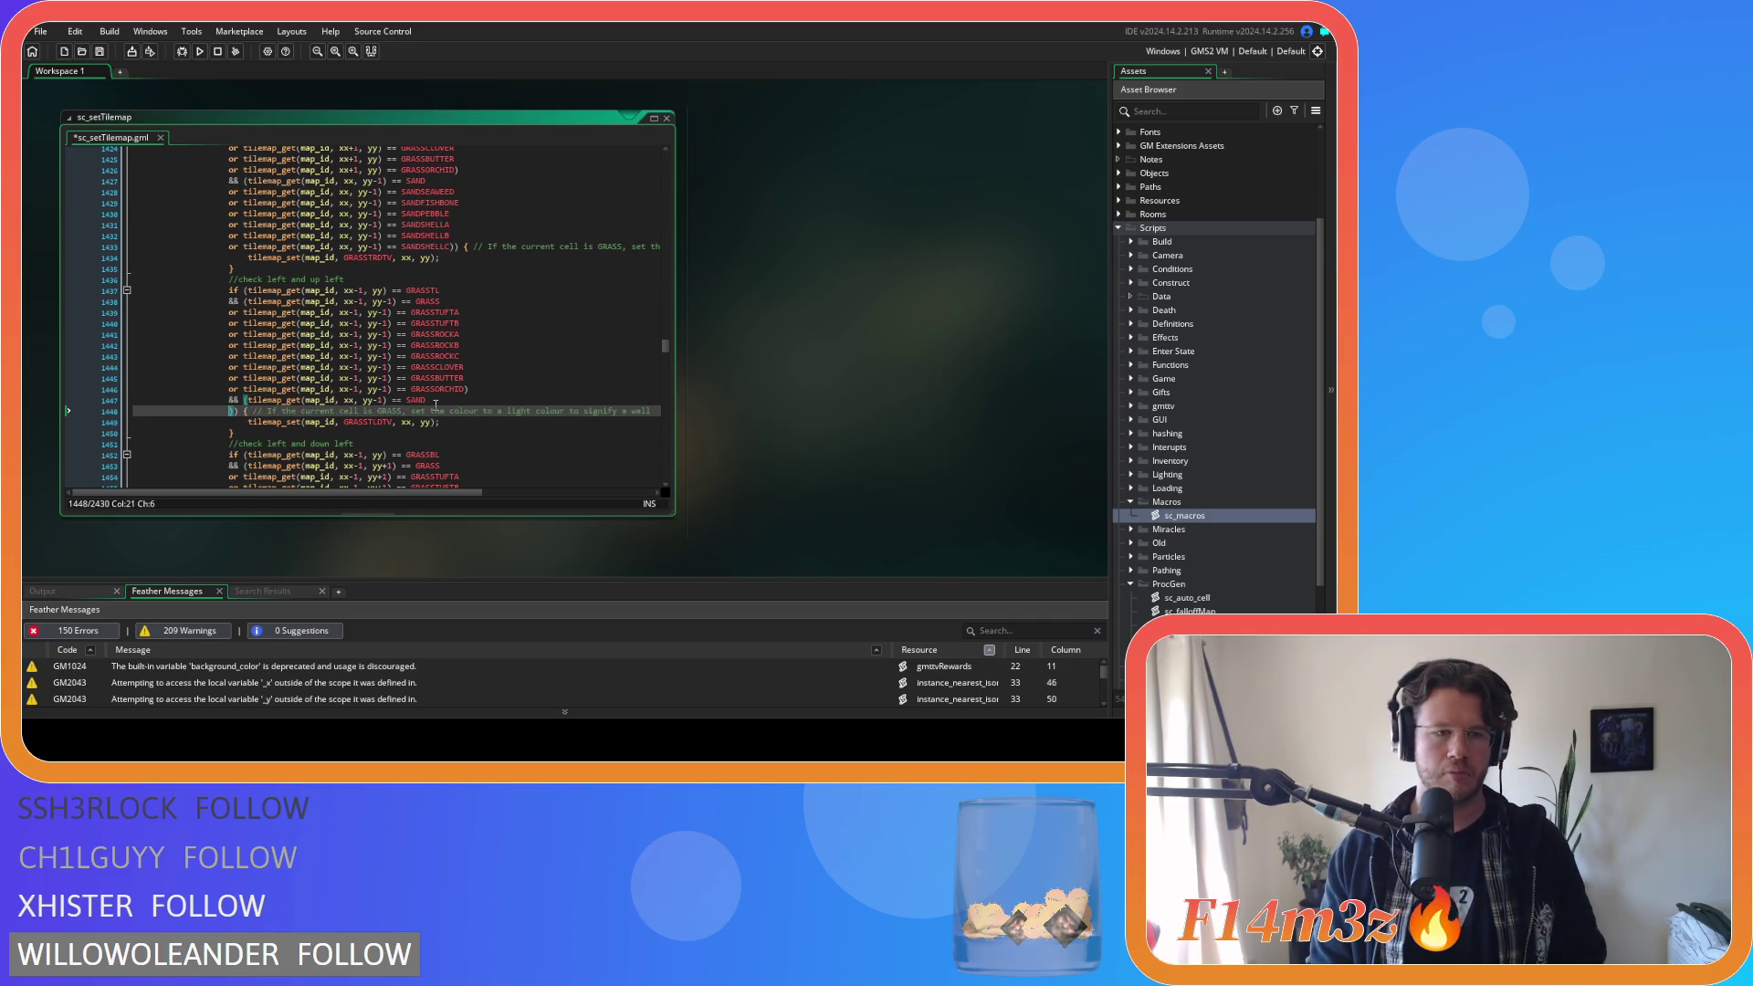
{"action": "mouse_move", "coordinate": [402, 431]}
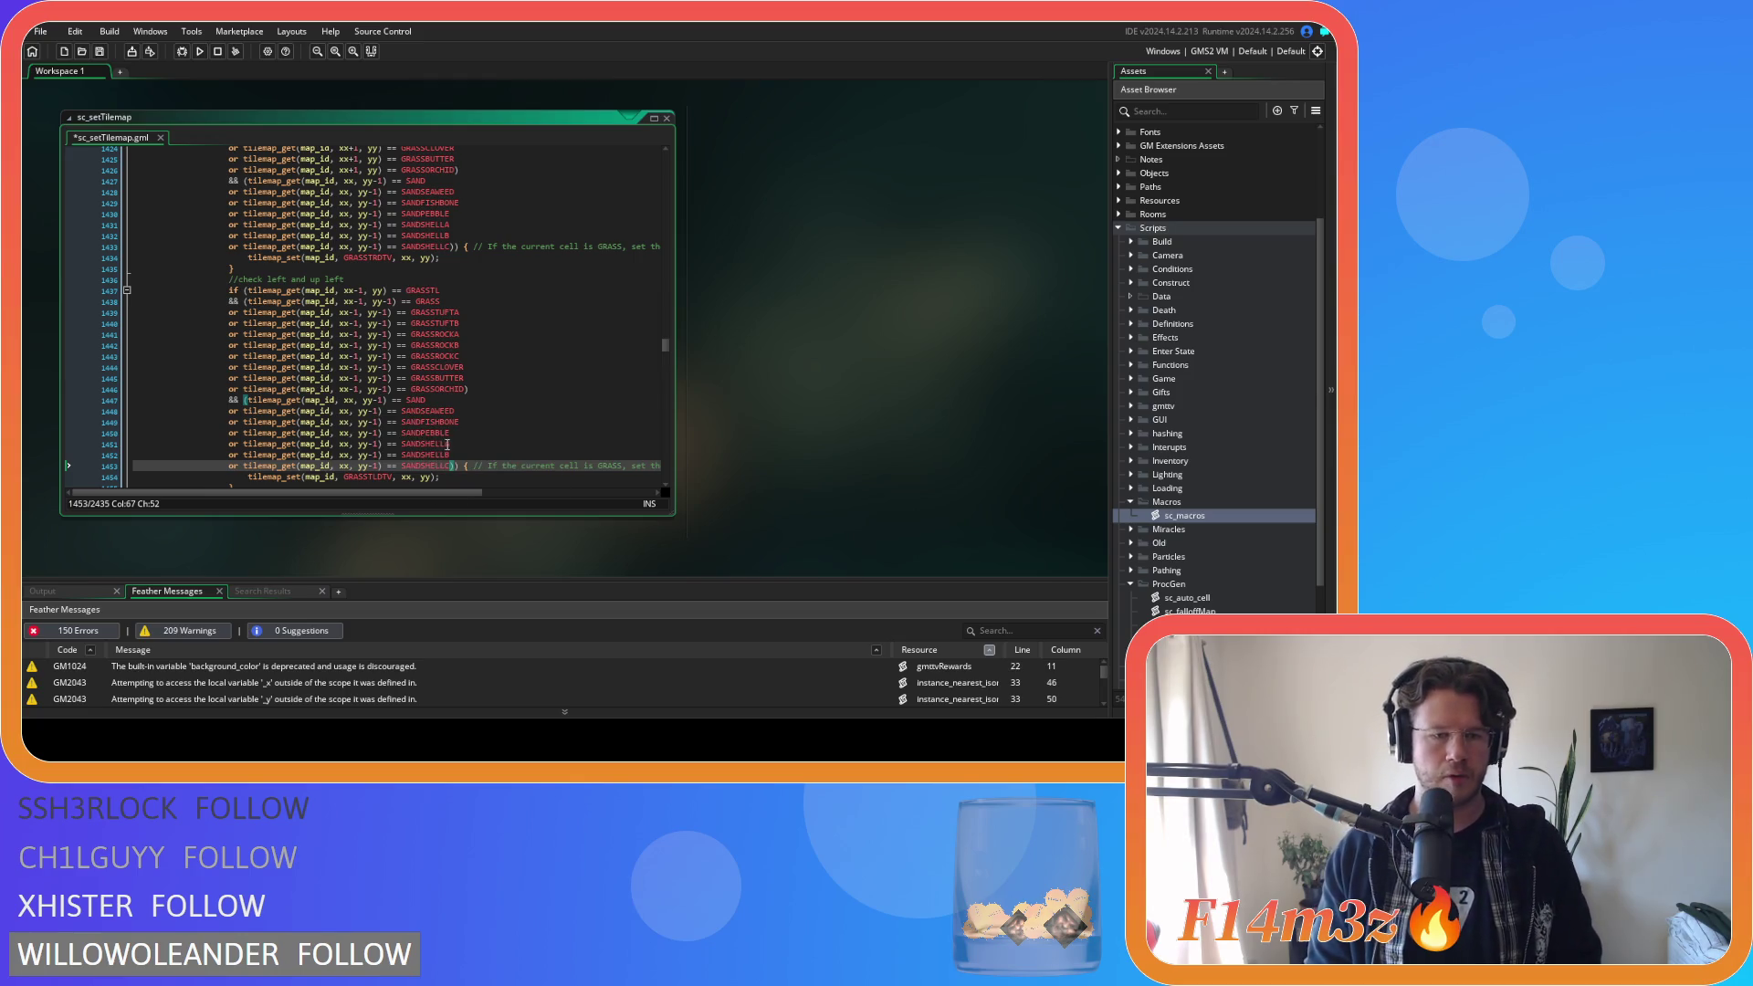
{"action": "scroll", "coordinate": [451, 438], "scroll_direction": "up", "scroll_amount": 3}
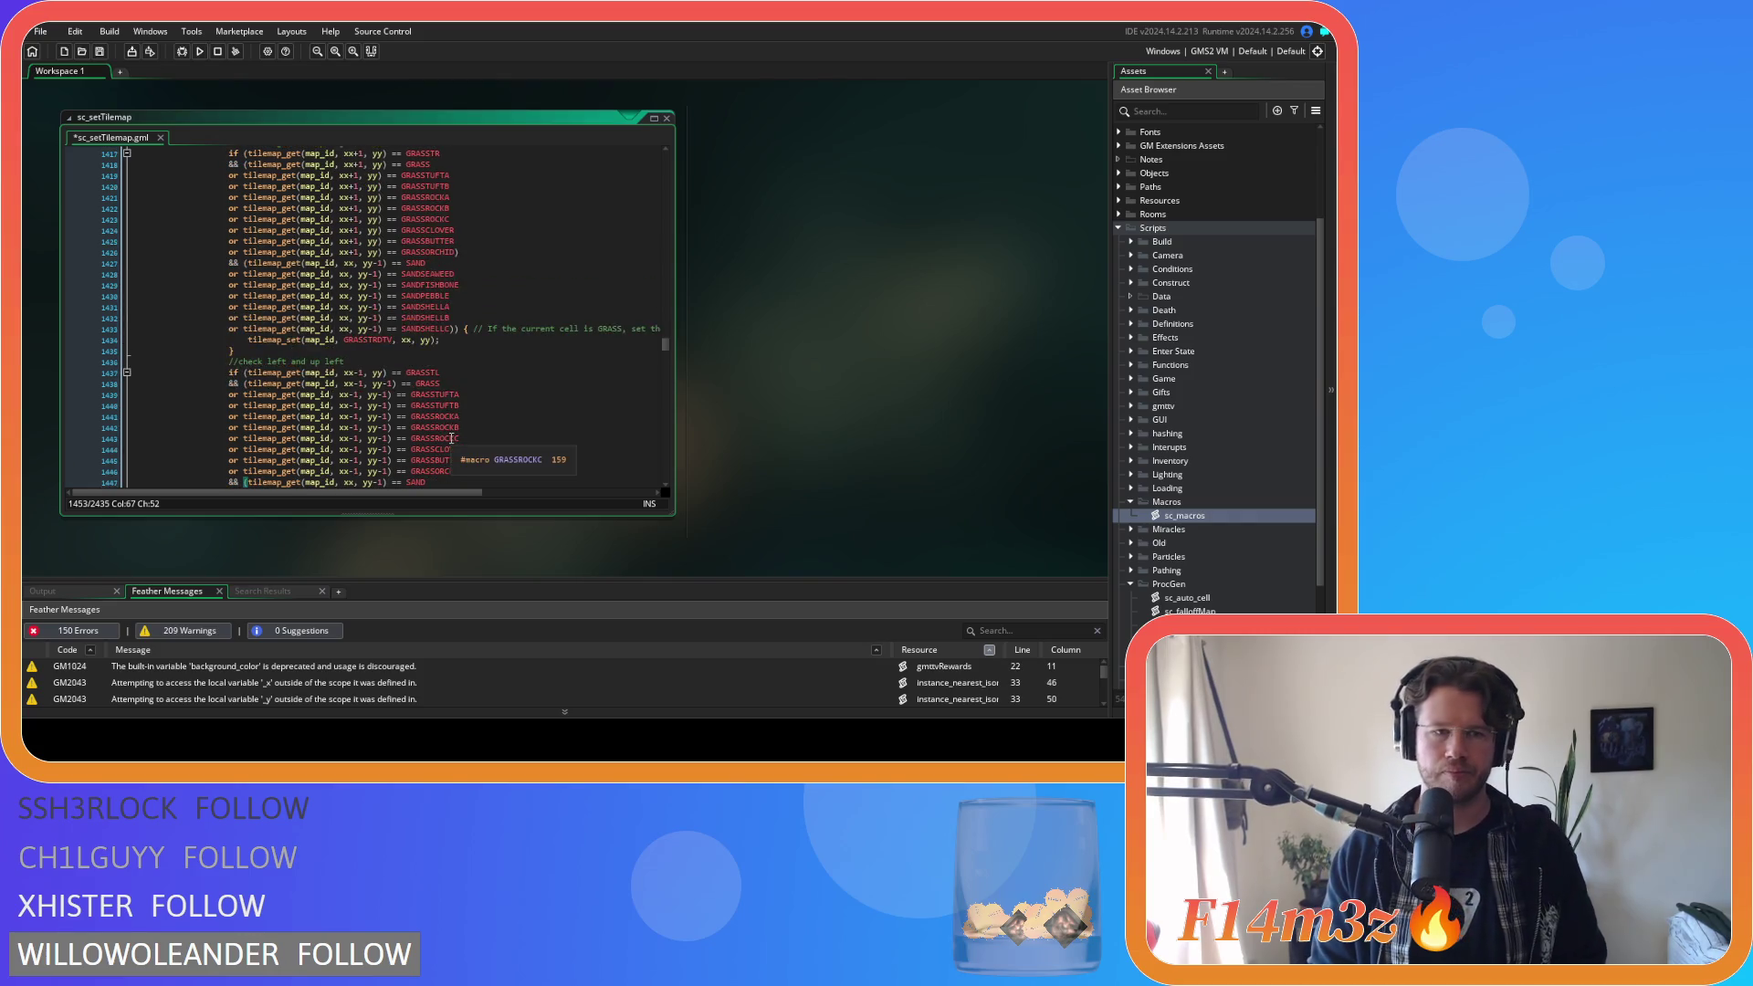
{"action": "scroll", "coordinate": [451, 438], "scroll_direction": "down", "scroll_amount": 4}
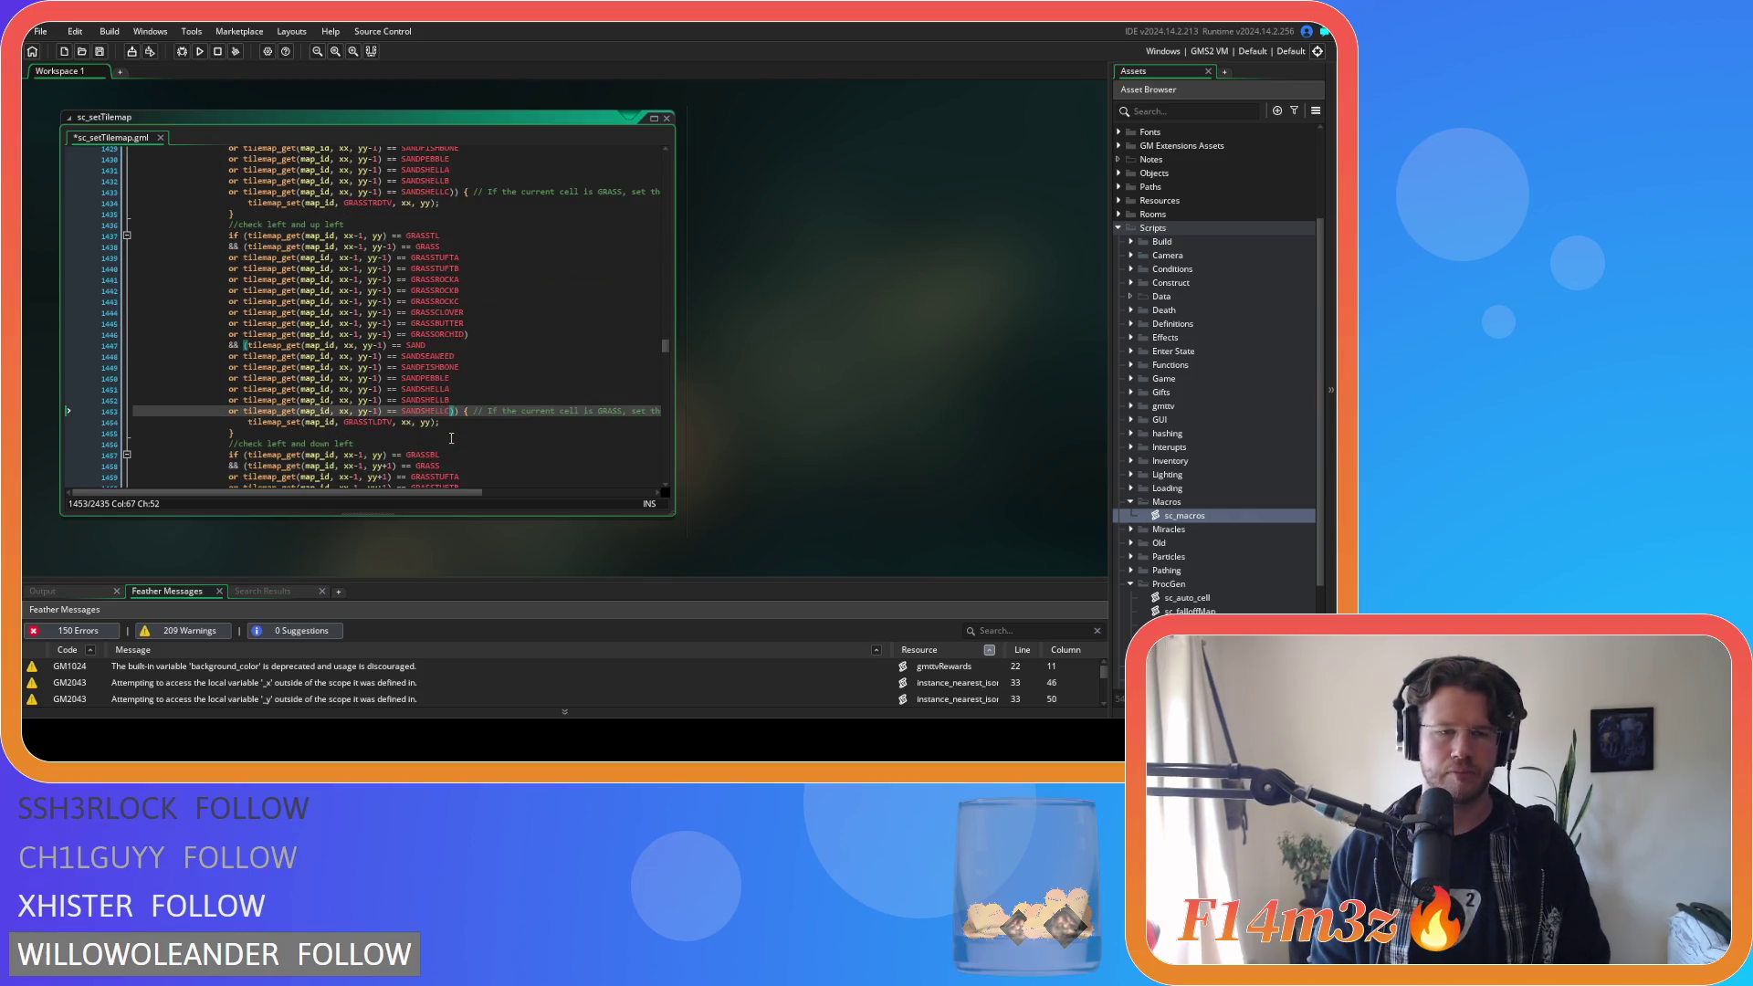
{"action": "scroll", "coordinate": [451, 438], "scroll_direction": "down", "scroll_amount": 4}
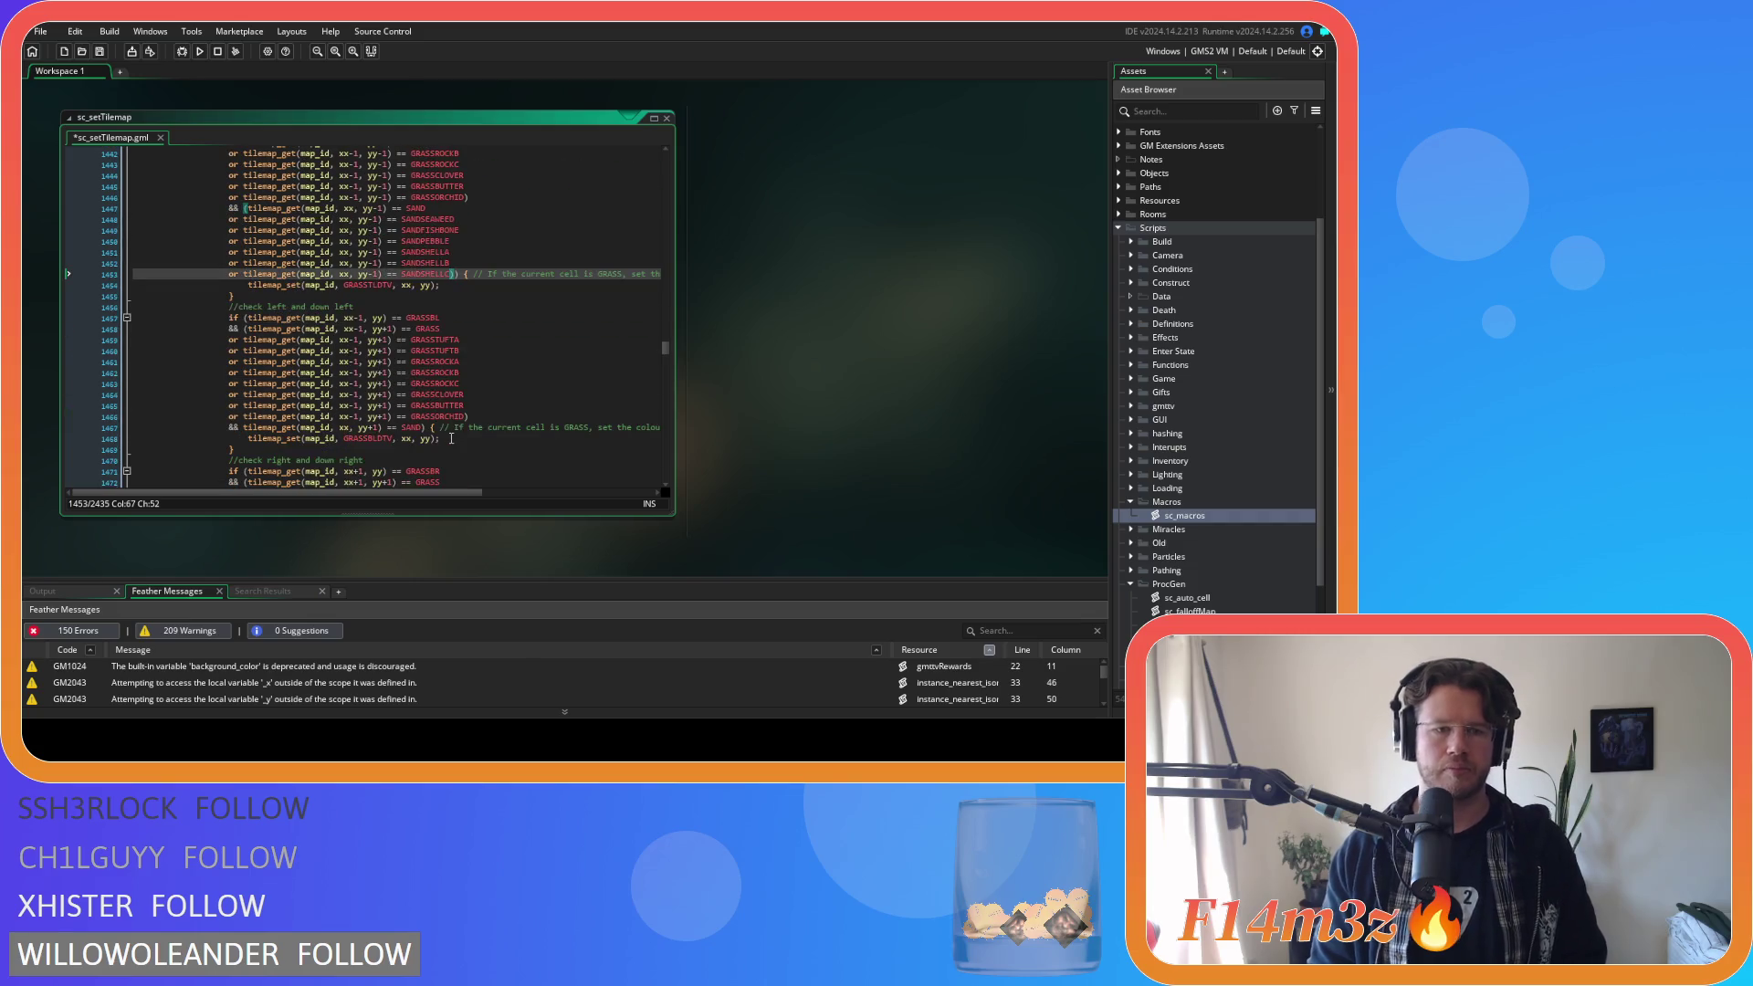
Wrap the left-and-down-left SAND check on line 1467 and paste the sand-variant lines below.
{"action": "left_click", "coordinate": [244, 428]}
{"action": "type", "text": "("}
{"action": "left_click", "coordinate": [426, 428]}
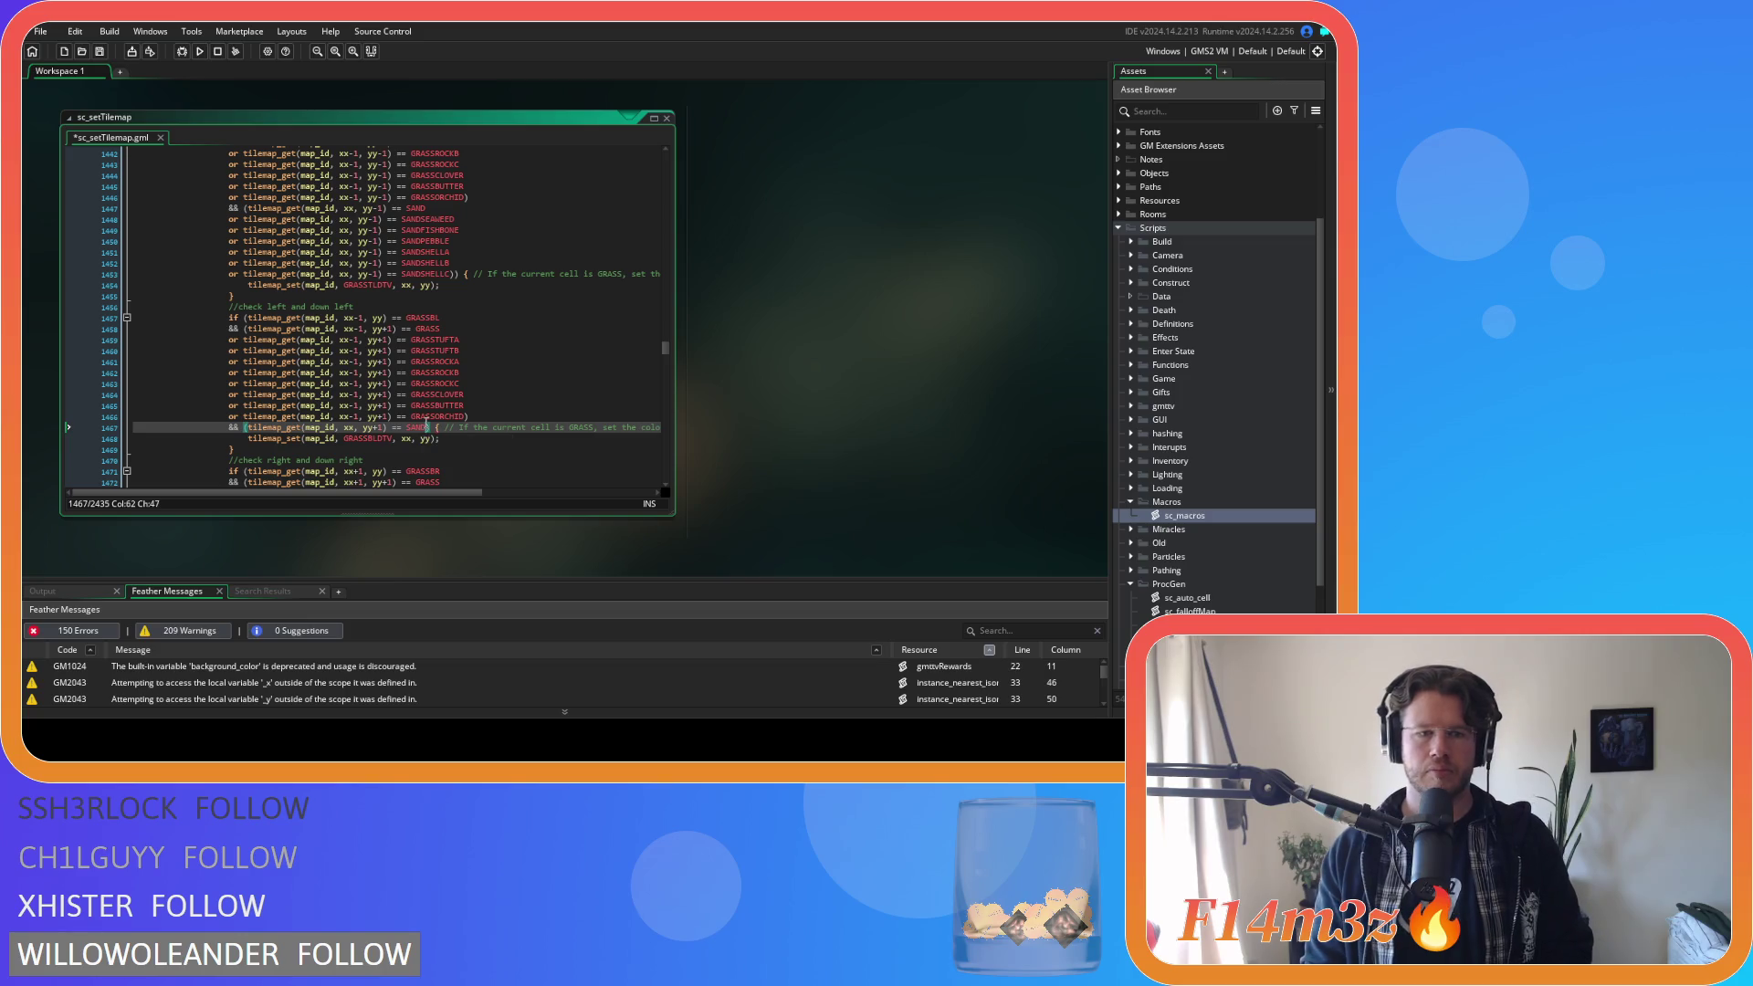
{"action": "key", "text": "Return"}
{"action": "key", "text": "ctrl+v"}
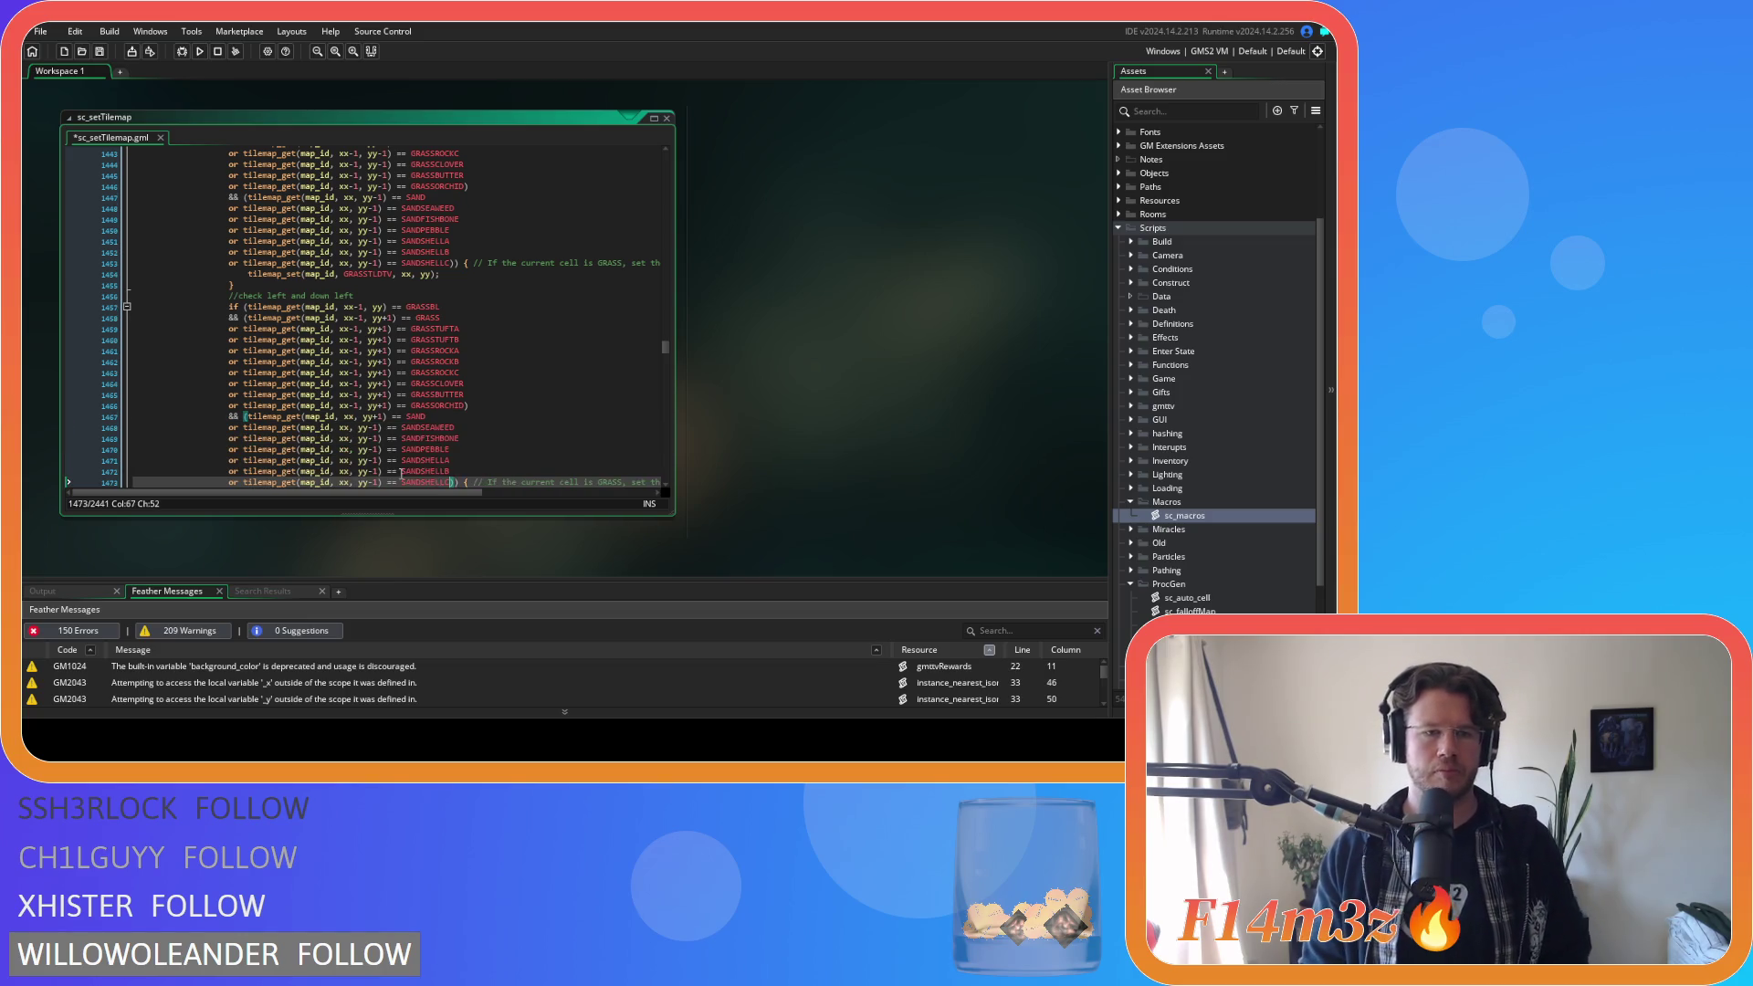
Change yy-1 to yy+1 on the down-left sand lines 1468–1473 and save the script.
{"action": "left_click", "coordinate": [372, 427]}
{"action": "key", "text": "BackSpace"}
{"action": "type", "text": "+"}
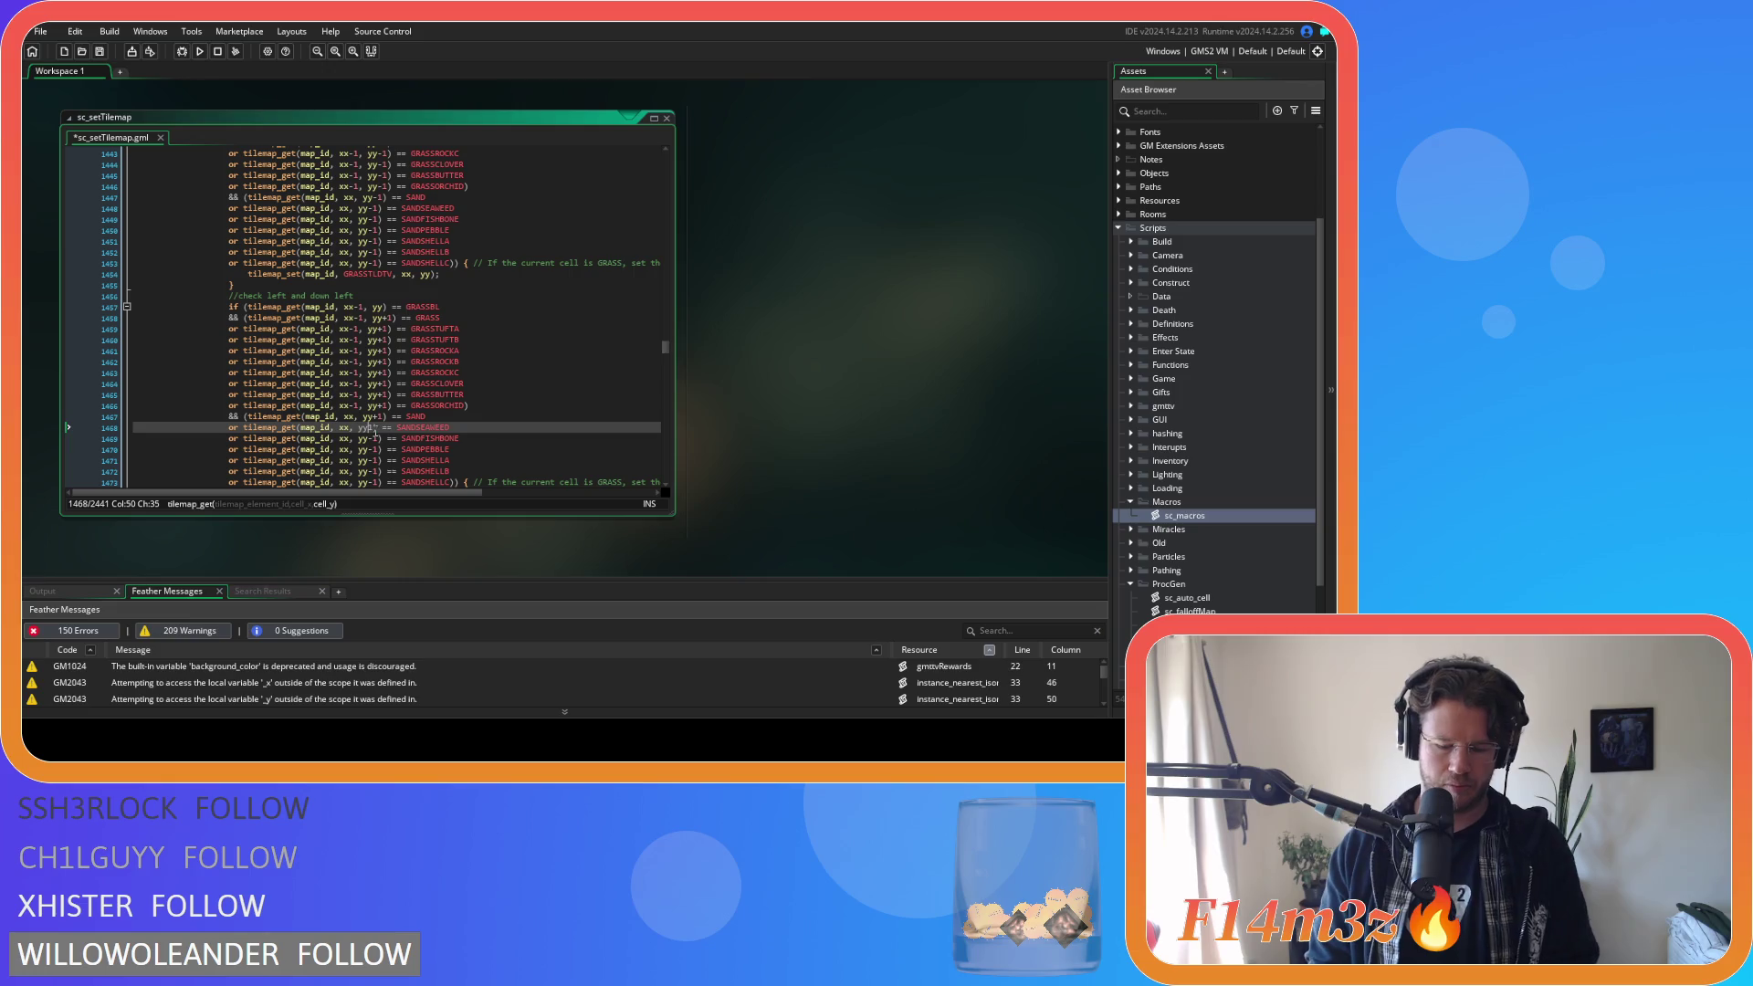
{"action": "left_click", "coordinate": [377, 439]}
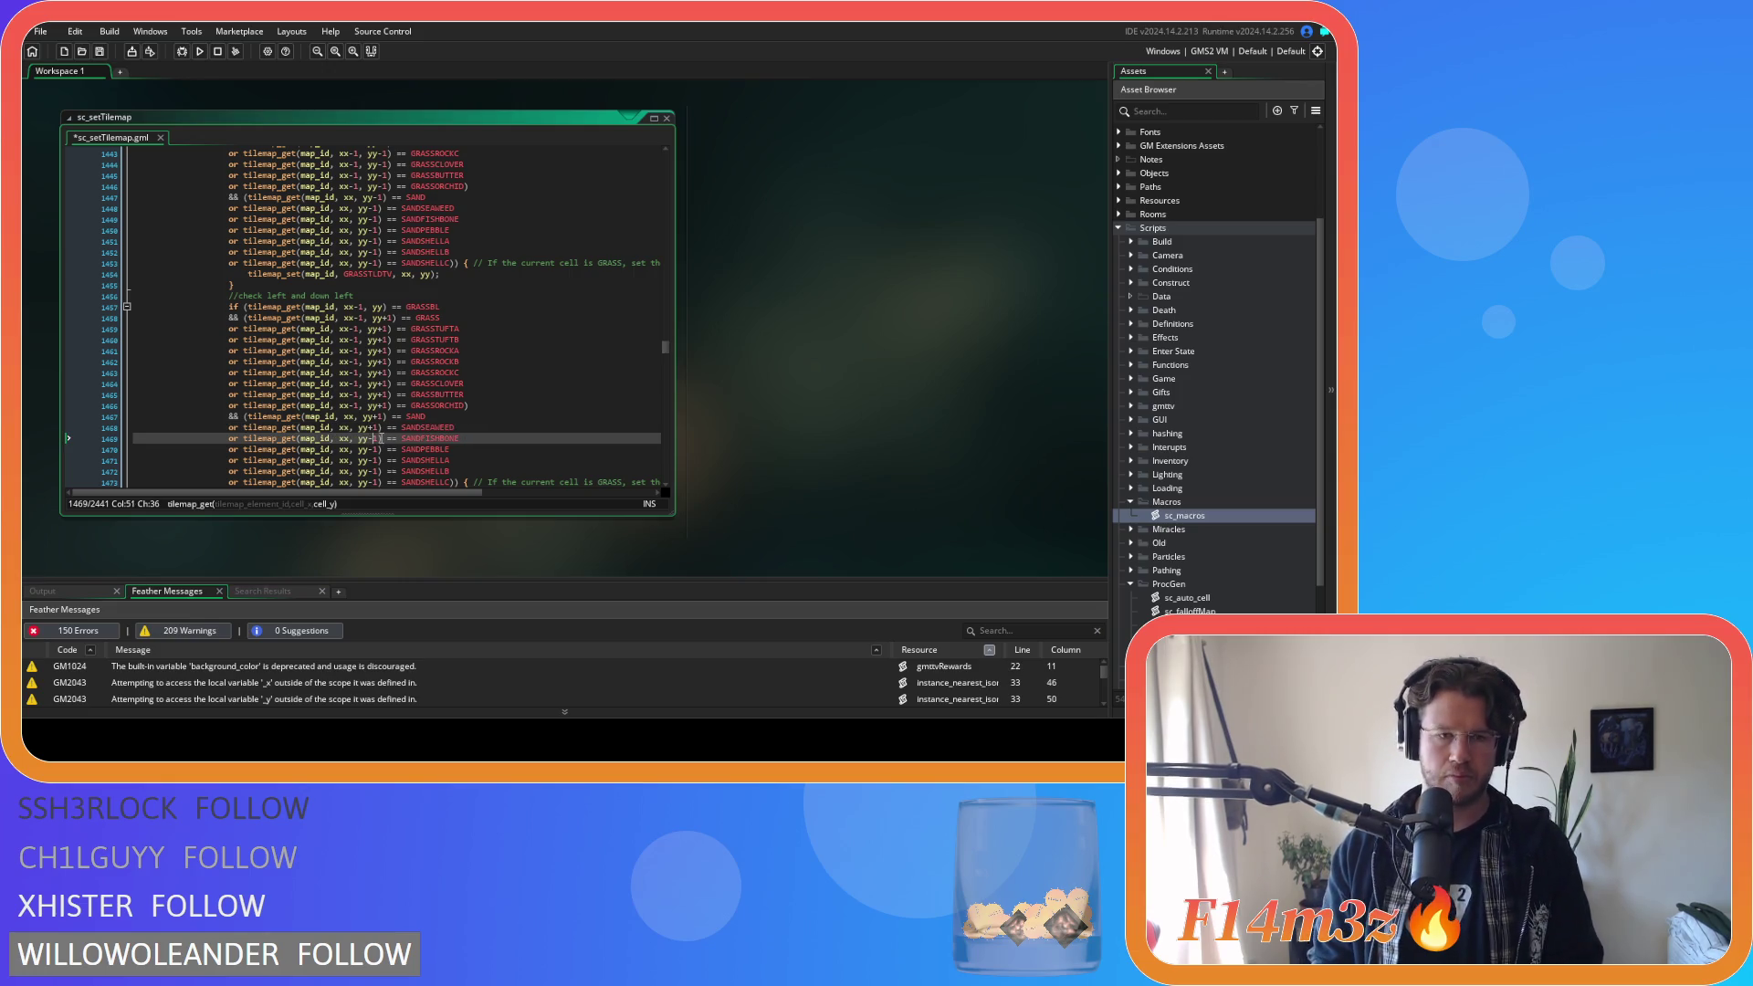
{"action": "type", "text": "+"}
{"action": "key", "text": "BackSpace"}
{"action": "key", "text": "BackSpace"}
{"action": "type", "text": "+"}
{"action": "key", "text": "Down"}
{"action": "key", "text": "BackSpace"}
{"action": "type", "text": "+"}
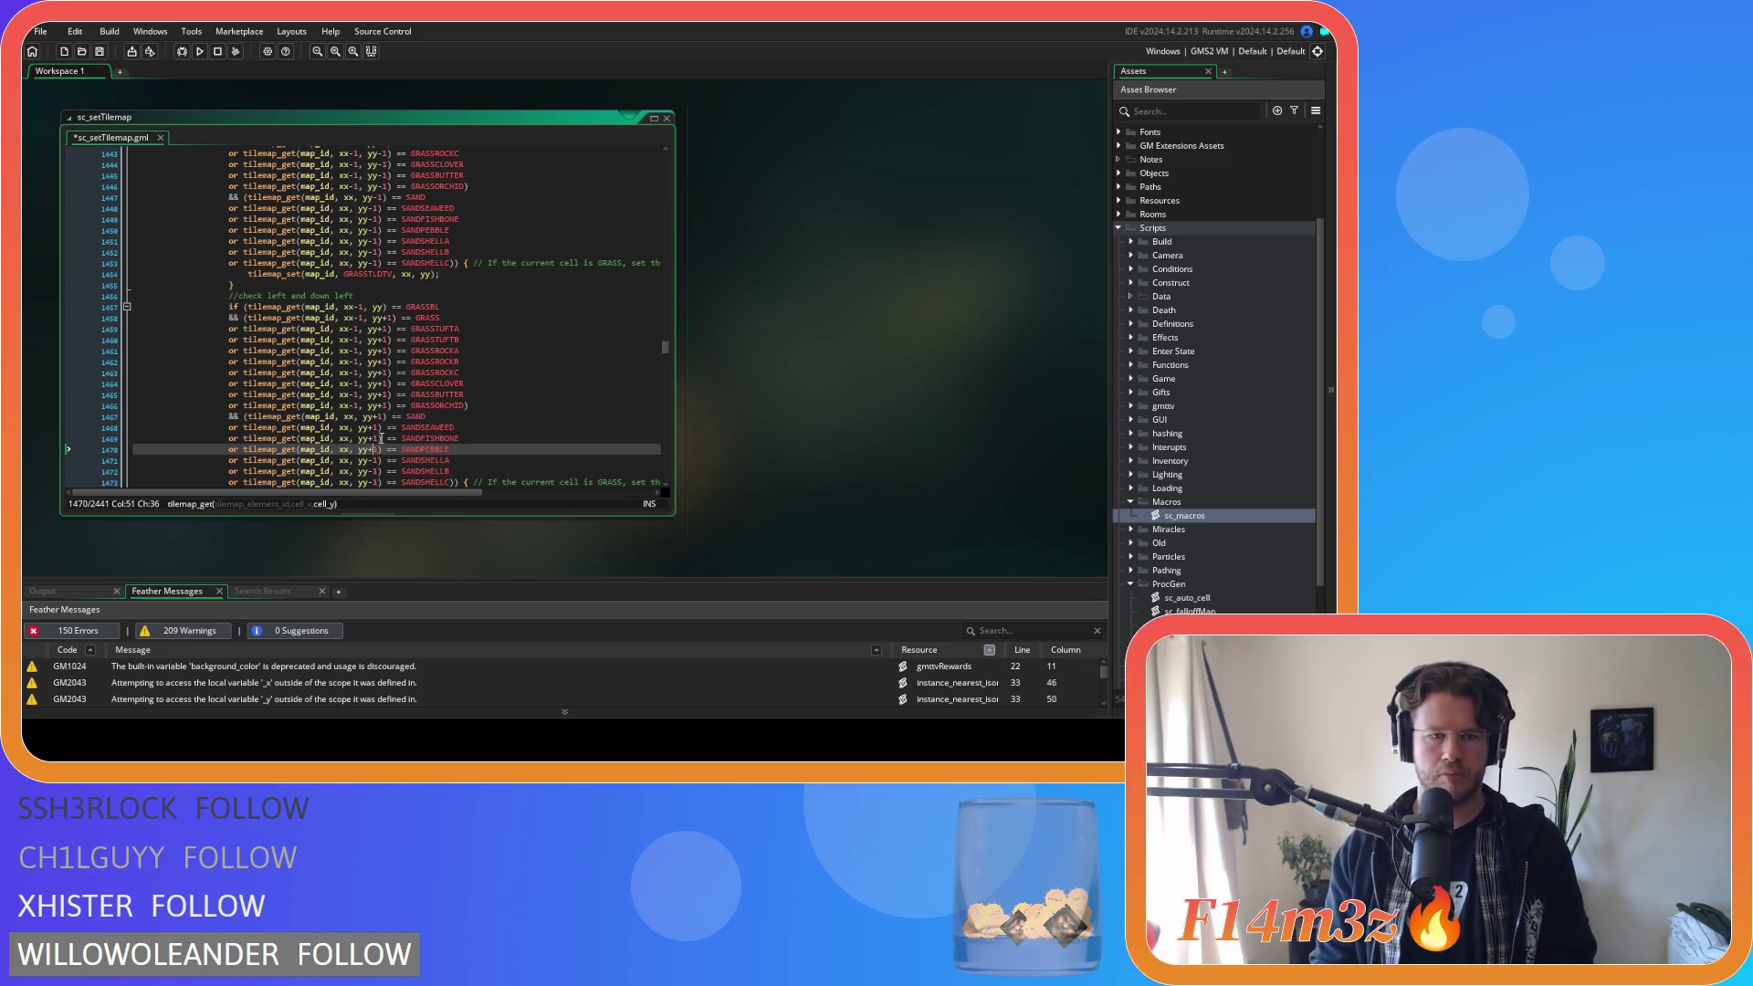
{"action": "key", "text": "Down"}
{"action": "key", "text": "BackSpace"}
{"action": "type", "text": "+"}
{"action": "key", "text": "Down"}
{"action": "key", "text": "BackSpace"}
{"action": "type", "text": "+"}
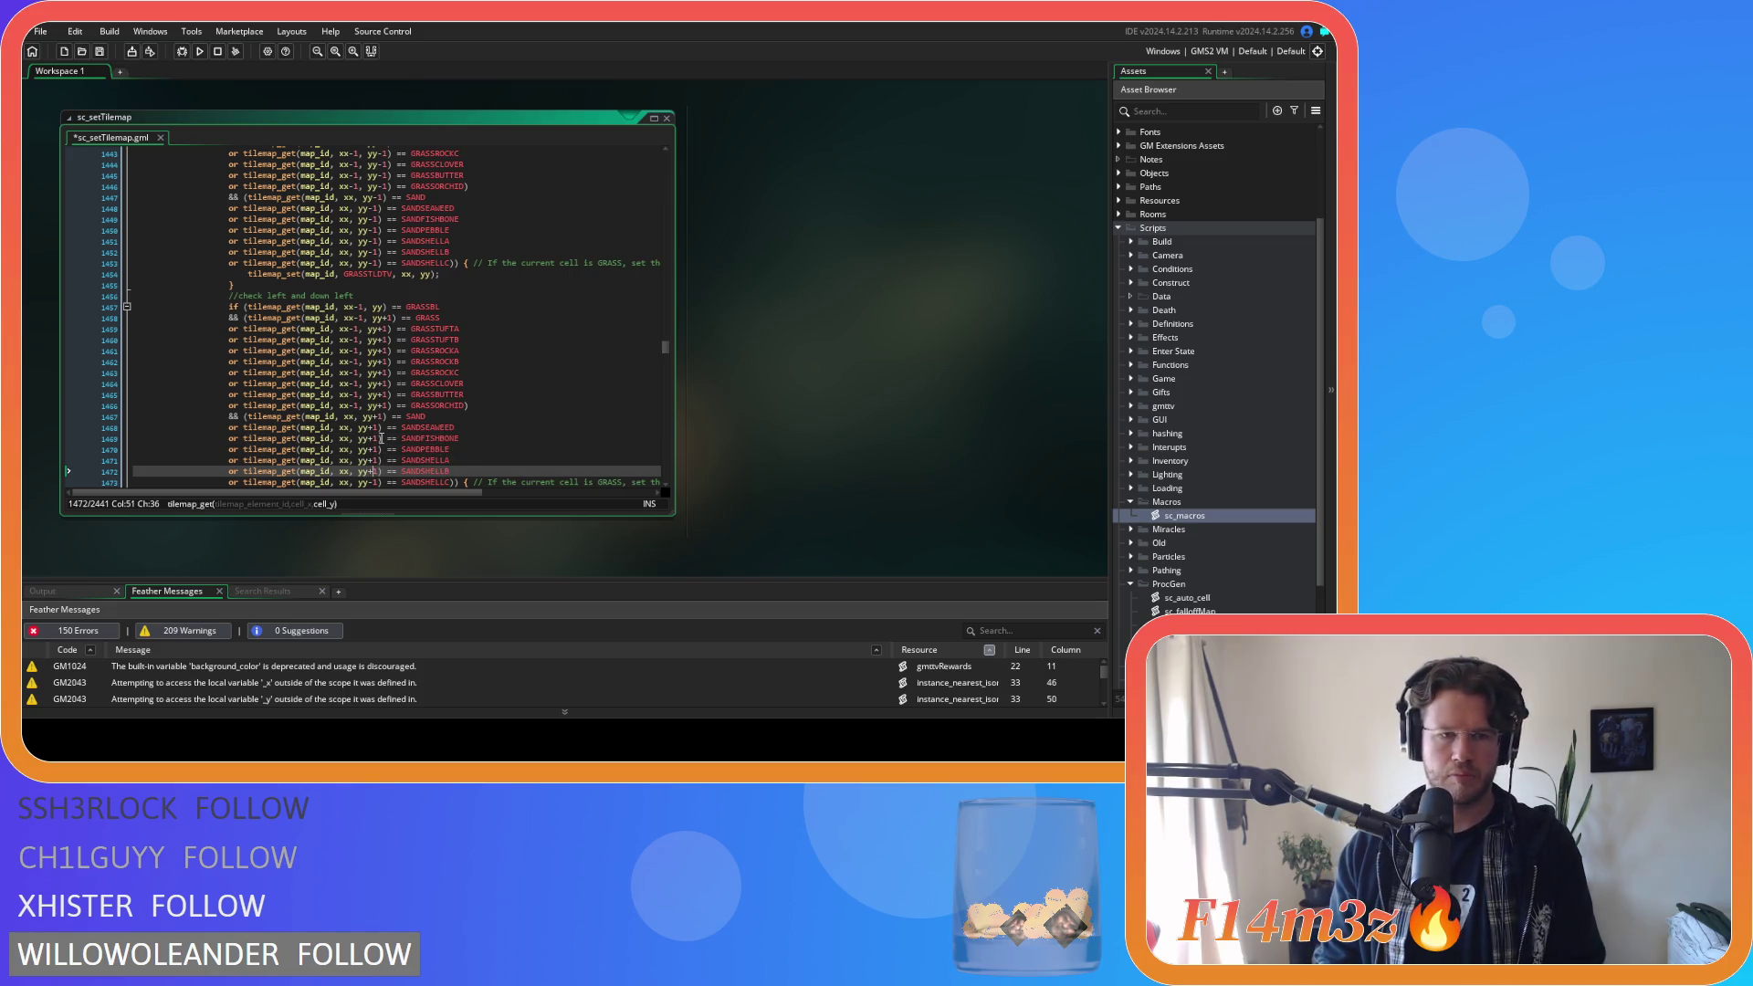
{"action": "key", "text": "Down"}
{"action": "key", "text": "BackSpace"}
{"action": "type", "text": "+"}
{"action": "key", "text": "Down"}
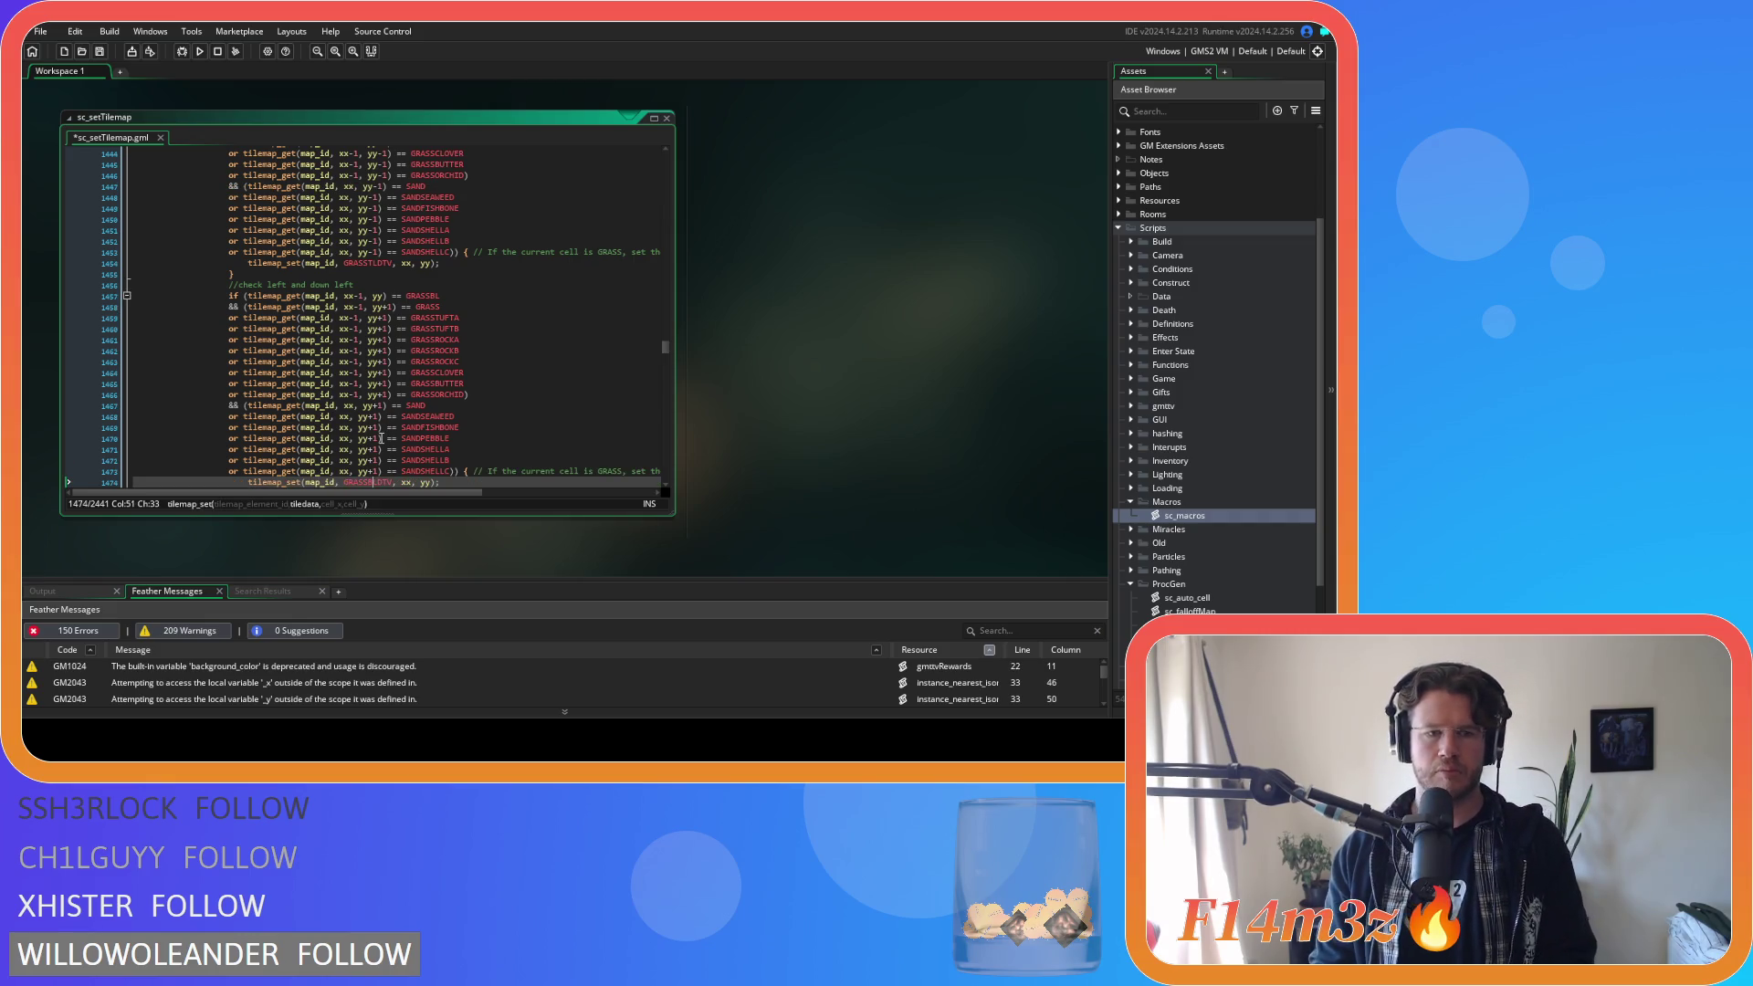
{"action": "scroll", "coordinate": [455, 399], "scroll_direction": "down", "scroll_amount": 5}
{"action": "key", "text": "ctrl+s"}
Select the sand-variant lines in the down-left block.
{"action": "left_click", "coordinate": [467, 298]}
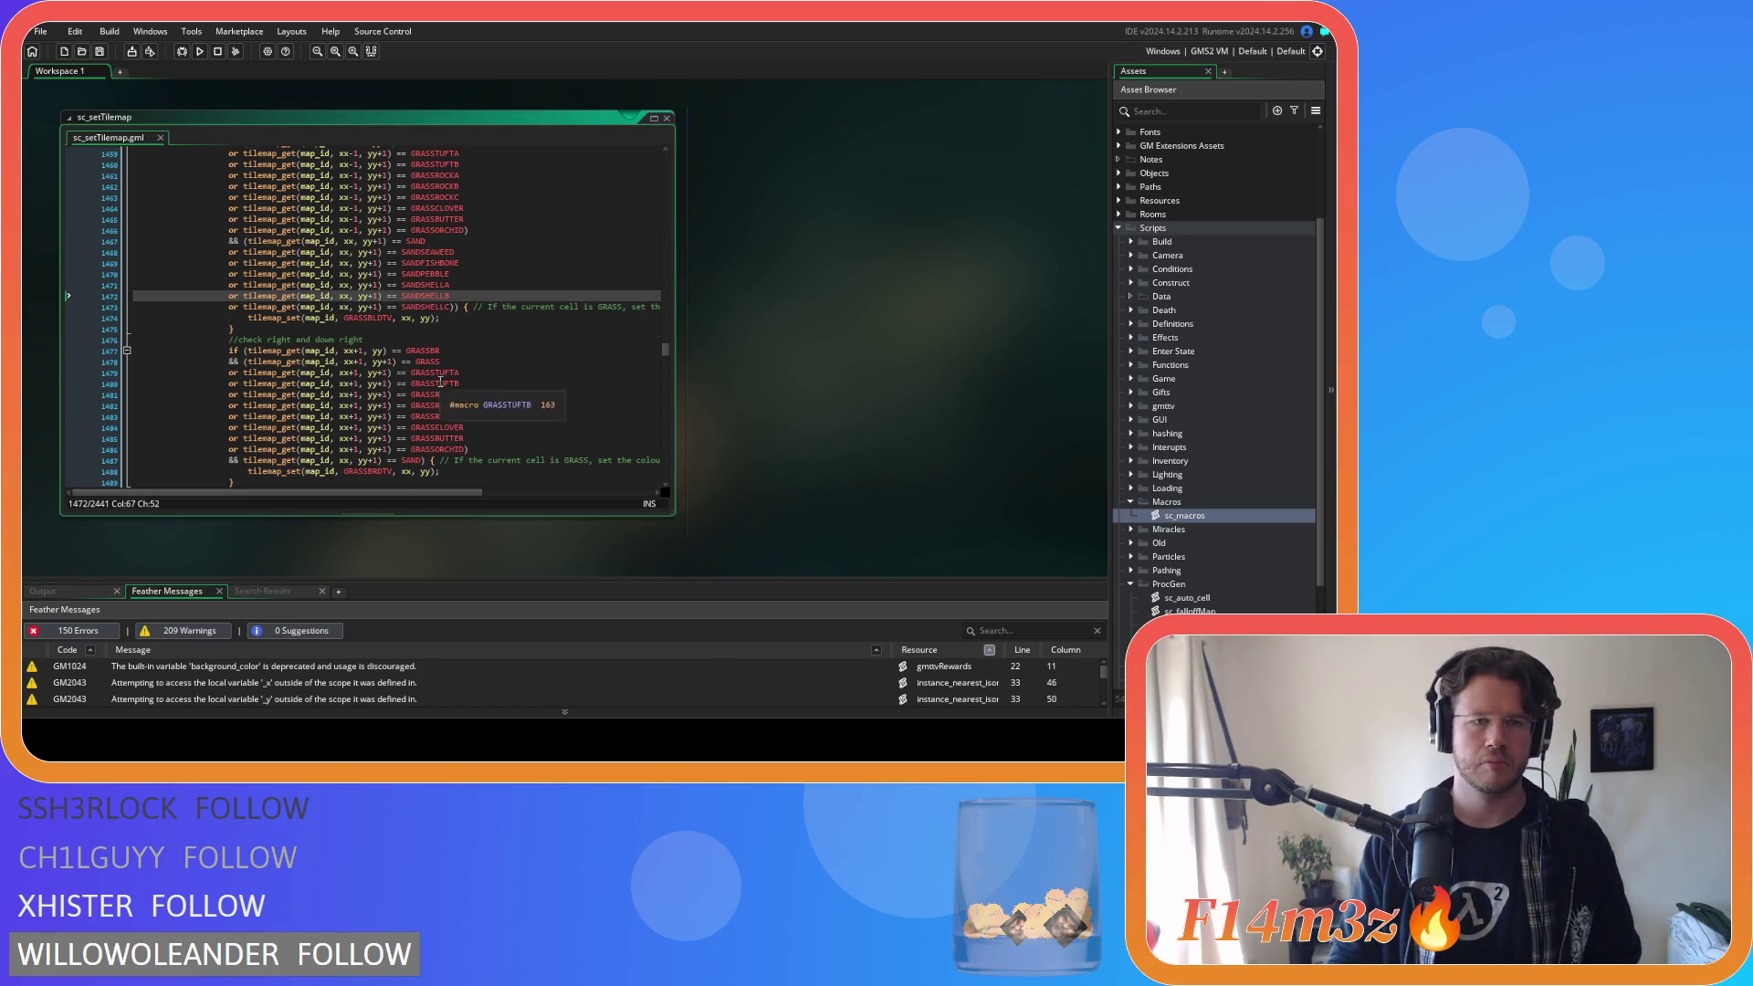
{"action": "scroll", "coordinate": [469, 346], "scroll_direction": "up", "scroll_amount": 3}
{"action": "mouse_move", "coordinate": [410, 435]}
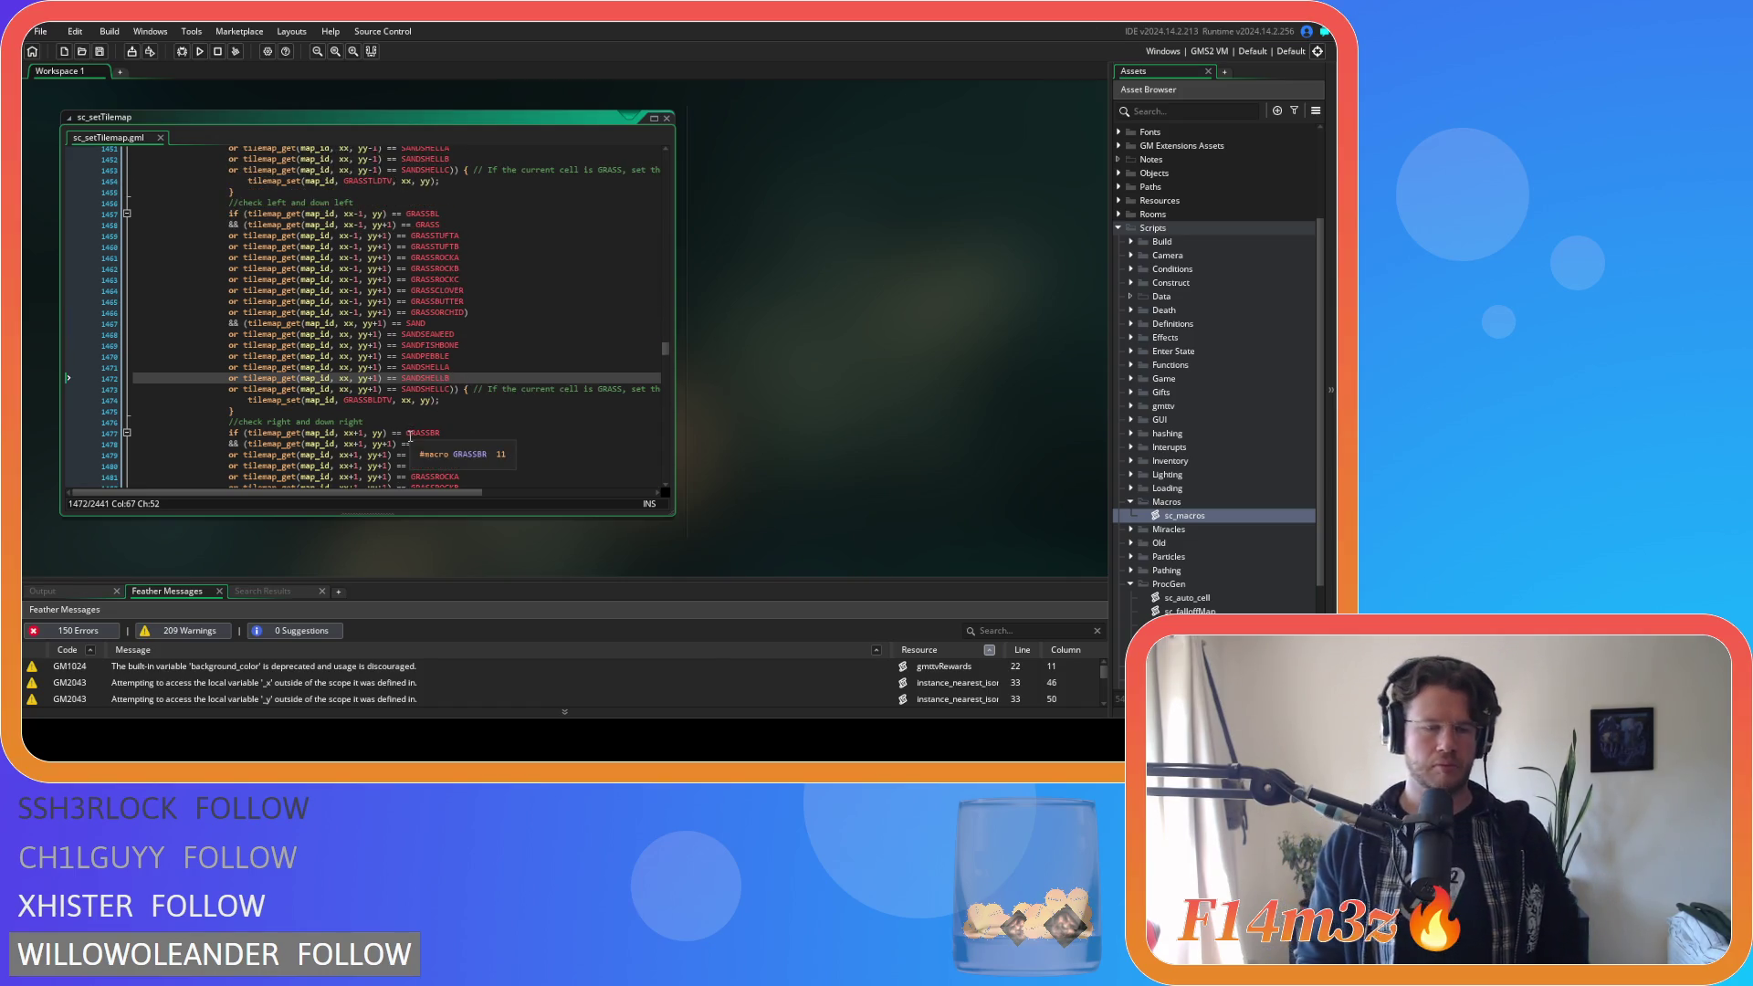
{"action": "scroll", "coordinate": [410, 435], "scroll_direction": "down", "scroll_amount": 3}
{"action": "mouse_move", "coordinate": [412, 404]}
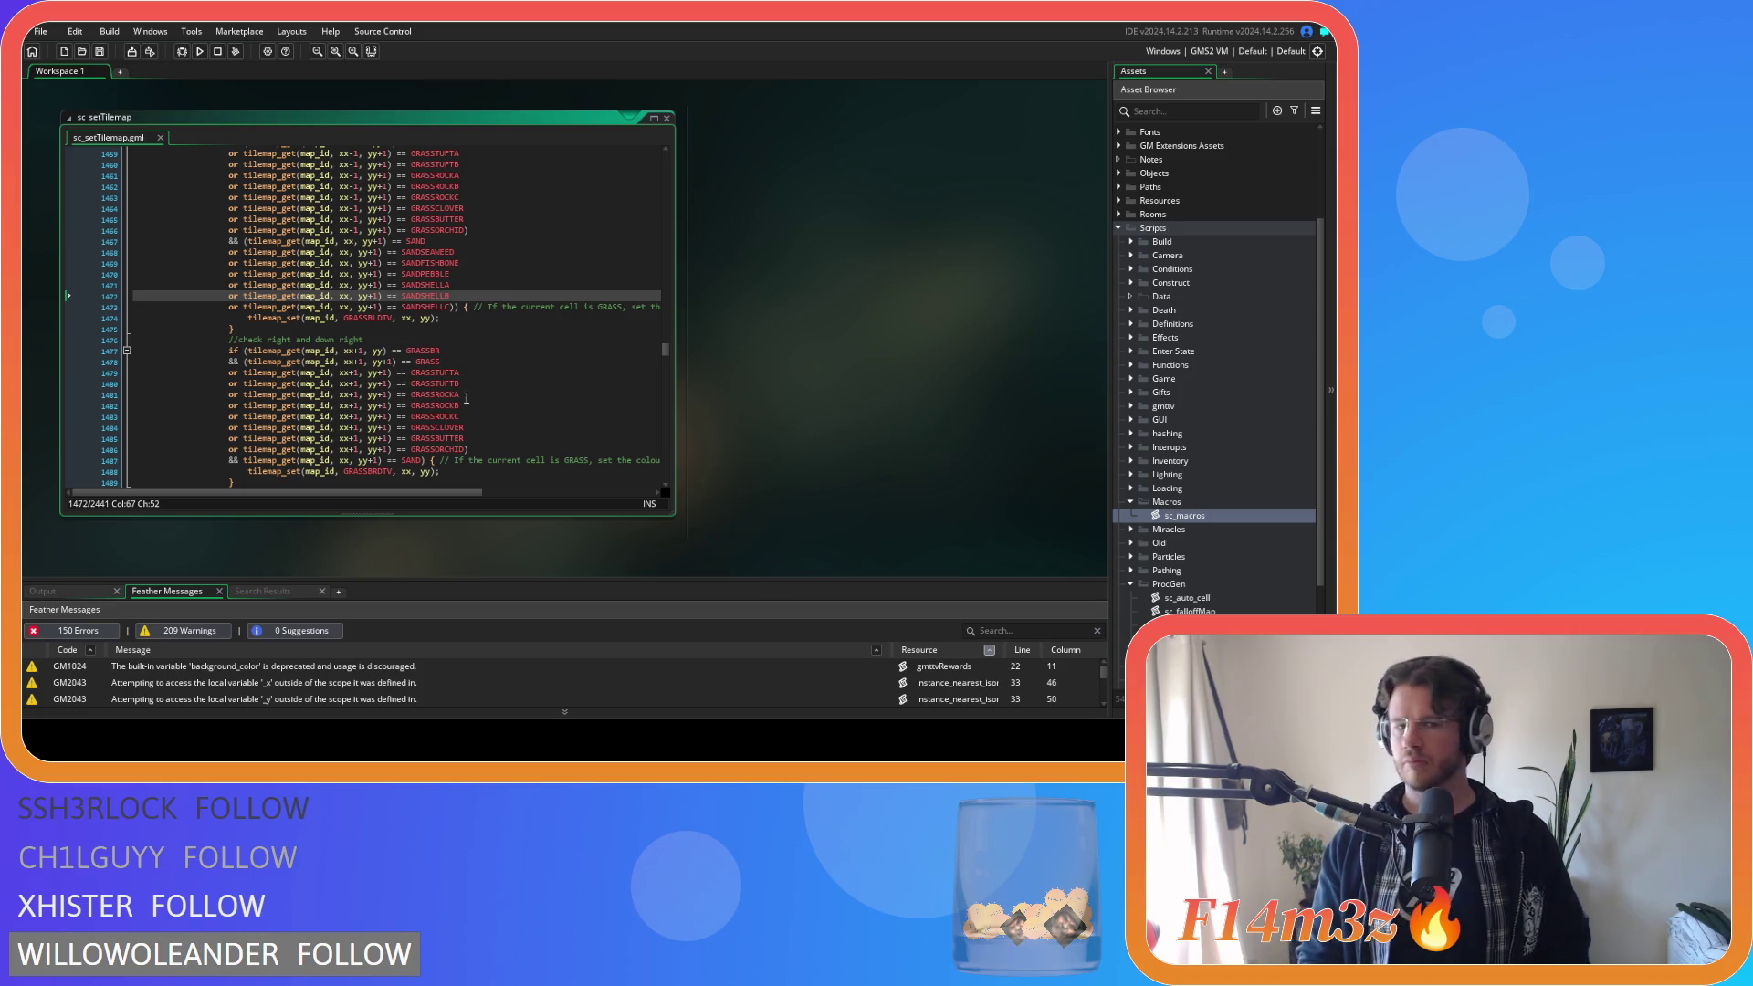
{"action": "mouse_move", "coordinate": [465, 445]}
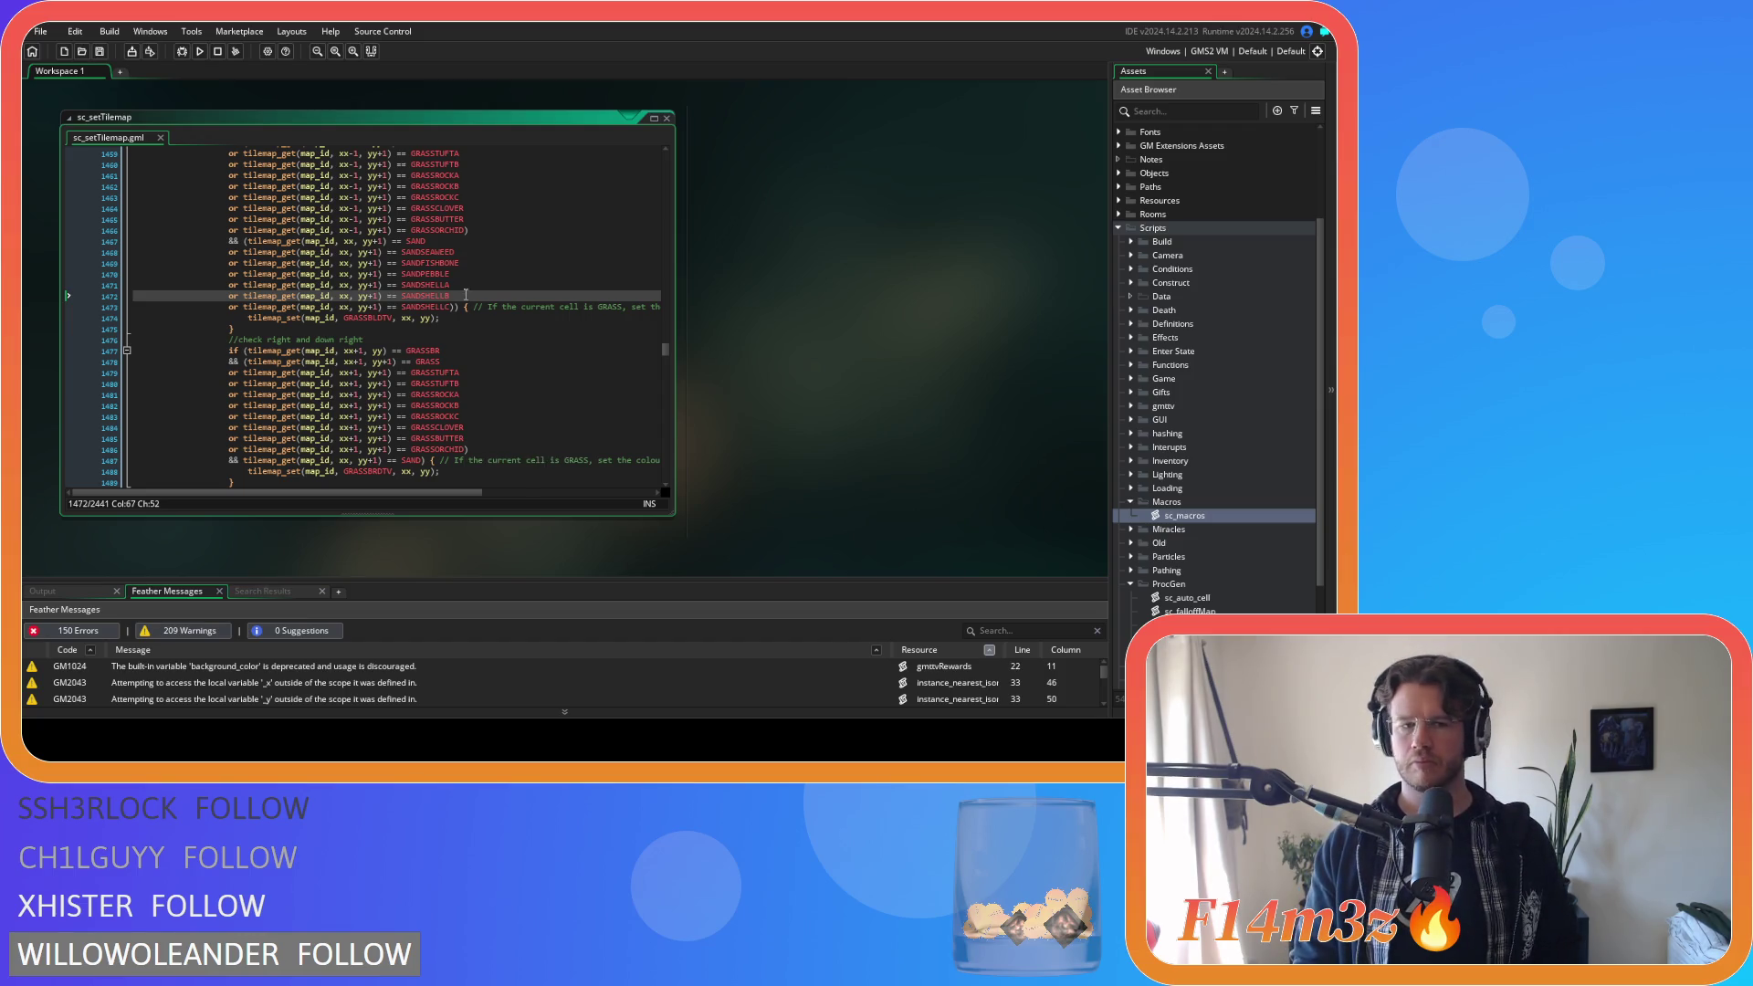
{"action": "left_click_drag", "start_coordinate": [449, 306], "coordinate": [222, 252]}
{"action": "key", "text": "ctrl+c"}
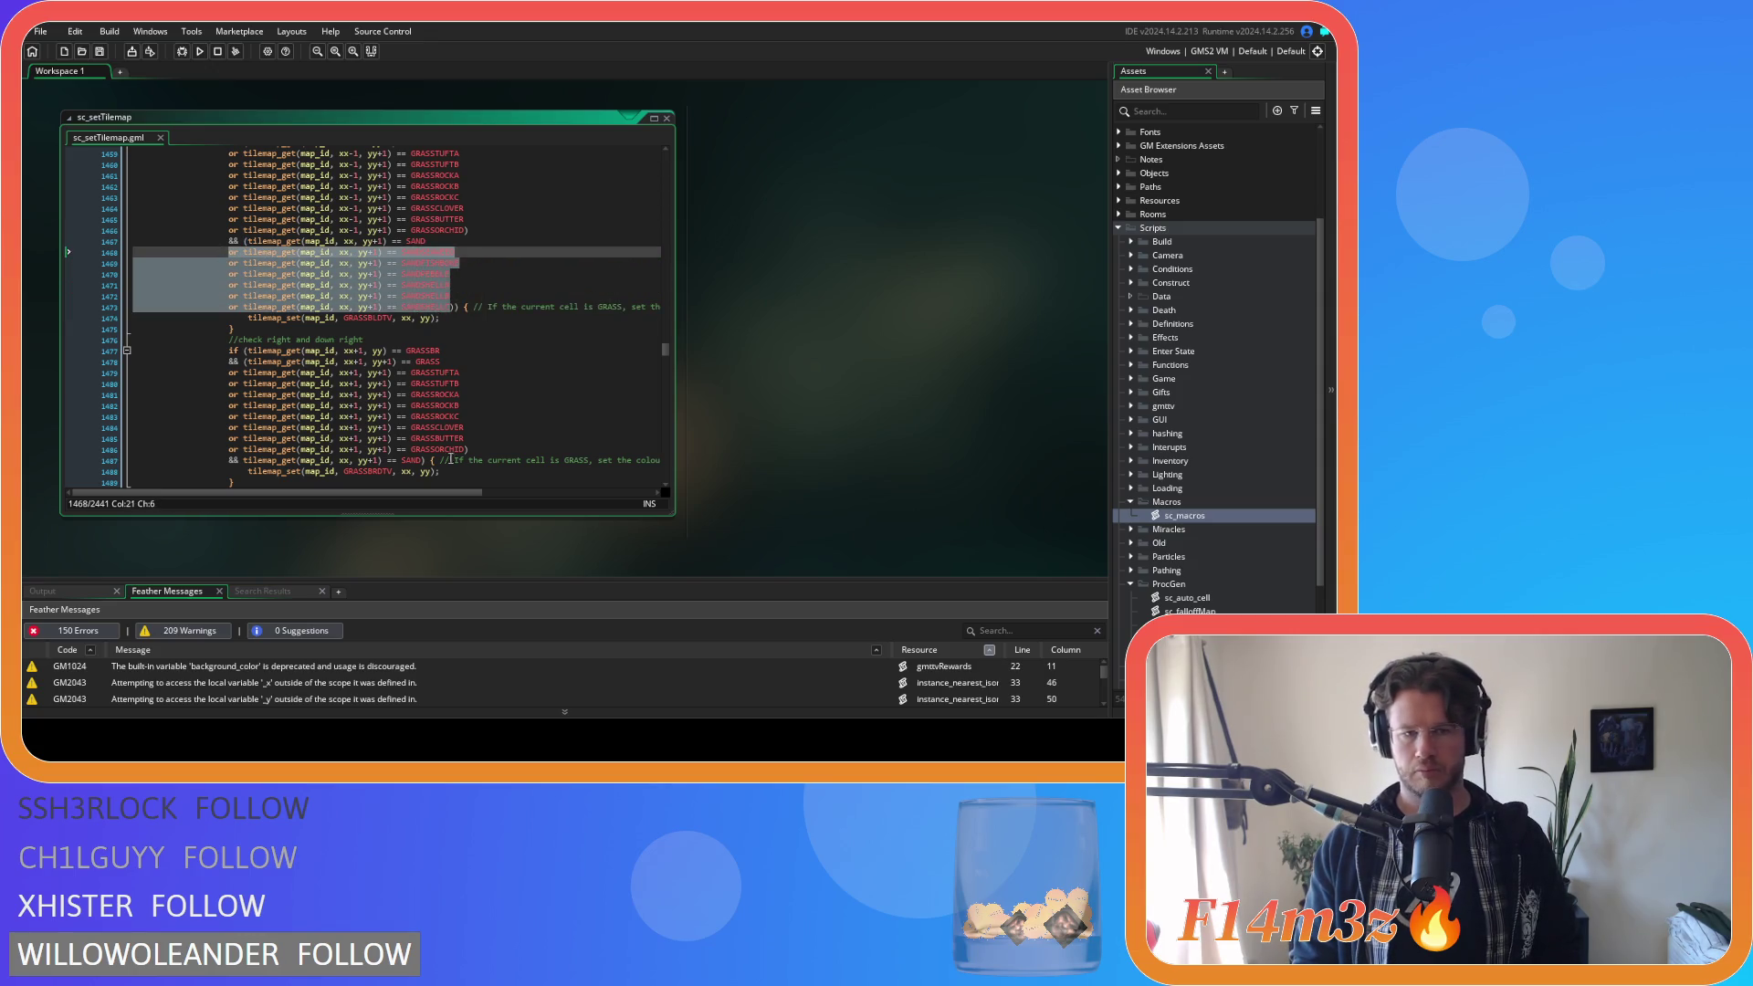
Wrap the SAND test on line 1487 in parentheses and paste the six sand-variant or-conditions.
{"action": "left_click", "coordinate": [421, 460]}
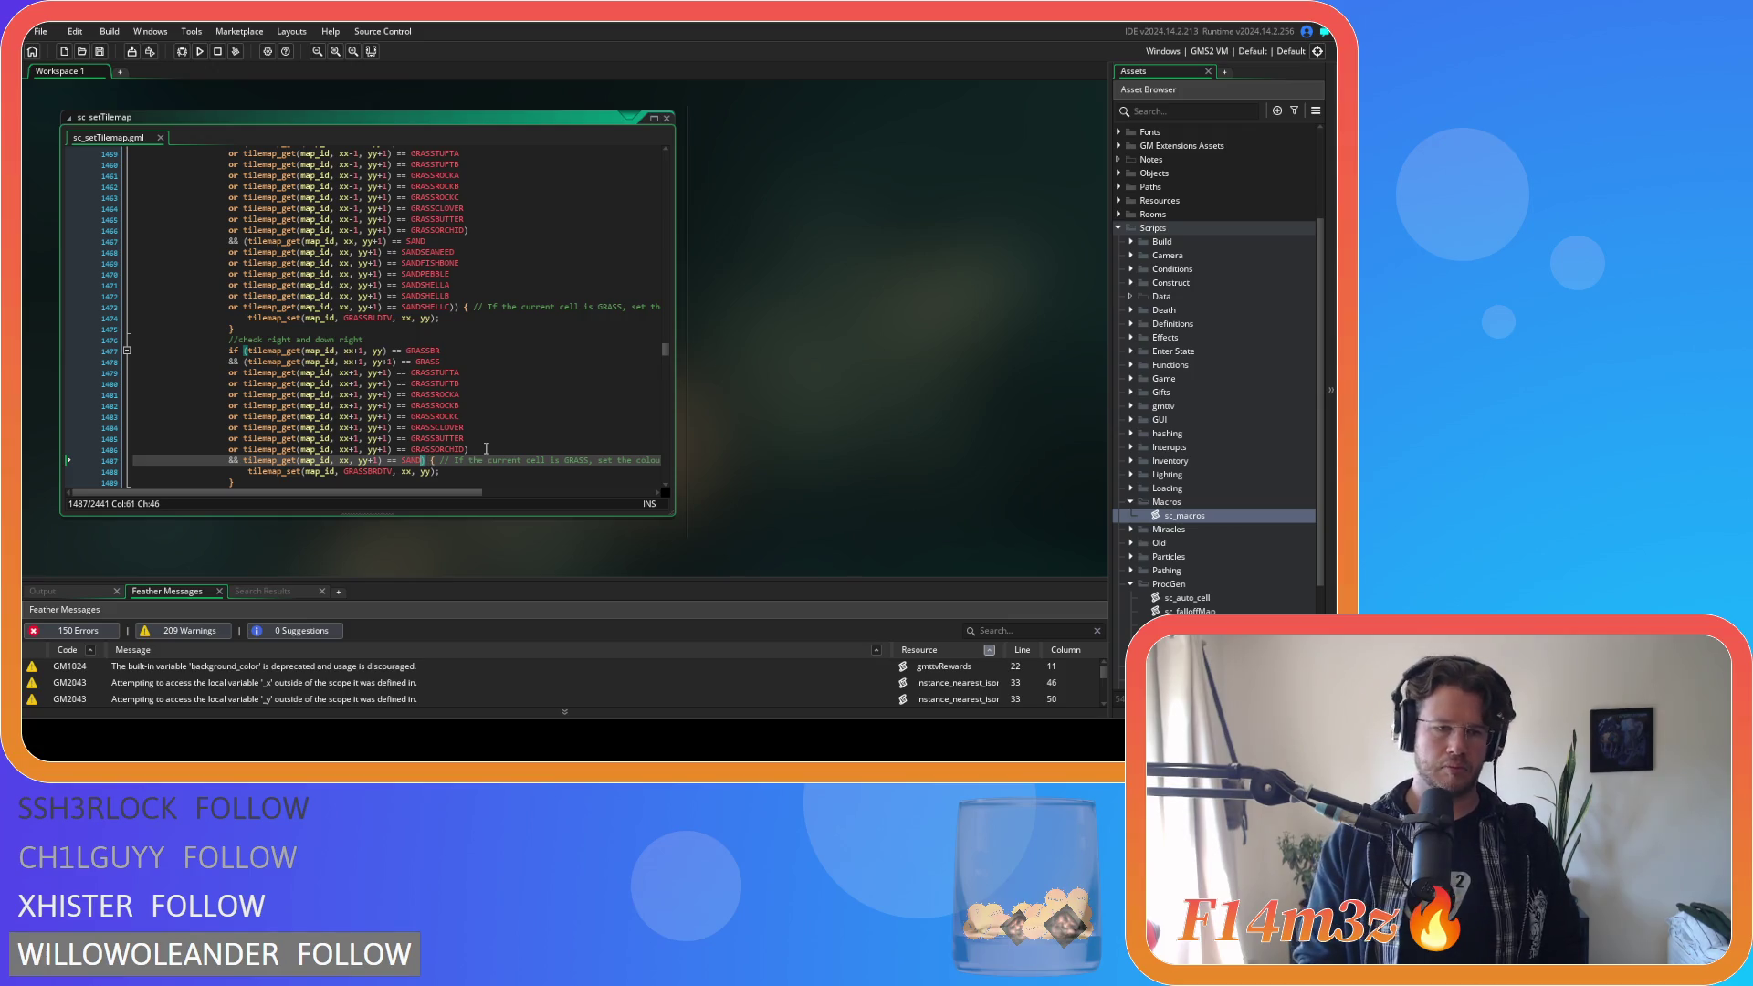
{"action": "left_click", "coordinate": [241, 460]}
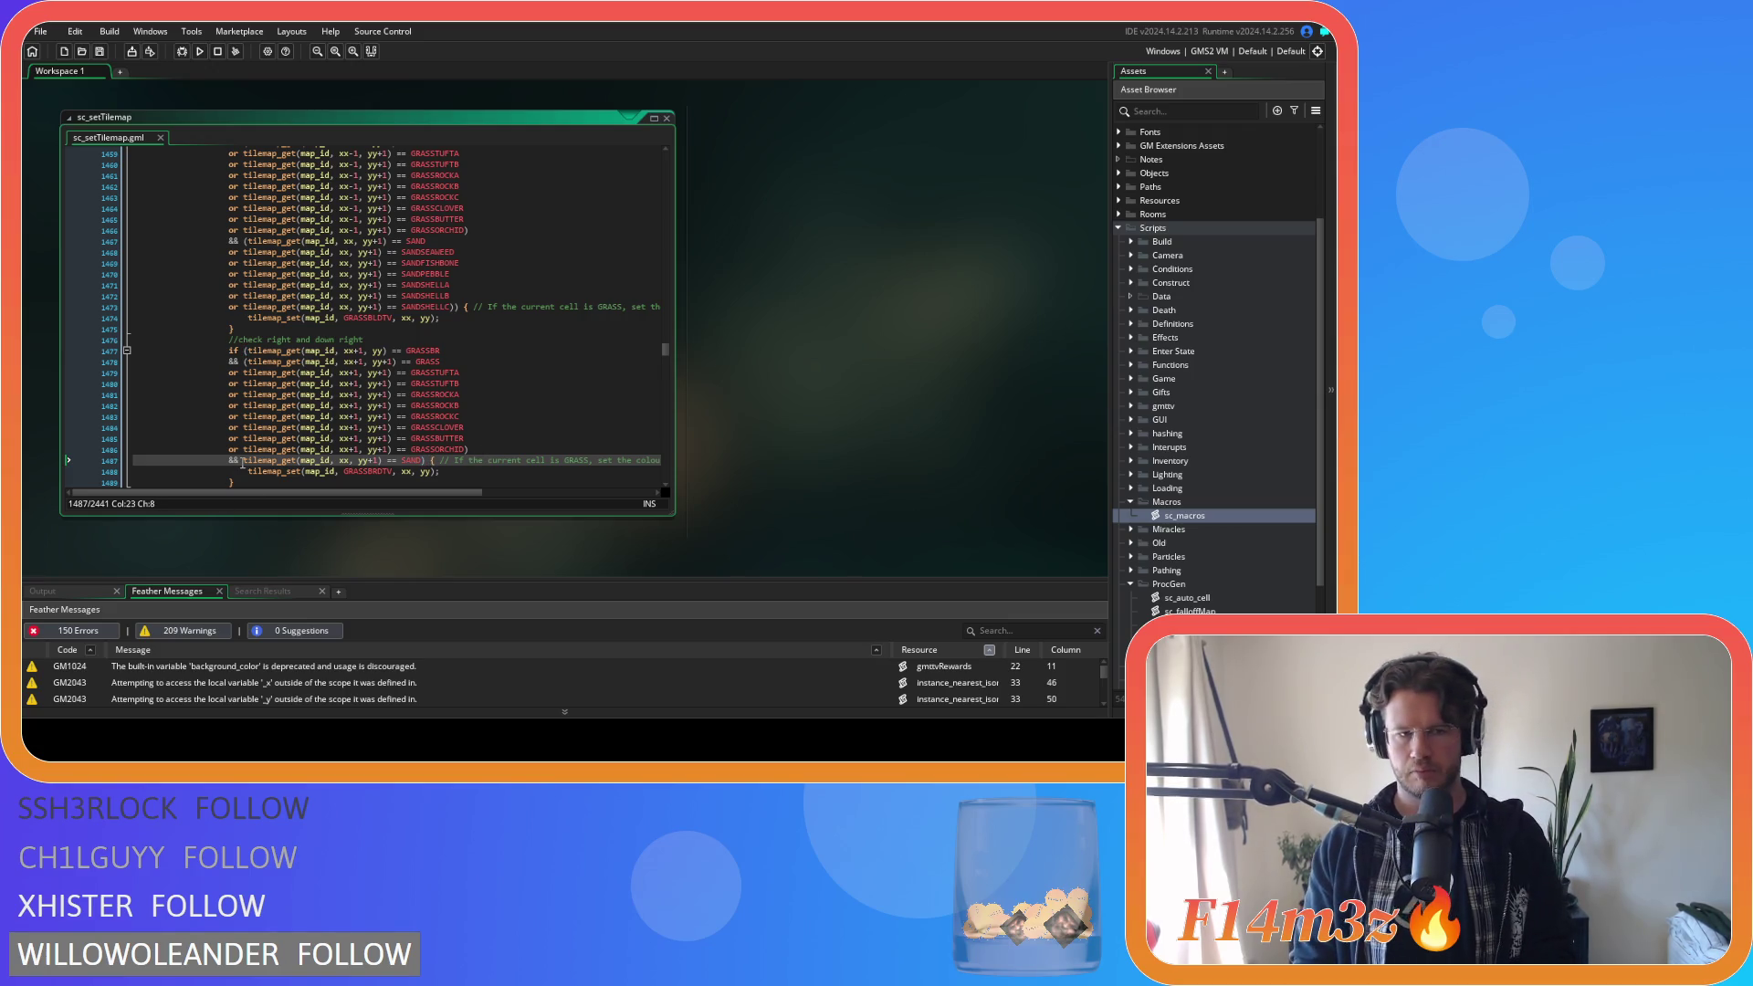
{"action": "type", "text": "("}
{"action": "left_click", "coordinate": [425, 461]}
{"action": "type", "text": ")"}
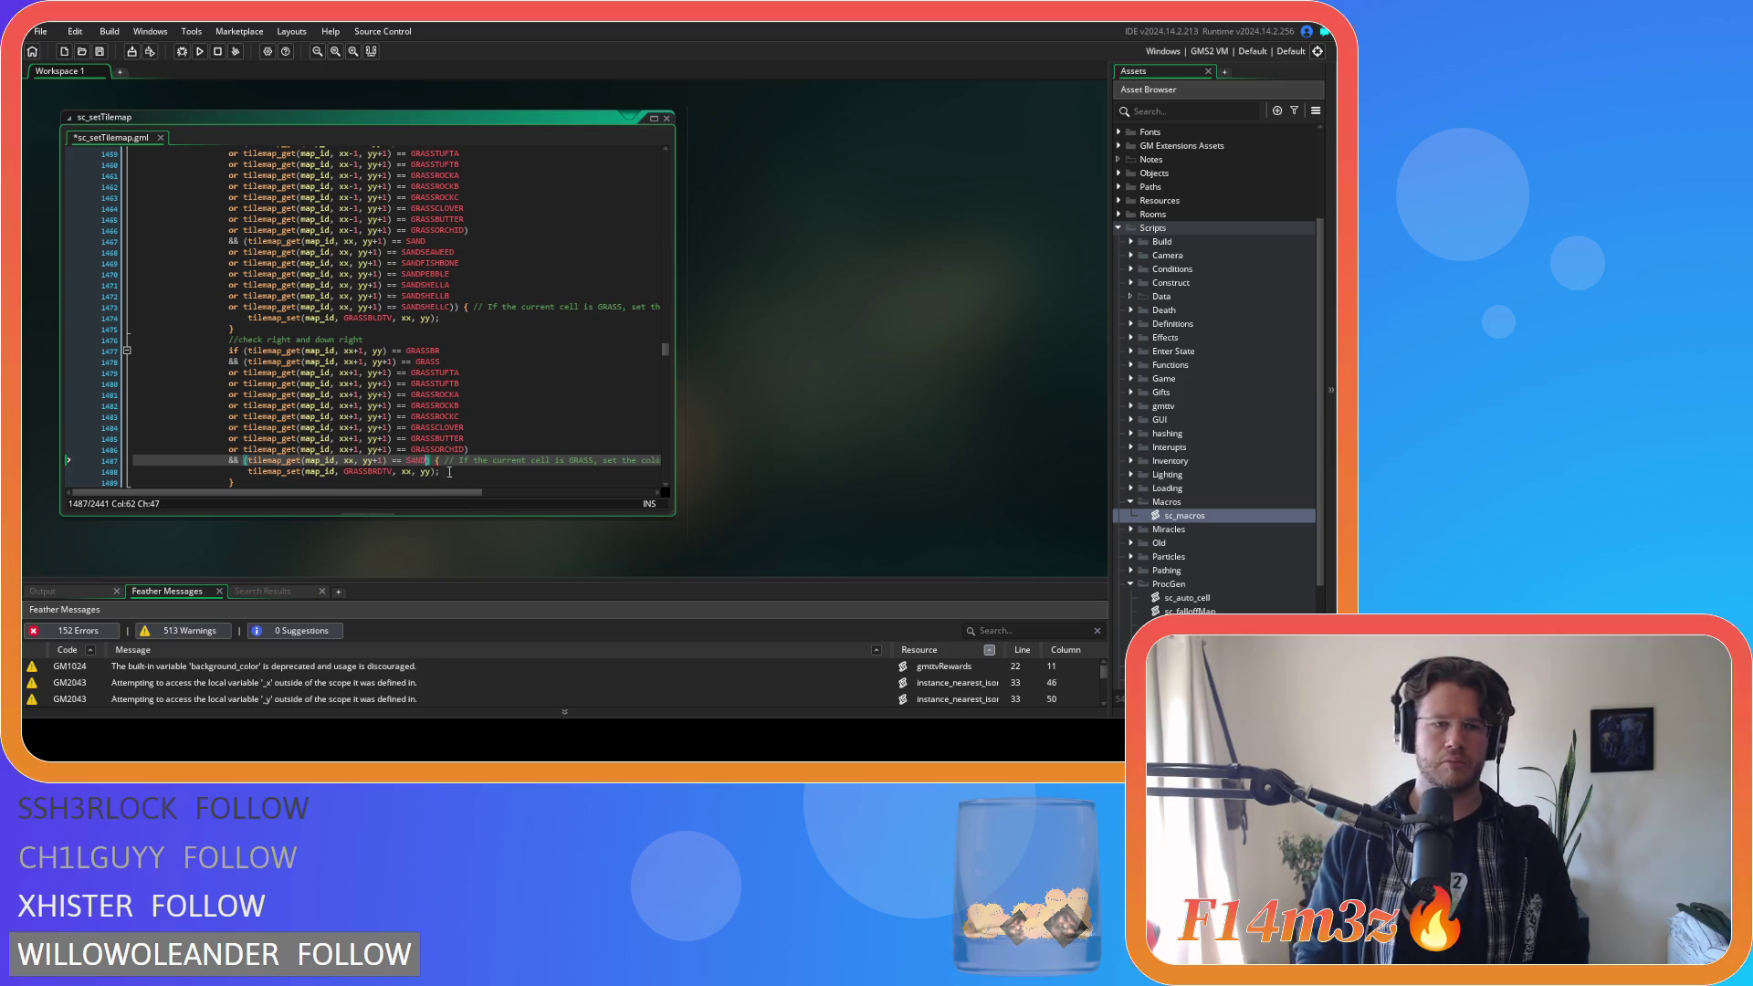
{"action": "key", "text": "ctrl+v"}
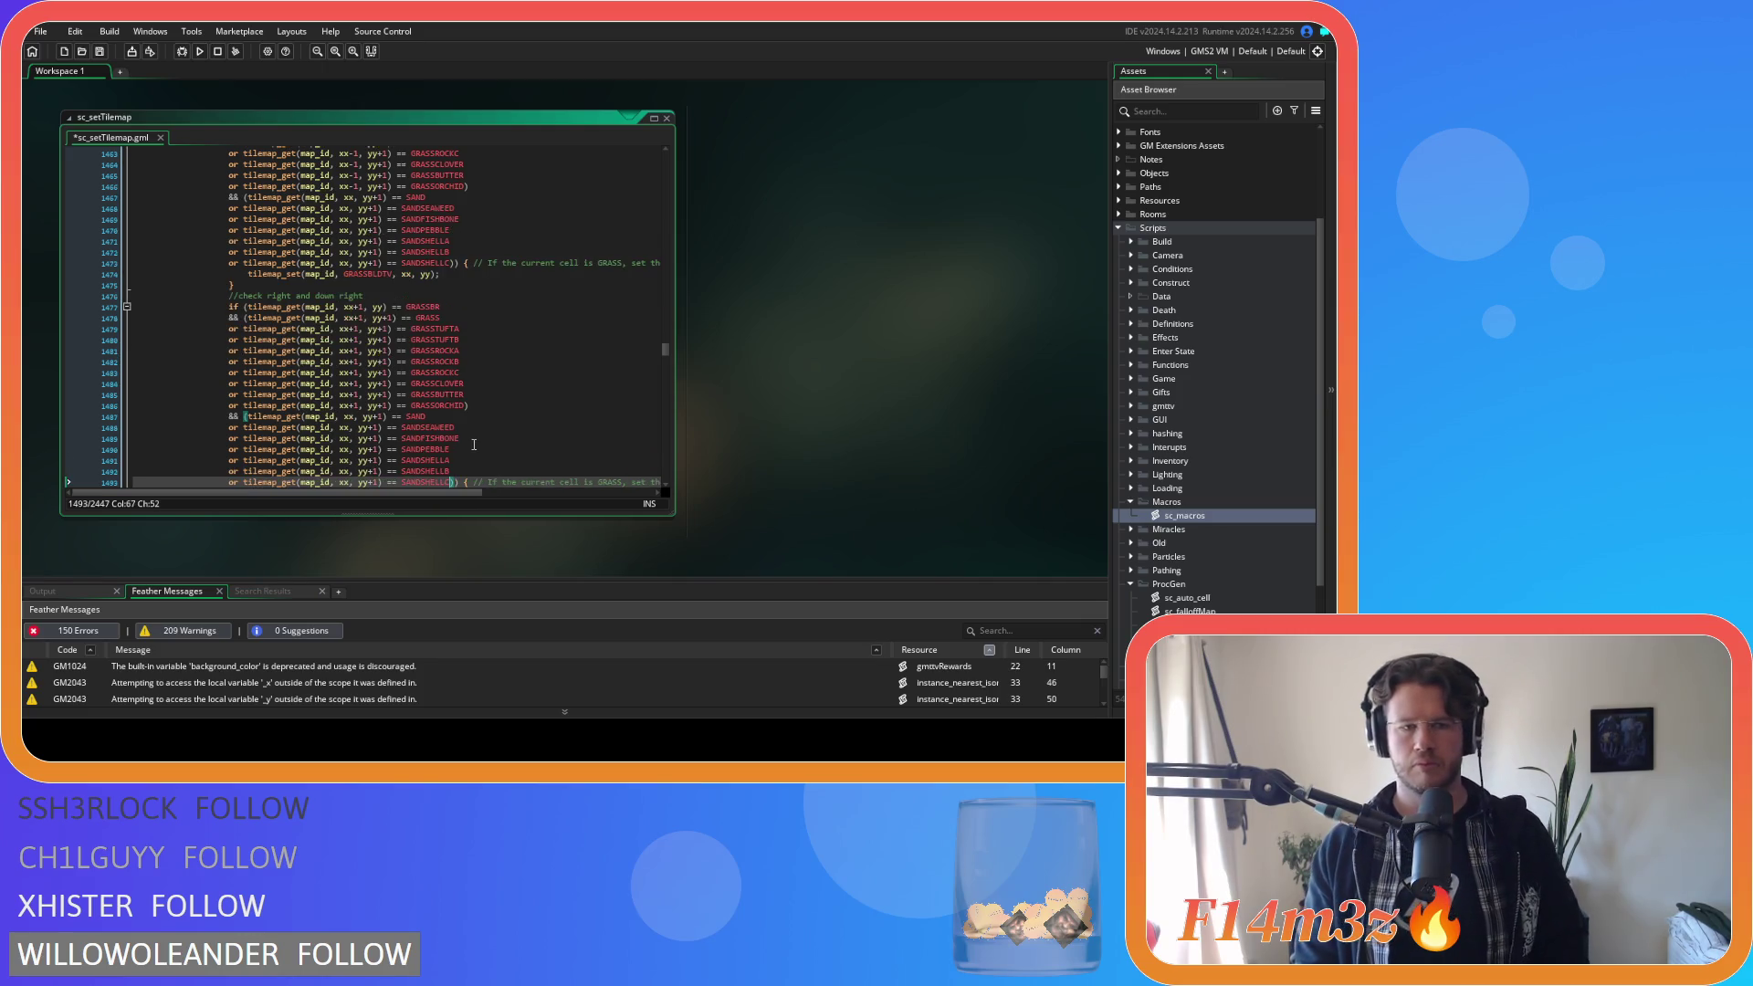
Review the sand-tile transition checks in sc_setTilemap and save the script.
{"action": "scroll", "coordinate": [474, 444], "scroll_direction": "down", "scroll_amount": 1}
{"action": "scroll", "coordinate": [474, 445], "scroll_direction": "up", "scroll_amount": 3}
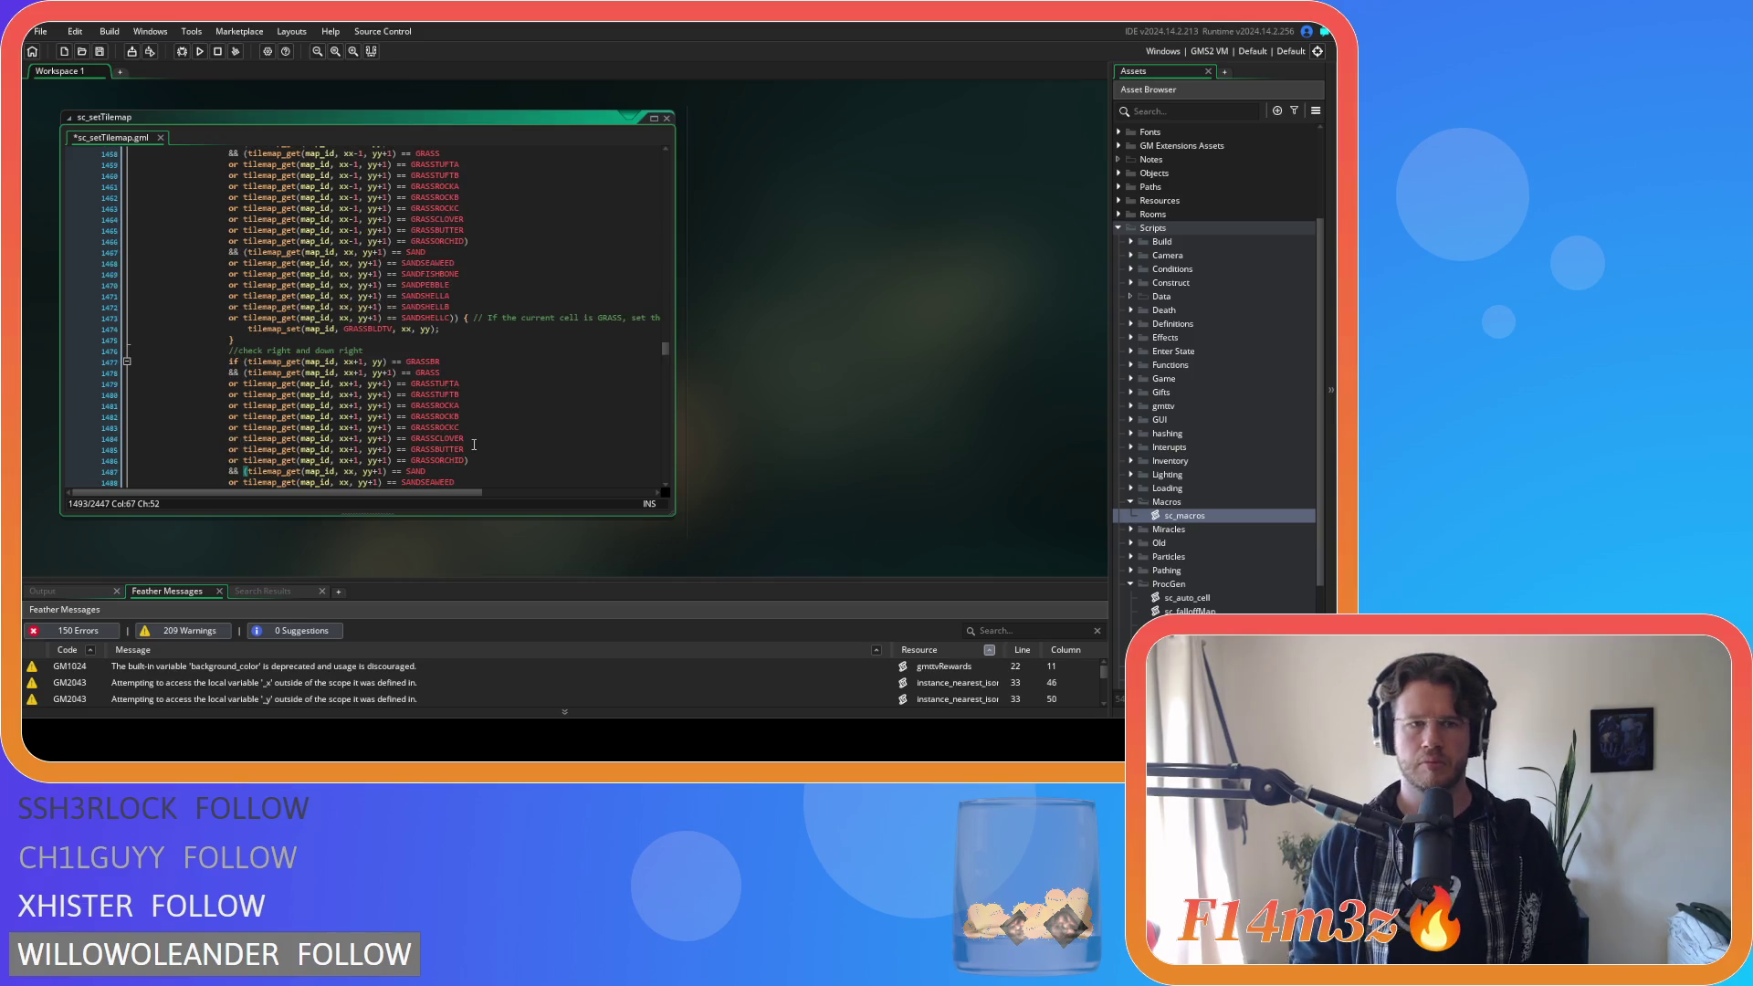
{"action": "scroll", "coordinate": [410, 417], "scroll_direction": "up", "scroll_amount": 2}
{"action": "scroll", "coordinate": [411, 417], "scroll_direction": "up", "scroll_amount": 5}
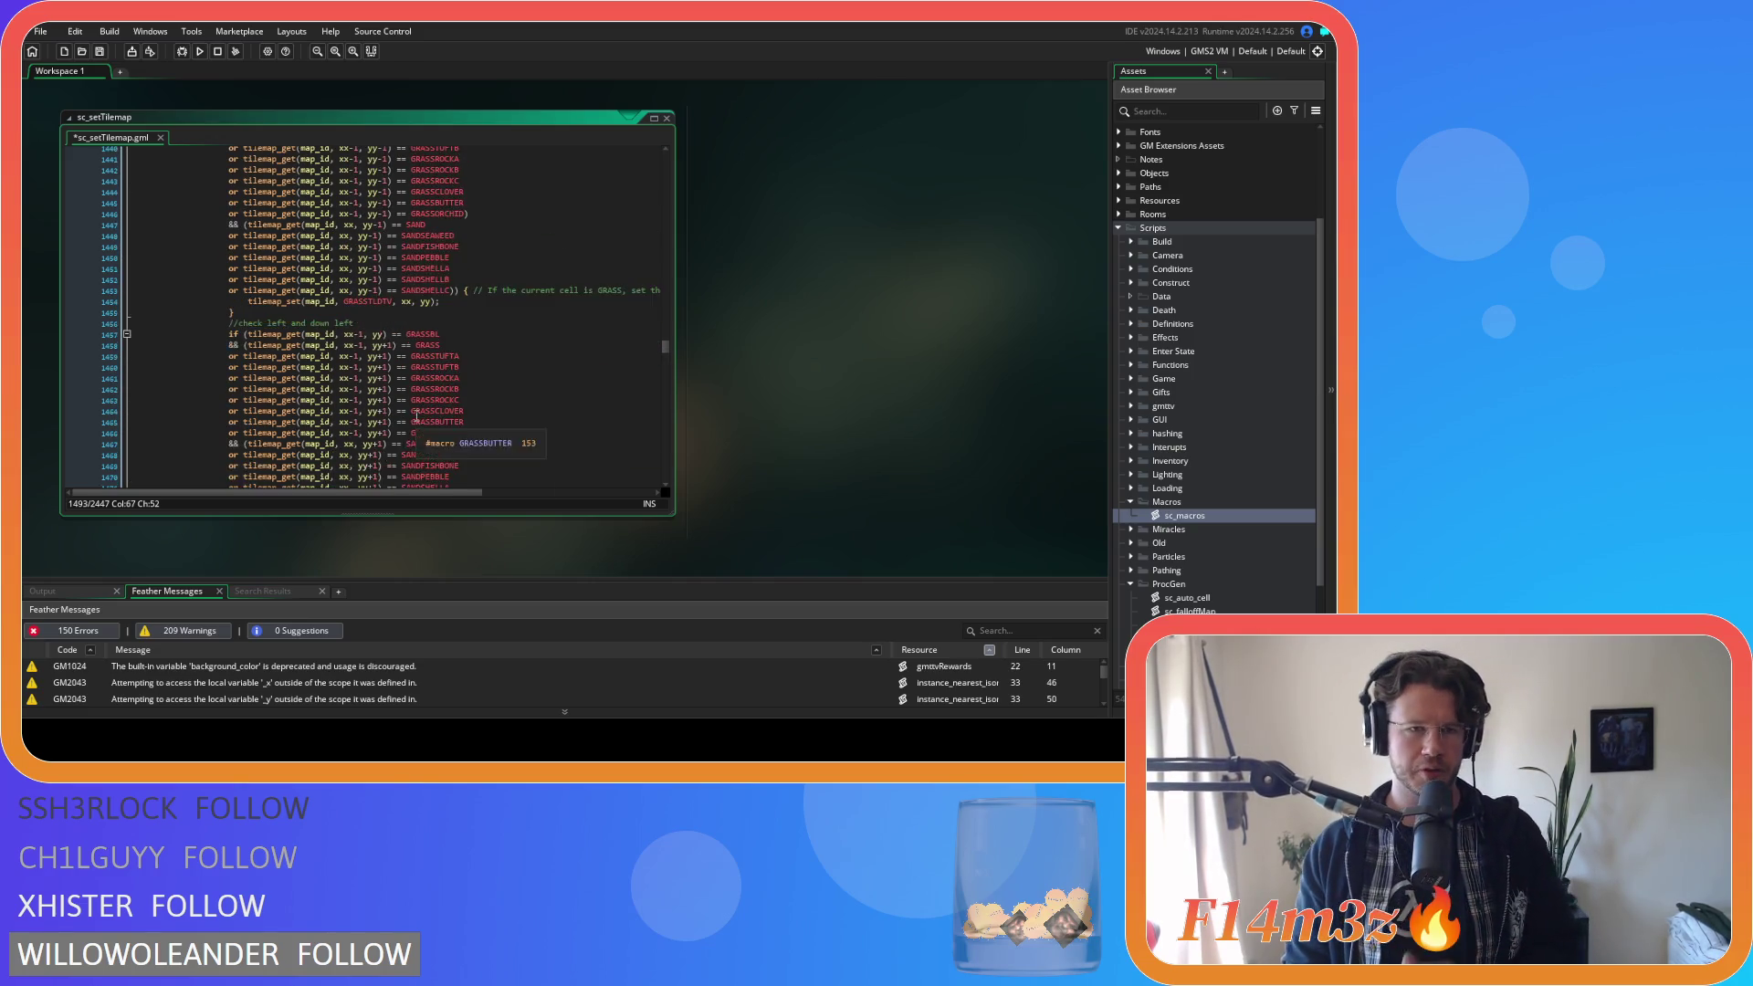
{"action": "scroll", "coordinate": [507, 408], "scroll_direction": "down", "scroll_amount": 7}
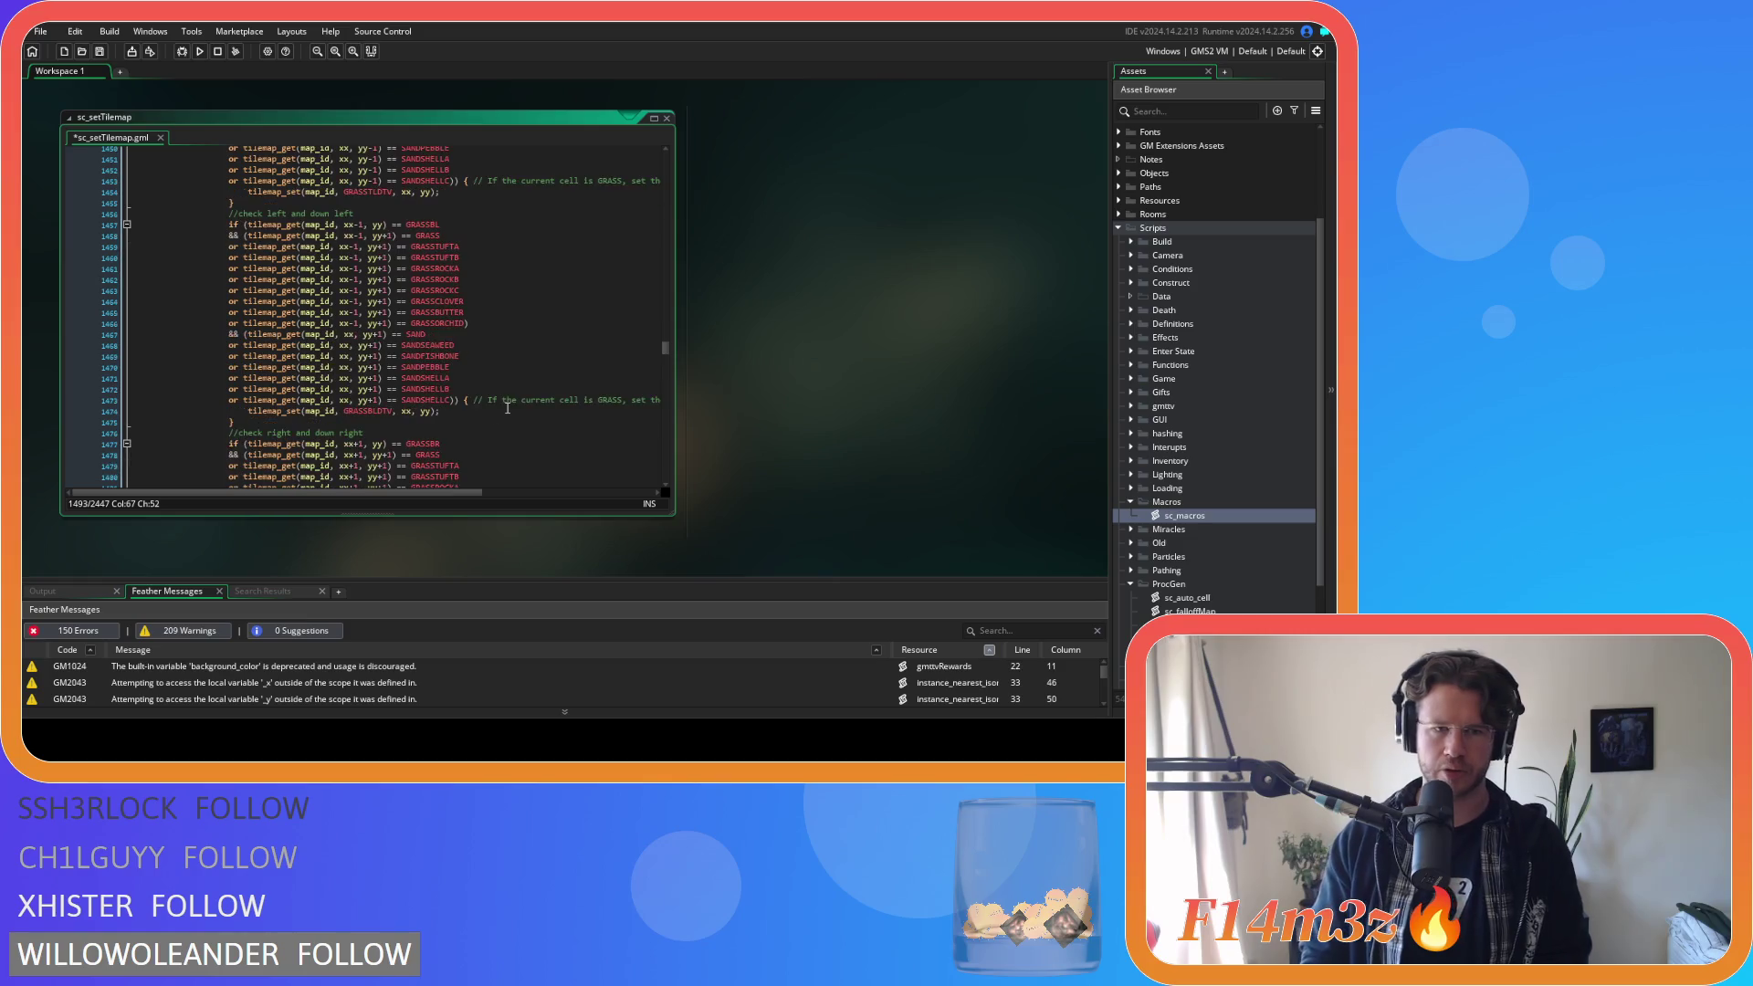
{"action": "scroll", "coordinate": [508, 409], "scroll_direction": "down", "scroll_amount": 4}
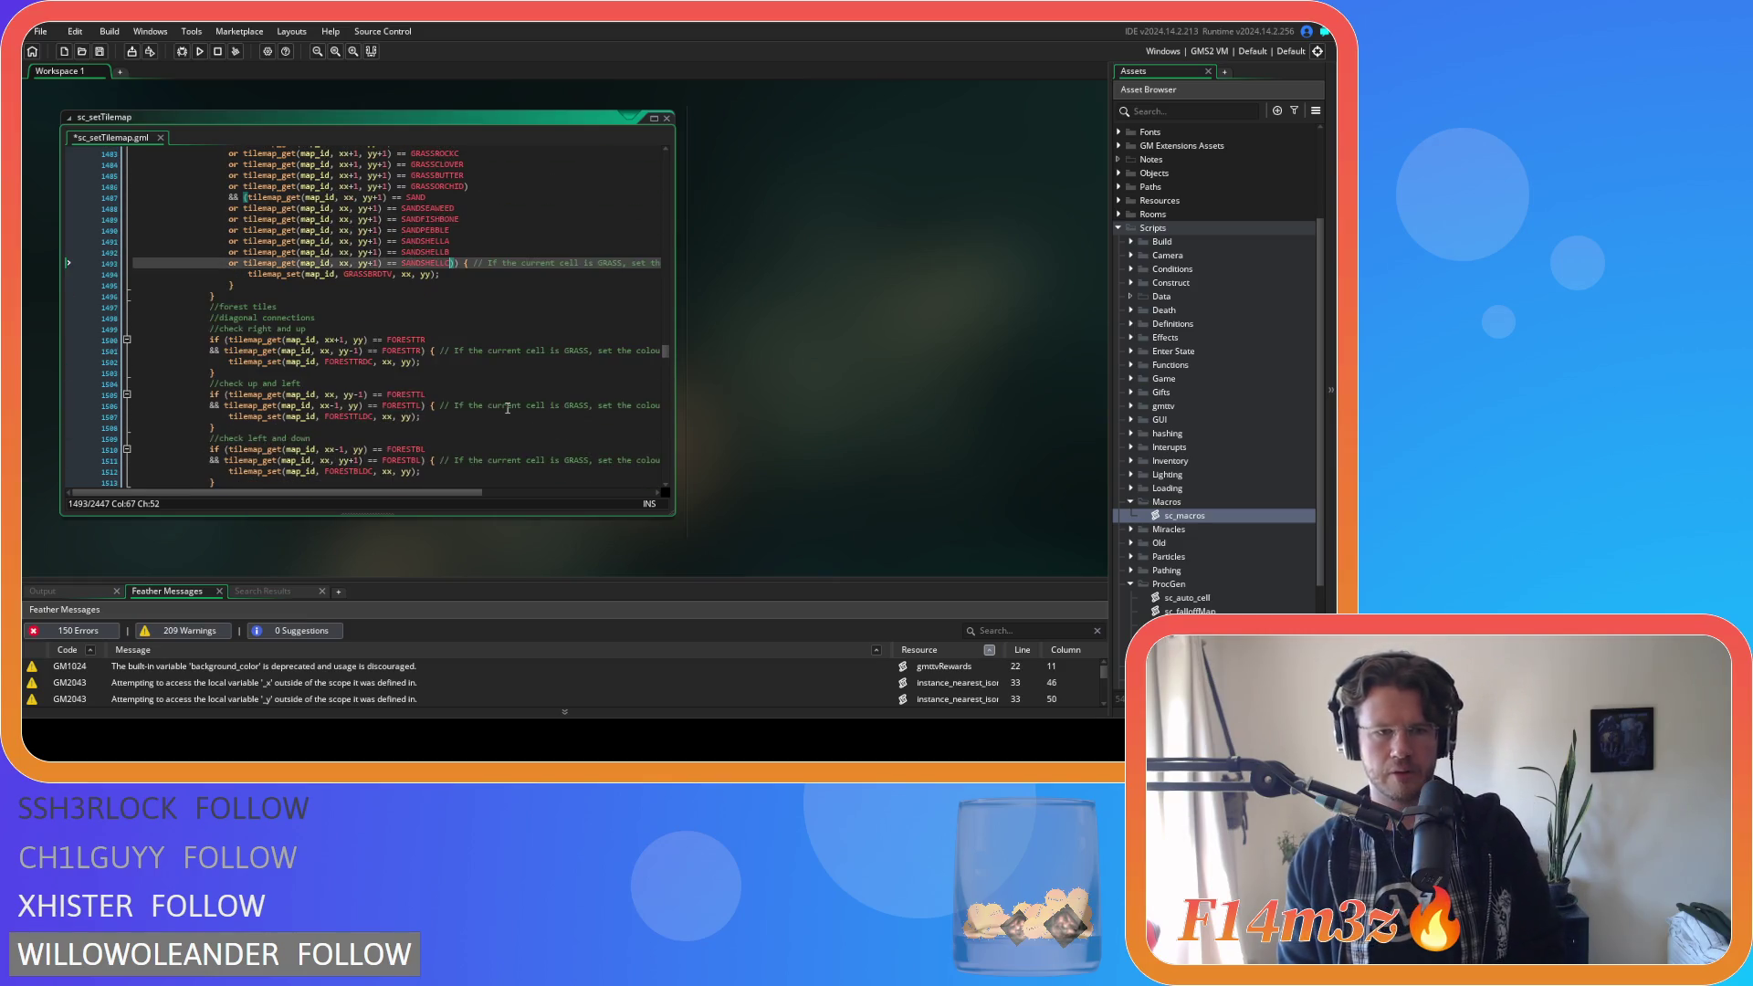
{"action": "scroll", "coordinate": [508, 408], "scroll_direction": "up", "scroll_amount": 6}
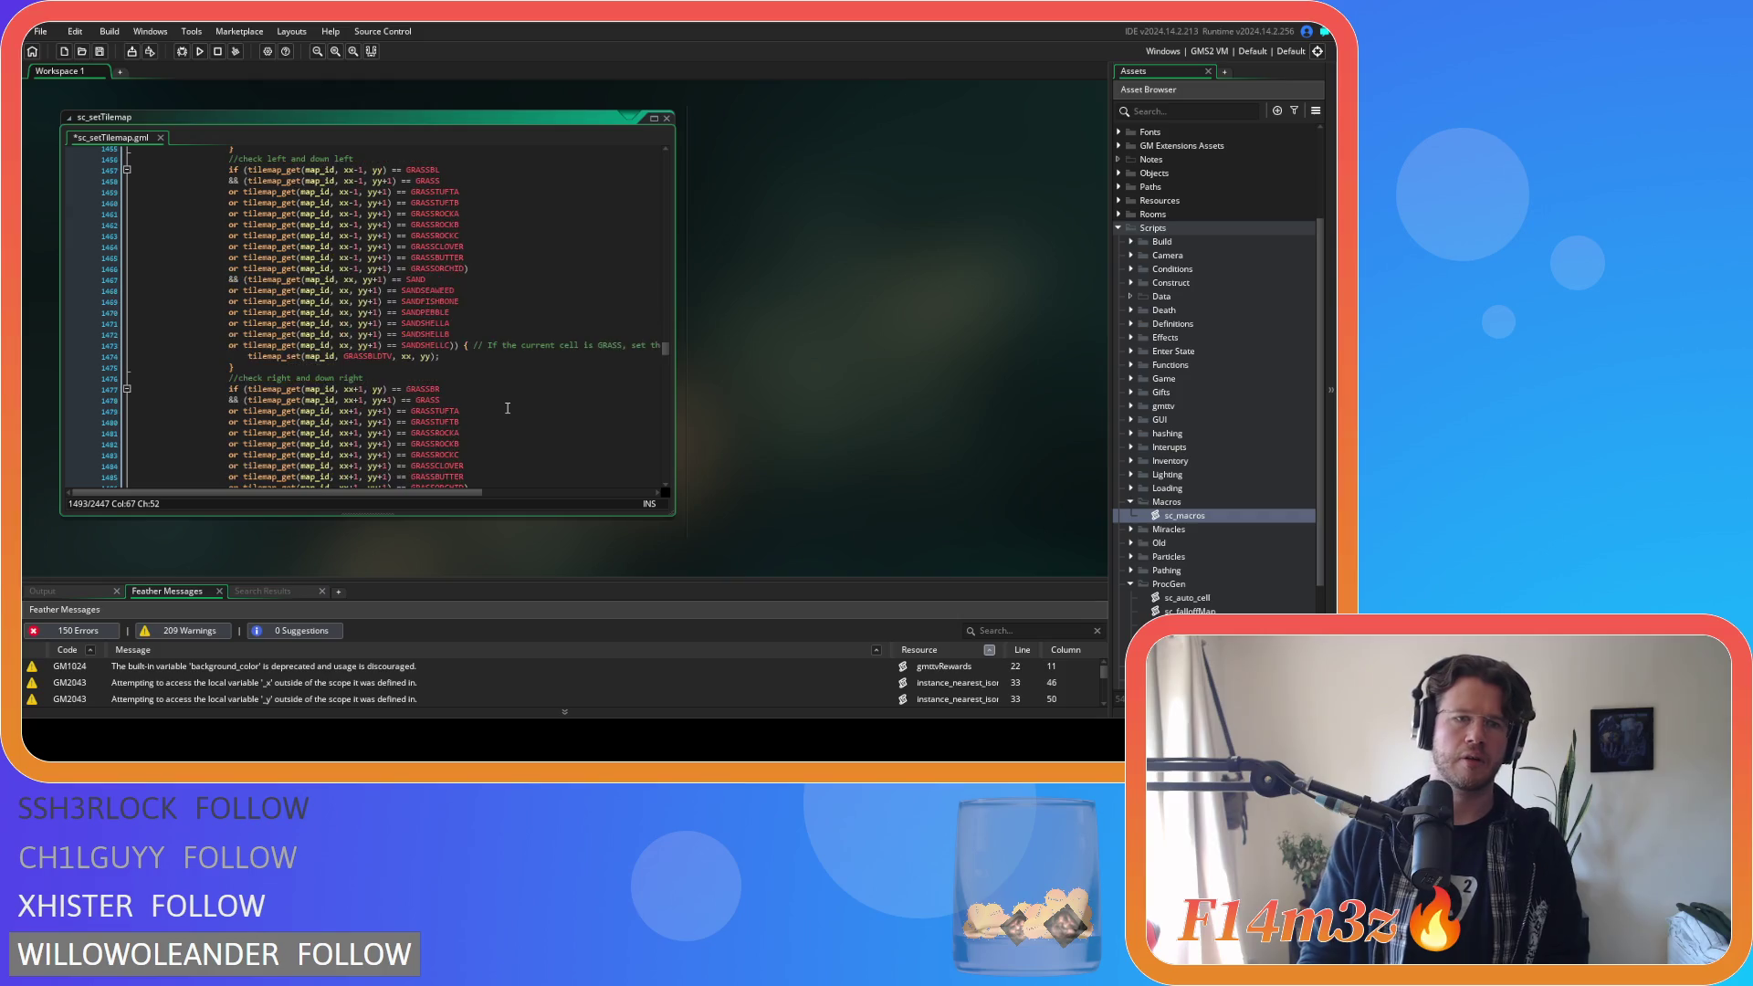
{"action": "scroll", "coordinate": [507, 409], "scroll_direction": "up", "scroll_amount": 7}
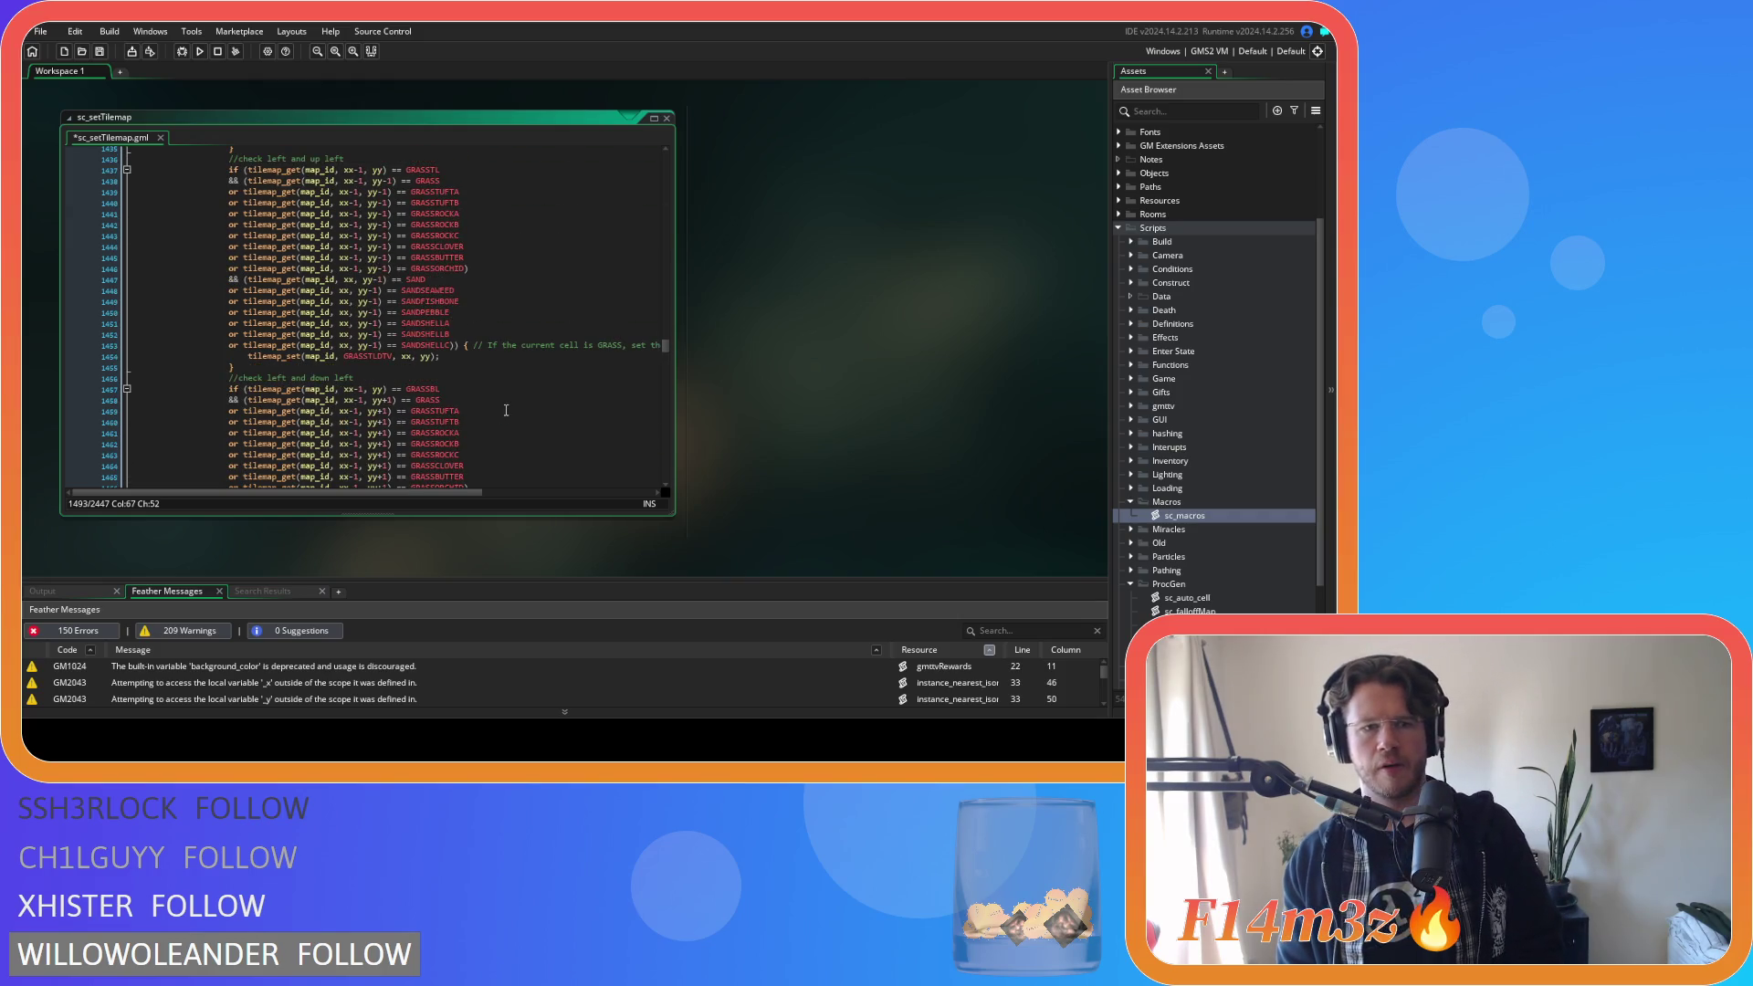
{"action": "scroll", "coordinate": [506, 410], "scroll_direction": "up", "scroll_amount": 3}
{"action": "scroll", "coordinate": [506, 410], "scroll_direction": "up", "scroll_amount": 3}
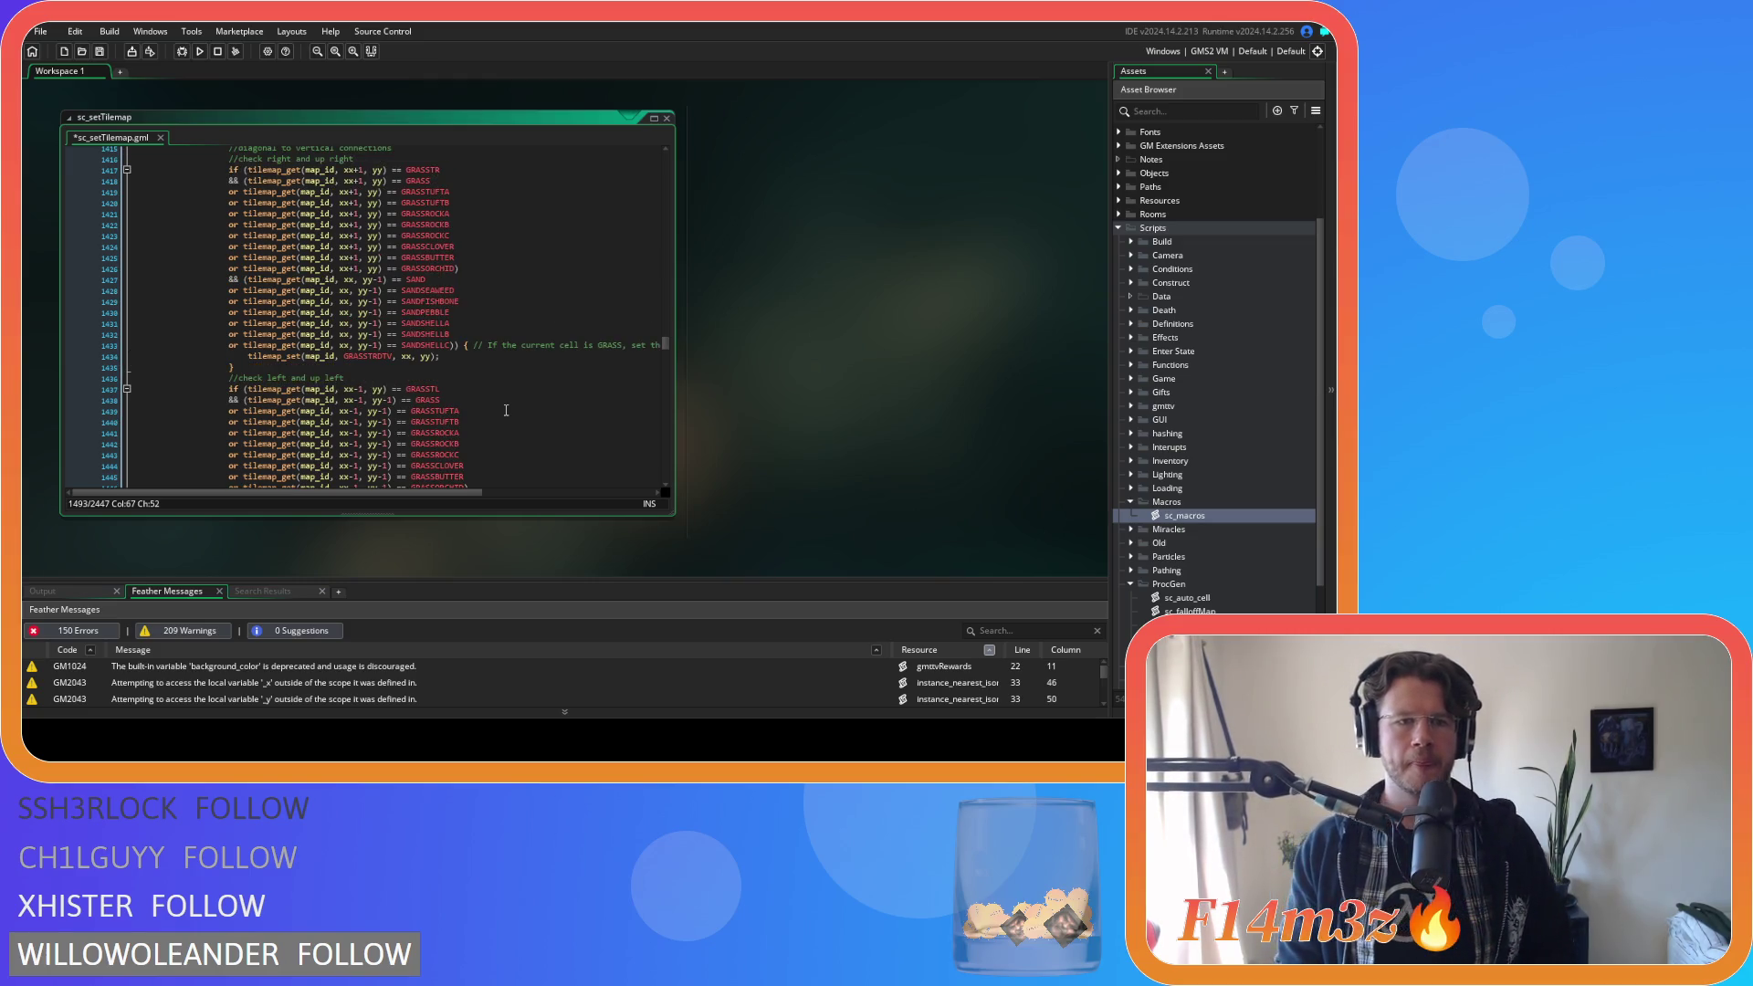
{"action": "scroll", "coordinate": [506, 410], "scroll_direction": "up", "scroll_amount": 2}
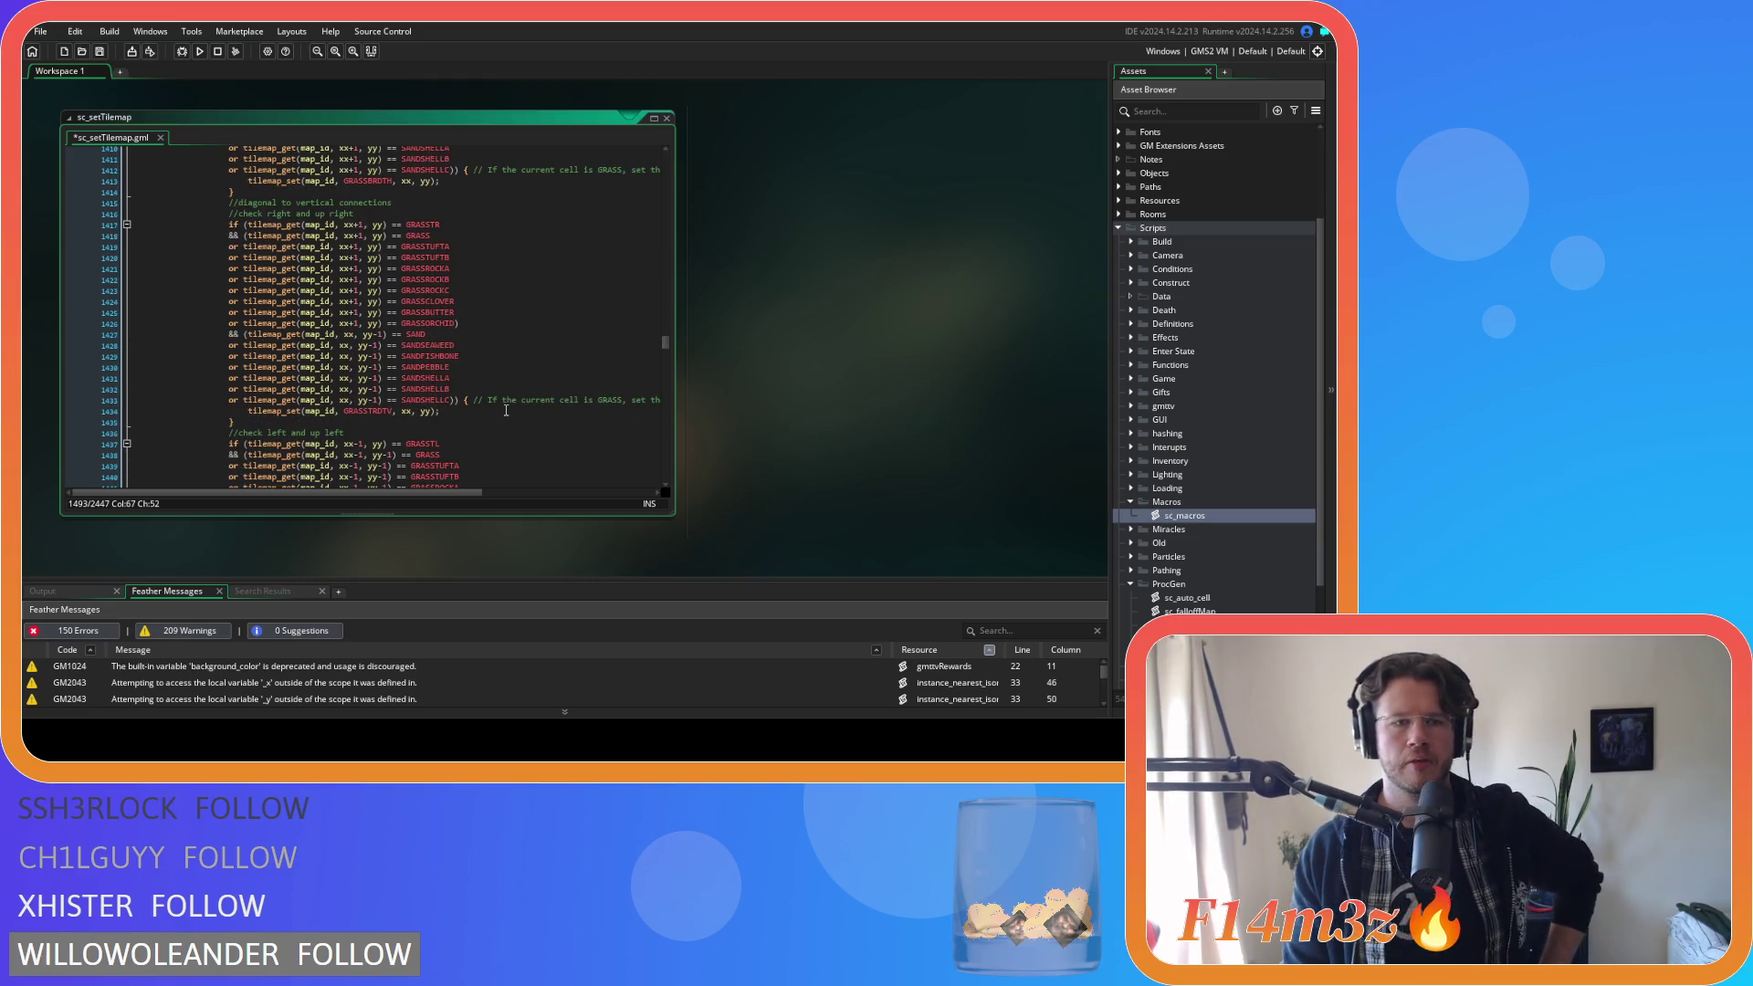
{"action": "scroll", "coordinate": [505, 410], "scroll_direction": "up", "scroll_amount": 12}
{"action": "scroll", "coordinate": [503, 415], "scroll_direction": "up", "scroll_amount": 11}
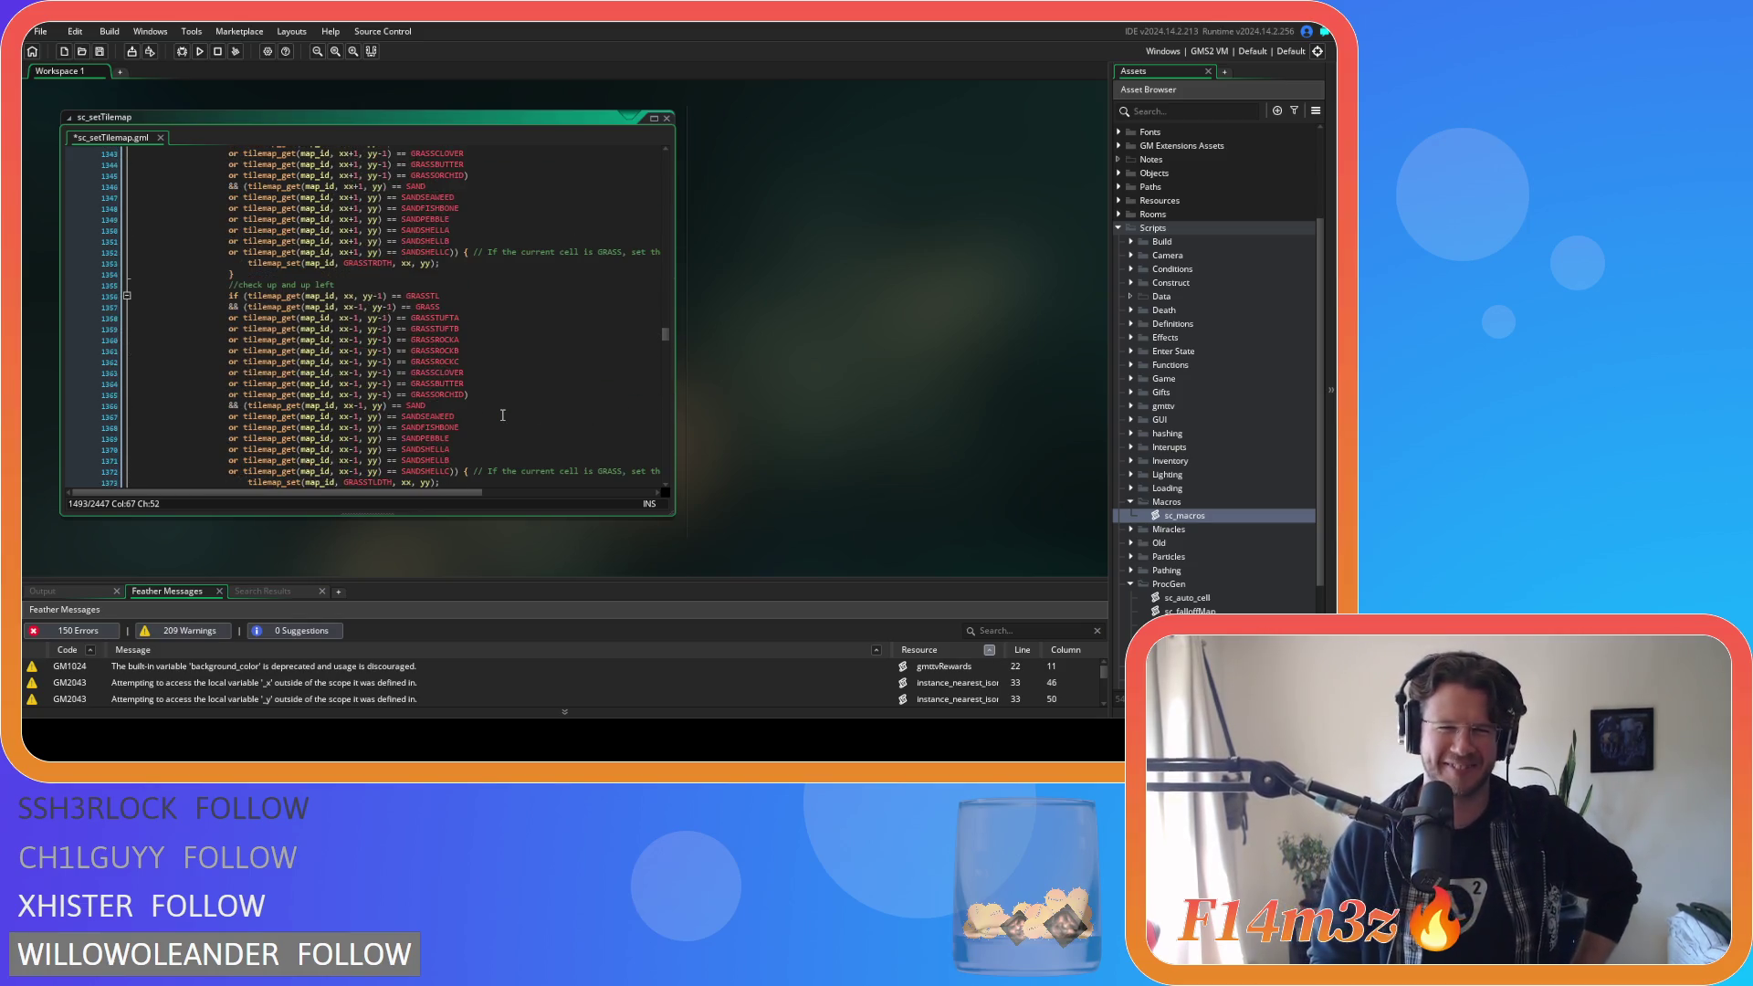
{"action": "scroll", "coordinate": [490, 426], "scroll_direction": "down", "scroll_amount": 14}
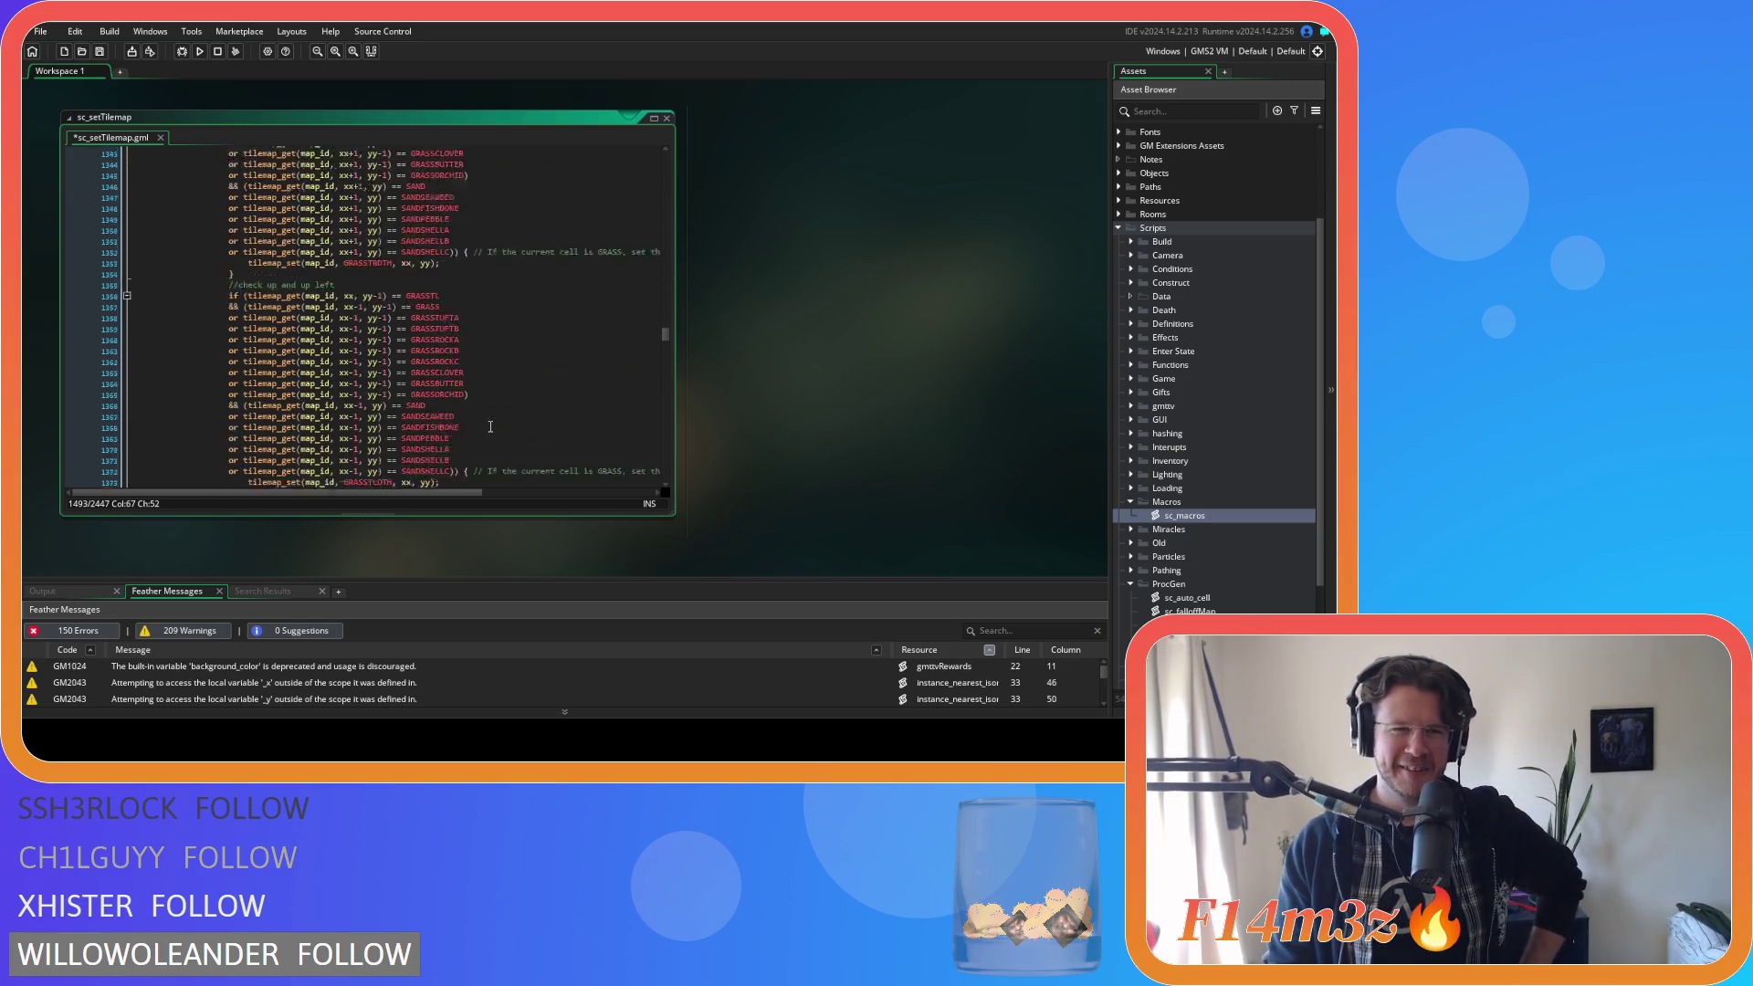
{"action": "scroll", "coordinate": [490, 426], "scroll_direction": "down", "scroll_amount": 5}
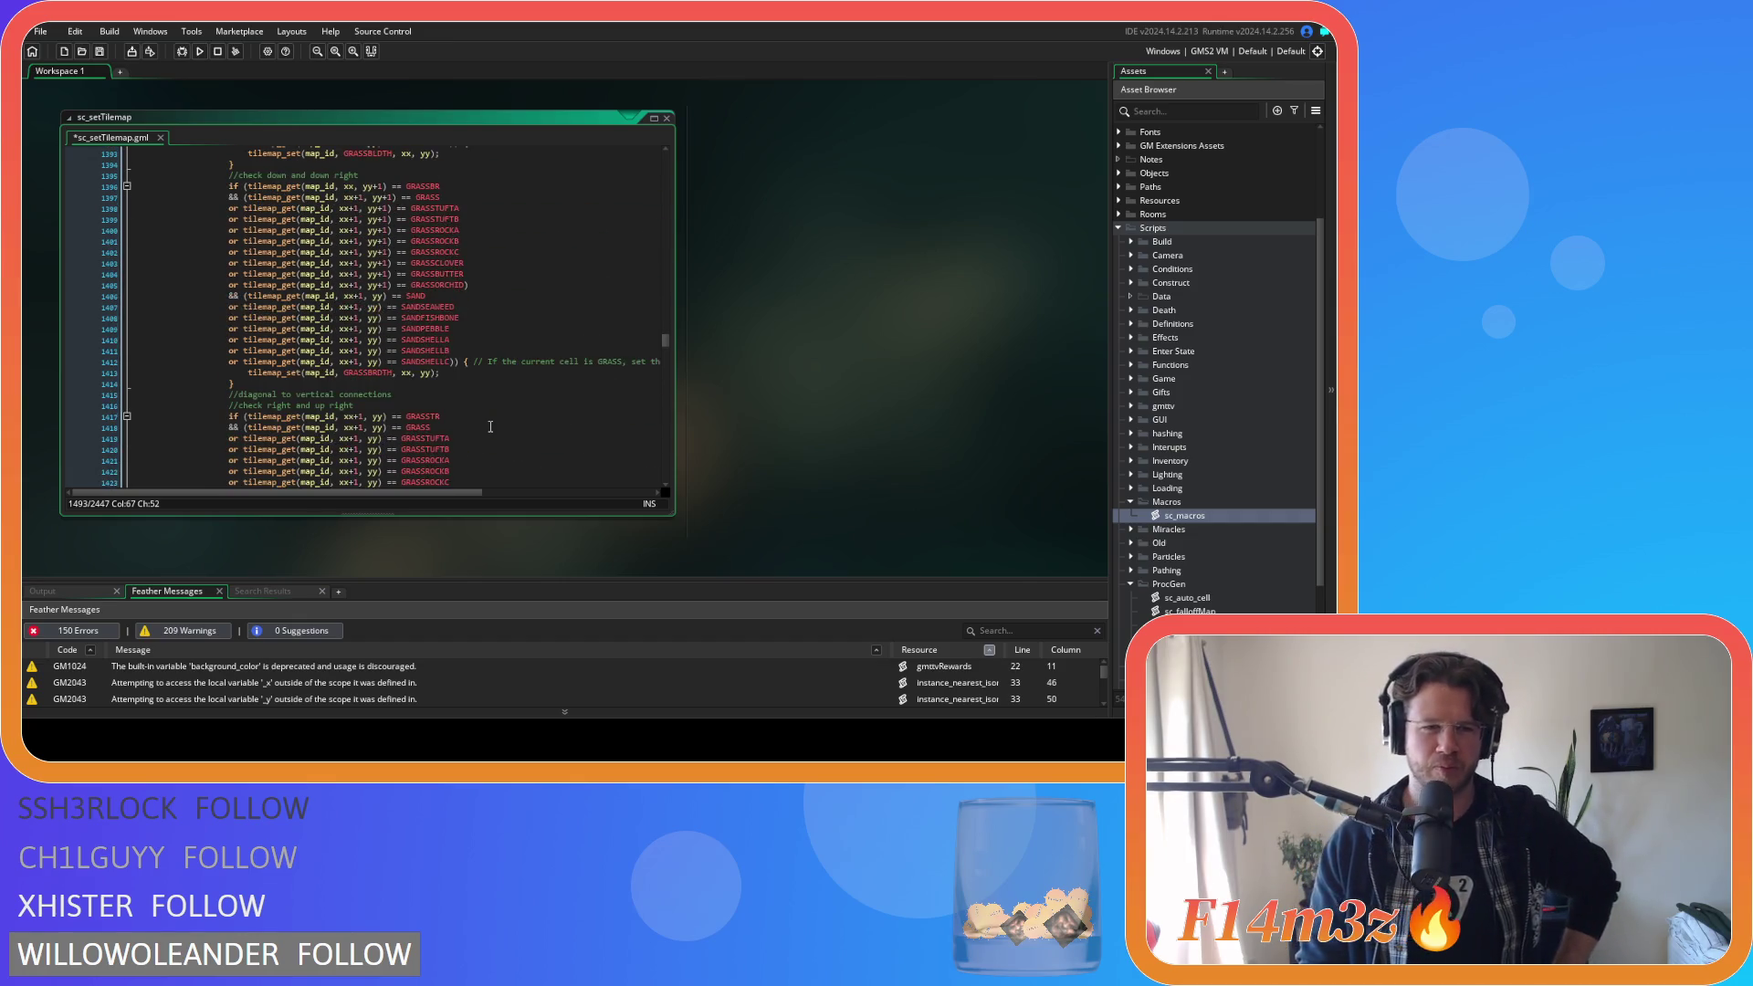
{"action": "scroll", "coordinate": [491, 426], "scroll_direction": "down", "scroll_amount": 4}
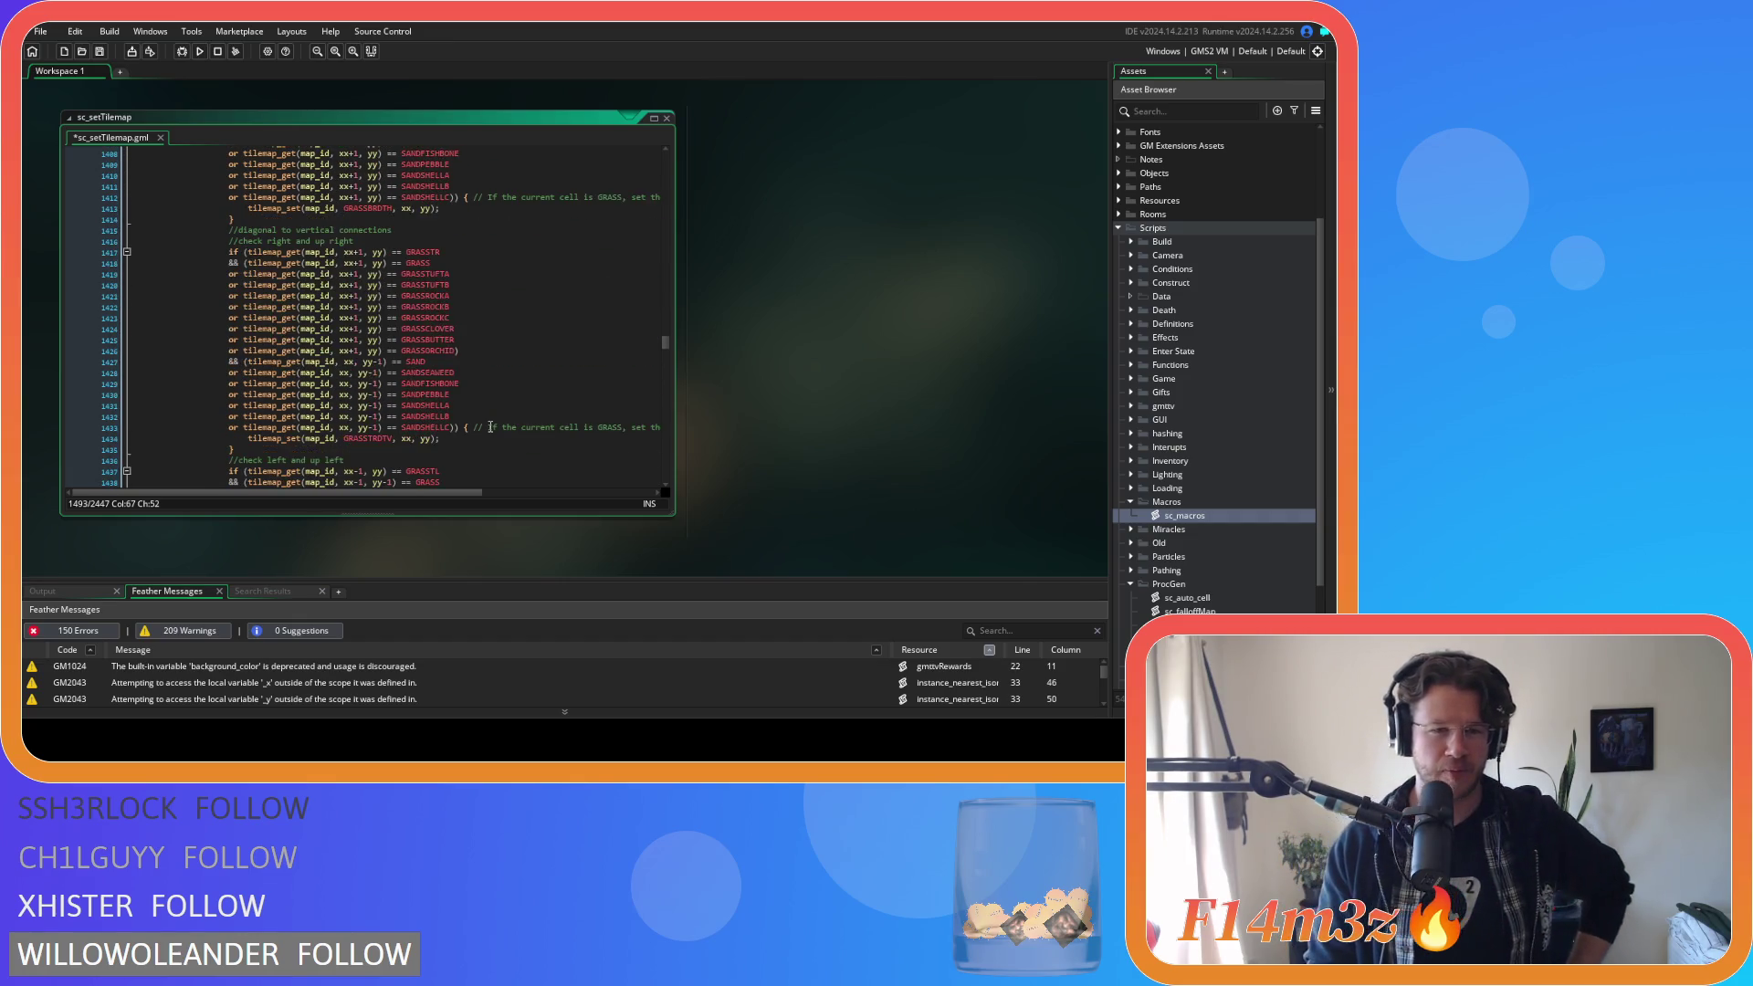
{"action": "scroll", "coordinate": [491, 426], "scroll_direction": "down", "scroll_amount": 2}
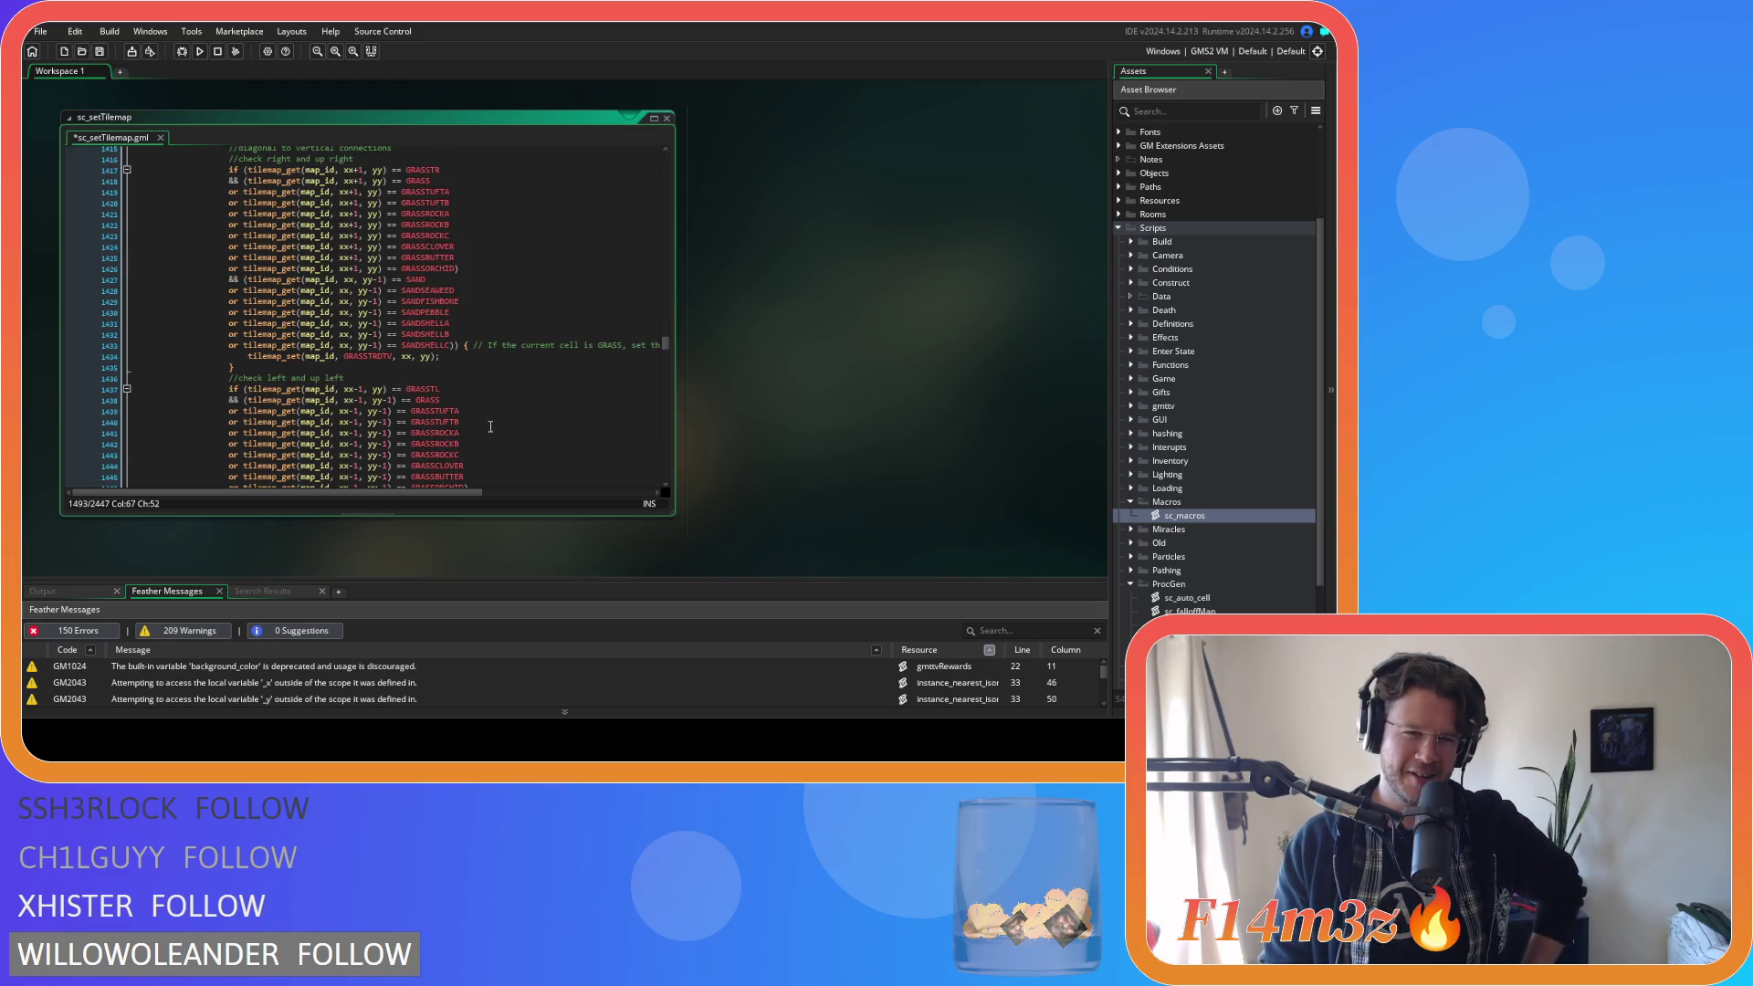
{"action": "scroll", "coordinate": [491, 427], "scroll_direction": "down", "scroll_amount": 6}
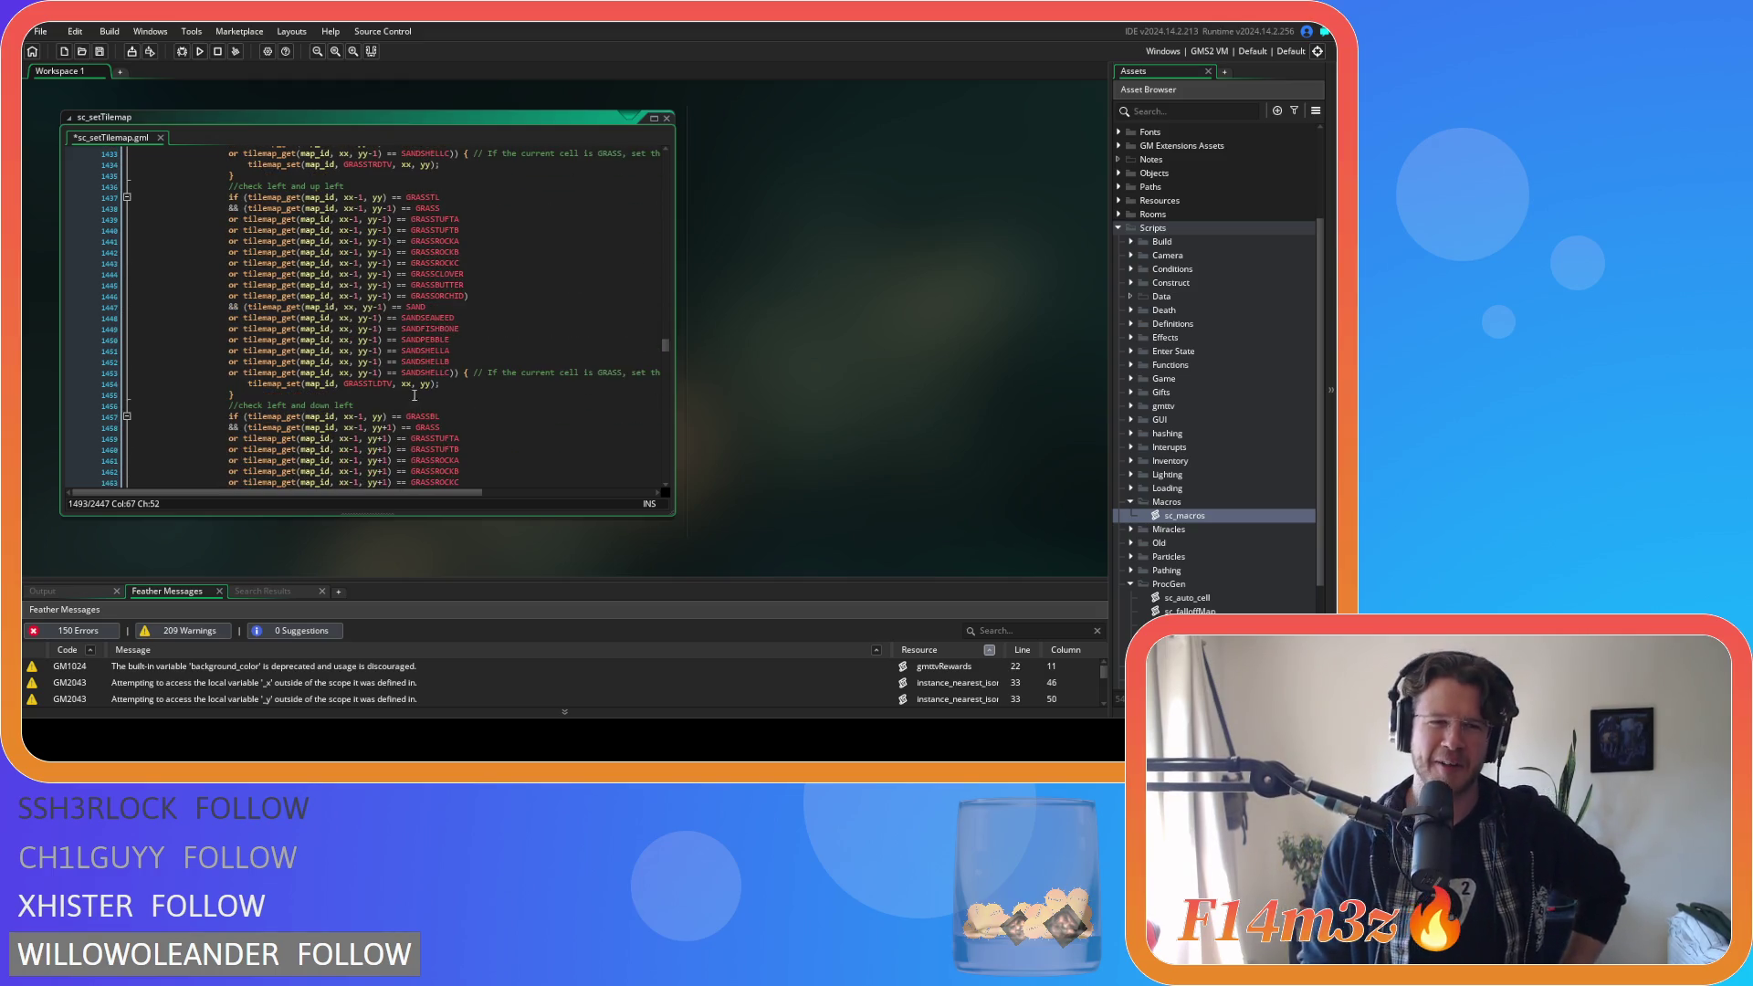
{"action": "scroll", "coordinate": [402, 310], "scroll_direction": "down", "scroll_amount": 1}
{"action": "scroll", "coordinate": [401, 312], "scroll_direction": "down", "scroll_amount": 6}
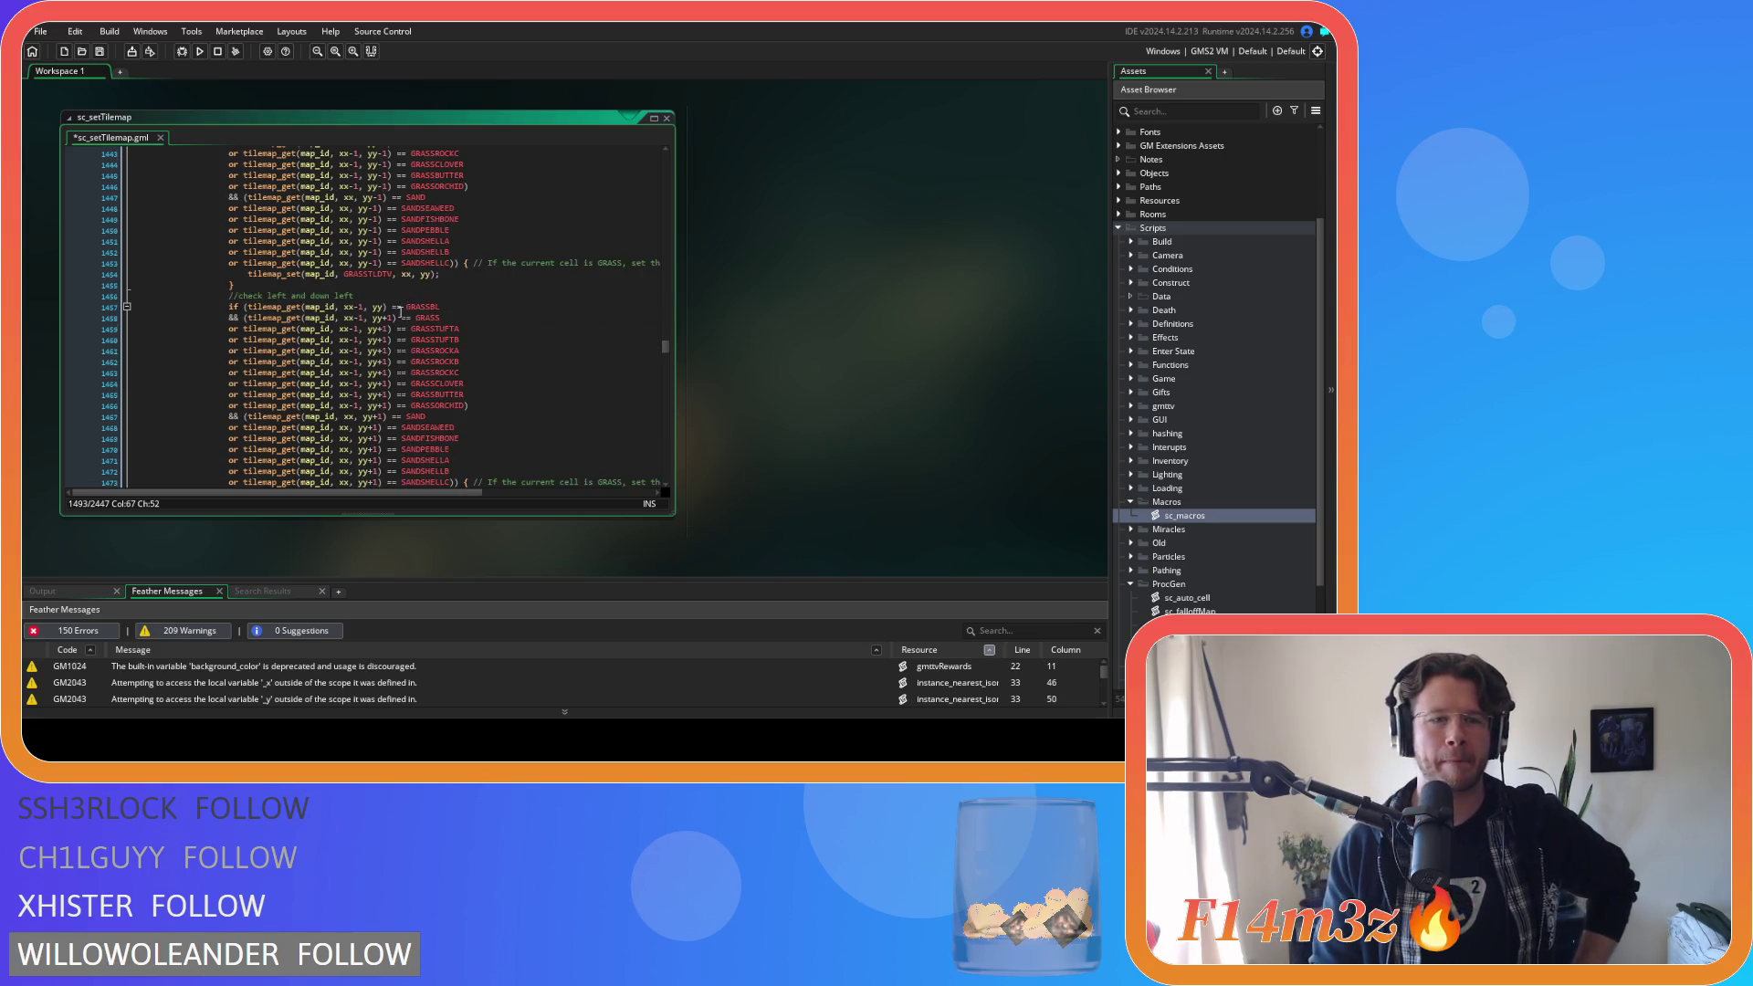
{"action": "scroll", "coordinate": [388, 365], "scroll_direction": "down", "scroll_amount": 5}
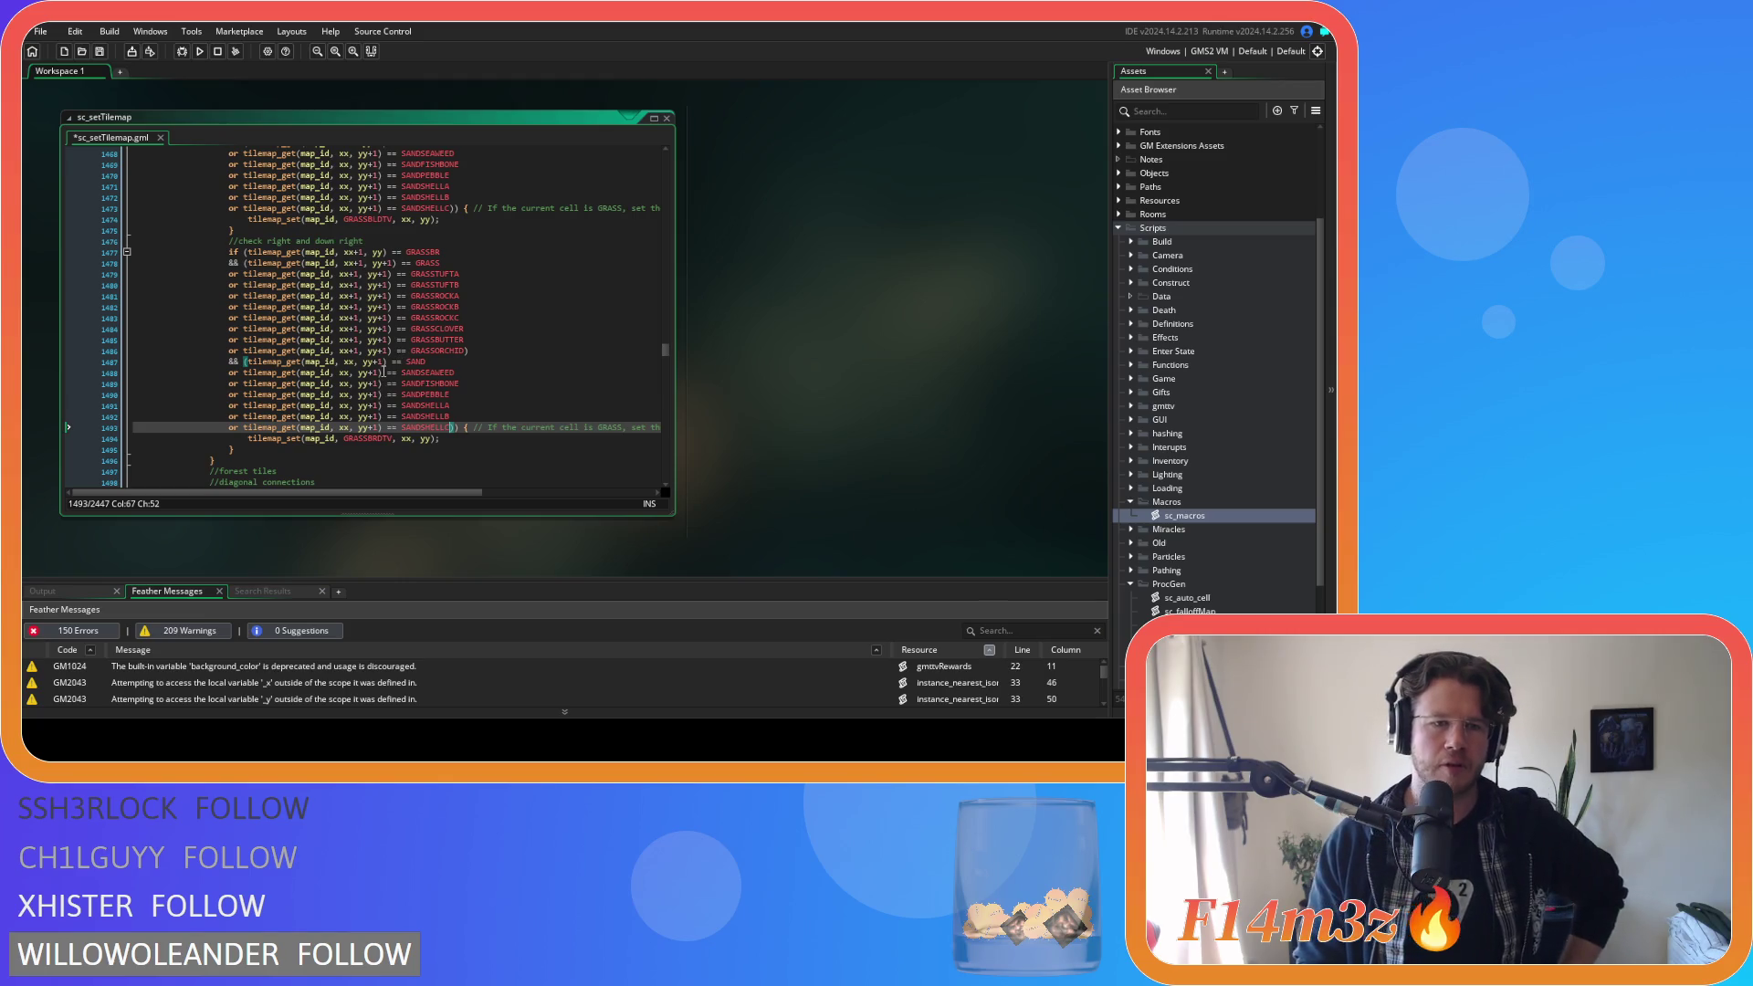
{"action": "scroll", "coordinate": [383, 373], "scroll_direction": "down", "scroll_amount": 6}
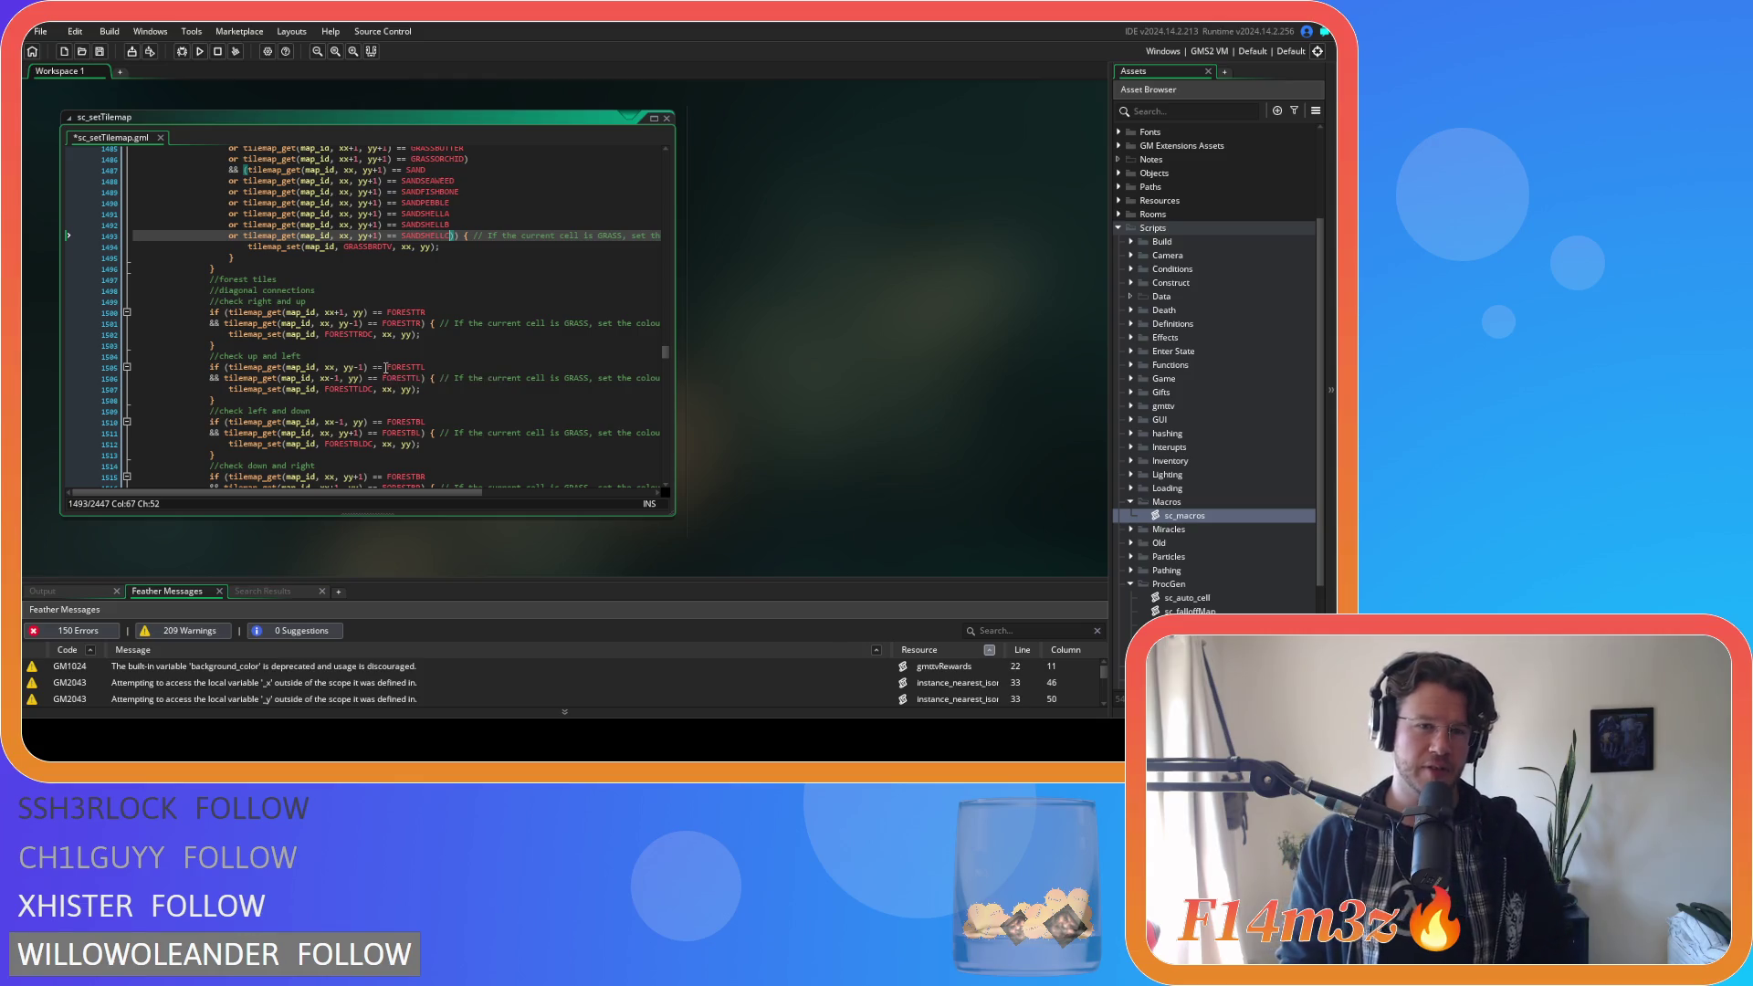
{"action": "key", "text": "ctrl+s"}
Move down to the //sand tiles check-right block, with the caret after its SAND test.
{"action": "scroll", "coordinate": [416, 271], "scroll_direction": "up", "scroll_amount": 4}
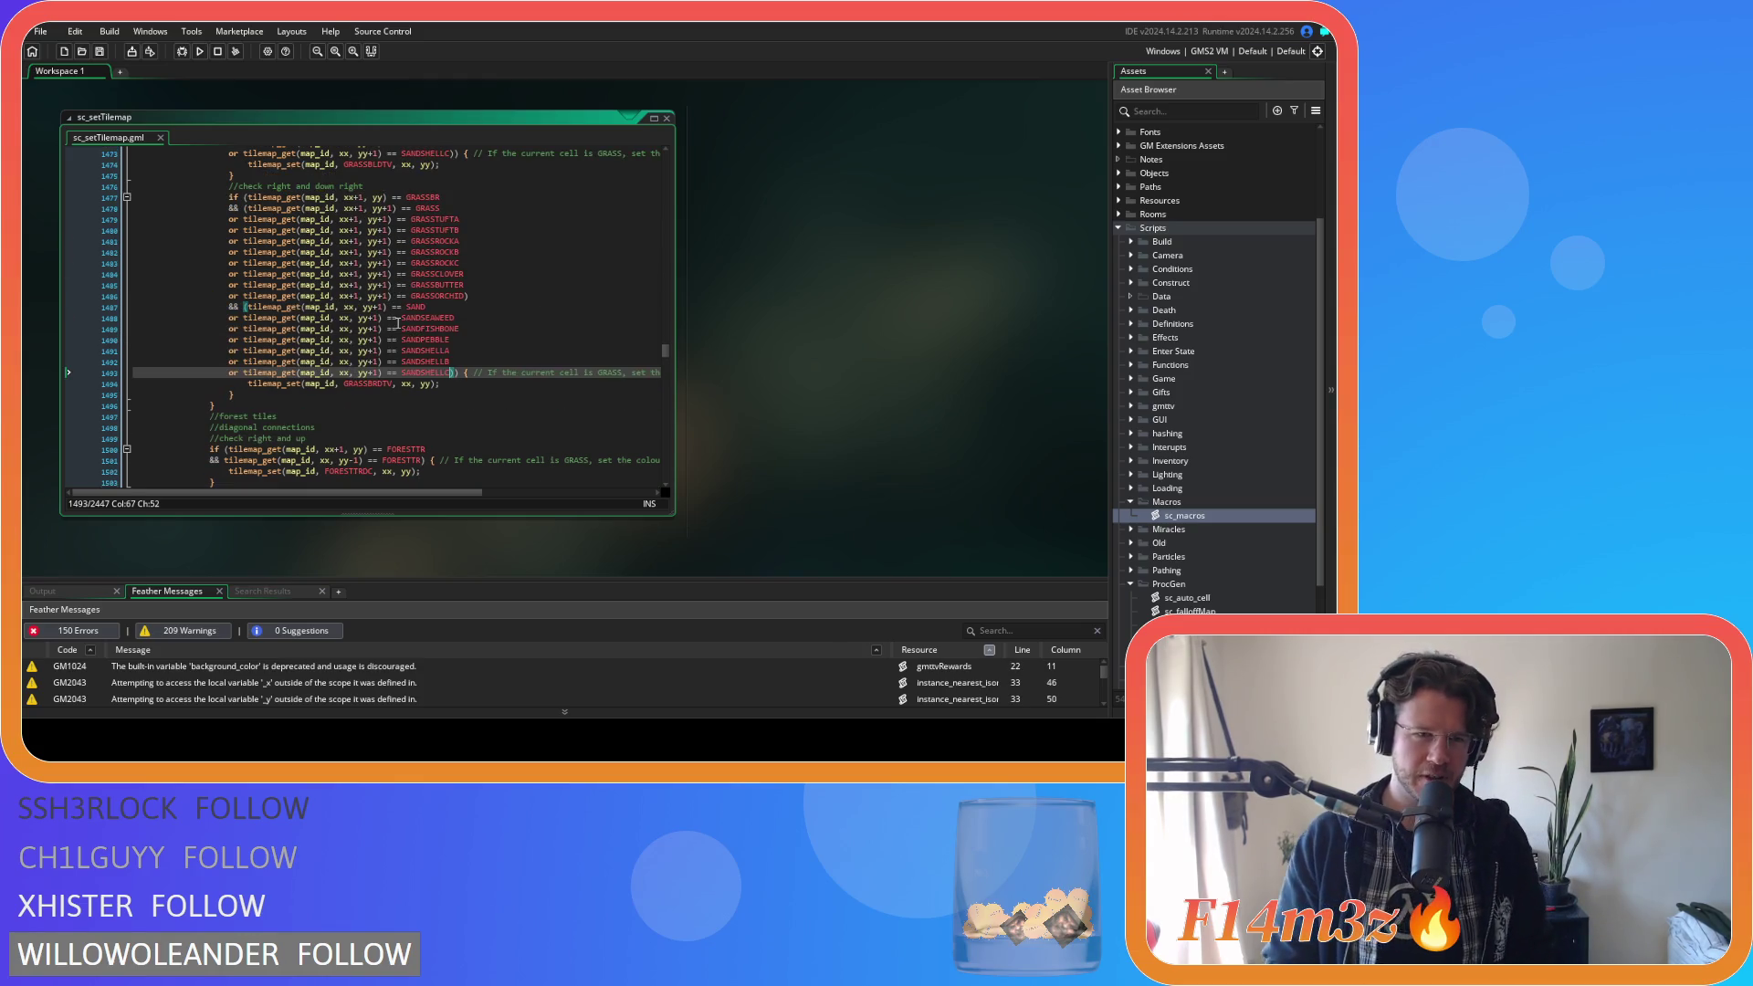
{"action": "left_click", "coordinate": [504, 330]}
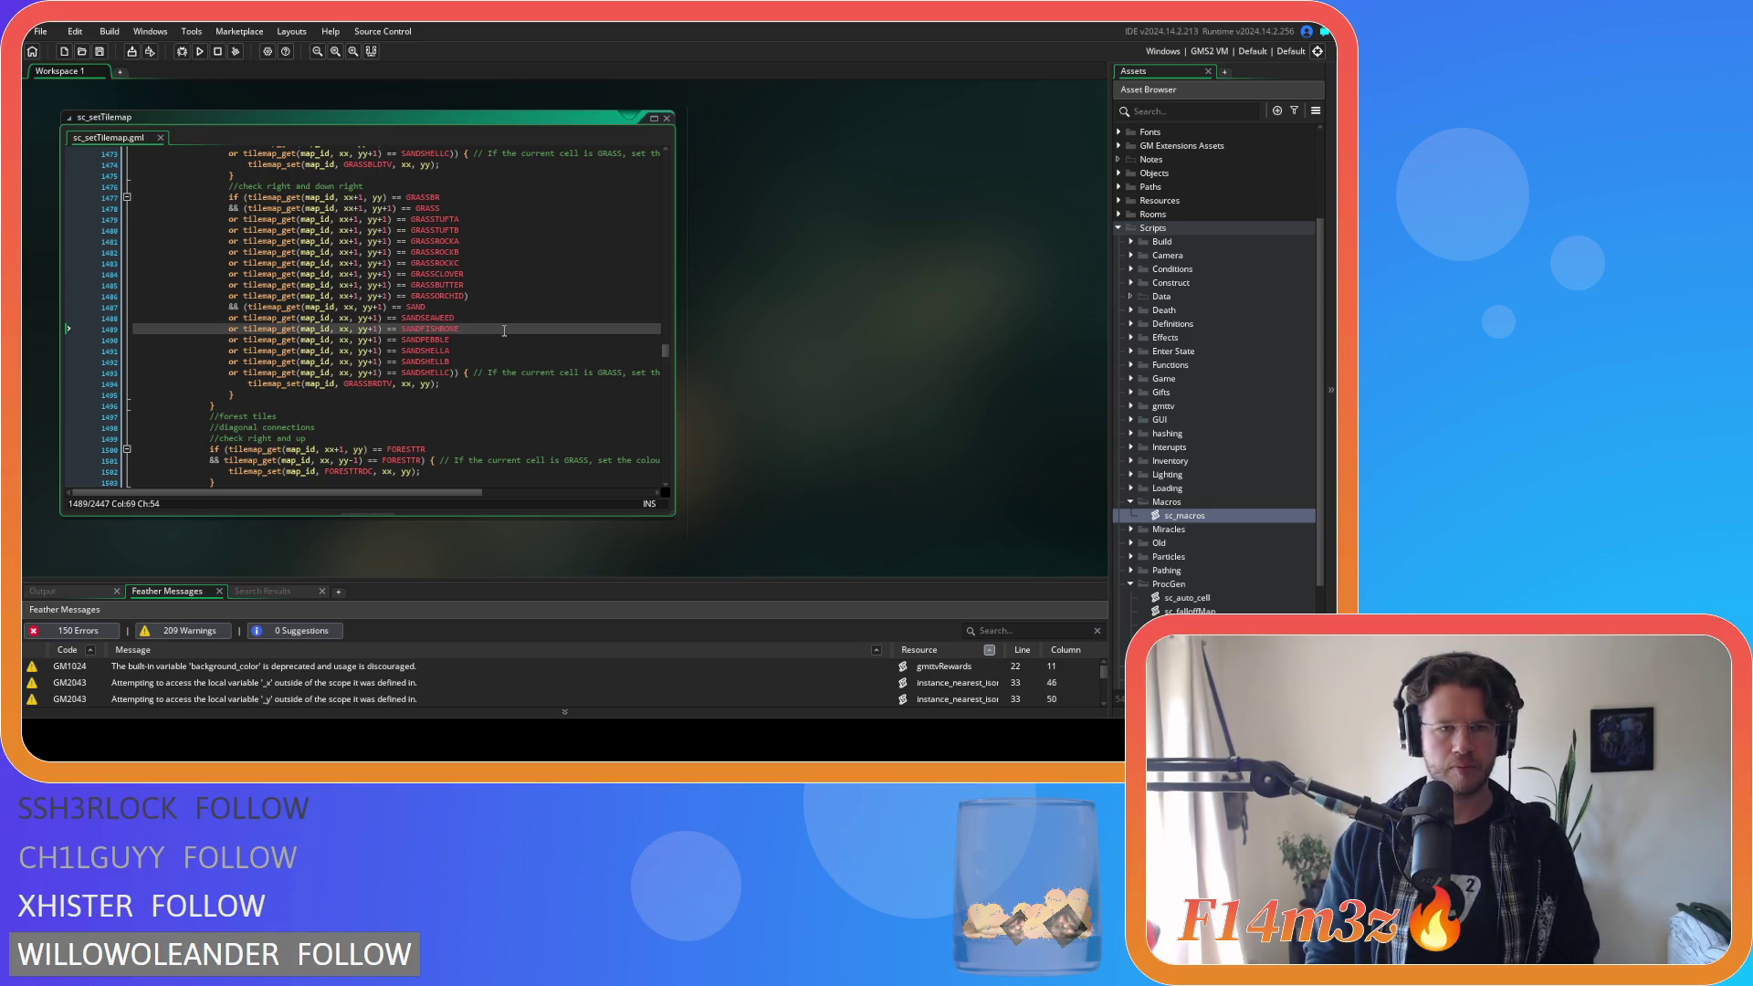
{"action": "scroll", "coordinate": [504, 331], "scroll_direction": "up", "scroll_amount": 3}
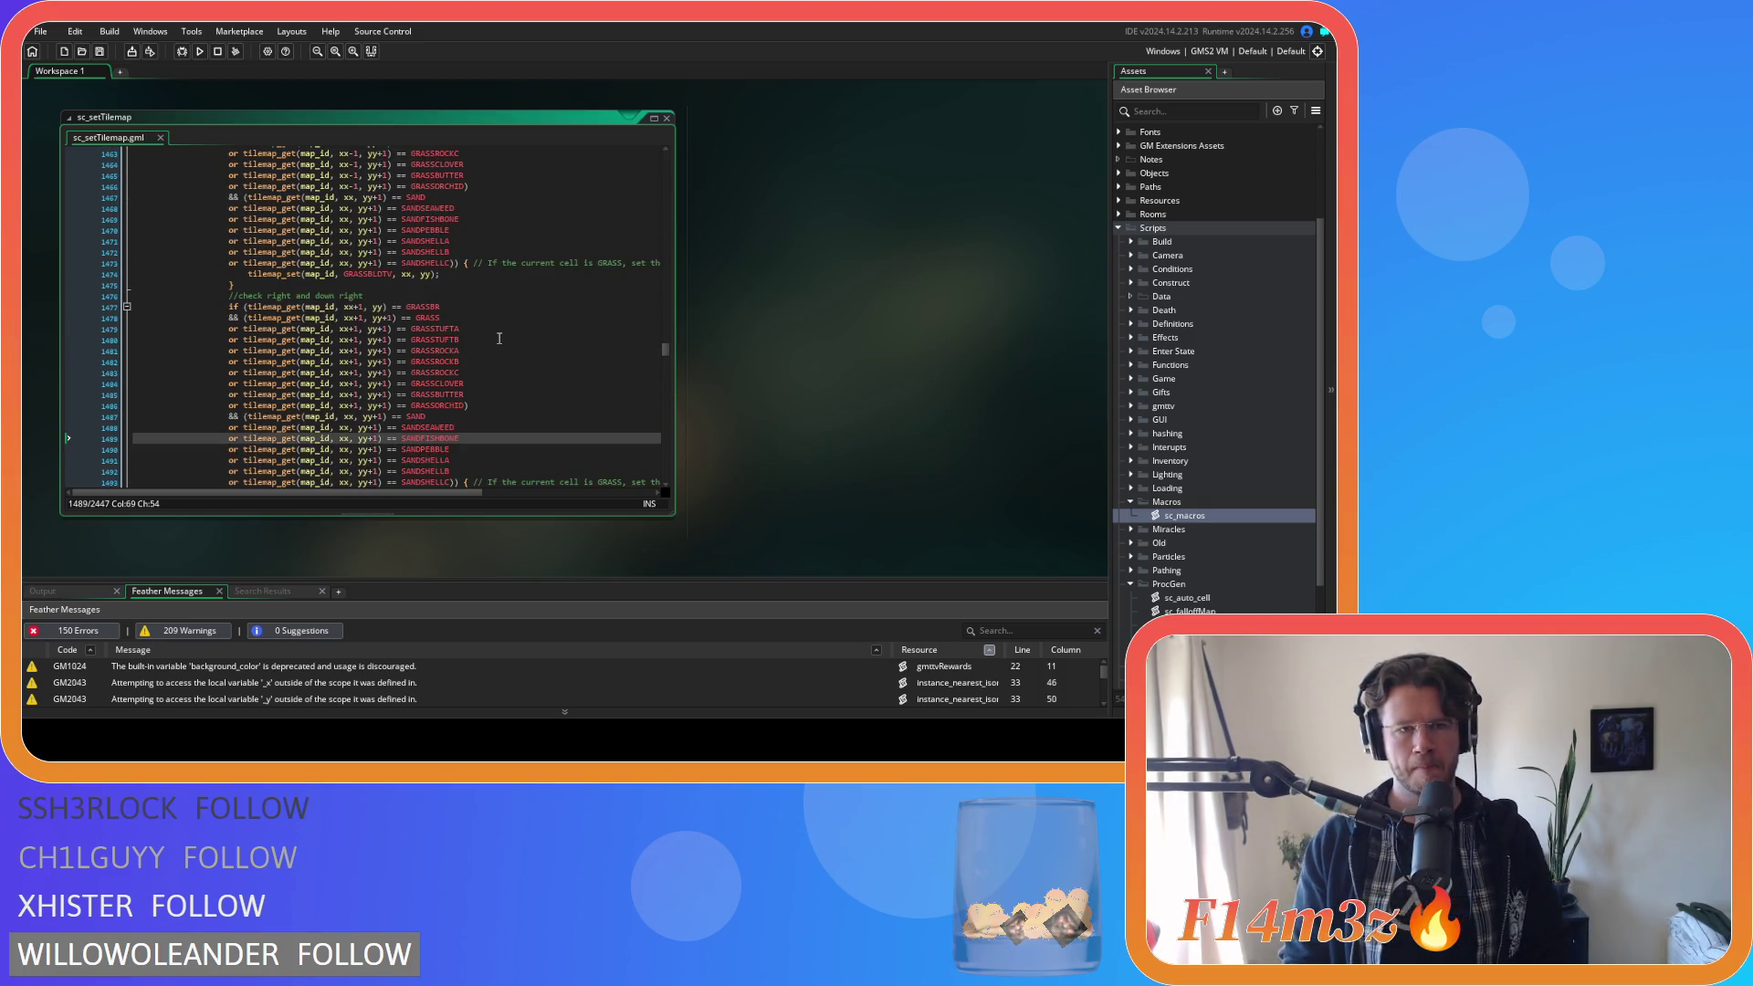
{"action": "scroll", "coordinate": [500, 337], "scroll_direction": "up", "scroll_amount": 2}
{"action": "scroll", "coordinate": [500, 338], "scroll_direction": "down", "scroll_amount": 2}
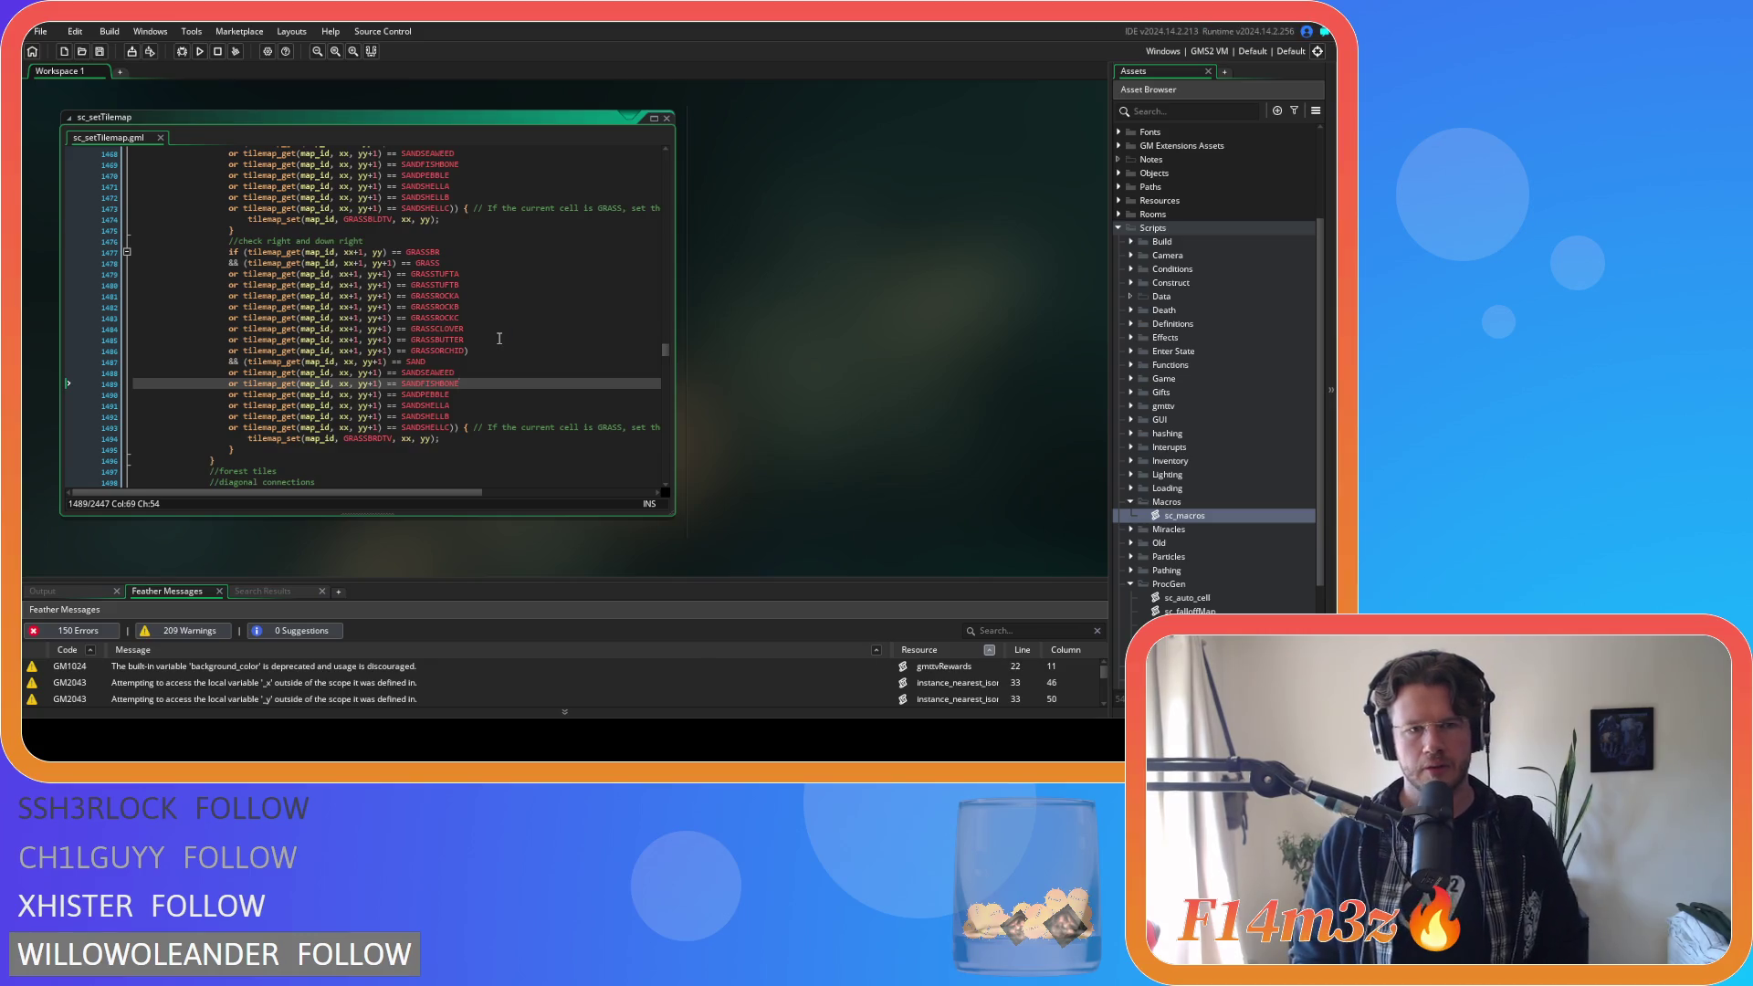
{"action": "scroll", "coordinate": [500, 337], "scroll_direction": "down", "scroll_amount": 5}
{"action": "scroll", "coordinate": [499, 338], "scroll_direction": "down", "scroll_amount": 11}
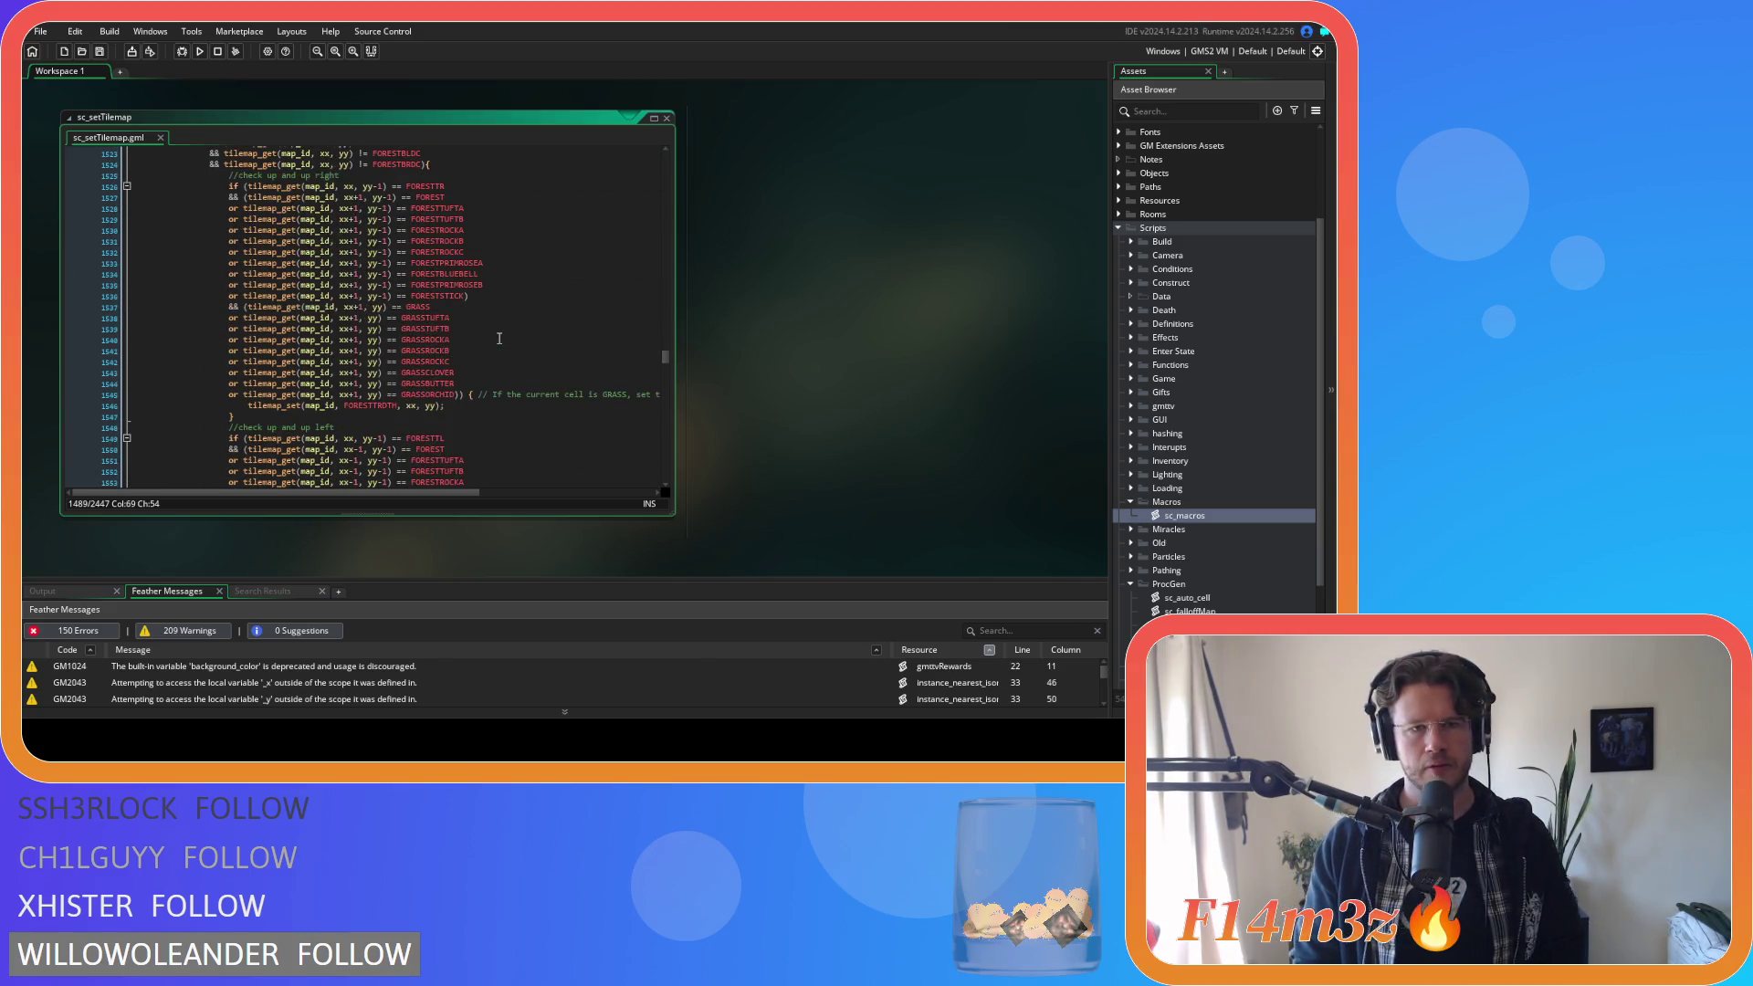
{"action": "scroll", "coordinate": [500, 339], "scroll_direction": "down", "scroll_amount": 14}
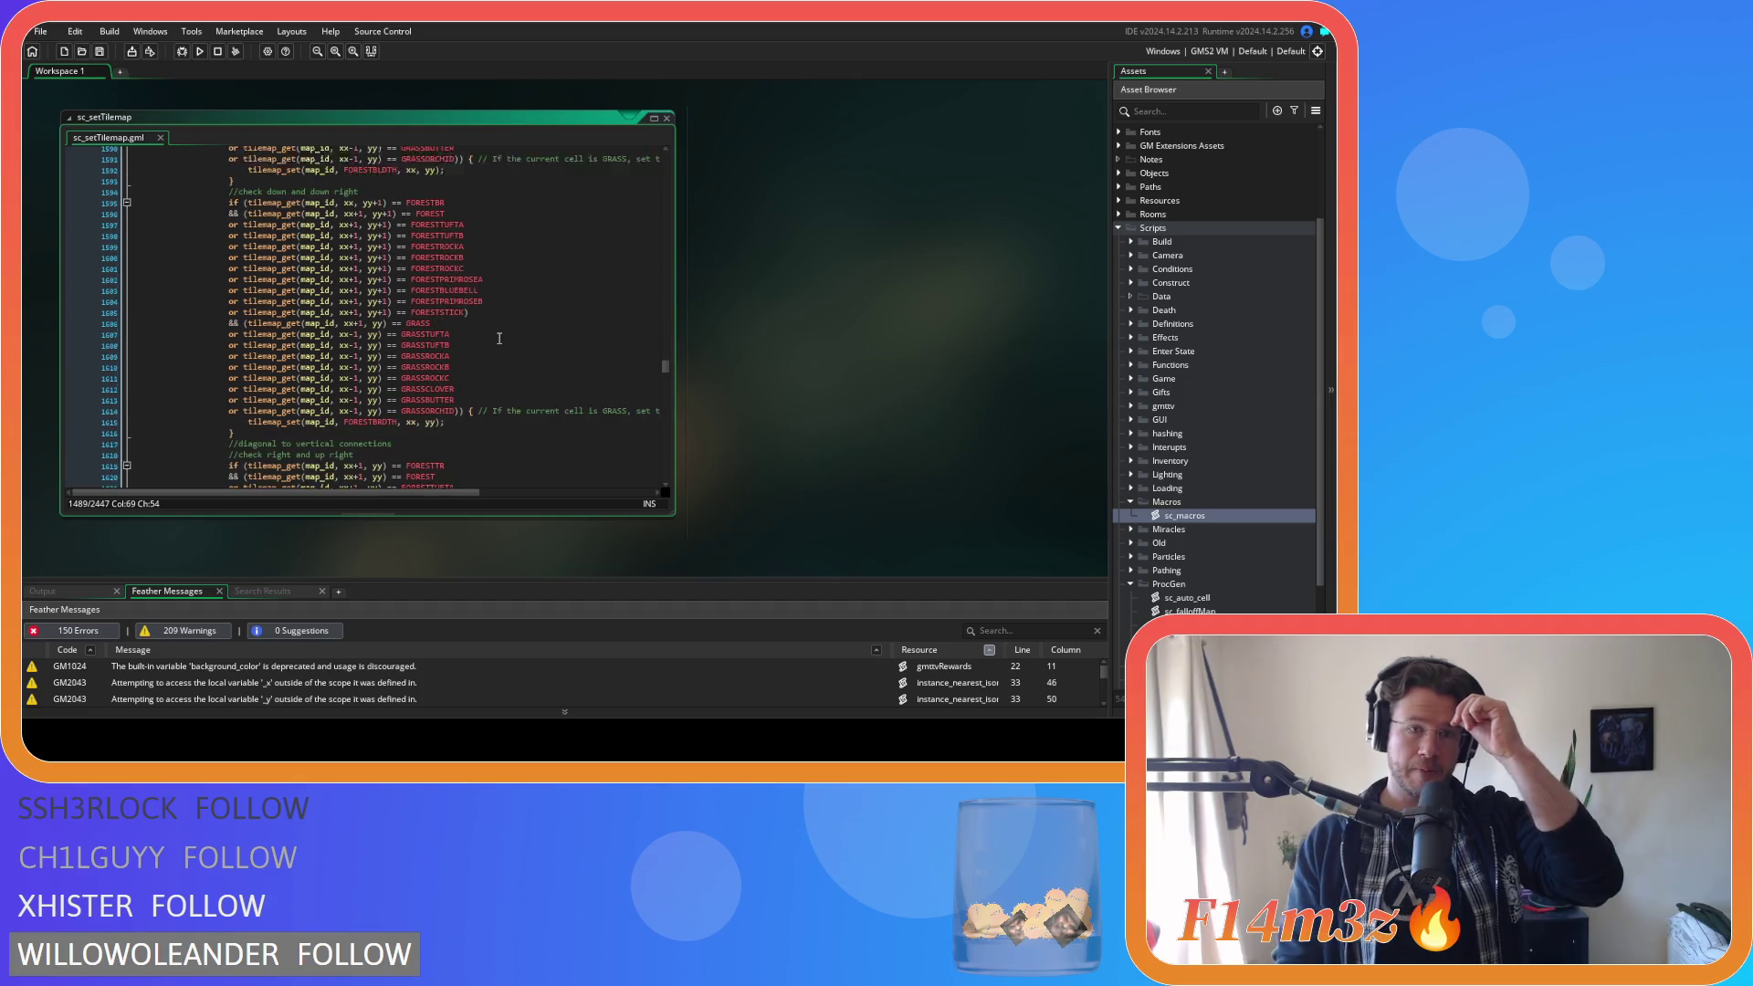
{"action": "scroll", "coordinate": [496, 345], "scroll_direction": "down", "scroll_amount": 20}
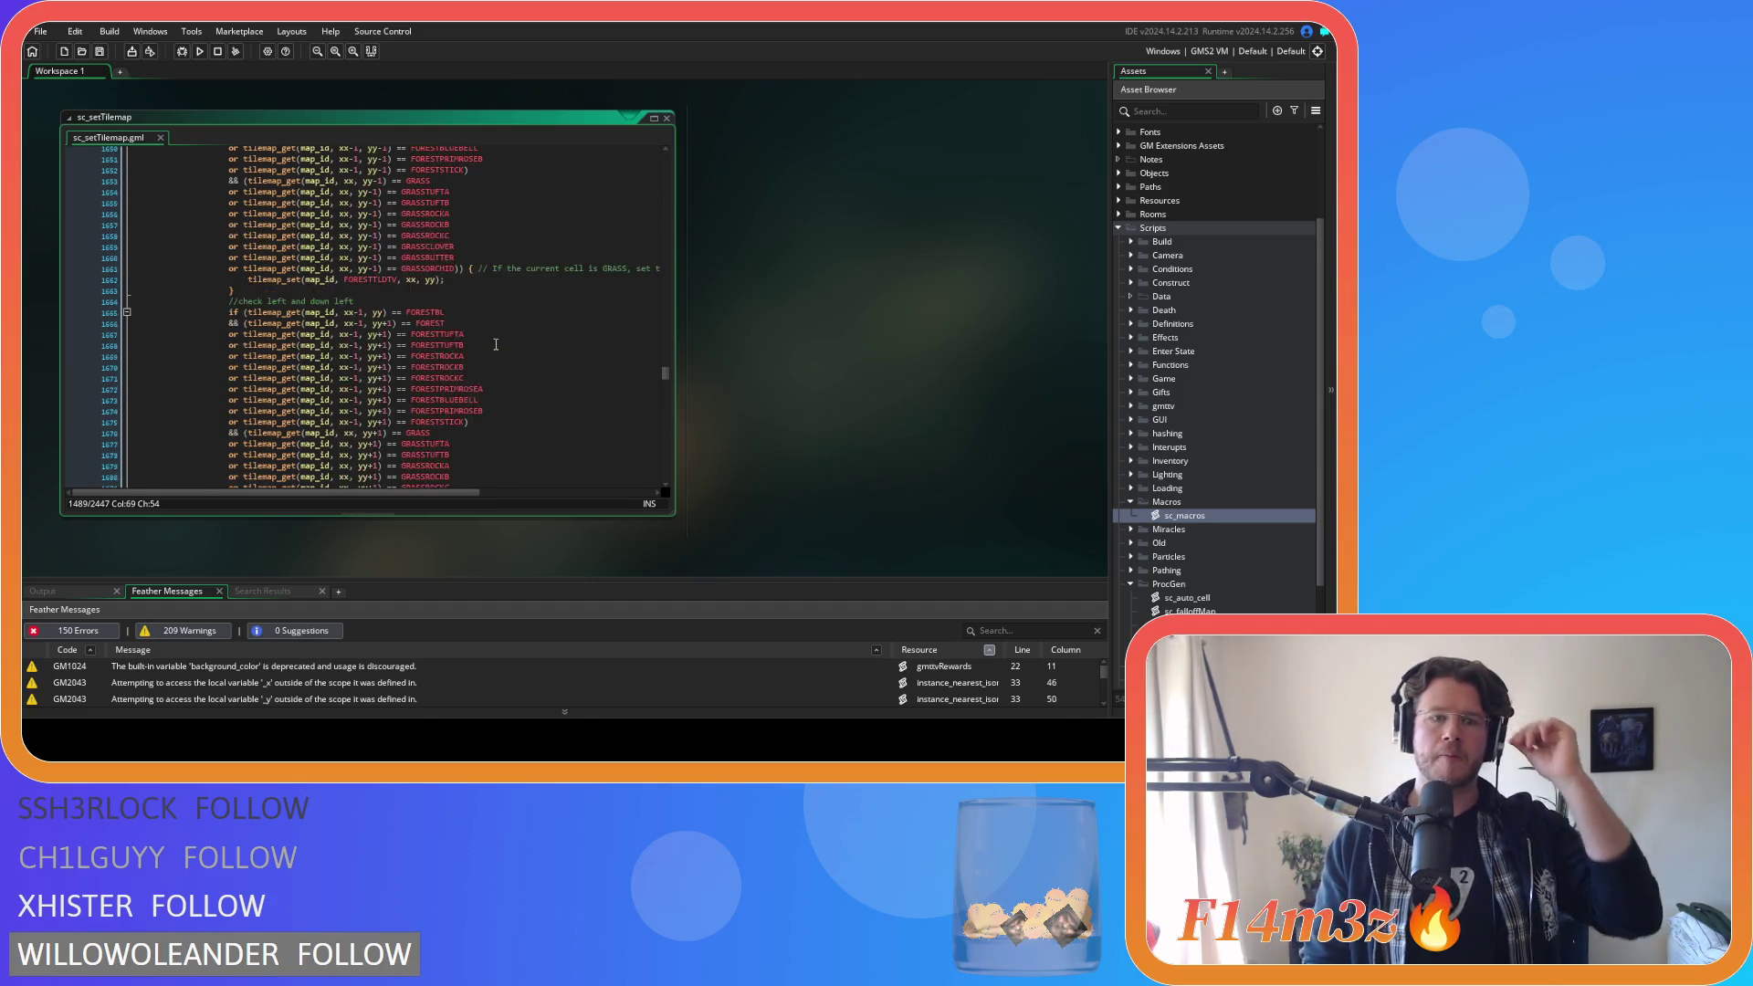
{"action": "scroll", "coordinate": [496, 345], "scroll_direction": "down", "scroll_amount": 17}
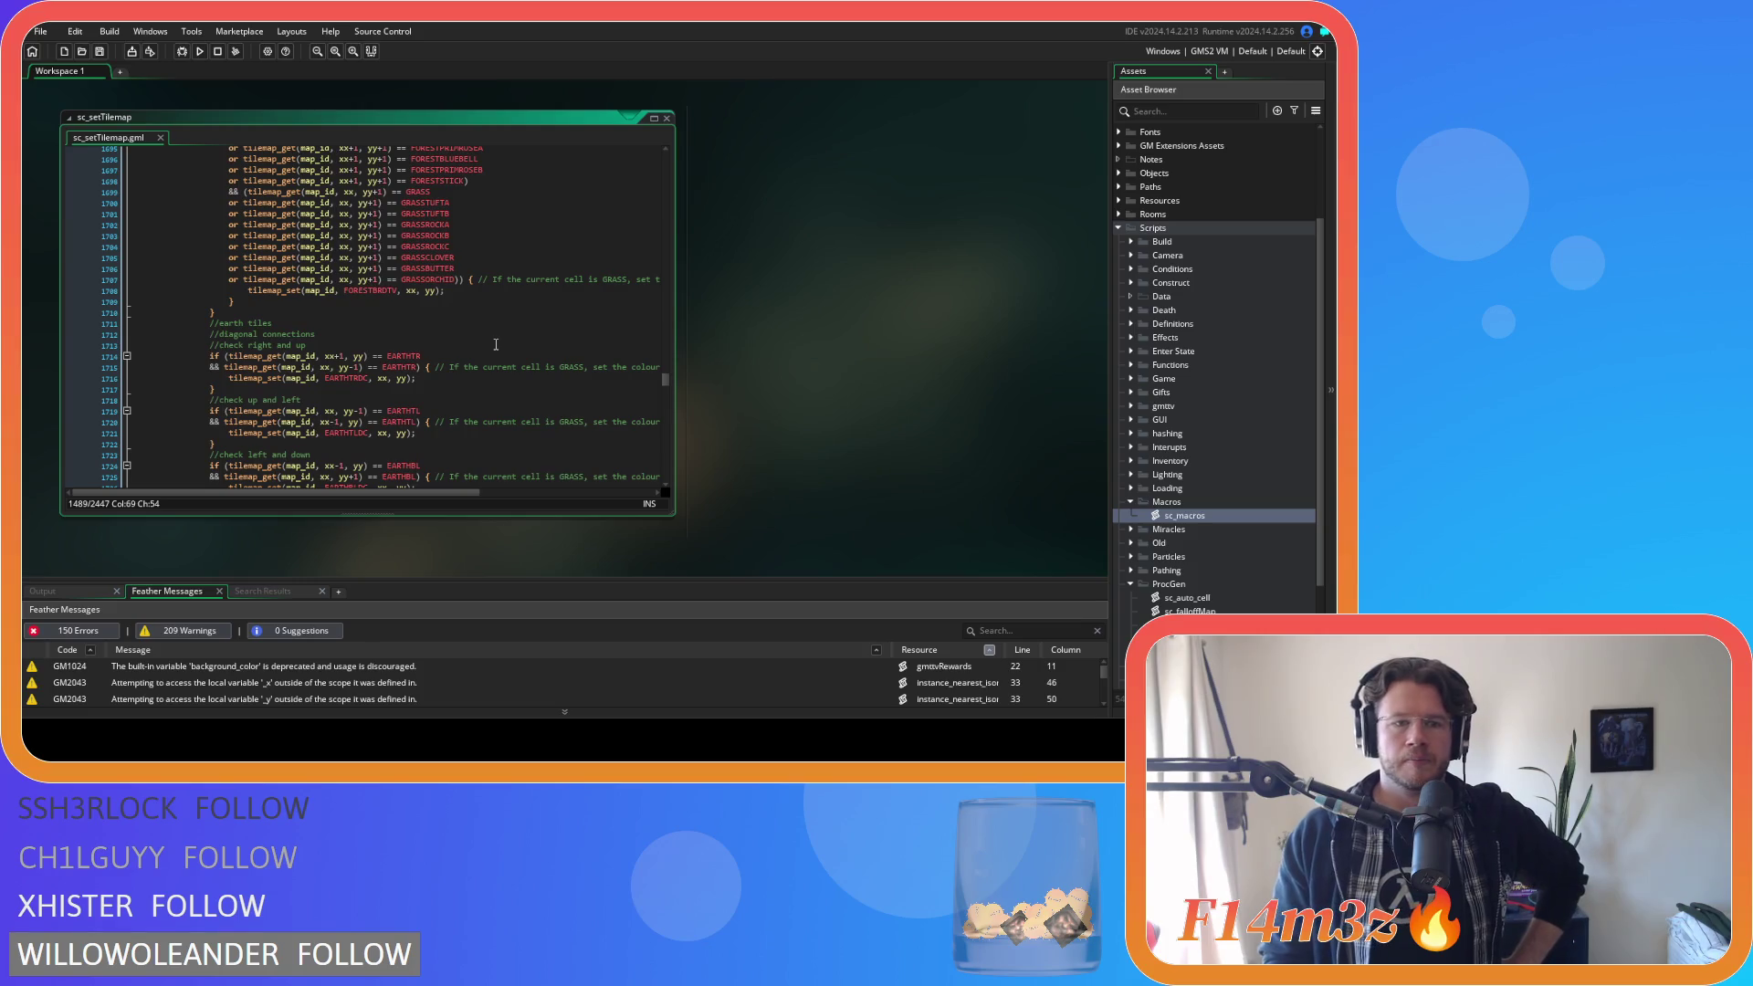
{"action": "scroll", "coordinate": [496, 344], "scroll_direction": "down", "scroll_amount": 20}
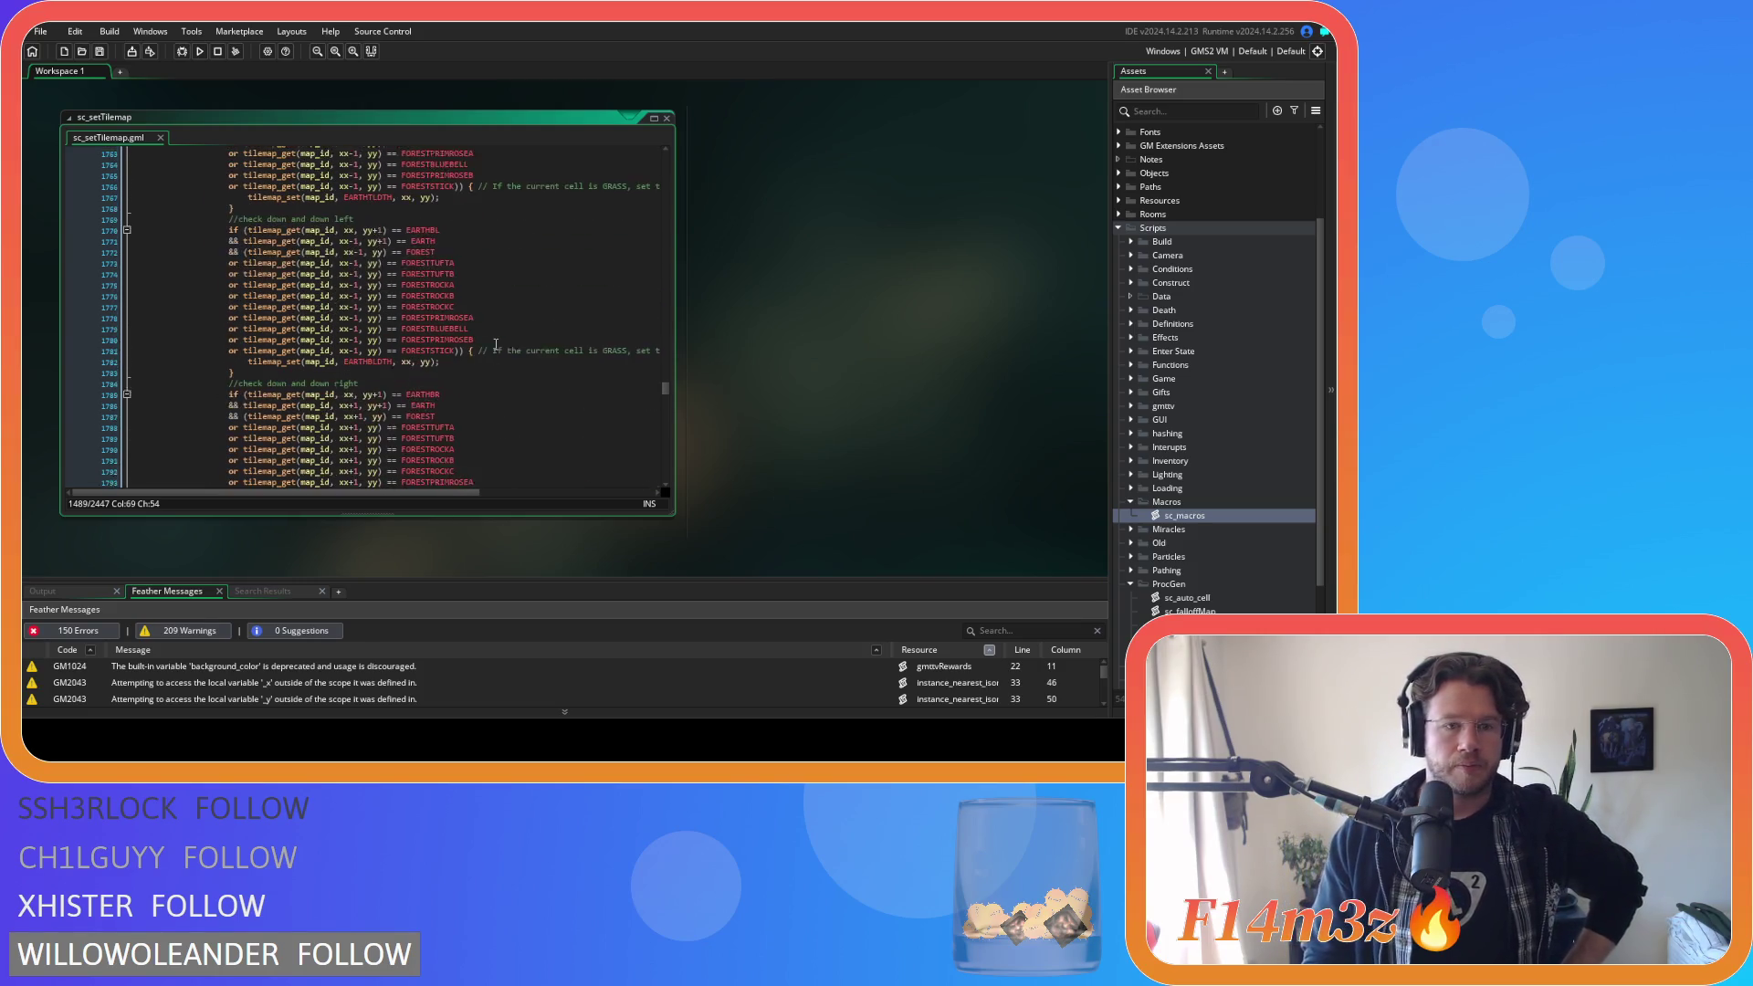
{"action": "scroll", "coordinate": [495, 344], "scroll_direction": "down", "scroll_amount": 11}
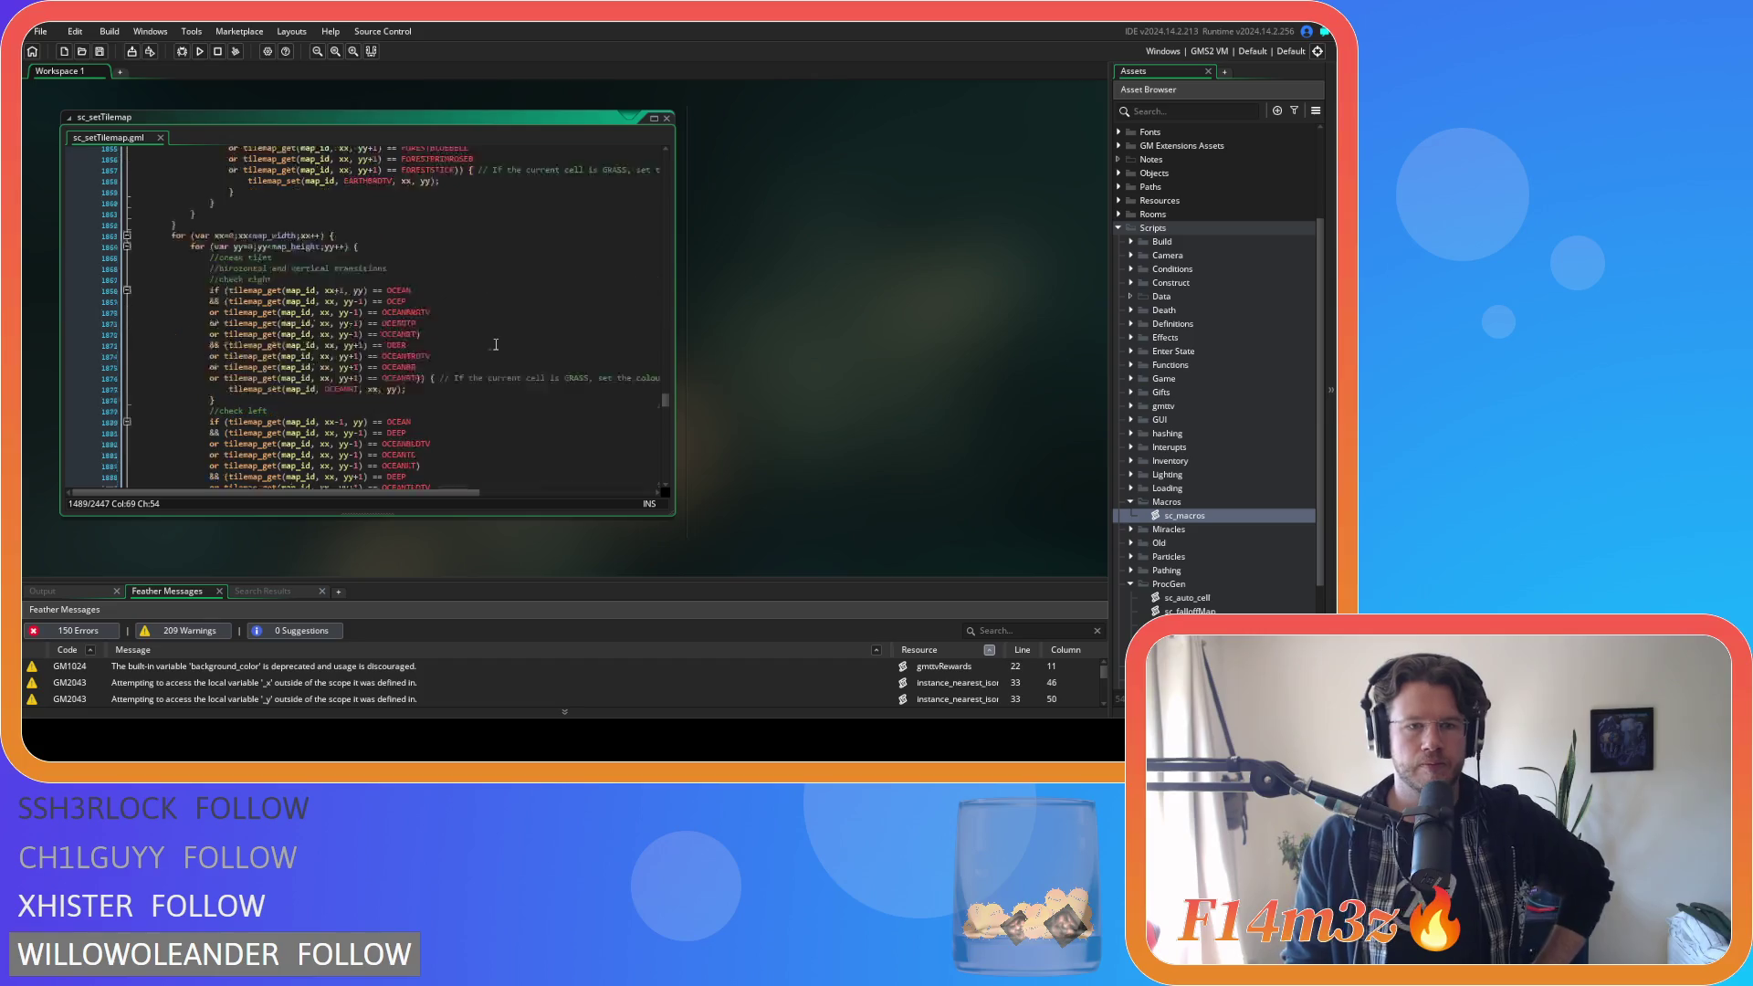
{"action": "scroll", "coordinate": [495, 344], "scroll_direction": "down", "scroll_amount": 2}
{"action": "scroll", "coordinate": [496, 344], "scroll_direction": "up", "scroll_amount": 2}
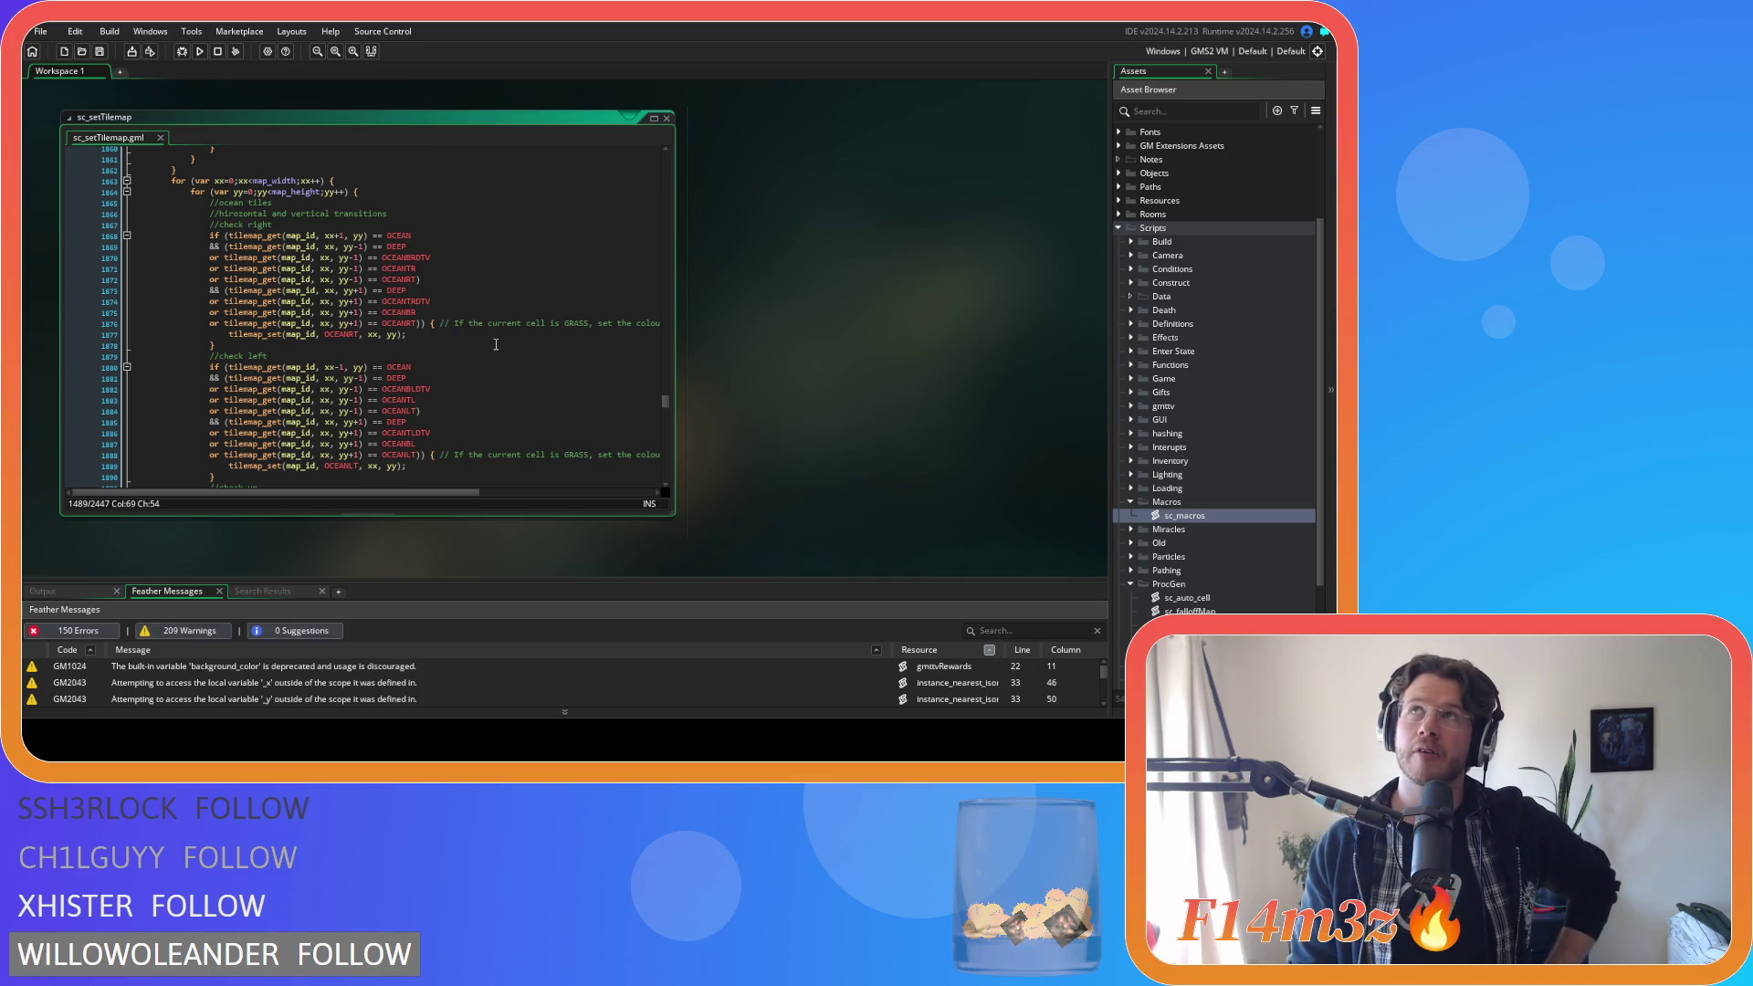
{"action": "scroll", "coordinate": [495, 345], "scroll_direction": "down", "scroll_amount": 5}
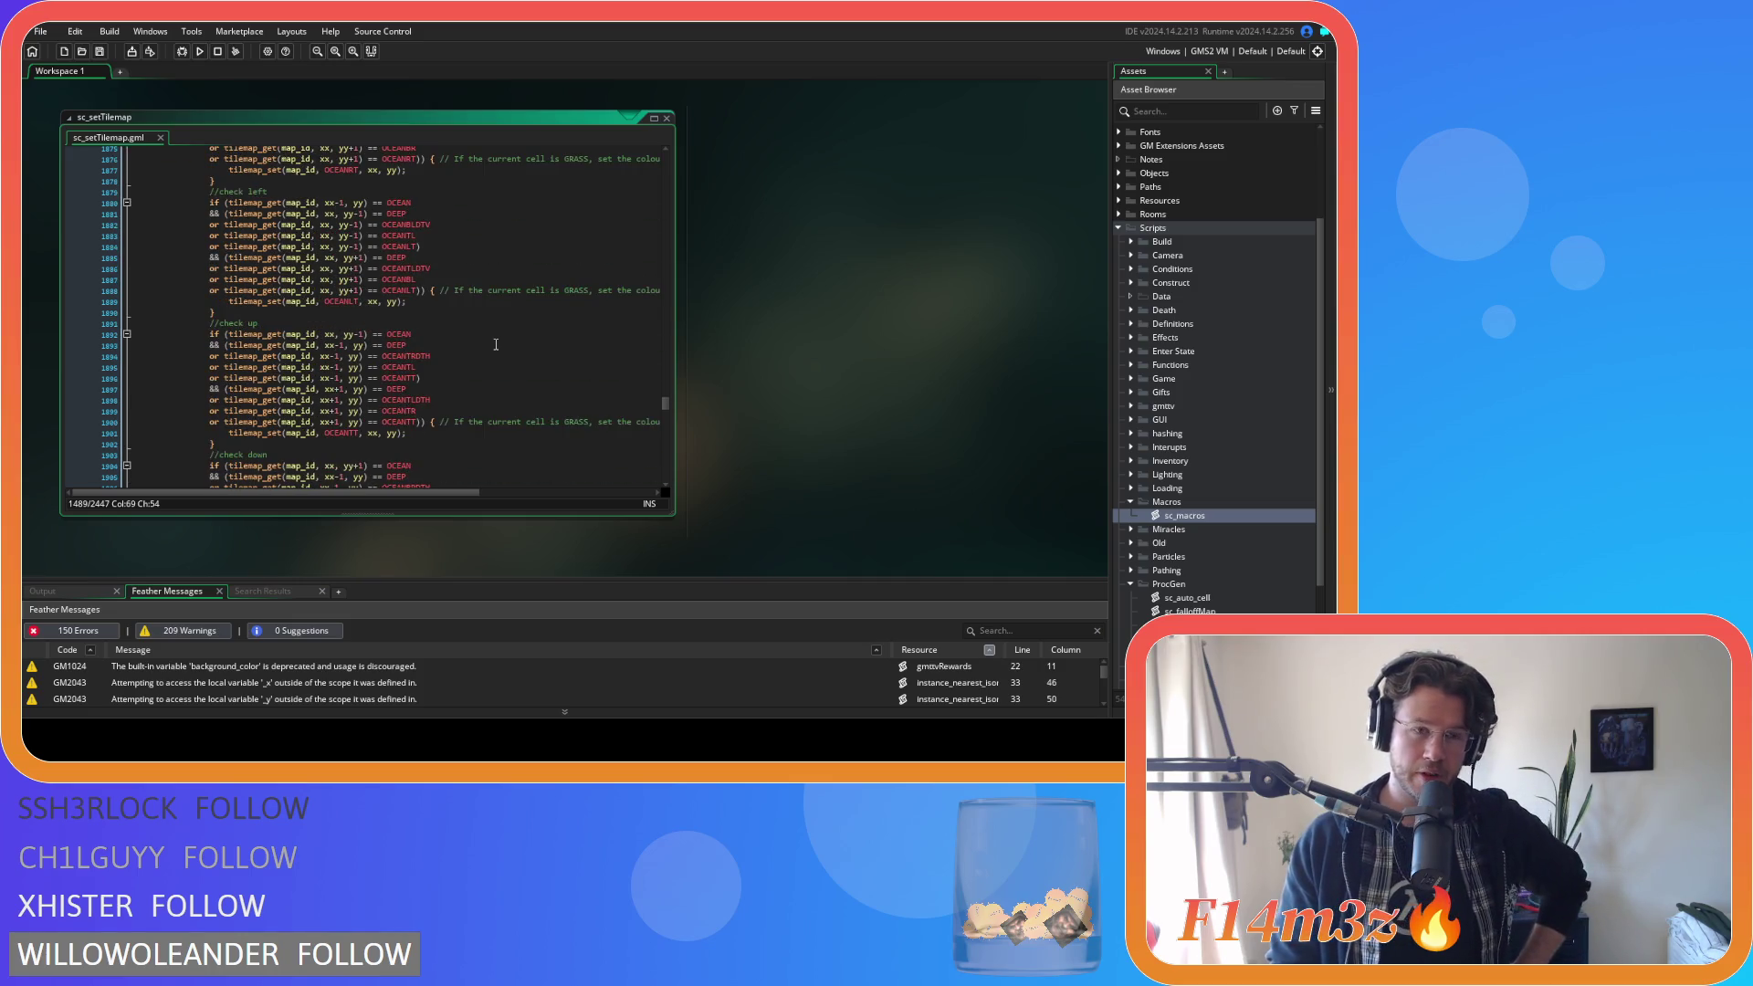
{"action": "scroll", "coordinate": [495, 345], "scroll_direction": "down", "scroll_amount": 10}
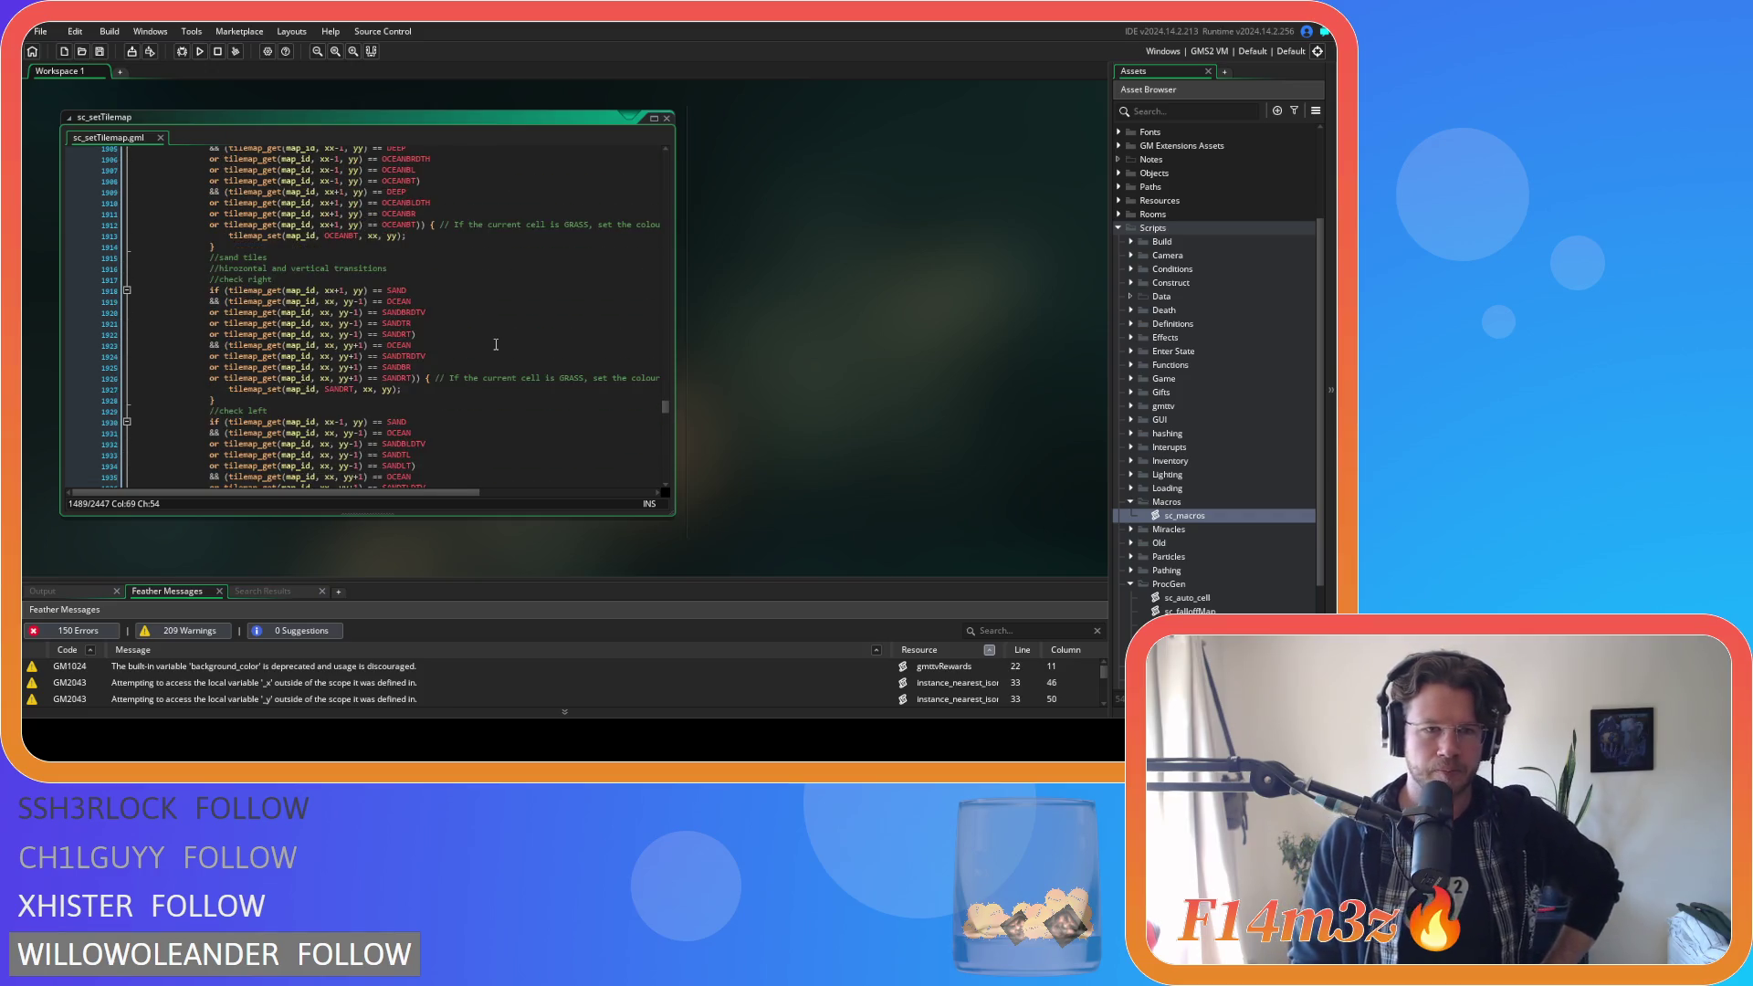
{"action": "left_click", "coordinate": [419, 291]}
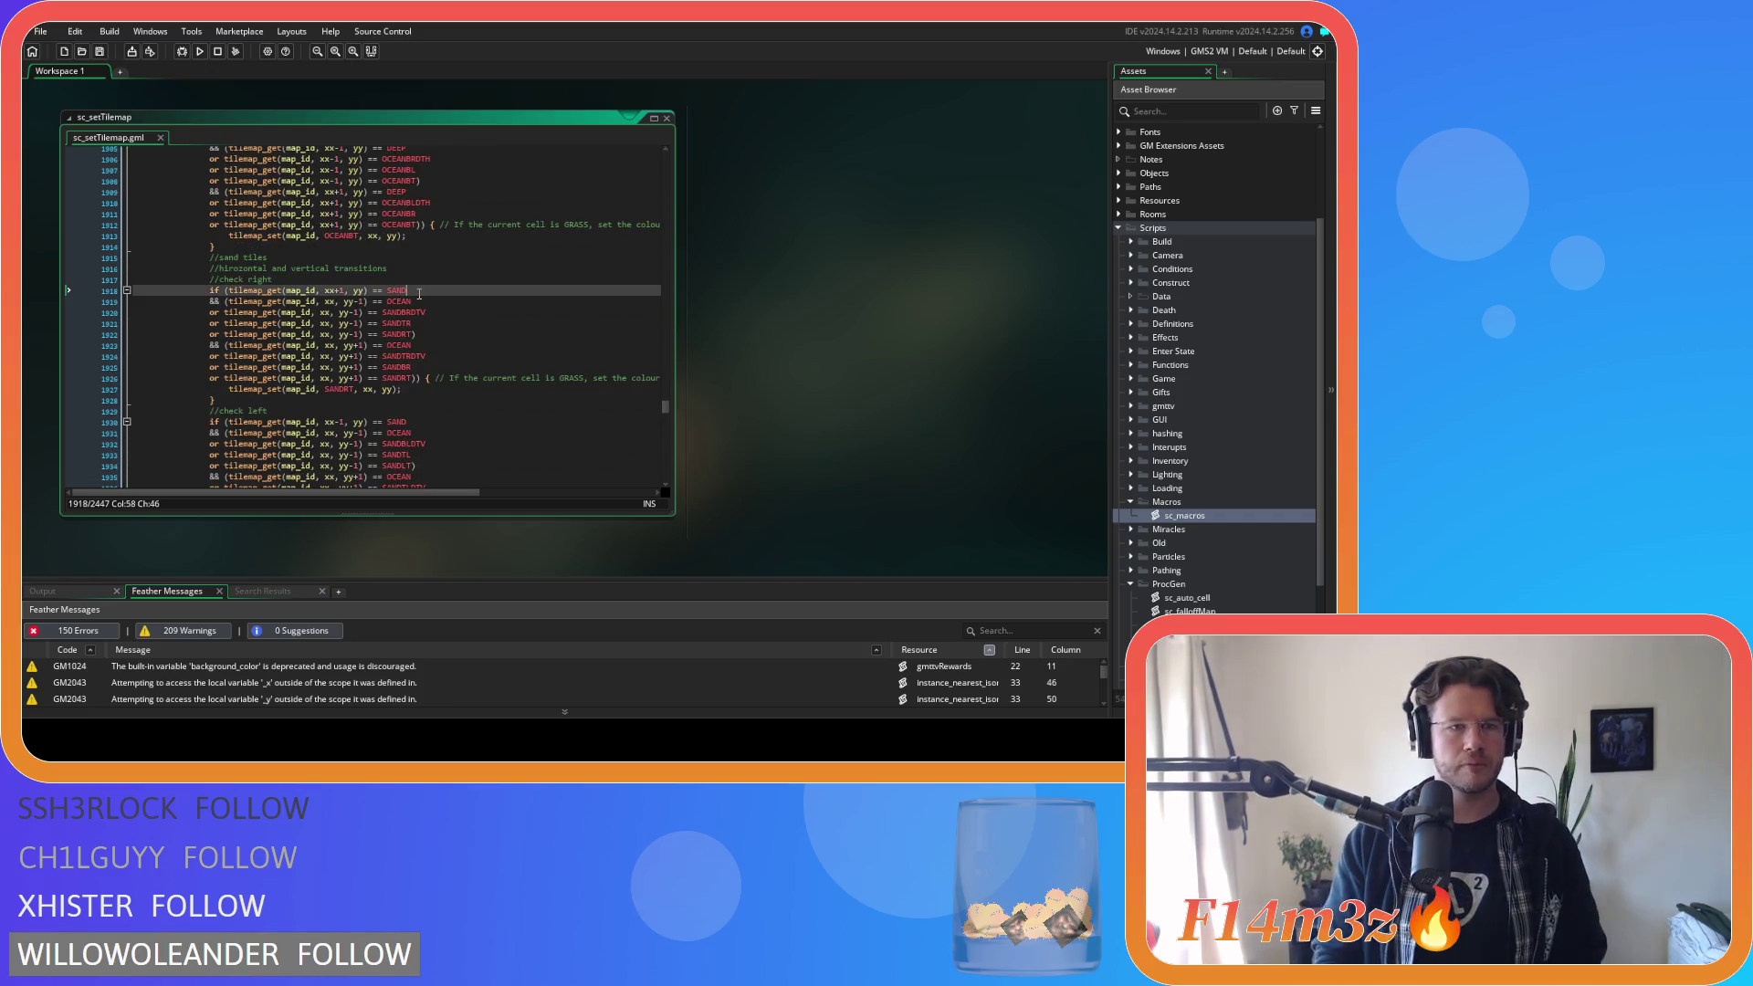
Wrap the check-right SAND test in parentheses and paste the six sand variant or-lines.
{"action": "key", "text": "Return"}
{"action": "key", "text": "ctrl+z"}
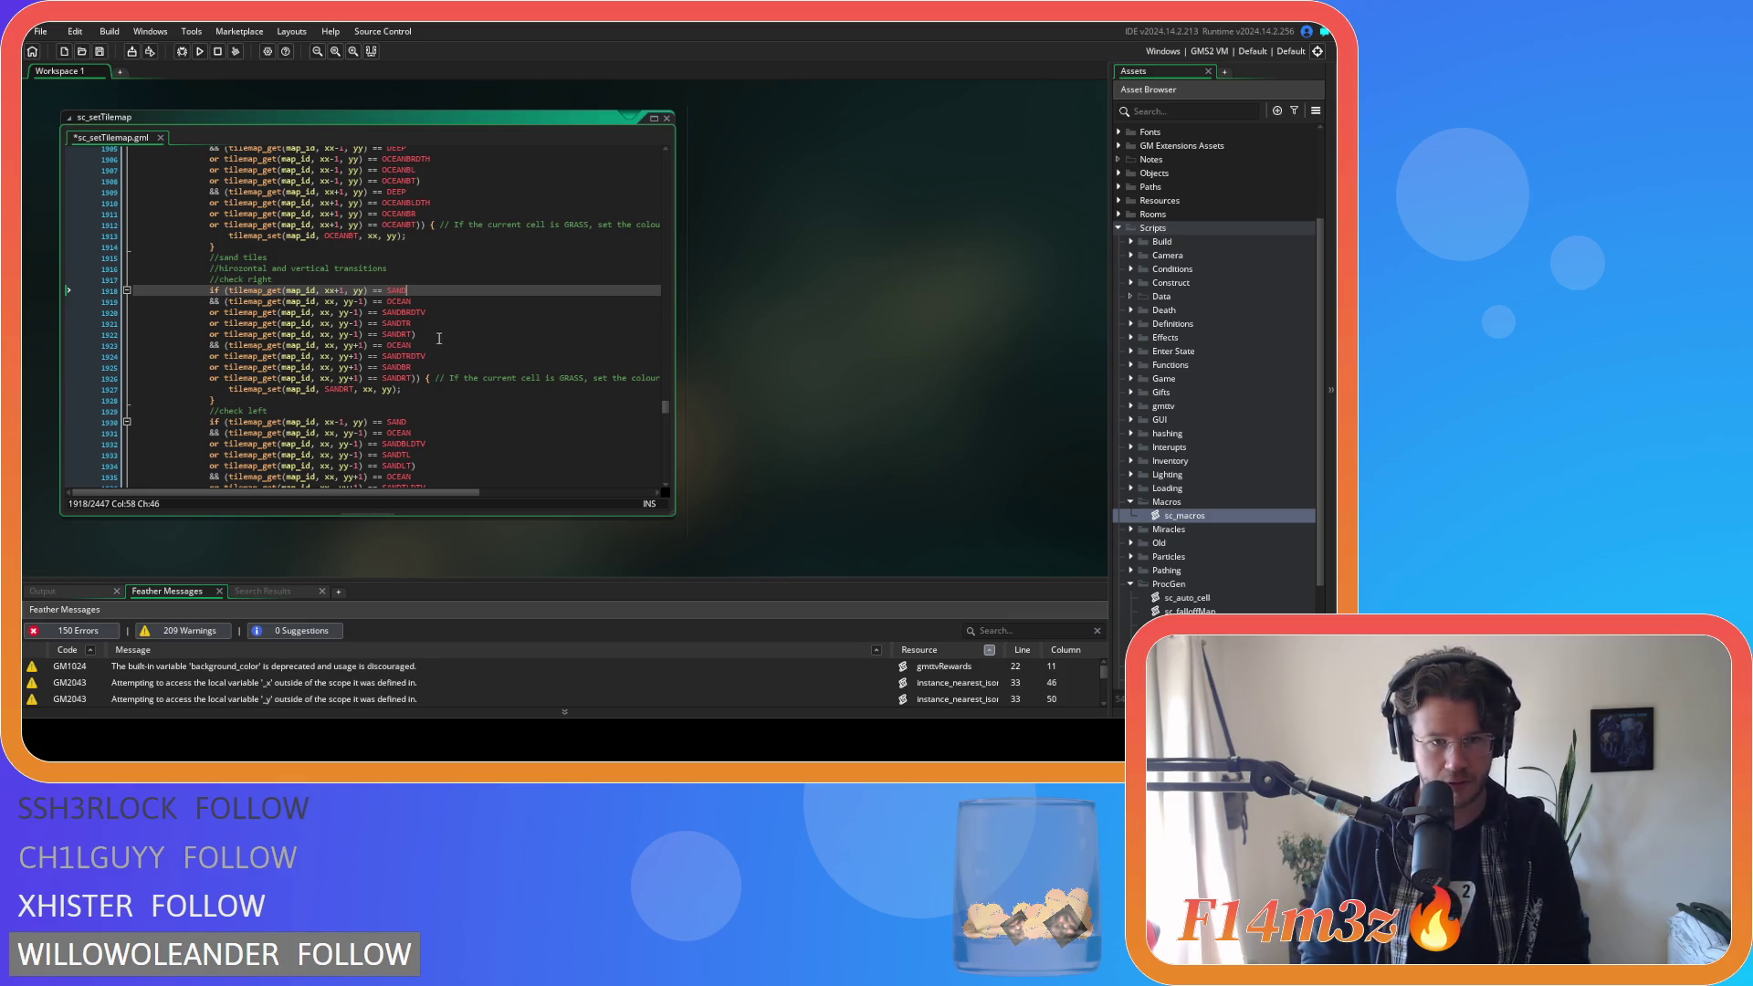
{"action": "left_click", "coordinate": [235, 290]}
{"action": "type", "text": "("}
{"action": "left_click", "coordinate": [427, 290]}
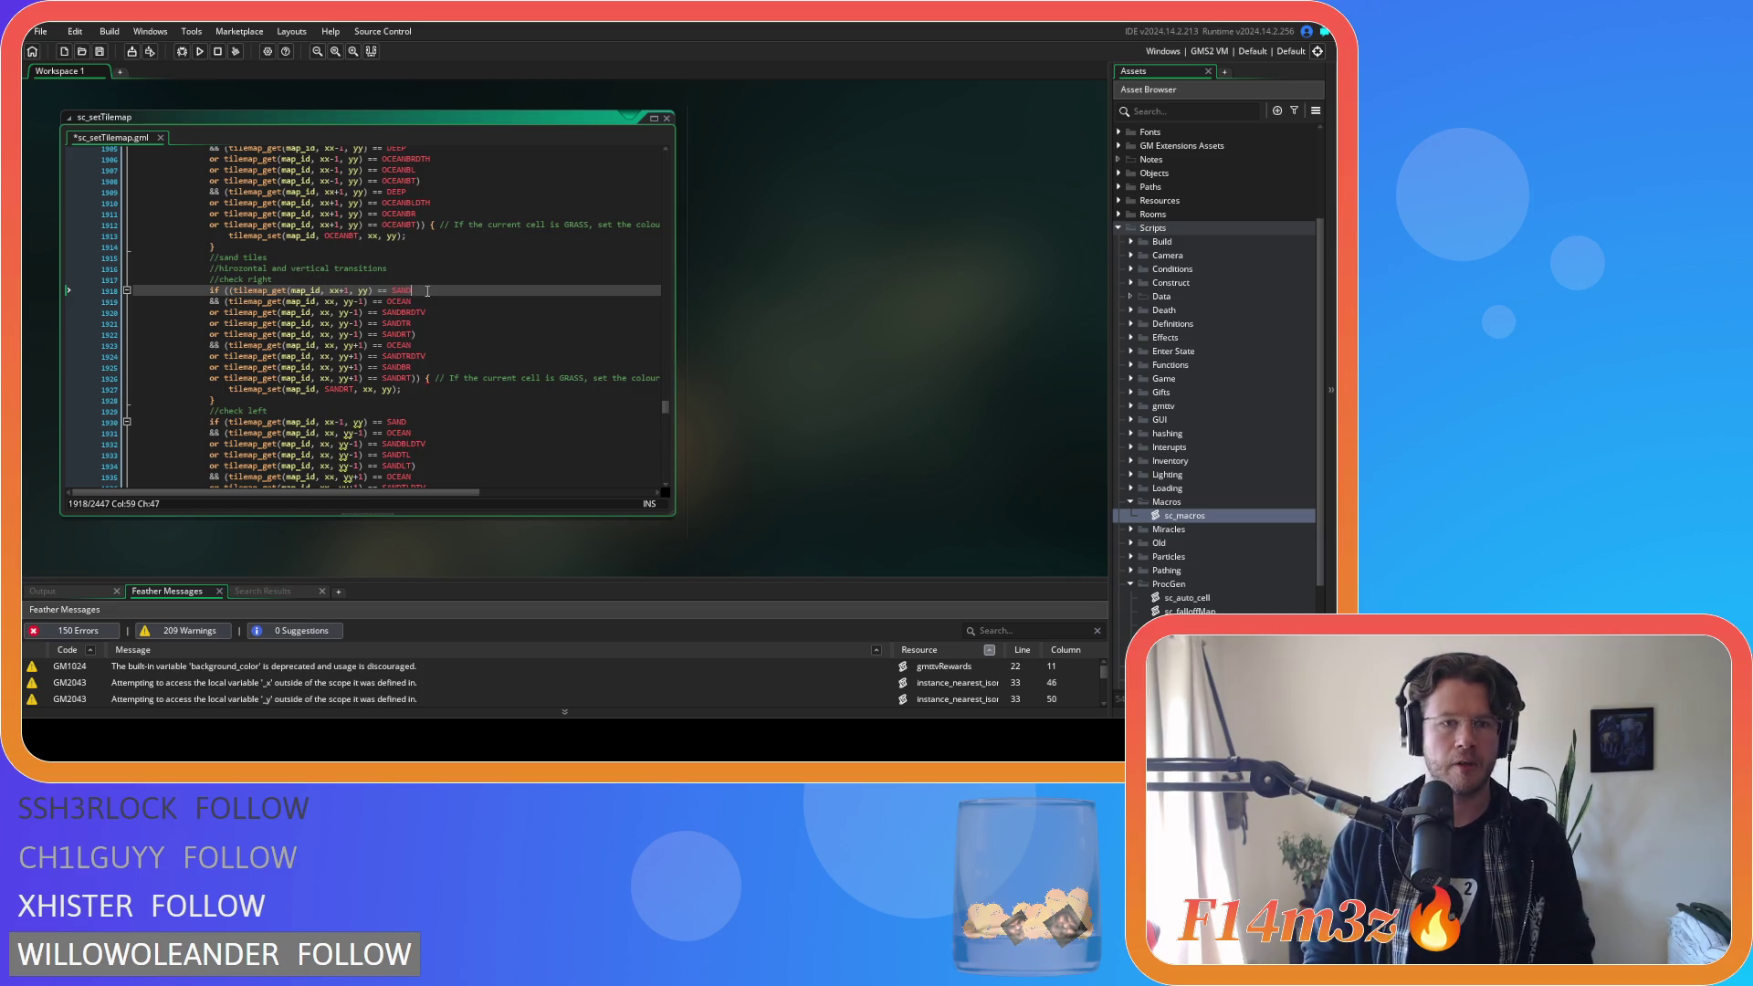
{"action": "key", "text": "Left"}
{"action": "key", "text": "Return"}
{"action": "key", "text": "ctrl+v"}
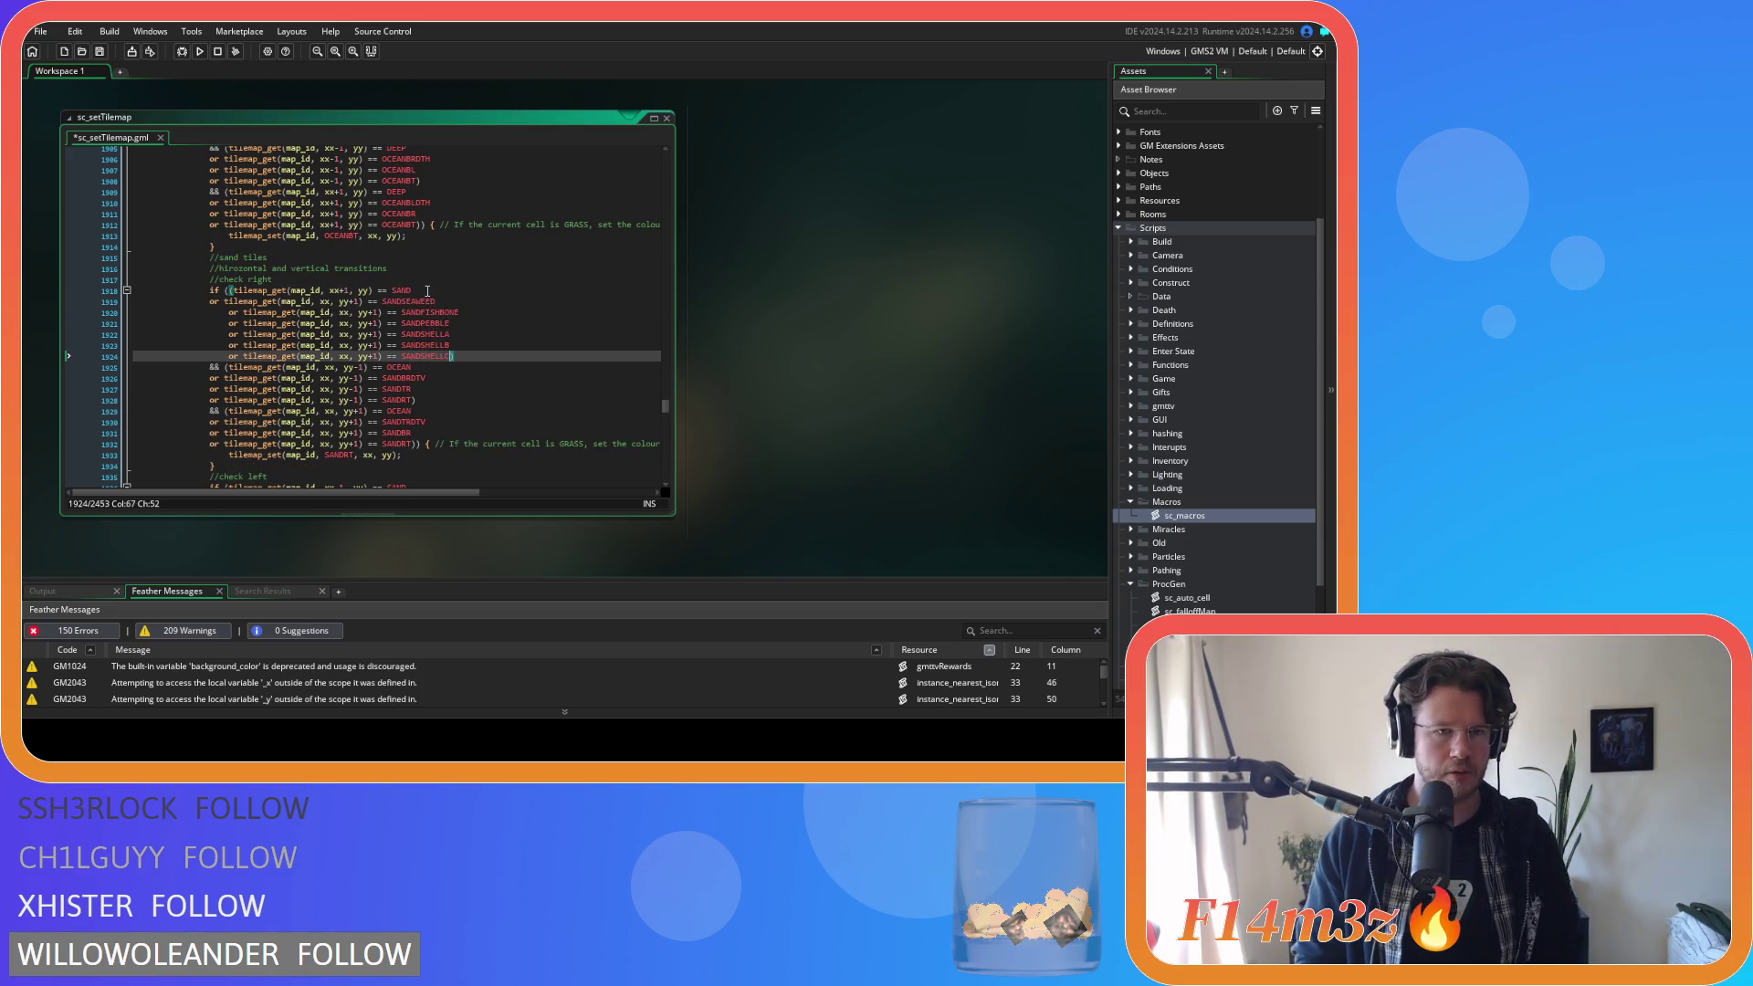
Change yy+1 to yy on each pasted sand variant line.
{"action": "left_click_drag", "start_coordinate": [471, 355], "coordinate": [134, 316]}
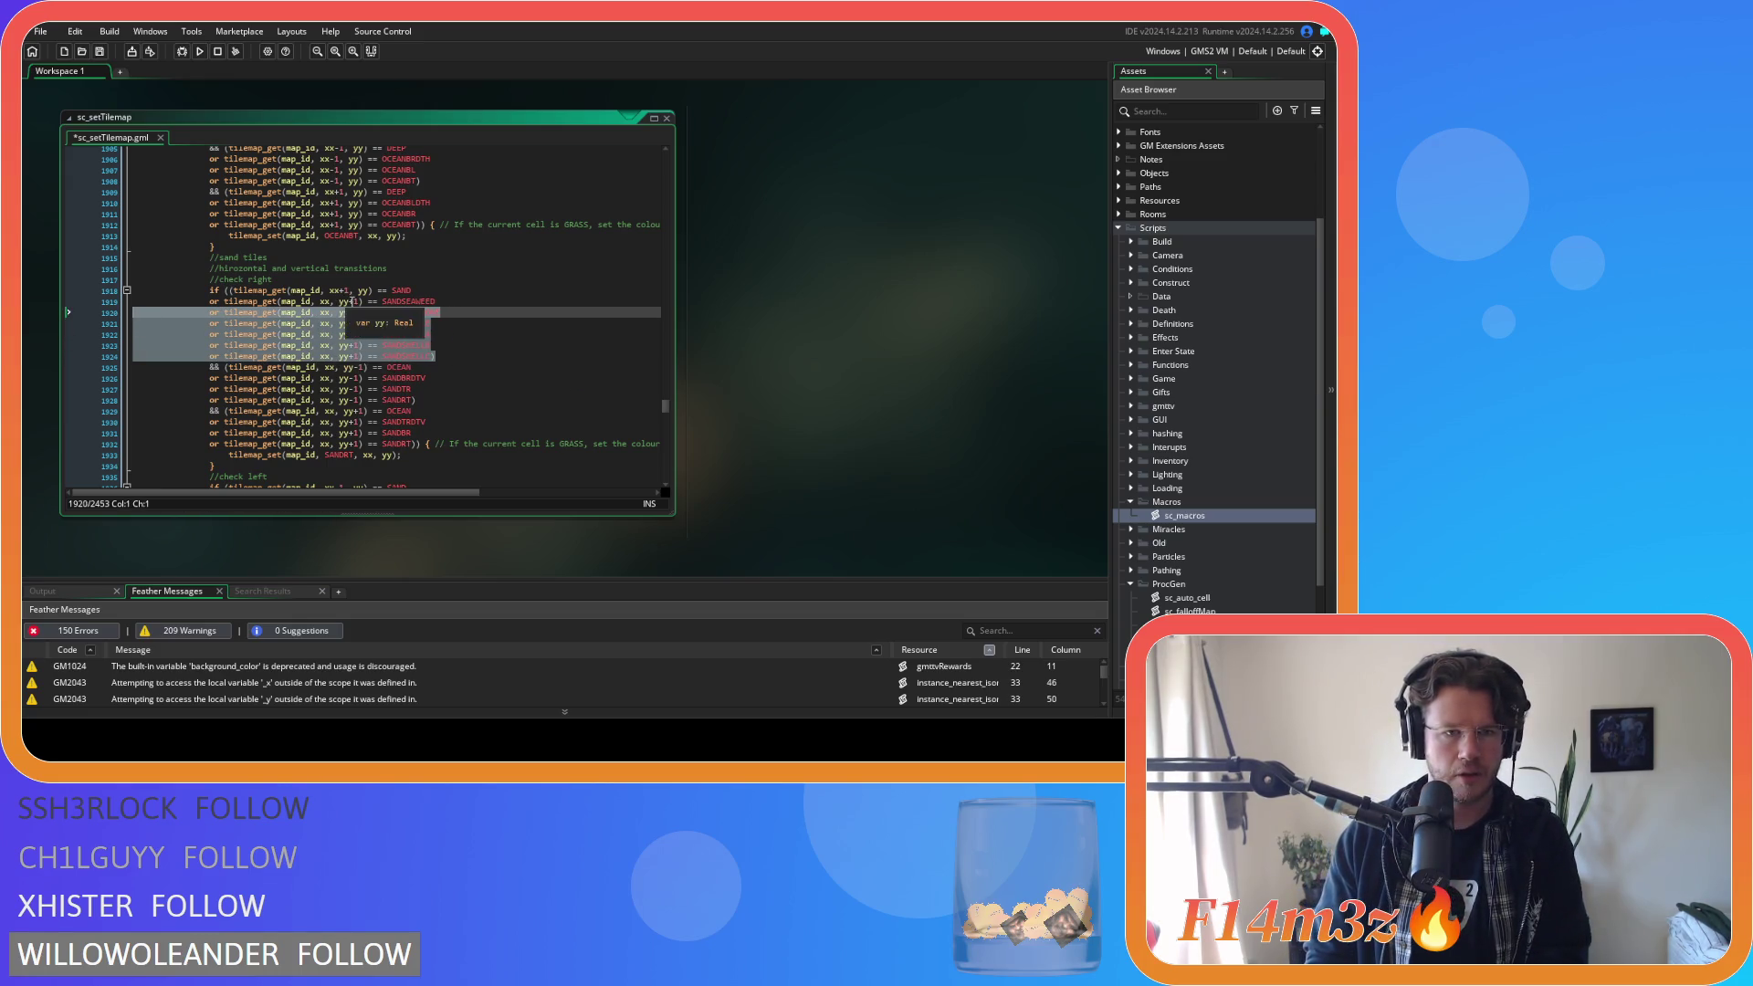
{"action": "left_click", "coordinate": [352, 302]}
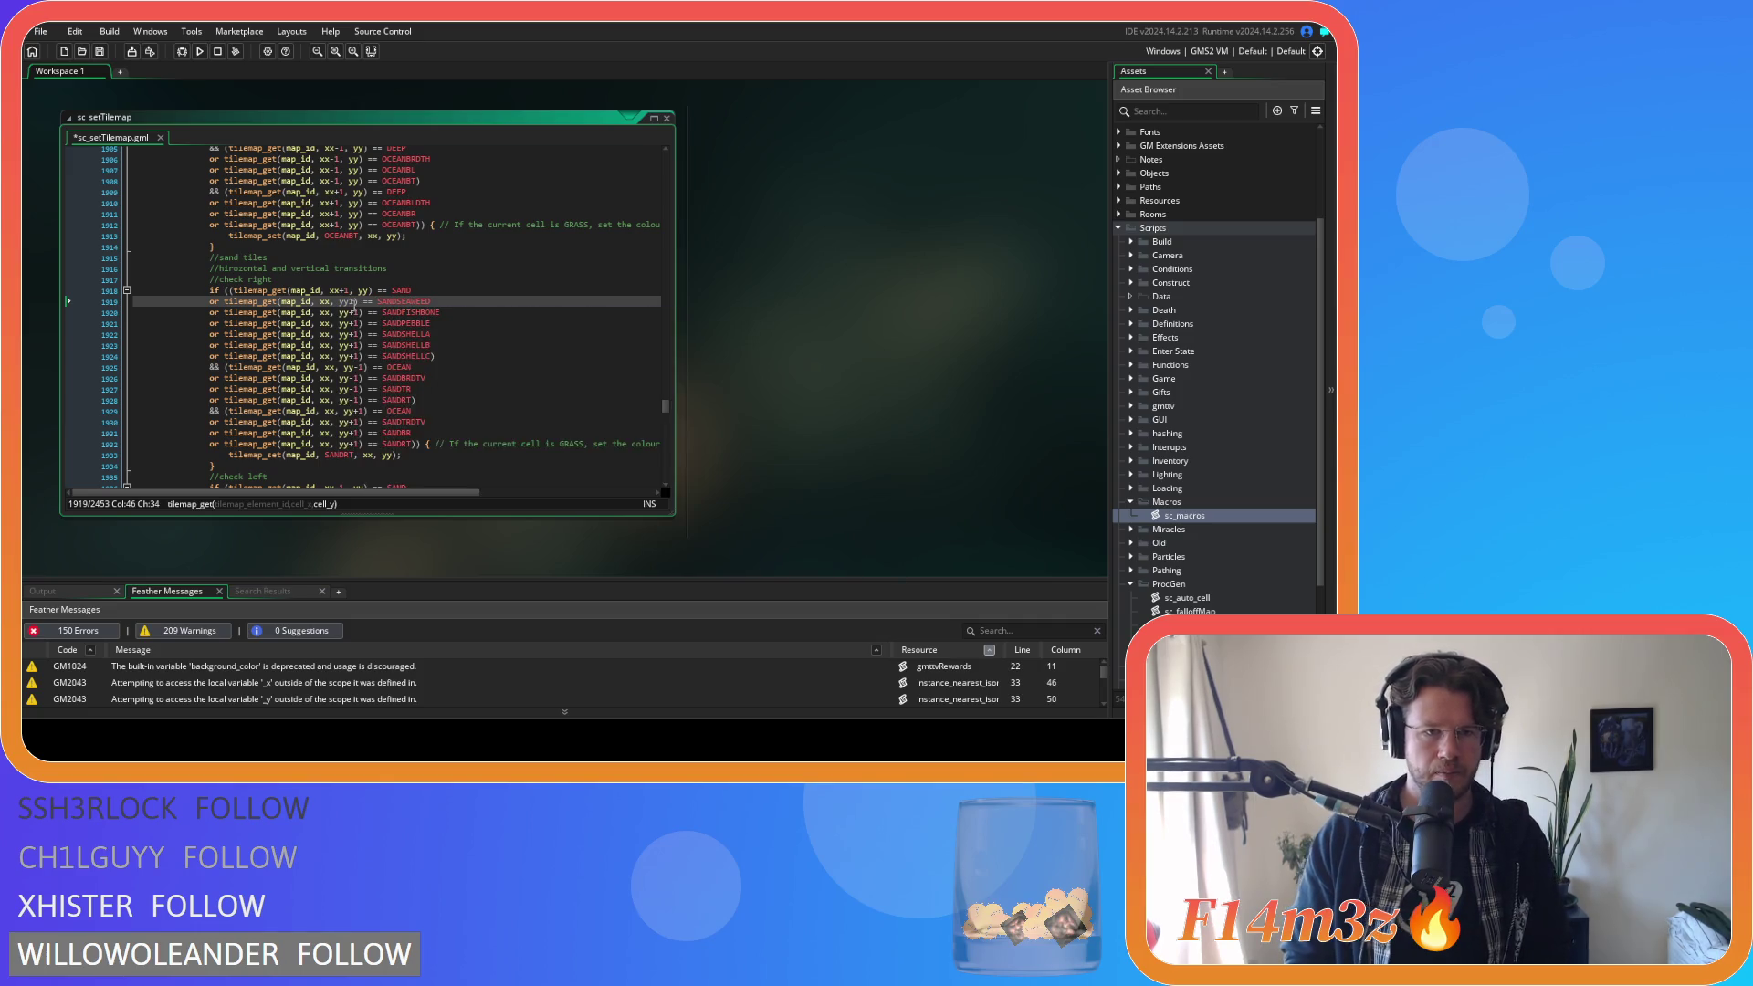
{"action": "key", "text": "Delete"}
{"action": "key", "text": "Delete"}
{"action": "key", "text": "Down"}
{"action": "key", "text": "Delete"}
{"action": "key", "text": "Delete"}
{"action": "key", "text": "Down"}
{"action": "key", "text": "Delete"}
{"action": "key", "text": "Delete"}
{"action": "key", "text": "Down"}
{"action": "key", "text": "Delete"}
{"action": "key", "text": "Delete"}
{"action": "key", "text": "Down"}
{"action": "key", "text": "Delete"}
{"action": "key", "text": "Delete"}
{"action": "key", "text": "Down"}
{"action": "key", "text": "Delete"}
{"action": "key", "text": "Delete"}
Change xx to xx+1 on each sand variant line and save the script.
{"action": "left_click", "coordinate": [333, 300]}
{"action": "type", "text": "+"}
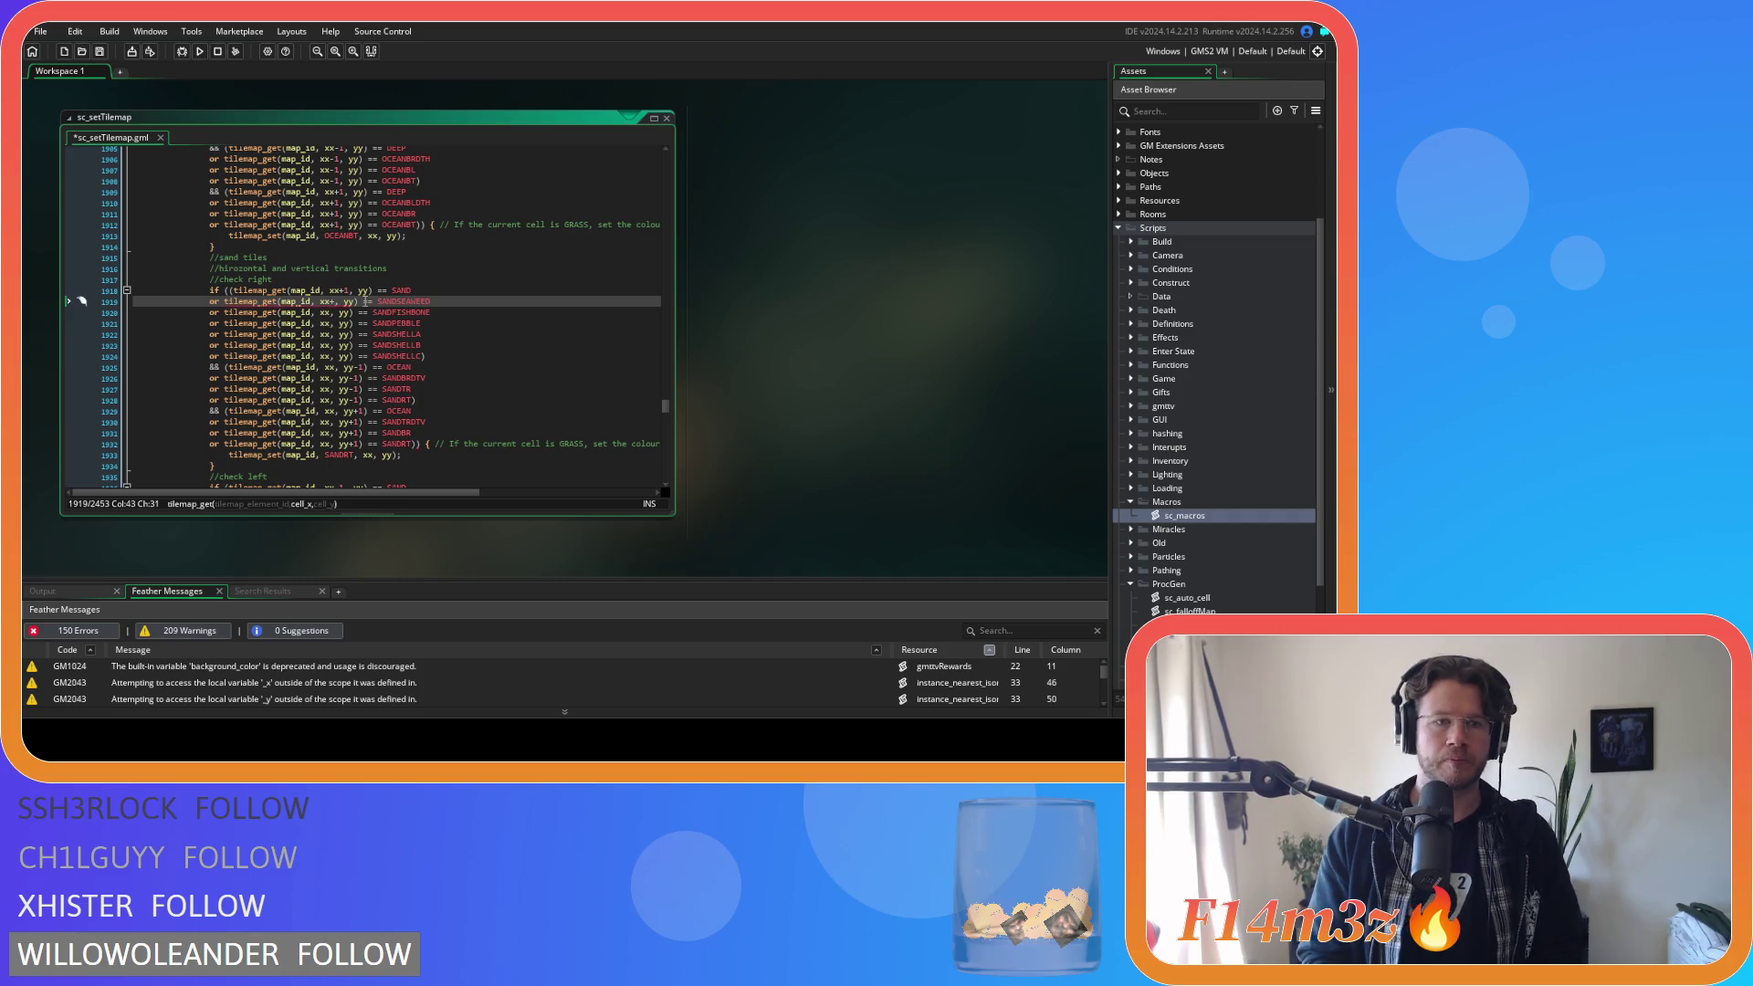
{"action": "type", "text": "1"}
{"action": "key", "text": "Down"}
{"action": "type", "text": "+1"}
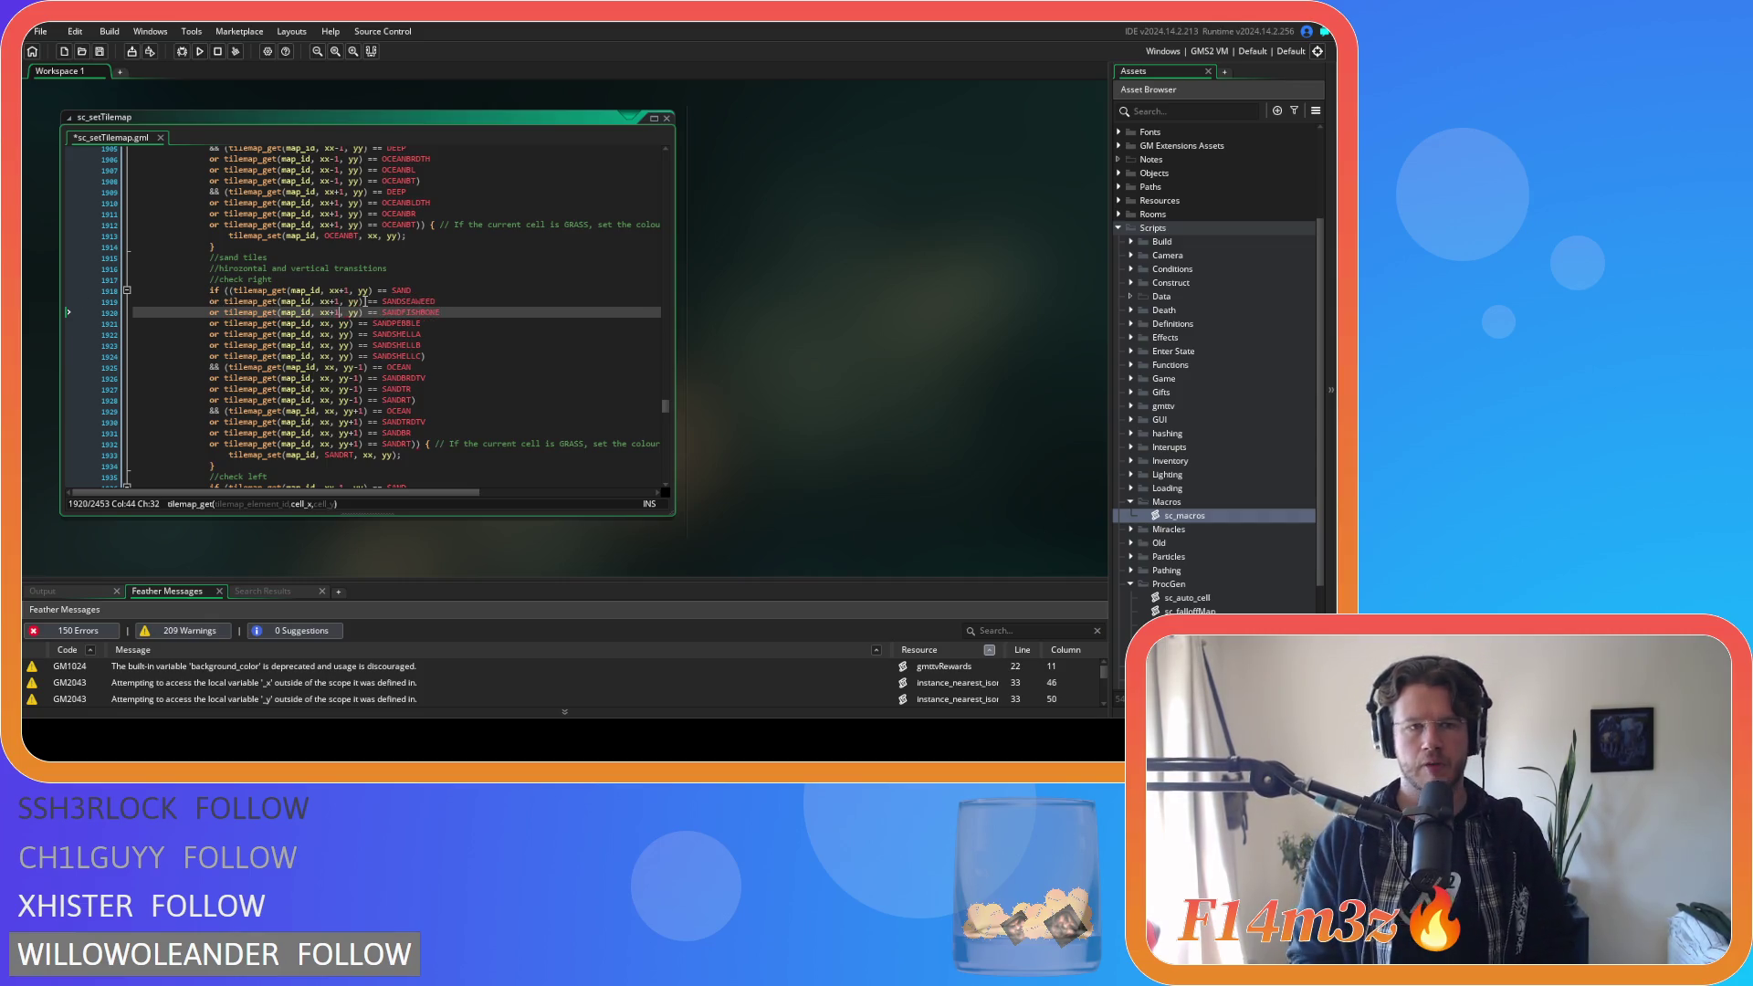
{"action": "key", "text": "Down"}
{"action": "type", "text": "+1"}
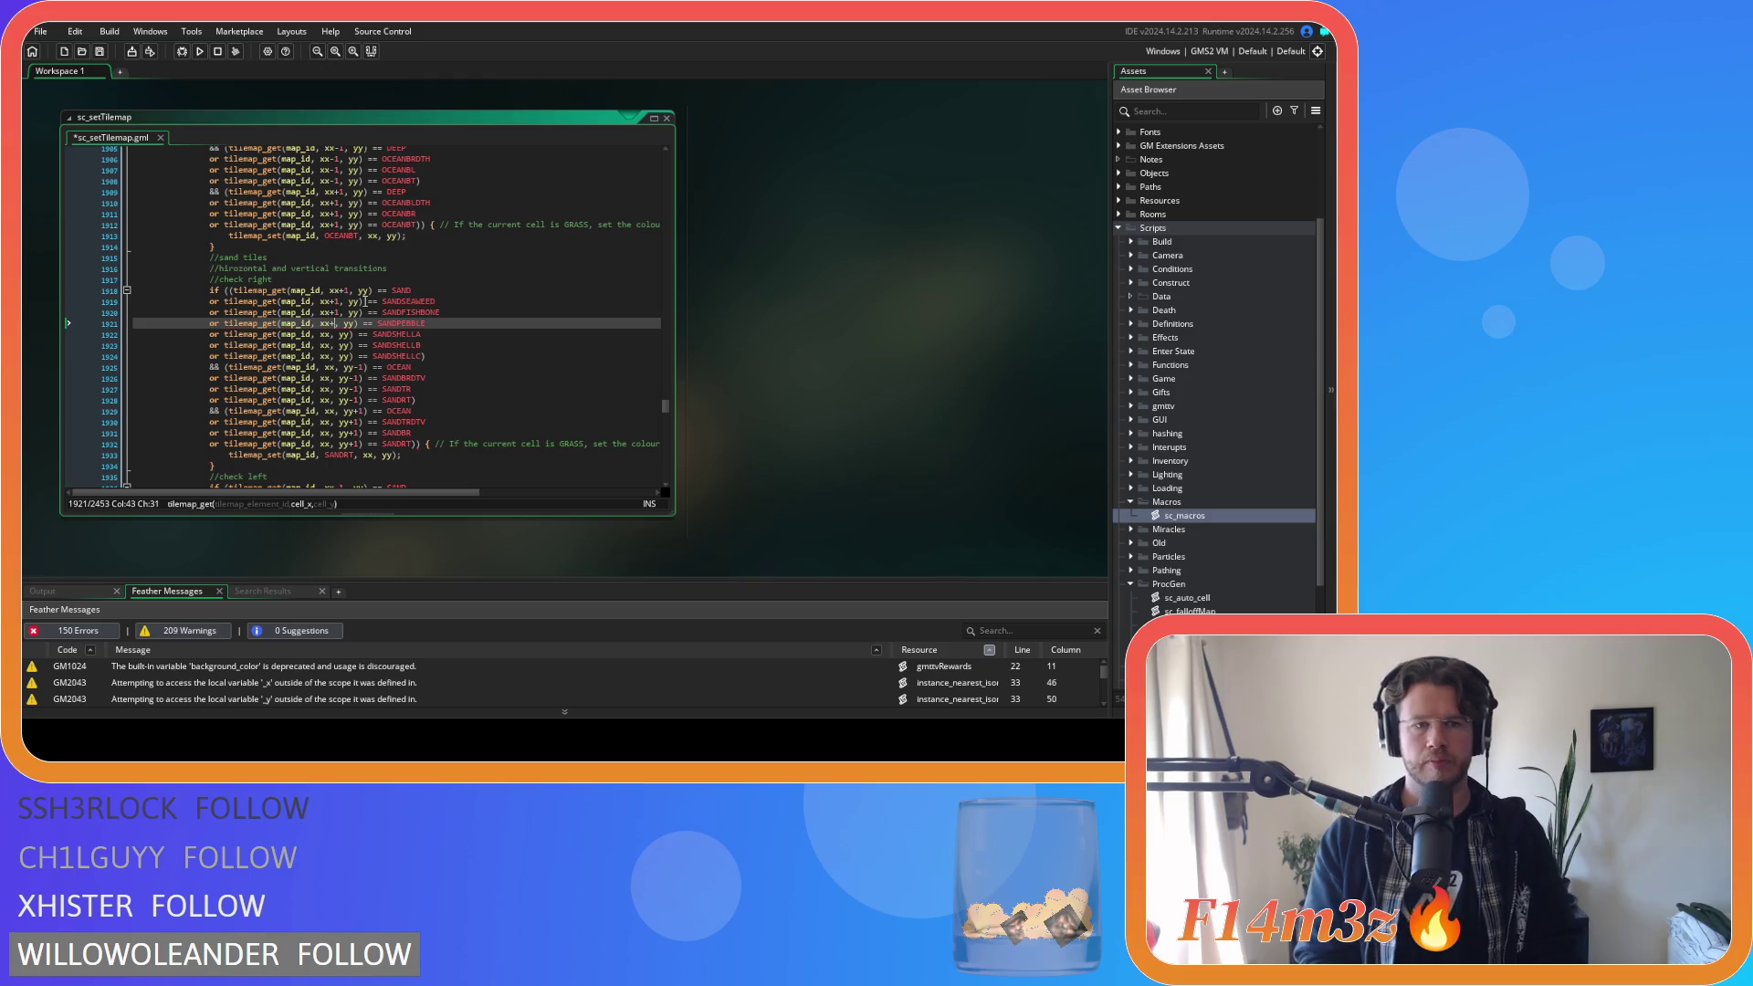
{"action": "key", "text": "Down"}
{"action": "type", "text": "+1"}
{"action": "key", "text": "Down"}
{"action": "type", "text": "1"}
{"action": "key", "text": "Down"}
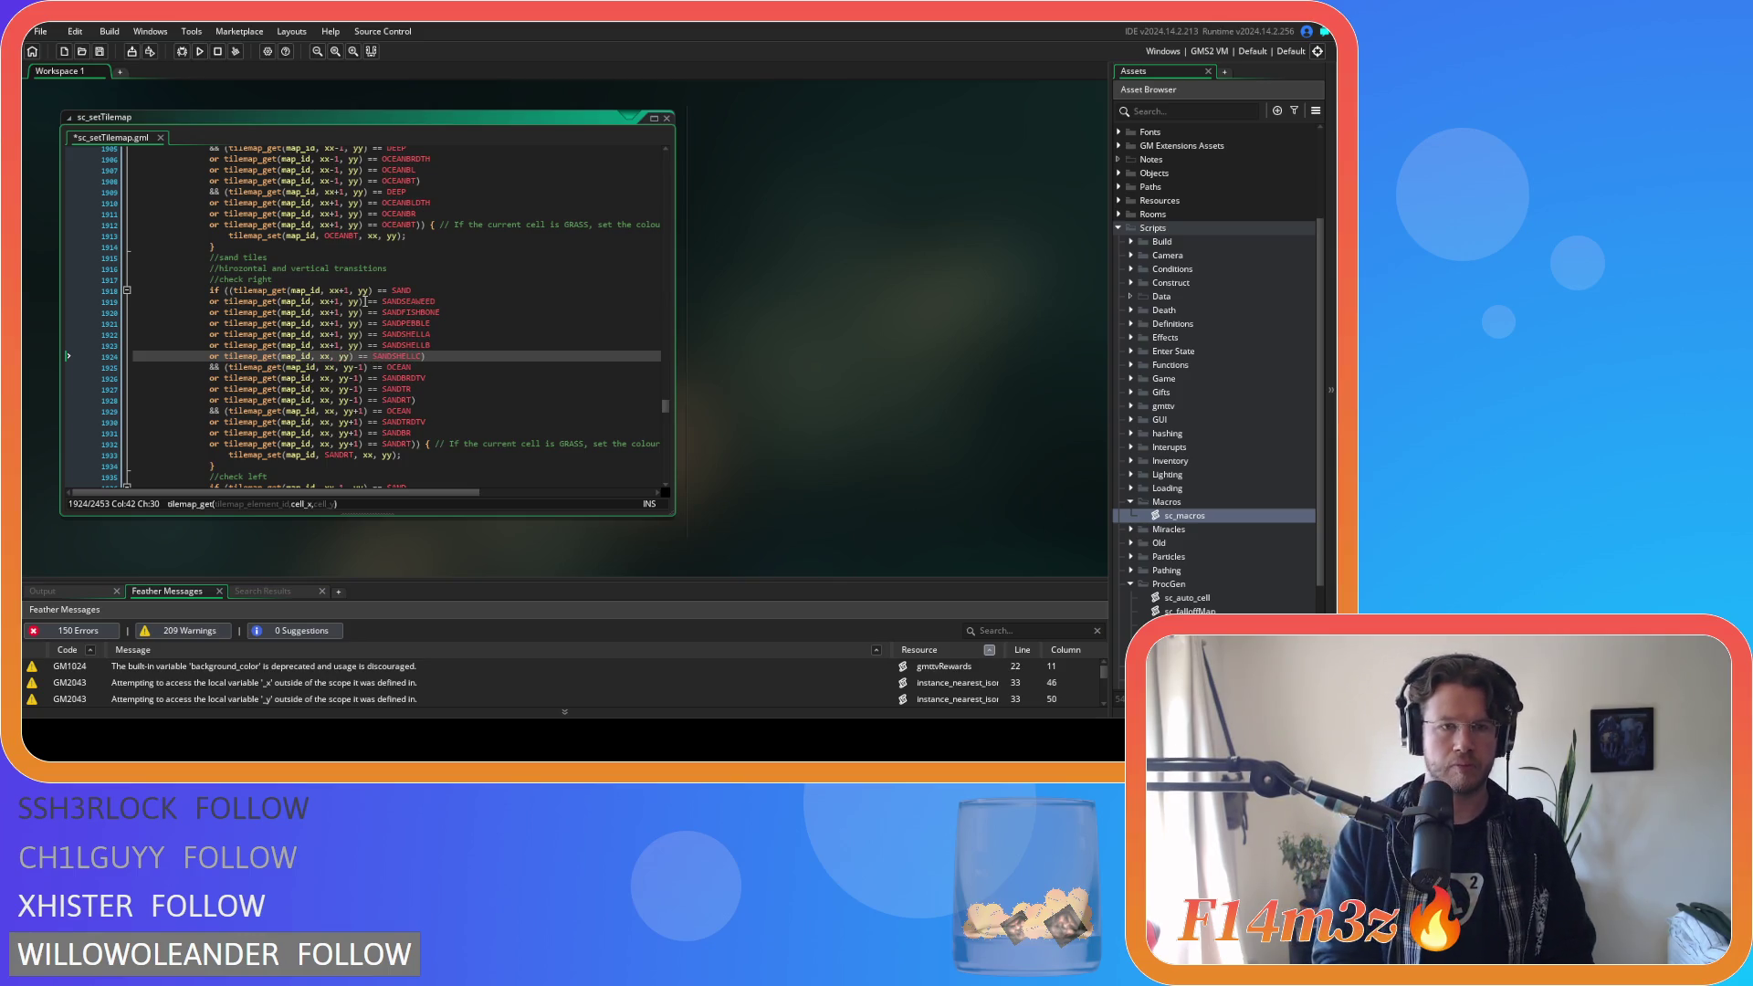
{"action": "type", "text": "+1"}
{"action": "key", "text": "ctrl+s"}
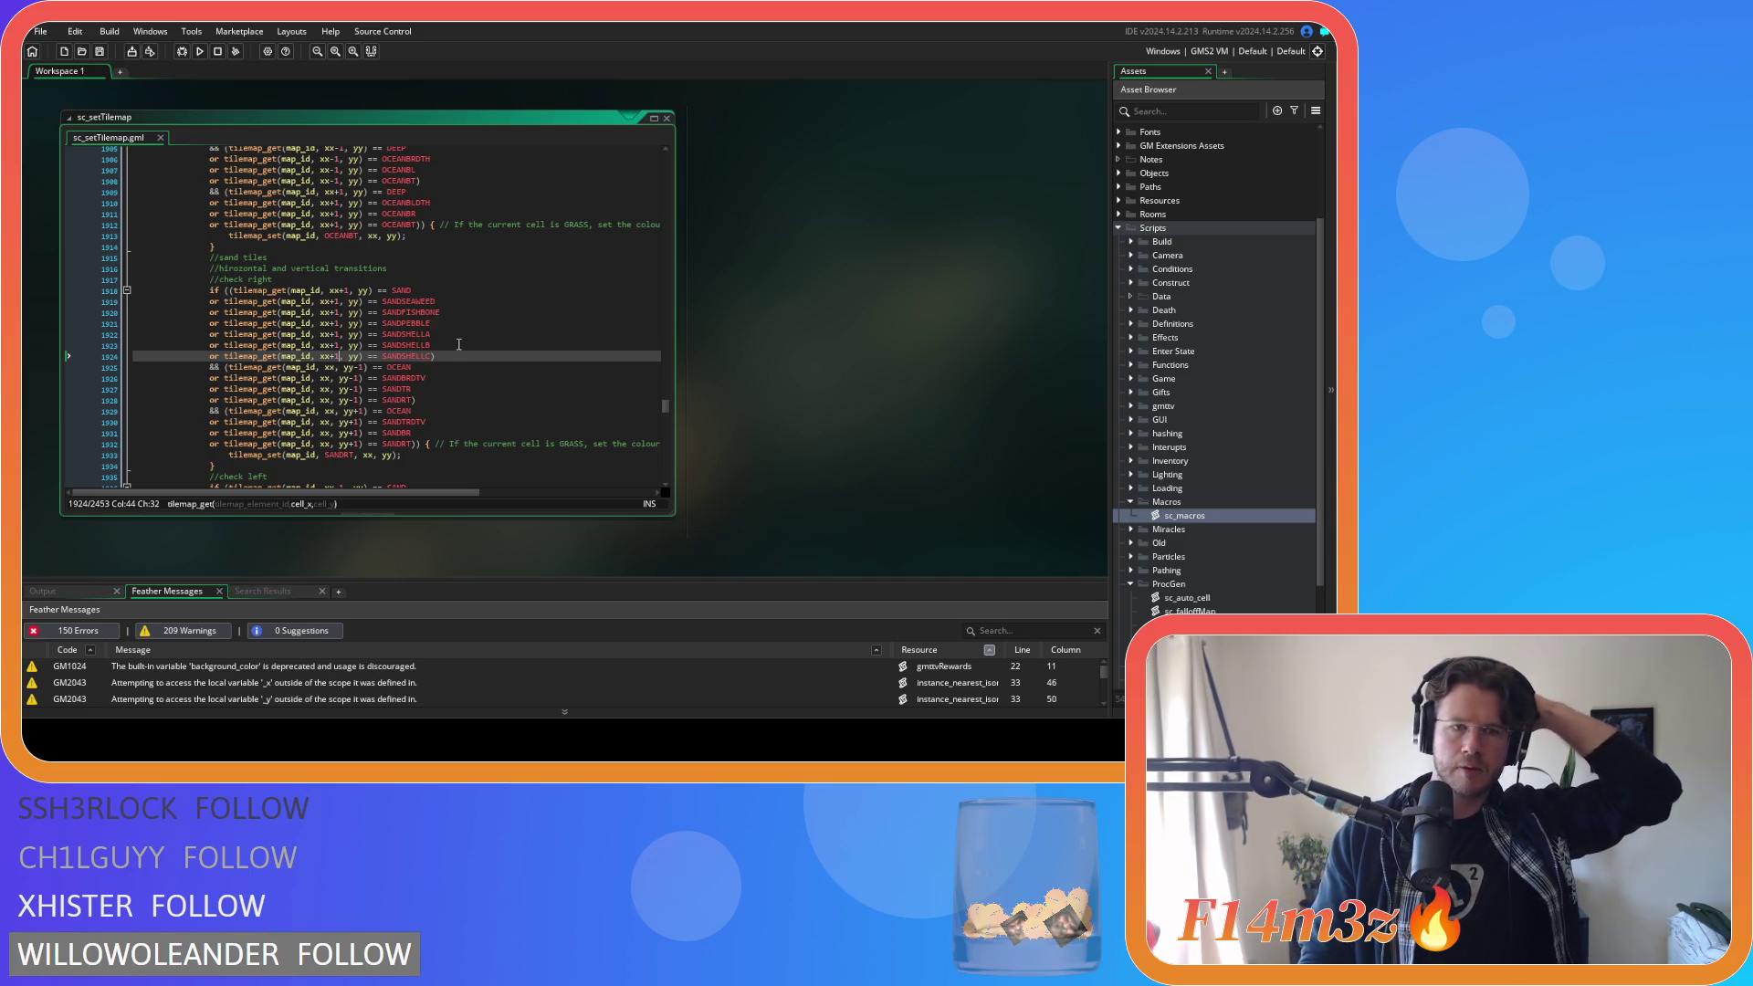
Check the check-right closing bracket and variant lines, then move to the check-left block.
{"action": "left_click", "coordinate": [456, 354]}
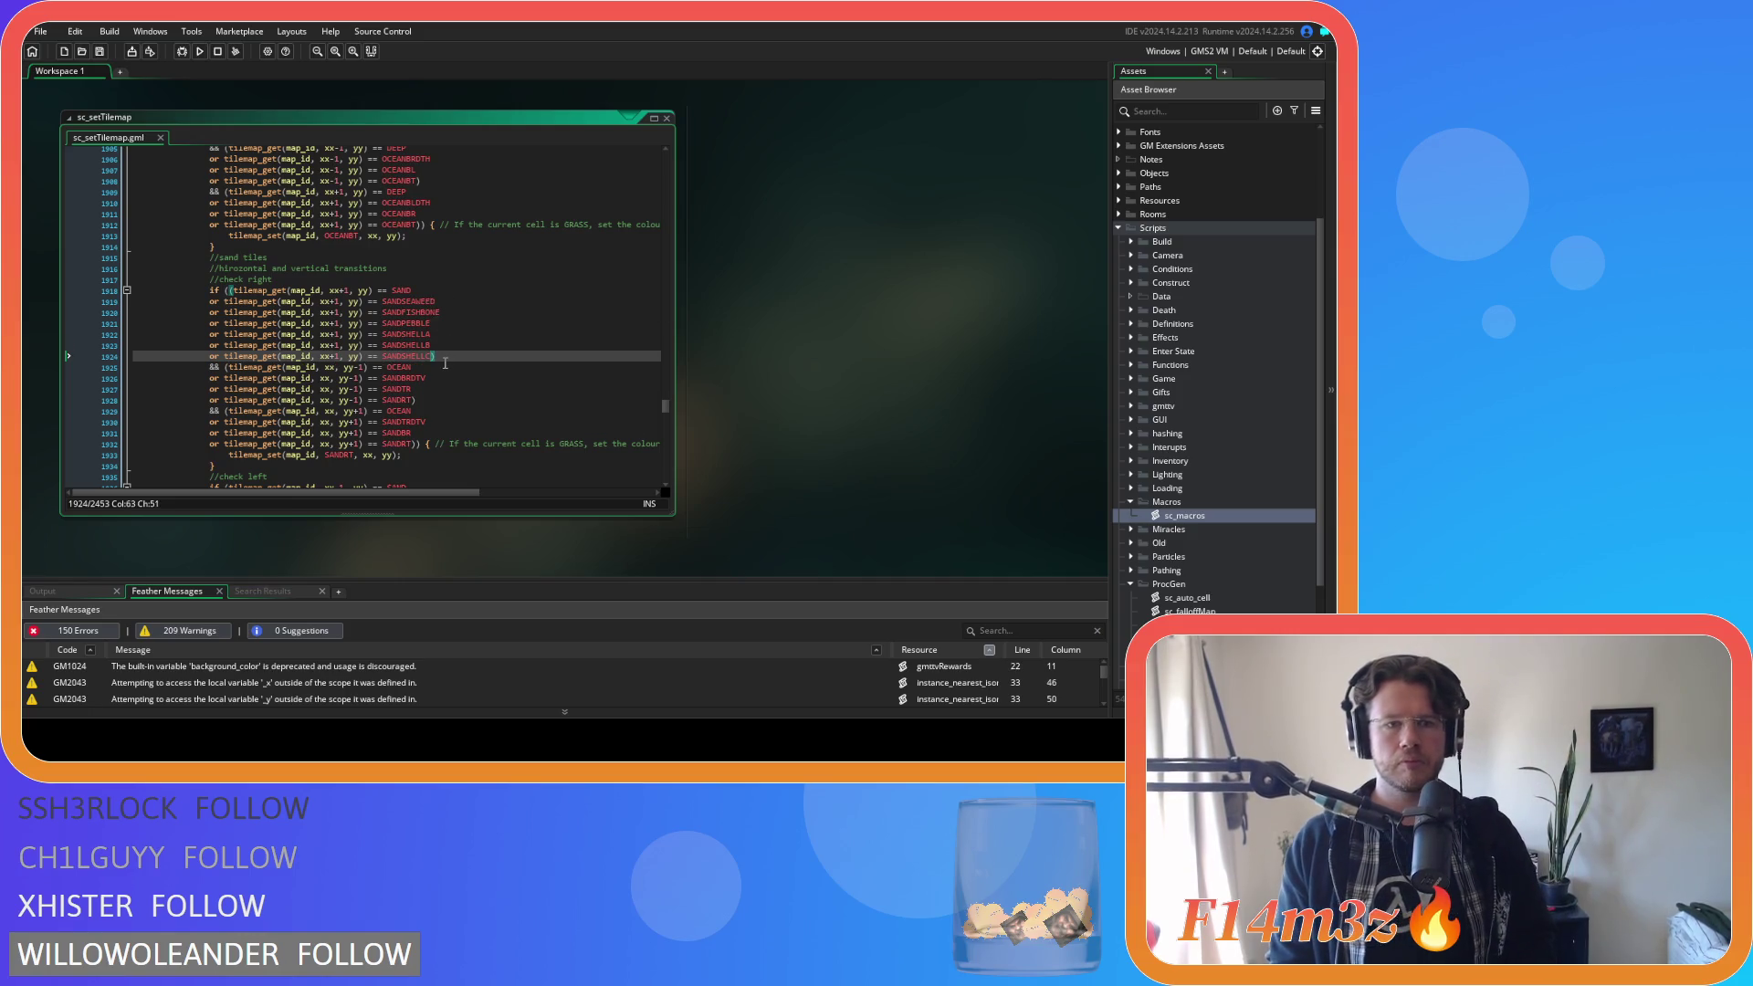
{"action": "left_click_drag", "start_coordinate": [438, 356], "coordinate": [196, 310]}
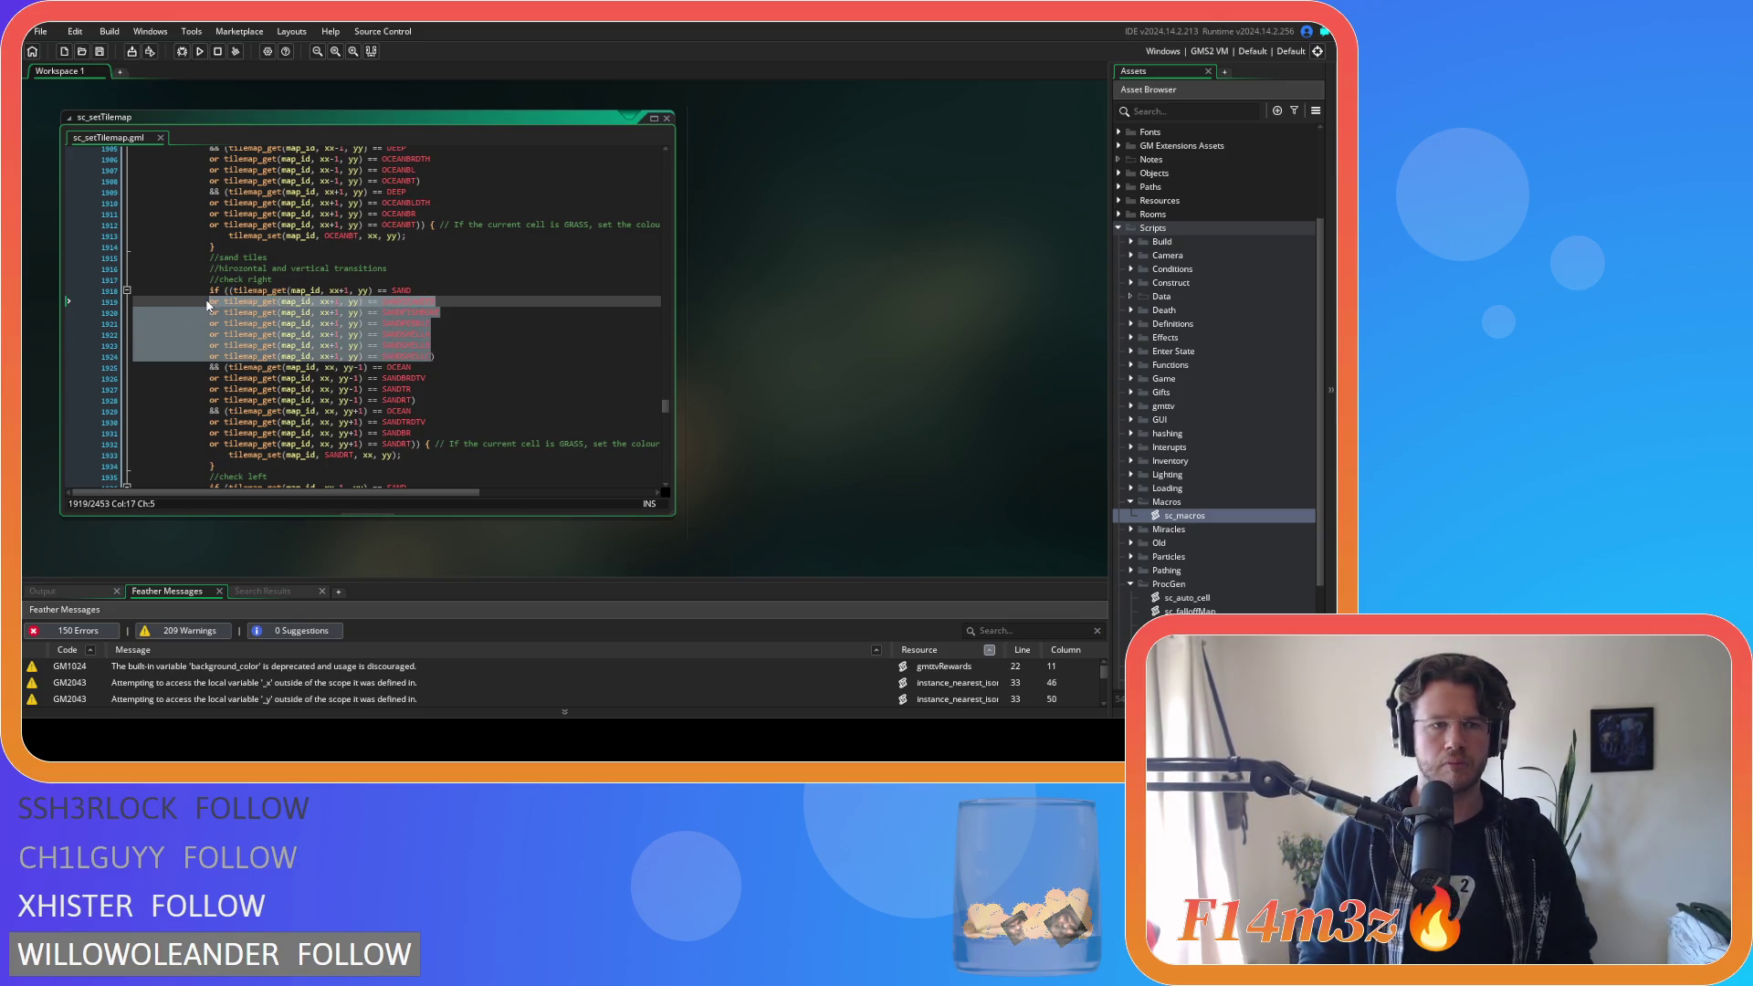
{"action": "left_click", "coordinate": [460, 361]}
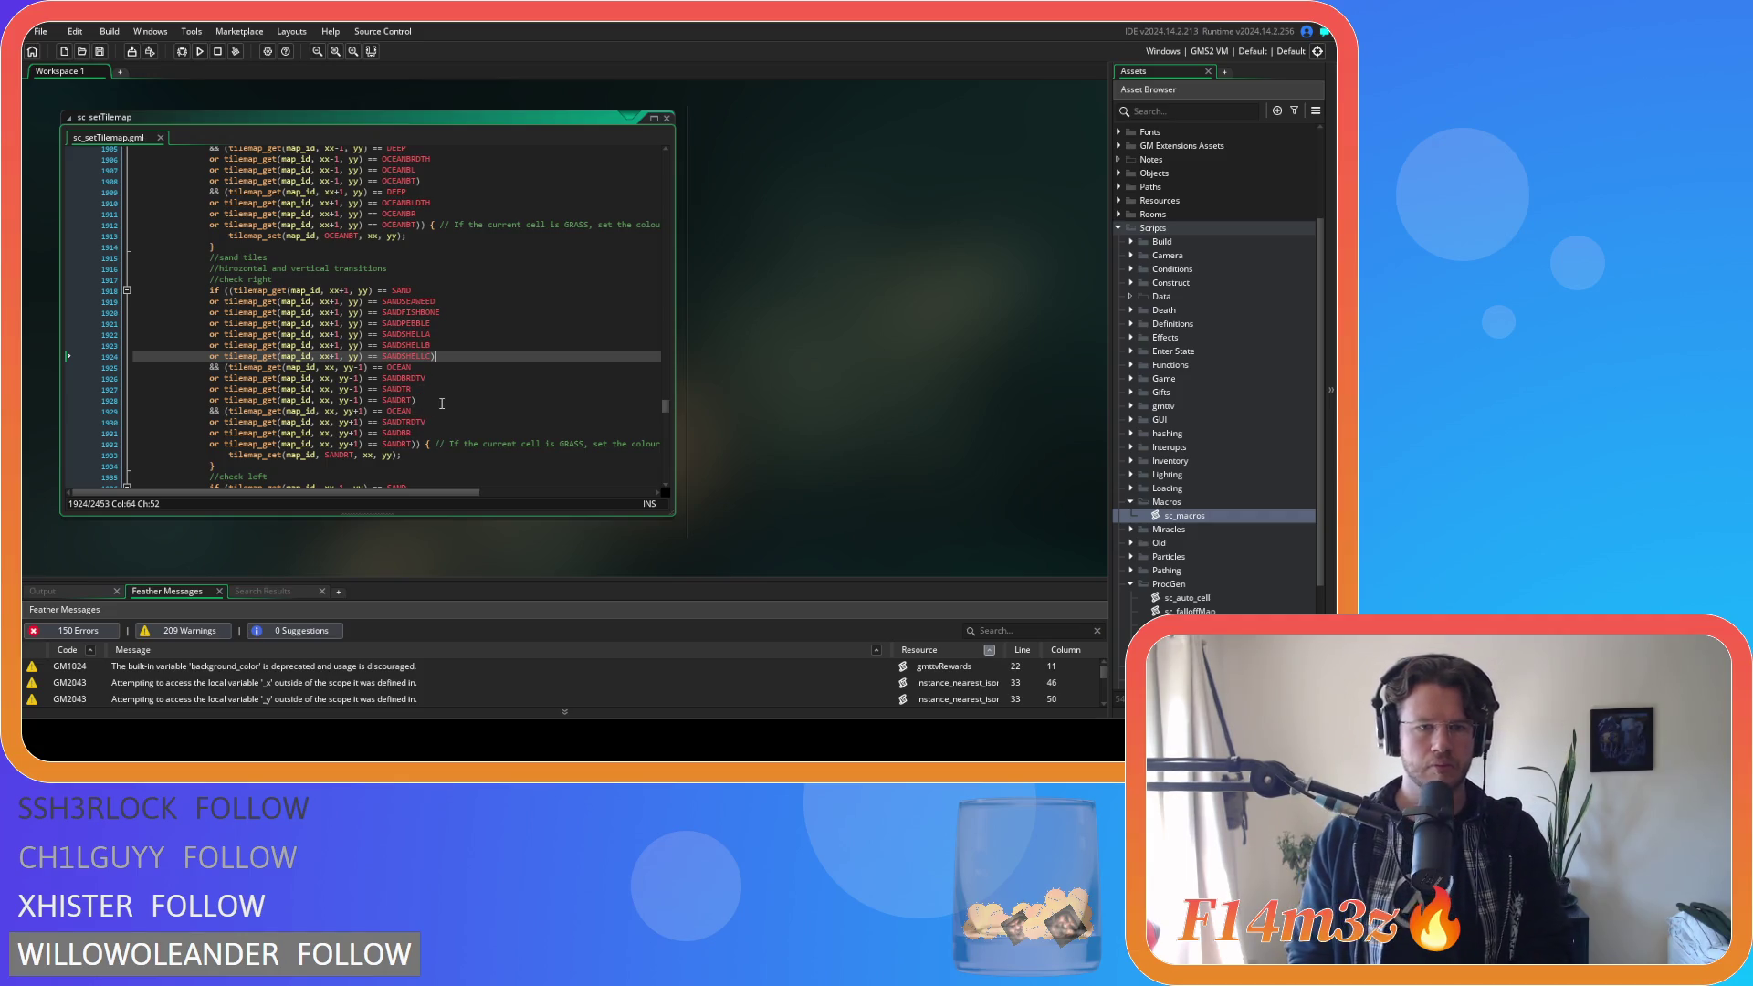
{"action": "scroll", "coordinate": [442, 404], "scroll_direction": "down", "scroll_amount": 5}
{"action": "left_click", "coordinate": [232, 323]}
Wrap the check-left SAND test in parentheses and paste the six sand variant or-lines.
{"action": "type", "text": "("}
{"action": "left_click", "coordinate": [435, 324]}
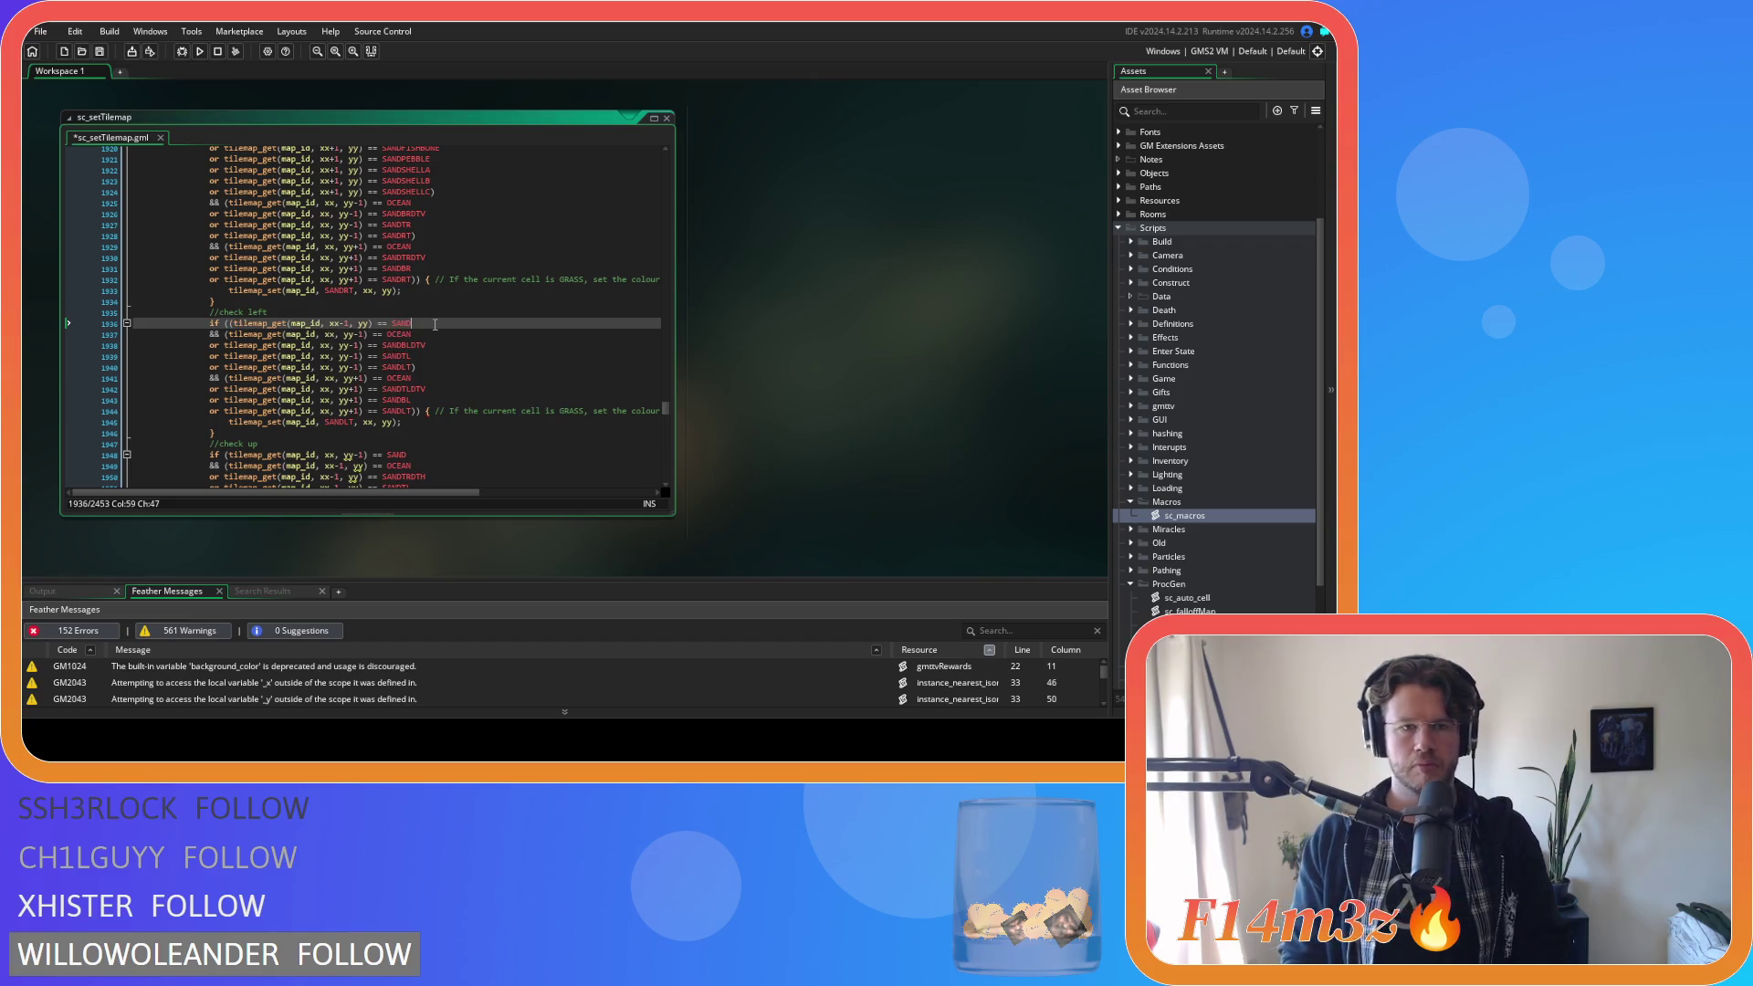
{"action": "key", "text": "Return"}
{"action": "key", "text": "ctrl+v"}
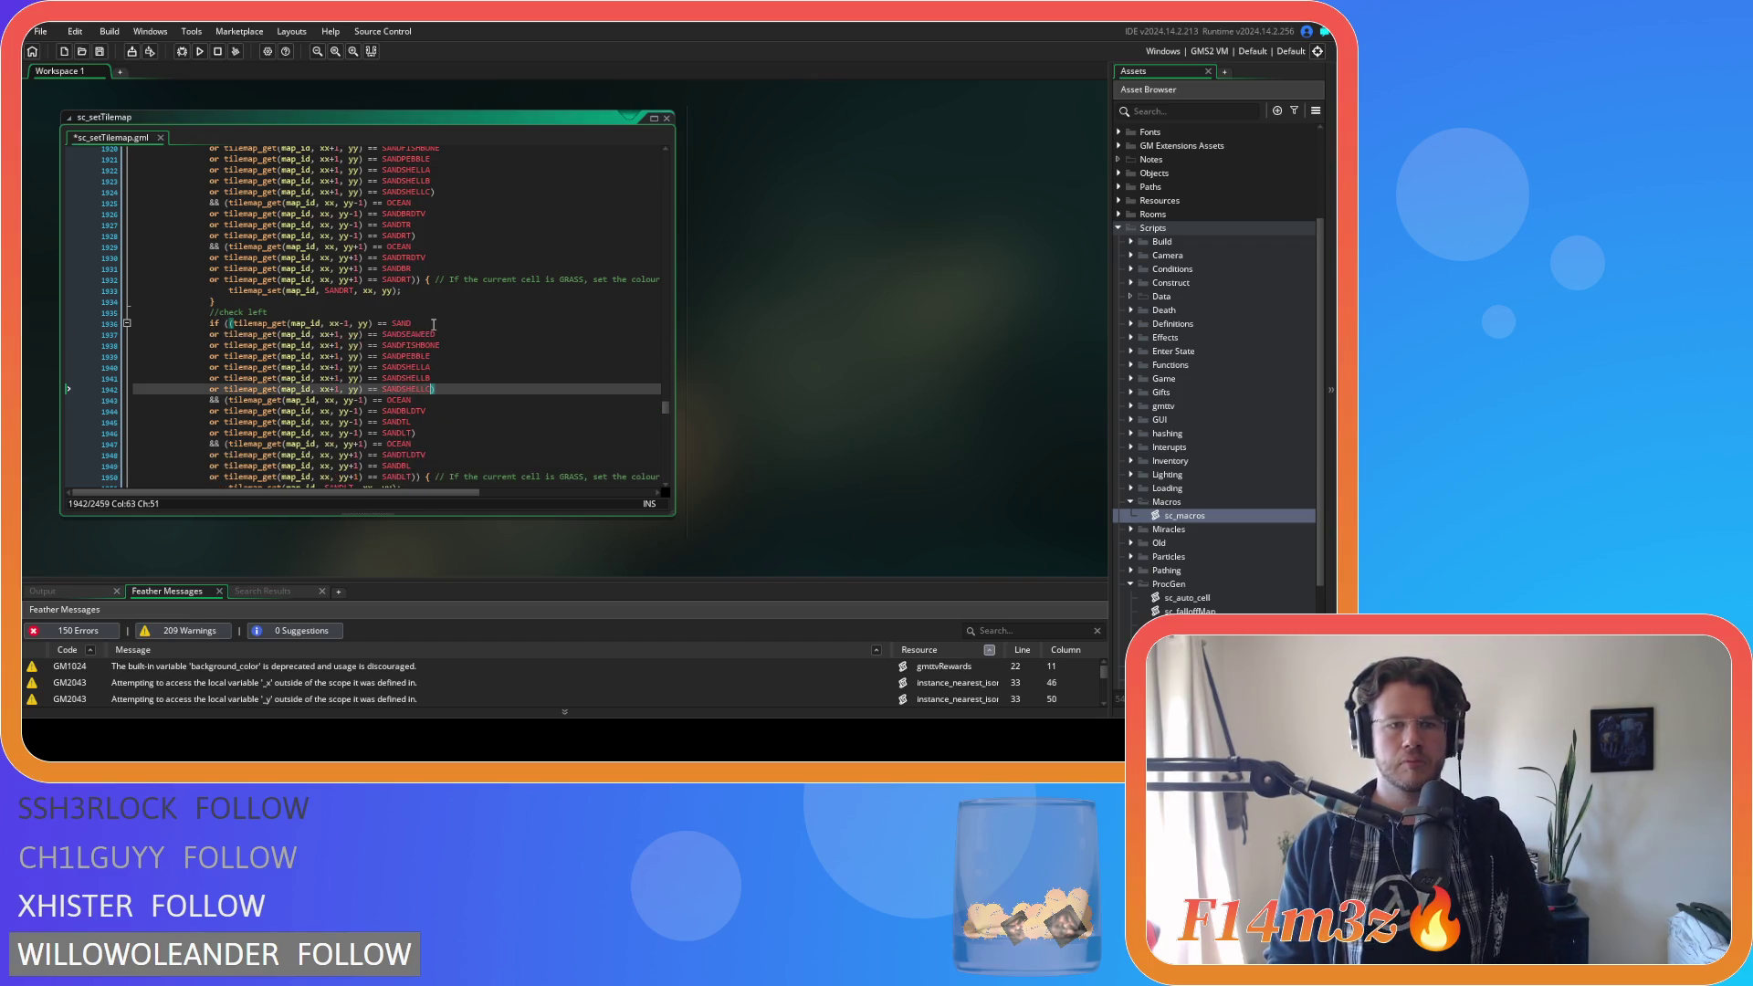
Change xx+1 to xx-1 on the check-left variant lines and save.
{"action": "left_click", "coordinate": [334, 335]}
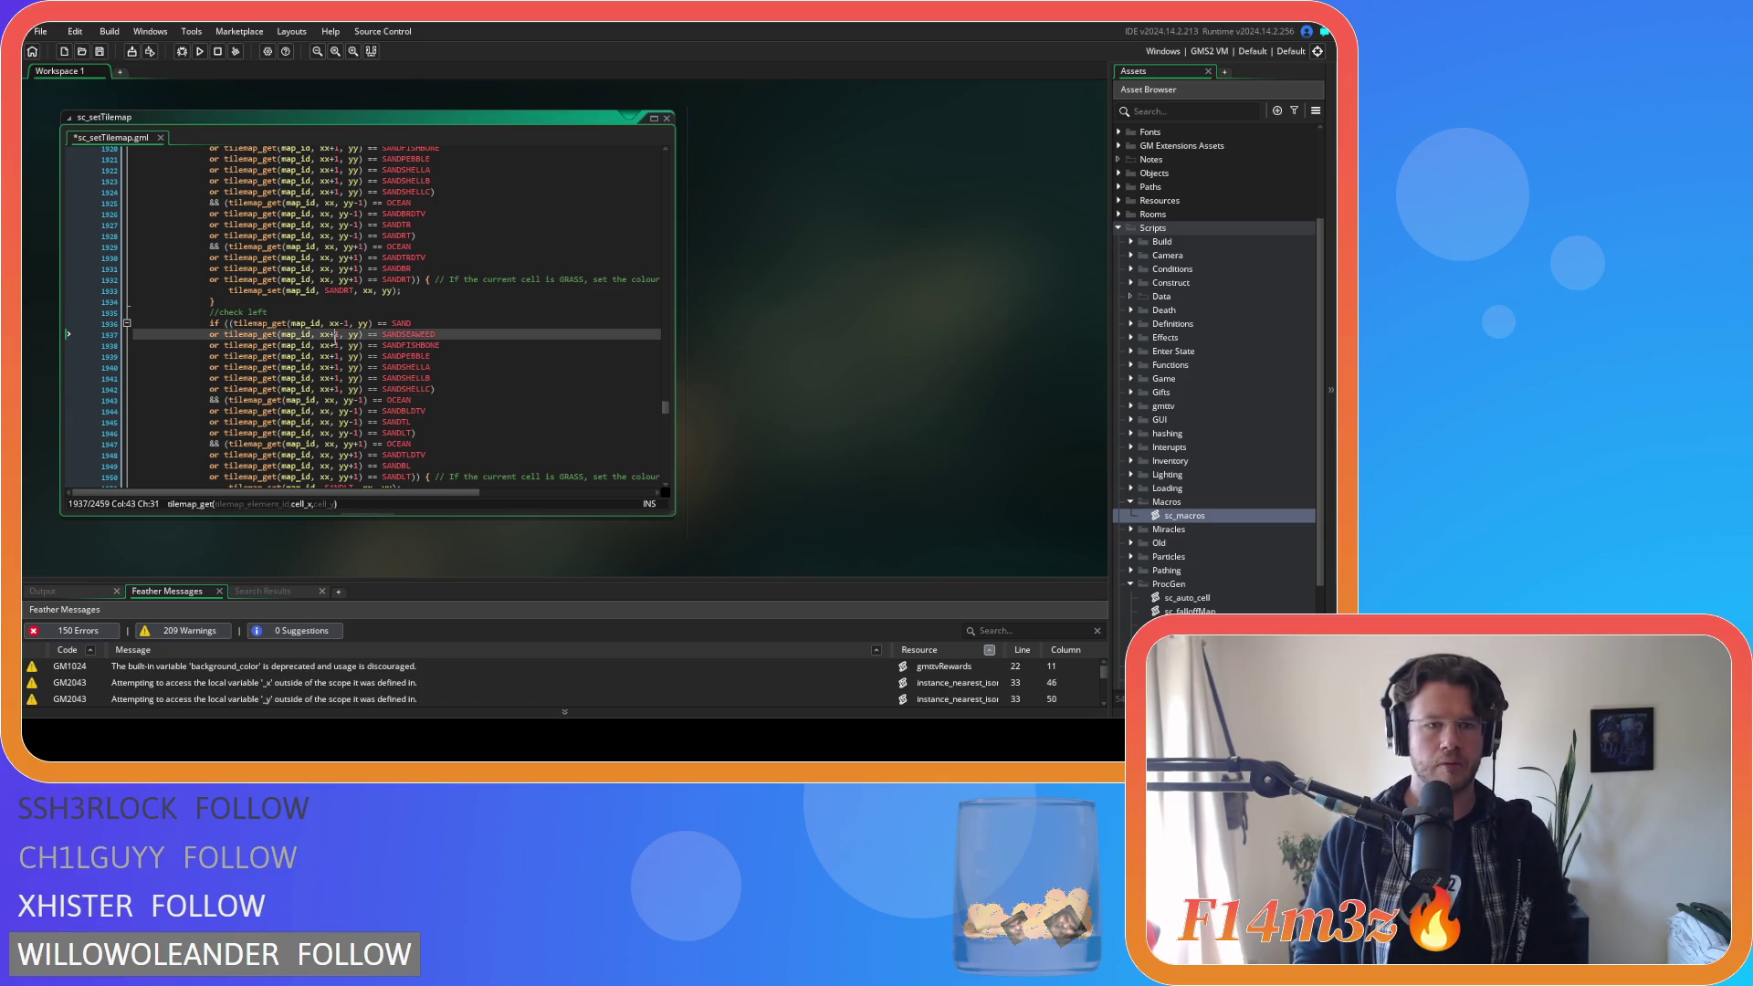
{"action": "key", "text": "BackSpace"}
{"action": "type", "text": "-"}
{"action": "key", "text": "Down"}
{"action": "key", "text": "BackSpace"}
{"action": "type", "text": "-"}
{"action": "key", "text": "Down"}
{"action": "key", "text": "BackSpace"}
{"action": "type", "text": "-"}
{"action": "key", "text": "Down"}
{"action": "key", "text": "BackSpace"}
{"action": "type", "text": "-"}
{"action": "key", "text": "Down"}
{"action": "key", "text": "BackSpace"}
{"action": "type", "text": "-"}
{"action": "key", "text": "Down"}
{"action": "key", "text": "BackSpace"}
{"action": "type", "text": "-"}
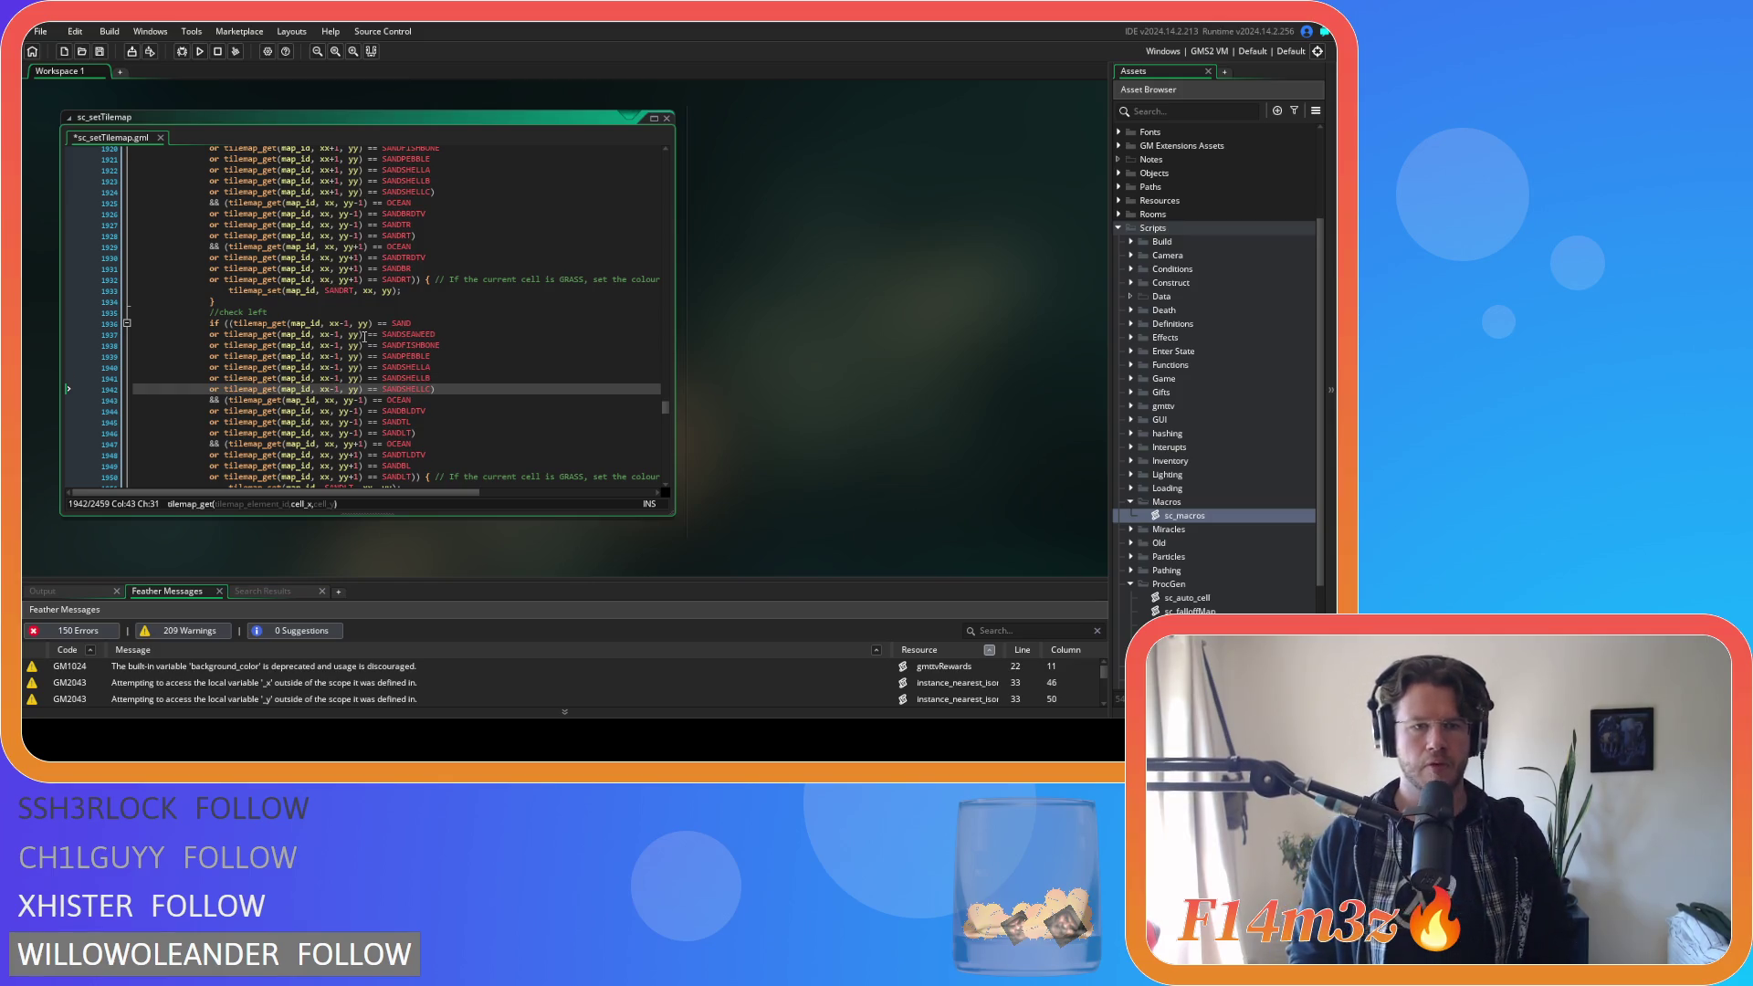
{"action": "key", "text": "ctrl+s"}
Wrap the check-up SAND test in parentheses and paste the six sand variant or-lines.
{"action": "scroll", "coordinate": [363, 337], "scroll_direction": "down", "scroll_amount": 5}
{"action": "left_click", "coordinate": [225, 247]}
{"action": "type", "text": "("}
{"action": "left_click", "coordinate": [462, 251]}
{"action": "key", "text": "Left"}
{"action": "key", "text": "Return"}
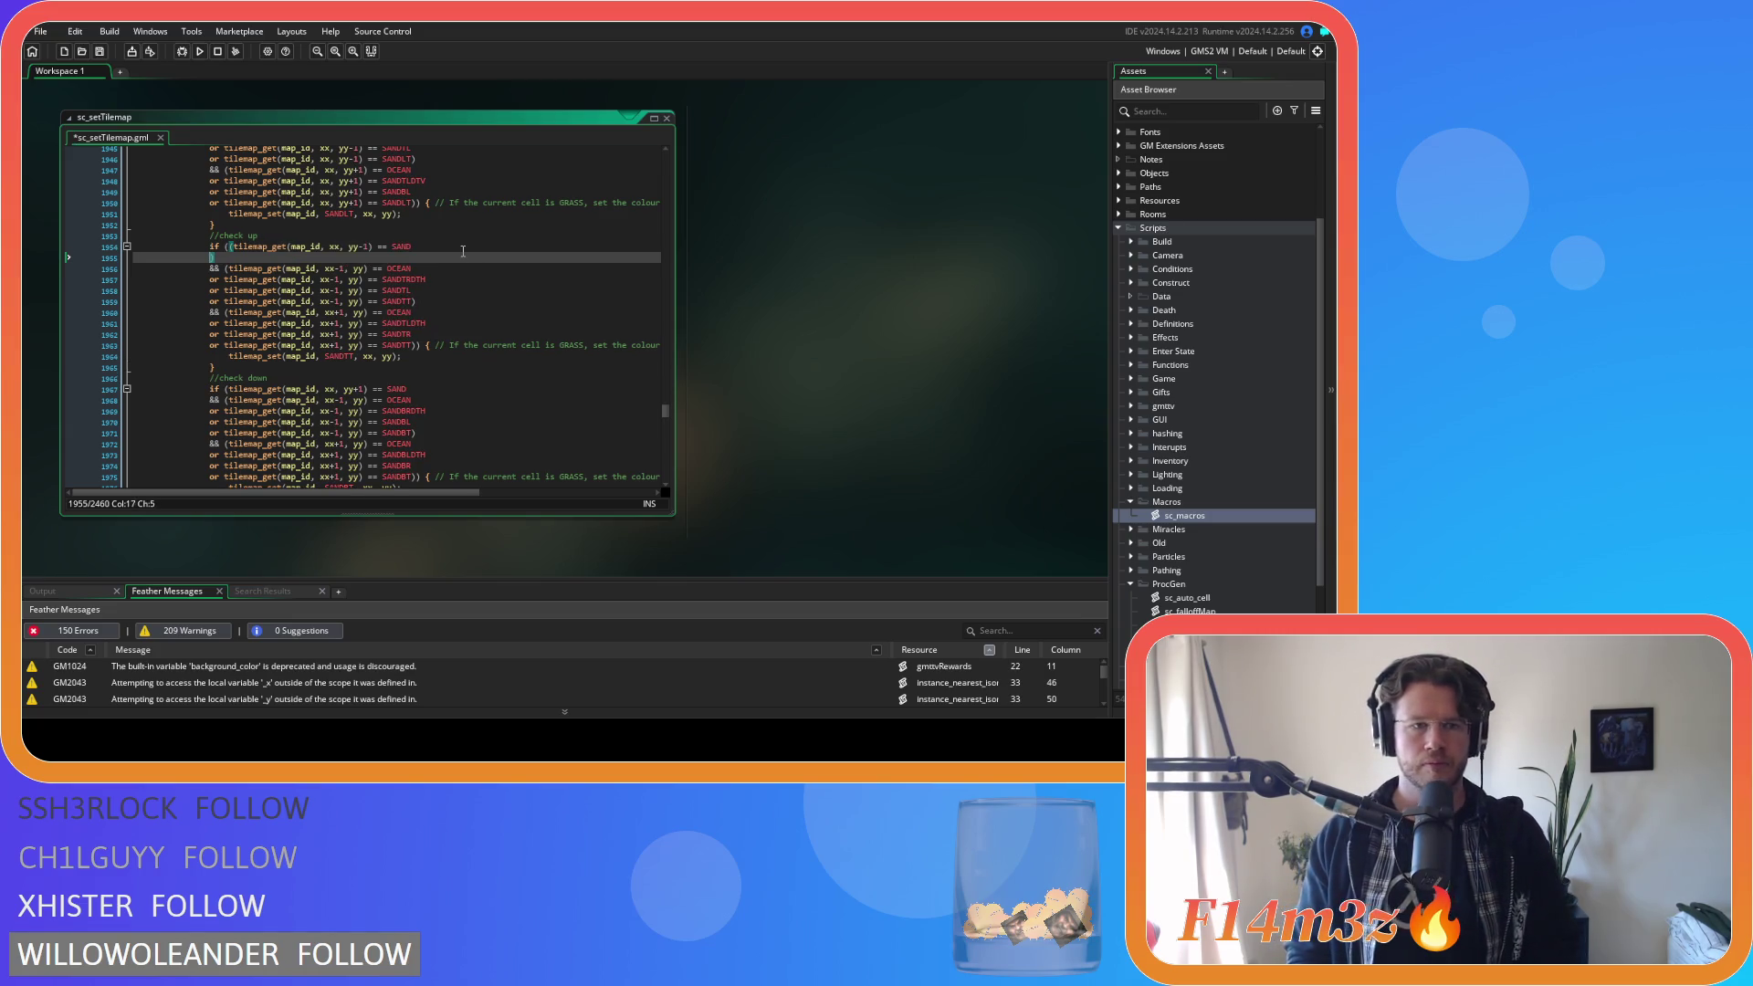
{"action": "key", "text": "ctrl+v"}
Remove the +1 offset from xx on all six check-up variant lines.
{"action": "left_click", "coordinate": [341, 257]}
{"action": "key", "text": "BackSpace"}
{"action": "key", "text": "BackSpace"}
{"action": "left_click", "coordinate": [341, 269]}
{"action": "key", "text": "BackSpace"}
{"action": "key", "text": "BackSpace"}
{"action": "left_click", "coordinate": [341, 279]}
{"action": "key", "text": "BackSpace"}
{"action": "key", "text": "BackSpace"}
{"action": "left_click", "coordinate": [341, 291]}
{"action": "key", "text": "BackSpace"}
{"action": "key", "text": "BackSpace"}
{"action": "left_click", "coordinate": [340, 301]}
{"action": "key", "text": "BackSpace"}
{"action": "key", "text": "BackSpace"}
{"action": "left_click", "coordinate": [337, 312]}
{"action": "key", "text": "BackSpace"}
{"action": "key", "text": "BackSpace"}
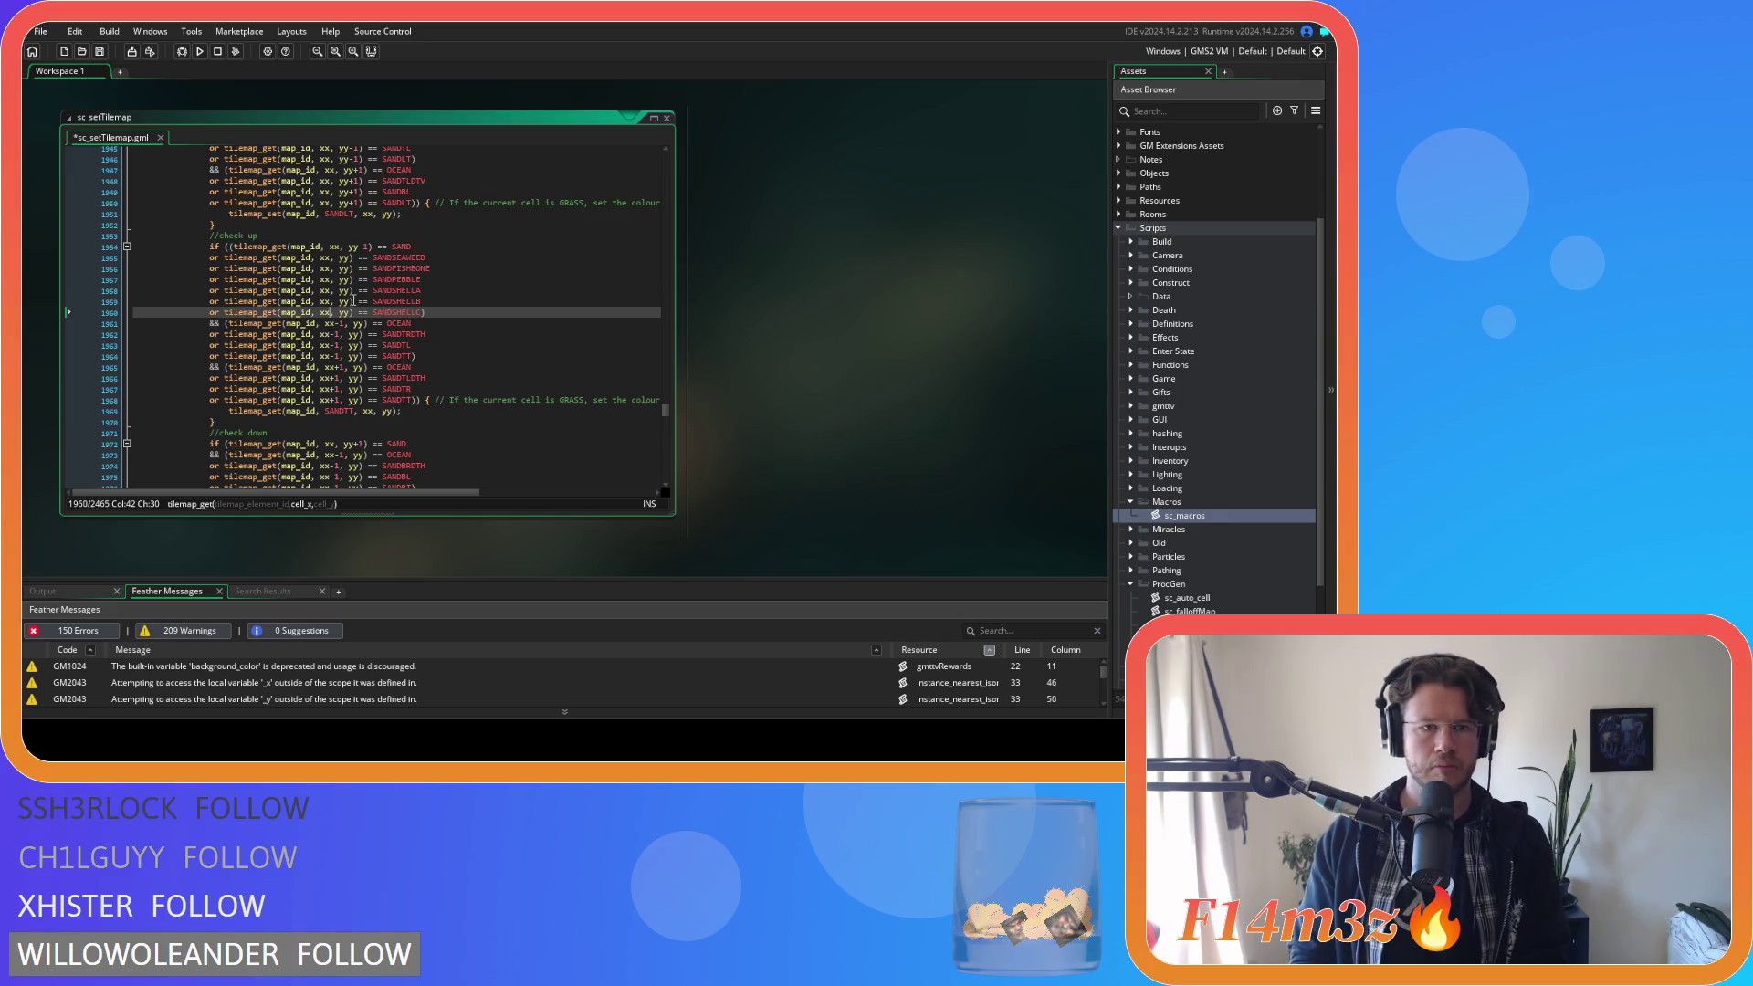
Change yy to yy-1 on the check-up variant lines and save the script.
{"action": "left_click", "coordinate": [358, 257]}
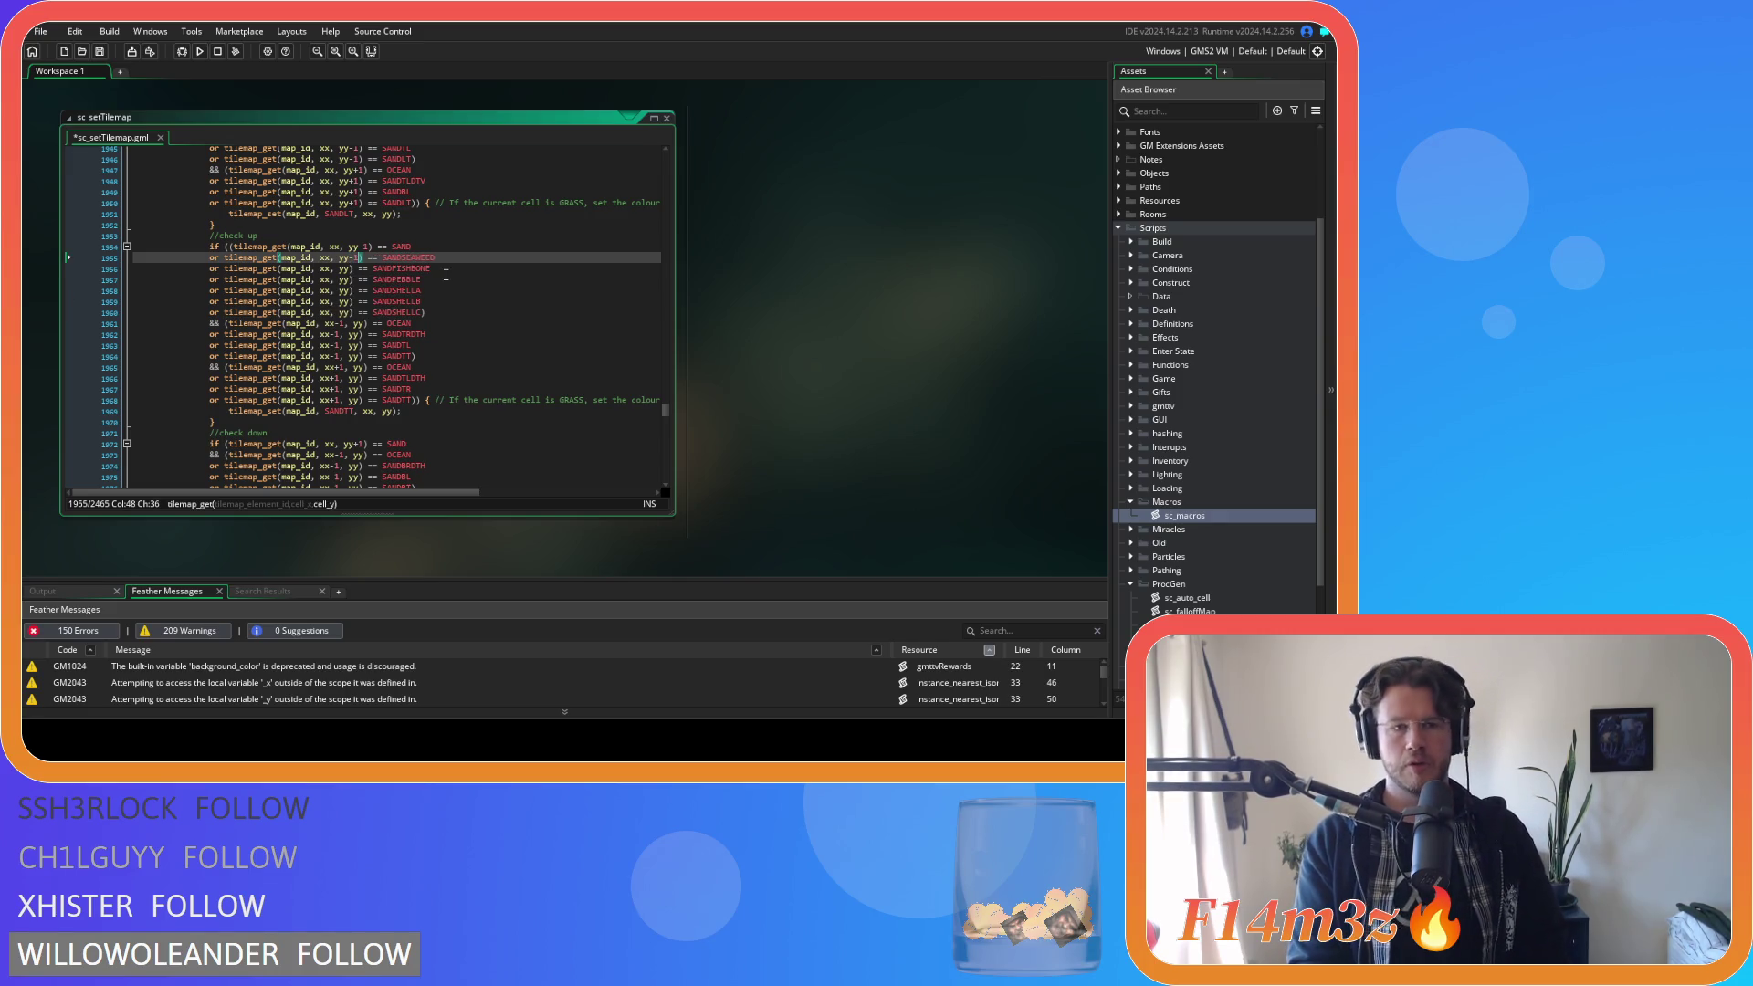
{"action": "key", "text": "Down"}
{"action": "key", "text": "Left"}
{"action": "key", "text": "Left"}
{"action": "type", "text": "-1"}
{"action": "key", "text": "Down"}
{"action": "key", "text": "Left"}
{"action": "key", "text": "Left"}
{"action": "type", "text": "-1"}
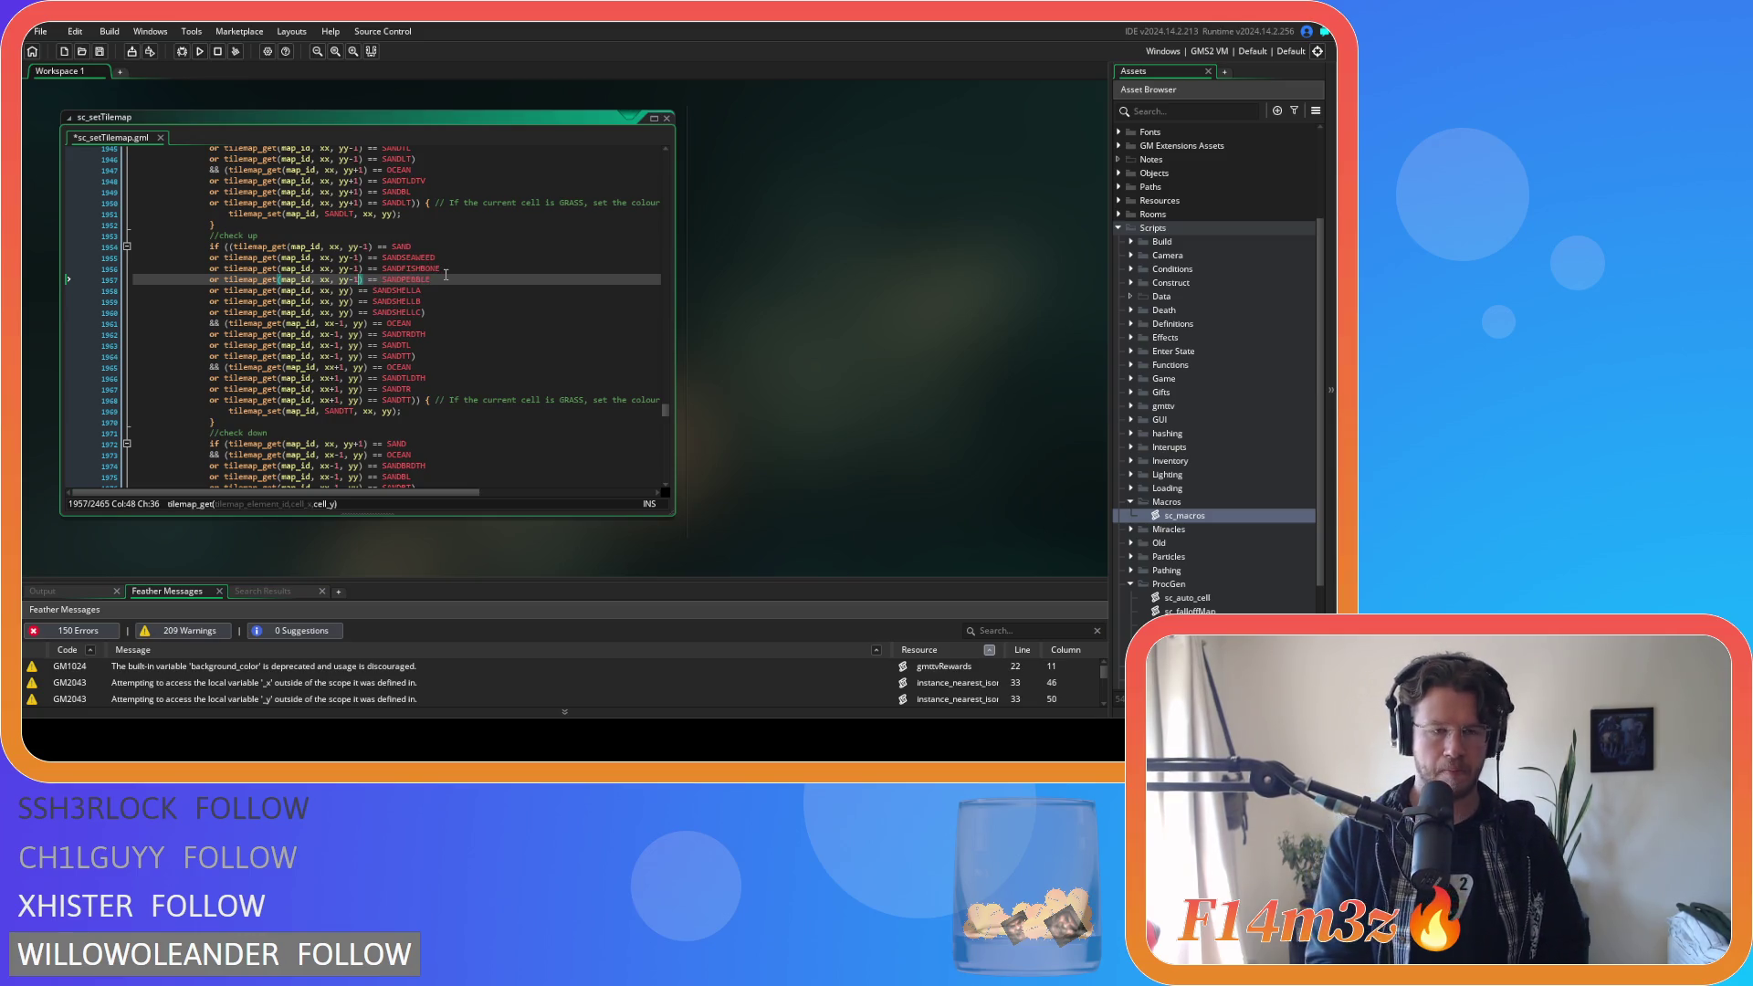
{"action": "key", "text": "Down"}
{"action": "key", "text": "Left"}
{"action": "key", "text": "Left"}
{"action": "type", "text": "-1"}
{"action": "key", "text": "Down"}
{"action": "key", "text": "Left"}
{"action": "key", "text": "Left"}
{"action": "type", "text": "-1"}
{"action": "key", "text": "Down"}
{"action": "key", "text": "Left"}
{"action": "key", "text": "Left"}
{"action": "type", "text": "-1"}
{"action": "key", "text": "ctrl+s"}
Inspect the line endings of the SANDSHELLA to SANDSHELLC check-up lines.
{"action": "left_click", "coordinate": [489, 298]}
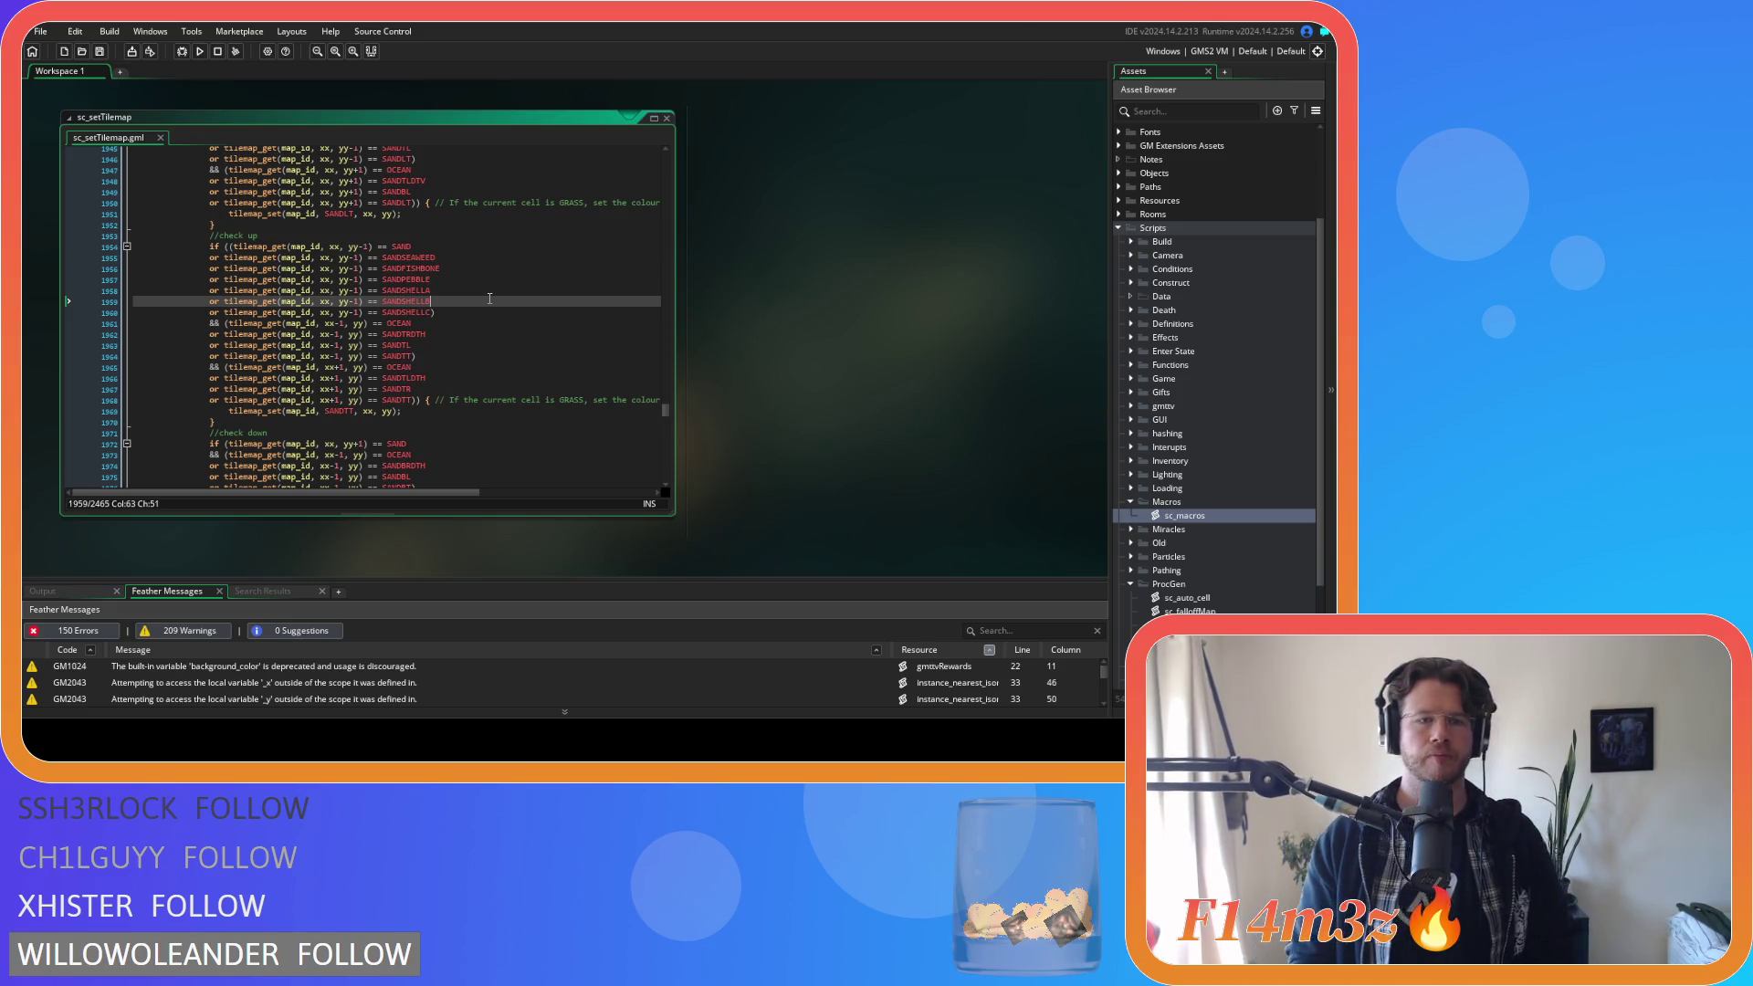
{"action": "key", "text": "Down"}
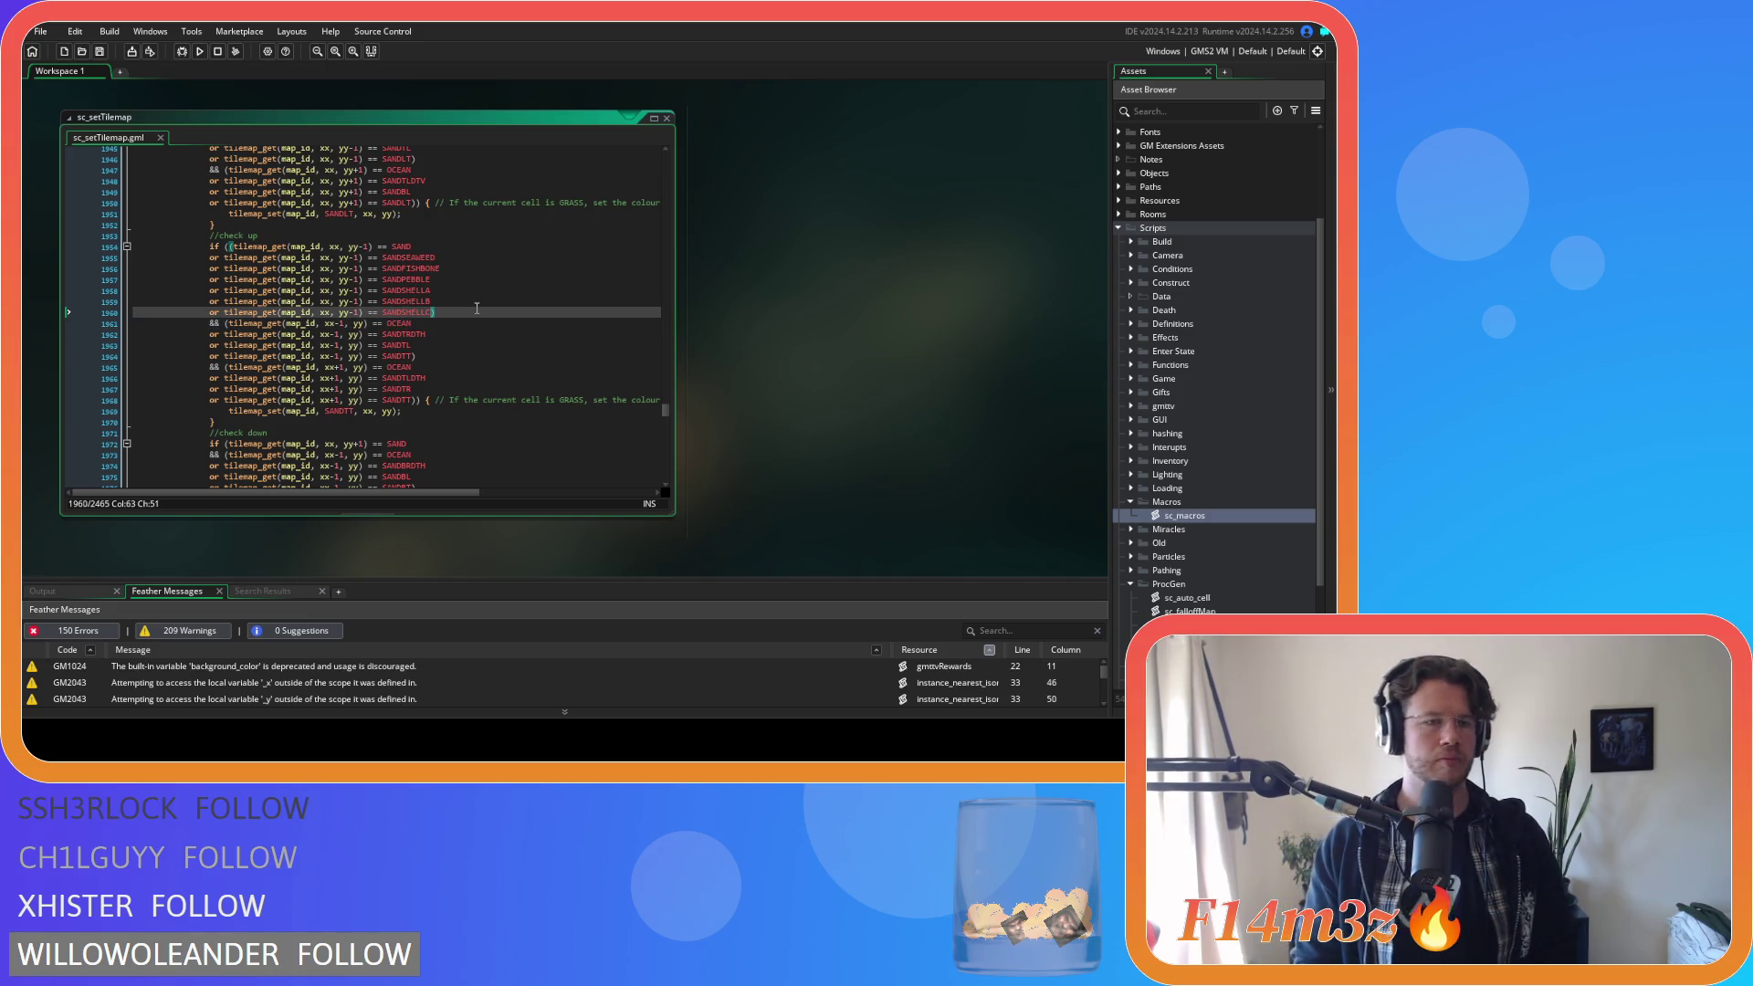
{"action": "left_click", "coordinate": [487, 290]}
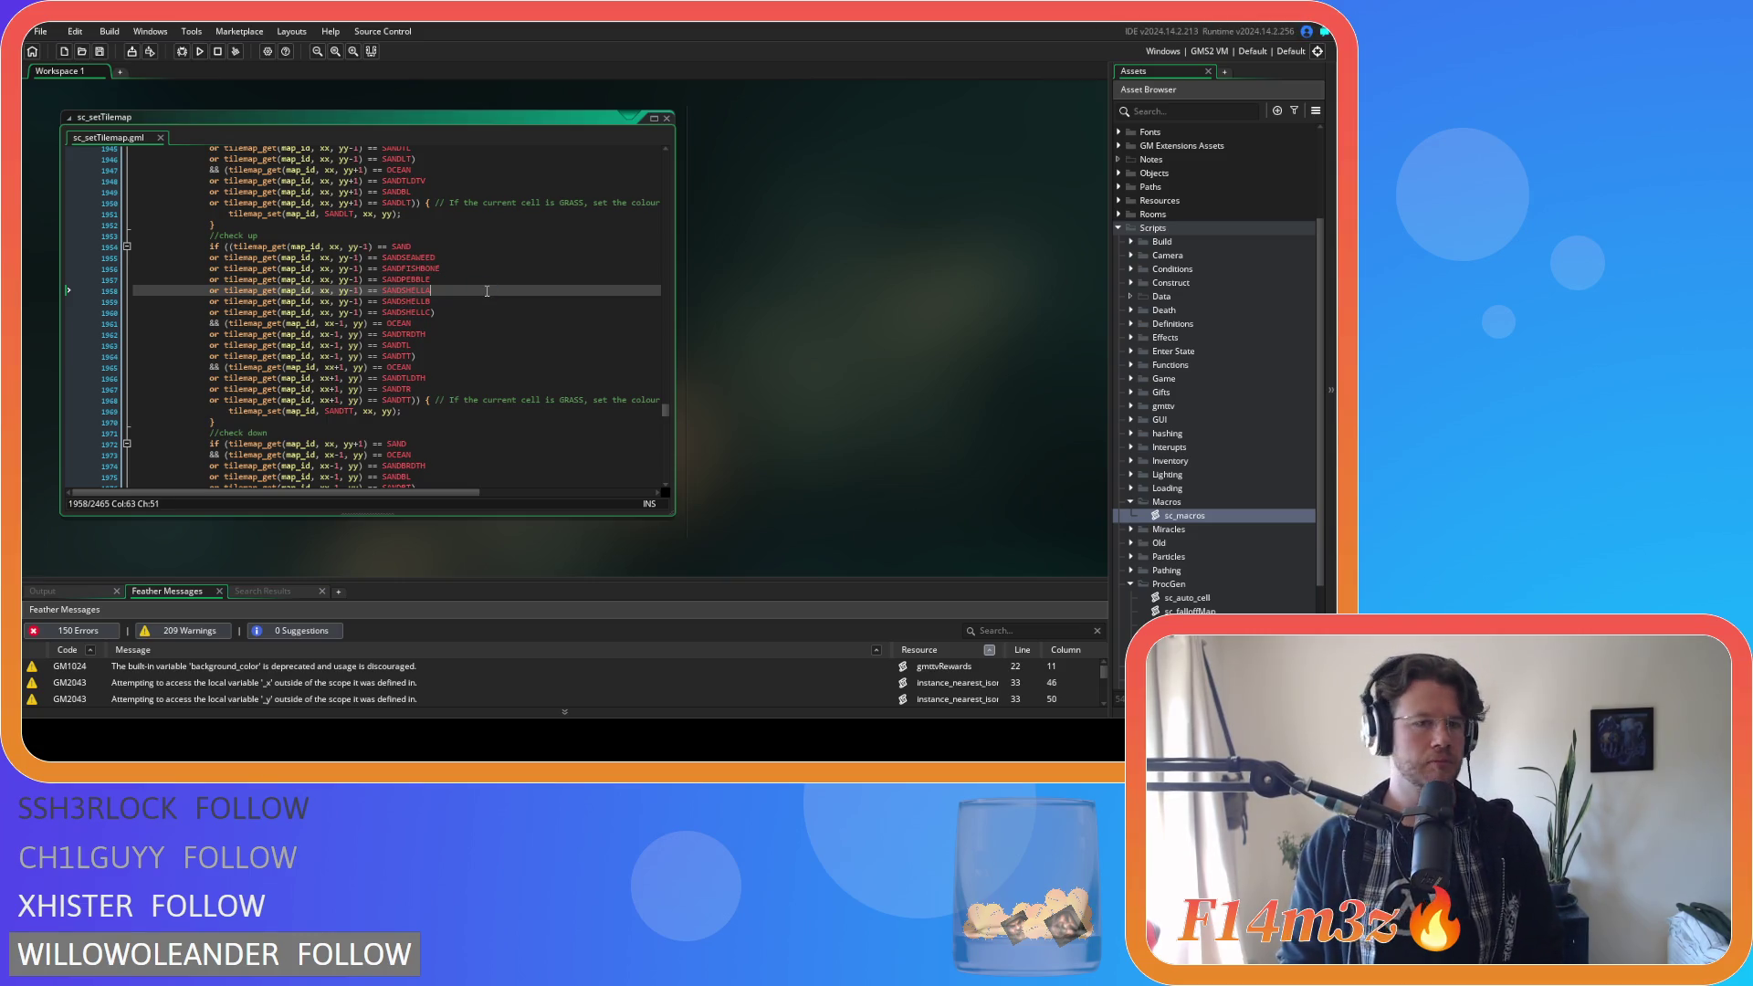
{"action": "scroll", "coordinate": [487, 291], "scroll_direction": "down", "scroll_amount": 4}
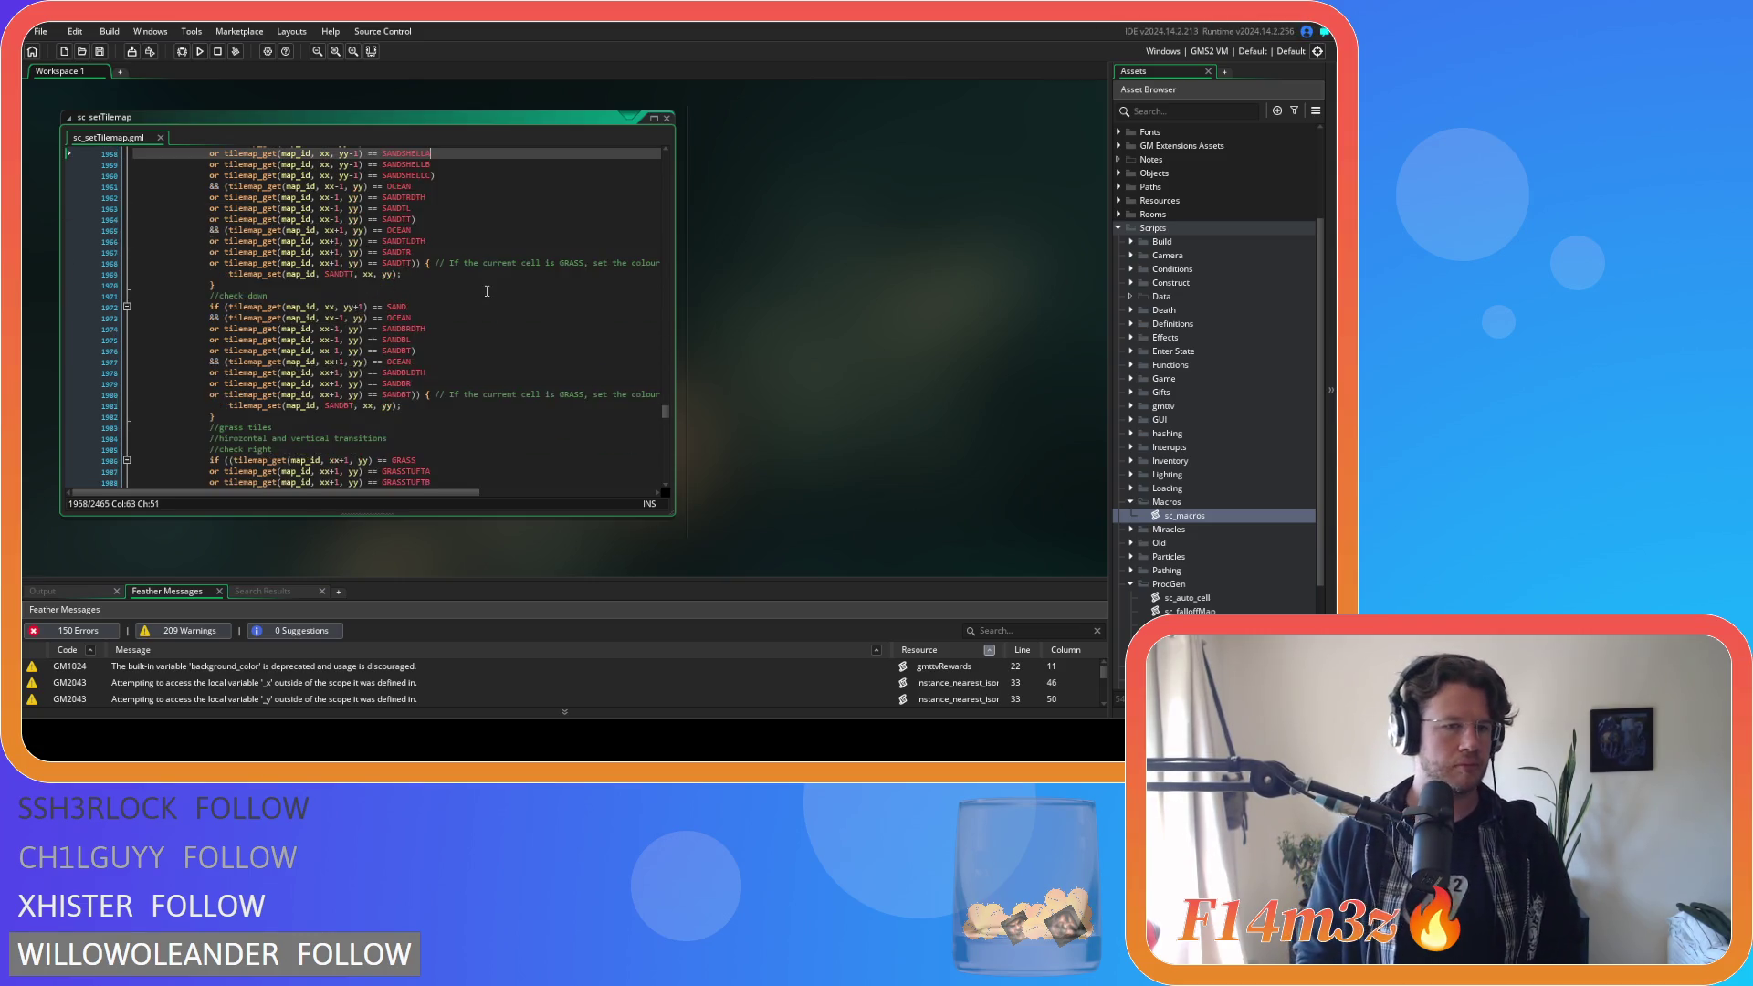
Wrap the check-down SAND test in parentheses and paste the six sand-variant checks inside it.
{"action": "scroll", "coordinate": [441, 313], "scroll_direction": "down", "scroll_amount": 1}
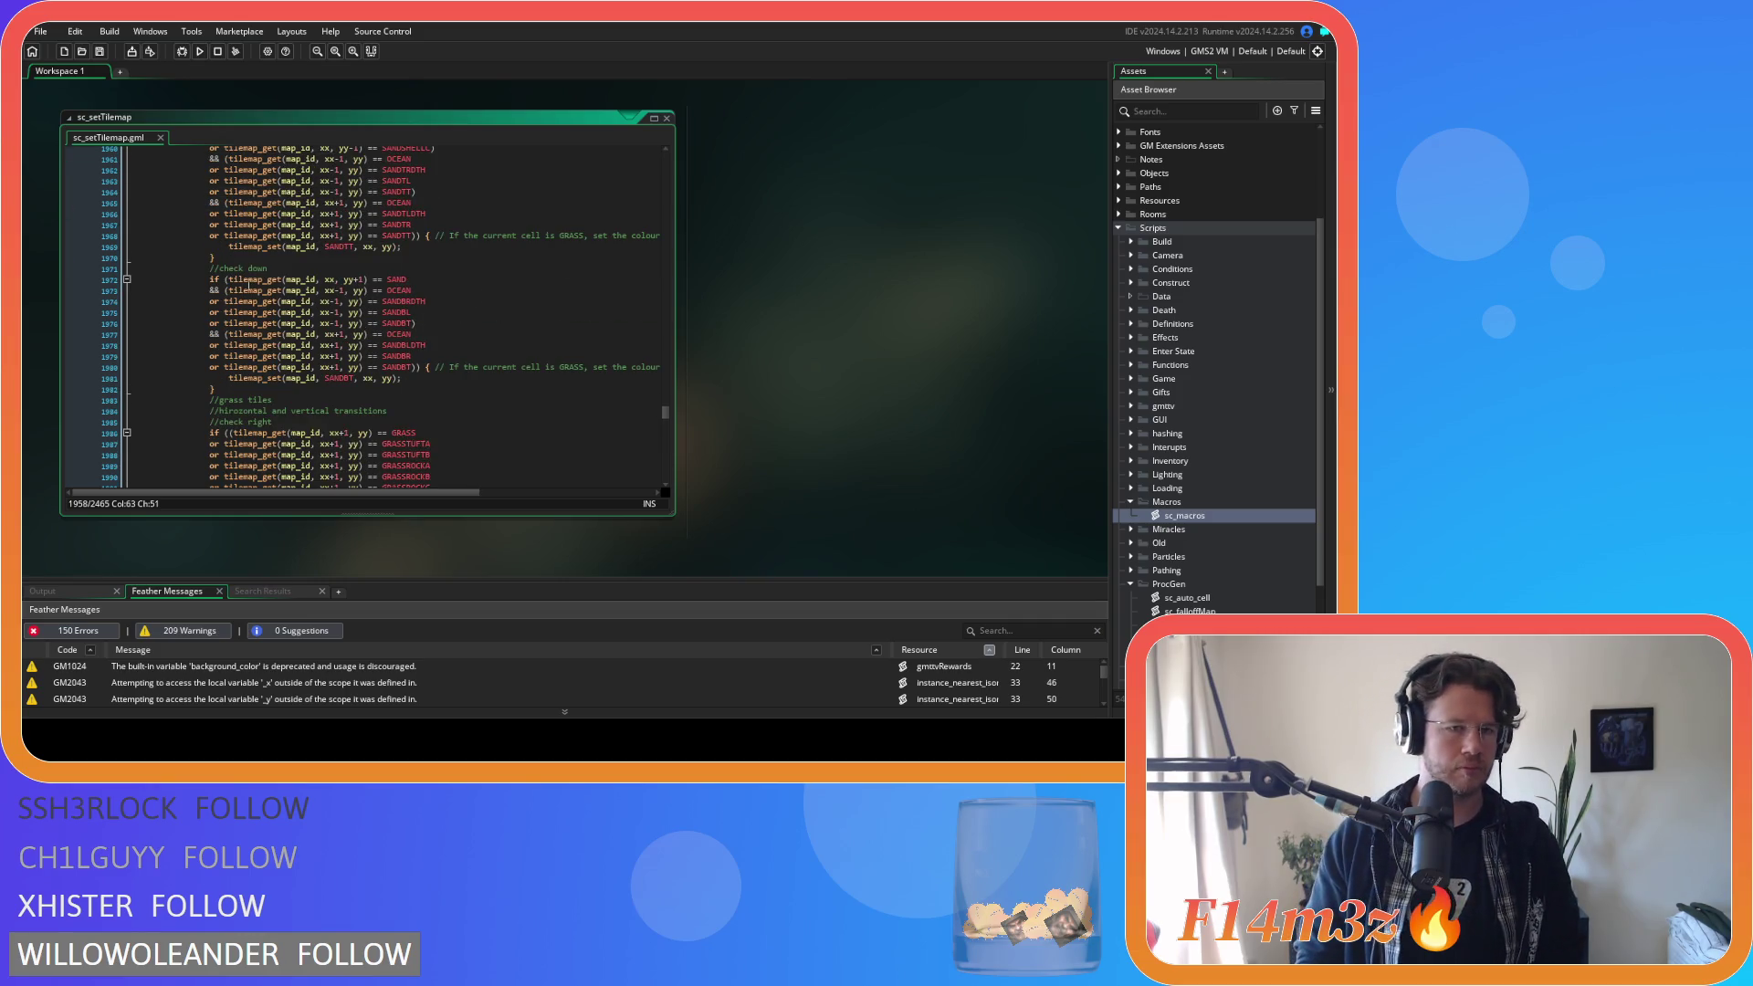
{"action": "left_click", "coordinate": [232, 278]}
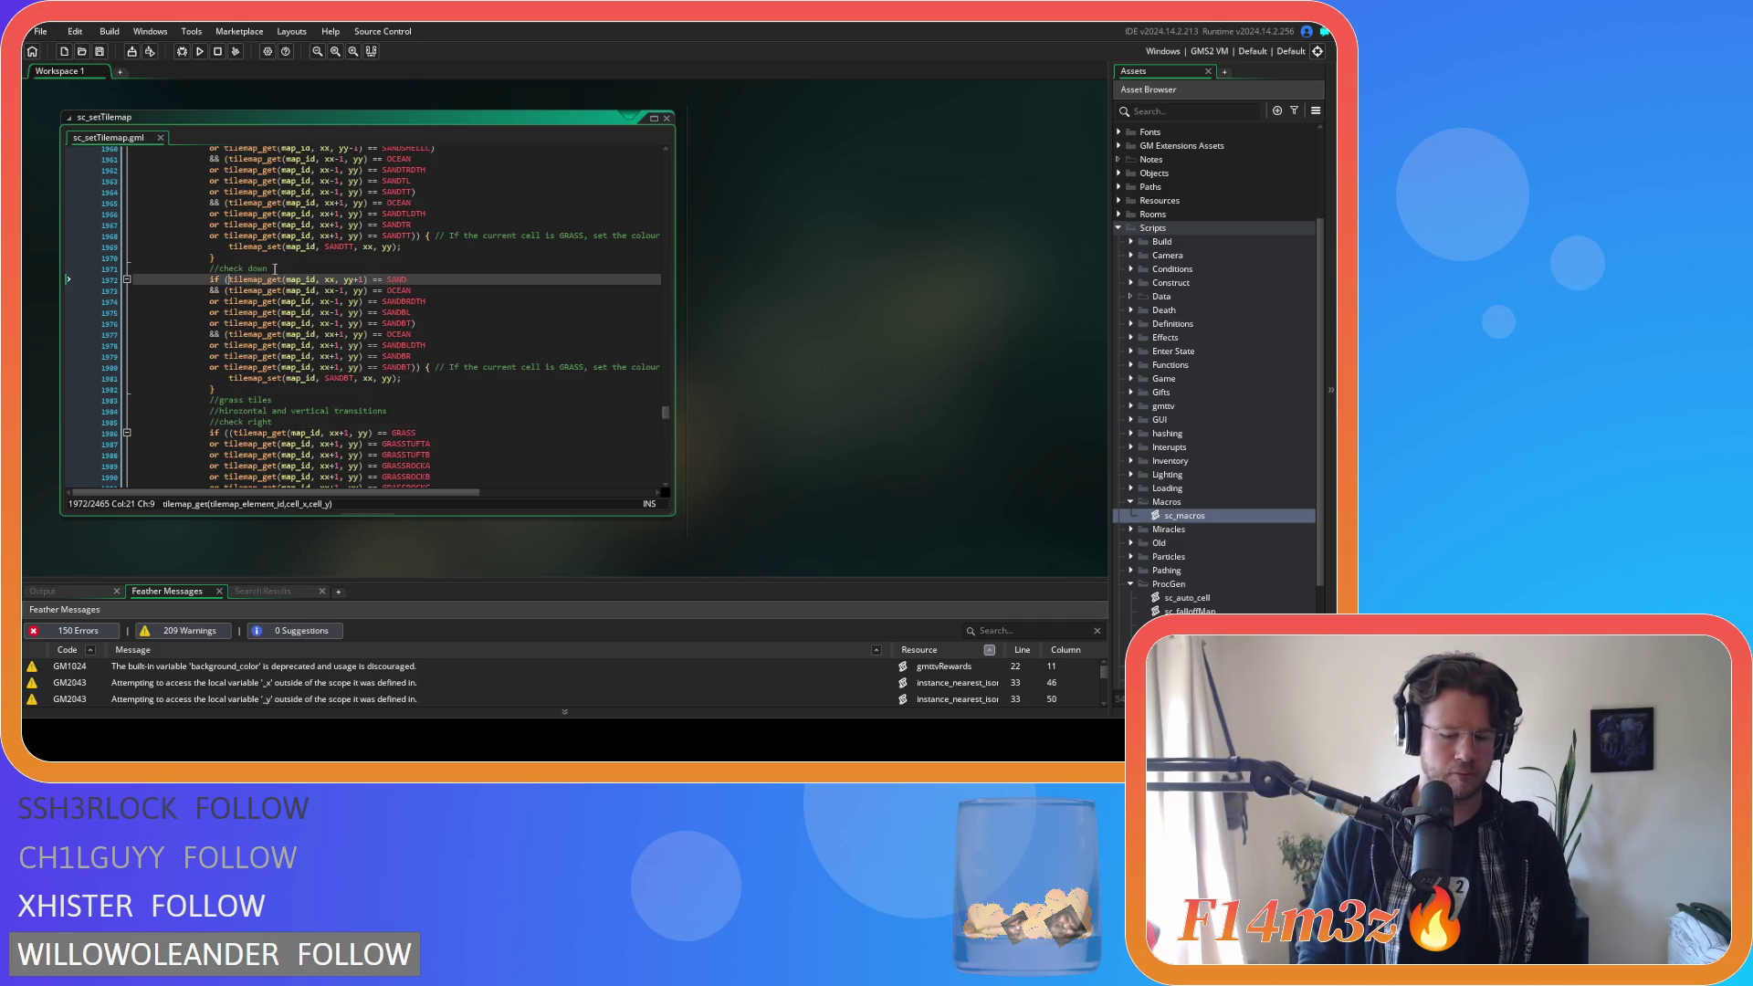
{"action": "type", "text": "("}
{"action": "key", "text": "End"}
{"action": "type", "text": ")"}
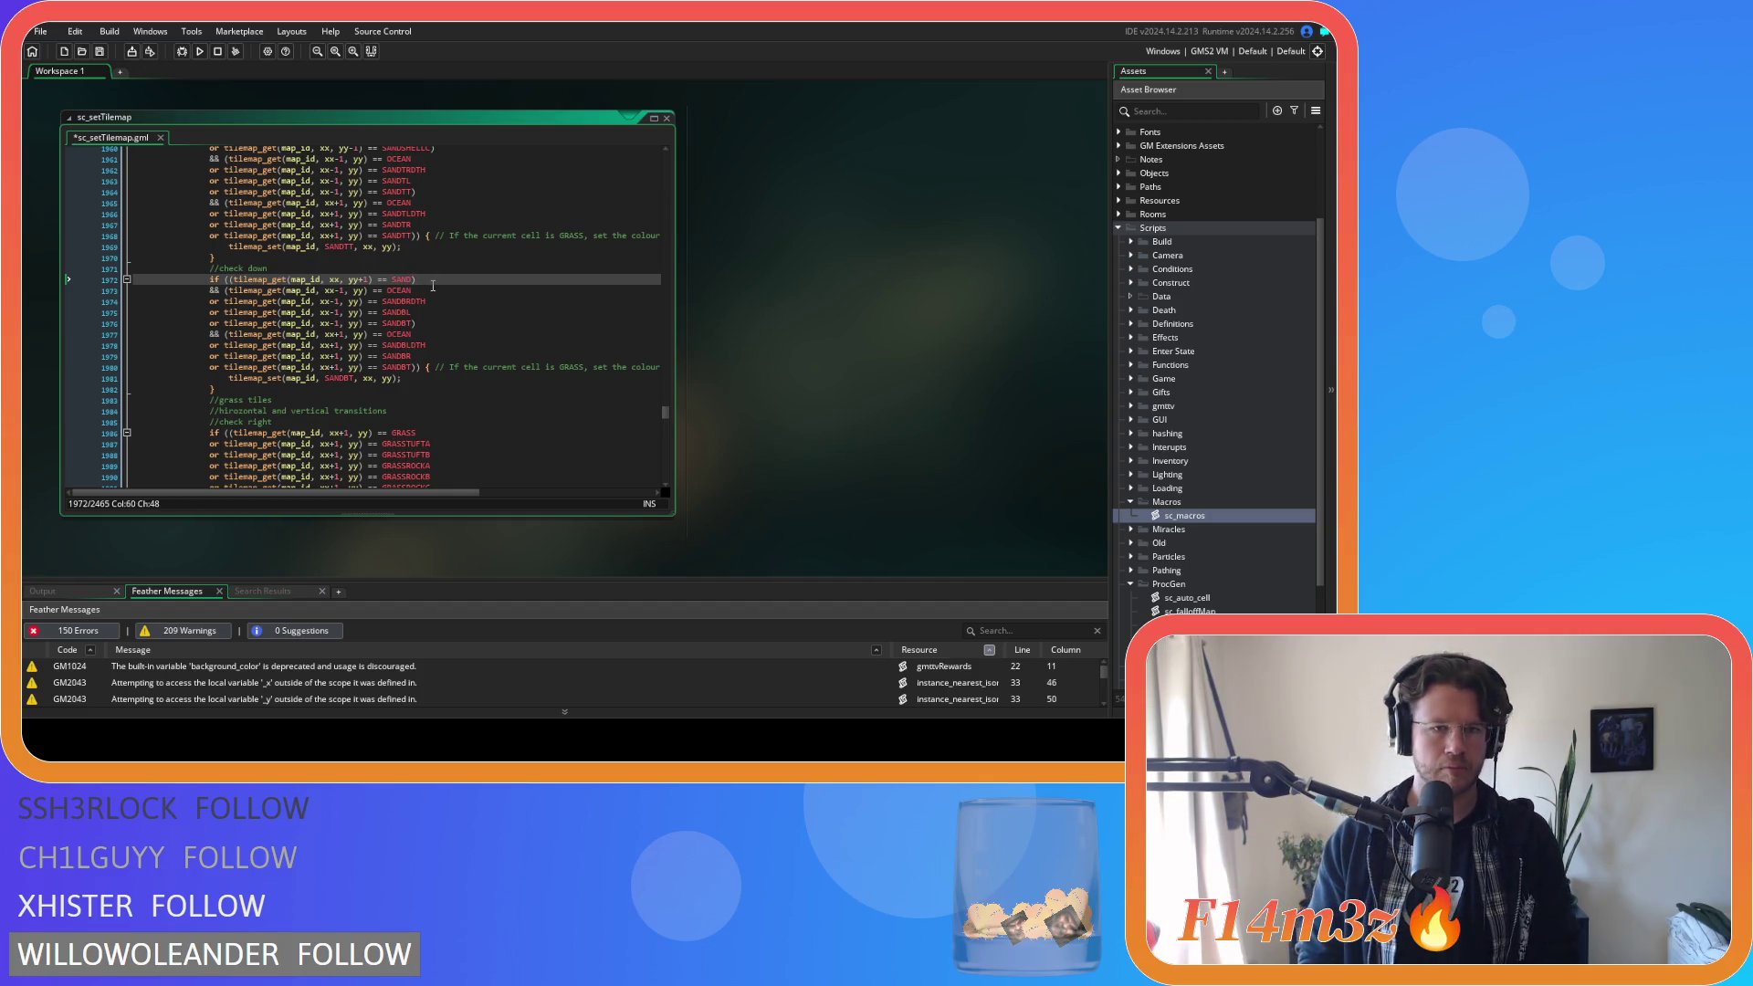
{"action": "key", "text": "Left"}
{"action": "key", "text": "Return"}
{"action": "key", "text": "ctrl+v"}
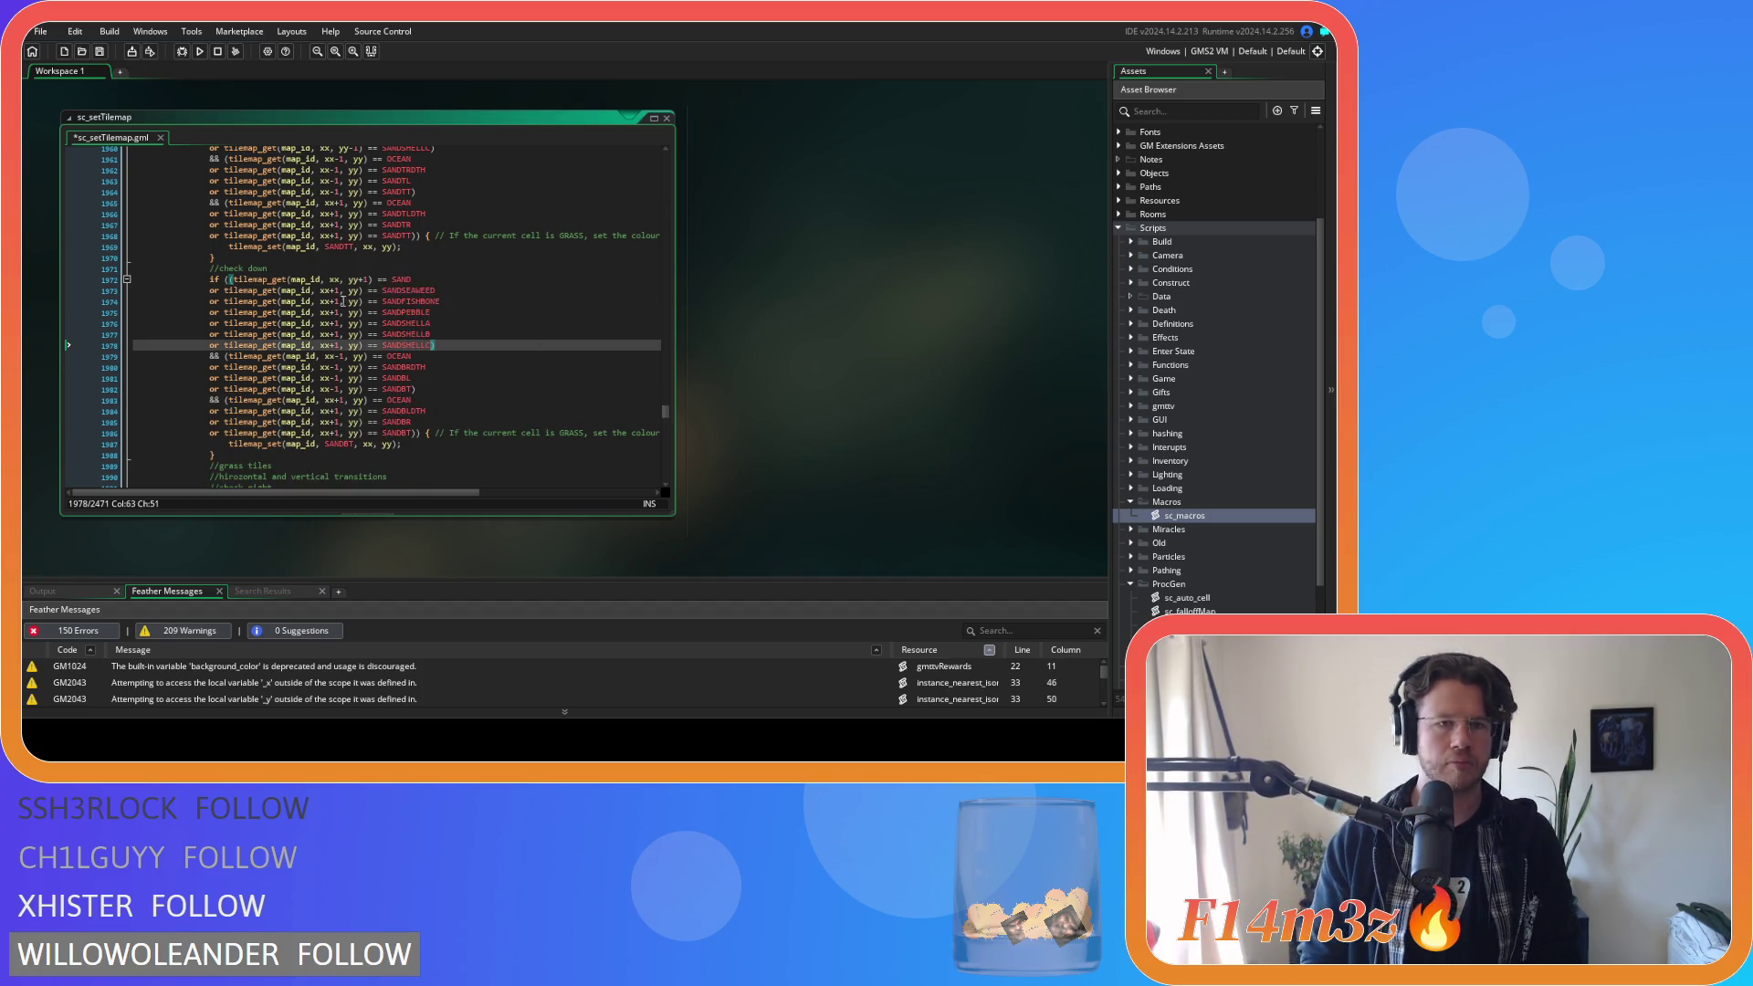
Change xx+1 to xx on the six pasted sand-variant lines 1973–1978.
{"action": "left_click", "coordinate": [336, 291]}
{"action": "key", "text": "BackSpace"}
{"action": "key", "text": "Delete"}
{"action": "left_click", "coordinate": [333, 302]}
{"action": "key", "text": "Delete"}
{"action": "key", "text": "Delete"}
{"action": "left_click", "coordinate": [334, 312]}
{"action": "key", "text": "Delete"}
{"action": "key", "text": "Delete"}
{"action": "left_click", "coordinate": [333, 323]}
{"action": "key", "text": "Delete"}
{"action": "key", "text": "Delete"}
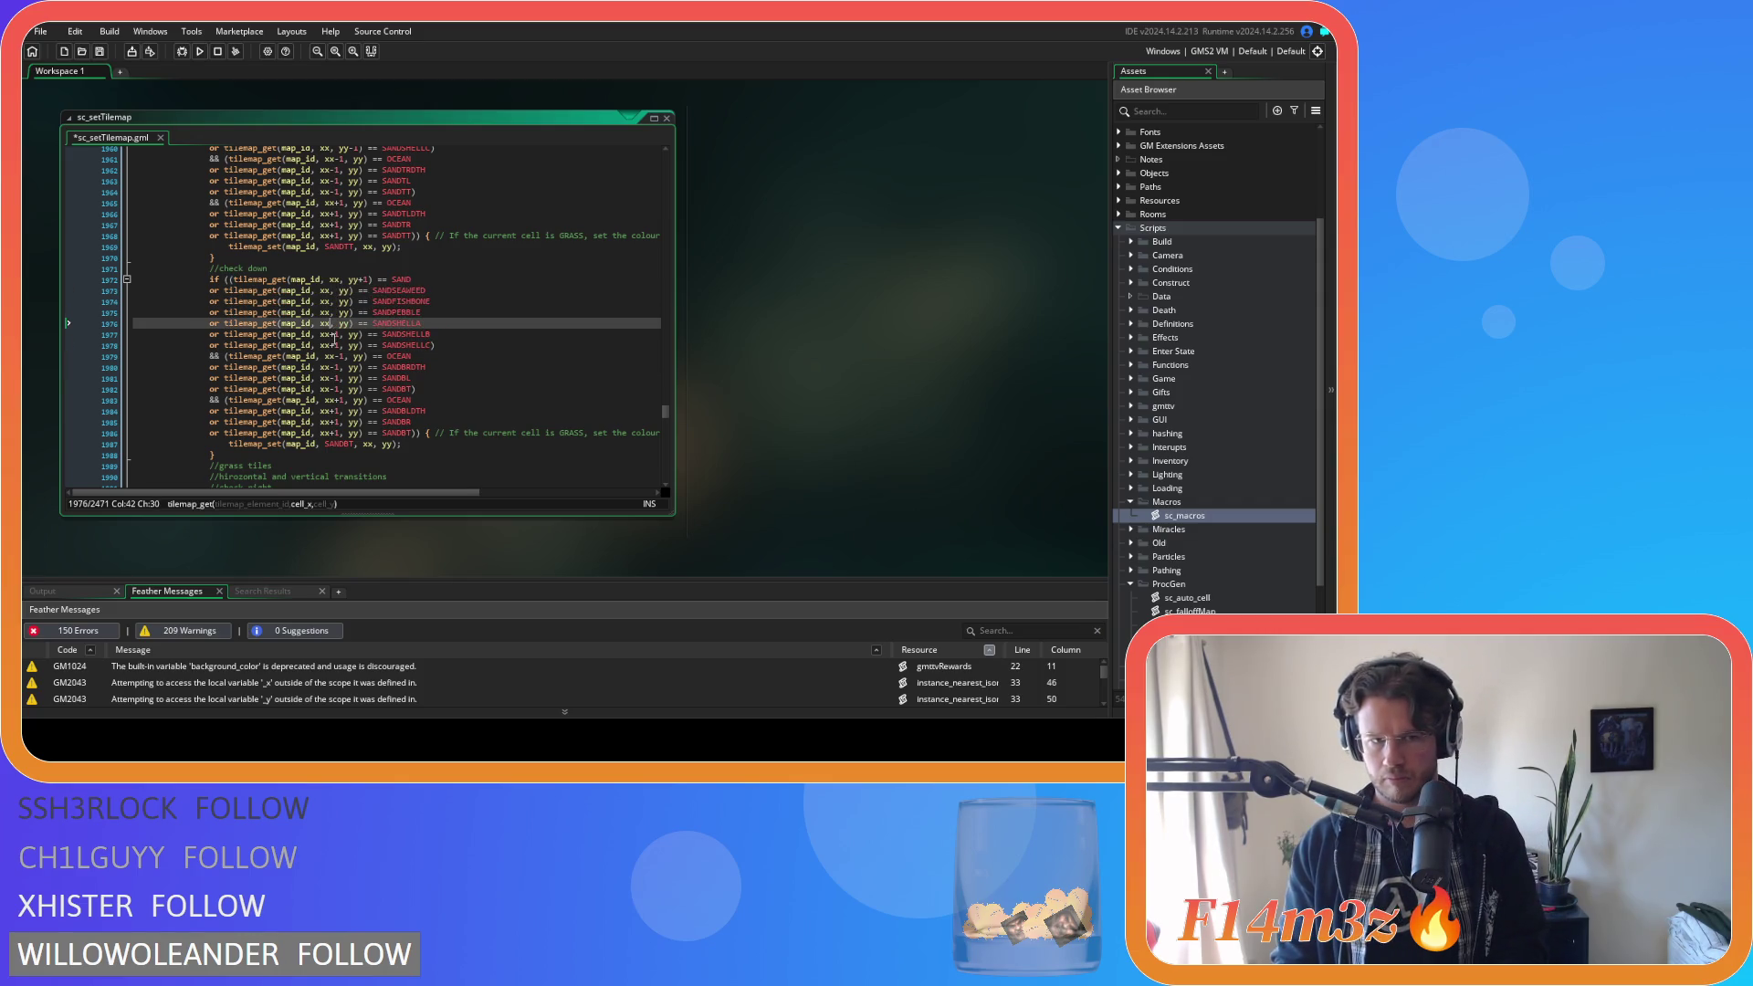
{"action": "left_click", "coordinate": [334, 334]}
{"action": "key", "text": "Delete"}
{"action": "key", "text": "Delete"}
{"action": "left_click", "coordinate": [334, 345]}
{"action": "key", "text": "Delete"}
{"action": "key", "text": "Delete"}
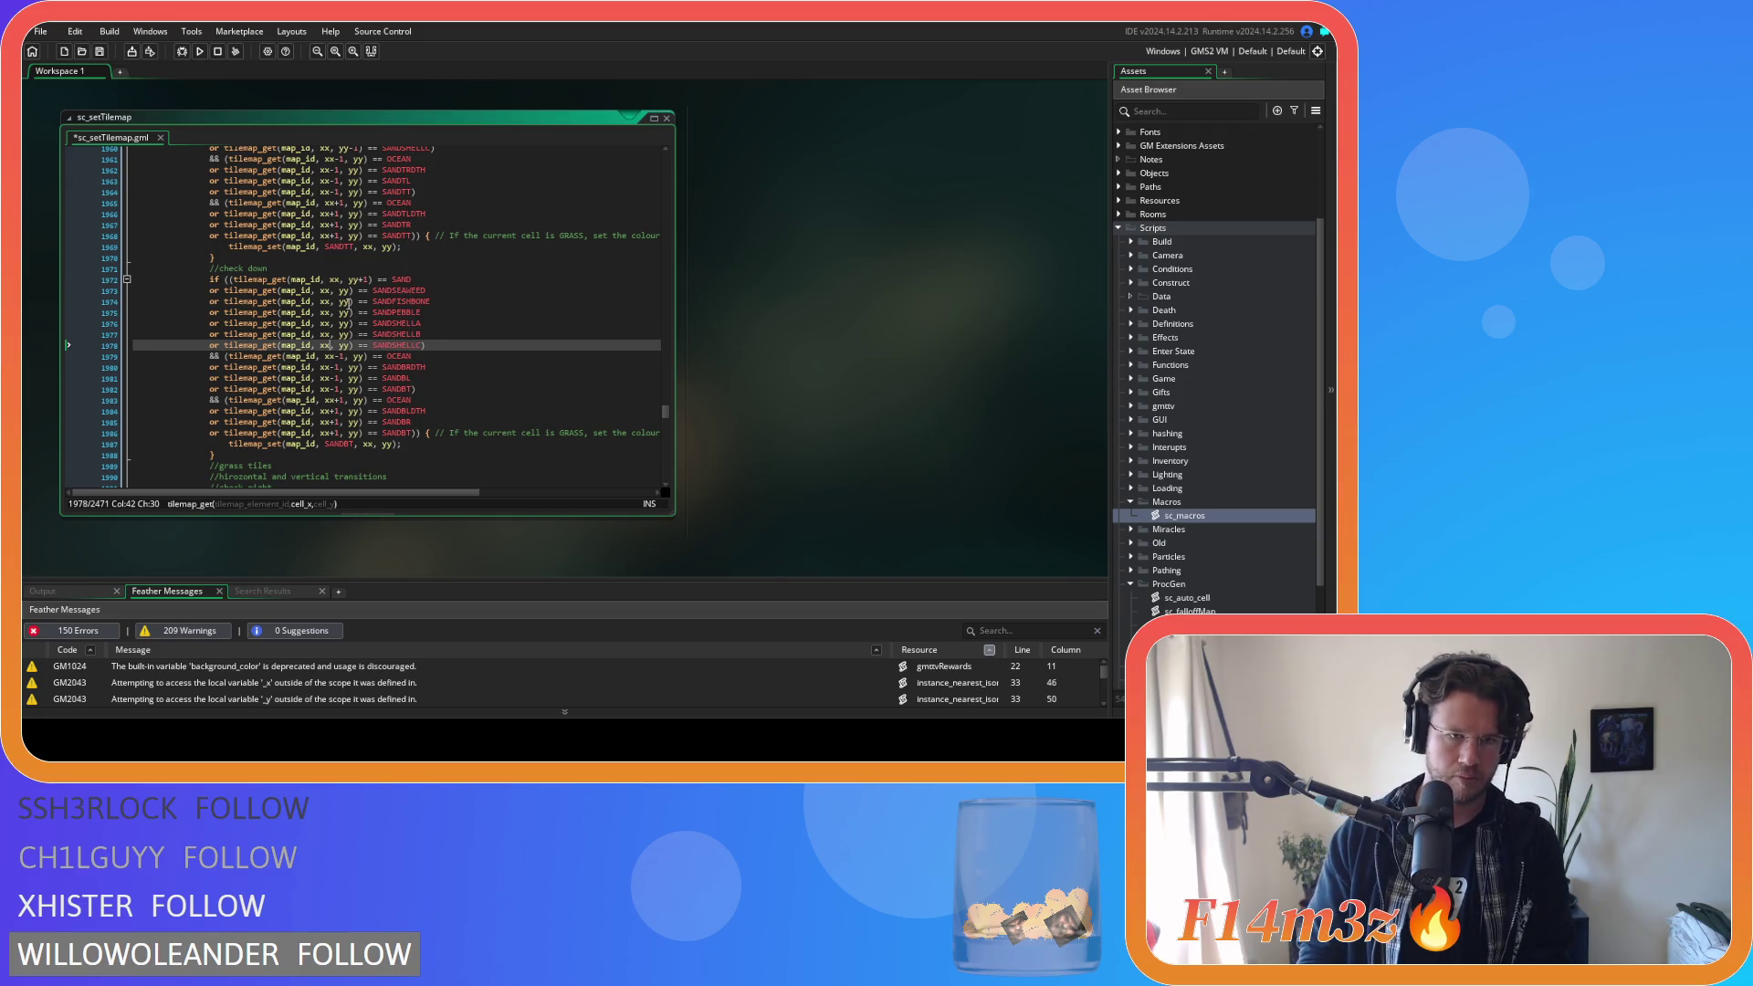
Change yy to yy+1 on the pasted sand-variant lines, restoring the workspace size.
{"action": "left_click", "coordinate": [354, 290]}
{"action": "type", "text": "+1"}
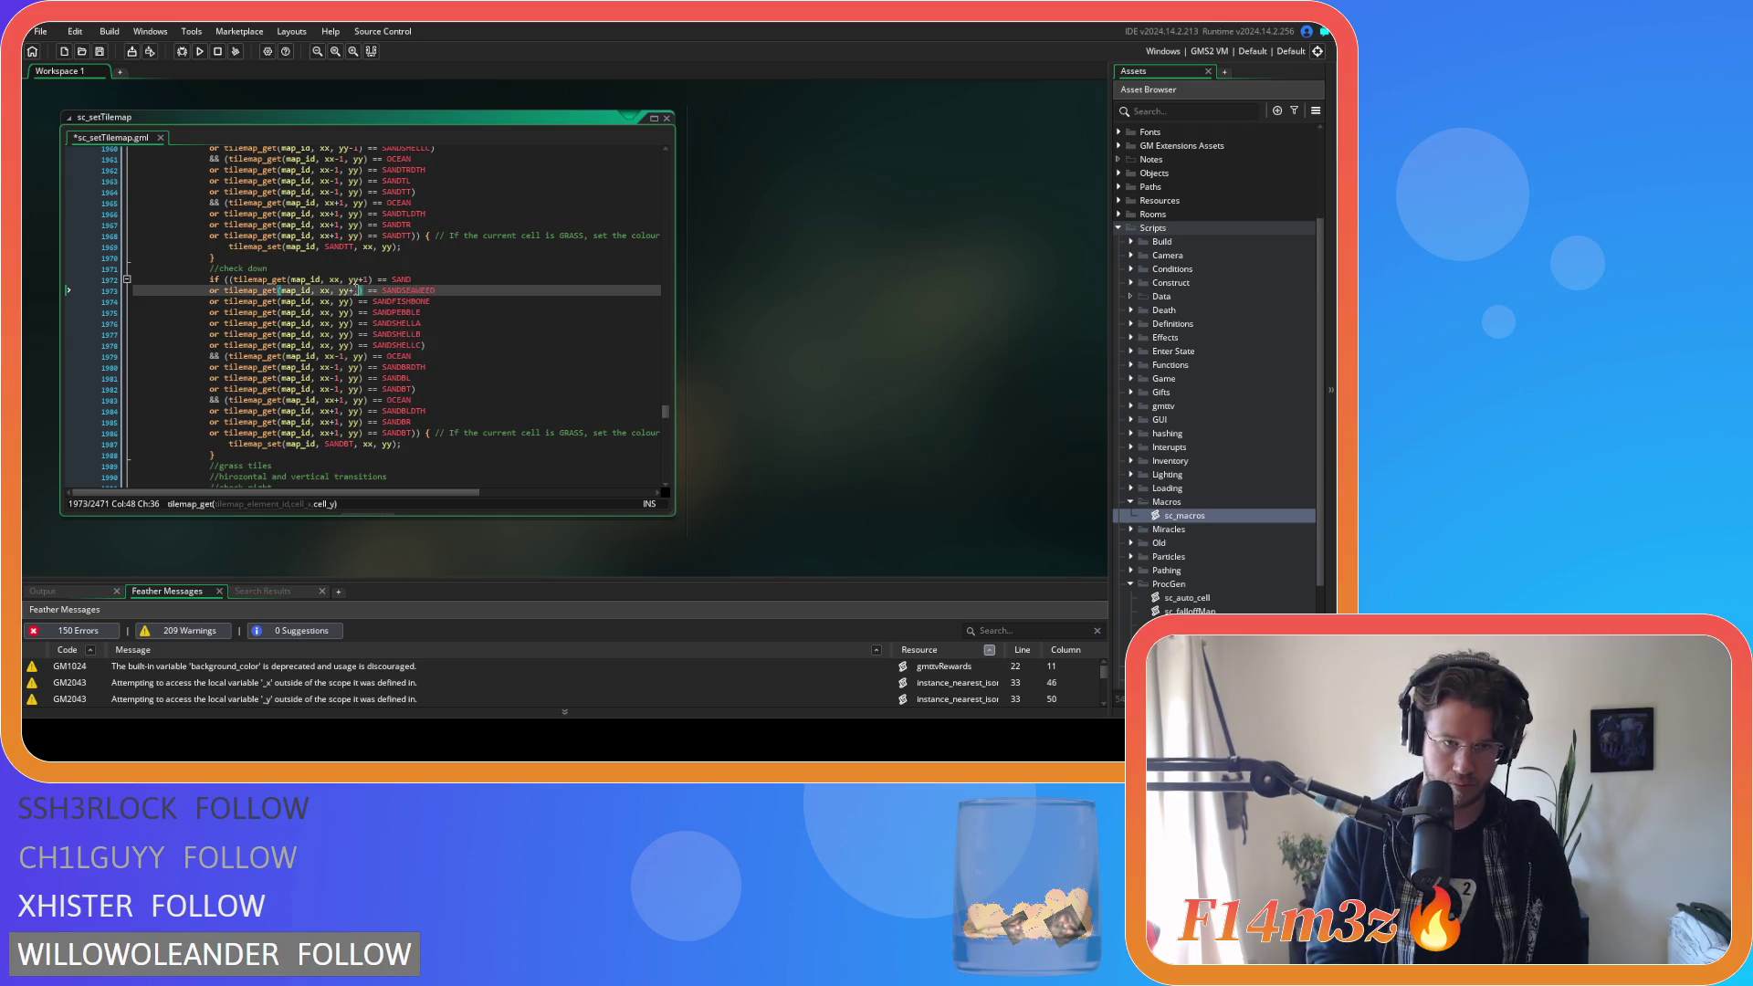
{"action": "left_click", "coordinate": [354, 301]}
{"action": "type", "text": "+1"}
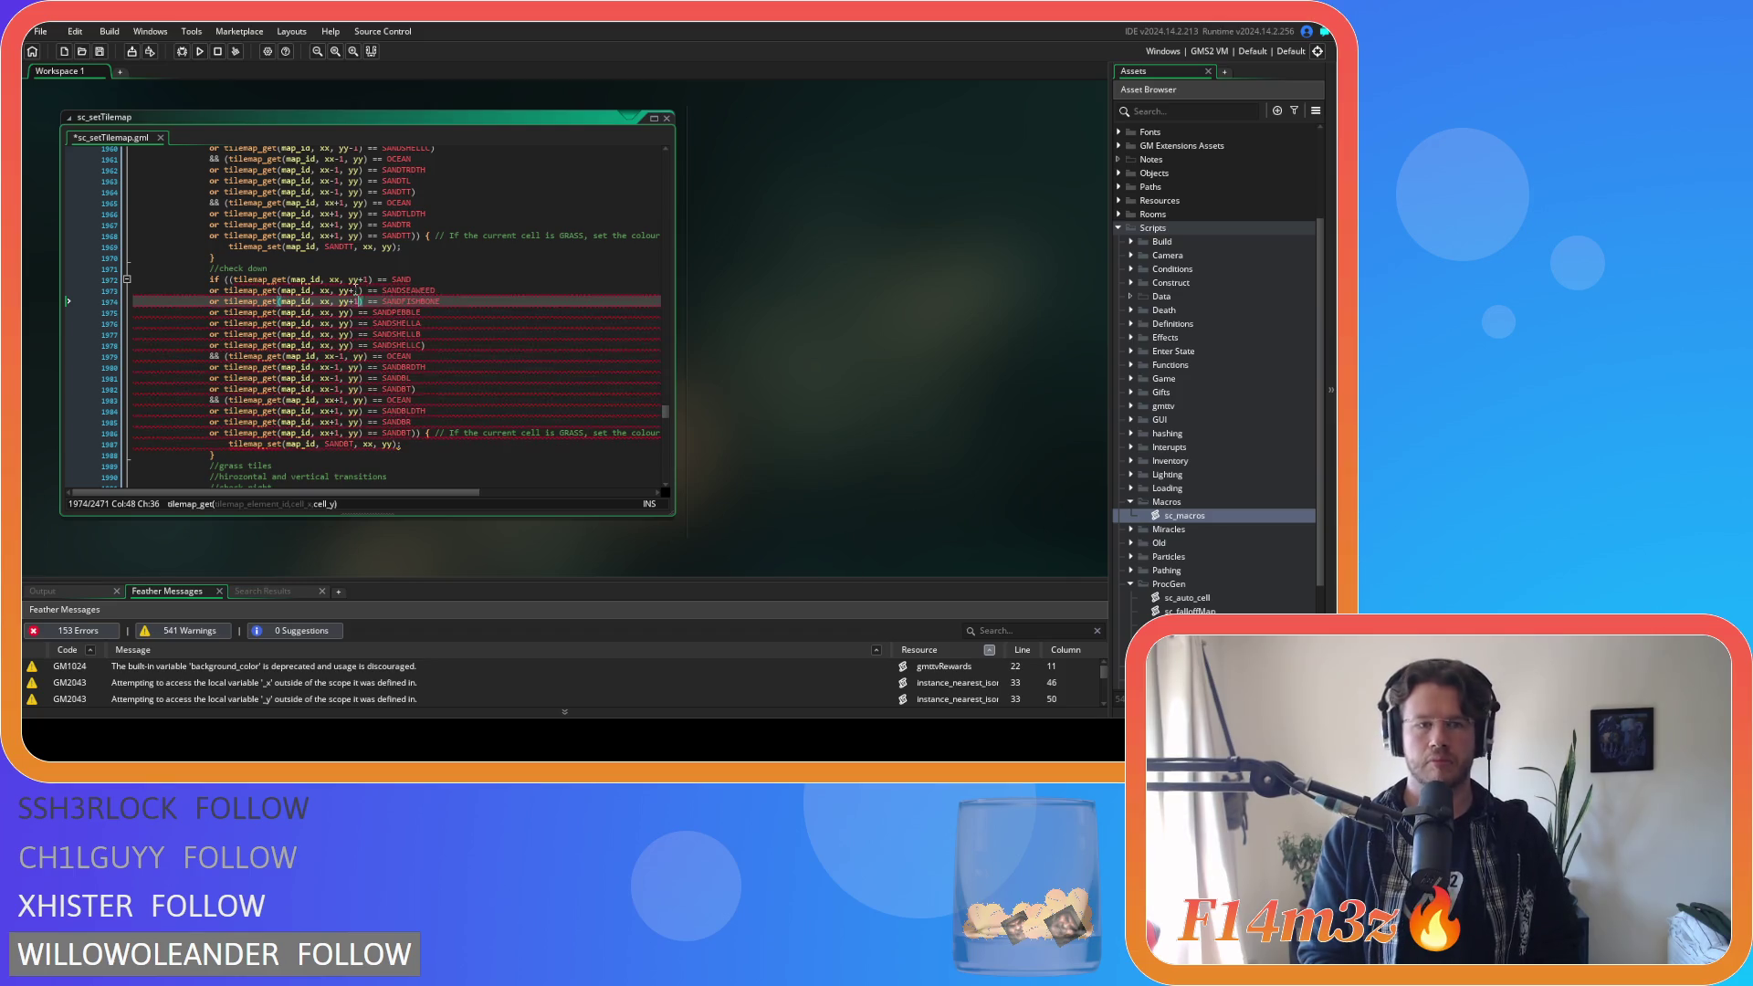
{"action": "key", "text": "Down"}
{"action": "scroll", "coordinate": [355, 290], "scroll_direction": "up", "scroll_amount": 1}
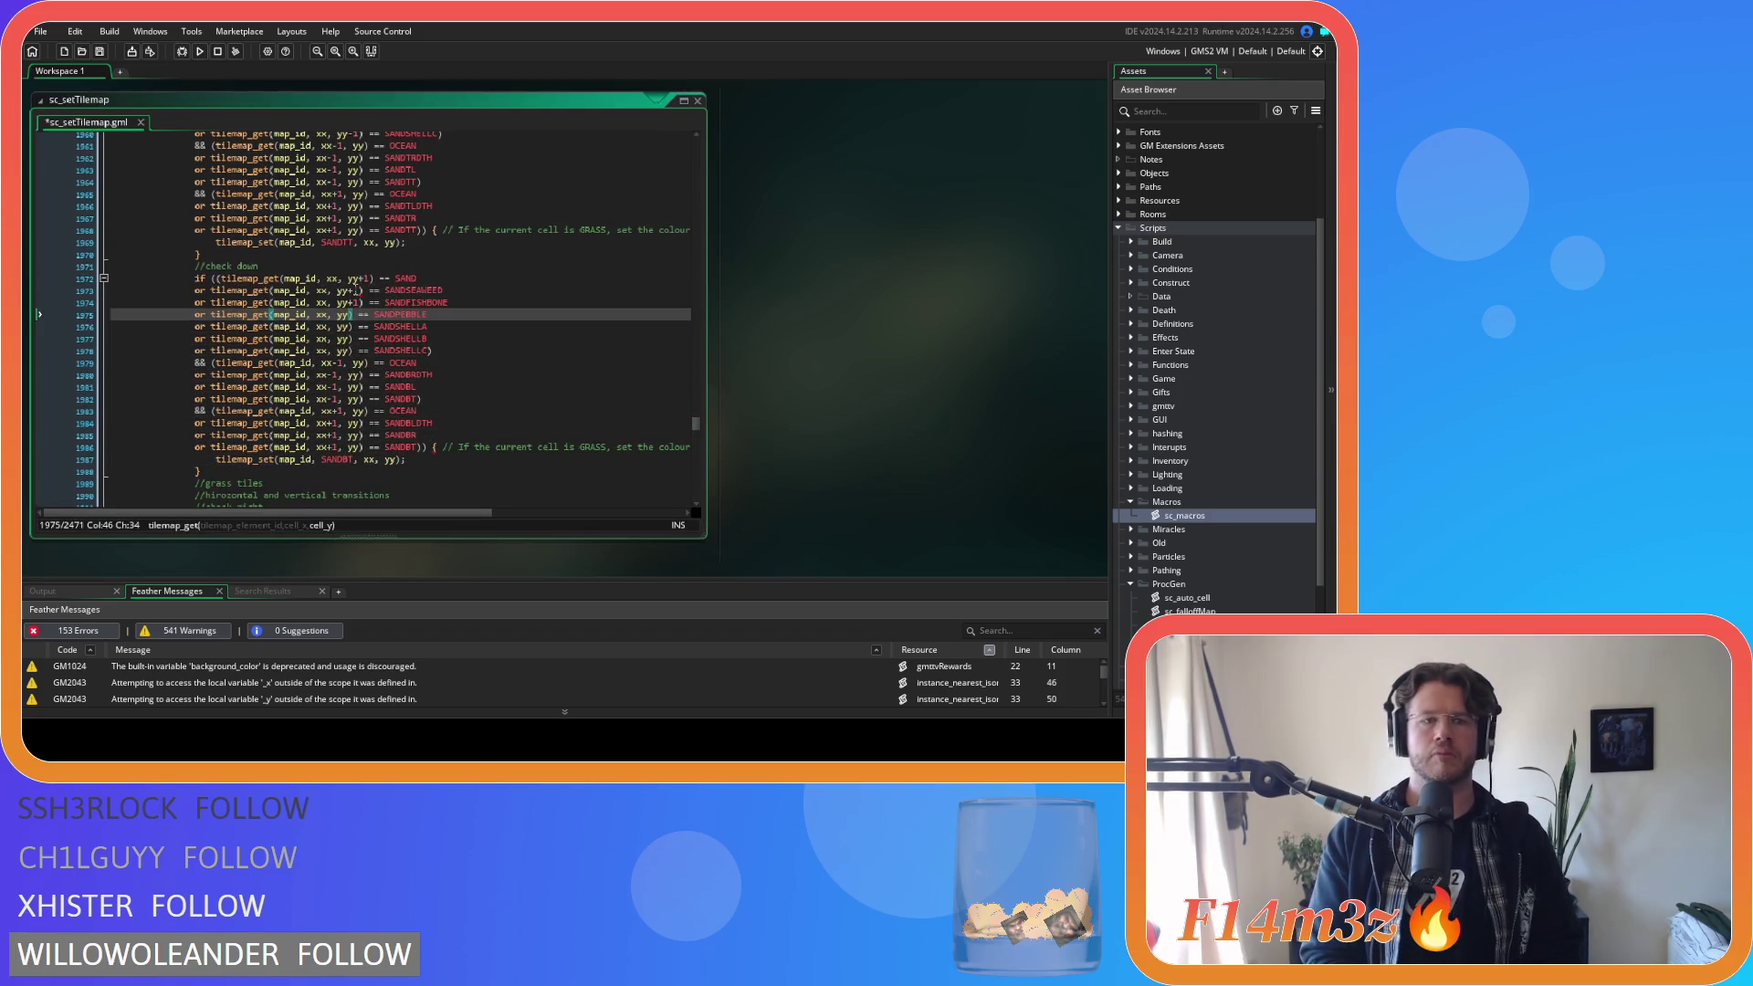
{"action": "left_click", "coordinate": [316, 51]}
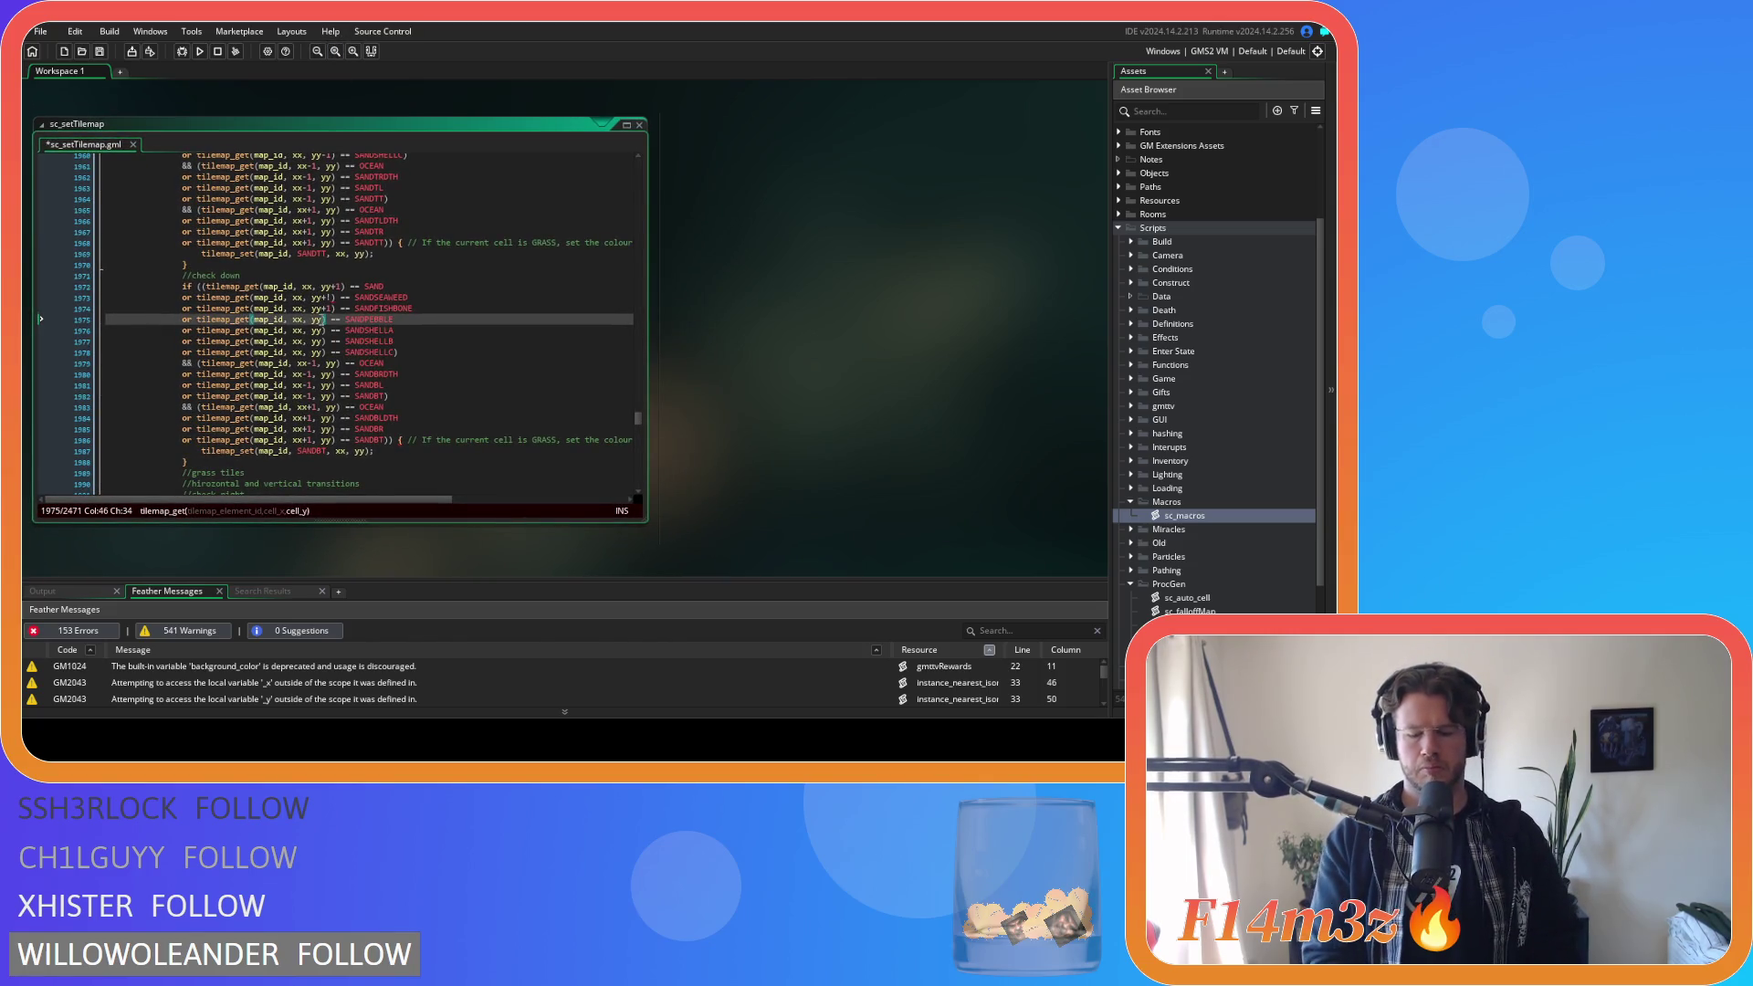
{"action": "key", "text": "Down"}
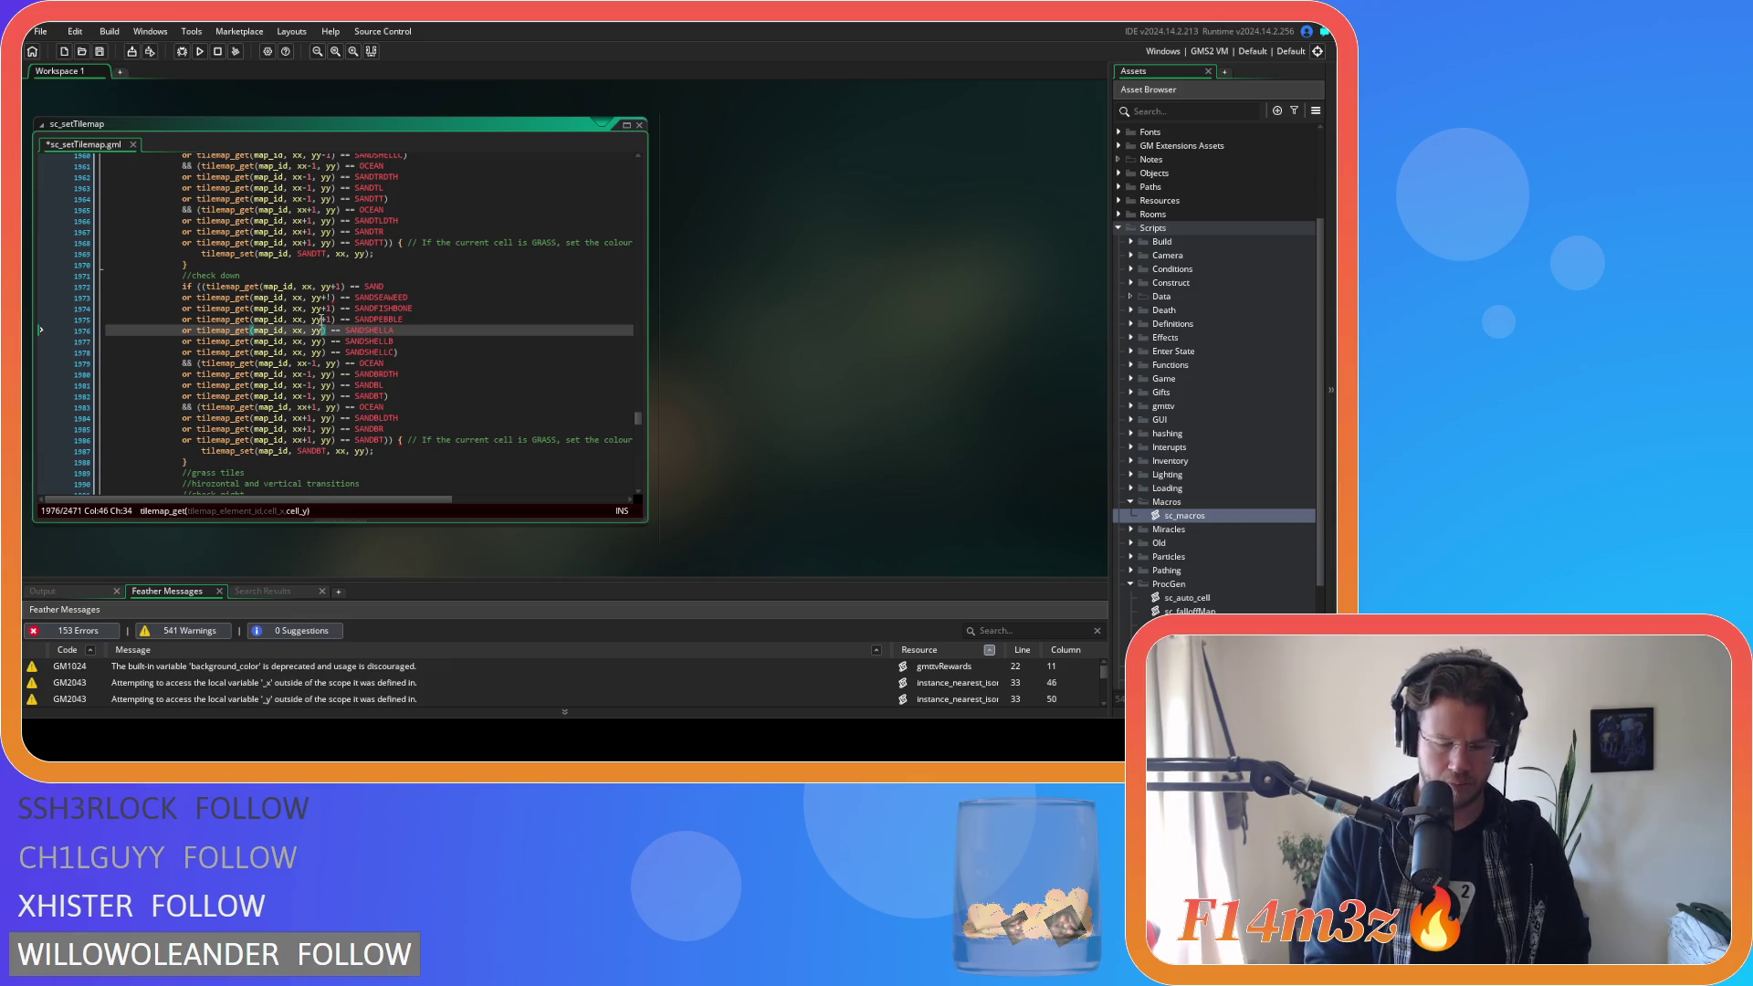
{"action": "key", "text": "Down"}
{"action": "type", "text": "+1"}
{"action": "key", "text": "Down"}
{"action": "type", "text": "+1"}
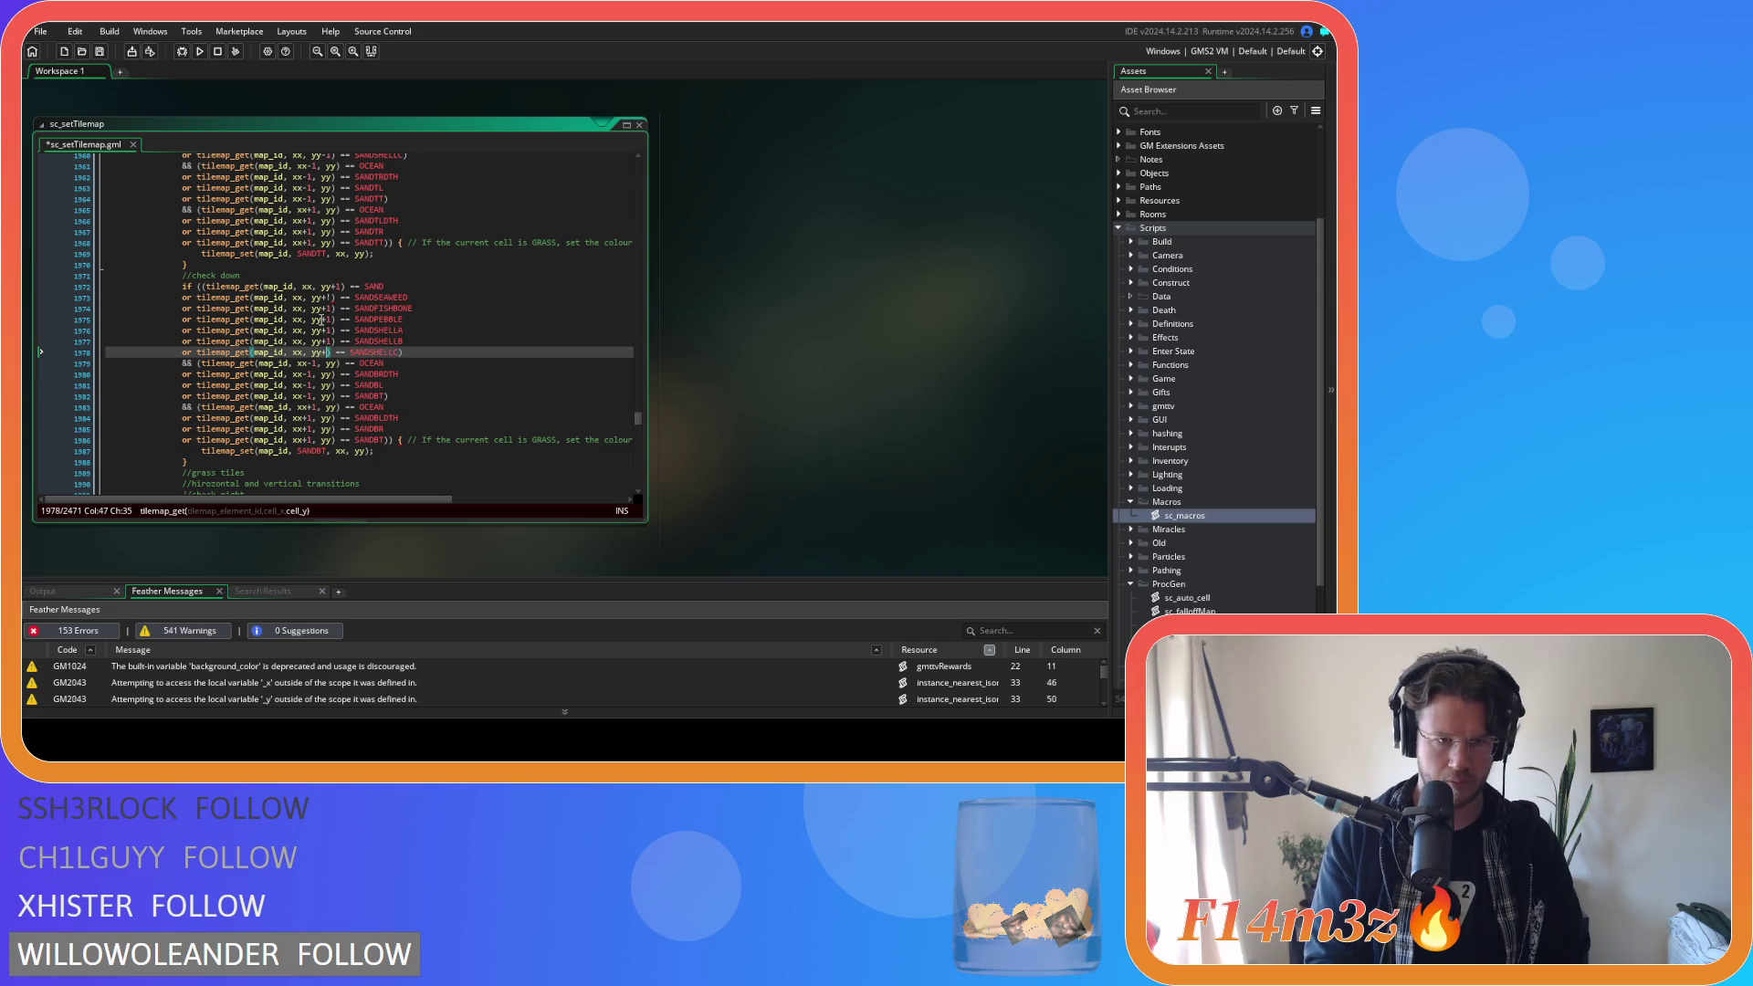
Save sc_setTilemap and recheck the yy+1 offsets on lines 1973–1978.
{"action": "key", "text": "ctrl+s"}
{"action": "left_click", "coordinate": [462, 350]}
{"action": "left_click", "coordinate": [326, 299]}
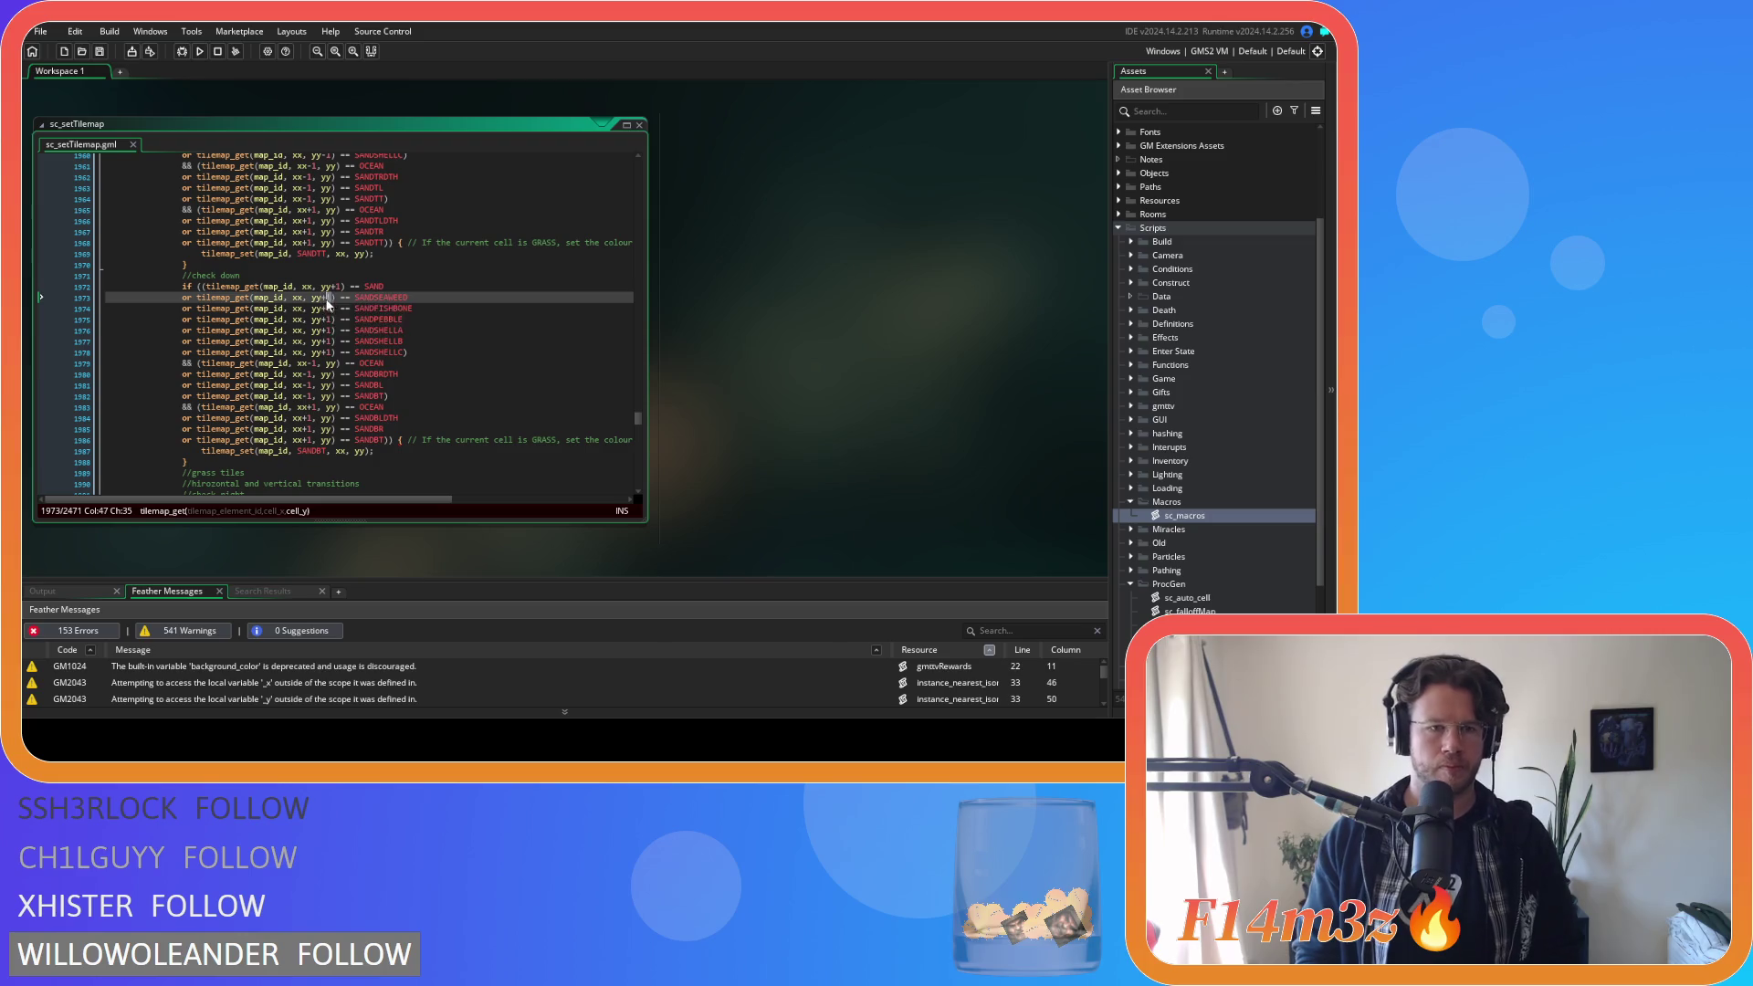
{"action": "left_click", "coordinate": [488, 326]}
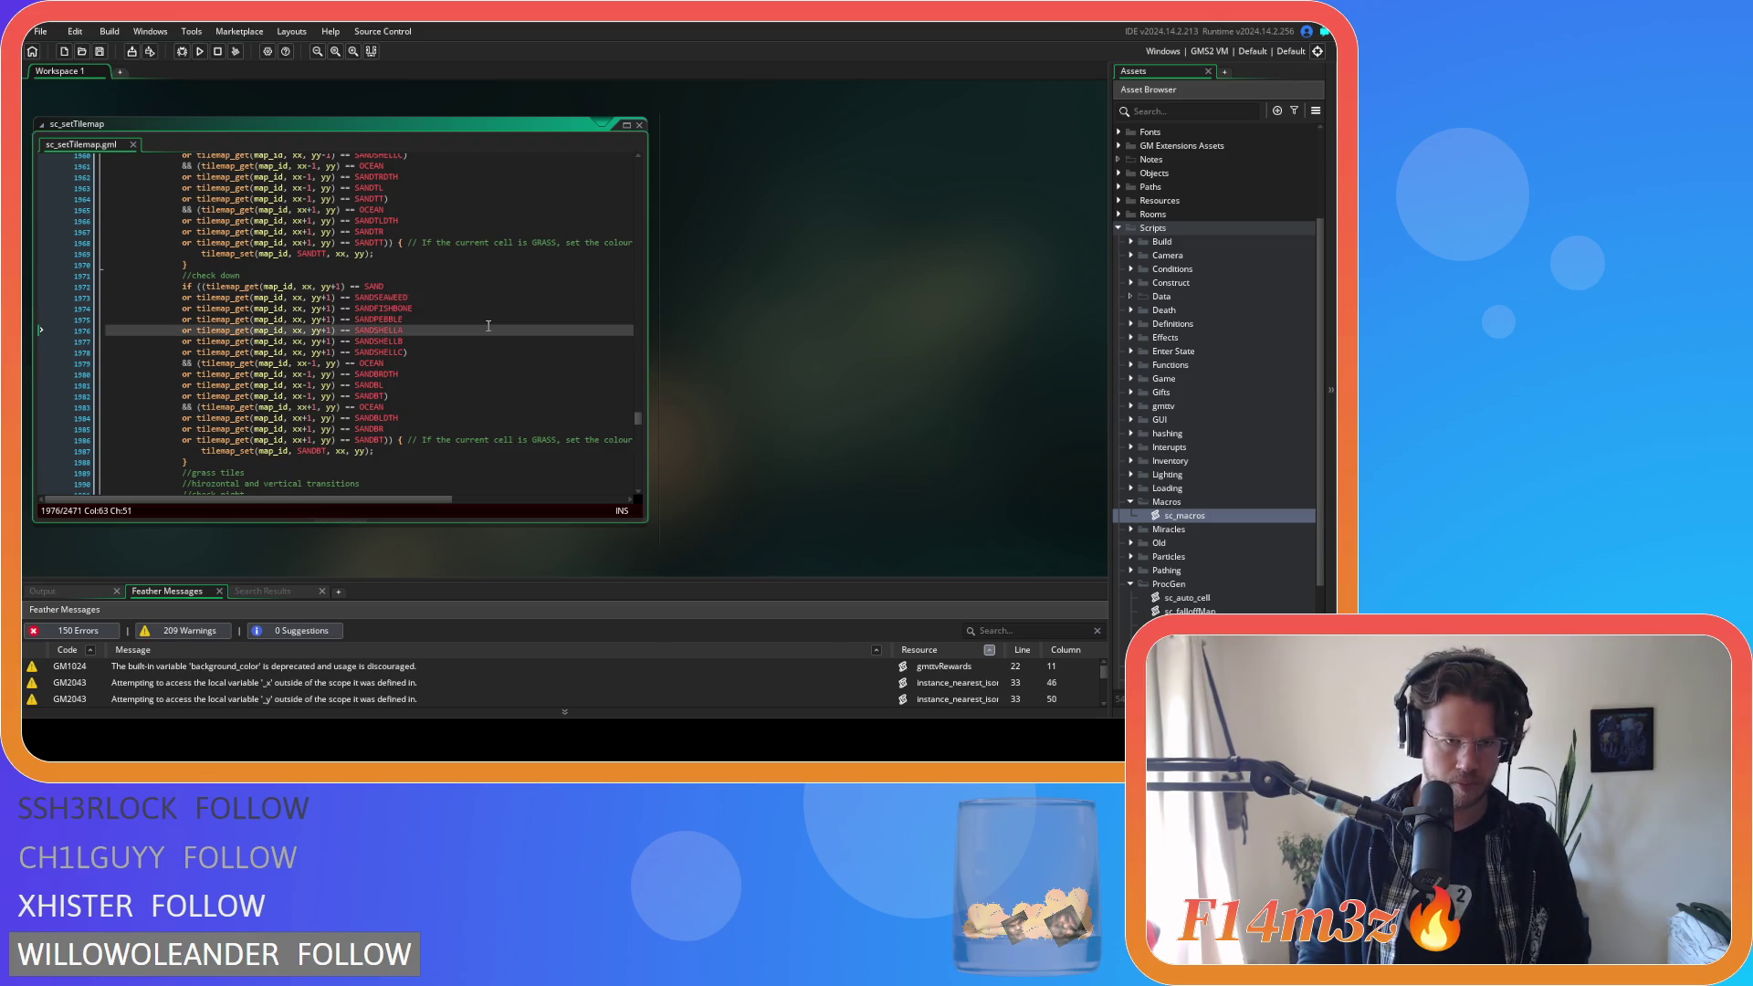
{"action": "scroll", "coordinate": [432, 349], "scroll_direction": "down", "scroll_amount": 5}
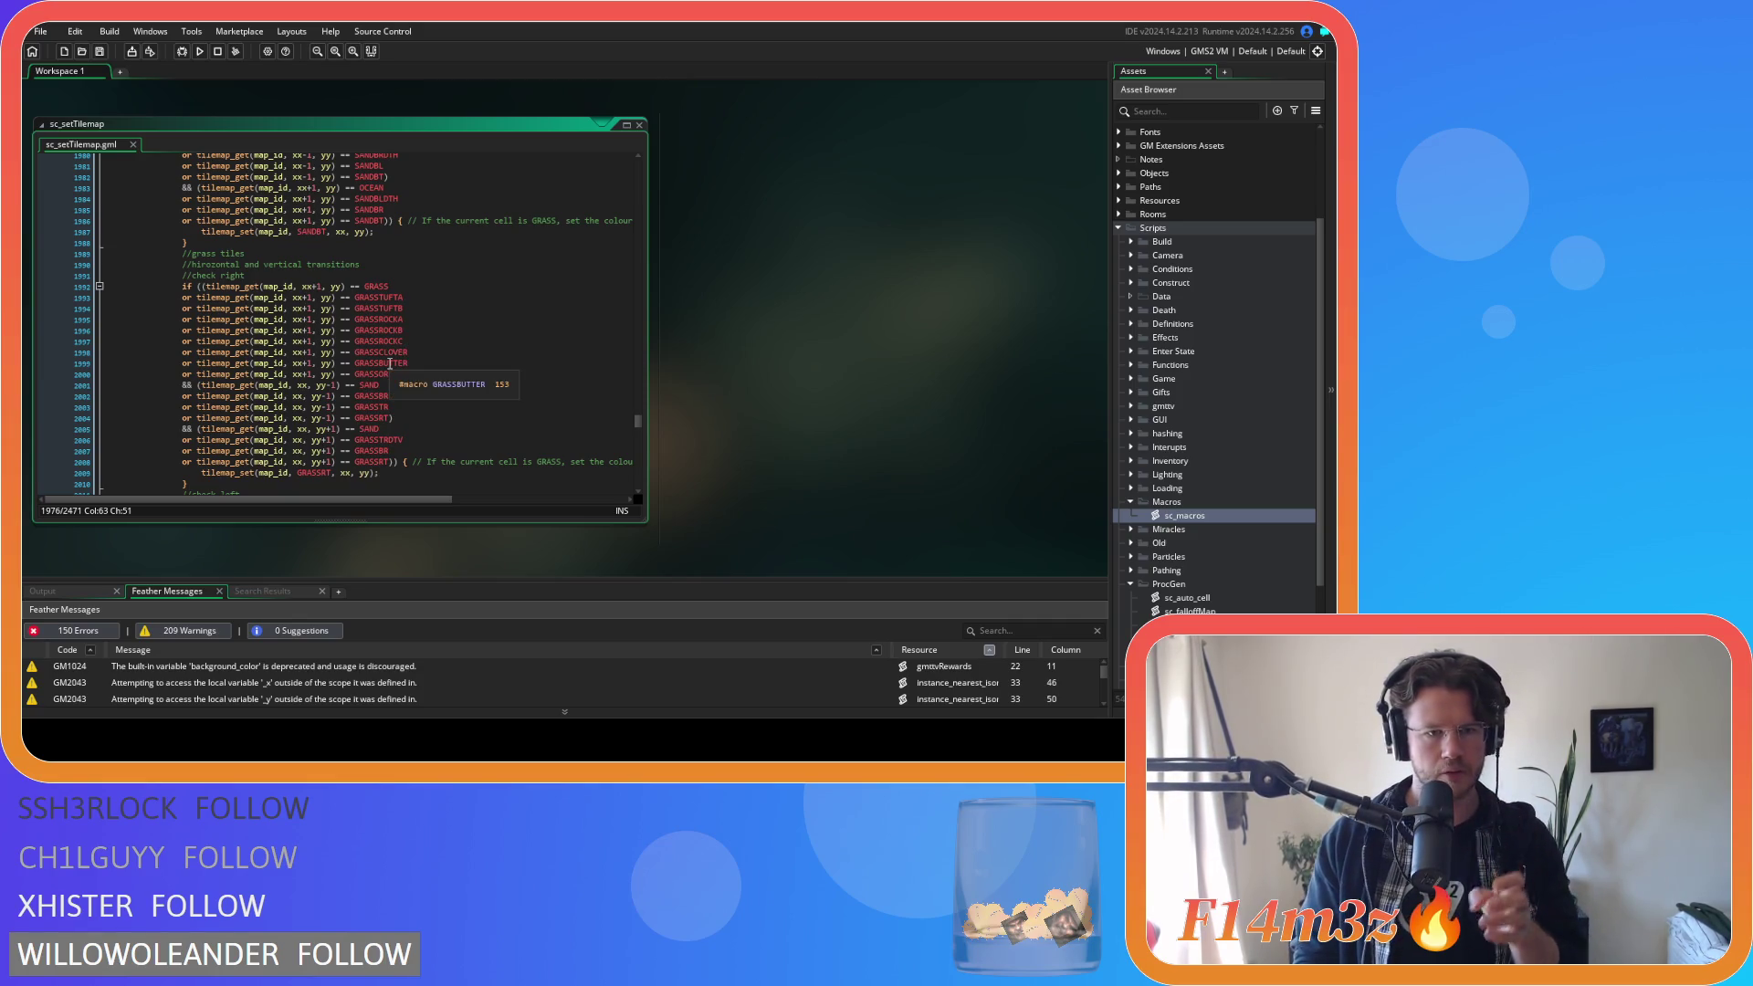
Wrap the check-right yy-1 SAND test in parentheses and paste the six sand-variant checks.
{"action": "left_click", "coordinate": [201, 384]}
{"action": "type", "text": "("}
{"action": "left_click", "coordinate": [417, 388]}
{"action": "key", "text": "Return"}
{"action": "type", "text": ")"}
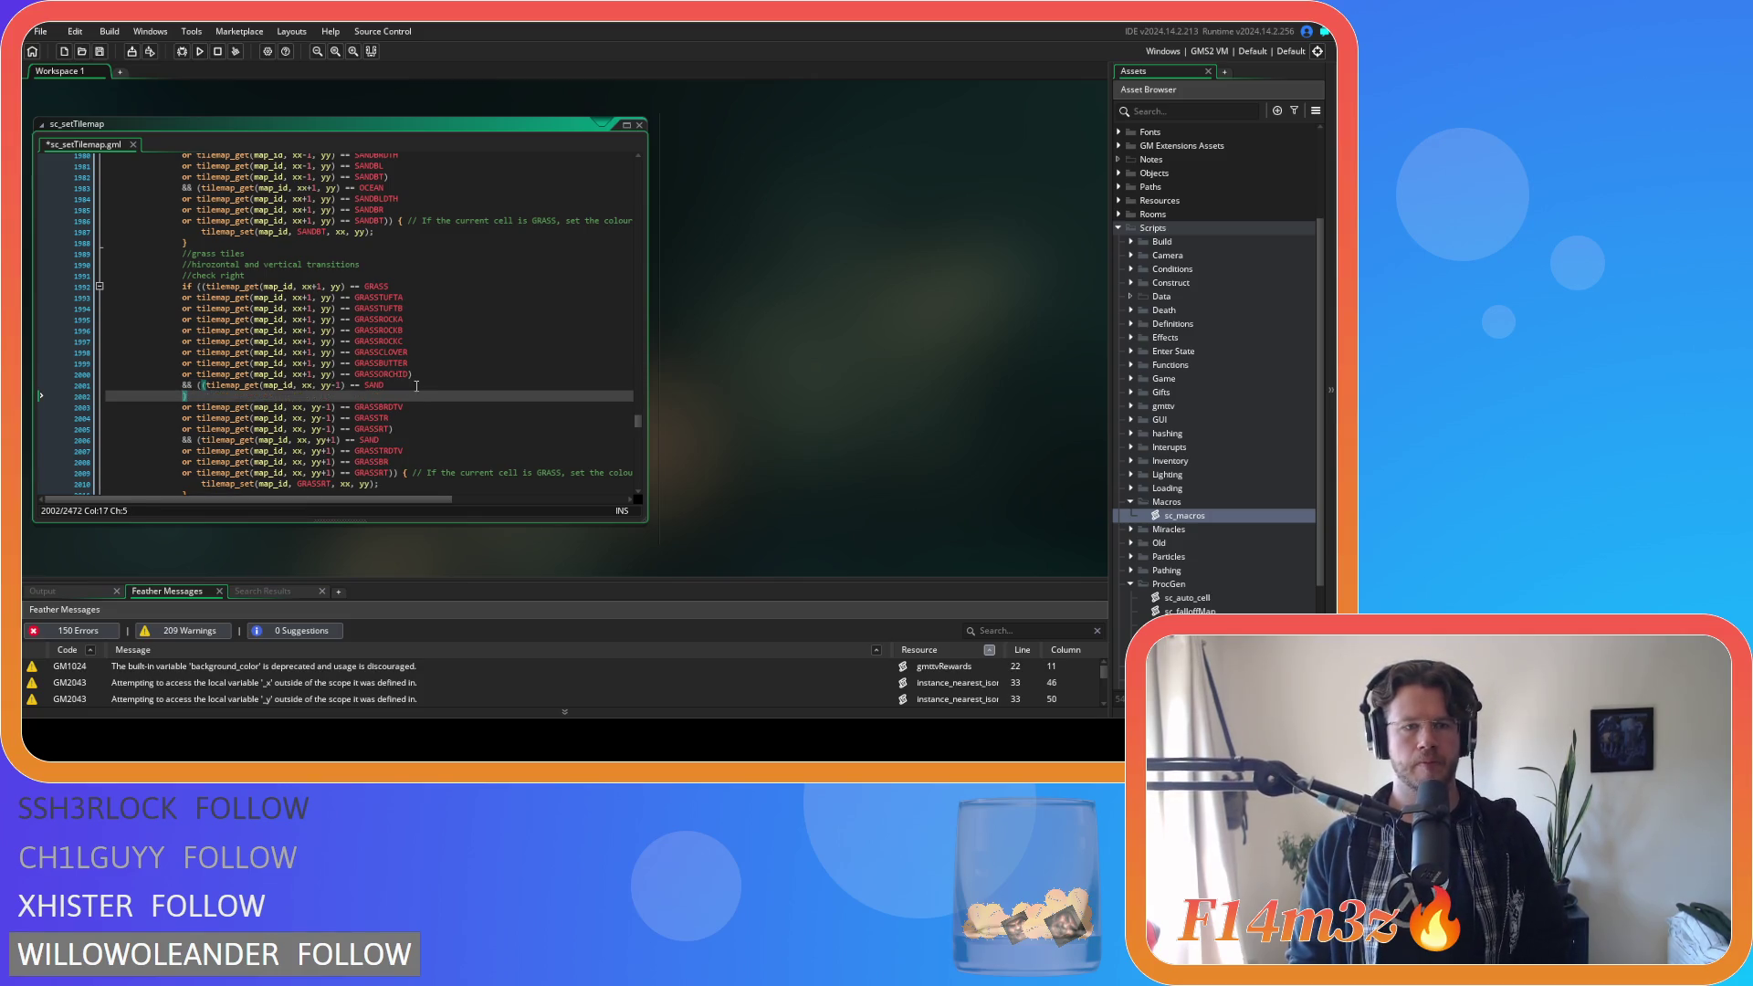
{"action": "type", "text": "or tilemap_get(map_id, xx+1, yy) == SANDSEAWEED \t\t\t\tor tilemap_get(map_id, xx+1, yy) == SANDFISHBONE \t\t\t\tor tilemap_get(map_id, xx+1, yy) == SANDPEBBLE \t\t\t\tor tilemap_get(map_id, xx+1, yy) == SANDSHELLA \t\t\t\tor tilemap_get(map_id, xx+1, yy) == SANDSHELLB \t\t\t\tor tilemap_get(map_id, xx+1, yy) == SANDSHELLC"}
Change xx+1 to xx on the pasted sand-variant lines 2002–2007.
{"action": "left_click", "coordinate": [312, 395]}
{"action": "key", "text": "BackSpace"}
{"action": "key", "text": "BackSpace"}
{"action": "left_click", "coordinate": [312, 406]}
{"action": "key", "text": "BackSpace"}
{"action": "key", "text": "BackSpace"}
{"action": "left_click", "coordinate": [307, 417]}
{"action": "key", "text": "BackSpace"}
{"action": "key", "text": "BackSpace"}
{"action": "left_click", "coordinate": [311, 428]}
{"action": "key", "text": "BackSpace"}
{"action": "key", "text": "BackSpace"}
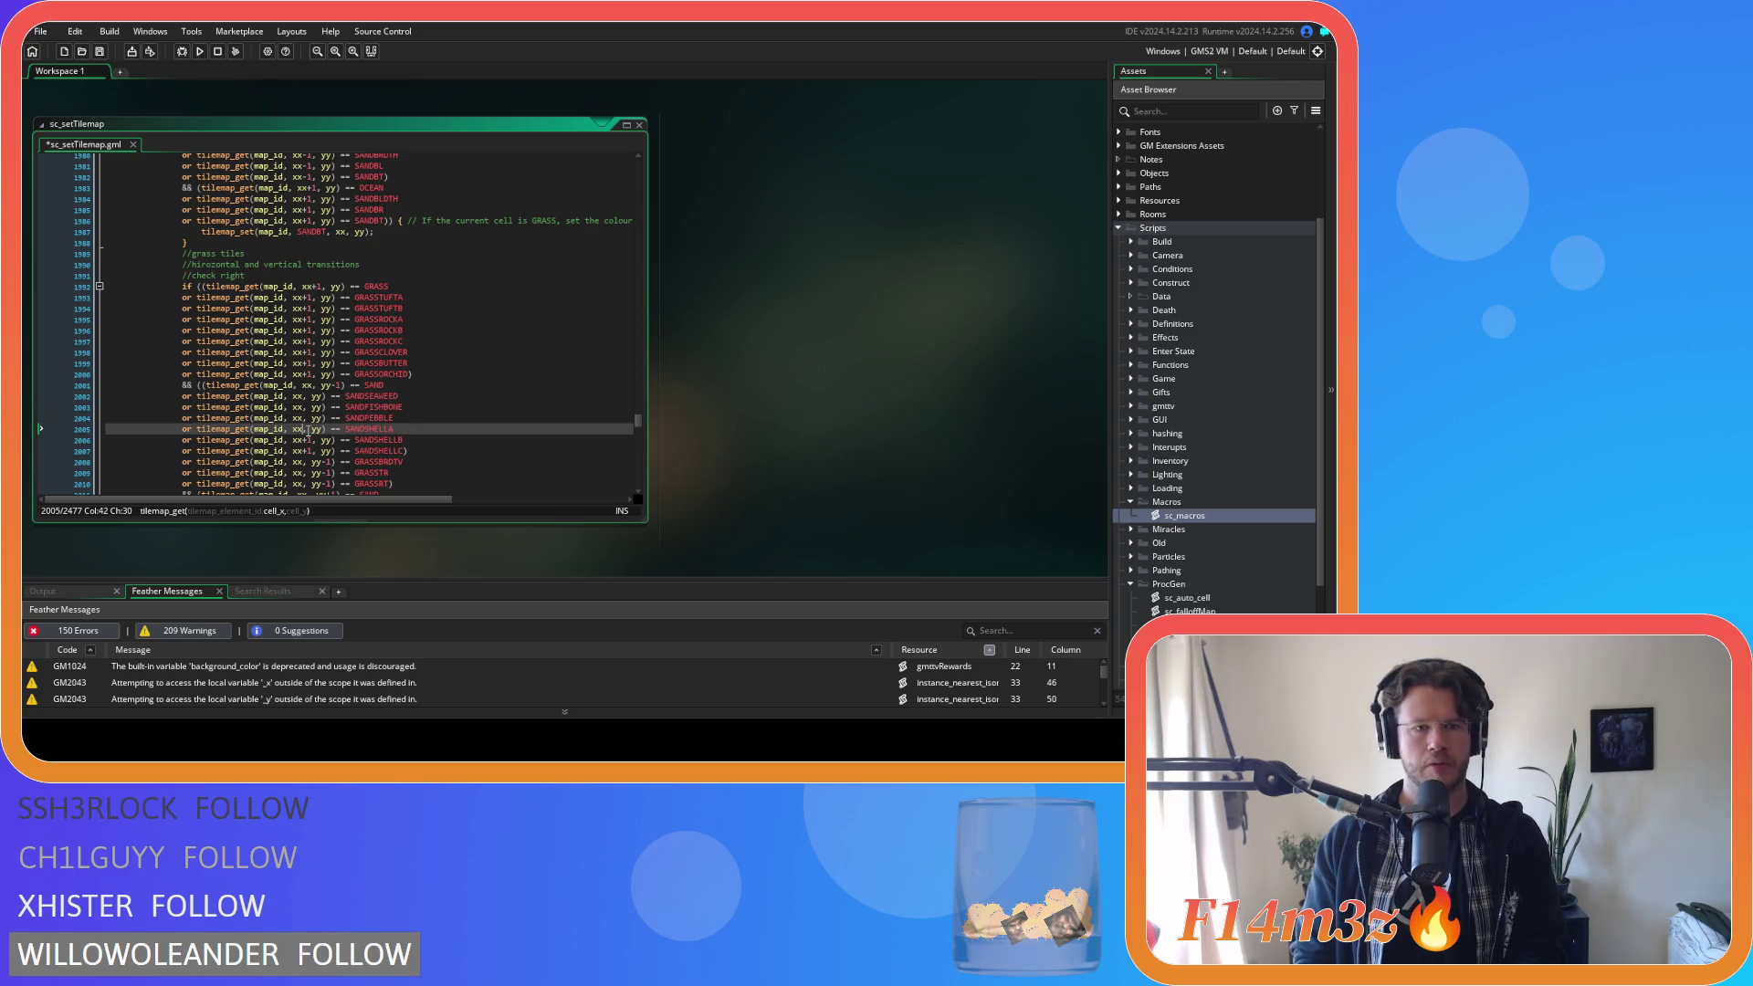
{"action": "left_click", "coordinate": [307, 439]}
{"action": "key", "text": "BackSpace"}
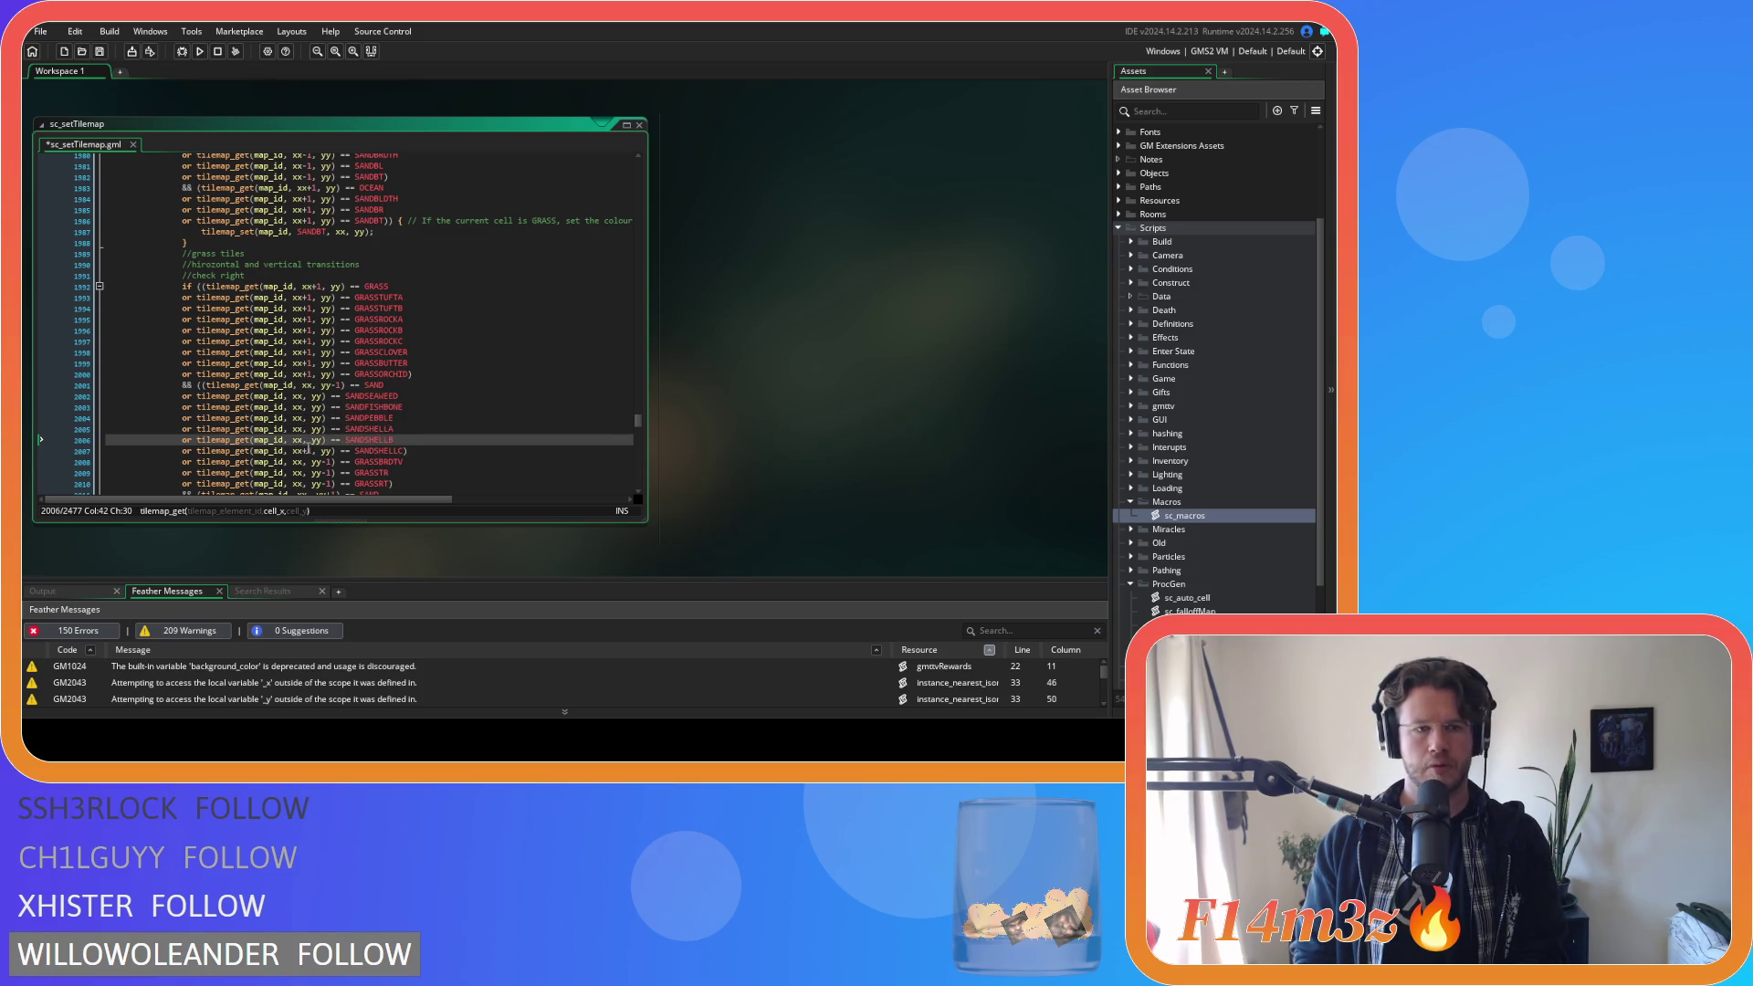
{"action": "left_click", "coordinate": [310, 450]}
{"action": "key", "text": "BackSpace"}
{"action": "key", "text": "BackSpace"}
Change yy to yy-1 on the pasted sand-variant lines.
{"action": "left_click", "coordinate": [322, 397]}
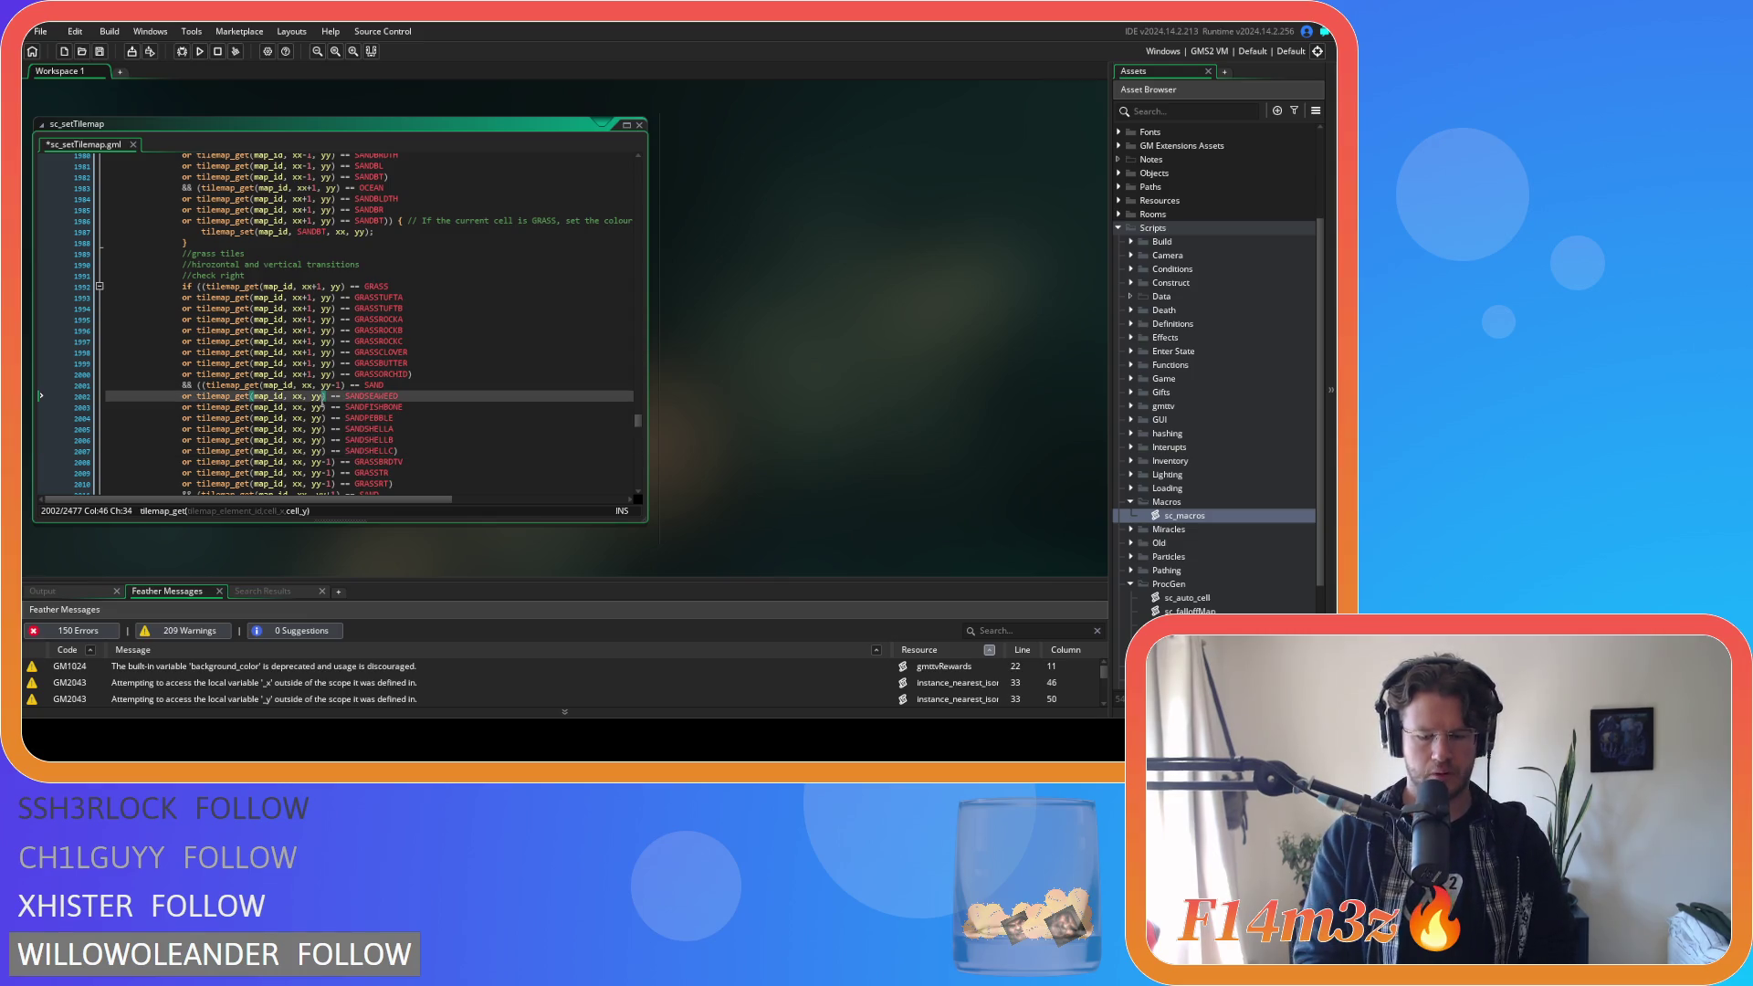
{"action": "left_click", "coordinate": [321, 407]}
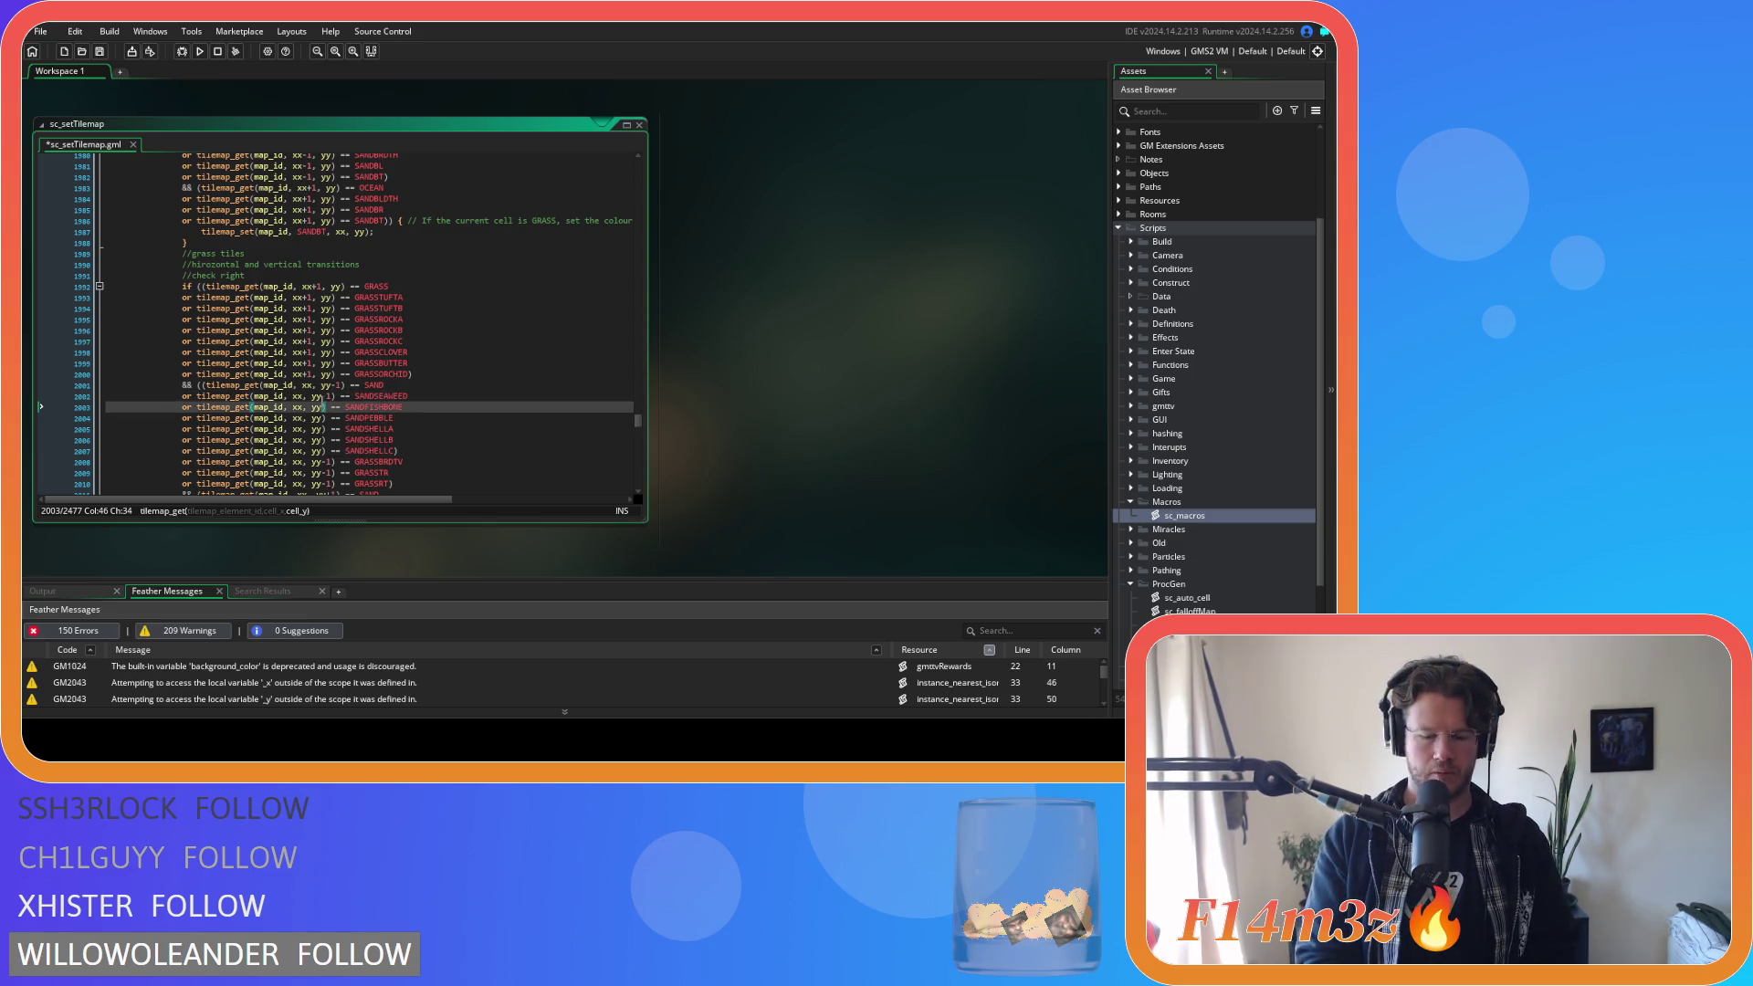
{"action": "type", "text": "-1"}
{"action": "key", "text": "Down"}
{"action": "key", "text": "Left"}
{"action": "key", "text": "Left"}
{"action": "type", "text": "-1"}
{"action": "key", "text": "Down"}
{"action": "key", "text": "Left"}
{"action": "key", "text": "Left"}
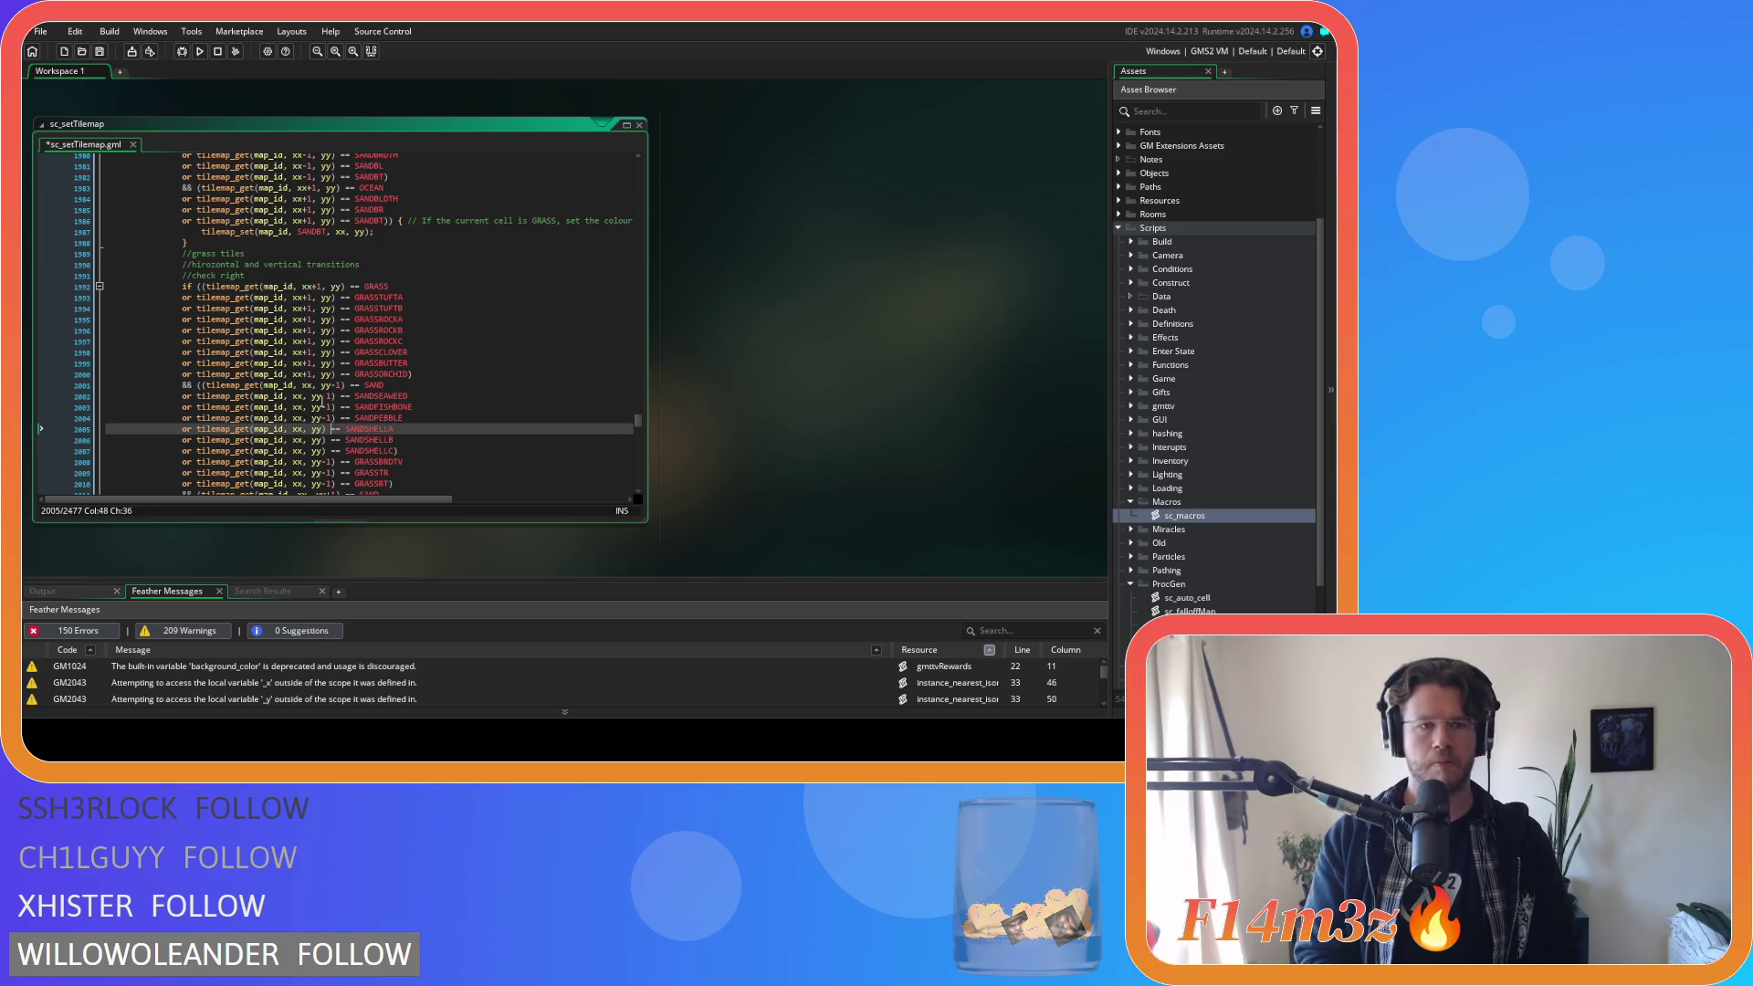
{"action": "type", "text": "-1"}
{"action": "key", "text": "Down"}
{"action": "key", "text": "Left"}
{"action": "key", "text": "Left"}
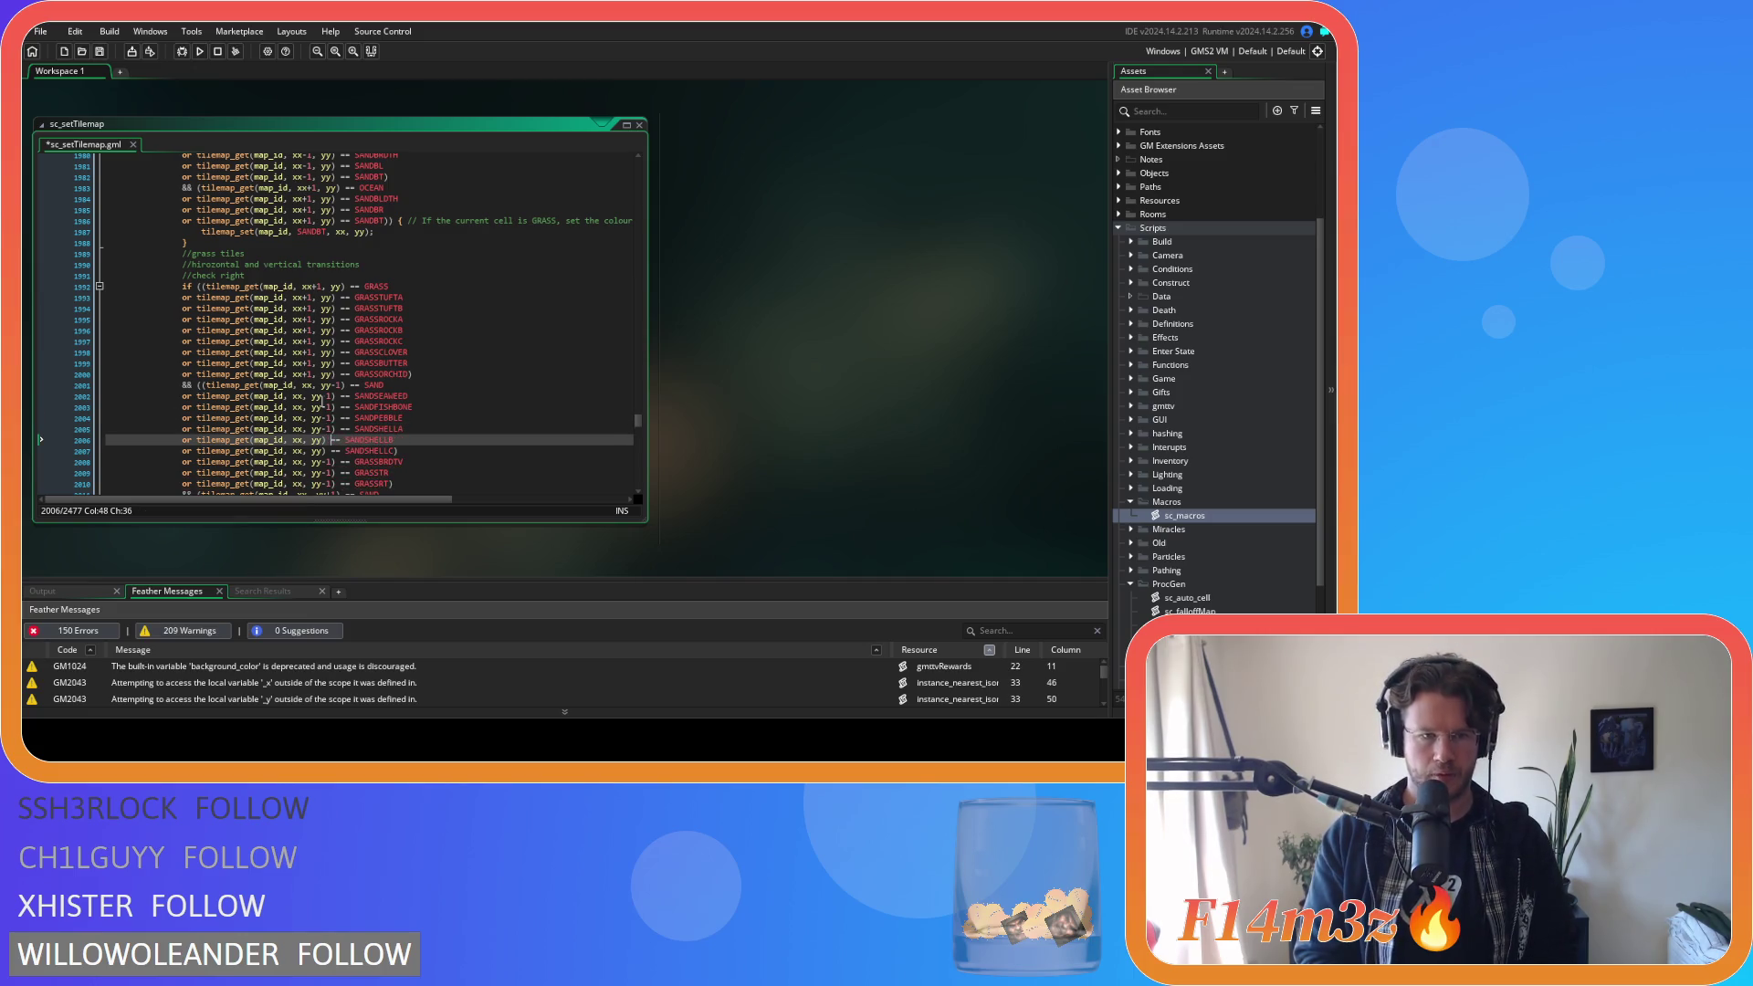
{"action": "type", "text": "-1"}
{"action": "key", "text": "Down"}
{"action": "key", "text": "Left"}
{"action": "key", "text": "Left"}
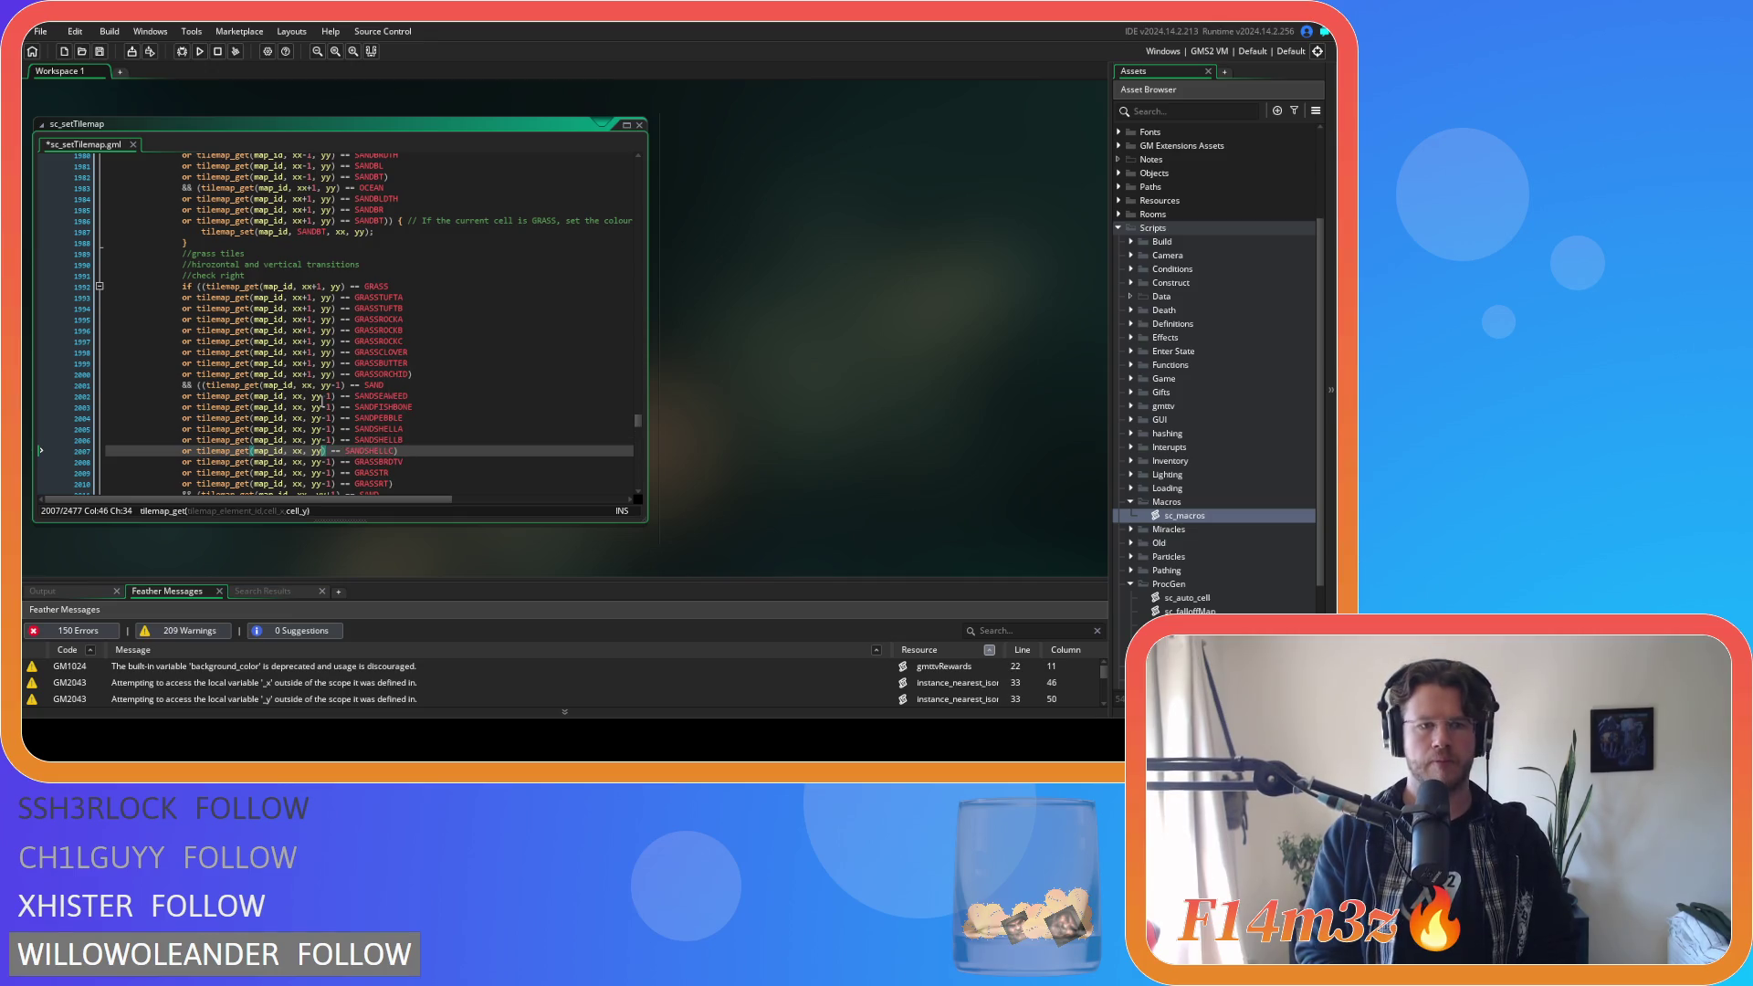
{"action": "type", "text": "-1"}
Save sc_setTilemap and review the SAND checks and bracket pairing around line 2001.
{"action": "key", "text": "ctrl+s"}
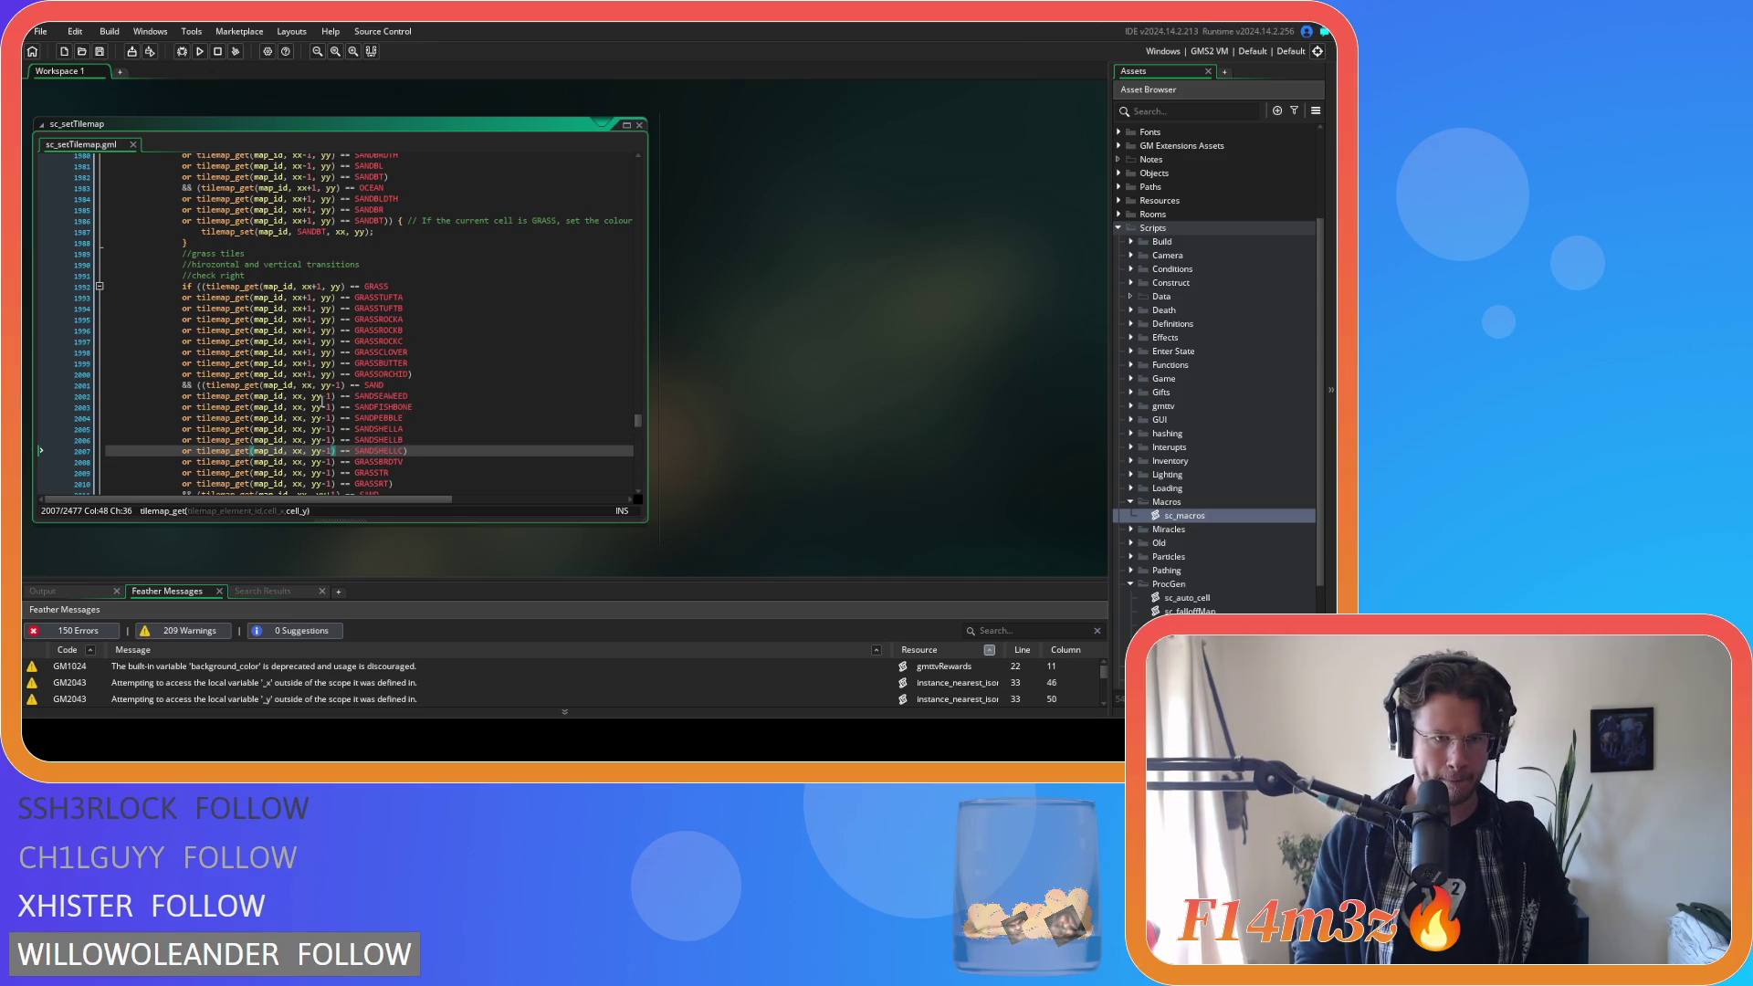
{"action": "scroll", "coordinate": [384, 421], "scroll_direction": "down", "scroll_amount": 3}
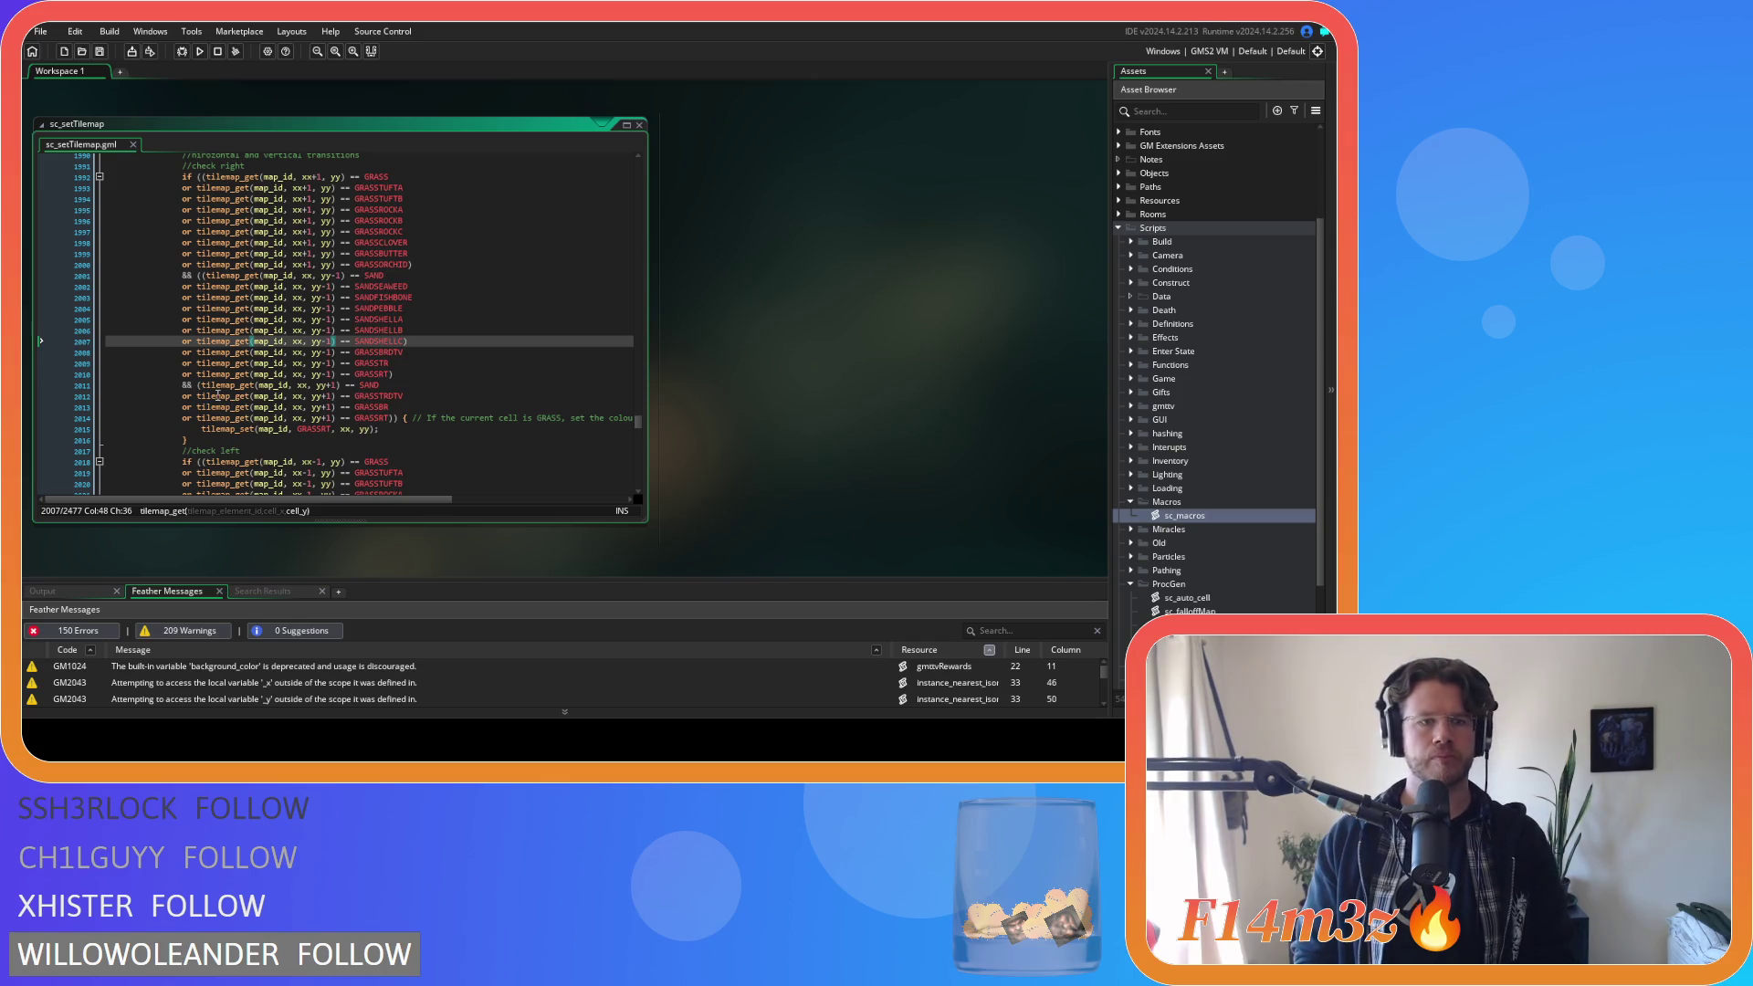
{"action": "left_click", "coordinate": [219, 385]}
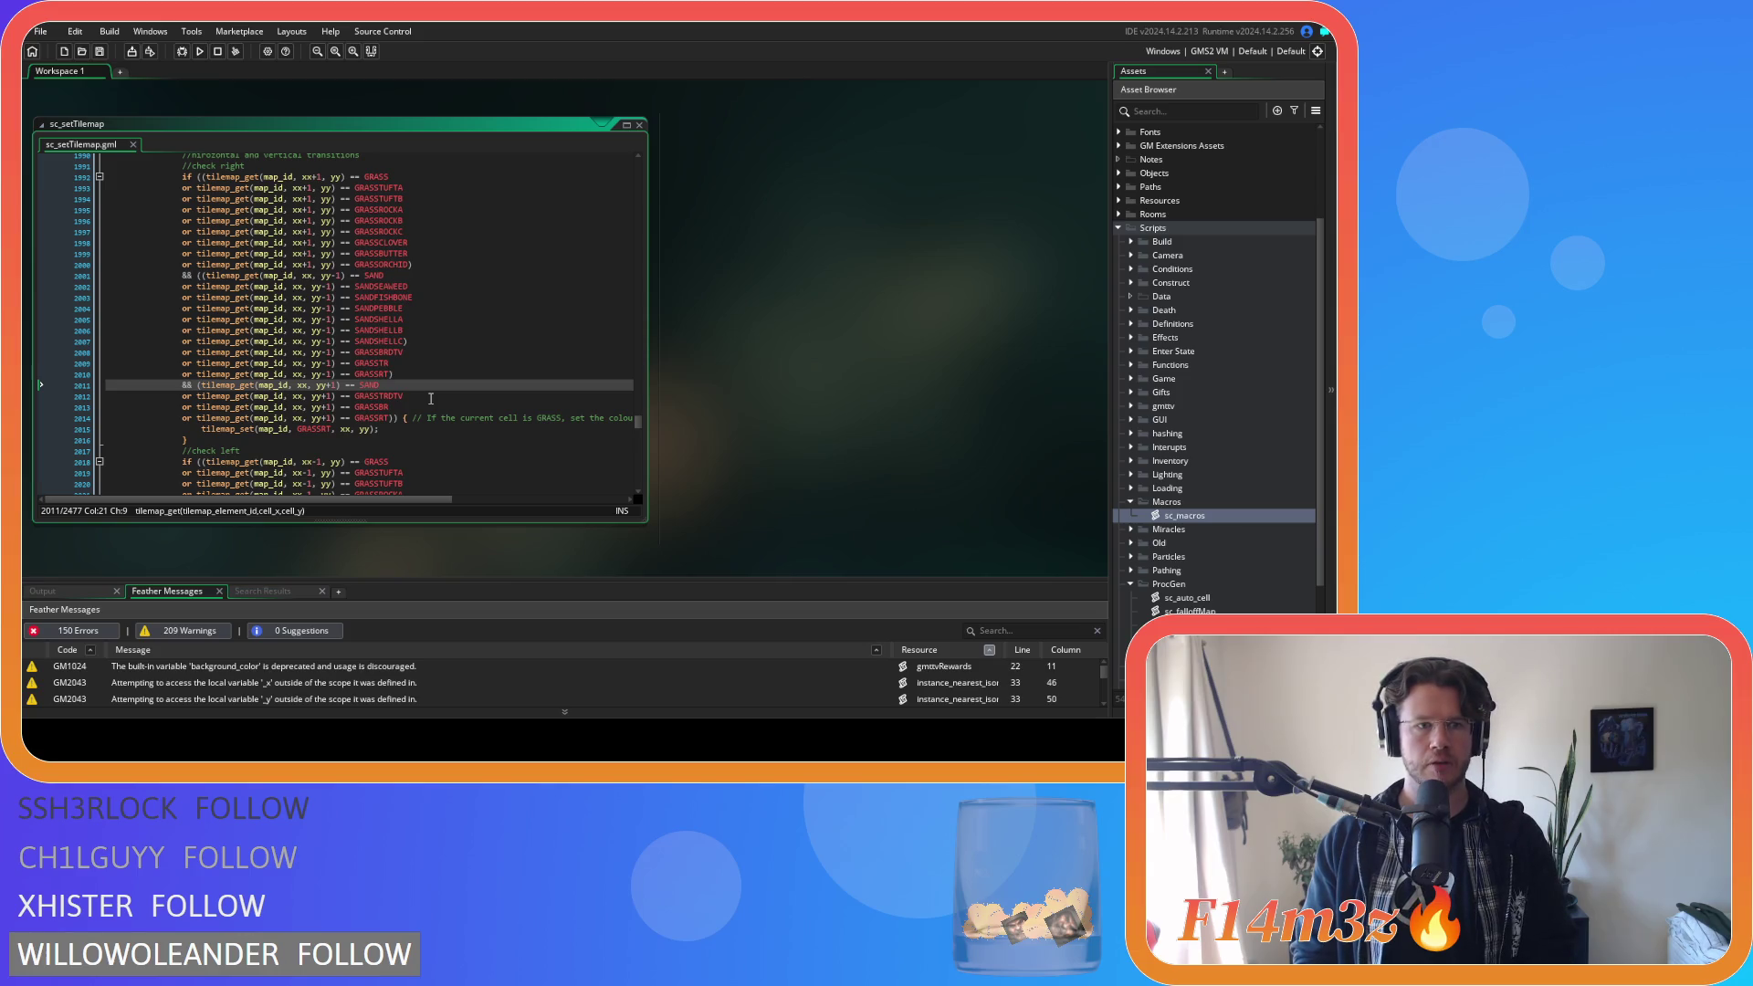
{"action": "scroll", "coordinate": [429, 301], "scroll_direction": "up", "scroll_amount": 1}
{"action": "left_click", "coordinate": [450, 292]}
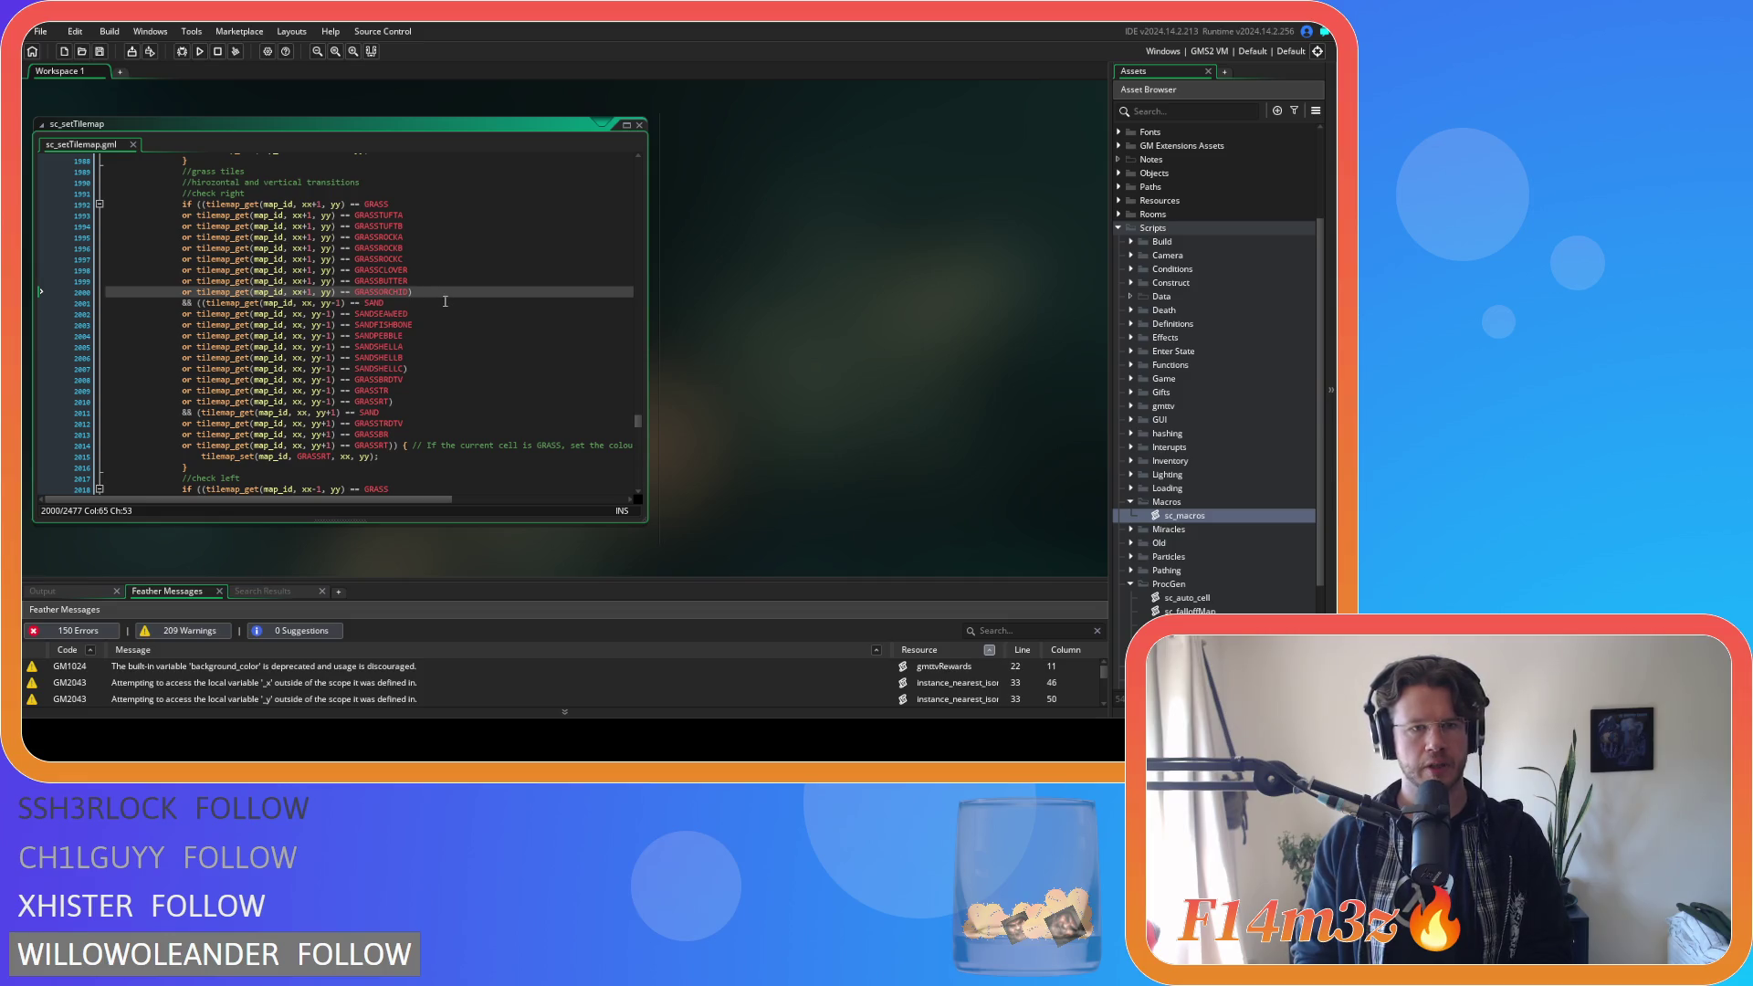
{"action": "left_click", "coordinate": [201, 303]}
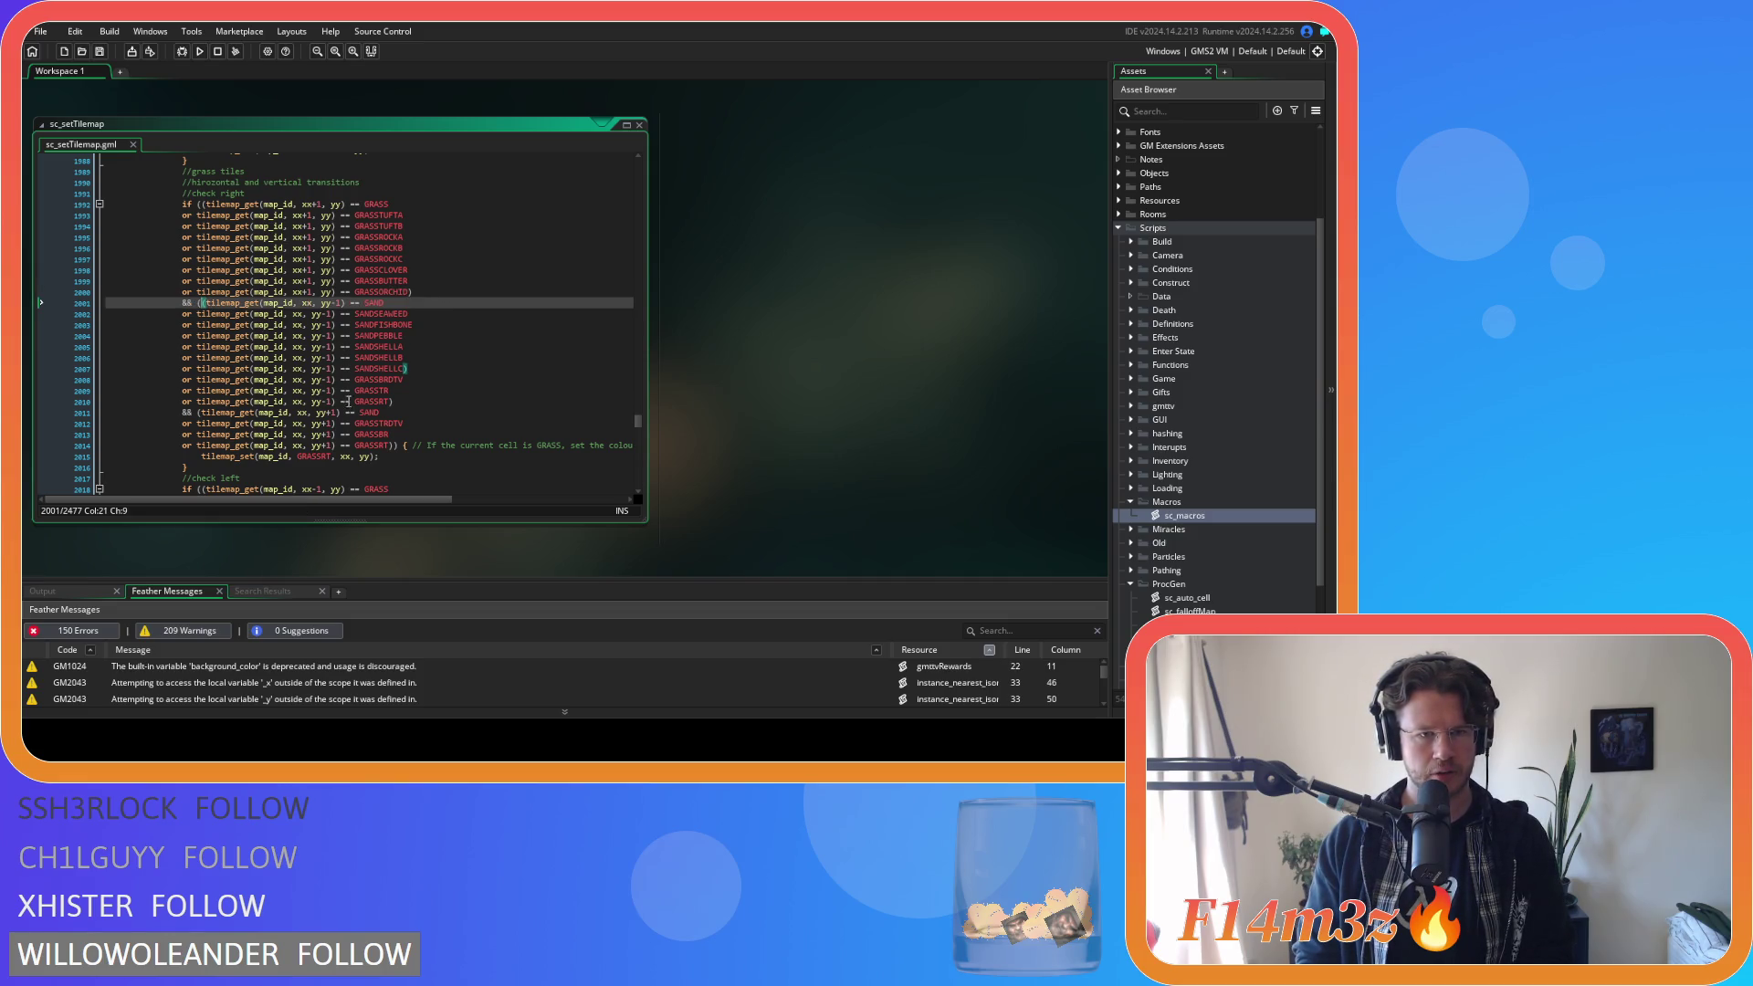
Remove the extra parentheses and paste the six sand-variant checks after the SAND-below check.
{"action": "mouse_move", "coordinate": [376, 421]}
{"action": "key", "text": "BackSpace"}
{"action": "left_click", "coordinate": [423, 370]}
{"action": "key", "text": "BackSpace"}
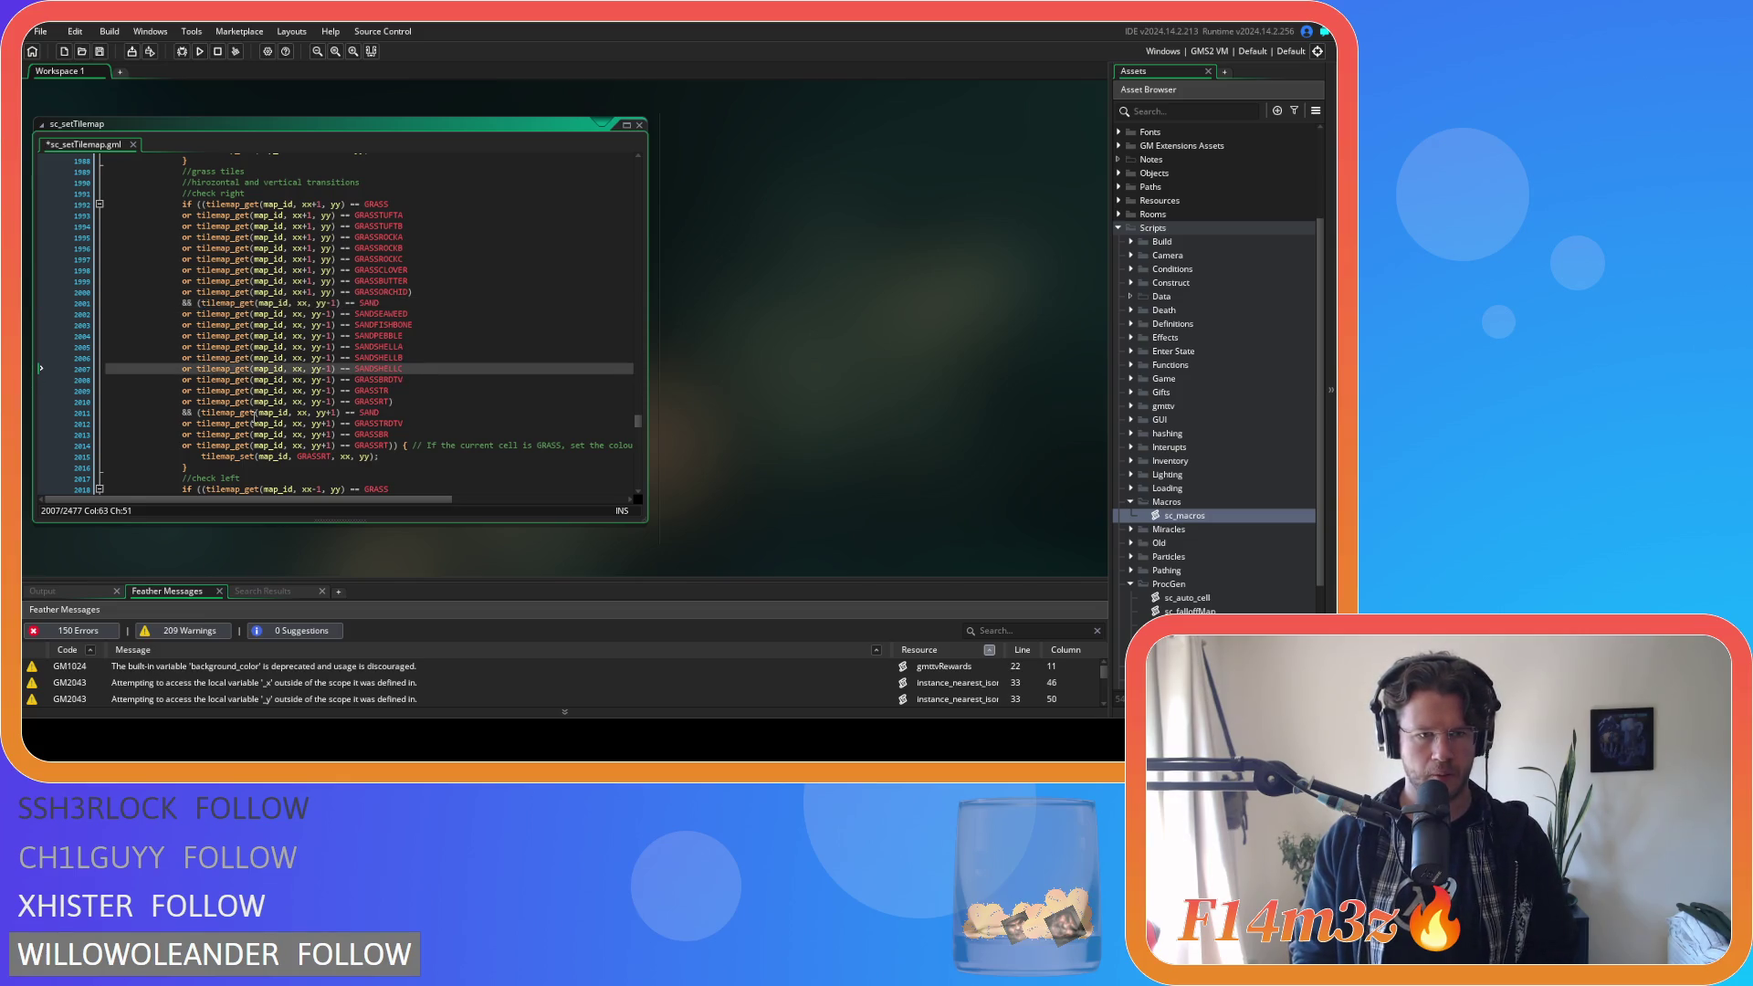
{"action": "left_click", "coordinate": [402, 415]}
{"action": "key", "text": "Return"}
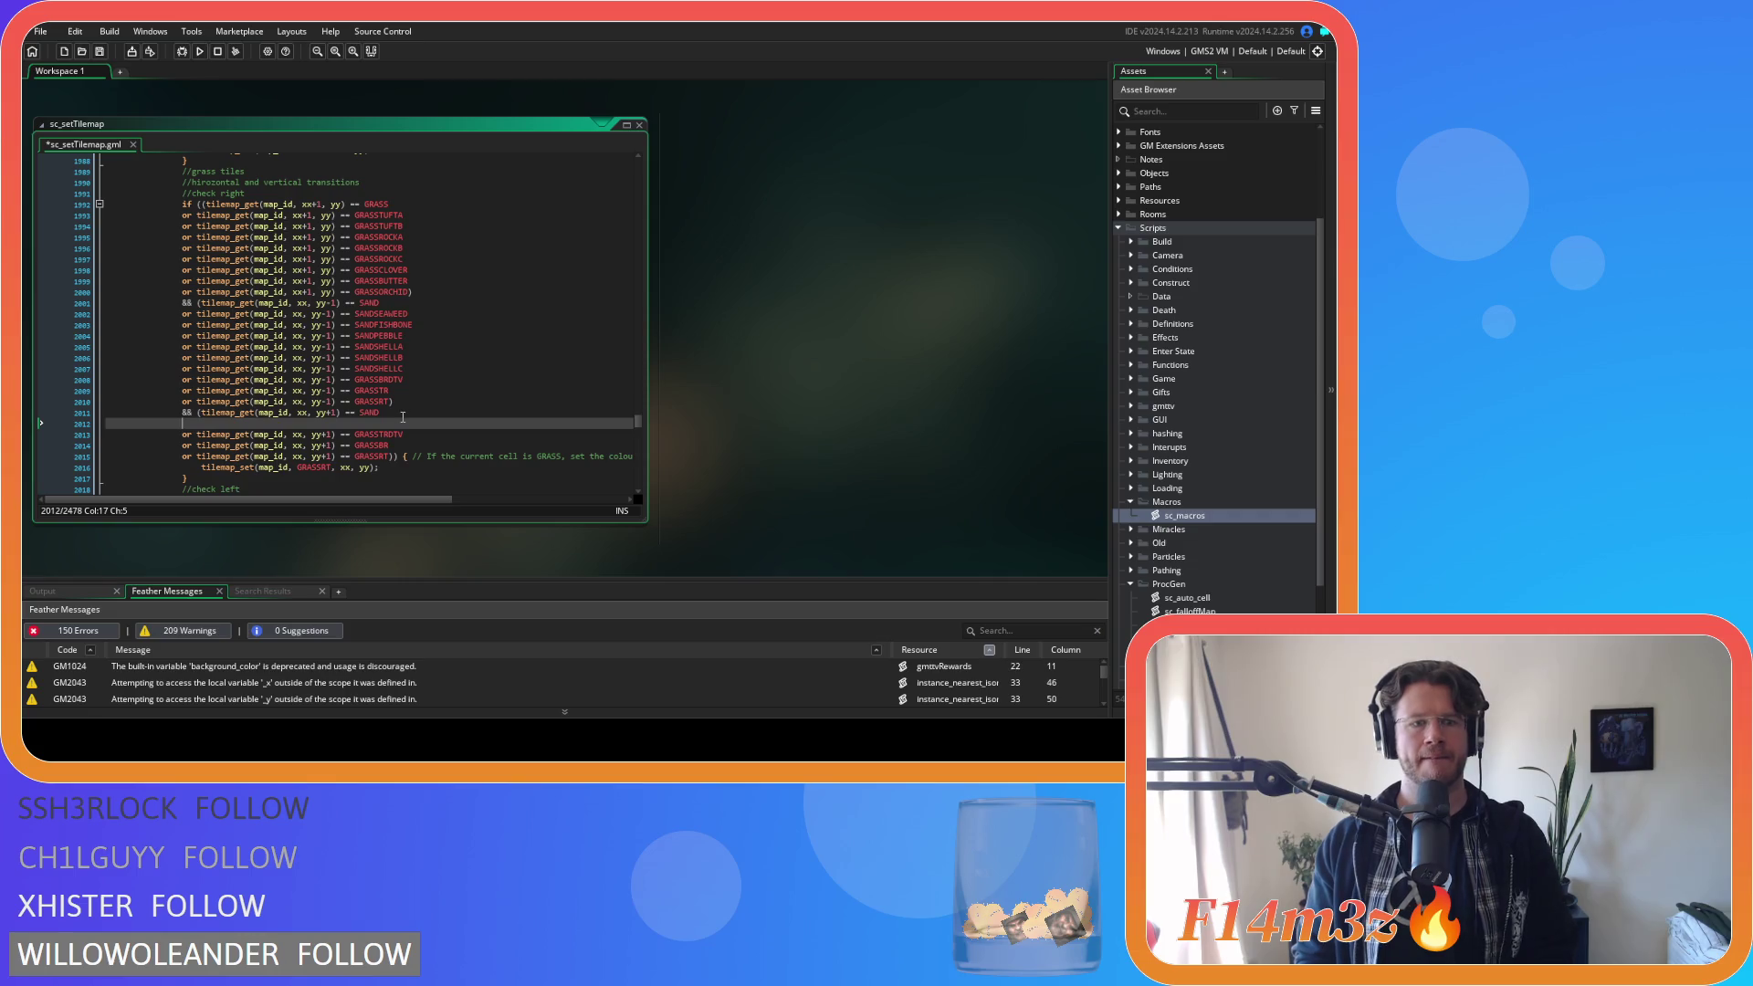
{"action": "type", "text": "or tilemap_get(map_id, xx+1, yy) == SANDSEAWEED \t\t\t\tor tilemap_get(map_id, xx+1, yy) == SANDFISHBONE \t\t\t\tor tilemap_get(map_id, xx+1, yy) == SANDPEBBLE \t\t\t\tor tilemap_get(map_id, xx+1, yy) == SANDSHELLA \t\t\t\tor tilemap_get(map_id, xx+1, yy) == SANDSHELLB \t\t\t\tor tilemap_get(map_id, xx+1, yy) == SANDSHELLC"}
{"action": "key", "text": "ctrl+s"}
Change xx+1 to xx on the pasted sand-variant lines 2012–2017.
{"action": "left_click", "coordinate": [310, 423]}
{"action": "key", "text": "BackSpace"}
{"action": "key", "text": "Delete"}
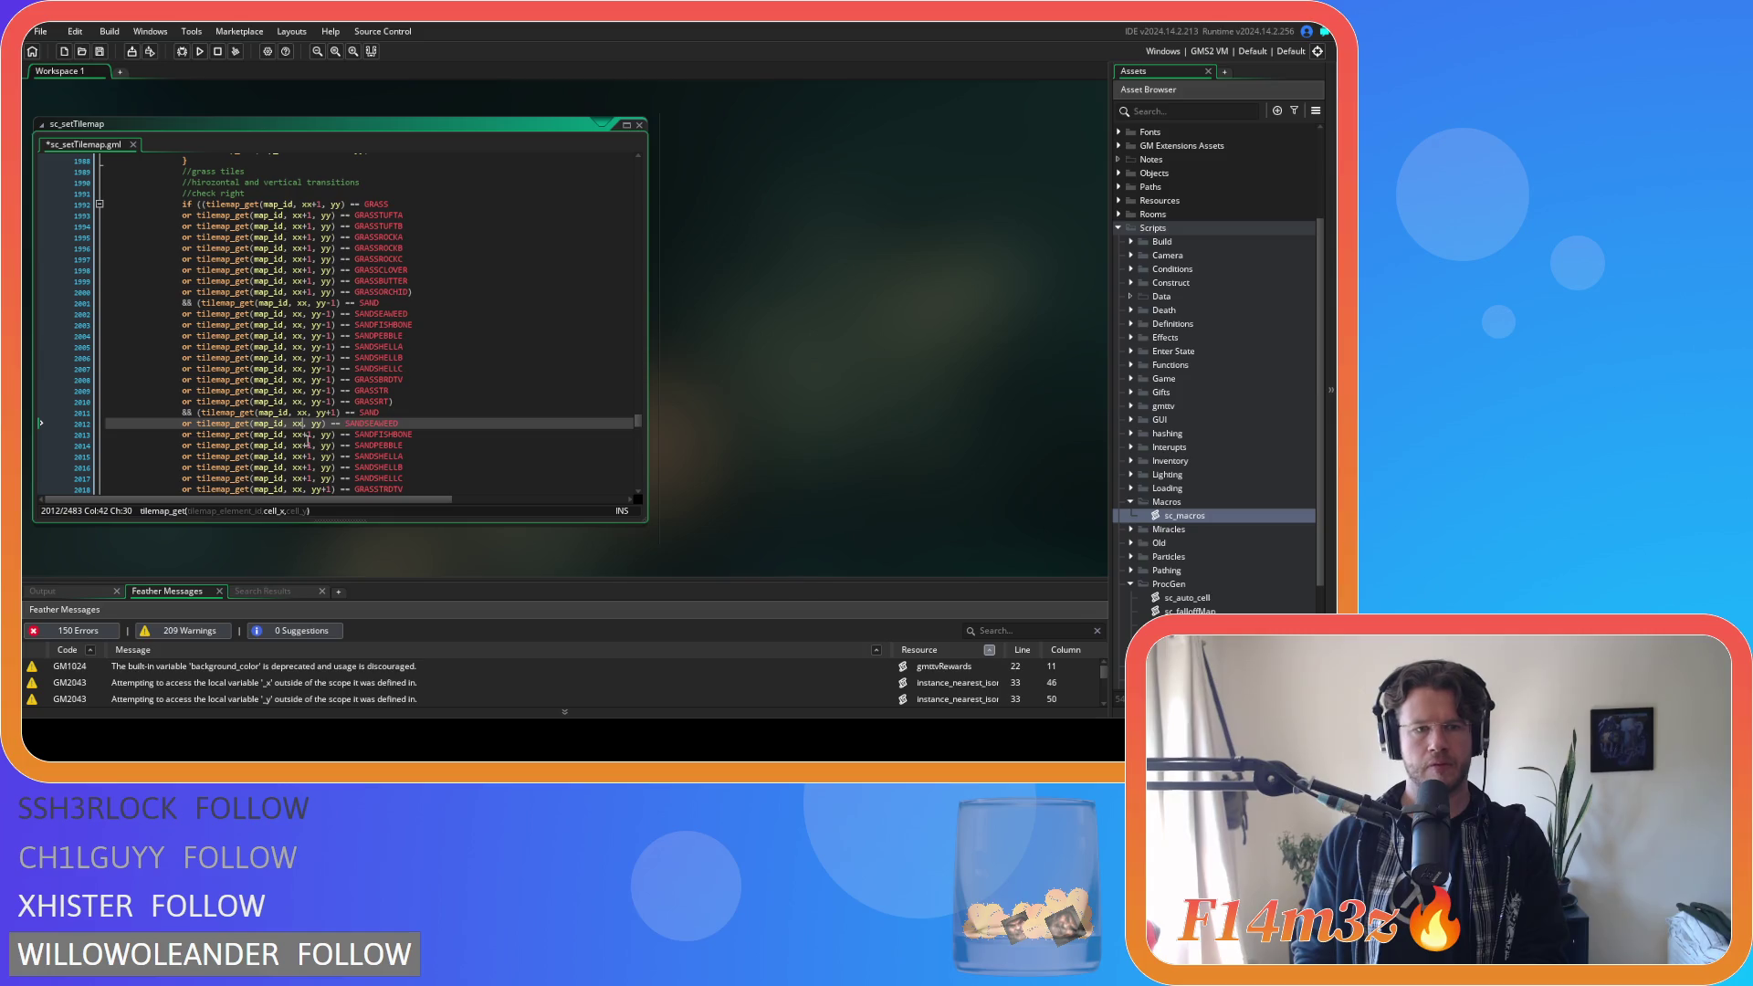
{"action": "left_click", "coordinate": [308, 435]}
{"action": "key", "text": "Delete"}
{"action": "key", "text": "Delete"}
{"action": "left_click", "coordinate": [308, 446]}
{"action": "key", "text": "Delete"}
{"action": "key", "text": "Delete"}
{"action": "left_click", "coordinate": [307, 456]}
{"action": "key", "text": "Delete"}
{"action": "key", "text": "Delete"}
{"action": "left_click", "coordinate": [307, 467]}
{"action": "key", "text": "Delete"}
{"action": "key", "text": "Delete"}
{"action": "left_click", "coordinate": [308, 478]}
{"action": "key", "text": "BackSpace"}
{"action": "key", "text": "Delete"}
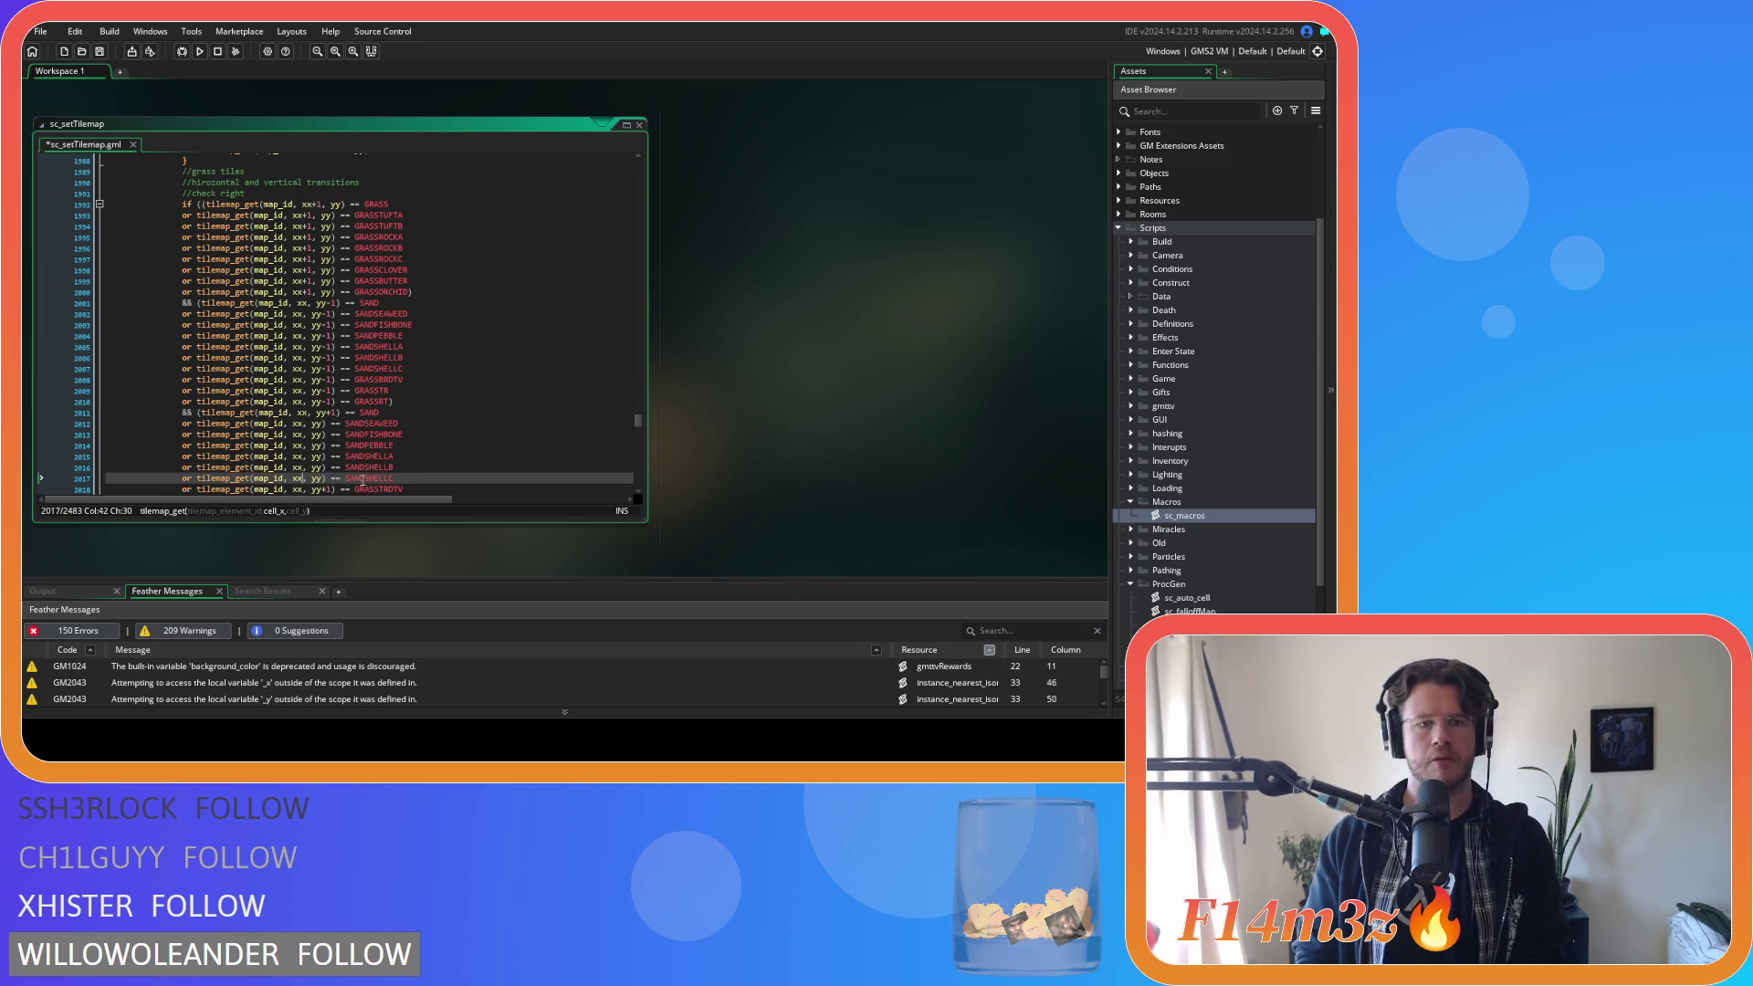
Change yy to yy+1 on the SANDSEAWEED through SANDSHELLC lines.
{"action": "left_click", "coordinate": [325, 423]}
{"action": "type", "text": "+1)"}
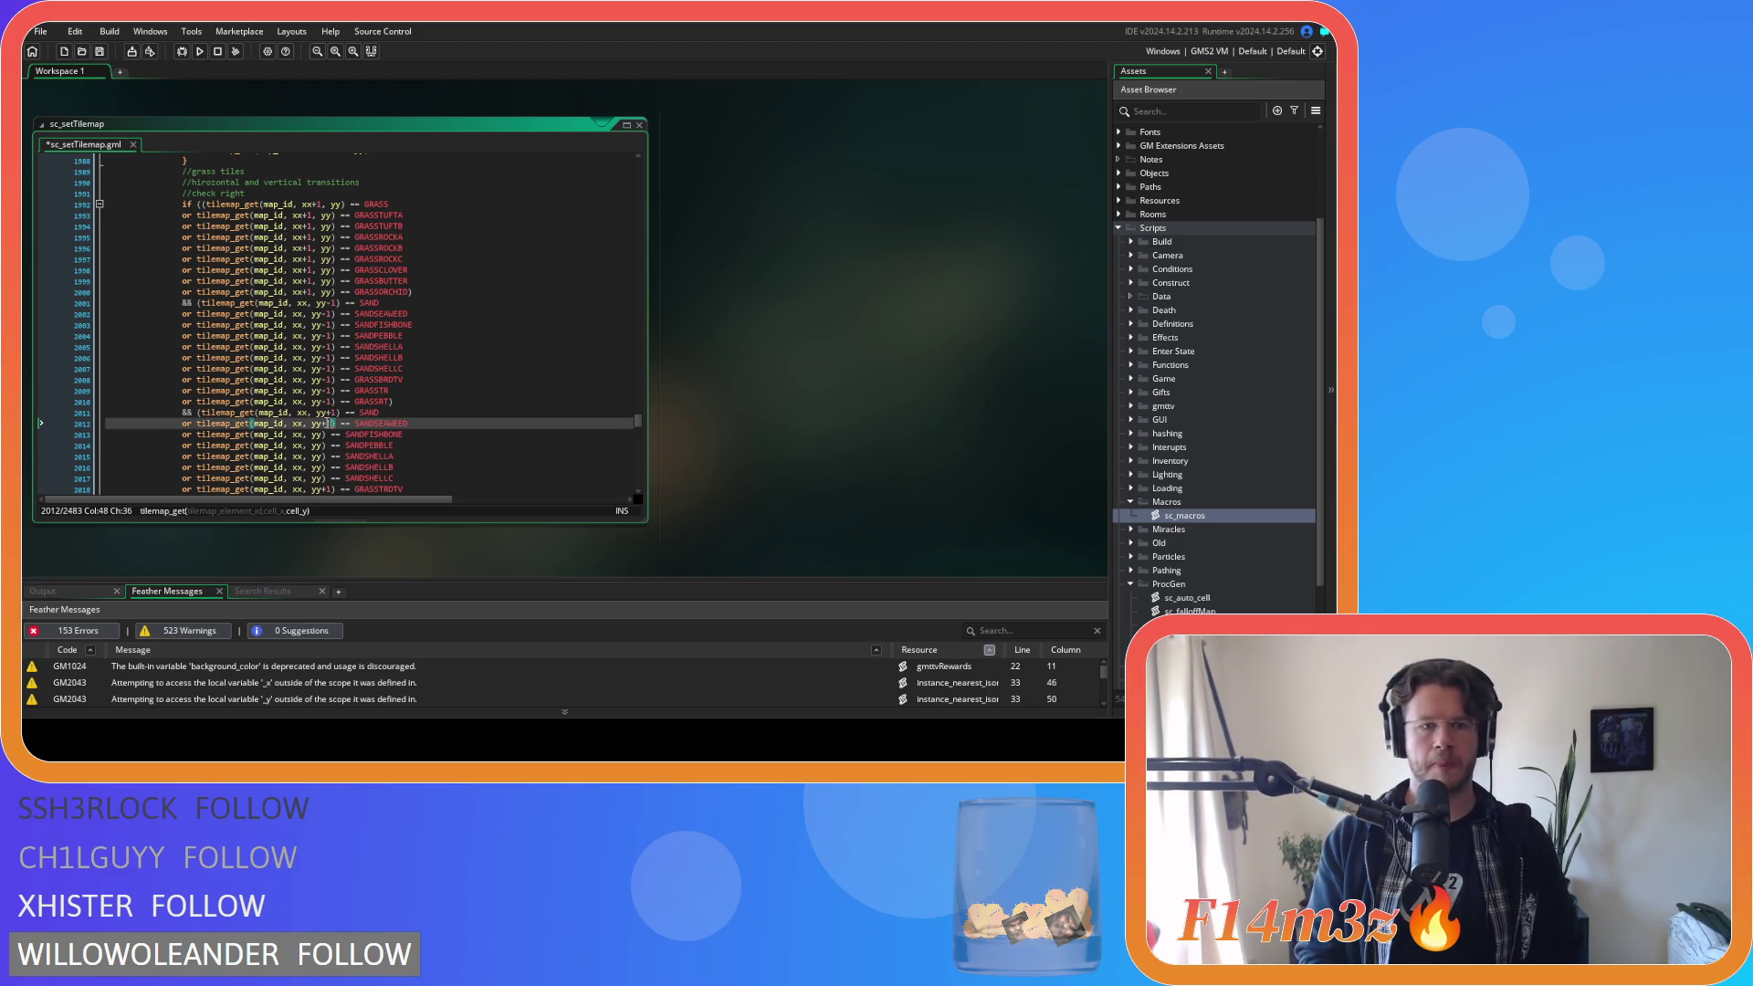
{"action": "key", "text": "Down"}
{"action": "key", "text": "Left"}
{"action": "key", "text": "Left"}
{"action": "key", "text": "Left"}
{"action": "type", "text": "+1"}
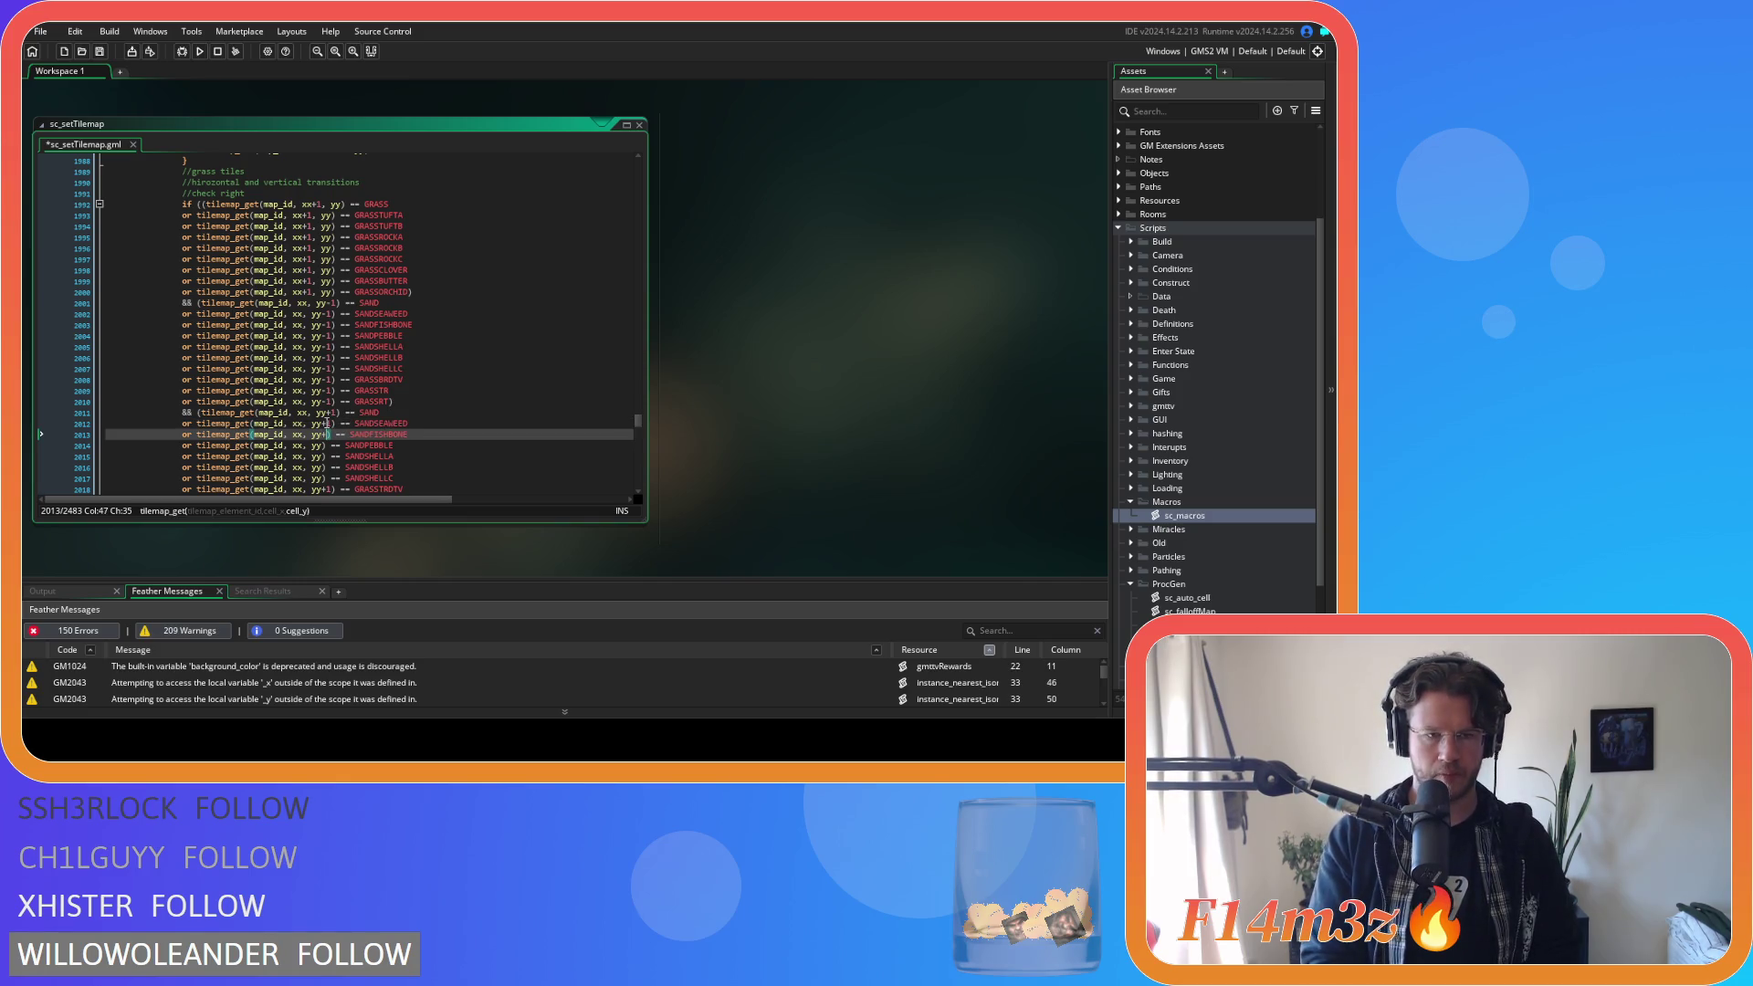
{"action": "key", "text": "Down"}
{"action": "key", "text": "Left"}
{"action": "key", "text": "Left"}
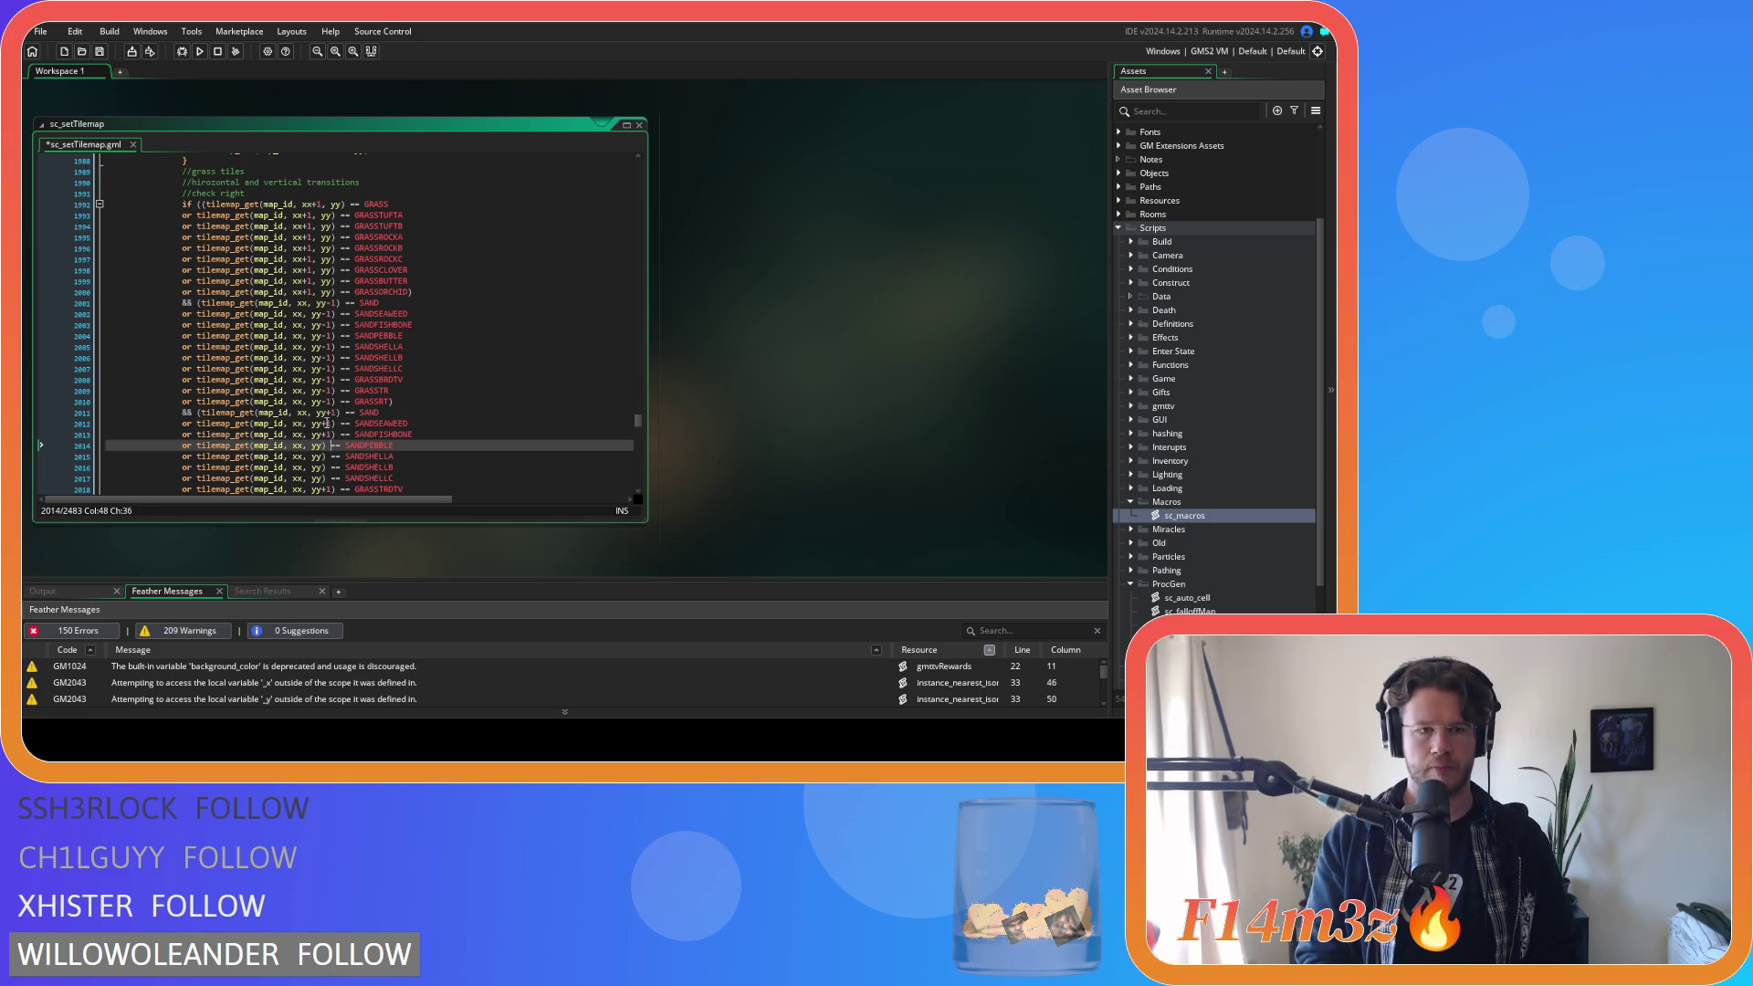
{"action": "type", "text": "+1"}
{"action": "key", "text": "Down"}
{"action": "key", "text": "Left"}
{"action": "key", "text": "Left"}
{"action": "type", "text": "+1"}
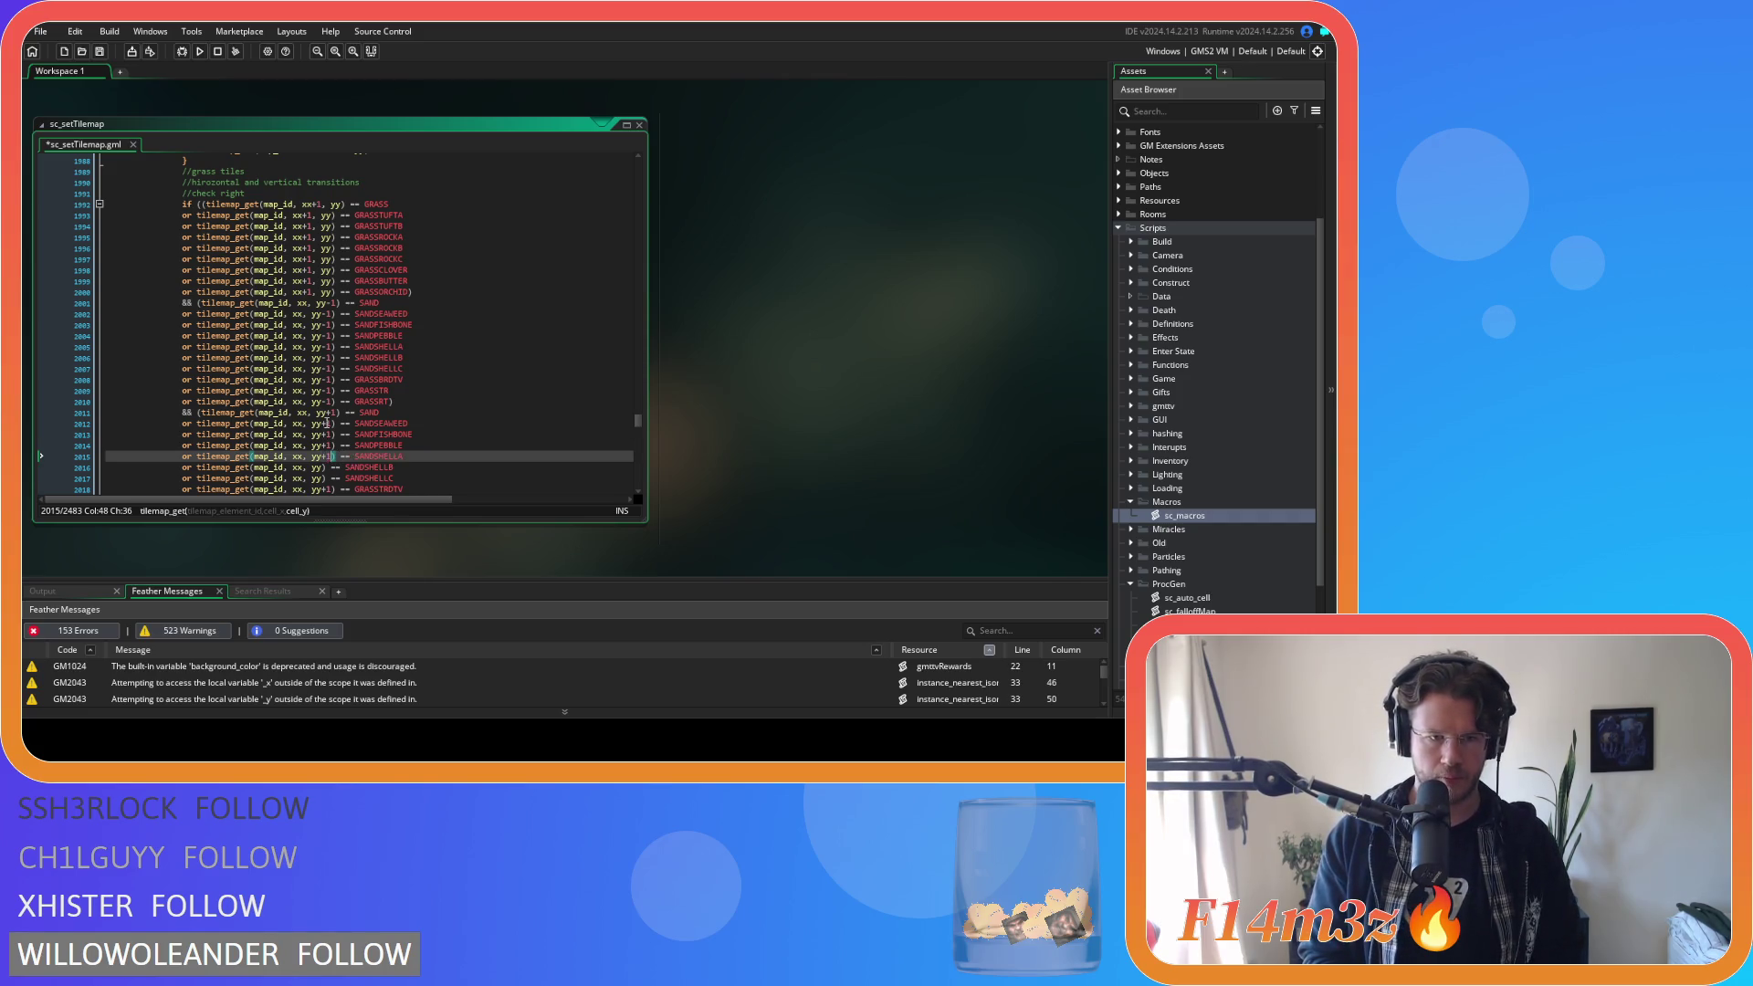
{"action": "key", "text": "Down"}
{"action": "key", "text": "Left"}
{"action": "key", "text": "Left"}
{"action": "type", "text": "+1"}
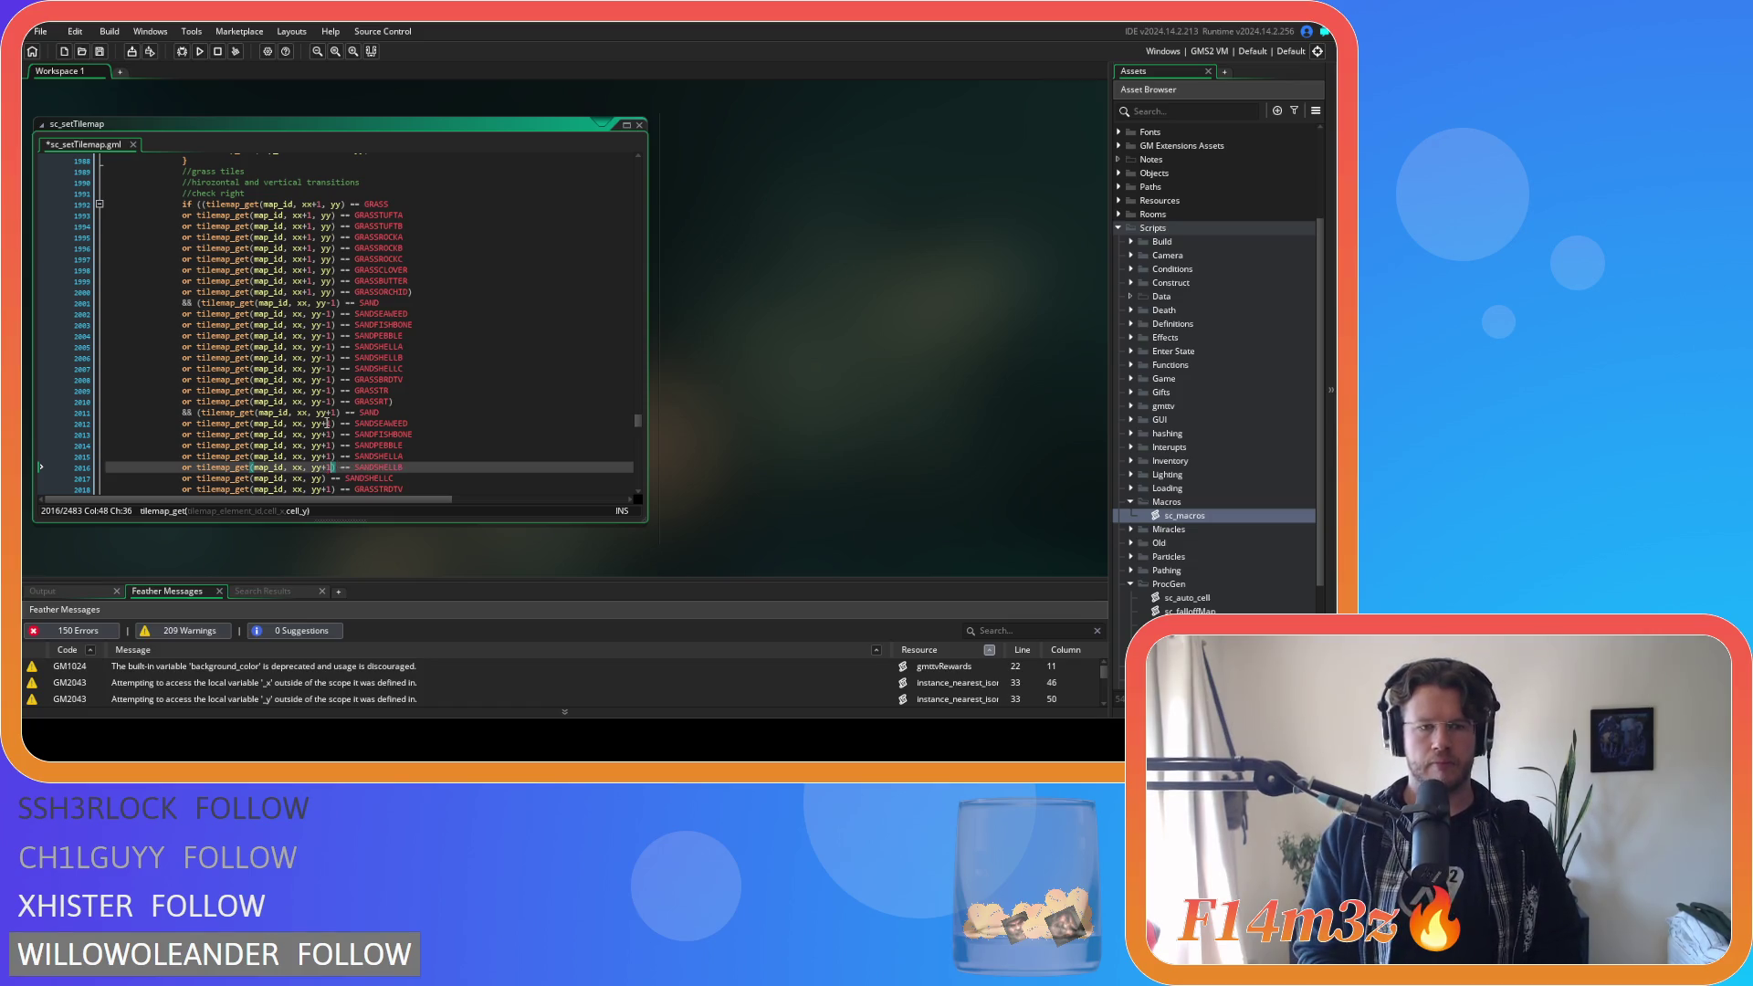
{"action": "key", "text": "Down"}
{"action": "key", "text": "Left"}
{"action": "key", "text": "Left"}
{"action": "type", "text": "+1"}
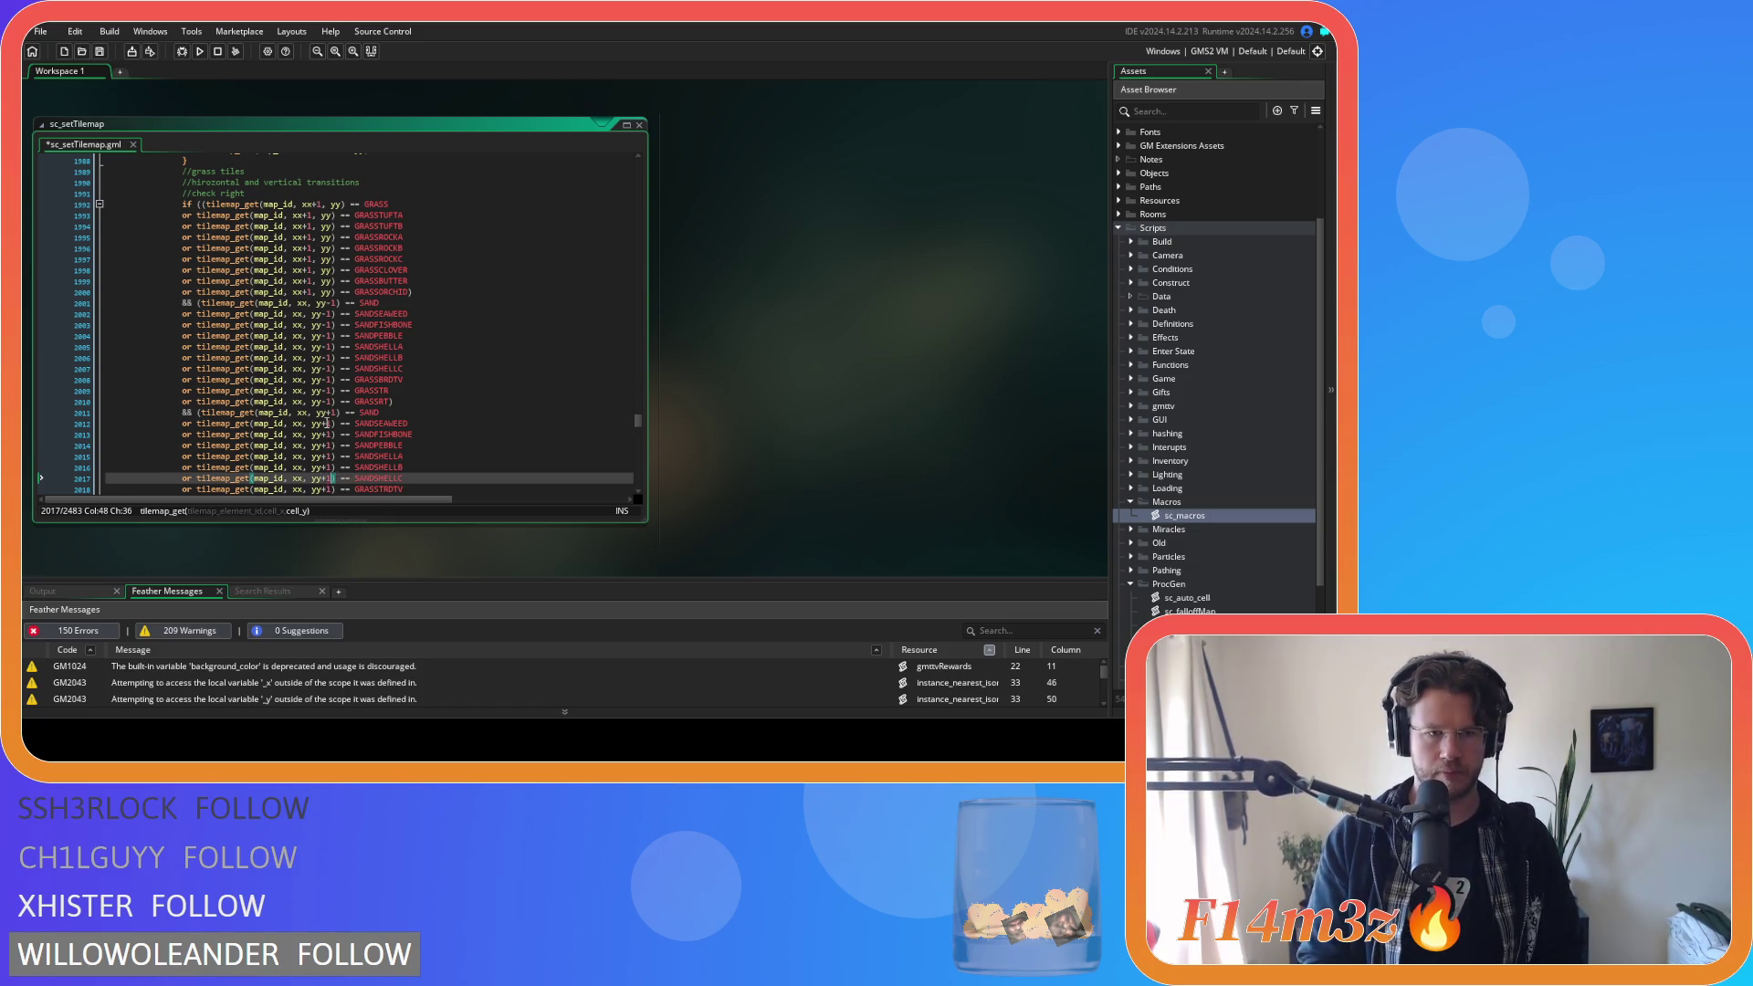
Save sc_setTilemap and move to the GRASSBR line.
{"action": "key", "text": "ctrl+s"}
{"action": "scroll", "coordinate": [326, 422], "scroll_direction": "down", "scroll_amount": 3}
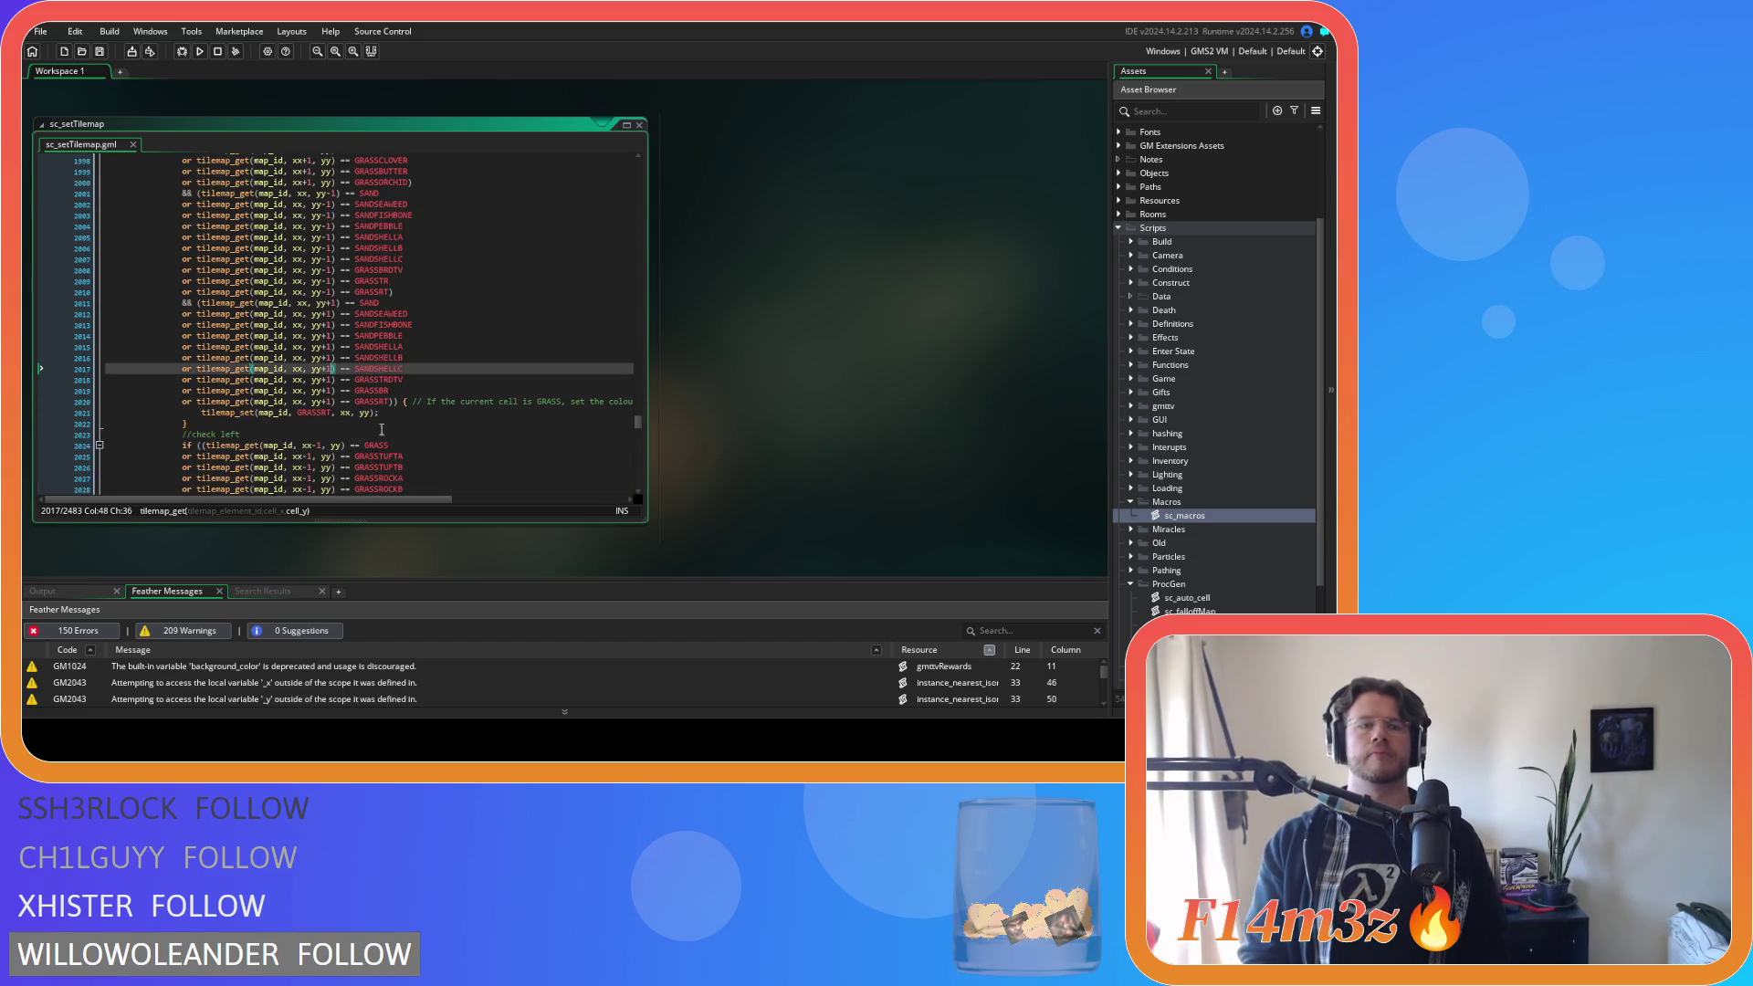
{"action": "left_click", "coordinate": [504, 388]}
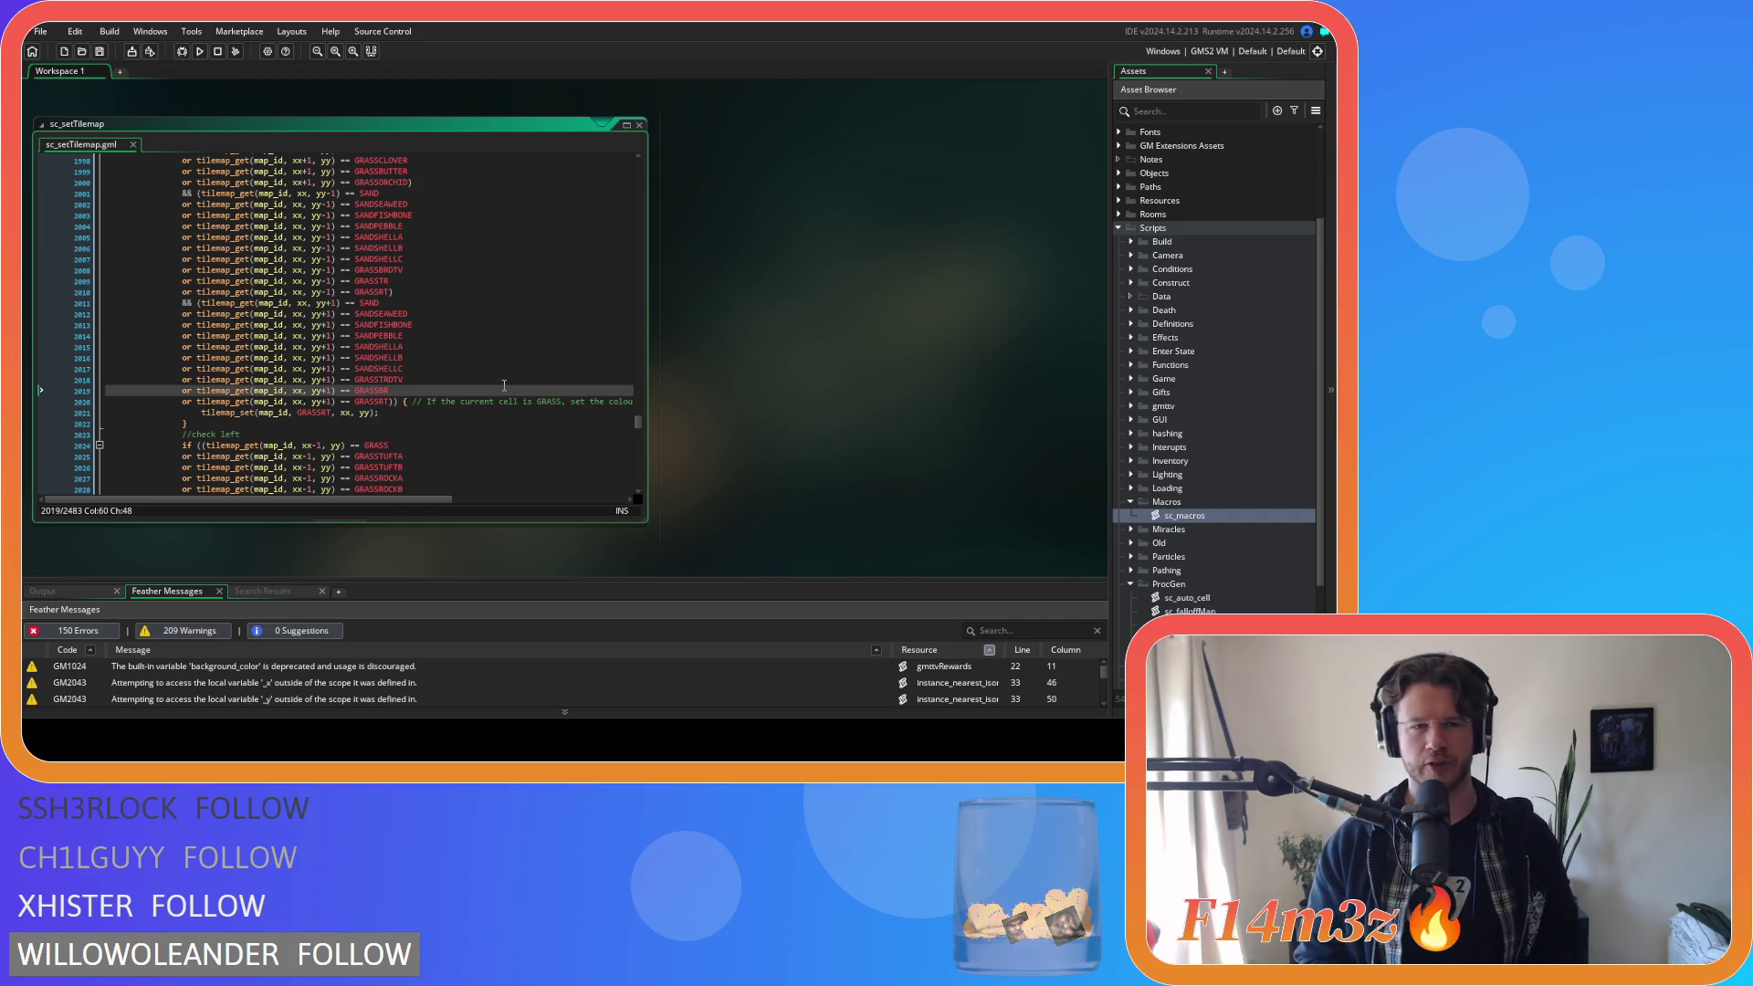
{"action": "left_click", "coordinate": [439, 371]}
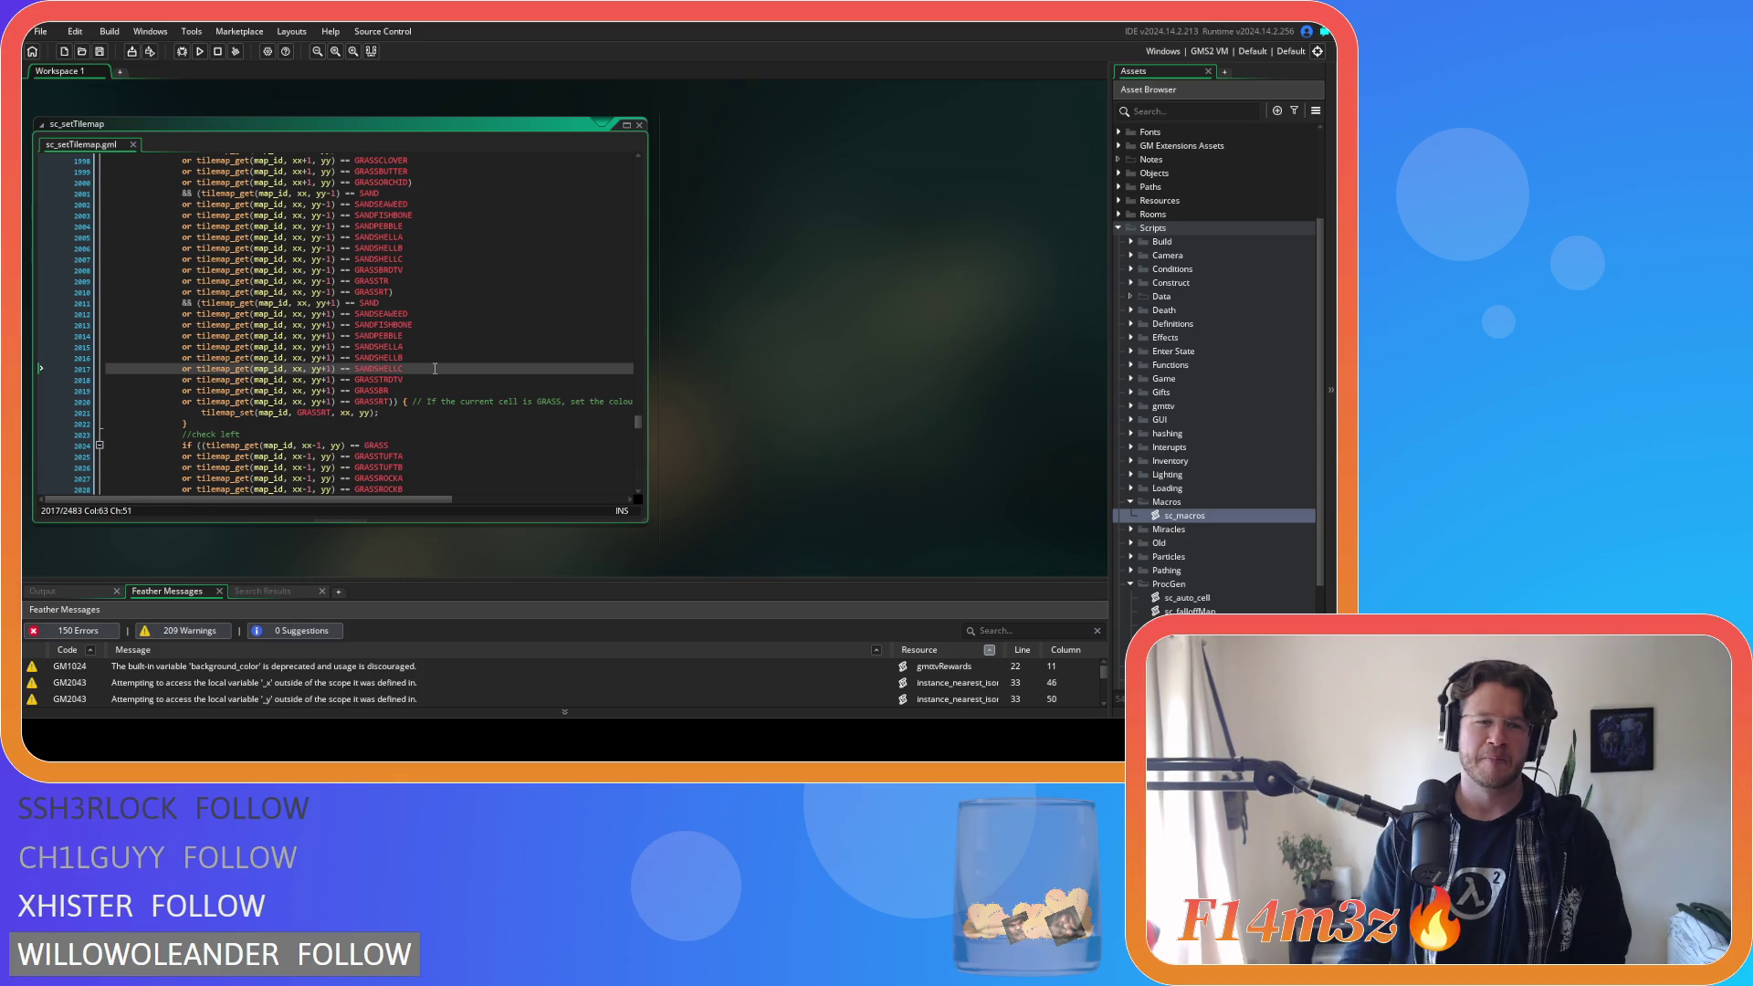
{"action": "mouse_move", "coordinate": [366, 358]}
{"action": "left_click", "coordinate": [472, 344]}
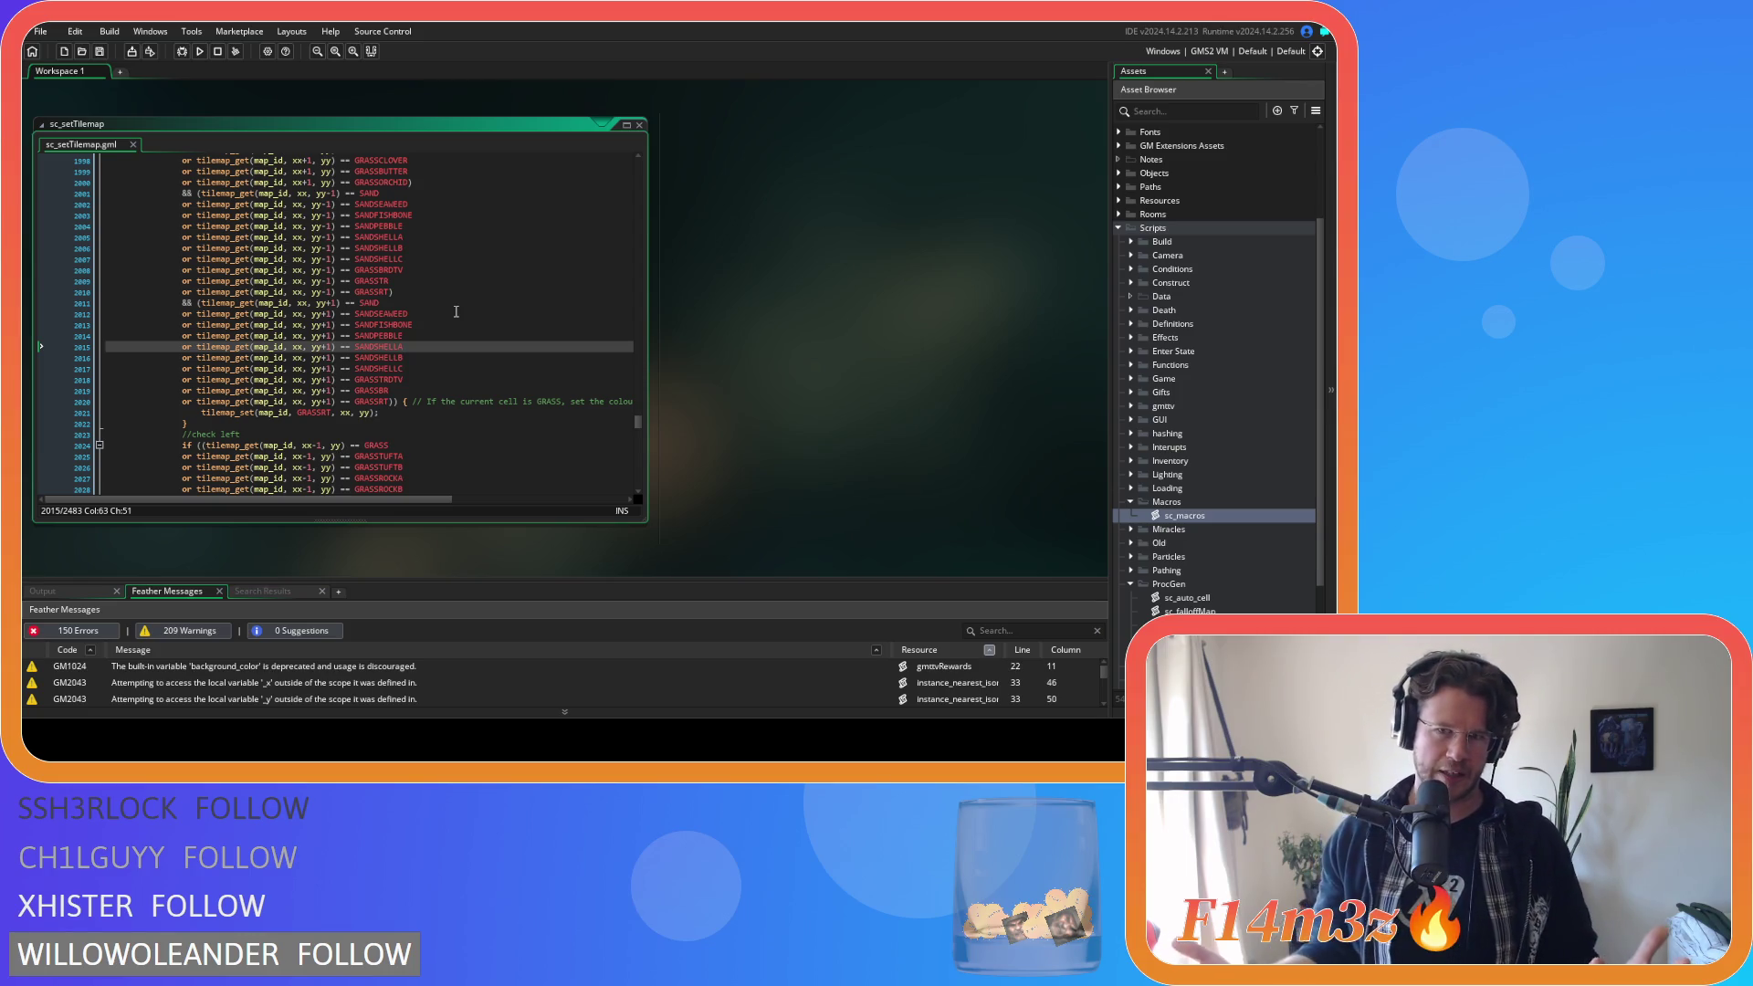
{"action": "left_click", "coordinate": [464, 384]}
{"action": "left_click", "coordinate": [280, 379]}
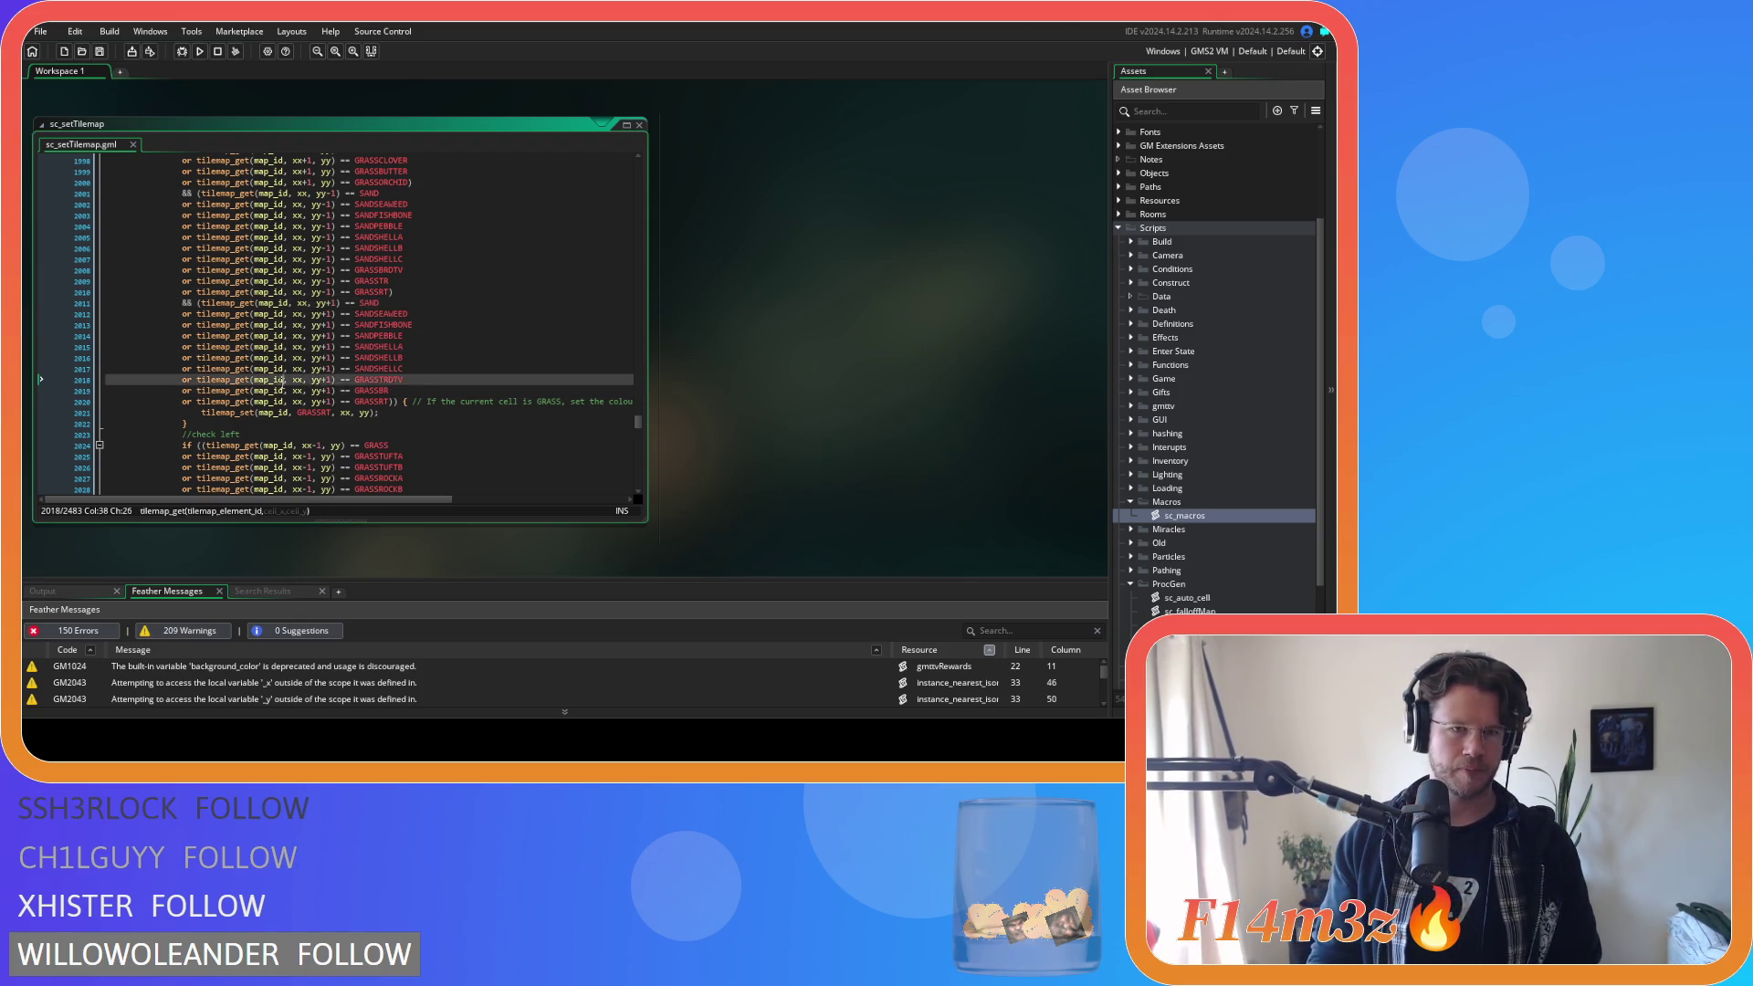
{"action": "mouse_move", "coordinate": [198, 326]}
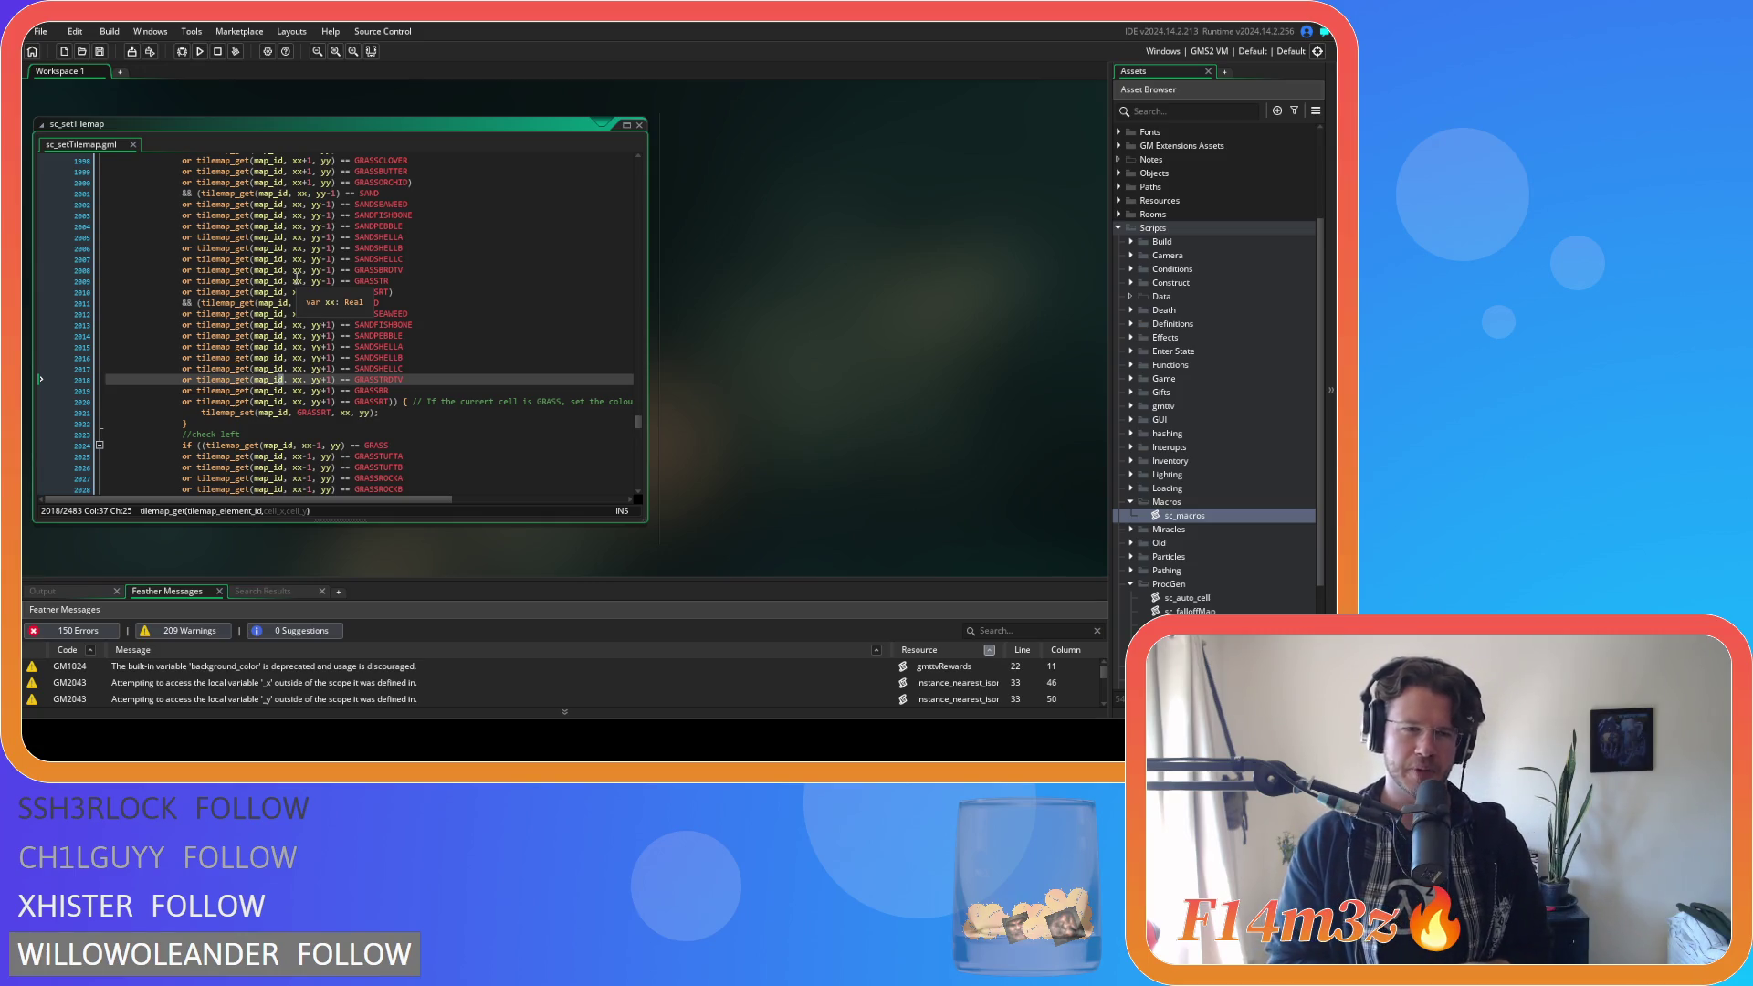
{"action": "left_click", "coordinate": [446, 335]}
{"action": "left_click", "coordinate": [445, 368]}
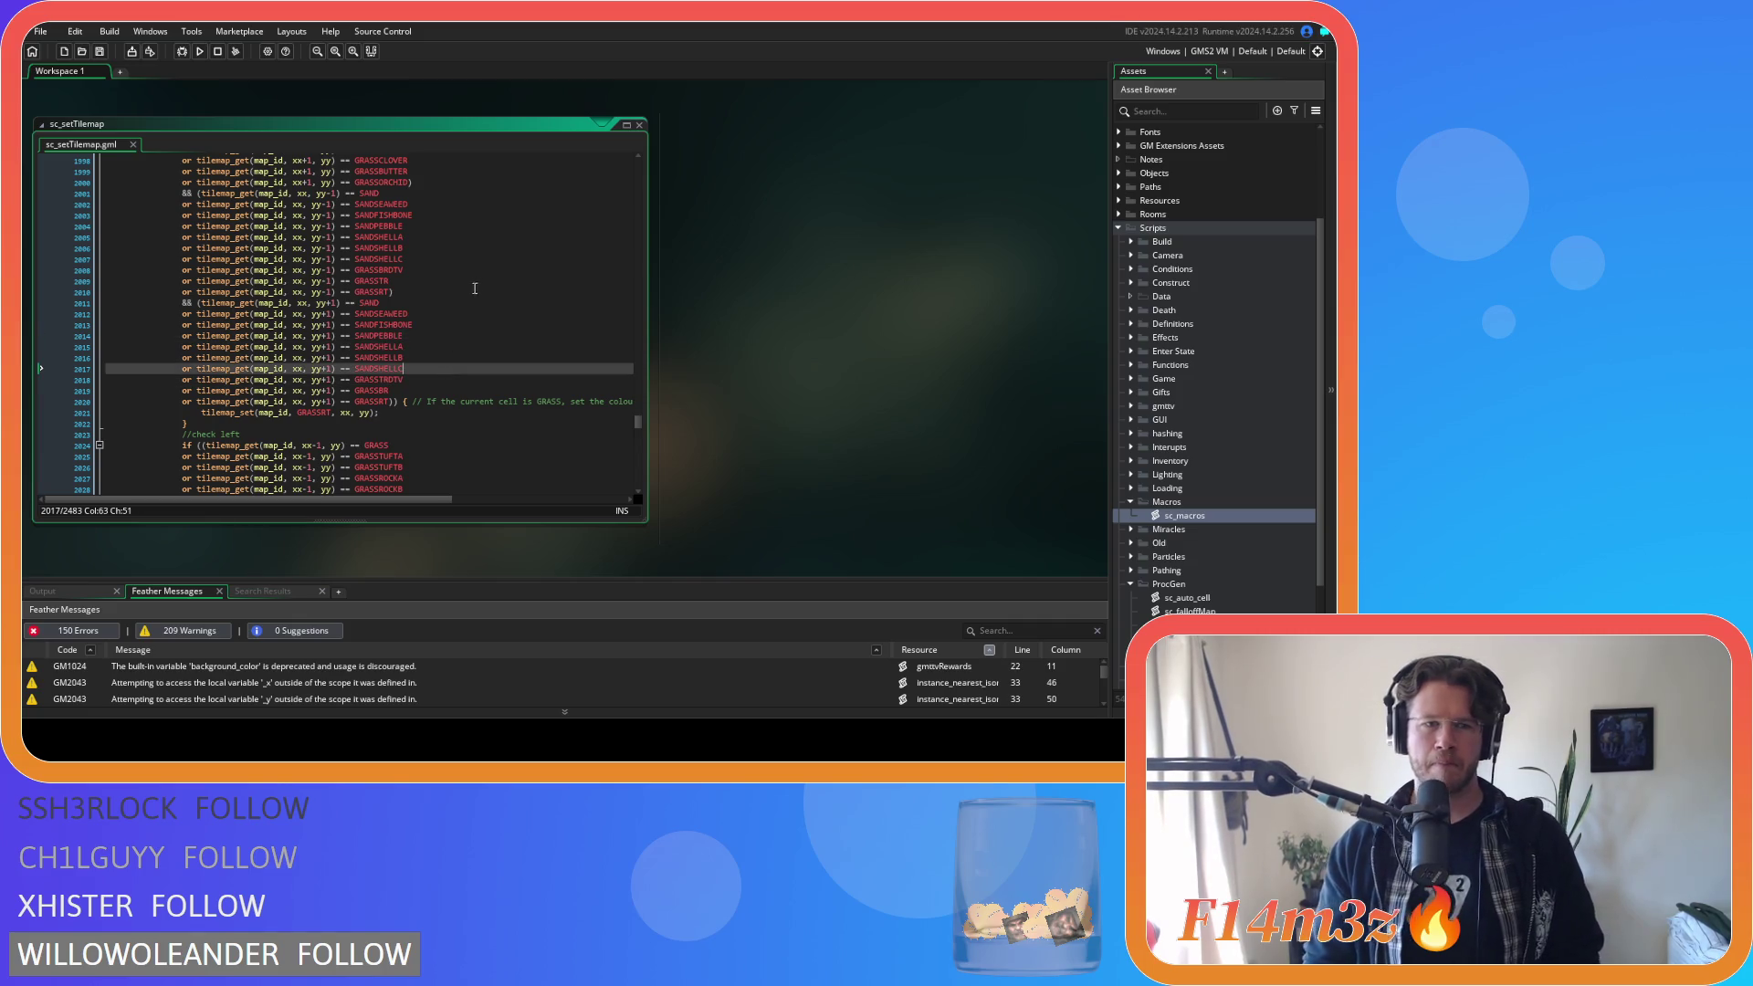
{"action": "left_click", "coordinate": [445, 335]}
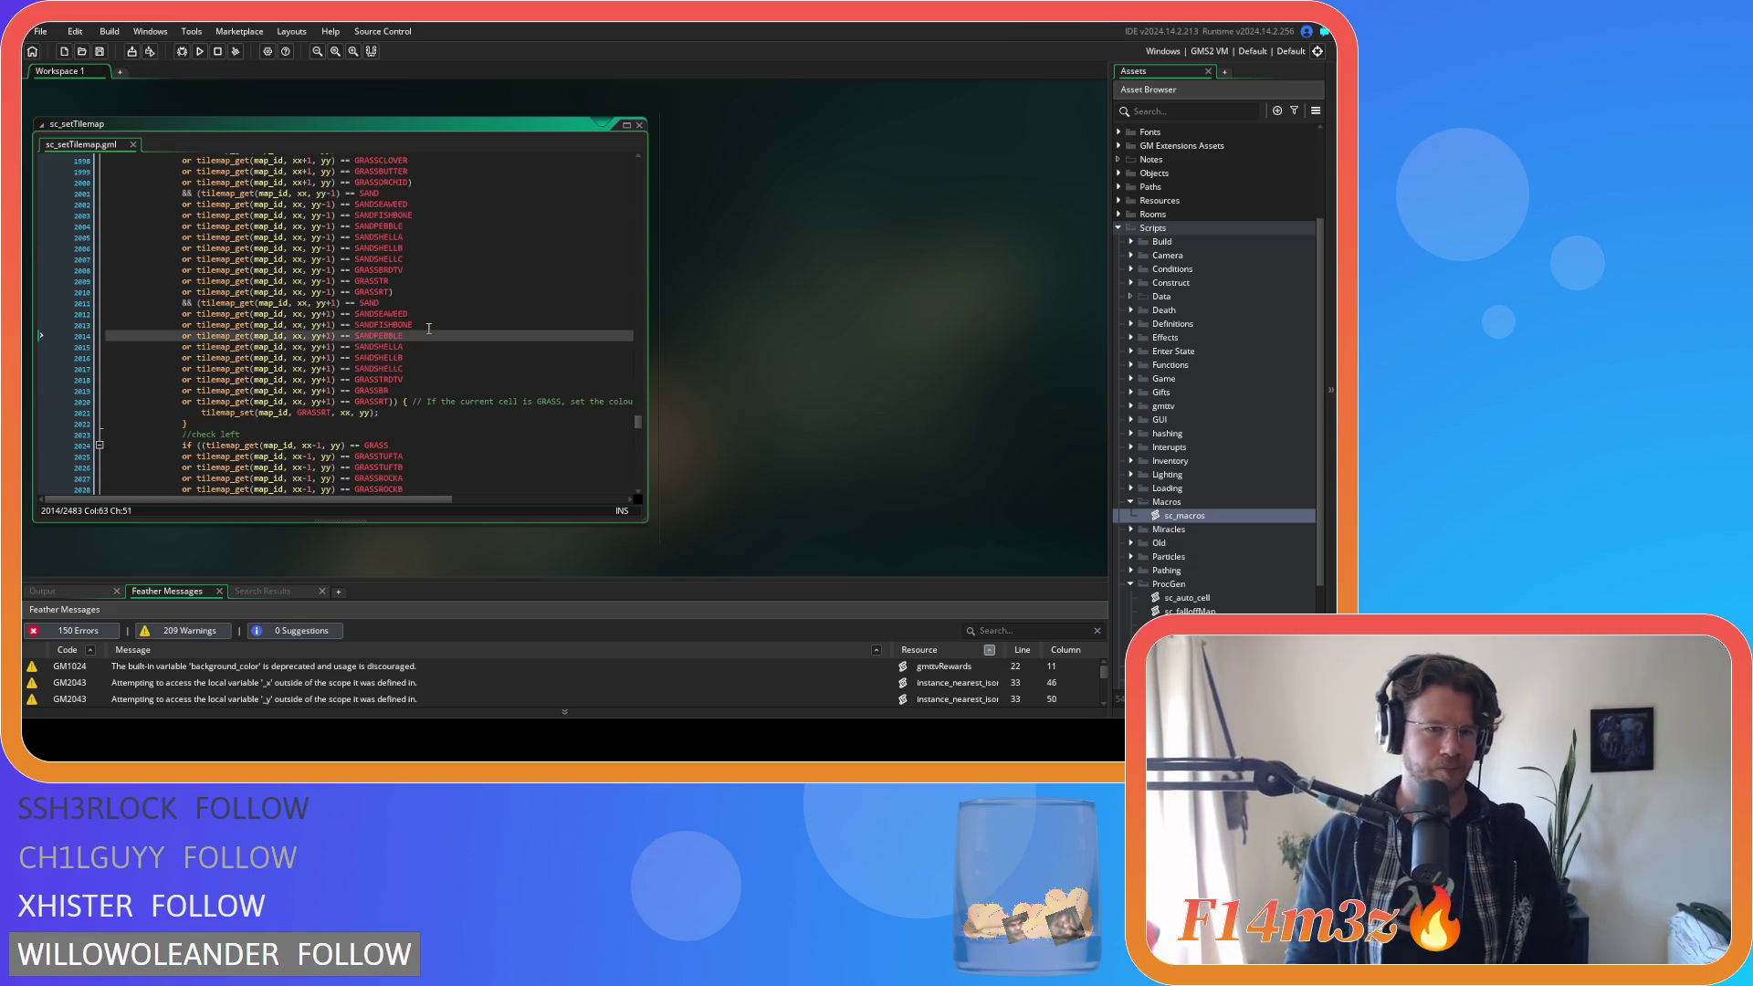
{"action": "scroll", "coordinate": [424, 377], "scroll_direction": "down", "scroll_amount": 5}
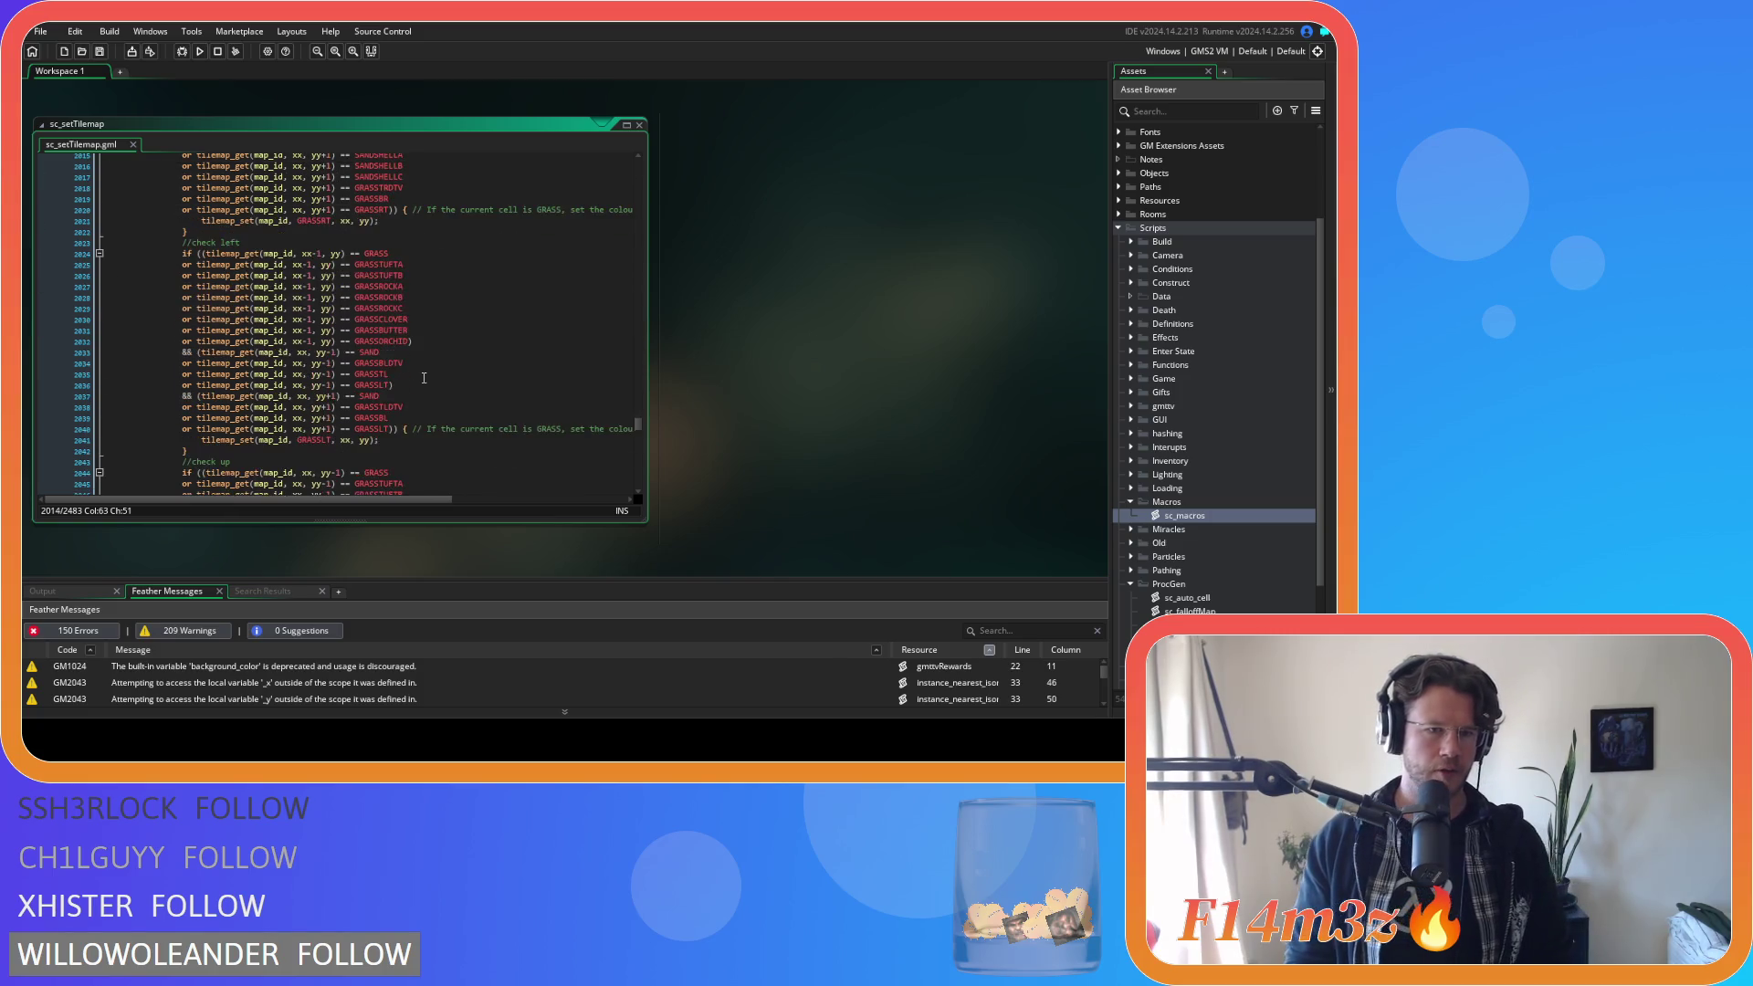
Paste the six sand variant checks after the first SAND condition and change each xx+1 to xx.
{"action": "left_click_drag", "start_coordinate": [402, 351], "coordinate": [443, 359]}
{"action": "left_click", "coordinate": [457, 352]}
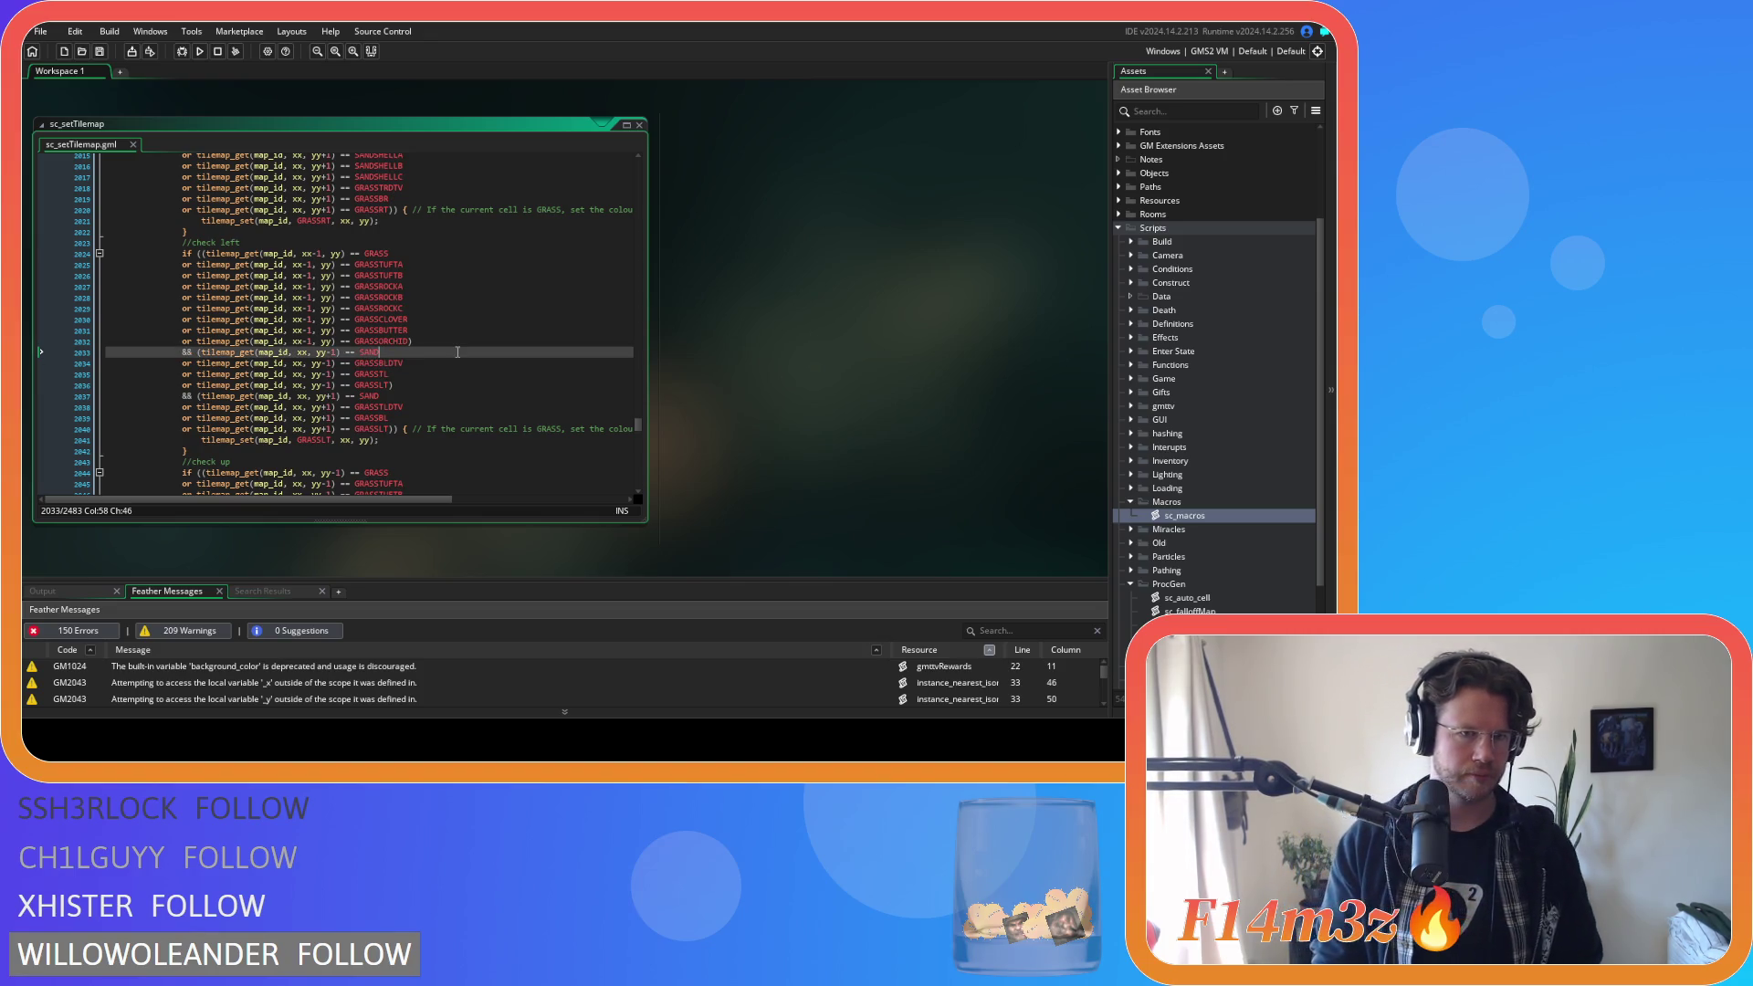
{"action": "key", "text": "Return"}
{"action": "key", "text": "ctrl+v"}
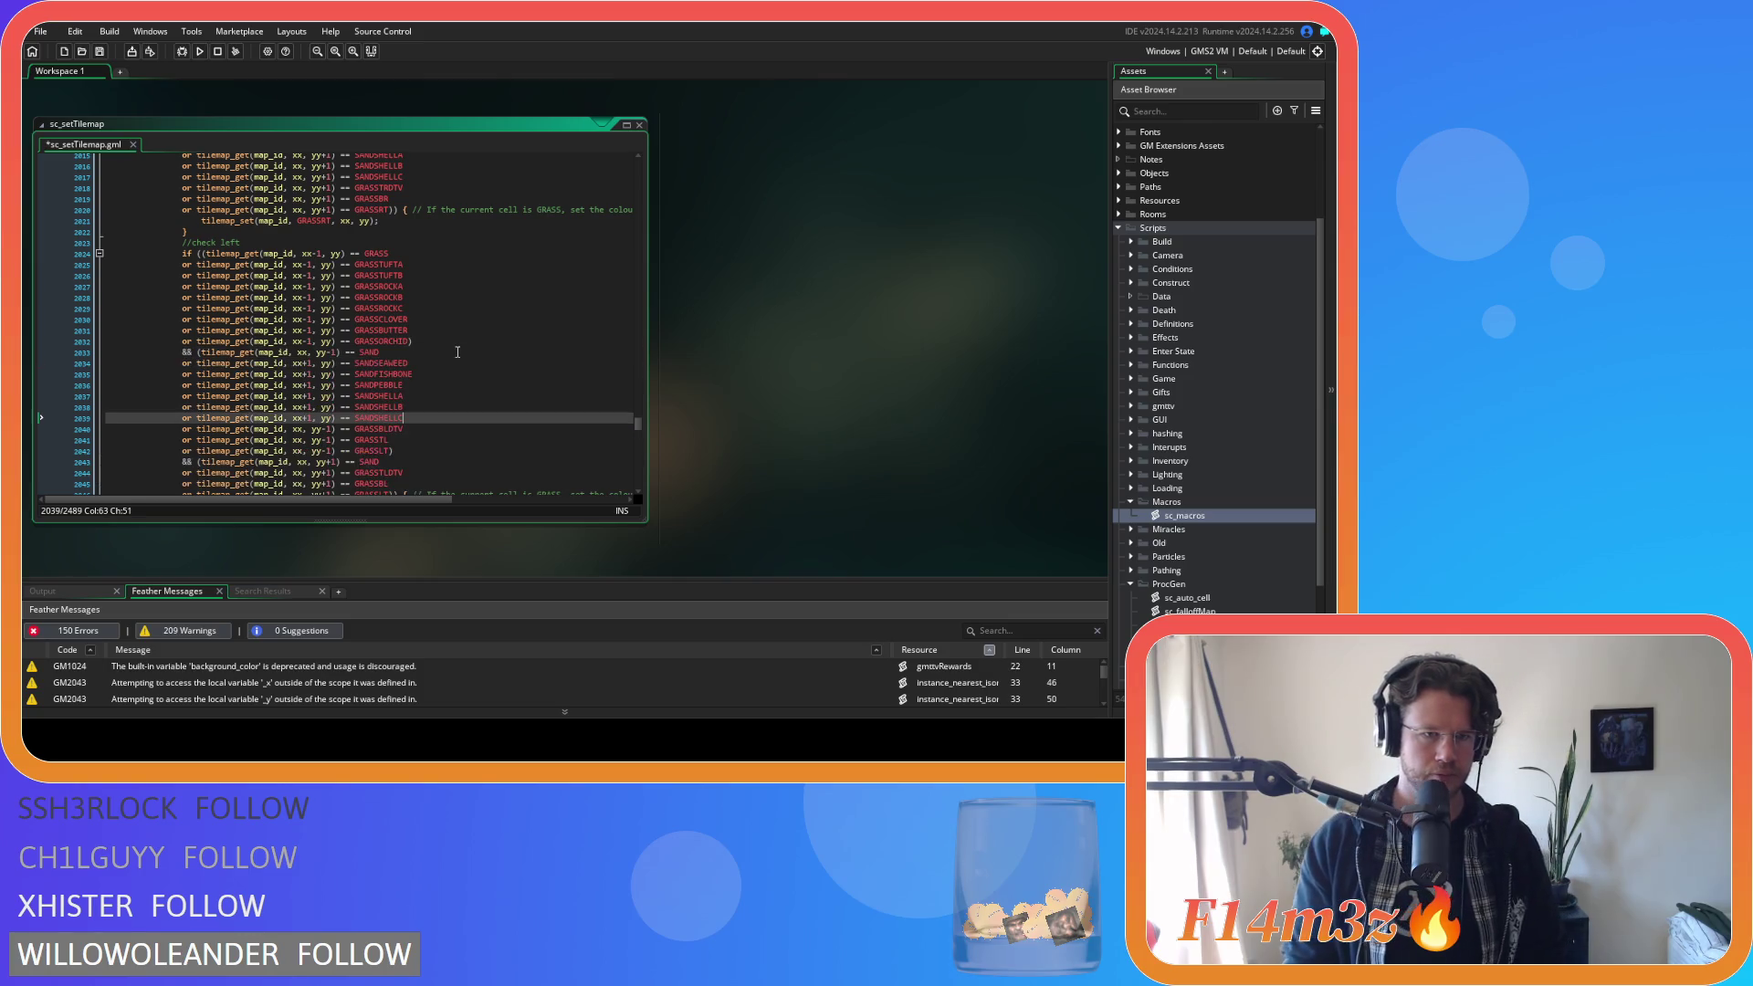
{"action": "left_click", "coordinate": [311, 362]}
{"action": "key", "text": "BackSpace"}
{"action": "key", "text": "BackSpace"}
{"action": "left_click", "coordinate": [311, 374]}
{"action": "key", "text": "BackSpace"}
{"action": "key", "text": "BackSpace"}
{"action": "left_click", "coordinate": [312, 385]}
{"action": "key", "text": "BackSpace"}
{"action": "key", "text": "BackSpace"}
{"action": "left_click", "coordinate": [311, 396]}
{"action": "key", "text": "BackSpace"}
{"action": "key", "text": "BackSpace"}
{"action": "left_click", "coordinate": [311, 407]}
{"action": "key", "text": "BackSpace"}
{"action": "key", "text": "BackSpace"}
{"action": "left_click", "coordinate": [311, 418]}
{"action": "key", "text": "BackSpace"}
{"action": "key", "text": "BackSpace"}
Change yy to yy-1 on the six pasted sand checks, SANDSEAWEED through SANDSHELLC.
{"action": "left_click", "coordinate": [324, 363]}
{"action": "type", "text": "-1"}
{"action": "left_click", "coordinate": [325, 374]}
{"action": "type", "text": "-1"}
{"action": "key", "text": "Down"}
{"action": "type", "text": "-1"}
{"action": "key", "text": "Down"}
{"action": "key", "text": "Left"}
{"action": "key", "text": "Left"}
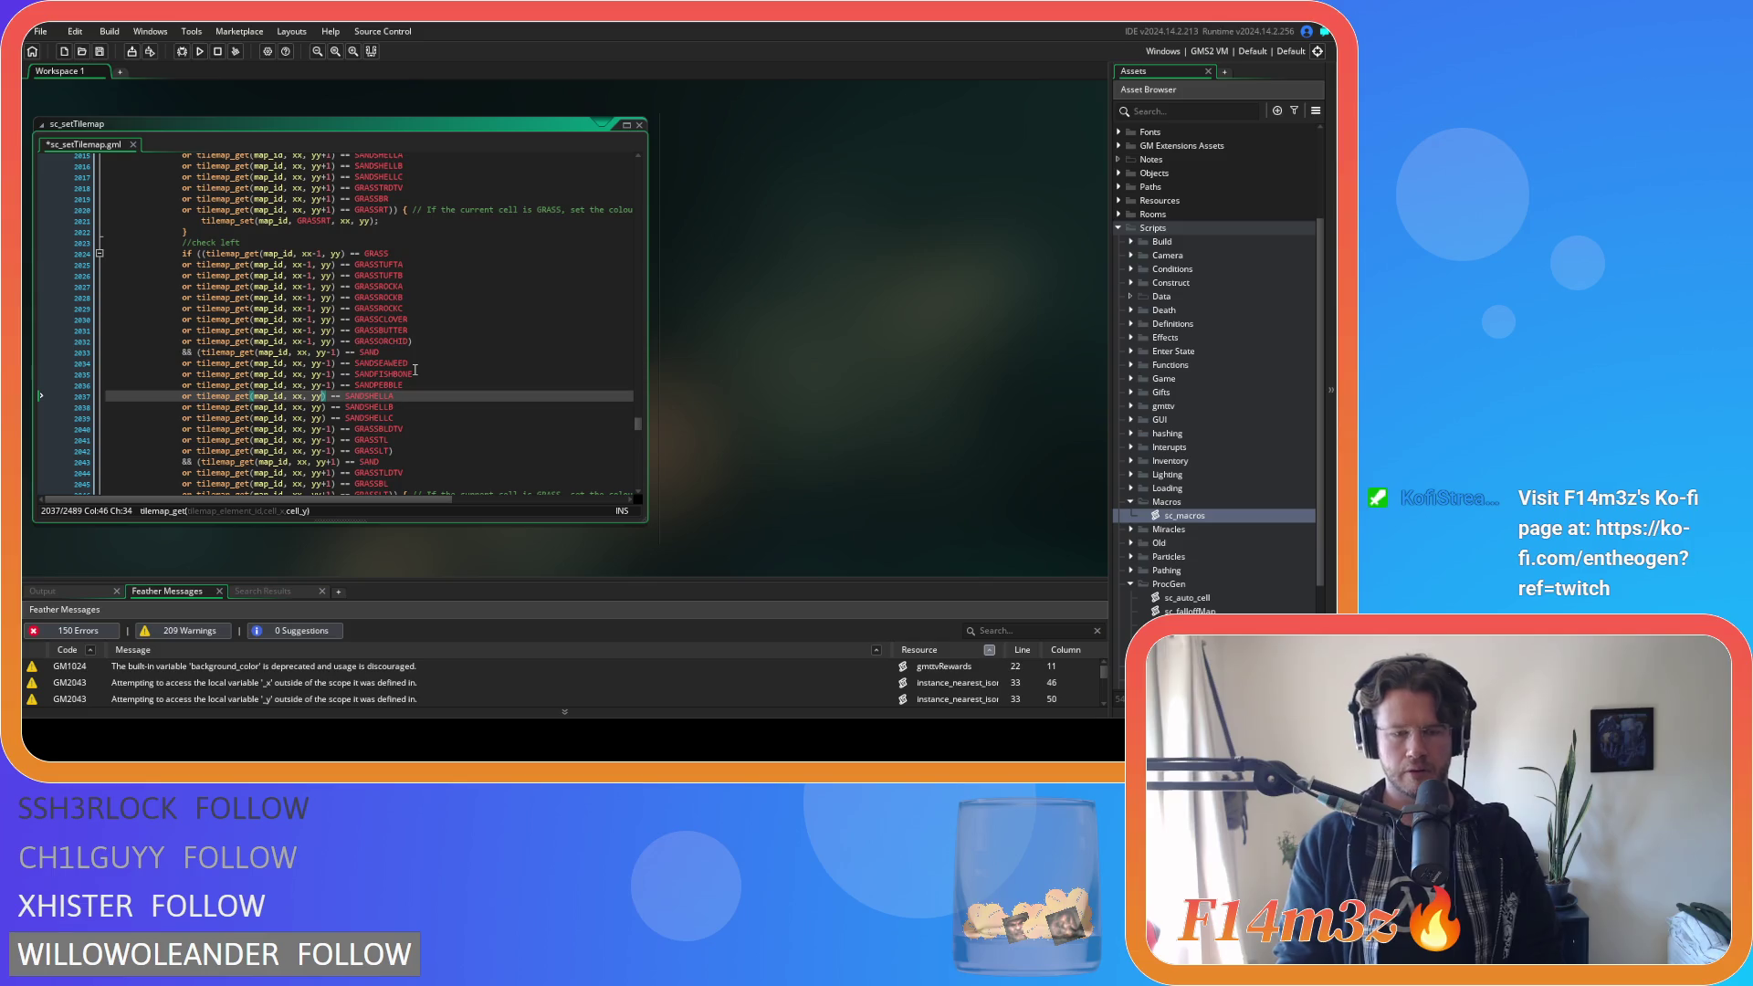
{"action": "type", "text": "-1"}
{"action": "key", "text": "Down"}
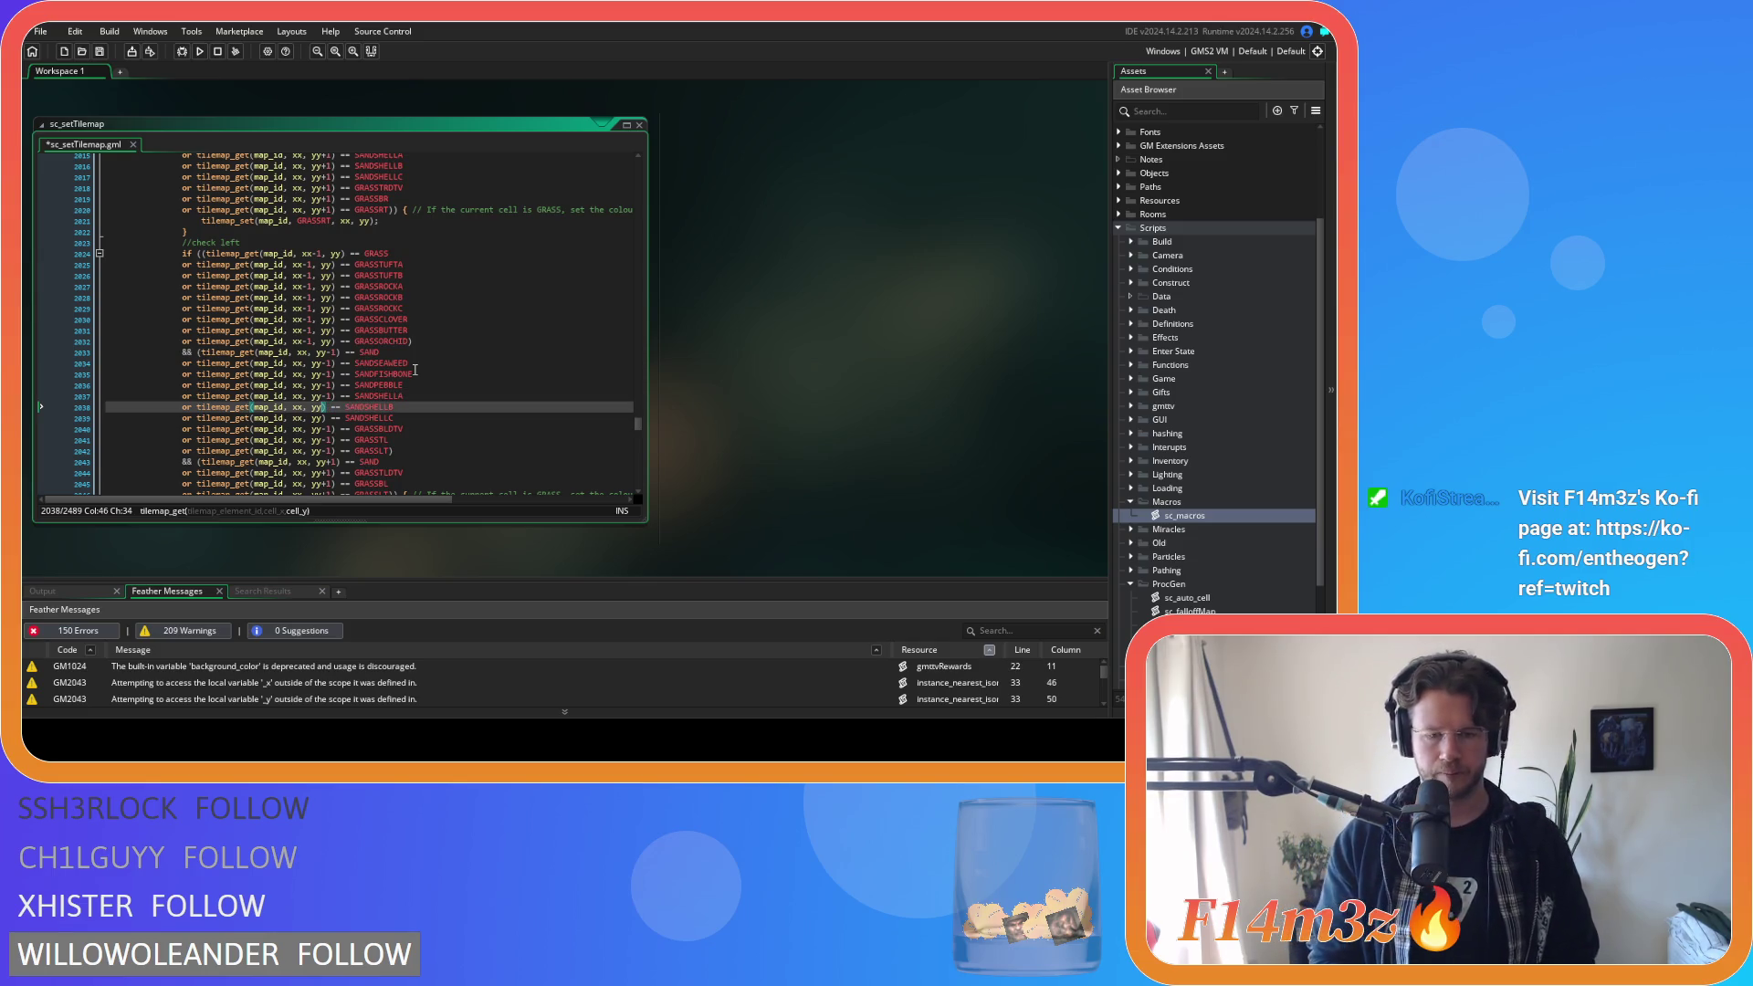
{"action": "type", "text": "-1"}
{"action": "key", "text": "Down"}
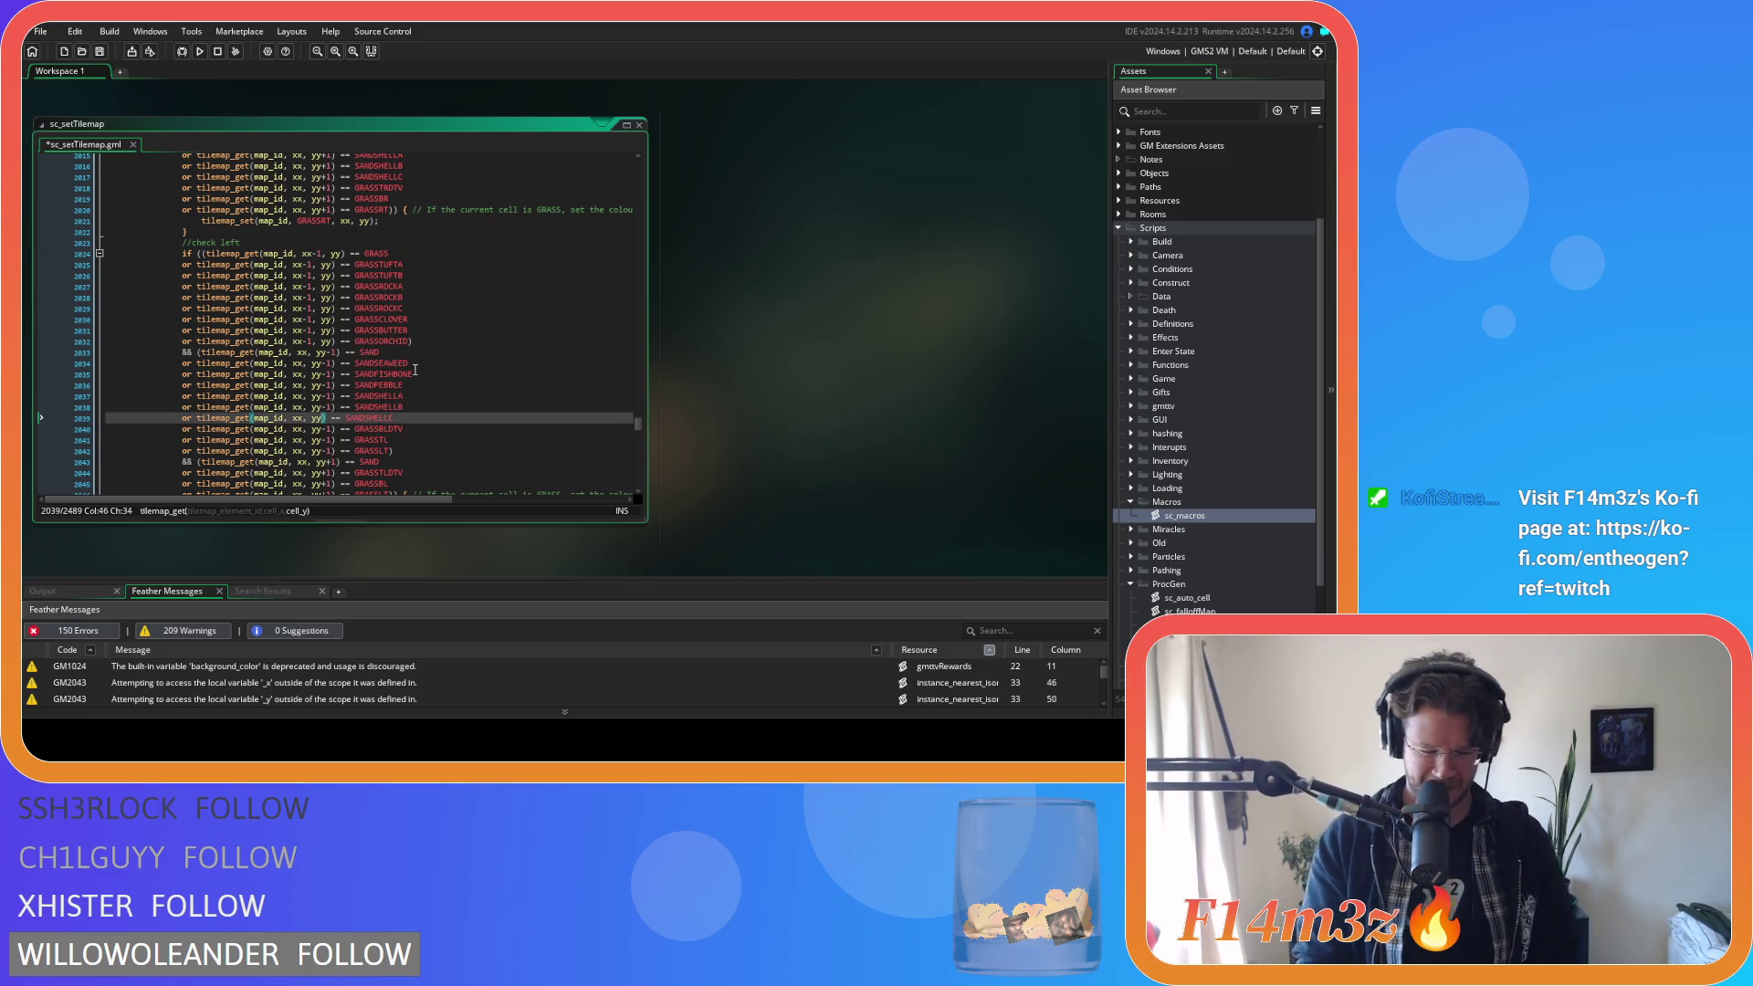
{"action": "type", "text": "-1"}
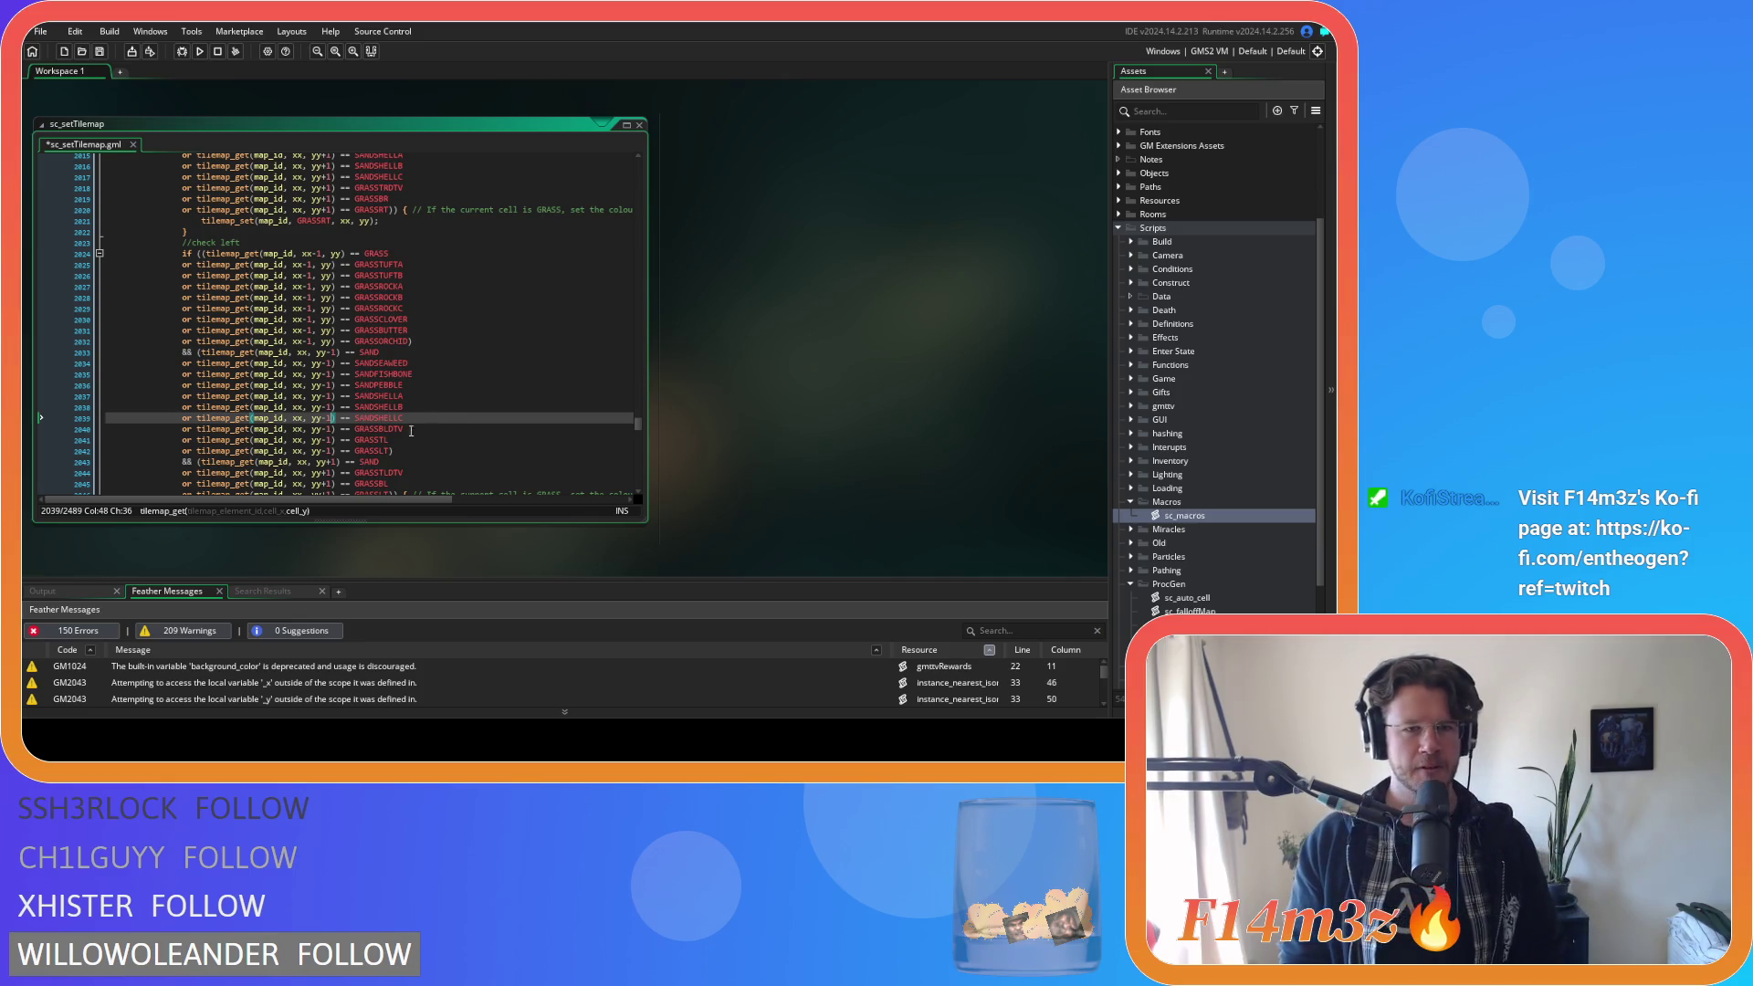
Paste the six sand checks after the second SAND condition and change their xx+1 to xx.
{"action": "scroll", "coordinate": [411, 430], "scroll_direction": "down", "scroll_amount": 3}
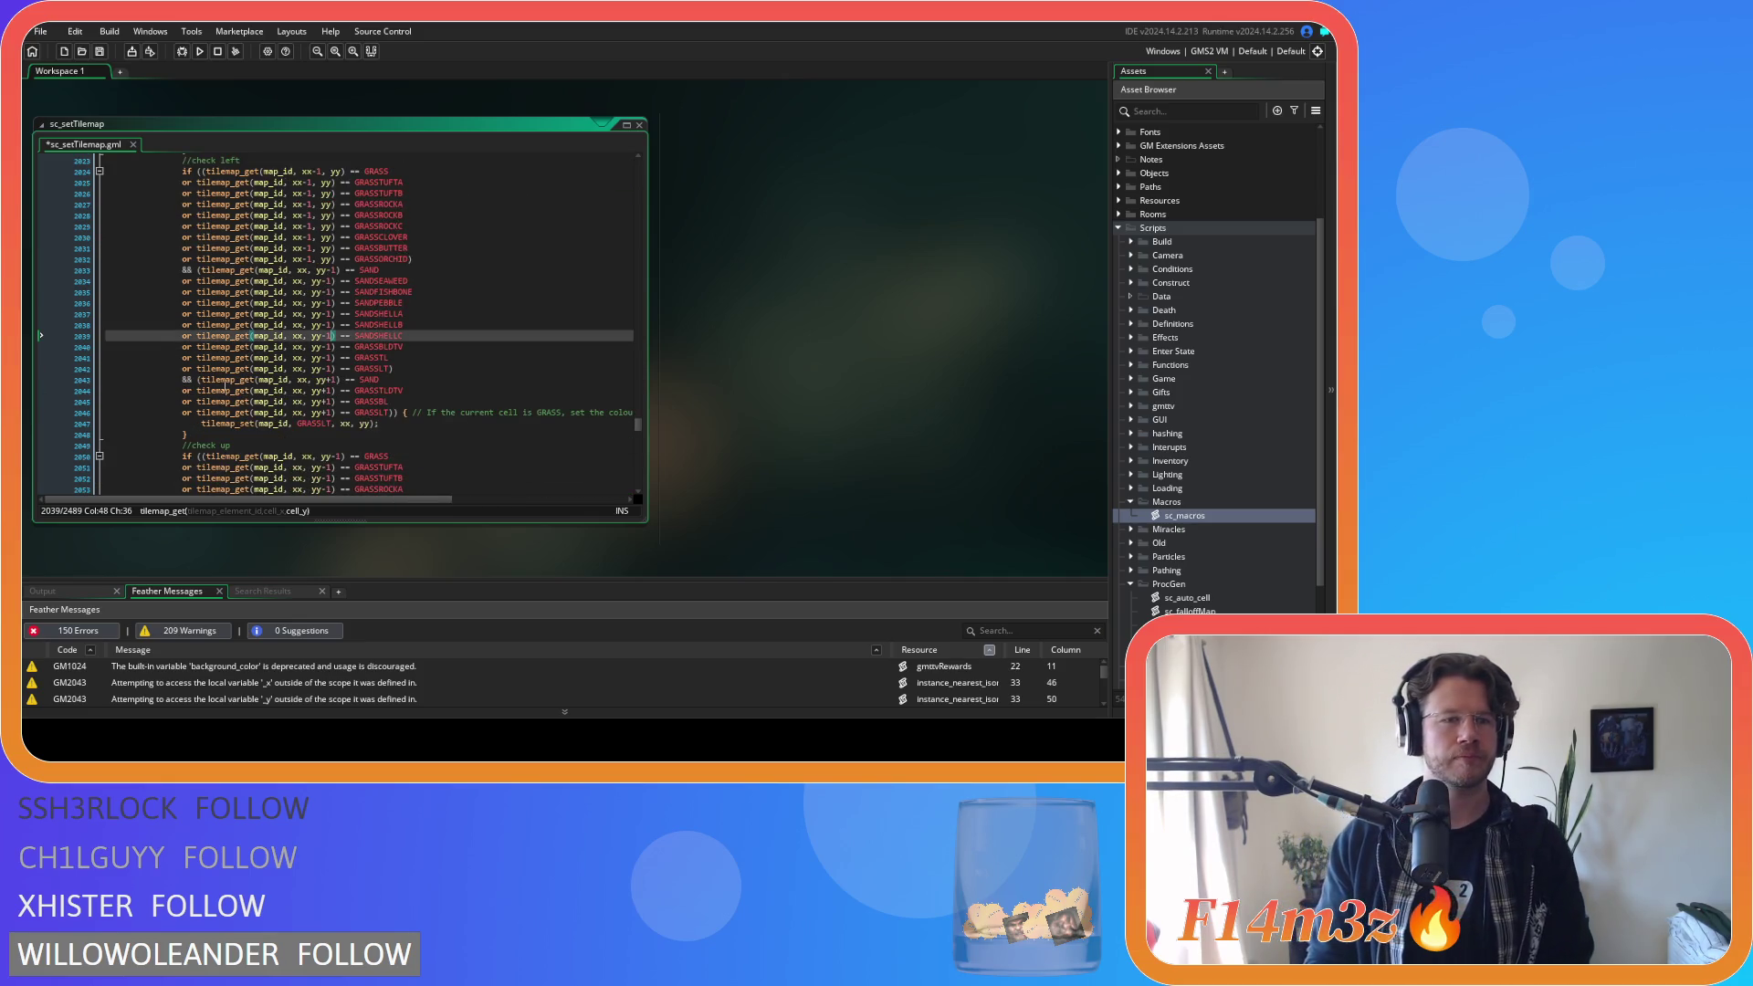
{"action": "left_click", "coordinate": [432, 380]}
{"action": "key", "text": "Return"}
{"action": "key", "text": "ctrl+v"}
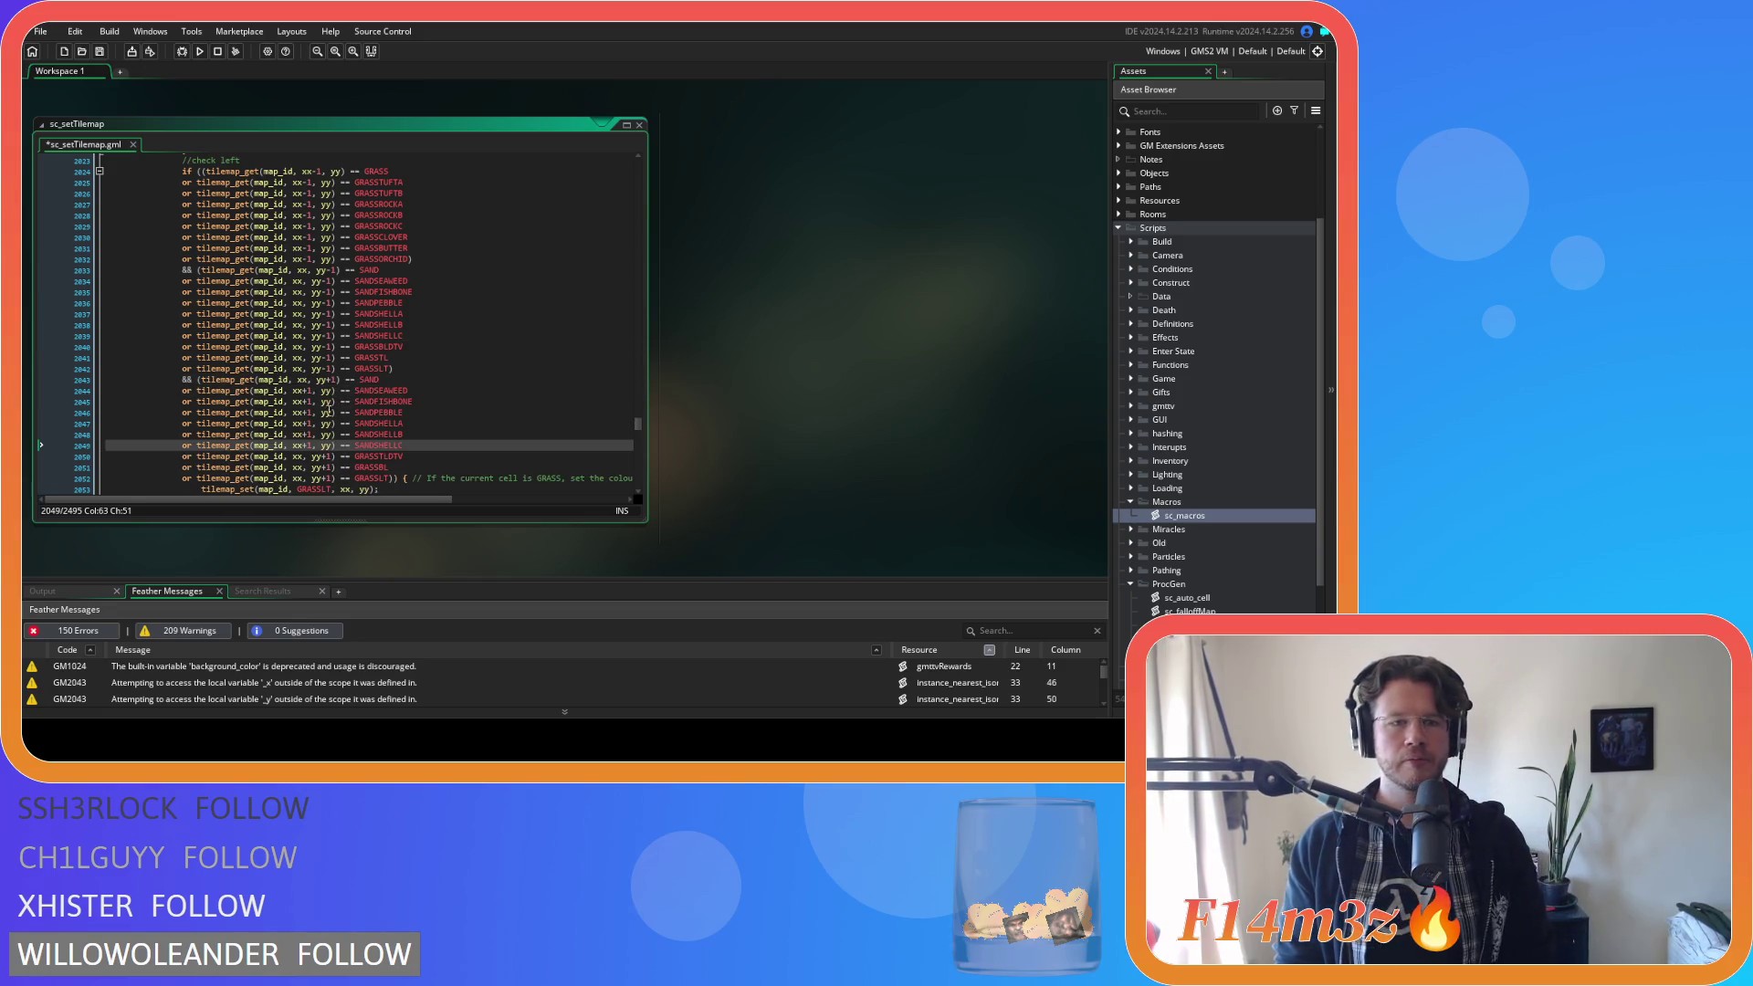
{"action": "left_click", "coordinate": [306, 391]}
{"action": "key", "text": "Delete"}
{"action": "key", "text": "BackSpace"}
{"action": "left_click", "coordinate": [306, 402]}
{"action": "key", "text": "Delete"}
{"action": "key", "text": "BackSpace"}
{"action": "left_click", "coordinate": [307, 412]}
{"action": "key", "text": "Delete"}
{"action": "key", "text": "BackSpace"}
{"action": "left_click", "coordinate": [308, 423]}
{"action": "left_click", "coordinate": [307, 435]}
{"action": "key", "text": "Delete"}
{"action": "key", "text": "BackSpace"}
{"action": "left_click", "coordinate": [307, 445]}
{"action": "key", "text": "Delete"}
{"action": "key", "text": "BackSpace"}
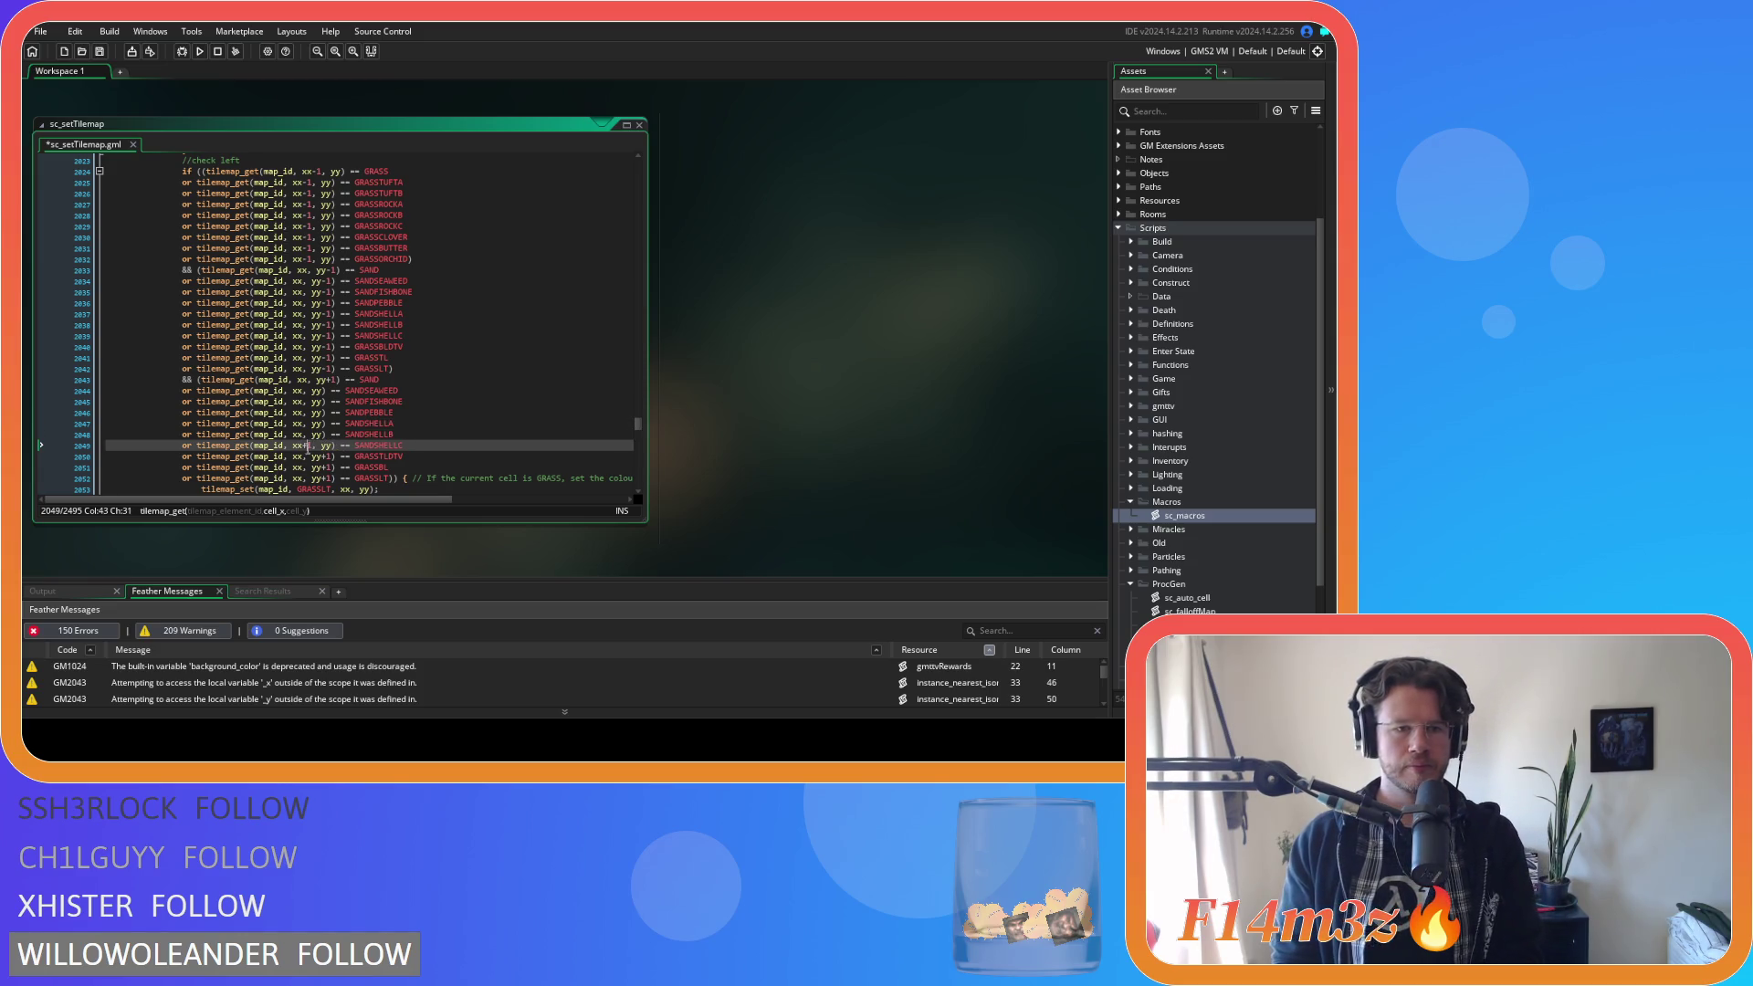
Change yy to yy+1 on the second set of sand checks and save the script.
{"action": "left_click", "coordinate": [317, 390]}
{"action": "type", "text": "+1"}
{"action": "key", "text": "Down"}
{"action": "type", "text": "+1"}
{"action": "key", "text": "Down"}
{"action": "type", "text": "+1"}
{"action": "key", "text": "Down"}
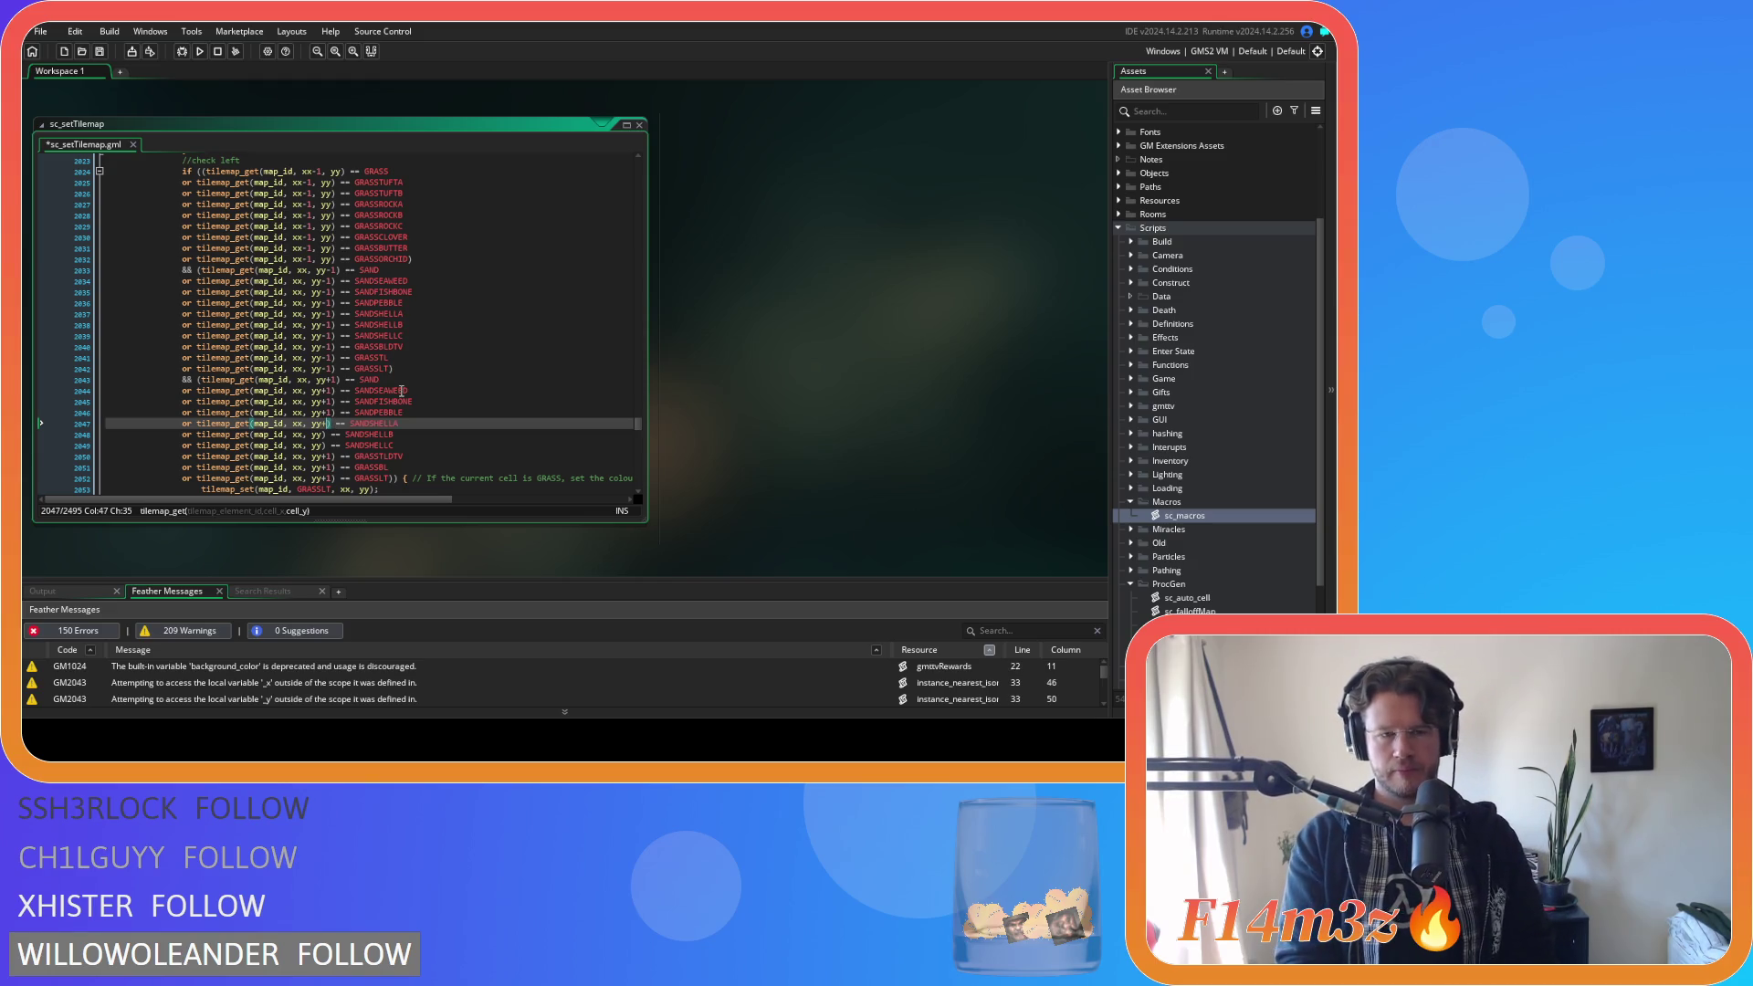
{"action": "key", "text": "Down"}
{"action": "type", "text": "+1"}
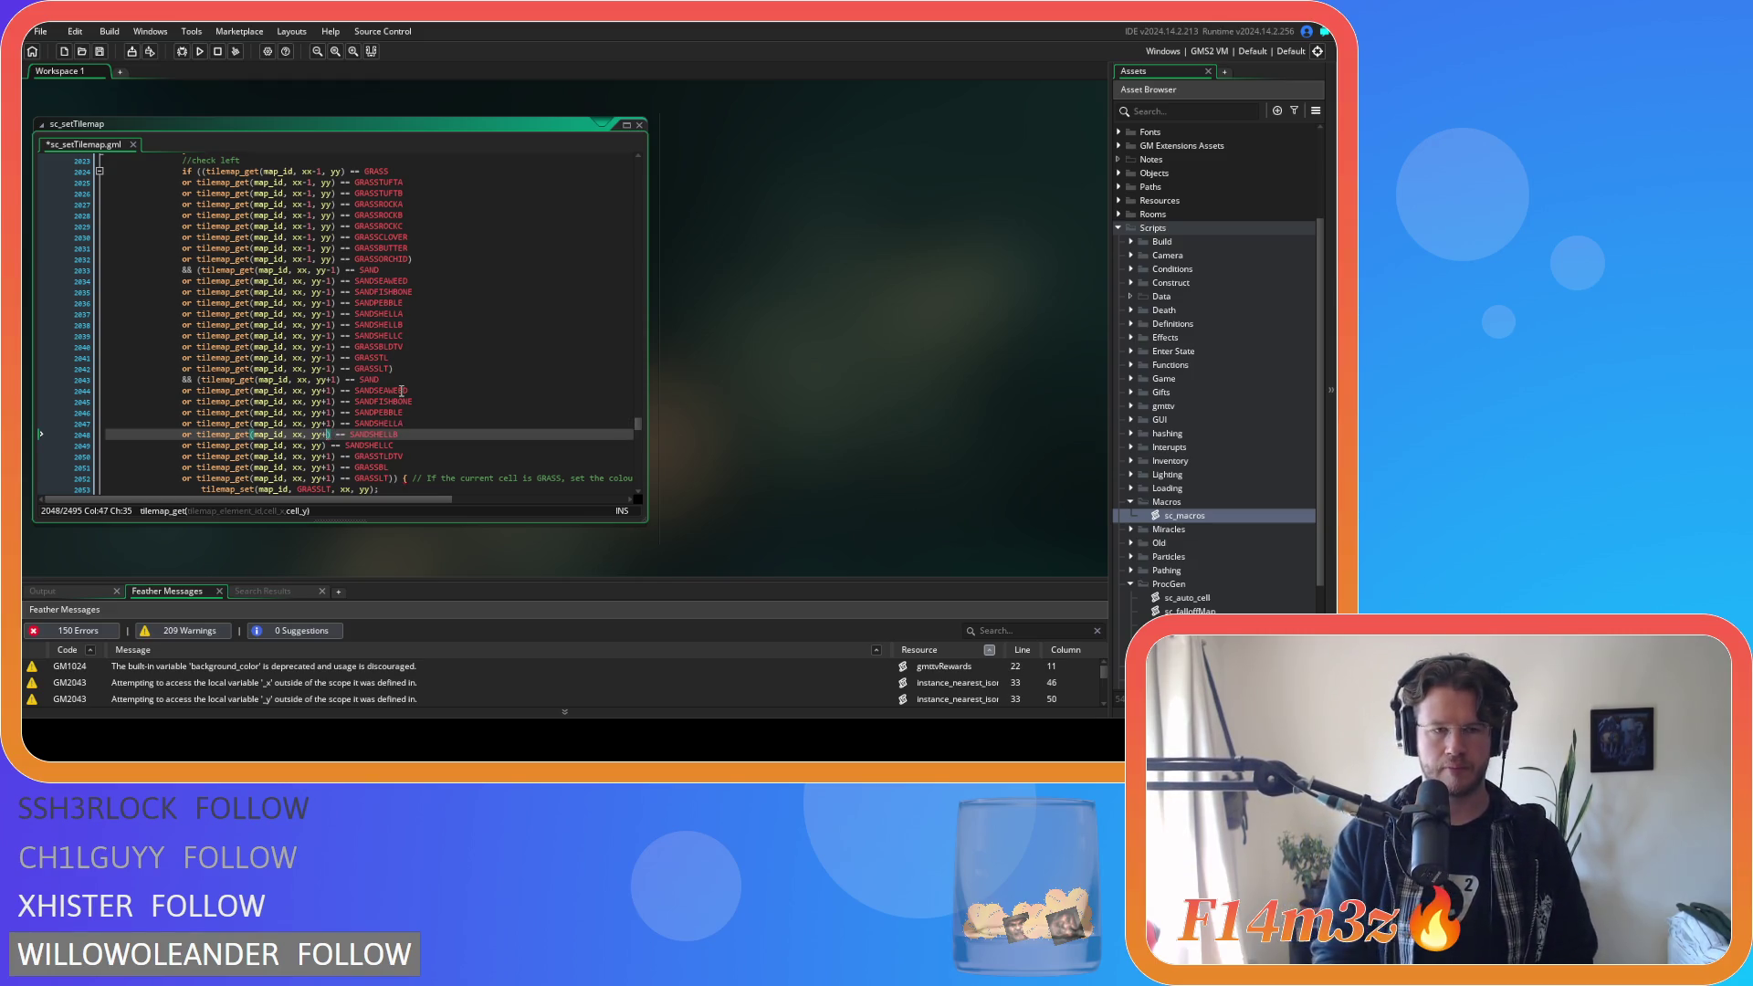
{"action": "key", "text": "Down"}
{"action": "type", "text": "+1"}
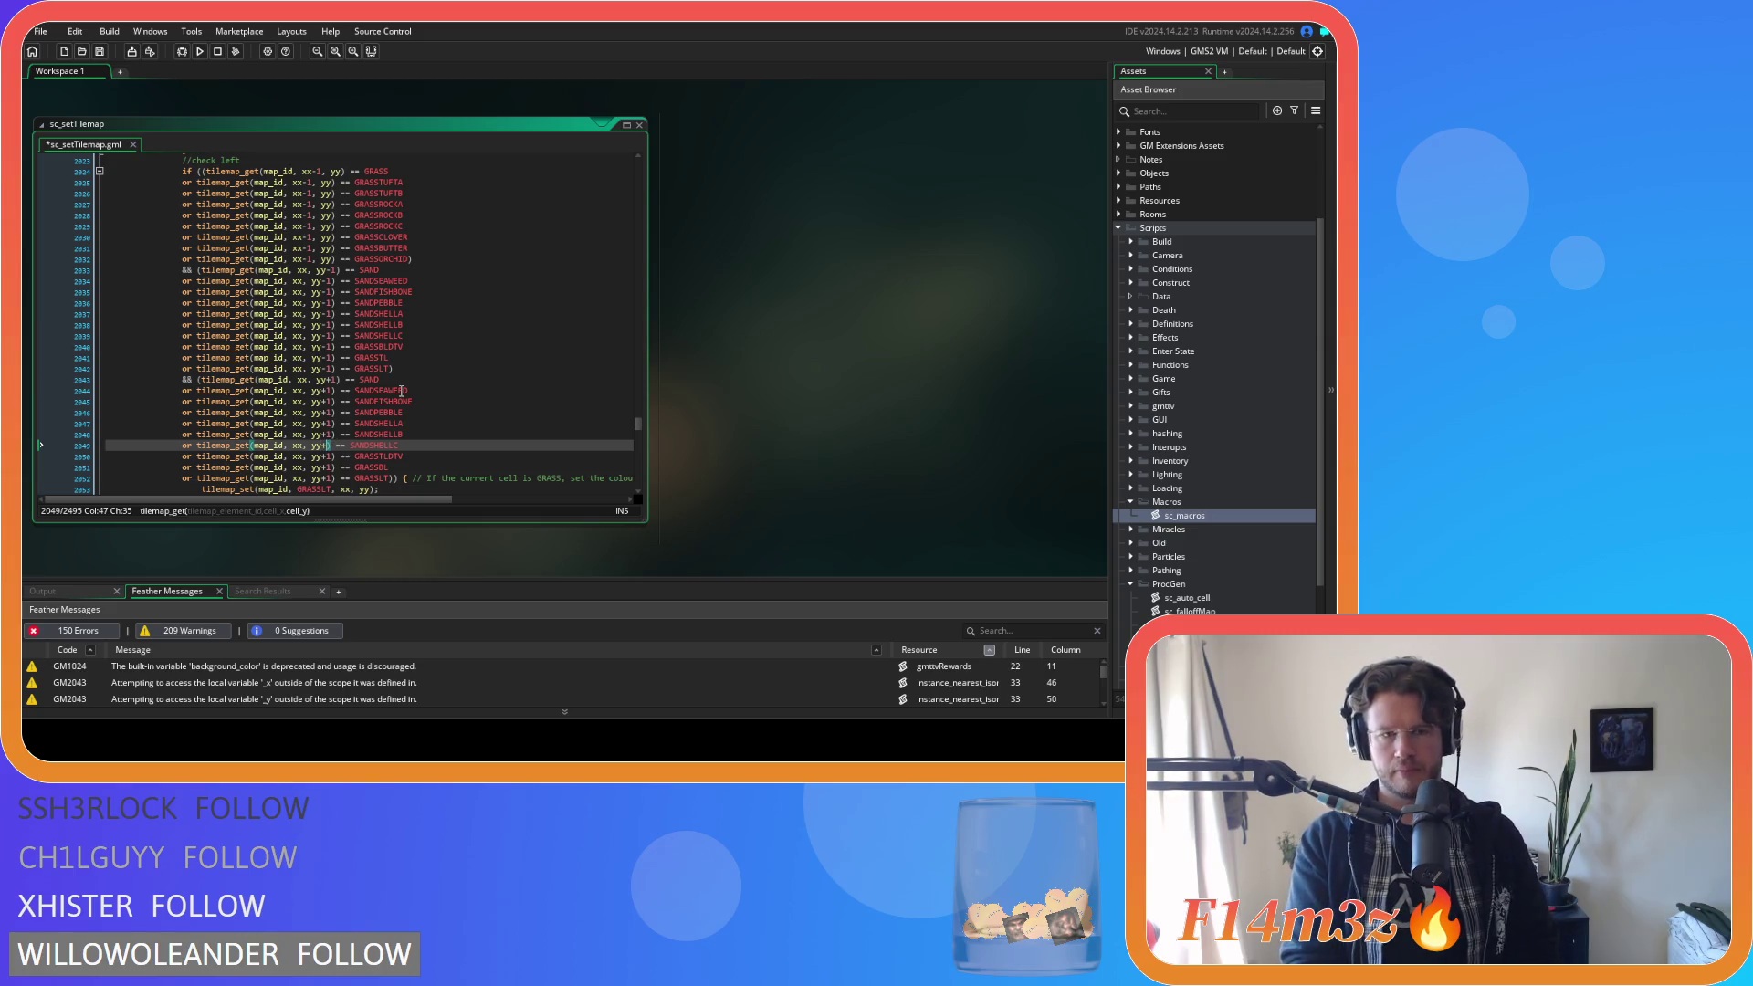
{"action": "key", "text": "ctrl+s"}
{"action": "scroll", "coordinate": [402, 391], "scroll_direction": "down", "scroll_amount": 8}
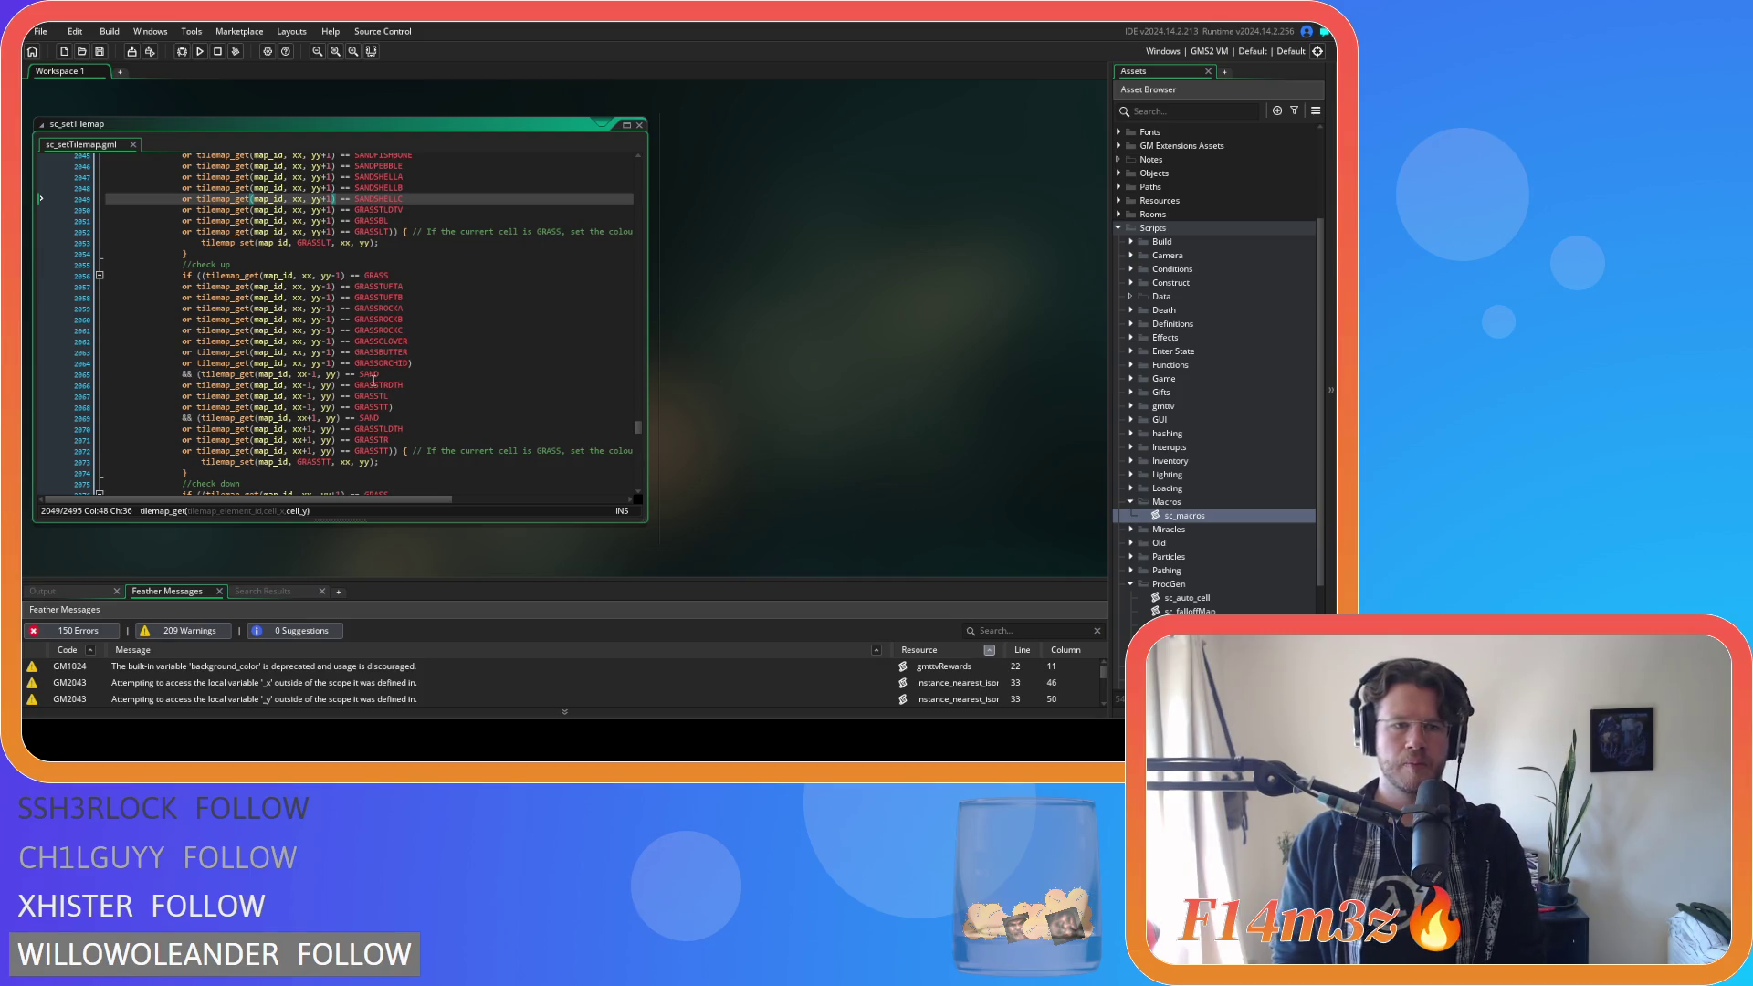
Paste the six sand checks after check-up's first SAND condition, change xx+1 to xx-1, and save.
{"action": "left_click", "coordinate": [398, 374]}
{"action": "key", "text": "Return"}
{"action": "key", "text": "ctrl+v"}
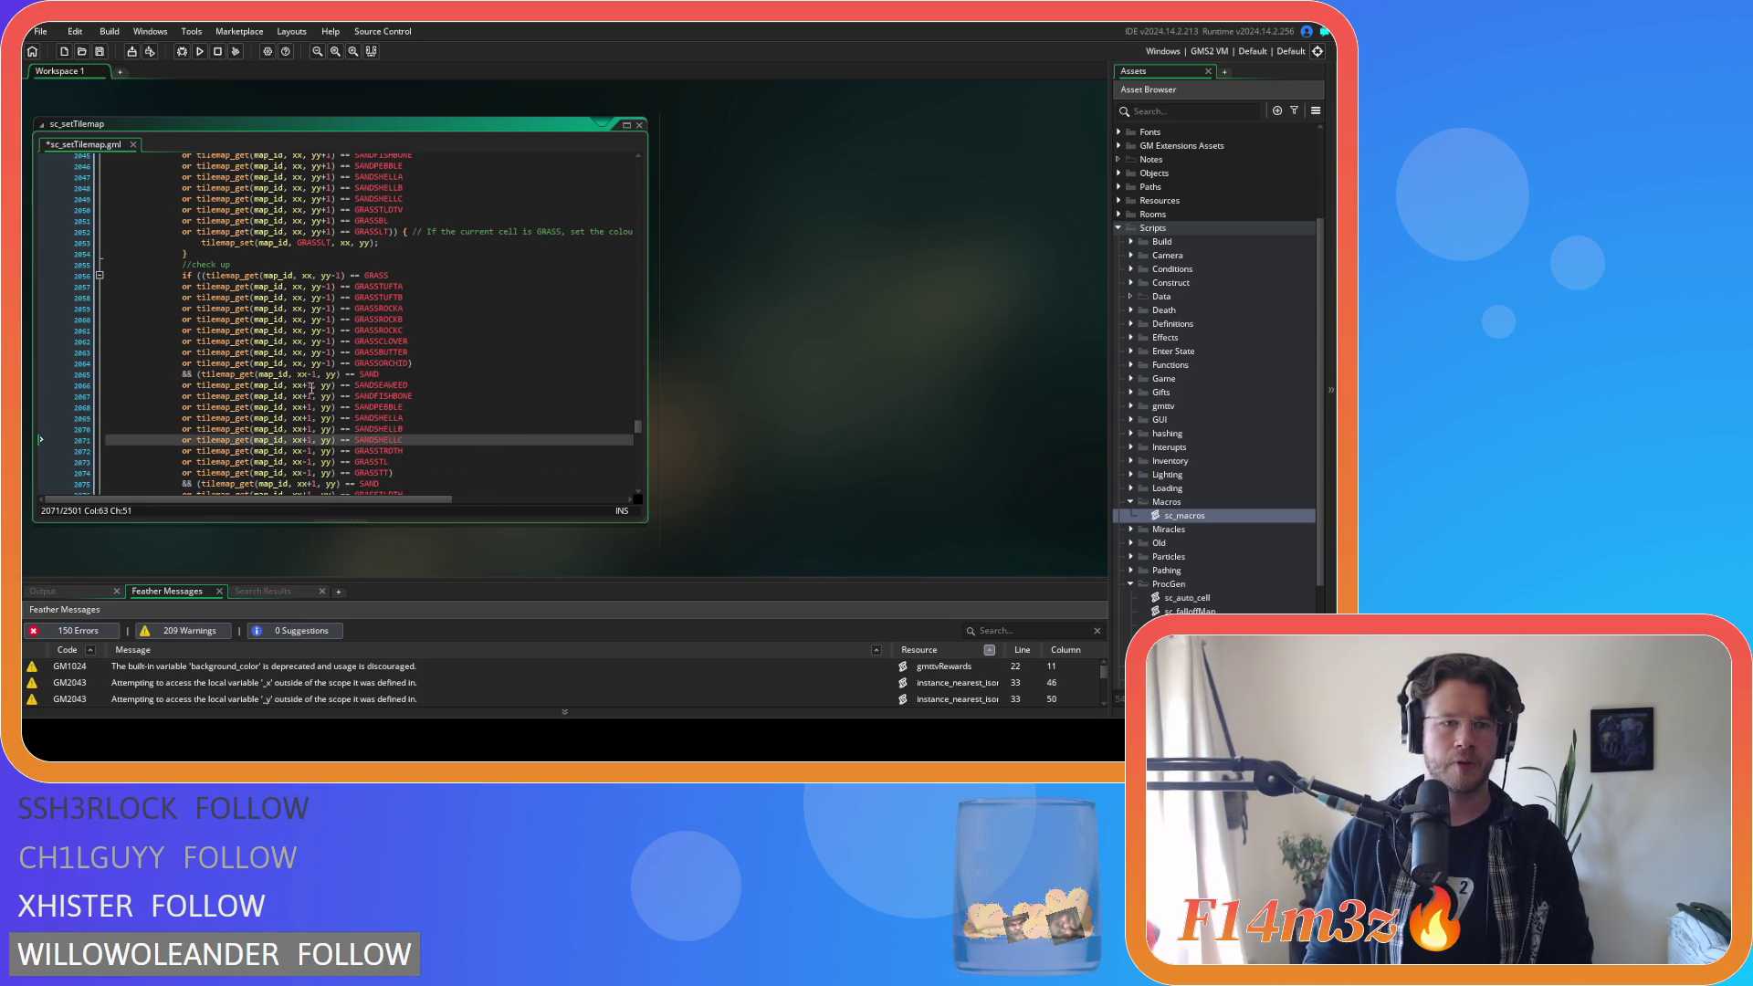
{"action": "left_click", "coordinate": [304, 385]}
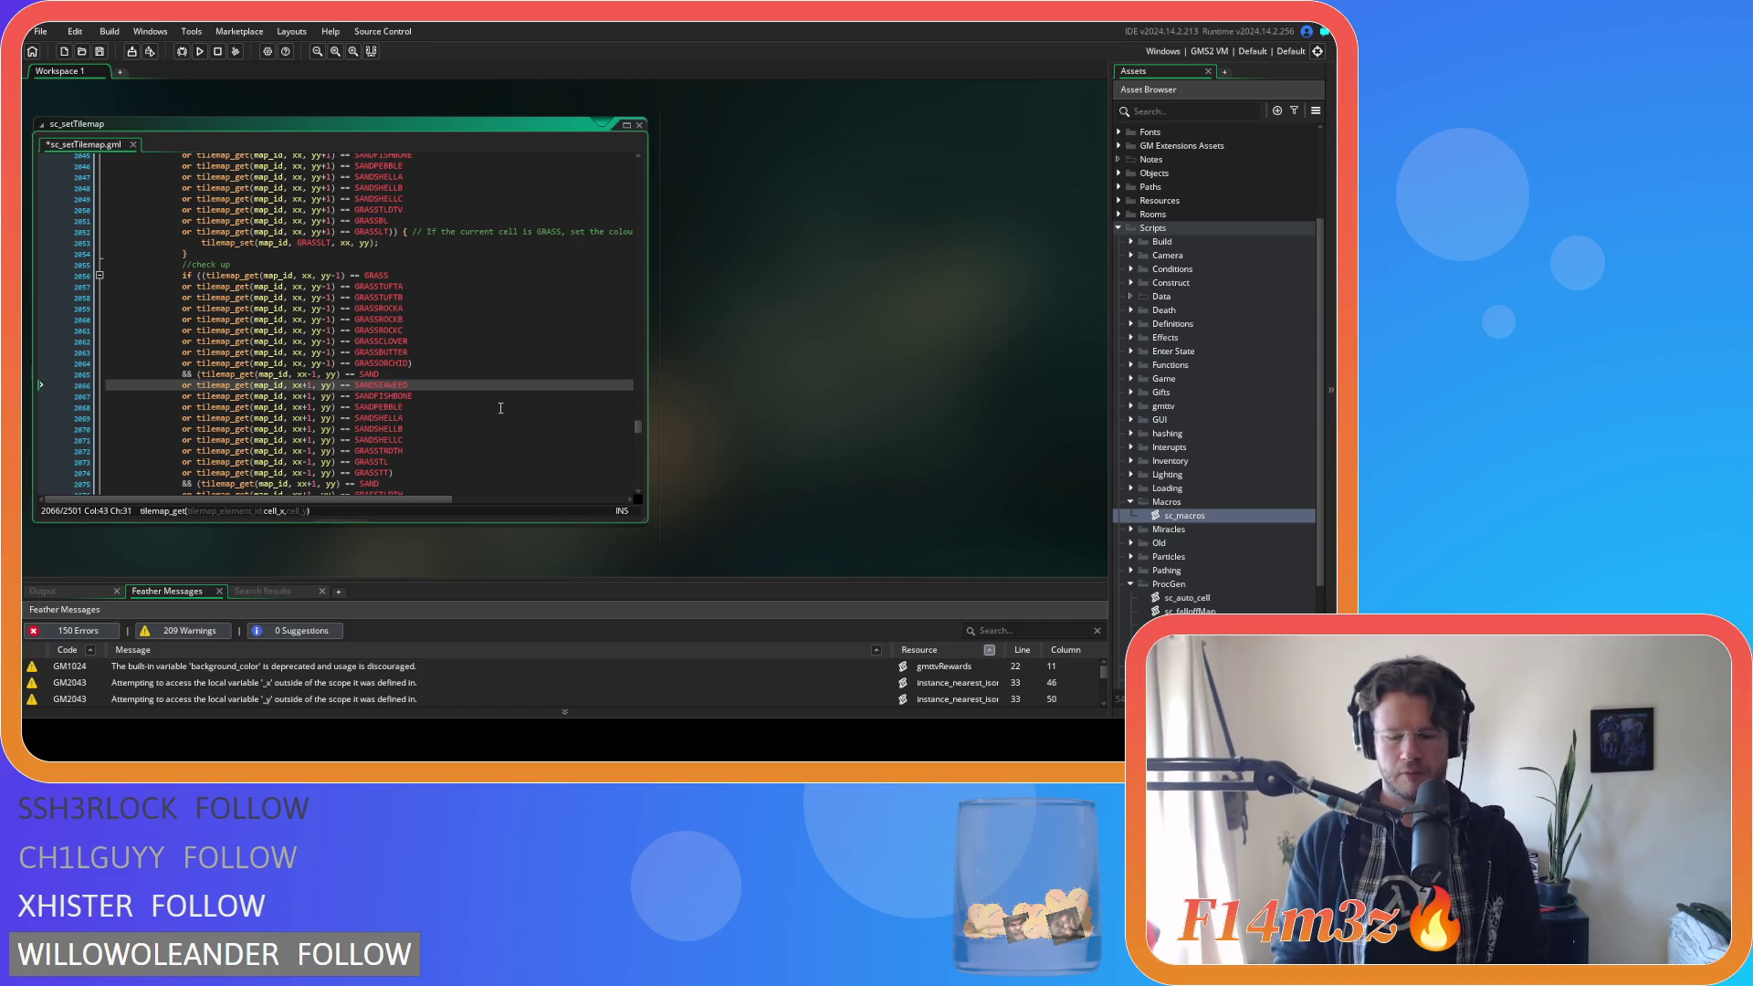
{"action": "key", "text": "Down"}
{"action": "key", "text": "BackSpace"}
{"action": "type", "text": "-"}
{"action": "key", "text": "Down"}
{"action": "key", "text": "BackSpace"}
{"action": "type", "text": "-"}
{"action": "key", "text": "Down"}
{"action": "key", "text": "BackSpace"}
{"action": "type", "text": "-"}
{"action": "key", "text": "Down"}
{"action": "key", "text": "BackSpace"}
{"action": "type", "text": "-"}
{"action": "key", "text": "Down"}
{"action": "key", "text": "BackSpace"}
{"action": "type", "text": "-"}
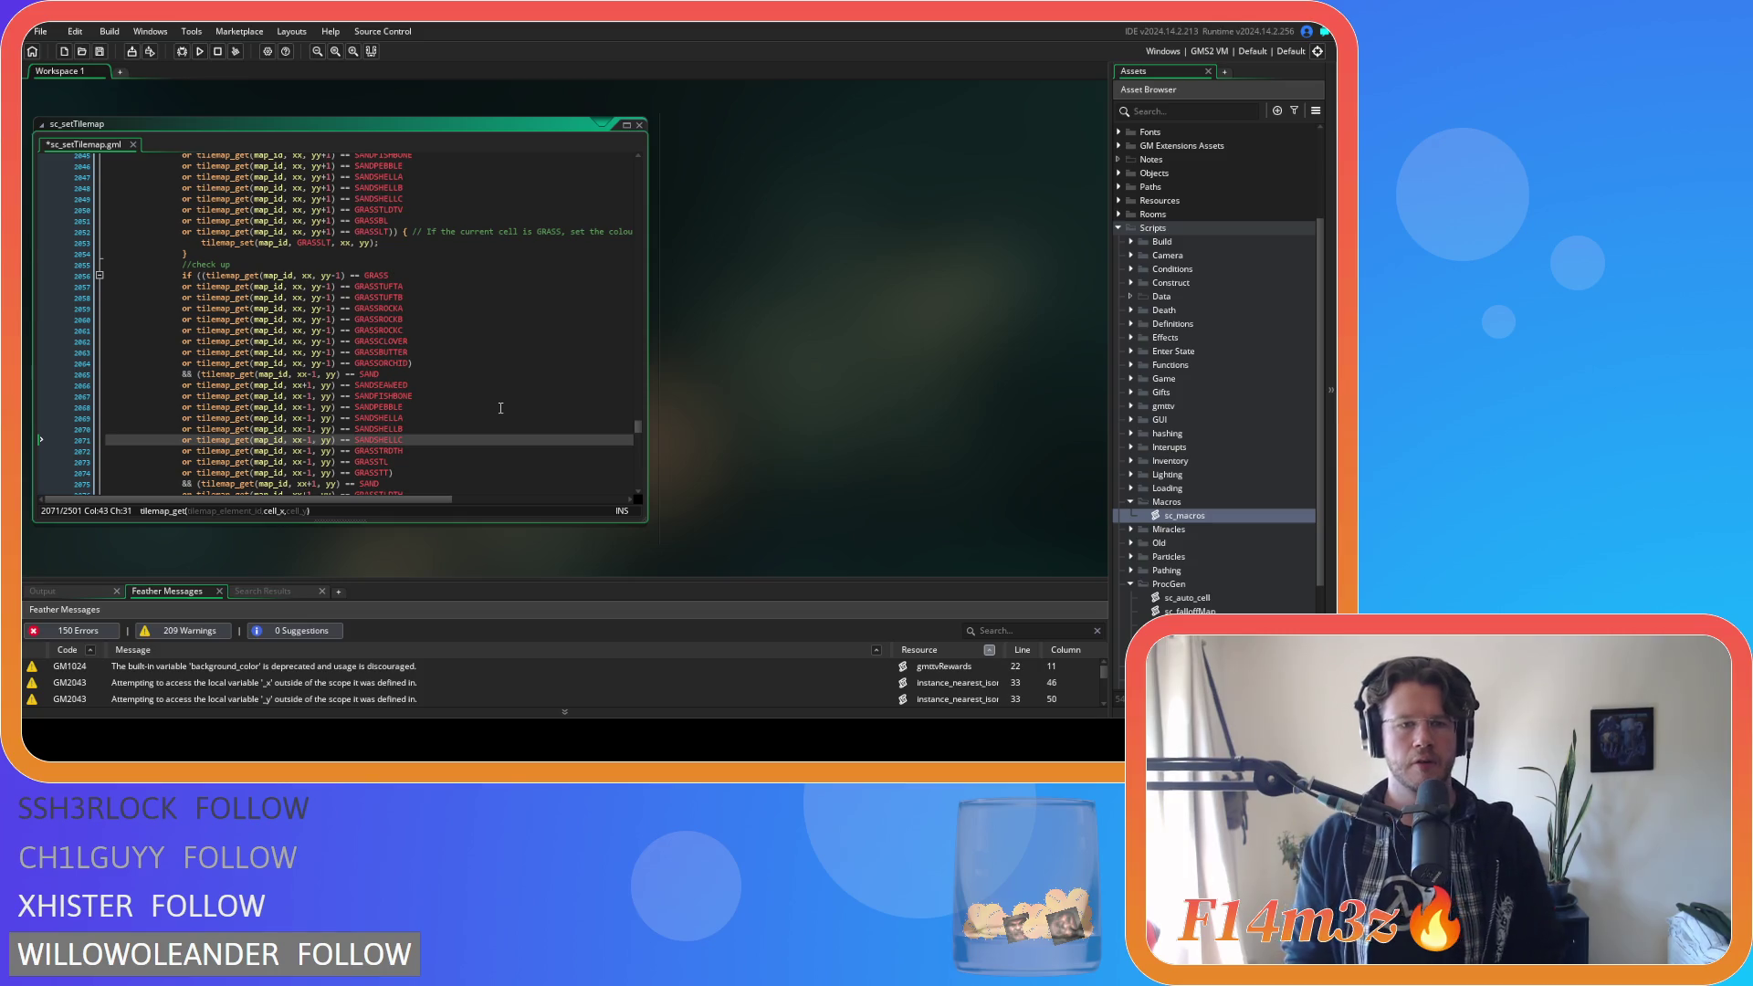
{"action": "key", "text": "ctrl+s"}
Paste the six sand variant checks below the xx+1 SAND check.
{"action": "scroll", "coordinate": [470, 407], "scroll_direction": "down", "scroll_amount": 3}
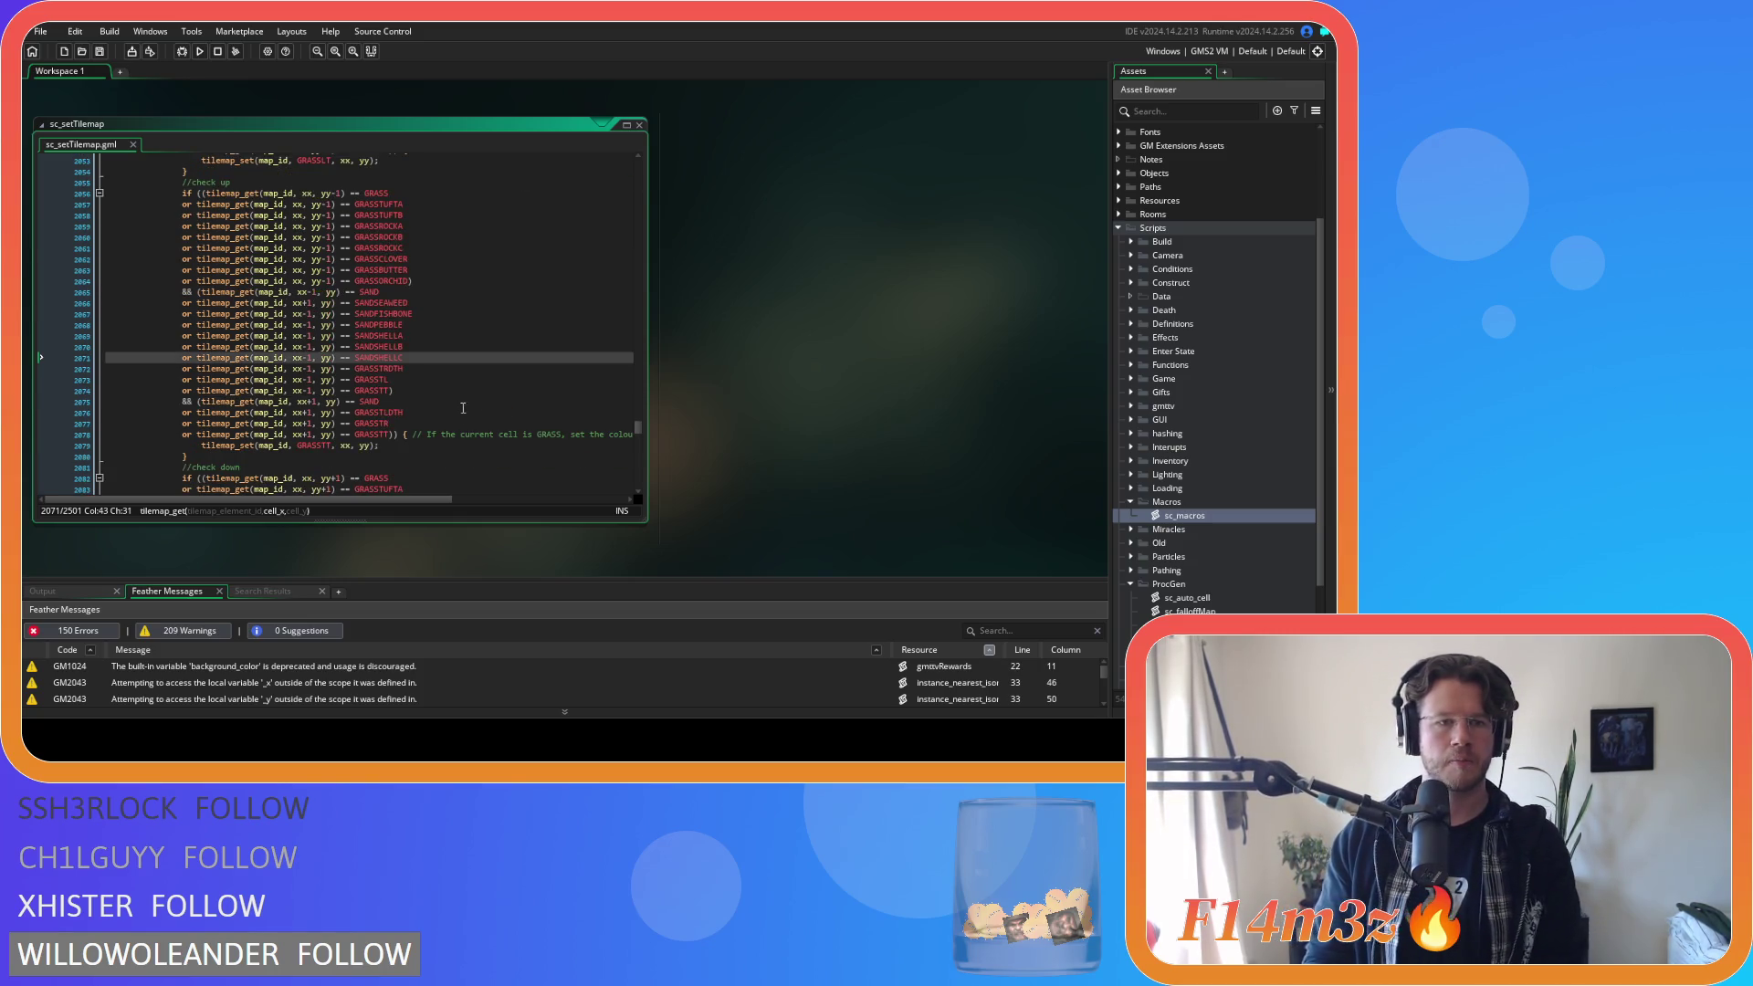
{"action": "left_click", "coordinate": [421, 402]}
{"action": "key", "text": "Return"}
{"action": "key", "text": "ctrl+v"}
{"action": "scroll", "coordinate": [421, 401], "scroll_direction": "down", "scroll_amount": 8}
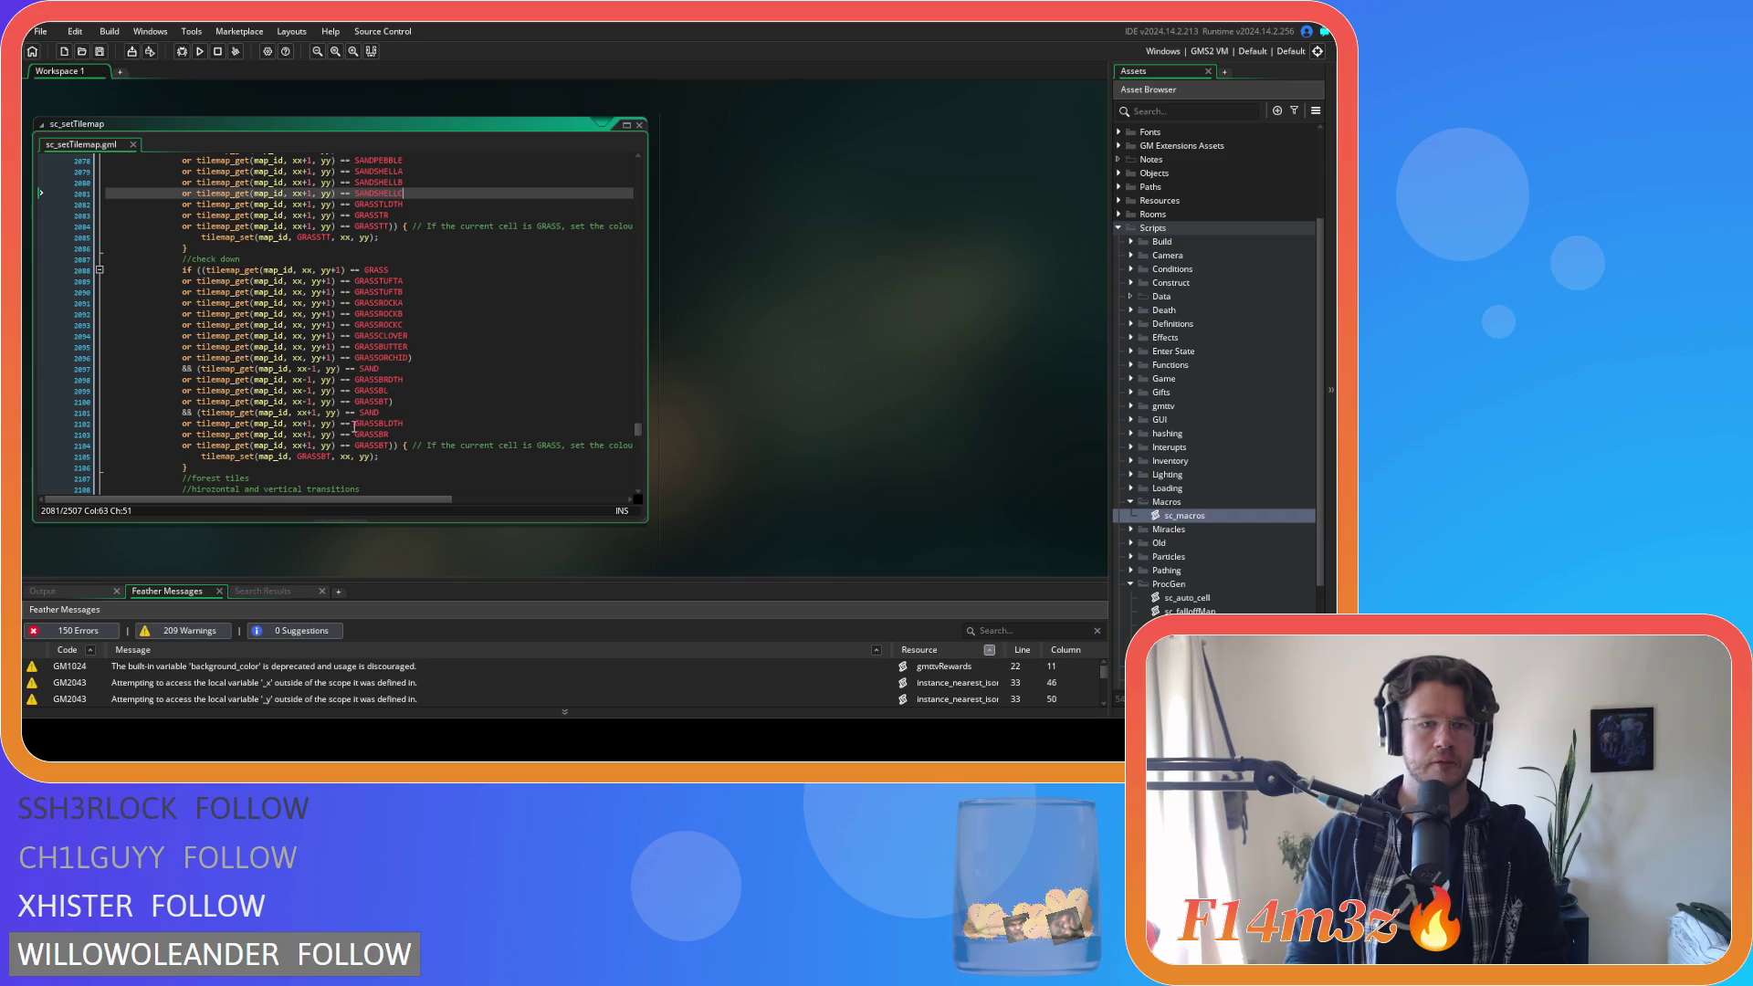
Paste the six sand checks after check-down's xx-1 SAND test and change each xx+1 to xx-1.
{"action": "left_click", "coordinate": [460, 374]}
{"action": "key", "text": "Return"}
{"action": "key", "text": "ctrl+v"}
{"action": "left_click", "coordinate": [313, 379]}
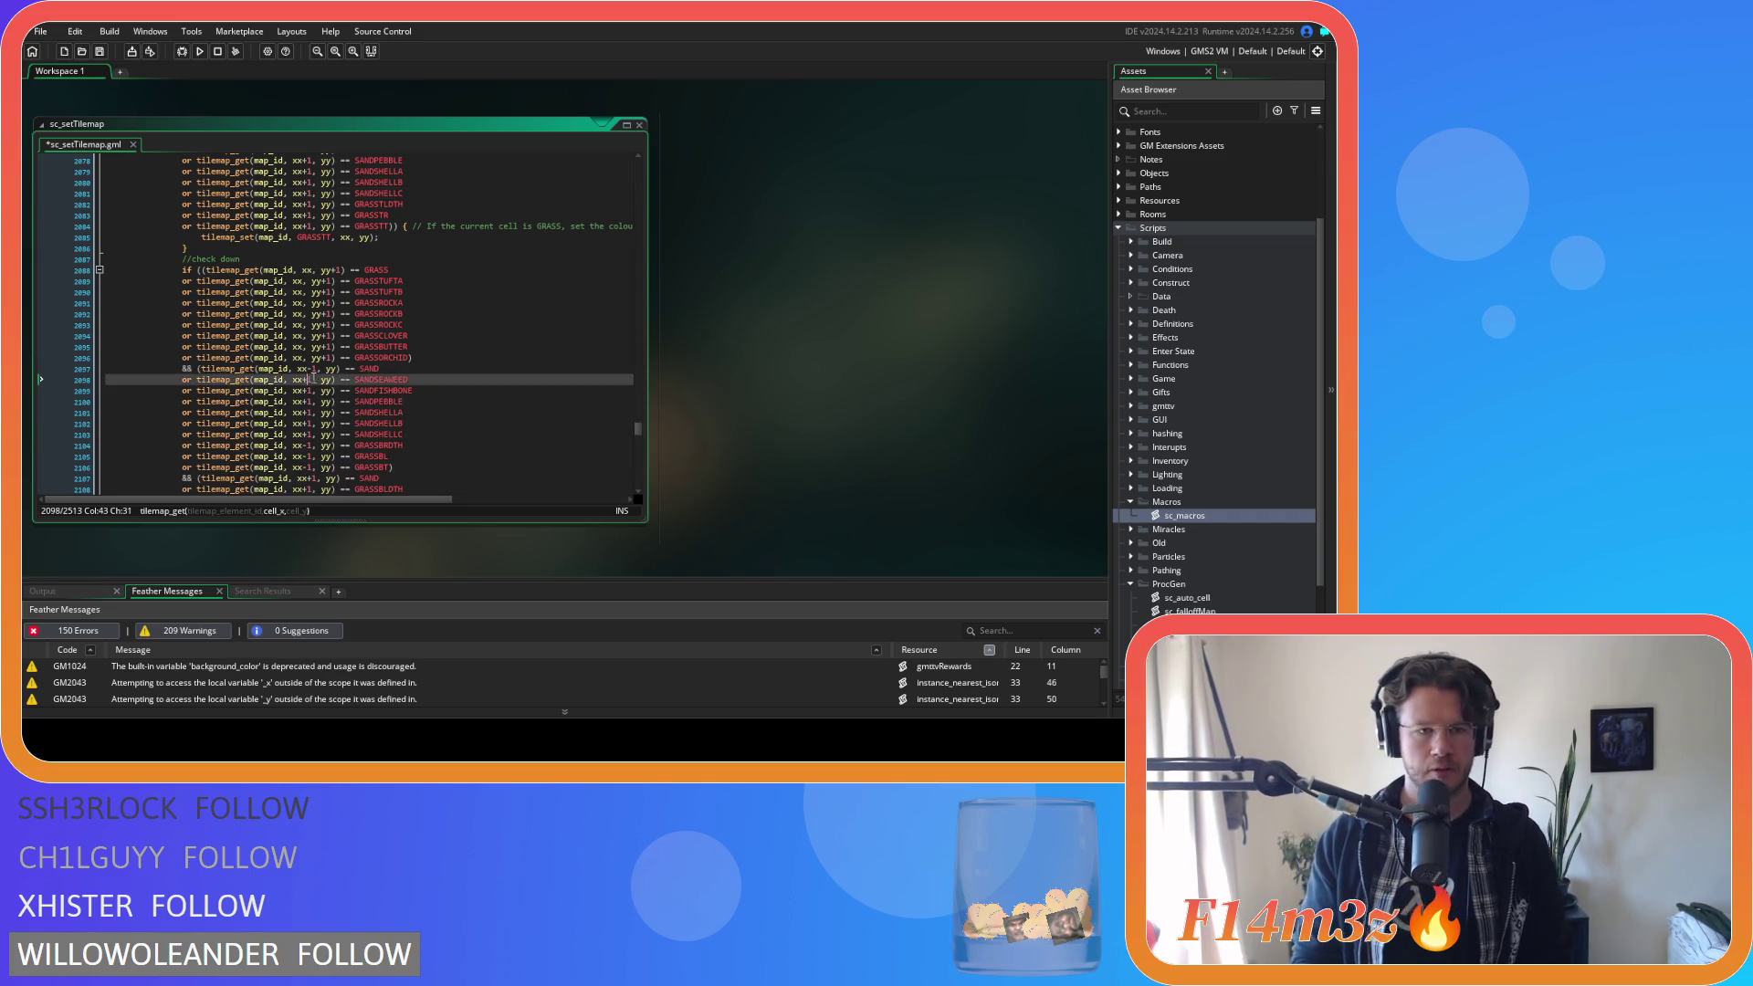
{"action": "key", "text": "BackSpace"}
{"action": "type", "text": "-"}
{"action": "key", "text": "Down"}
{"action": "key", "text": "BackSpace"}
{"action": "type", "text": "-"}
{"action": "key", "text": "Down"}
{"action": "key", "text": "BackSpace"}
{"action": "type", "text": "-"}
{"action": "key", "text": "Down"}
{"action": "key", "text": "BackSpace"}
{"action": "type", "text": "-"}
{"action": "key", "text": "Down"}
{"action": "key", "text": "BackSpace"}
{"action": "type", "text": "-"}
{"action": "key", "text": "Down"}
{"action": "key", "text": "BackSpace"}
{"action": "type", "text": "-"}
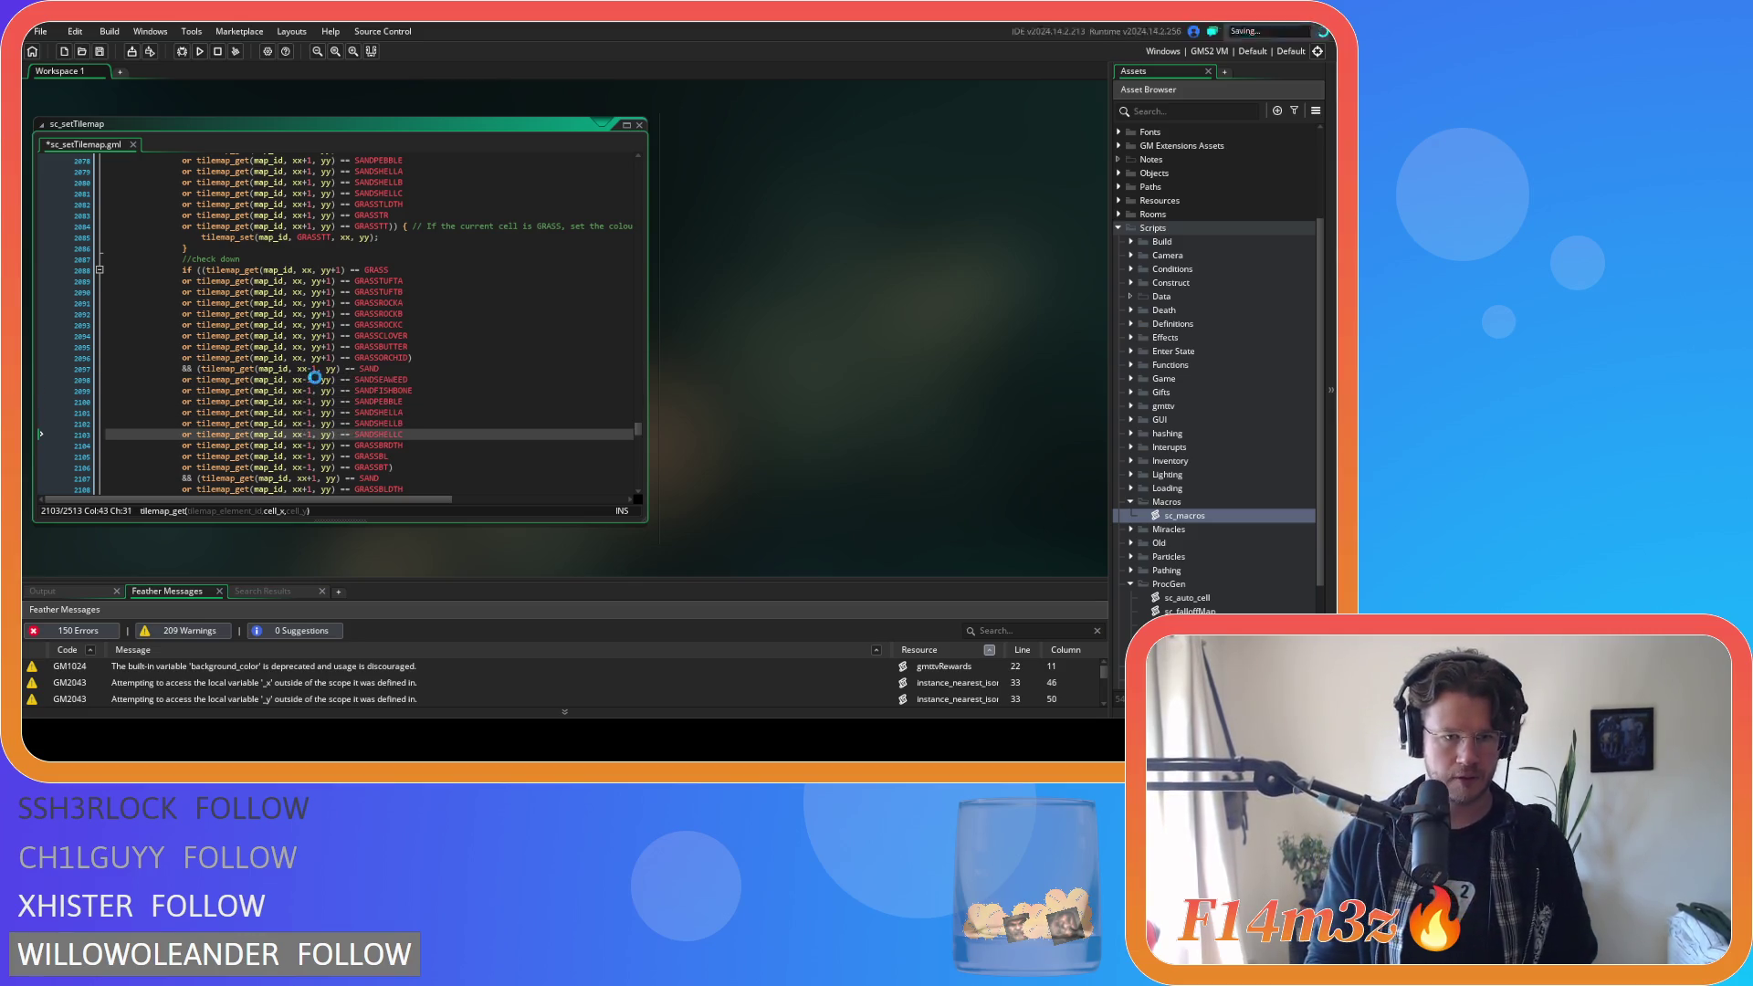
Paste the six sand checks after the xx+1 SAND test and save the script.
{"action": "scroll", "coordinate": [316, 379], "scroll_direction": "down", "scroll_amount": 4}
{"action": "left_click", "coordinate": [424, 340]}
{"action": "key", "text": "Return"}
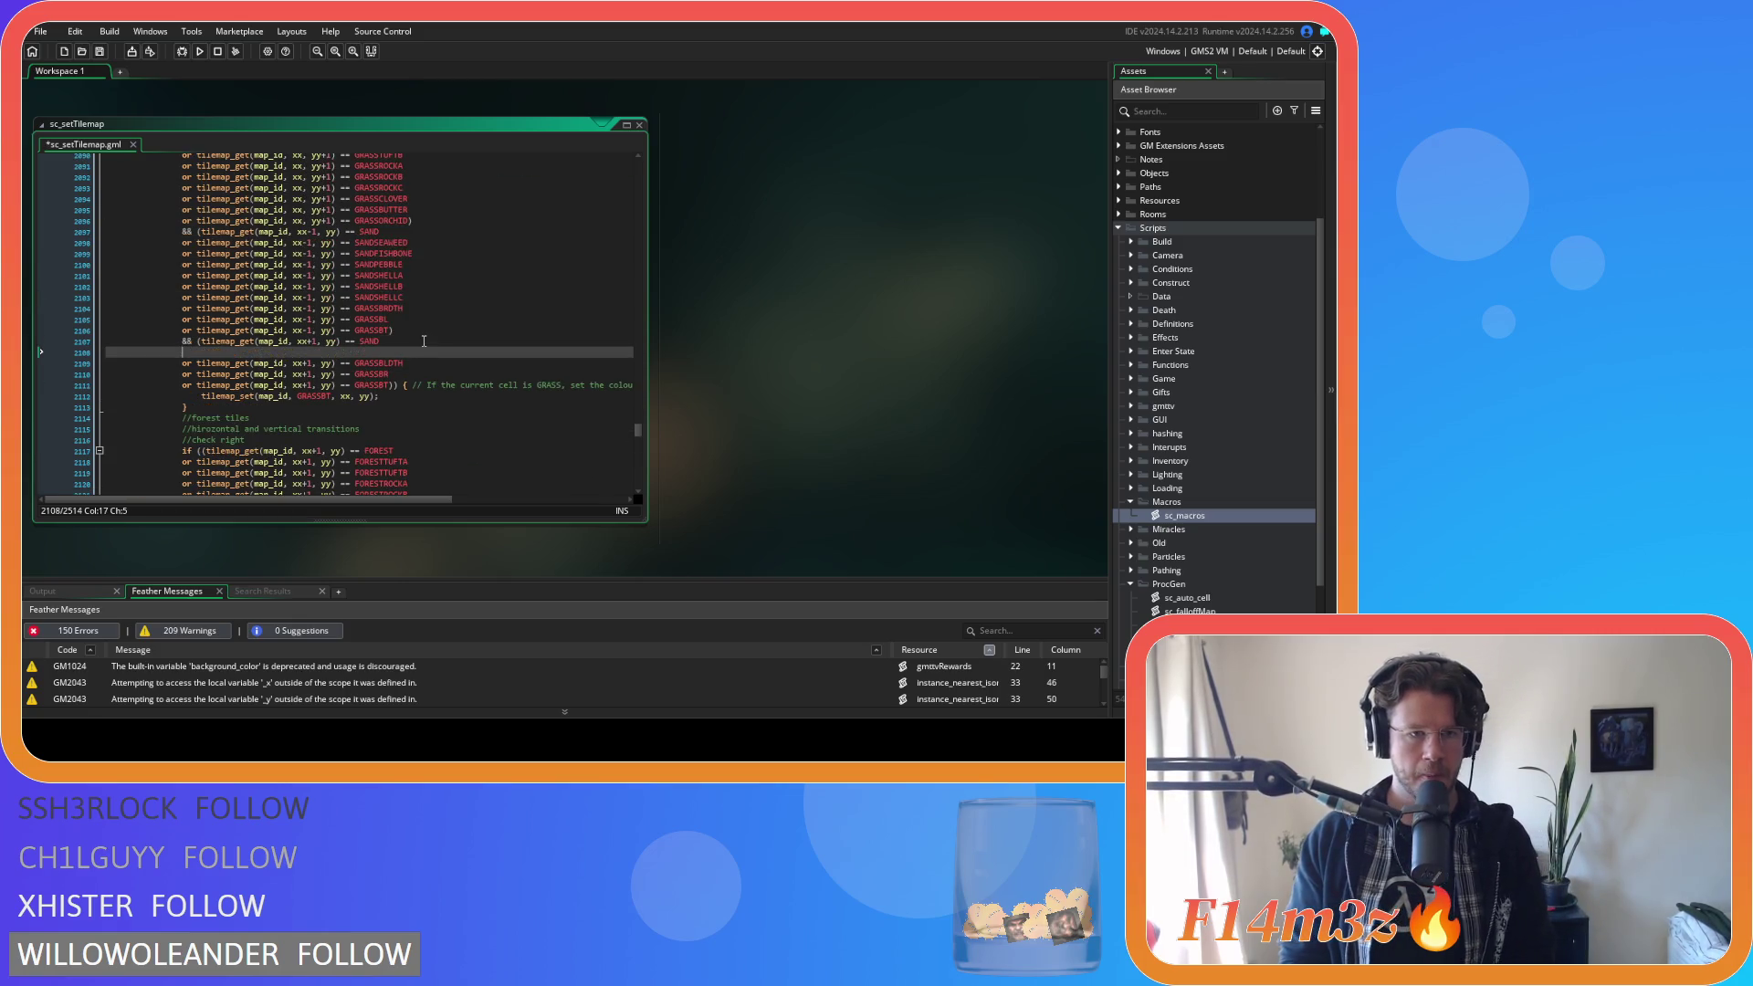
{"action": "key", "text": "ctrl+v"}
{"action": "key", "text": "ctrl+s"}
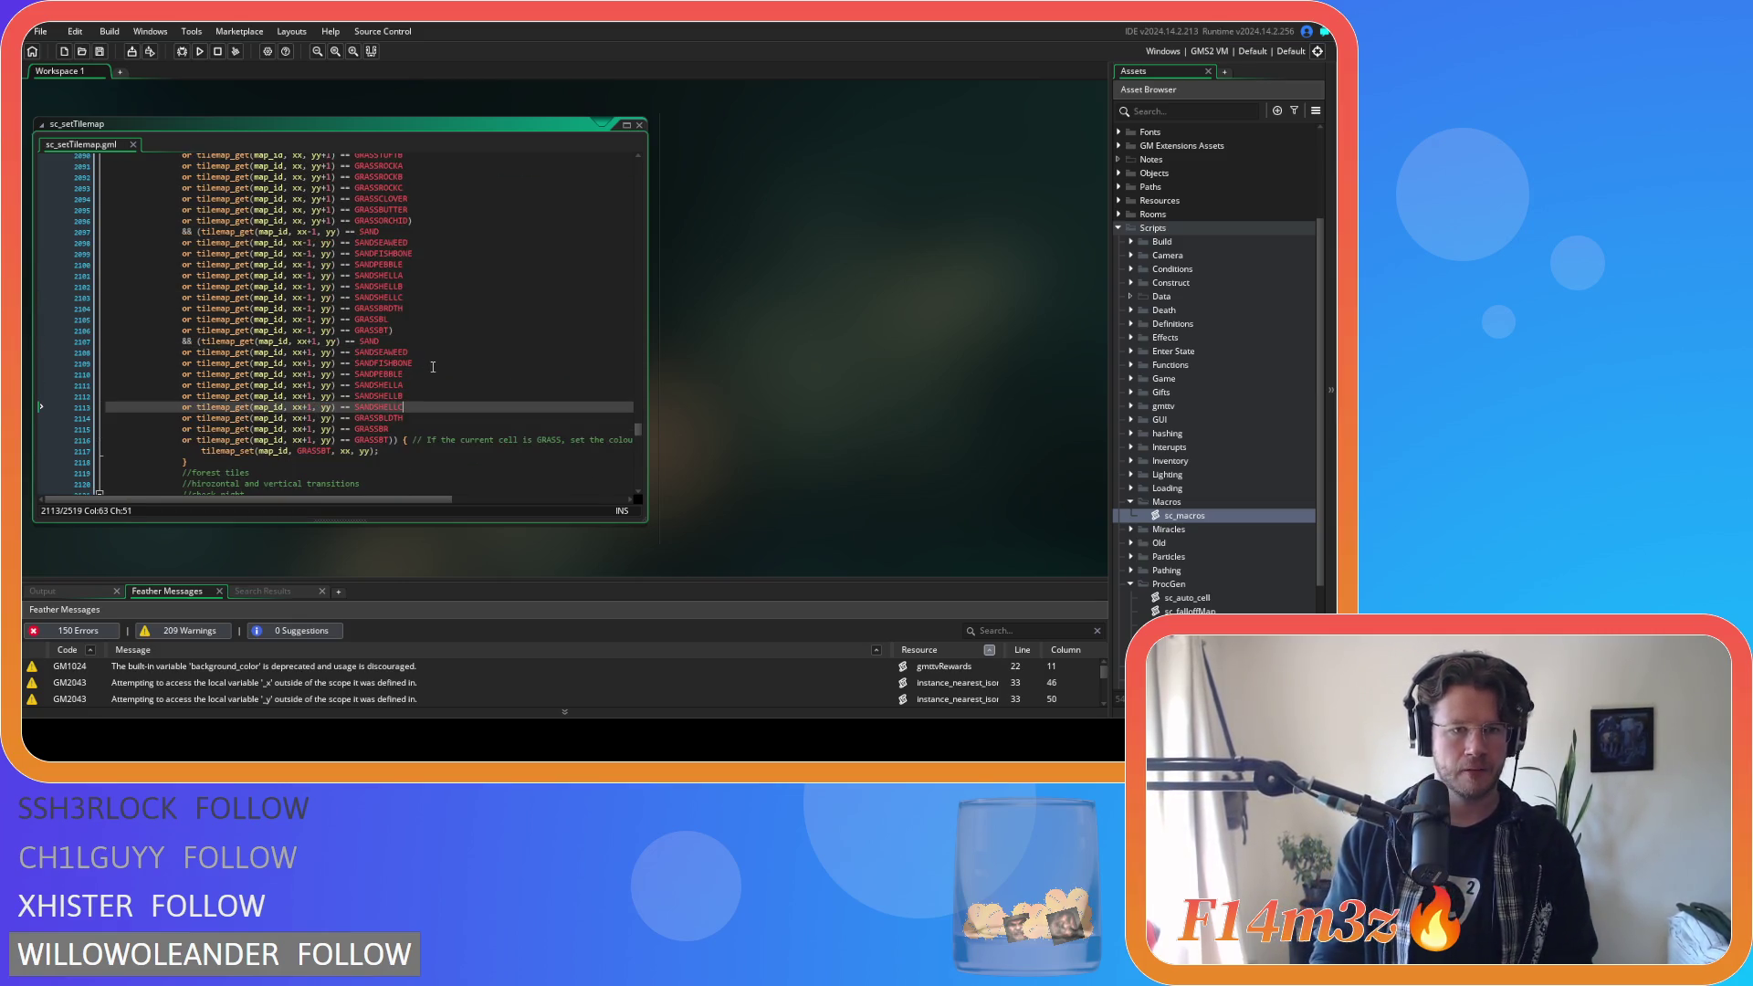
{"action": "scroll", "coordinate": [434, 368], "scroll_direction": "down", "scroll_amount": 8}
Review the updated sc_setTilemap code, then compile and run the project with F5.
{"action": "scroll", "coordinate": [434, 368], "scroll_direction": "down", "scroll_amount": 5}
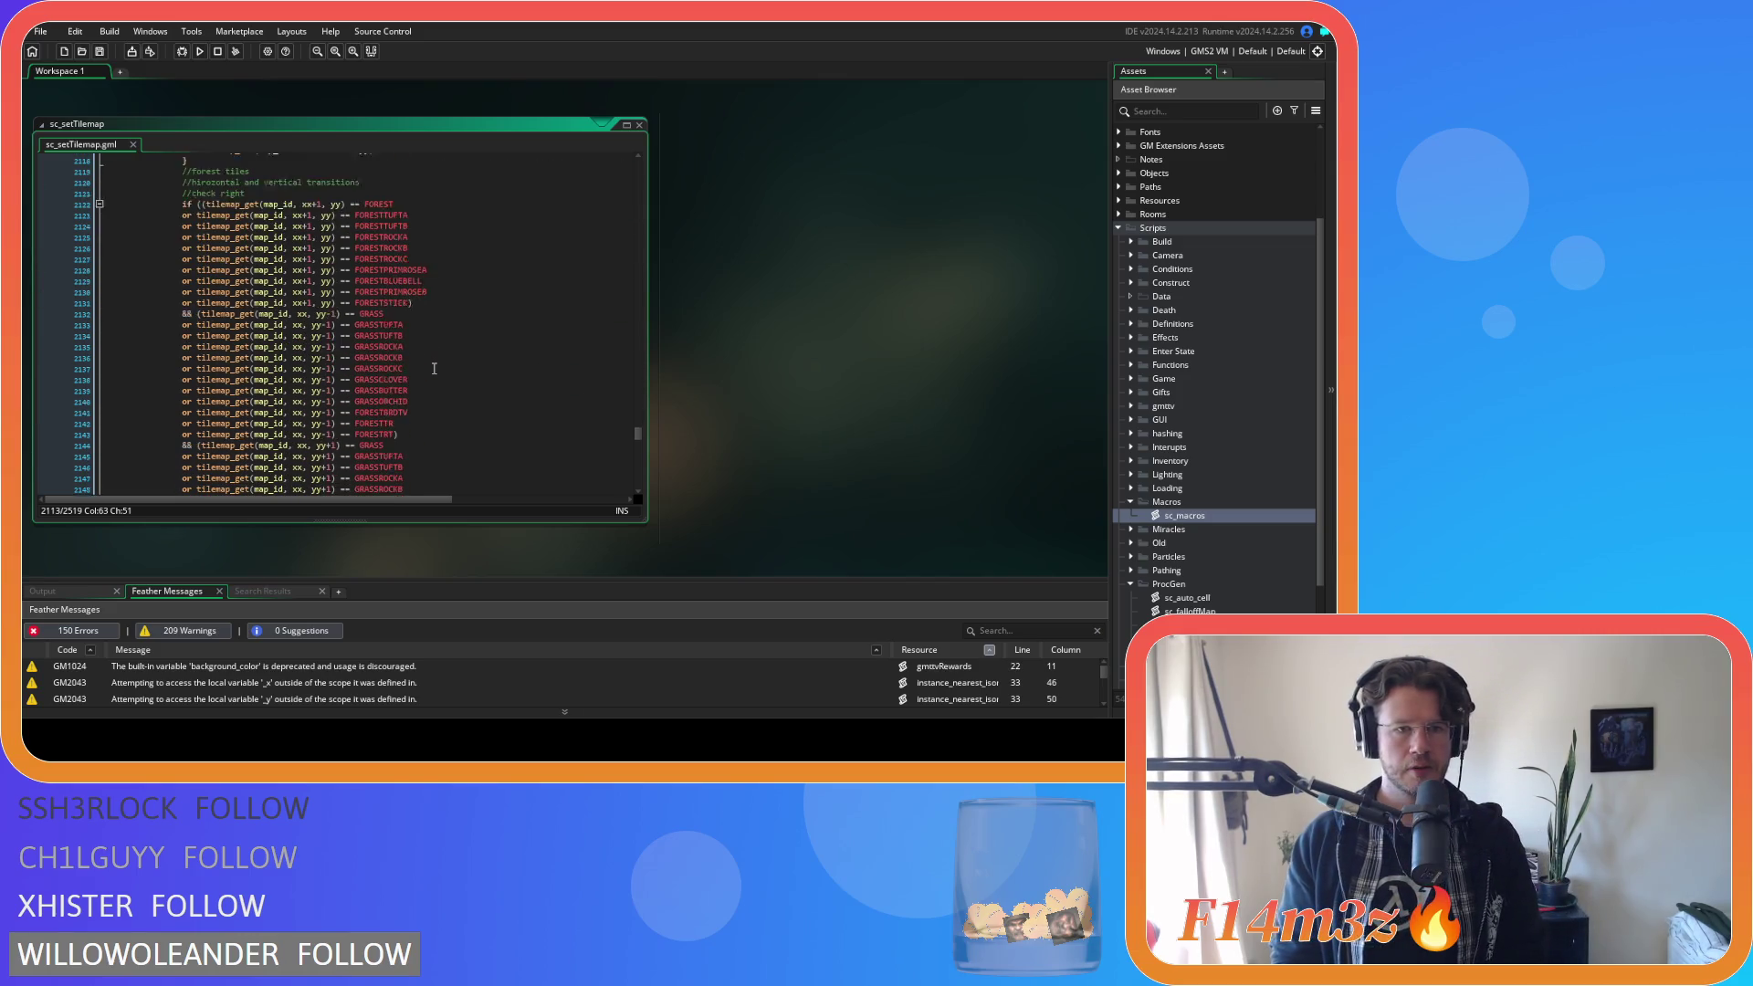
{"action": "scroll", "coordinate": [433, 368], "scroll_direction": "up", "scroll_amount": 4}
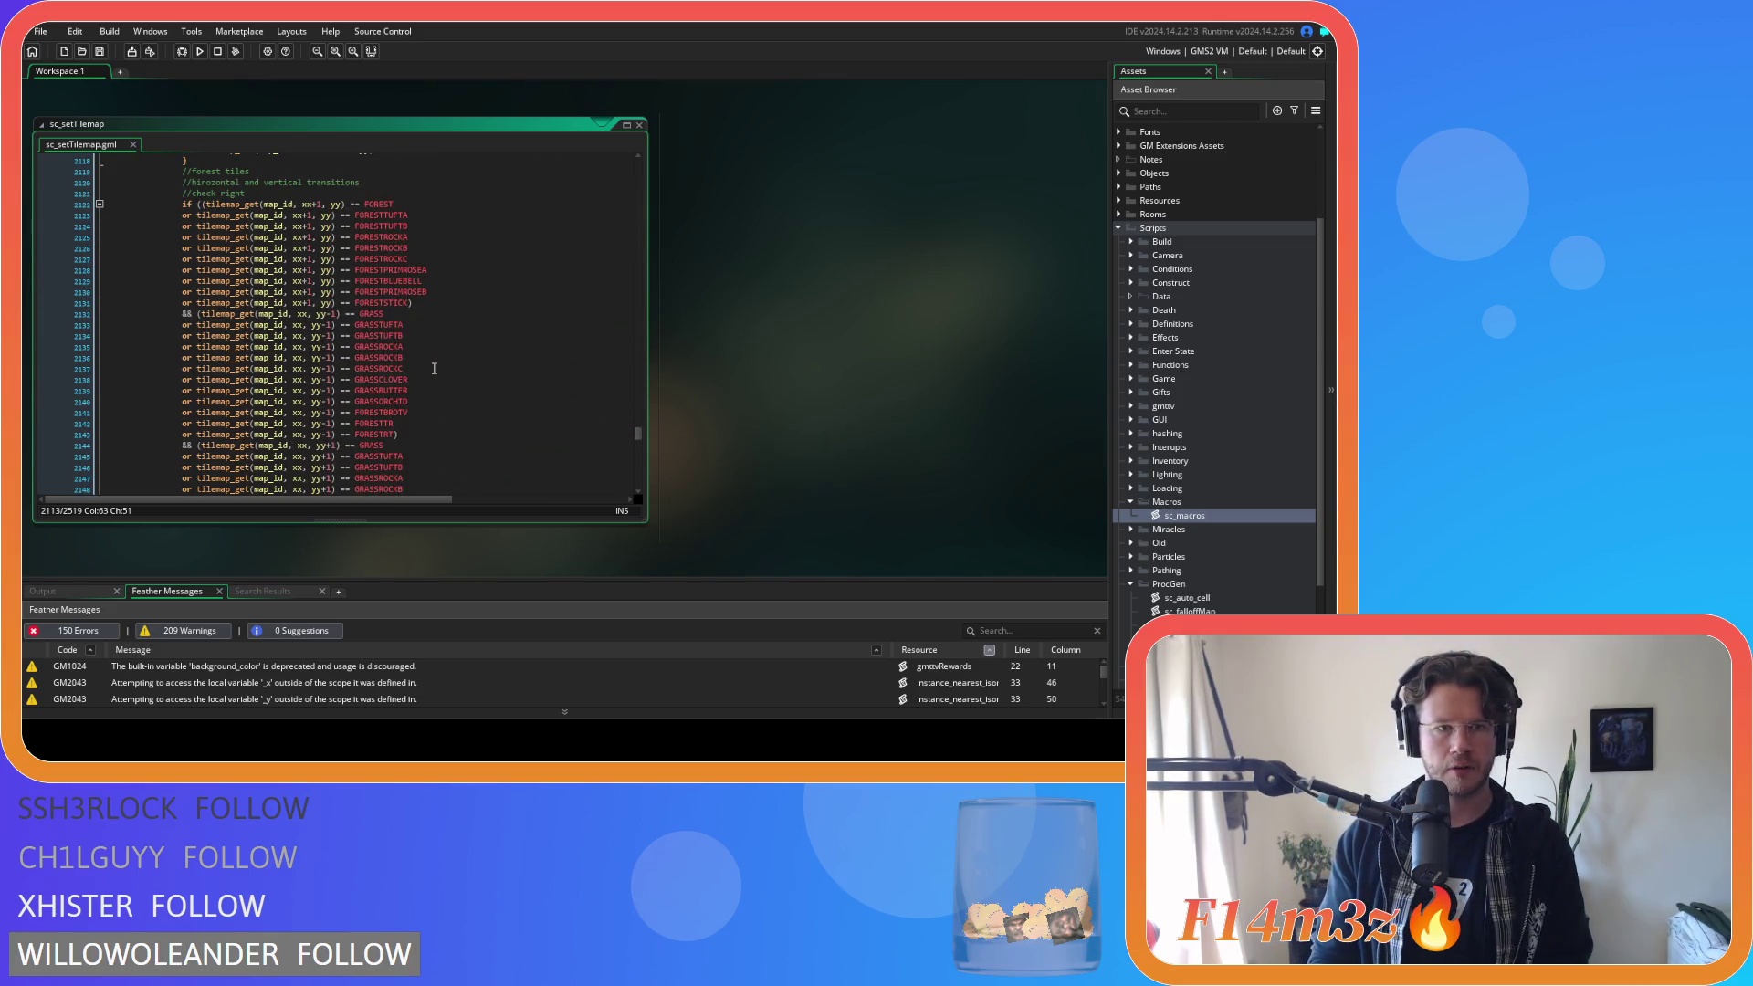
{"action": "scroll", "coordinate": [434, 368], "scroll_direction": "down", "scroll_amount": 20}
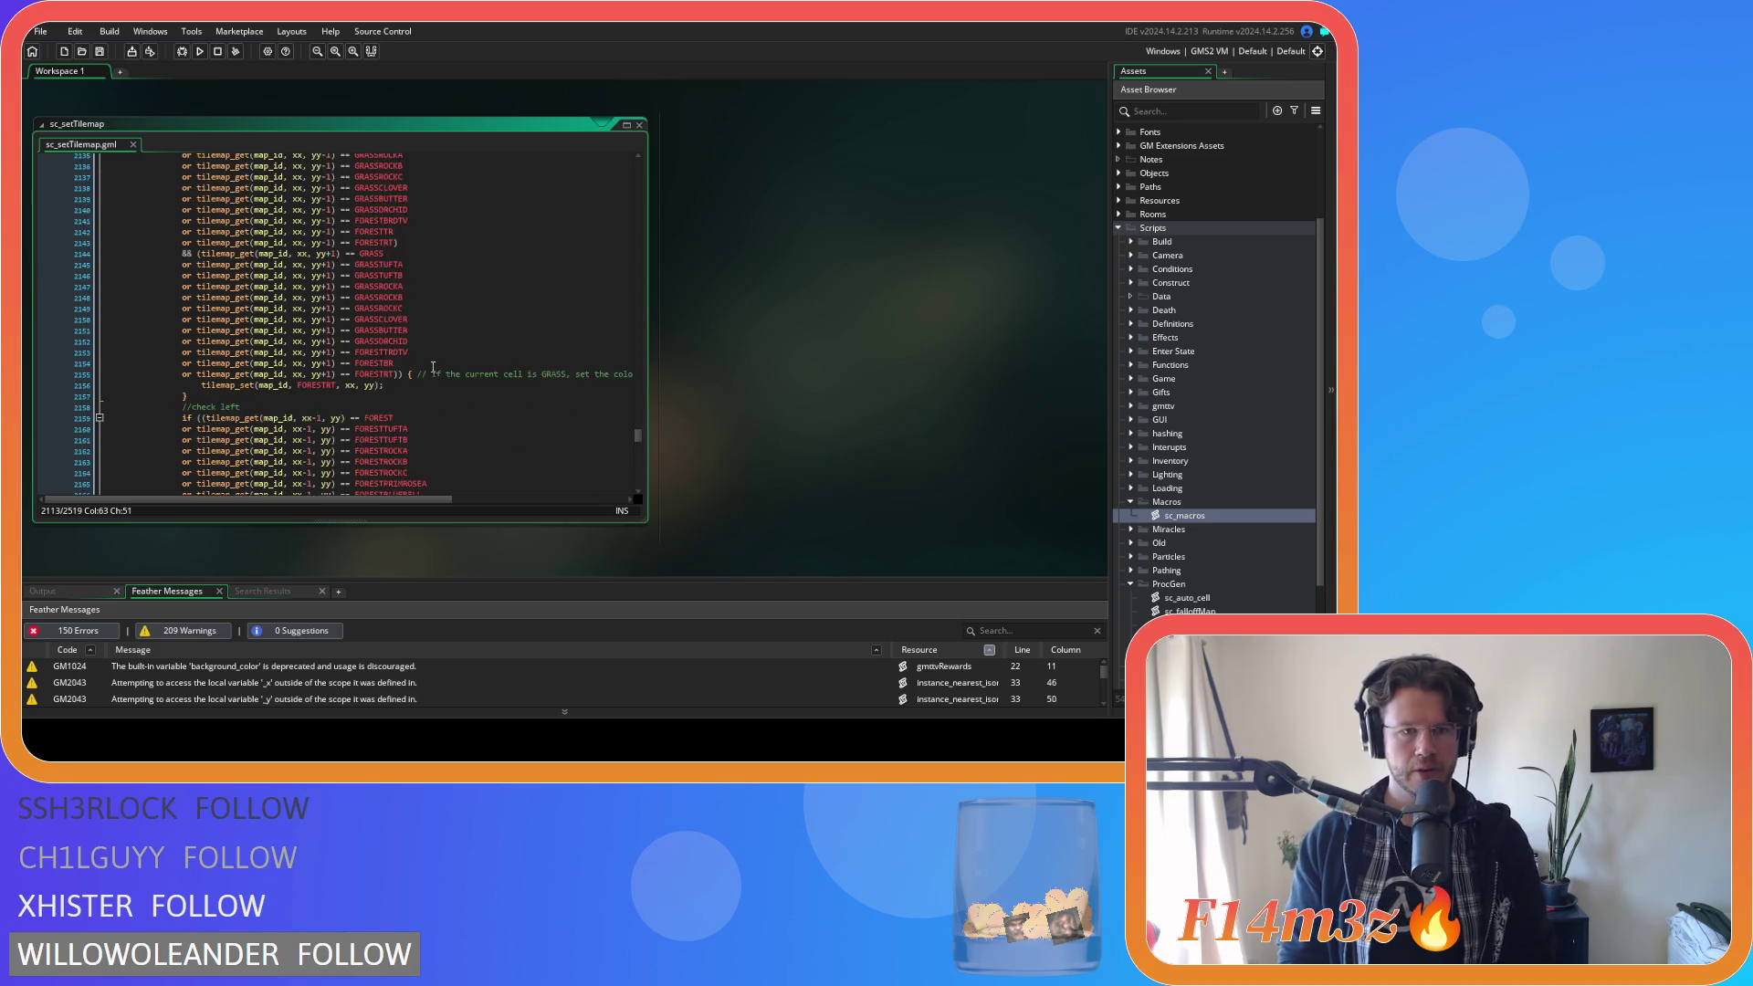
{"action": "scroll", "coordinate": [423, 350], "scroll_direction": "down", "scroll_amount": 20}
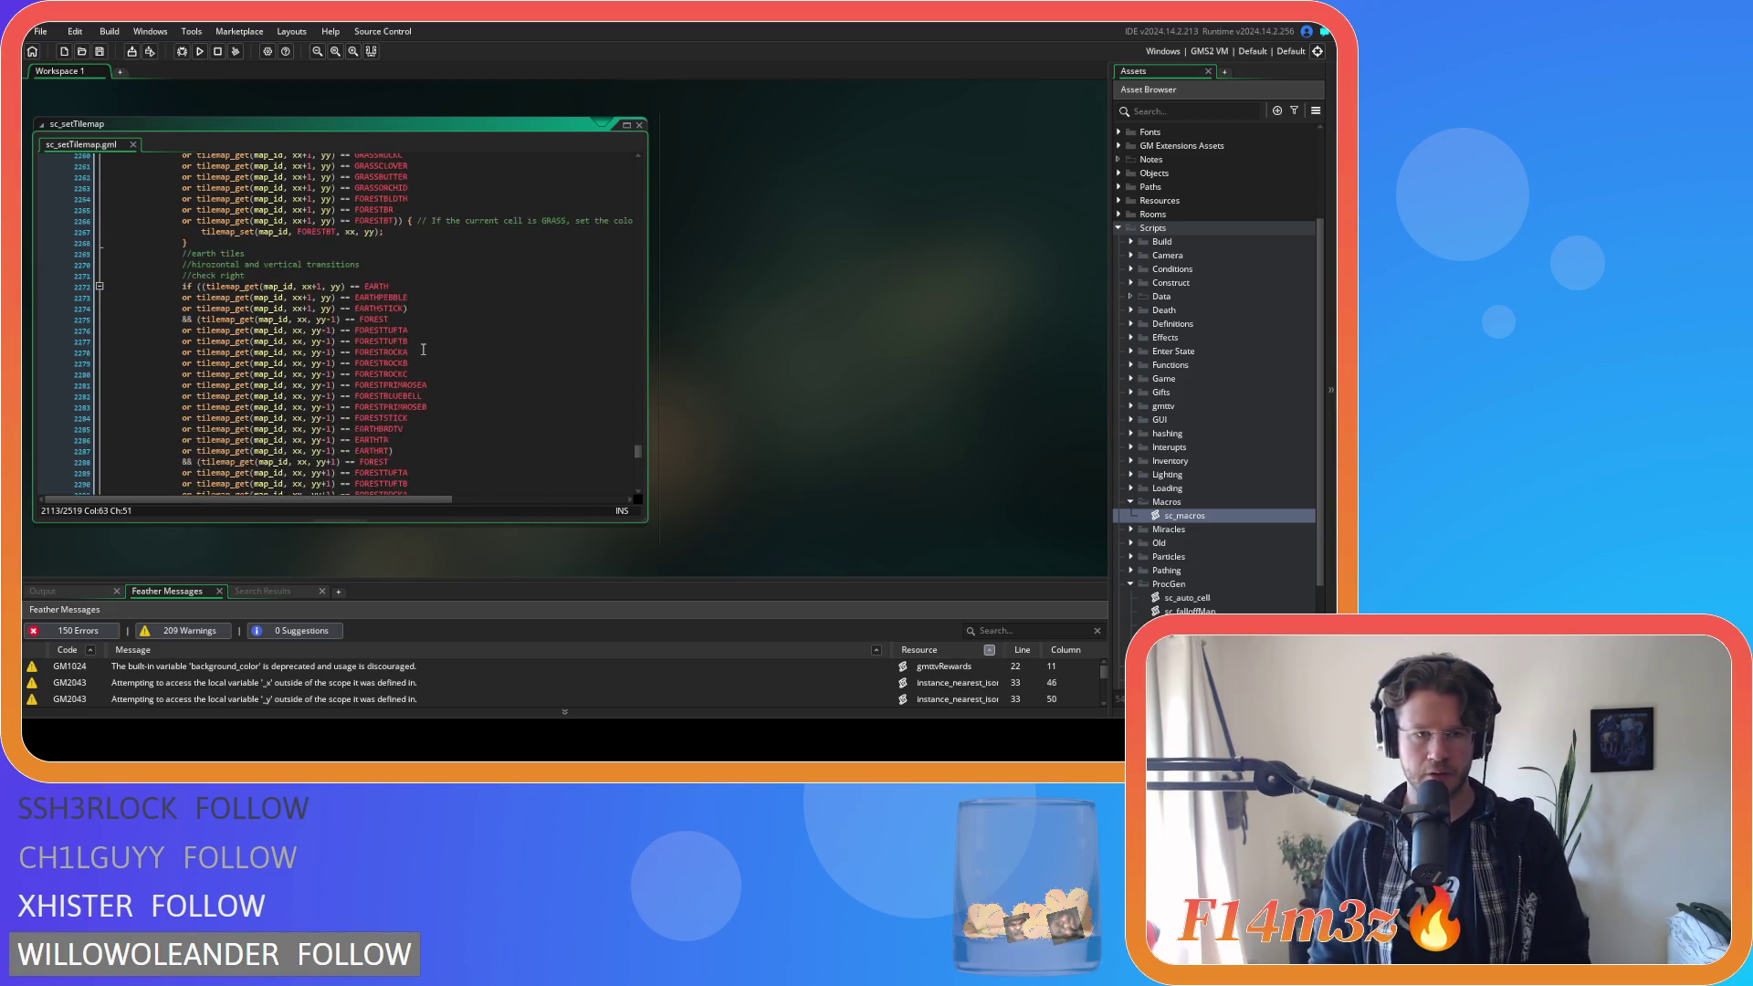
{"action": "scroll", "coordinate": [422, 349], "scroll_direction": "down", "scroll_amount": 20}
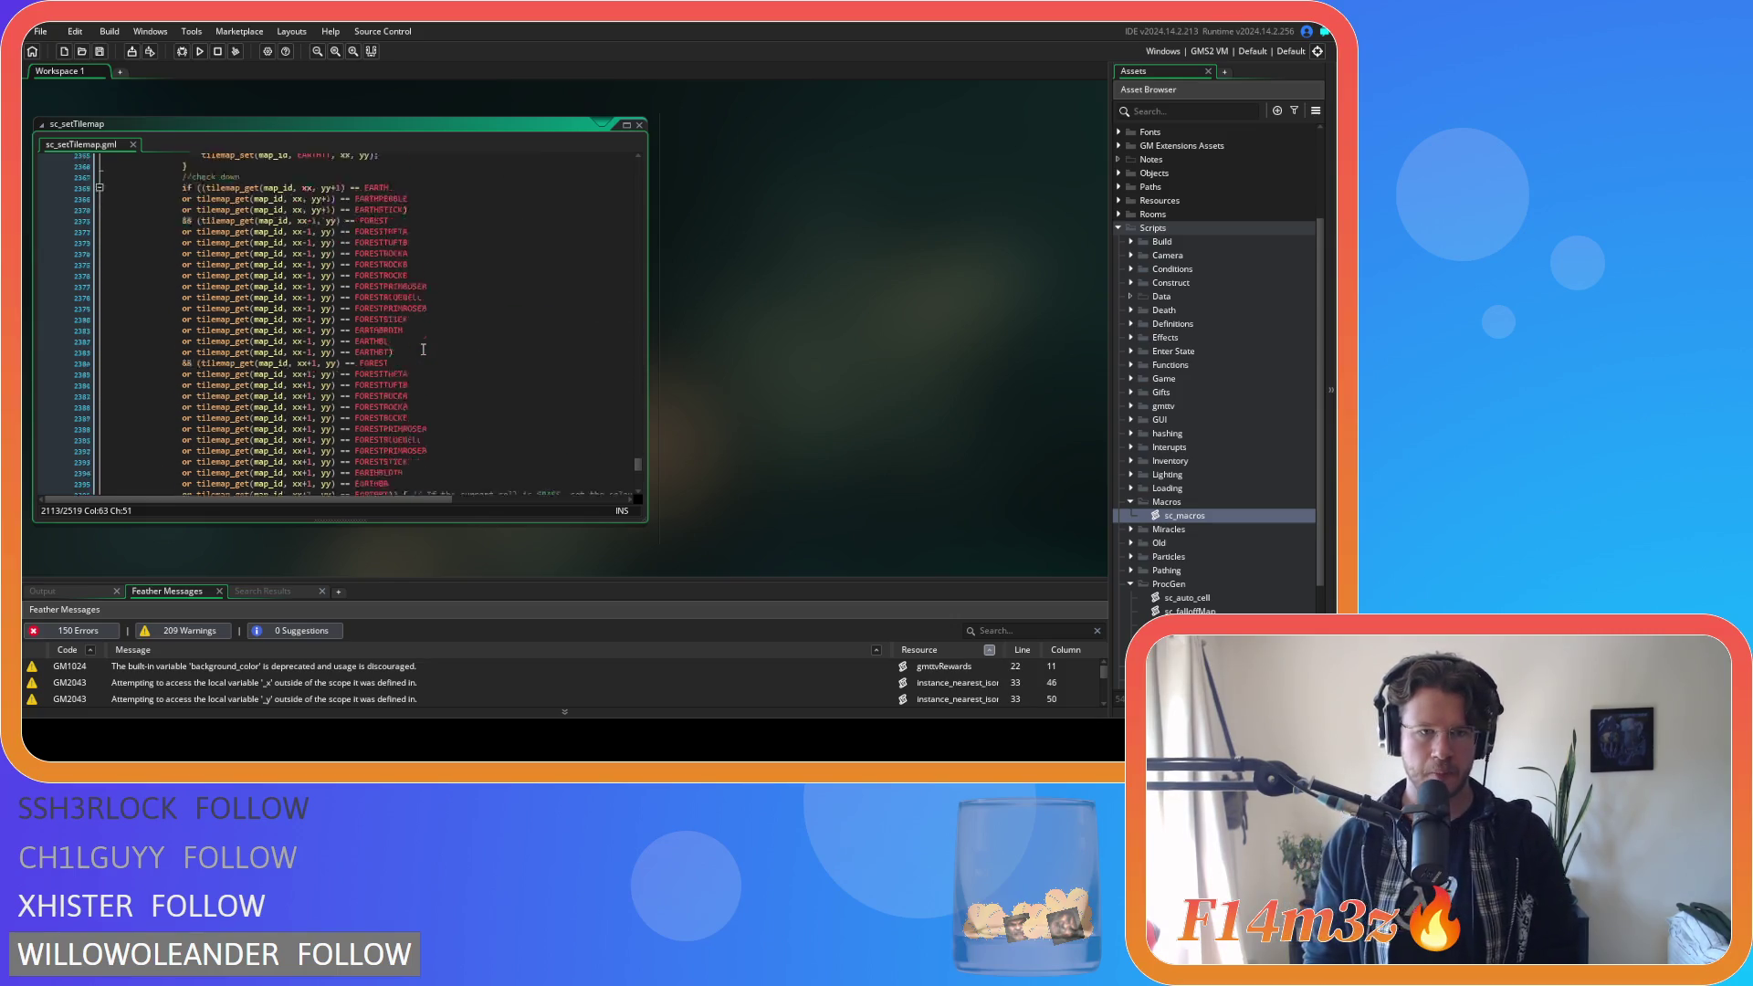
{"action": "scroll", "coordinate": [423, 350], "scroll_direction": "up", "scroll_amount": 1}
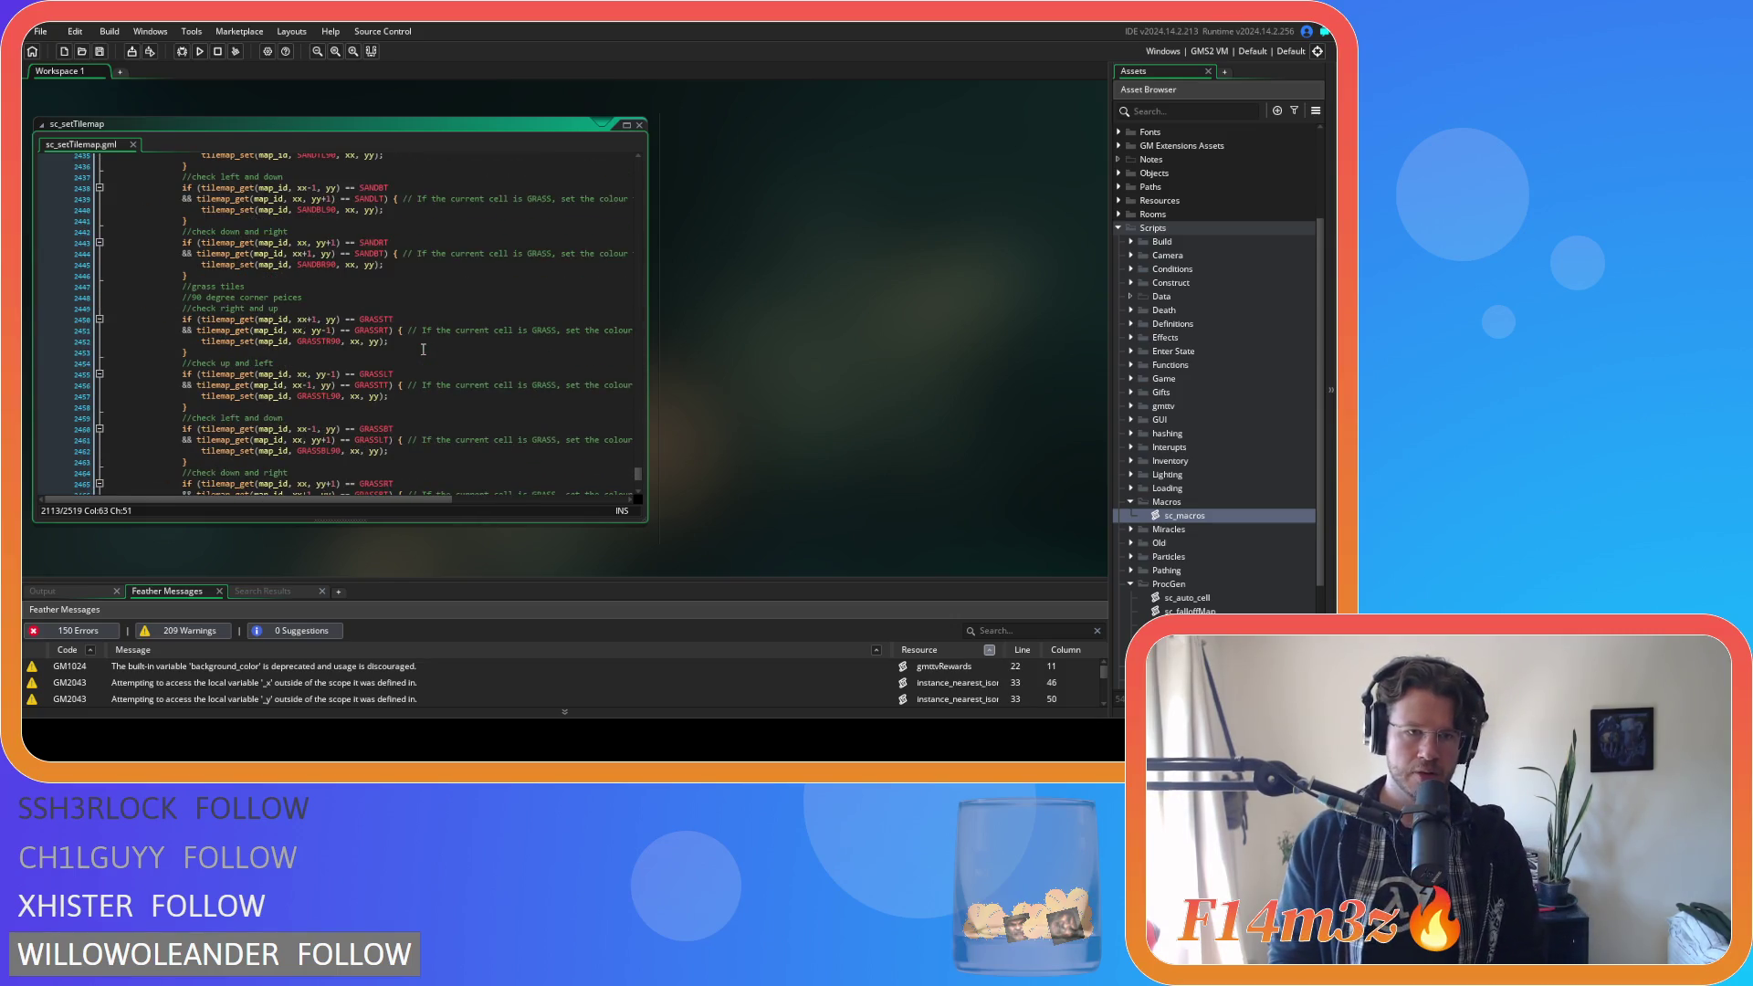
{"action": "scroll", "coordinate": [423, 350], "scroll_direction": "down", "scroll_amount": 20}
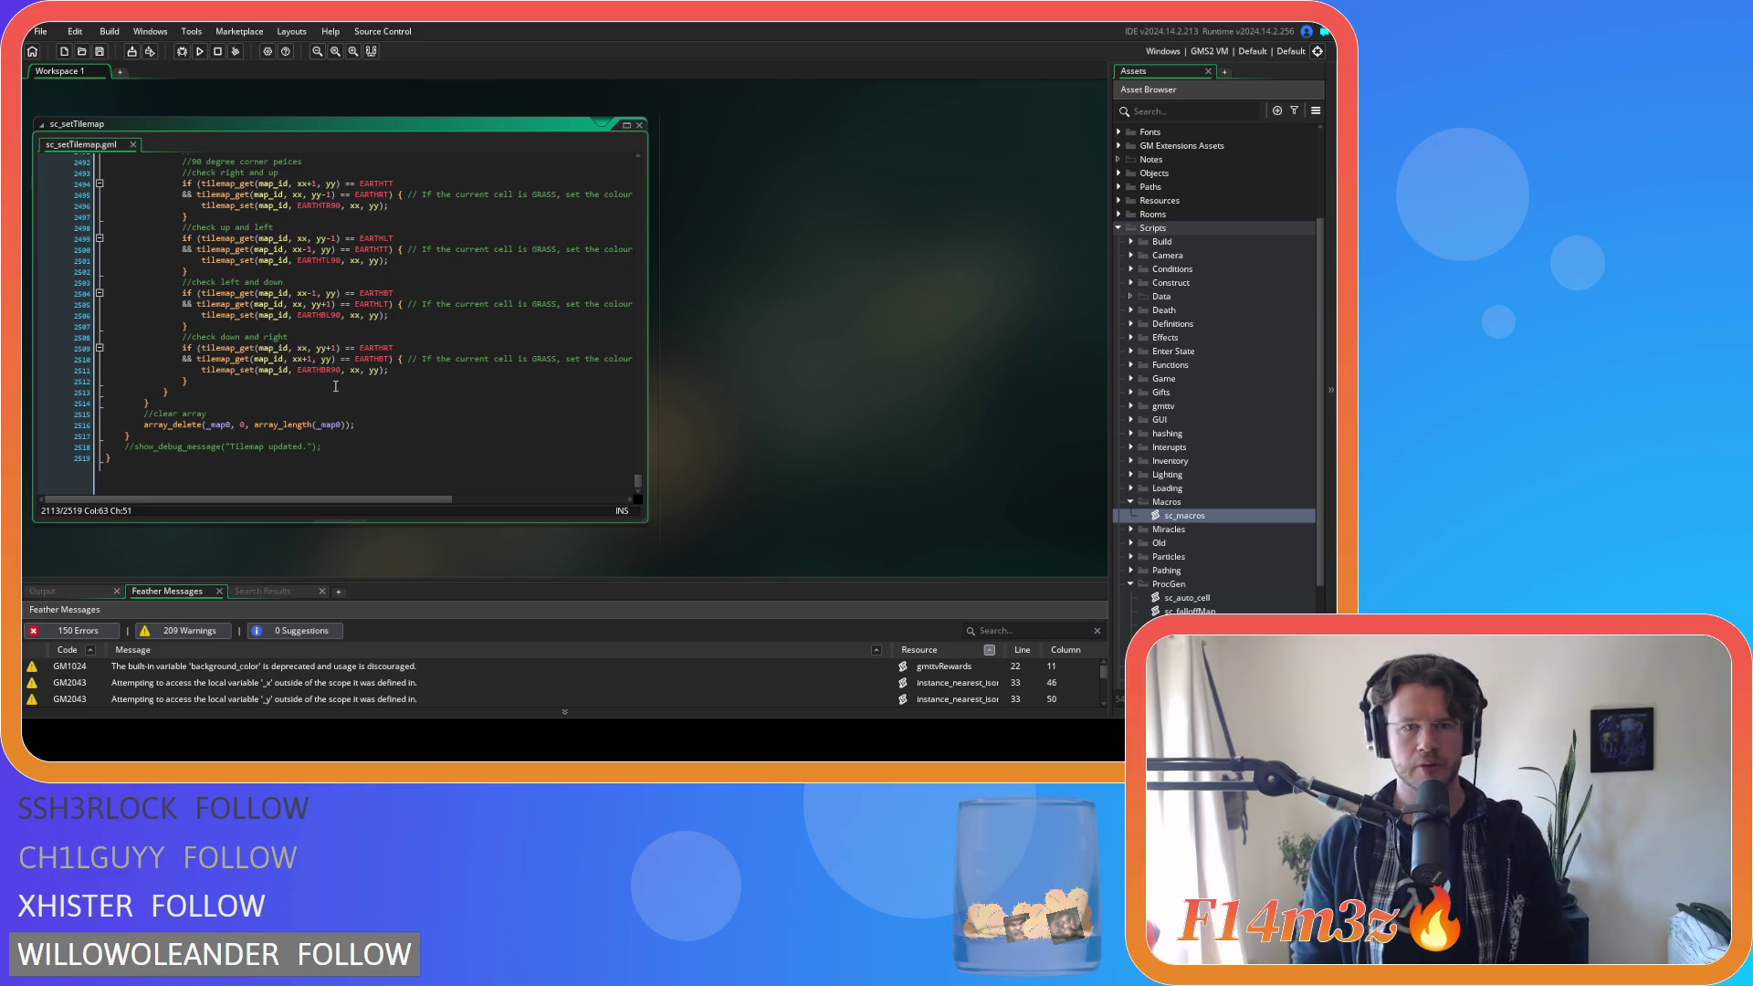
{"action": "key", "text": "F5"}
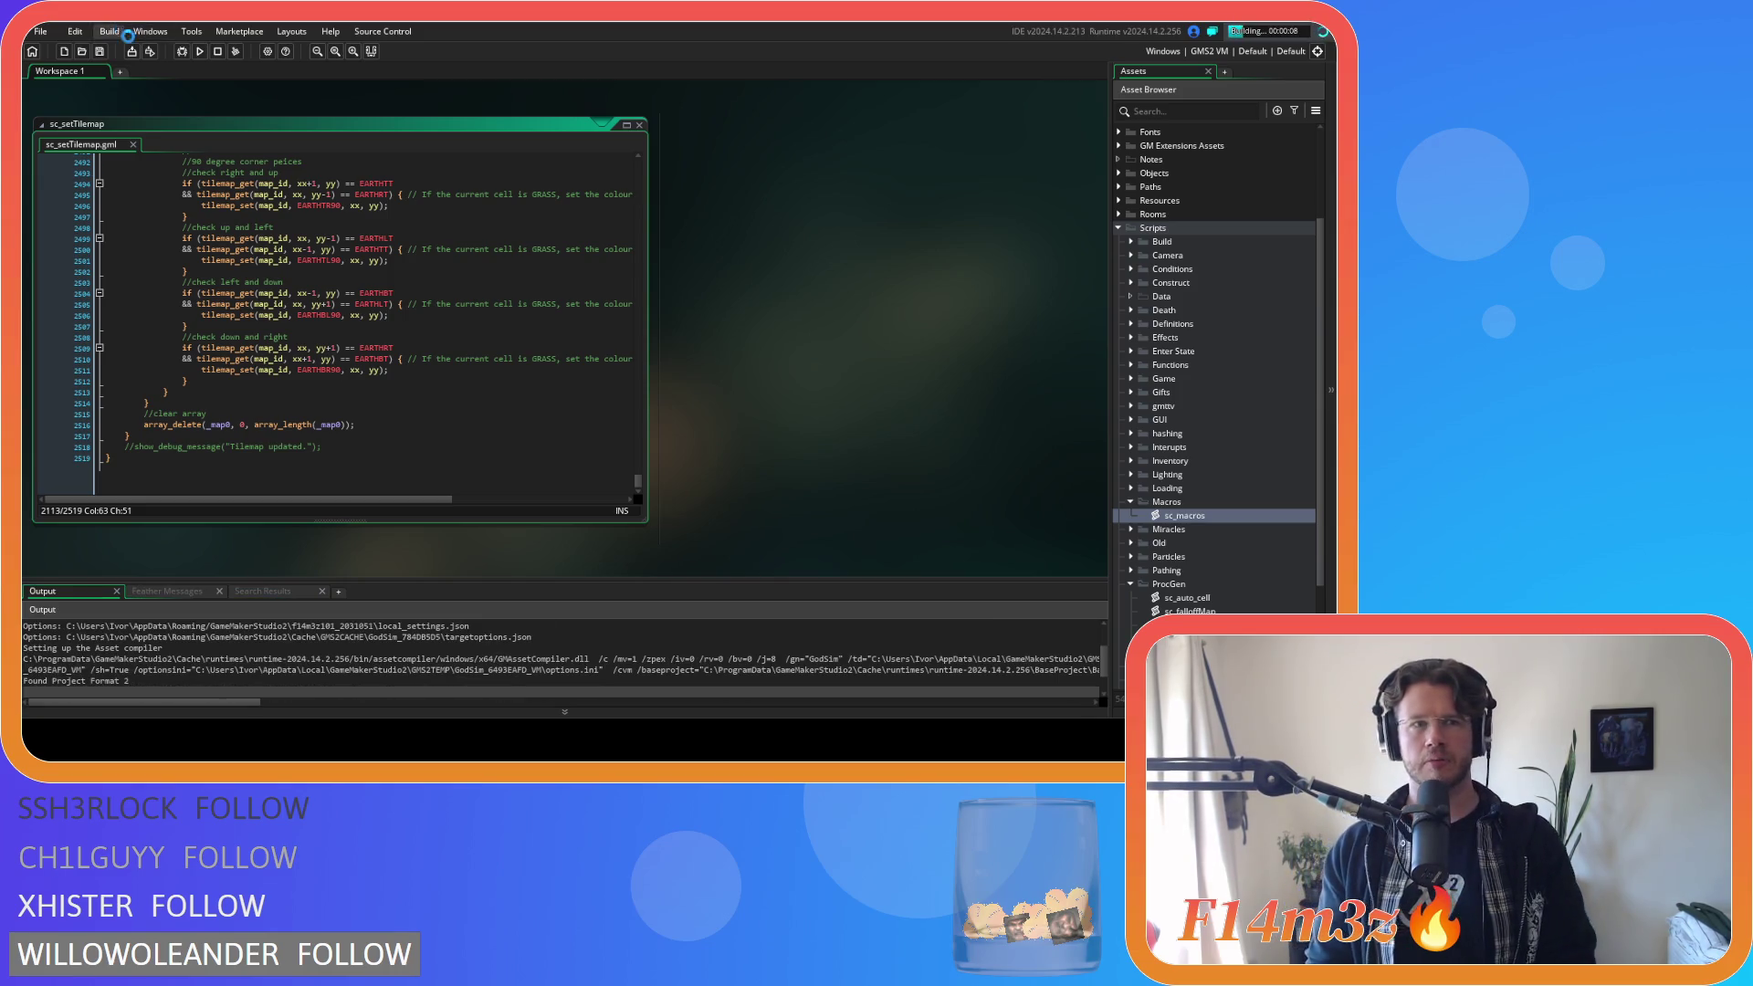
Close all open code windows from the workspace's Windows menu.
{"action": "right_click", "coordinate": [819, 272]}
{"action": "mouse_move", "coordinate": [849, 299]}
{"action": "left_click", "coordinate": [933, 324]}
Collapse the Macros and ProcGen folders and expand the Spawn folder in the Asset Browser.
{"action": "left_click", "coordinate": [1130, 503]}
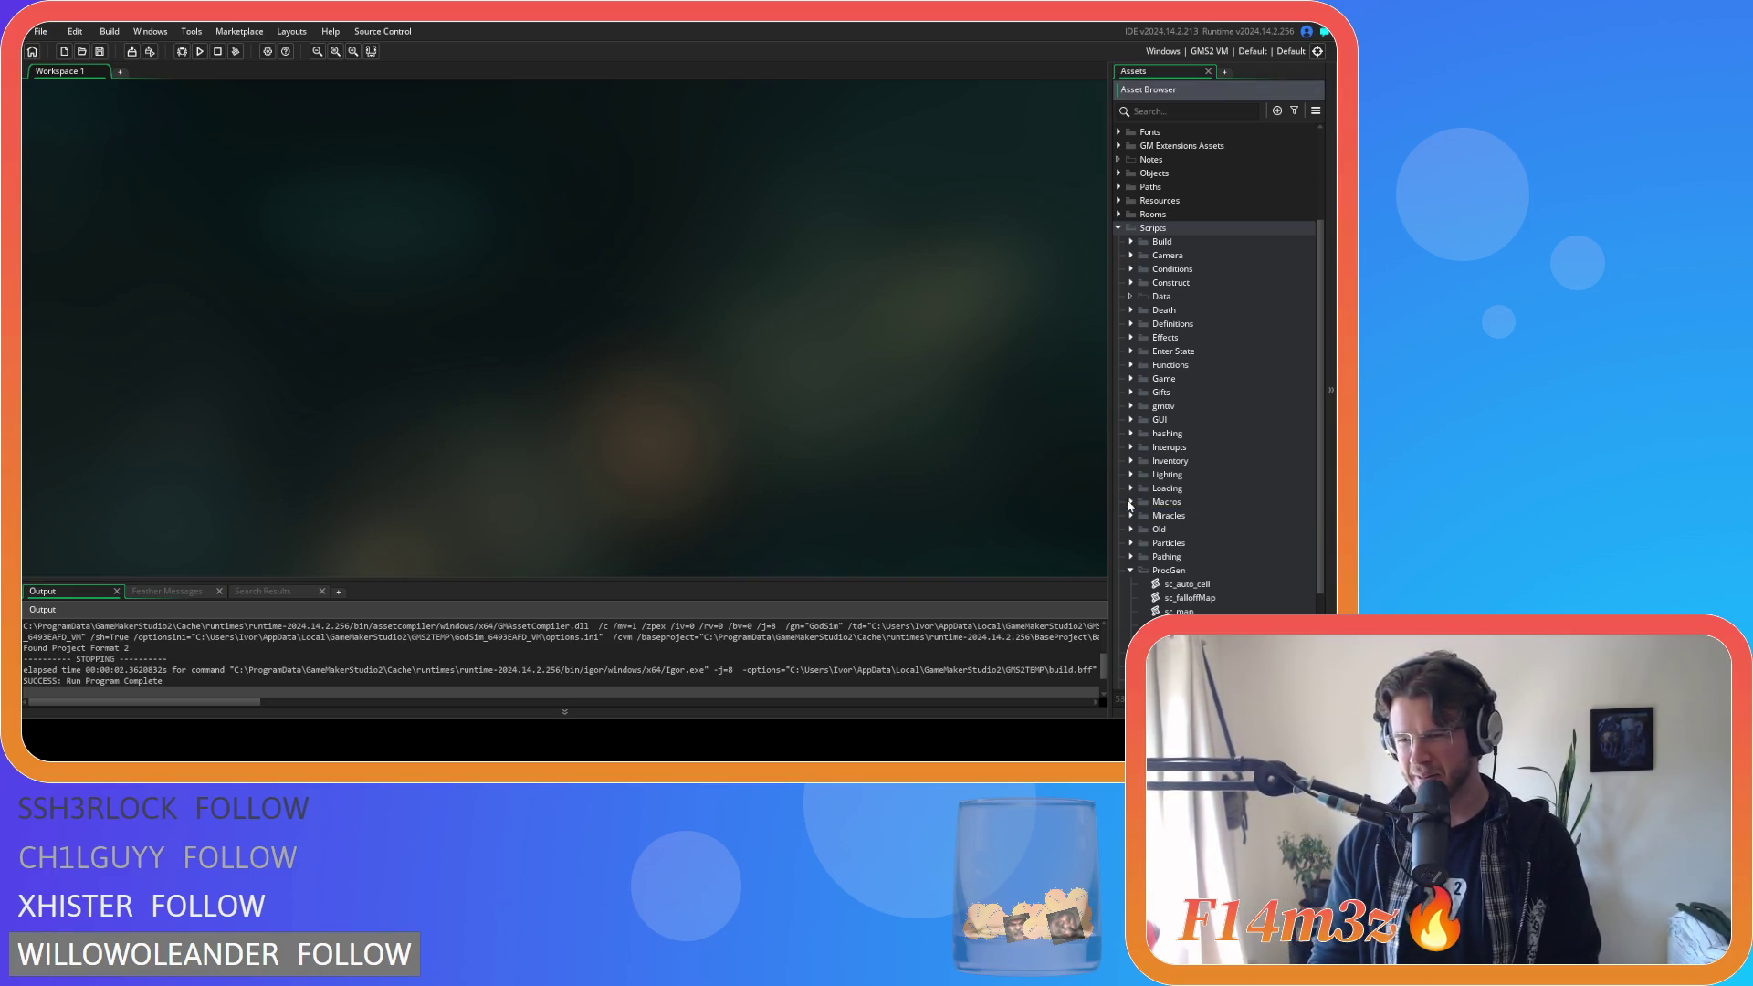
{"action": "left_click", "coordinate": [1131, 572]}
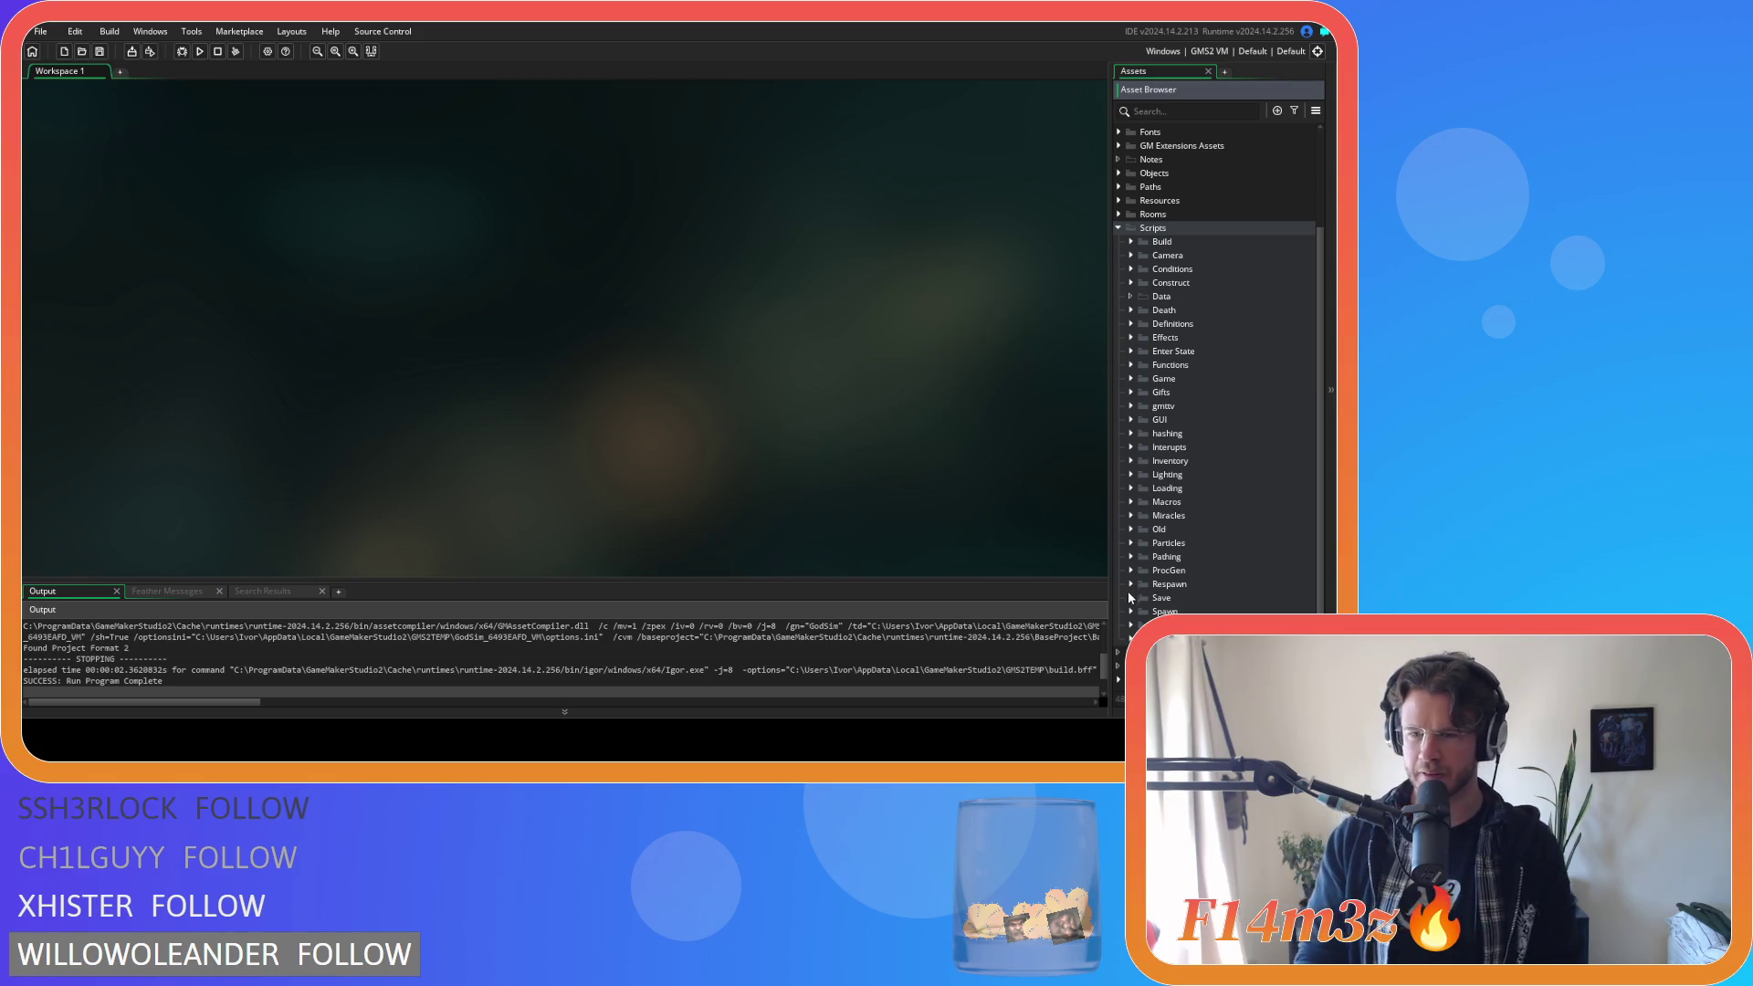
{"action": "left_click", "coordinate": [1132, 610]}
Open sc_spawnConstructs and inspect its obelisk spawn tile conditions, such as FORESTROCKA.
{"action": "double_click", "coordinate": [1174, 652]}
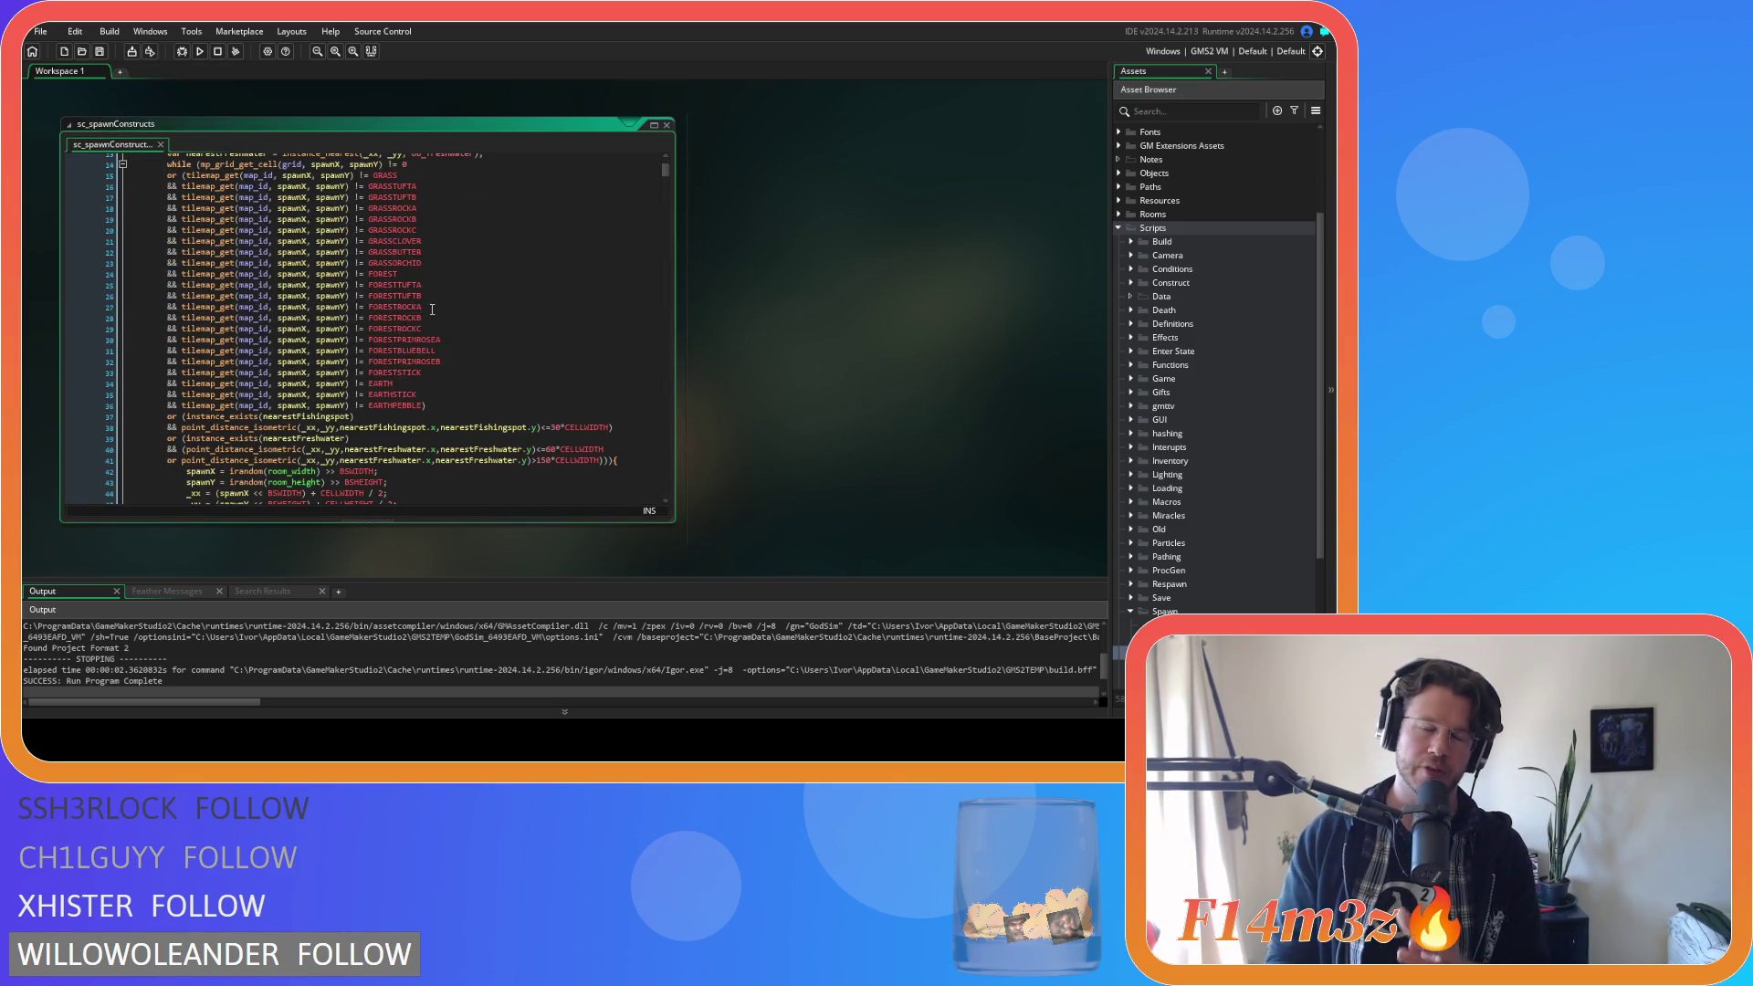
{"action": "mouse_move", "coordinate": [419, 305]}
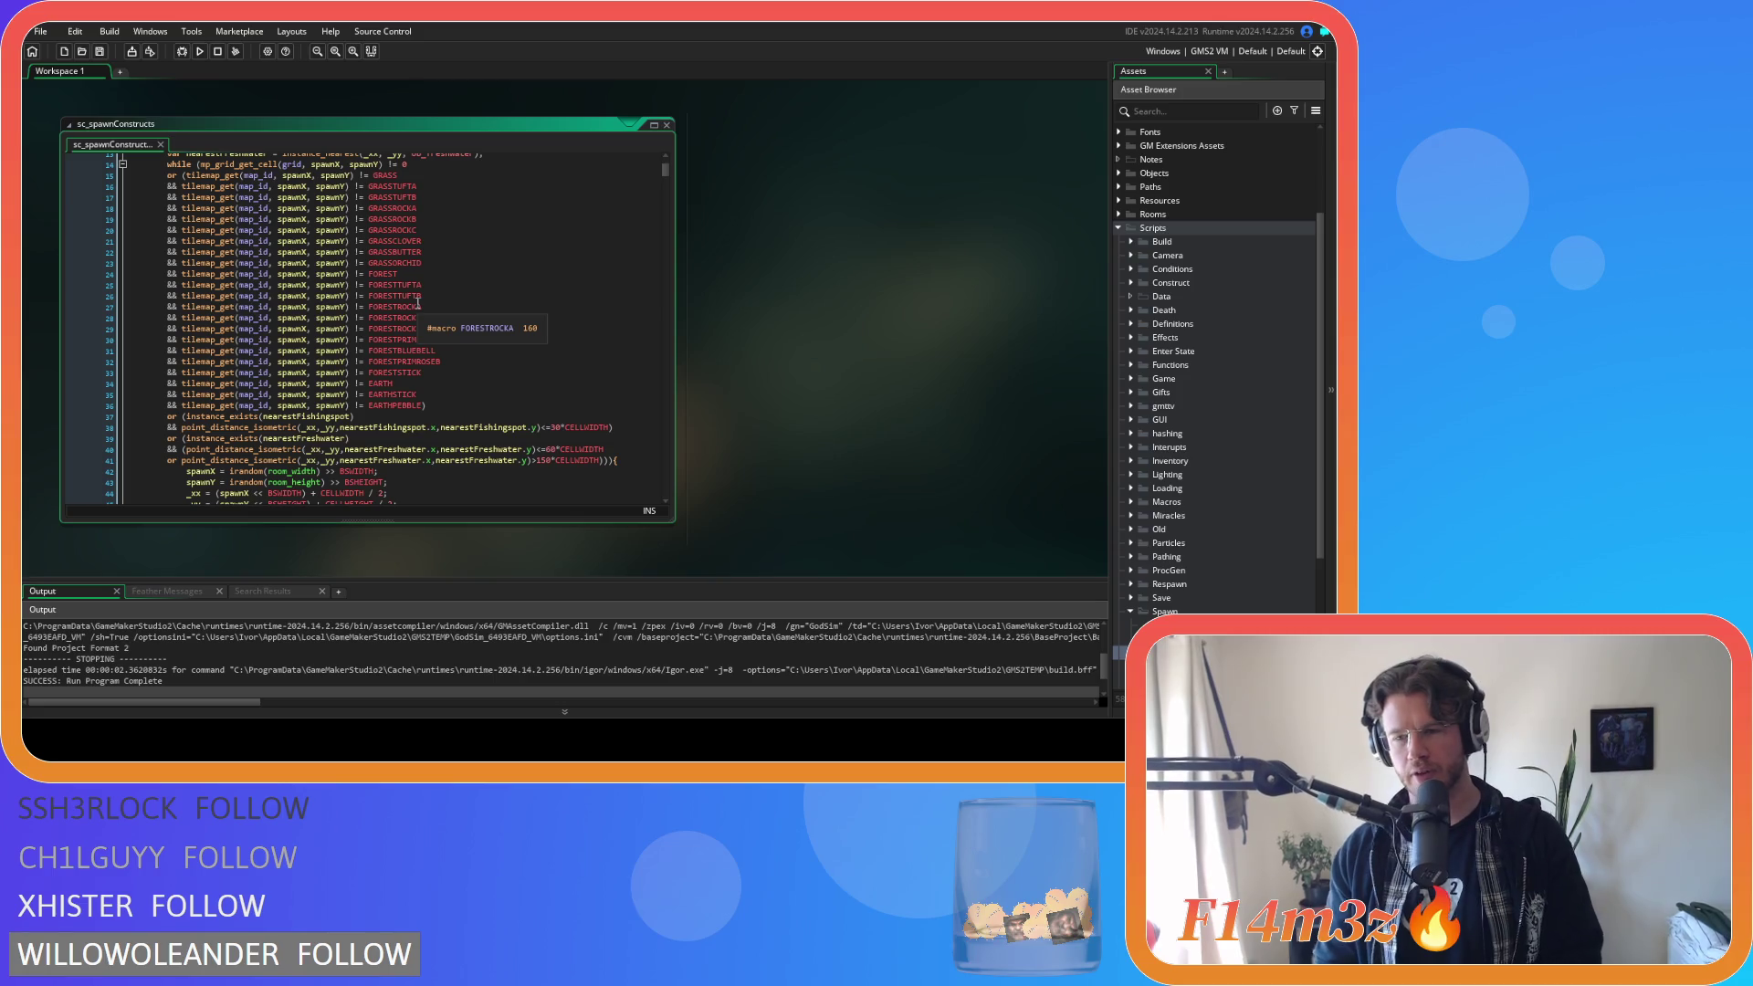
{"action": "left_click", "coordinate": [419, 305]}
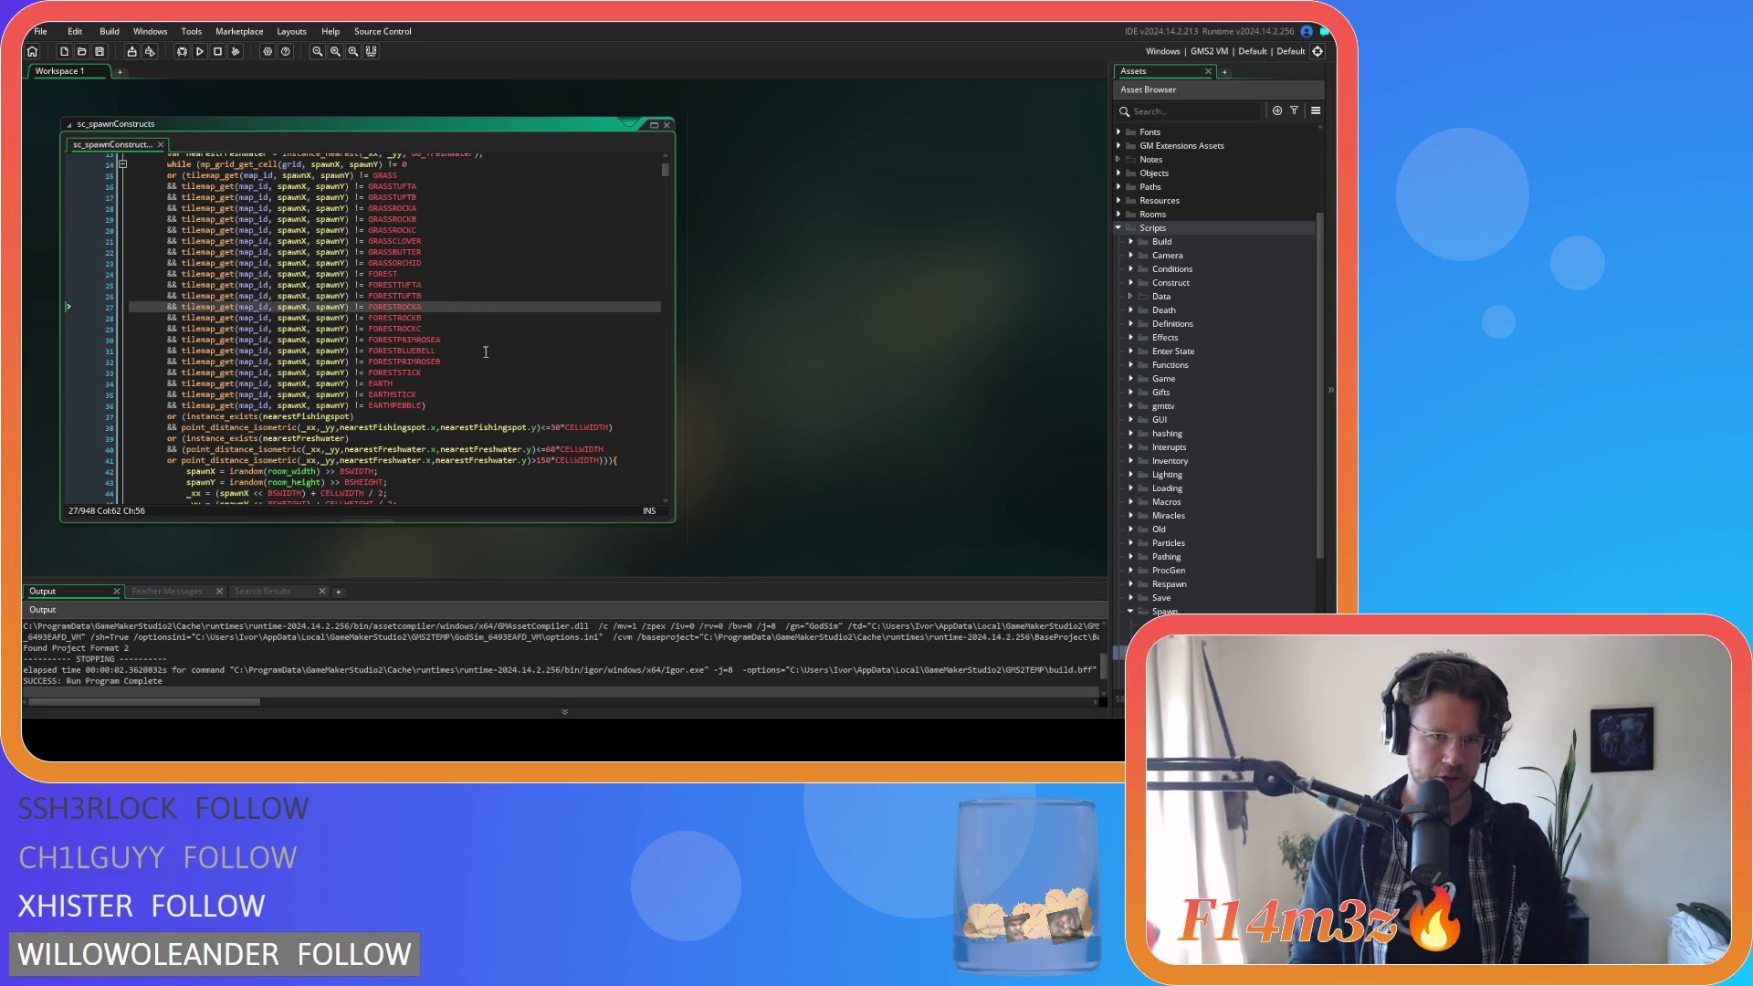
{"action": "scroll", "coordinate": [443, 304], "scroll_direction": "up", "scroll_amount": 2}
{"action": "scroll", "coordinate": [470, 303], "scroll_direction": "down", "scroll_amount": 2}
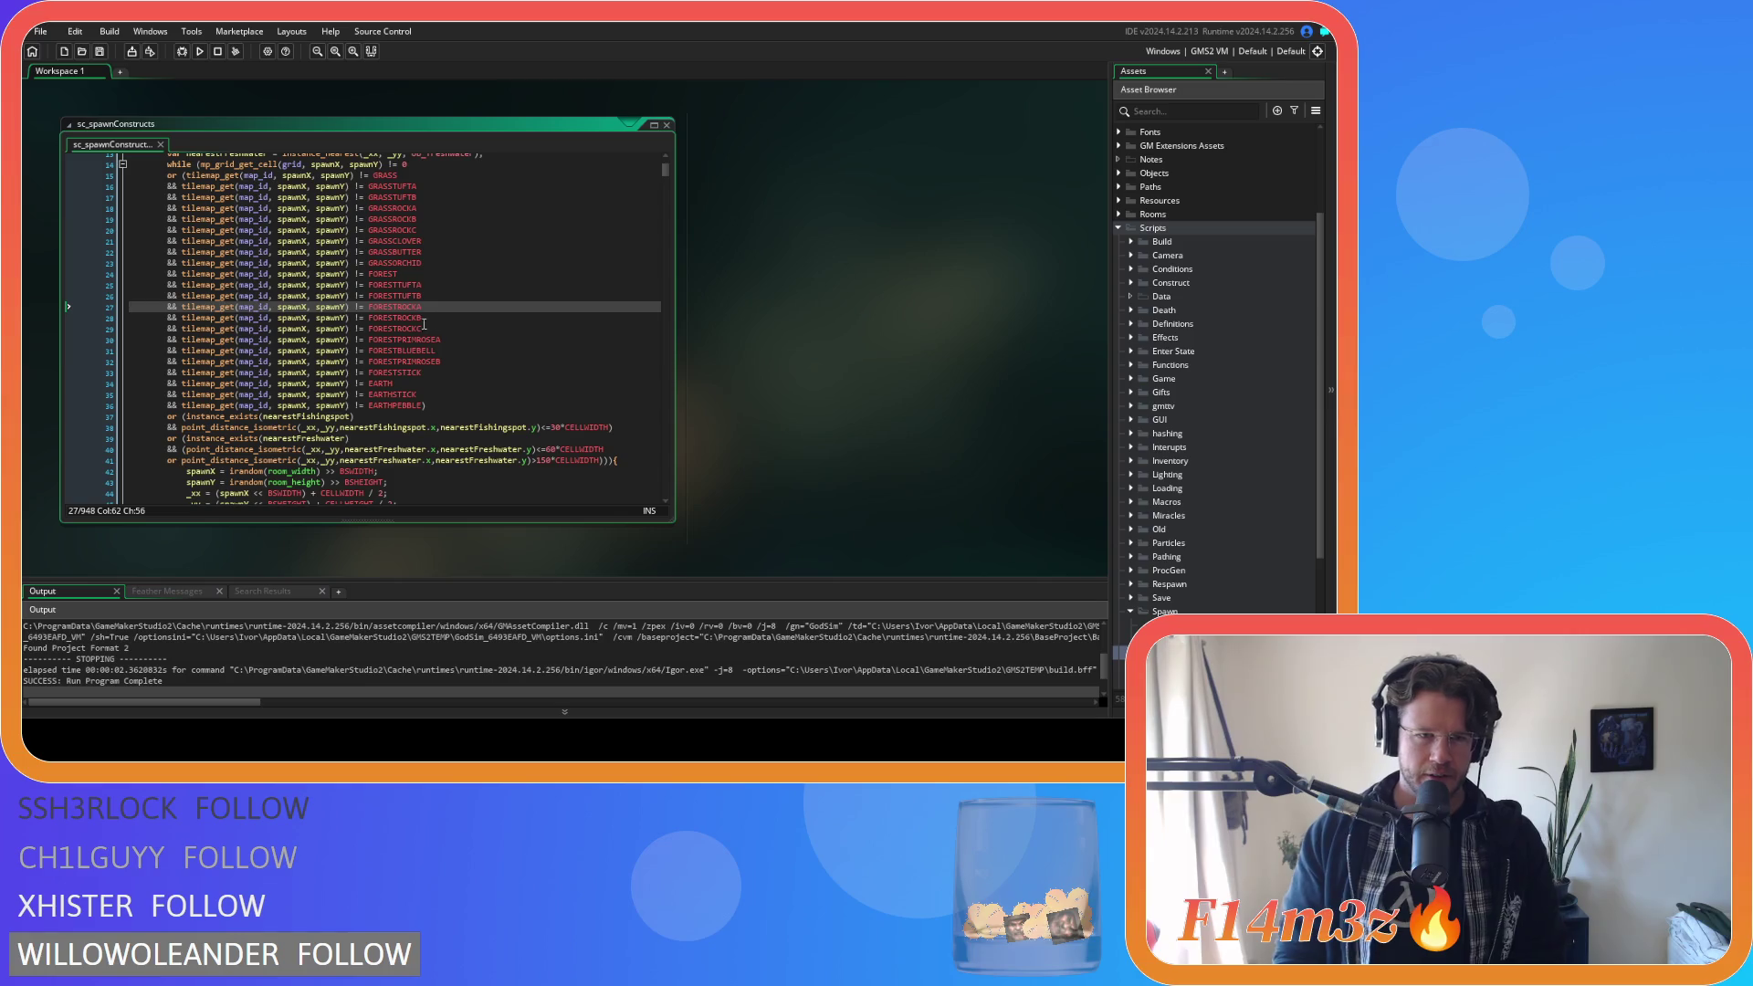
{"action": "scroll", "coordinate": [425, 324], "scroll_direction": "up", "scroll_amount": 2}
{"action": "scroll", "coordinate": [421, 318], "scroll_direction": "up", "scroll_amount": 1}
{"action": "scroll", "coordinate": [421, 317], "scroll_direction": "down", "scroll_amount": 1}
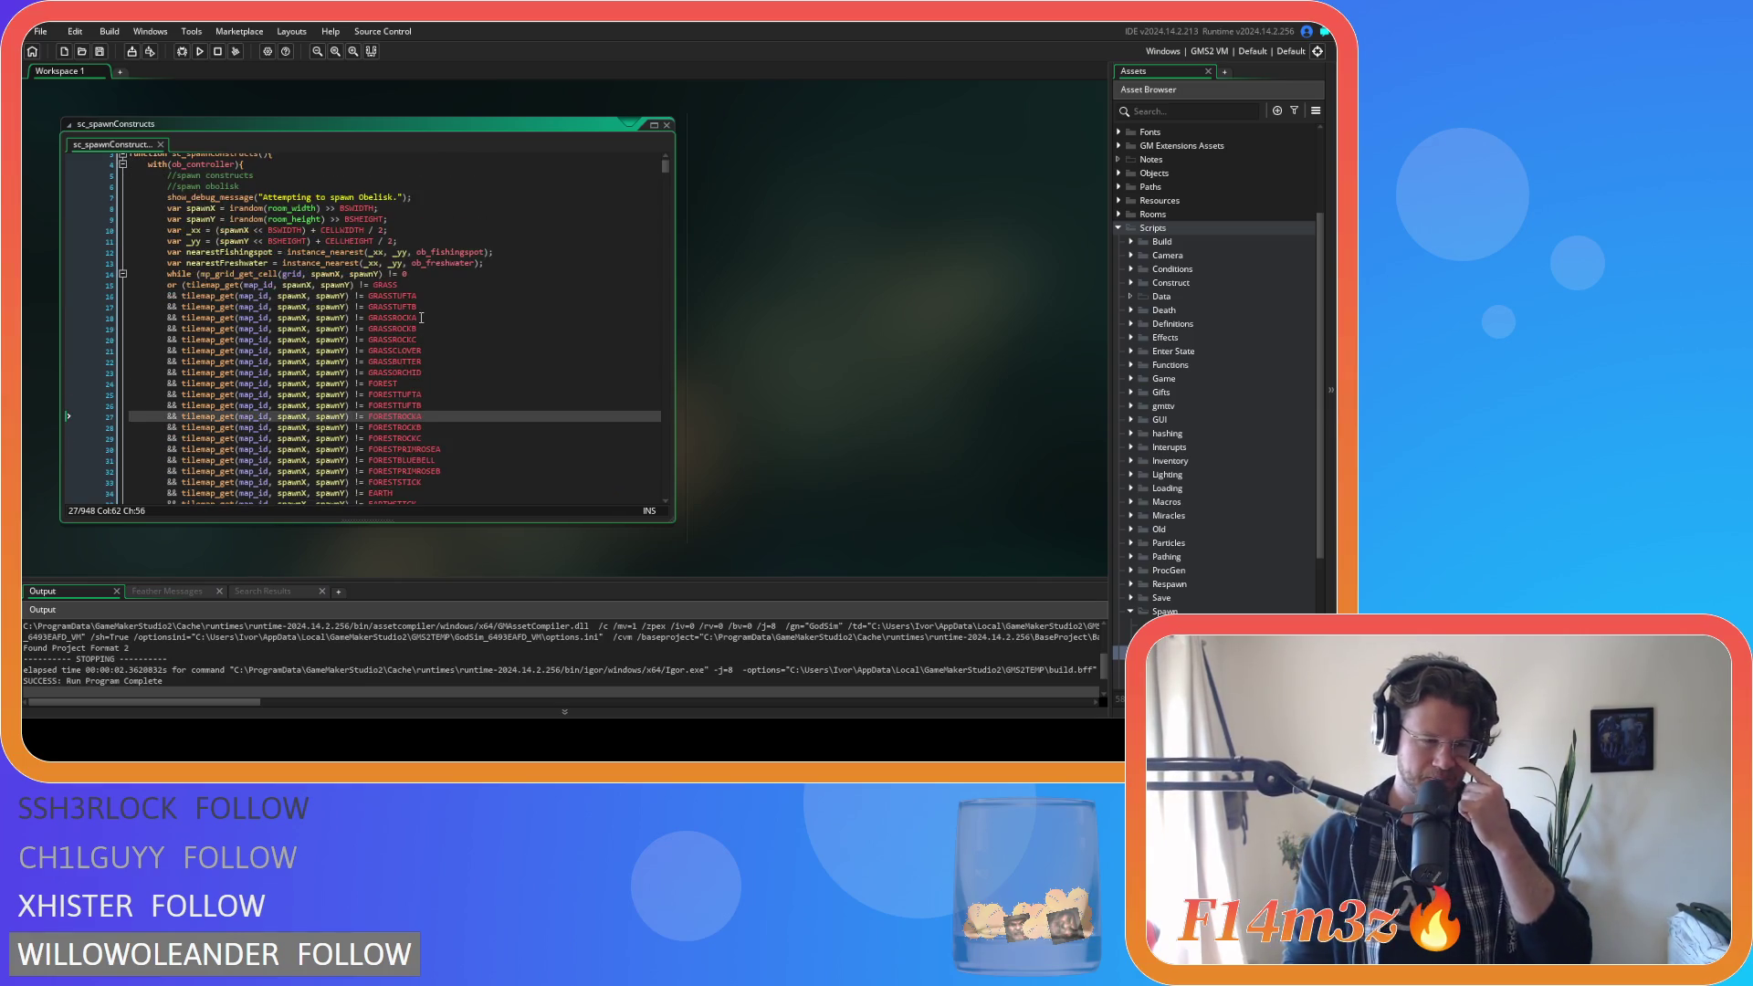
{"action": "scroll", "coordinate": [421, 317], "scroll_direction": "up", "scroll_amount": 1}
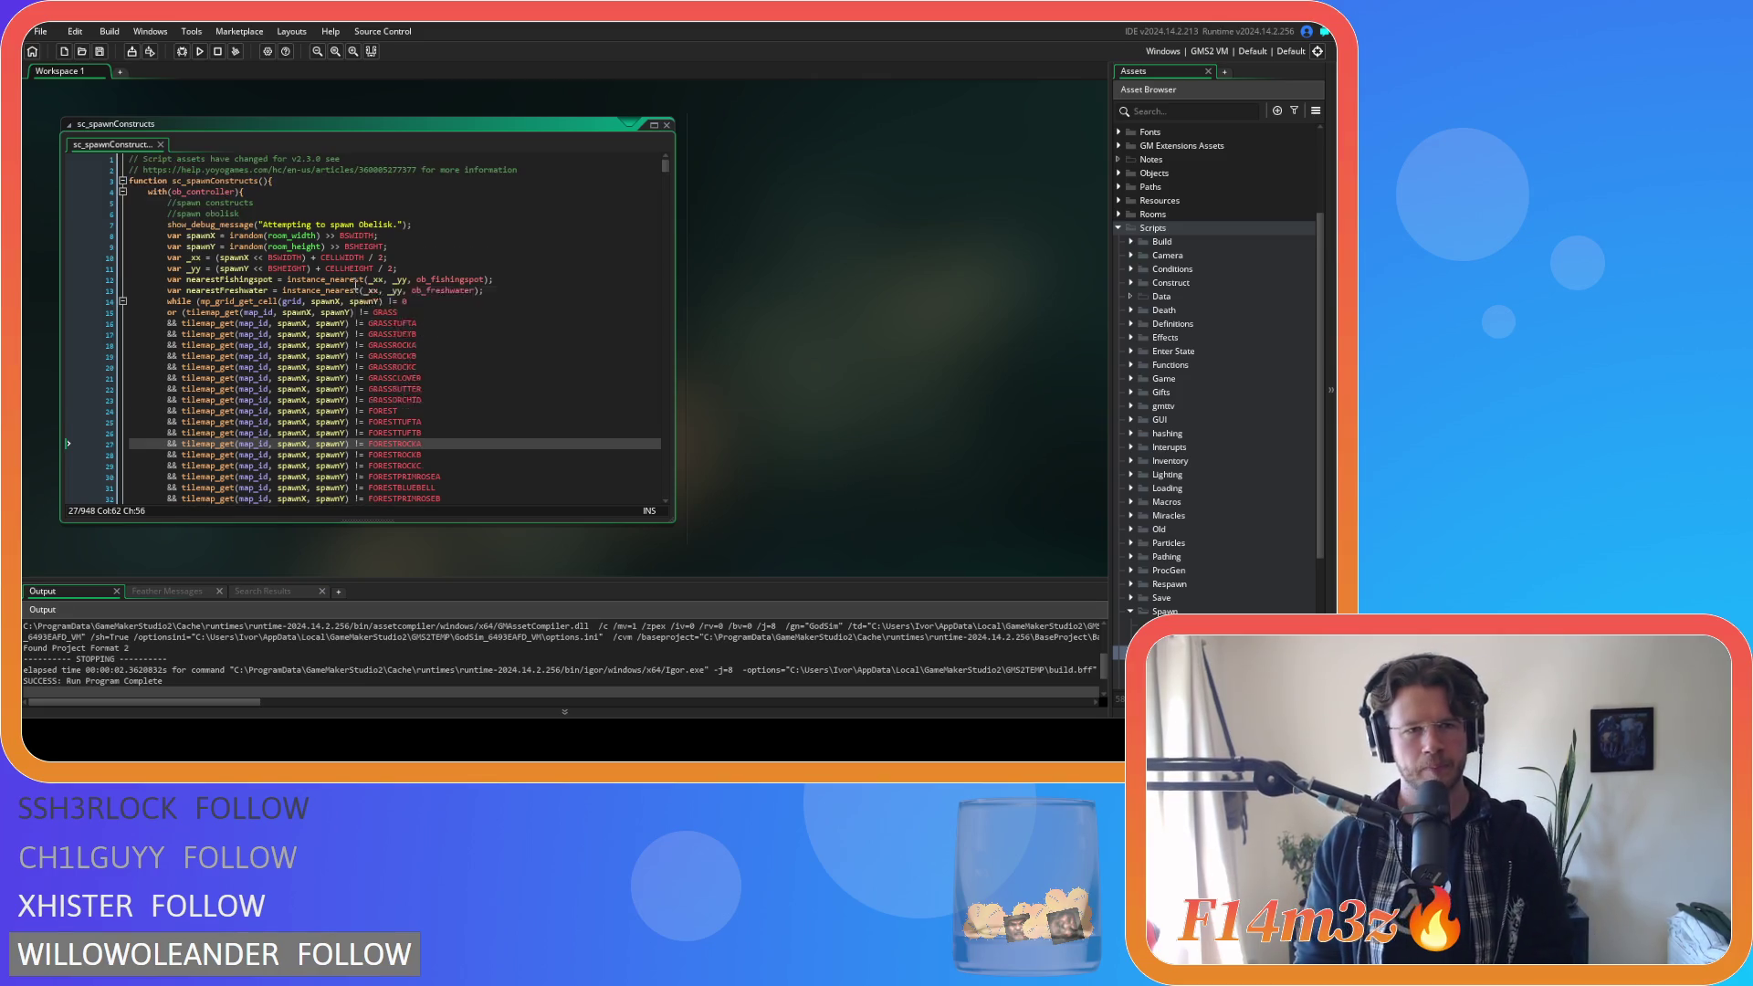
{"action": "mouse_move", "coordinate": [355, 284]}
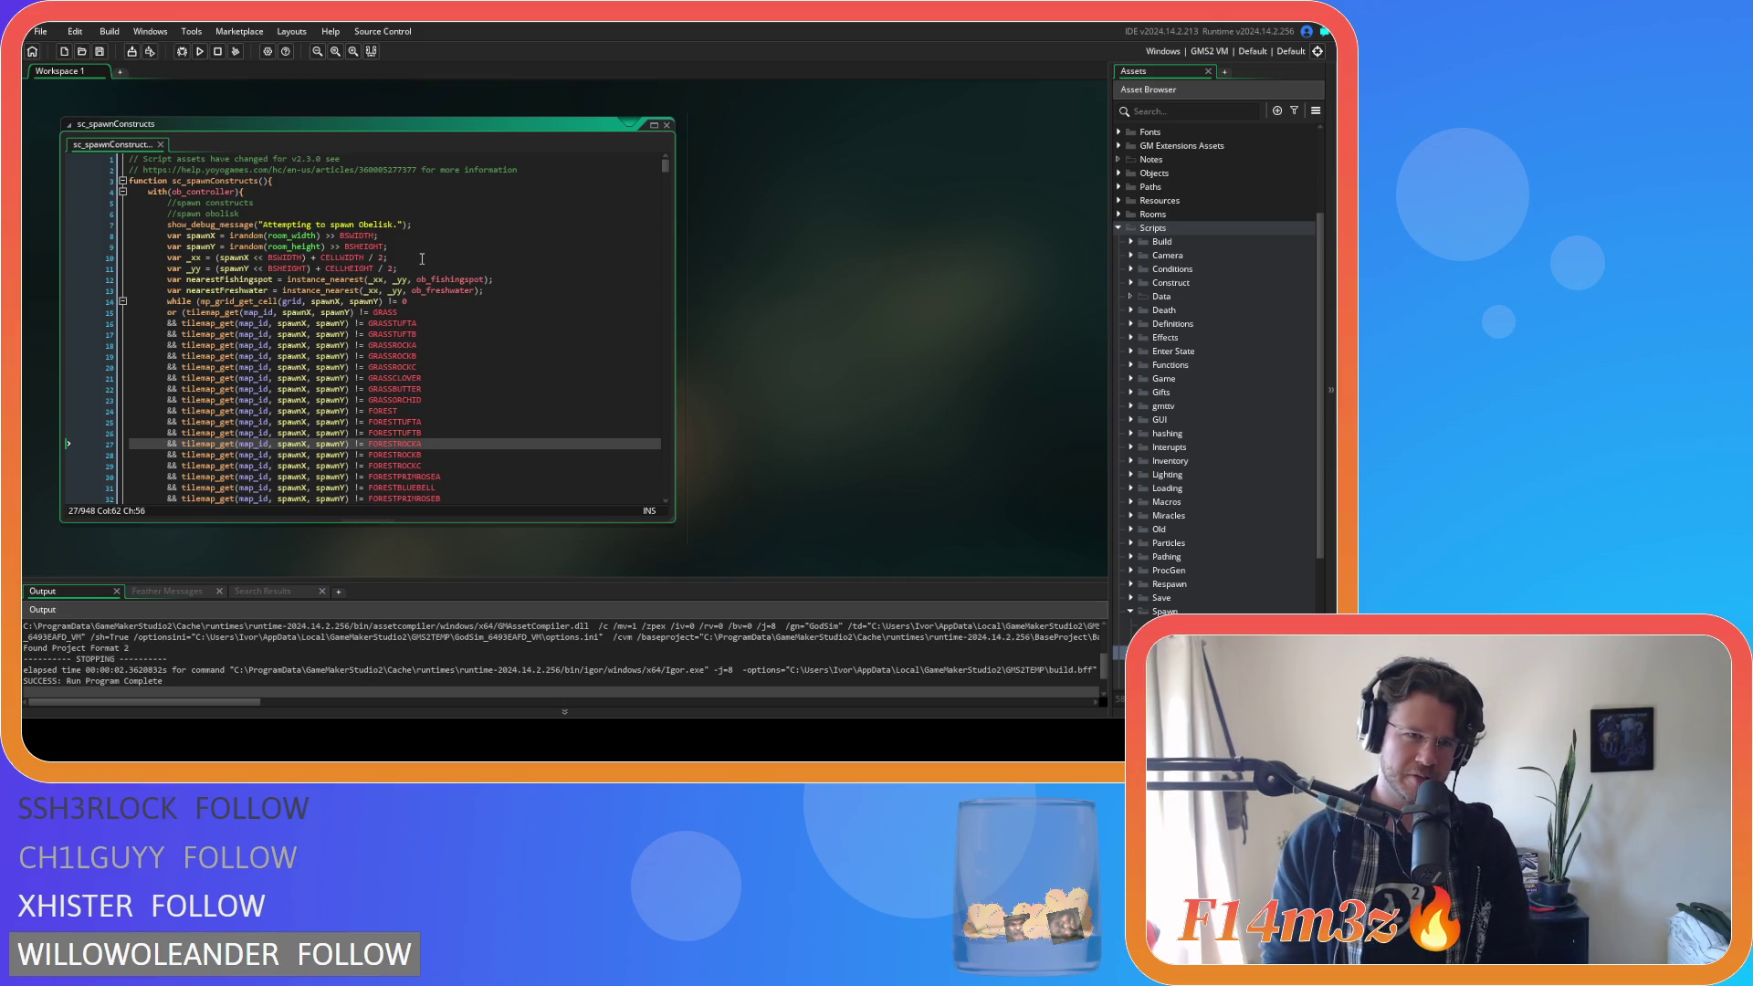
{"action": "mouse_move", "coordinate": [415, 293]}
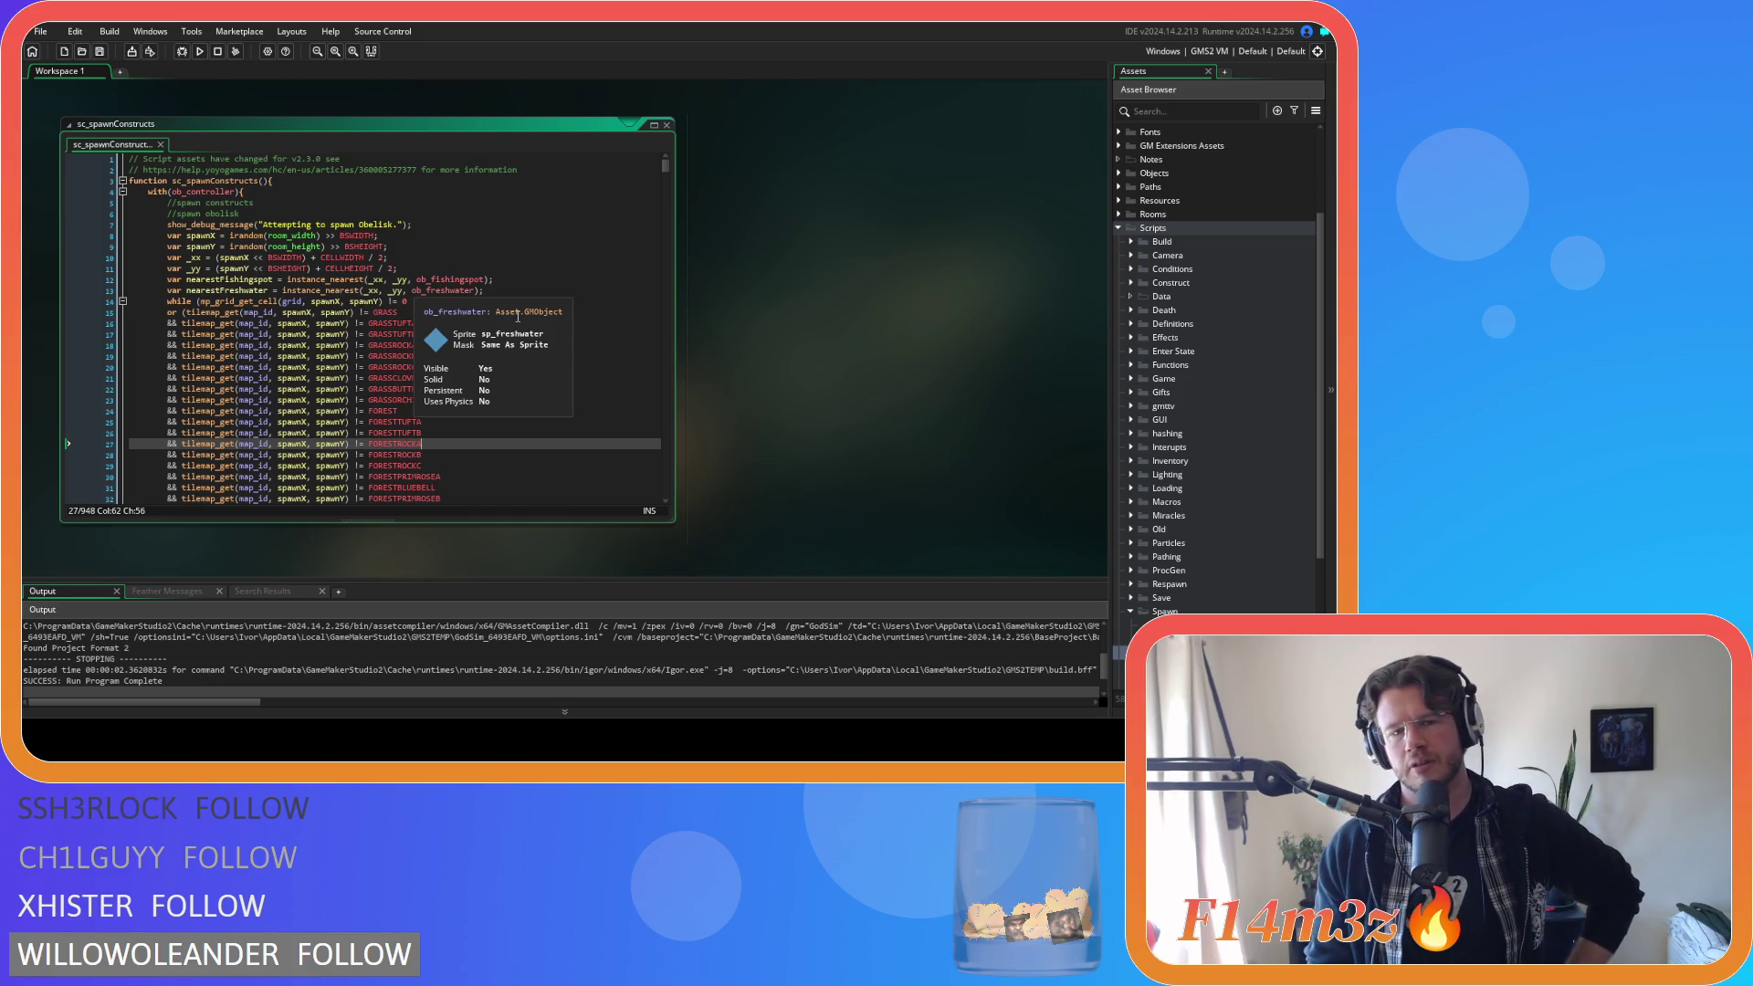
{"action": "scroll", "coordinate": [522, 237], "scroll_direction": "down", "scroll_amount": 4}
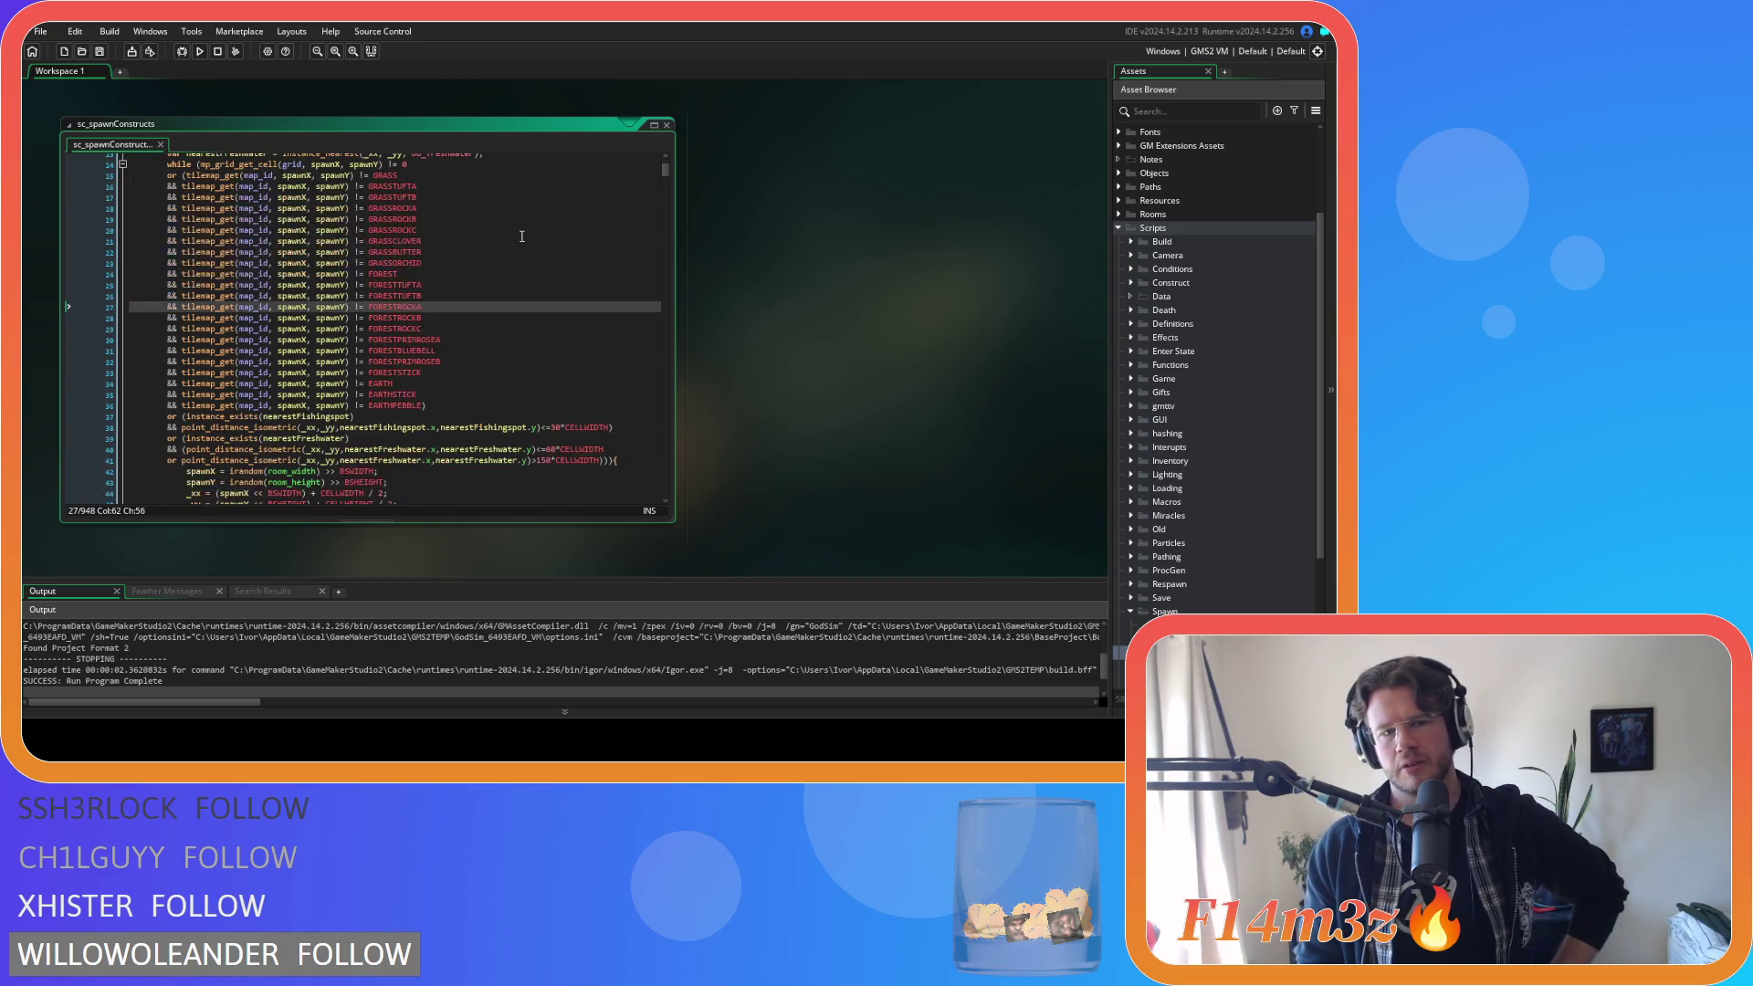
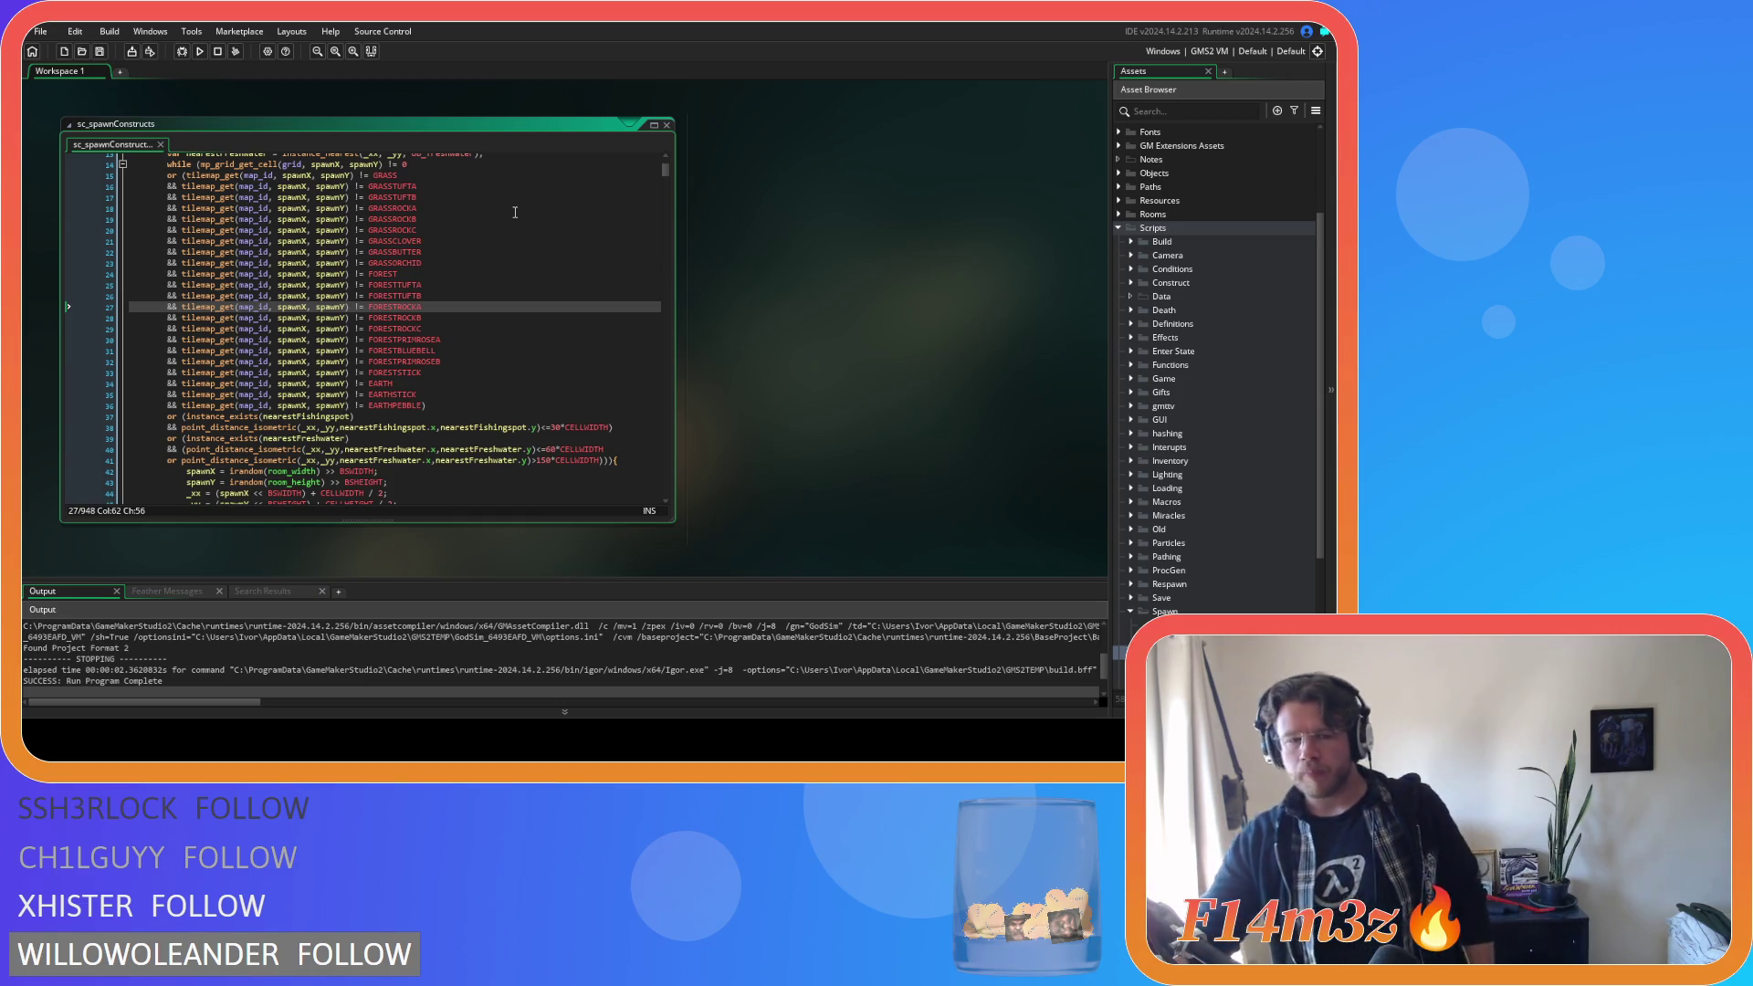
Find and select the GRASS tilemap_get comparison on line 15 of sc_spawnConstructs.
{"action": "left_click", "coordinate": [465, 416]}
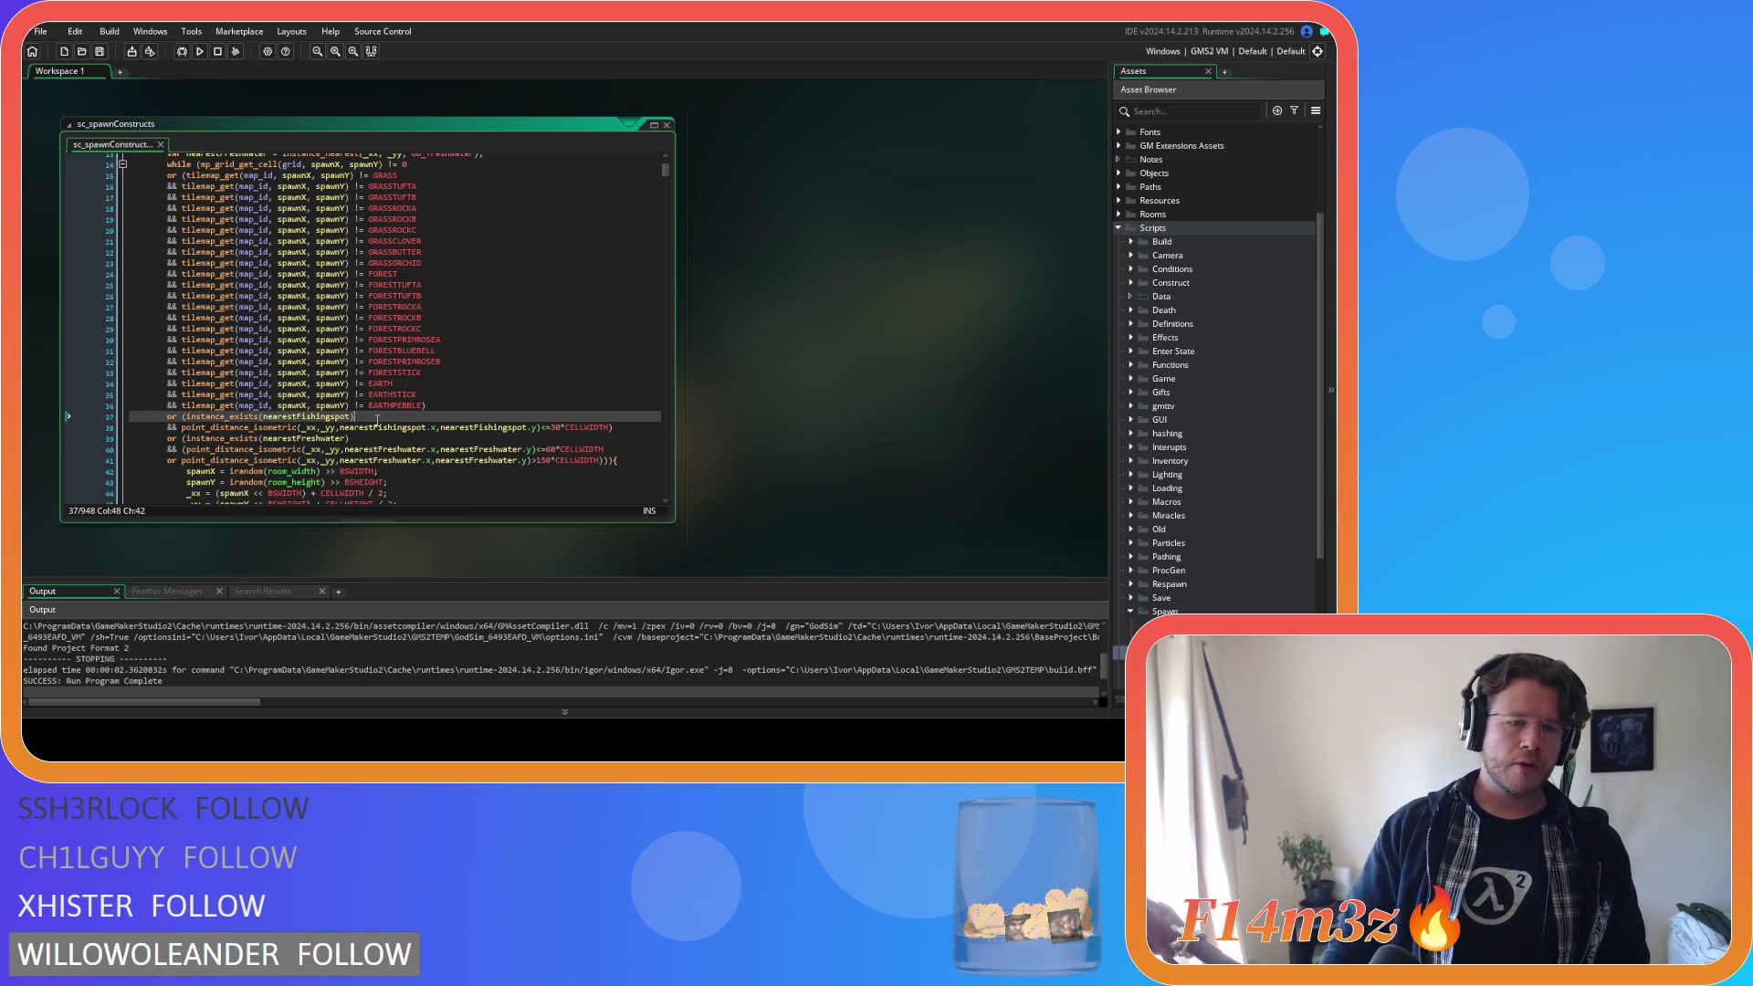
{"action": "left_click", "coordinate": [559, 327]}
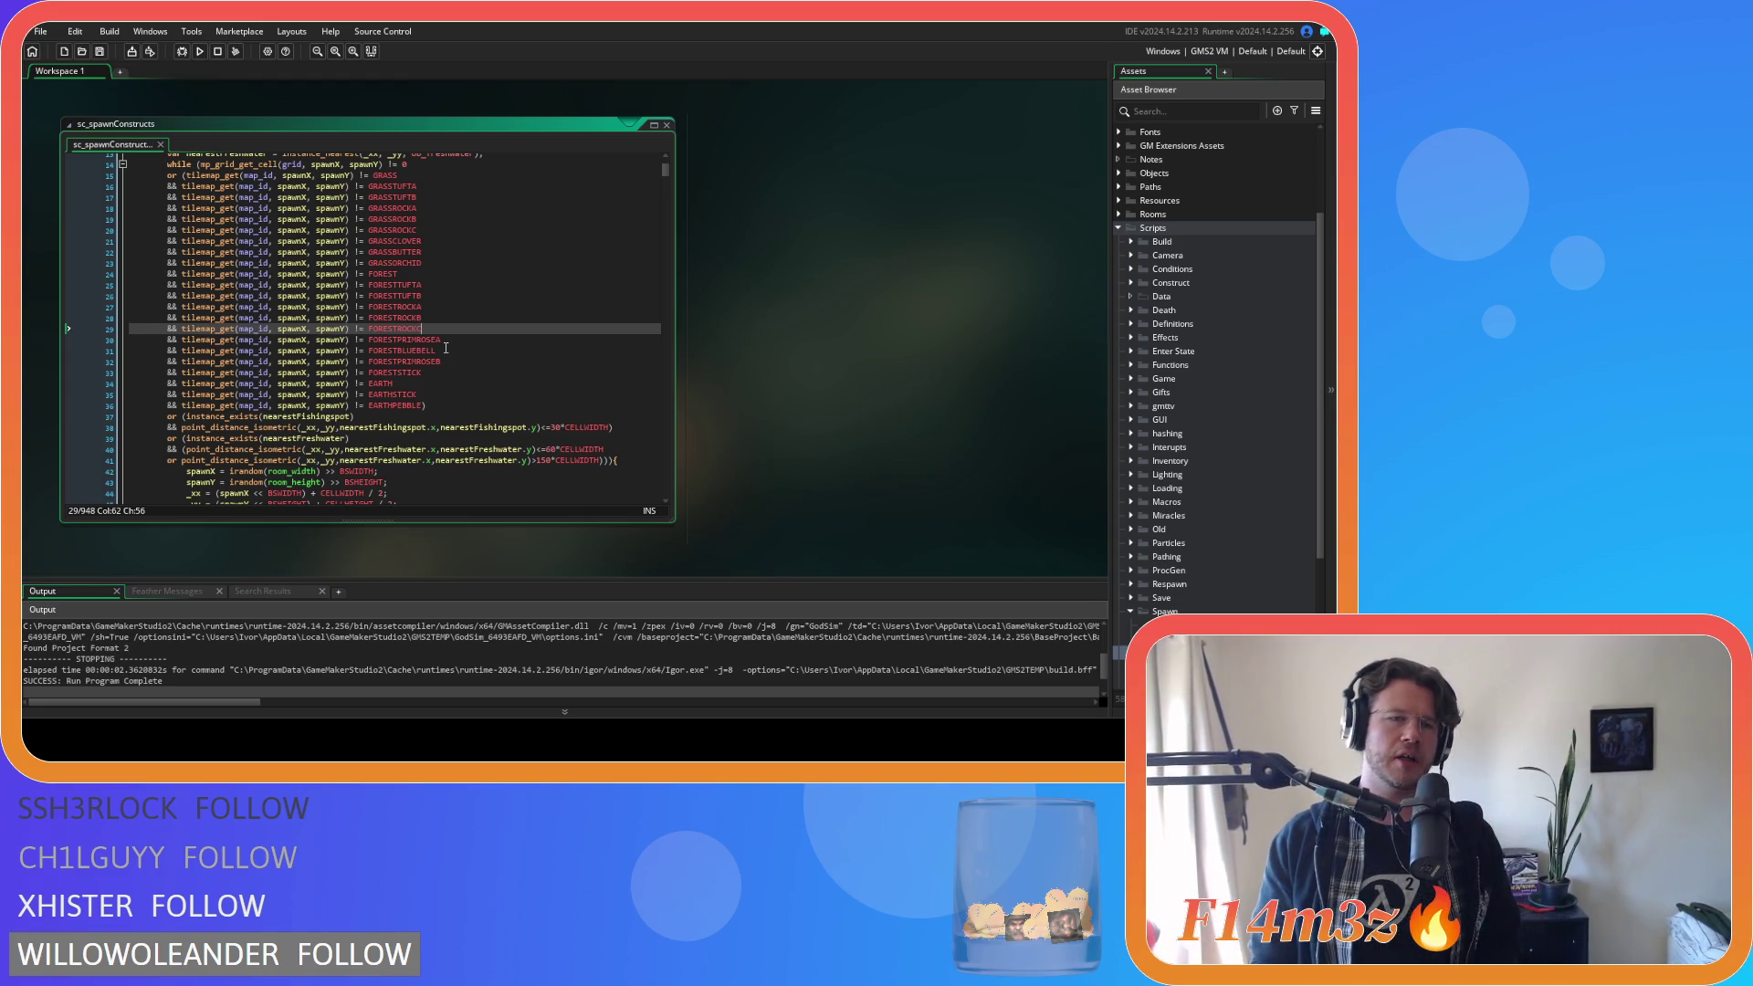
{"action": "scroll", "coordinate": [445, 348], "scroll_direction": "up", "scroll_amount": 3}
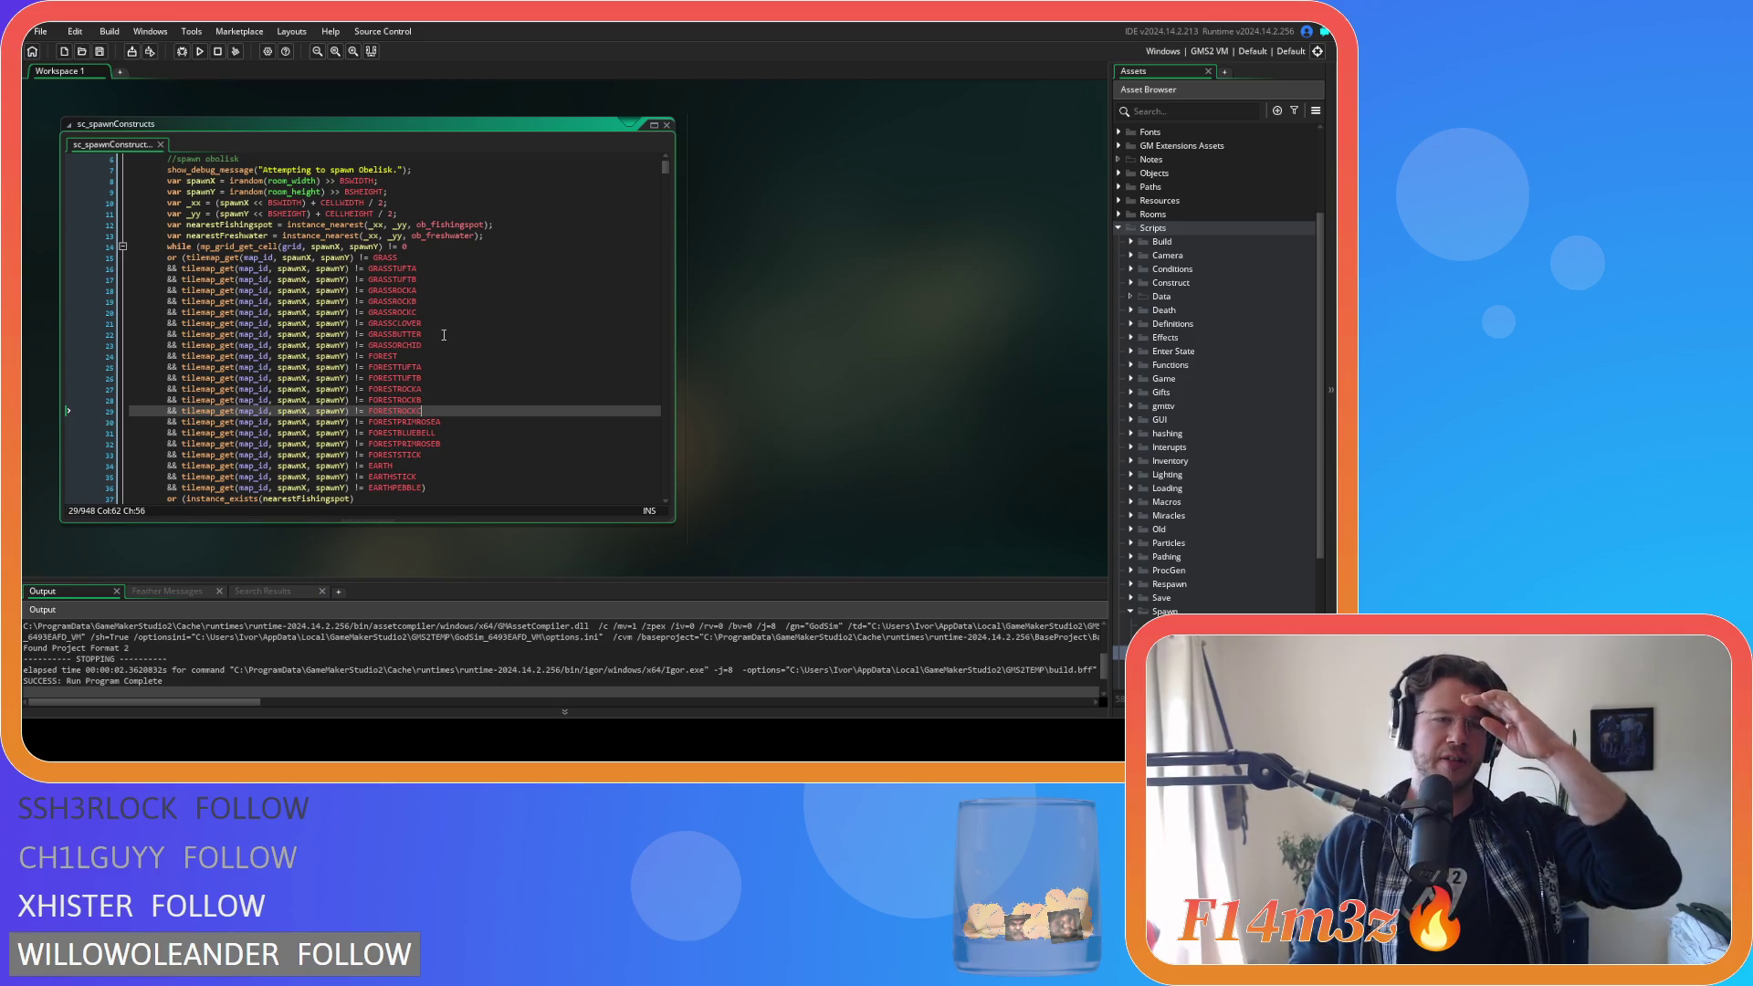
{"action": "scroll", "coordinate": [444, 335], "scroll_direction": "up", "scroll_amount": 2}
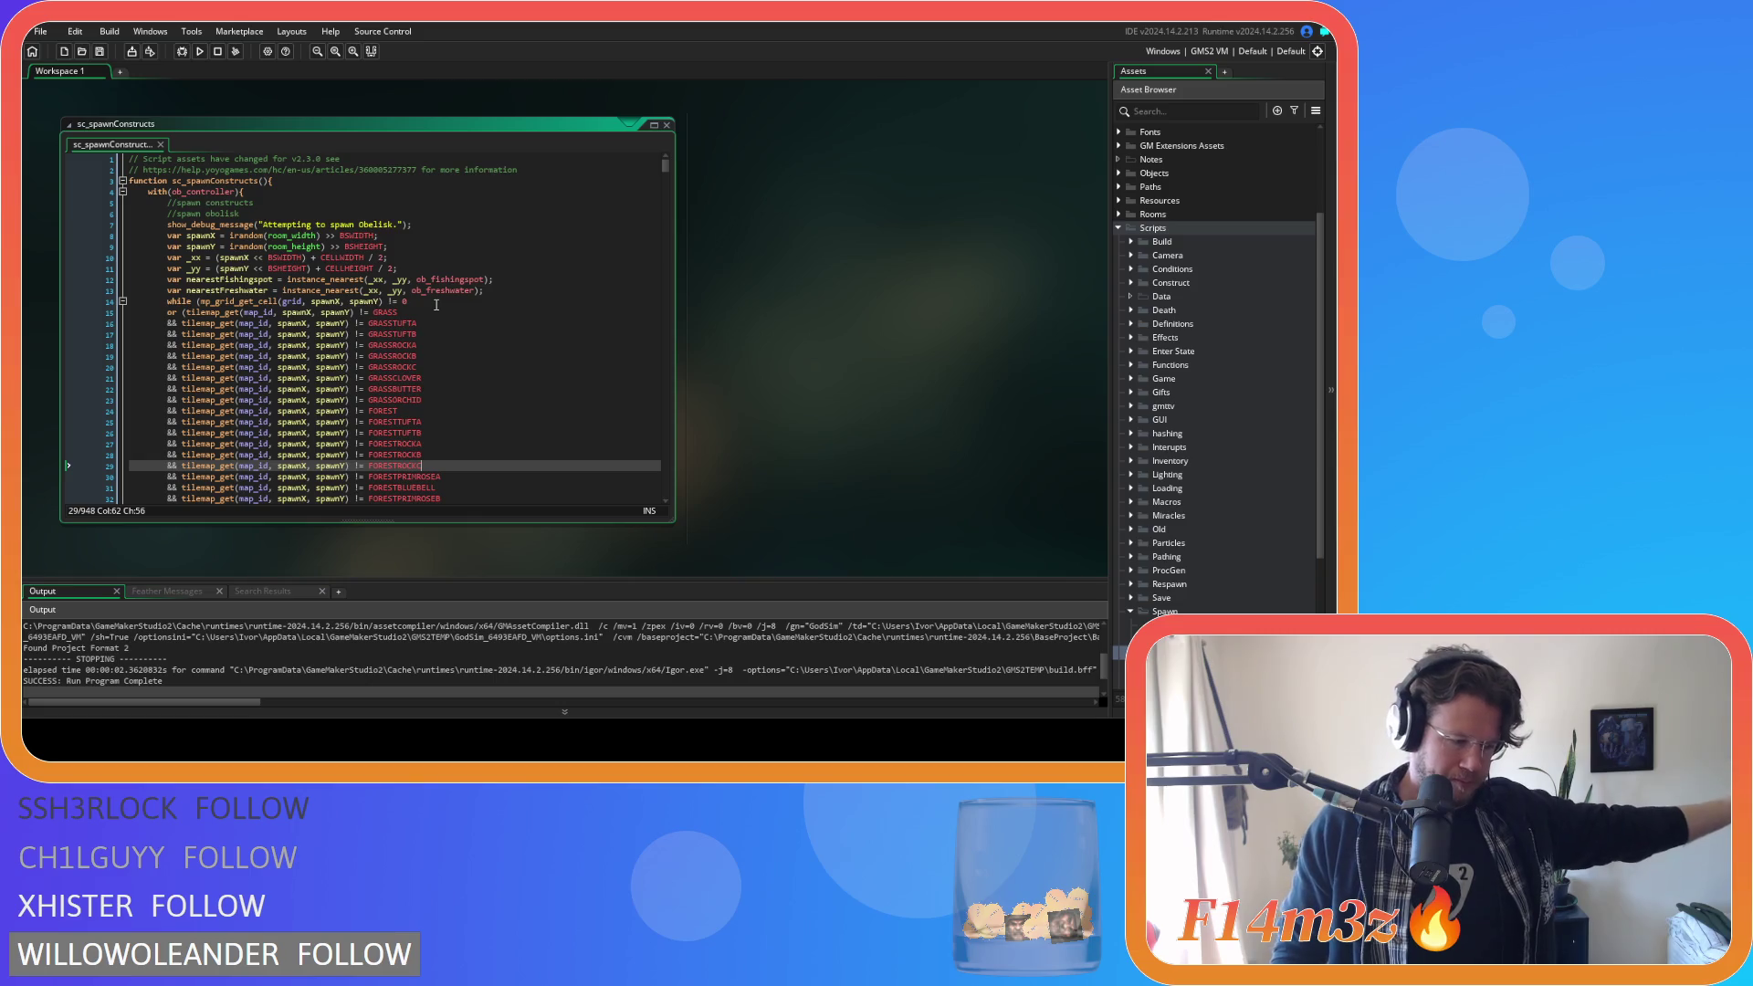
{"action": "mouse_move", "coordinate": [387, 358]}
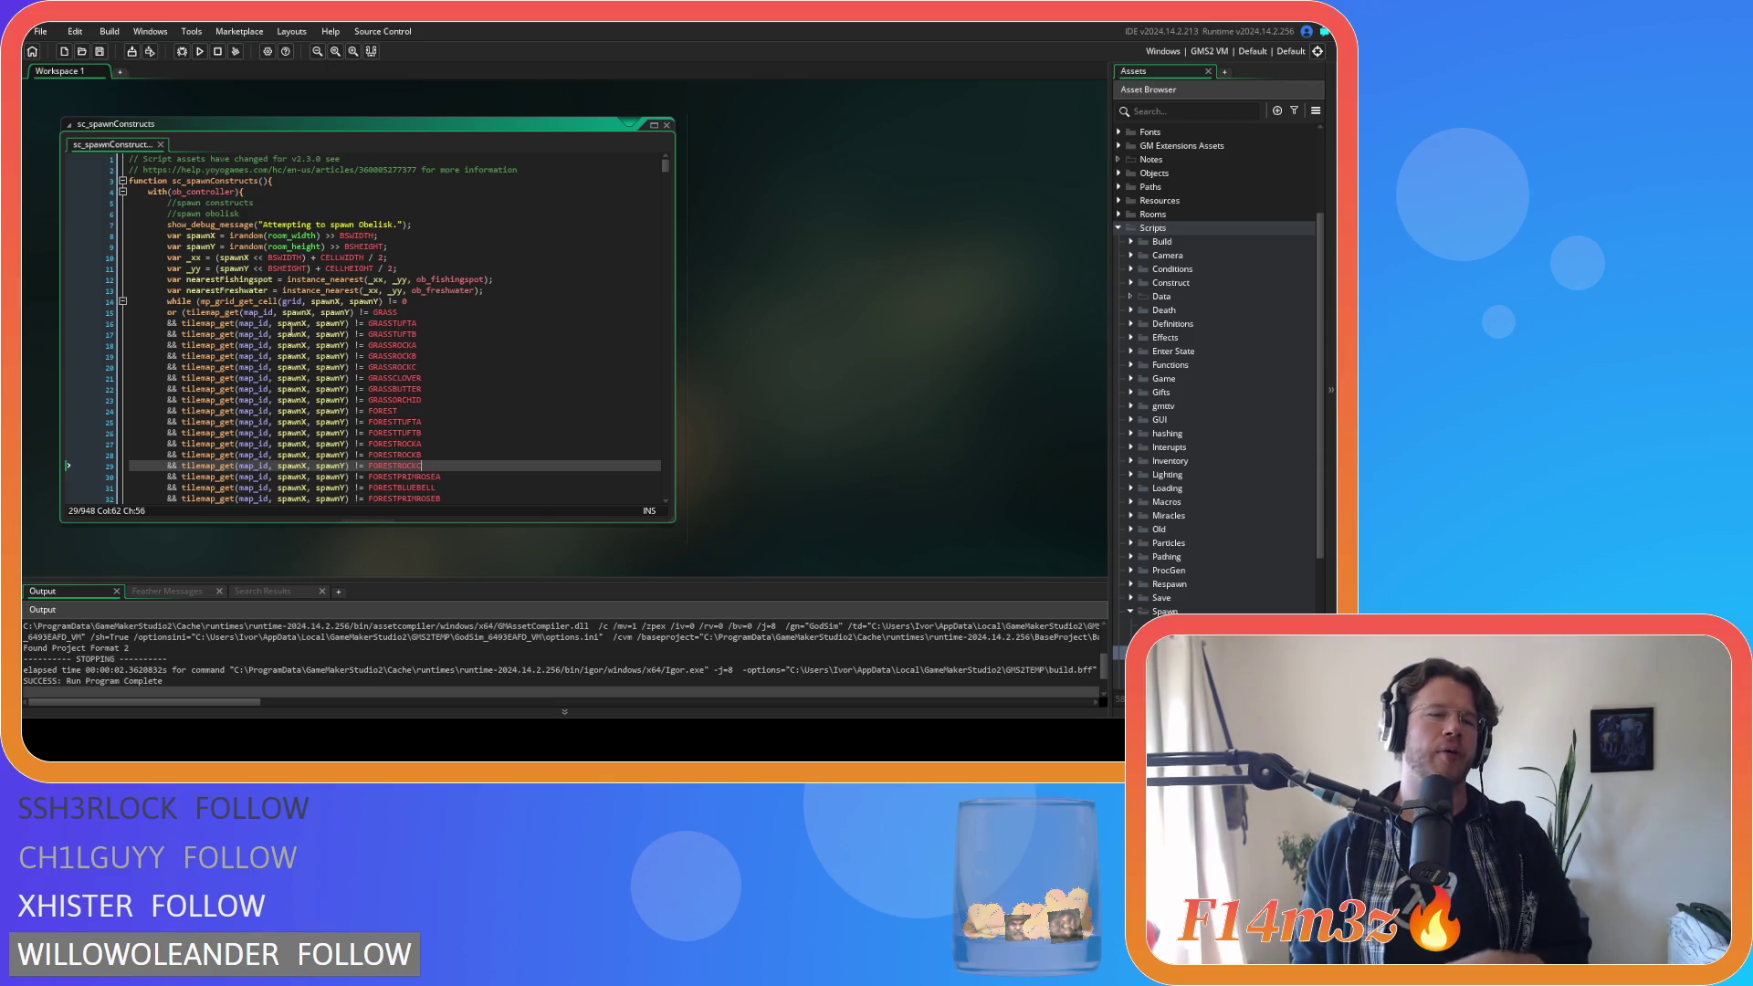
{"action": "mouse_move", "coordinate": [203, 315]}
{"action": "mouse_move", "coordinate": [194, 357]}
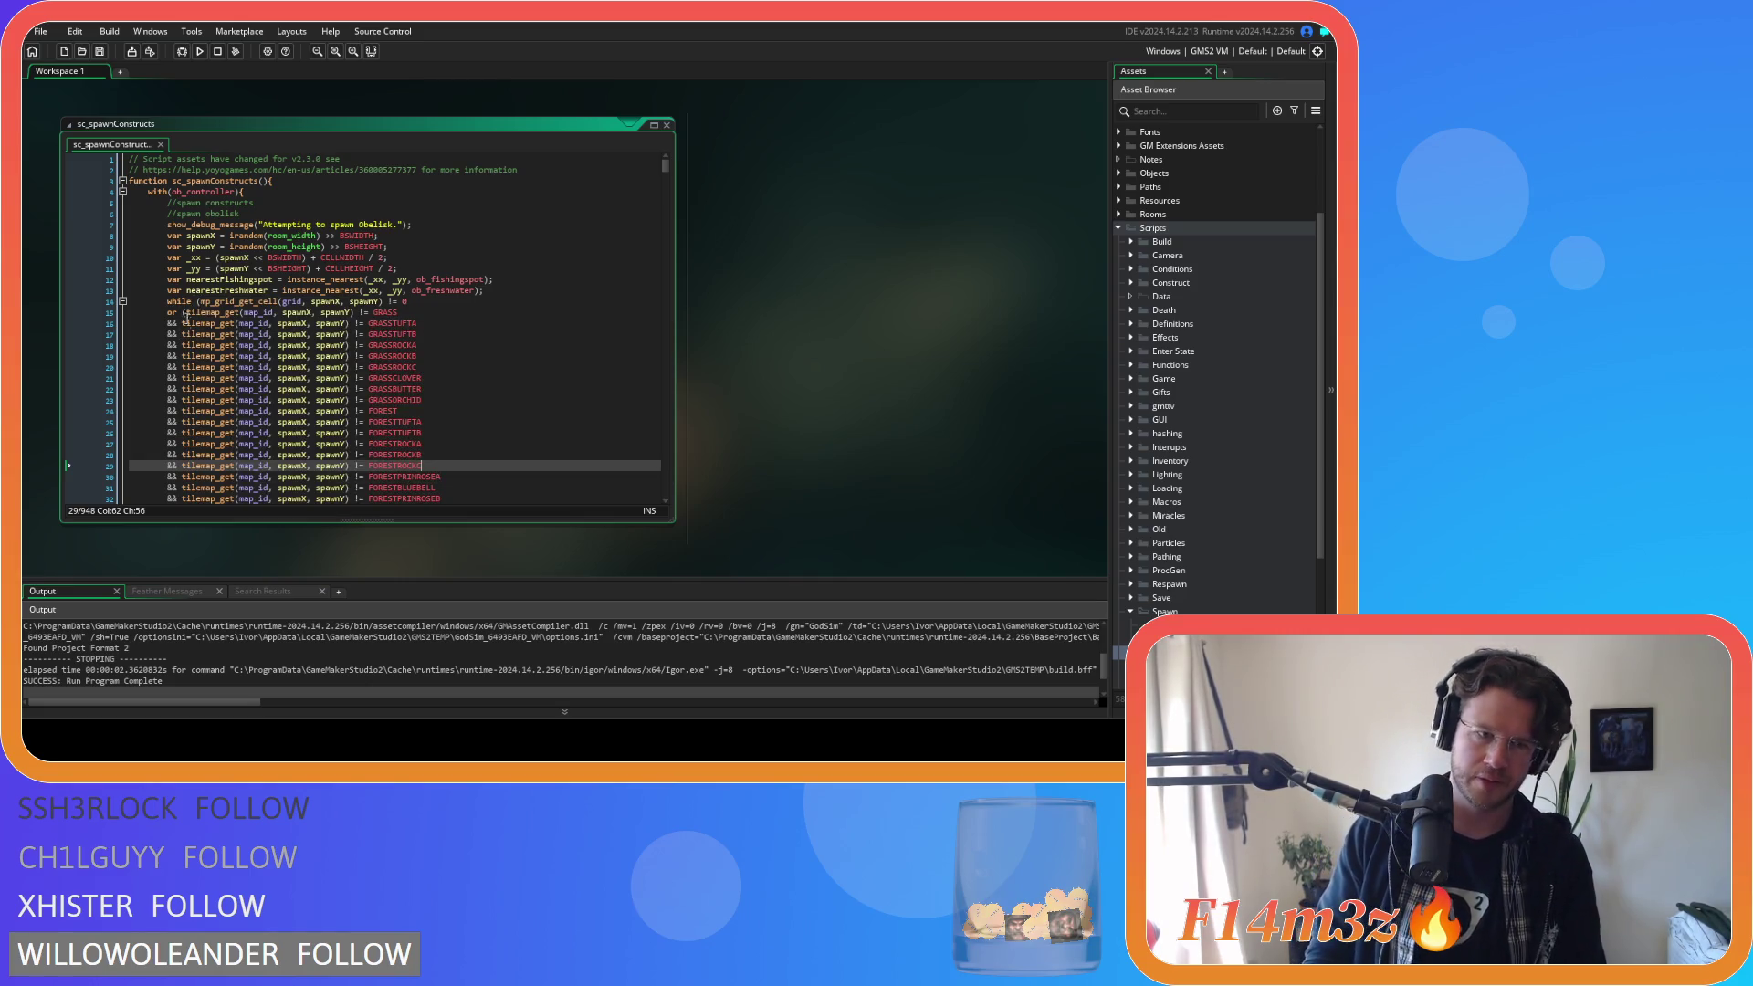
{"action": "scroll", "coordinate": [219, 379], "scroll_direction": "down", "scroll_amount": 3}
{"action": "mouse_move", "coordinate": [363, 503]}
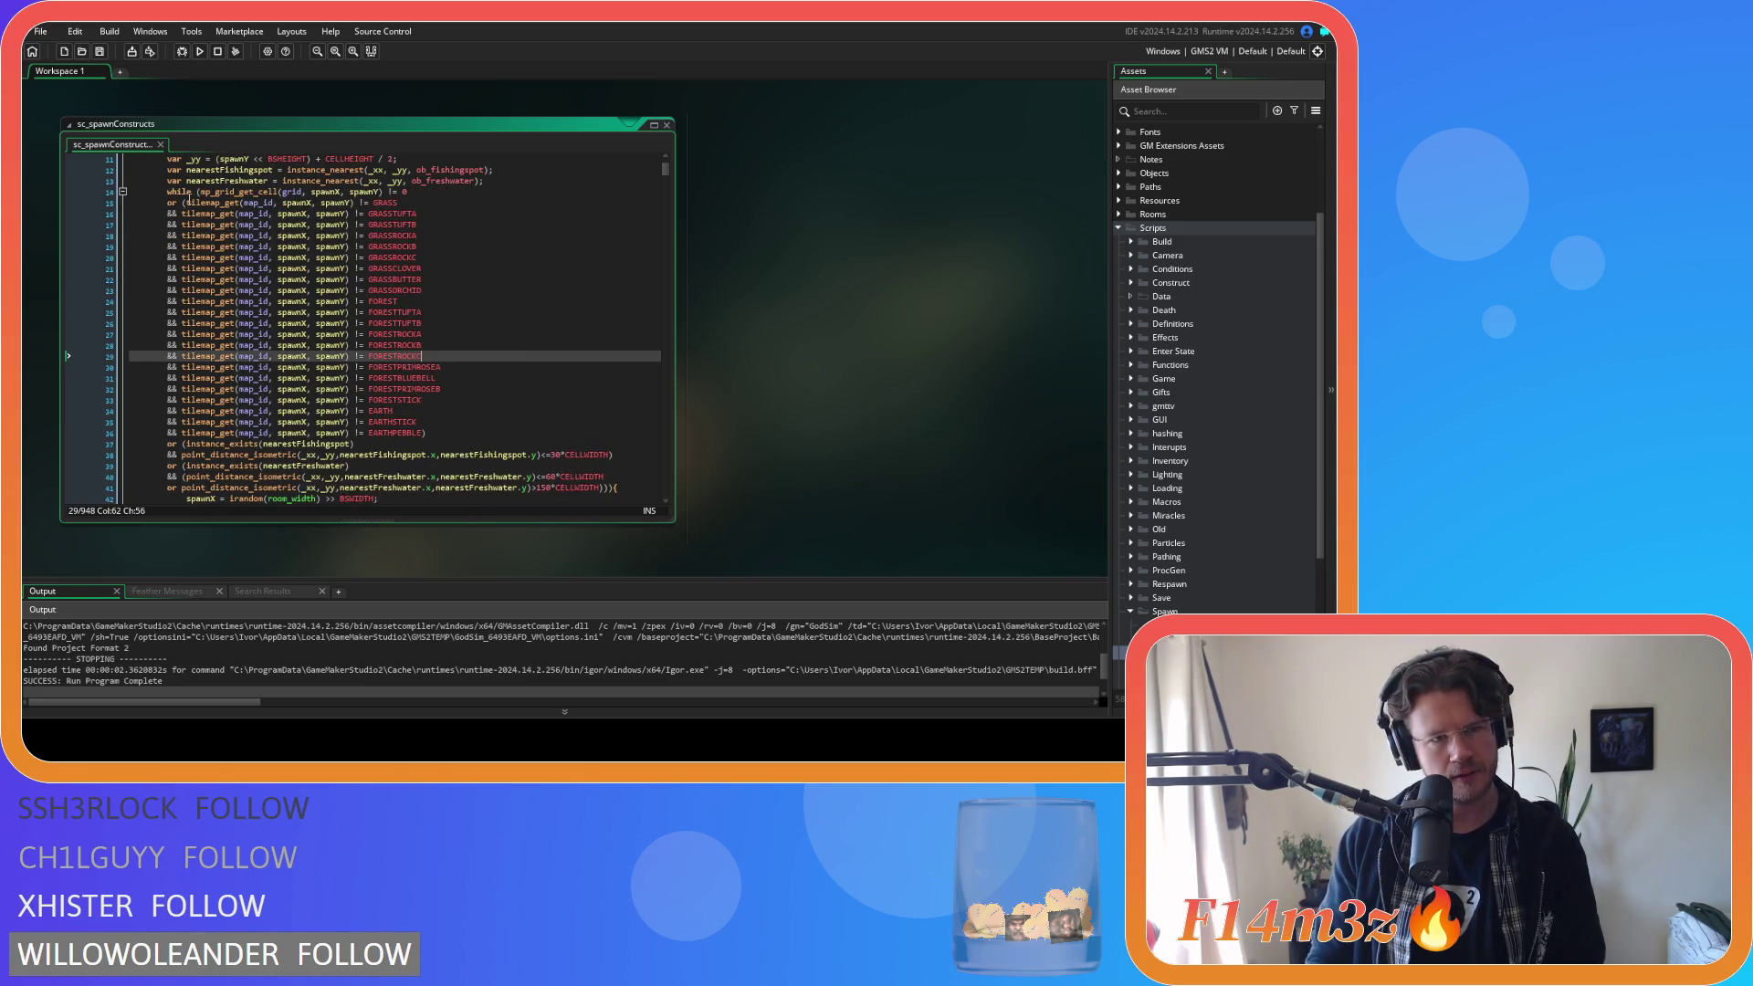
{"action": "mouse_move", "coordinate": [186, 209]}
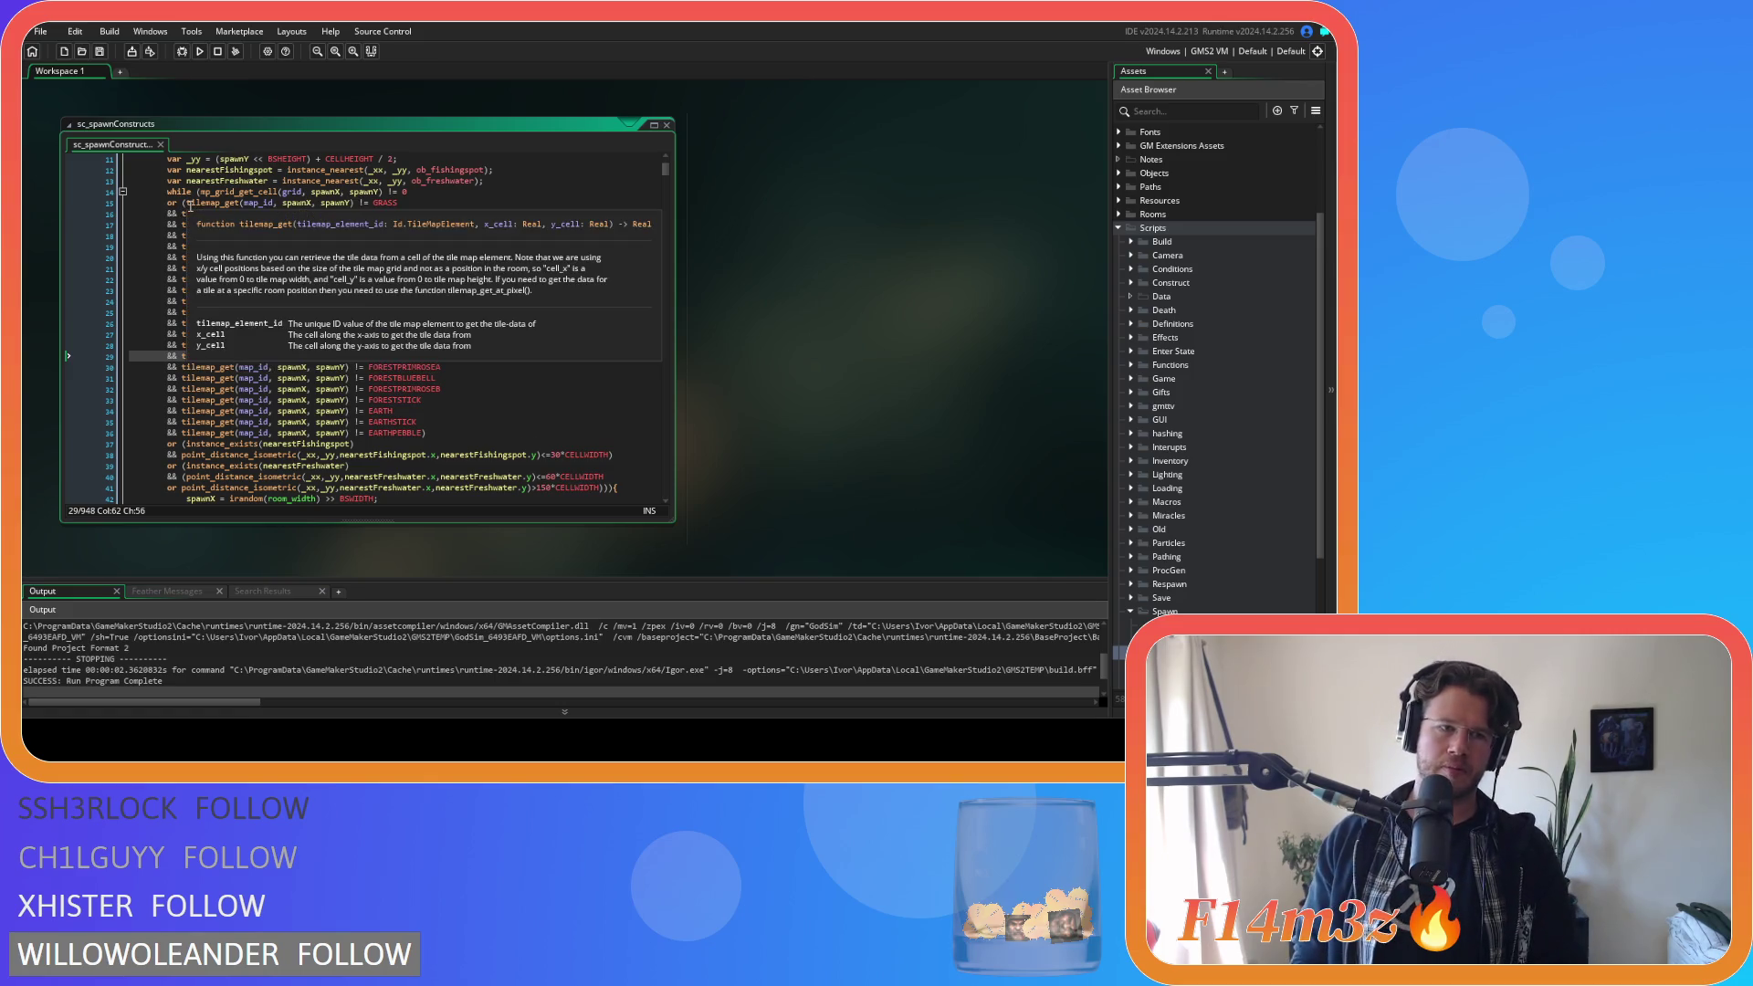
{"action": "left_click", "coordinate": [185, 203]}
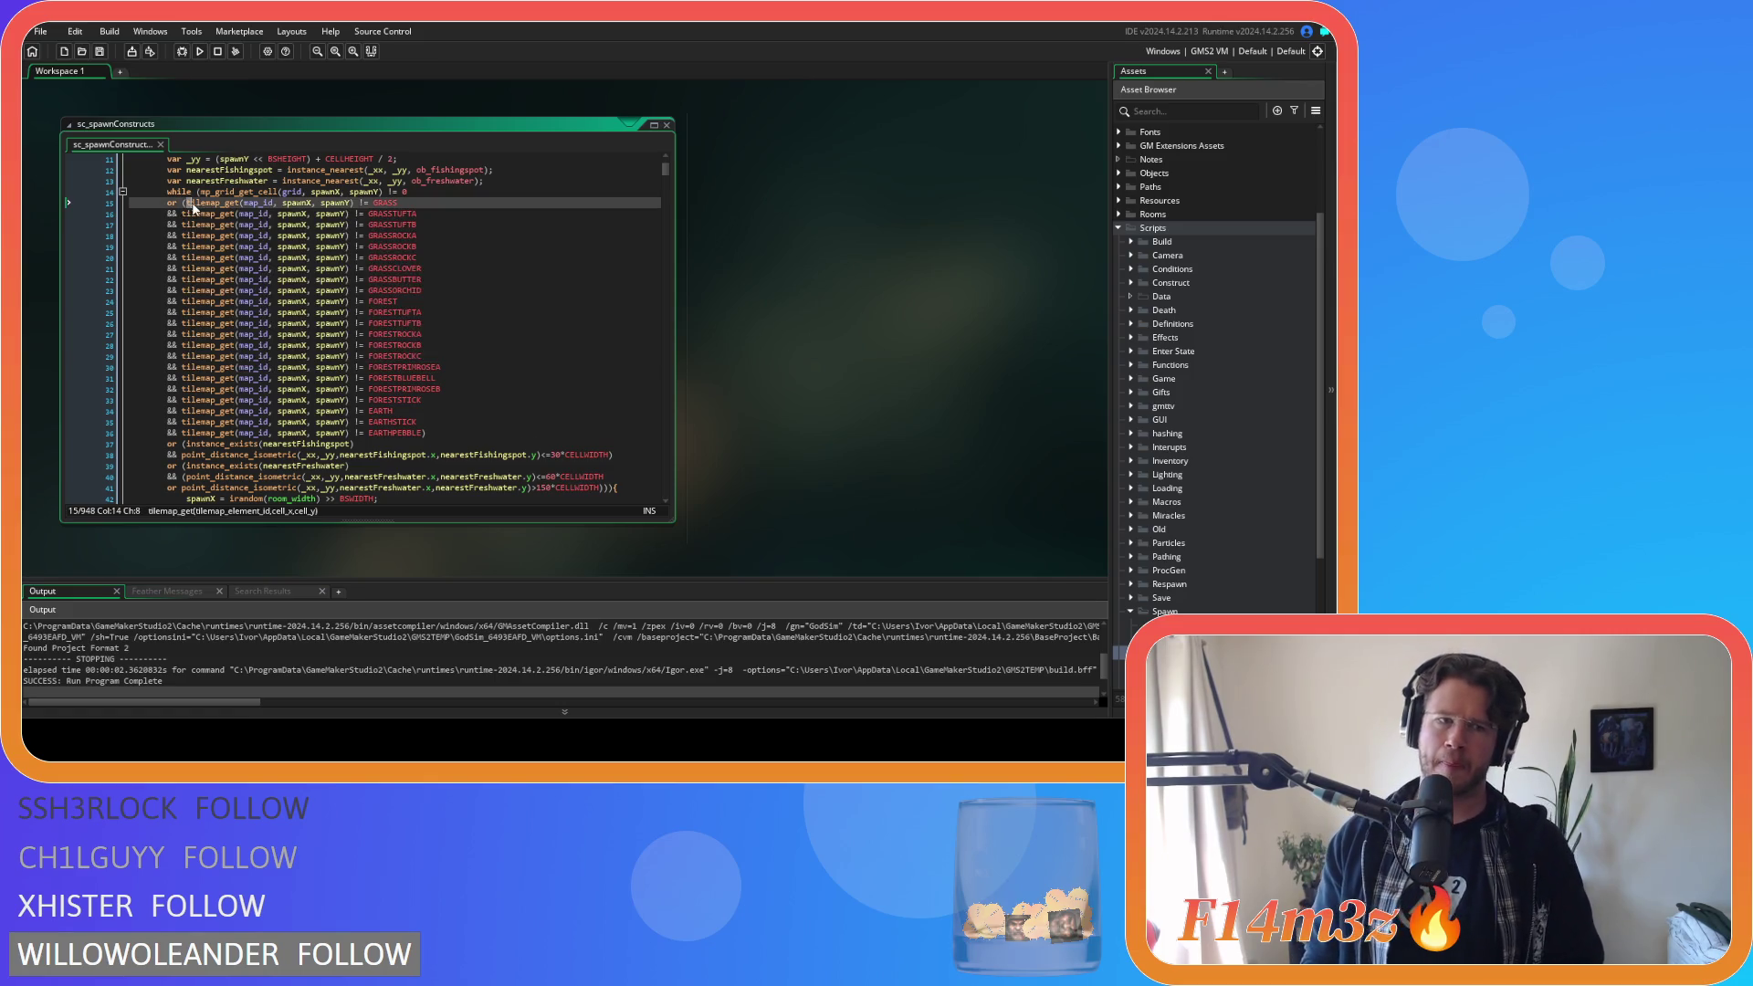
{"action": "left_click_drag", "start_coordinate": [184, 203], "coordinate": [407, 202]}
{"action": "key", "text": "ctrl+c"}
Add a line below it with && and the pasted tilemap_get comparison, selecting GRASS for editing.
{"action": "left_click", "coordinate": [409, 203]}
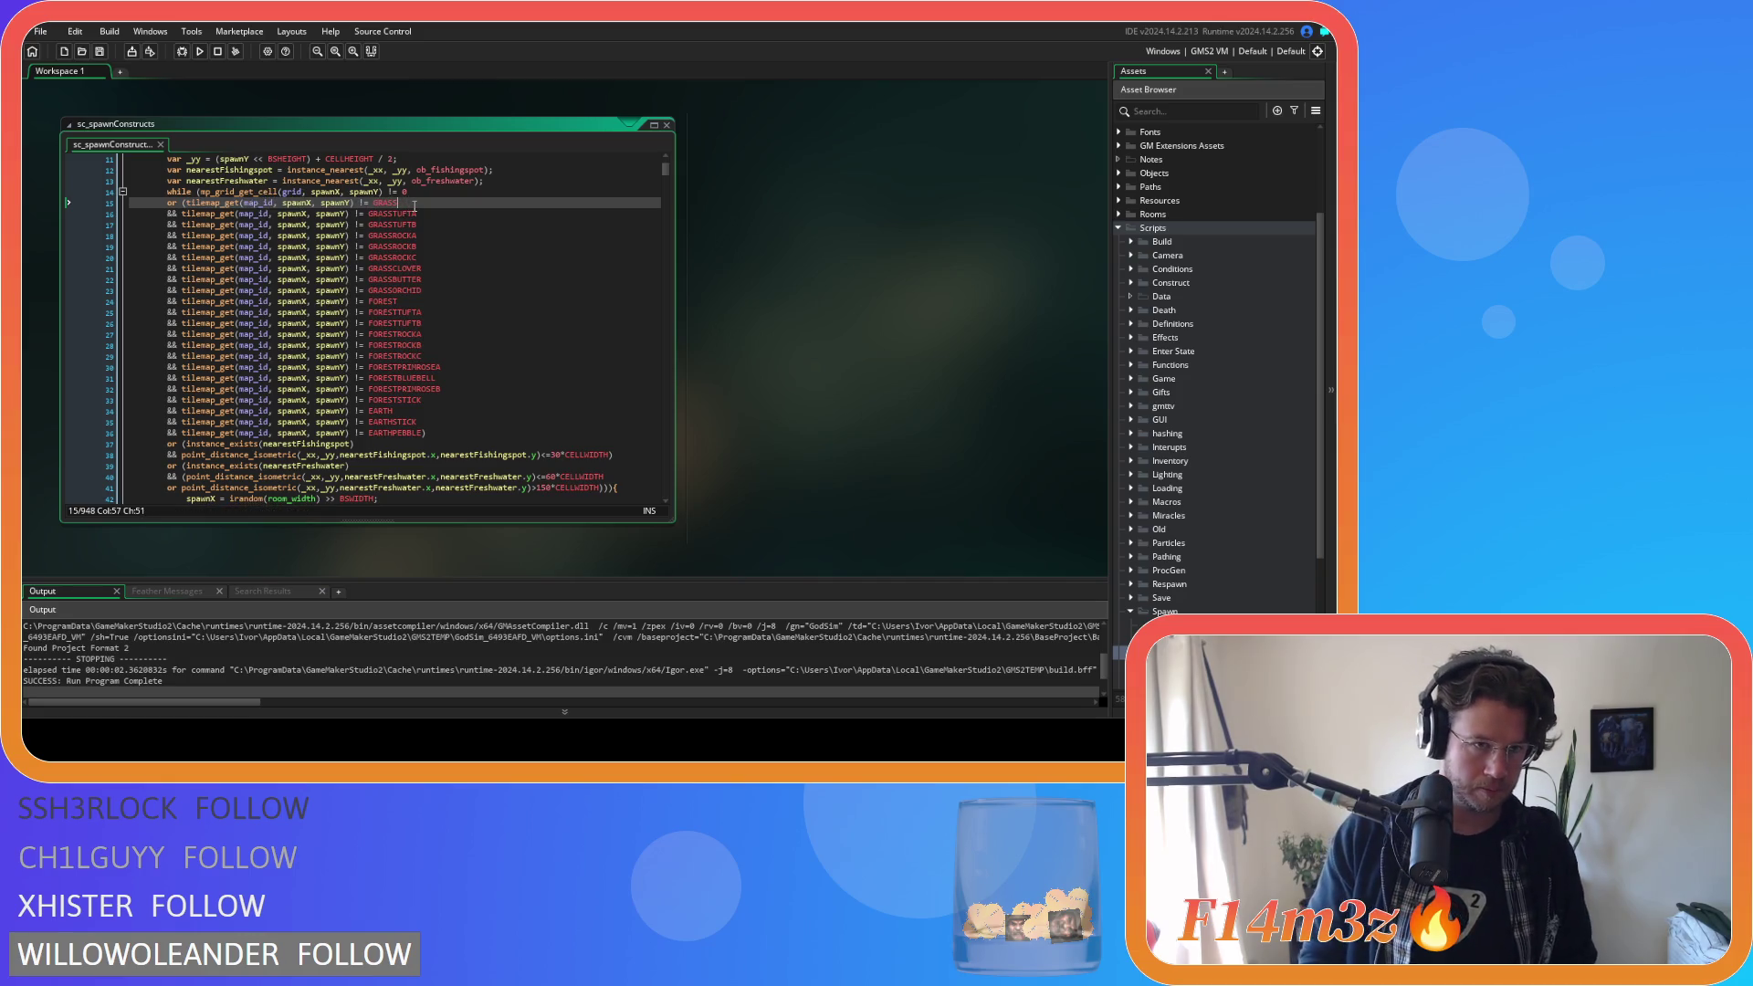
{"action": "key", "text": "Return"}
{"action": "type", "text": "&&"}
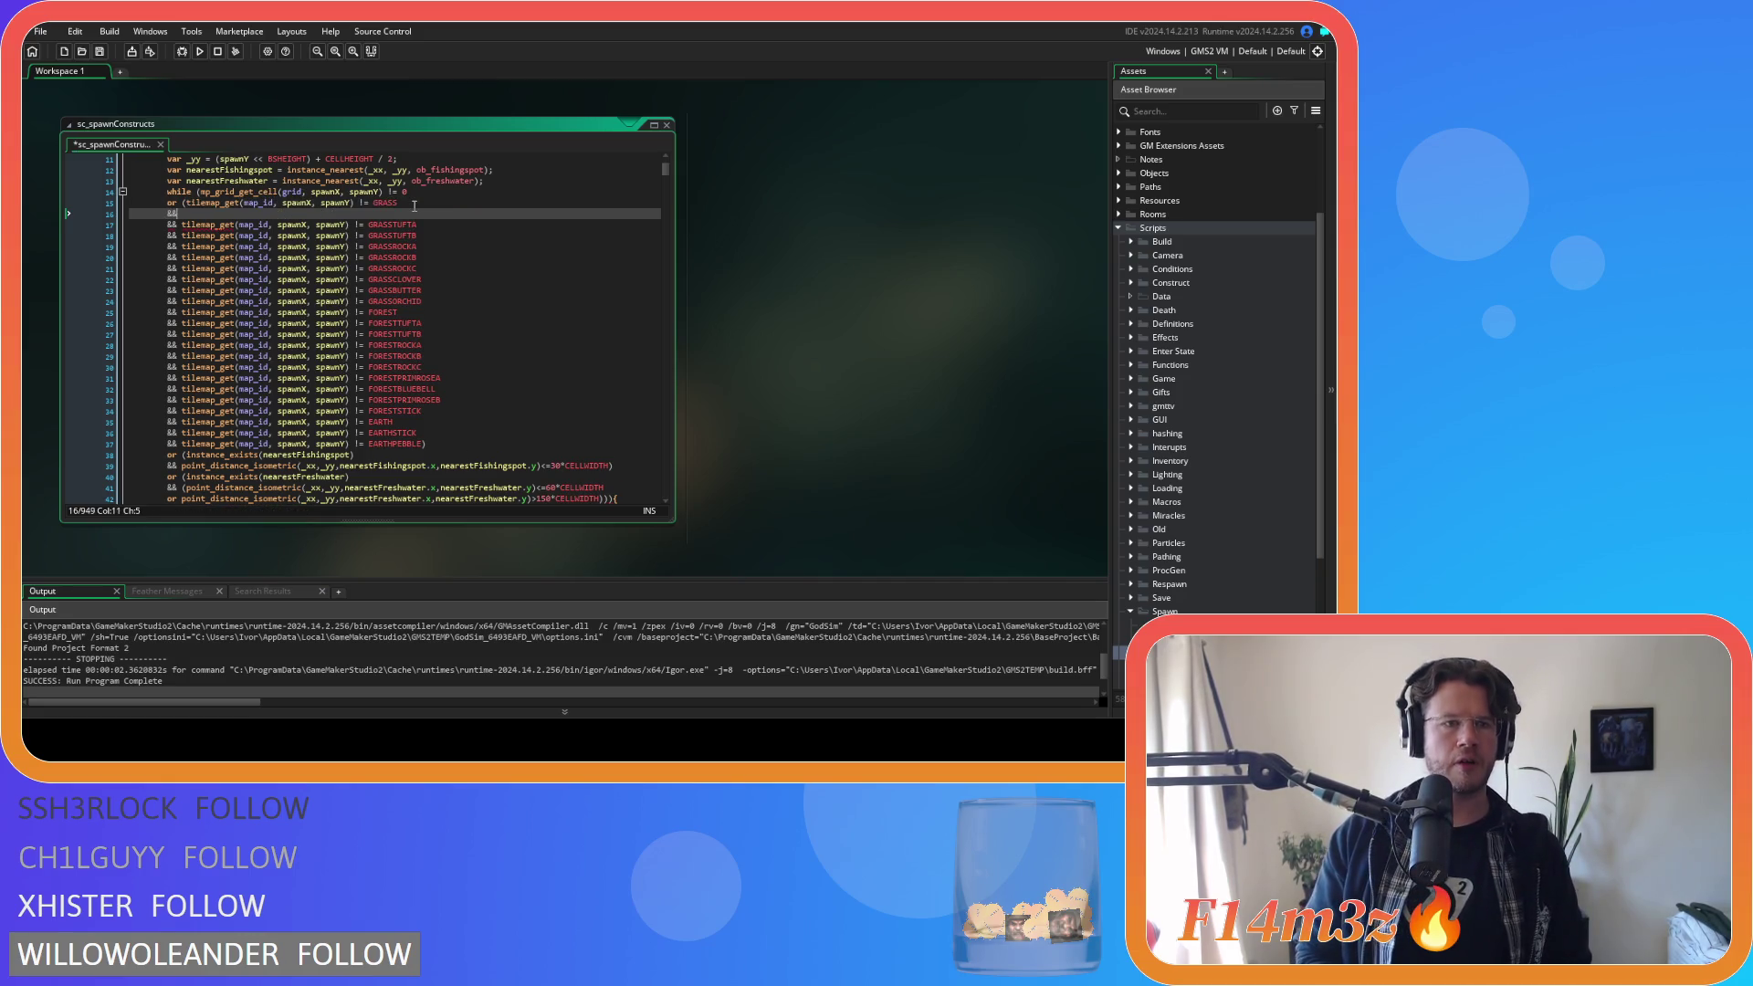
{"action": "key", "text": "ctrl+v"}
{"action": "double_click", "coordinate": [387, 216]}
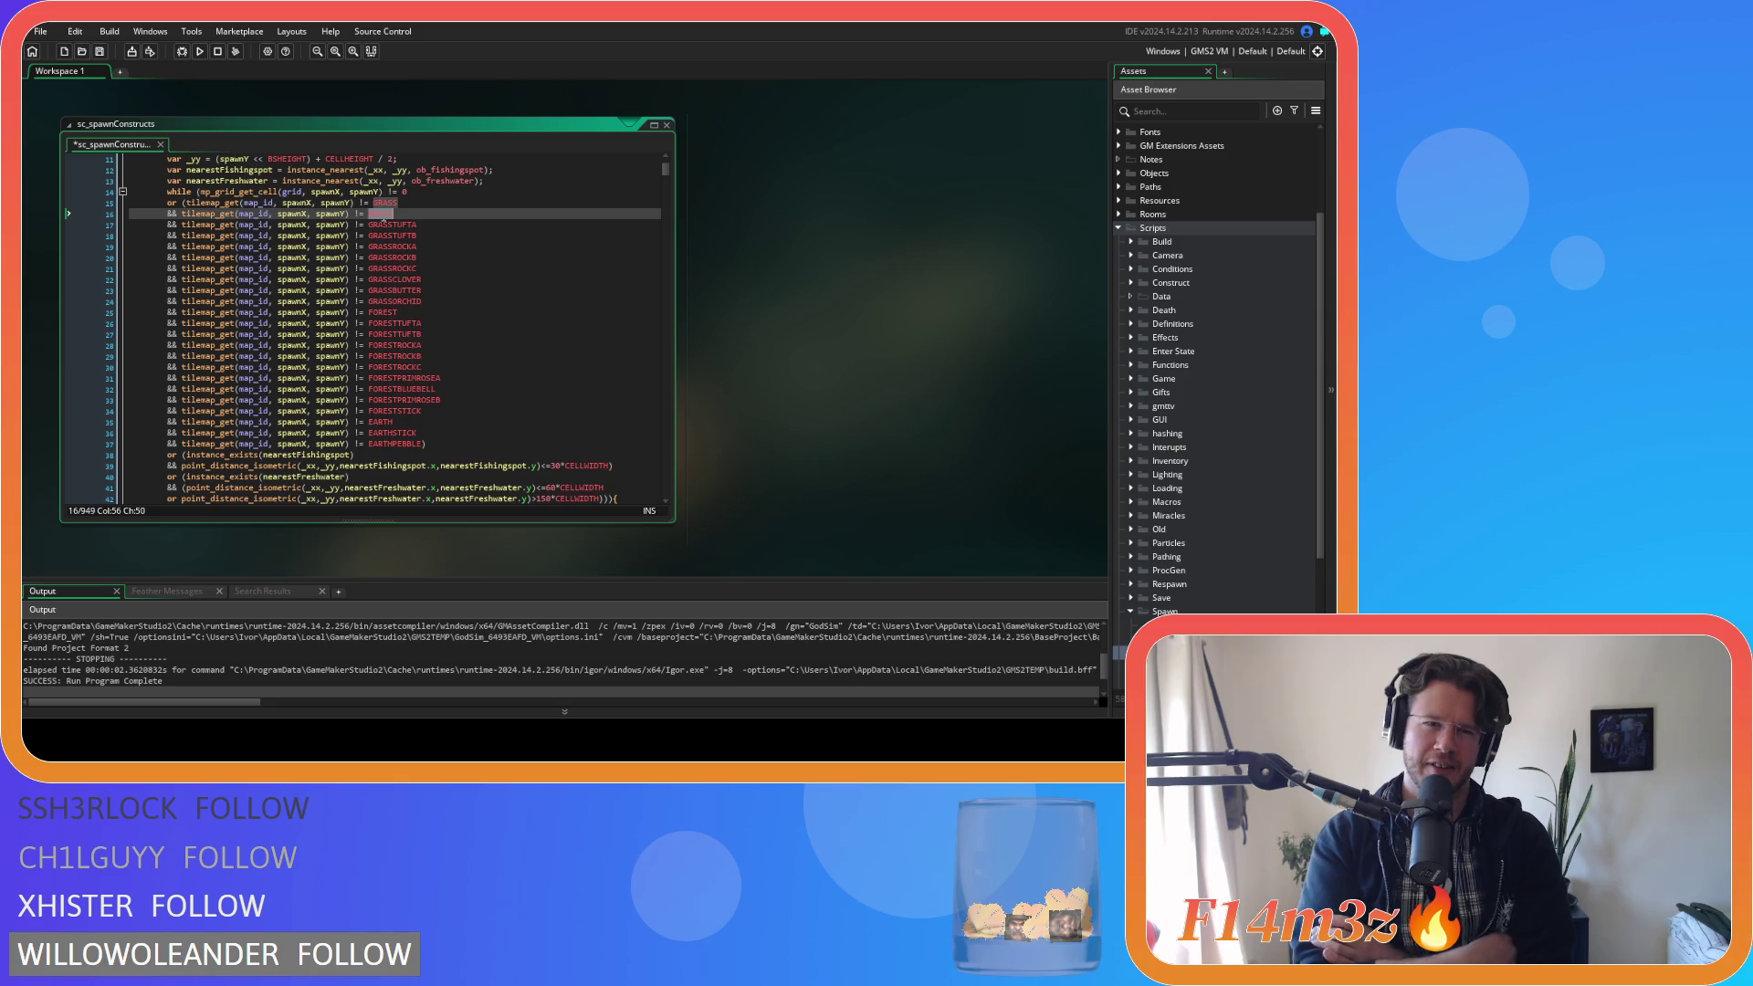
Select the tile conditions from EARTHPEBBLE on line 37 up to line 15.
{"action": "left_click", "coordinate": [443, 444]}
{"action": "mouse_move", "coordinate": [457, 440]}
{"action": "left_mouse_down"}
{"action": "mouse_move", "coordinate": [407, 414]}
{"action": "mouse_move", "coordinate": [228, 218]}
{"action": "left_mouse_up"}
{"action": "left_click", "coordinate": [179, 203]}
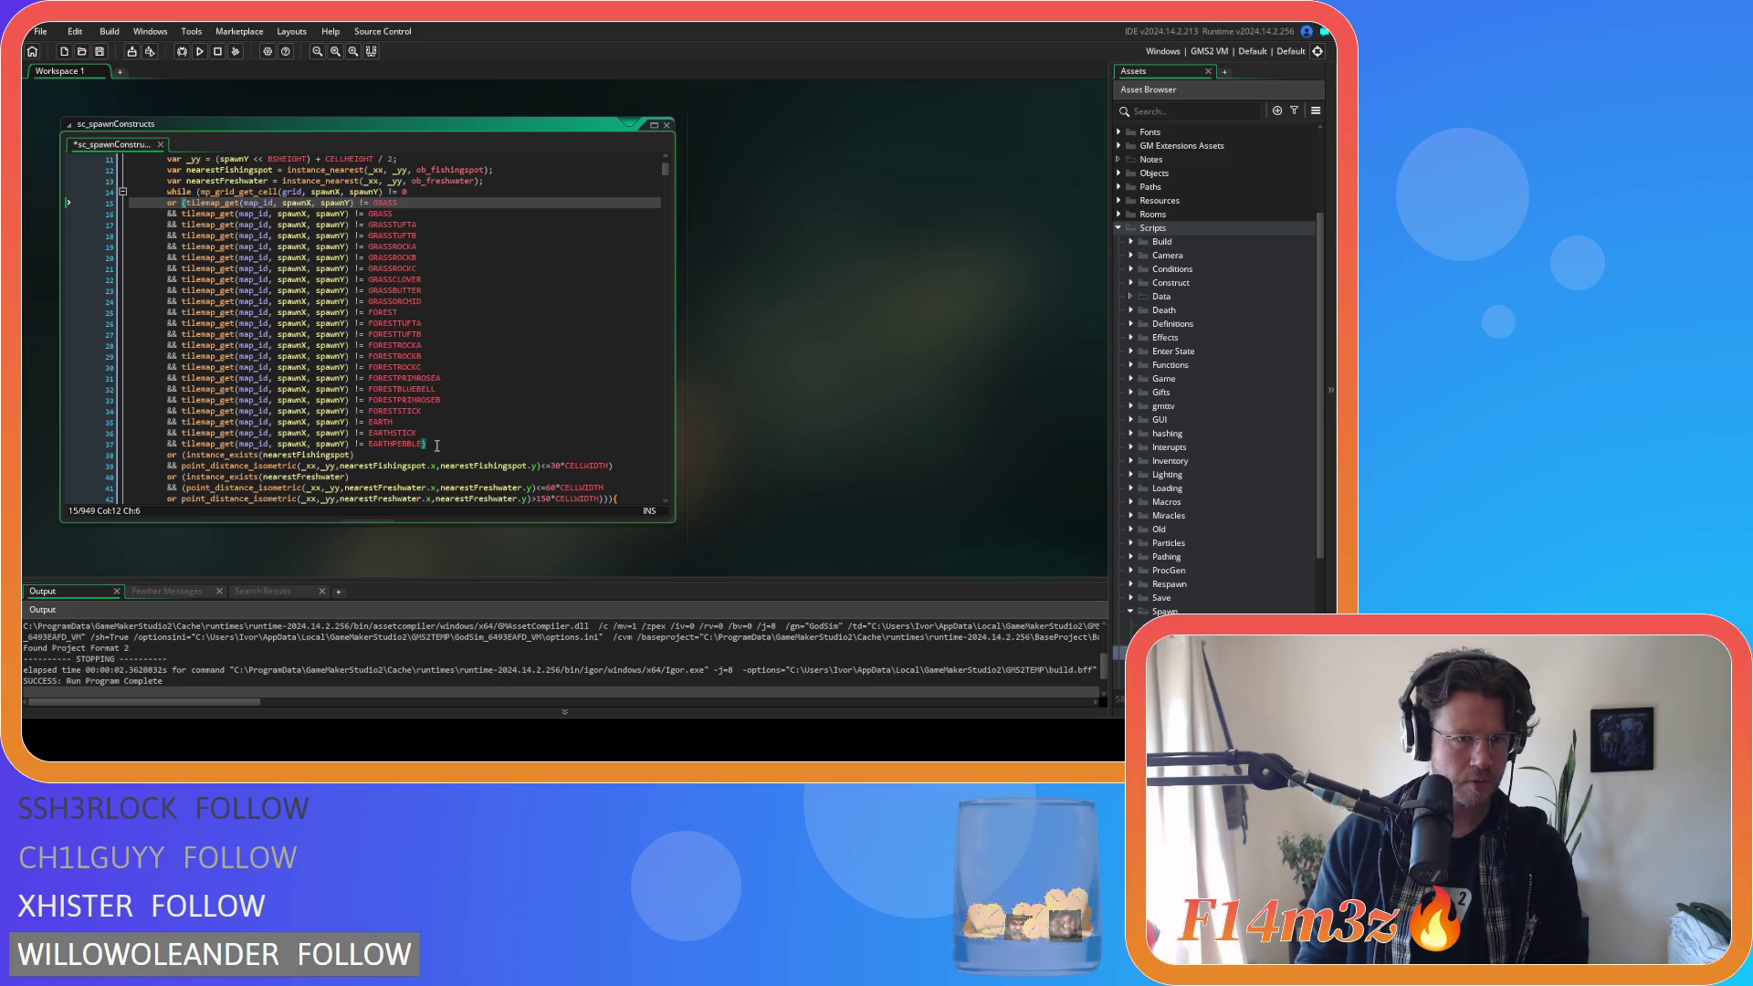
Delete the obelisk's tilemap_get tile conditions on lines 15–37.
{"action": "mouse_move", "coordinate": [436, 445]}
{"action": "left_mouse_down"}
{"action": "mouse_move", "coordinate": [229, 416]}
{"action": "mouse_move", "coordinate": [40, 204]}
{"action": "left_mouse_up"}
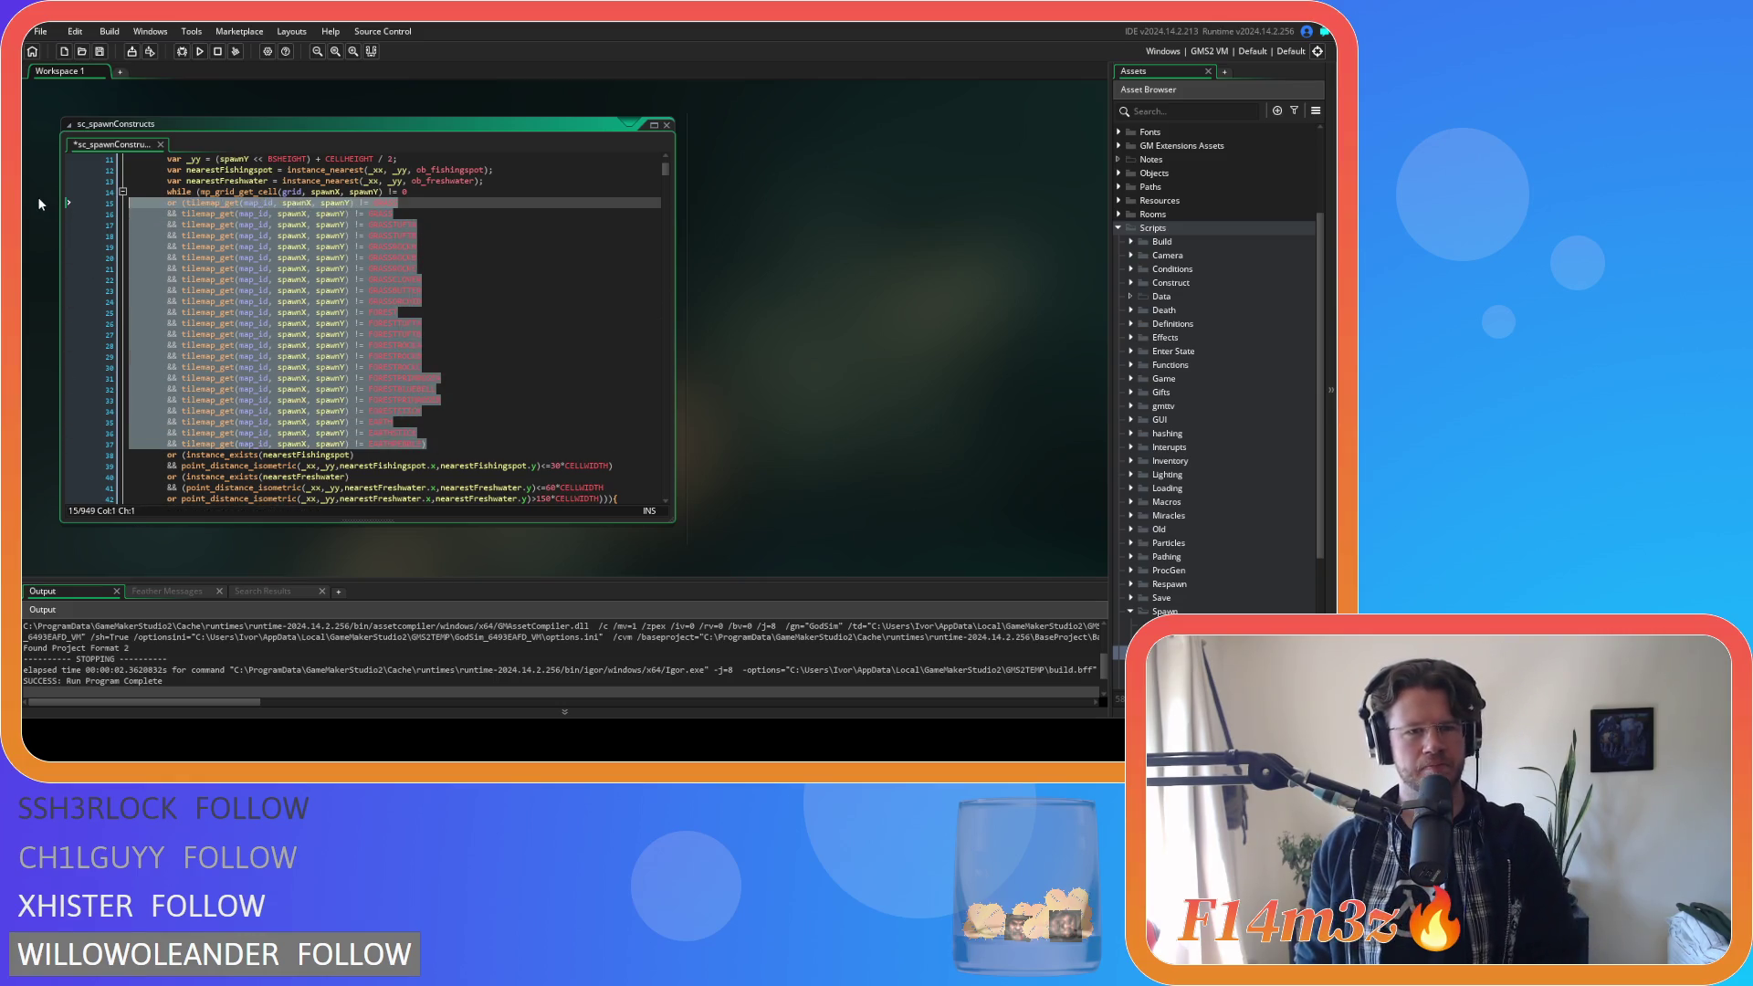
{"action": "key", "text": "BackSpace"}
{"action": "key", "text": "BackSpace"}
{"action": "scroll", "coordinate": [457, 301], "scroll_direction": "down", "scroll_amount": 10}
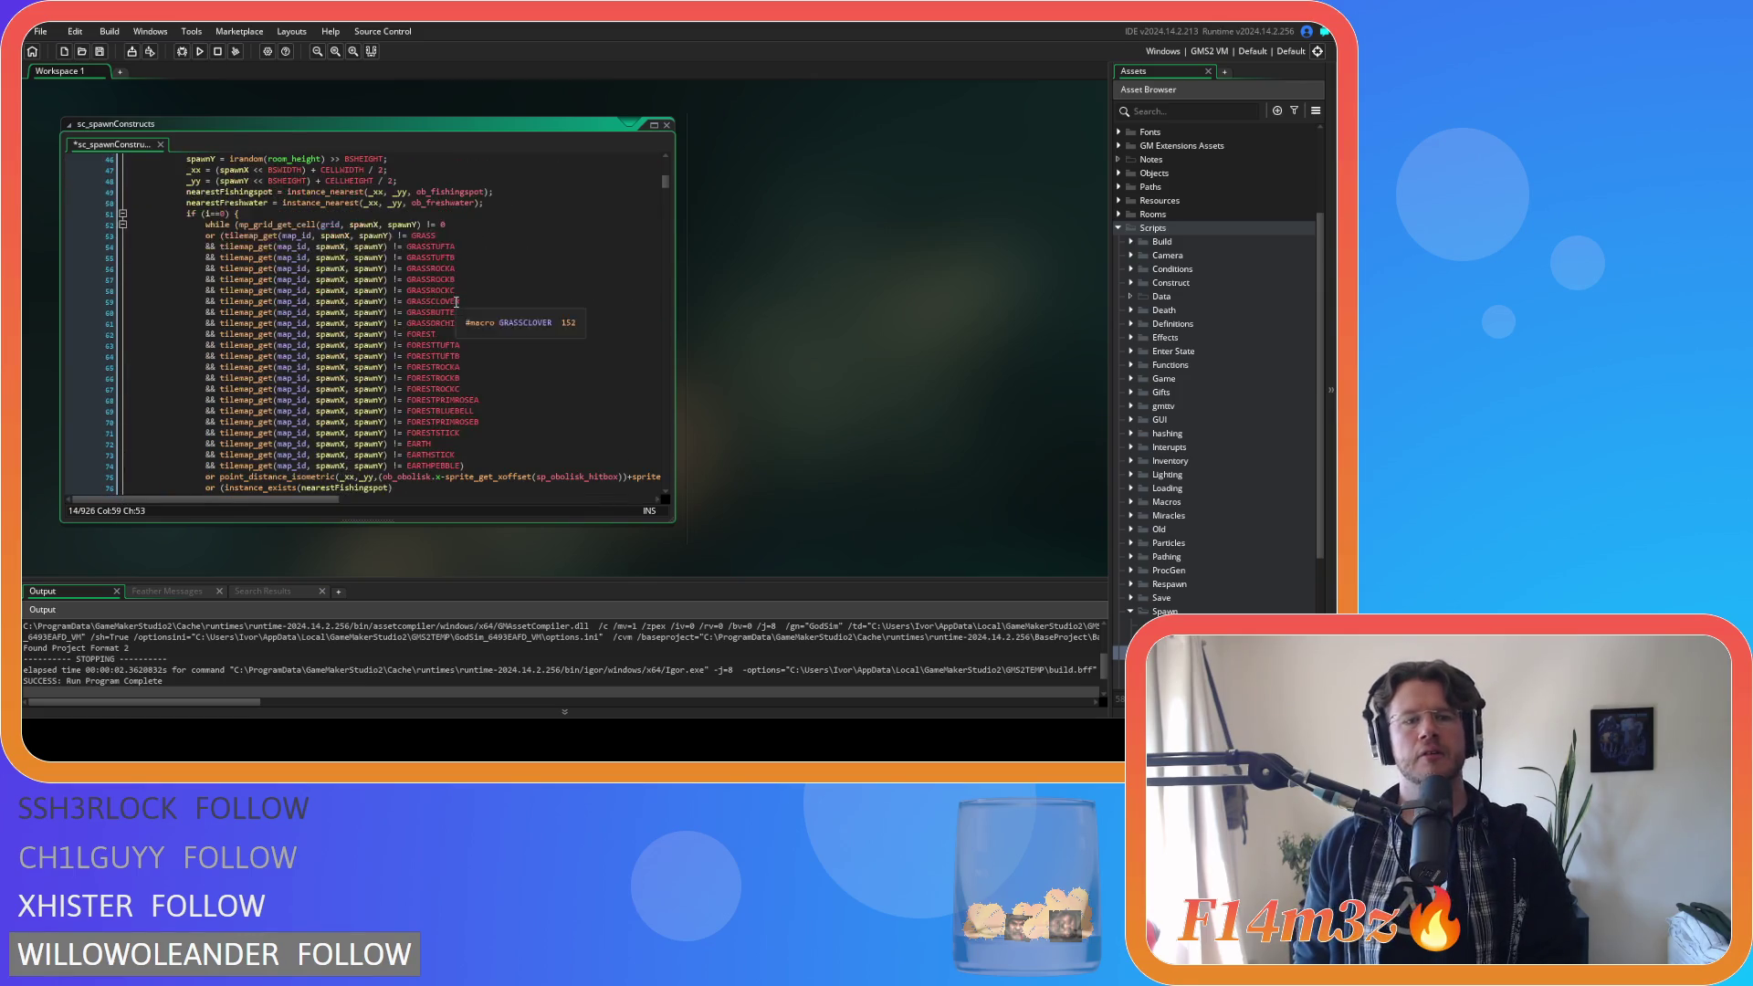
Delete both blocks of tile conditions in the shrine spawn loop.
{"action": "mouse_move", "coordinate": [477, 464]}
{"action": "left_mouse_down"}
{"action": "mouse_move", "coordinate": [137, 422]}
{"action": "mouse_move", "coordinate": [96, 236]}
{"action": "left_mouse_up"}
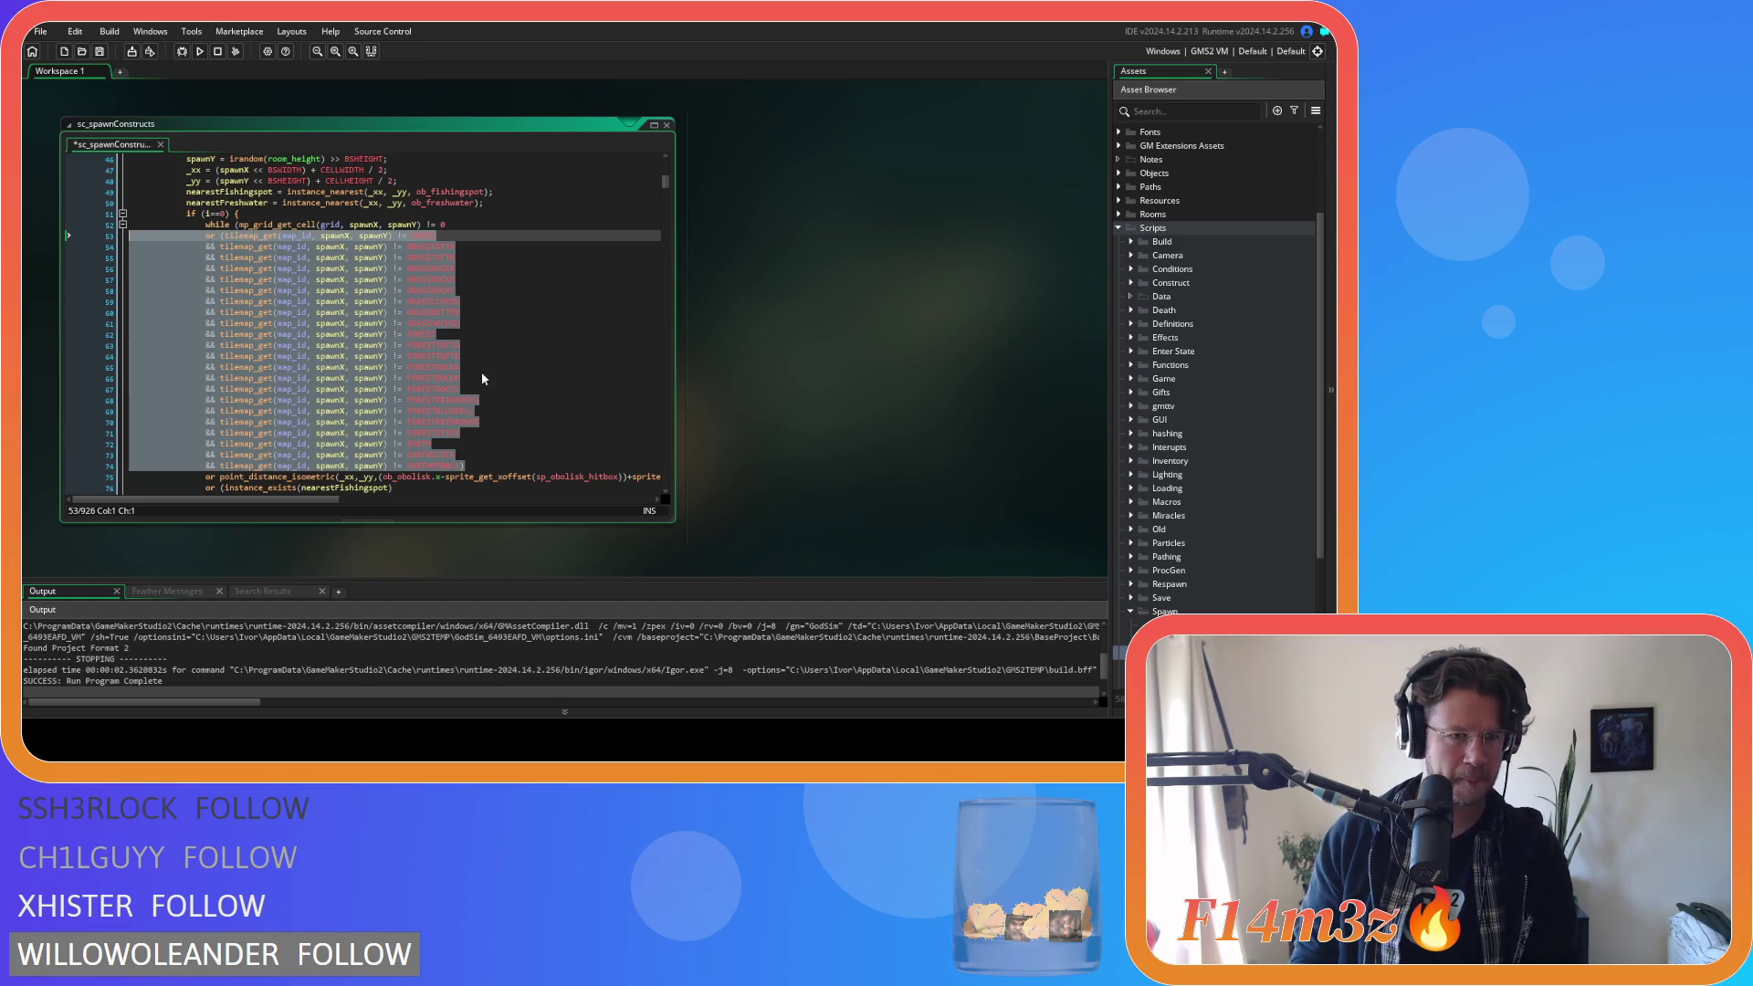
{"action": "key", "text": "BackSpace"}
{"action": "key", "text": "BackSpace"}
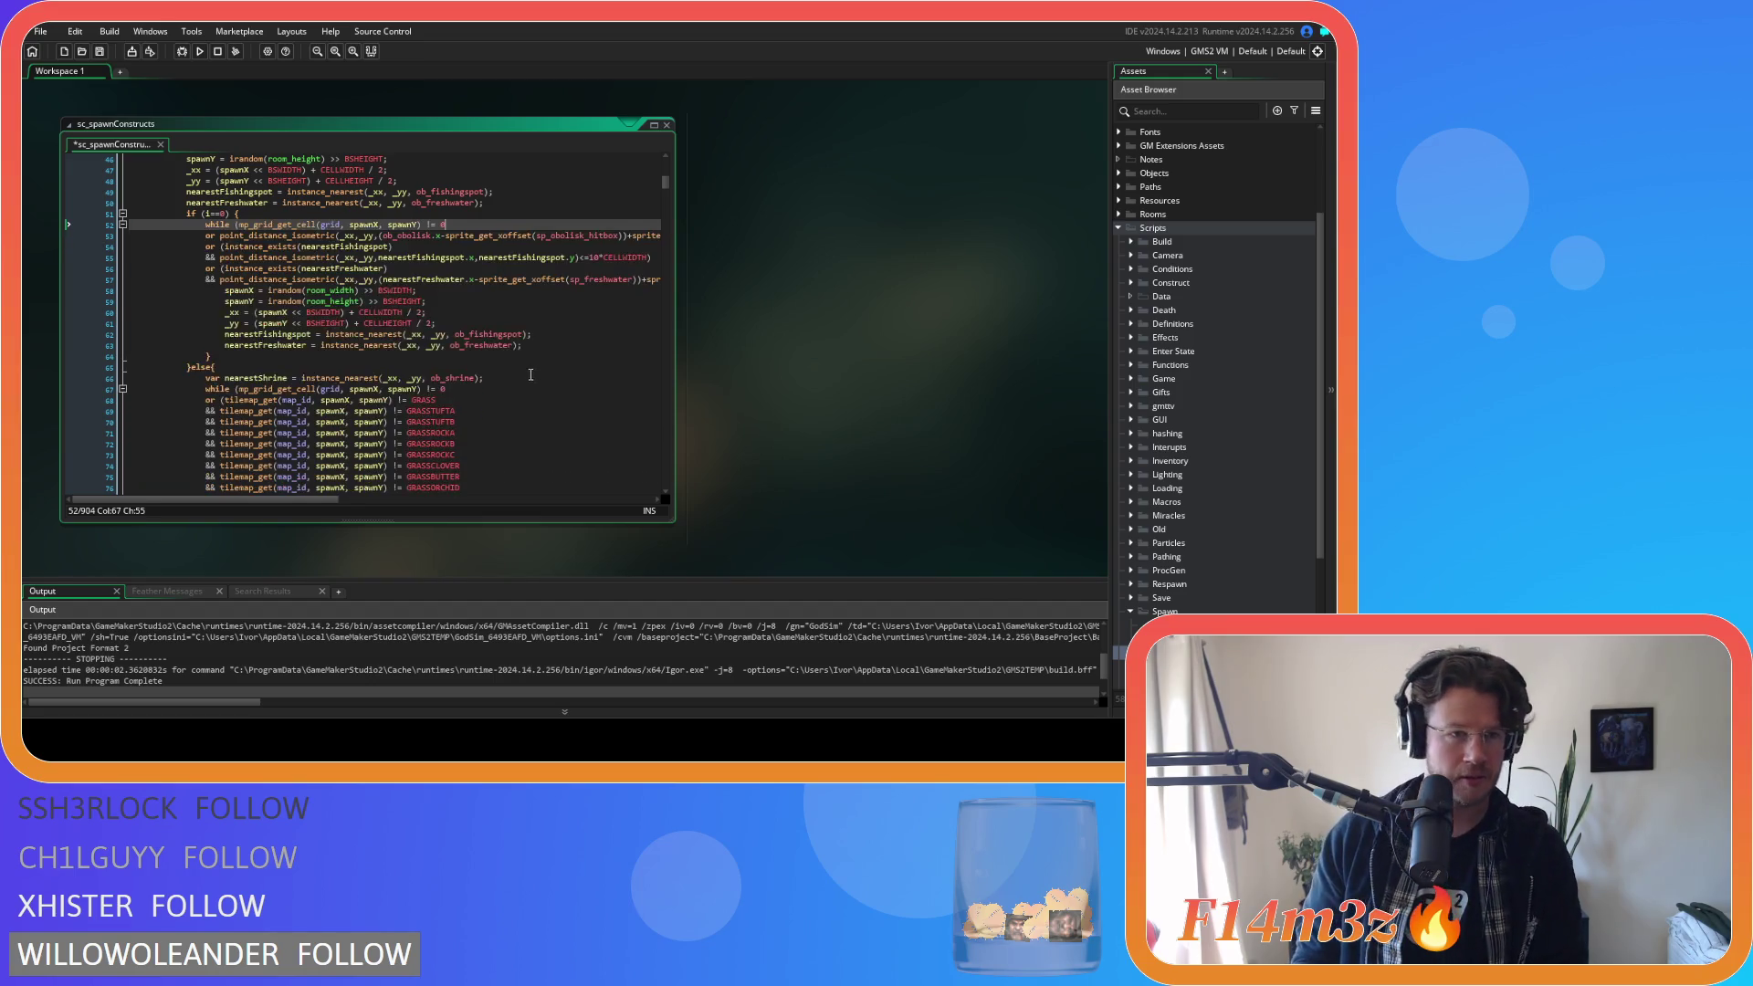
{"action": "scroll", "coordinate": [490, 322], "scroll_direction": "down", "scroll_amount": 8}
{"action": "mouse_move", "coordinate": [469, 356]}
{"action": "left_mouse_down"}
{"action": "mouse_move", "coordinate": [137, 392]}
{"action": "mouse_move", "coordinate": [164, 283]}
{"action": "mouse_move", "coordinate": [107, 247]}
{"action": "left_mouse_up"}
{"action": "key", "text": "Up"}
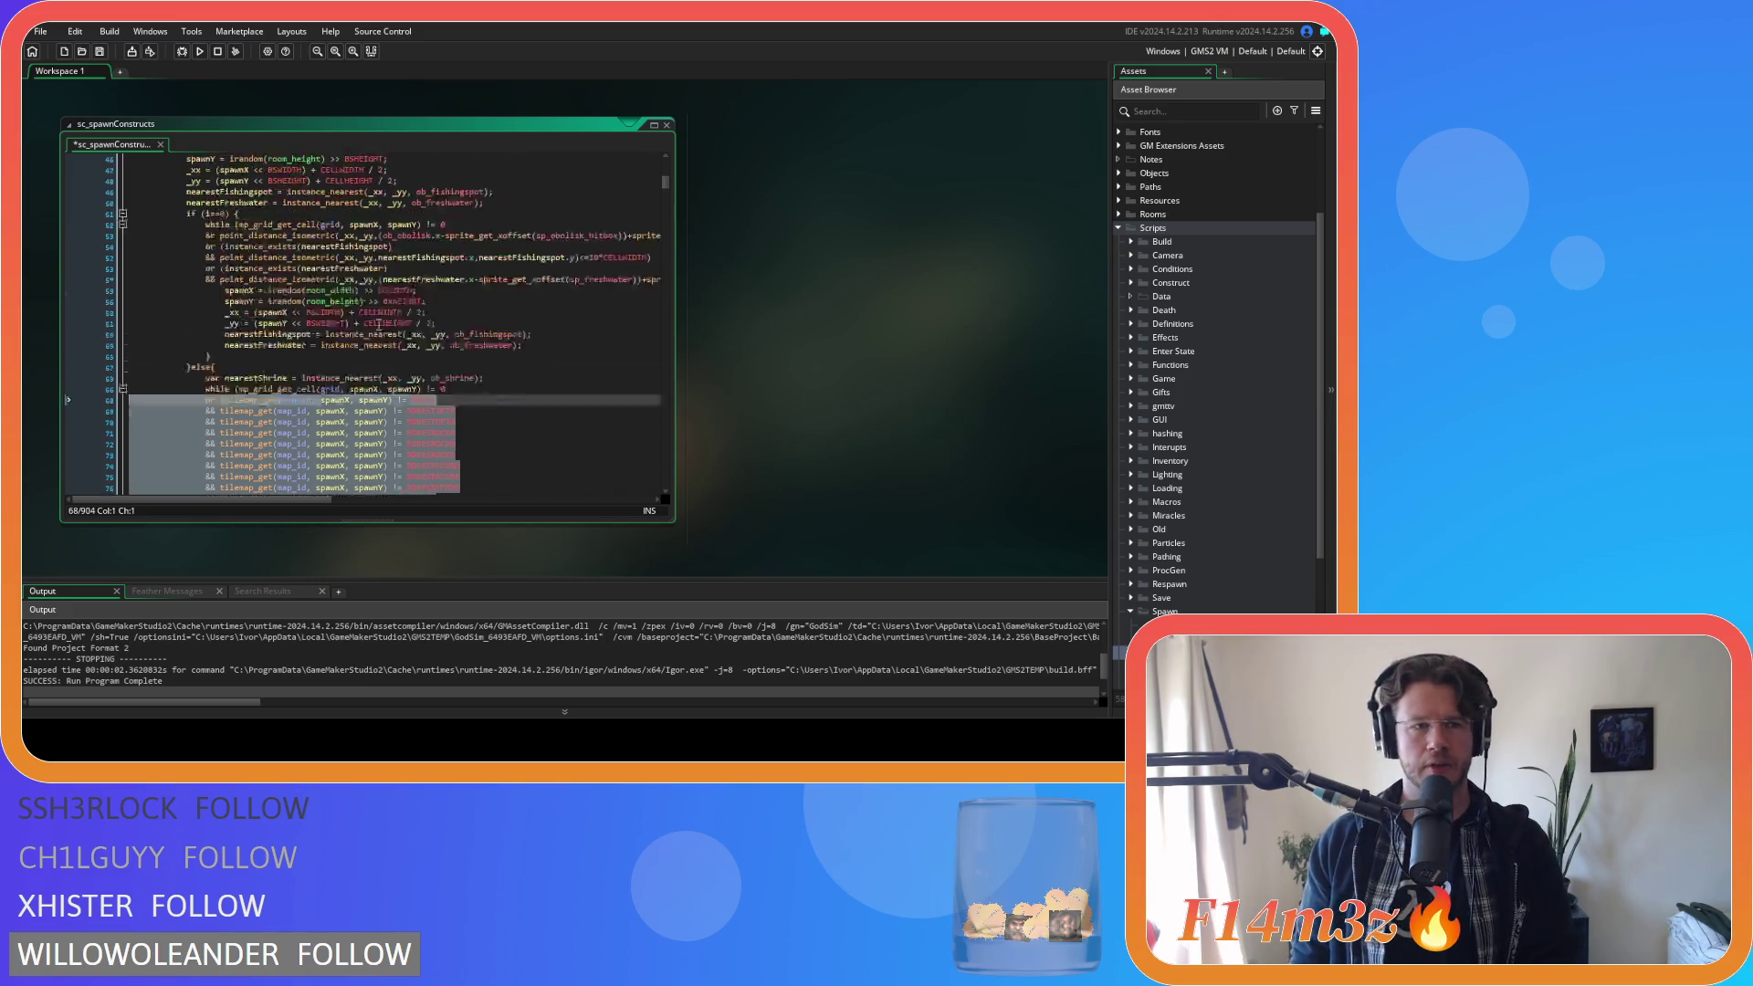
{"action": "scroll", "coordinate": [377, 325], "scroll_direction": "up", "scroll_amount": 12}
{"action": "scroll", "coordinate": [378, 325], "scroll_direction": "down", "scroll_amount": 4}
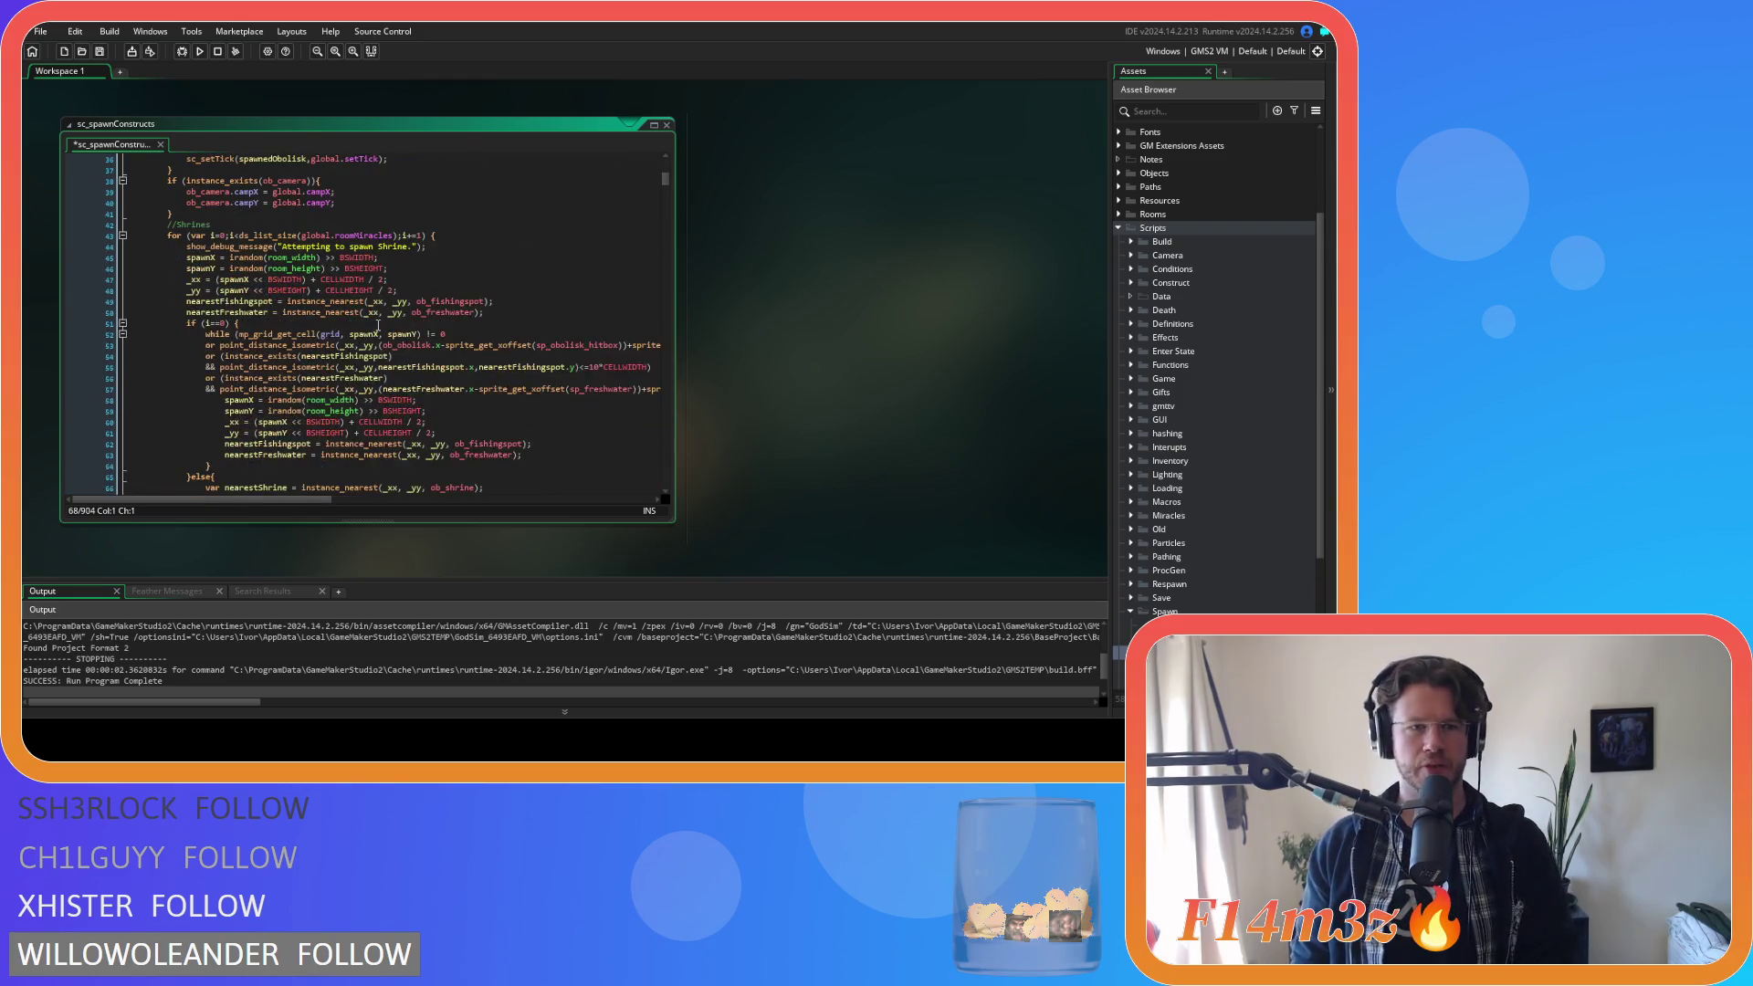
{"action": "scroll", "coordinate": [378, 325], "scroll_direction": "up", "scroll_amount": 12}
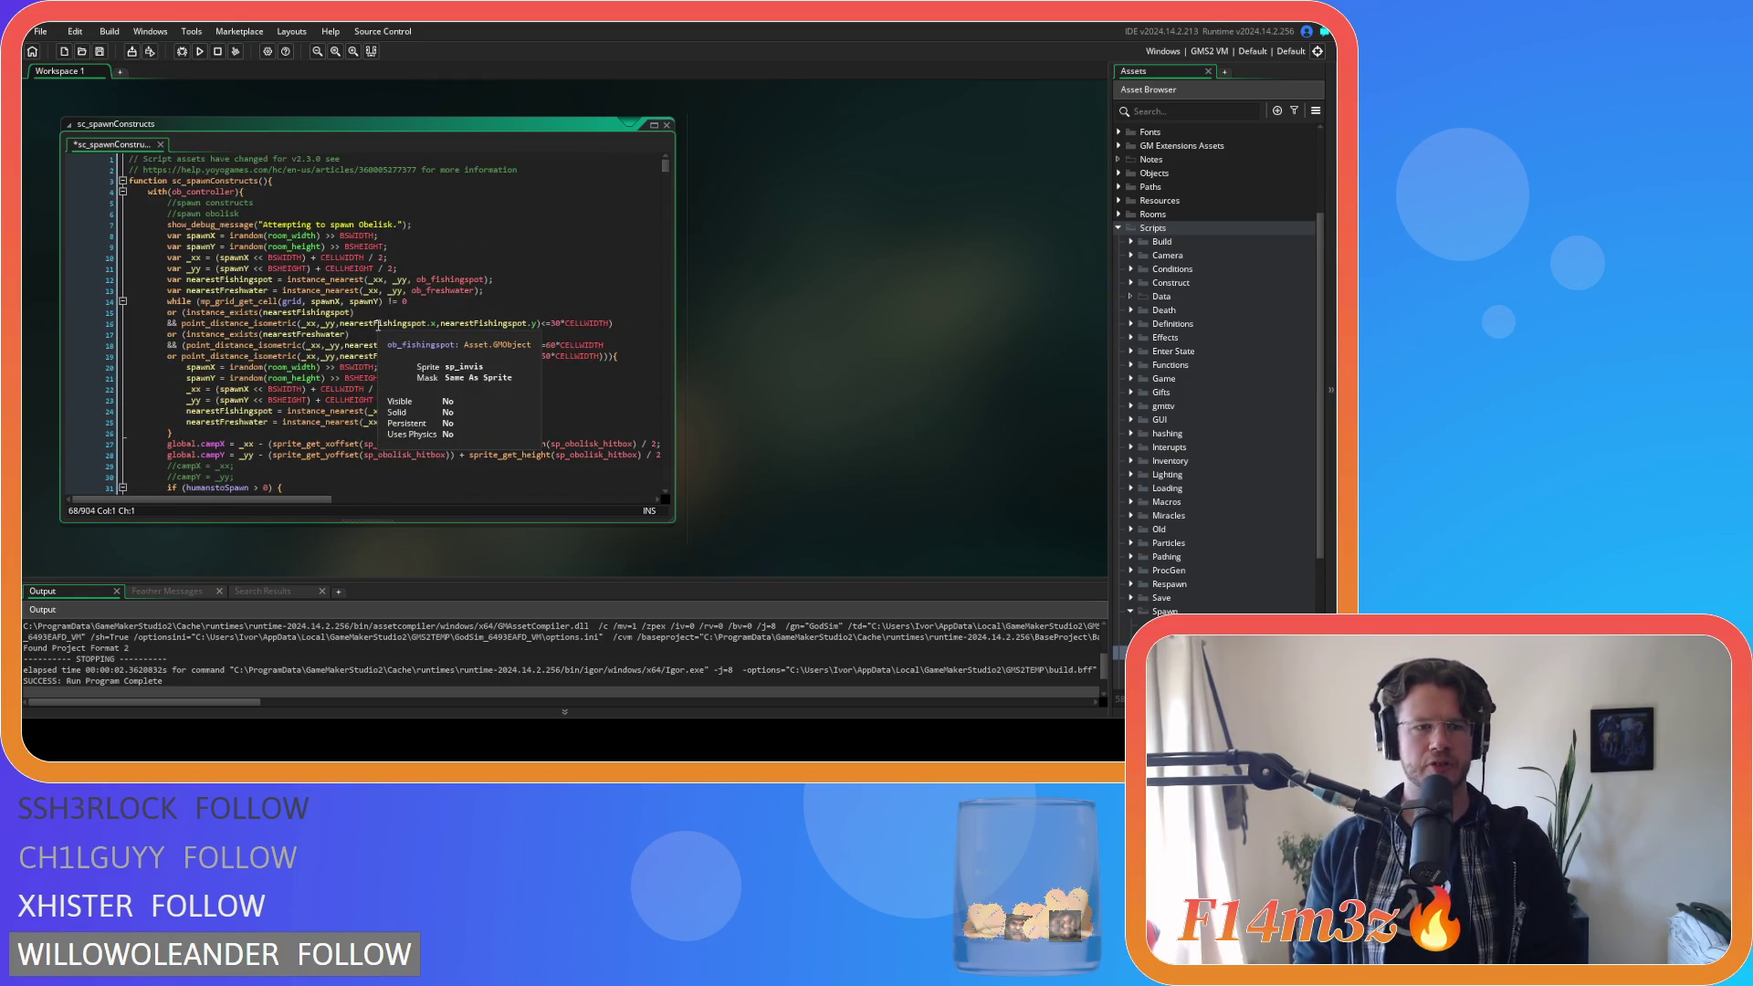
{"action": "scroll", "coordinate": [378, 325], "scroll_direction": "down", "scroll_amount": 20}
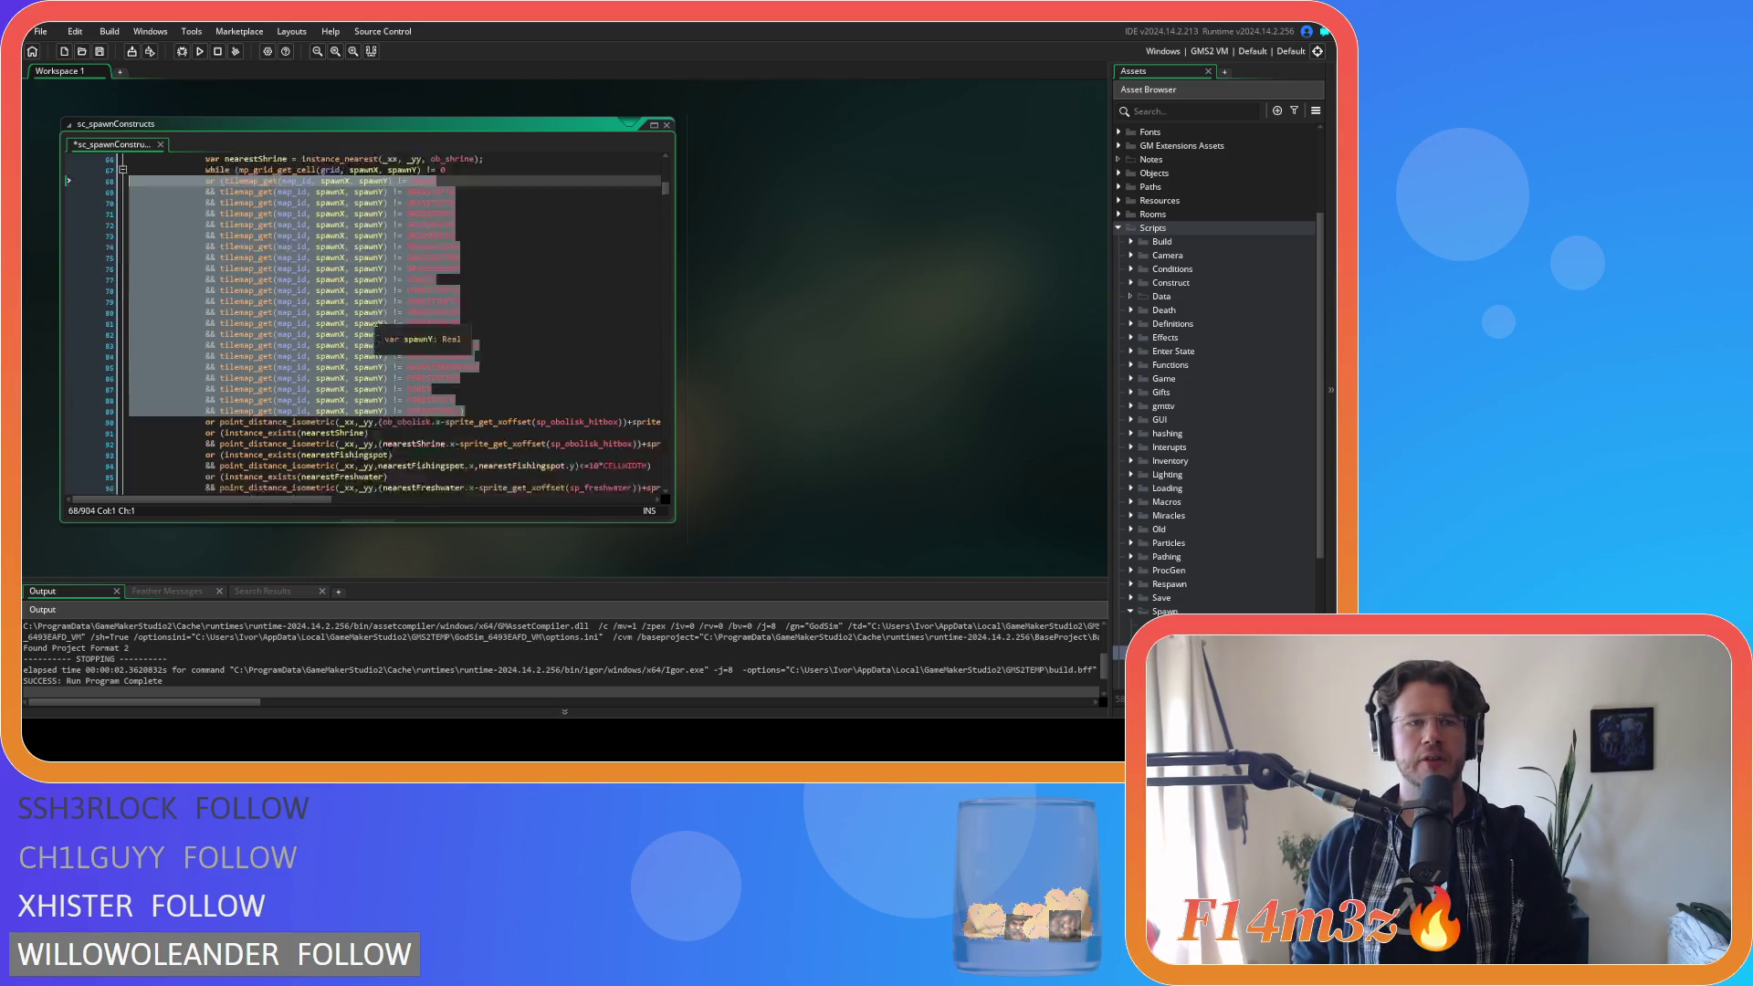
{"action": "key", "text": "BackSpace"}
{"action": "key", "text": "BackSpace"}
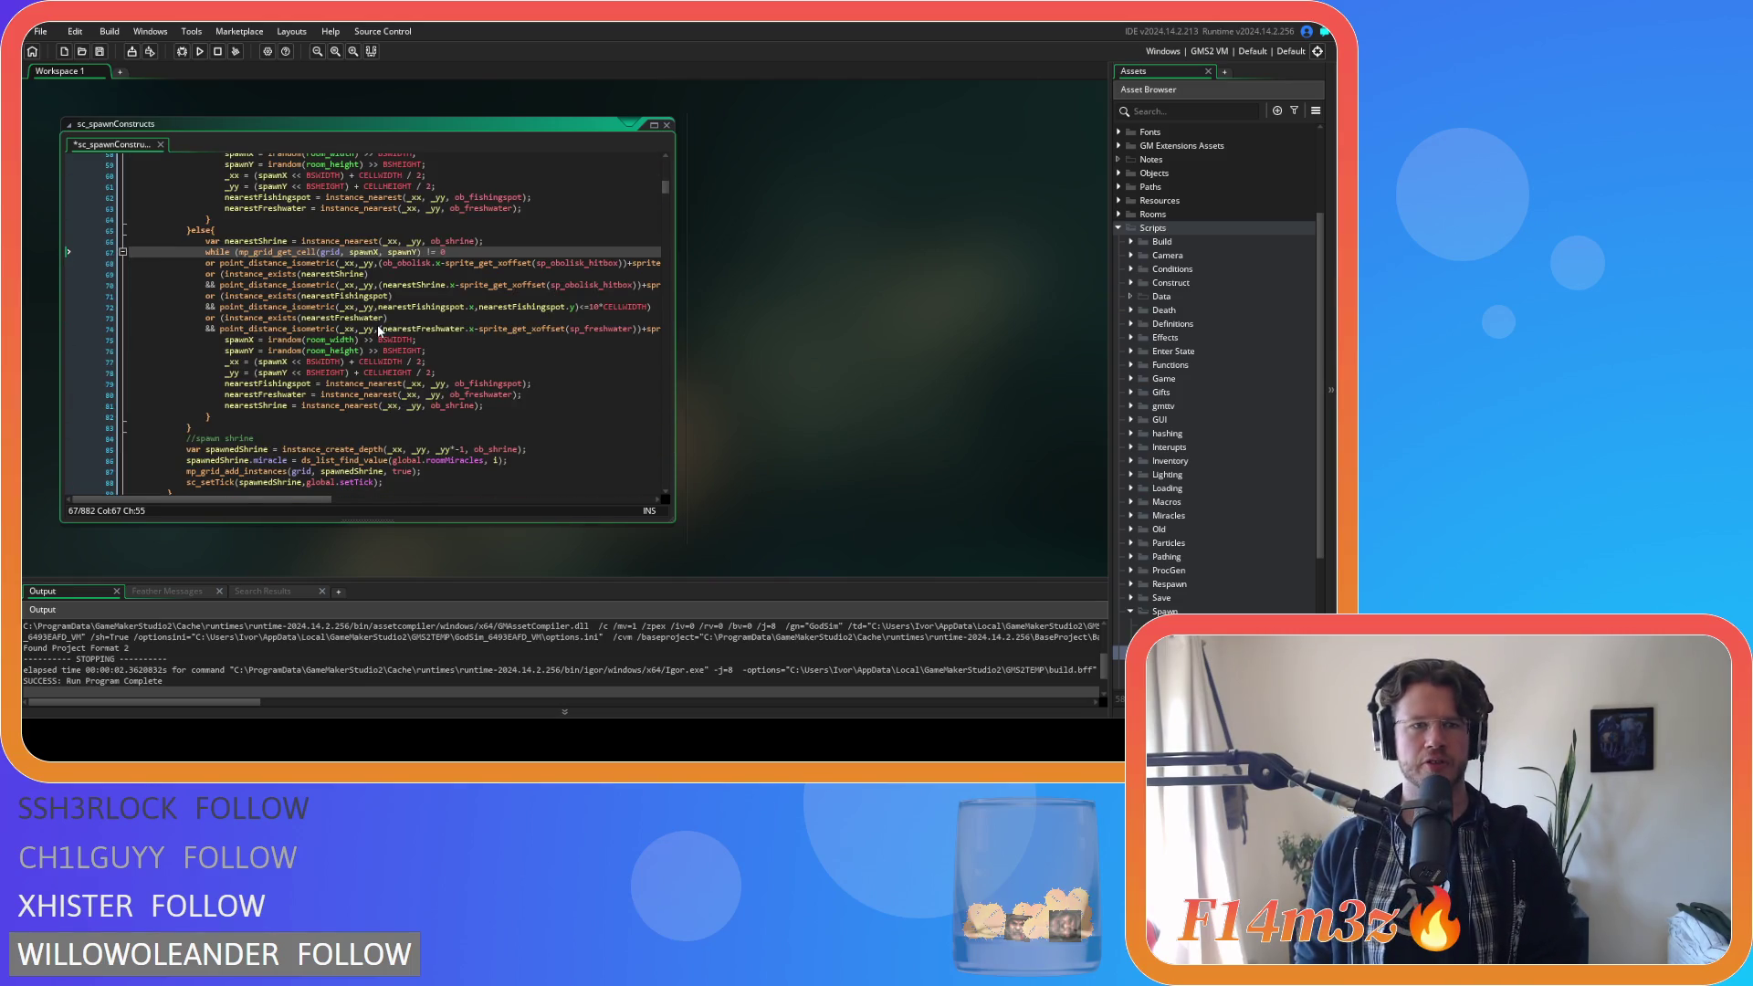
Delete both blocks of tile conditions in the expansion stone spawn loop.
{"action": "scroll", "coordinate": [378, 330], "scroll_direction": "down", "scroll_amount": 9}
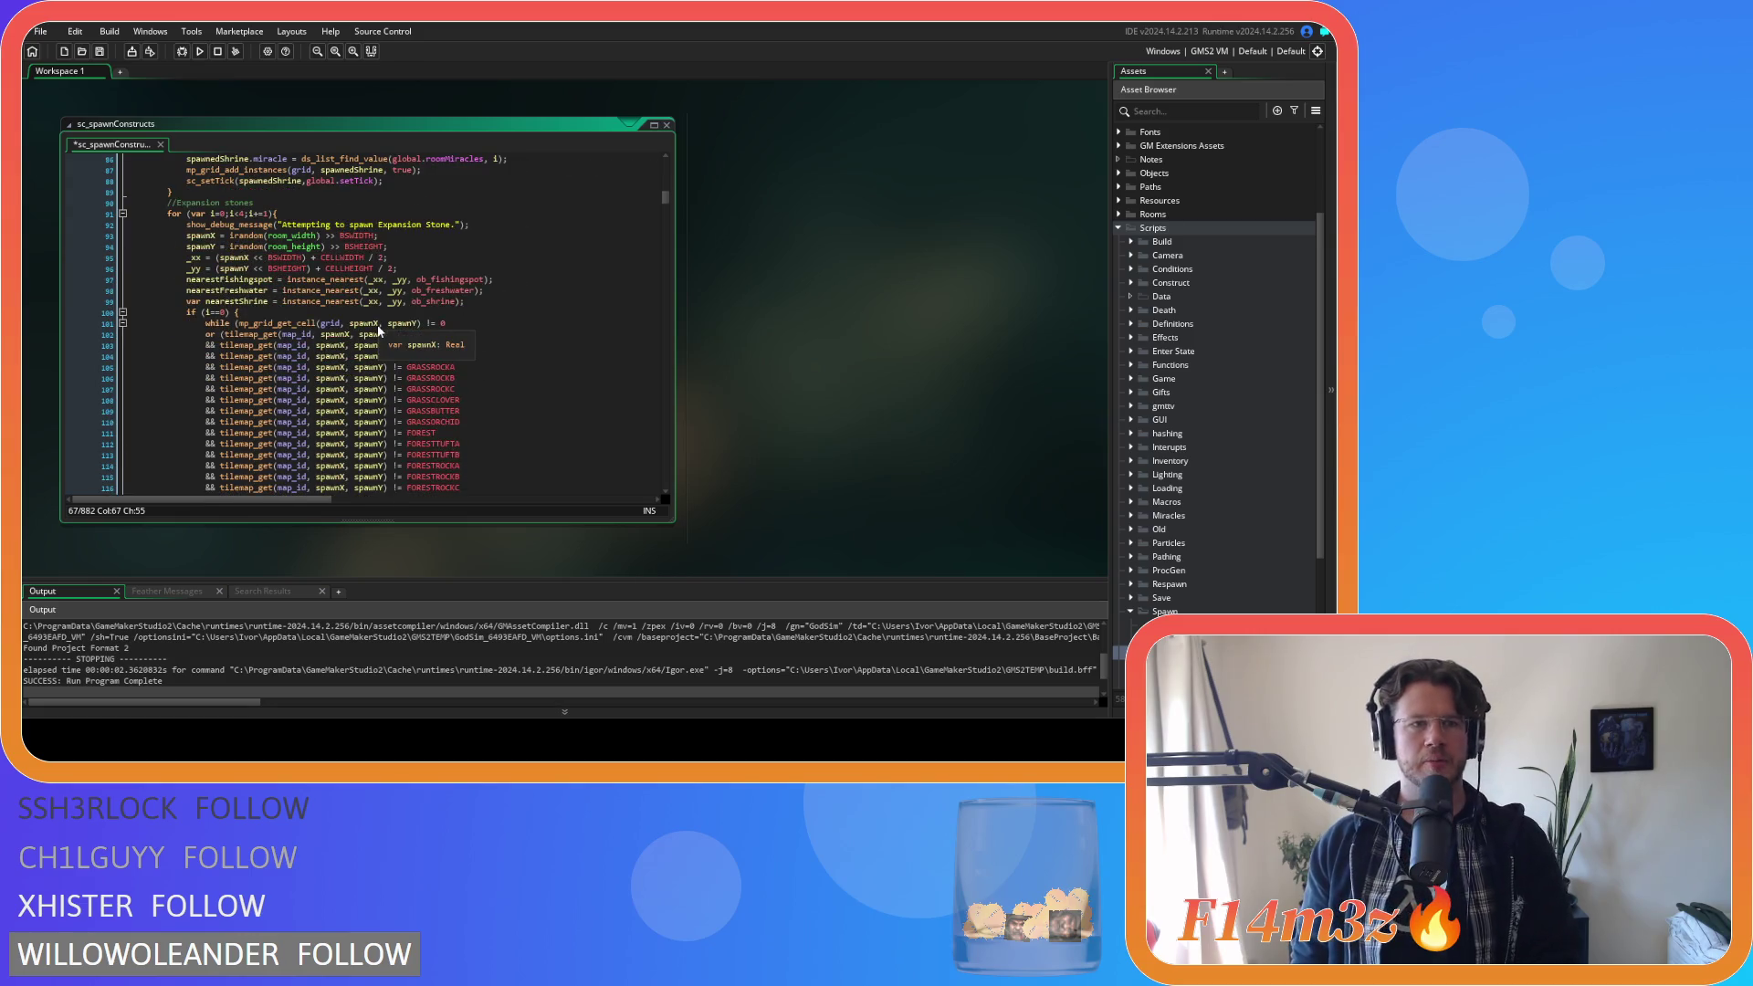
{"action": "scroll", "coordinate": [377, 331], "scroll_direction": "down", "scroll_amount": 5}
{"action": "mouse_move", "coordinate": [464, 400]}
{"action": "left_mouse_down"}
{"action": "mouse_move", "coordinate": [434, 383]}
{"action": "mouse_move", "coordinate": [446, 301]}
{"action": "left_mouse_up"}
{"action": "key", "text": "BackSpace"}
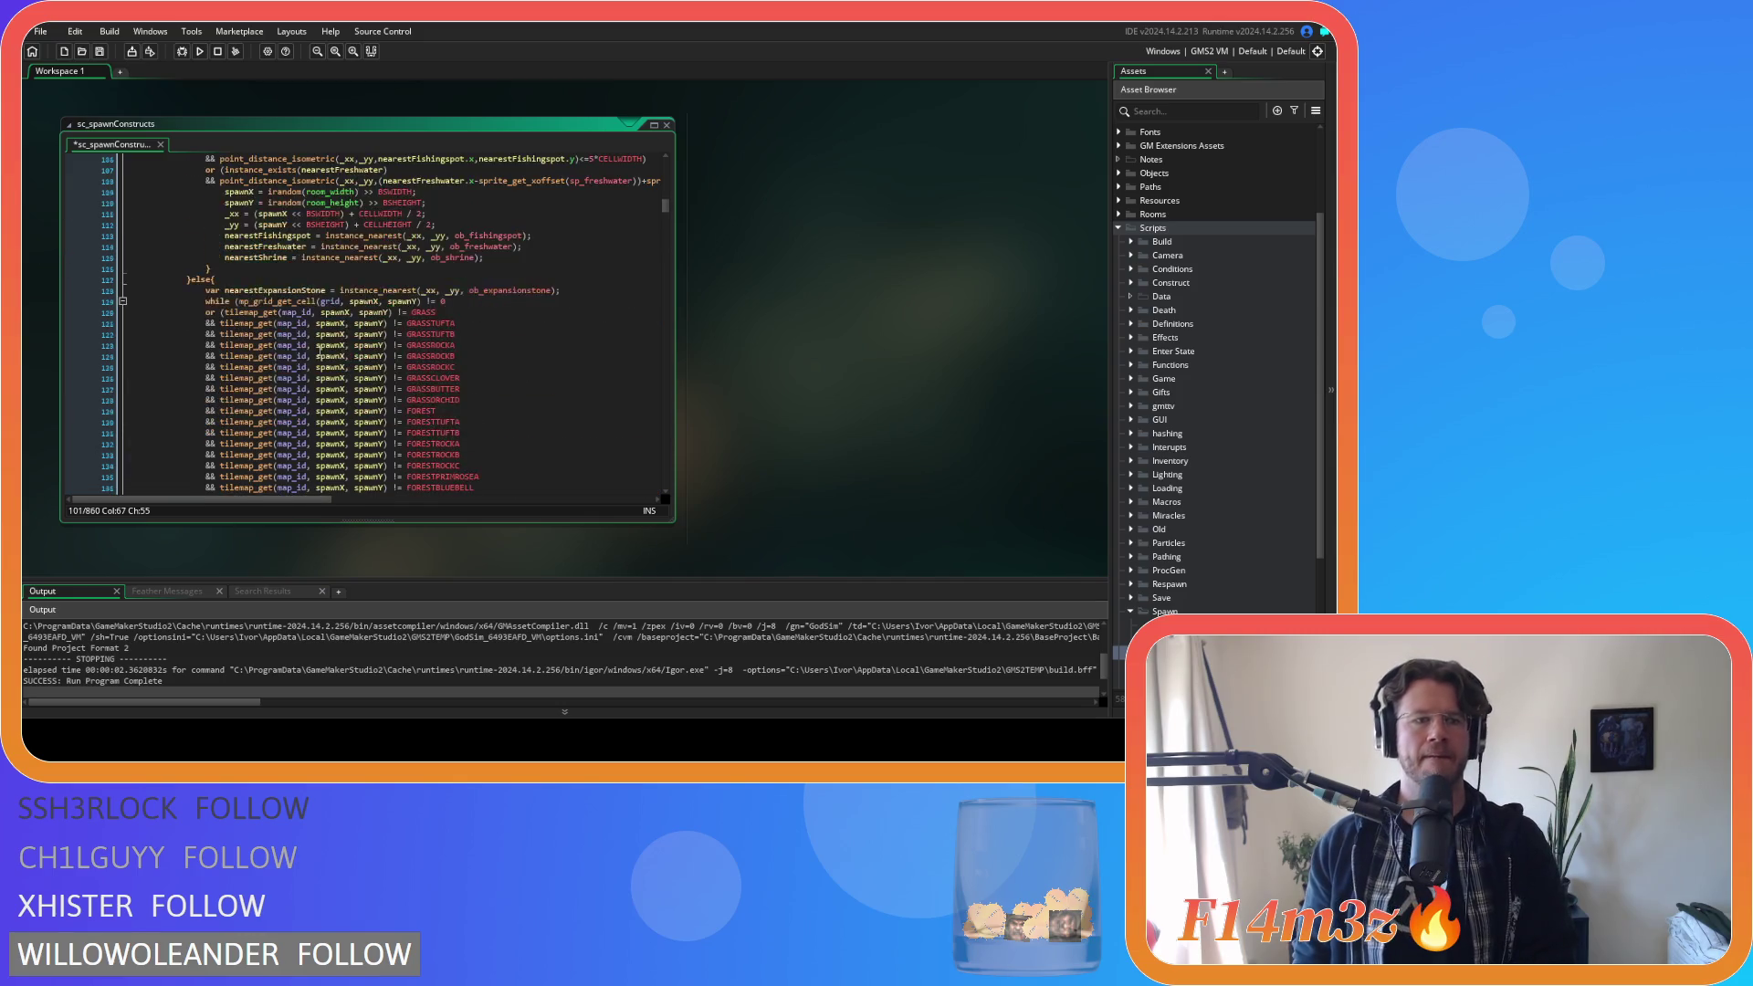
{"action": "scroll", "coordinate": [318, 349], "scroll_direction": "down", "scroll_amount": 3}
{"action": "mouse_move", "coordinate": [465, 432]}
{"action": "left_mouse_down"}
{"action": "mouse_move", "coordinate": [137, 402]}
{"action": "mouse_move", "coordinate": [135, 288]}
{"action": "mouse_move", "coordinate": [62, 202]}
{"action": "left_mouse_up"}
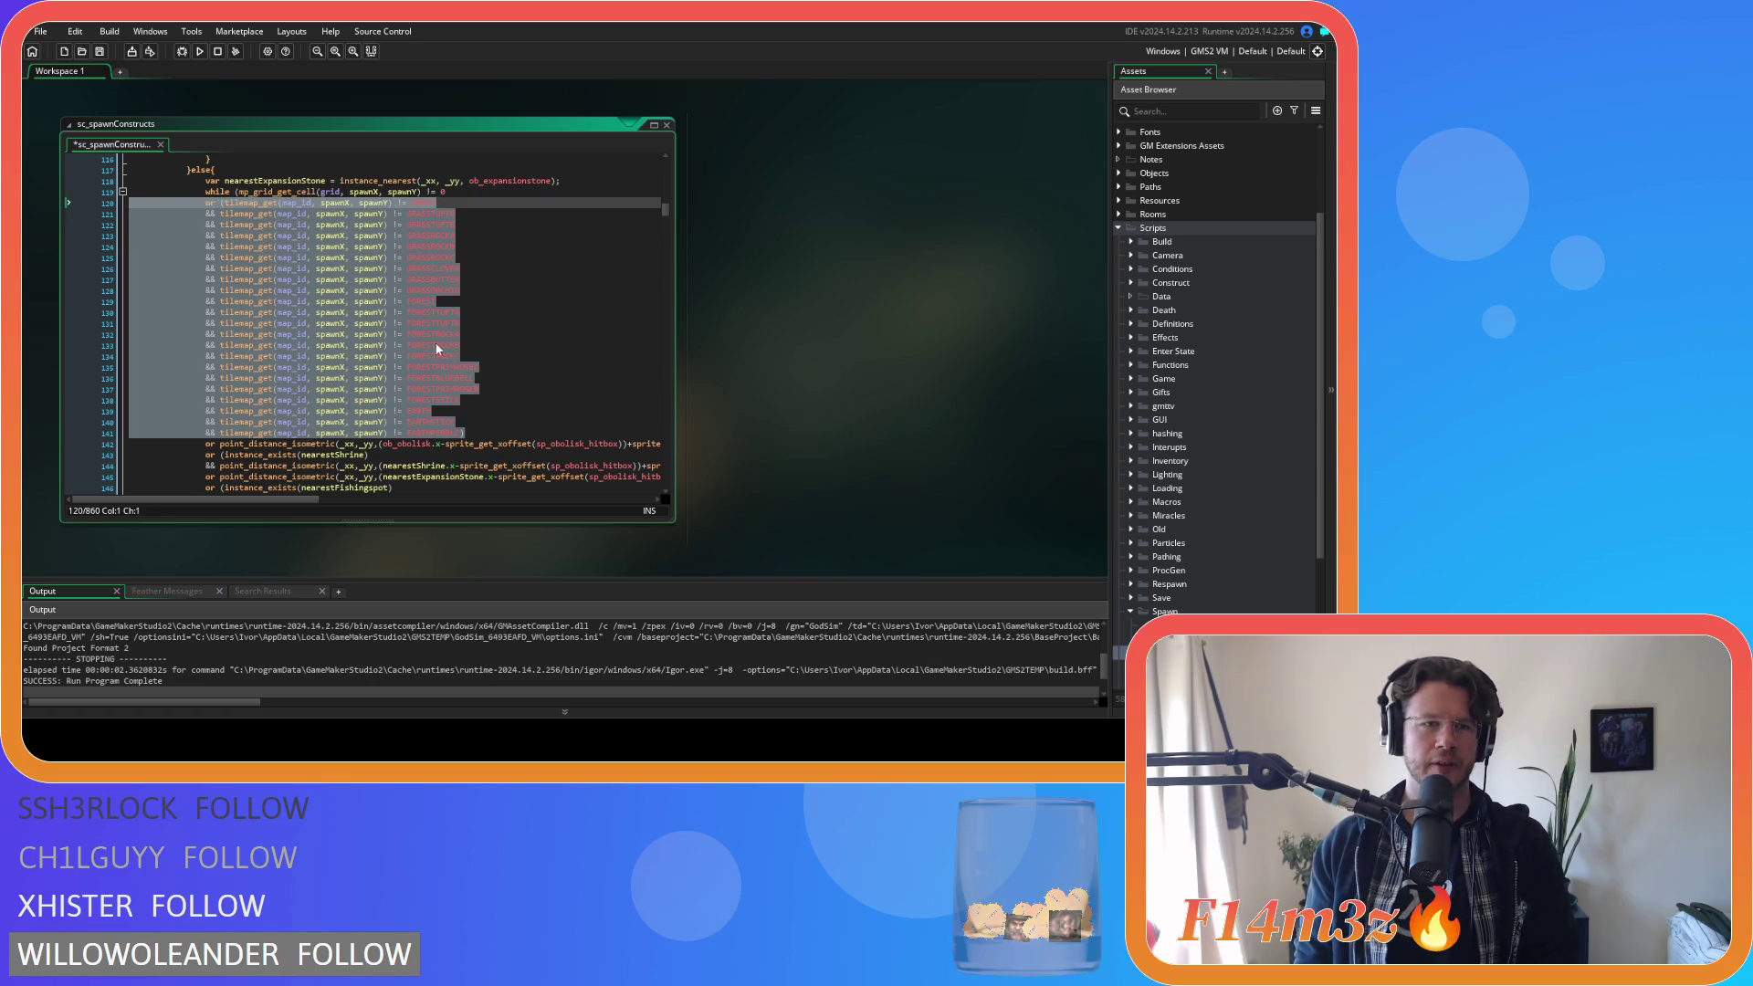
{"action": "key", "text": "BackSpace"}
{"action": "key", "text": "BackSpace"}
Delete the portal stone's tile conditions, redoing the last block as lines 176–197.
{"action": "scroll", "coordinate": [435, 342], "scroll_direction": "down", "scroll_amount": 8}
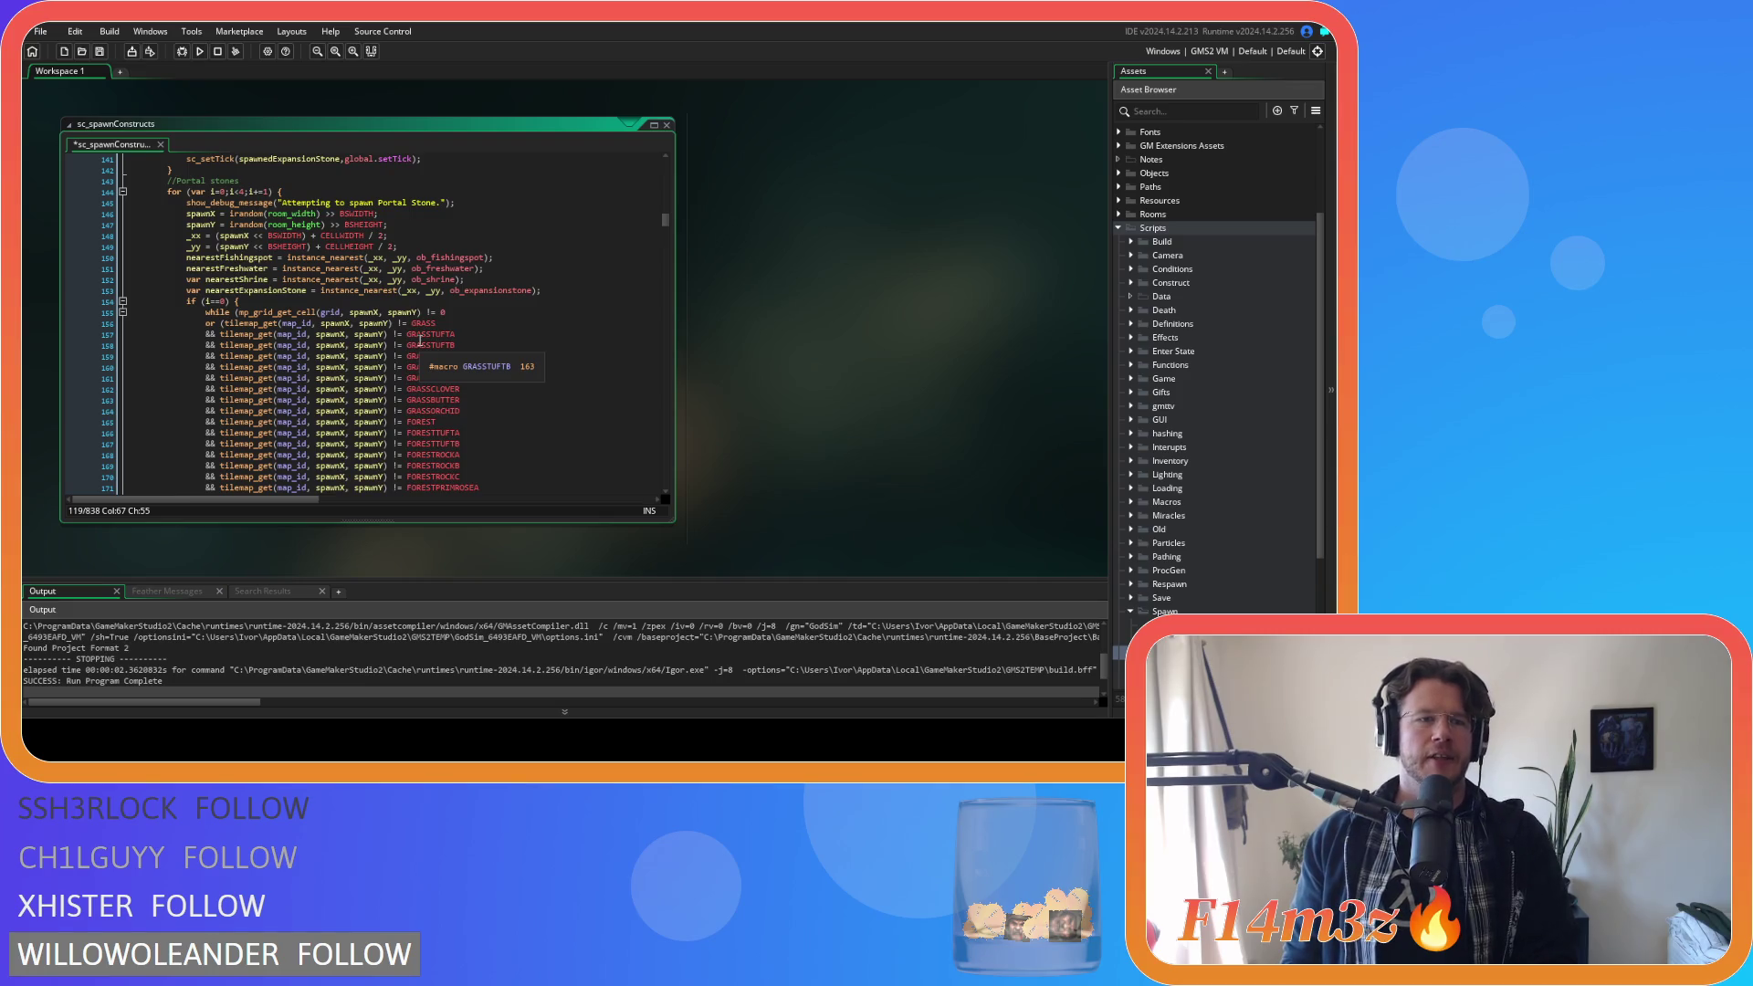
{"action": "scroll", "coordinate": [420, 339], "scroll_direction": "down", "scroll_amount": 3}
{"action": "mouse_move", "coordinate": [464, 444]}
{"action": "left_mouse_down"}
{"action": "mouse_move", "coordinate": [142, 289]}
{"action": "mouse_move", "coordinate": [445, 203]}
{"action": "left_mouse_up"}
{"action": "key", "text": "BackSpace"}
{"action": "scroll", "coordinate": [467, 362], "scroll_direction": "down", "scroll_amount": 4}
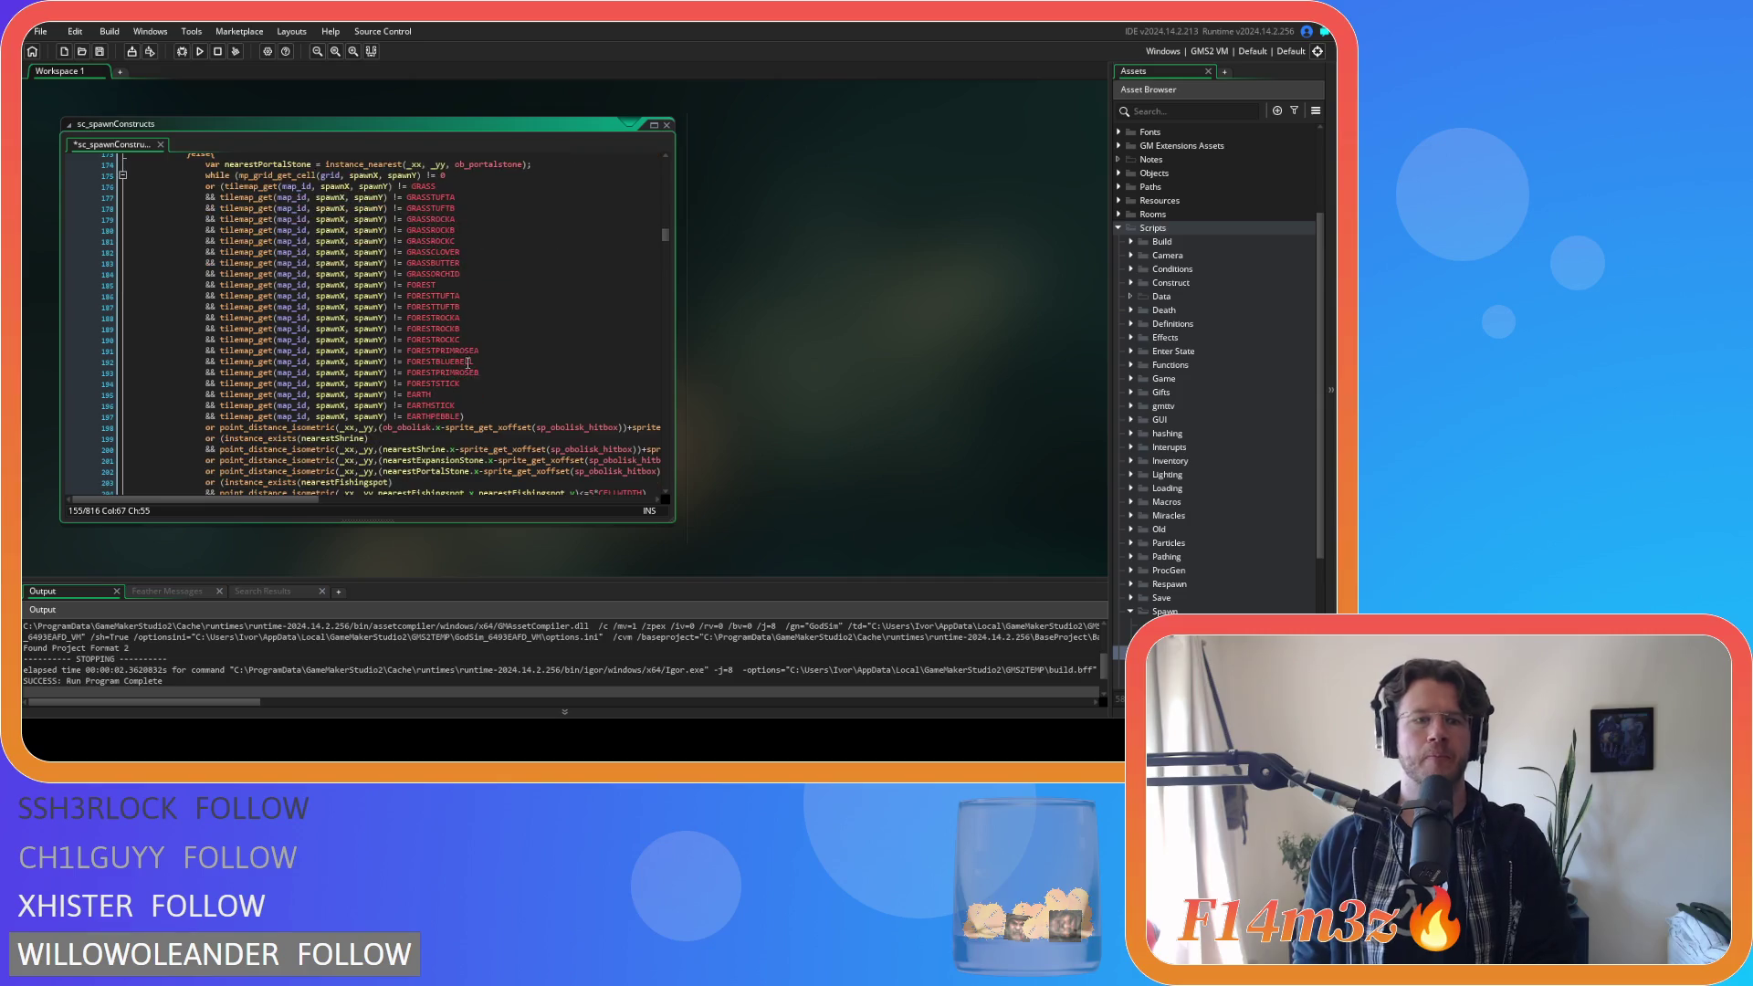
{"action": "mouse_move", "coordinate": [486, 410]}
{"action": "left_mouse_down"}
{"action": "mouse_move", "coordinate": [301, 404]}
{"action": "mouse_move", "coordinate": [74, 178]}
{"action": "left_mouse_up"}
{"action": "key", "text": "BackSpace"}
{"action": "key", "text": "ctrl+z"}
{"action": "mouse_move", "coordinate": [471, 415]}
{"action": "left_mouse_down"}
{"action": "mouse_move", "coordinate": [274, 383]}
{"action": "mouse_move", "coordinate": [60, 185]}
{"action": "left_mouse_up"}
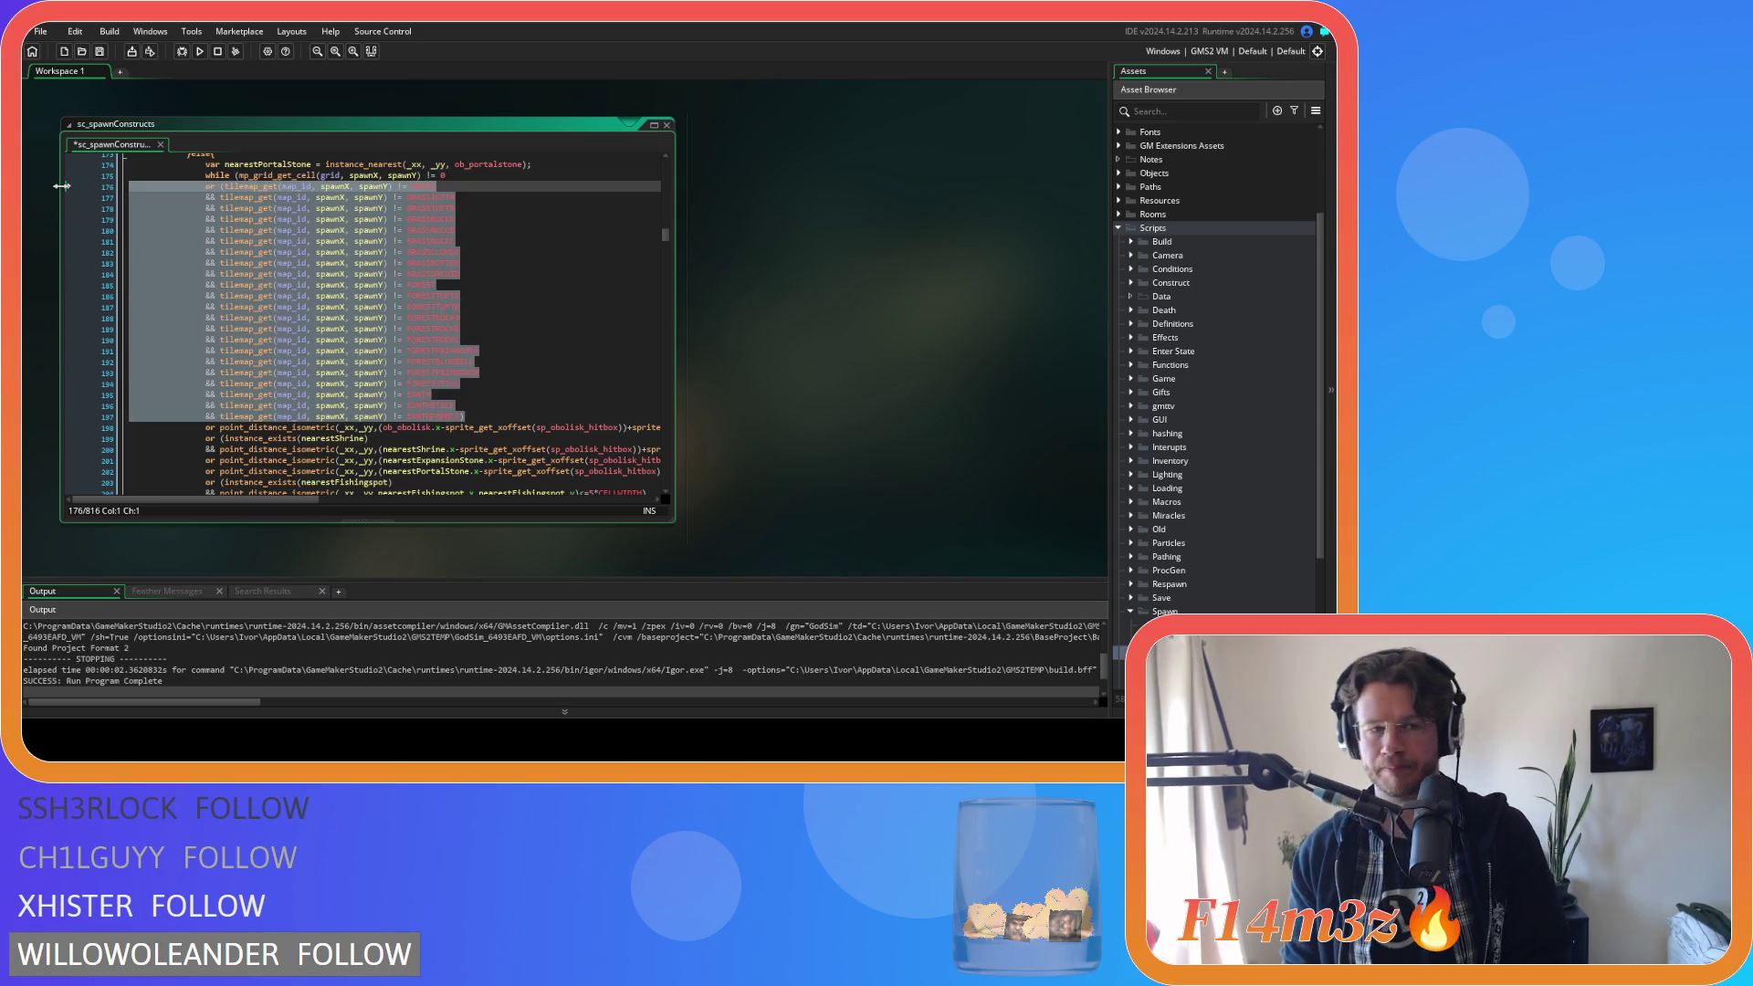
{"action": "key", "text": "BackSpace"}
{"action": "key", "text": "BackSpace"}
{"action": "scroll", "coordinate": [426, 235], "scroll_direction": "down", "scroll_amount": 6}
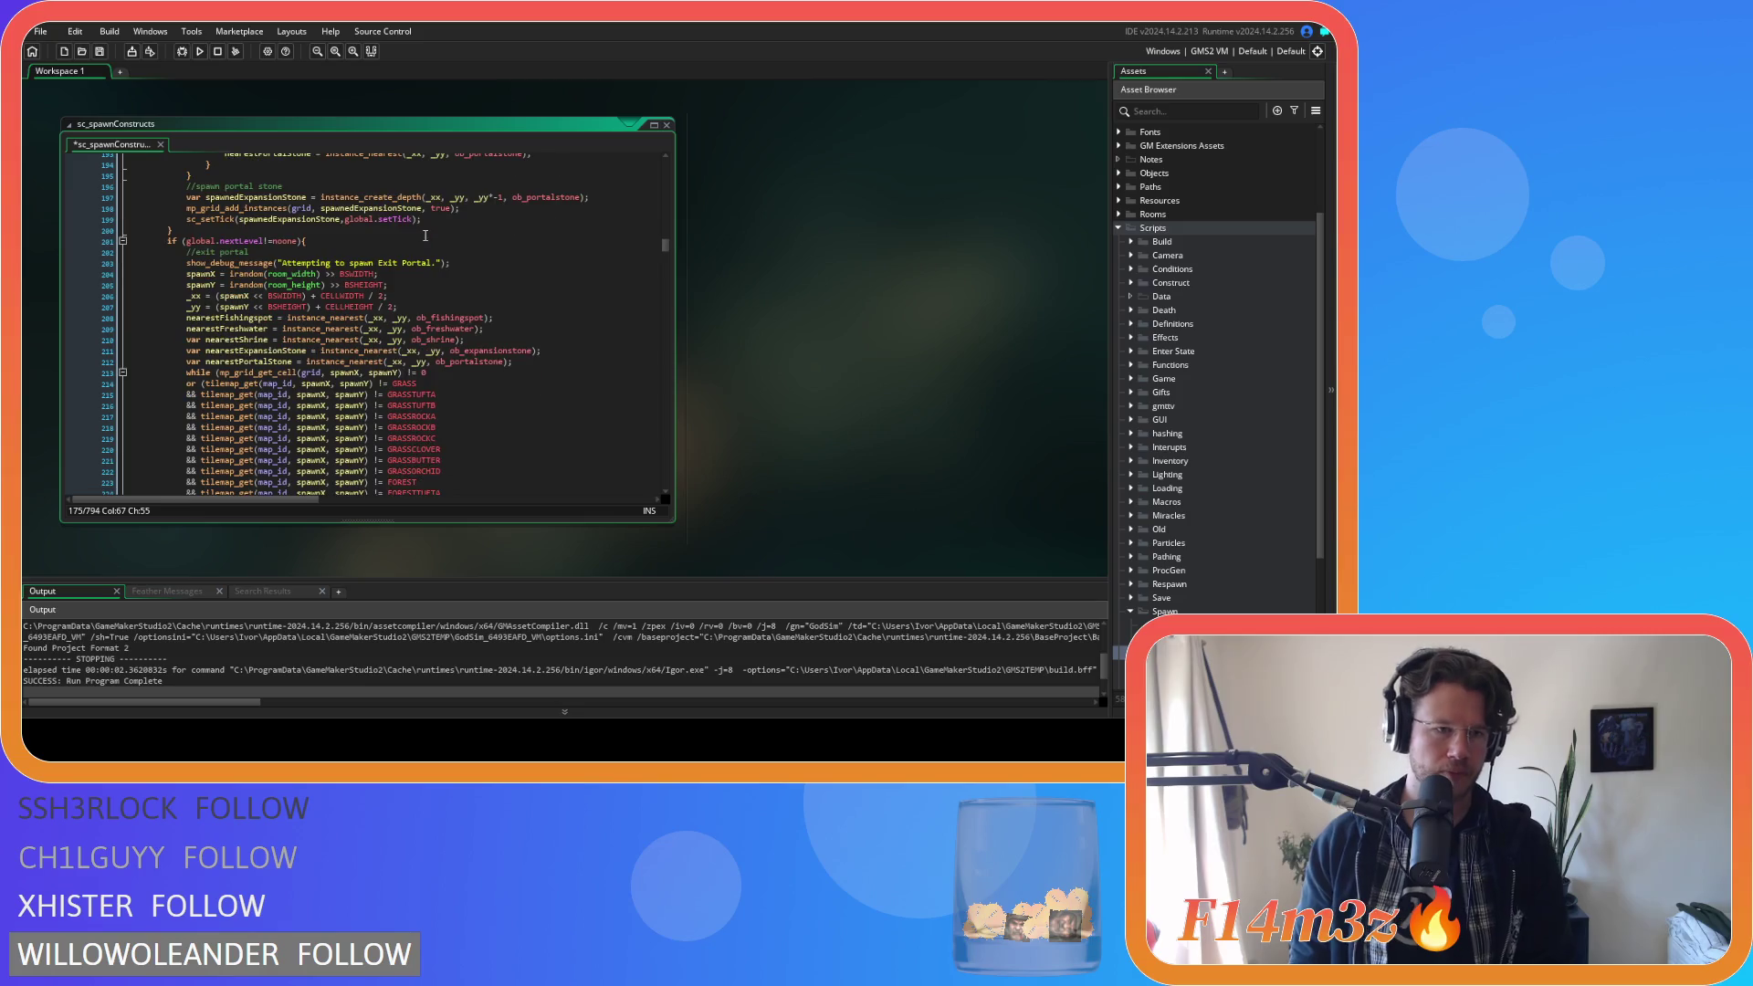
Delete the tilemap_get tile-type checks in the exit portal and entrance portal loops.
{"action": "scroll", "coordinate": [423, 235], "scroll_direction": "down", "scroll_amount": 6}
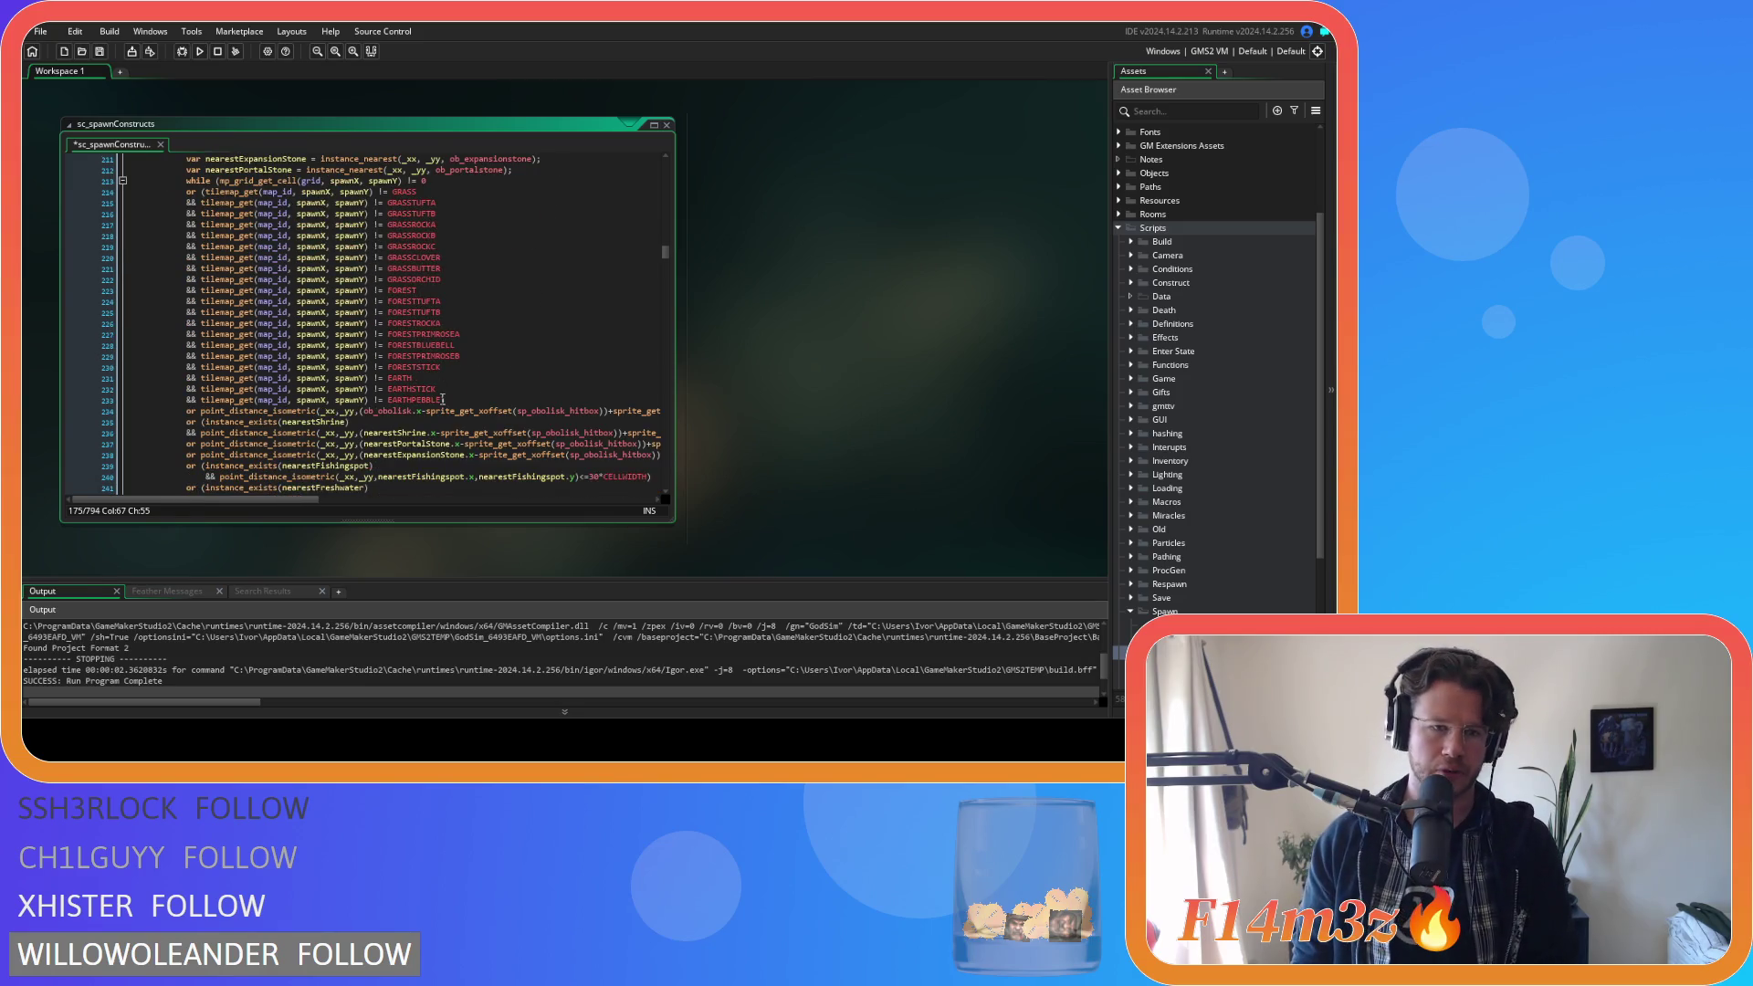
{"action": "mouse_move", "coordinate": [450, 400]}
{"action": "left_mouse_down"}
{"action": "mouse_move", "coordinate": [146, 360]}
{"action": "mouse_move", "coordinate": [66, 246]}
{"action": "mouse_move", "coordinate": [68, 191]}
{"action": "left_mouse_up"}
{"action": "key", "text": "BackSpace"}
{"action": "key", "text": "BackSpace"}
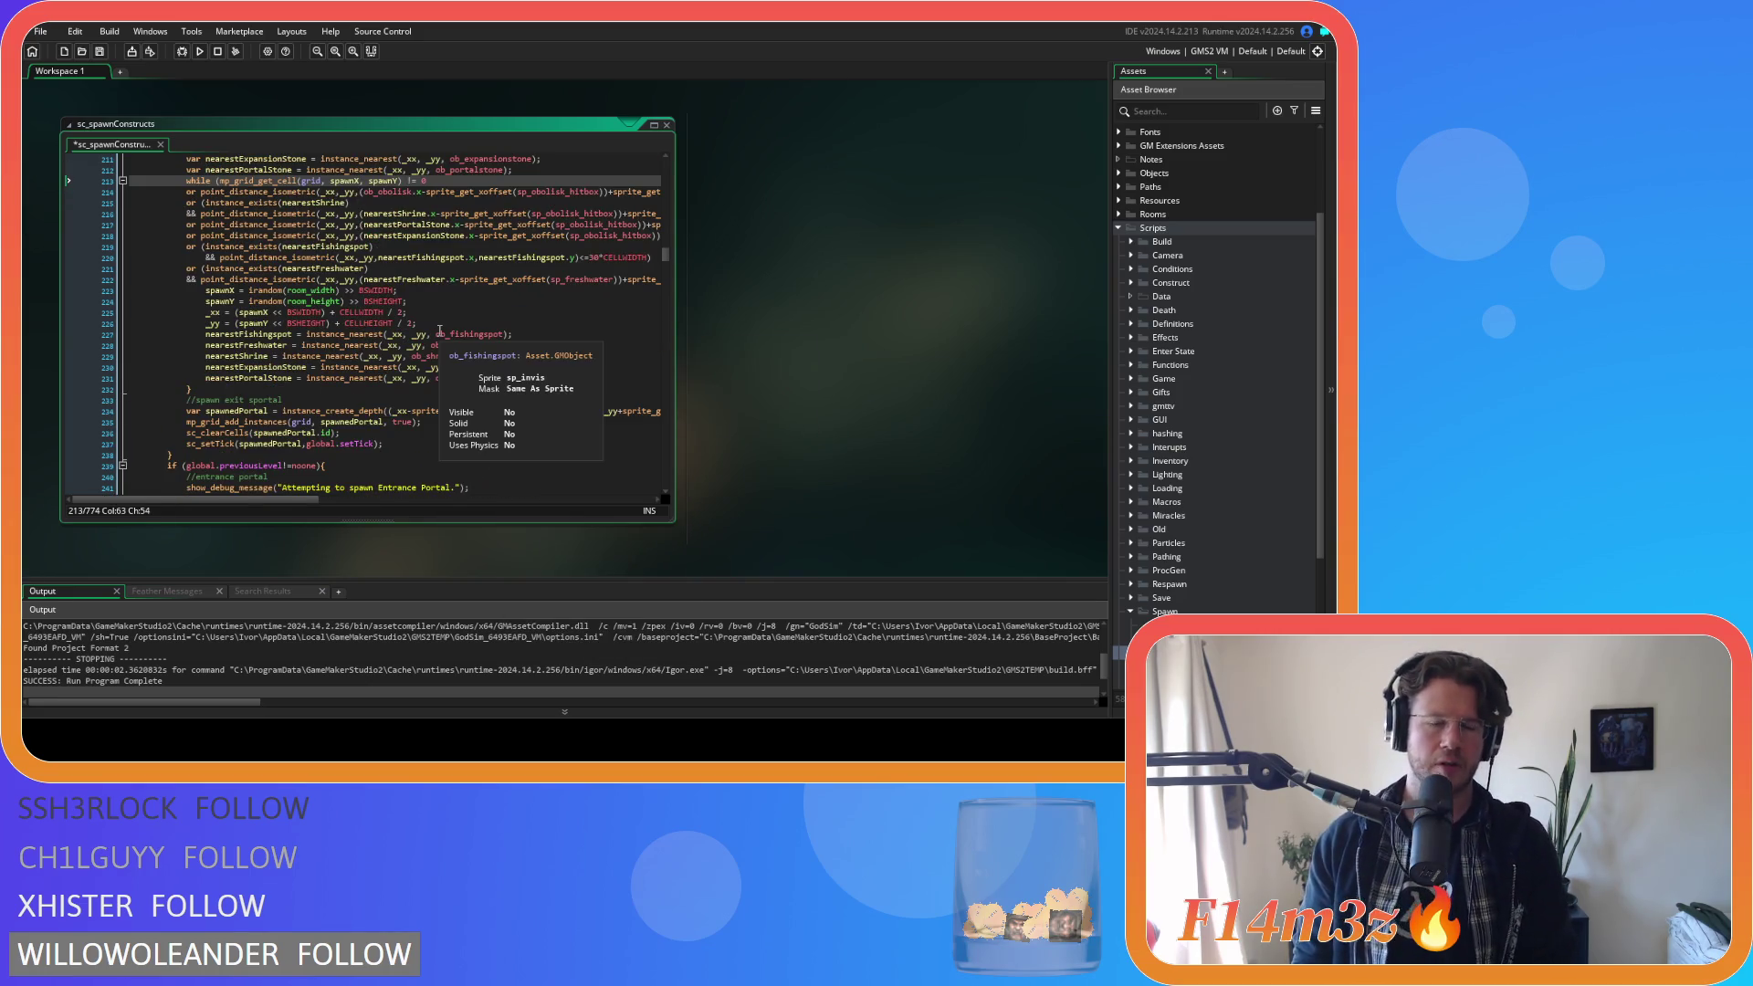
{"action": "scroll", "coordinate": [439, 330], "scroll_direction": "down", "scroll_amount": 11}
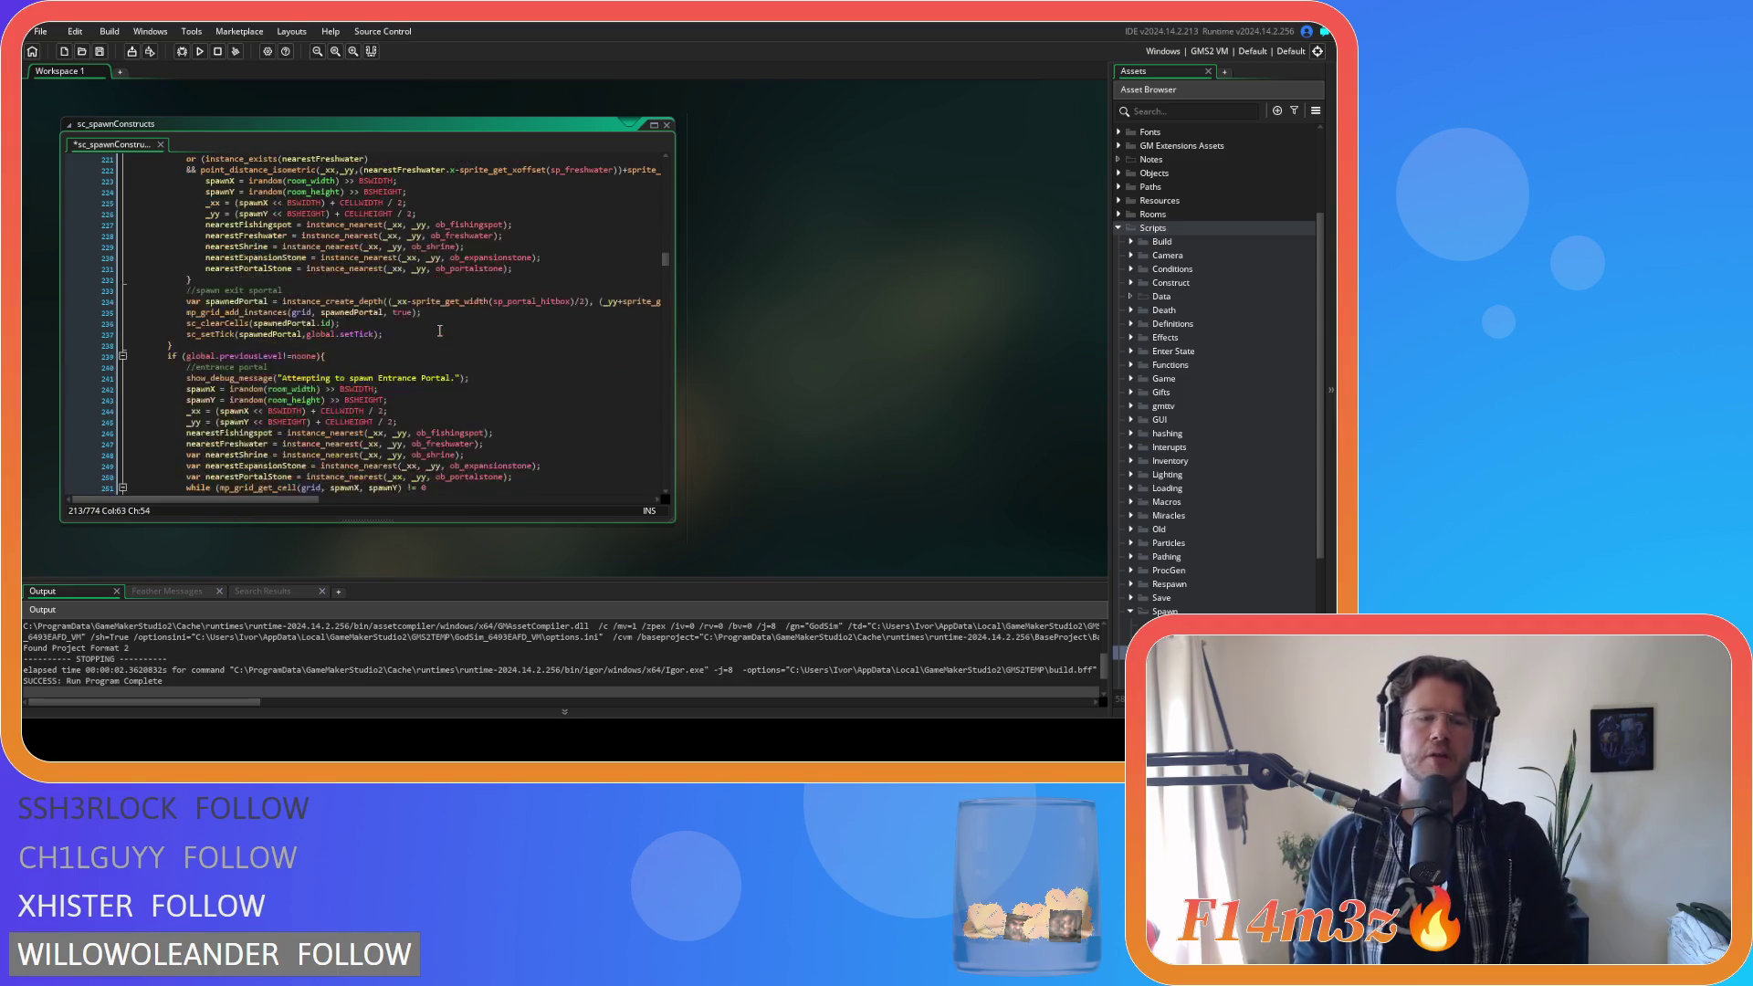
{"action": "mouse_move", "coordinate": [446, 460]}
{"action": "left_mouse_down"}
{"action": "mouse_move", "coordinate": [274, 452]}
{"action": "mouse_move", "coordinate": [57, 249]}
{"action": "left_mouse_up"}
{"action": "key", "text": "BackSpace"}
{"action": "key", "text": "BackSpace"}
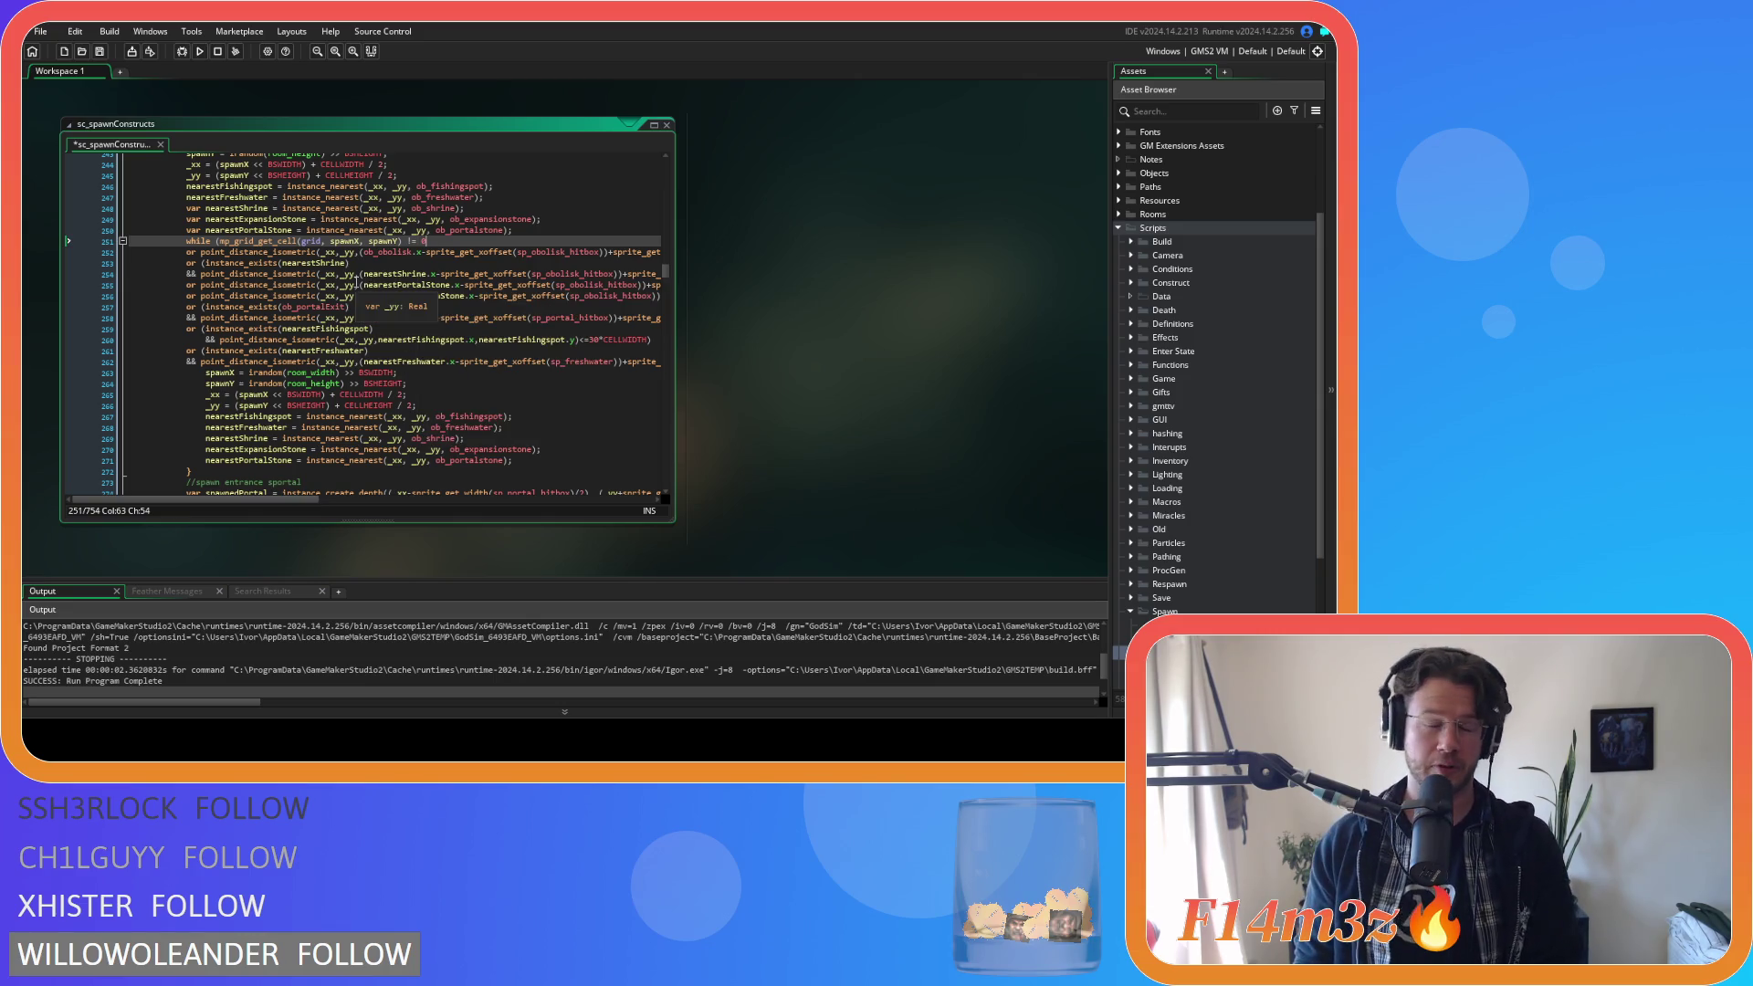
{"action": "scroll", "coordinate": [420, 329], "scroll_direction": "down", "scroll_amount": 10}
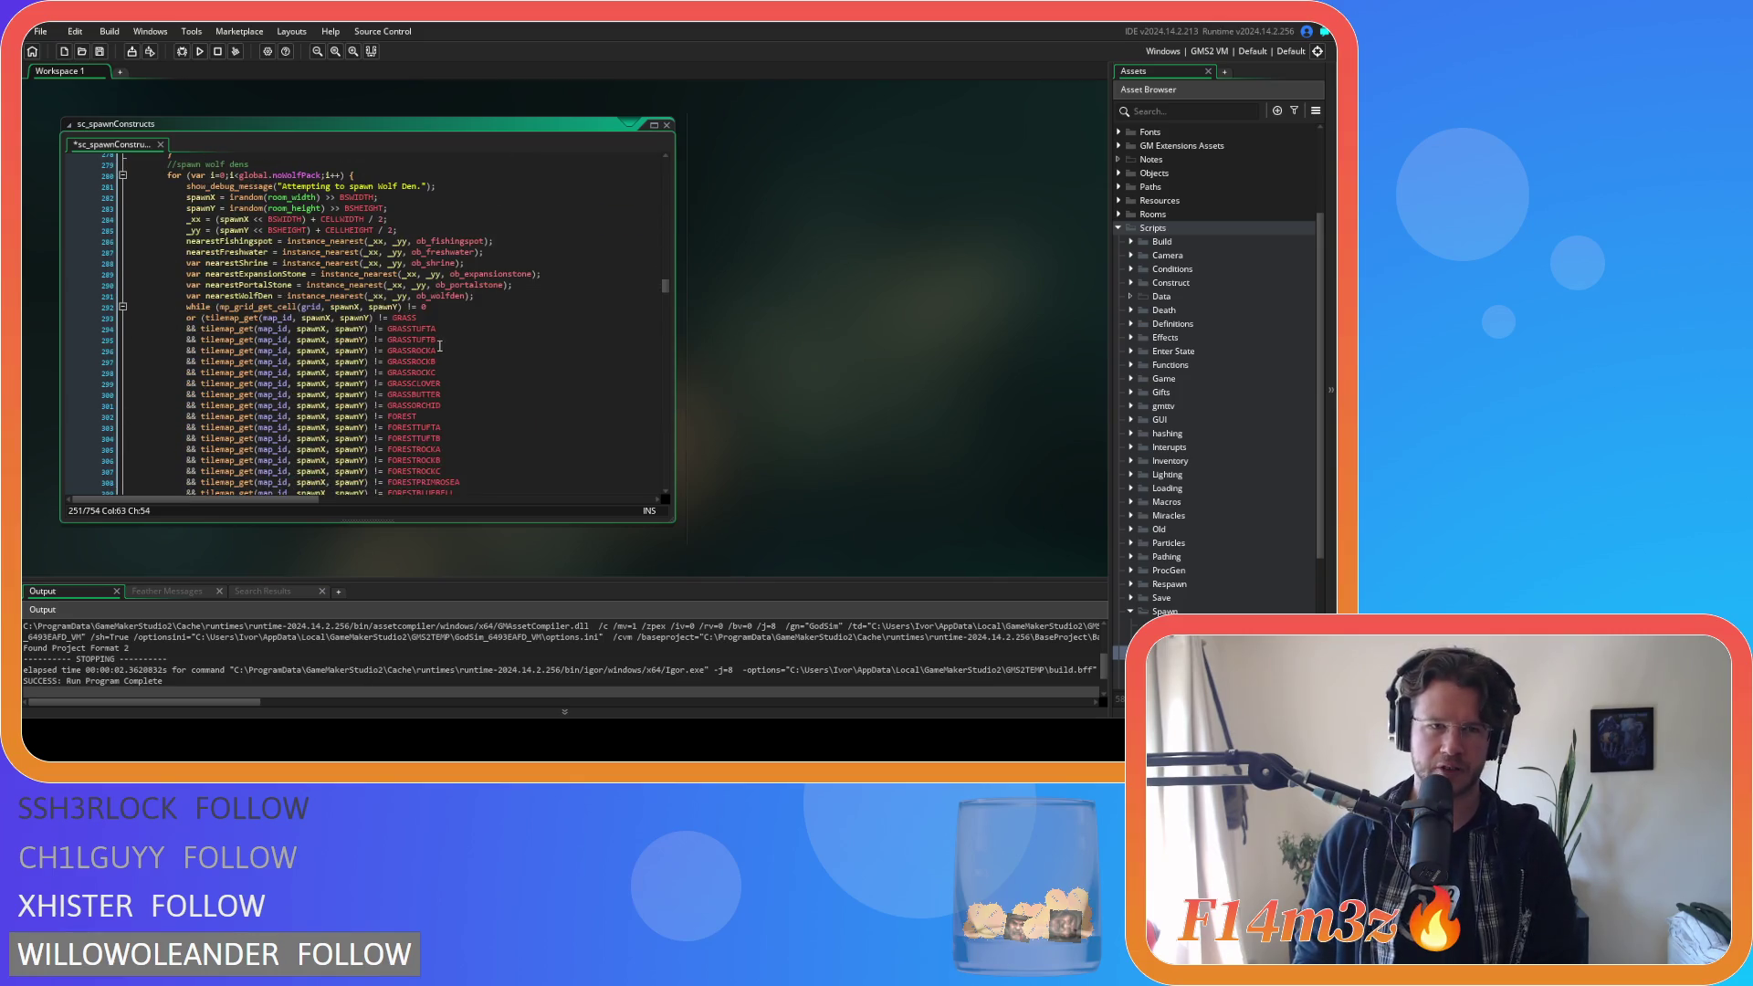
Remove the tile-type checks from the wolf den and foxhole spawn loops.
{"action": "scroll", "coordinate": [440, 346], "scroll_direction": "up", "scroll_amount": 14}
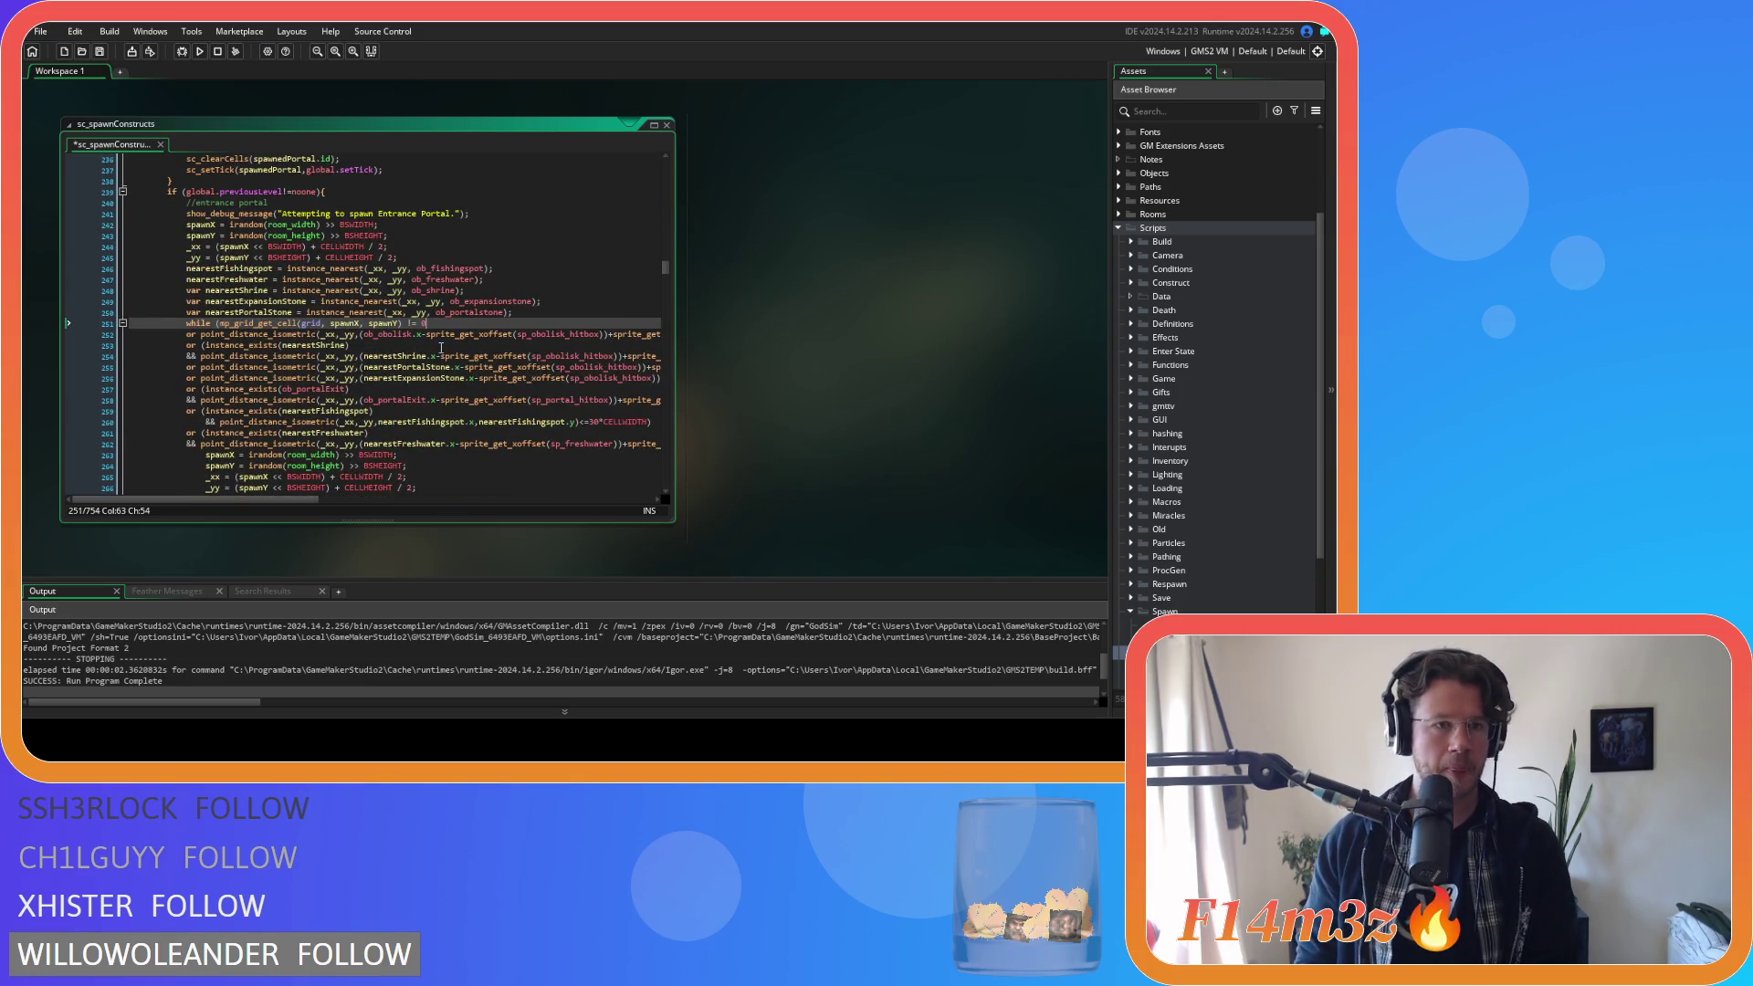
{"action": "scroll", "coordinate": [441, 348], "scroll_direction": "down", "scroll_amount": 10}
{"action": "scroll", "coordinate": [441, 348], "scroll_direction": "down", "scroll_amount": 8}
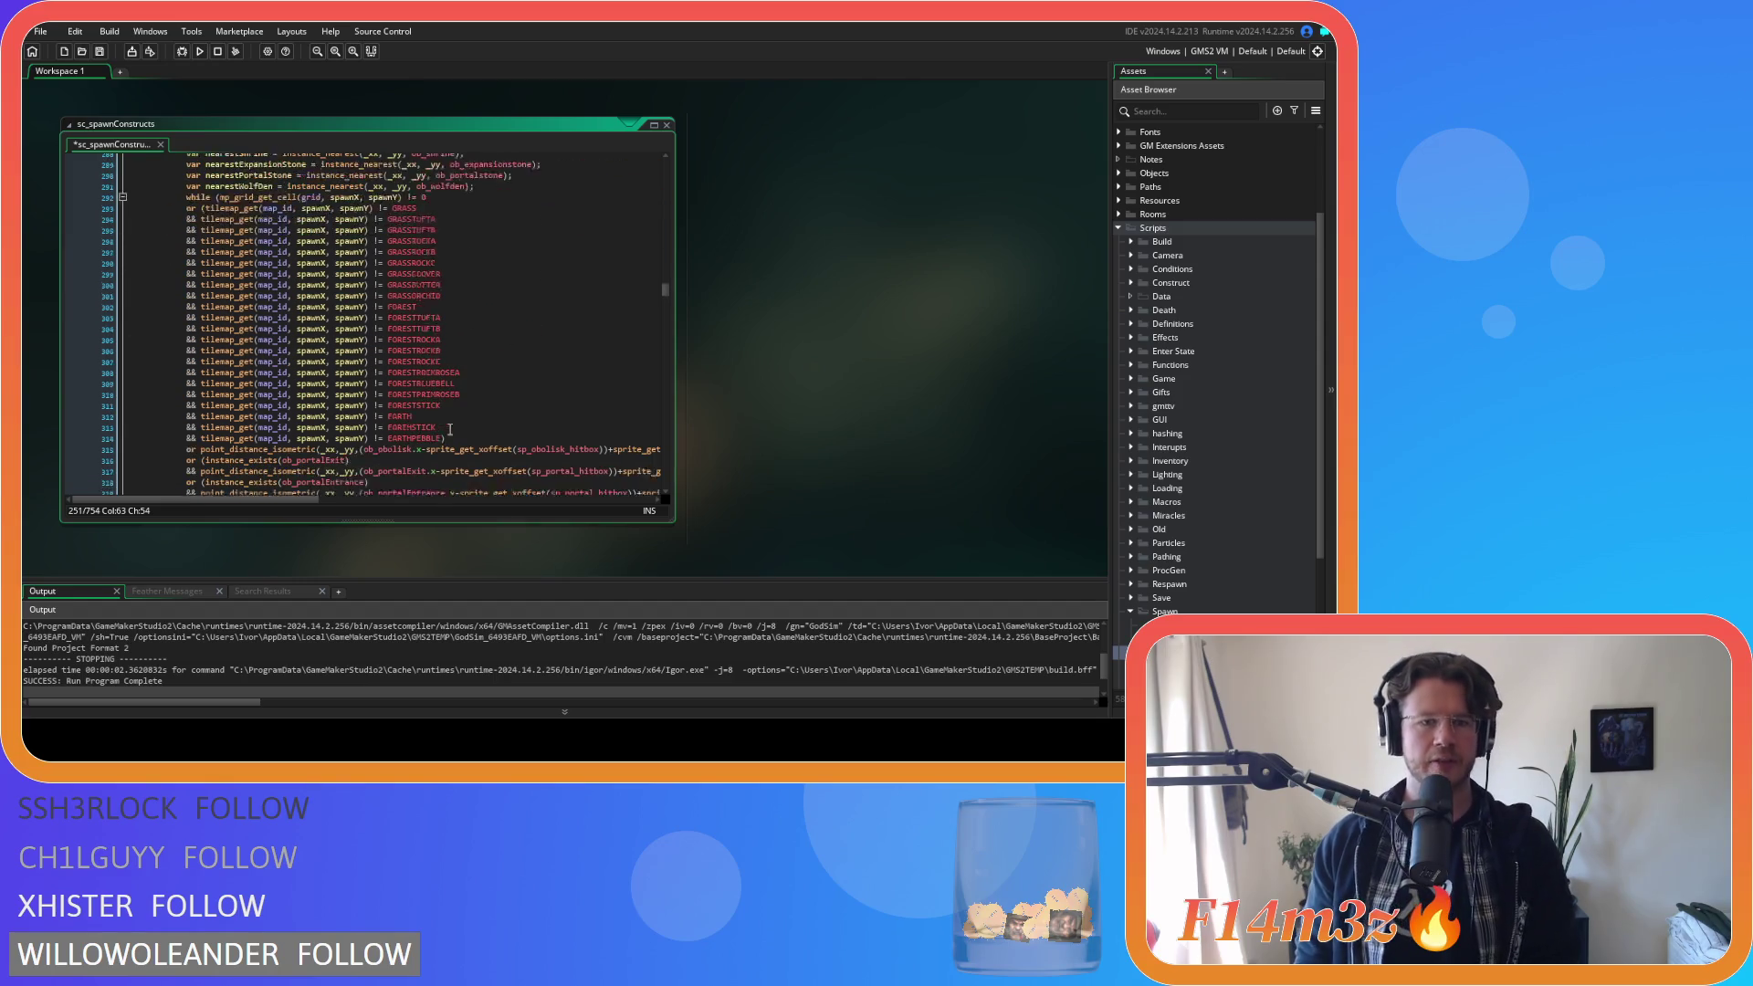
{"action": "mouse_move", "coordinate": [452, 411]}
{"action": "left_mouse_down"}
{"action": "mouse_move", "coordinate": [266, 342]}
{"action": "mouse_move", "coordinate": [347, 235]}
{"action": "mouse_move", "coordinate": [429, 169]}
{"action": "left_mouse_up"}
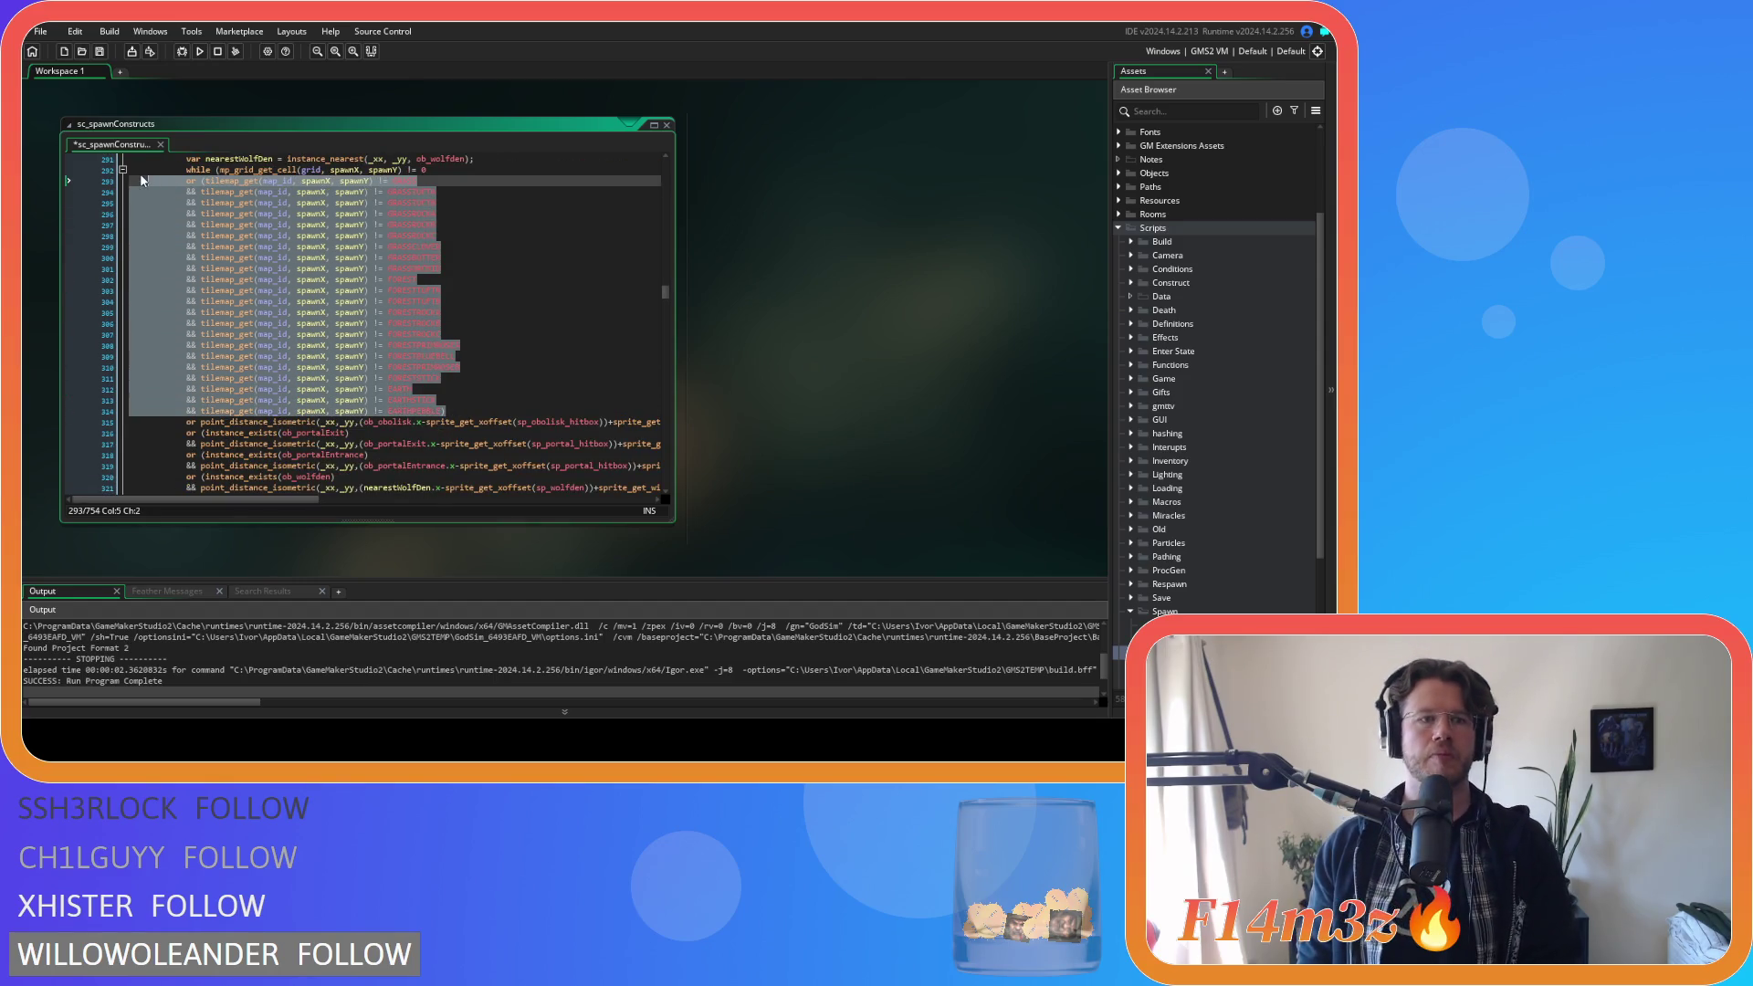
{"action": "key", "text": "Delete"}
{"action": "scroll", "coordinate": [280, 317], "scroll_direction": "down", "scroll_amount": 10}
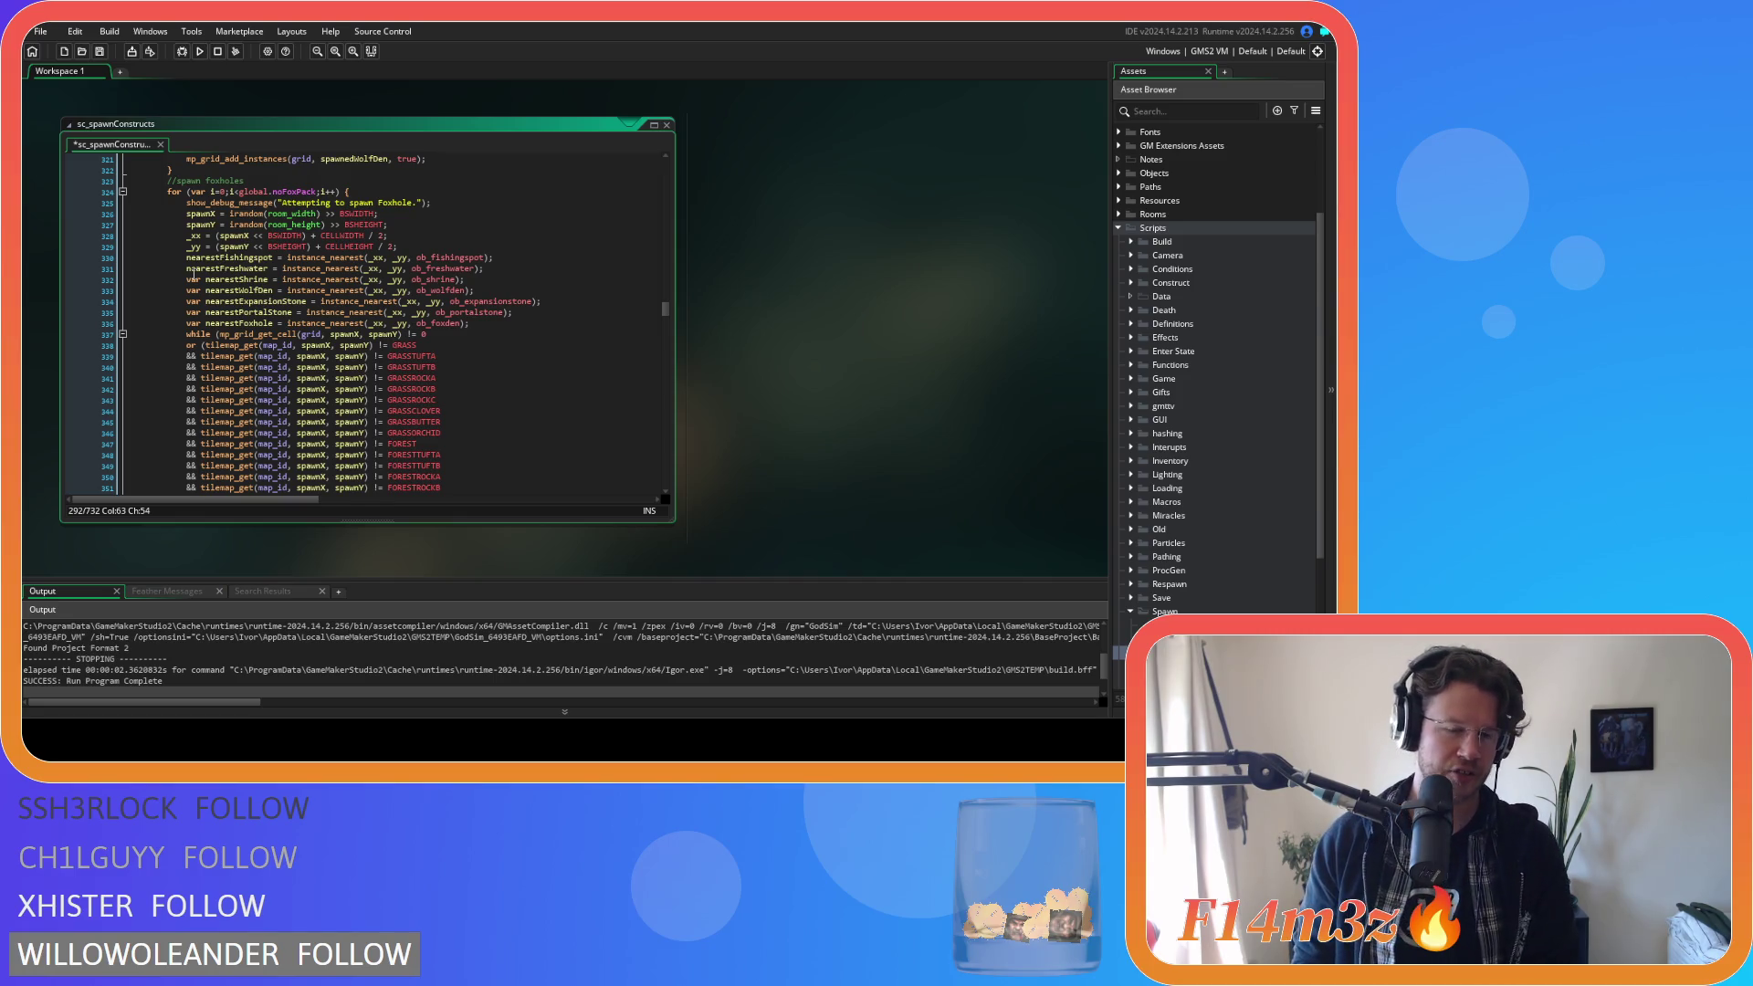
{"action": "scroll", "coordinate": [194, 275], "scroll_direction": "down", "scroll_amount": 6}
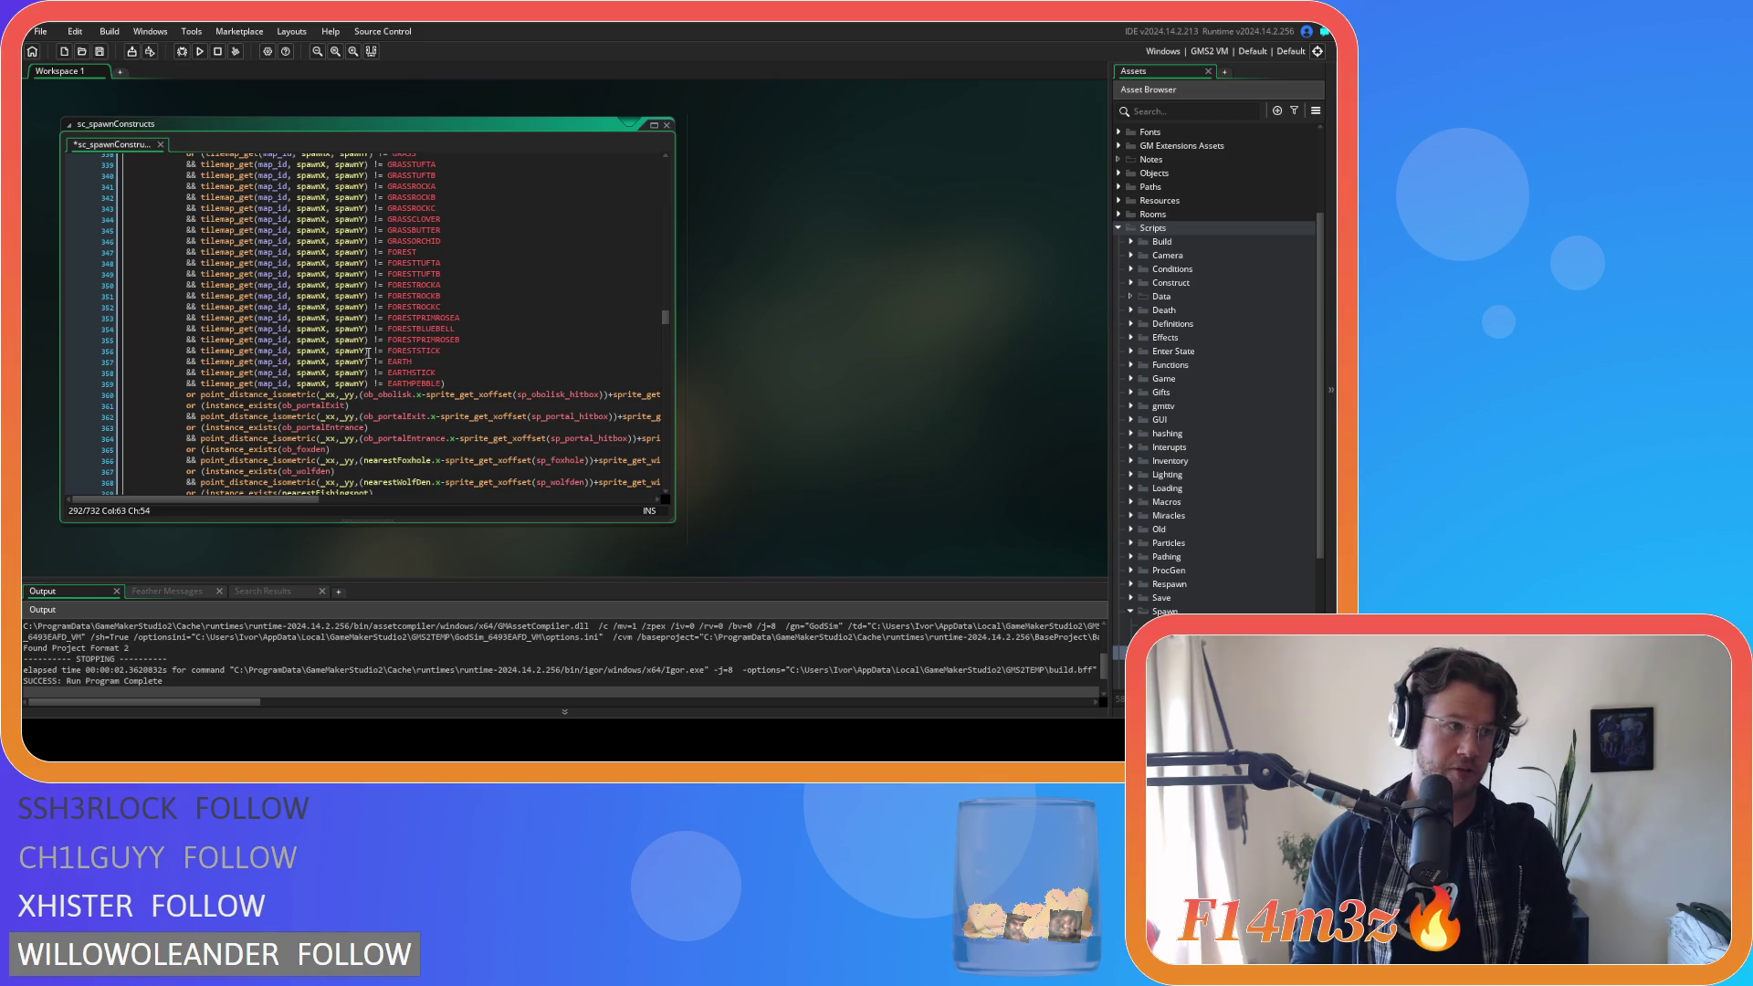
{"action": "mouse_move", "coordinate": [448, 383]}
{"action": "left_mouse_down"}
{"action": "mouse_move", "coordinate": [132, 338]}
{"action": "mouse_move", "coordinate": [128, 160]}
{"action": "mouse_move", "coordinate": [124, 264]}
{"action": "left_mouse_up"}
{"action": "key", "text": "ctrl+z"}
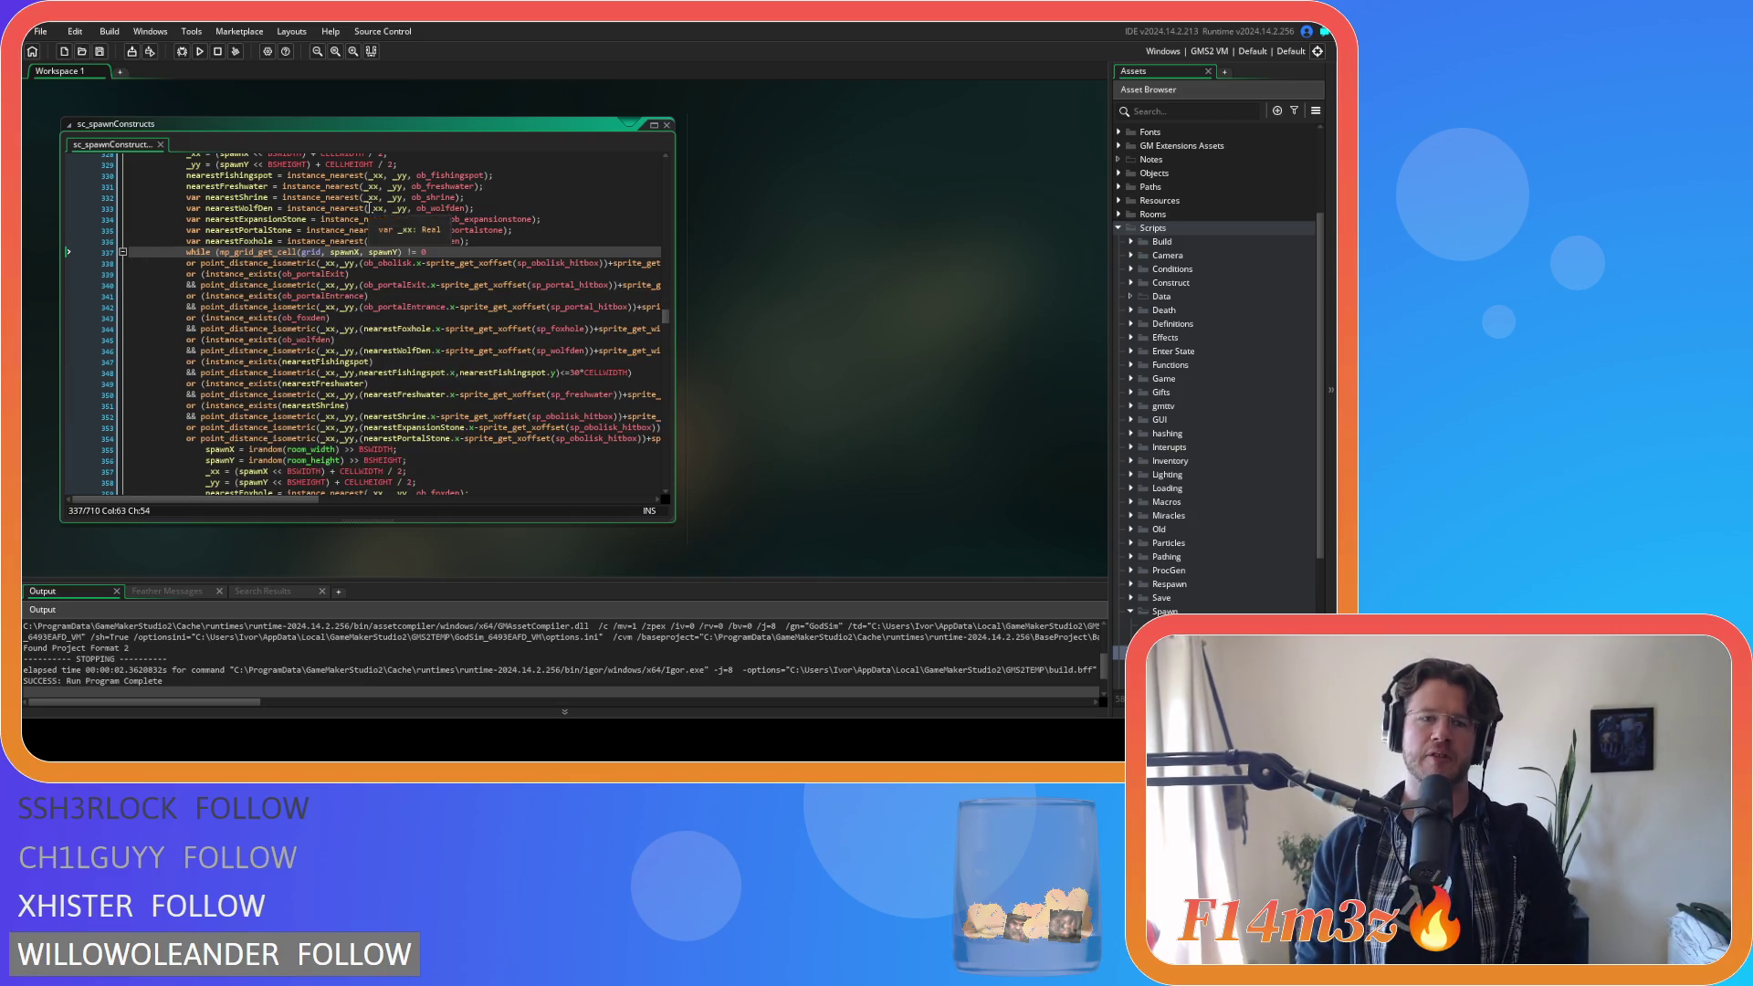
Delete the tile-type checks in the deer herd spawn loop.
{"action": "scroll", "coordinate": [386, 338], "scroll_direction": "down", "scroll_amount": 6}
{"action": "scroll", "coordinate": [369, 208], "scroll_direction": "up", "scroll_amount": 8}
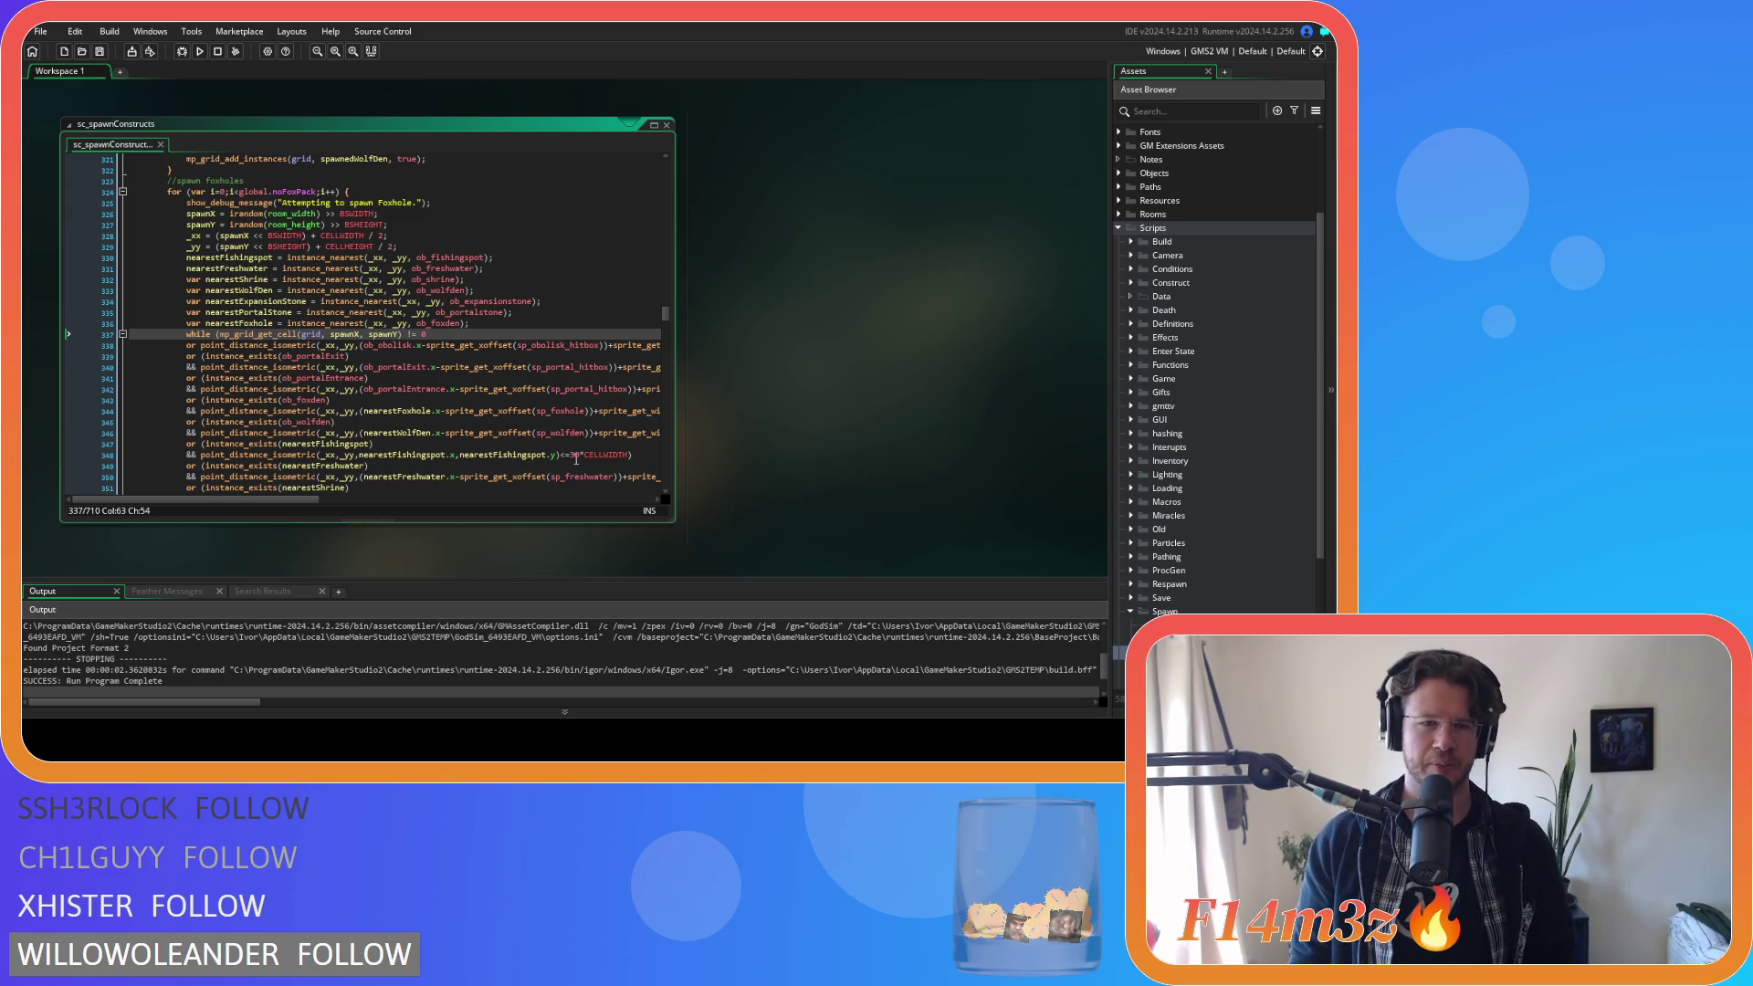
{"action": "mouse_move", "coordinate": [493, 453]}
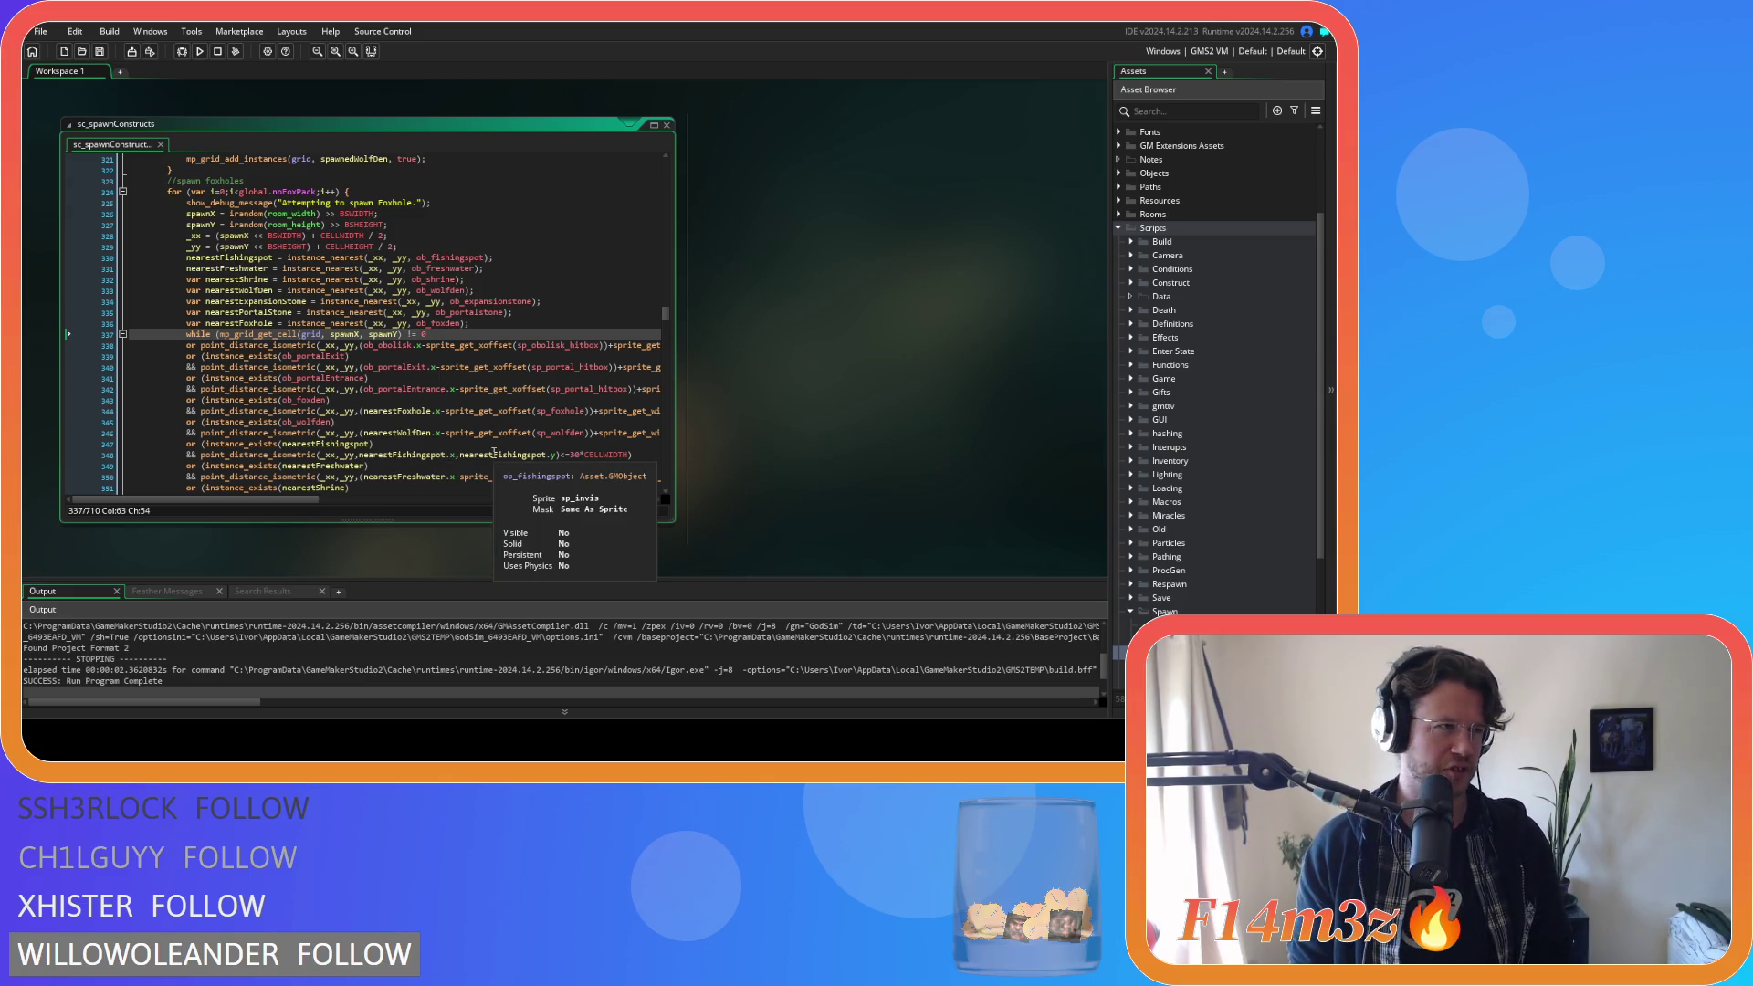
{"action": "scroll", "coordinate": [605, 461], "scroll_direction": "down", "scroll_amount": 13}
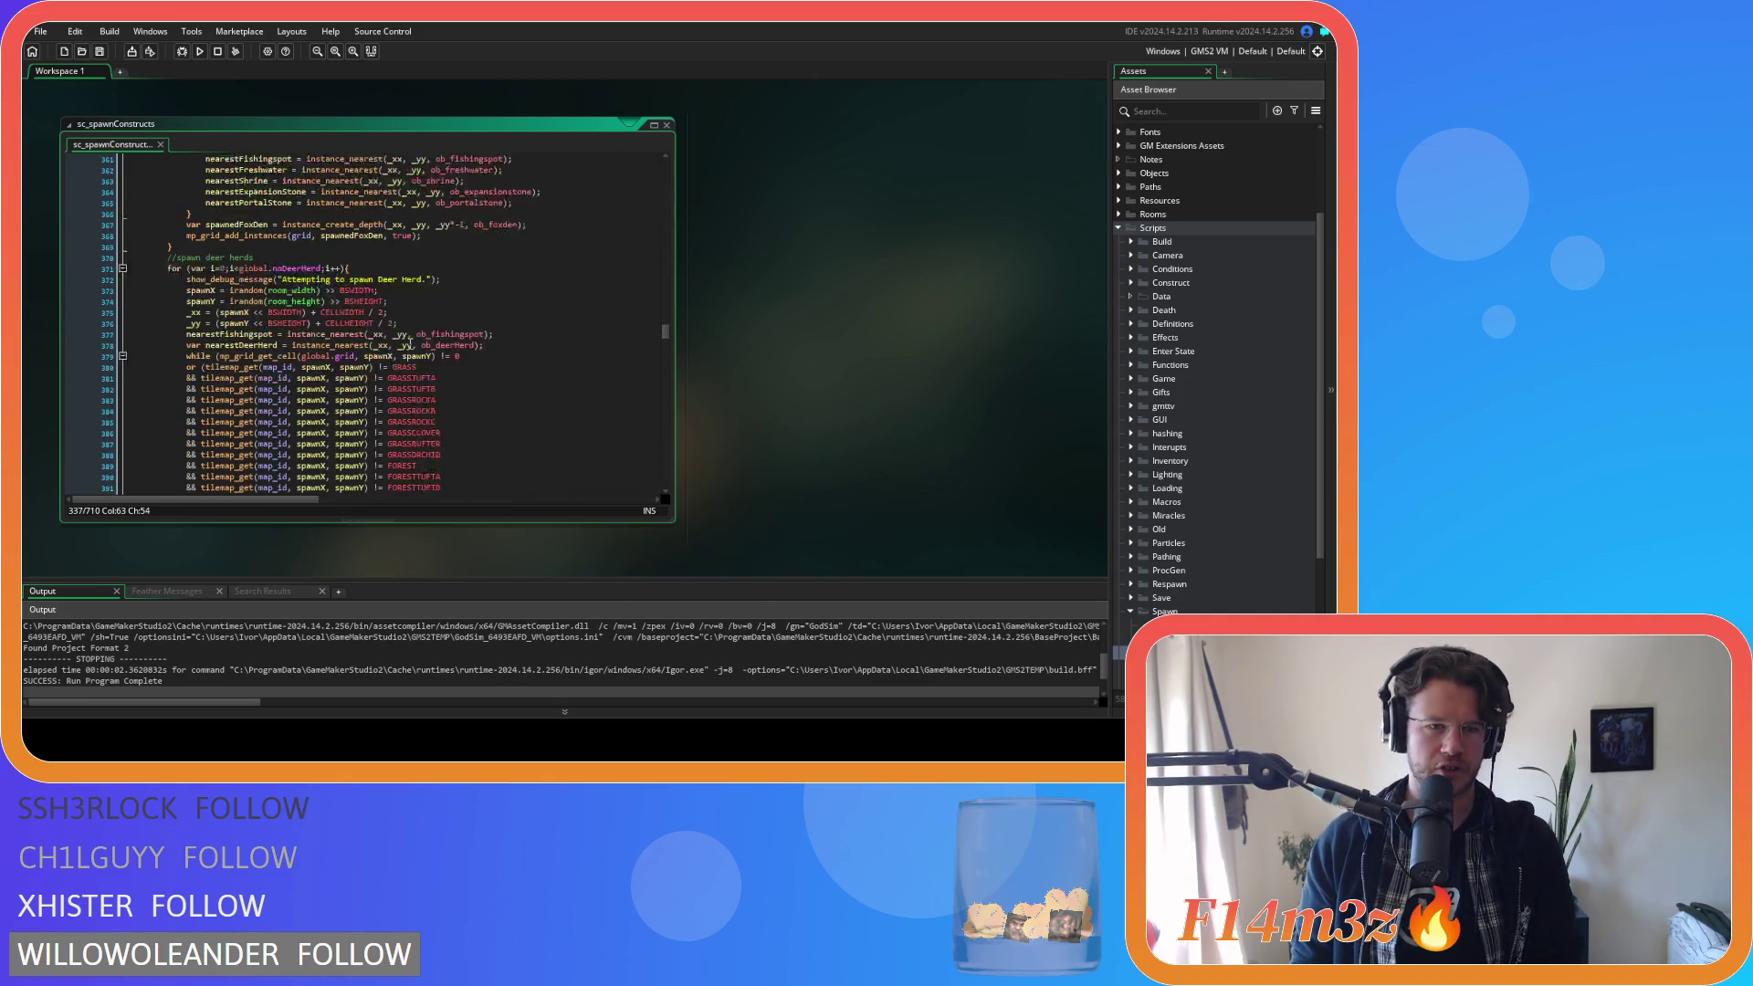
{"action": "scroll", "coordinate": [410, 341], "scroll_direction": "down", "scroll_amount": 5}
{"action": "mouse_move", "coordinate": [452, 437]}
{"action": "left_mouse_down"}
{"action": "mouse_move", "coordinate": [301, 340]}
{"action": "mouse_move", "coordinate": [183, 203]}
{"action": "mouse_move", "coordinate": [22, 208]}
{"action": "left_mouse_up"}
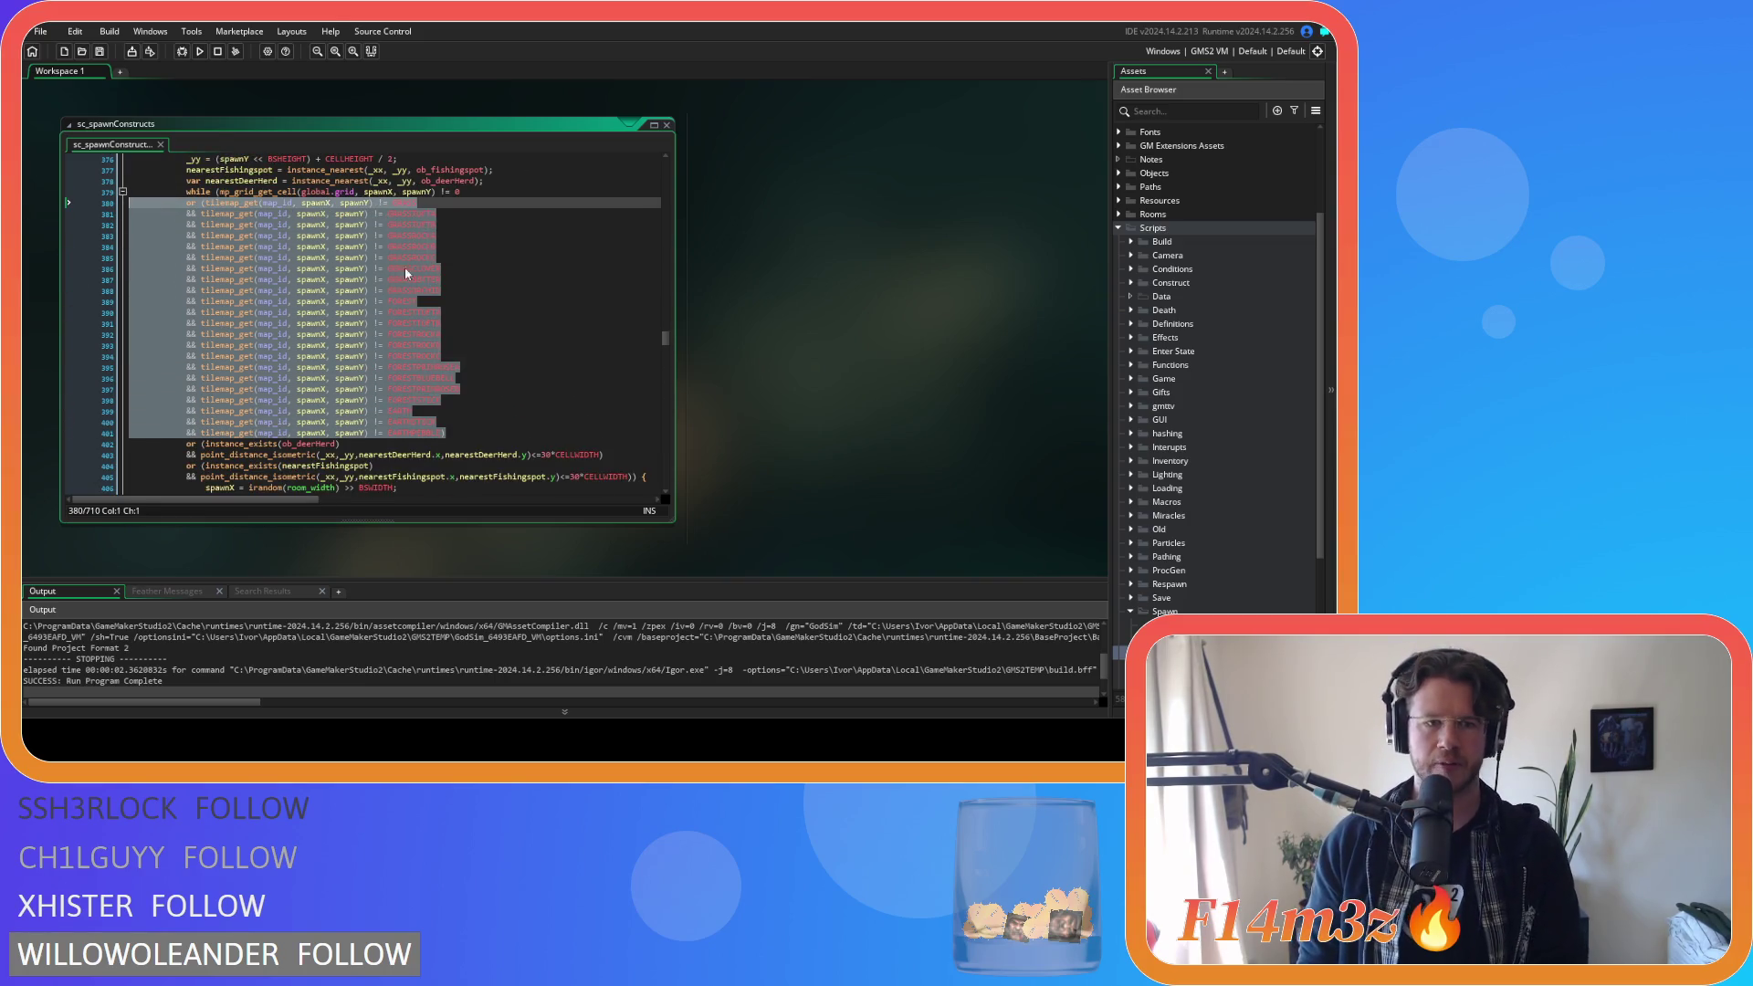
{"action": "key", "text": "BackSpace"}
{"action": "key", "text": "BackSpace"}
Delete the rabbit warren loop's tile-type checks and select the next tilemap_get block.
{"action": "scroll", "coordinate": [411, 266], "scroll_direction": "down", "scroll_amount": 4}
{"action": "scroll", "coordinate": [410, 266], "scroll_direction": "up", "scroll_amount": 4}
{"action": "scroll", "coordinate": [410, 266], "scroll_direction": "down", "scroll_amount": 12}
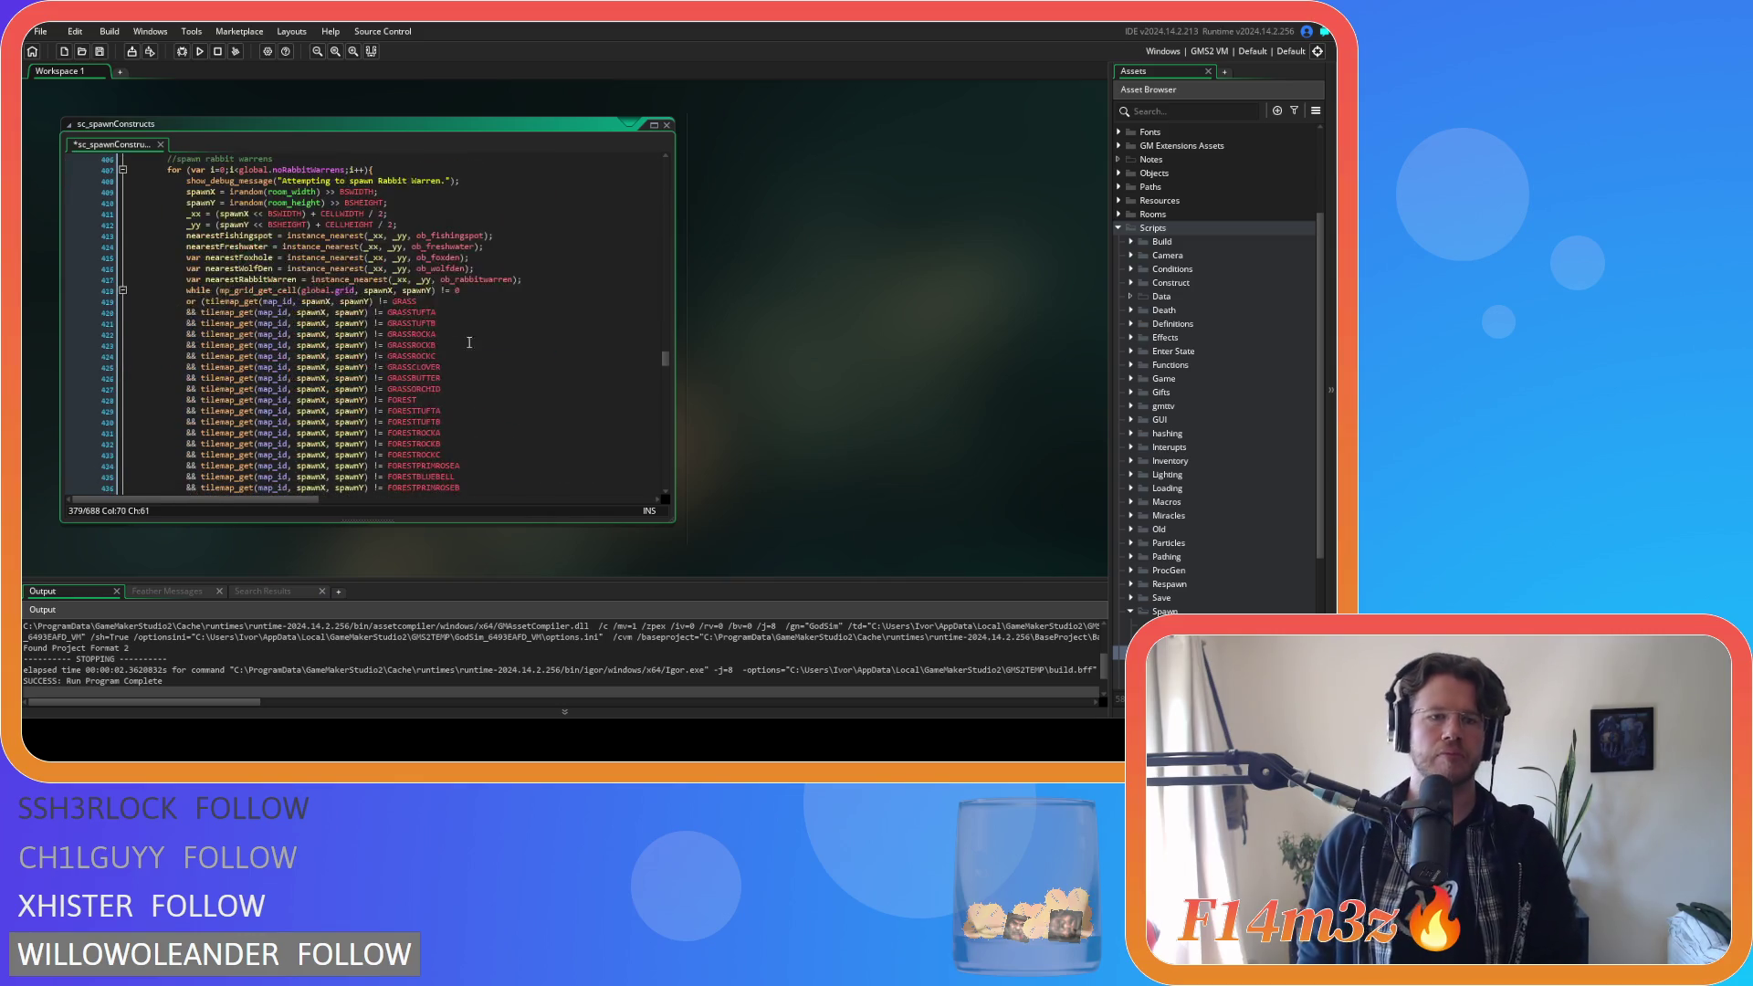
{"action": "left_click_drag", "start_coordinate": [464, 449], "coordinate": [37, 216]}
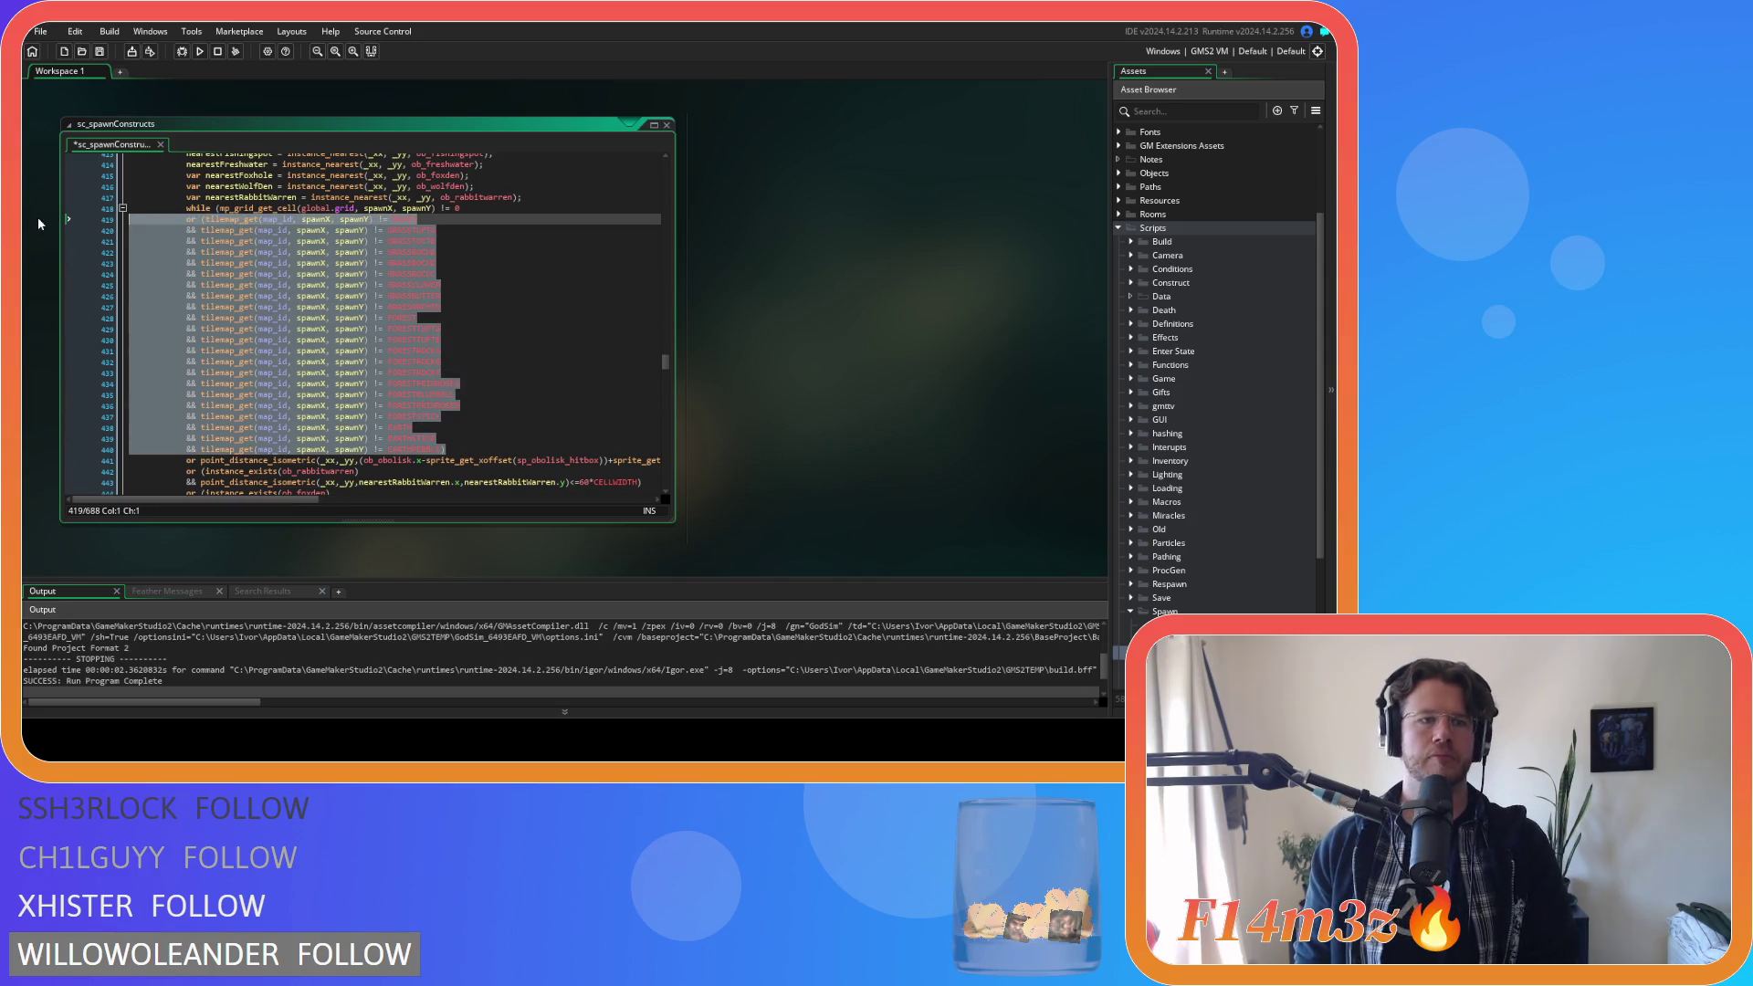
{"action": "key", "text": "BackSpace"}
{"action": "key", "text": "BackSpace"}
{"action": "scroll", "coordinate": [378, 316], "scroll_direction": "down", "scroll_amount": 4}
{"action": "scroll", "coordinate": [378, 316], "scroll_direction": "down", "scroll_amount": 10}
{"action": "mouse_move", "coordinate": [447, 383]}
{"action": "left_mouse_down"}
{"action": "mouse_move", "coordinate": [384, 382]}
{"action": "mouse_move", "coordinate": [220, 284]}
{"action": "mouse_move", "coordinate": [67, 252]}
{"action": "left_mouse_up"}
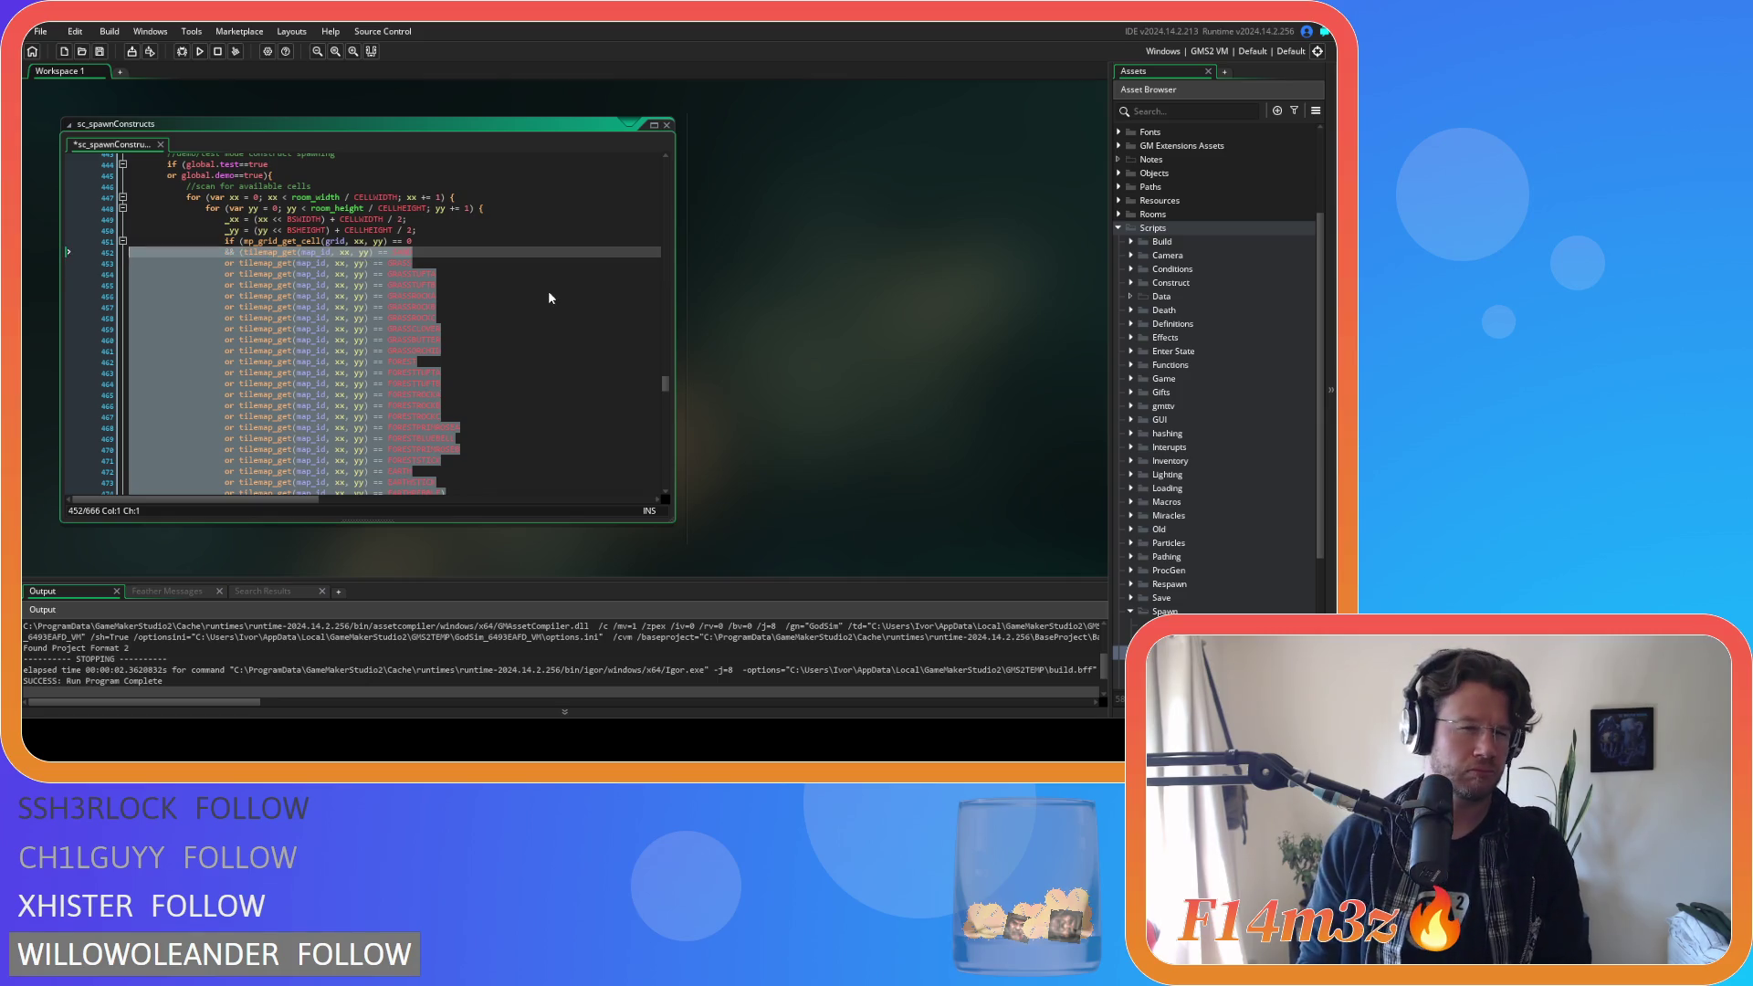
Try deleting the available-cell scan's tile checks, then undo to restore them.
{"action": "scroll", "coordinate": [548, 298], "scroll_direction": "up", "scroll_amount": 3}
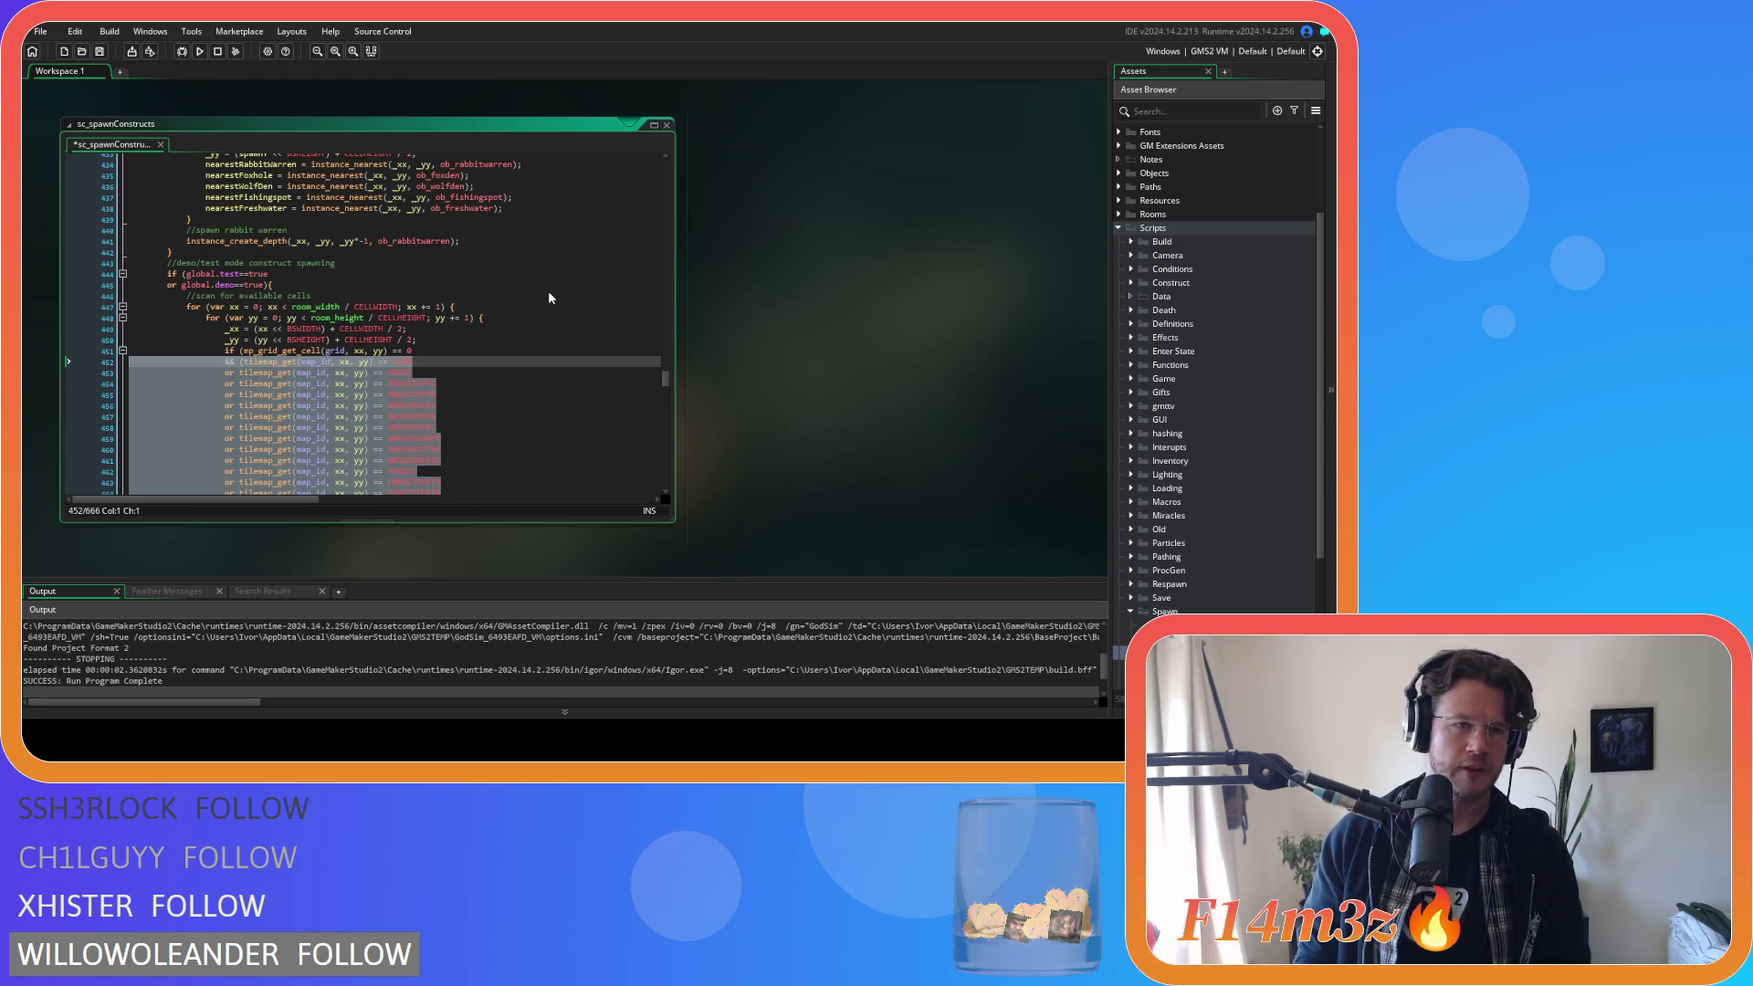
{"action": "key", "text": "Delete"}
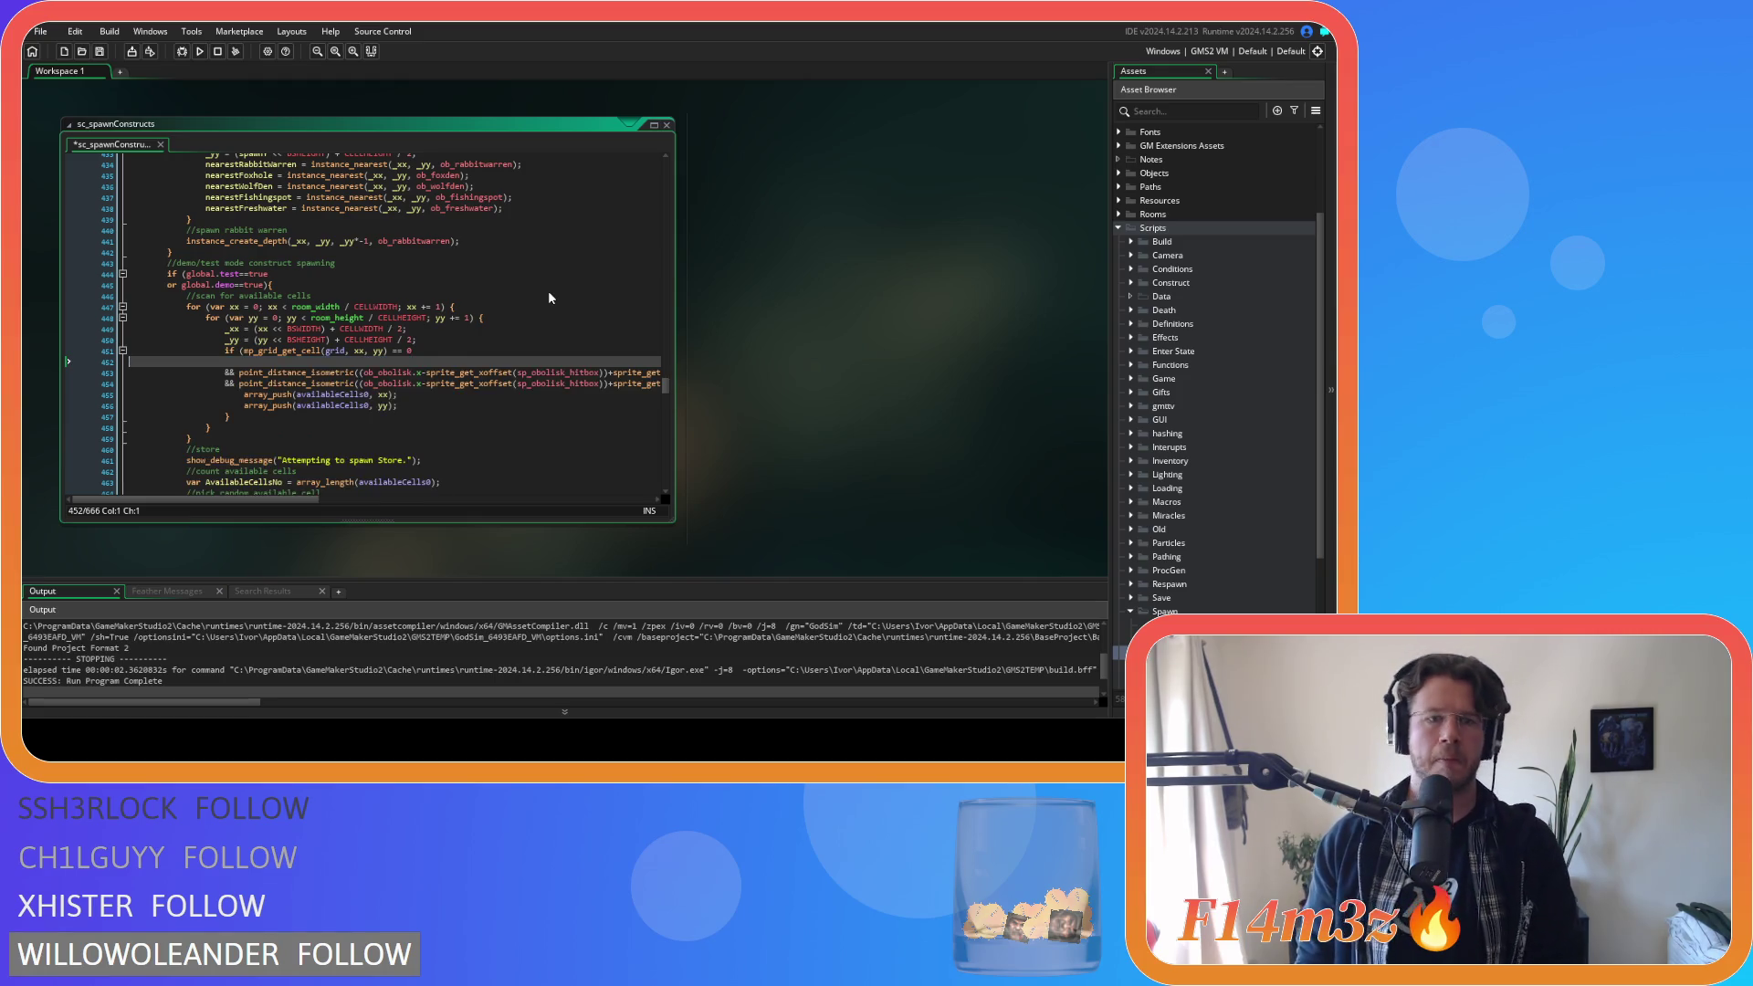
{"action": "key", "text": "ctrl+z"}
{"action": "scroll", "coordinate": [549, 298], "scroll_direction": "down", "scroll_amount": 4}
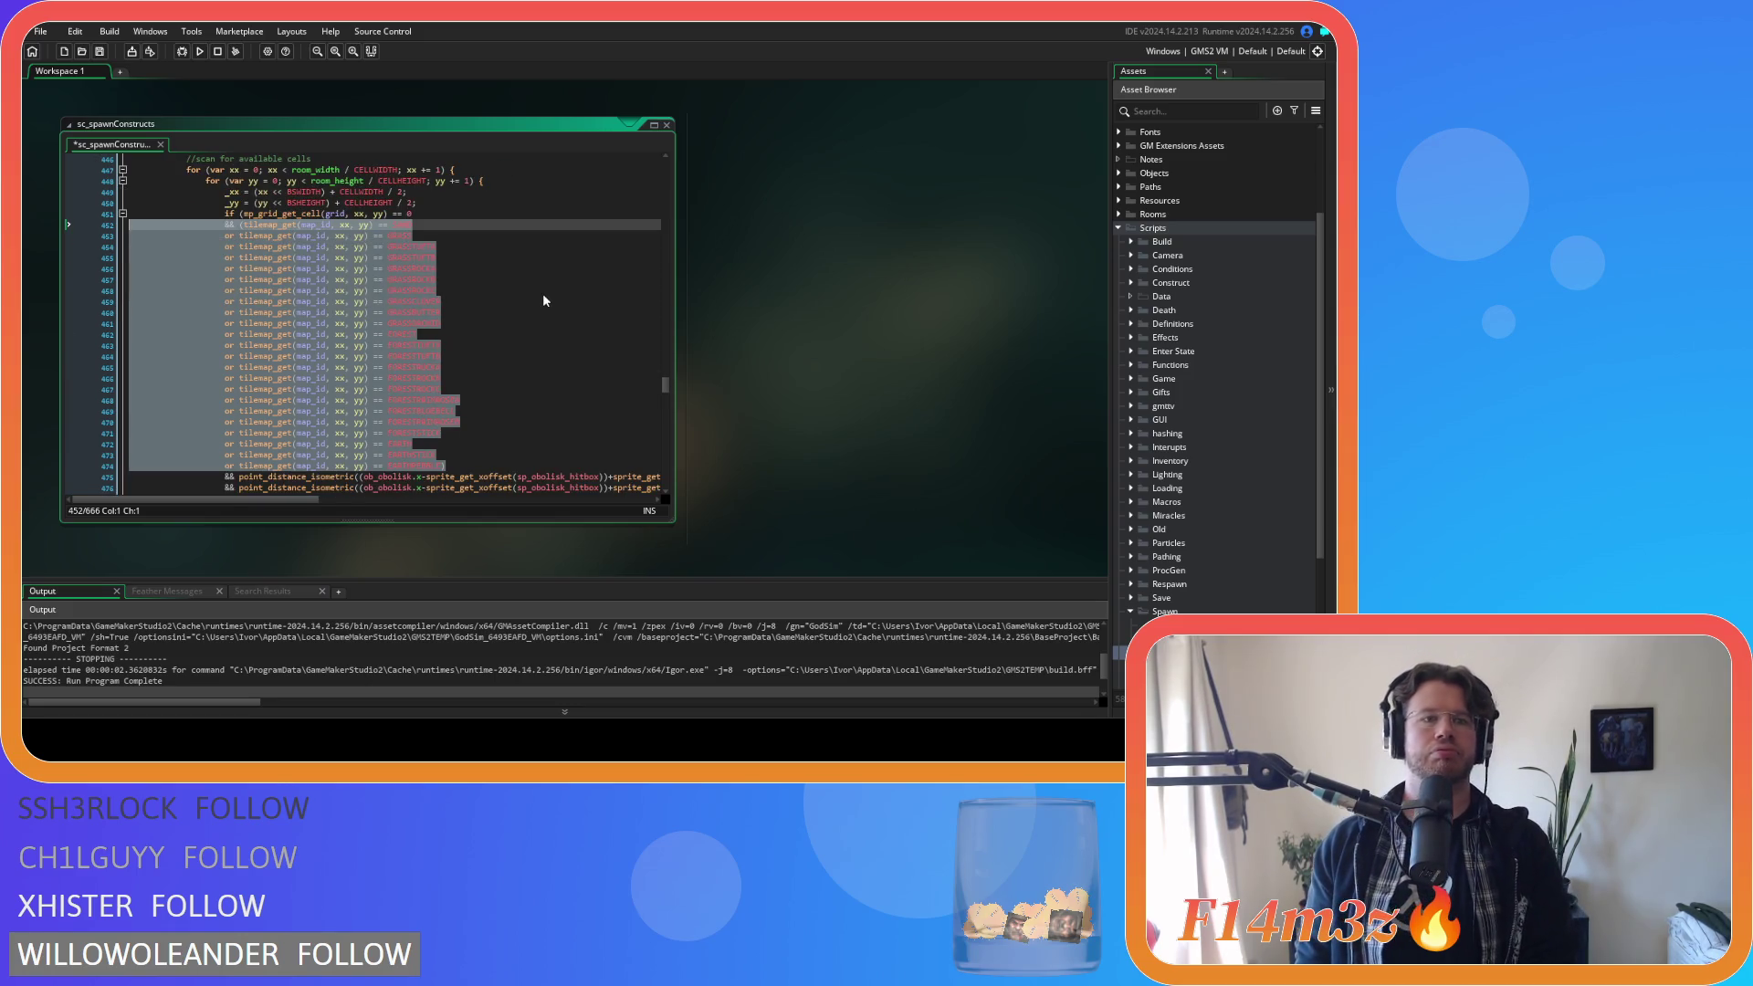
{"action": "key", "text": "ctrl+z"}
{"action": "key", "text": "ctrl+z"}
{"action": "scroll", "coordinate": [543, 302], "scroll_direction": "down", "scroll_amount": 2}
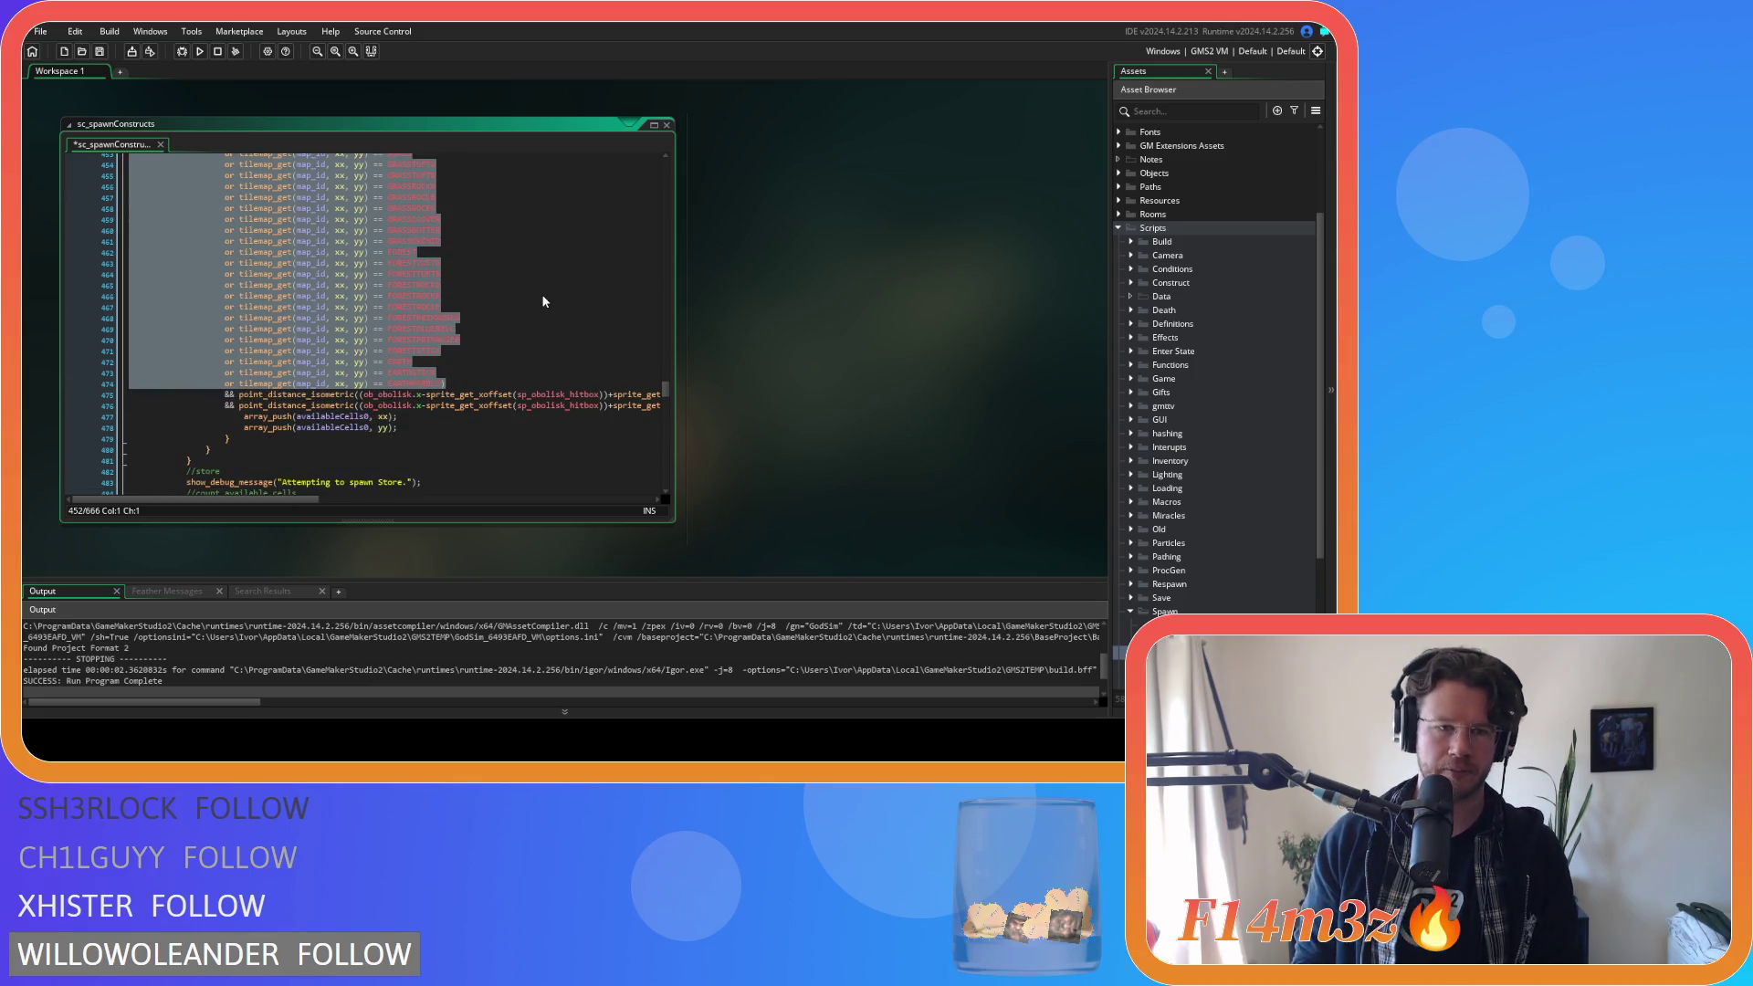
{"action": "scroll", "coordinate": [543, 301], "scroll_direction": "up", "scroll_amount": 2}
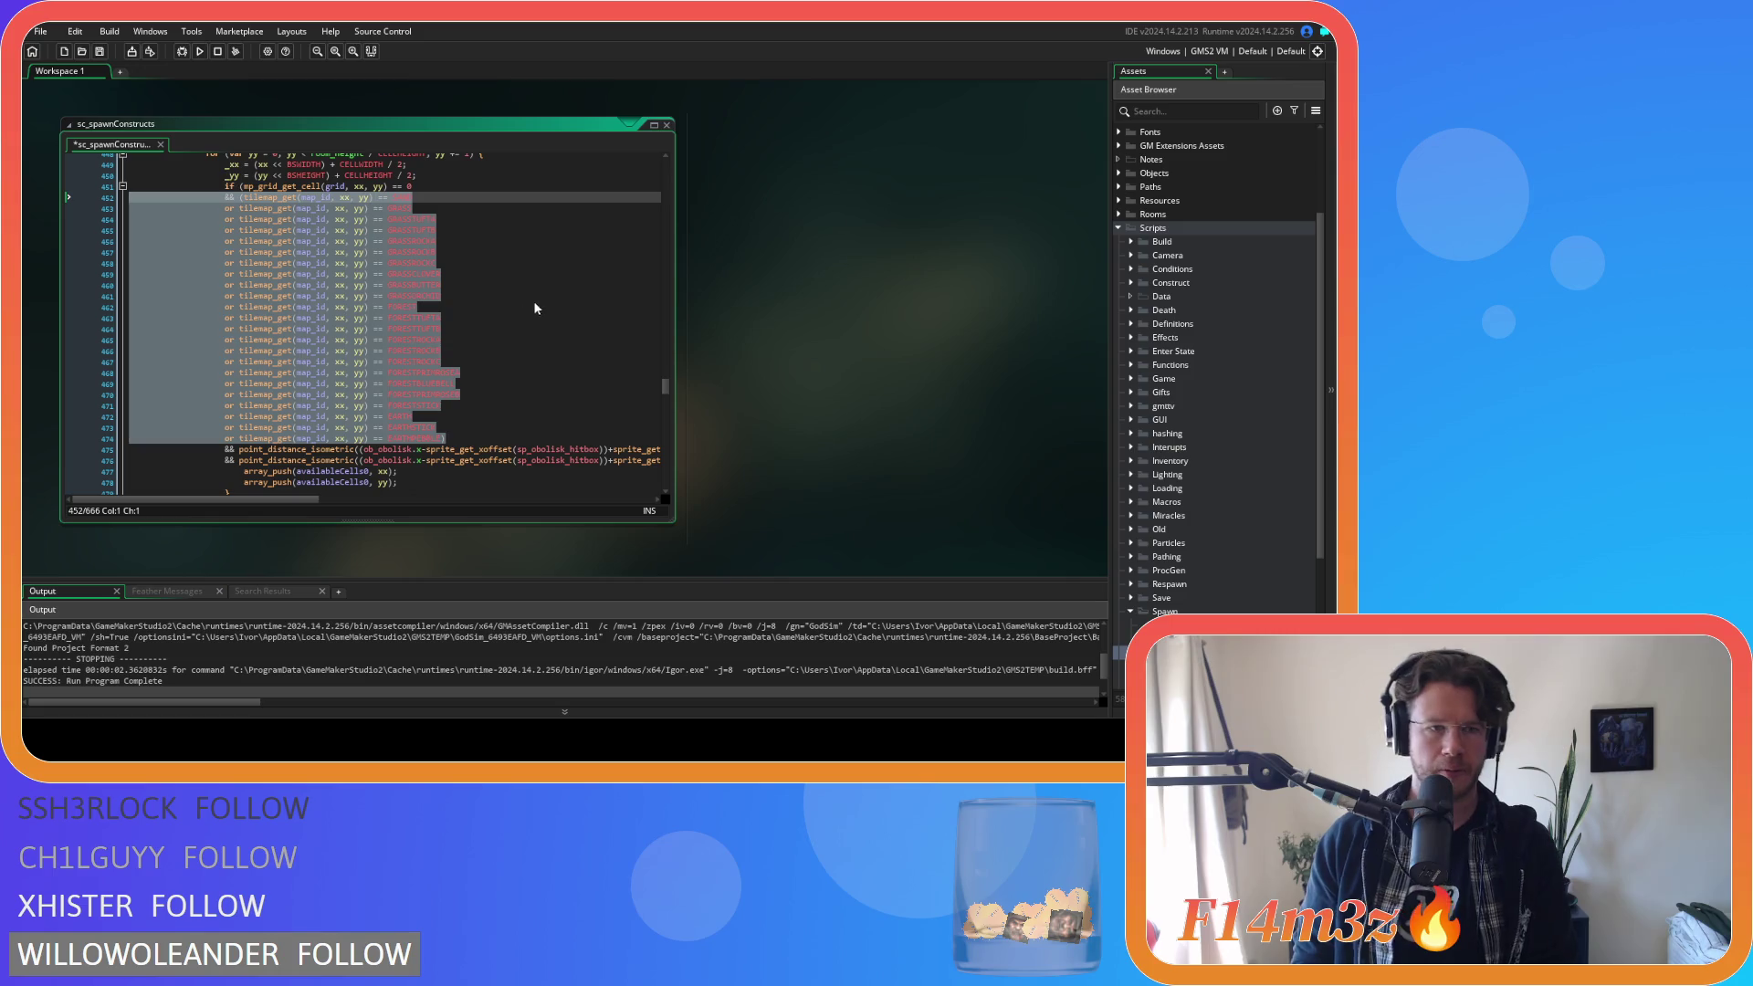
Delete the tile-check block from the available-cell scan and save the 643-line script.
{"action": "key", "text": "Delete"}
{"action": "key", "text": "ctrl+z"}
{"action": "key", "text": "Delete"}
{"action": "scroll", "coordinate": [461, 274], "scroll_direction": "down", "scroll_amount": 3}
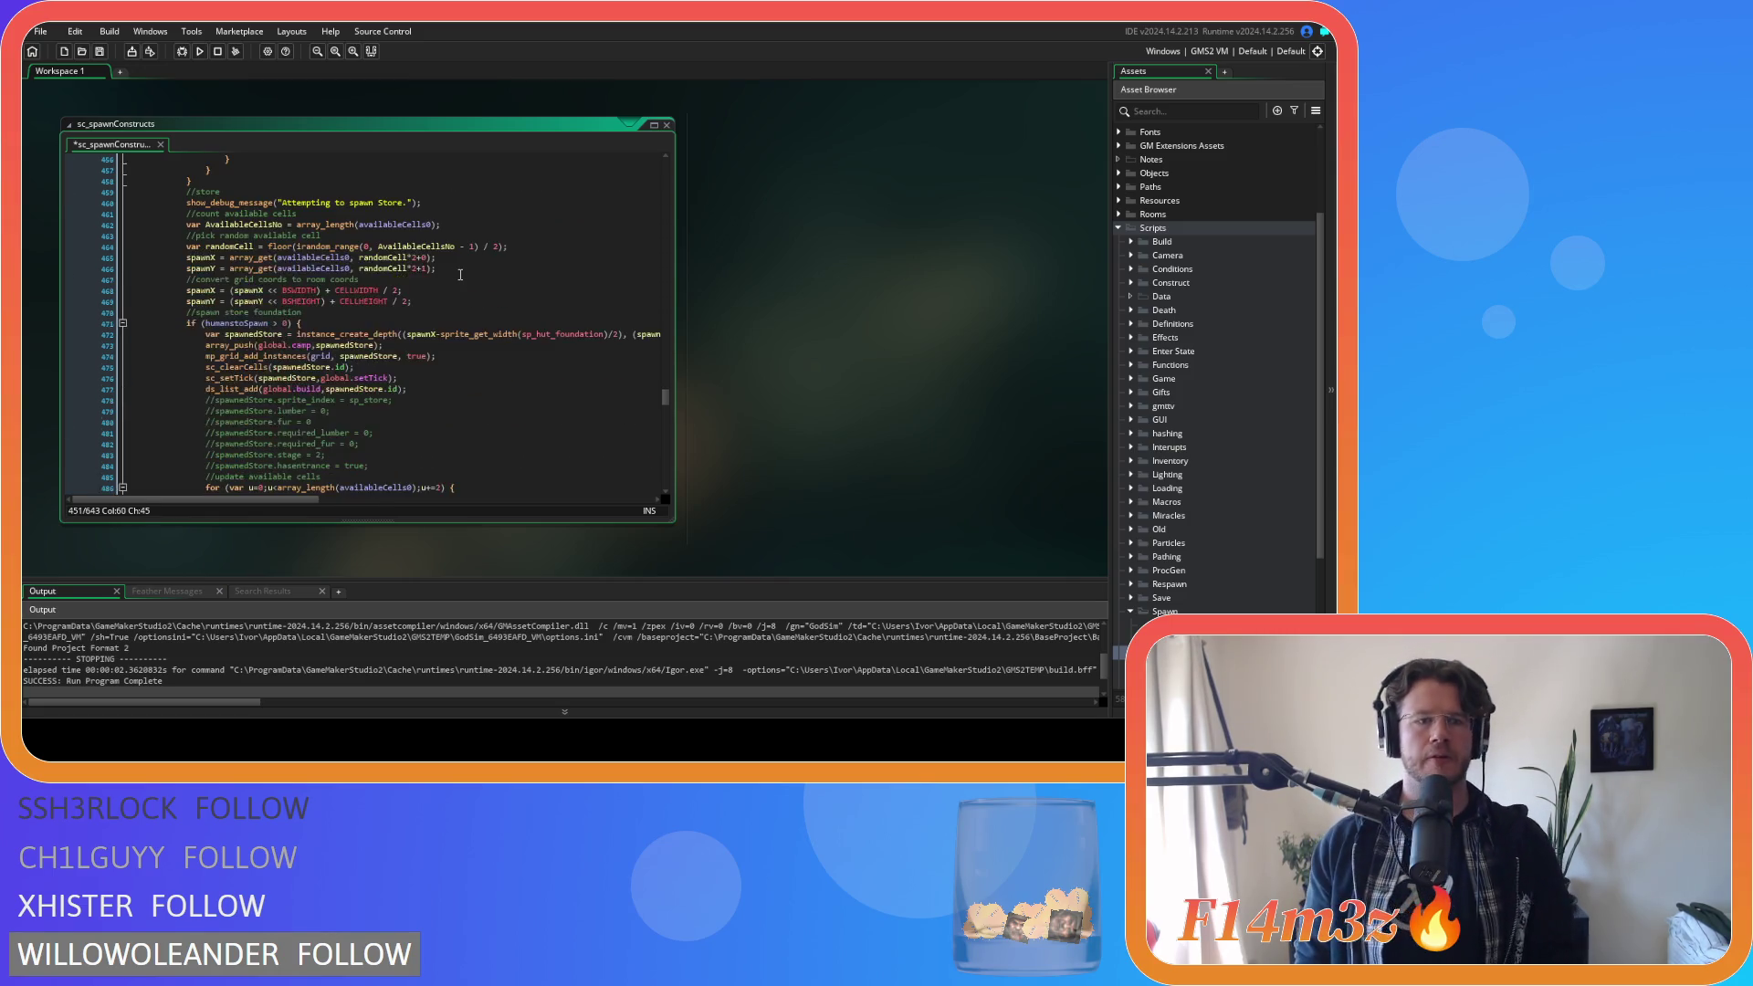
{"action": "scroll", "coordinate": [460, 273], "scroll_direction": "down", "scroll_amount": 3}
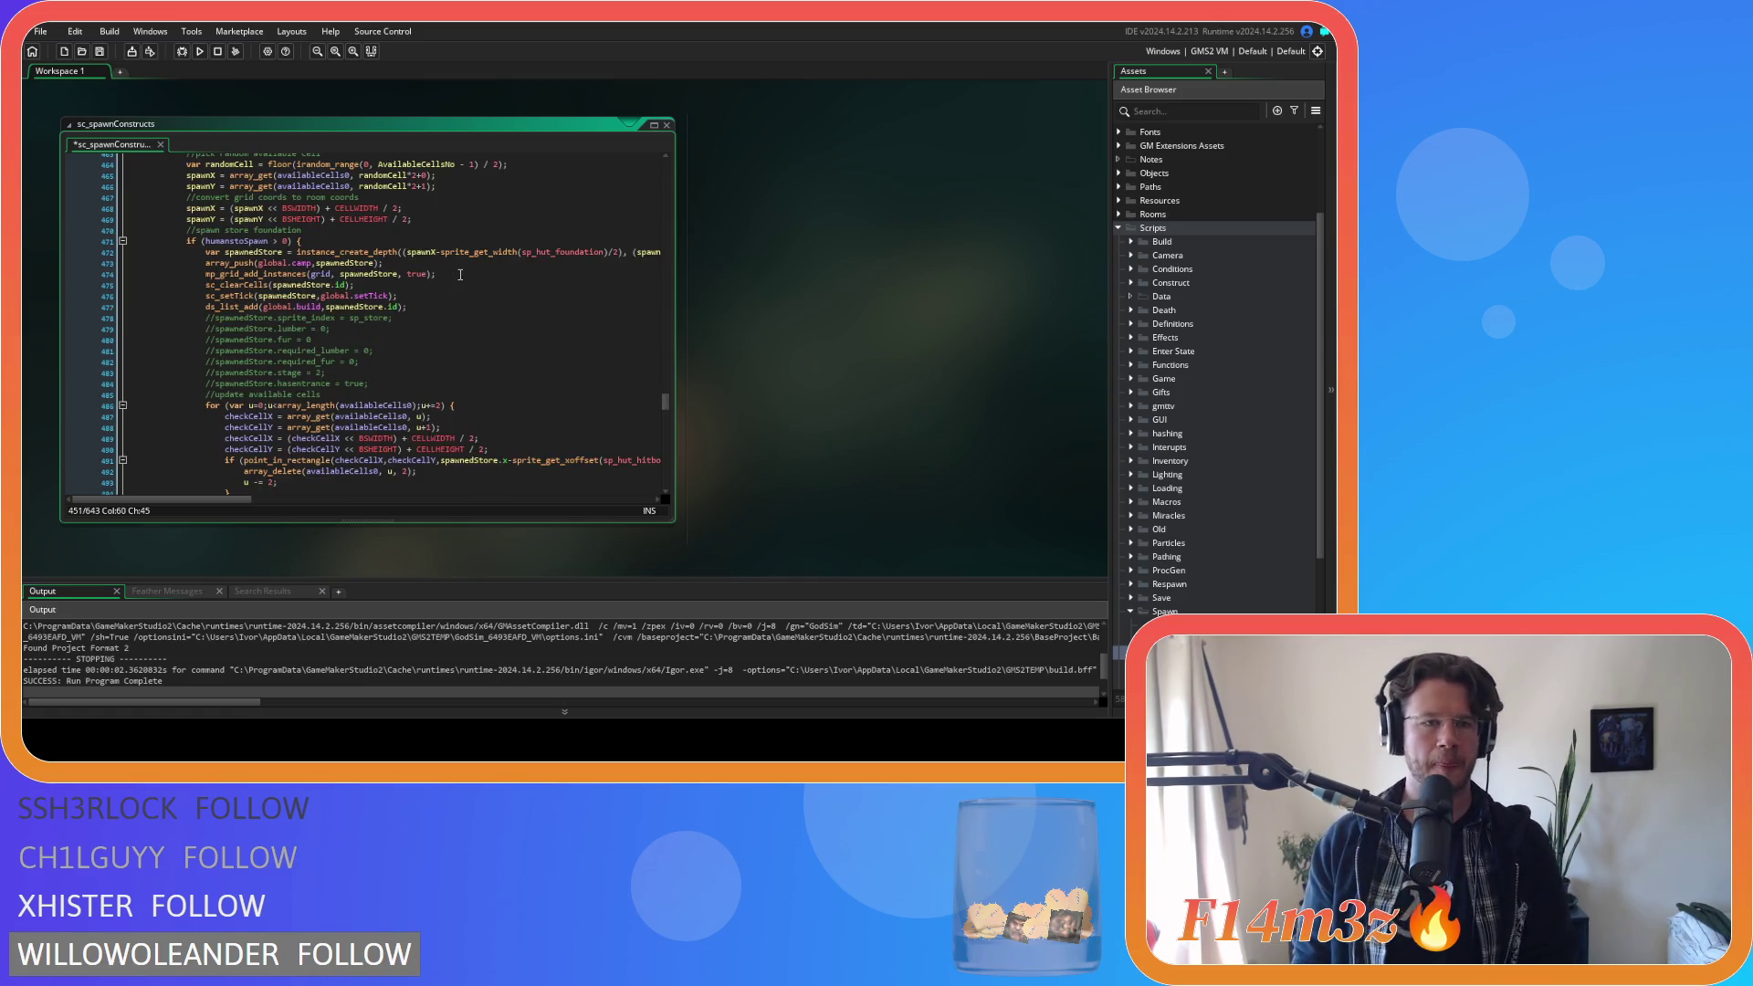
{"action": "scroll", "coordinate": [460, 274], "scroll_direction": "down", "scroll_amount": 20}
{"action": "scroll", "coordinate": [460, 274], "scroll_direction": "down", "scroll_amount": 13}
{"action": "key", "text": "ctrl+s"}
Open sc_spawnConstructsWaterLevel and delete its first two blocks of tile-type checks.
{"action": "double_click", "coordinate": [1177, 639]}
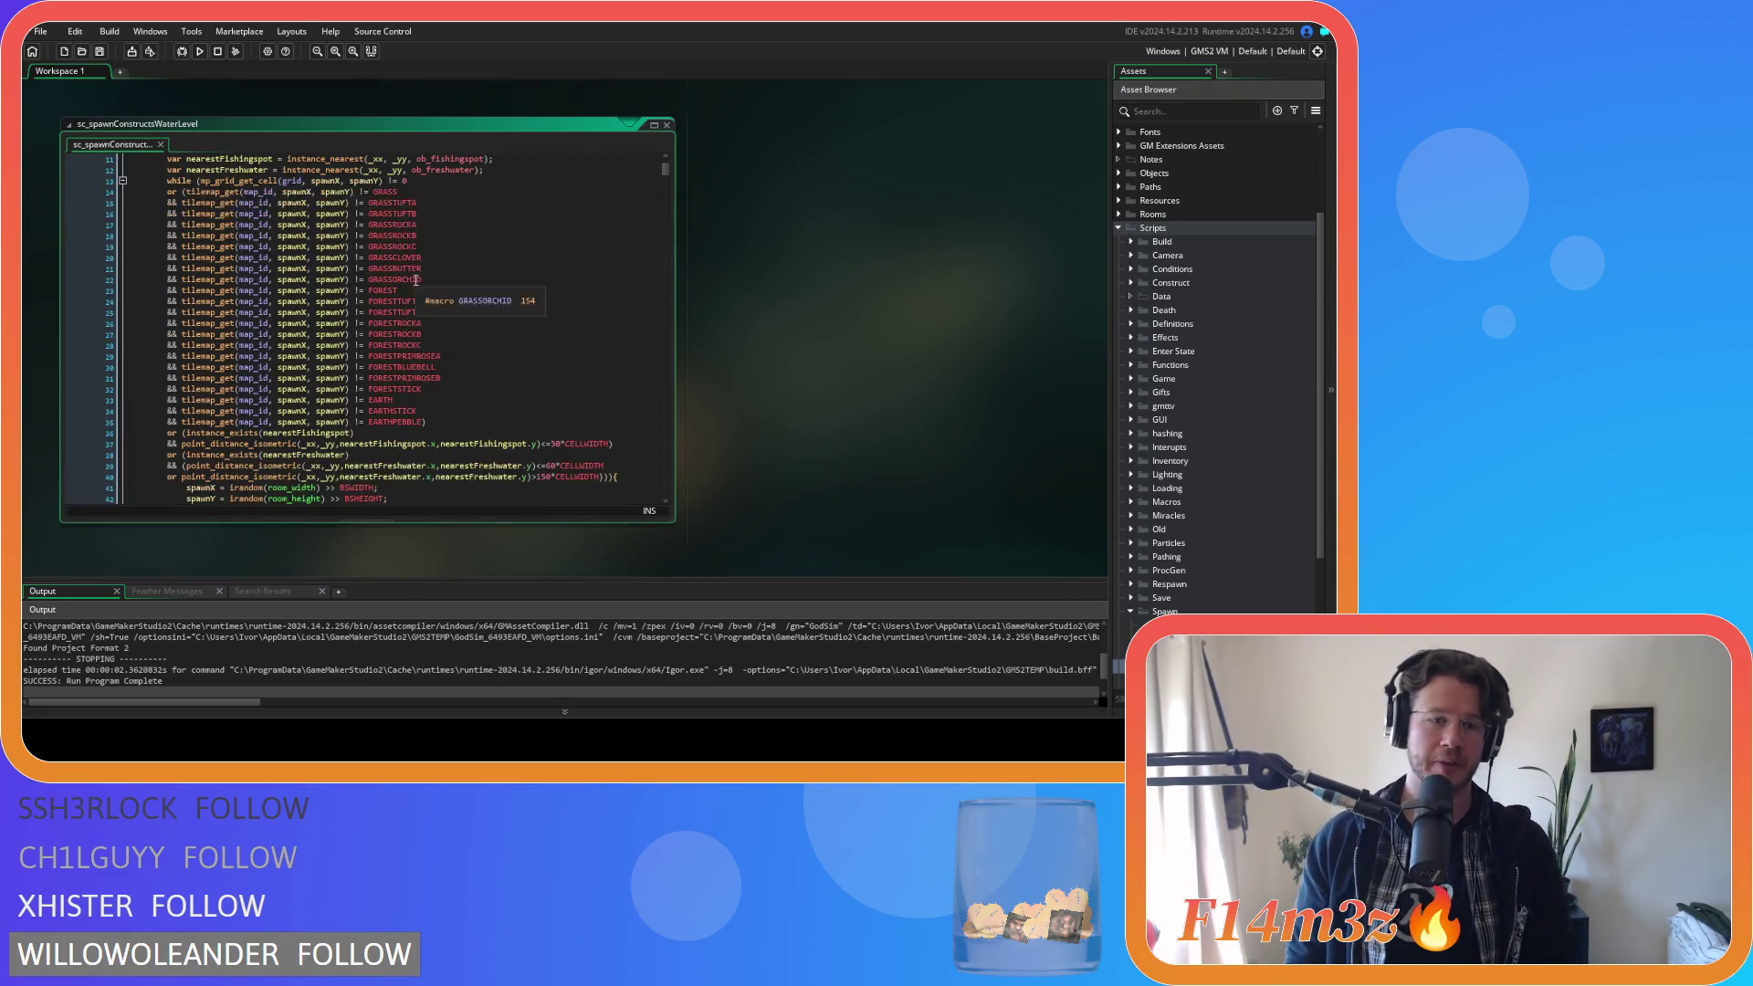
{"action": "mouse_move", "coordinate": [426, 421]}
{"action": "left_mouse_down"}
{"action": "mouse_move", "coordinate": [137, 394]}
{"action": "mouse_move", "coordinate": [76, 195]}
{"action": "left_mouse_up"}
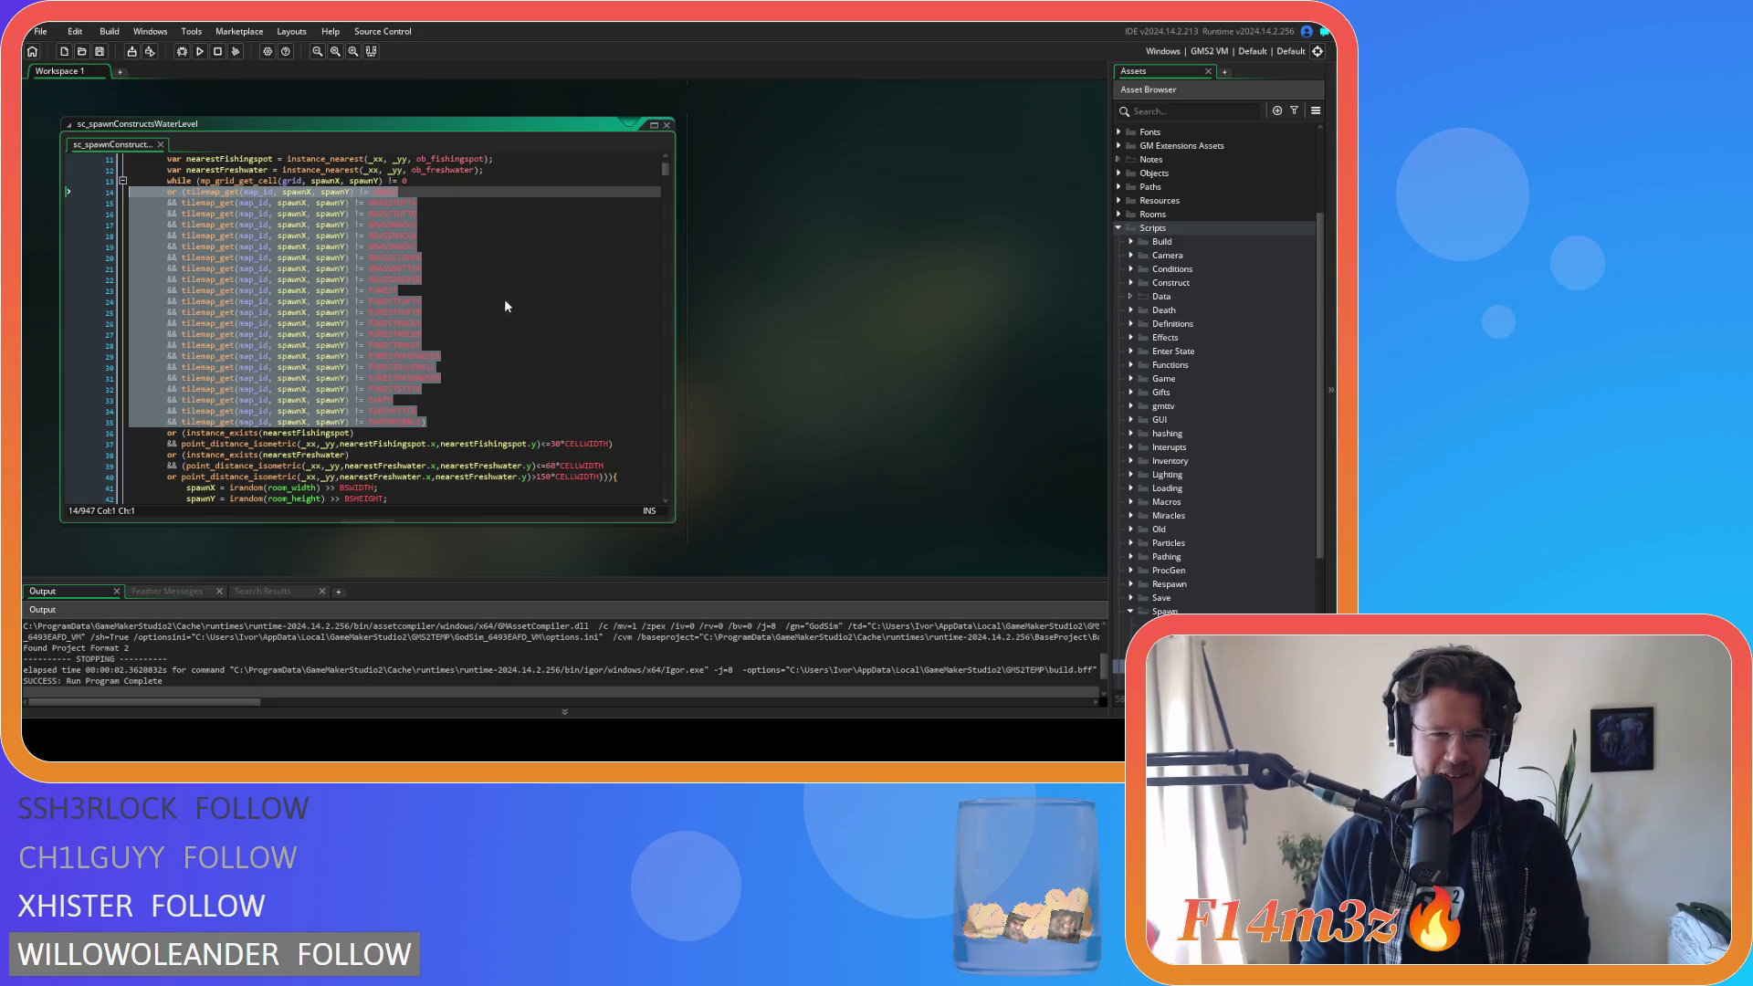
{"action": "key", "text": "BackSpace"}
{"action": "key", "text": "BackSpace"}
{"action": "scroll", "coordinate": [495, 308], "scroll_direction": "down", "scroll_amount": 12}
{"action": "left_click_drag", "start_coordinate": [467, 466], "coordinate": [64, 239]}
{"action": "key", "text": "BackSpace"}
Delete the next three tilemap_get tile-check blocks in the stone spawn loops.
{"action": "scroll", "coordinate": [356, 317], "scroll_direction": "down", "scroll_amount": 5}
{"action": "scroll", "coordinate": [356, 316], "scroll_direction": "down", "scroll_amount": 2}
{"action": "mouse_move", "coordinate": [466, 412]}
{"action": "left_mouse_down"}
{"action": "mouse_move", "coordinate": [128, 274]}
{"action": "mouse_move", "coordinate": [84, 173]}
{"action": "left_mouse_up"}
{"action": "key", "text": "BackSpace"}
{"action": "scroll", "coordinate": [365, 319], "scroll_direction": "down", "scroll_amount": 10}
{"action": "mouse_move", "coordinate": [482, 456]}
{"action": "left_mouse_down"}
{"action": "mouse_move", "coordinate": [75, 287]}
{"action": "mouse_move", "coordinate": [33, 217]}
{"action": "left_mouse_up"}
{"action": "key", "text": "BackSpace"}
{"action": "scroll", "coordinate": [376, 329], "scroll_direction": "down", "scroll_amount": 8}
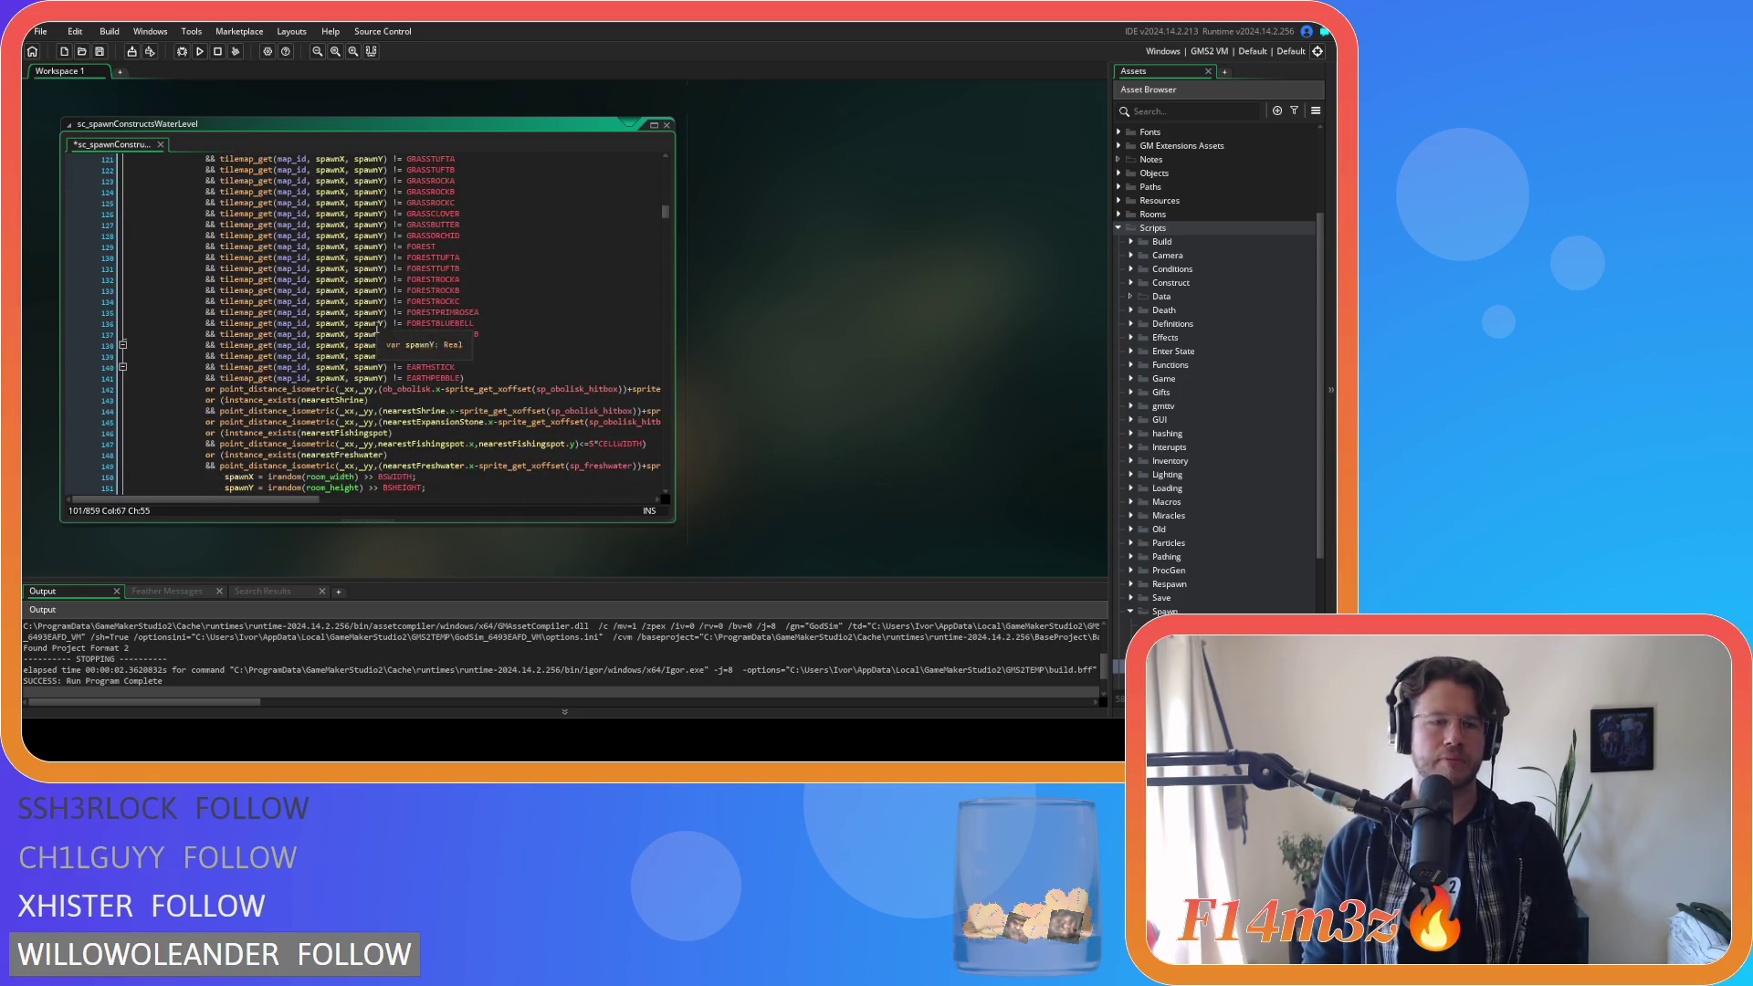
{"action": "scroll", "coordinate": [137, 301], "scroll_direction": "up", "scroll_amount": 3}
{"action": "mouse_move", "coordinate": [466, 378]}
{"action": "left_mouse_down"}
{"action": "mouse_move", "coordinate": [137, 301]}
{"action": "mouse_move", "coordinate": [128, 224]}
{"action": "left_mouse_up"}
{"action": "key", "text": "BackSpace"}
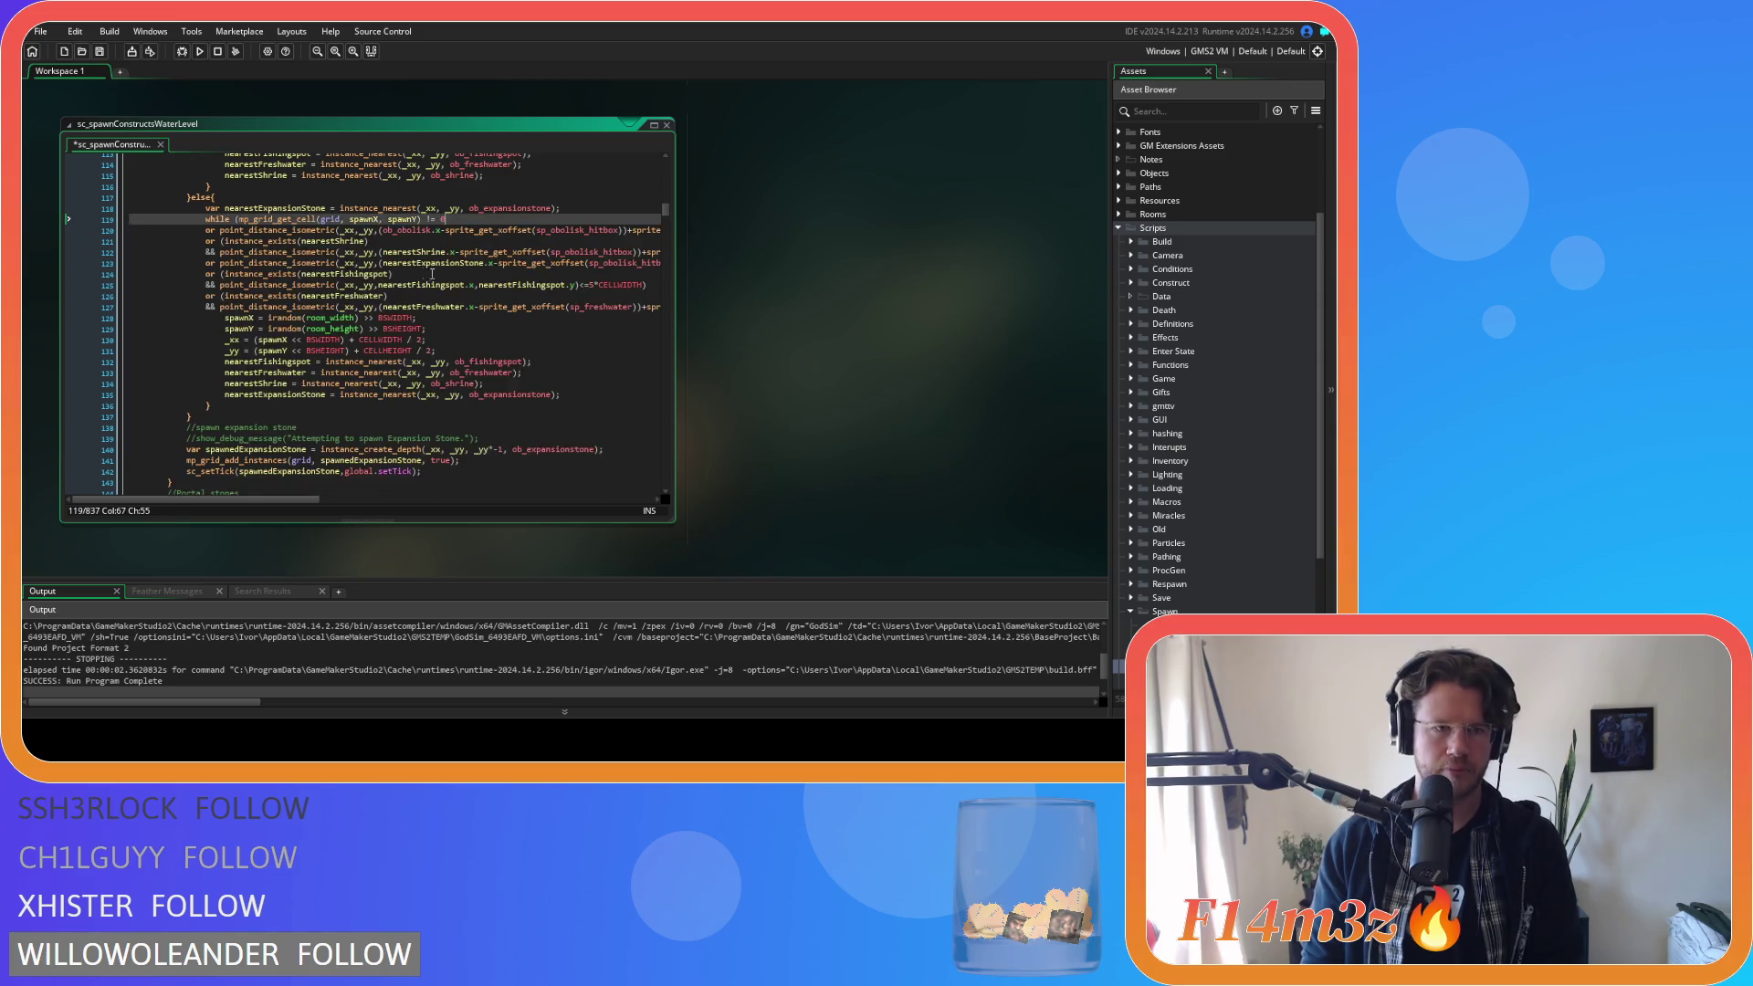
Delete the portal stone loop's tile checks, including lines 214–235.
{"action": "scroll", "coordinate": [432, 273], "scroll_direction": "down", "scroll_amount": 13}
{"action": "mouse_move", "coordinate": [465, 416]}
{"action": "left_mouse_down"}
{"action": "mouse_move", "coordinate": [79, 227]}
{"action": "mouse_move", "coordinate": [64, 186]}
{"action": "left_mouse_up"}
{"action": "key", "text": "BackSpace"}
{"action": "key", "text": "BackSpace"}
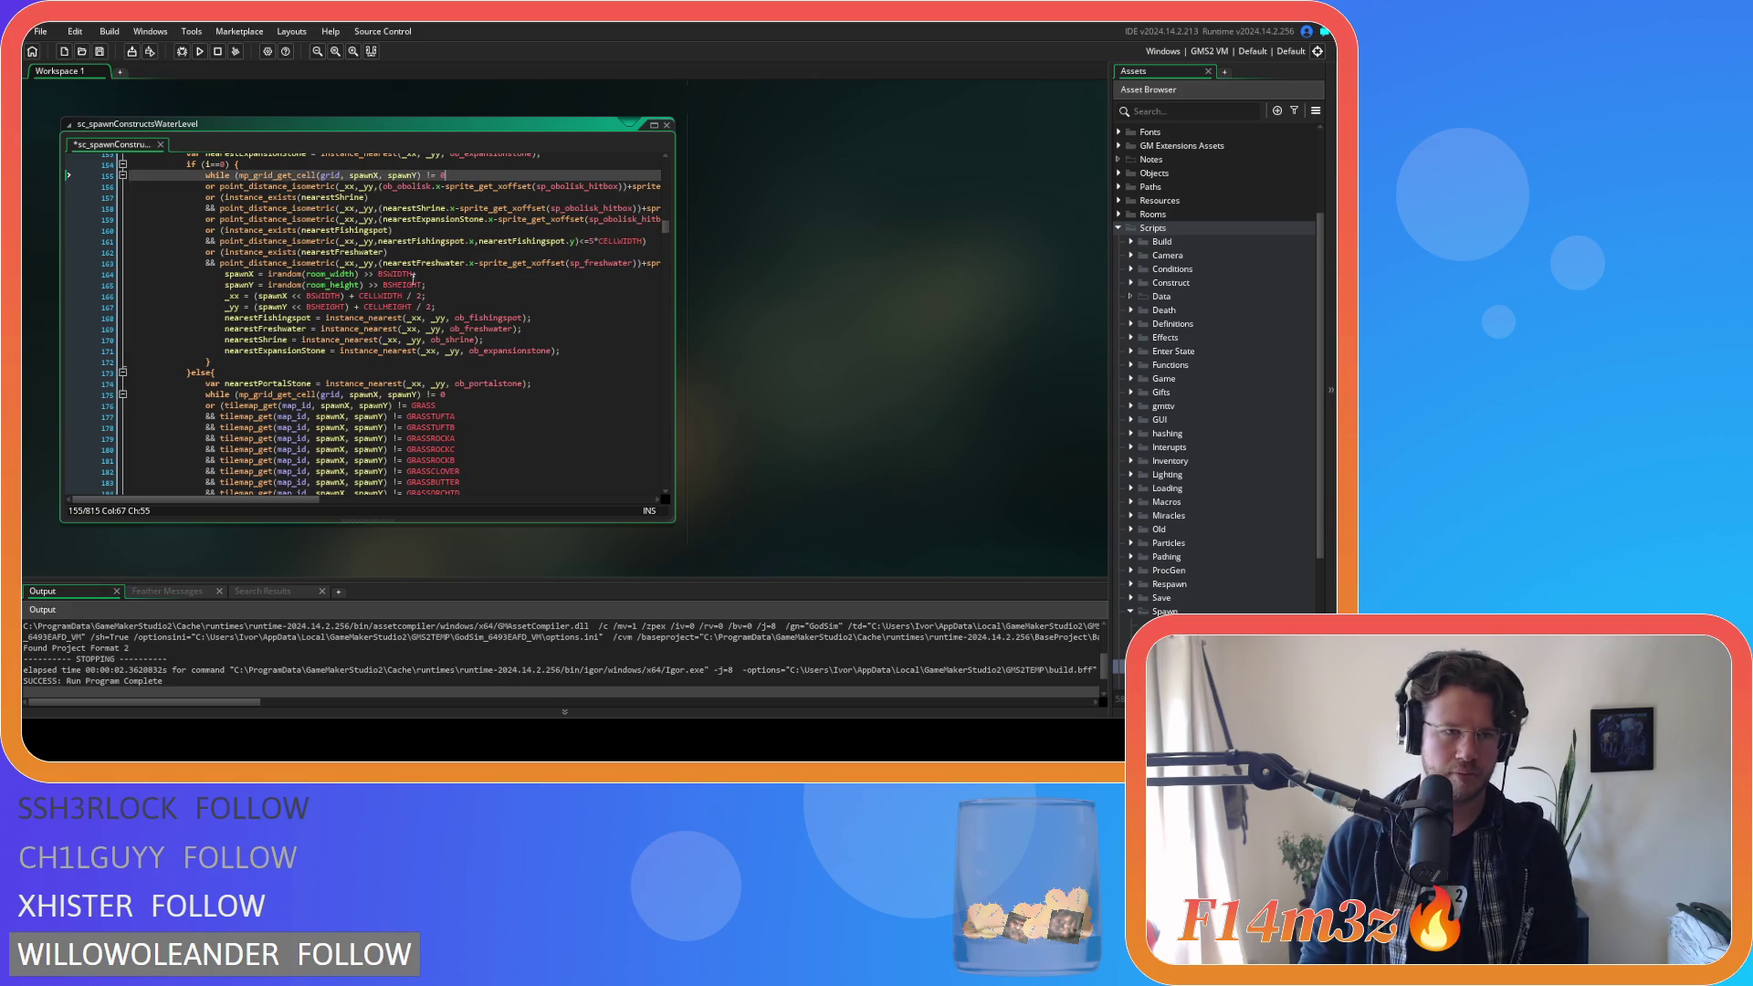
{"action": "scroll", "coordinate": [433, 280], "scroll_direction": "down", "scroll_amount": 9}
{"action": "mouse_move", "coordinate": [472, 336]}
{"action": "left_mouse_down"}
{"action": "mouse_move", "coordinate": [110, 274]}
{"action": "mouse_move", "coordinate": [53, 217]}
{"action": "mouse_move", "coordinate": [97, 221]}
{"action": "left_mouse_up"}
{"action": "key", "text": "BackSpace"}
{"action": "scroll", "coordinate": [450, 379], "scroll_direction": "down", "scroll_amount": 10}
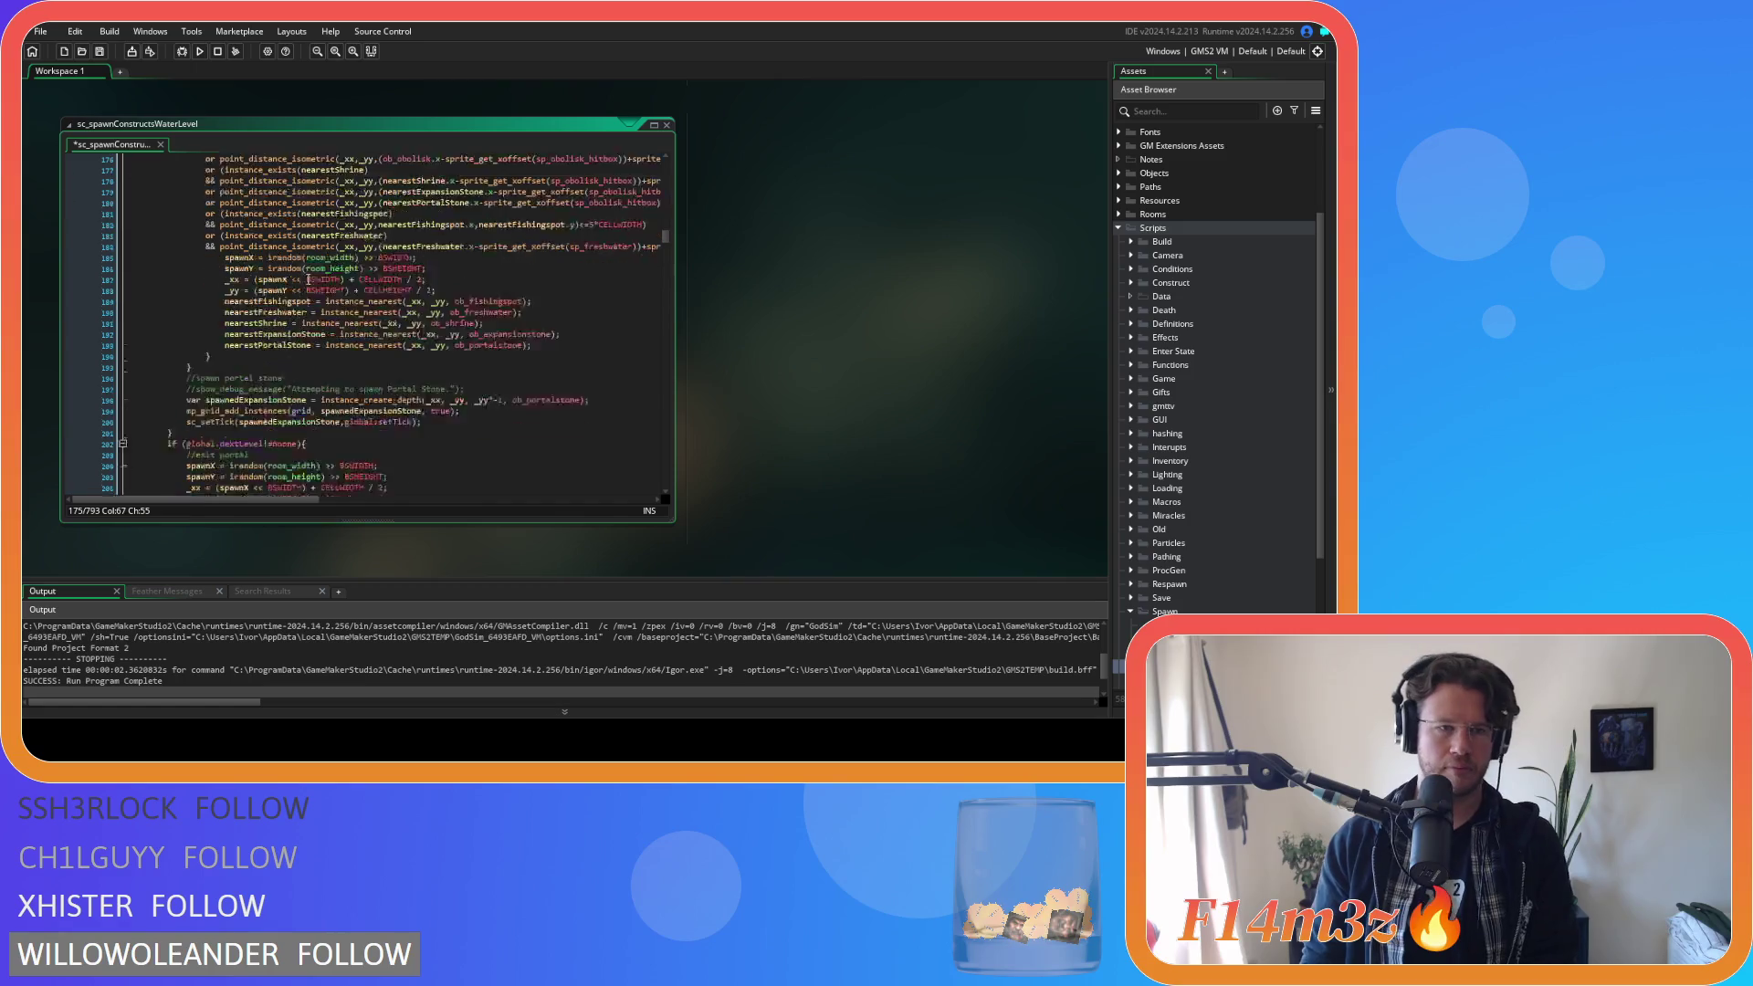
{"action": "left_click", "coordinate": [447, 423]}
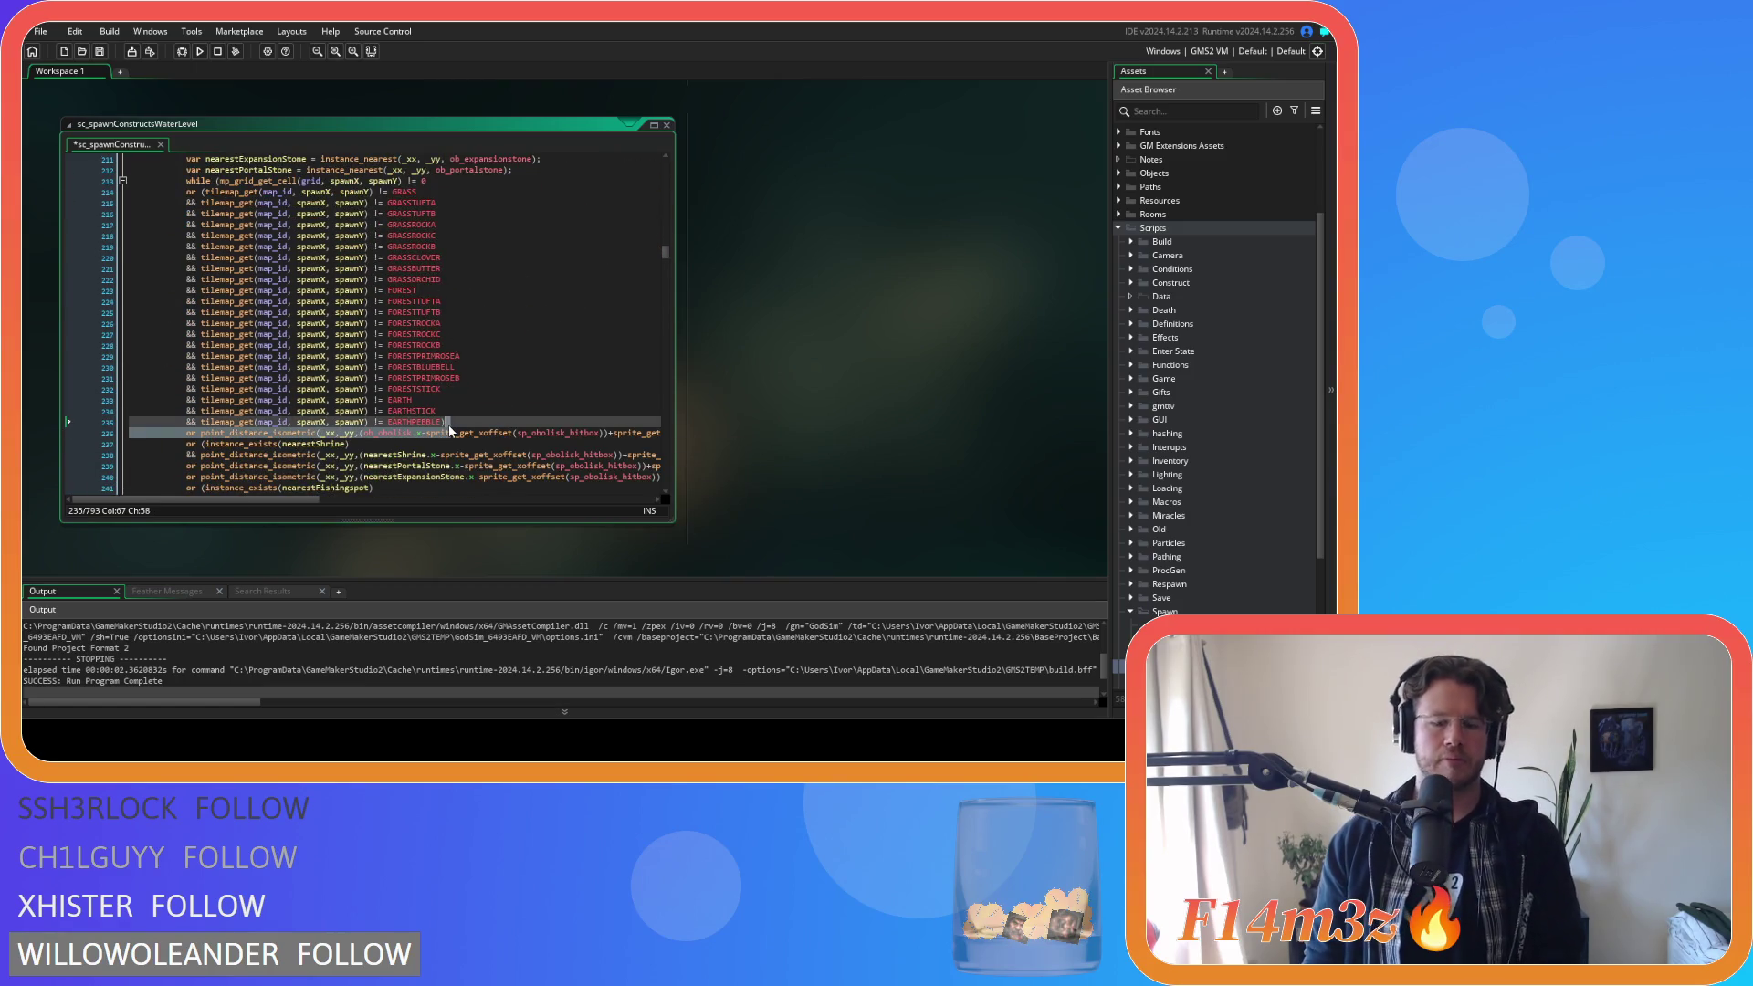
{"action": "left_click_drag", "start_coordinate": [464, 419], "coordinate": [145, 188]}
{"action": "key", "text": "BackSpace"}
Remove the entrance portal and wolf den tile checks, then return to sc_spawnConstructs.
{"action": "scroll", "coordinate": [420, 290], "scroll_direction": "down", "scroll_amount": 10}
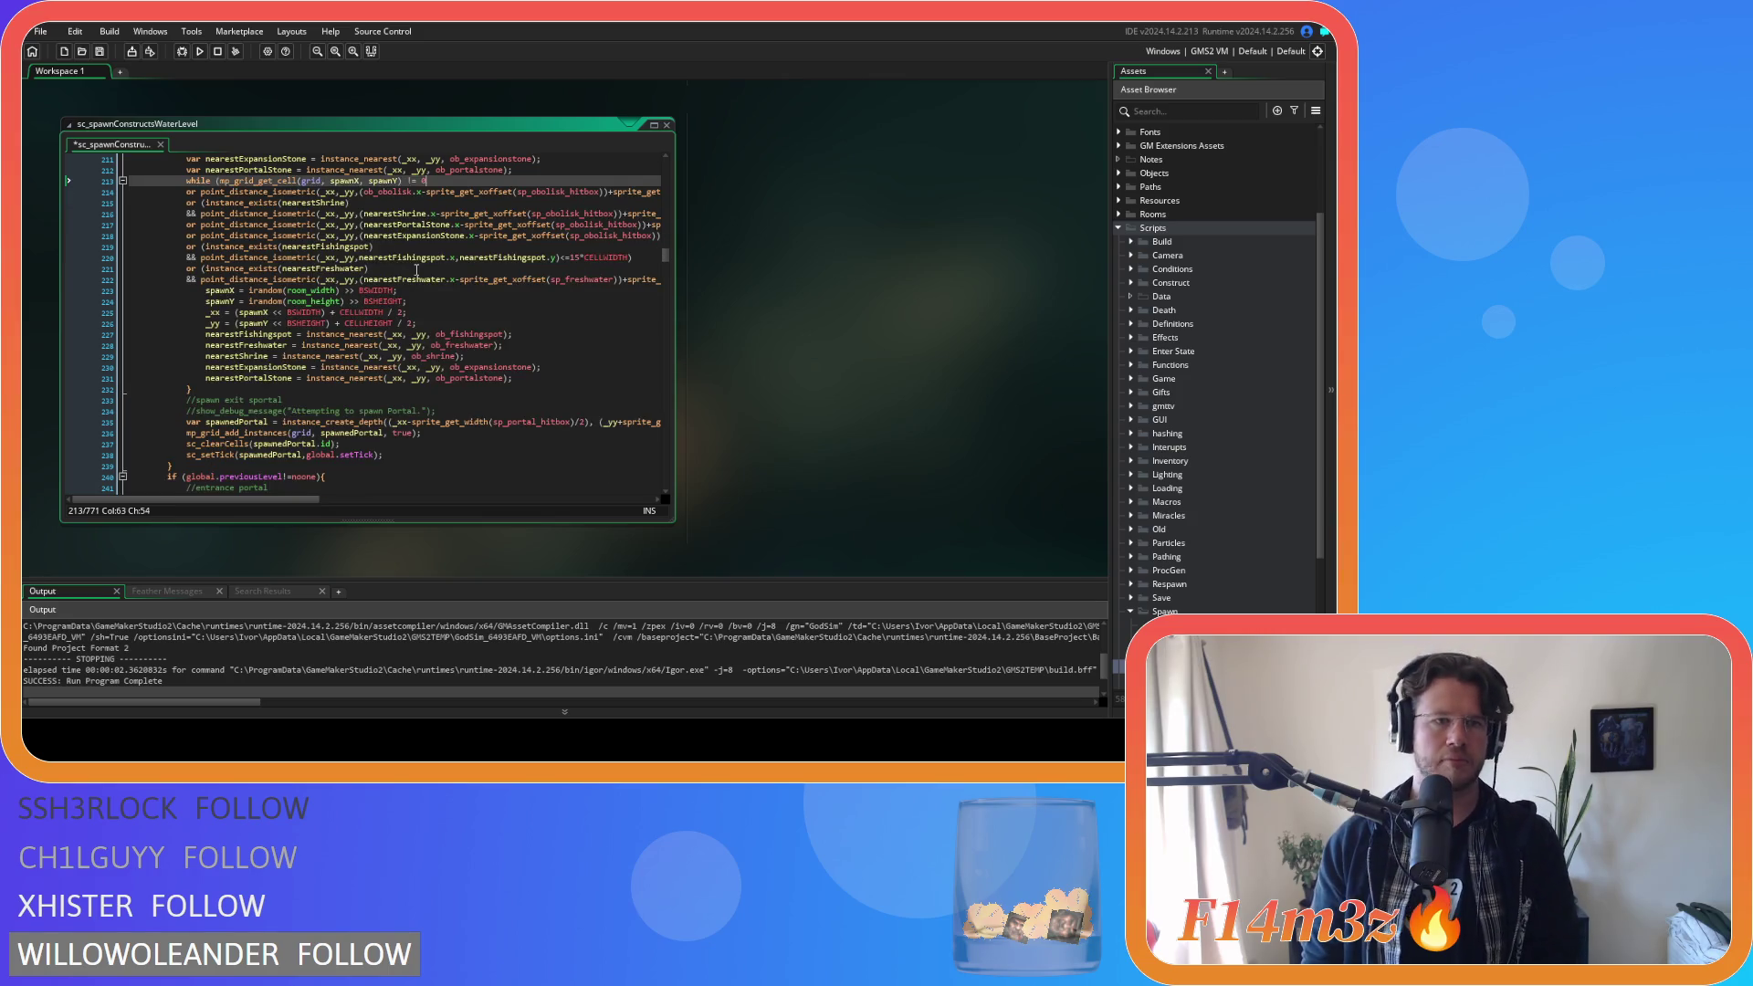
{"action": "mouse_move", "coordinate": [447, 454]}
{"action": "left_mouse_down"}
{"action": "mouse_move", "coordinate": [100, 451]}
{"action": "mouse_move", "coordinate": [70, 214]}
{"action": "left_mouse_up"}
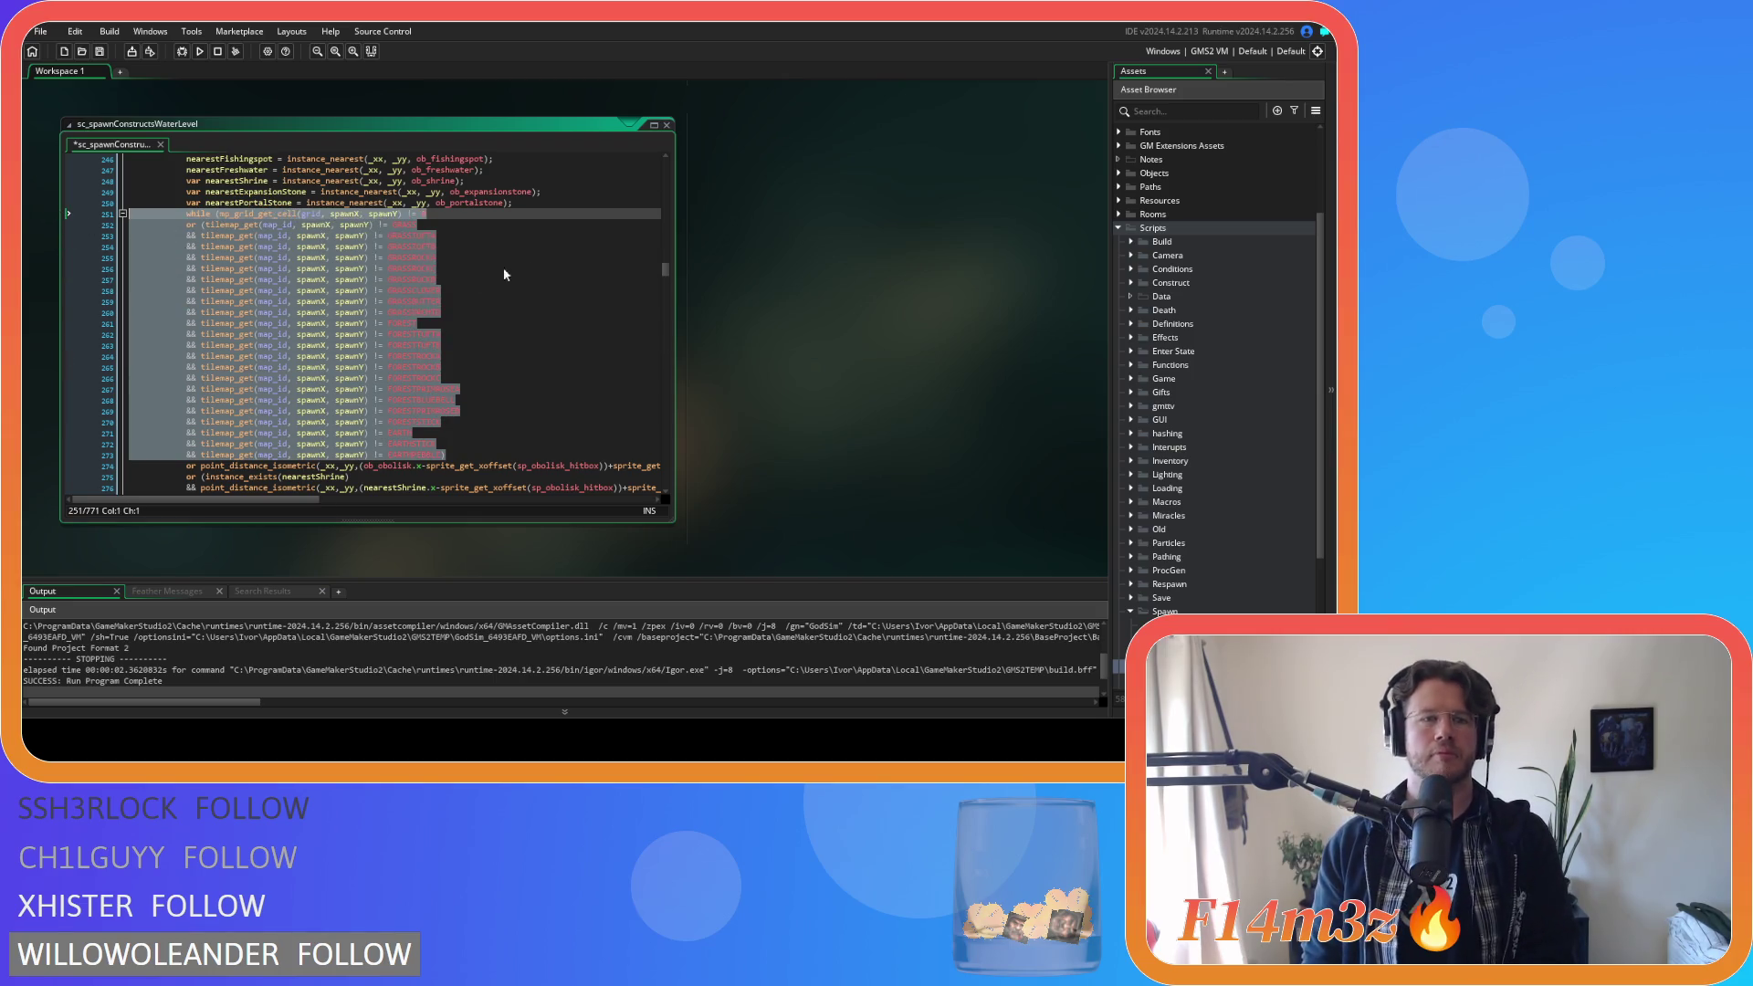
{"action": "scroll", "coordinate": [466, 448], "scroll_direction": "up", "scroll_amount": 5}
{"action": "scroll", "coordinate": [465, 447], "scroll_direction": "down", "scroll_amount": 8}
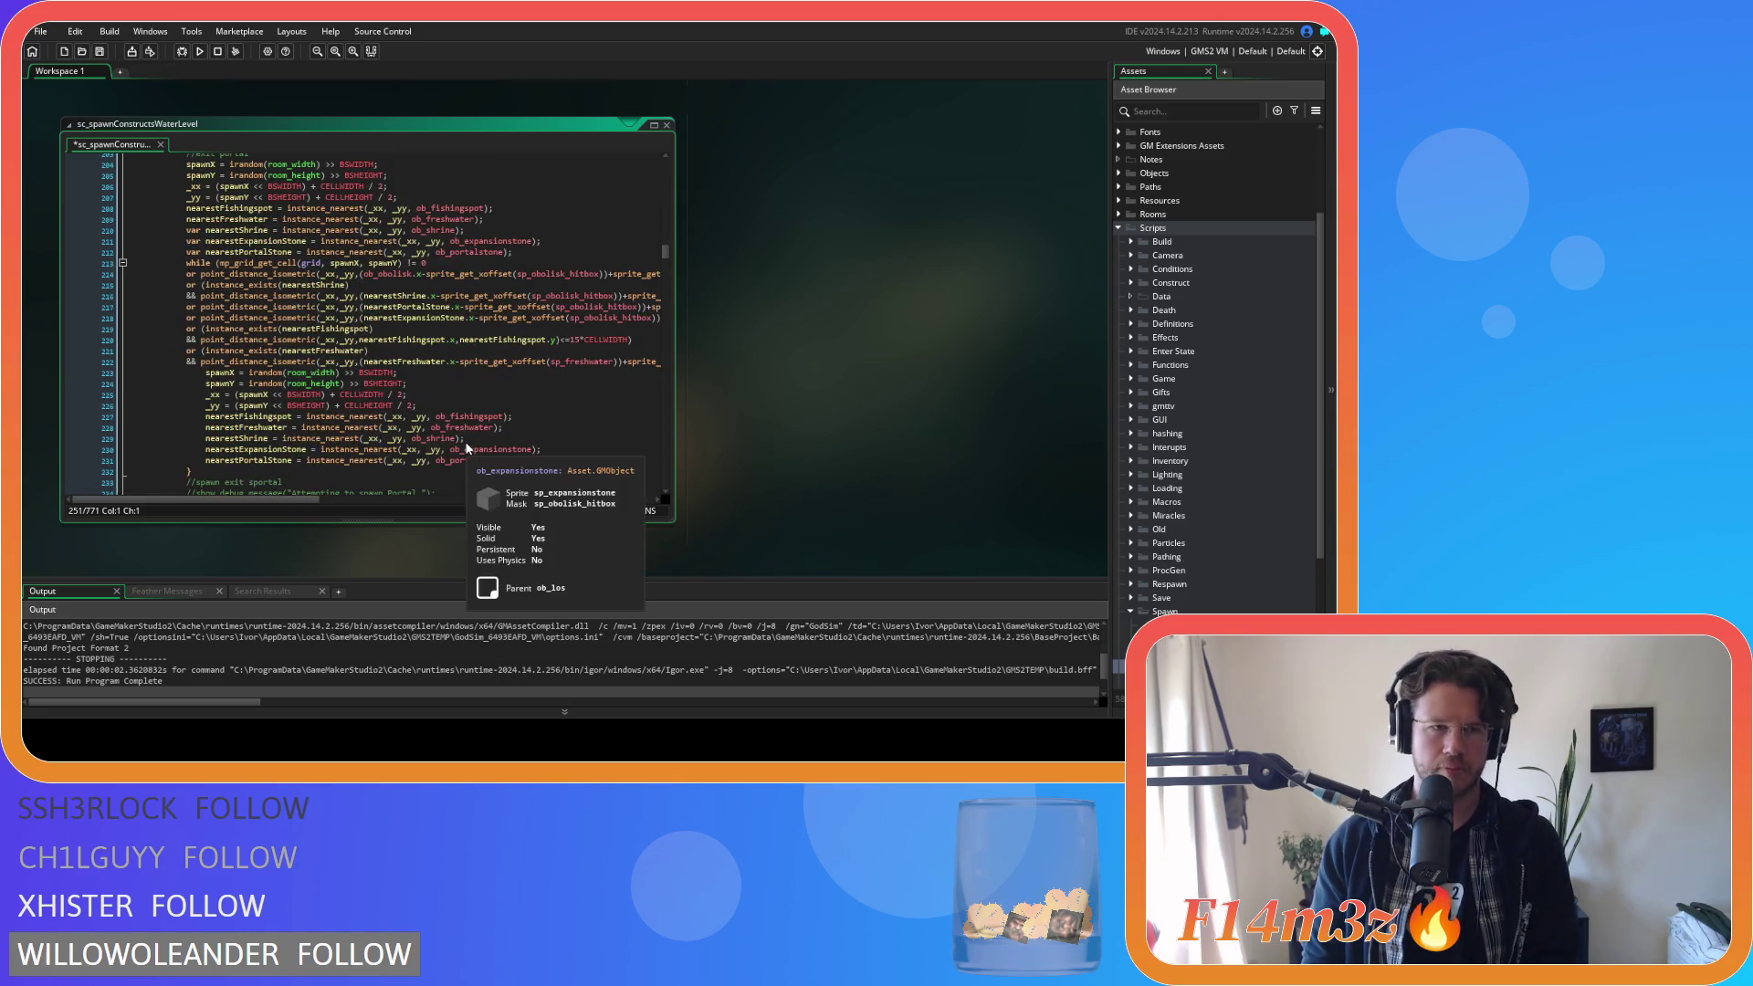
{"action": "key", "text": "ctrl+z"}
{"action": "key", "text": "ctrl+z"}
{"action": "key", "text": "ctrl+z"}
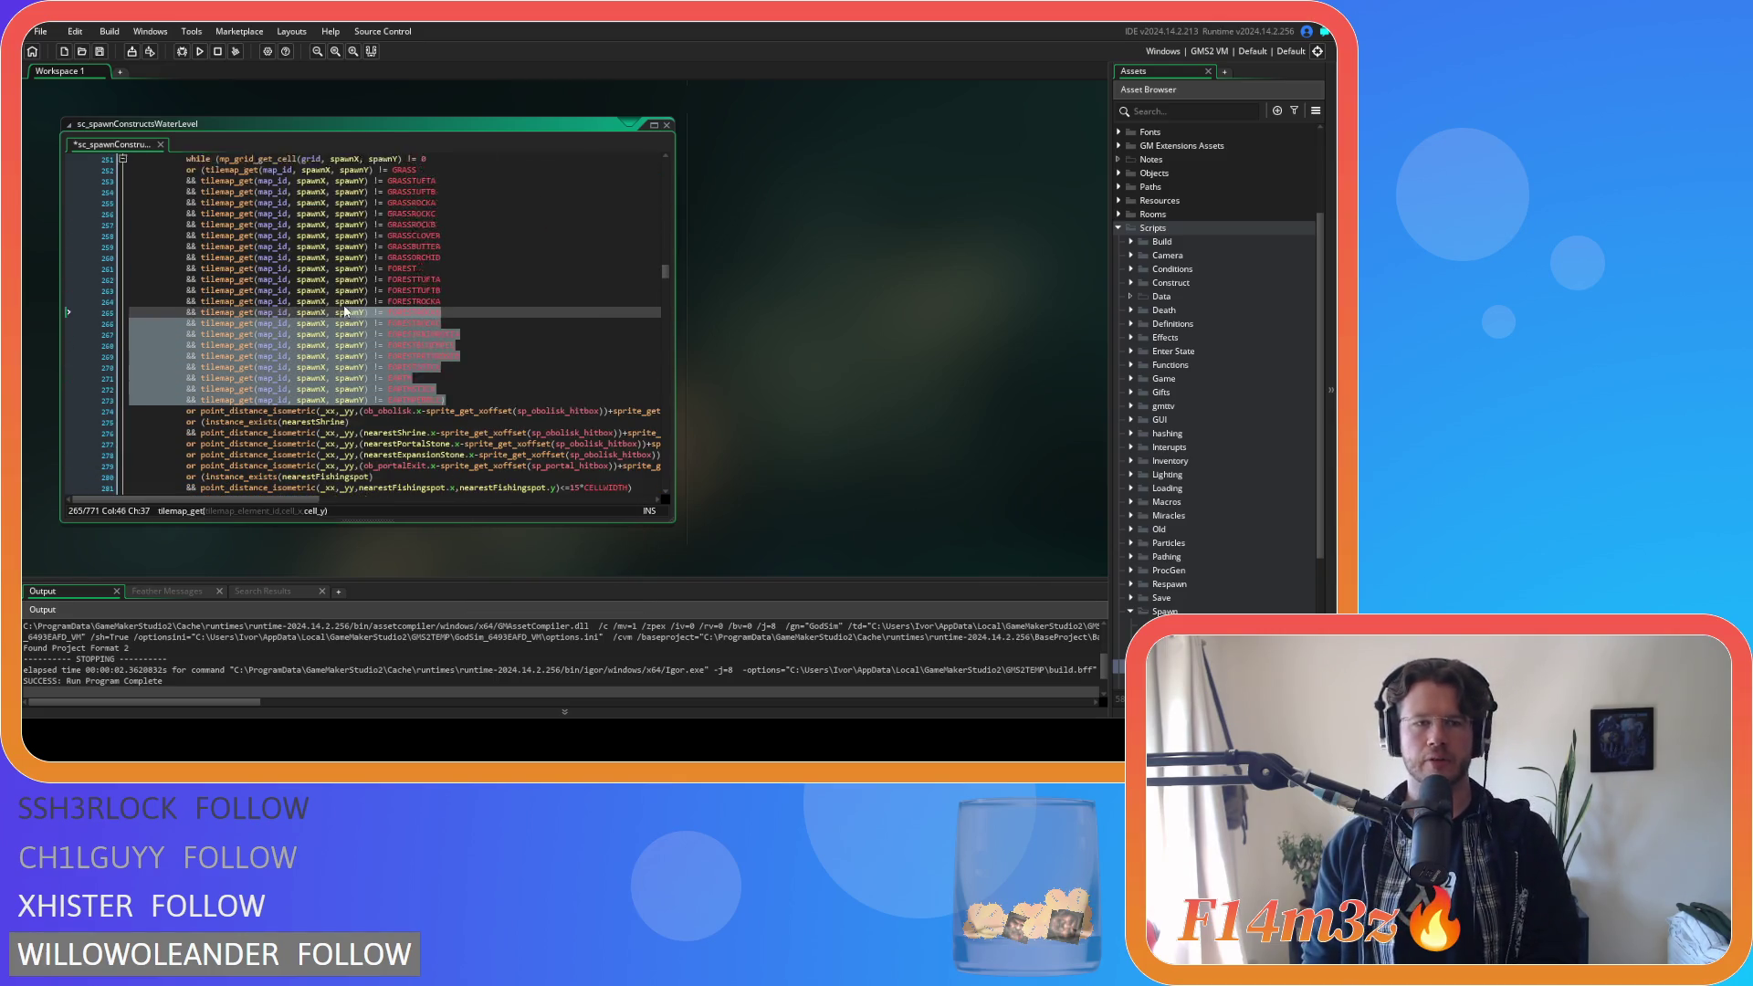
{"action": "scroll", "coordinate": [309, 288], "scroll_direction": "down", "scroll_amount": 13}
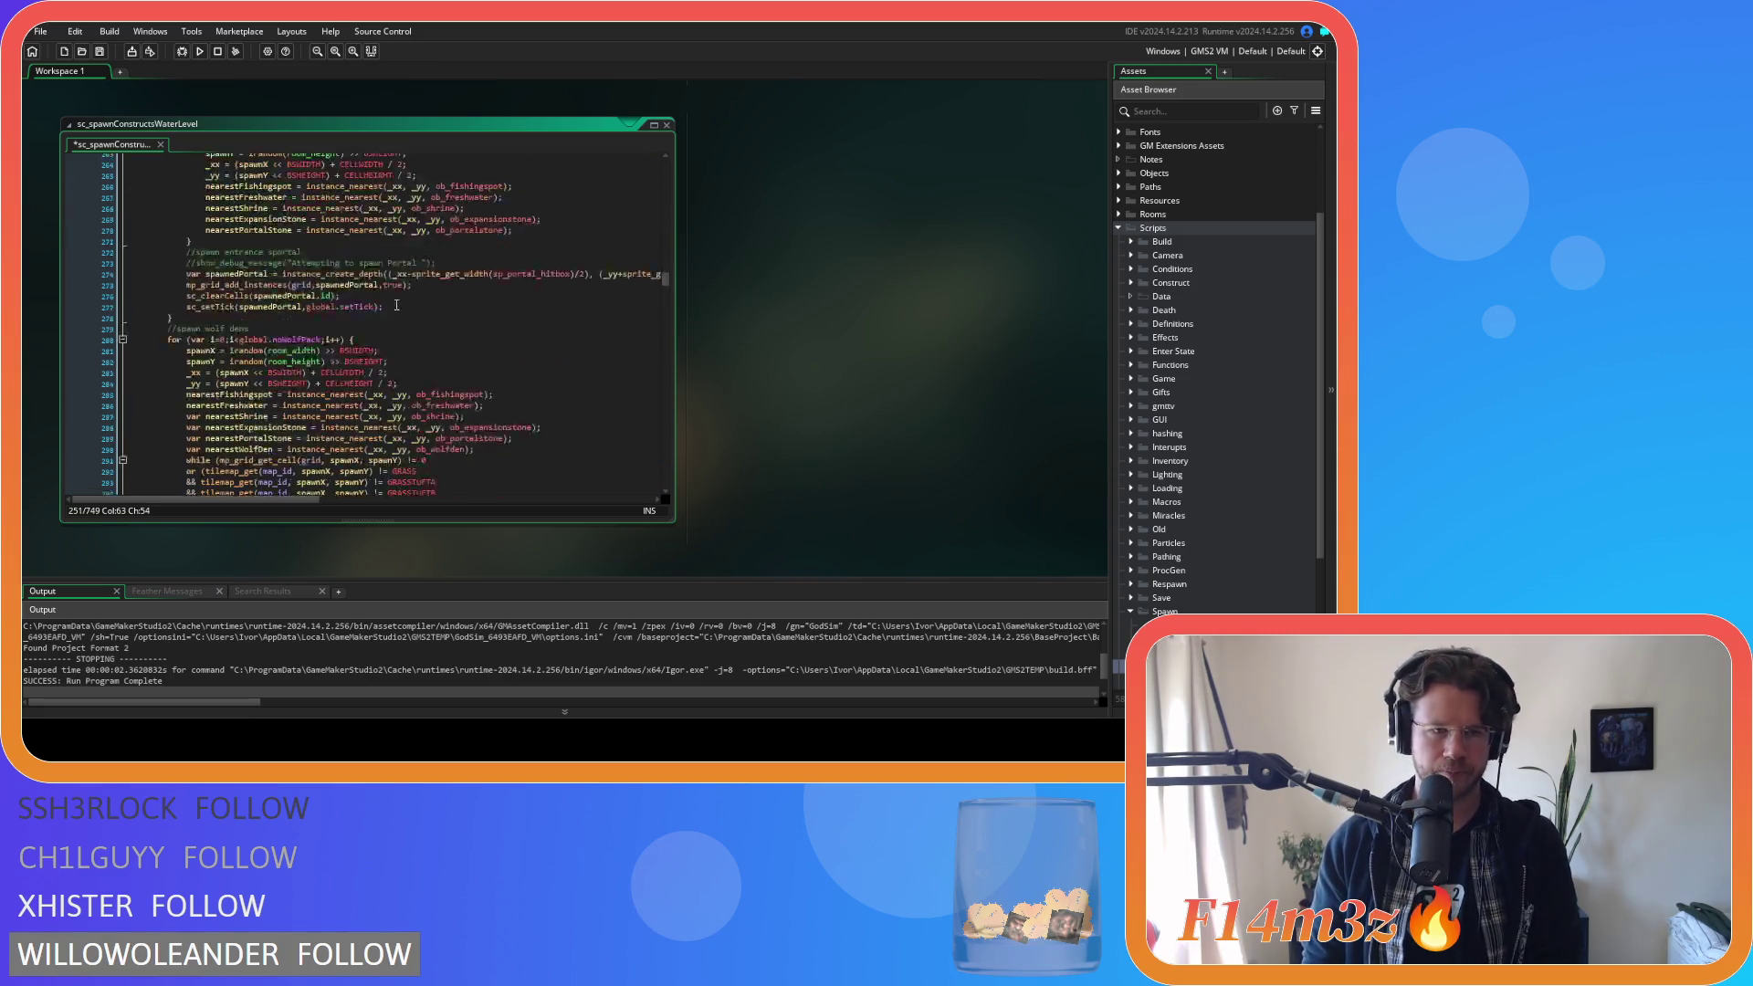
{"action": "mouse_move", "coordinate": [445, 400]}
{"action": "left_mouse_down"}
{"action": "mouse_move", "coordinate": [138, 246]}
{"action": "mouse_move", "coordinate": [68, 171]}
{"action": "left_mouse_up"}
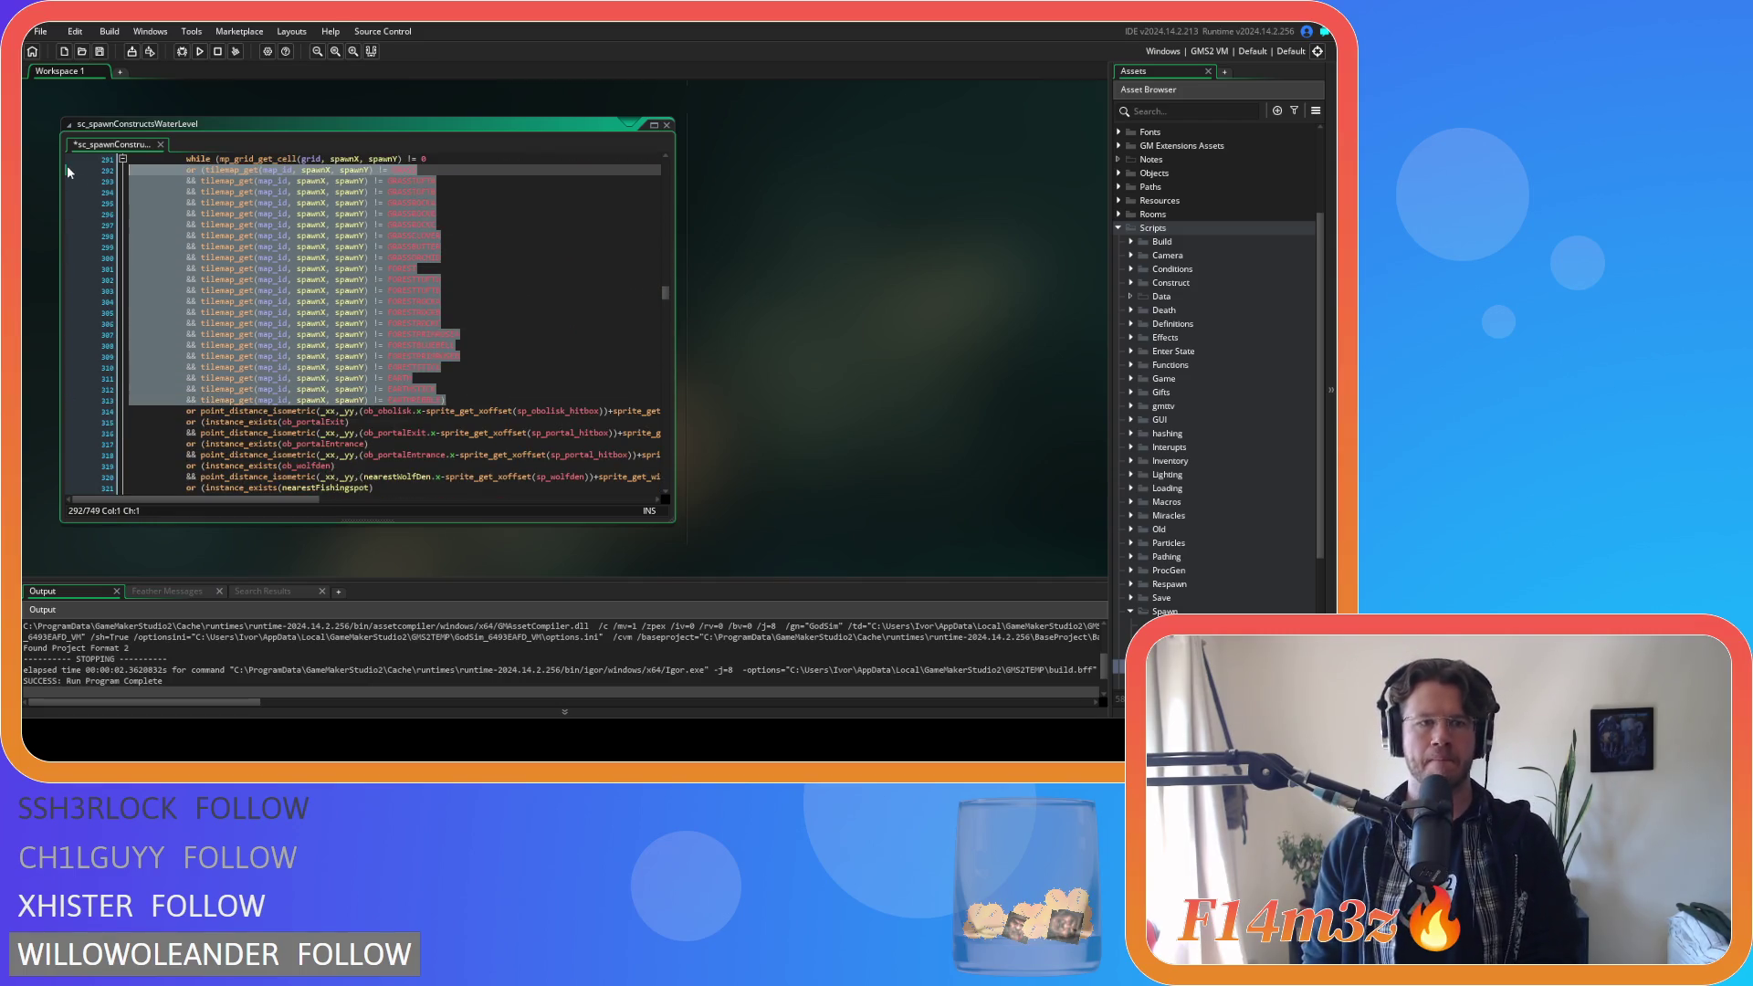
{"action": "key", "text": "BackSpace"}
{"action": "key", "text": "BackSpace"}
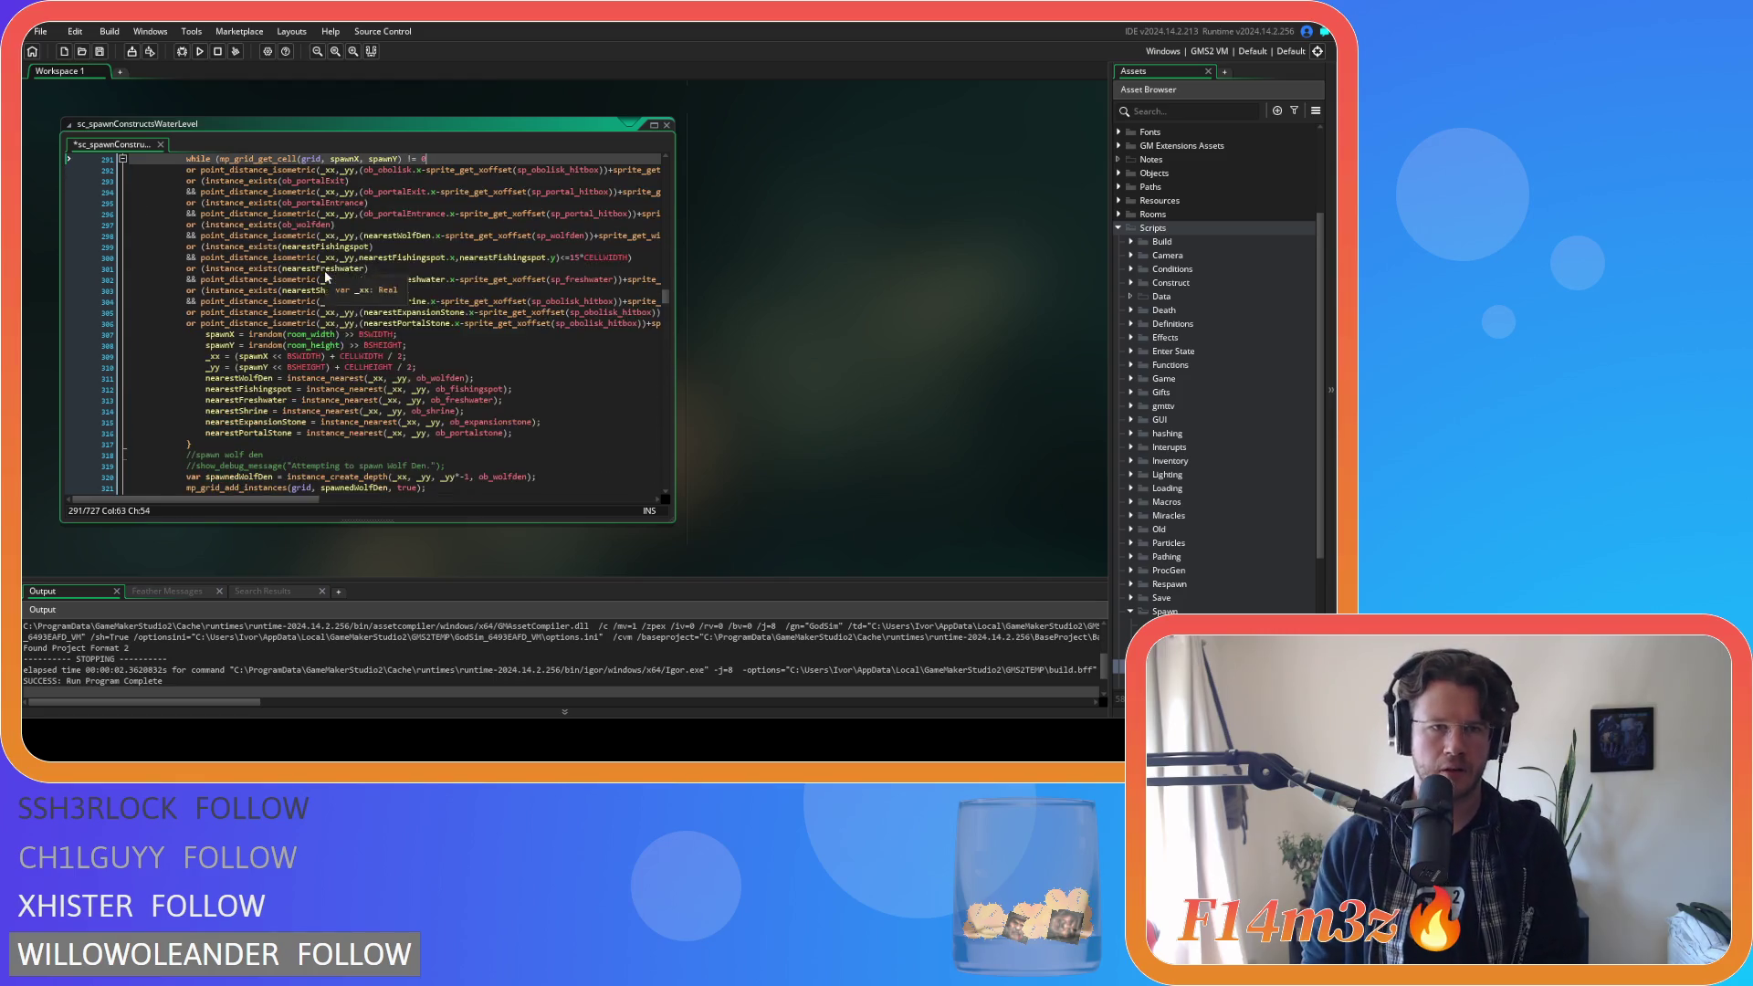
{"action": "key", "text": "ctrl+w"}
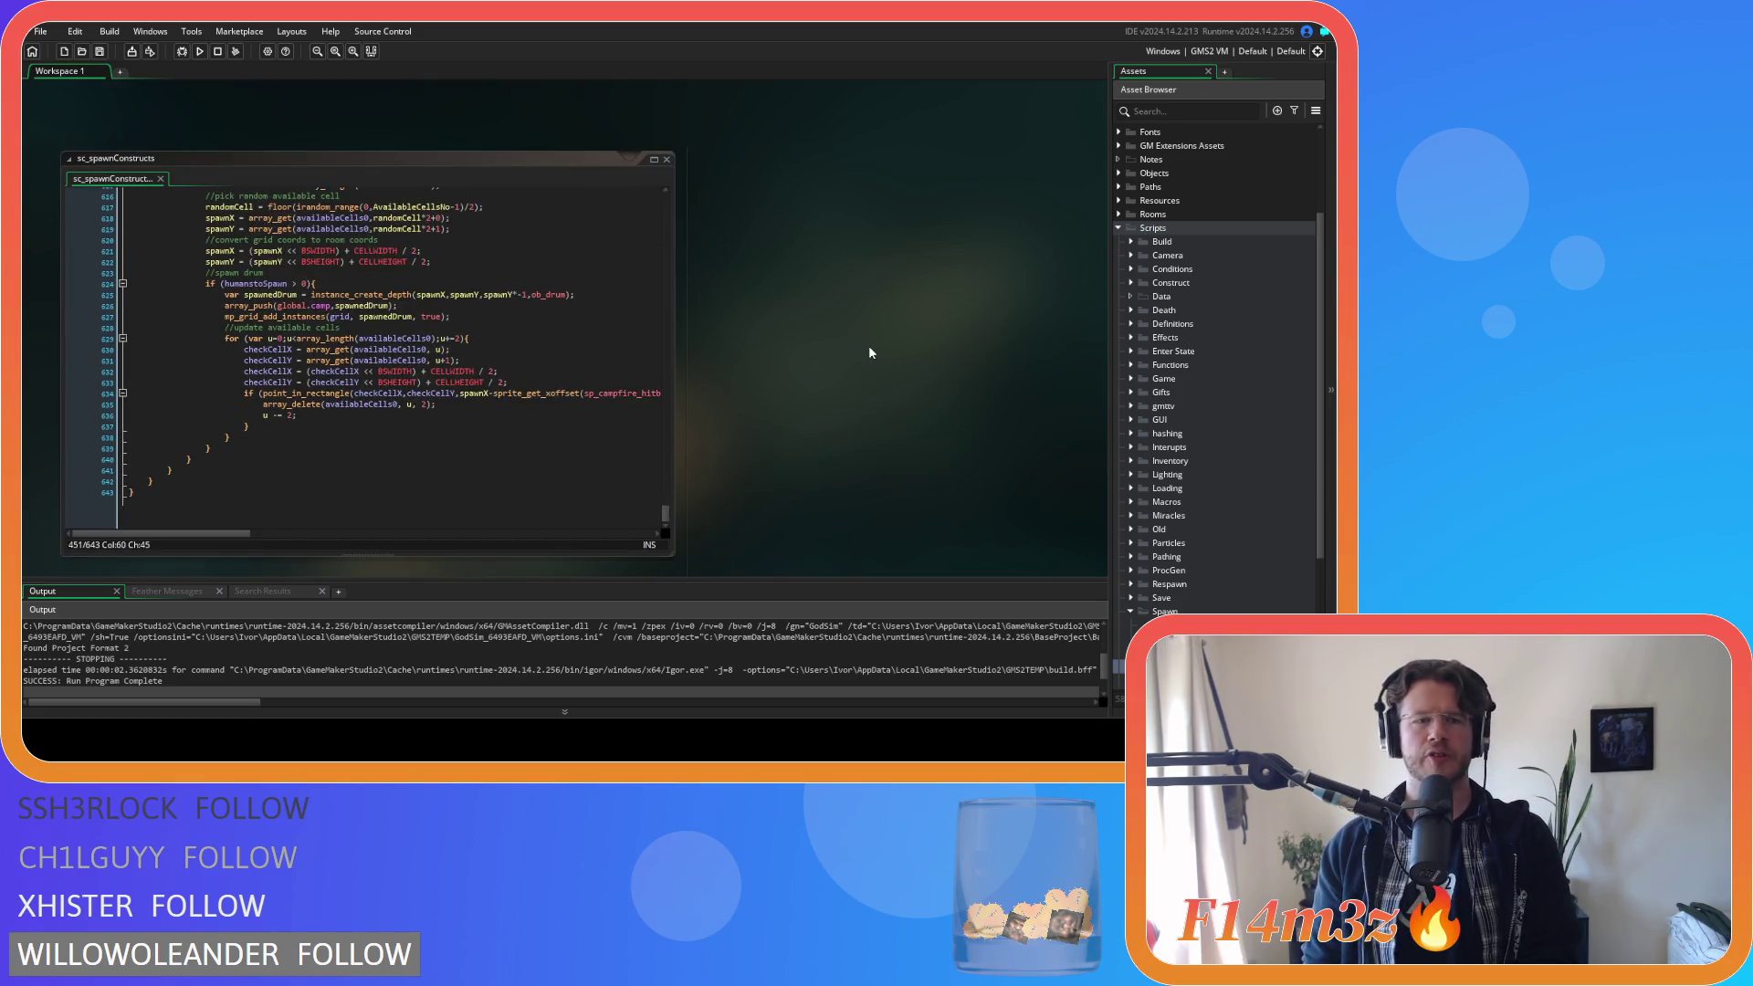
Review sc_spawnConstructs' spawning code around ob_foxden, then return to sc_spawnConstructsWaterLevel at line 307.
{"action": "scroll", "coordinate": [436, 368], "scroll_direction": "up", "scroll_amount": 2}
{"action": "scroll", "coordinate": [437, 369], "scroll_direction": "up", "scroll_amount": 20}
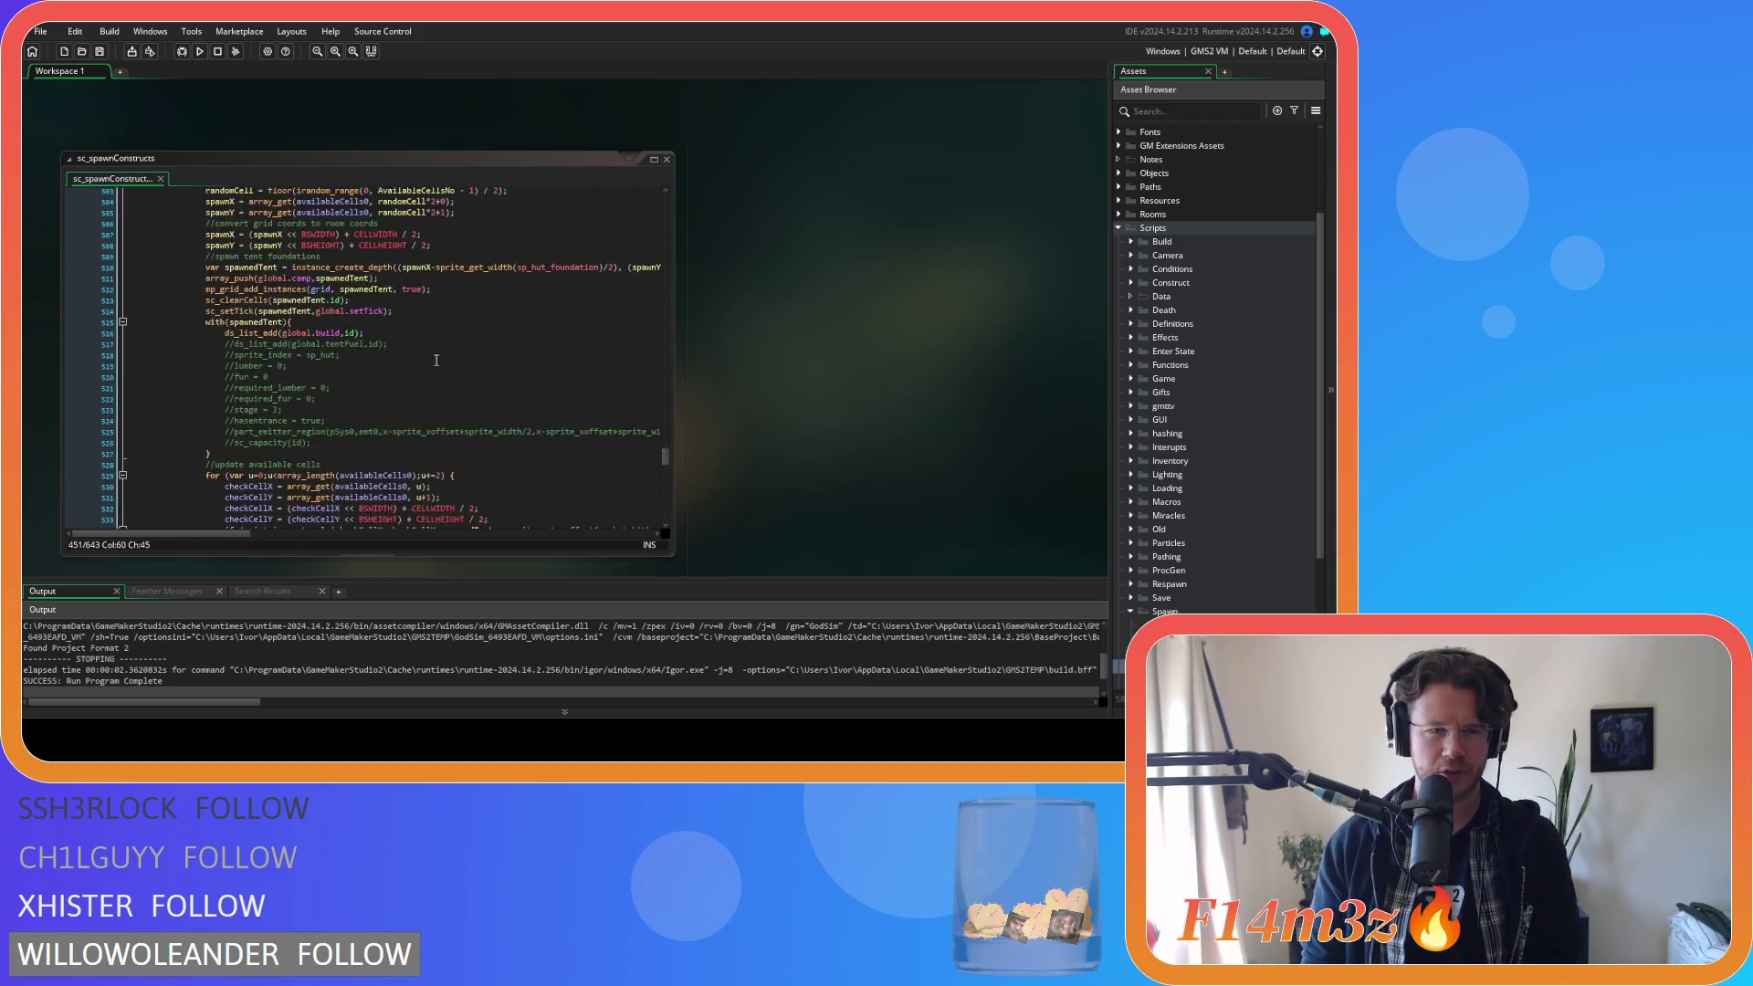
{"action": "scroll", "coordinate": [437, 360], "scroll_direction": "up", "scroll_amount": 10}
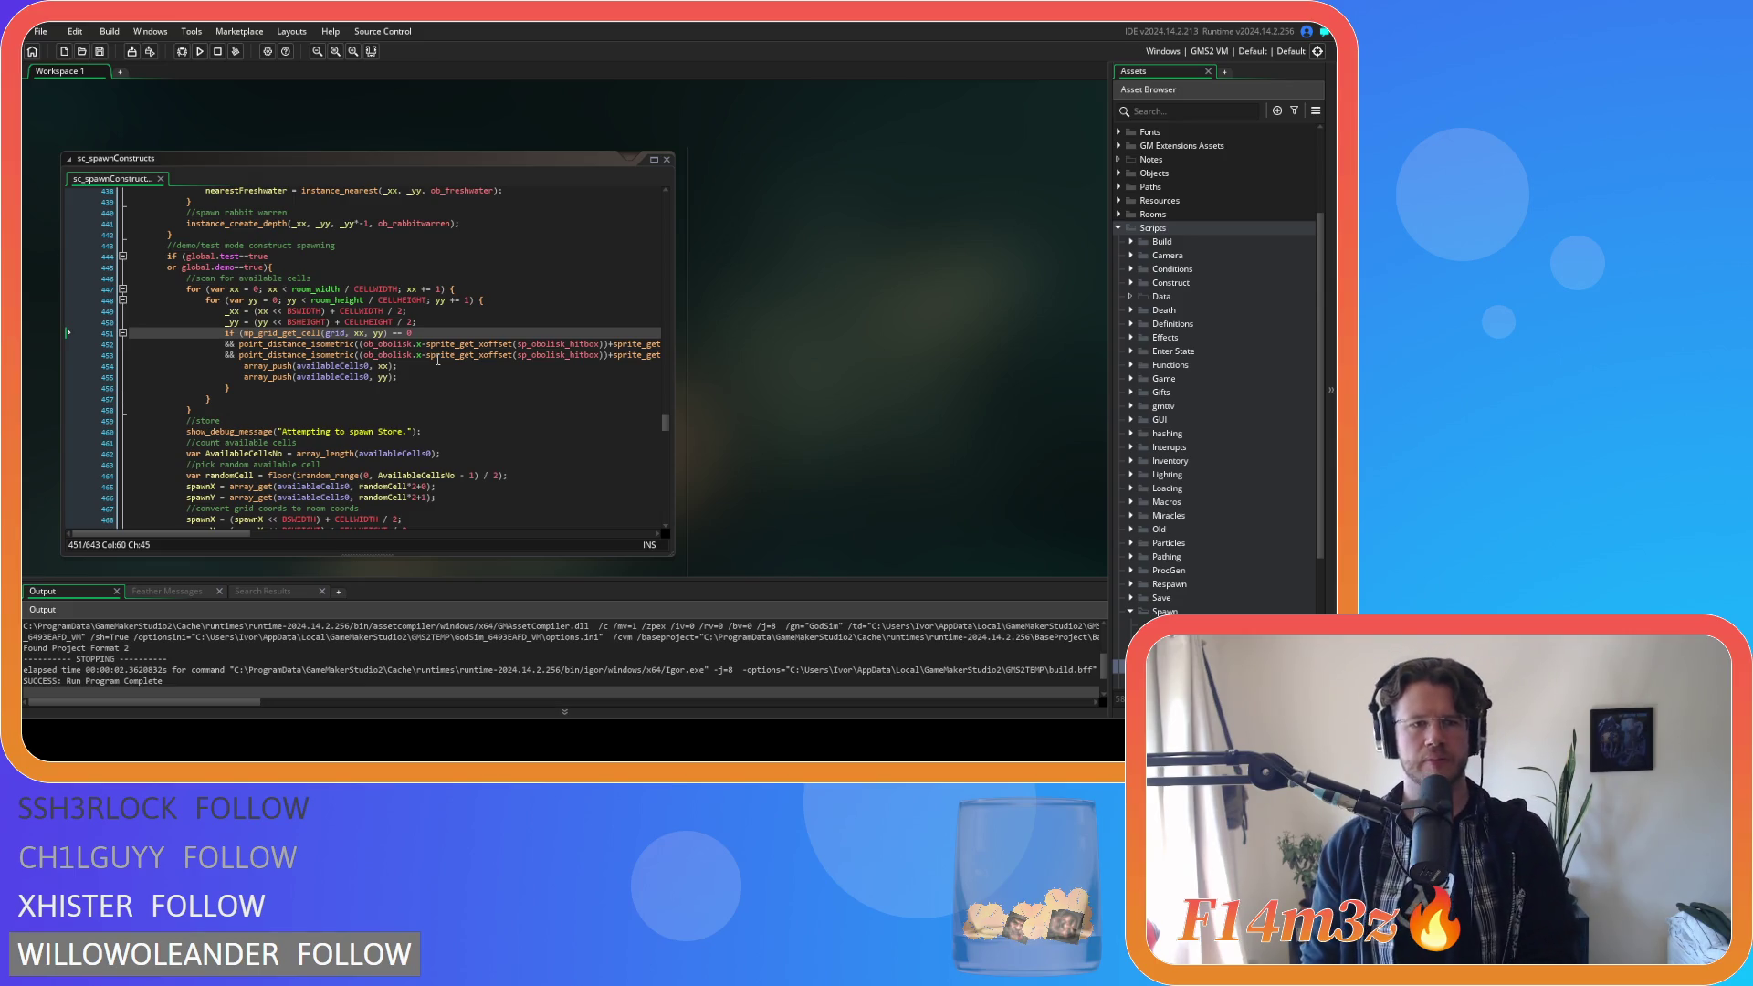
{"action": "left_click", "coordinate": [467, 322]}
{"action": "scroll", "coordinate": [468, 322], "scroll_direction": "up", "scroll_amount": 18}
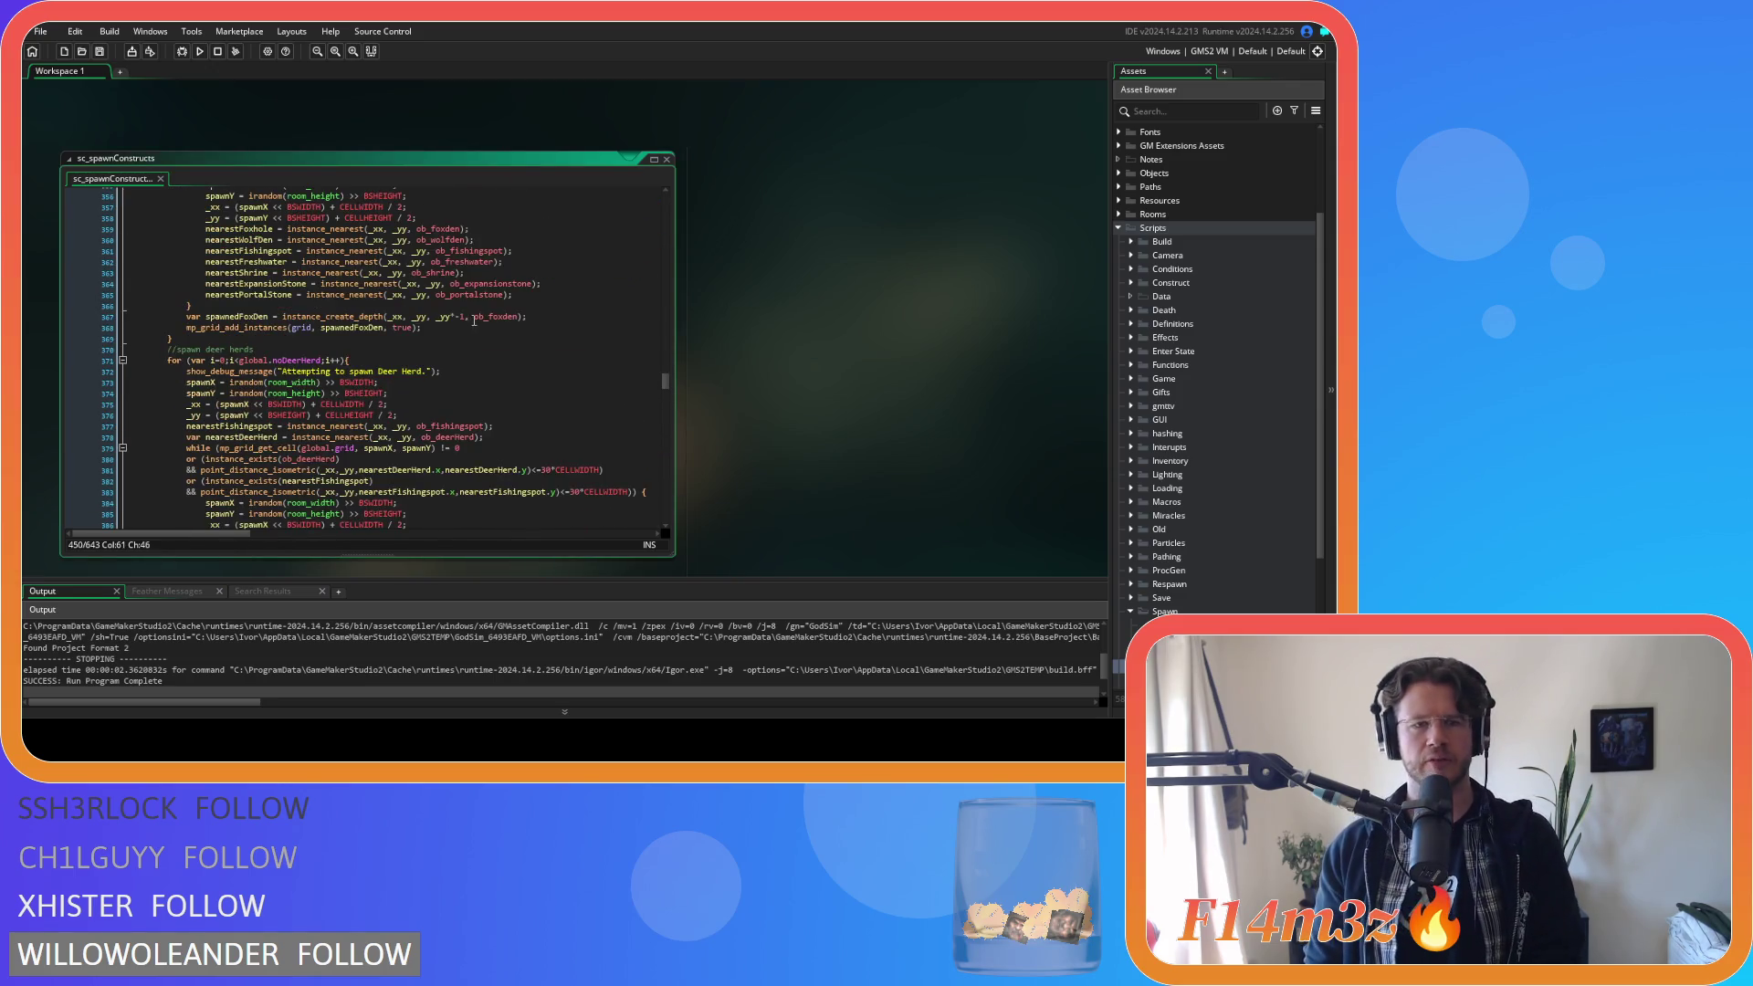
{"action": "mouse_move", "coordinate": [475, 321]}
{"action": "scroll", "coordinate": [475, 317], "scroll_direction": "down", "scroll_amount": 18}
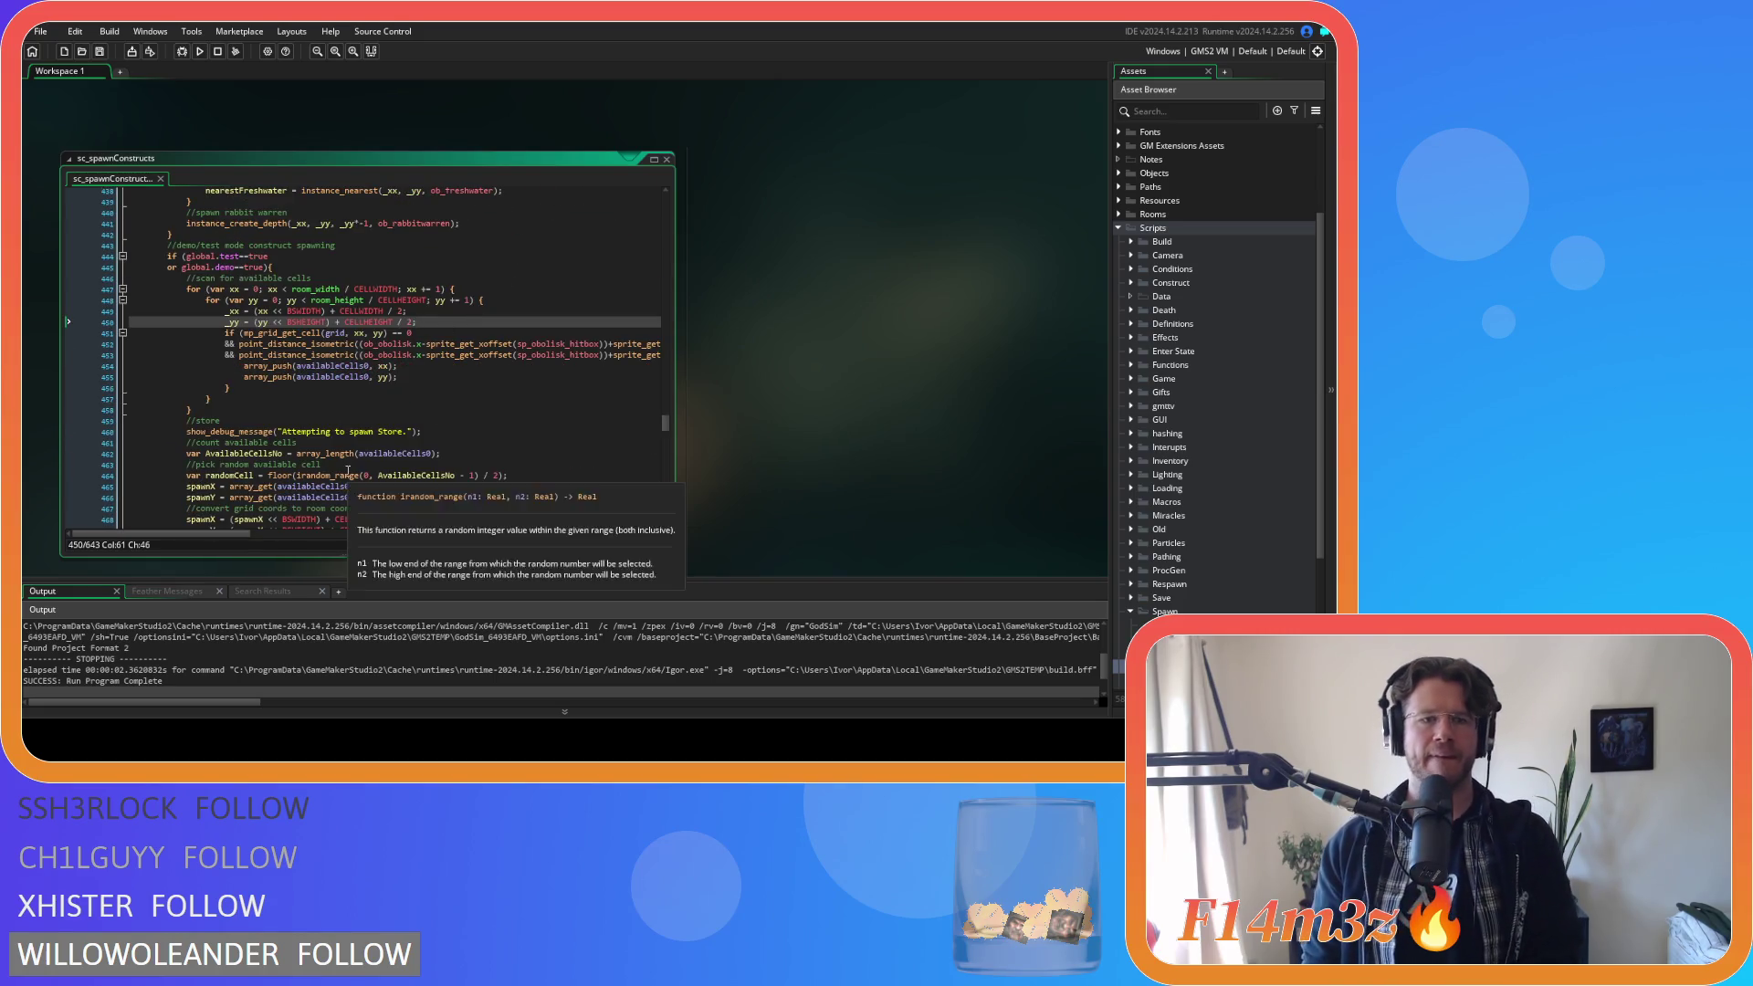
{"action": "key", "text": "ctrl+Tab"}
{"action": "left_click", "coordinate": [427, 337]}
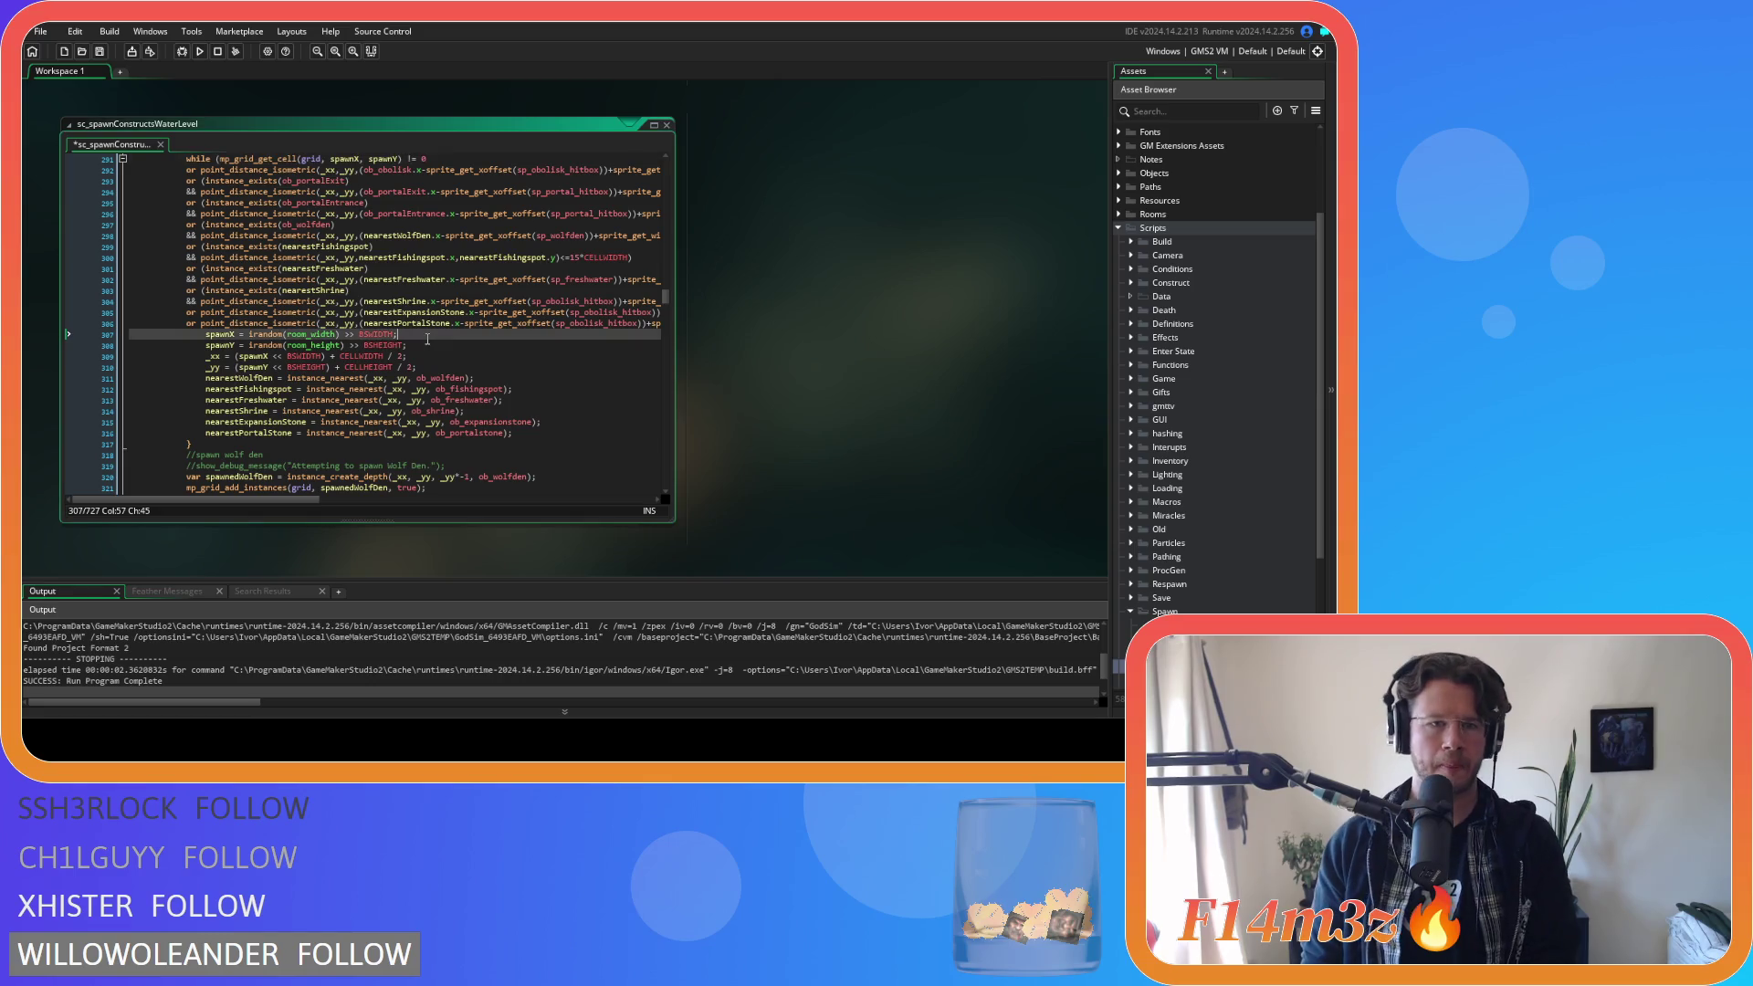
Delete the fox hole loop's tile checks and the tile checks in lines 379–400.
{"action": "scroll", "coordinate": [427, 338], "scroll_direction": "up", "scroll_amount": 1}
{"action": "scroll", "coordinate": [427, 339], "scroll_direction": "down", "scroll_amount": 14}
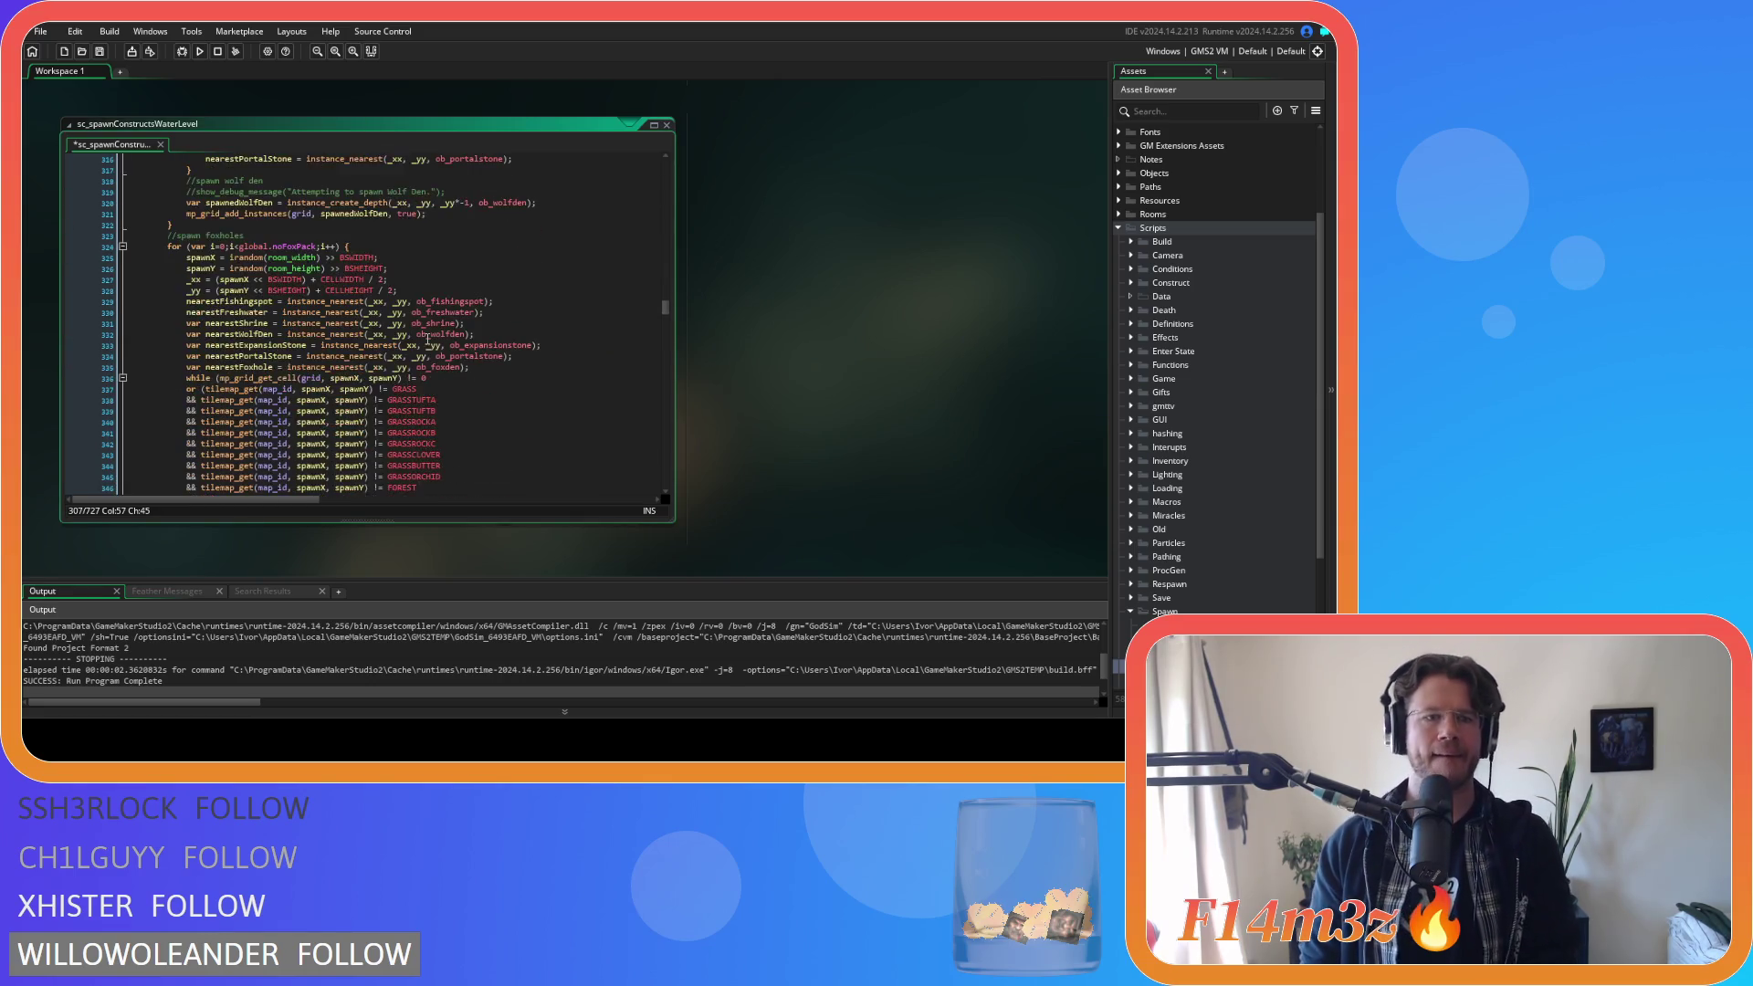
{"action": "mouse_move", "coordinate": [448, 453]}
{"action": "left_mouse_down"}
{"action": "mouse_move", "coordinate": [137, 406]}
{"action": "mouse_move", "coordinate": [118, 227]}
{"action": "left_mouse_up"}
{"action": "key", "text": "BackSpace"}
{"action": "key", "text": "BackSpace"}
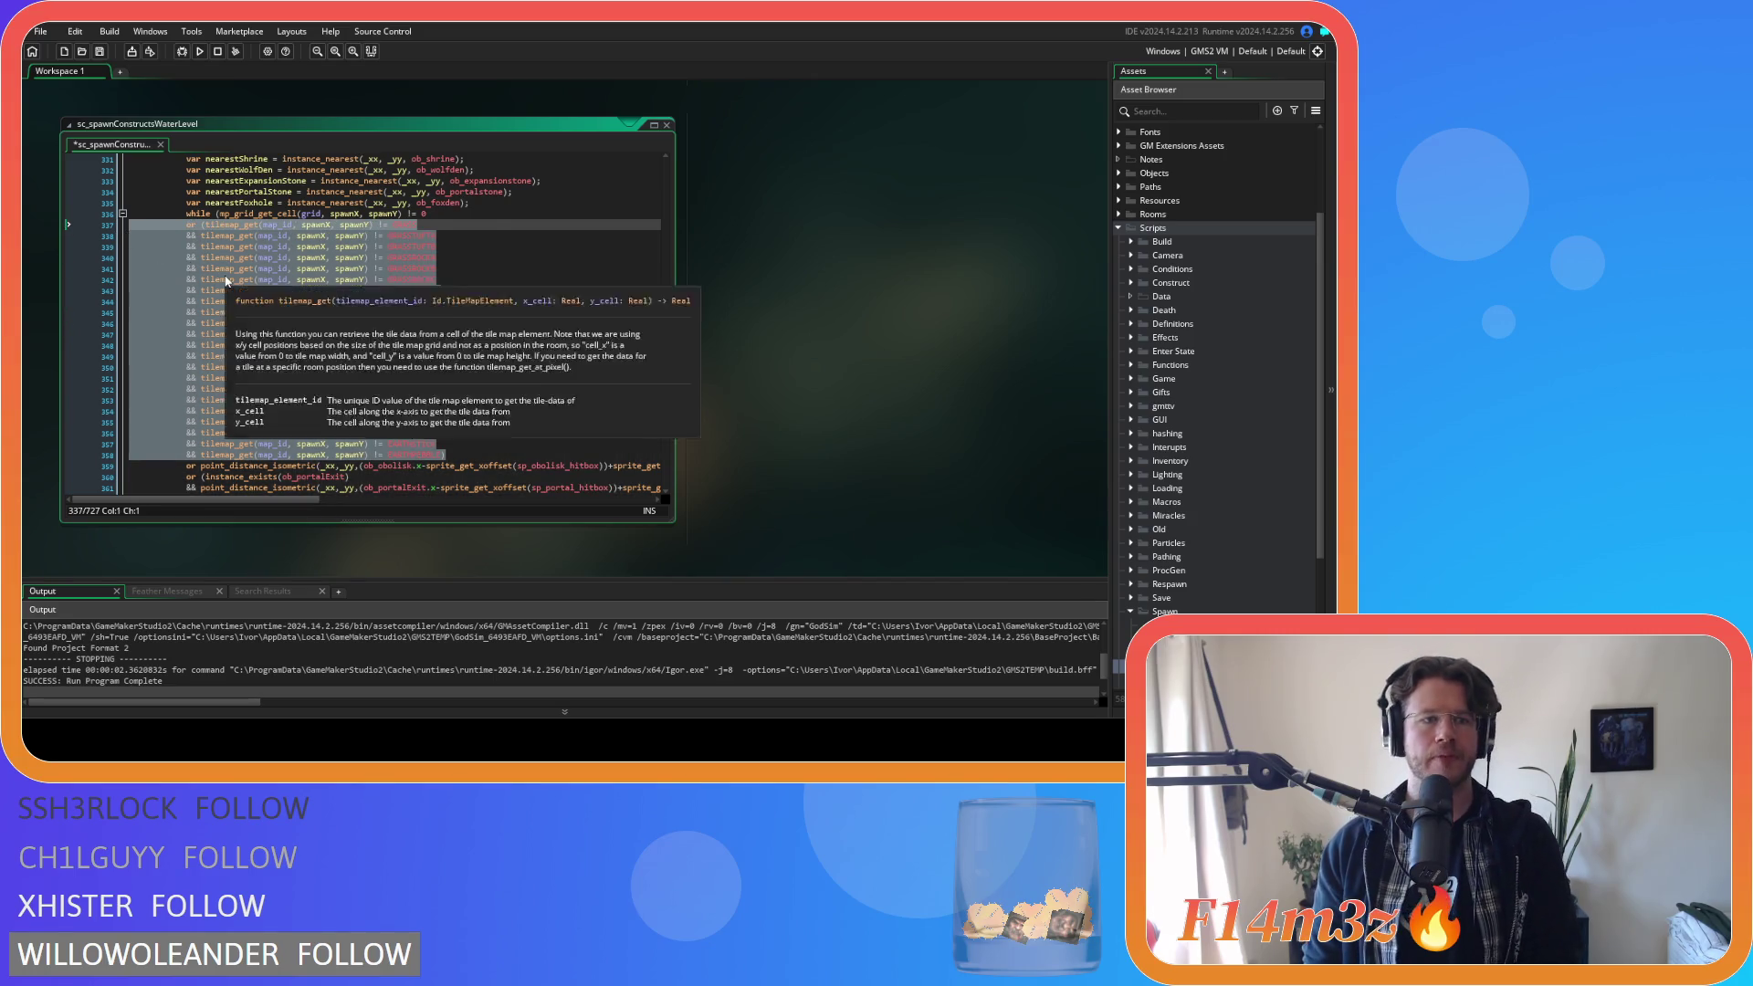
{"action": "scroll", "coordinate": [302, 349], "scroll_direction": "down", "scroll_amount": 13}
{"action": "mouse_move", "coordinate": [452, 469]}
{"action": "left_mouse_down"}
{"action": "mouse_move", "coordinate": [438, 274]}
{"action": "mouse_move", "coordinate": [461, 235]}
{"action": "left_mouse_up"}
{"action": "key", "text": "BackSpace"}
Remove the next tile-check block and the demo cell scan's tile checks from line 456.
{"action": "scroll", "coordinate": [357, 374], "scroll_direction": "down", "scroll_amount": 5}
{"action": "scroll", "coordinate": [358, 375], "scroll_direction": "down", "scroll_amount": 12}
{"action": "mouse_move", "coordinate": [446, 428]}
{"action": "left_mouse_down"}
{"action": "mouse_move", "coordinate": [236, 356]}
{"action": "mouse_move", "coordinate": [461, 186]}
{"action": "left_mouse_up"}
{"action": "key", "text": "BackSpace"}
{"action": "scroll", "coordinate": [313, 304], "scroll_direction": "down", "scroll_amount": 6}
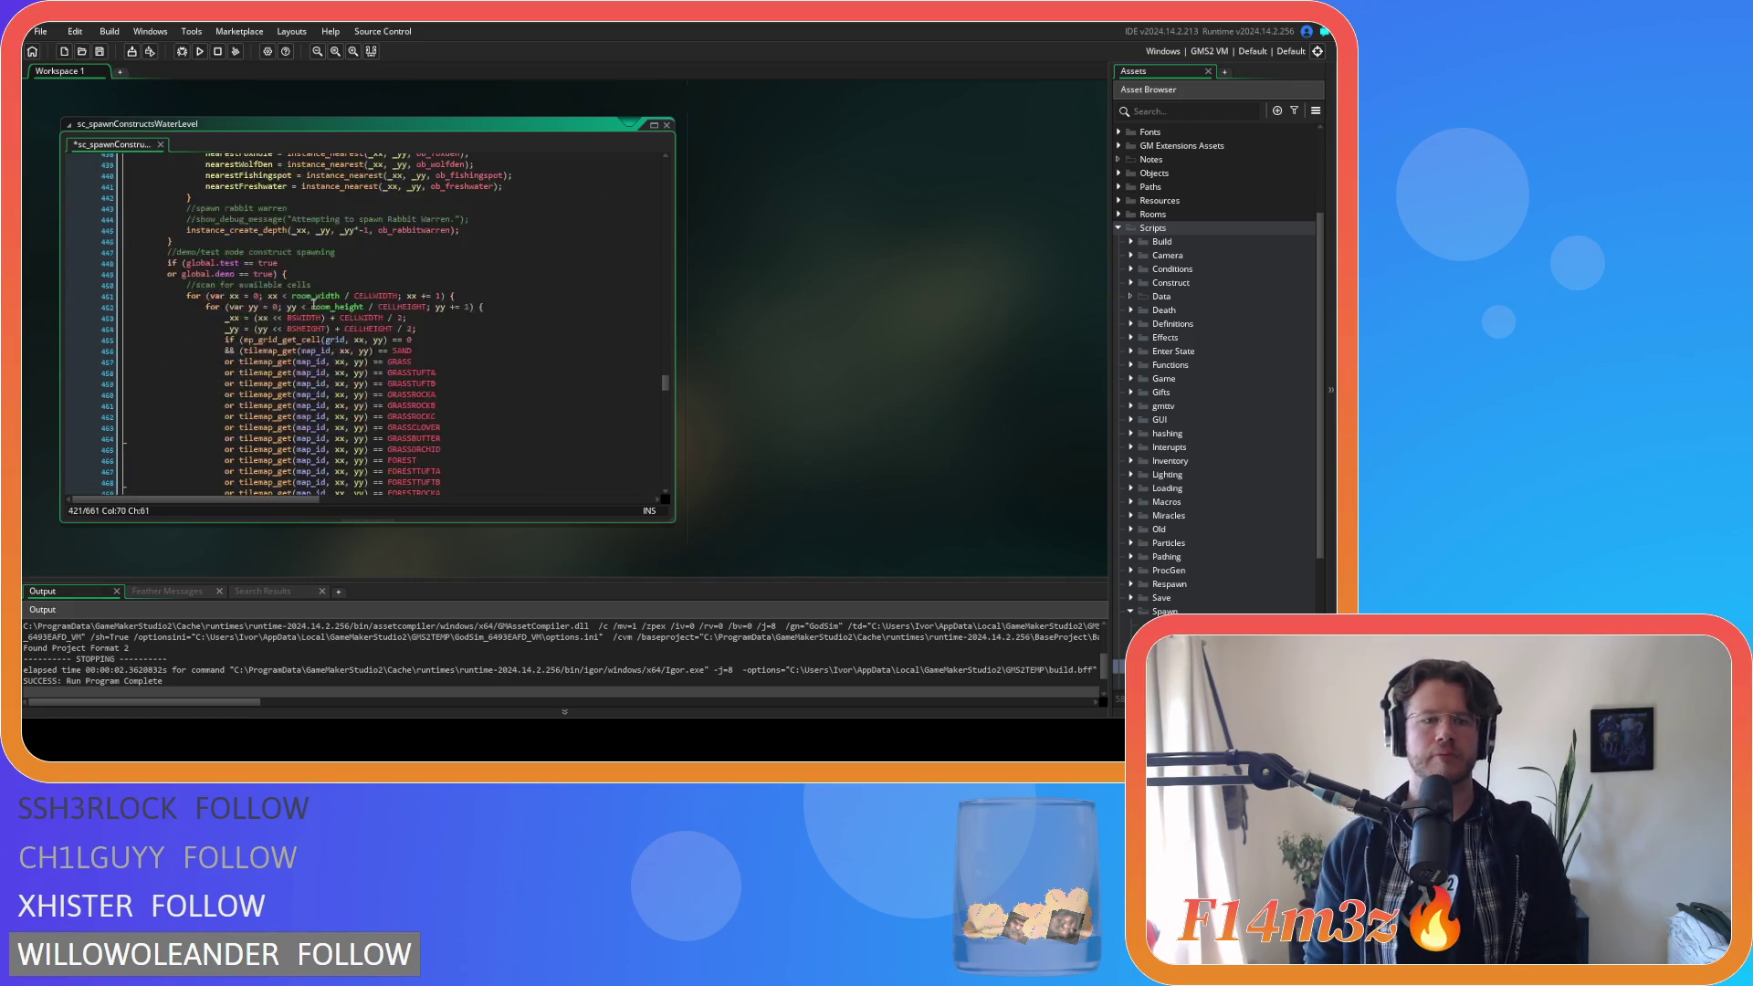
{"action": "scroll", "coordinate": [313, 304], "scroll_direction": "down", "scroll_amount": 4}
{"action": "mouse_move", "coordinate": [446, 454]}
{"action": "left_mouse_down"}
{"action": "mouse_move", "coordinate": [190, 378]}
{"action": "mouse_move", "coordinate": [133, 203]}
{"action": "left_mouse_up"}
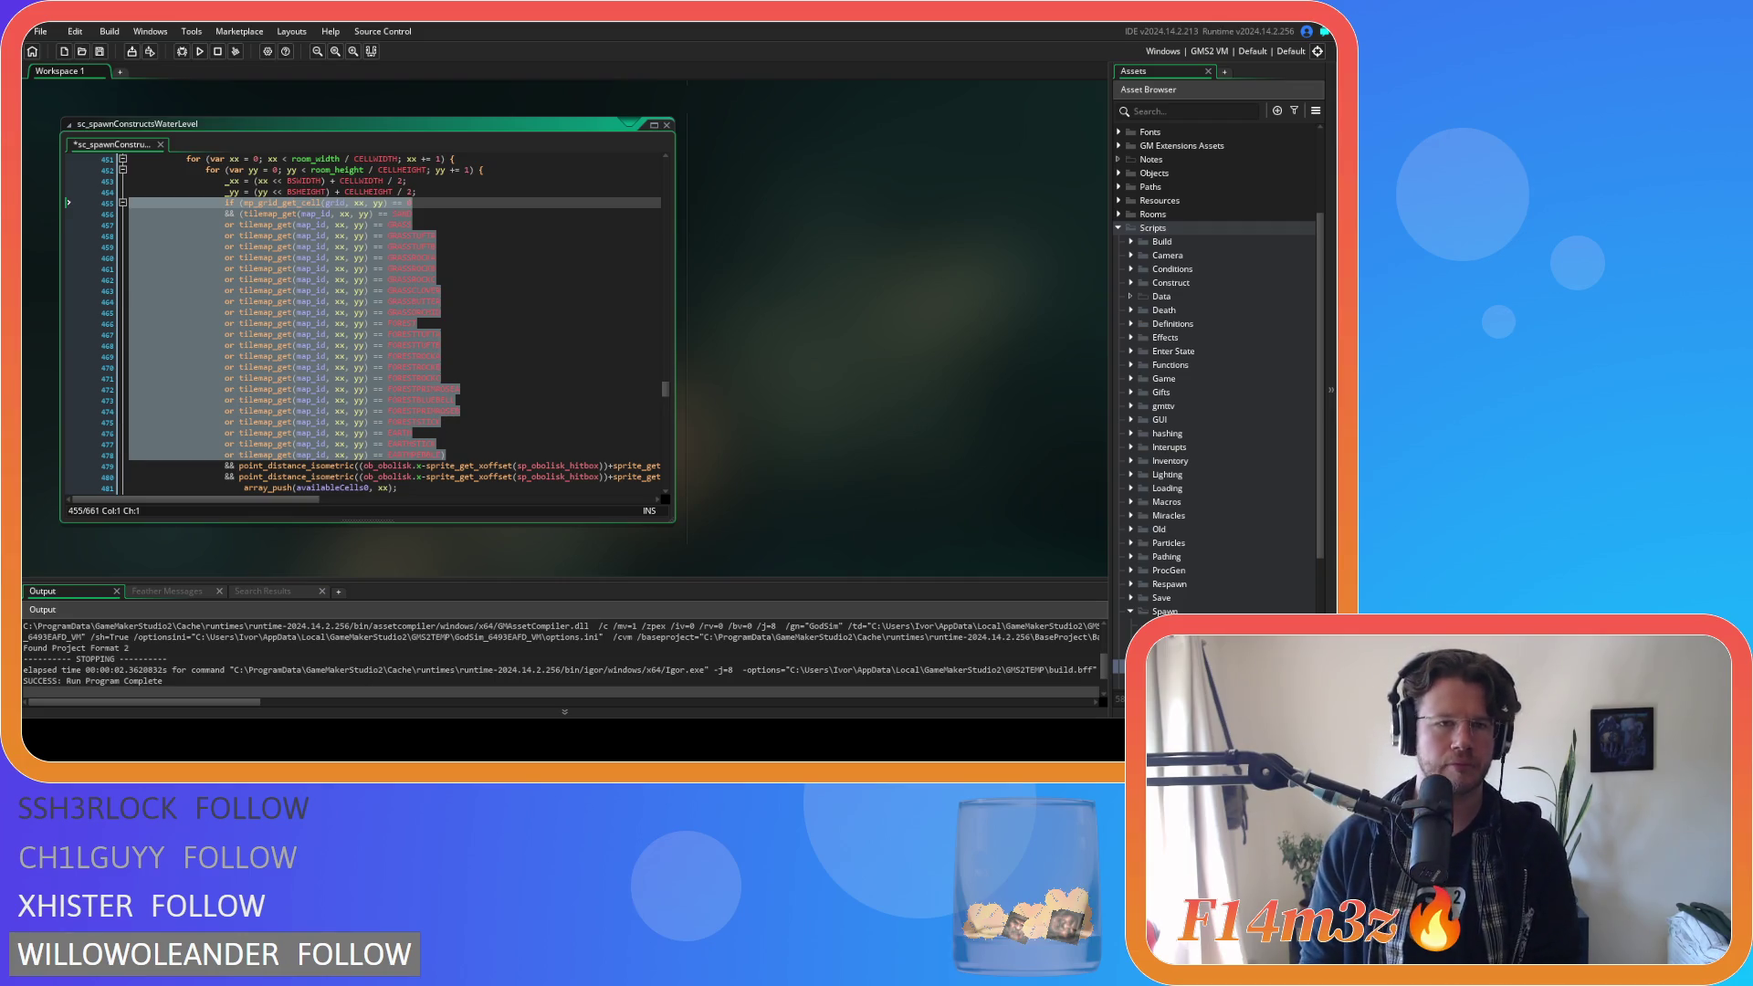
{"action": "left_click_drag", "start_coordinate": [132, 202], "coordinate": [133, 214]}
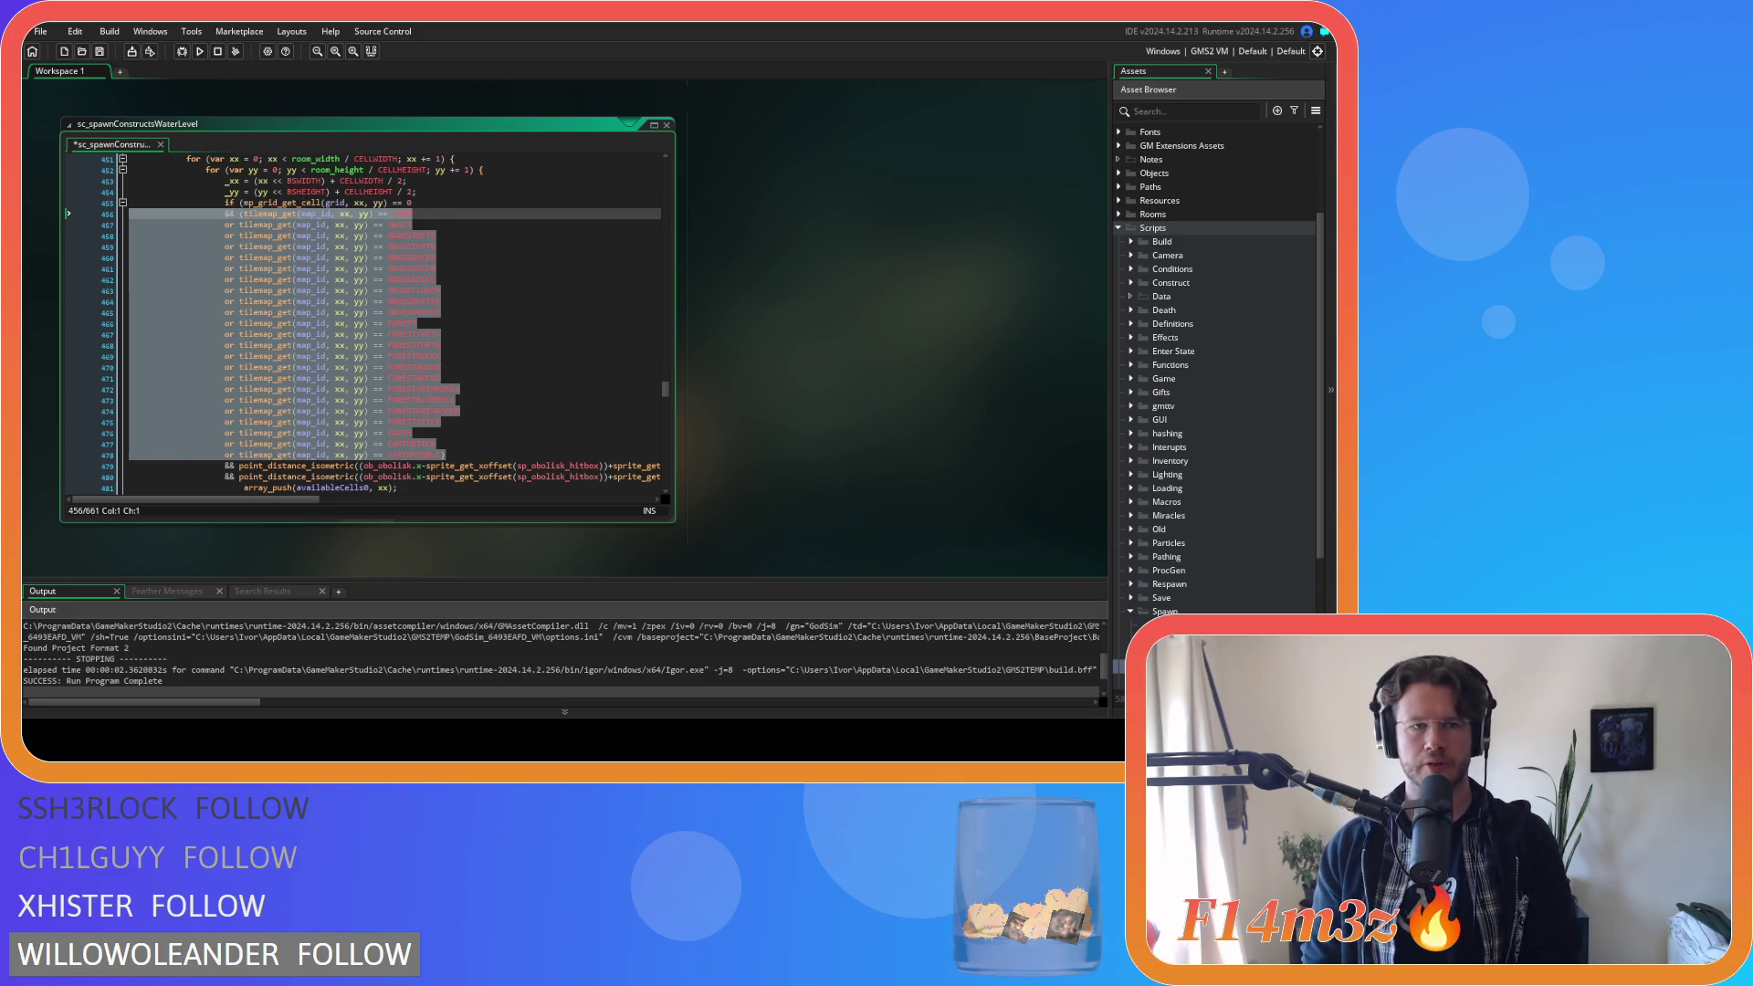
{"action": "key", "text": "BackSpace"}
{"action": "key", "text": "BackSpace"}
Save sc_spawnConstructsWaterLevel and open the sc_spawnHumans script.
{"action": "scroll", "coordinate": [443, 285], "scroll_direction": "down", "scroll_amount": 12}
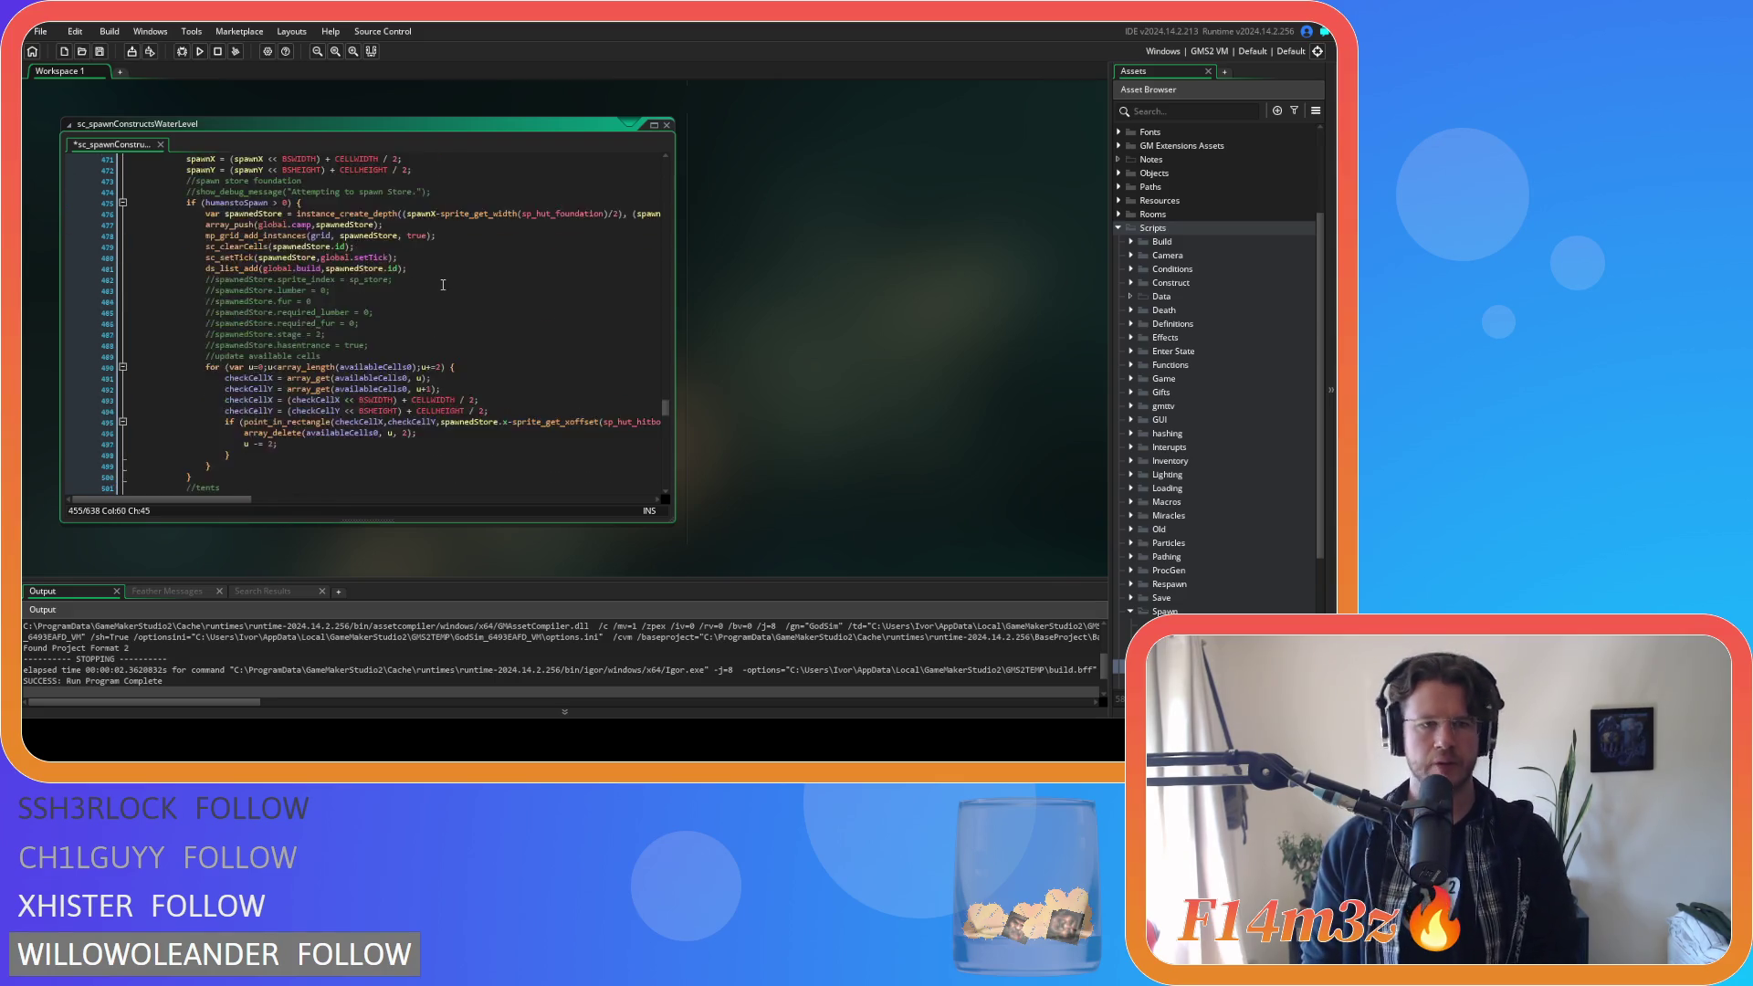
{"action": "key", "text": "ctrl+s"}
{"action": "scroll", "coordinate": [1184, 564], "scroll_direction": "down", "scroll_amount": 4}
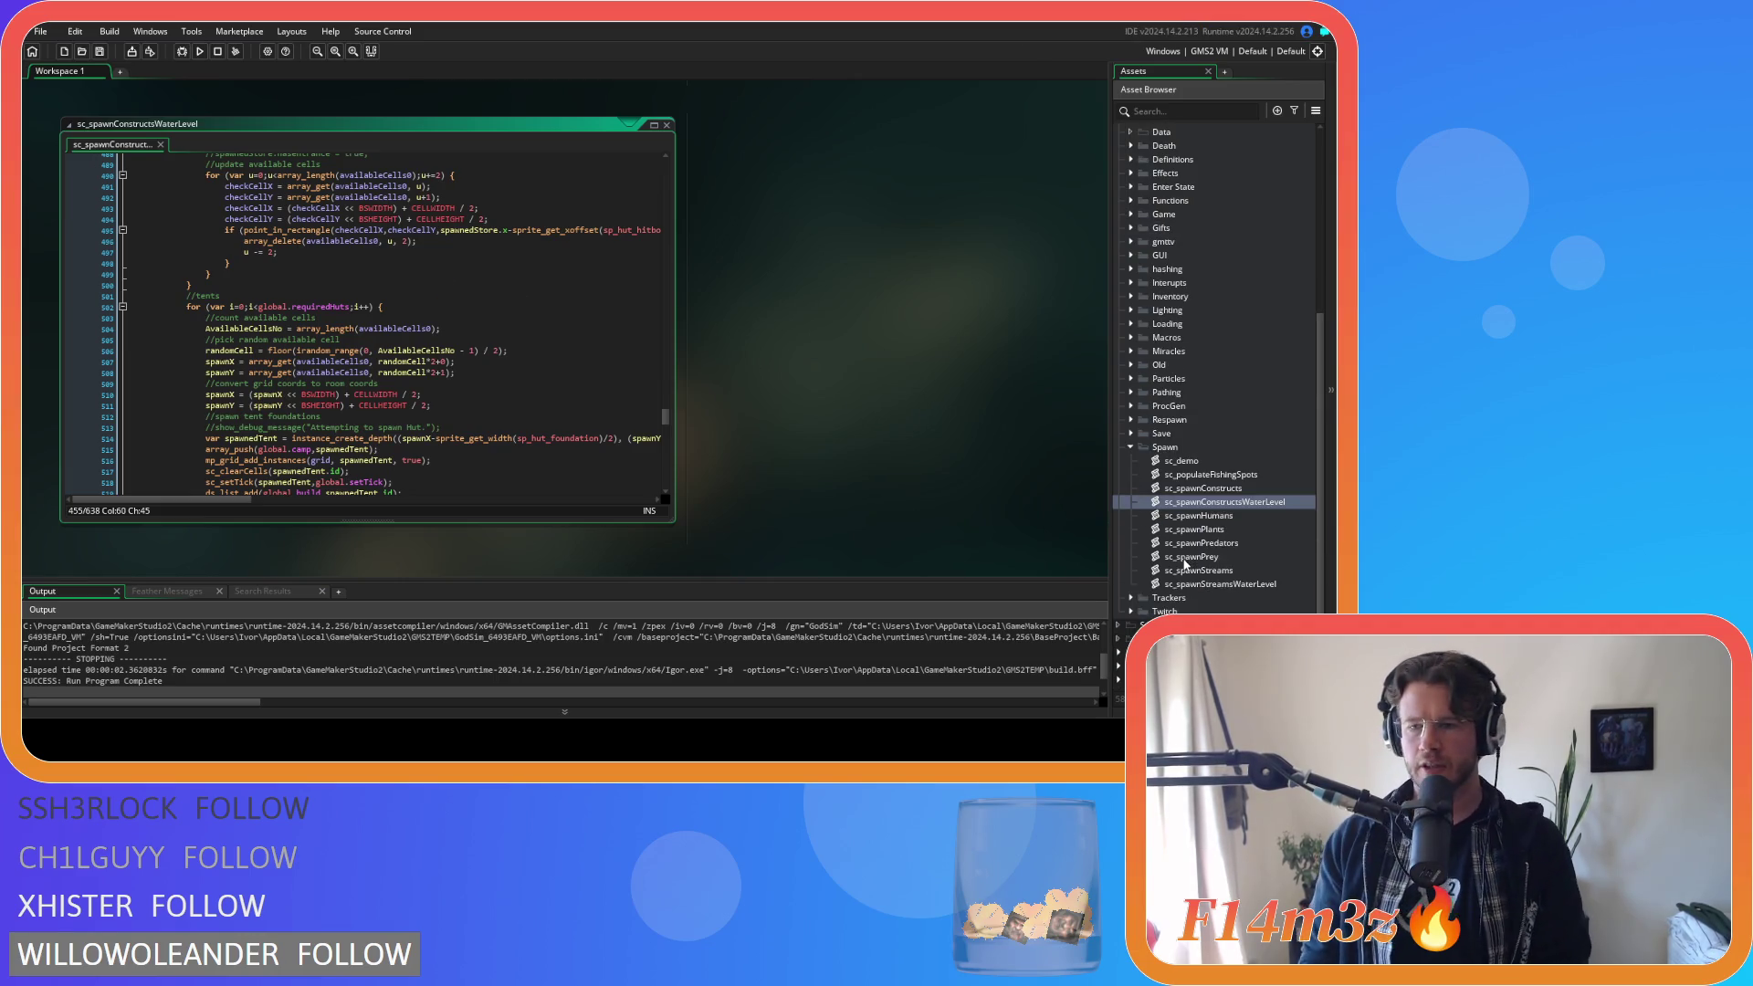
{"action": "double_click", "coordinate": [1225, 519]}
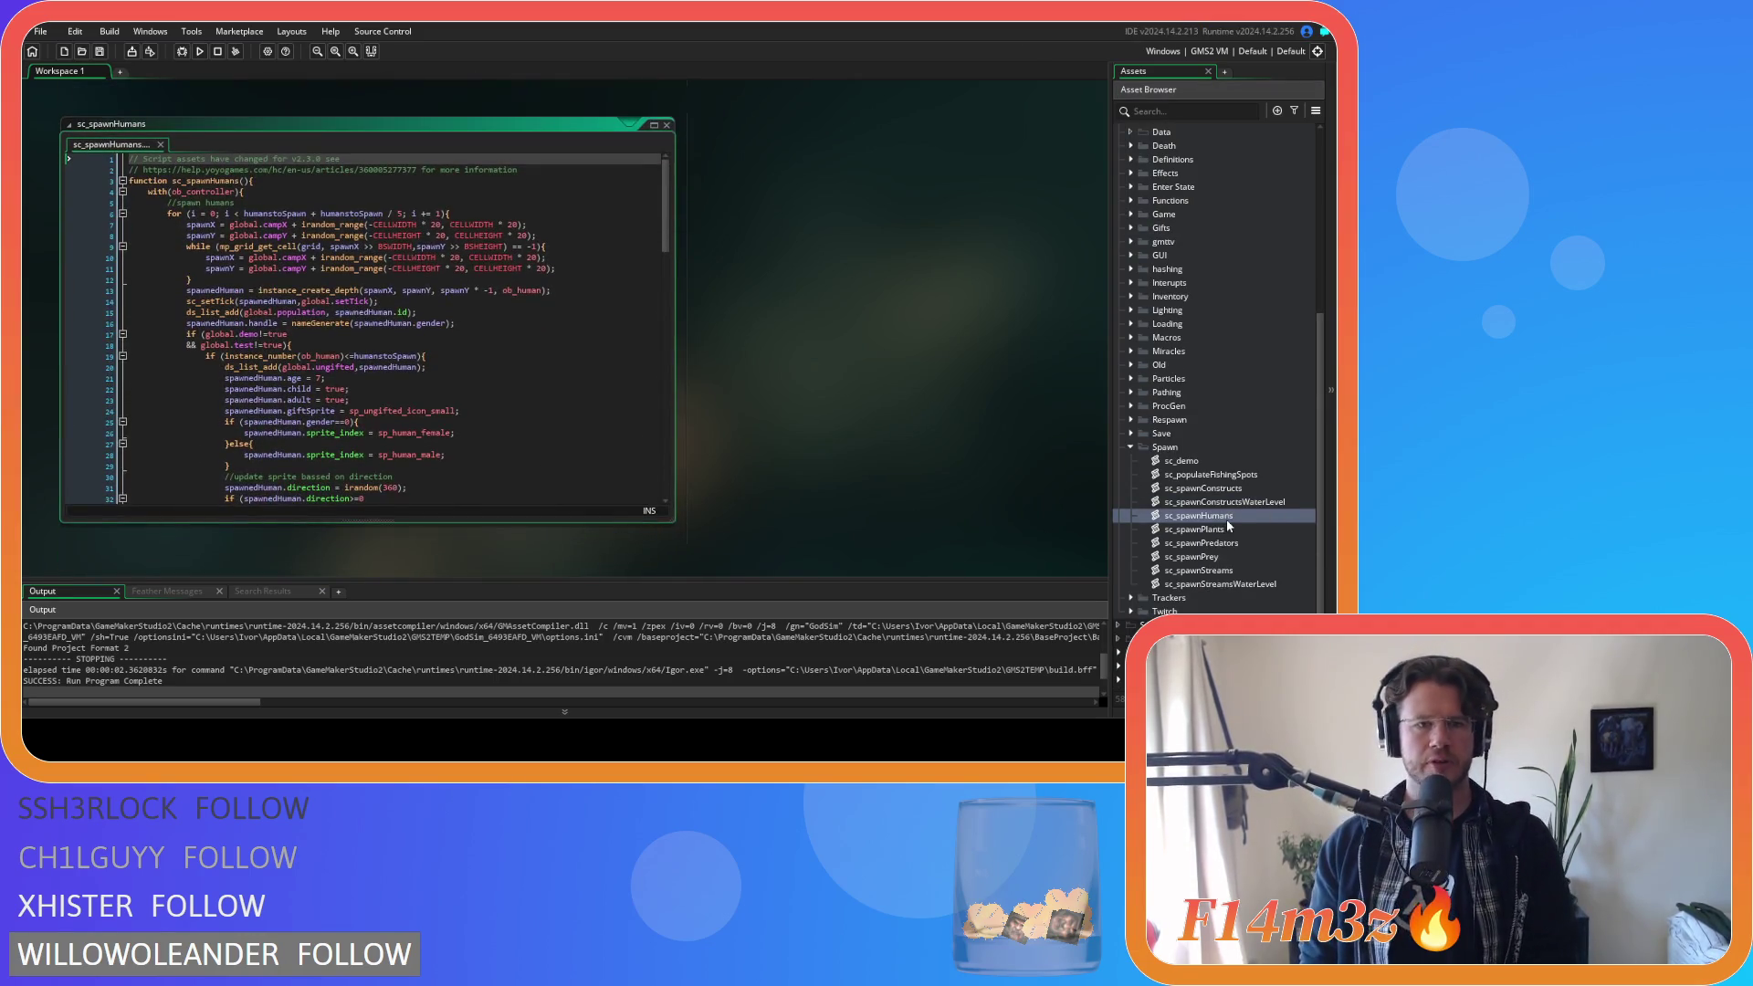
{"action": "double_click", "coordinate": [1236, 531]}
{"action": "scroll", "coordinate": [385, 356], "scroll_direction": "down", "scroll_amount": 4}
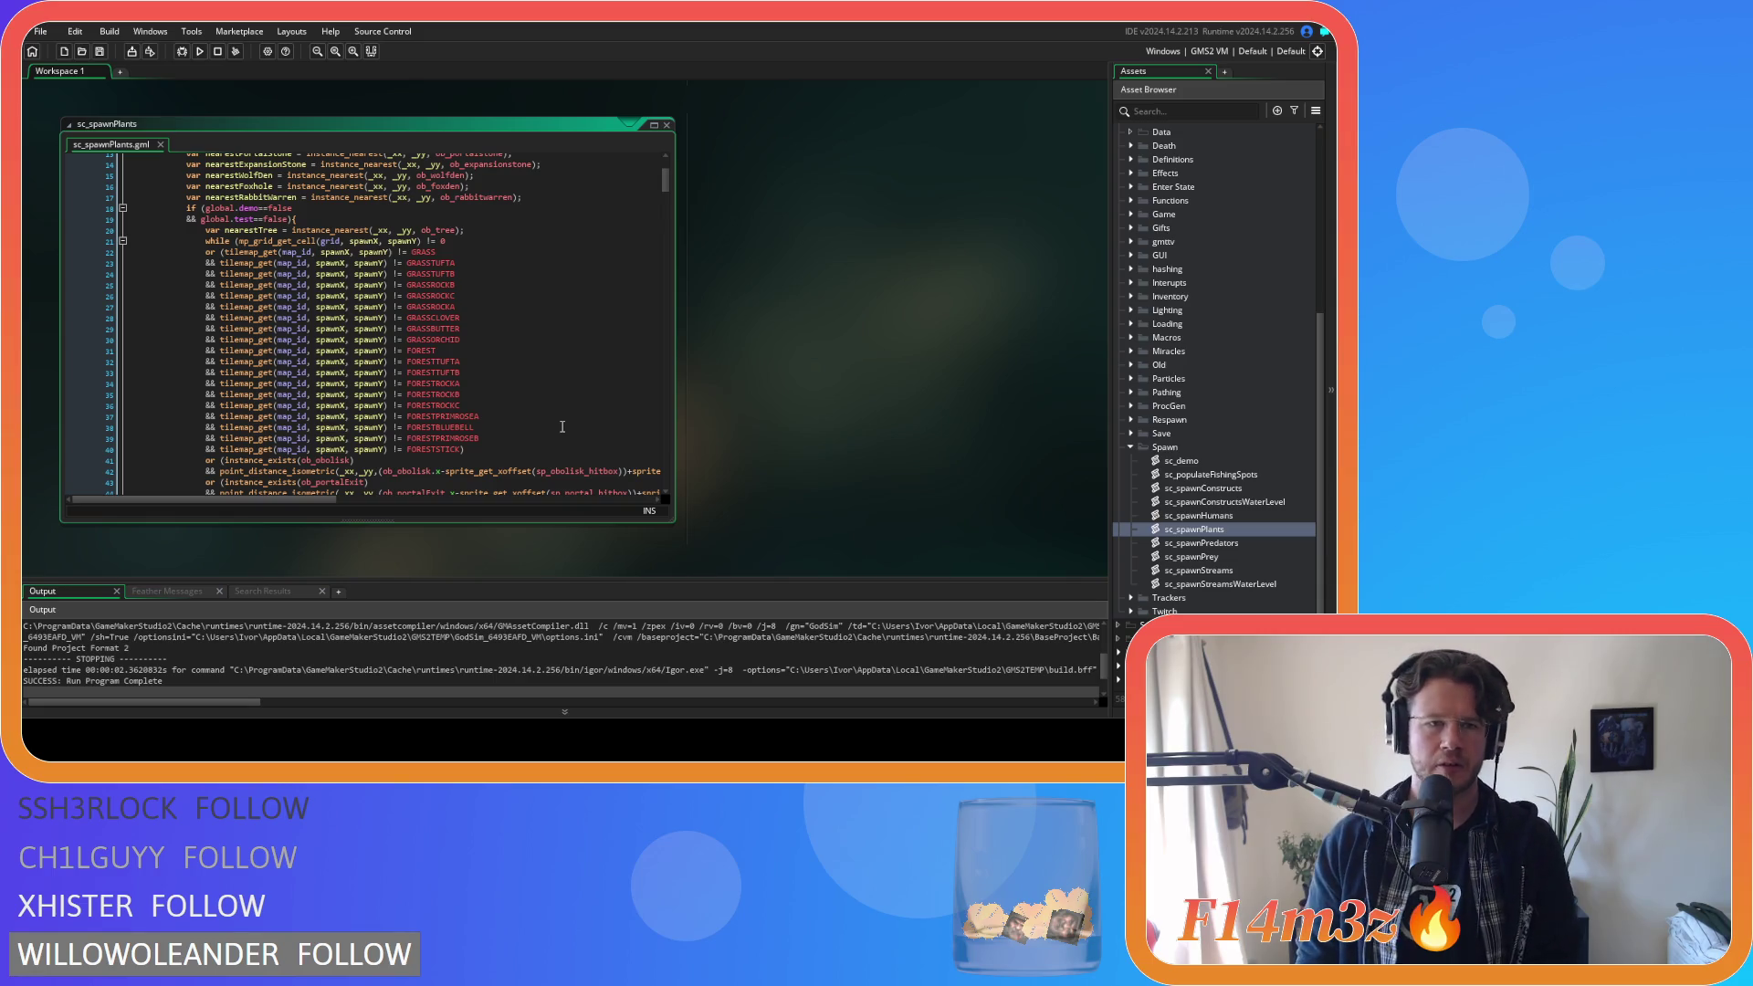
{"action": "scroll", "coordinate": [634, 338], "scroll_direction": "down", "scroll_amount": 13}
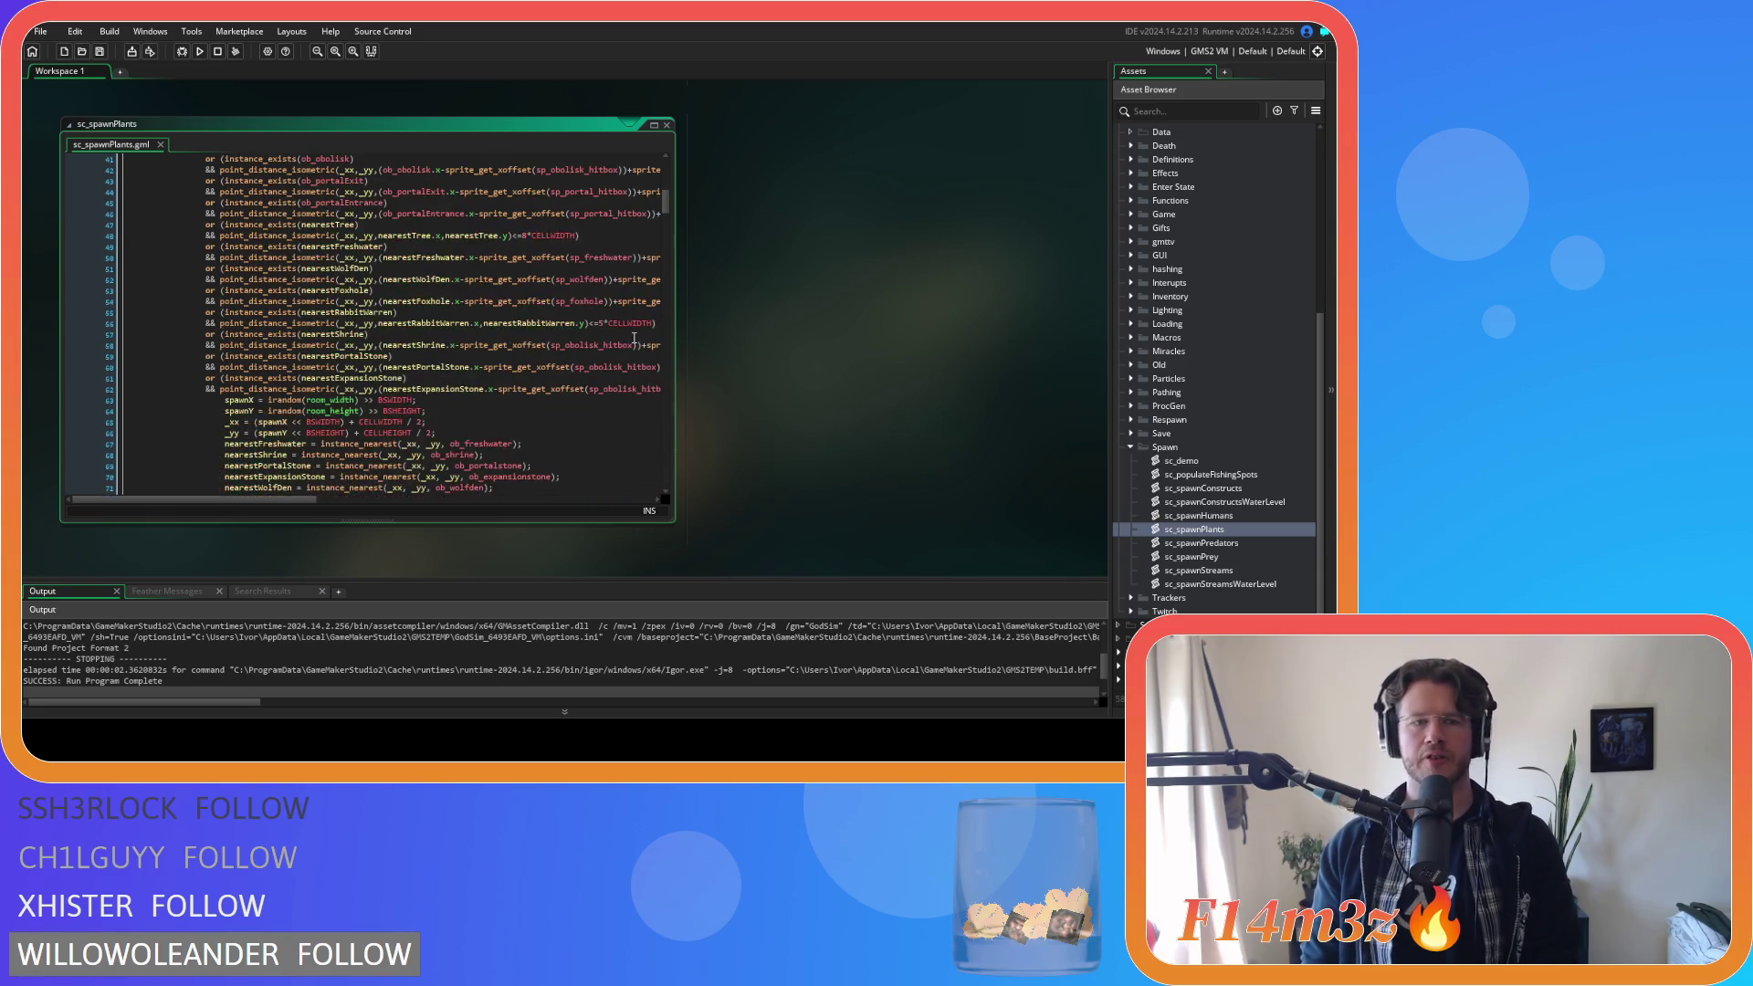
{"action": "scroll", "coordinate": [634, 338], "scroll_direction": "down", "scroll_amount": 8}
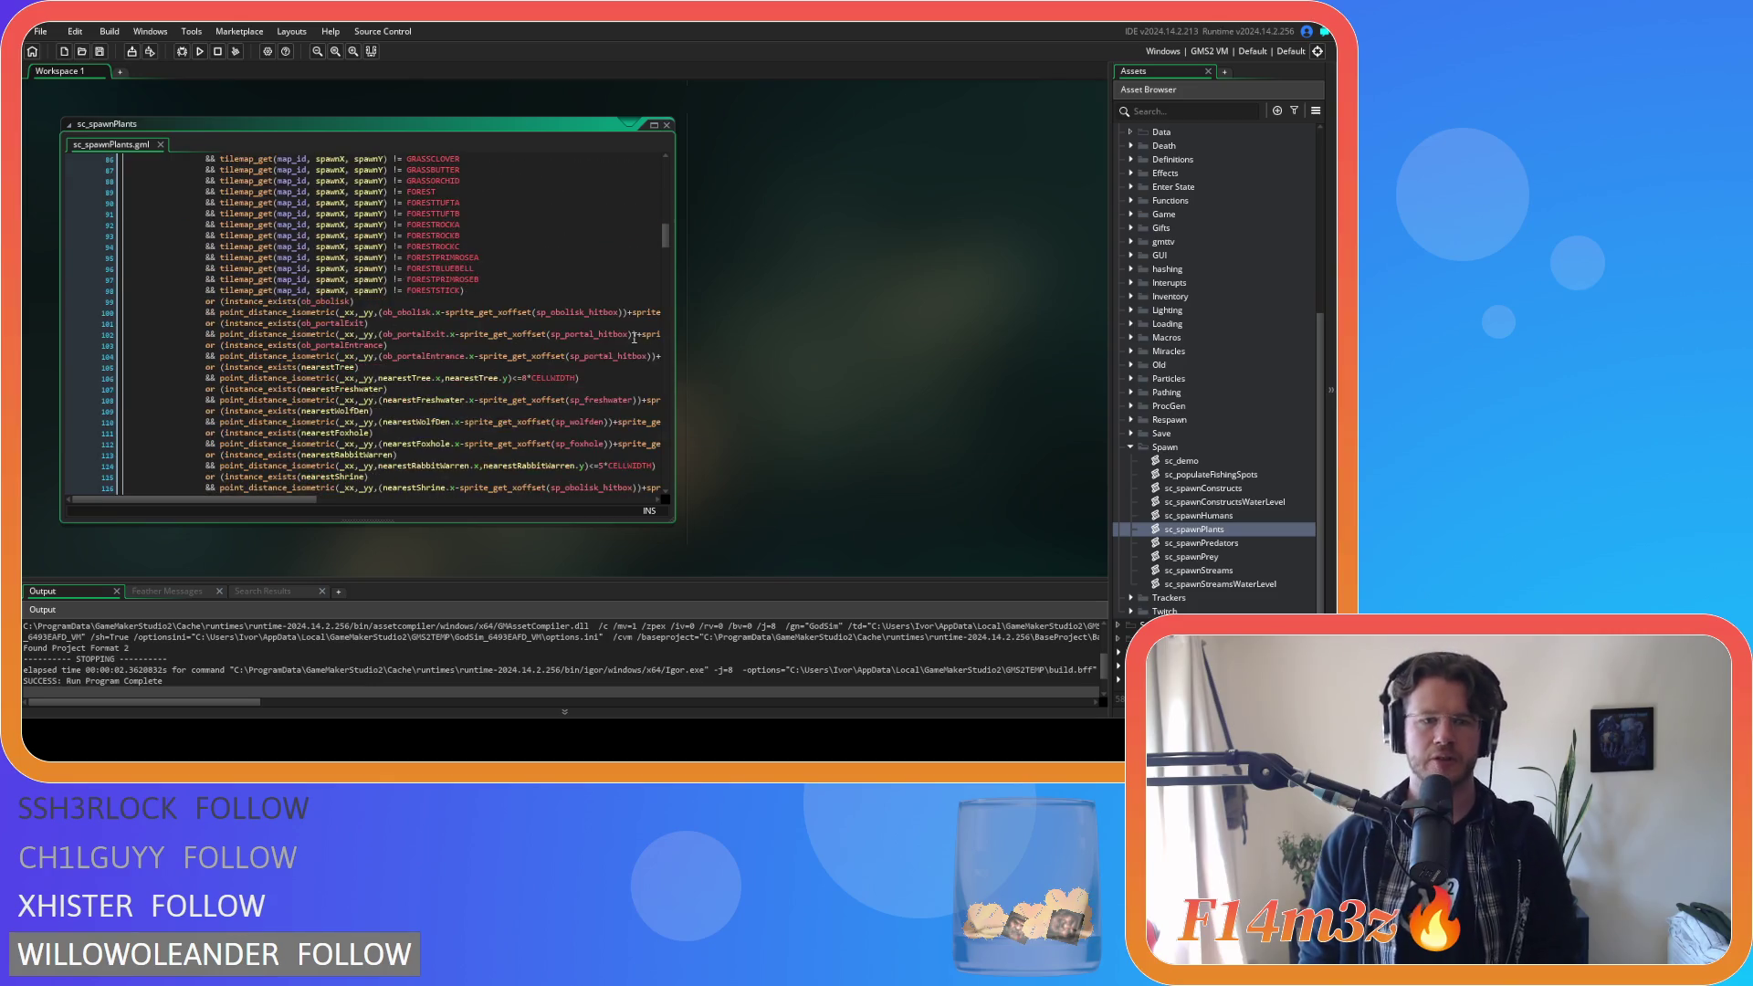
{"action": "scroll", "coordinate": [634, 338], "scroll_direction": "down", "scroll_amount": 17}
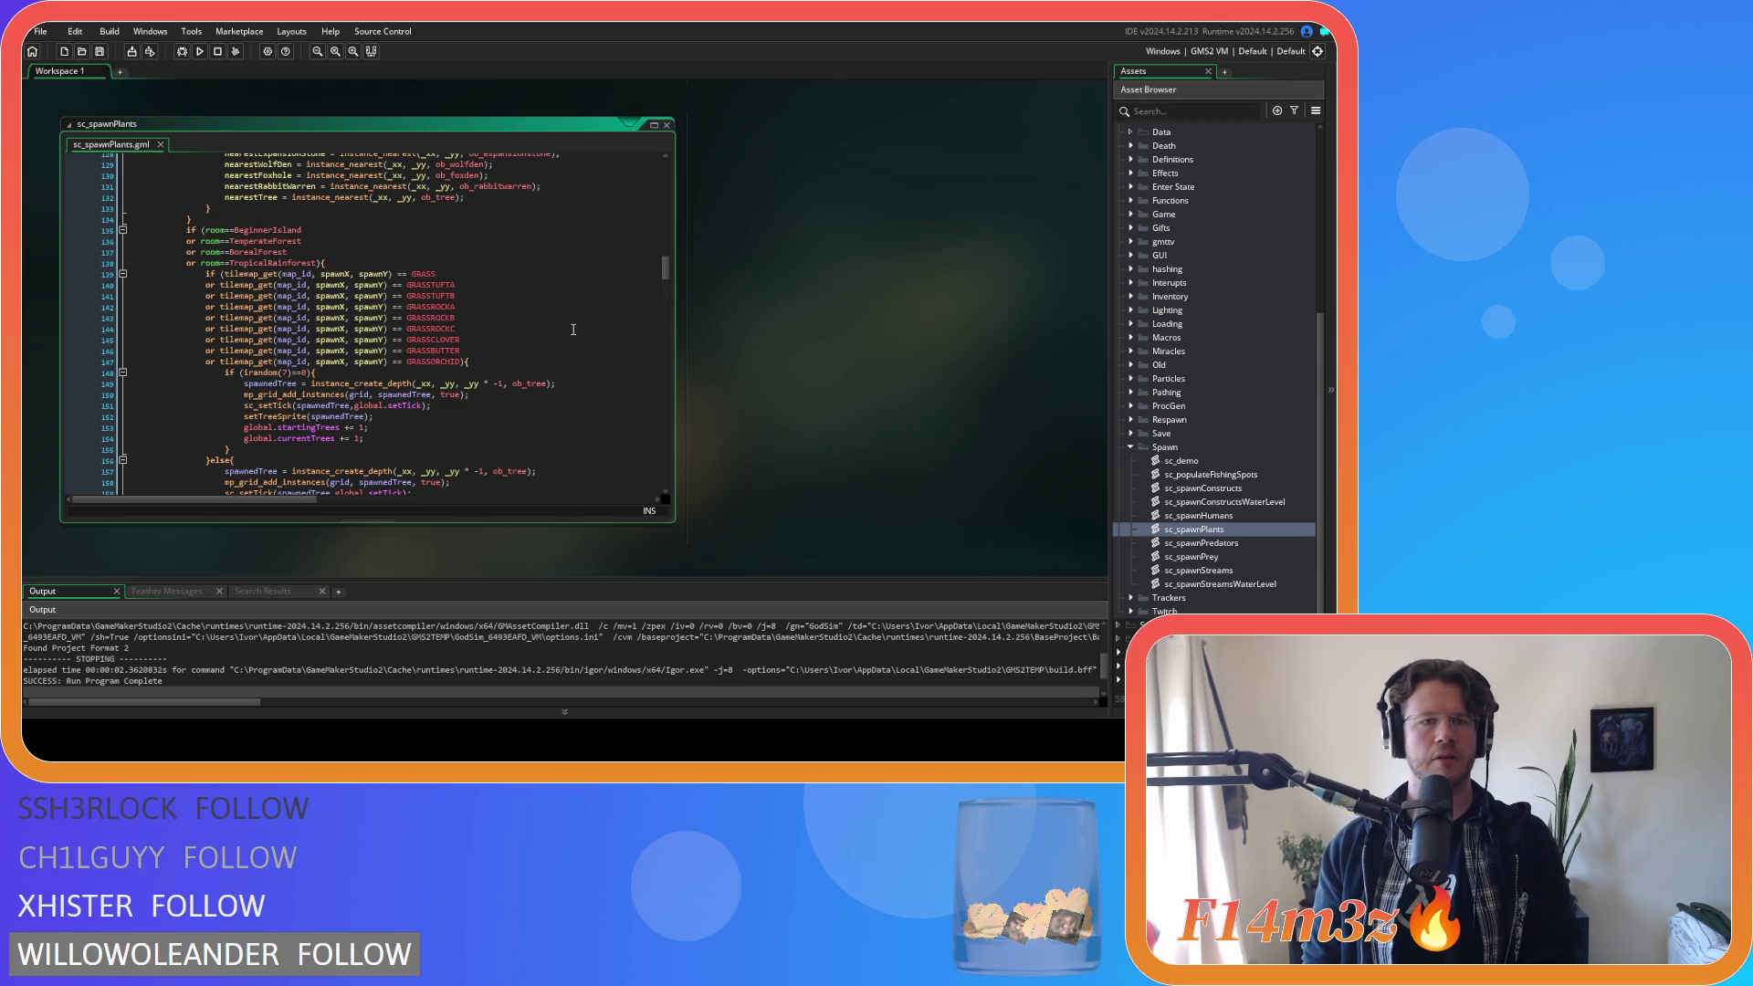
{"action": "scroll", "coordinate": [574, 329], "scroll_direction": "down", "scroll_amount": 5}
{"action": "scroll", "coordinate": [639, 317], "scroll_direction": "up", "scroll_amount": 9}
{"action": "scroll", "coordinate": [639, 316], "scroll_direction": "up", "scroll_amount": 15}
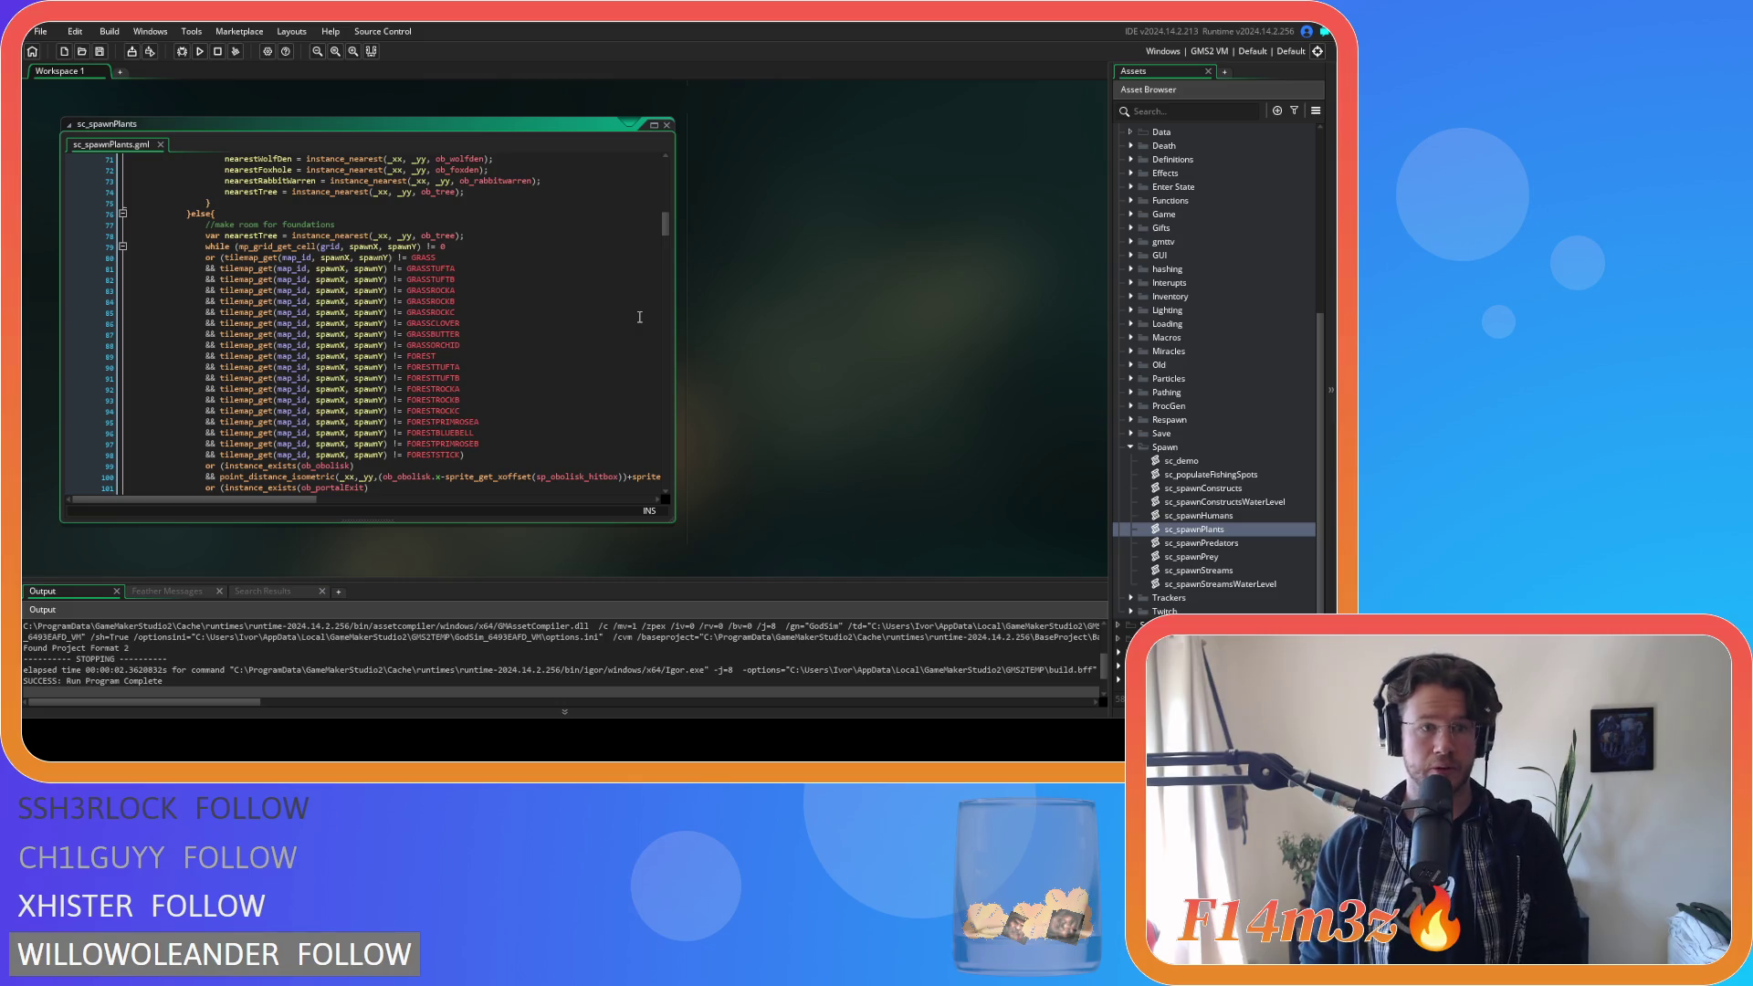
{"action": "scroll", "coordinate": [639, 317], "scroll_direction": "down", "scroll_amount": 15}
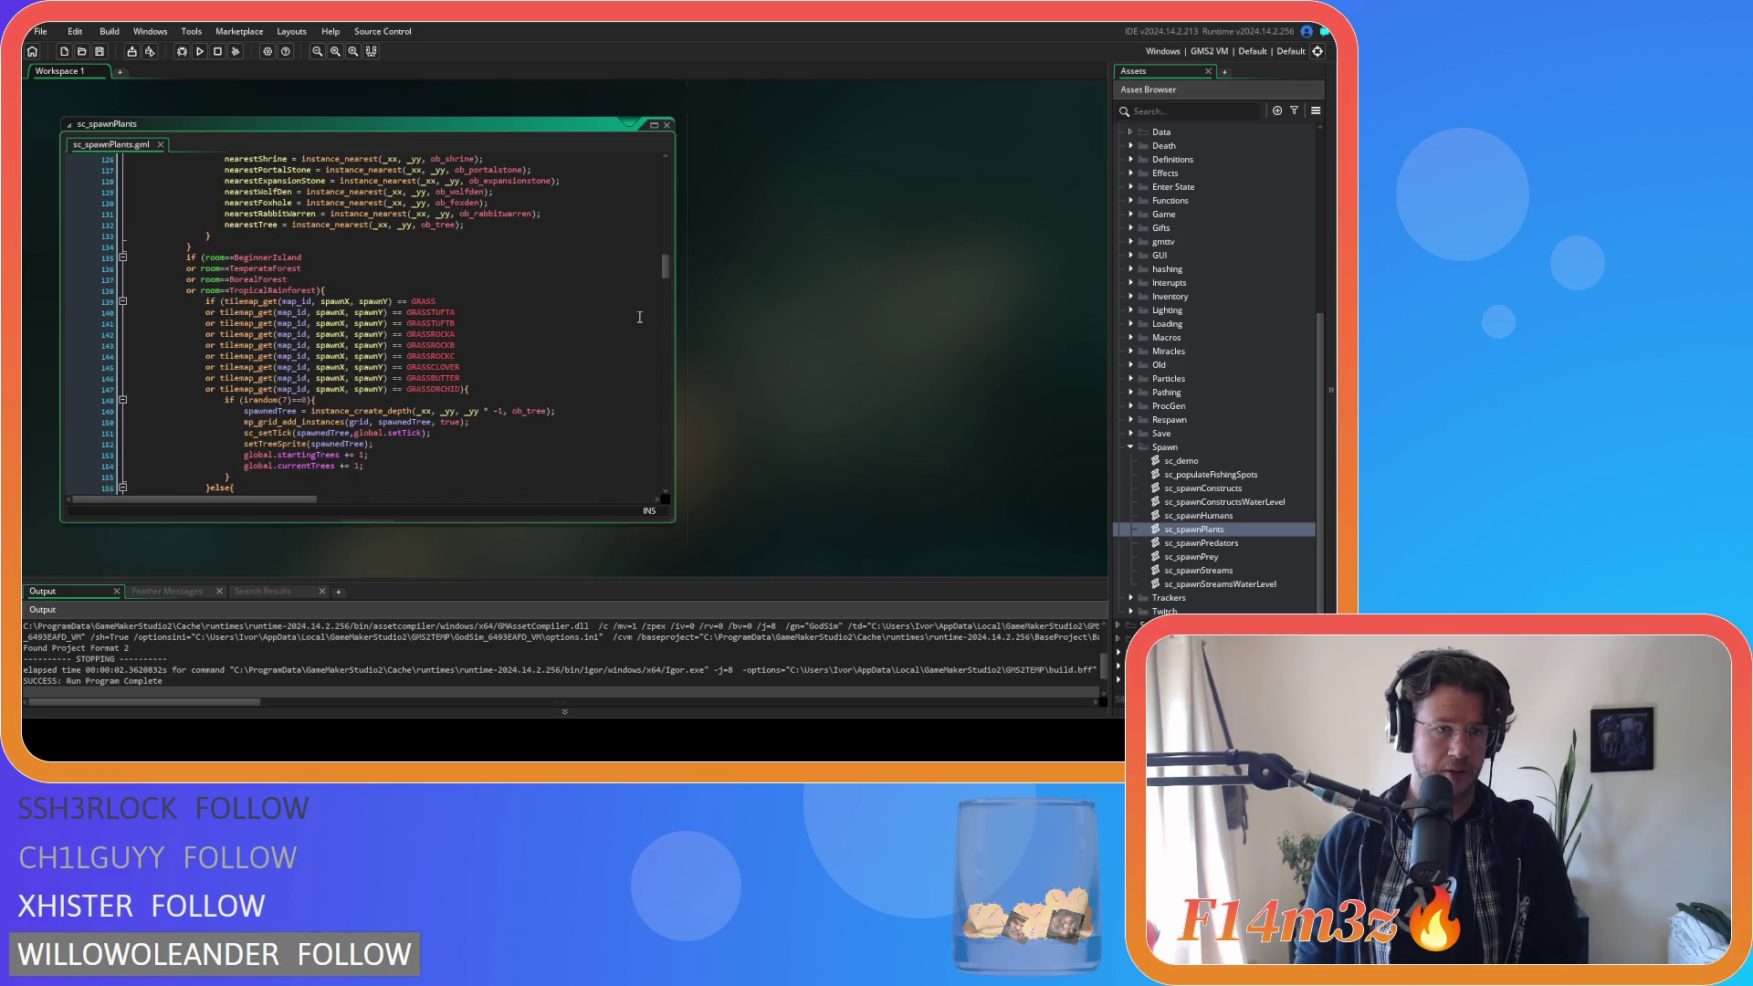
{"action": "scroll", "coordinate": [639, 316], "scroll_direction": "down", "scroll_amount": 10}
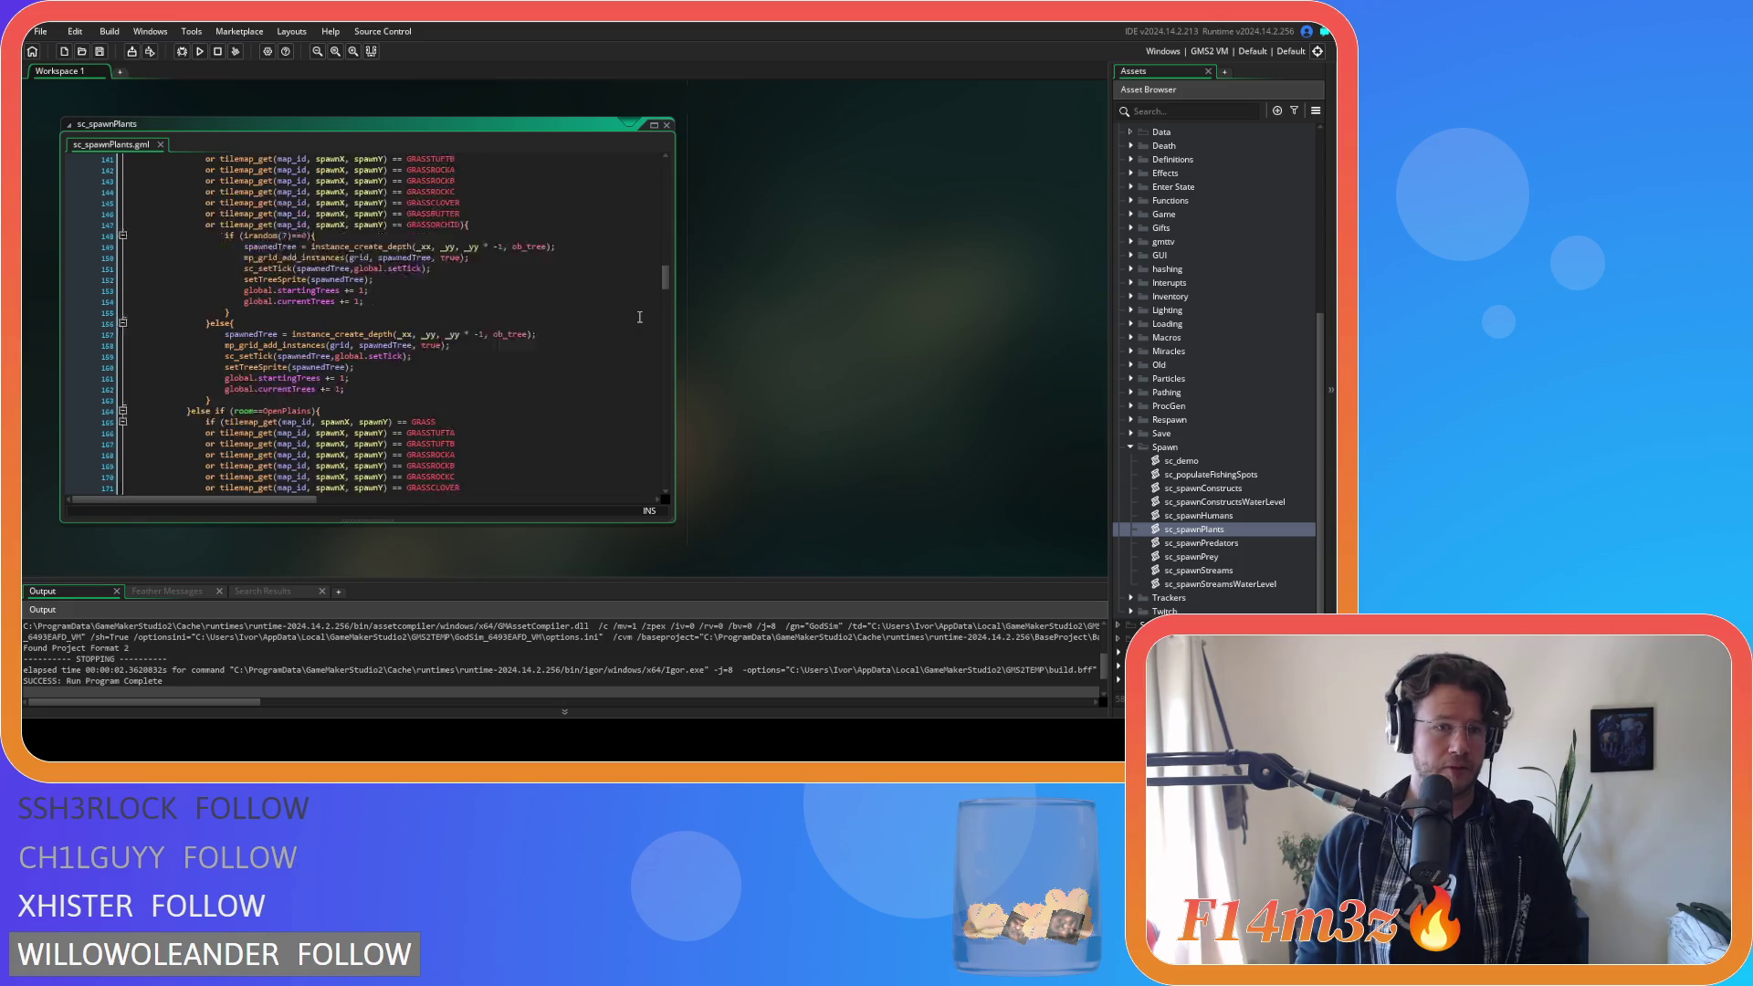
{"action": "scroll", "coordinate": [617, 321], "scroll_direction": "down", "scroll_amount": 20}
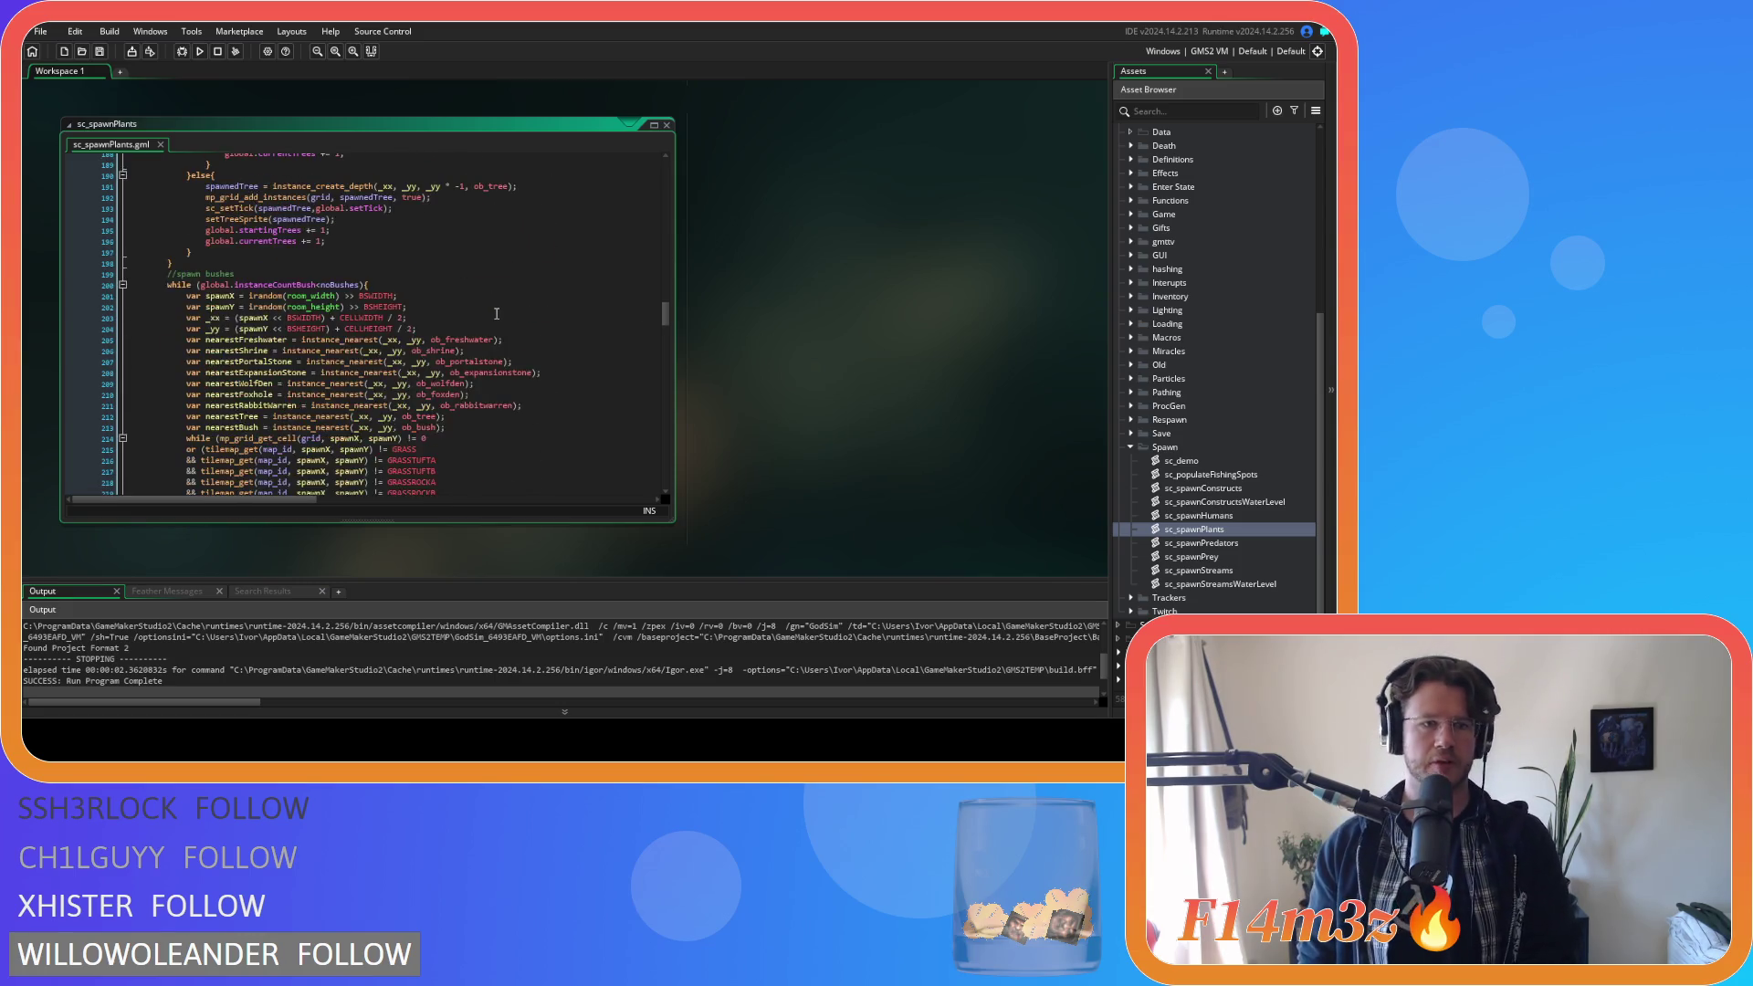
{"action": "scroll", "coordinate": [496, 314], "scroll_direction": "up", "scroll_amount": 15}
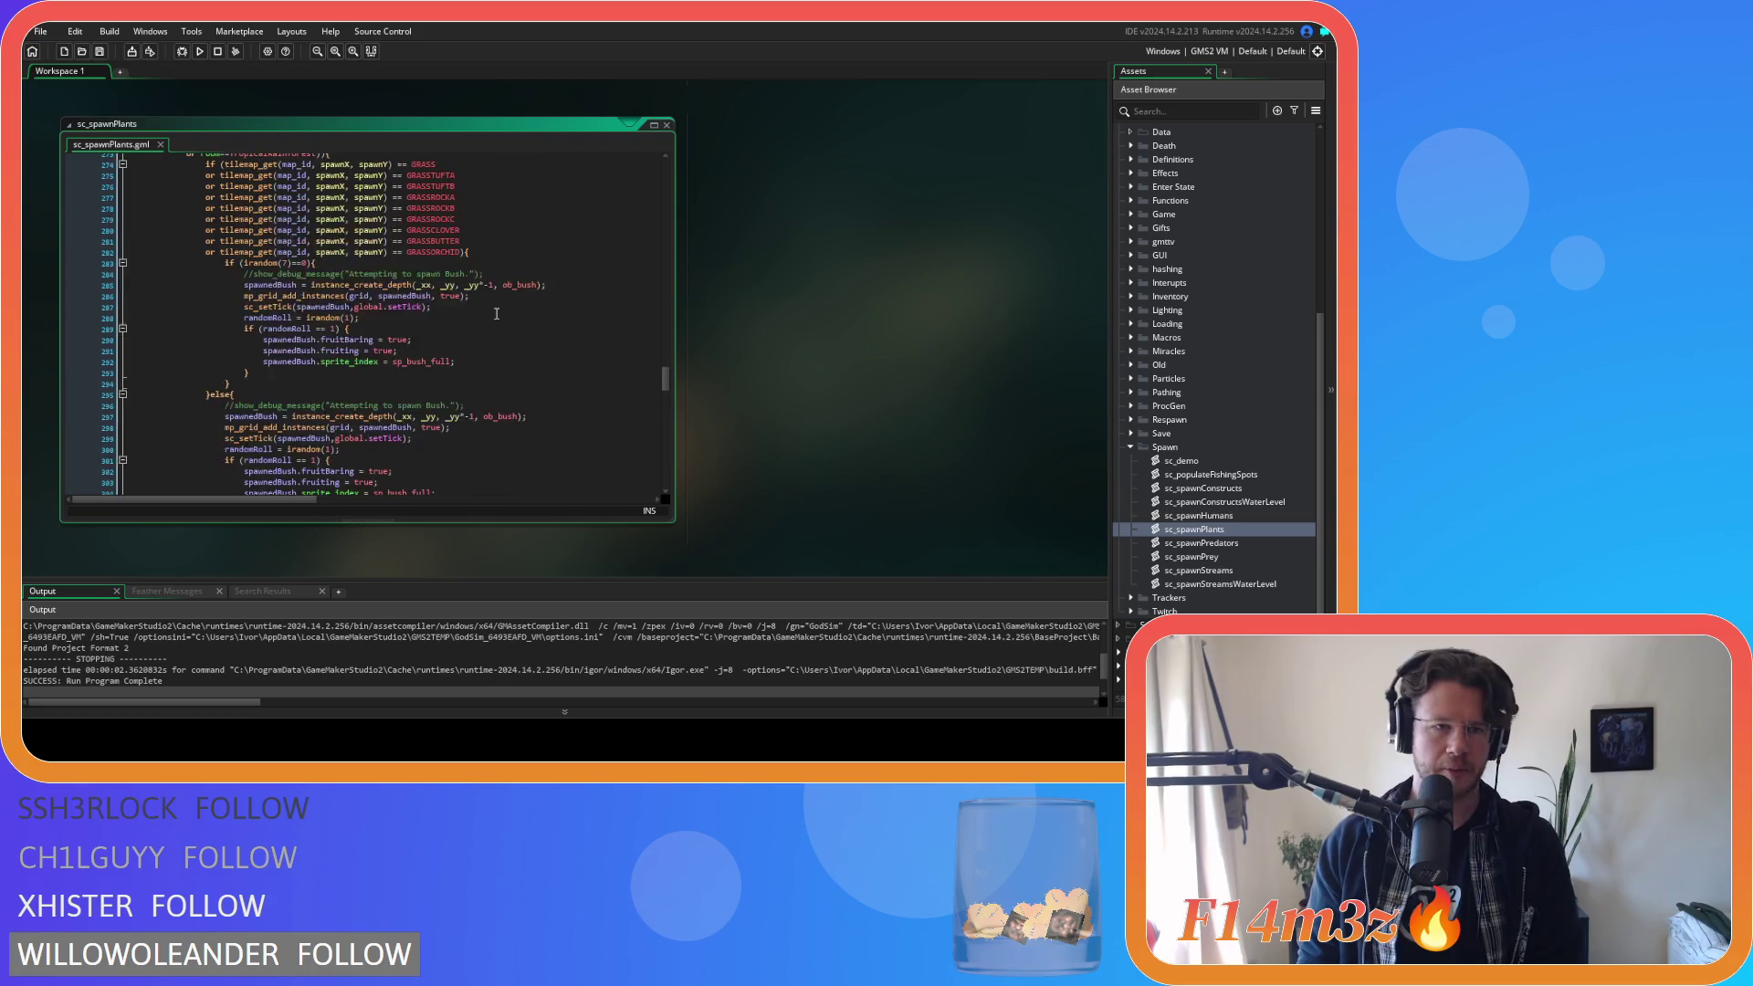
{"action": "scroll", "coordinate": [497, 316], "scroll_direction": "down", "scroll_amount": 20}
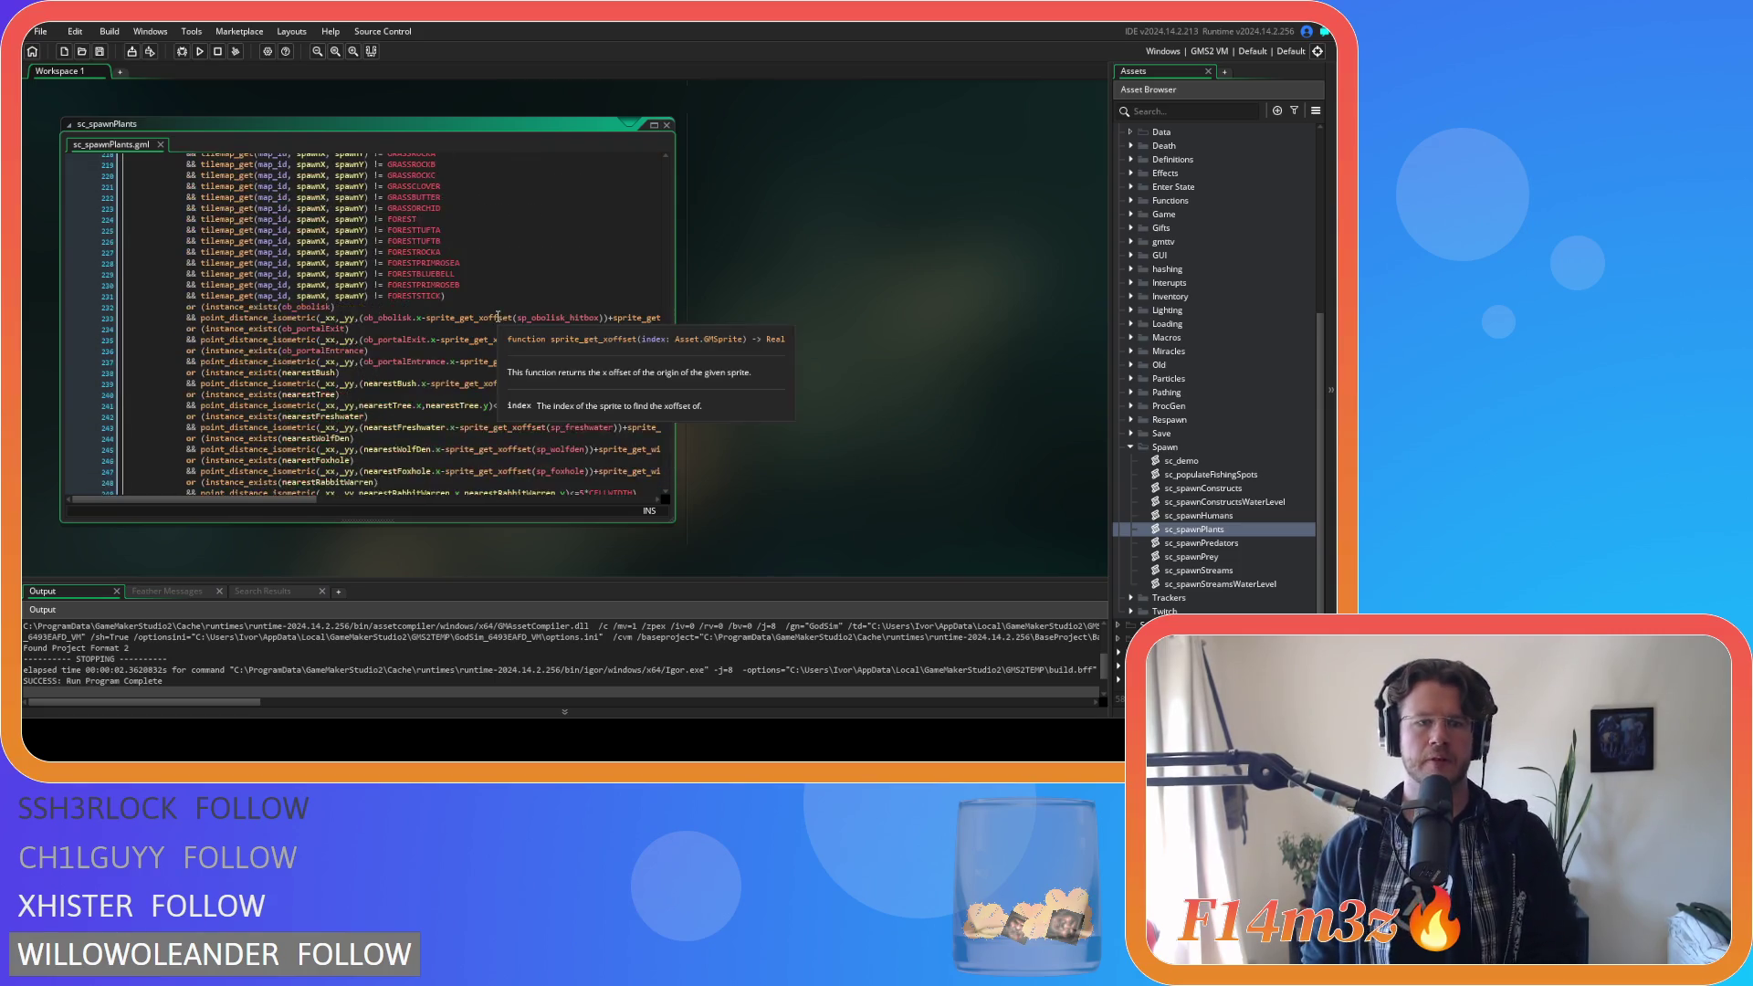
{"action": "scroll", "coordinate": [497, 316], "scroll_direction": "down", "scroll_amount": 13}
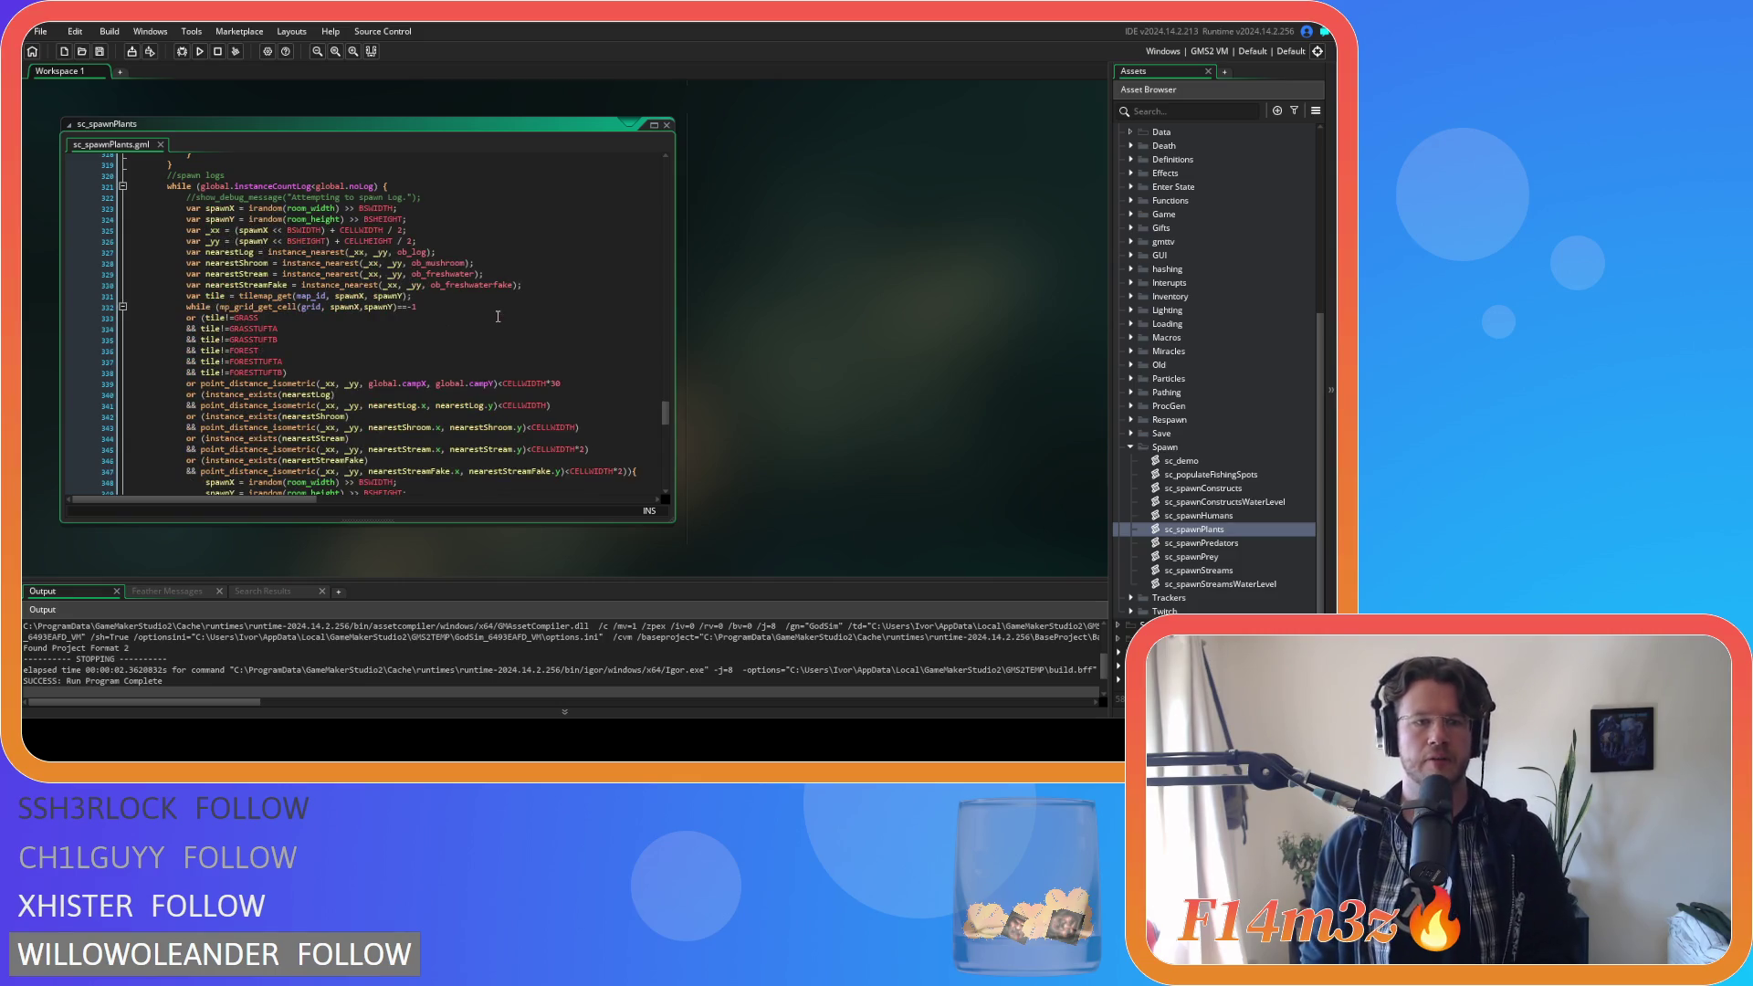
{"action": "left_click", "coordinate": [285, 343]}
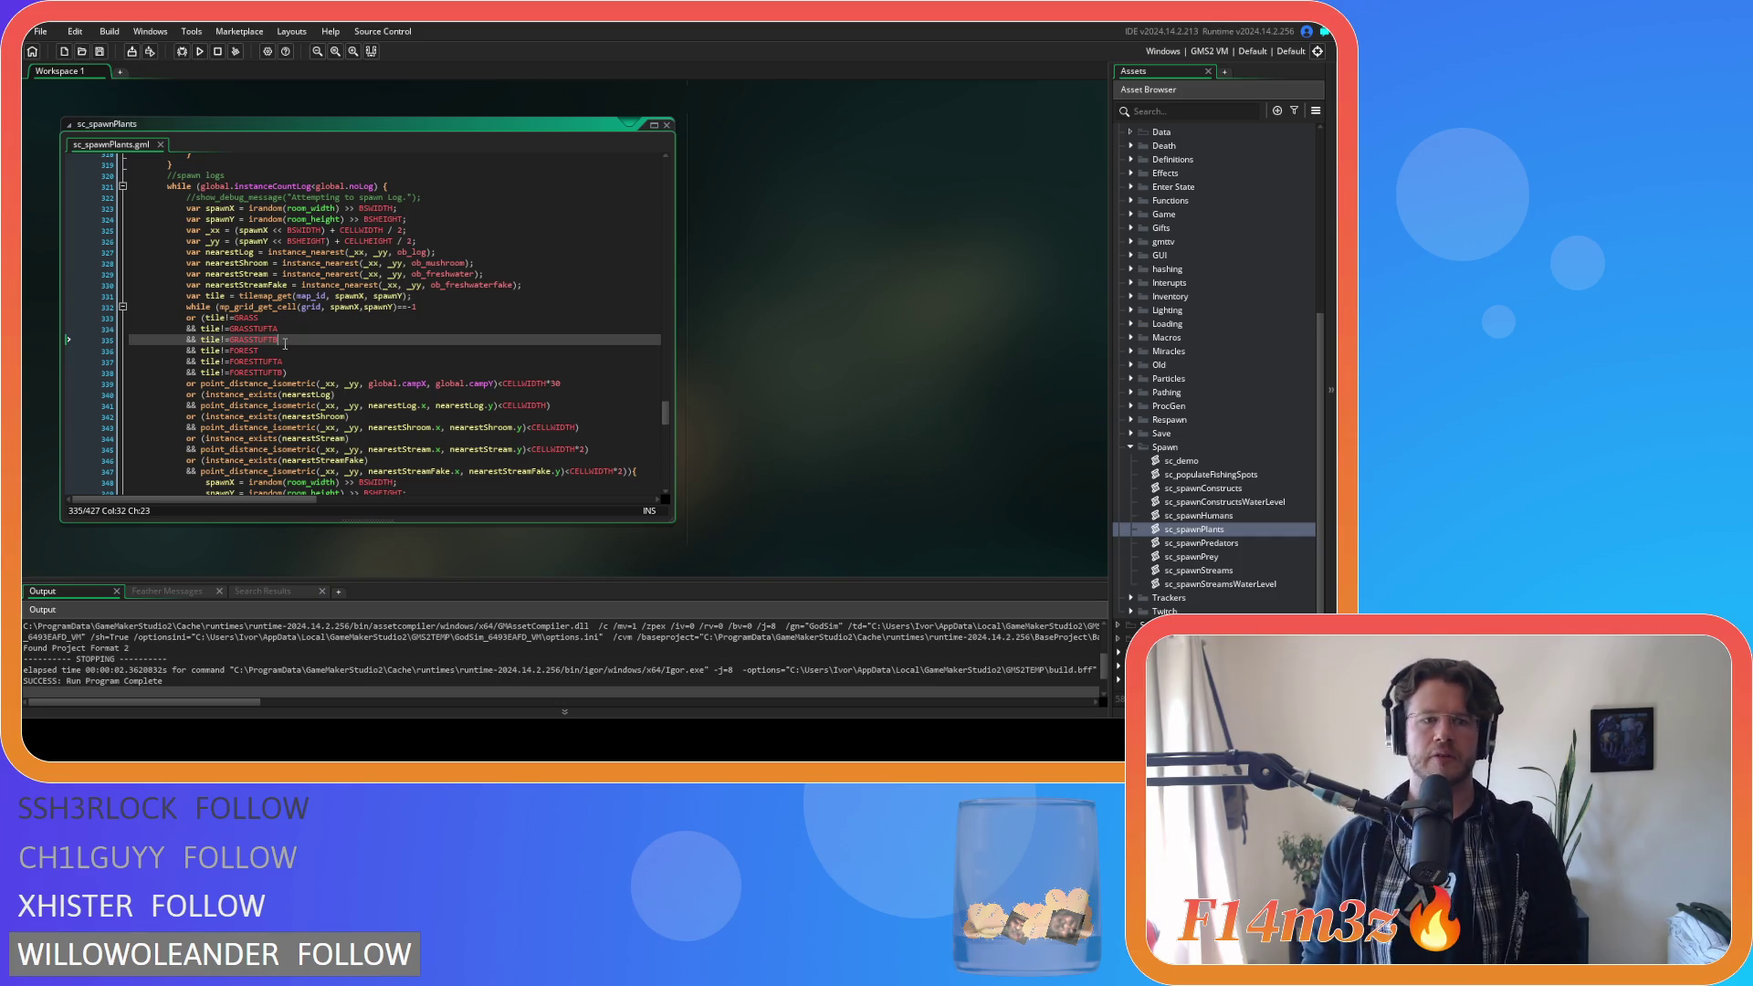
{"action": "scroll", "coordinate": [285, 343], "scroll_direction": "down", "scroll_amount": 15}
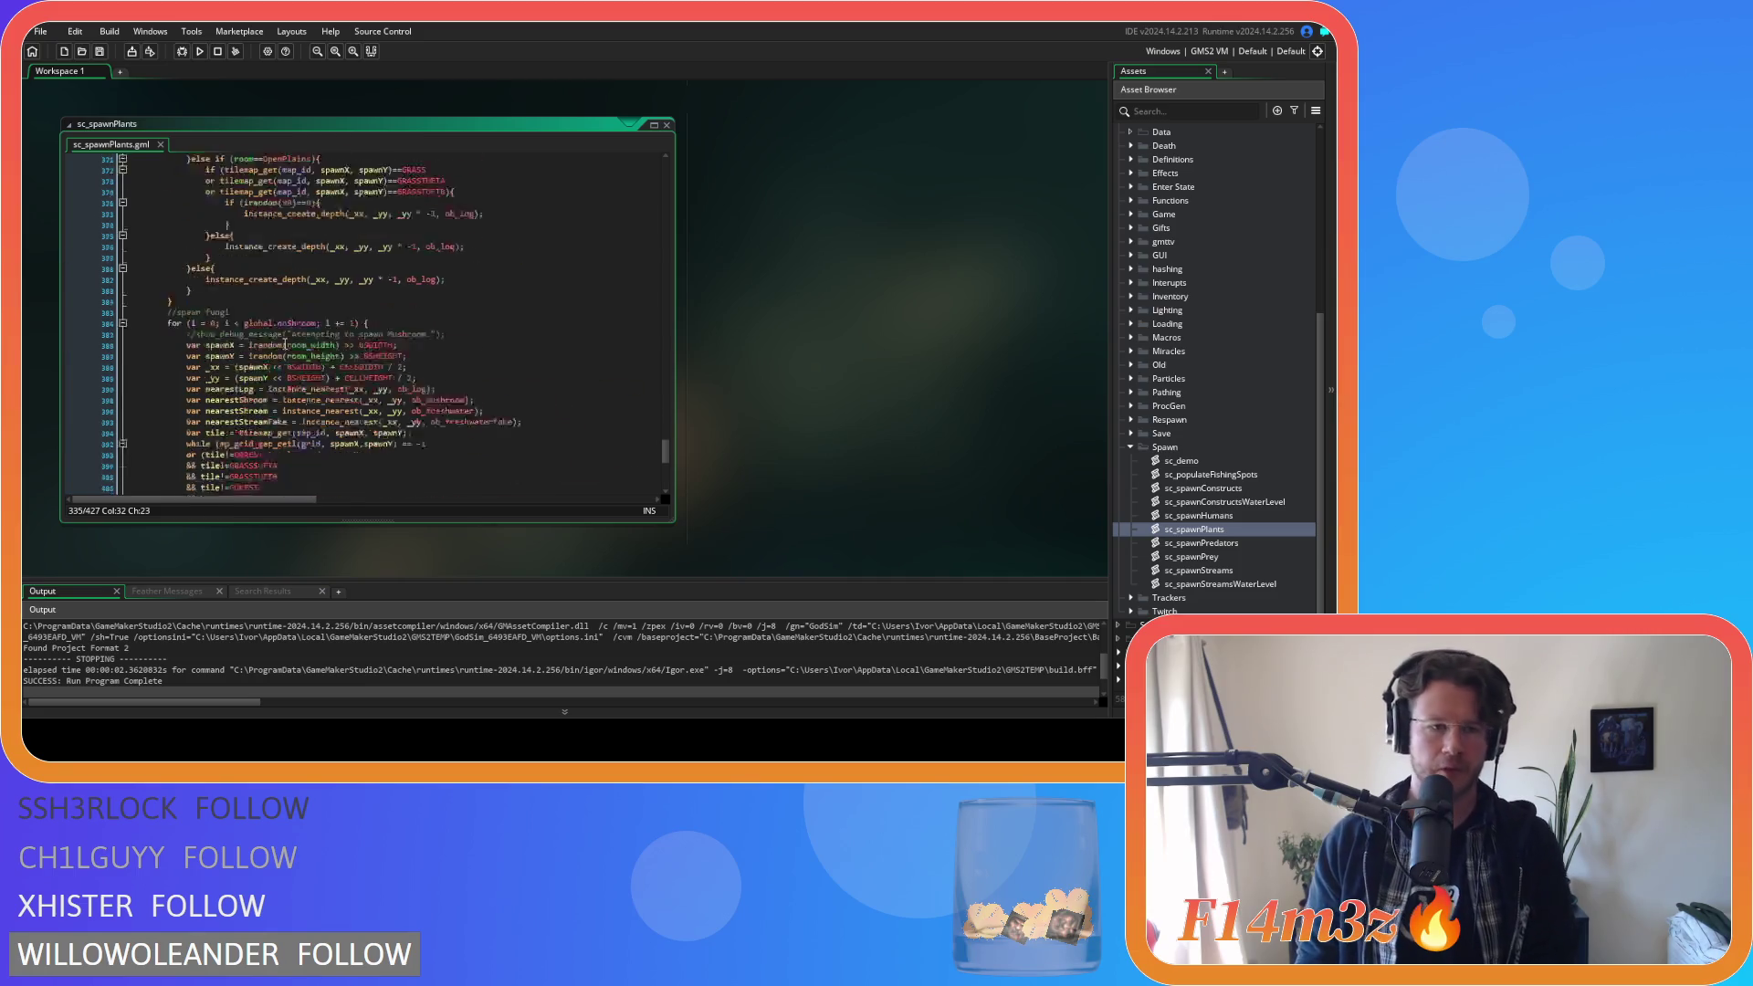
{"action": "left_click", "coordinate": [348, 346]}
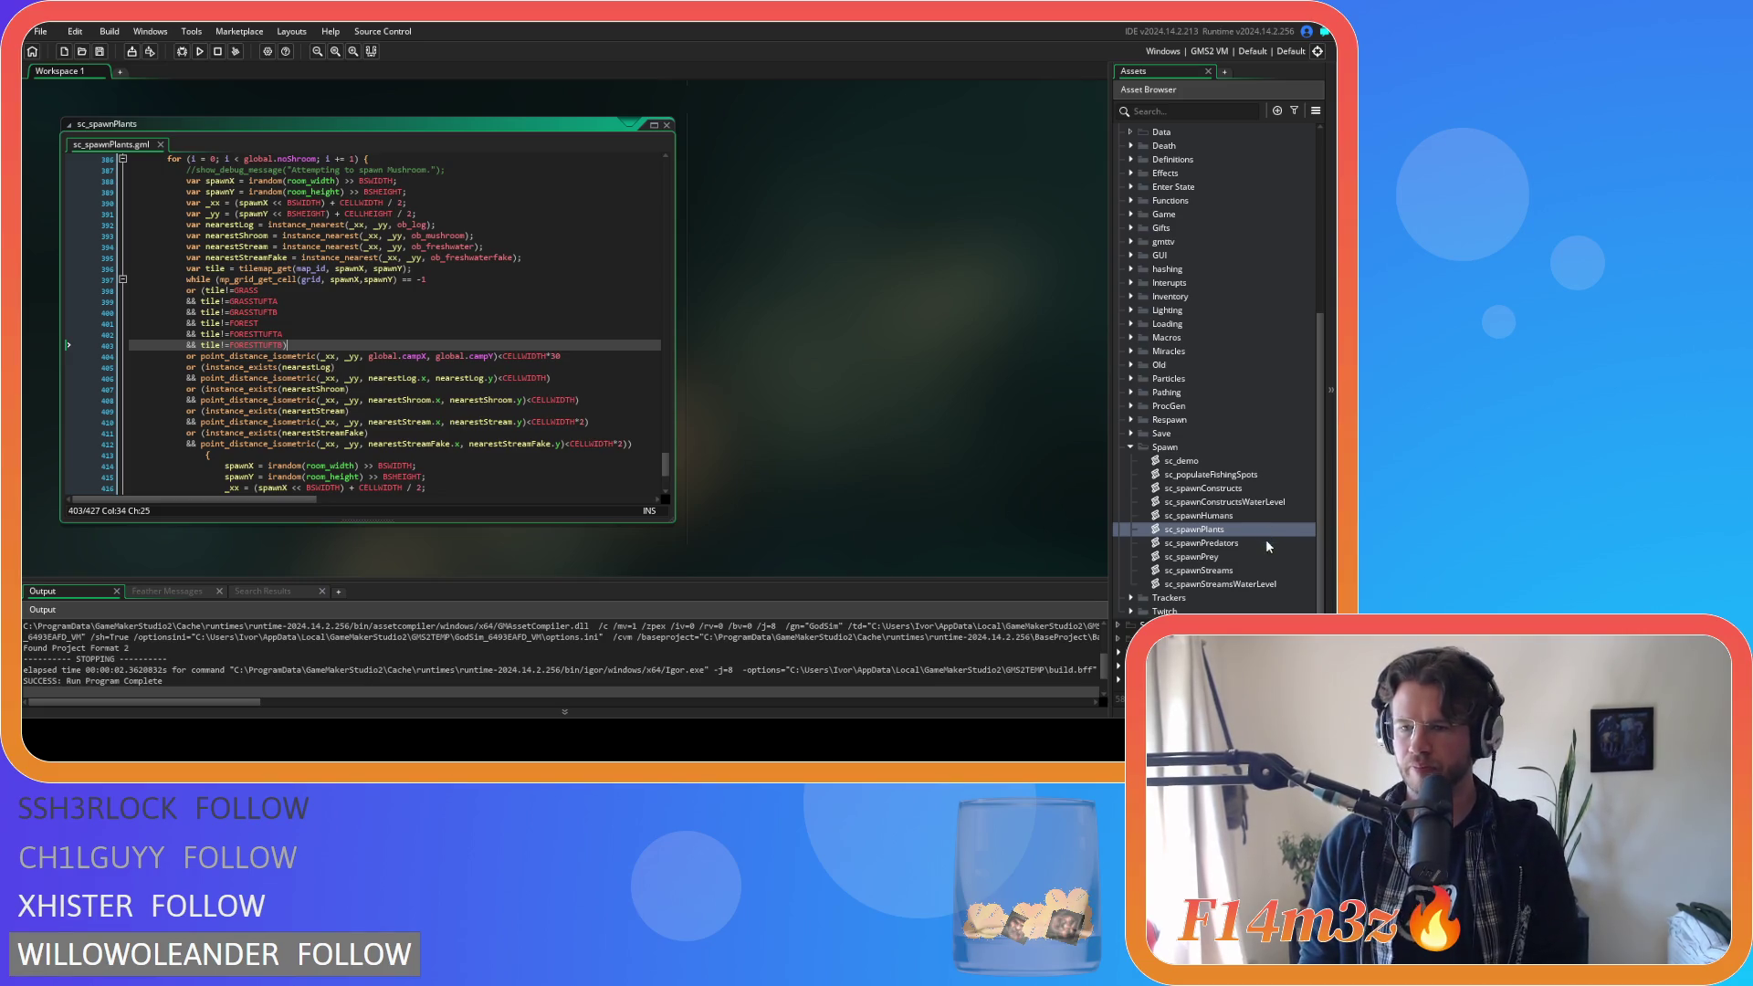
{"action": "scroll", "coordinate": [622, 430], "scroll_direction": "up", "scroll_amount": 15}
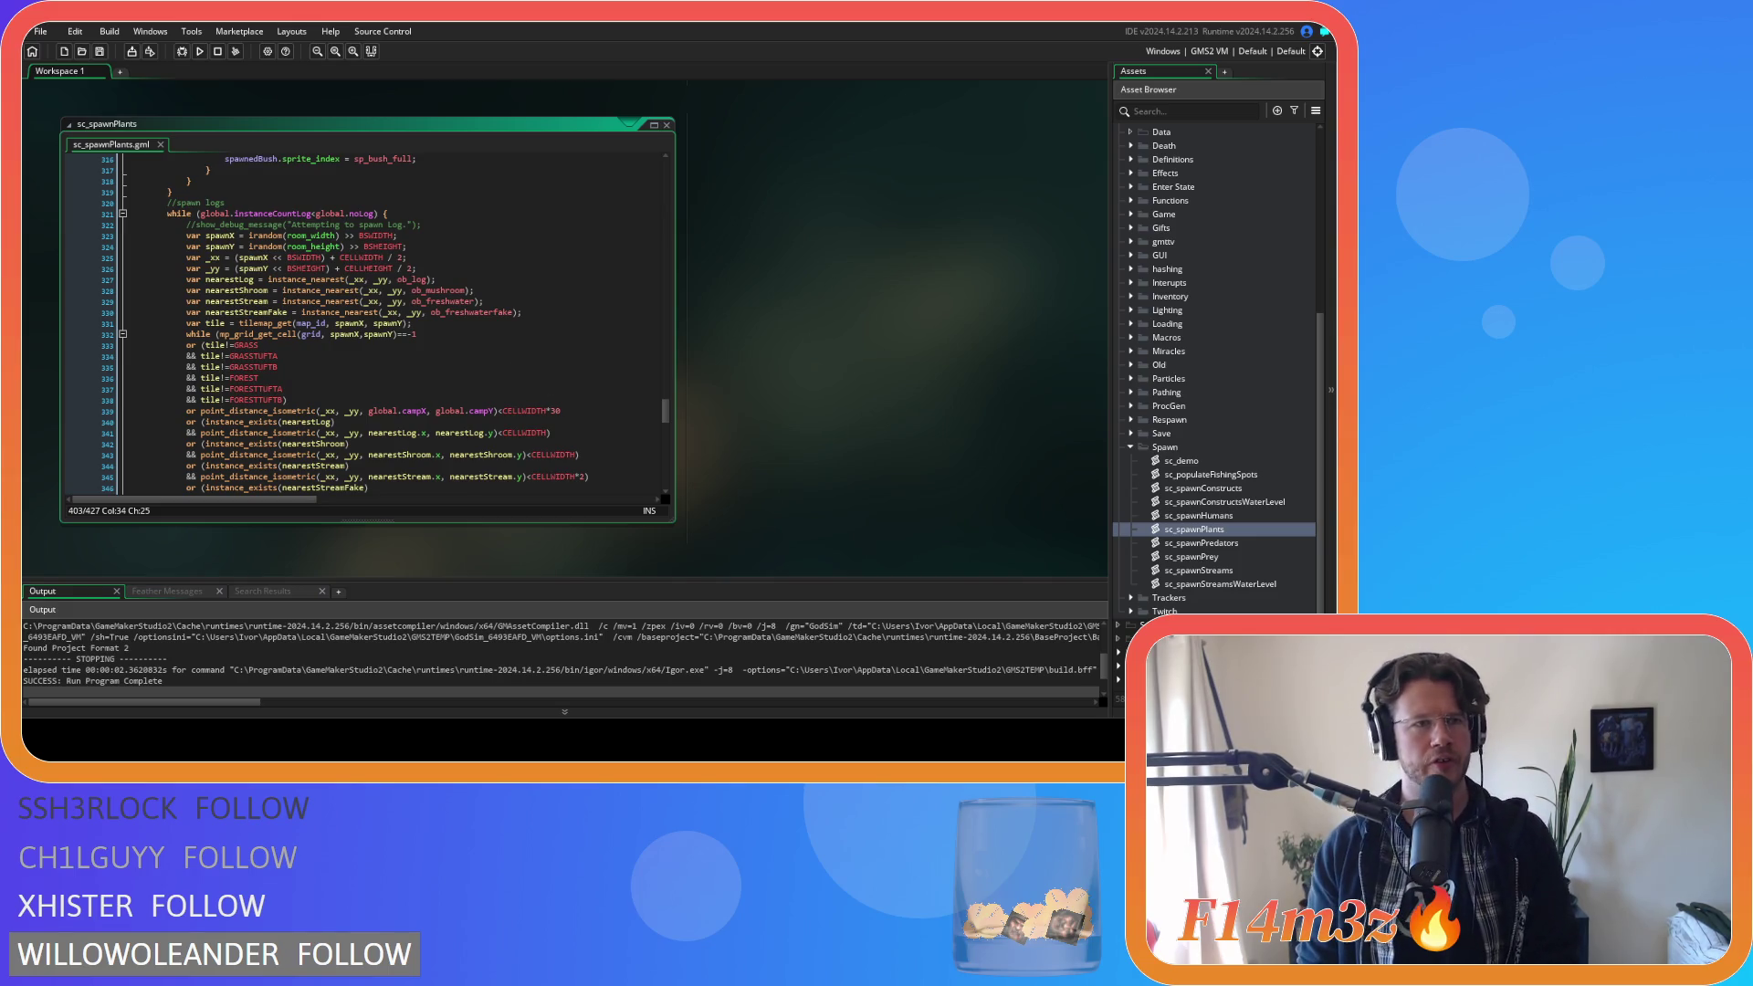
Duplicate the log check's FOREST, FORESTTUFTA and FORESTTUFTB exclusion lines below FORESTTUFTB.
{"action": "left_click", "coordinate": [259, 378]}
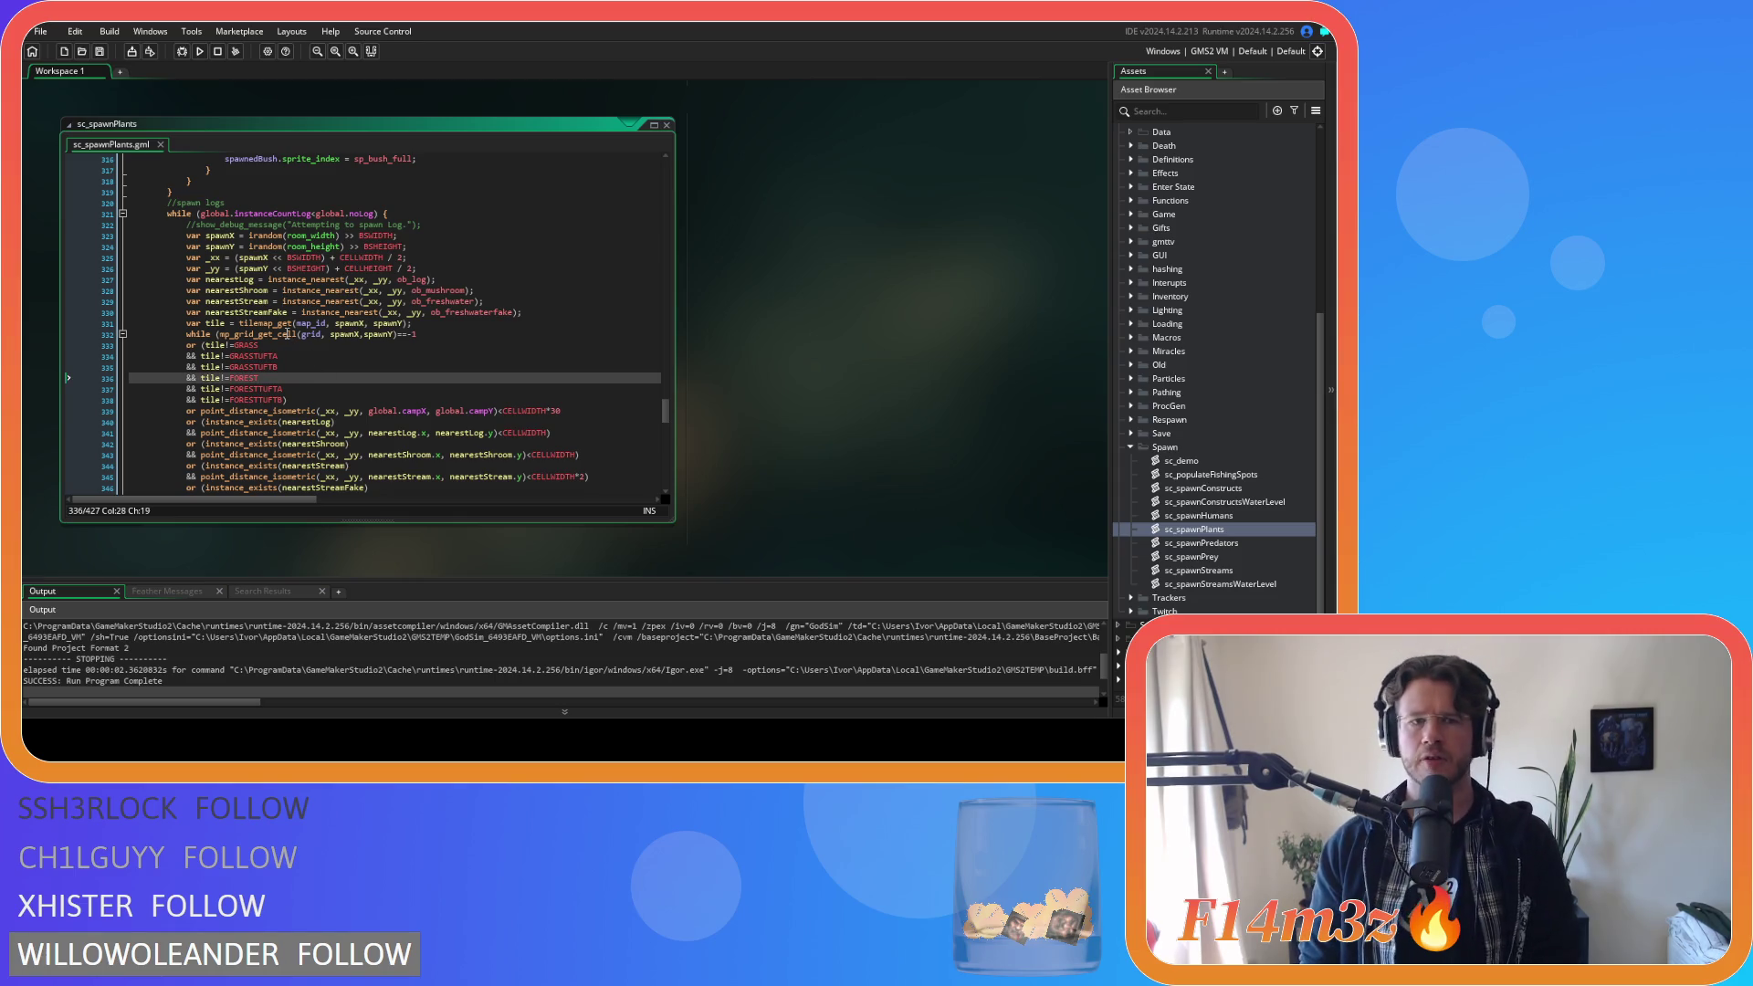
{"action": "left_click", "coordinate": [274, 342]}
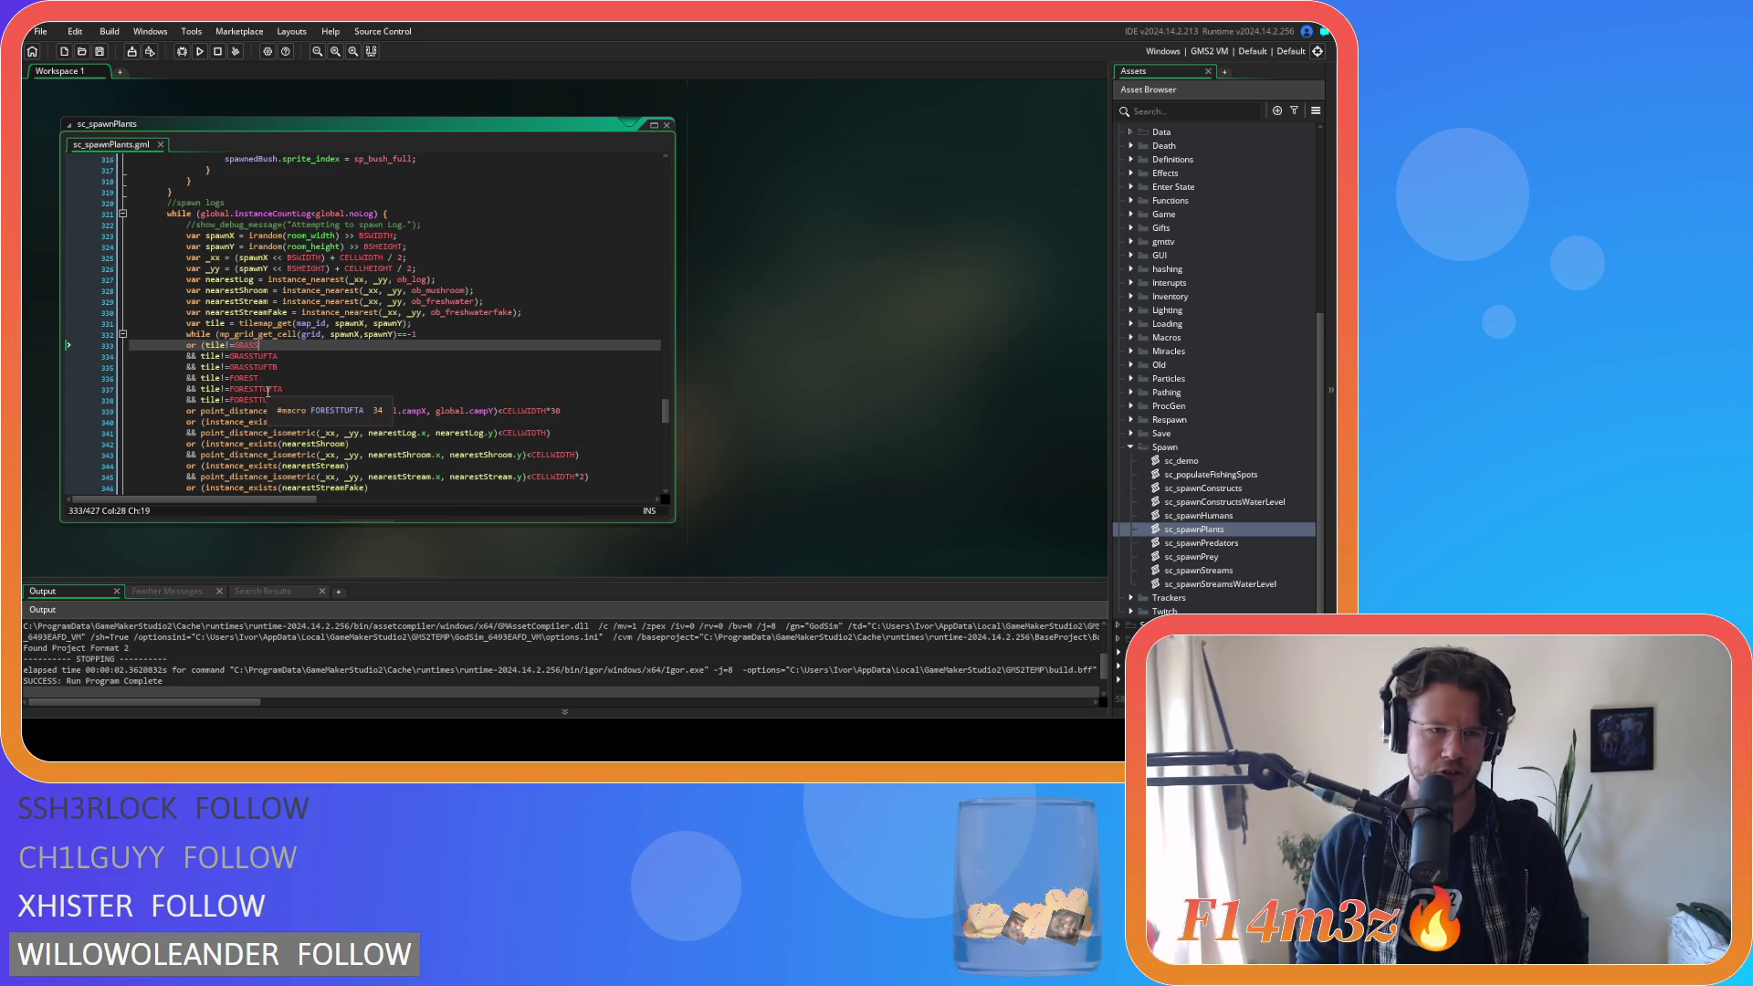
{"action": "left_click_drag", "start_coordinate": [286, 400], "coordinate": [185, 378]}
{"action": "key", "text": "ctrl+c"}
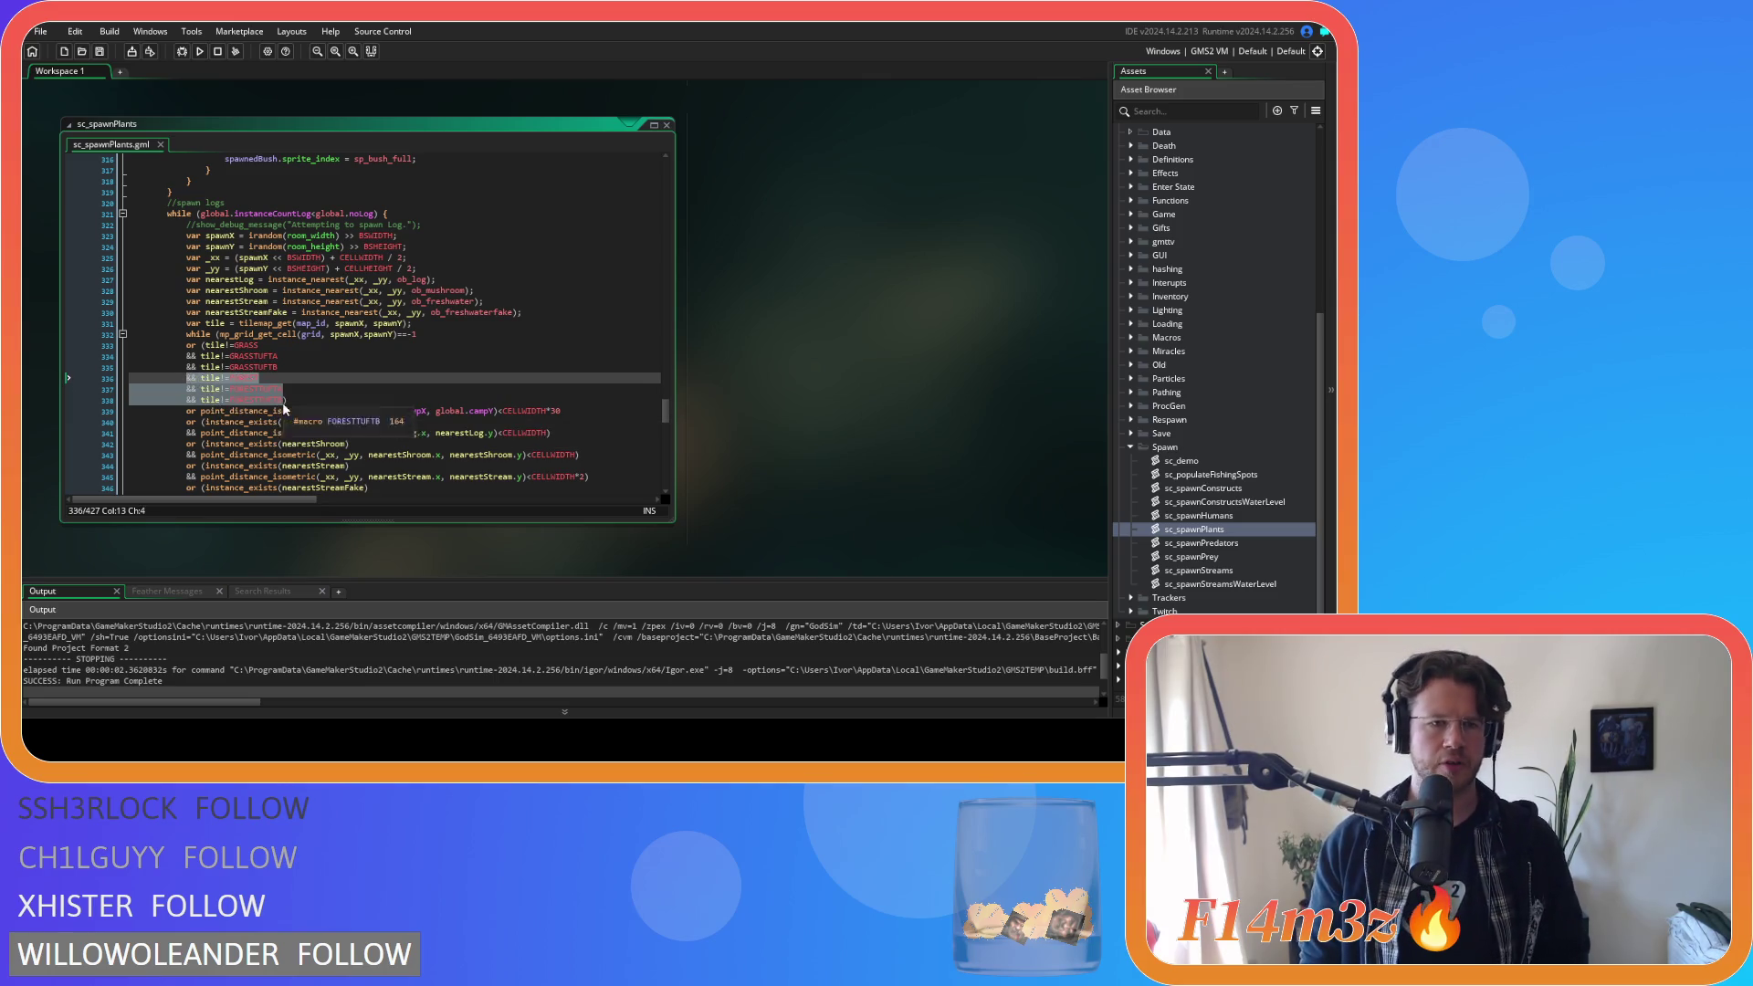
{"action": "left_click", "coordinate": [457, 402]}
{"action": "key", "text": "Return"}
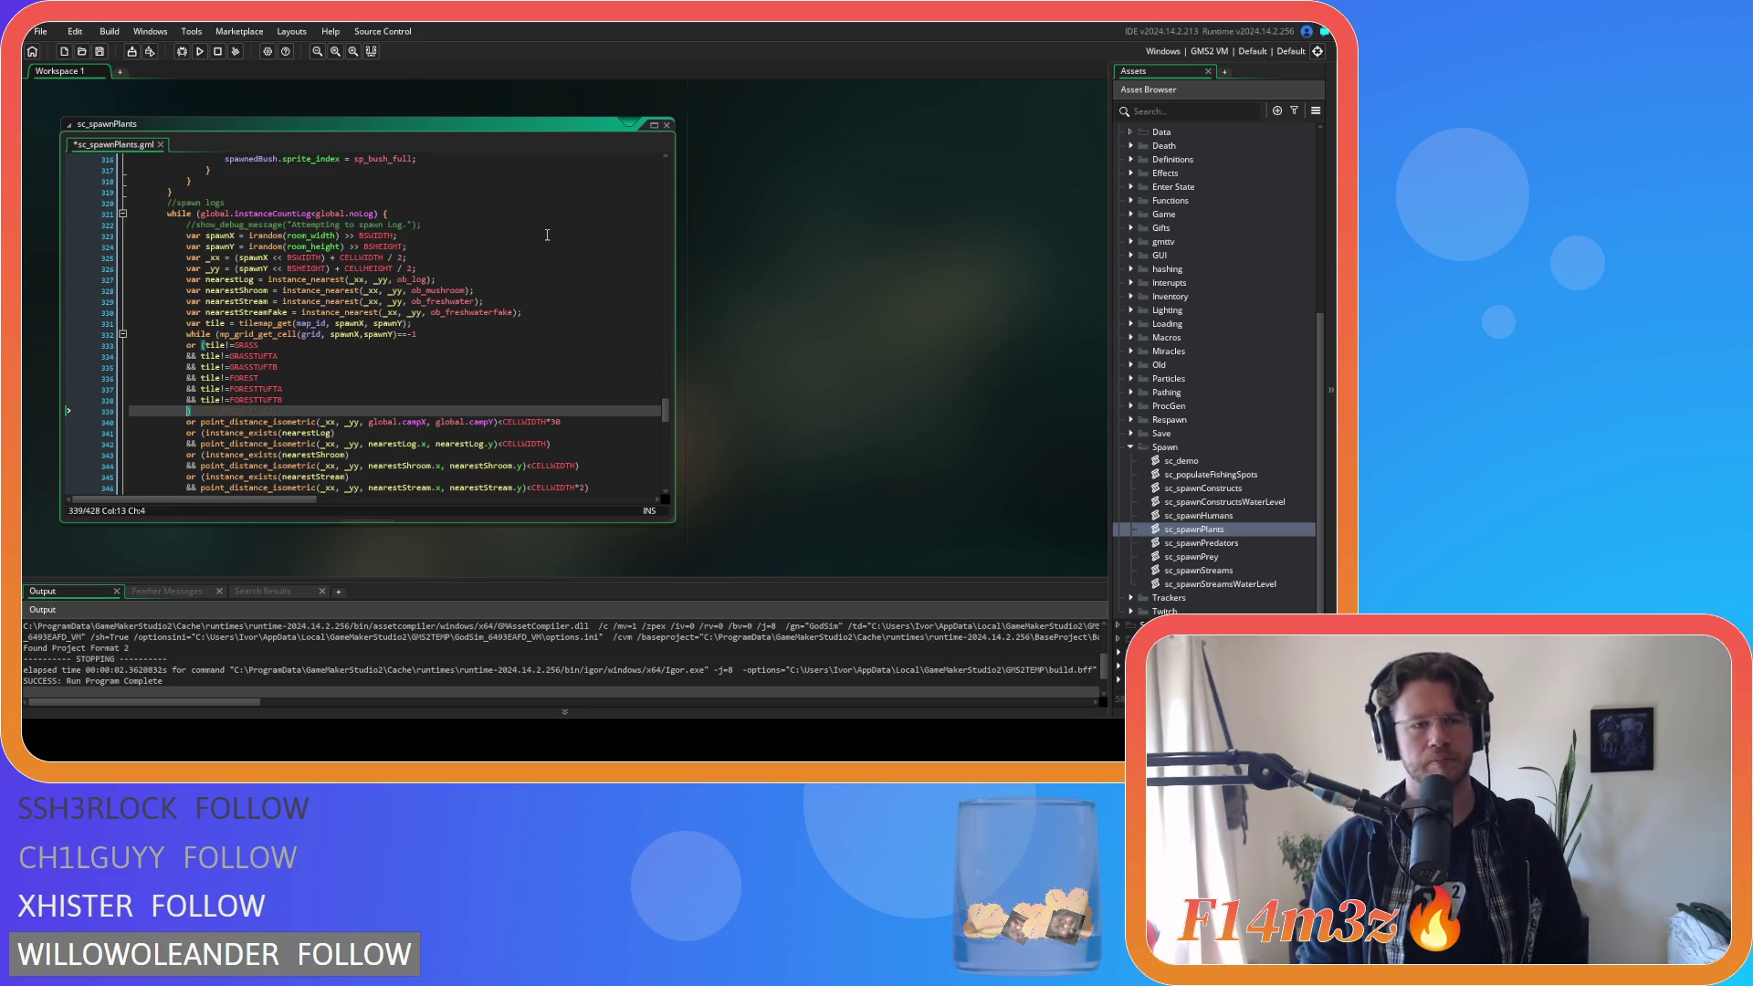
{"action": "key", "text": "ctrl+v"}
{"action": "scroll", "coordinate": [271, 372], "scroll_direction": "down", "scroll_amount": 3}
Rename the copied lines to EARTH, EARTHPEBBLE and EARTHSTICK and save sc_spawnPlants.
{"action": "double_click", "coordinate": [243, 328]}
{"action": "type", "text": "EART"}
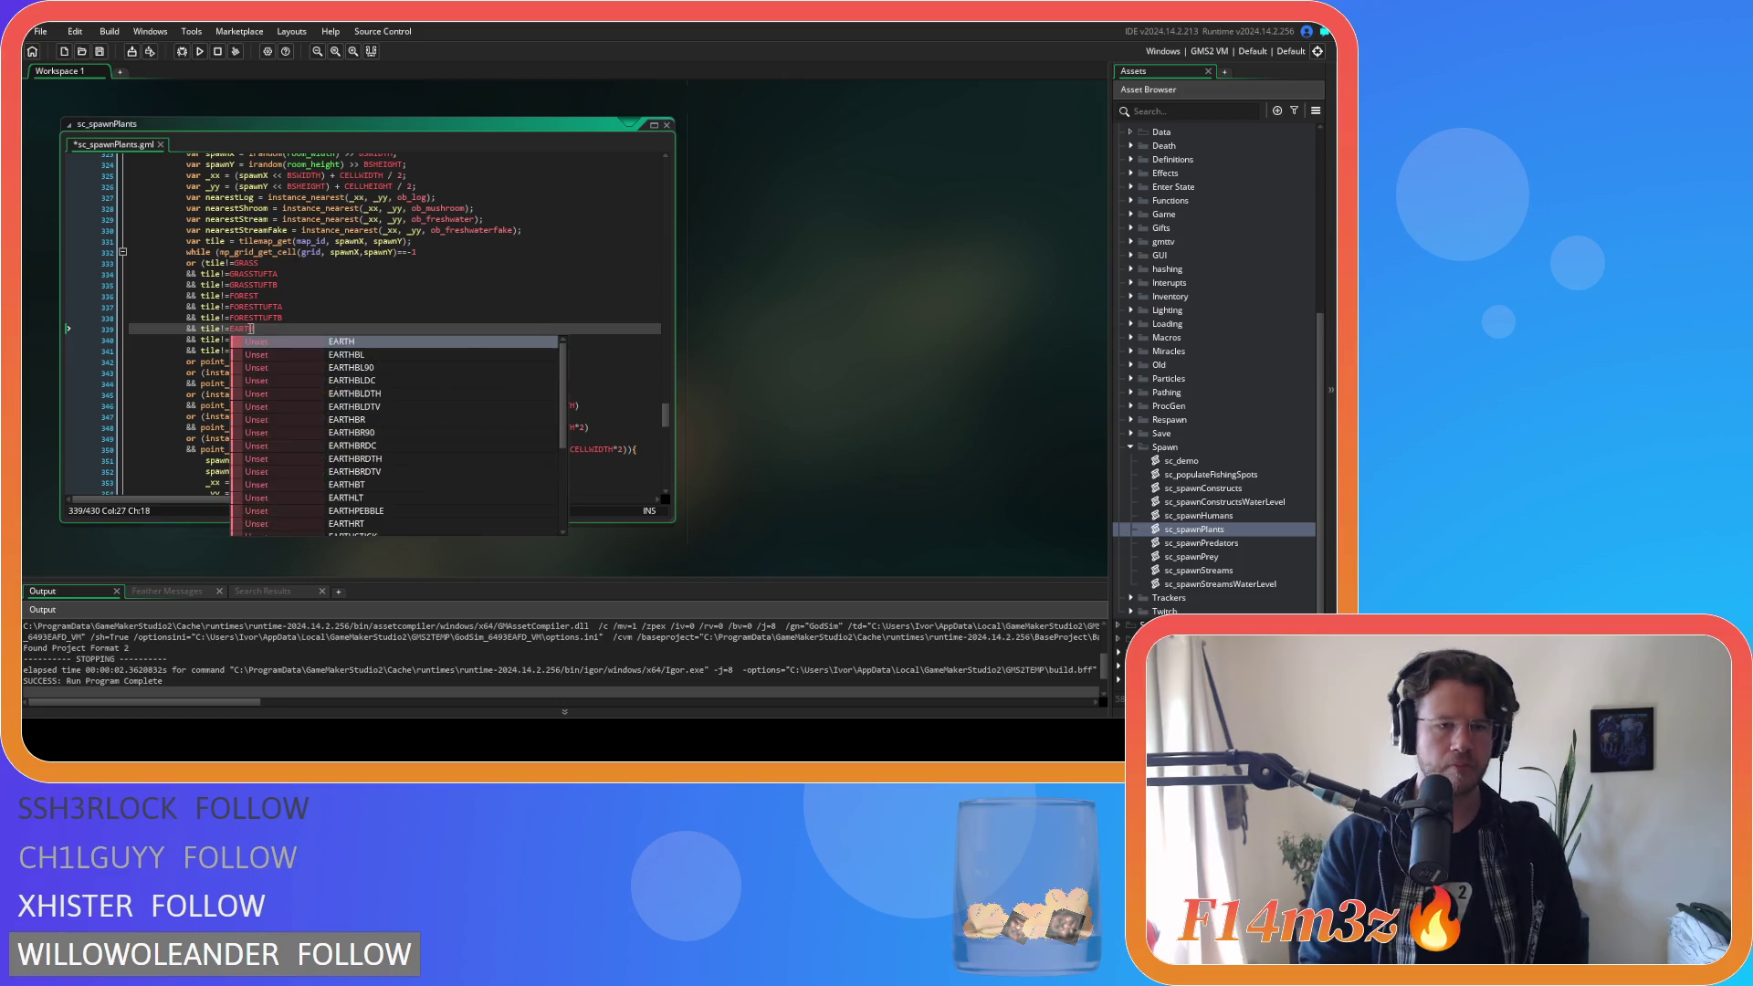
{"action": "key", "text": "Return"}
{"action": "double_click", "coordinate": [269, 342]}
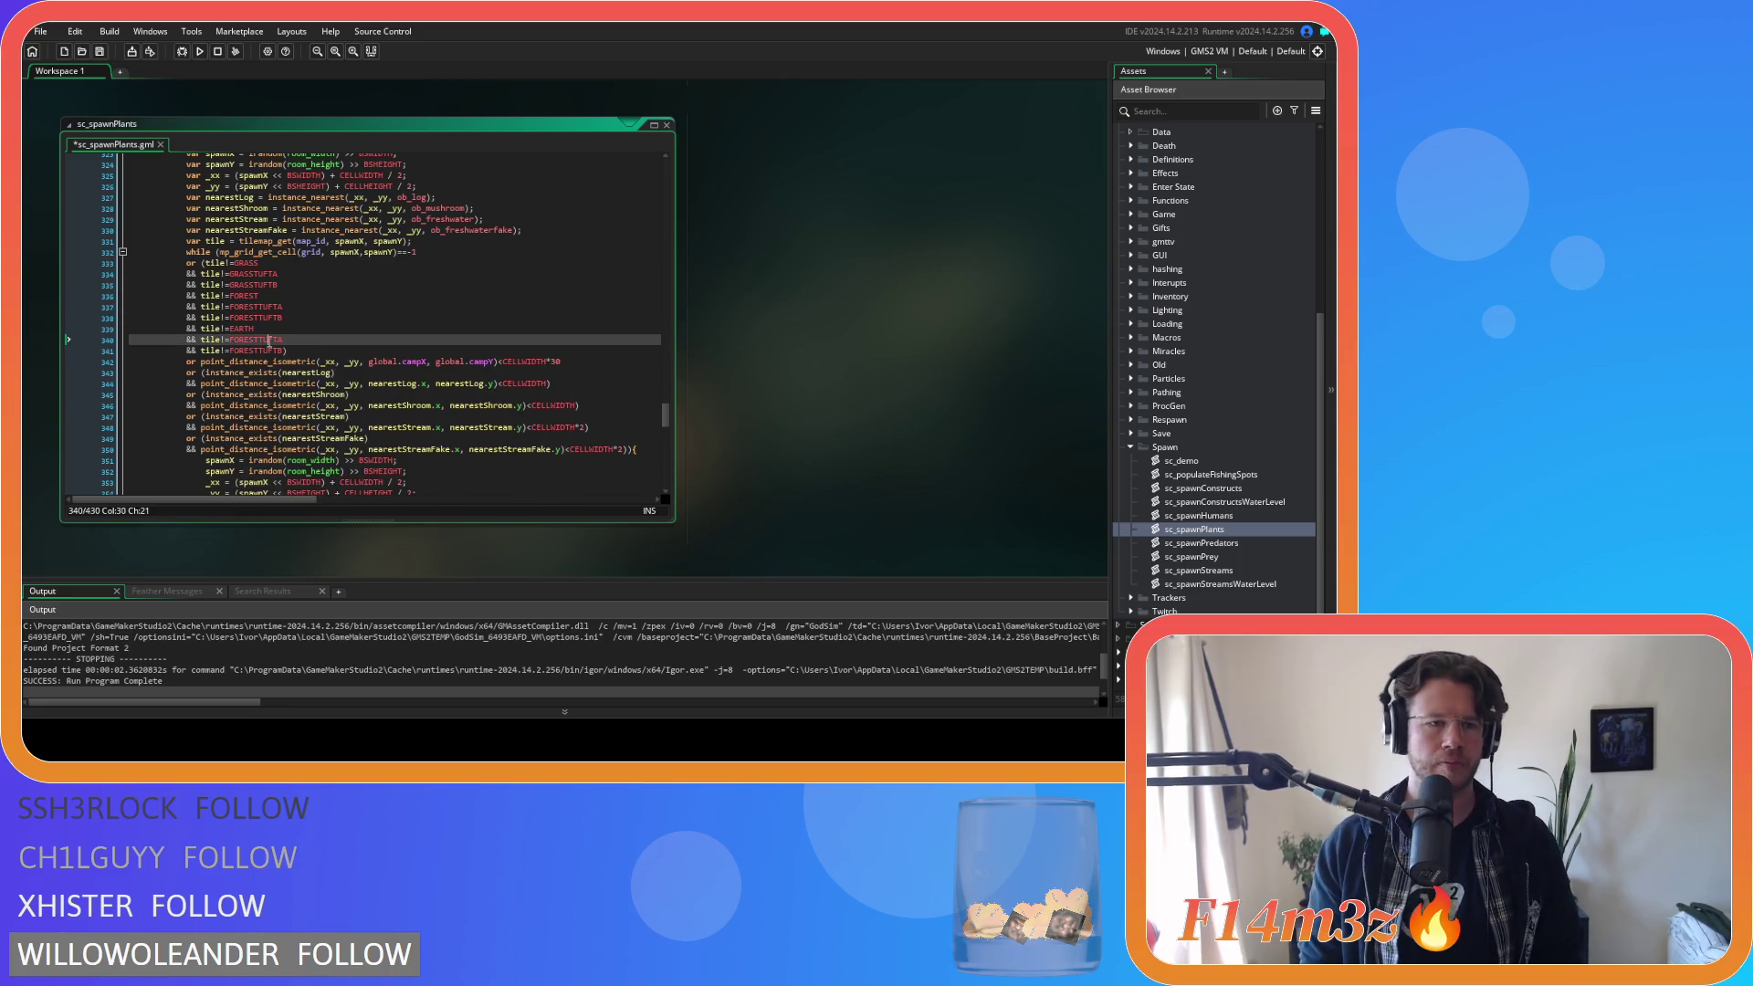
{"action": "type", "text": "EARTH"}
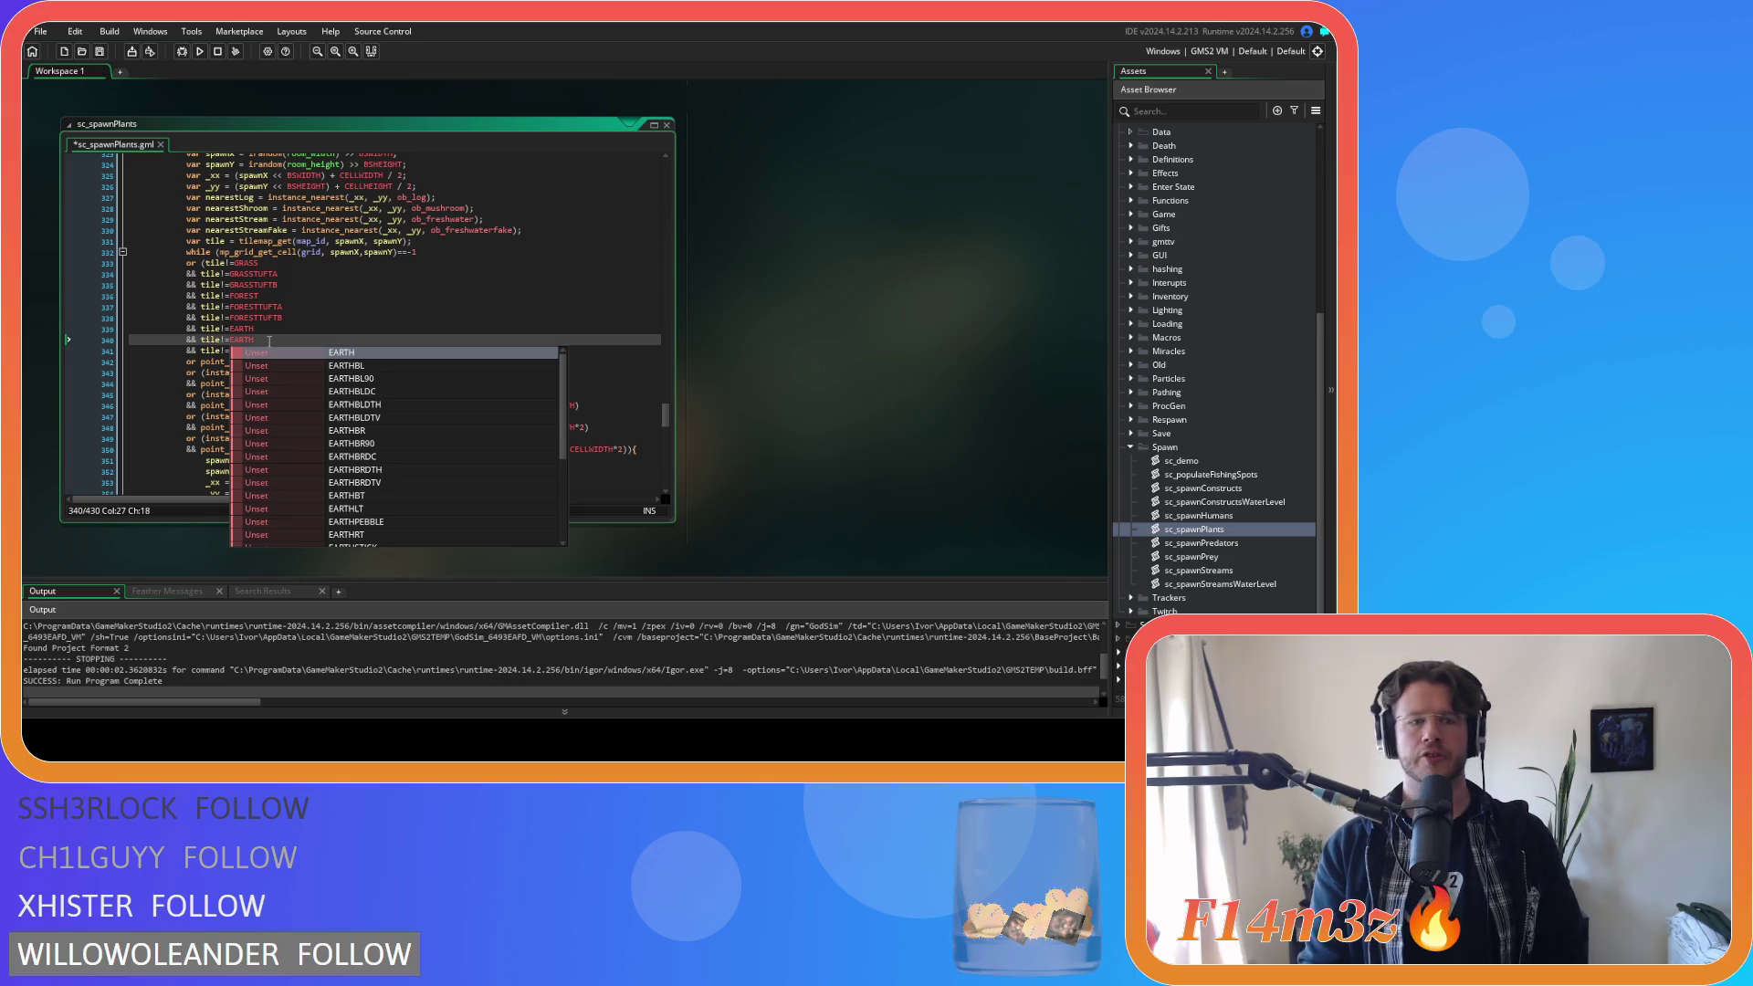
{"action": "type", "text": "PE"}
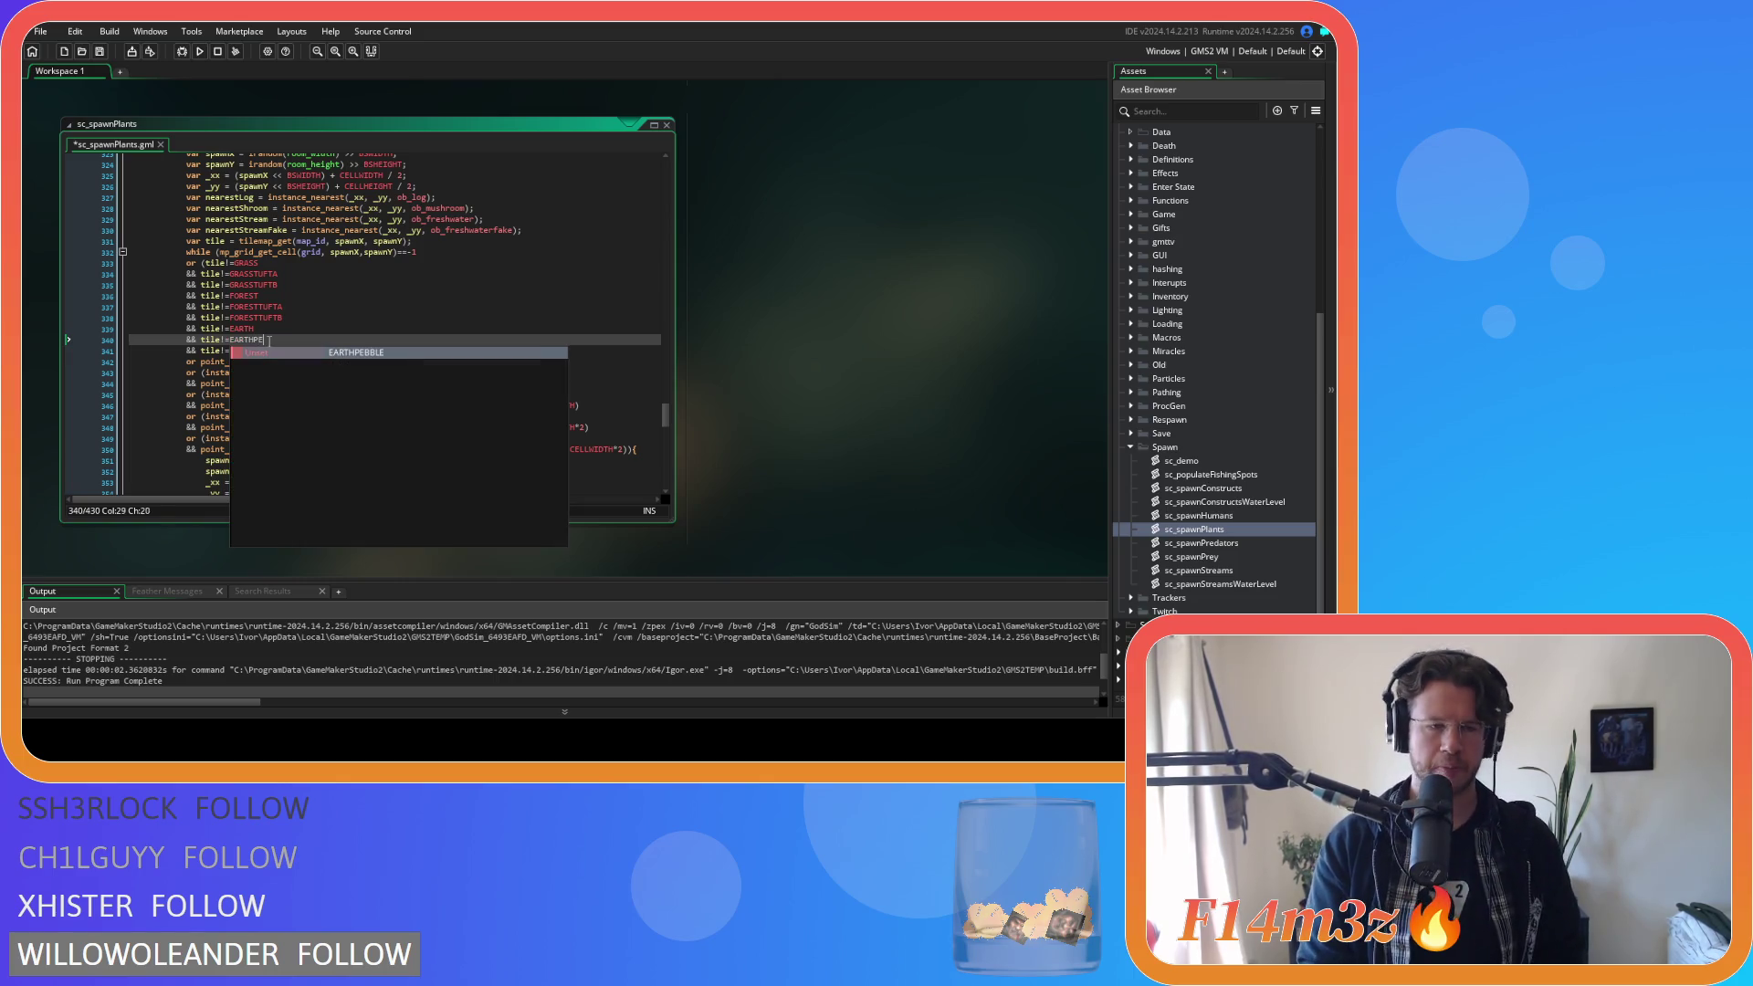
{"action": "key", "text": "Return"}
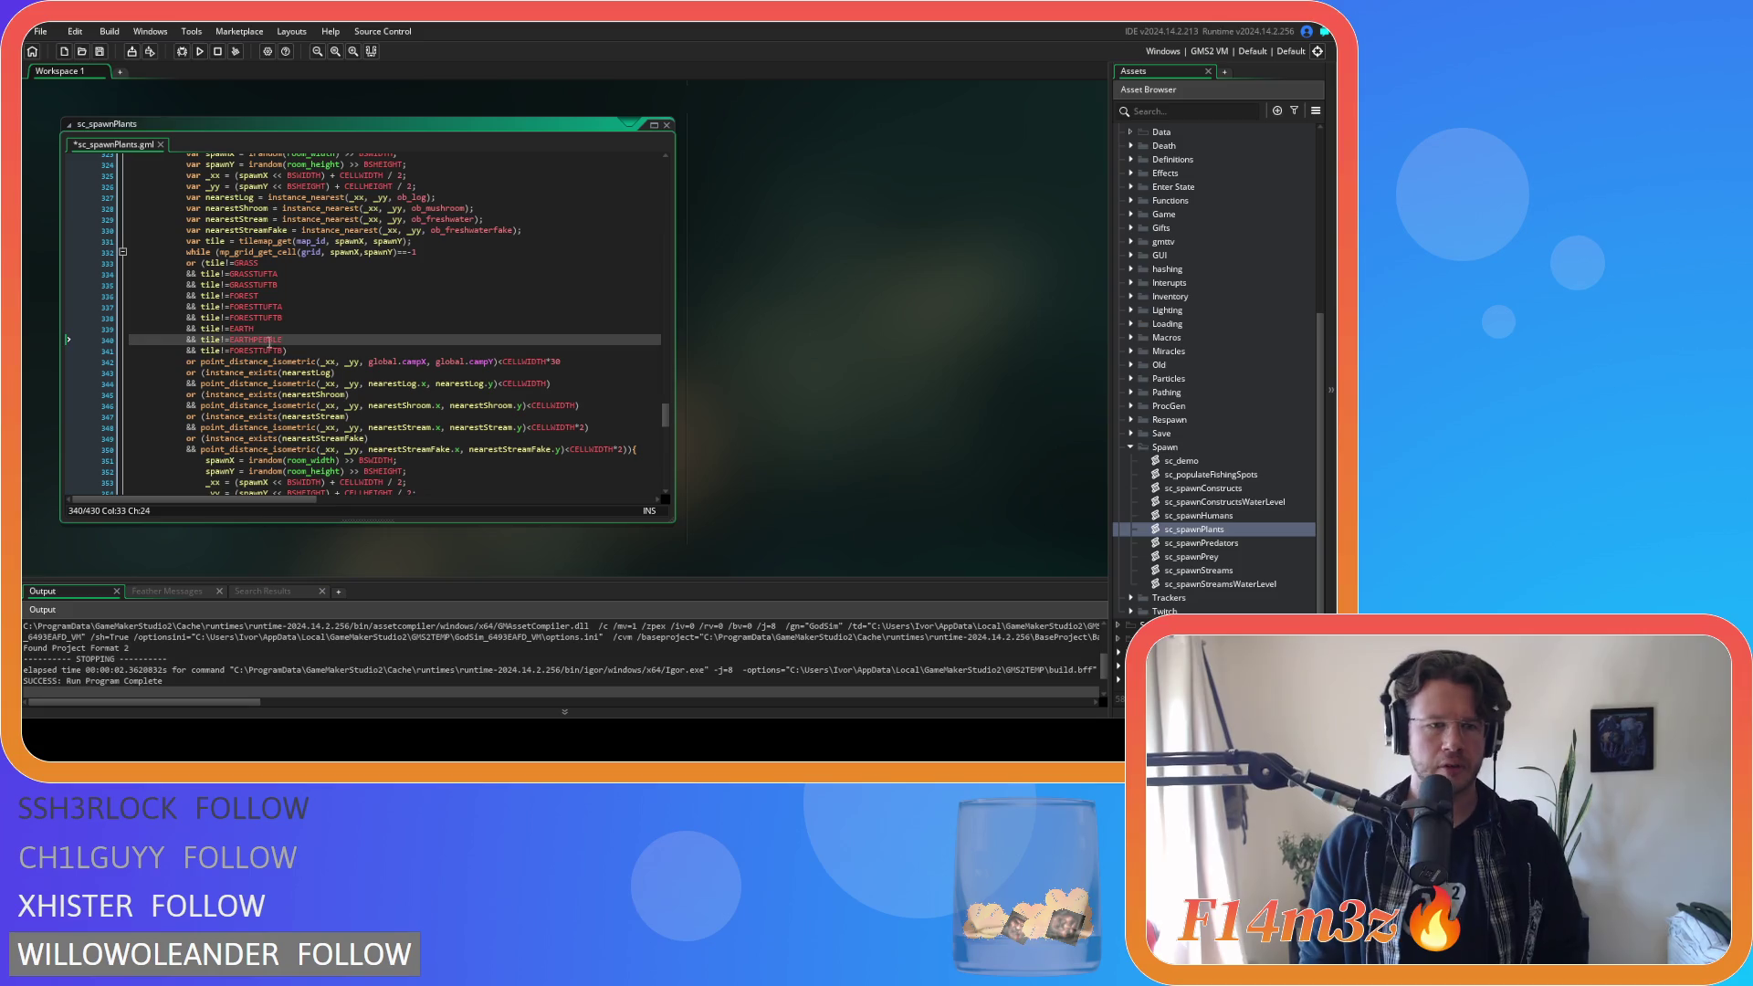
{"action": "double_click", "coordinate": [263, 348]}
{"action": "type", "text": "EARTHST"}
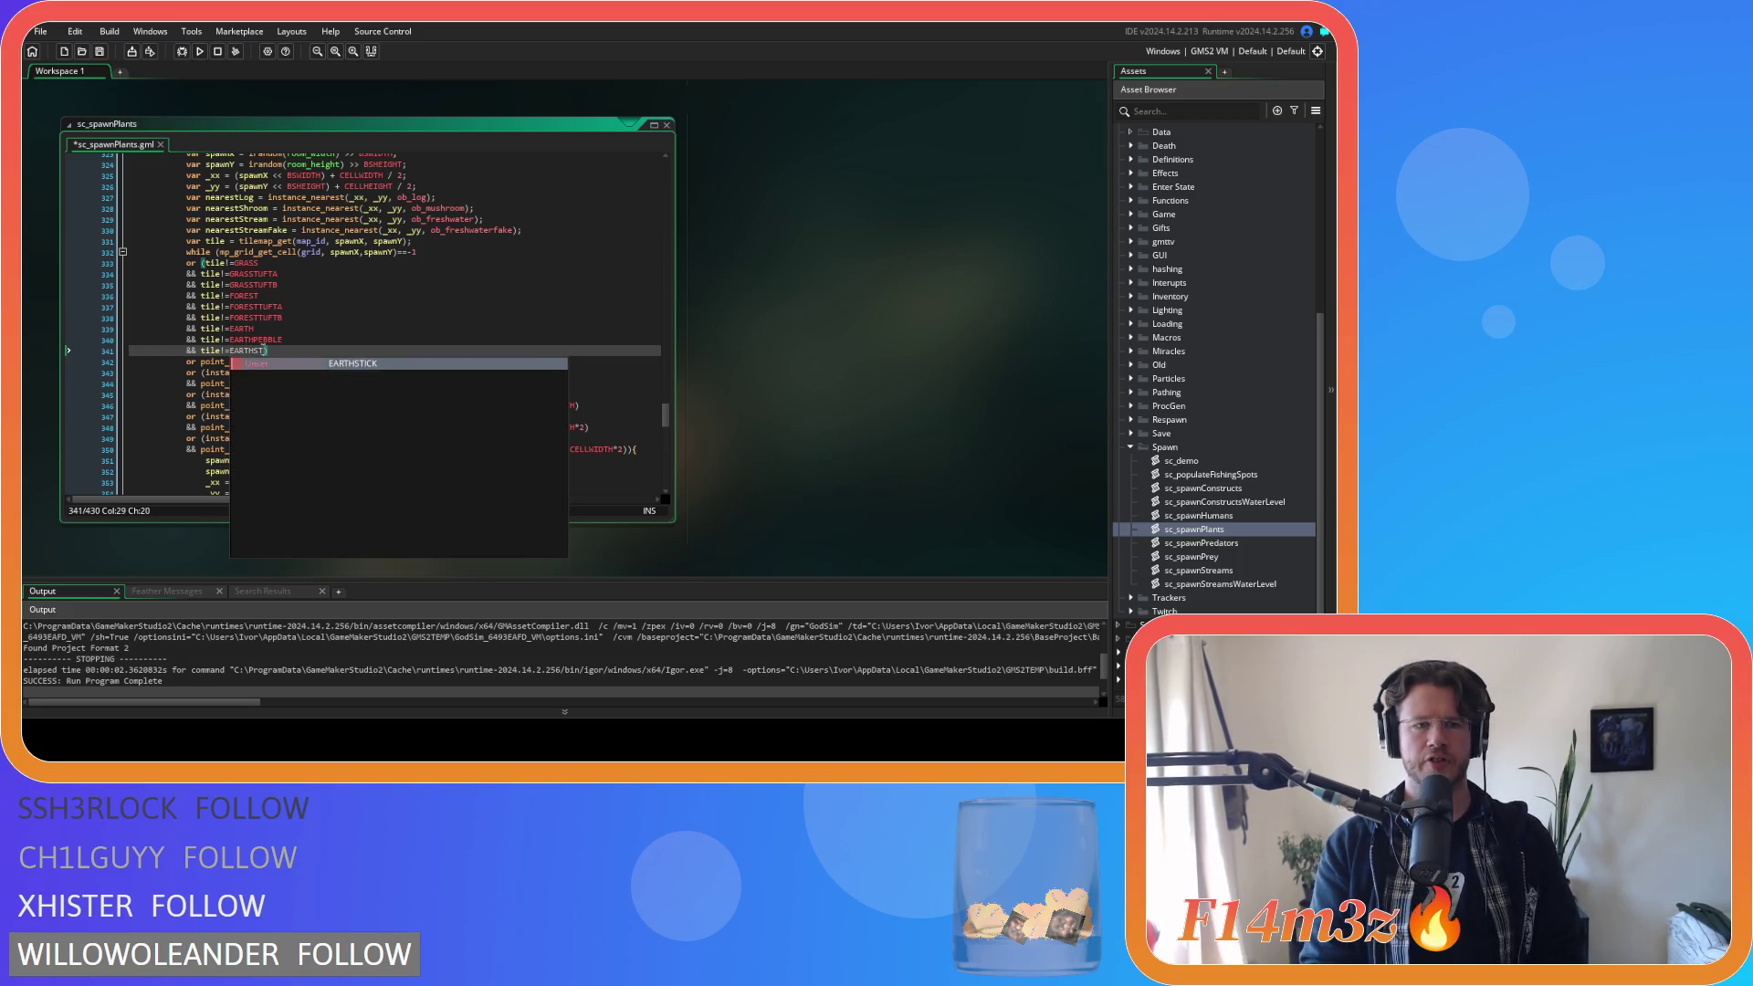
{"action": "key", "text": "Return"}
{"action": "left_click", "coordinate": [320, 344]}
{"action": "key", "text": "ctrl+s"}
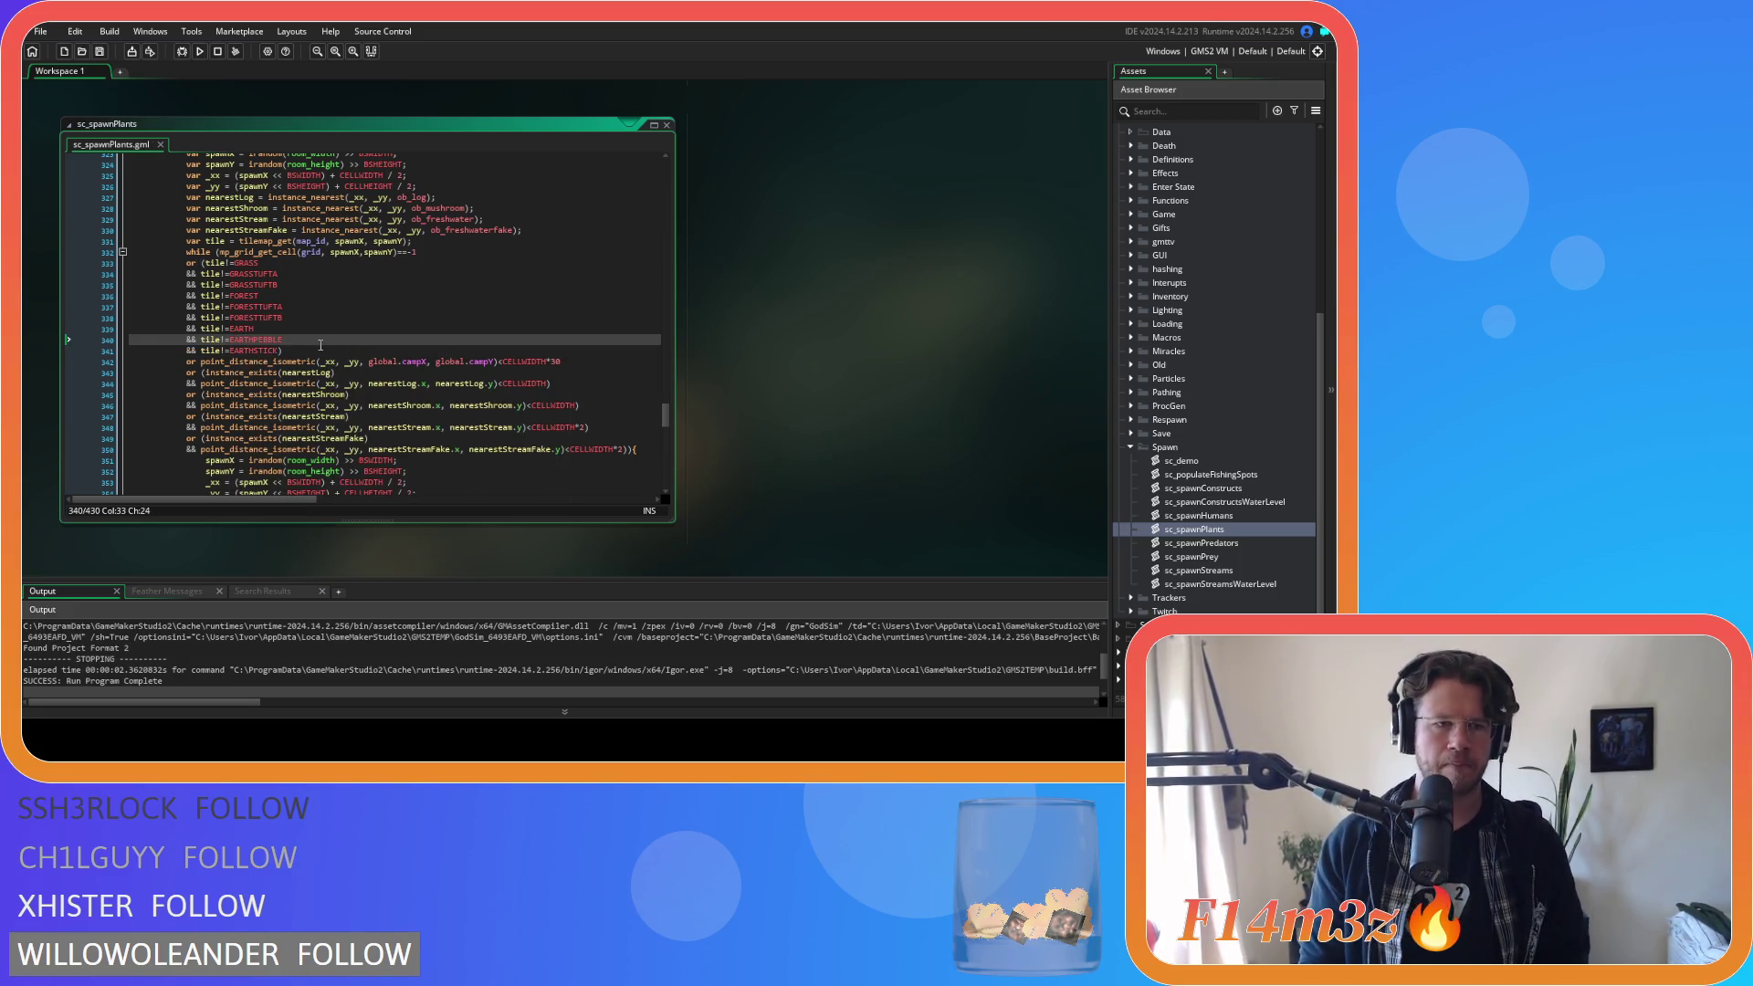
{"action": "left_click_drag", "start_coordinate": [282, 351], "coordinate": [180, 332]}
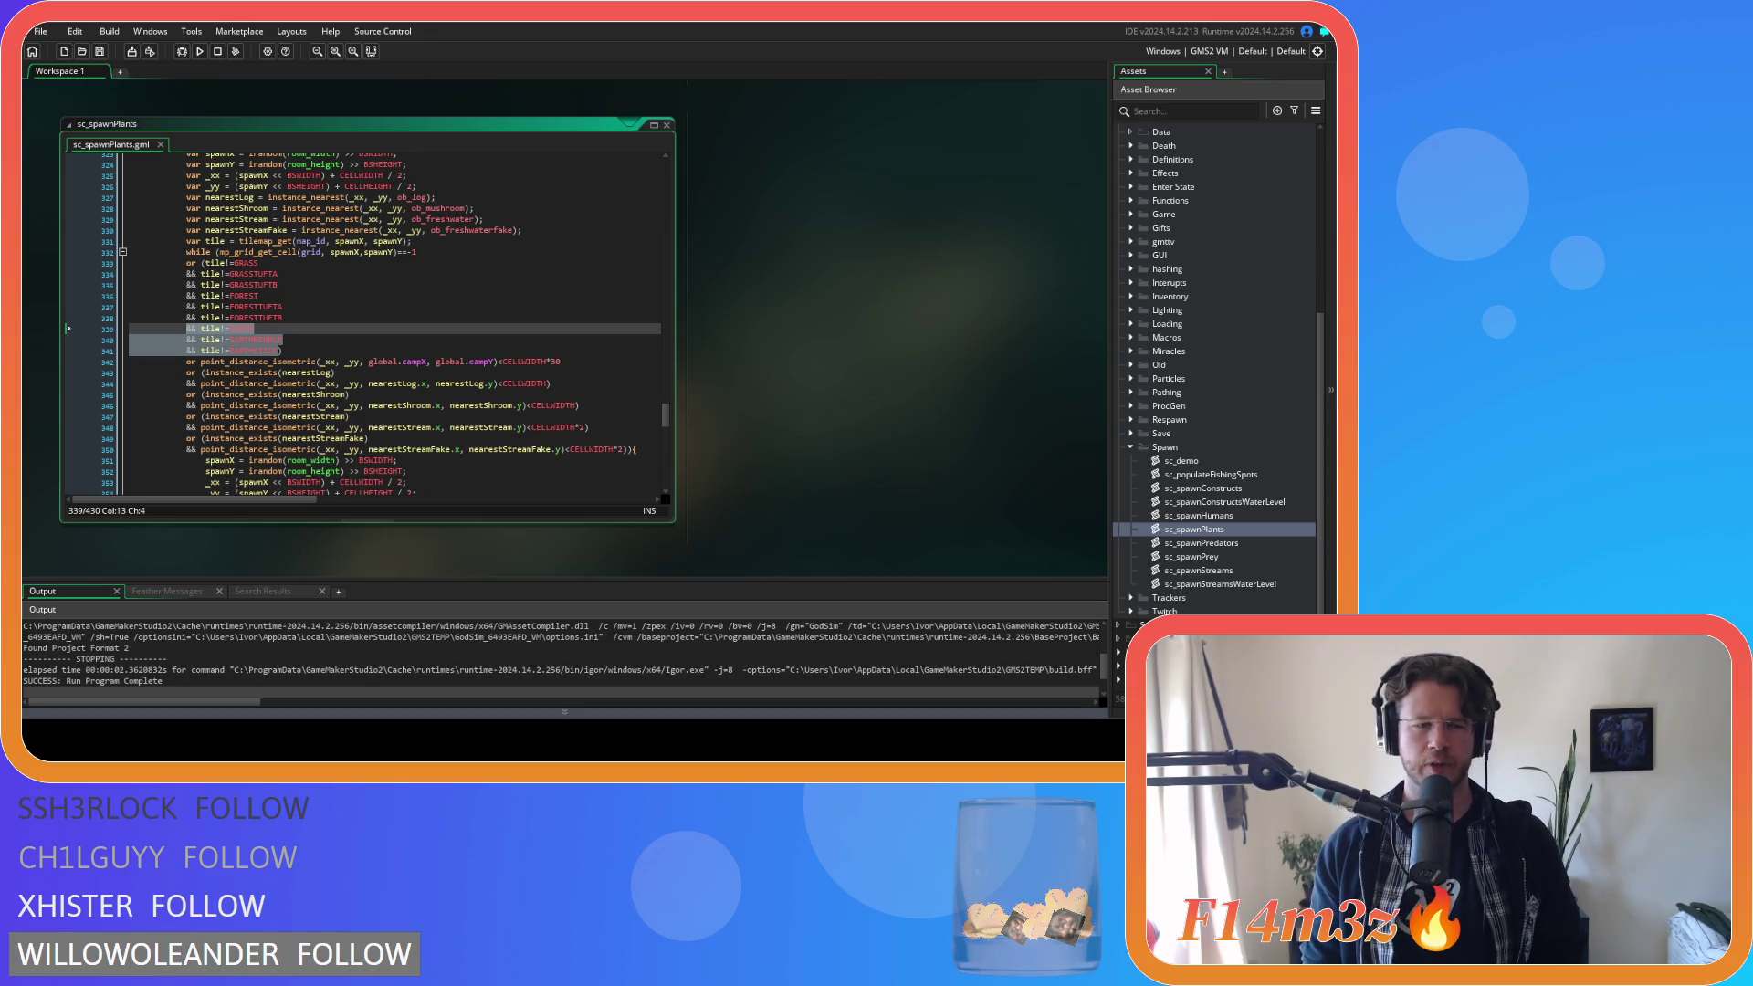
Paste the EARTH, EARTHPEBBLE and EARTHSTICK exclusions after the mushroom loop's FORESTTUFTB check.
{"action": "right_click", "coordinate": [265, 339]}
{"action": "key", "text": "Escape"}
{"action": "scroll", "coordinate": [366, 441], "scroll_direction": "down", "scroll_amount": 10}
{"action": "scroll", "coordinate": [367, 441], "scroll_direction": "down", "scroll_amount": 15}
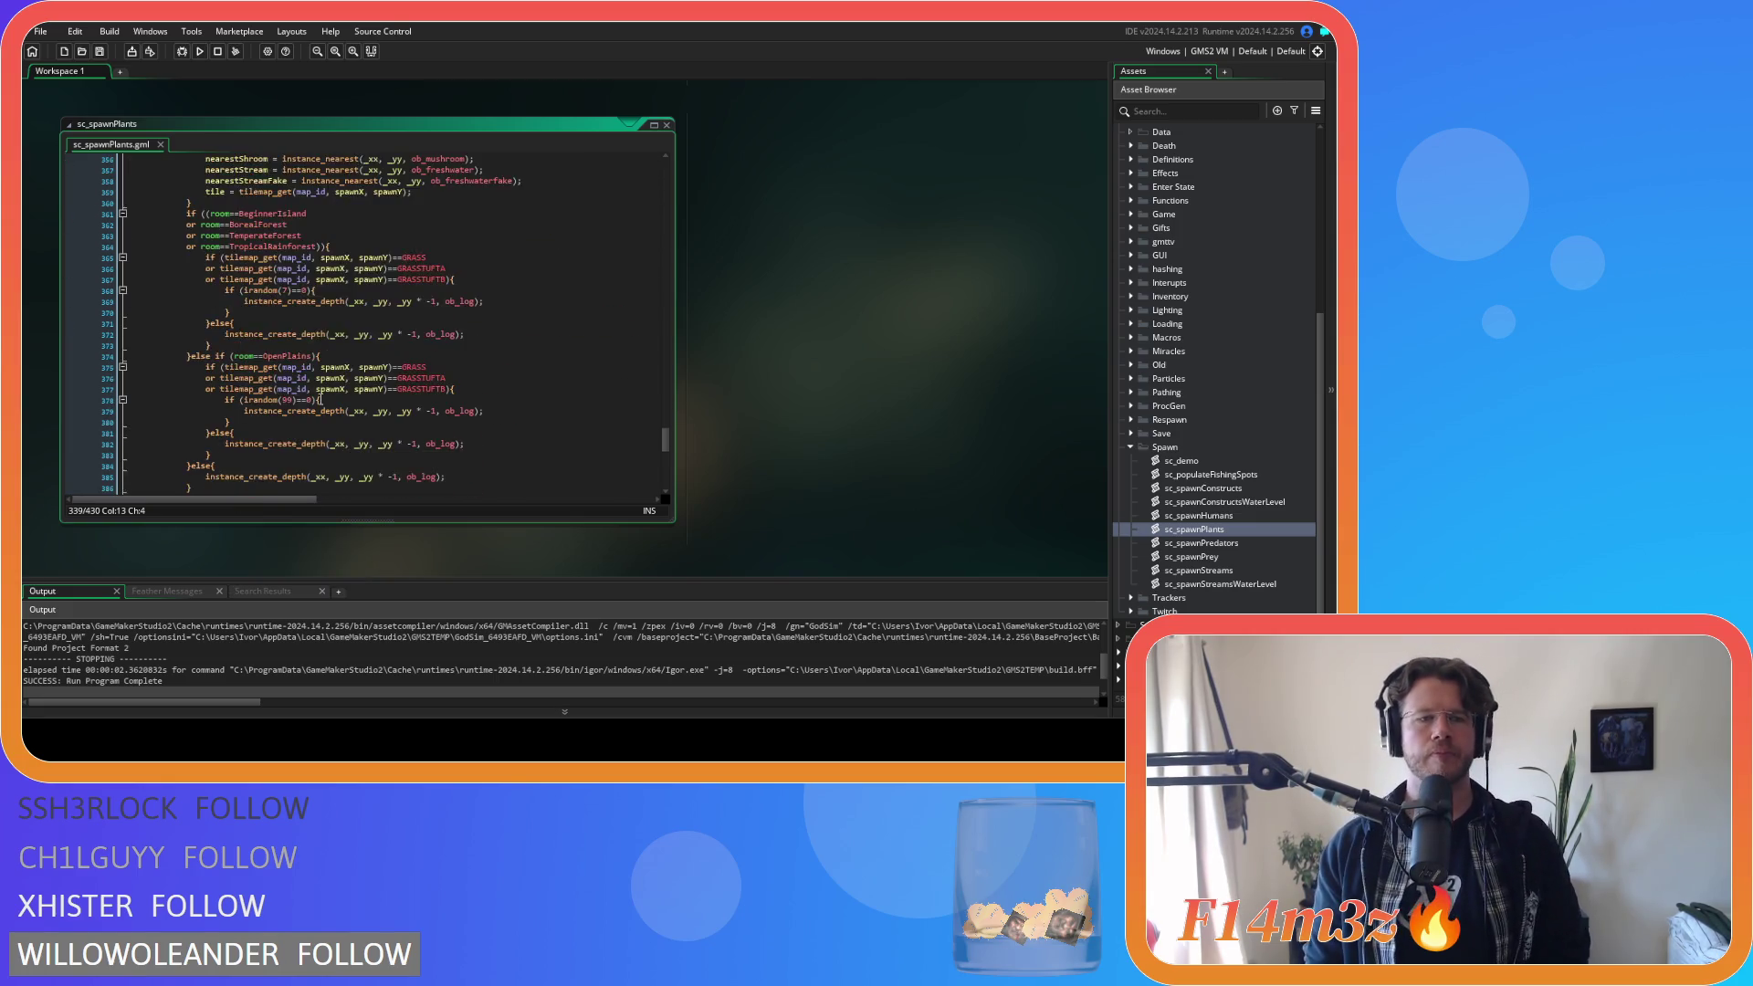
{"action": "left_click", "coordinate": [283, 240]}
{"action": "key", "text": "ctrl+v"}
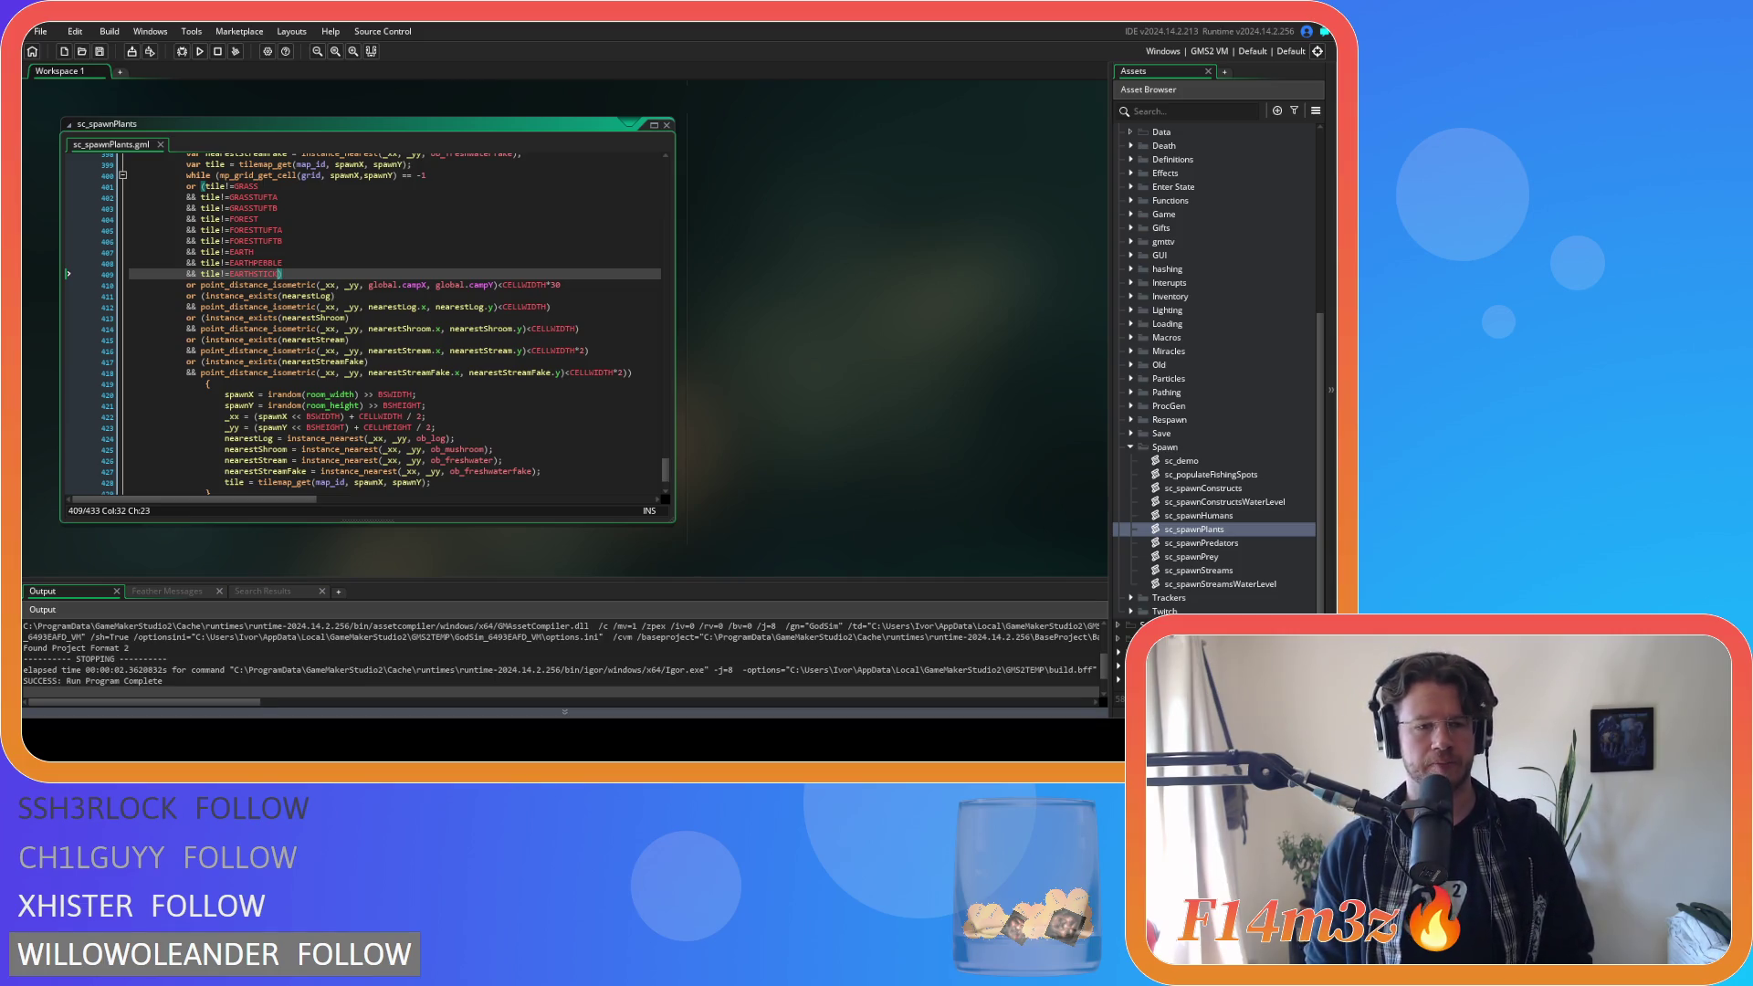
{"action": "left_click", "coordinate": [283, 262]}
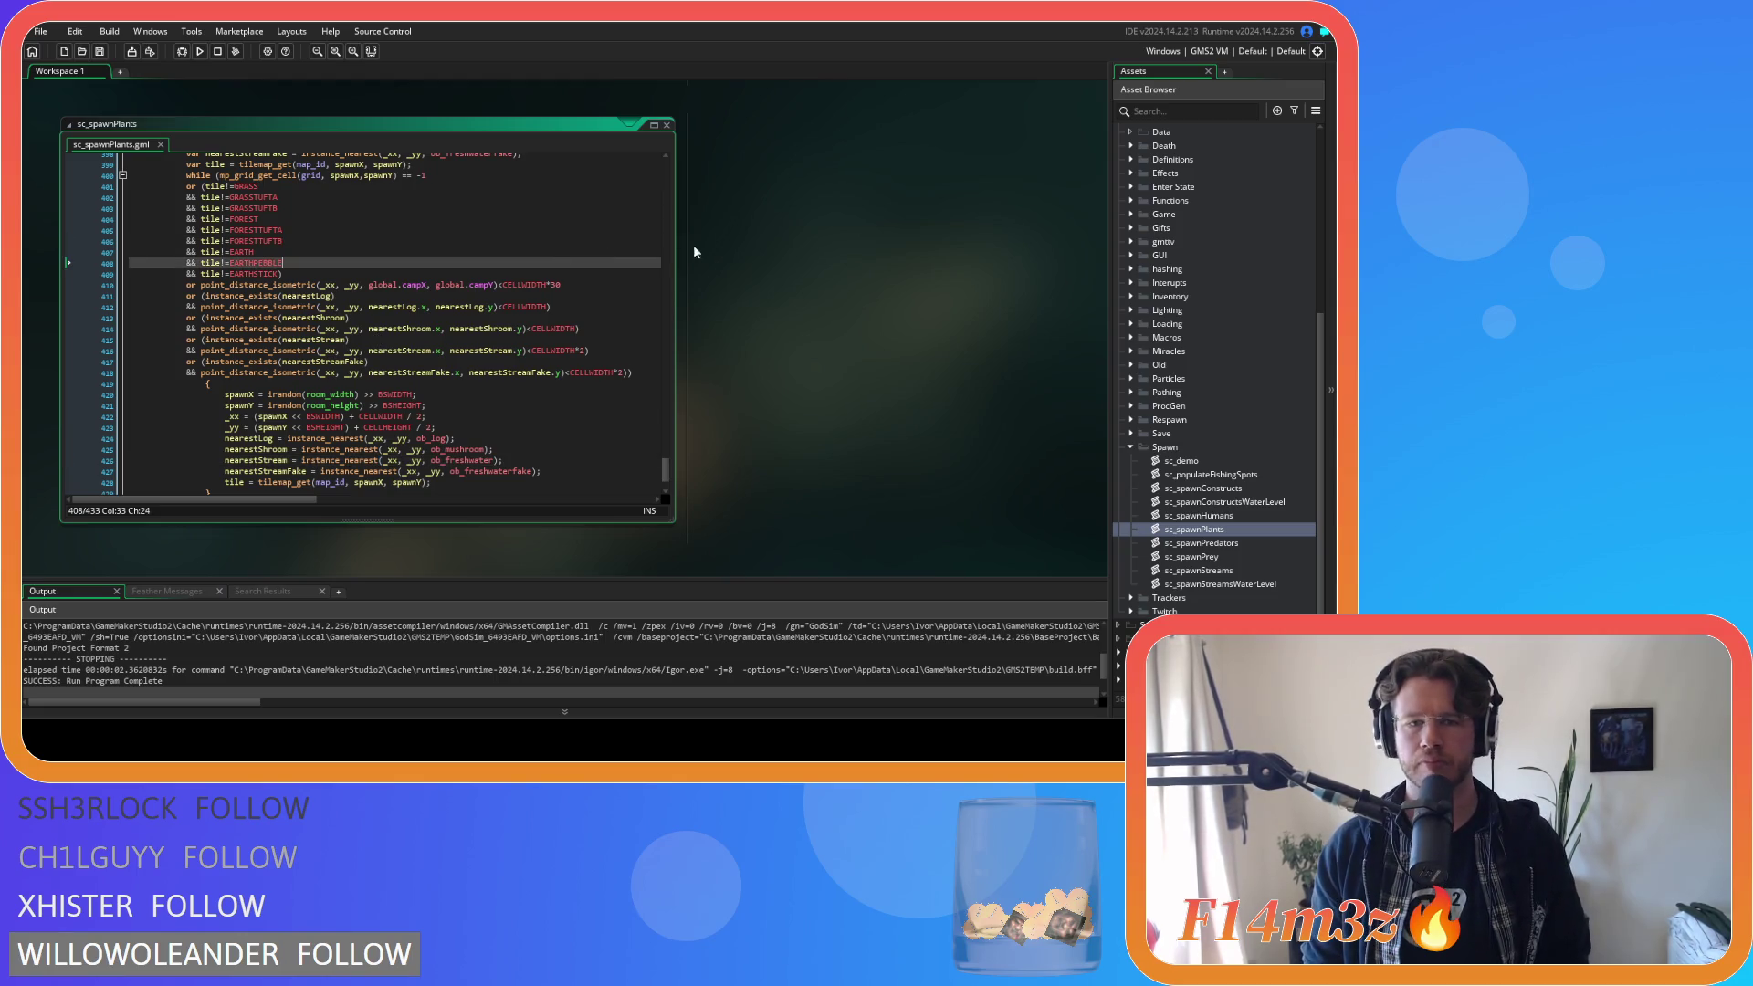
{"action": "left_click", "coordinate": [384, 306]}
{"action": "scroll", "coordinate": [506, 363], "scroll_direction": "up", "scroll_amount": 5}
{"action": "scroll", "coordinate": [506, 363], "scroll_direction": "up", "scroll_amount": 5}
Open sc_spawnPredators and locate the wolf loop's SAND tile condition.
{"action": "right_click", "coordinate": [814, 292]}
{"action": "mouse_move", "coordinate": [831, 316]}
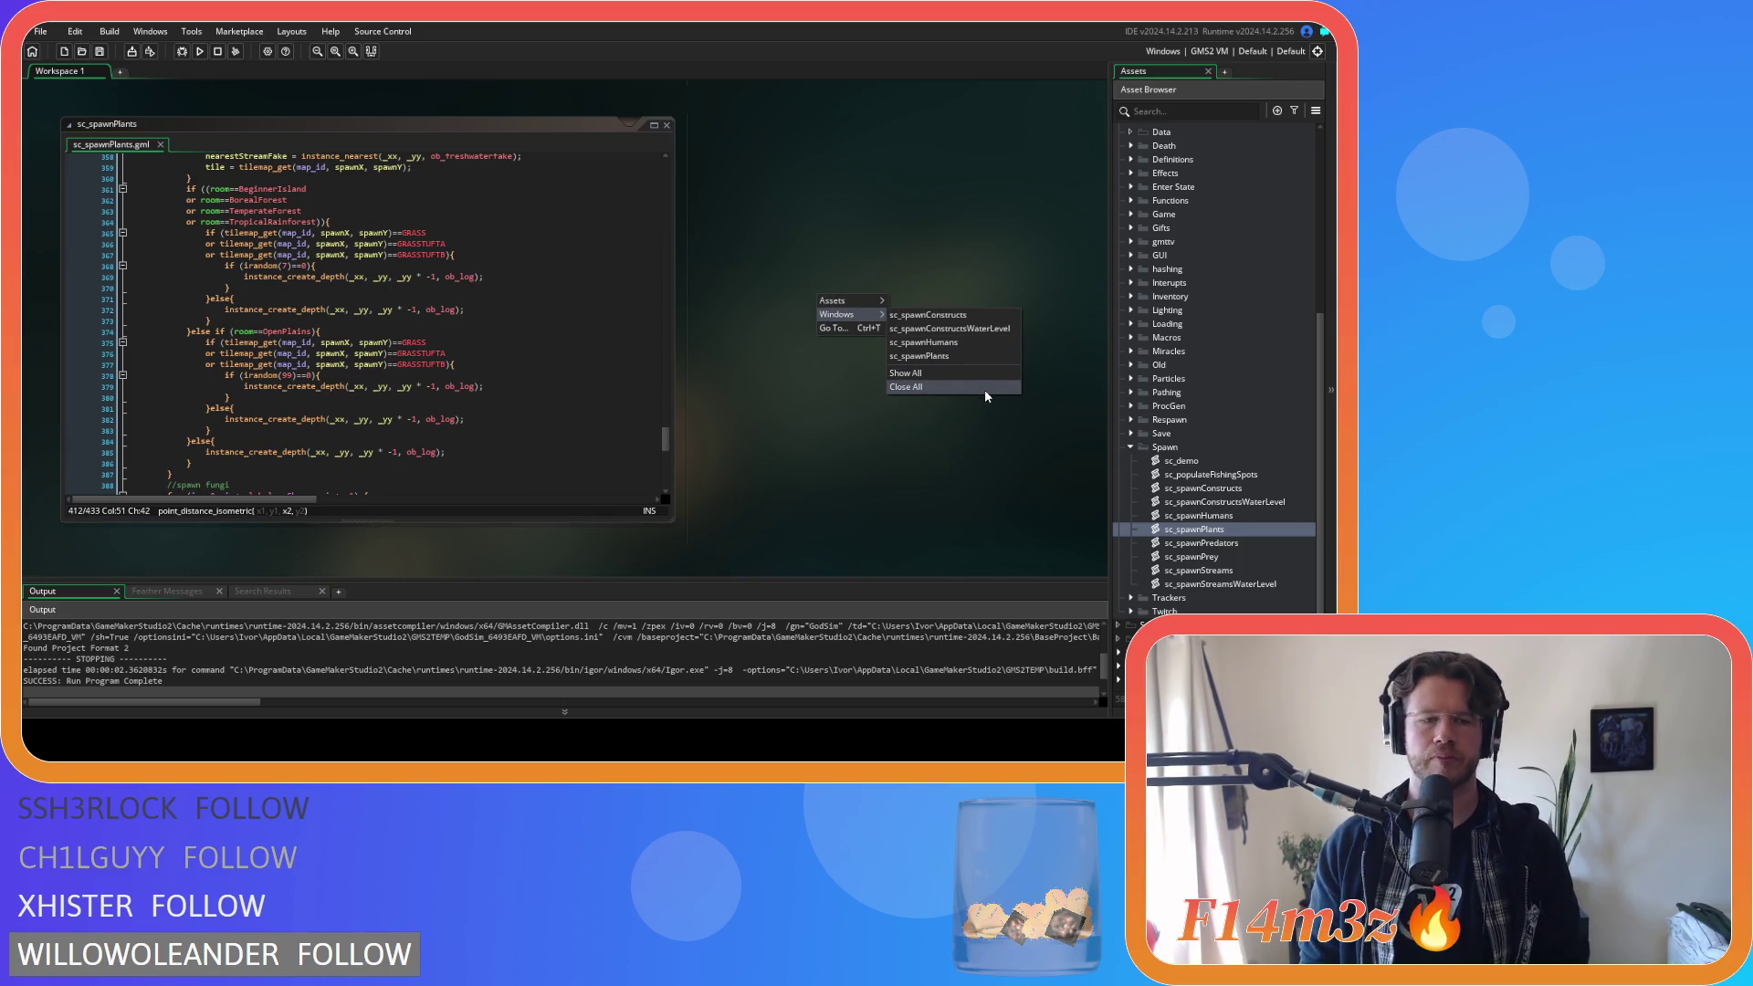
{"action": "double_click", "coordinate": [1241, 544]}
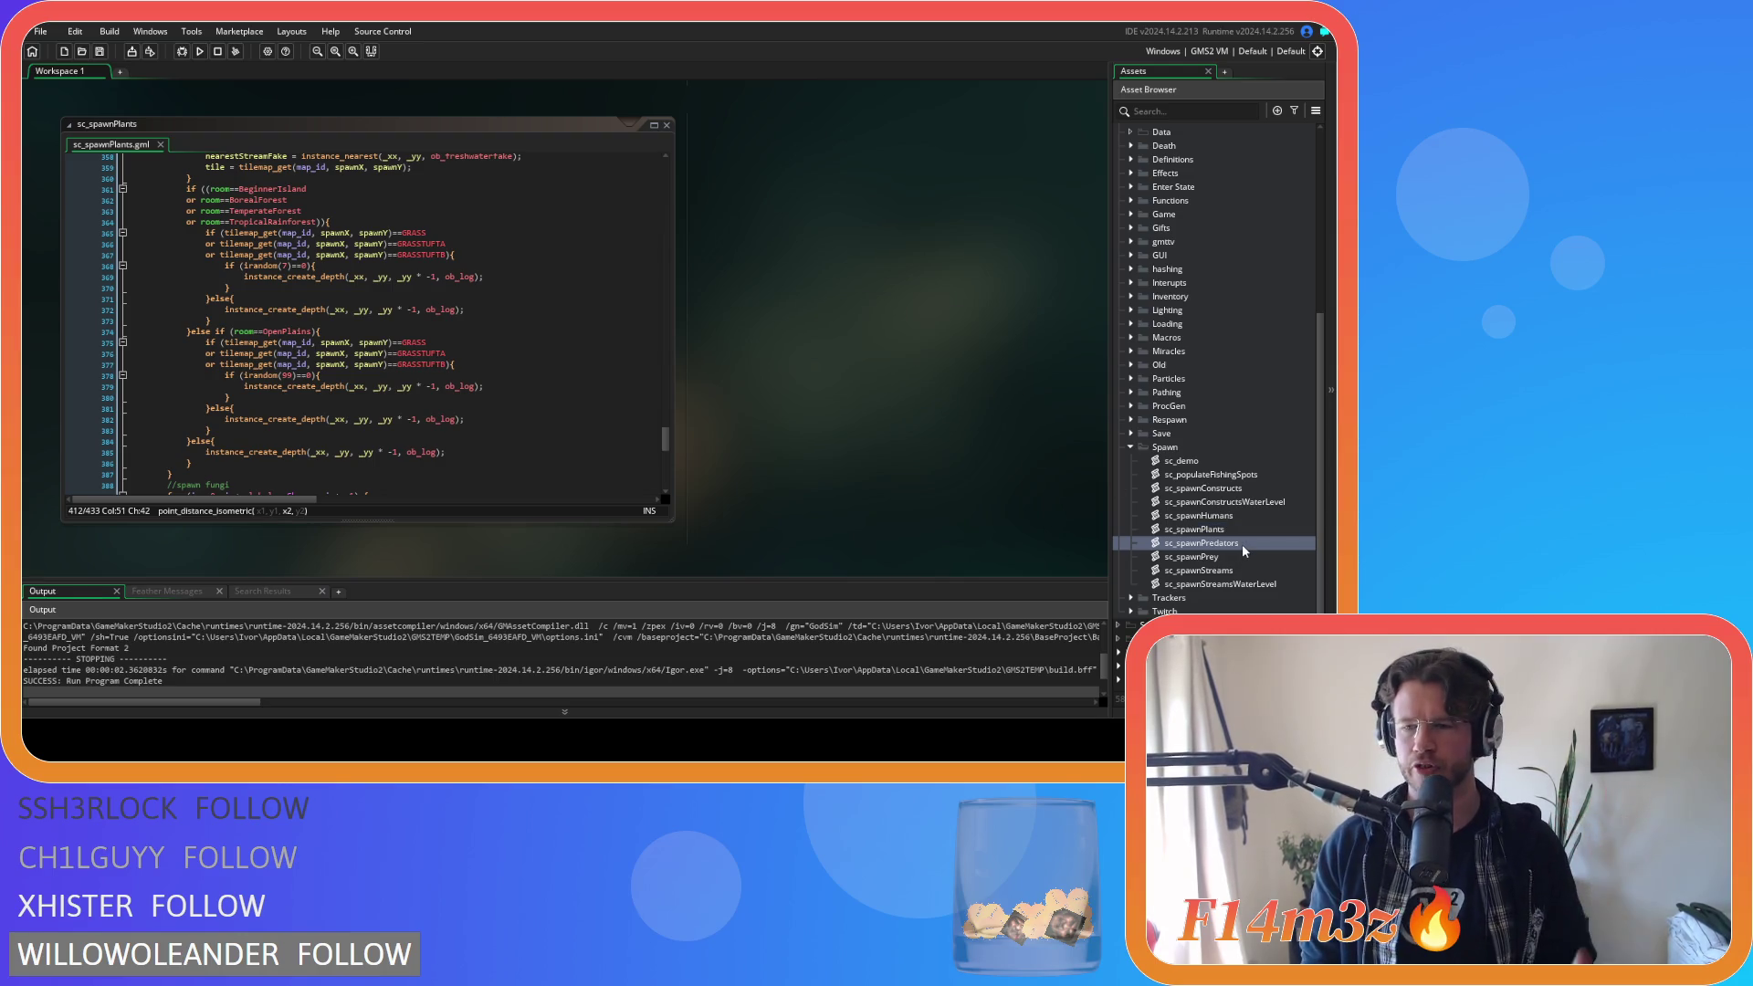
{"action": "left_click", "coordinate": [379, 333]}
{"action": "scroll", "coordinate": [353, 422], "scroll_direction": "down", "scroll_amount": 1}
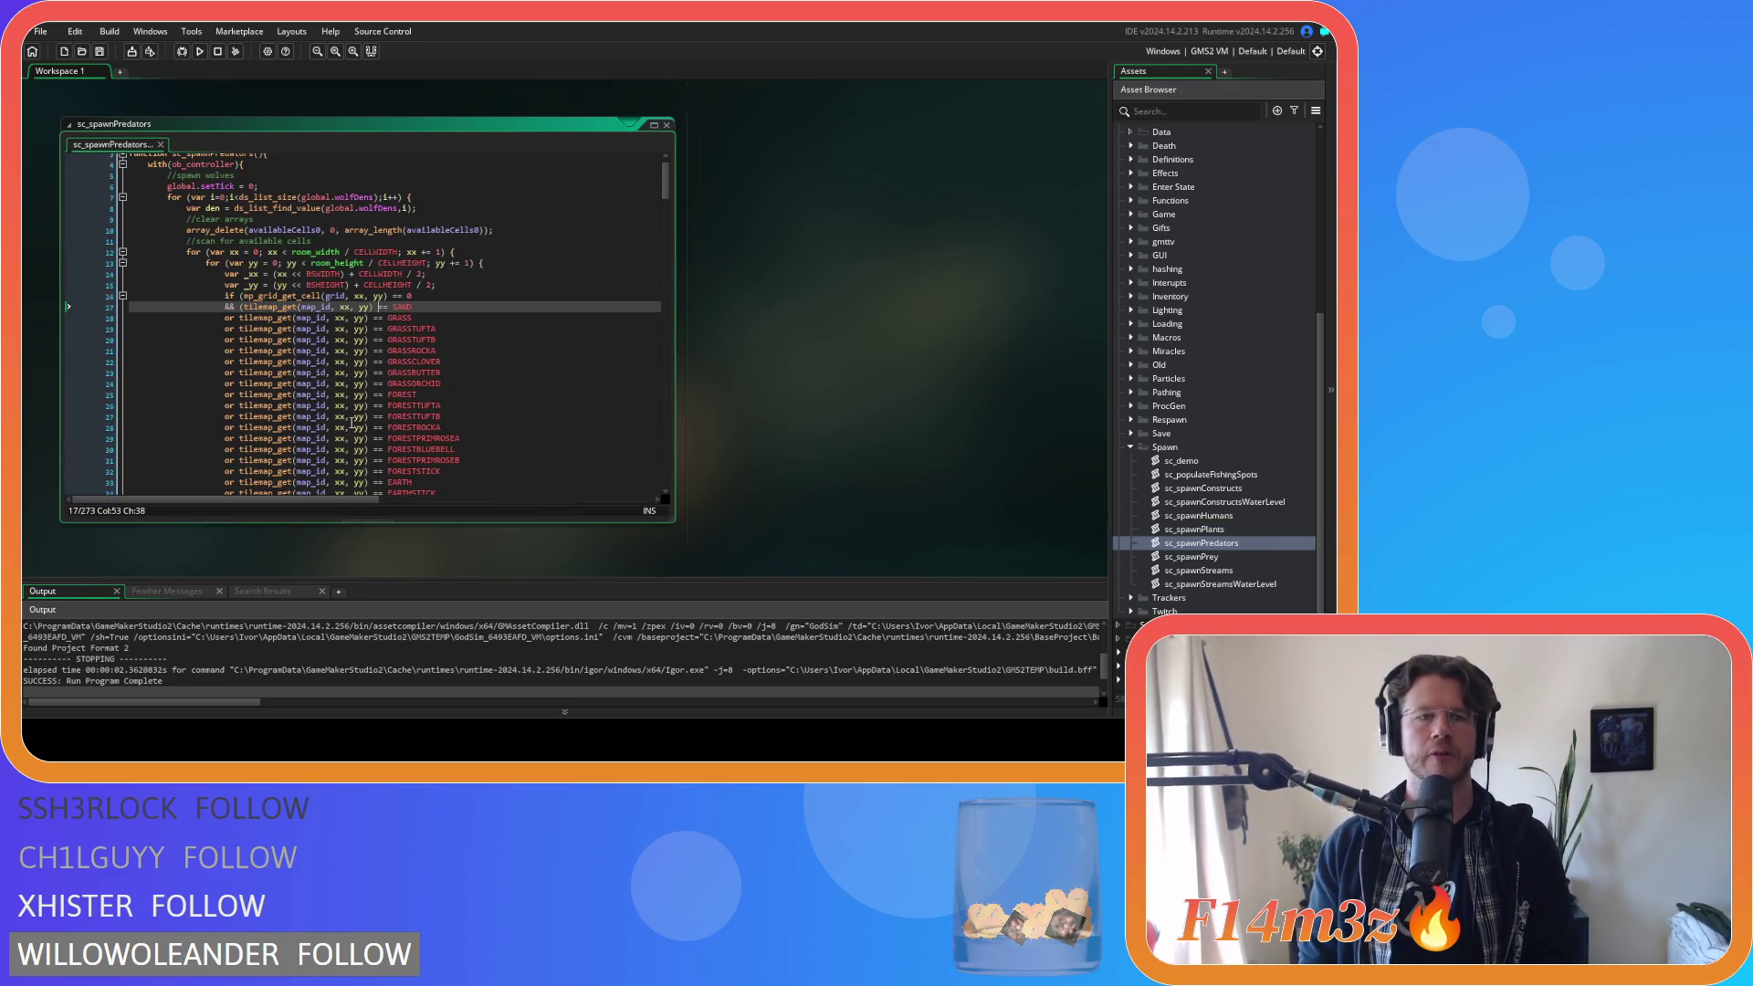
{"action": "scroll", "coordinate": [429, 383], "scroll_direction": "down", "scroll_amount": 4}
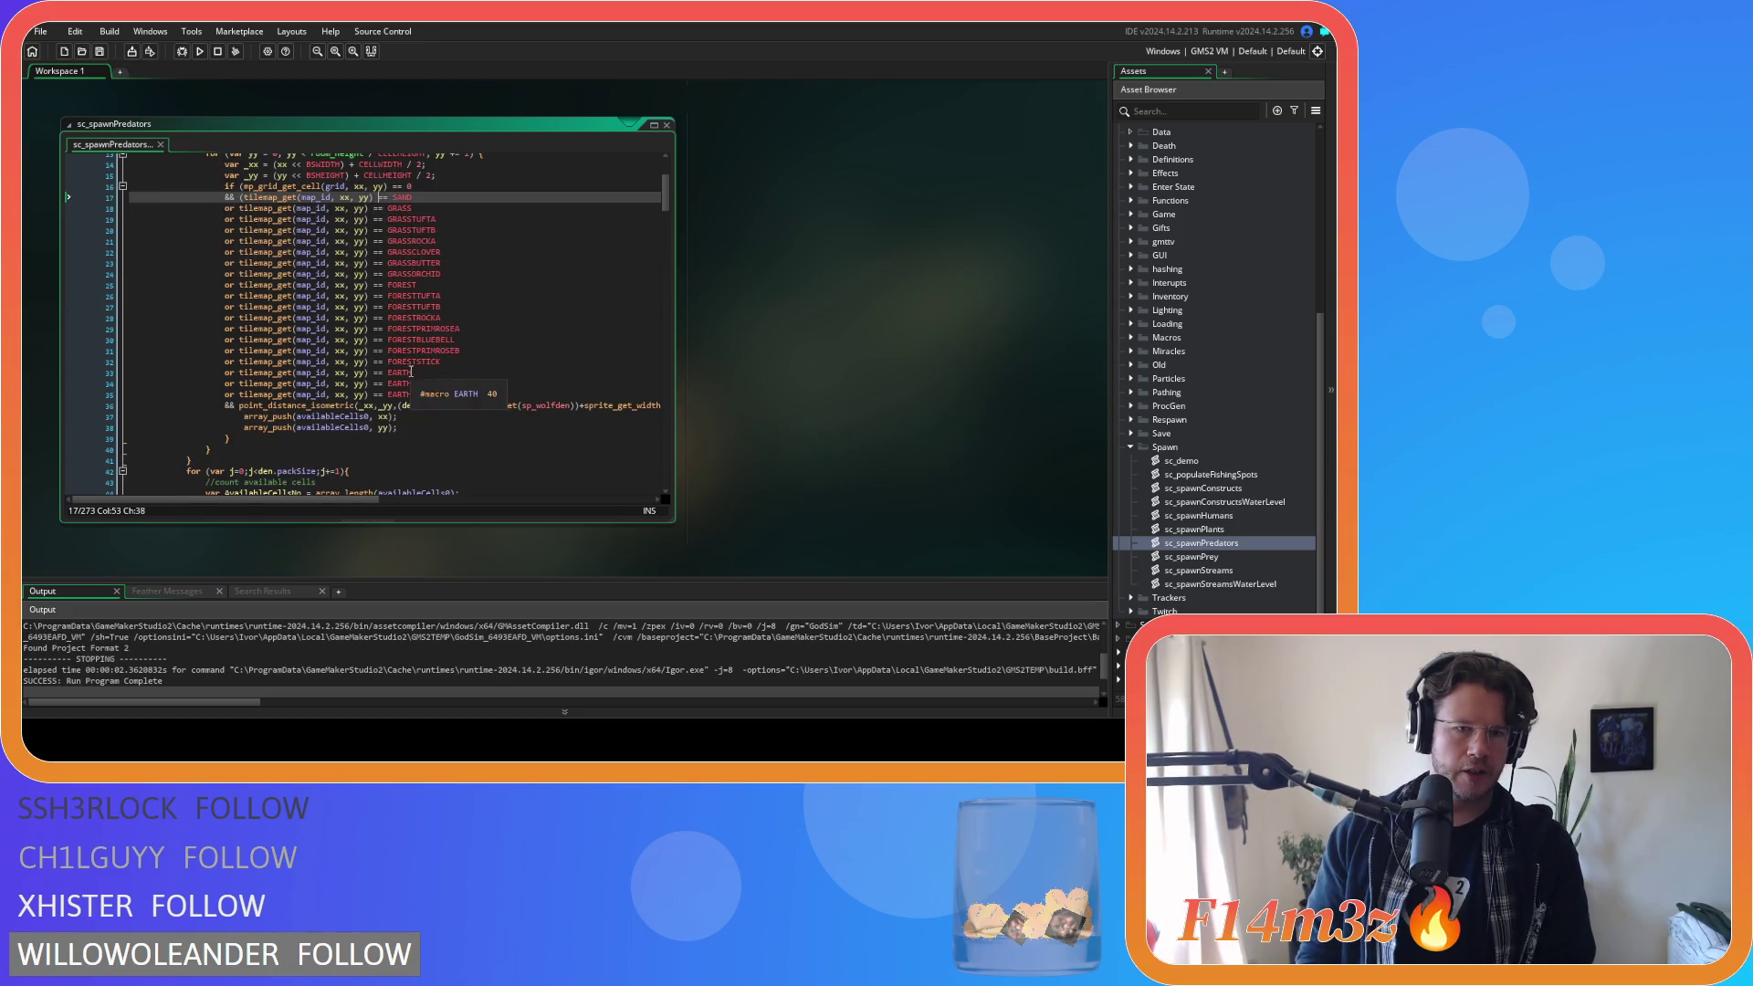
{"action": "scroll", "coordinate": [442, 390], "scroll_direction": "up", "scroll_amount": 2}
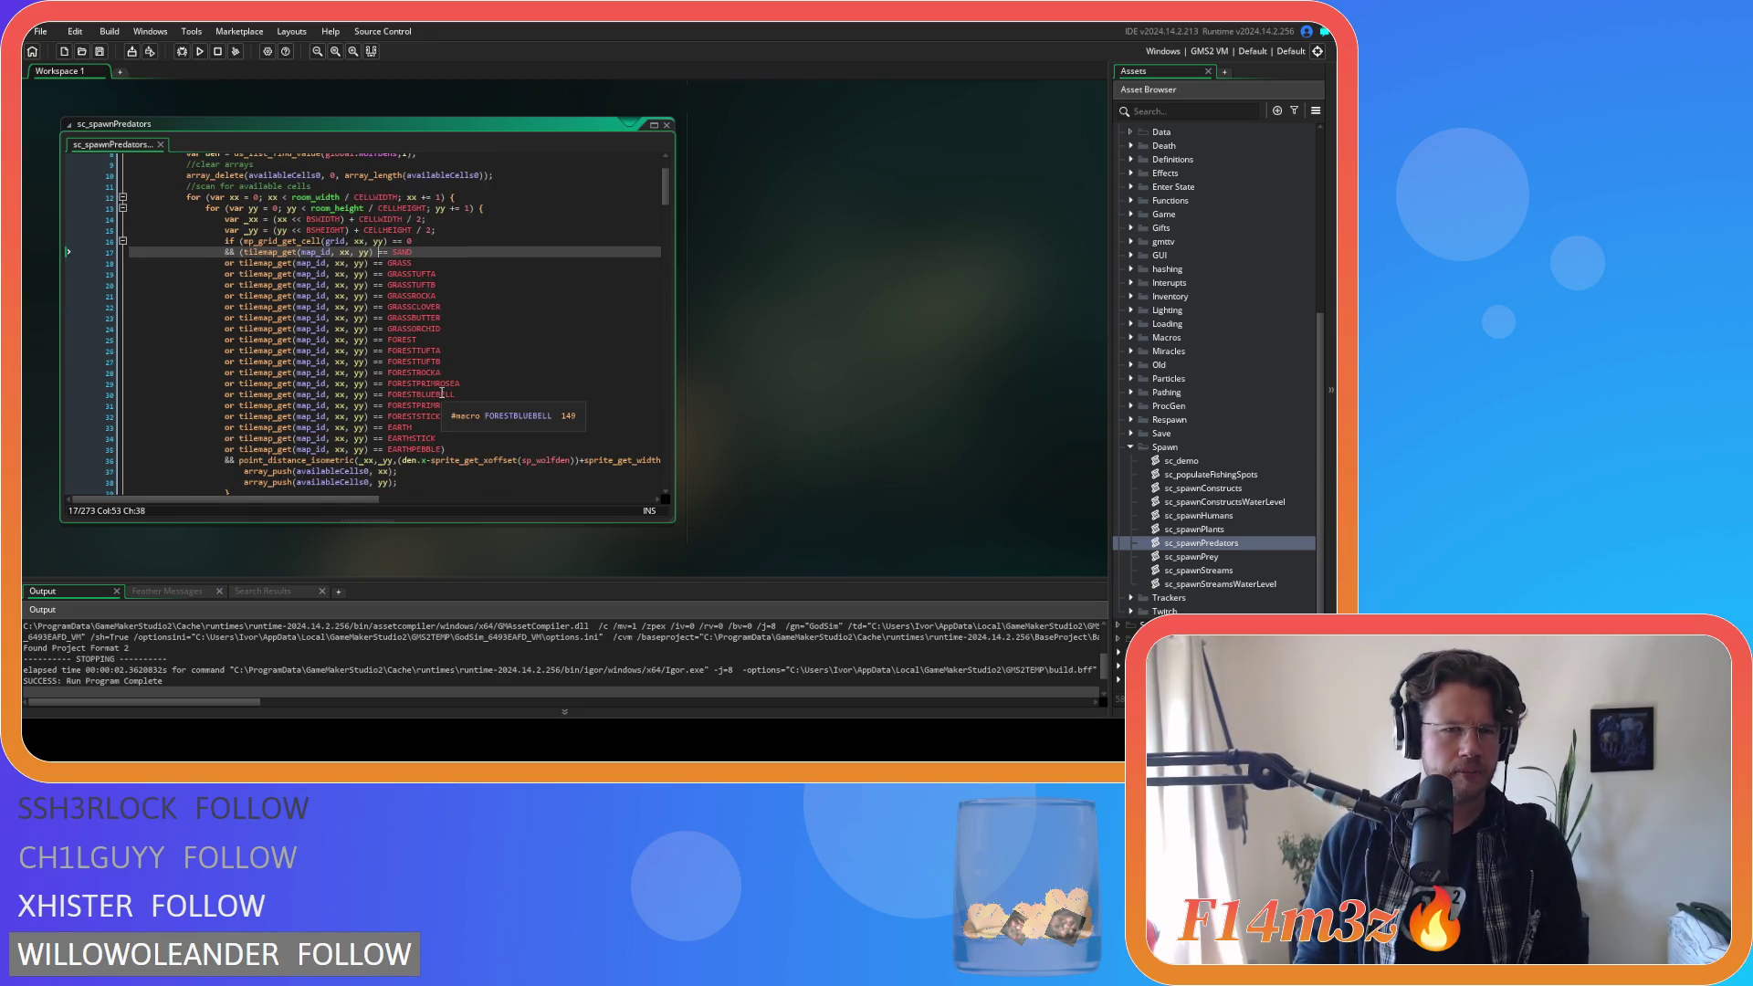
{"action": "scroll", "coordinate": [457, 379], "scroll_direction": "up", "scroll_amount": 3}
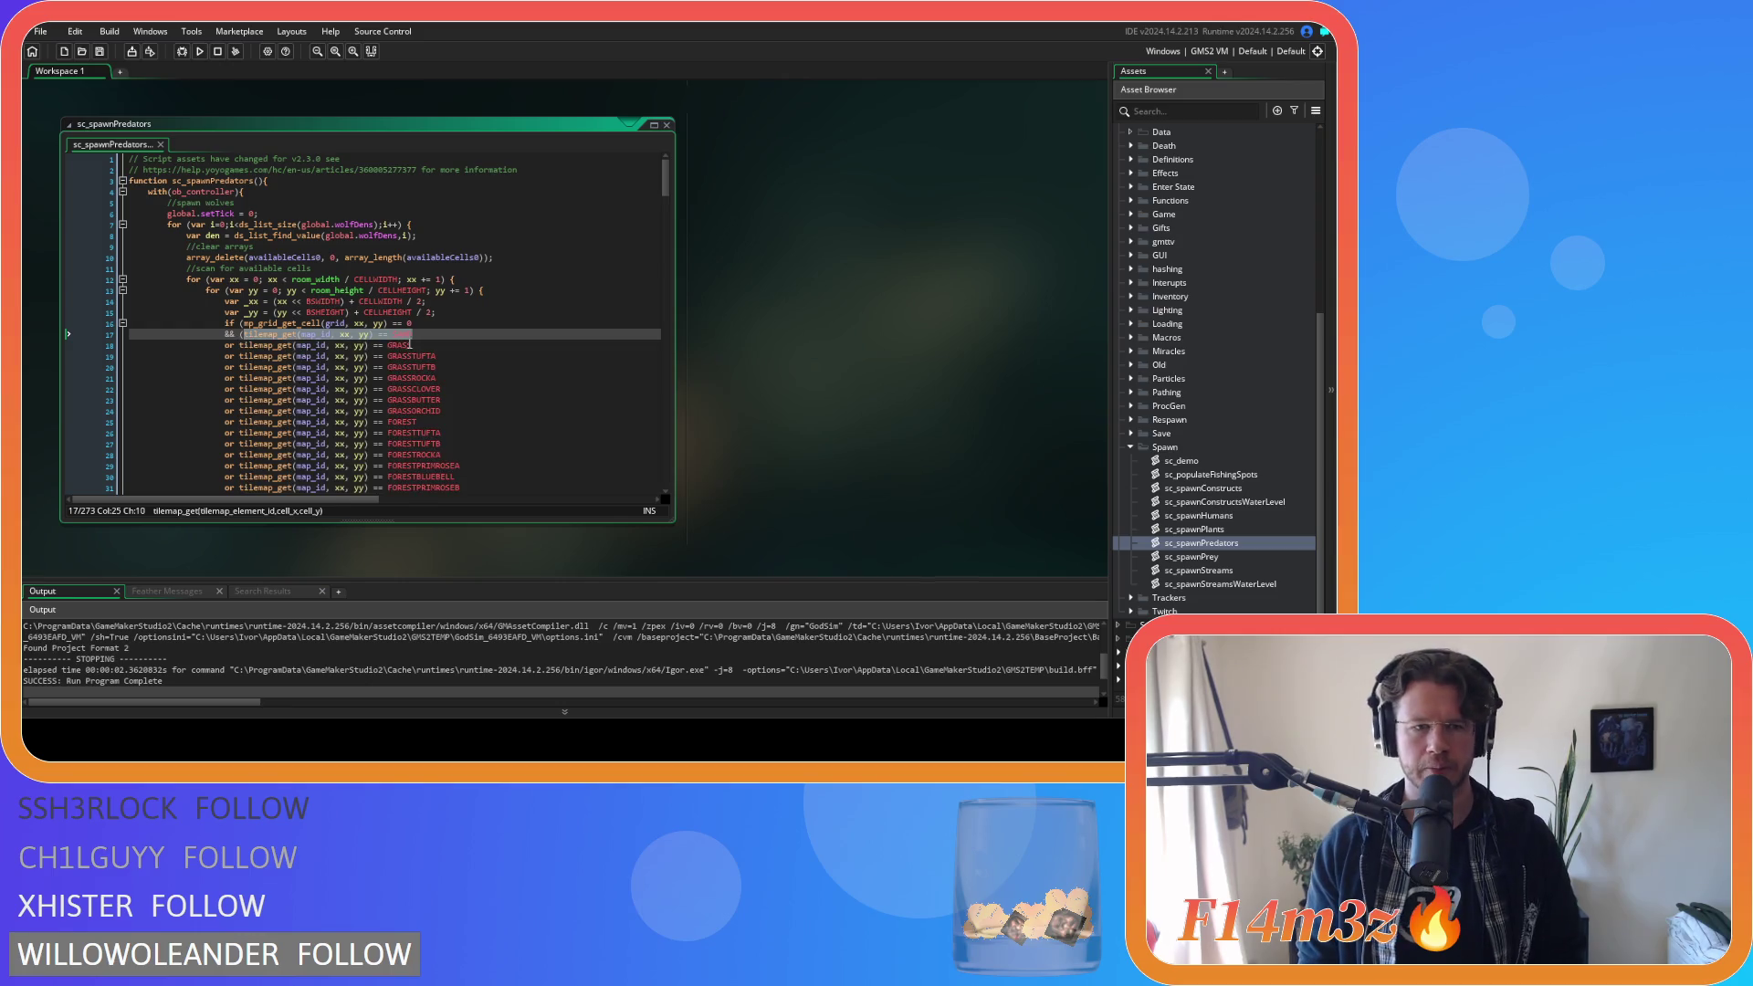
Add copies of the SAND check, renaming them SANDSEAWEED, SANDFISHBONE and SANDPEBBLE.
{"action": "key", "text": "Return"}
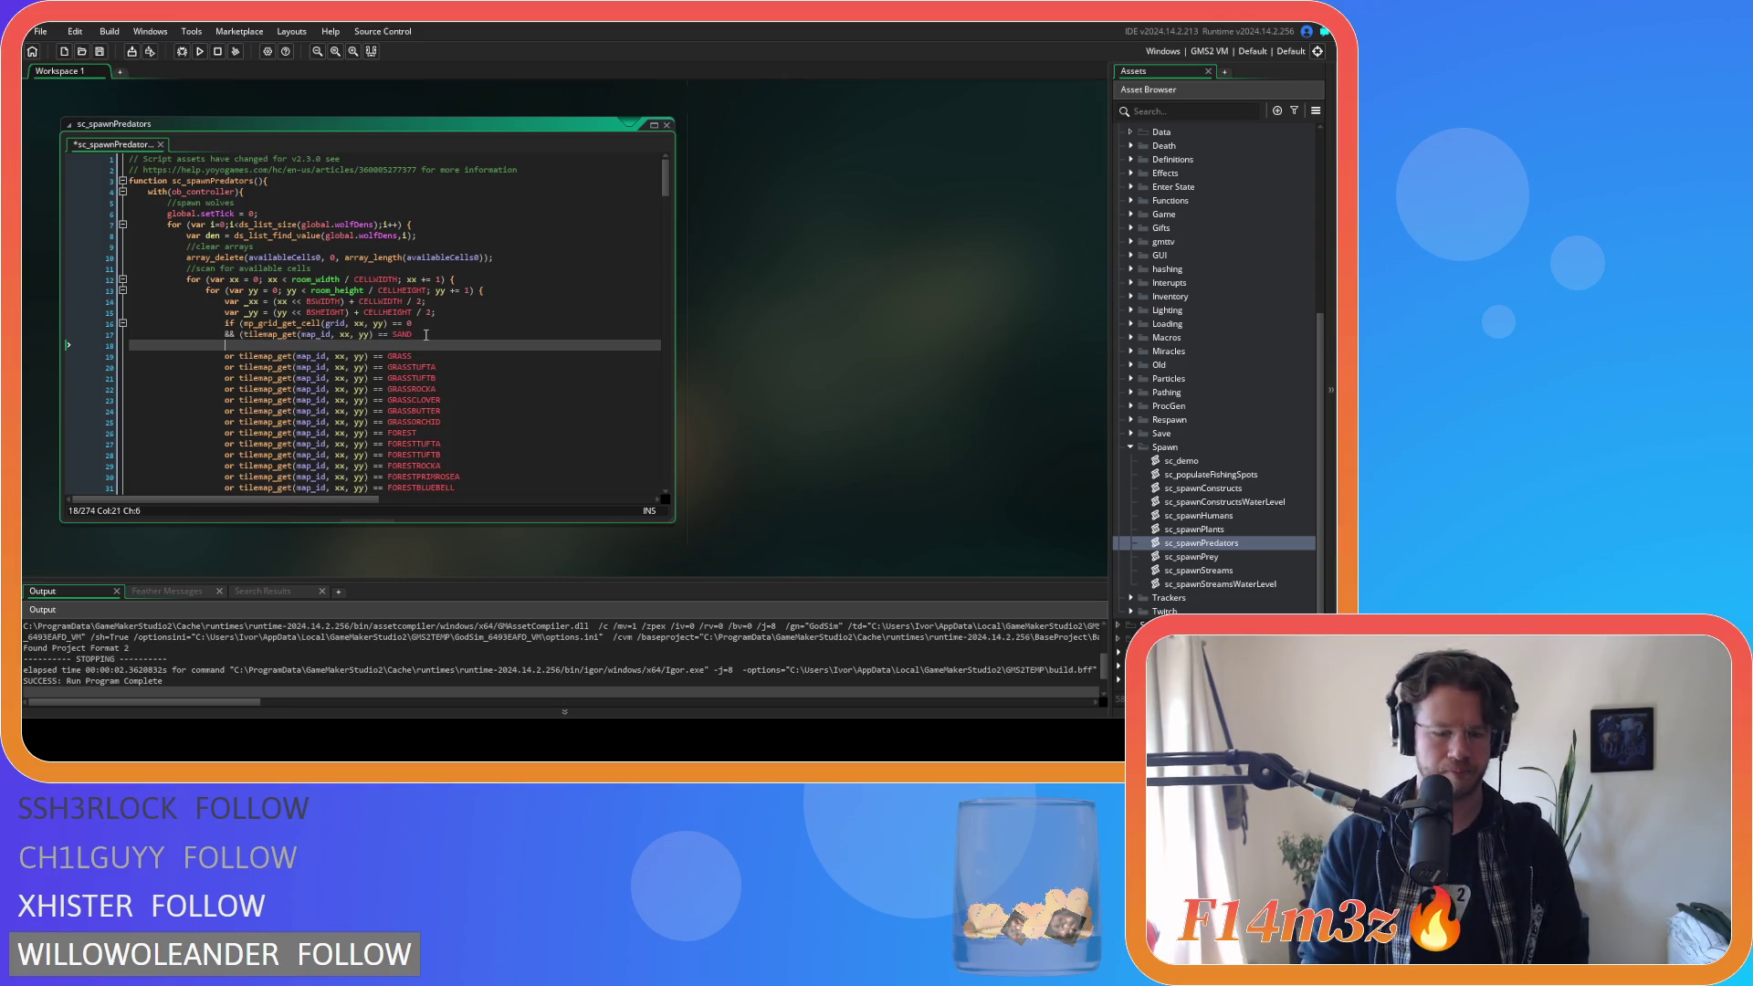
{"action": "type", "text": "ortilemap_get(map_id, xx, yy) == SAND"}
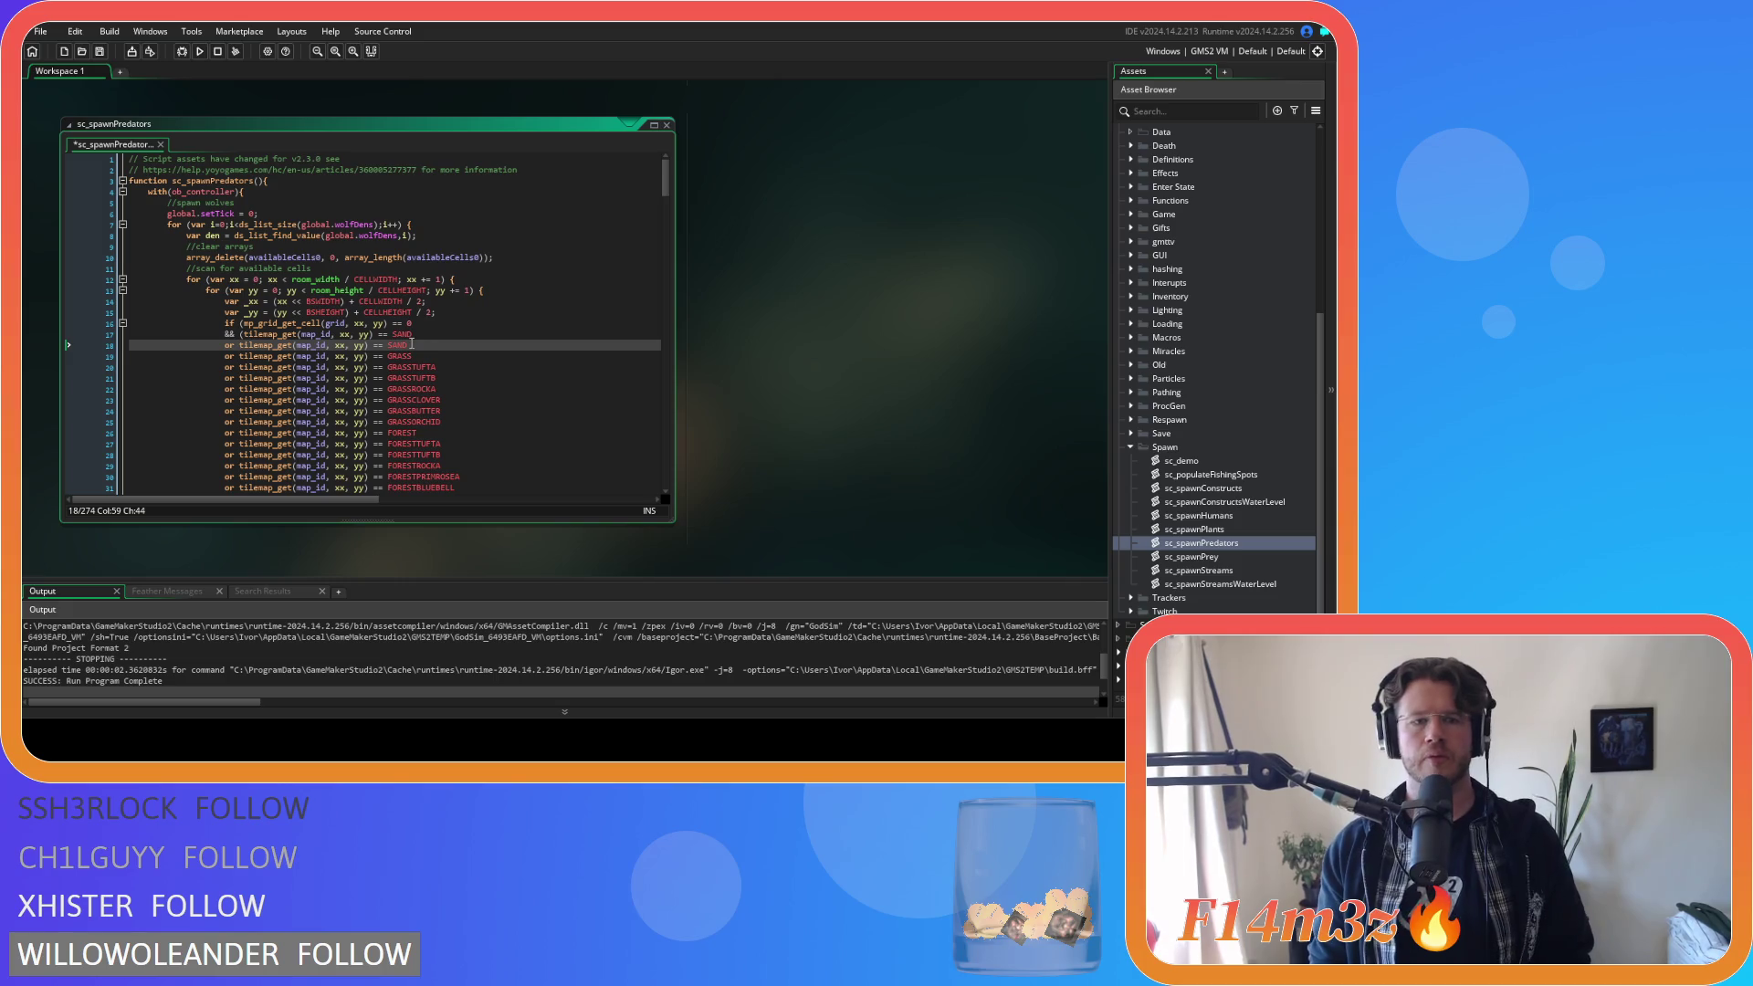
{"action": "key", "text": "ctrl+d"}
{"action": "key", "text": "ctrl+d"}
{"action": "key", "text": "ctrl+d"}
{"action": "key", "text": "ctrl+d"}
{"action": "key", "text": "ctrl+d"}
{"action": "left_click", "coordinate": [422, 347]}
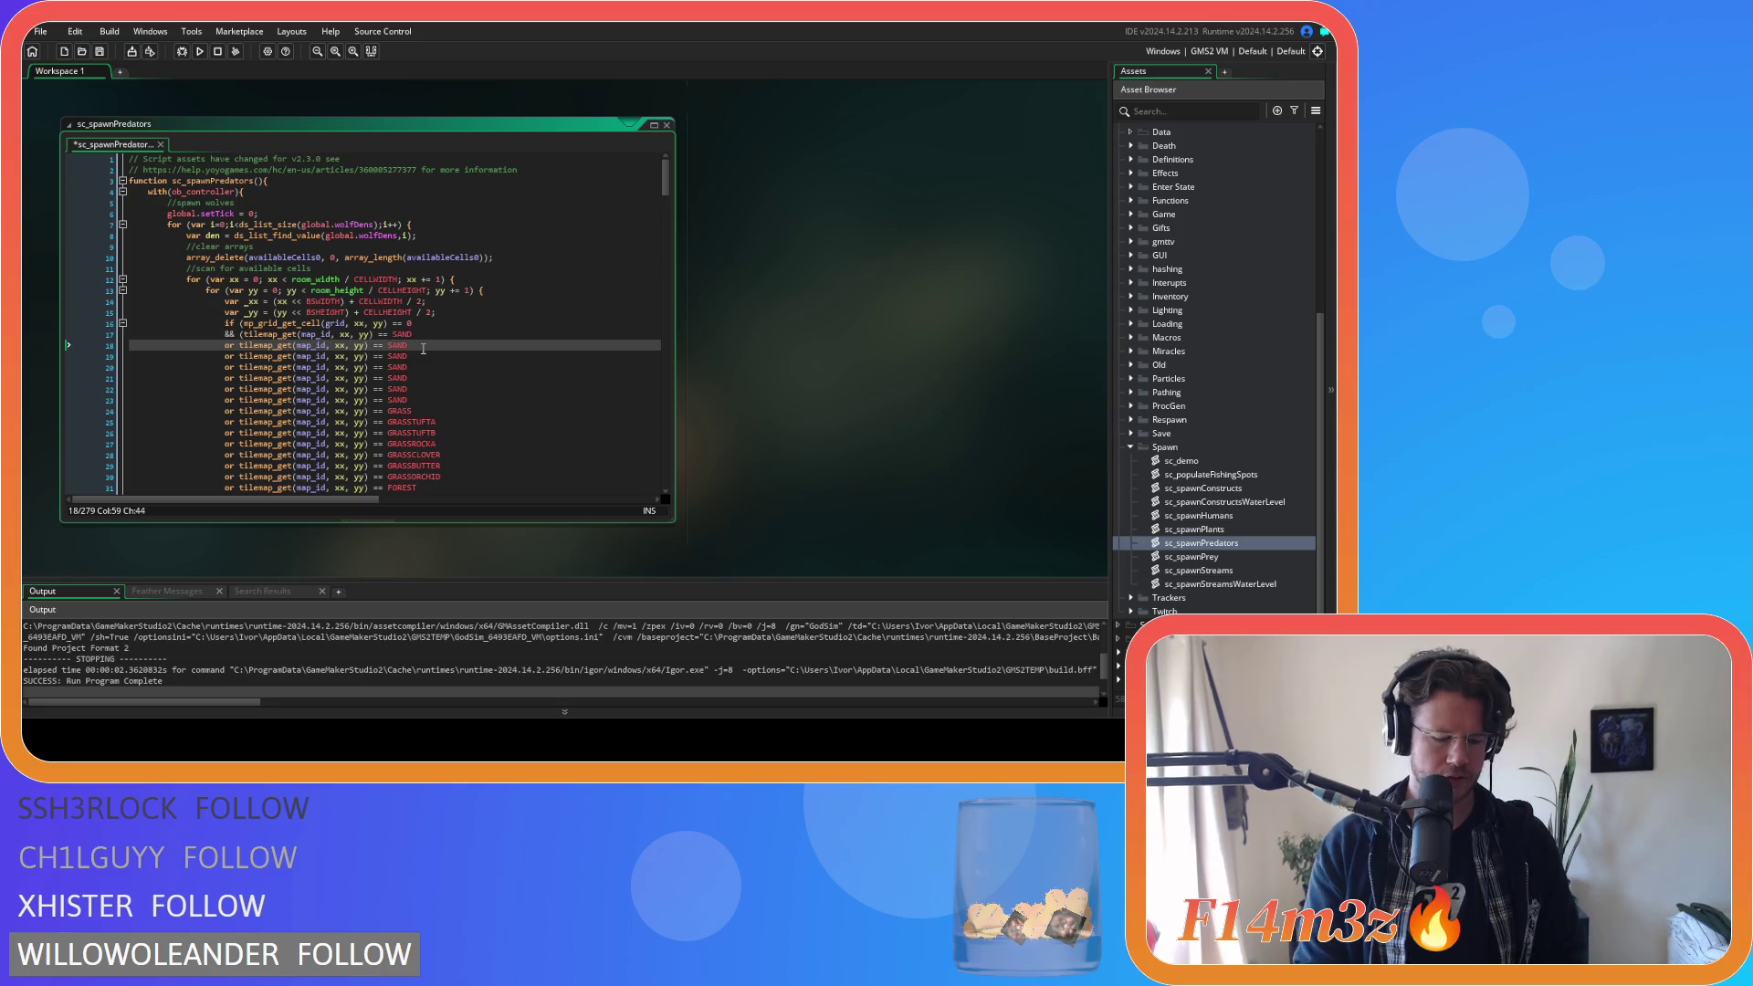
{"action": "type", "text": "SEAWEED"}
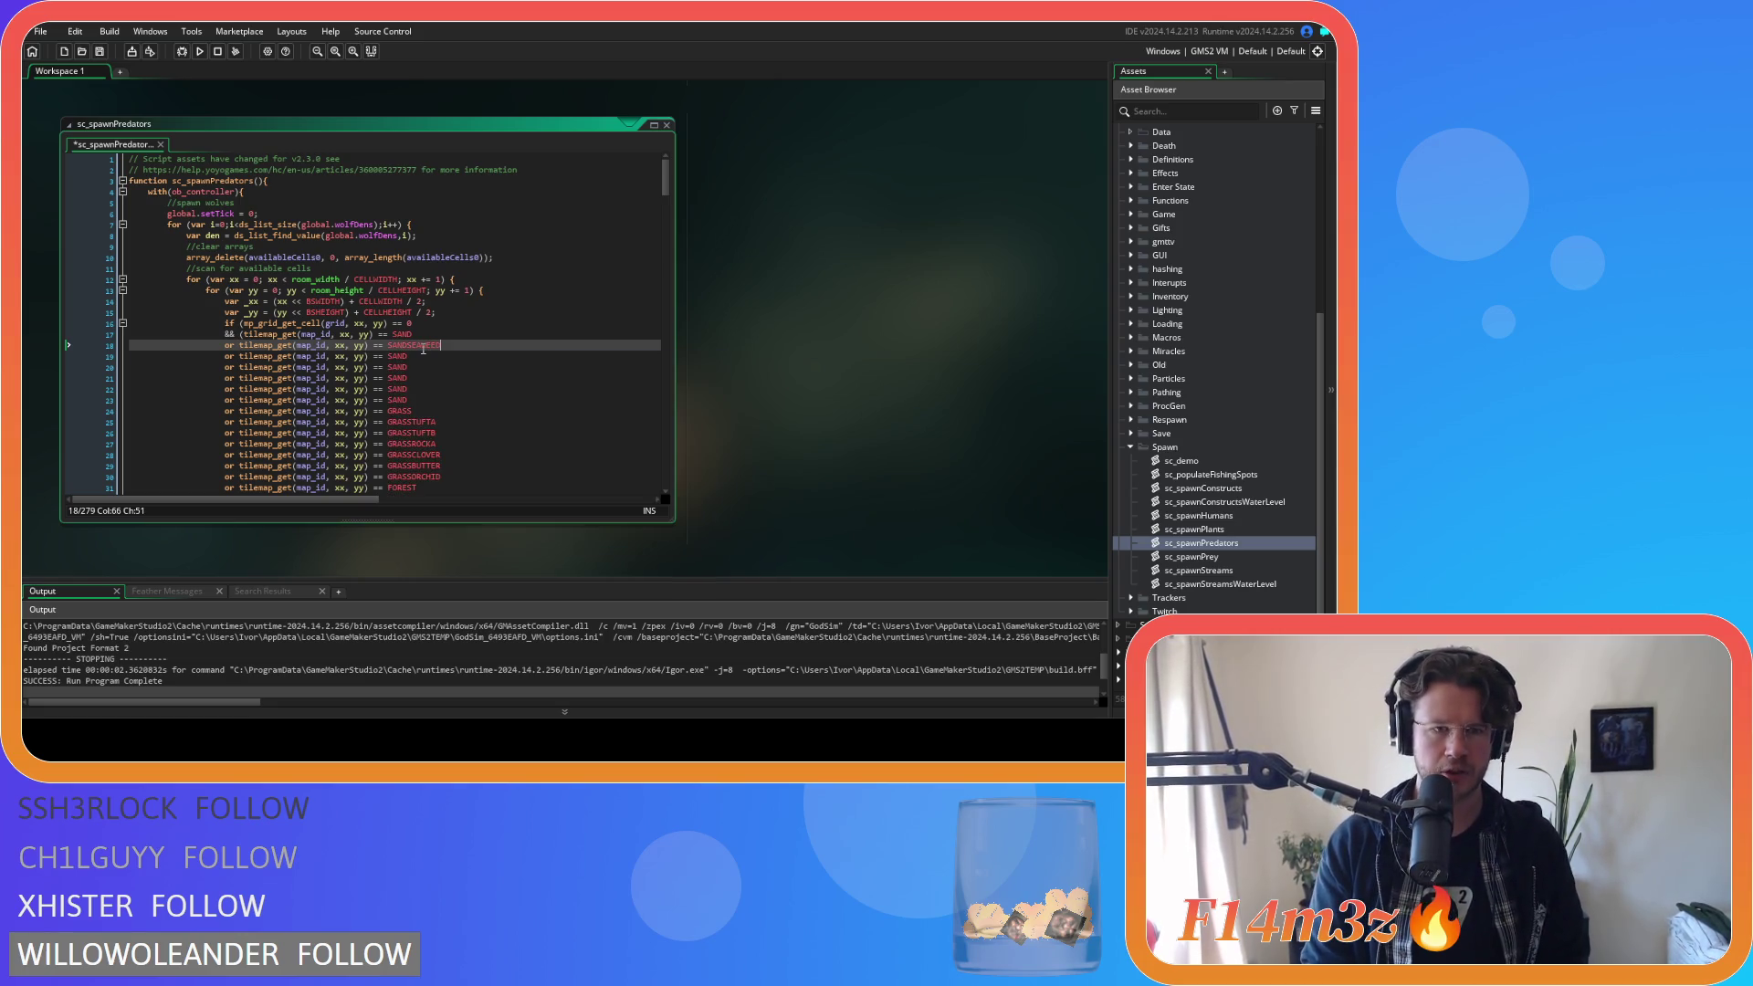
{"action": "key", "text": "Down"}
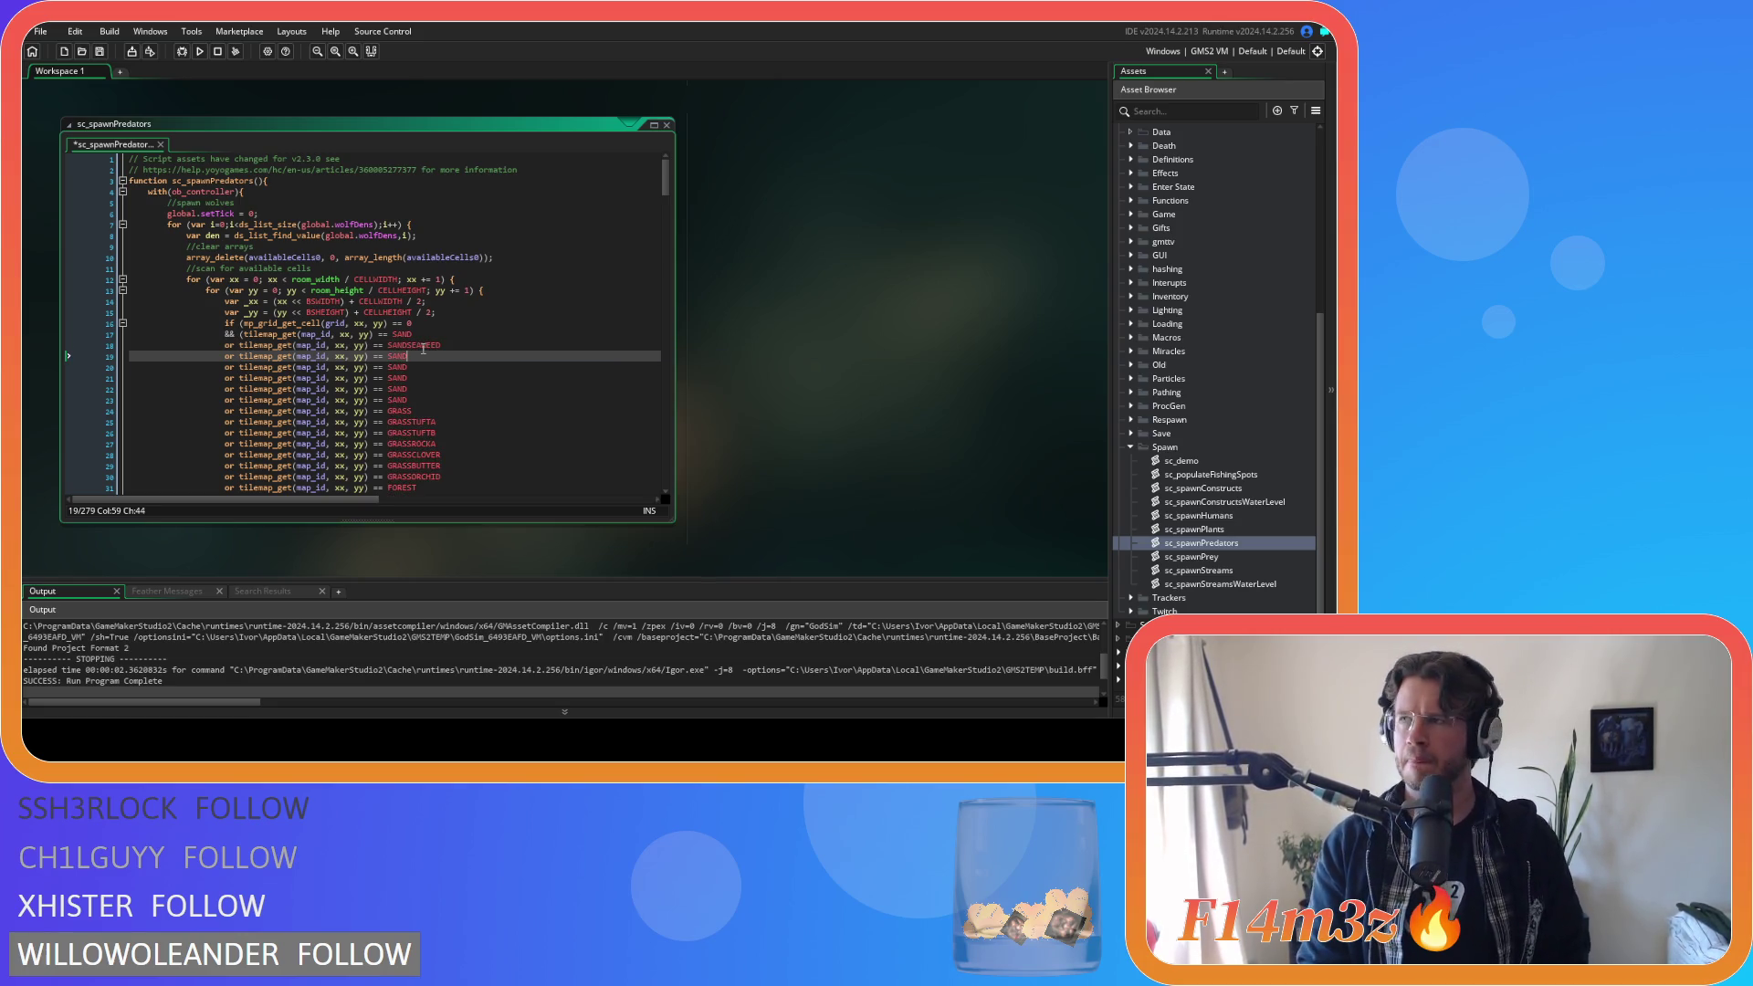
{"action": "type", "text": "FISHBONE"}
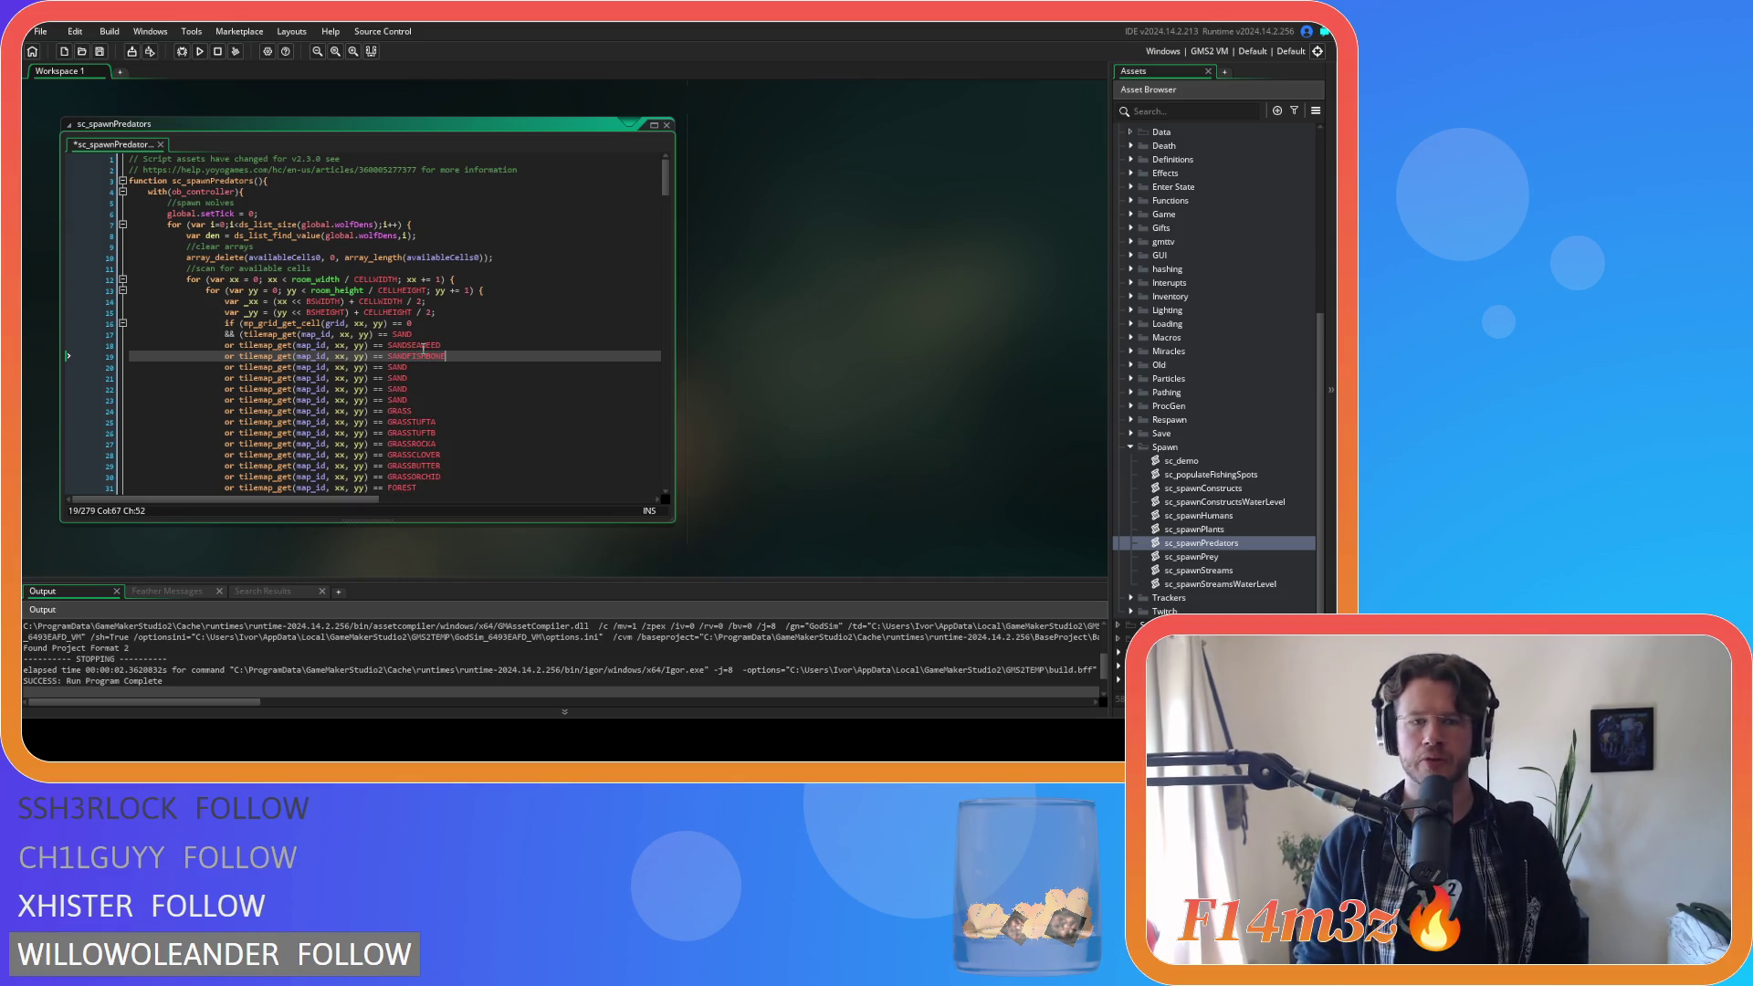
{"action": "key", "text": "Down"}
{"action": "type", "text": "PEBBLE"}
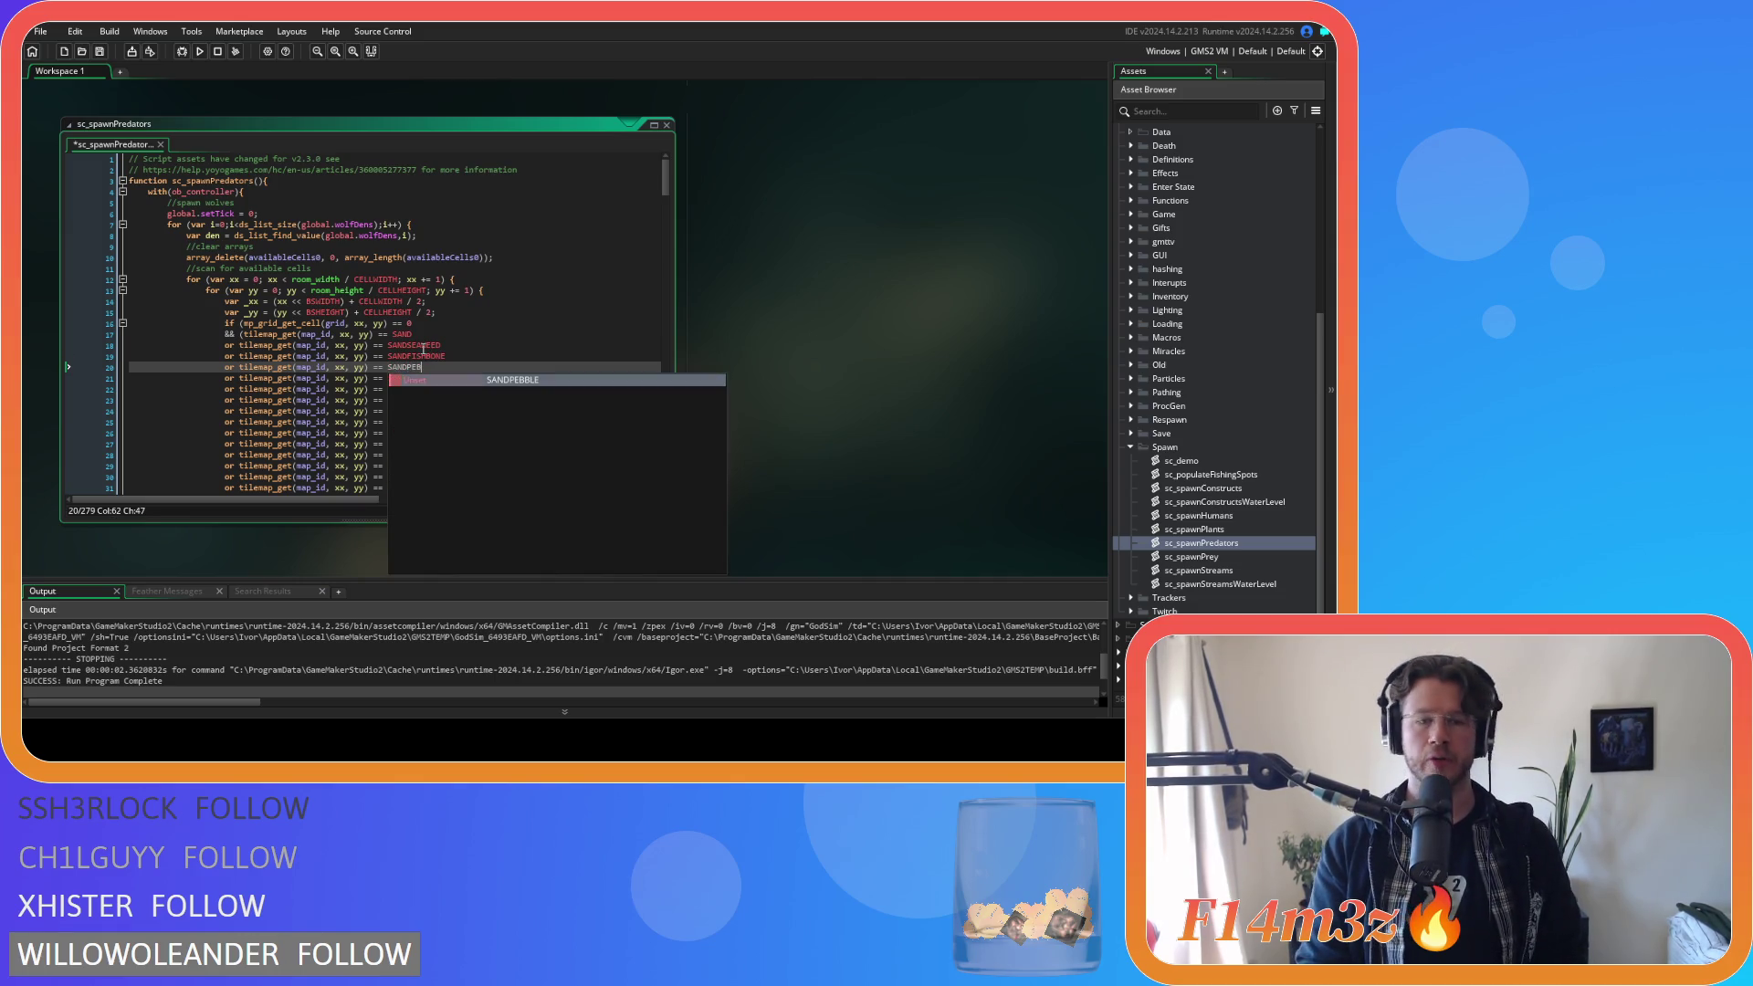
{"action": "key", "text": "Down"}
Rename the remaining copies SANDSHELLA, SANDSHELLB and SANDSHELLC and save the script.
{"action": "type", "text": "SHELLA"}
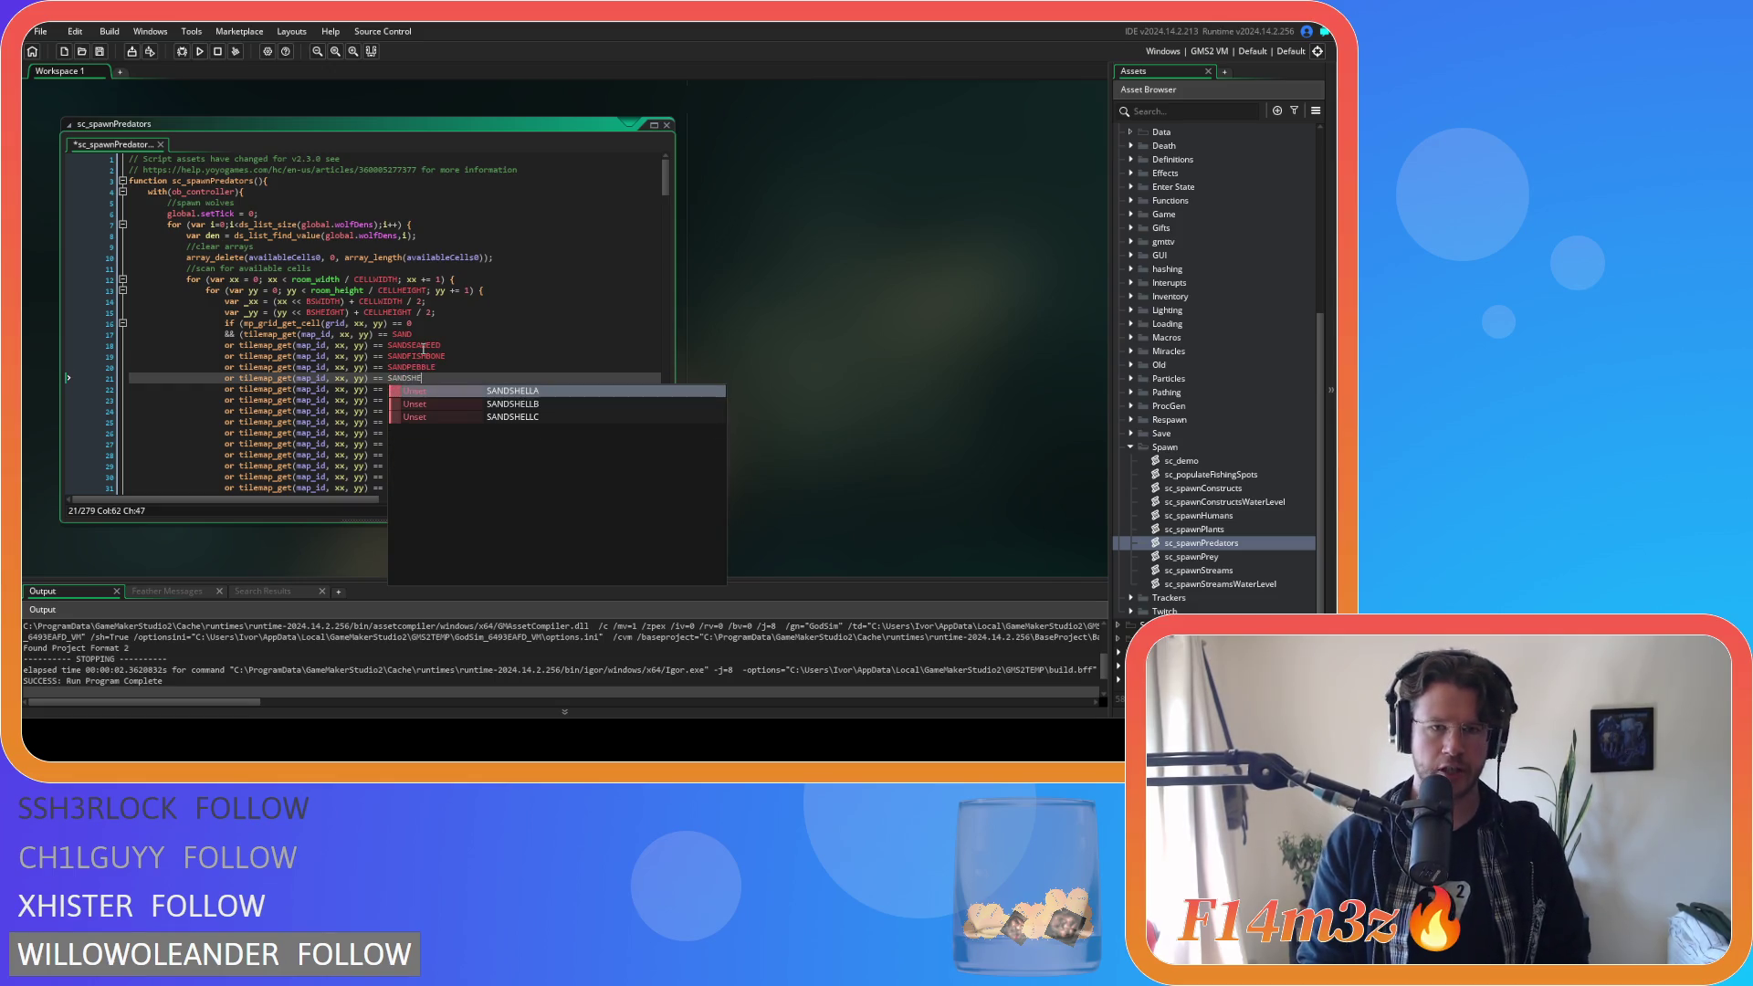
{"action": "key", "text": "Down"}
{"action": "type", "text": "SH"}
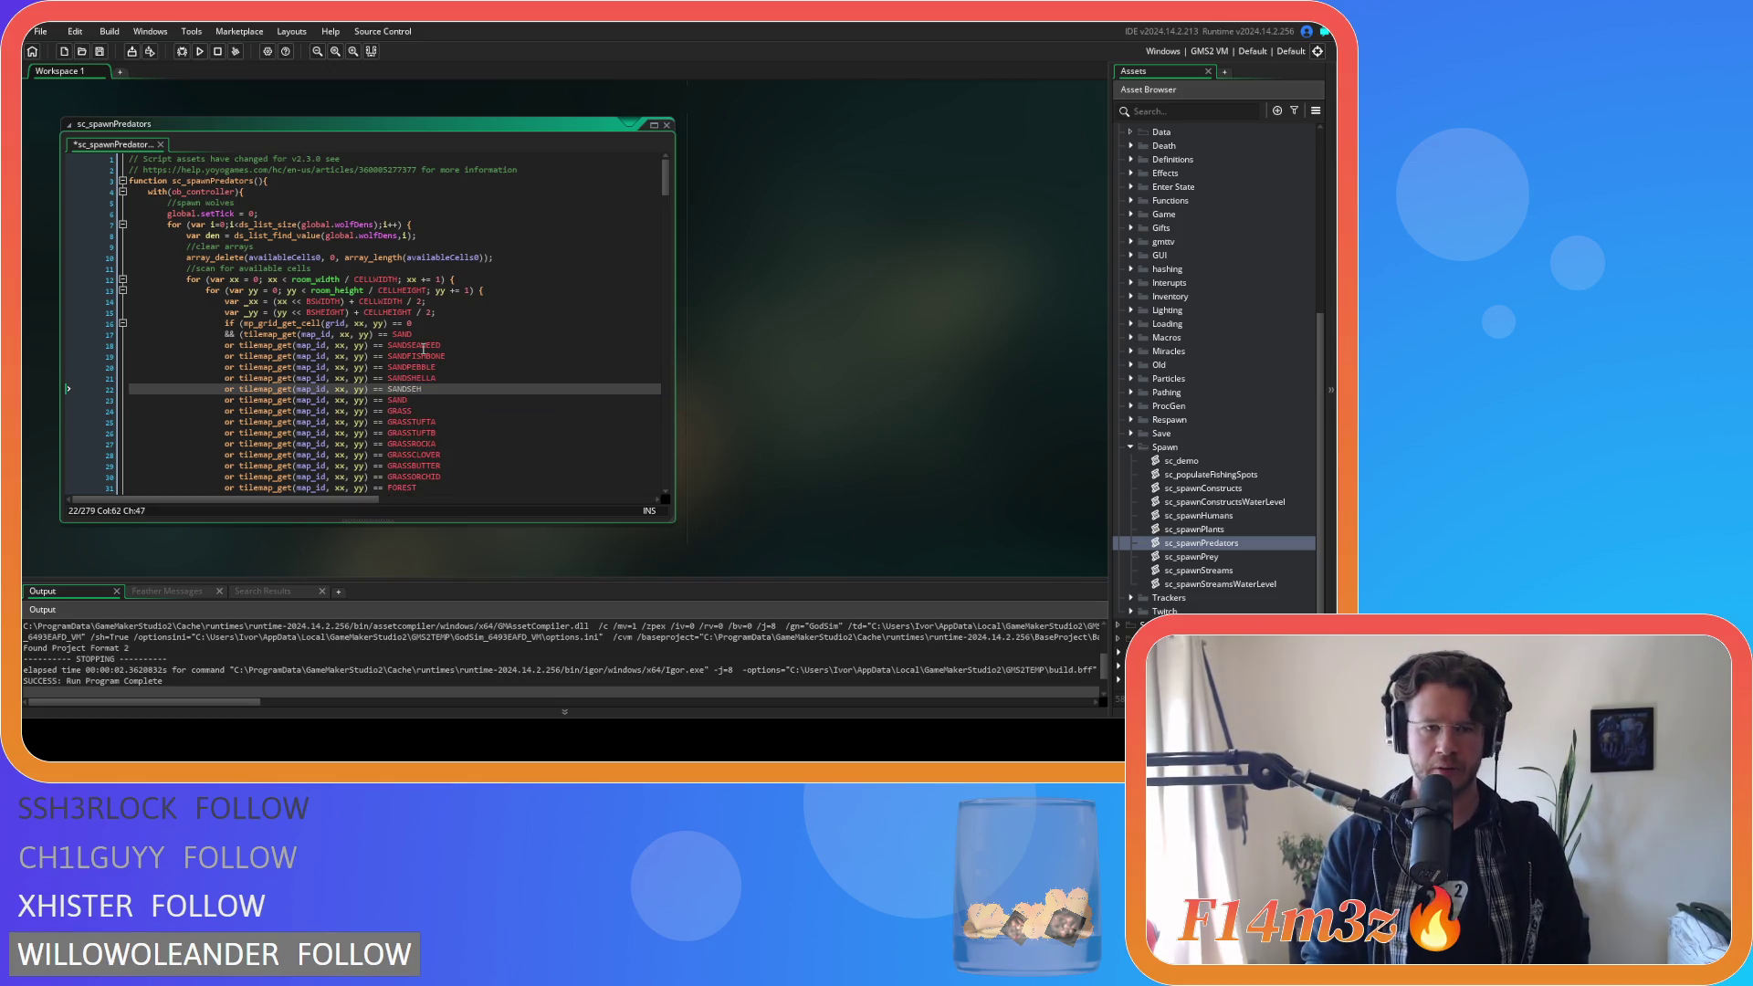
{"action": "key", "text": "BackSpace"}
{"action": "key", "text": "BackSpace"}
{"action": "type", "text": "H"}
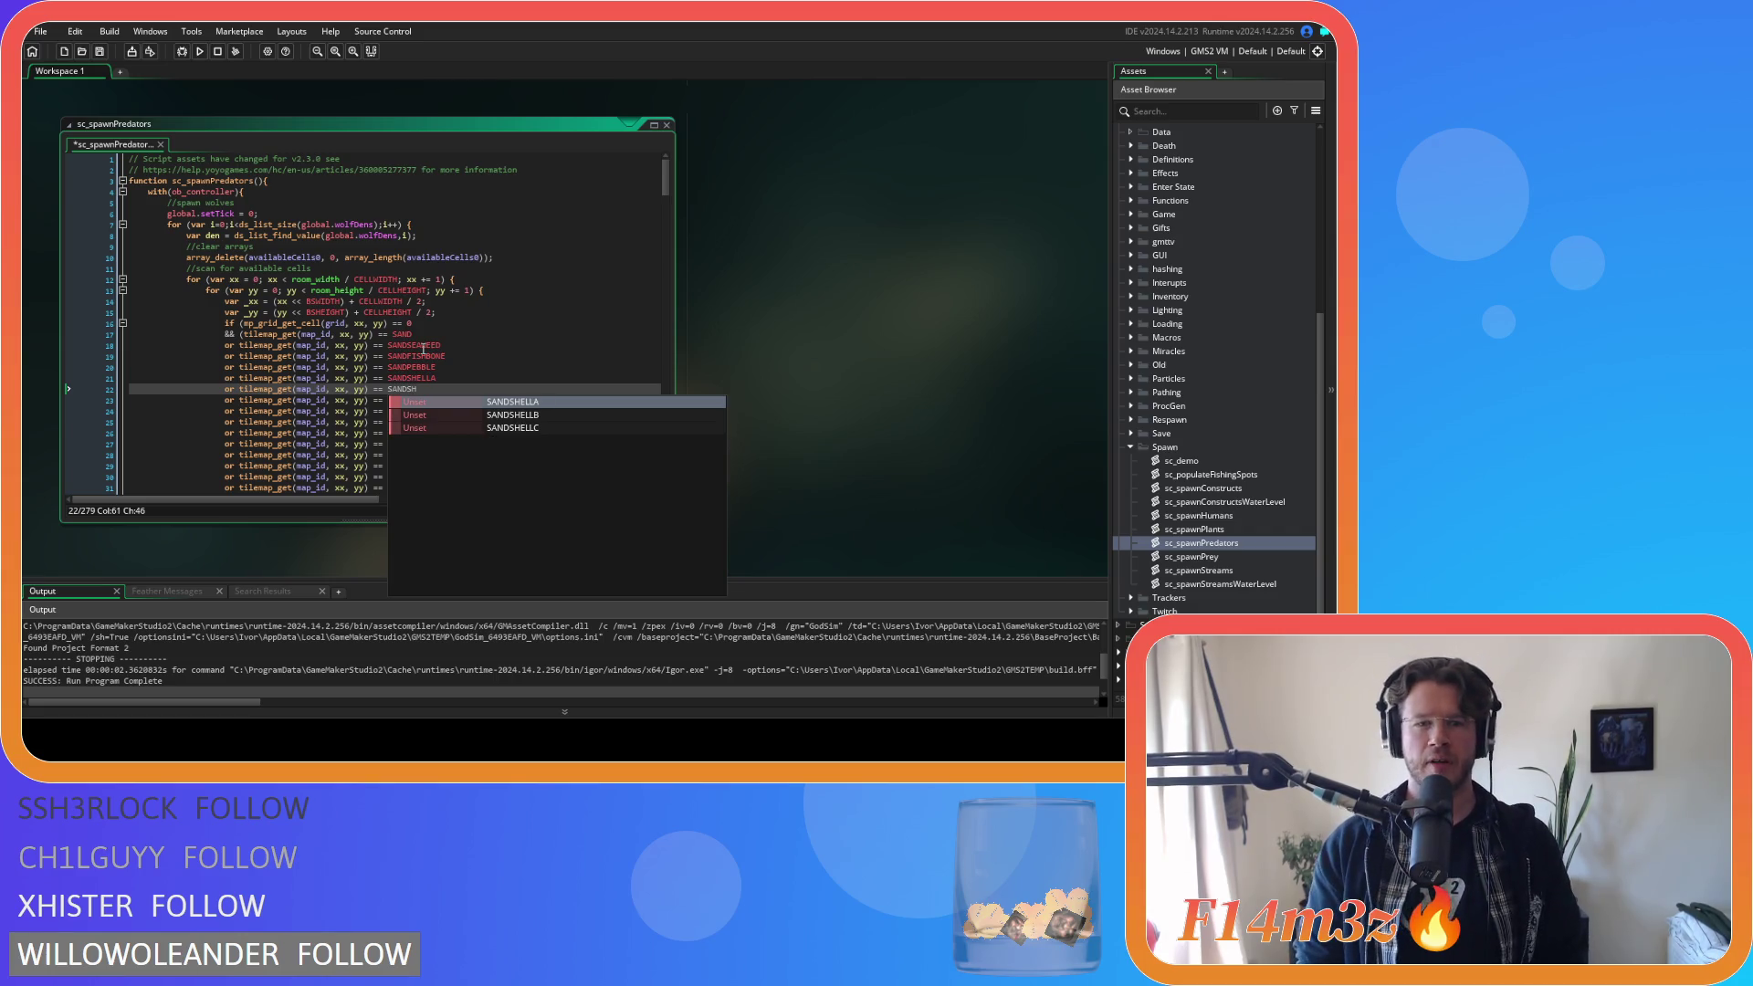
{"action": "type", "text": "ELLB"}
{"action": "key", "text": "Down"}
{"action": "type", "text": "SHELL"}
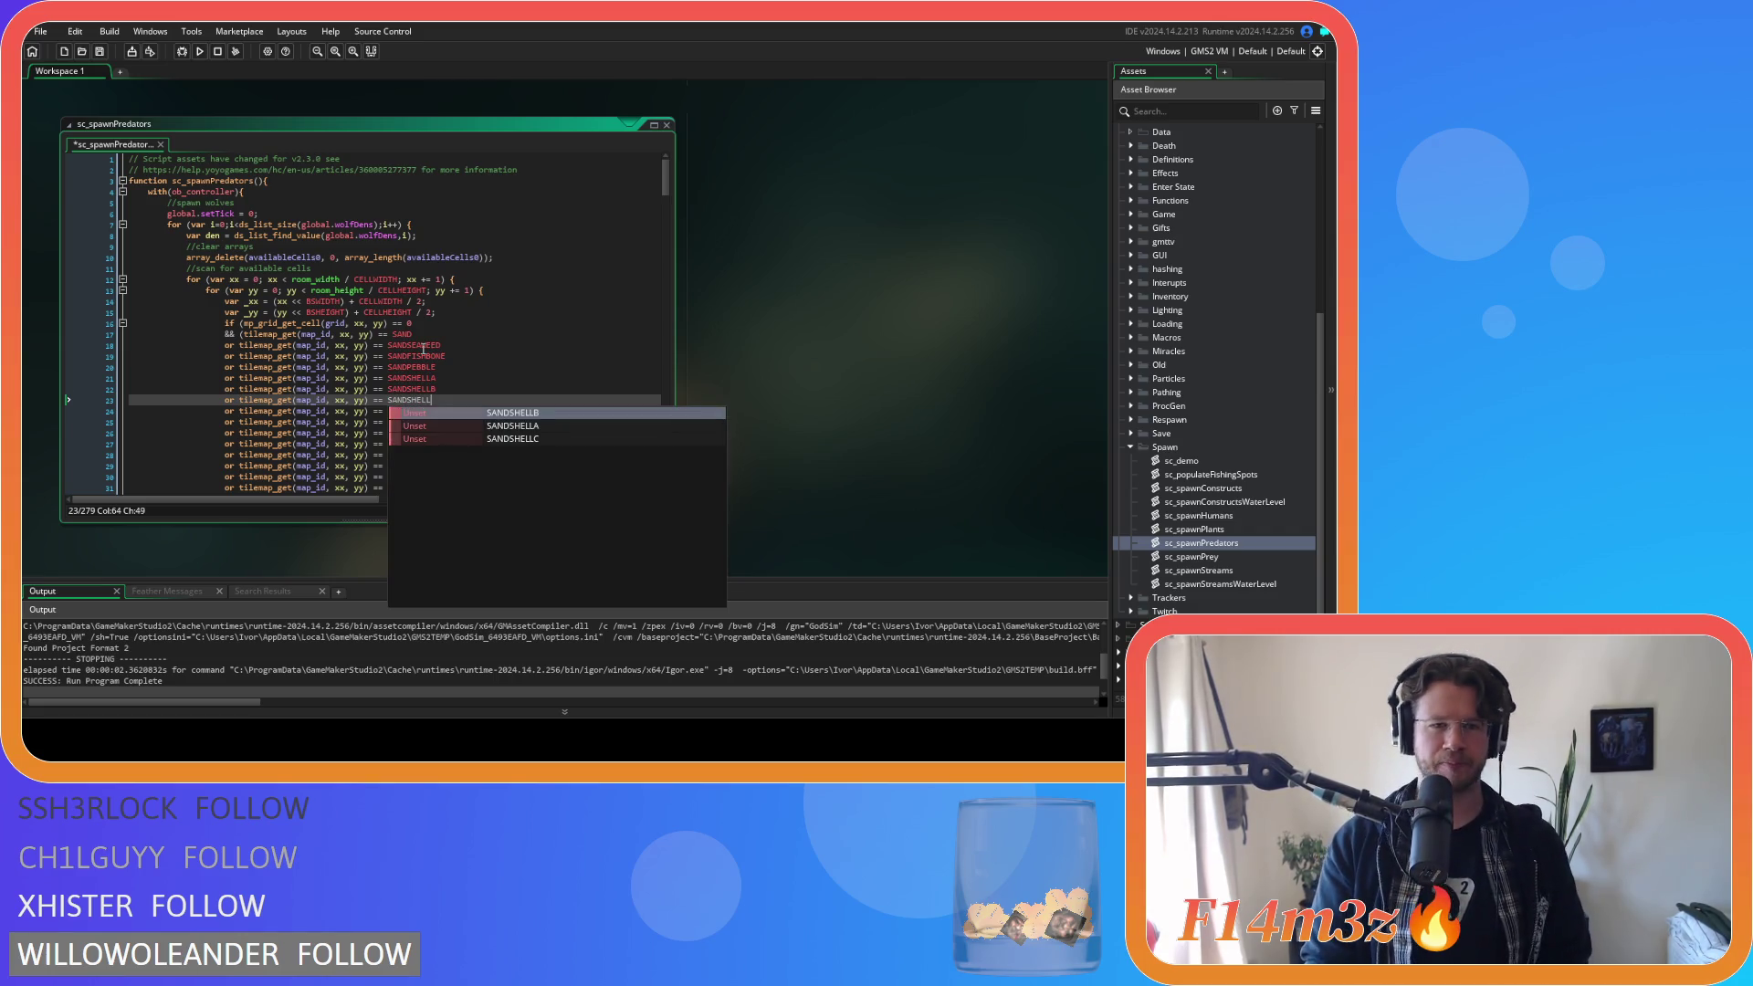
{"action": "key", "text": "Down"}
{"action": "key", "text": "Down"}
{"action": "key", "text": "Return"}
{"action": "key", "text": "ctrl+s"}
Copy the six new SAND variant checks into the fox loop after its SAND check.
{"action": "left_click_drag", "start_coordinate": [437, 399], "coordinate": [429, 390]}
{"action": "key", "text": "shift+Up"}
{"action": "key", "text": "shift+Up"}
{"action": "key", "text": "shift+Up"}
{"action": "key", "text": "shift+Home"}
{"action": "key", "text": "shift+Up"}
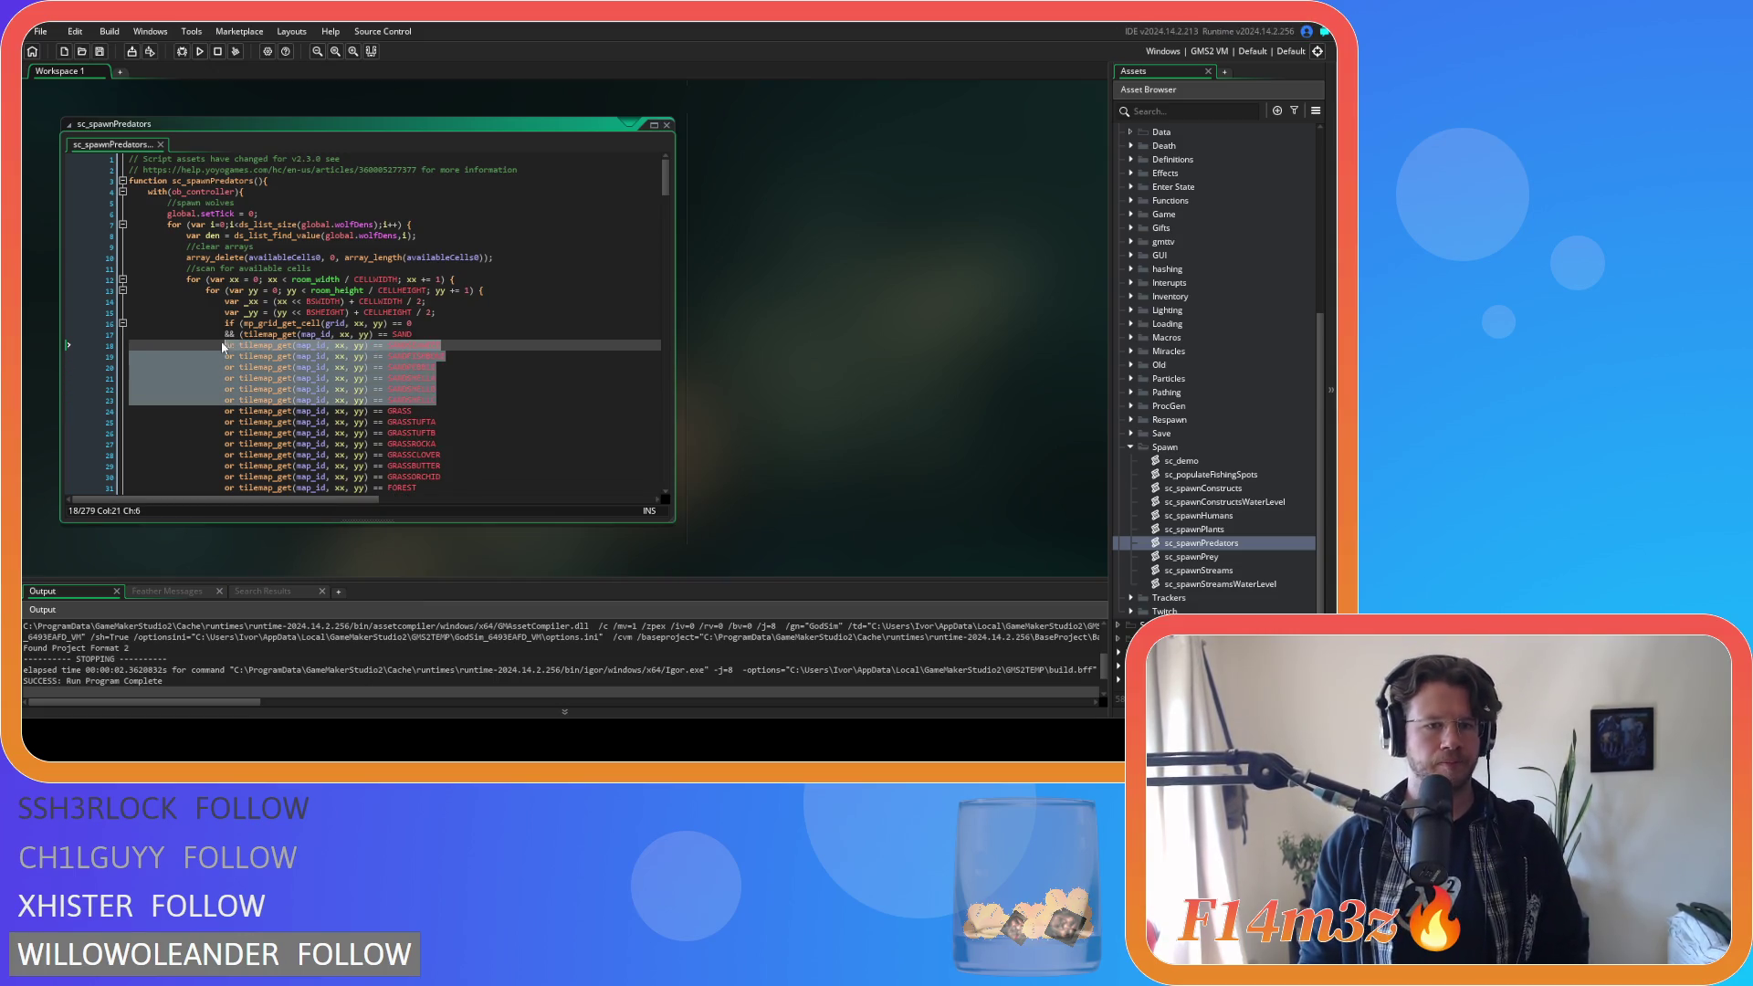
{"action": "scroll", "coordinate": [434, 347], "scroll_direction": "down", "scroll_amount": 20}
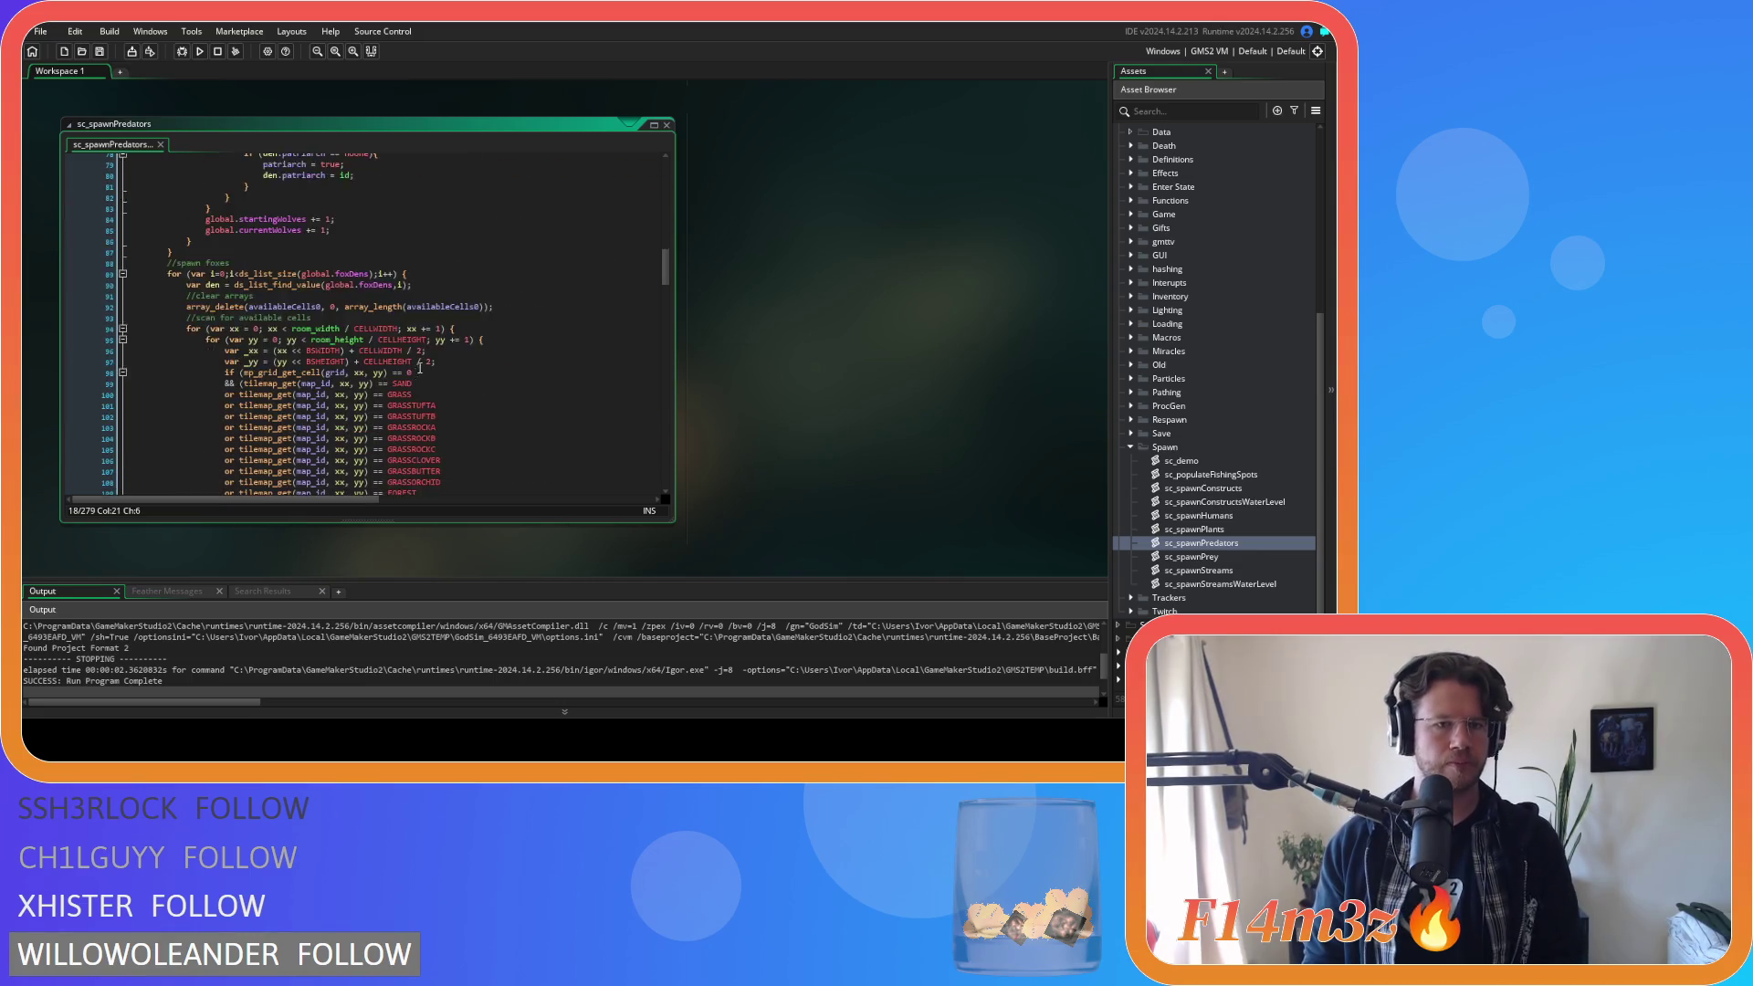
{"action": "key", "text": "ctrl+c"}
{"action": "left_click", "coordinate": [456, 246]}
{"action": "key", "text": "Return"}
{"action": "key", "text": "ctrl+v"}
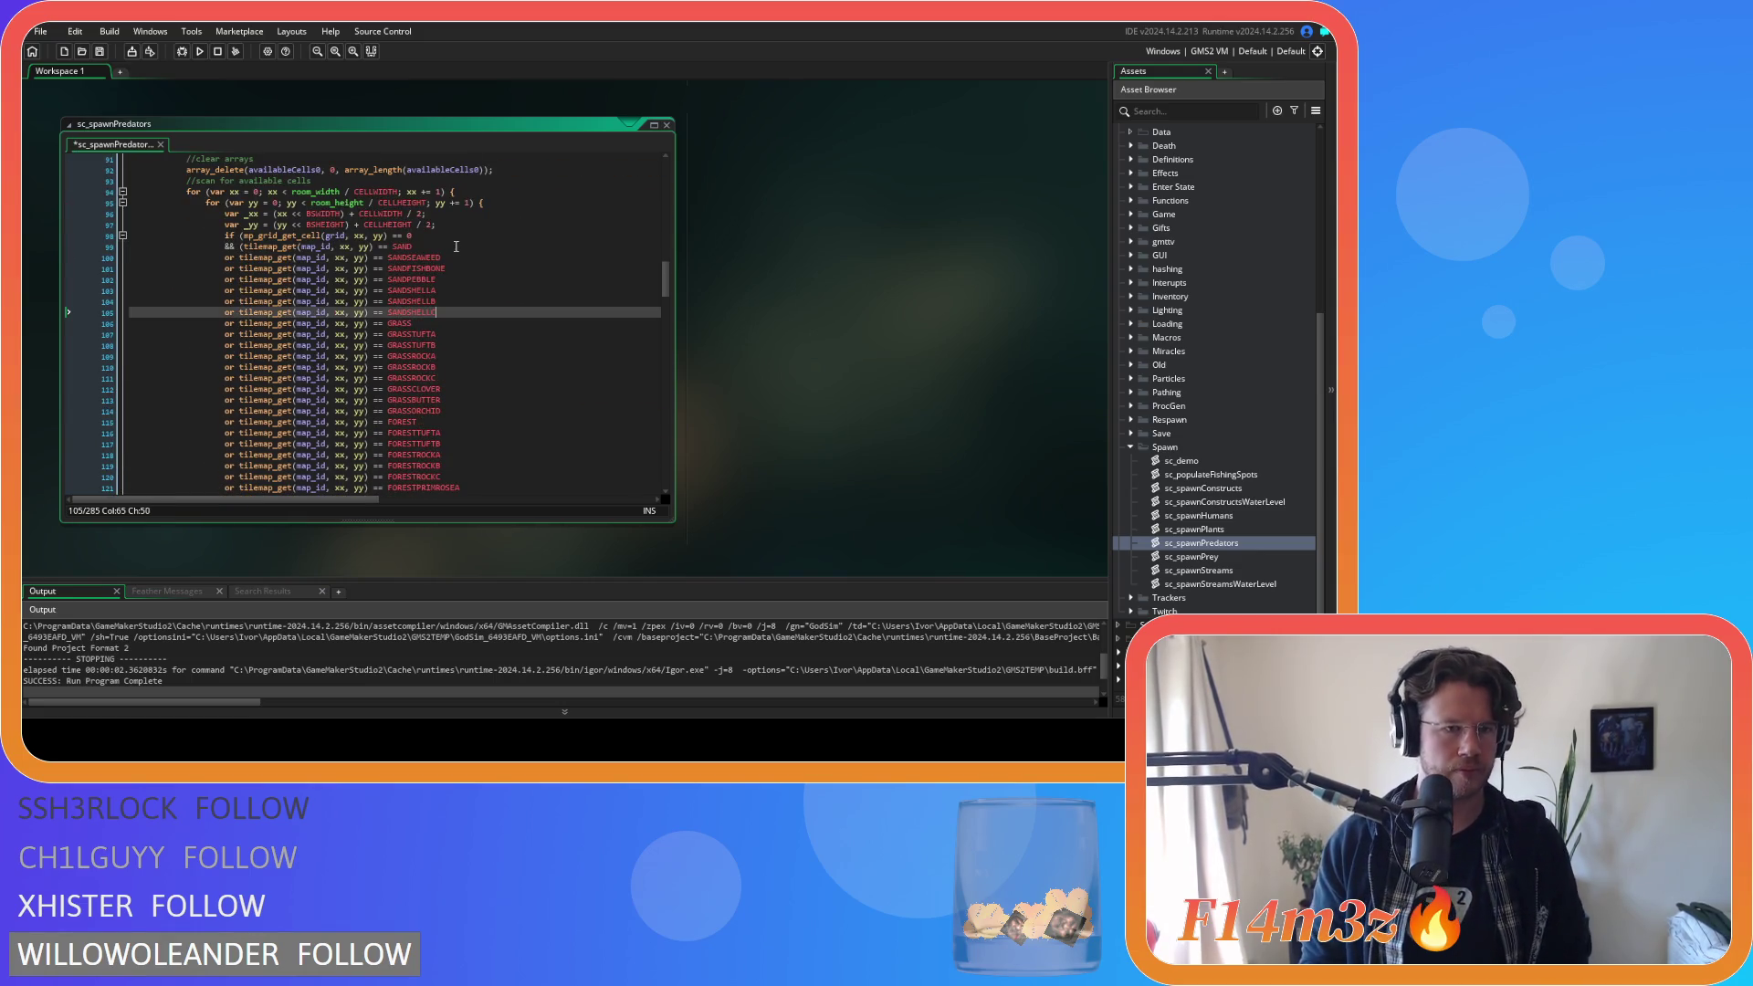
Review the pasted fox sand checks and move to the bear loop's tile condition.
{"action": "scroll", "coordinate": [498, 329], "scroll_direction": "down", "scroll_amount": 20}
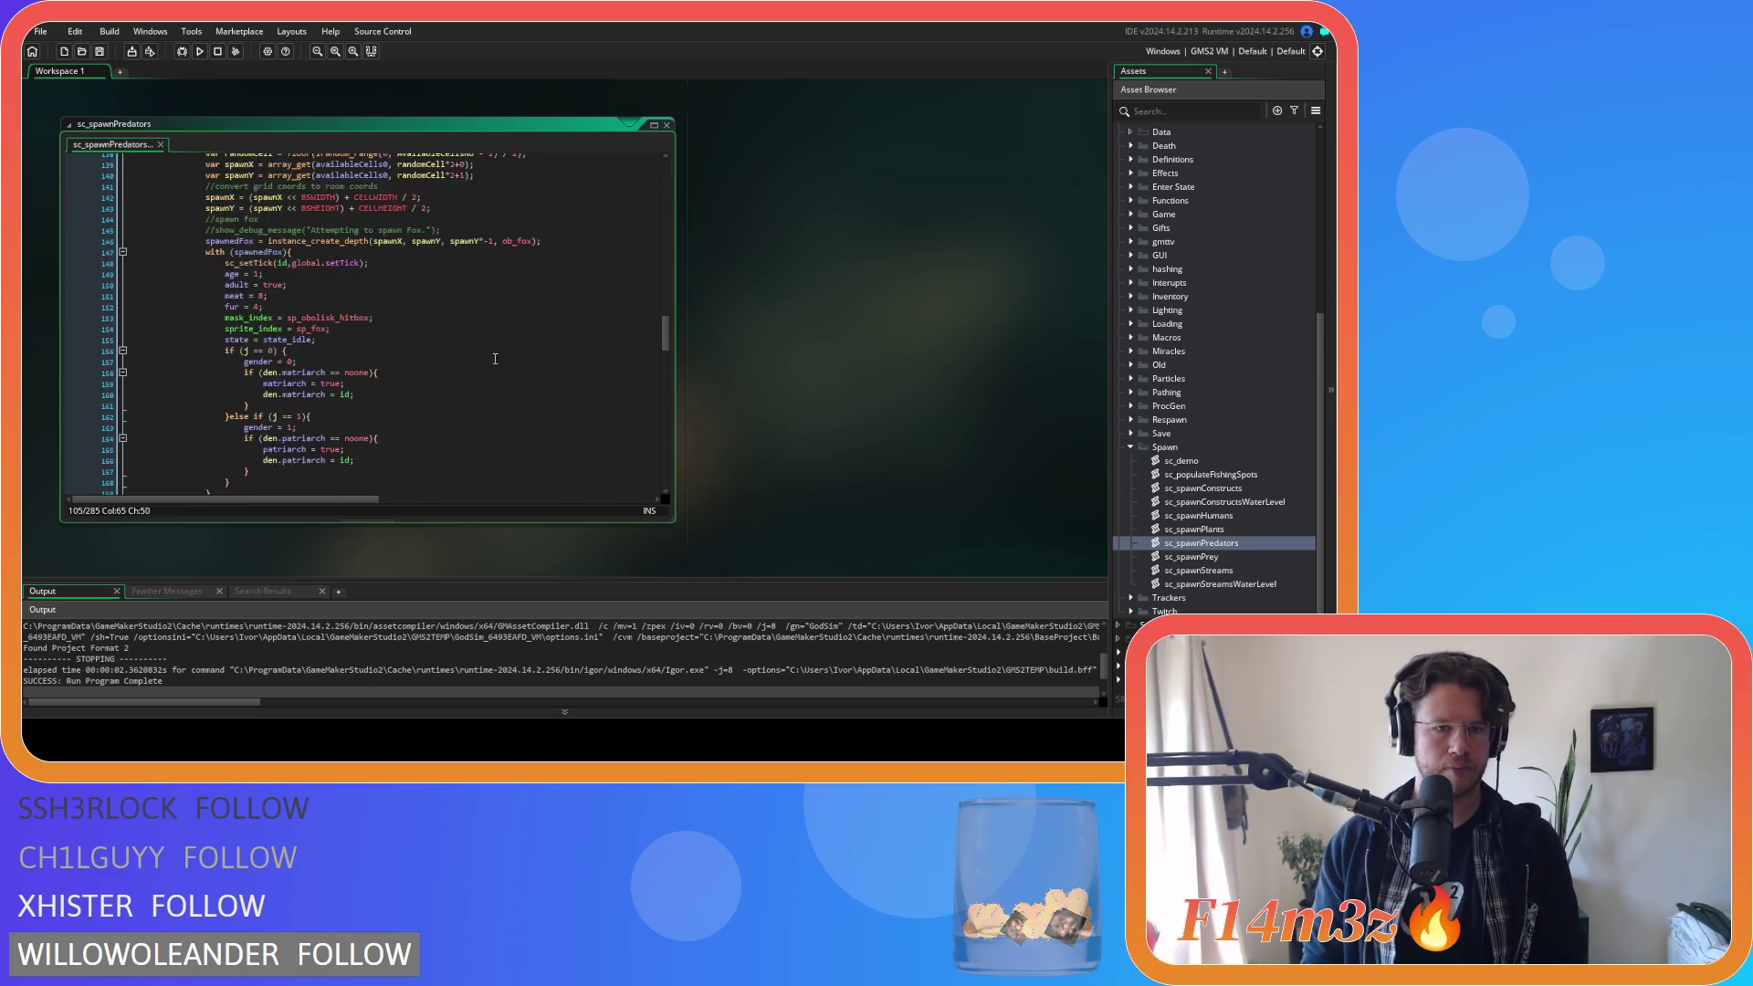
{"action": "scroll", "coordinate": [494, 358], "scroll_direction": "down", "scroll_amount": 4}
{"action": "left_click", "coordinate": [513, 186]}
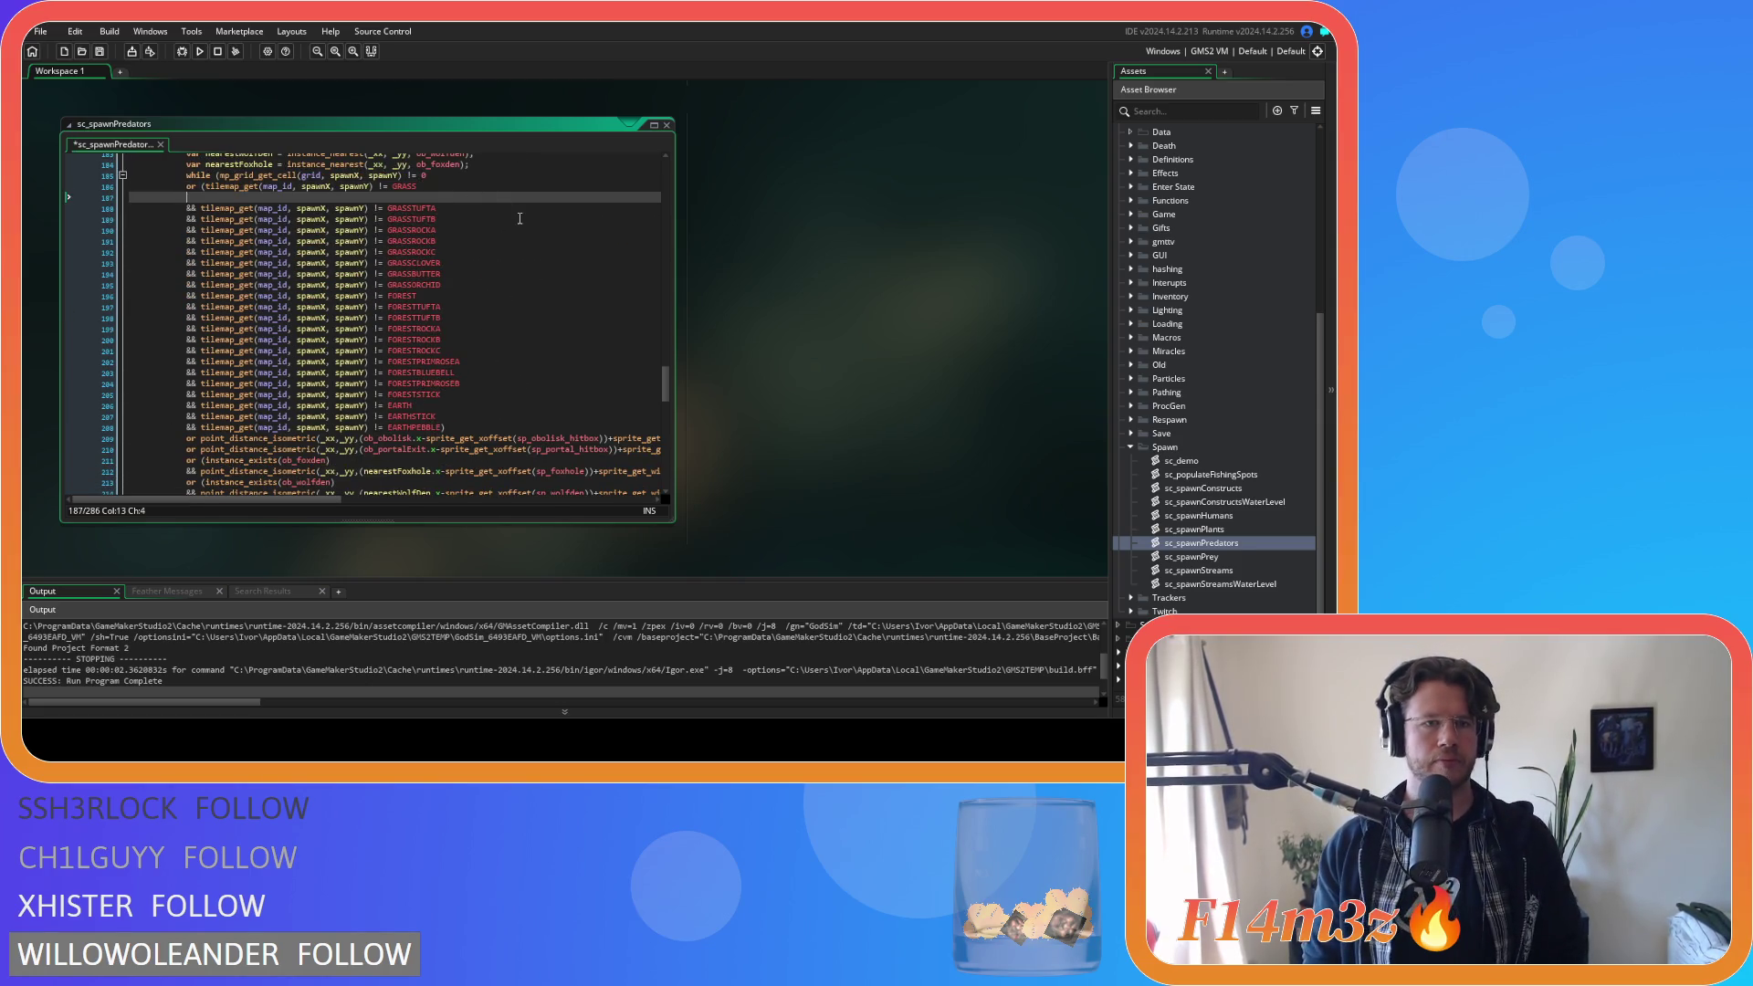
{"action": "scroll", "coordinate": [504, 226], "scroll_direction": "up", "scroll_amount": 4}
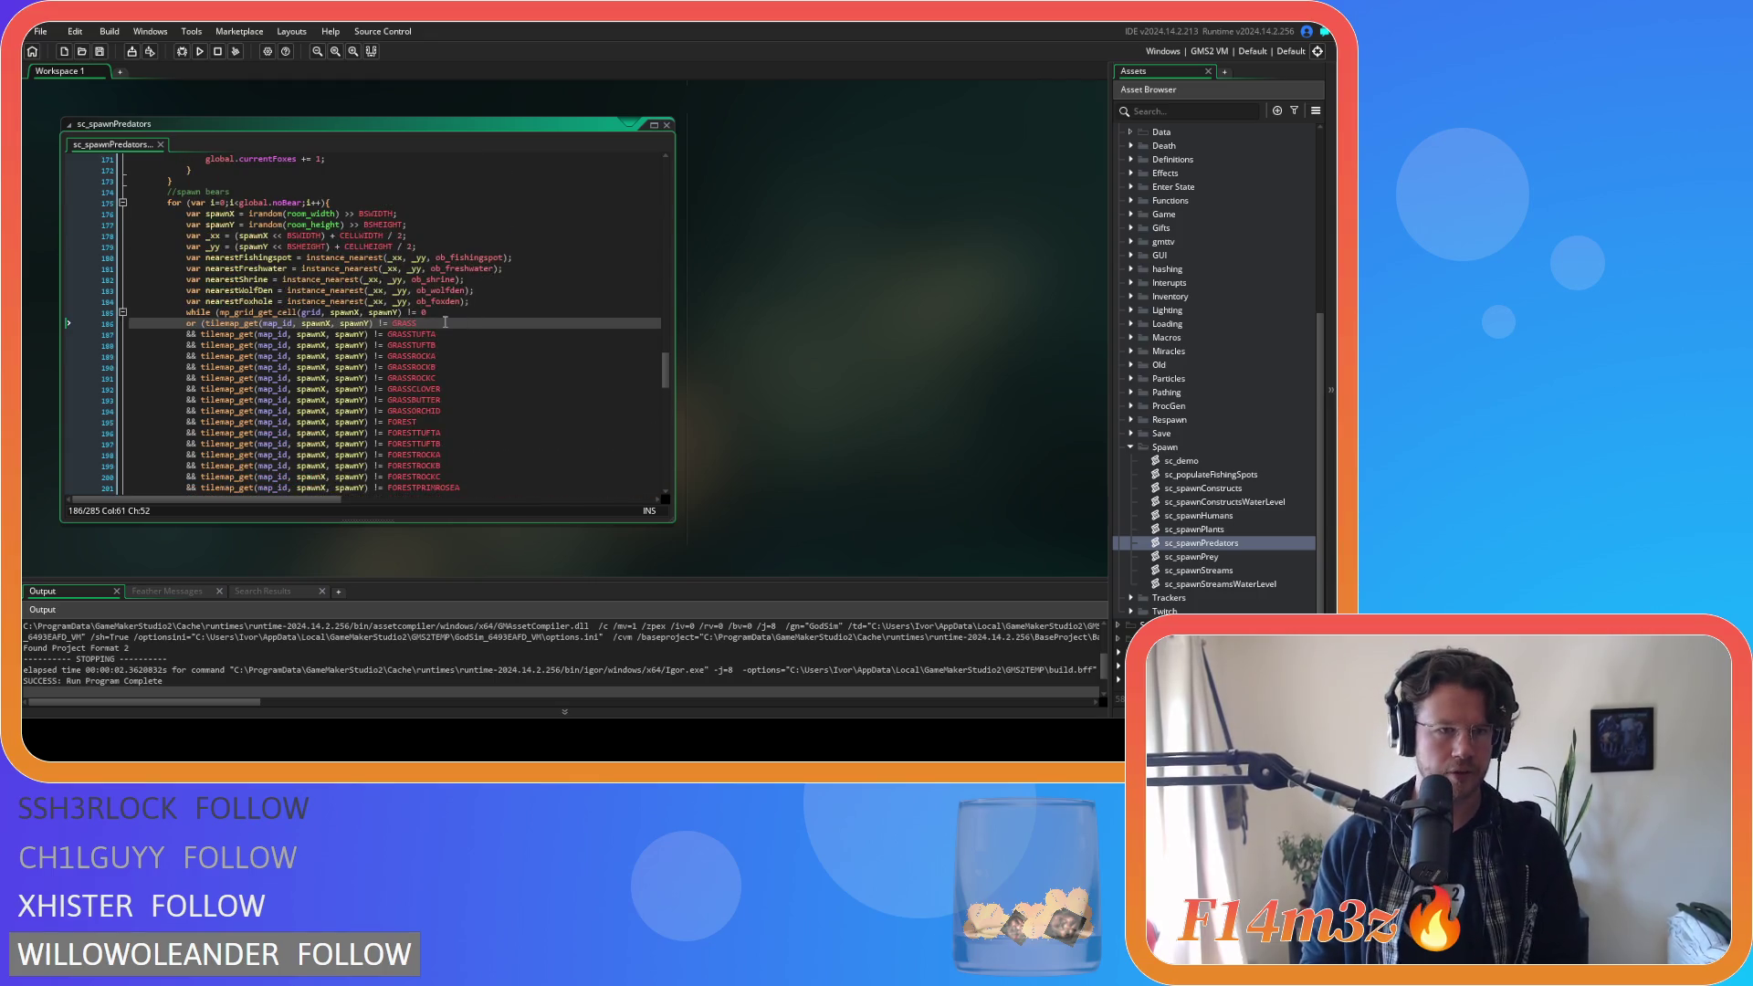
{"action": "scroll", "coordinate": [461, 375], "scroll_direction": "up", "scroll_amount": 20}
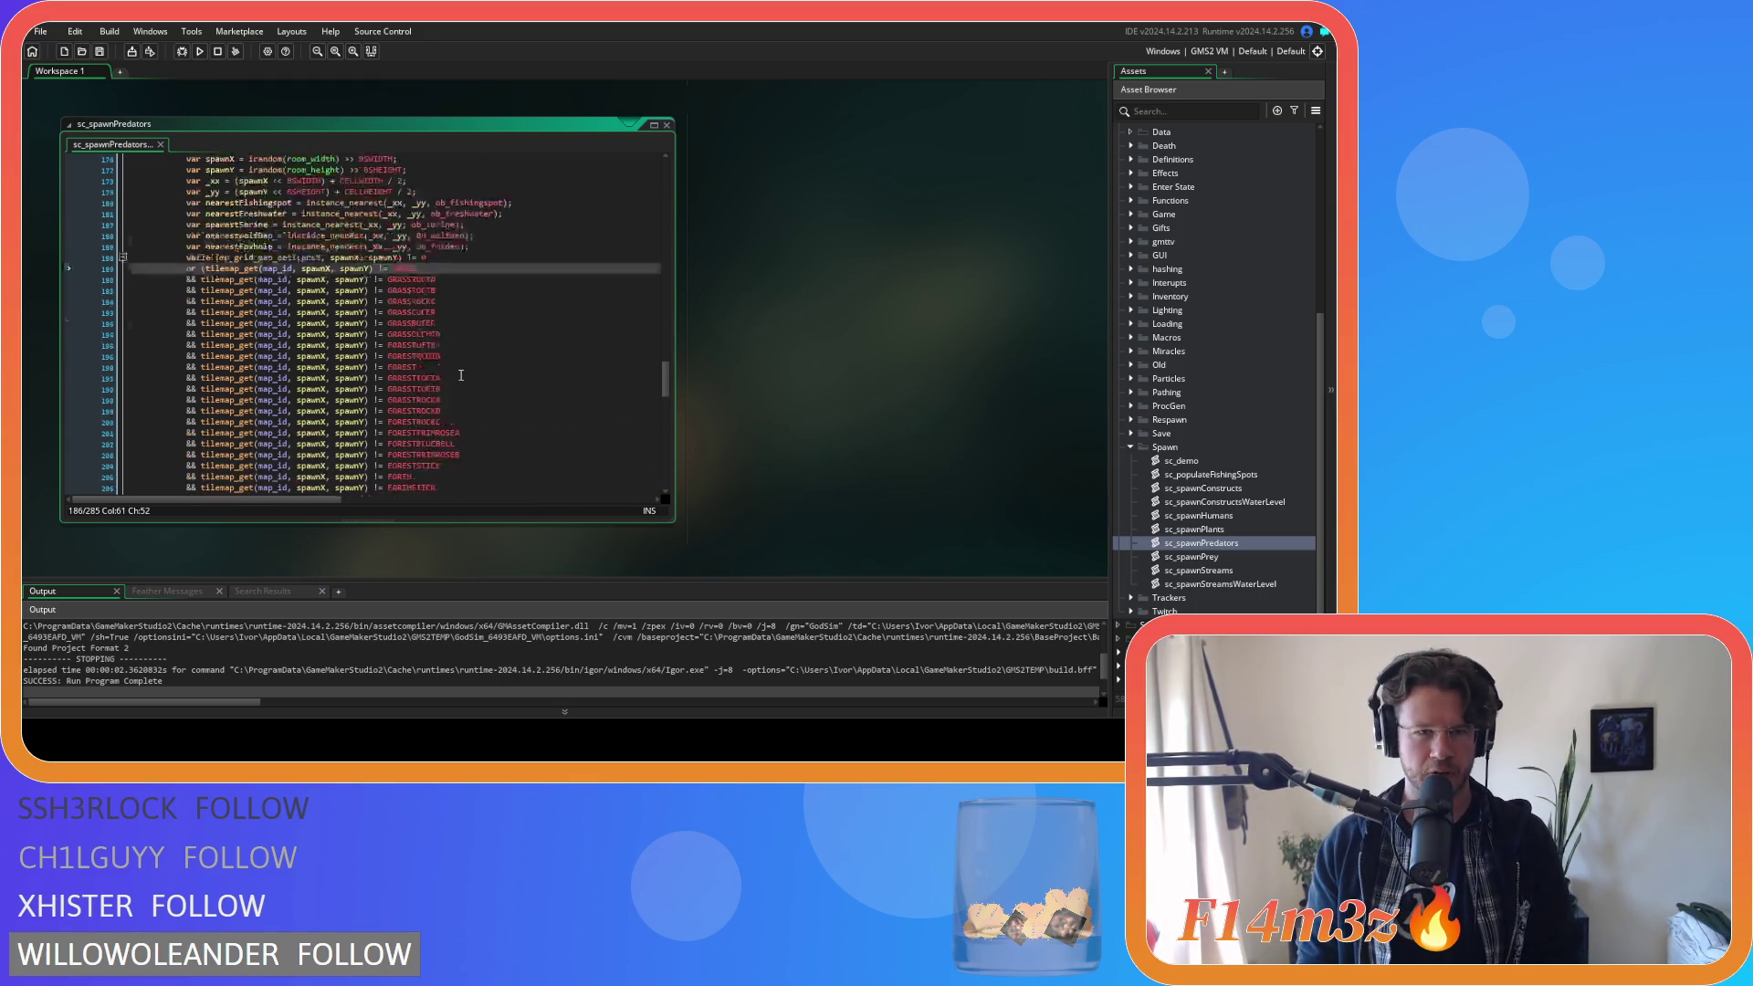
{"action": "scroll", "coordinate": [468, 379], "scroll_direction": "up", "scroll_amount": 6}
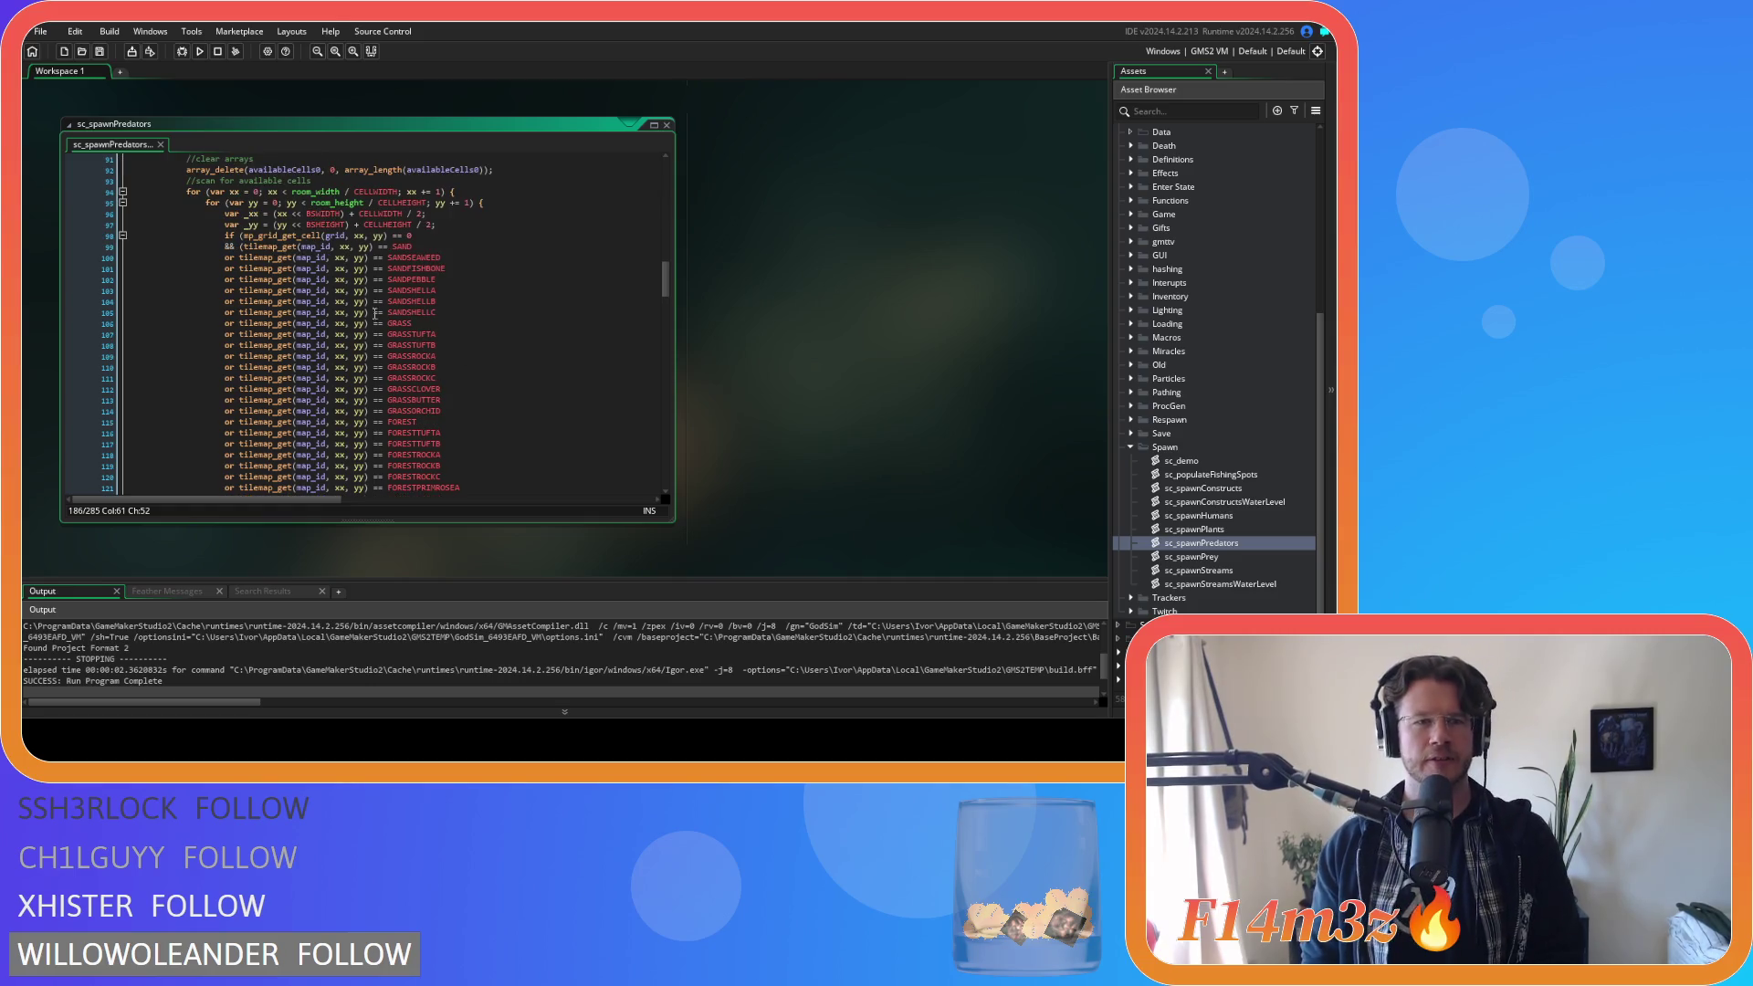
{"action": "scroll", "coordinate": [311, 267], "scroll_direction": "up", "scroll_amount": 2}
{"action": "left_click_drag", "start_coordinate": [244, 290], "coordinate": [437, 370]}
{"action": "left_click", "coordinate": [309, 301]}
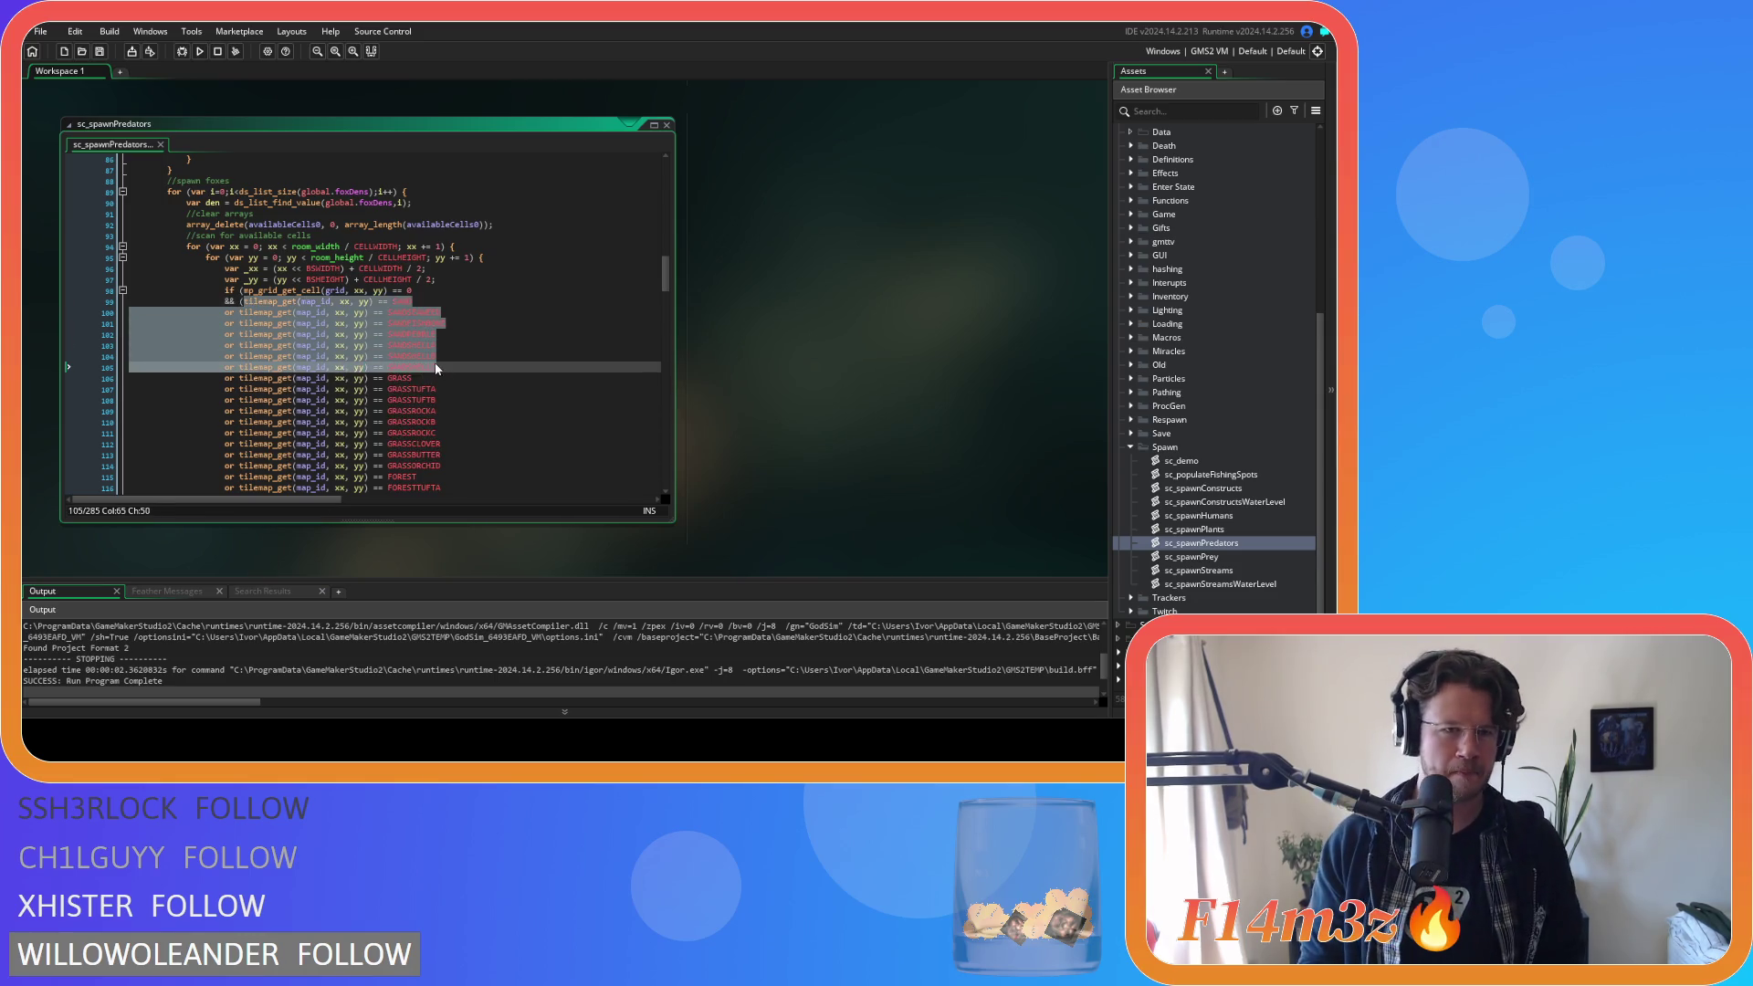
{"action": "left_click", "coordinate": [484, 343]}
{"action": "scroll", "coordinate": [484, 343], "scroll_direction": "up", "scroll_amount": 3}
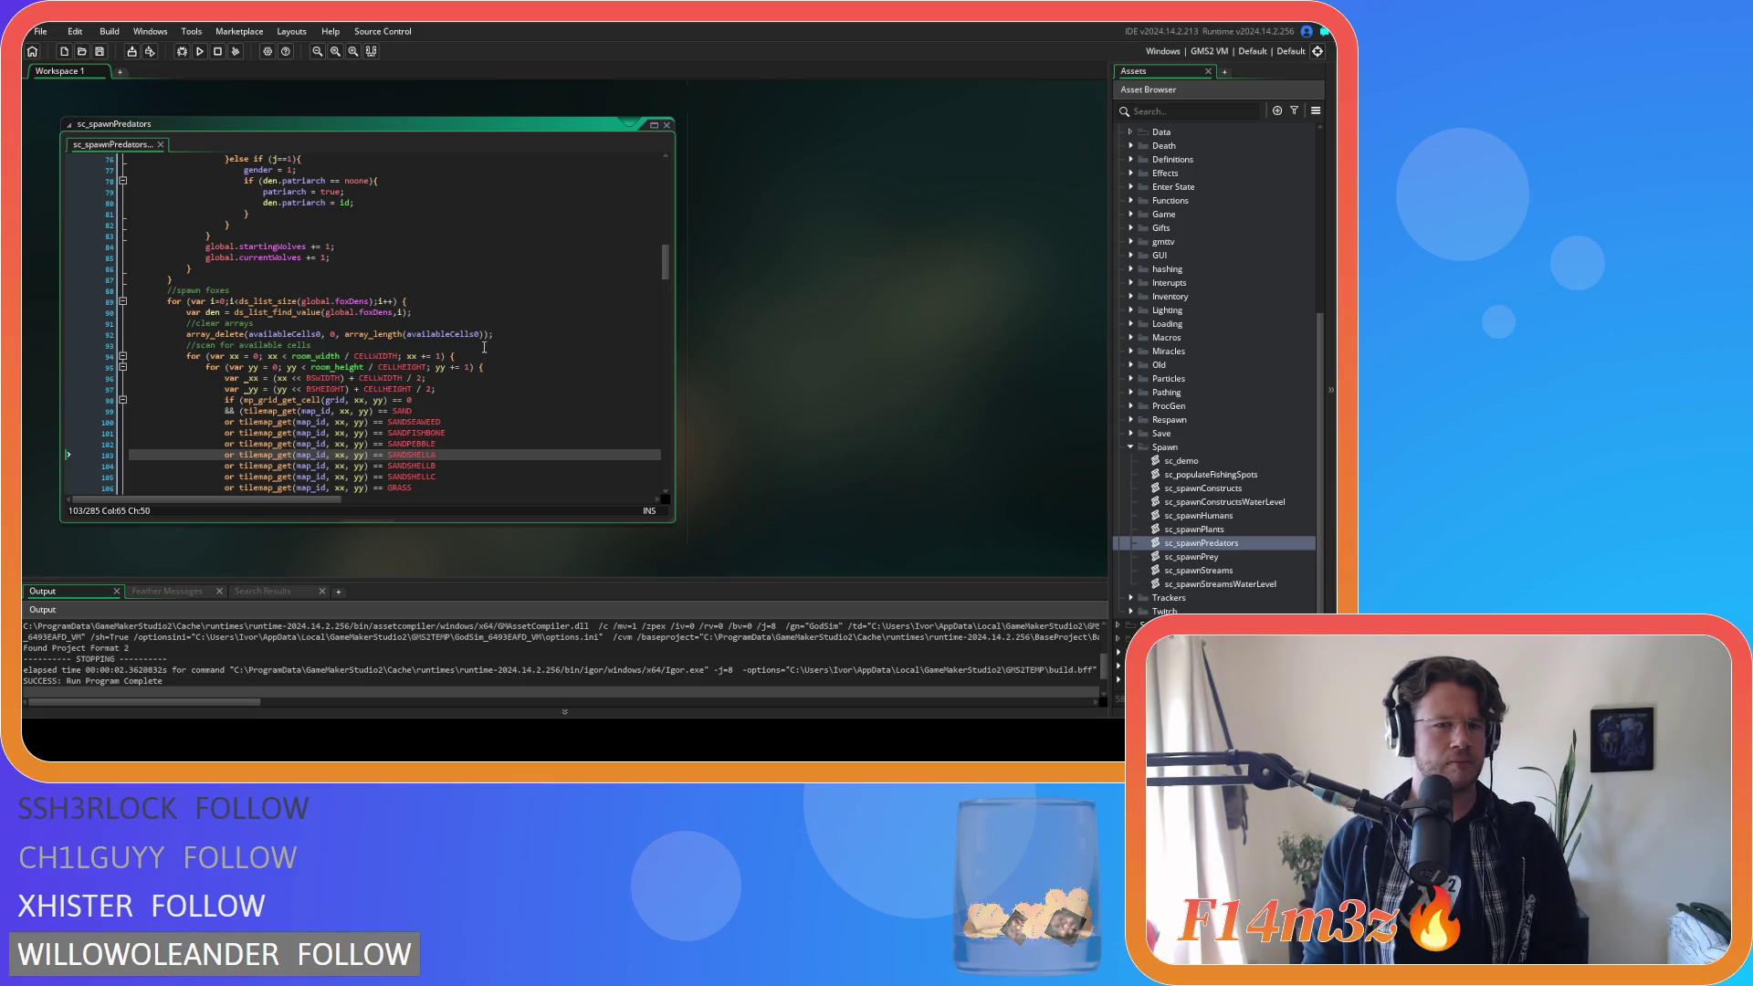
{"action": "scroll", "coordinate": [484, 356], "scroll_direction": "down", "scroll_amount": 20}
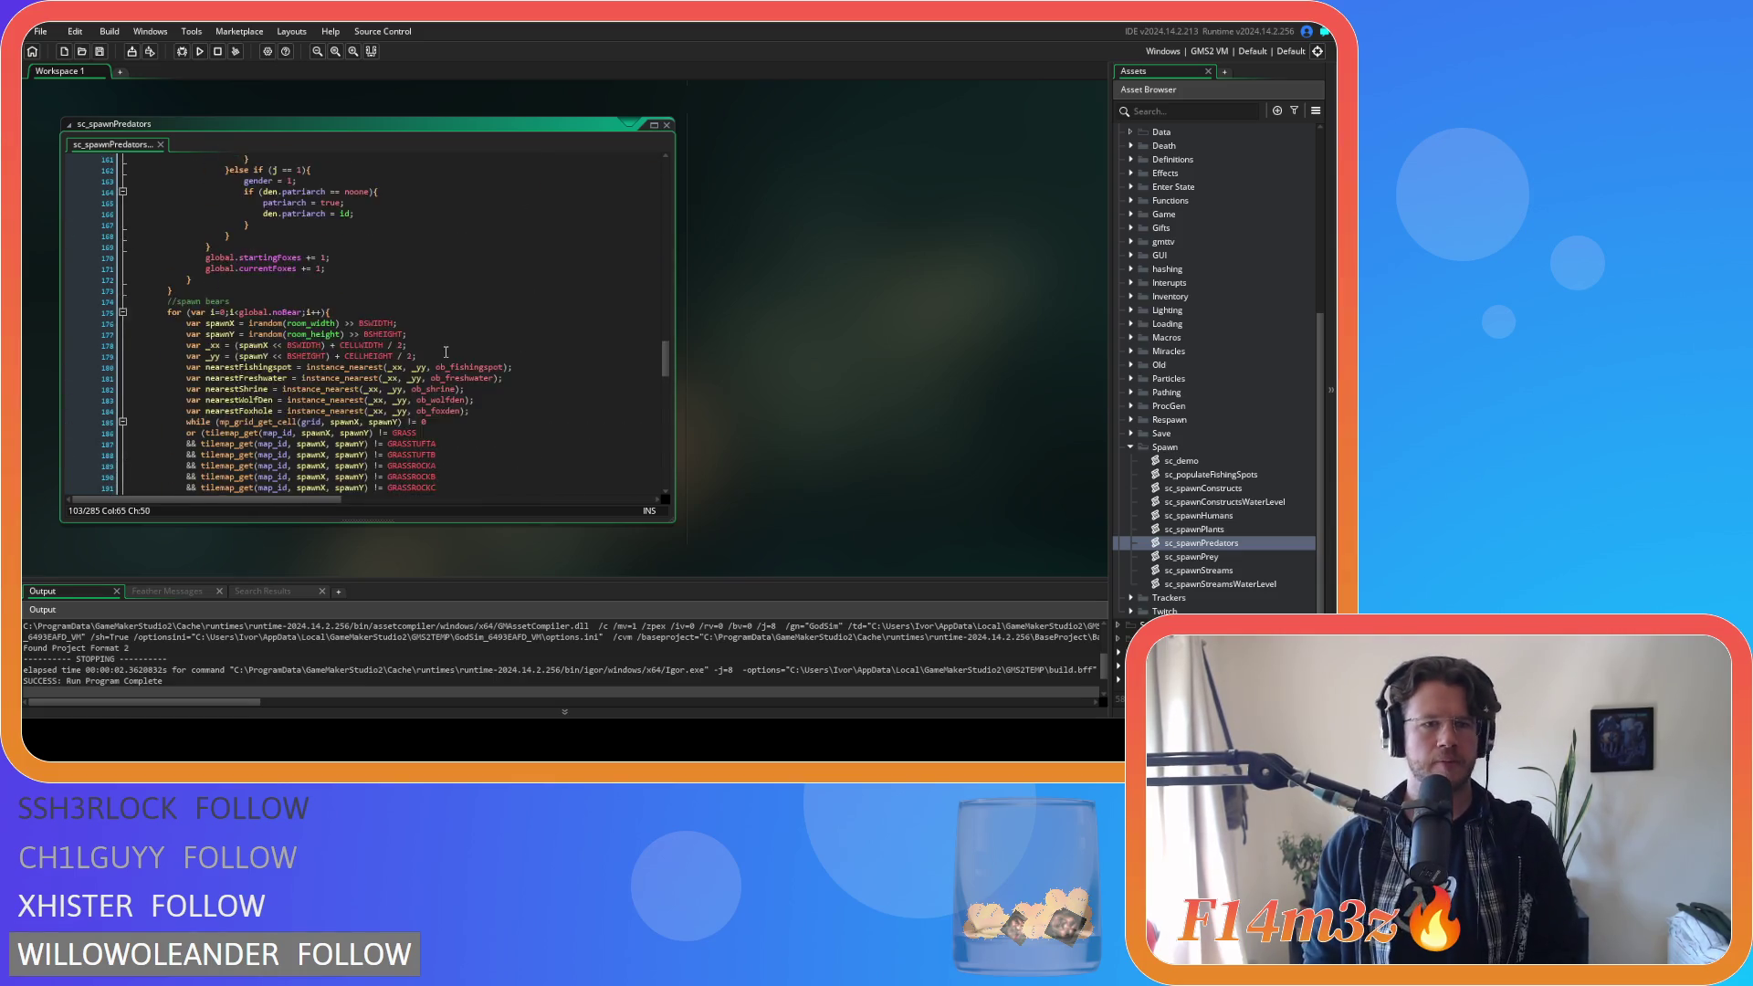
{"action": "scroll", "coordinate": [407, 339], "scroll_direction": "down", "scroll_amount": 2}
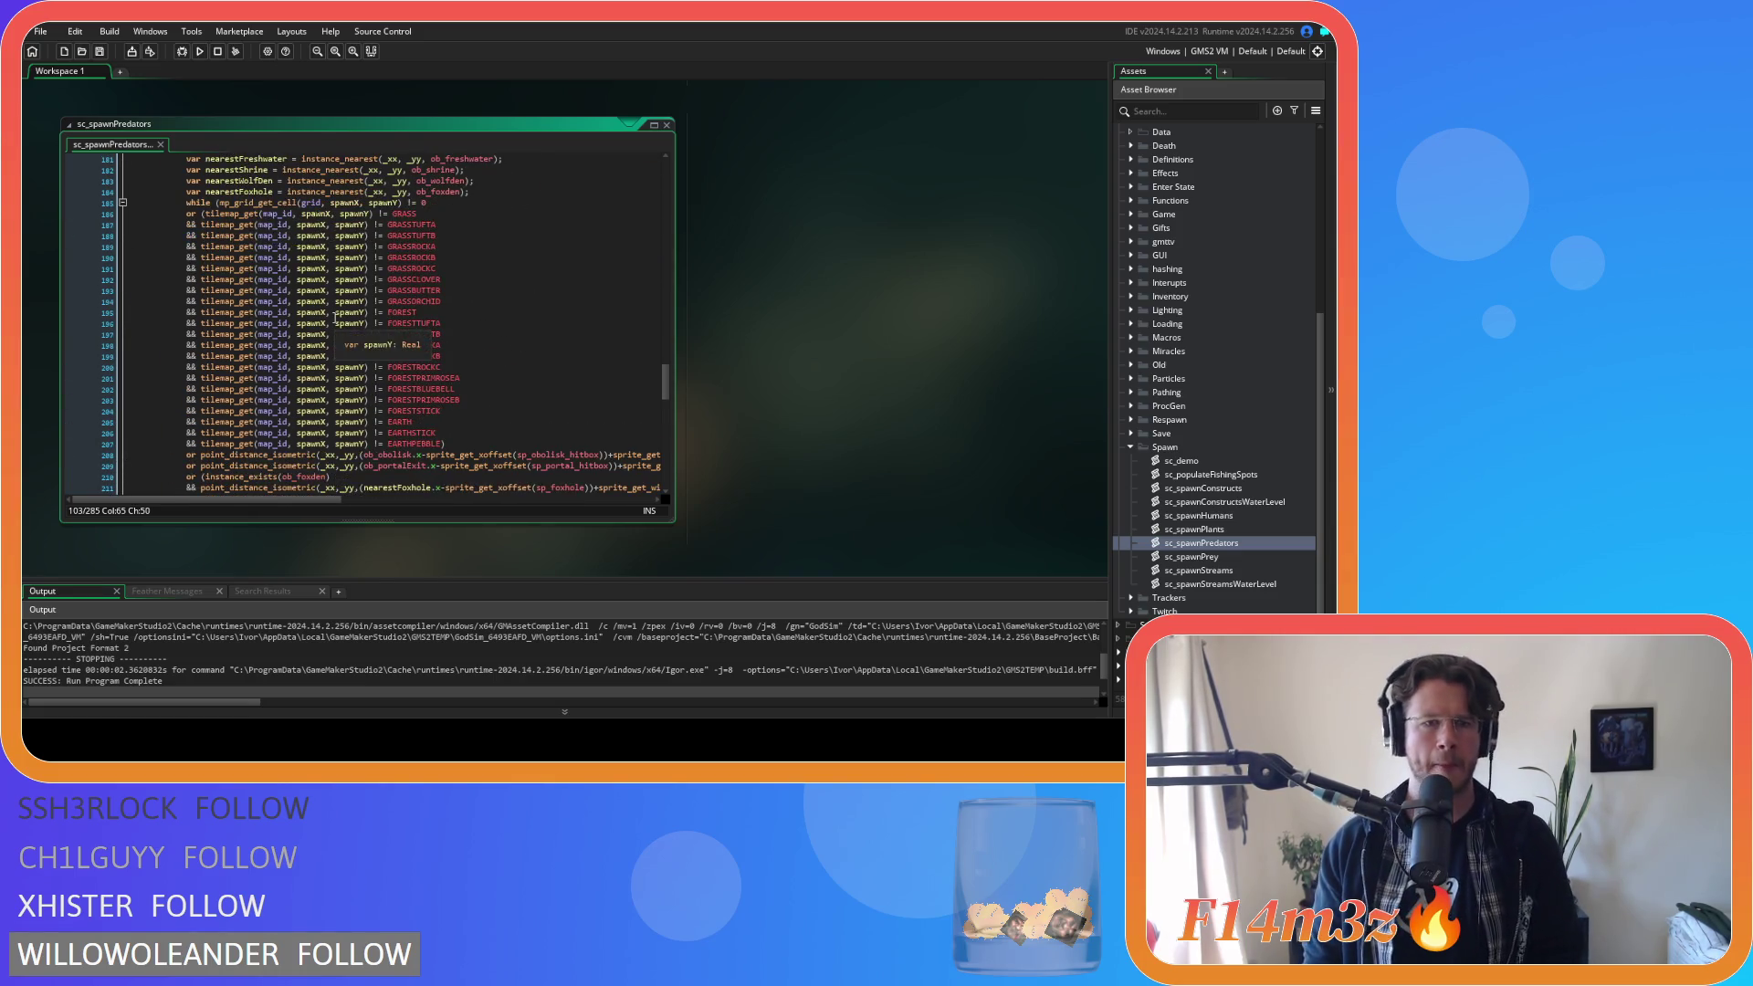
{"action": "left_click", "coordinate": [206, 214]}
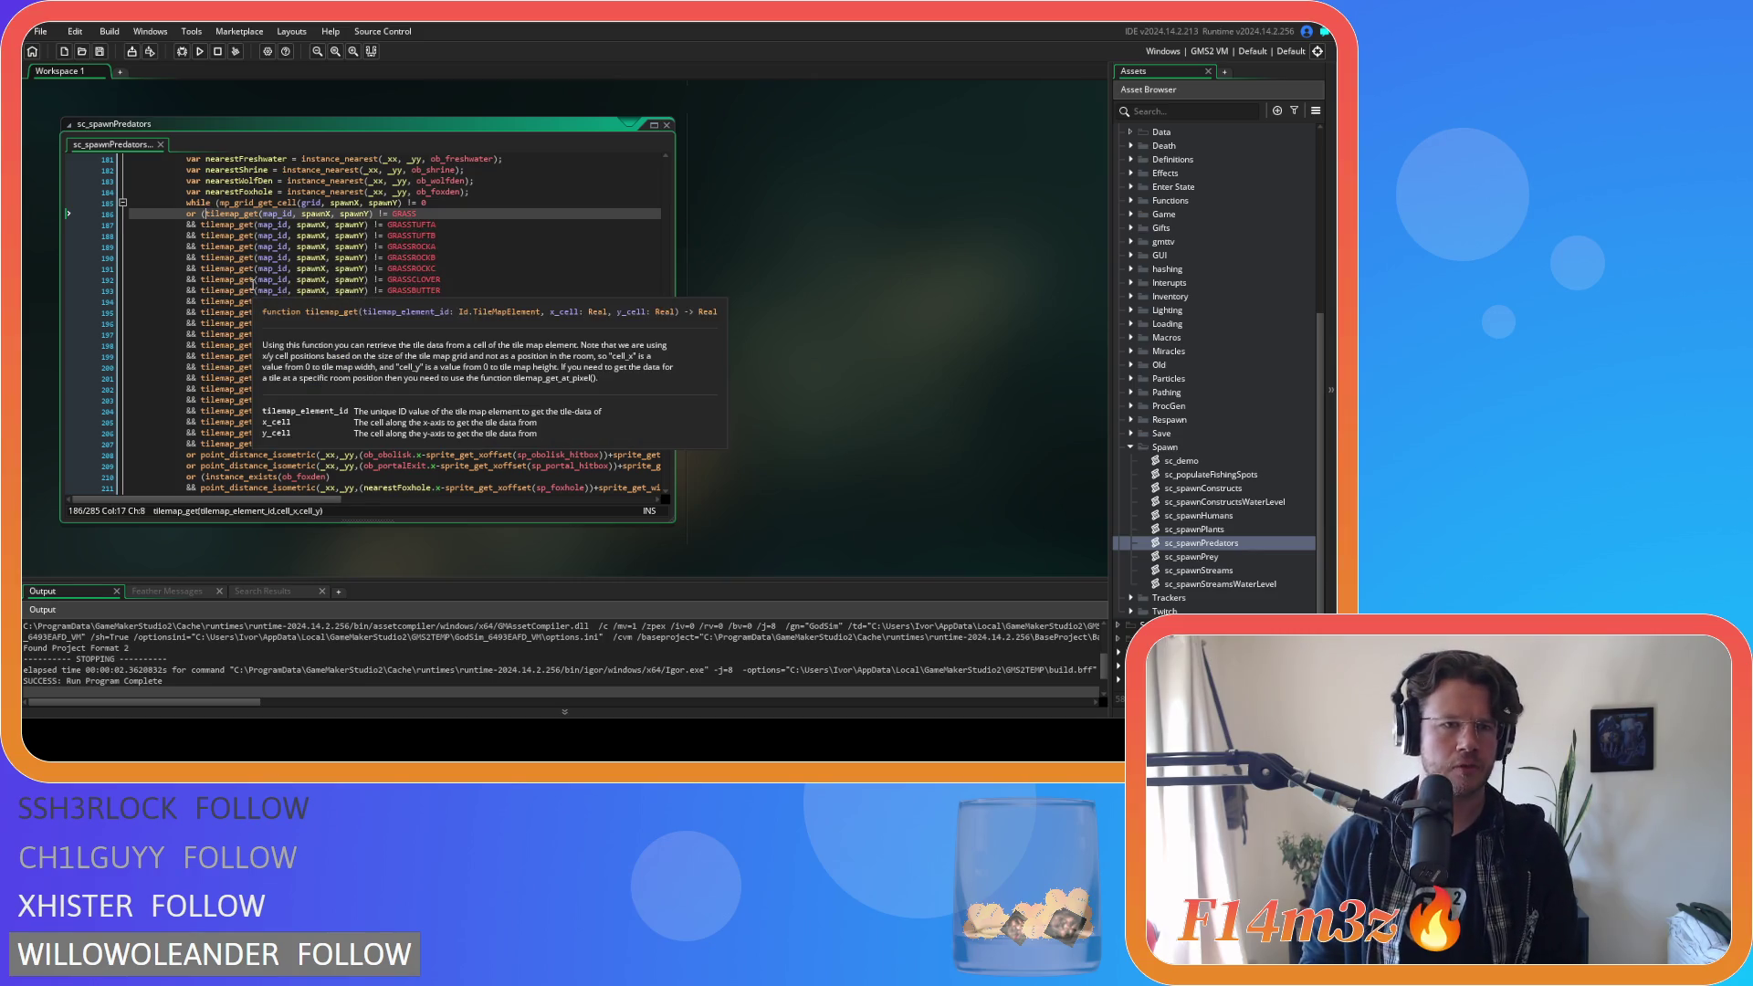
Paste the sand tile checks into the bear condition and un-indent them two levels.
{"action": "key", "text": "Return"}
{"action": "type", "text": "or"}
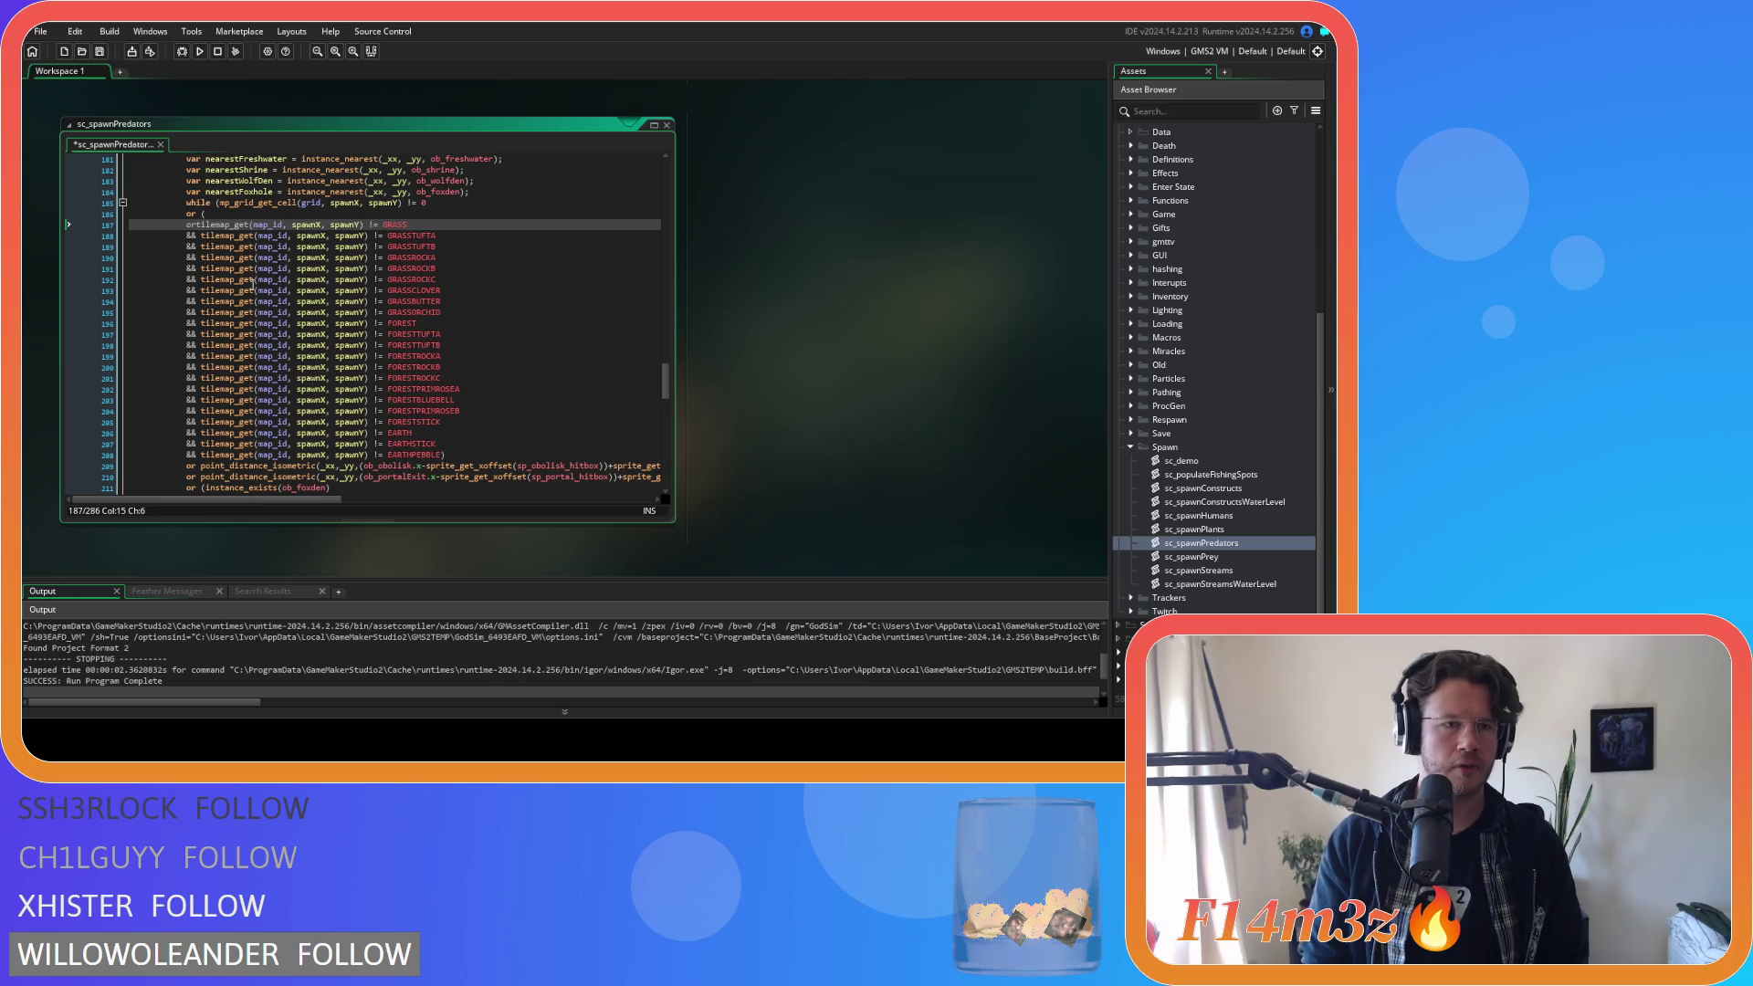
{"action": "key", "text": "ctrl+z"}
{"action": "key", "text": "ctrl+z"}
{"action": "key", "text": "ctrl+z"}
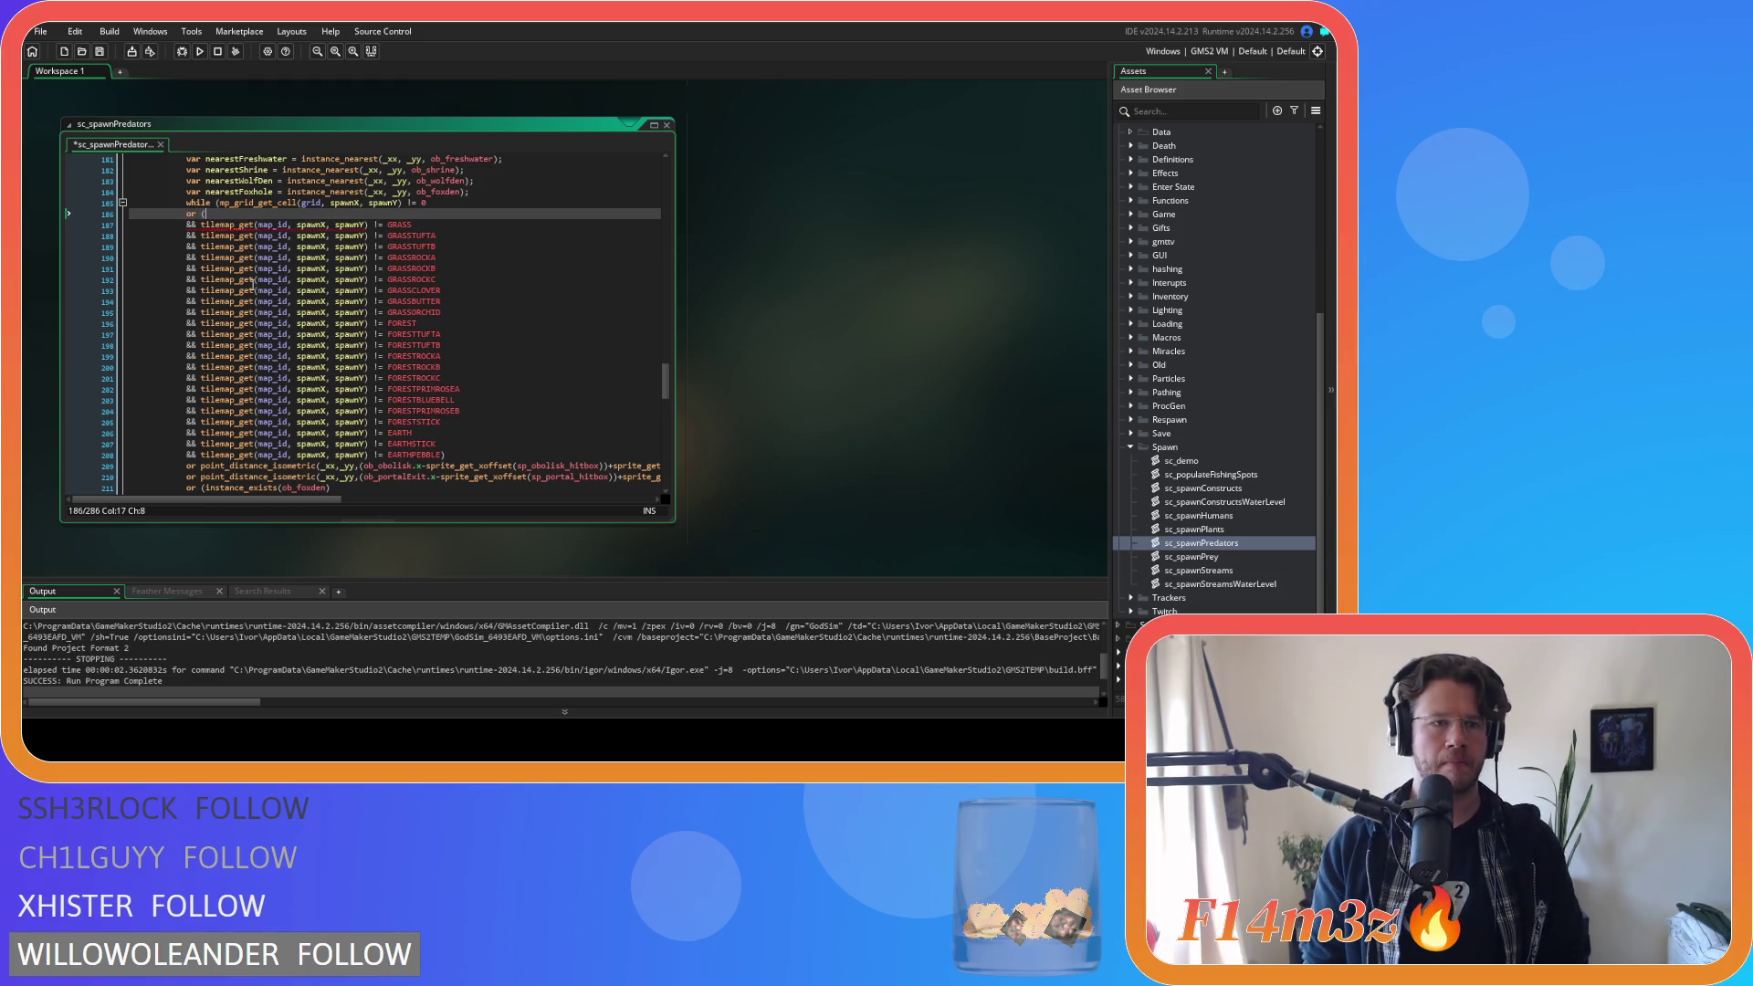
{"action": "key", "text": "ctrl+v"}
{"action": "key", "text": "shift+Up"}
{"action": "key", "text": "shift+Up"}
{"action": "key", "text": "shift+Up"}
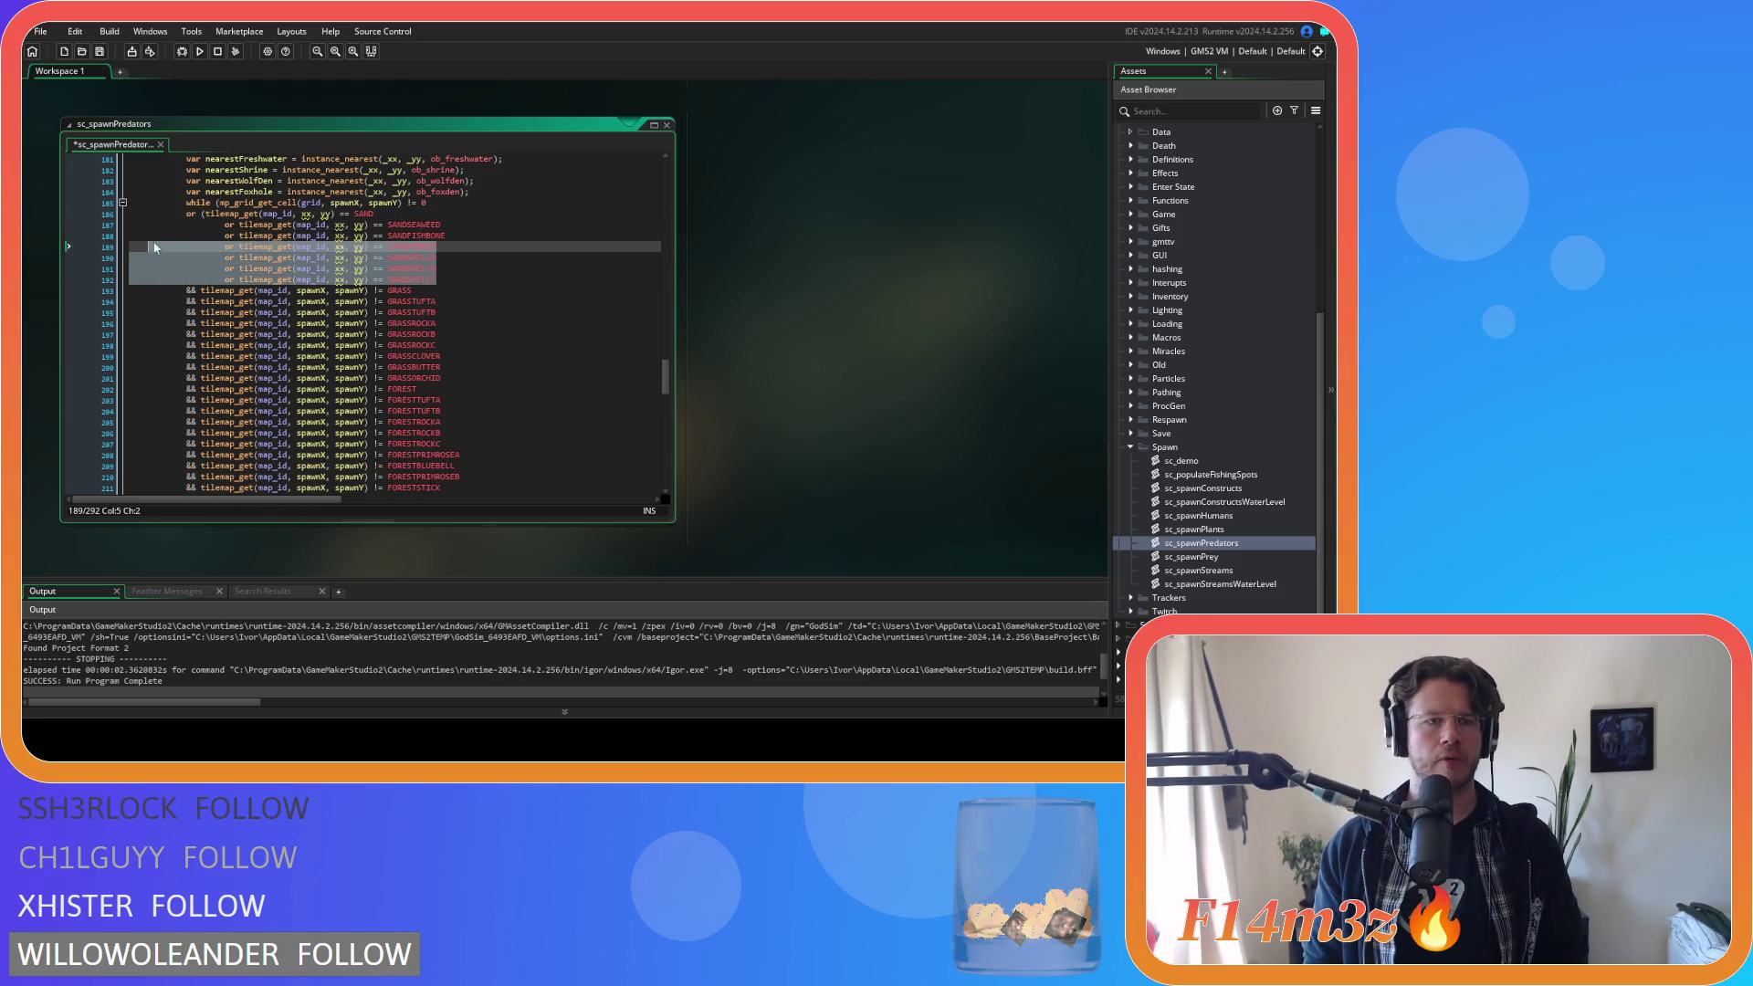
{"action": "key", "text": "shift+Home"}
{"action": "key", "text": "shift+Tab"}
{"action": "key", "text": "shift+Tab"}
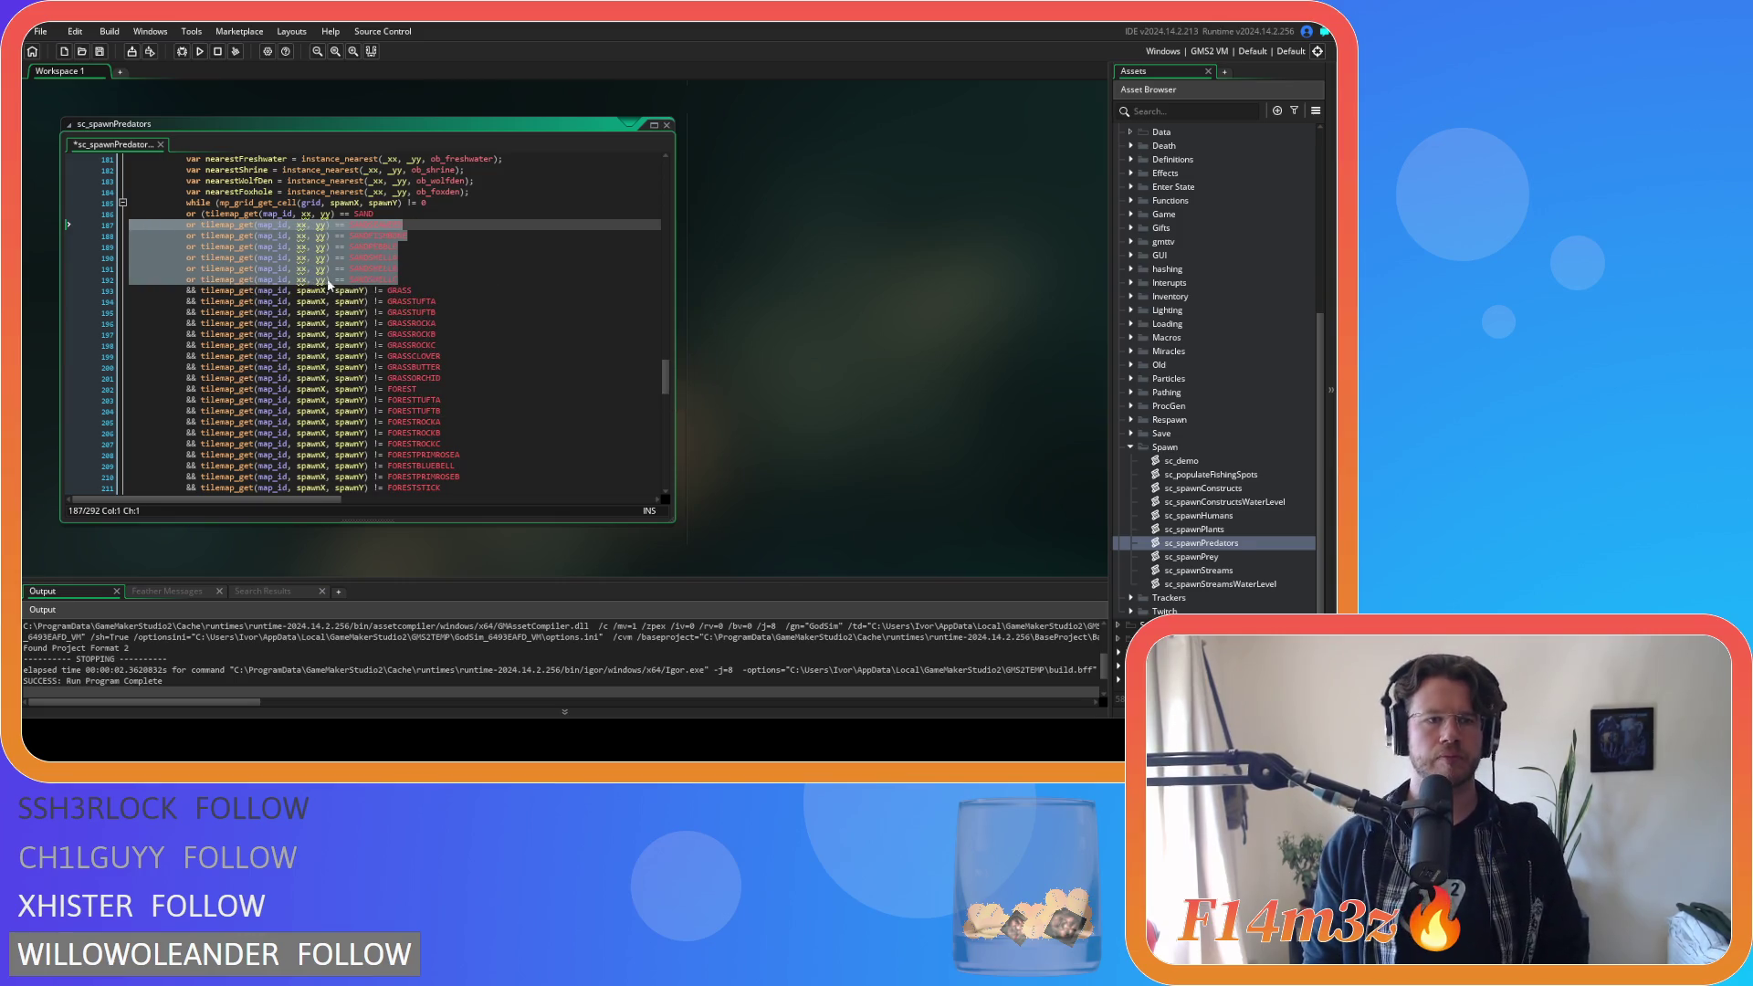
{"action": "scroll", "coordinate": [227, 254], "scroll_direction": "up", "scroll_amount": 20}
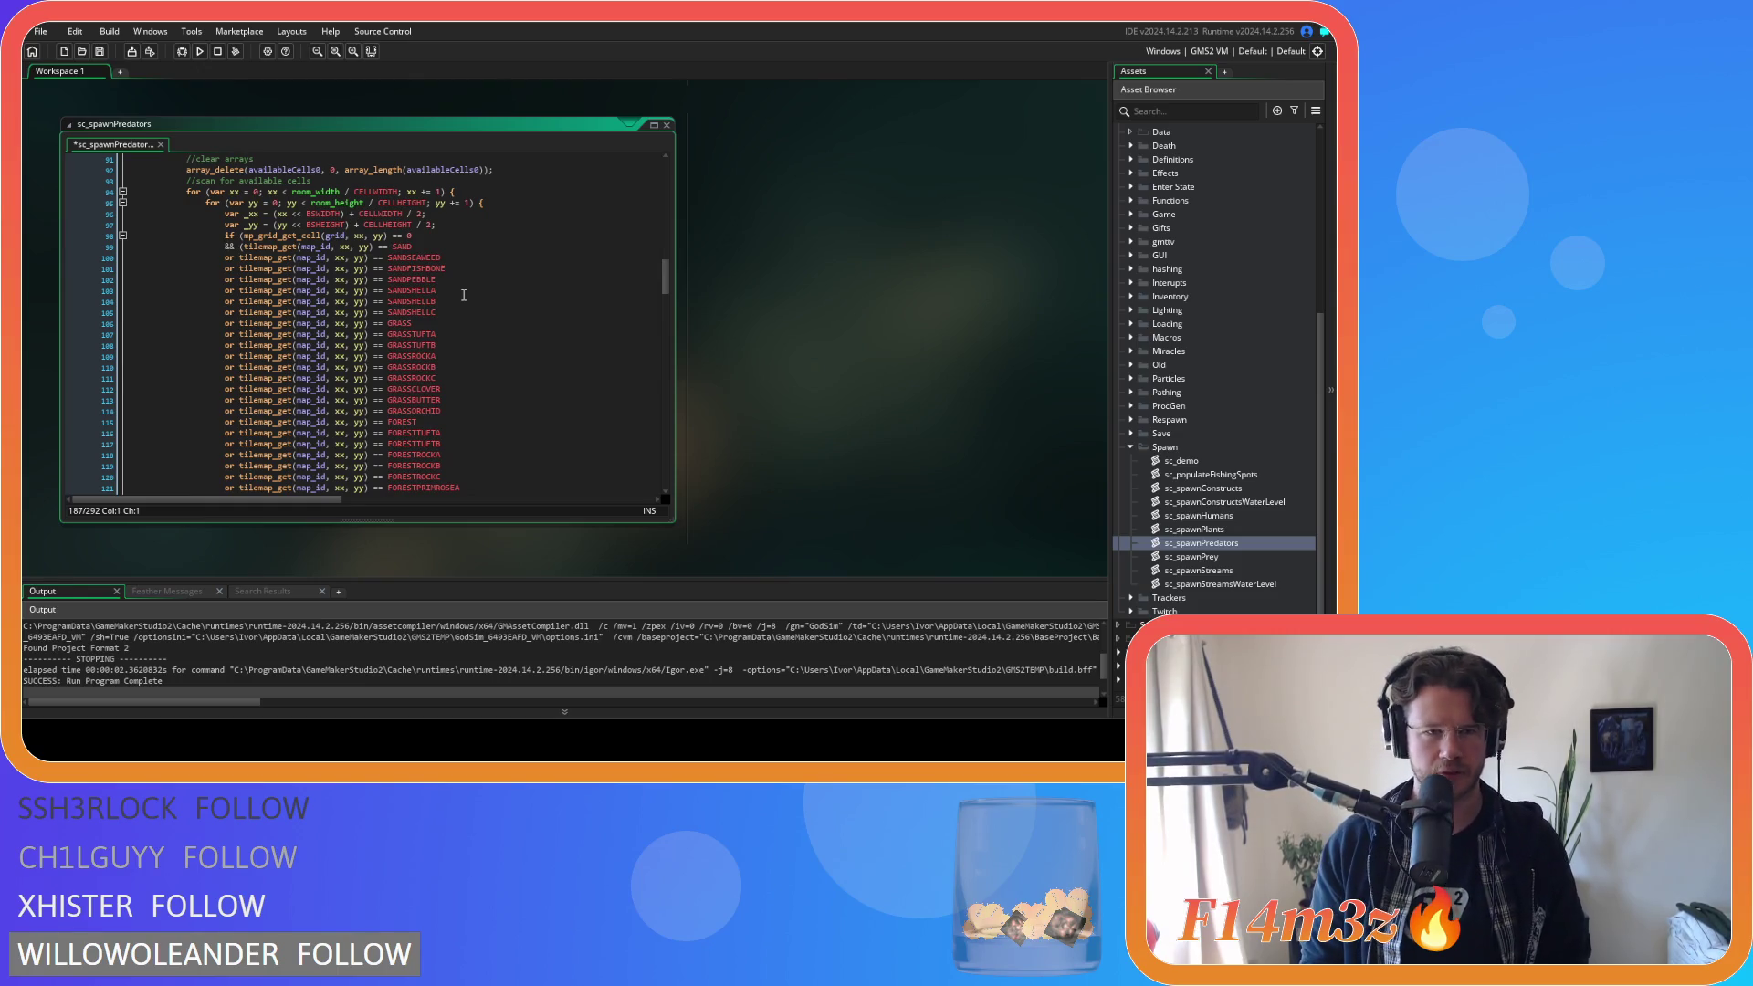
{"action": "scroll", "coordinate": [464, 295], "scroll_direction": "up", "scroll_amount": 2}
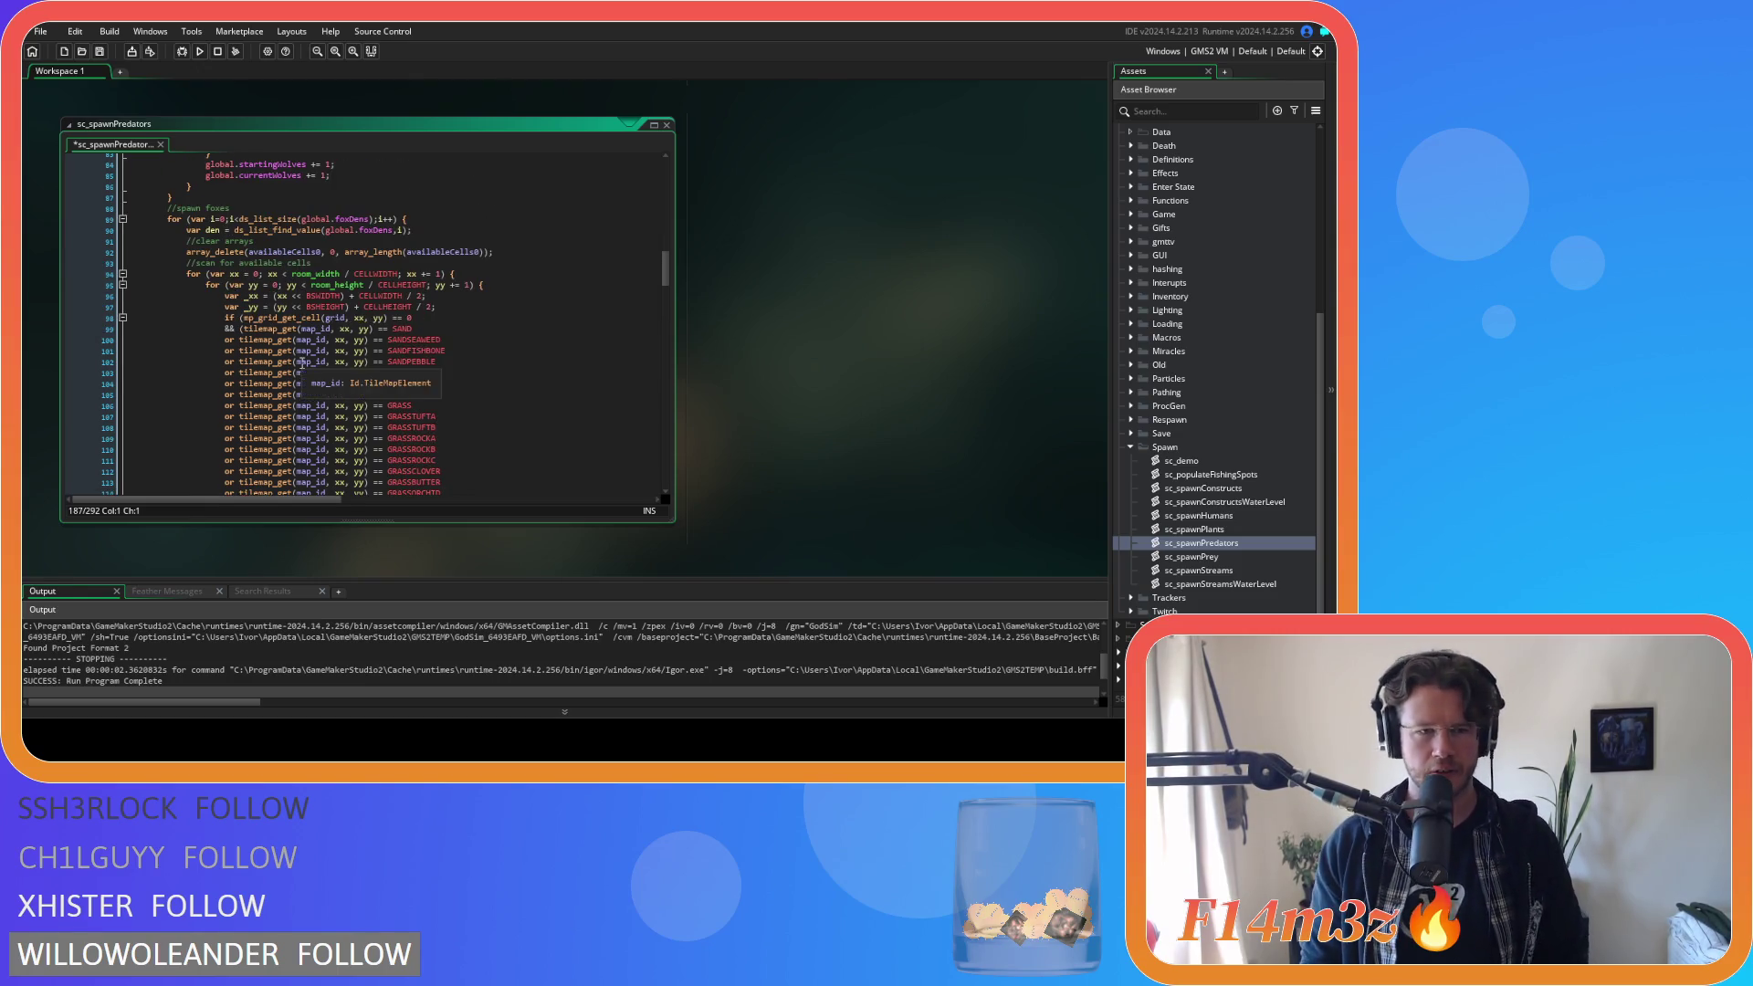
{"action": "scroll", "coordinate": [402, 347], "scroll_direction": "down", "scroll_amount": 15}
{"action": "scroll", "coordinate": [427, 352], "scroll_direction": "down", "scroll_amount": 10}
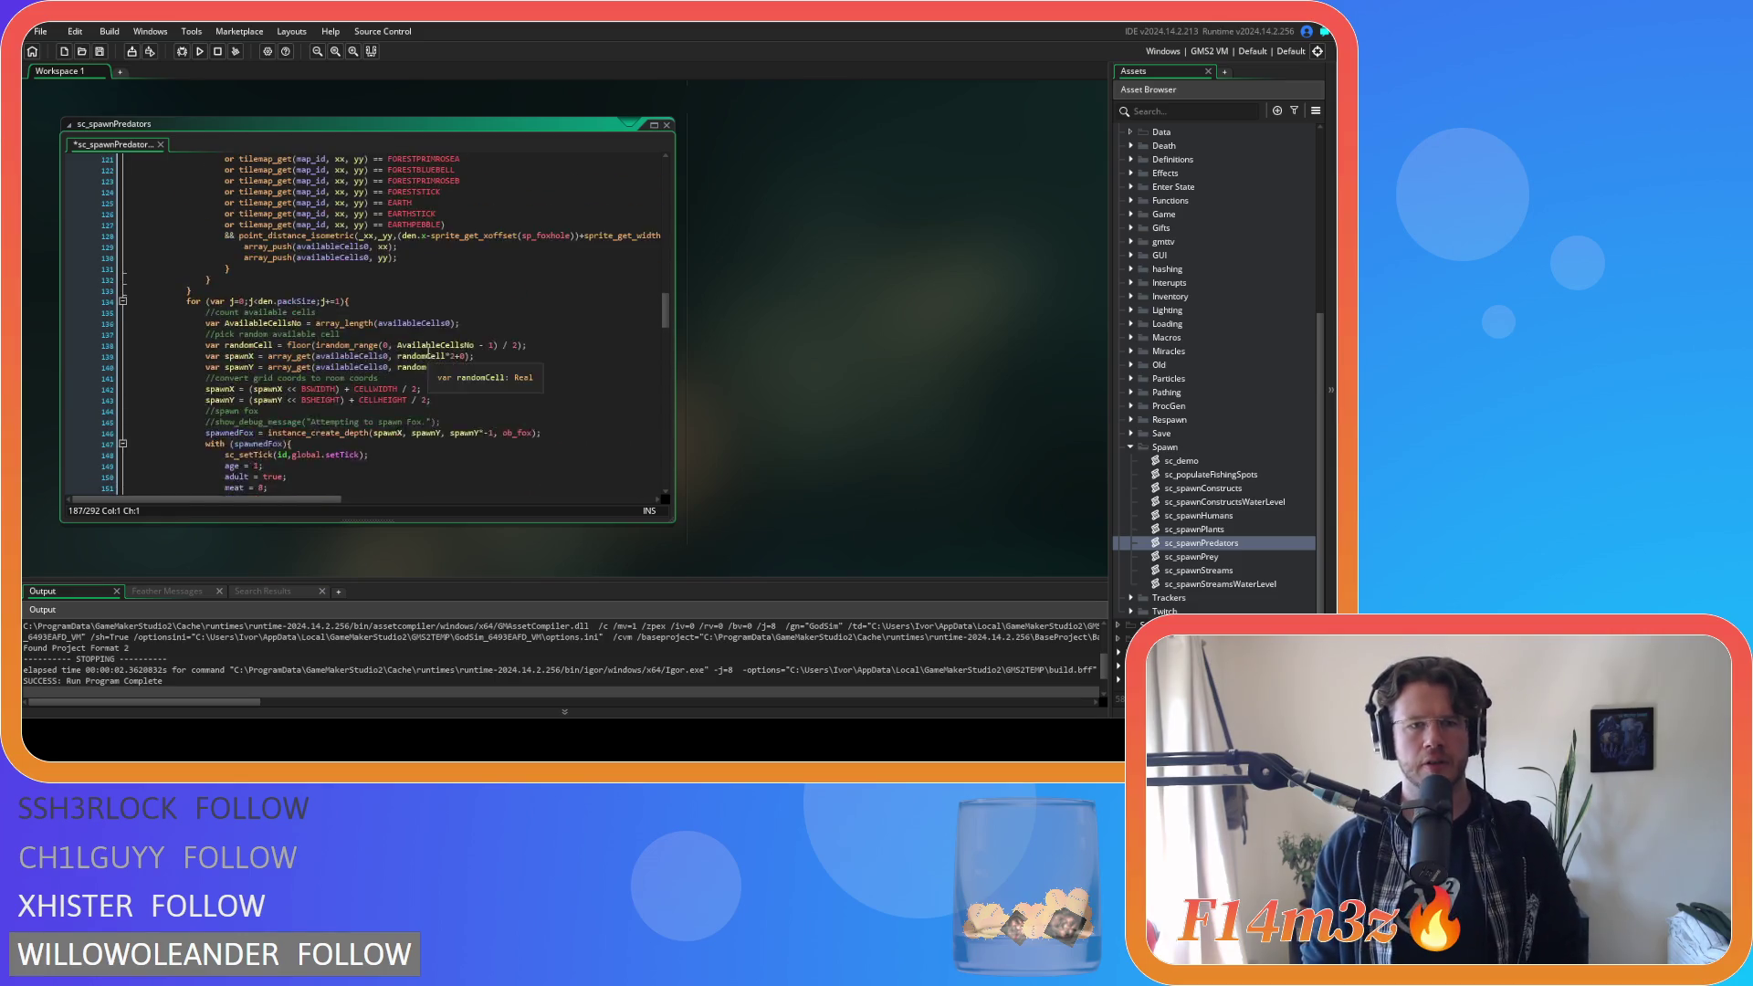
{"action": "scroll", "coordinate": [426, 354], "scroll_direction": "up", "scroll_amount": 10}
{"action": "scroll", "coordinate": [426, 354], "scroll_direction": "down", "scroll_amount": 9}
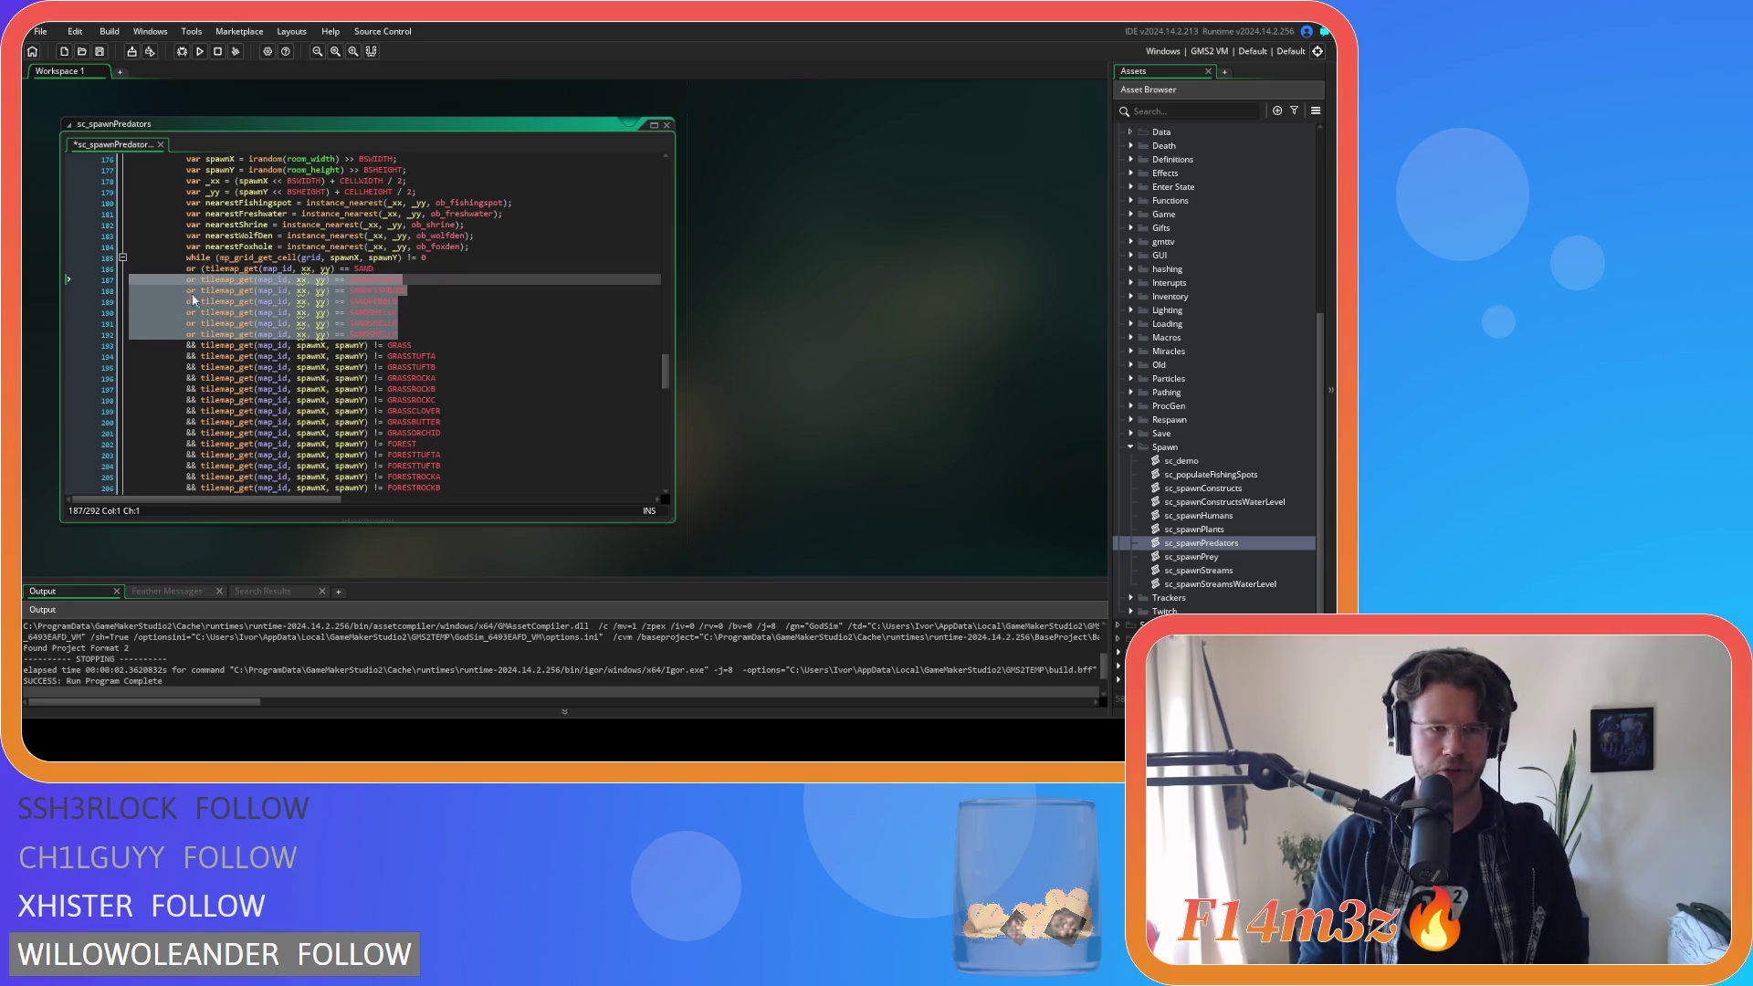
Replace the leading 'or' with '&&' on each of lines 187–192.
{"action": "left_click", "coordinate": [192, 283]}
{"action": "mouse_move", "coordinate": [244, 291]}
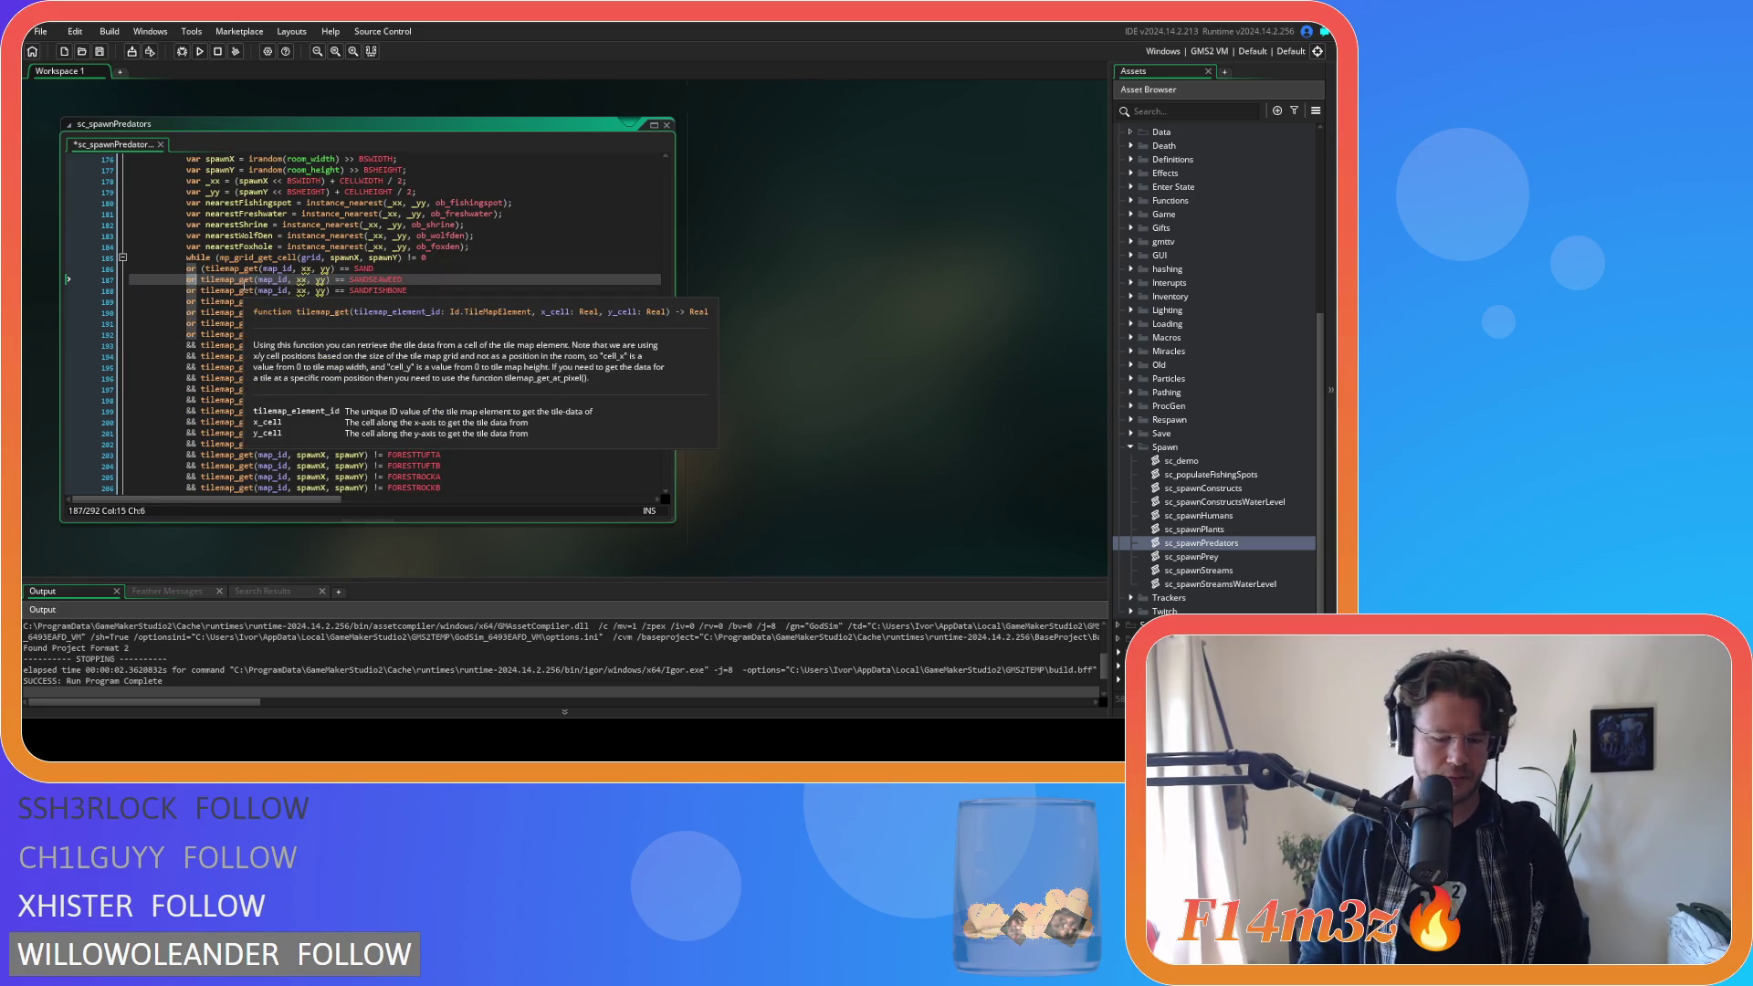
{"action": "mouse_move", "coordinate": [242, 336]}
{"action": "scroll", "coordinate": [274, 347], "scroll_direction": "up", "scroll_amount": 2}
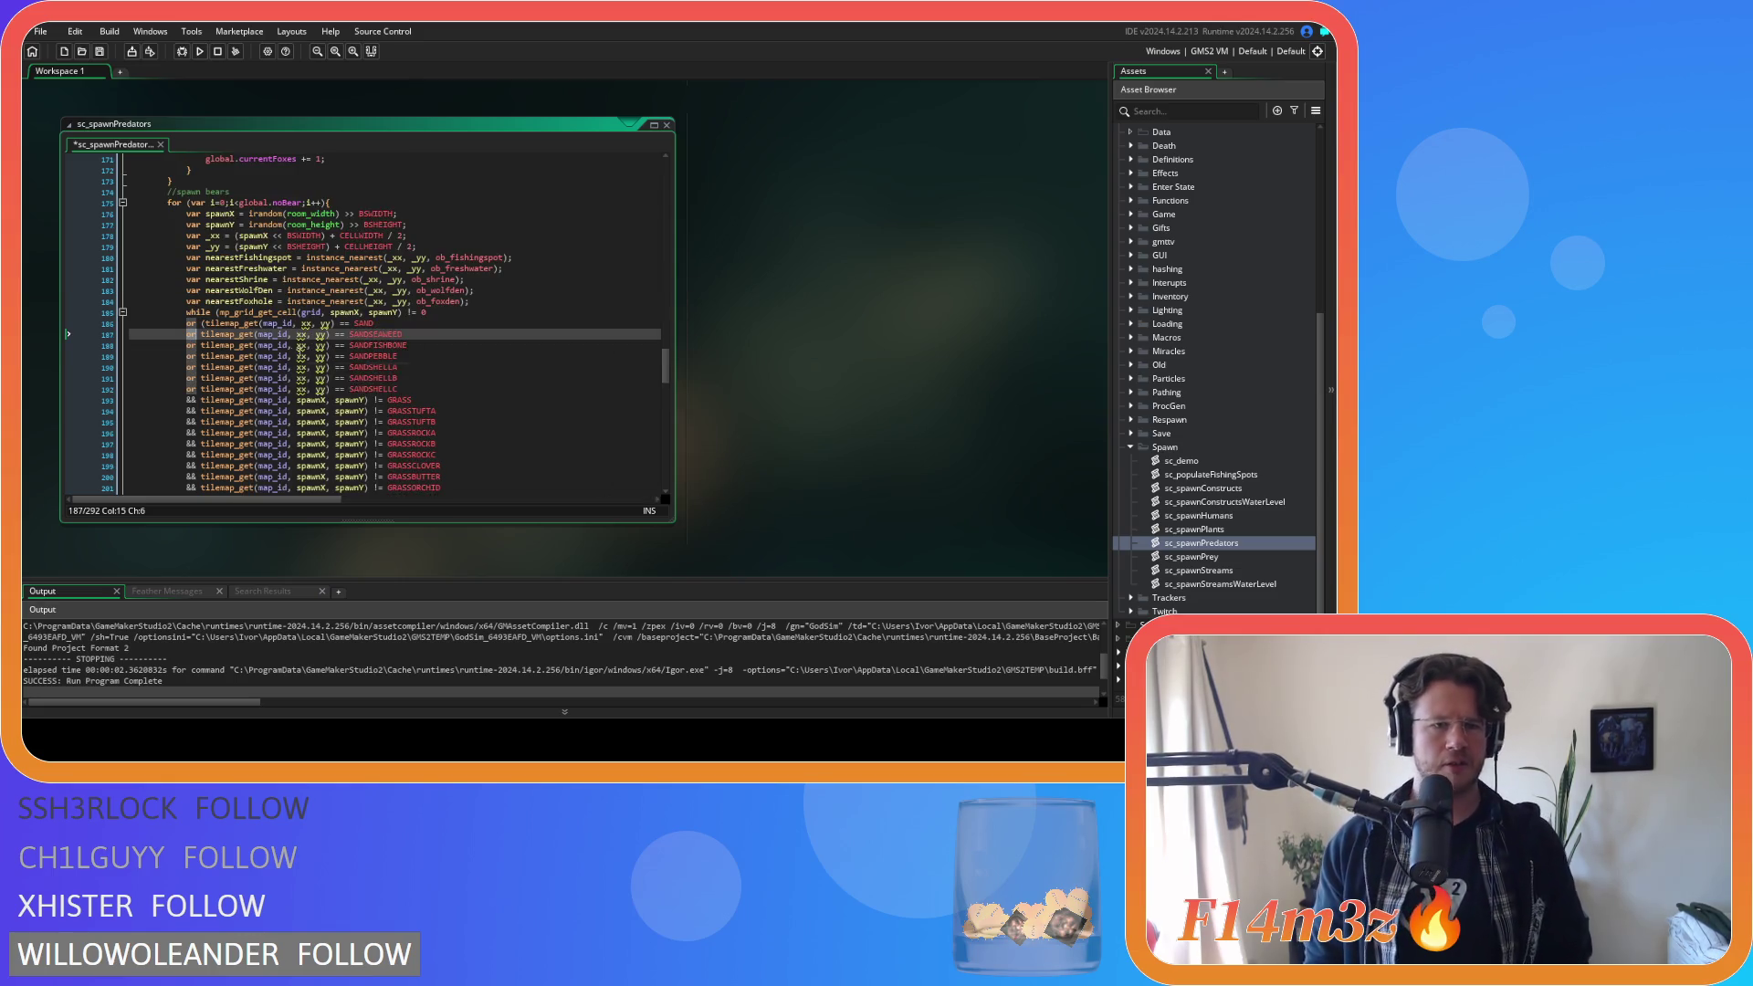
{"action": "mouse_move", "coordinate": [320, 356]}
{"action": "key", "text": "BackSpace"}
{"action": "key", "text": "BackSpace"}
{"action": "type", "text": "&&"}
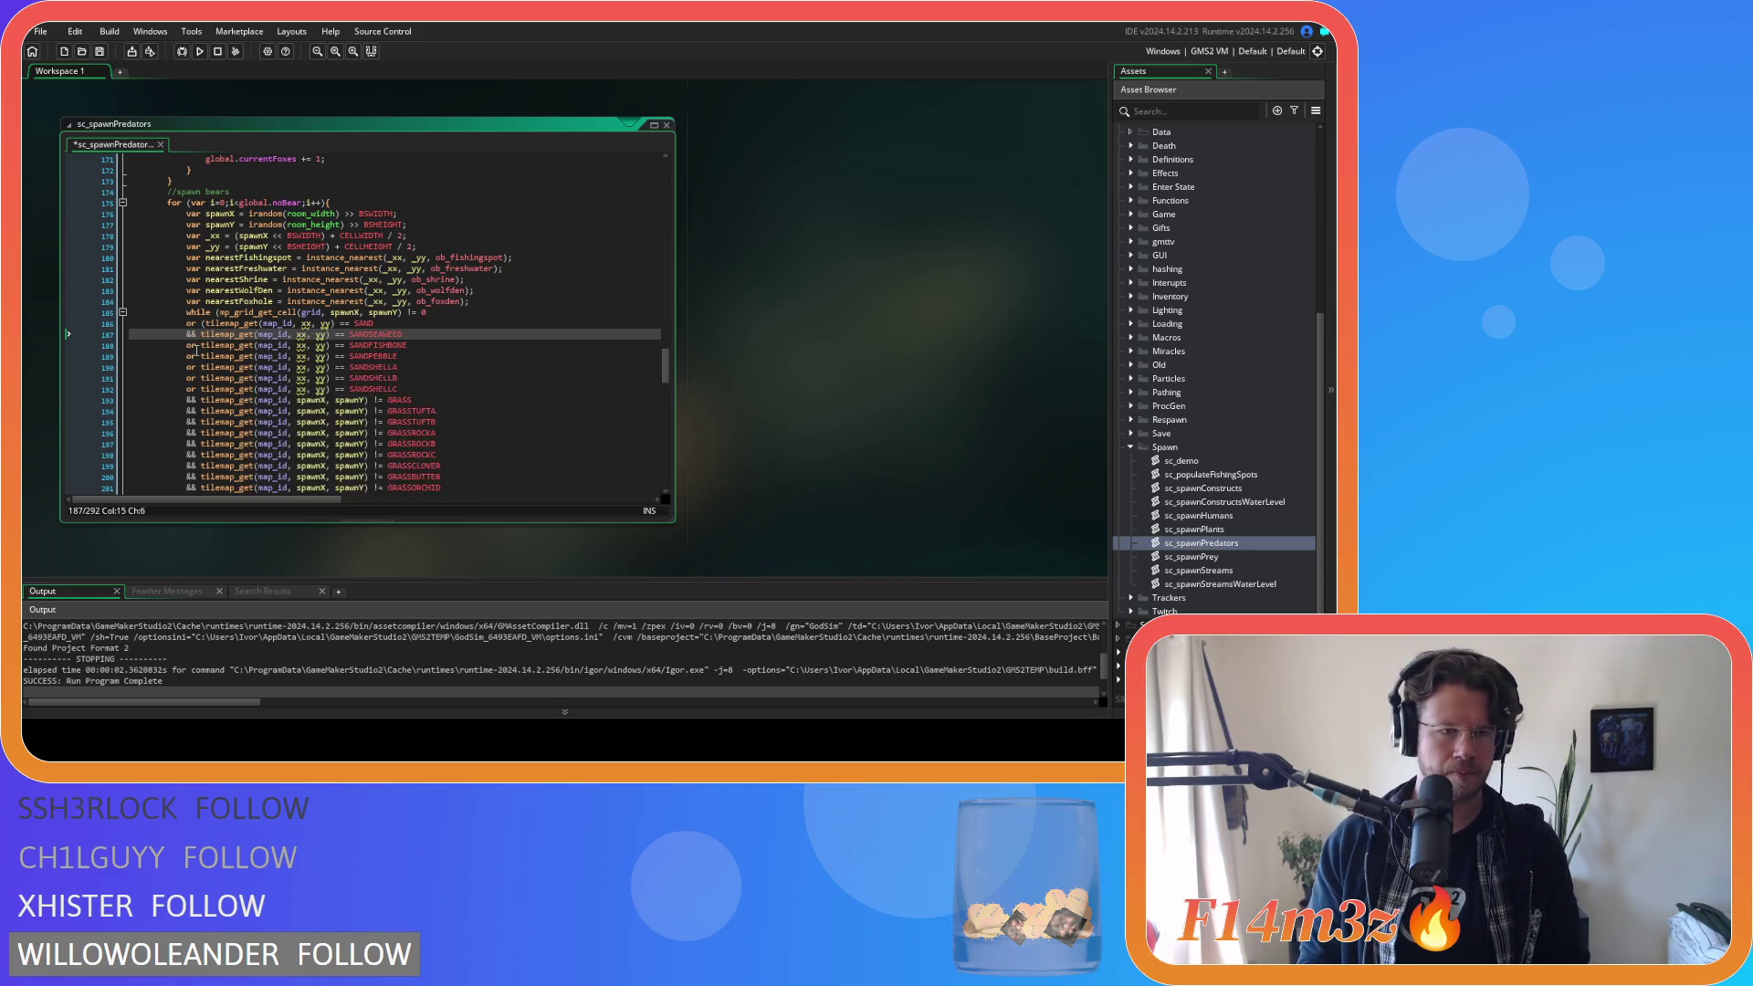
{"action": "key", "text": "Down"}
{"action": "key", "text": "BackSpace"}
{"action": "key", "text": "BackSpace"}
{"action": "type", "text": "&&"}
{"action": "key", "text": "Down"}
{"action": "key", "text": "BackSpace"}
{"action": "key", "text": "BackSpace"}
{"action": "type", "text": "&&"}
{"action": "key", "text": "Down"}
{"action": "key", "text": "BackSpace"}
{"action": "key", "text": "BackSpace"}
{"action": "type", "text": "&&"}
{"action": "key", "text": "Down"}
{"action": "key", "text": "BackSpace"}
{"action": "key", "text": "BackSpace"}
{"action": "type", "text": "&"}
{"action": "key", "text": "Down"}
{"action": "key", "text": "Right"}
{"action": "key", "text": "BackSpace"}
{"action": "key", "text": "BackSpace"}
{"action": "type", "text": "&&"}
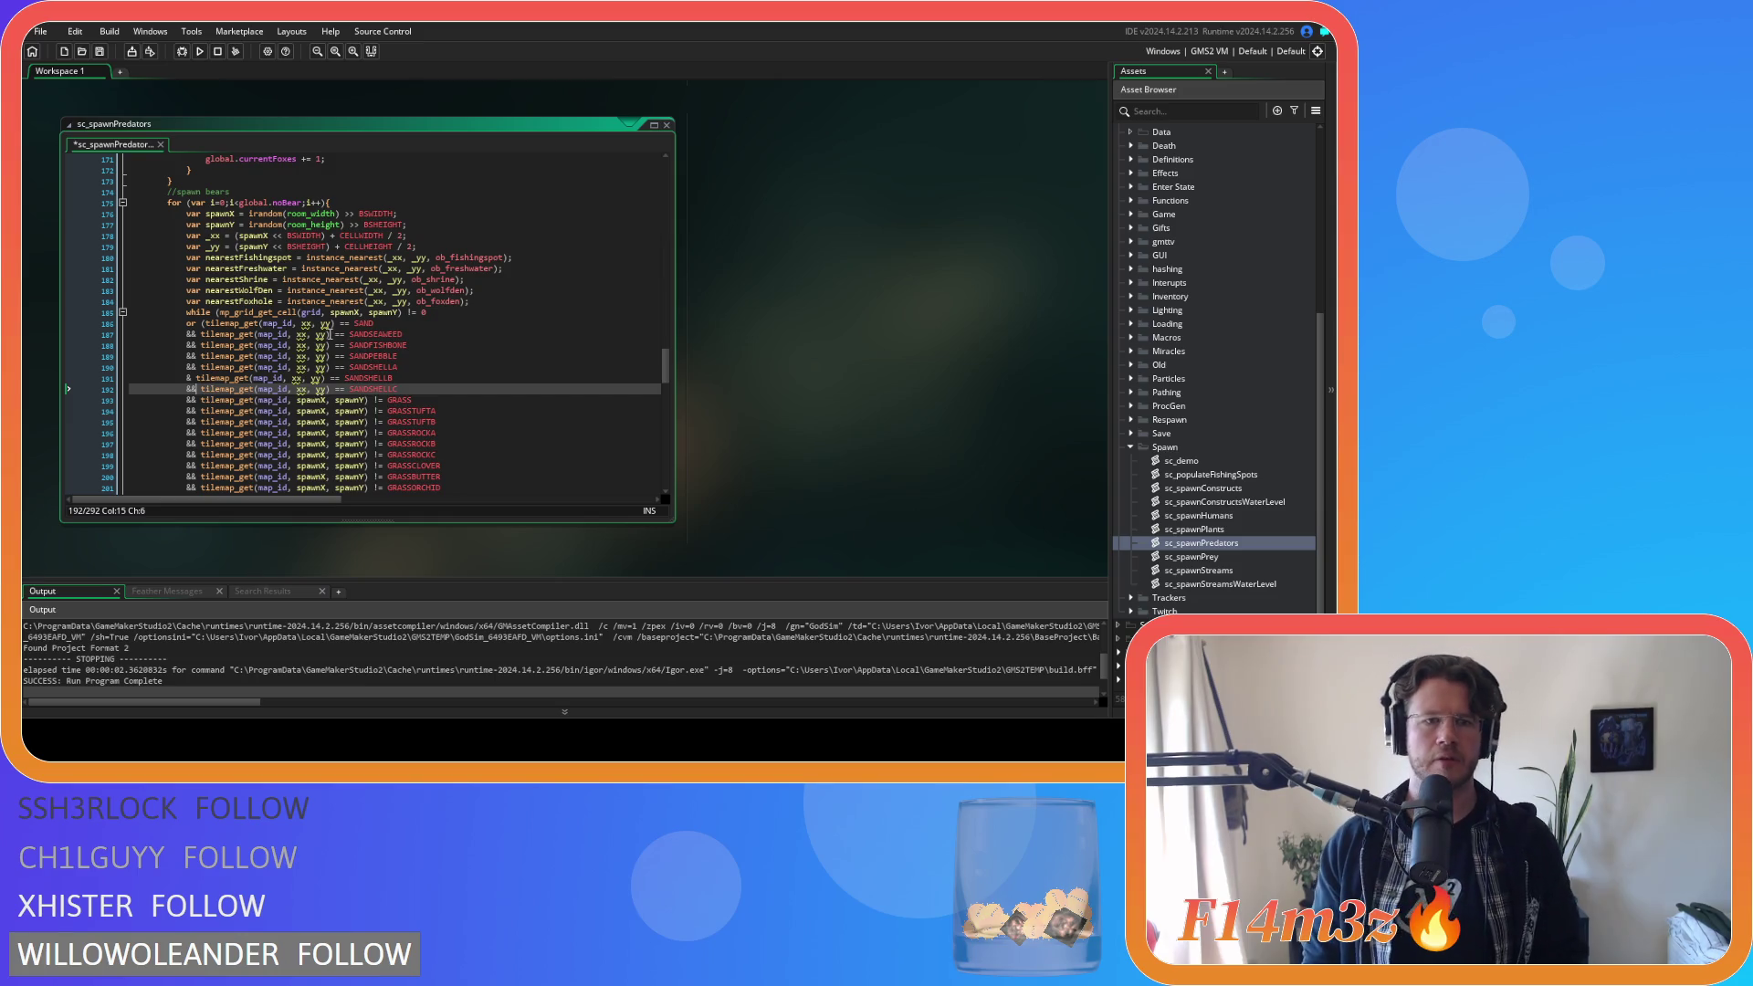
{"action": "left_click", "coordinate": [342, 324]}
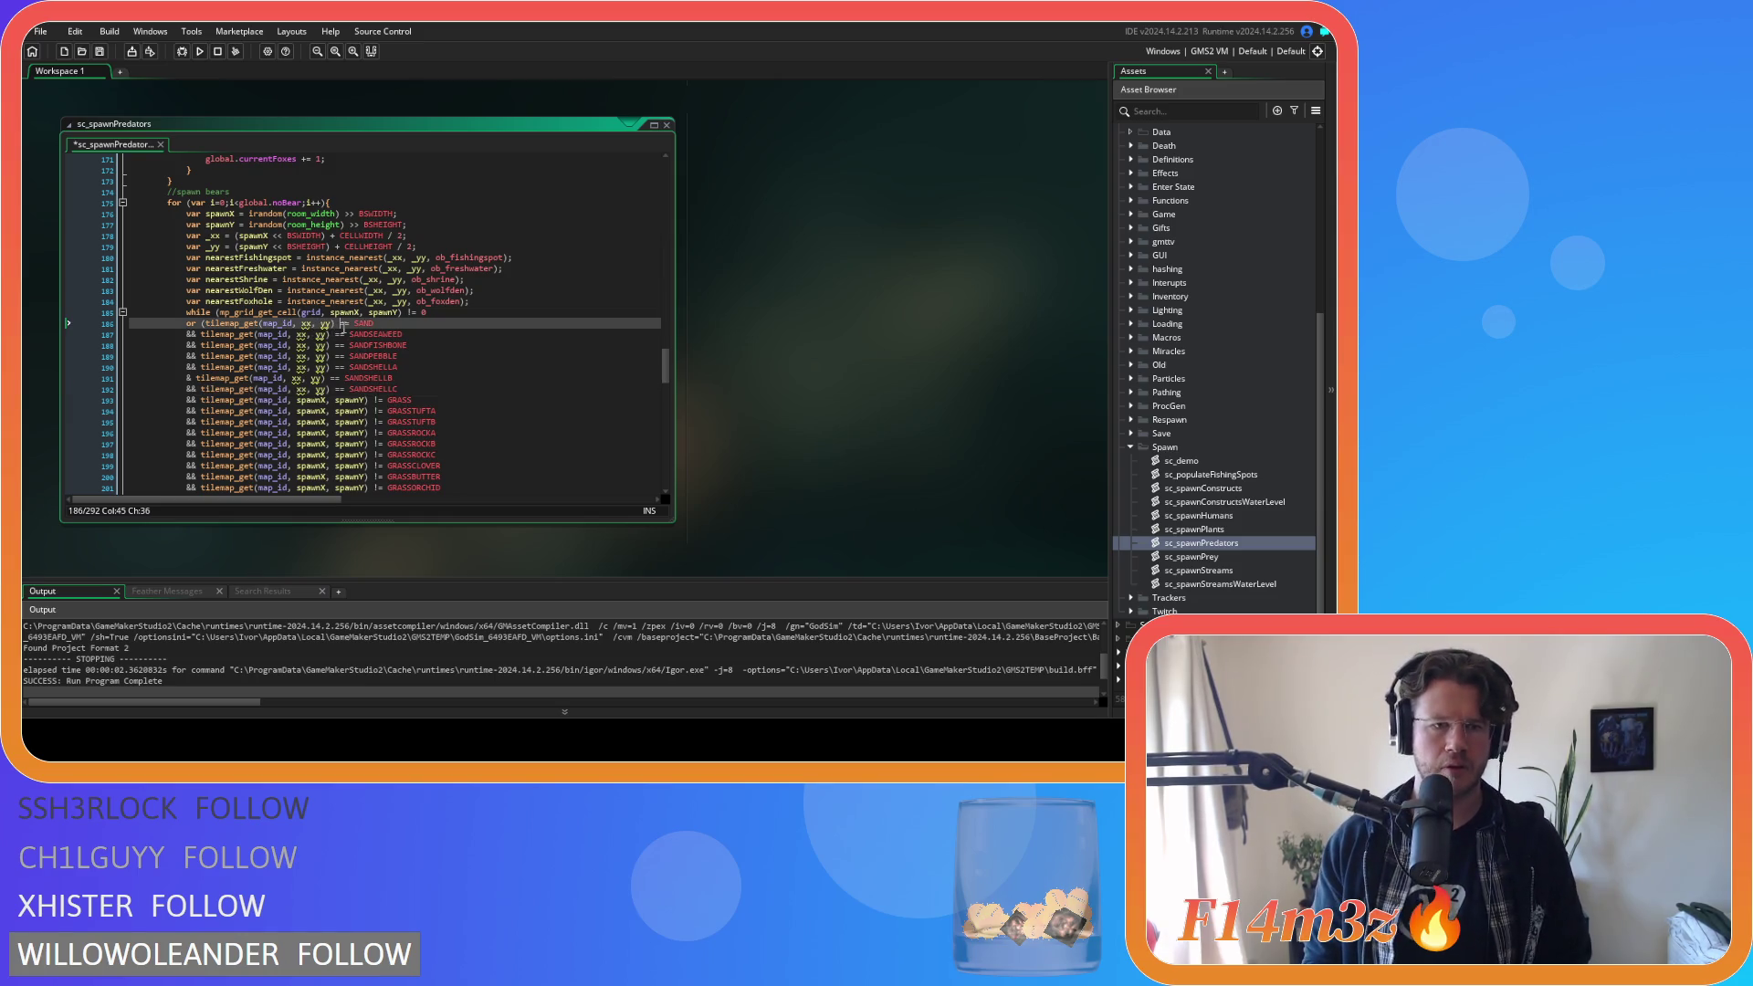
In the SAND checks, change xx to spawnX on line 186 and yy to spawnY on lines 186–192.
{"action": "left_click", "coordinate": [344, 313]}
{"action": "scroll", "coordinate": [462, 389], "scroll_direction": "up", "scroll_amount": 15}
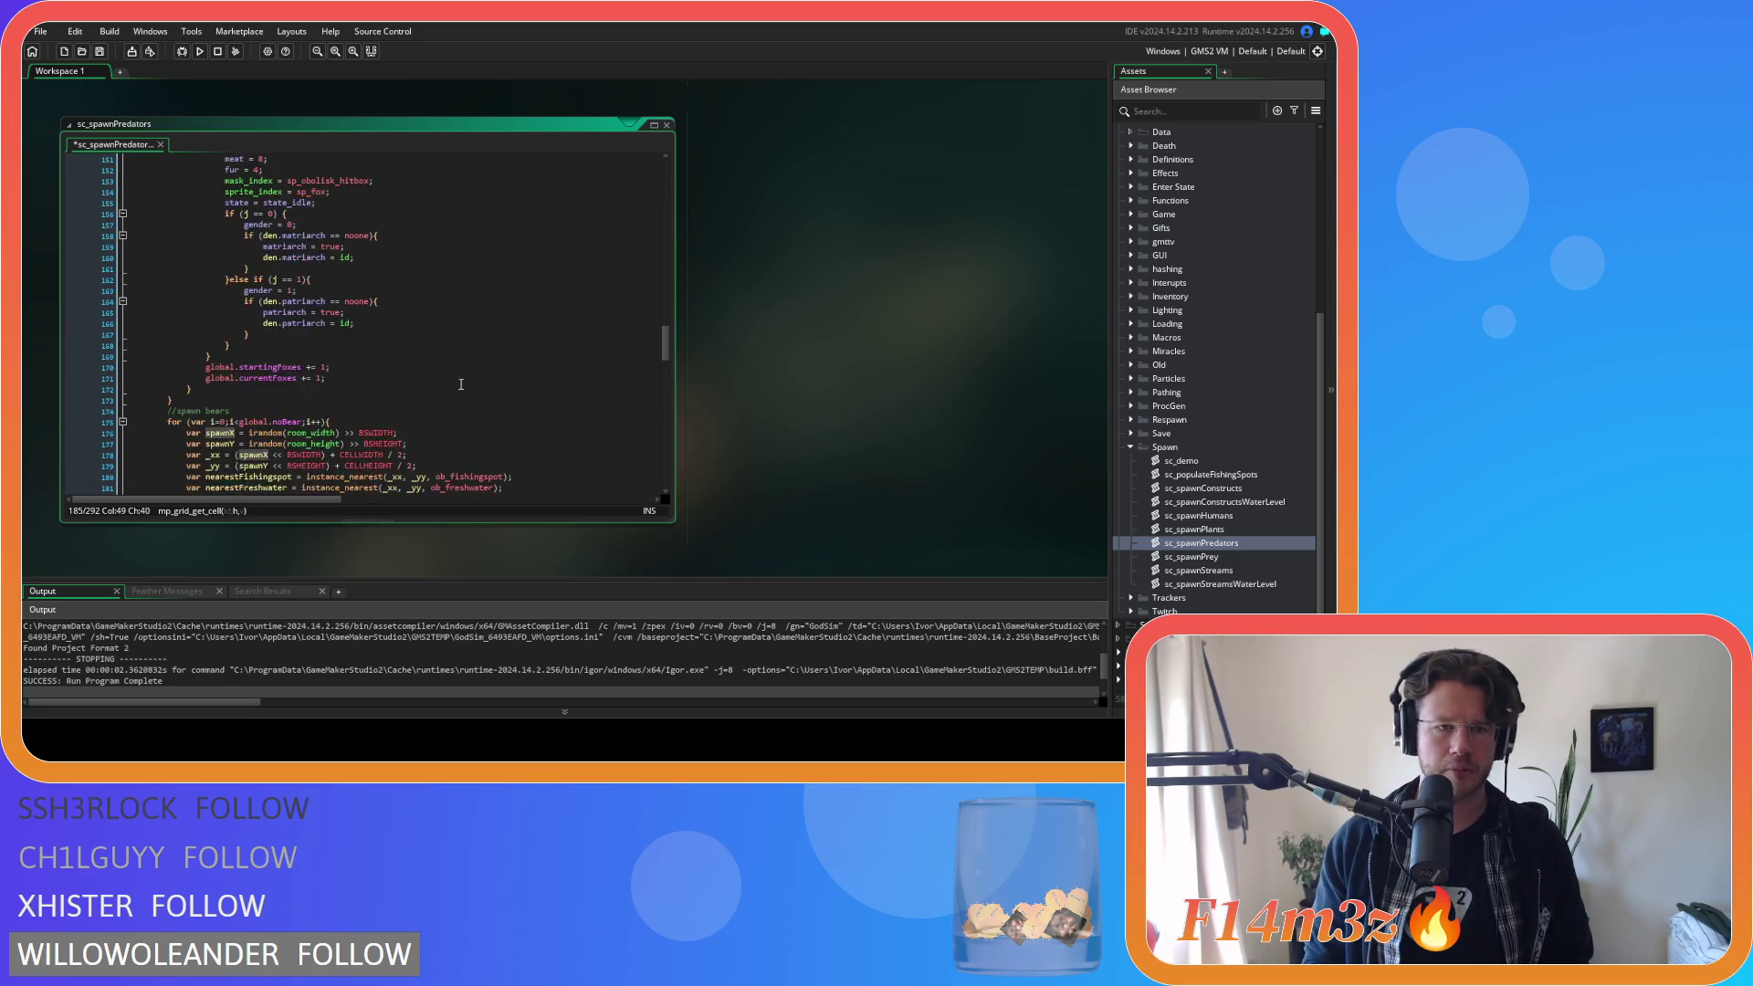
{"action": "scroll", "coordinate": [462, 390], "scroll_direction": "down", "scroll_amount": 14}
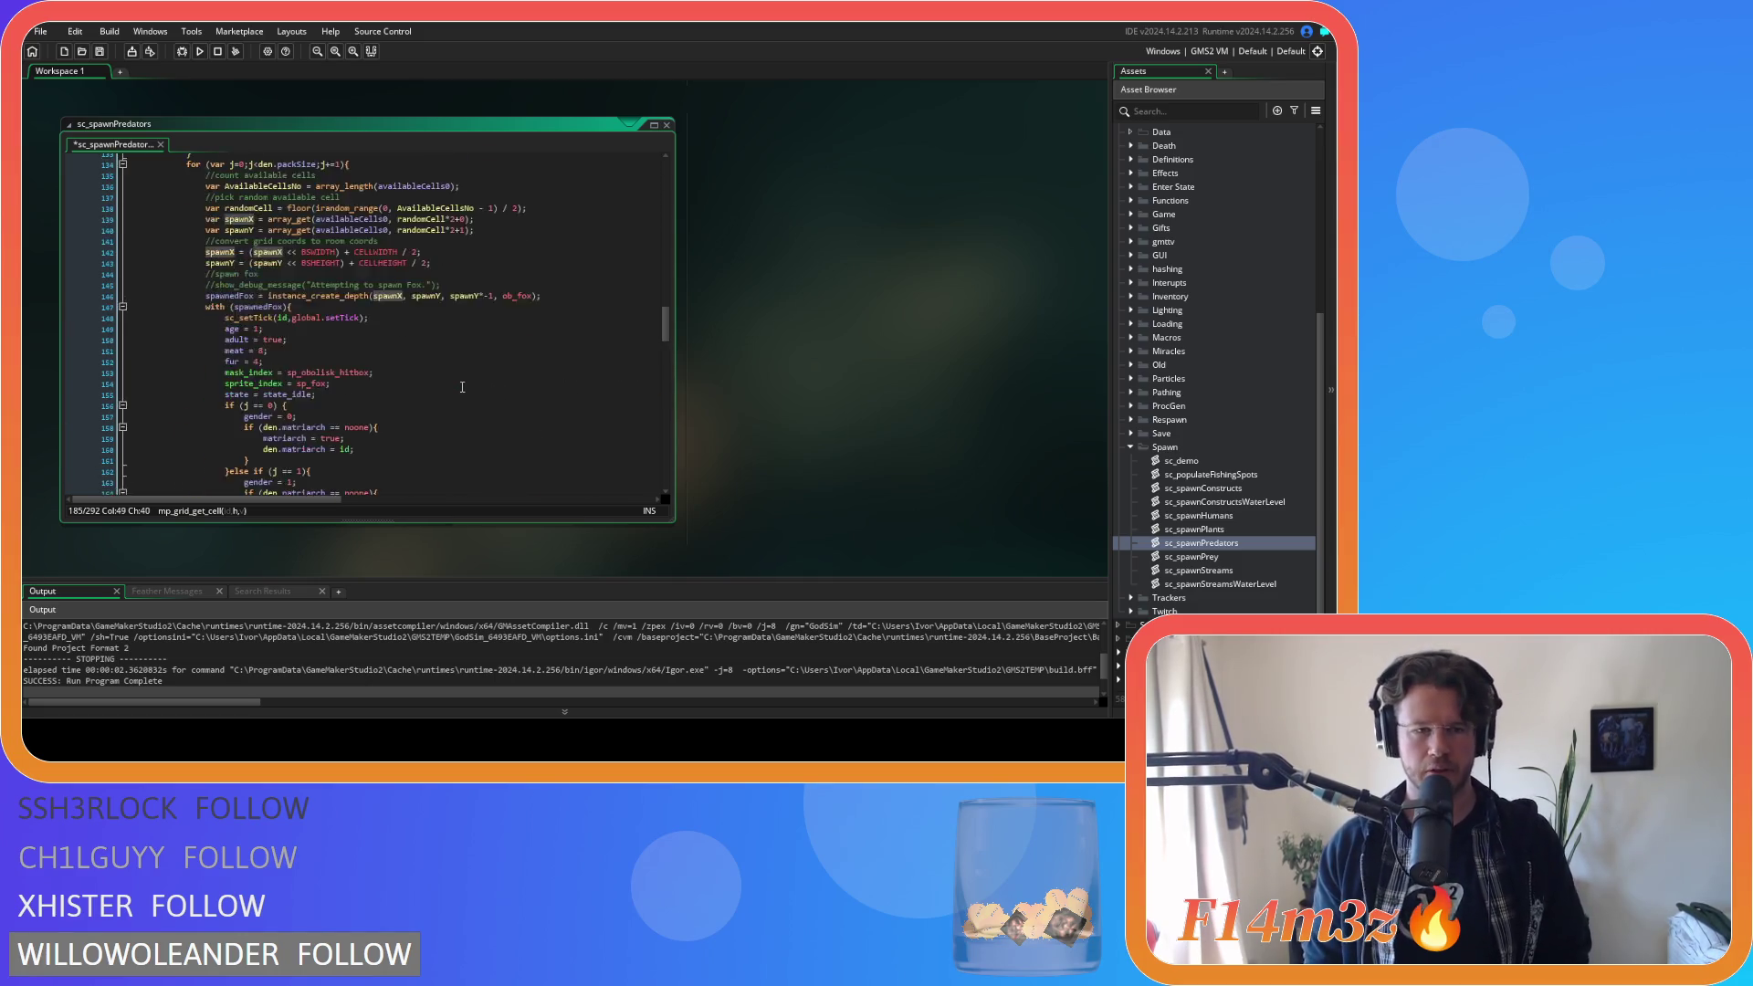
{"action": "scroll", "coordinate": [462, 390], "scroll_direction": "down", "scroll_amount": 3}
{"action": "double_click", "coordinate": [322, 351]}
{"action": "type", "text": "spawnX"}
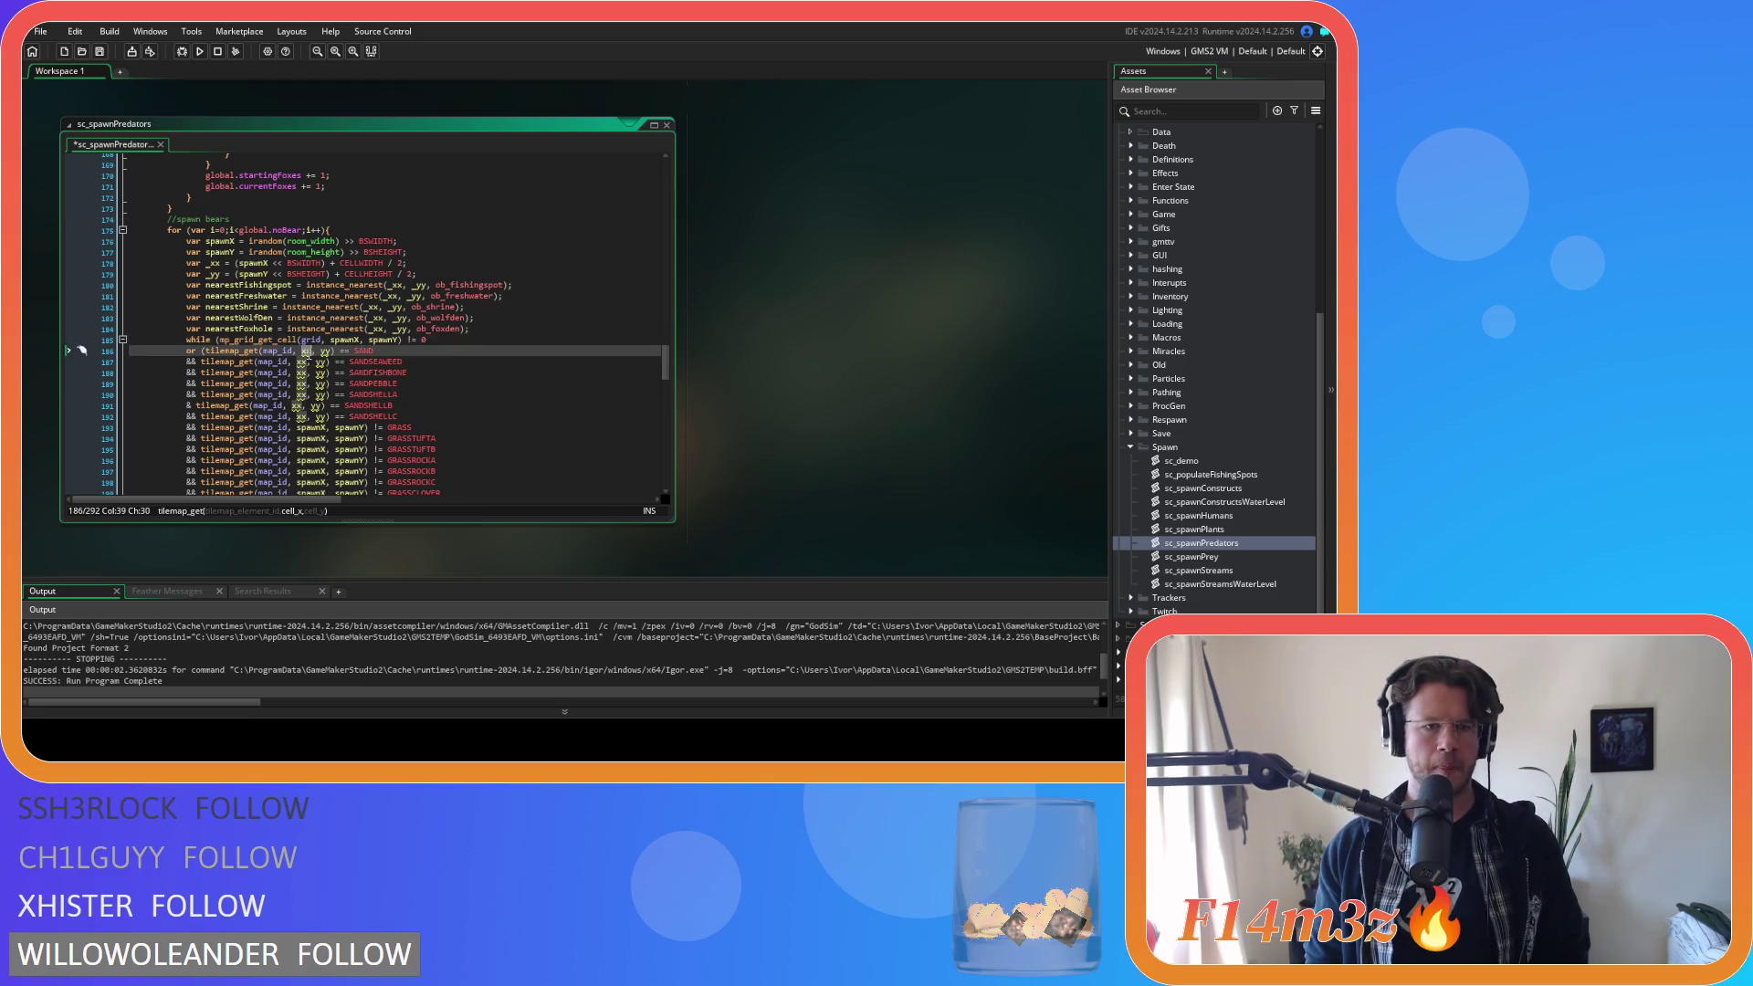
{"action": "double_click", "coordinate": [320, 361]}
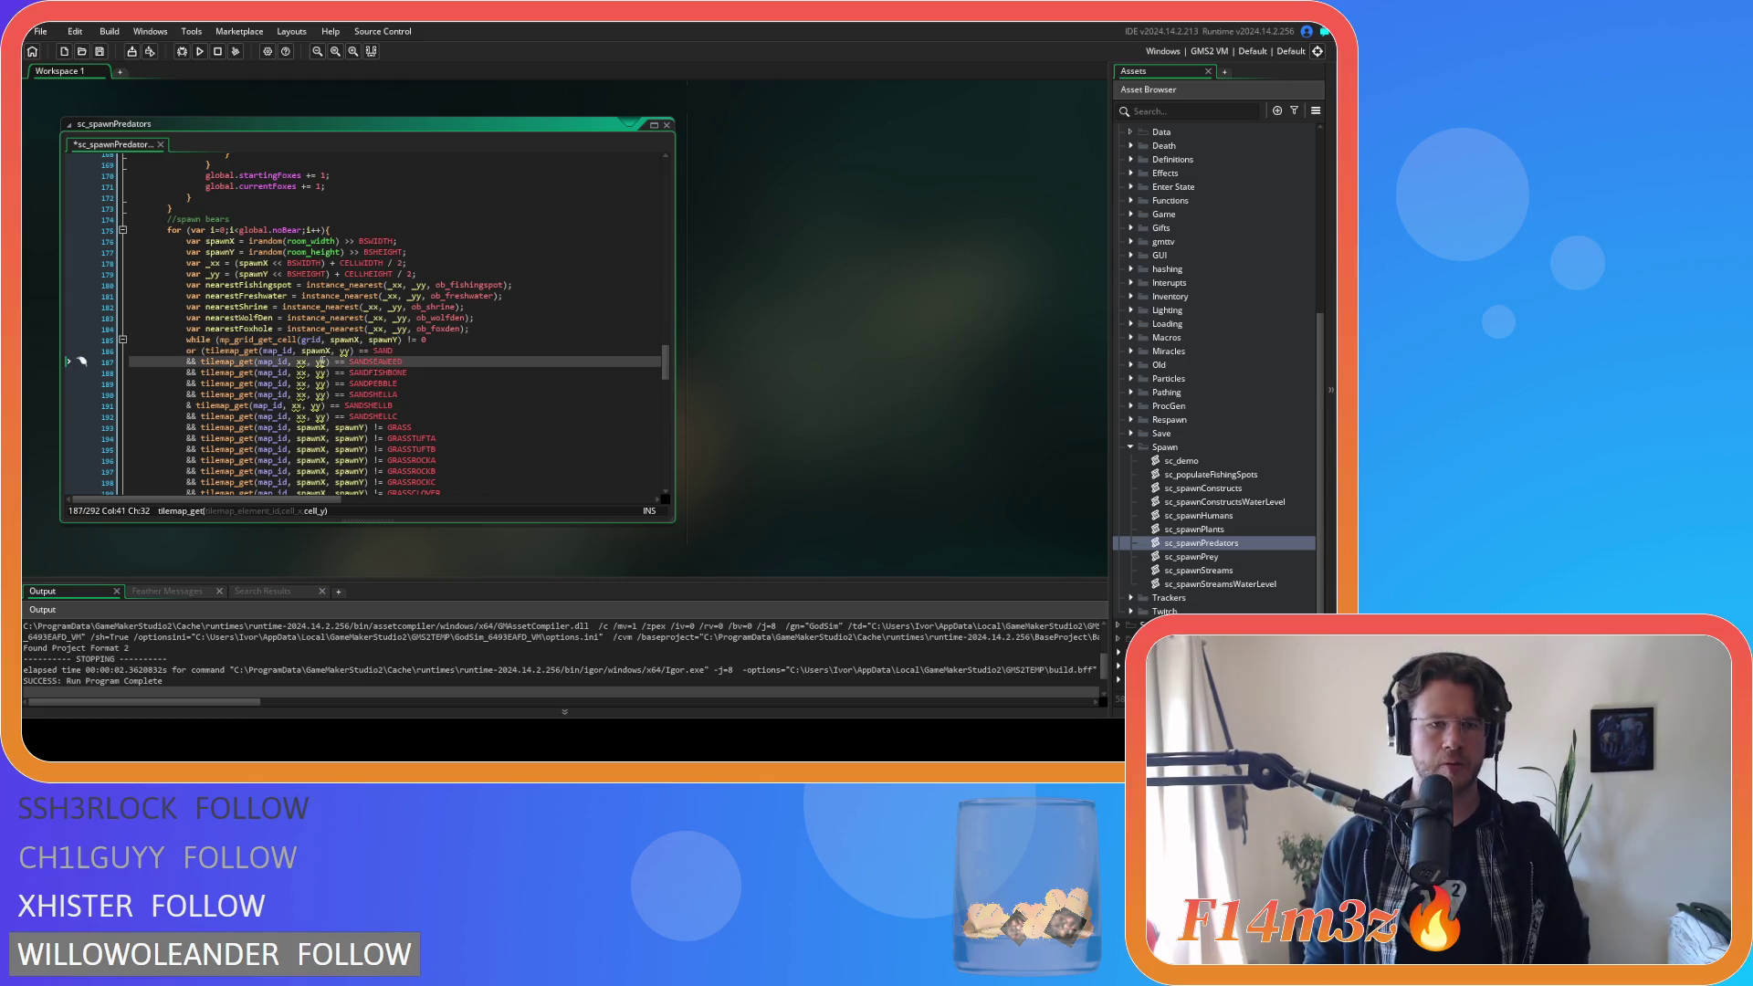
{"action": "double_click", "coordinate": [345, 351]}
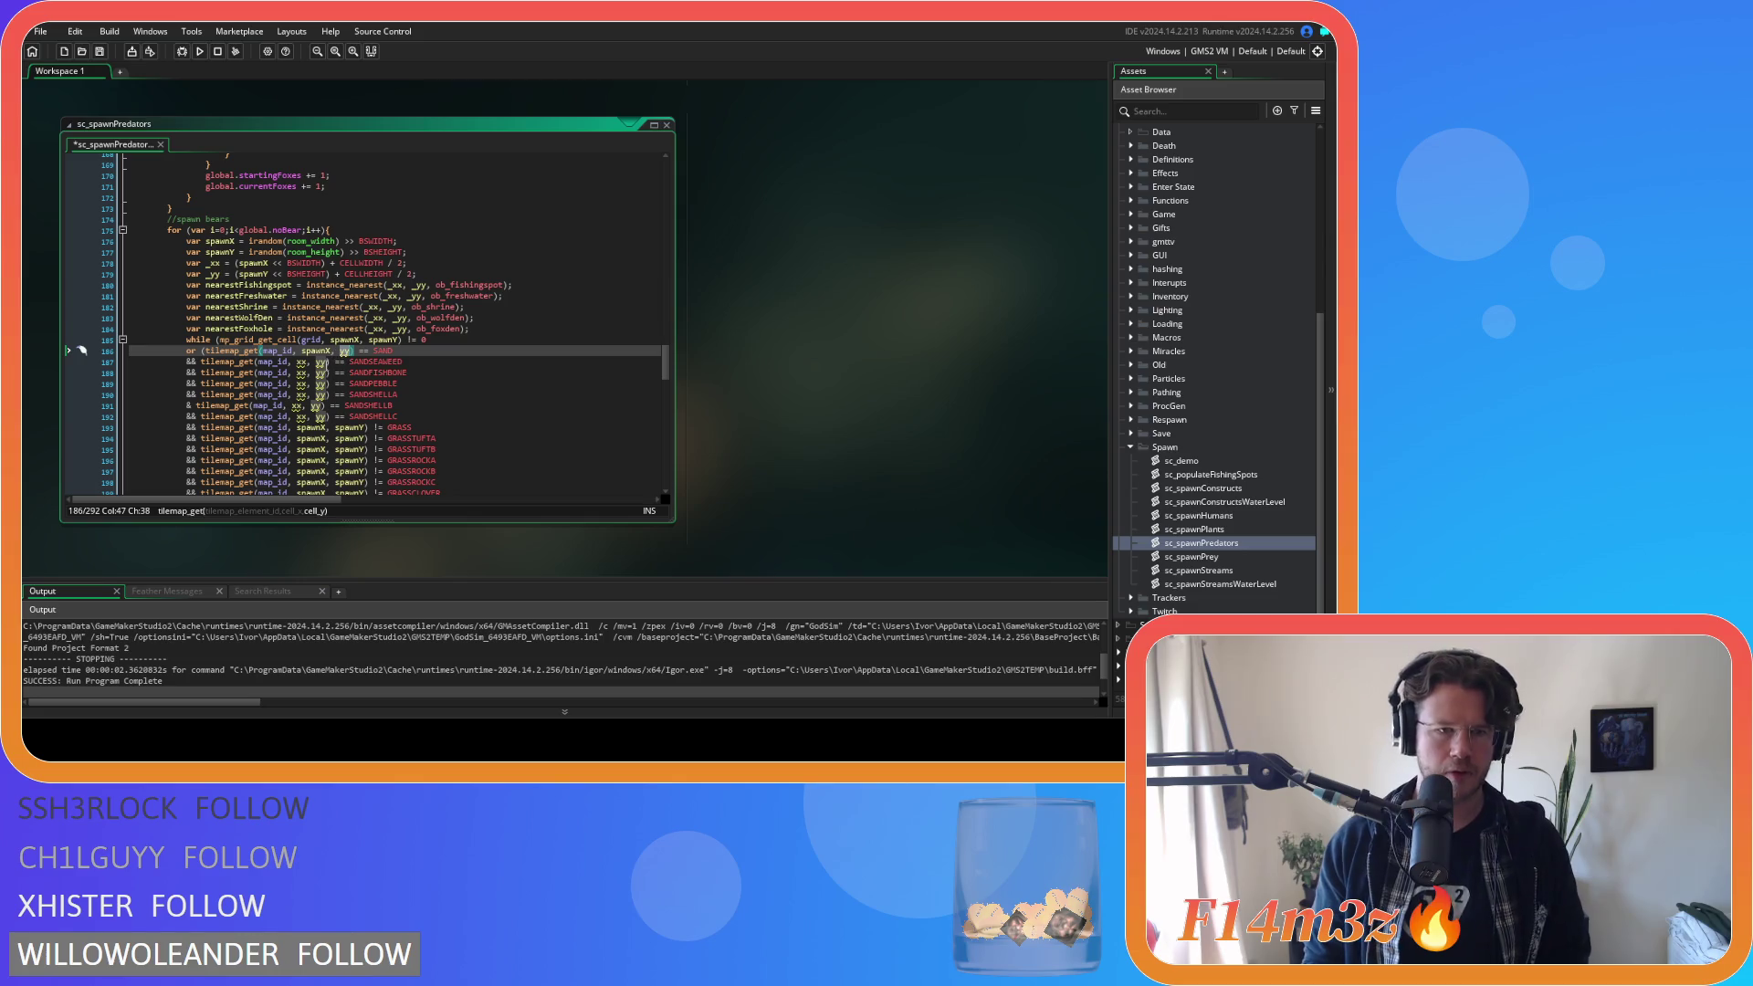
{"action": "left_click", "coordinate": [343, 352]}
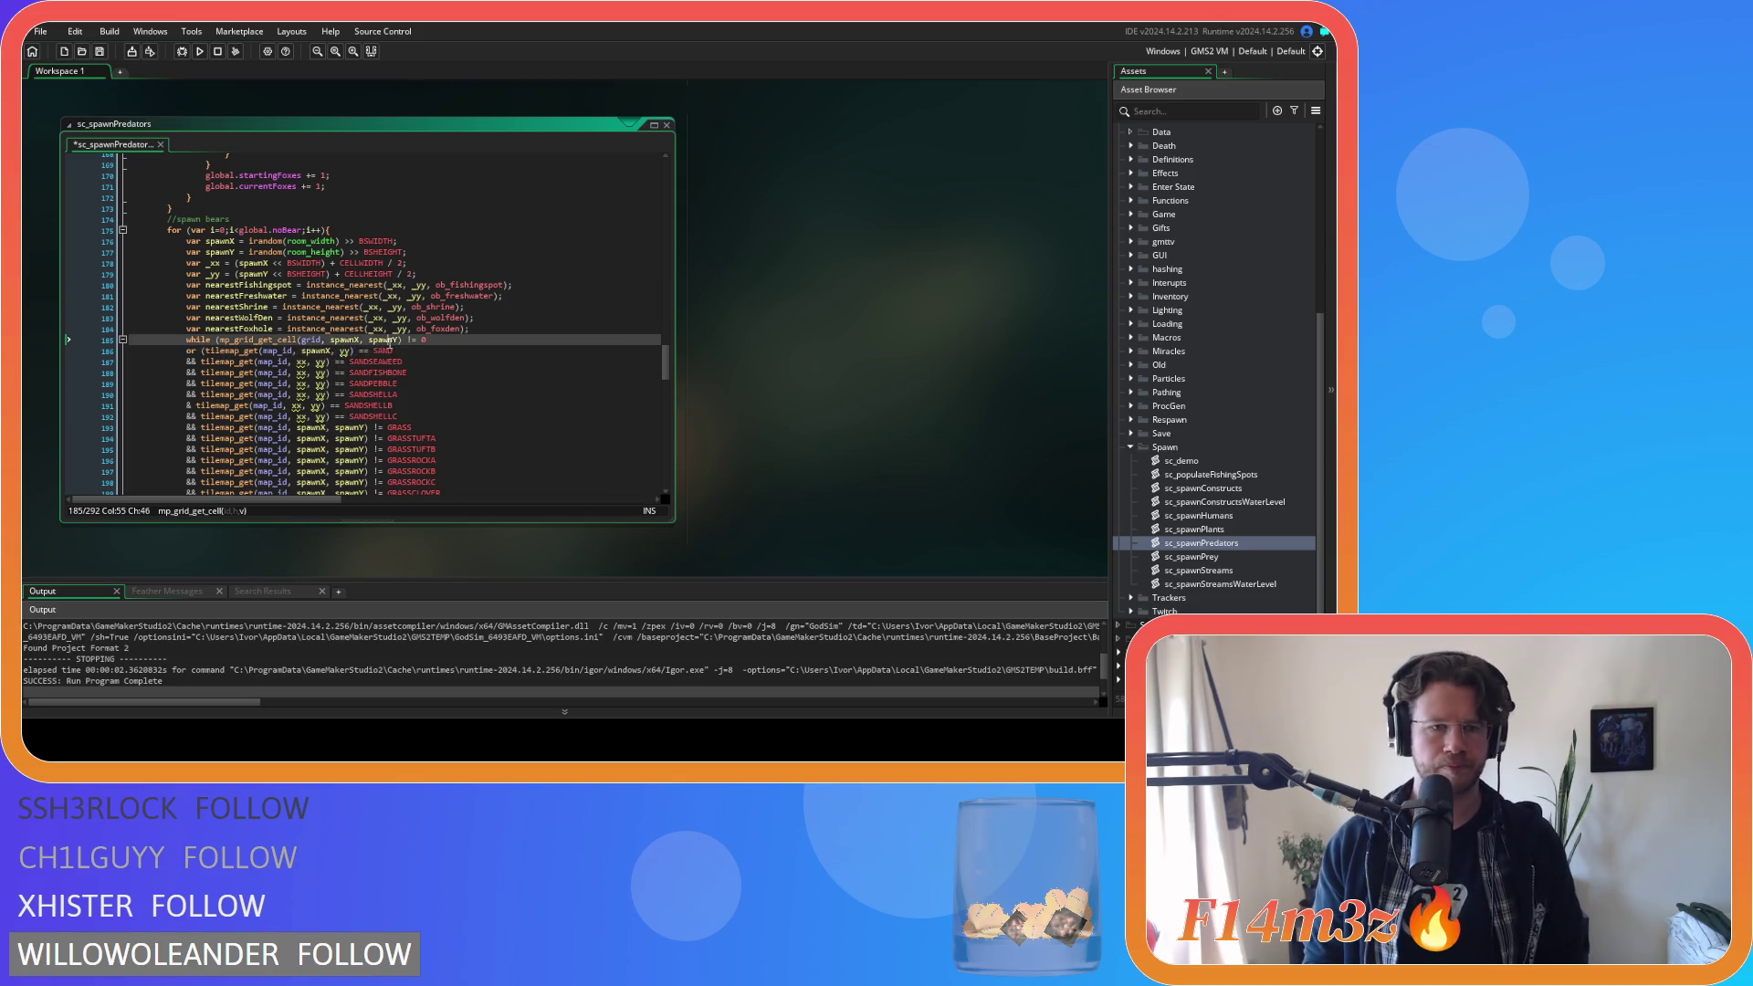
{"action": "double_click", "coordinate": [343, 350]}
{"action": "type", "text": "spawnY"}
{"action": "double_click", "coordinate": [321, 361]}
{"action": "type", "text": "spawnY"}
{"action": "left_click", "coordinate": [320, 373]}
{"action": "double_click", "coordinate": [319, 372]}
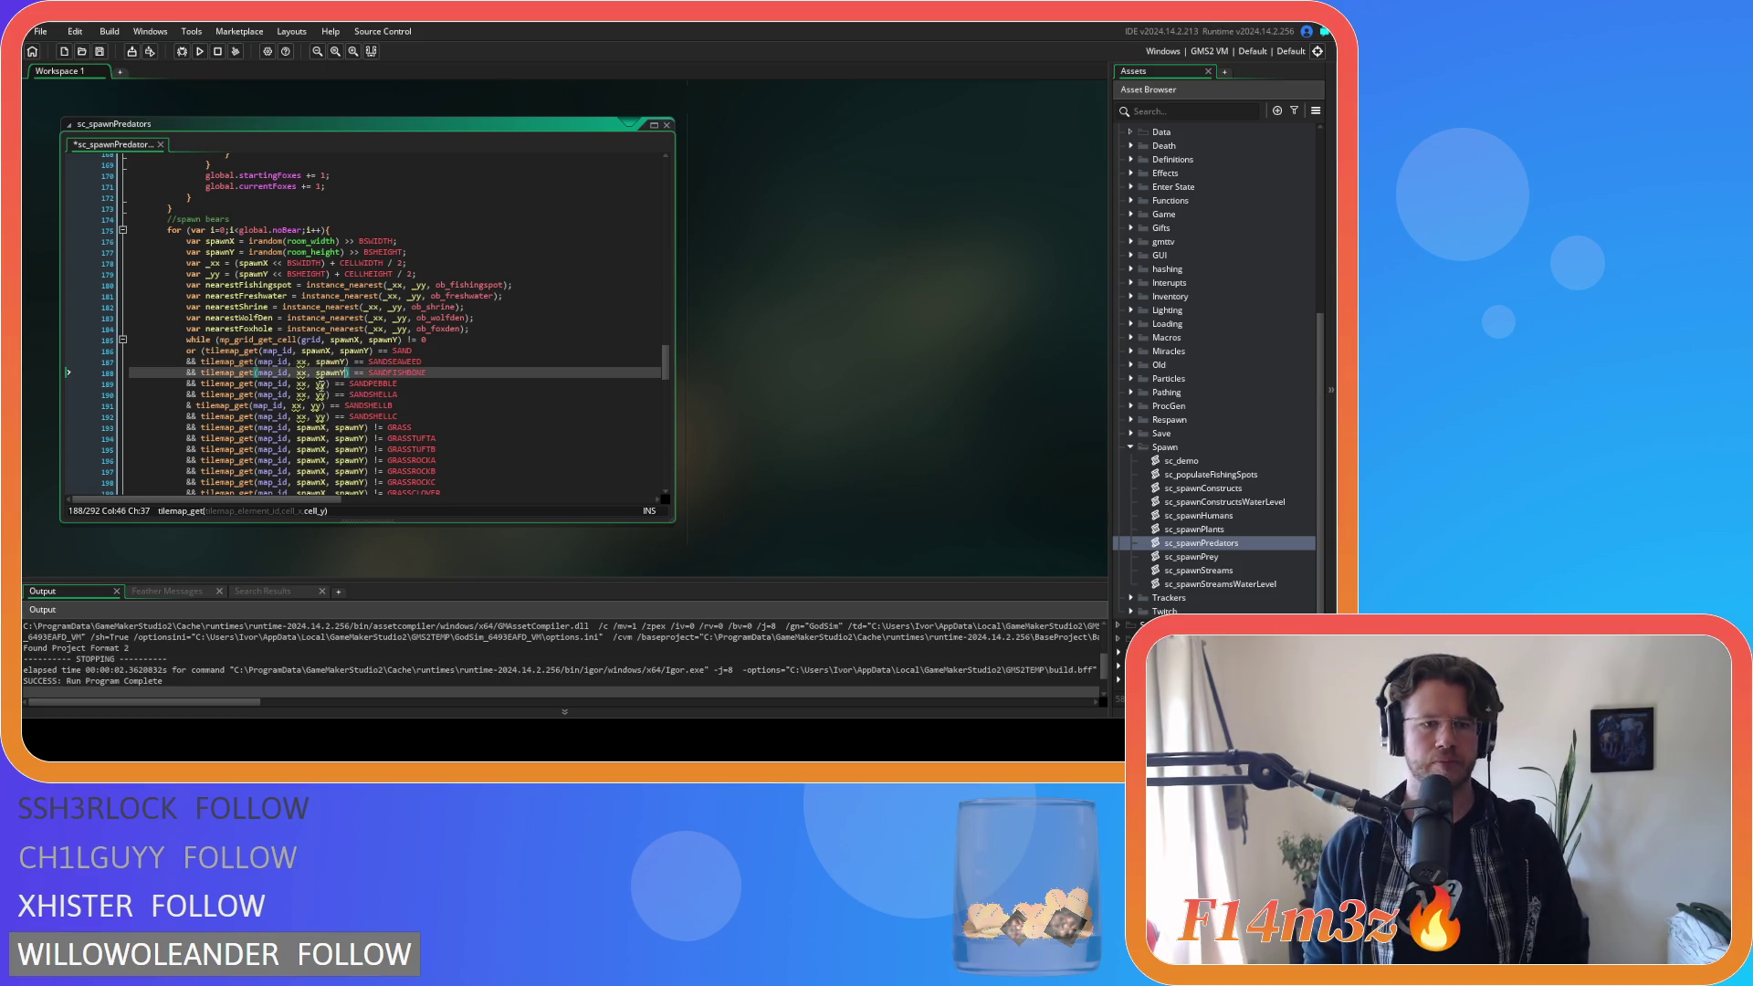
{"action": "type", "text": "spawnY"}
{"action": "double_click", "coordinate": [320, 383]}
{"action": "type", "text": "spawnY"}
{"action": "left_click", "coordinate": [320, 394]}
{"action": "double_click", "coordinate": [320, 394]}
{"action": "type", "text": "spawnY"}
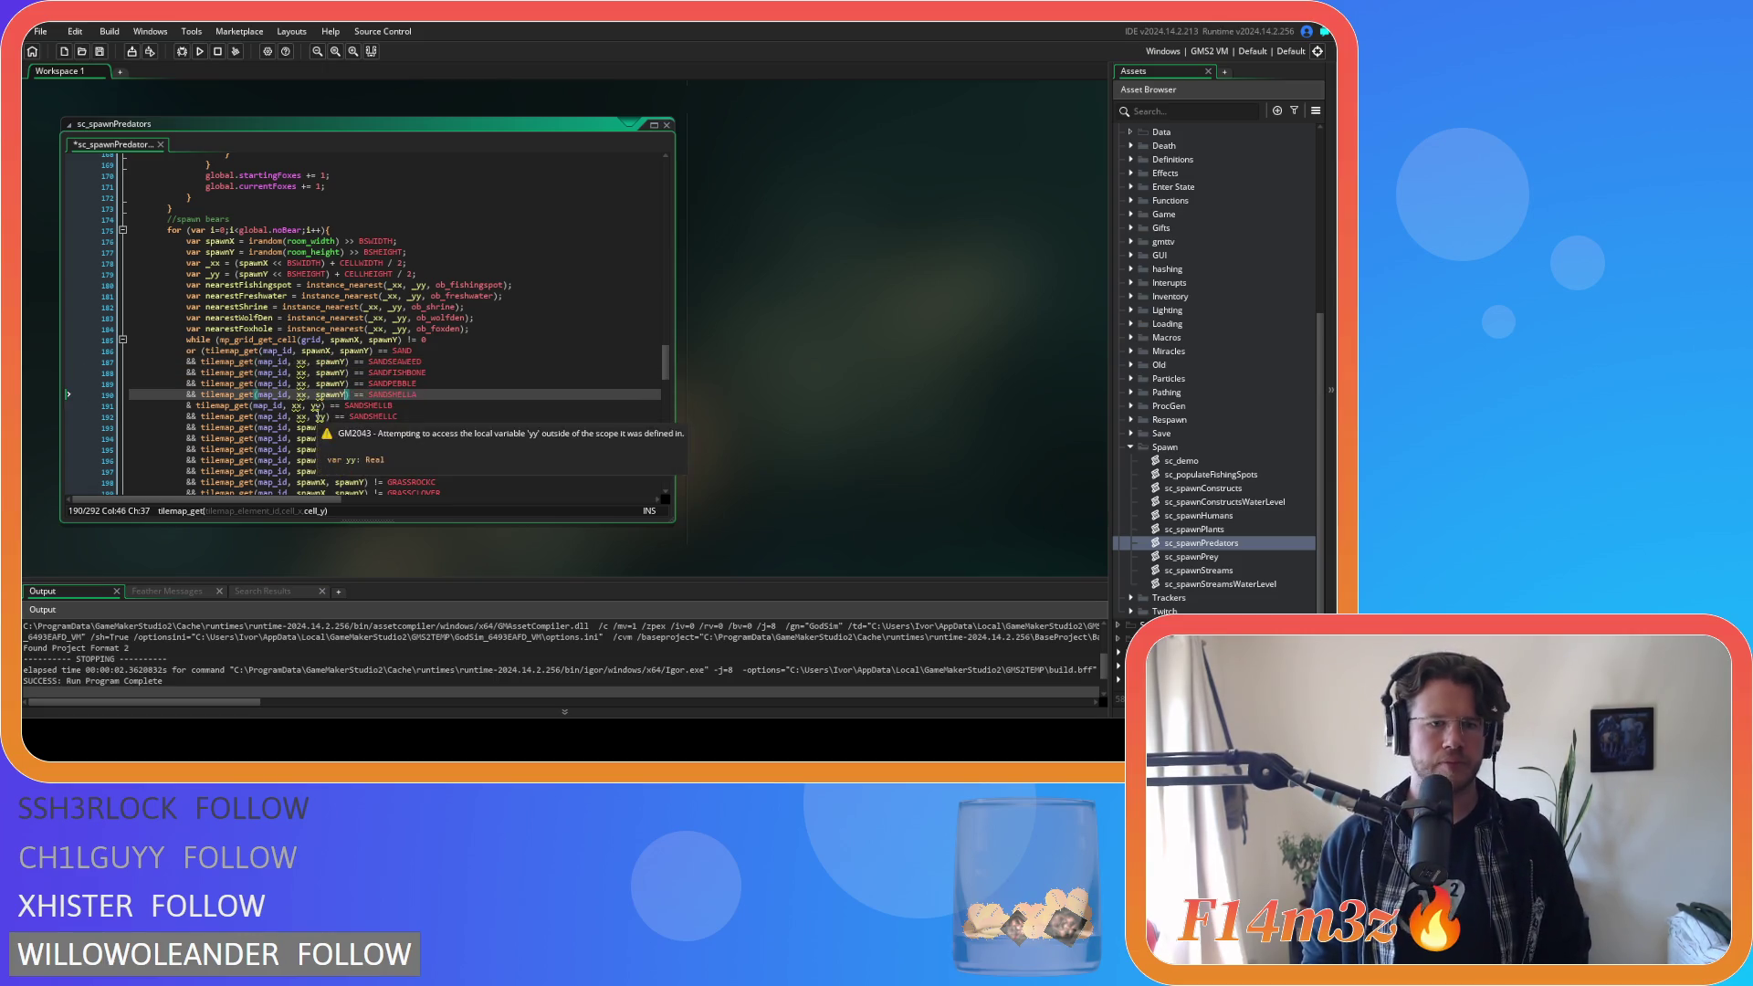
{"action": "double_click", "coordinate": [319, 405]}
{"action": "type", "text": "spawnY"}
{"action": "left_click", "coordinate": [319, 416]}
{"action": "double_click", "coordinate": [320, 416]}
{"action": "type", "text": "spawnY"}
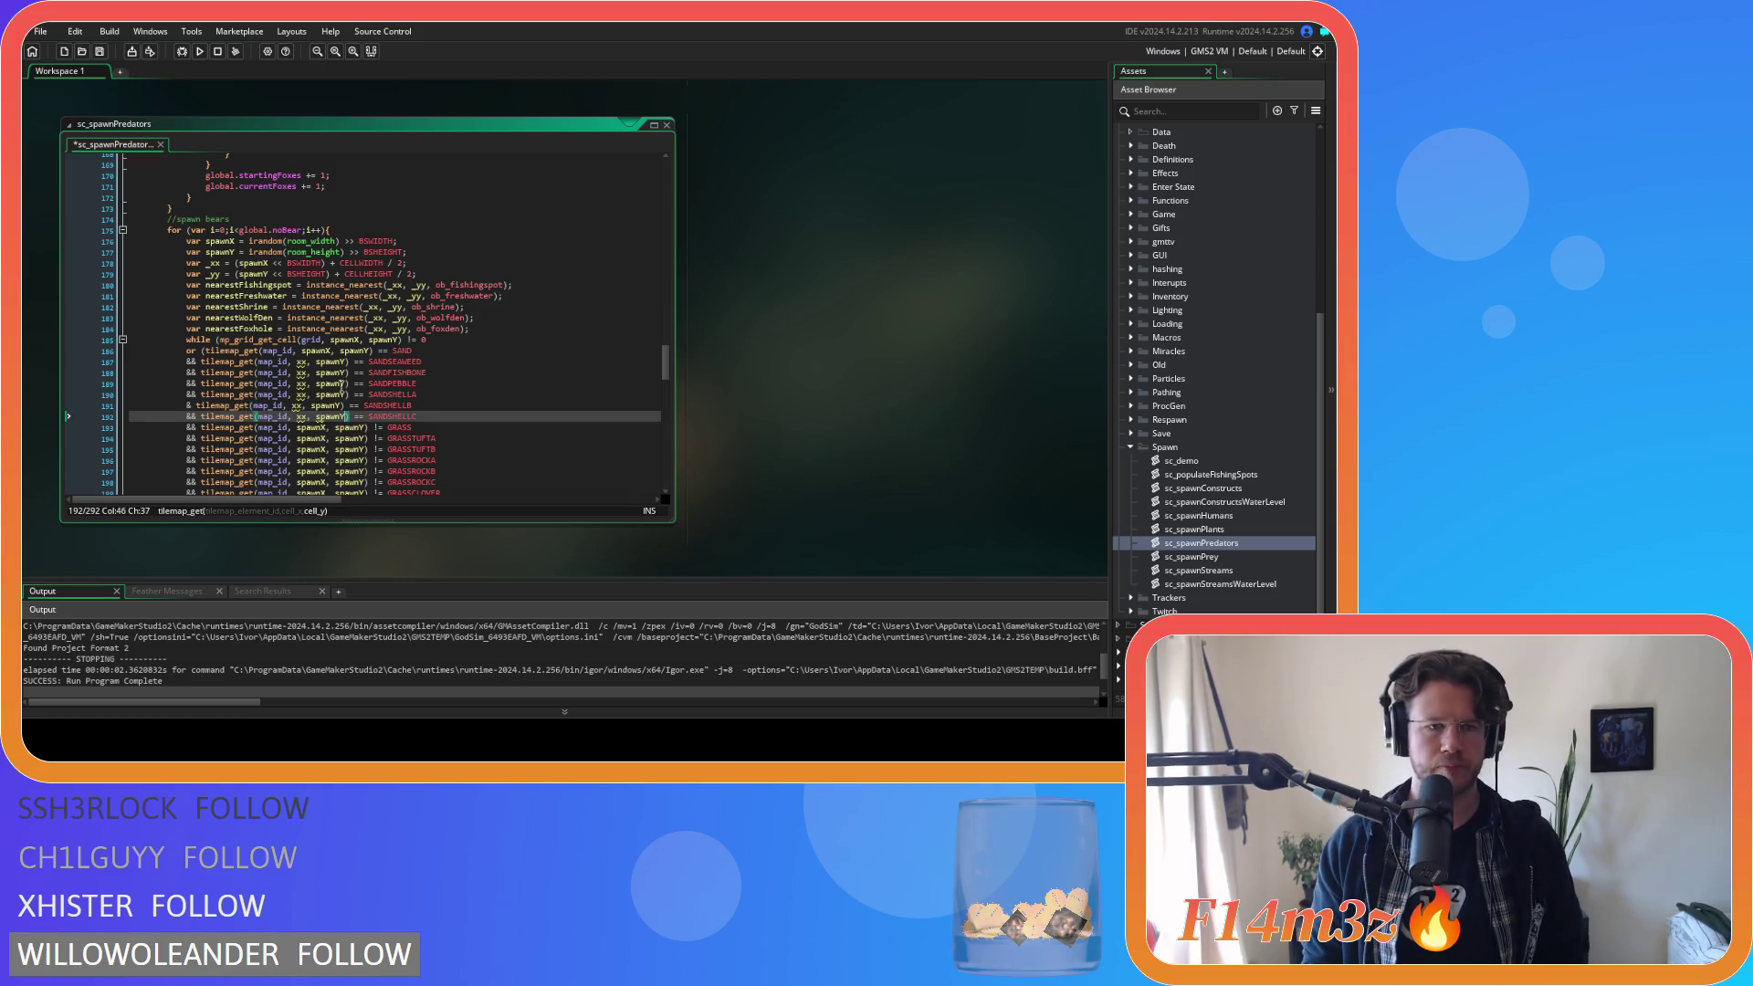
Change xx to spawnX on lines 187–192 and save sc_spawnPredators.
{"action": "left_click", "coordinate": [301, 361]}
{"action": "double_click", "coordinate": [300, 362]}
{"action": "type", "text": "spawnX"}
{"action": "double_click", "coordinate": [300, 372]}
{"action": "type", "text": "spawnX"}
{"action": "double_click", "coordinate": [301, 384]}
{"action": "type", "text": "spawnX"}
{"action": "double_click", "coordinate": [301, 394]}
{"action": "type", "text": "spawnX"}
{"action": "double_click", "coordinate": [301, 406]}
{"action": "type", "text": "spawnX"}
{"action": "left_click", "coordinate": [301, 416]}
{"action": "double_click", "coordinate": [302, 416]}
{"action": "type", "text": "spawnX"}
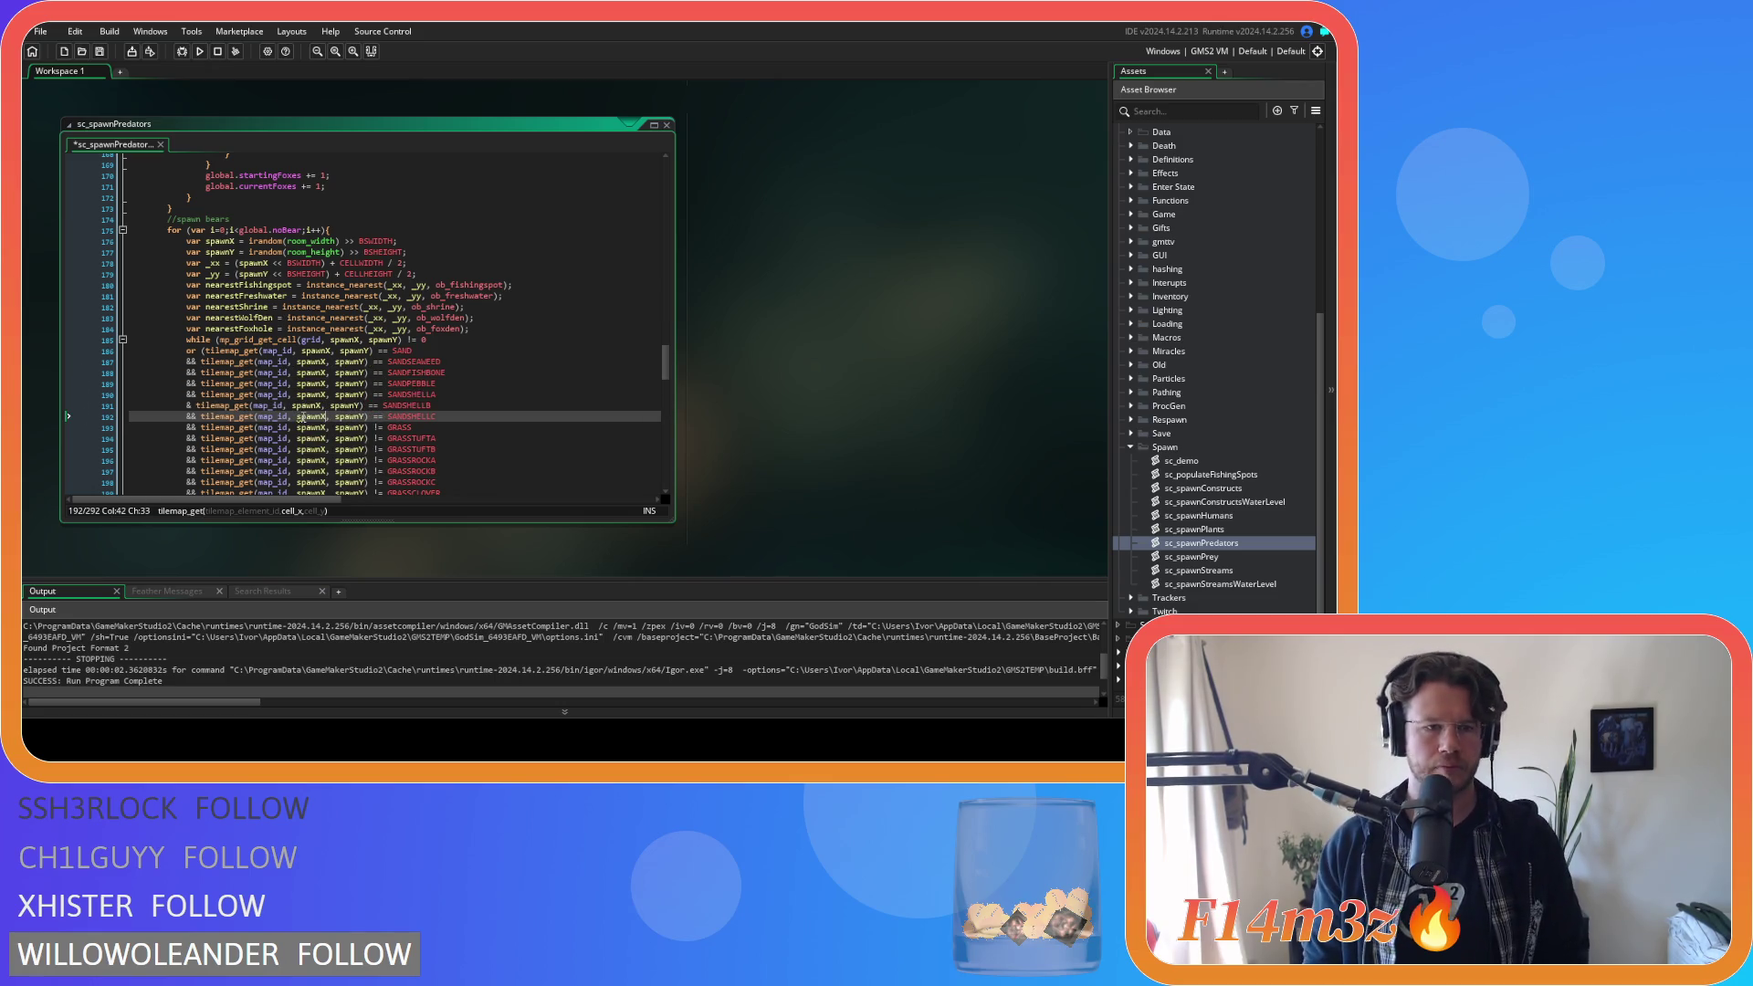
{"action": "left_click", "coordinate": [194, 405]}
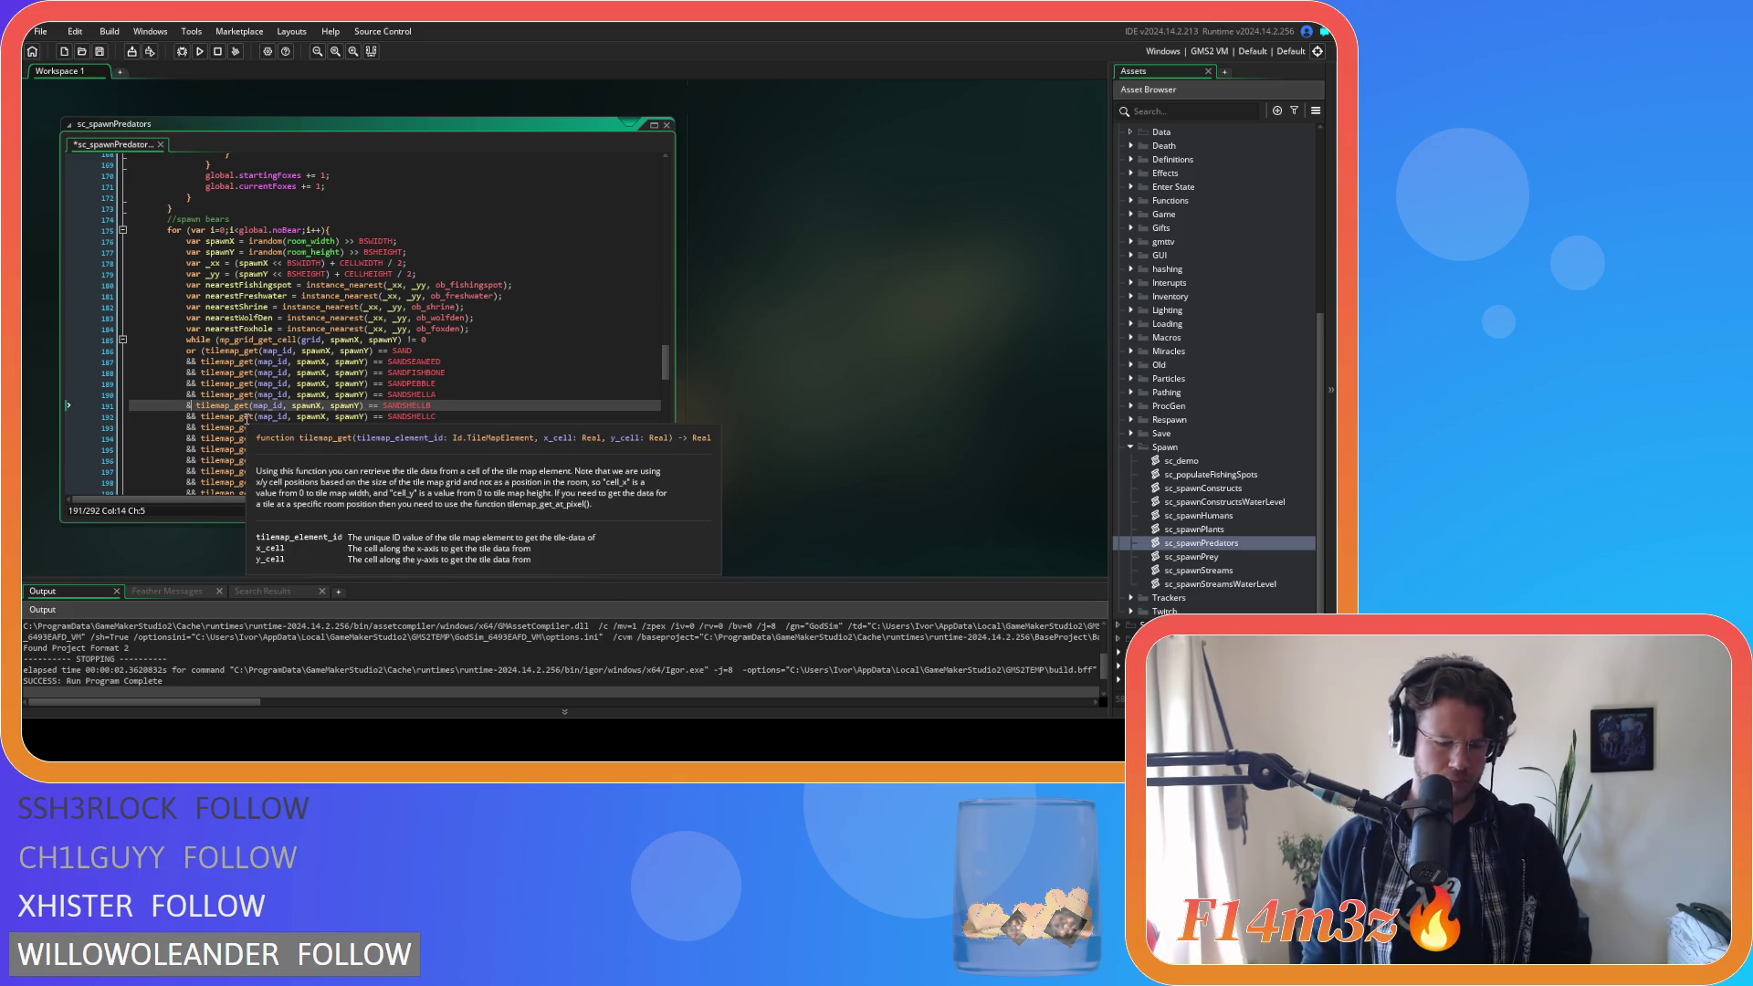
{"action": "type", "text": "&"}
{"action": "left_click", "coordinate": [438, 394]}
{"action": "key", "text": "ctrl+s"}
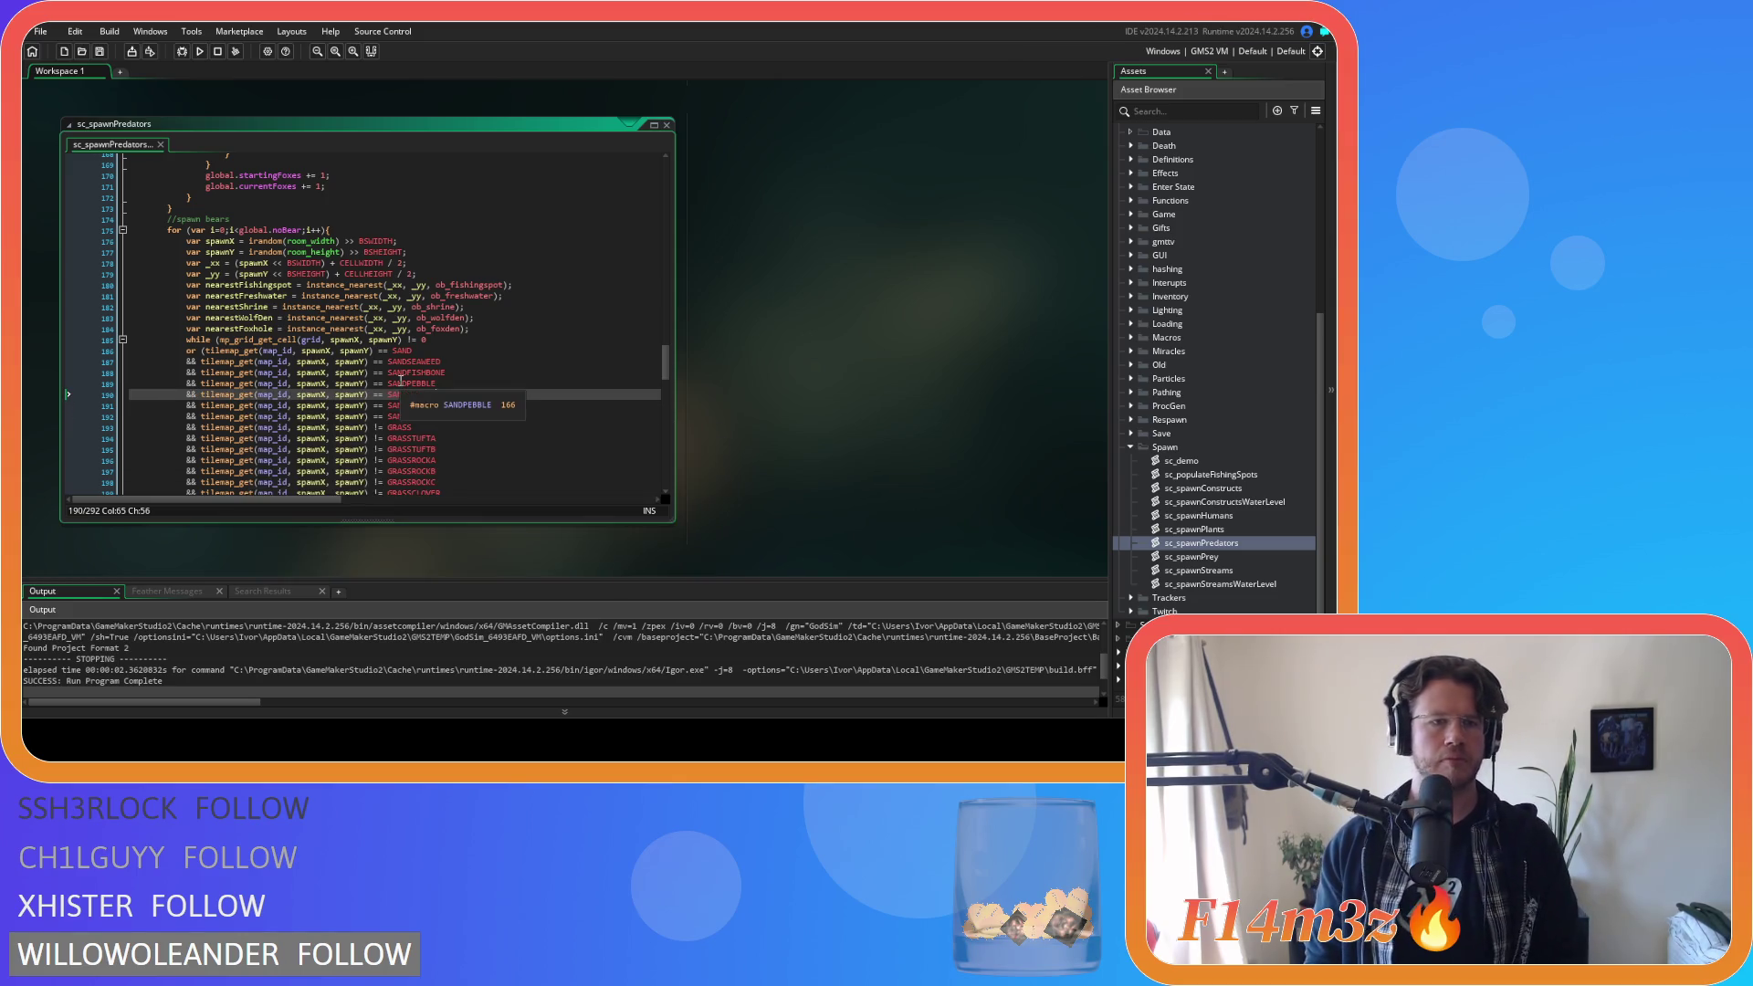
Turn the SAND checks' == comparisons into != and save the script again.
{"action": "left_click", "coordinate": [374, 351]}
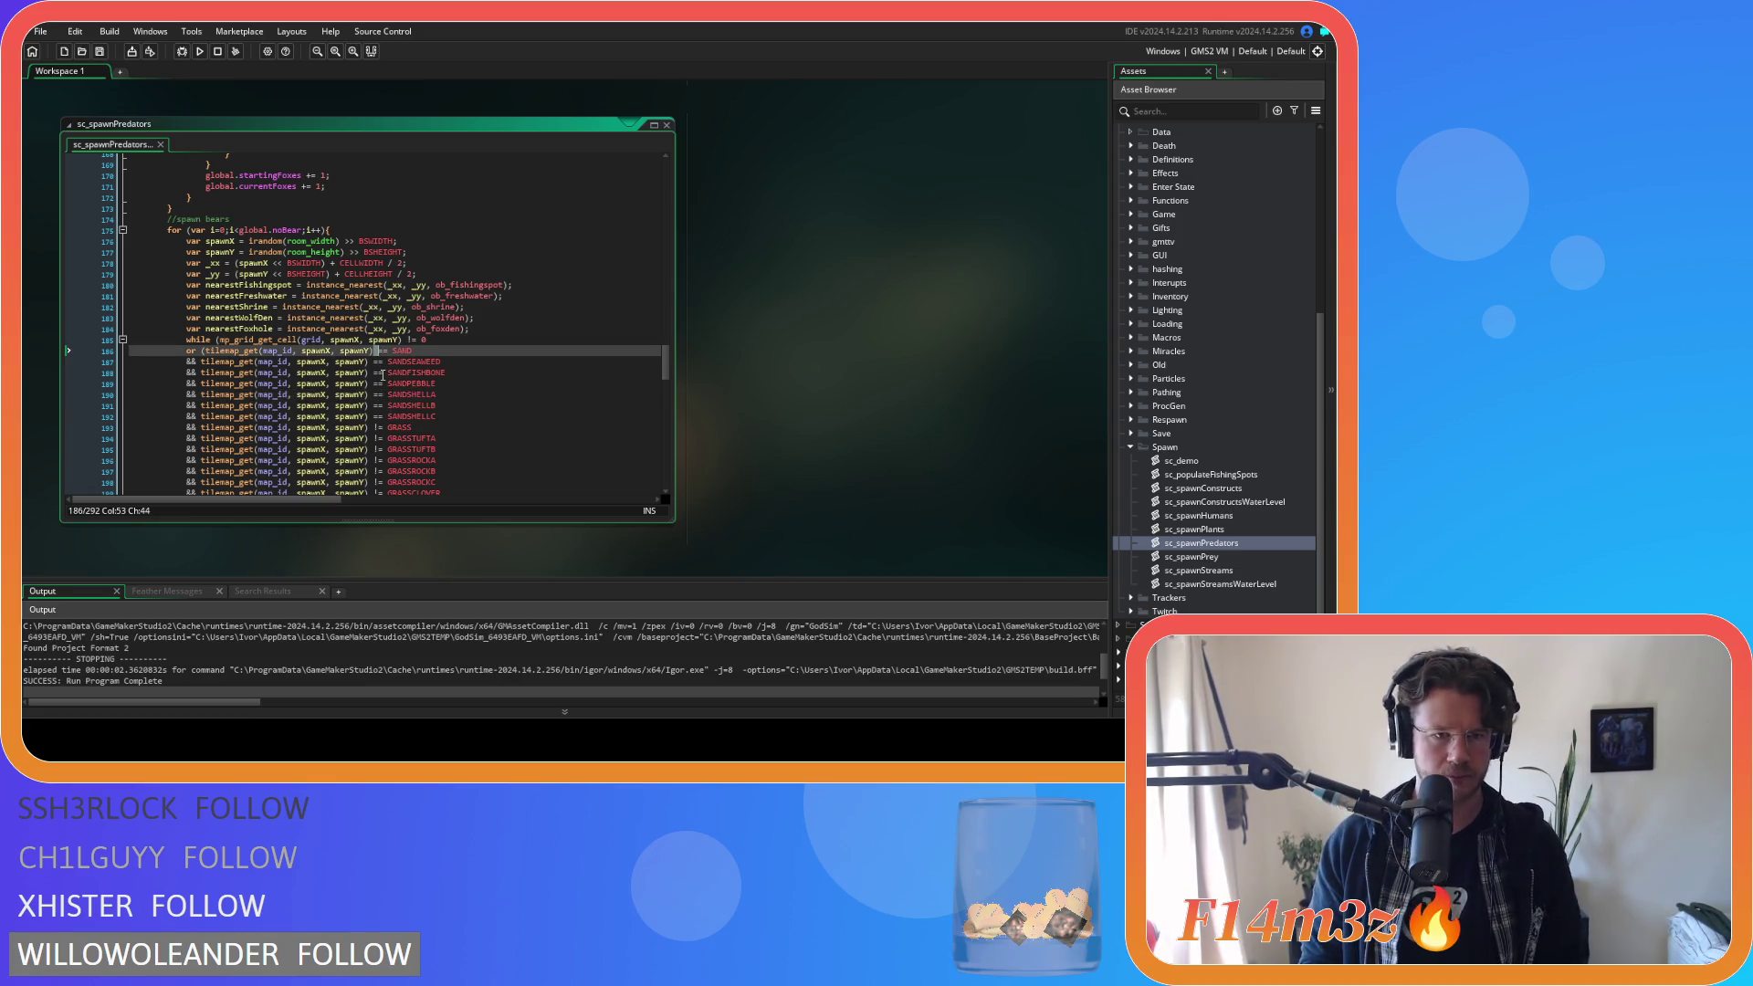
{"action": "key", "text": "Delete"}
{"action": "type", "text": "!"}
{"action": "left_click", "coordinate": [375, 371]}
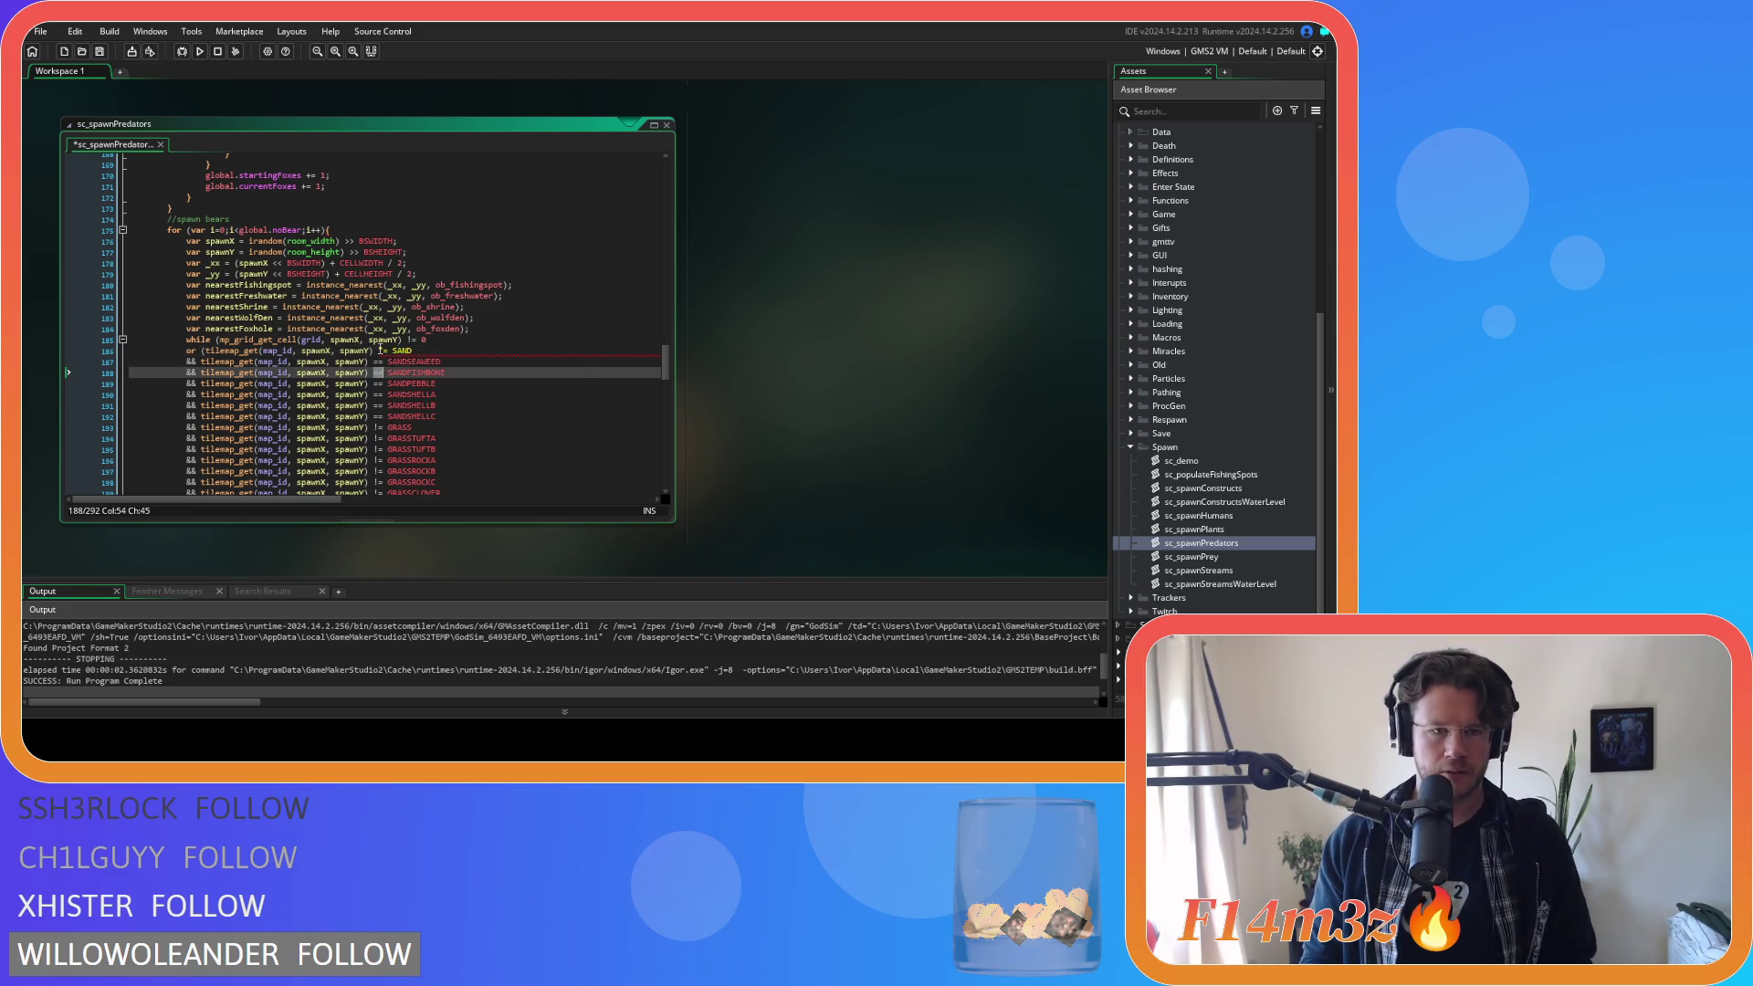
{"action": "left_click", "coordinate": [375, 362]}
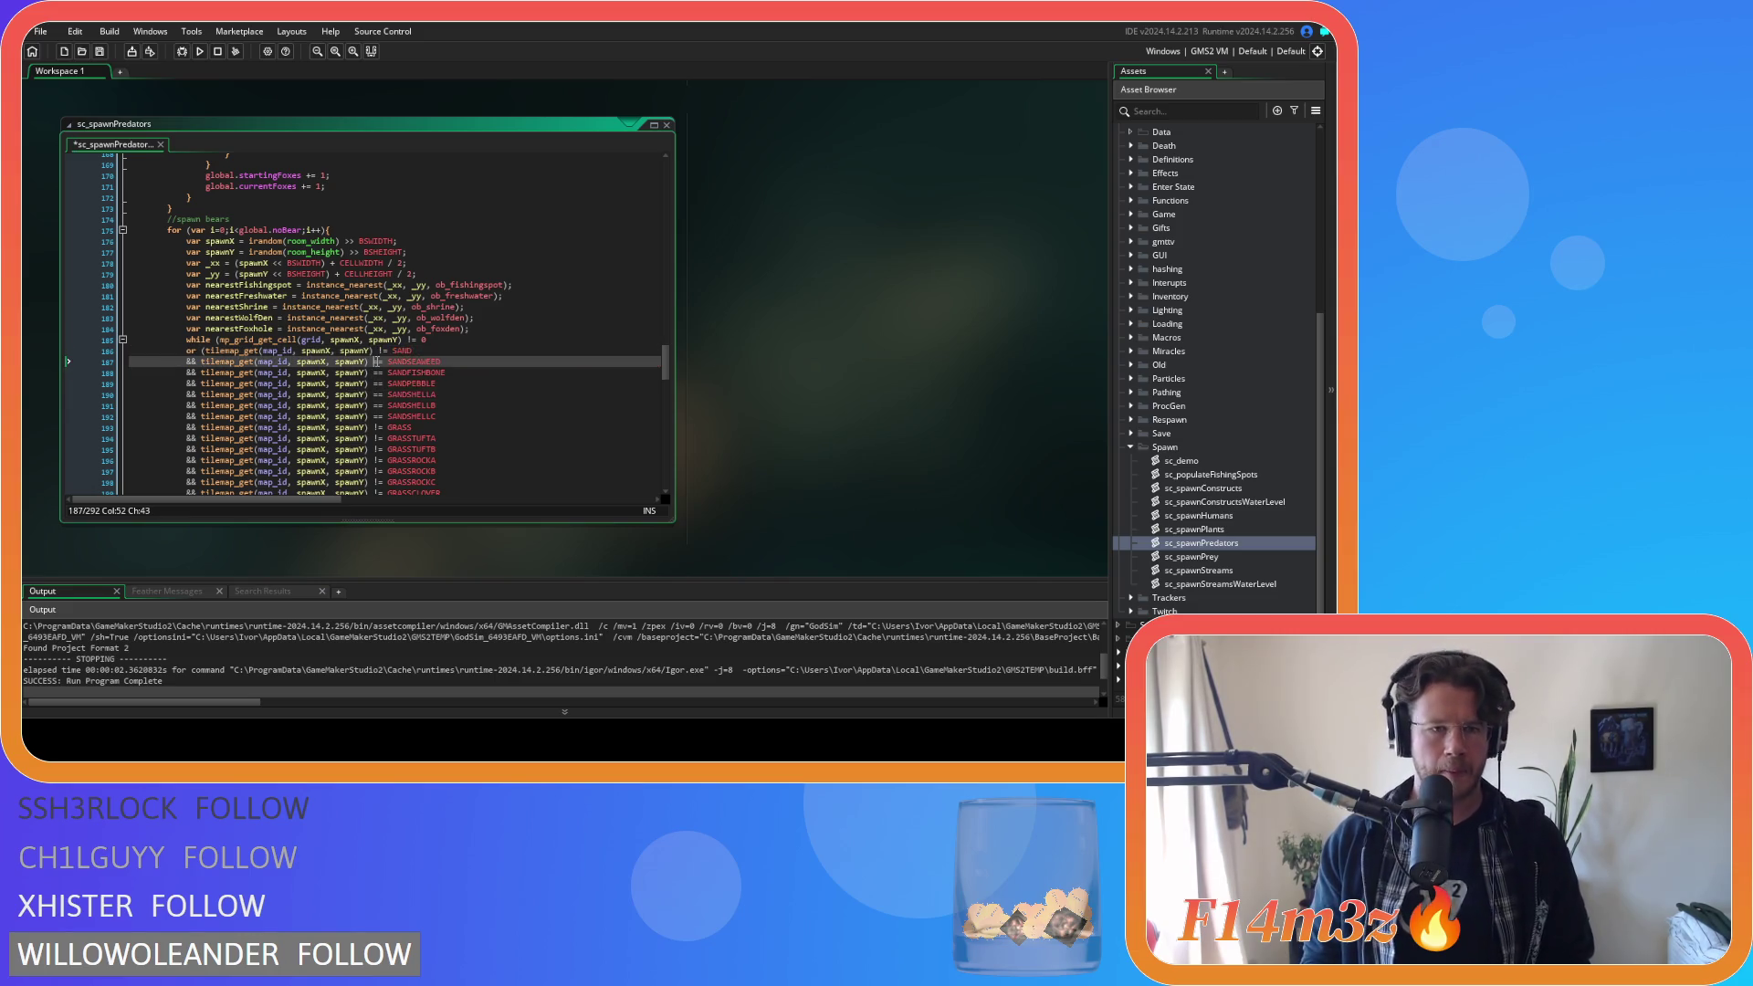
{"action": "type", "text": "!"}
{"action": "left_click", "coordinate": [375, 372]}
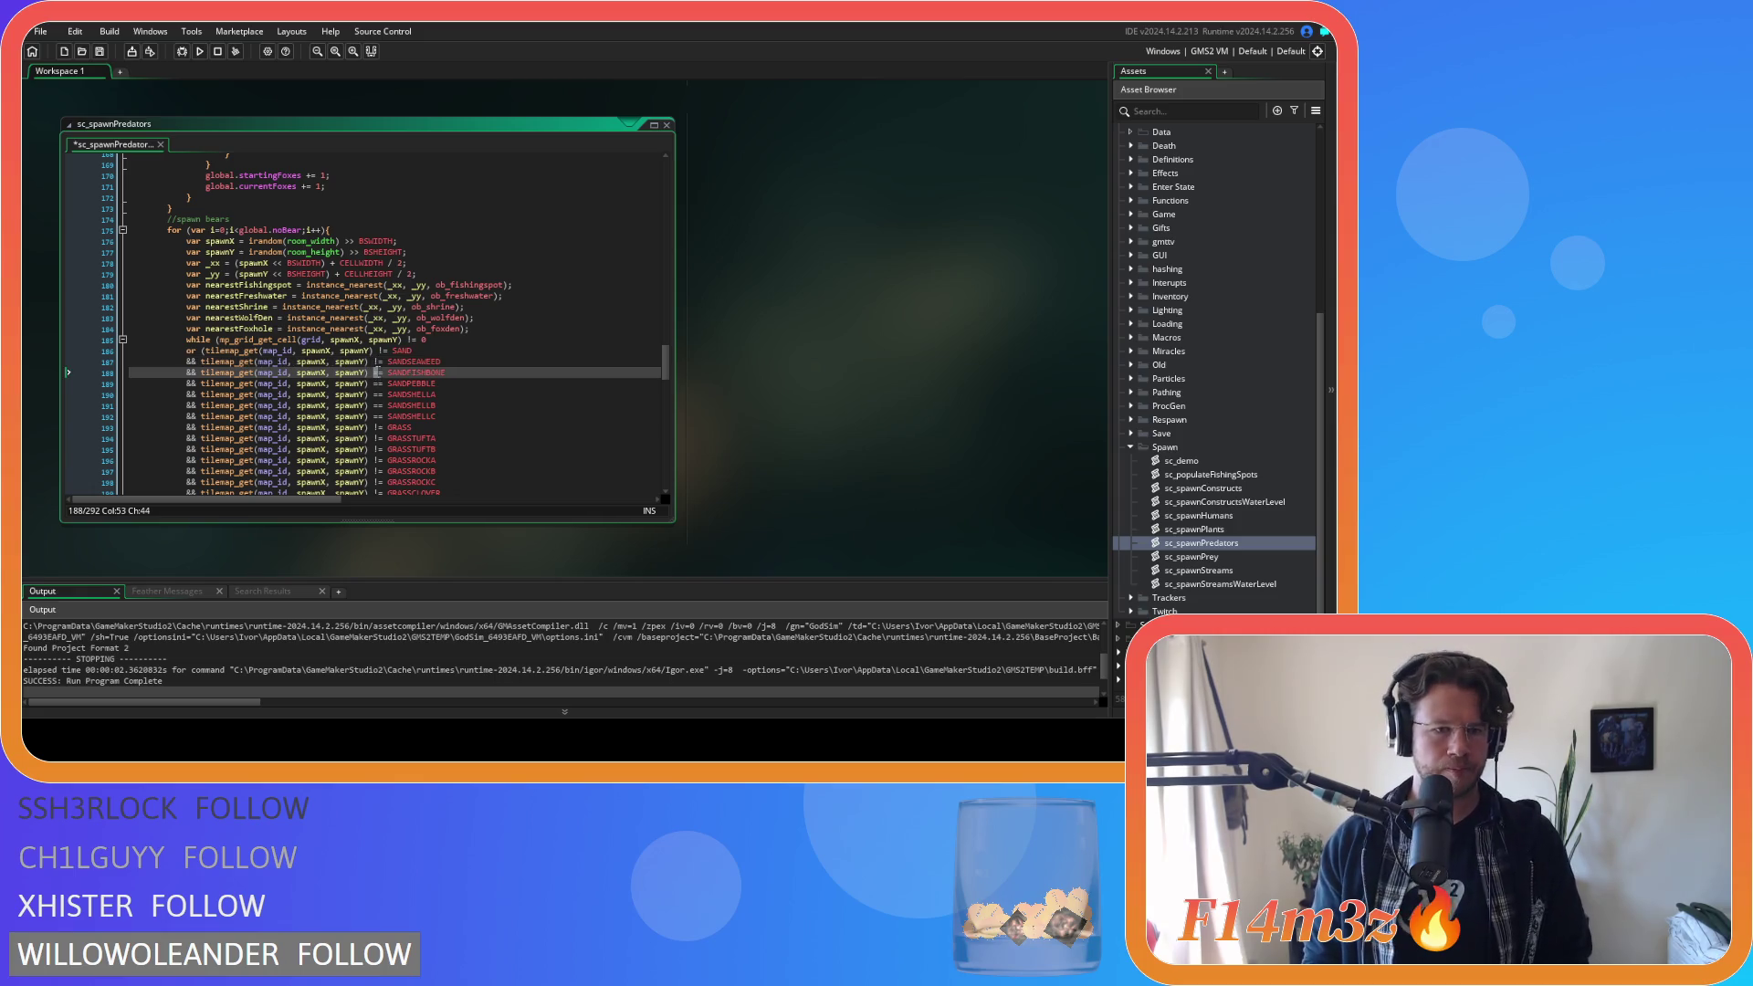
{"action": "type", "text": "!"}
{"action": "left_click", "coordinate": [374, 383]}
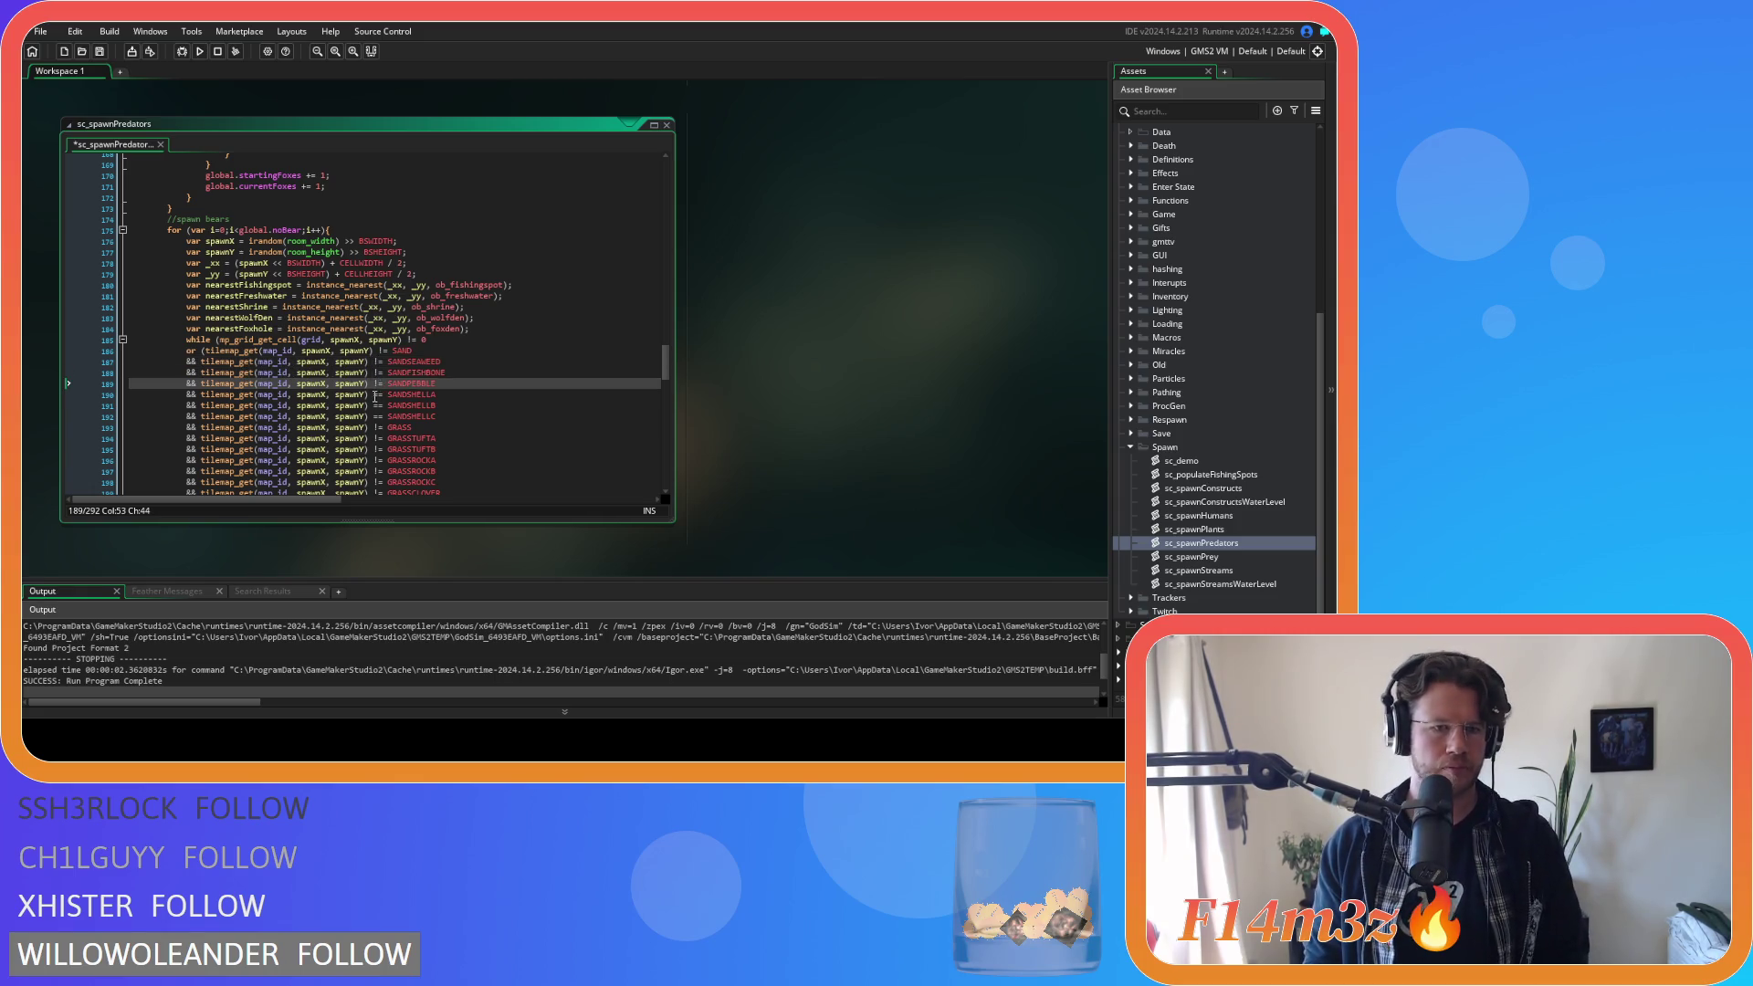
{"action": "left_click", "coordinate": [375, 394]}
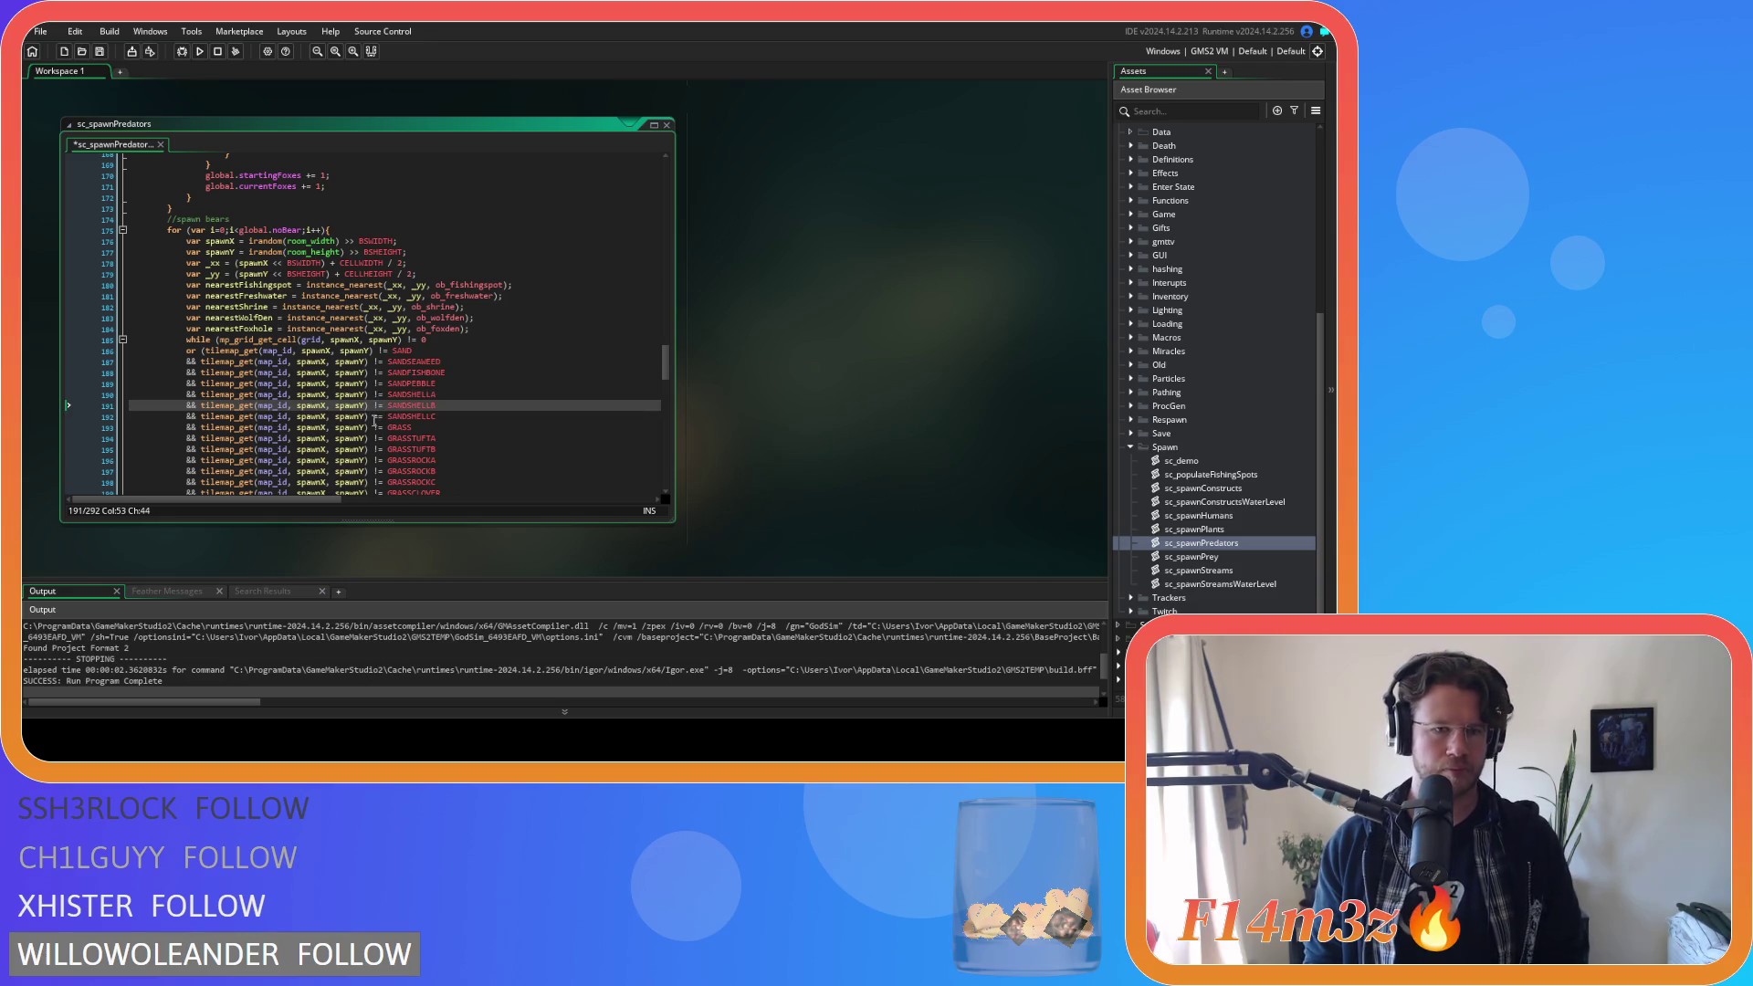
{"action": "left_click", "coordinate": [376, 417]}
{"action": "key", "text": "ctrl+s"}
Select the SAND tile condition lines and copy them via the right-click menu.
{"action": "scroll", "coordinate": [429, 411], "scroll_direction": "down", "scroll_amount": 4}
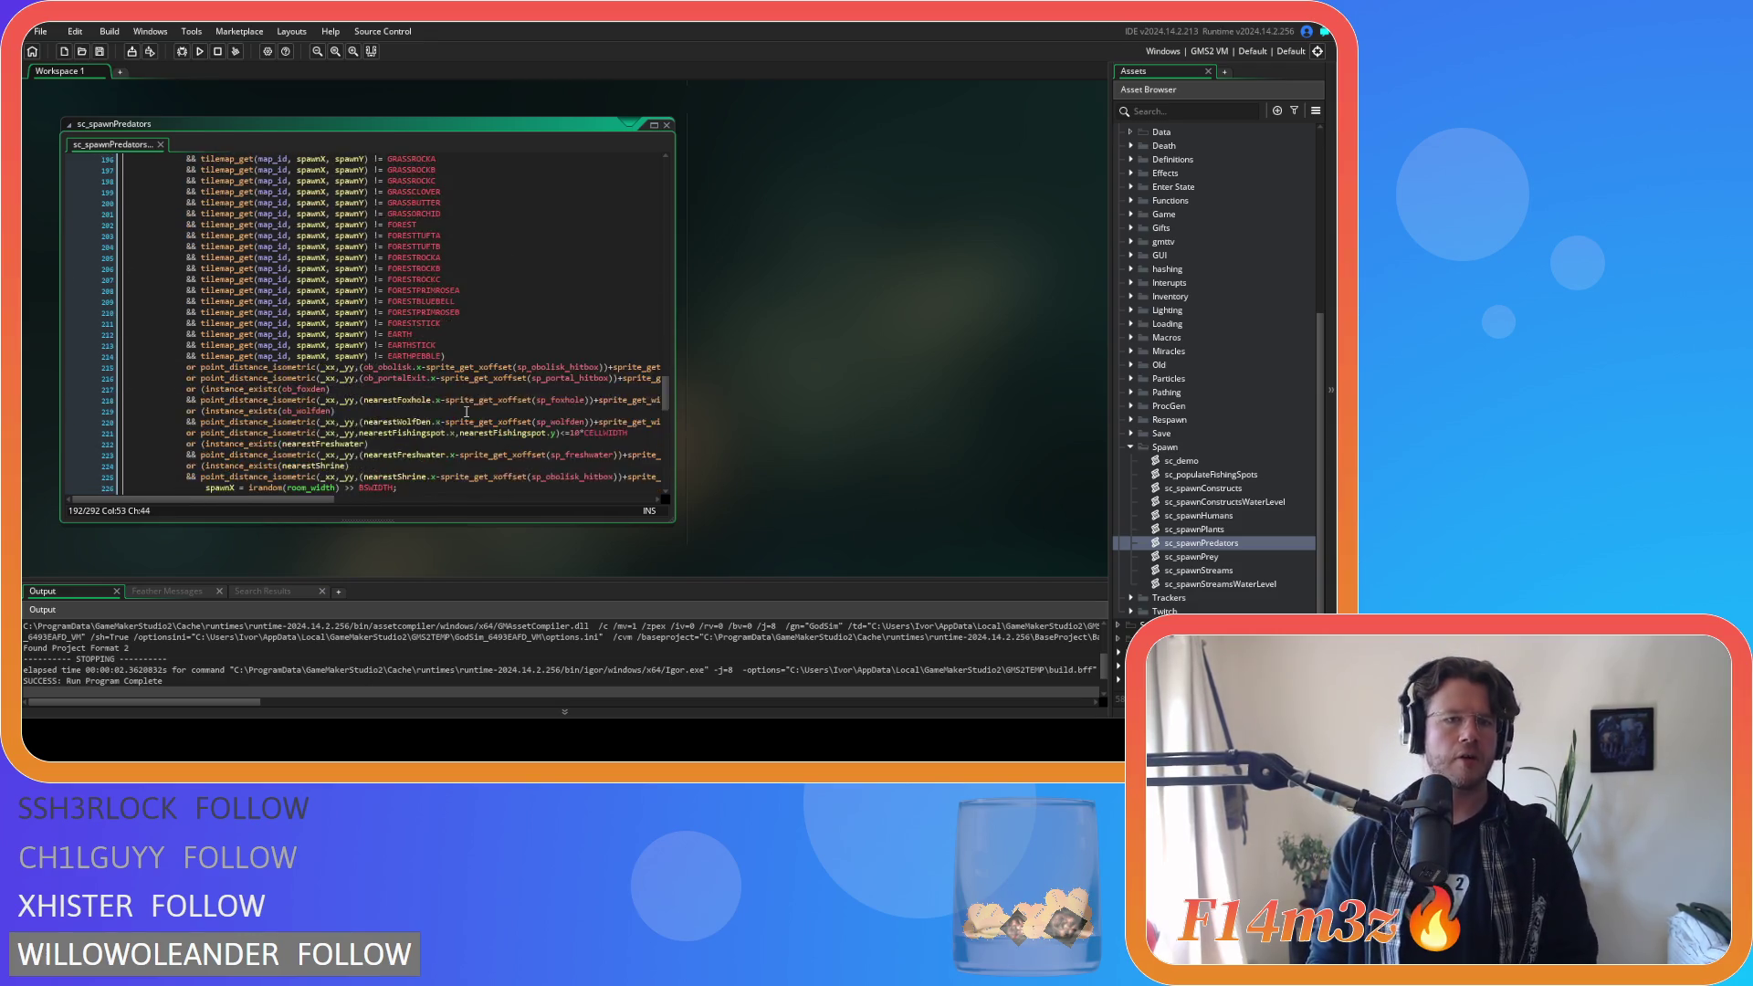
{"action": "mouse_move", "coordinate": [445, 276]}
{"action": "left_mouse_down"}
{"action": "mouse_move", "coordinate": [219, 236]}
{"action": "mouse_move", "coordinate": [208, 215]}
{"action": "left_mouse_up"}
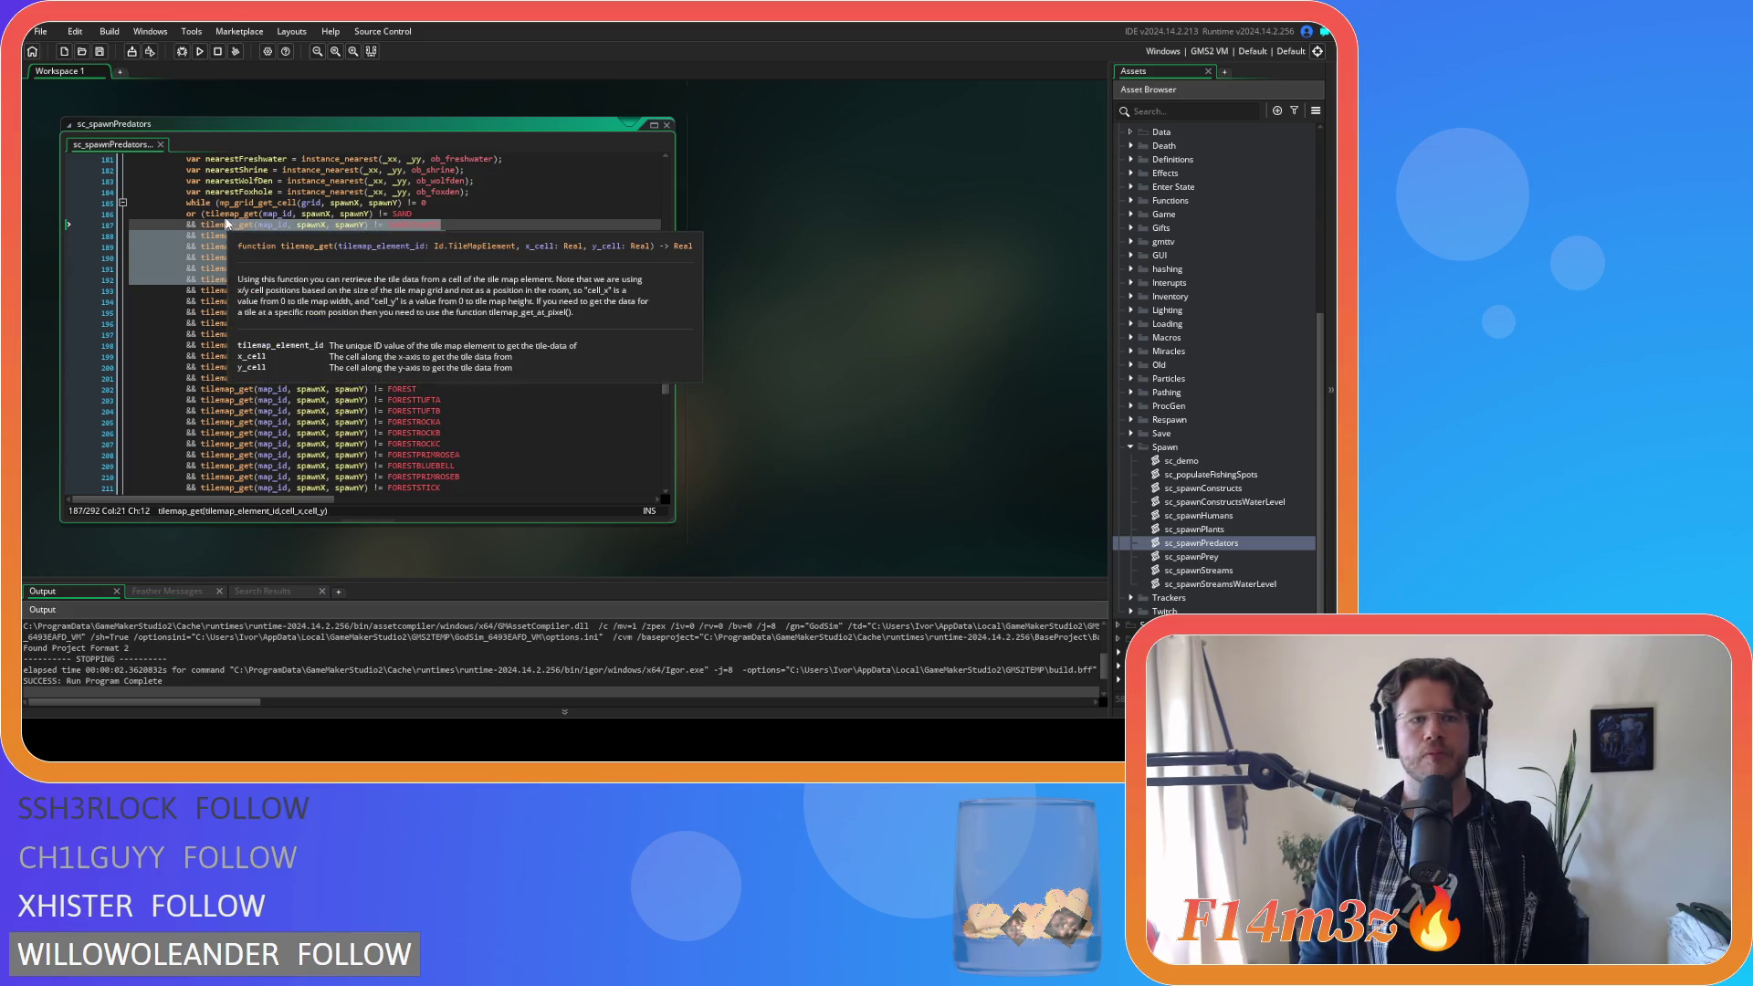
{"action": "scroll", "coordinate": [467, 392], "scroll_direction": "down", "scroll_amount": 20}
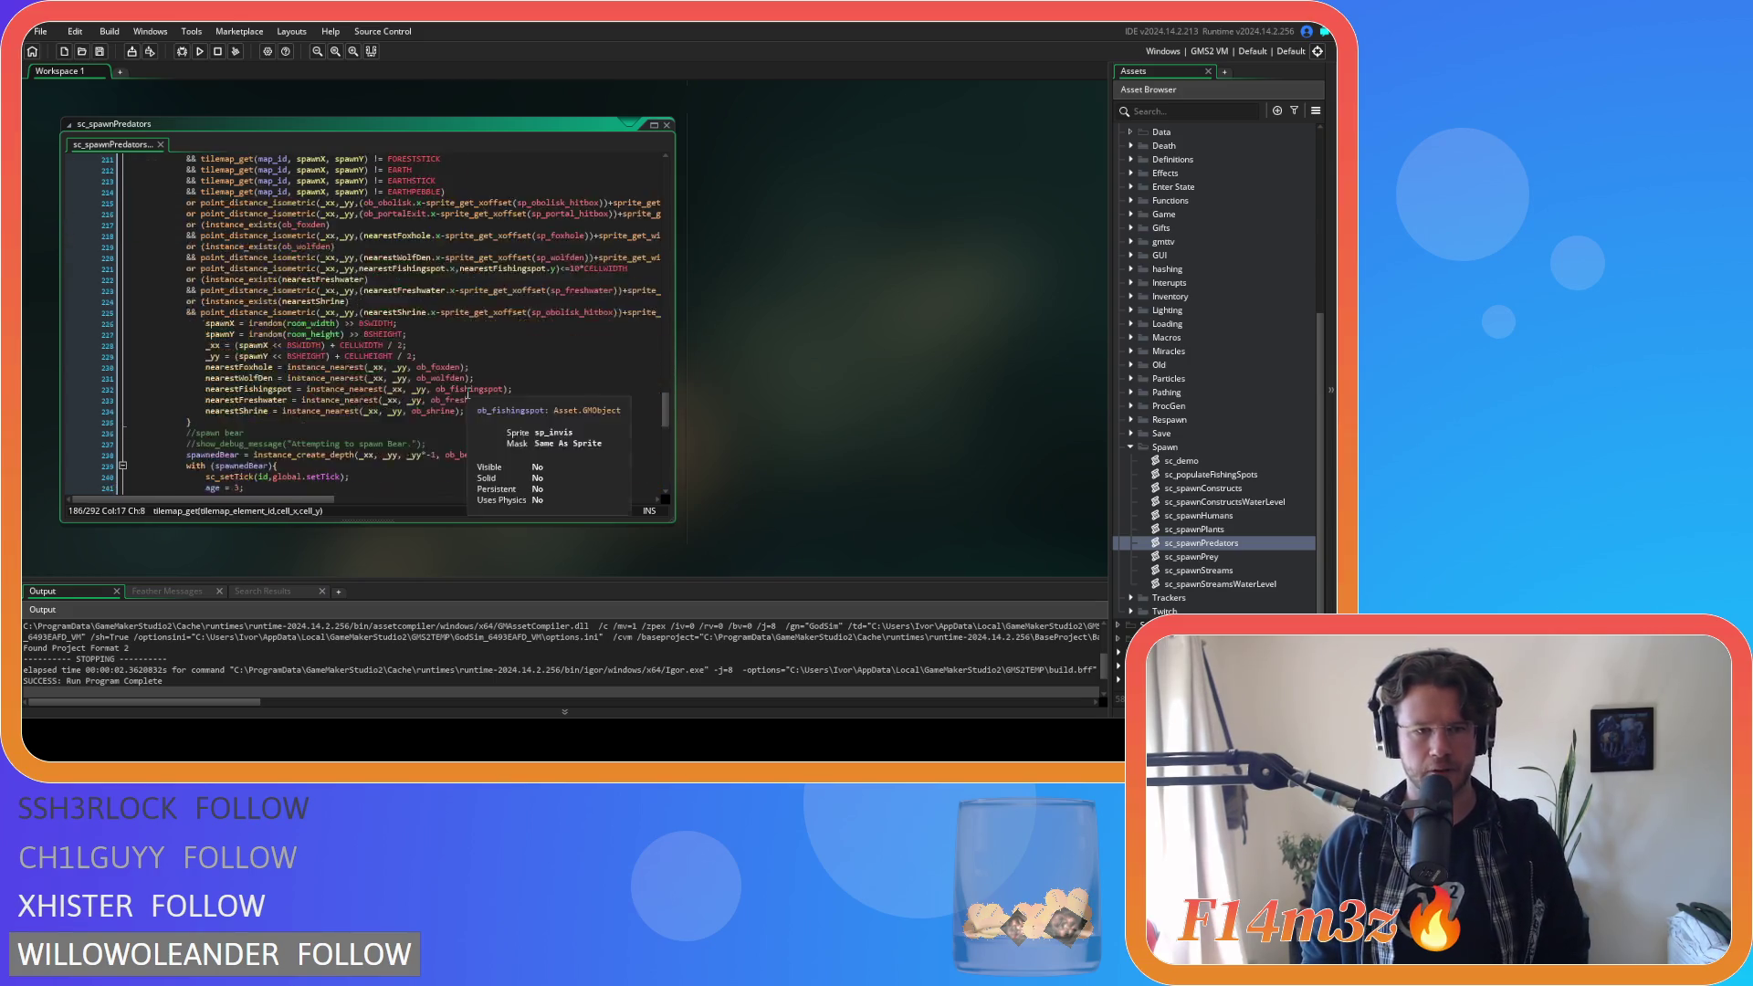
{"action": "scroll", "coordinate": [467, 393], "scroll_direction": "up", "scroll_amount": 20}
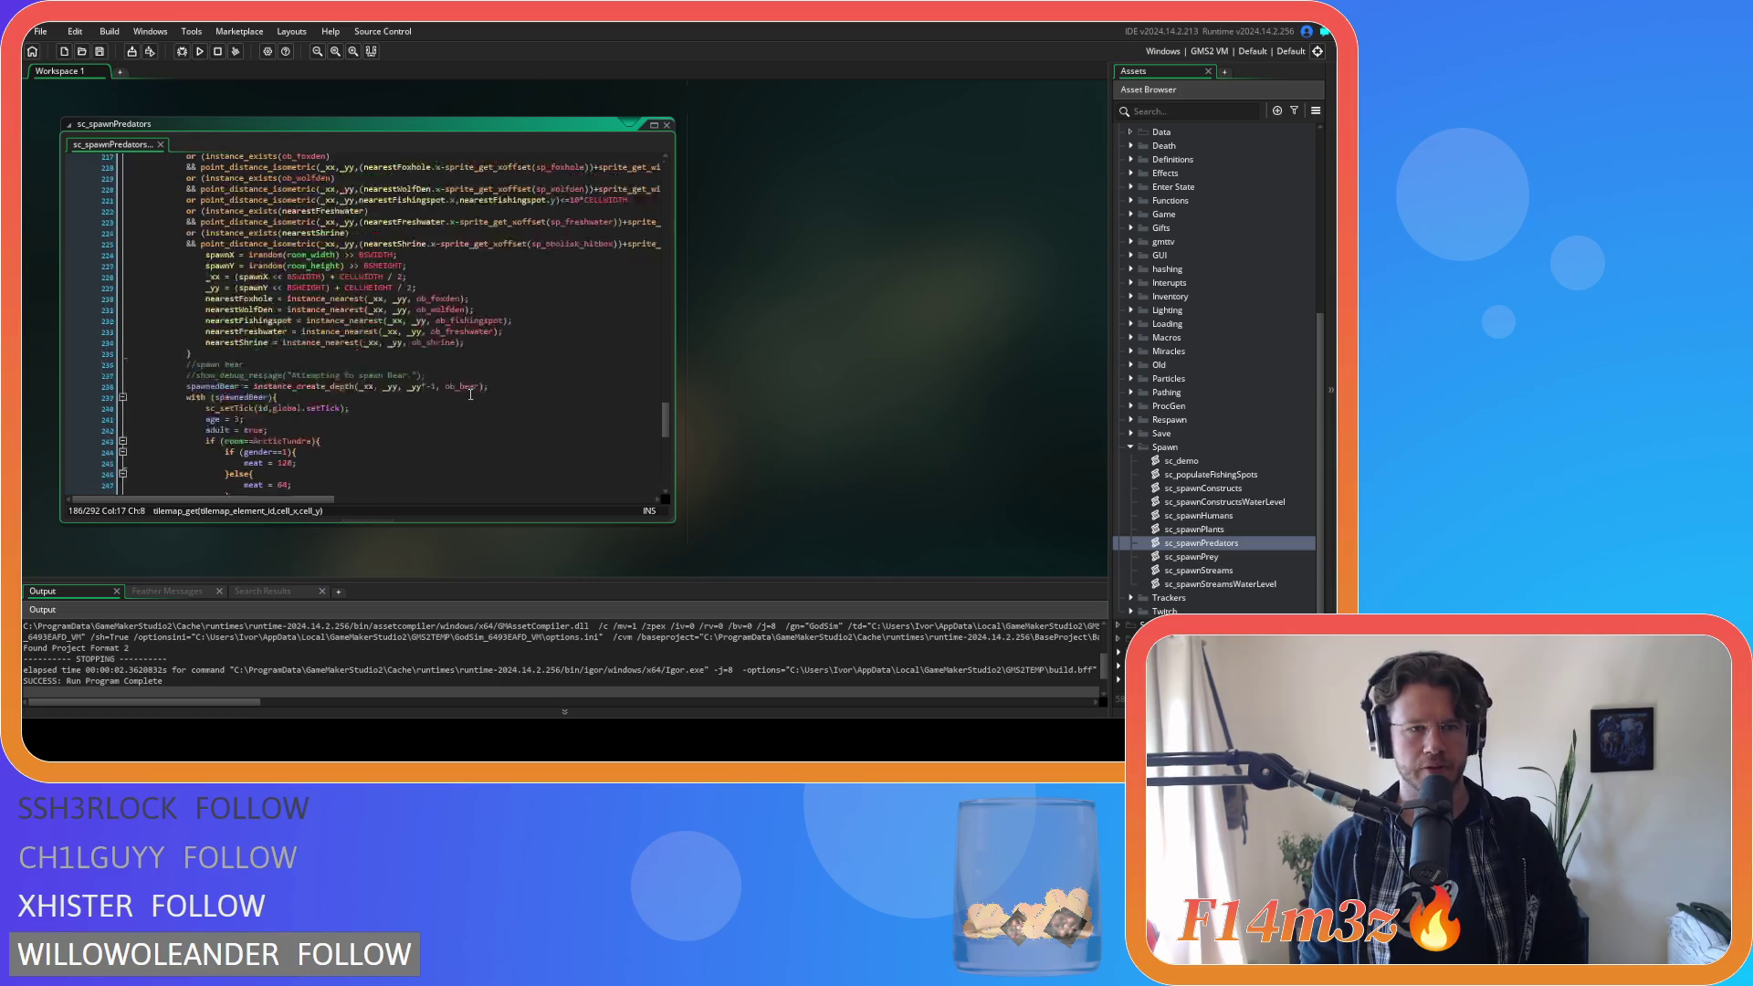
{"action": "scroll", "coordinate": [522, 329], "scroll_direction": "up", "scroll_amount": 1}
{"action": "right_click", "coordinate": [356, 319]}
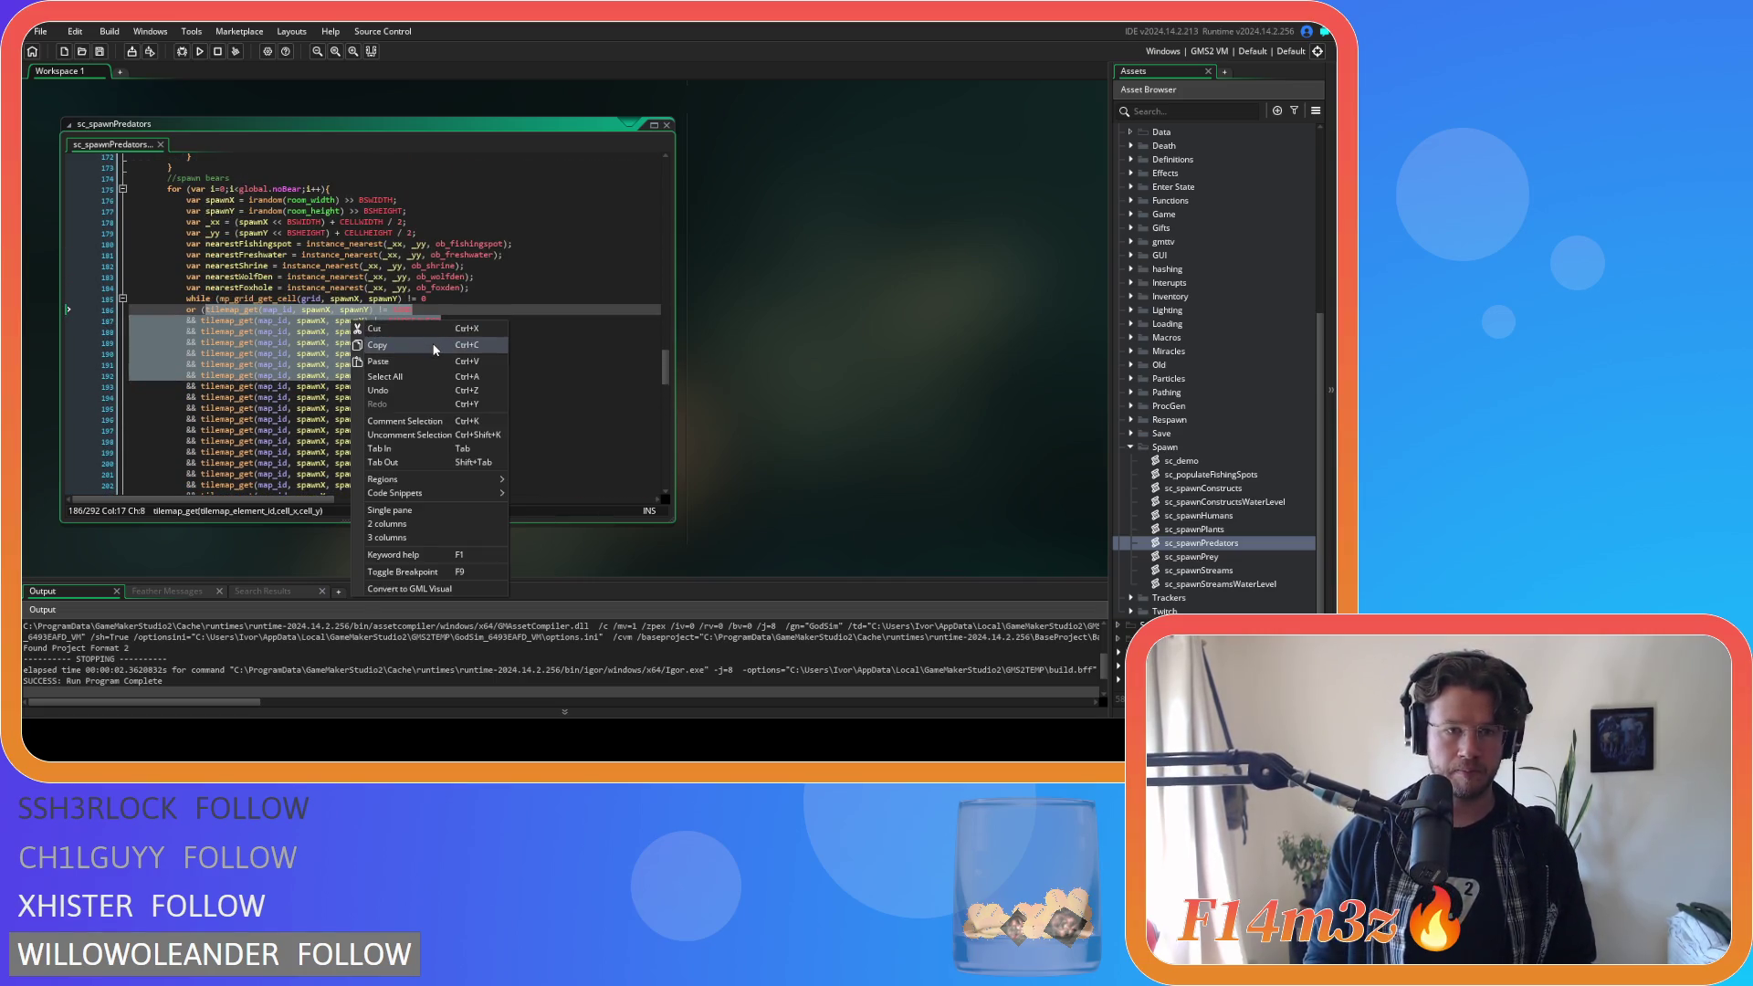
{"action": "left_click", "coordinate": [393, 340]}
{"action": "left_click", "coordinate": [1215, 556]}
In sc_spawnPrey, paste the SAND checks into the moose condition, prefix the GRASS line with &&, and save.
{"action": "double_click", "coordinate": [1215, 557]}
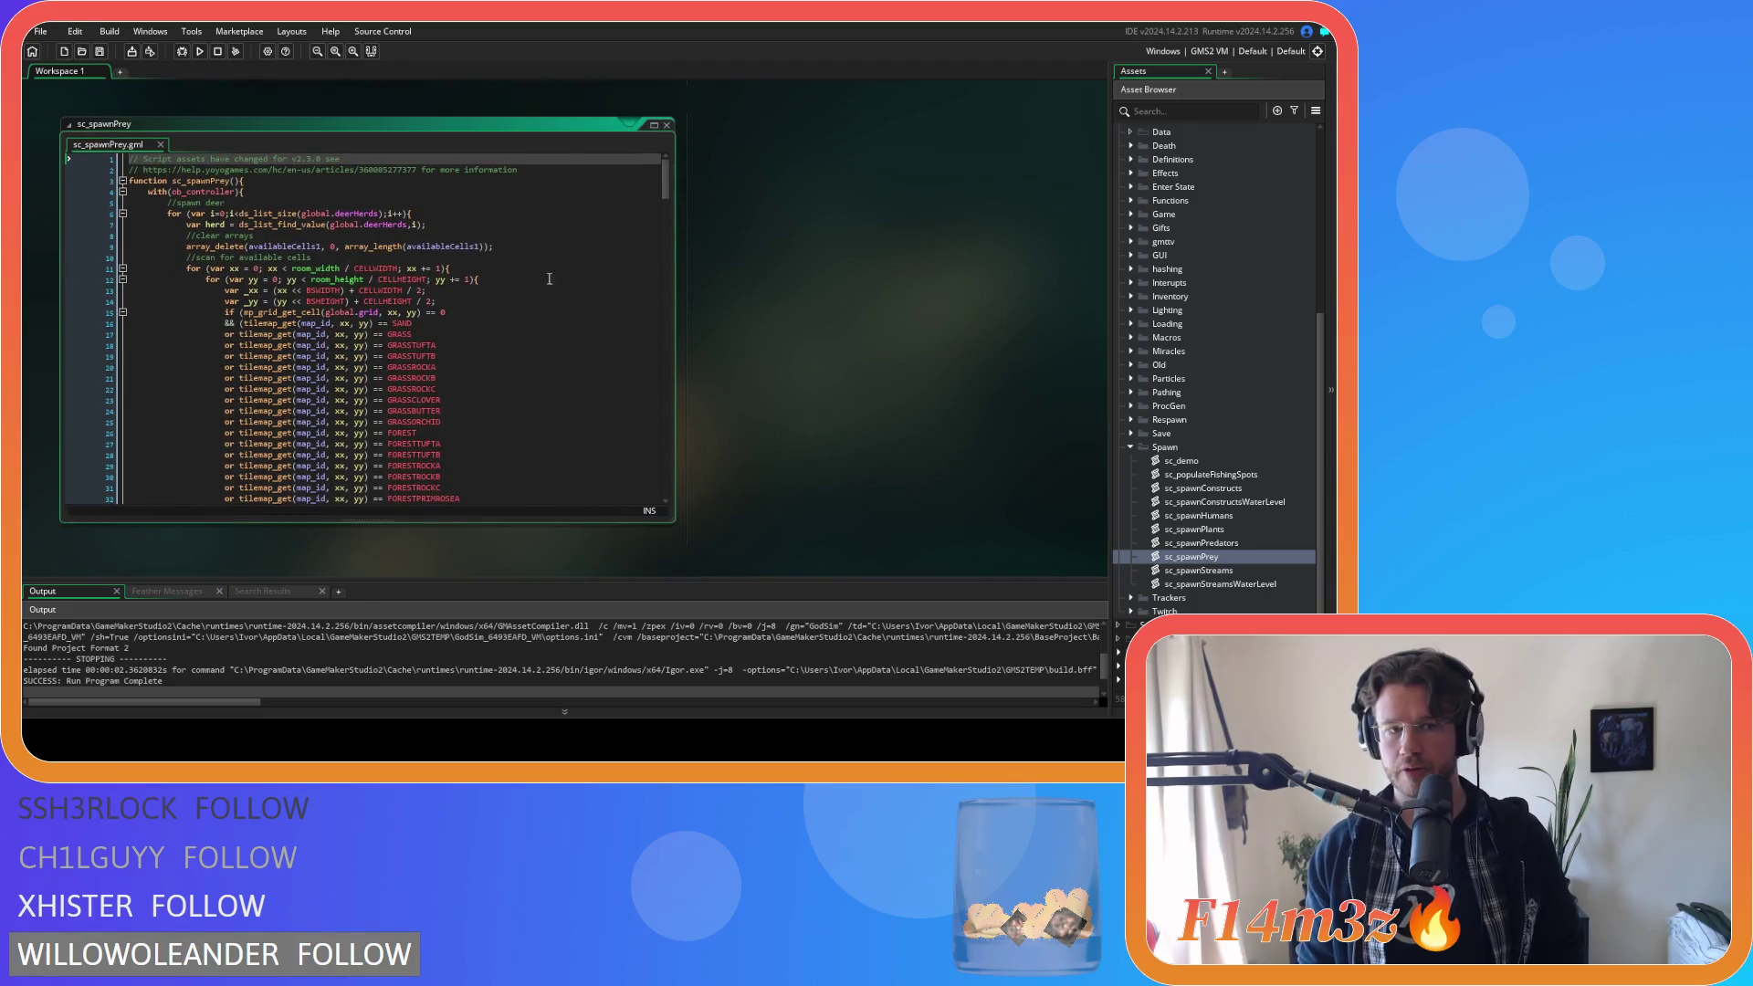
{"action": "mouse_move", "coordinate": [665, 192]}
{"action": "left_mouse_down"}
{"action": "mouse_move", "coordinate": [648, 412]}
{"action": "mouse_move", "coordinate": [657, 396]}
{"action": "left_mouse_up"}
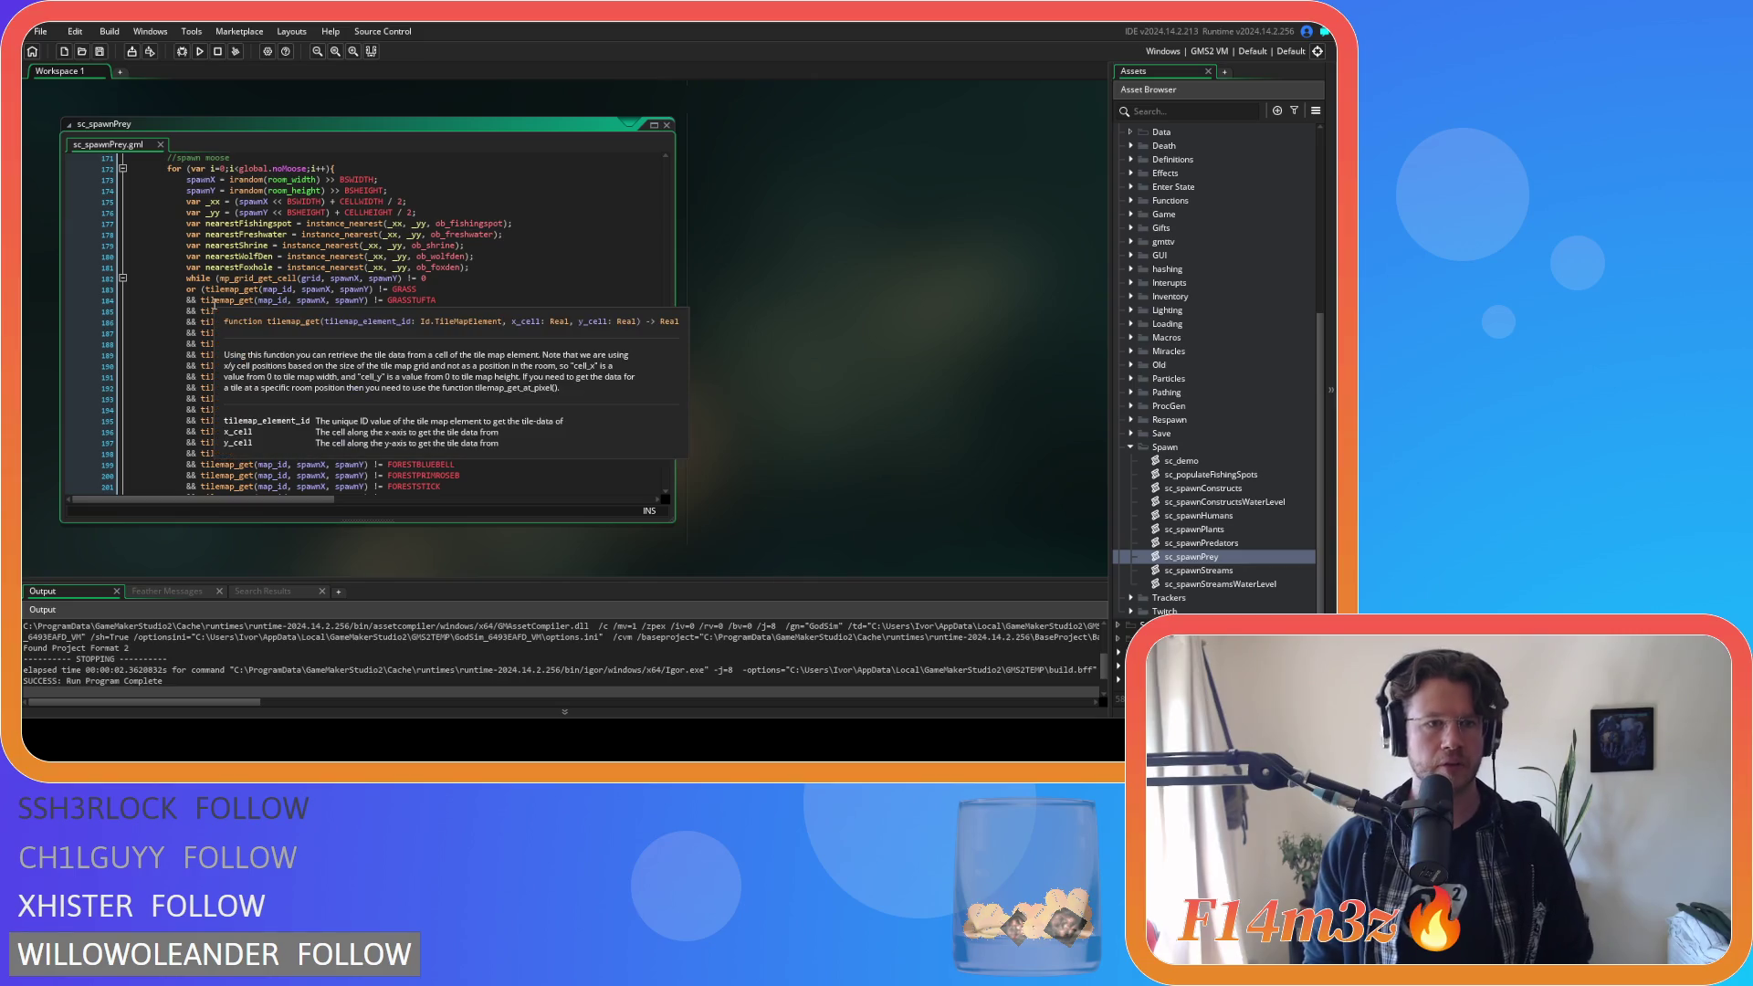
{"action": "left_click", "coordinate": [208, 290]}
{"action": "key", "text": "ctrl+v"}
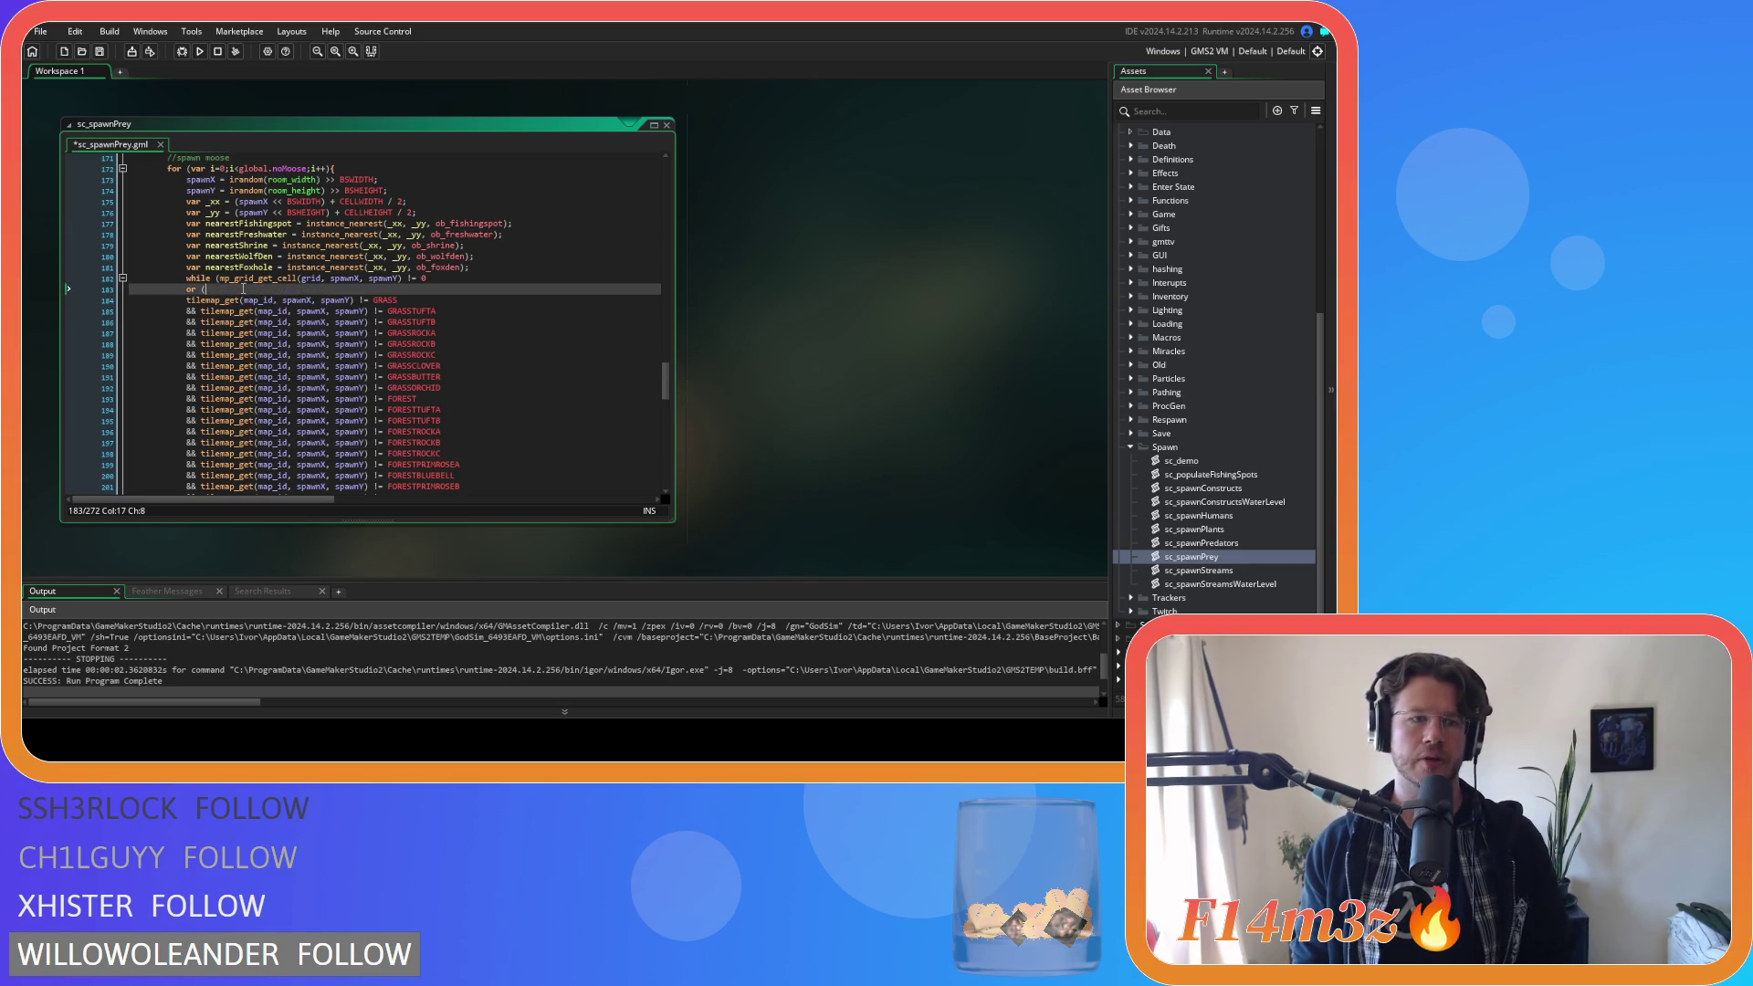
{"action": "left_click", "coordinate": [188, 365]}
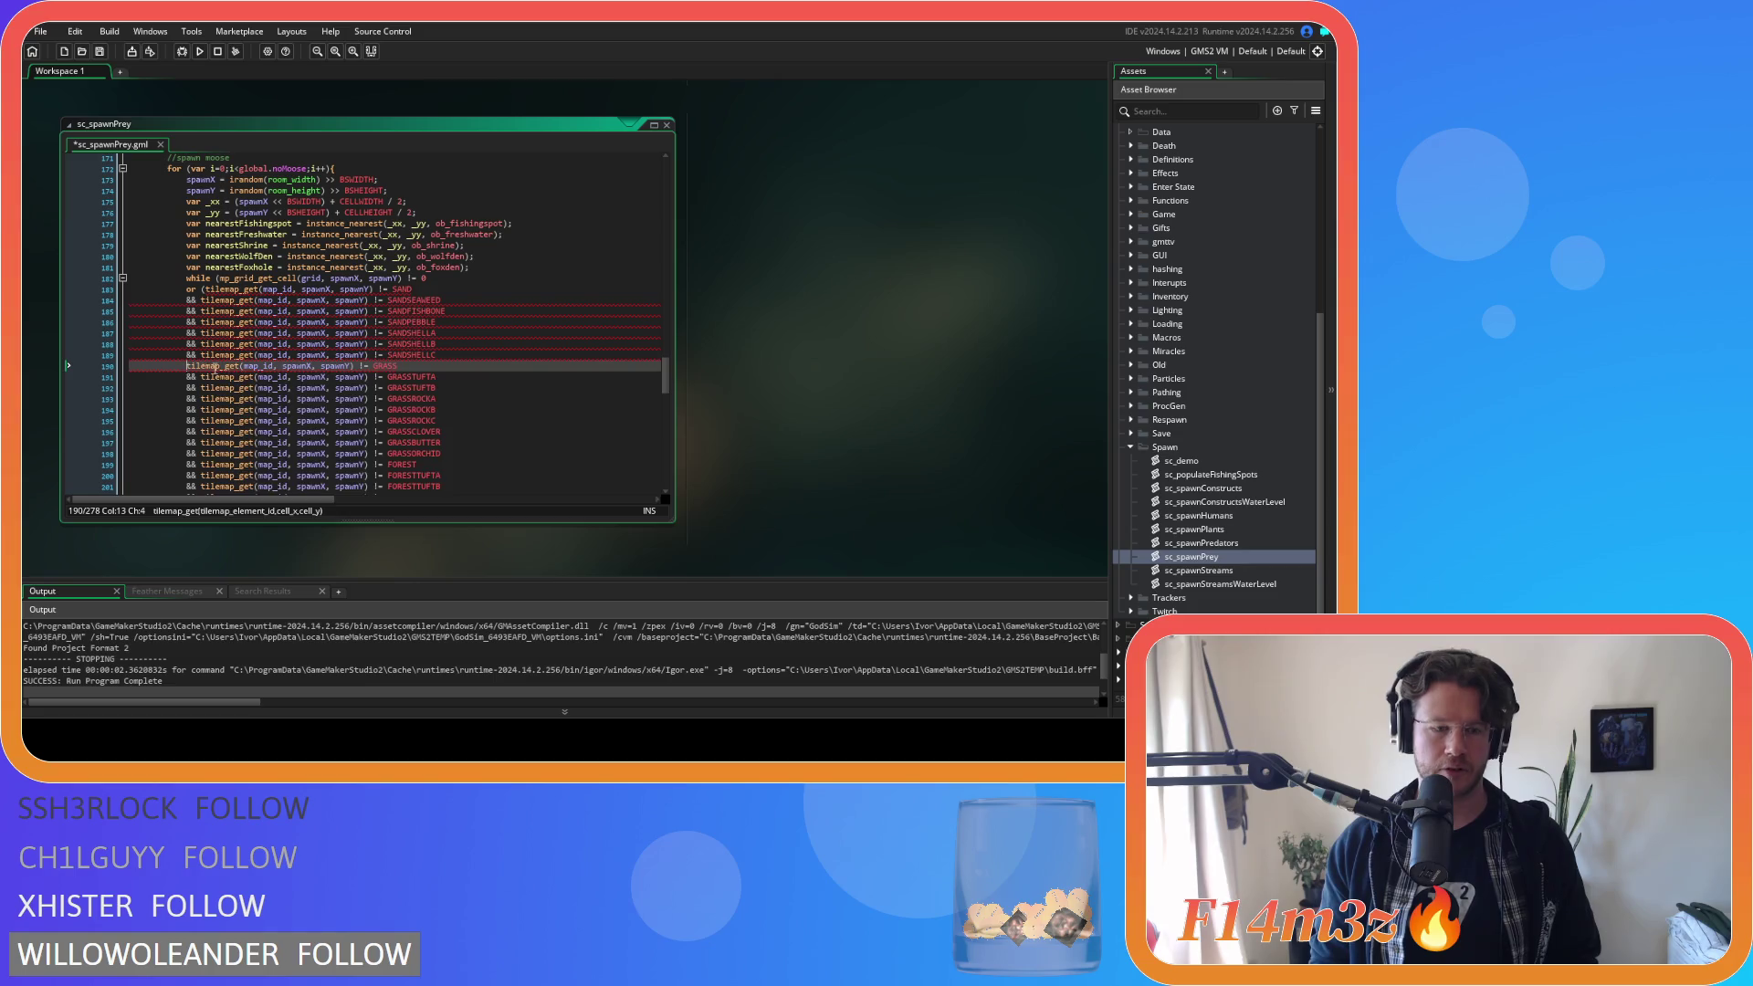
{"action": "mouse_move", "coordinate": [220, 356]}
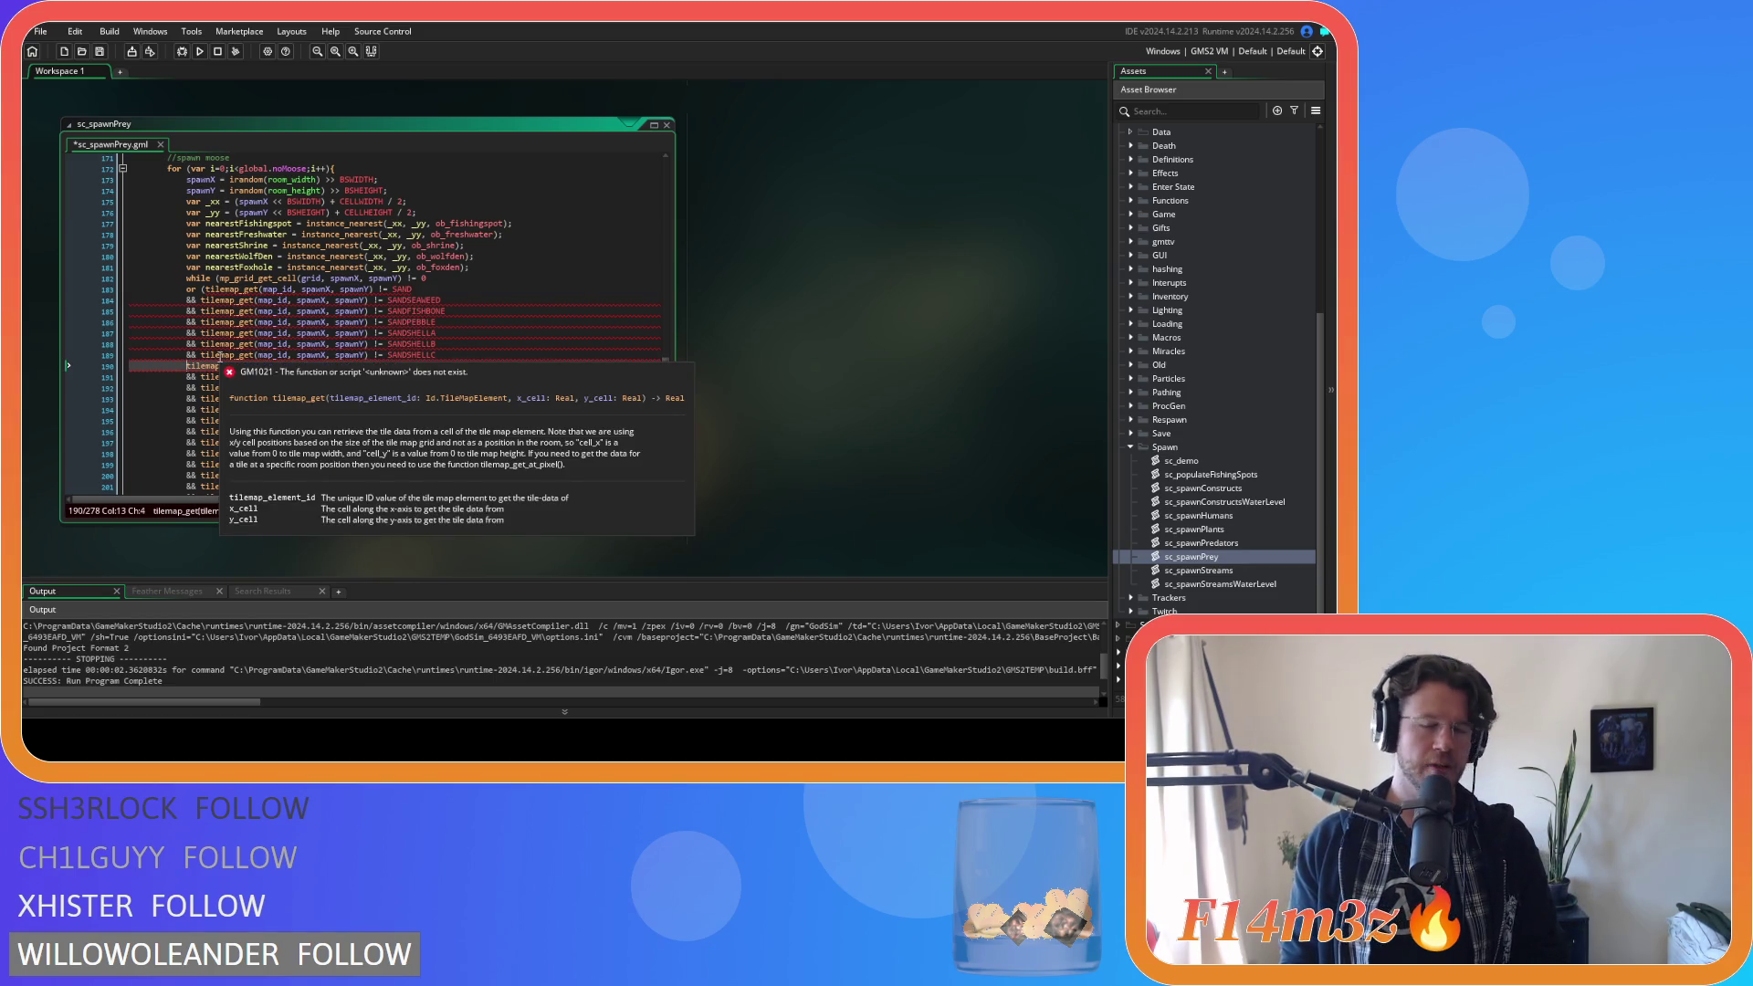
{"action": "type", "text": "&&"}
{"action": "mouse_move", "coordinate": [240, 308]}
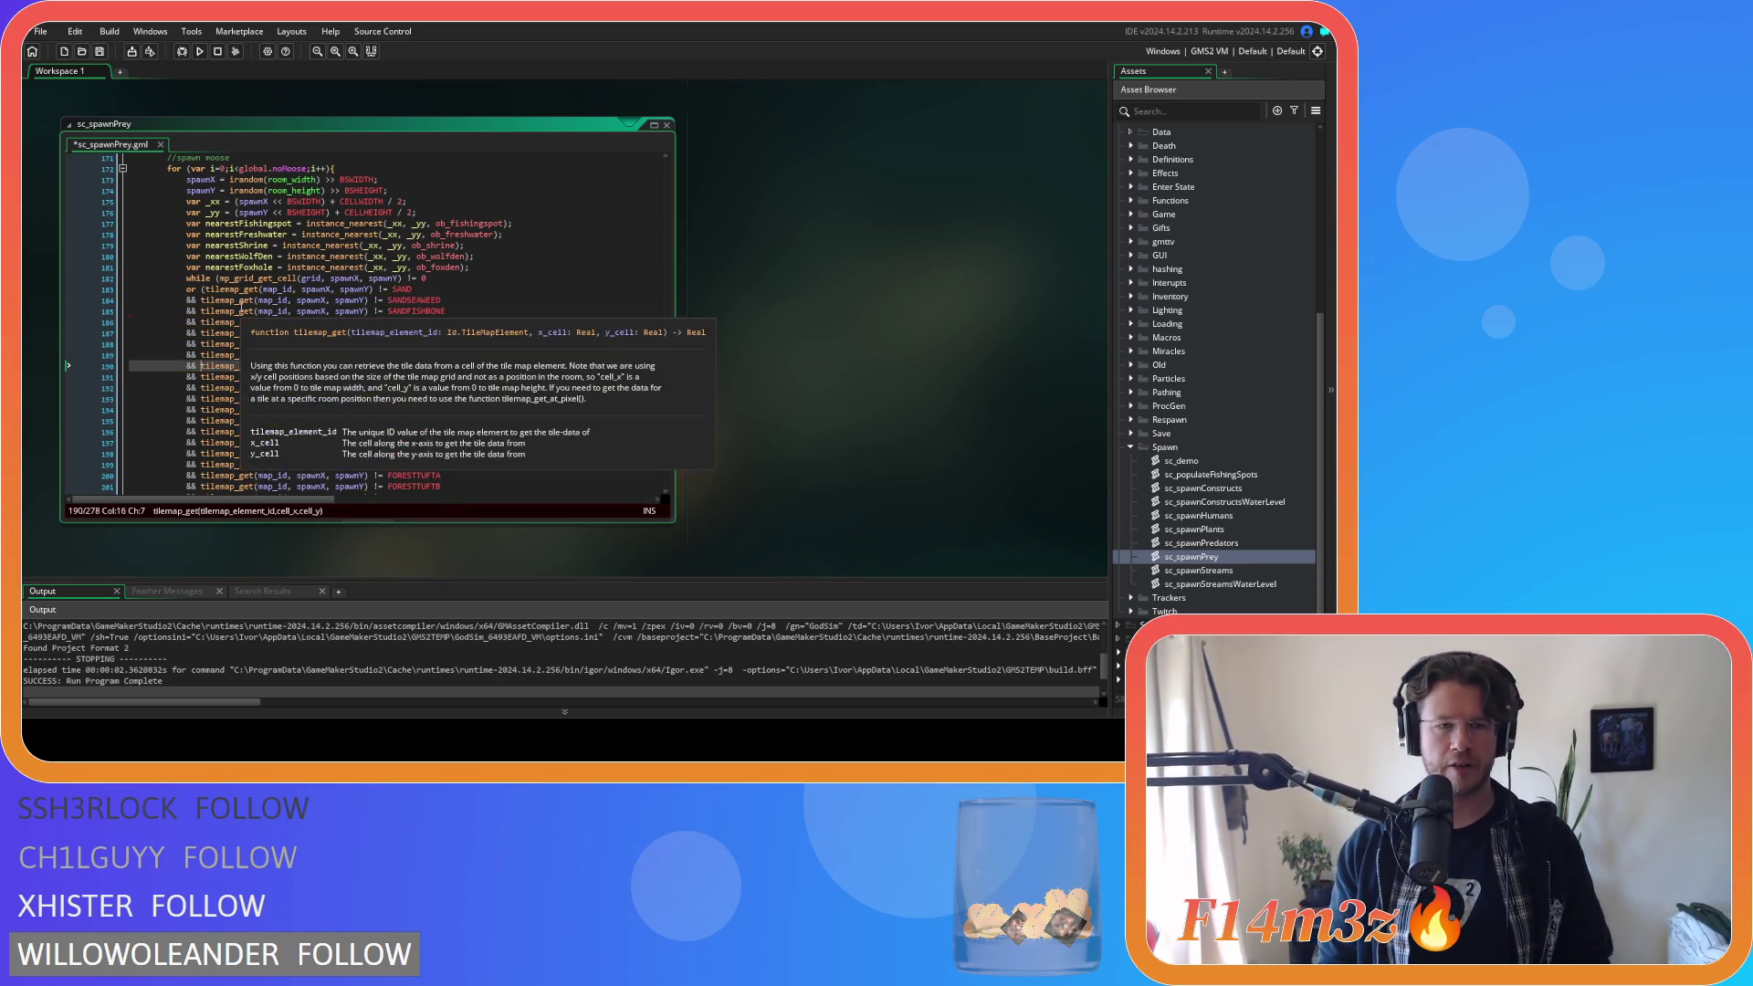
{"action": "key", "text": "ctrl+s"}
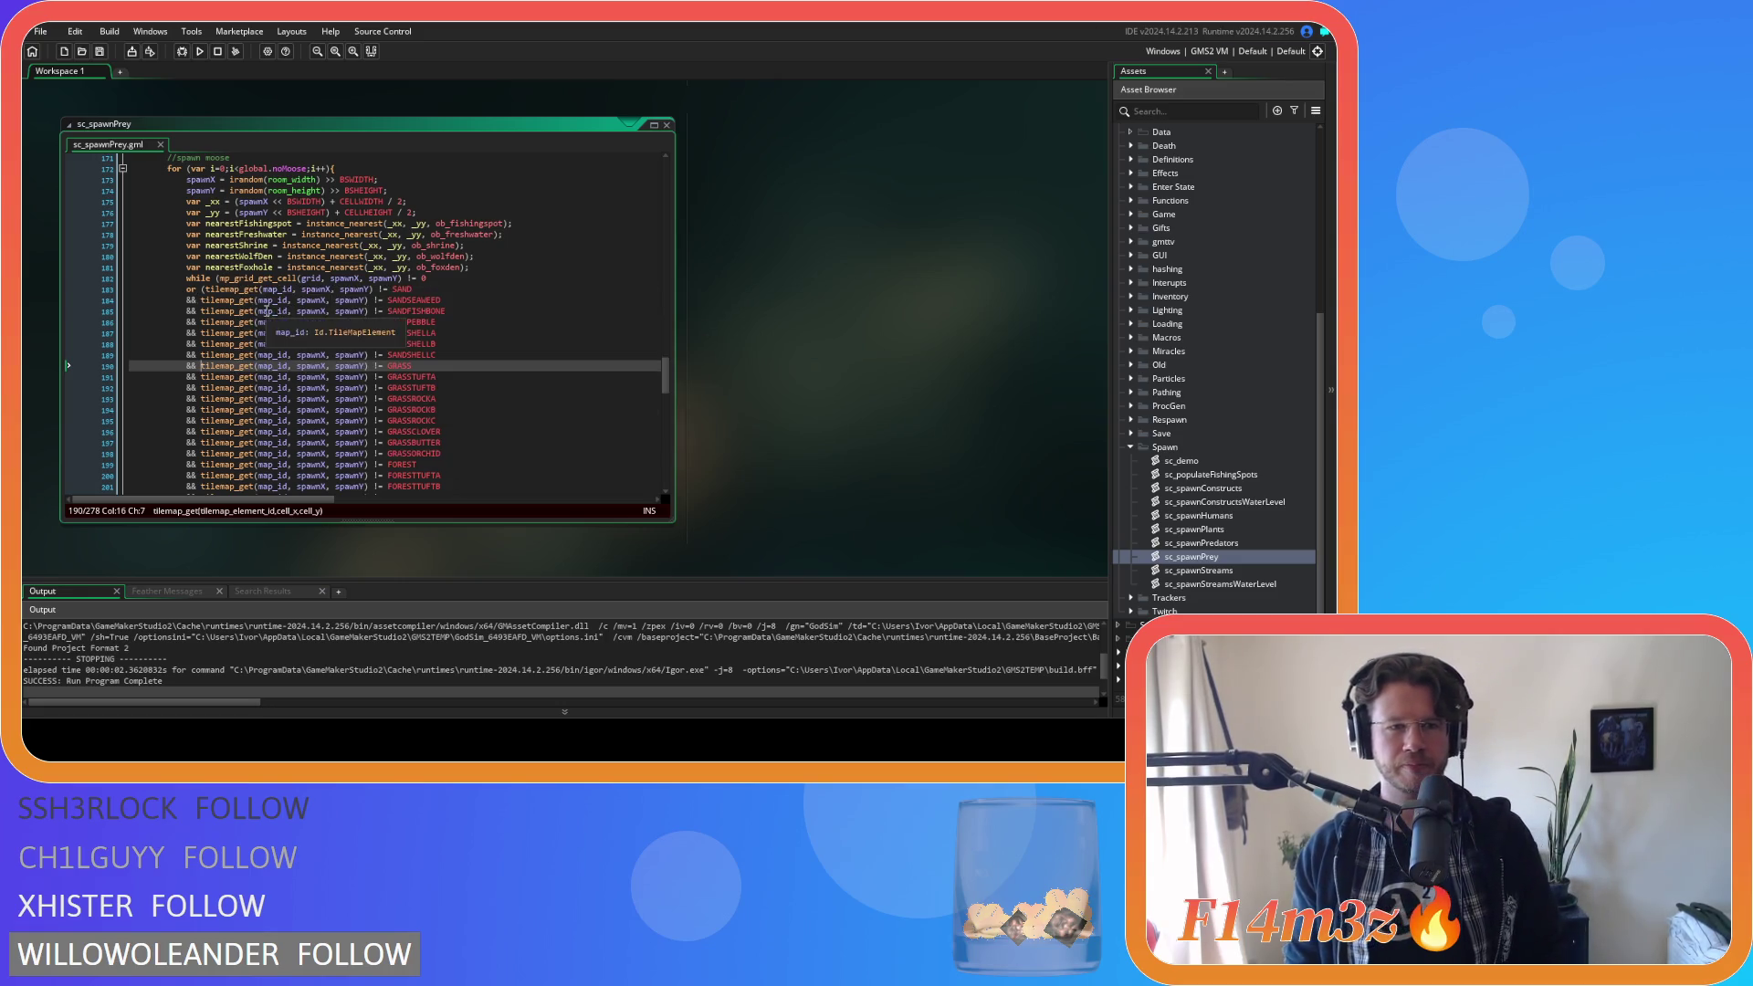
{"action": "left_click", "coordinate": [451, 310]}
{"action": "scroll", "coordinate": [451, 319], "scroll_direction": "up", "scroll_amount": 15}
{"action": "scroll", "coordinate": [452, 322], "scroll_direction": "up", "scroll_amount": 8}
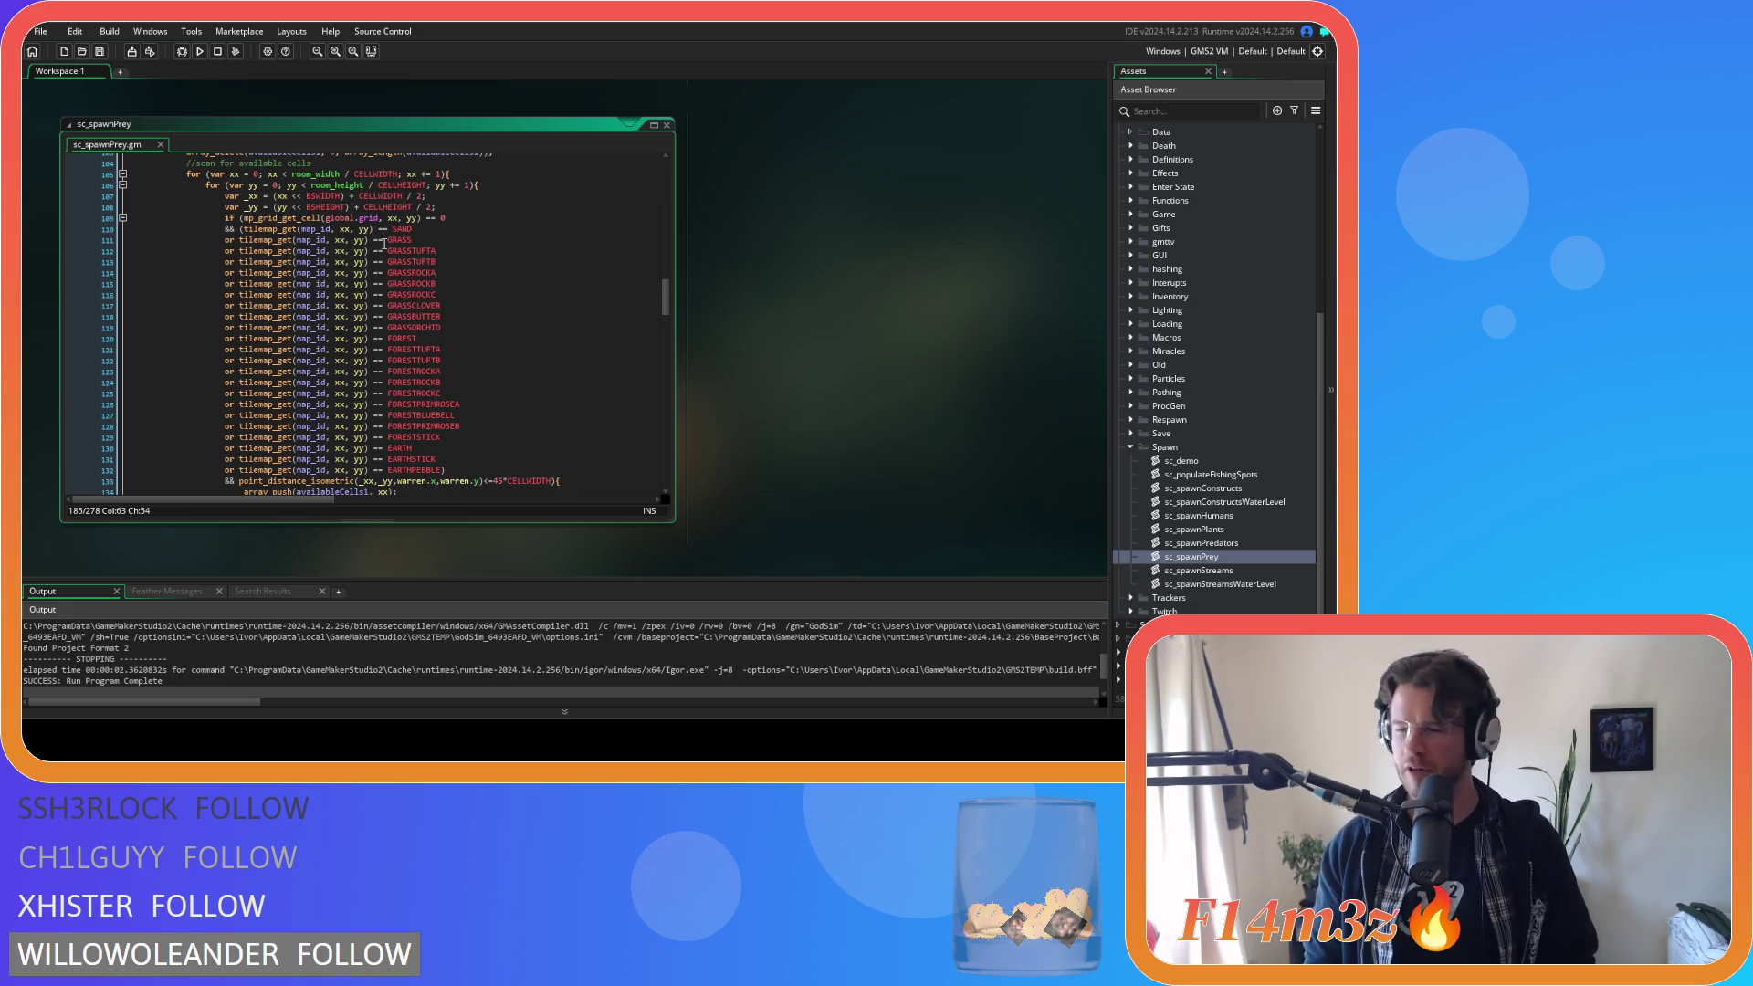
Try pasting and indenting SAND variant lines after line 16 of the deer scan, then undo.
{"action": "left_click", "coordinate": [384, 241]}
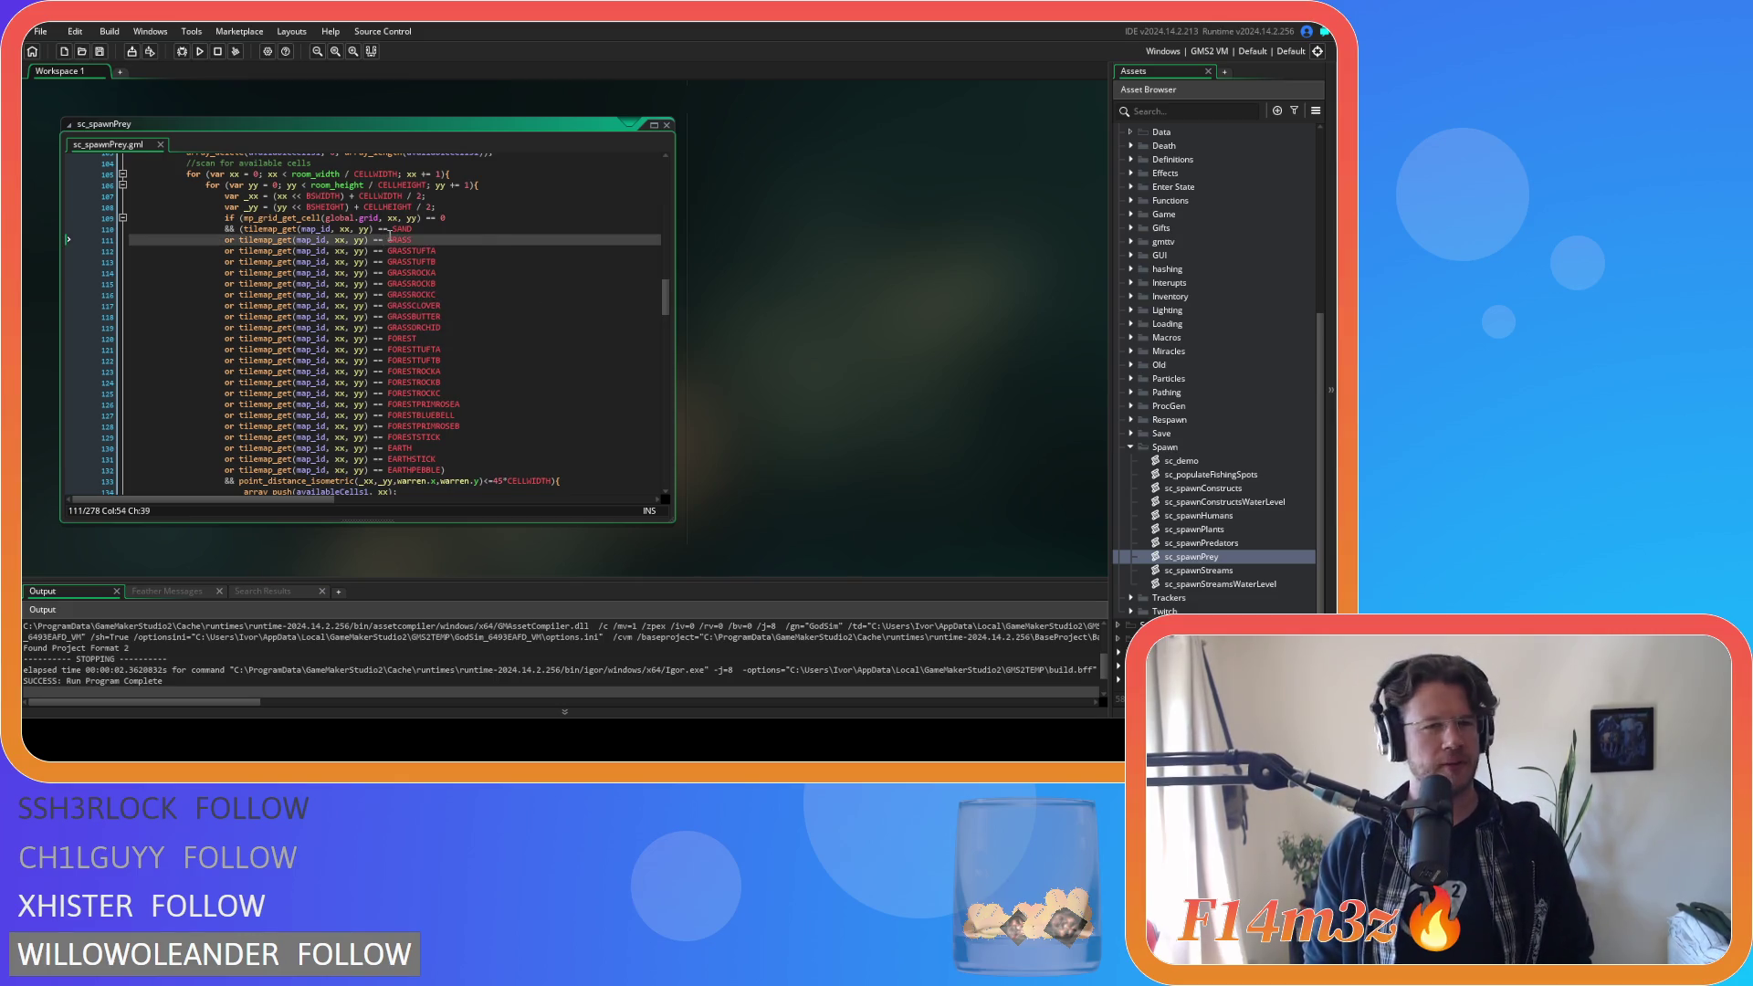
{"action": "left_click", "coordinate": [476, 250]}
{"action": "scroll", "coordinate": [490, 268], "scroll_direction": "up", "scroll_amount": 1}
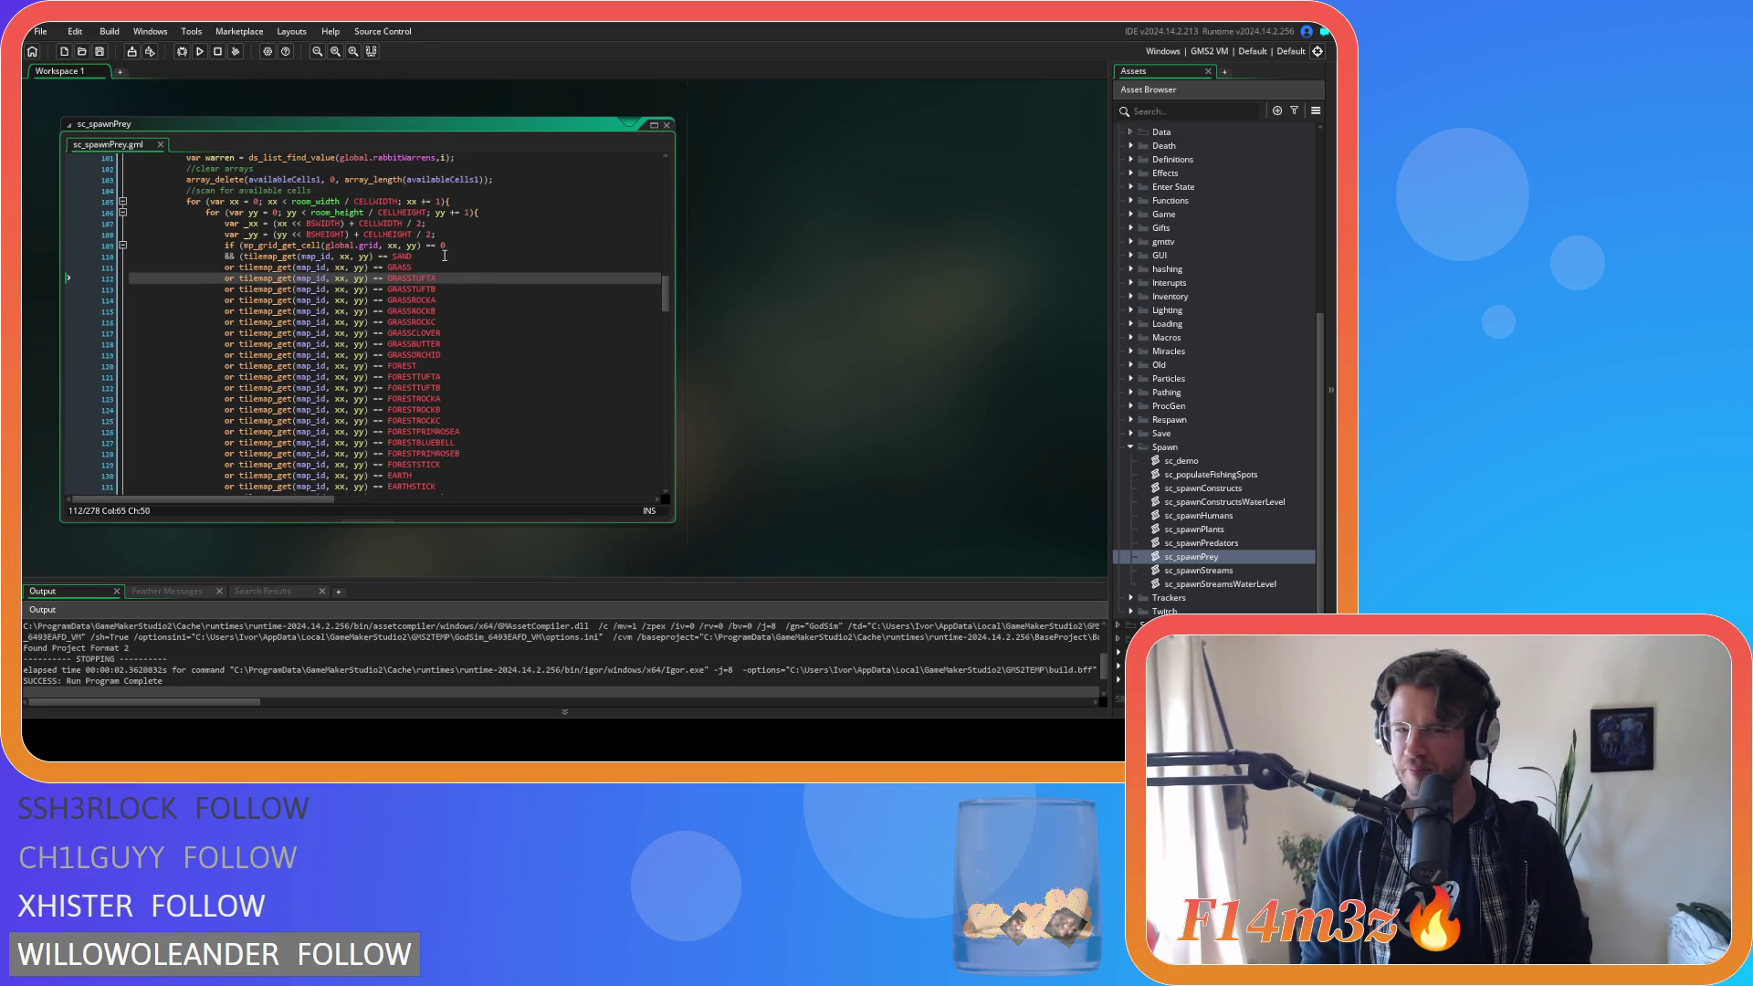
{"action": "scroll", "coordinate": [443, 269], "scroll_direction": "up", "scroll_amount": 9}
{"action": "scroll", "coordinate": [440, 283], "scroll_direction": "up", "scroll_amount": 20}
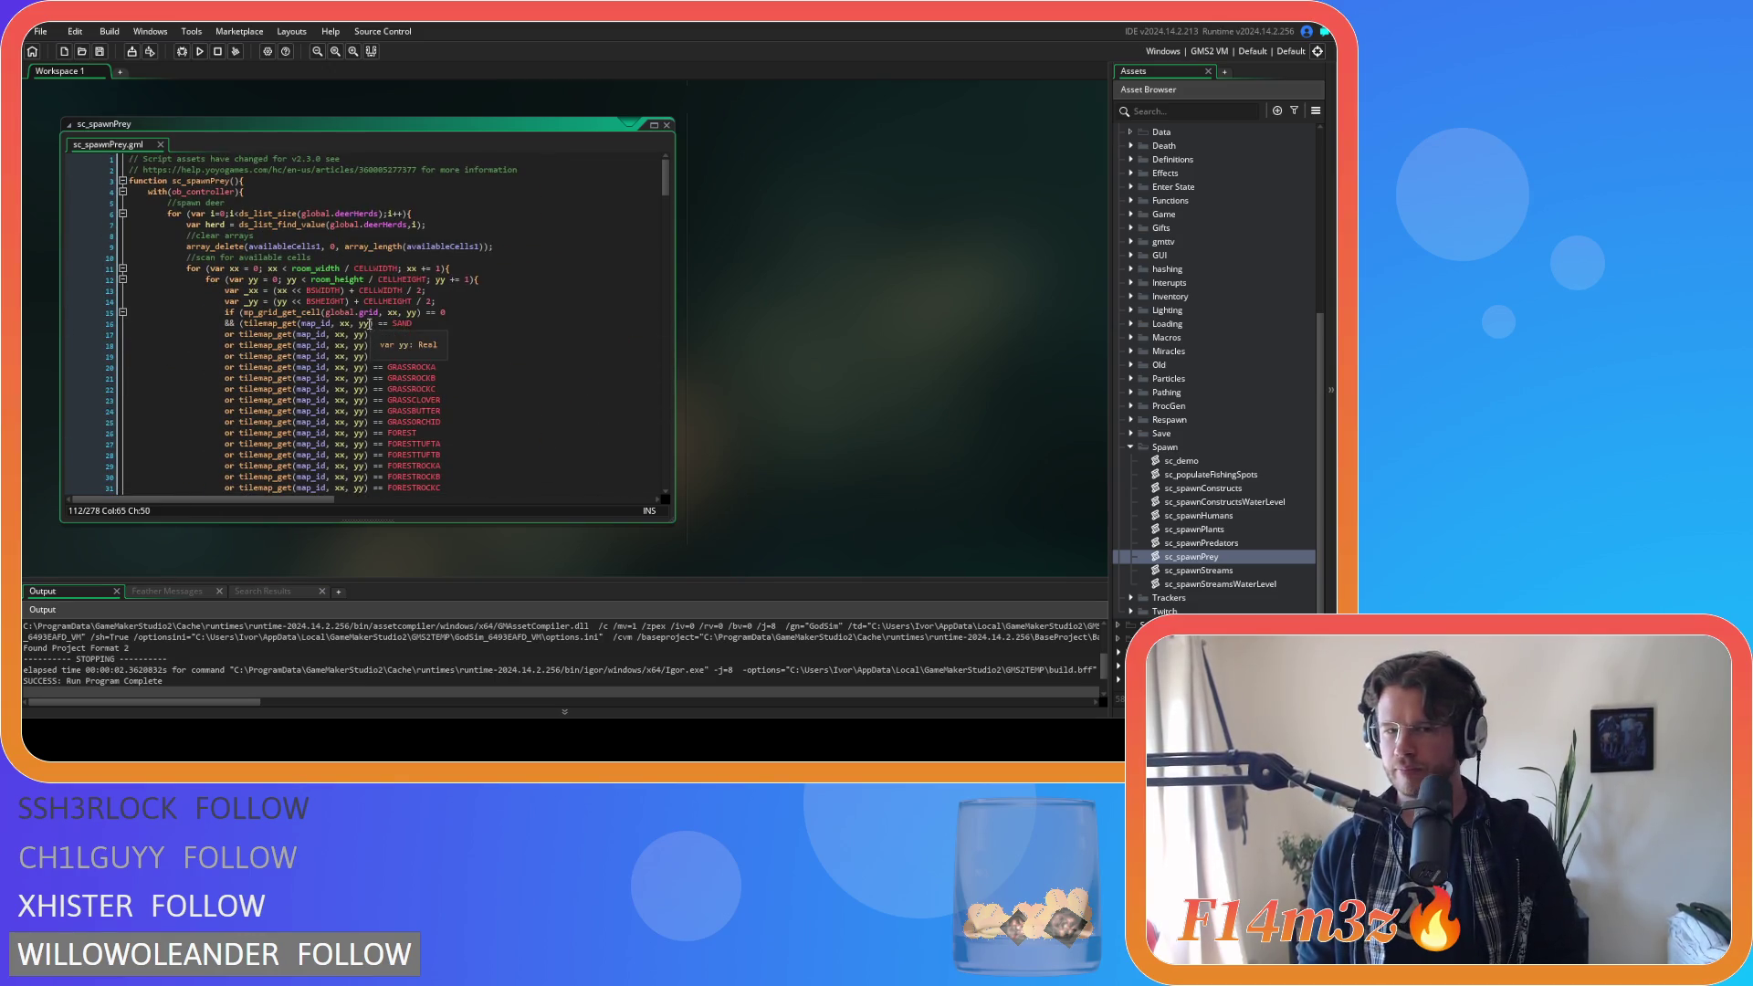
{"action": "left_click", "coordinate": [244, 323]}
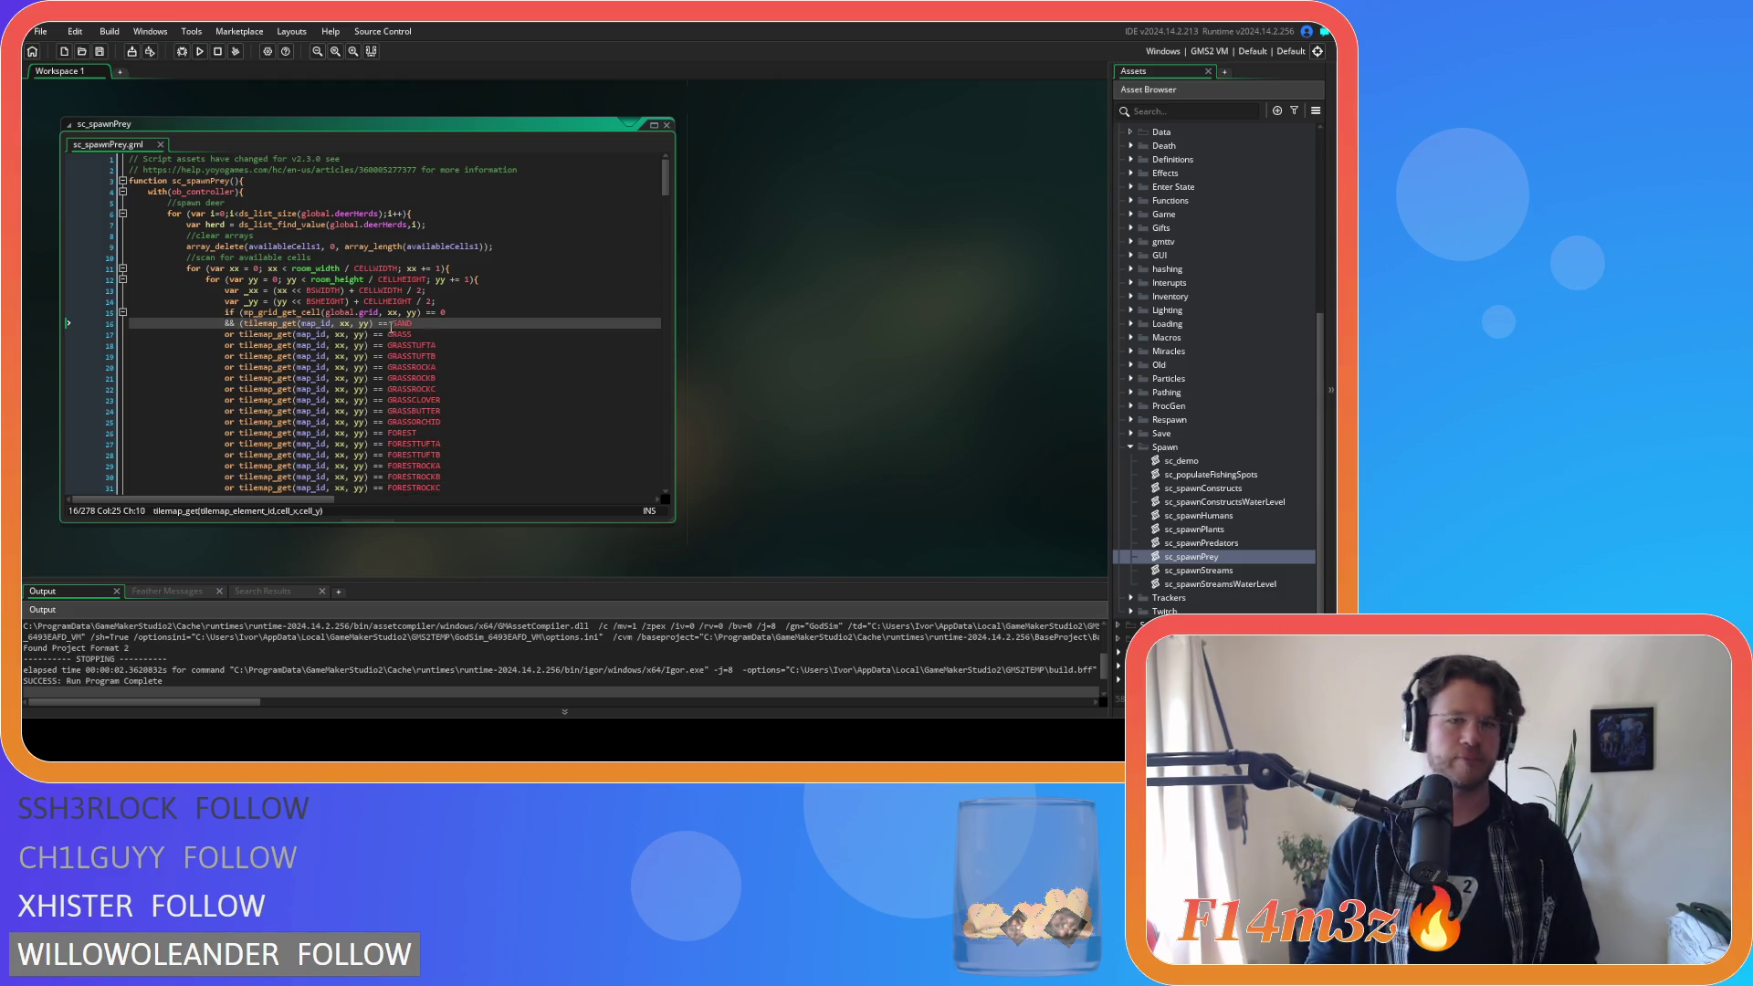
{"action": "left_click", "coordinate": [425, 324]}
{"action": "key", "text": "Return"}
{"action": "key", "text": "ctrl+v"}
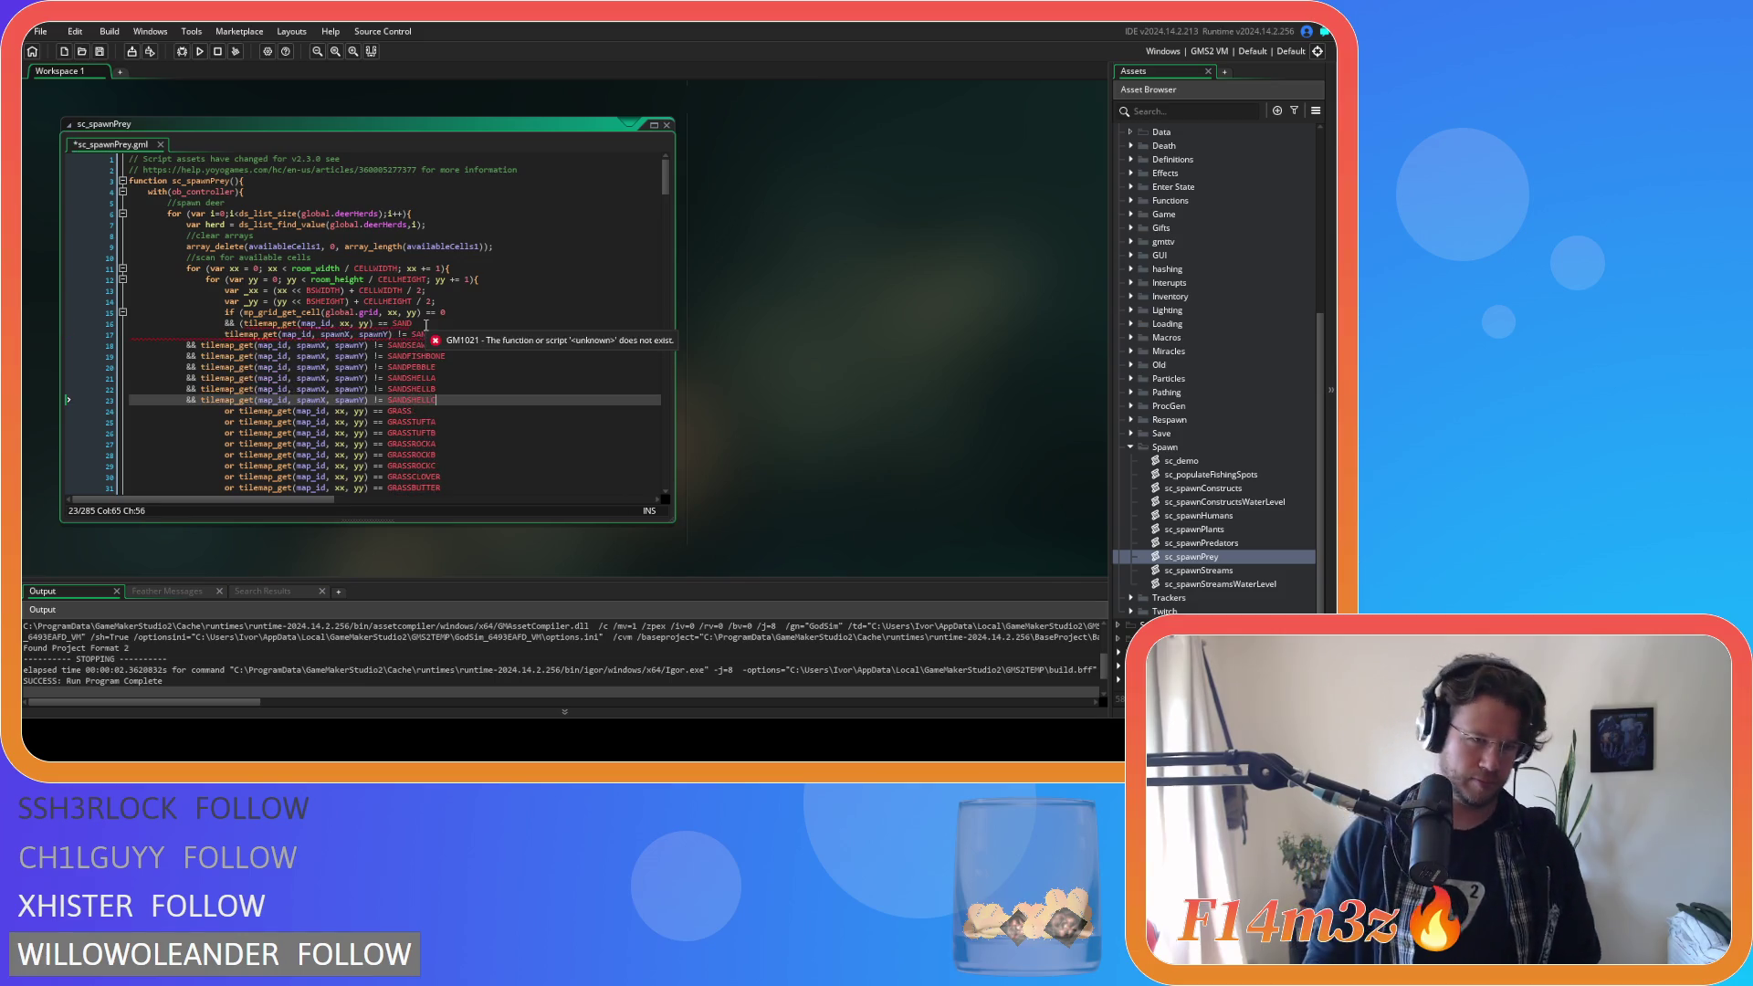
{"action": "mouse_move", "coordinate": [452, 399]}
{"action": "left_mouse_down"}
{"action": "mouse_move", "coordinate": [137, 358]}
{"action": "mouse_move", "coordinate": [166, 345]}
{"action": "left_mouse_up"}
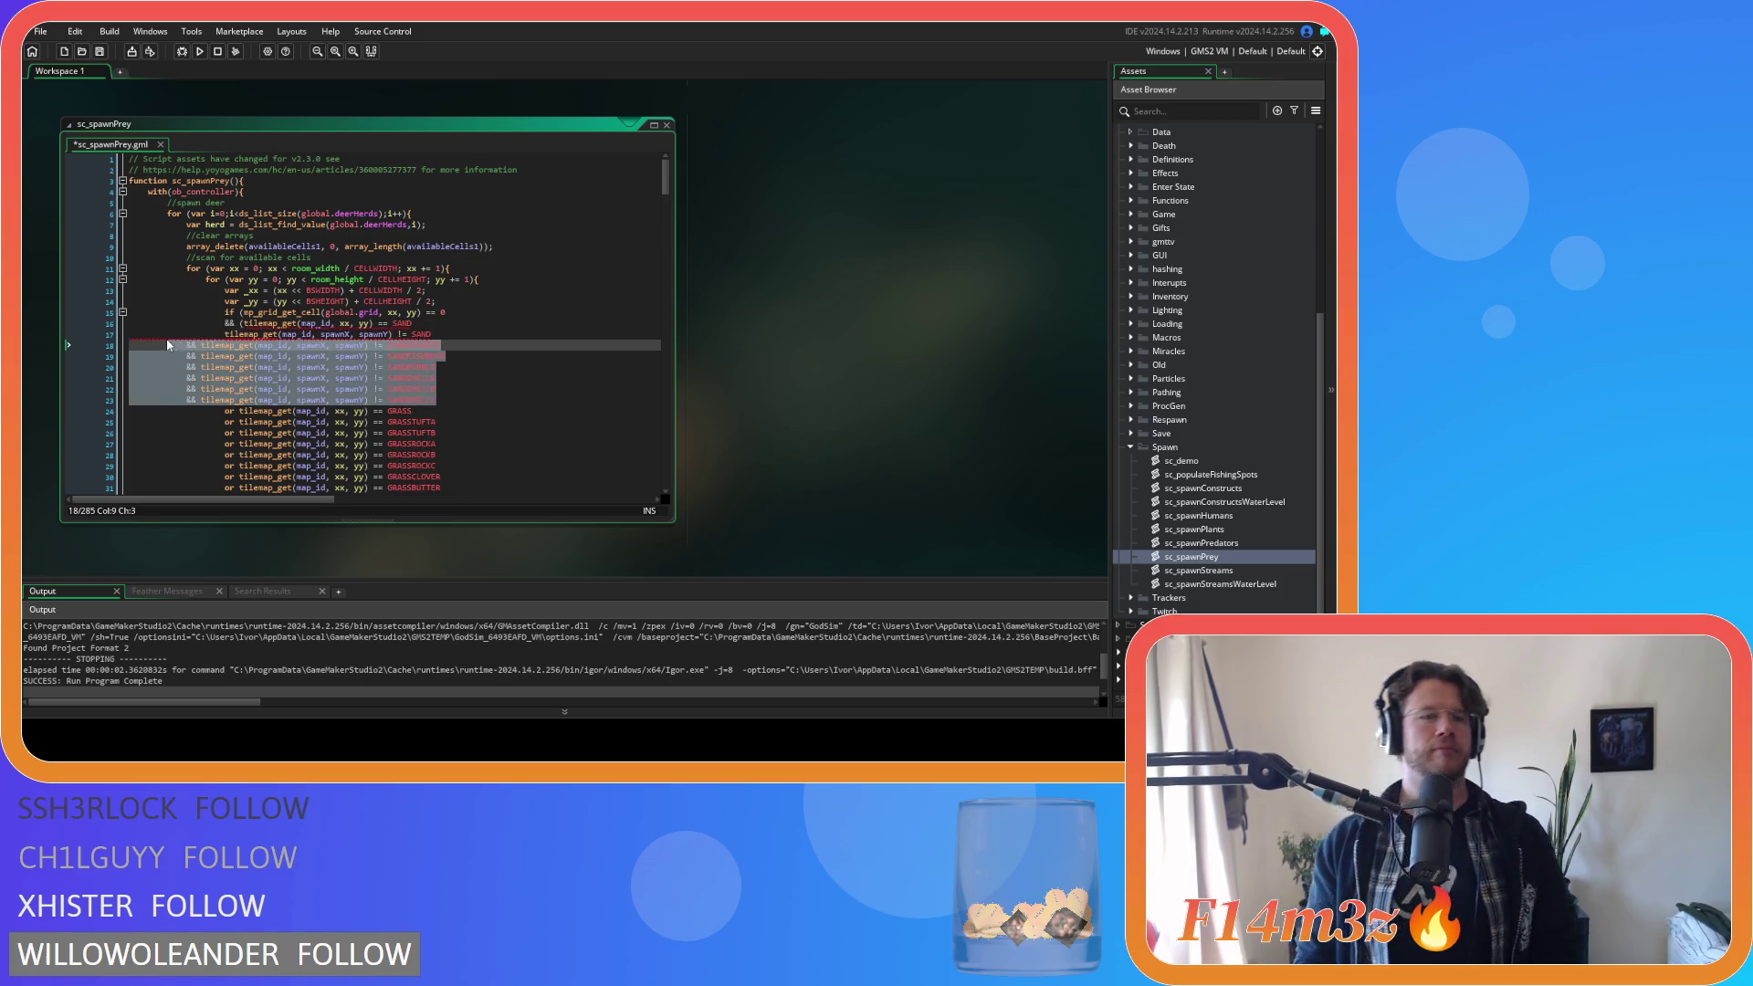
{"action": "key", "text": "Tab"}
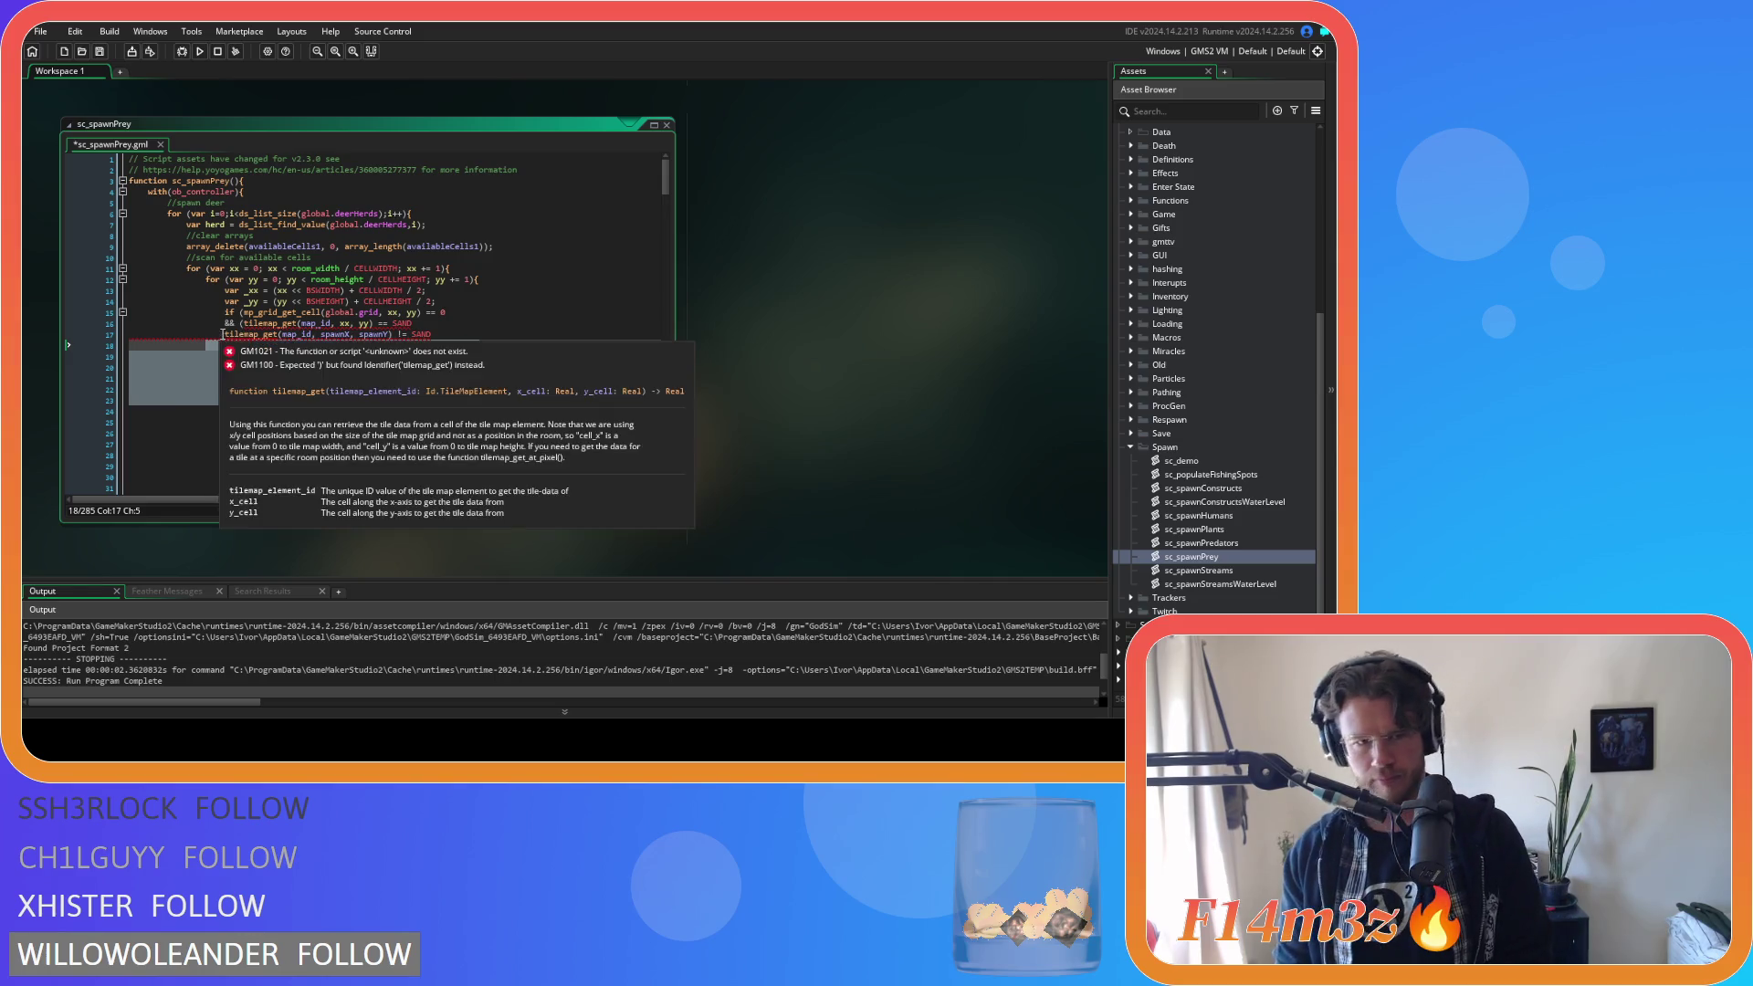
{"action": "left_click", "coordinate": [229, 324]}
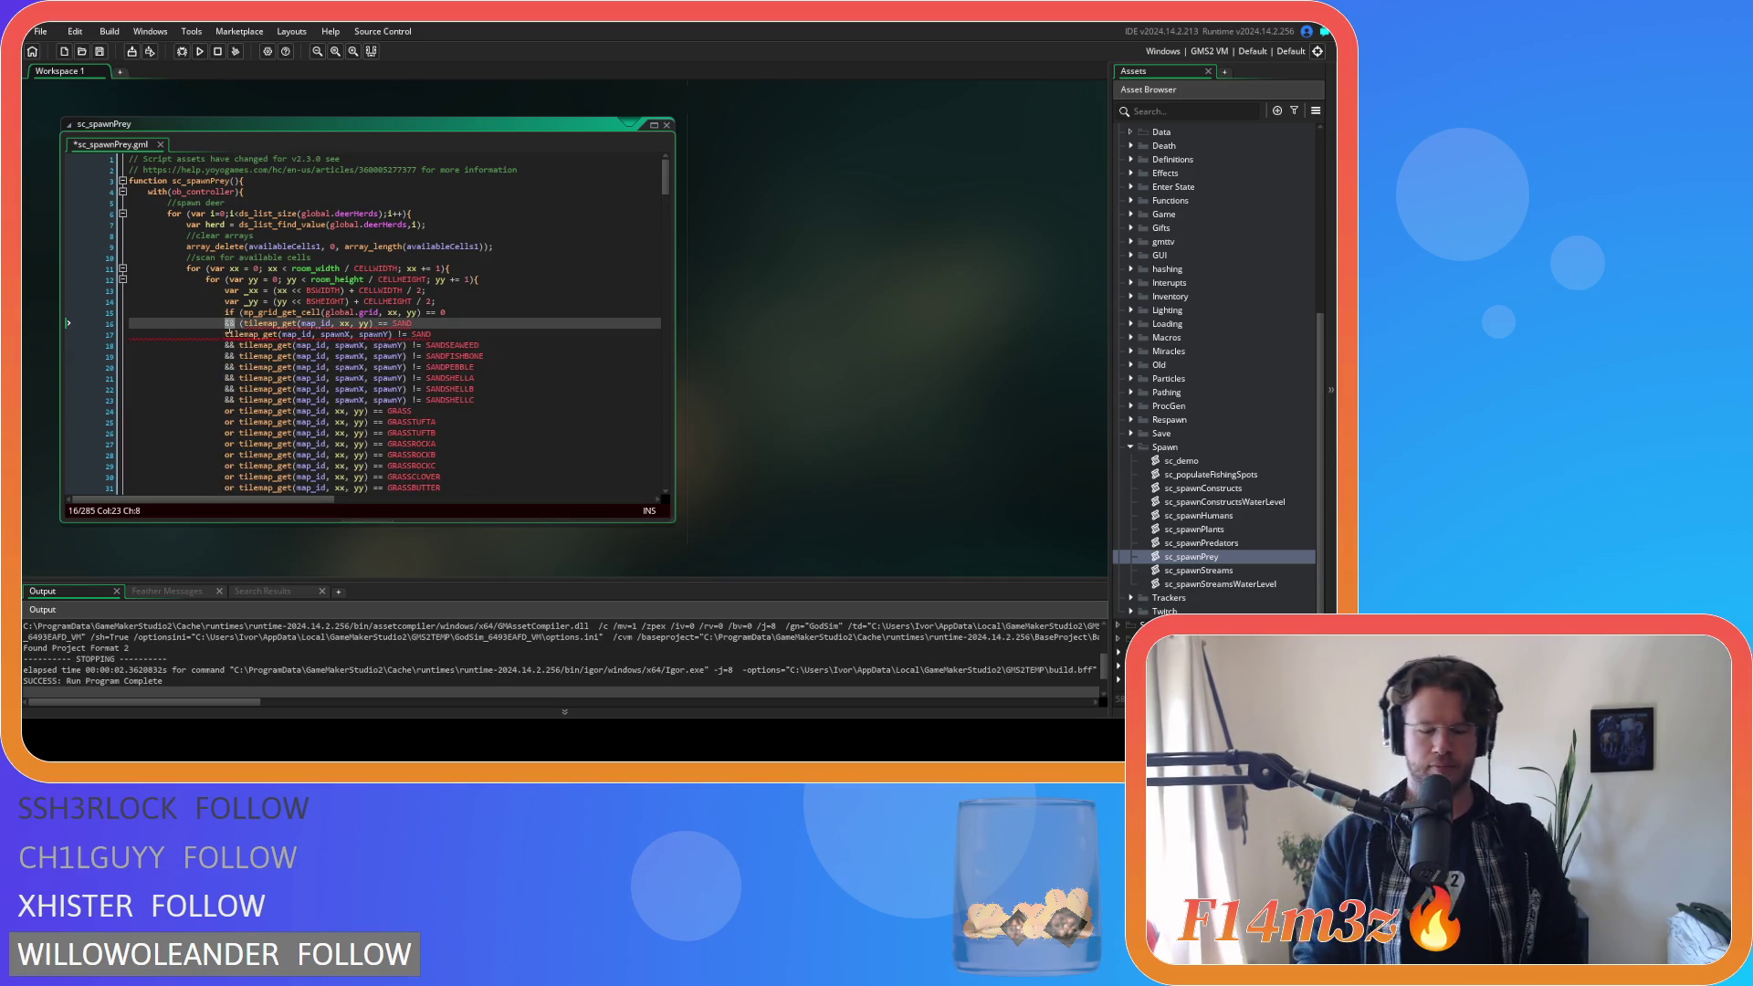
{"action": "type", "text": "or"}
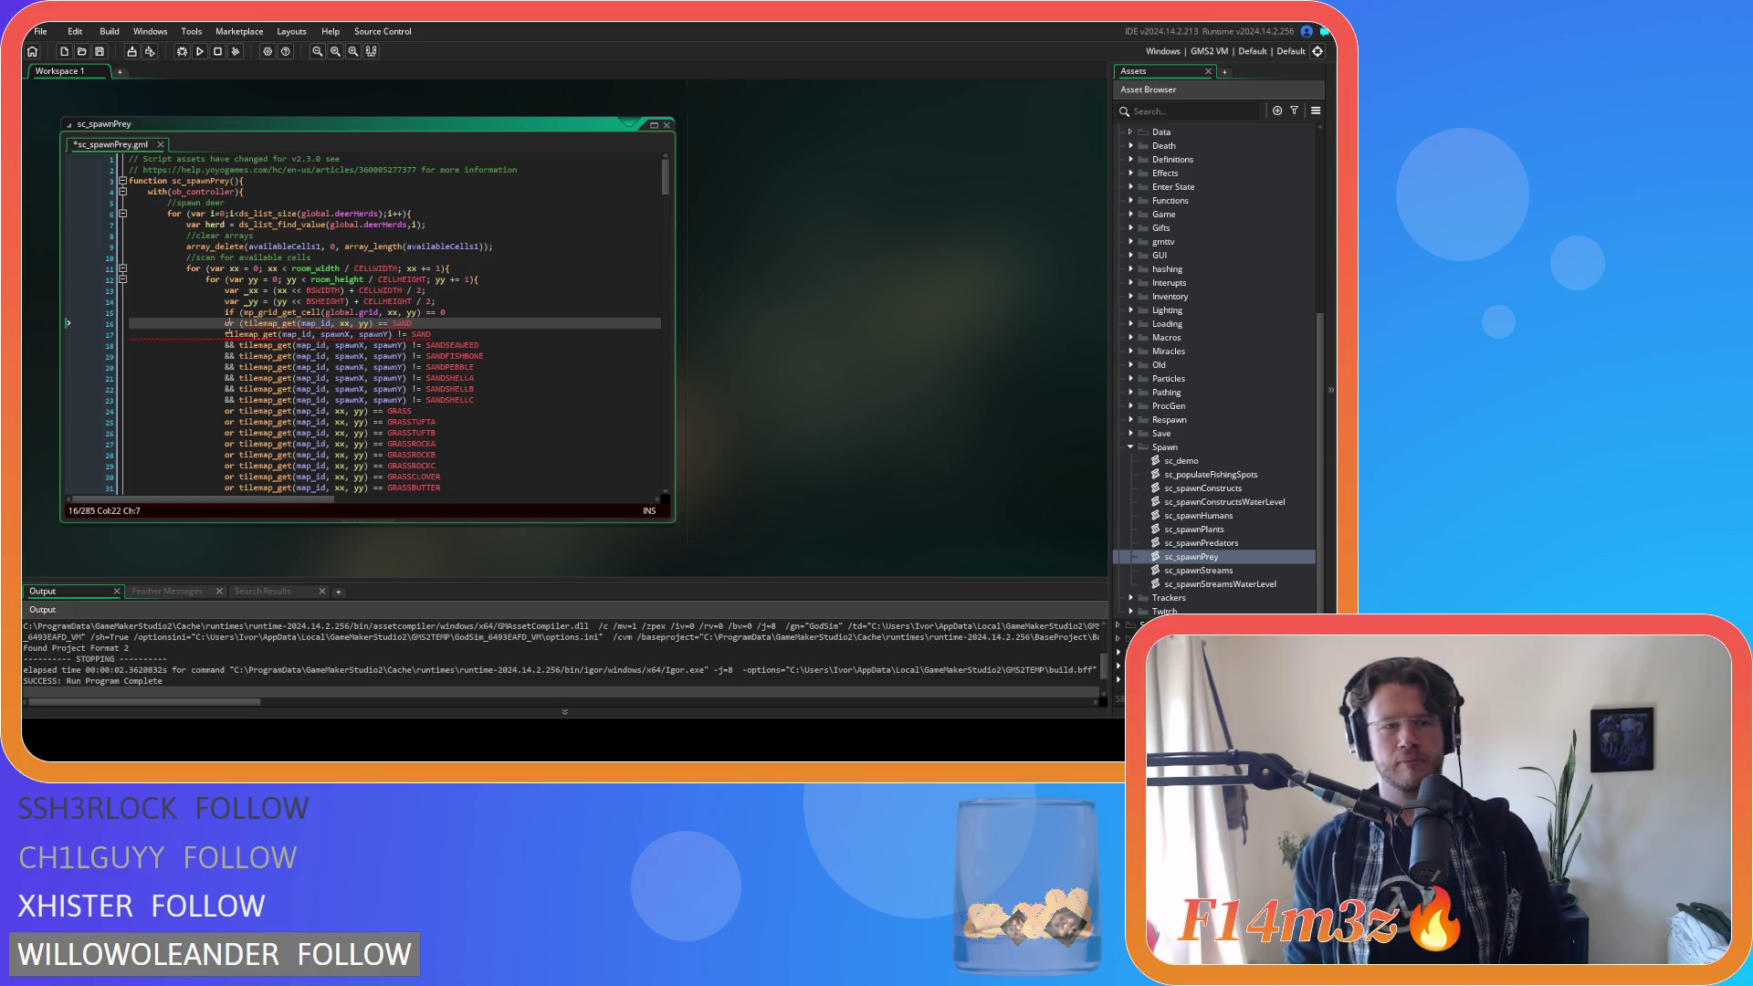
{"action": "left_click", "coordinate": [224, 334]}
{"action": "type", "text": "or"}
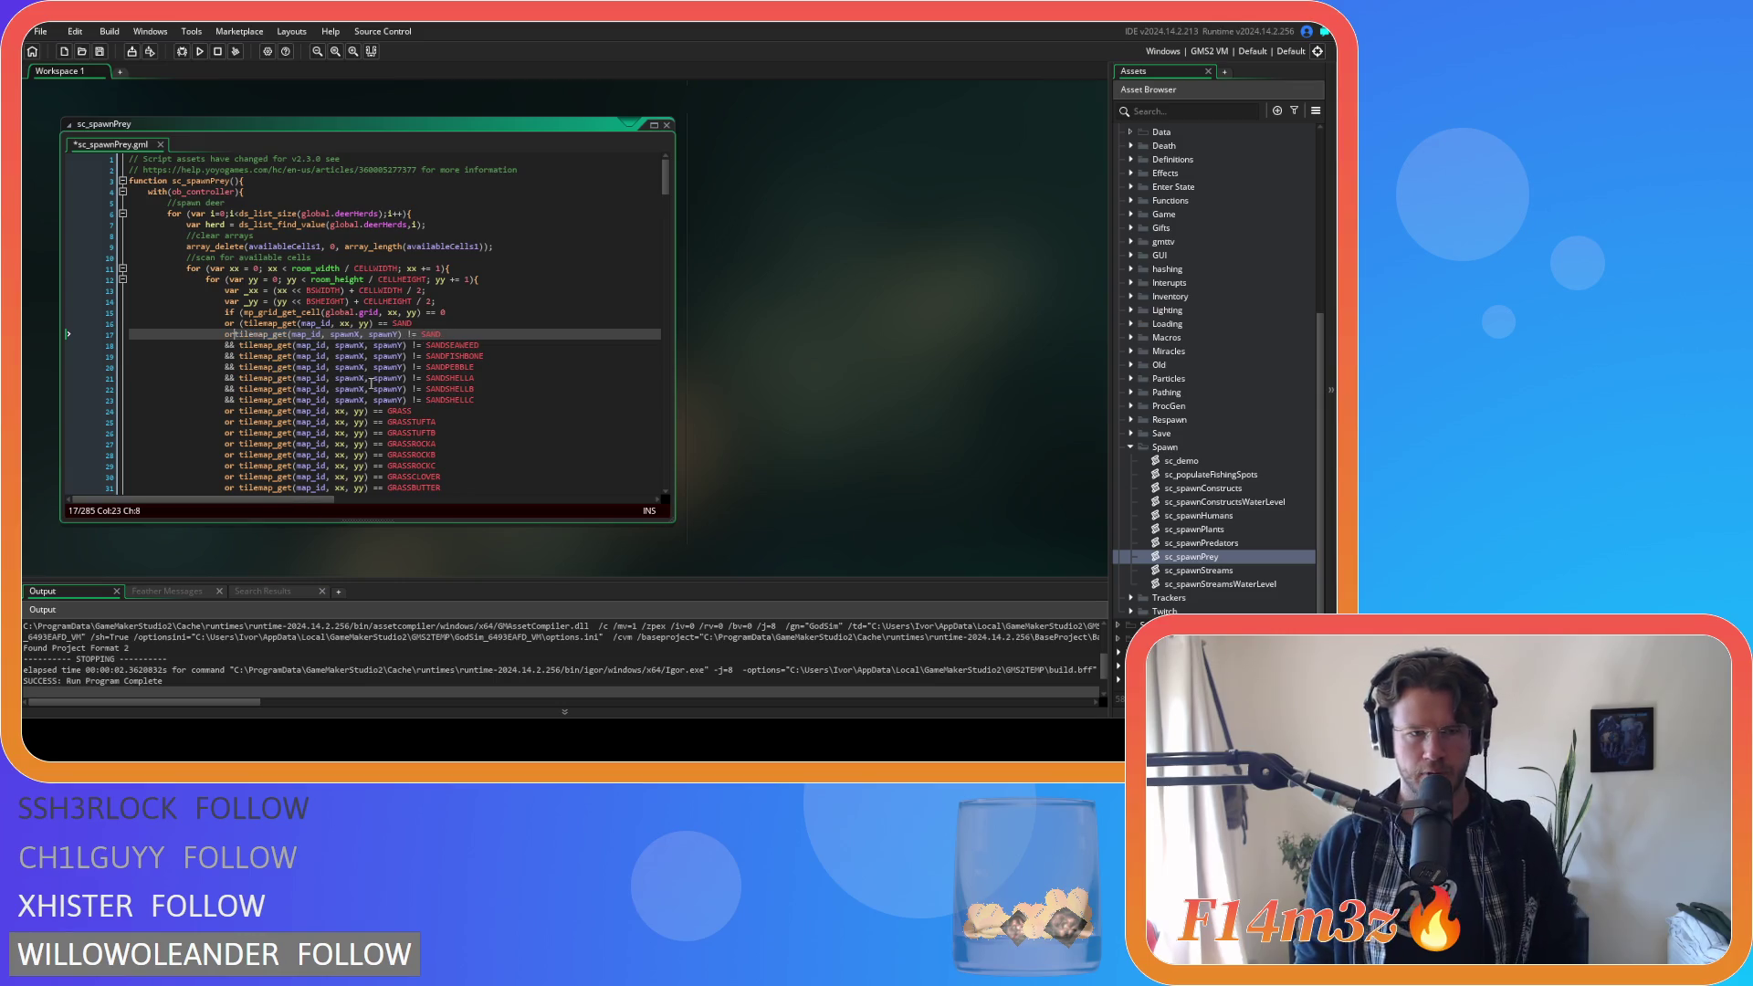
{"action": "key", "text": "ctrl+z"}
{"action": "key", "text": "ctrl+z"}
{"action": "key", "text": "ctrl+z"}
Add 'or ... == SAND' lines after line 16, duplicating it and making one SANDSEAWEED.
{"action": "key", "text": "ctrl+shift+Left"}
{"action": "key", "text": "ctrl+shift+Left"}
{"action": "key", "text": "ctrl+shift+Left"}
{"action": "key", "text": "ctrl+c"}
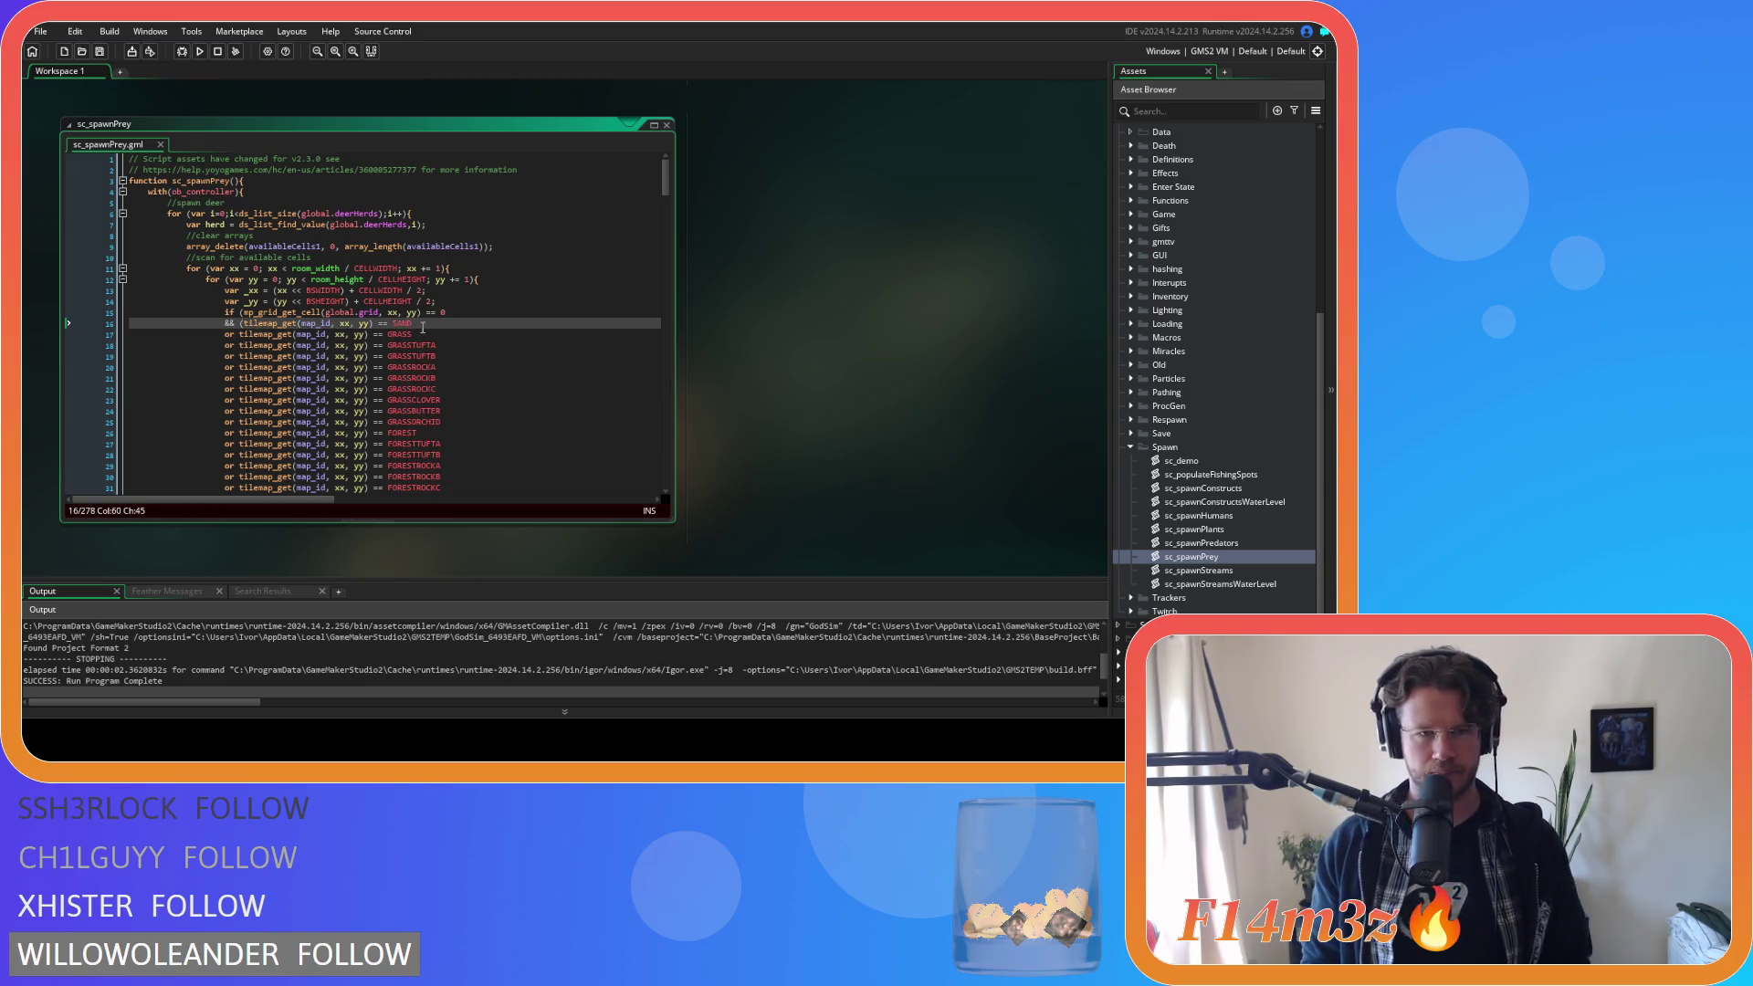
{"action": "left_click", "coordinate": [465, 323]}
{"action": "key", "text": "Return"}
{"action": "type", "text": "or"}
{"action": "key", "text": "ctrl+v"}
{"action": "key", "text": "ctrl+d"}
{"action": "key", "text": "ctrl+d"}
{"action": "key", "text": "ctrl+d"}
{"action": "left_click", "coordinate": [470, 326]}
{"action": "left_click", "coordinate": [467, 332]}
{"action": "type", "text": "SEA"}
{"action": "key", "text": "Return"}
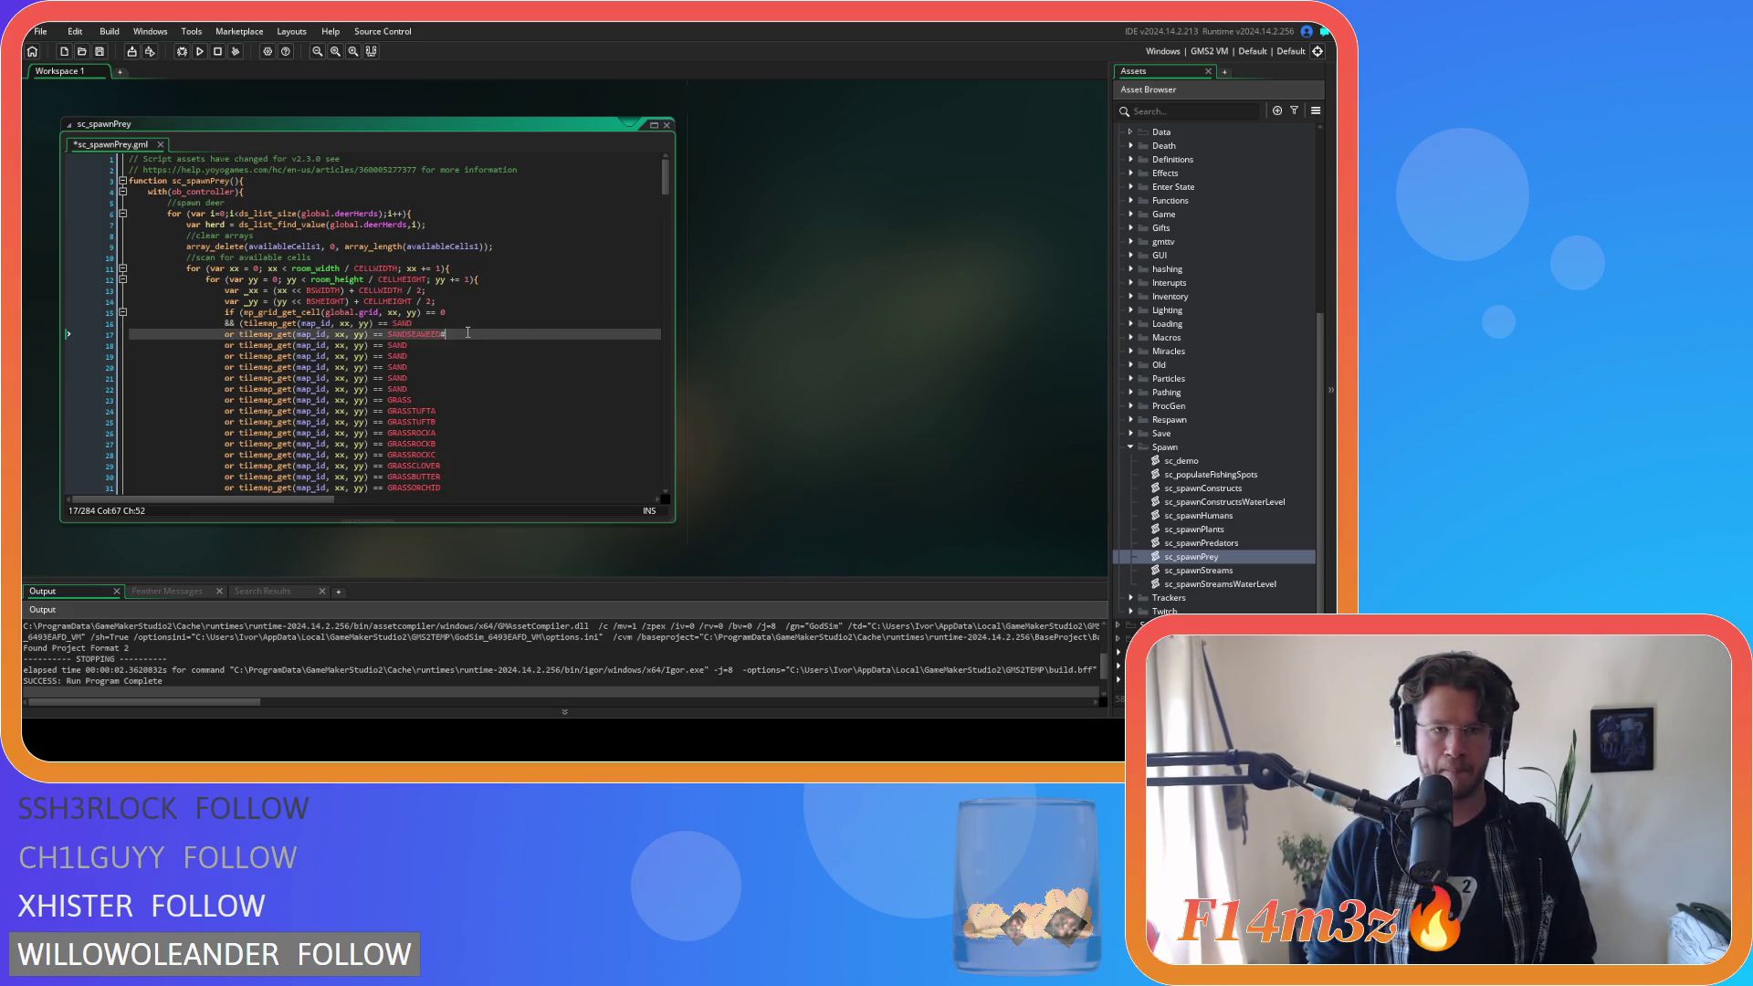
{"action": "key", "text": "Down"}
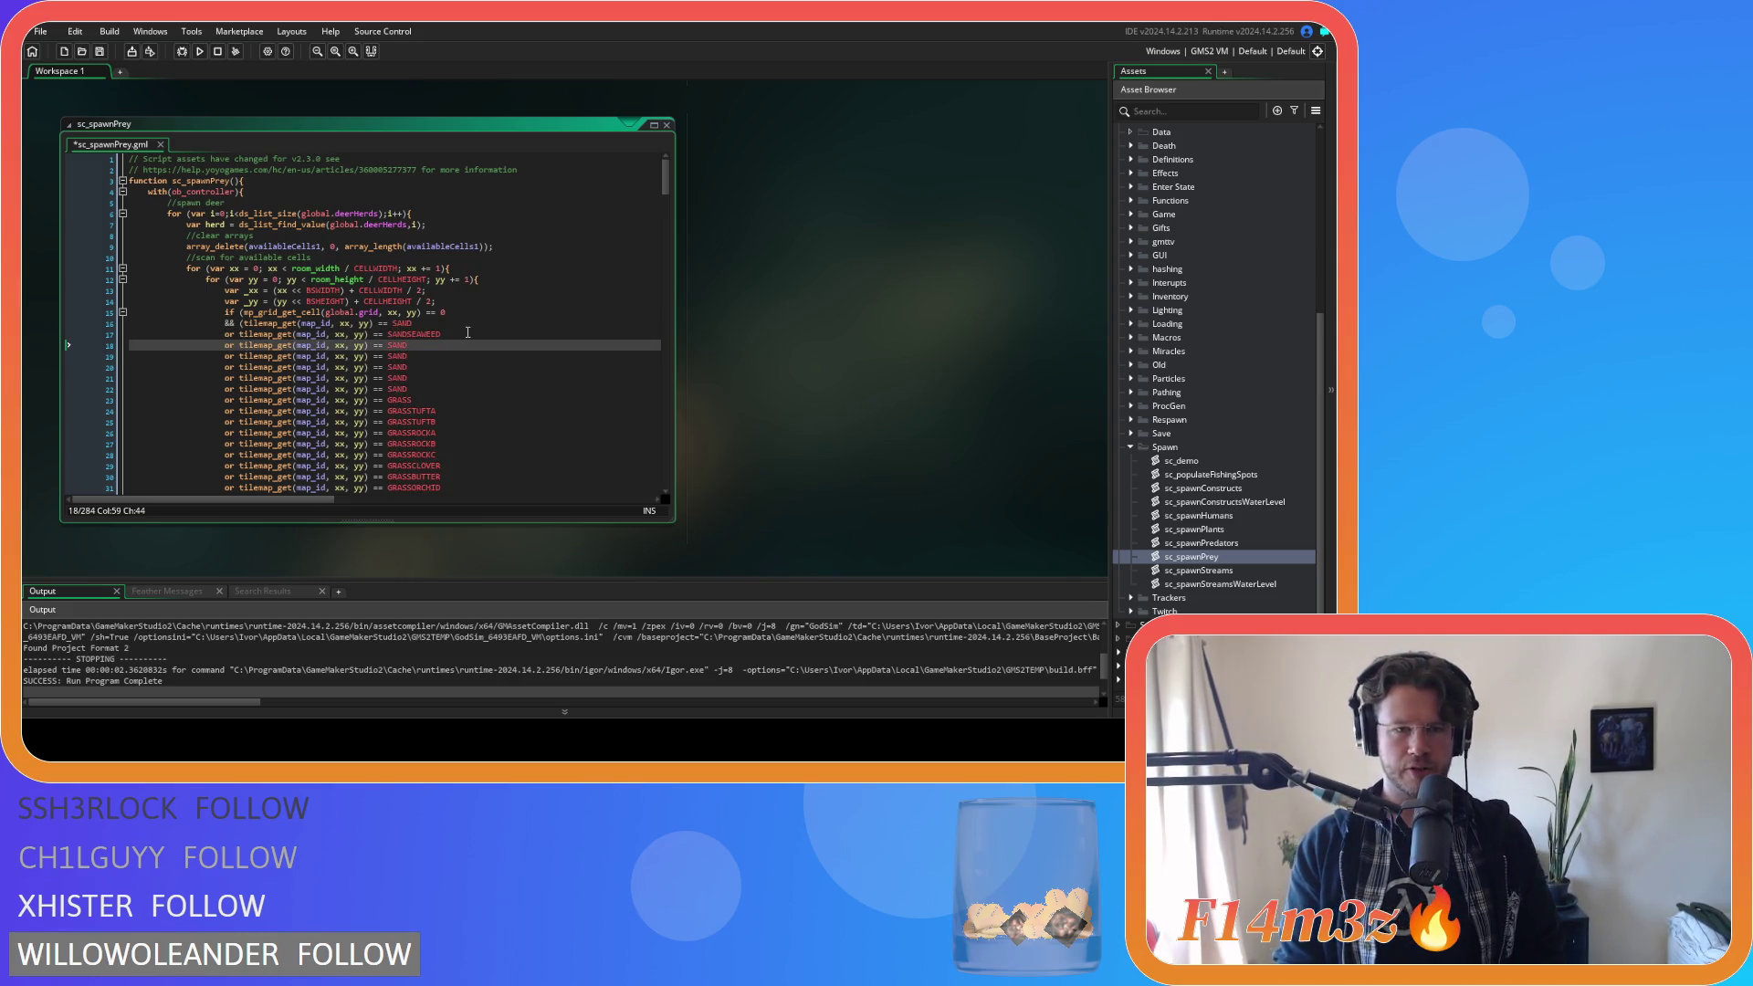
{"action": "double_click", "coordinate": [1214, 544]}
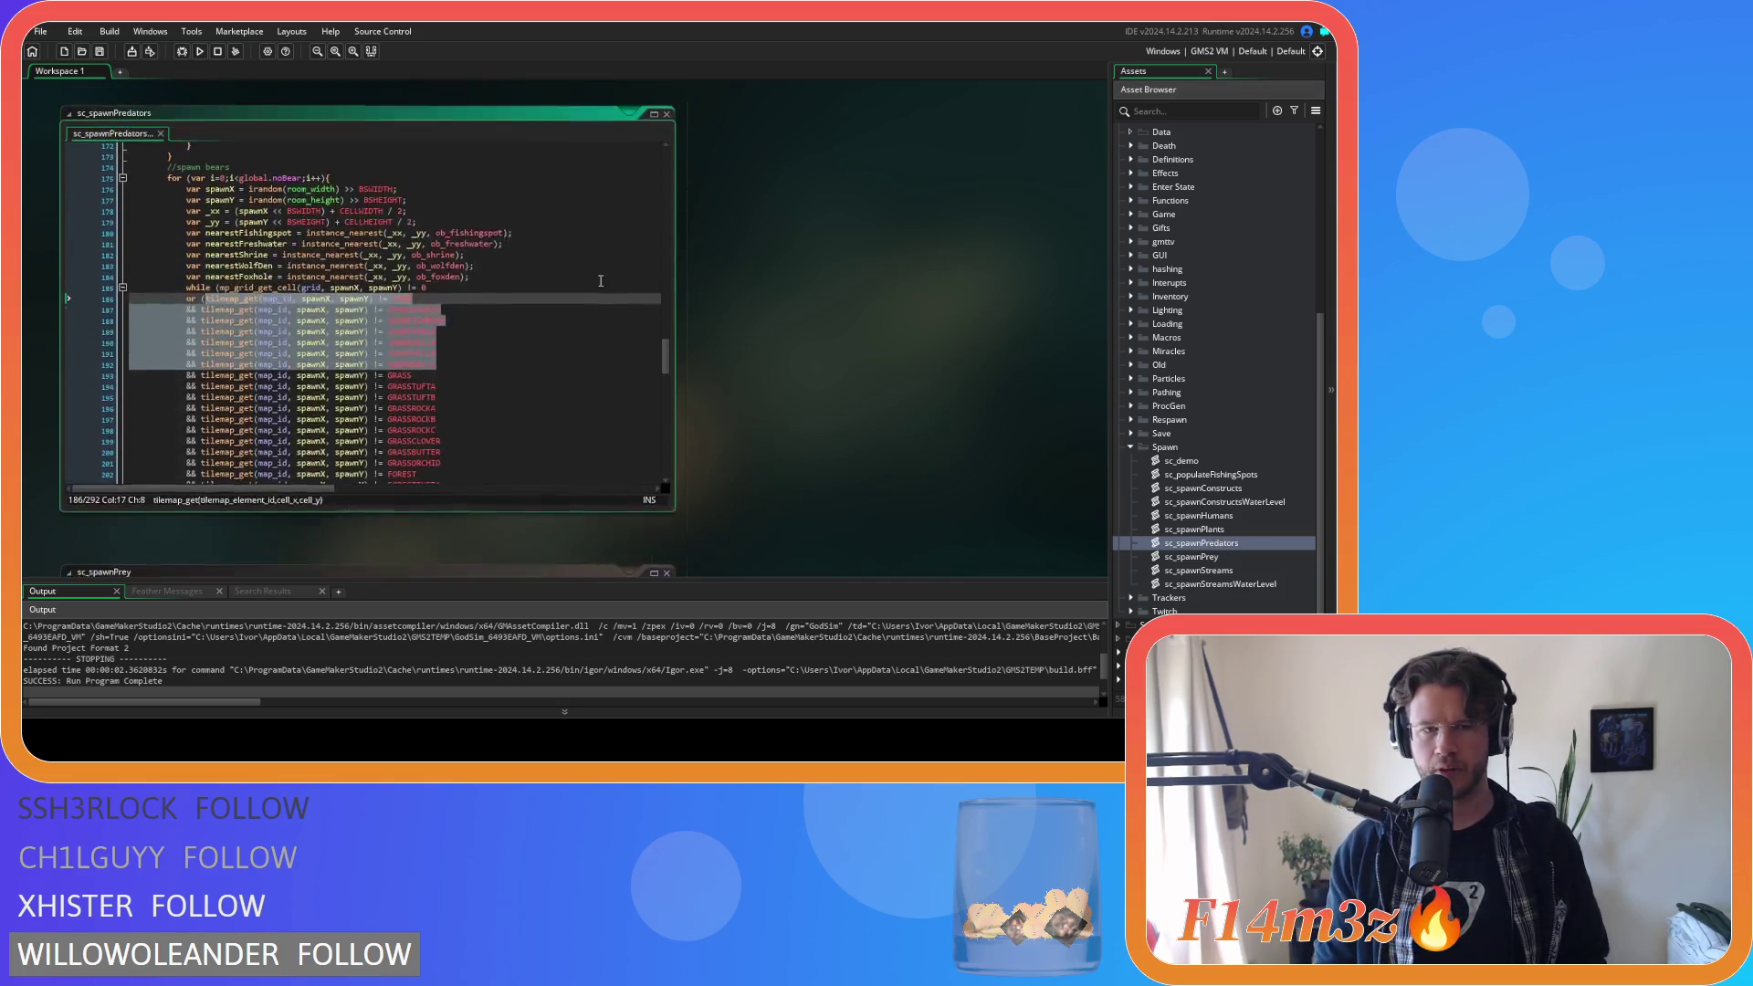
Replace sc_spawnPrey's placeholder SAND lines with the copied SAND variant checks and save.
{"action": "left_click_drag", "start_coordinate": [665, 388], "coordinate": [665, 208]}
{"action": "left_click", "coordinate": [449, 289]}
{"action": "mouse_move", "coordinate": [449, 288]}
{"action": "left_mouse_down"}
{"action": "mouse_move", "coordinate": [265, 247]}
{"action": "mouse_move", "coordinate": [244, 225]}
{"action": "left_mouse_up"}
{"action": "left_click", "coordinate": [464, 286]}
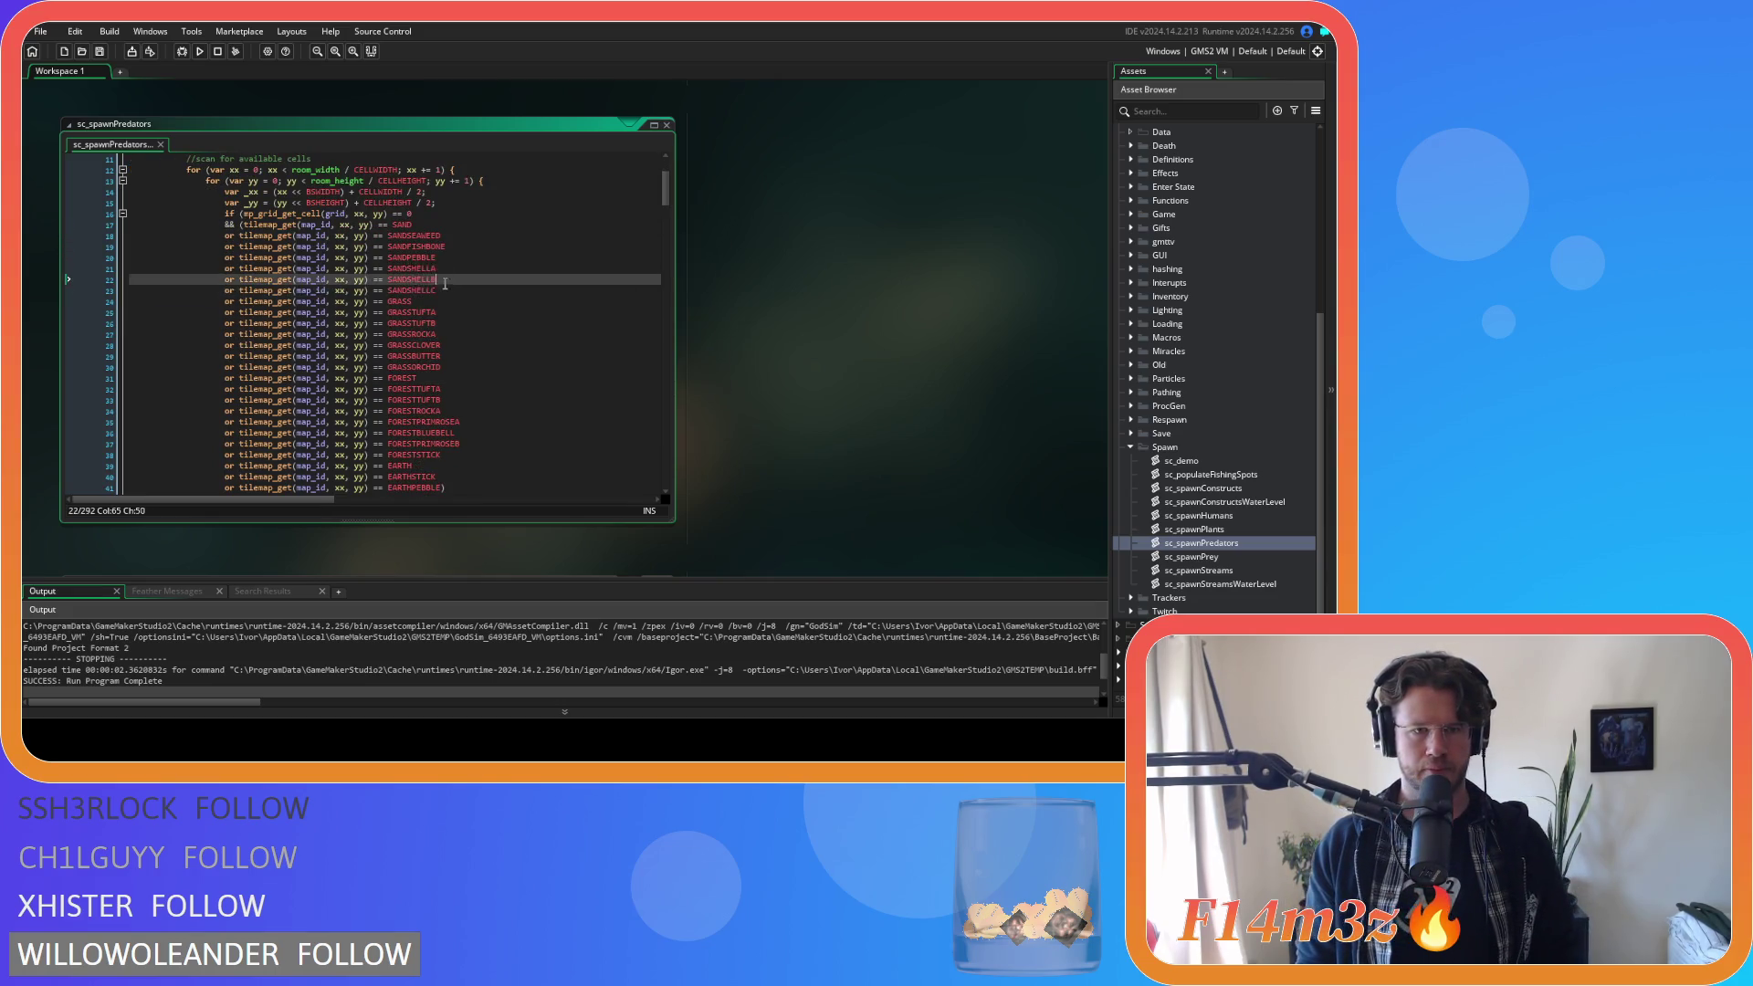
{"action": "left_click_drag", "start_coordinate": [438, 290], "coordinate": [224, 235]}
{"action": "key", "text": "ctrl+c"}
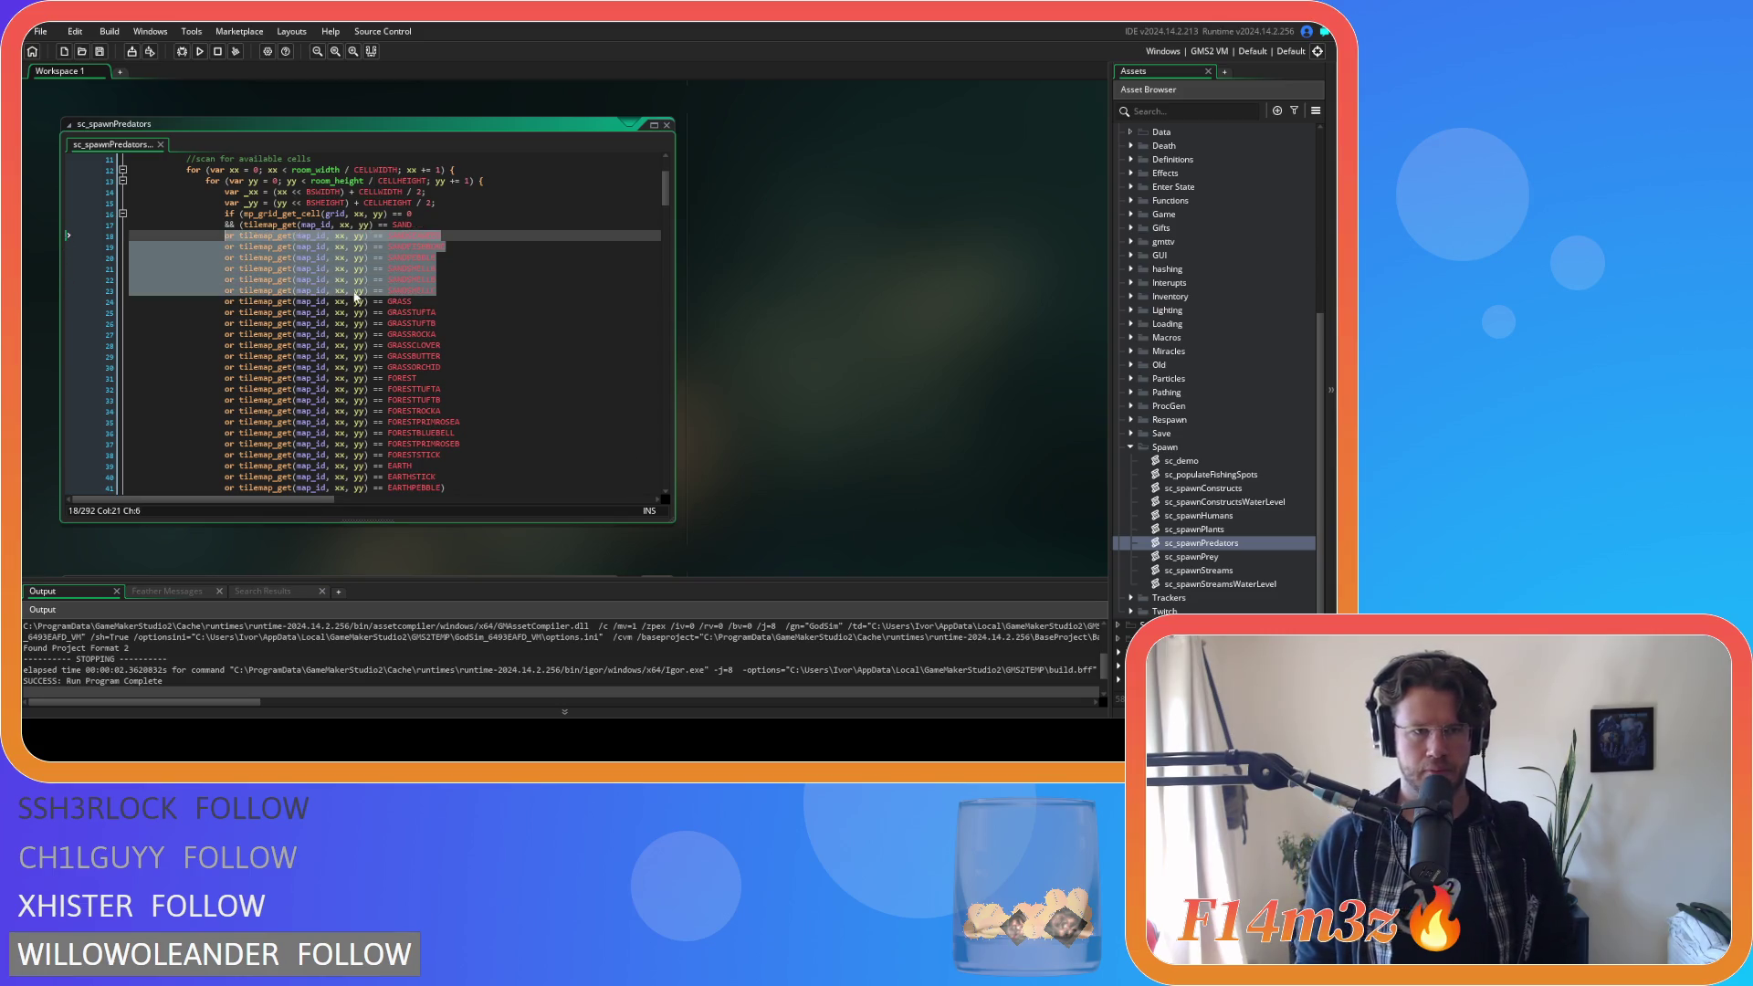
{"action": "scroll", "coordinate": [774, 371], "scroll_direction": "down", "scroll_amount": 5}
{"action": "left_click_drag", "start_coordinate": [422, 435], "coordinate": [224, 391]}
{"action": "key", "text": "ctrl+v"}
{"action": "key", "text": "Up"}
{"action": "key", "text": "Up"}
{"action": "key", "text": "ctrl+s"}
Paste the six sand variant checks after the second scan's SAND tile check.
{"action": "scroll", "coordinate": [488, 406], "scroll_direction": "down", "scroll_amount": 4}
{"action": "scroll", "coordinate": [488, 407], "scroll_direction": "down", "scroll_amount": 20}
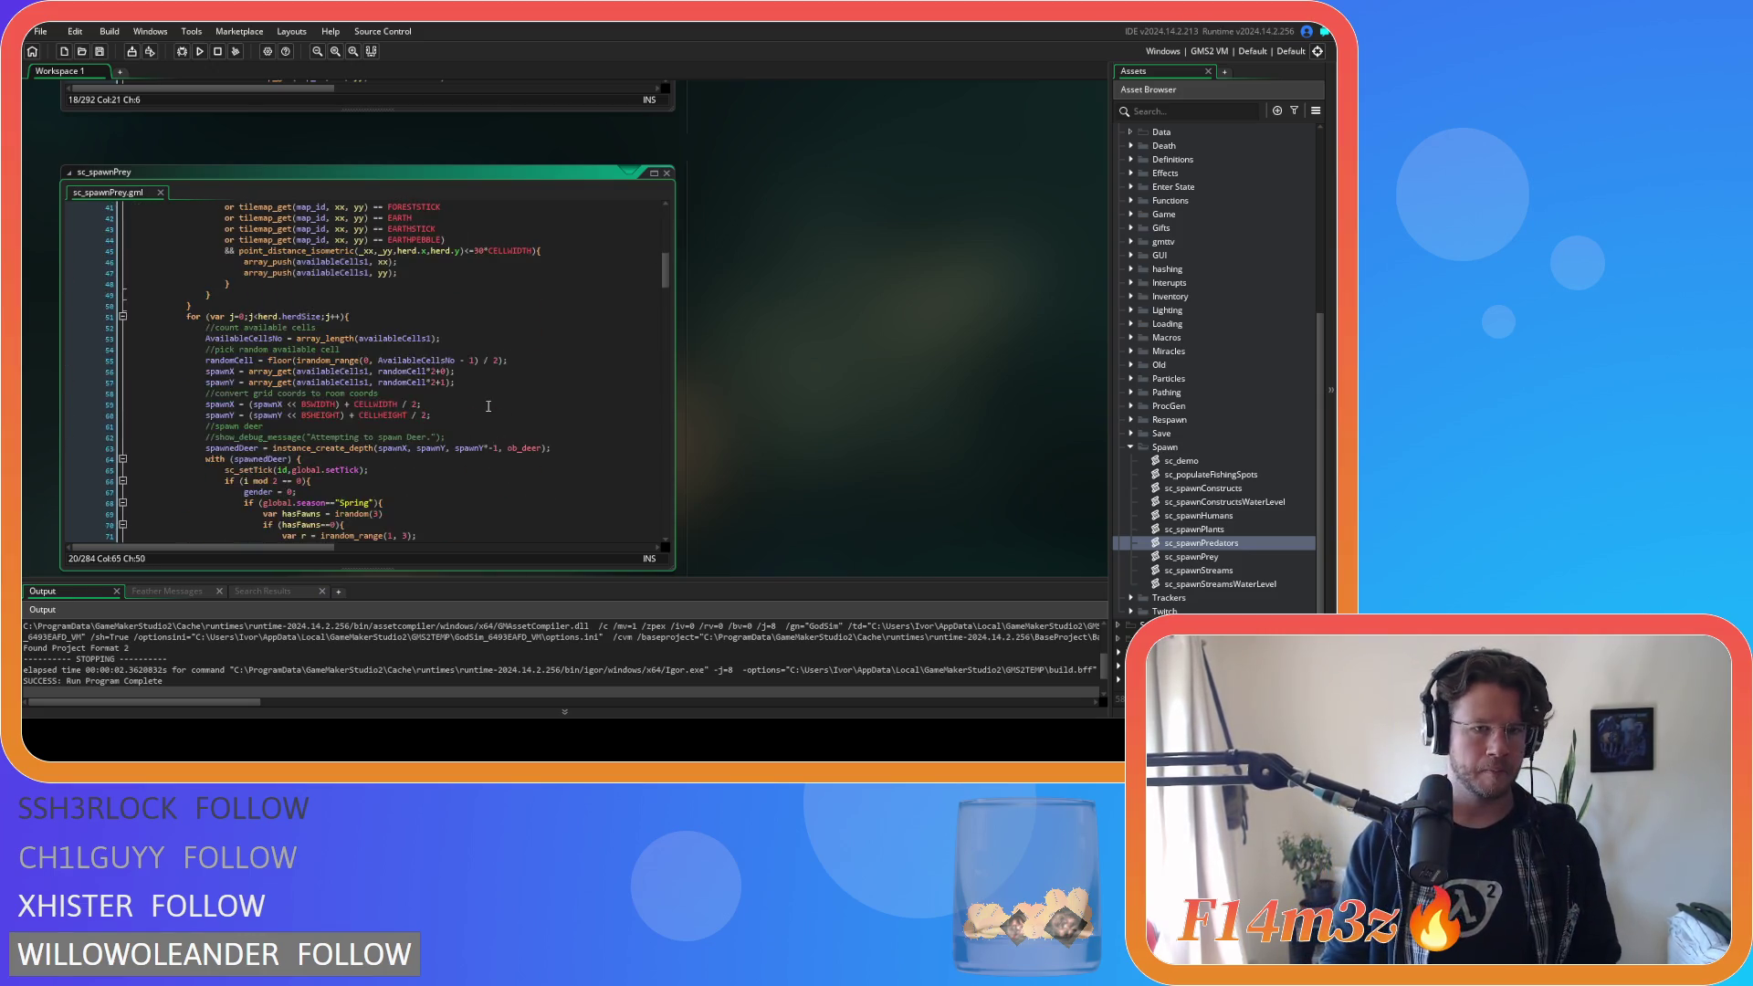
{"action": "left_click", "coordinate": [431, 404]}
{"action": "key", "text": "ctrl+v"}
{"action": "left_click", "coordinate": [505, 426]}
Collapse the sc_spawnPrey editor window using its context menu.
{"action": "double_click", "coordinate": [1234, 557]}
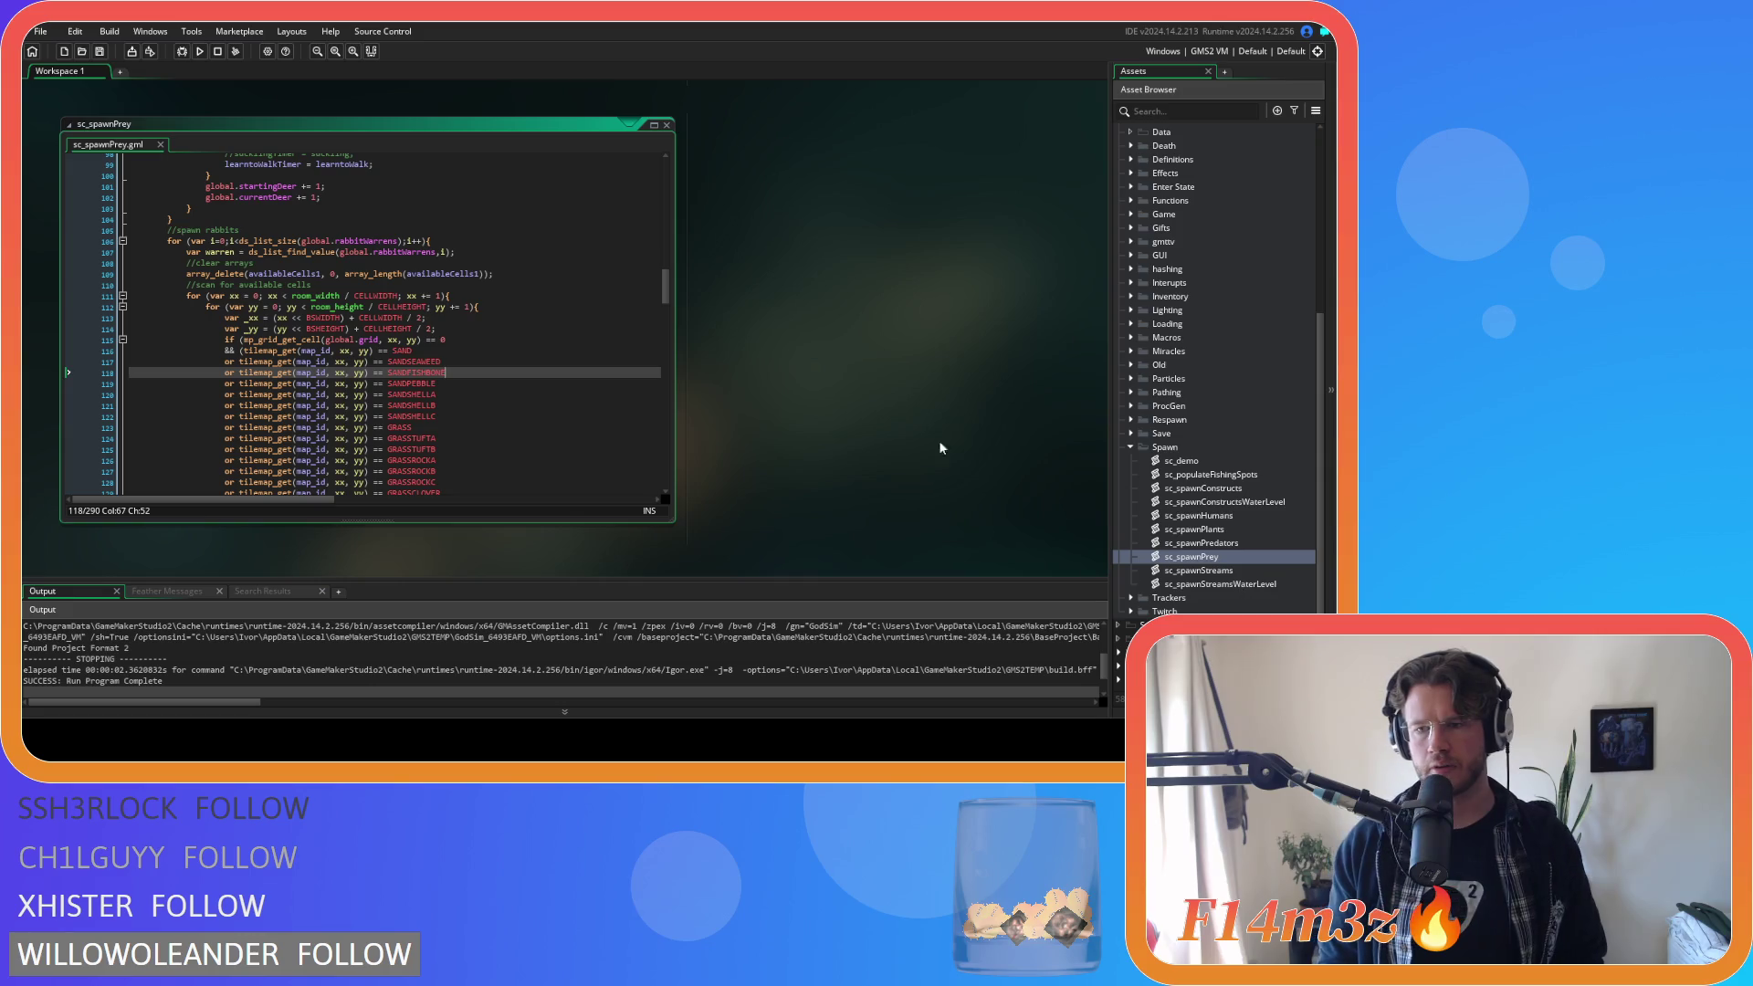
{"action": "right_click", "coordinate": [765, 361]}
{"action": "mouse_move", "coordinate": [794, 379]}
{"action": "left_click", "coordinate": [894, 474]}
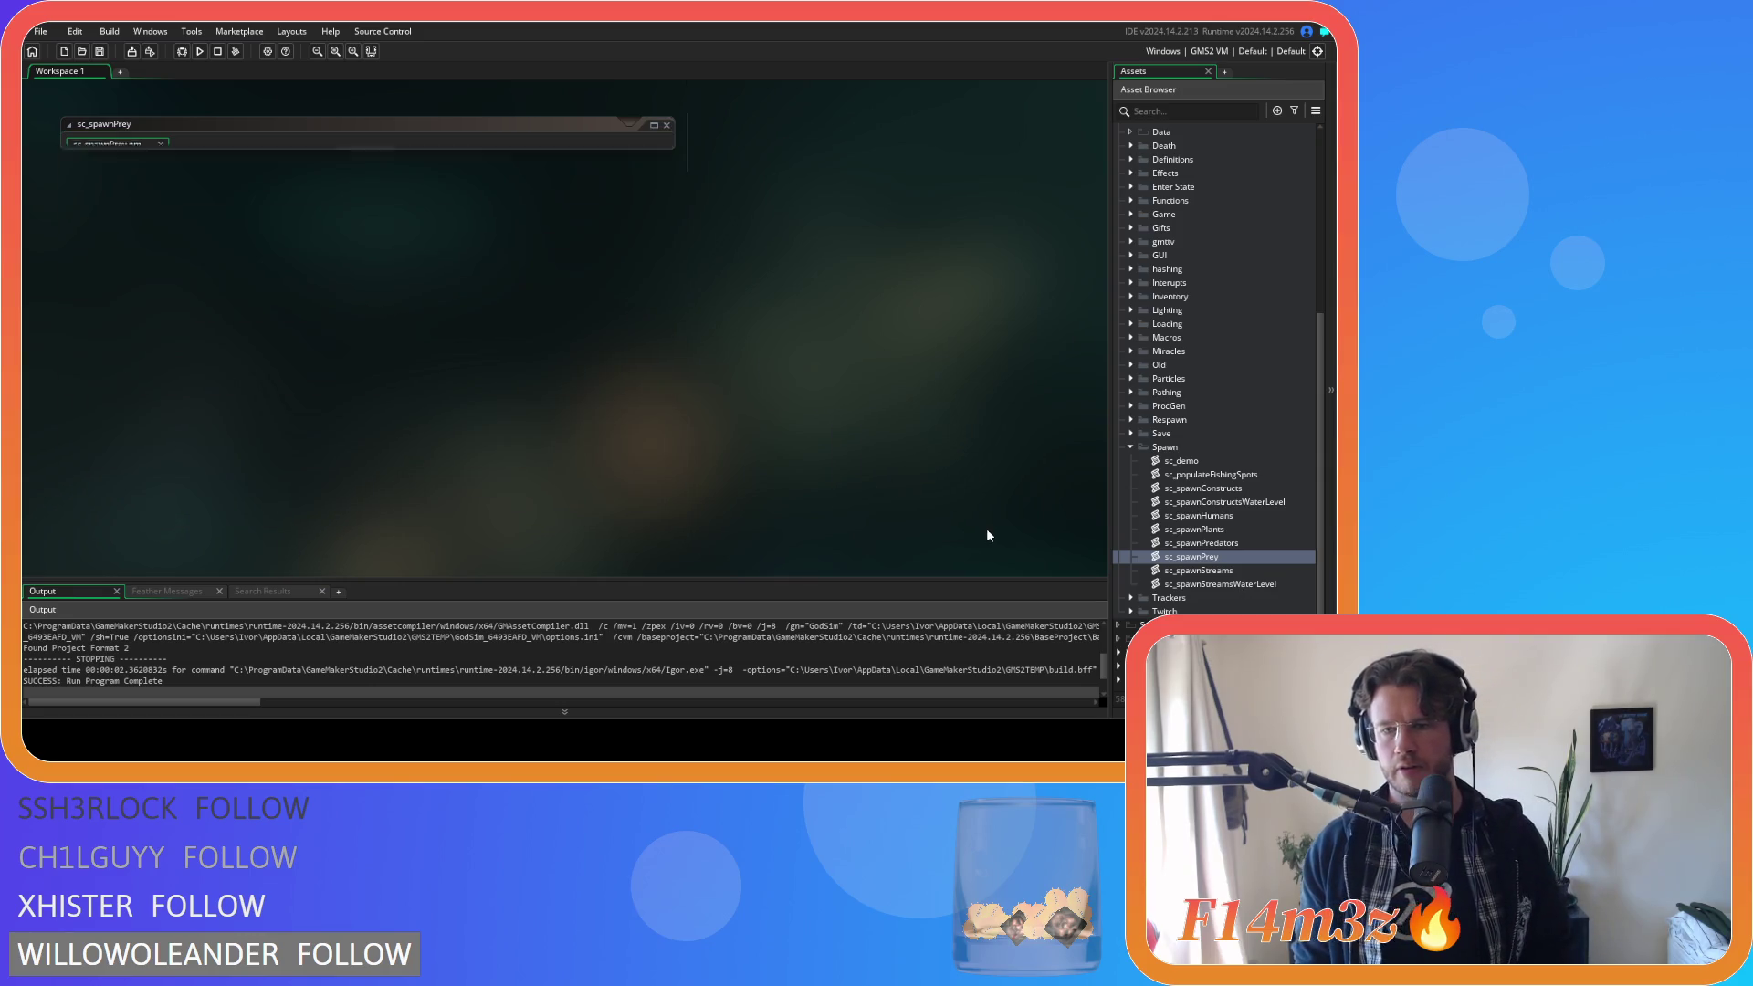
Close the sc_spawnPrey editor and build and run the game with F5.
{"action": "left_click", "coordinate": [1130, 447]}
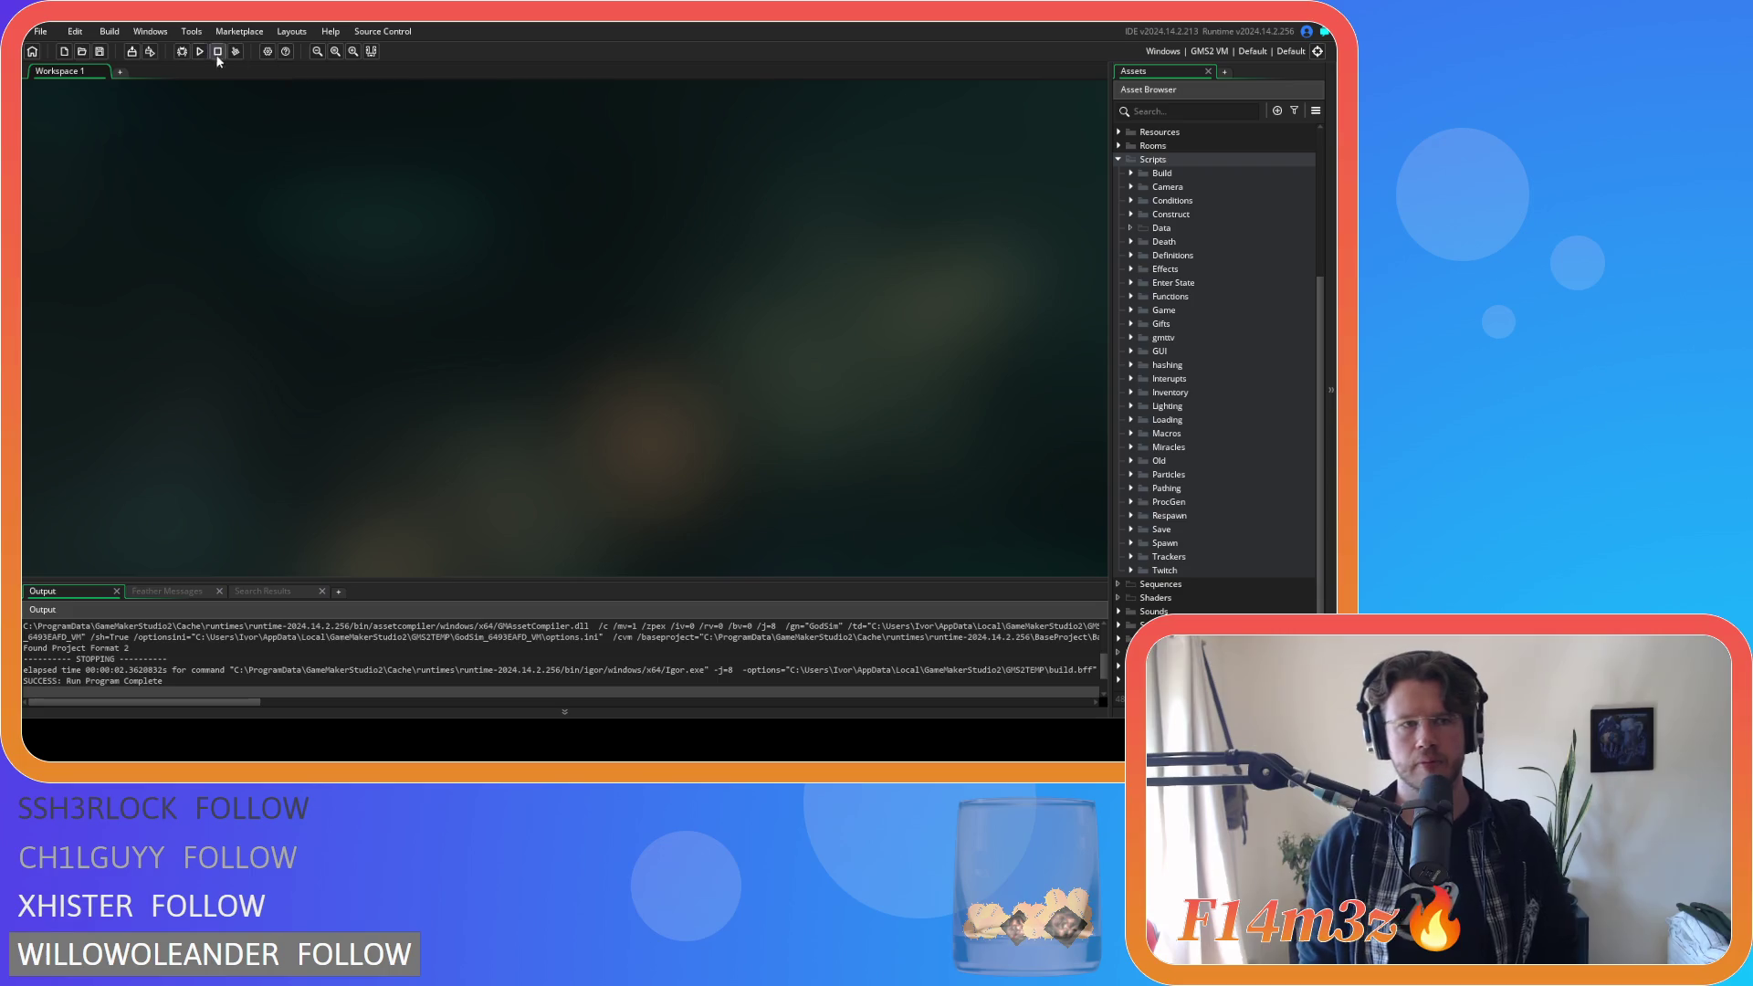
{"action": "key", "text": "F5"}
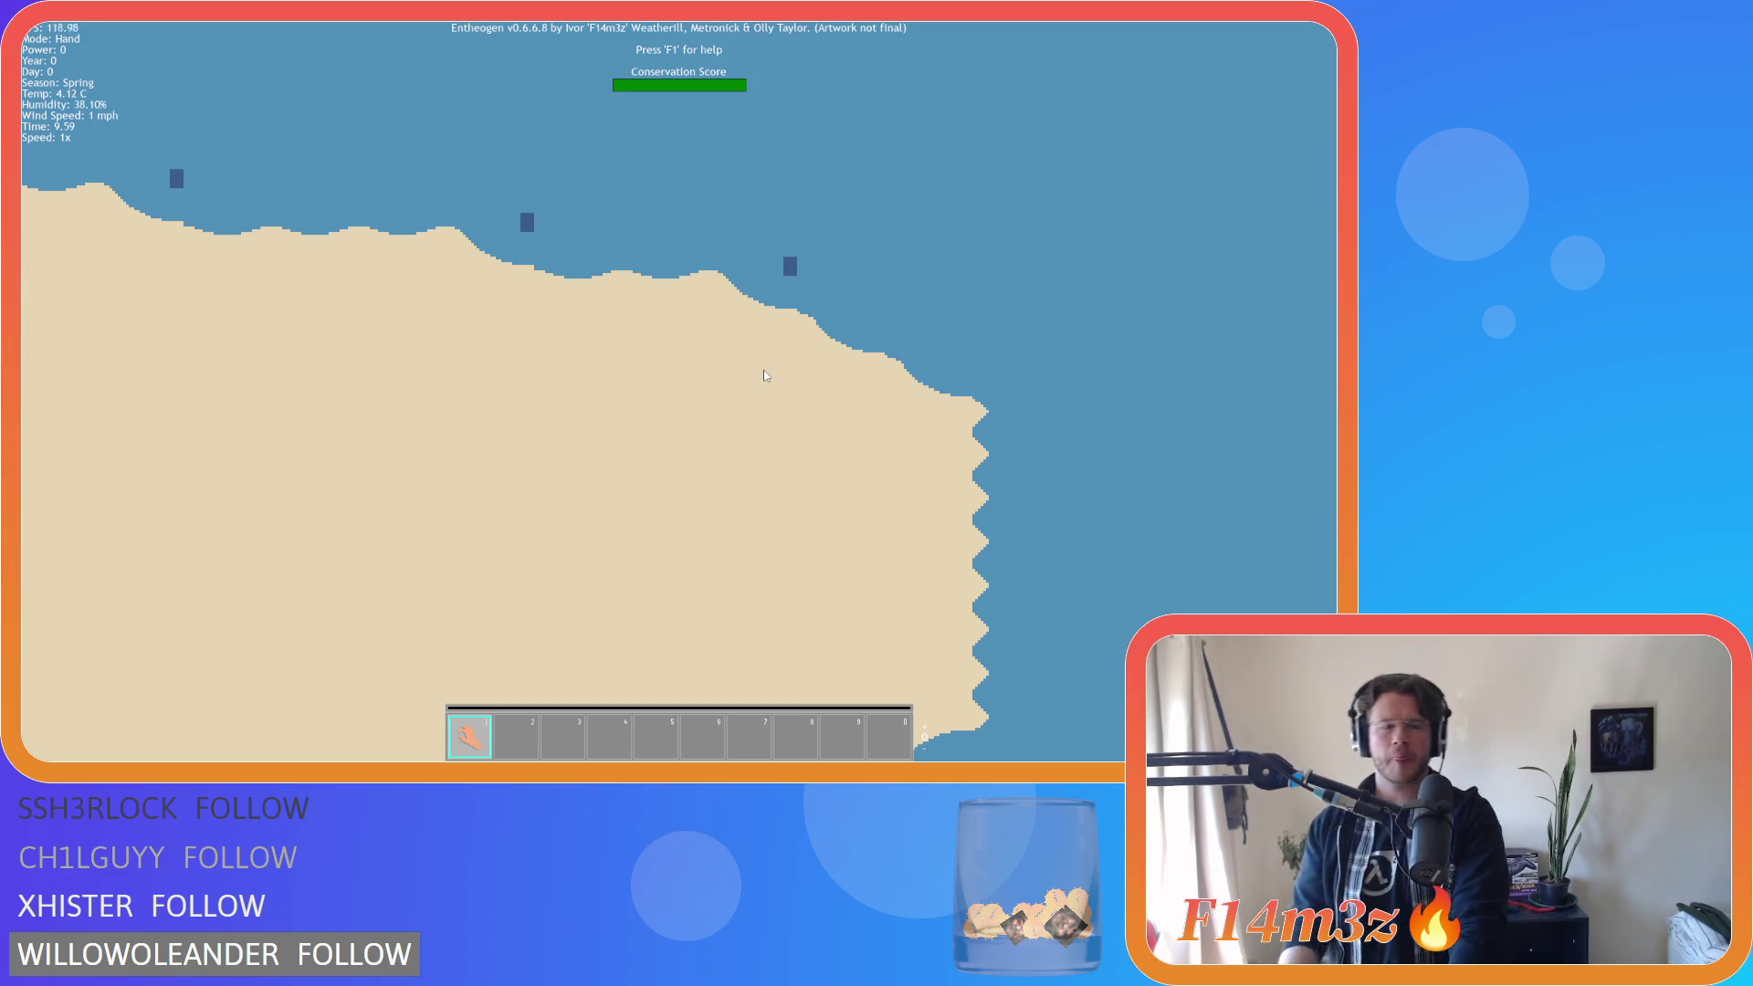
Pan and zoom around the generated map to inspect the sandy coastlines.
{"action": "scroll", "coordinate": [766, 378], "scroll_direction": "down", "scroll_amount": 5}
{"action": "key", "text": "d"}
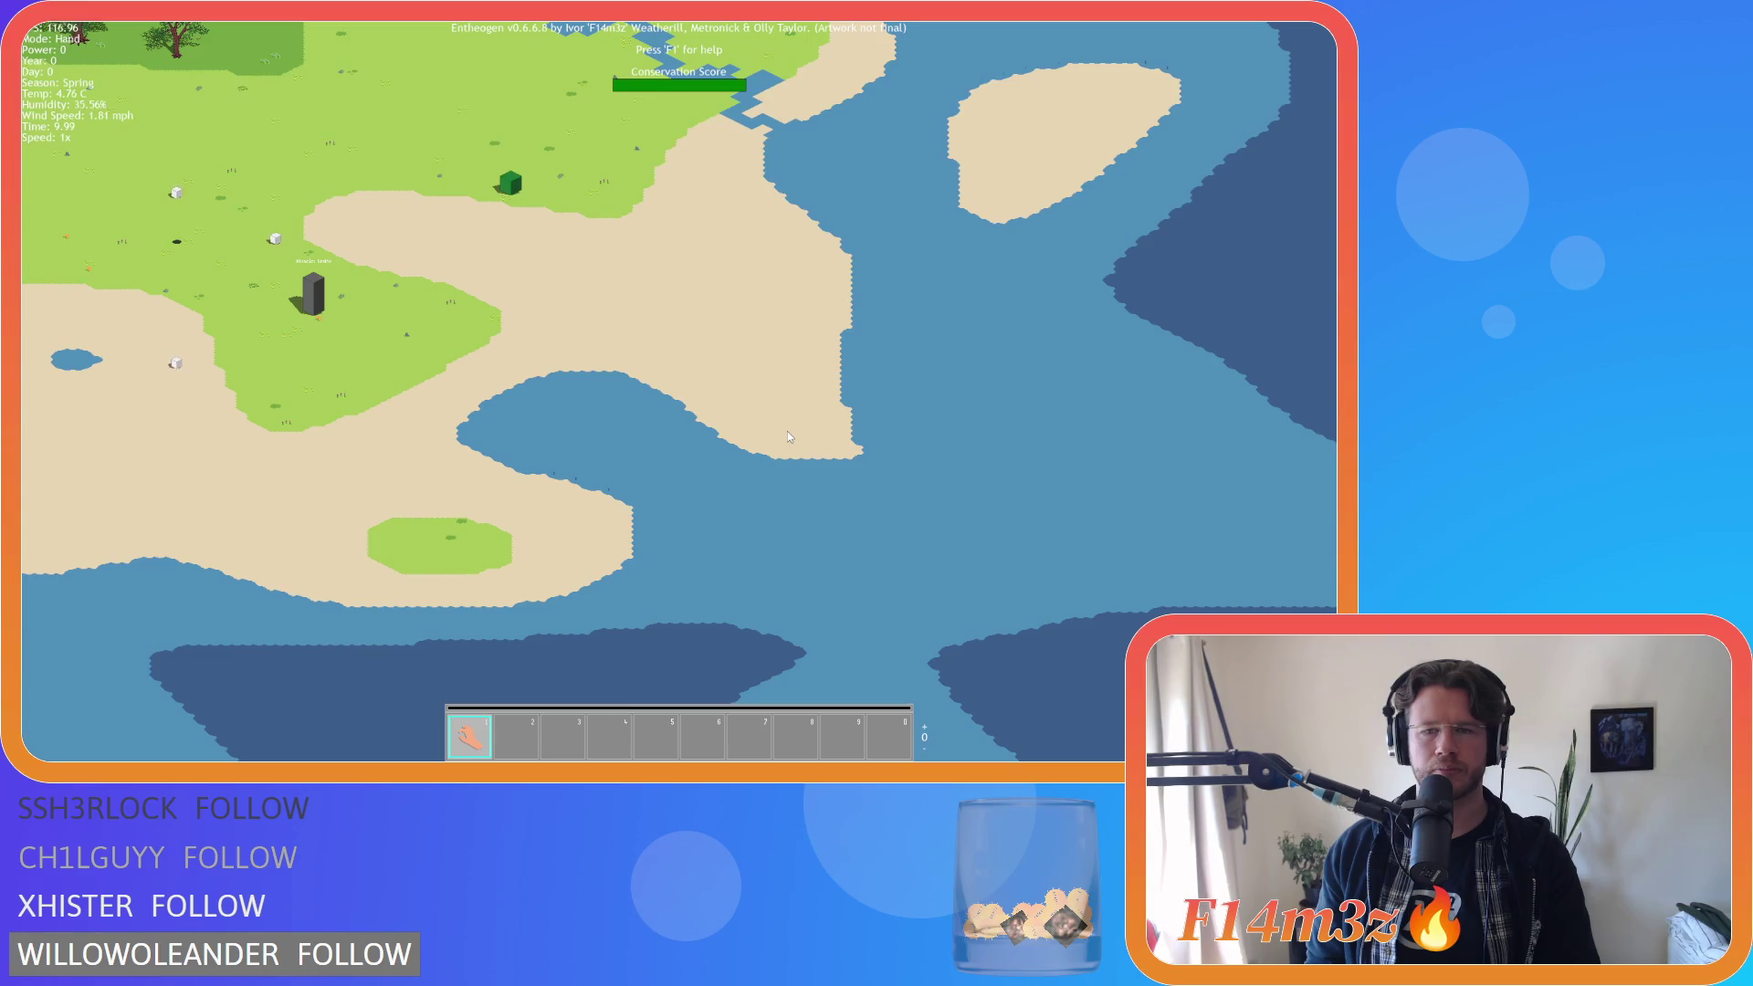
{"action": "key", "text": "r"}
{"action": "scroll", "coordinate": [788, 437], "scroll_direction": "up", "scroll_amount": 8}
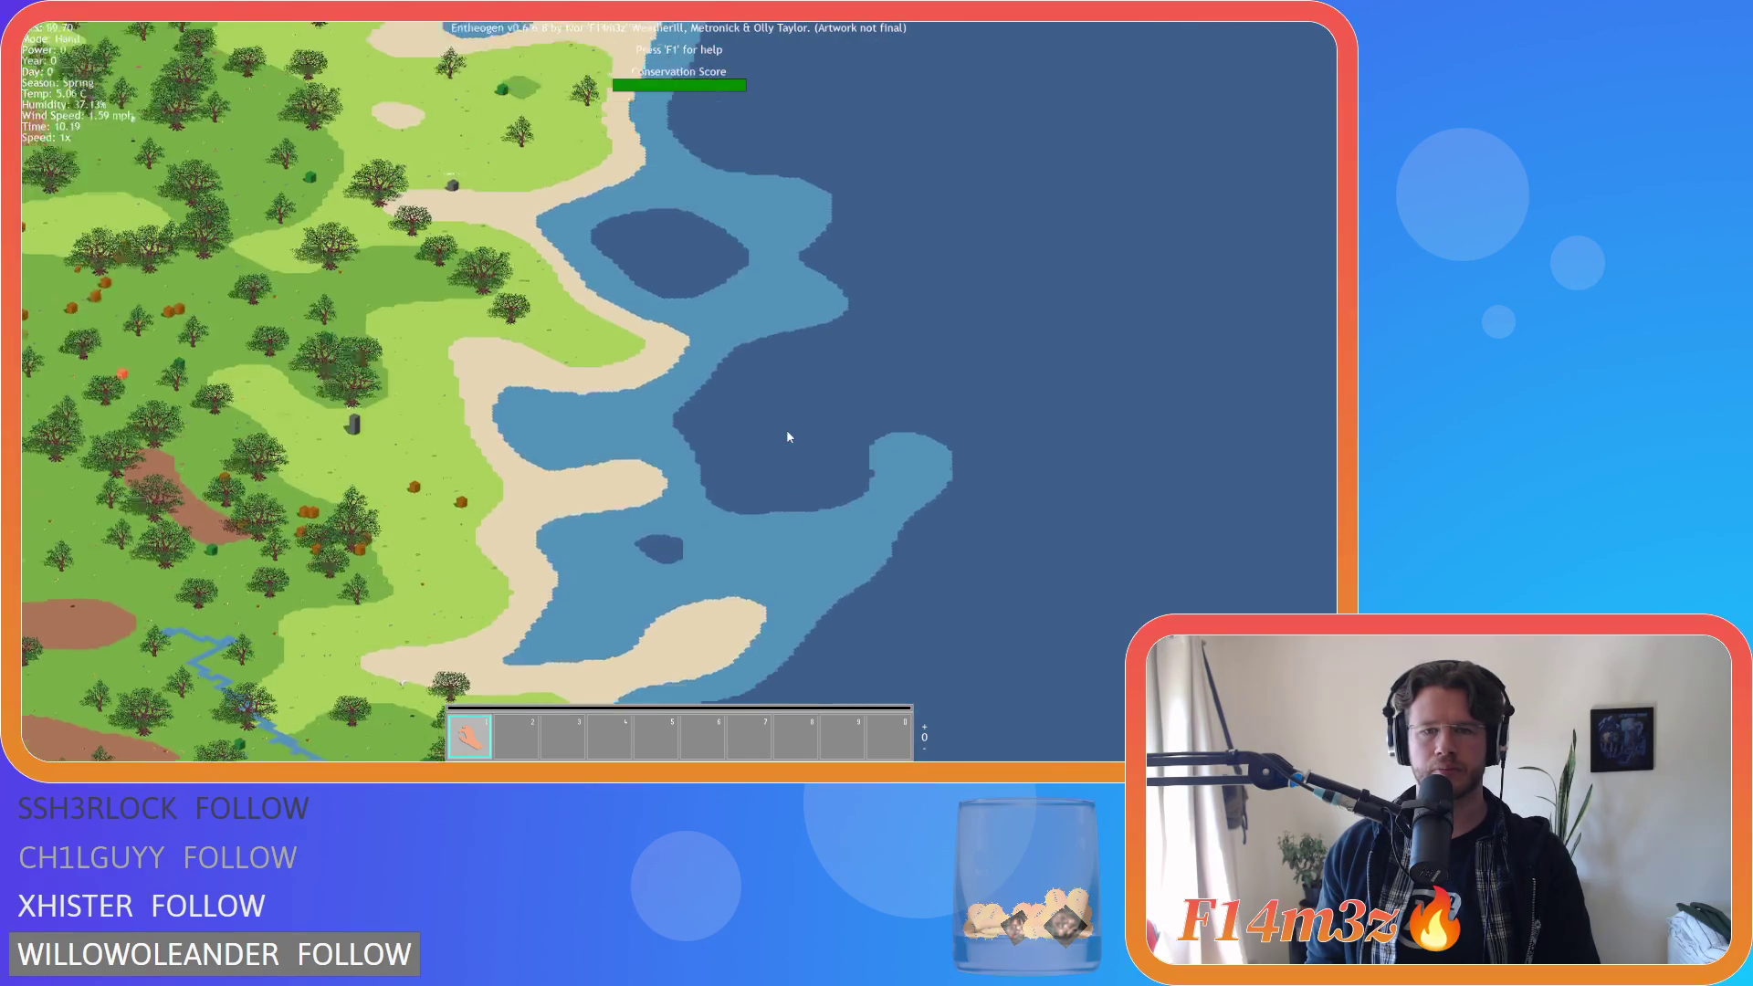
{"action": "scroll", "coordinate": [789, 437], "scroll_direction": "down", "scroll_amount": 6}
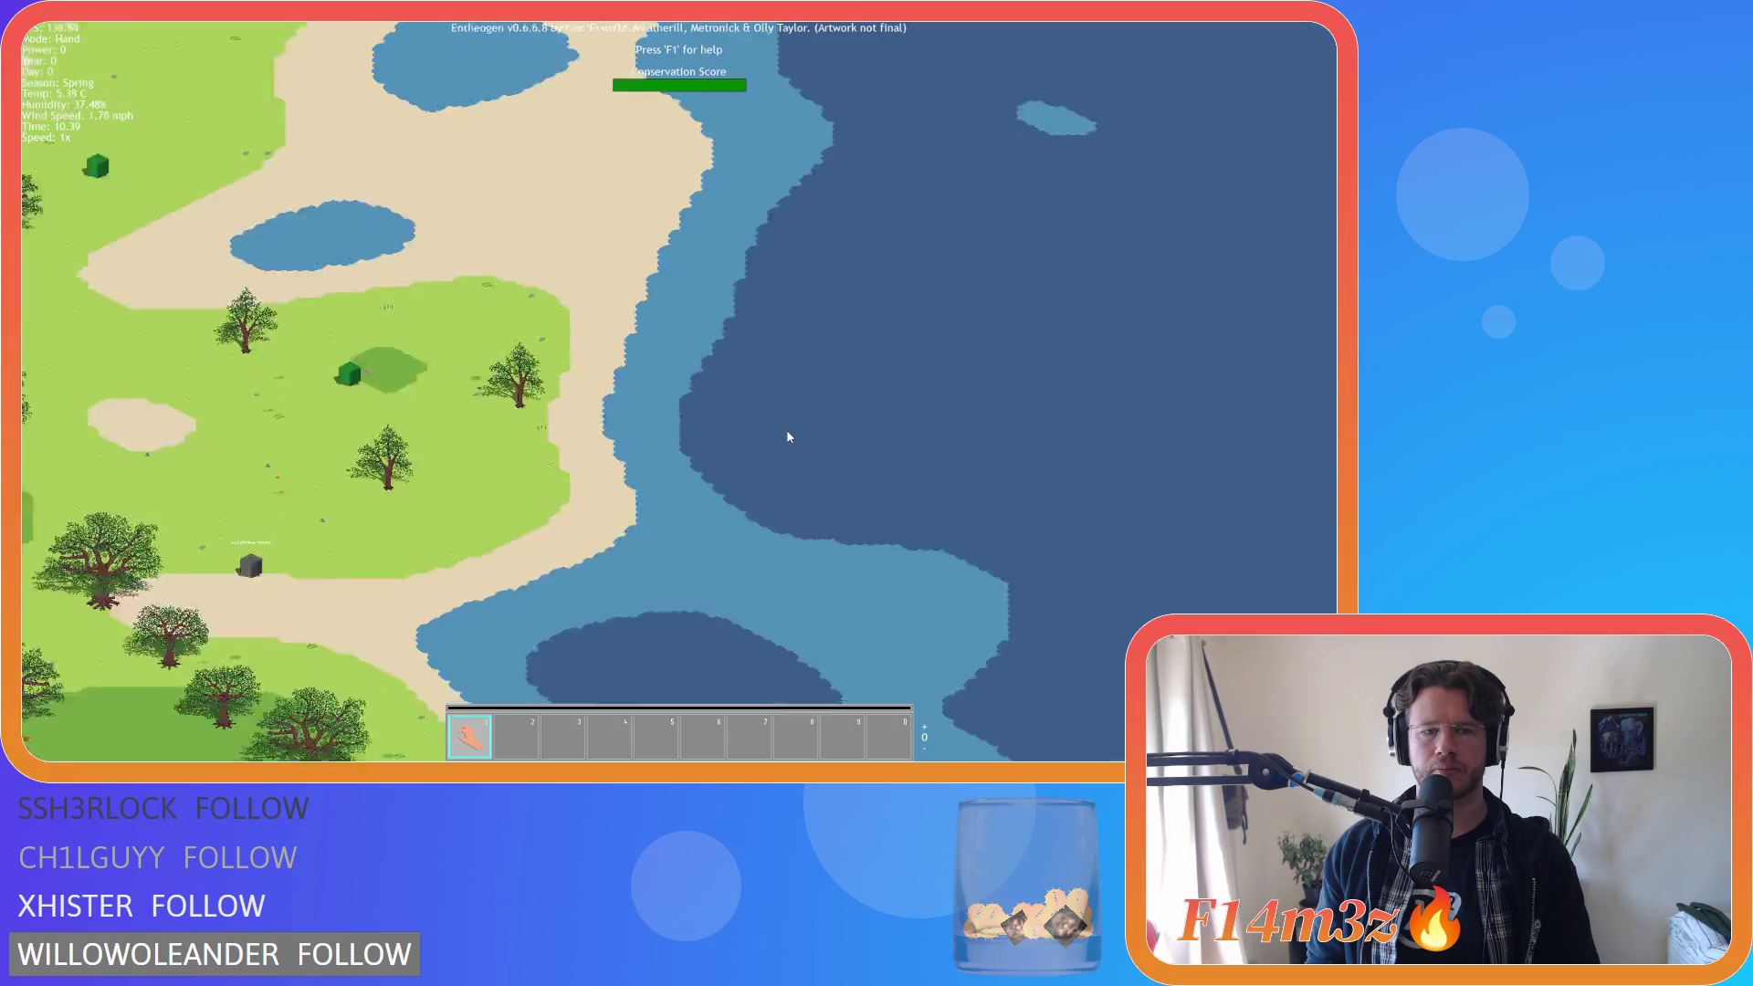
{"action": "scroll", "coordinate": [789, 436], "scroll_direction": "up", "scroll_amount": 4}
{"action": "scroll", "coordinate": [789, 437], "scroll_direction": "up", "scroll_amount": 5}
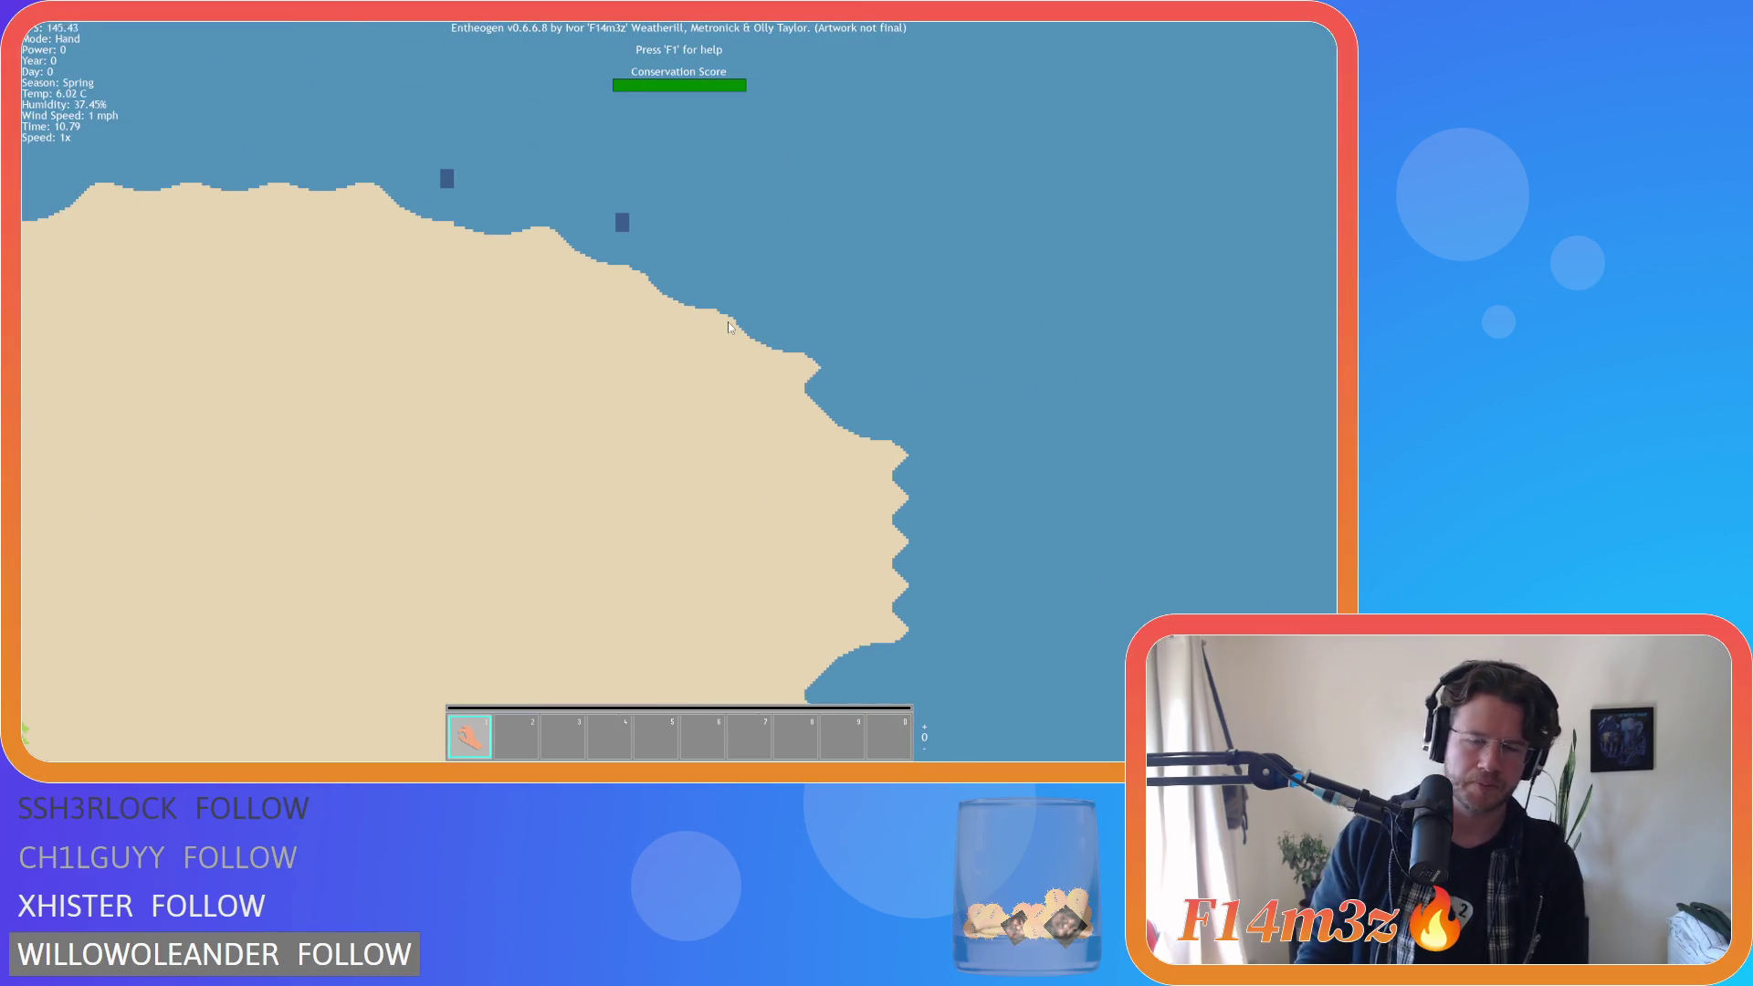
{"action": "scroll", "coordinate": [661, 285], "scroll_direction": "down", "scroll_amount": 4}
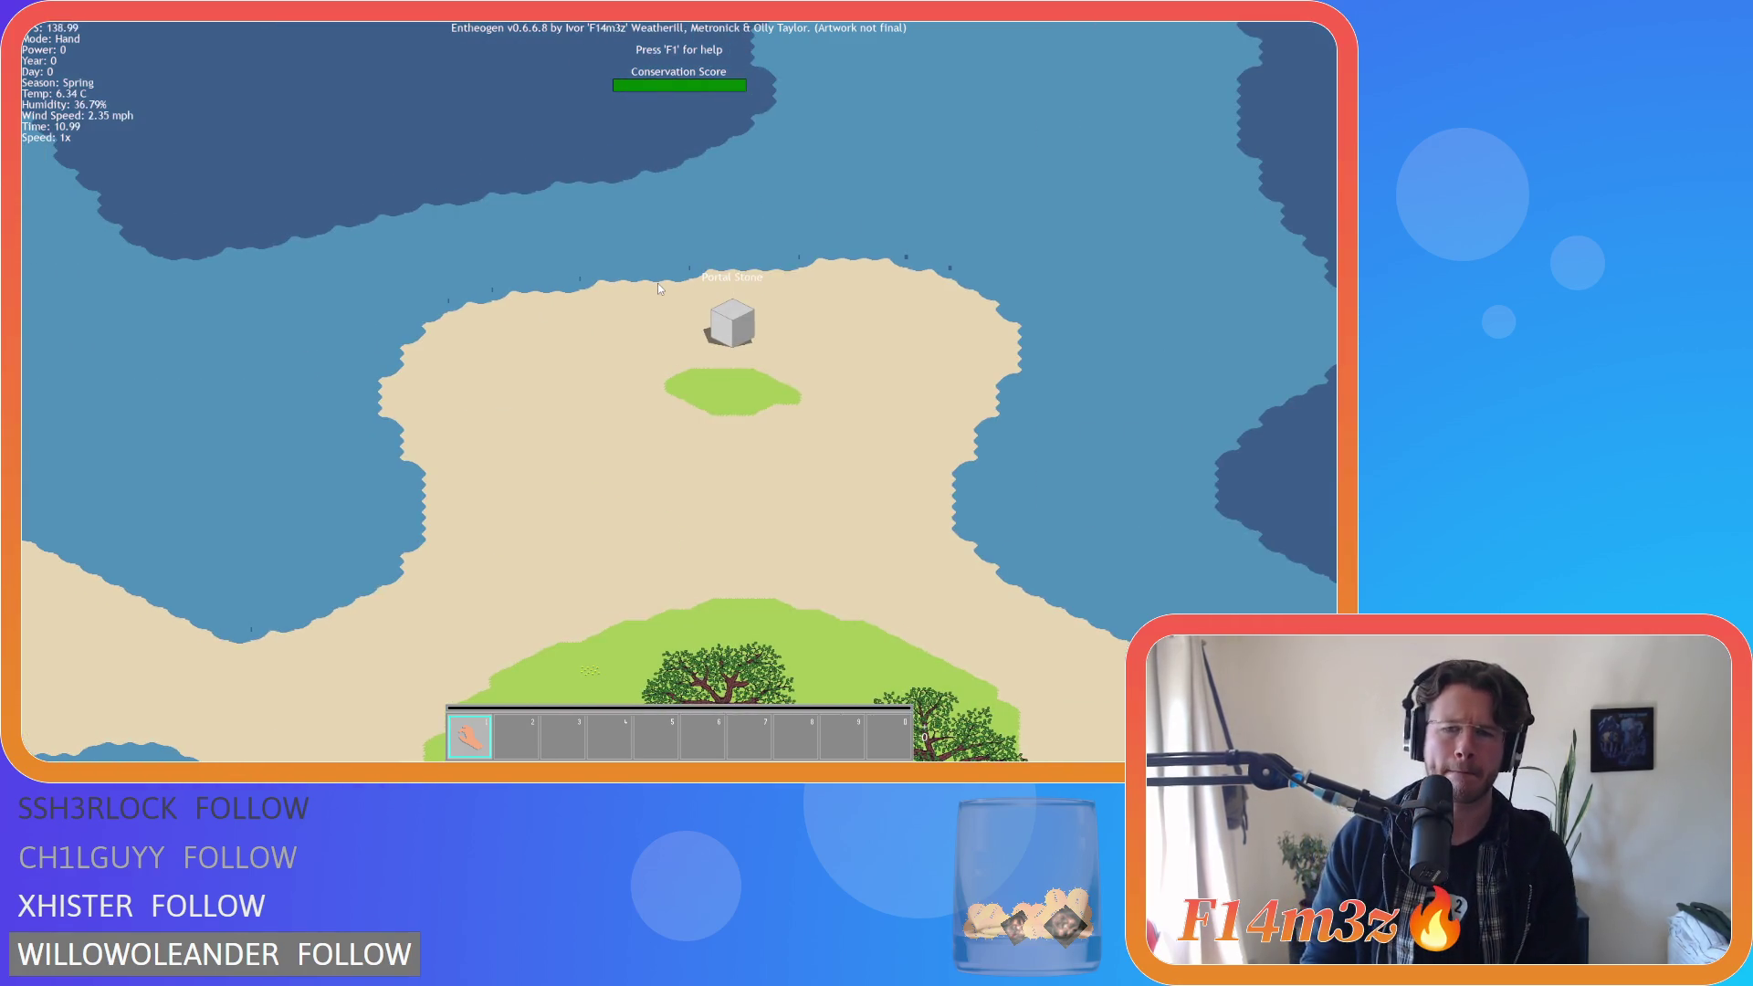
{"action": "scroll", "coordinate": [658, 285], "scroll_direction": "up", "scroll_amount": 4}
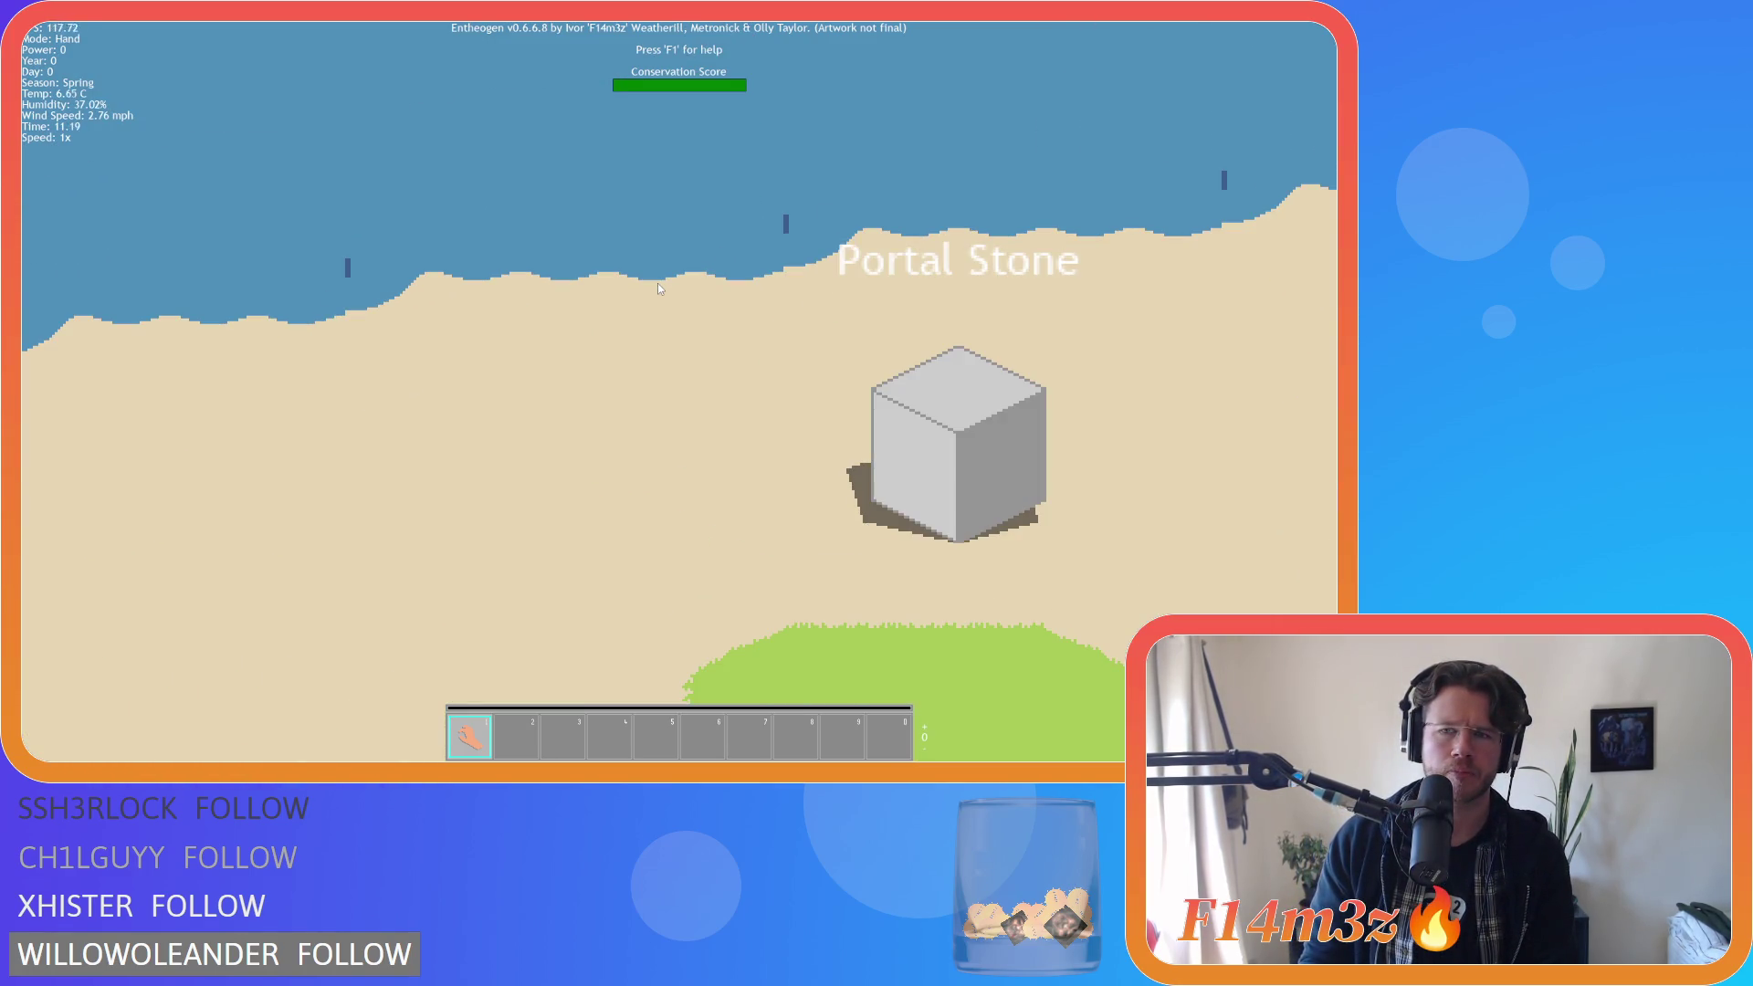
{"action": "scroll", "coordinate": [659, 289], "scroll_direction": "down", "scroll_amount": 4}
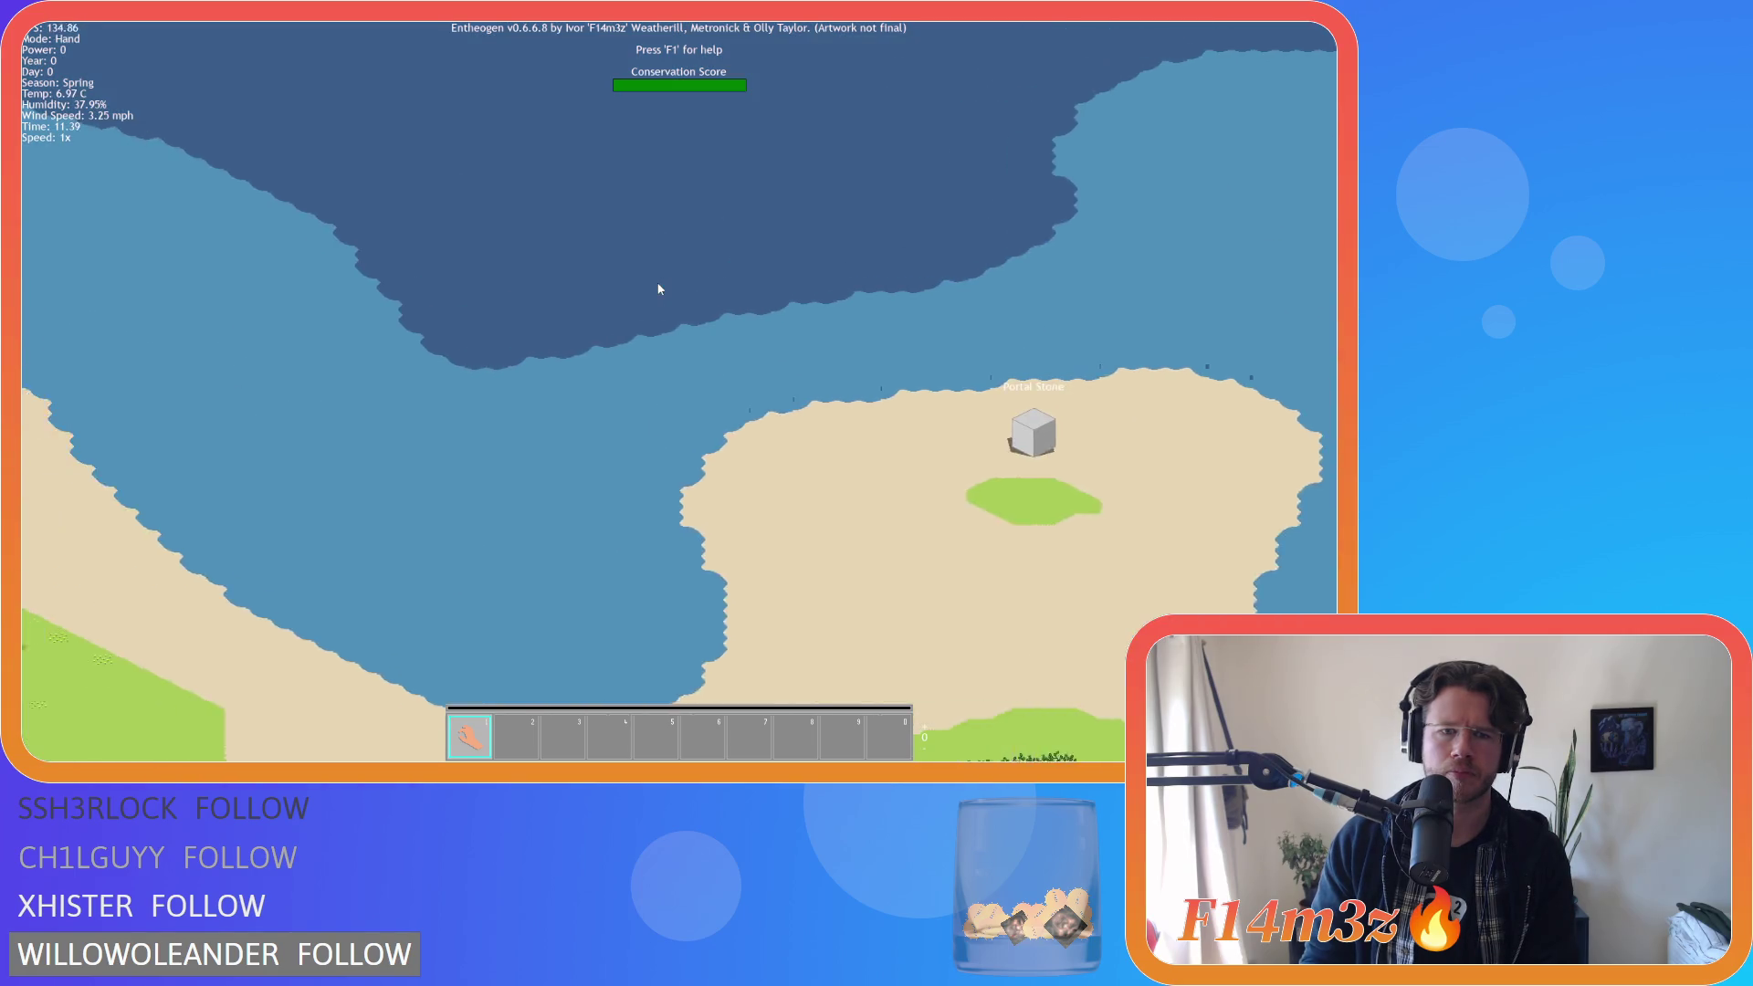
{"action": "scroll", "coordinate": [658, 288], "scroll_direction": "up", "scroll_amount": 3}
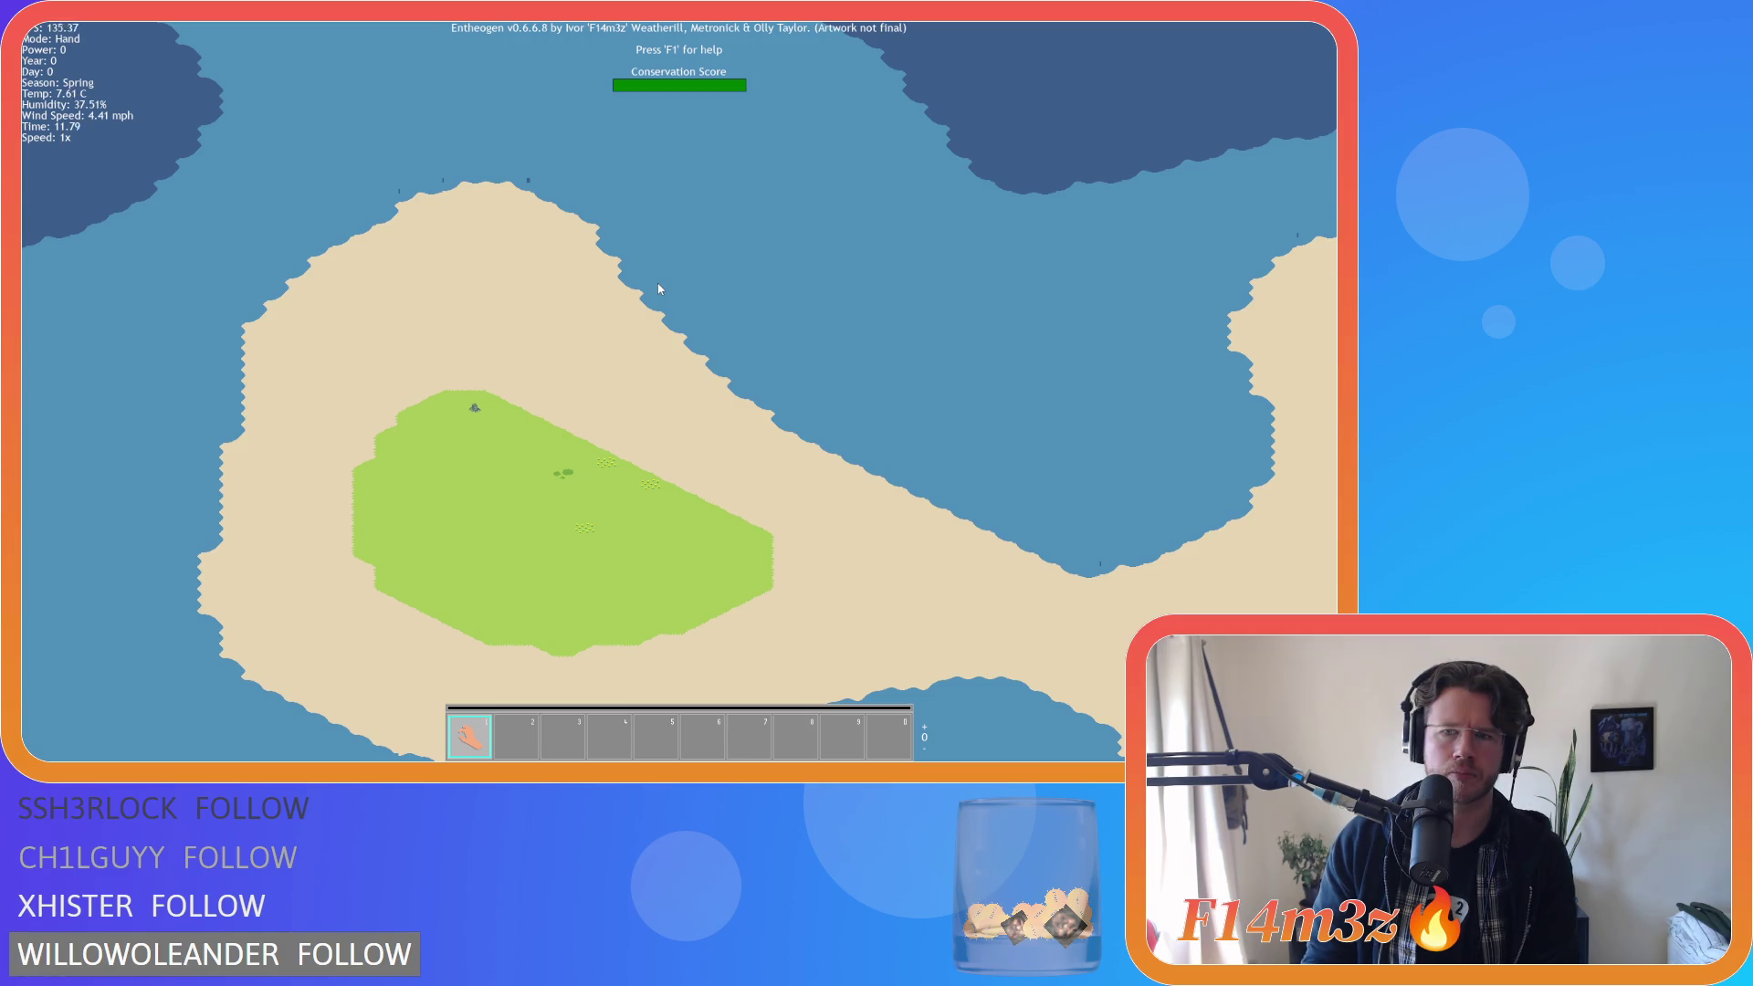
{"action": "key", "text": "s"}
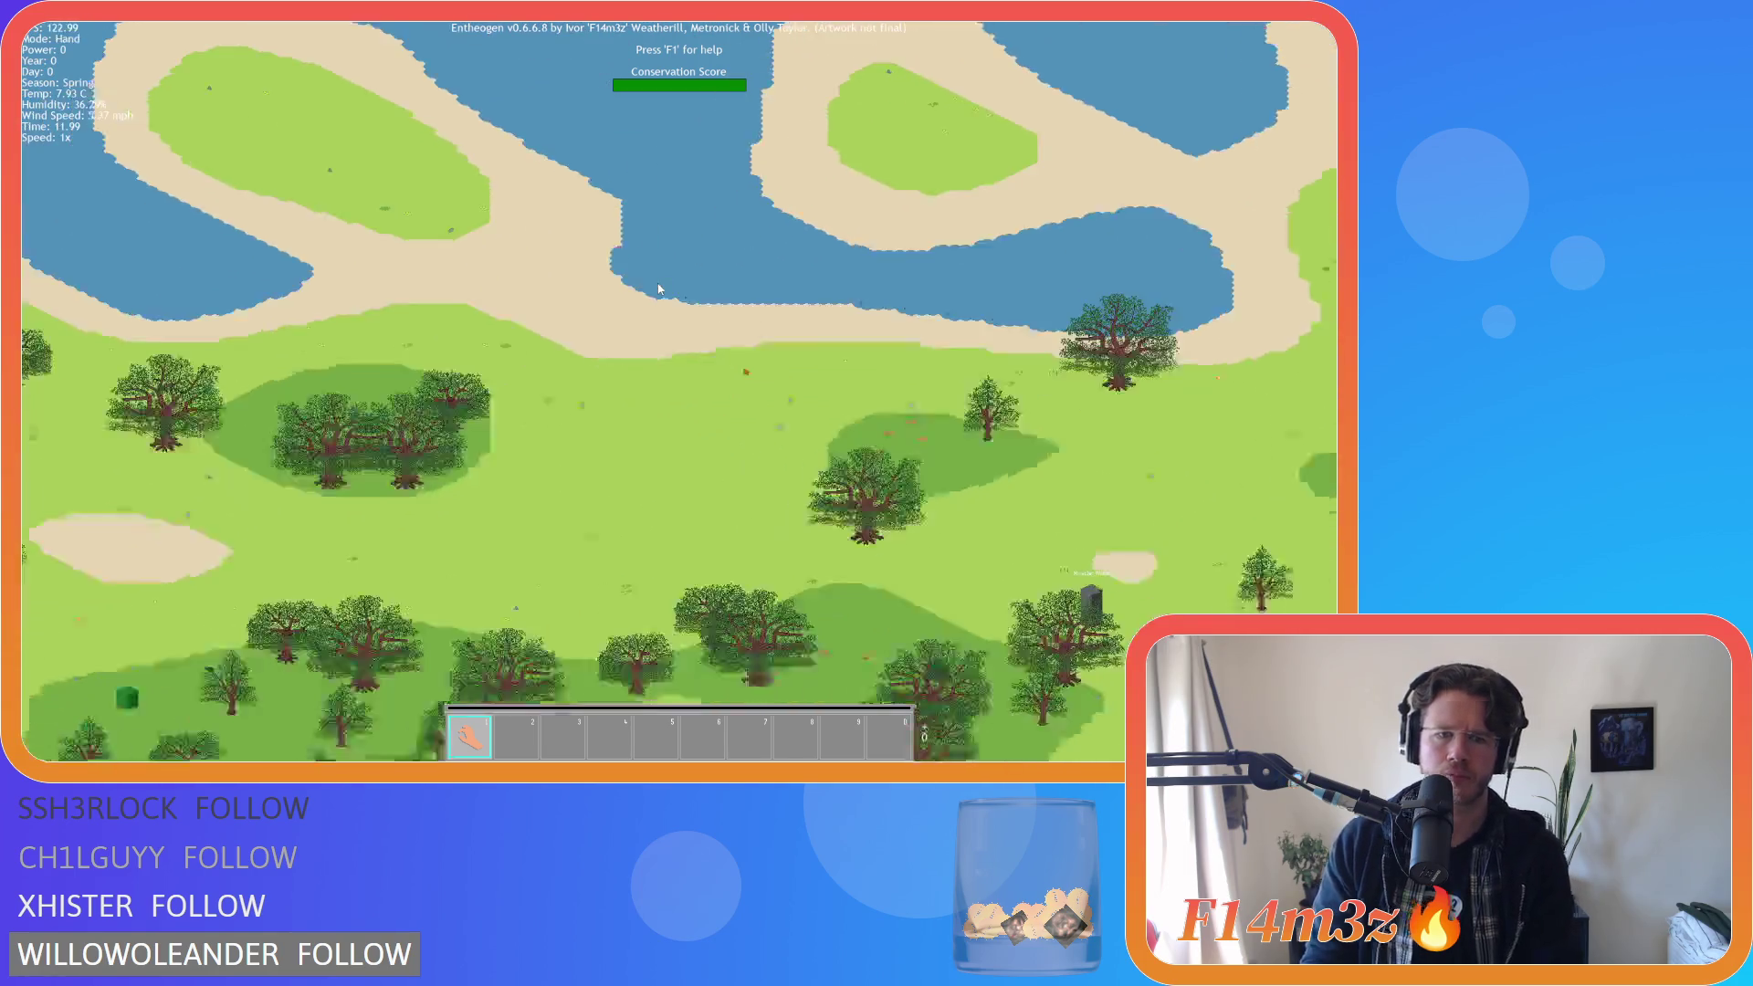
{"action": "scroll", "coordinate": [643, 210], "scroll_direction": "up", "scroll_amount": 3}
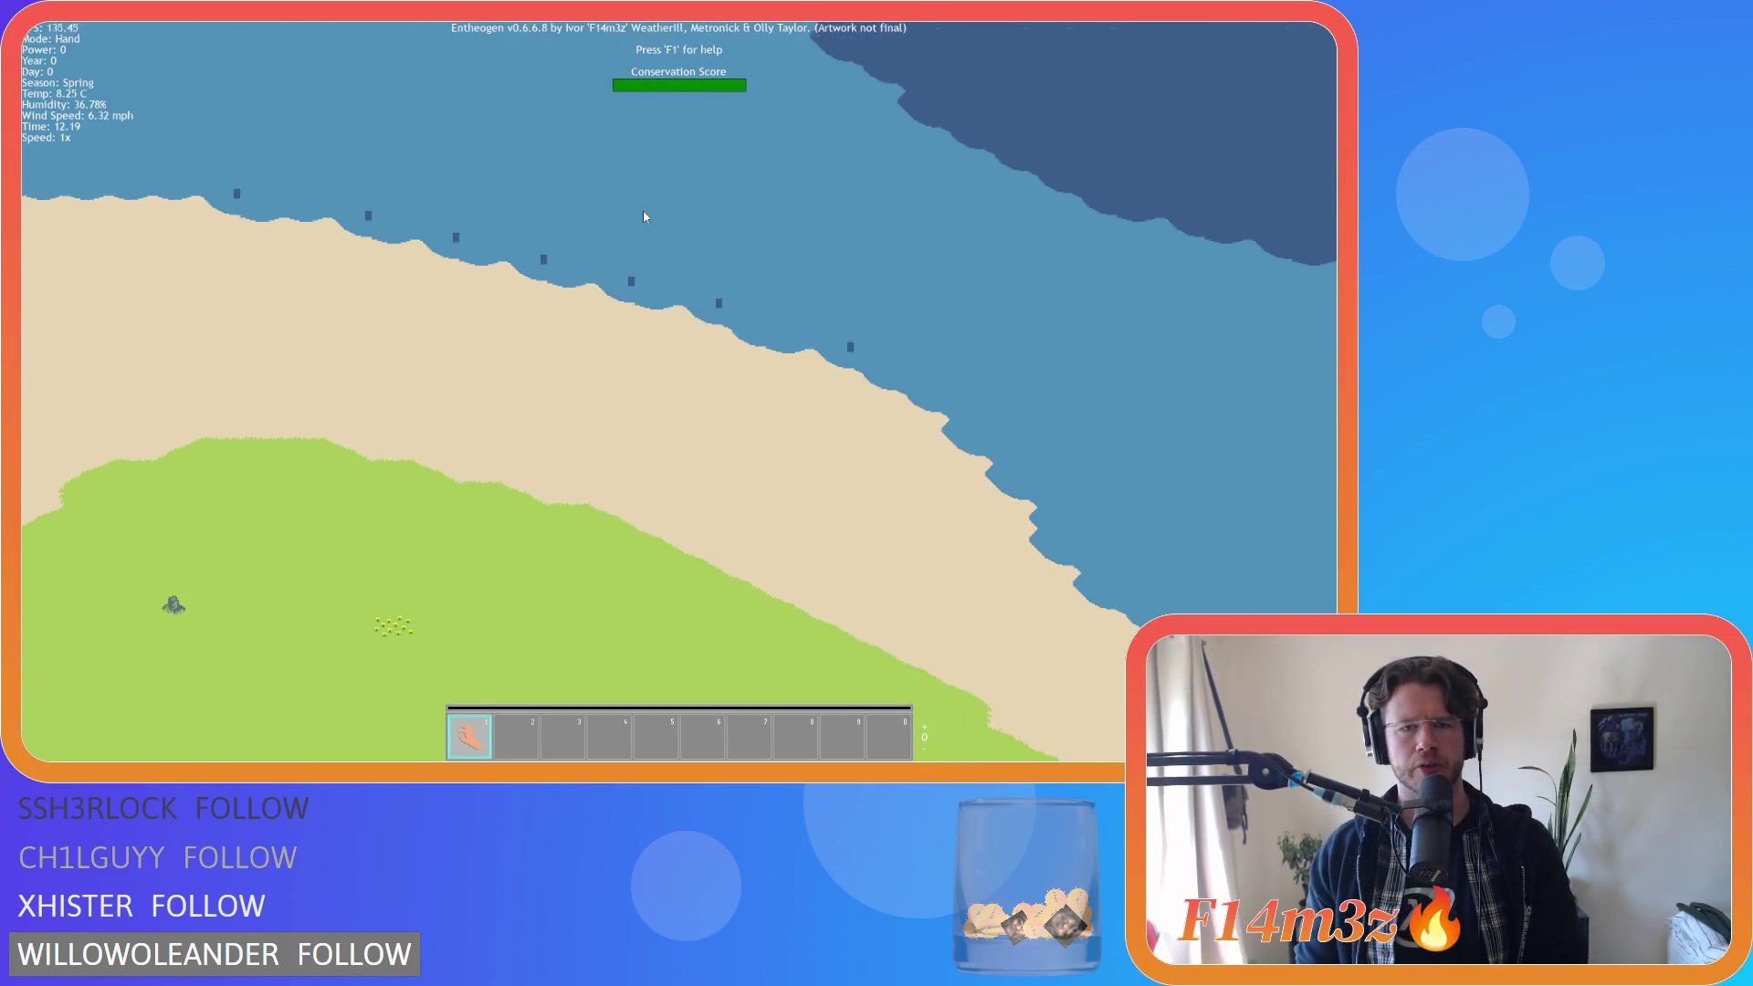
{"action": "scroll", "coordinate": [643, 210], "scroll_direction": "down", "scroll_amount": 3}
{"action": "scroll", "coordinate": [650, 301], "scroll_direction": "up", "scroll_amount": 5}
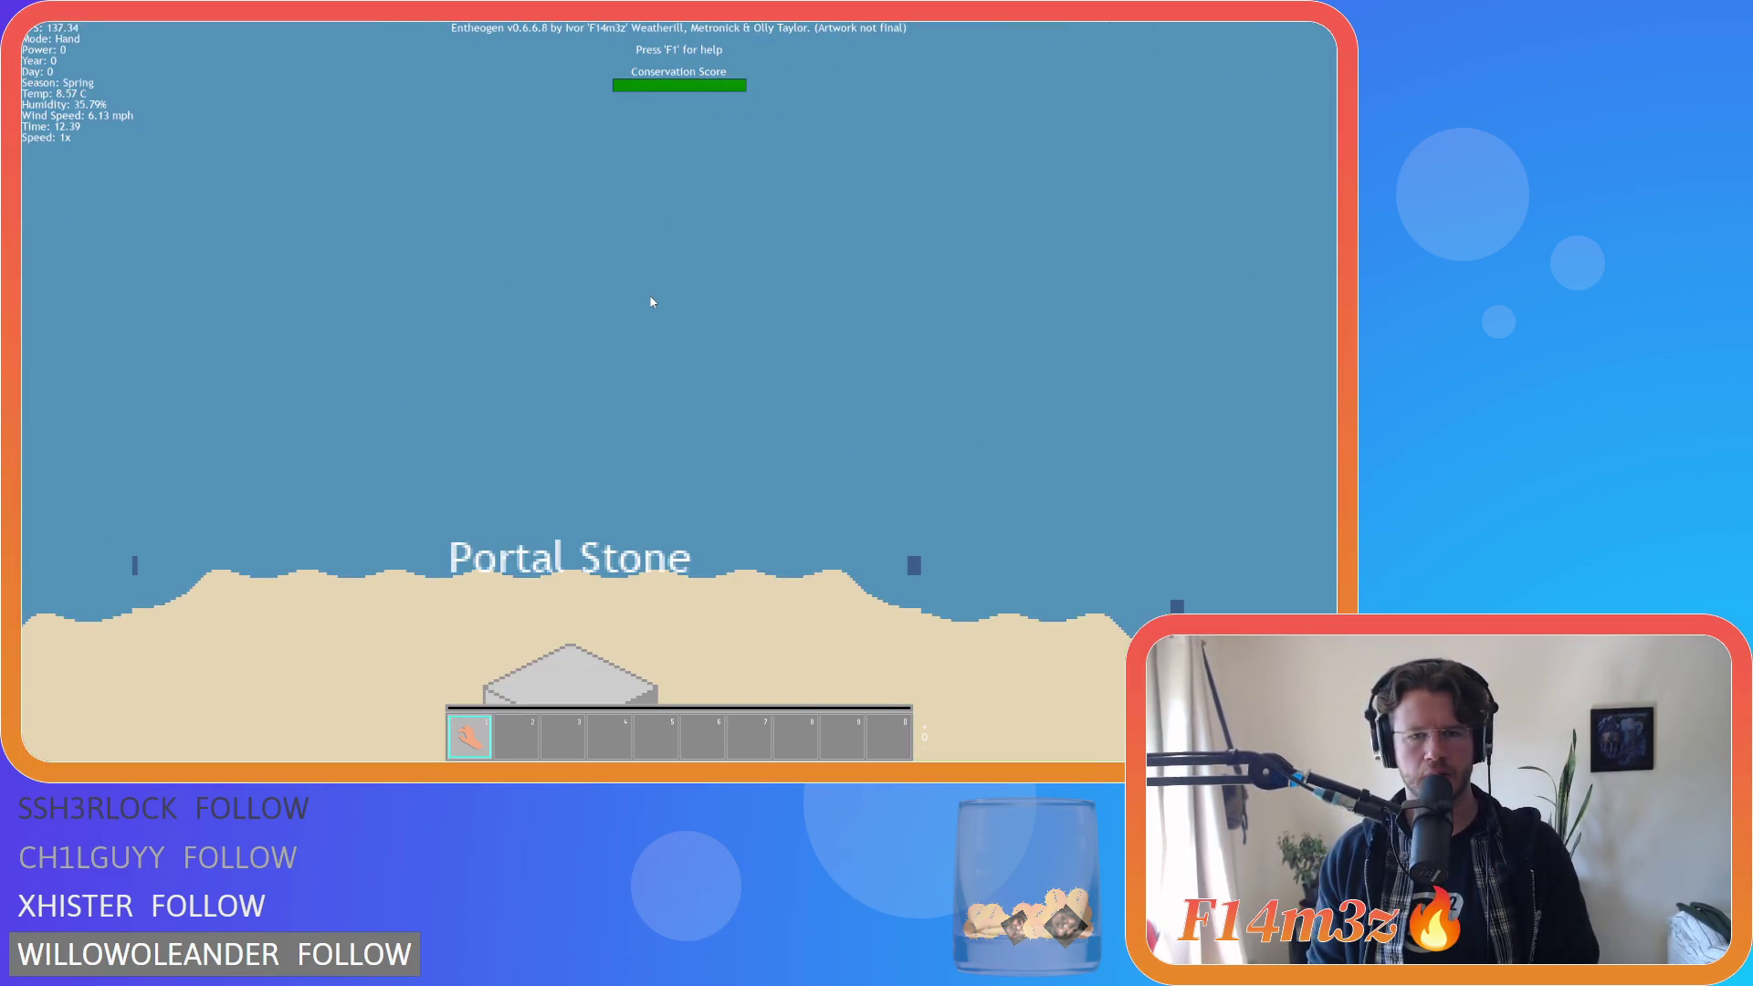
{"action": "scroll", "coordinate": [650, 301], "scroll_direction": "down", "scroll_amount": 4}
{"action": "scroll", "coordinate": [651, 303], "scroll_direction": "up", "scroll_amount": 3}
{"action": "scroll", "coordinate": [652, 302], "scroll_direction": "up", "scroll_amount": 2}
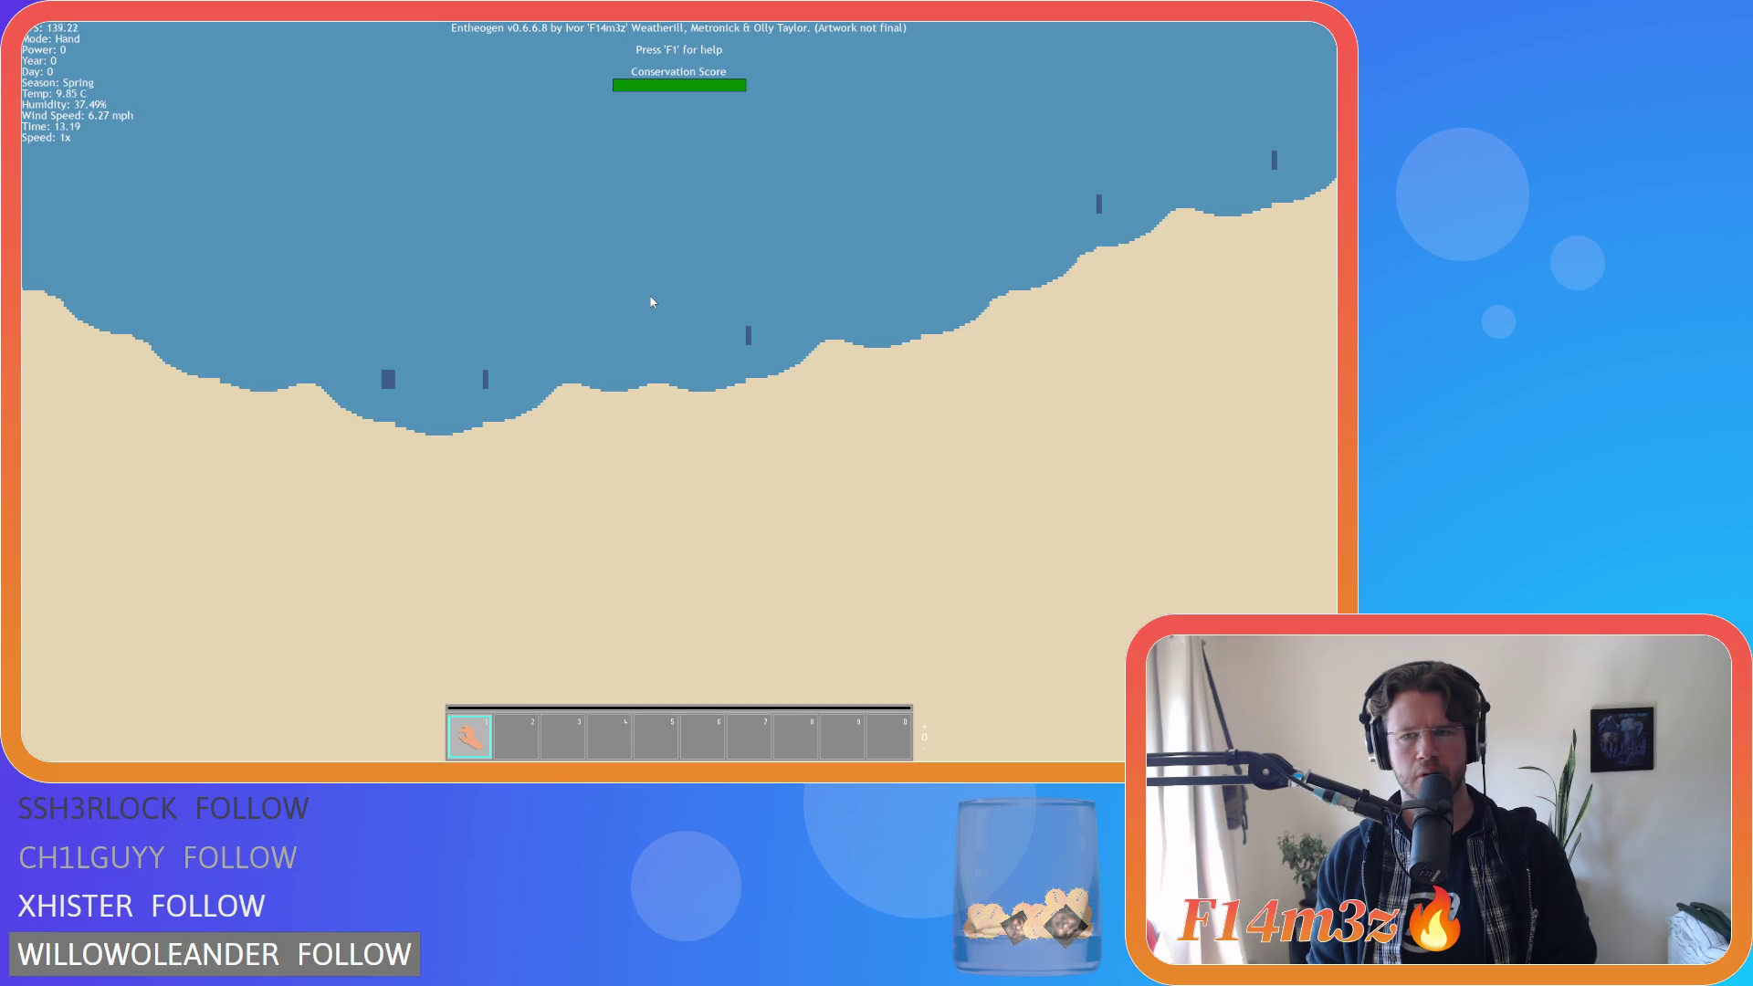
{"action": "scroll", "coordinate": [651, 301], "scroll_direction": "down", "scroll_amount": 5}
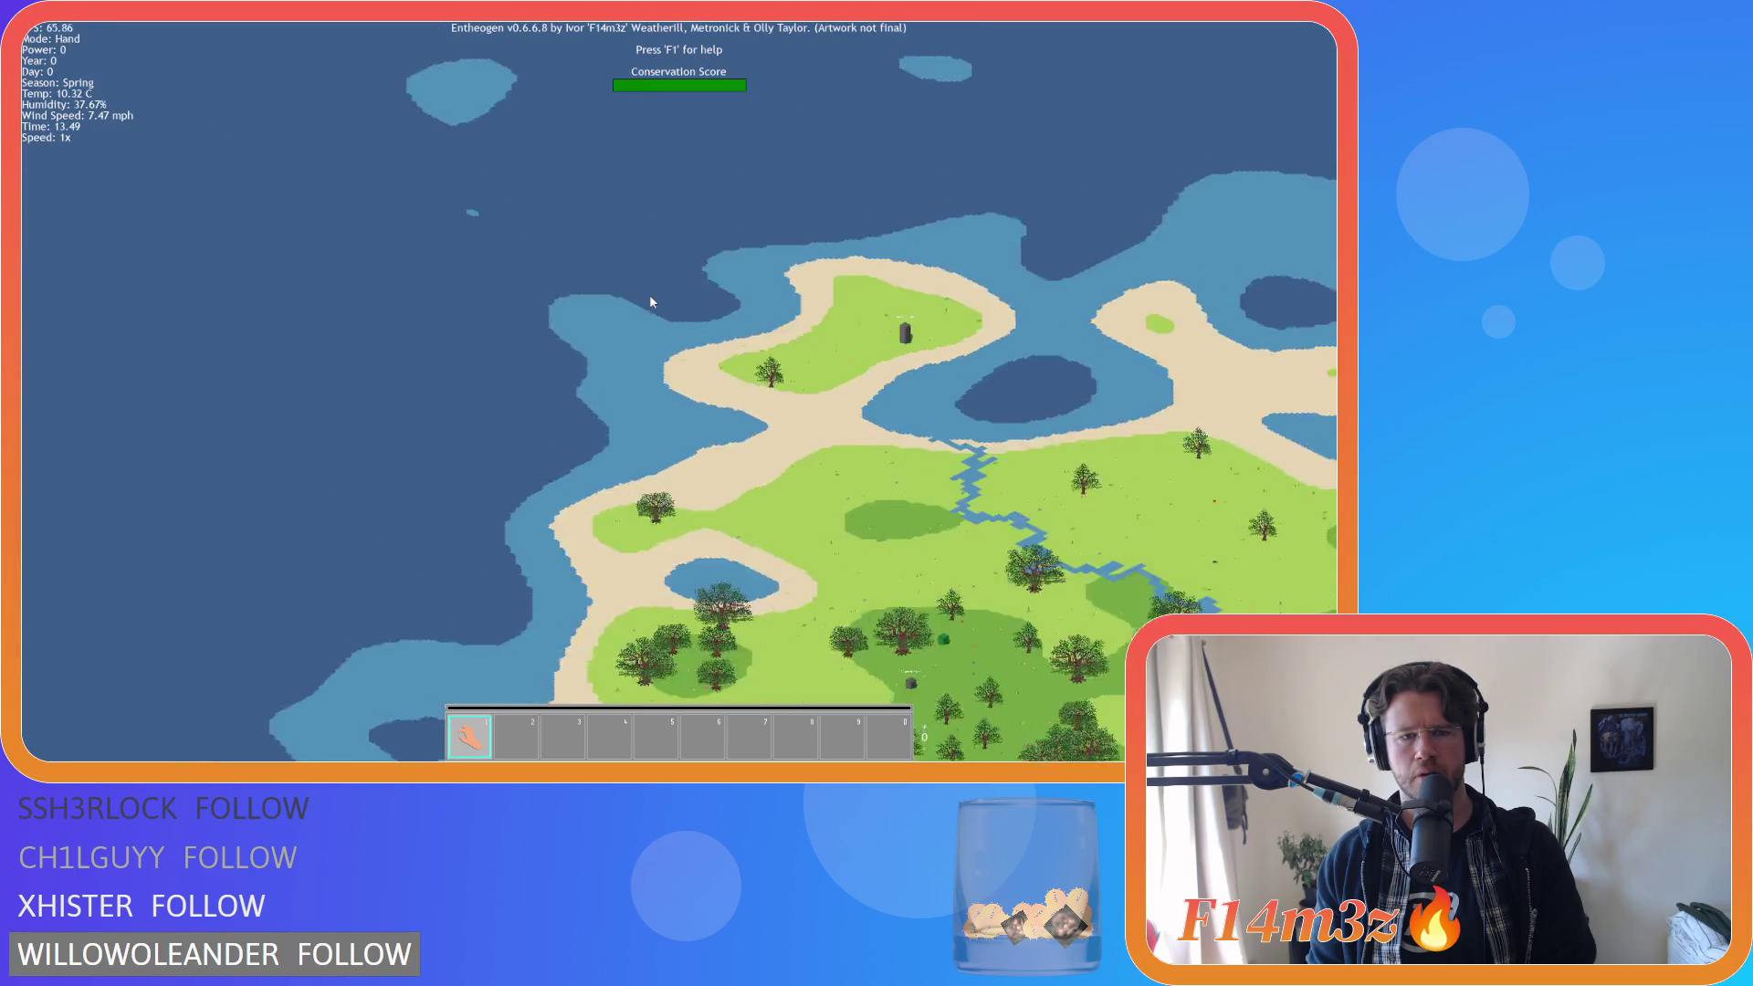
{"action": "scroll", "coordinate": [650, 301], "scroll_direction": "up", "scroll_amount": 2}
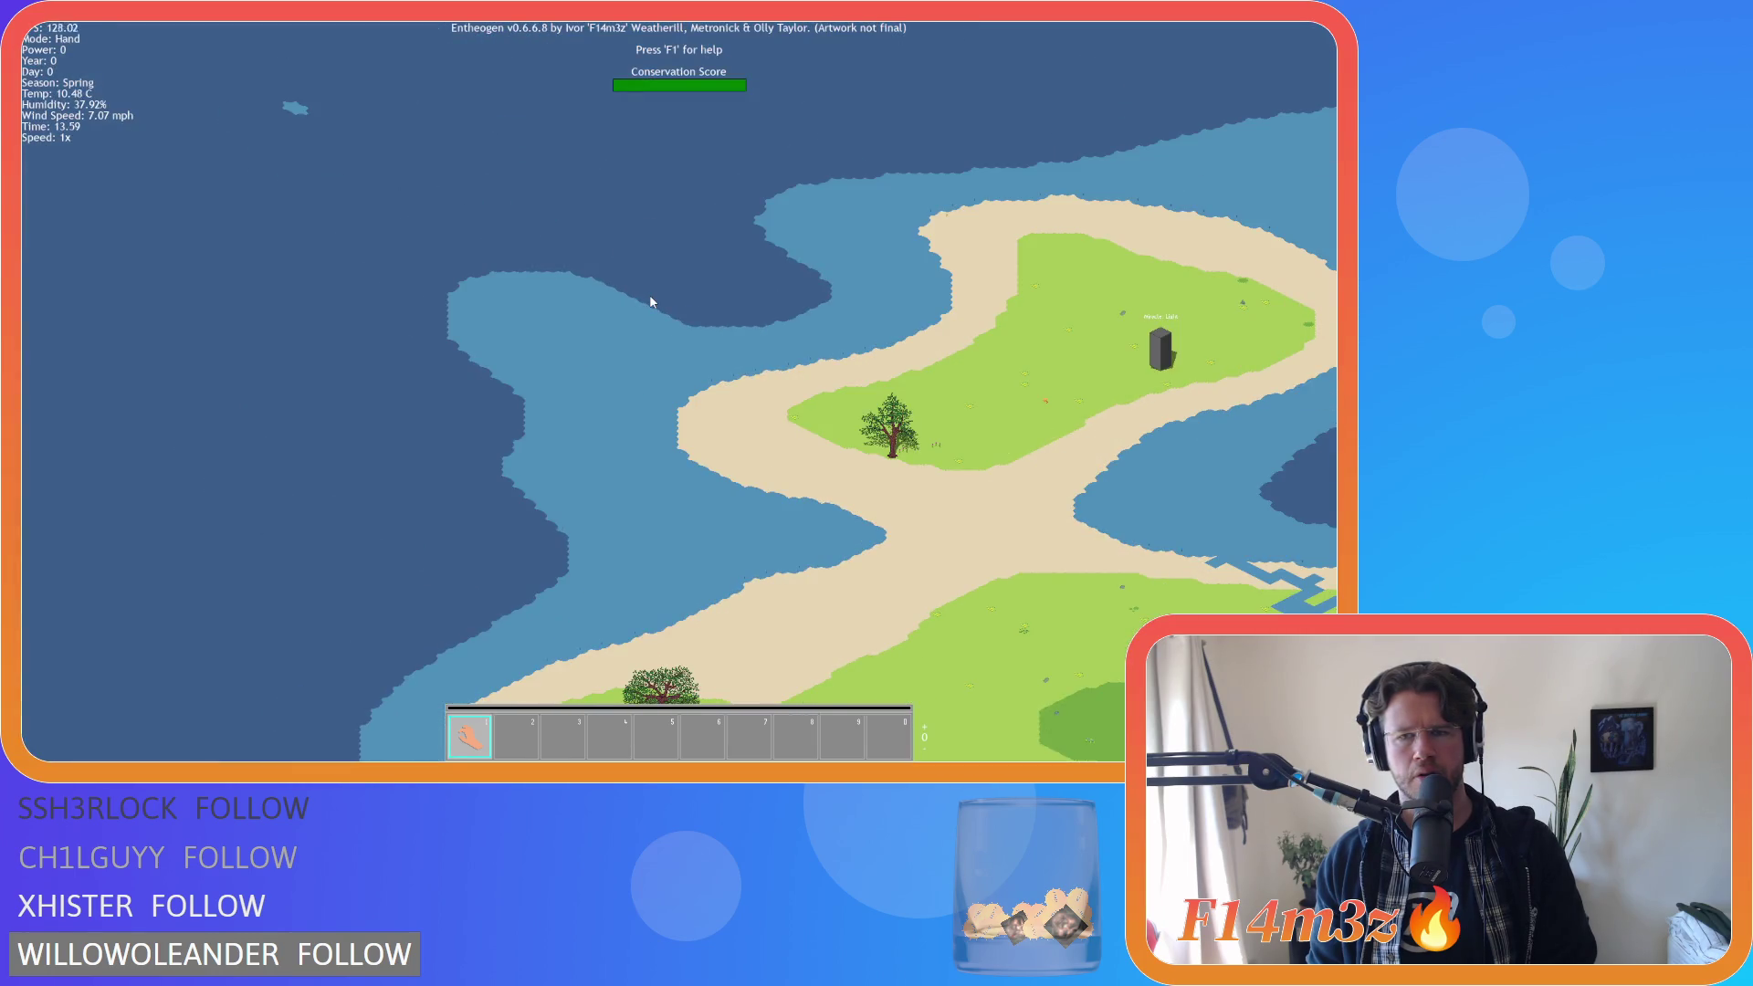
{"action": "scroll", "coordinate": [650, 302], "scroll_direction": "down", "scroll_amount": 5}
{"action": "scroll", "coordinate": [651, 302], "scroll_direction": "up", "scroll_amount": 5}
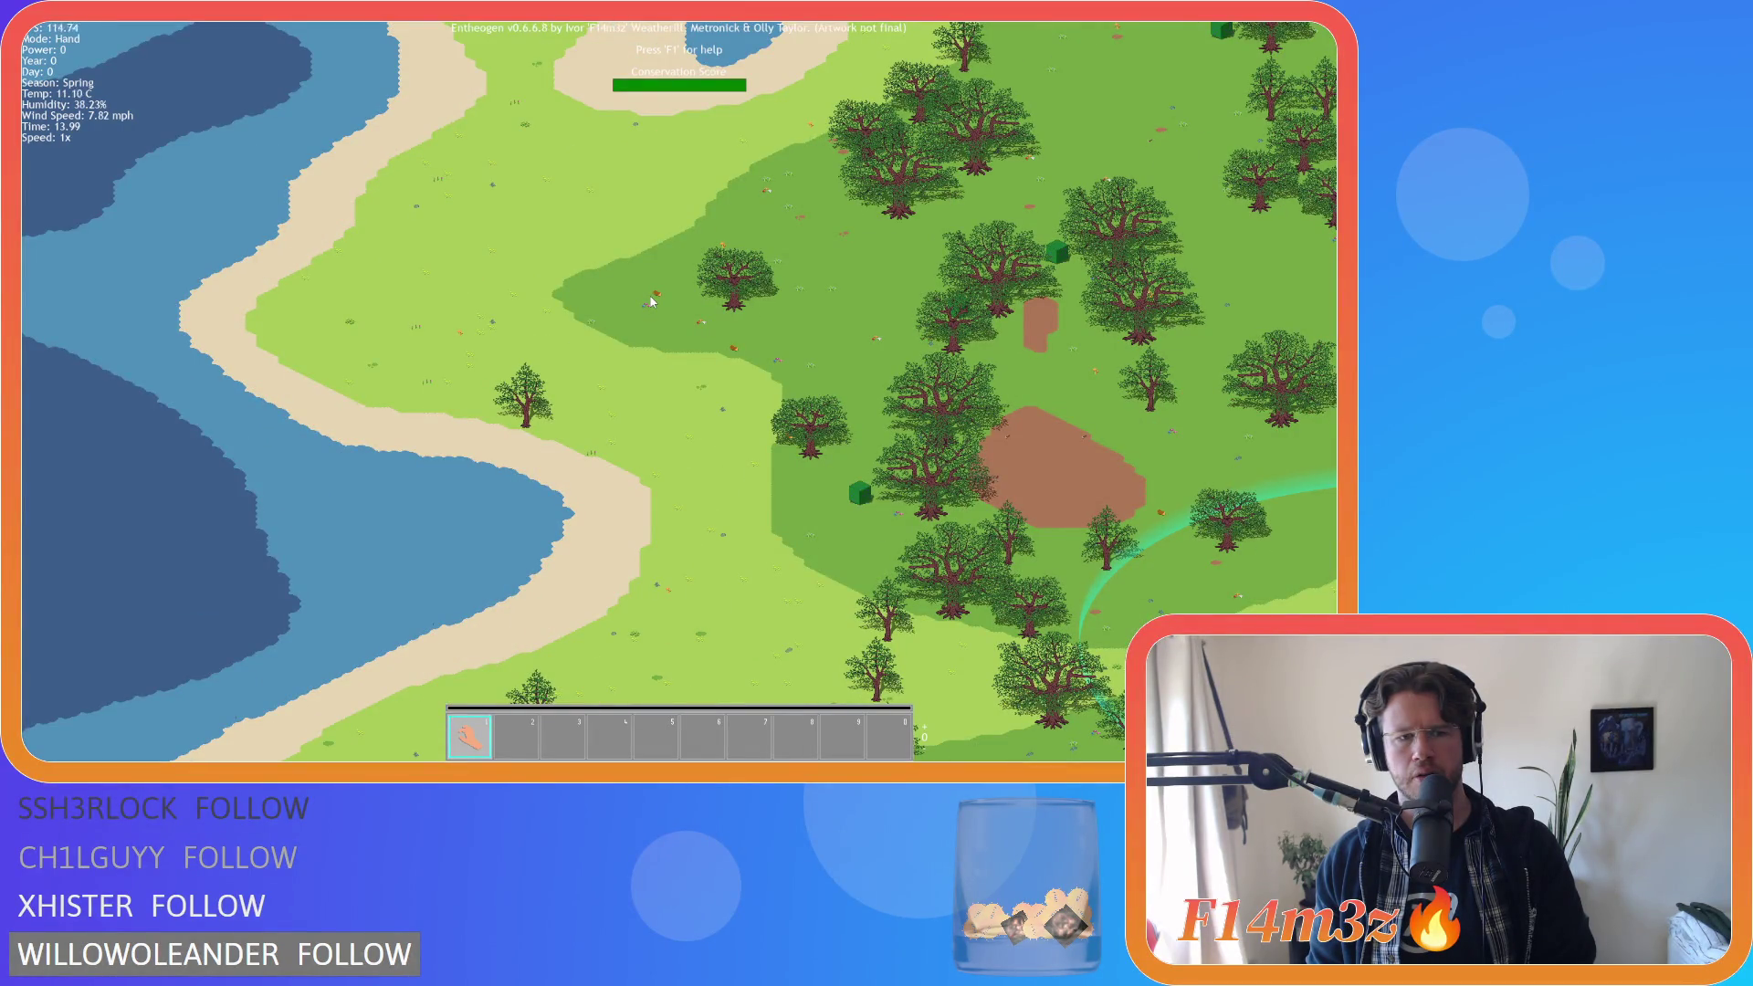
{"action": "scroll", "coordinate": [651, 301], "scroll_direction": "down", "scroll_amount": 3}
{"action": "scroll", "coordinate": [651, 301], "scroll_direction": "down", "scroll_amount": 2}
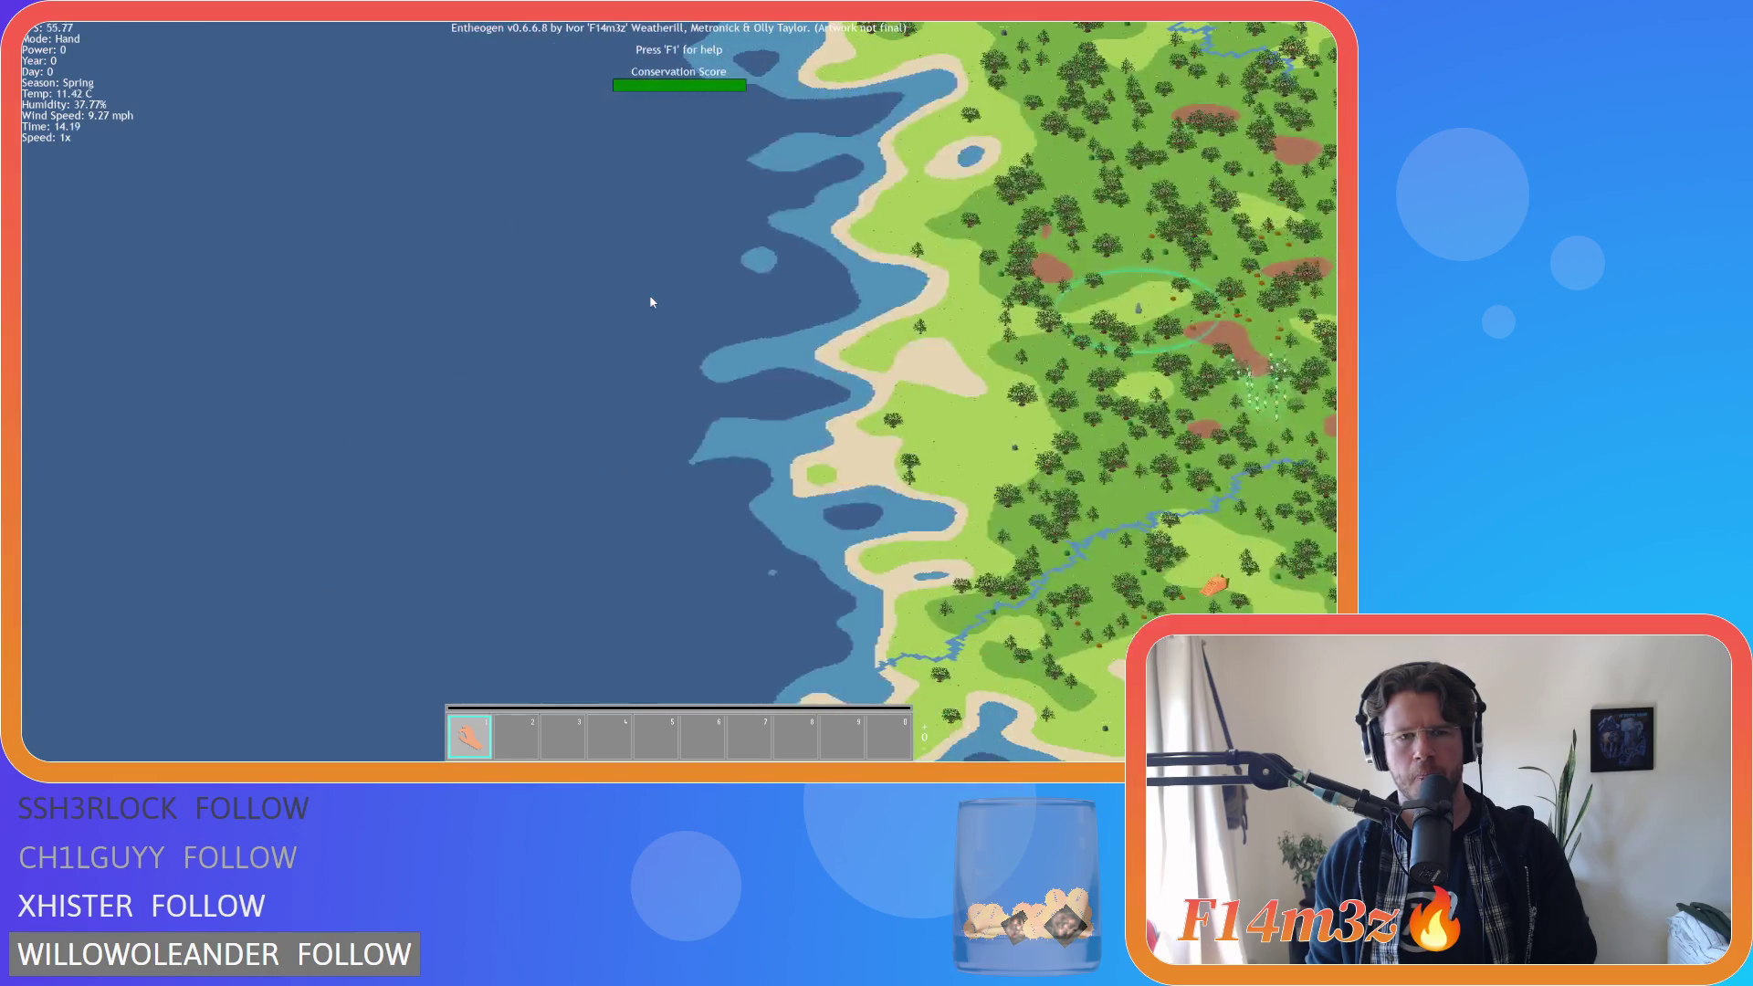
{"action": "scroll", "coordinate": [650, 301], "scroll_direction": "up", "scroll_amount": 5}
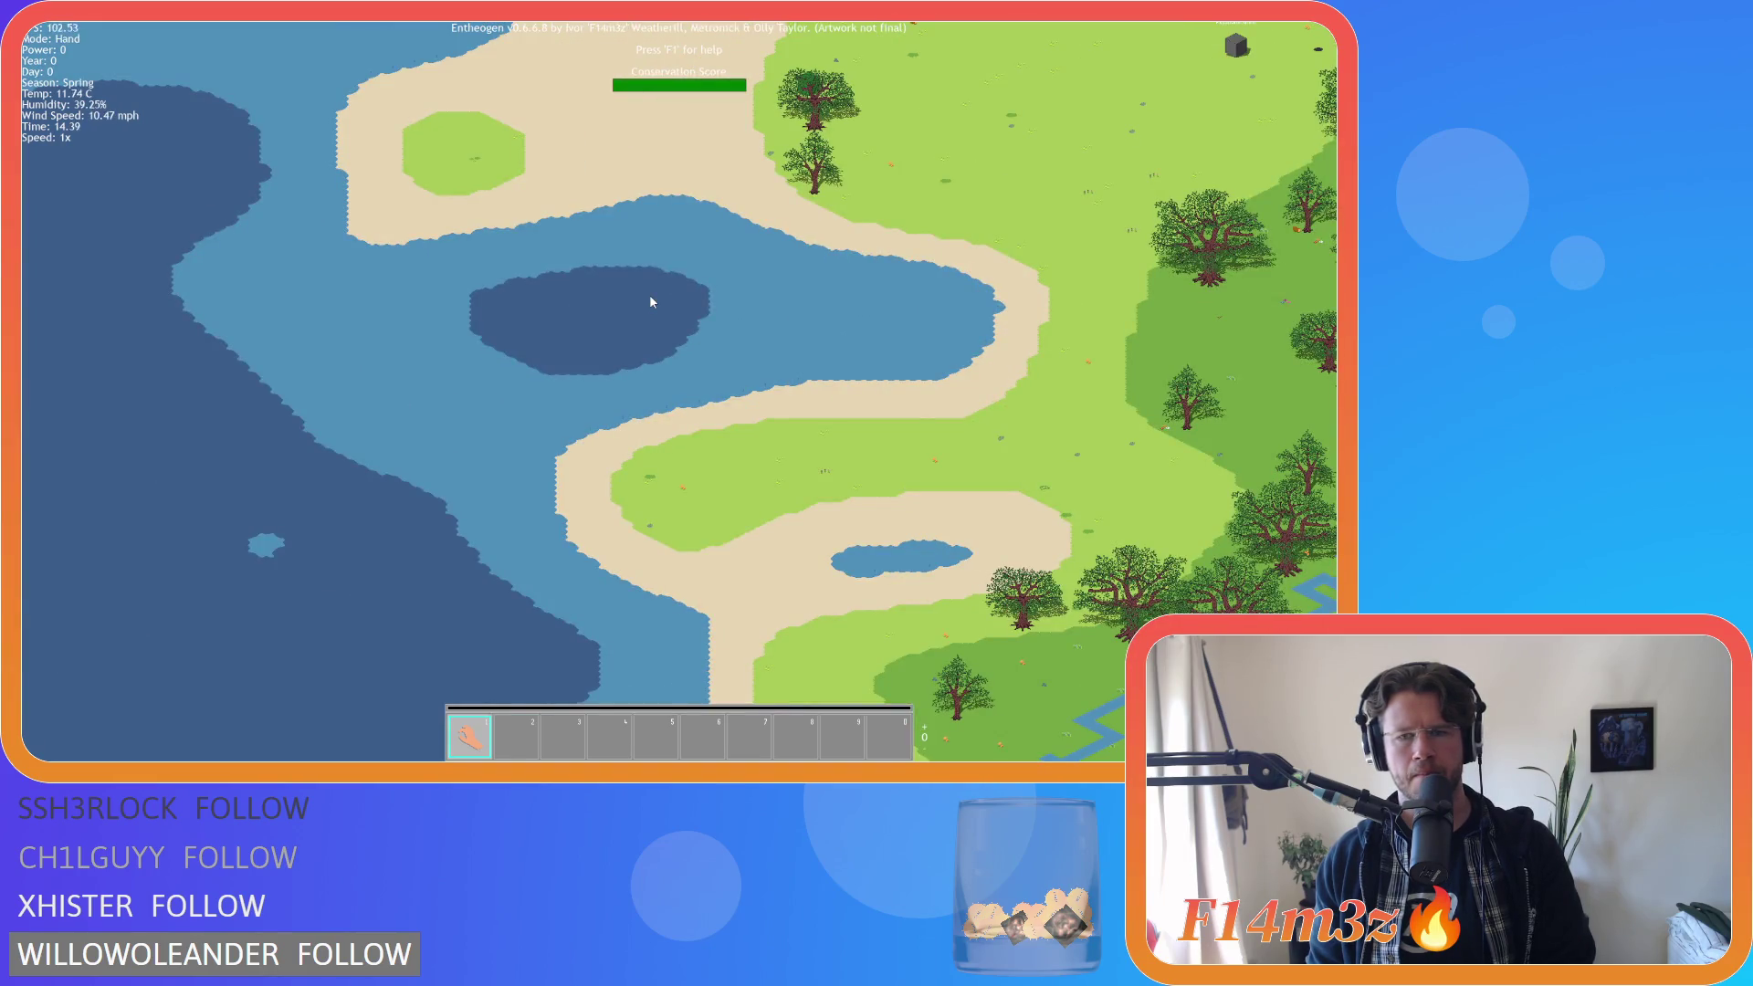
{"action": "scroll", "coordinate": [650, 296], "scroll_direction": "down", "scroll_amount": 4}
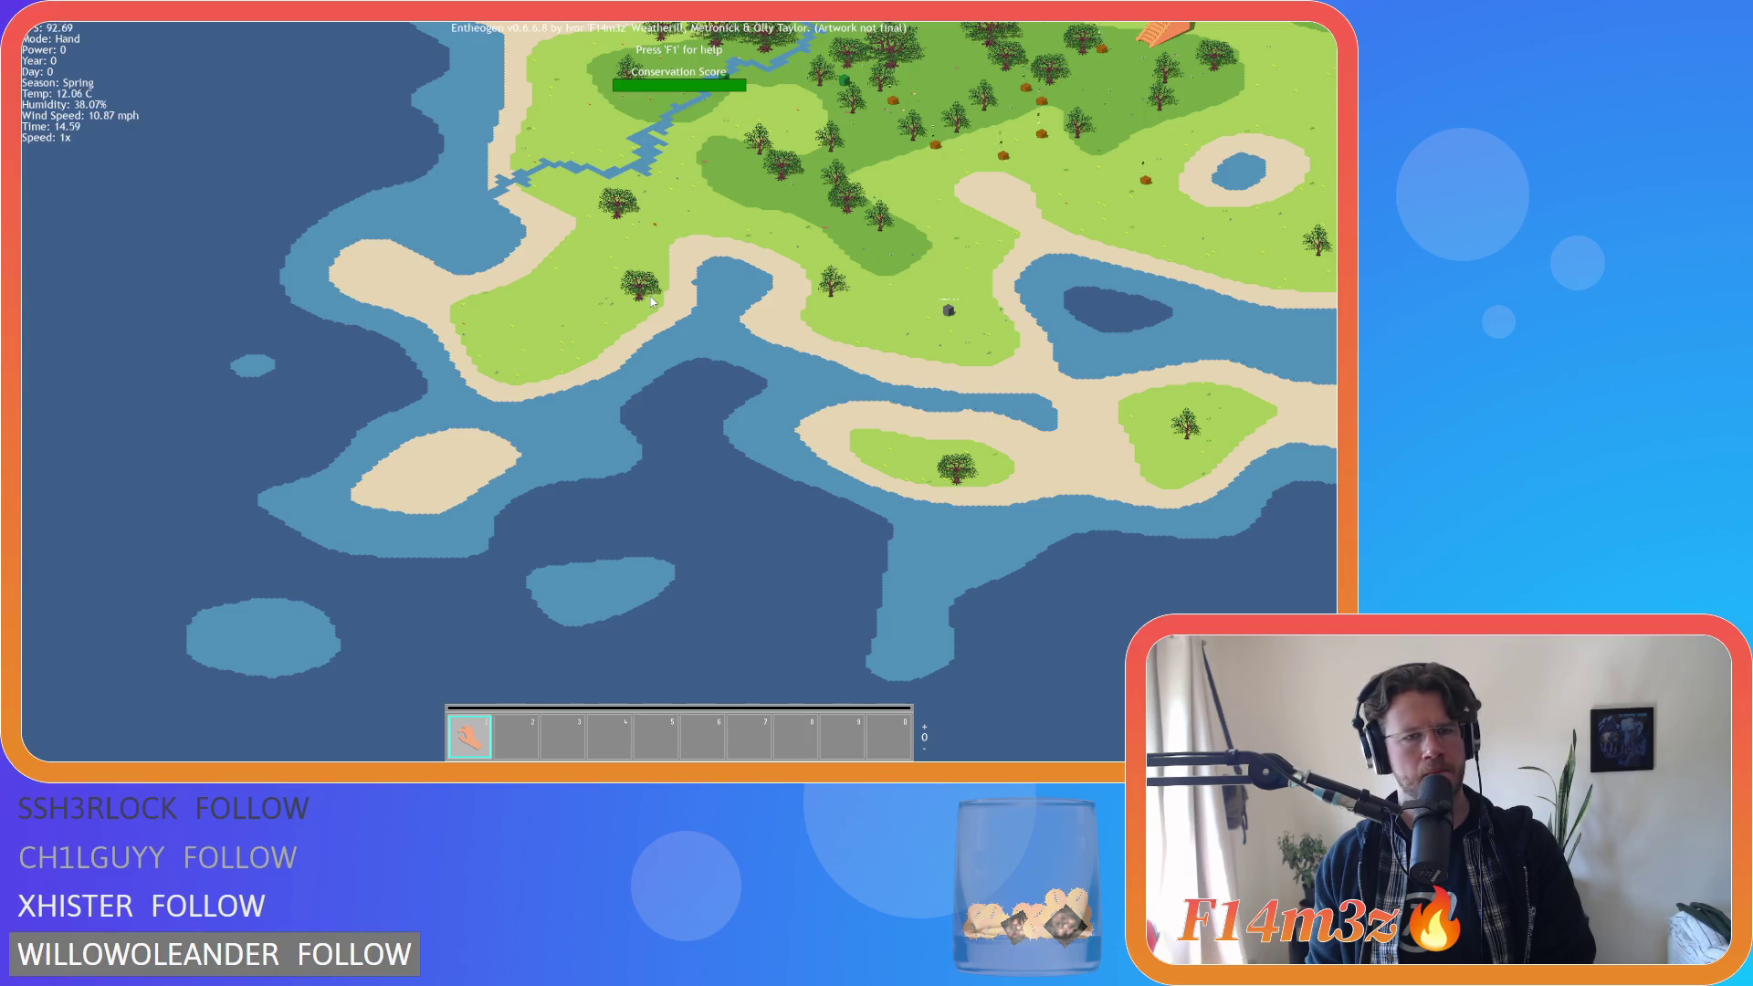
Pan toward the open sea, the river and northern coast, then a lakeside forest.
{"action": "key", "text": "s"}
{"action": "key", "text": "d"}
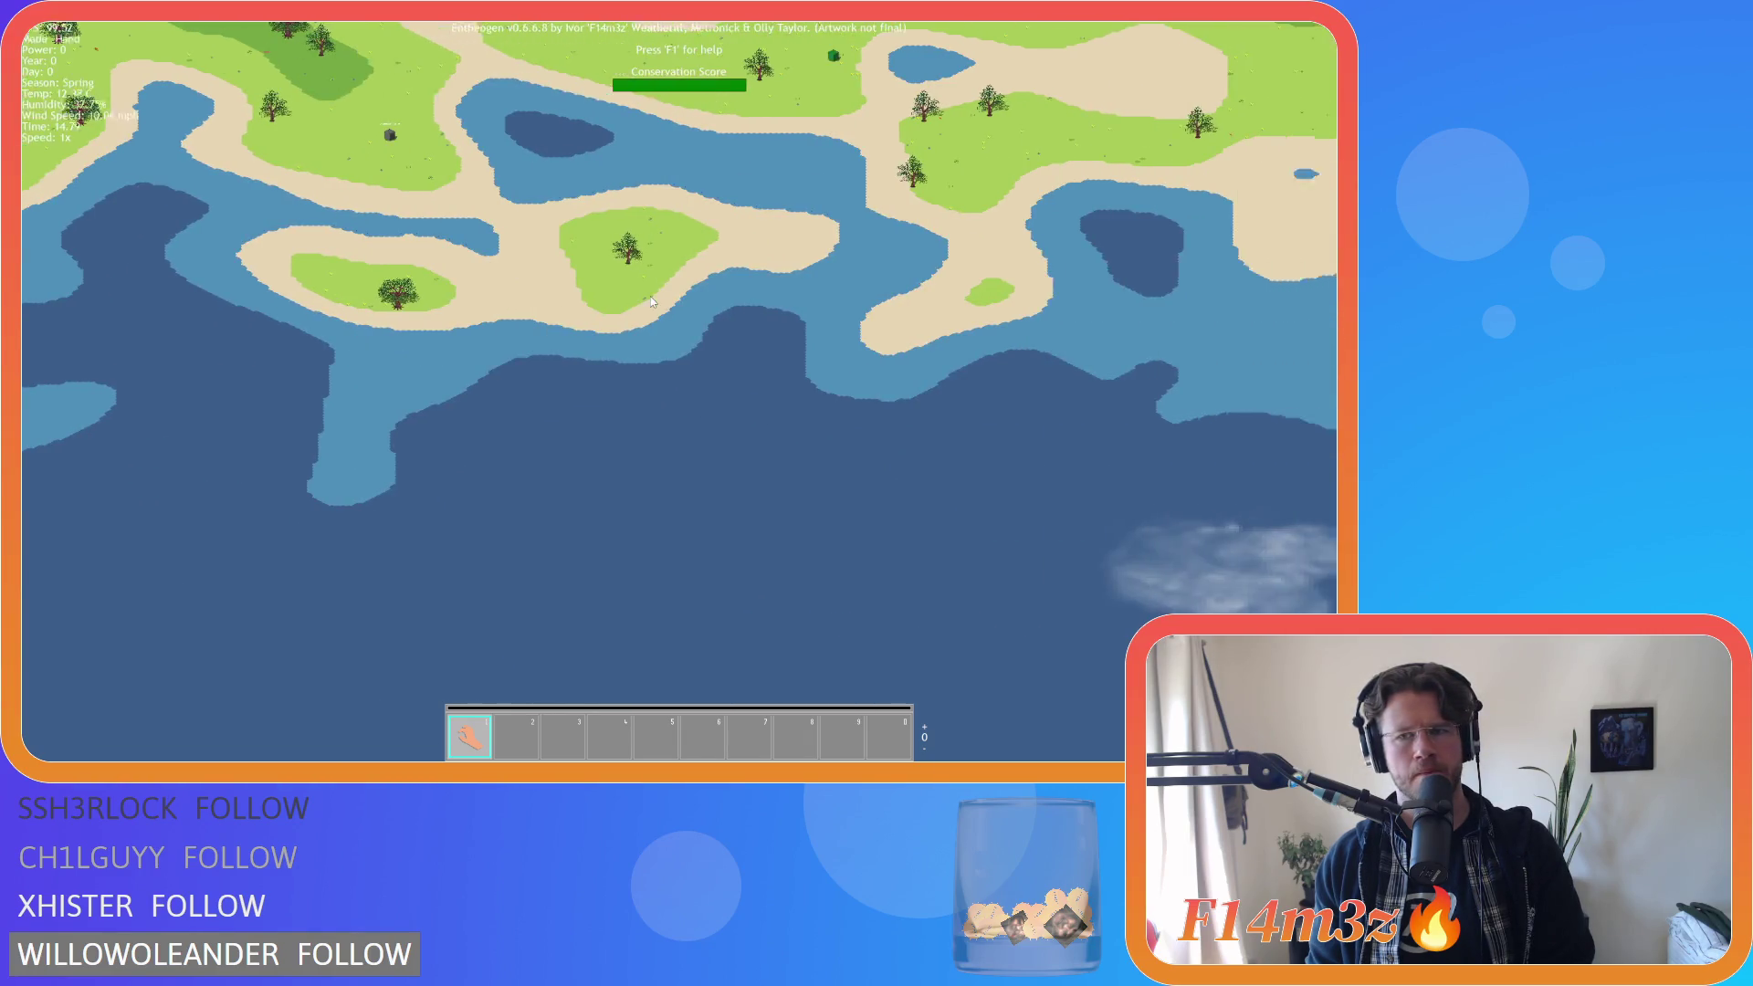
{"action": "scroll", "coordinate": [650, 296], "scroll_direction": "up", "scroll_amount": 5}
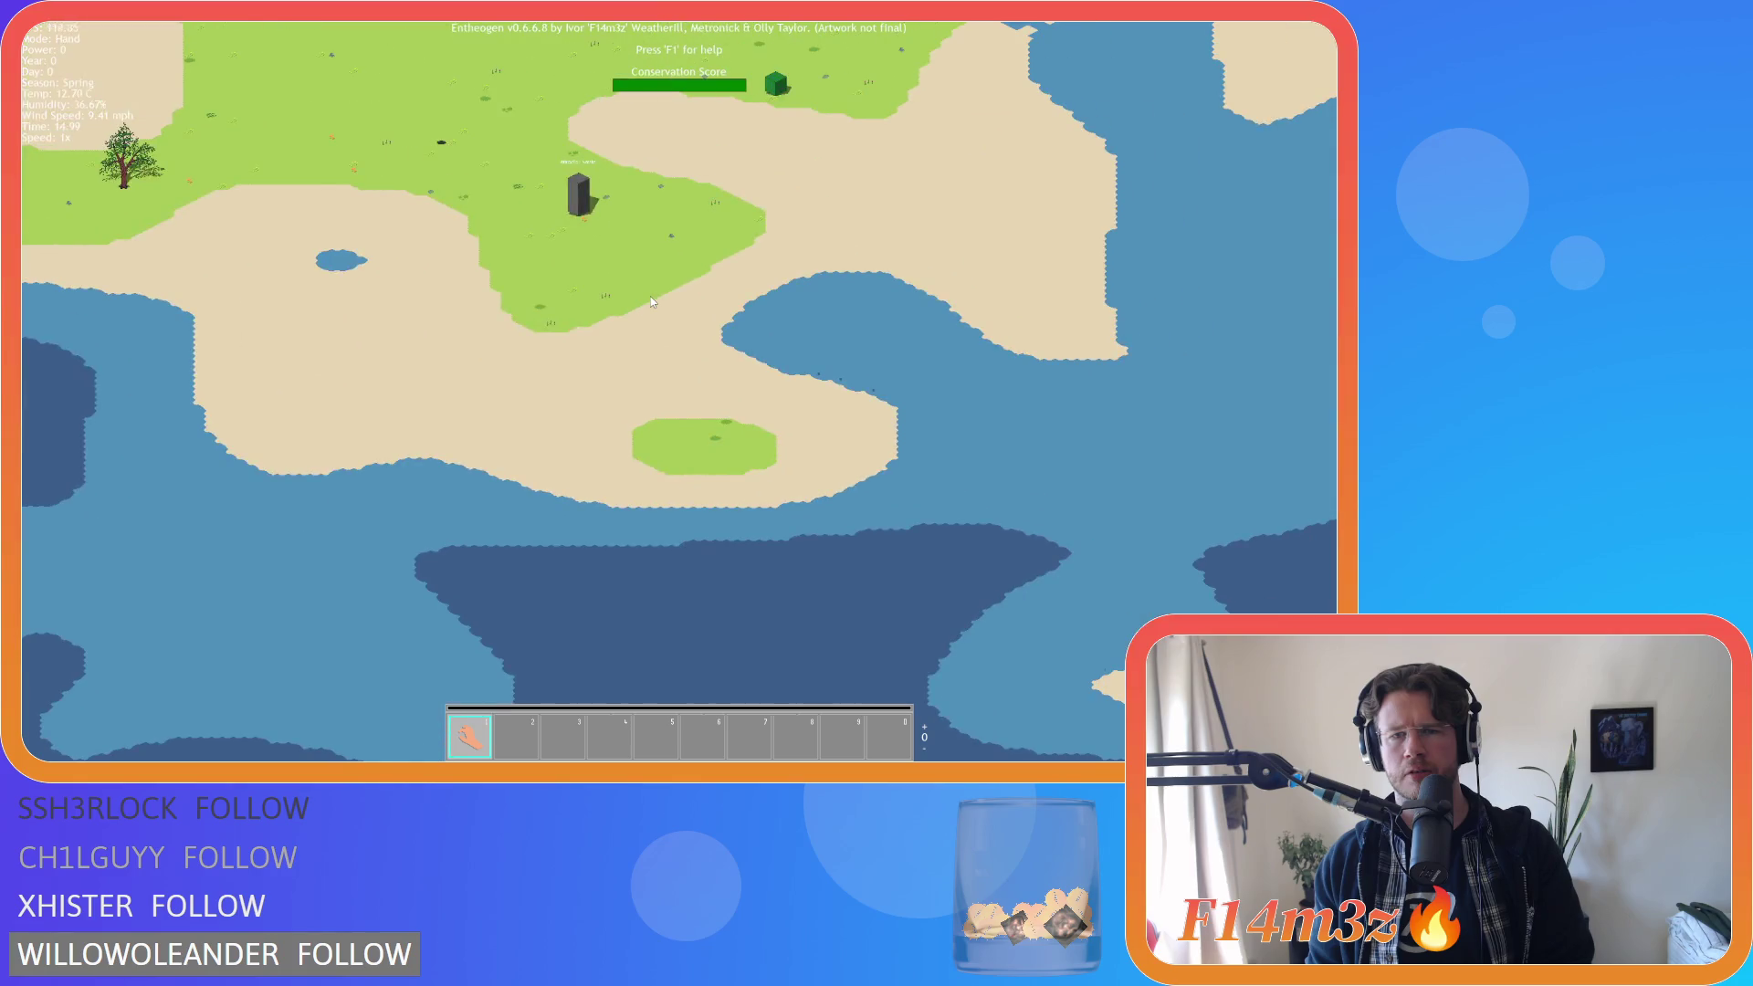
{"action": "key", "text": "w"}
{"action": "key", "text": "d"}
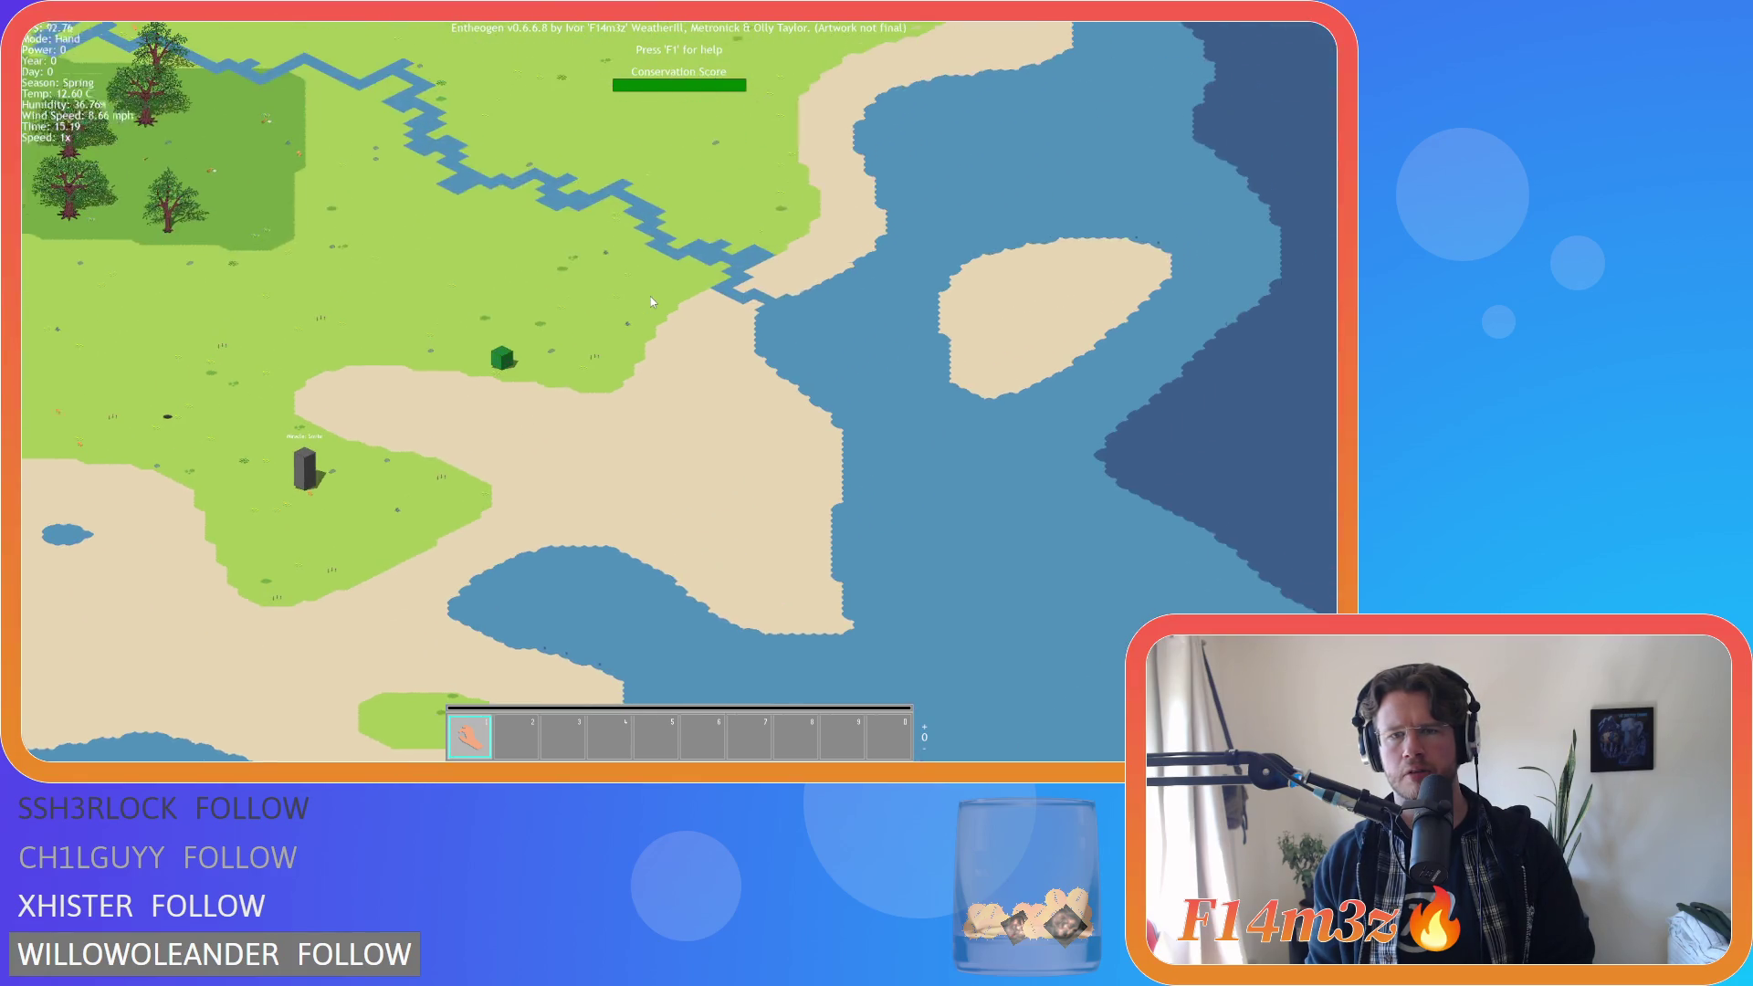
{"action": "scroll", "coordinate": [650, 296], "scroll_direction": "up", "scroll_amount": 5}
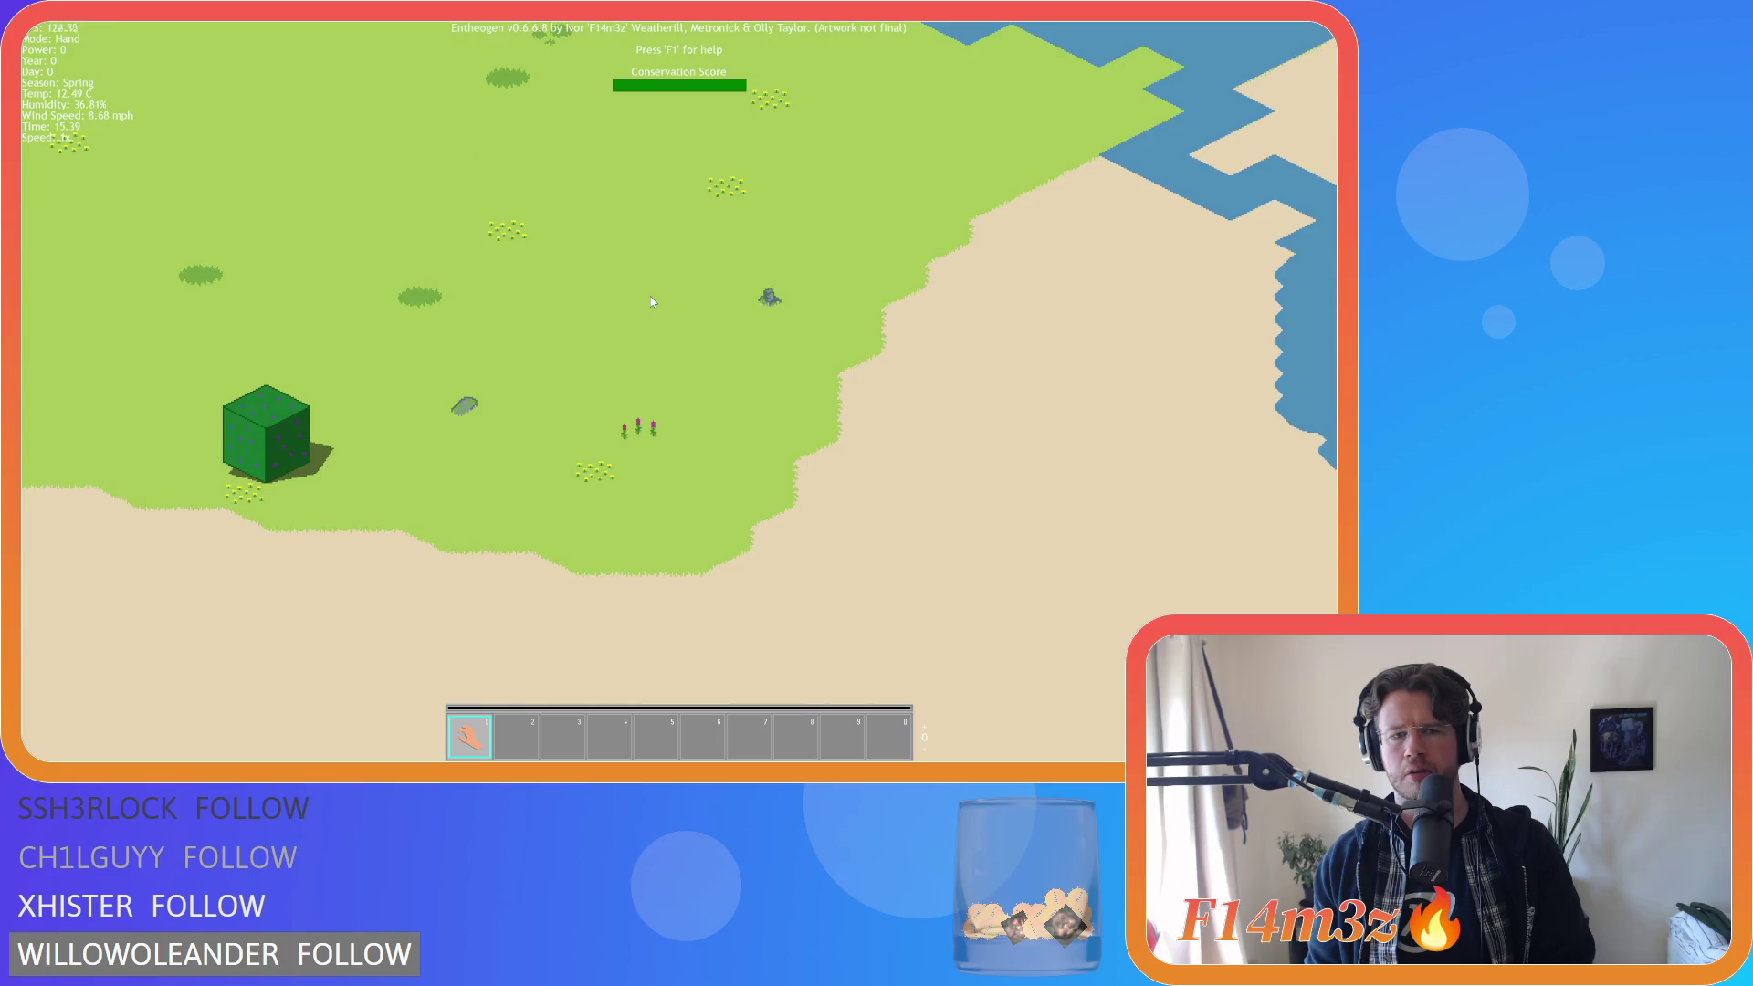
{"action": "scroll", "coordinate": [650, 296], "scroll_direction": "down", "scroll_amount": 5}
{"action": "scroll", "coordinate": [650, 296], "scroll_direction": "up", "scroll_amount": 5}
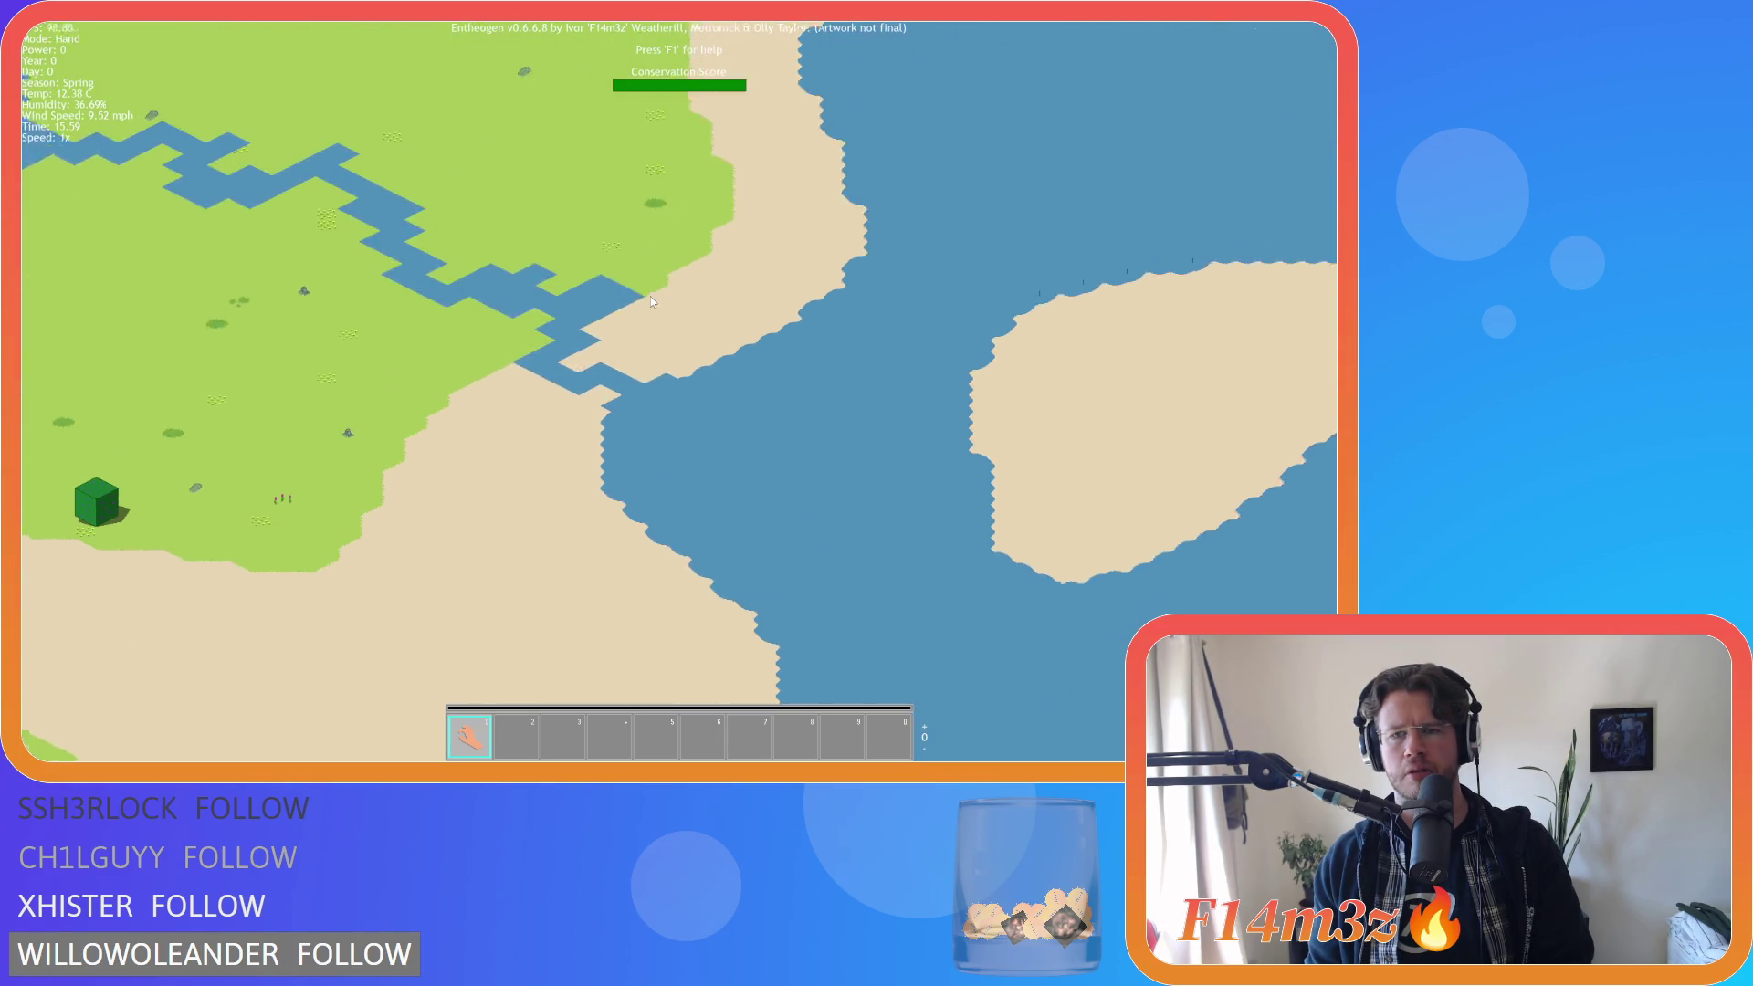
{"action": "scroll", "coordinate": [650, 302], "scroll_direction": "down", "scroll_amount": 3}
{"action": "key", "text": "w"}
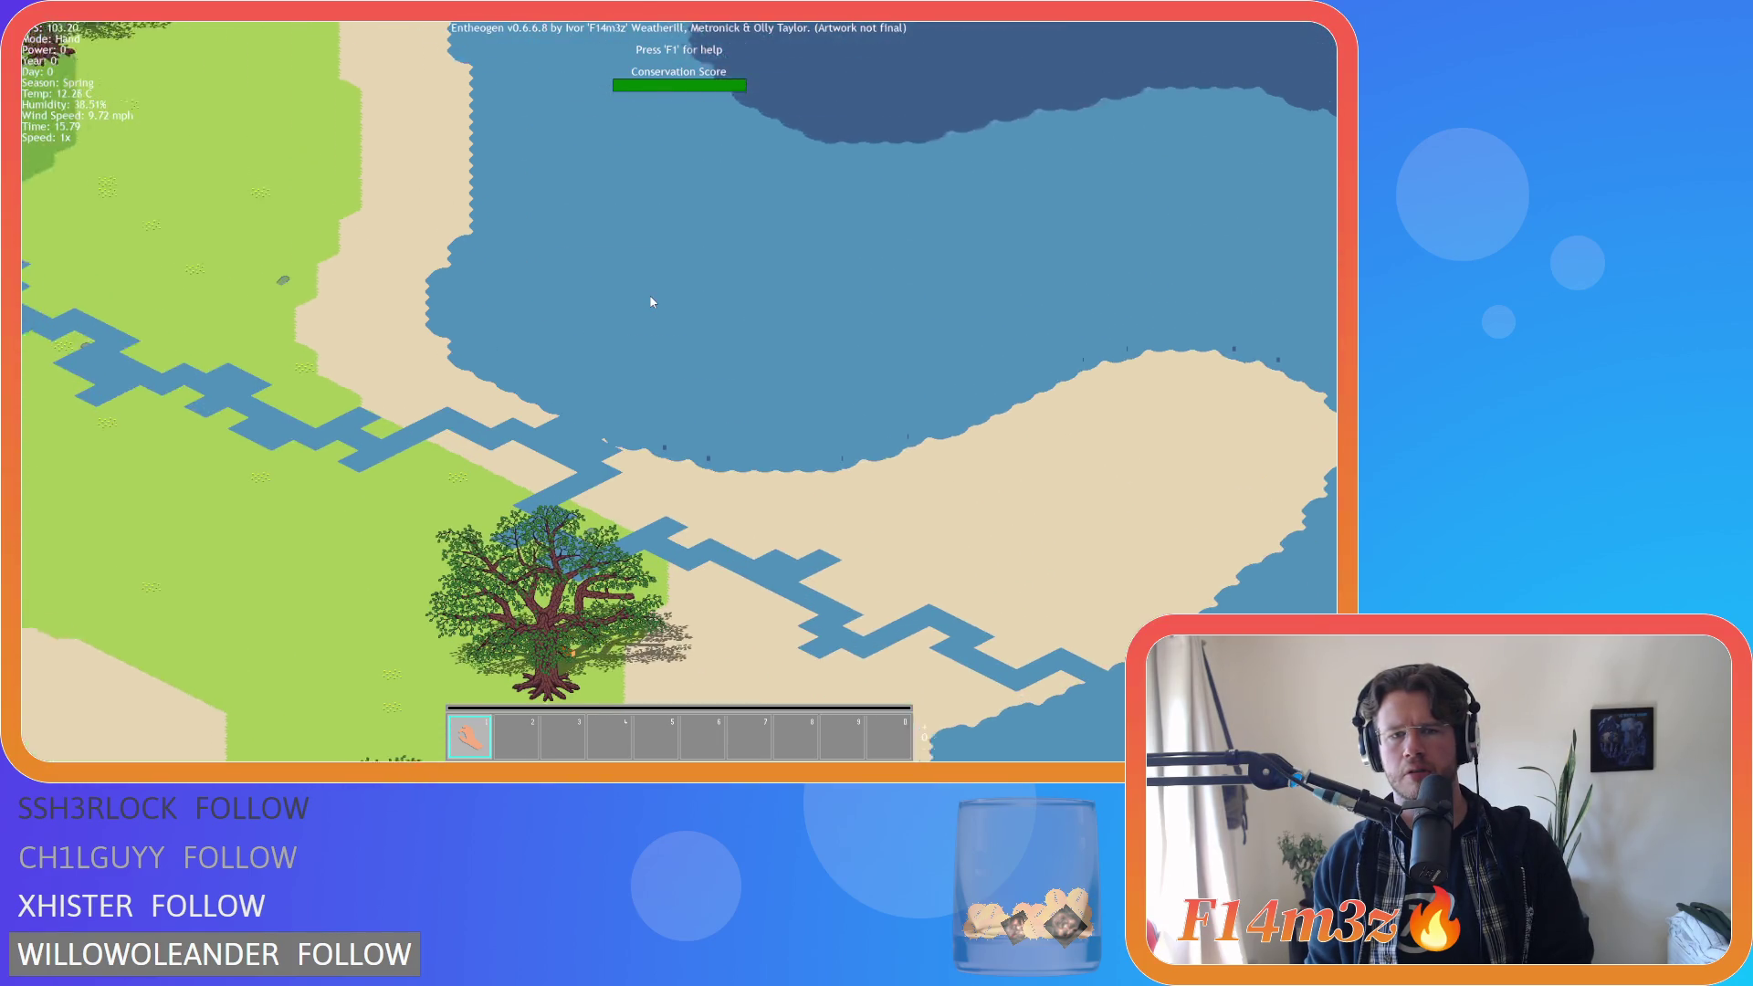
{"action": "key", "text": "w"}
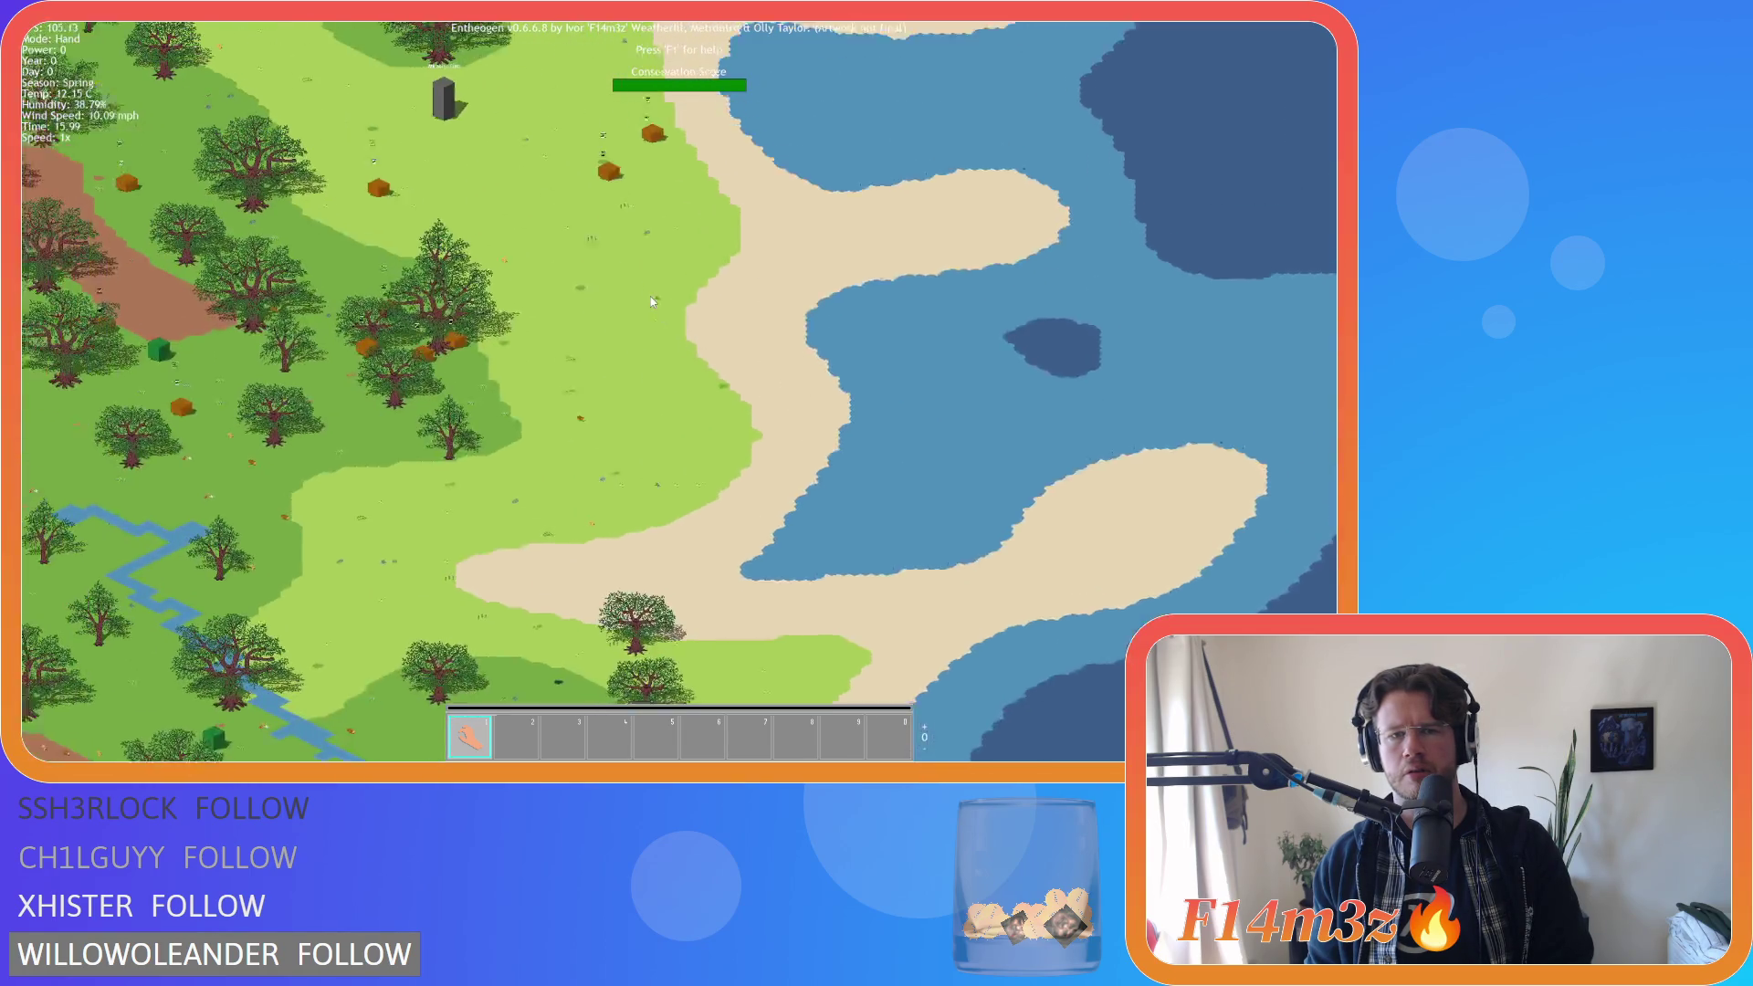
Quit to the title screen and close the game window.
{"action": "key", "text": "Escape"}
{"action": "key", "text": "Return"}
{"action": "key", "text": "alt+F4"}
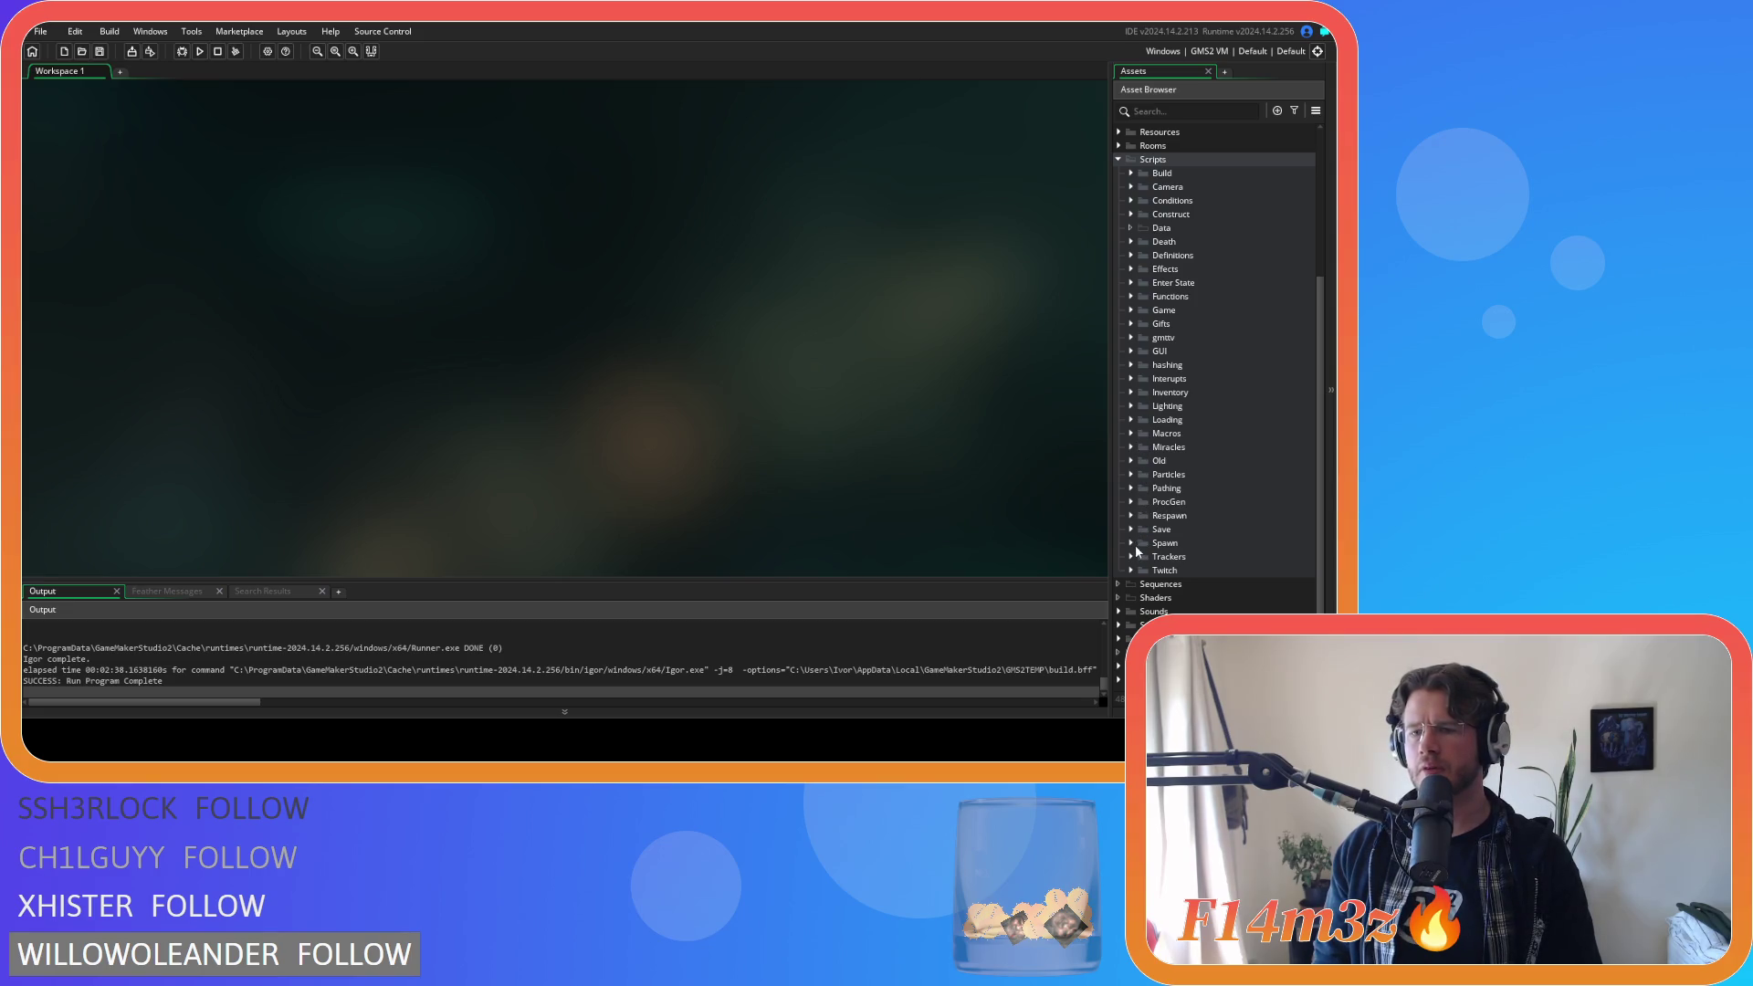
Expand the ProcGen scripts folder and open sc_setTilemap.
{"action": "left_click", "coordinate": [1141, 502]}
{"action": "left_click", "coordinate": [1131, 502]}
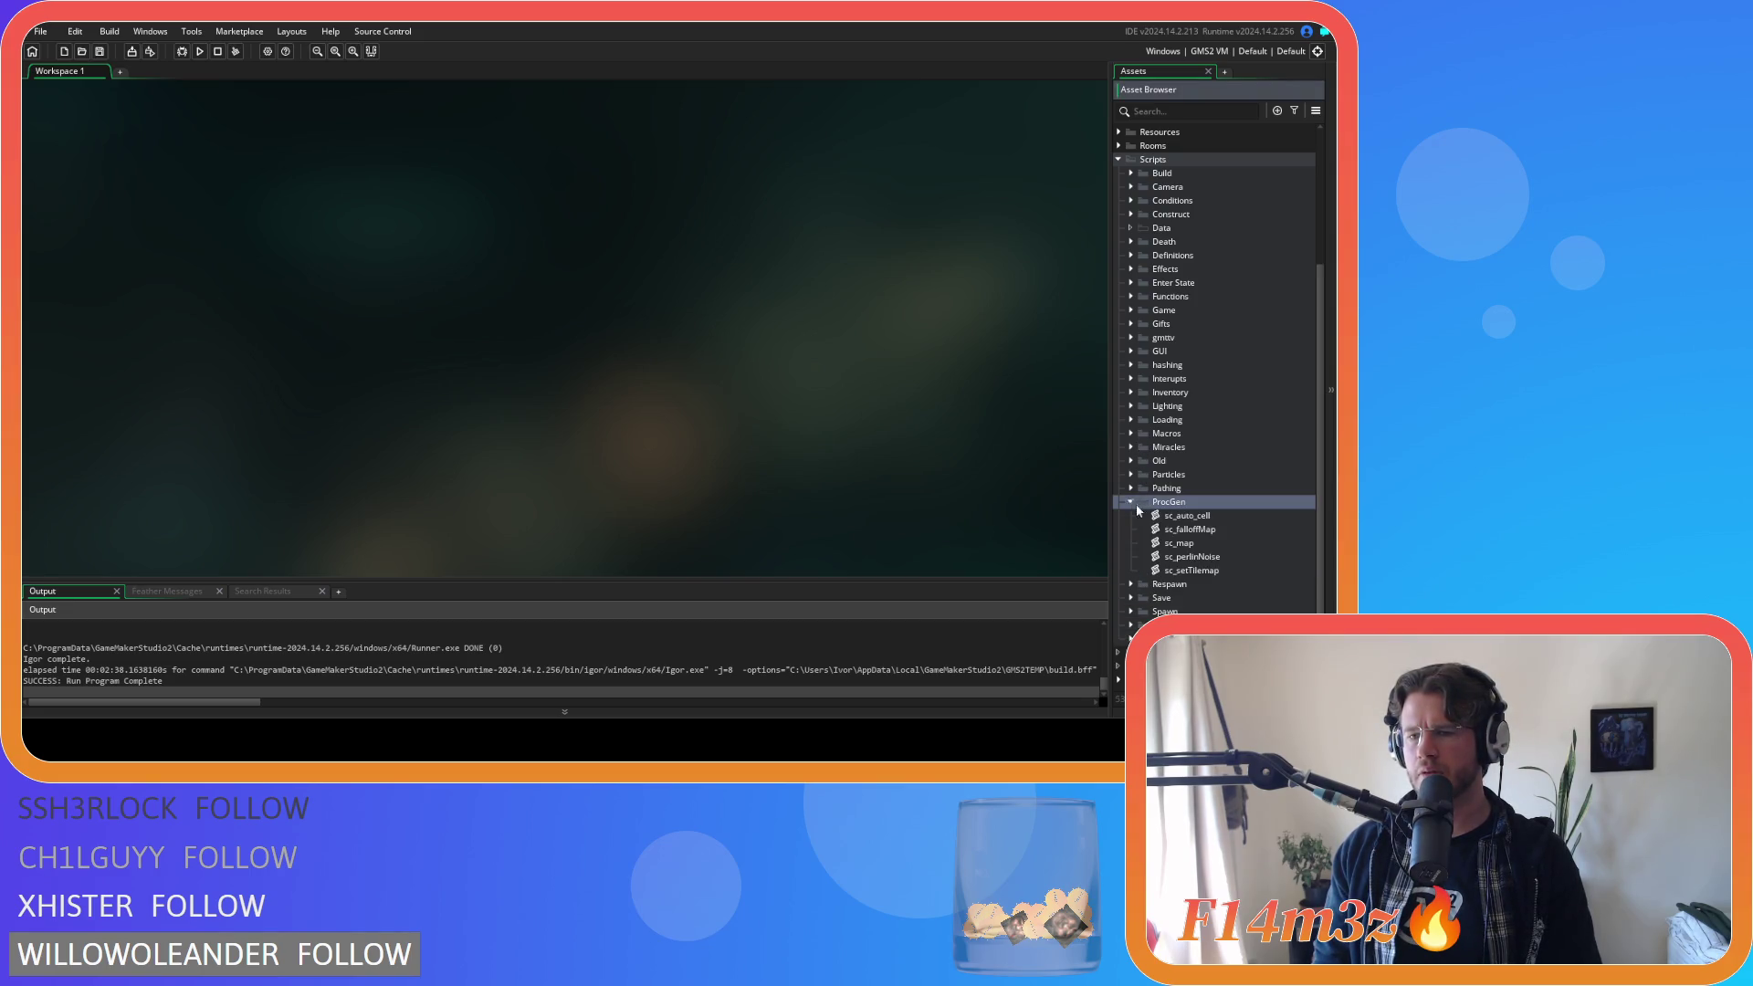
{"action": "double_click", "coordinate": [1192, 570]}
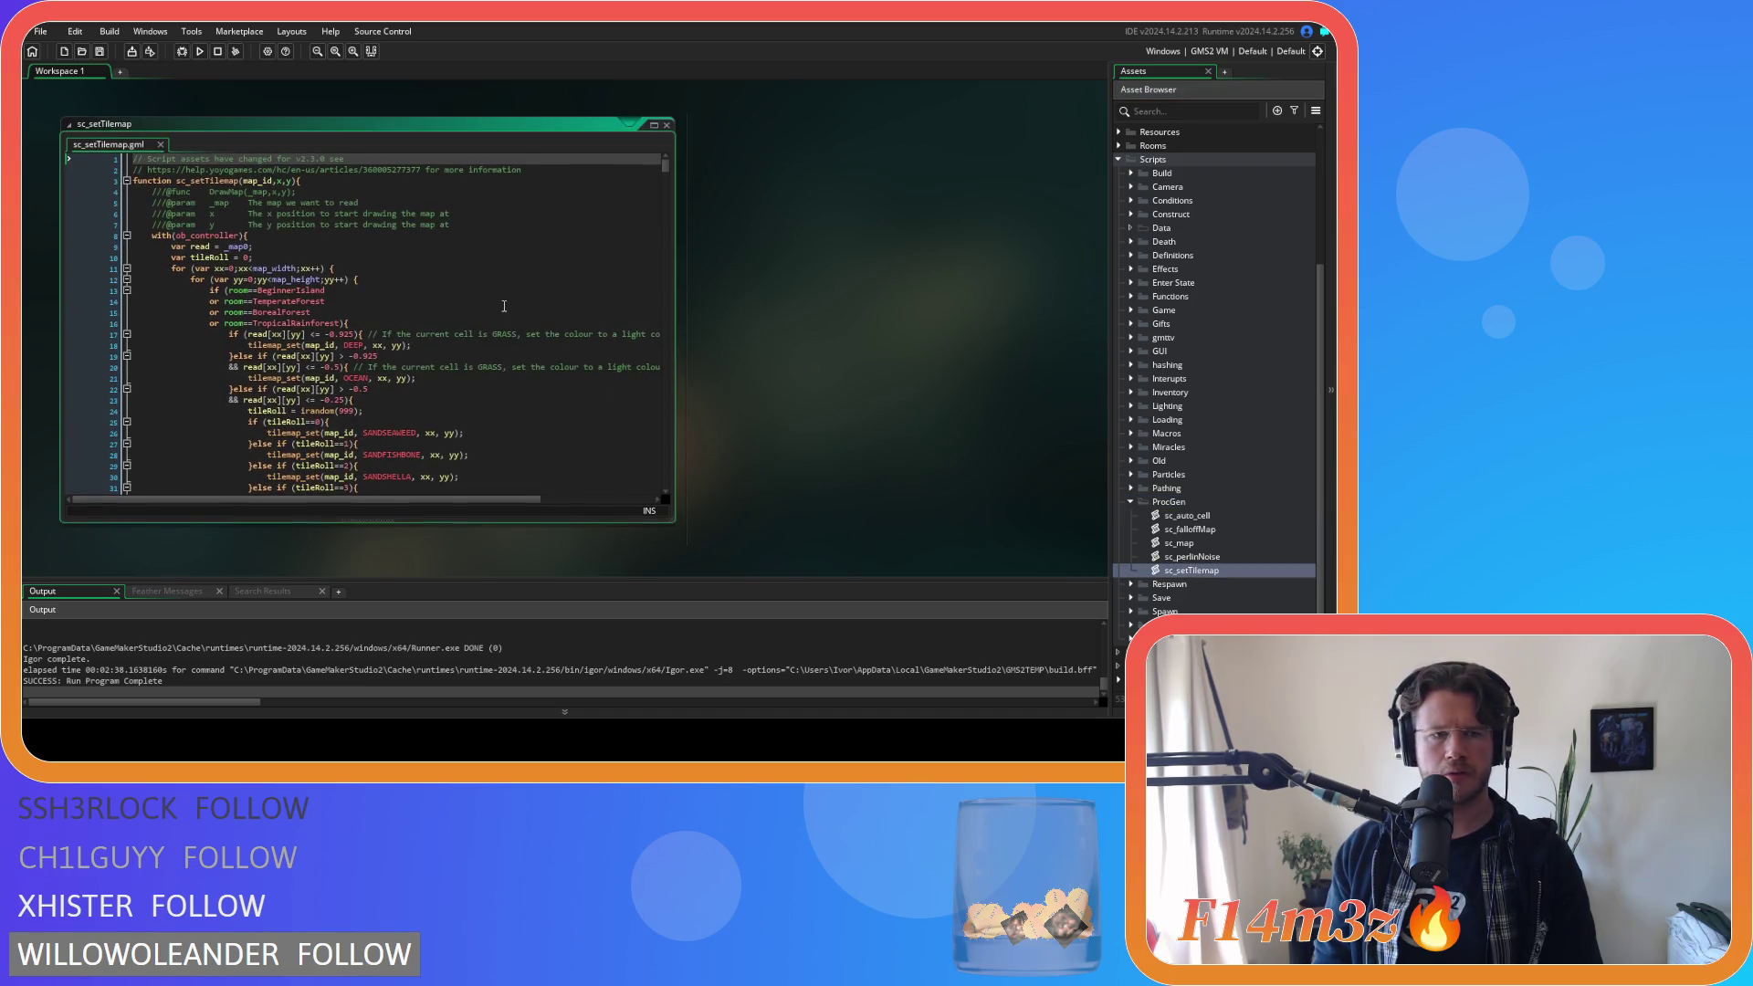
Review sc_setTilemap's sand variant checks around lines 25–32.
{"action": "scroll", "coordinate": [504, 306], "scroll_direction": "down", "scroll_amount": 3}
{"action": "scroll", "coordinate": [504, 306], "scroll_direction": "down", "scroll_amount": 3}
{"action": "scroll", "coordinate": [504, 306], "scroll_direction": "up", "scroll_amount": 2}
{"action": "left_click", "coordinate": [504, 306]}
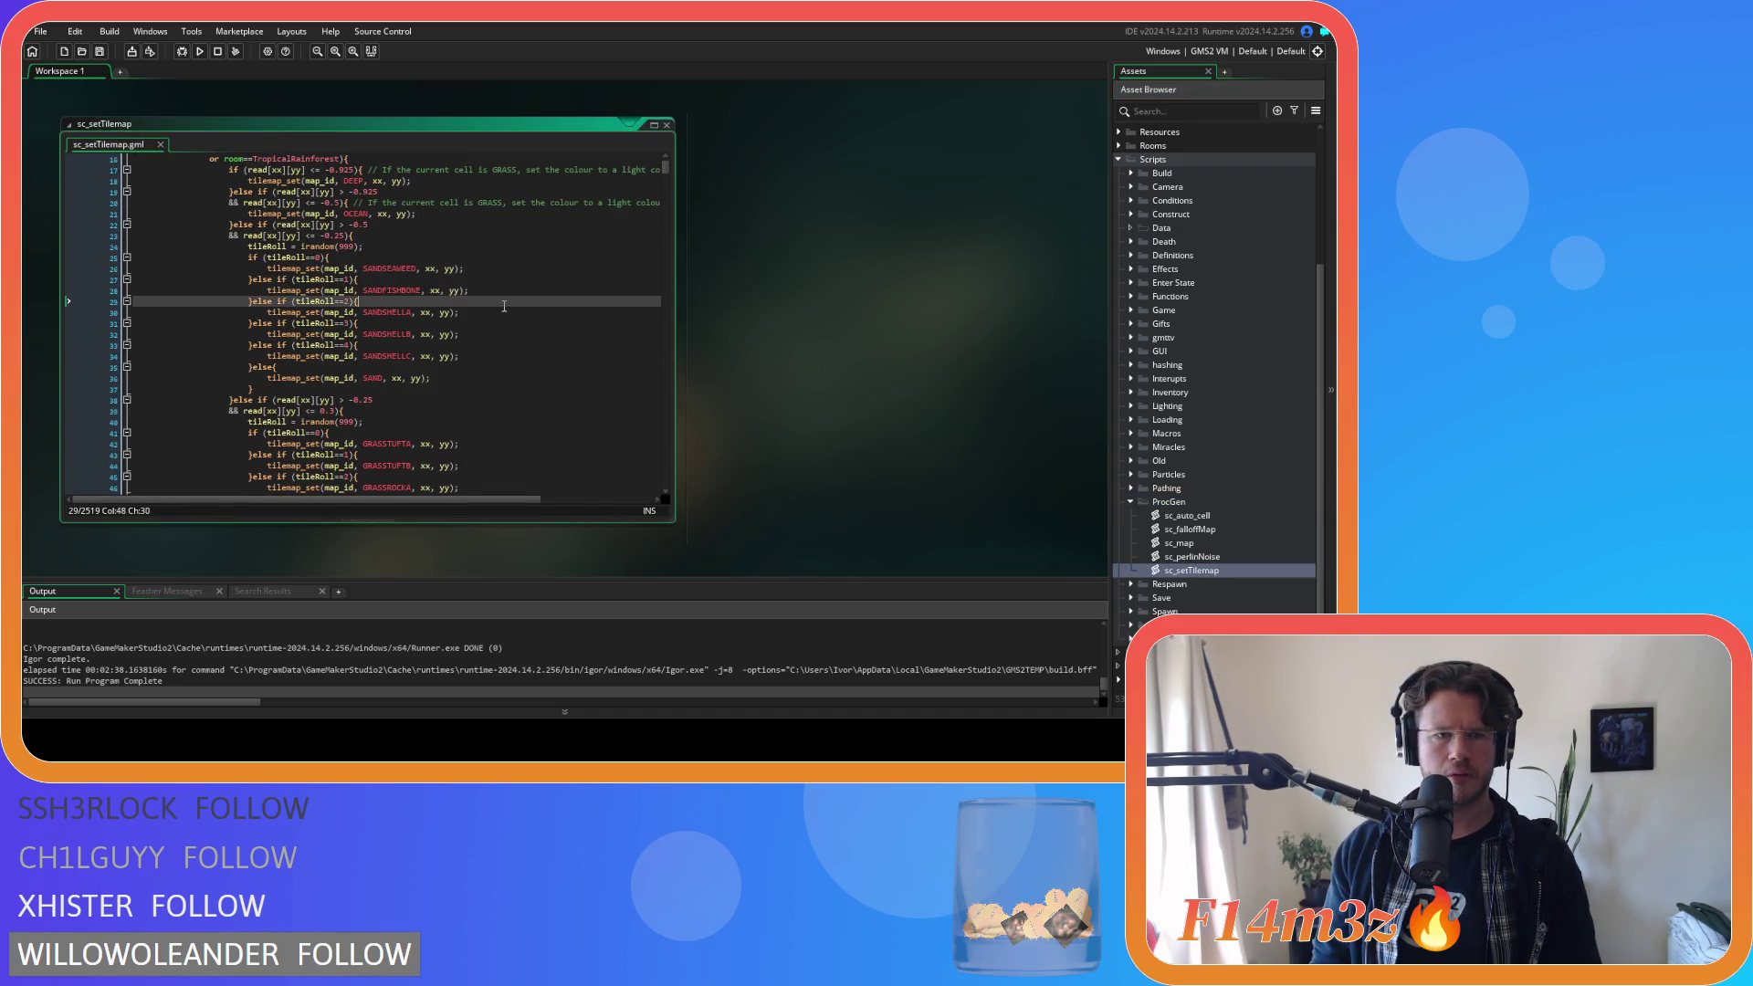
{"action": "left_click", "coordinate": [438, 256]}
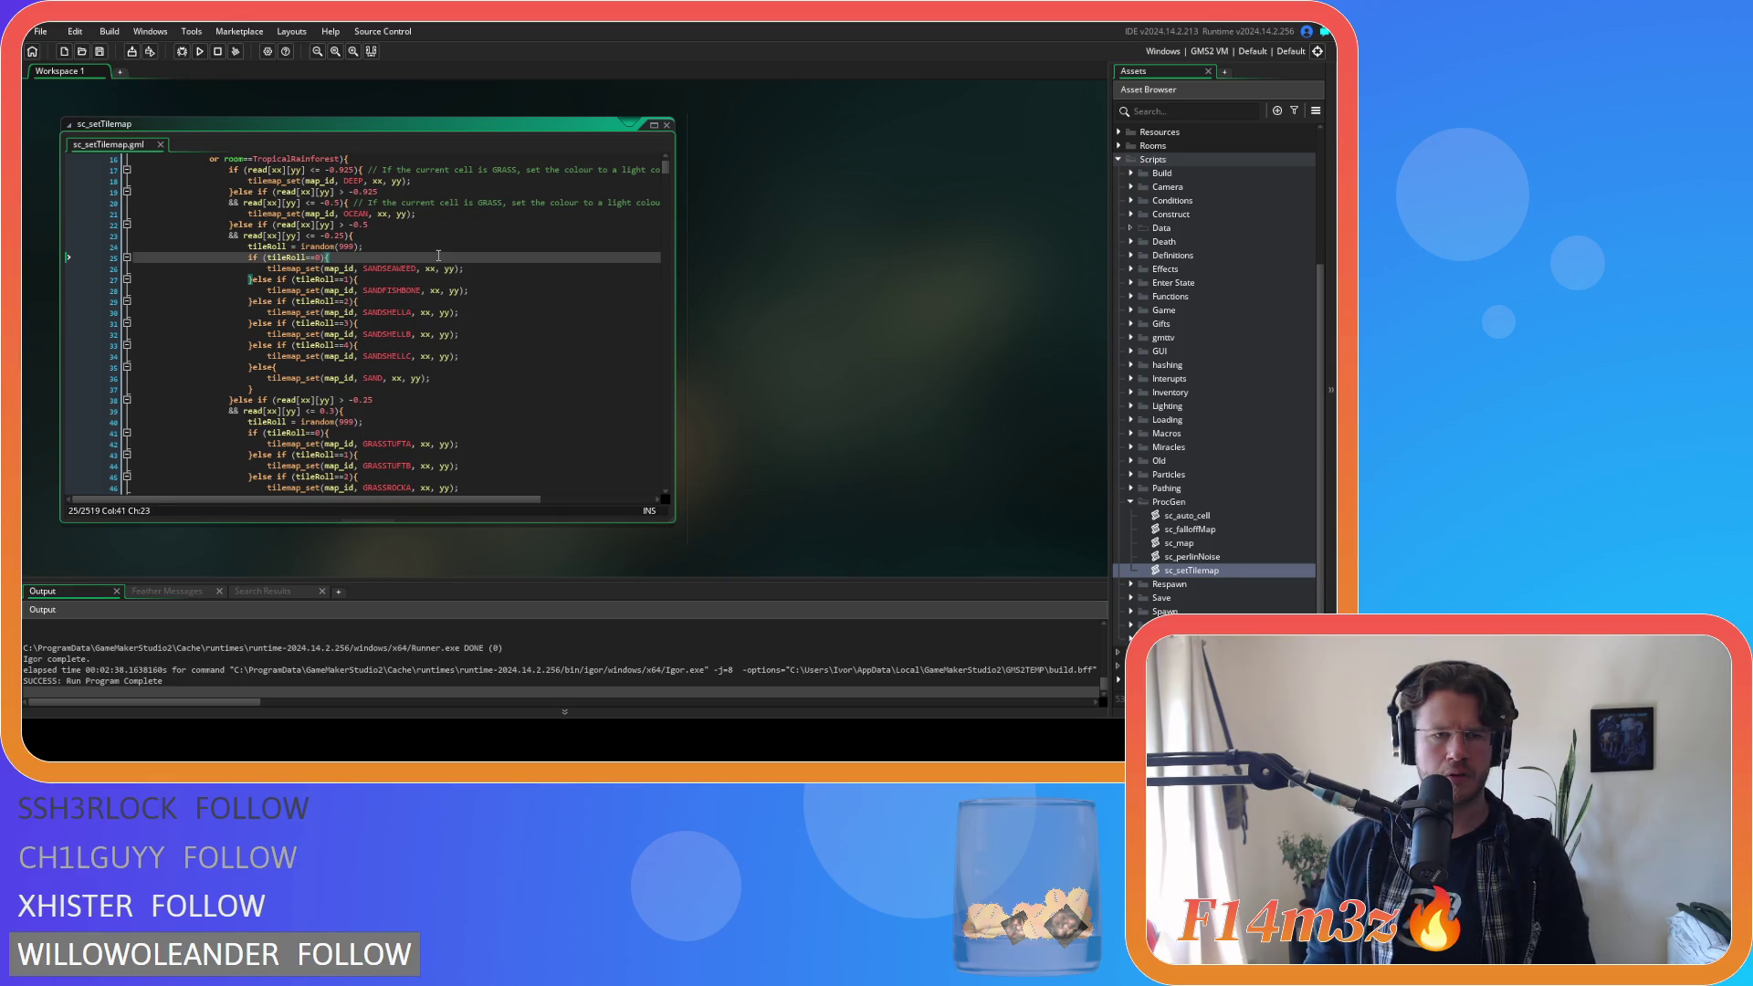
{"action": "scroll", "coordinate": [438, 254], "scroll_direction": "up", "scroll_amount": 3}
{"action": "scroll", "coordinate": [438, 254], "scroll_direction": "up", "scroll_amount": 3}
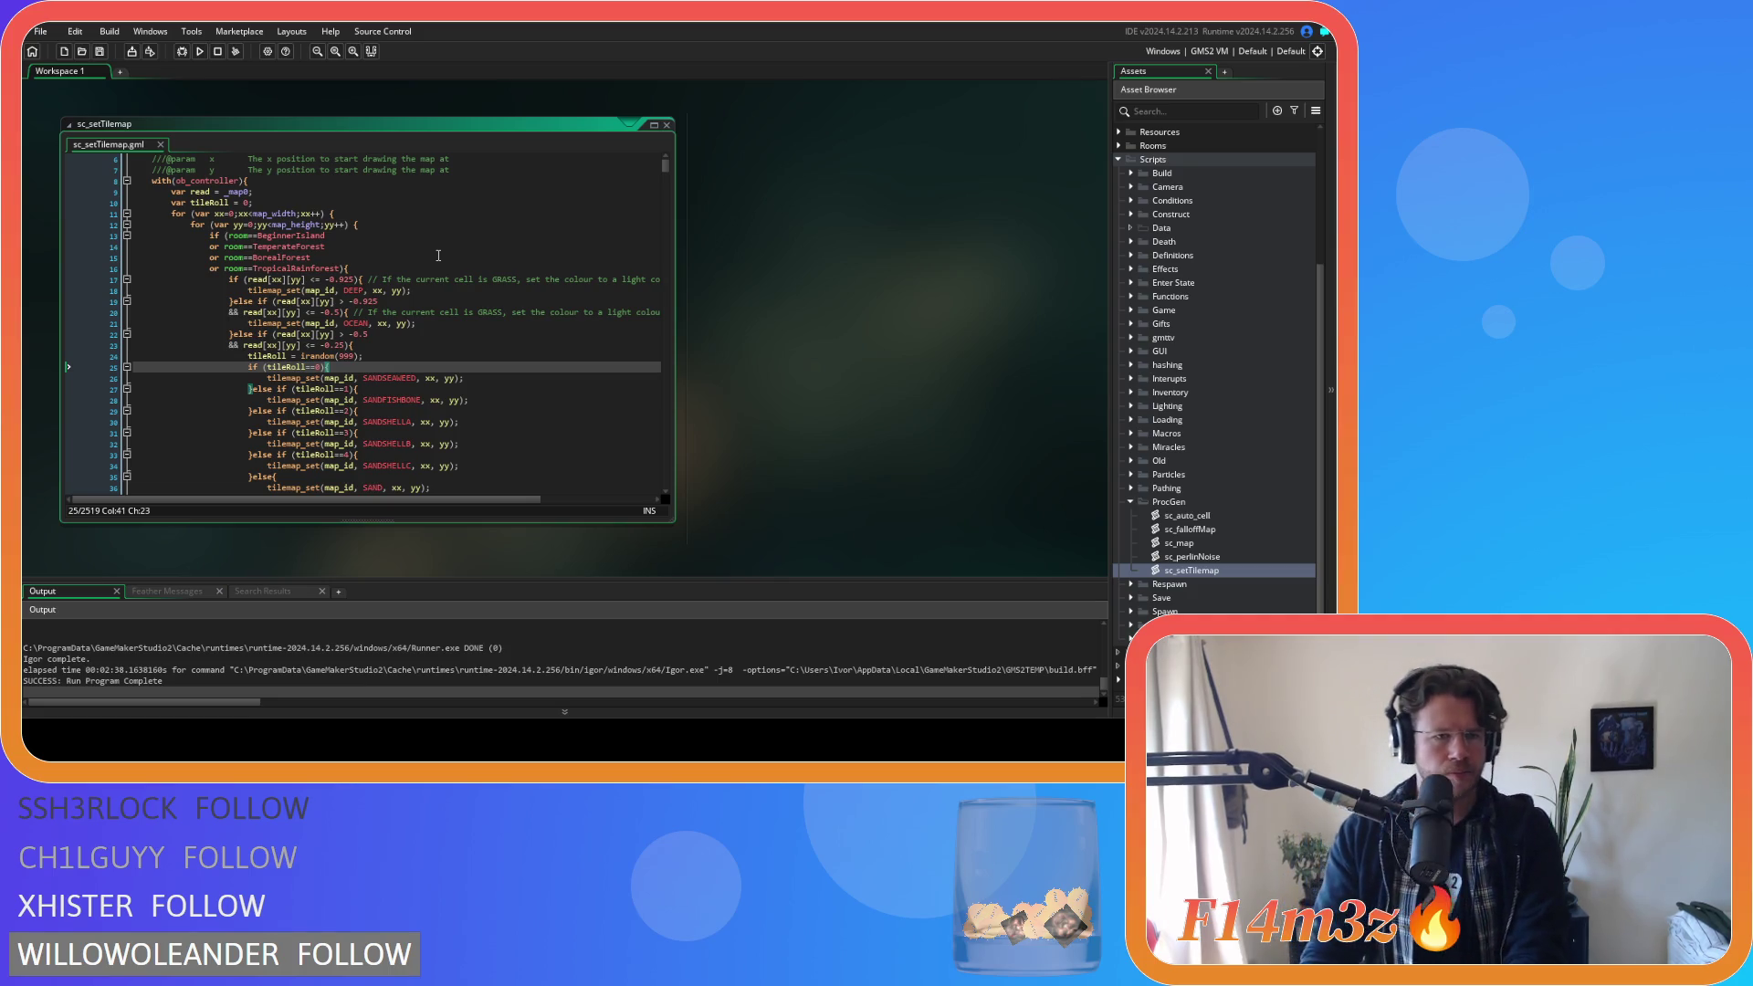
{"action": "scroll", "coordinate": [438, 255], "scroll_direction": "down", "scroll_amount": 4}
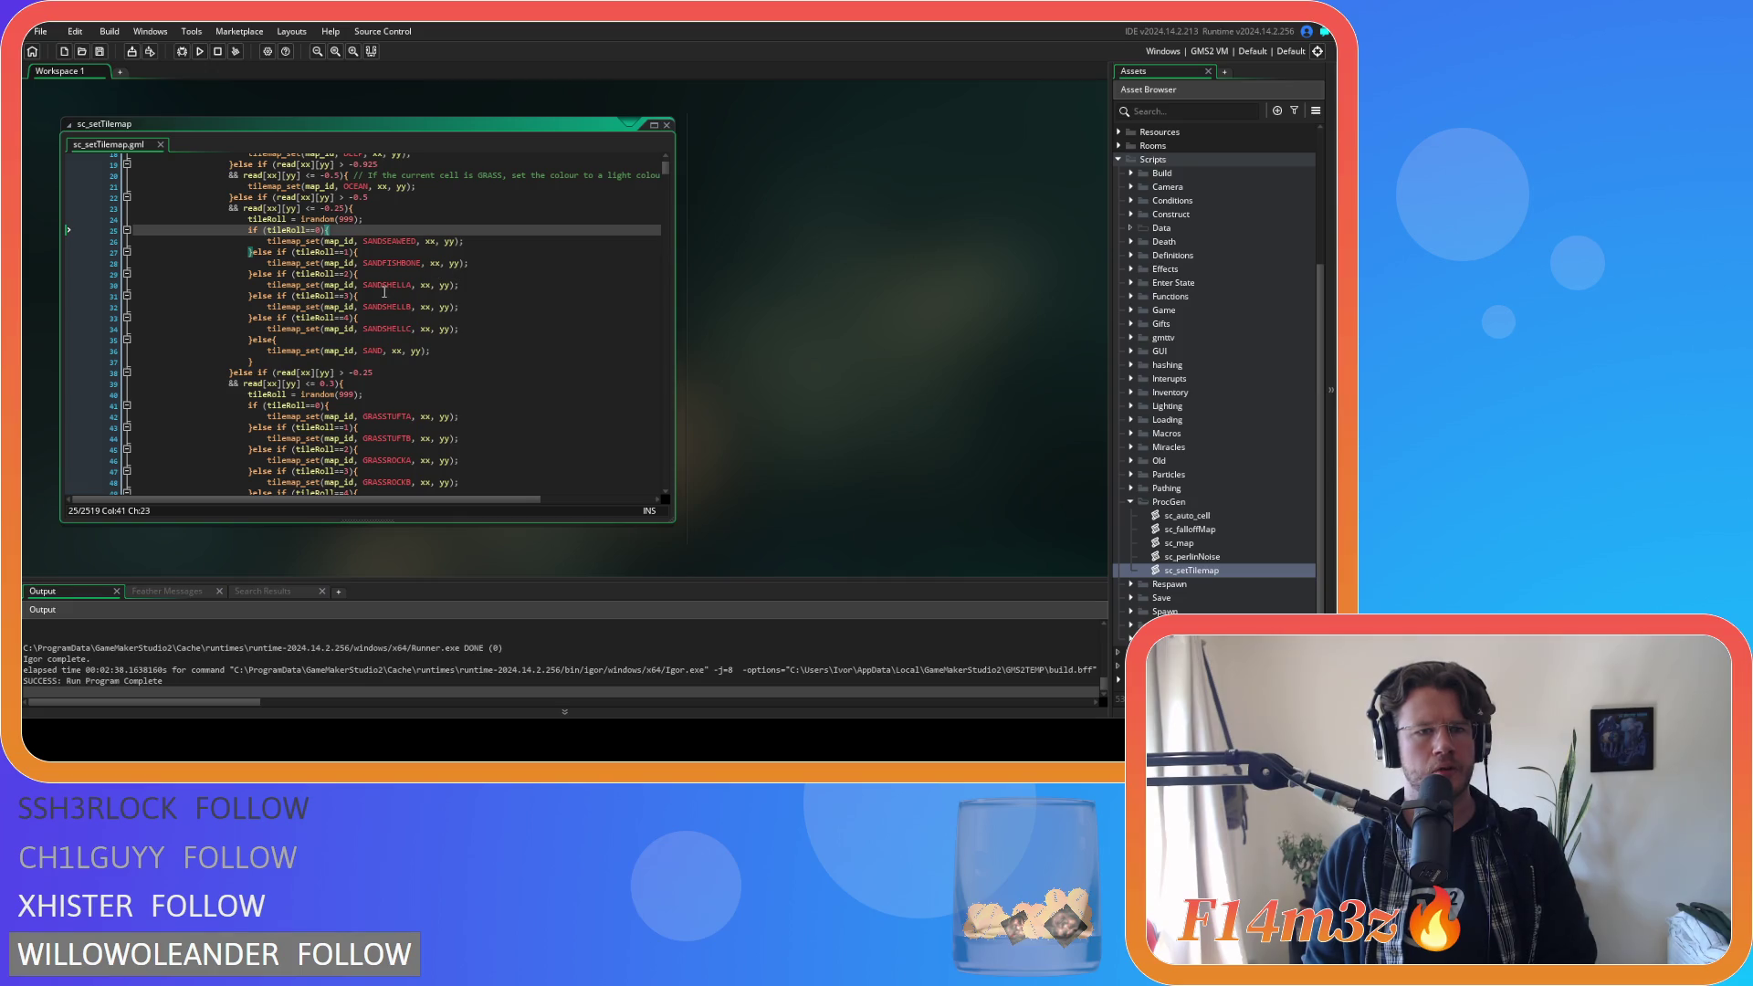
{"action": "left_click", "coordinate": [524, 307]}
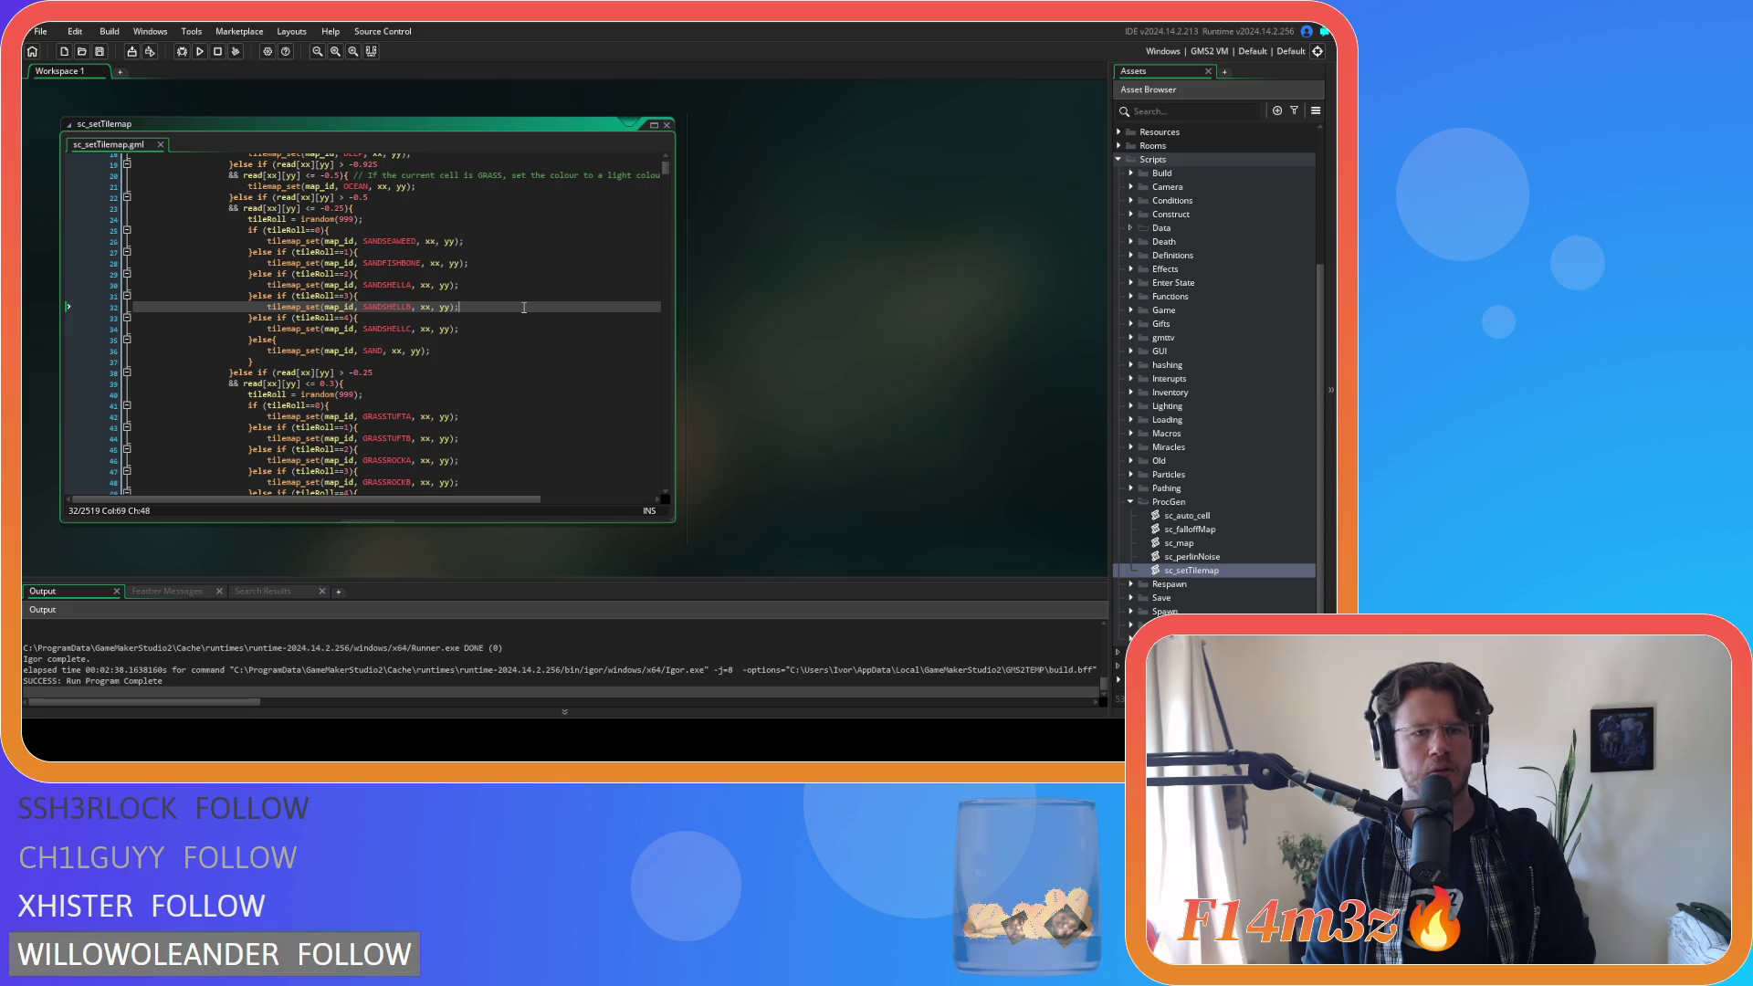
{"action": "scroll", "coordinate": [524, 307], "scroll_direction": "down", "scroll_amount": 20}
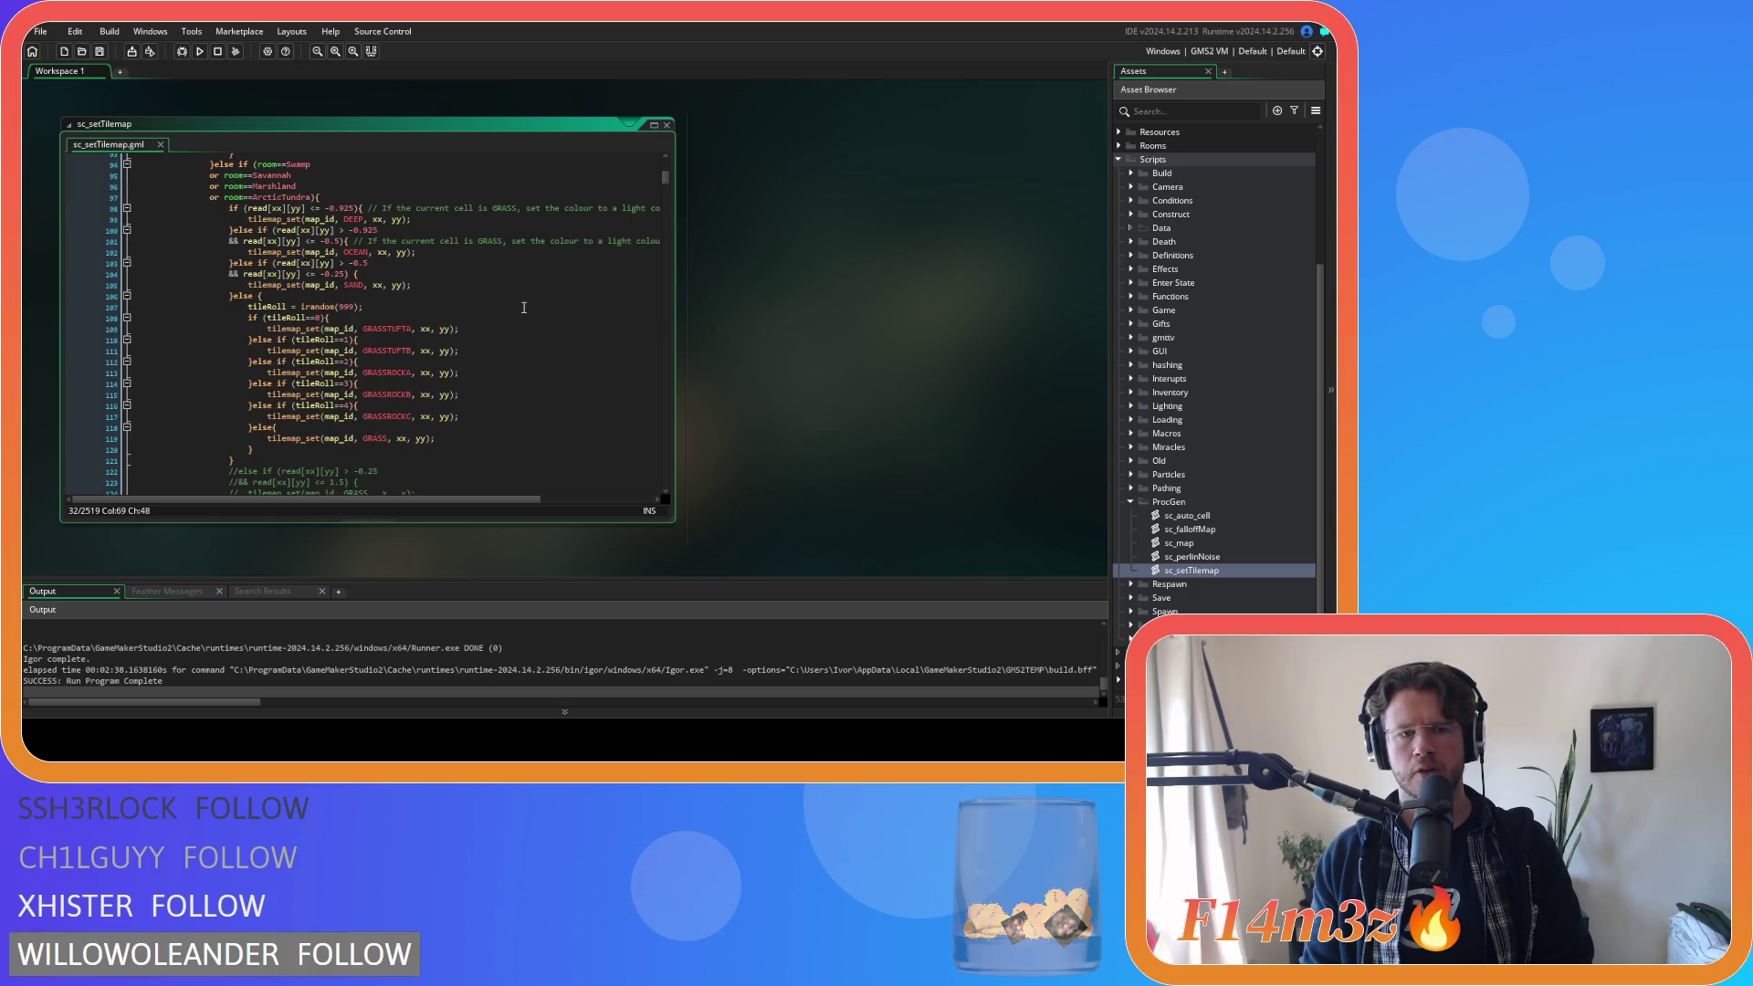
{"action": "scroll", "coordinate": [524, 308], "scroll_direction": "down", "scroll_amount": 10}
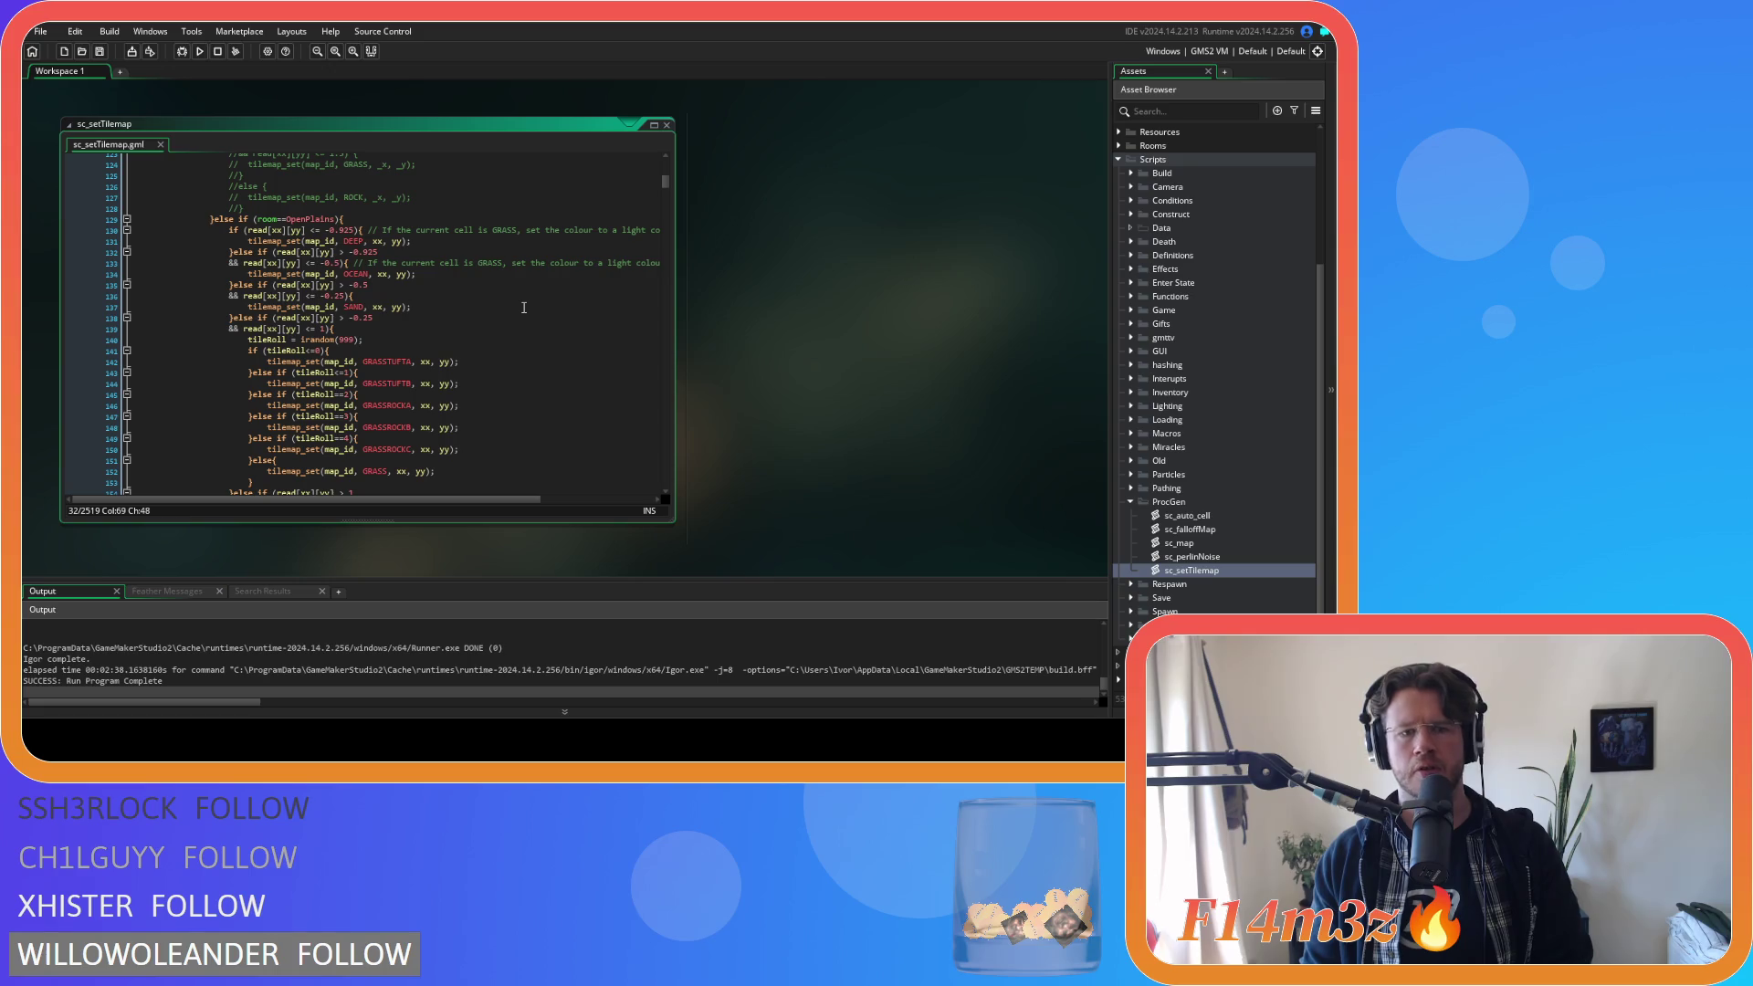
{"action": "scroll", "coordinate": [524, 308], "scroll_direction": "down", "scroll_amount": 5}
{"action": "scroll", "coordinate": [524, 308], "scroll_direction": "down", "scroll_amount": 8}
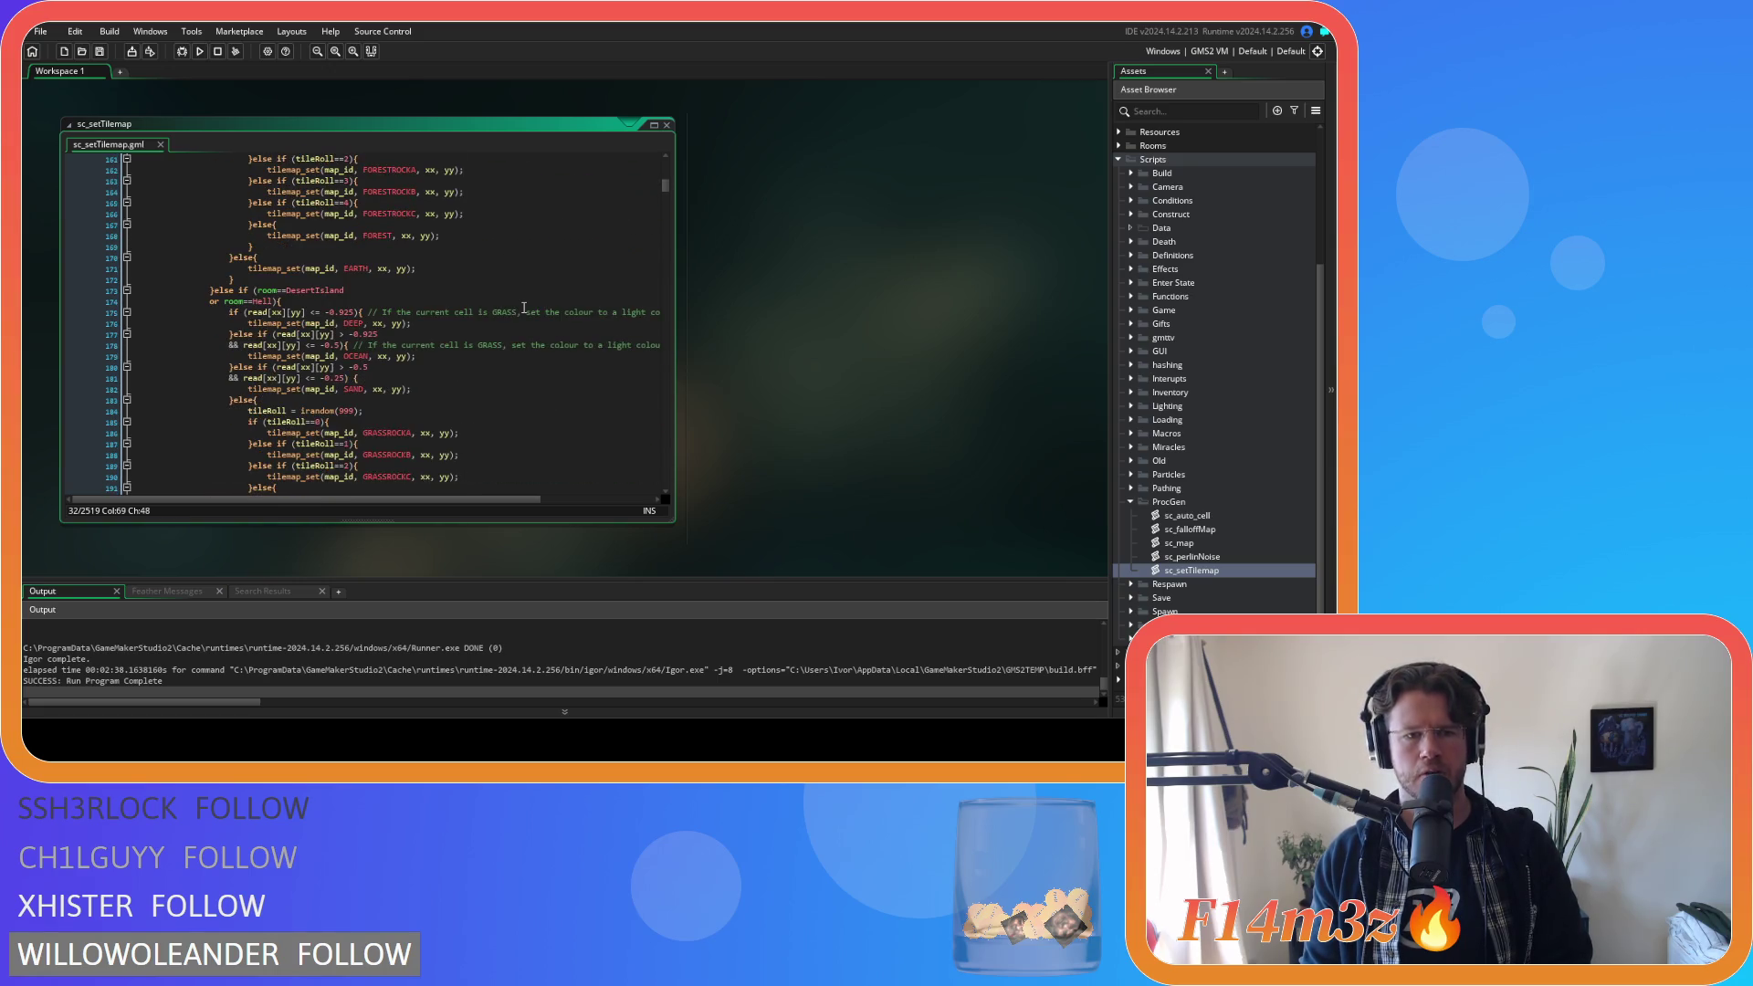
{"action": "scroll", "coordinate": [524, 308], "scroll_direction": "down", "scroll_amount": 3}
{"action": "scroll", "coordinate": [524, 308], "scroll_direction": "down", "scroll_amount": 13}
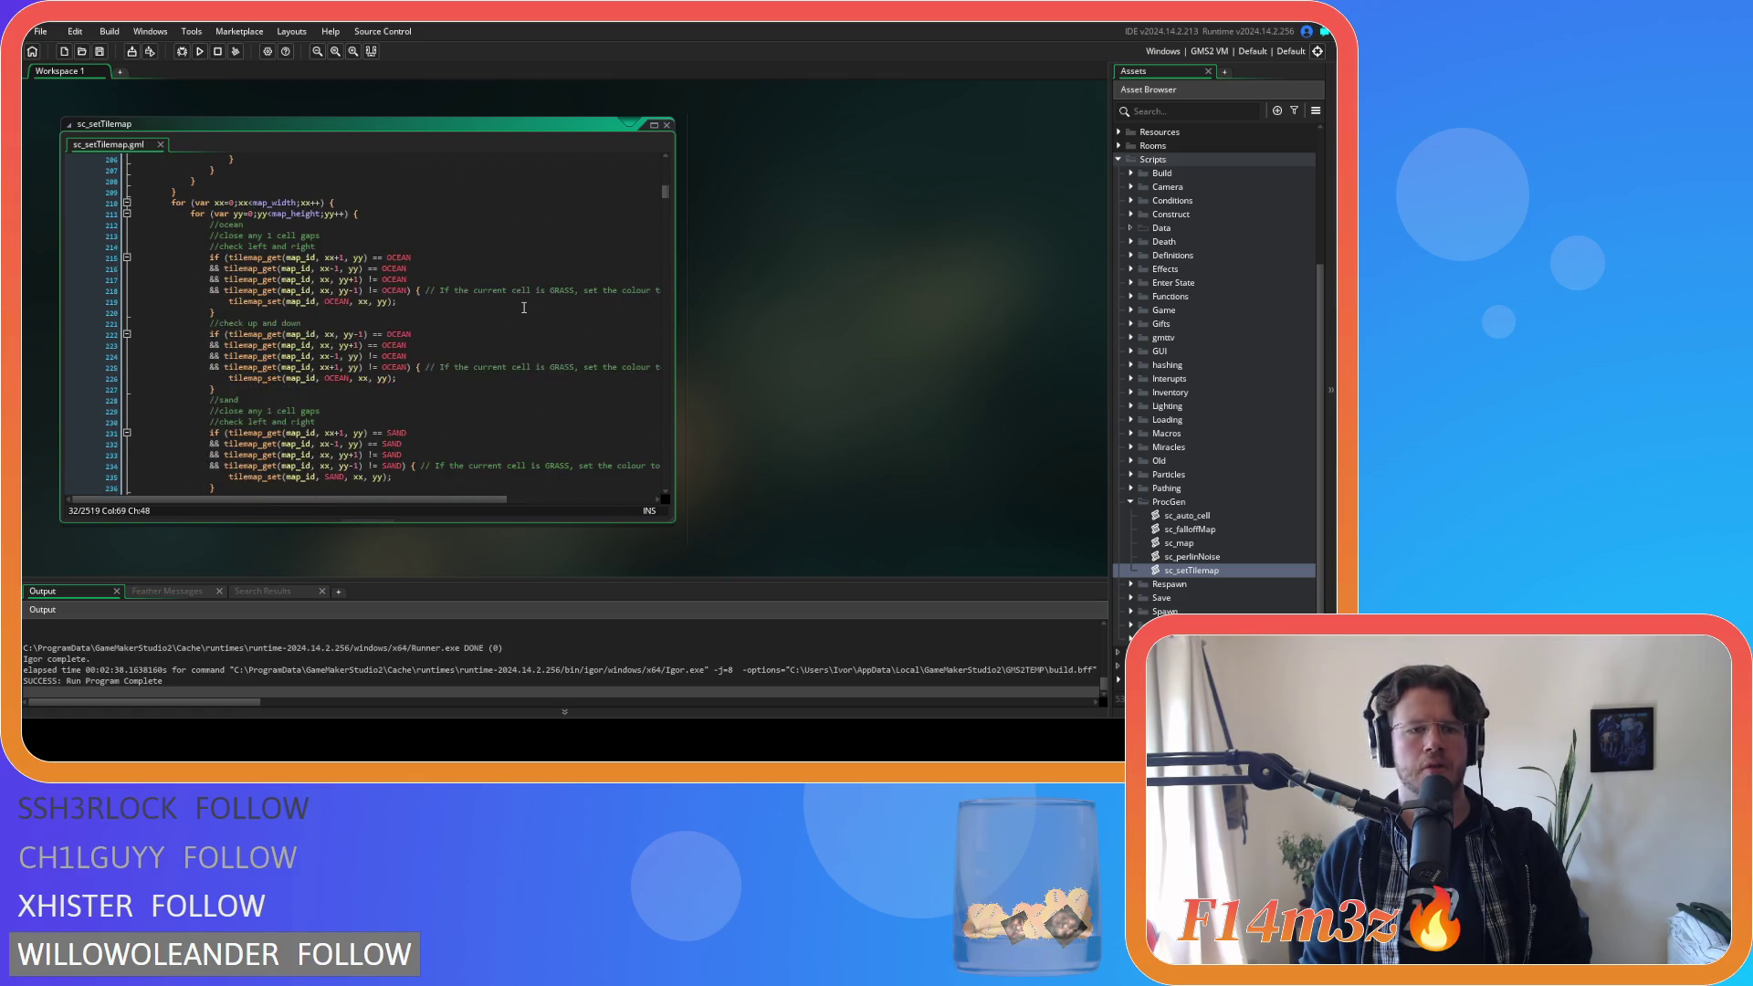
{"action": "scroll", "coordinate": [524, 308], "scroll_direction": "down", "scroll_amount": 6}
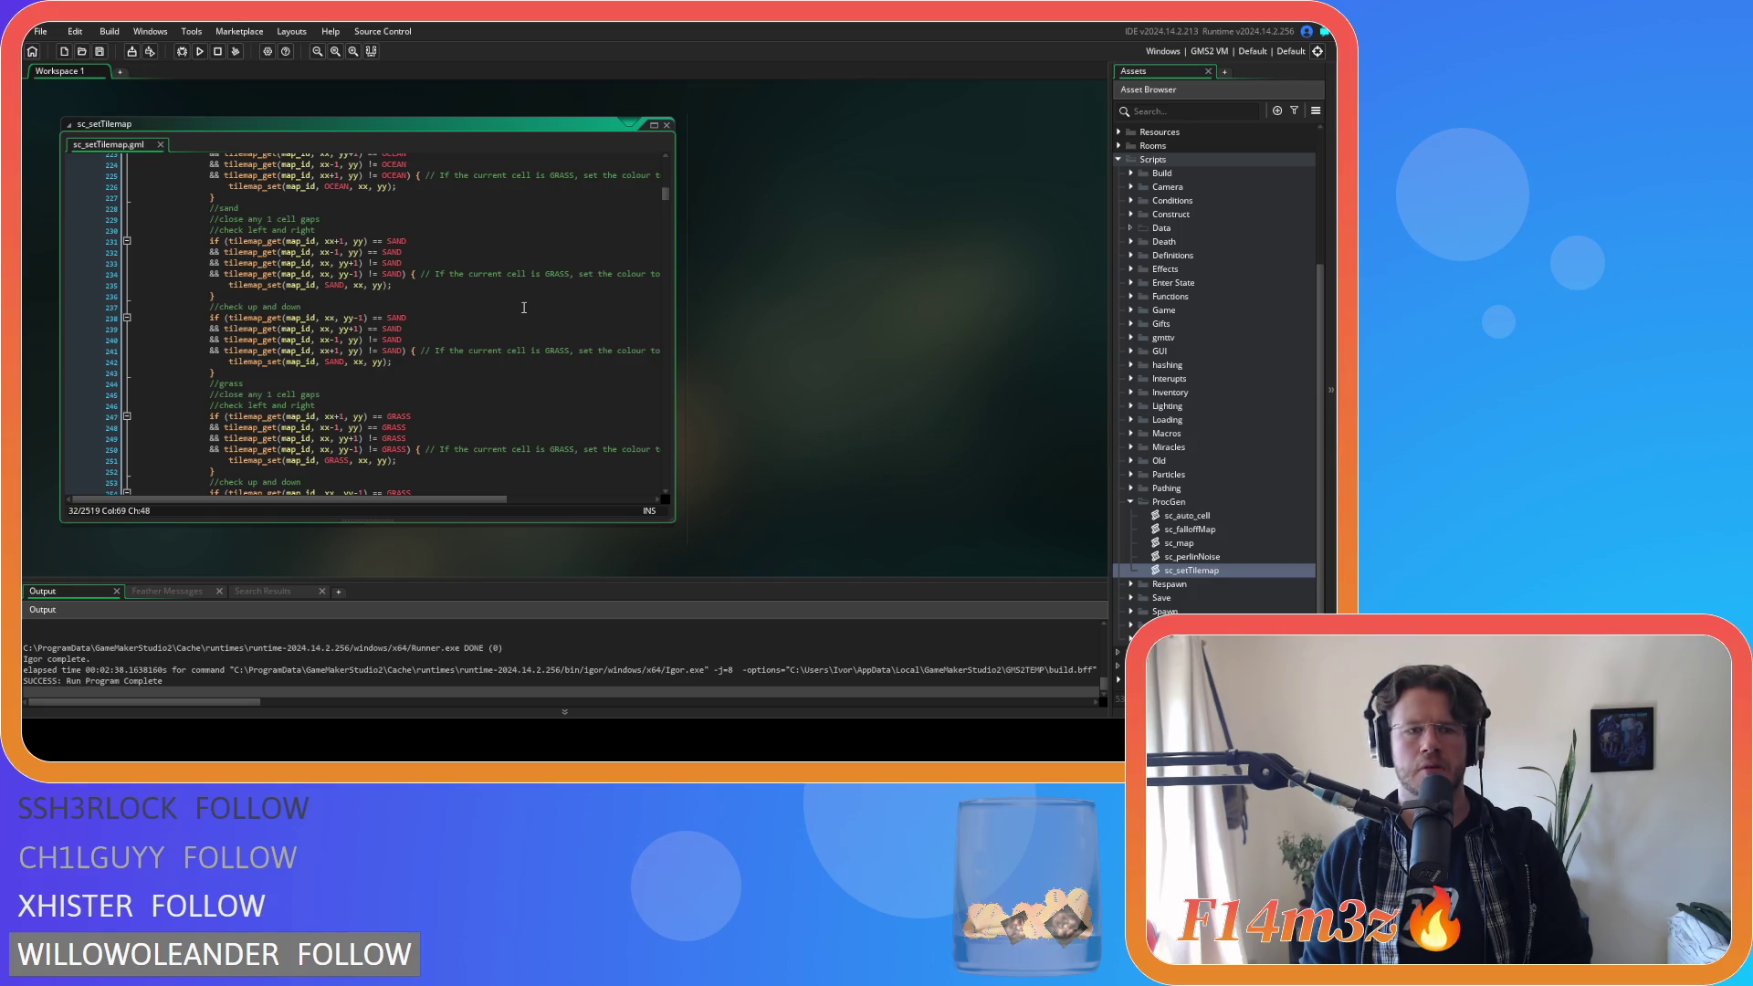
{"action": "scroll", "coordinate": [524, 307], "scroll_direction": "down", "scroll_amount": 20}
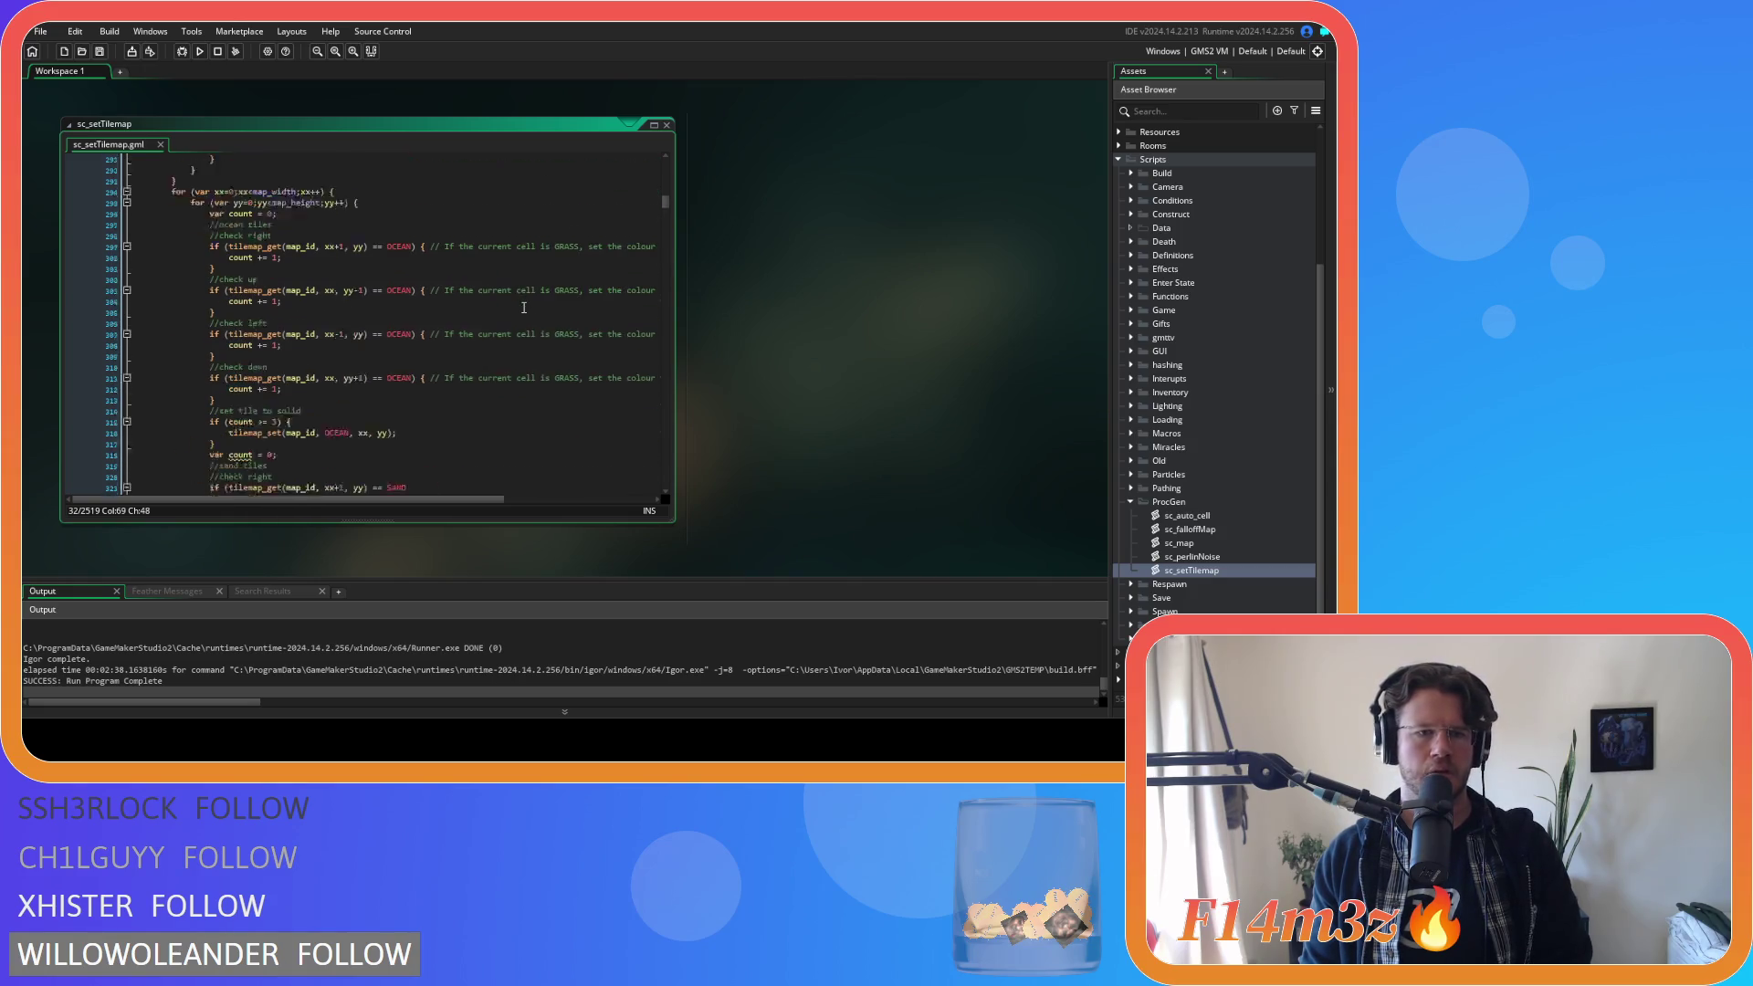
{"action": "scroll", "coordinate": [524, 308], "scroll_direction": "down", "scroll_amount": 6}
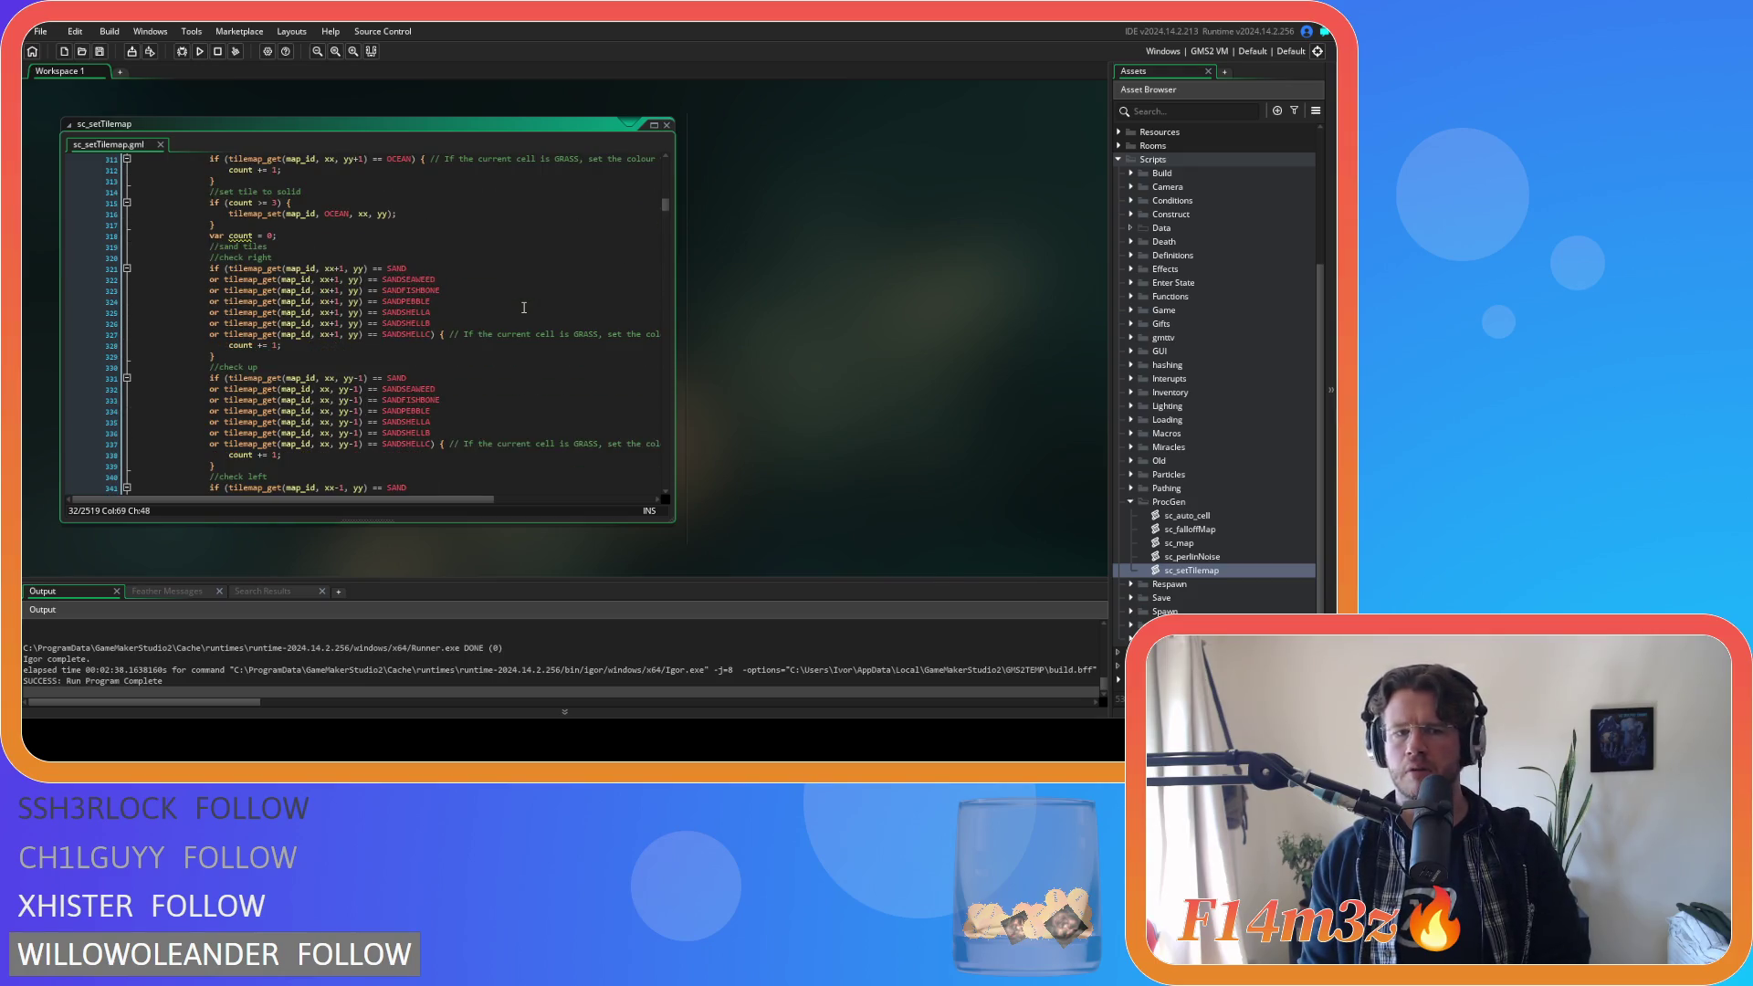
{"action": "scroll", "coordinate": [524, 307], "scroll_direction": "down", "scroll_amount": 15}
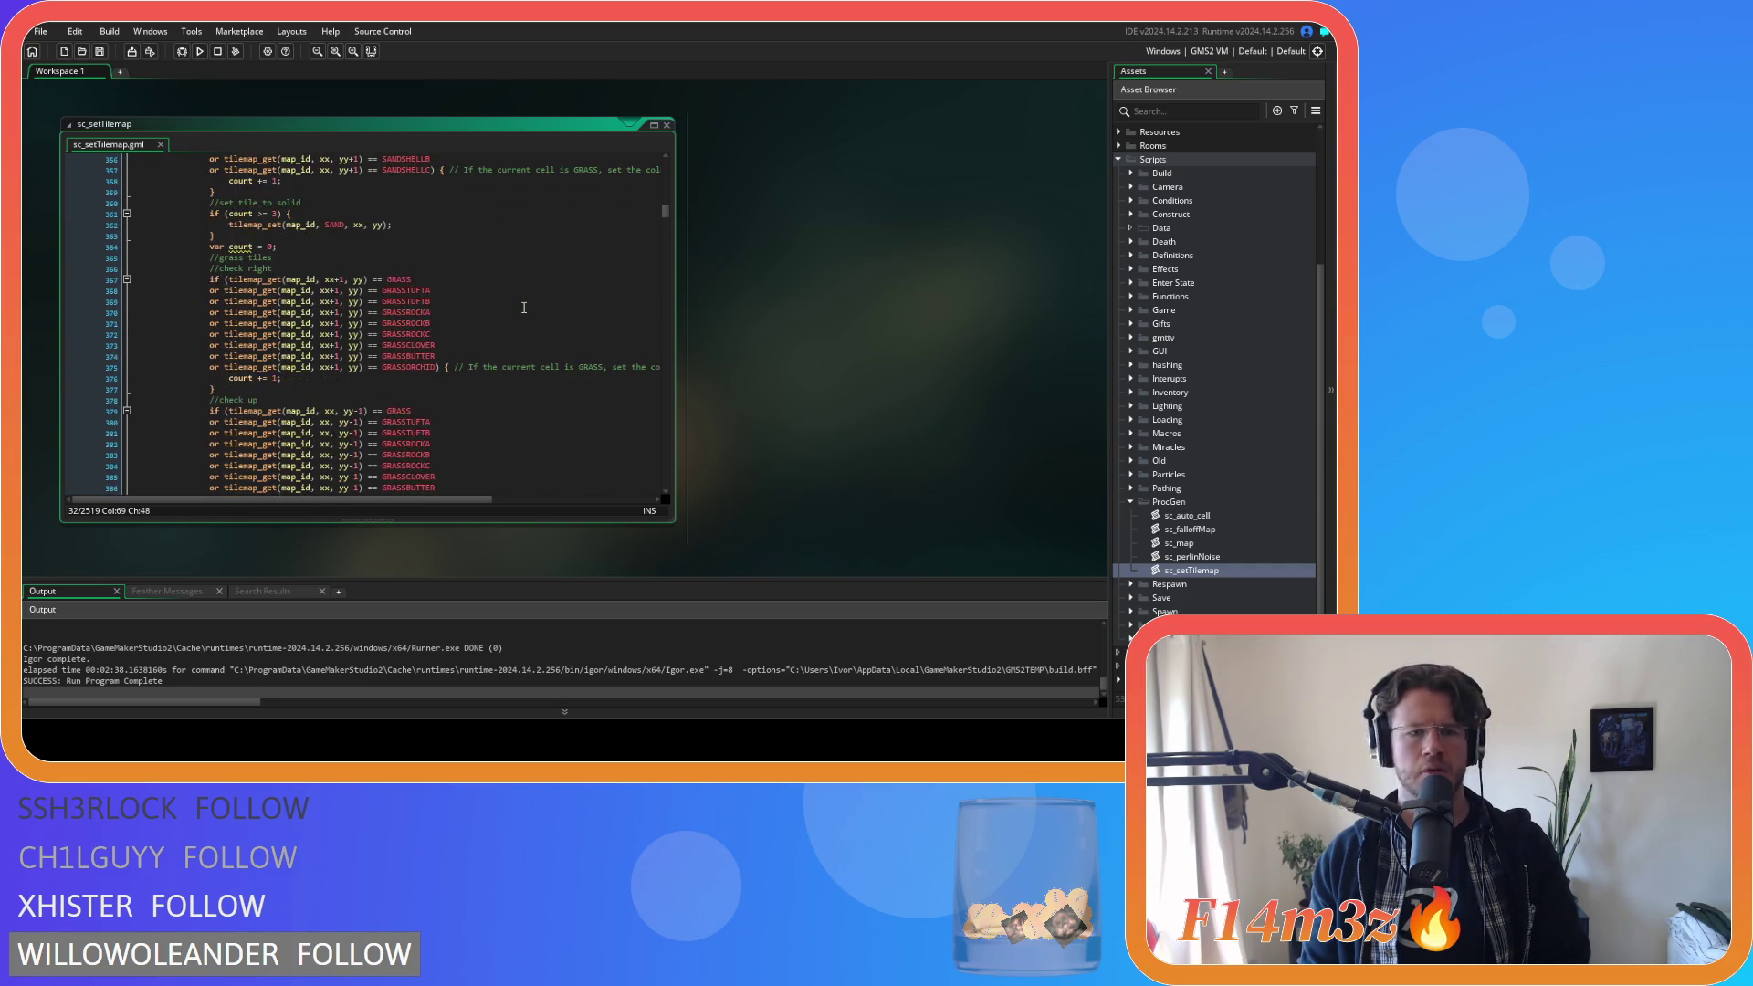
{"action": "scroll", "coordinate": [524, 308], "scroll_direction": "down", "scroll_amount": 3}
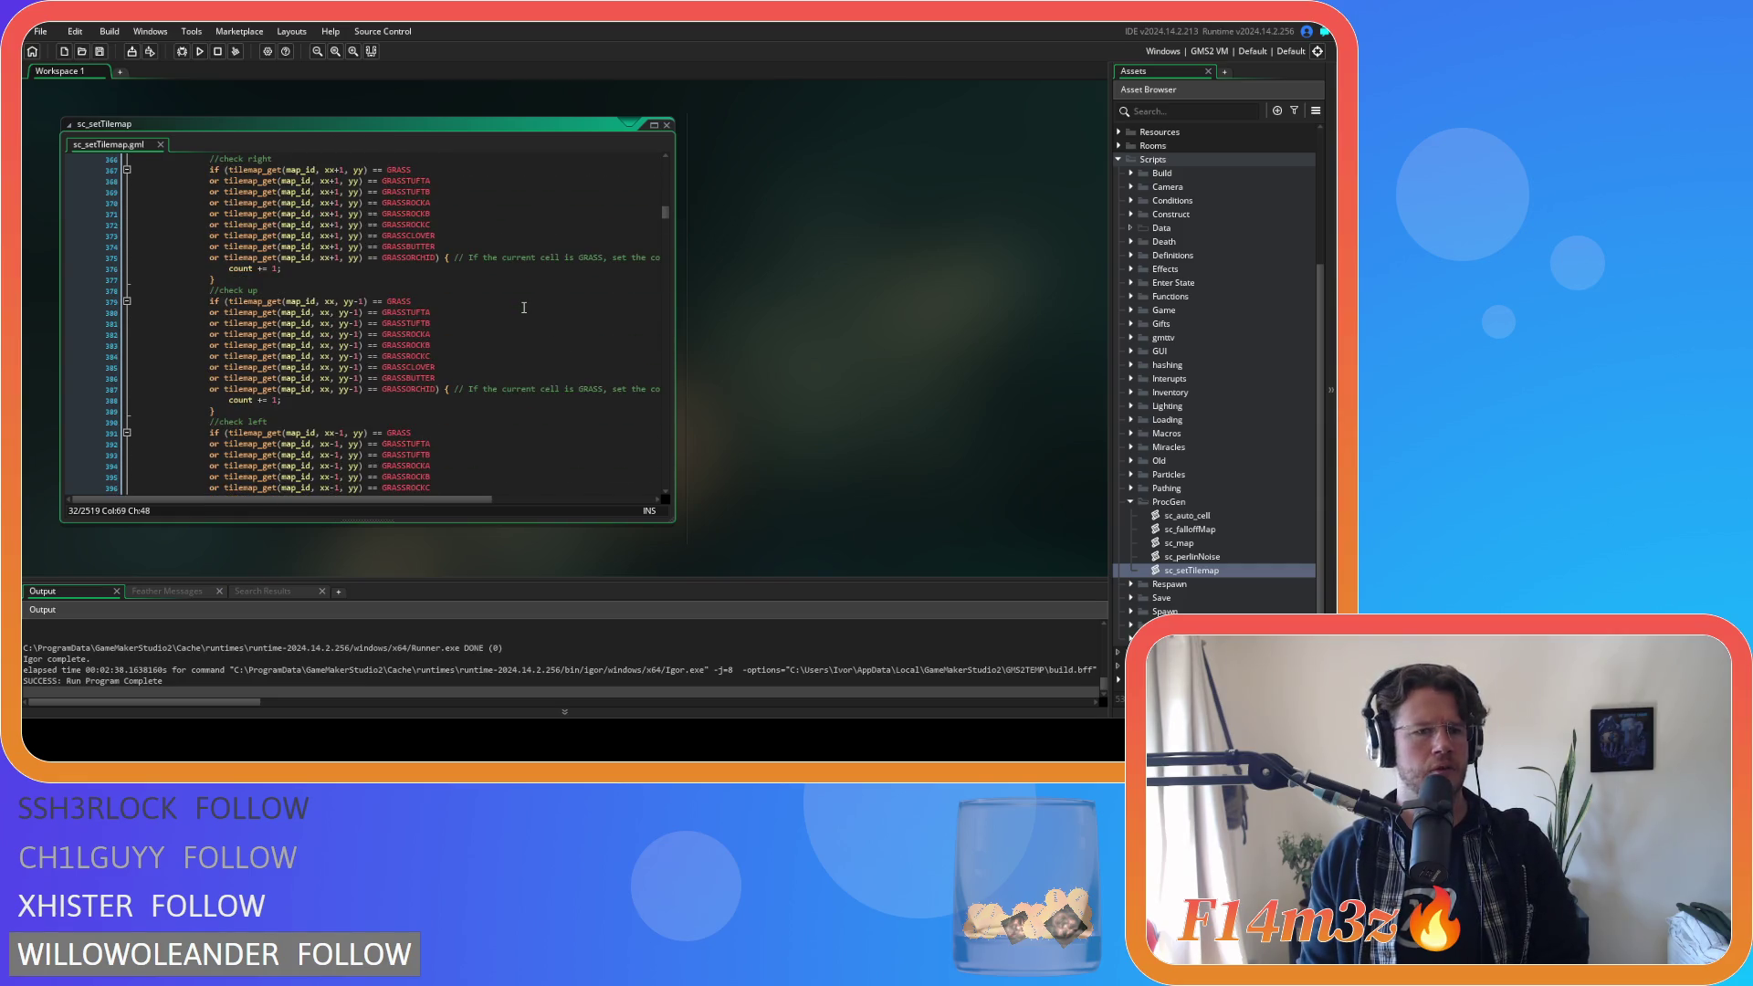
{"action": "scroll", "coordinate": [524, 308], "scroll_direction": "down", "scroll_amount": 5}
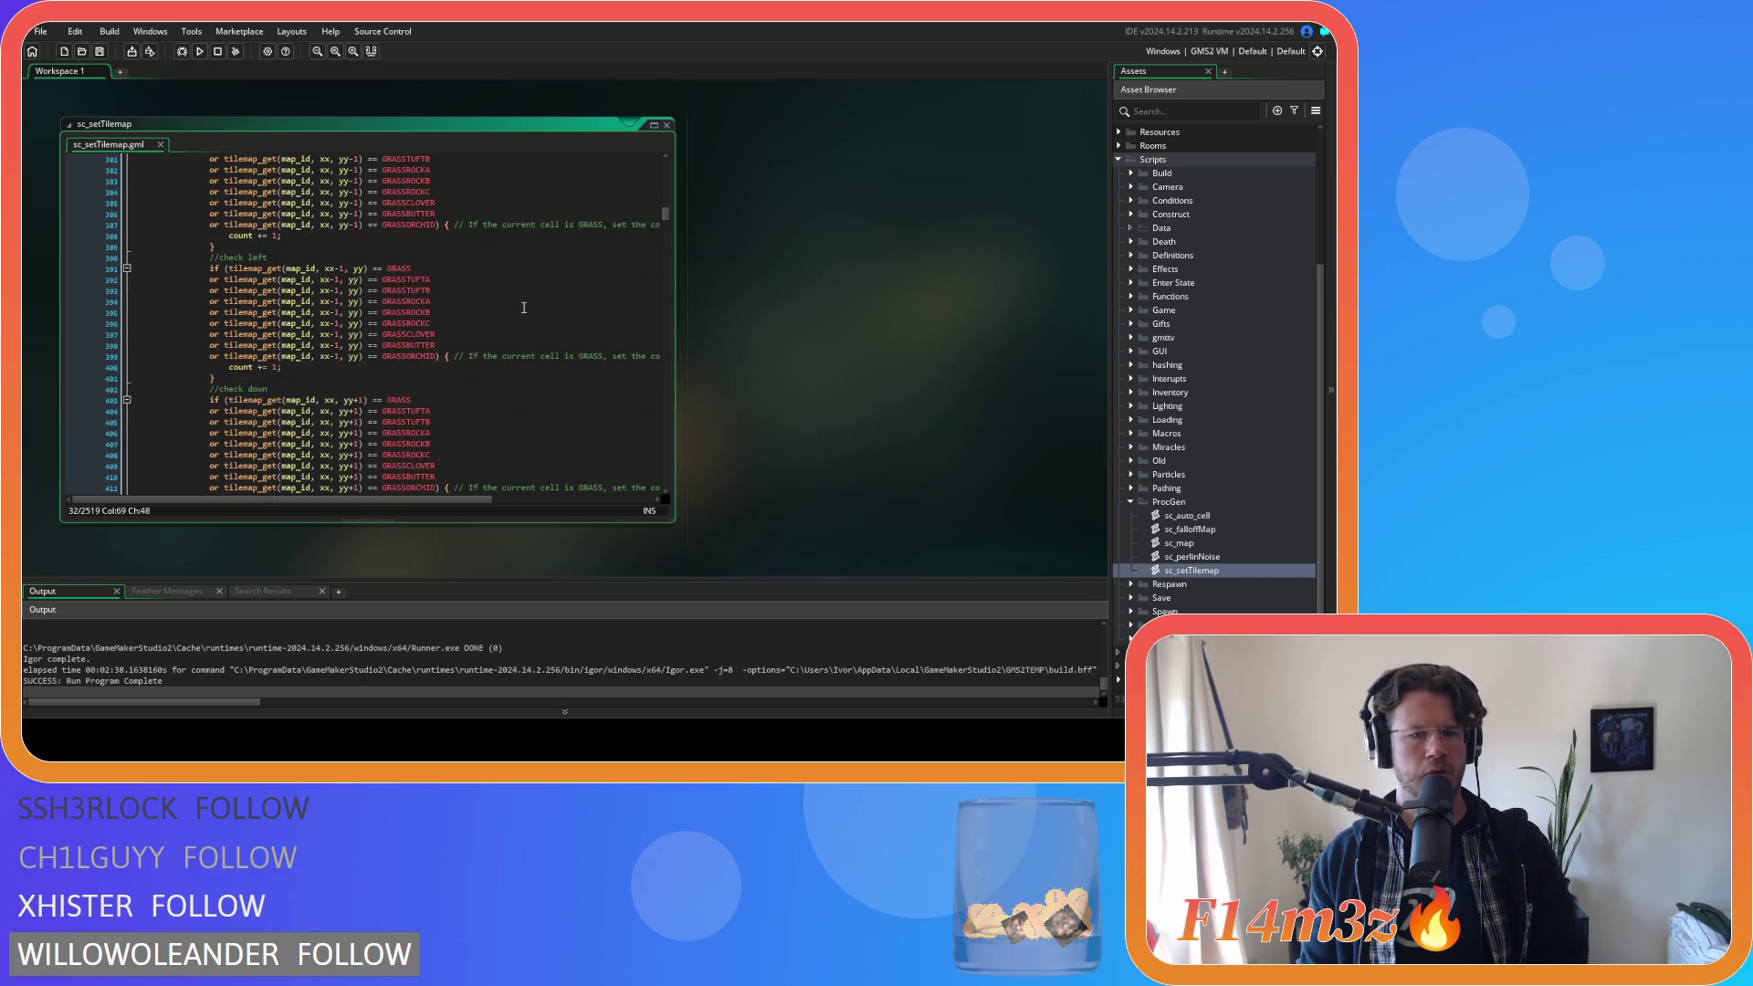
{"action": "scroll", "coordinate": [524, 308], "scroll_direction": "down", "scroll_amount": 6}
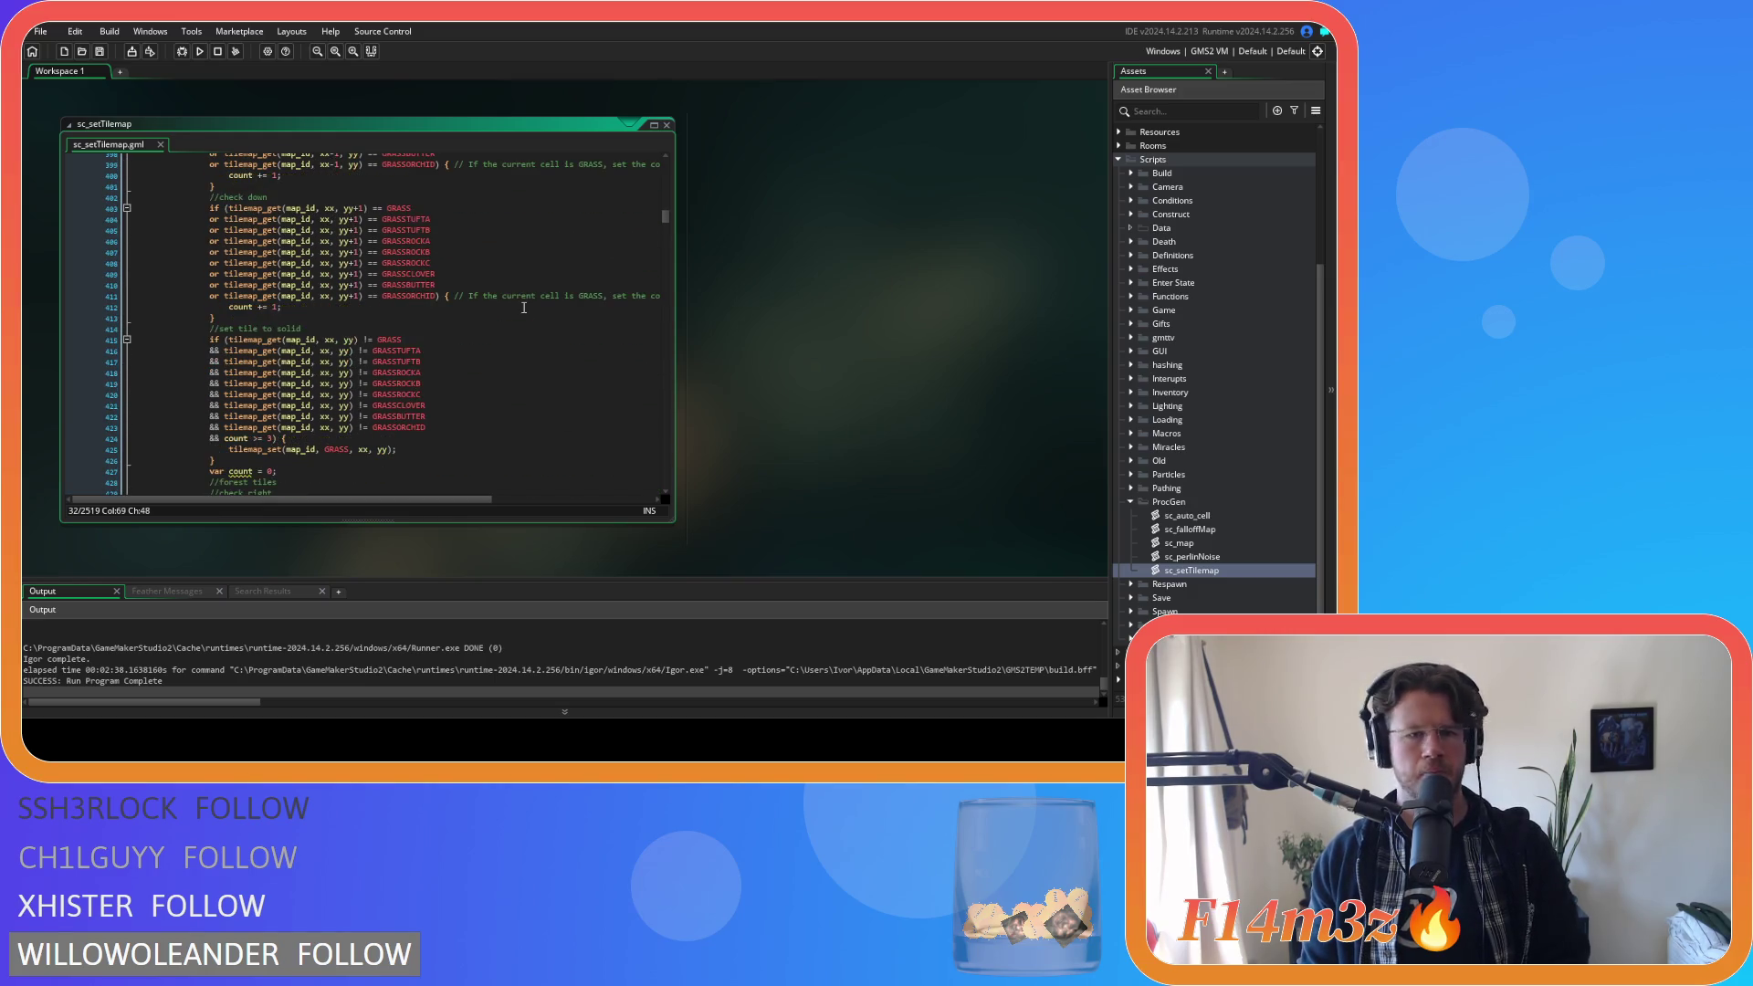
{"action": "scroll", "coordinate": [524, 307], "scroll_direction": "down", "scroll_amount": 20}
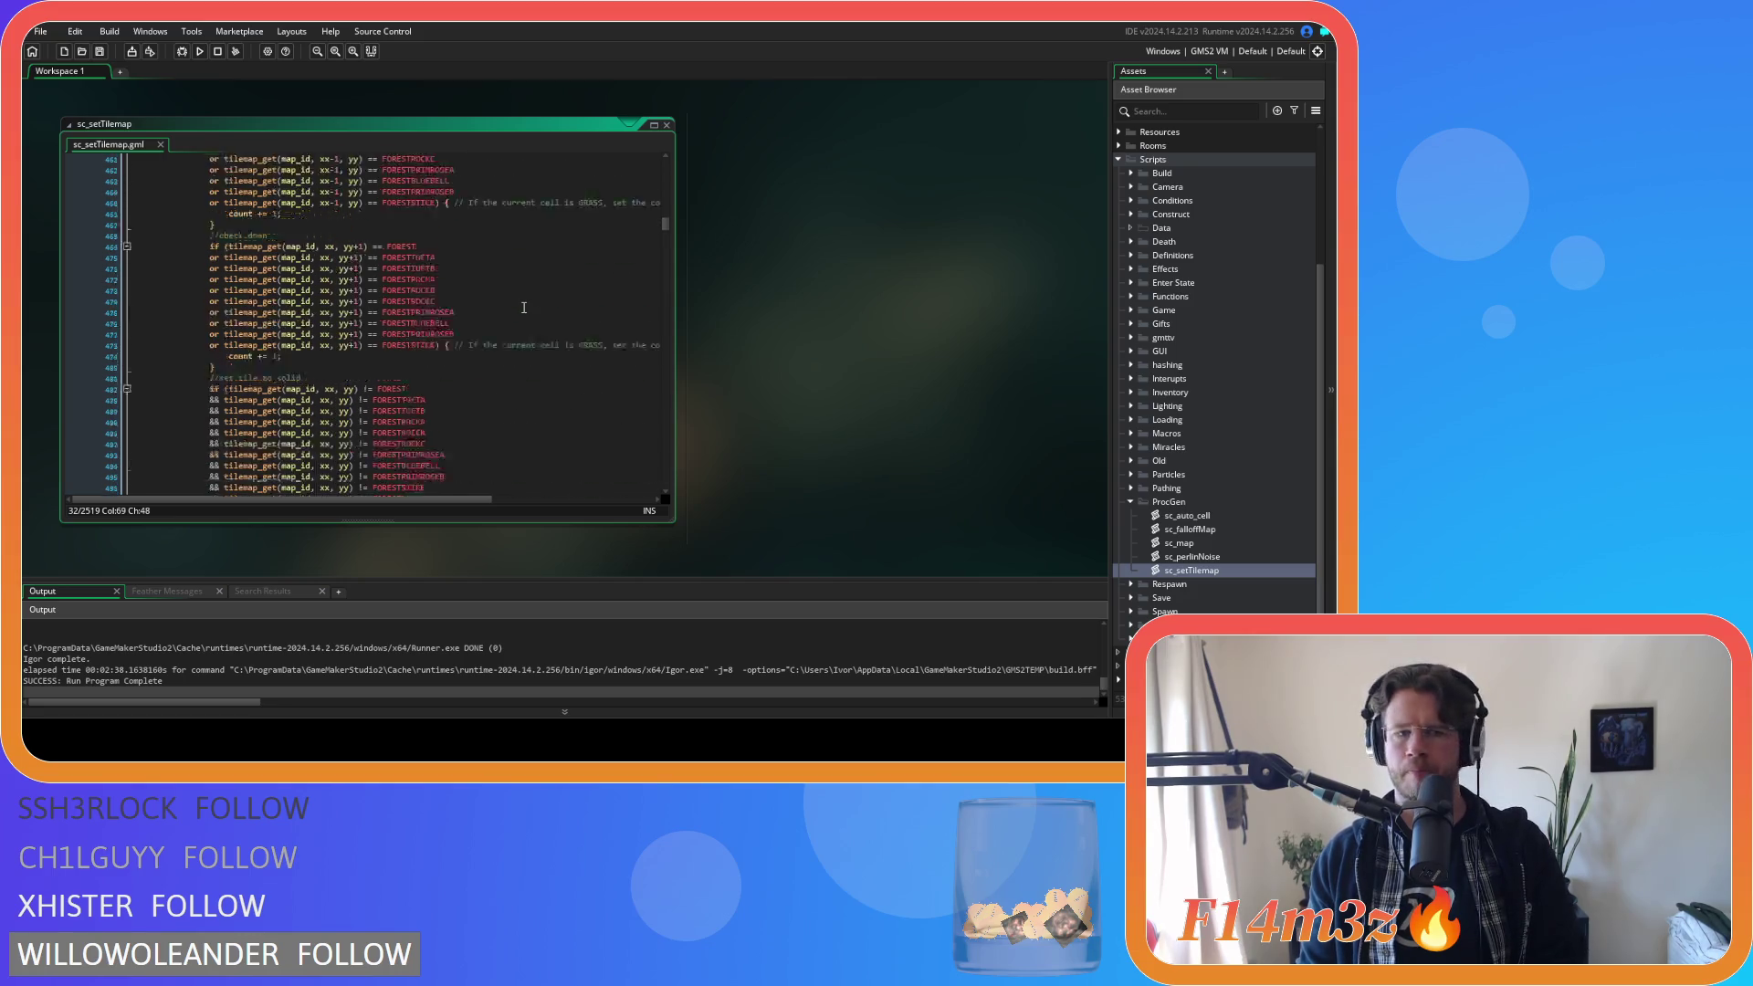
{"action": "scroll", "coordinate": [524, 308], "scroll_direction": "down", "scroll_amount": 6}
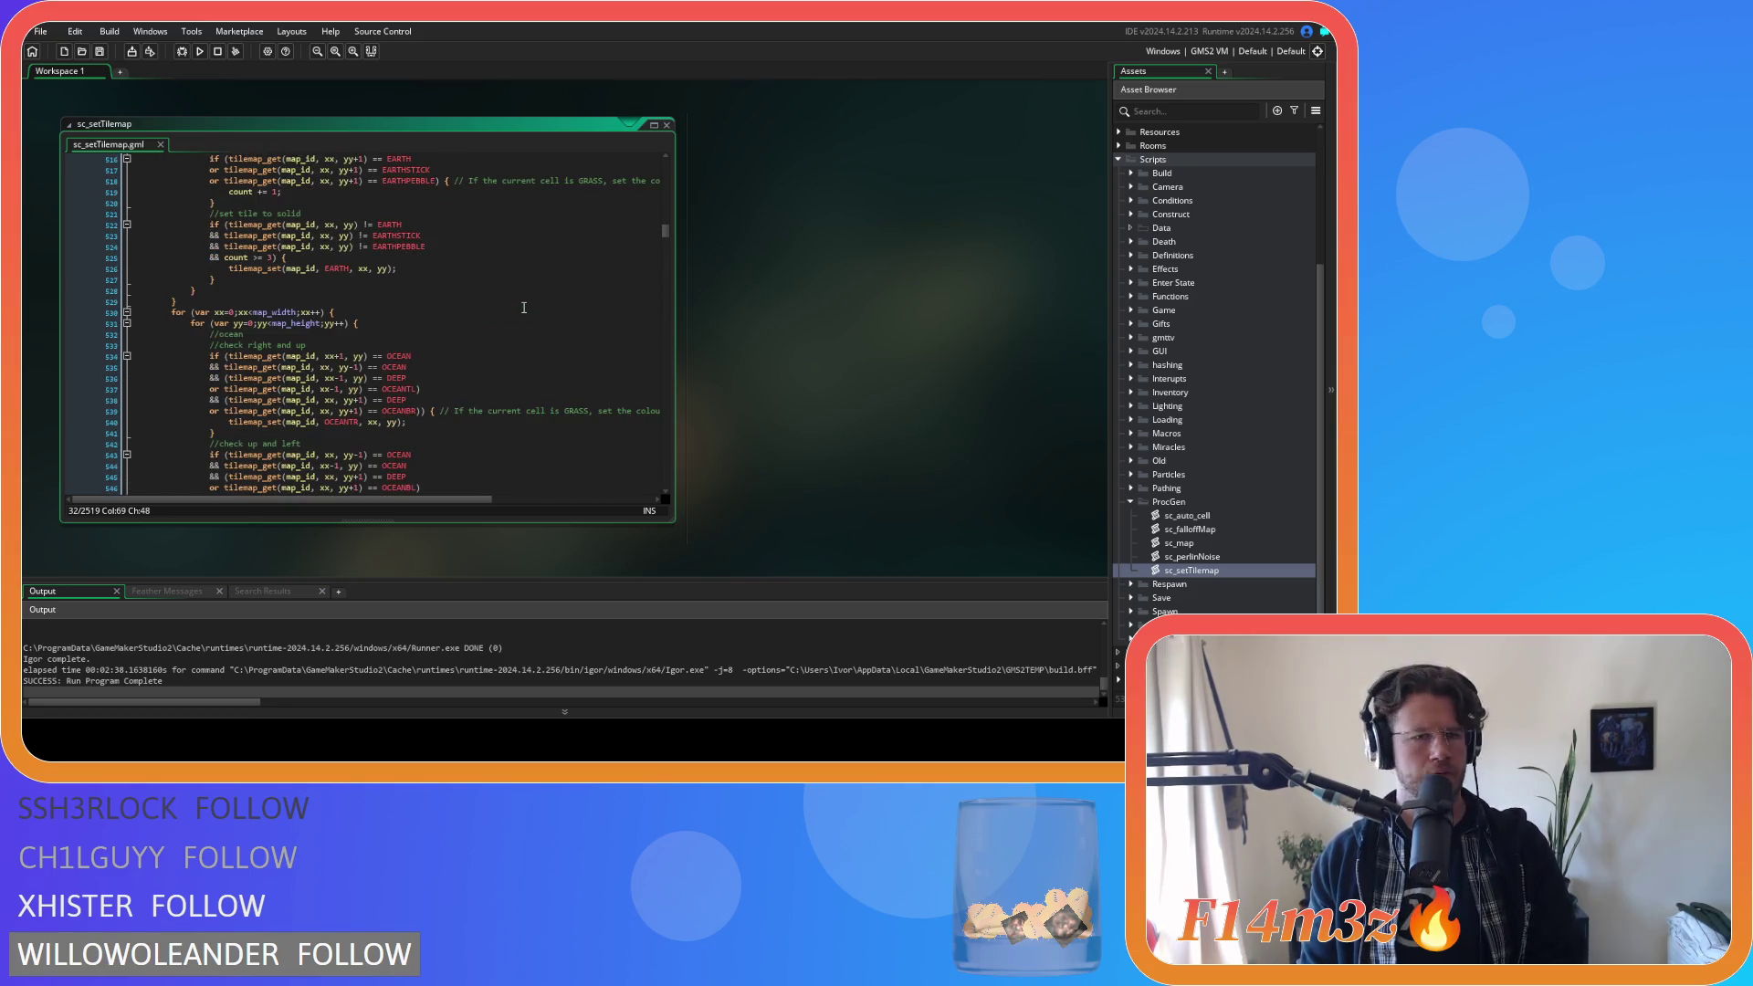
{"action": "scroll", "coordinate": [524, 308], "scroll_direction": "down", "scroll_amount": 2}
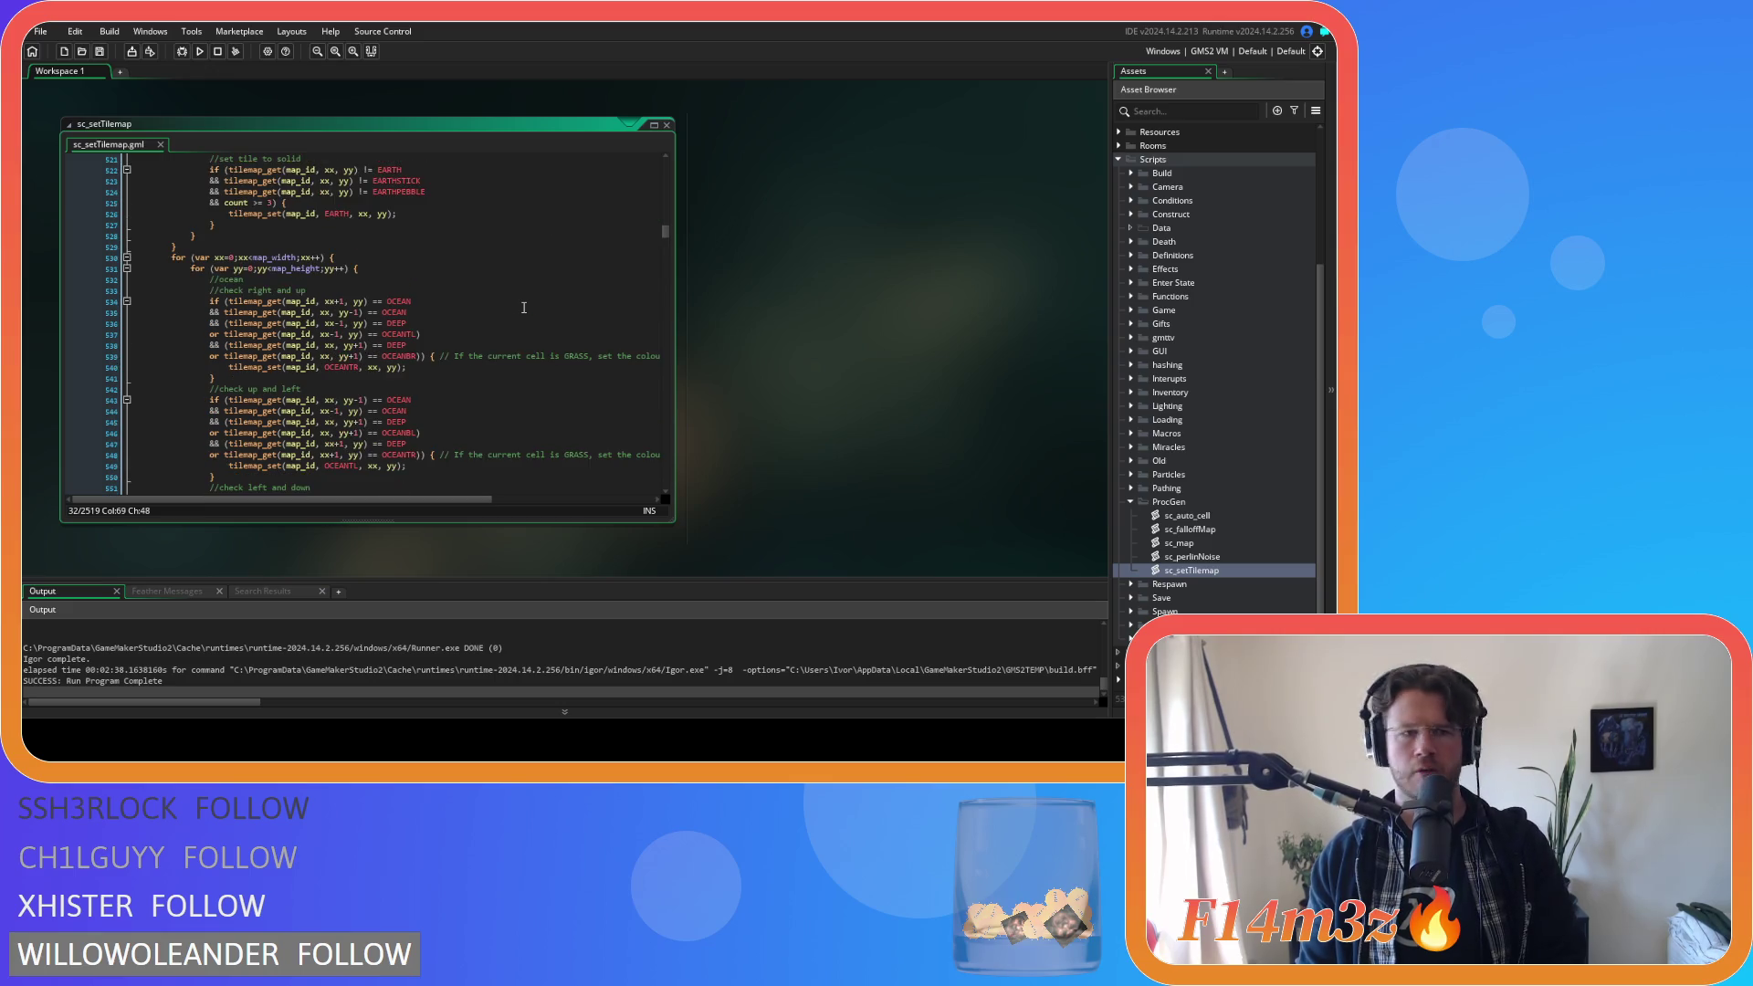
{"action": "scroll", "coordinate": [524, 308], "scroll_direction": "down", "scroll_amount": 15}
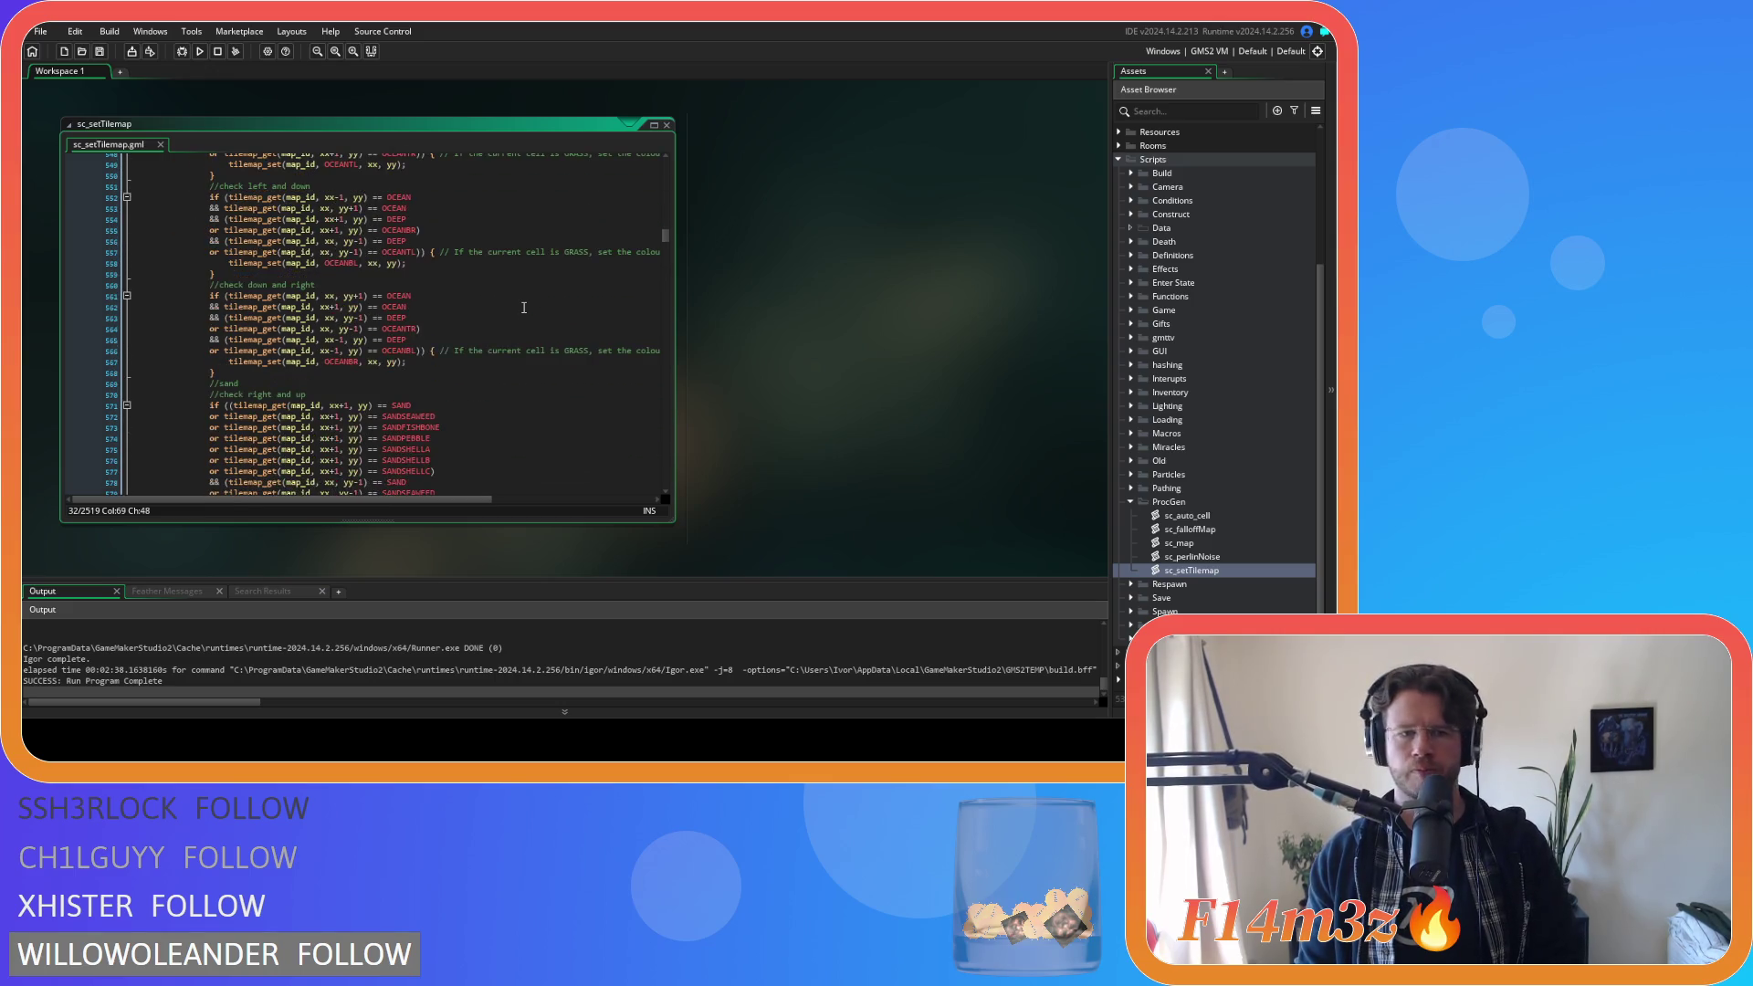
{"action": "scroll", "coordinate": [524, 308], "scroll_direction": "down", "scroll_amount": 3}
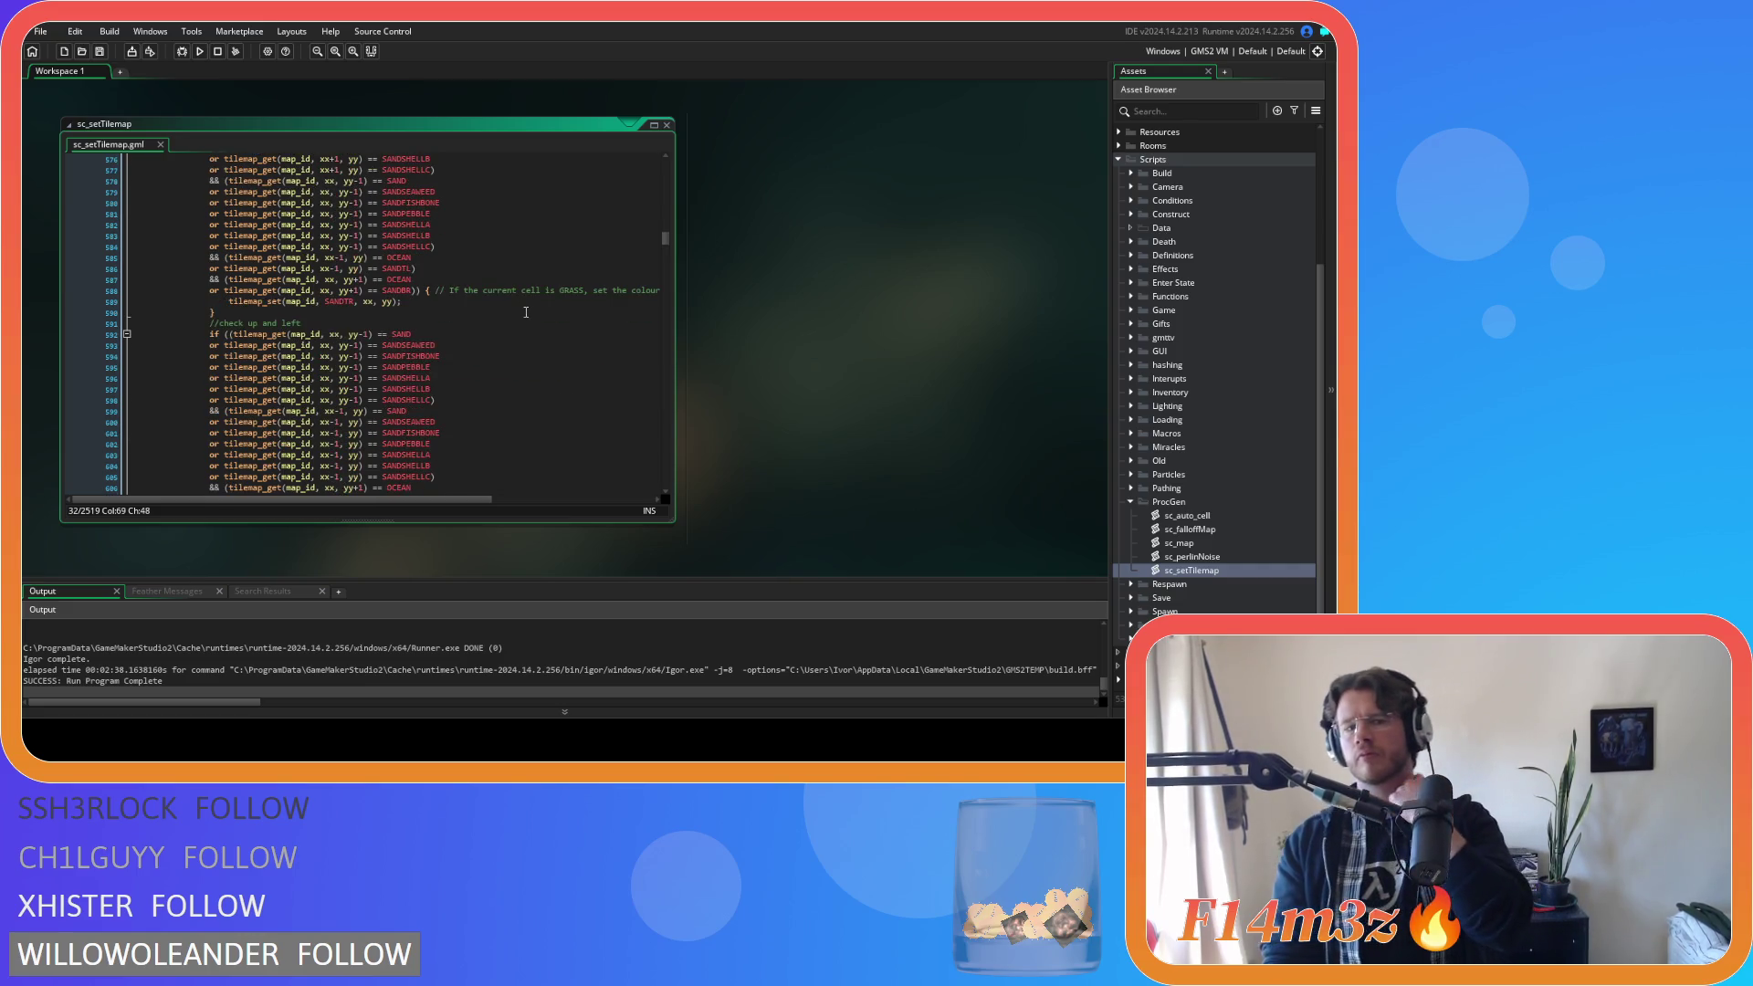
{"action": "scroll", "coordinate": [525, 310], "scroll_direction": "down", "scroll_amount": 2}
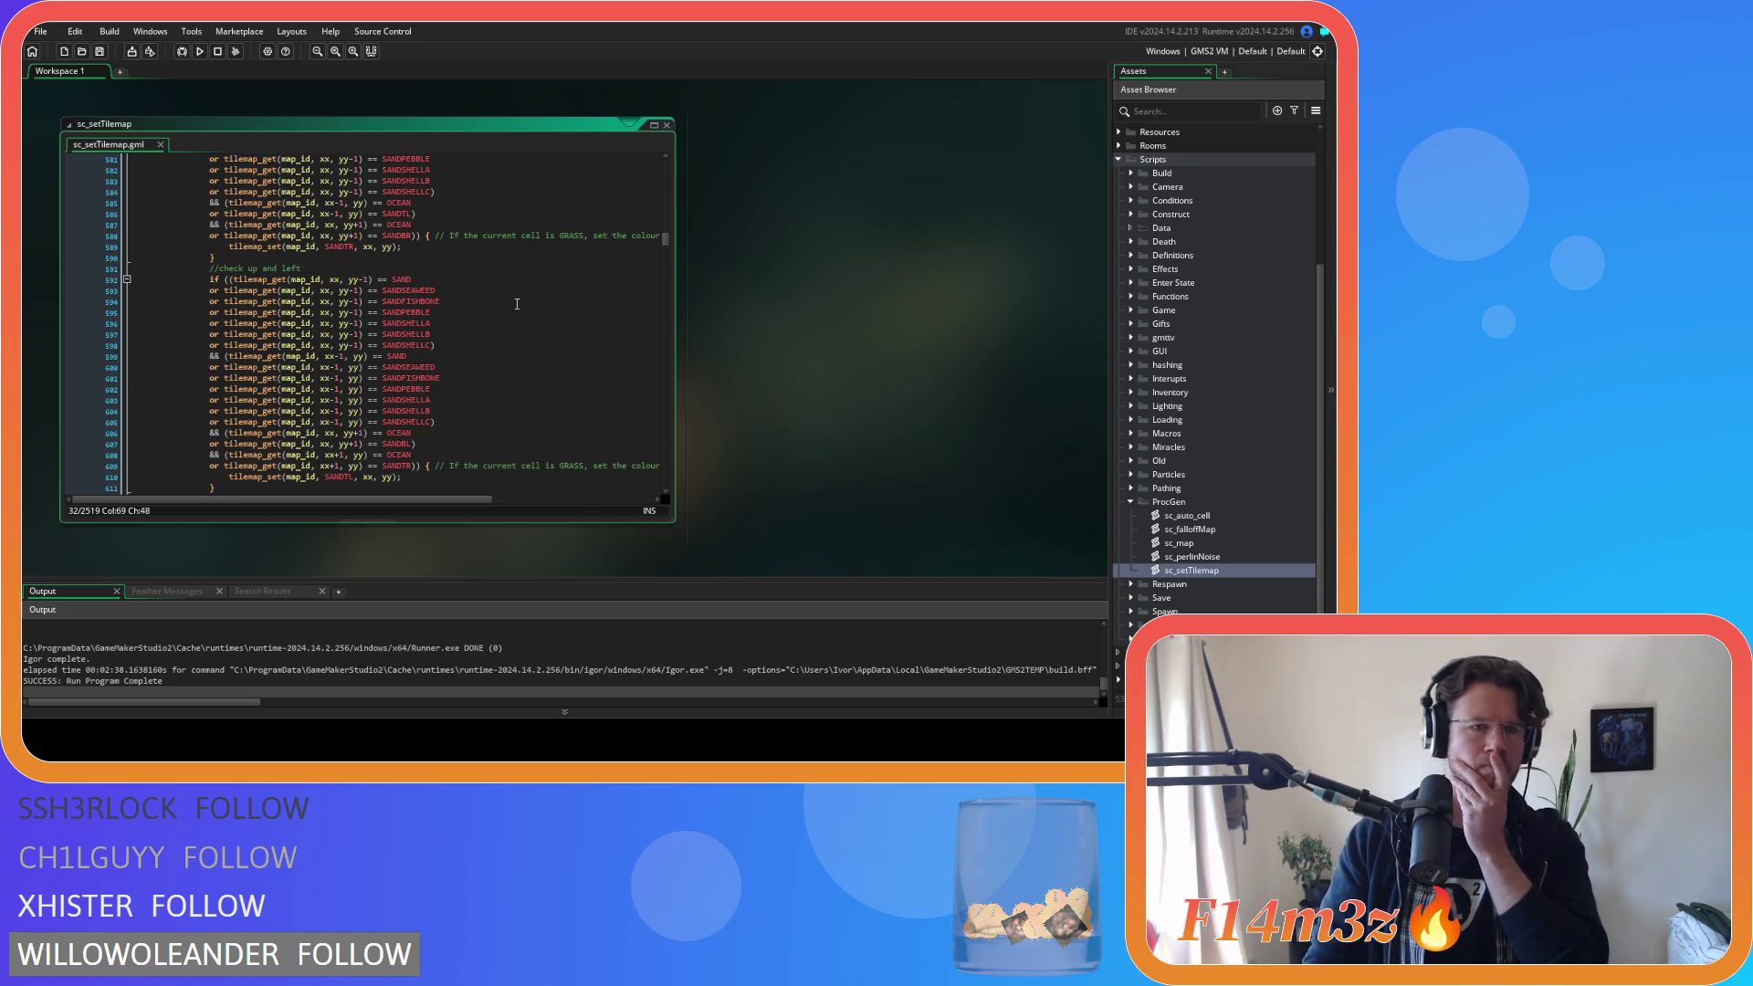
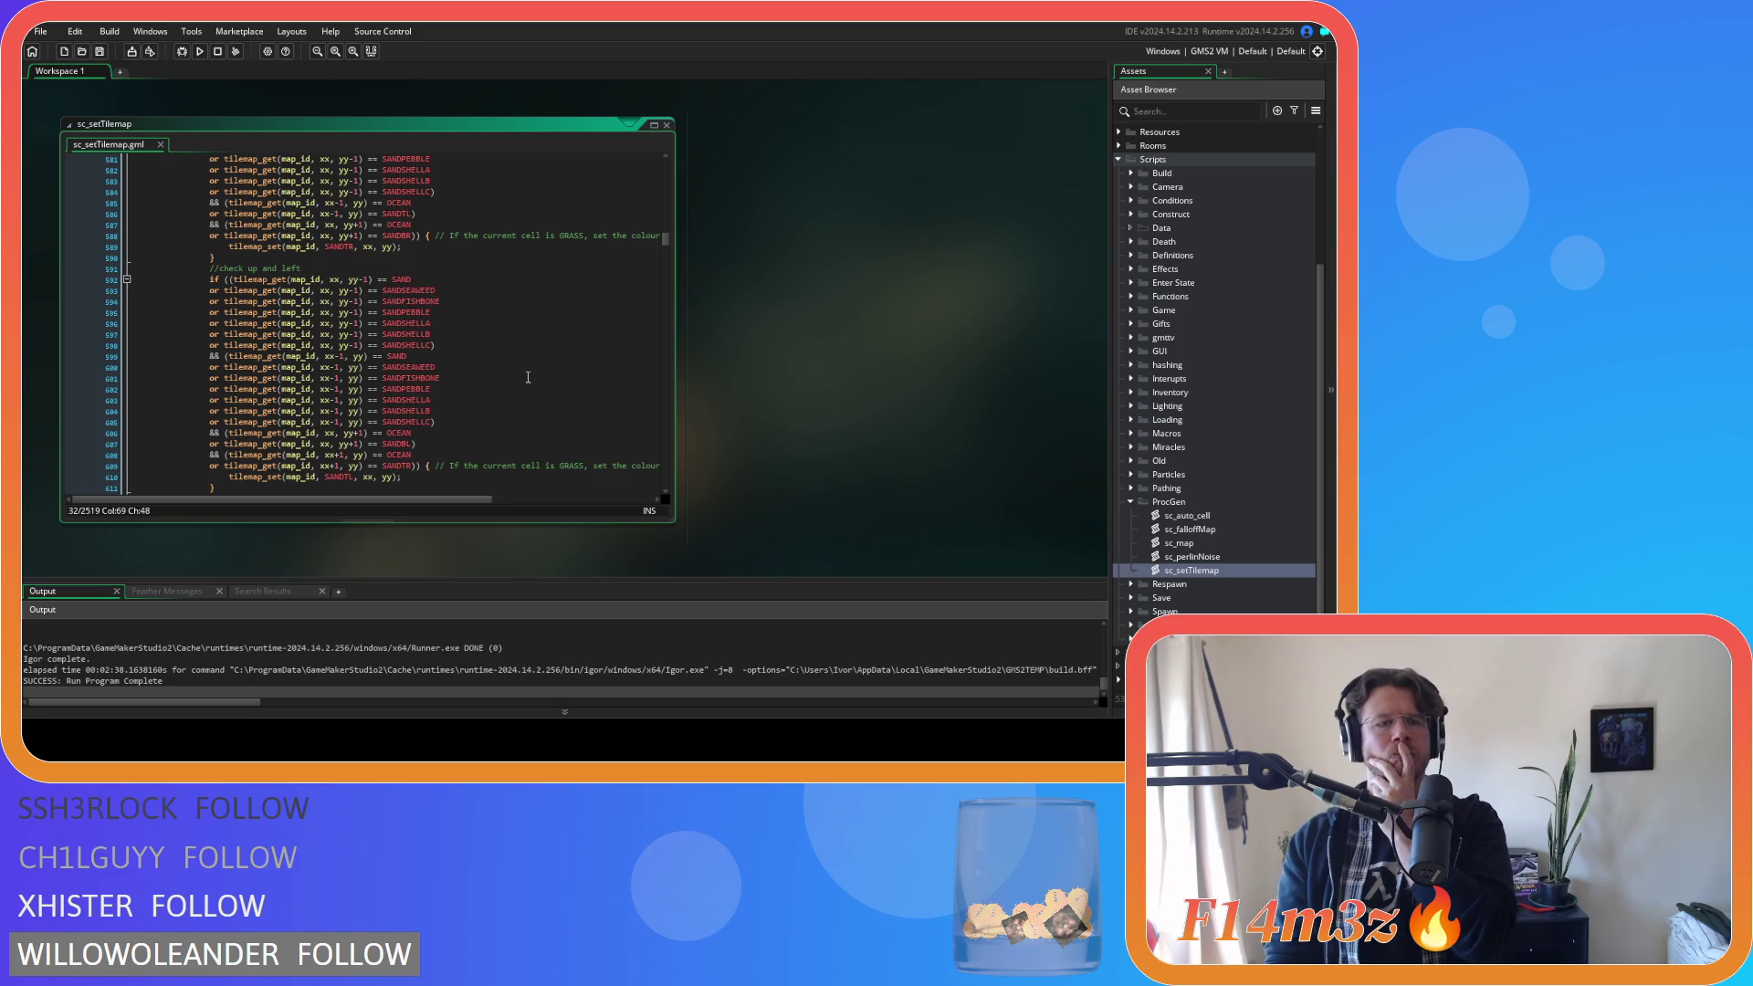
Review the SANDSHELLC and SANDFISHBONE neighbor checks around lines 619–643.
{"action": "scroll", "coordinate": [528, 377], "scroll_direction": "down", "scroll_amount": 8}
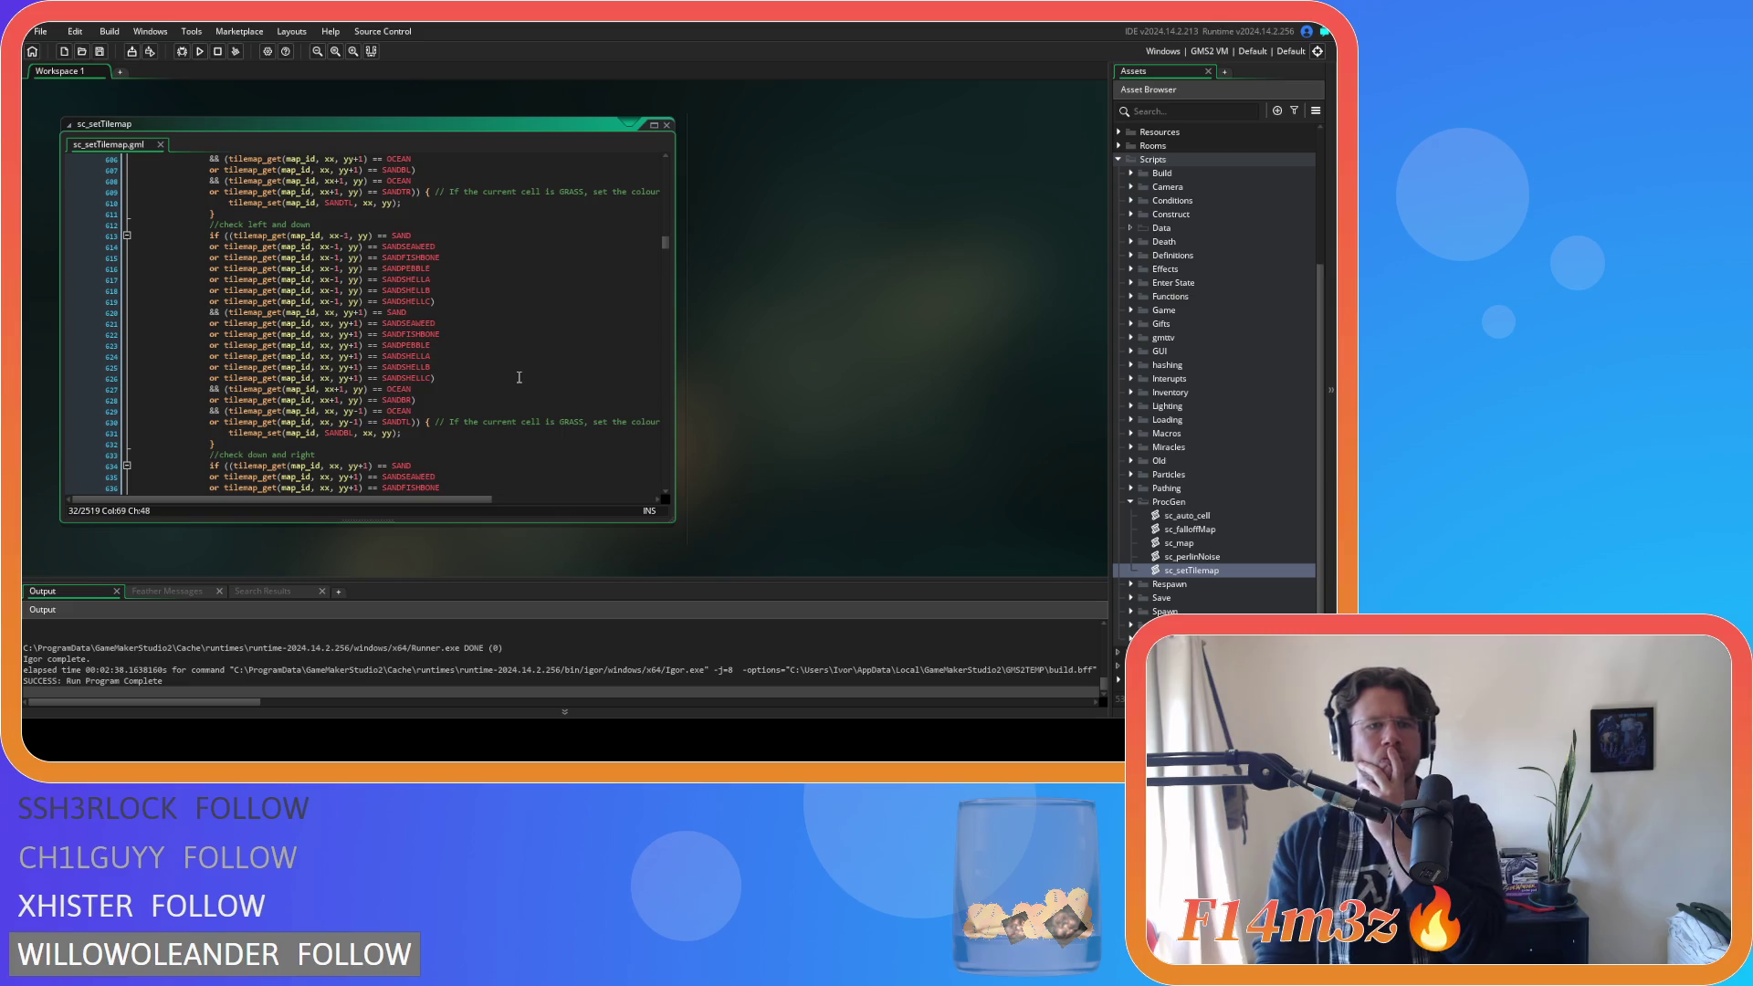
{"action": "scroll", "coordinate": [518, 377], "scroll_direction": "down", "scroll_amount": 2}
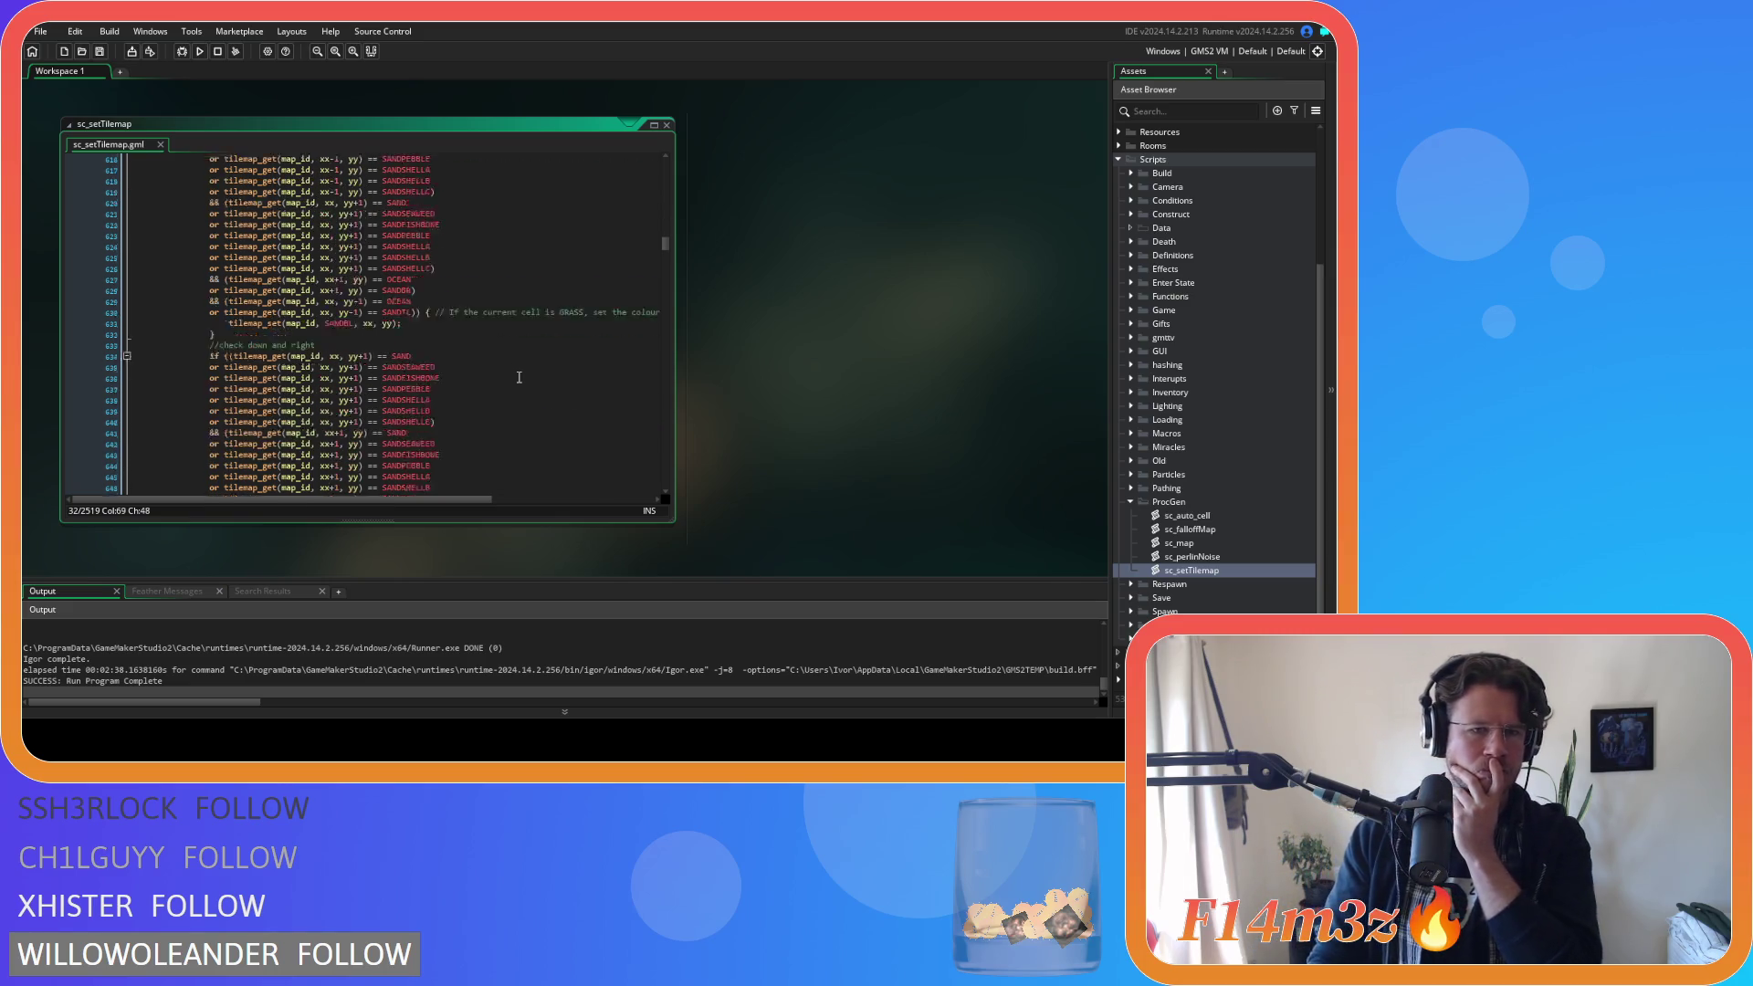
{"action": "left_click", "coordinate": [469, 295]}
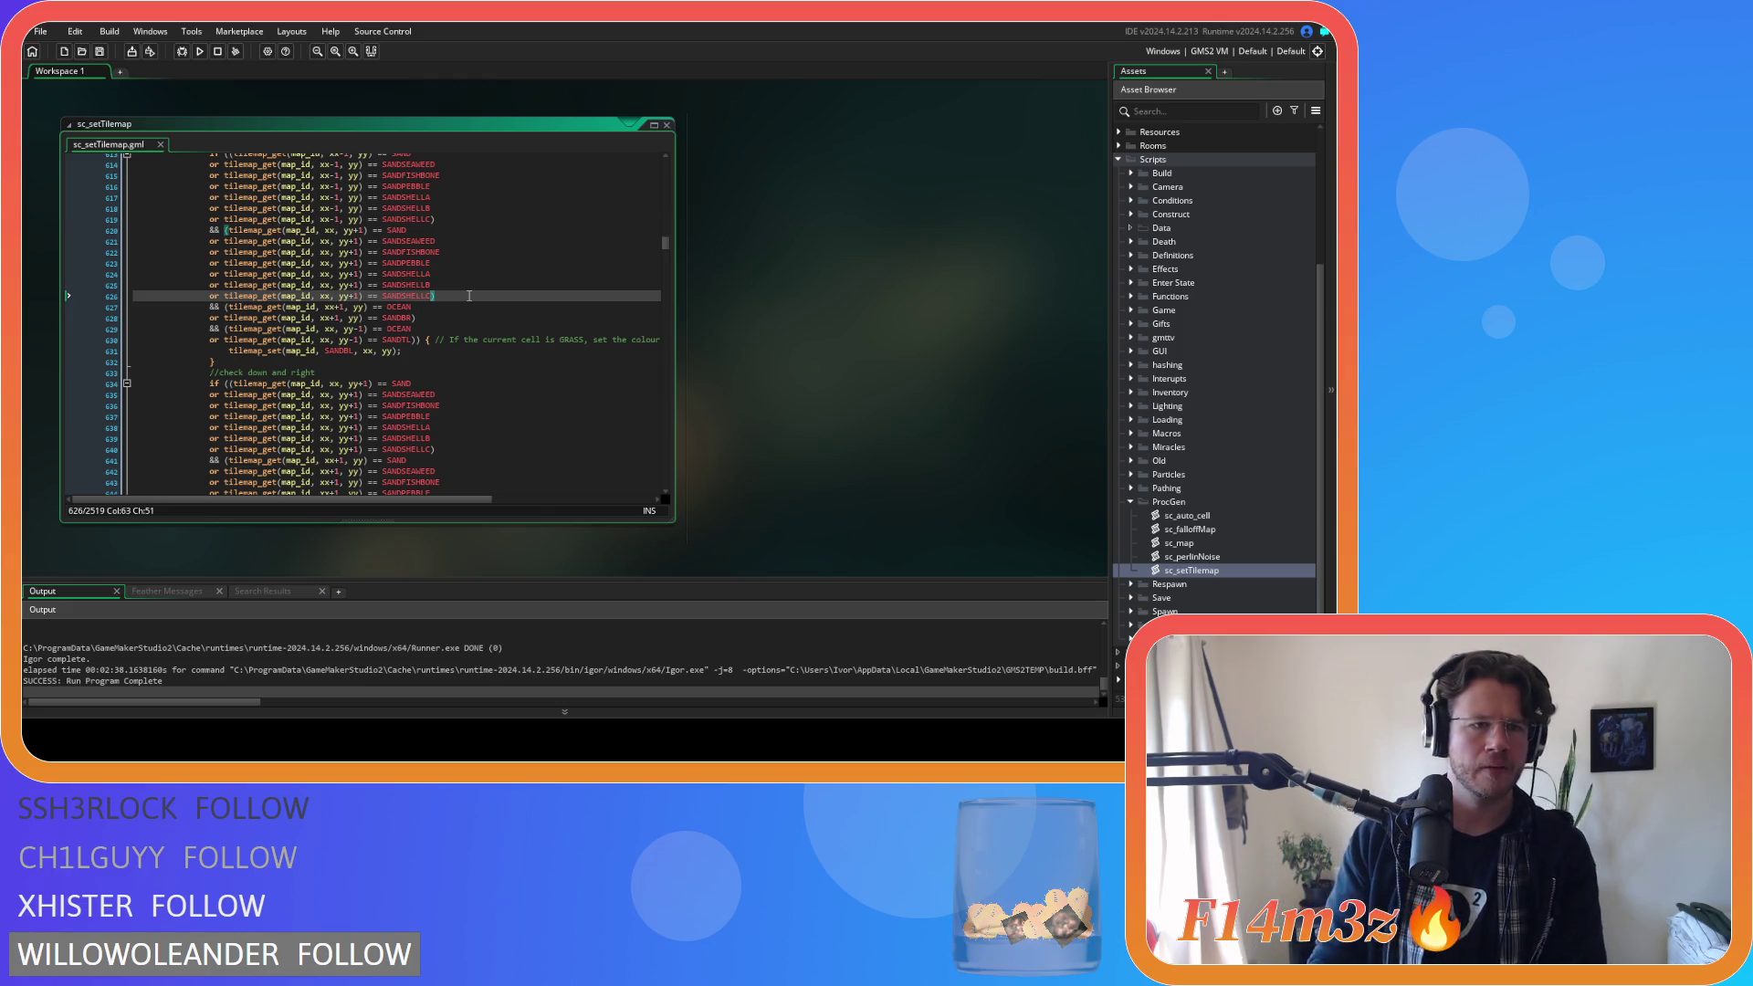
{"action": "scroll", "coordinate": [469, 295], "scroll_direction": "up", "scroll_amount": 1}
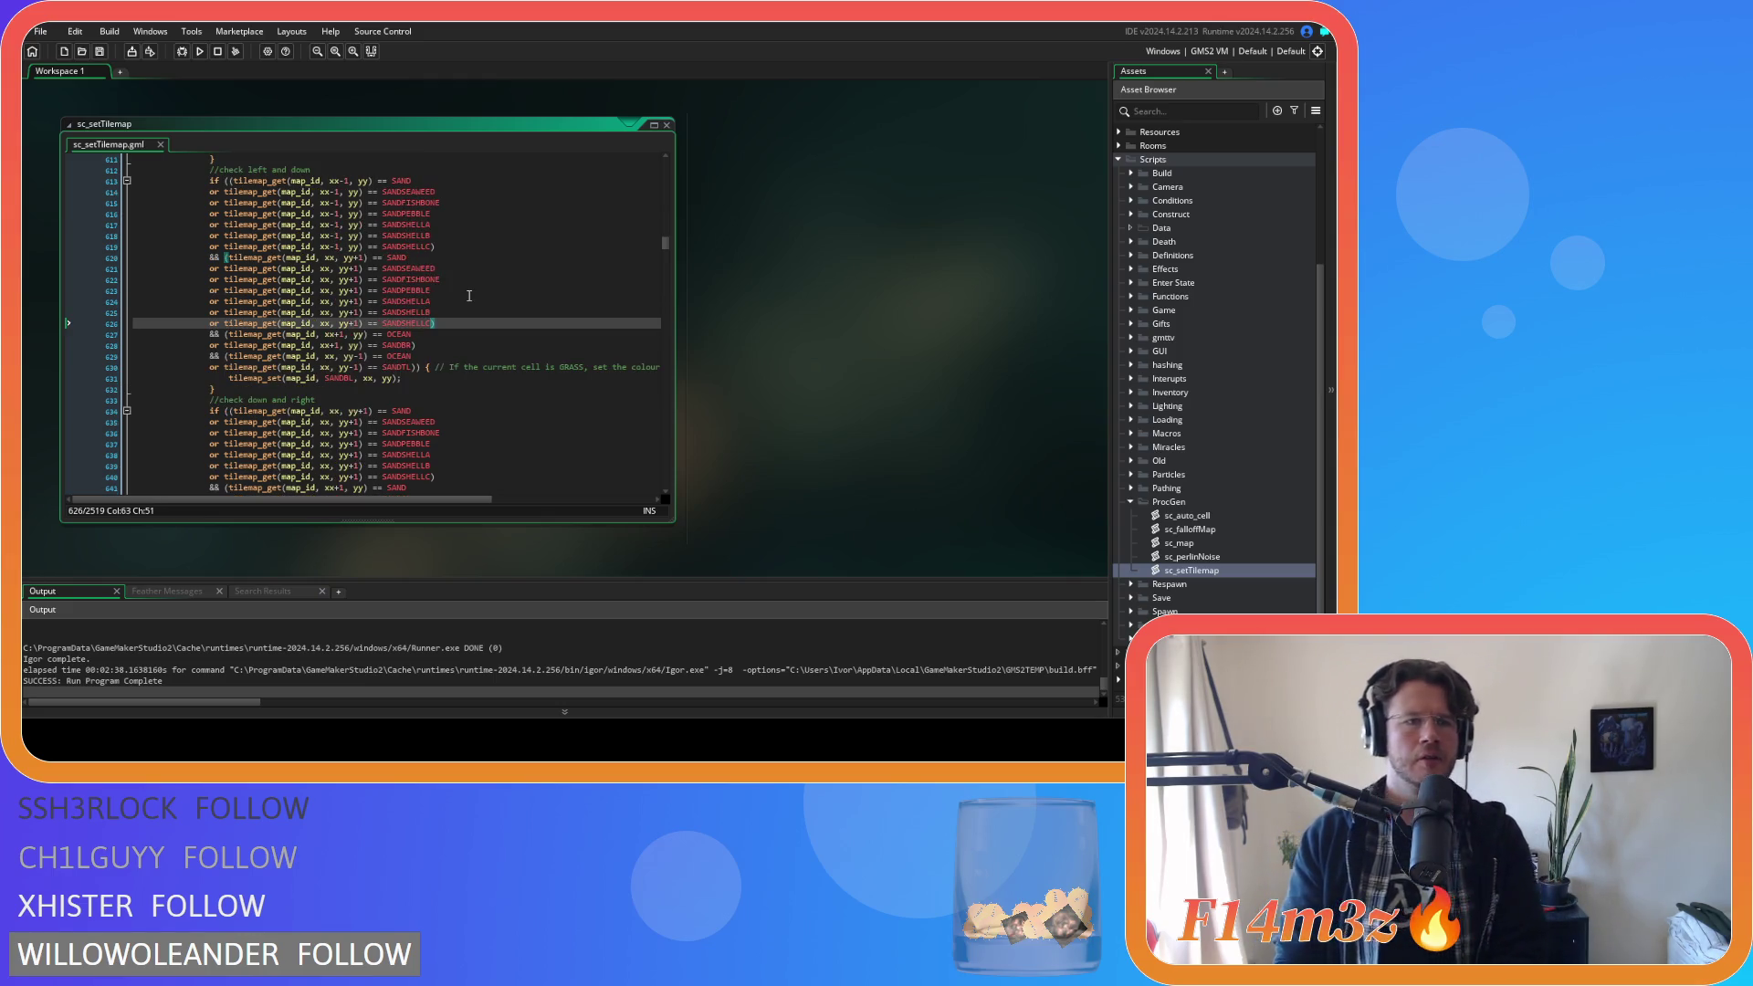
{"action": "left_click", "coordinate": [449, 247]}
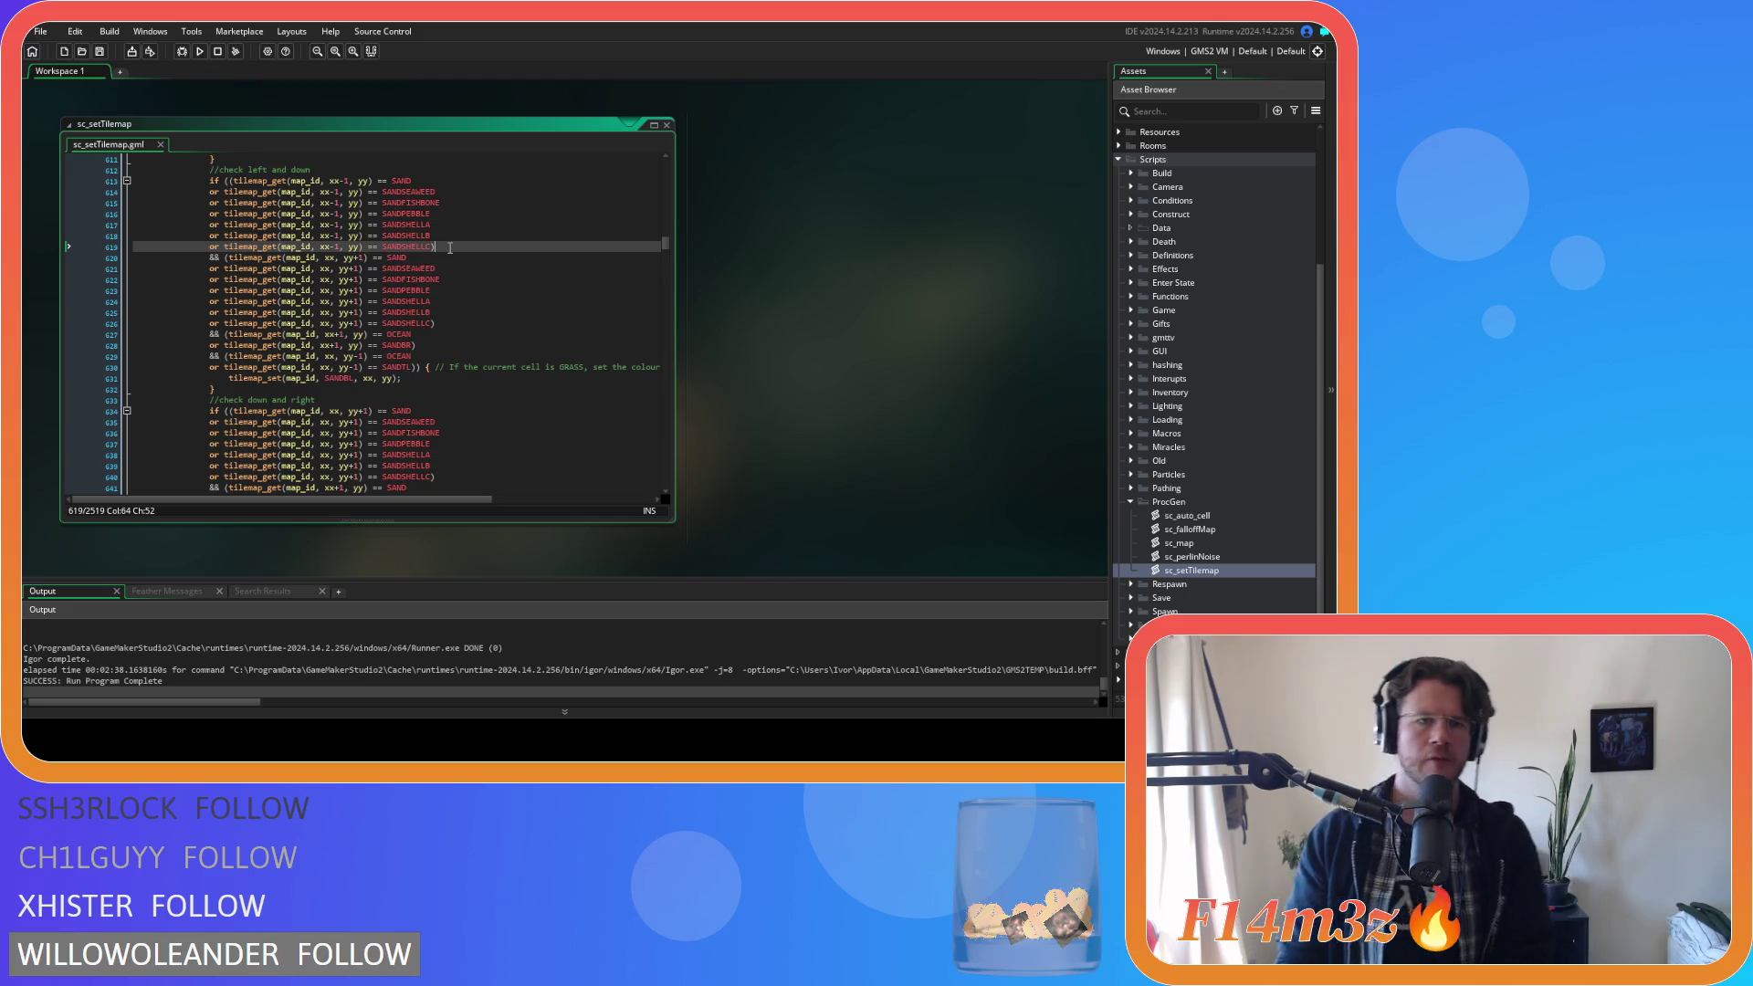
{"action": "scroll", "coordinate": [450, 247], "scroll_direction": "down", "scroll_amount": 5}
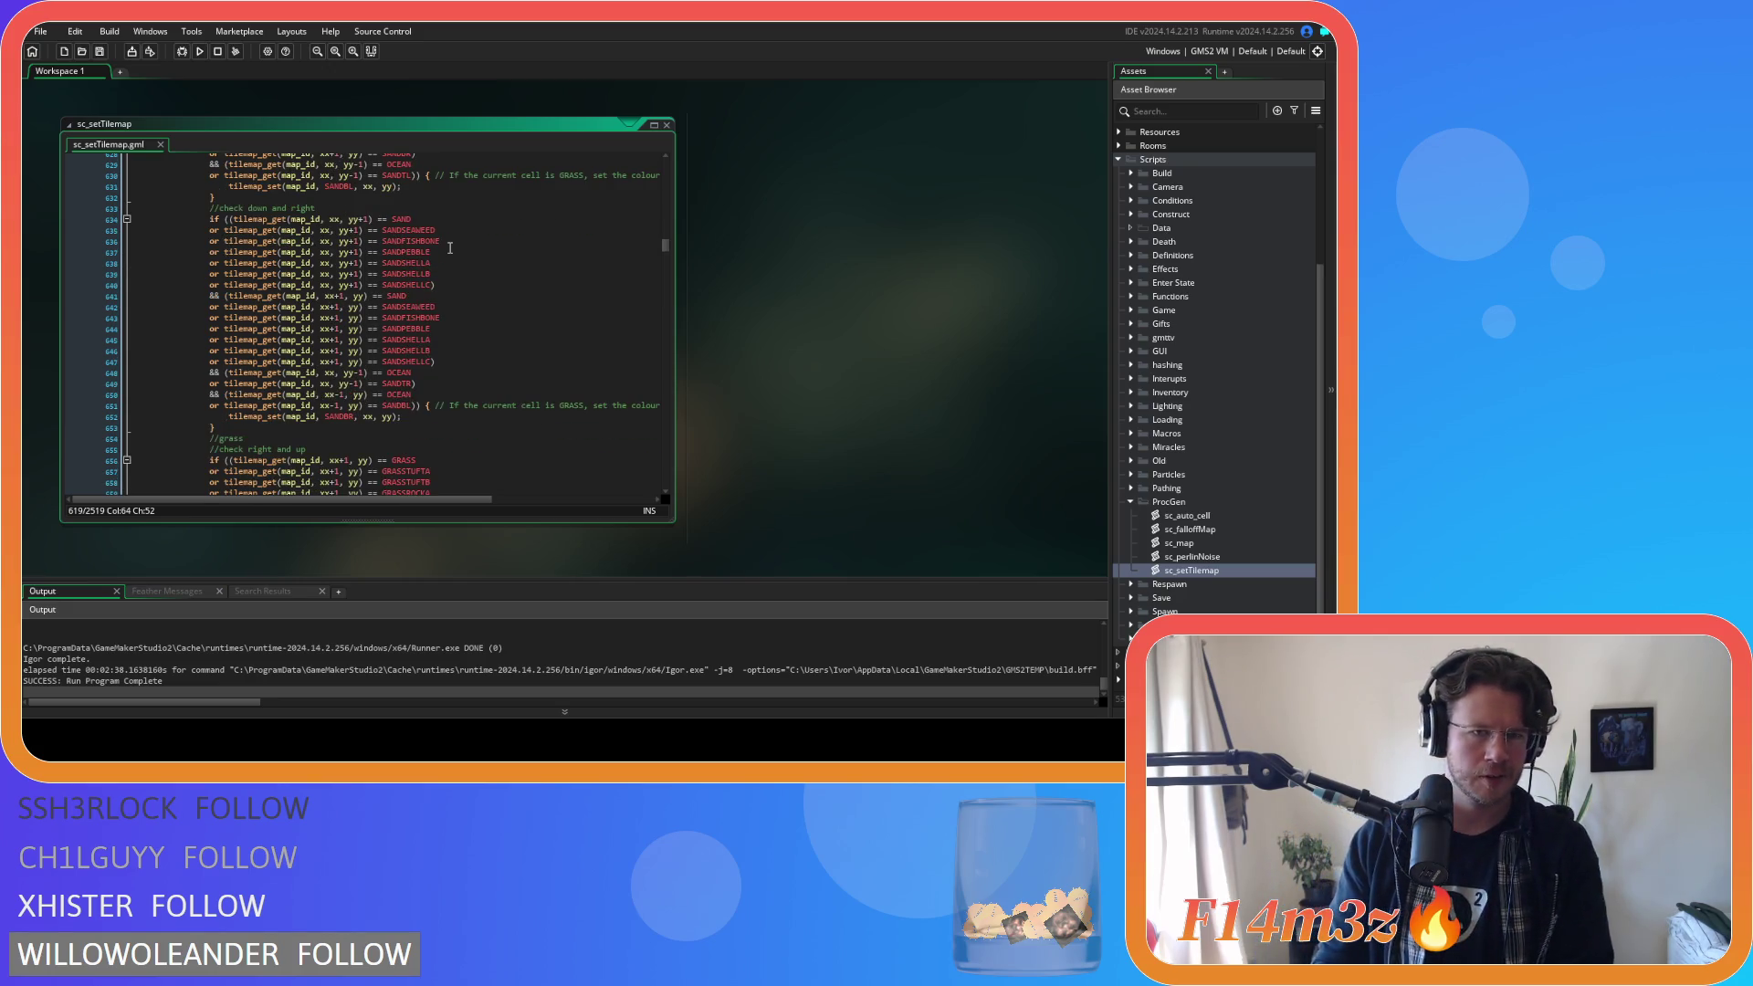
{"action": "left_click", "coordinate": [464, 320]}
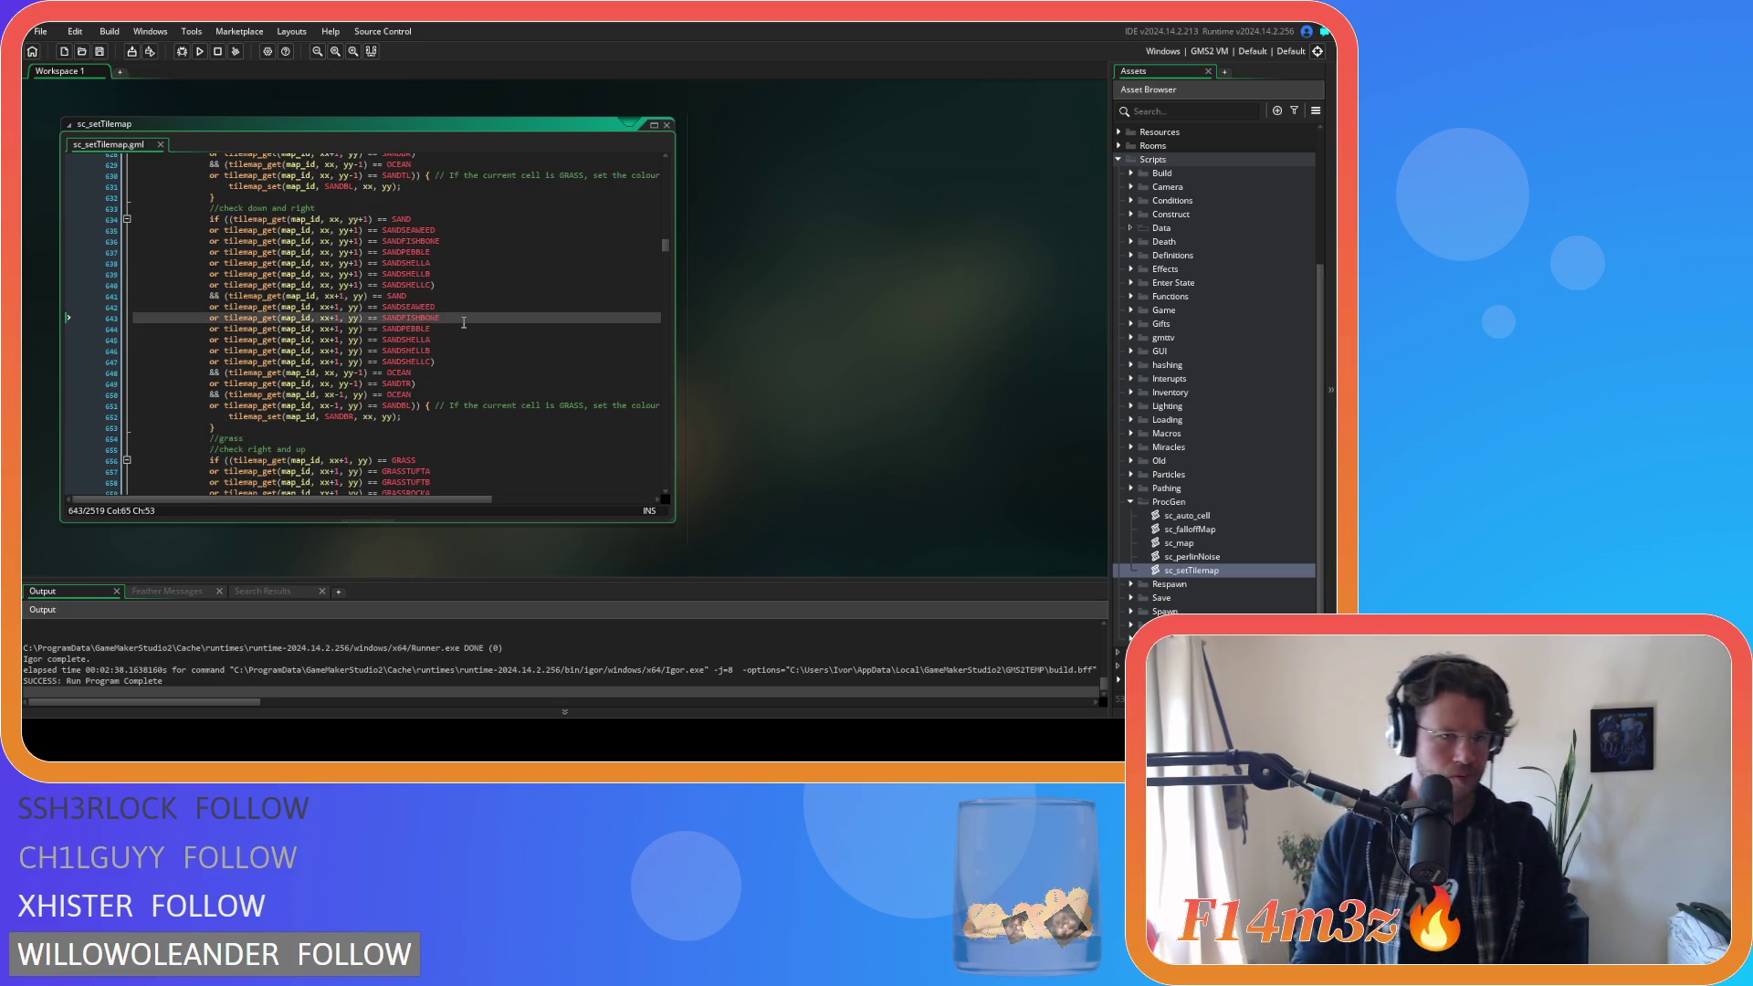
{"action": "scroll", "coordinate": [463, 322], "scroll_direction": "down", "scroll_amount": 3}
{"action": "scroll", "coordinate": [464, 322], "scroll_direction": "up", "scroll_amount": 4}
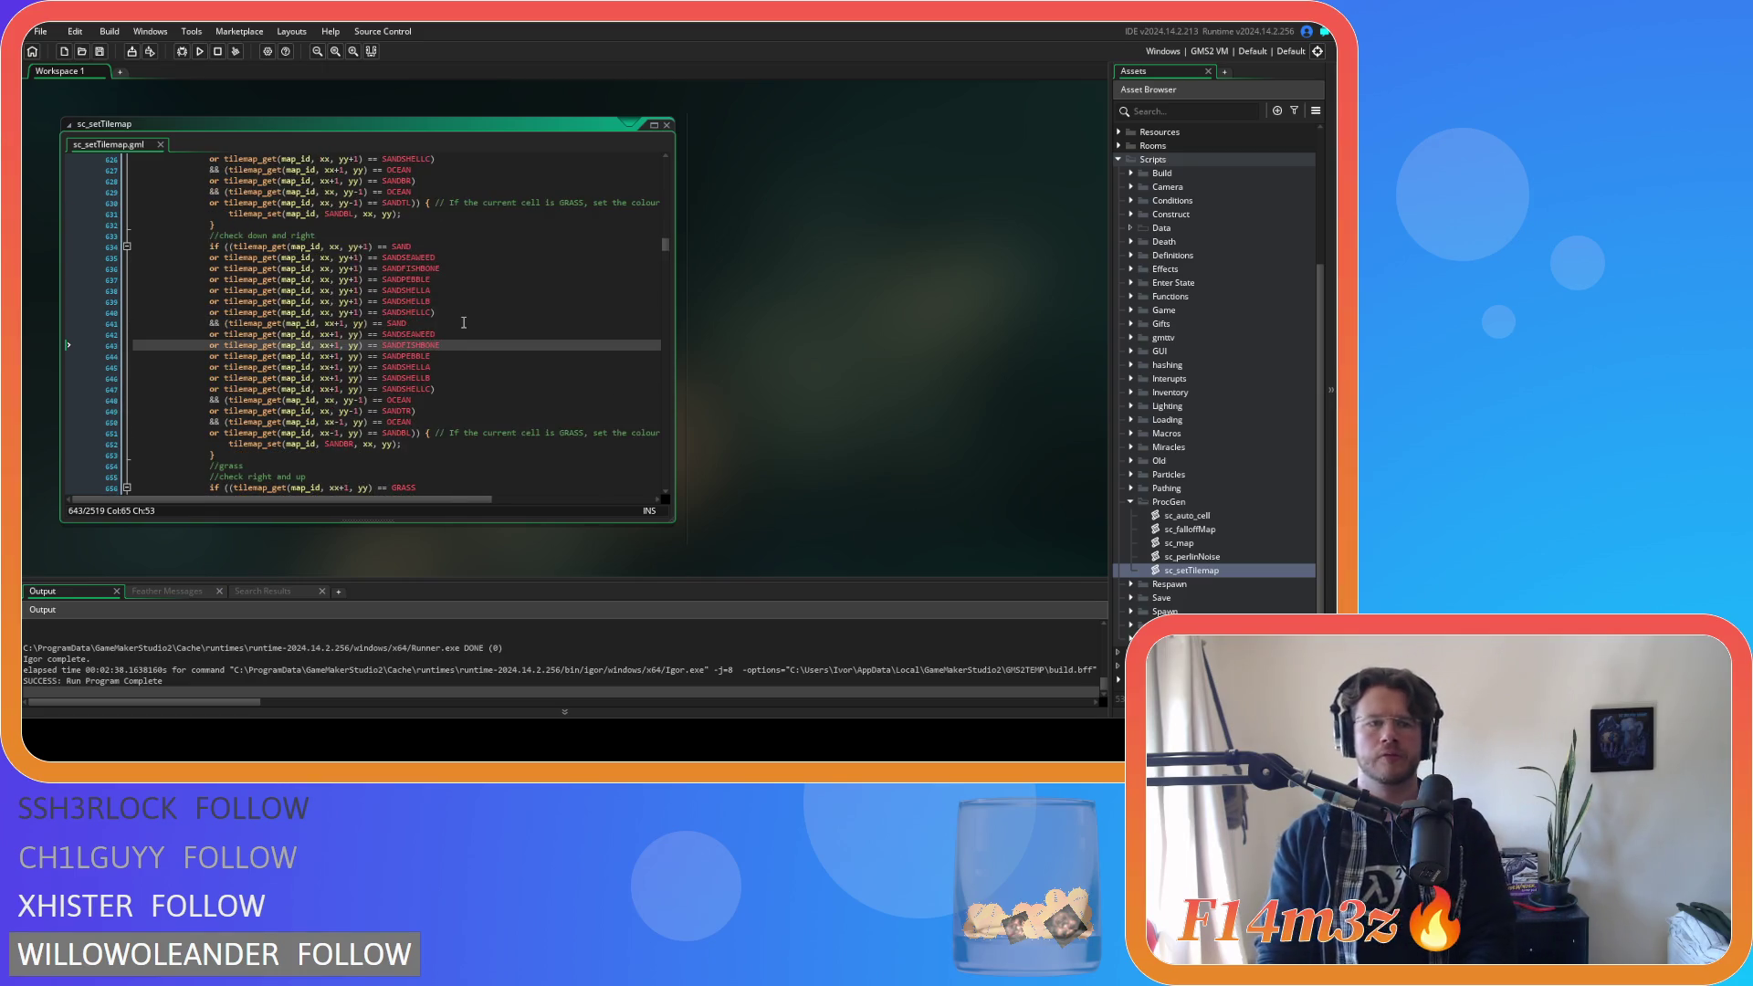
Review the sand up-and-left SANDSHELLC and up-right SANDSEAWEED checks further down.
{"action": "scroll", "coordinate": [464, 322], "scroll_direction": "down", "scroll_amount": 3}
{"action": "scroll", "coordinate": [464, 323], "scroll_direction": "down", "scroll_amount": 5}
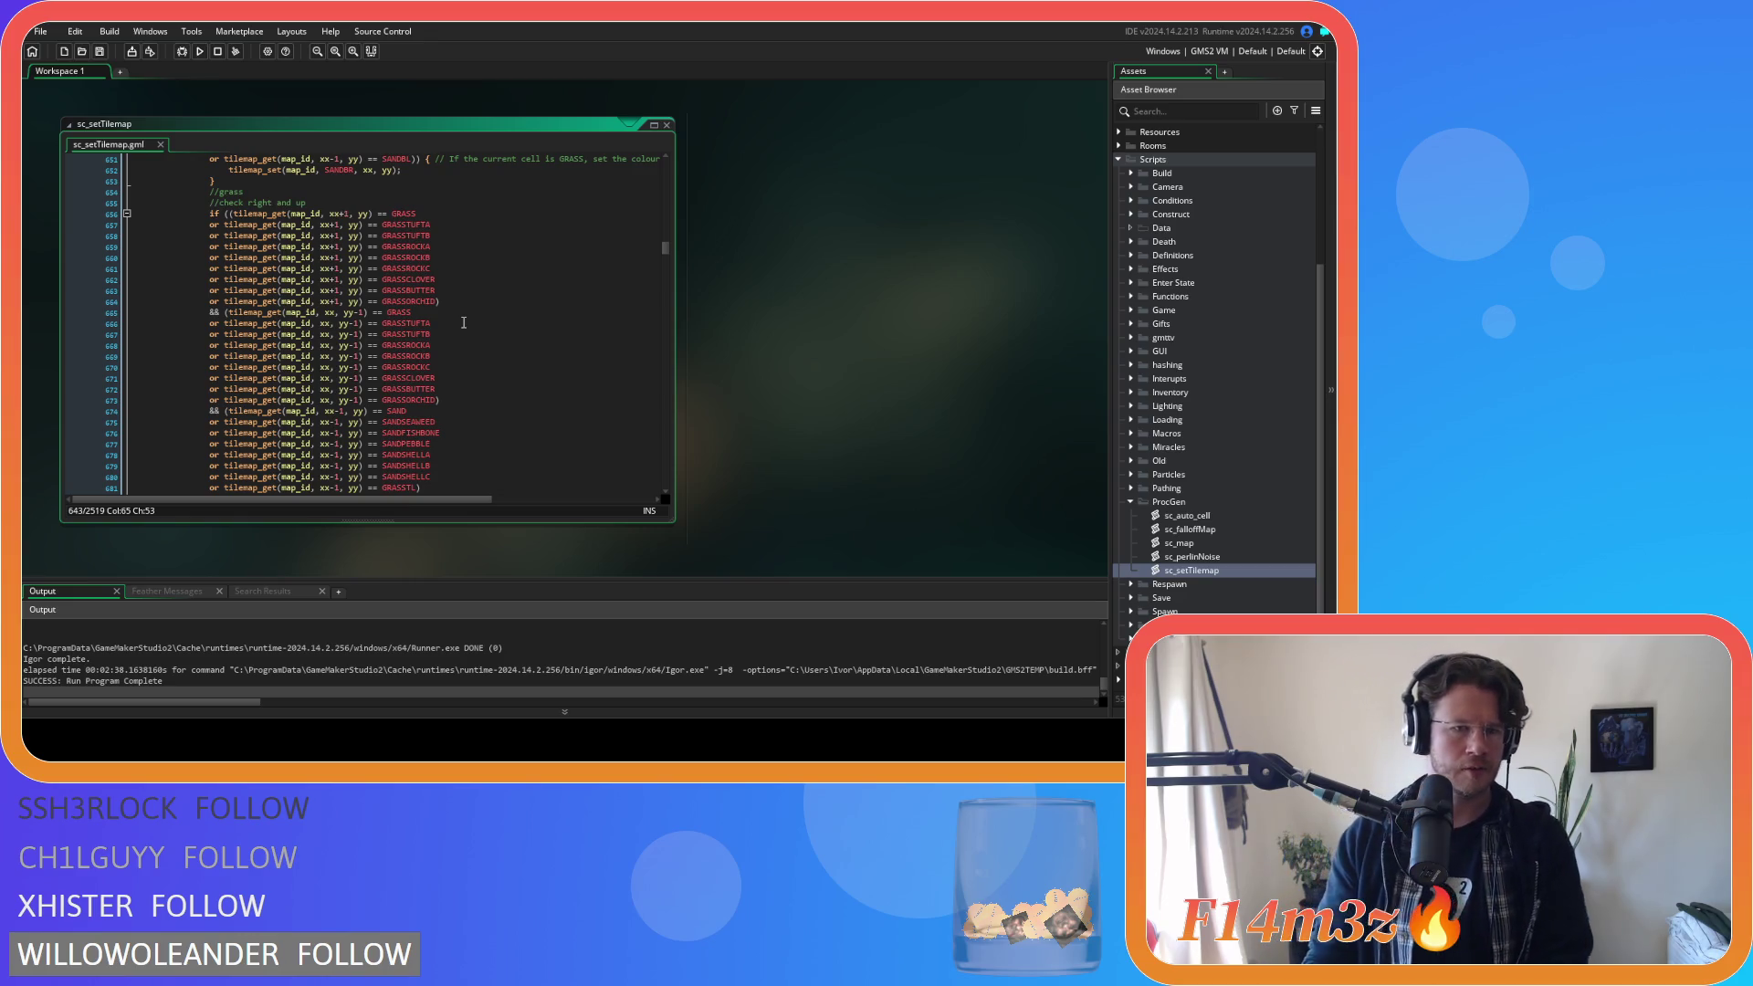
{"action": "scroll", "coordinate": [464, 322], "scroll_direction": "down", "scroll_amount": 4}
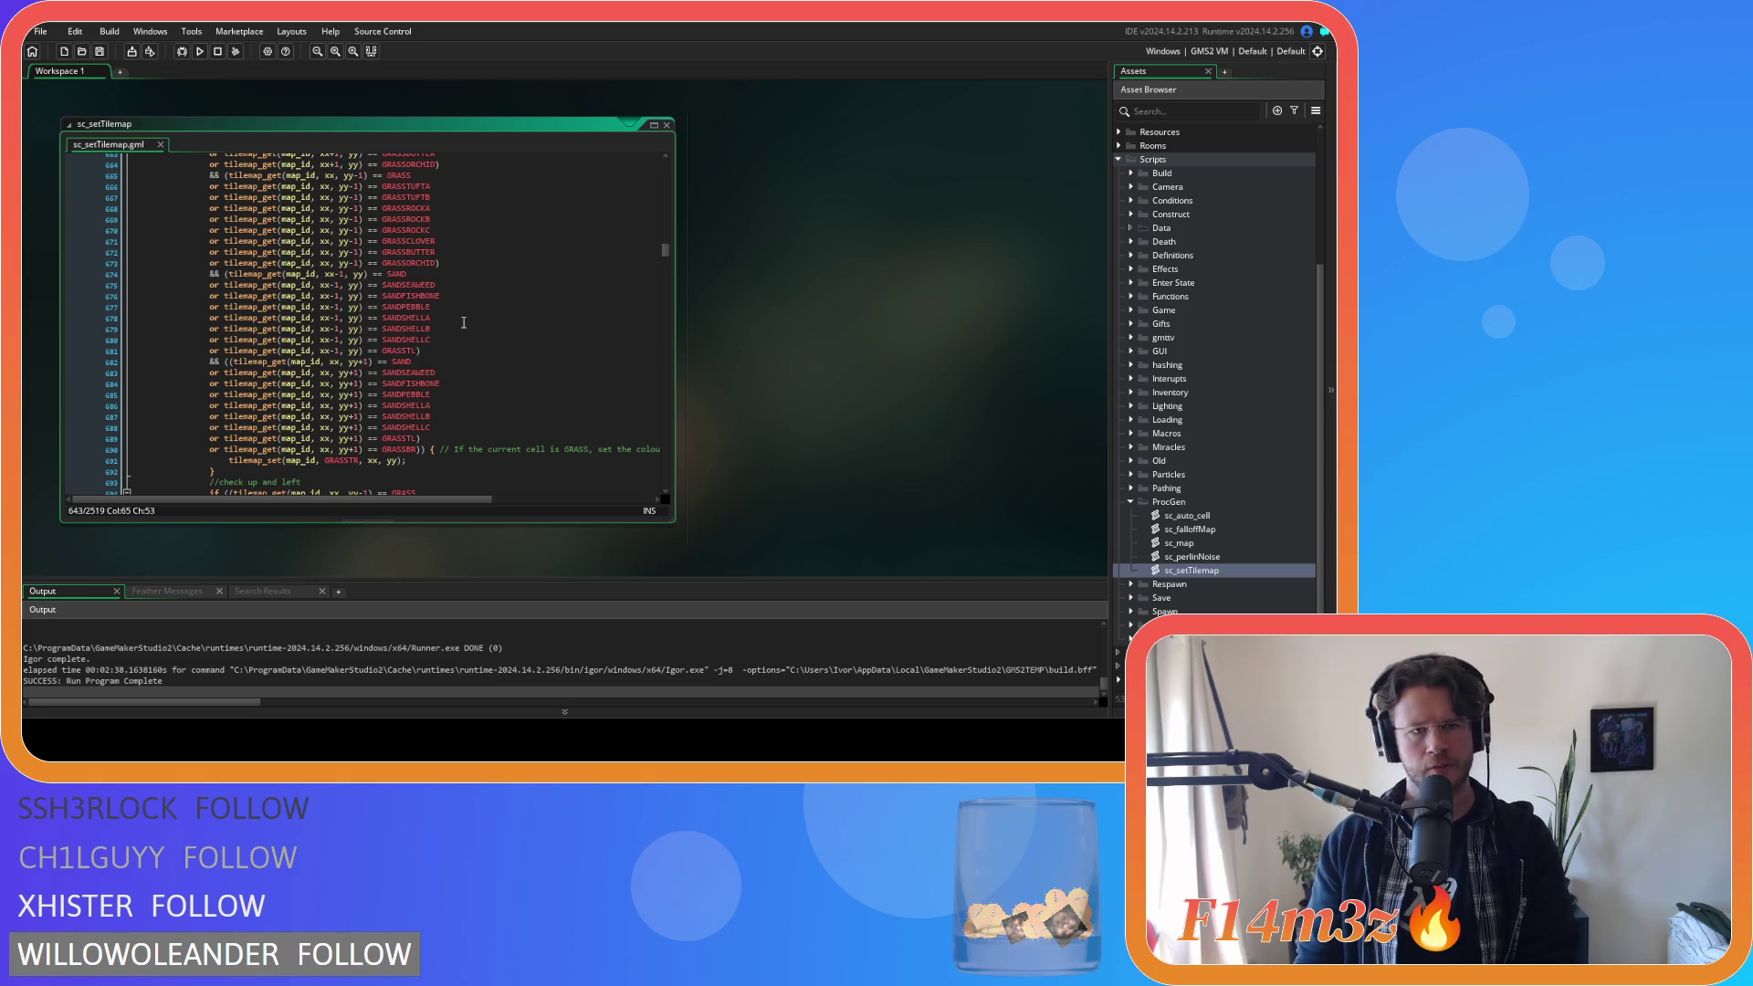
{"action": "scroll", "coordinate": [463, 322], "scroll_direction": "down", "scroll_amount": 7}
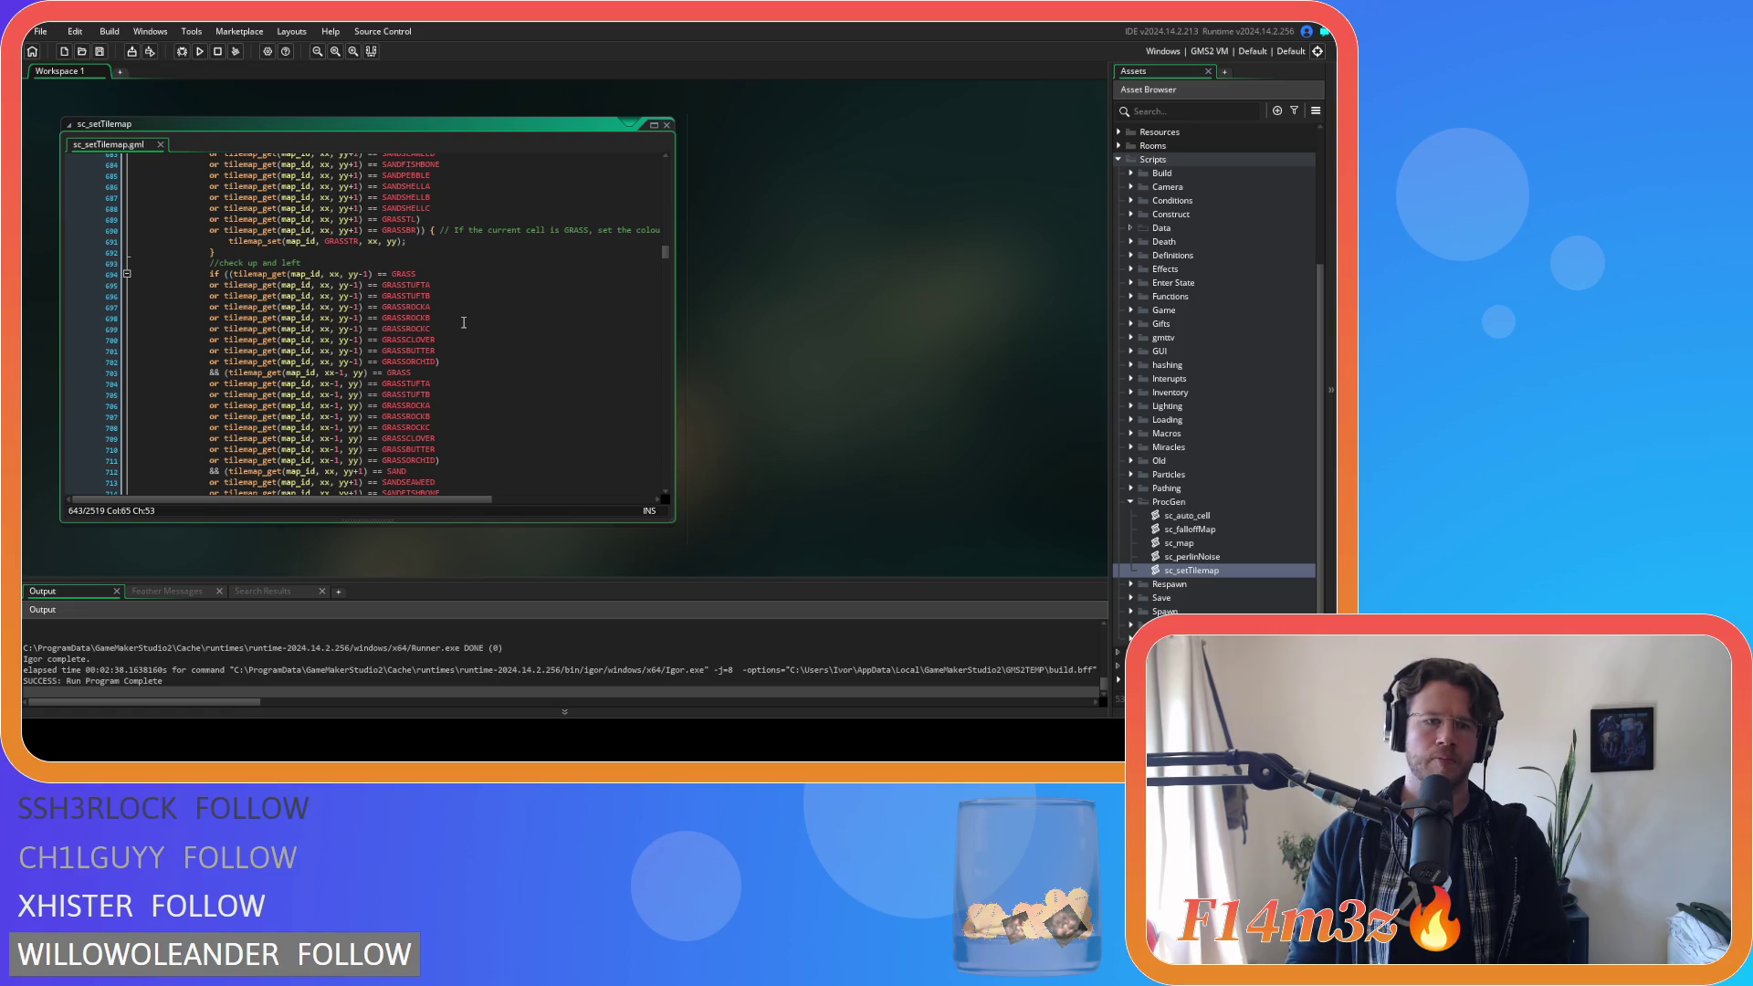
{"action": "scroll", "coordinate": [463, 322], "scroll_direction": "down", "scroll_amount": 7}
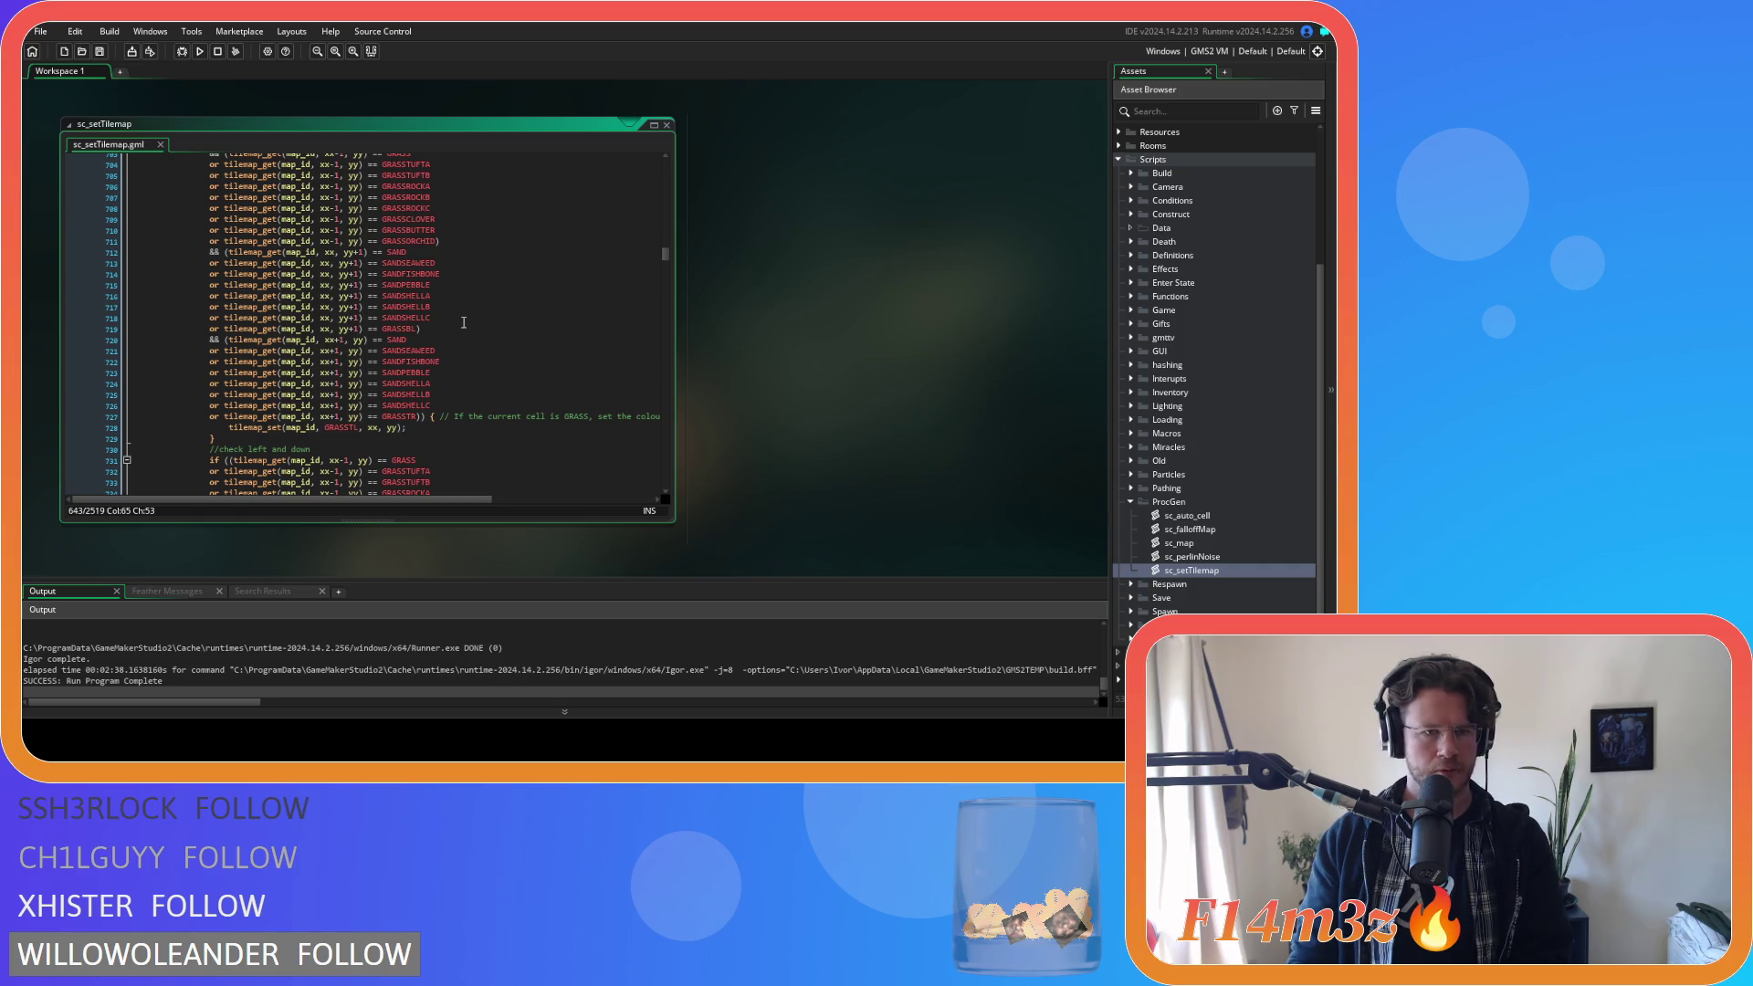
{"action": "scroll", "coordinate": [463, 323], "scroll_direction": "down", "scroll_amount": 7}
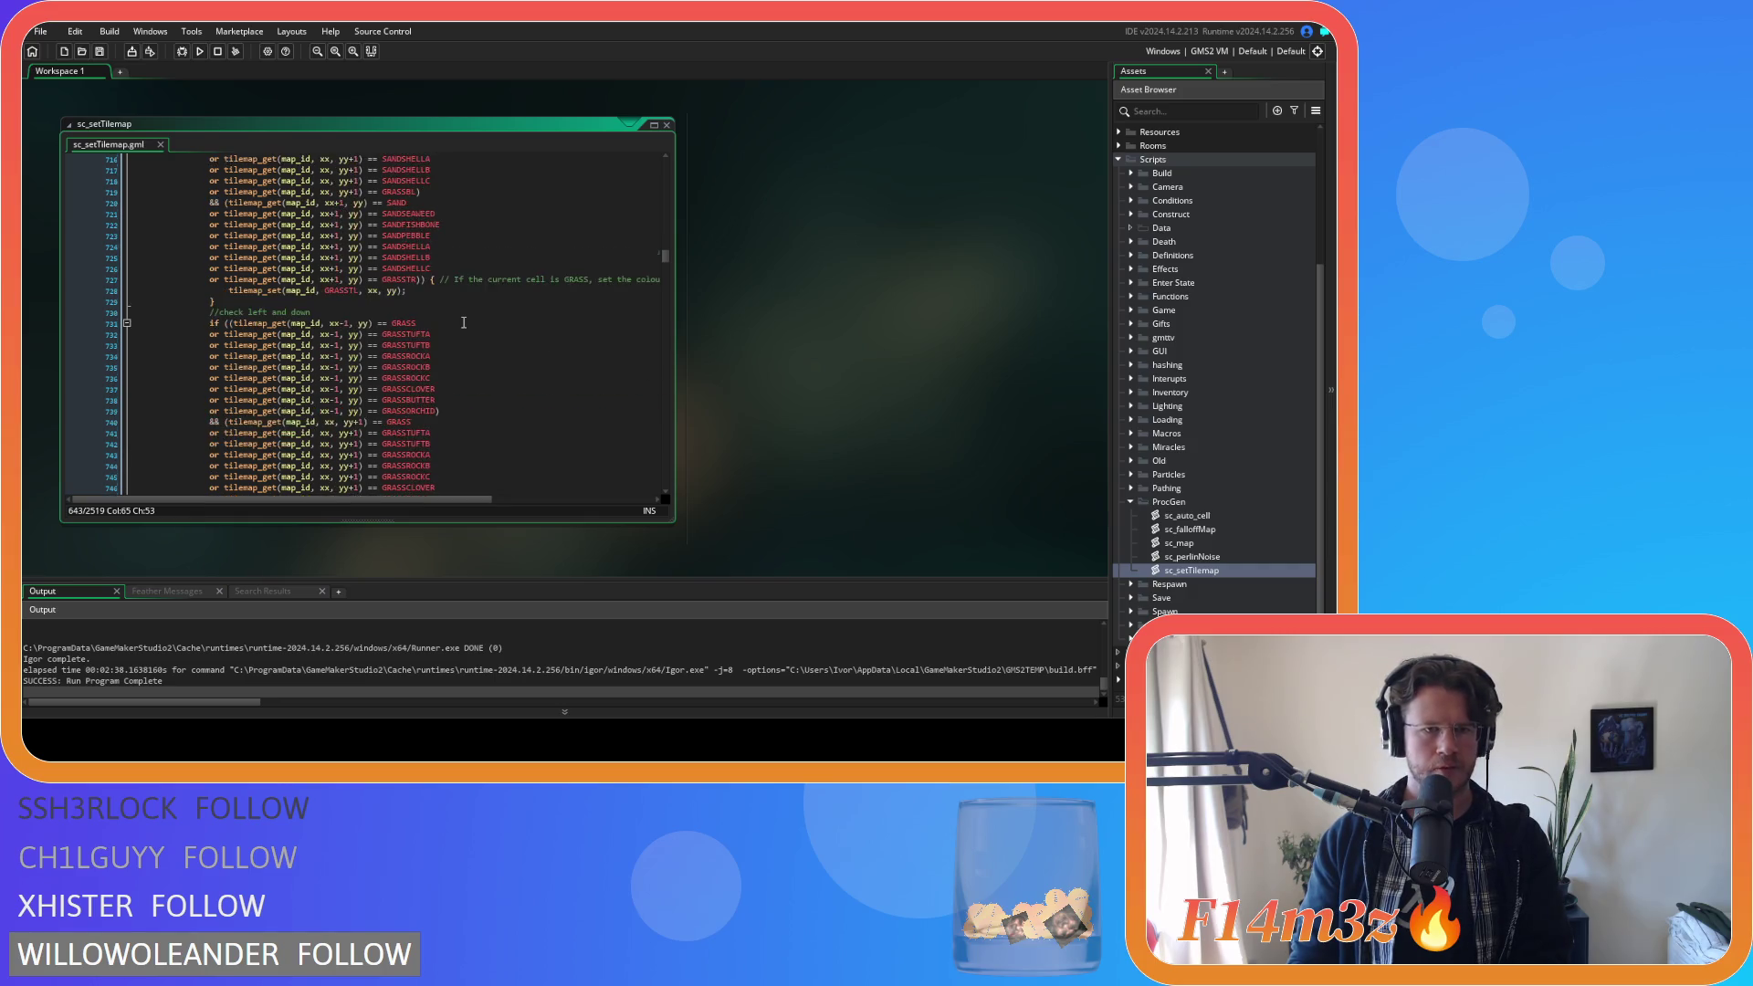
{"action": "scroll", "coordinate": [464, 322], "scroll_direction": "down", "scroll_amount": 6}
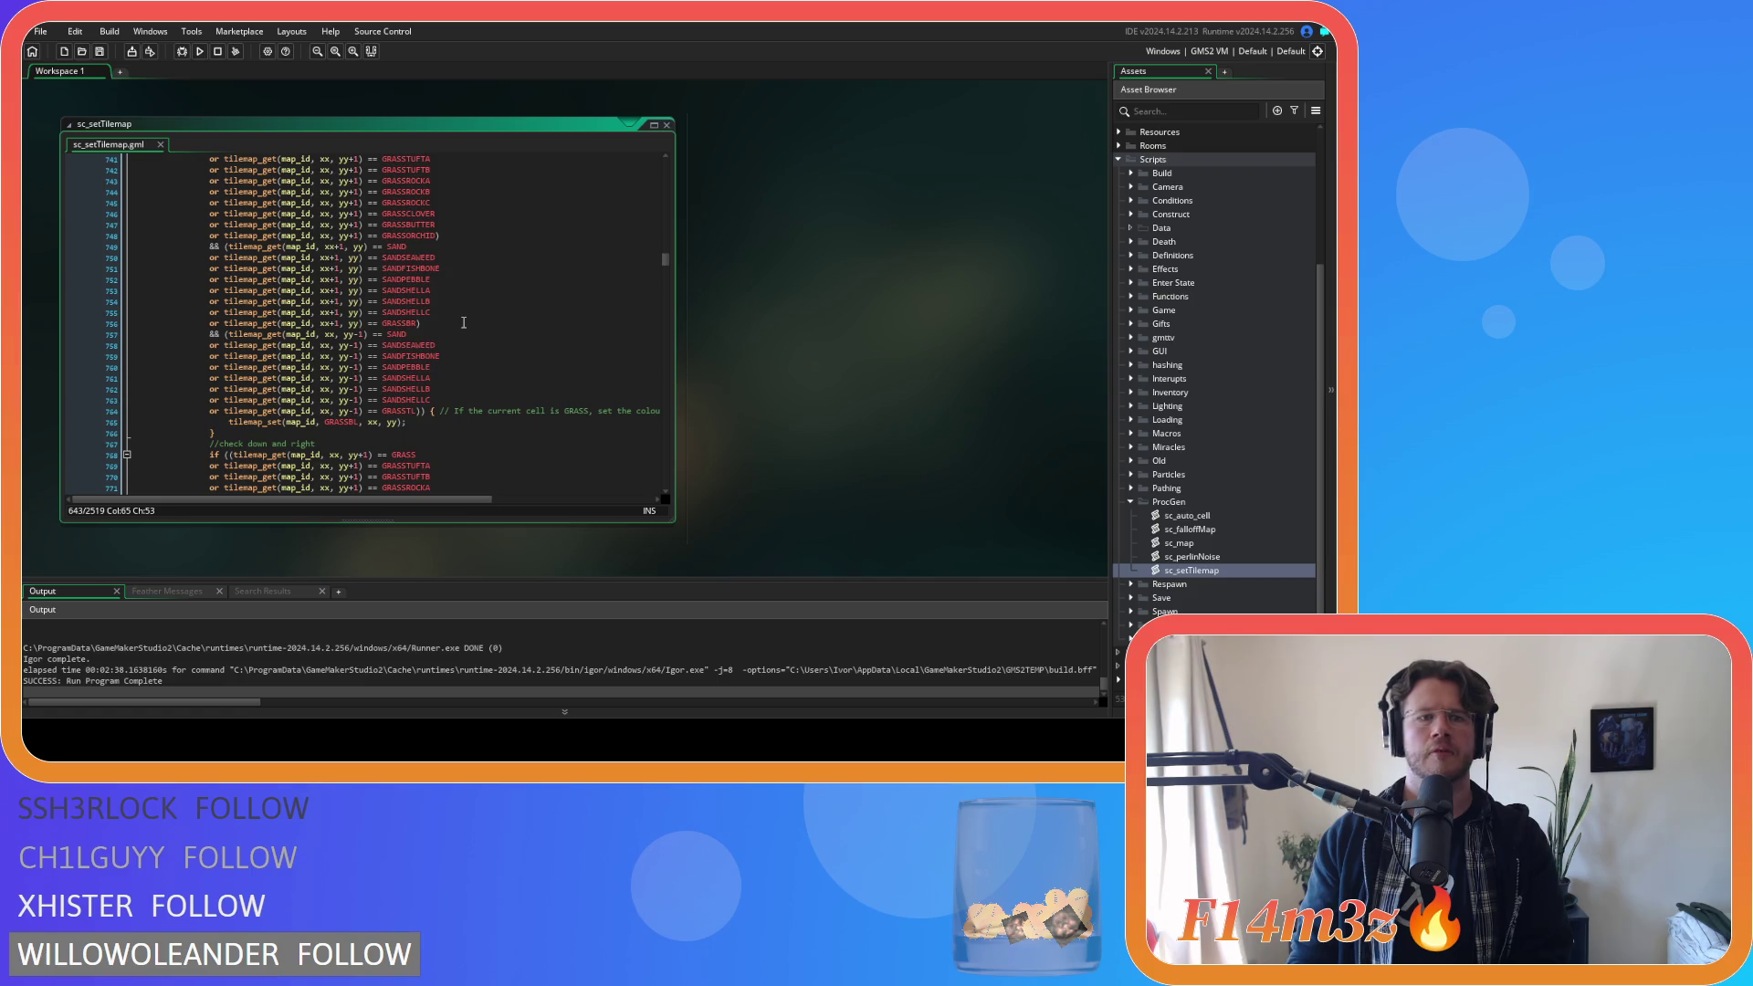
{"action": "scroll", "coordinate": [464, 322], "scroll_direction": "down", "scroll_amount": 4}
{"action": "scroll", "coordinate": [464, 322], "scroll_direction": "down", "scroll_amount": 4}
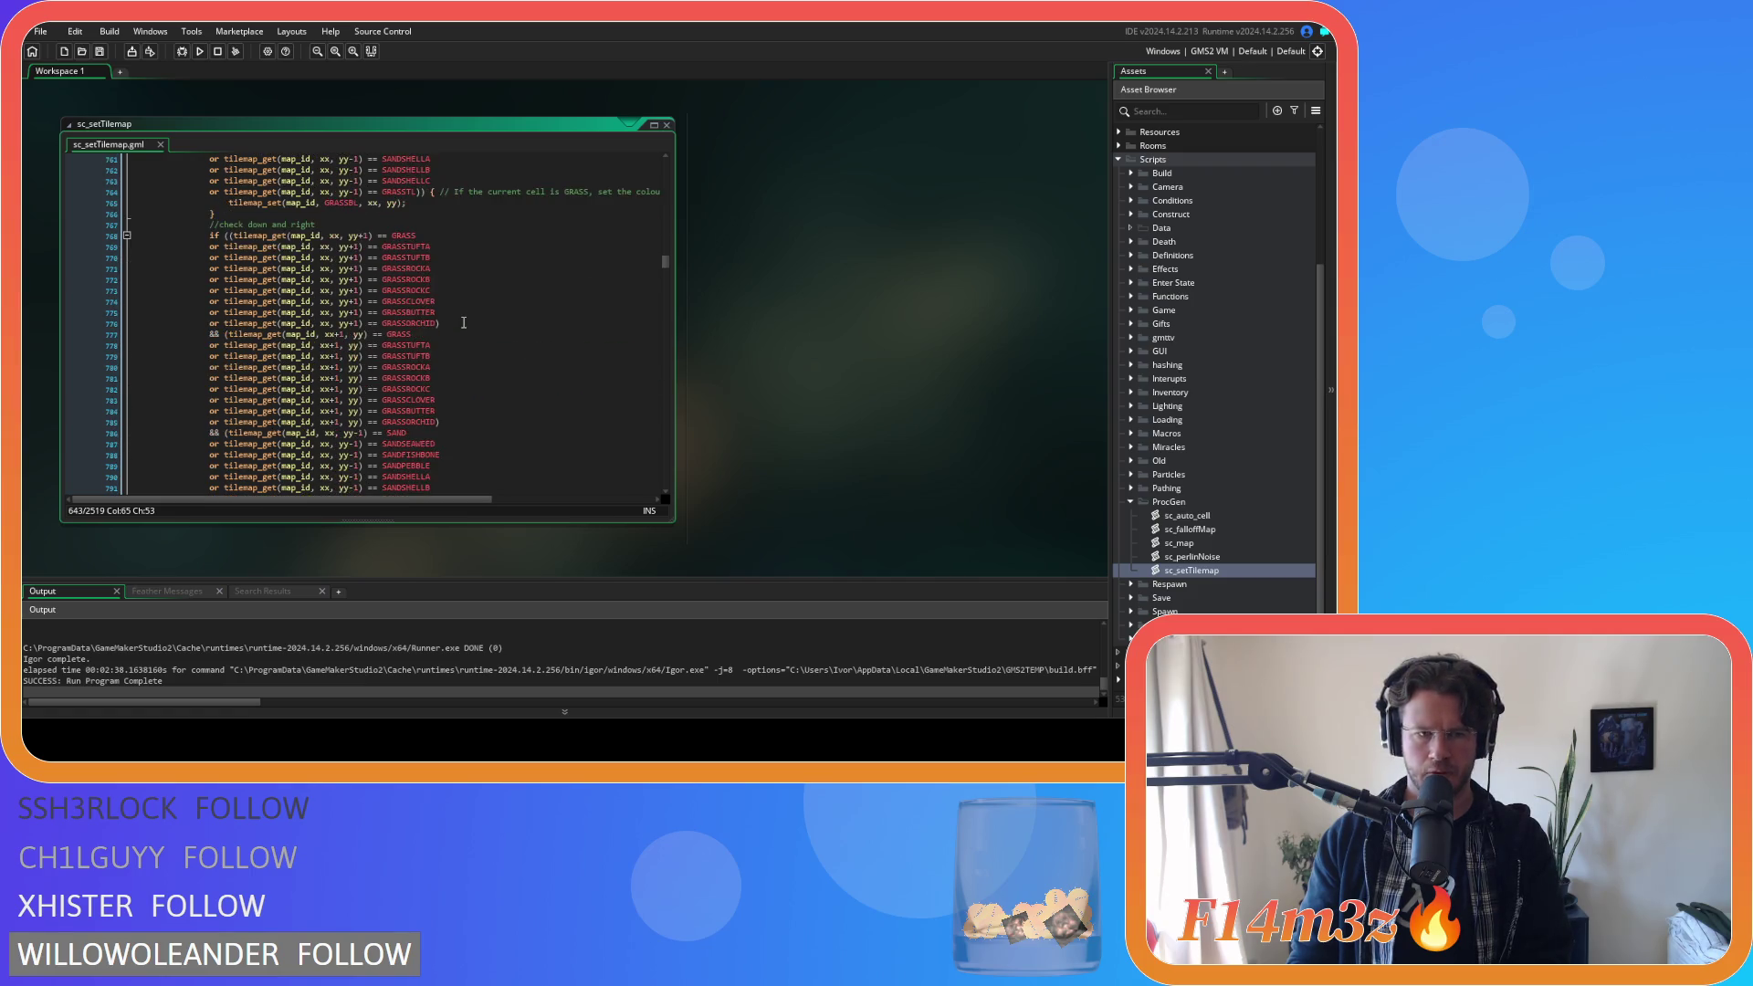
{"action": "scroll", "coordinate": [464, 322], "scroll_direction": "down", "scroll_amount": 4}
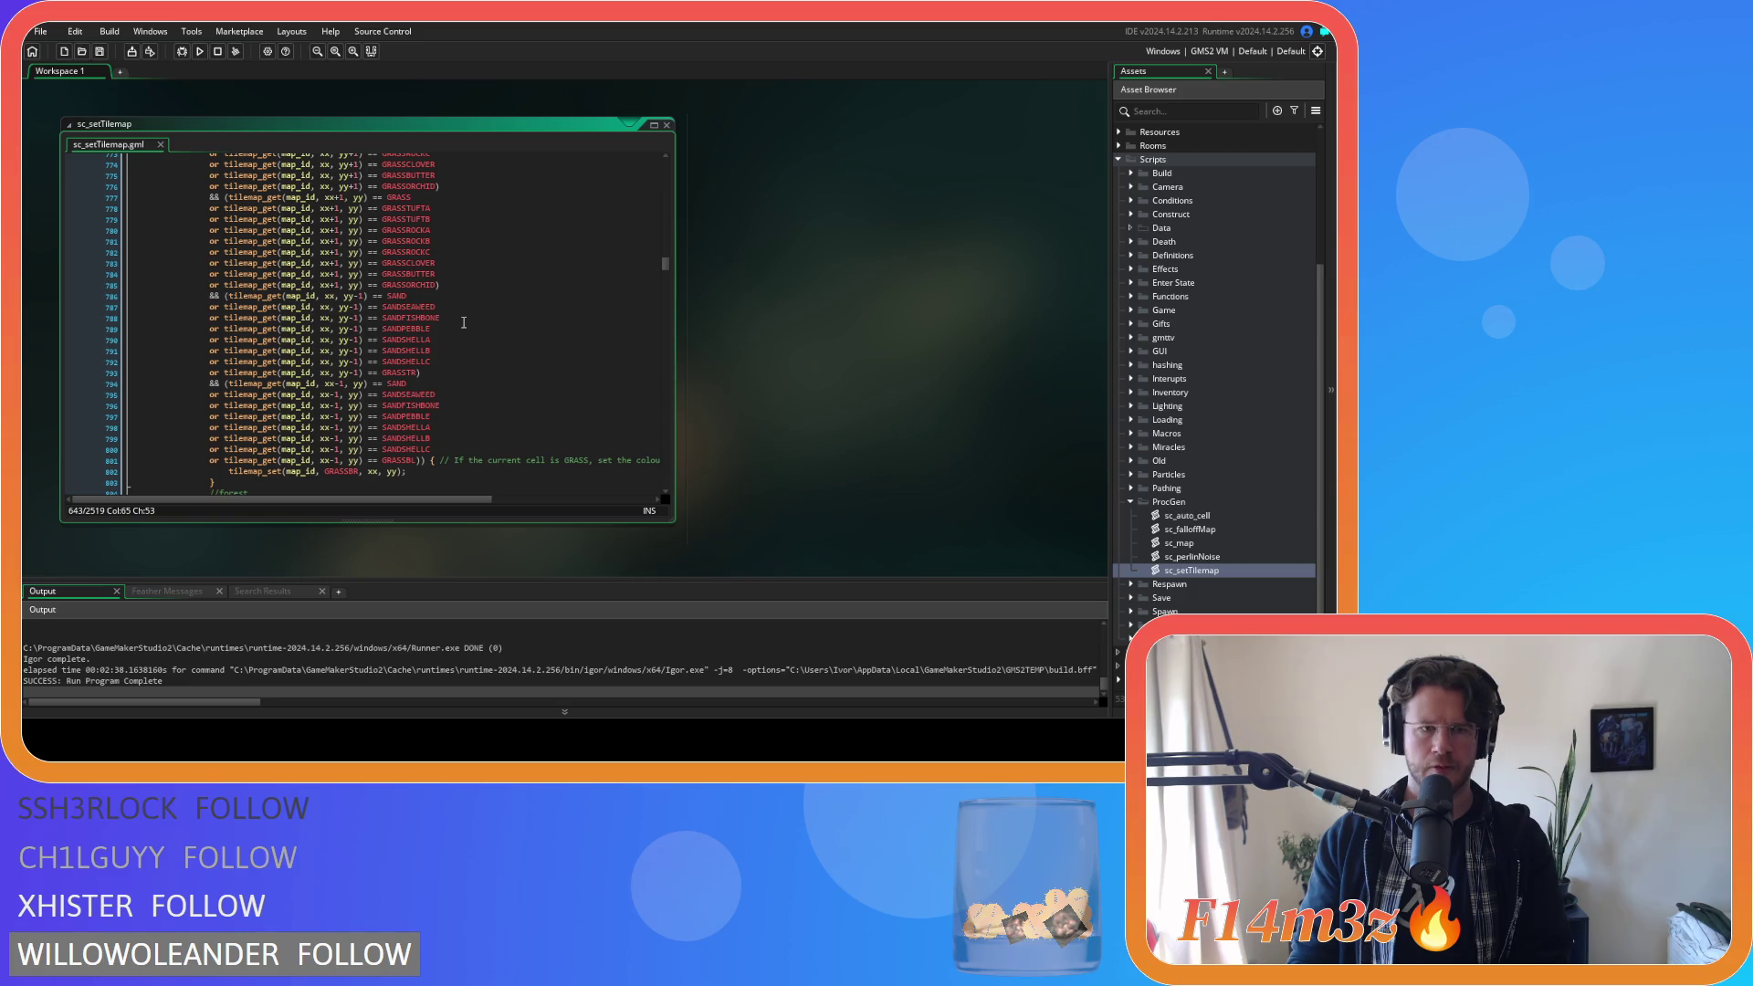
{"action": "scroll", "coordinate": [464, 322], "scroll_direction": "down", "scroll_amount": 1}
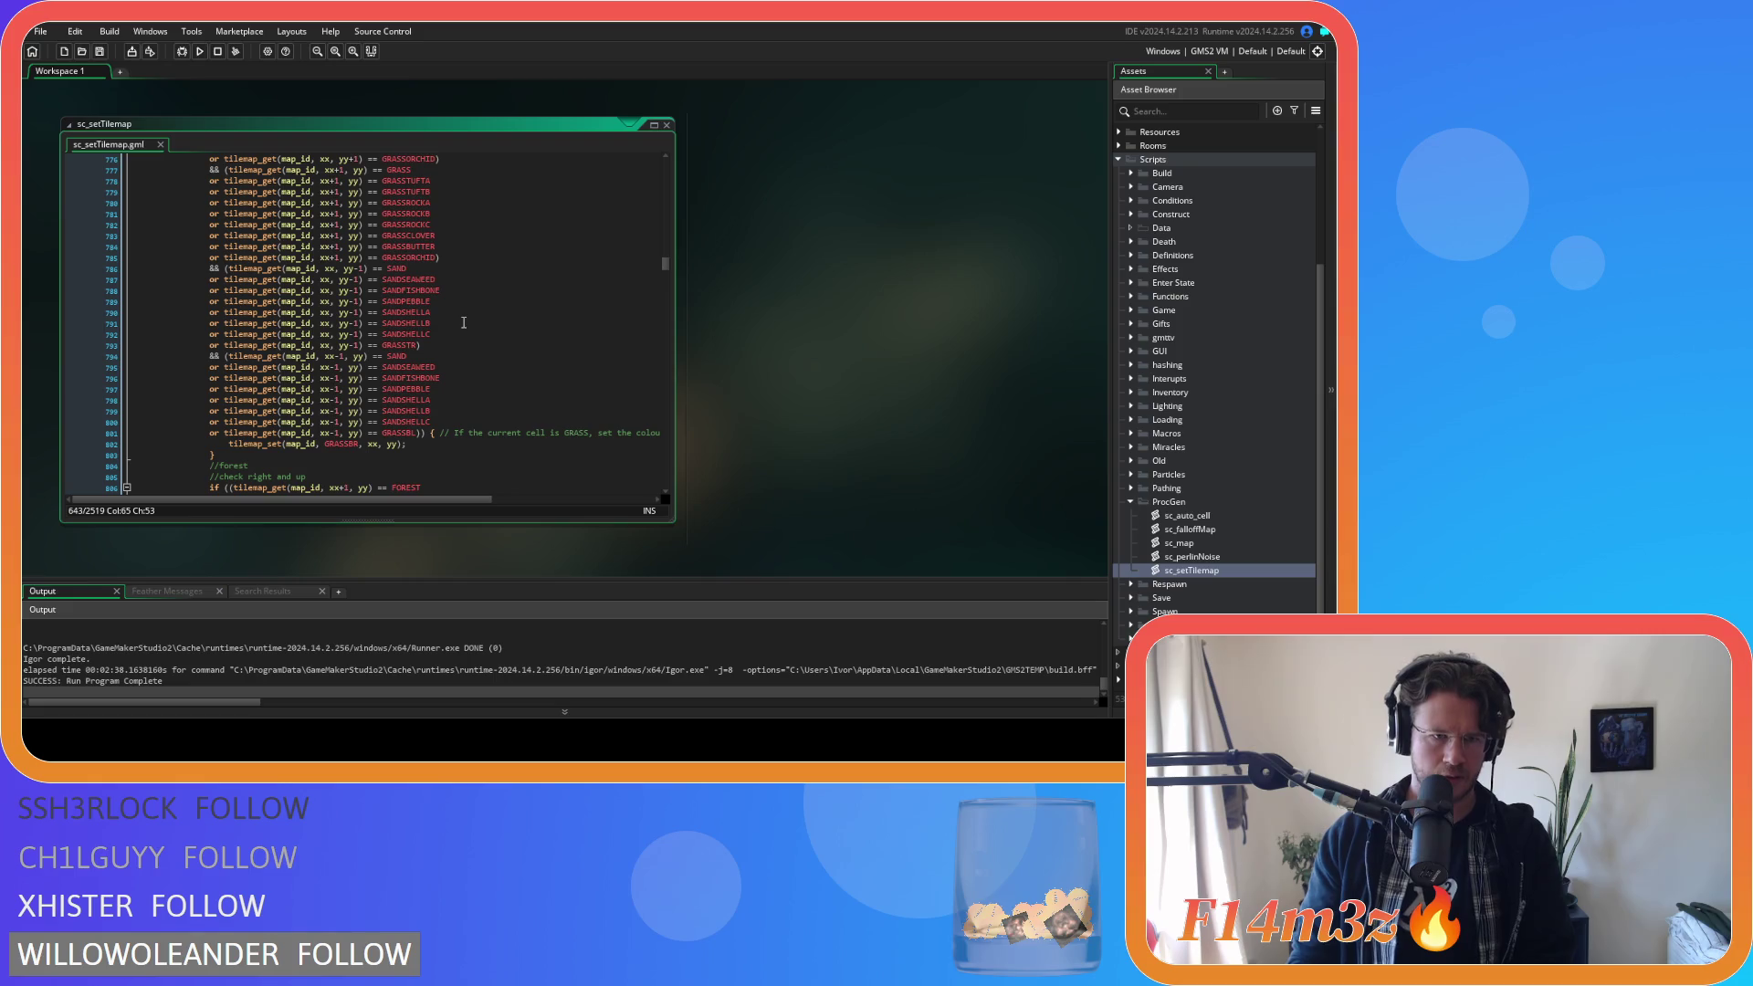
{"action": "scroll", "coordinate": [464, 322], "scroll_direction": "up", "scroll_amount": 6}
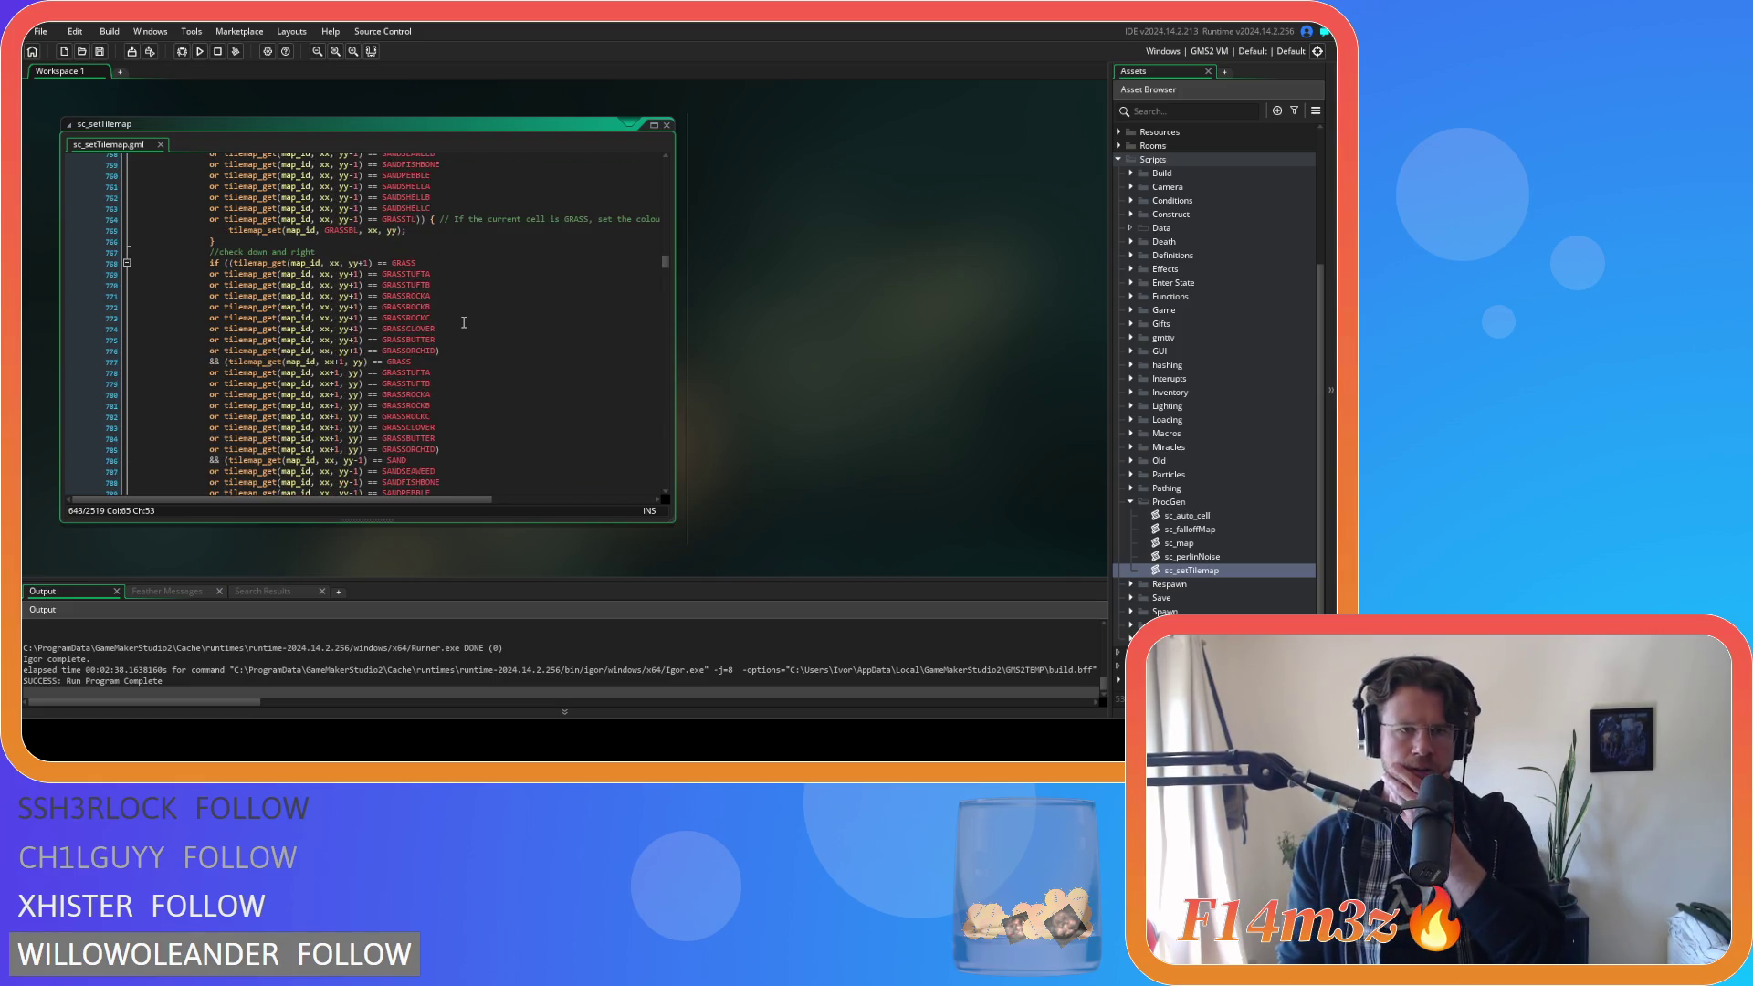
{"action": "scroll", "coordinate": [463, 322], "scroll_direction": "up", "scroll_amount": 1}
{"action": "scroll", "coordinate": [464, 322], "scroll_direction": "down", "scroll_amount": 19}
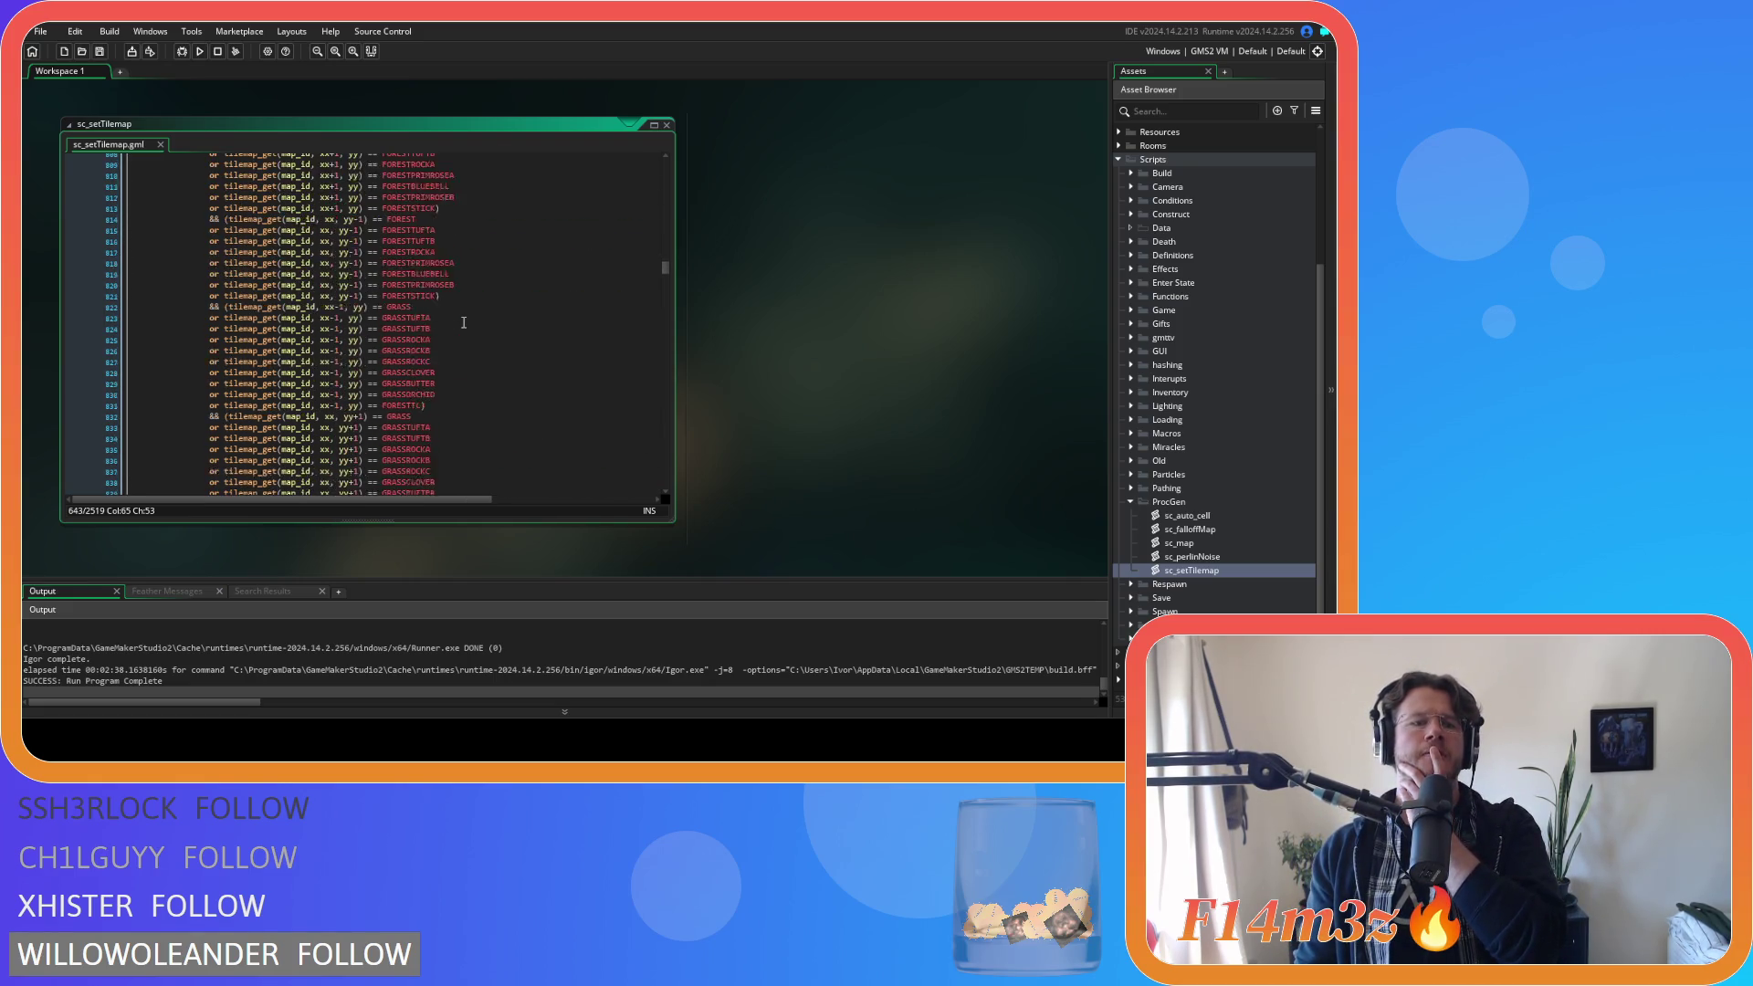
{"action": "scroll", "coordinate": [463, 322], "scroll_direction": "up", "scroll_amount": 2}
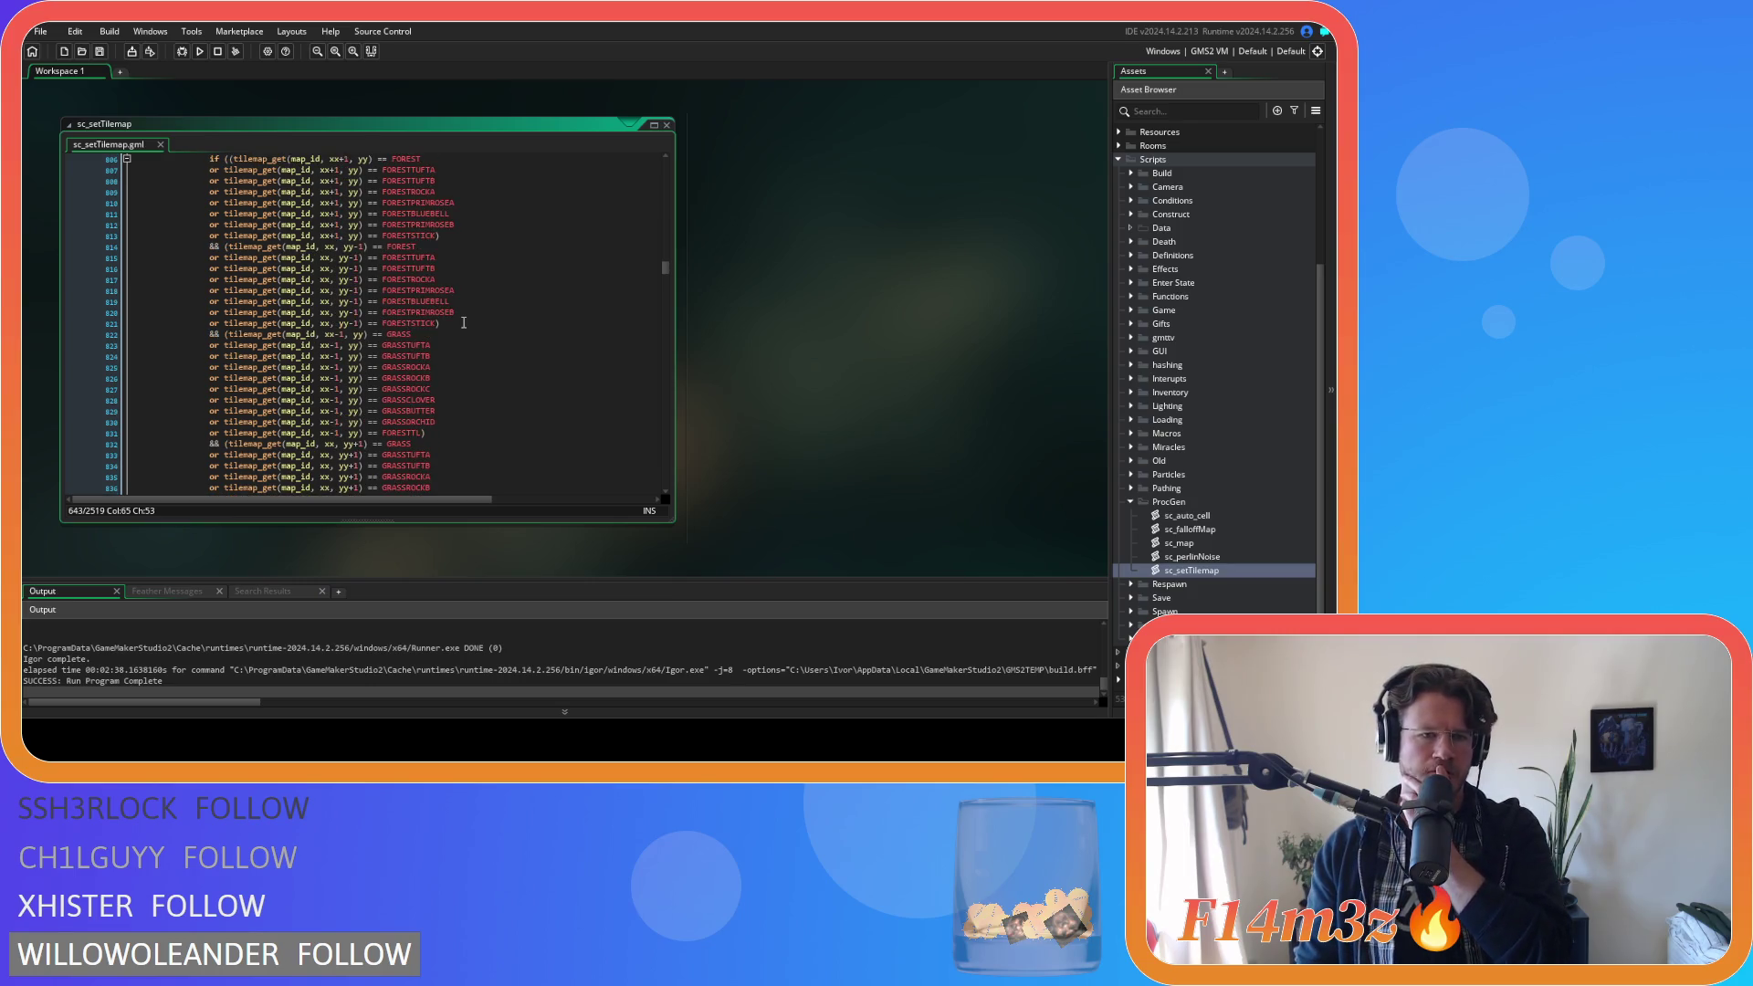
{"action": "scroll", "coordinate": [464, 323], "scroll_direction": "down", "scroll_amount": 20}
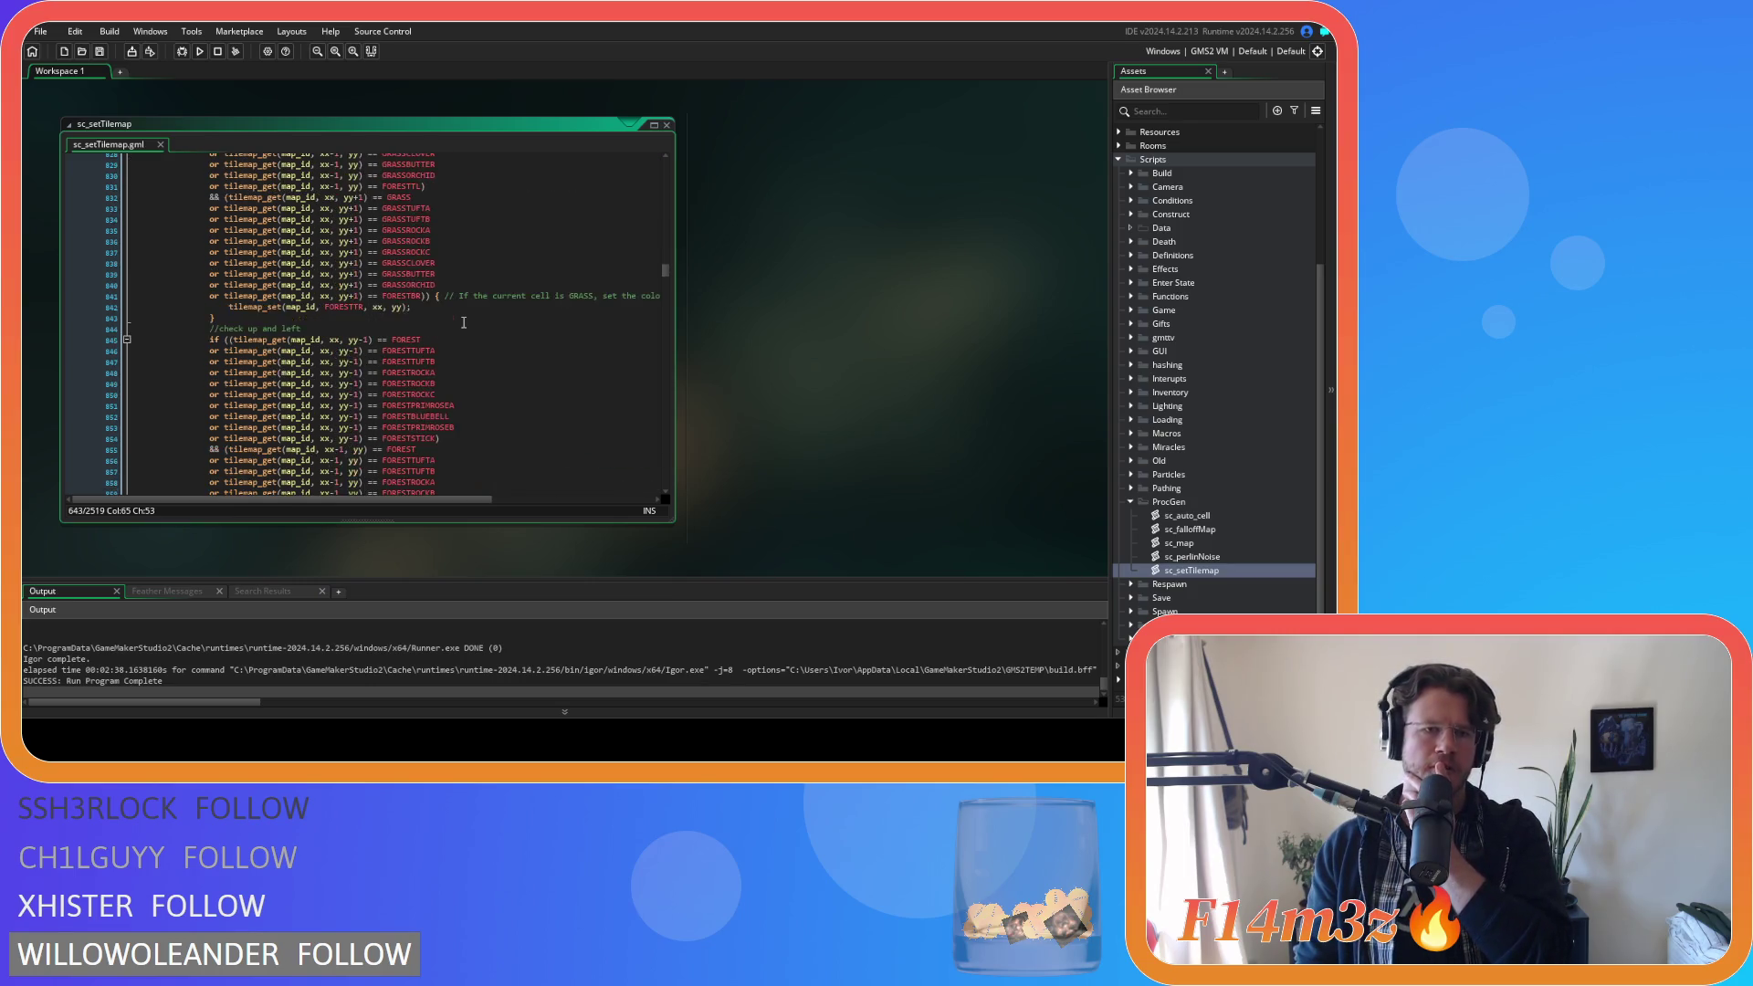
{"action": "scroll", "coordinate": [464, 323], "scroll_direction": "down", "scroll_amount": 20}
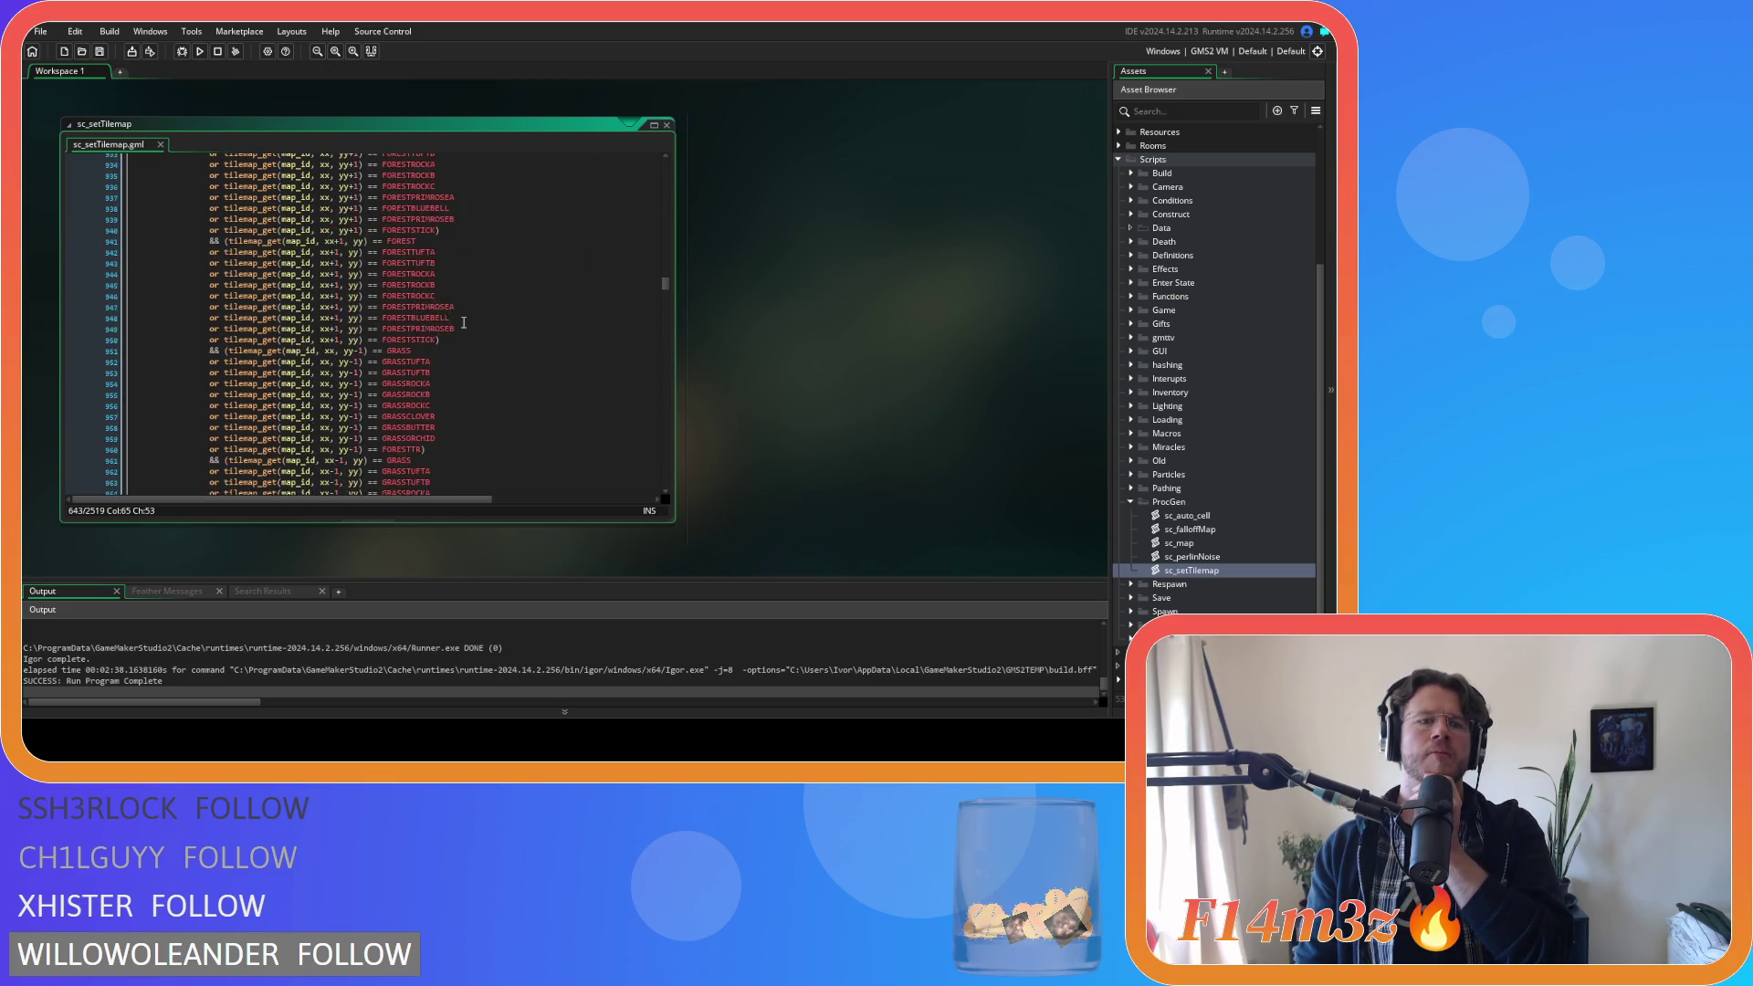
{"action": "scroll", "coordinate": [463, 322], "scroll_direction": "down", "scroll_amount": 15}
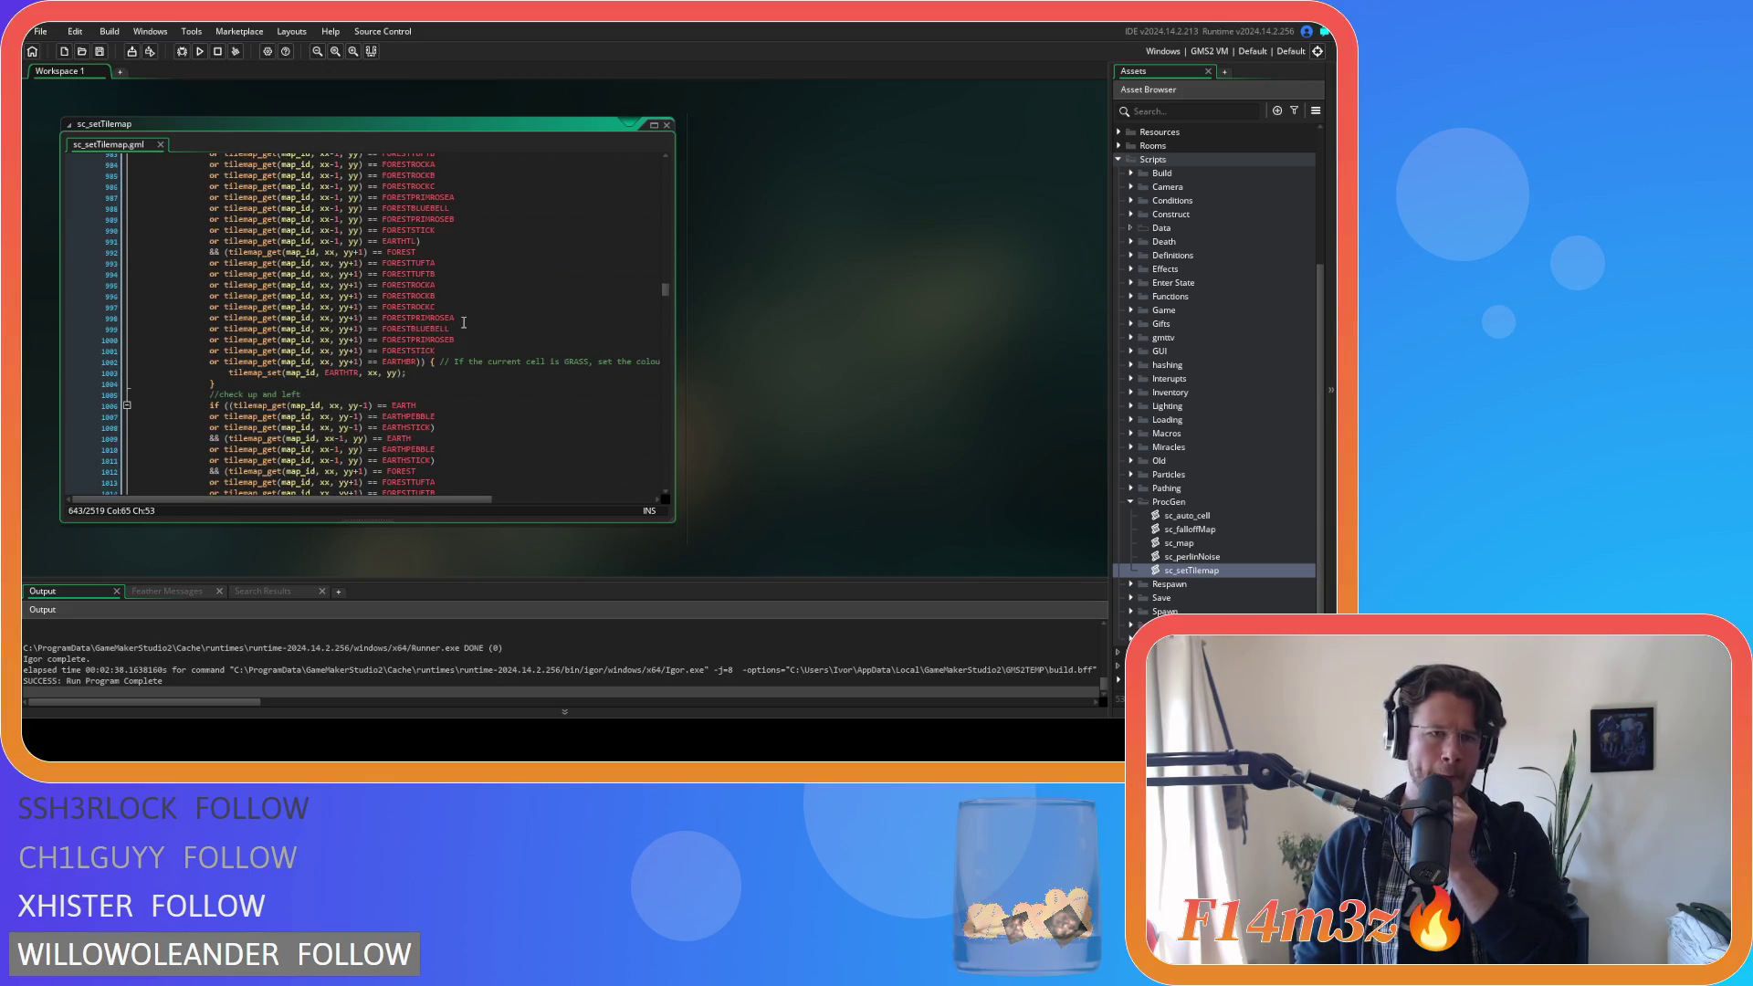
{"action": "scroll", "coordinate": [464, 322], "scroll_direction": "down", "scroll_amount": 4}
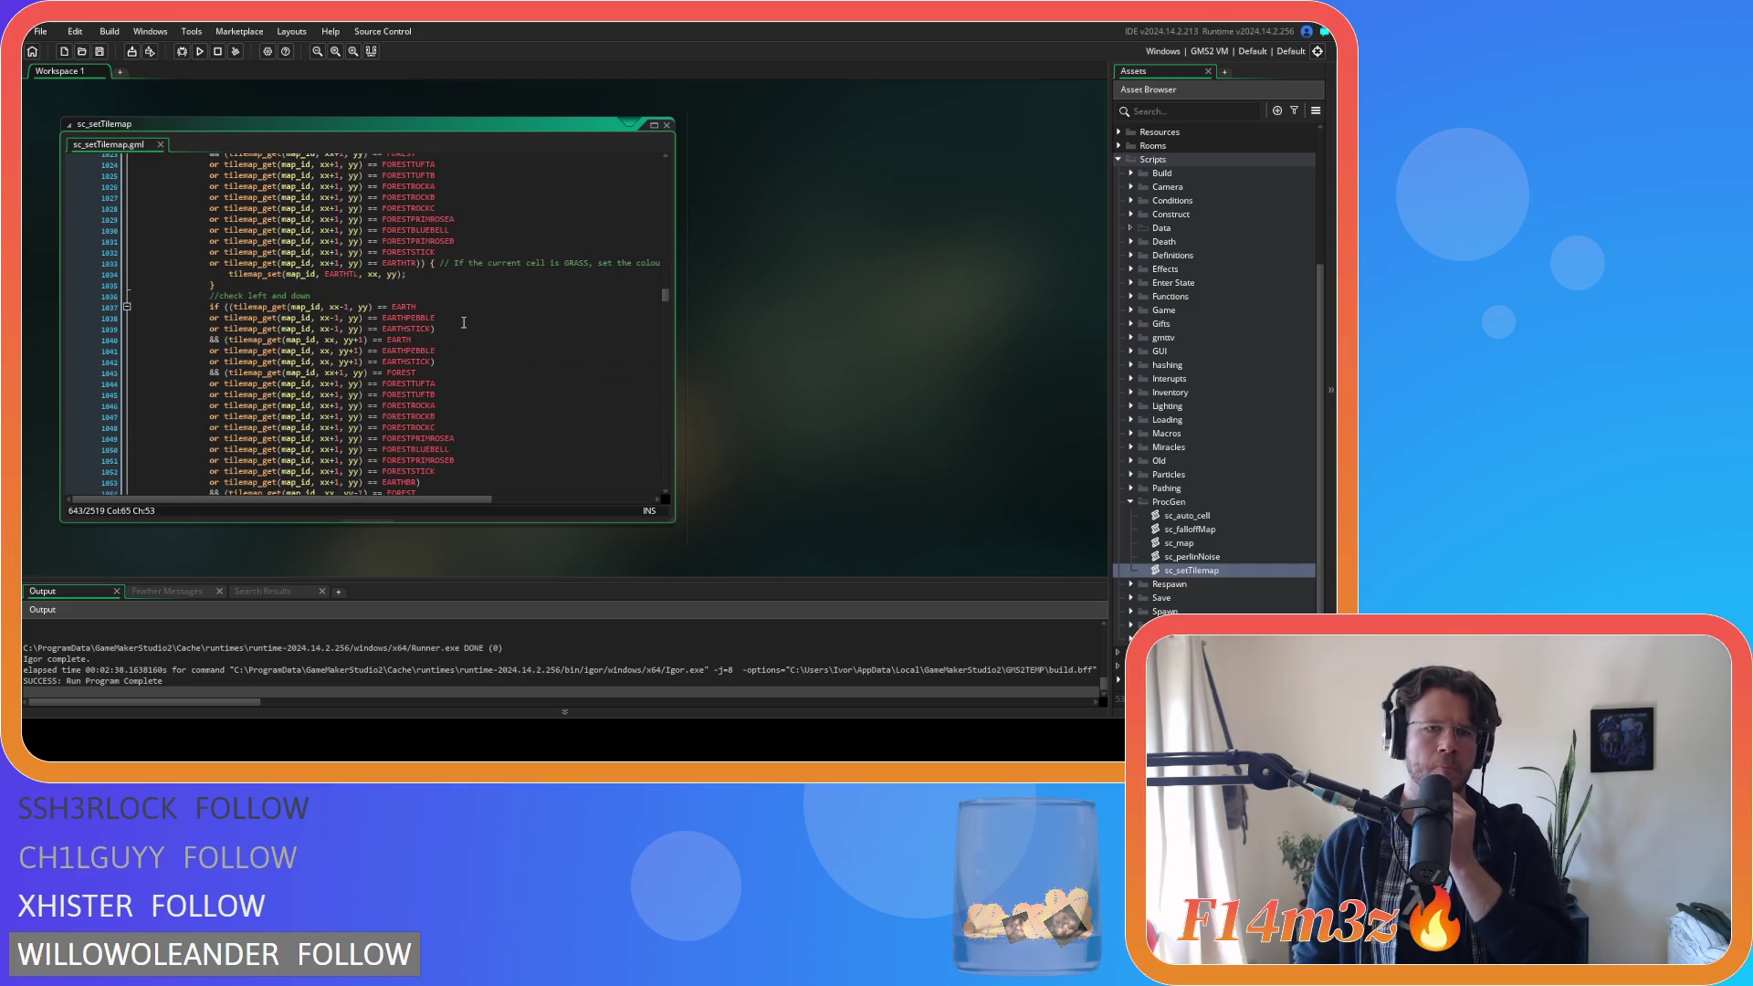
{"action": "scroll", "coordinate": [464, 322], "scroll_direction": "down", "scroll_amount": 20}
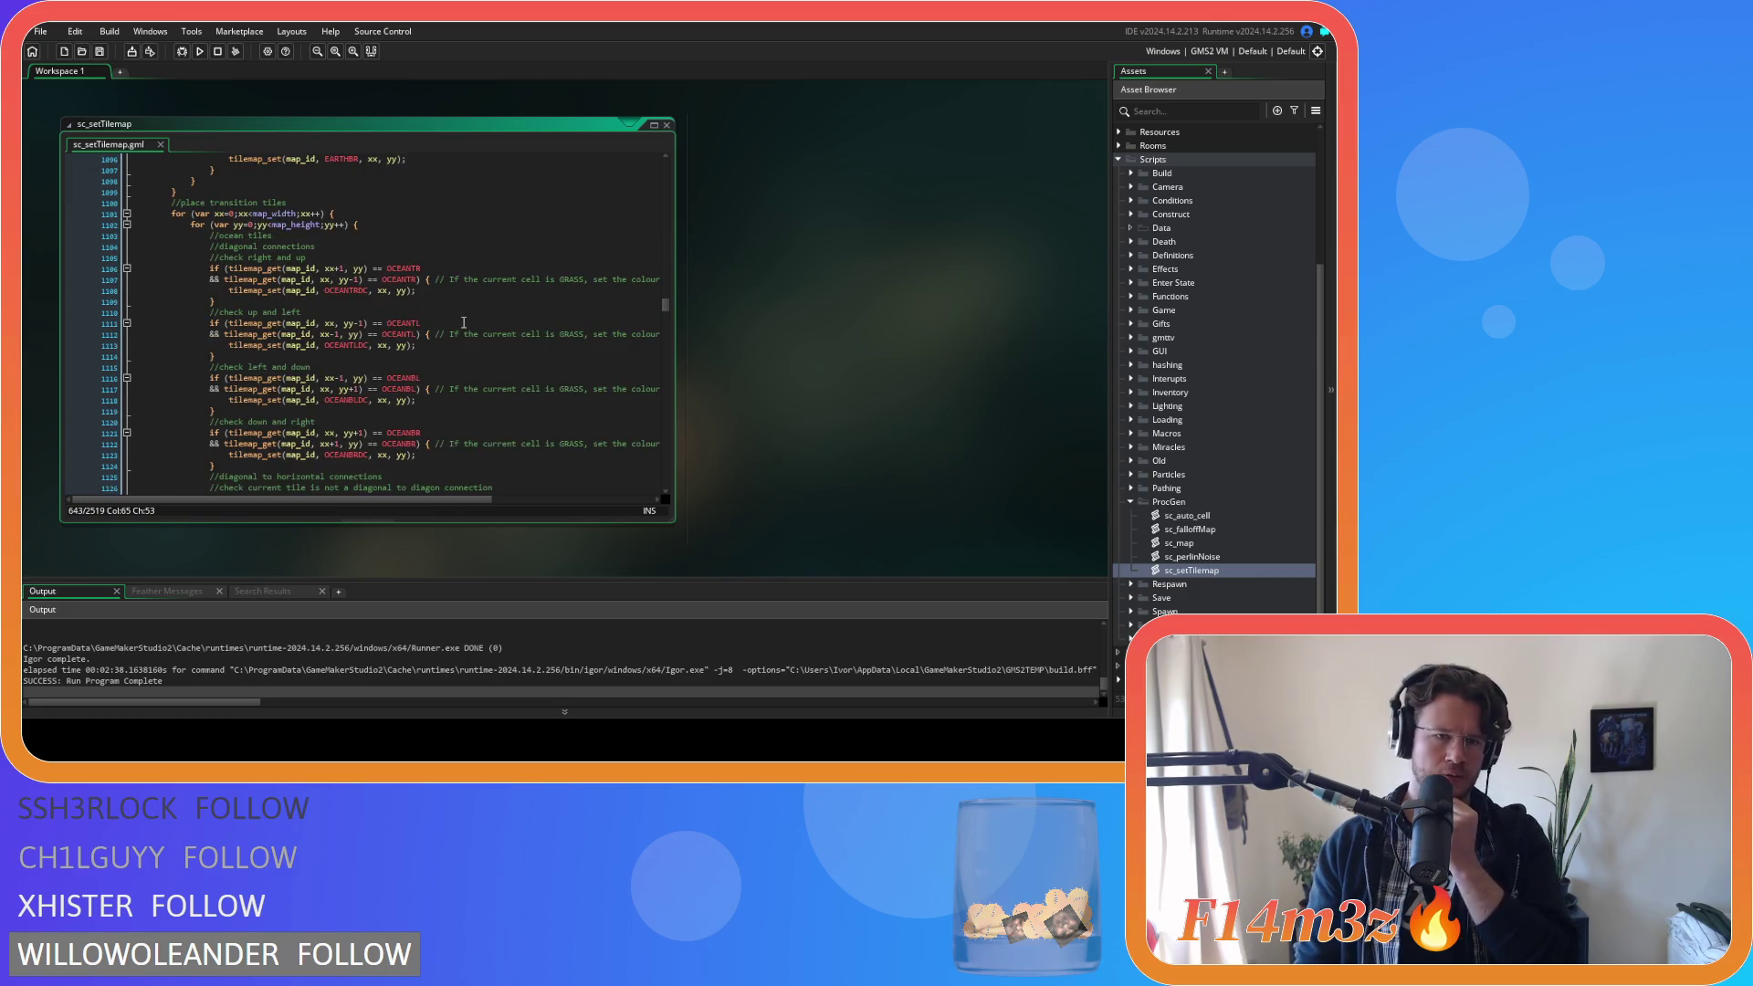
{"action": "scroll", "coordinate": [463, 322], "scroll_direction": "down", "scroll_amount": 20}
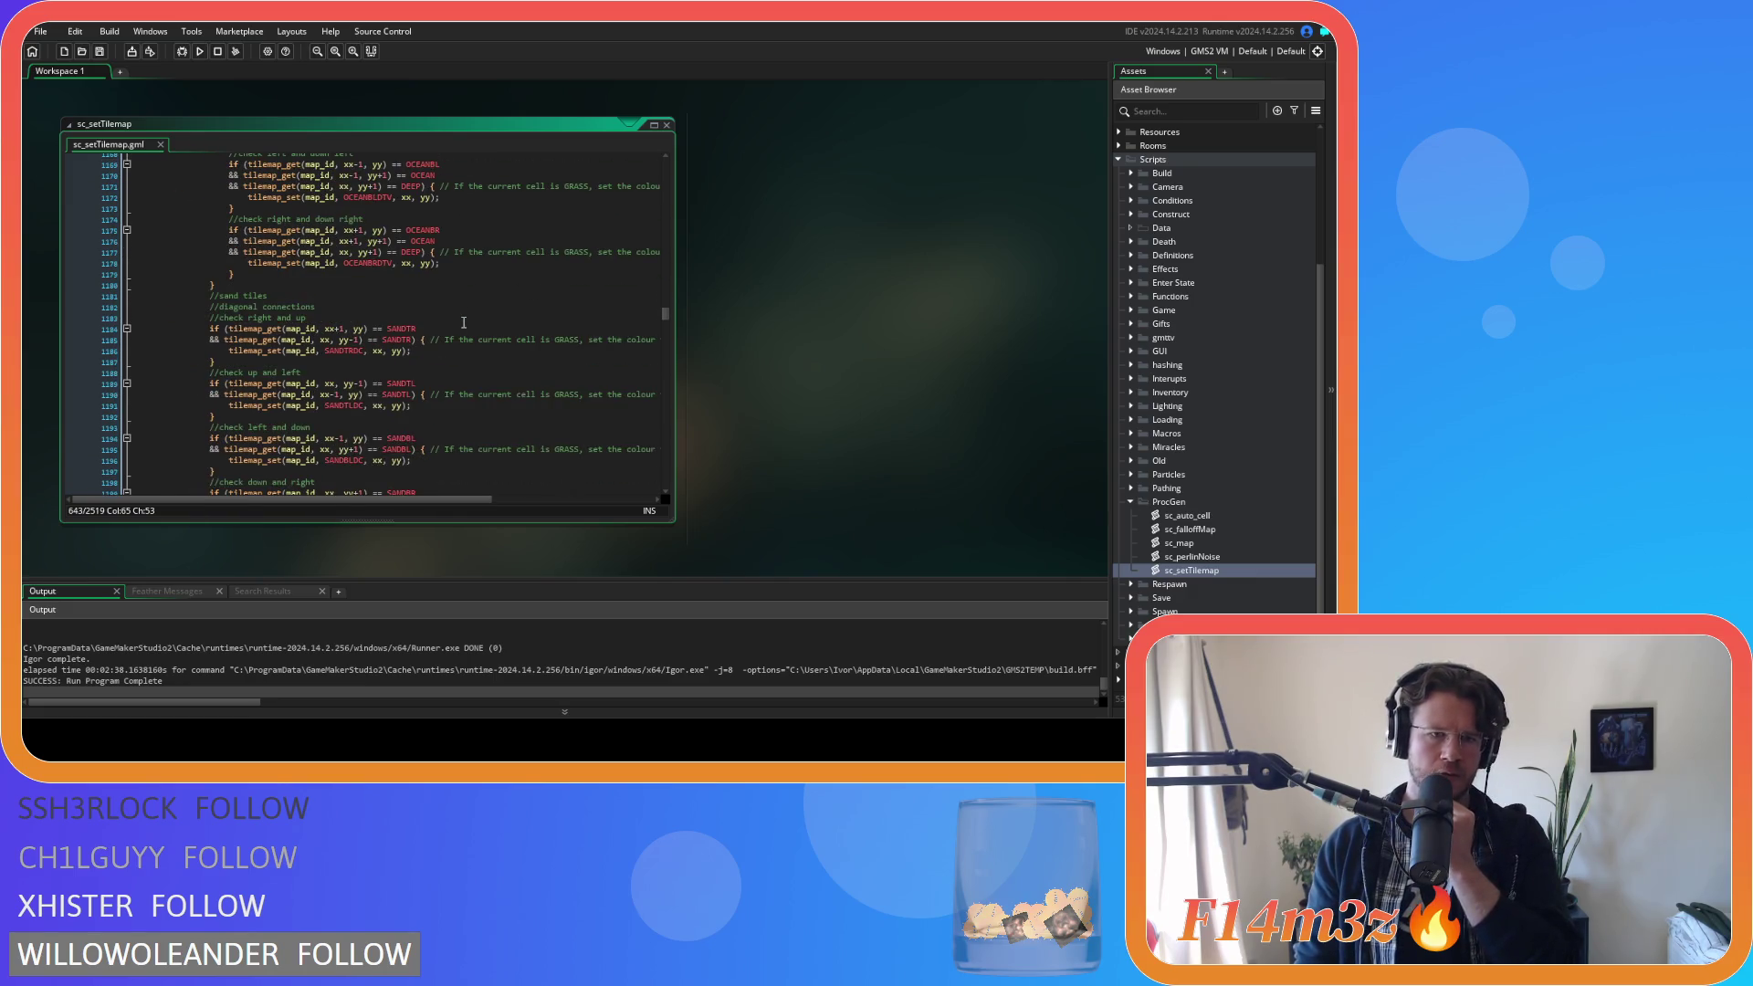
{"action": "scroll", "coordinate": [464, 322], "scroll_direction": "down", "scroll_amount": 11}
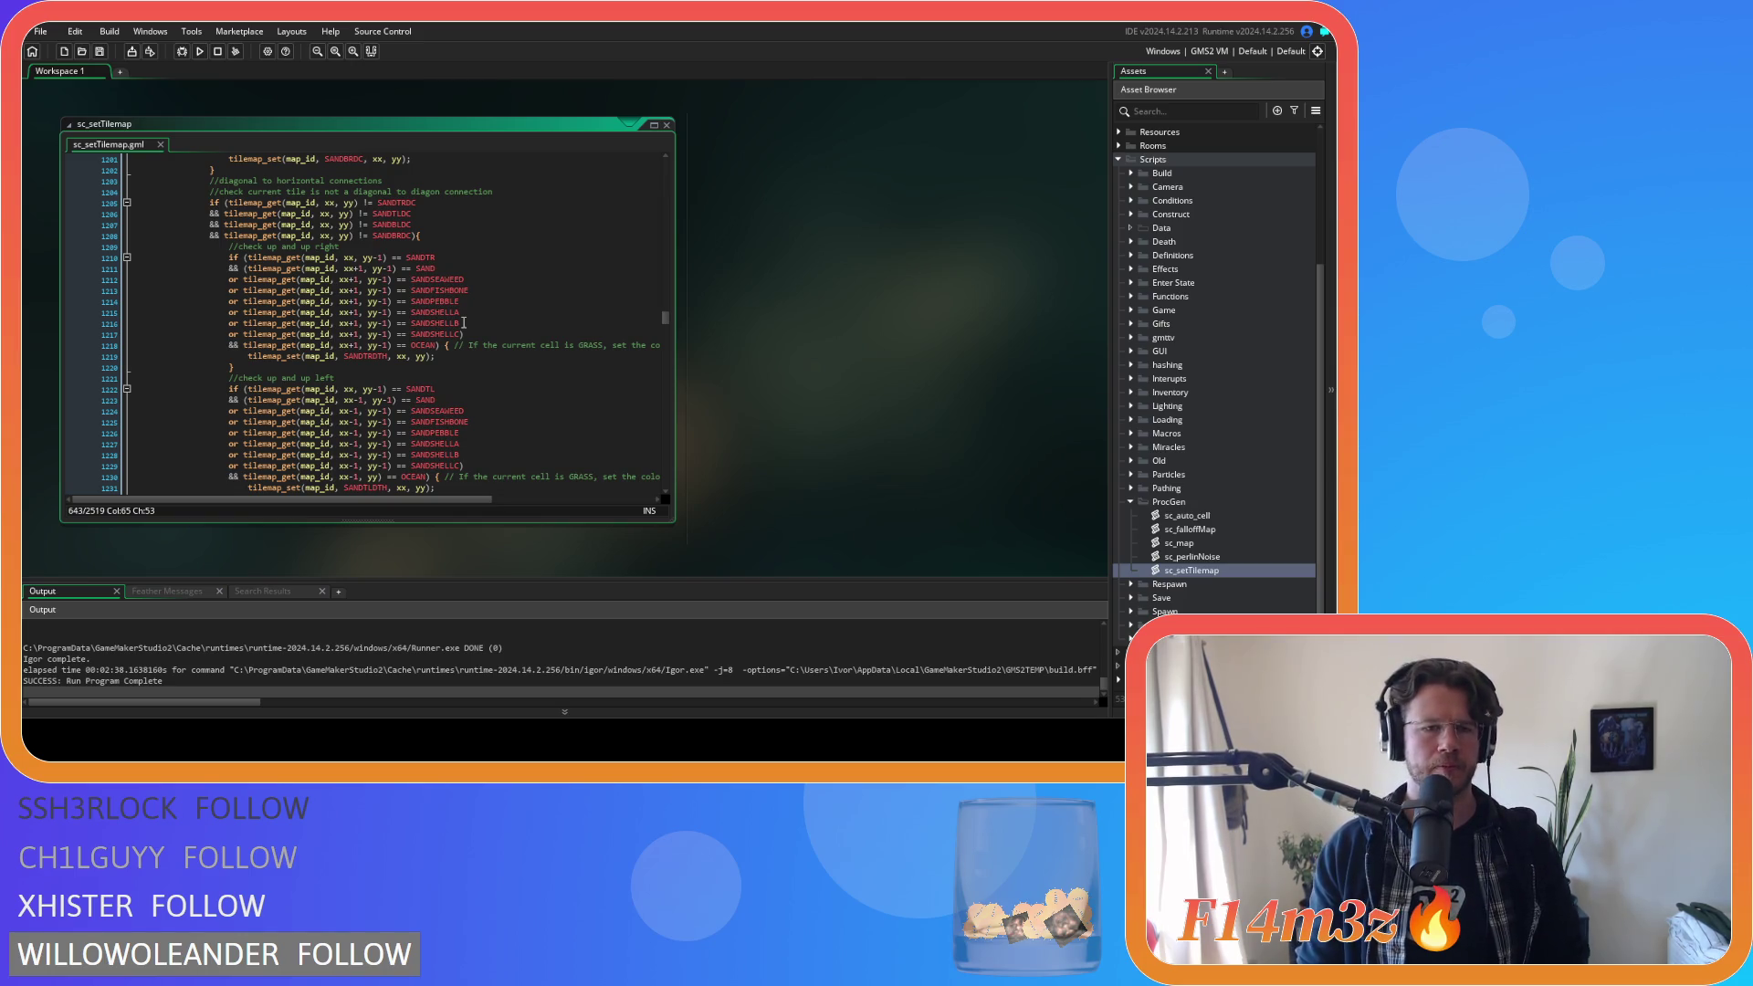
{"action": "scroll", "coordinate": [464, 322], "scroll_direction": "up", "scroll_amount": 20}
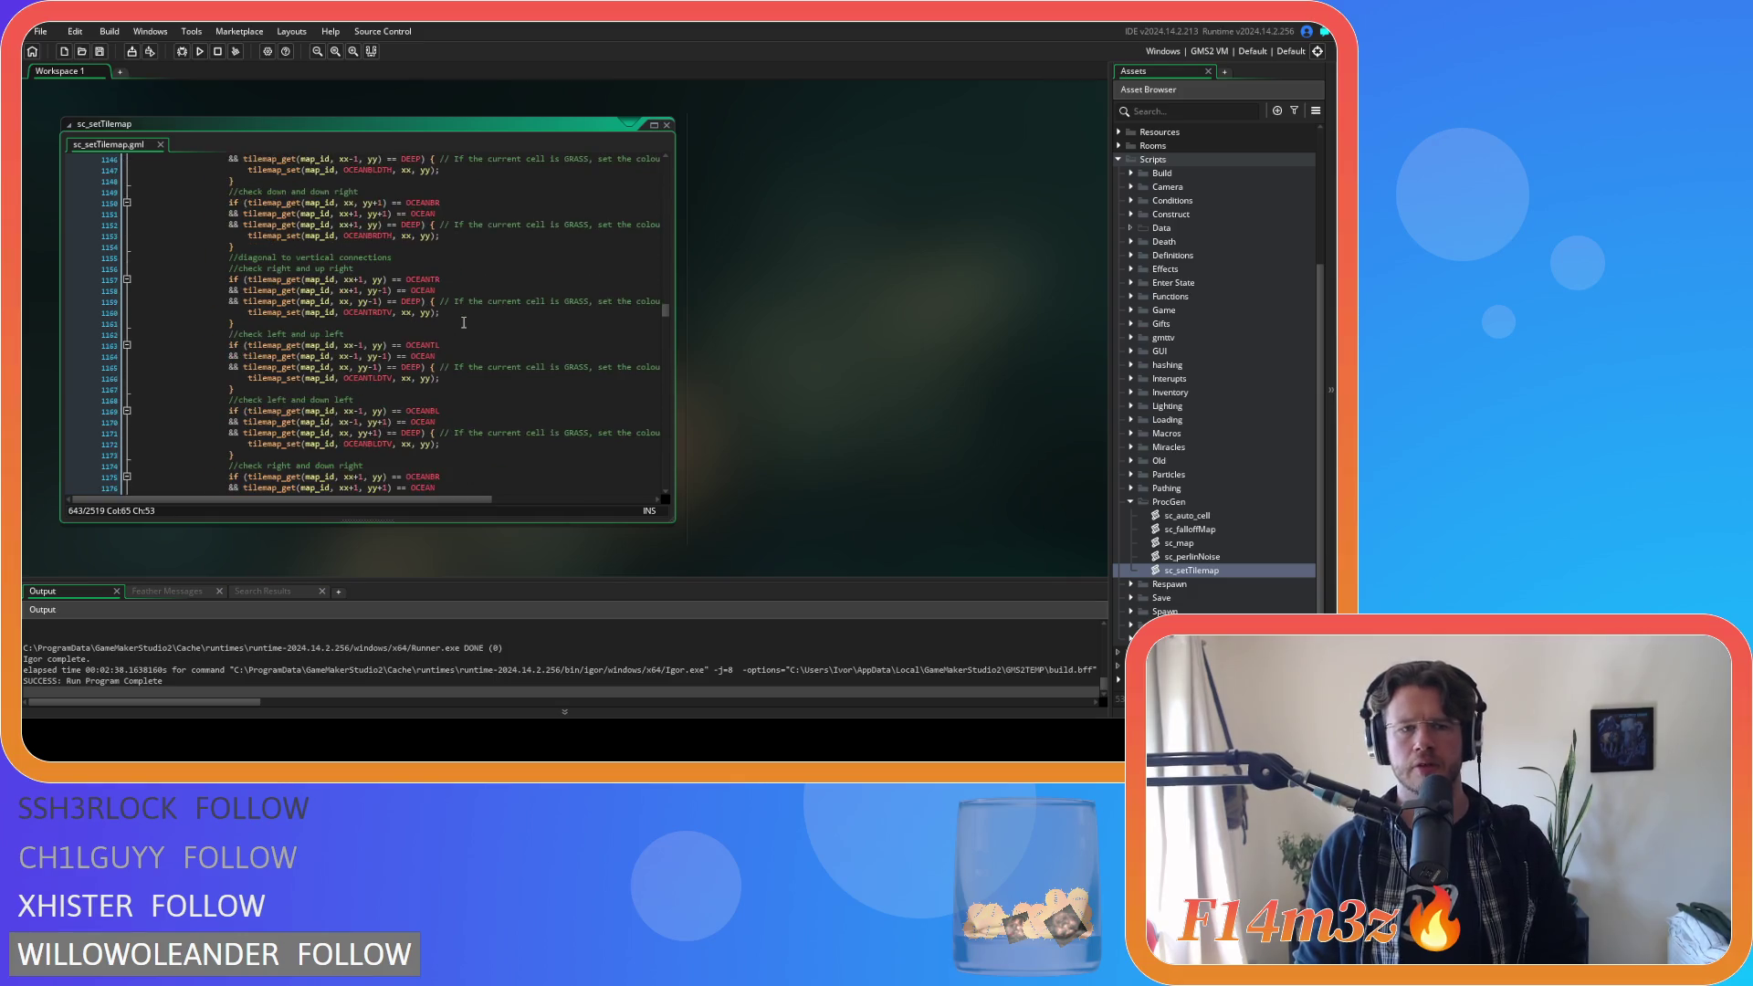
{"action": "scroll", "coordinate": [463, 323], "scroll_direction": "up", "scroll_amount": 20}
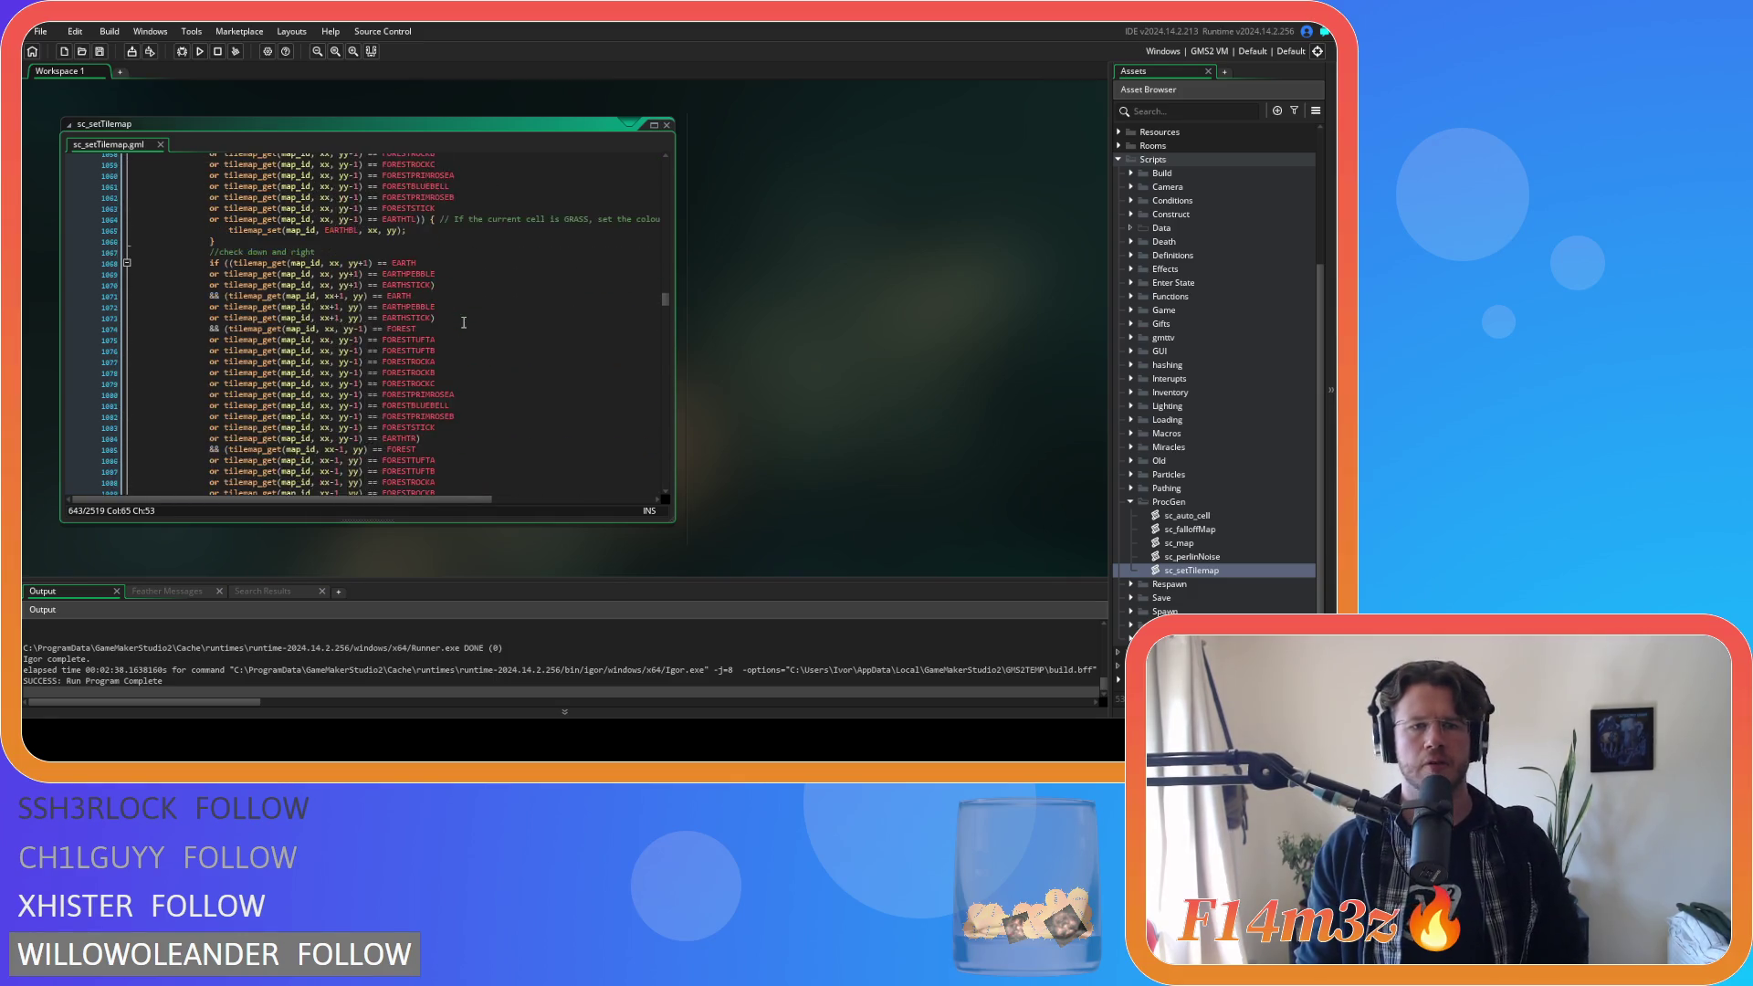
{"action": "scroll", "coordinate": [464, 323], "scroll_direction": "up", "scroll_amount": 8}
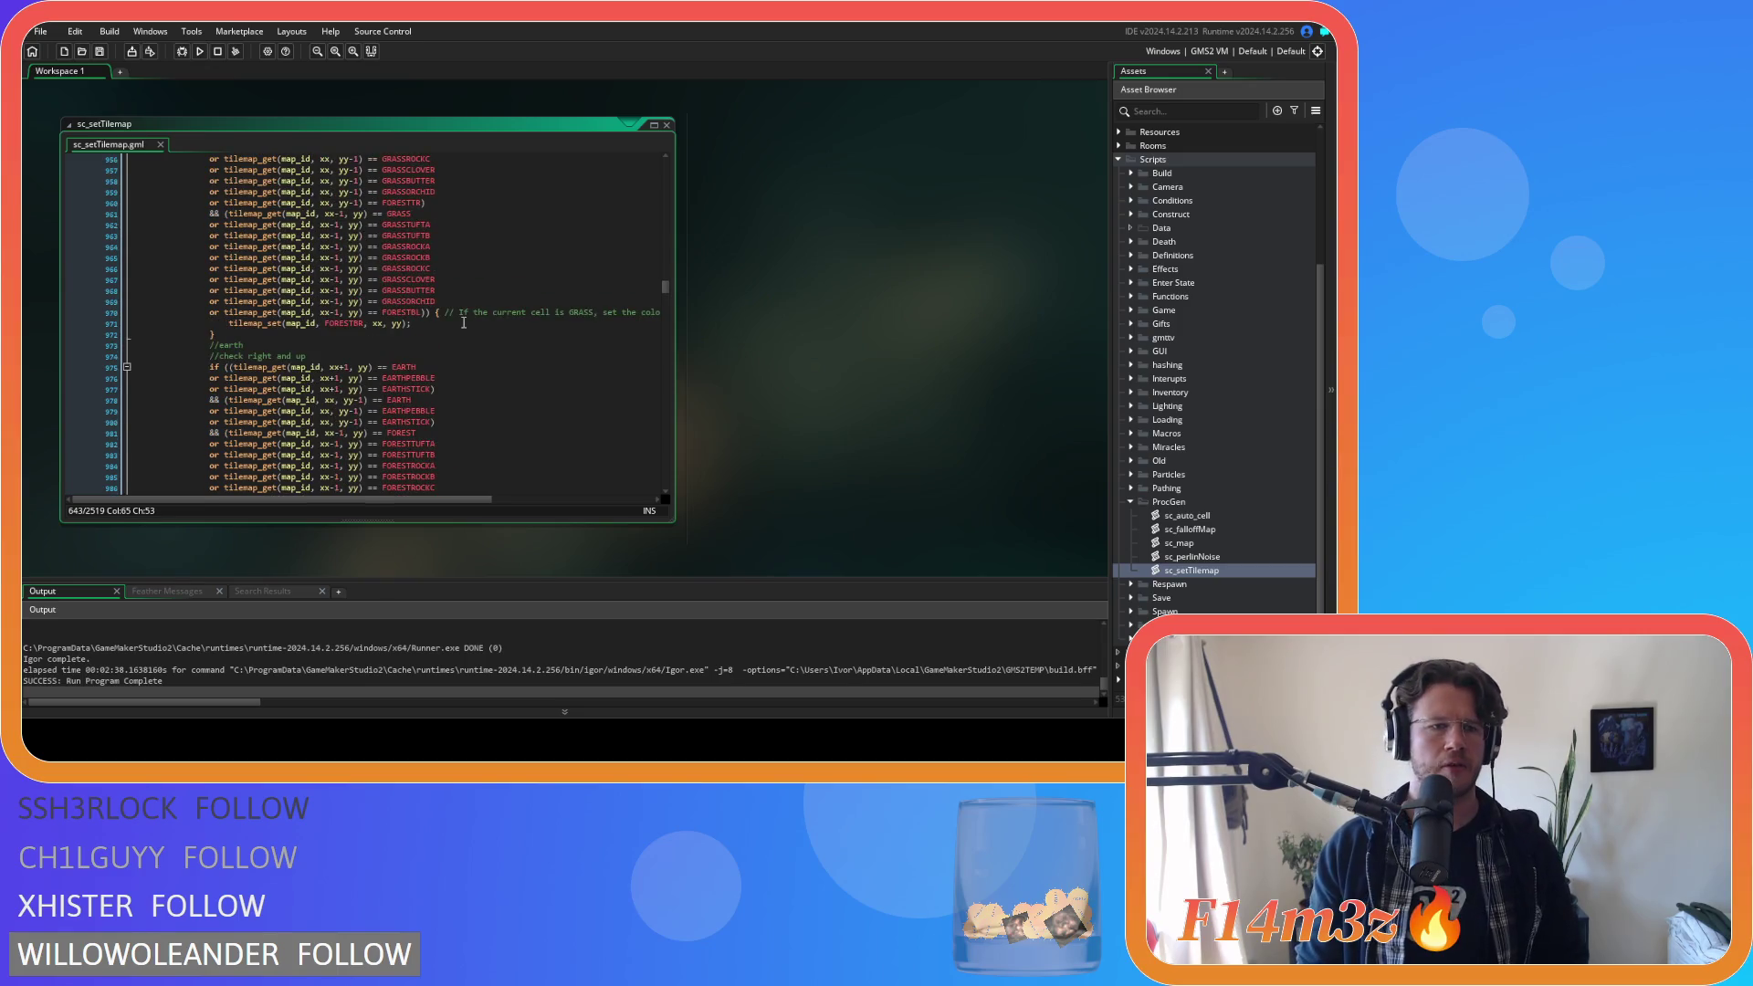
{"action": "scroll", "coordinate": [464, 322], "scroll_direction": "up", "scroll_amount": 20}
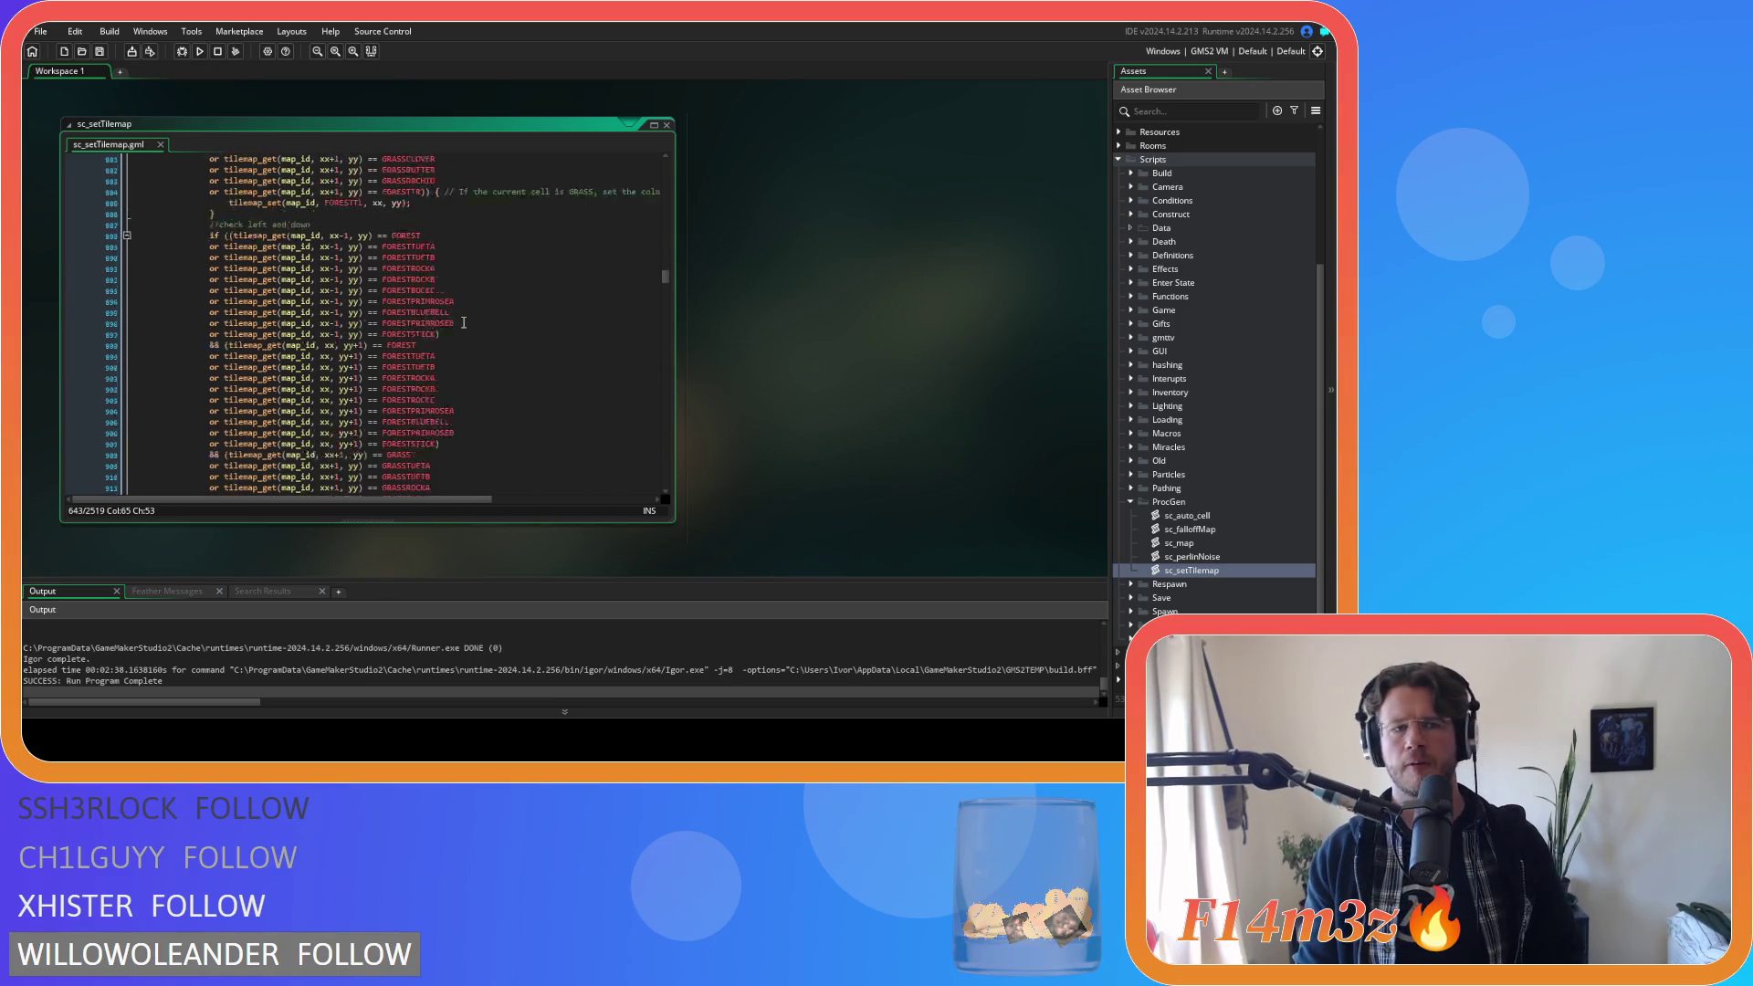
{"action": "scroll", "coordinate": [464, 322], "scroll_direction": "up", "scroll_amount": 20}
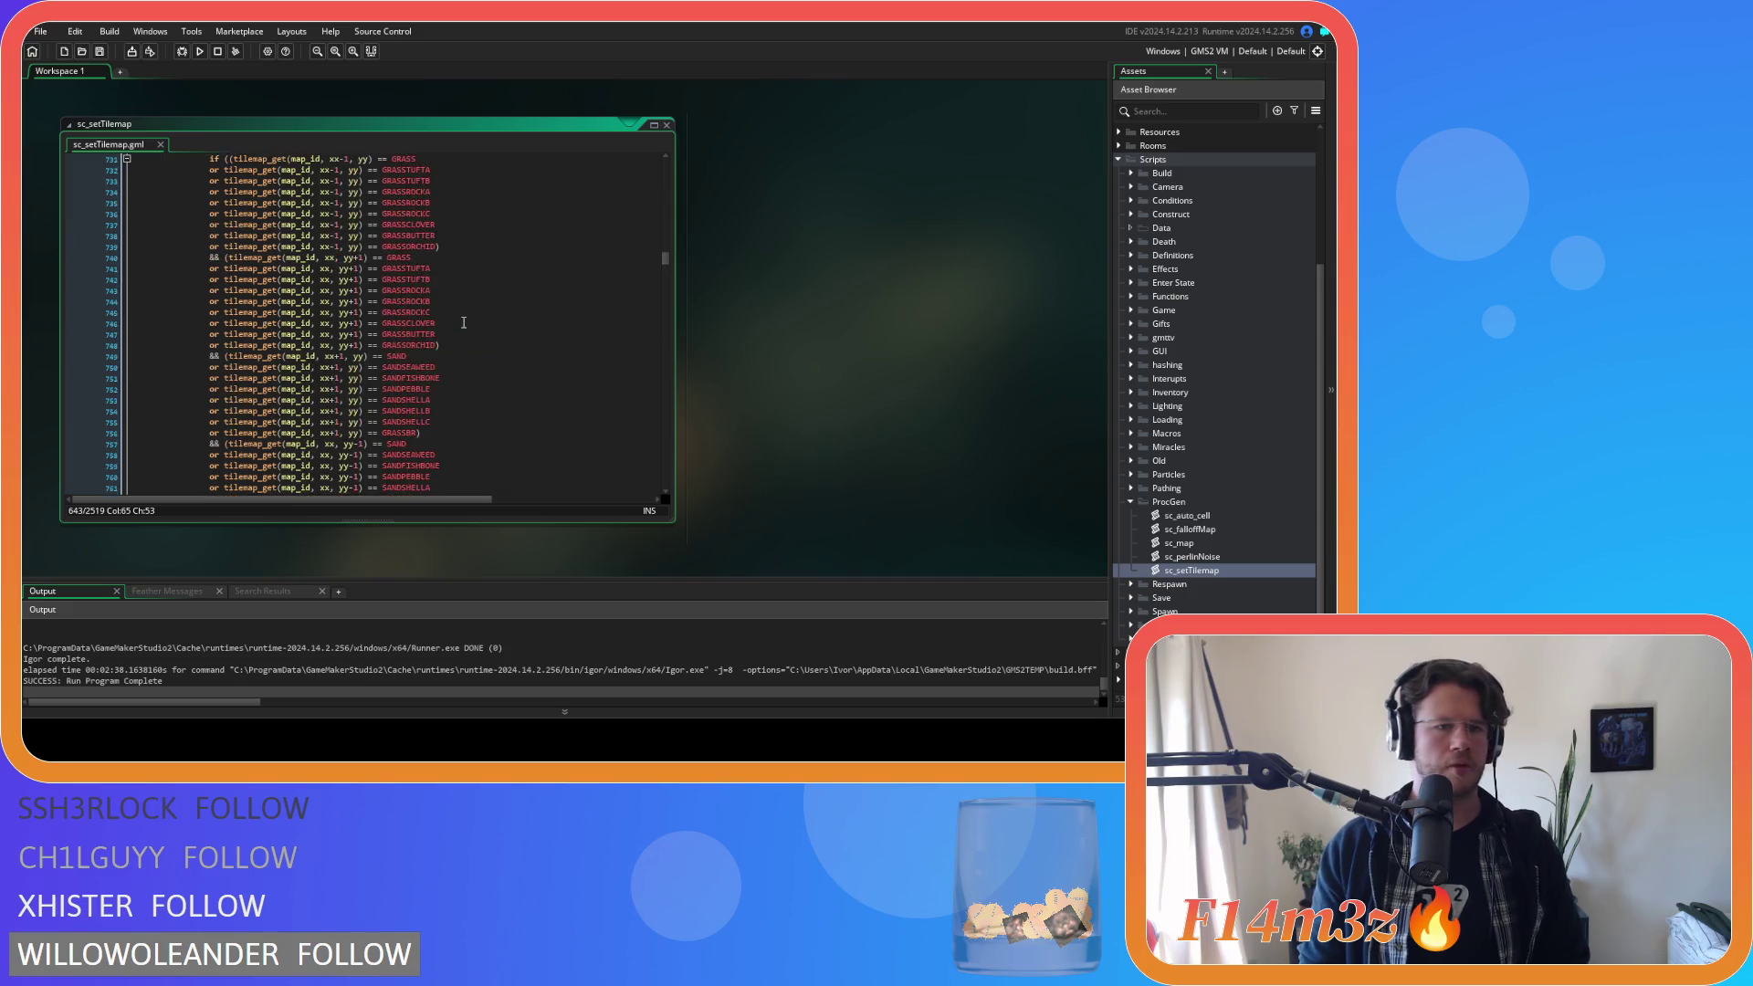
{"action": "scroll", "coordinate": [463, 322], "scroll_direction": "up", "scroll_amount": 15}
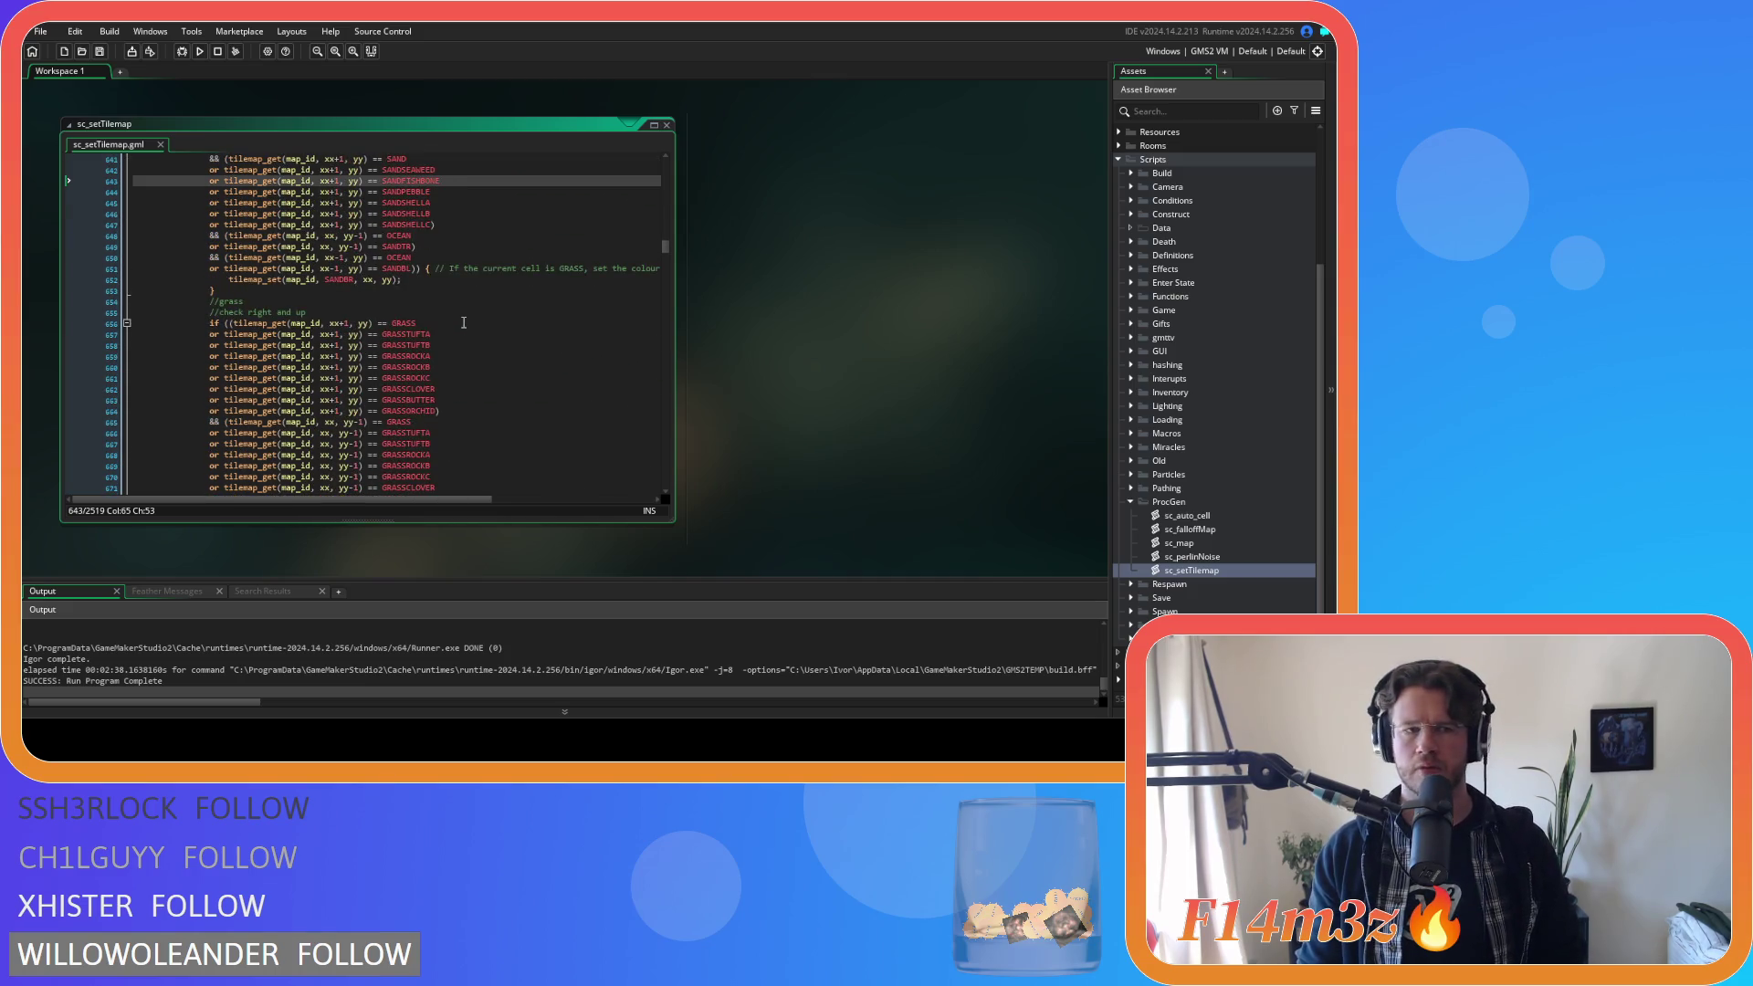
{"action": "scroll", "coordinate": [464, 322], "scroll_direction": "up", "scroll_amount": 20}
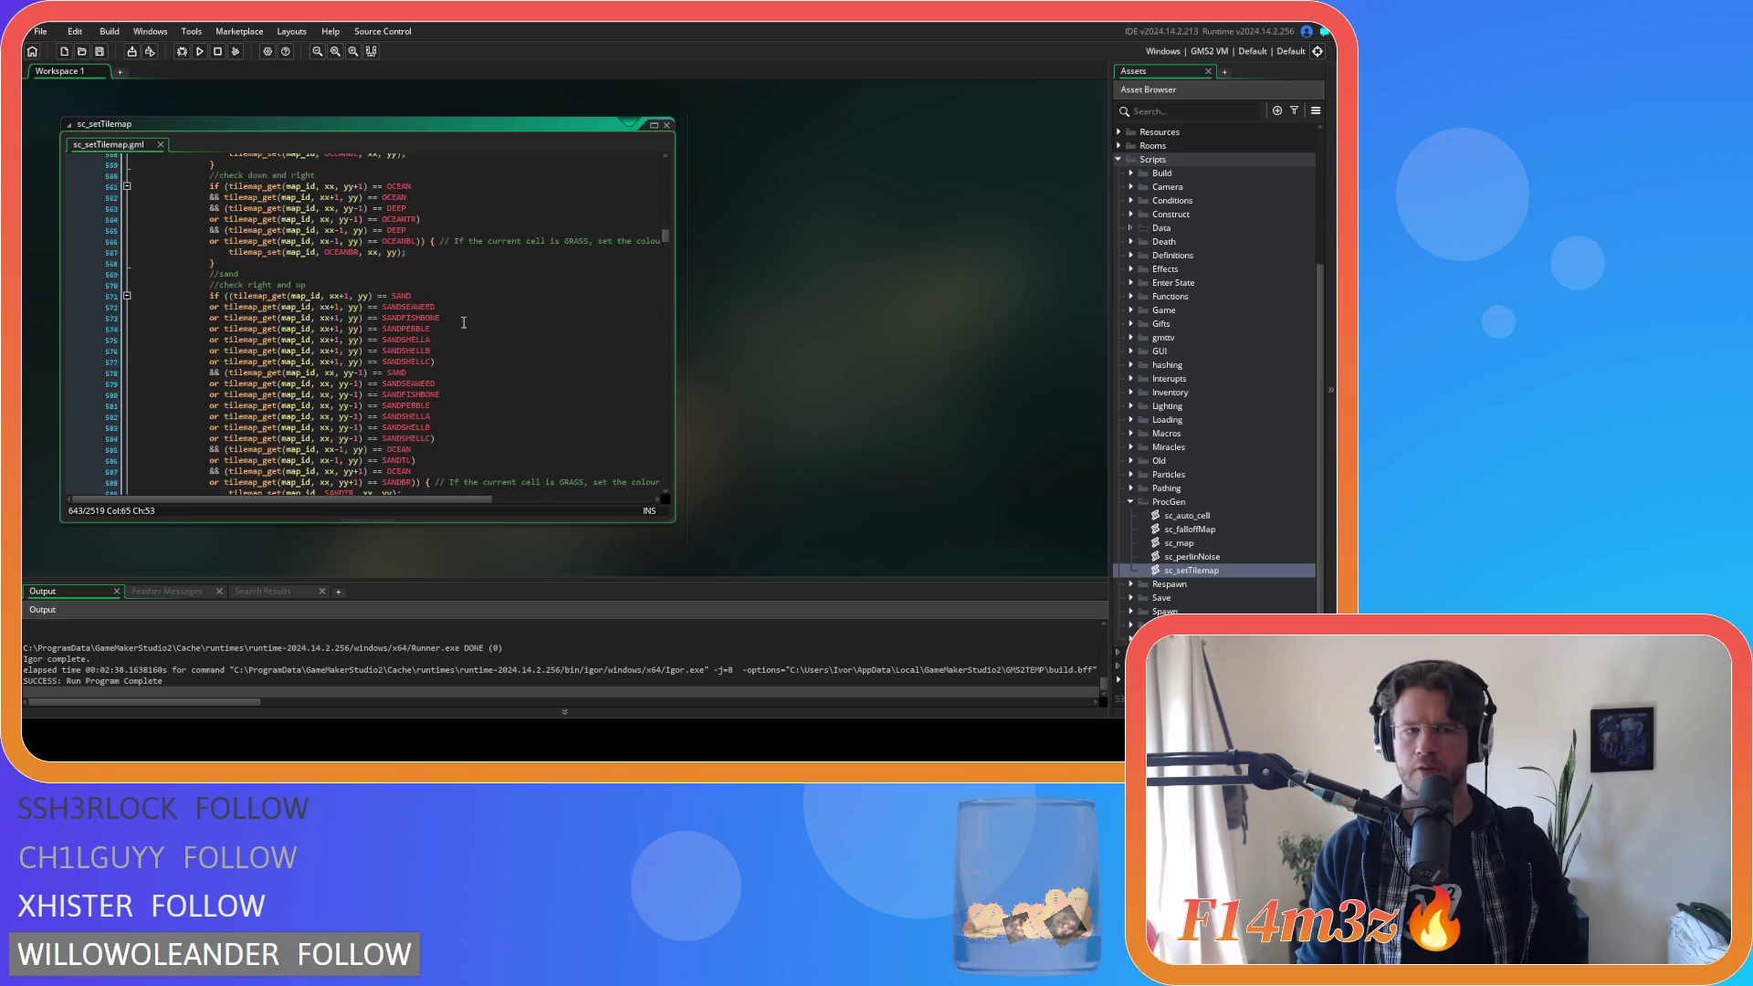
{"action": "scroll", "coordinate": [464, 322], "scroll_direction": "down", "scroll_amount": 4}
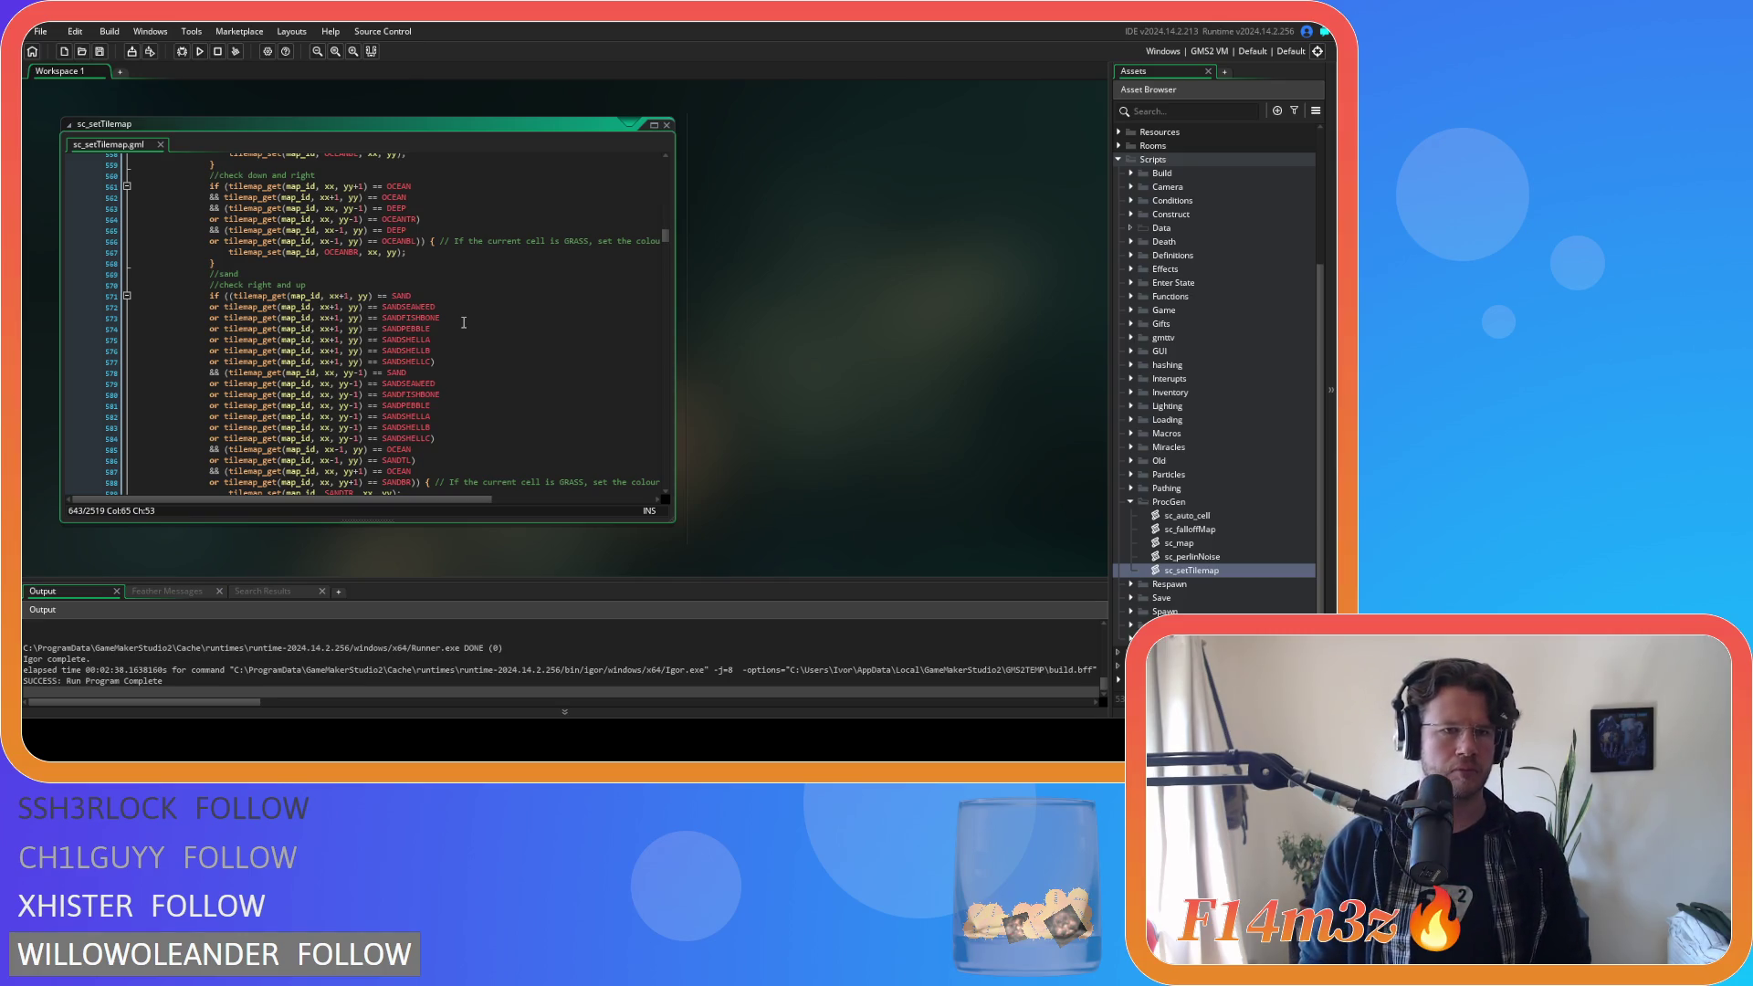
{"action": "scroll", "coordinate": [464, 322], "scroll_direction": "down", "scroll_amount": 11}
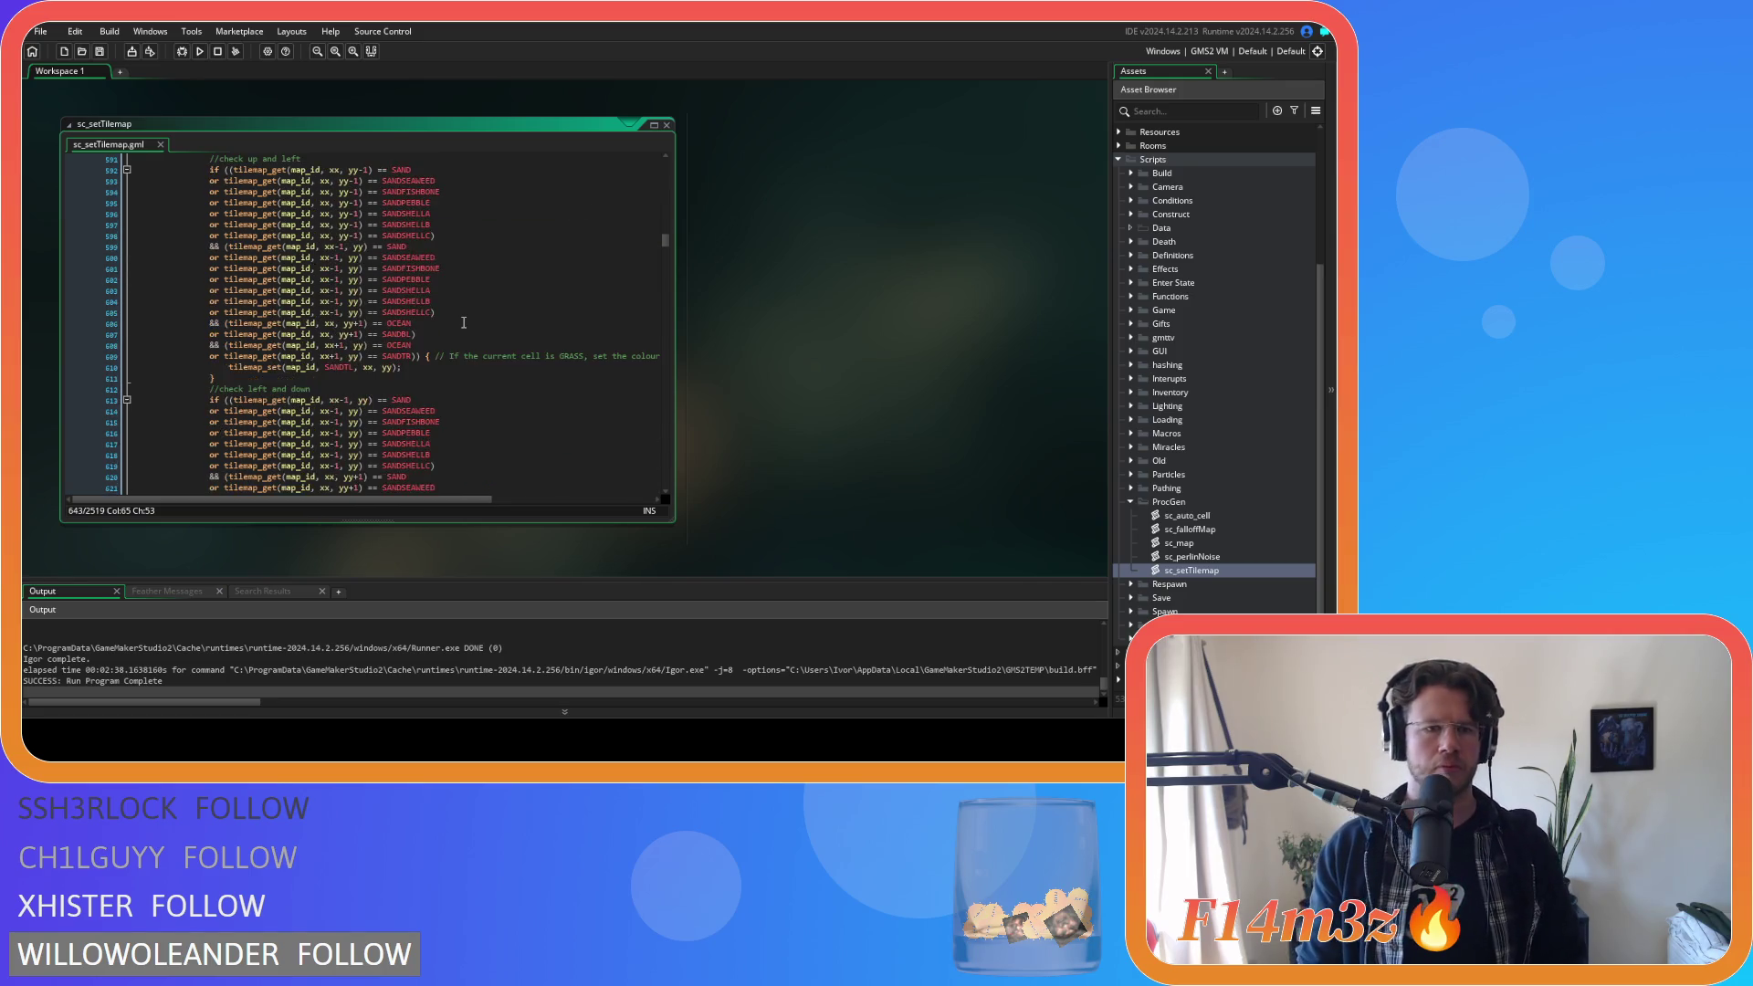
{"action": "left_click", "coordinate": [470, 314]}
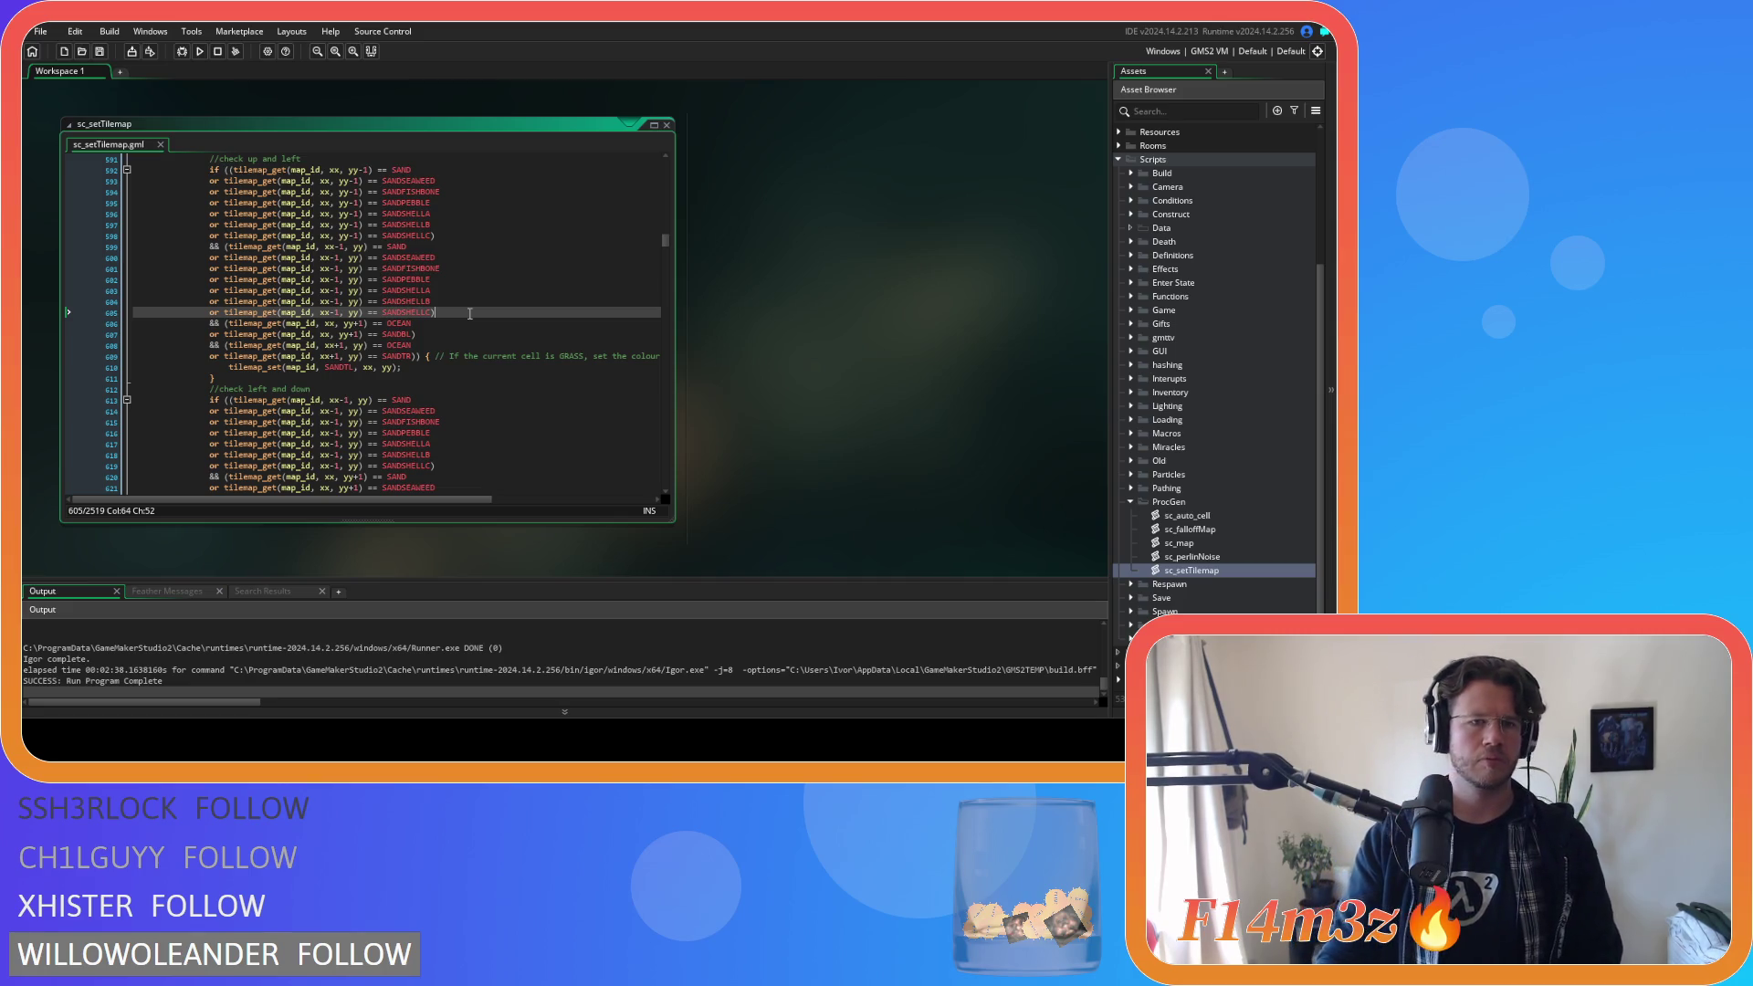
{"action": "scroll", "coordinate": [470, 313], "scroll_direction": "down", "scroll_amount": 20}
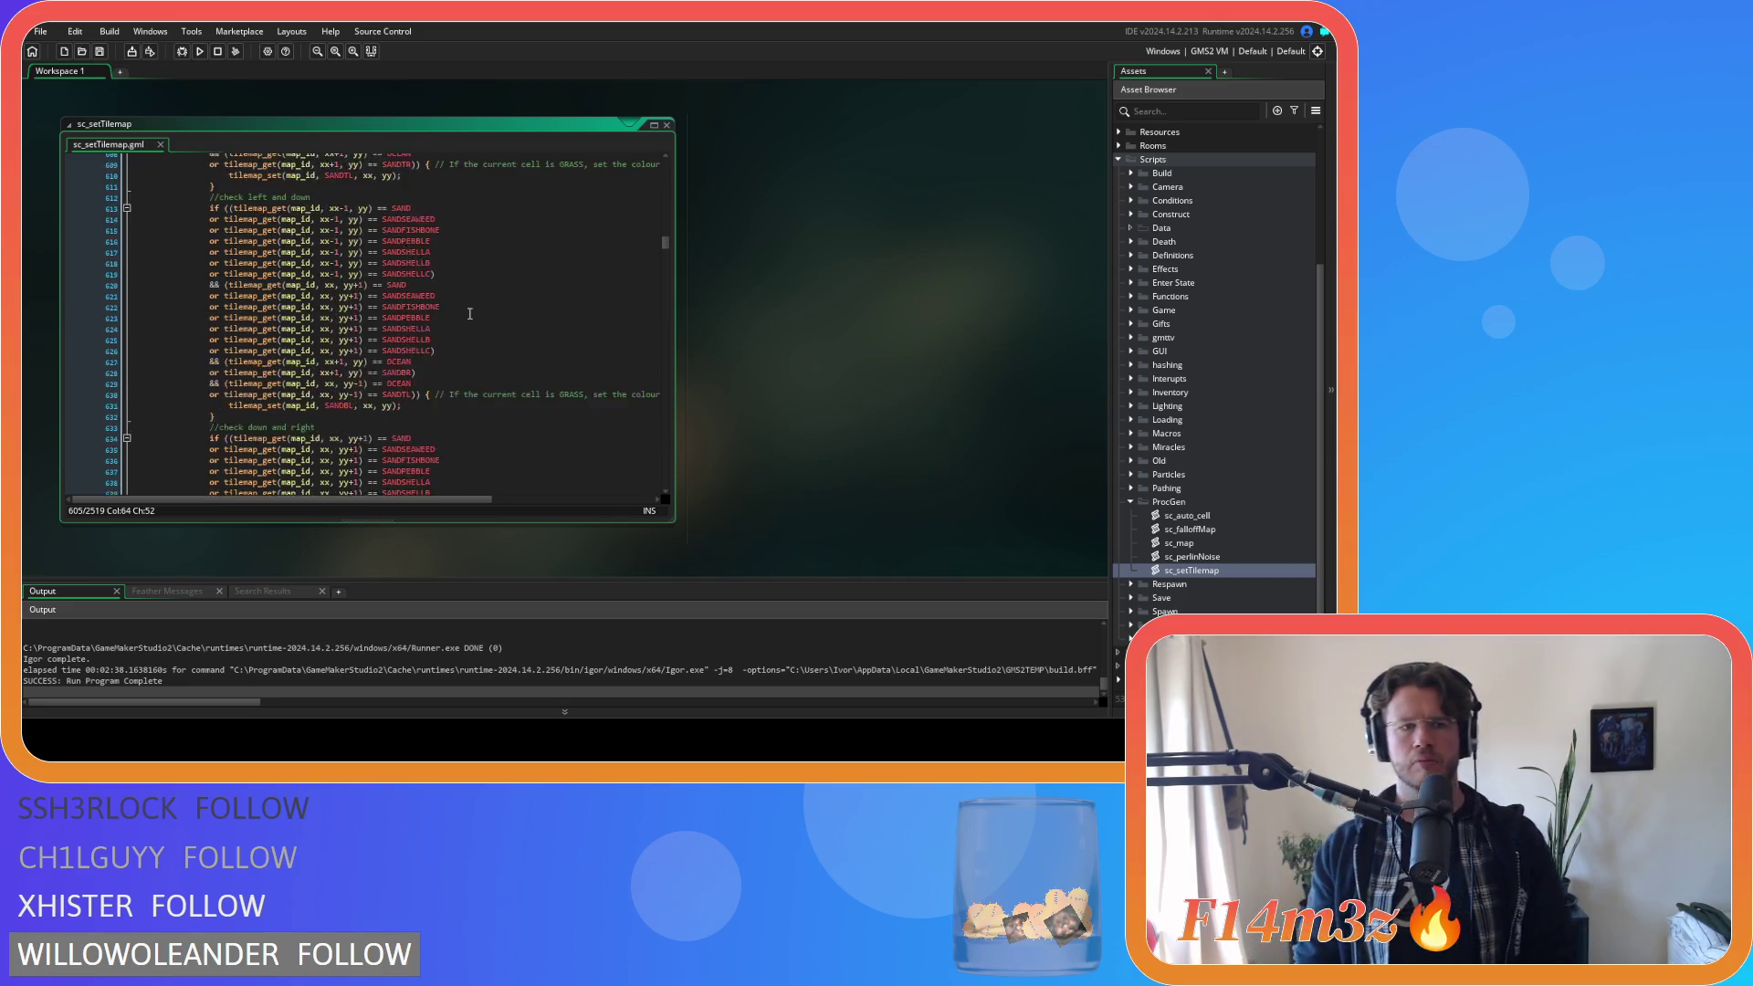
{"action": "scroll", "coordinate": [470, 313], "scroll_direction": "down", "scroll_amount": 3}
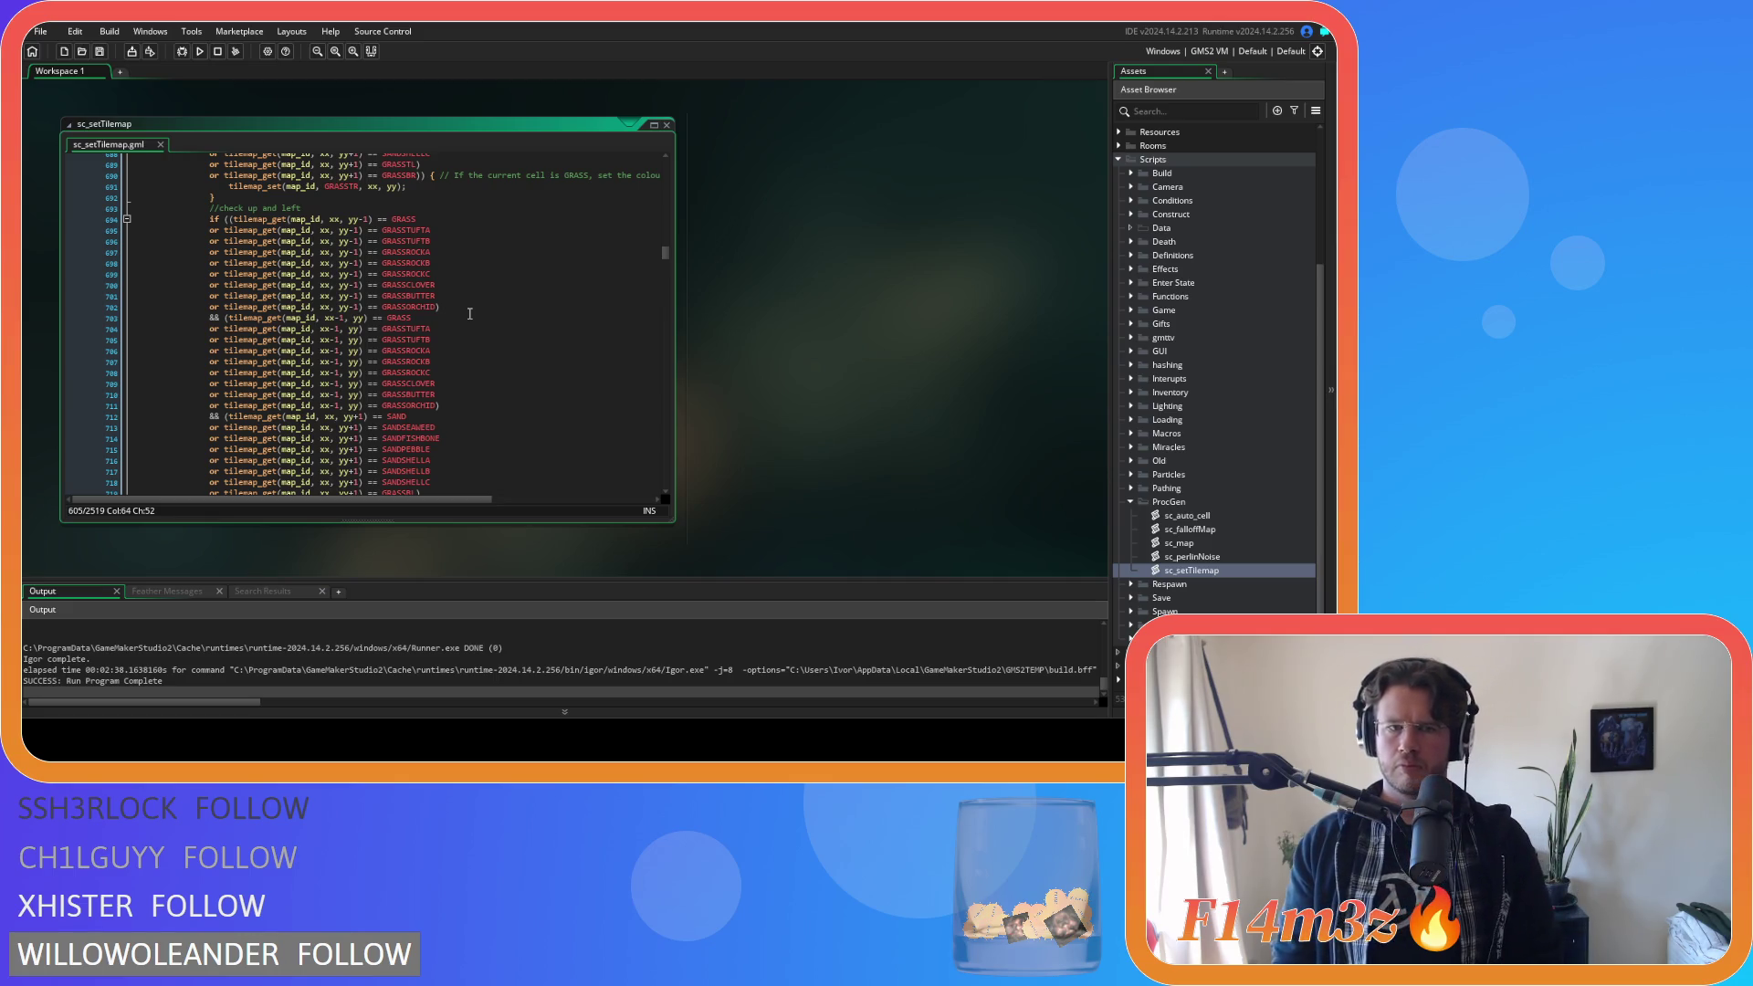
{"action": "scroll", "coordinate": [470, 313], "scroll_direction": "down", "scroll_amount": 5}
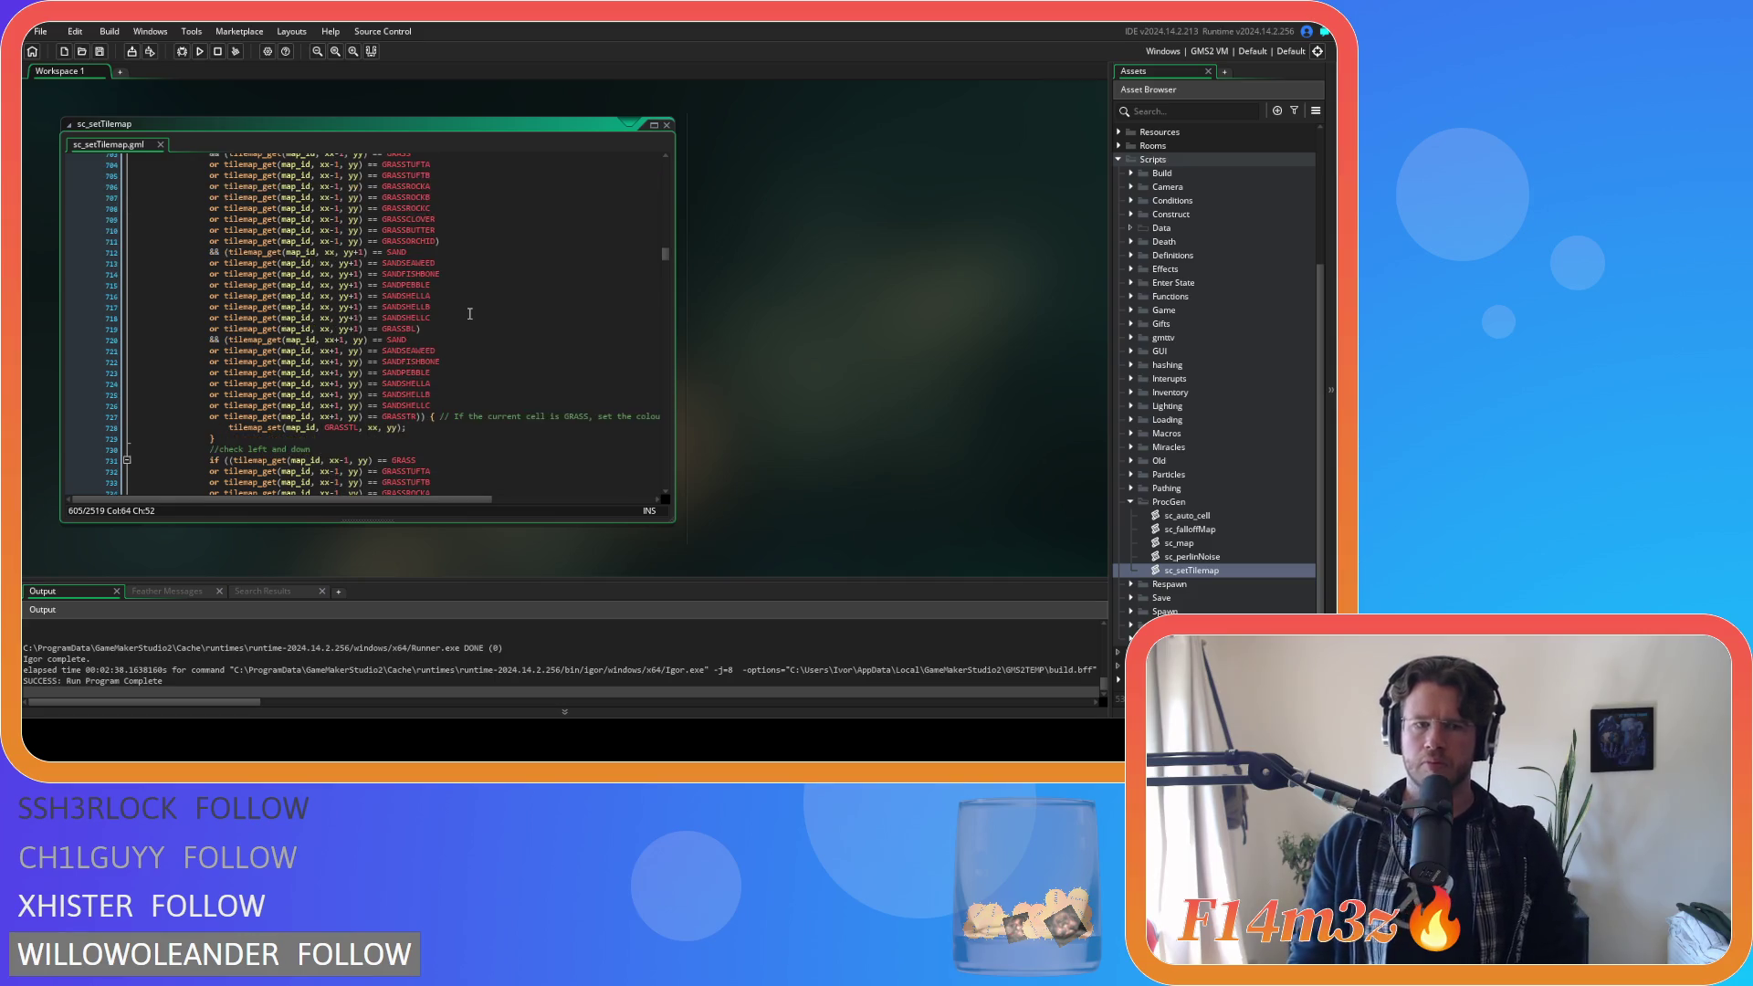
{"action": "scroll", "coordinate": [470, 313], "scroll_direction": "down", "scroll_amount": 20}
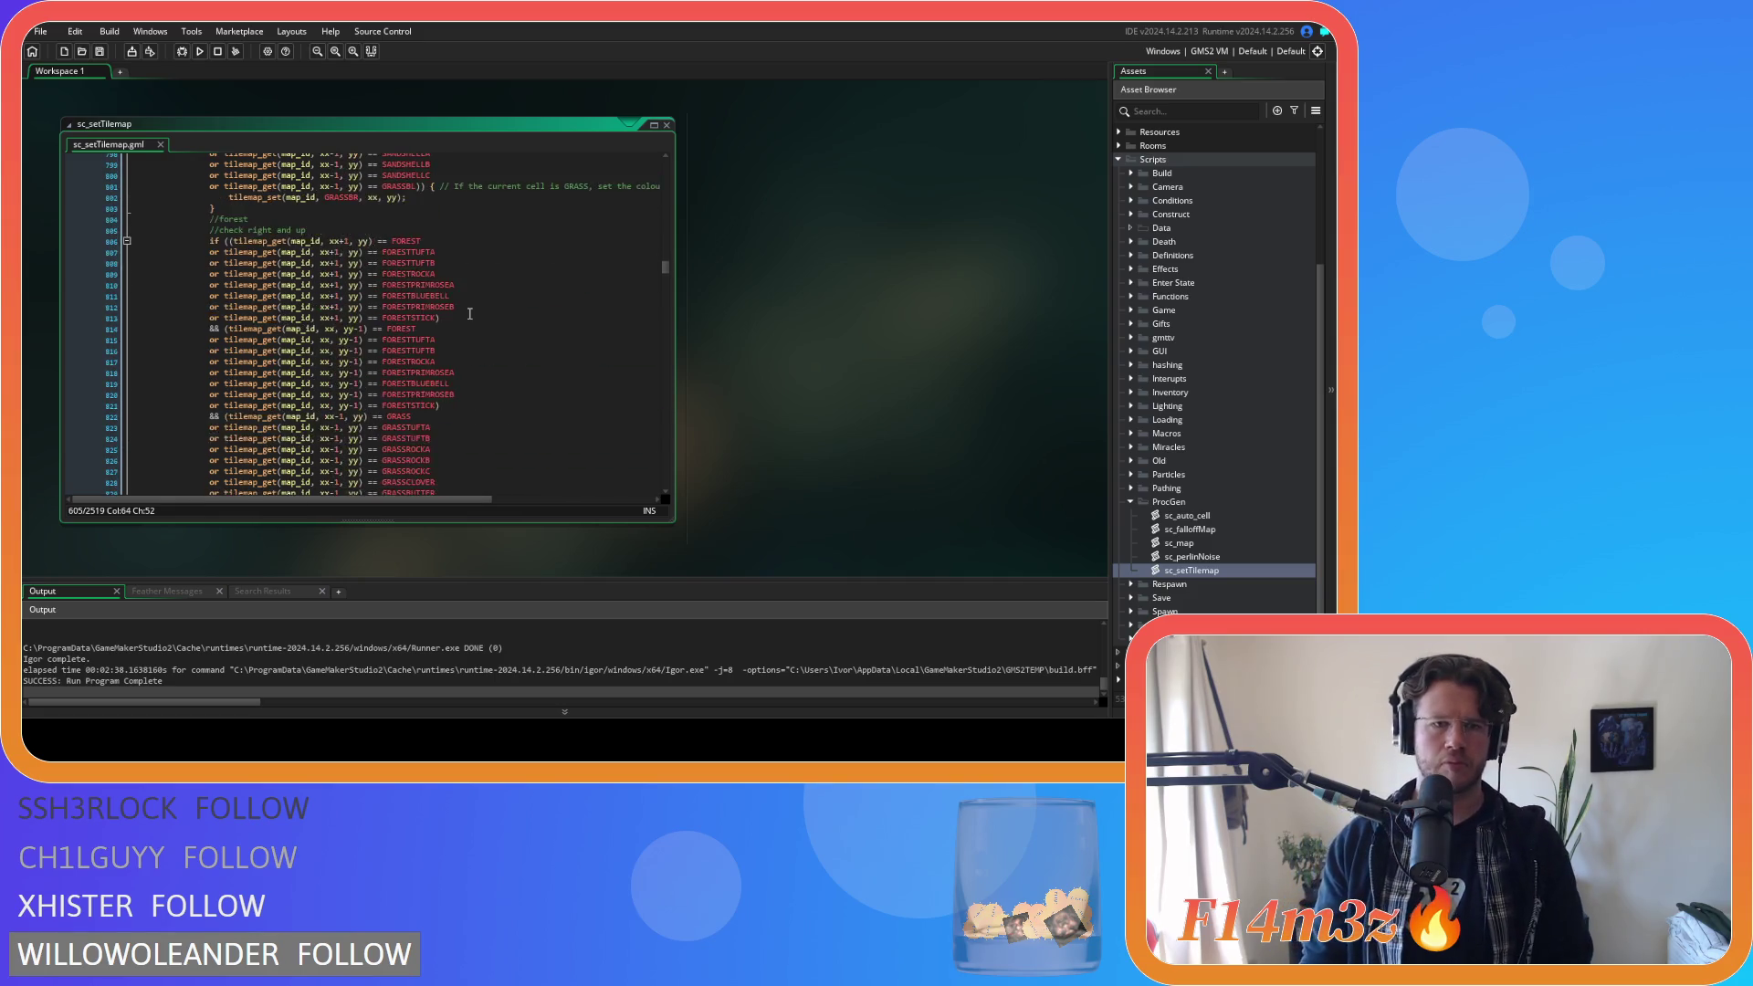
{"action": "scroll", "coordinate": [470, 314], "scroll_direction": "down", "scroll_amount": 20}
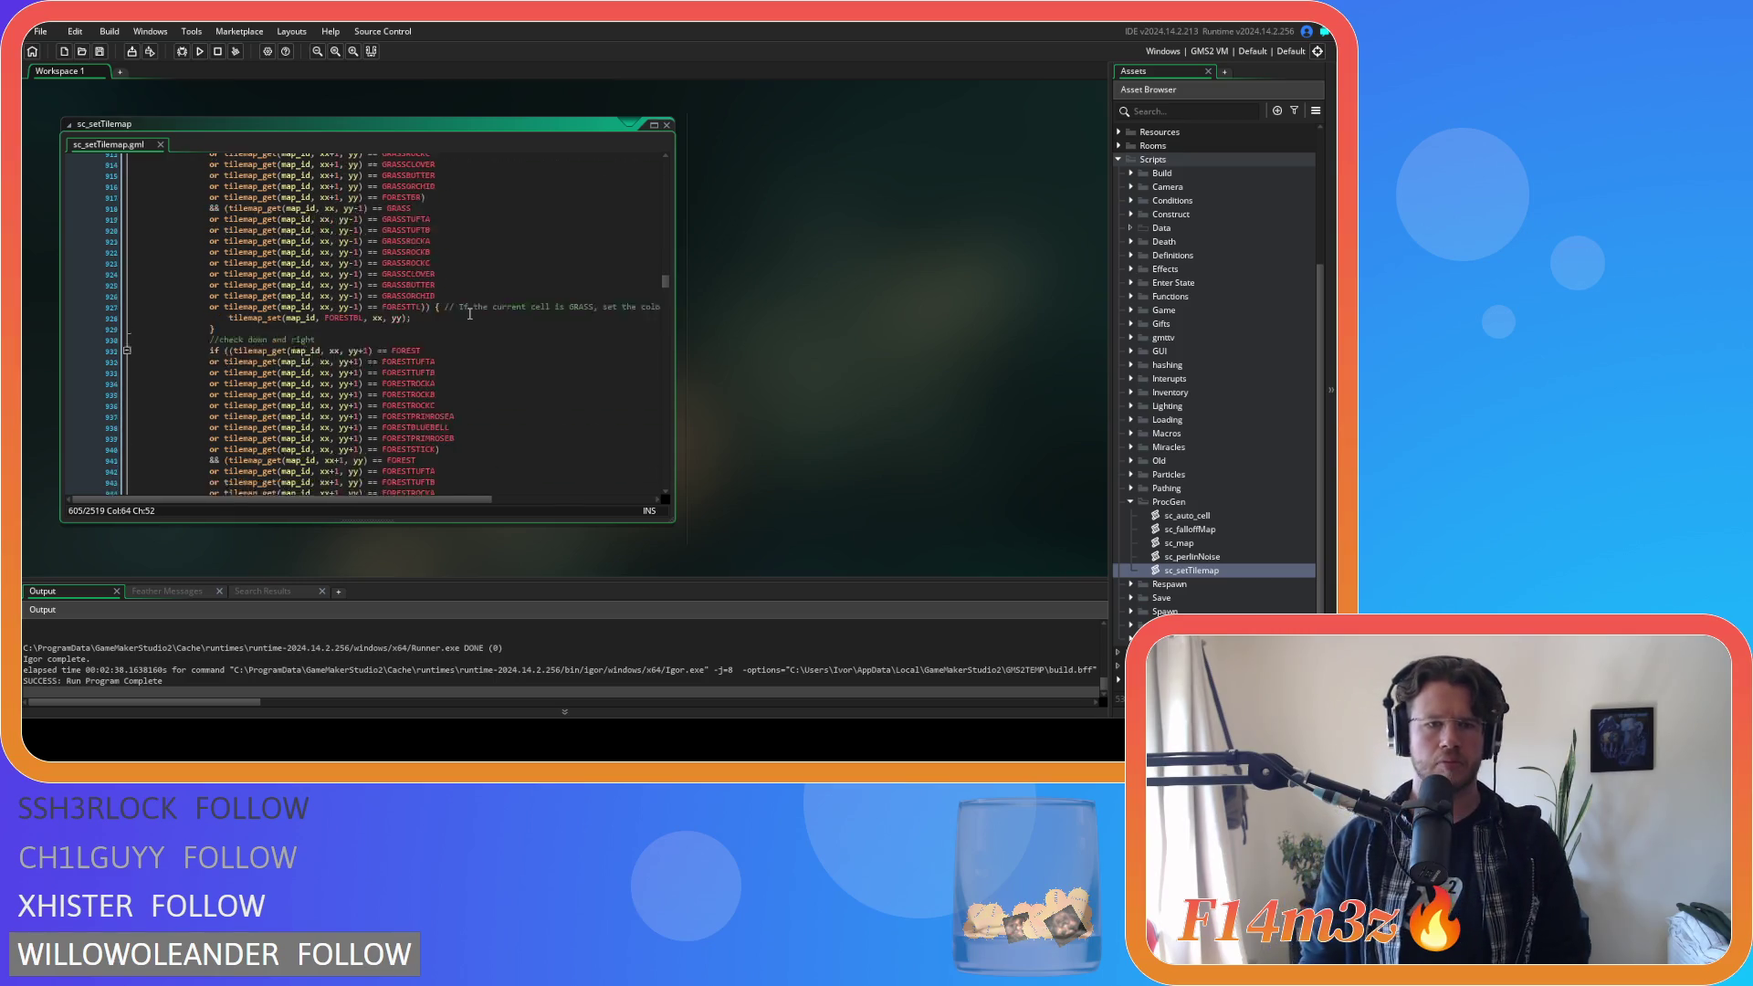
{"action": "scroll", "coordinate": [470, 313], "scroll_direction": "down", "scroll_amount": 20}
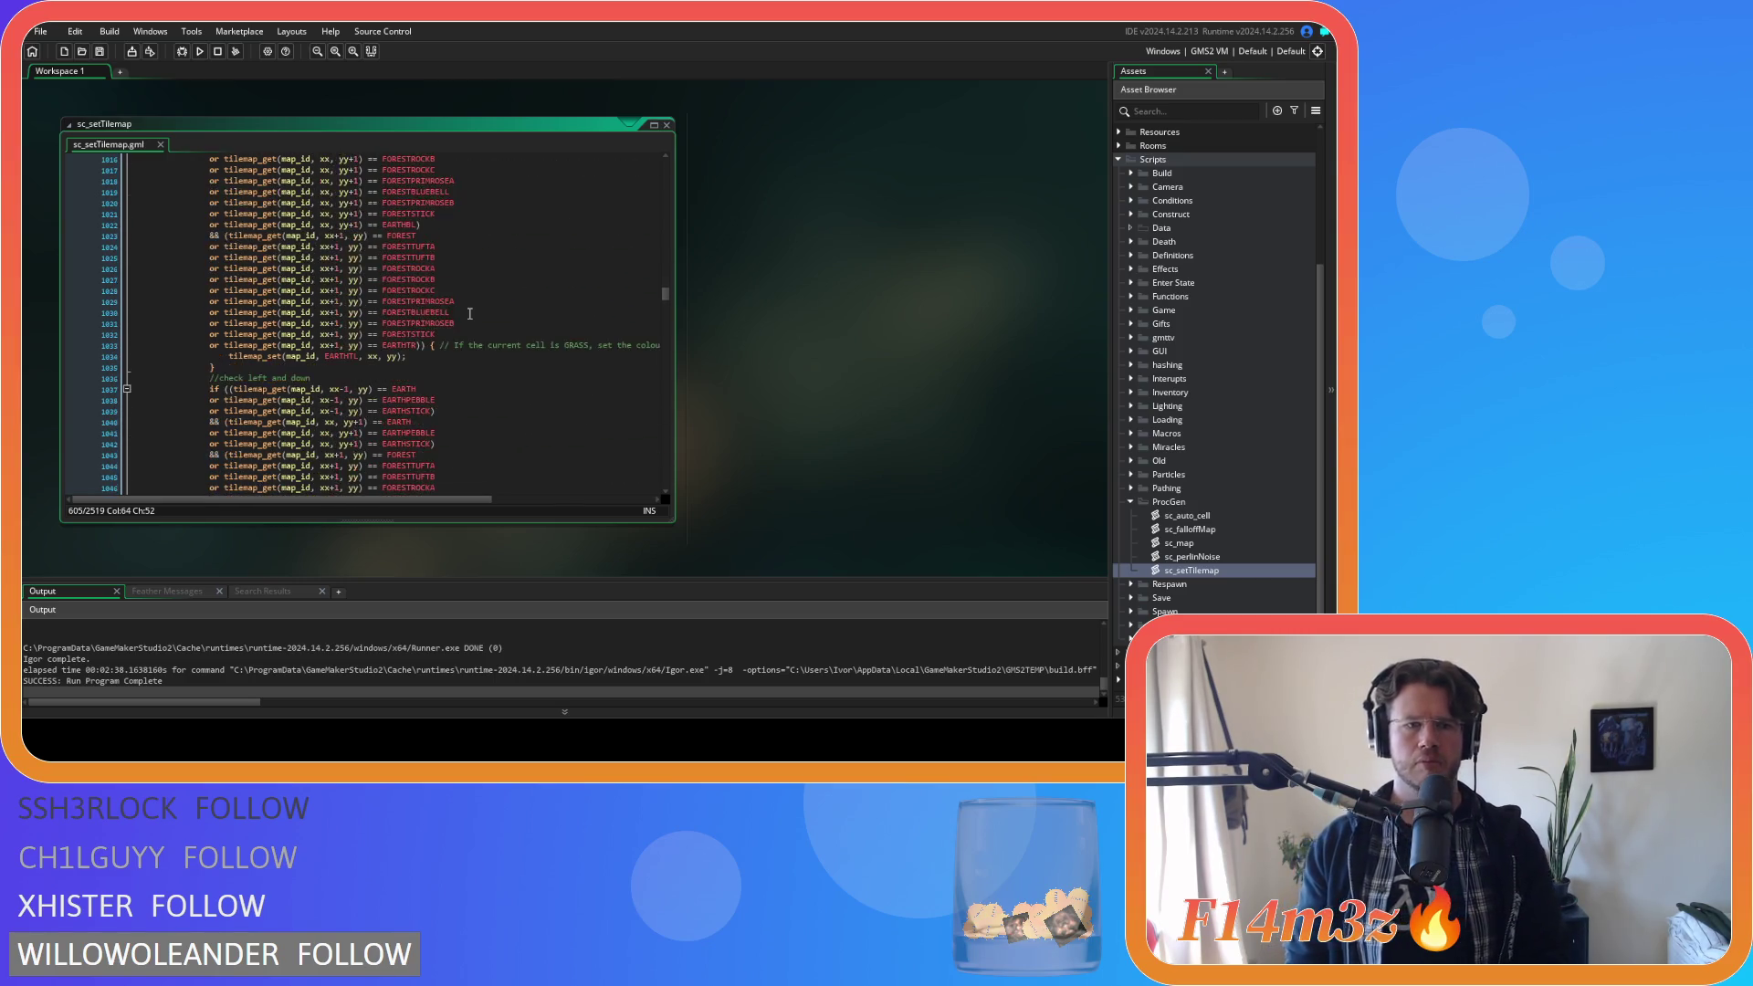
{"action": "scroll", "coordinate": [470, 313], "scroll_direction": "down", "scroll_amount": 20}
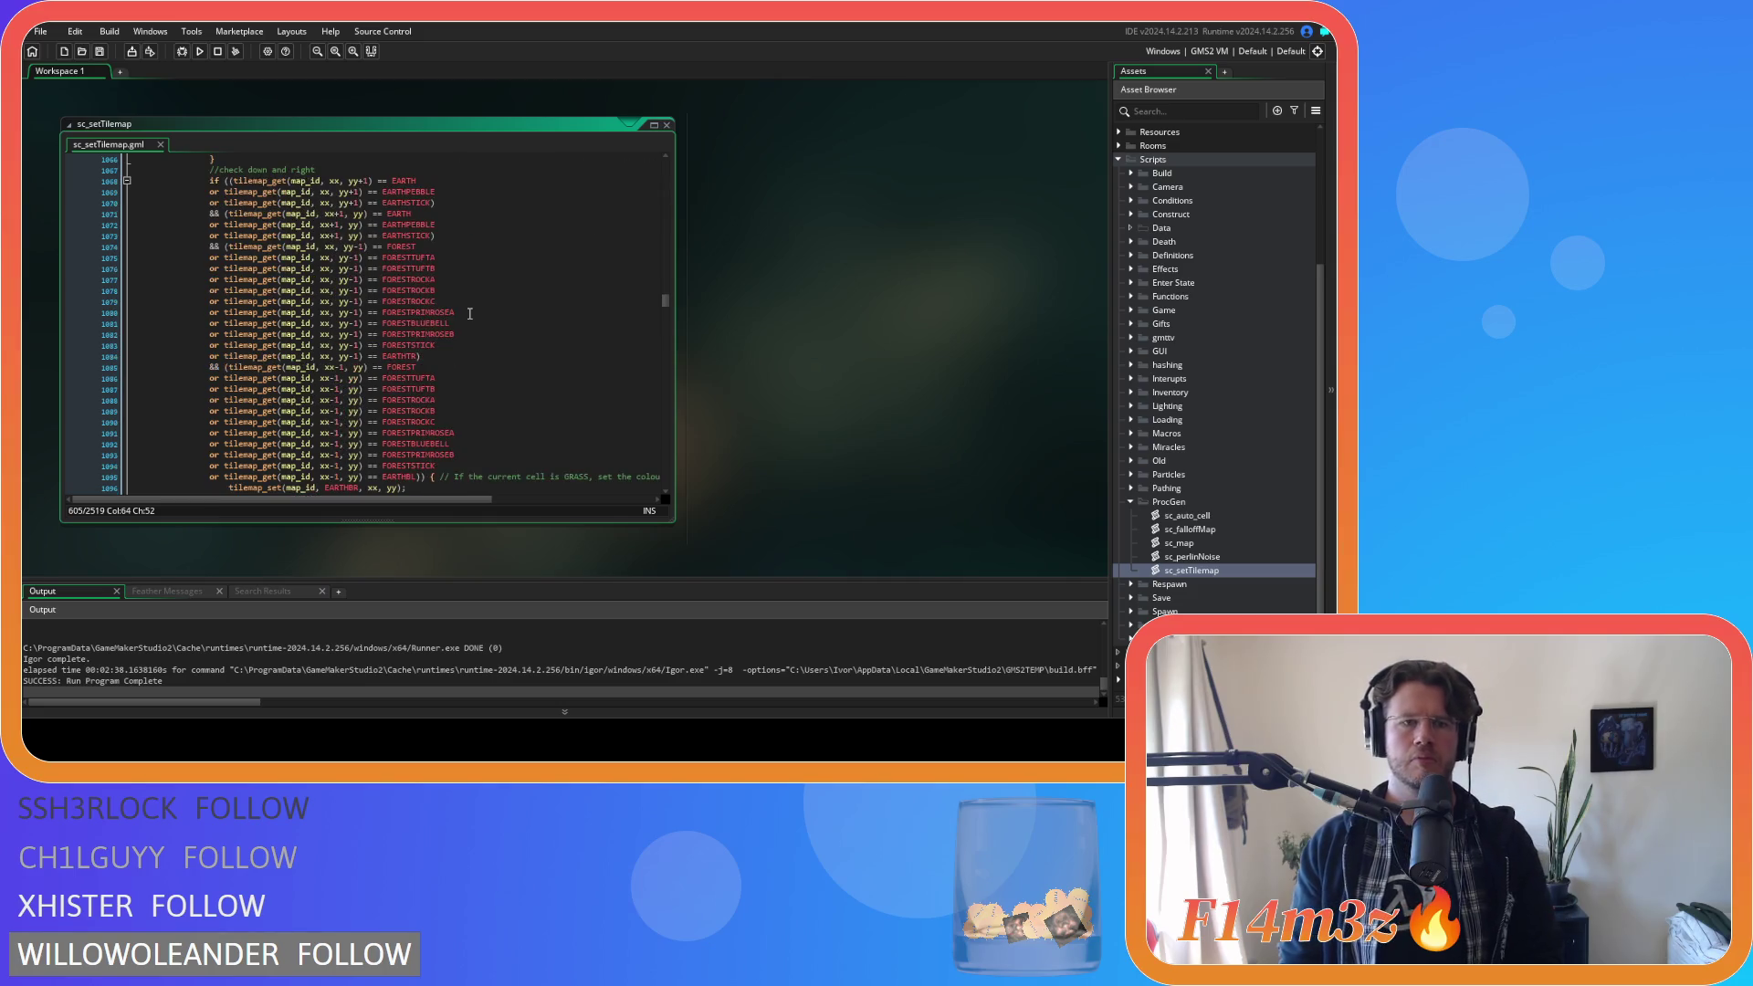
{"action": "scroll", "coordinate": [470, 313], "scroll_direction": "down", "scroll_amount": 20}
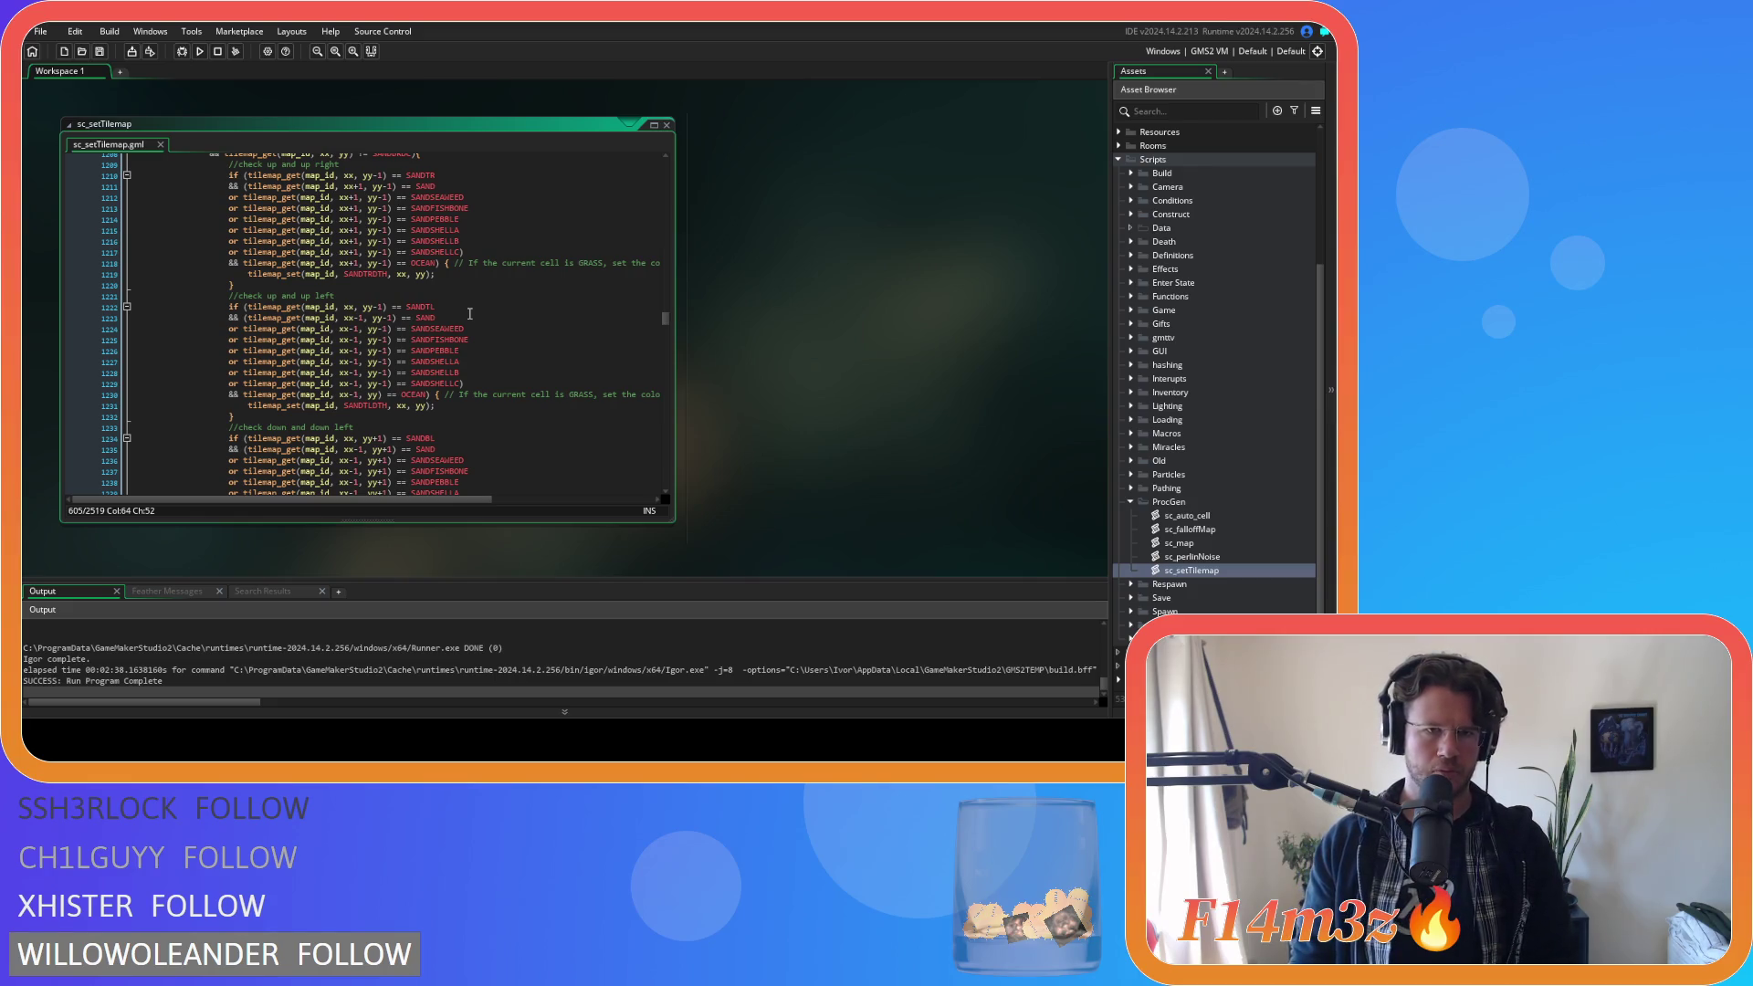
{"action": "left_click", "coordinate": [411, 198]}
{"action": "scroll", "coordinate": [456, 239], "scroll_direction": "up", "scroll_amount": 3}
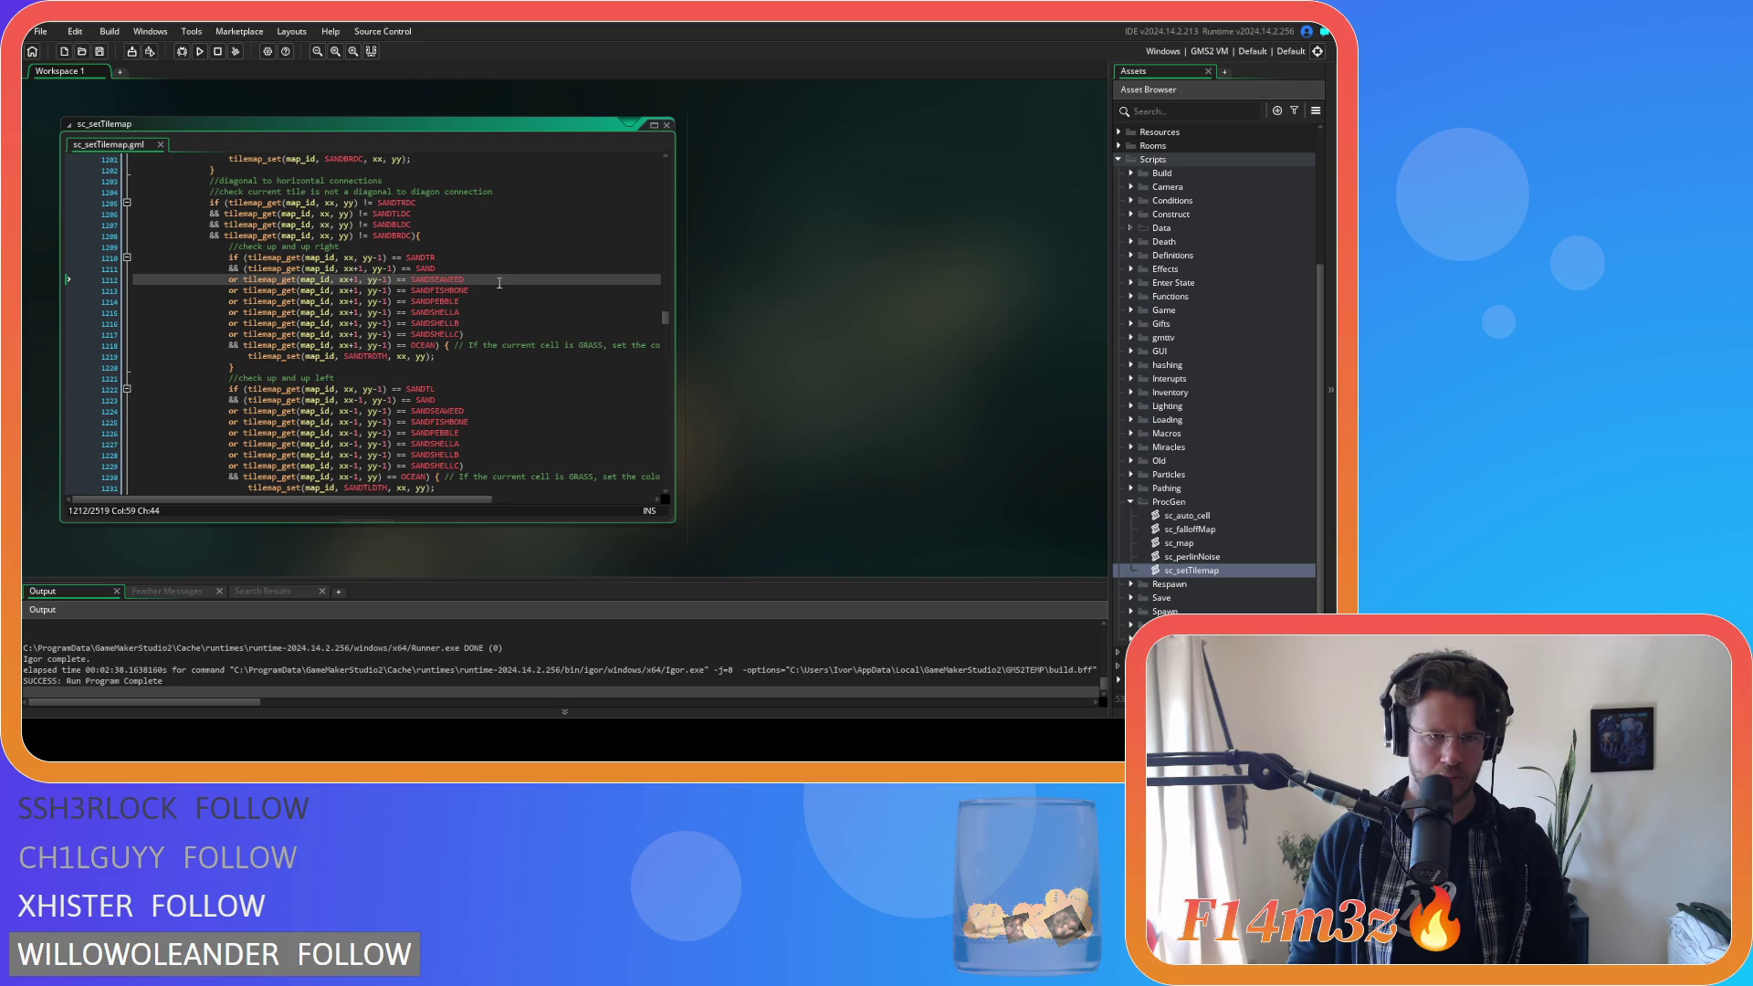
{"action": "left_click", "coordinate": [470, 334]}
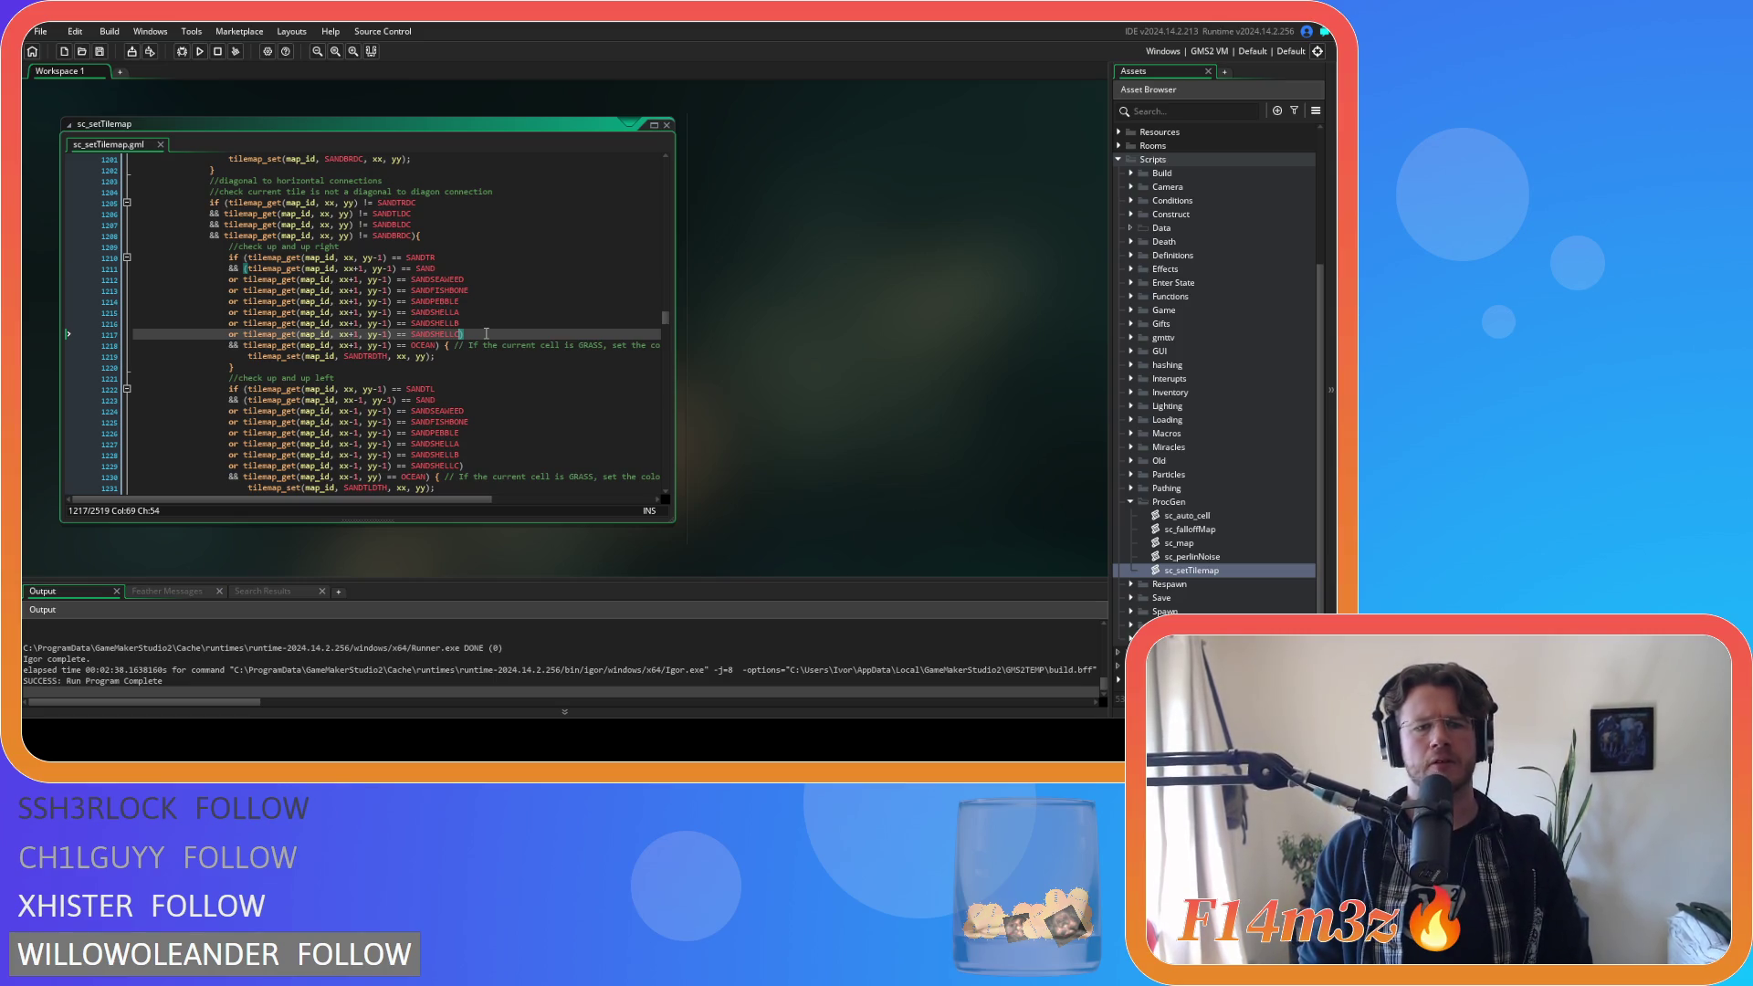
Compare the grass rule's GRASSTRDTH and SANDSHELLC conditions with the sand up-right OCEAN check.
{"action": "scroll", "coordinate": [486, 333], "scroll_direction": "down", "scroll_amount": 3}
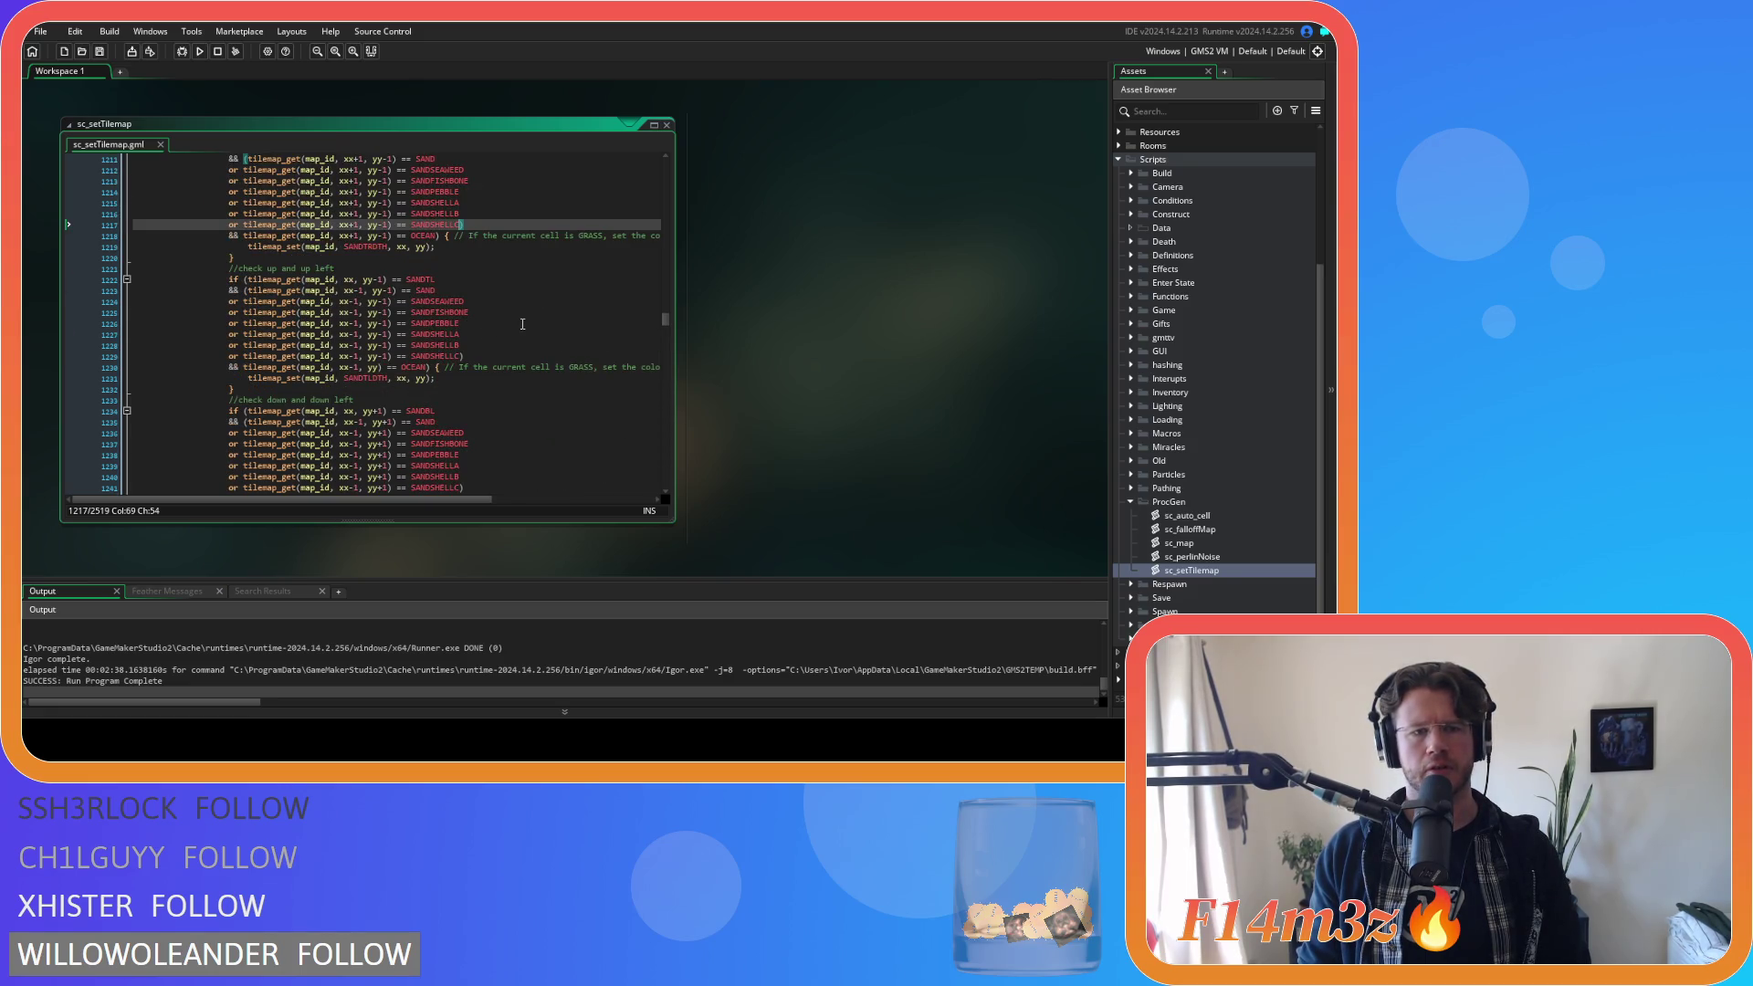
{"action": "scroll", "coordinate": [522, 324], "scroll_direction": "up", "scroll_amount": 3}
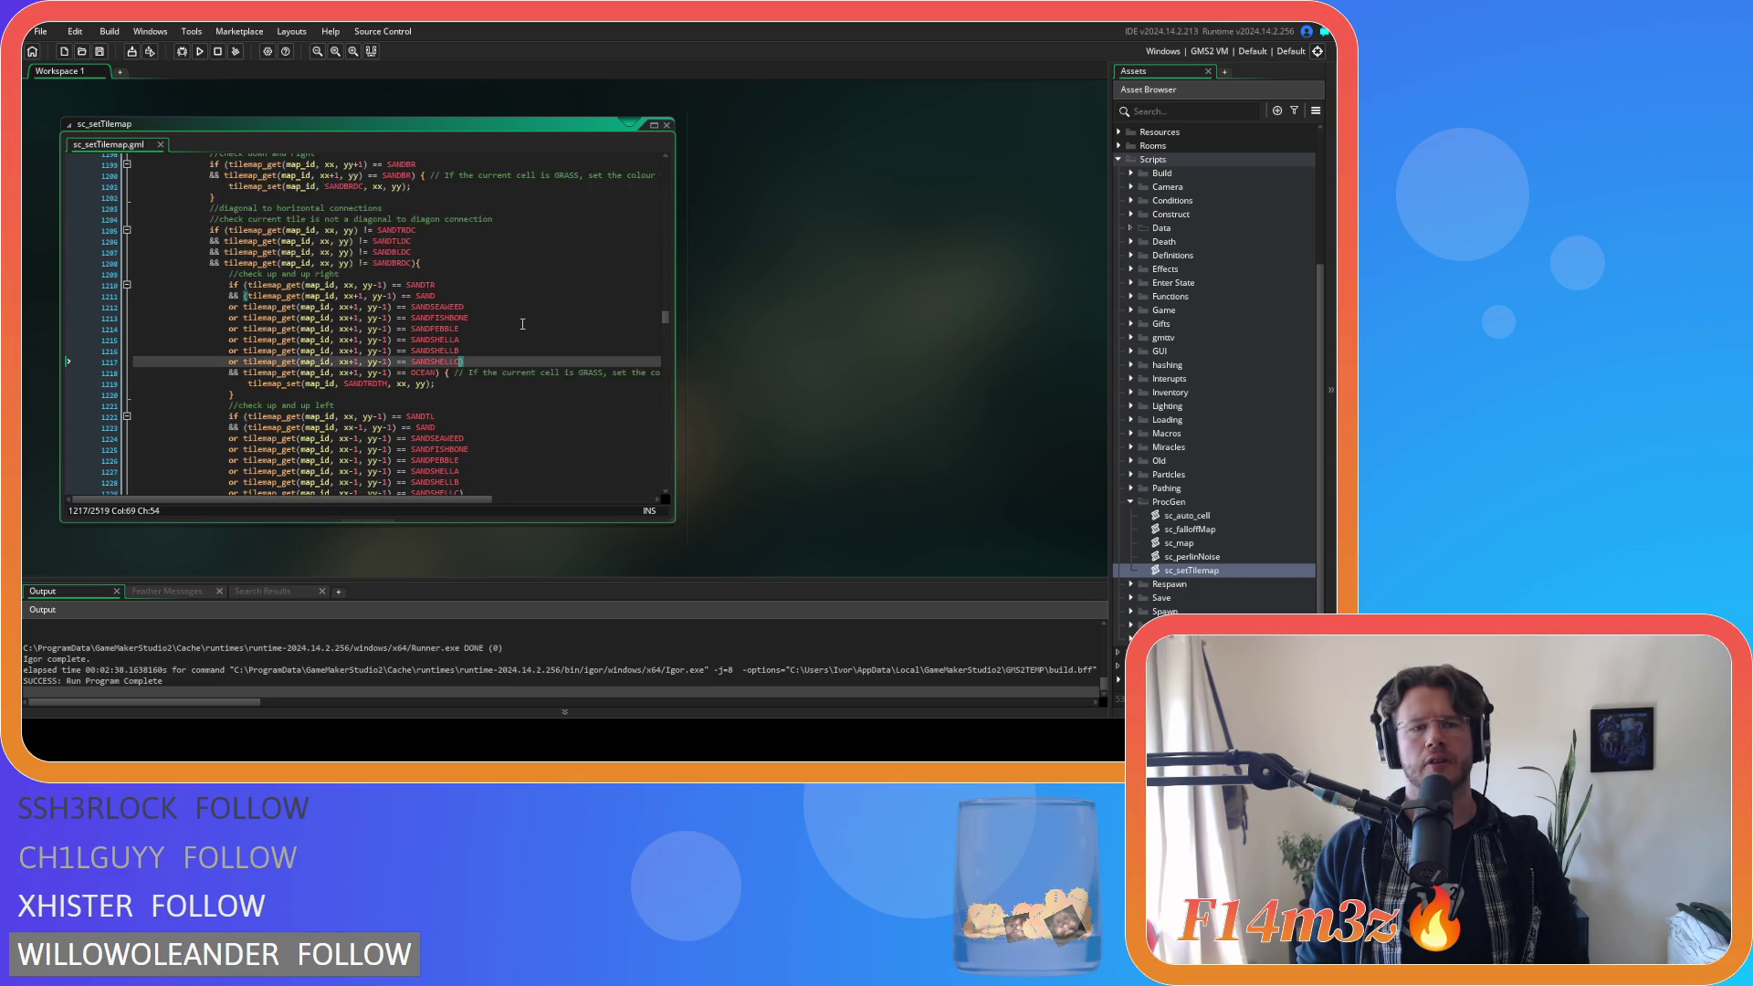
{"action": "scroll", "coordinate": [523, 324], "scroll_direction": "down", "scroll_amount": 20}
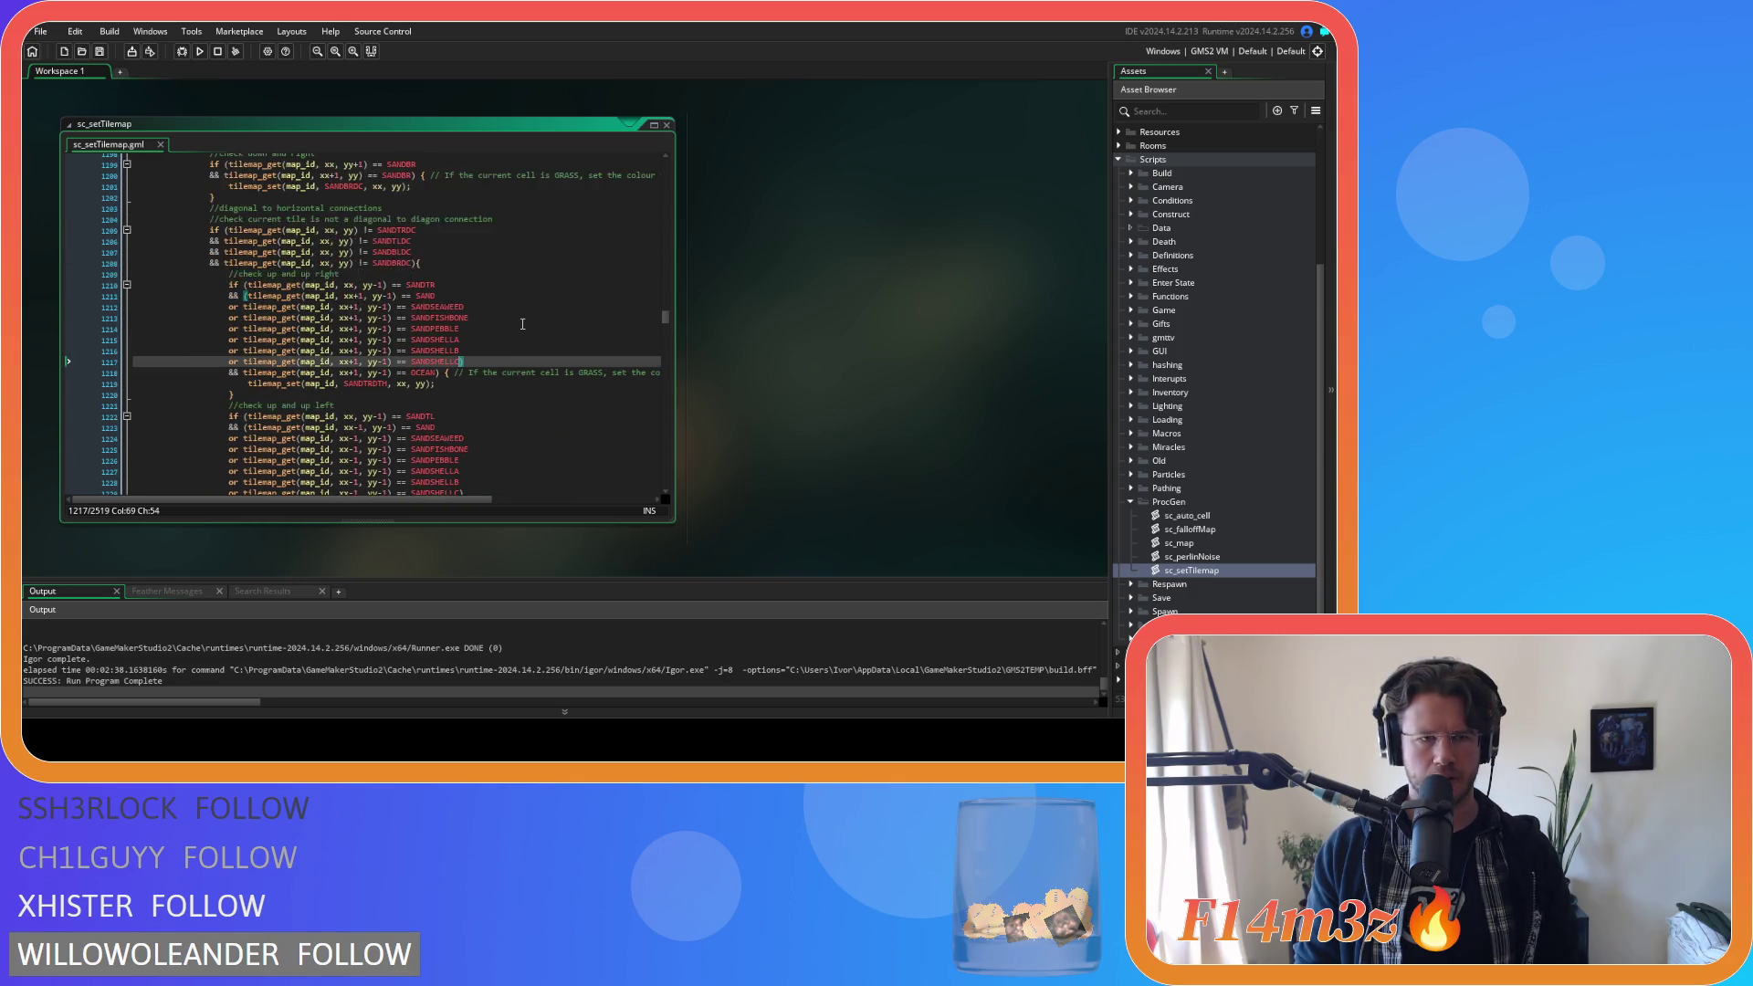
{"action": "scroll", "coordinate": [522, 324], "scroll_direction": "down", "scroll_amount": 8}
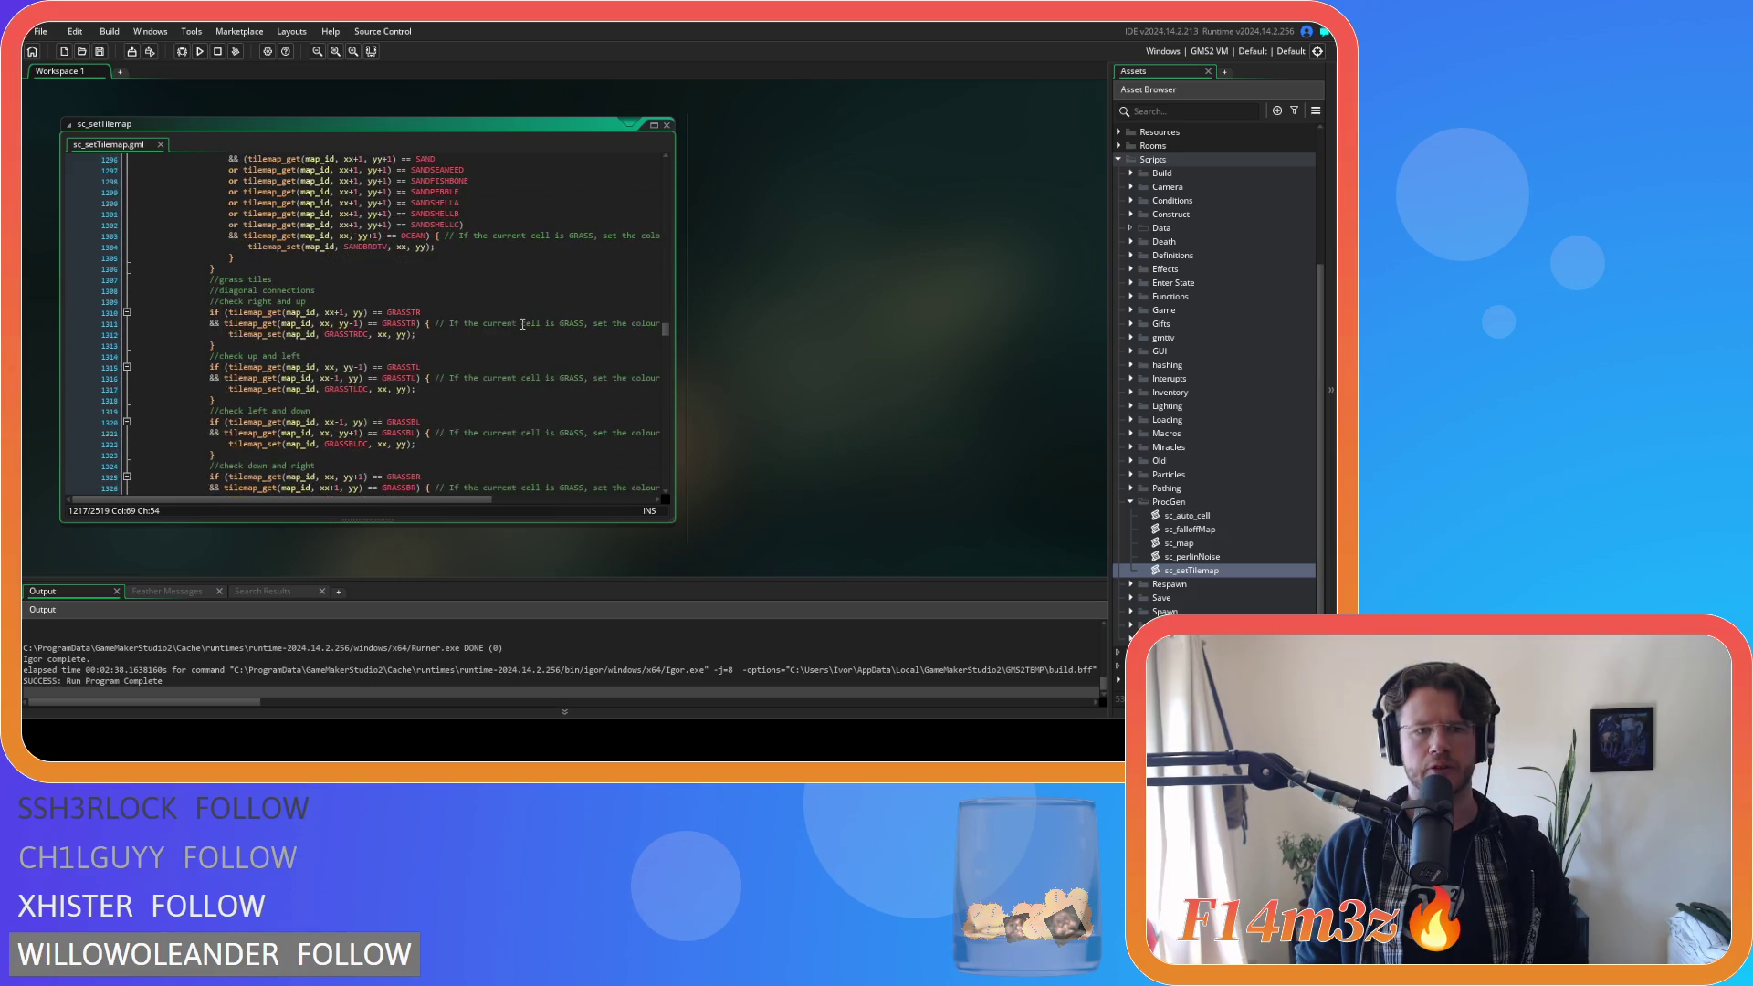
{"action": "scroll", "coordinate": [523, 325], "scroll_direction": "down", "scroll_amount": 10}
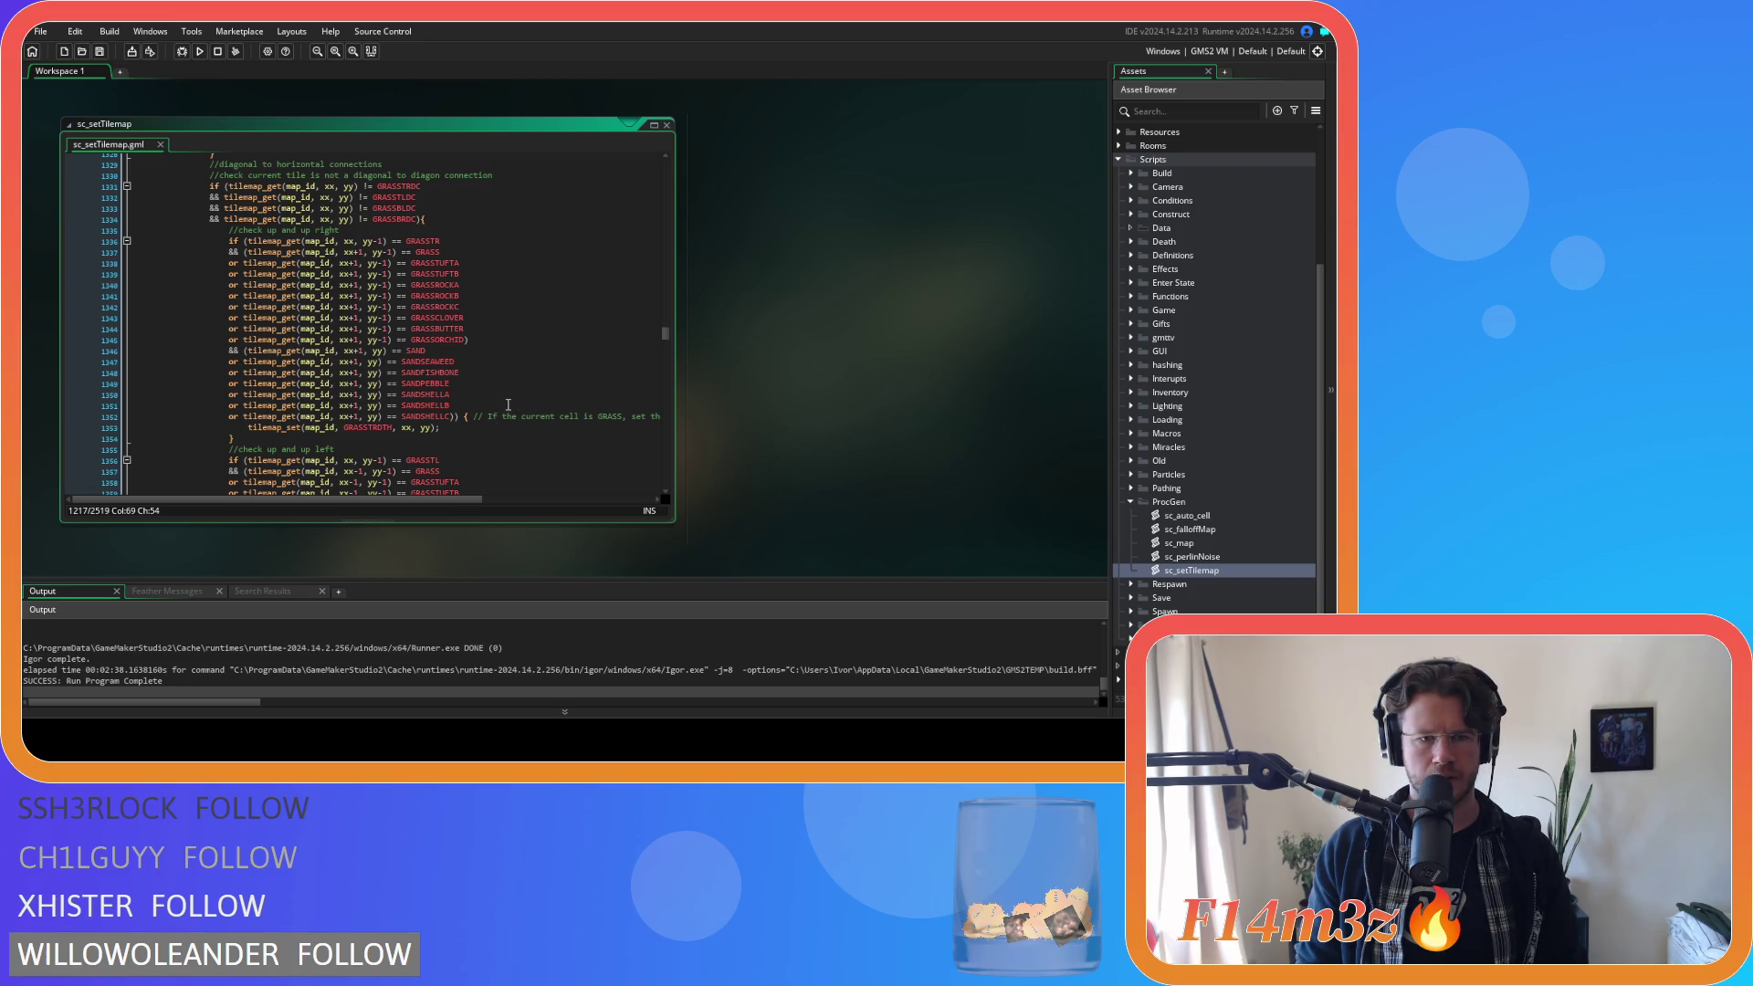
{"action": "left_click", "coordinate": [340, 427]}
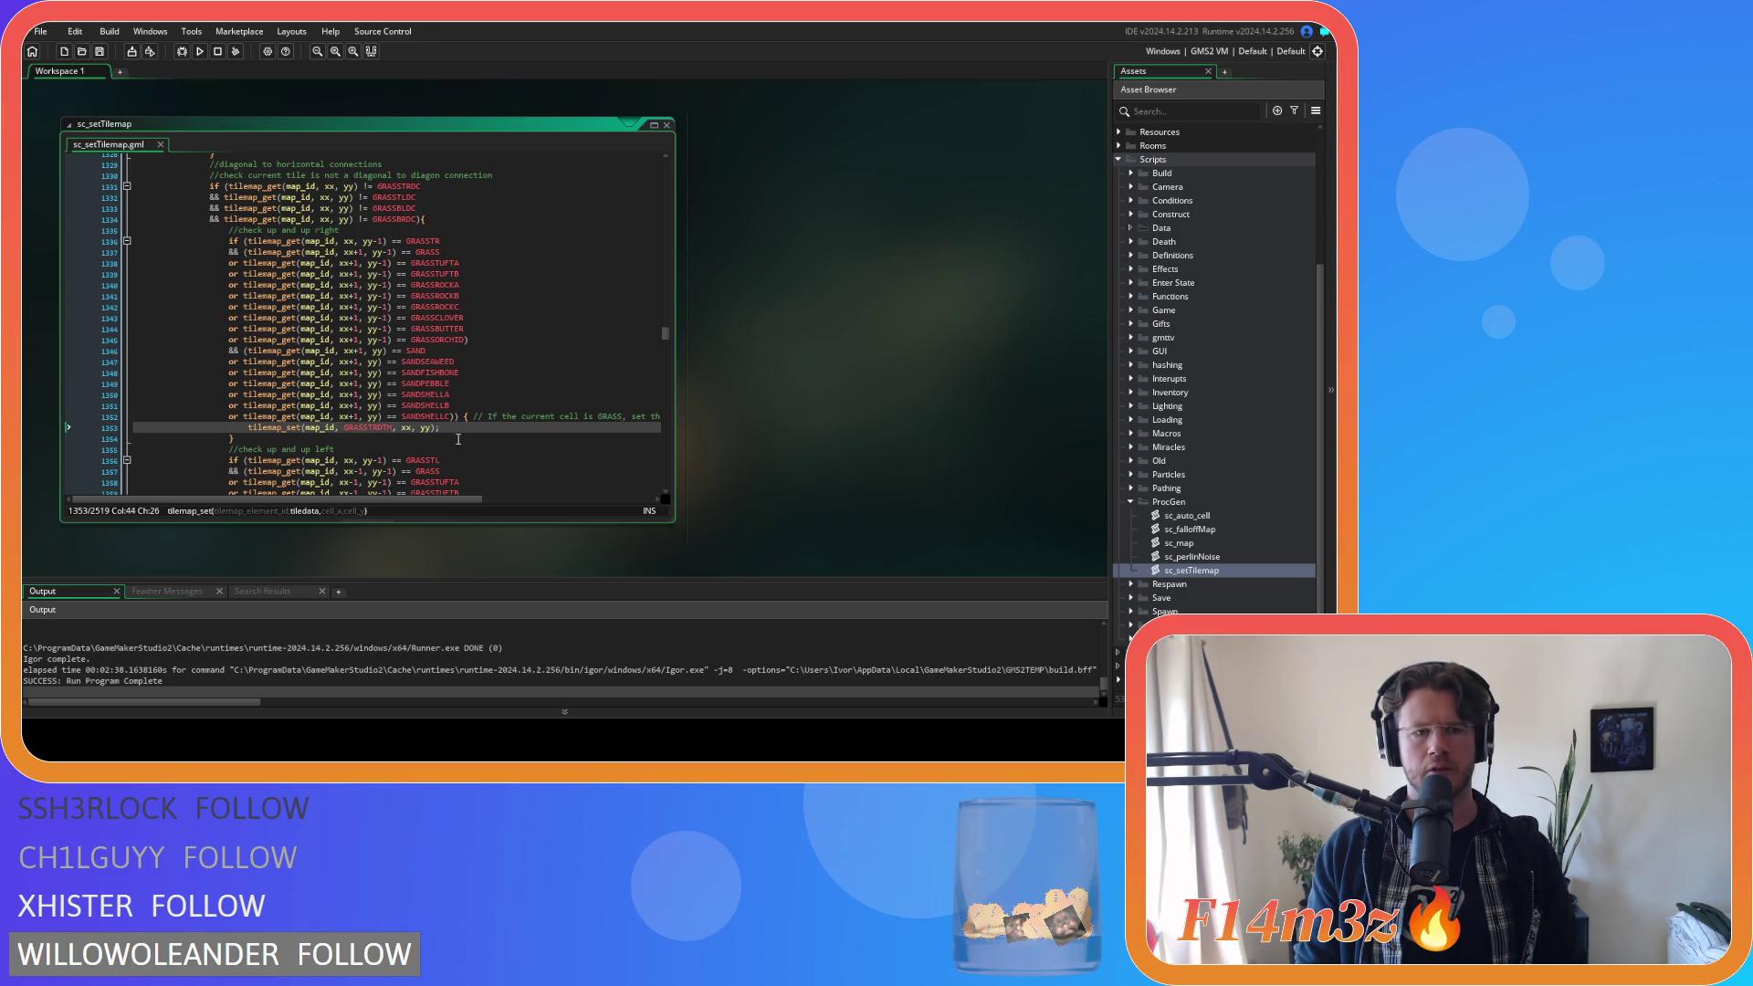
{"action": "left_click", "coordinate": [441, 417]}
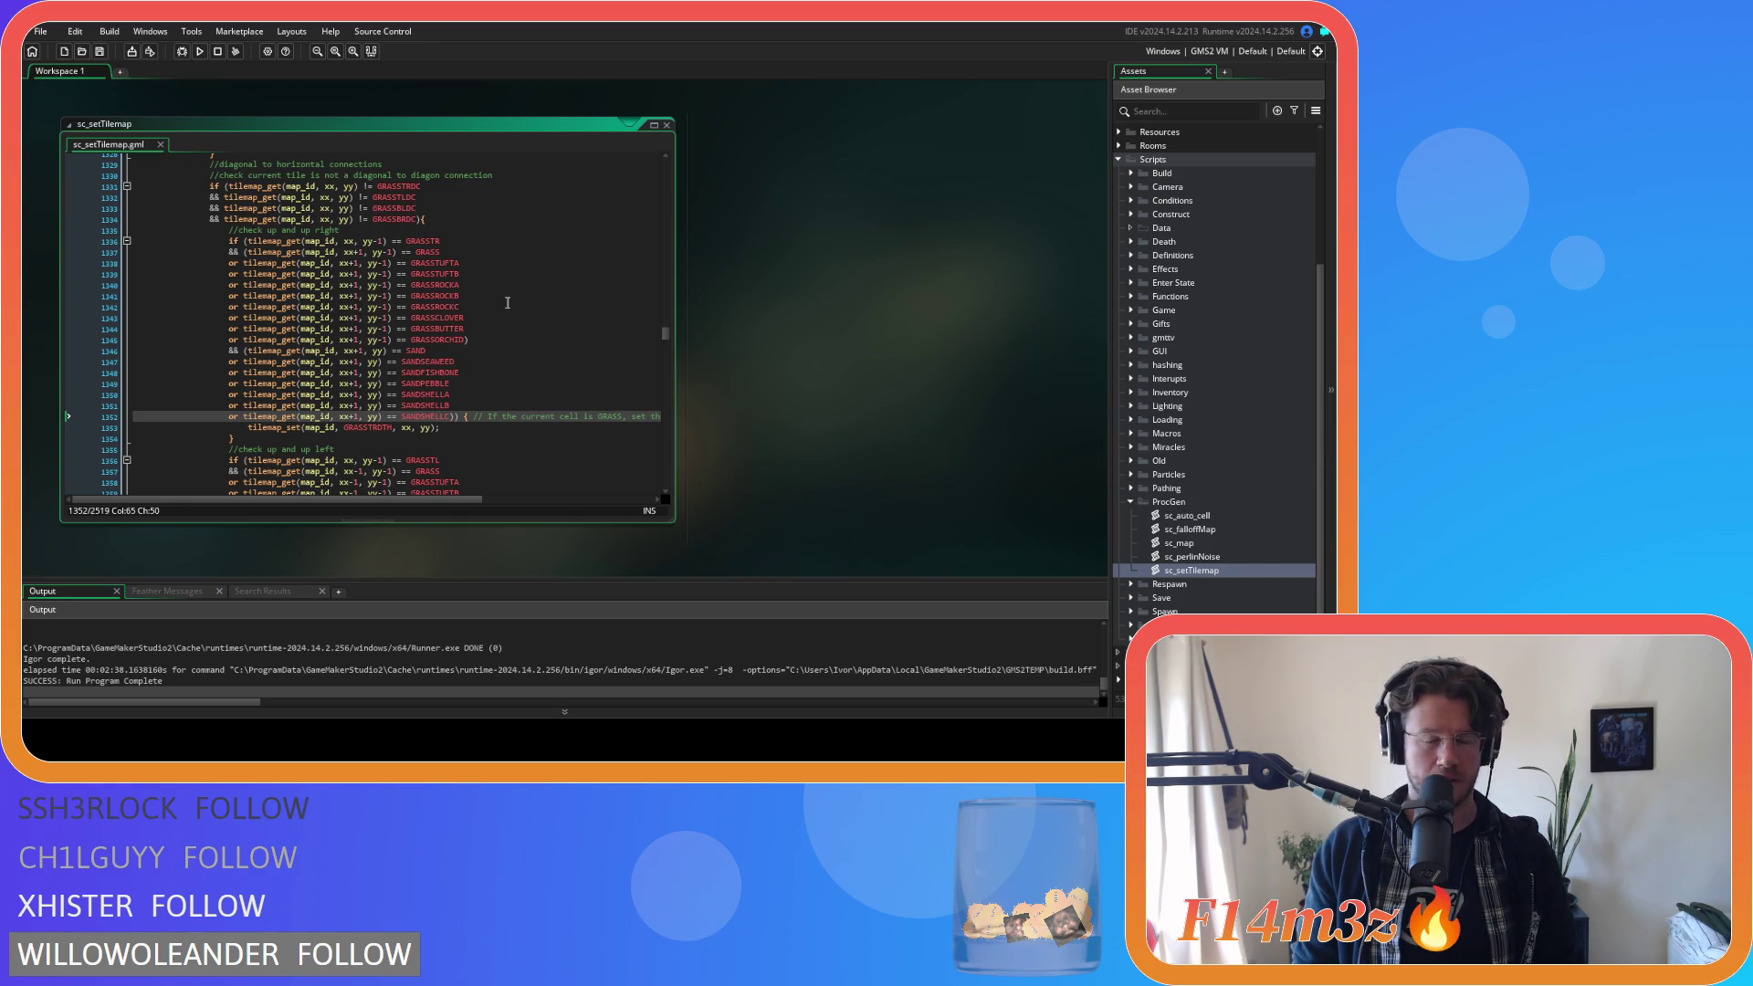
{"action": "scroll", "coordinate": [472, 328], "scroll_direction": "up", "scroll_amount": 15}
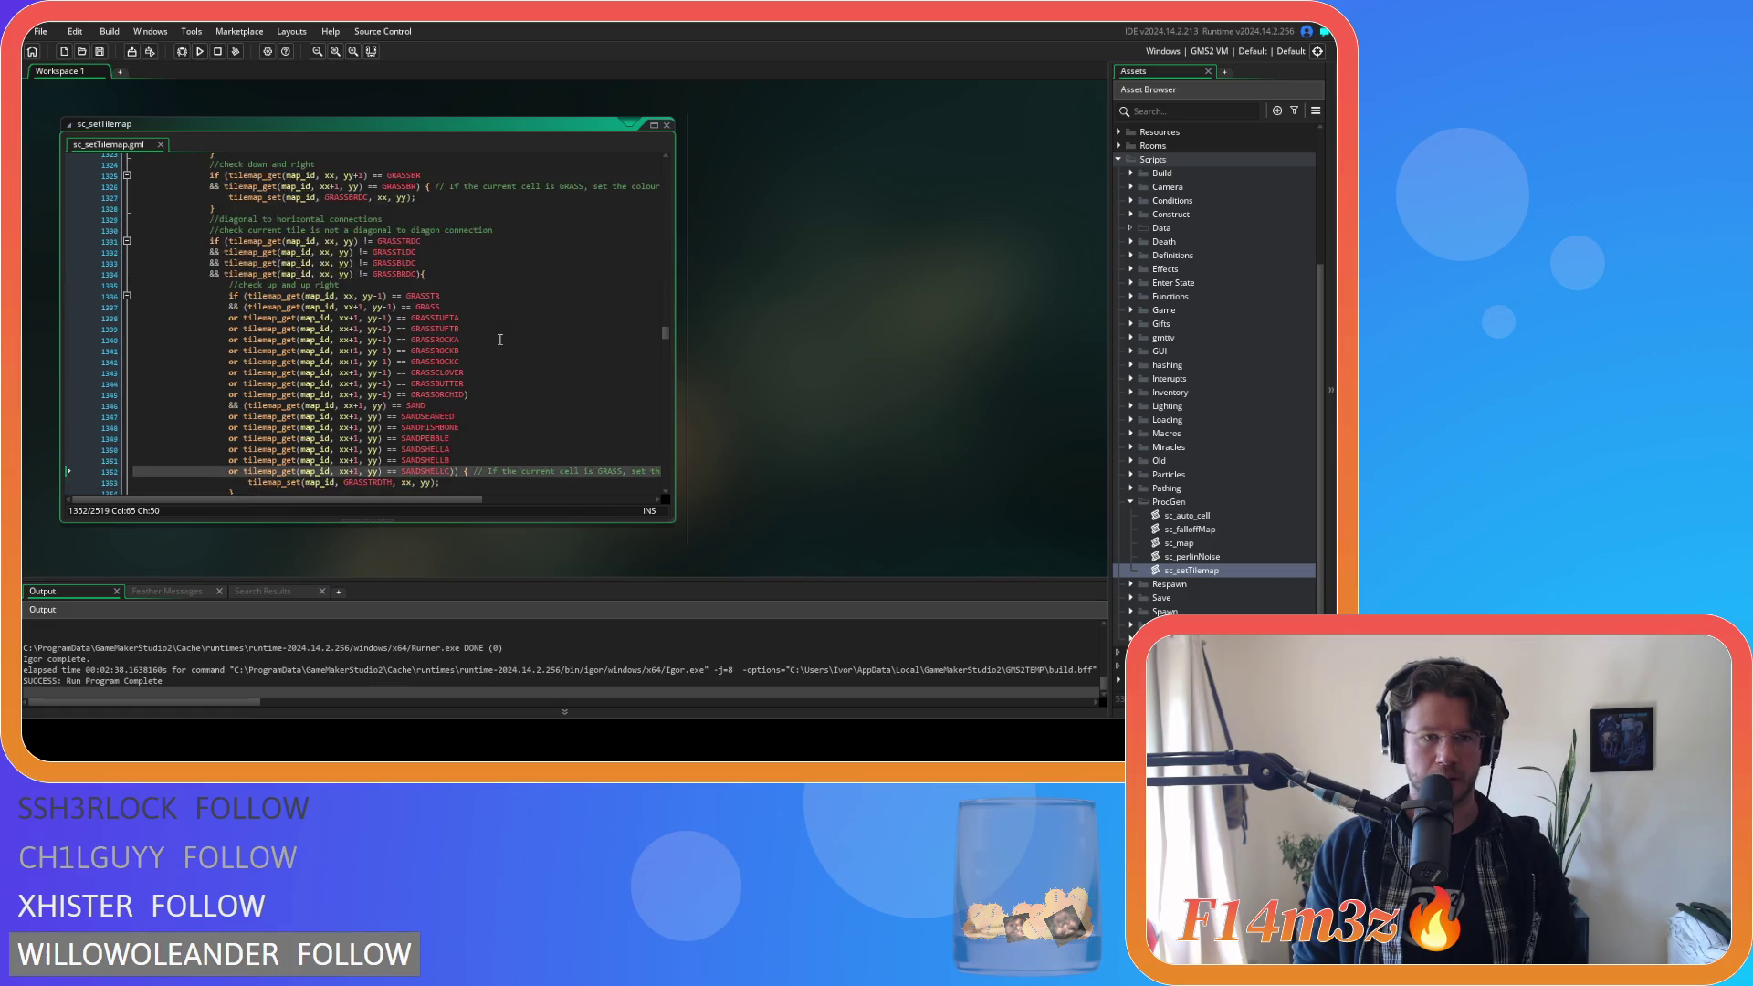
{"action": "scroll", "coordinate": [500, 349], "scroll_direction": "up", "scroll_amount": 12}
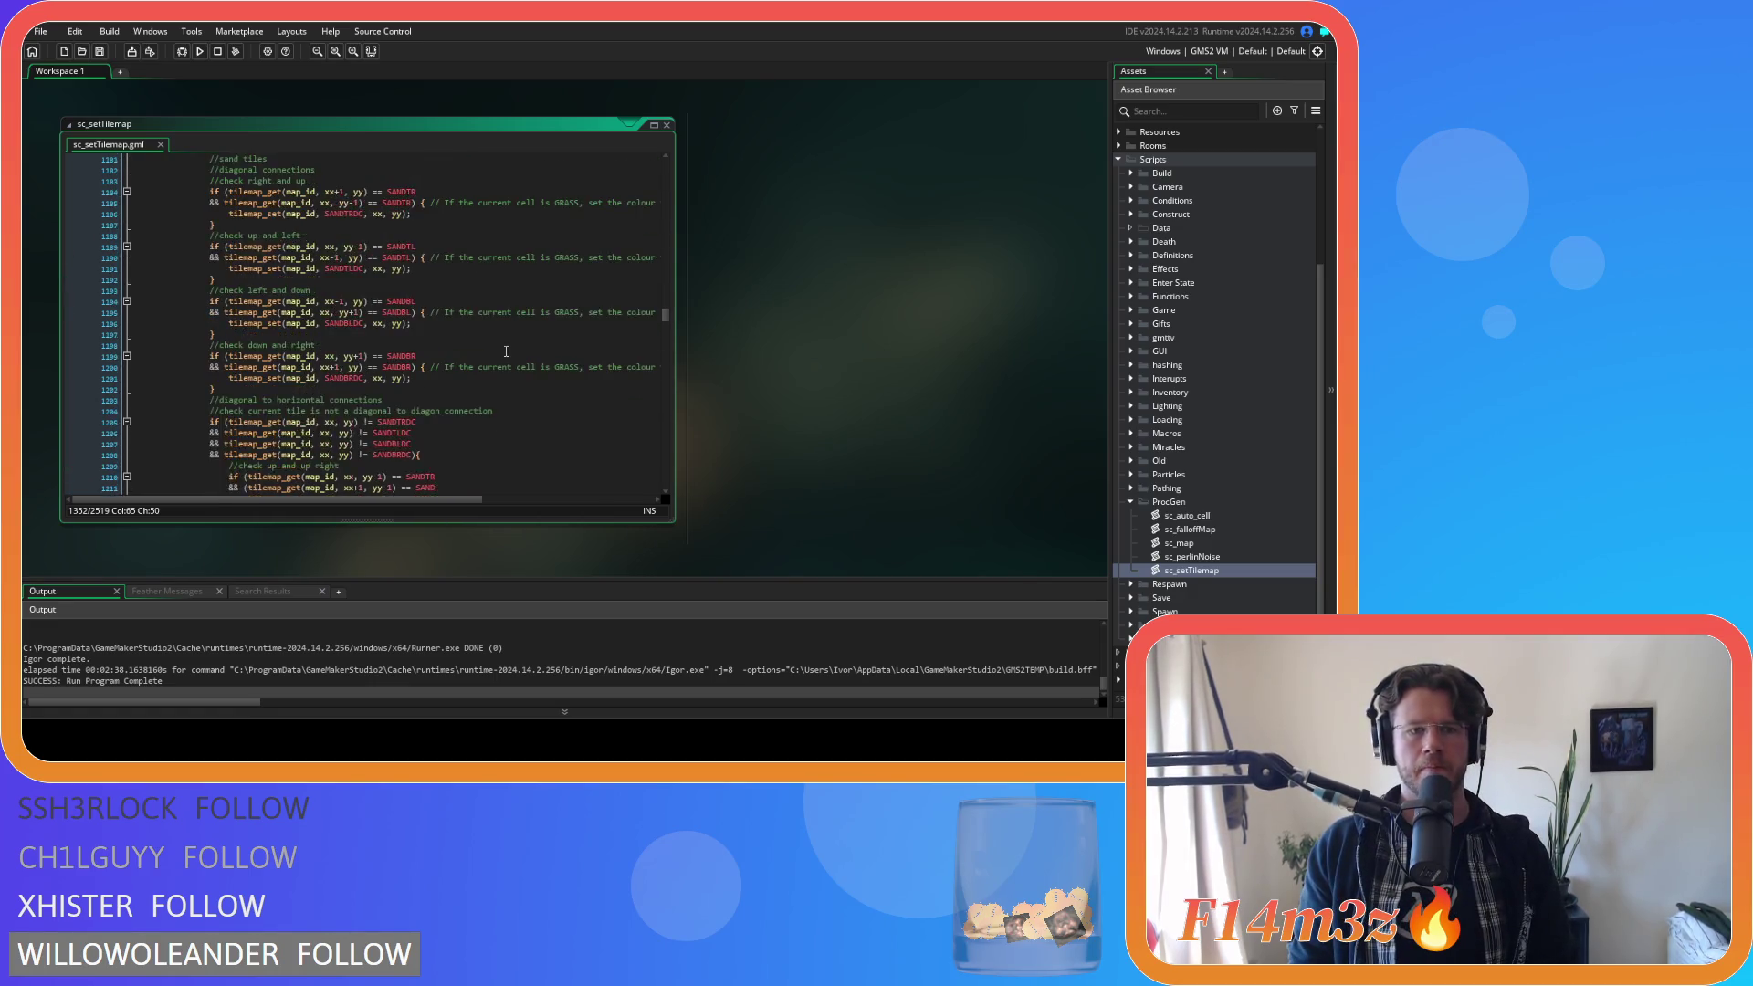
{"action": "scroll", "coordinate": [508, 354], "scroll_direction": "down", "scroll_amount": 1}
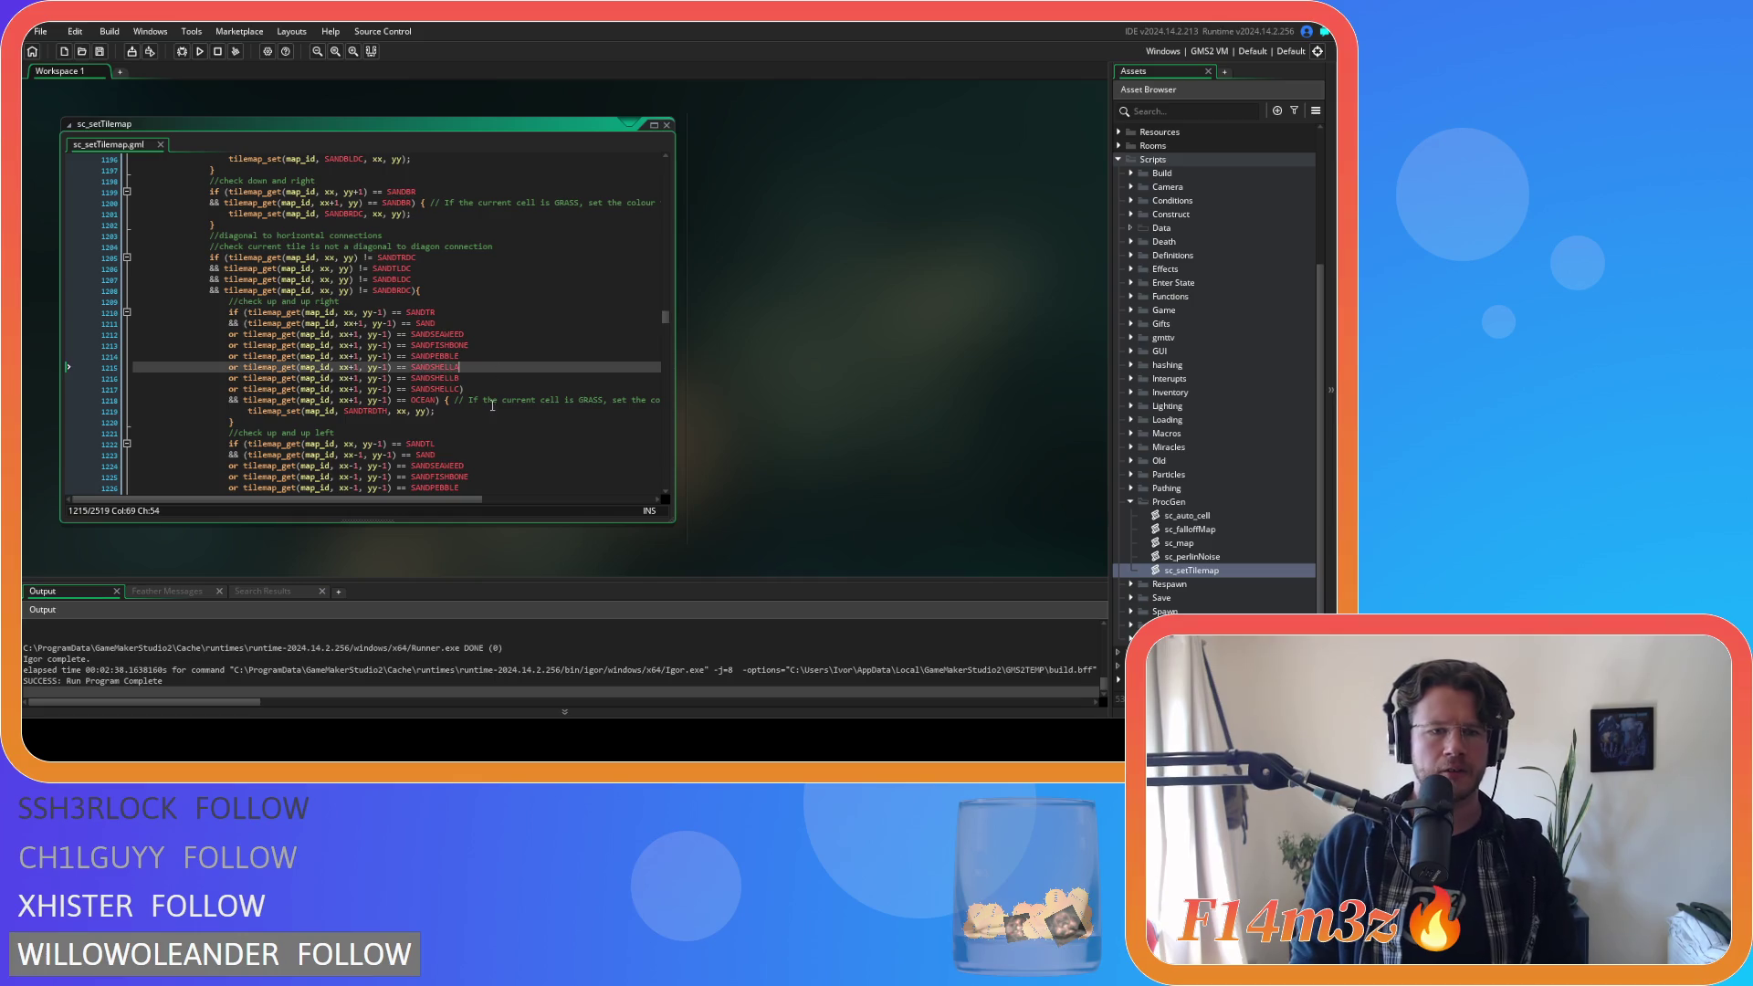
{"action": "left_click", "coordinate": [350, 389]}
{"action": "left_click", "coordinate": [388, 399]}
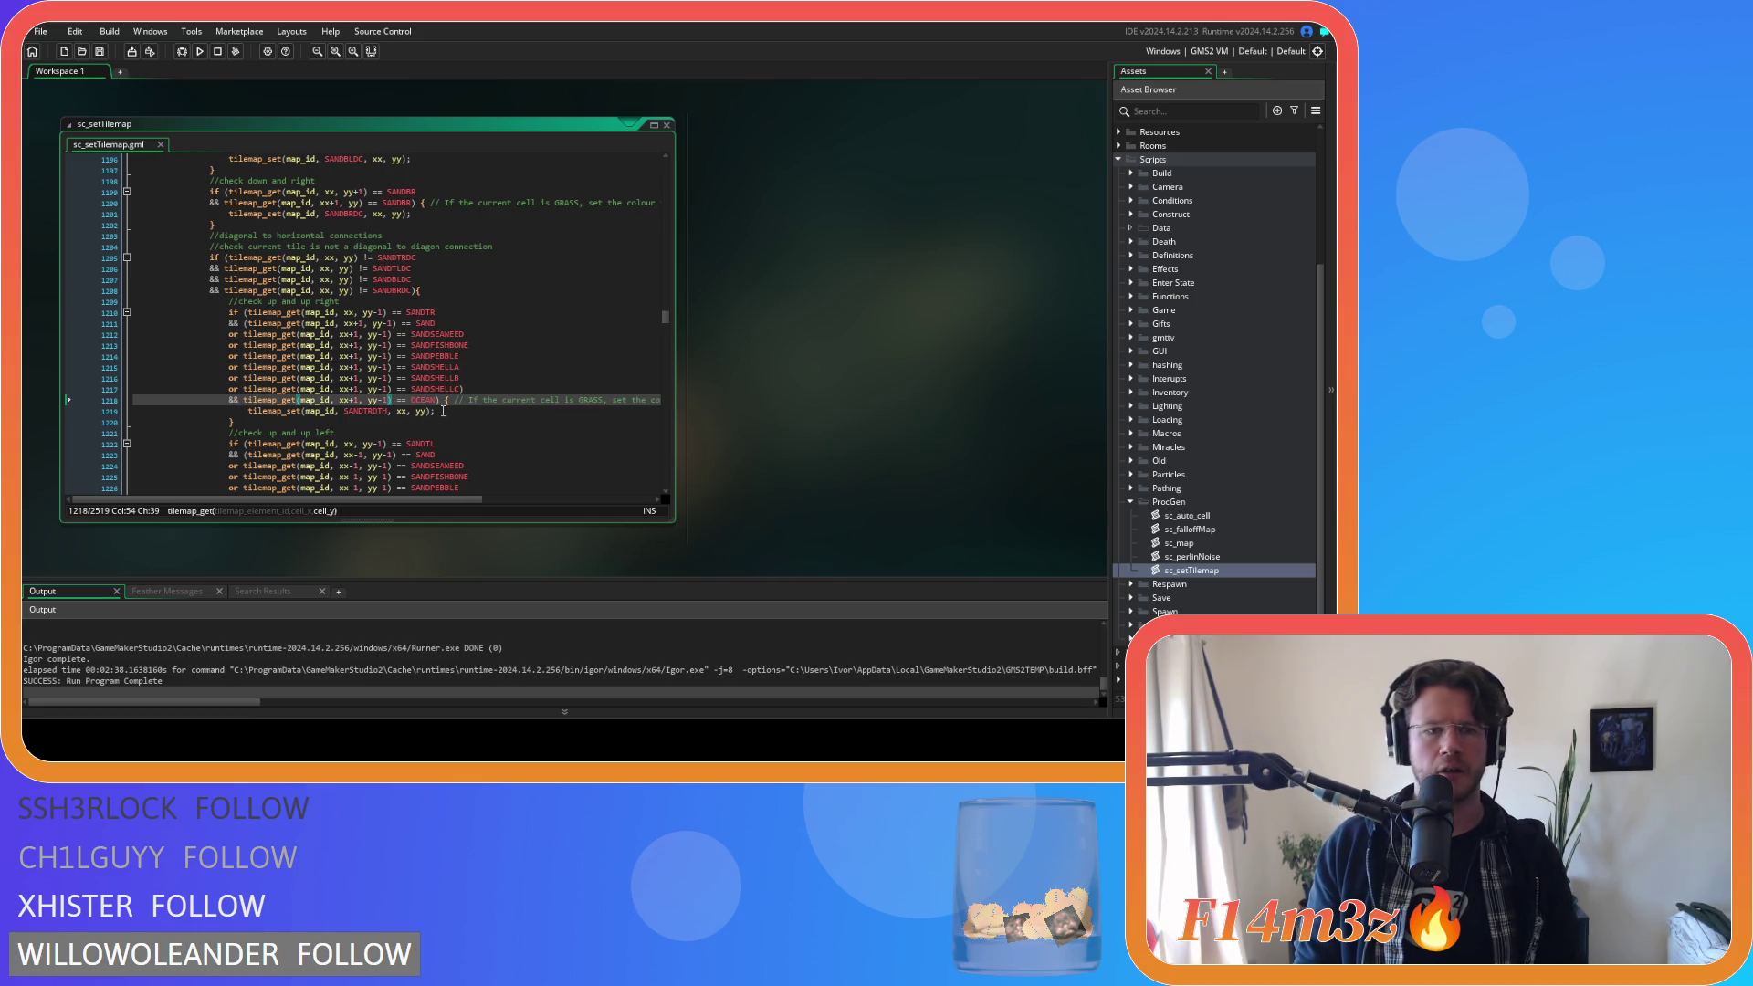
{"action": "mouse_move", "coordinate": [427, 344]}
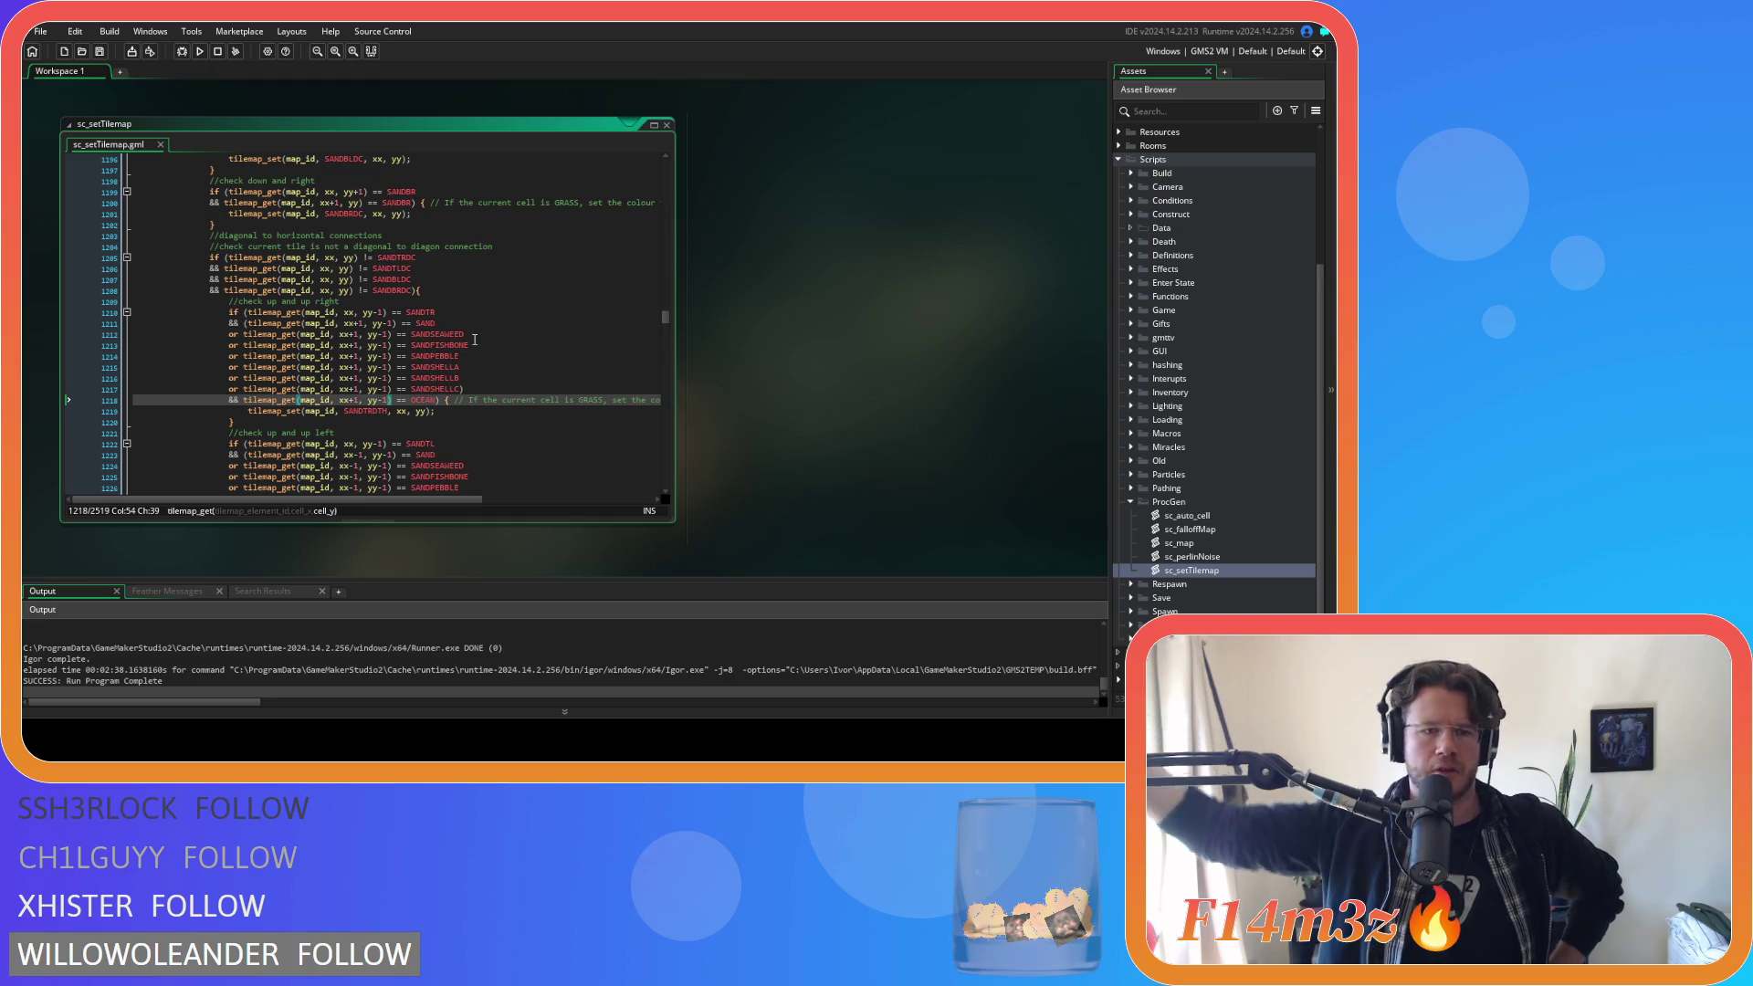
Change line 1218's OCEAN check from (xx+1, yy-1) to (xx+1, yy) and run with F5.
{"action": "scroll", "coordinate": [471, 310], "scroll_direction": "down", "scroll_amount": 4}
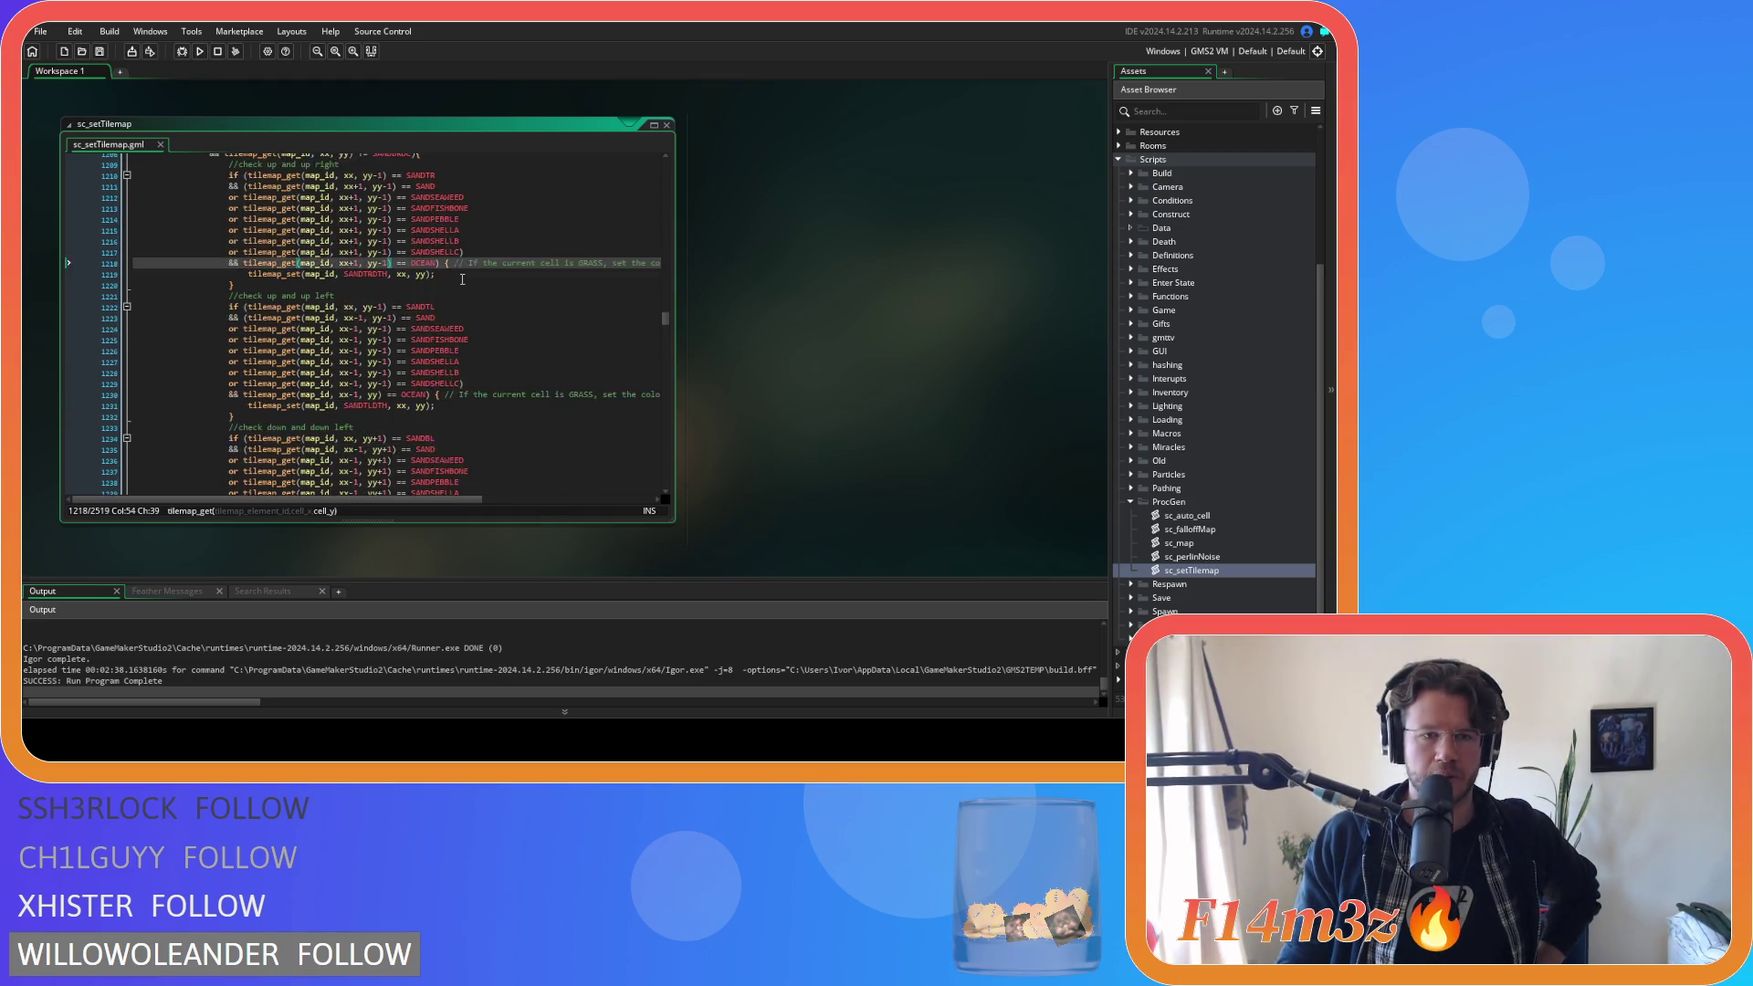
{"action": "scroll", "coordinate": [461, 279], "scroll_direction": "down", "scroll_amount": 2}
{"action": "scroll", "coordinate": [511, 329], "scroll_direction": "down", "scroll_amount": 3}
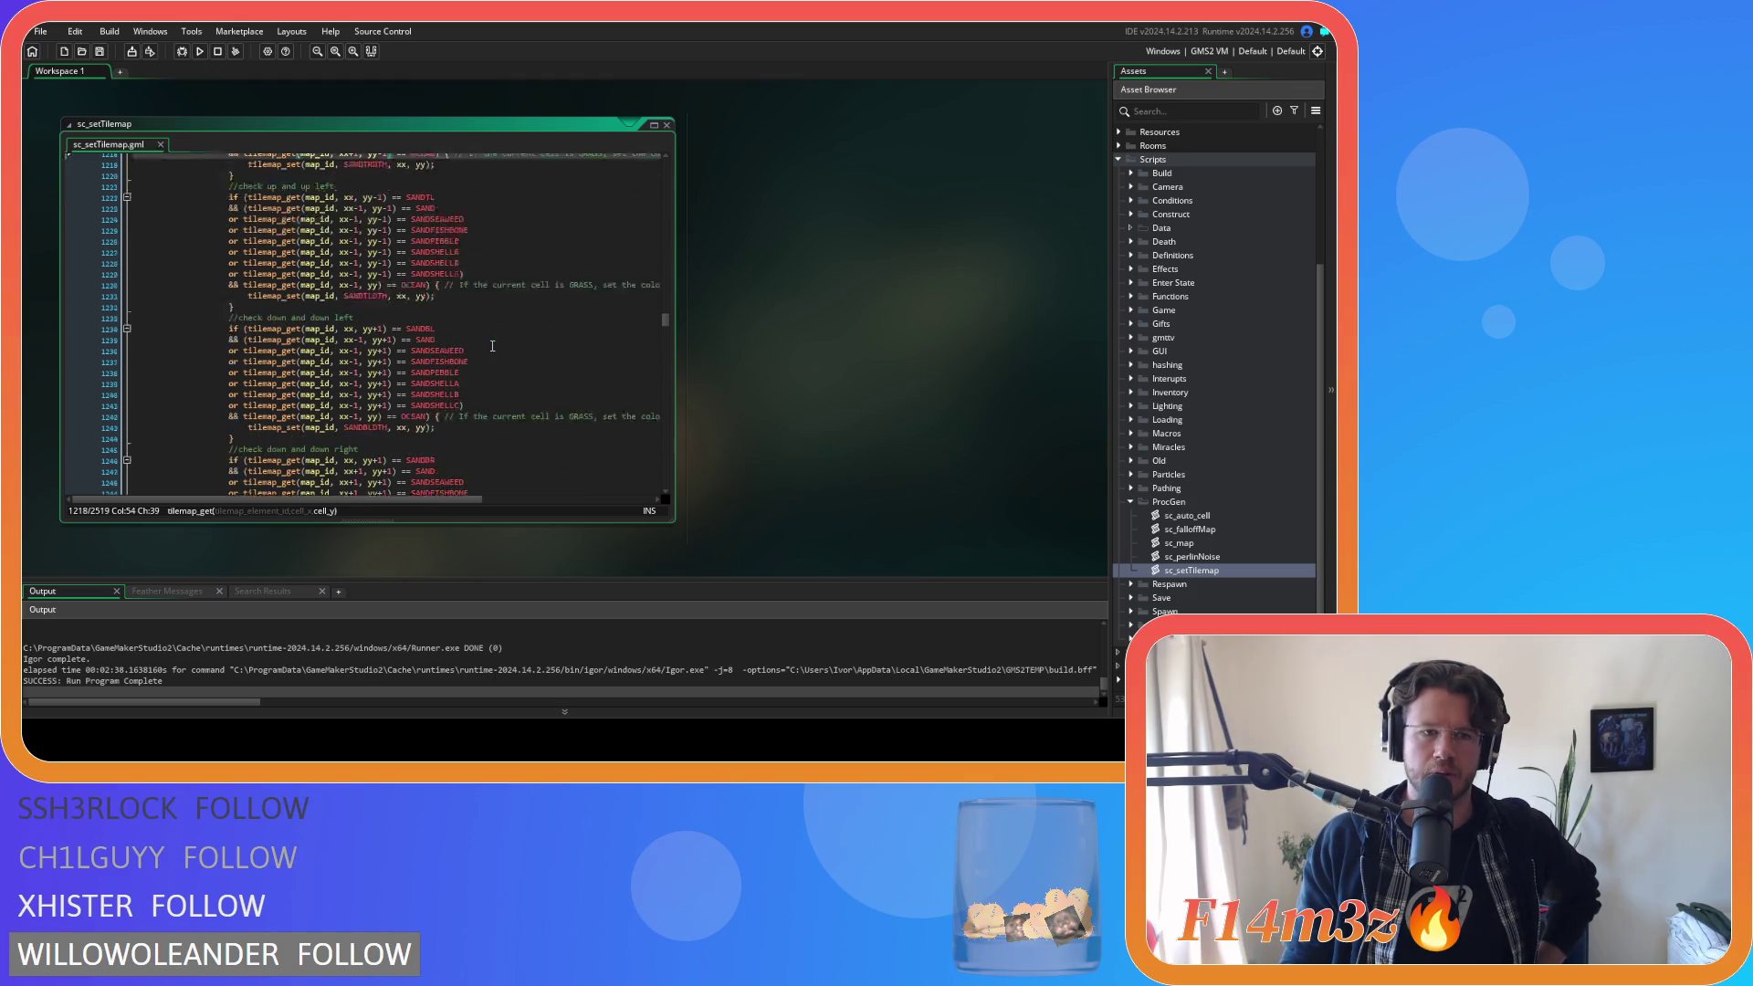
{"action": "scroll", "coordinate": [492, 346], "scroll_direction": "down", "scroll_amount": 5}
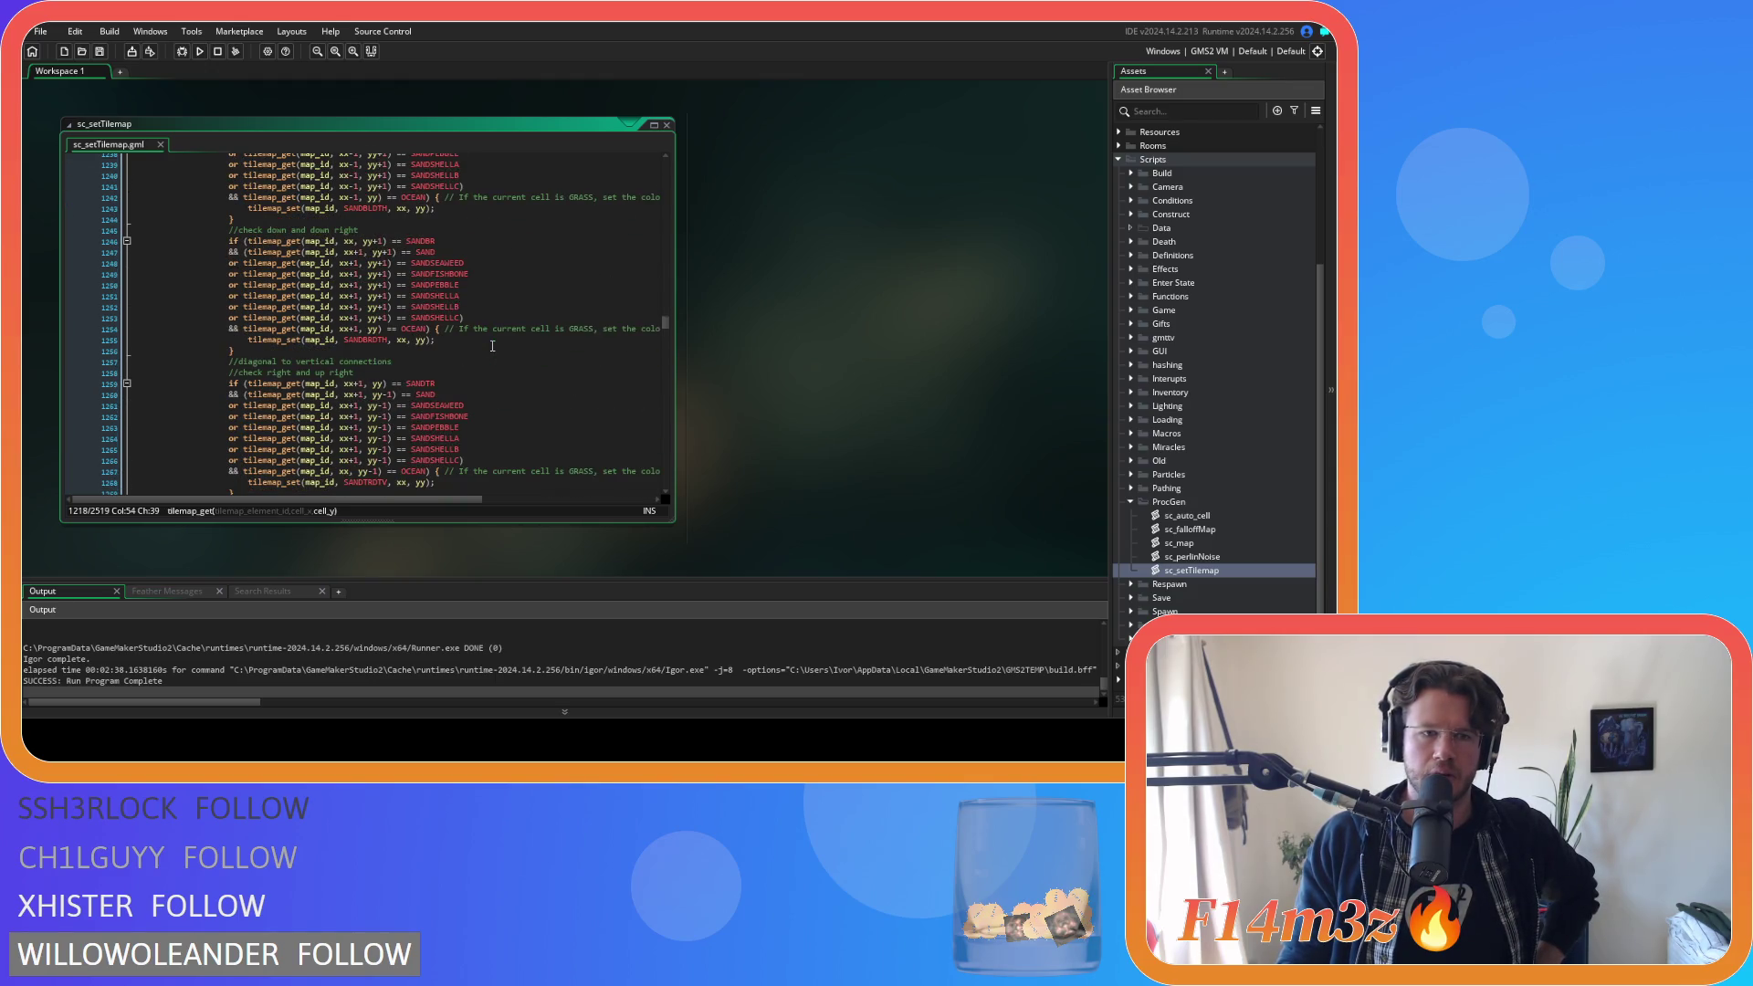
{"action": "scroll", "coordinate": [392, 337], "scroll_direction": "down", "scroll_amount": 1}
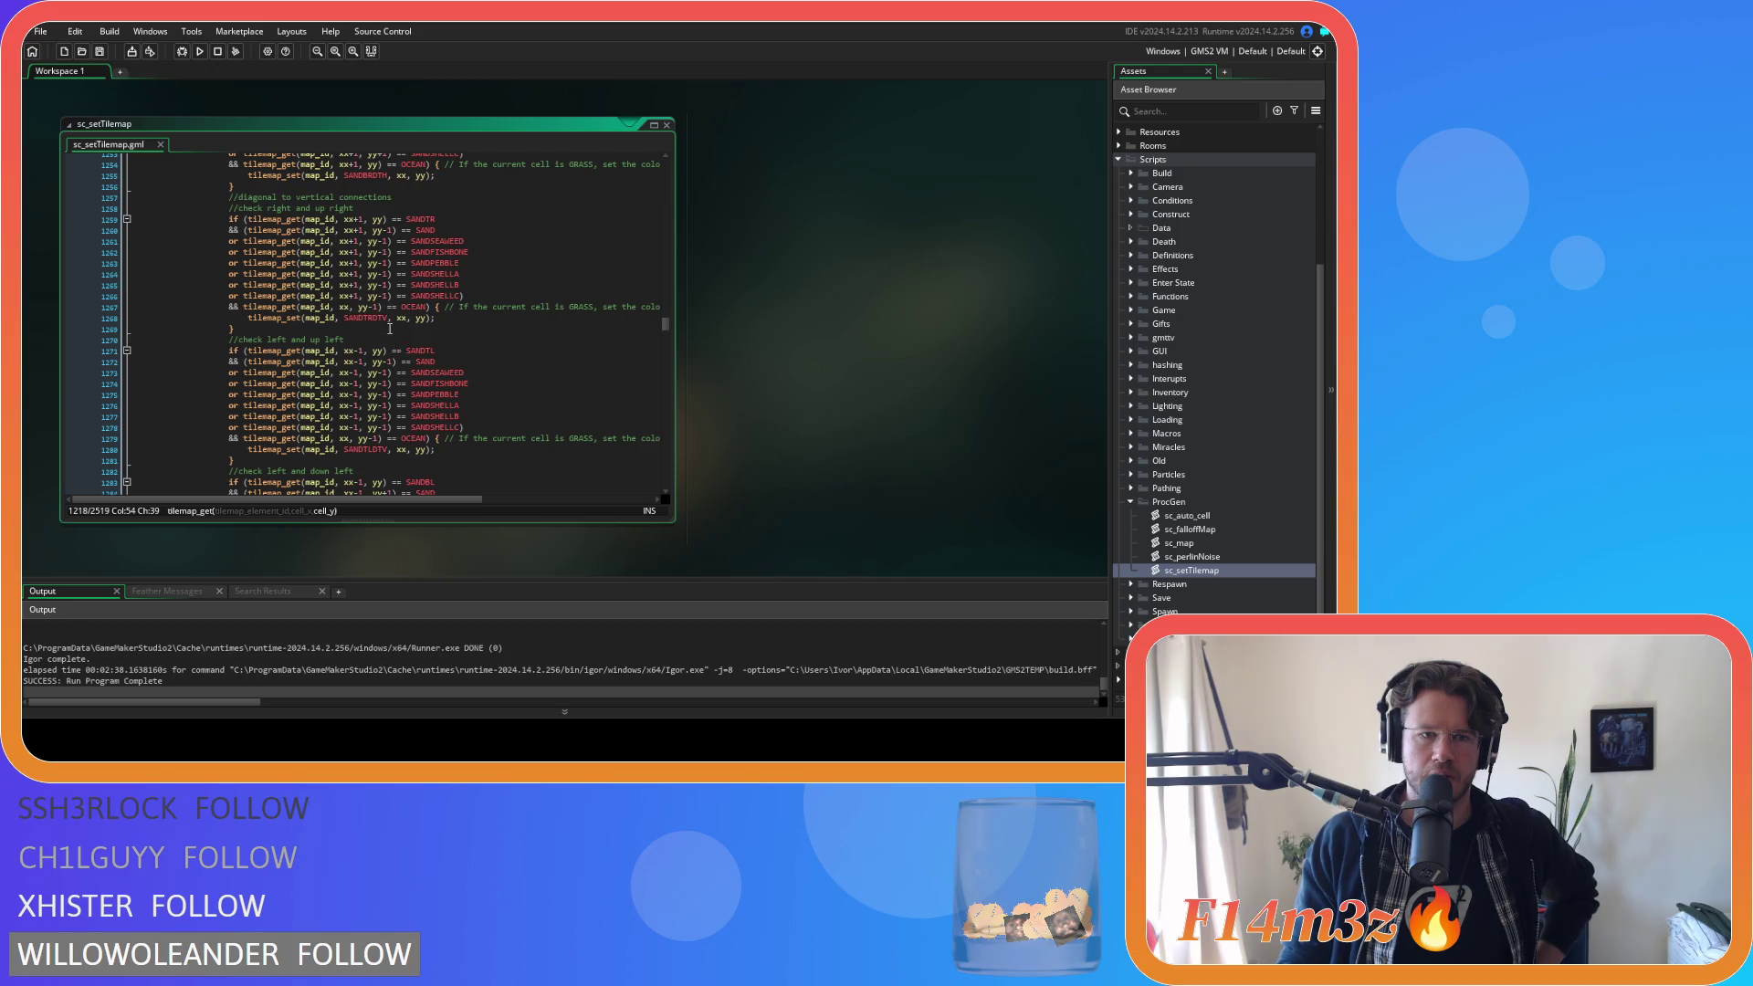
{"action": "scroll", "coordinate": [394, 315], "scroll_direction": "down", "scroll_amount": 8}
{"action": "scroll", "coordinate": [393, 311], "scroll_direction": "down", "scroll_amount": 3}
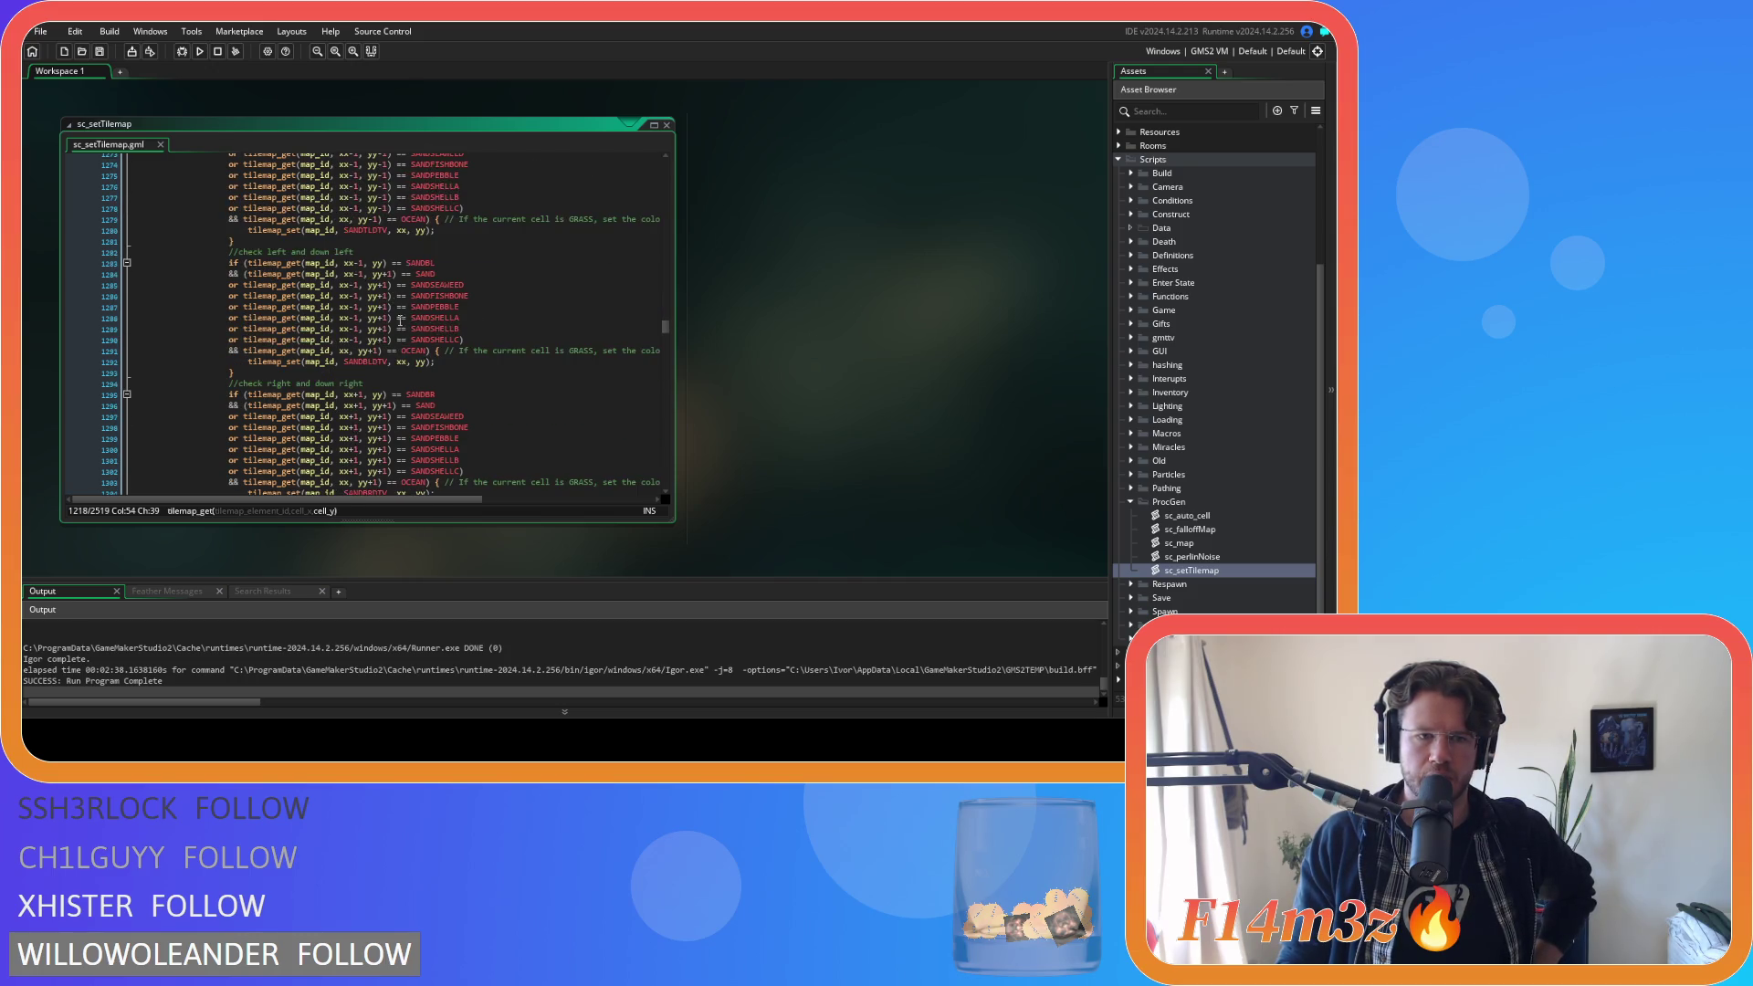
{"action": "scroll", "coordinate": [423, 372], "scroll_direction": "down", "scroll_amount": 3}
{"action": "scroll", "coordinate": [429, 376], "scroll_direction": "down", "scroll_amount": 3}
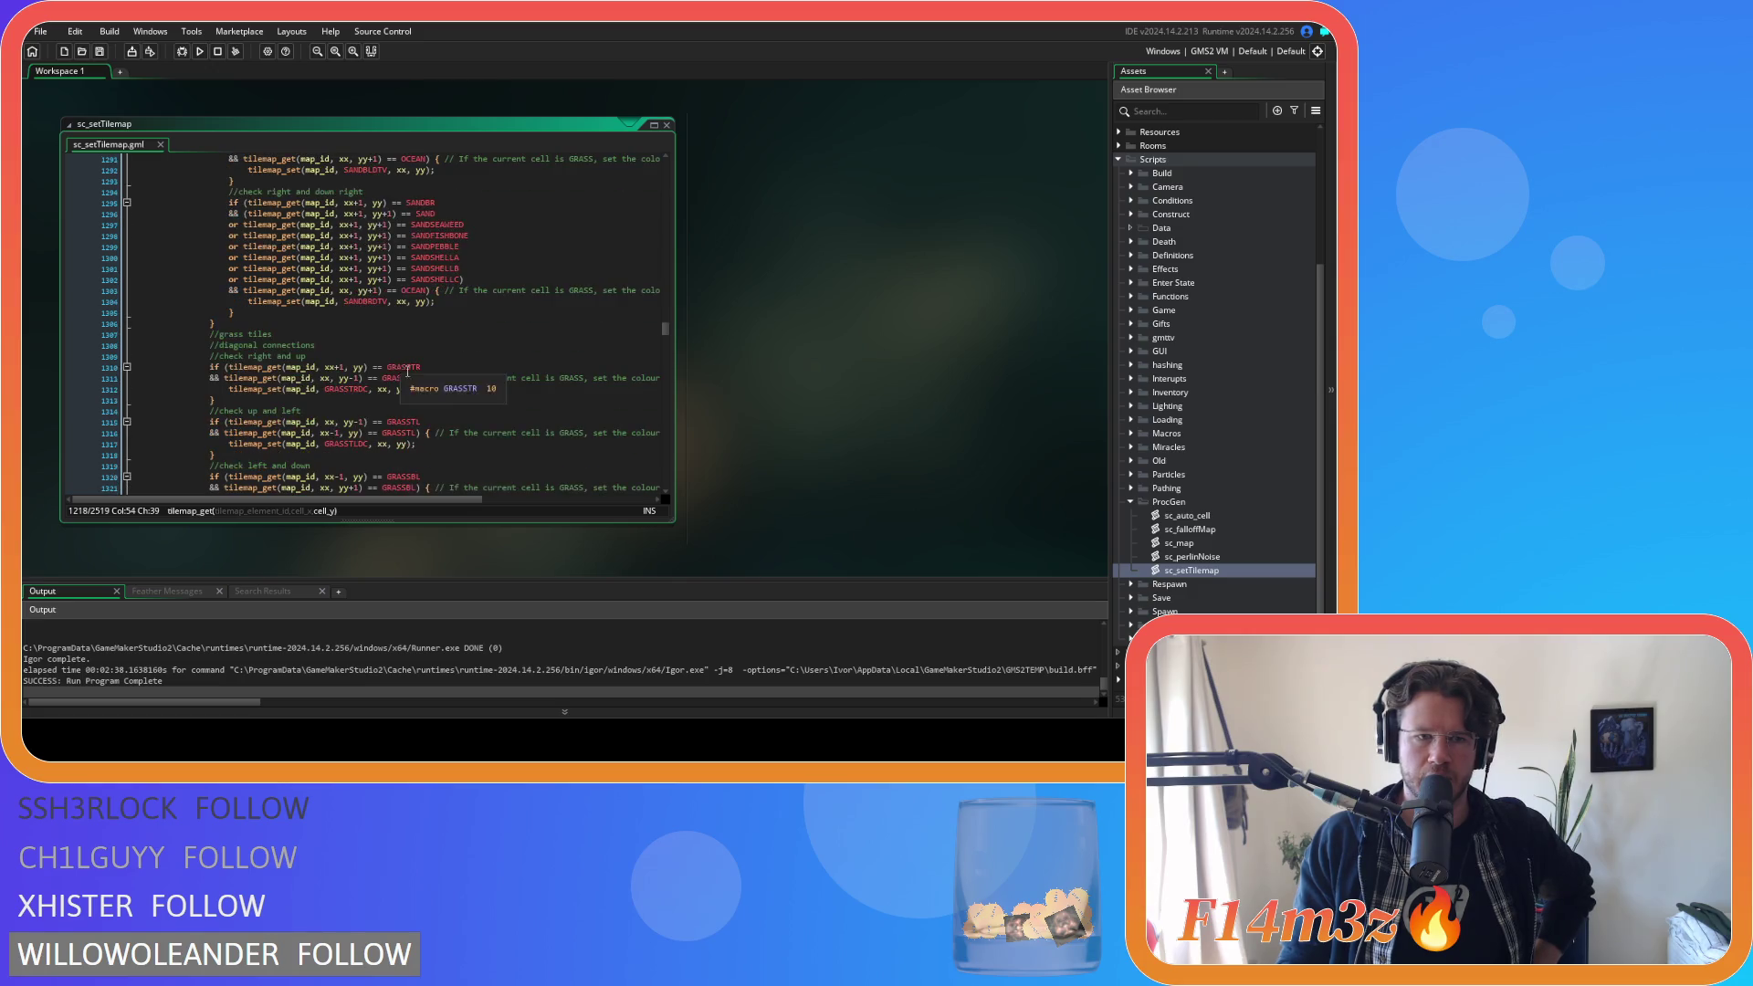
{"action": "scroll", "coordinate": [389, 345], "scroll_direction": "up", "scroll_amount": 20}
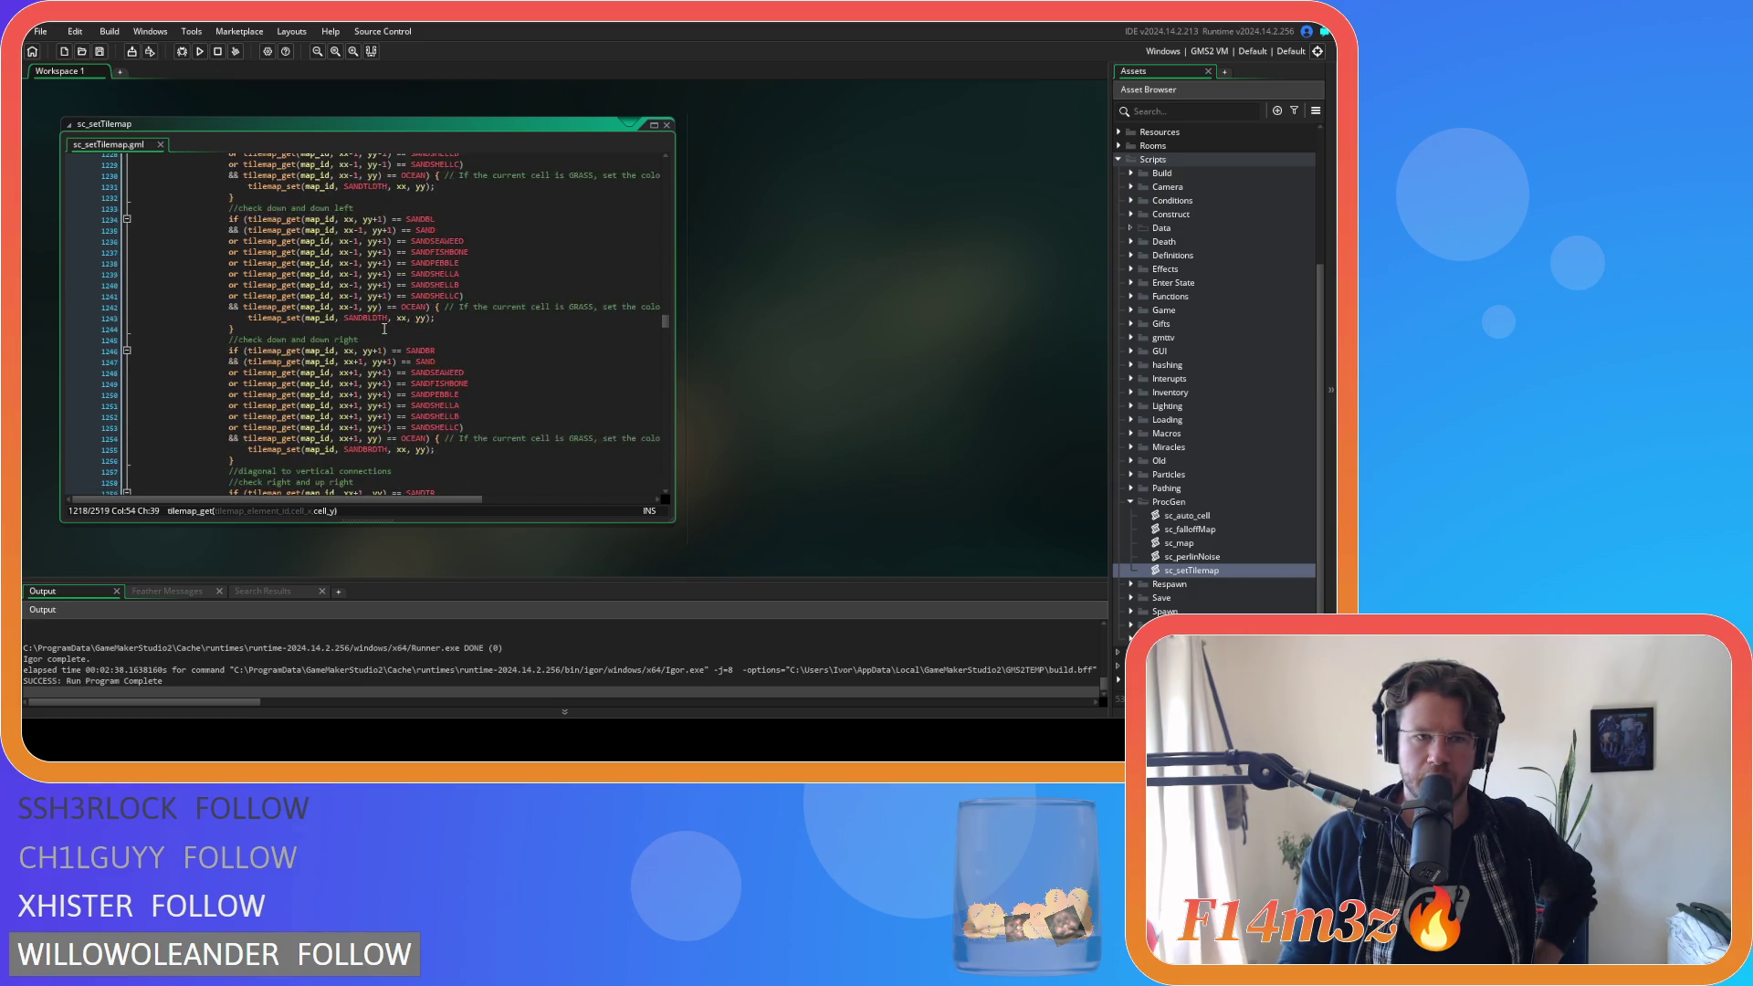
{"action": "scroll", "coordinate": [391, 351], "scroll_direction": "up", "scroll_amount": 5}
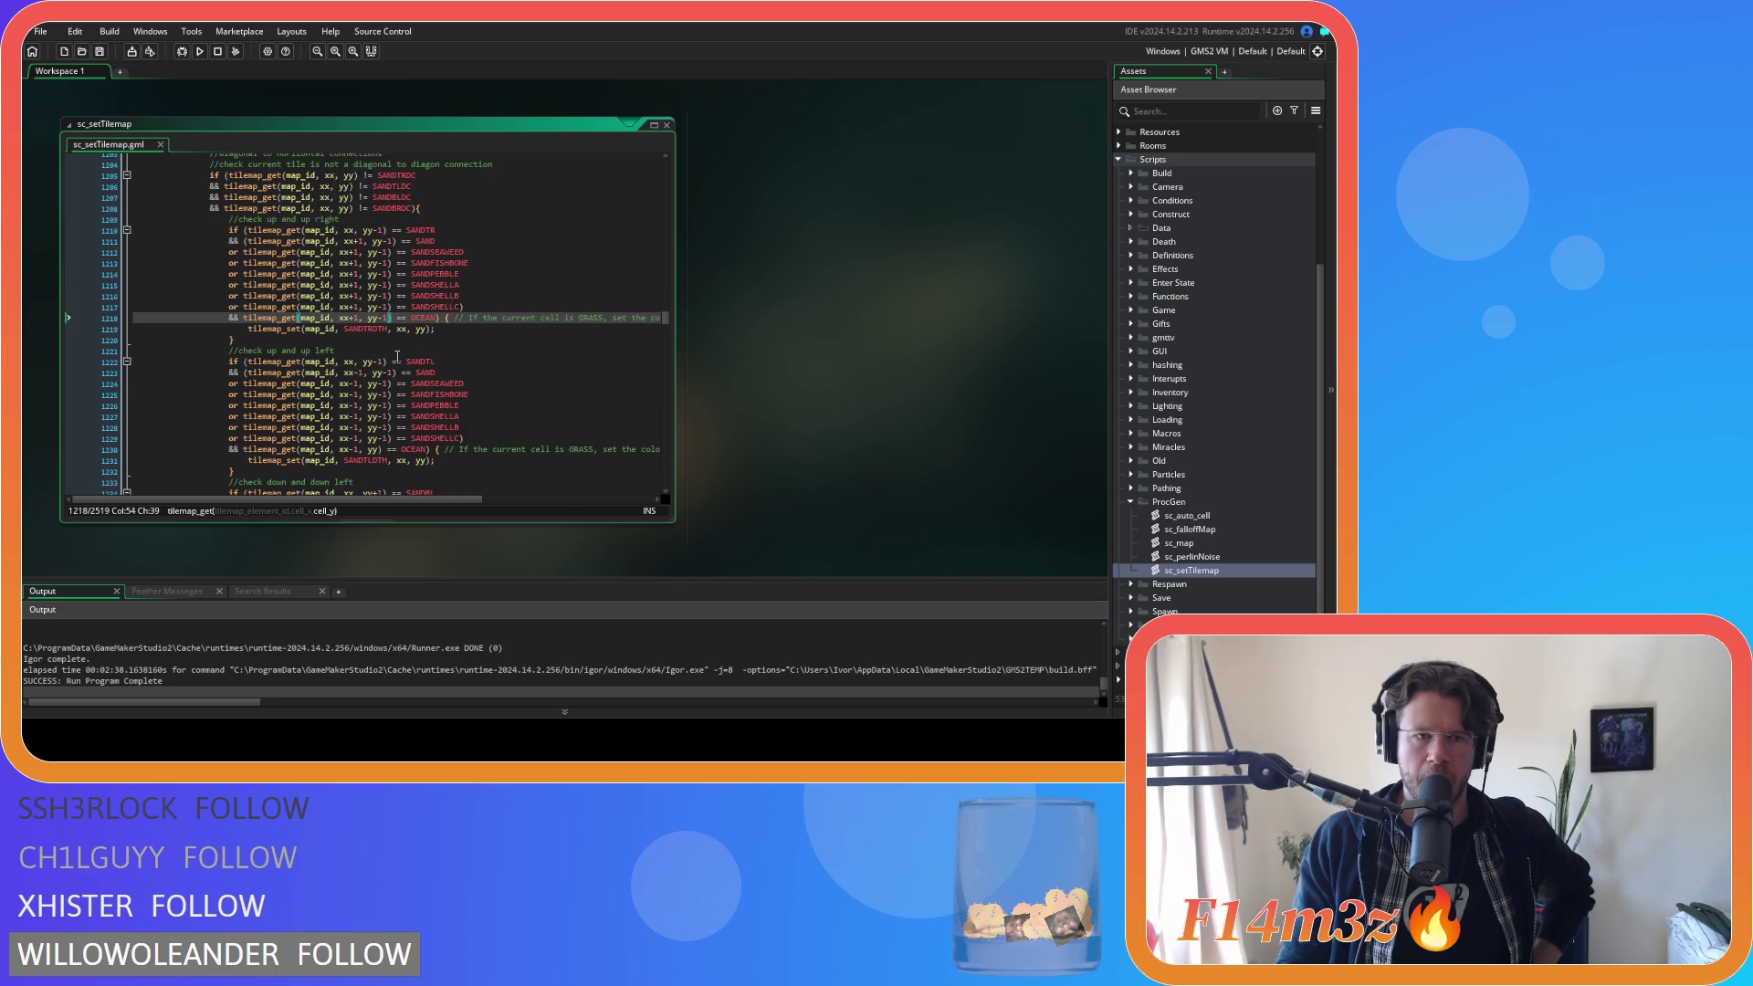
{"action": "scroll", "coordinate": [397, 354], "scroll_direction": "up", "scroll_amount": 1}
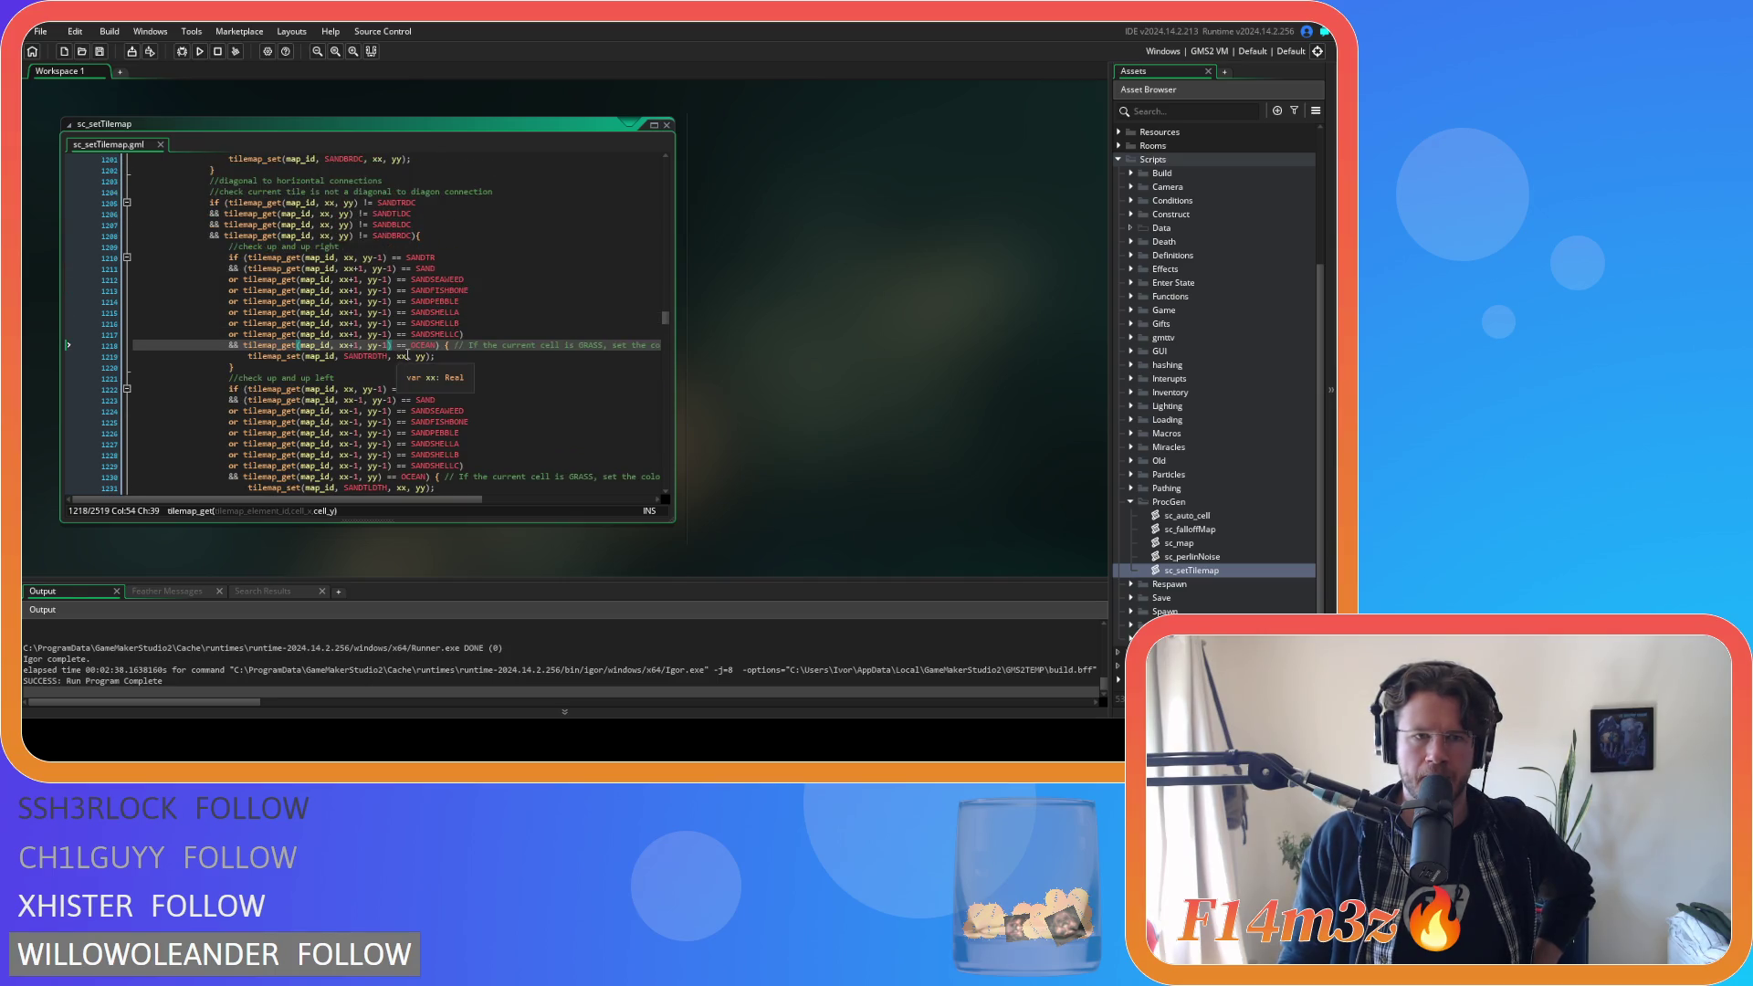
{"action": "left_click", "coordinate": [488, 357]}
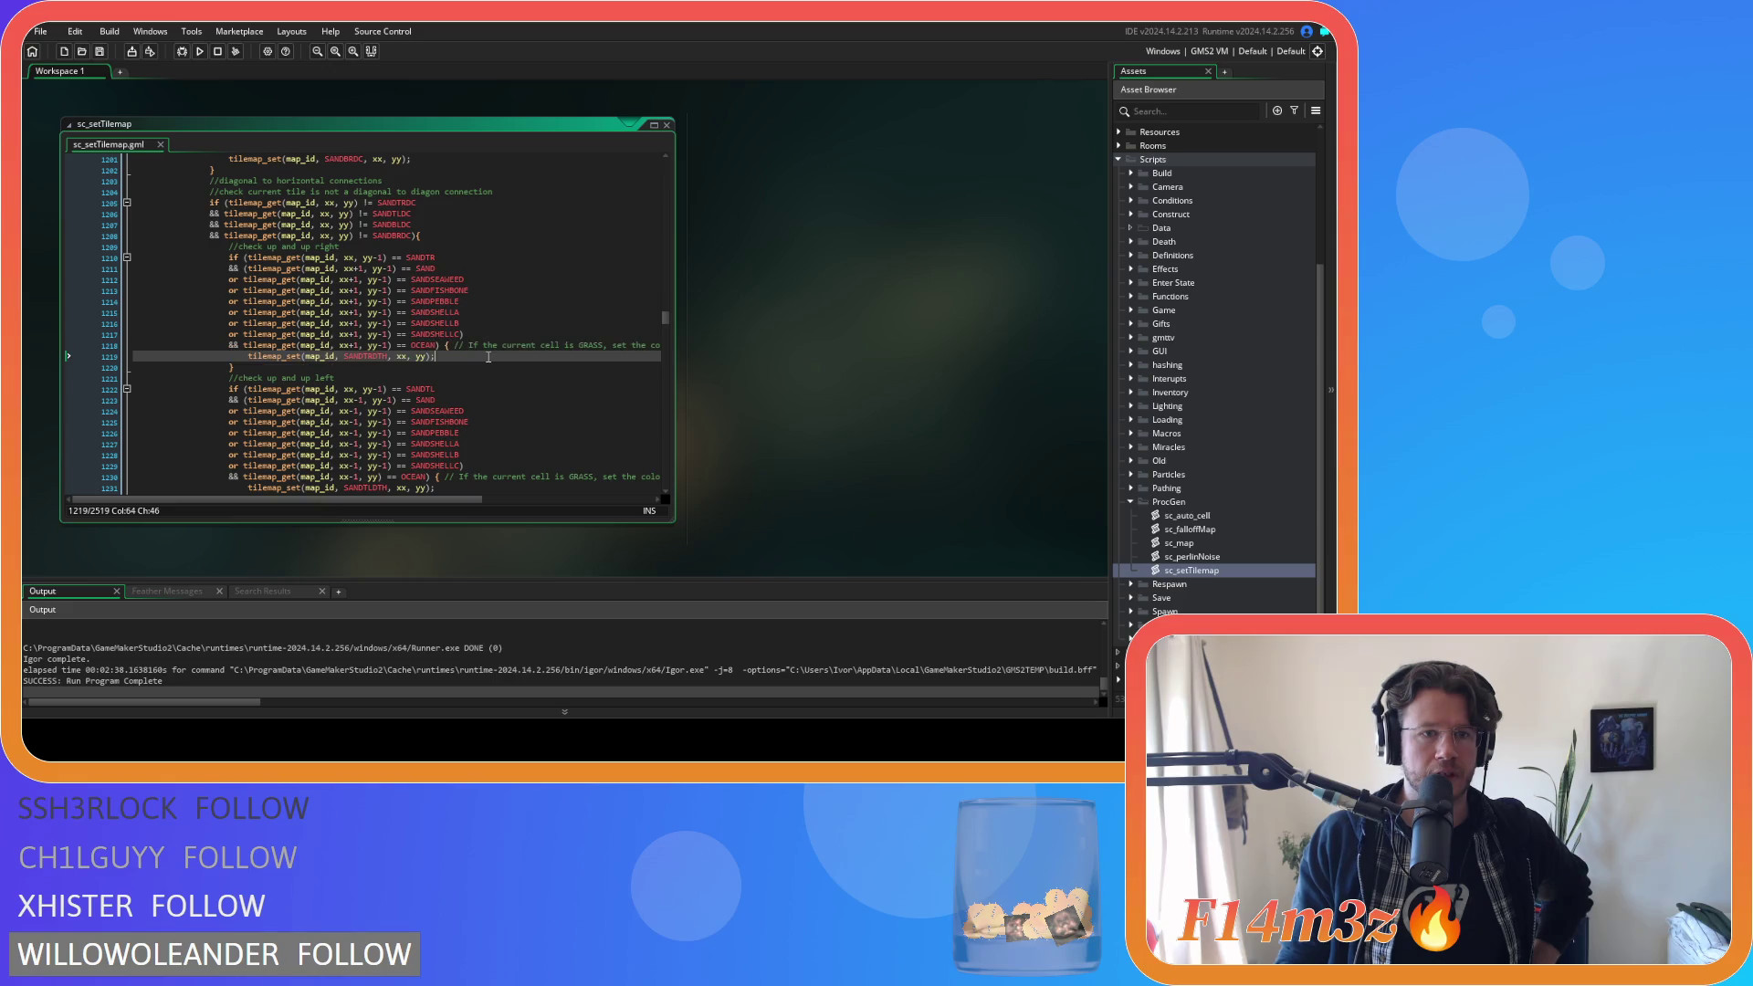
{"action": "scroll", "coordinate": [507, 351], "scroll_direction": "up", "scroll_amount": 6}
{"action": "scroll", "coordinate": [506, 352], "scroll_direction": "up", "scroll_amount": 15}
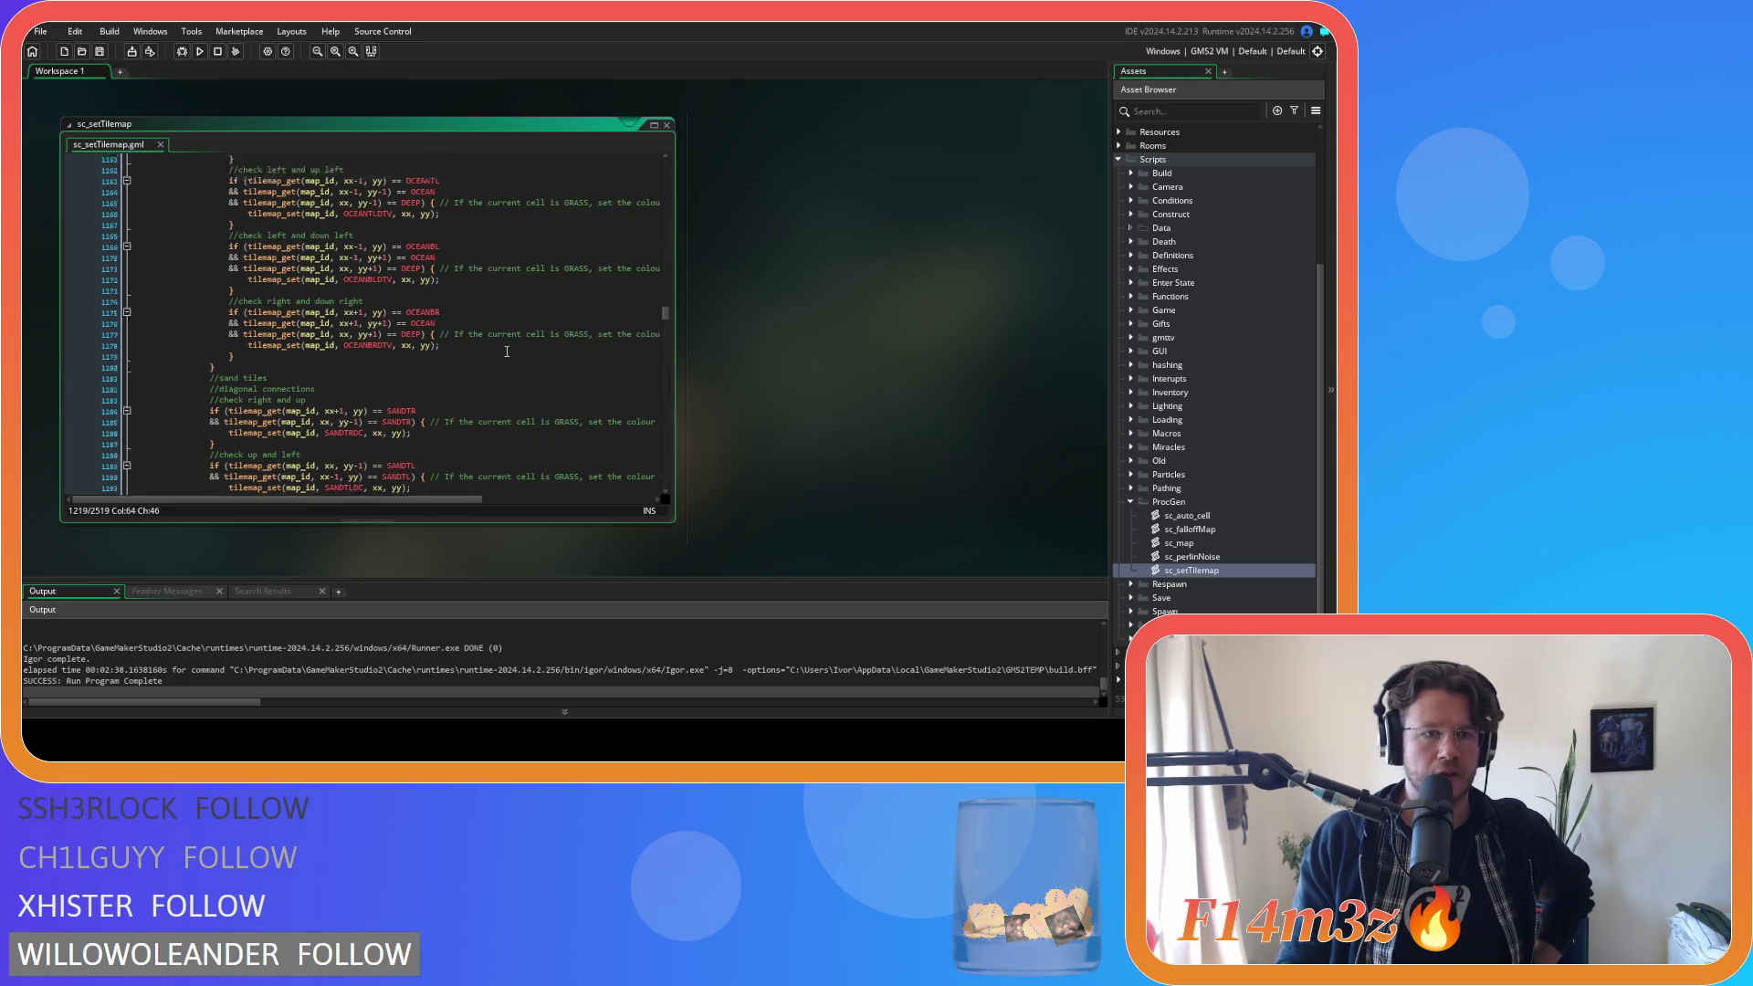
{"action": "scroll", "coordinate": [507, 351], "scroll_direction": "down", "scroll_amount": 5}
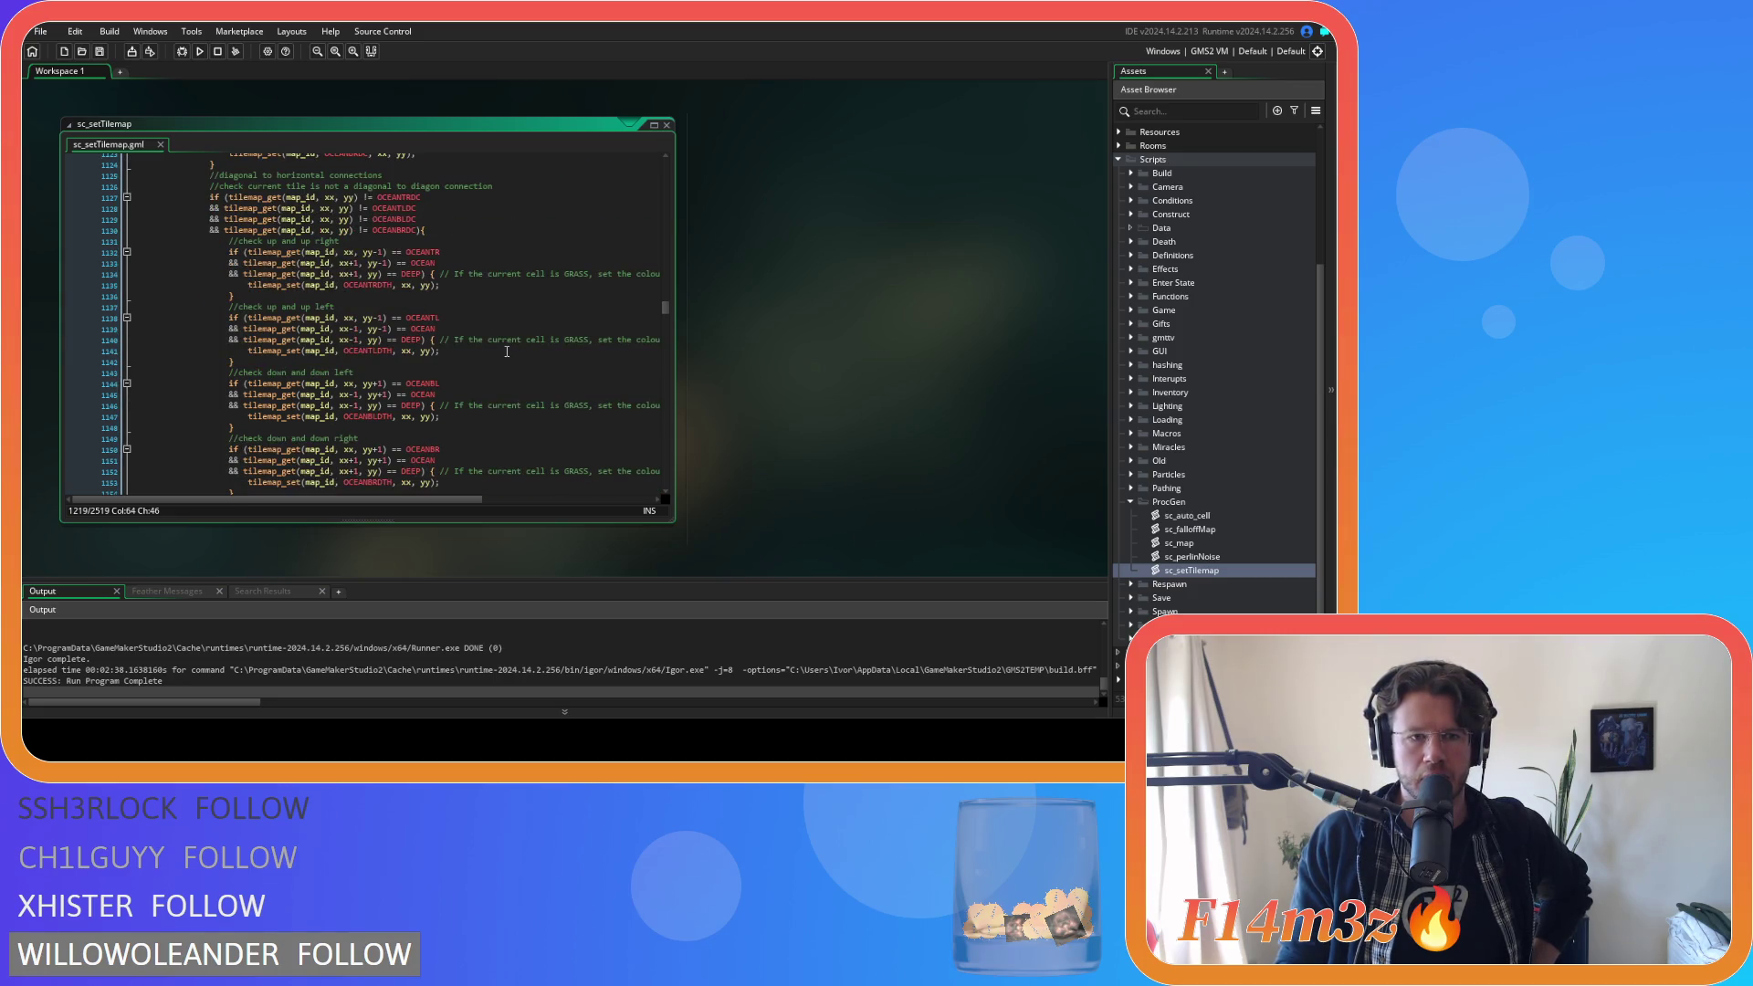
{"action": "scroll", "coordinate": [327, 278], "scroll_direction": "up", "scroll_amount": 1}
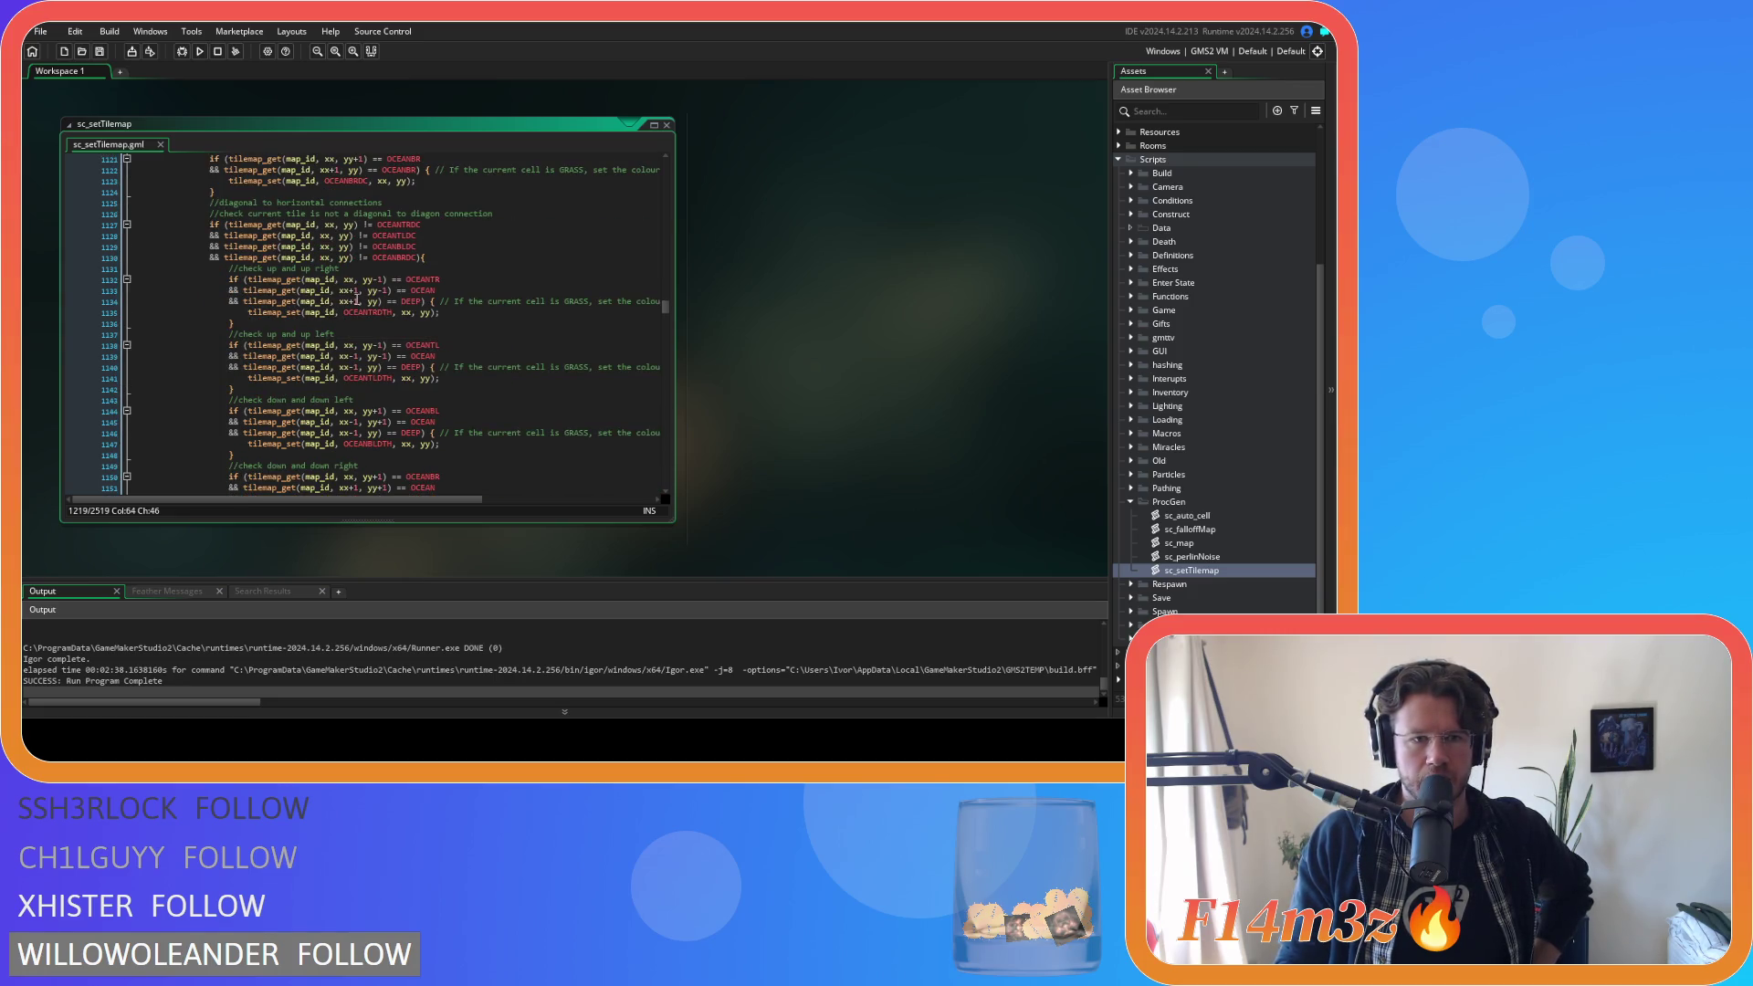
{"action": "scroll", "coordinate": [414, 333], "scroll_direction": "down", "scroll_amount": 6}
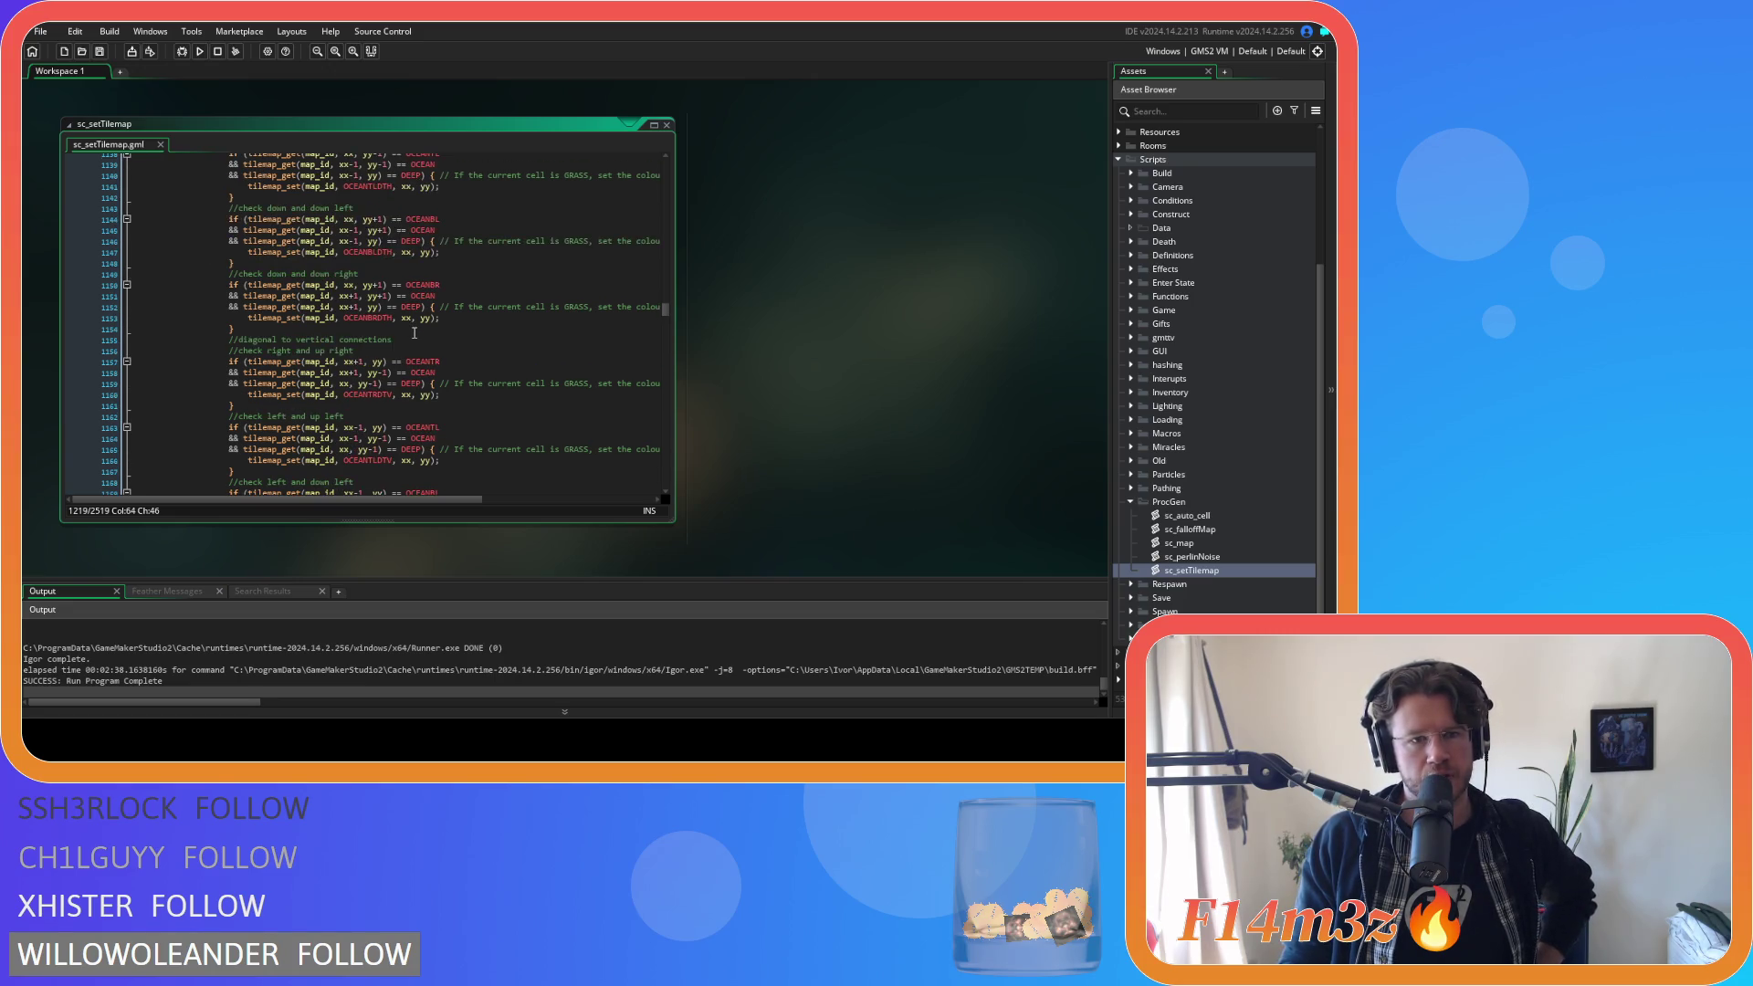
{"action": "scroll", "coordinate": [414, 333], "scroll_direction": "down", "scroll_amount": 3}
{"action": "scroll", "coordinate": [413, 333], "scroll_direction": "down", "scroll_amount": 19}
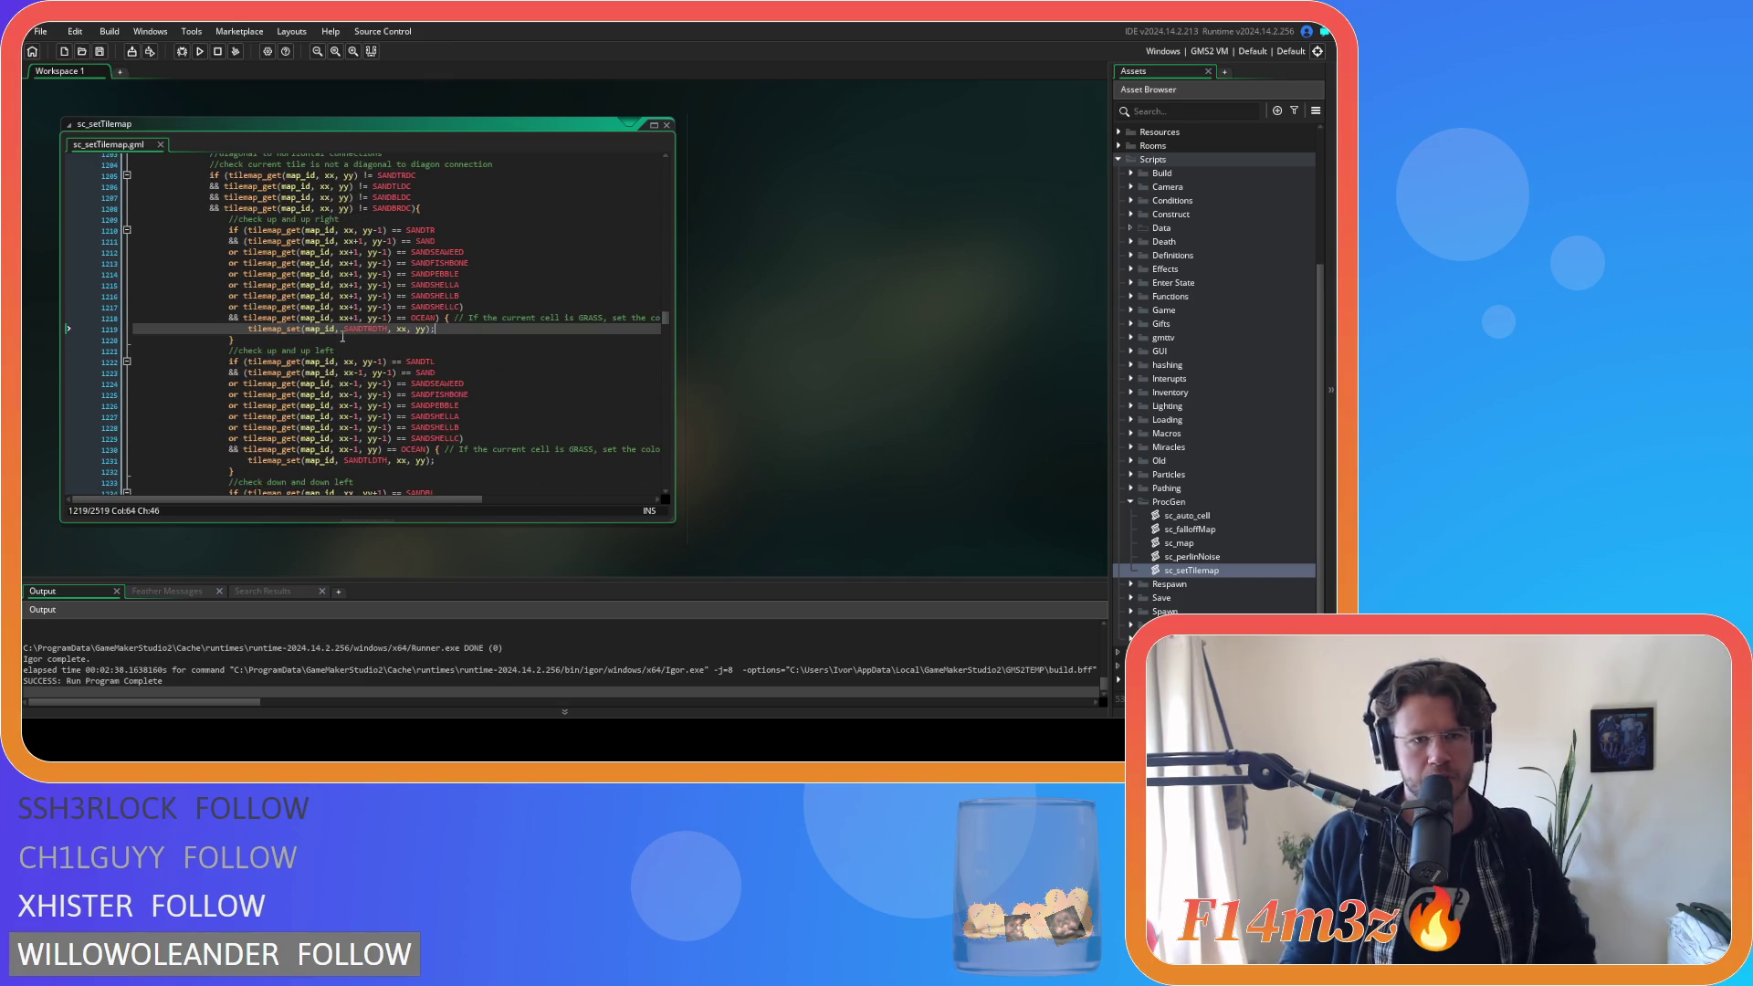
{"action": "left_click", "coordinate": [385, 318]}
{"action": "key", "text": "BackSpace"}
{"action": "key", "text": "BackSpace"}
{"action": "left_click", "coordinate": [472, 315]}
{"action": "scroll", "coordinate": [472, 312], "scroll_direction": "down", "scroll_amount": 3}
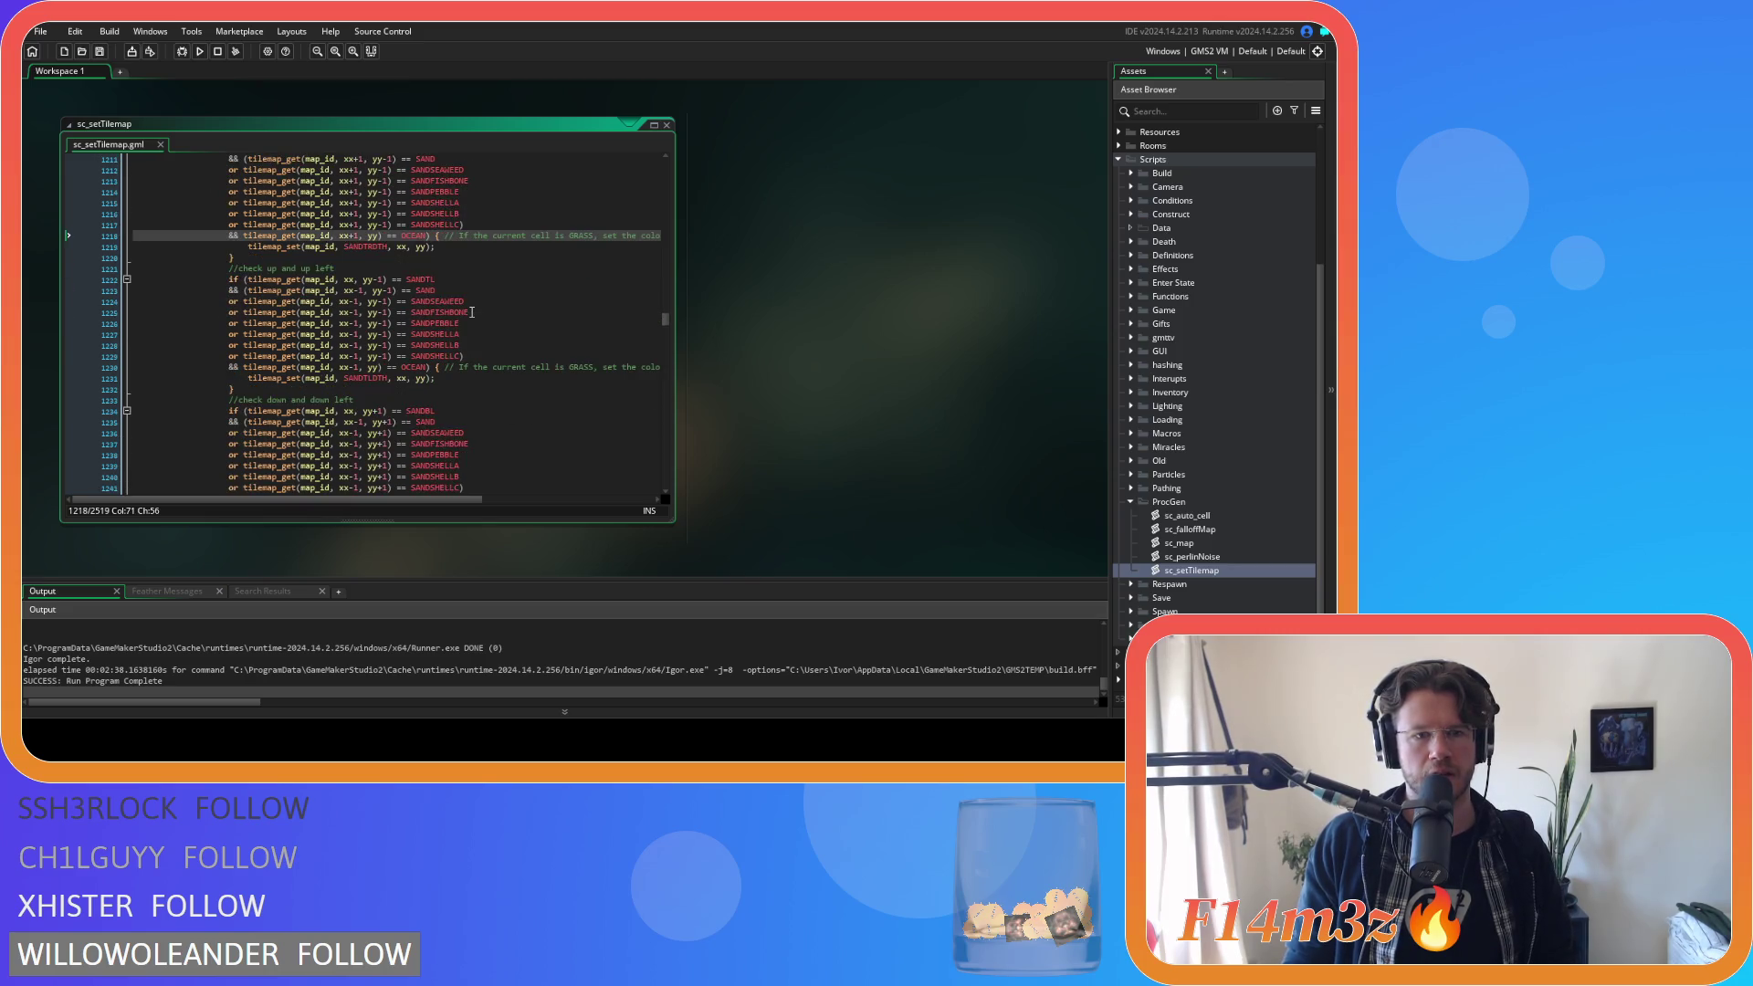
{"action": "scroll", "coordinate": [472, 312], "scroll_direction": "down", "scroll_amount": 8}
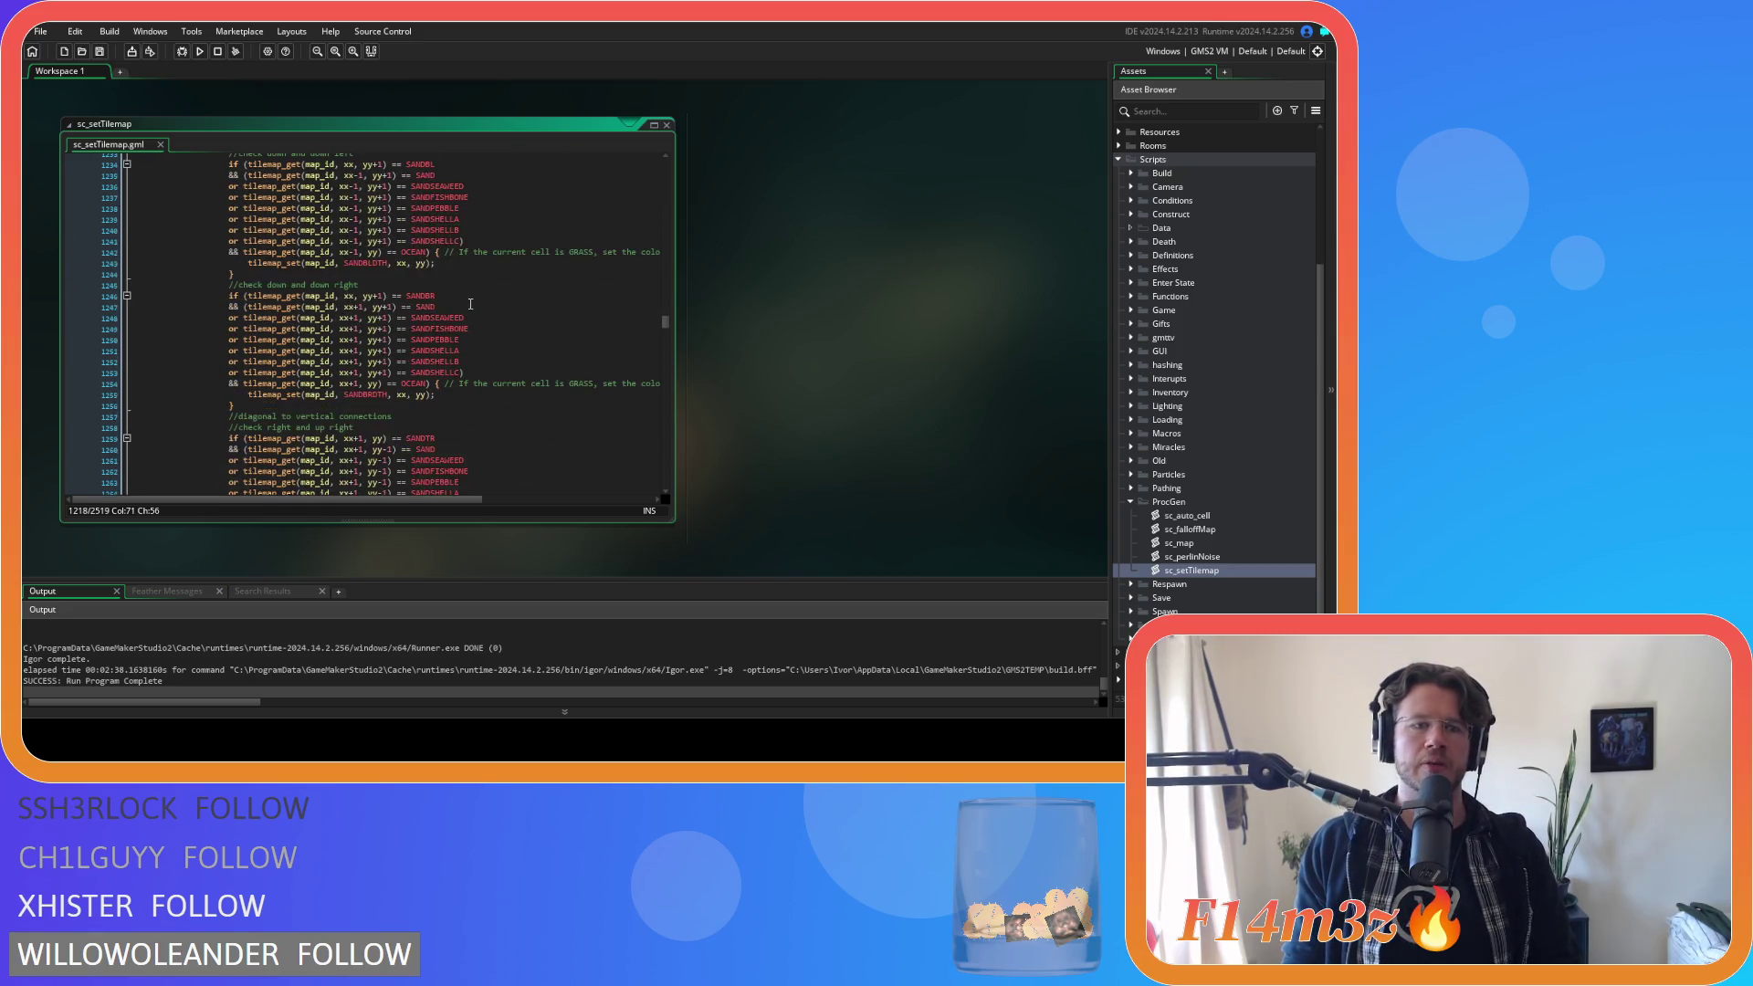
{"action": "key", "text": "F5"}
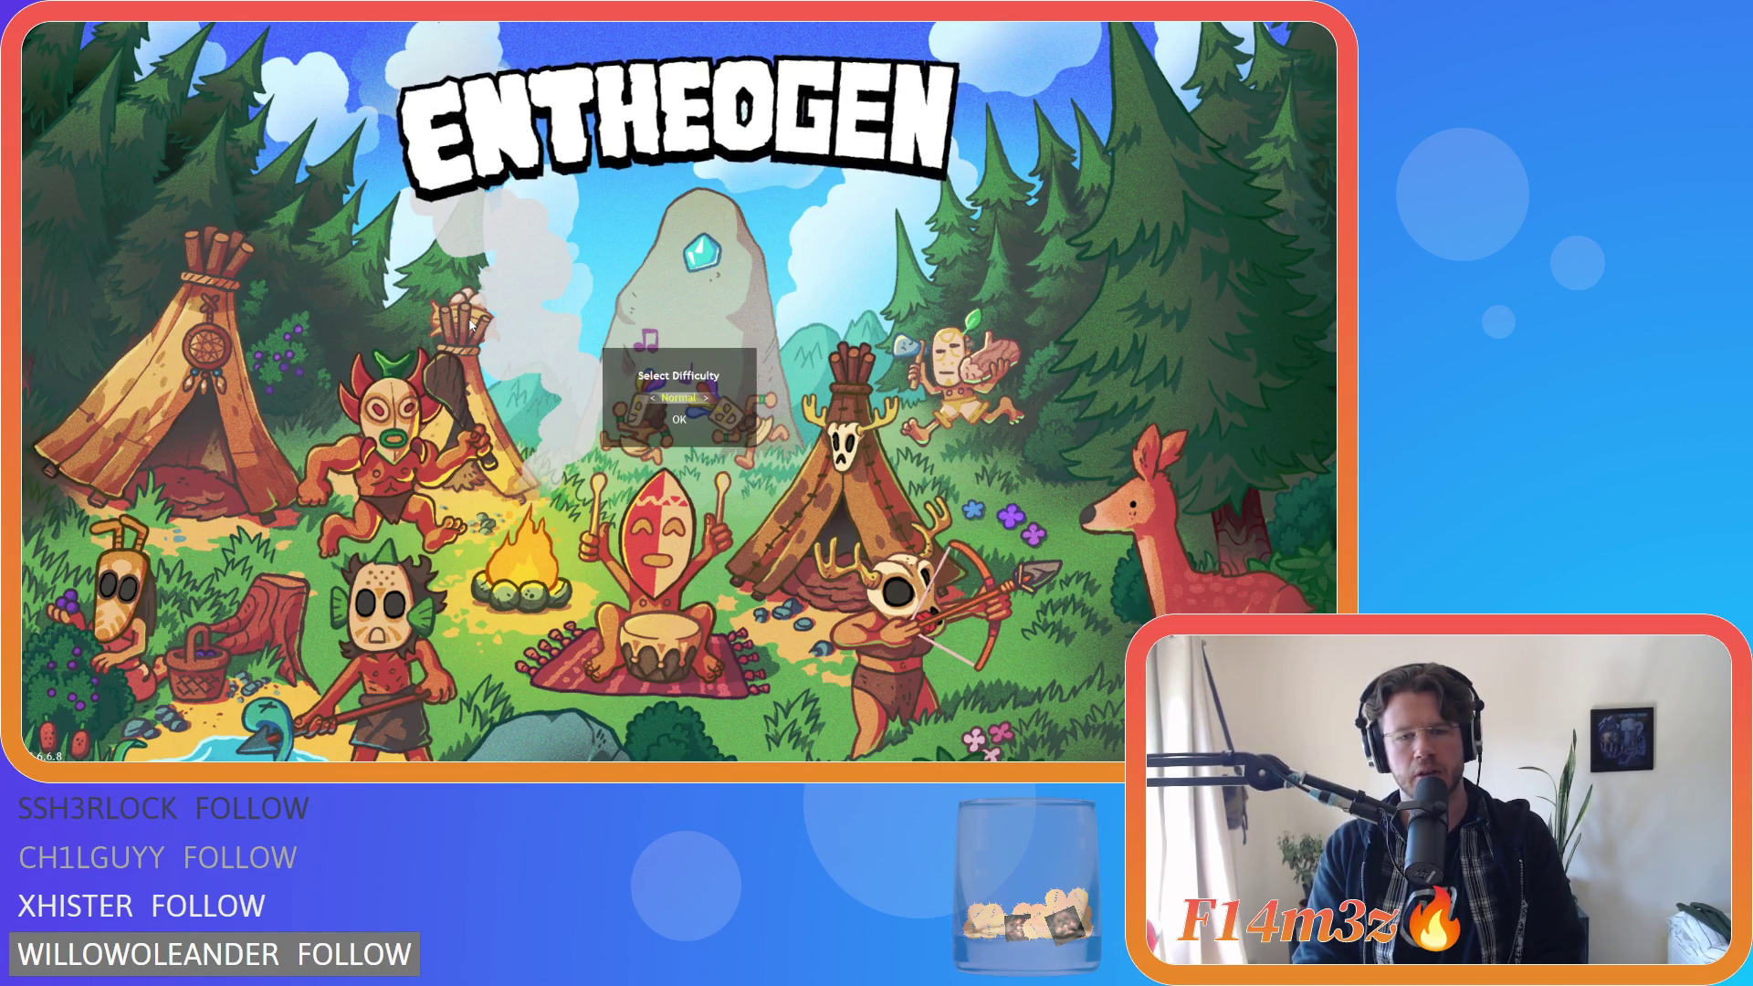
Start a Normal-difficulty game, wait for world generation, then dismiss the help overlay.
{"action": "key", "text": "Return"}
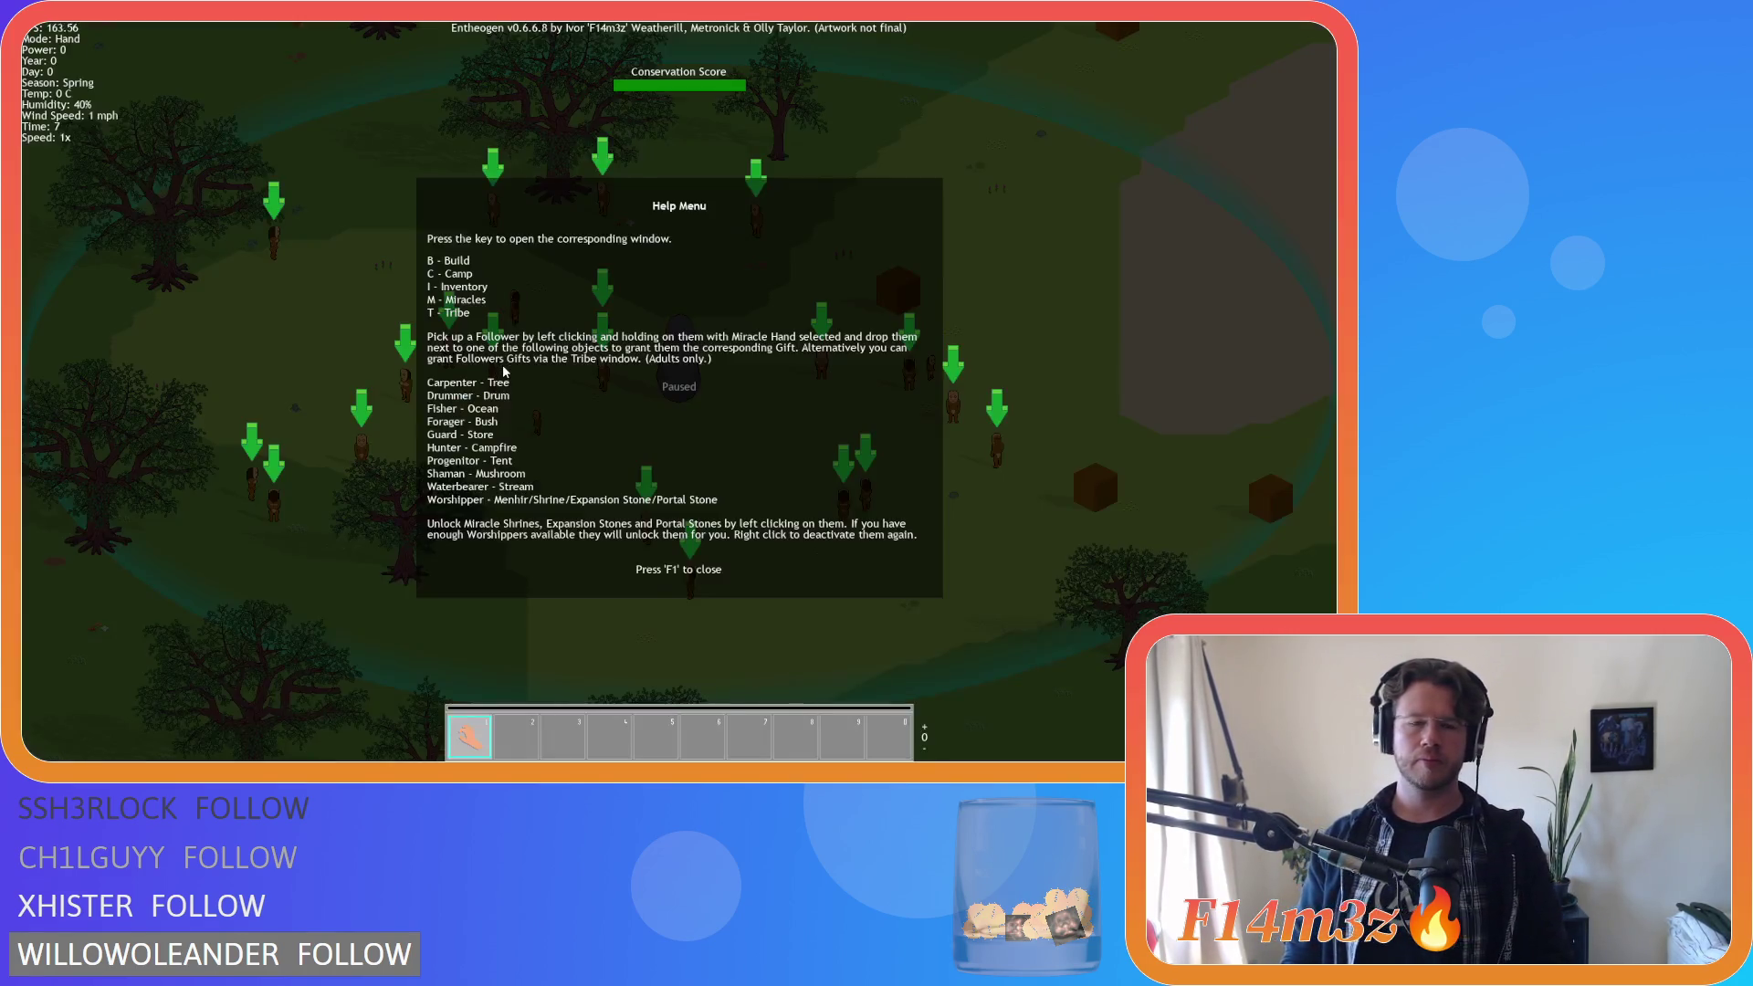
{"action": "key", "text": "F1"}
Zoom around the map to inspect ocean, sand and grass coastlines, then request quit.
{"action": "scroll", "coordinate": [581, 388], "scroll_direction": "down", "scroll_amount": 5}
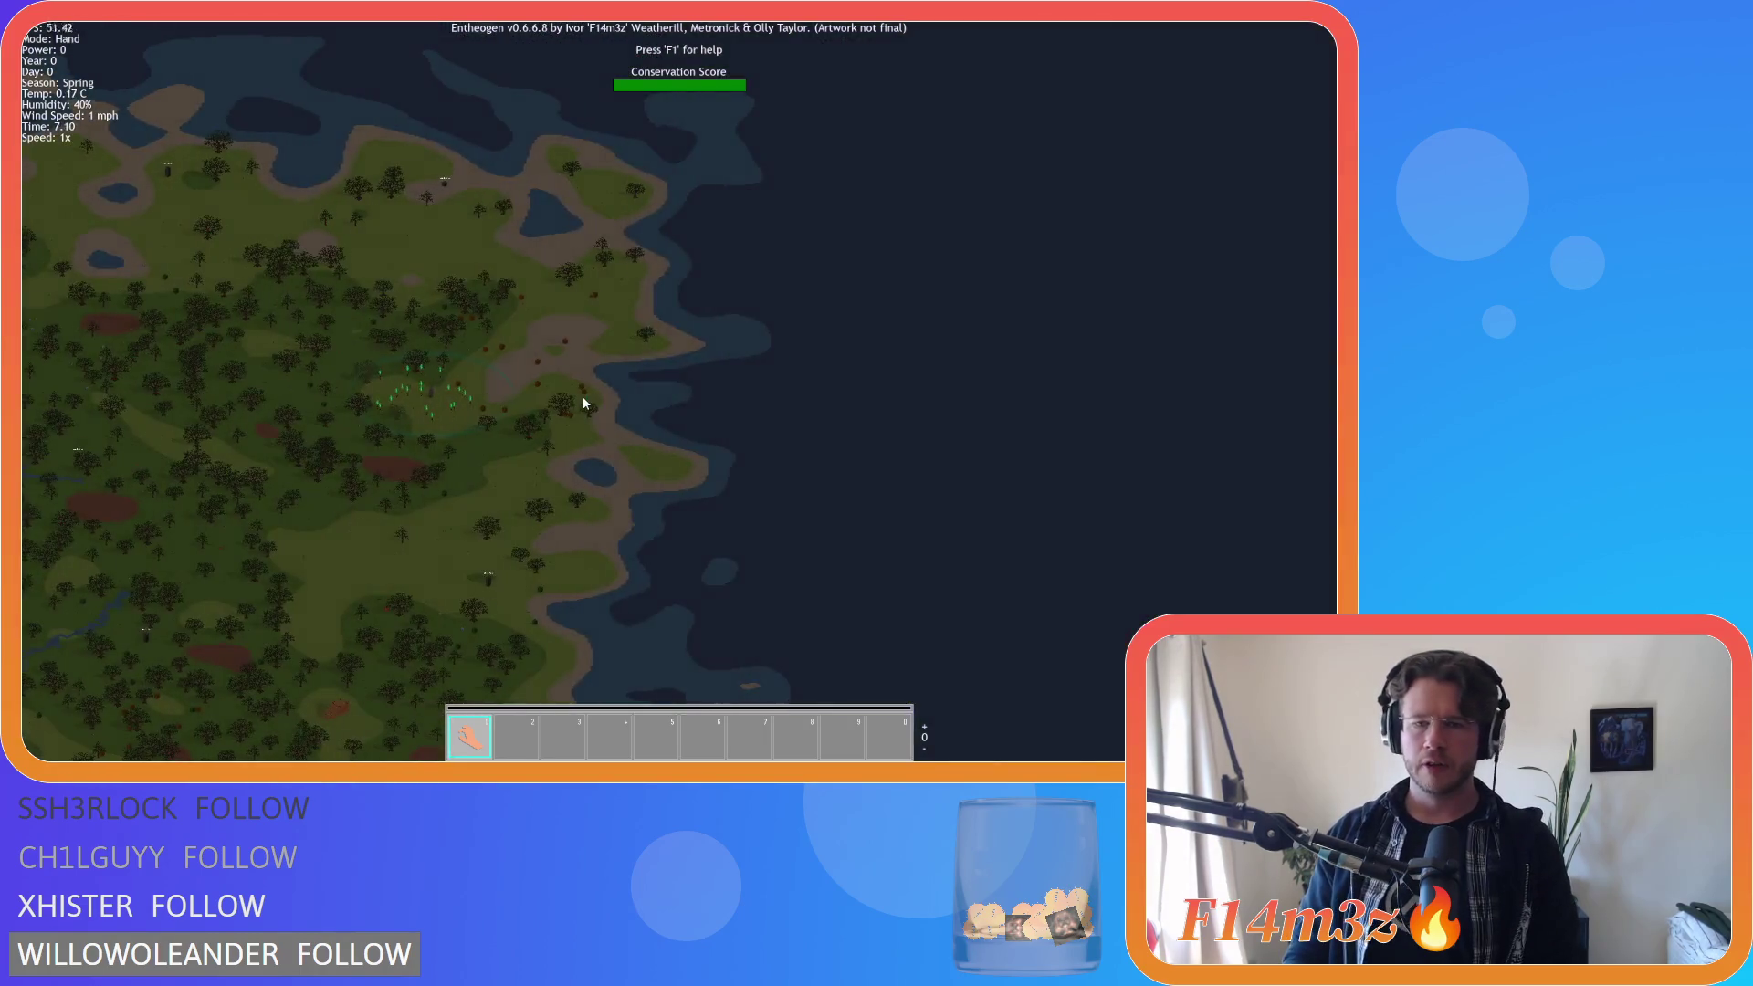
{"action": "scroll", "coordinate": [585, 403], "scroll_direction": "up", "scroll_amount": 5}
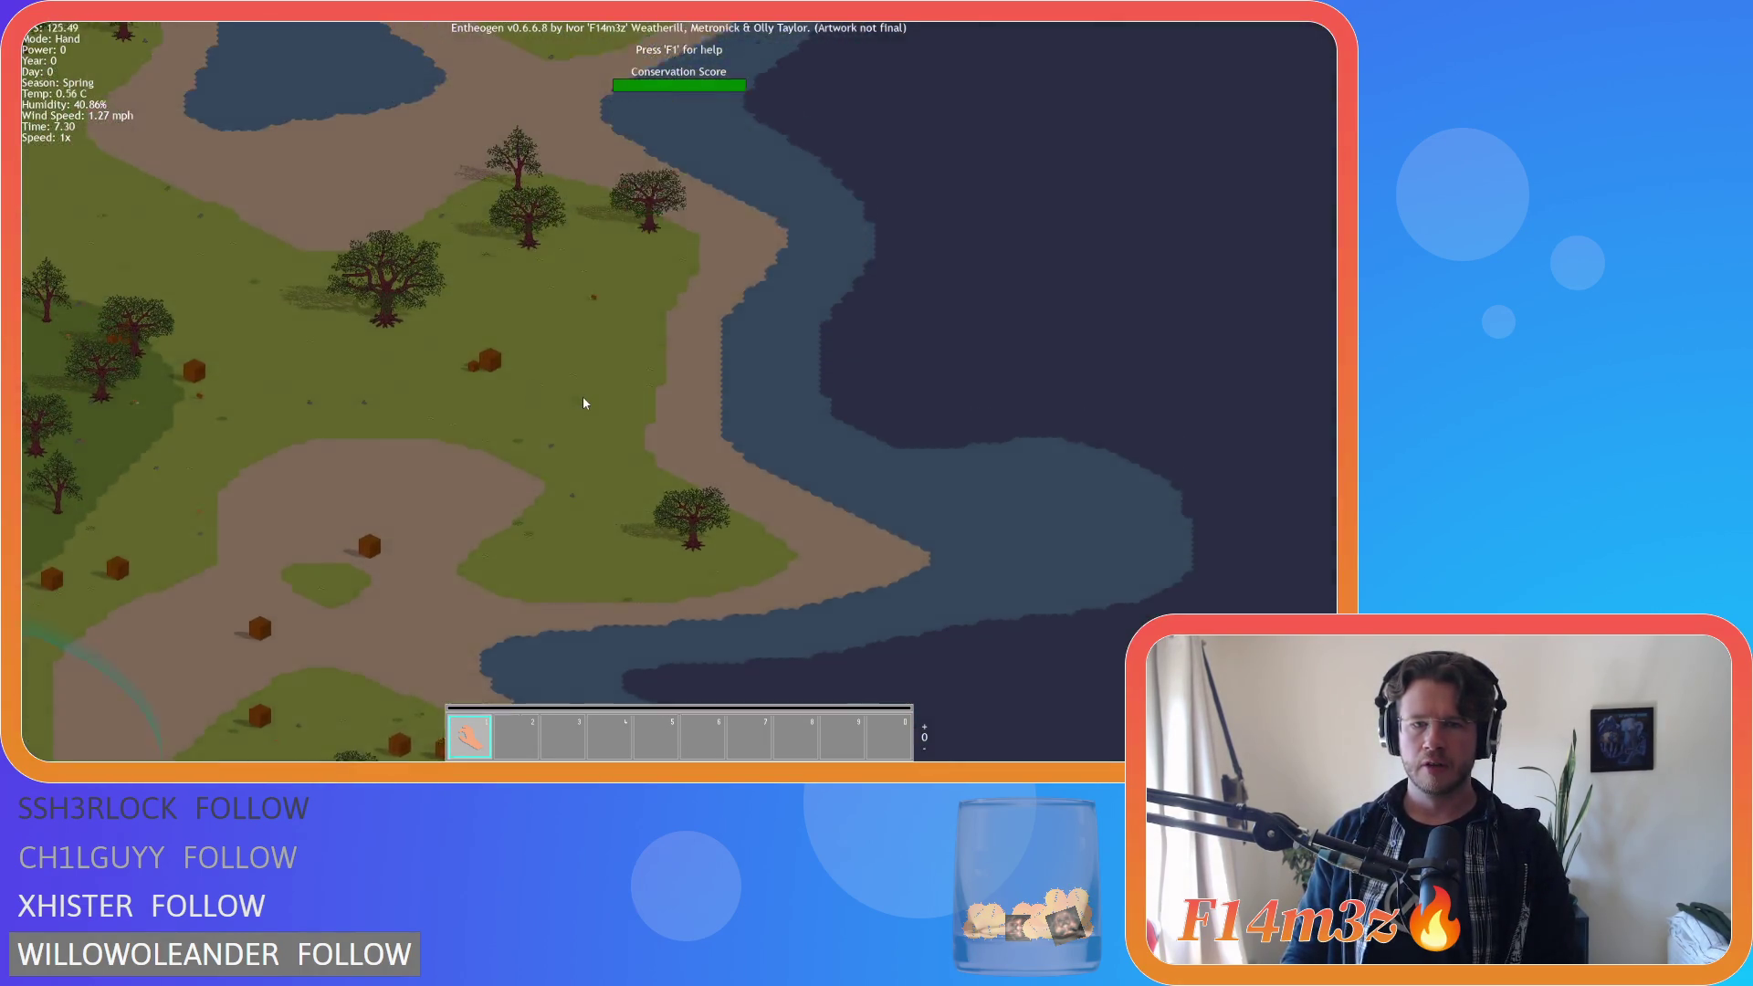
{"action": "scroll", "coordinate": [598, 394], "scroll_direction": "up", "scroll_amount": 5}
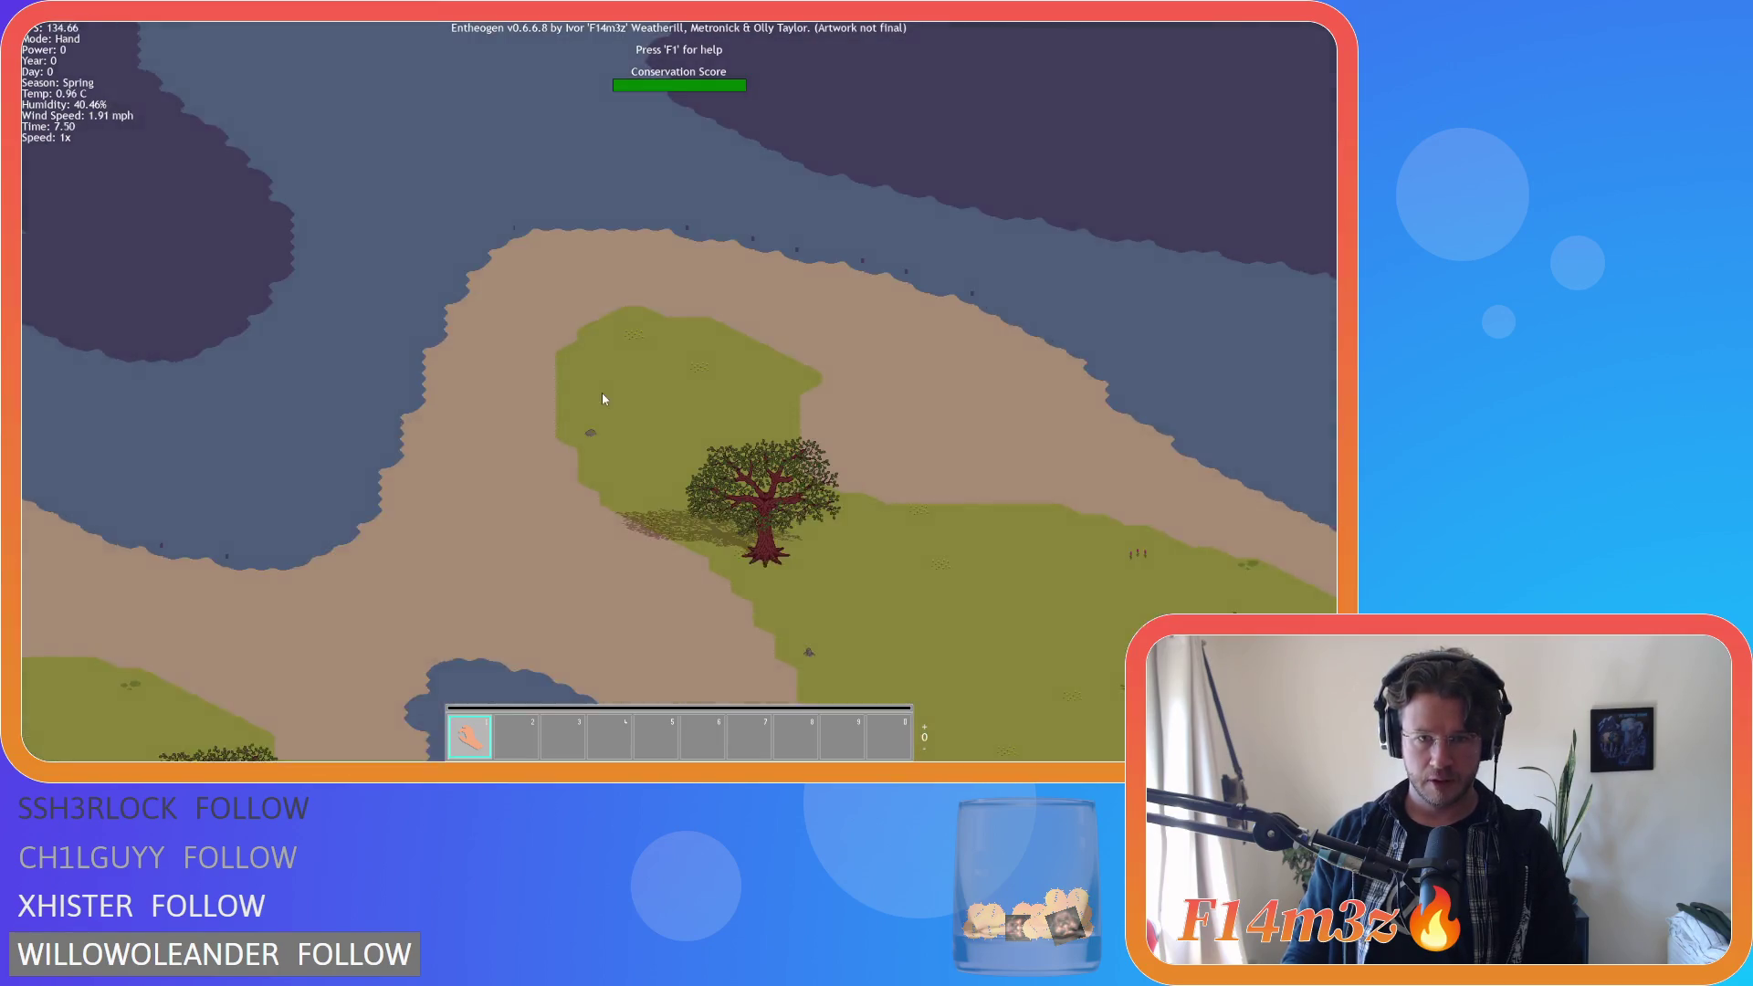
{"action": "scroll", "coordinate": [606, 397], "scroll_direction": "up", "scroll_amount": 3}
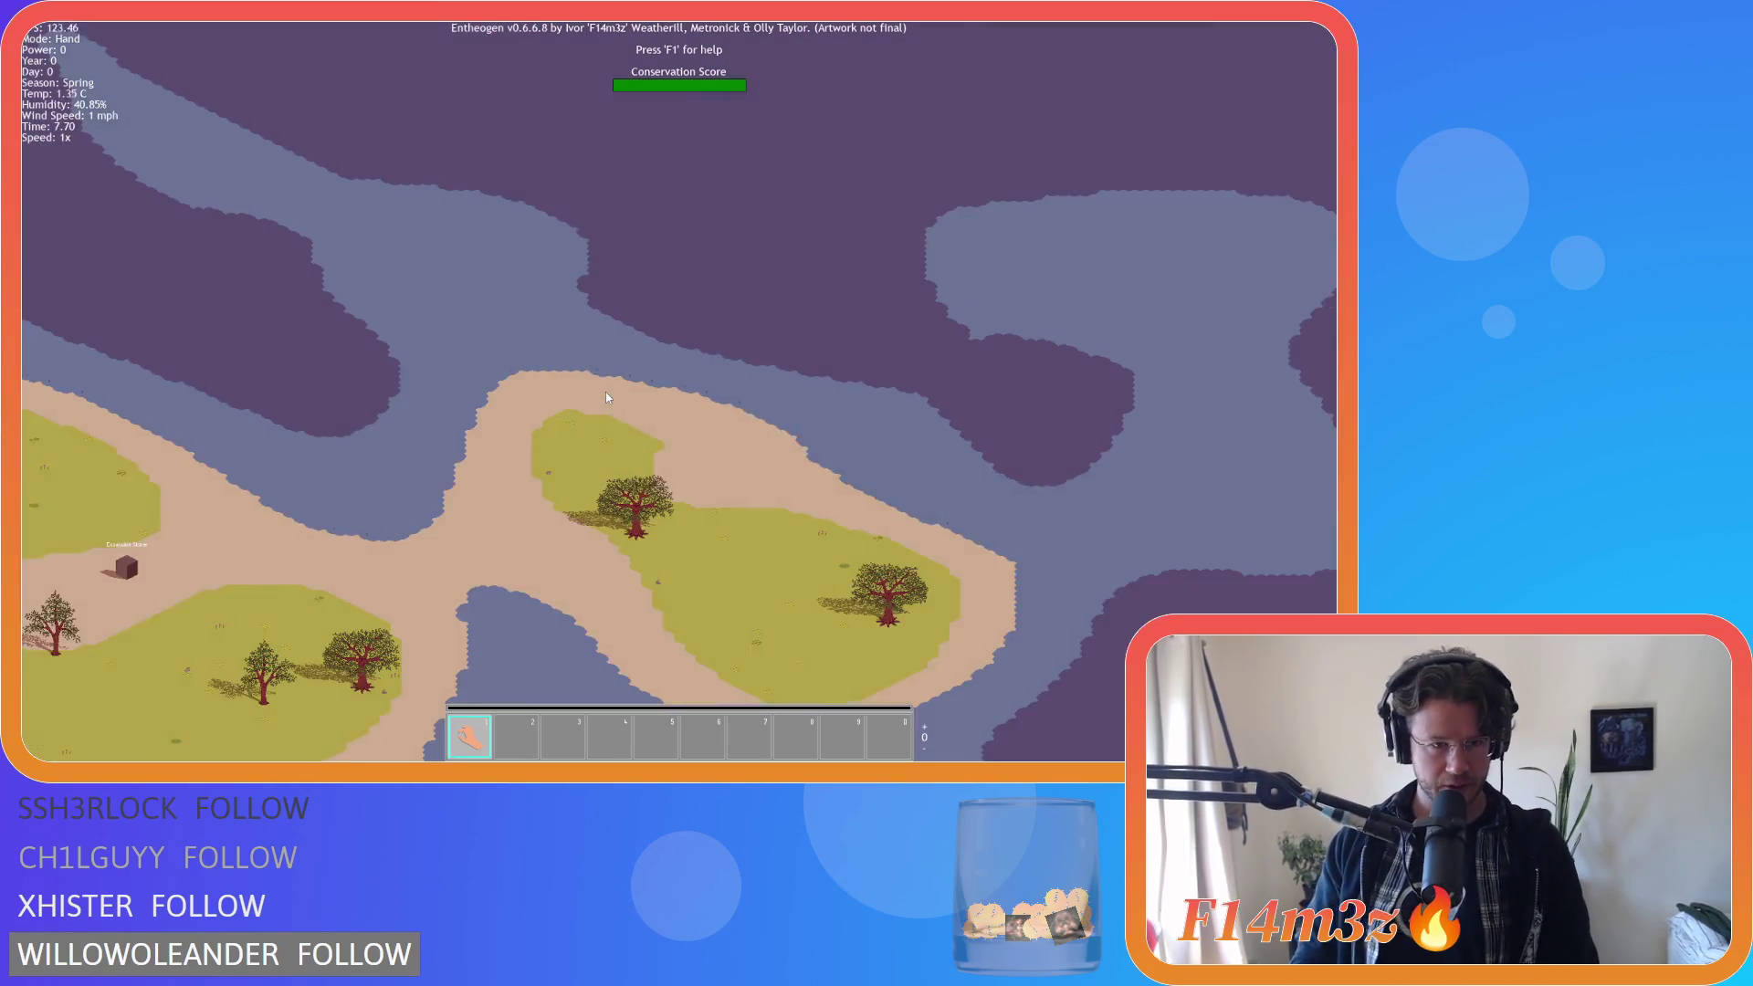
{"action": "scroll", "coordinate": [465, 384], "scroll_direction": "up", "scroll_amount": 6}
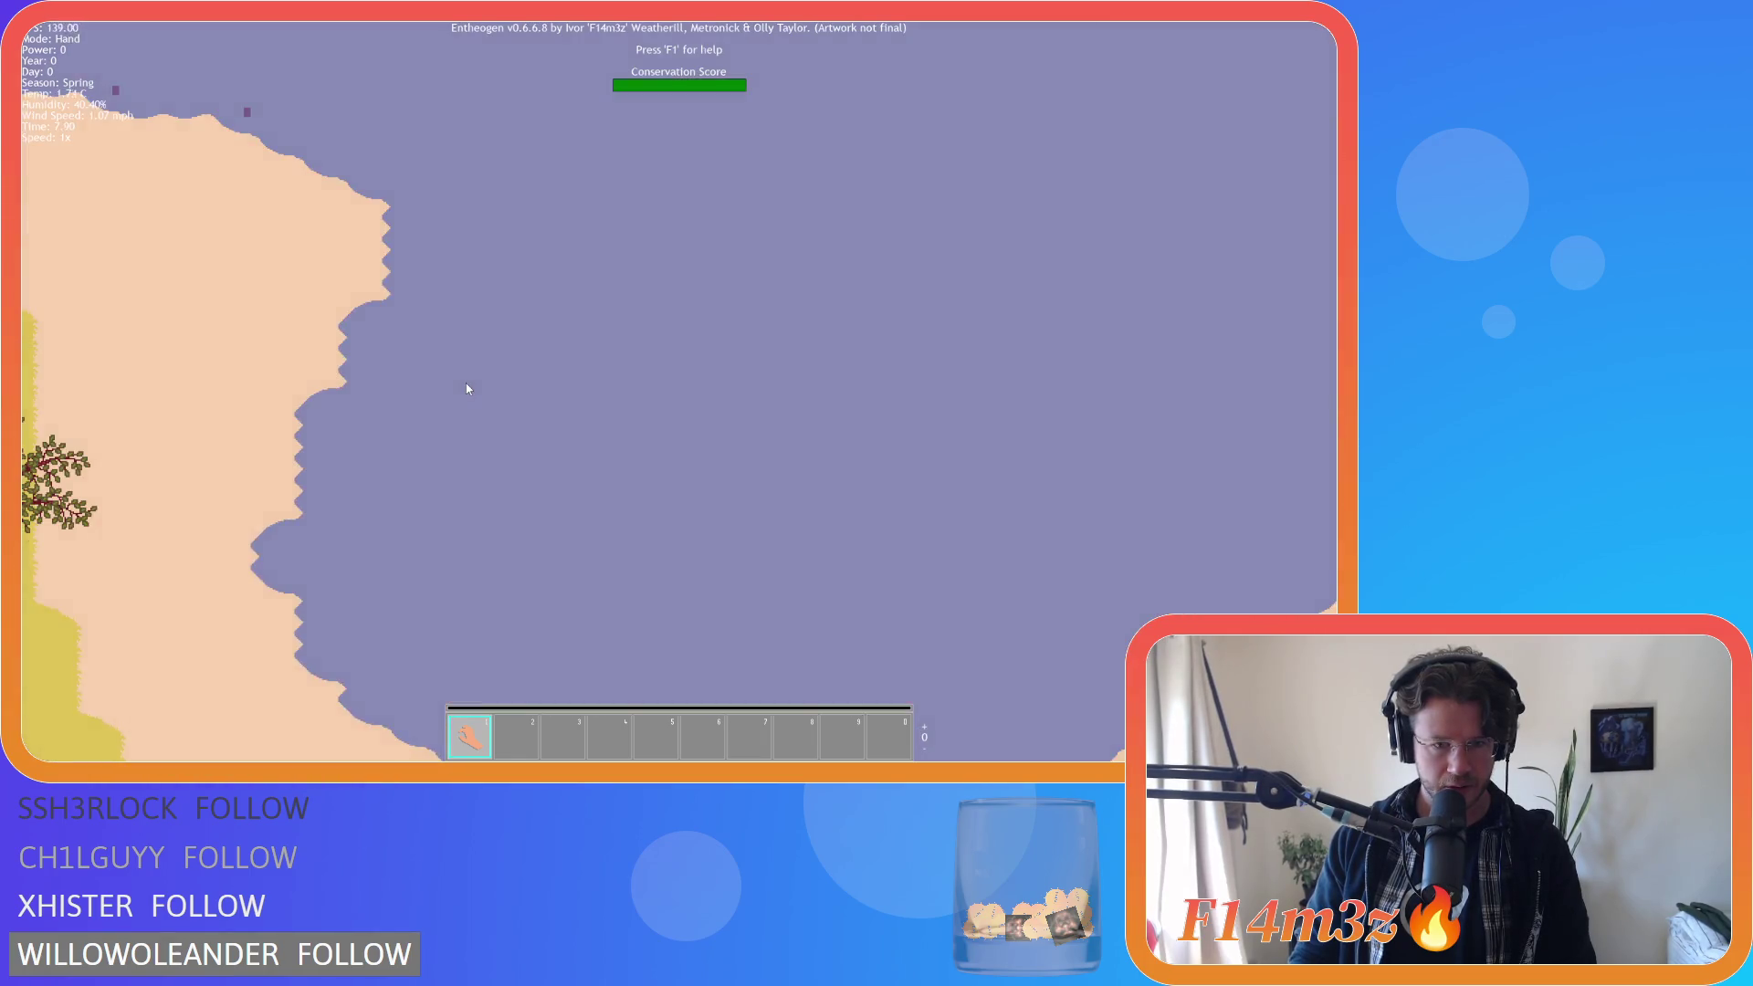
{"action": "scroll", "coordinate": [466, 388], "scroll_direction": "up", "scroll_amount": 5}
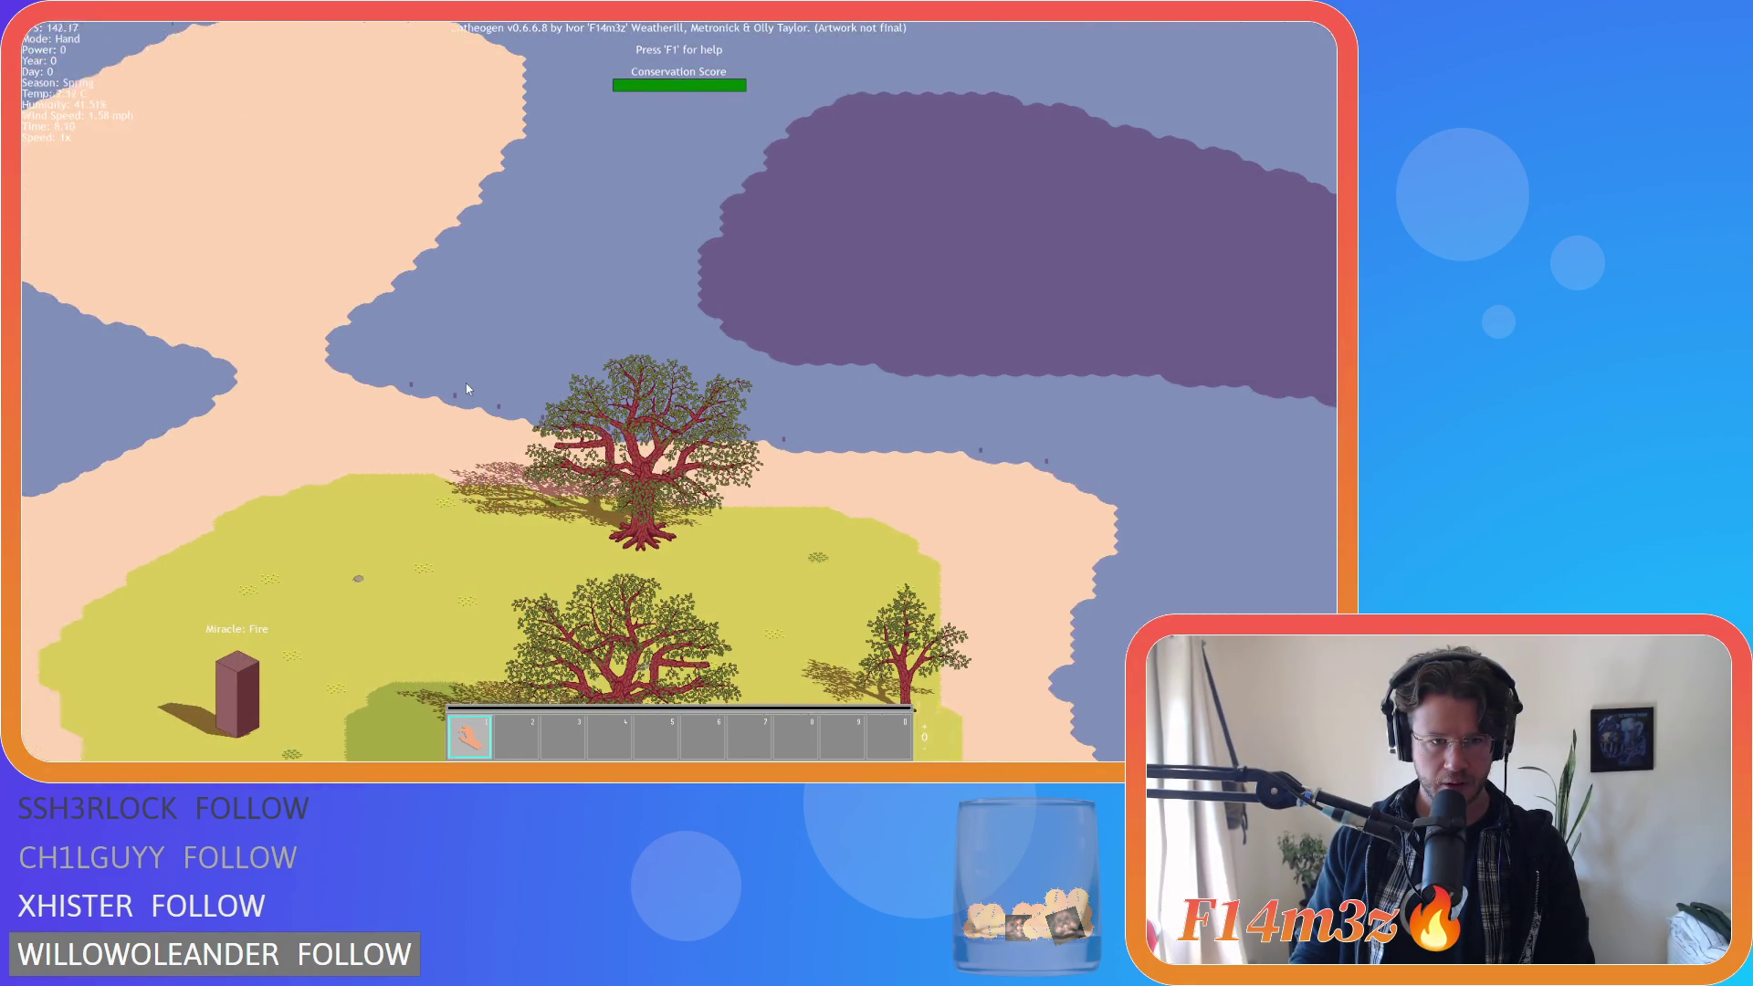
{"action": "scroll", "coordinate": [465, 388], "scroll_direction": "up", "scroll_amount": 4}
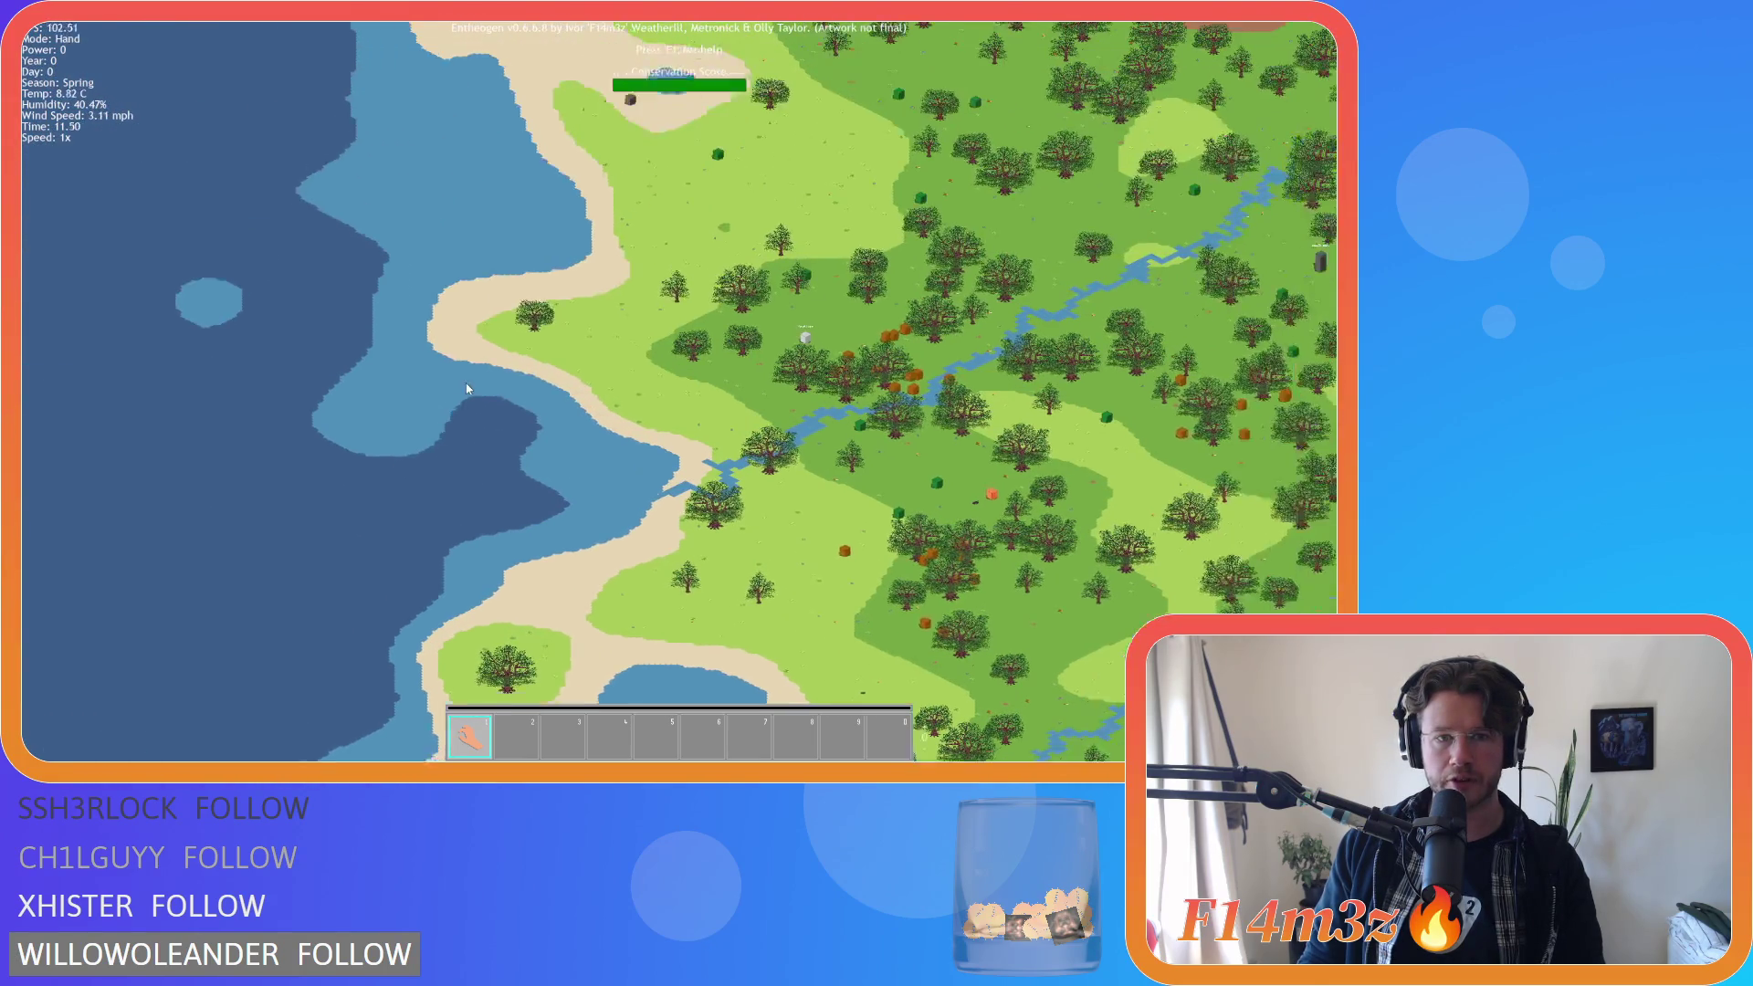
{"action": "key", "text": "Escape"}
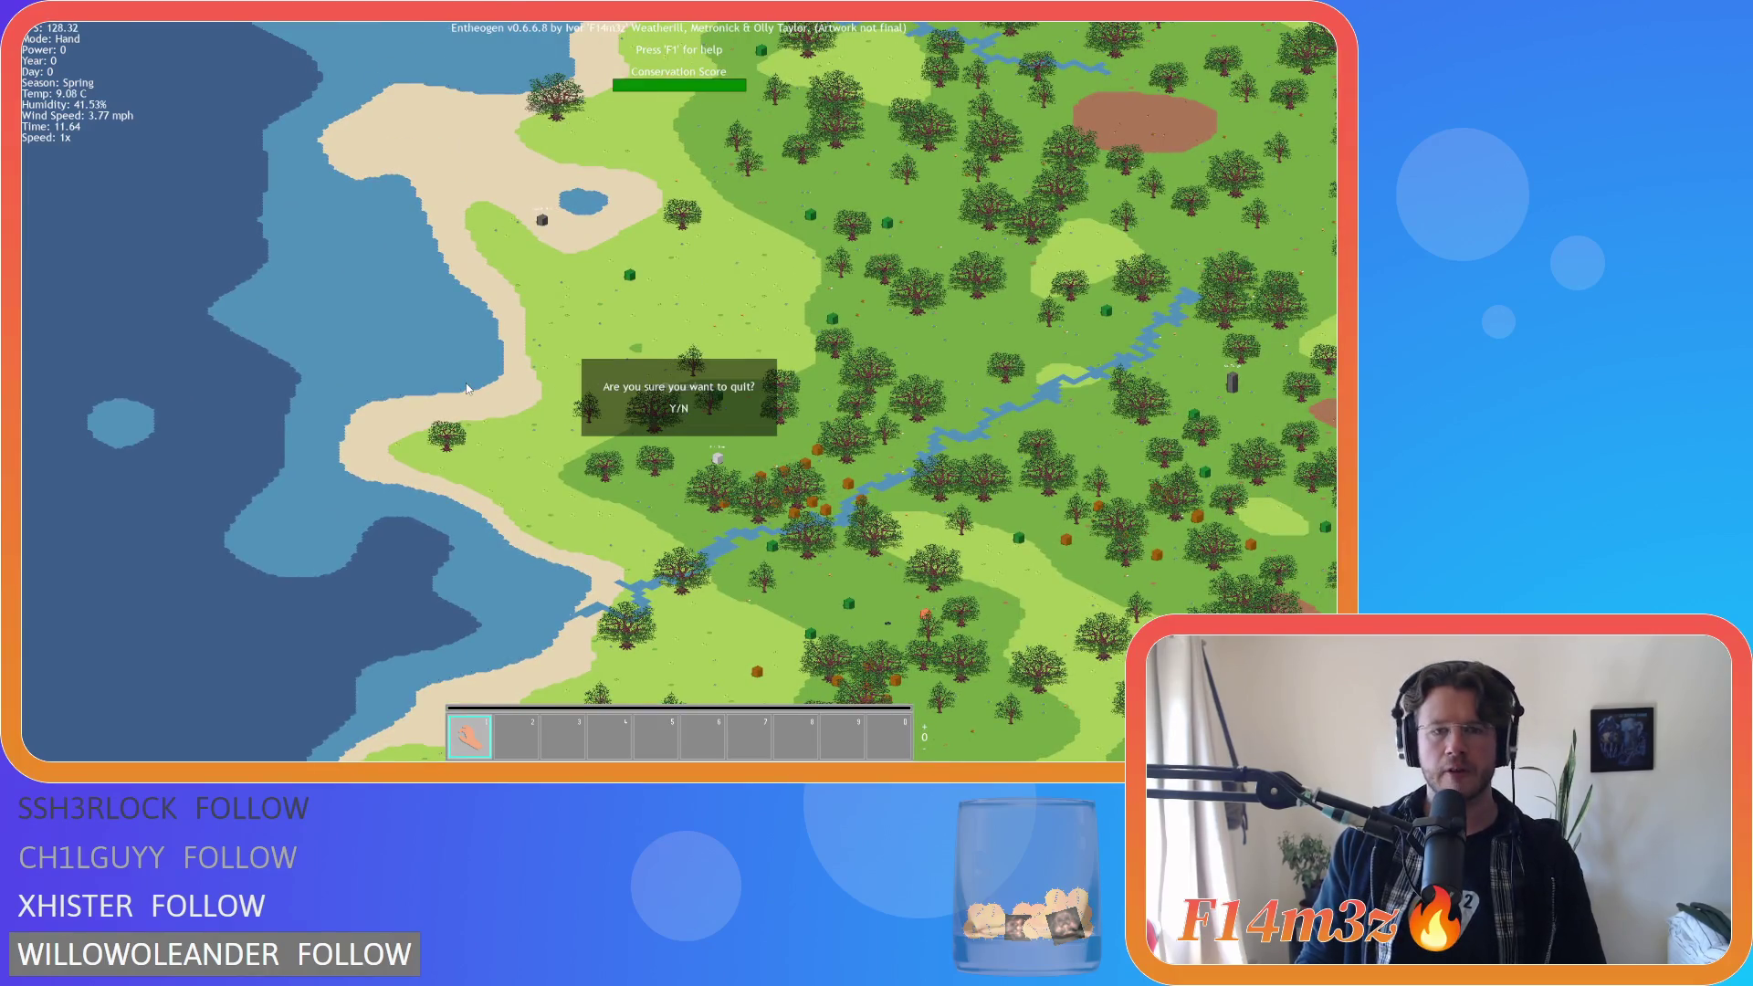
Quit the game with Y and return to the left-and-down-left sand rule at line 1290.
{"action": "key", "text": "y"}
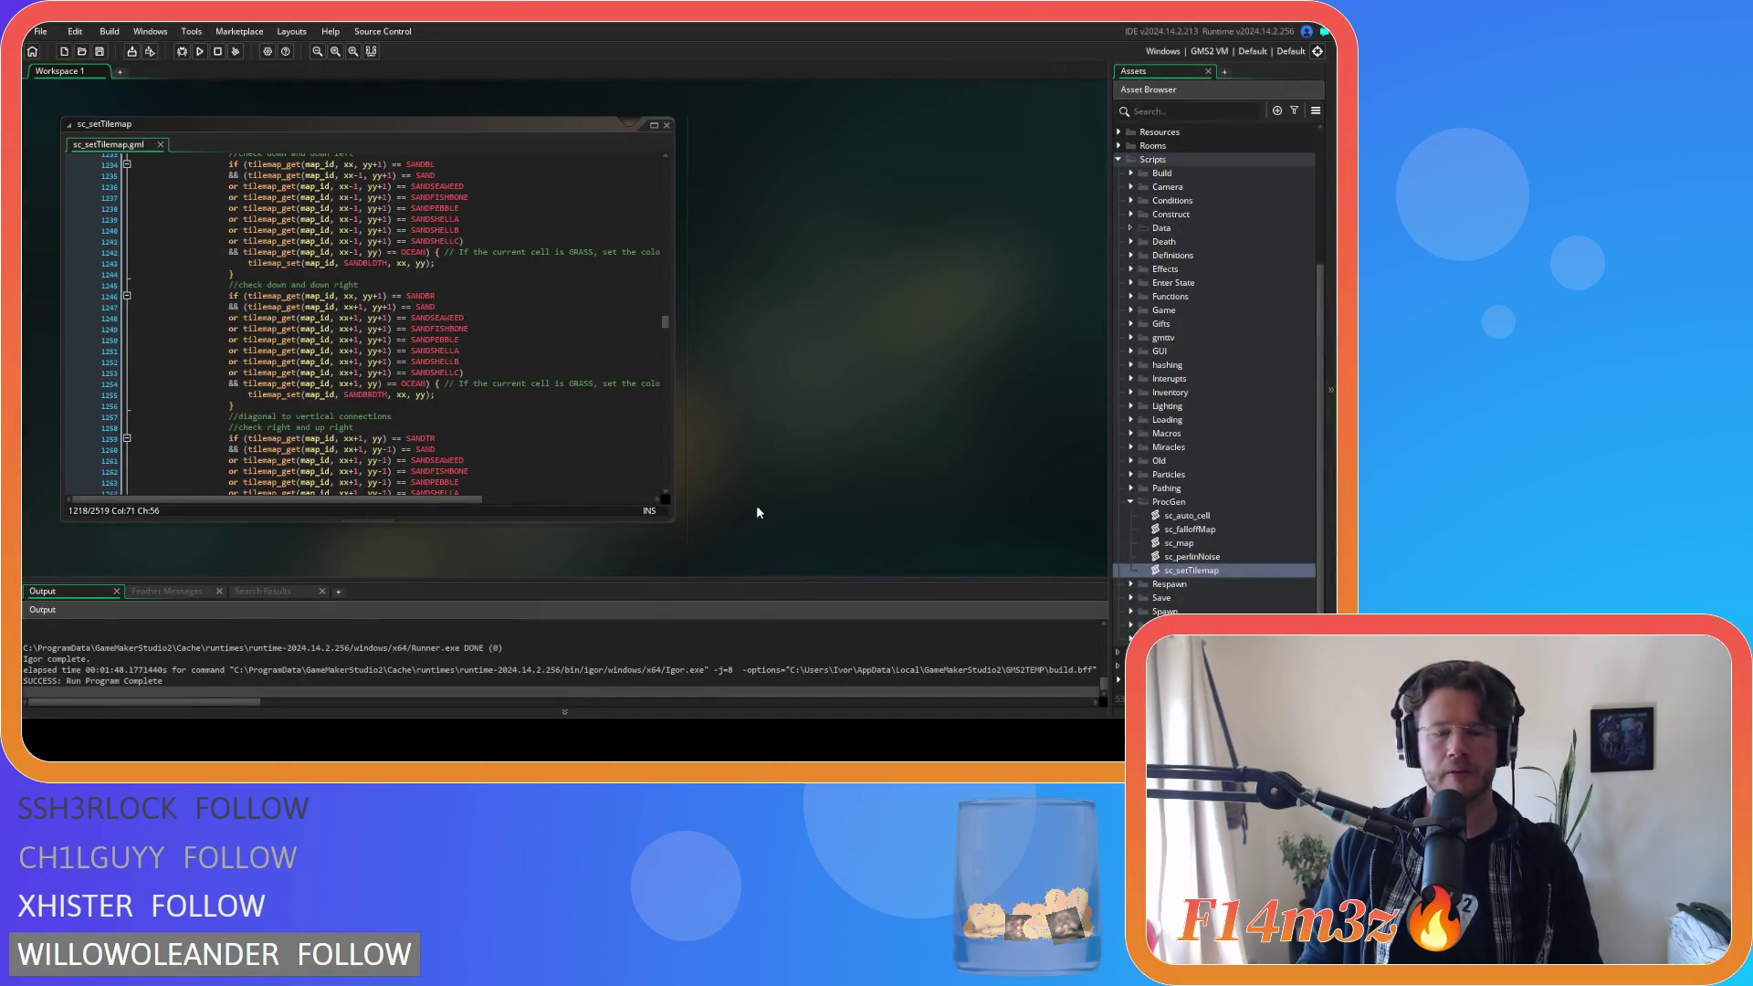
{"action": "scroll", "coordinate": [666, 306], "scroll_direction": "down", "scroll_amount": 2}
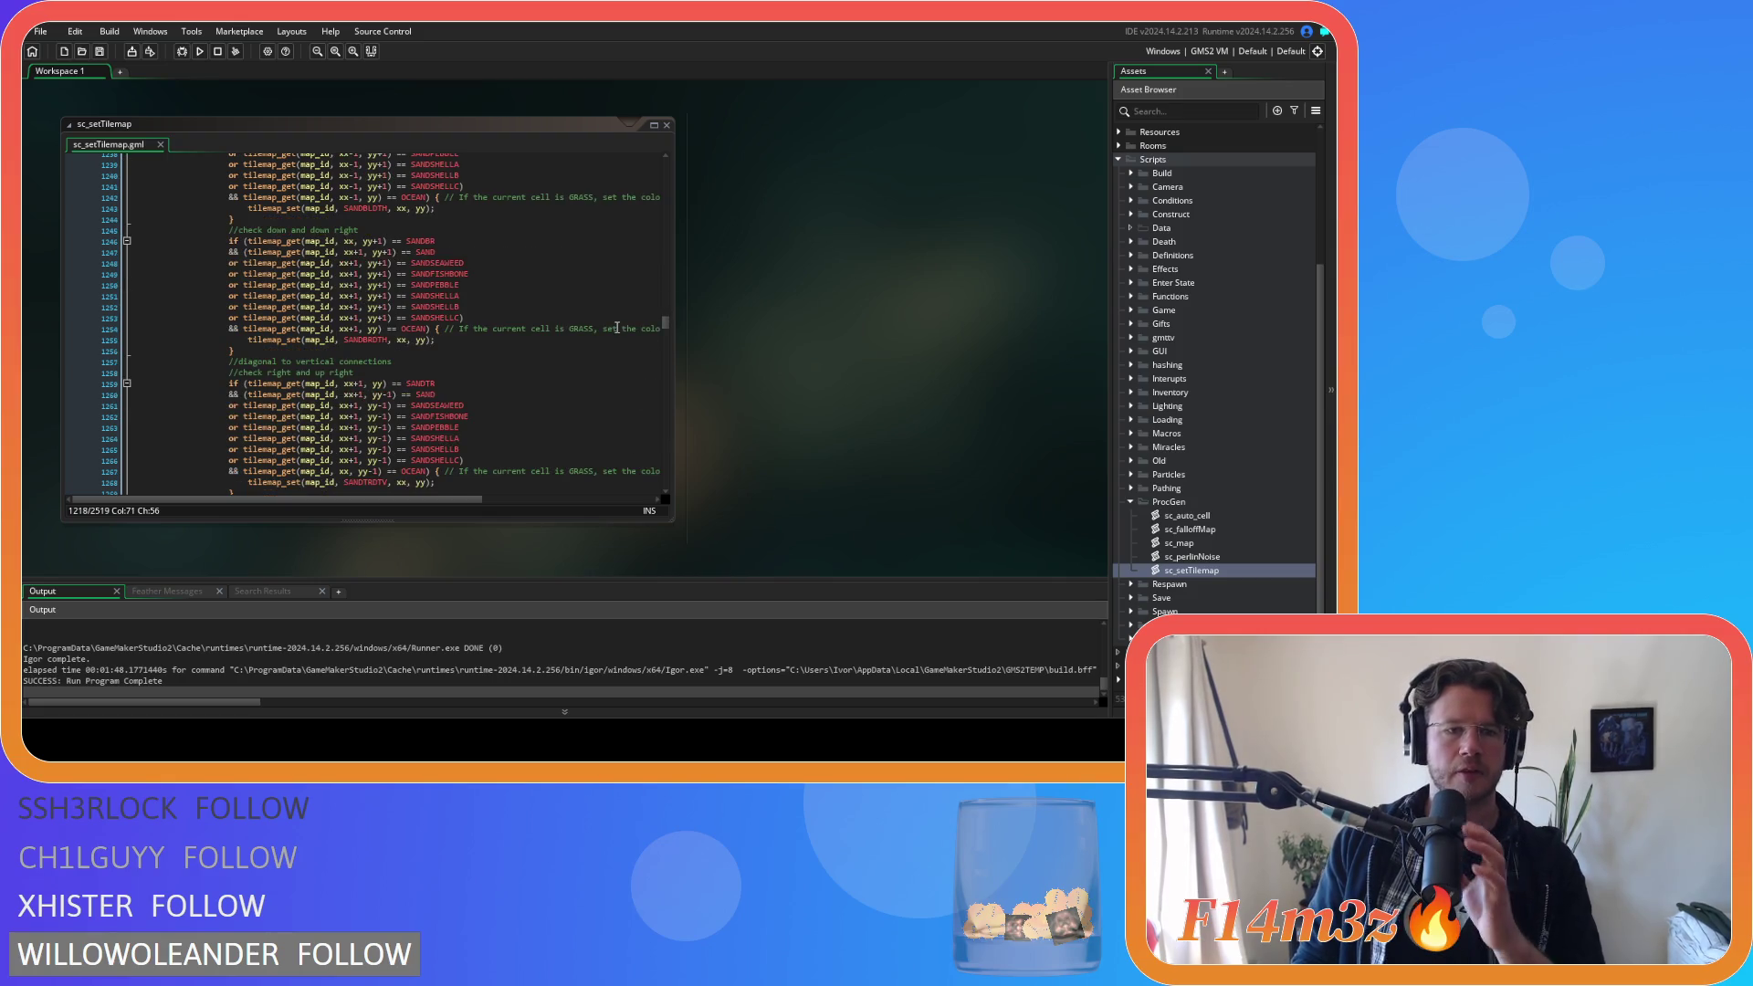
{"action": "scroll", "coordinate": [616, 327], "scroll_direction": "down", "scroll_amount": 8}
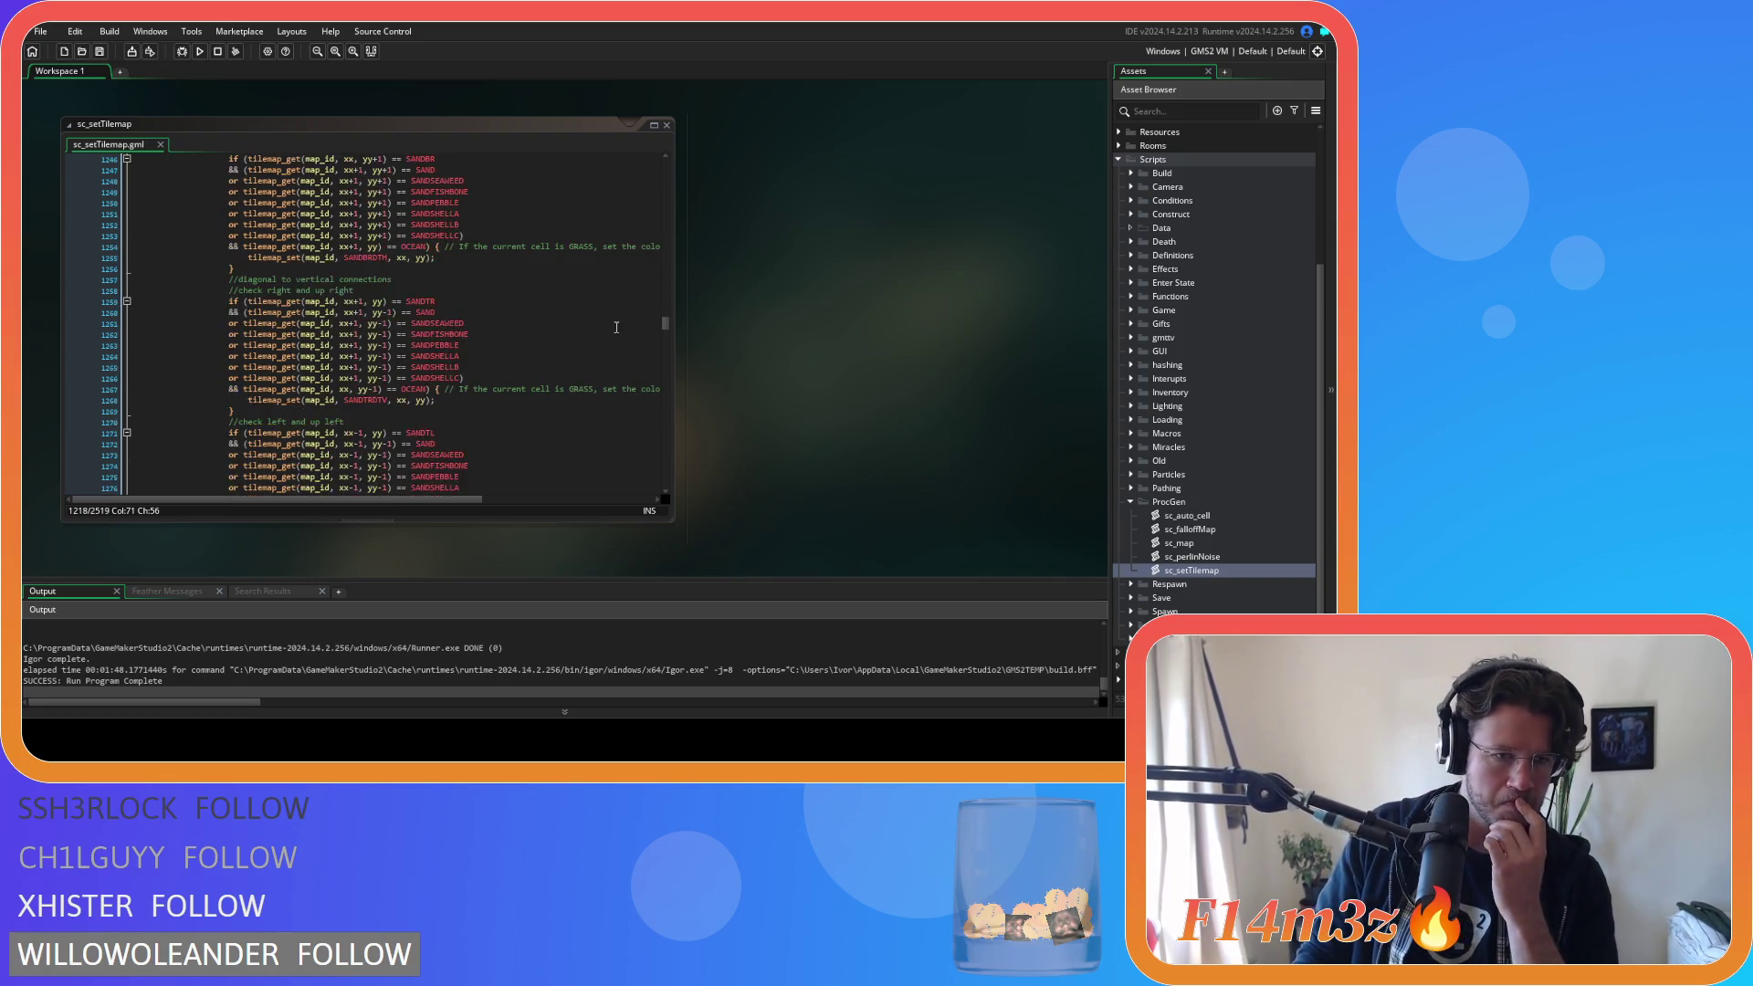
{"action": "scroll", "coordinate": [616, 327], "scroll_direction": "down", "scroll_amount": 5}
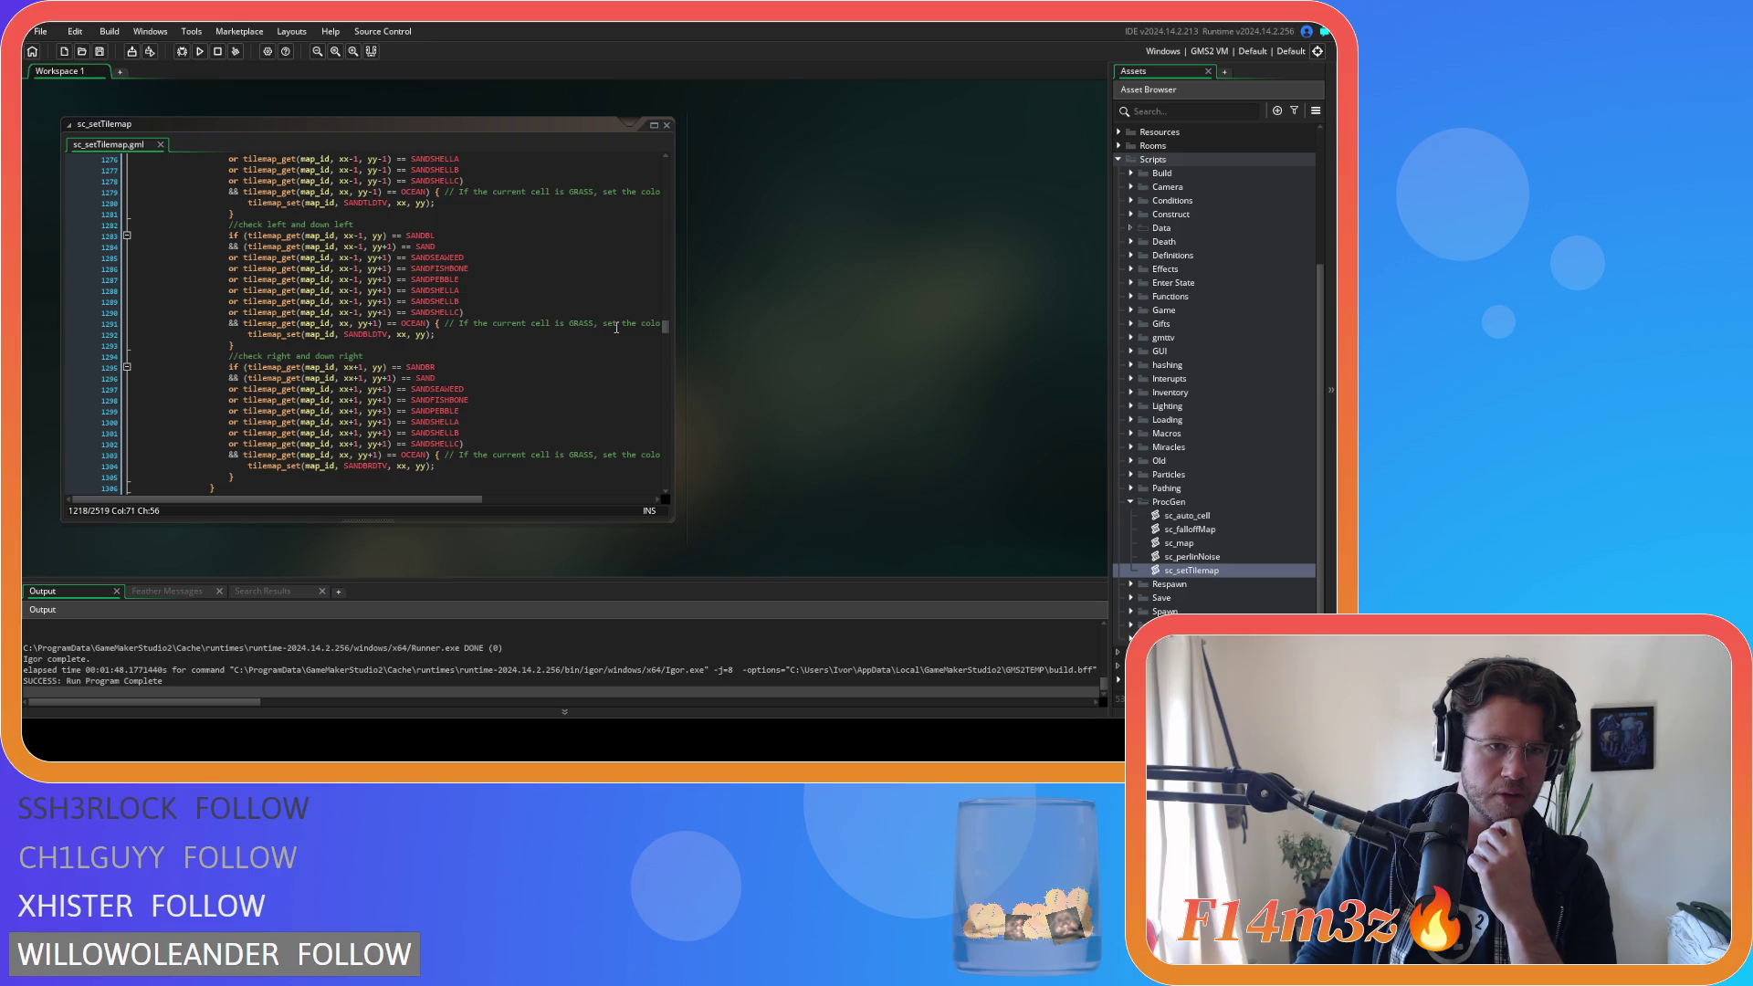
{"action": "left_click", "coordinate": [479, 301]}
{"action": "left_click", "coordinate": [485, 312]}
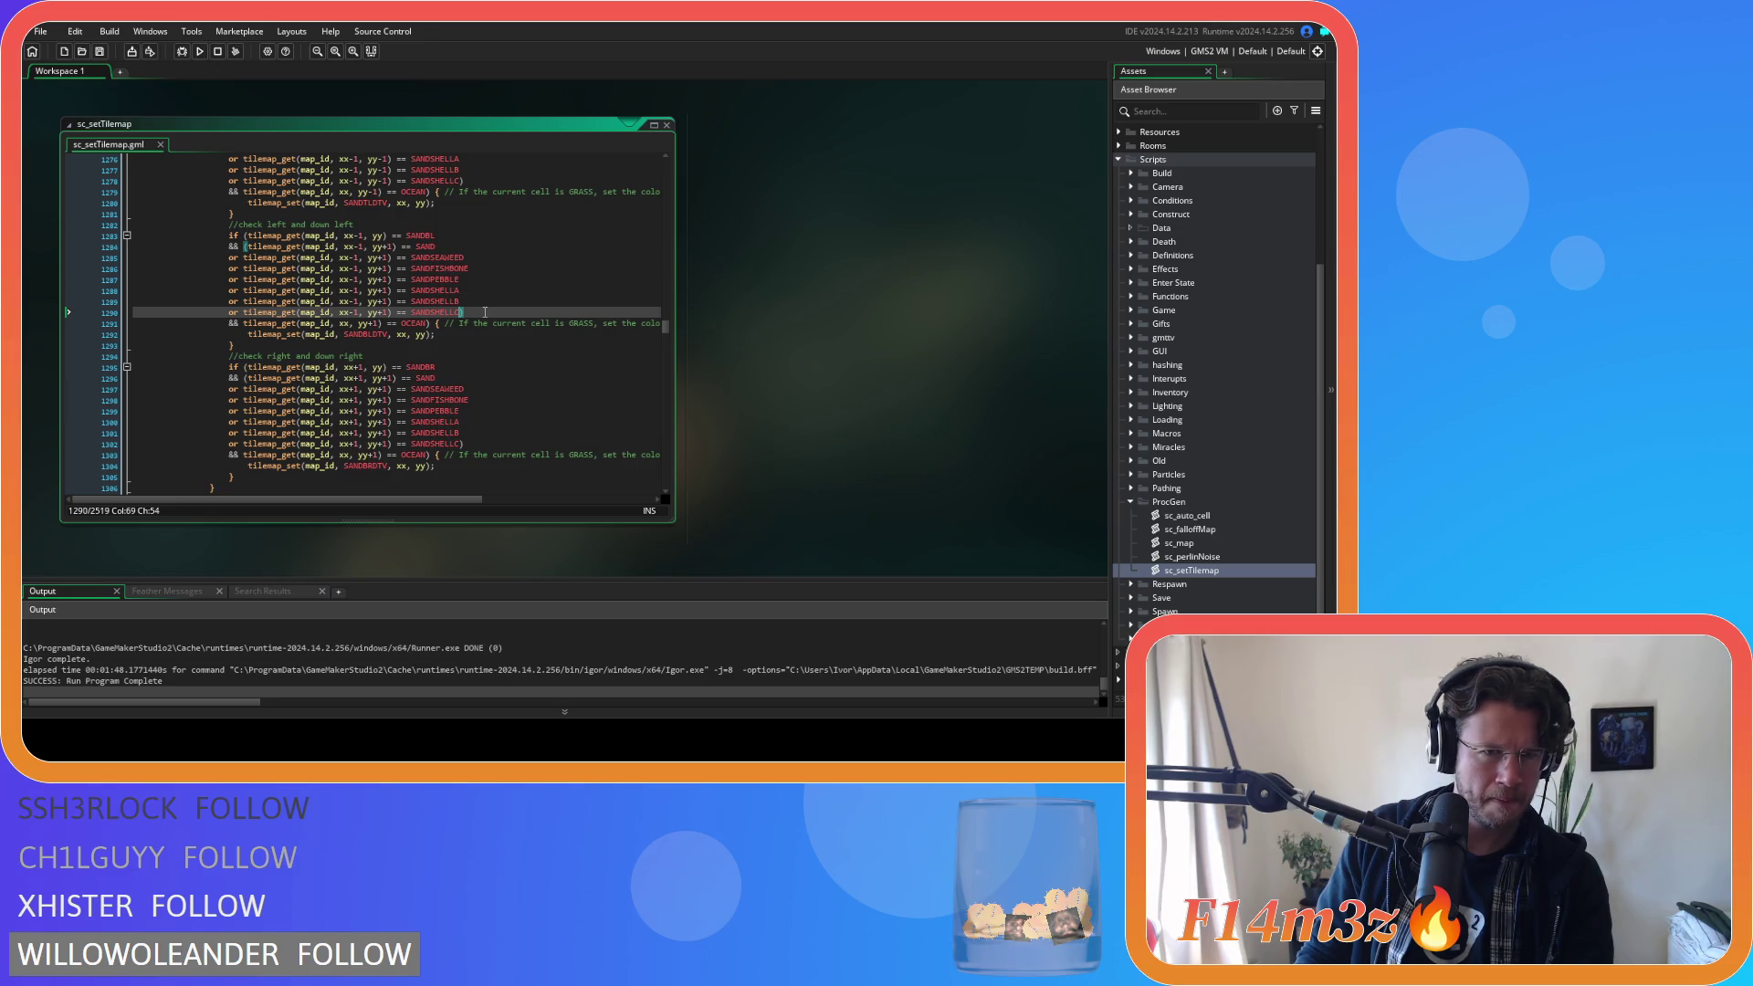
{"action": "scroll", "coordinate": [485, 312], "scroll_direction": "down", "scroll_amount": 20}
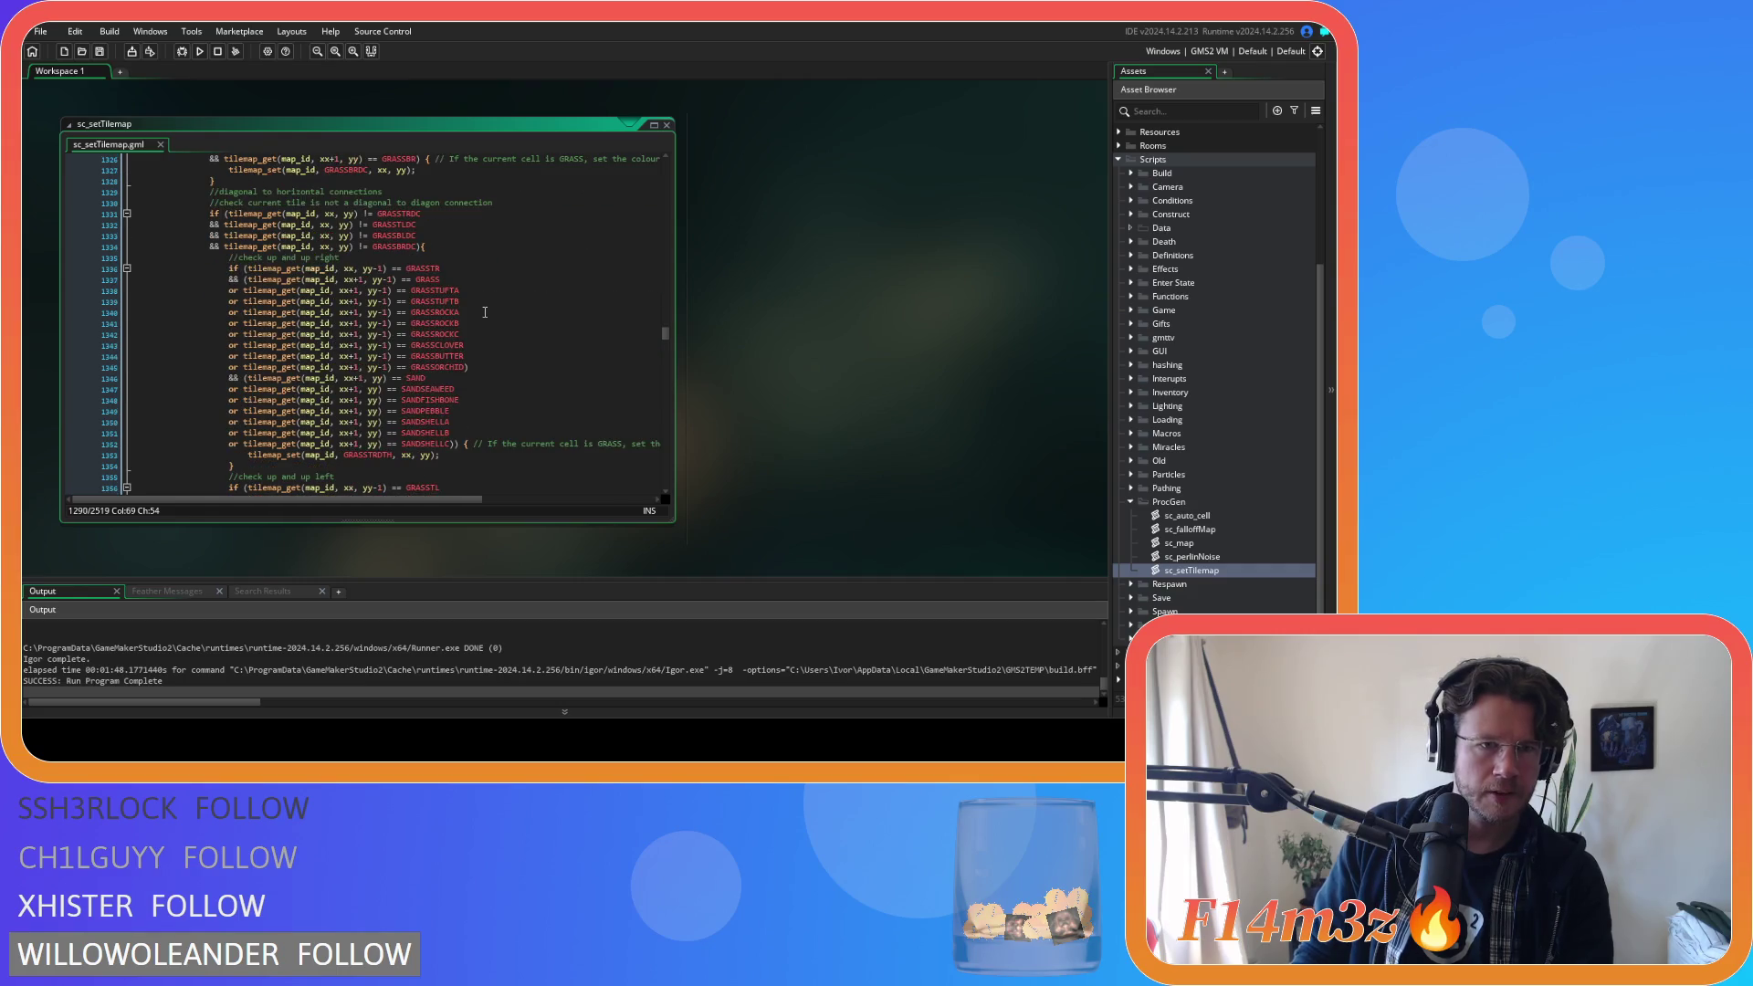
{"action": "scroll", "coordinate": [485, 312], "scroll_direction": "up", "scroll_amount": 1}
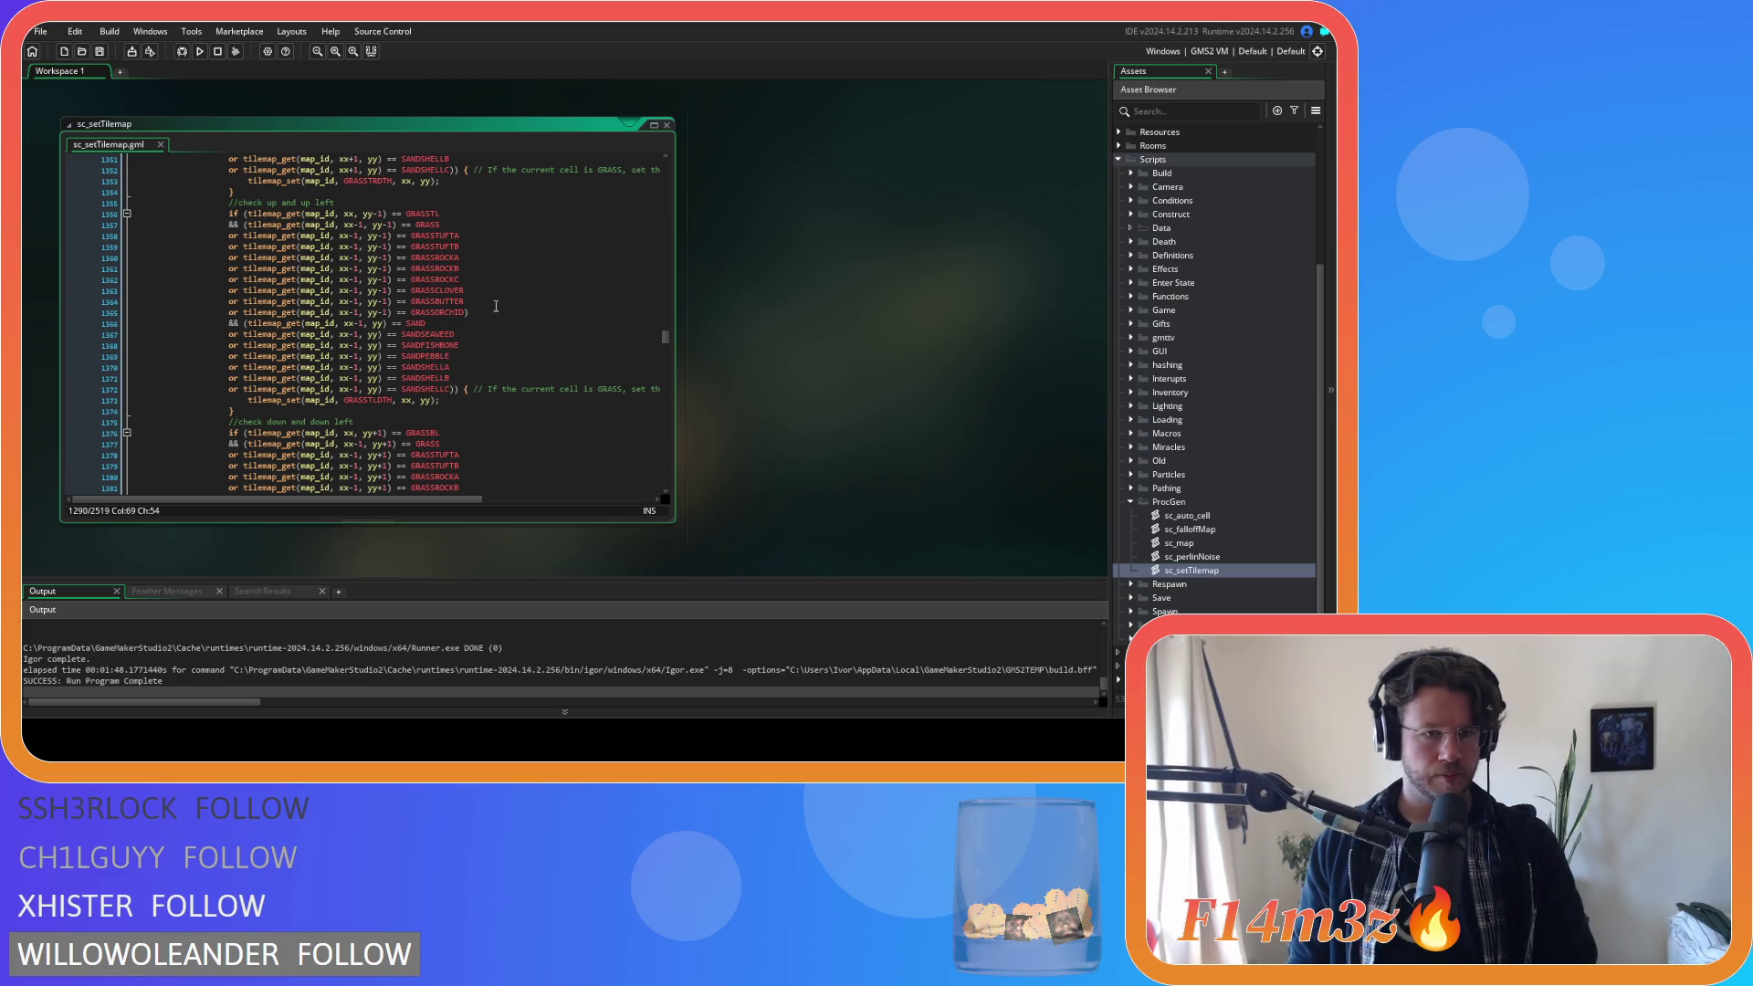
{"action": "scroll", "coordinate": [492, 309], "scroll_direction": "up", "scroll_amount": 11}
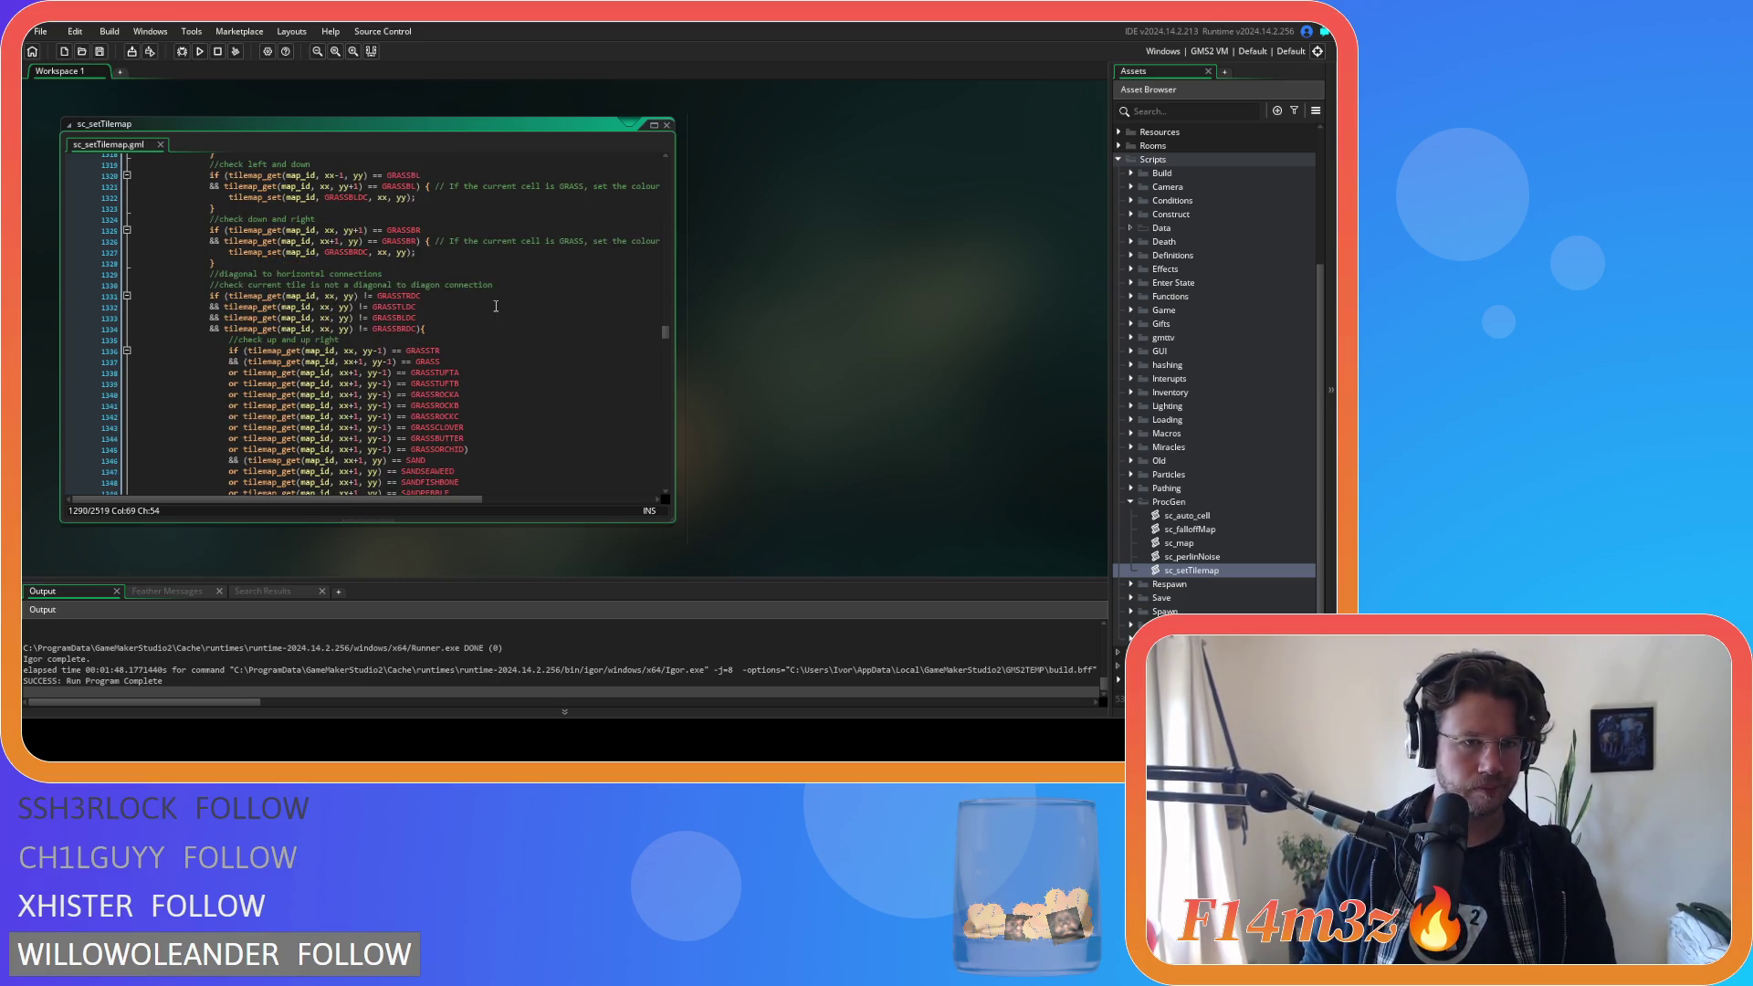
{"action": "scroll", "coordinate": [495, 306], "scroll_direction": "down", "scroll_amount": 5}
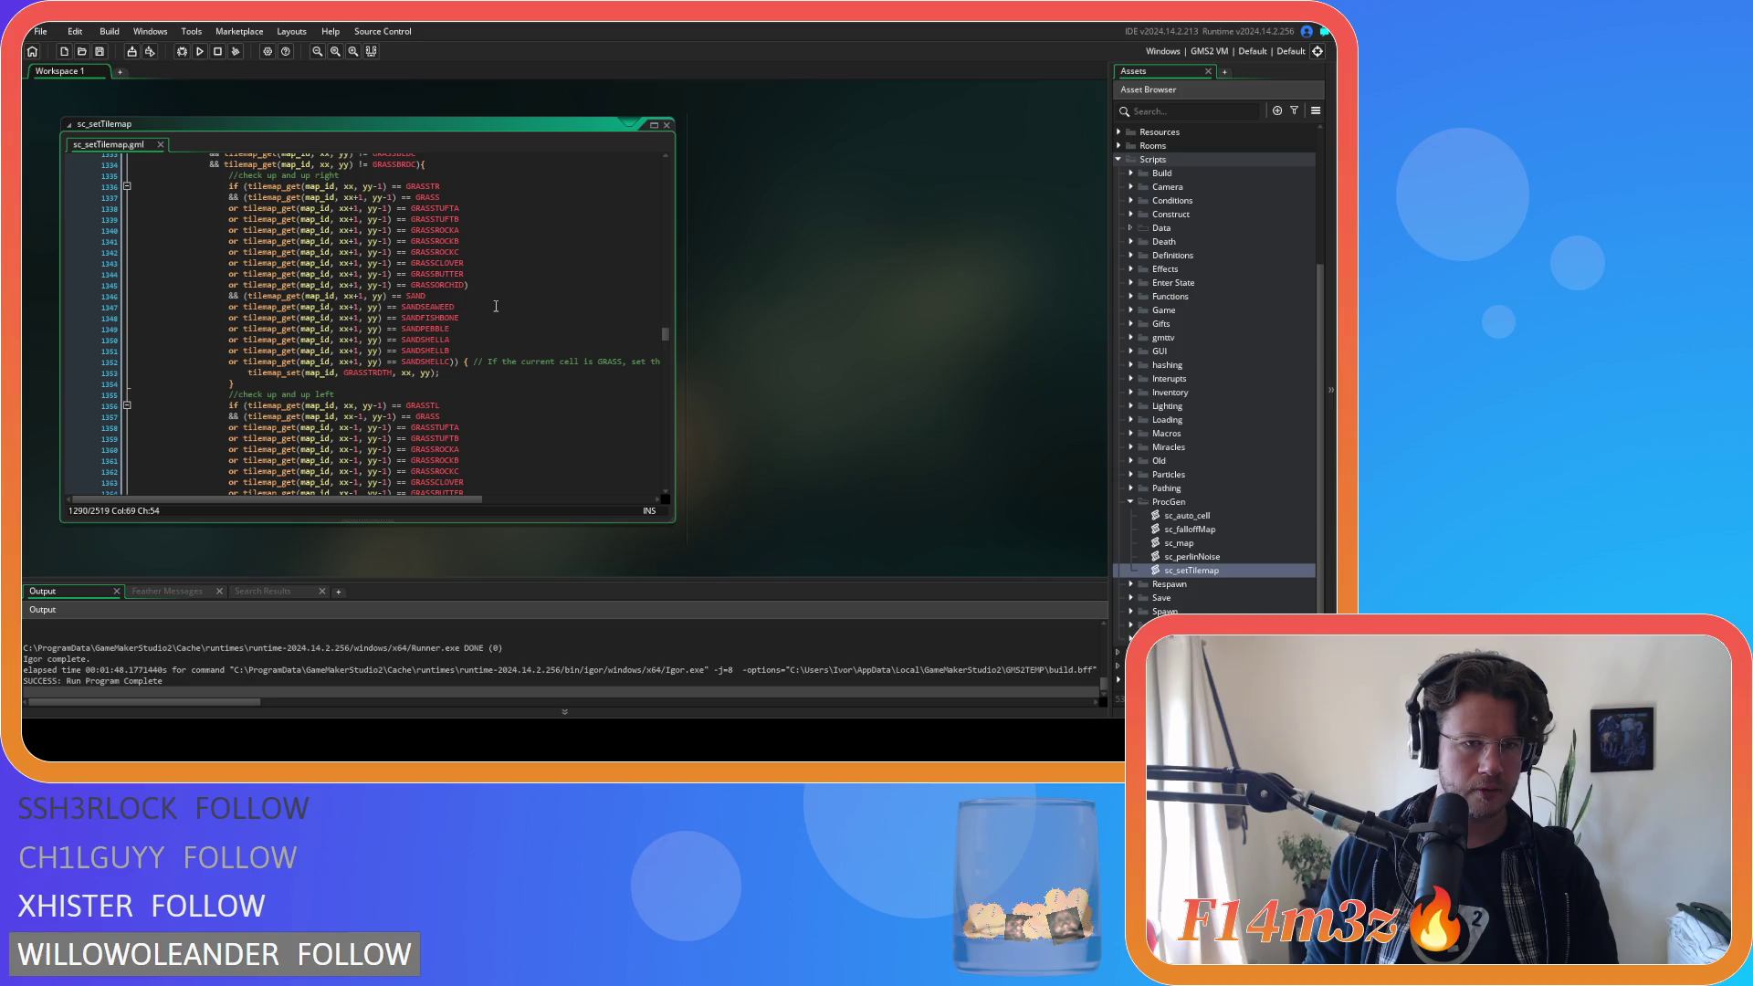
{"action": "scroll", "coordinate": [496, 306], "scroll_direction": "down", "scroll_amount": 20}
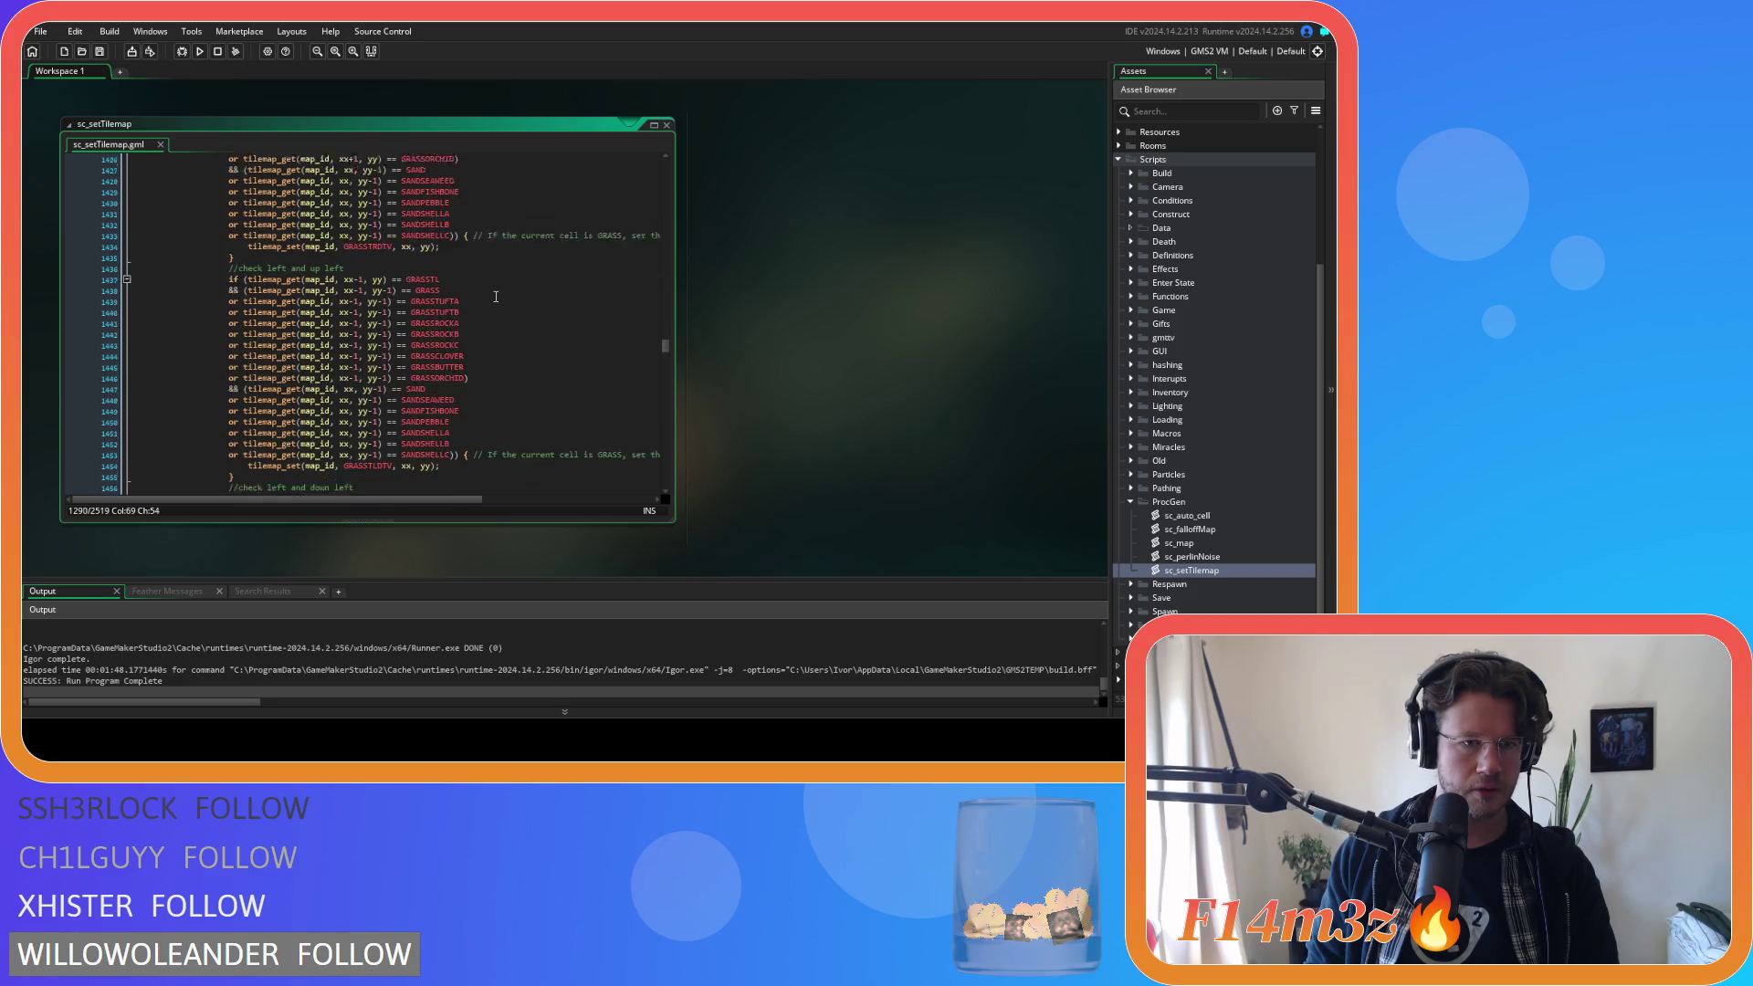
{"action": "scroll", "coordinate": [496, 297], "scroll_direction": "down", "scroll_amount": 20}
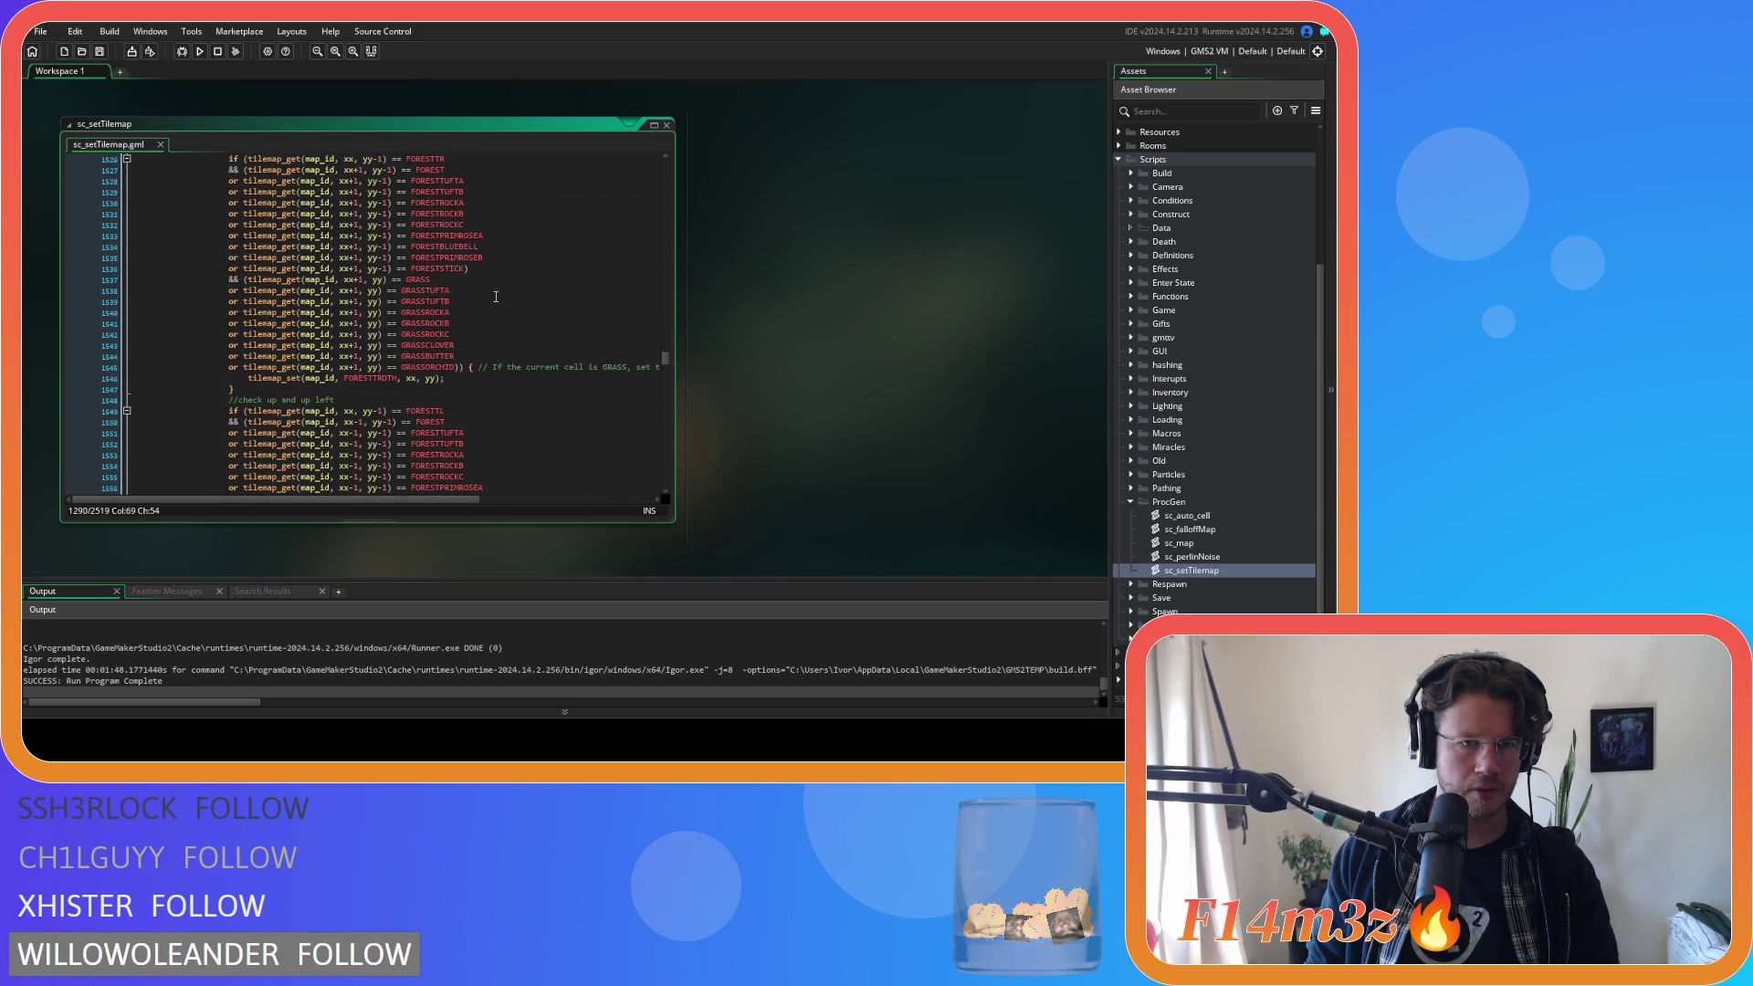
{"action": "scroll", "coordinate": [496, 297], "scroll_direction": "up", "scroll_amount": 1}
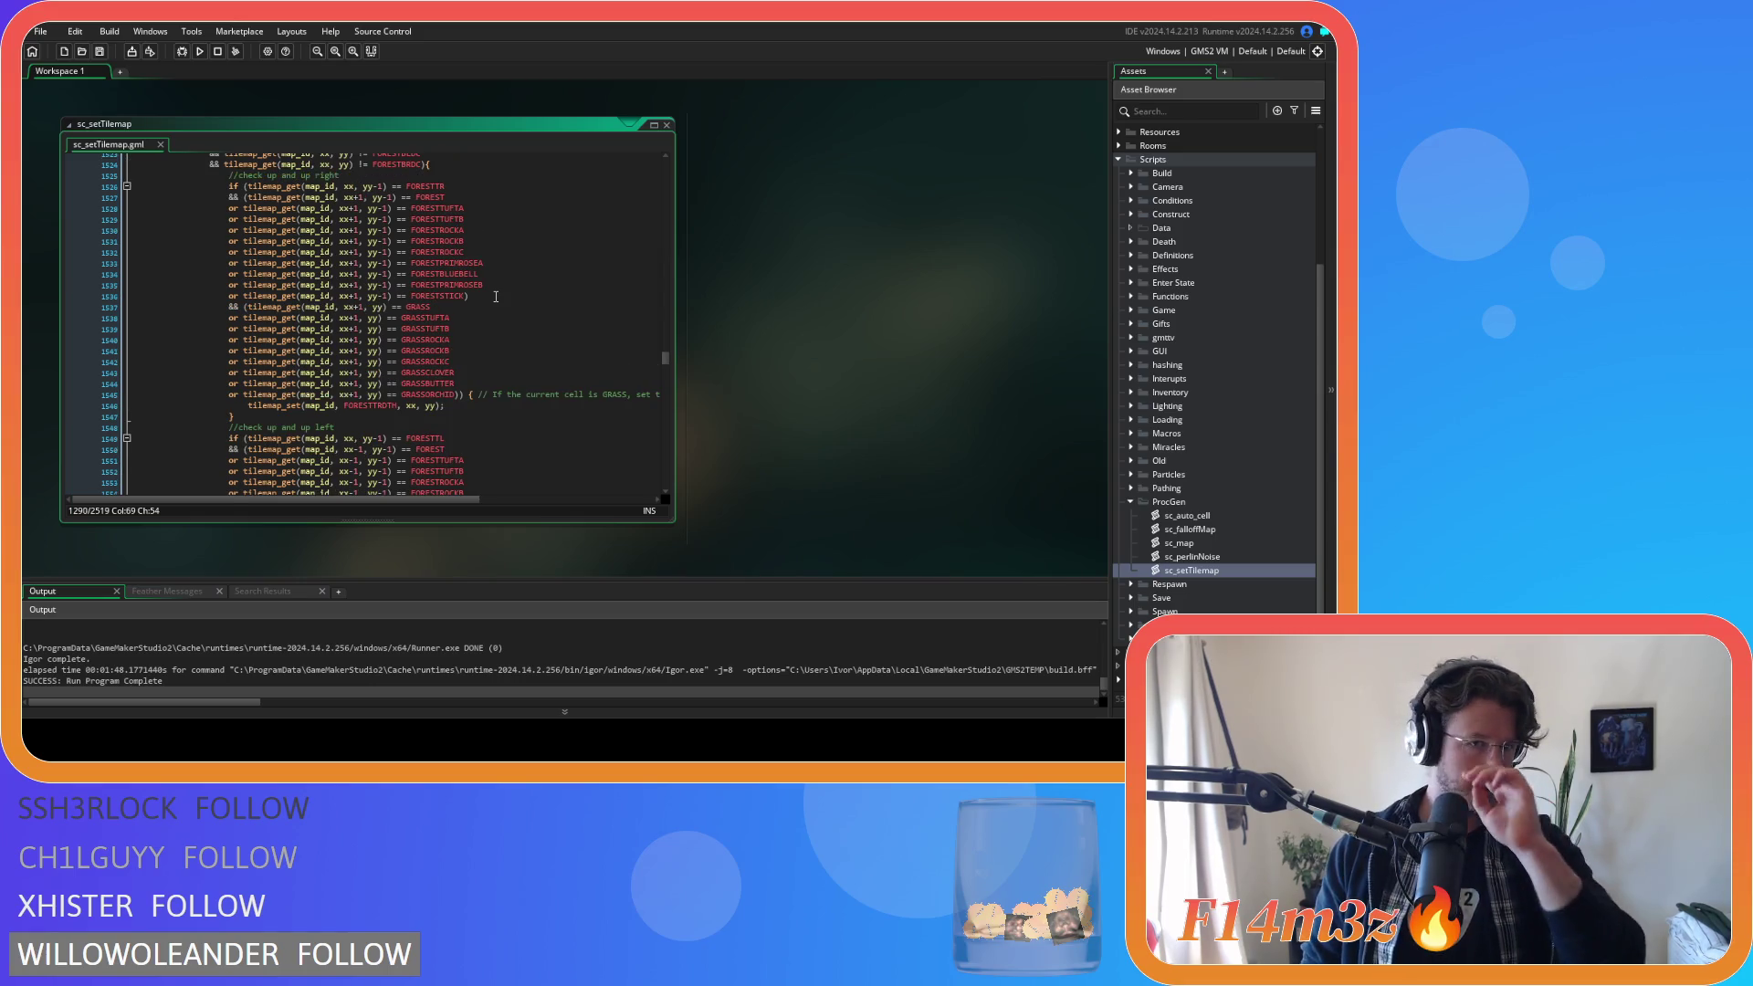
{"action": "scroll", "coordinate": [496, 297], "scroll_direction": "down", "scroll_amount": 20}
{"action": "scroll", "coordinate": [496, 297], "scroll_direction": "down", "scroll_amount": 20}
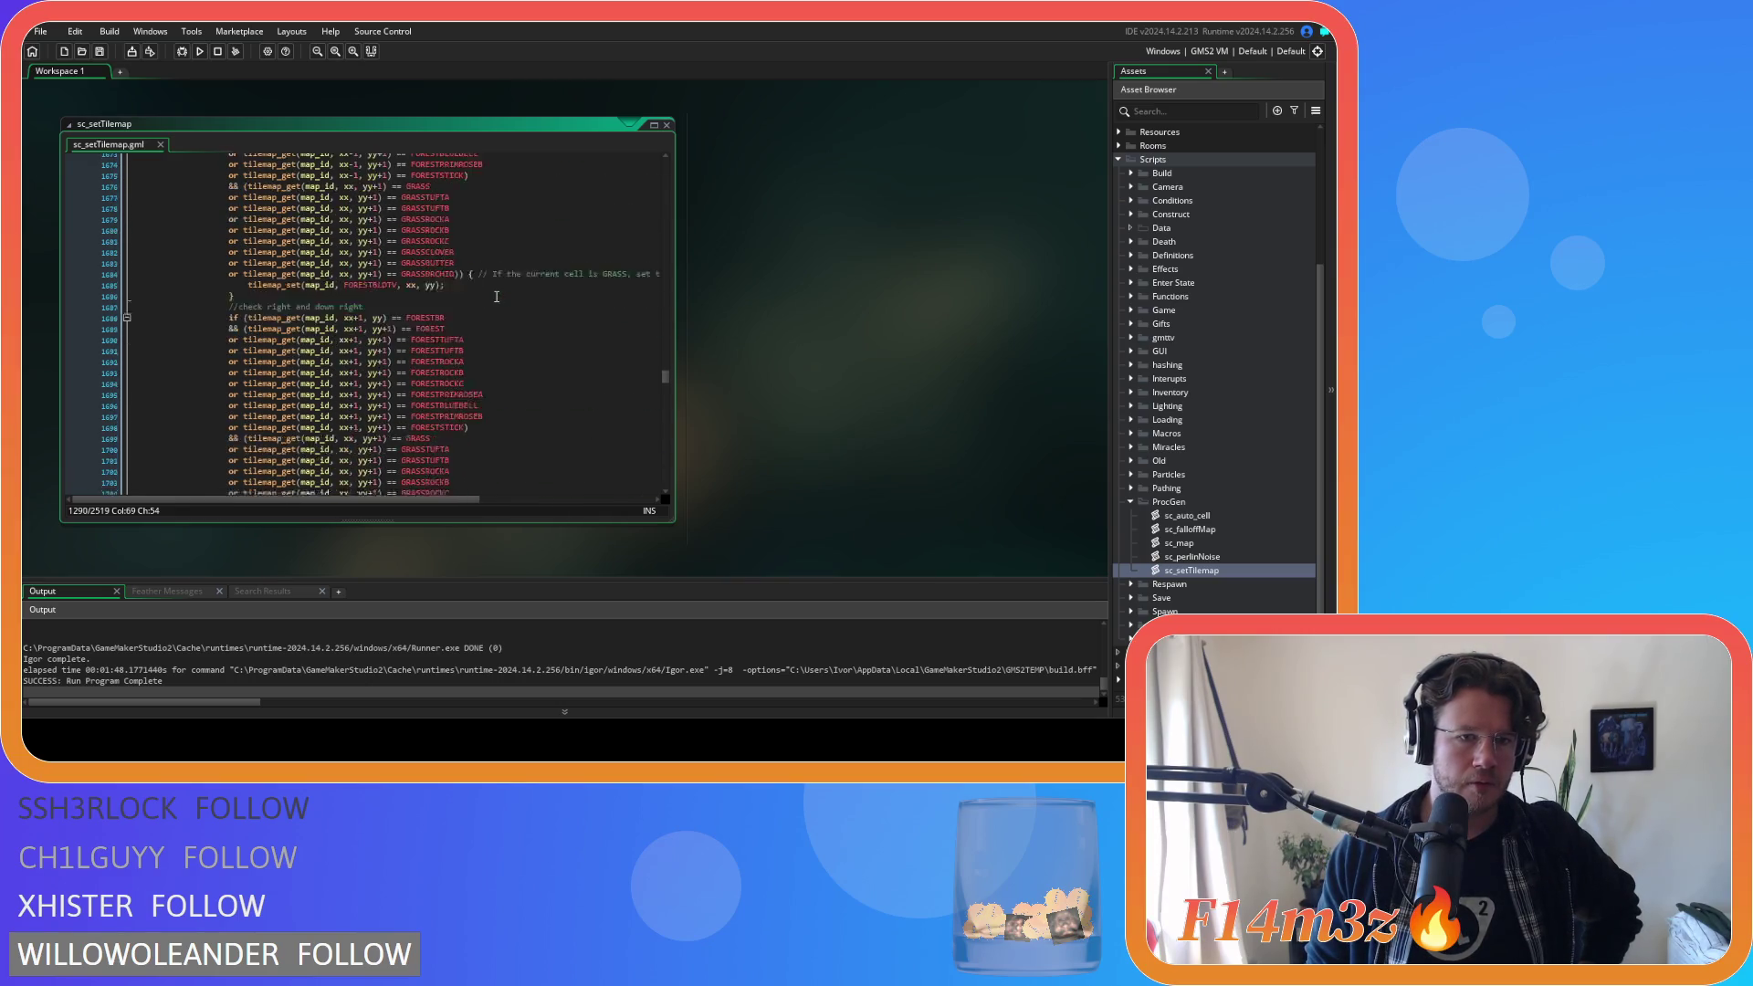
{"action": "scroll", "coordinate": [496, 296], "scroll_direction": "down", "scroll_amount": 20}
{"action": "scroll", "coordinate": [496, 296], "scroll_direction": "down", "scroll_amount": 20}
{"action": "scroll", "coordinate": [495, 297], "scroll_direction": "down", "scroll_amount": 14}
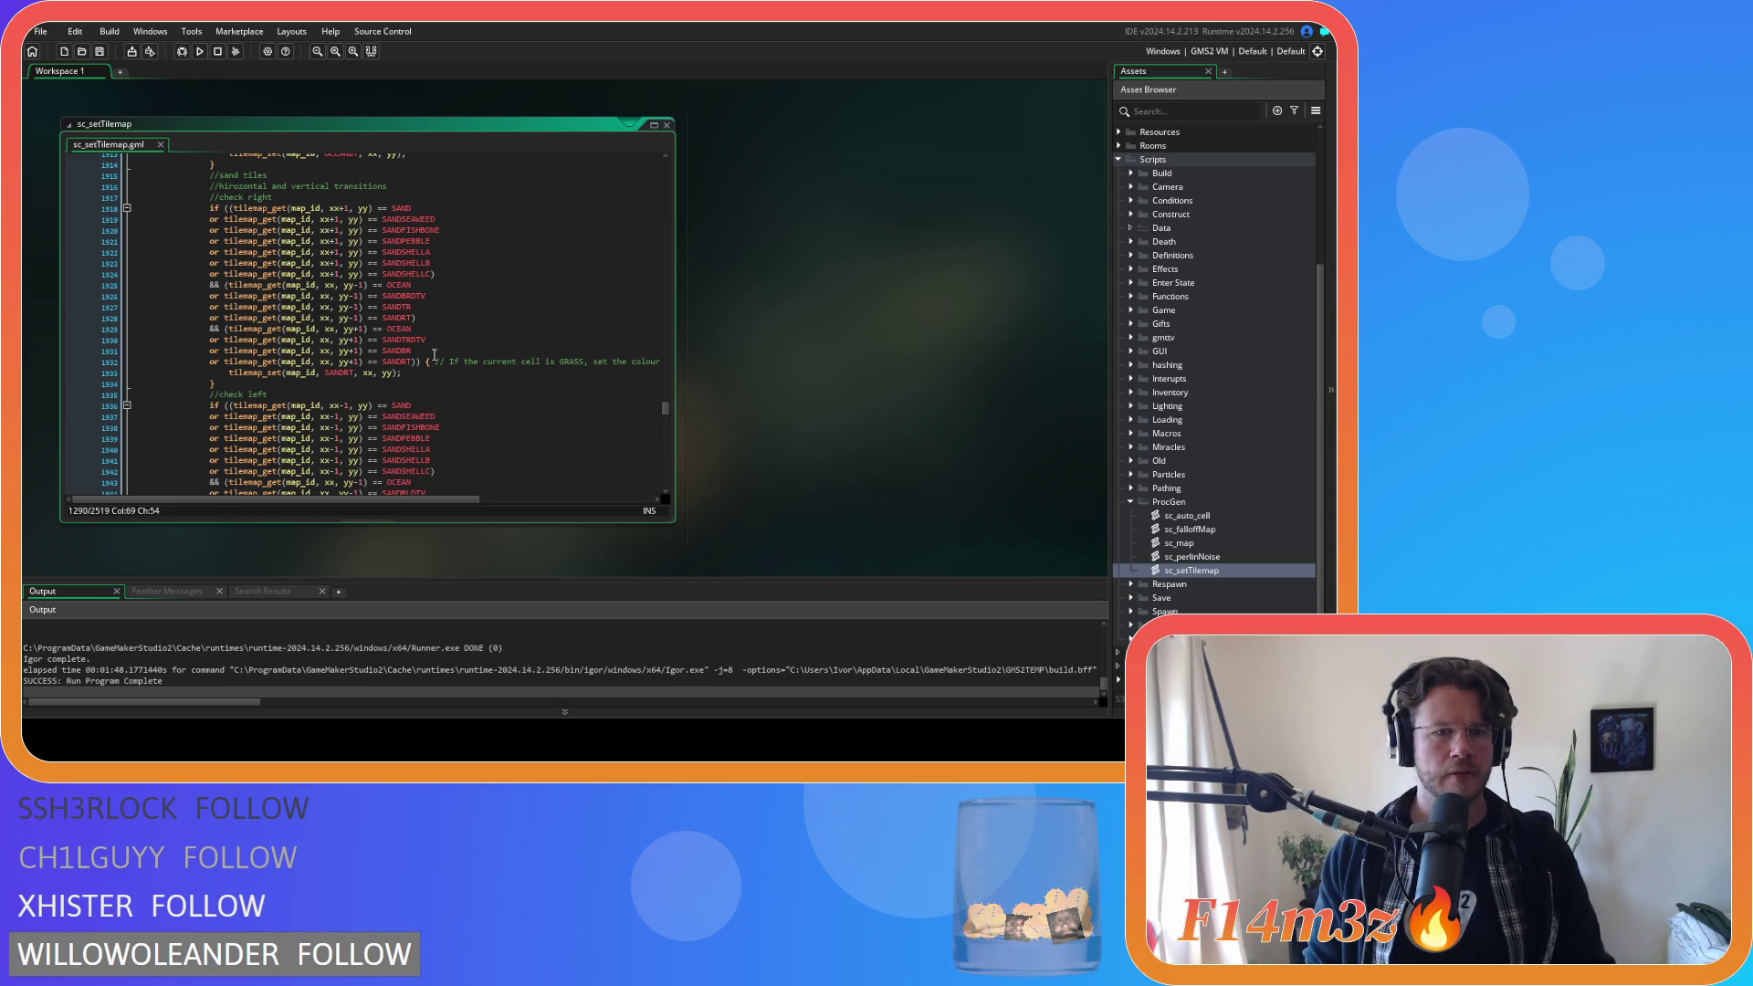
{"action": "left_click", "coordinate": [452, 273]}
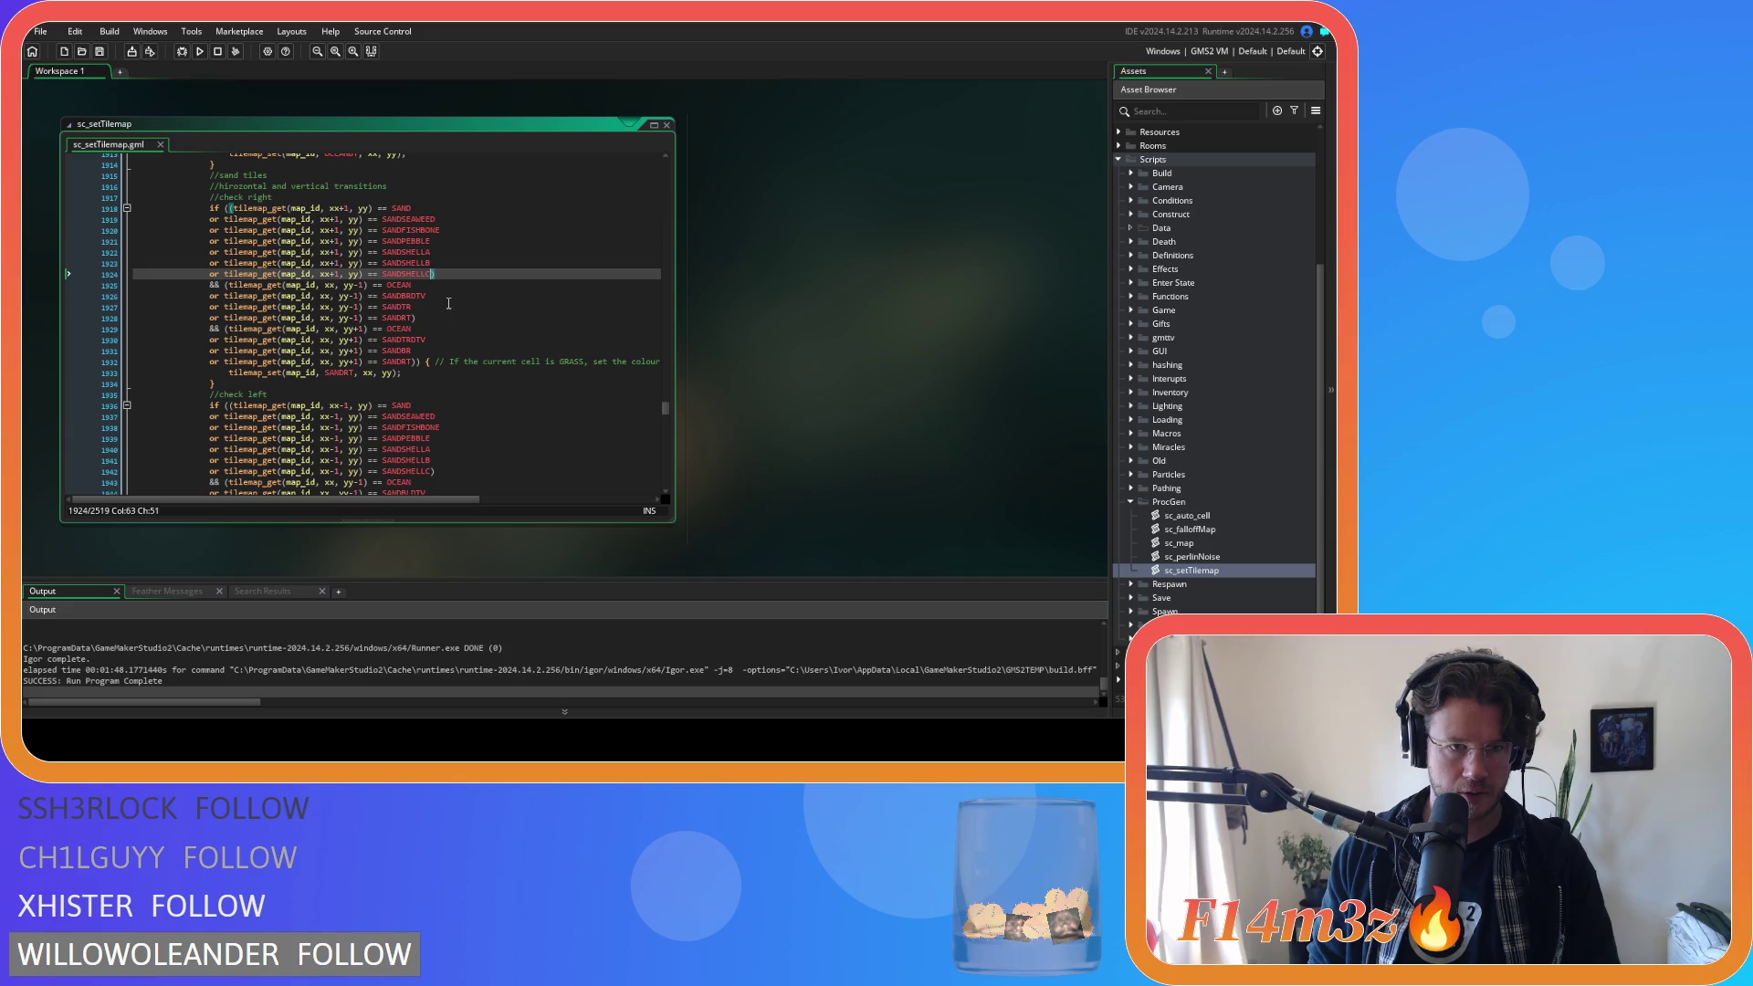
{"action": "scroll", "coordinate": [448, 303], "scroll_direction": "down", "scroll_amount": 4}
{"action": "left_click", "coordinate": [446, 334]}
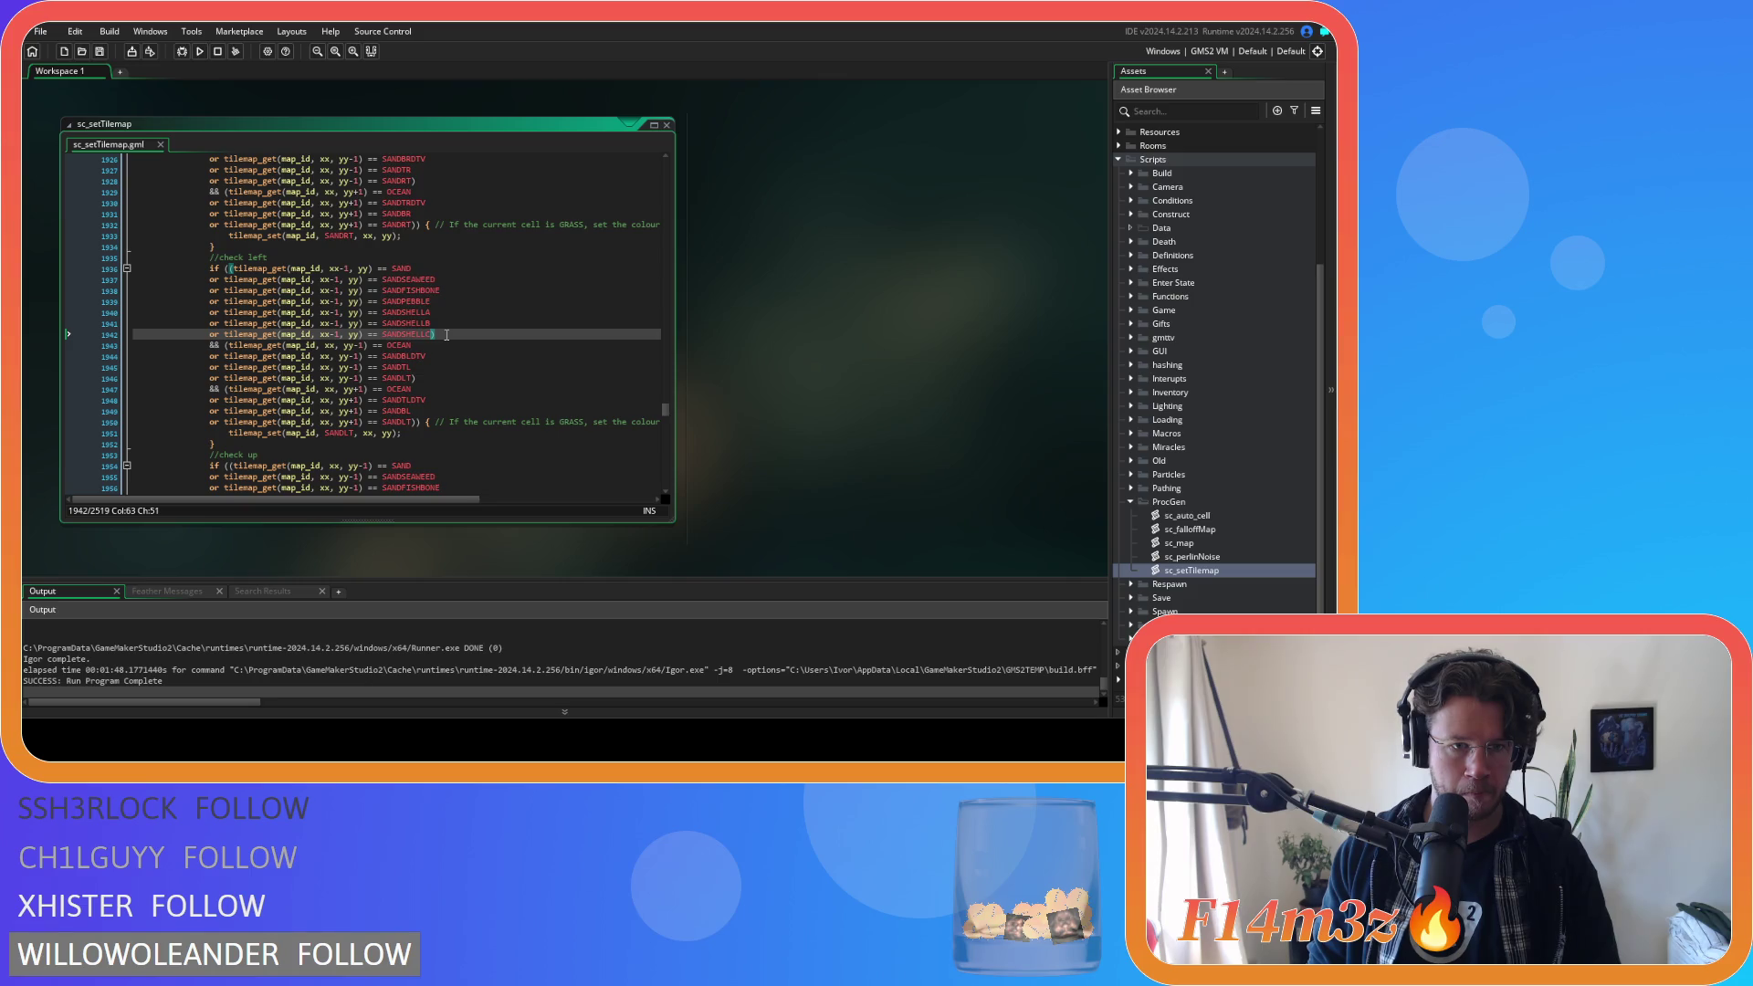
{"action": "scroll", "coordinate": [447, 335], "scroll_direction": "down", "scroll_amount": 6}
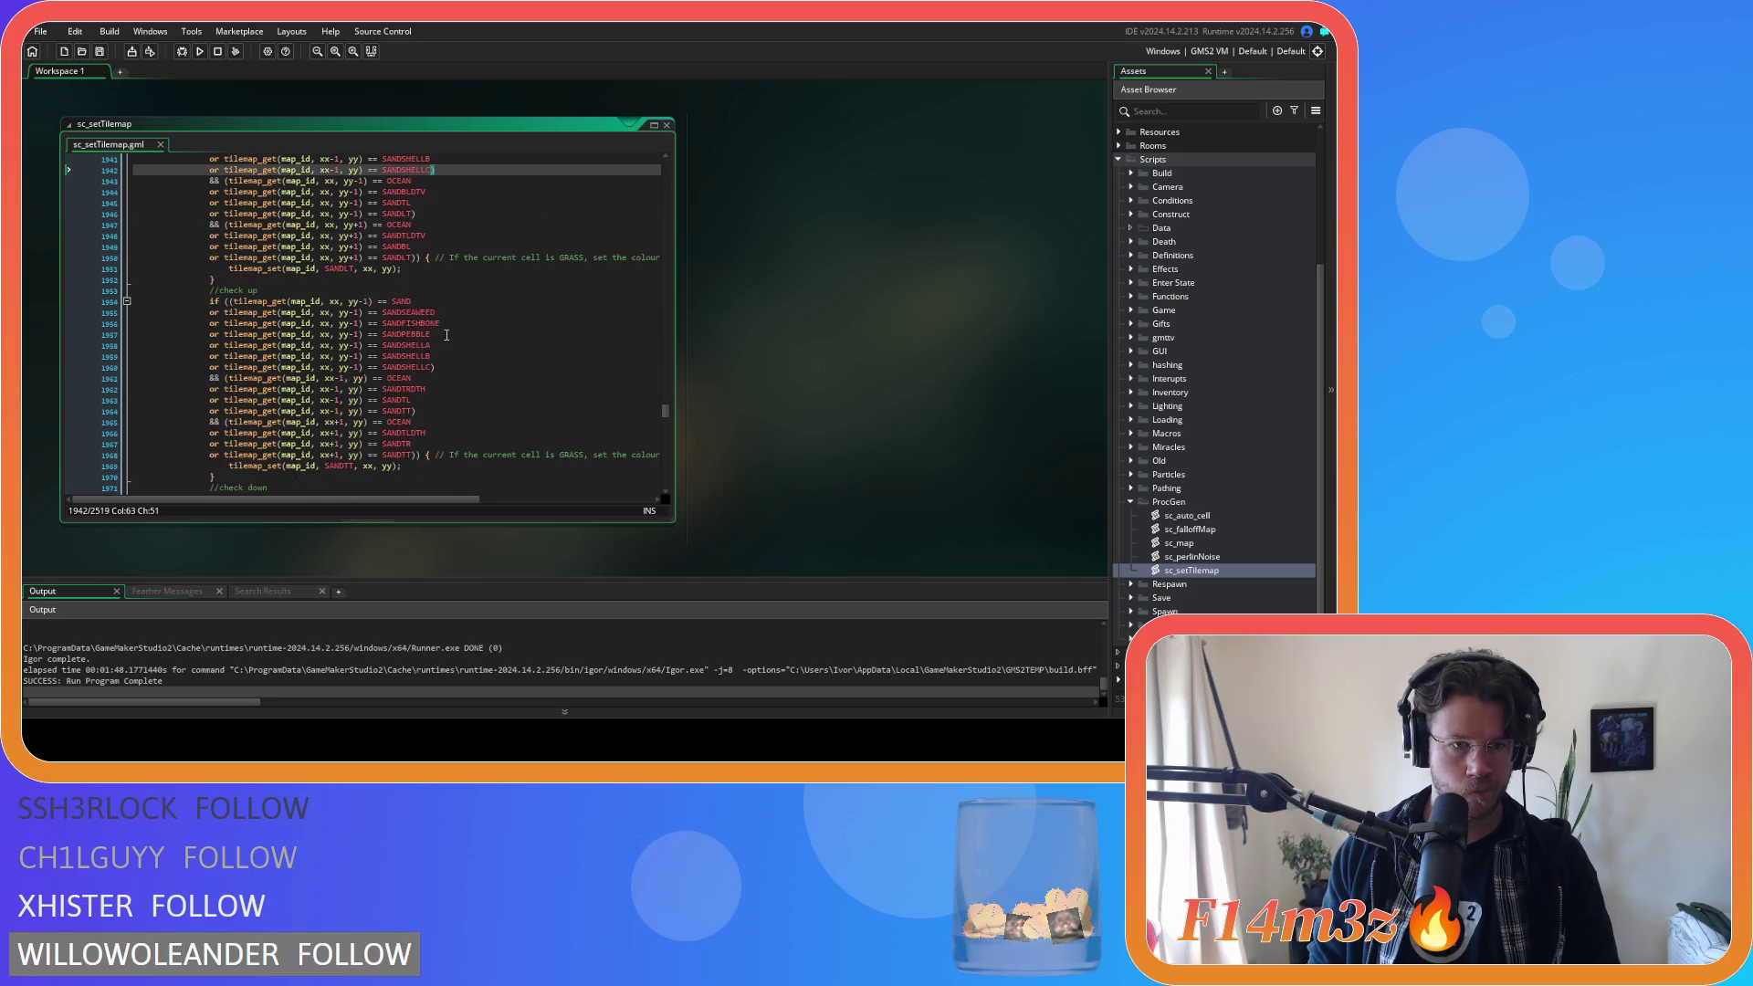
{"action": "left_click", "coordinate": [447, 335]}
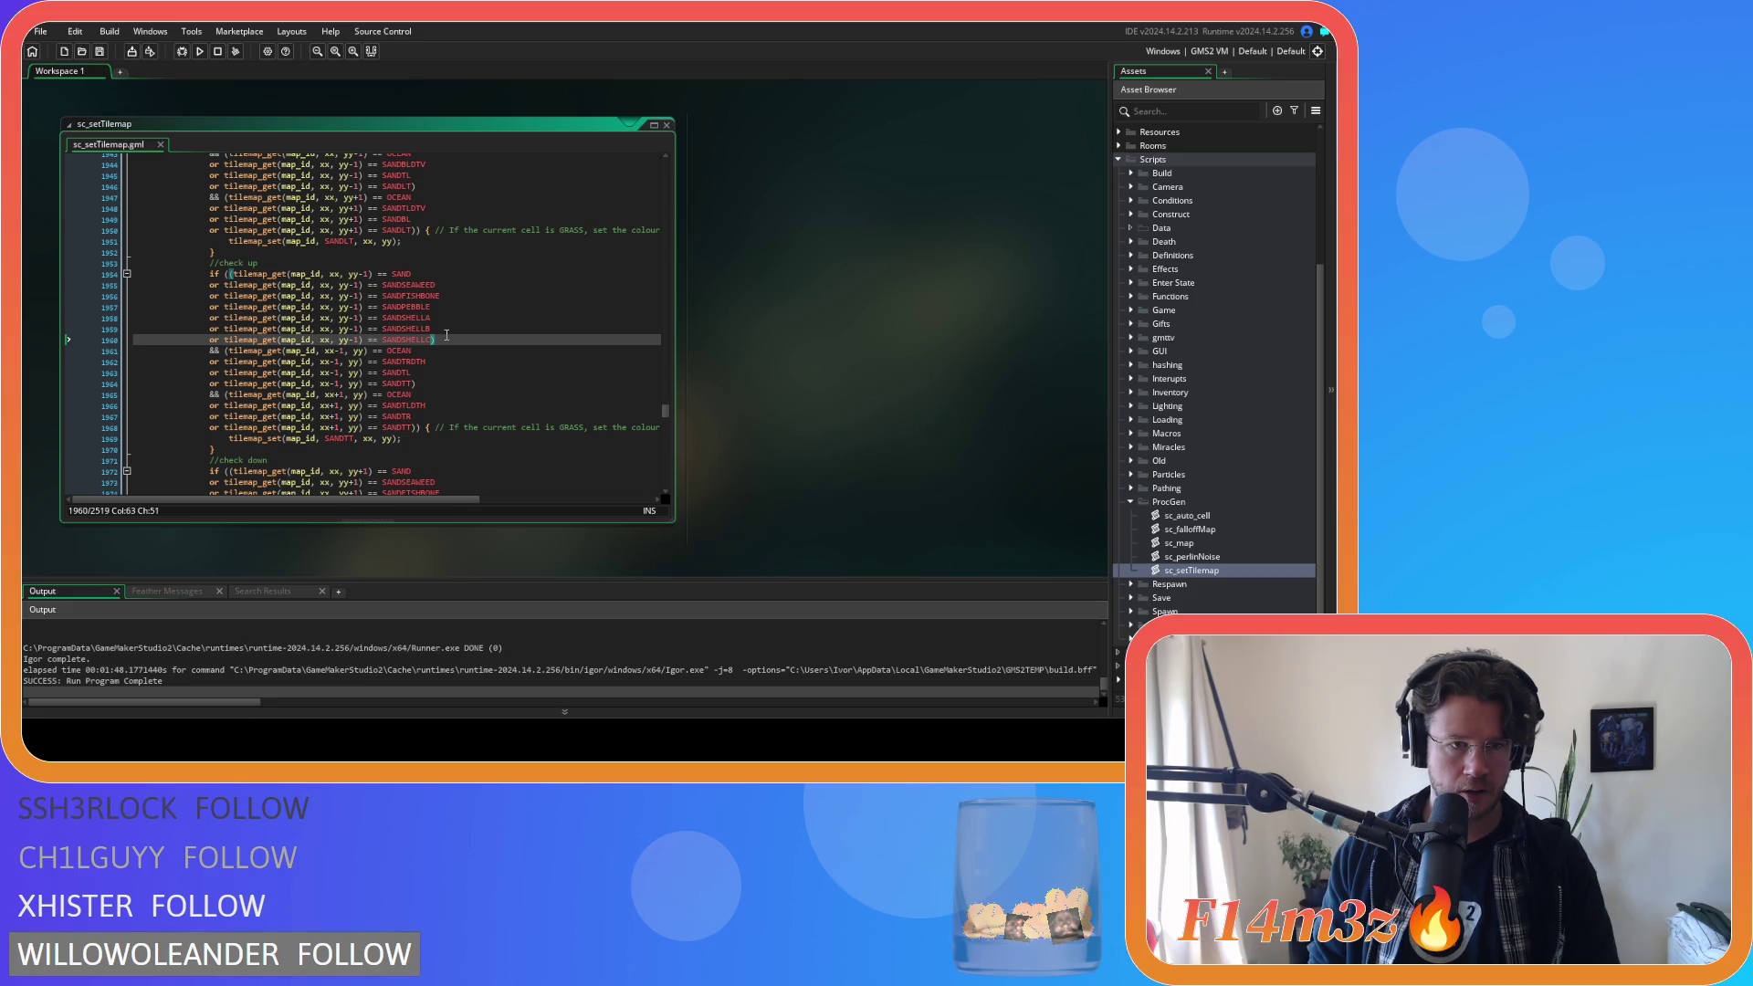
{"action": "scroll", "coordinate": [446, 335], "scroll_direction": "up", "scroll_amount": 4}
{"action": "scroll", "coordinate": [447, 335], "scroll_direction": "down", "scroll_amount": 10}
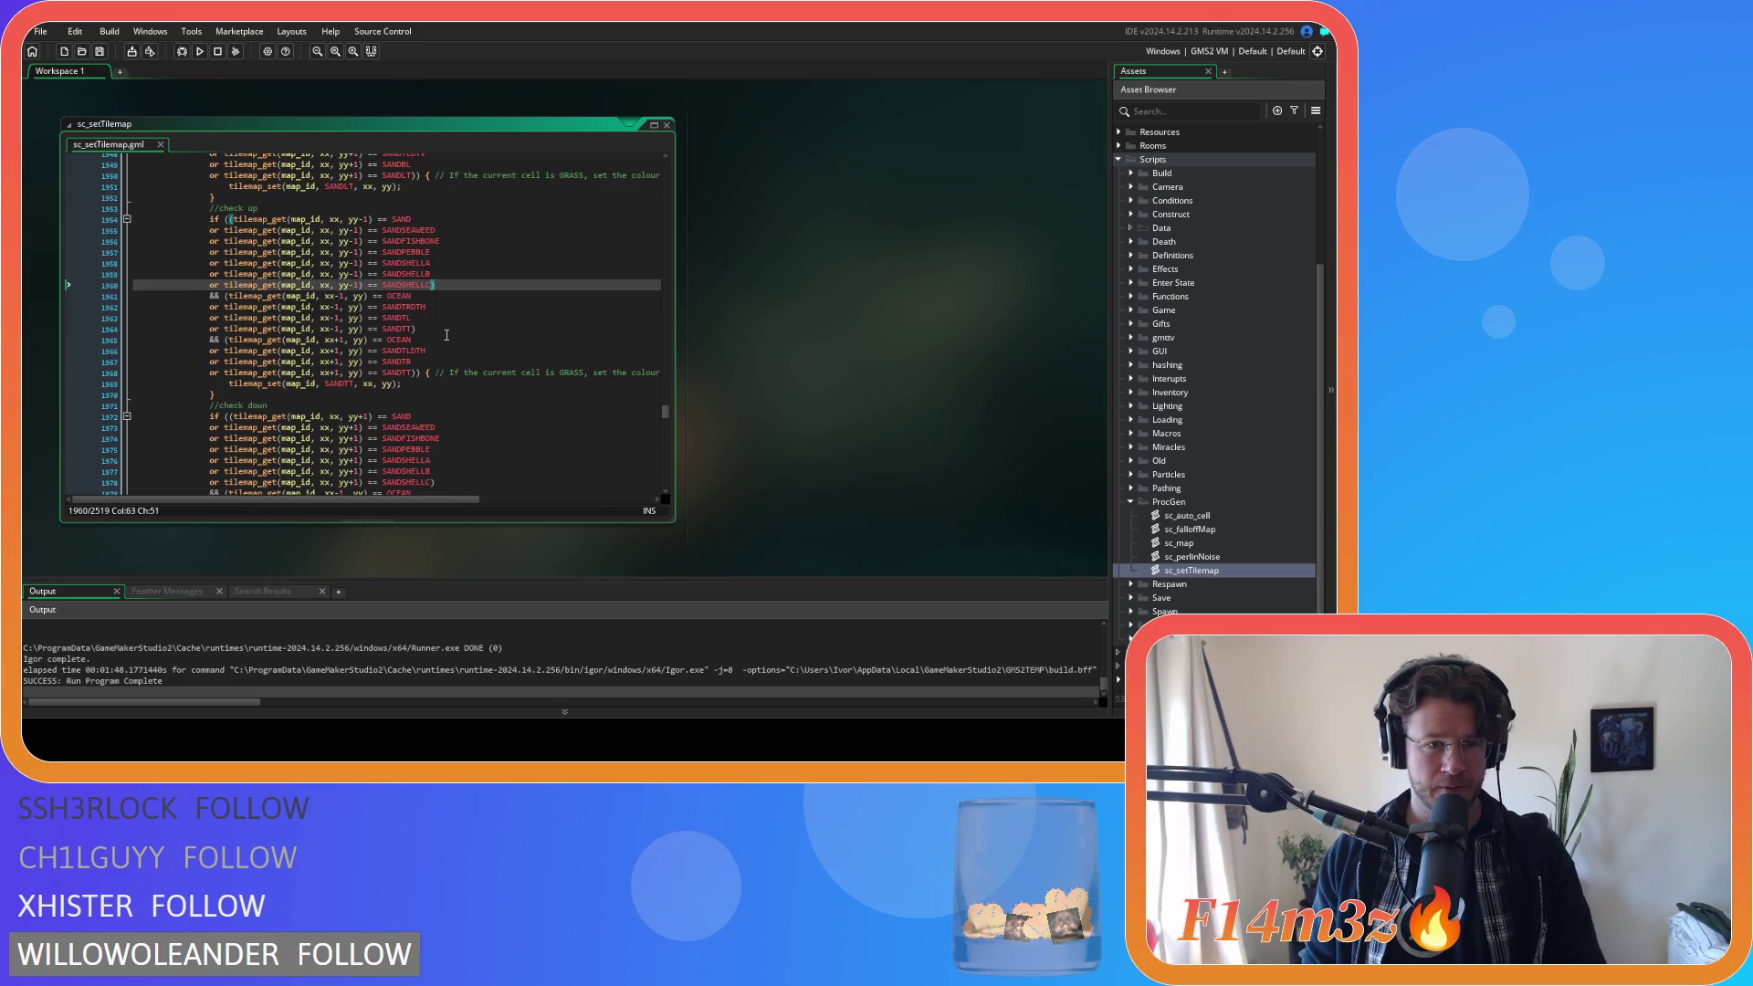
{"action": "left_click", "coordinate": [451, 344]}
{"action": "scroll", "coordinate": [451, 344], "scroll_direction": "down", "scroll_amount": 6}
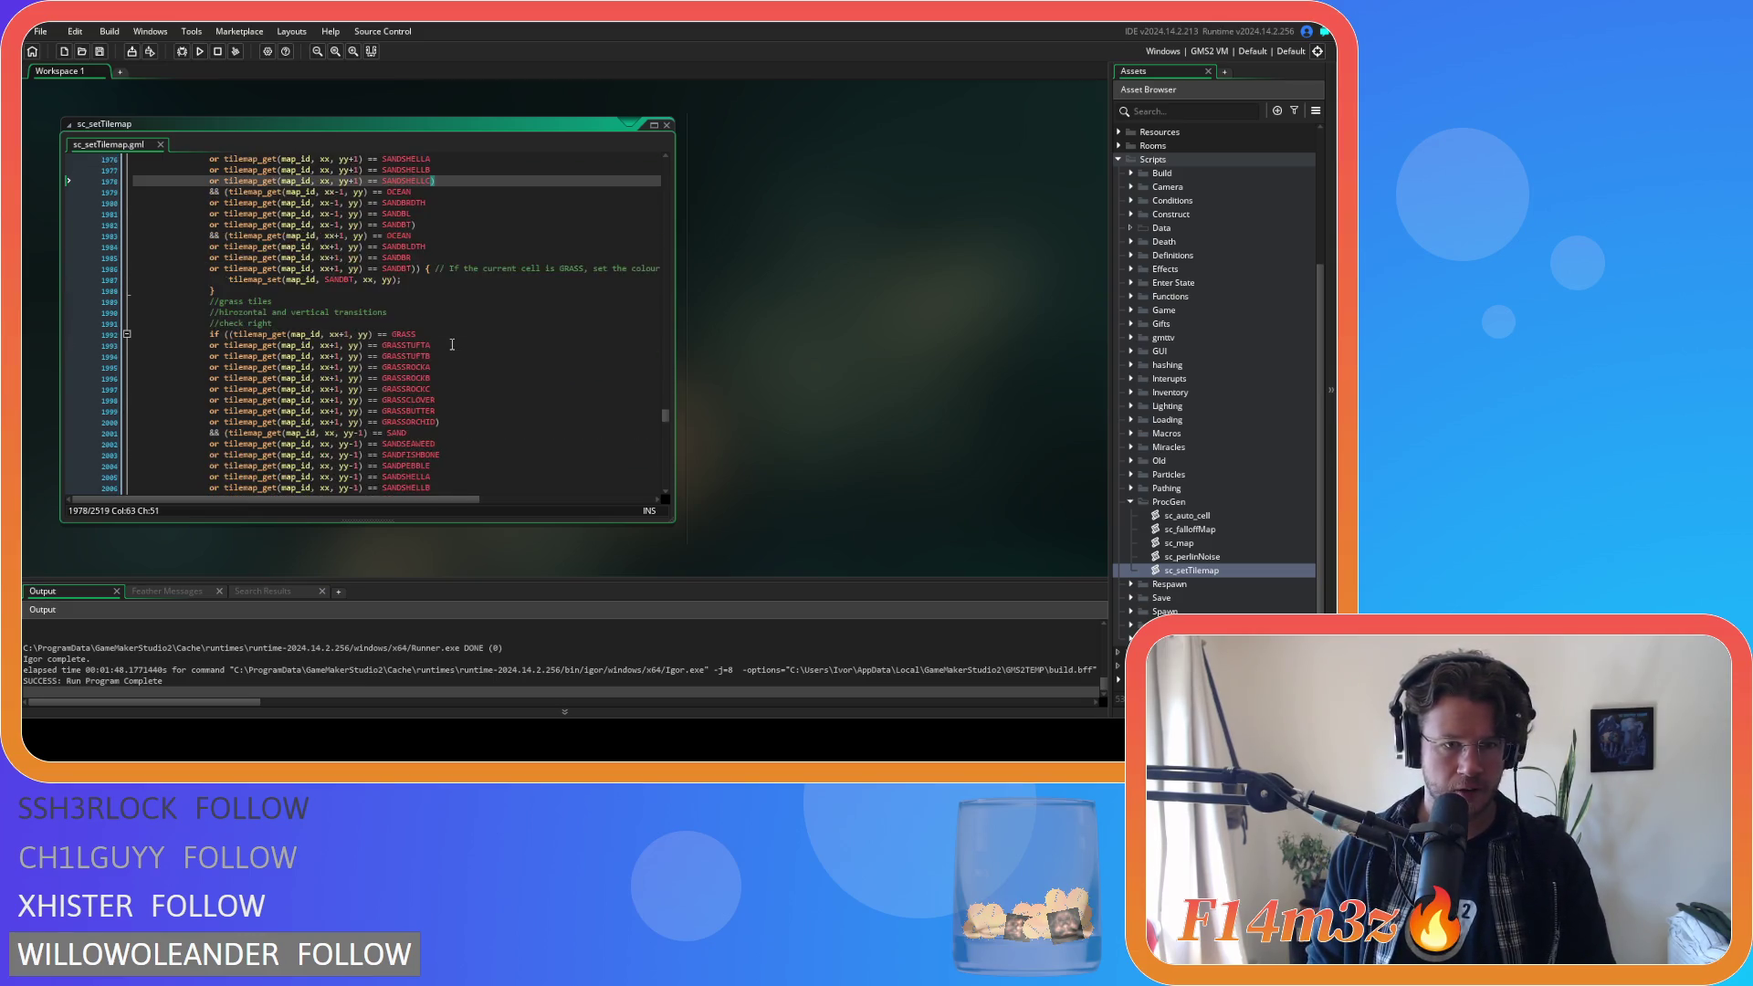
{"action": "left_click", "coordinate": [447, 394]}
{"action": "scroll", "coordinate": [457, 388], "scroll_direction": "down", "scroll_amount": 5}
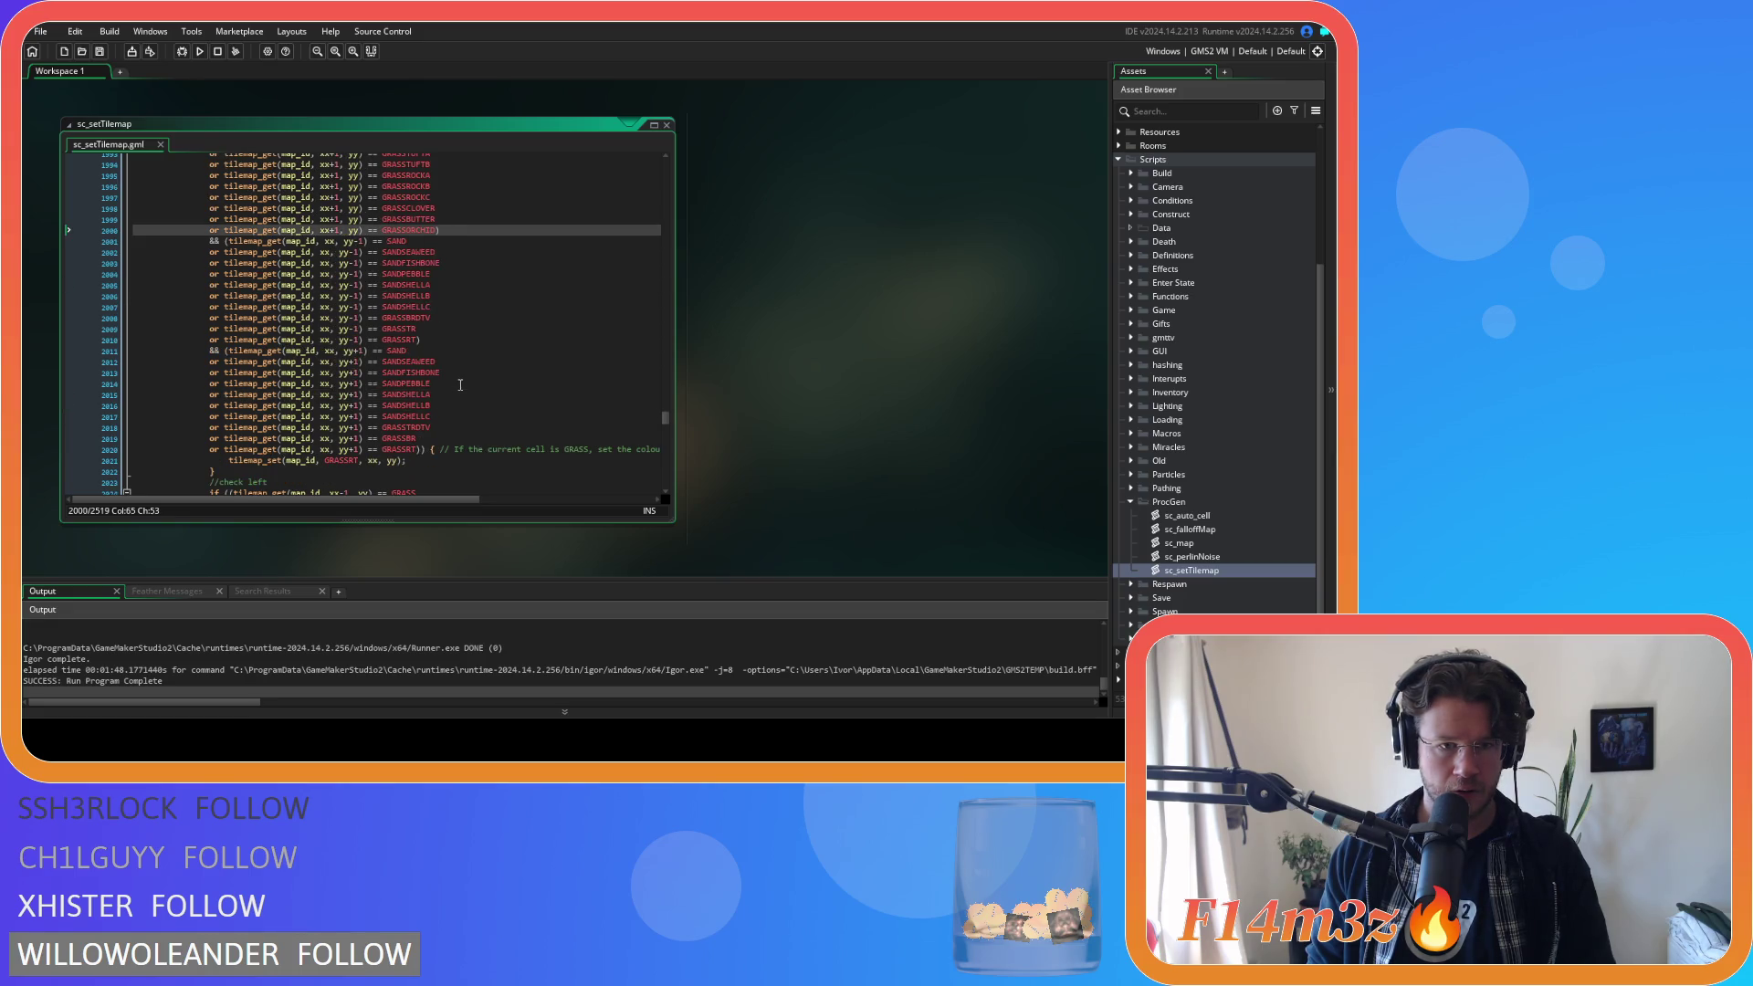
{"action": "left_click", "coordinate": [461, 351]}
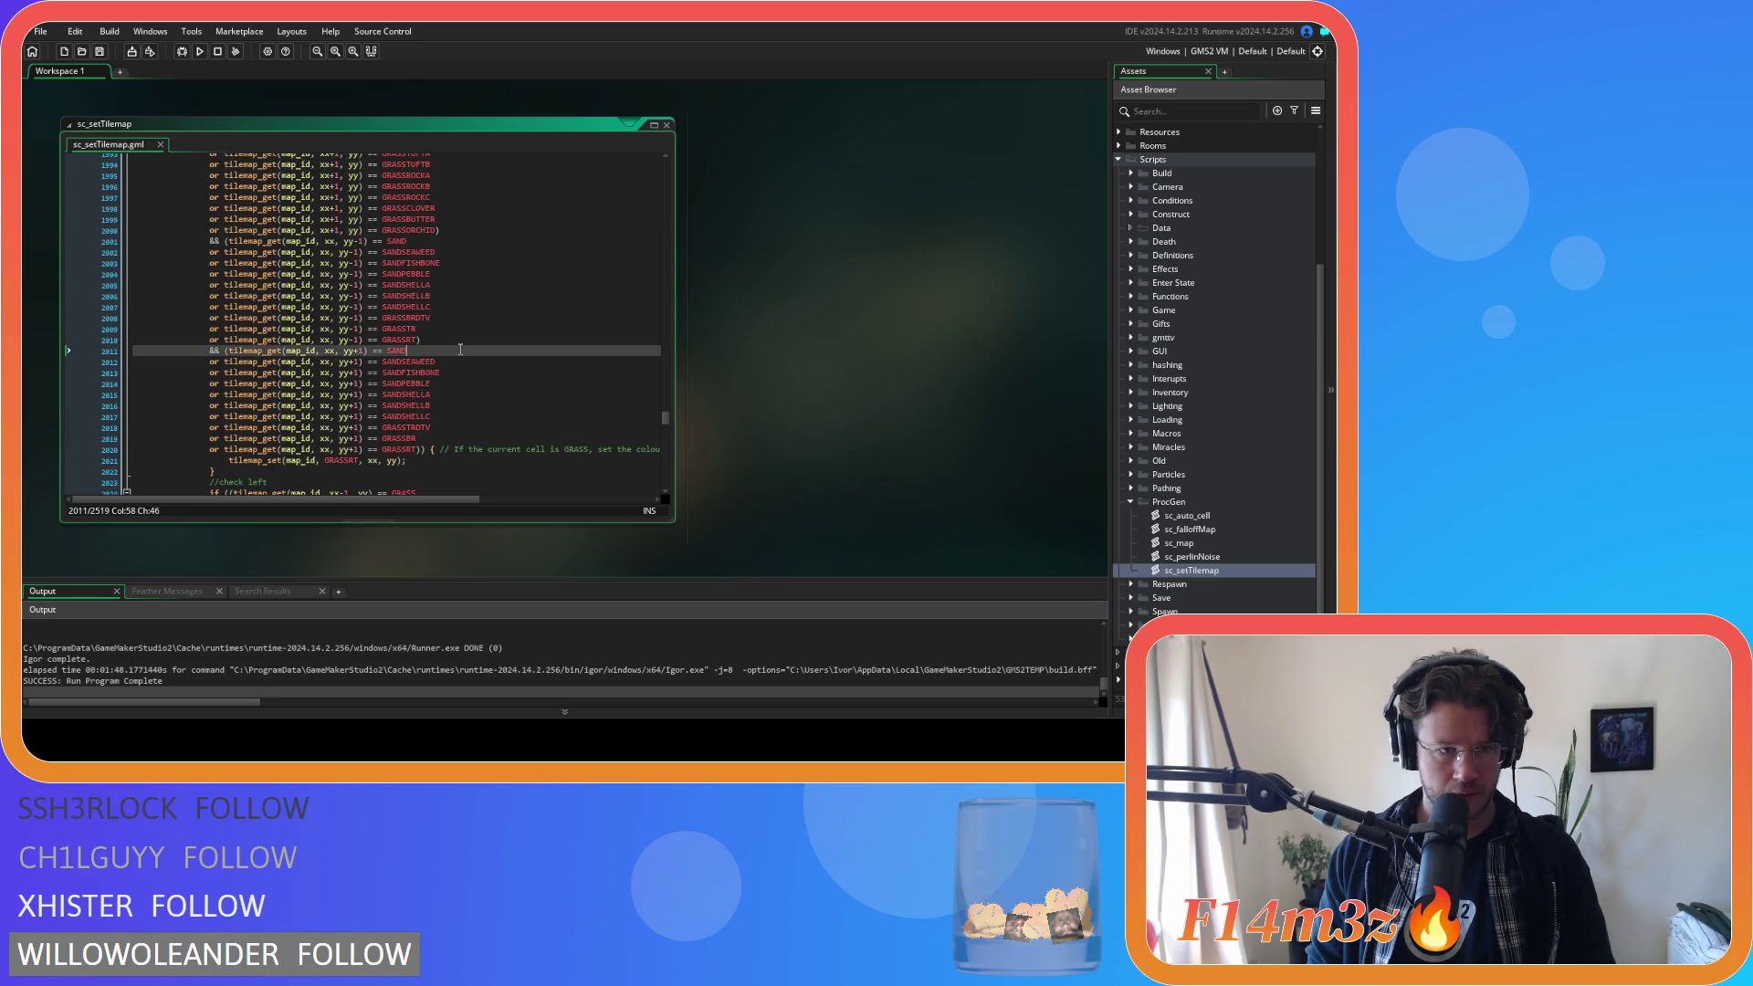
{"action": "left_click", "coordinate": [418, 450]}
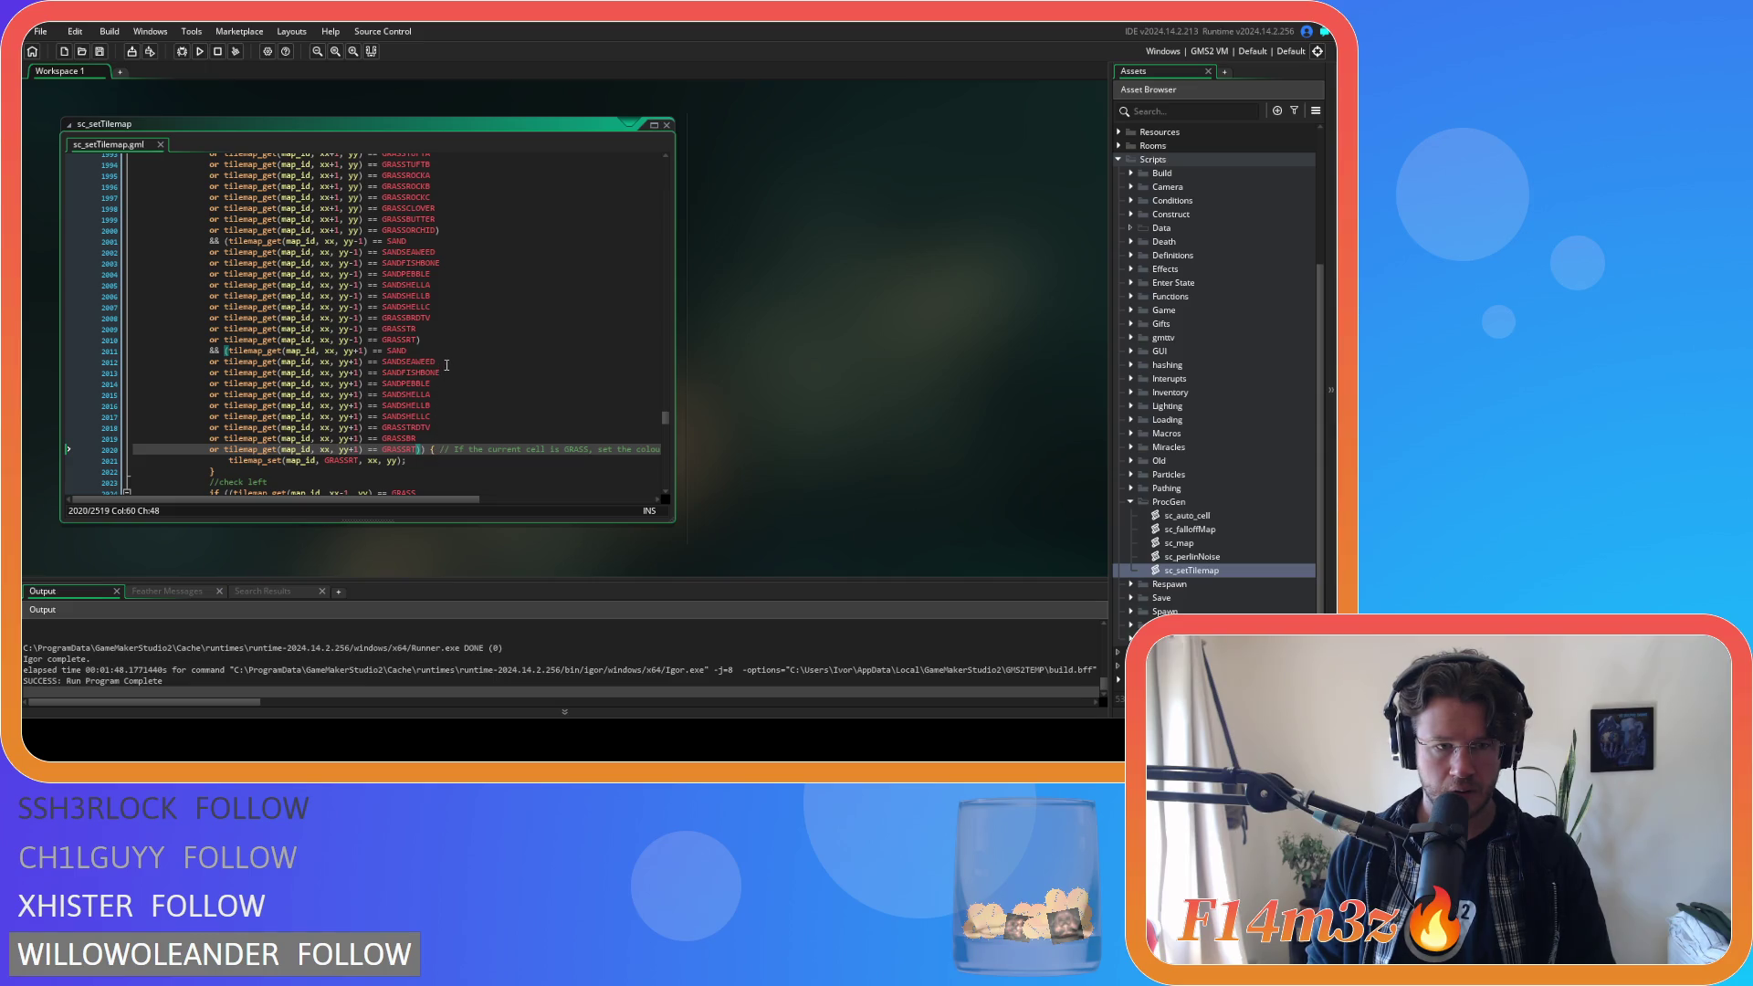
{"action": "scroll", "coordinate": [446, 365], "scroll_direction": "down", "scroll_amount": 8}
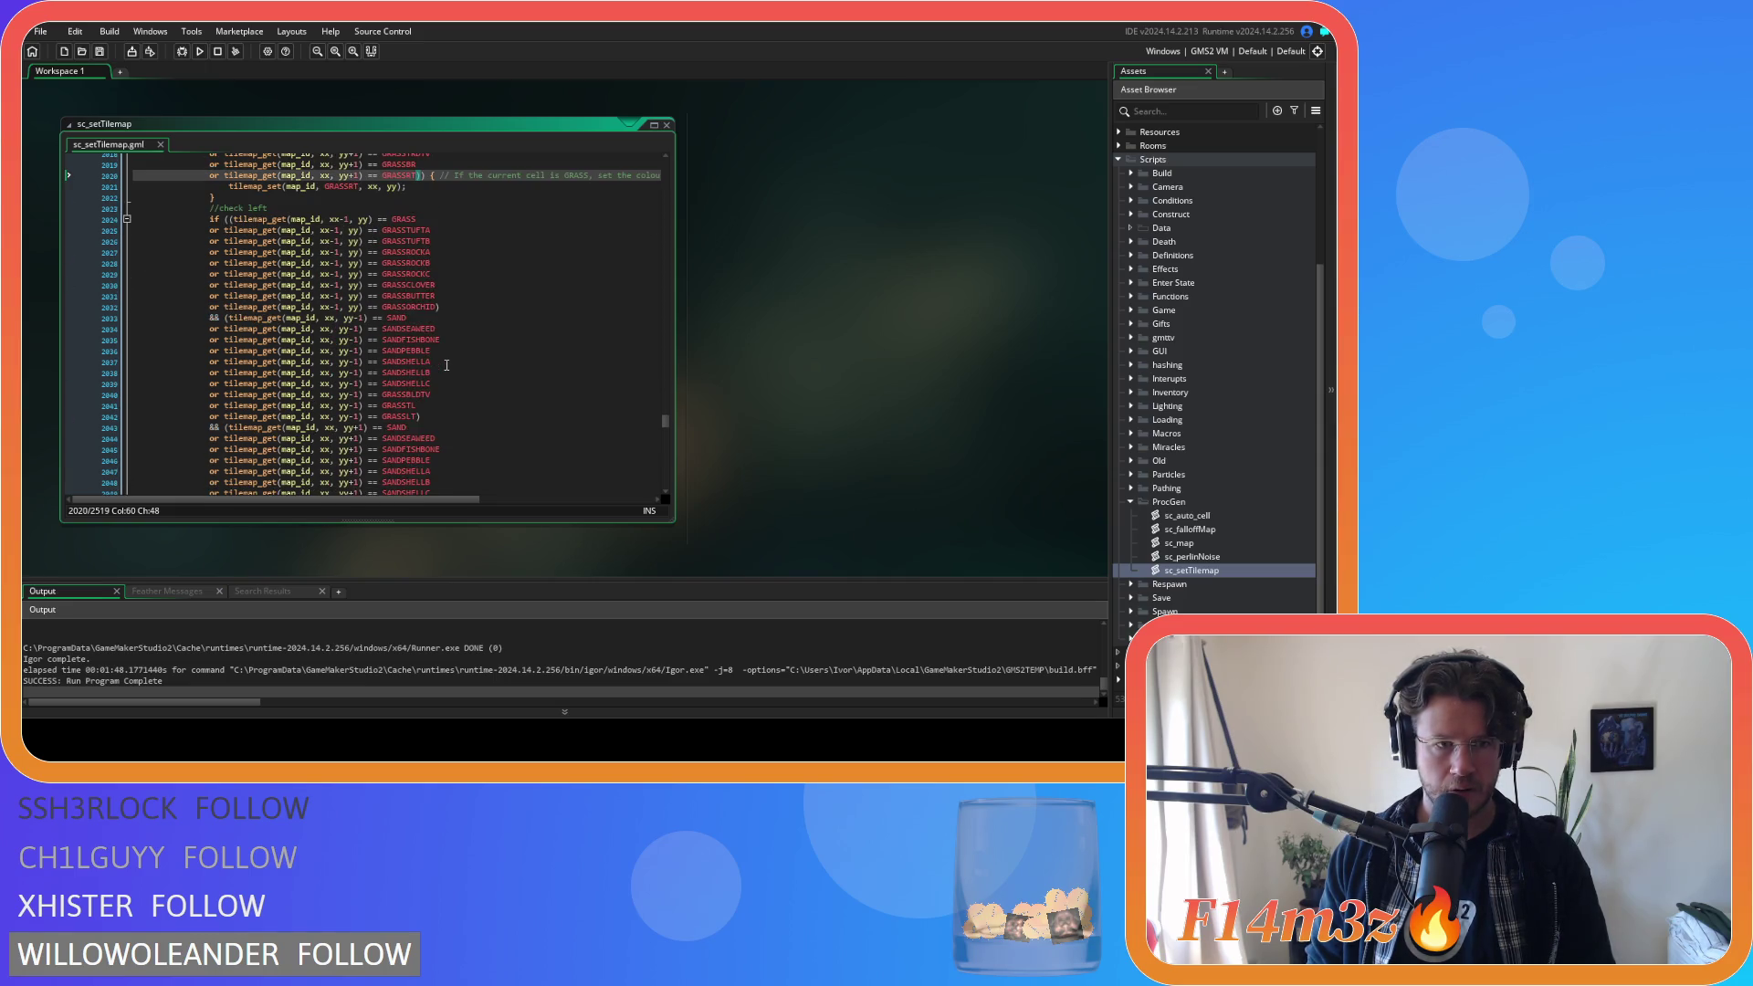
{"action": "scroll", "coordinate": [446, 365], "scroll_direction": "down", "scroll_amount": 20}
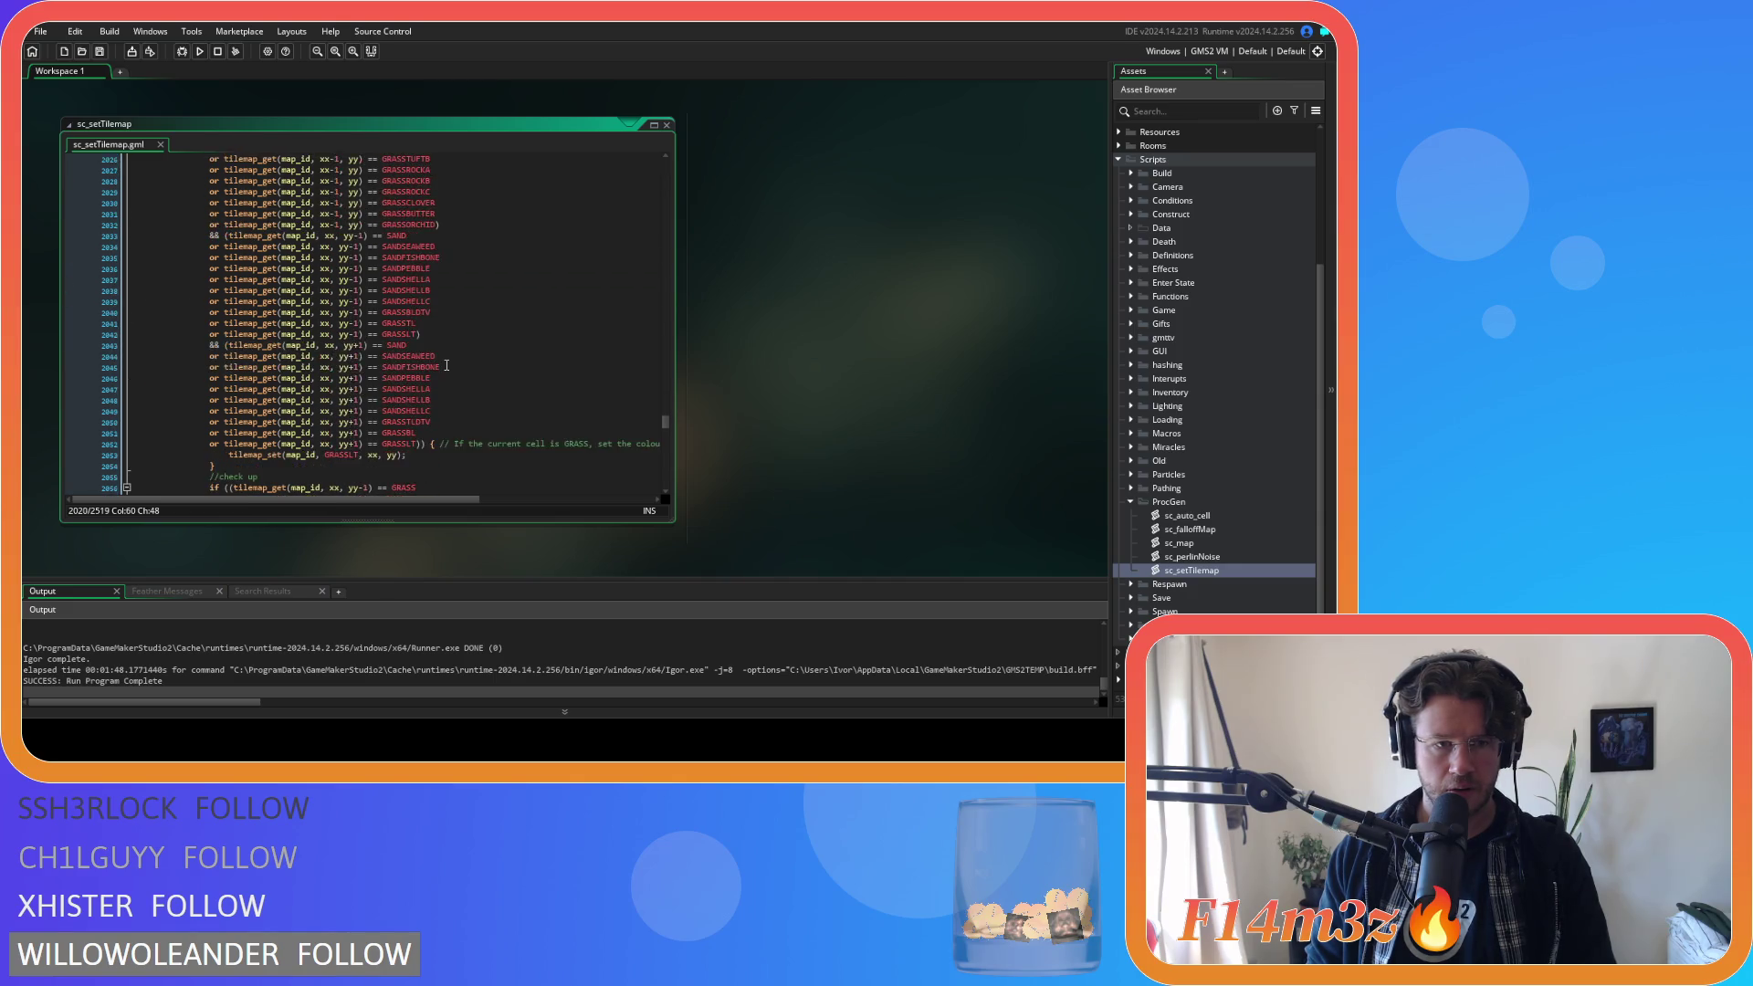
{"action": "scroll", "coordinate": [446, 353], "scroll_direction": "down", "scroll_amount": 20}
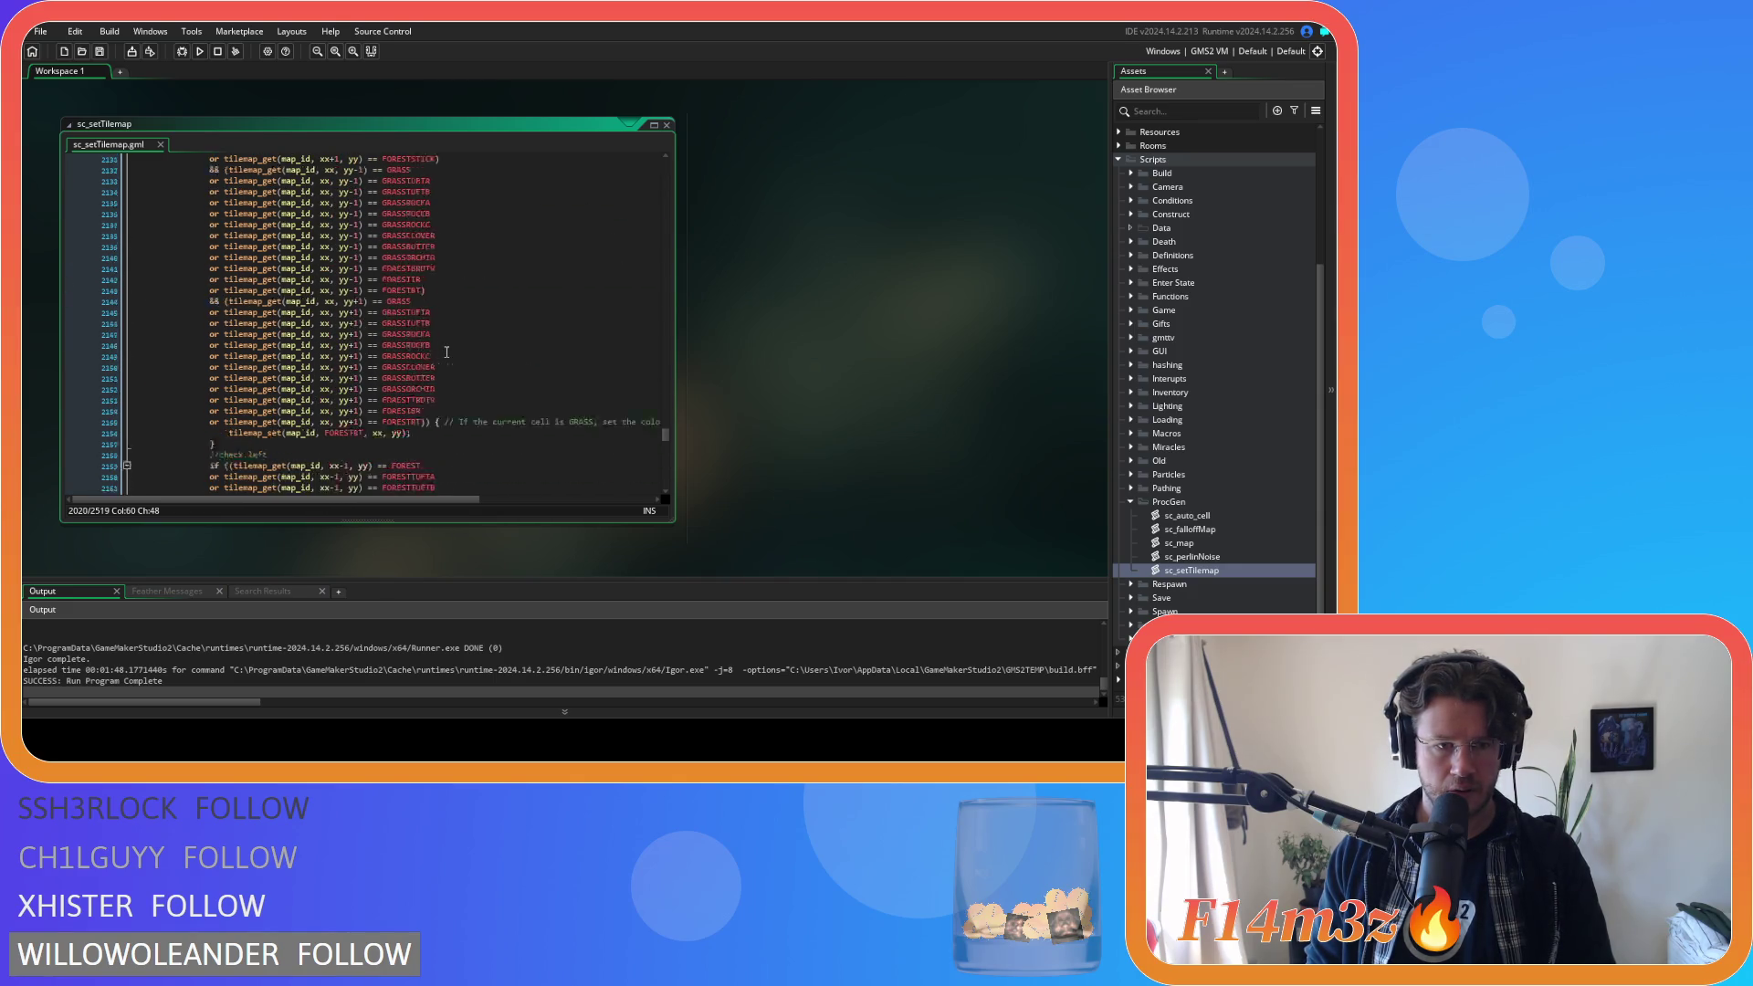
{"action": "scroll", "coordinate": [451, 354], "scroll_direction": "down", "scroll_amount": 20}
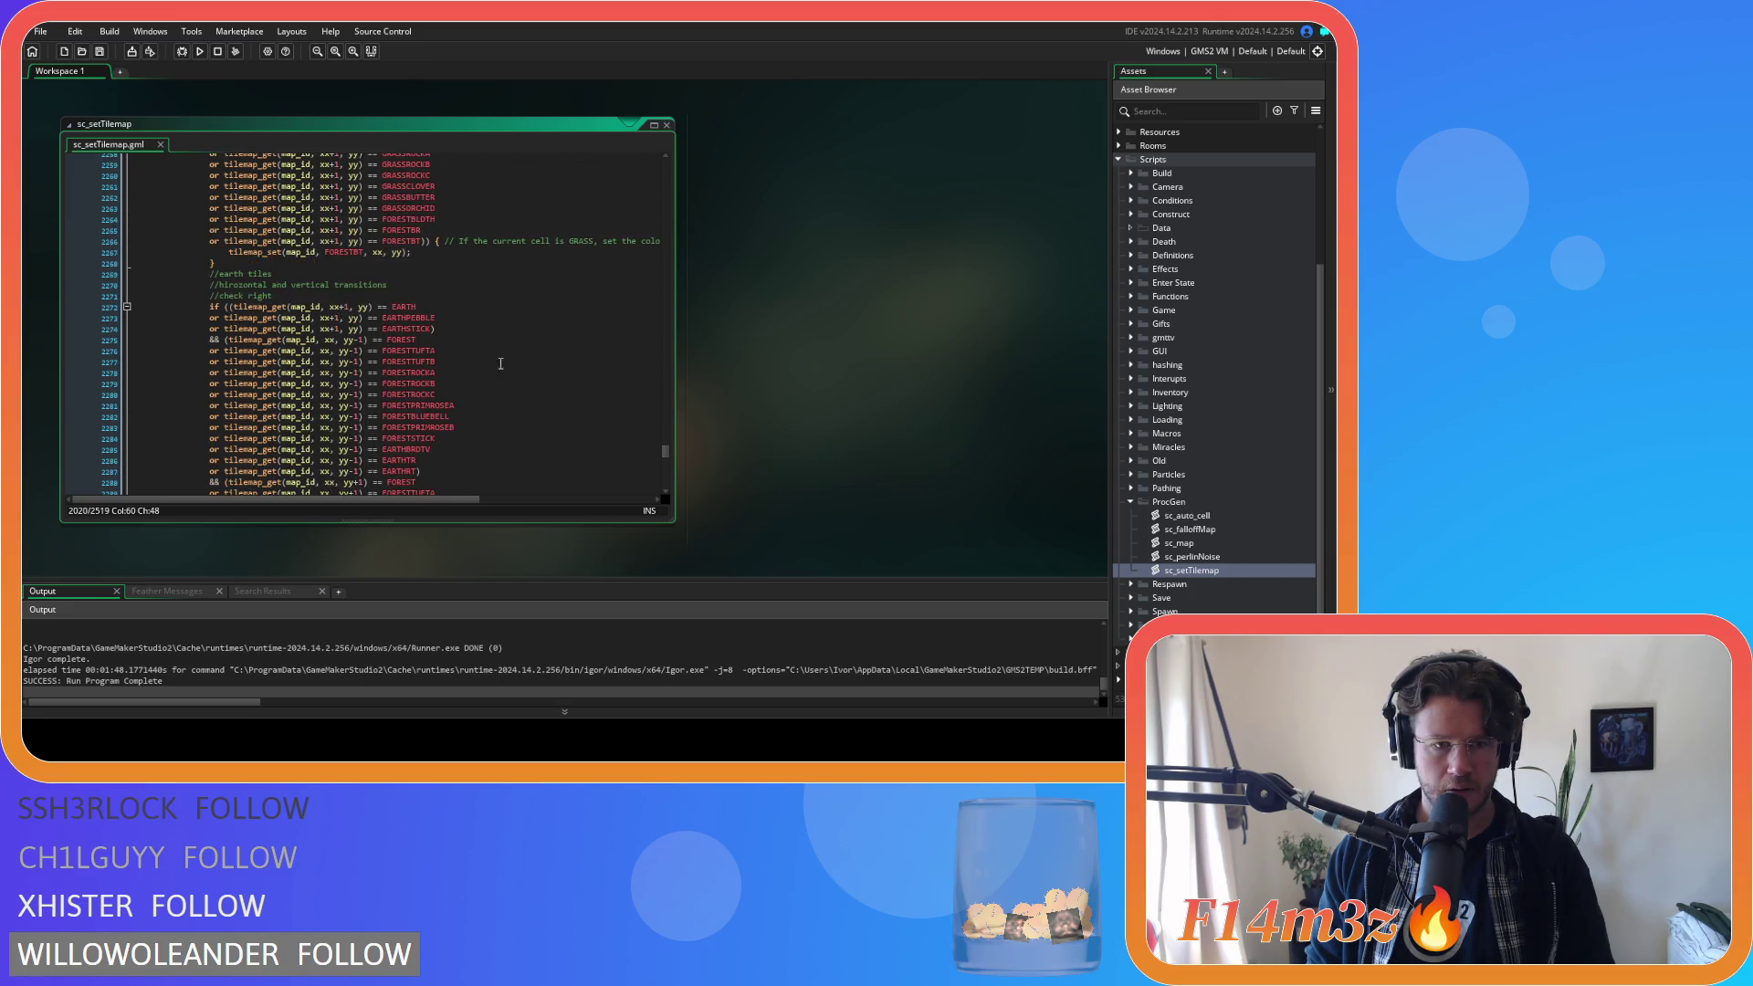
{"action": "scroll", "coordinate": [547, 388], "scroll_direction": "down", "scroll_amount": 20}
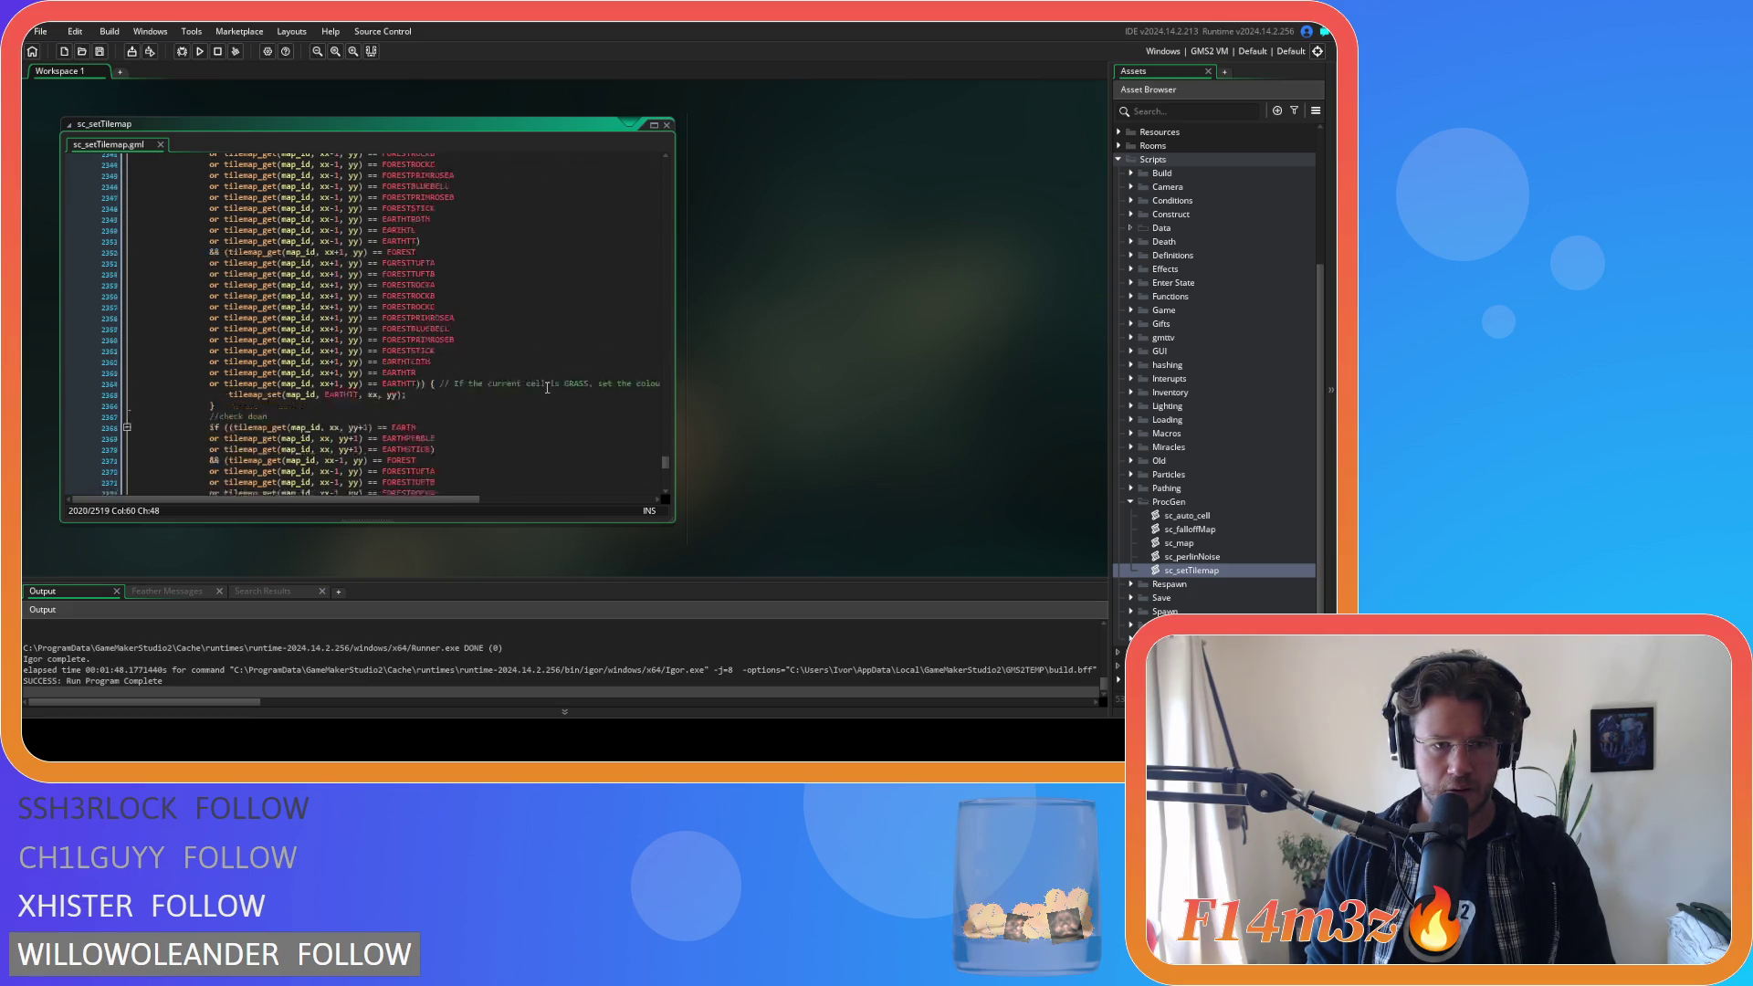
{"action": "scroll", "coordinate": [547, 388], "scroll_direction": "down", "scroll_amount": 20}
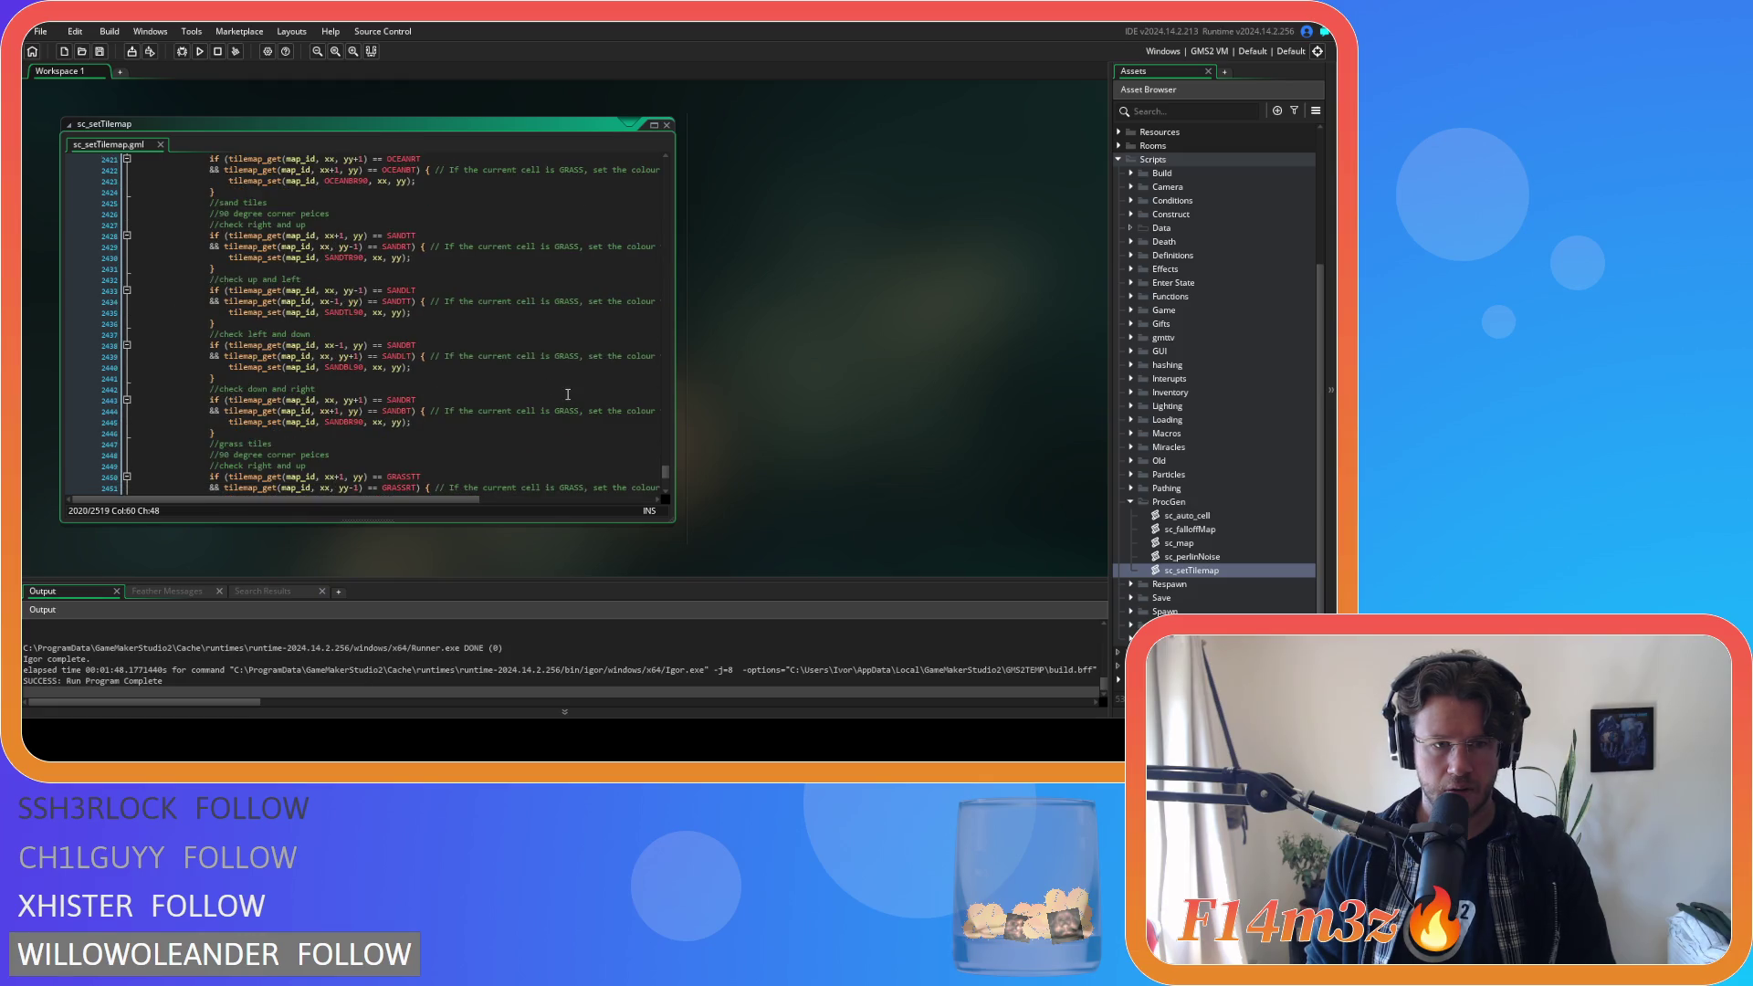
{"action": "scroll", "coordinate": [569, 398], "scroll_direction": "down", "scroll_amount": 7}
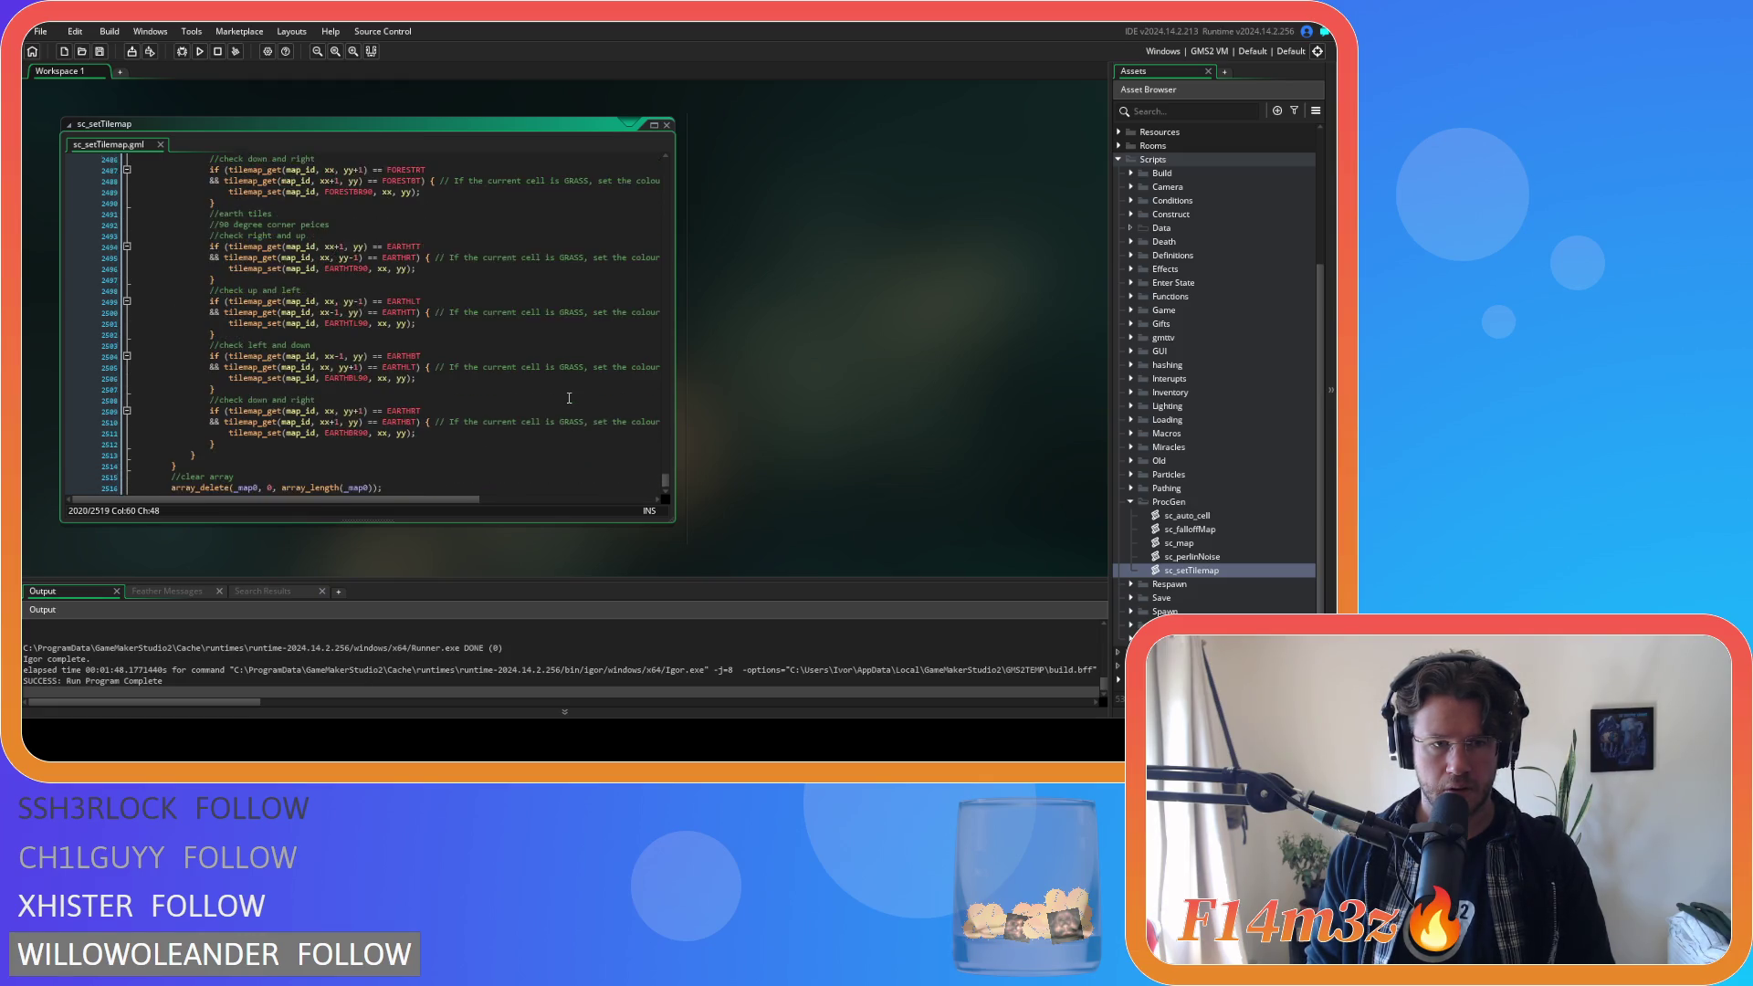
{"action": "mouse_move", "coordinate": [667, 479]}
{"action": "left_mouse_down"}
{"action": "mouse_move", "coordinate": [677, 316]}
{"action": "mouse_move", "coordinate": [637, 188]}
{"action": "mouse_move", "coordinate": [650, 166]}
{"action": "left_mouse_up"}
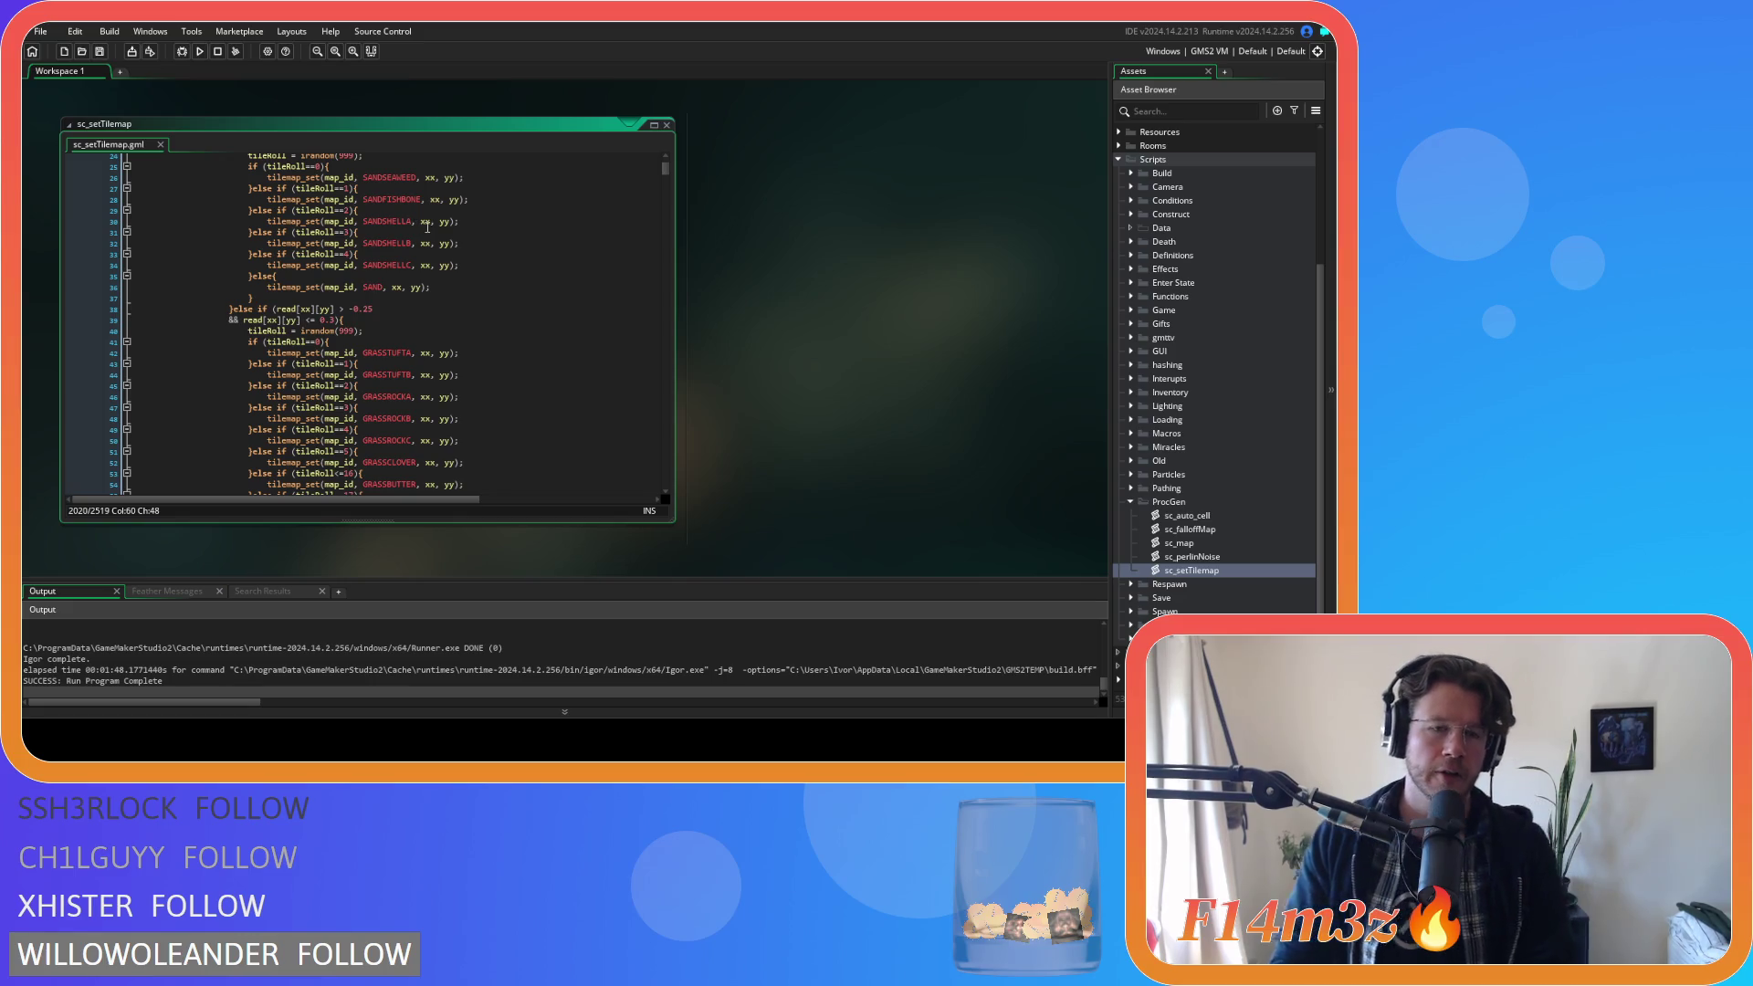
{"action": "scroll", "coordinate": [479, 265], "scroll_direction": "down", "scroll_amount": 7}
{"action": "scroll", "coordinate": [483, 256], "scroll_direction": "down", "scroll_amount": 16}
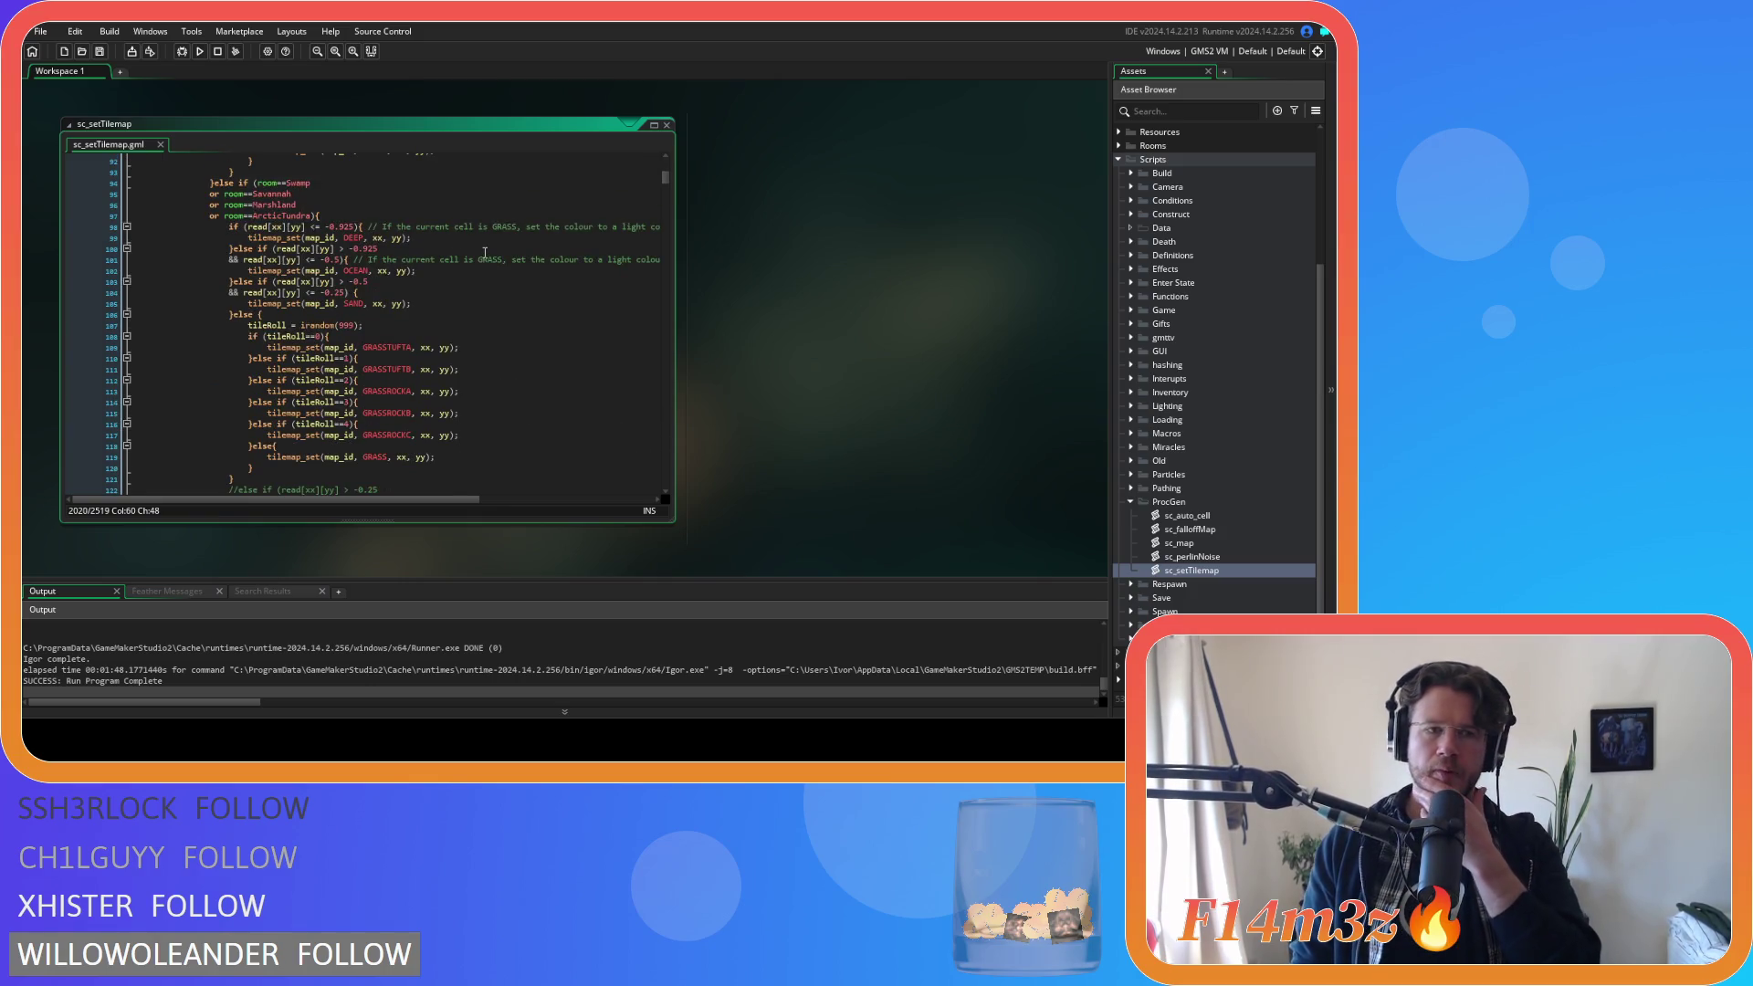
{"action": "scroll", "coordinate": [485, 252], "scroll_direction": "down", "scroll_amount": 20}
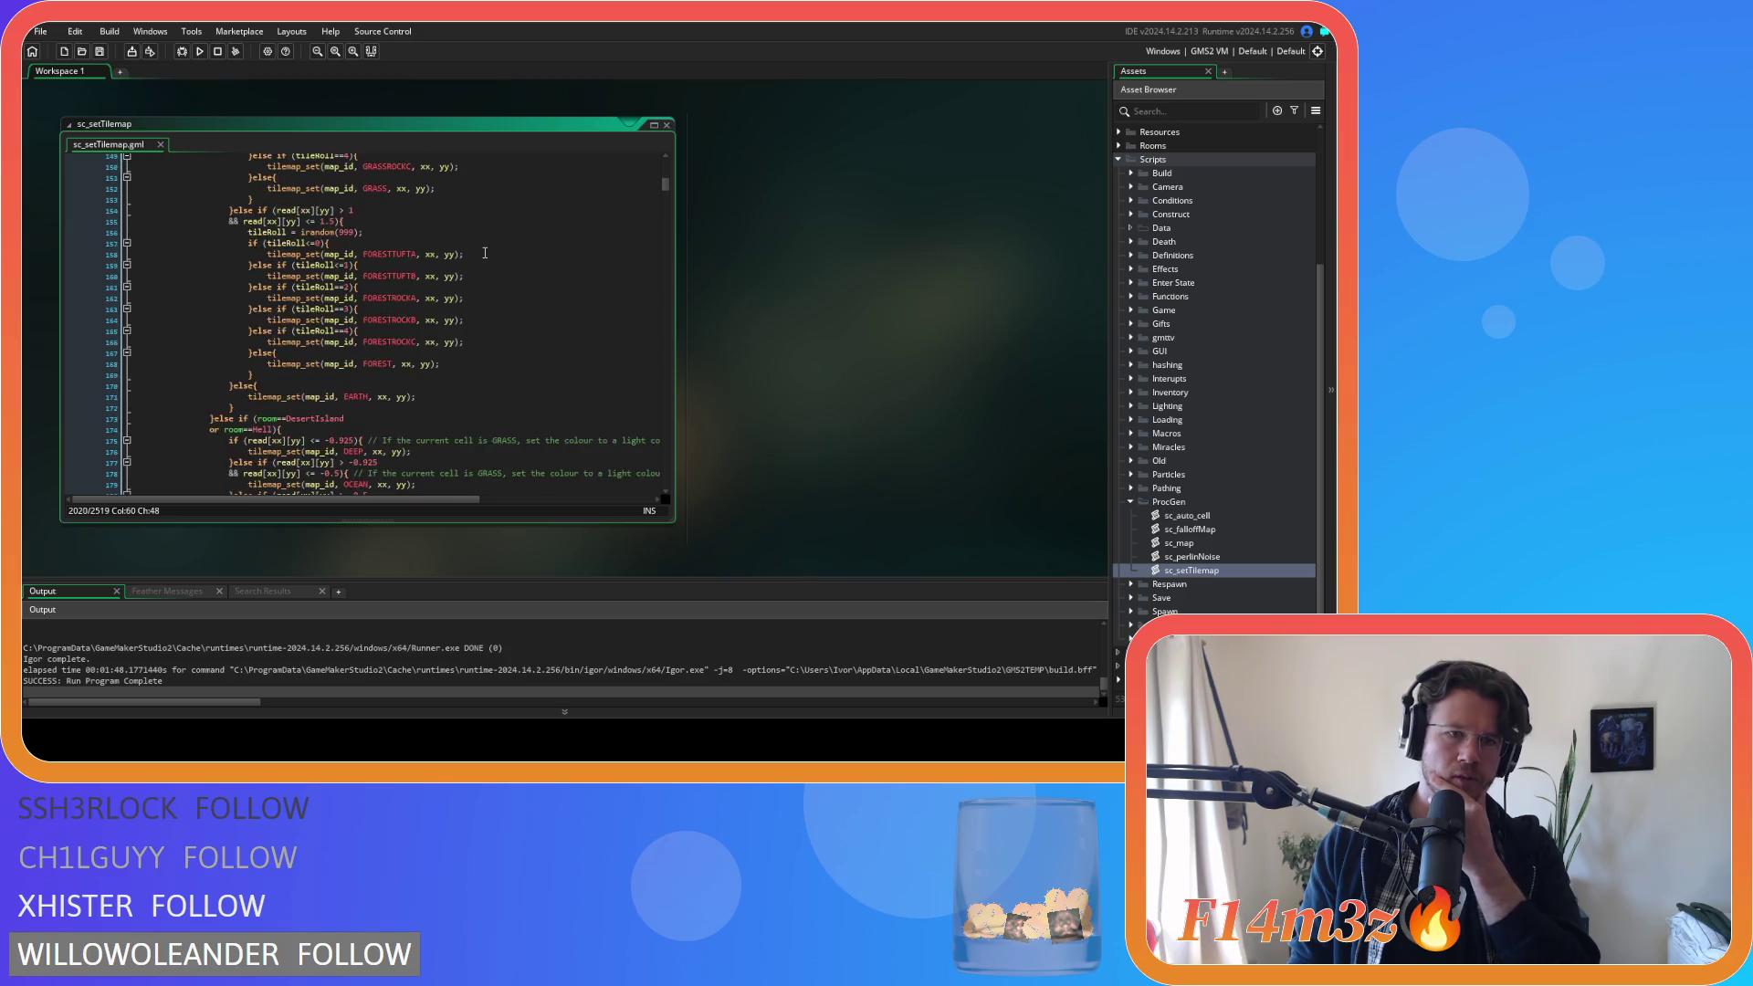
{"action": "scroll", "coordinate": [485, 253], "scroll_direction": "down", "scroll_amount": 13}
{"action": "scroll", "coordinate": [485, 253], "scroll_direction": "down", "scroll_amount": 17}
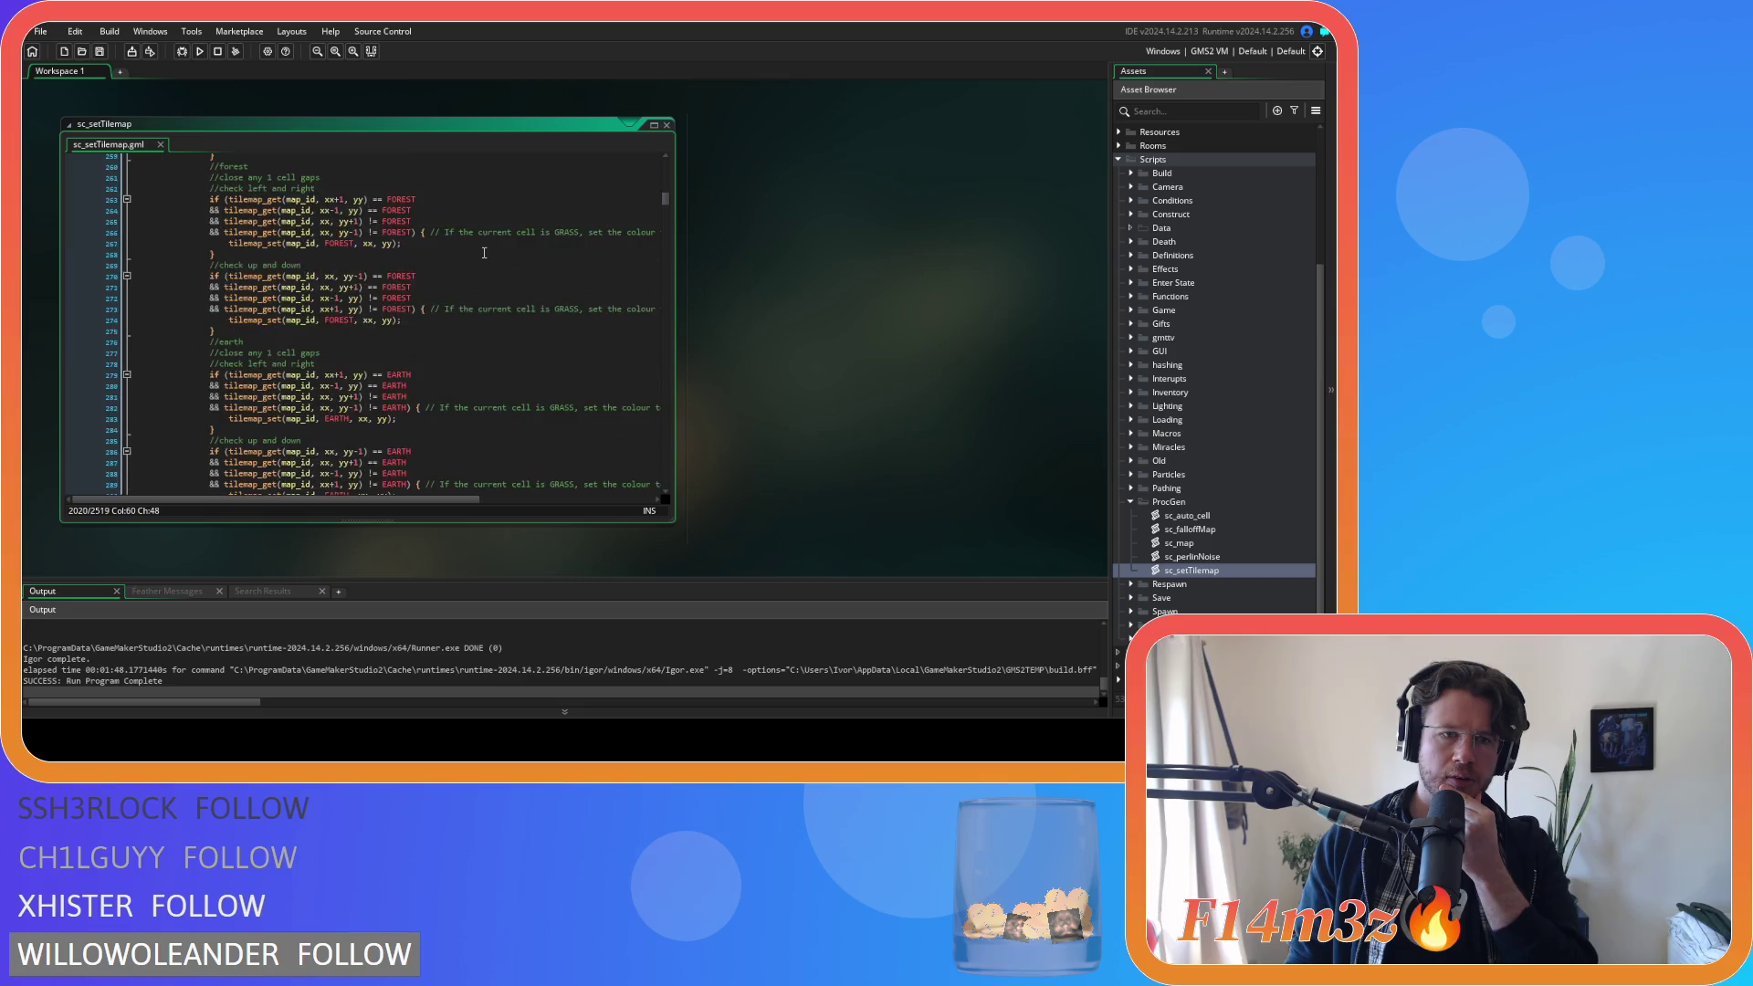
{"action": "scroll", "coordinate": [485, 253], "scroll_direction": "up", "scroll_amount": 12}
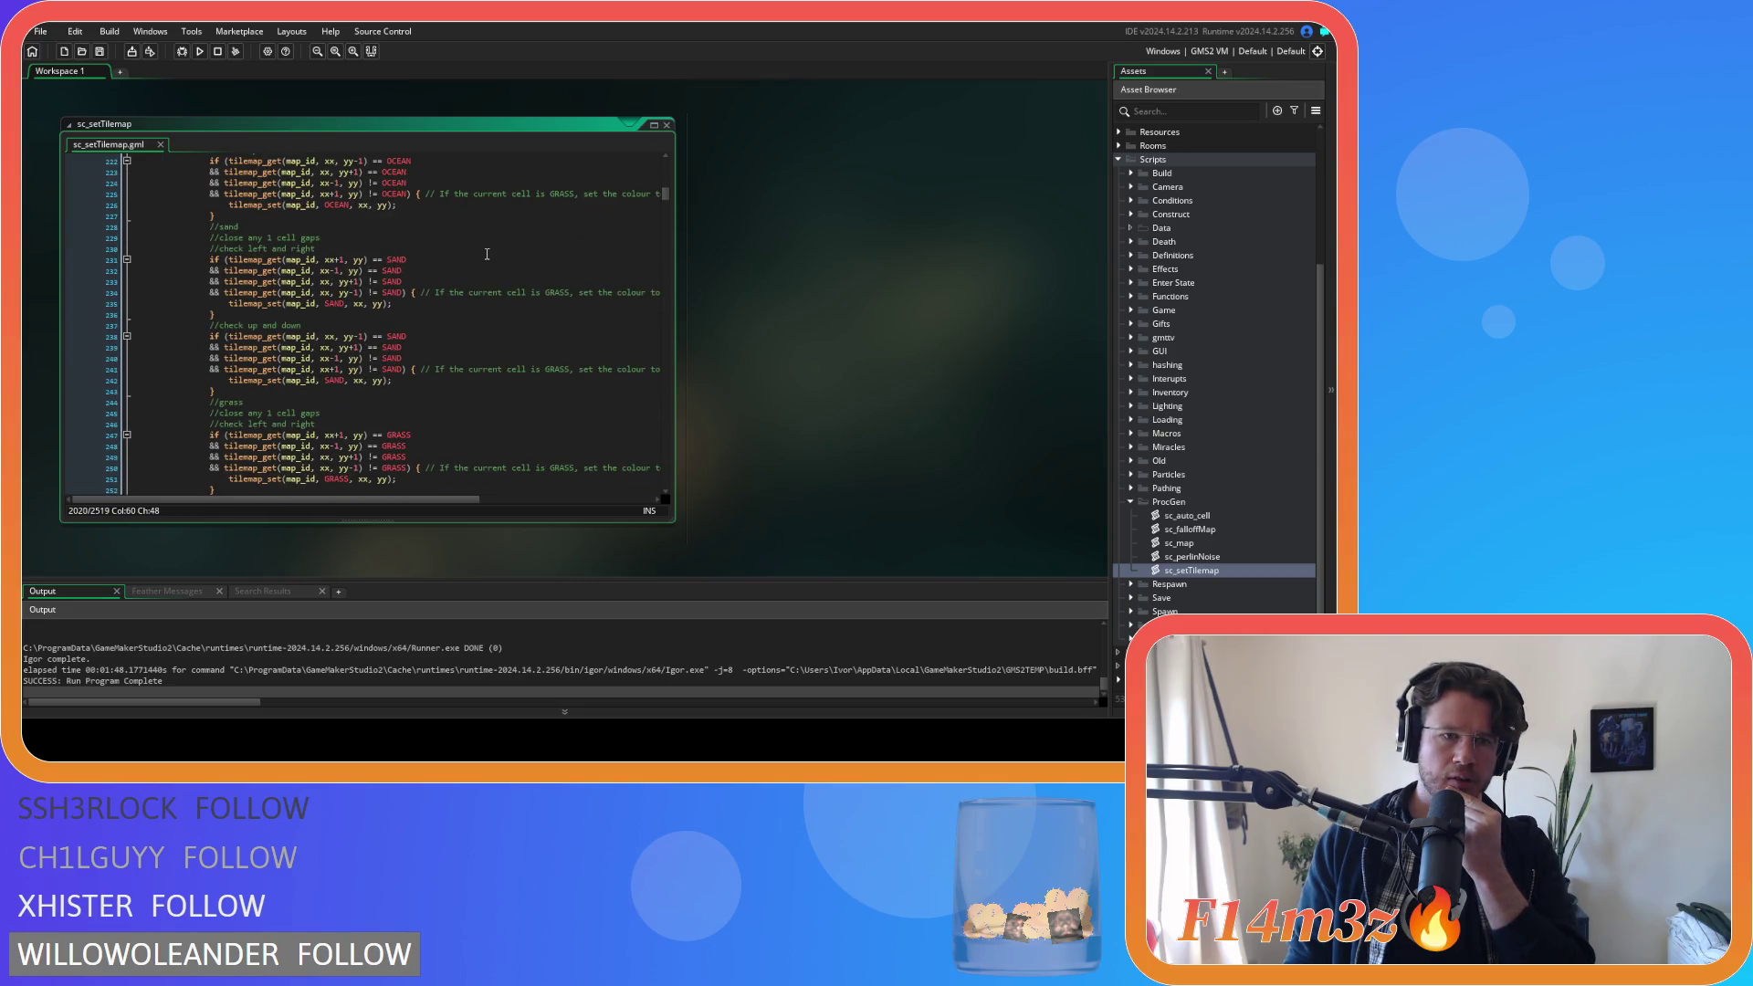
{"action": "scroll", "coordinate": [487, 254], "scroll_direction": "down", "scroll_amount": 16}
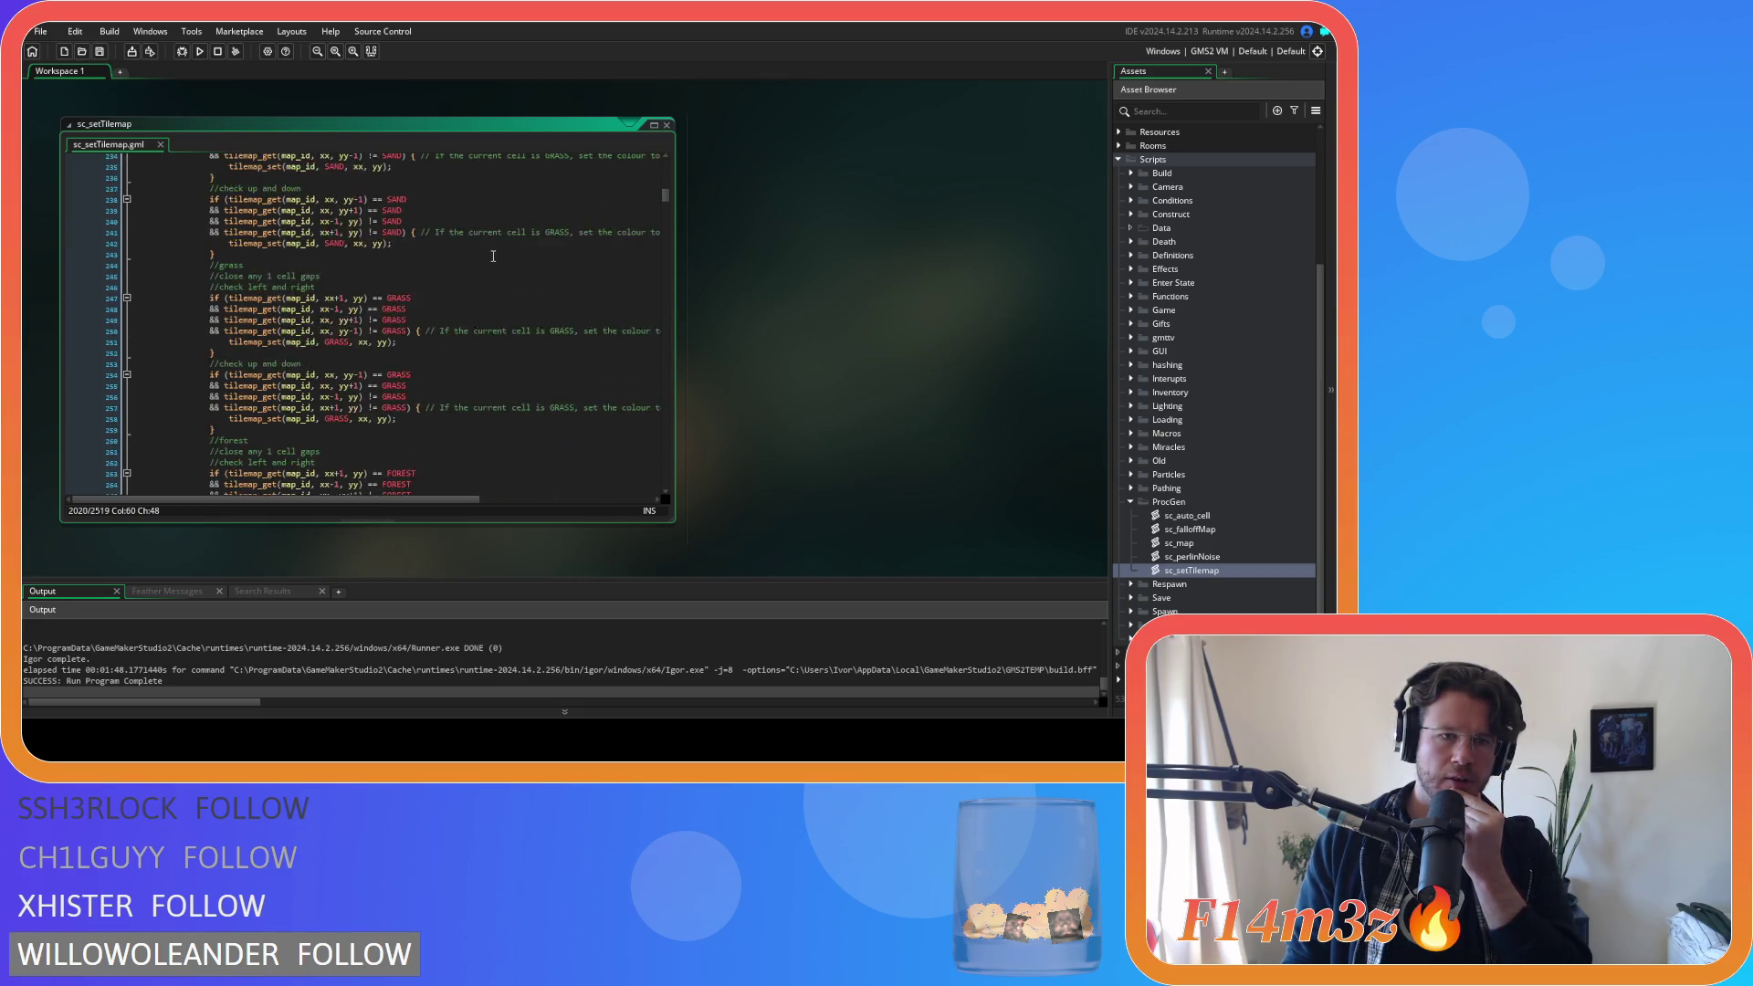
{"action": "scroll", "coordinate": [493, 252], "scroll_direction": "down", "scroll_amount": 6}
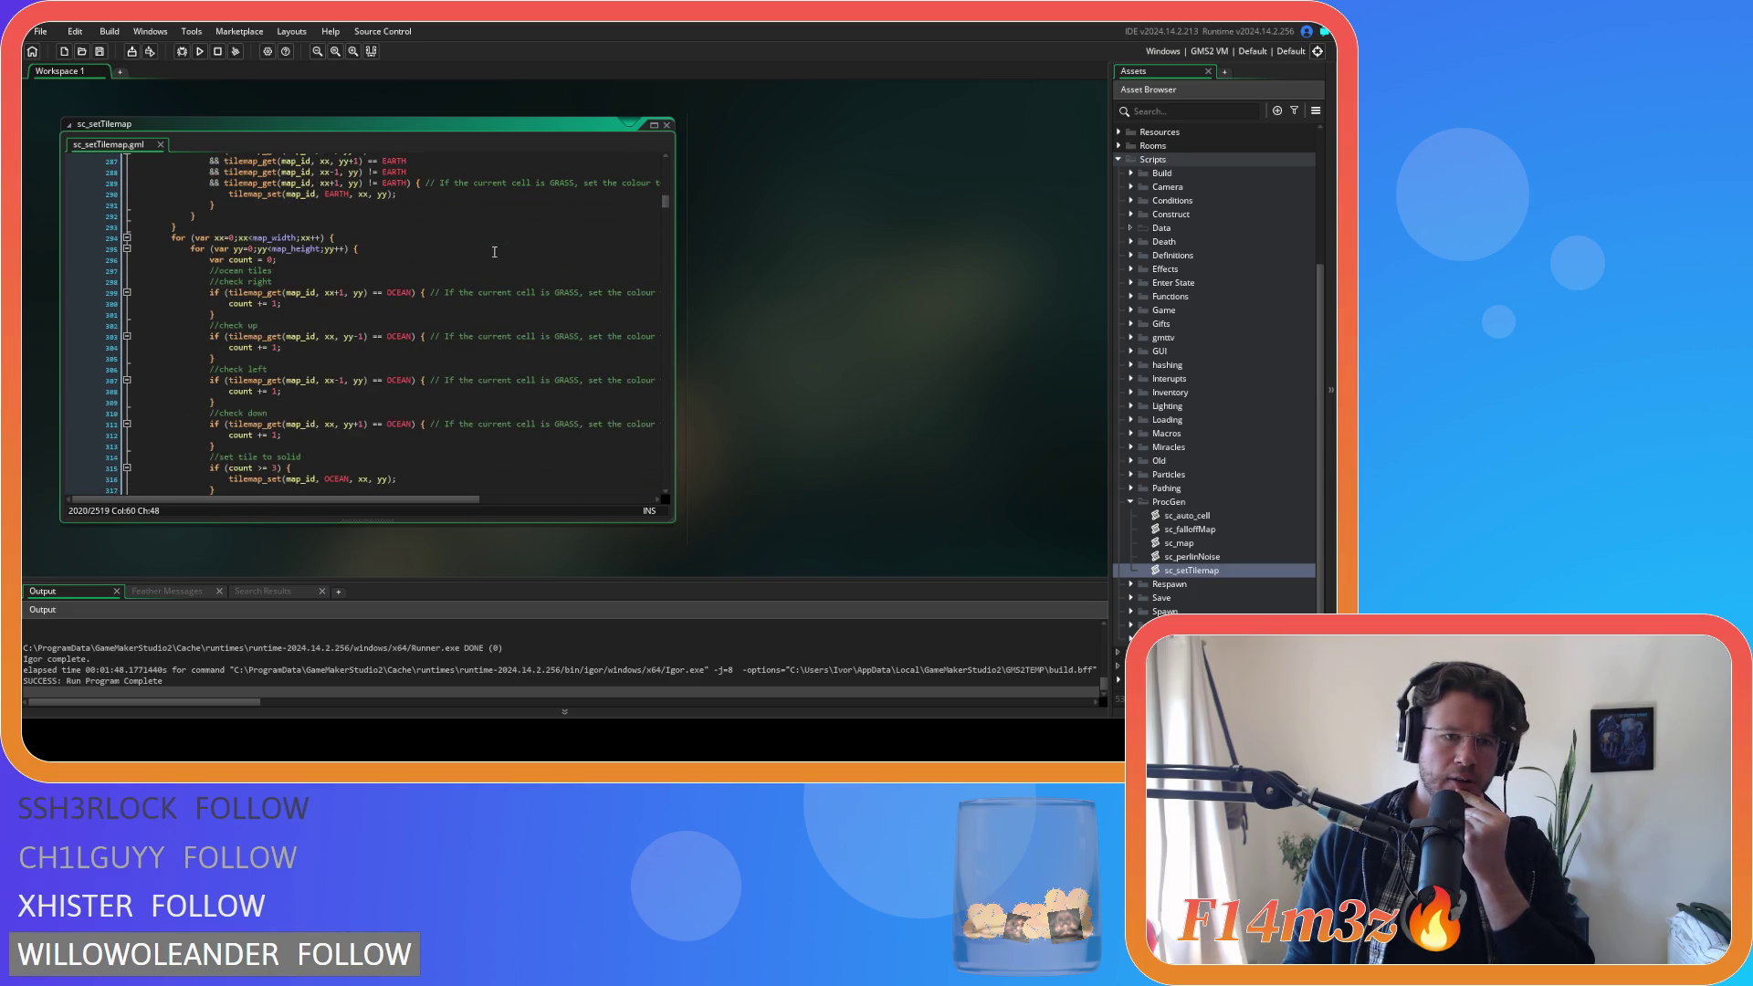
{"action": "scroll", "coordinate": [494, 252], "scroll_direction": "down", "scroll_amount": 5}
{"action": "scroll", "coordinate": [494, 252], "scroll_direction": "down", "scroll_amount": 2}
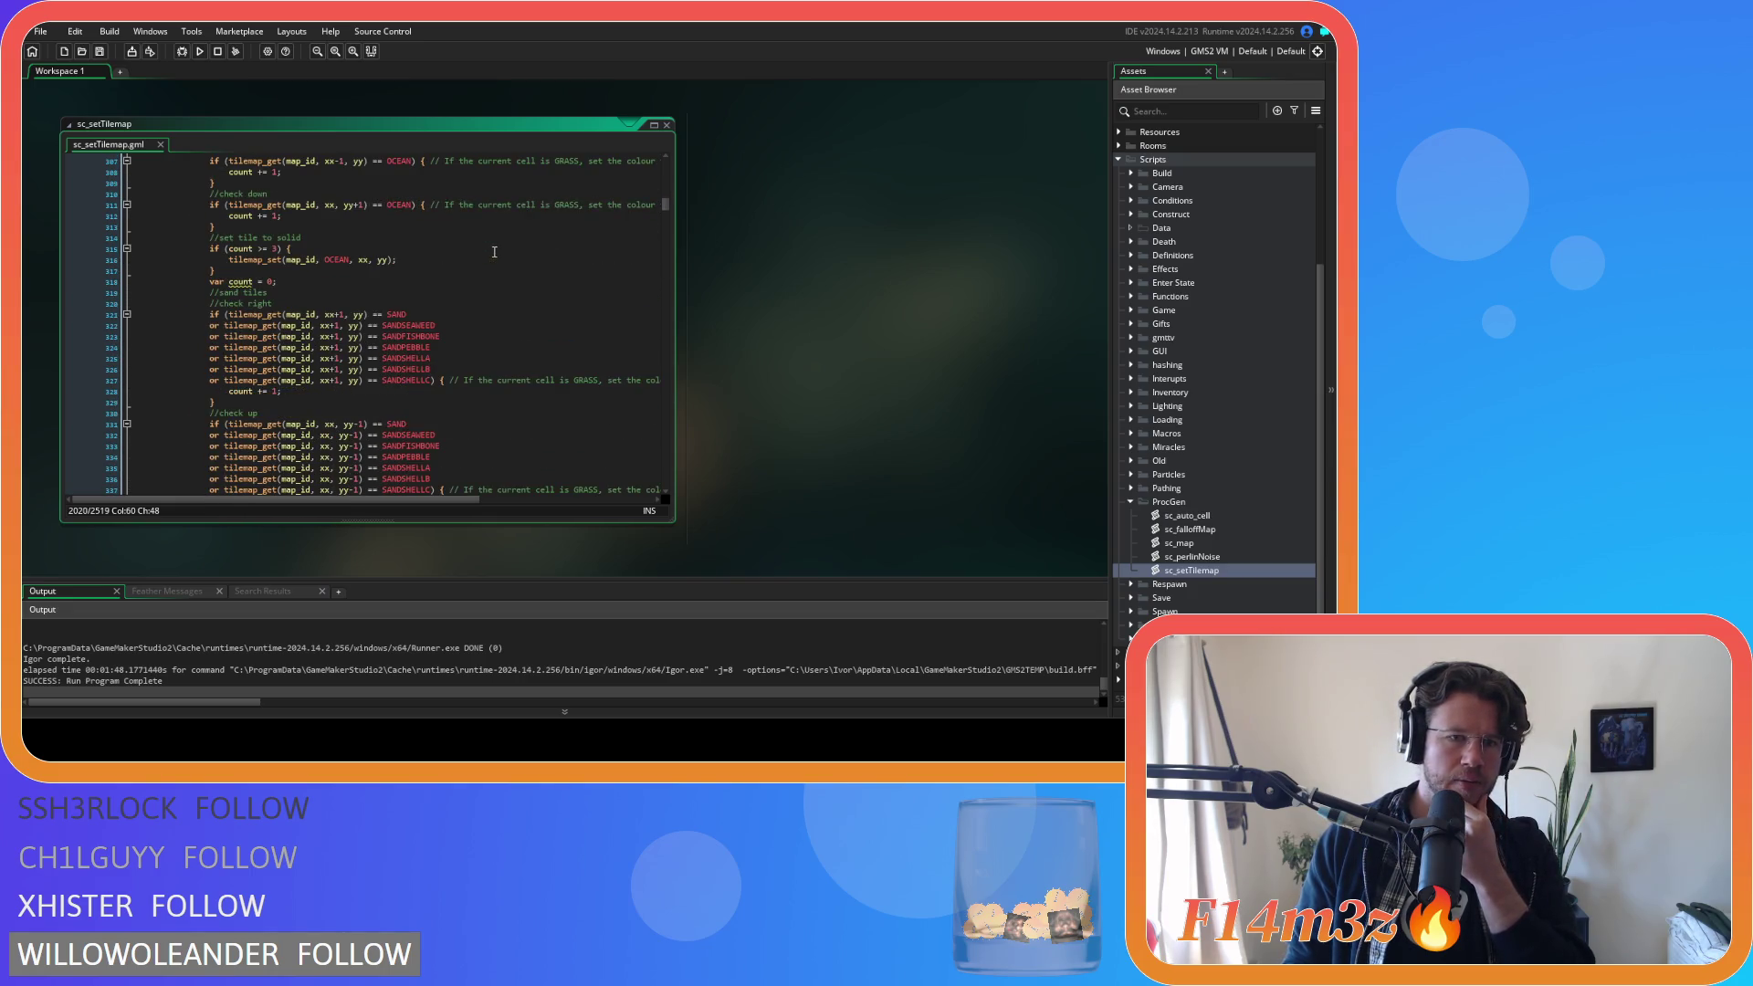
{"action": "scroll", "coordinate": [494, 252], "scroll_direction": "down", "scroll_amount": 7}
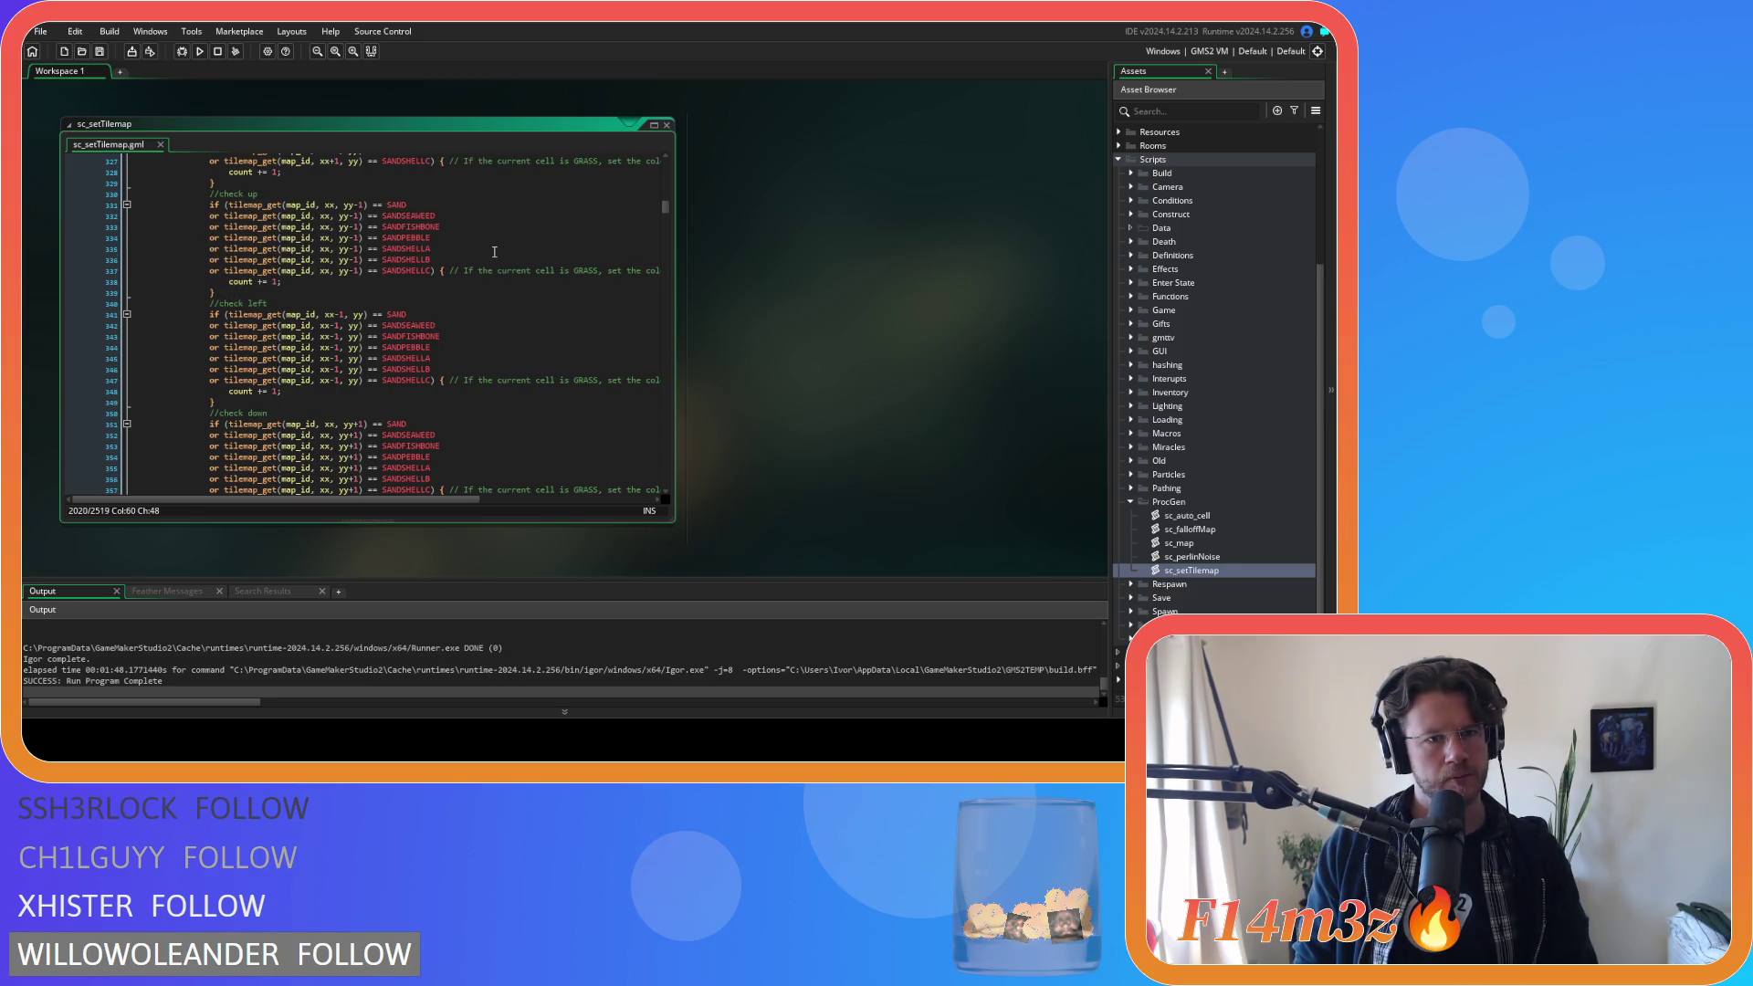
{"action": "scroll", "coordinate": [494, 252], "scroll_direction": "down", "scroll_amount": 13}
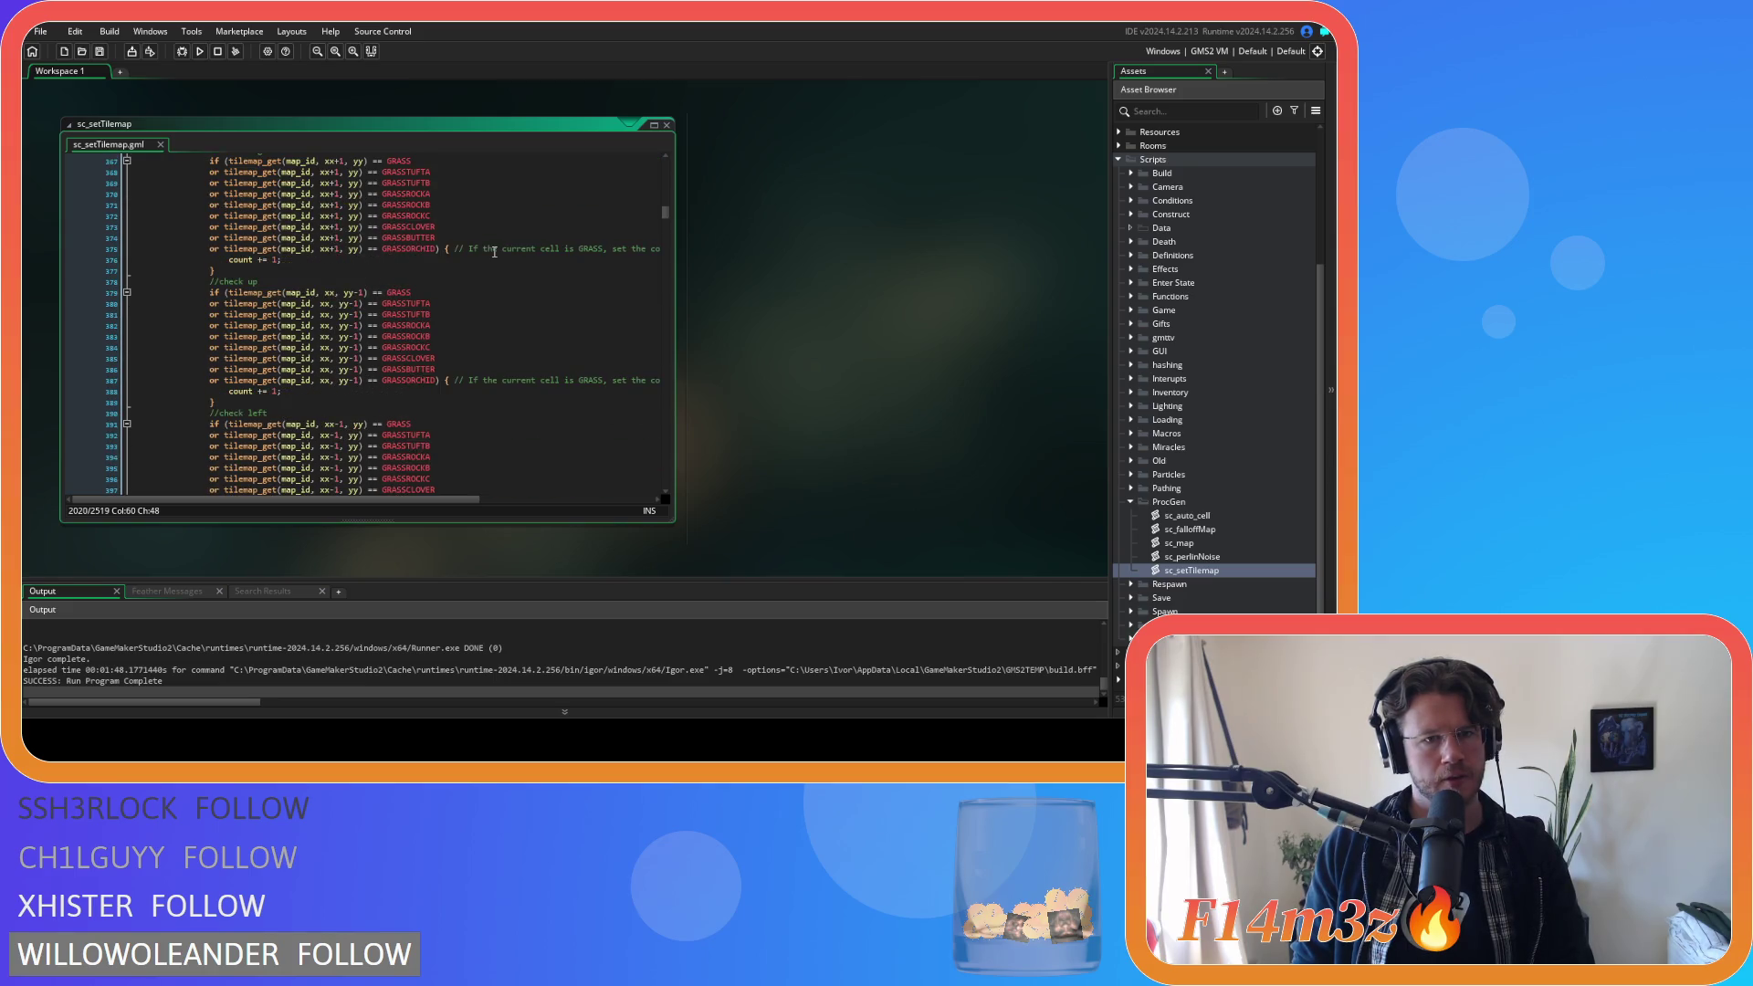
{"action": "scroll", "coordinate": [494, 252], "scroll_direction": "up", "scroll_amount": 1}
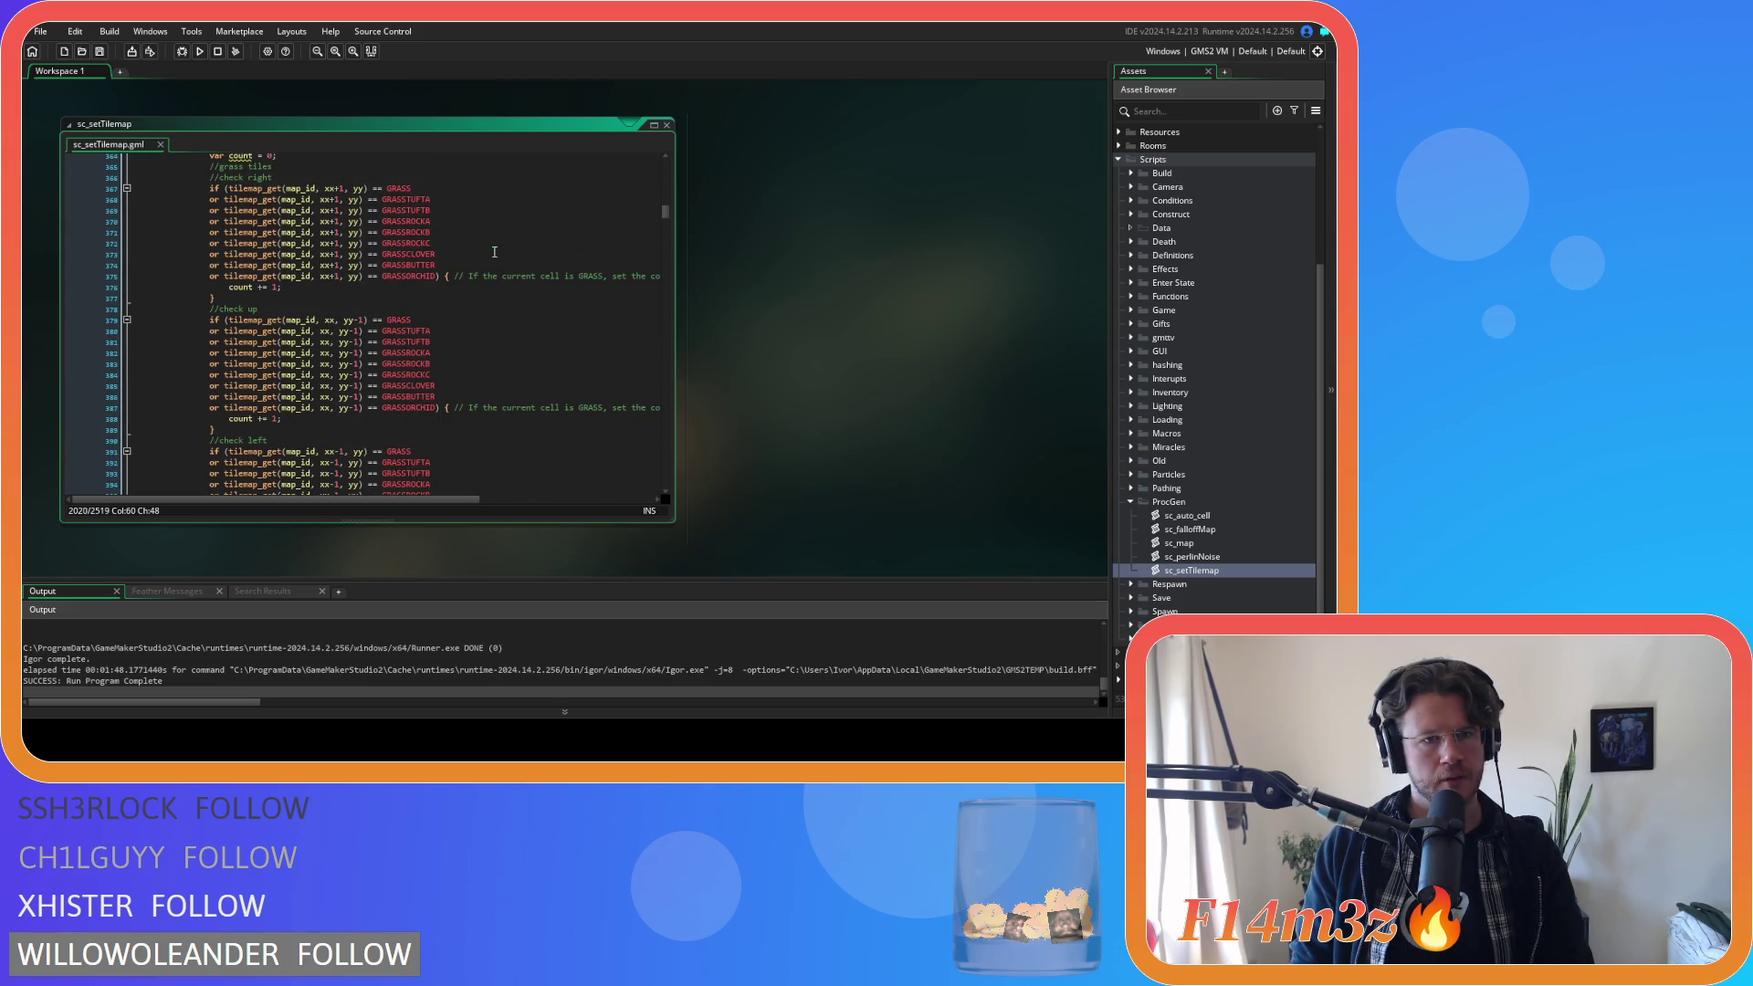
{"action": "scroll", "coordinate": [494, 252], "scroll_direction": "up", "scroll_amount": 11}
{"action": "scroll", "coordinate": [495, 252], "scroll_direction": "down", "scroll_amount": 20}
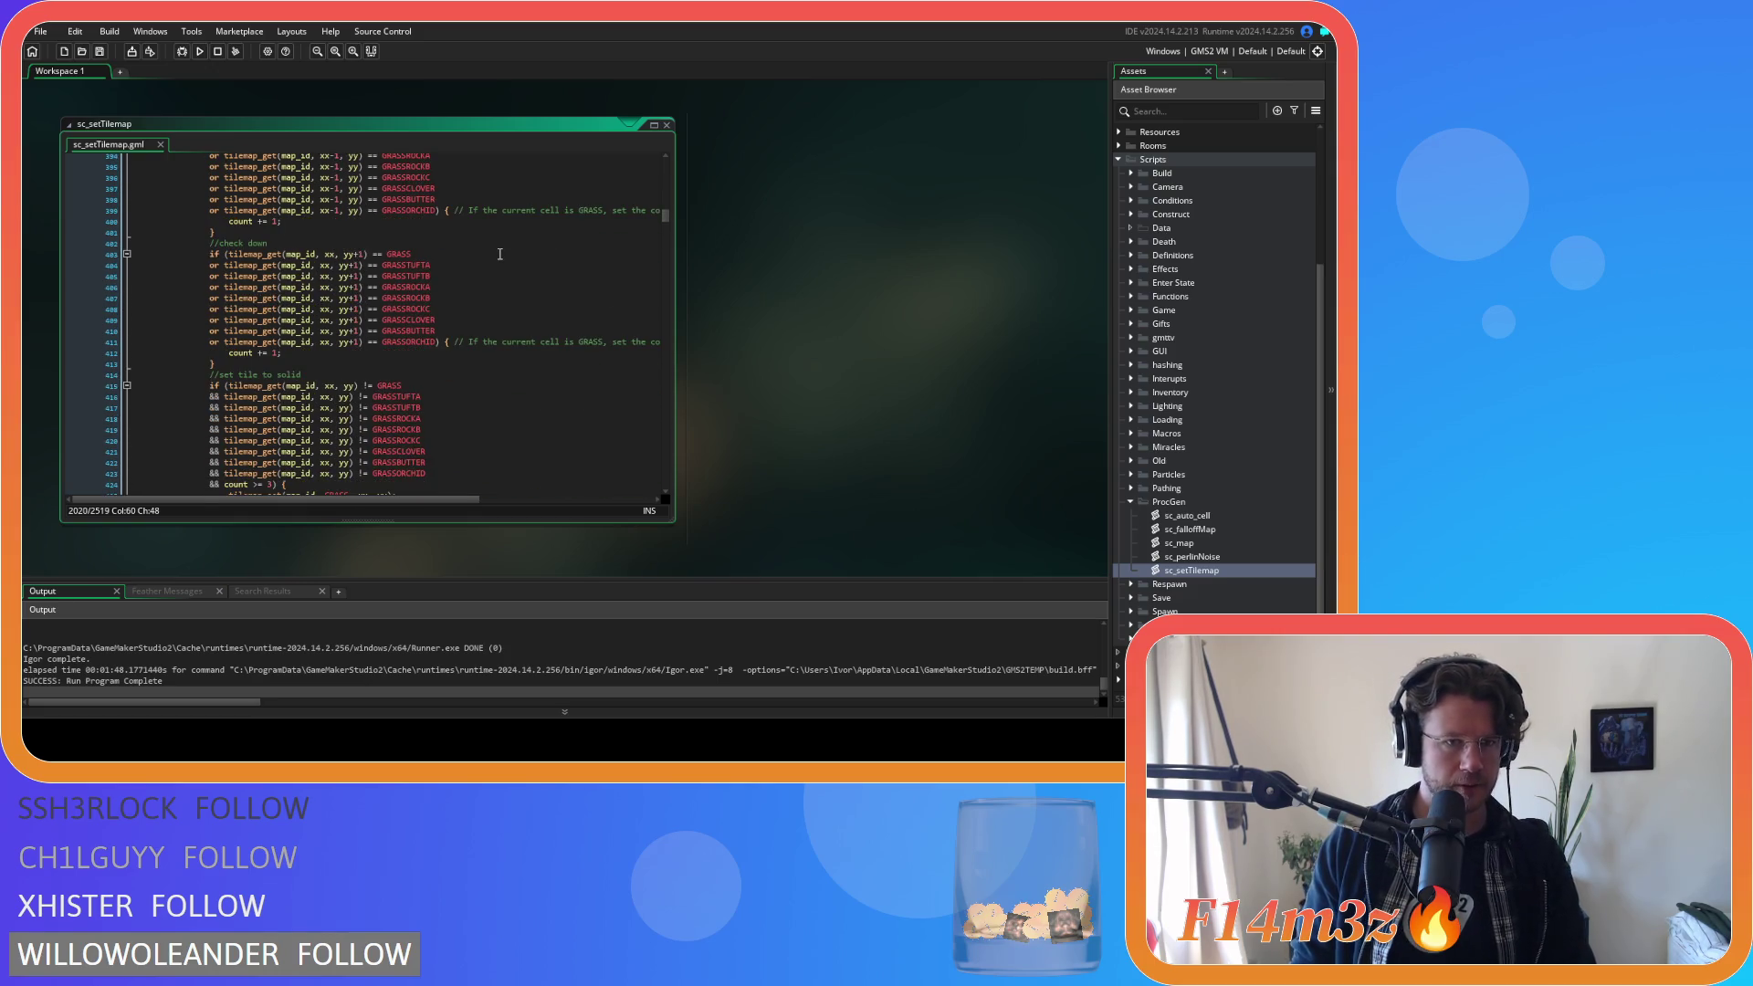
{"action": "scroll", "coordinate": [499, 254], "scroll_direction": "down", "scroll_amount": 20}
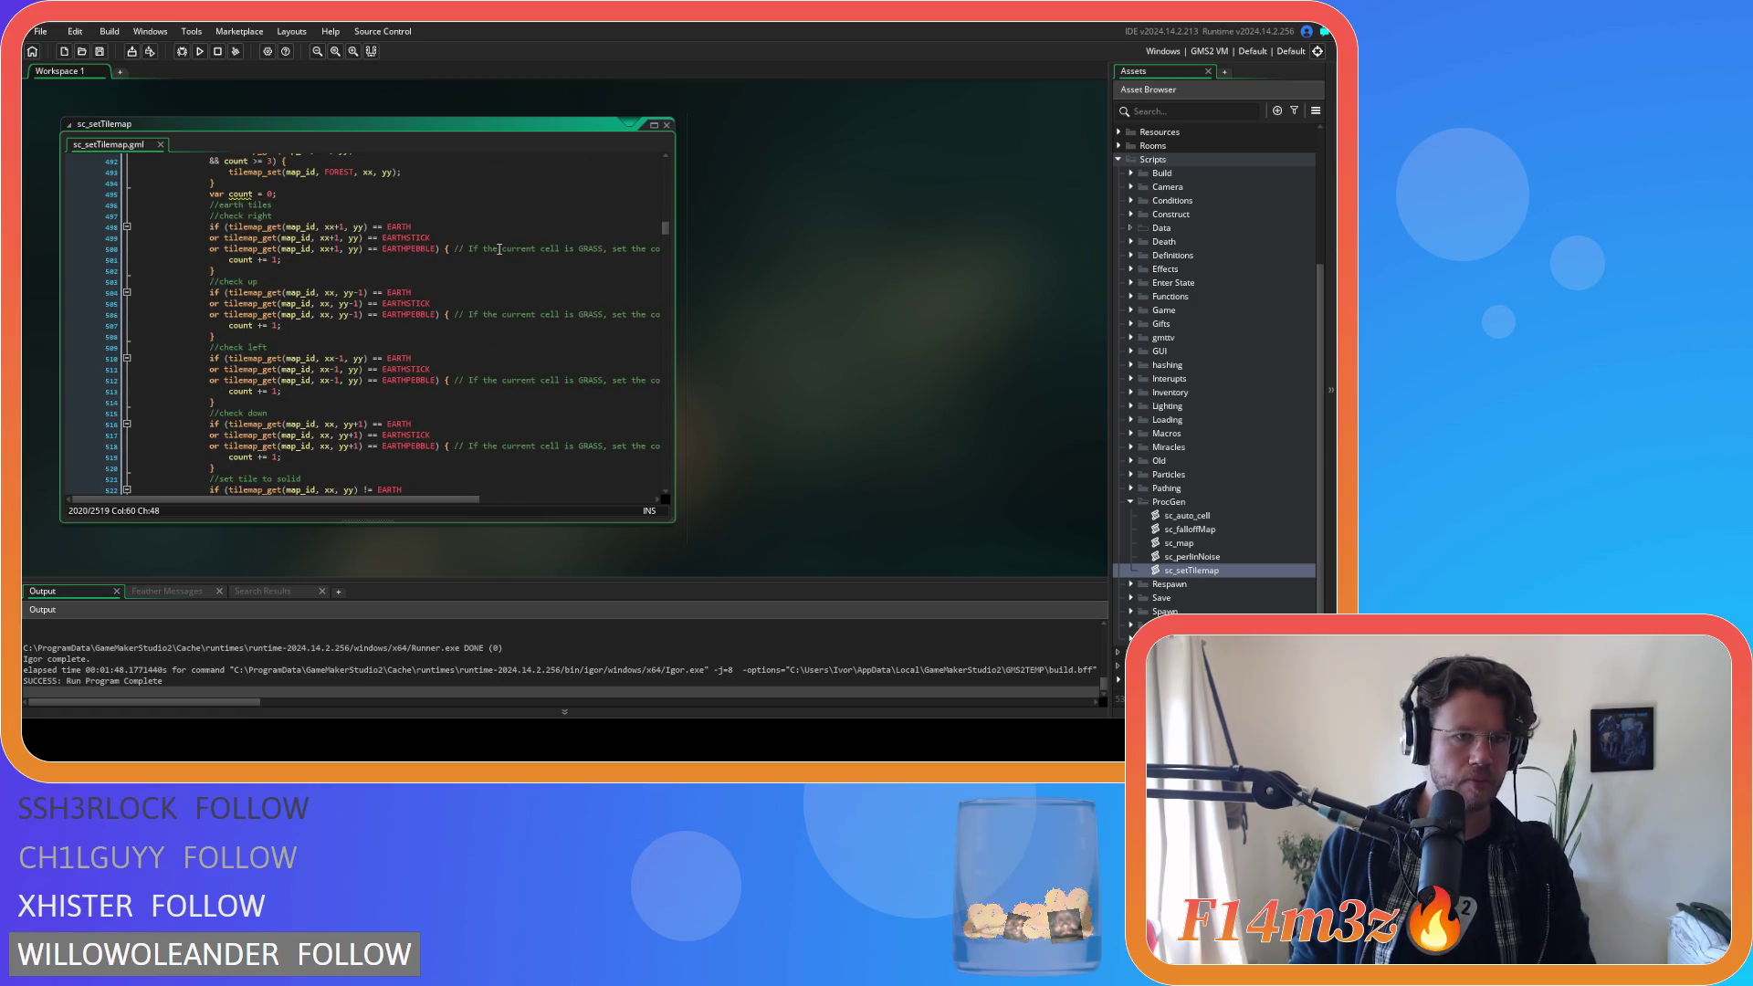
Close the right and up sand groups and fix the left OCEAN group in right-and-up.
{"action": "scroll", "coordinate": [500, 248], "scroll_direction": "down", "scroll_amount": 12}
{"action": "scroll", "coordinate": [499, 249], "scroll_direction": "down", "scroll_amount": 13}
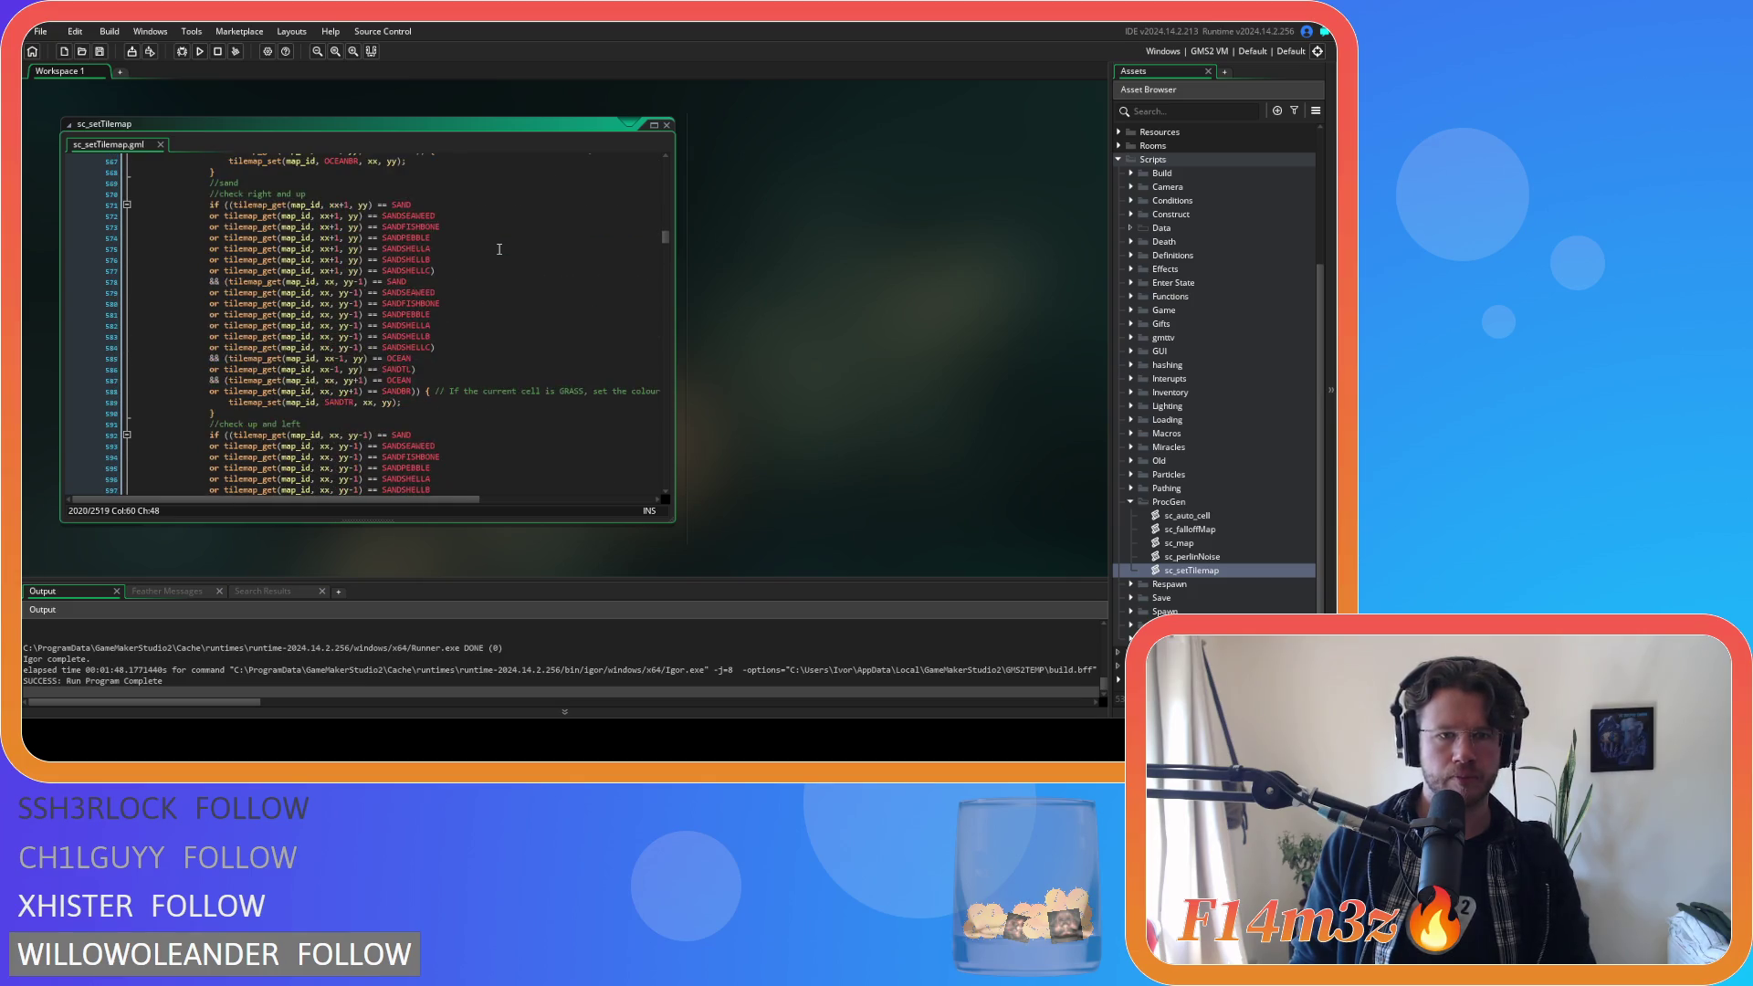
{"action": "left_click", "coordinate": [497, 250]}
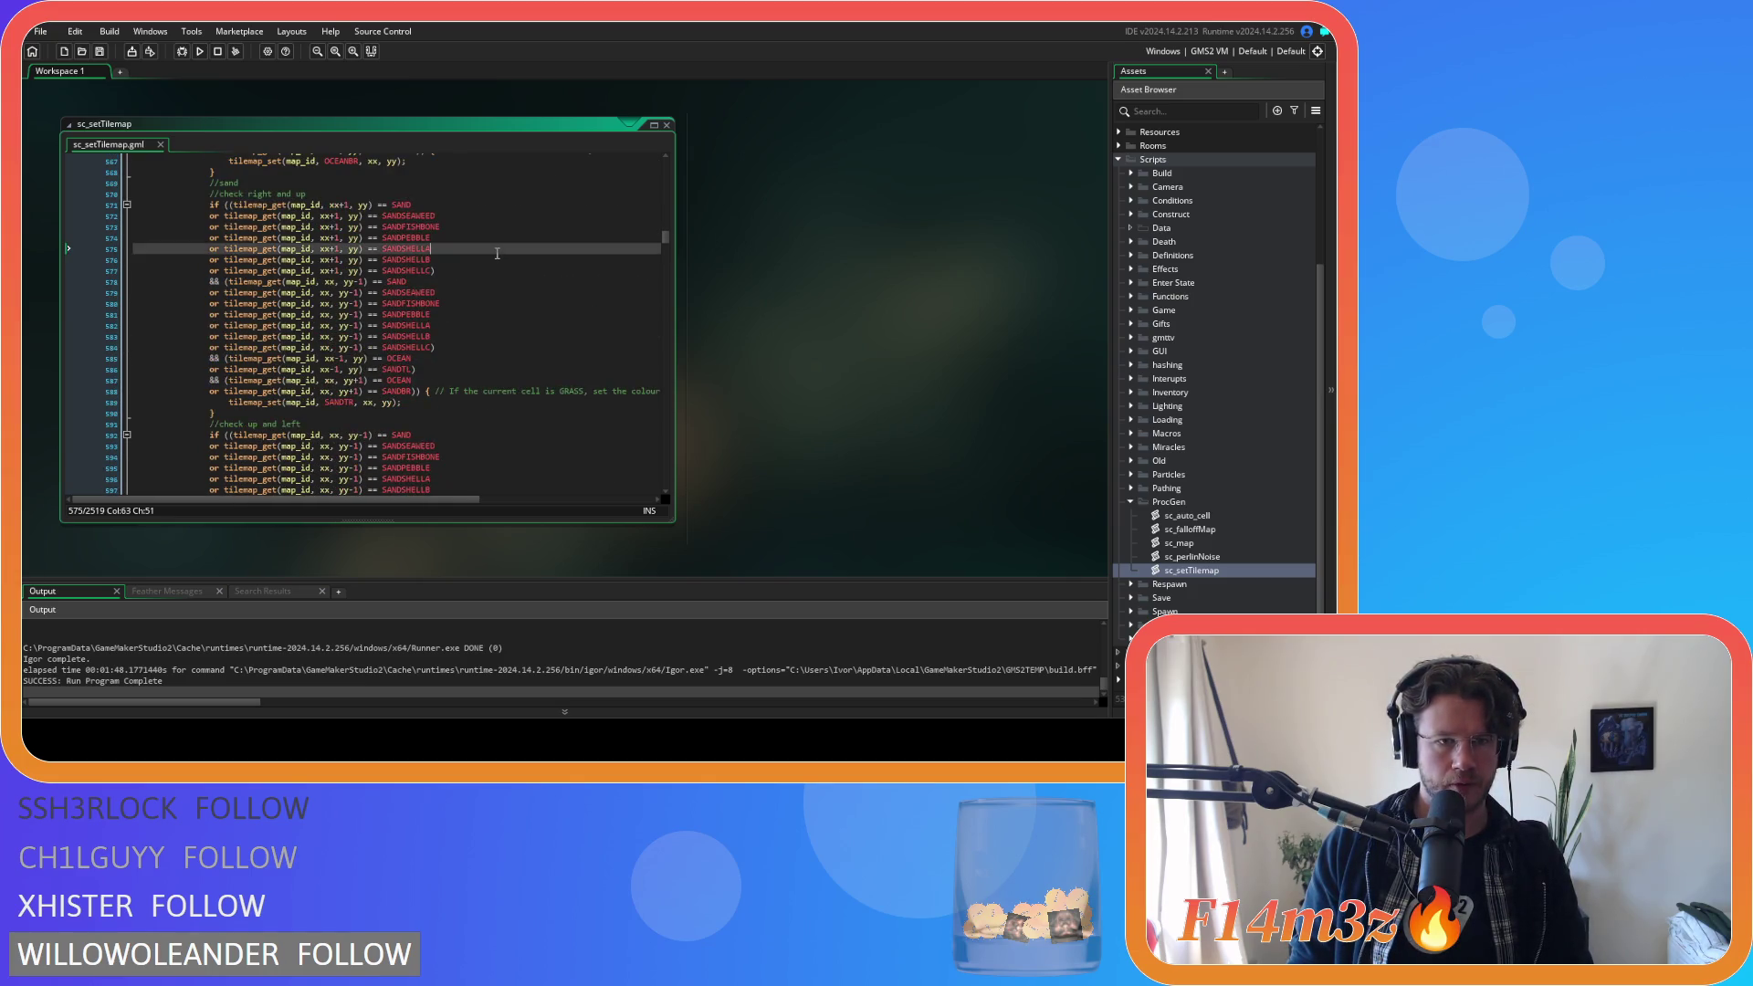
{"action": "left_click", "coordinate": [499, 270]}
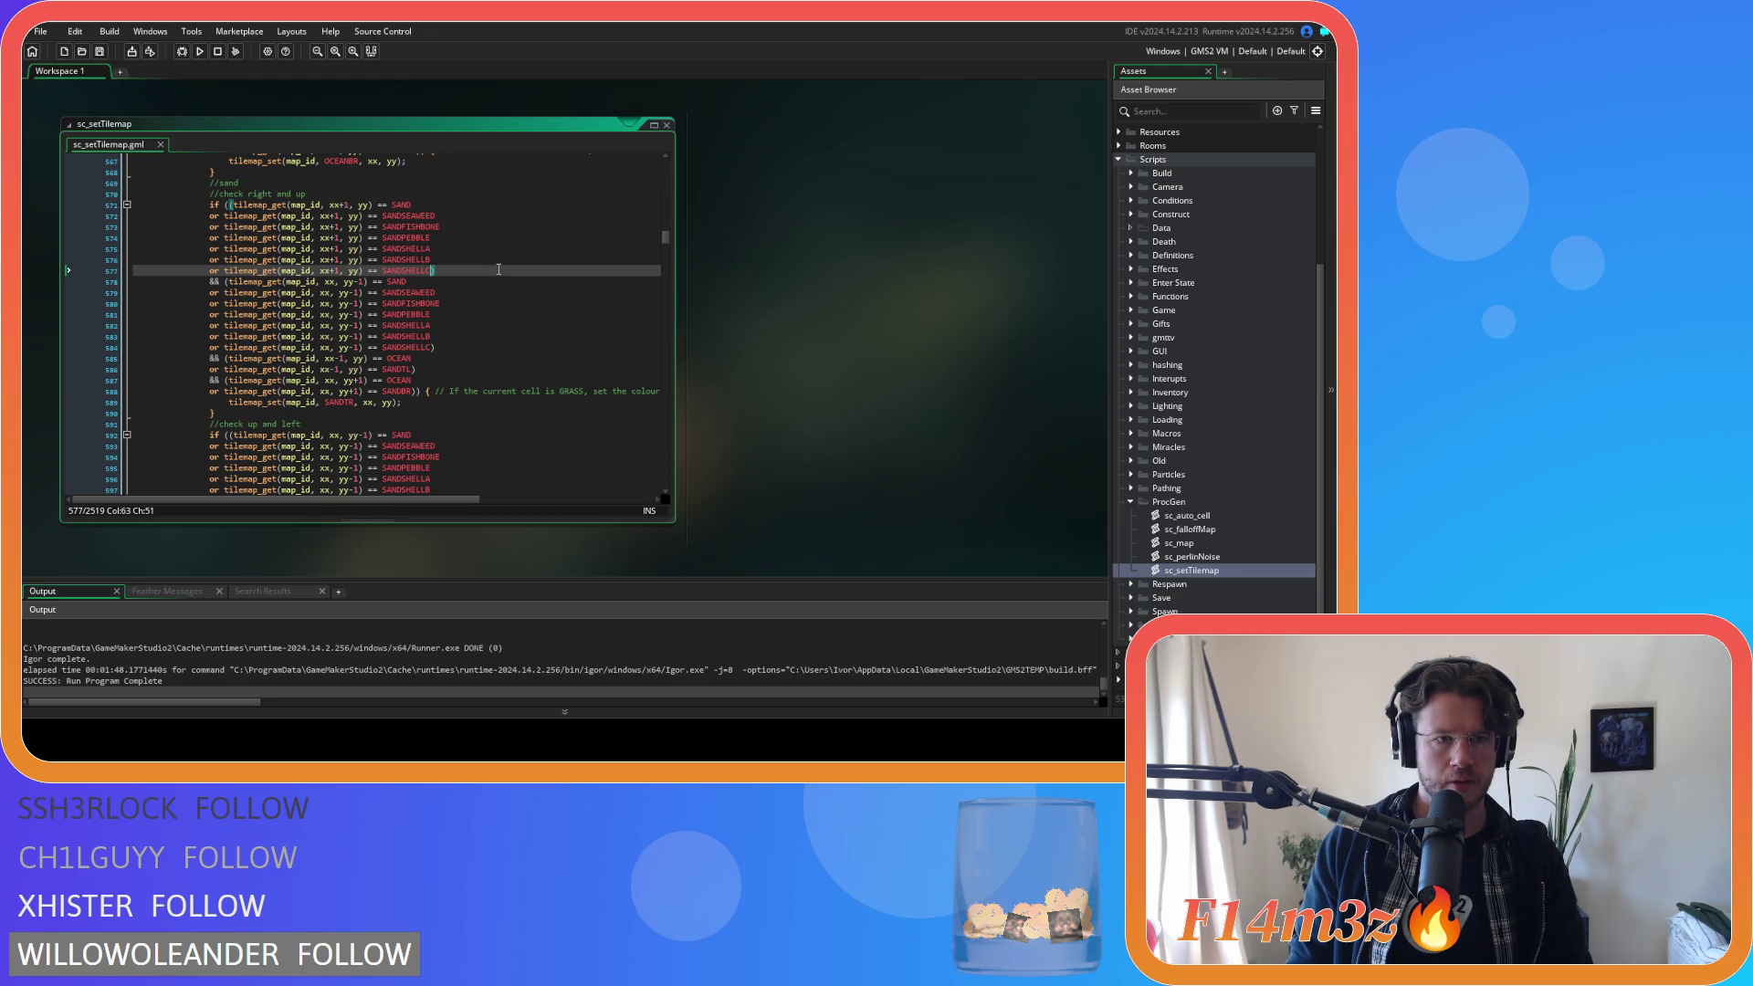
{"action": "left_click", "coordinate": [477, 347]}
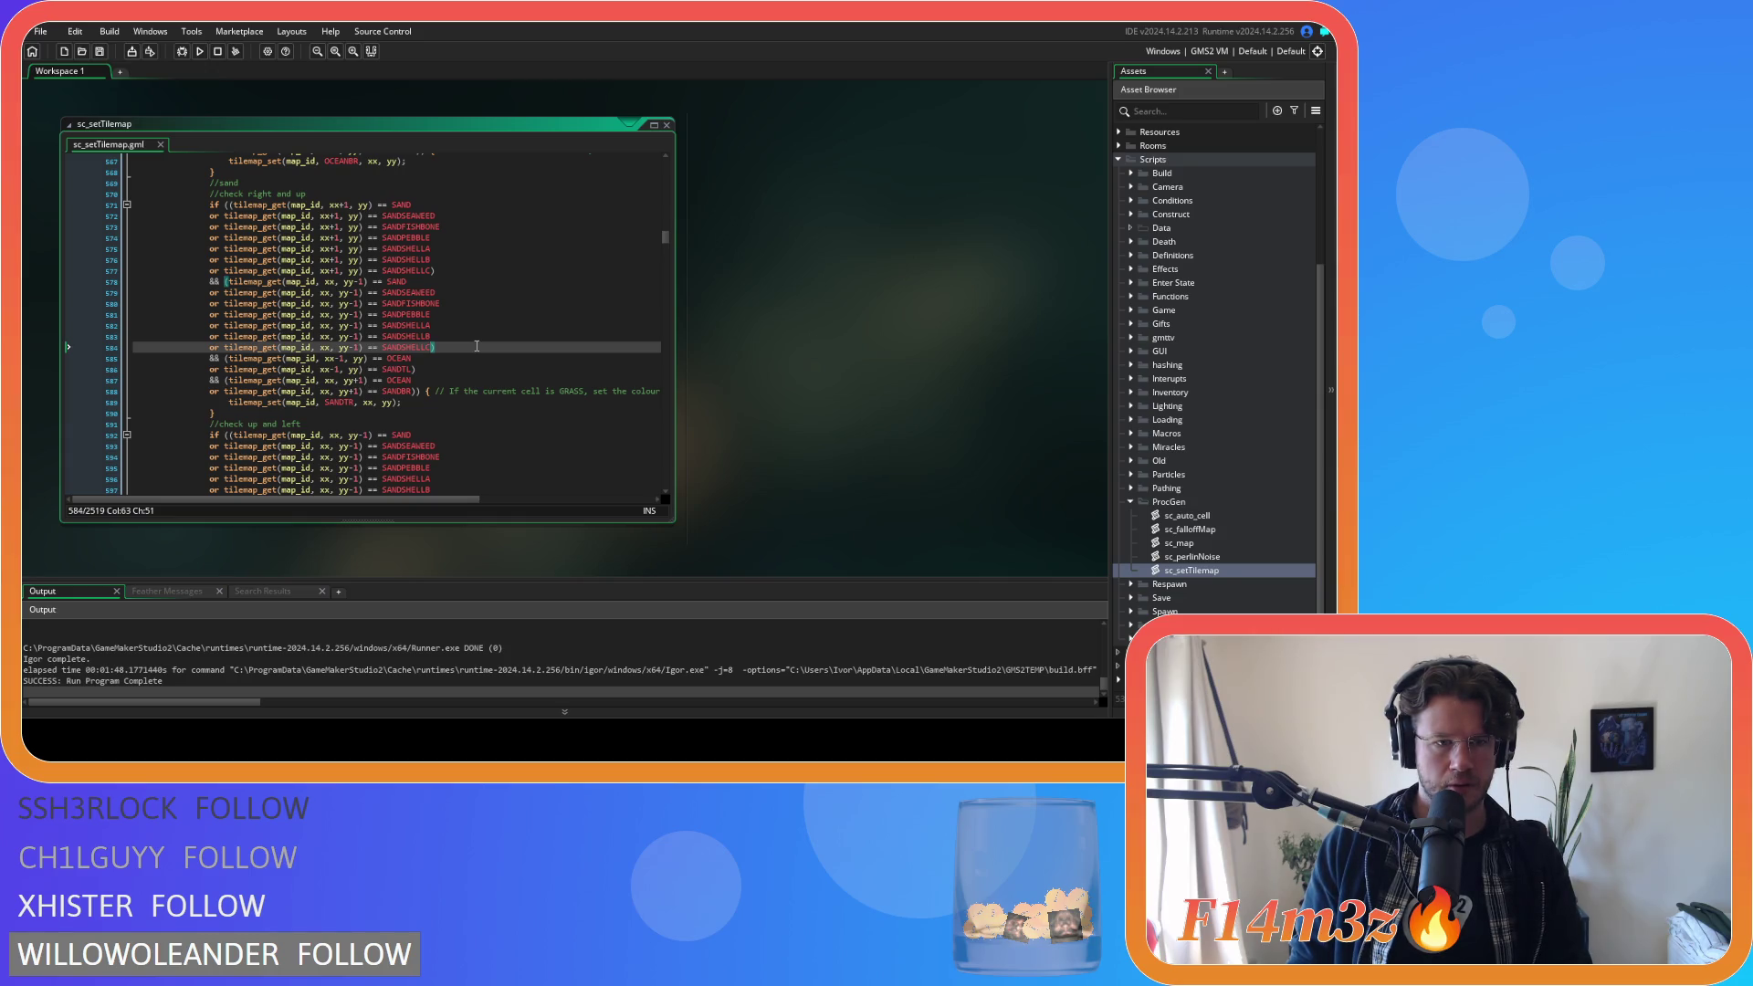
{"action": "left_click", "coordinate": [459, 367]}
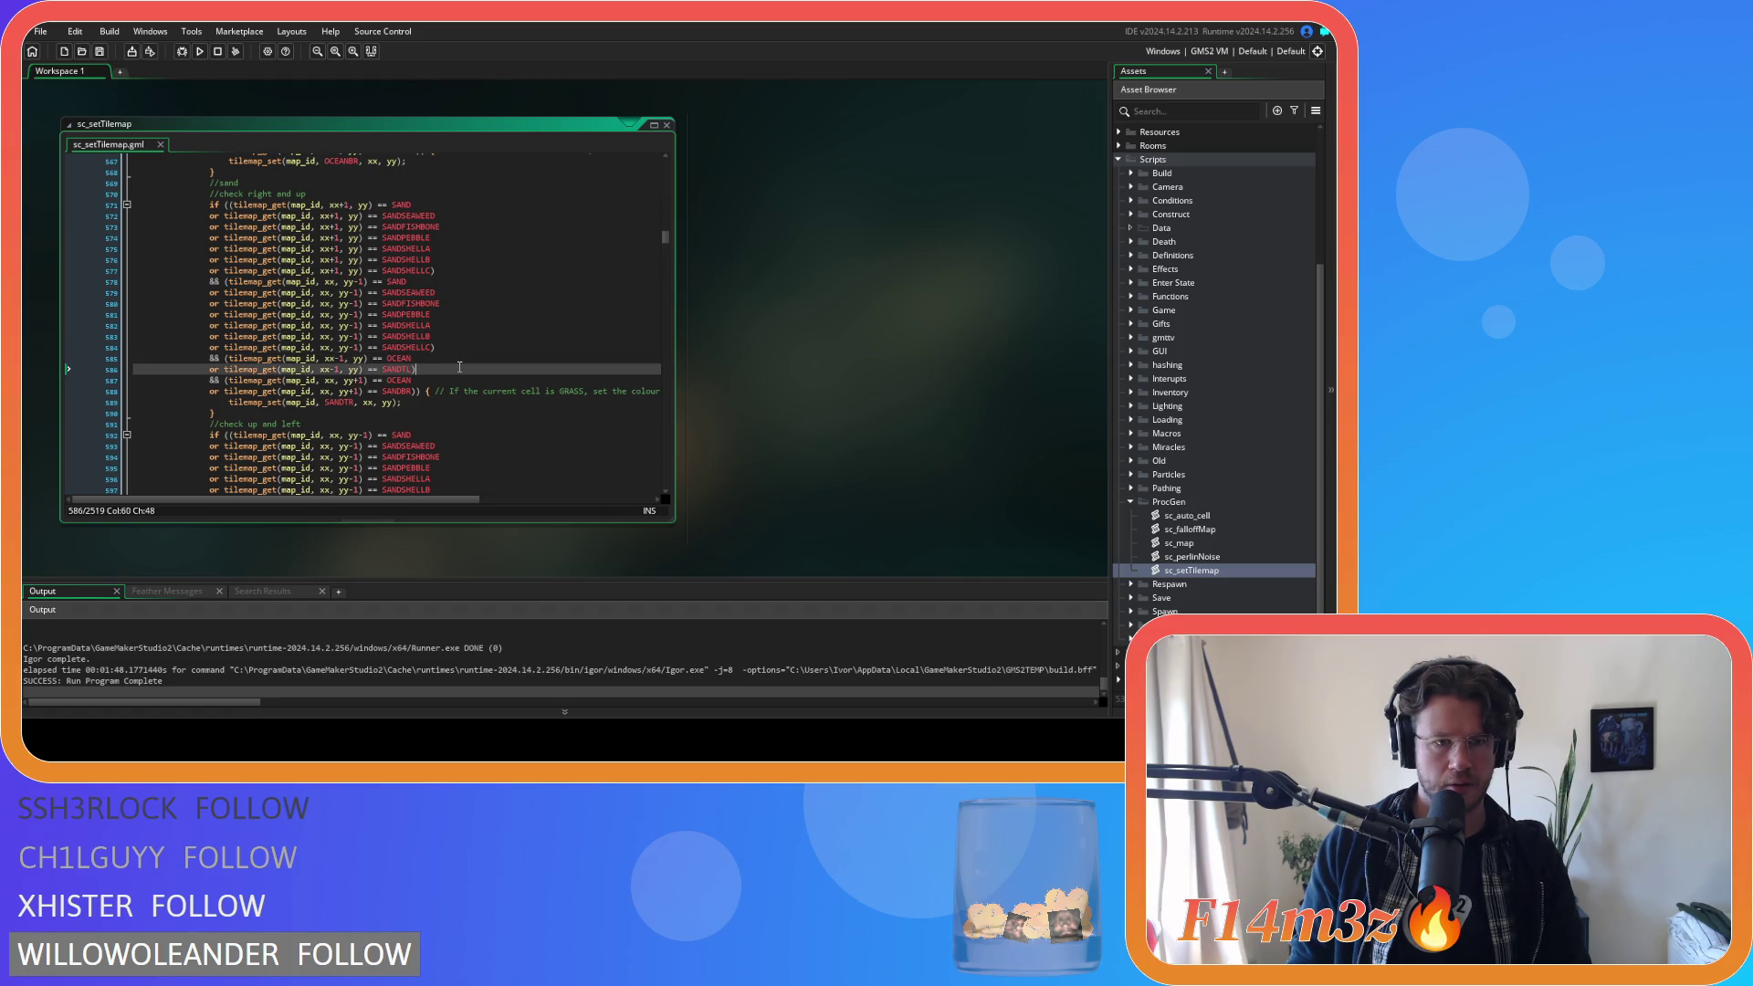
Close the up and left sand groups and the down OCEAN group in up-and-left.
{"action": "scroll", "coordinate": [459, 367], "scroll_direction": "down", "scroll_amount": 3}
{"action": "scroll", "coordinate": [460, 358], "scroll_direction": "down", "scroll_amount": 2}
{"action": "left_click", "coordinate": [465, 336]}
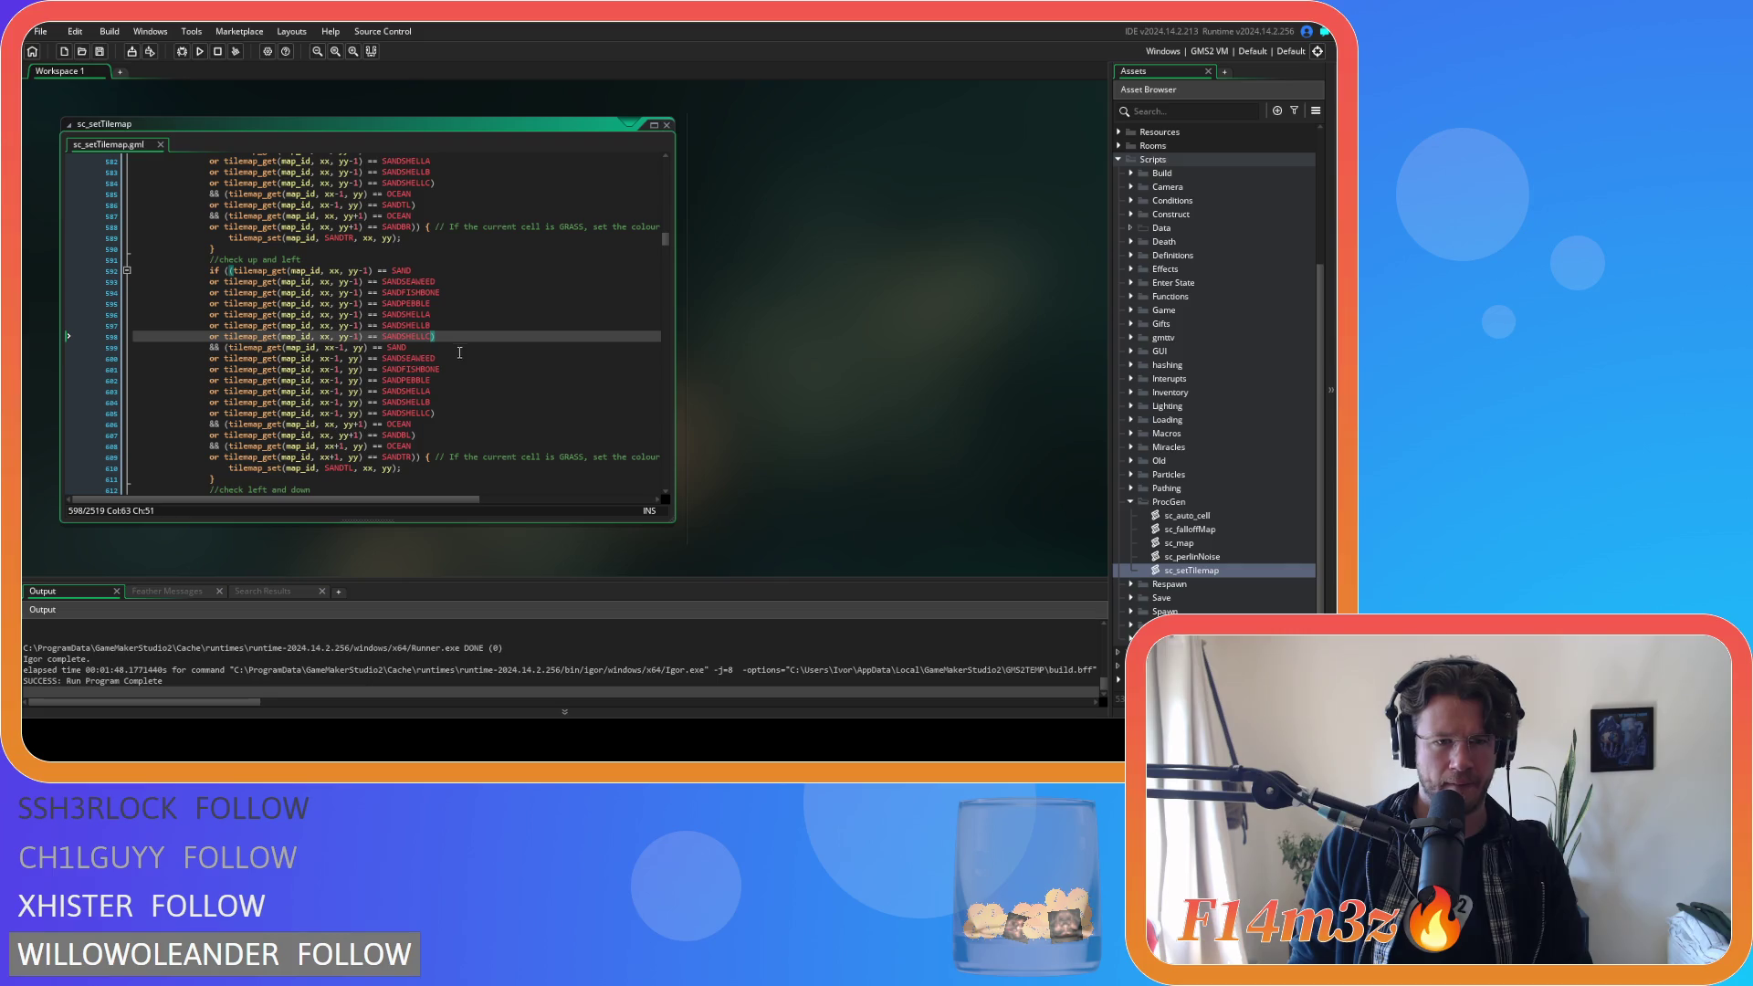
{"action": "left_click", "coordinate": [471, 409]}
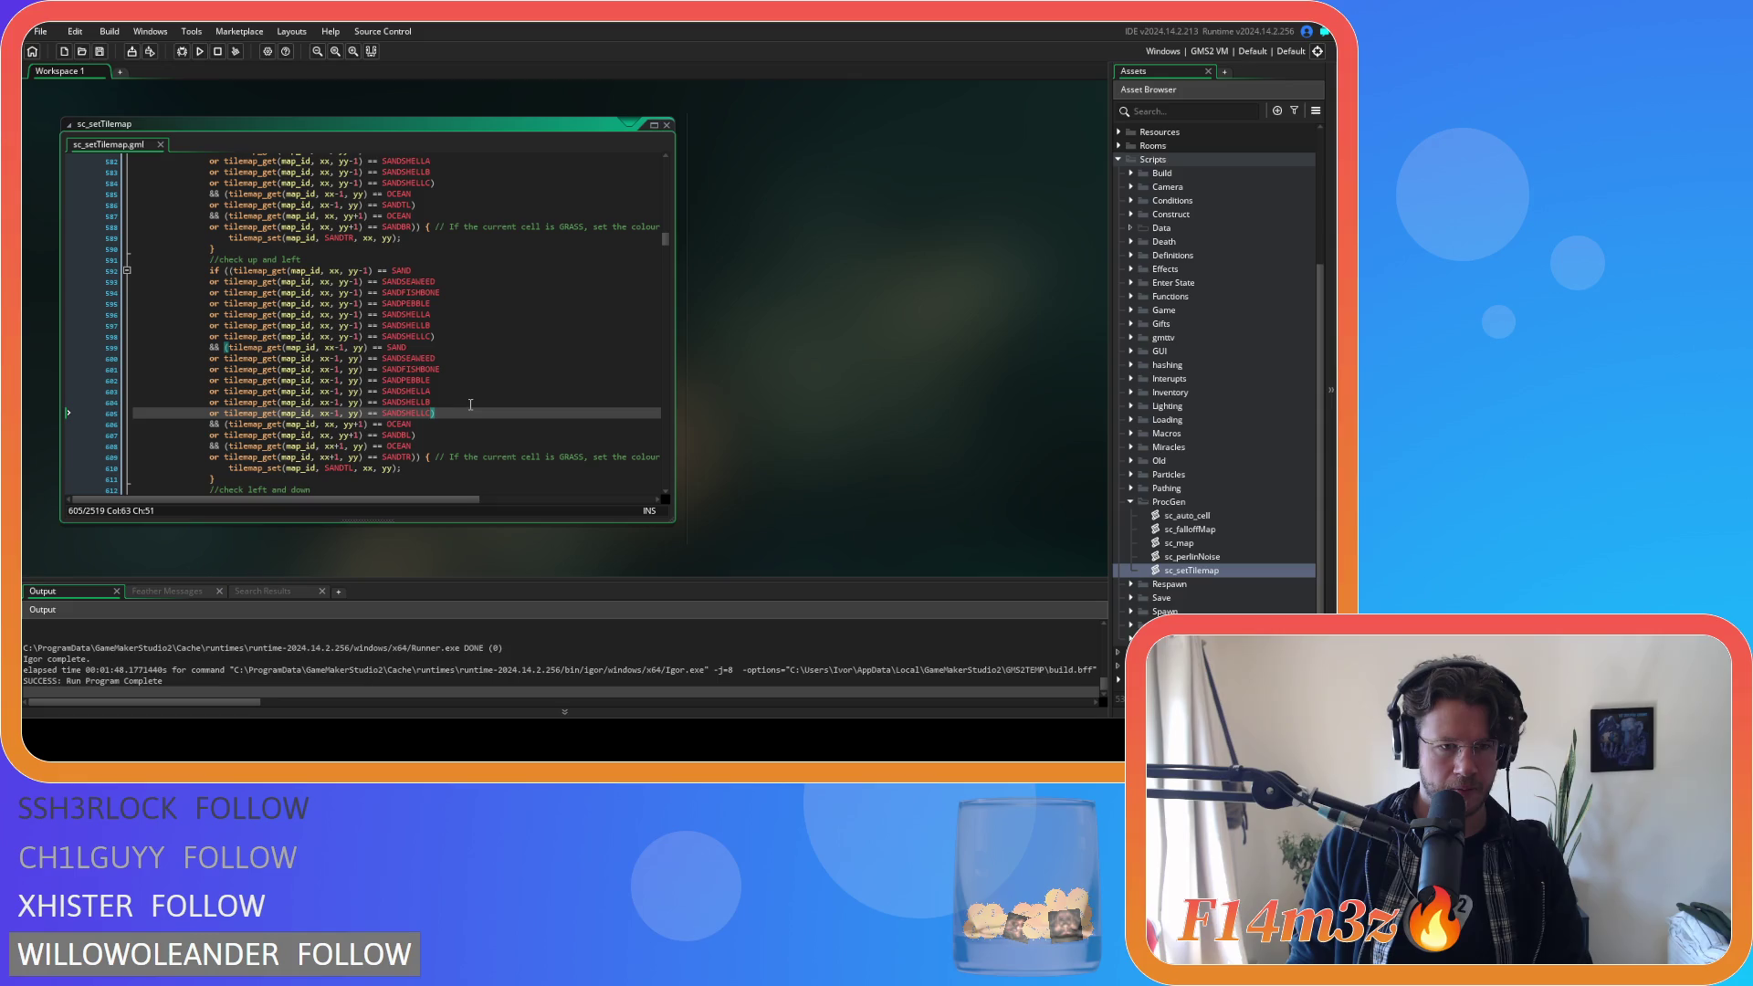
{"action": "left_click", "coordinate": [447, 456]}
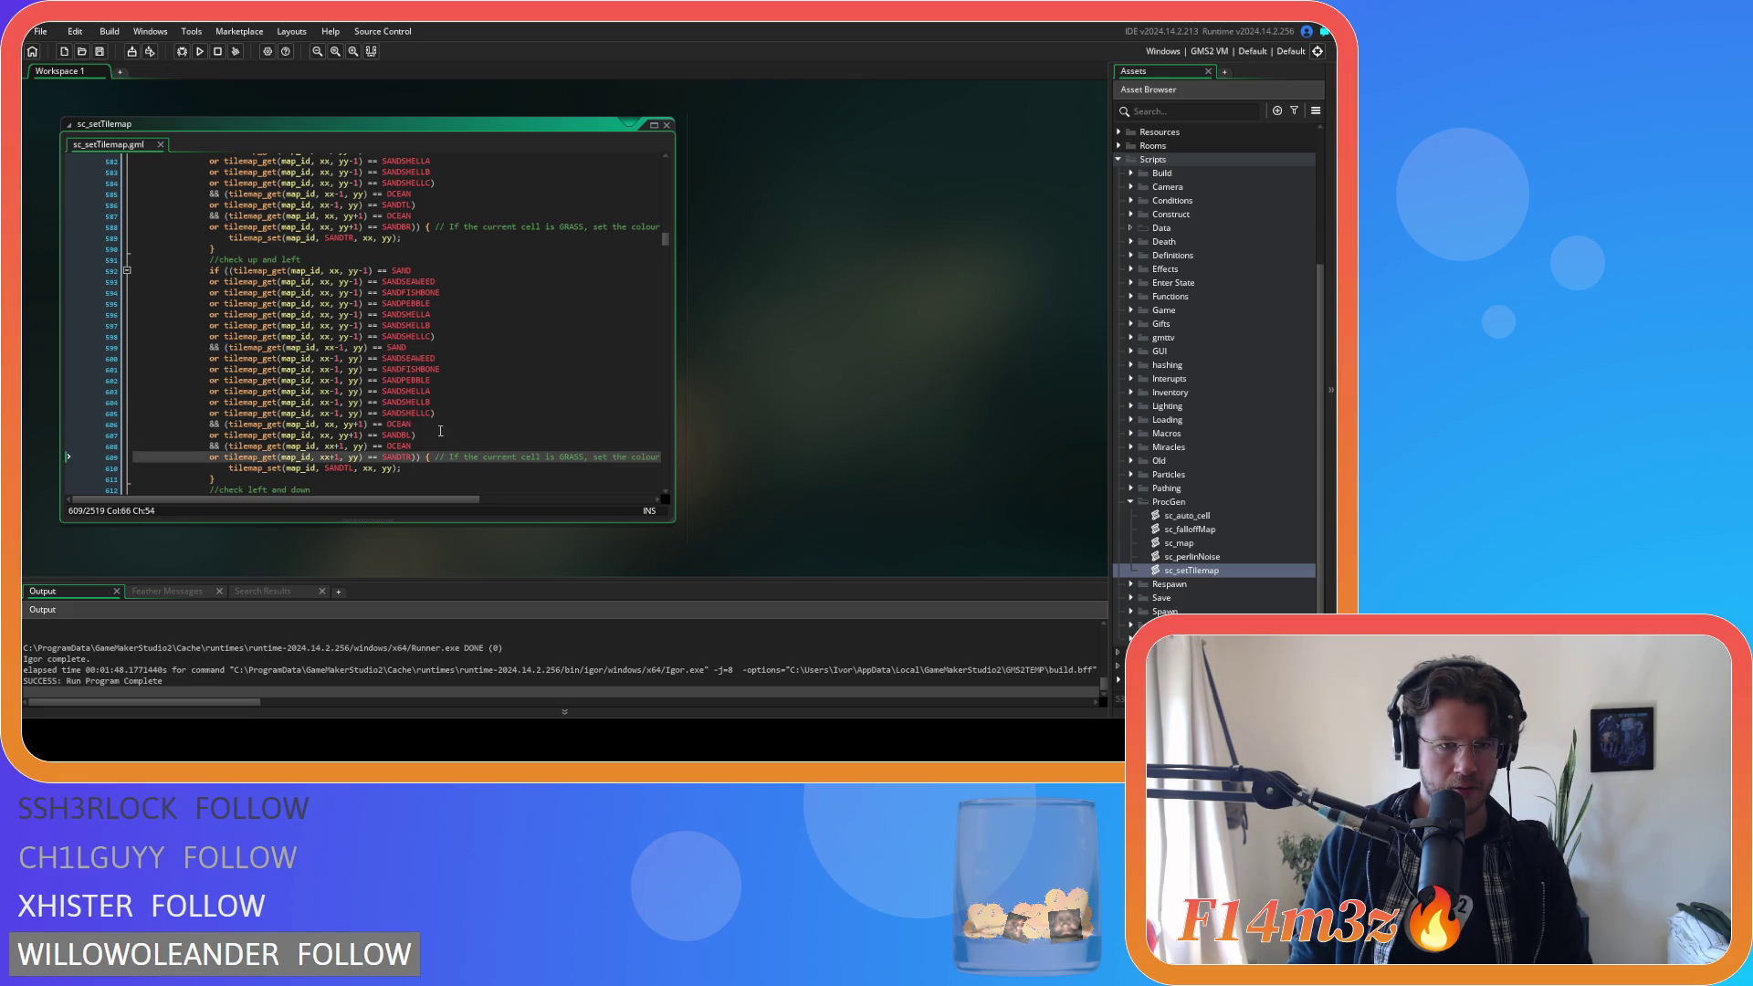
{"action": "left_click", "coordinate": [441, 432]}
Close the left and down sand groups in the left-and-down rule.
{"action": "scroll", "coordinate": [447, 423], "scroll_direction": "down", "scroll_amount": 7}
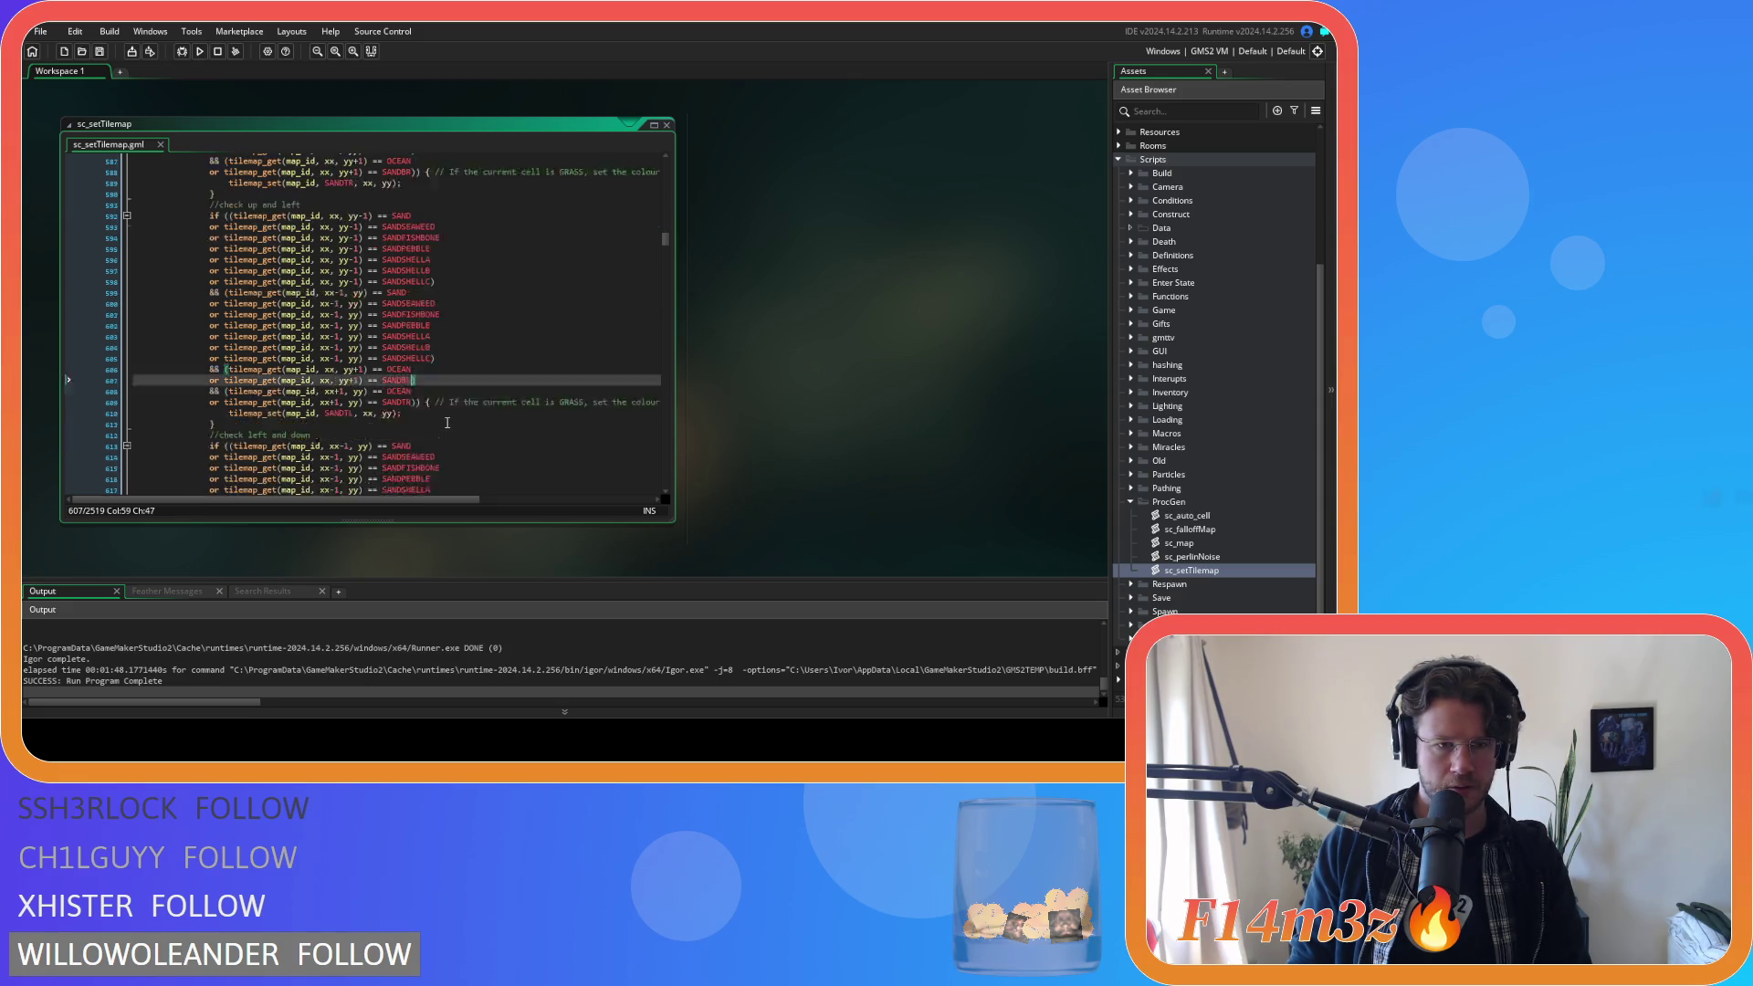
{"action": "left_click", "coordinate": [447, 321]}
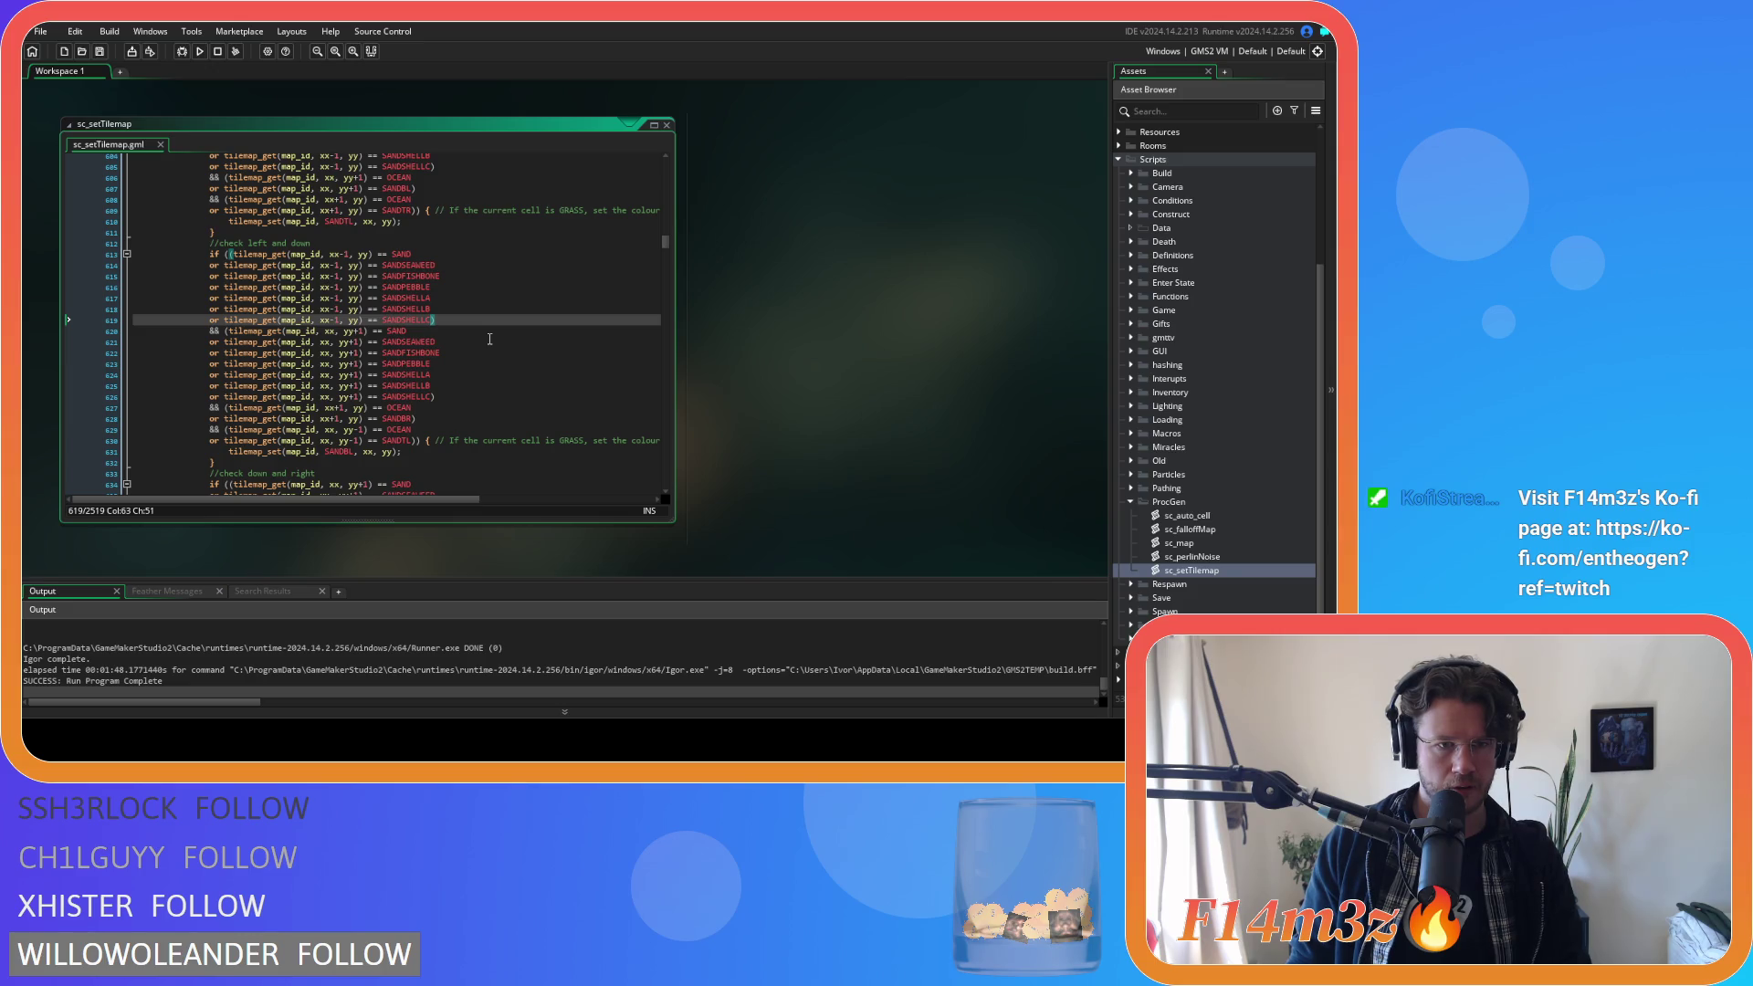
{"action": "left_click", "coordinate": [461, 395]}
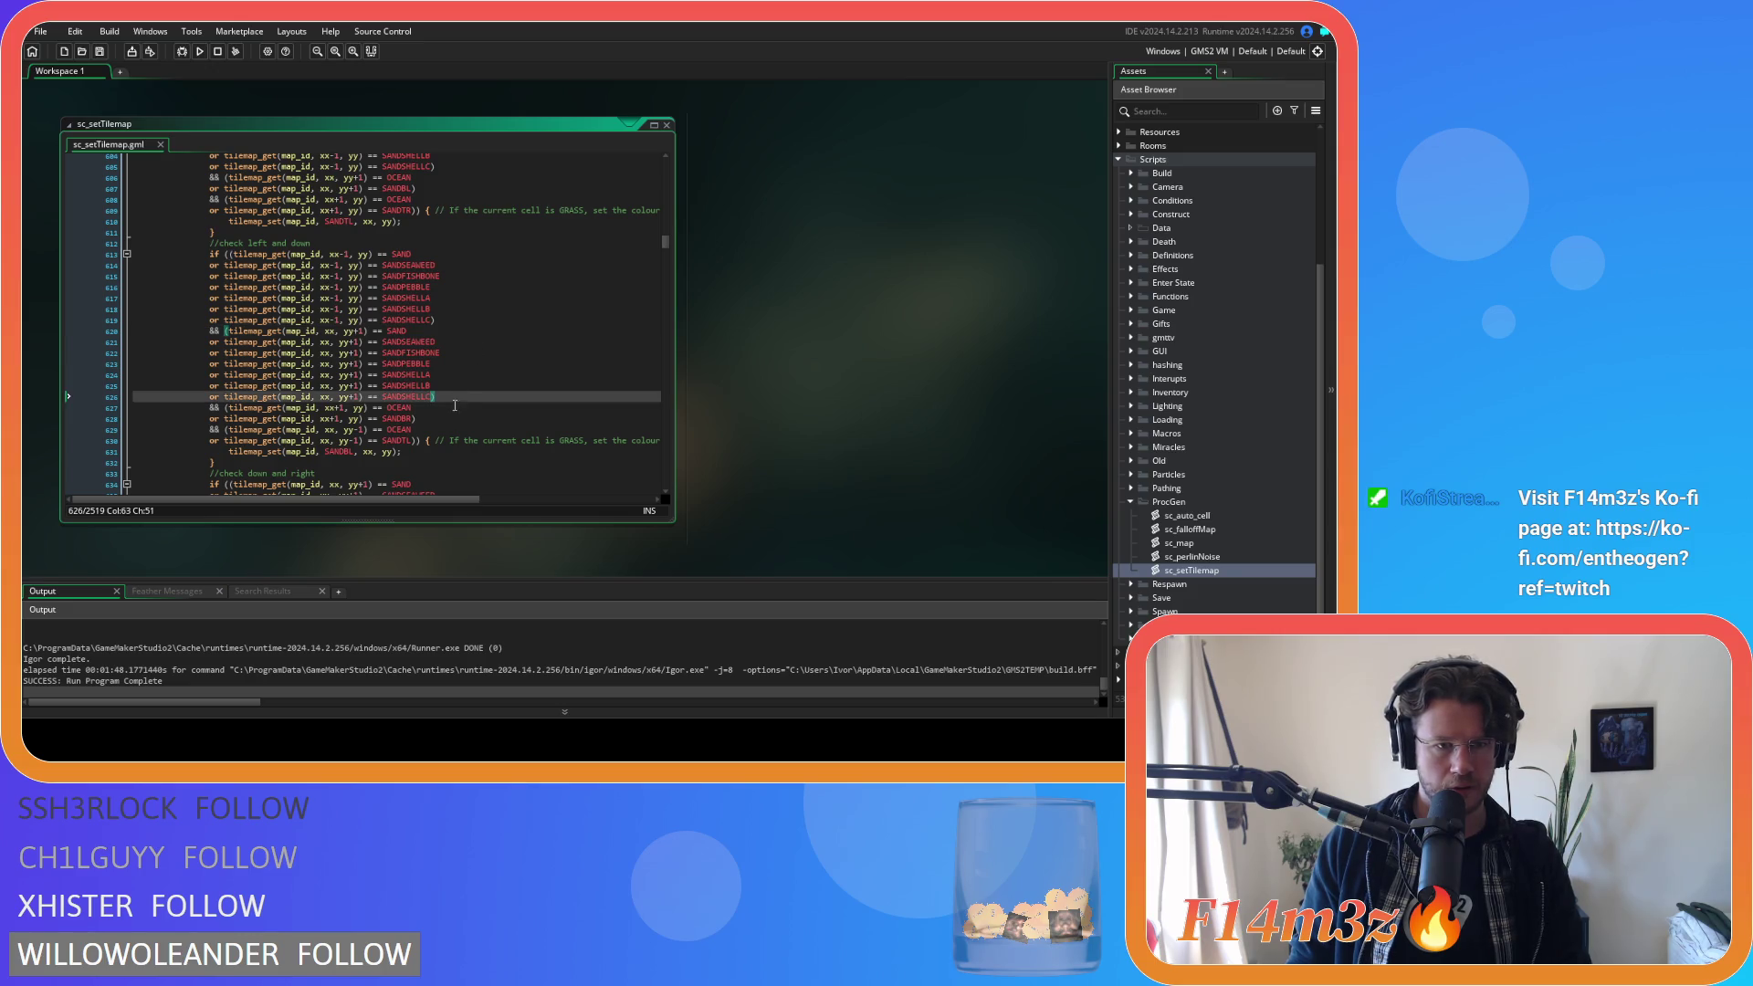
{"action": "left_click", "coordinate": [426, 439]}
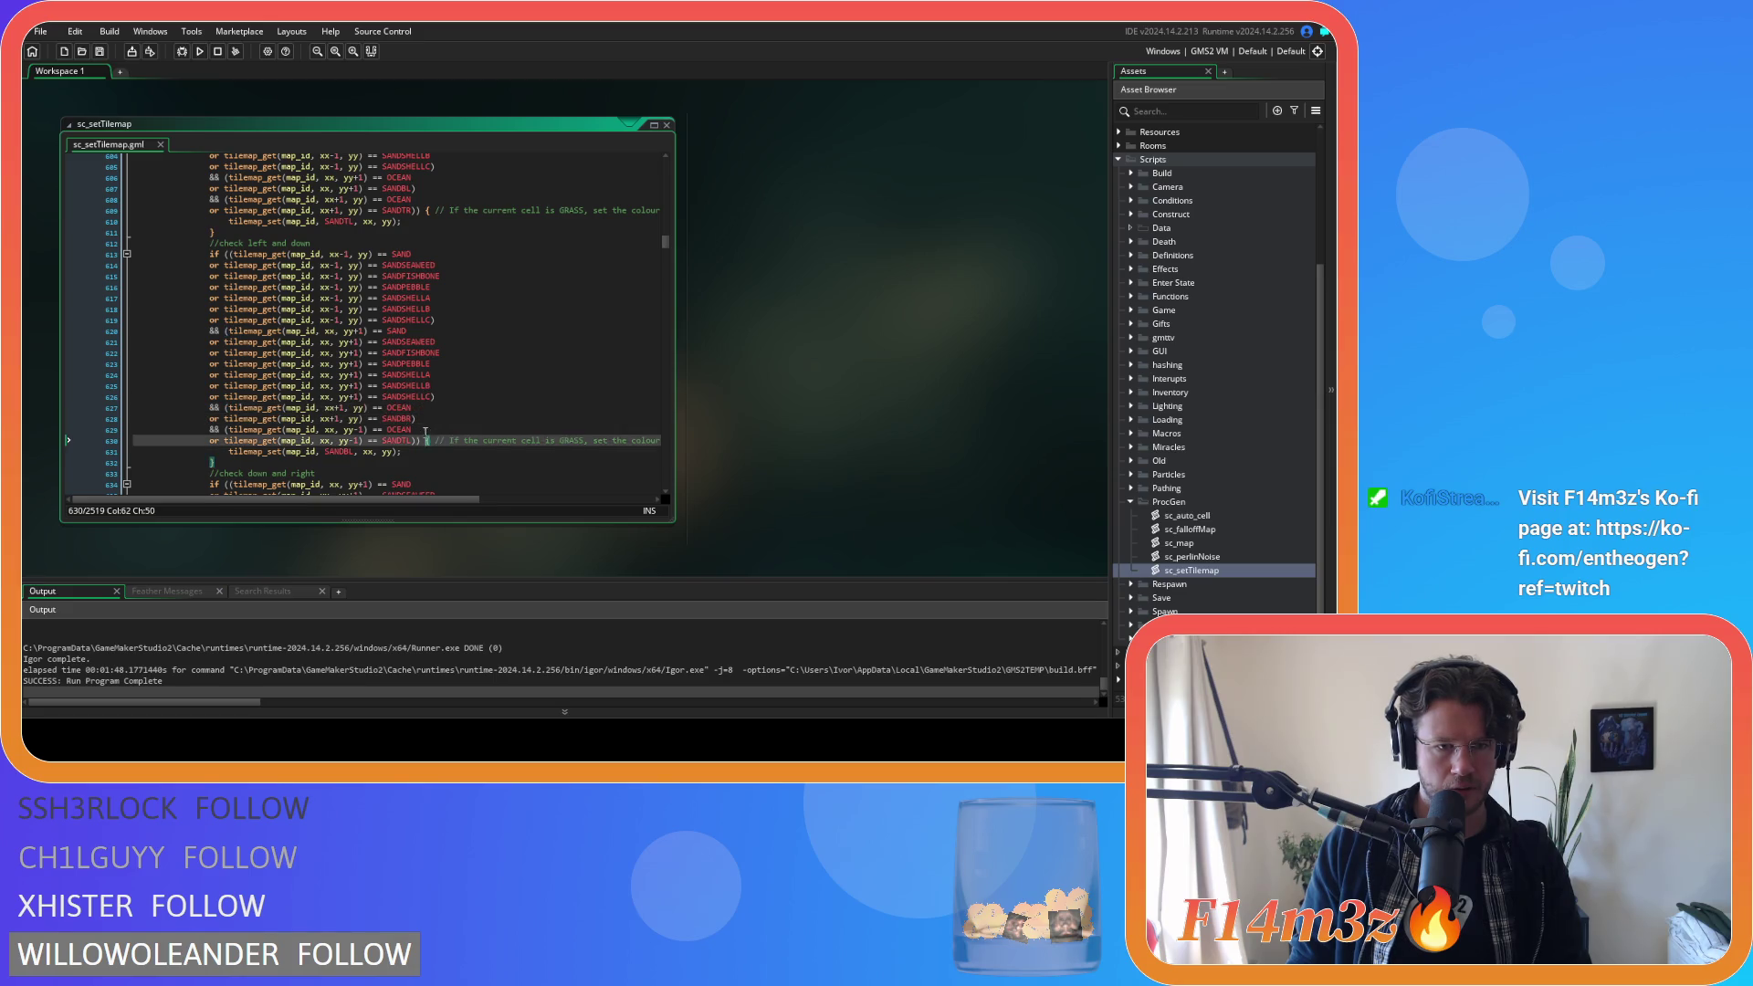
Close the down sand group and fix the up OCEAN check in down-and-right.
{"action": "scroll", "coordinate": [426, 430], "scroll_direction": "down", "scroll_amount": 8}
{"action": "left_click", "coordinate": [477, 313]}
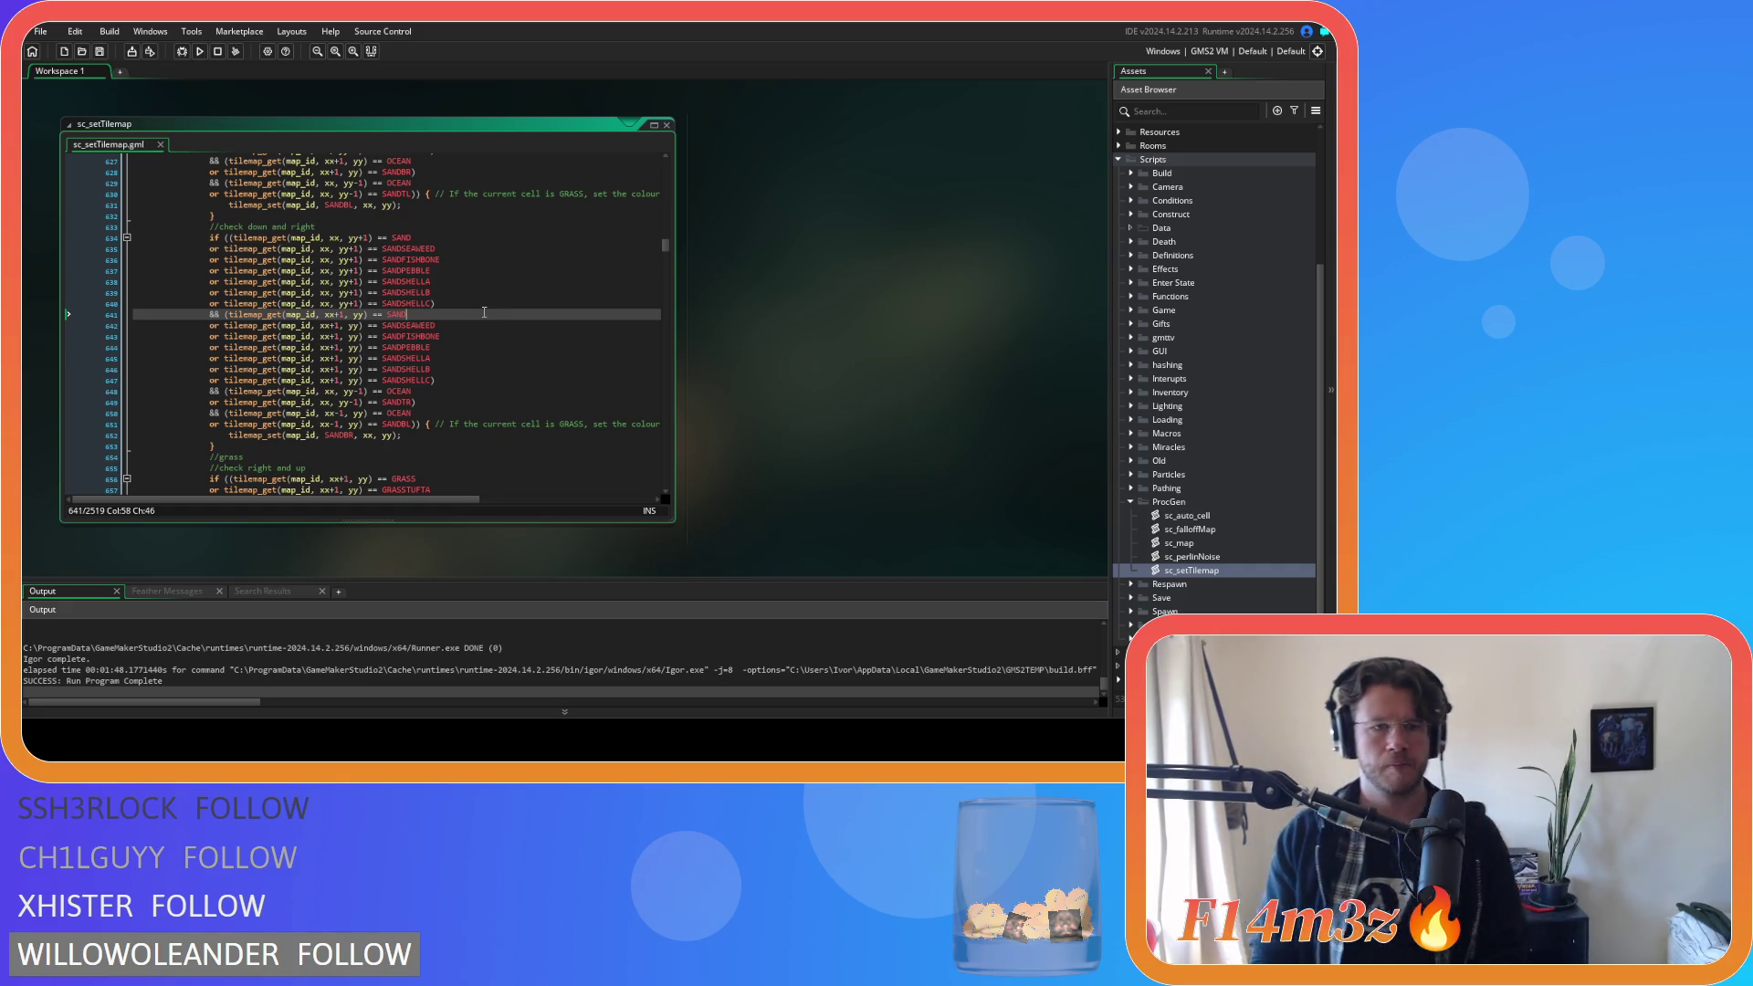
{"action": "left_click", "coordinate": [427, 303]}
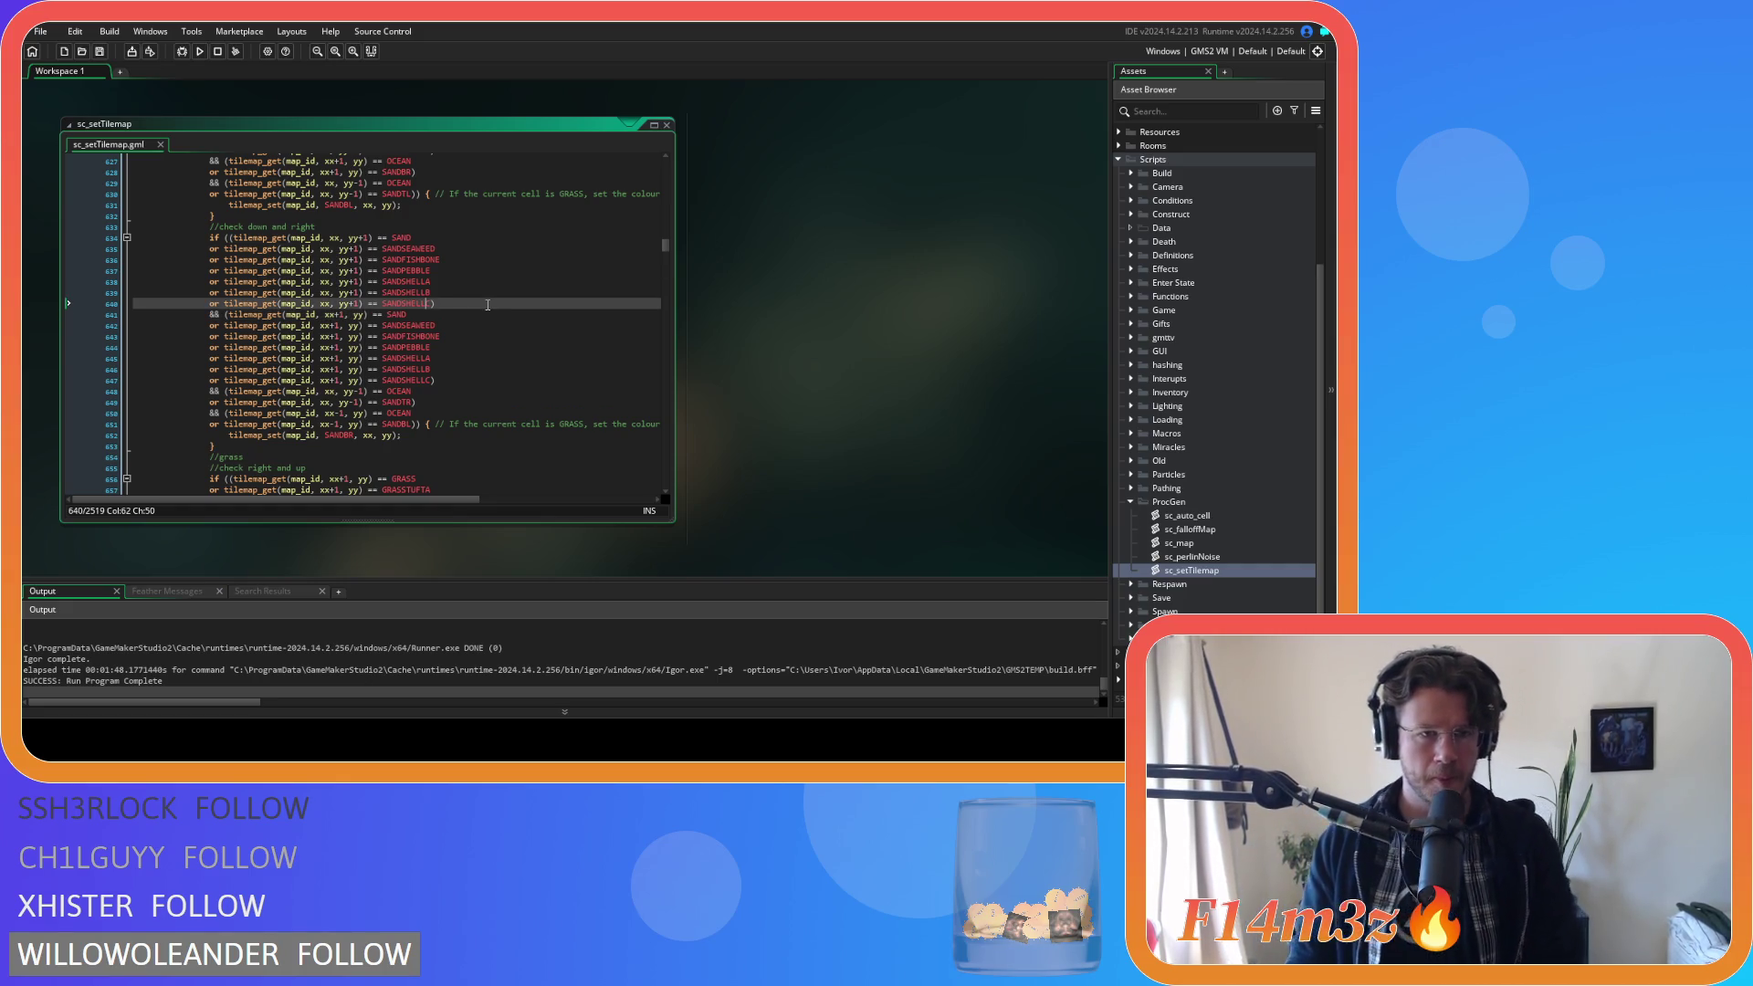
{"action": "left_click", "coordinate": [464, 392]}
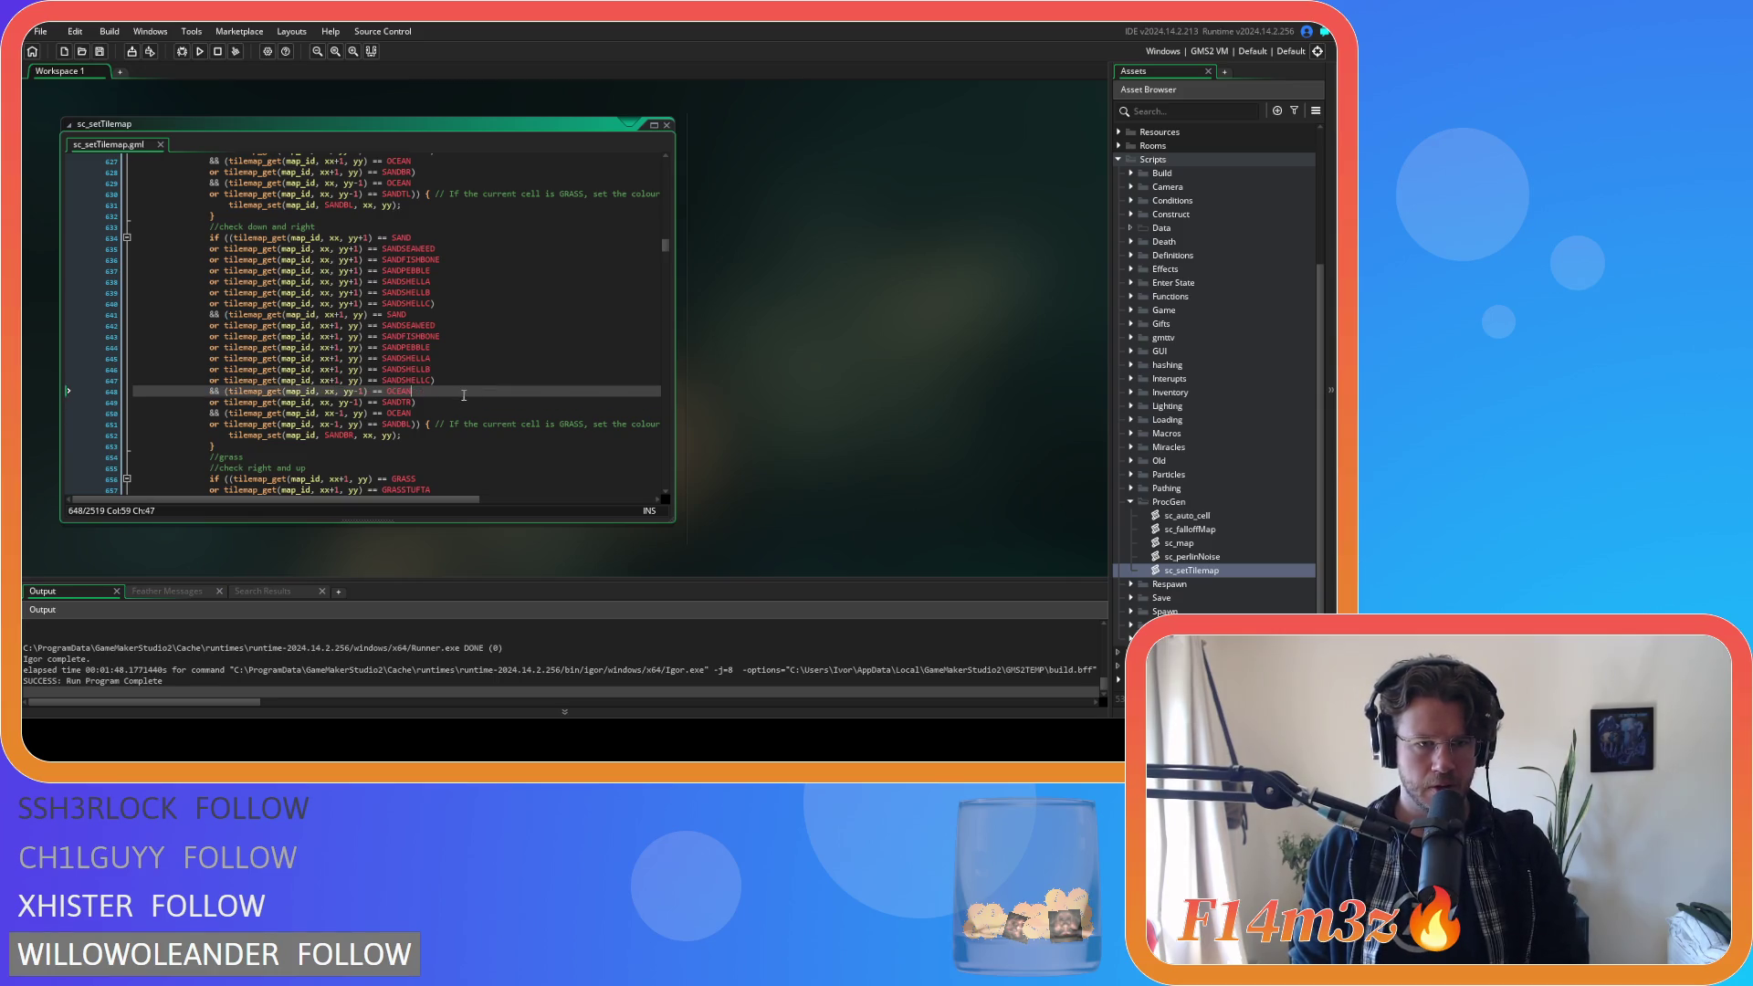
{"action": "scroll", "coordinate": [463, 394], "scroll_direction": "down", "scroll_amount": 7}
{"action": "left_click", "coordinate": [462, 310]}
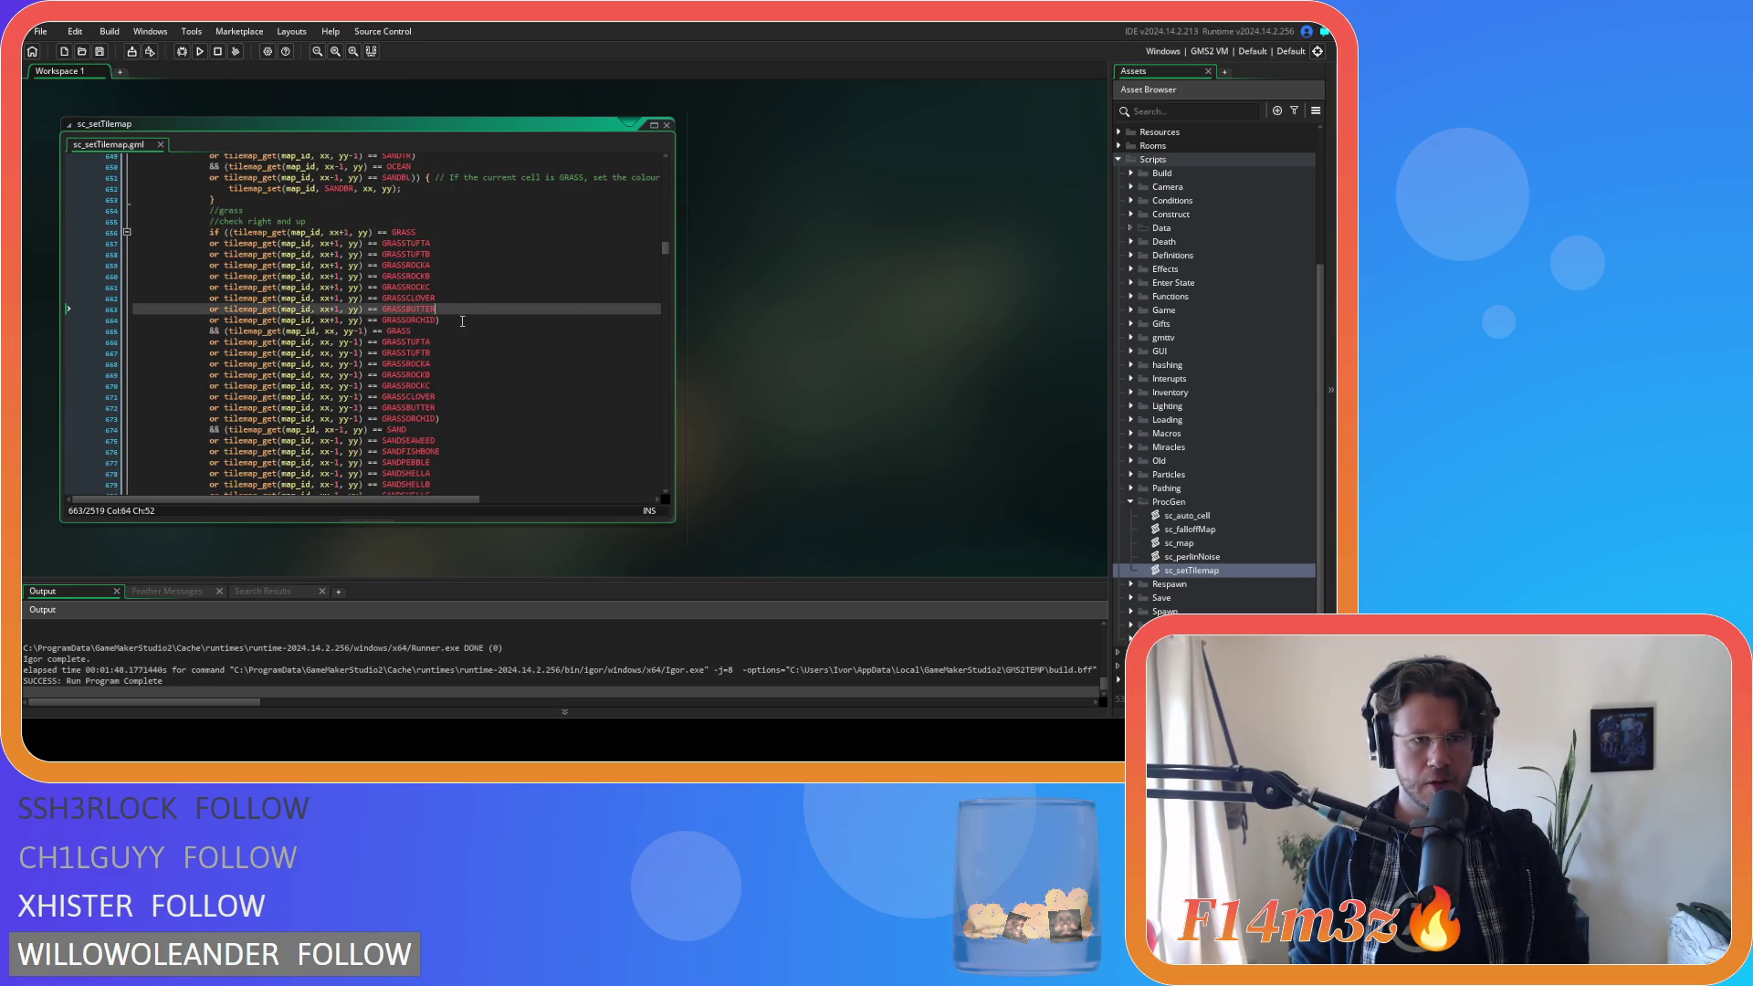
Close the up and left groups in grass right-and-up, then up and down in up-and-left.
{"action": "scroll", "coordinate": [464, 352], "scroll_direction": "down", "scroll_amount": 1}
{"action": "left_click", "coordinate": [470, 391]}
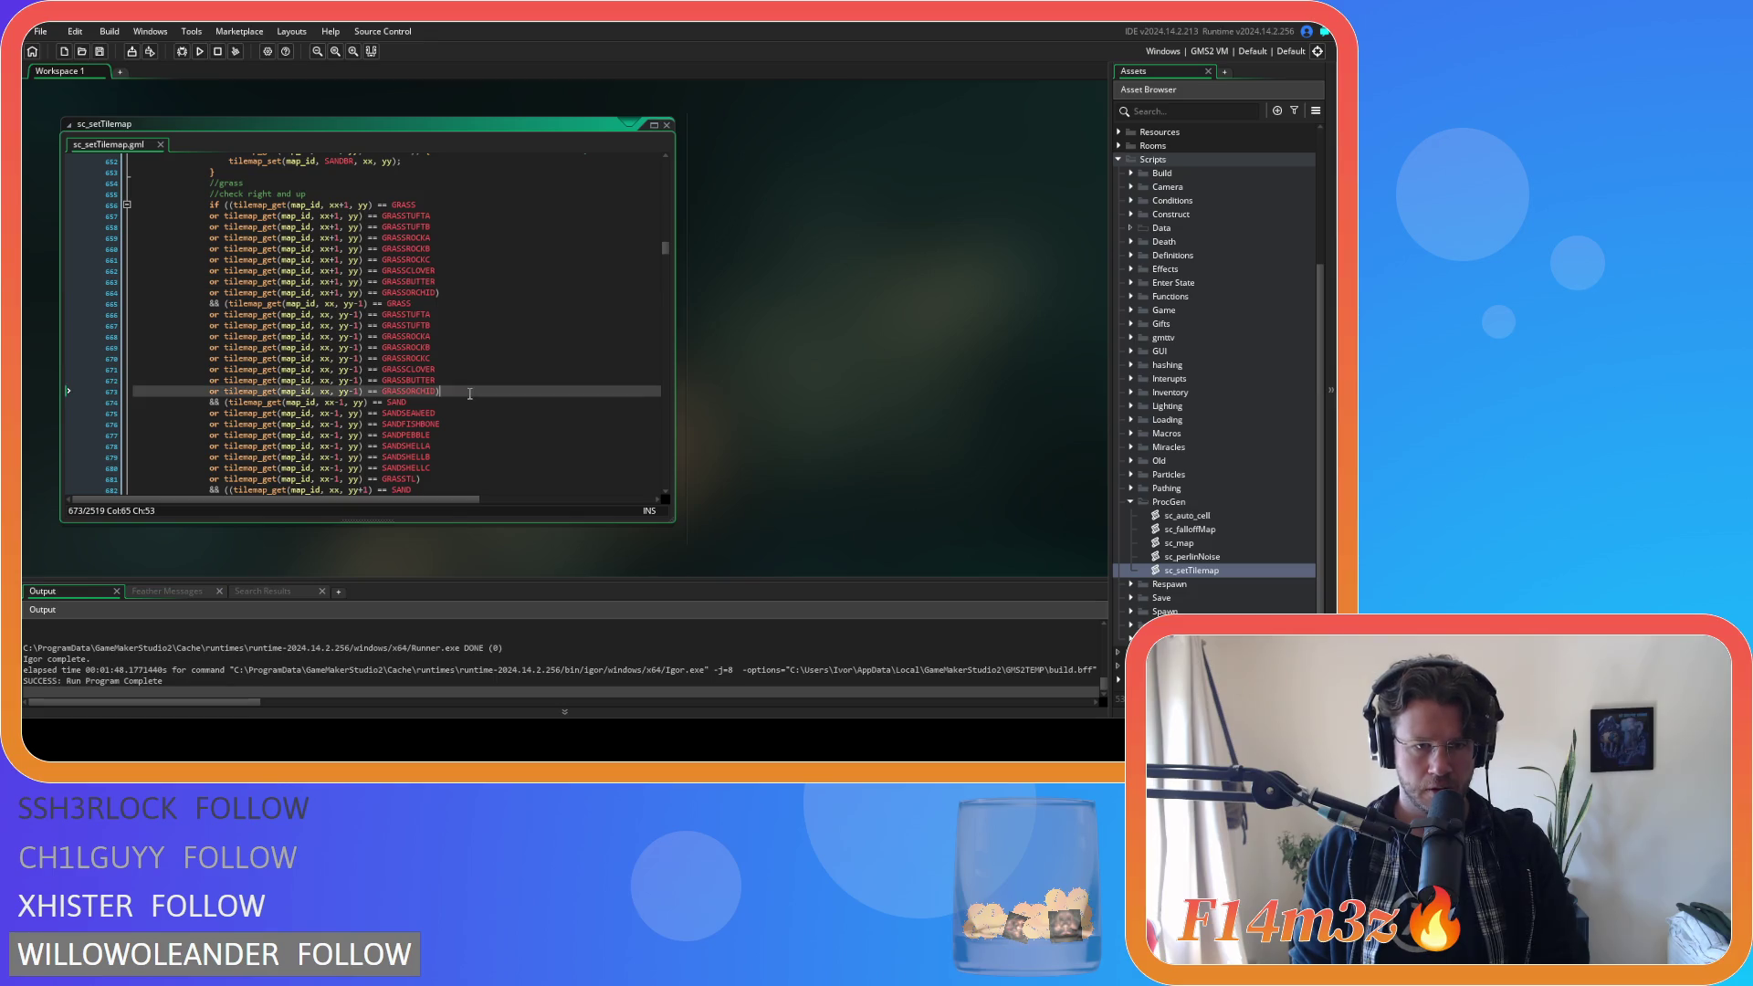
{"action": "scroll", "coordinate": [470, 394], "scroll_direction": "down", "scroll_amount": 3}
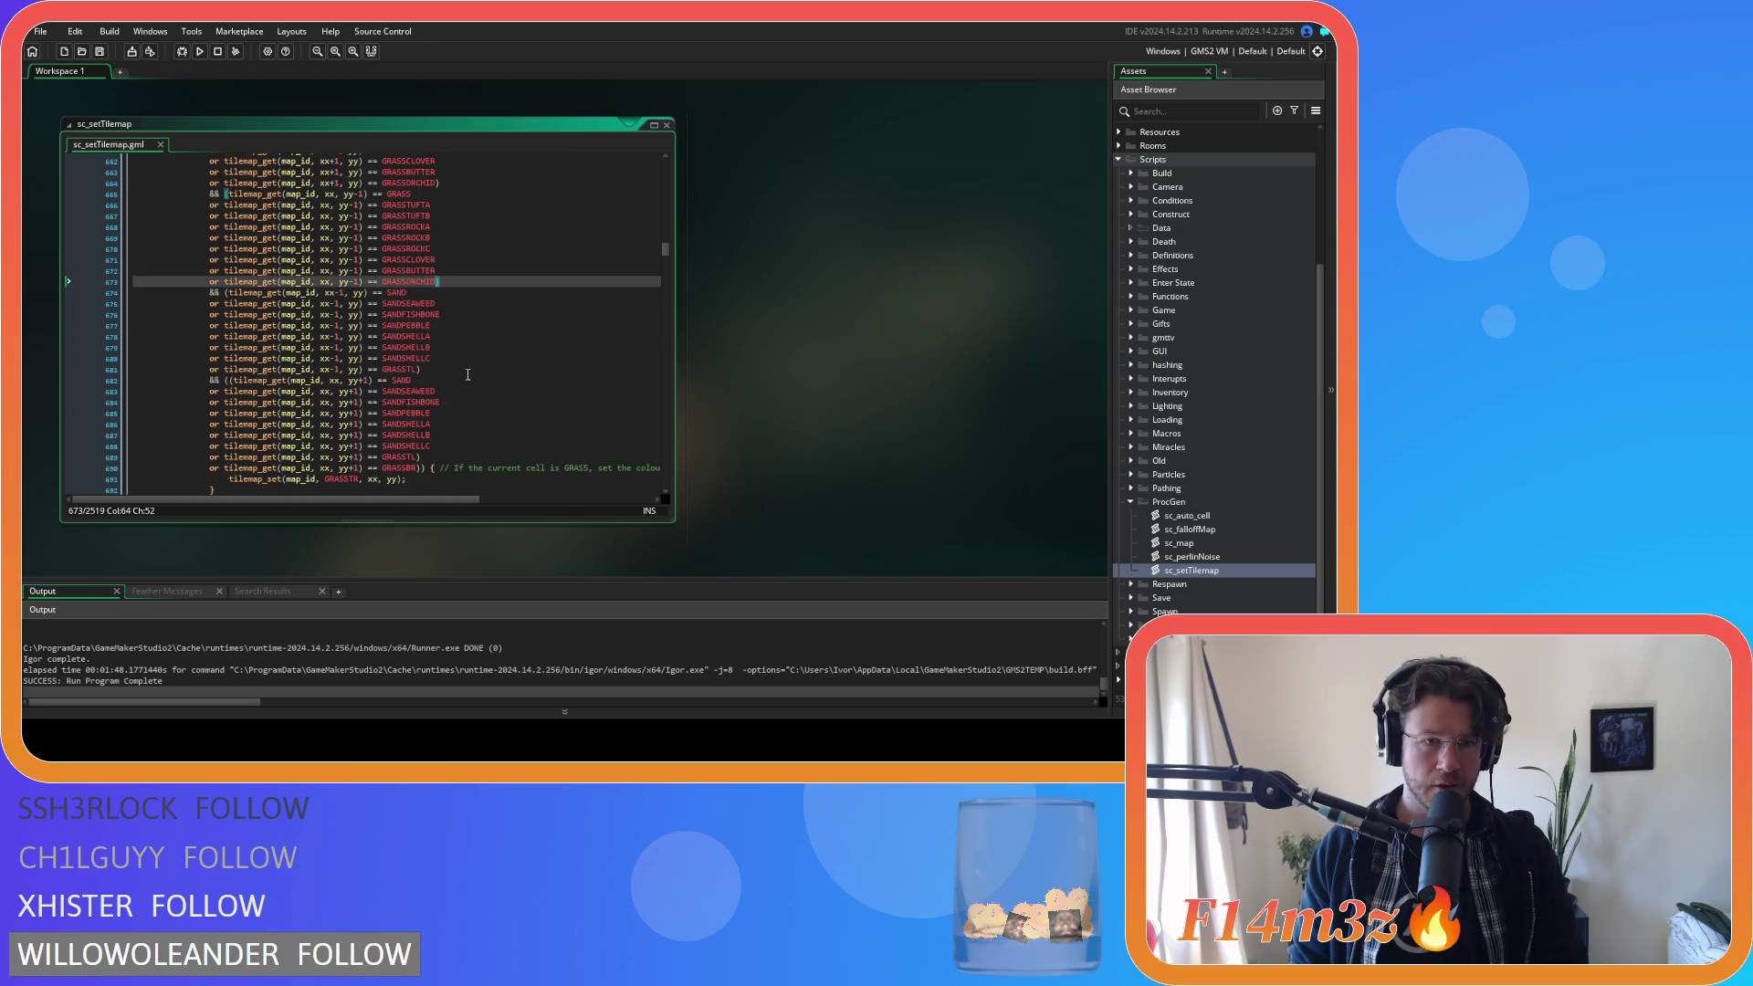
{"action": "left_click", "coordinate": [465, 369]}
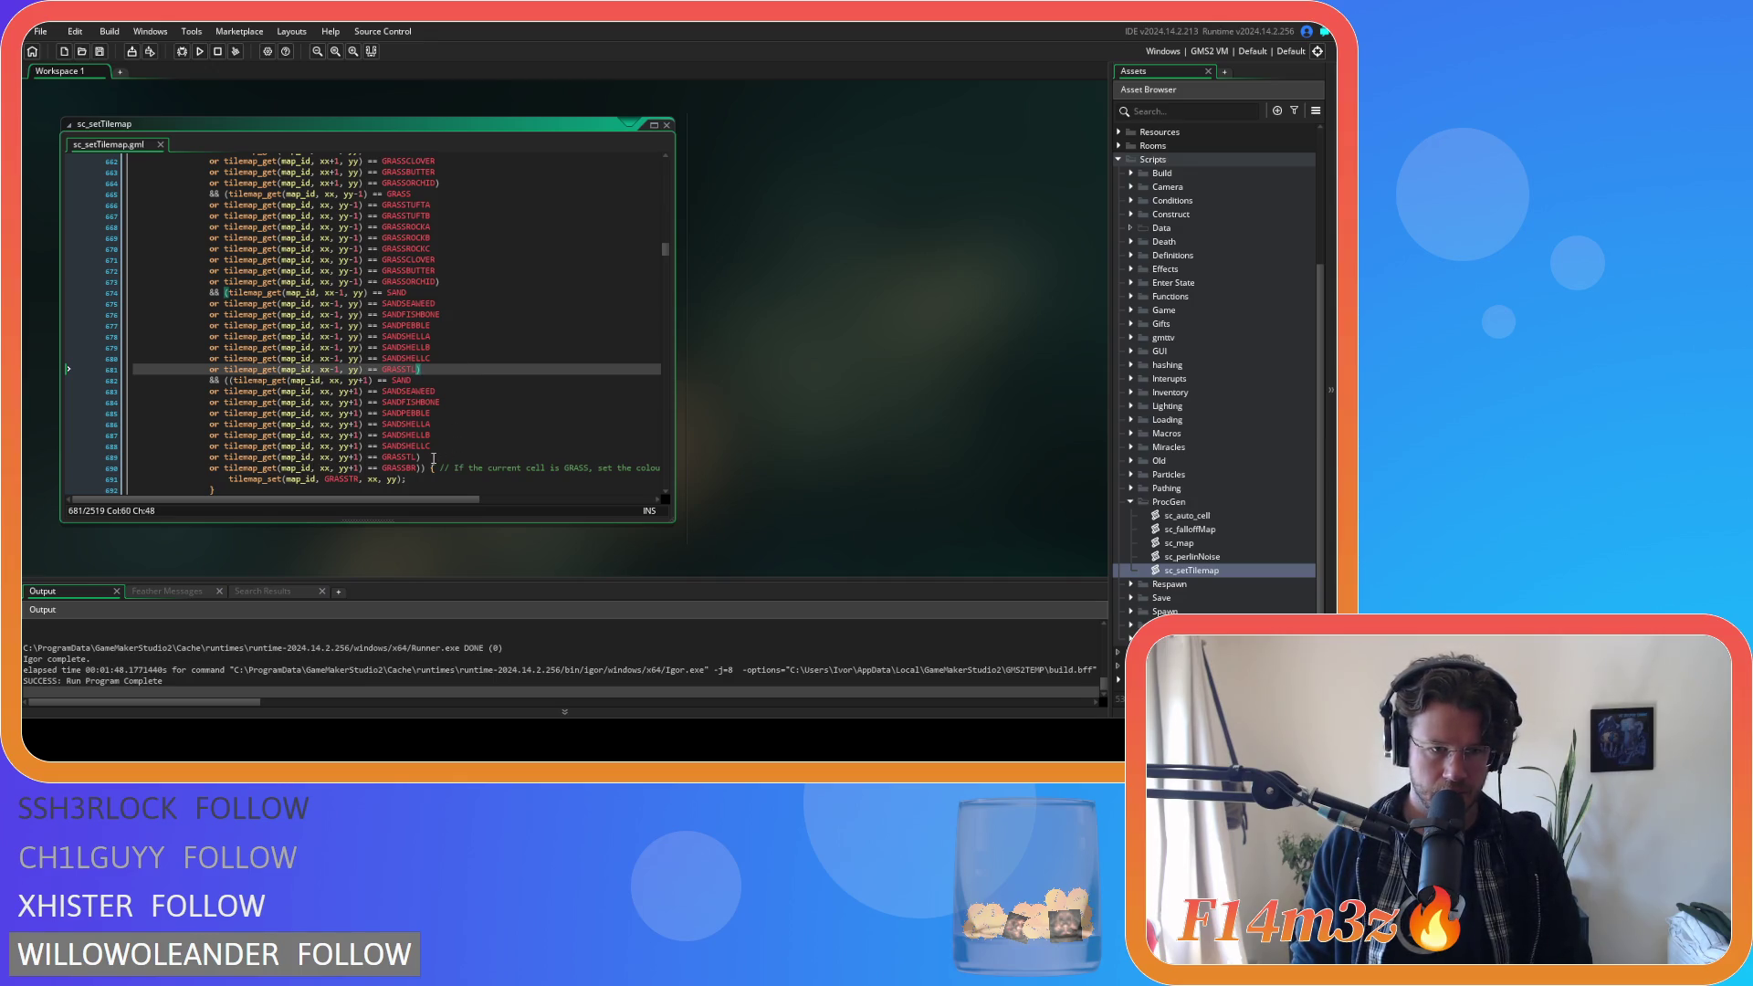
{"action": "scroll", "coordinate": [433, 457], "scroll_direction": "down", "scroll_amount": 8}
{"action": "left_click", "coordinate": [460, 325]}
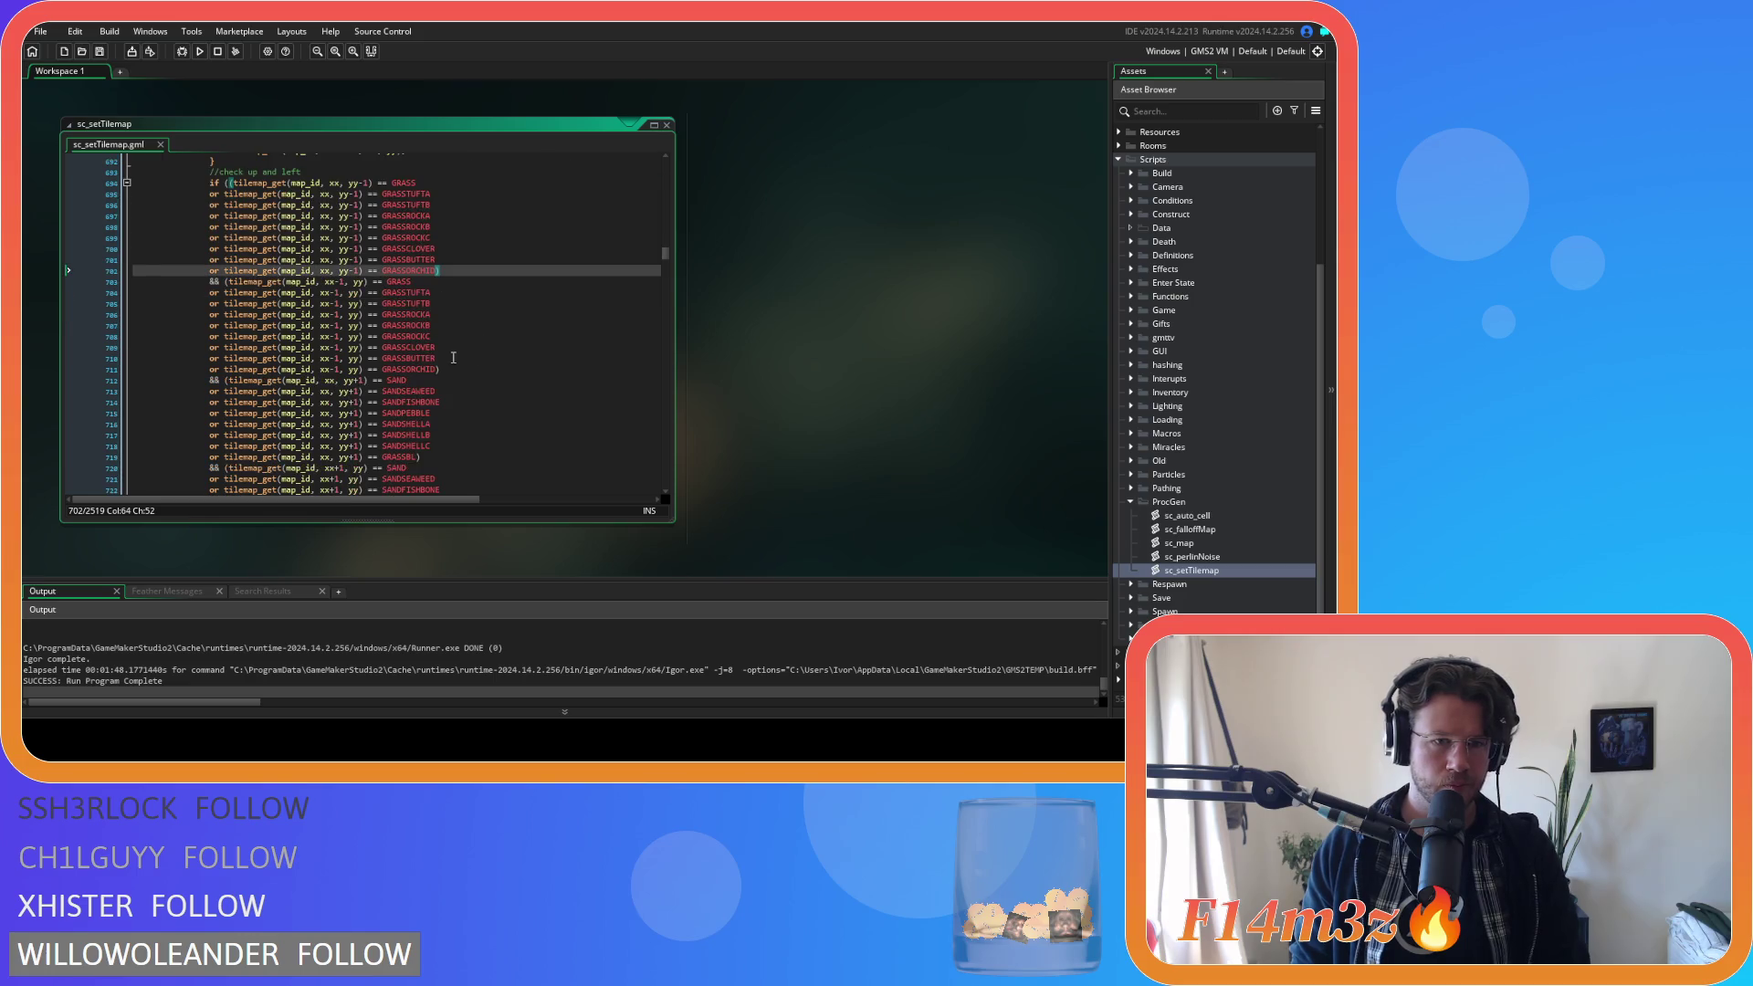
{"action": "scroll", "coordinate": [456, 361], "scroll_direction": "down", "scroll_amount": 4}
{"action": "left_click", "coordinate": [447, 375]}
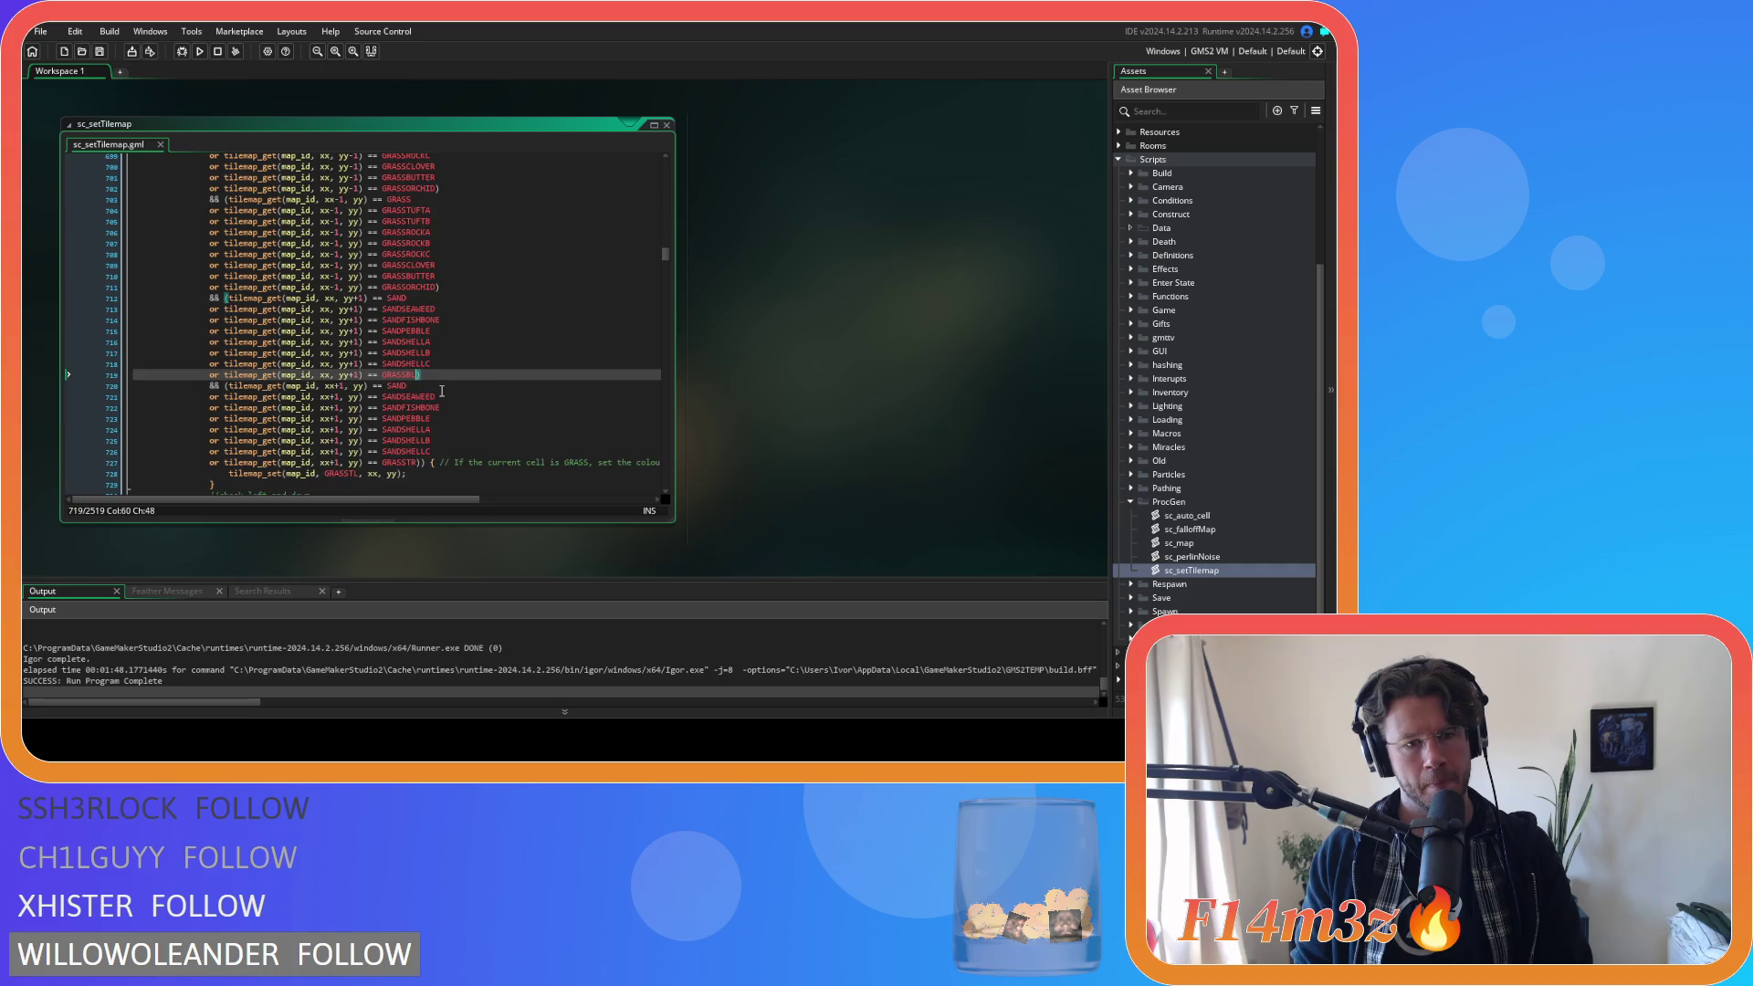
{"action": "scroll", "coordinate": [438, 388], "scroll_direction": "down", "scroll_amount": 20}
{"action": "scroll", "coordinate": [445, 380], "scroll_direction": "down", "scroll_amount": 20}
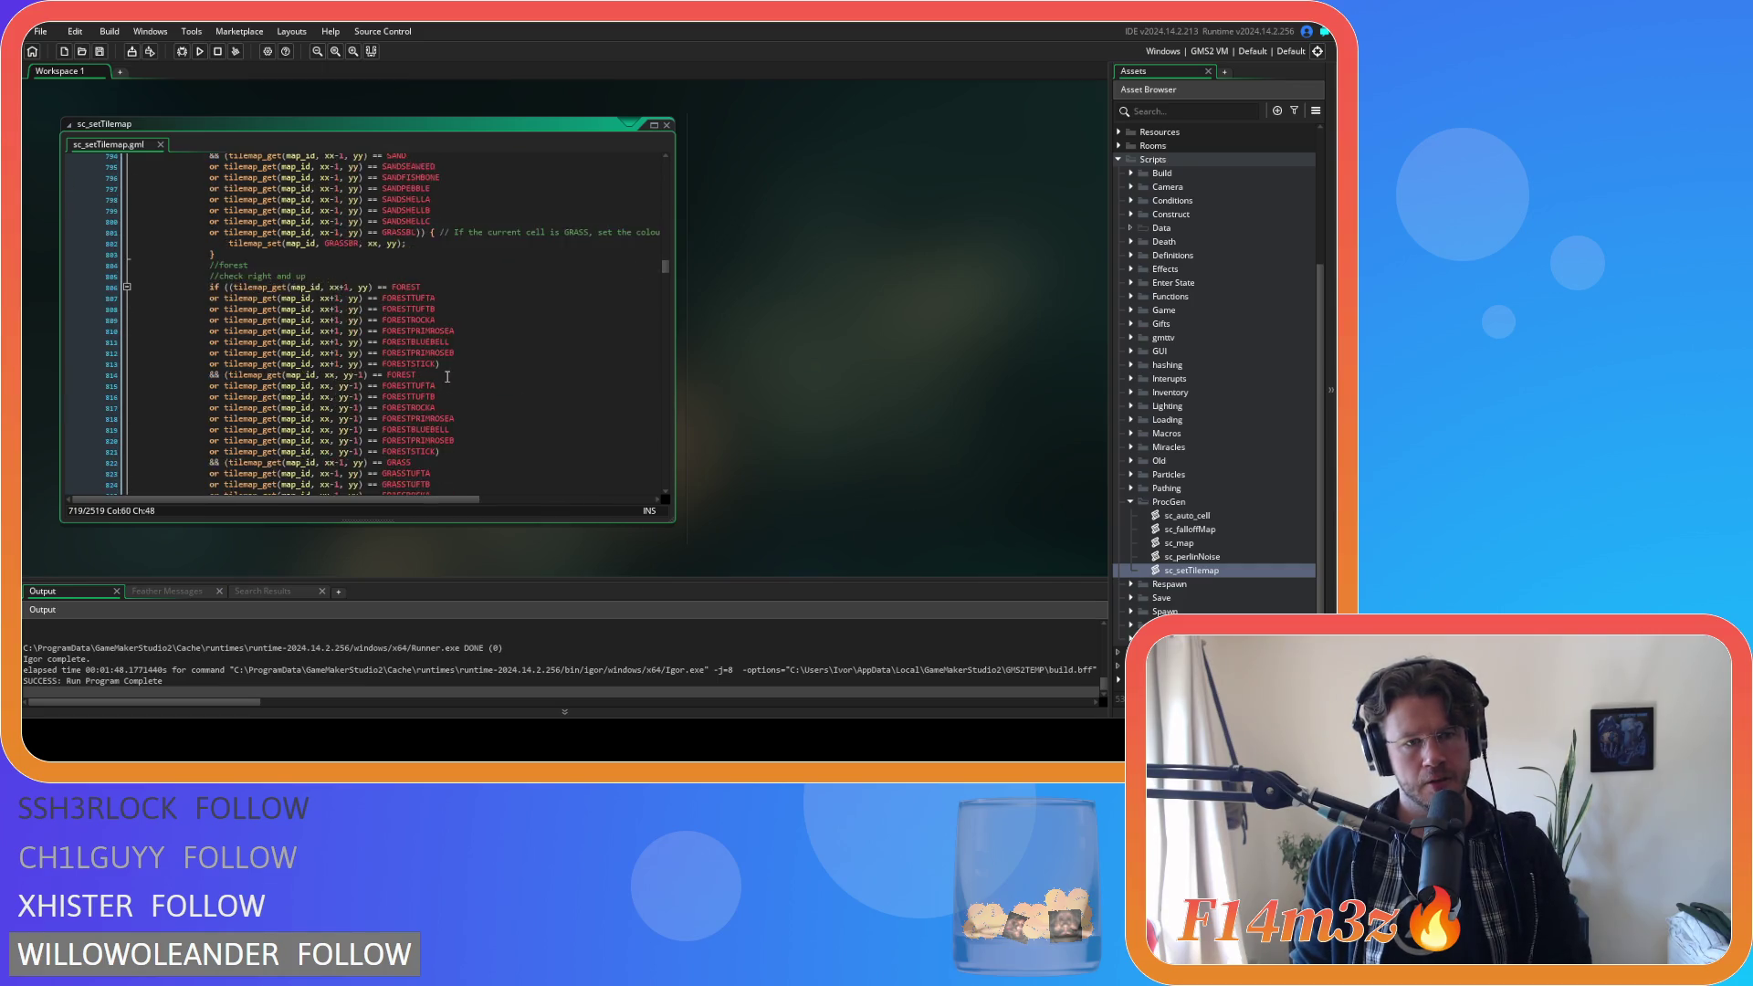
{"action": "scroll", "coordinate": [450, 373], "scroll_direction": "down", "scroll_amount": 20}
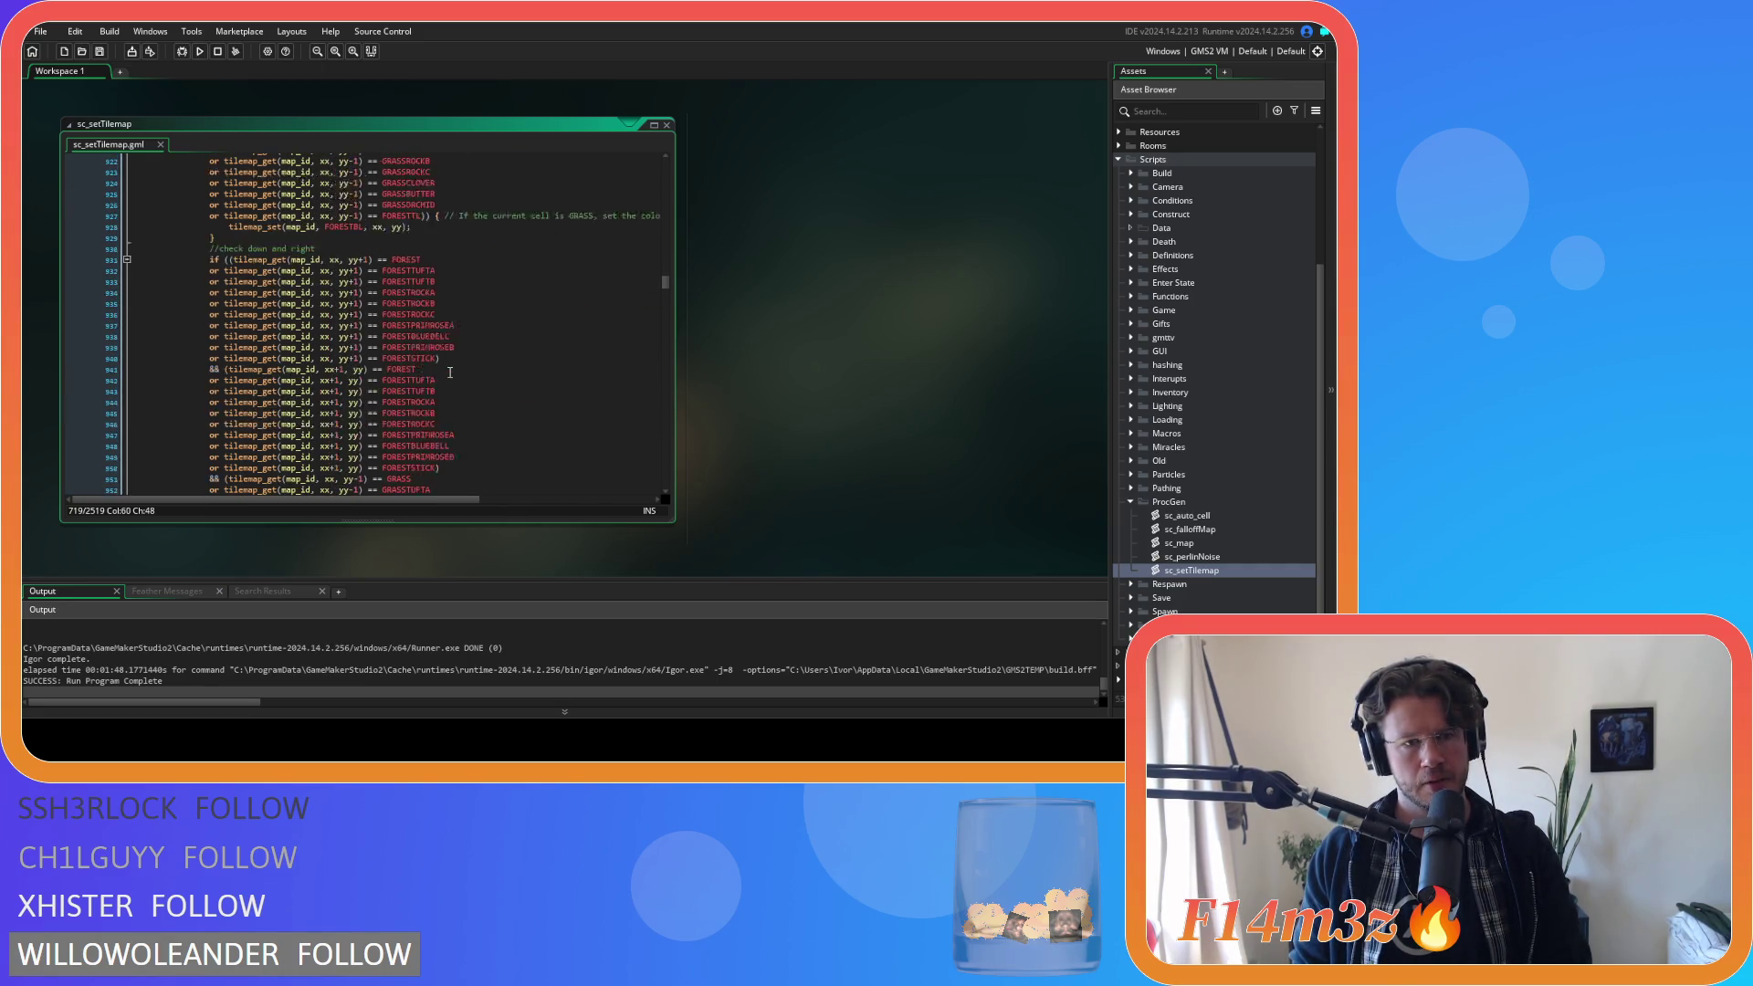
{"action": "scroll", "coordinate": [450, 372], "scroll_direction": "down", "scroll_amount": 20}
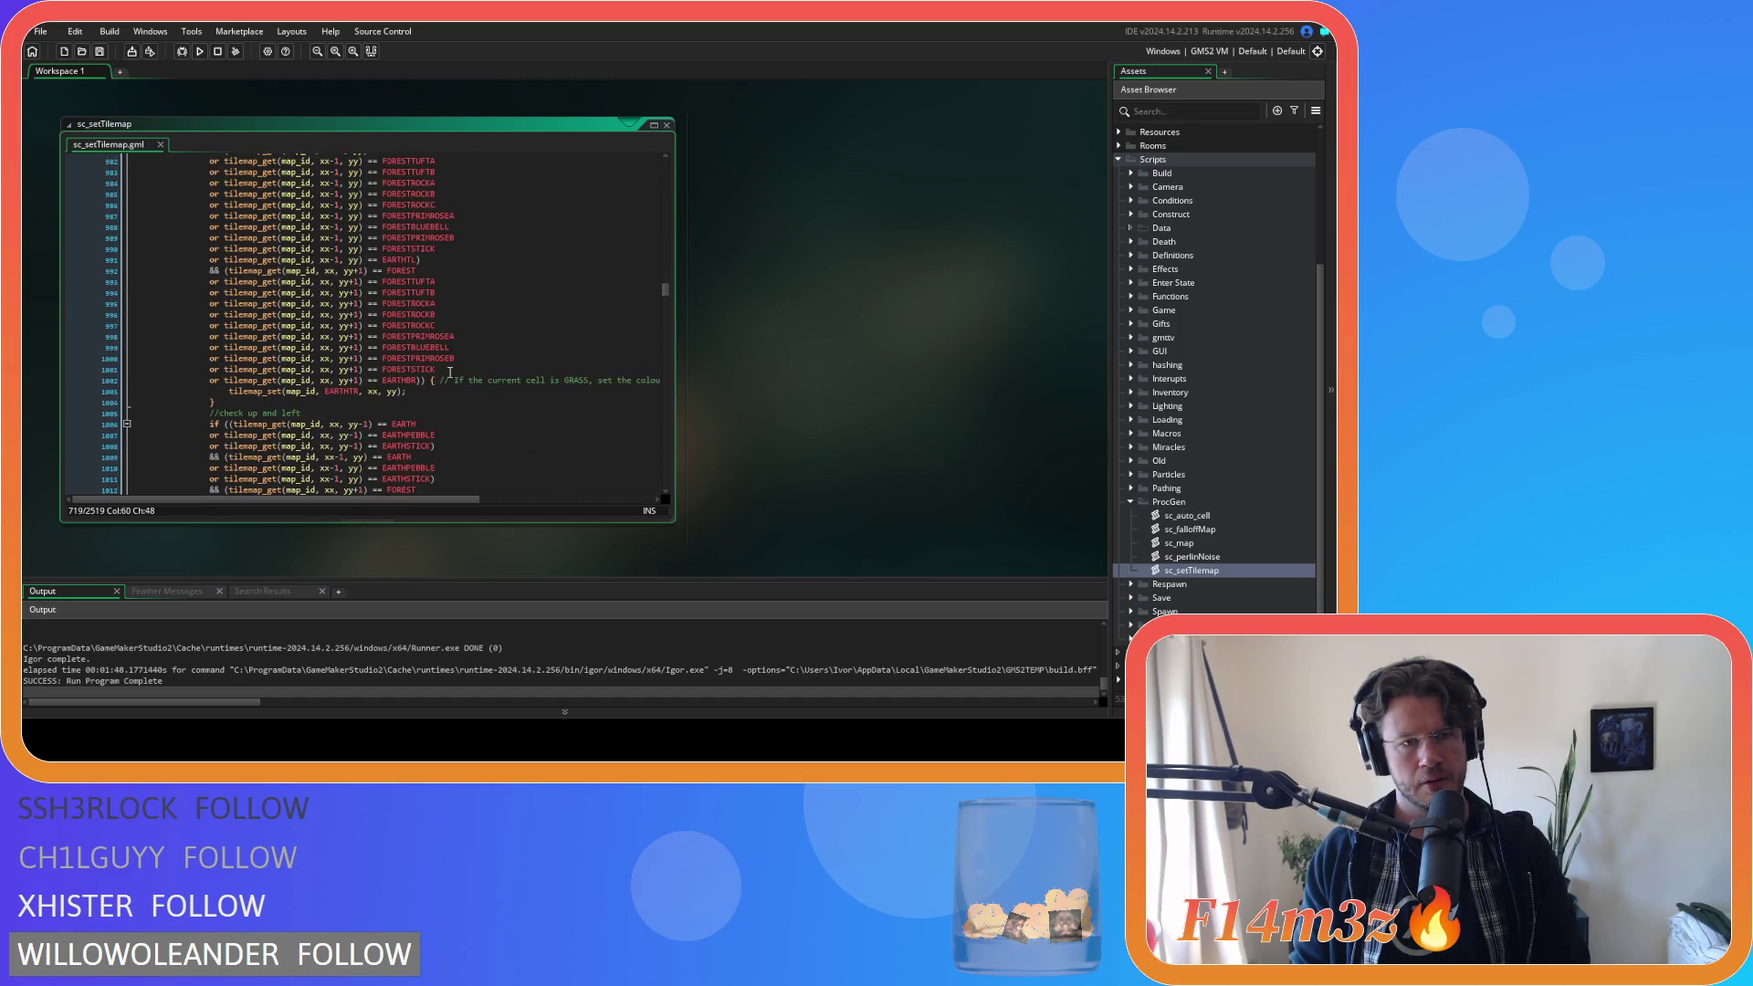
{"action": "scroll", "coordinate": [450, 372], "scroll_direction": "down", "scroll_amount": 20}
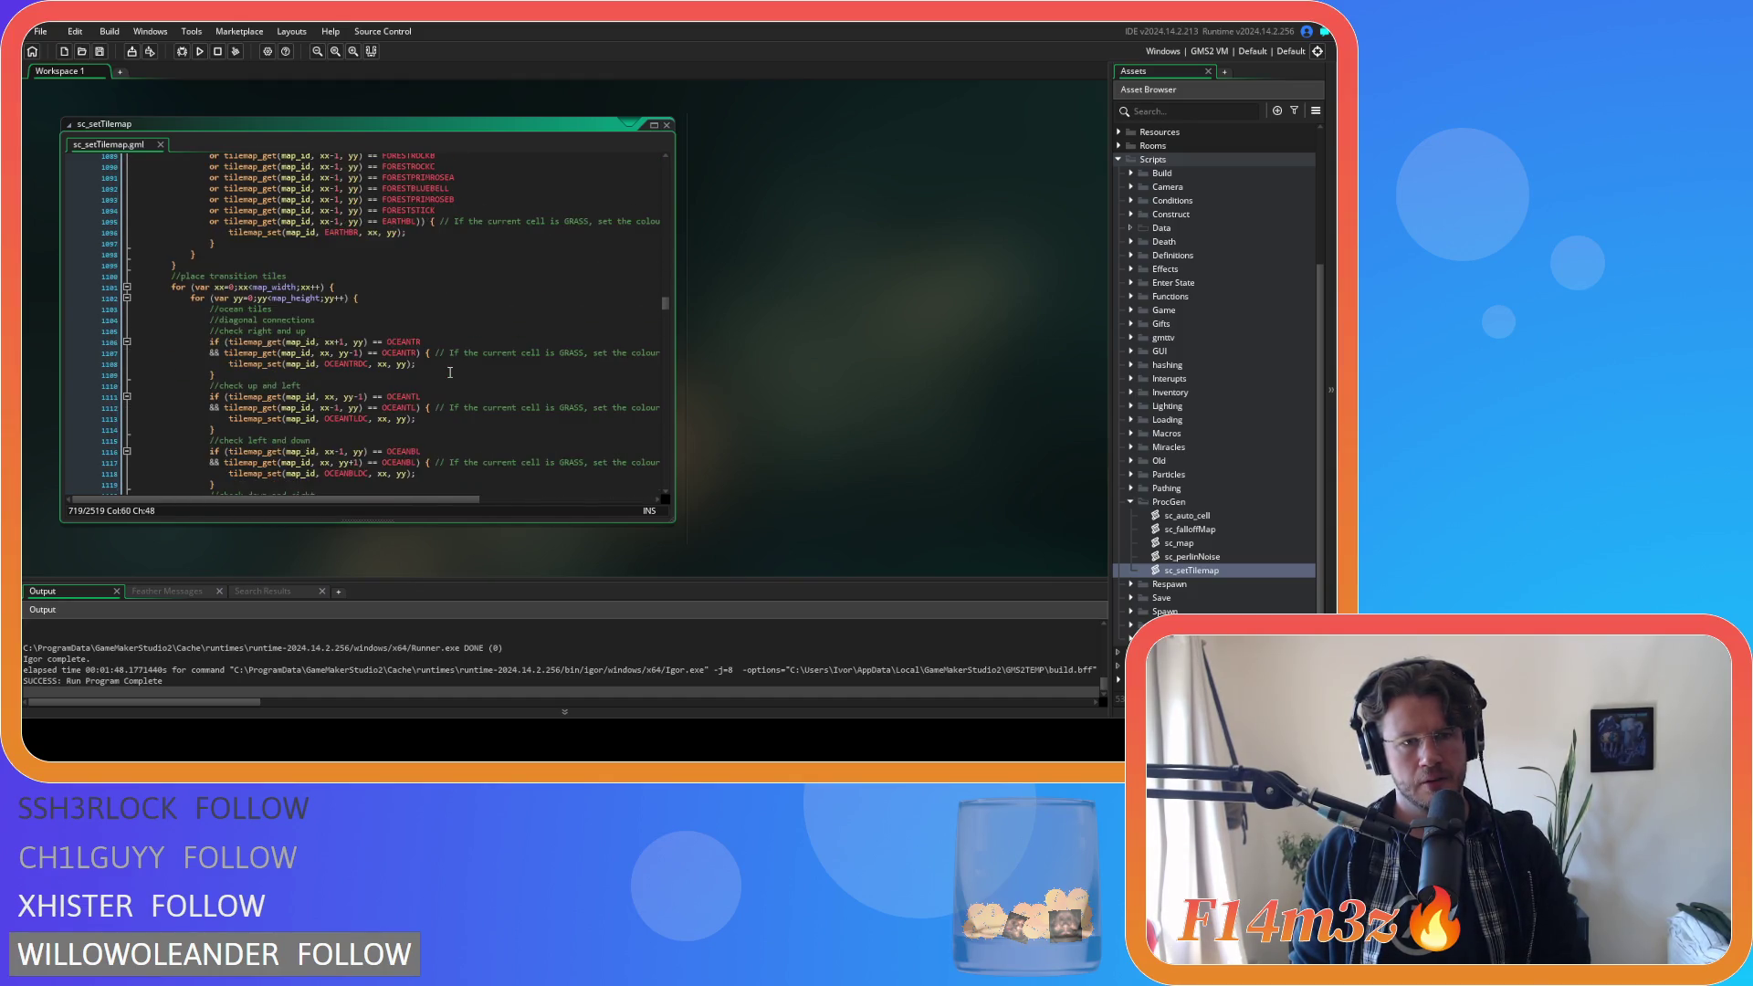
{"action": "scroll", "coordinate": [450, 372], "scroll_direction": "down", "scroll_amount": 17}
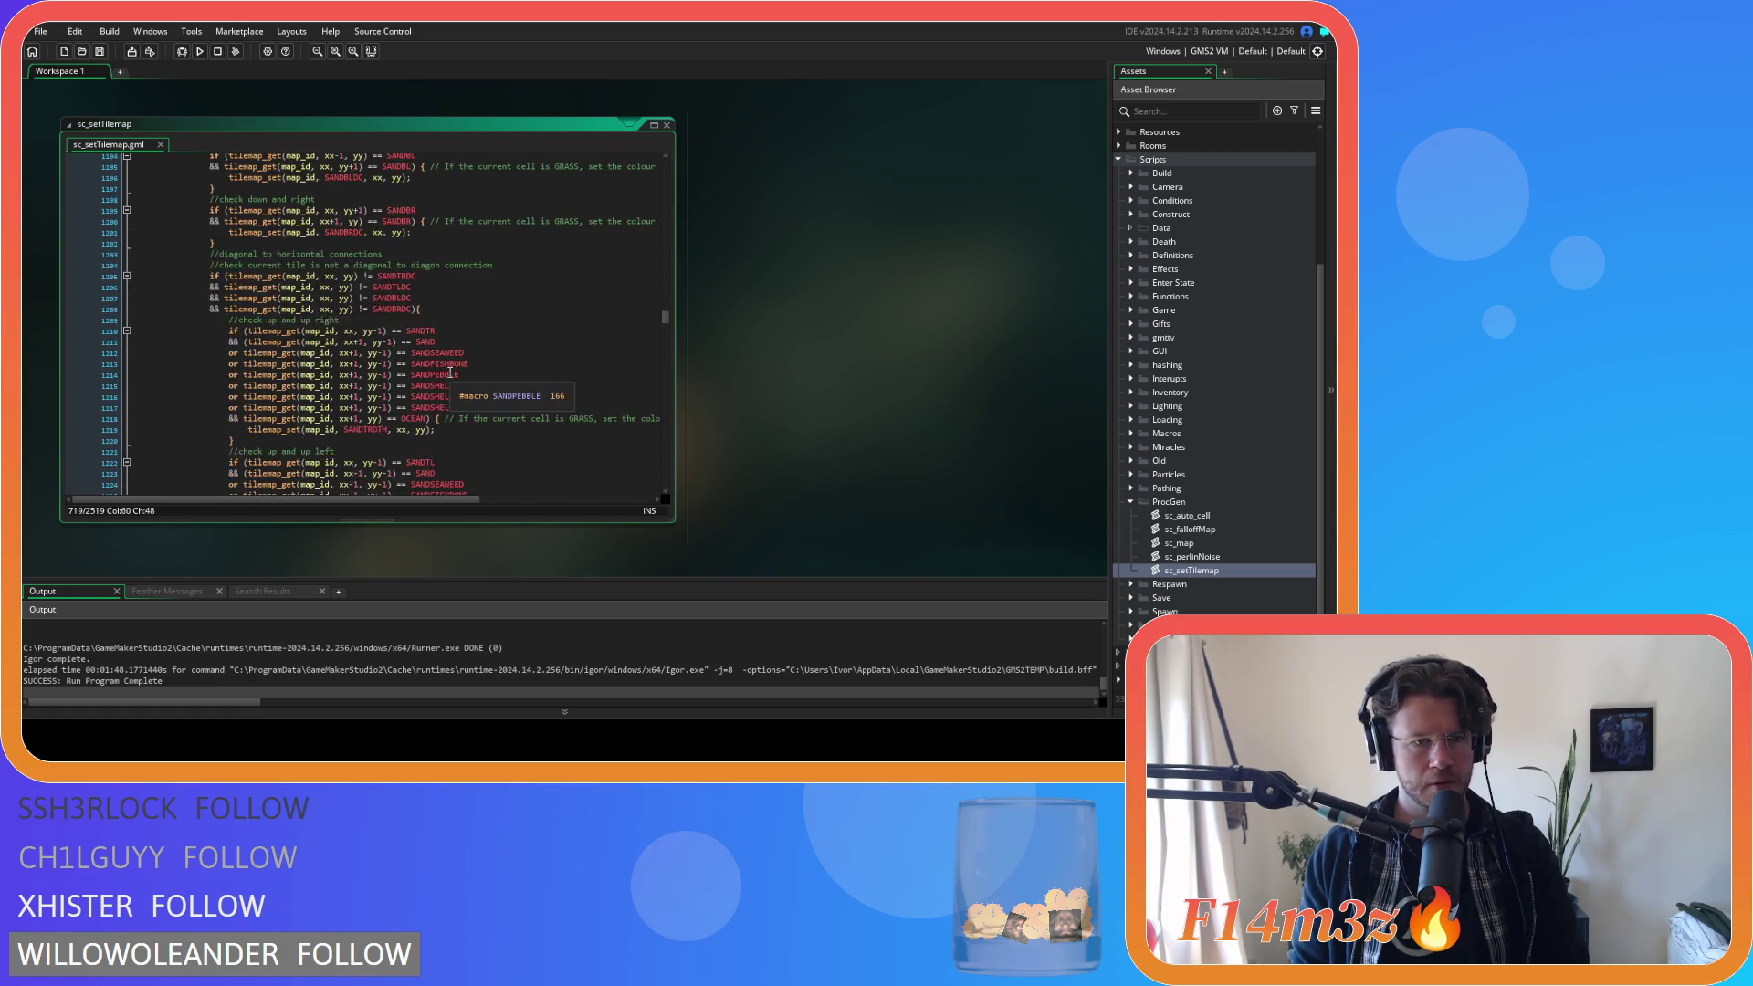
{"action": "scroll", "coordinate": [450, 373], "scroll_direction": "down", "scroll_amount": 5}
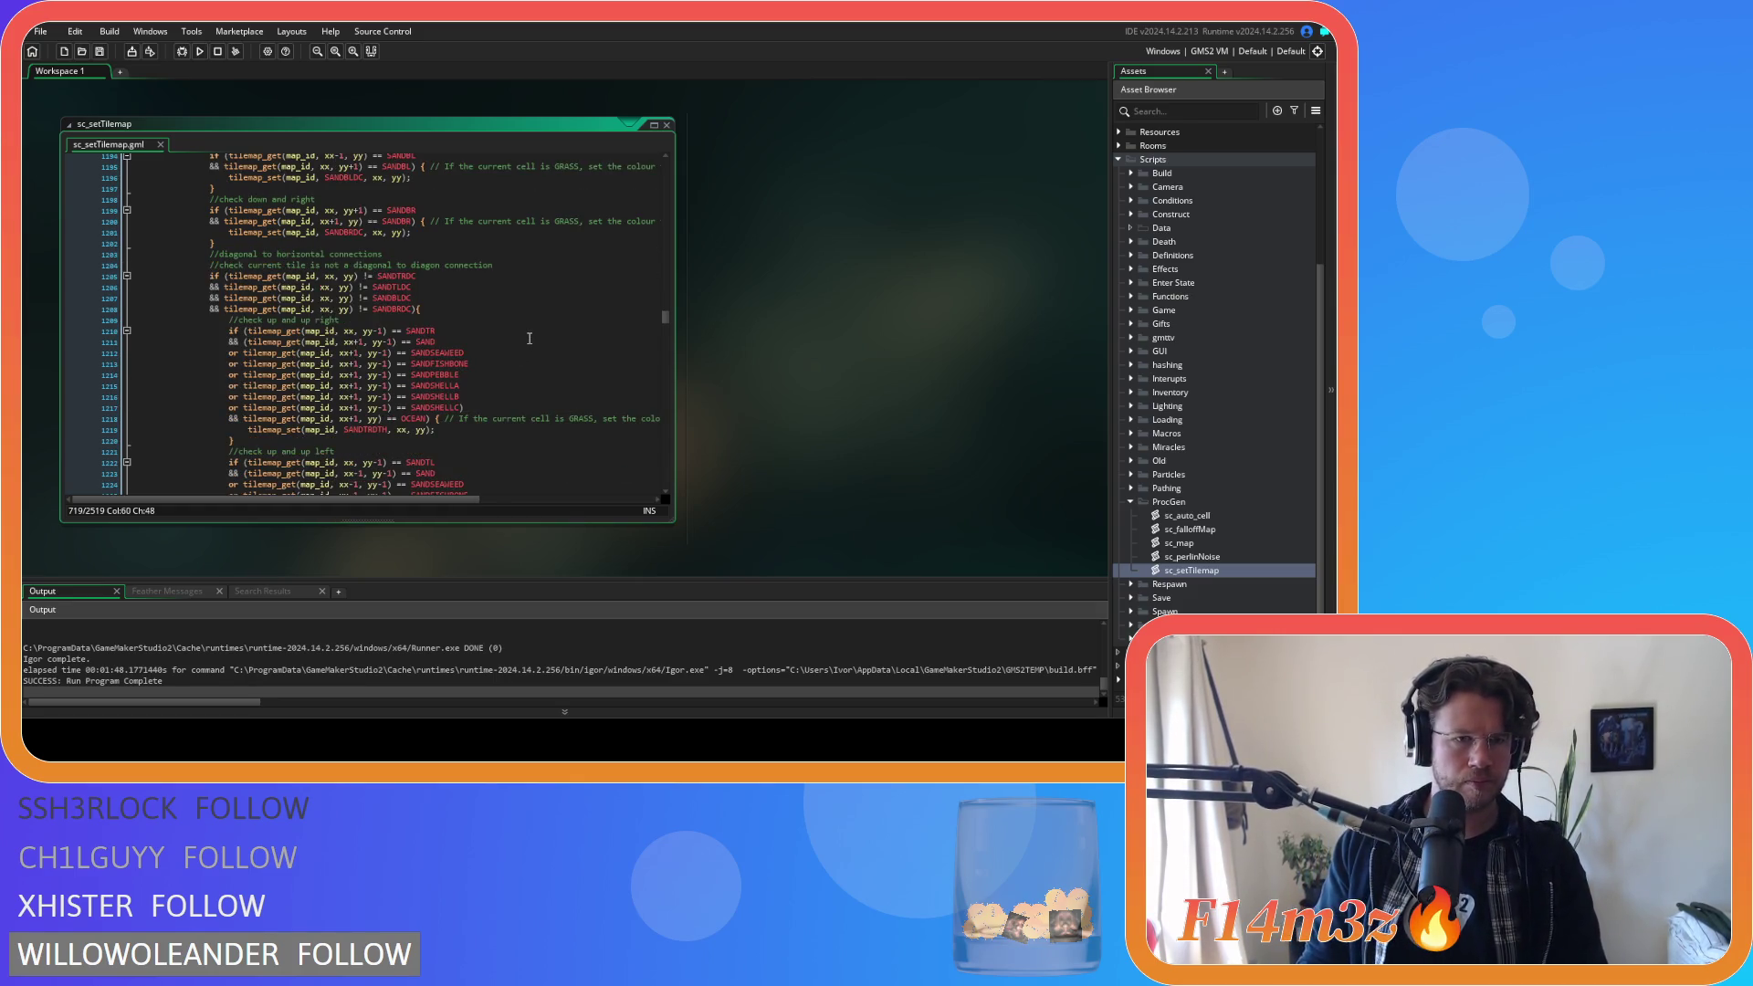
{"action": "scroll", "coordinate": [518, 333], "scroll_direction": "down", "scroll_amount": 1}
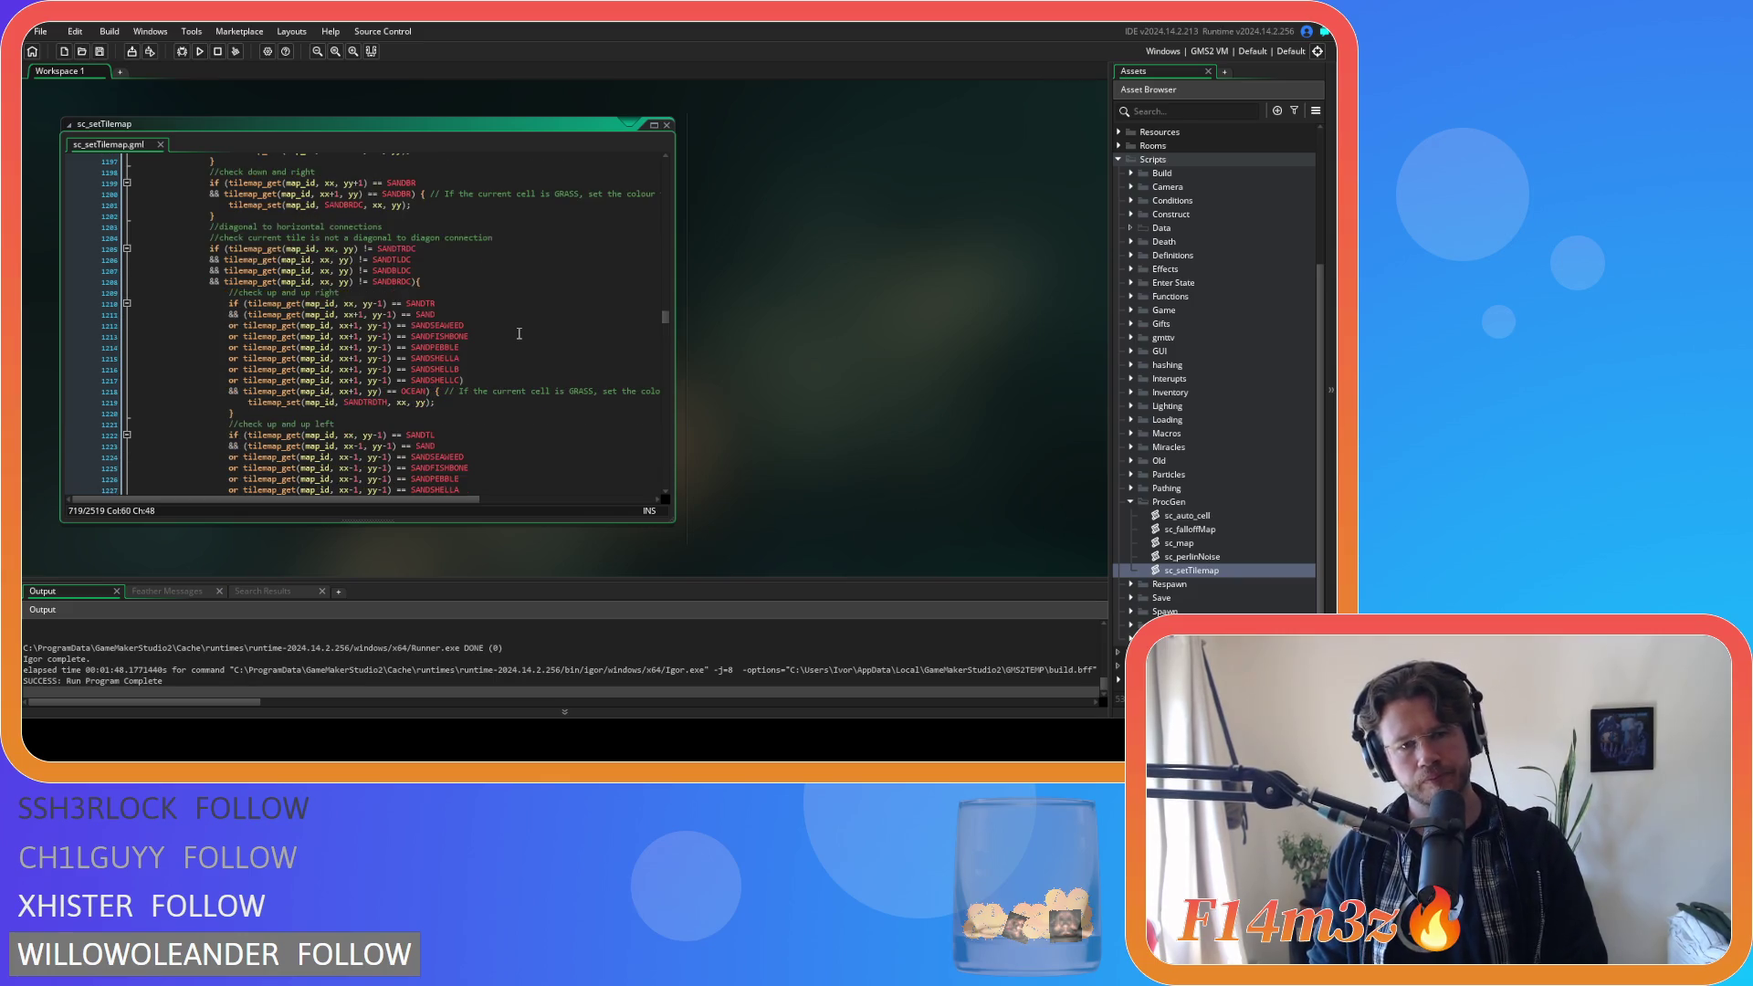
{"action": "scroll", "coordinate": [522, 319], "scroll_direction": "down", "scroll_amount": 3}
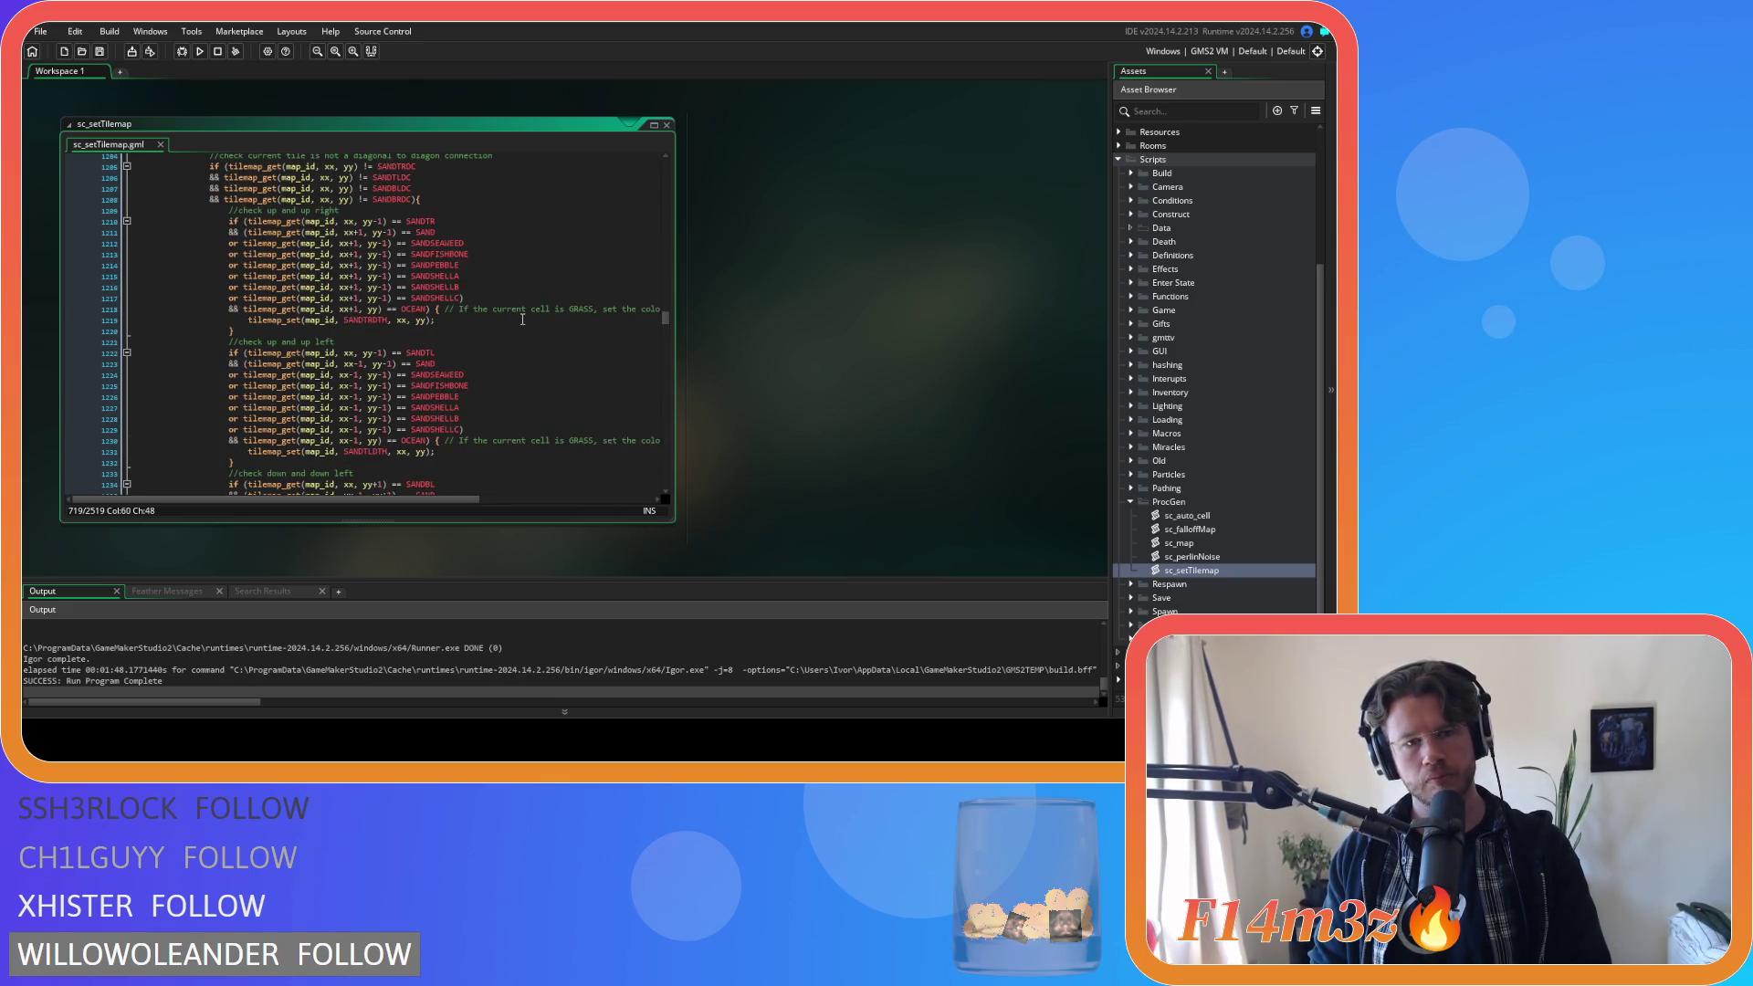
{"action": "left_click", "coordinate": [248, 232]}
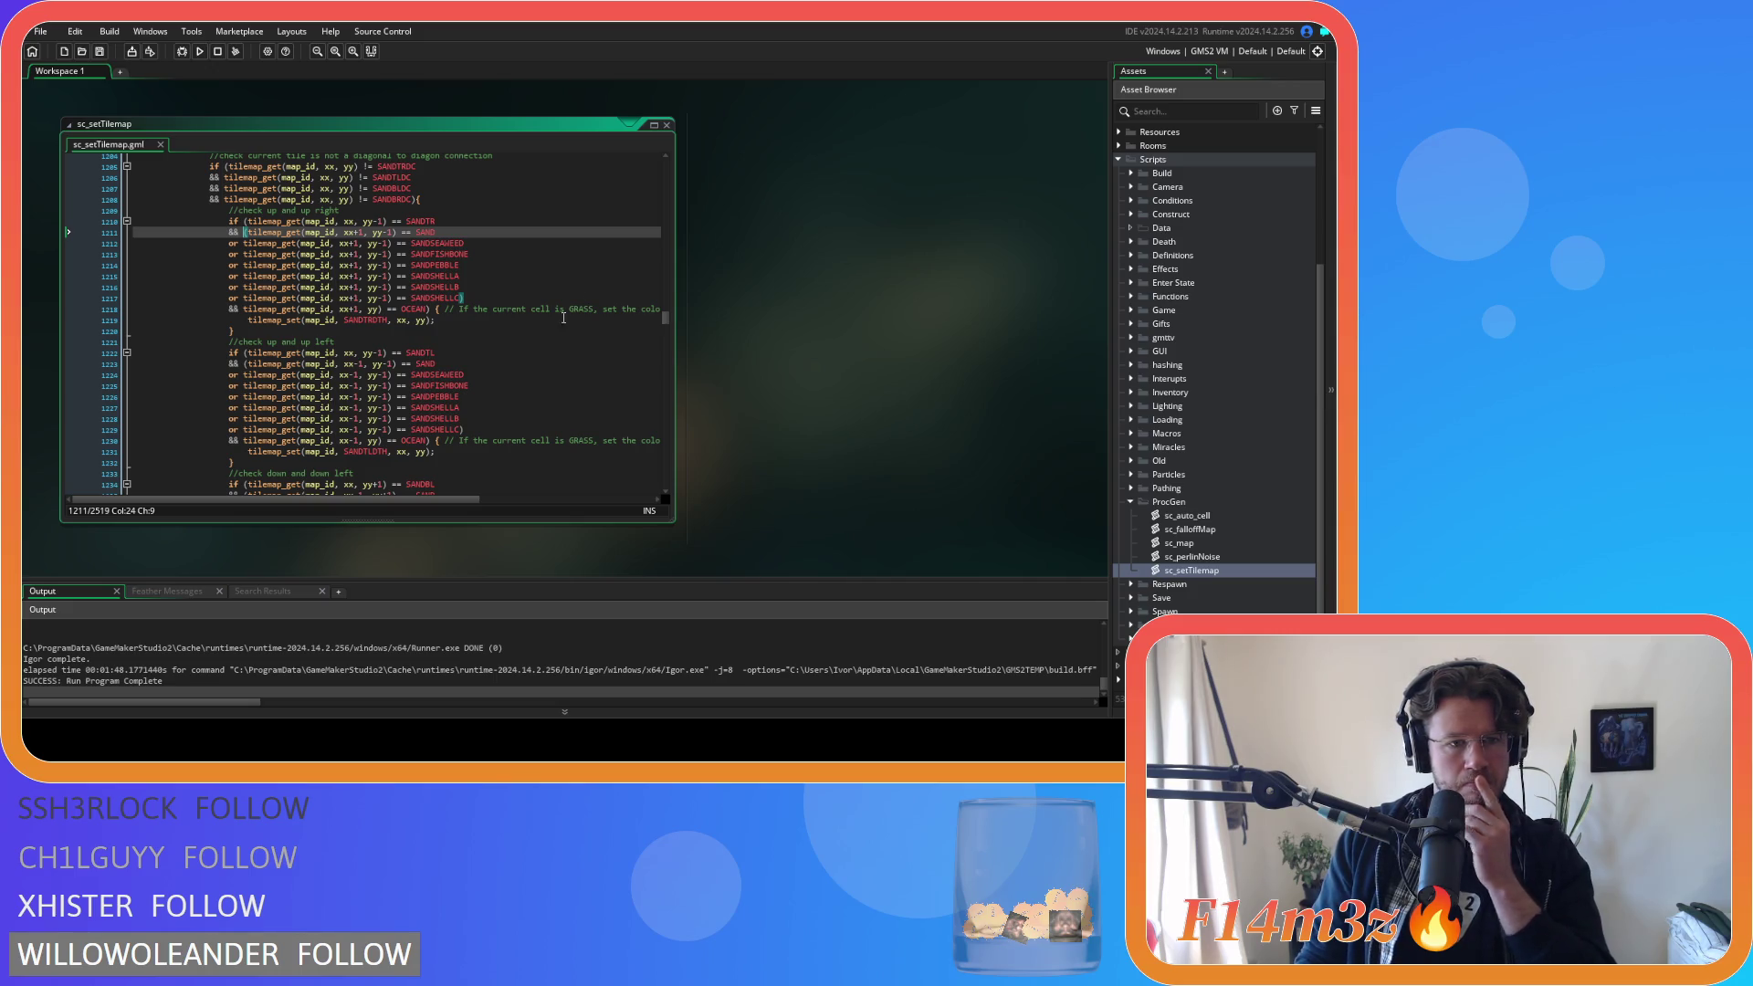
{"action": "left_click", "coordinate": [246, 364]}
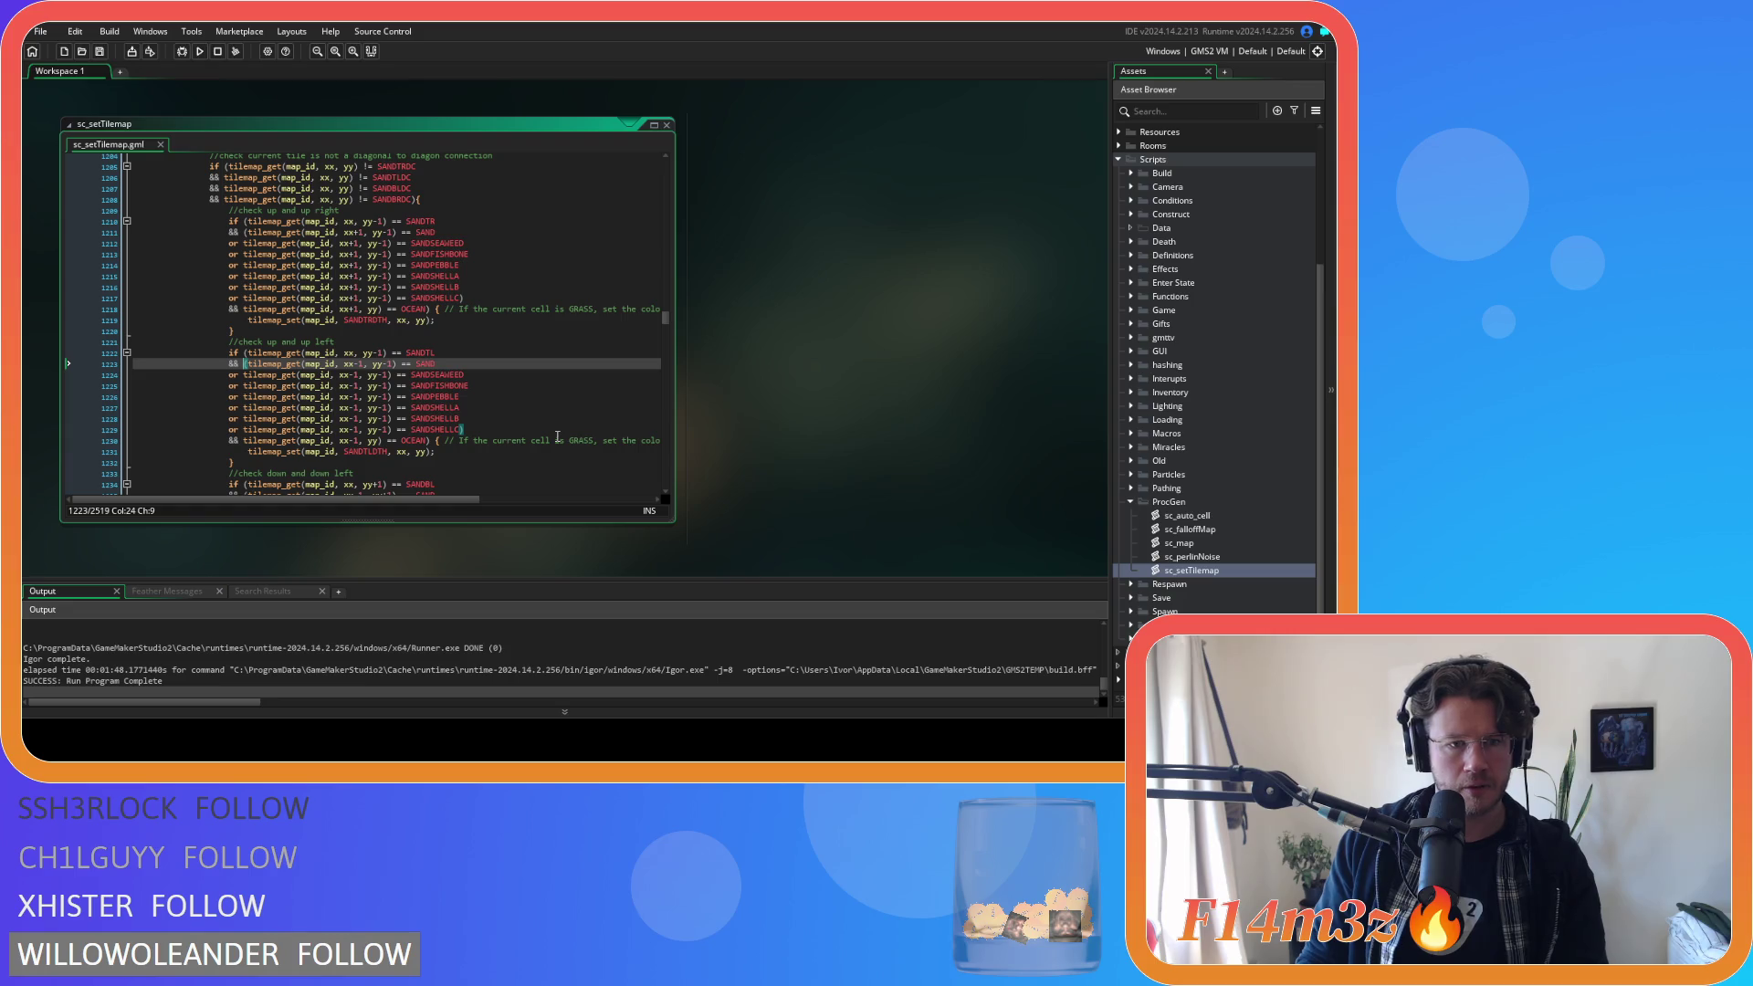
{"action": "scroll", "coordinate": [557, 436], "scroll_direction": "down", "scroll_amount": 5}
{"action": "left_click", "coordinate": [490, 394]}
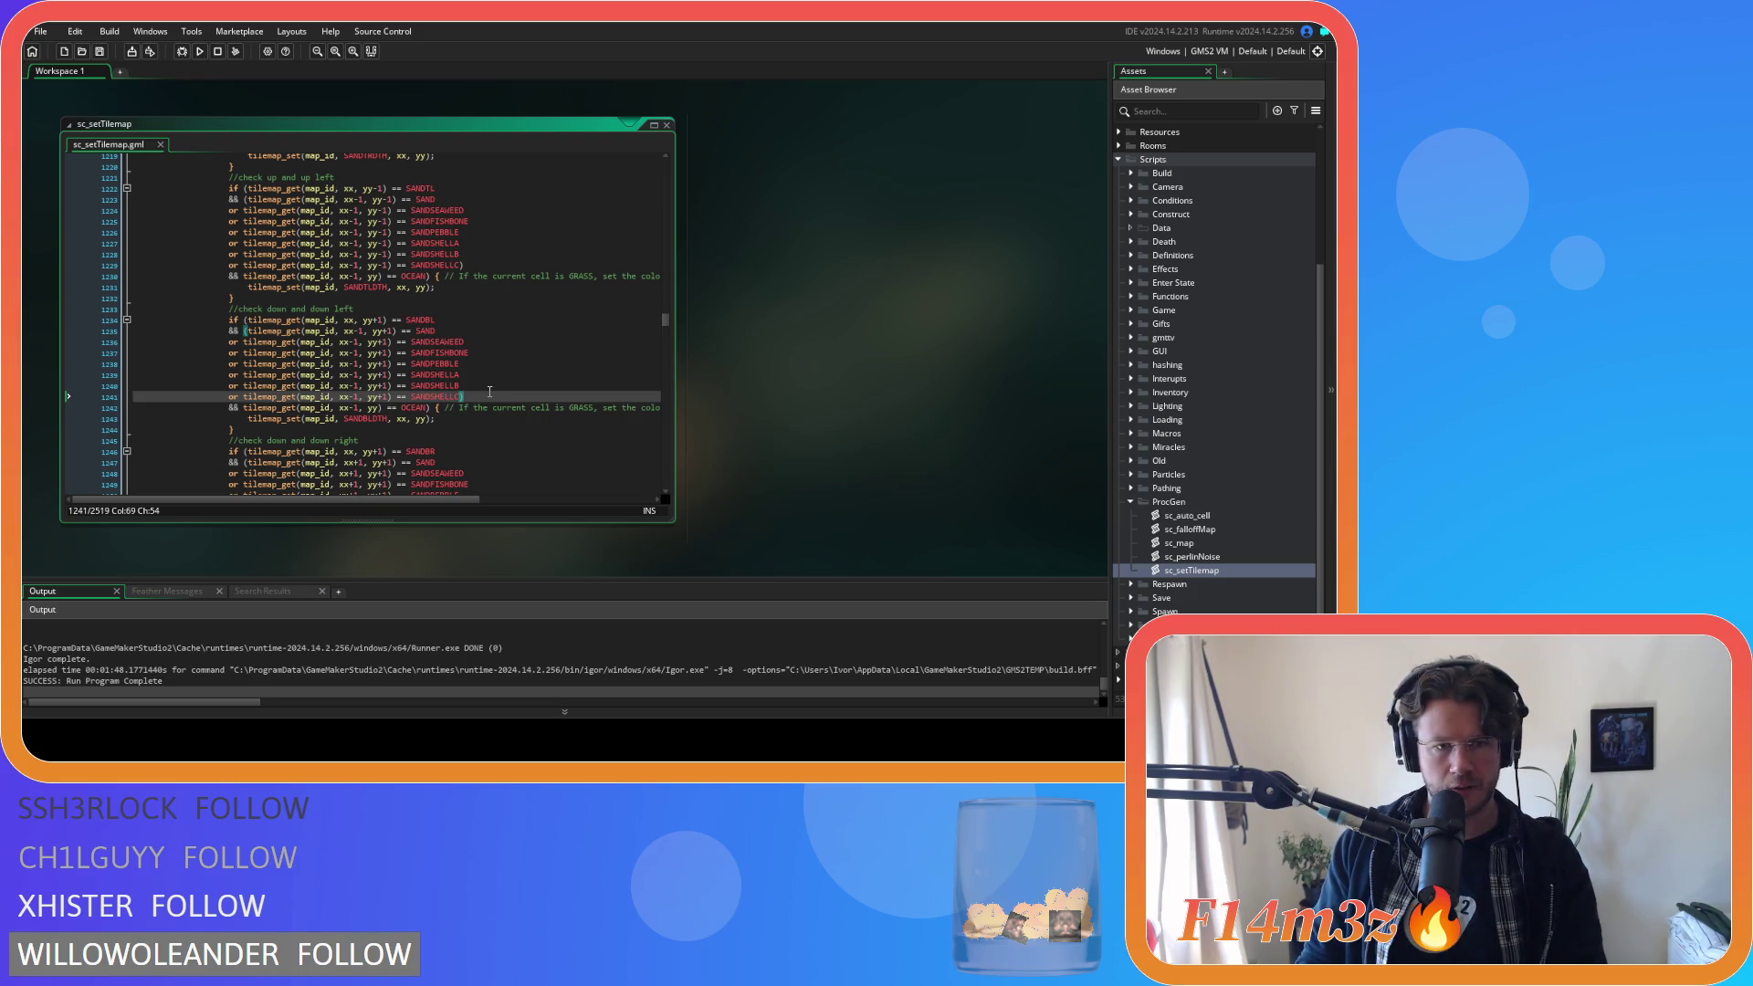
{"action": "scroll", "coordinate": [490, 391], "scroll_direction": "down", "scroll_amount": 5}
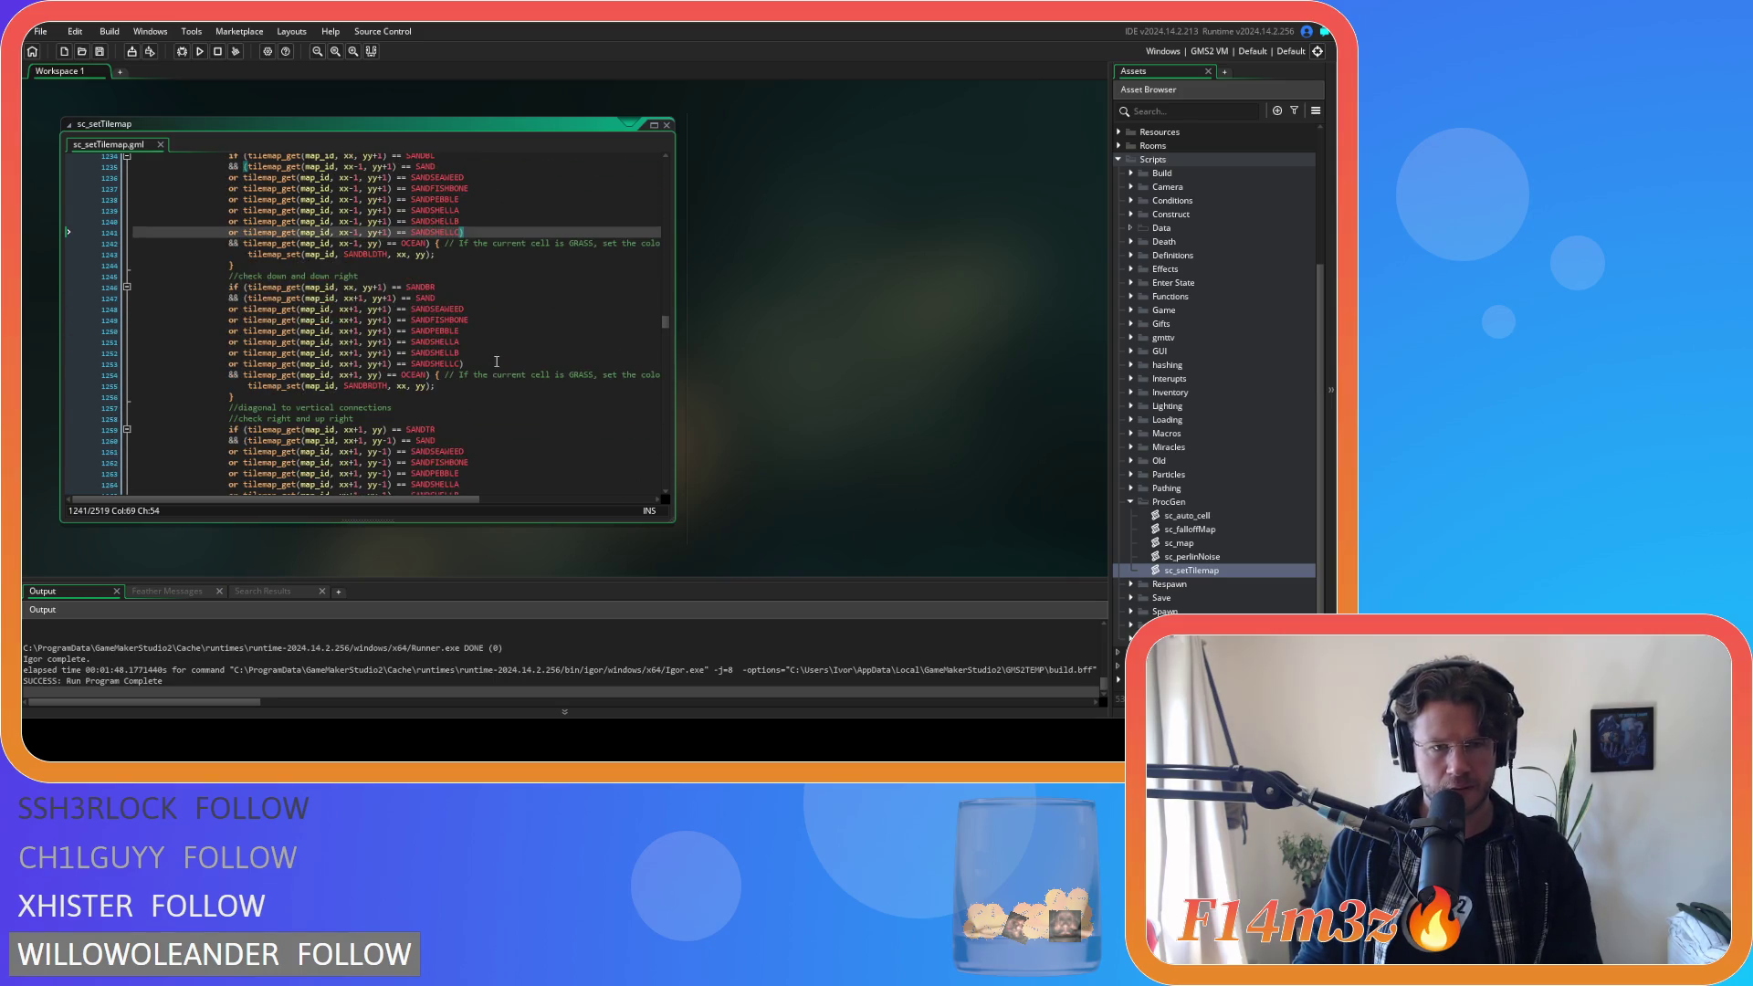
{"action": "left_click", "coordinate": [497, 363]}
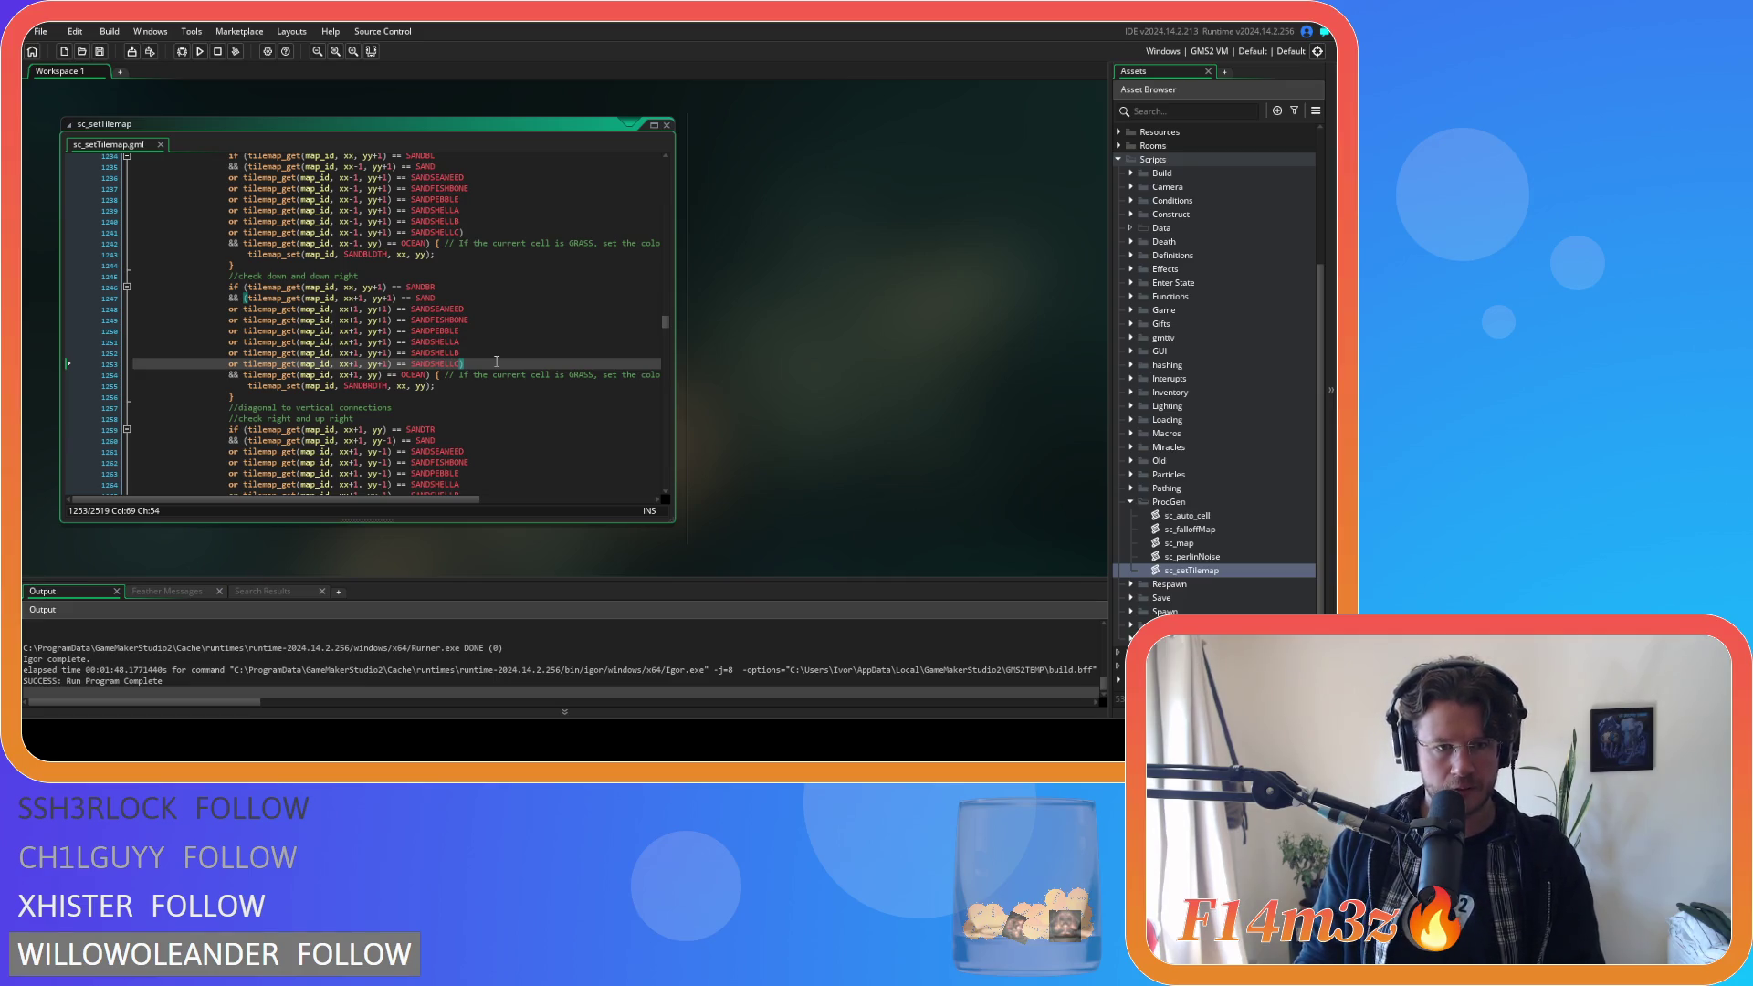
{"action": "scroll", "coordinate": [497, 362], "scroll_direction": "down", "scroll_amount": 5}
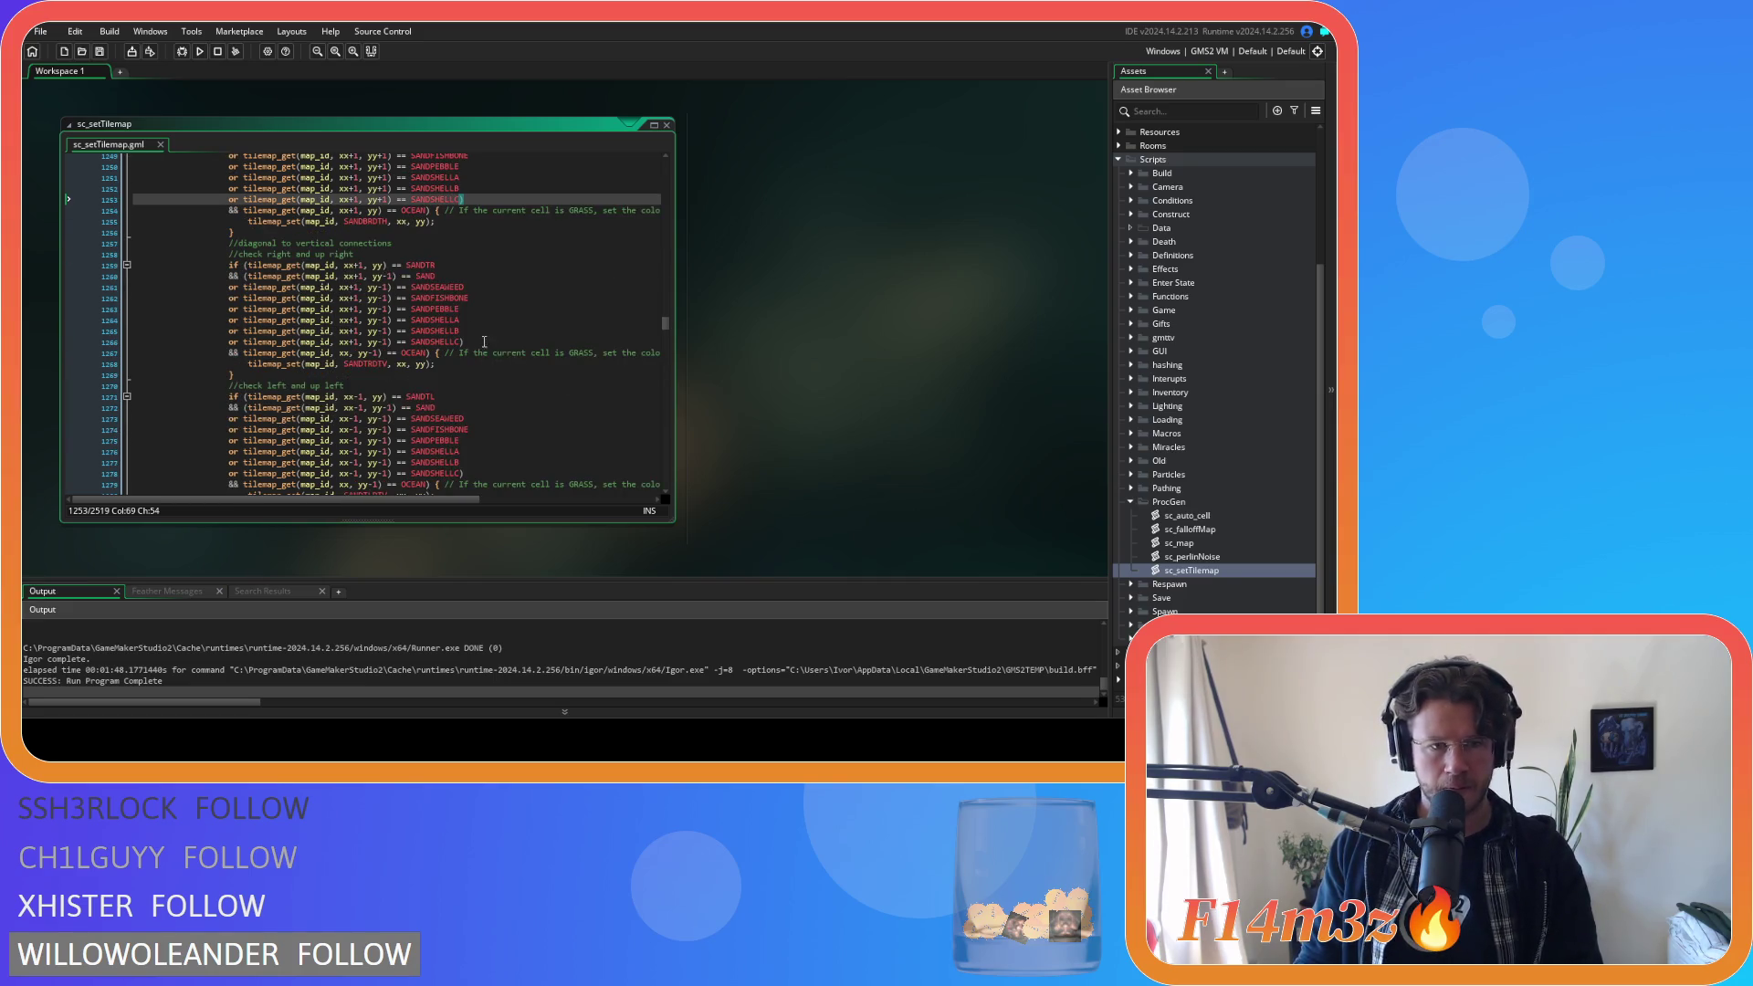
{"action": "left_click", "coordinate": [484, 341]}
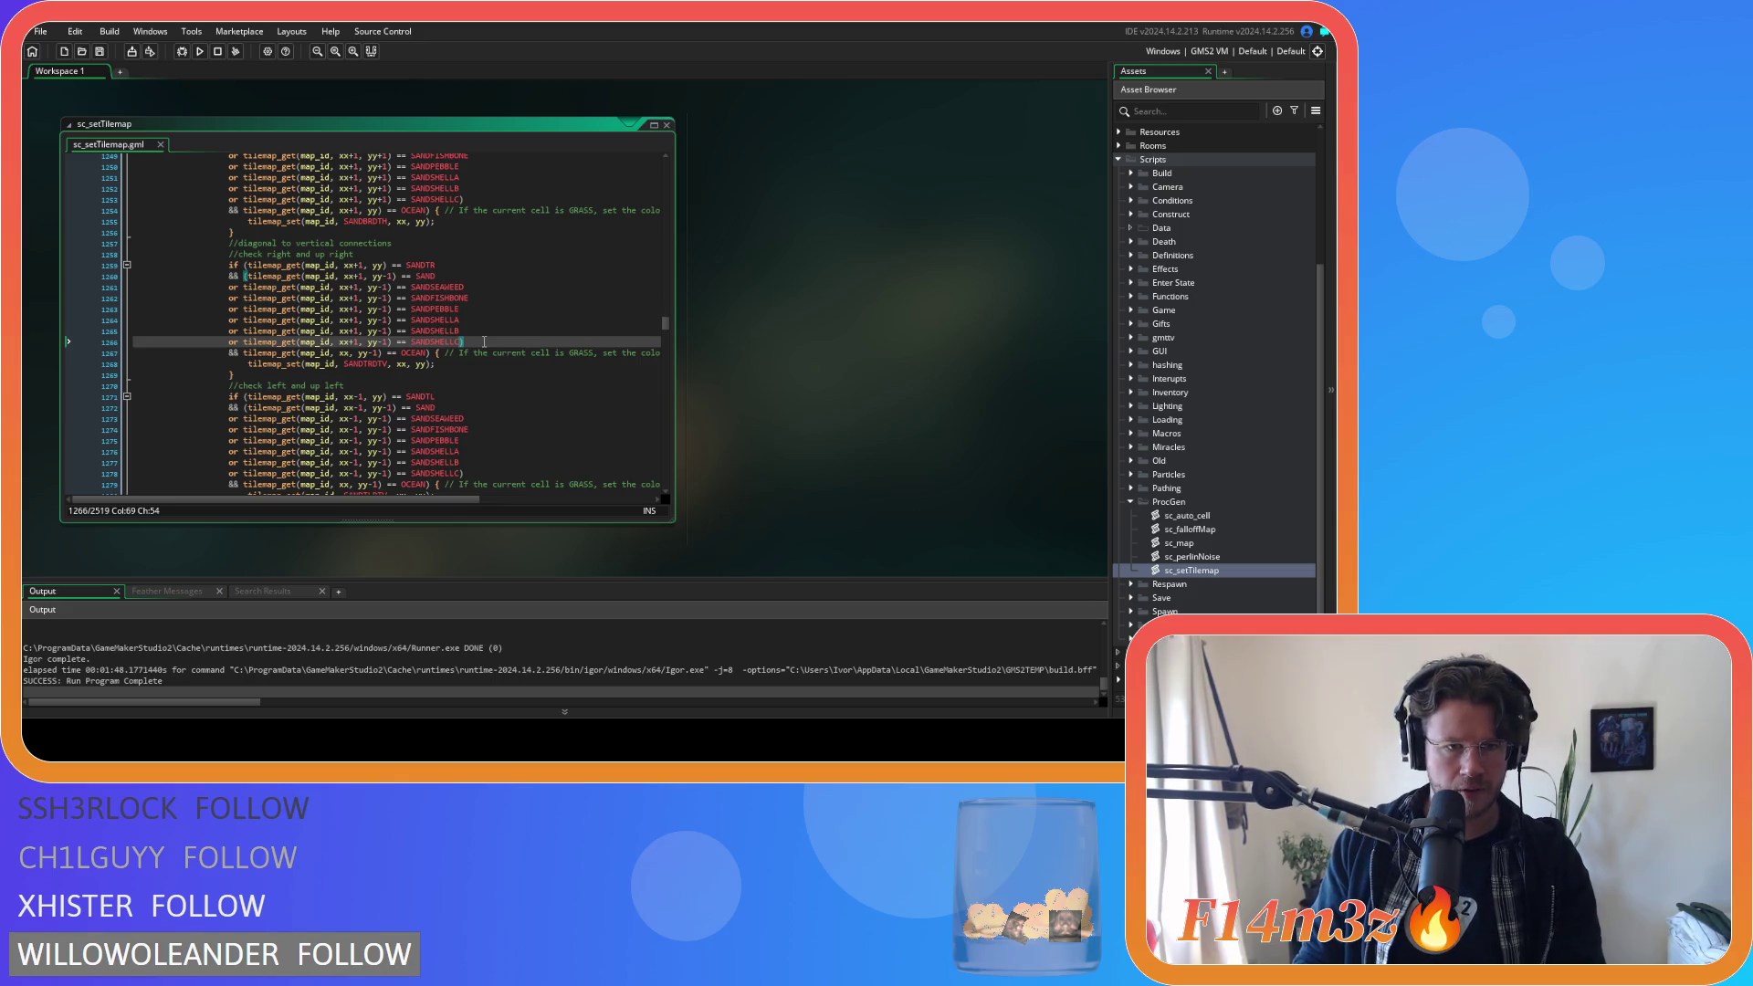
{"action": "scroll", "coordinate": [484, 341], "scroll_direction": "down", "scroll_amount": 5}
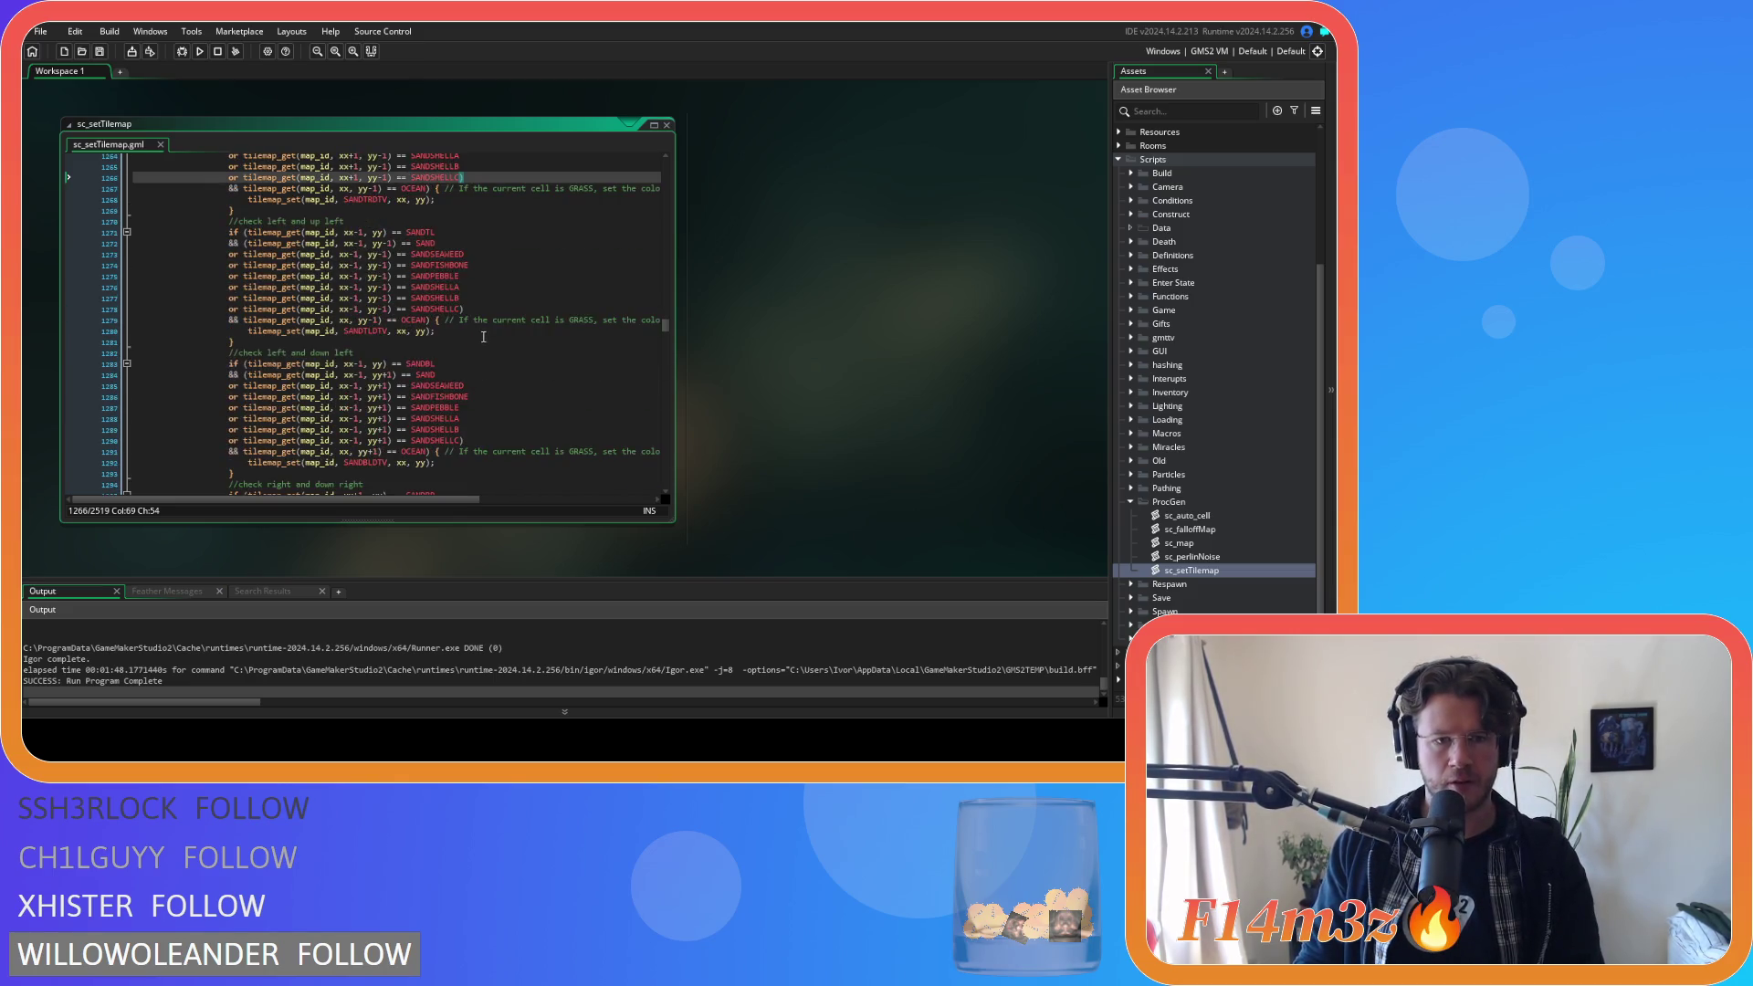
{"action": "left_click", "coordinate": [487, 308]}
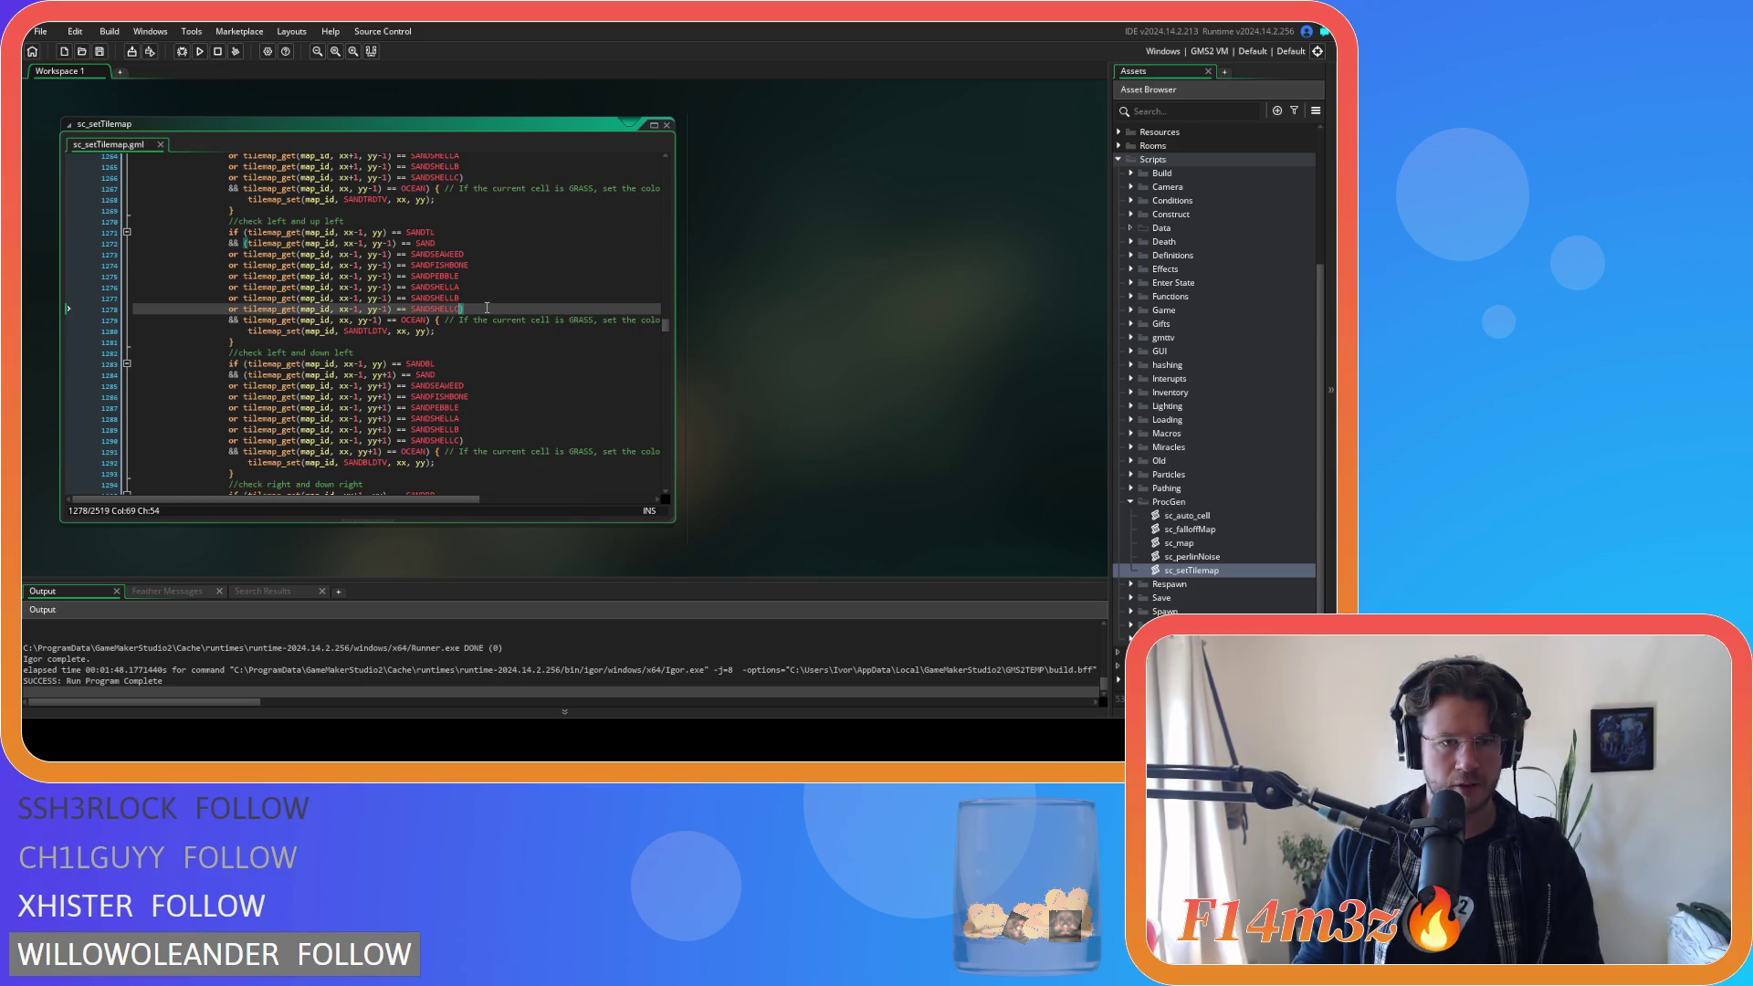
{"action": "scroll", "coordinate": [487, 309], "scroll_direction": "down", "scroll_amount": 5}
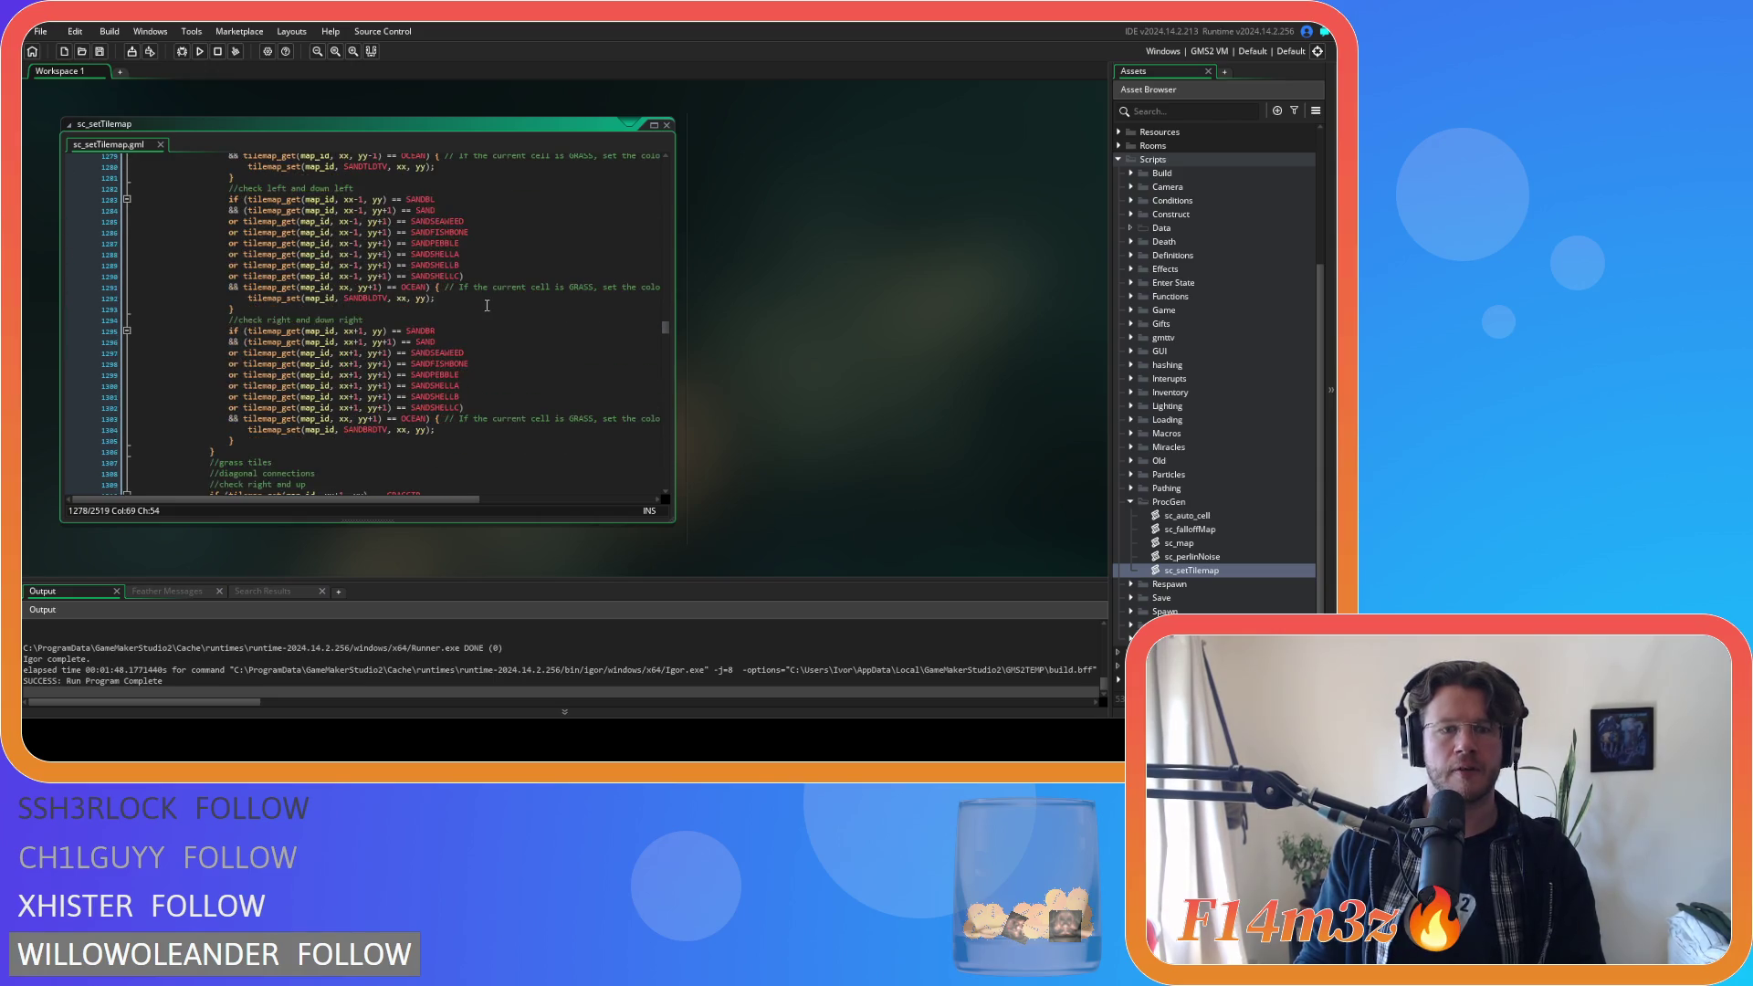
{"action": "left_click", "coordinate": [485, 276]}
{"action": "key", "text": "Left"}
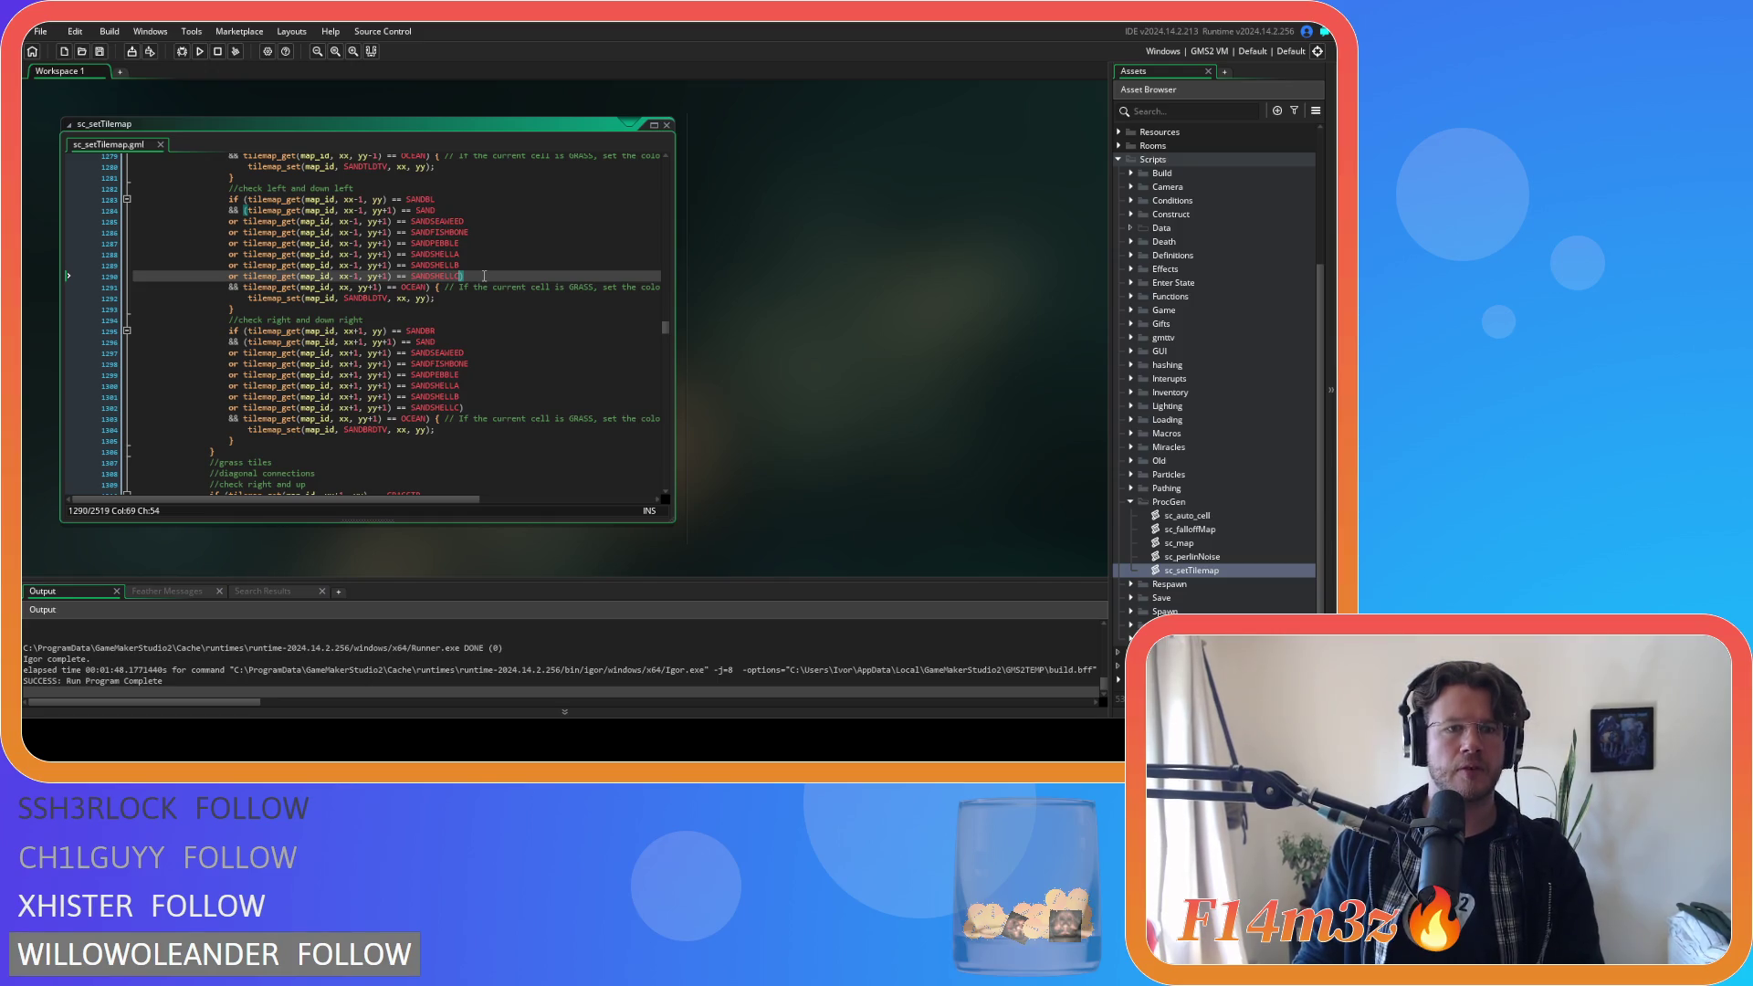
{"action": "scroll", "coordinate": [484, 276], "scroll_direction": "down", "scroll_amount": 4}
{"action": "left_click", "coordinate": [482, 271]}
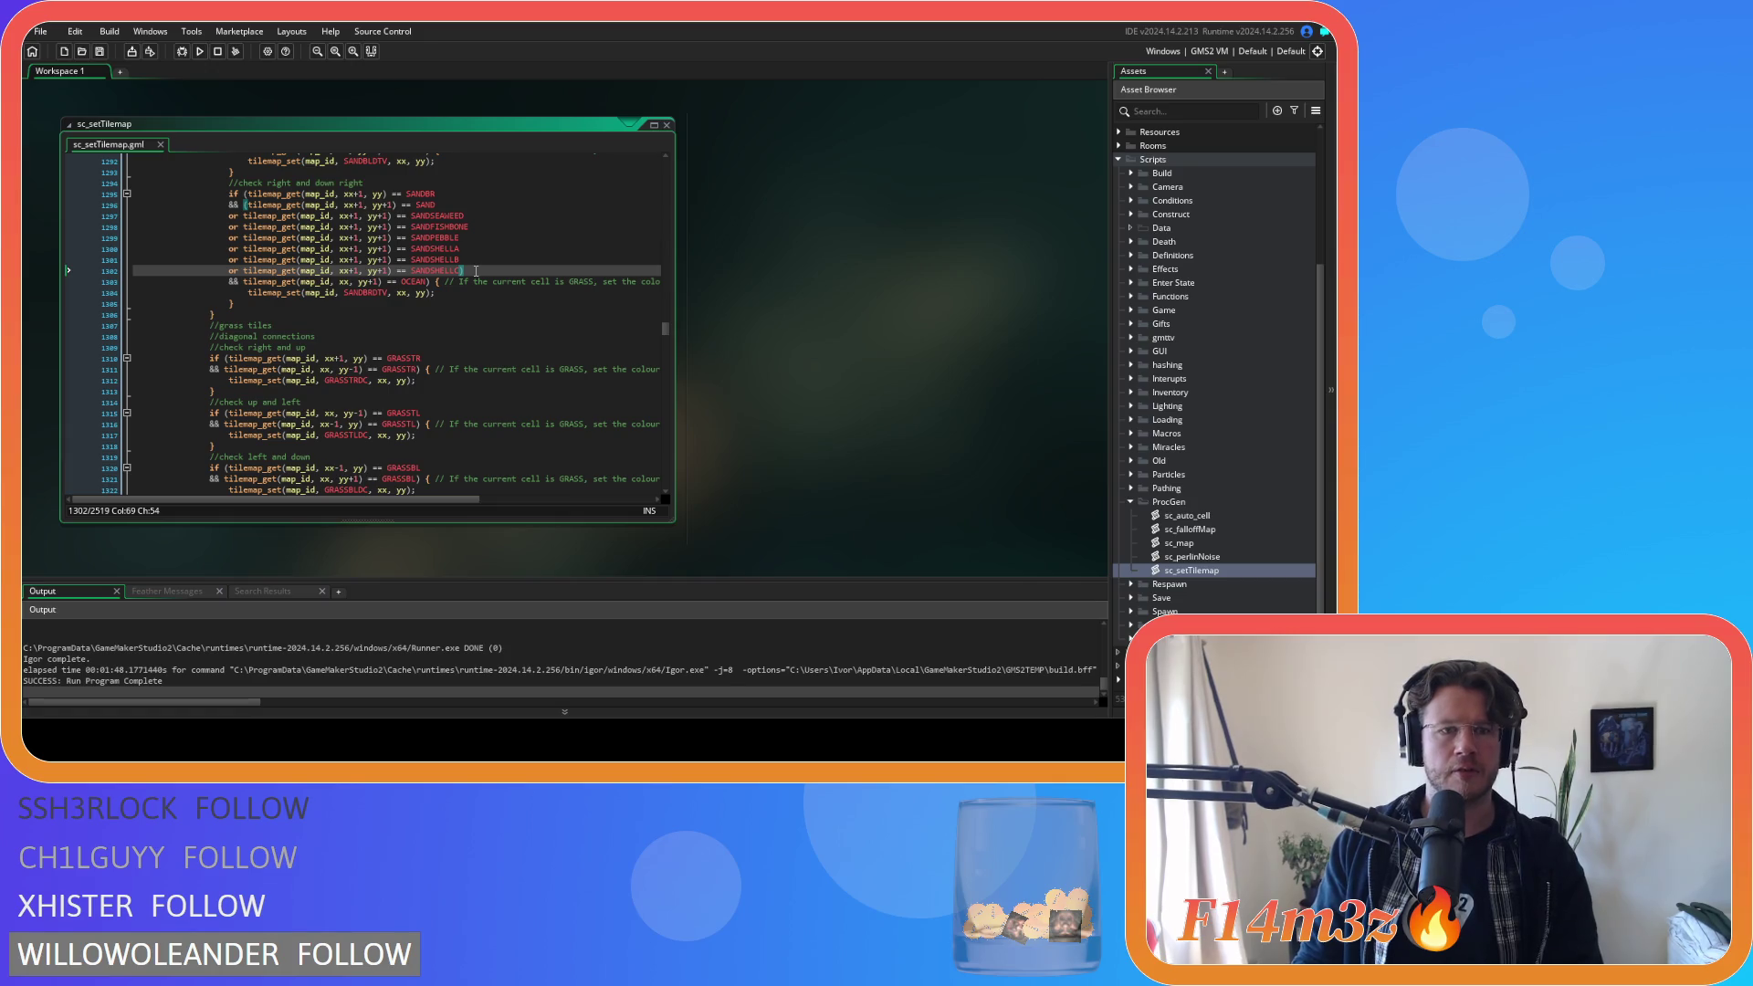
{"action": "scroll", "coordinate": [476, 271], "scroll_direction": "down", "scroll_amount": 3}
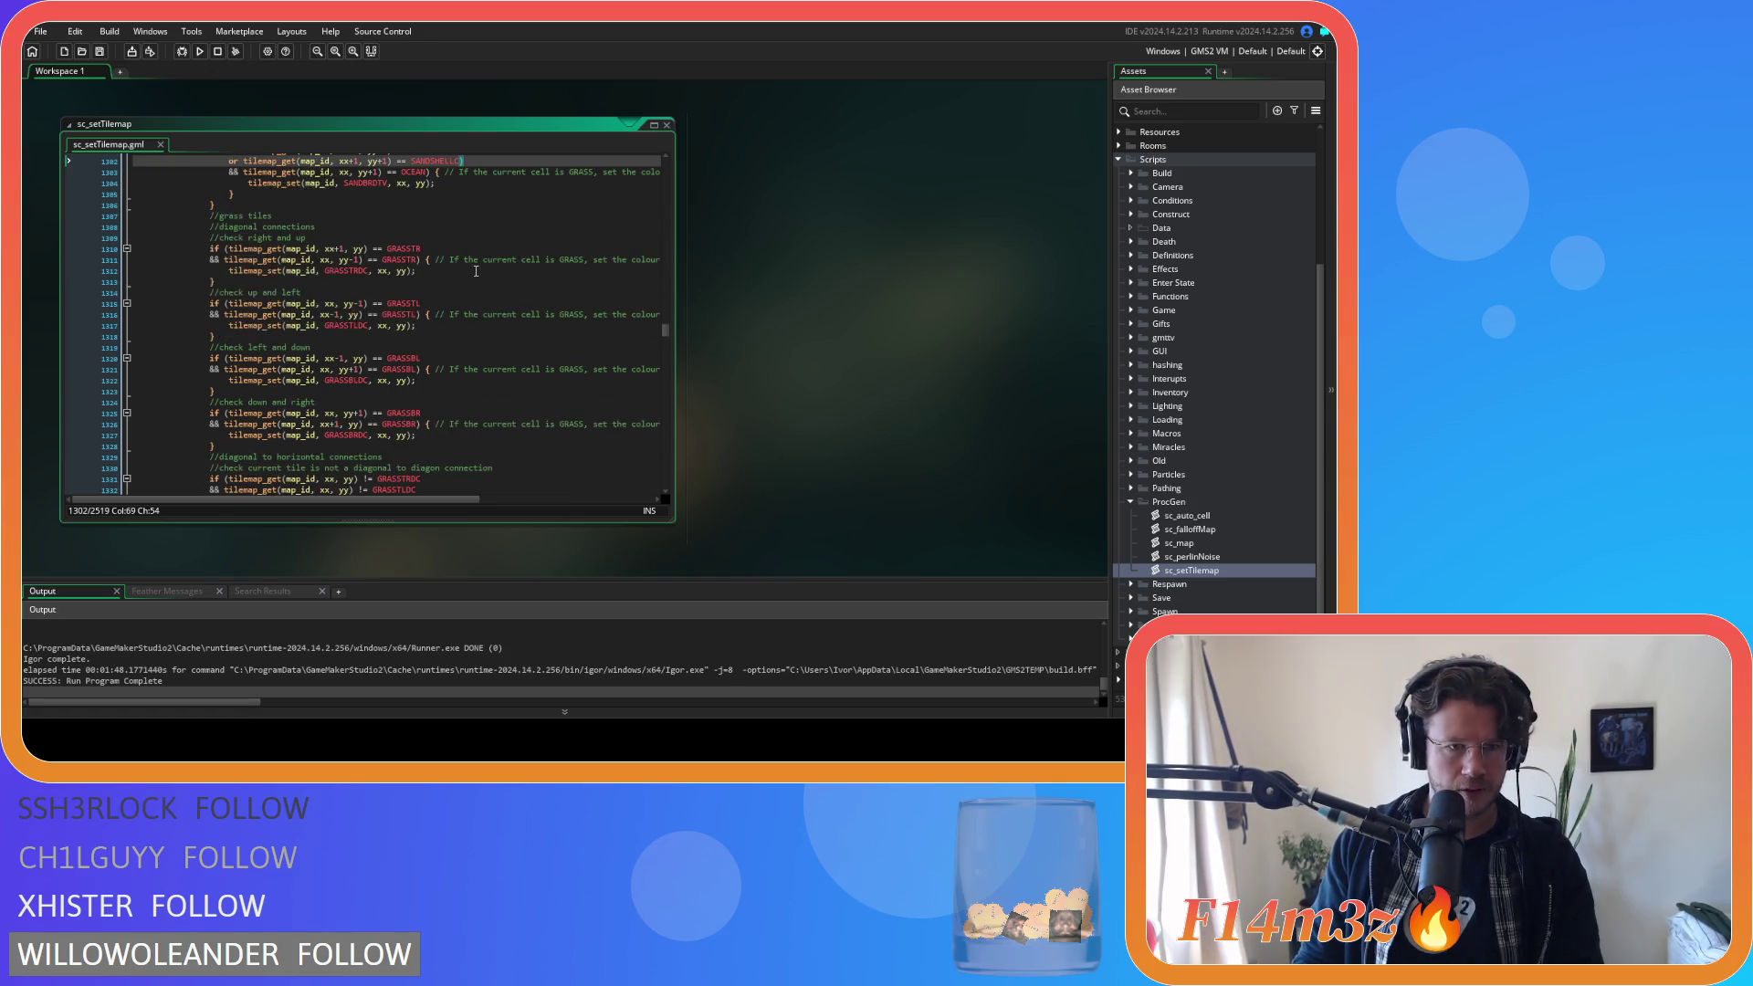
{"action": "scroll", "coordinate": [475, 271], "scroll_direction": "down", "scroll_amount": 20}
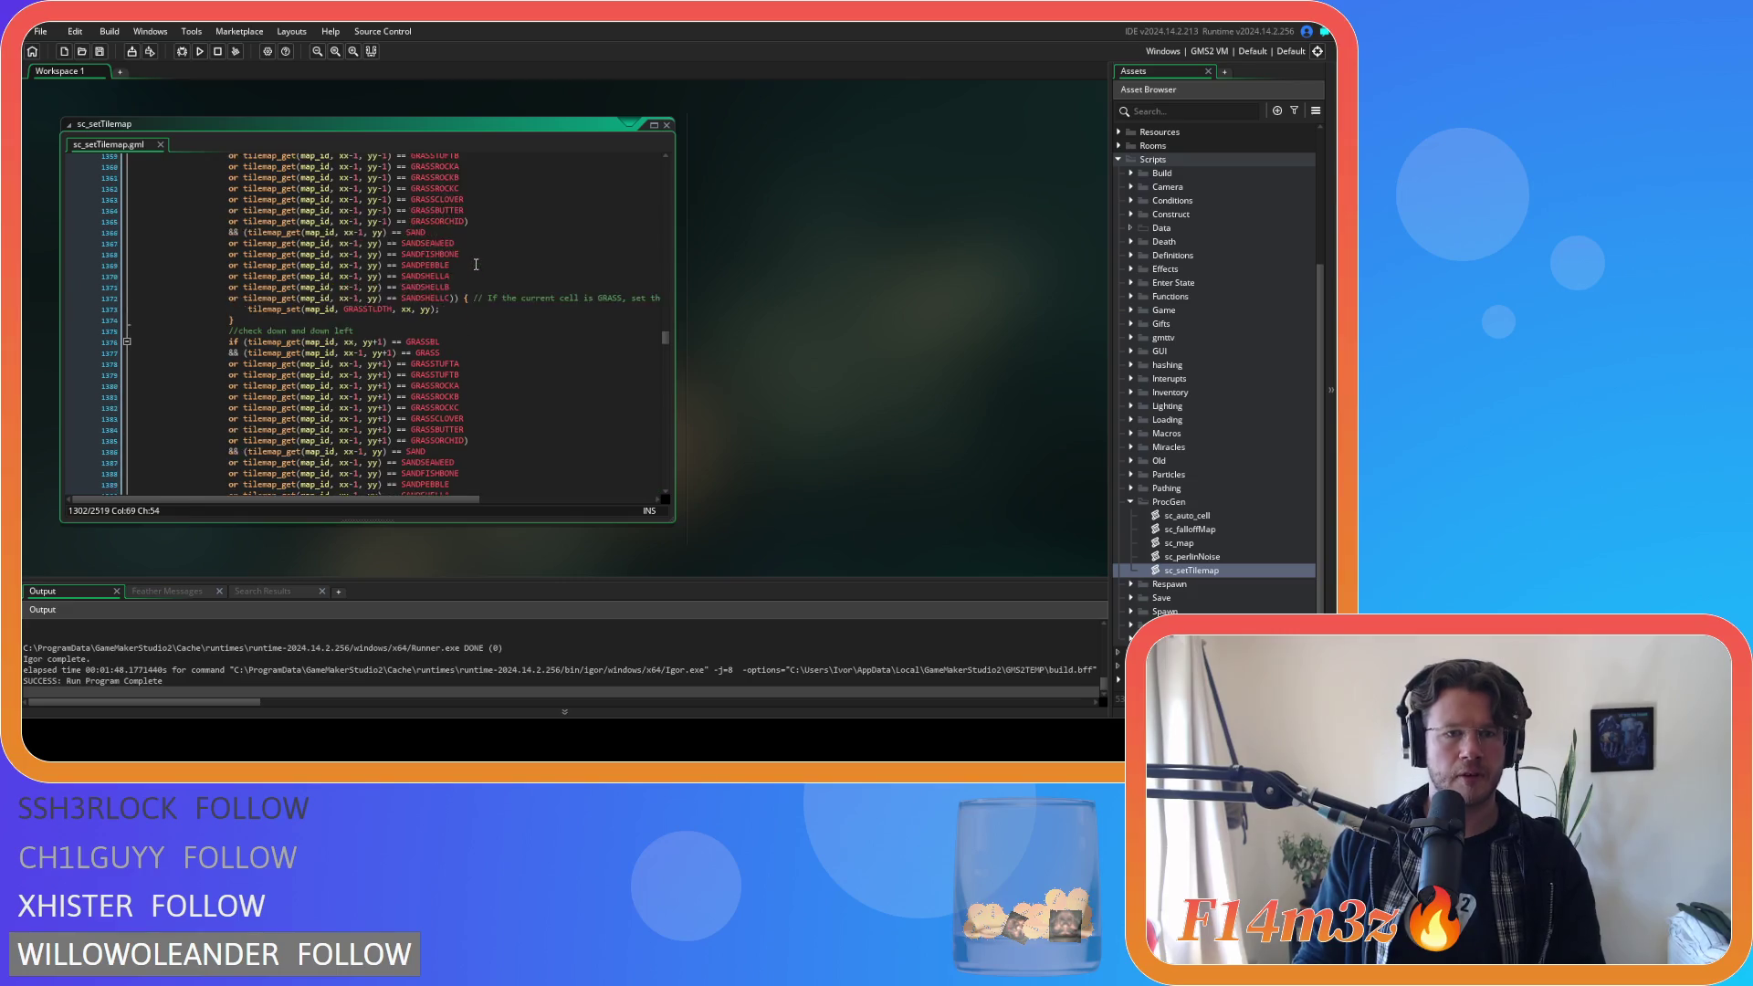
{"action": "scroll", "coordinate": [475, 264], "scroll_direction": "down", "scroll_amount": 20}
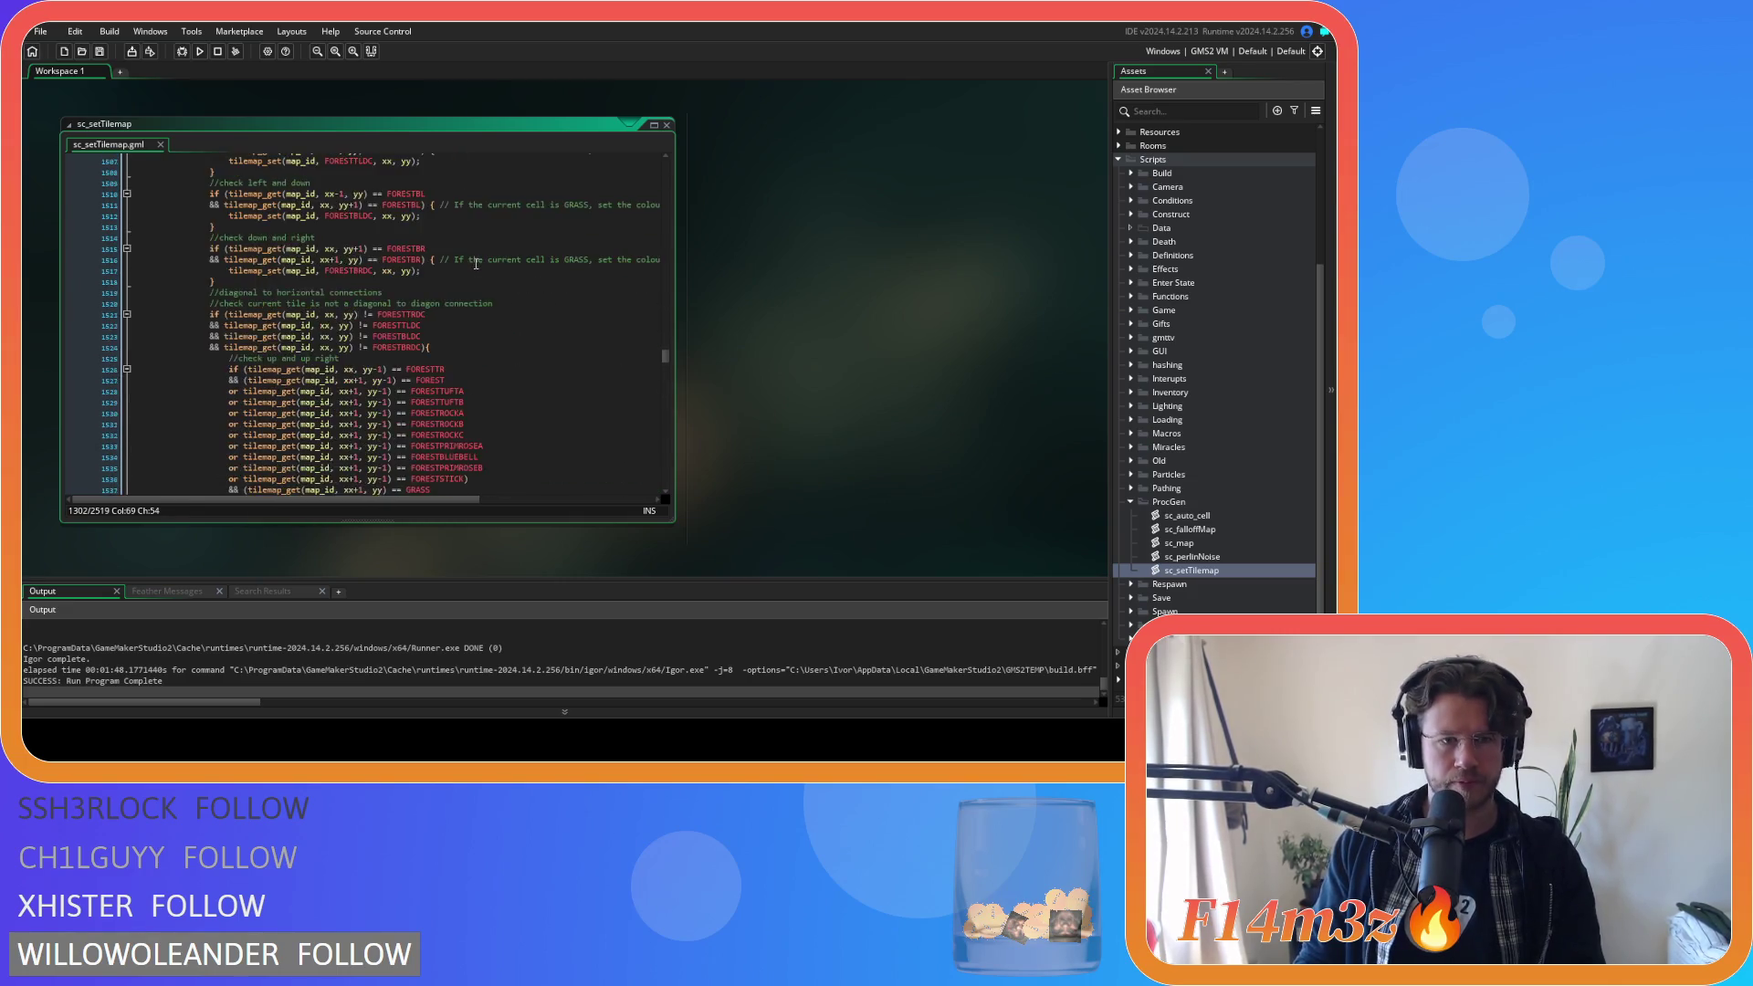
{"action": "scroll", "coordinate": [476, 264], "scroll_direction": "down", "scroll_amount": 20}
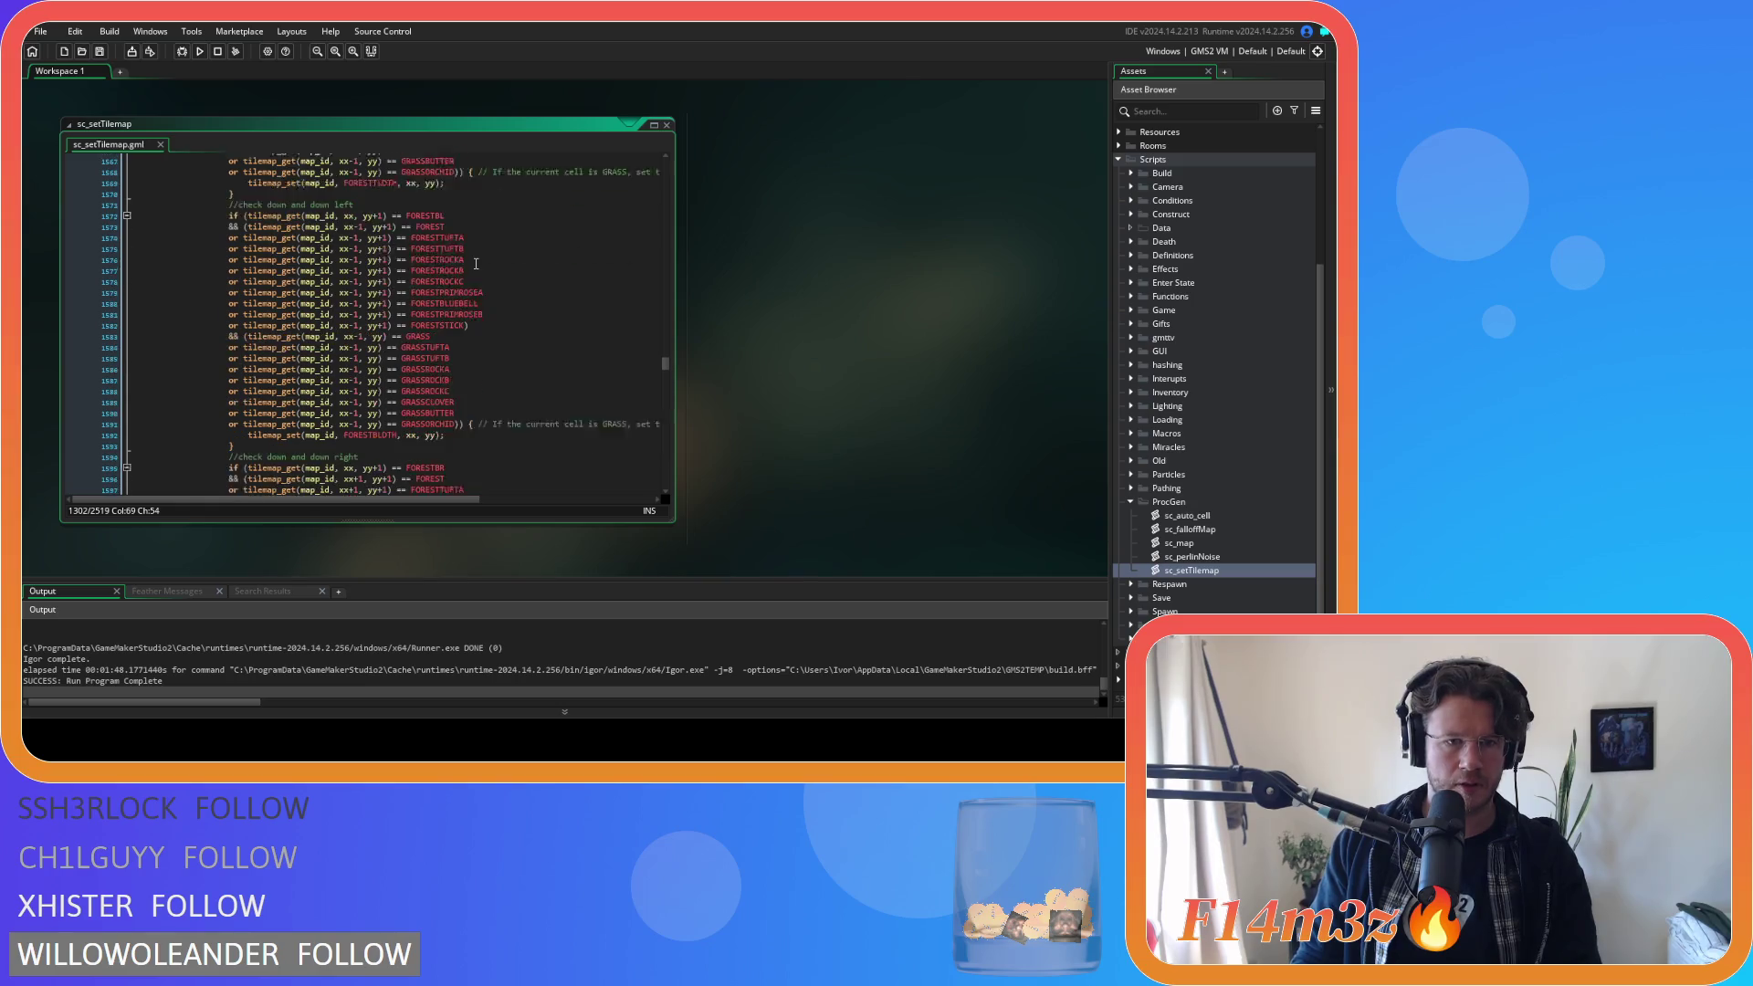
{"action": "scroll", "coordinate": [475, 264], "scroll_direction": "down", "scroll_amount": 20}
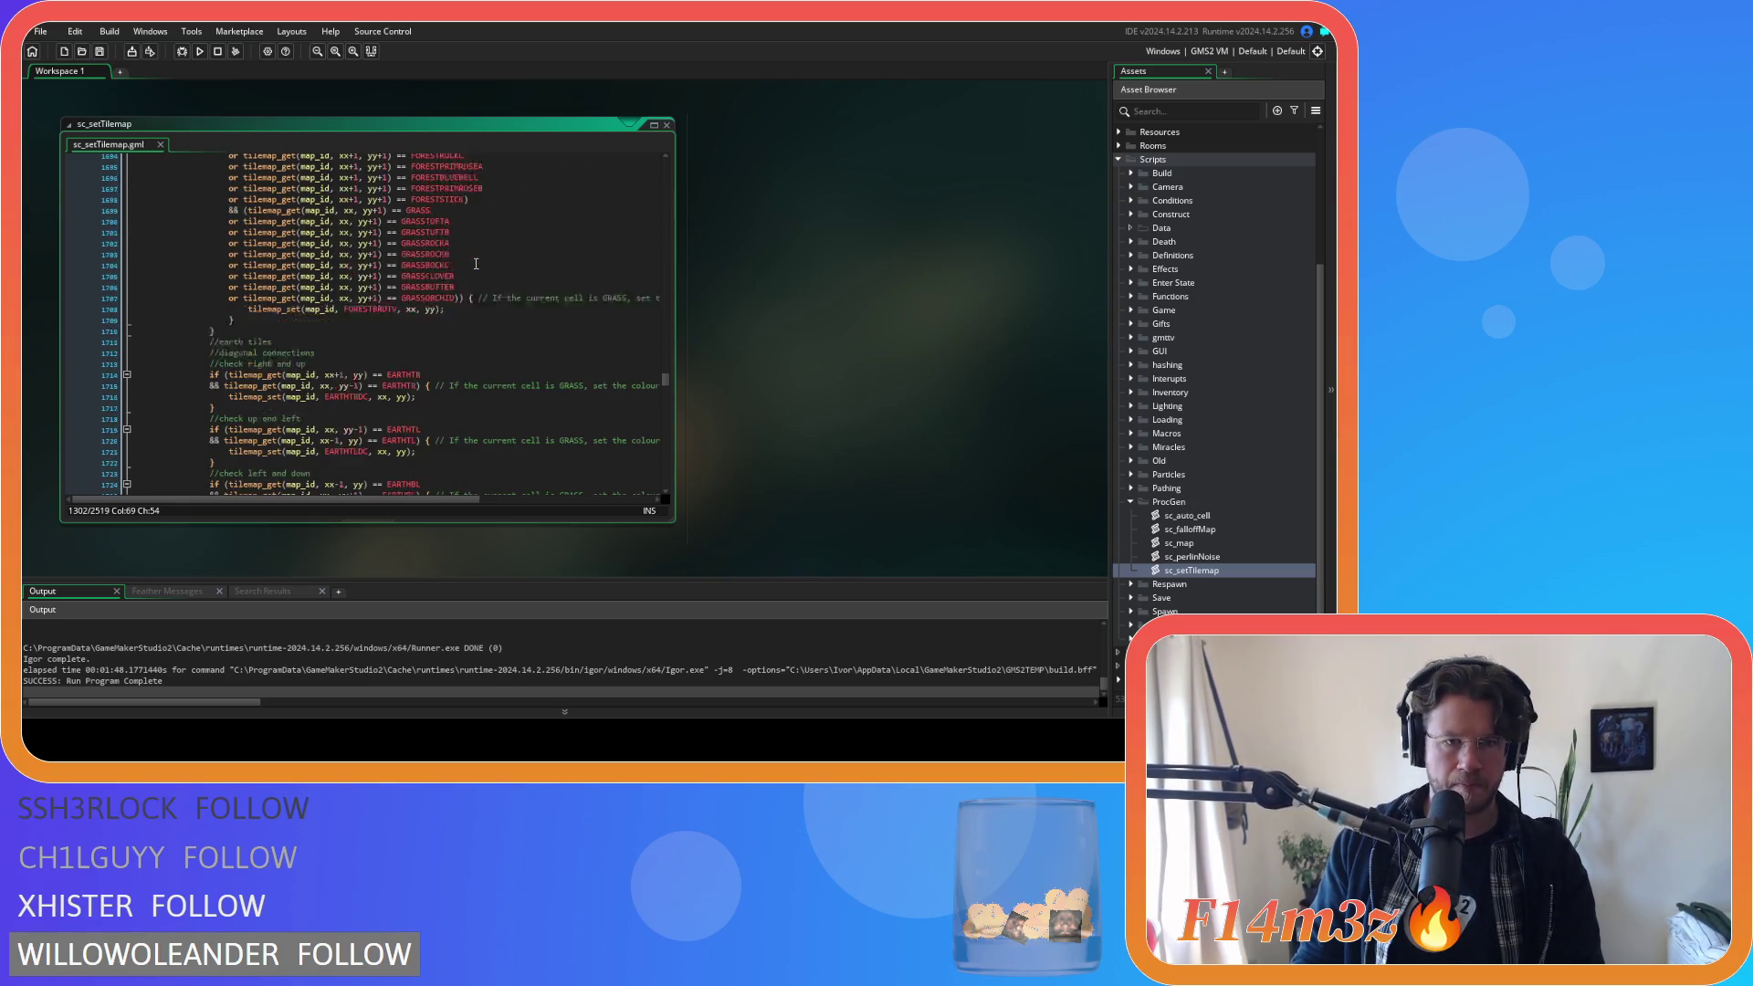
{"action": "scroll", "coordinate": [476, 263], "scroll_direction": "down", "scroll_amount": 4}
{"action": "scroll", "coordinate": [476, 264], "scroll_direction": "down", "scroll_amount": 5}
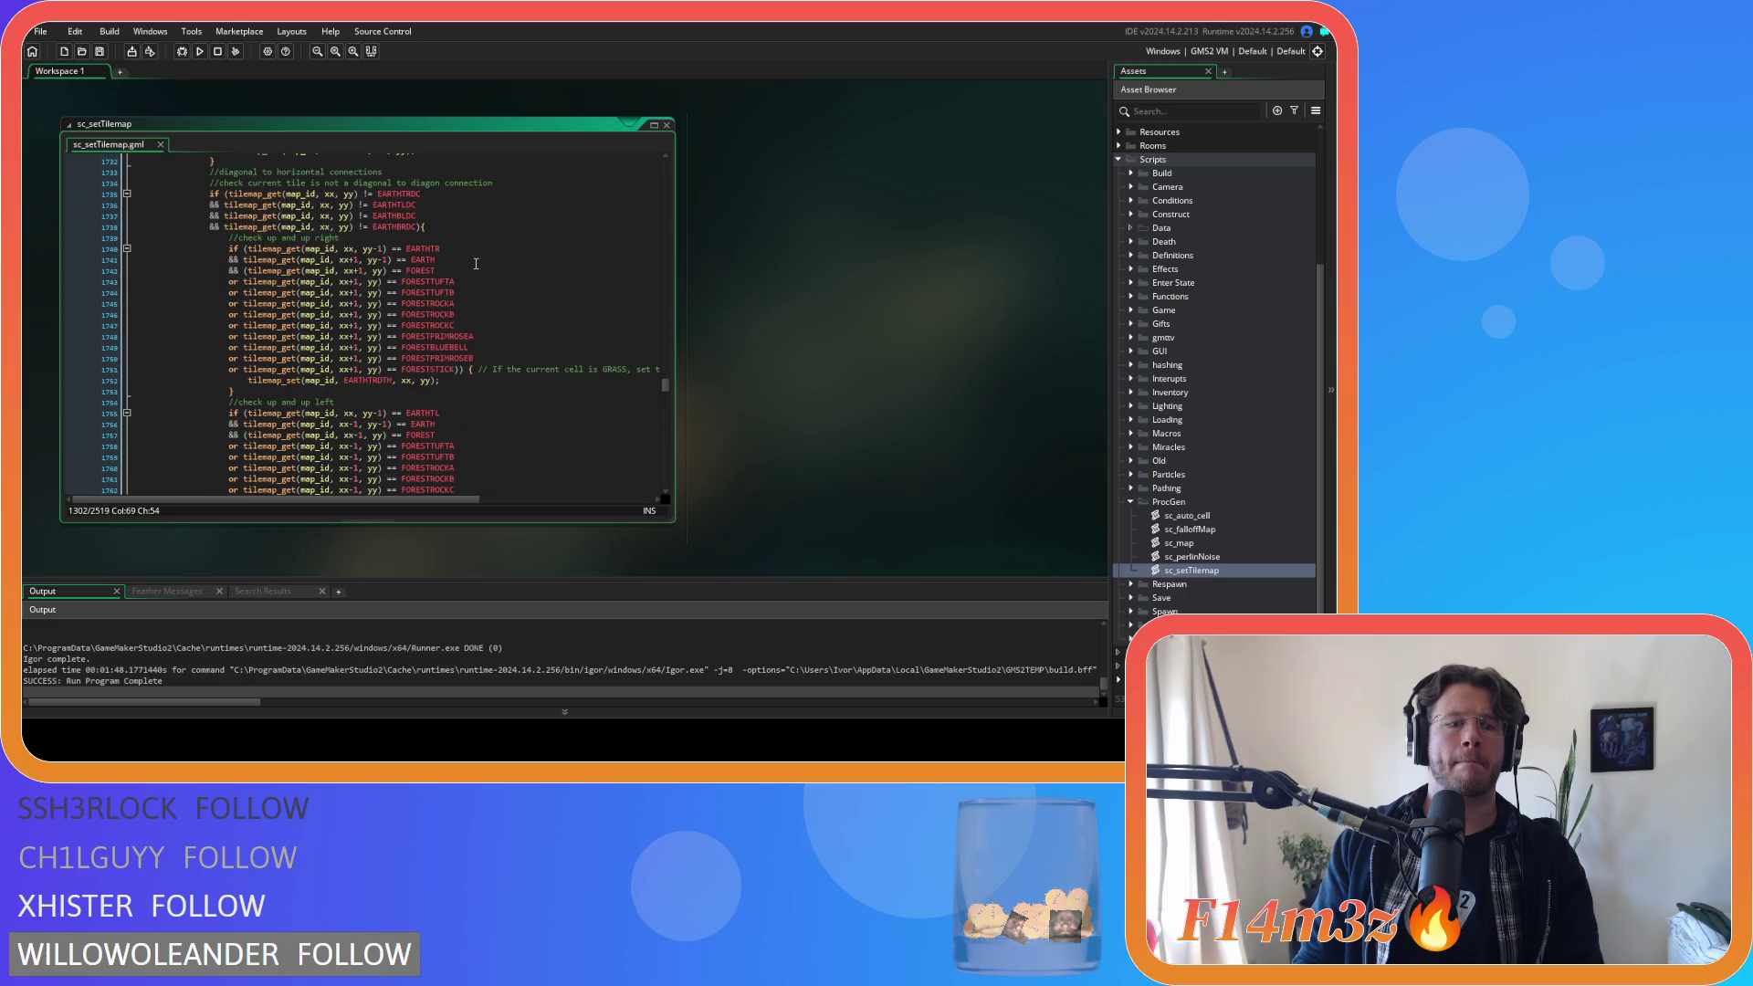
{"action": "scroll", "coordinate": [476, 264], "scroll_direction": "down", "scroll_amount": 20}
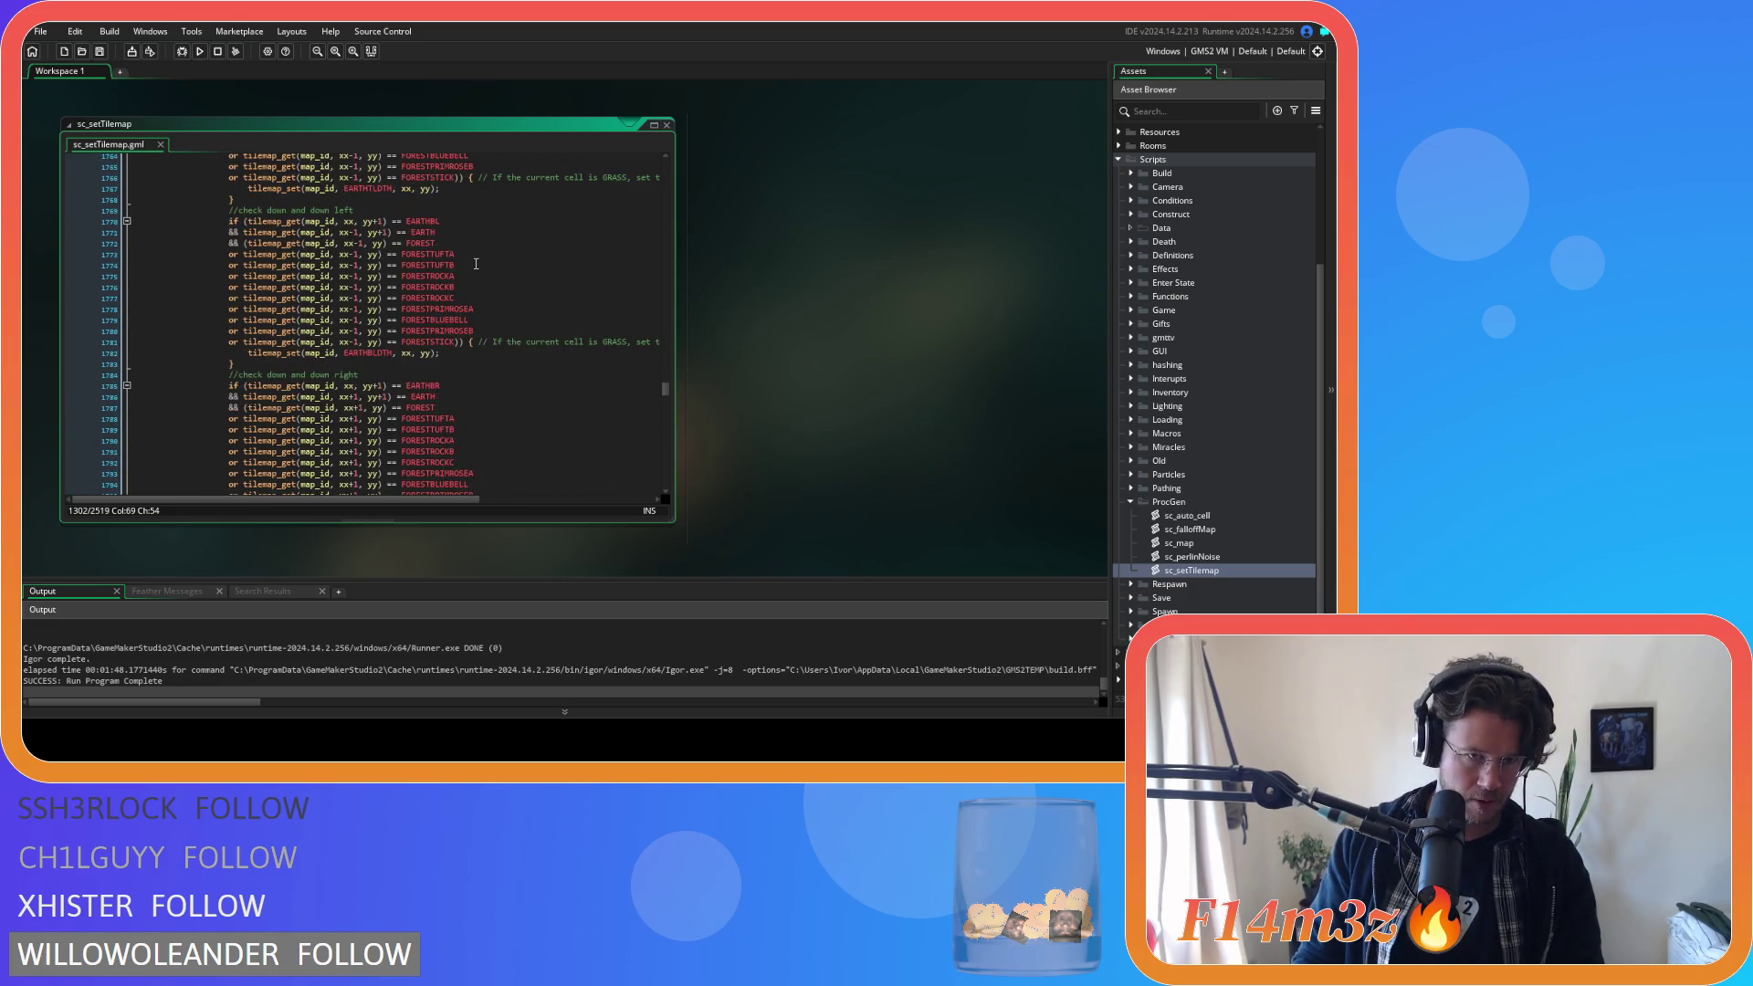
{"action": "scroll", "coordinate": [476, 263], "scroll_direction": "down", "scroll_amount": 20}
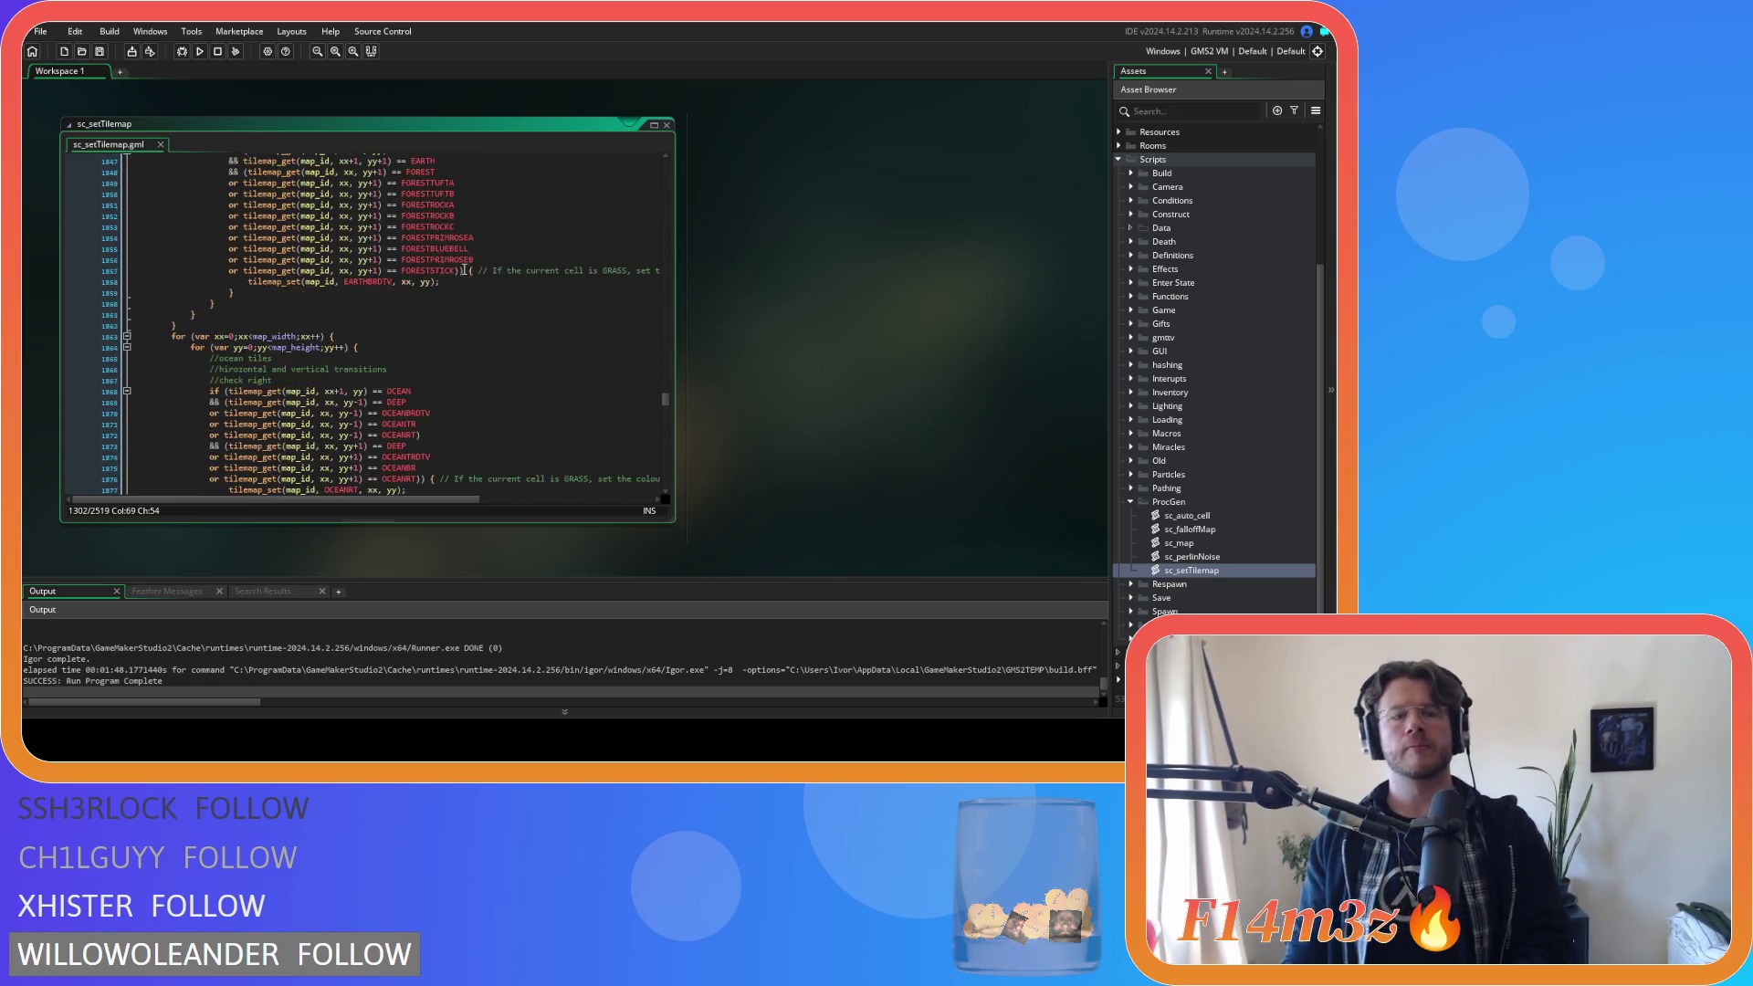
{"action": "scroll", "coordinate": [464, 269], "scroll_direction": "down", "scroll_amount": 17}
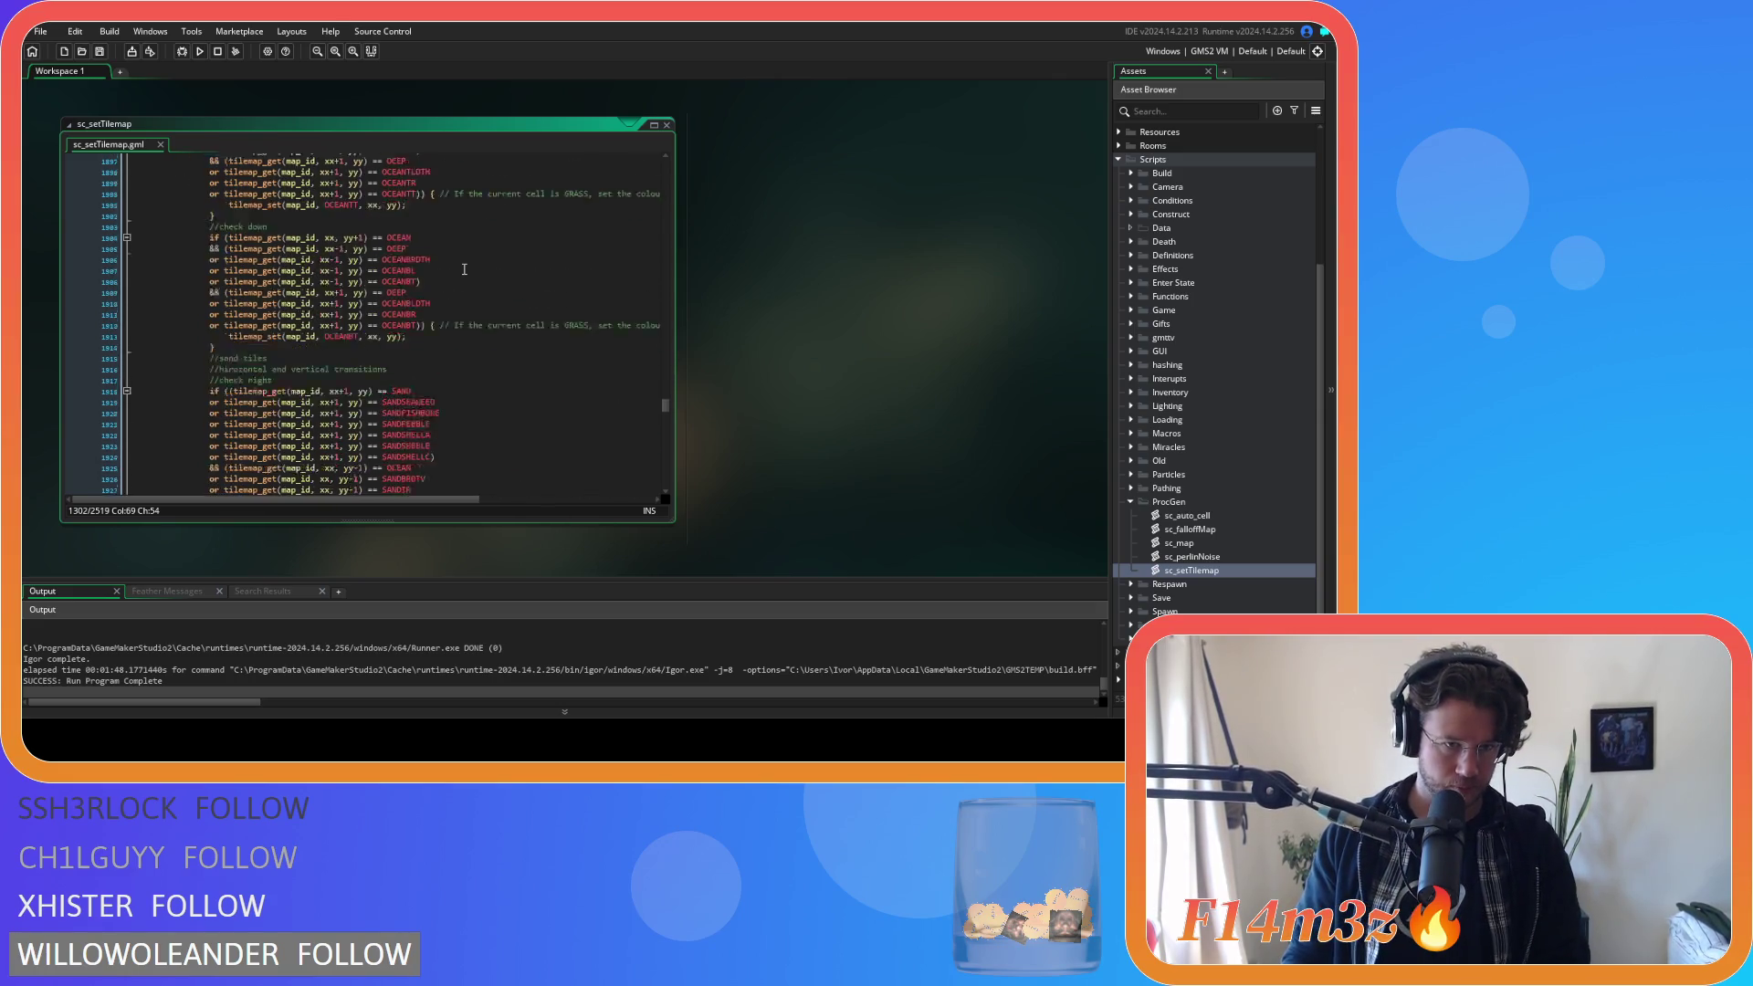
{"action": "scroll", "coordinate": [274, 310], "scroll_direction": "down", "scroll_amount": 2}
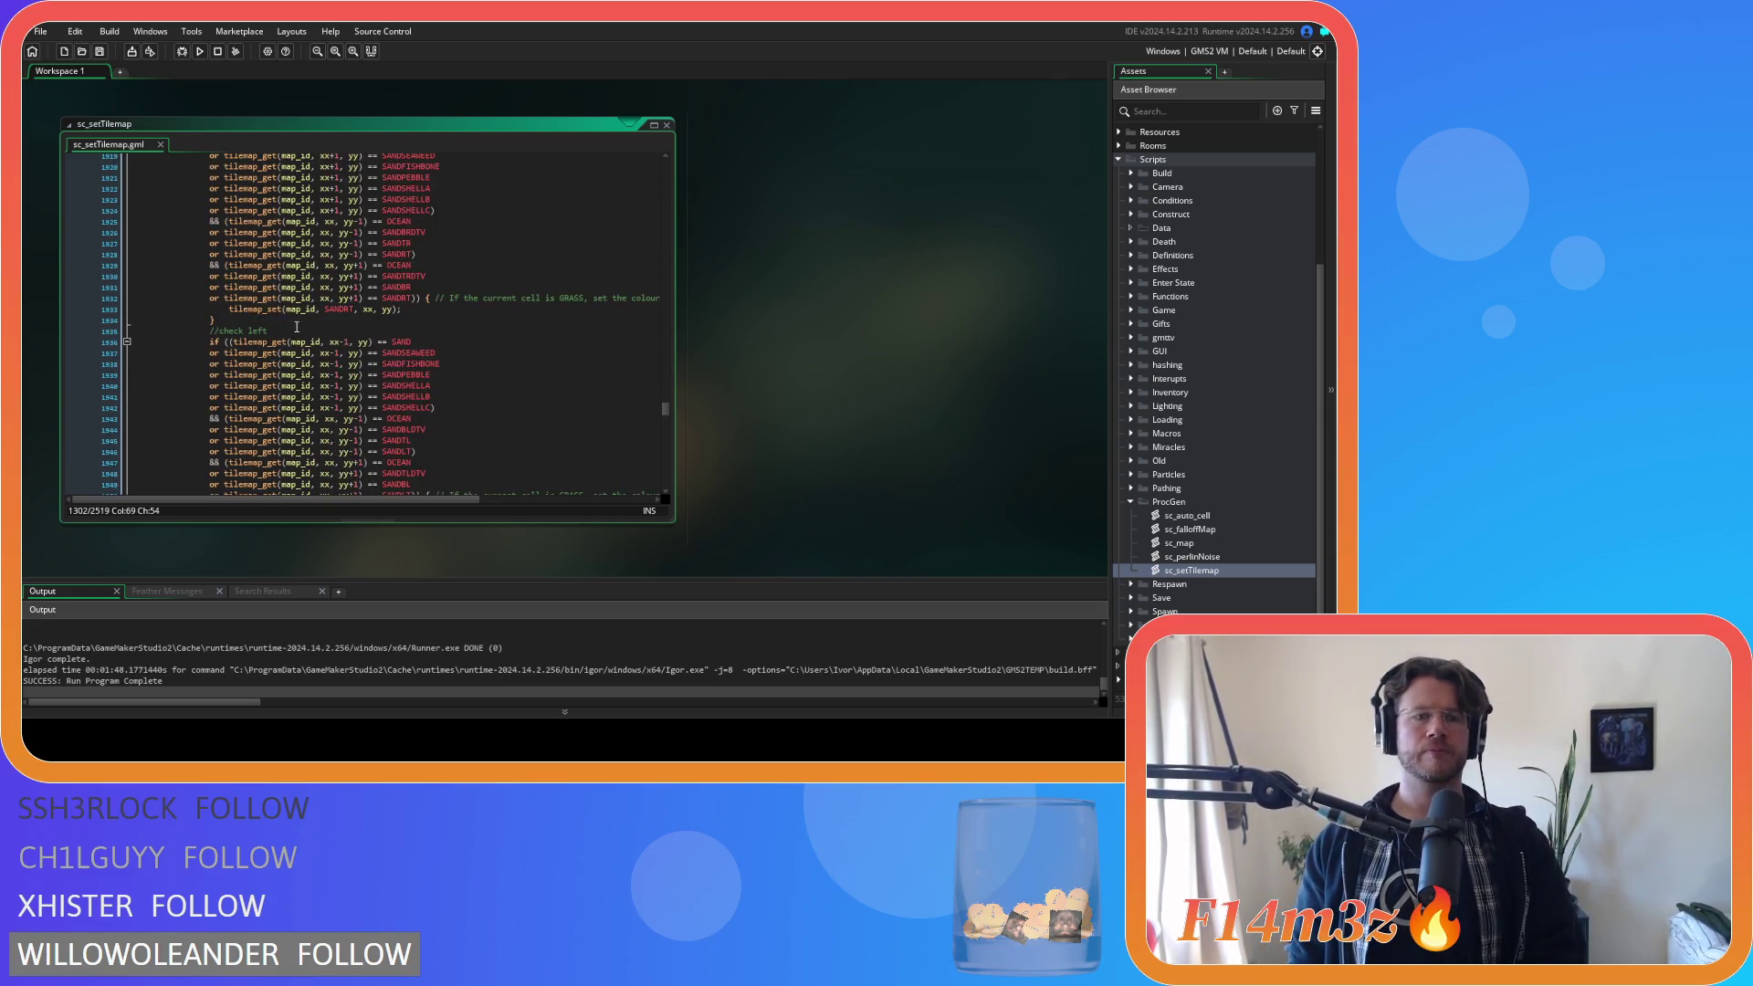
{"action": "scroll", "coordinate": [418, 306], "scroll_direction": "up", "scroll_amount": 2}
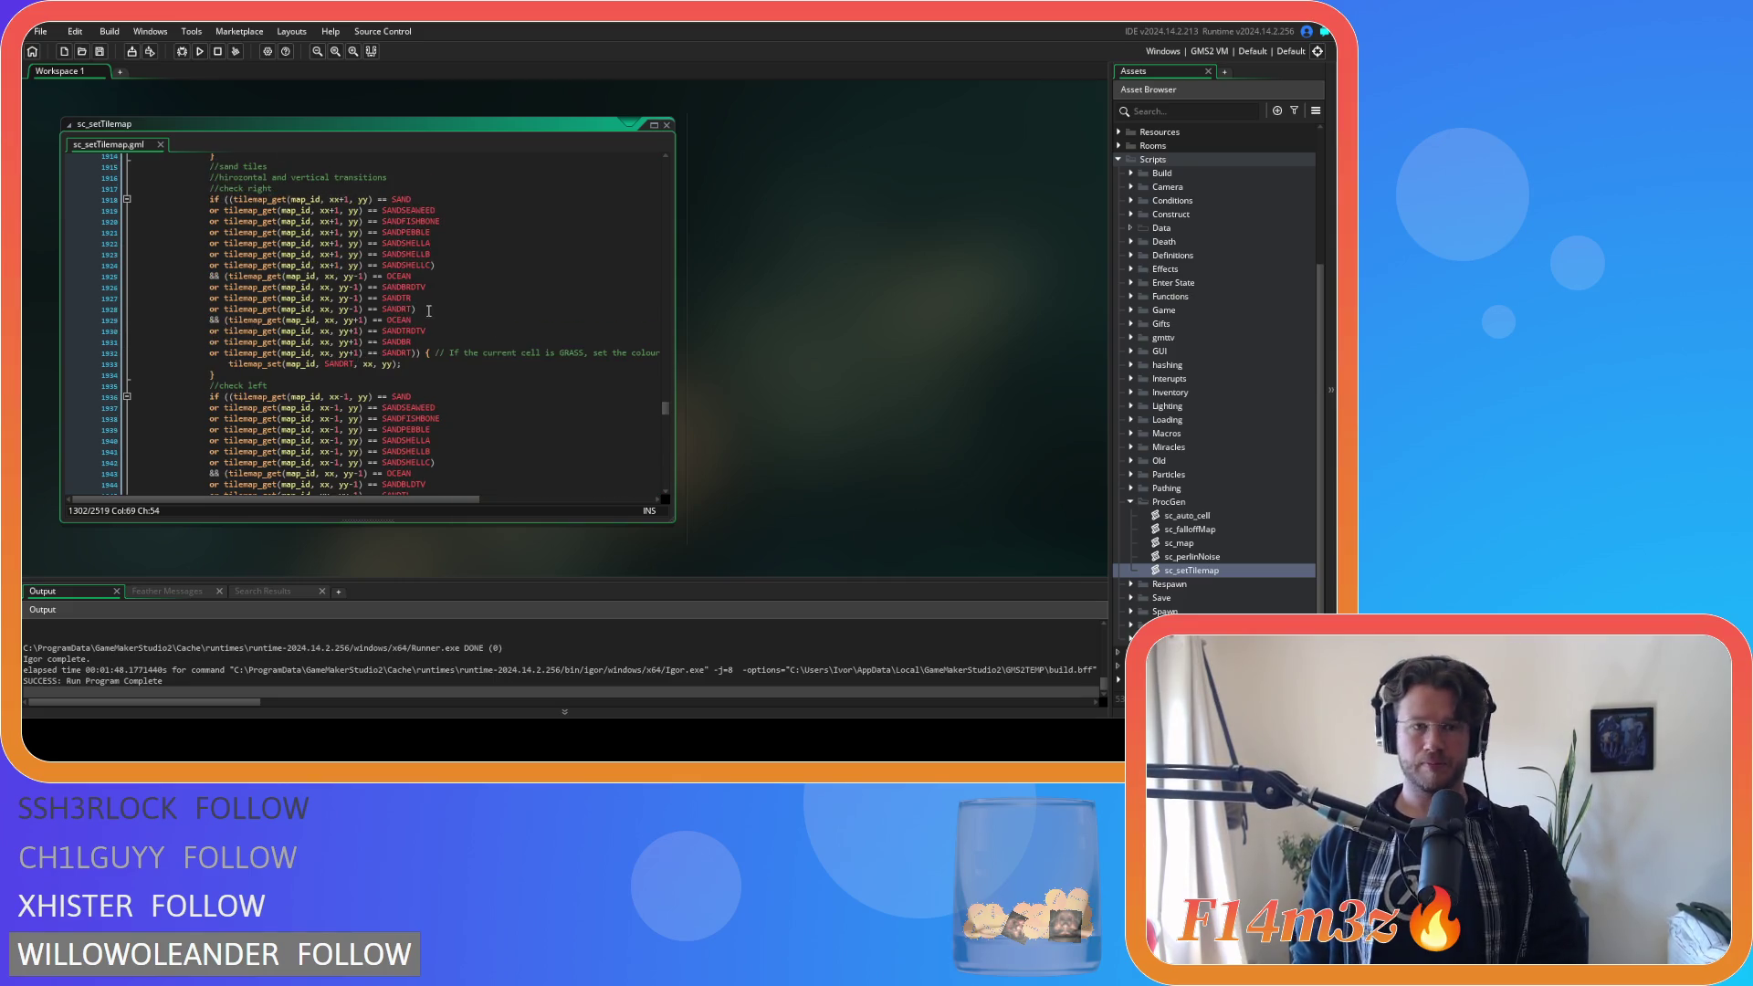
{"action": "left_click", "coordinate": [448, 266]}
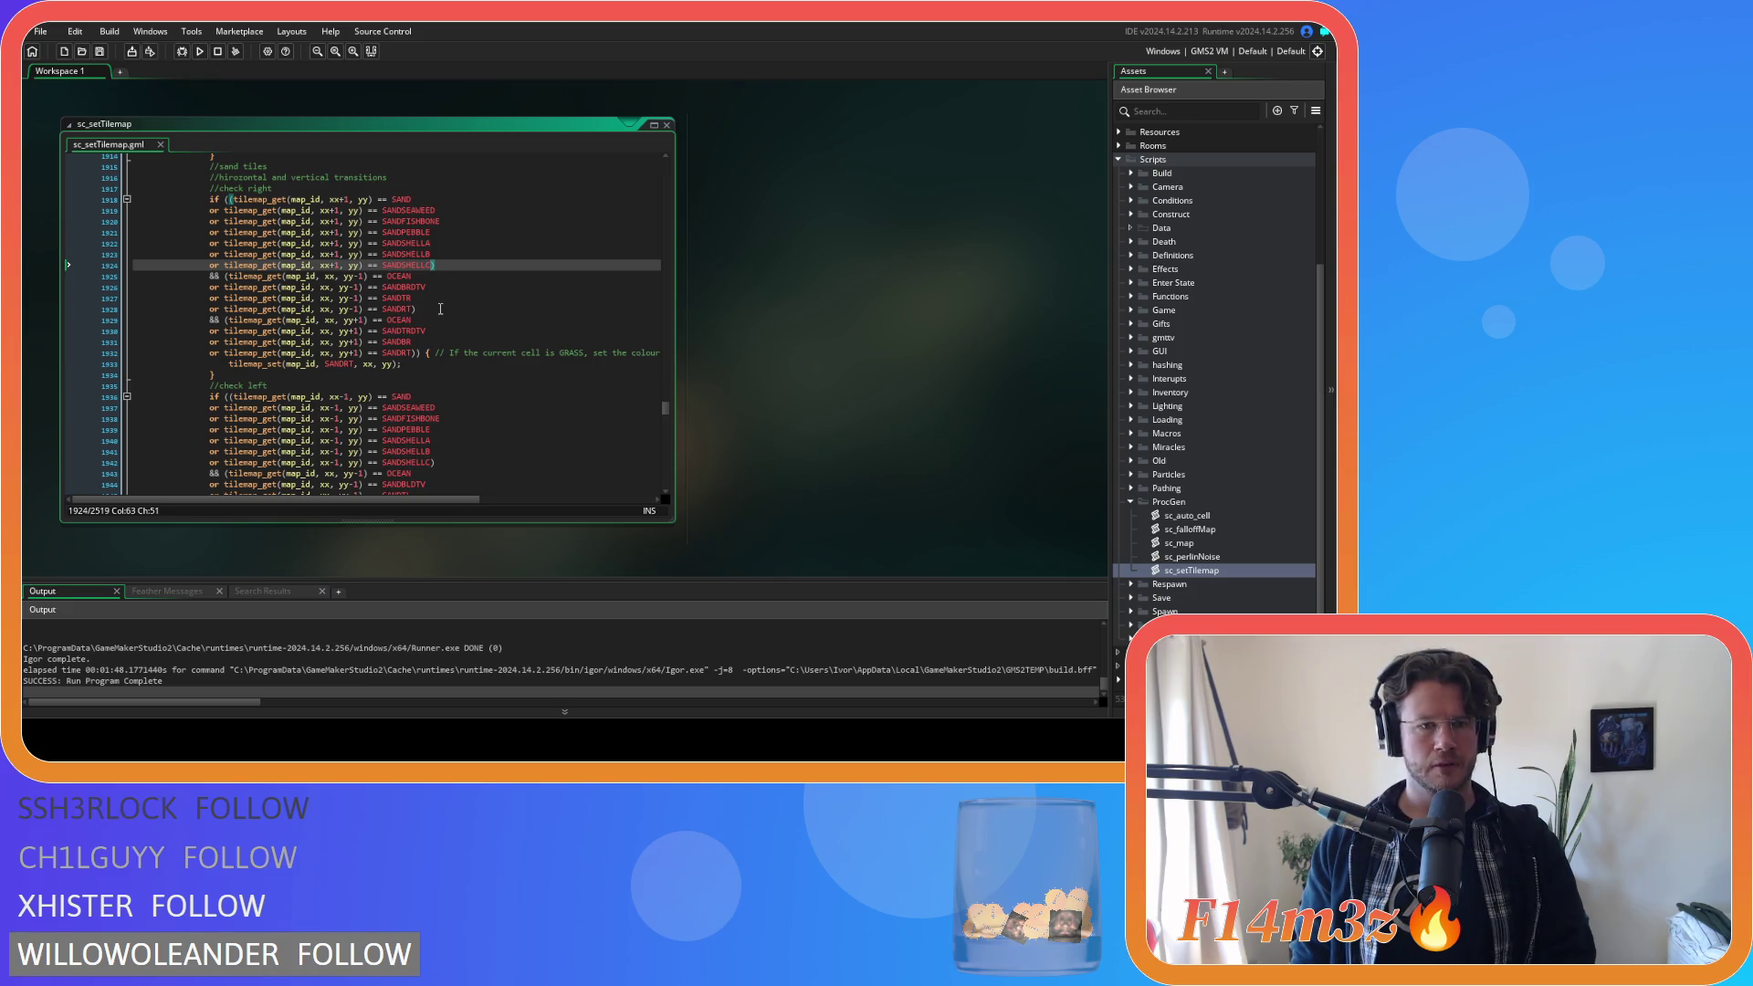
{"action": "scroll", "coordinate": [440, 309], "scroll_direction": "down", "scroll_amount": 5}
{"action": "left_click", "coordinate": [447, 298]}
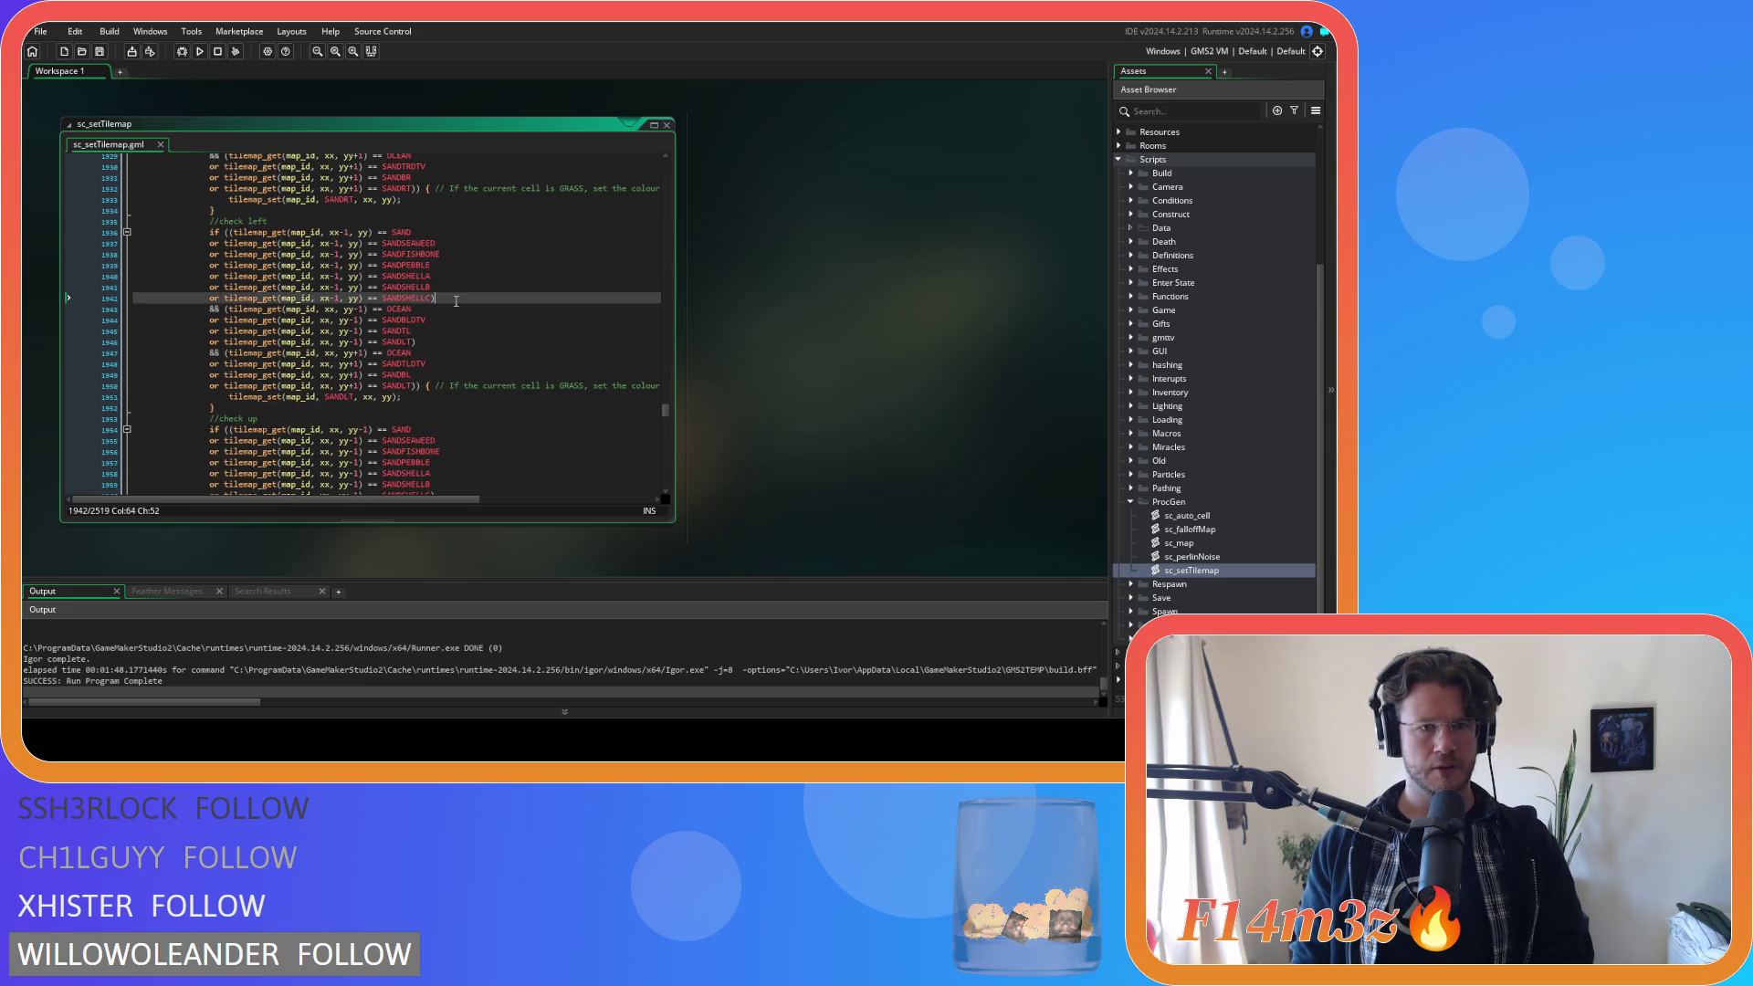
{"action": "scroll", "coordinate": [456, 302], "scroll_direction": "up", "scroll_amount": 4}
{"action": "scroll", "coordinate": [456, 301], "scroll_direction": "down", "scroll_amount": 4}
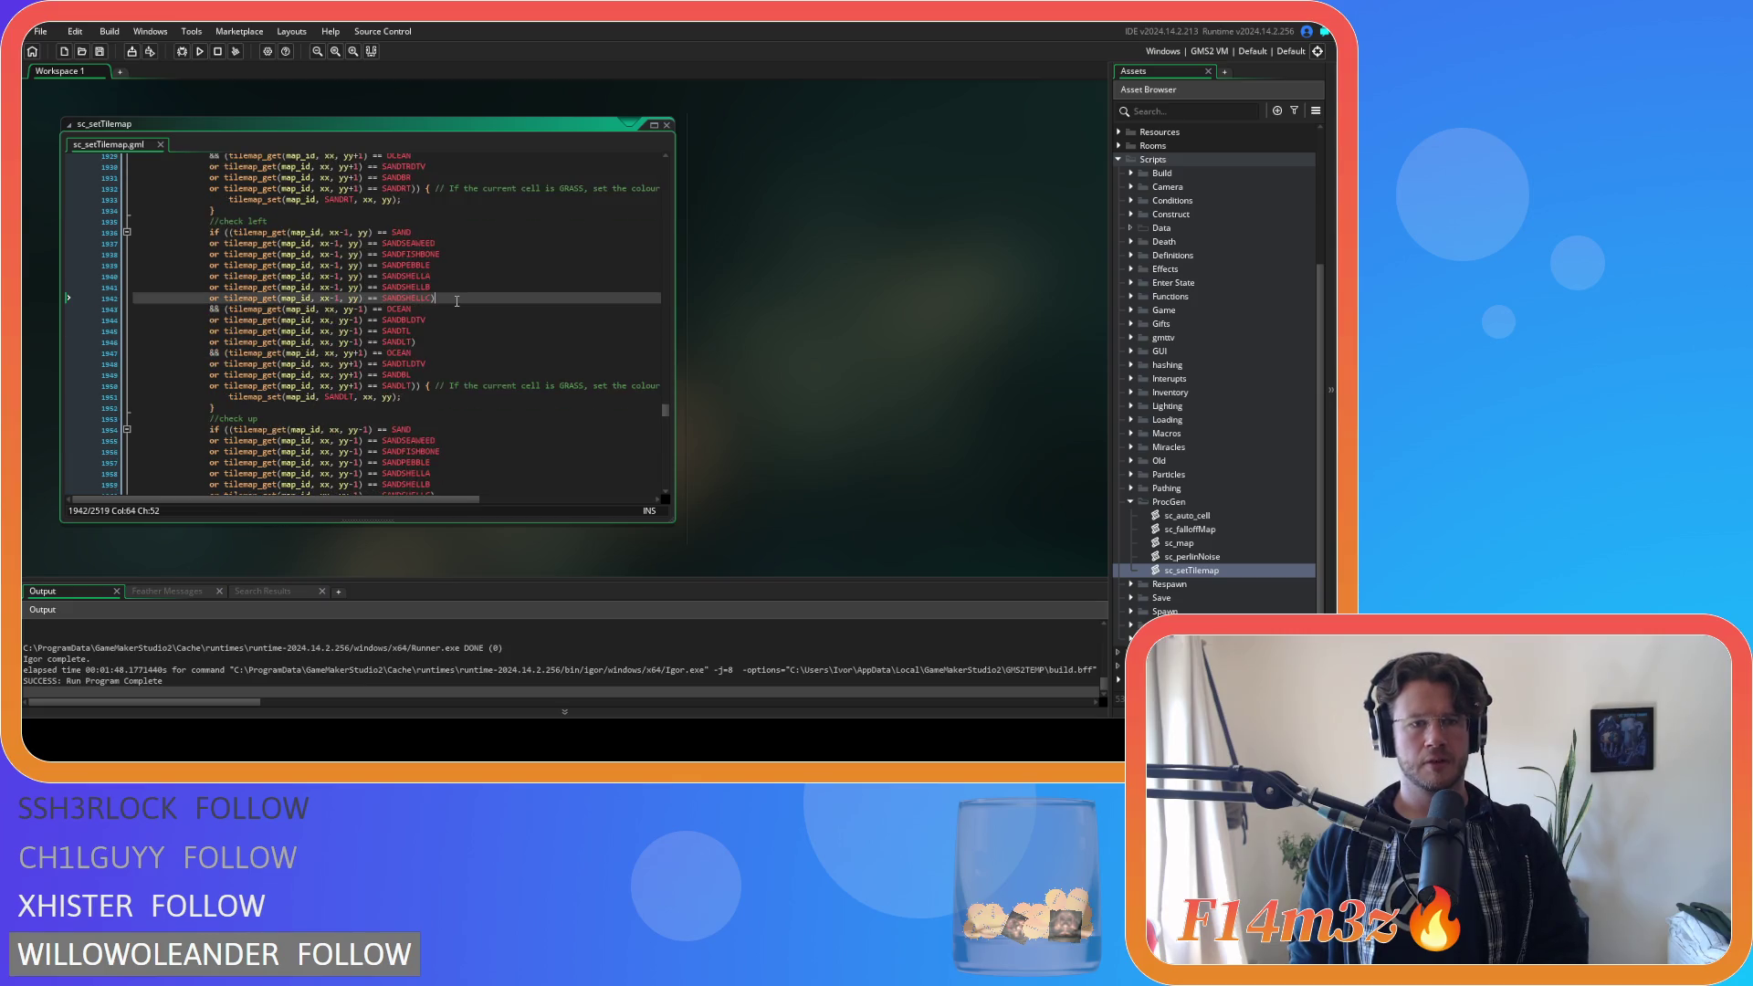
{"action": "key", "text": "Left"}
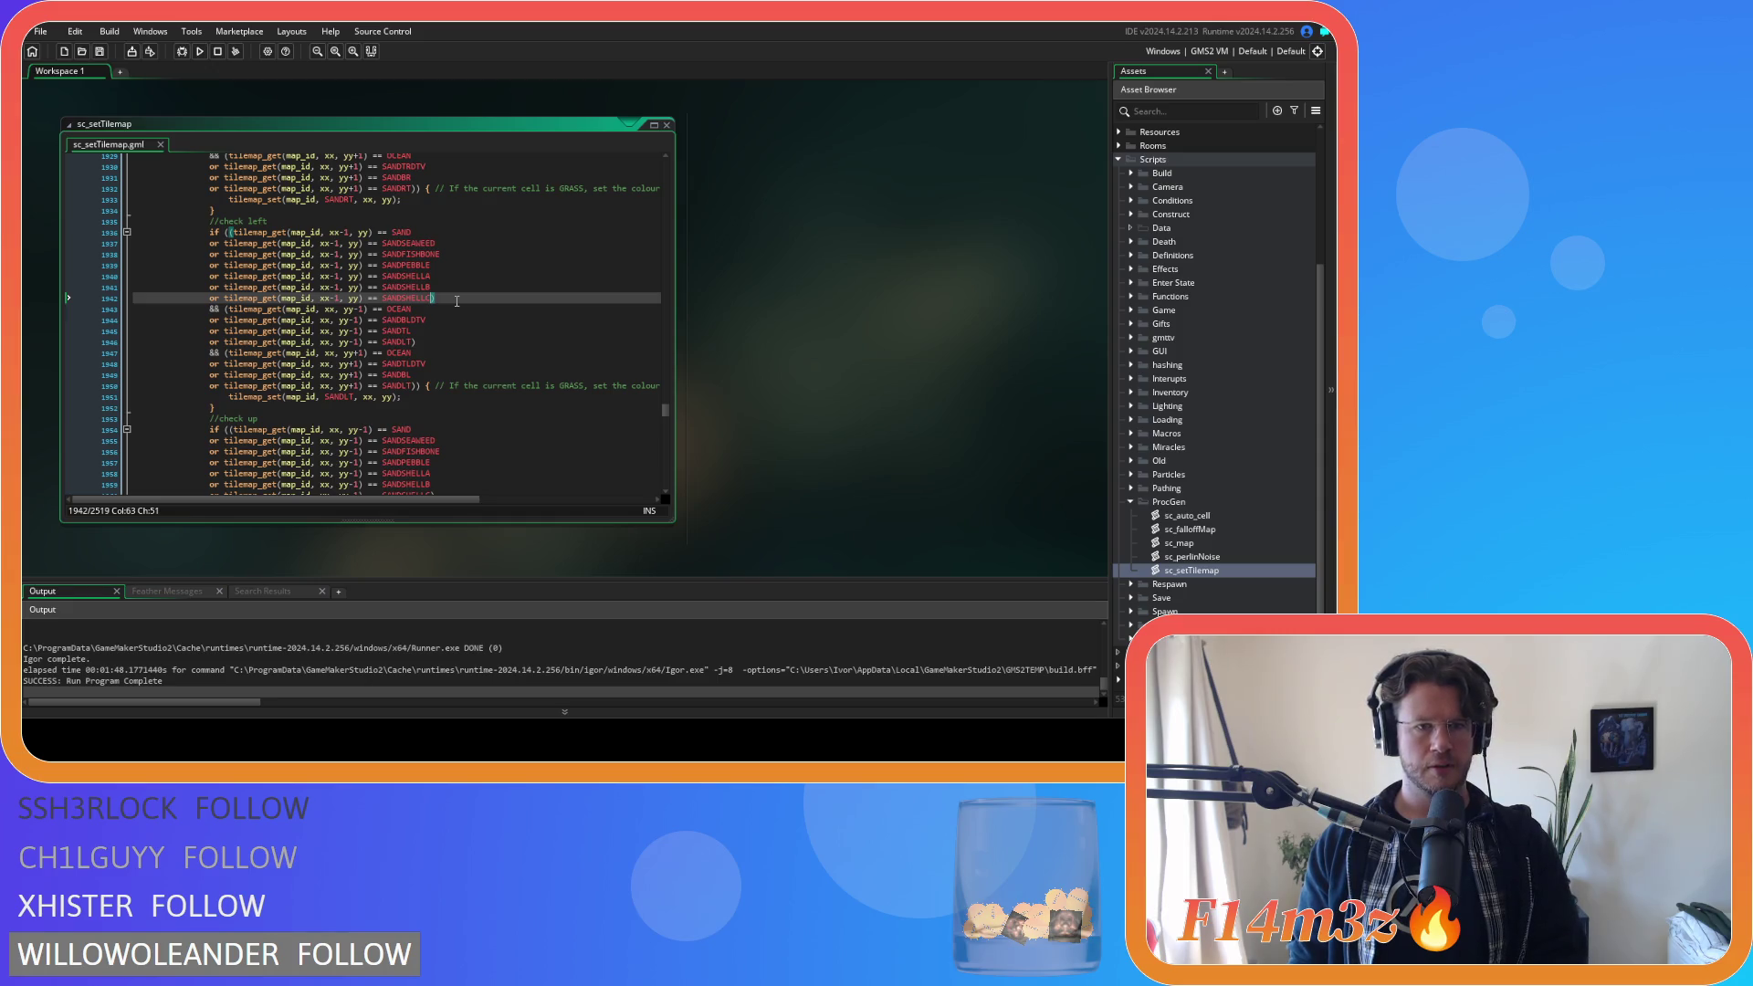
{"action": "scroll", "coordinate": [456, 300], "scroll_direction": "down", "scroll_amount": 5}
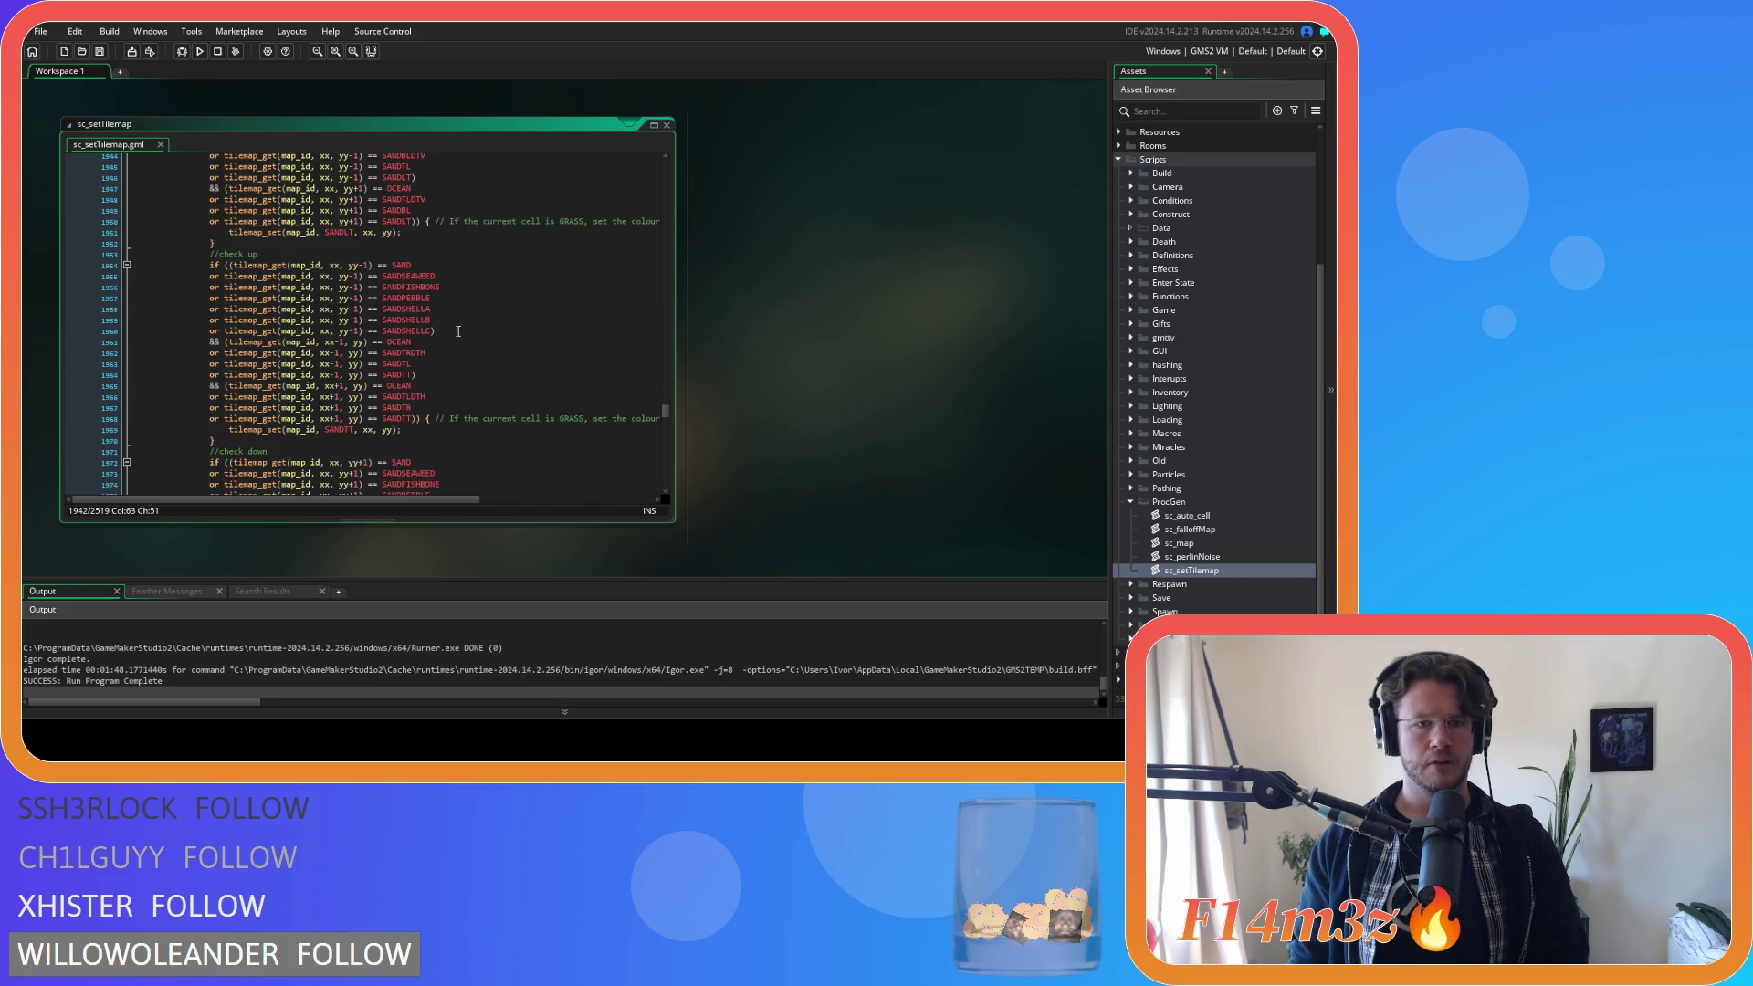
{"action": "left_click", "coordinate": [458, 332]}
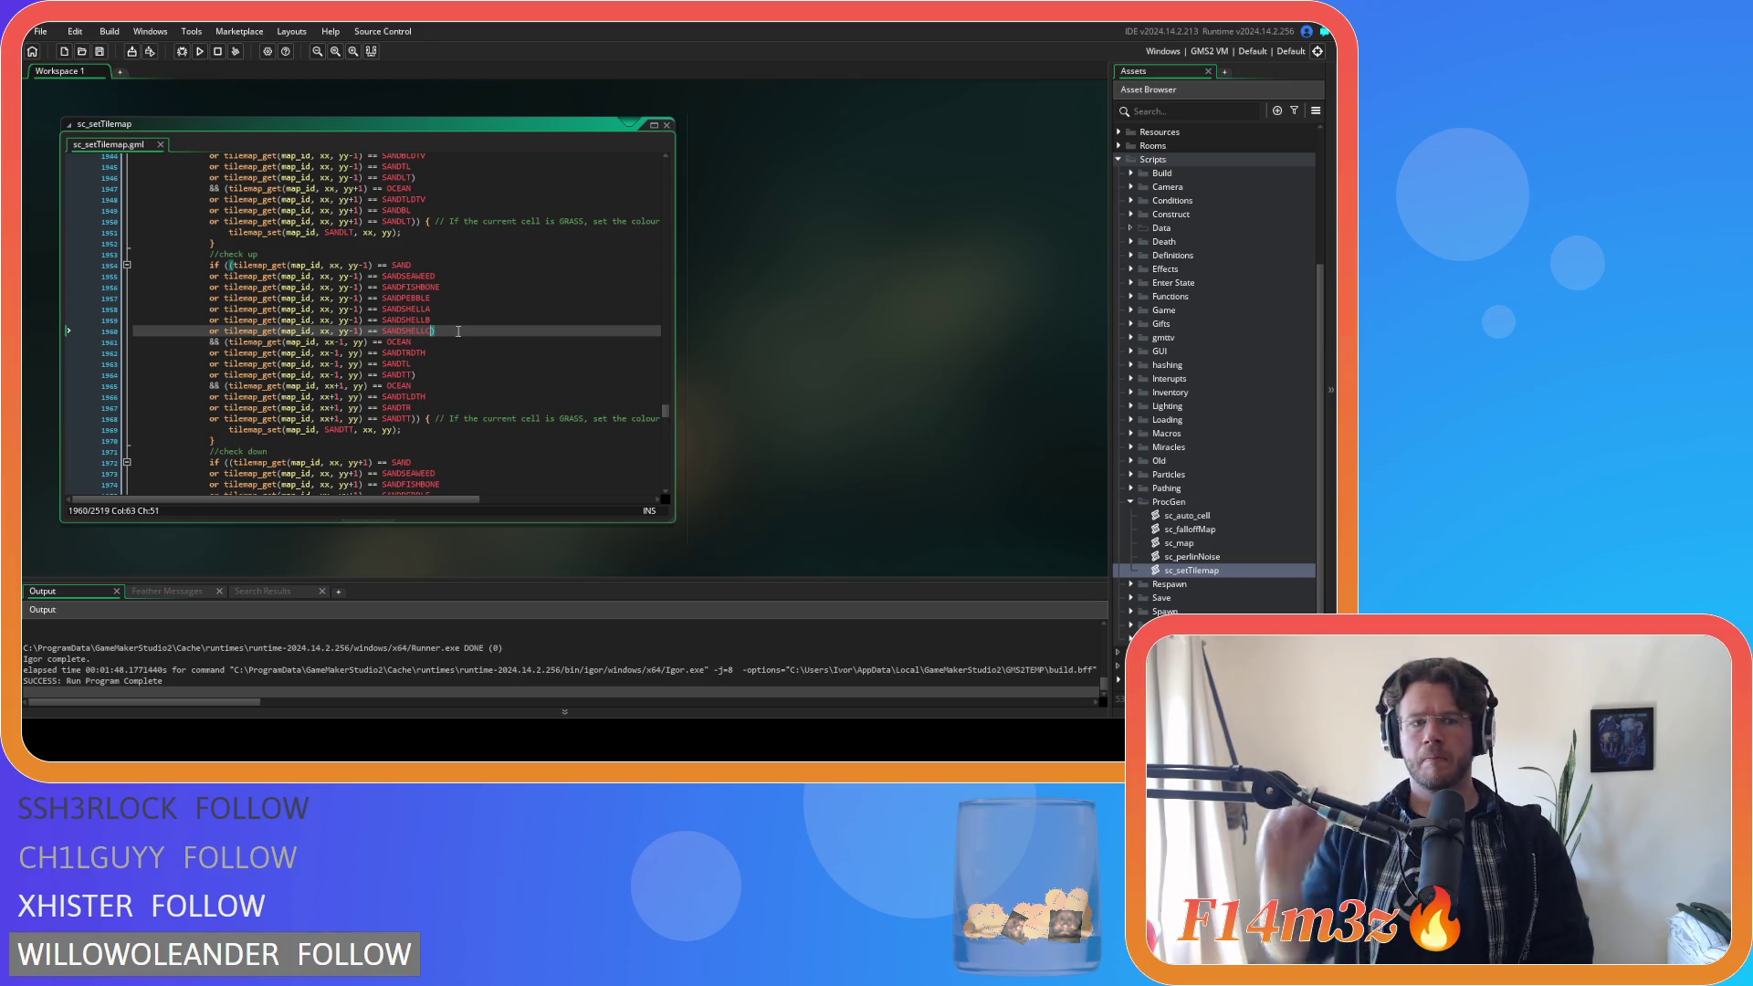
{"action": "scroll", "coordinate": [438, 334], "scroll_direction": "down", "scroll_amount": 6}
{"action": "left_click", "coordinate": [455, 340]}
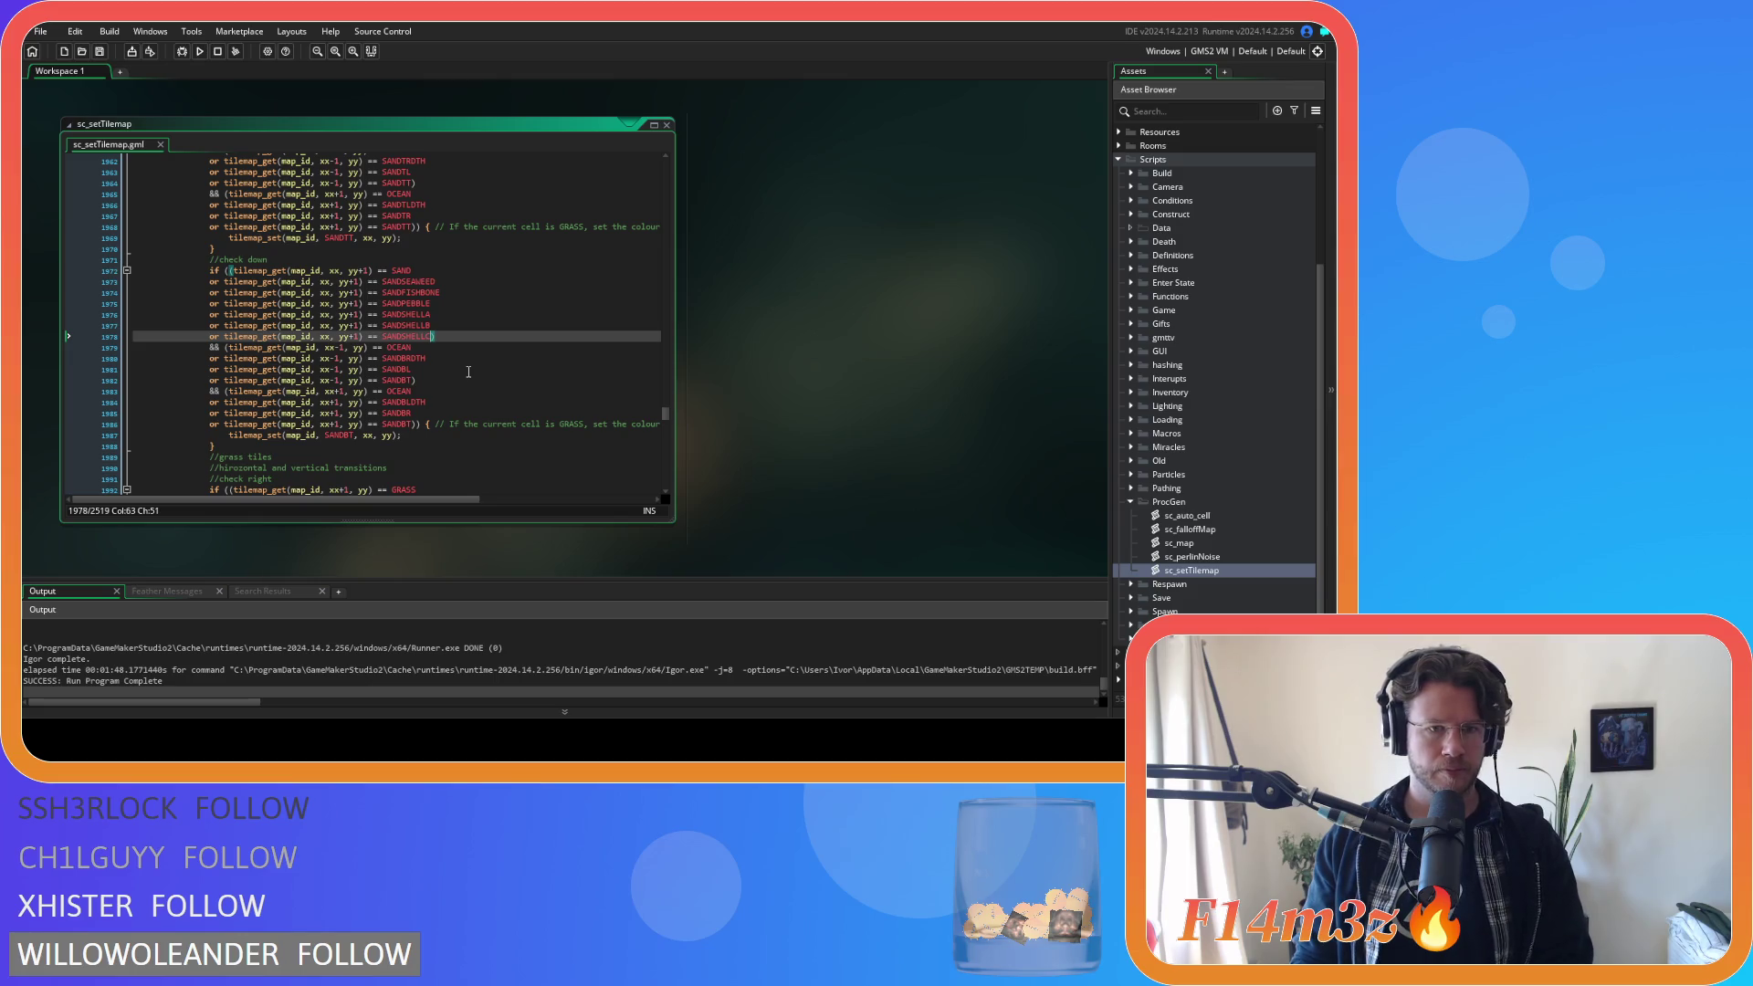
{"action": "scroll", "coordinate": [469, 371], "scroll_direction": "down", "scroll_amount": 19}
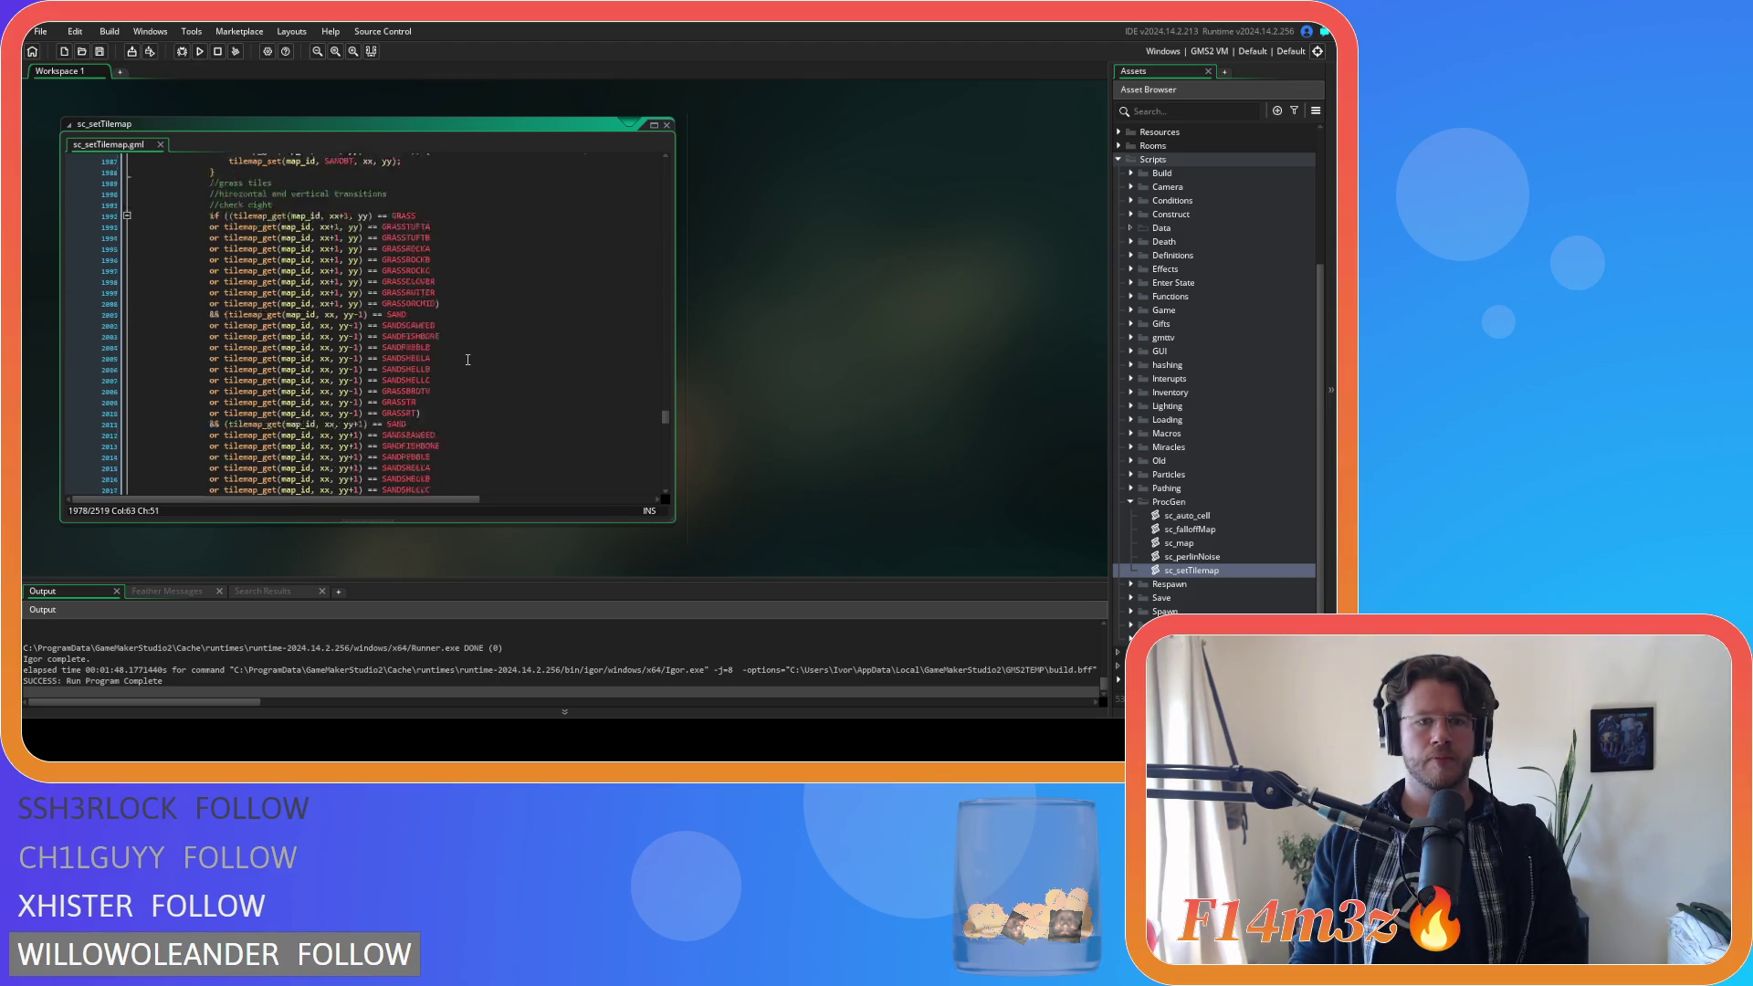
{"action": "scroll", "coordinate": [465, 356], "scroll_direction": "up", "scroll_amount": 9}
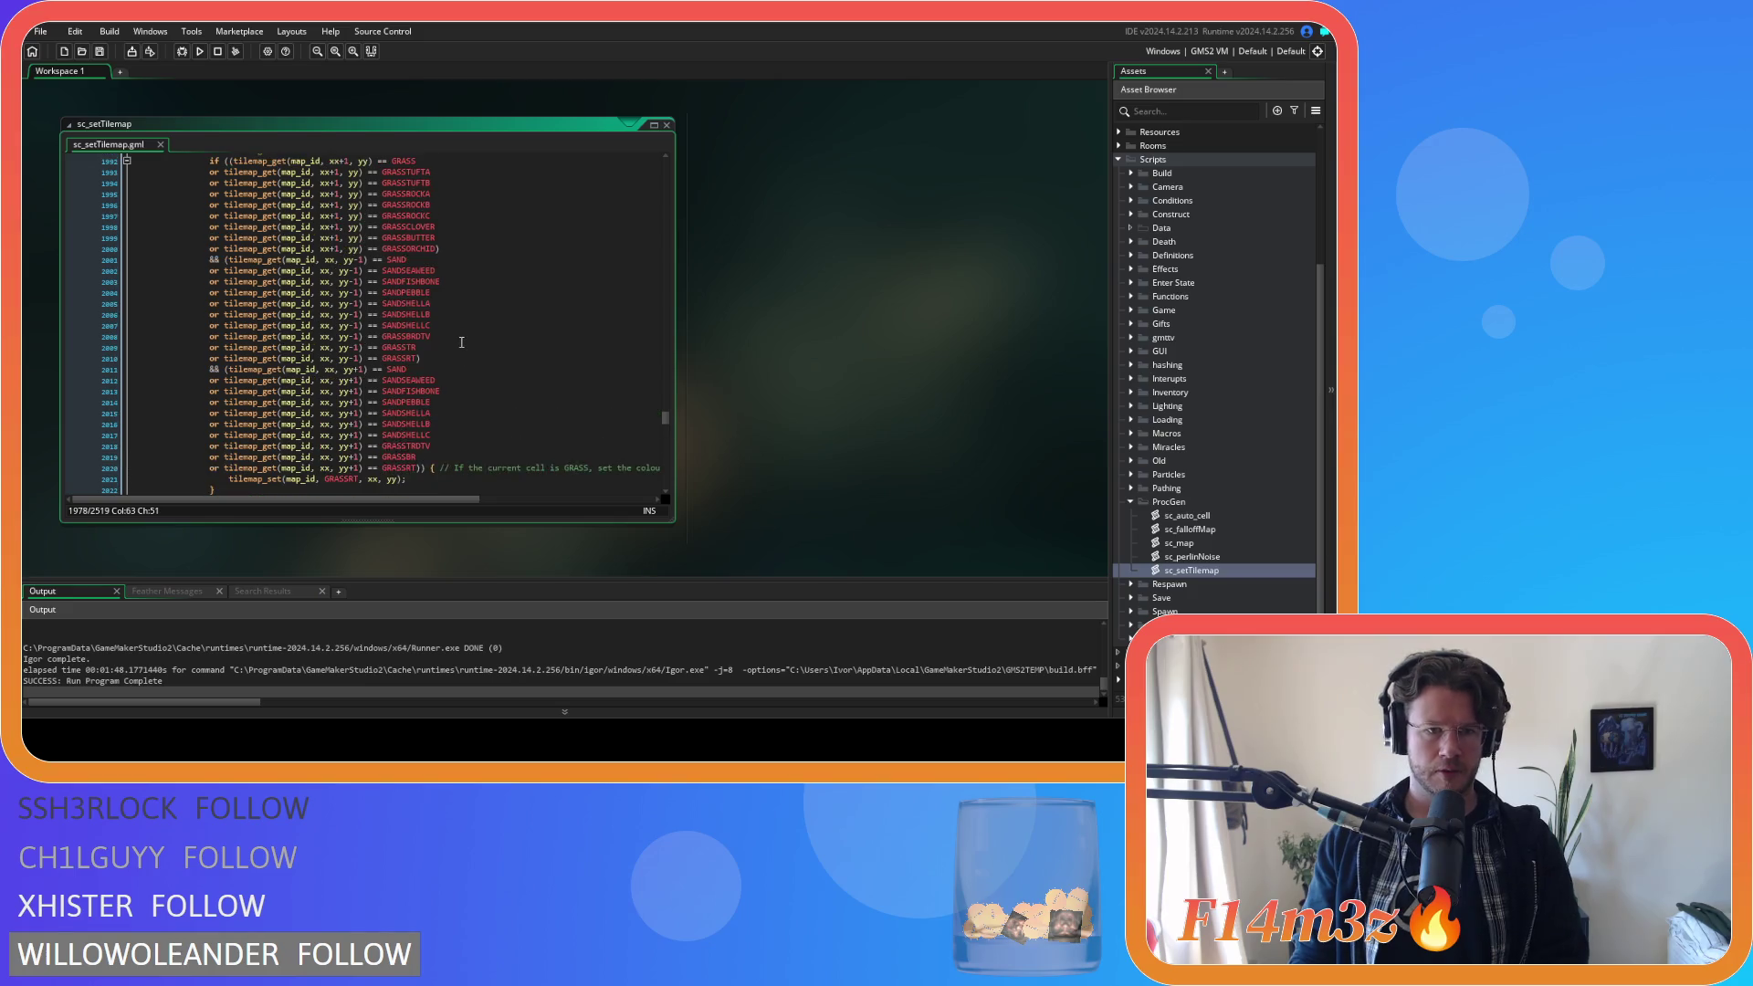
{"action": "scroll", "coordinate": [465, 343], "scroll_direction": "down", "scroll_amount": 20}
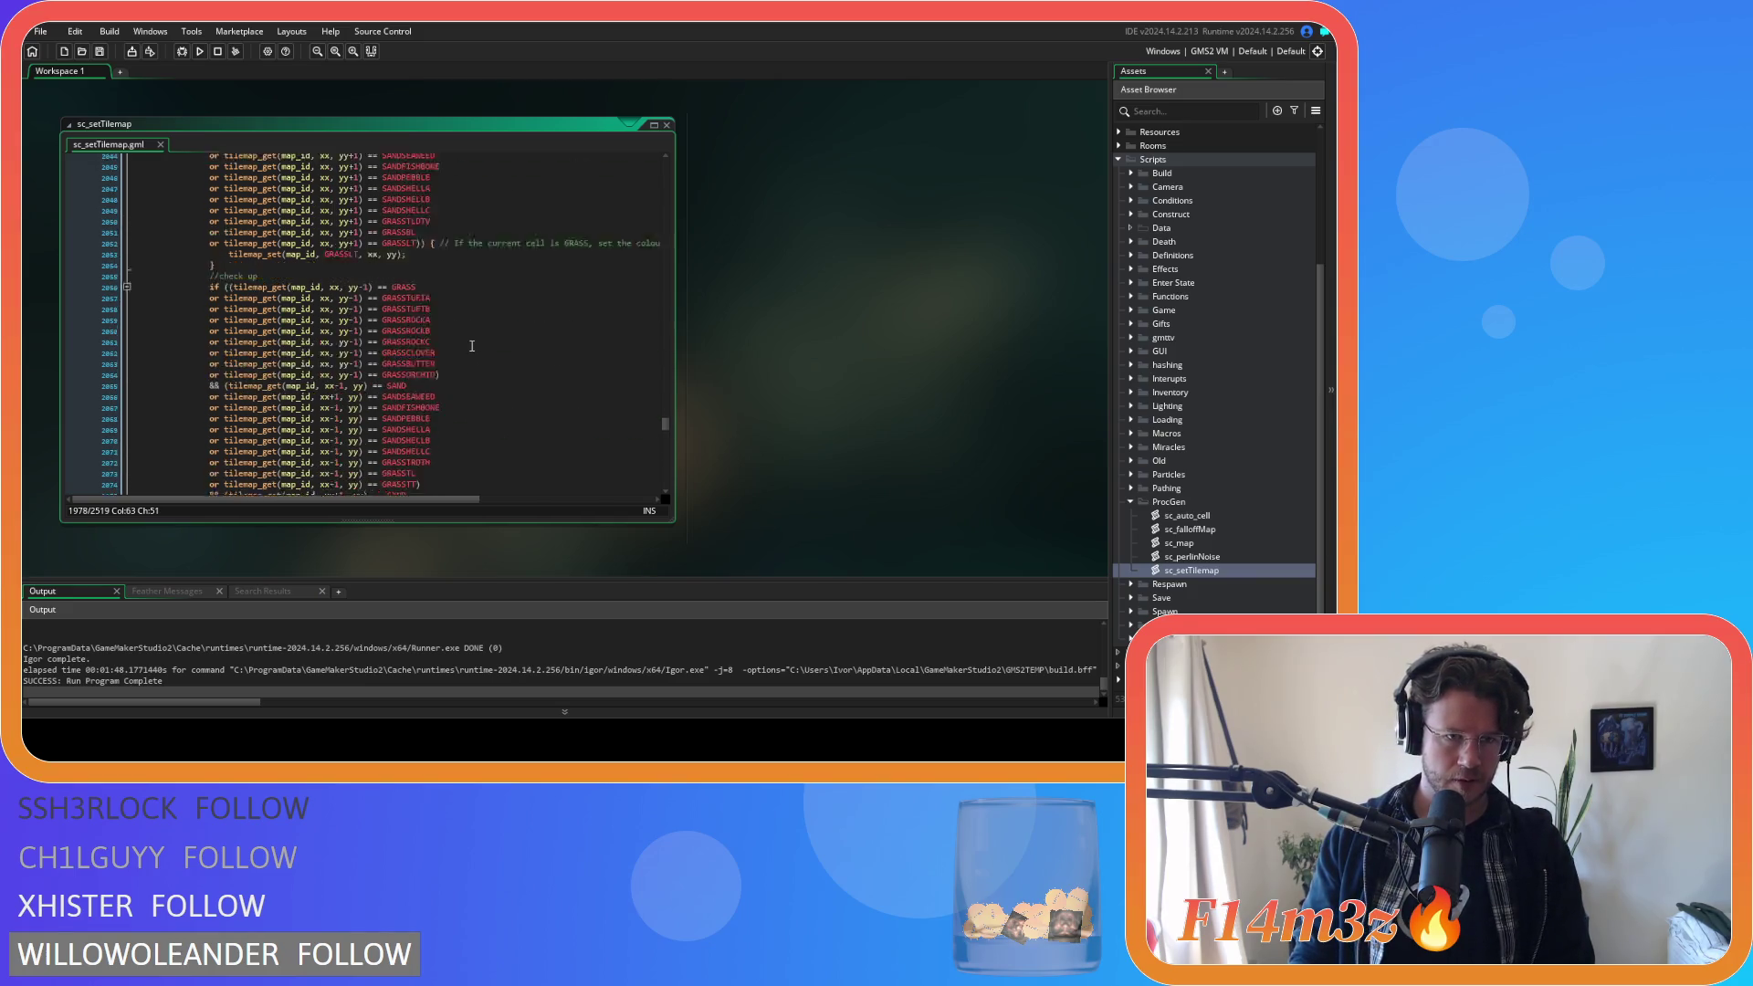
{"action": "scroll", "coordinate": [472, 346], "scroll_direction": "down", "scroll_amount": 20}
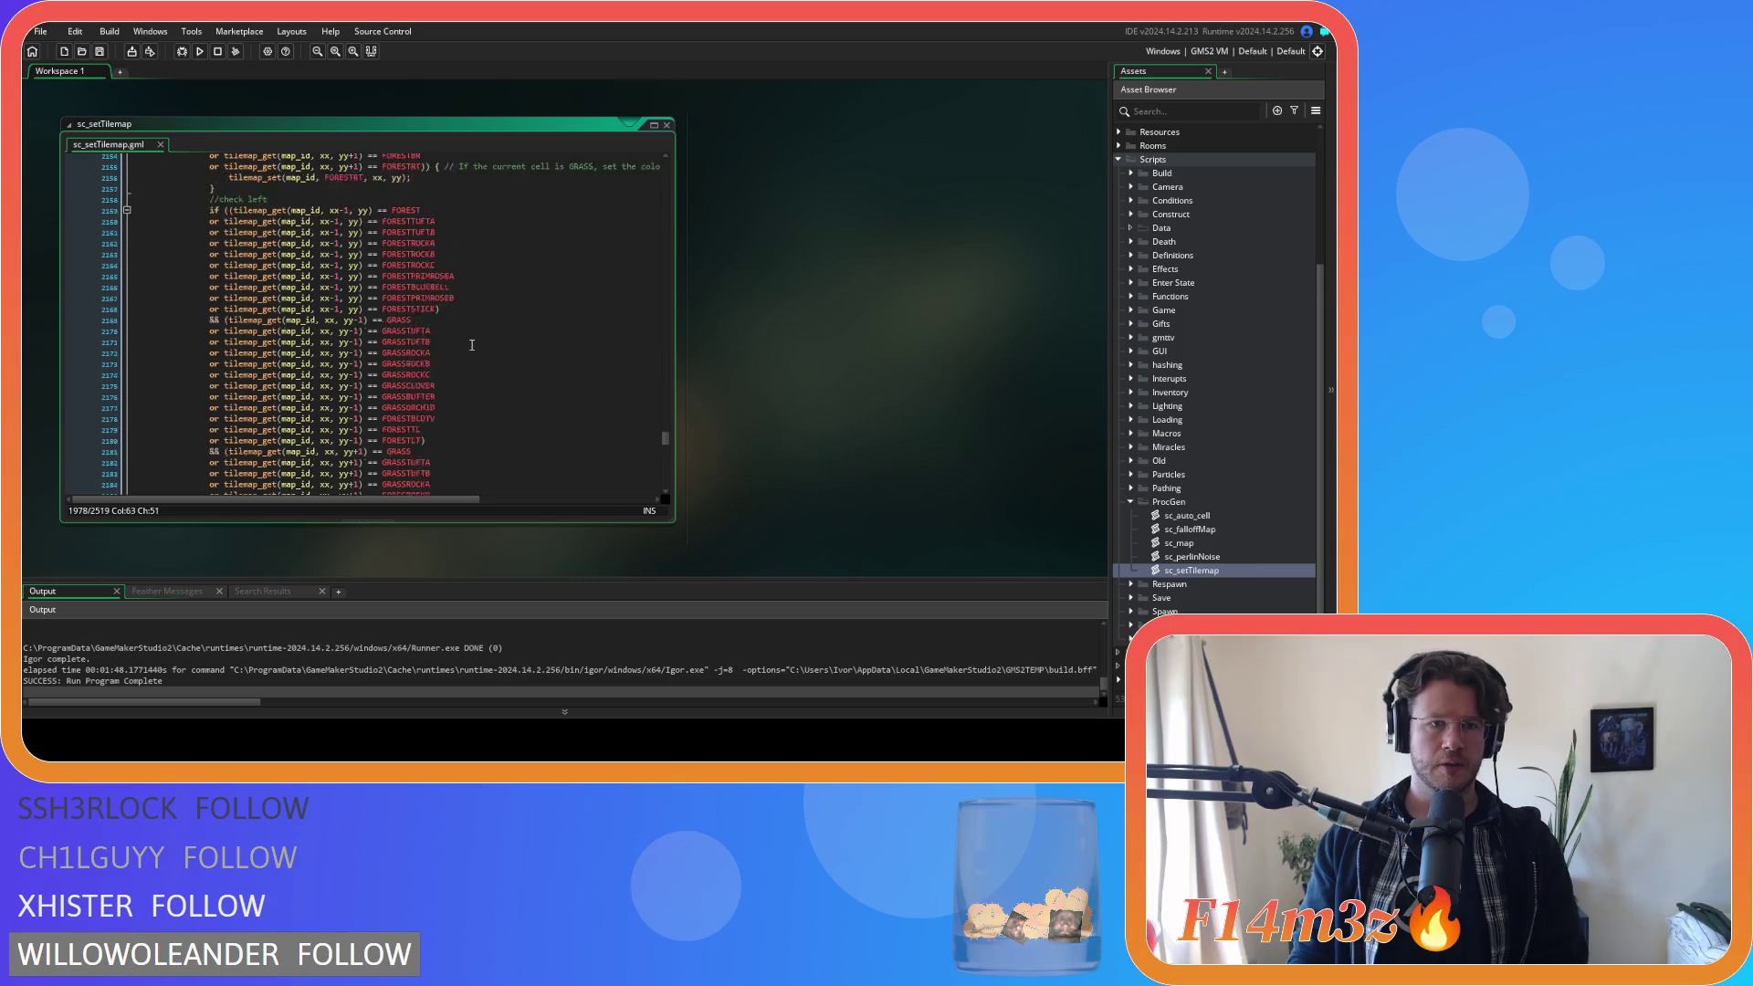
{"action": "scroll", "coordinate": [472, 346], "scroll_direction": "down", "scroll_amount": 10}
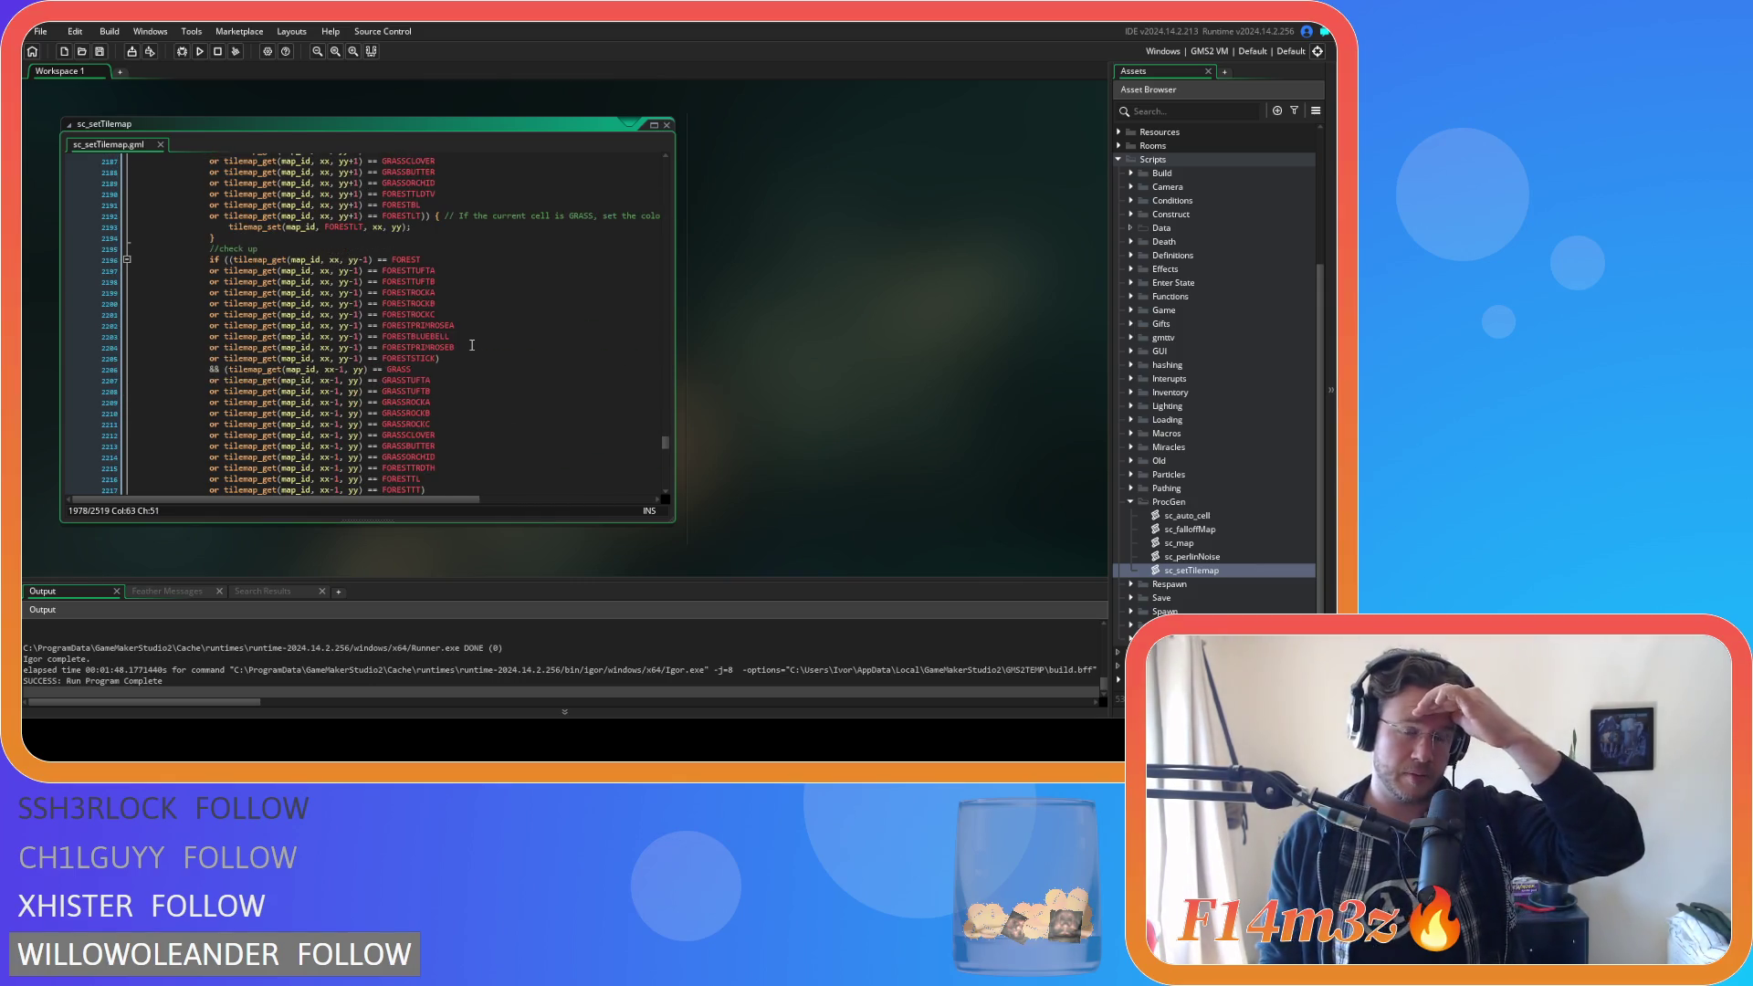
{"action": "scroll", "coordinate": [472, 337], "scroll_direction": "down", "scroll_amount": 17}
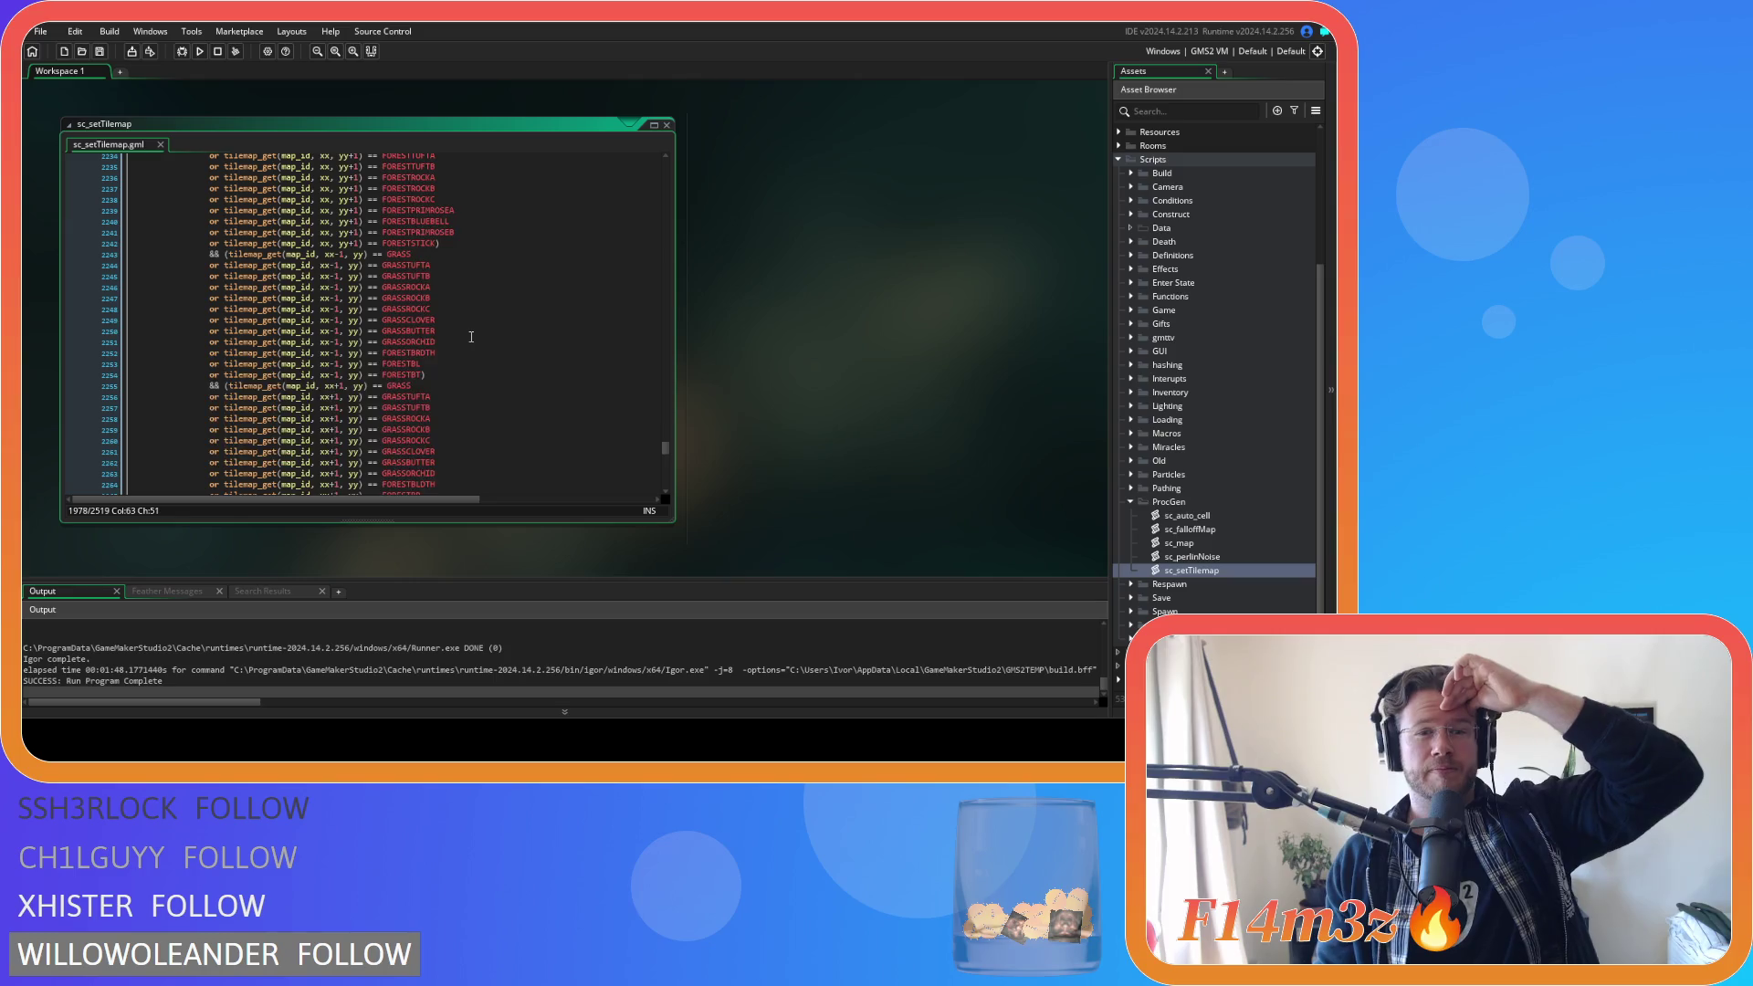
{"action": "scroll", "coordinate": [471, 337], "scroll_direction": "up", "scroll_amount": 8}
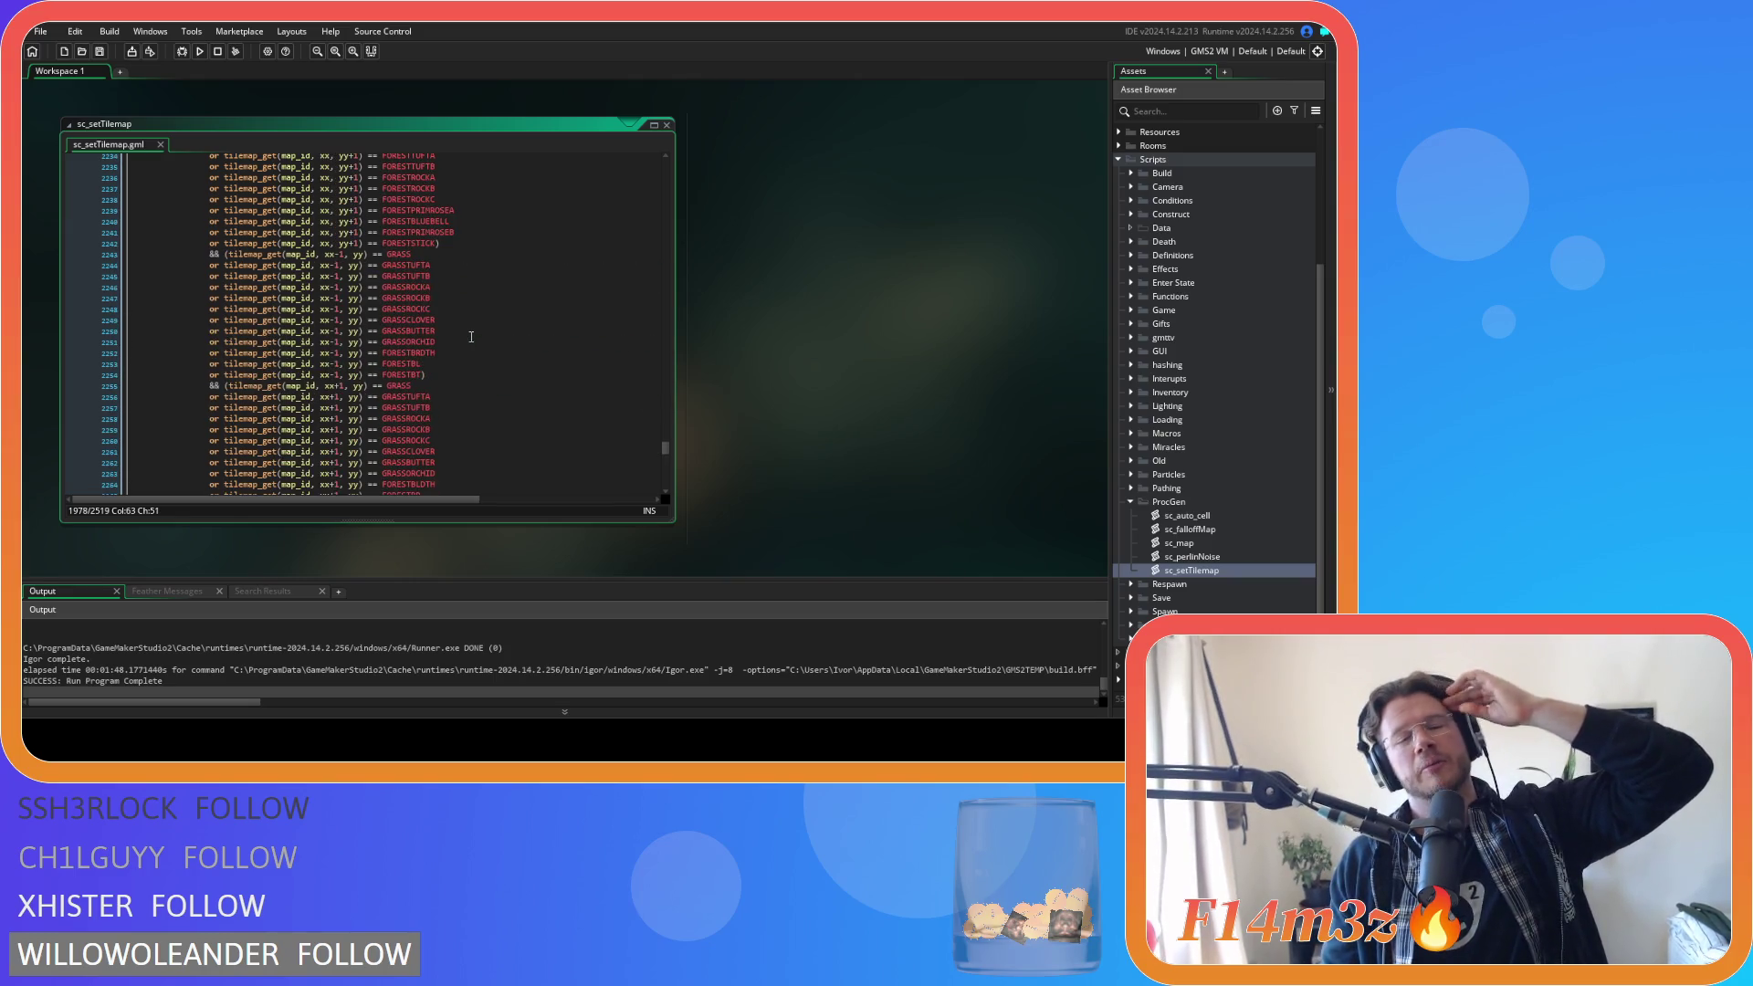
{"action": "scroll", "coordinate": [471, 337], "scroll_direction": "down", "scroll_amount": 3}
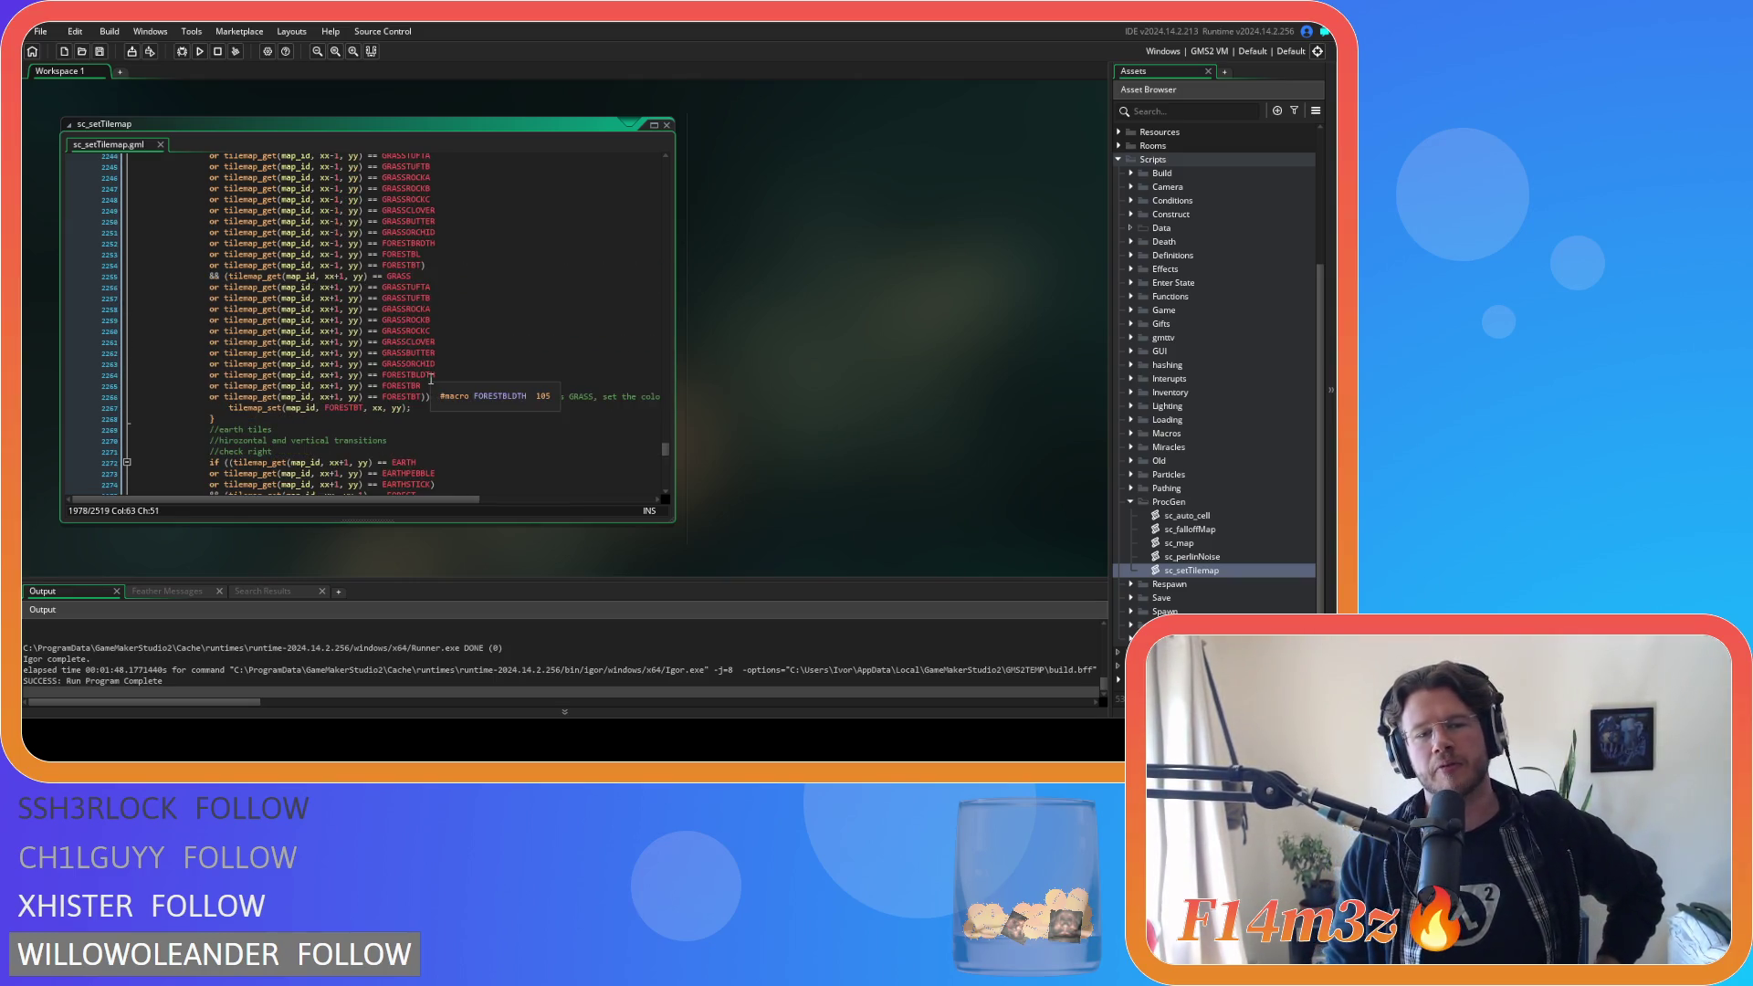
{"action": "scroll", "coordinate": [511, 328], "scroll_direction": "up", "scroll_amount": 3}
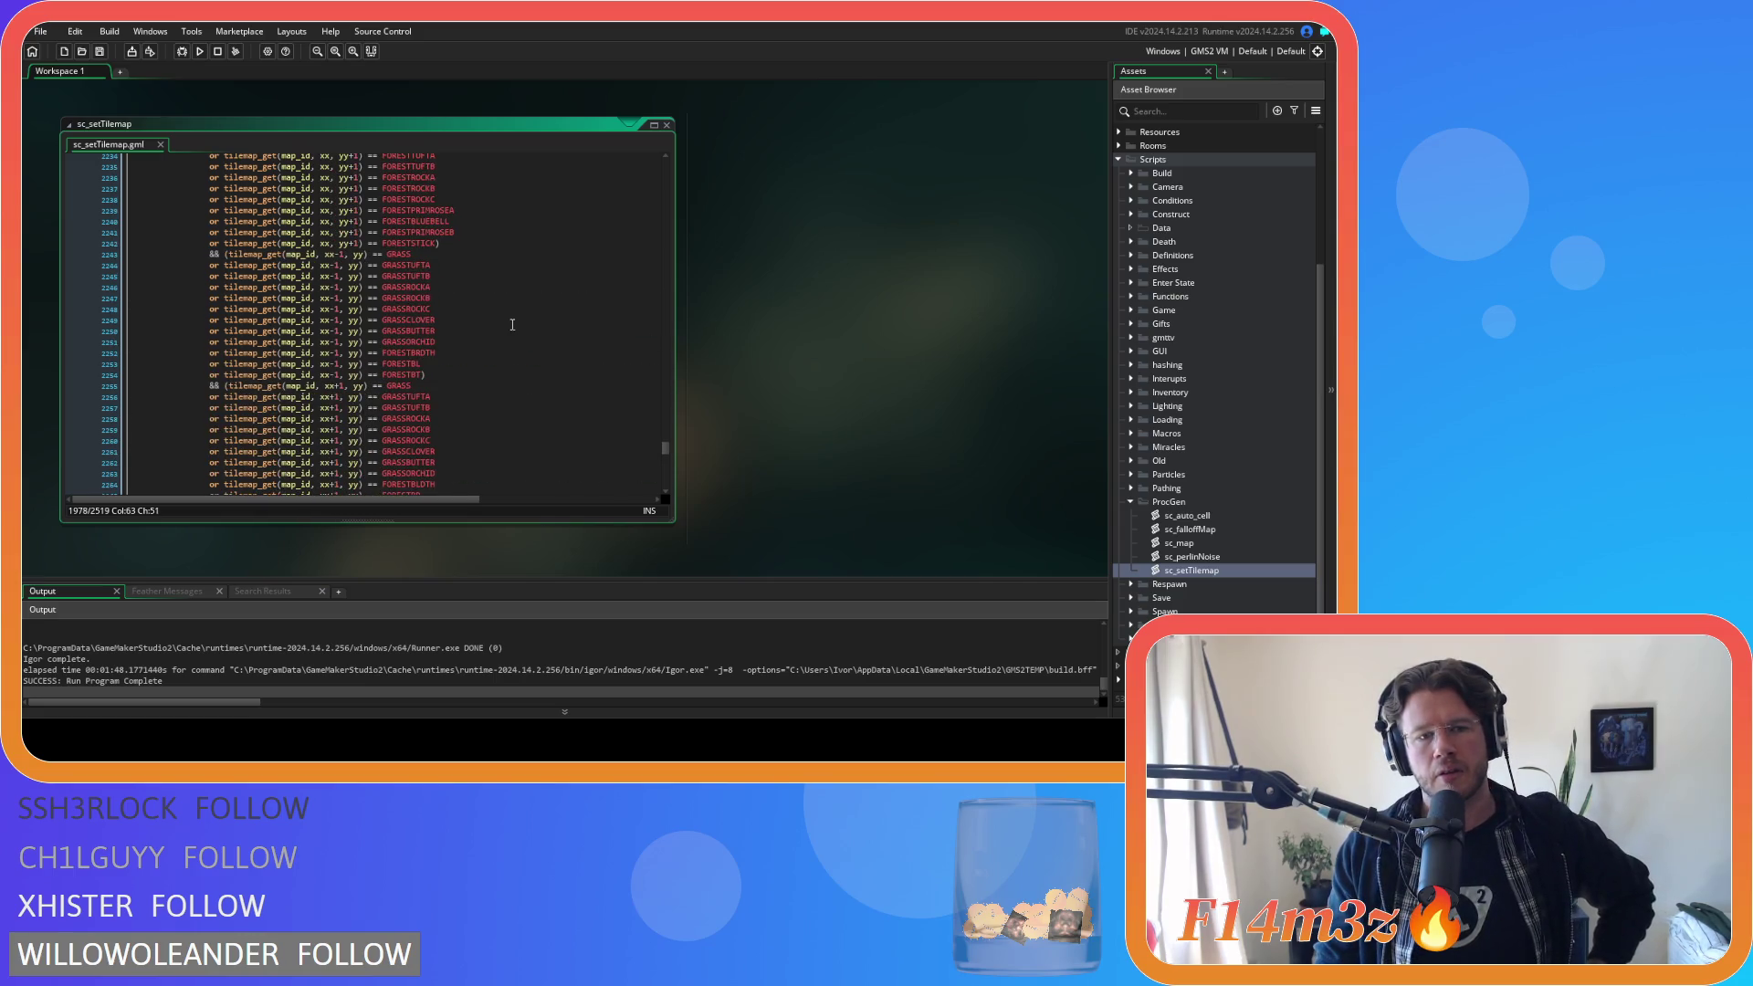
{"action": "scroll", "coordinate": [519, 326], "scroll_direction": "down", "scroll_amount": 15}
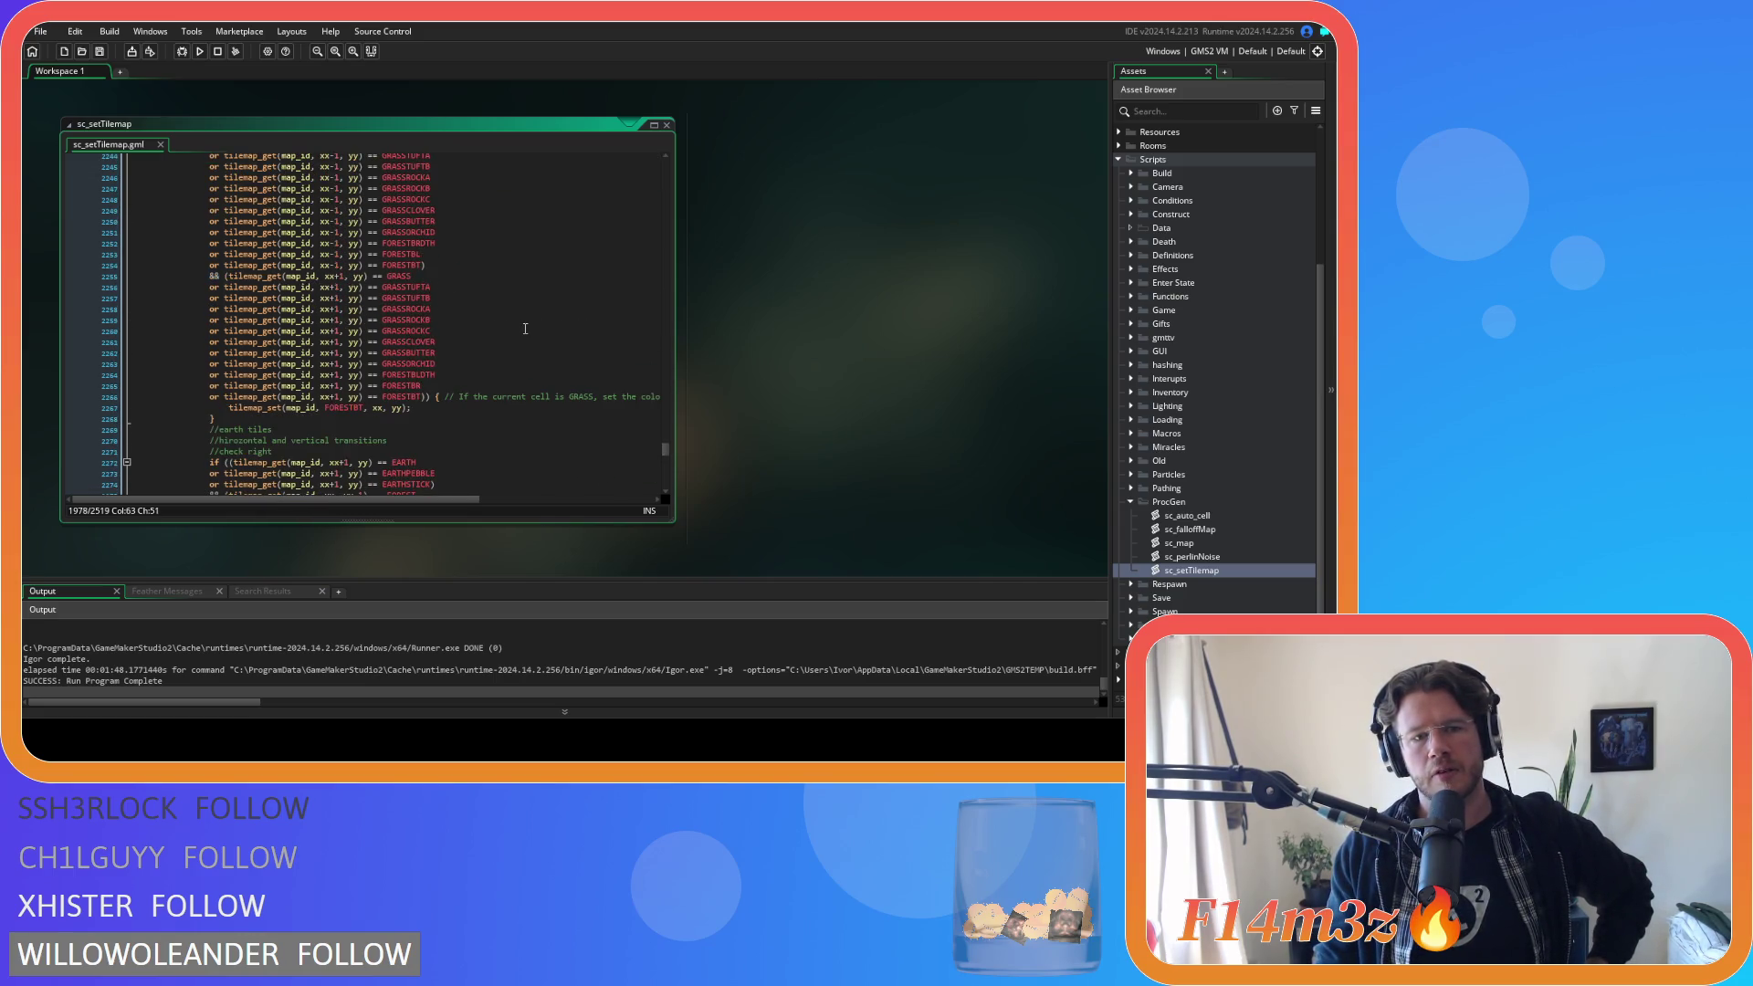
{"action": "scroll", "coordinate": [522, 312], "scroll_direction": "down", "scroll_amount": 20}
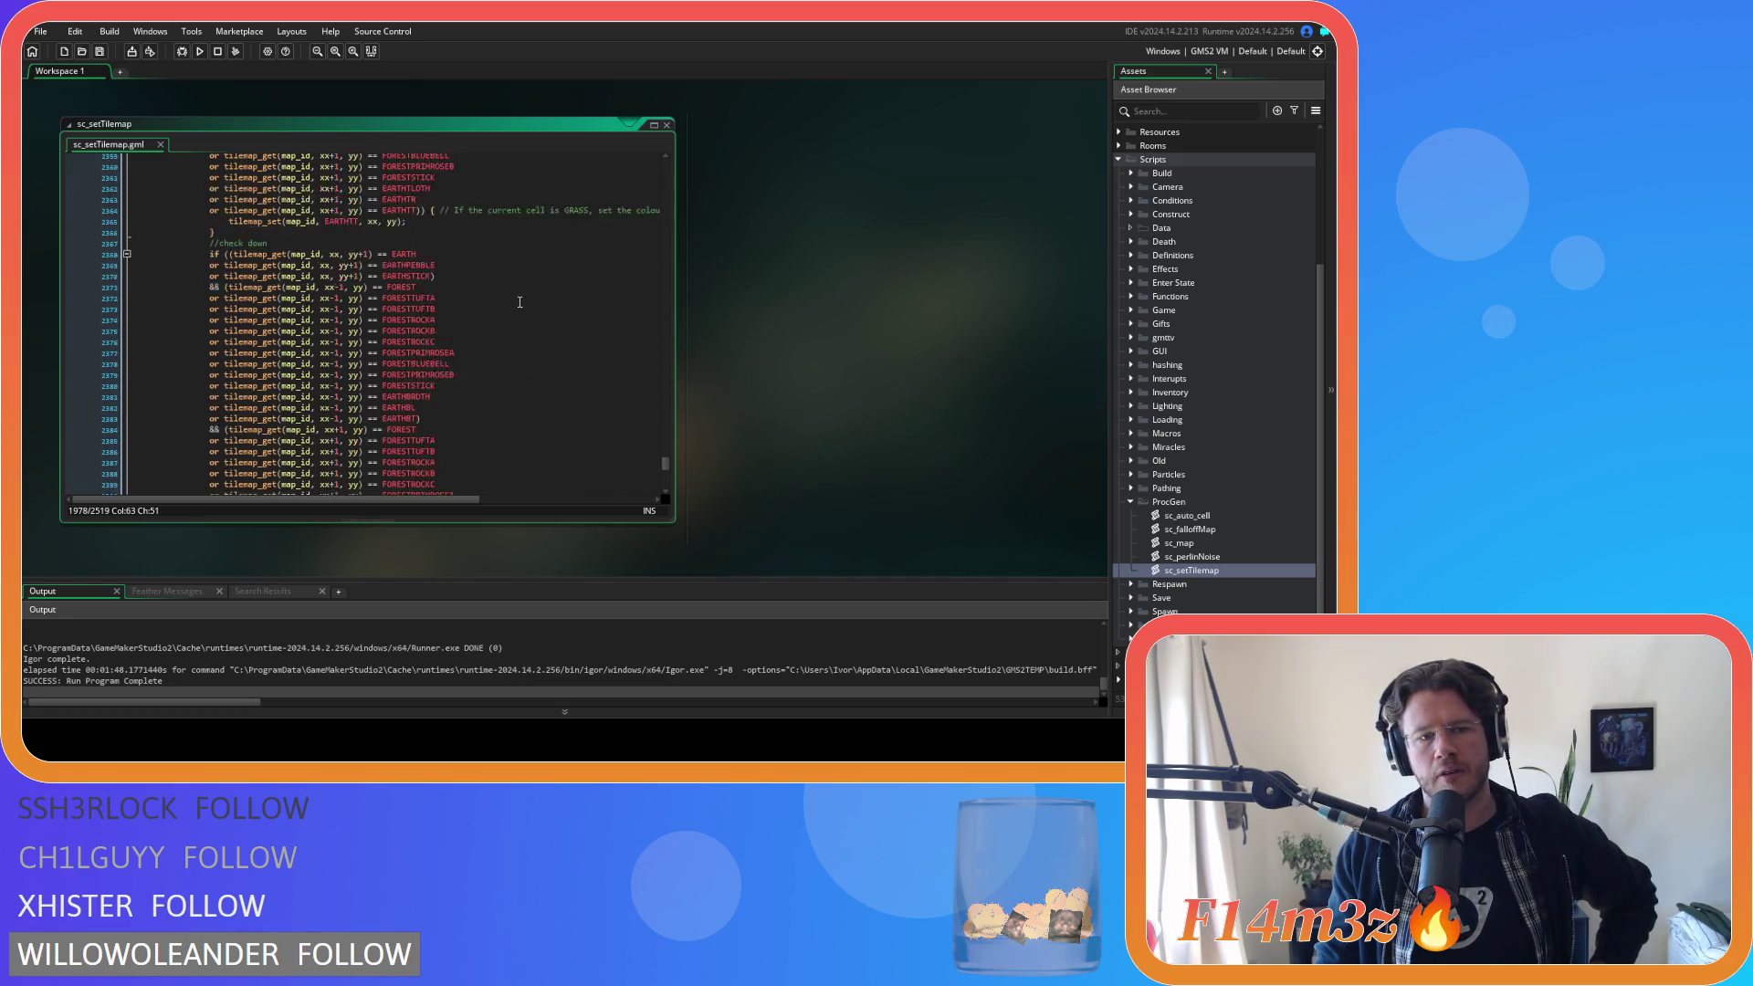
{"action": "scroll", "coordinate": [519, 302], "scroll_direction": "down", "scroll_amount": 20}
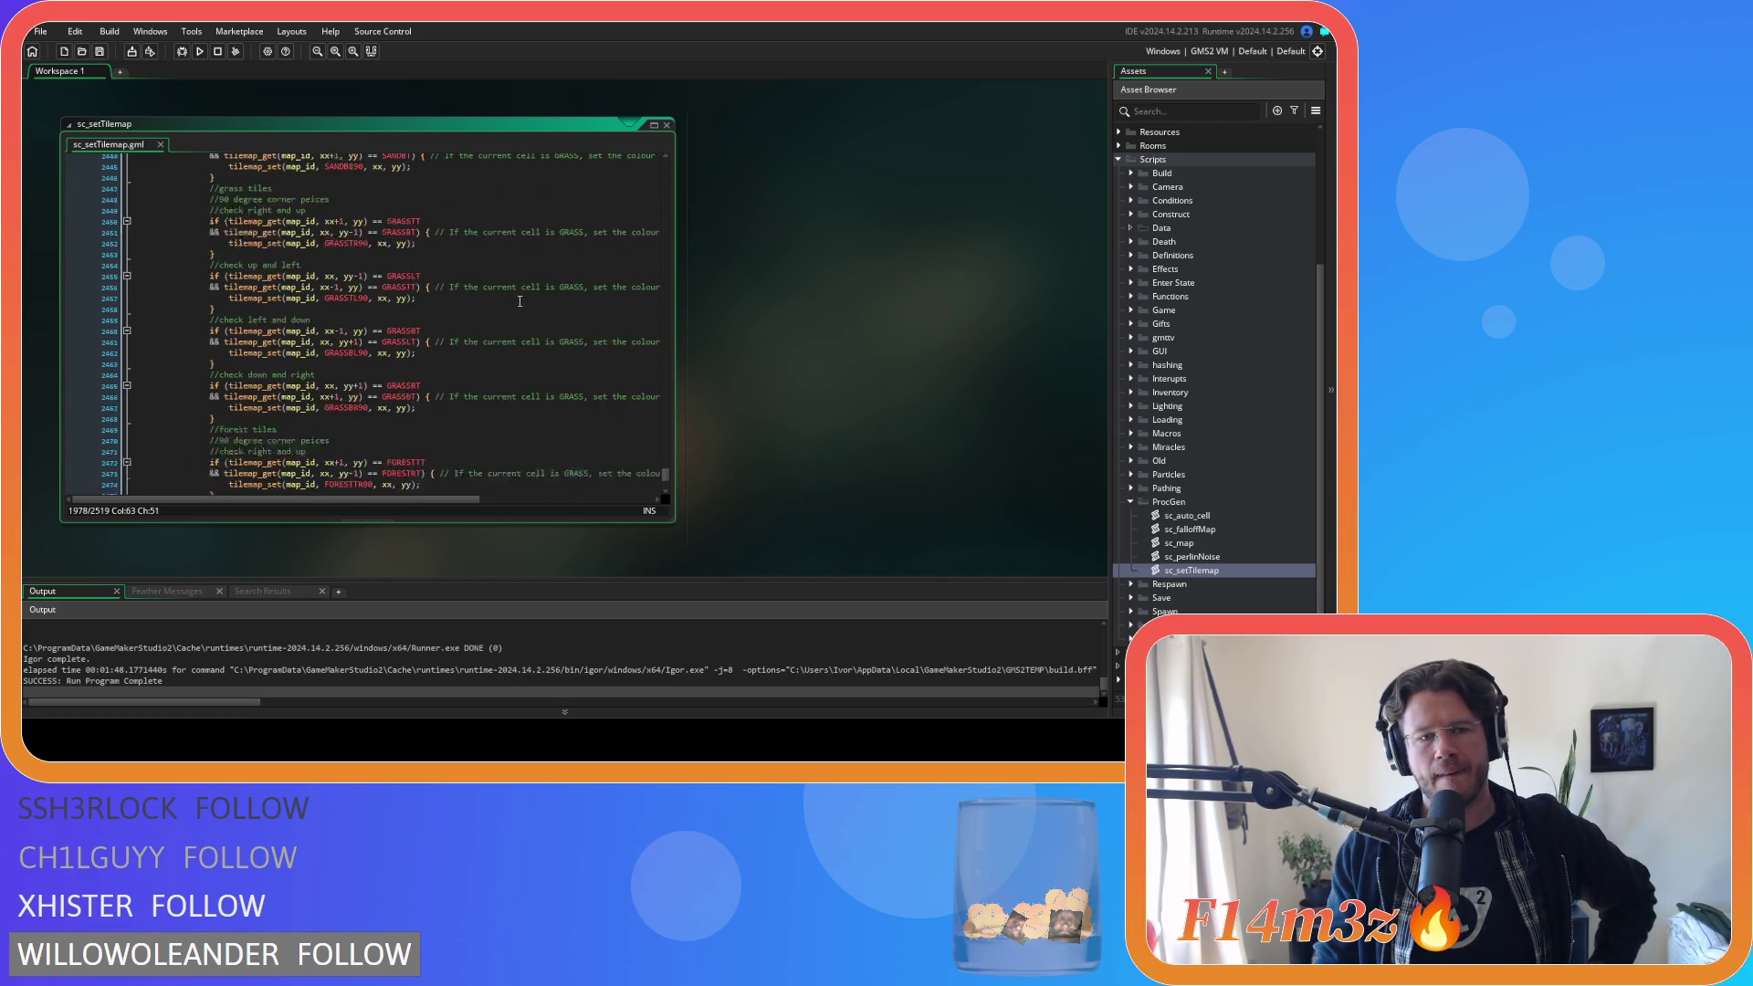
{"action": "scroll", "coordinate": [519, 301], "scroll_direction": "up", "scroll_amount": 16}
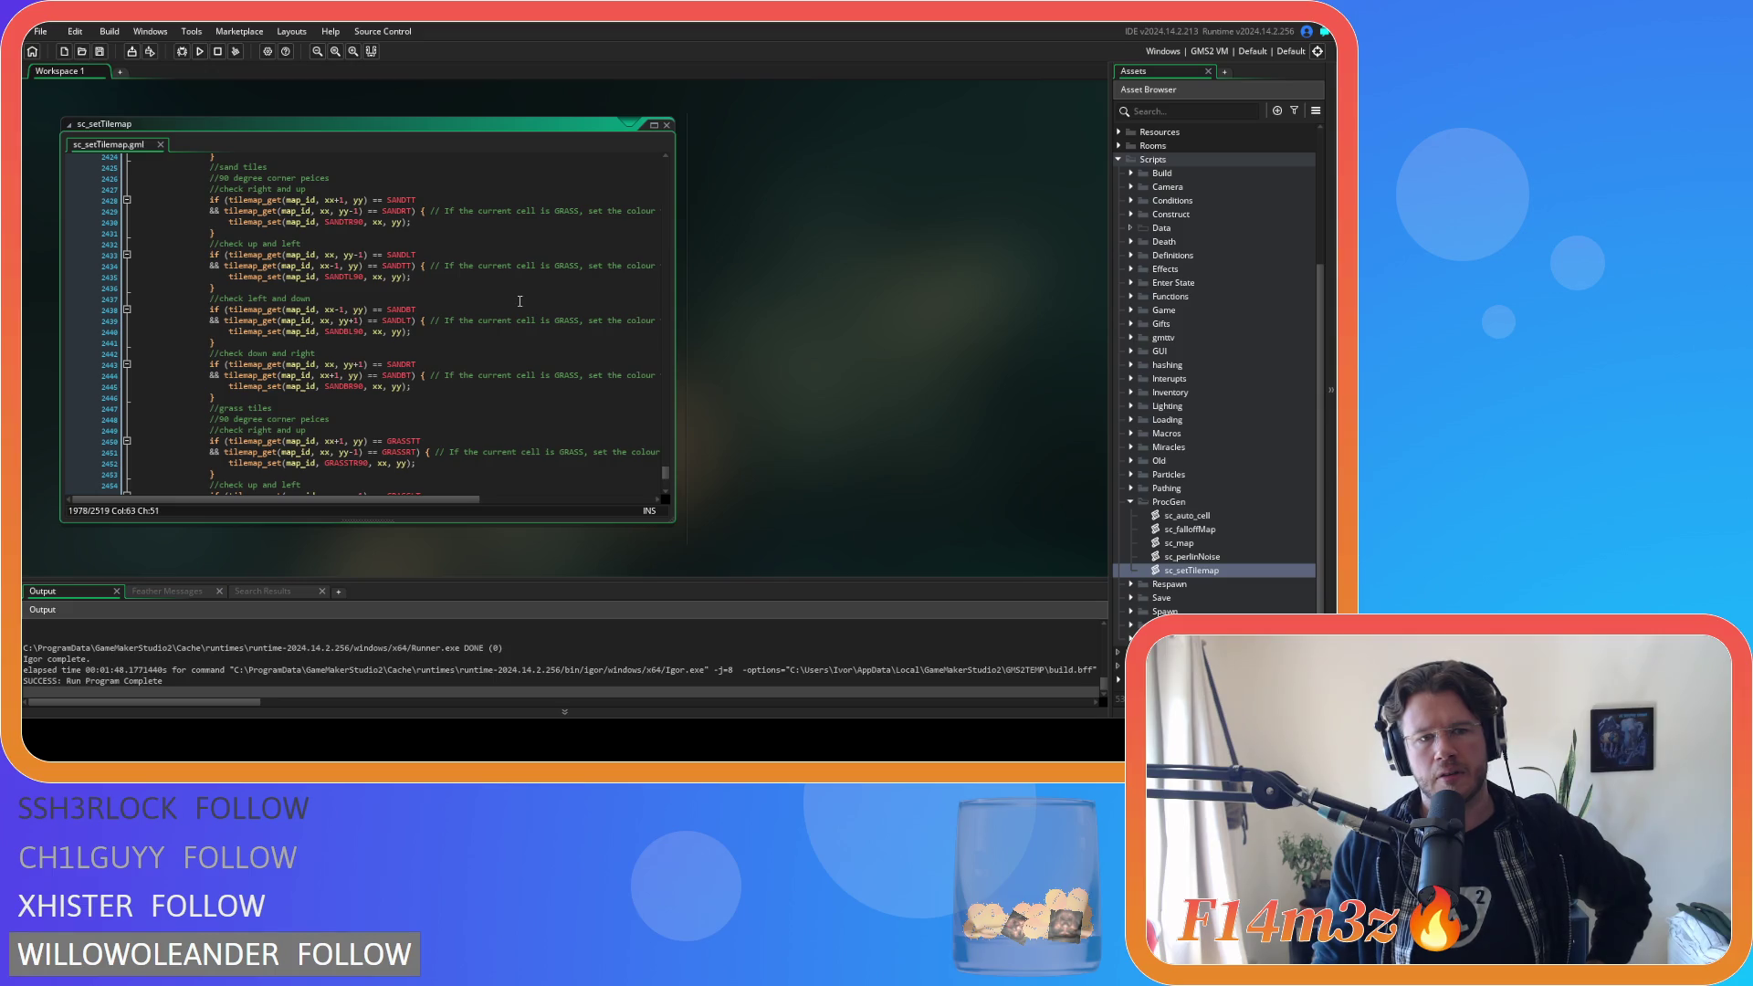
{"action": "scroll", "coordinate": [519, 302], "scroll_direction": "up", "scroll_amount": 5}
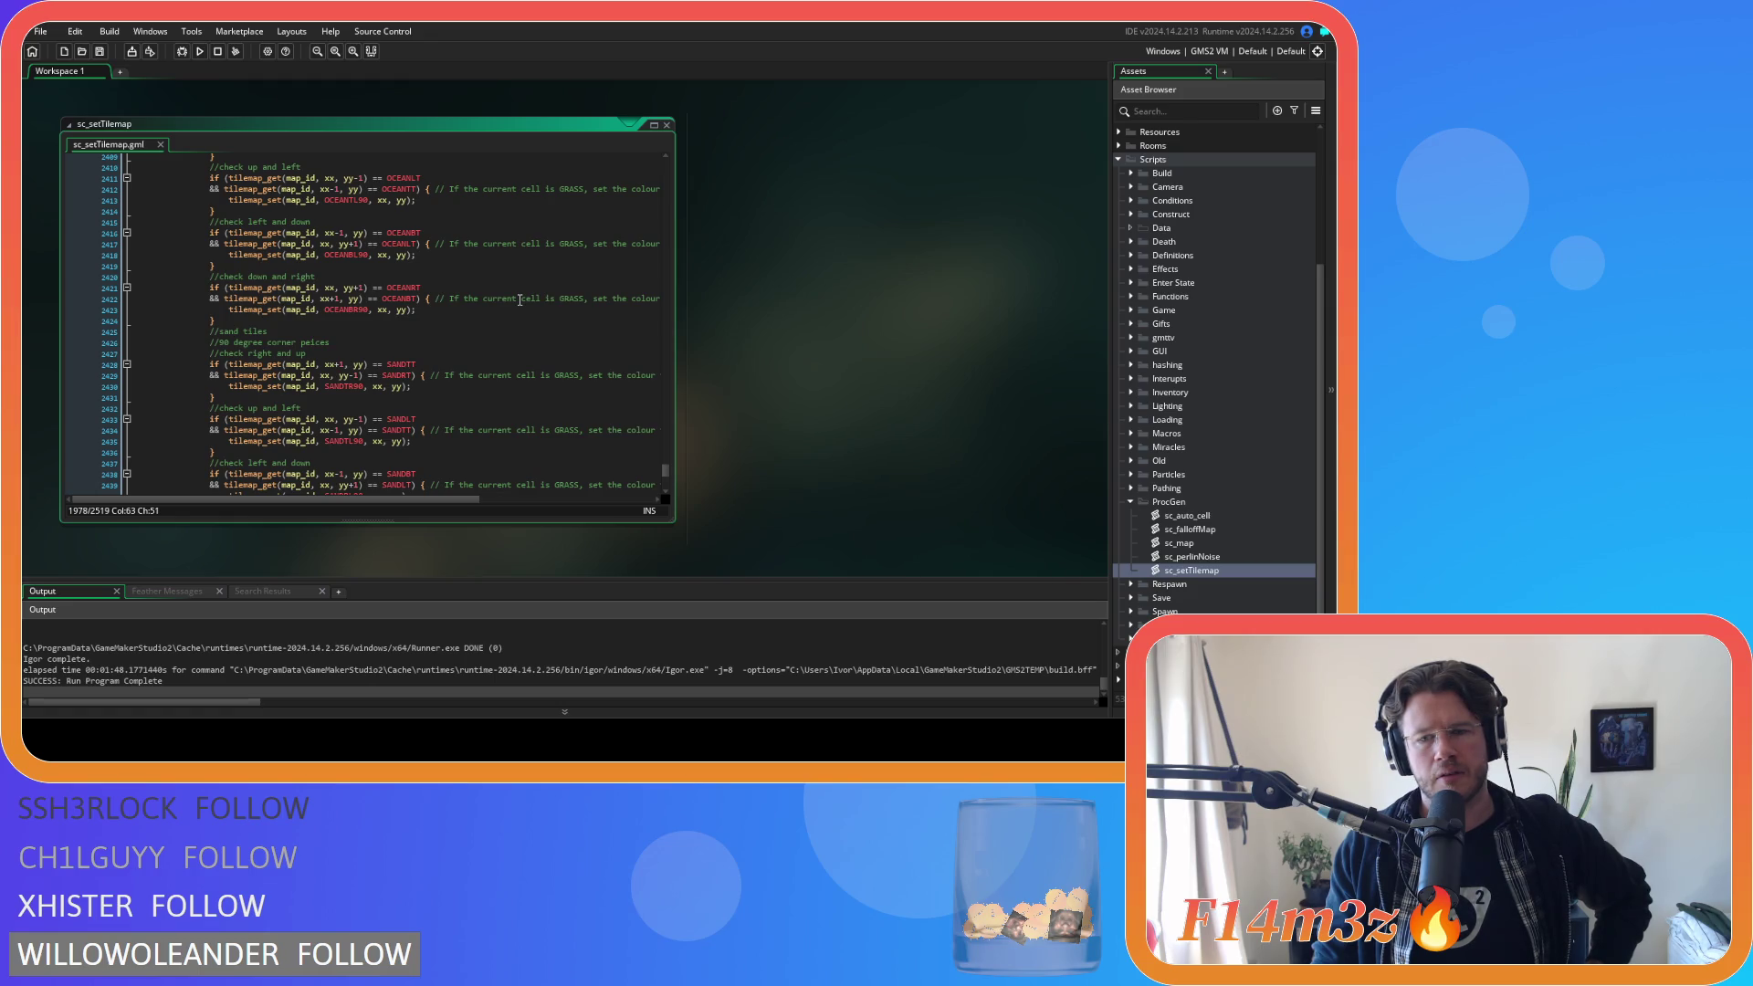
{"action": "scroll", "coordinate": [519, 299], "scroll_direction": "up", "scroll_amount": 2}
{"action": "scroll", "coordinate": [666, 474], "scroll_direction": "down", "scroll_amount": 2}
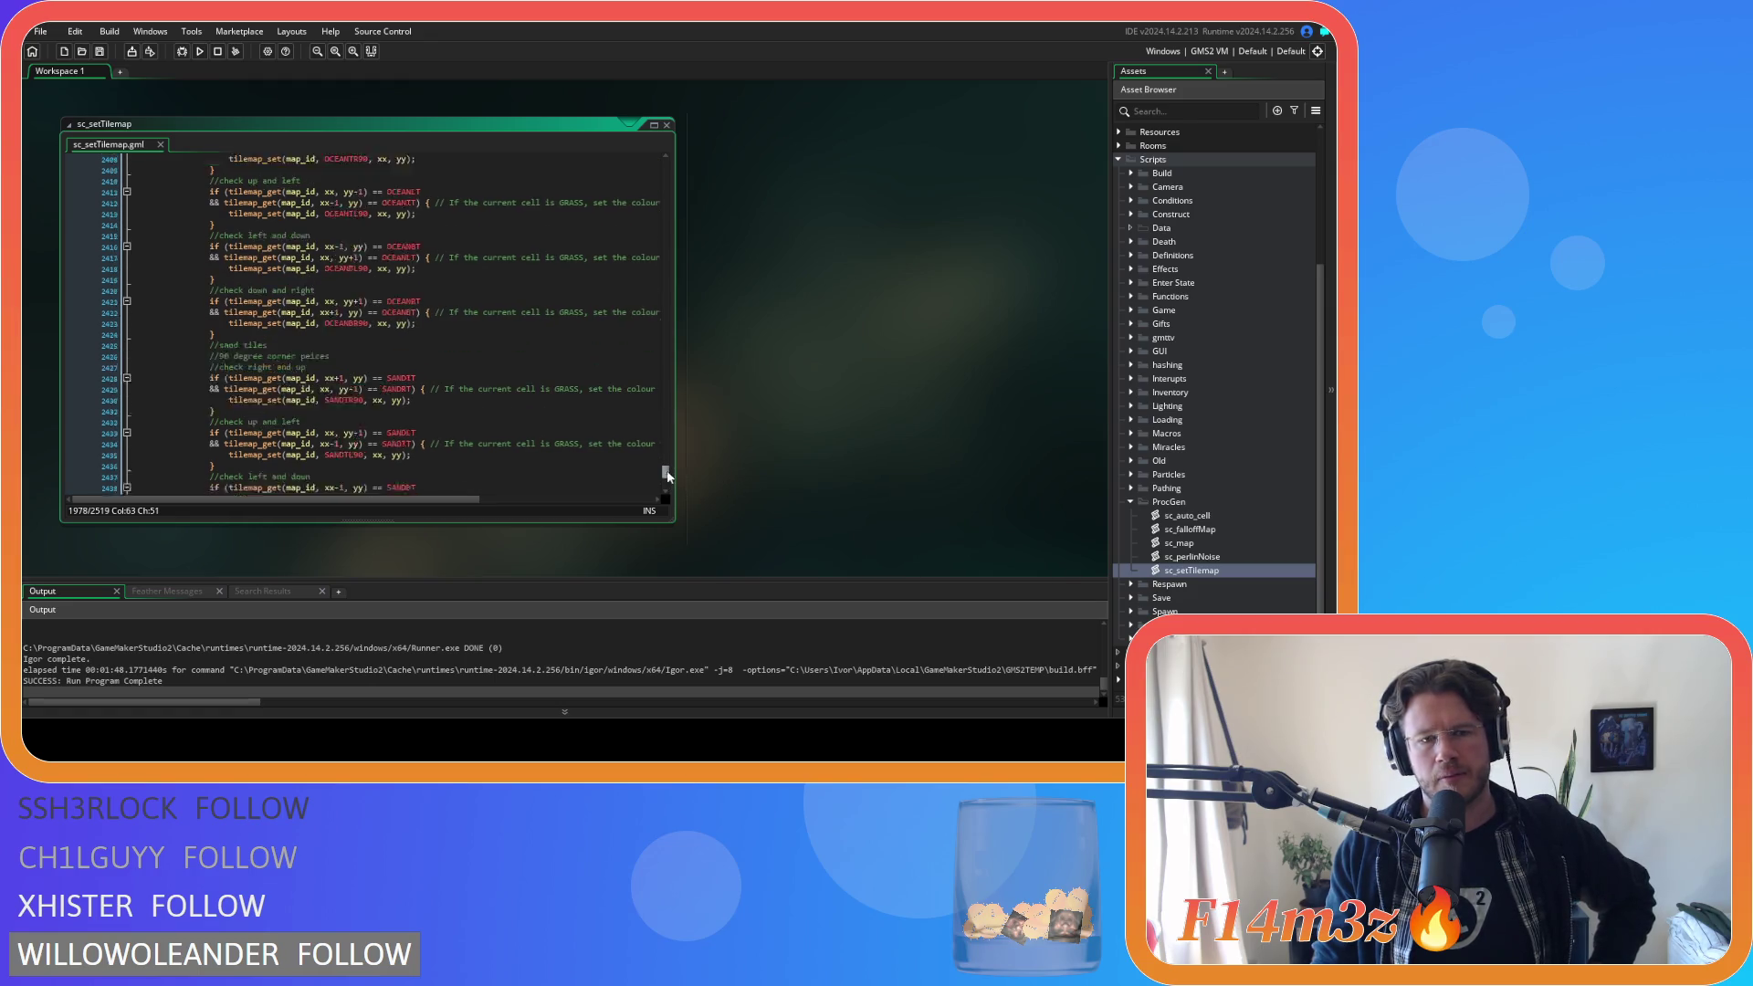
{"action": "left_click_drag", "start_coordinate": [666, 474], "coordinate": [666, 165]}
{"action": "scroll", "coordinate": [607, 326], "scroll_direction": "down", "scroll_amount": 8}
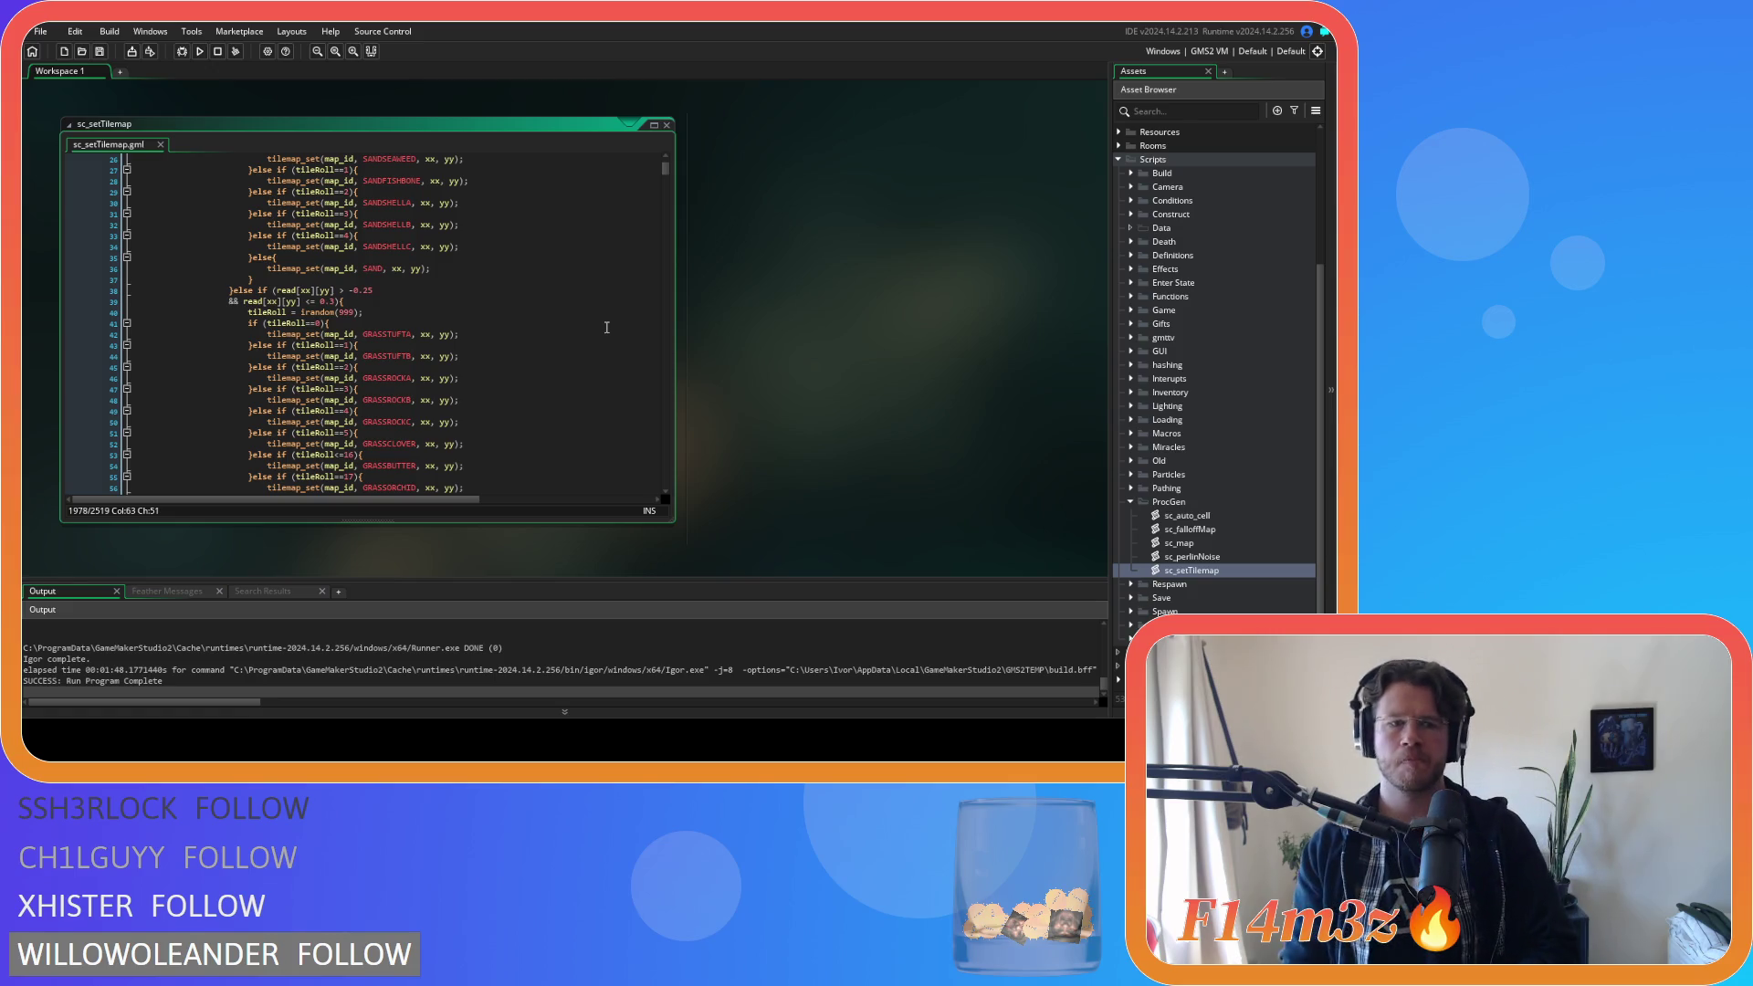
{"action": "scroll", "coordinate": [455, 401], "scroll_direction": "down", "scroll_amount": 6}
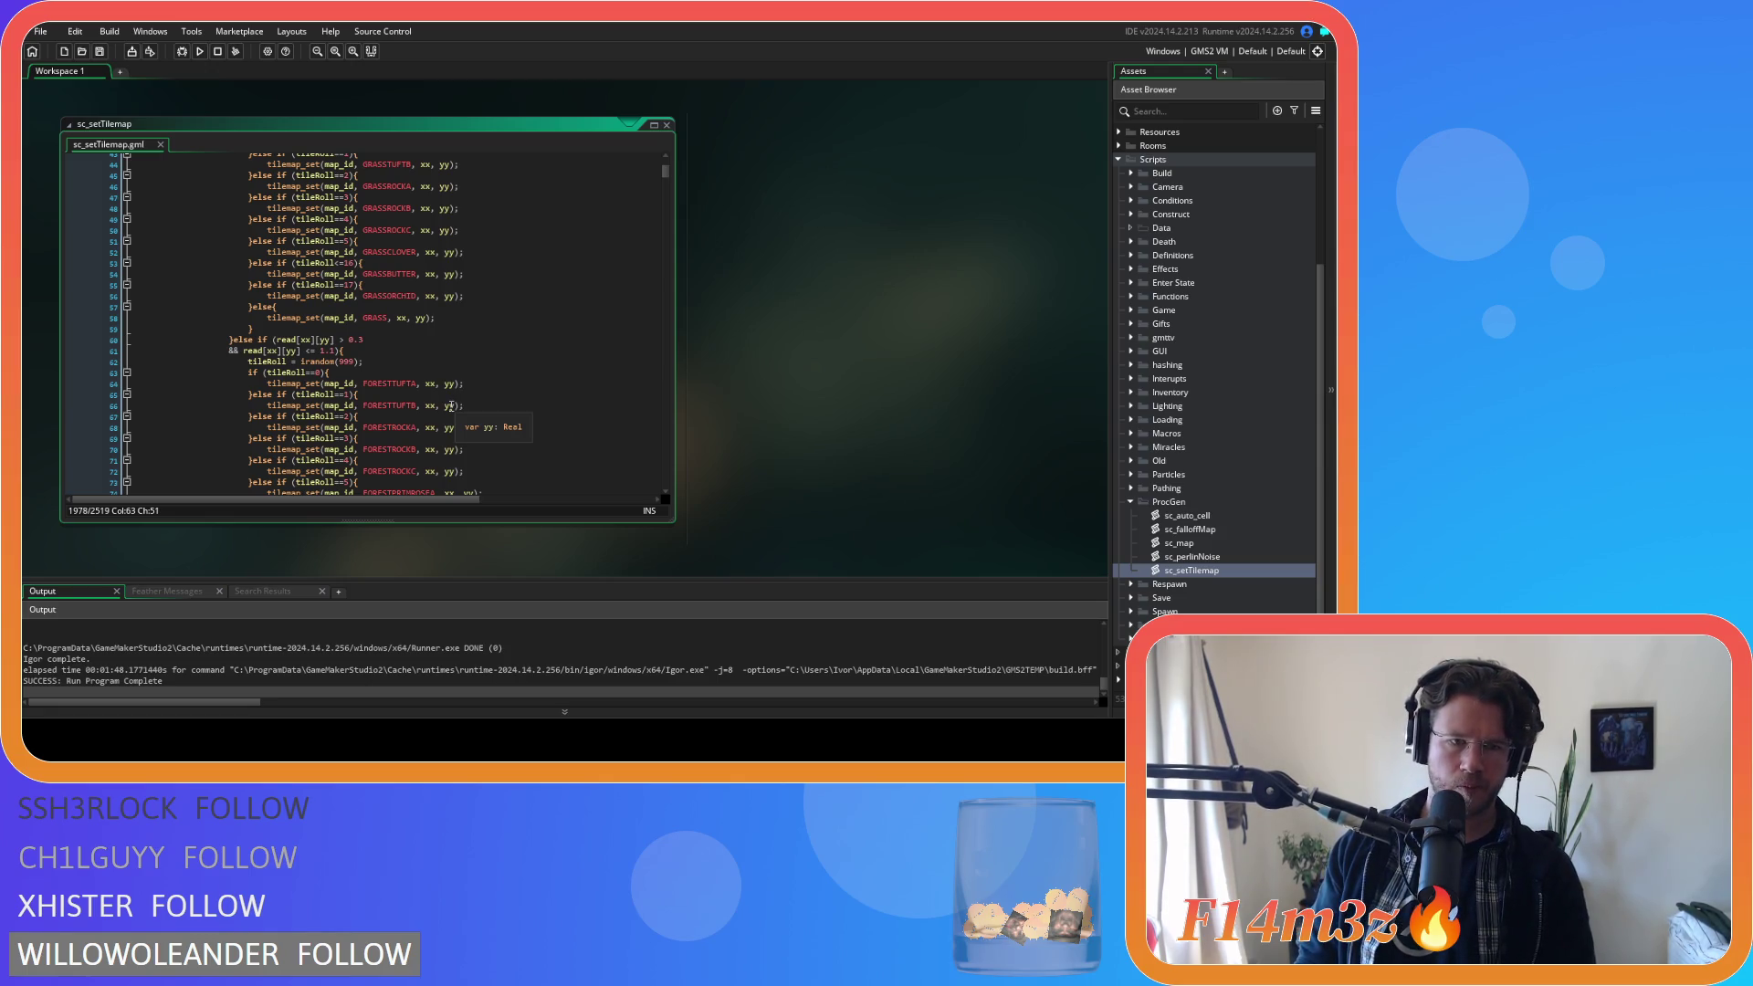
{"action": "scroll", "coordinate": [451, 406], "scroll_direction": "down", "scroll_amount": 2}
{"action": "scroll", "coordinate": [451, 407], "scroll_direction": "up", "scroll_amount": 6}
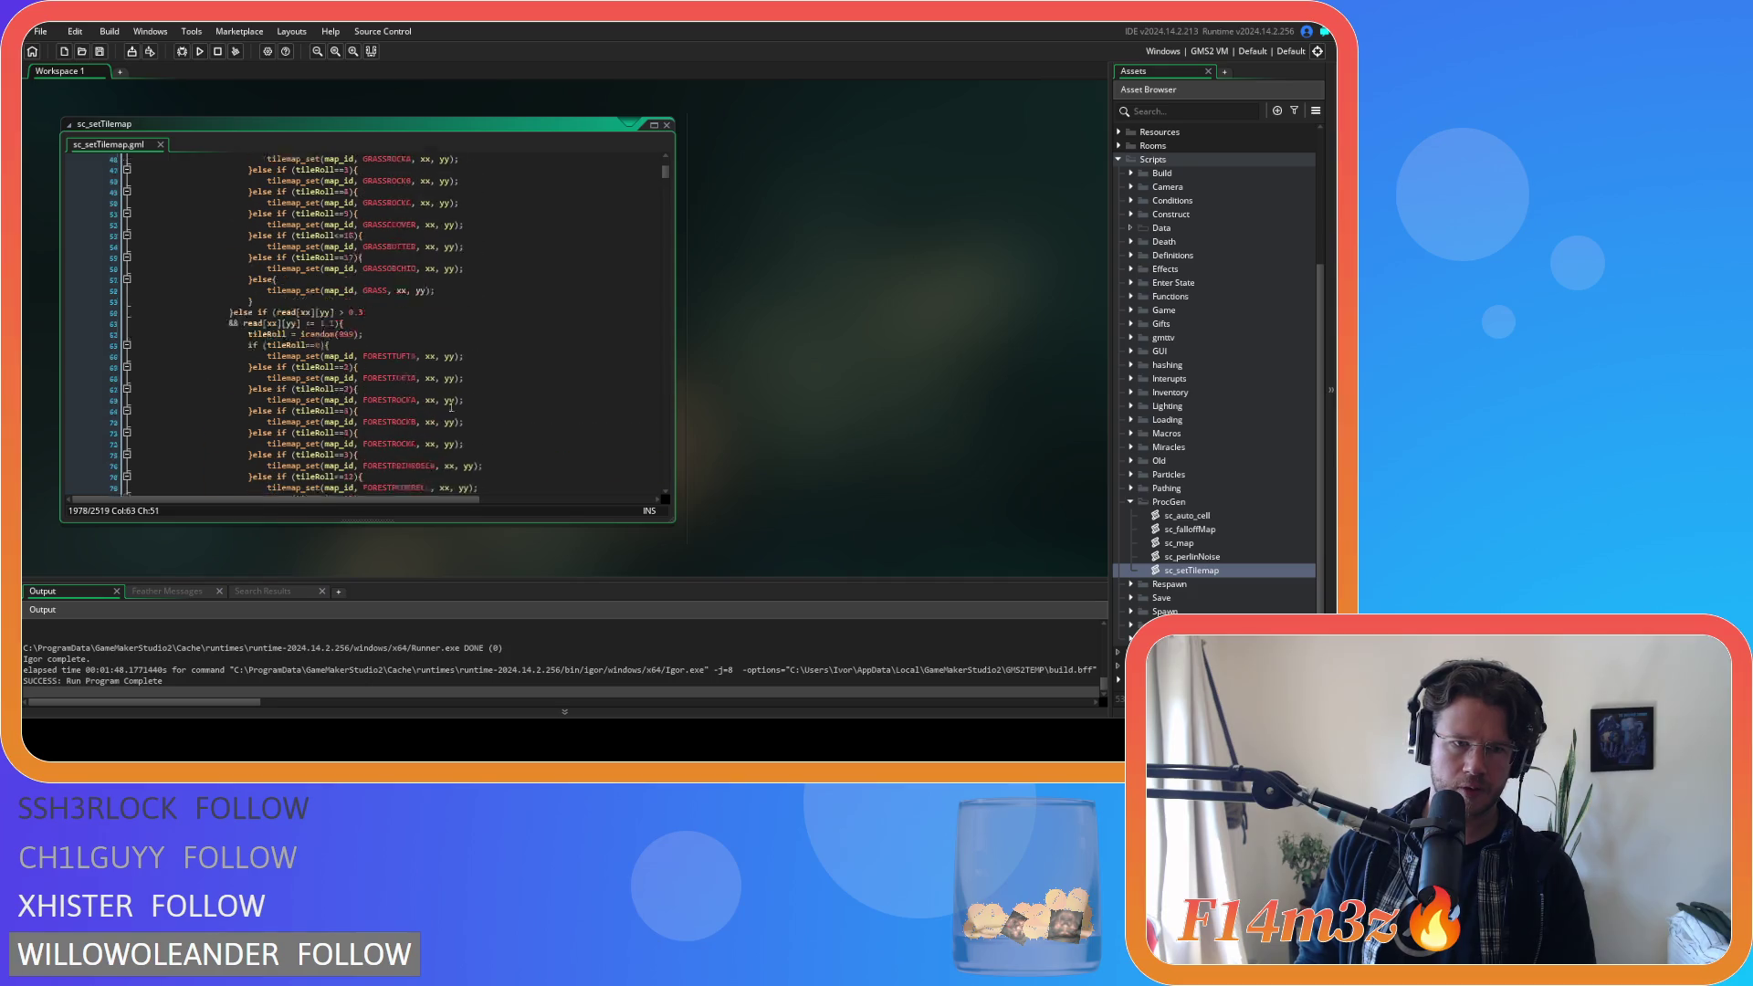
{"action": "scroll", "coordinate": [451, 406], "scroll_direction": "up", "scroll_amount": 1}
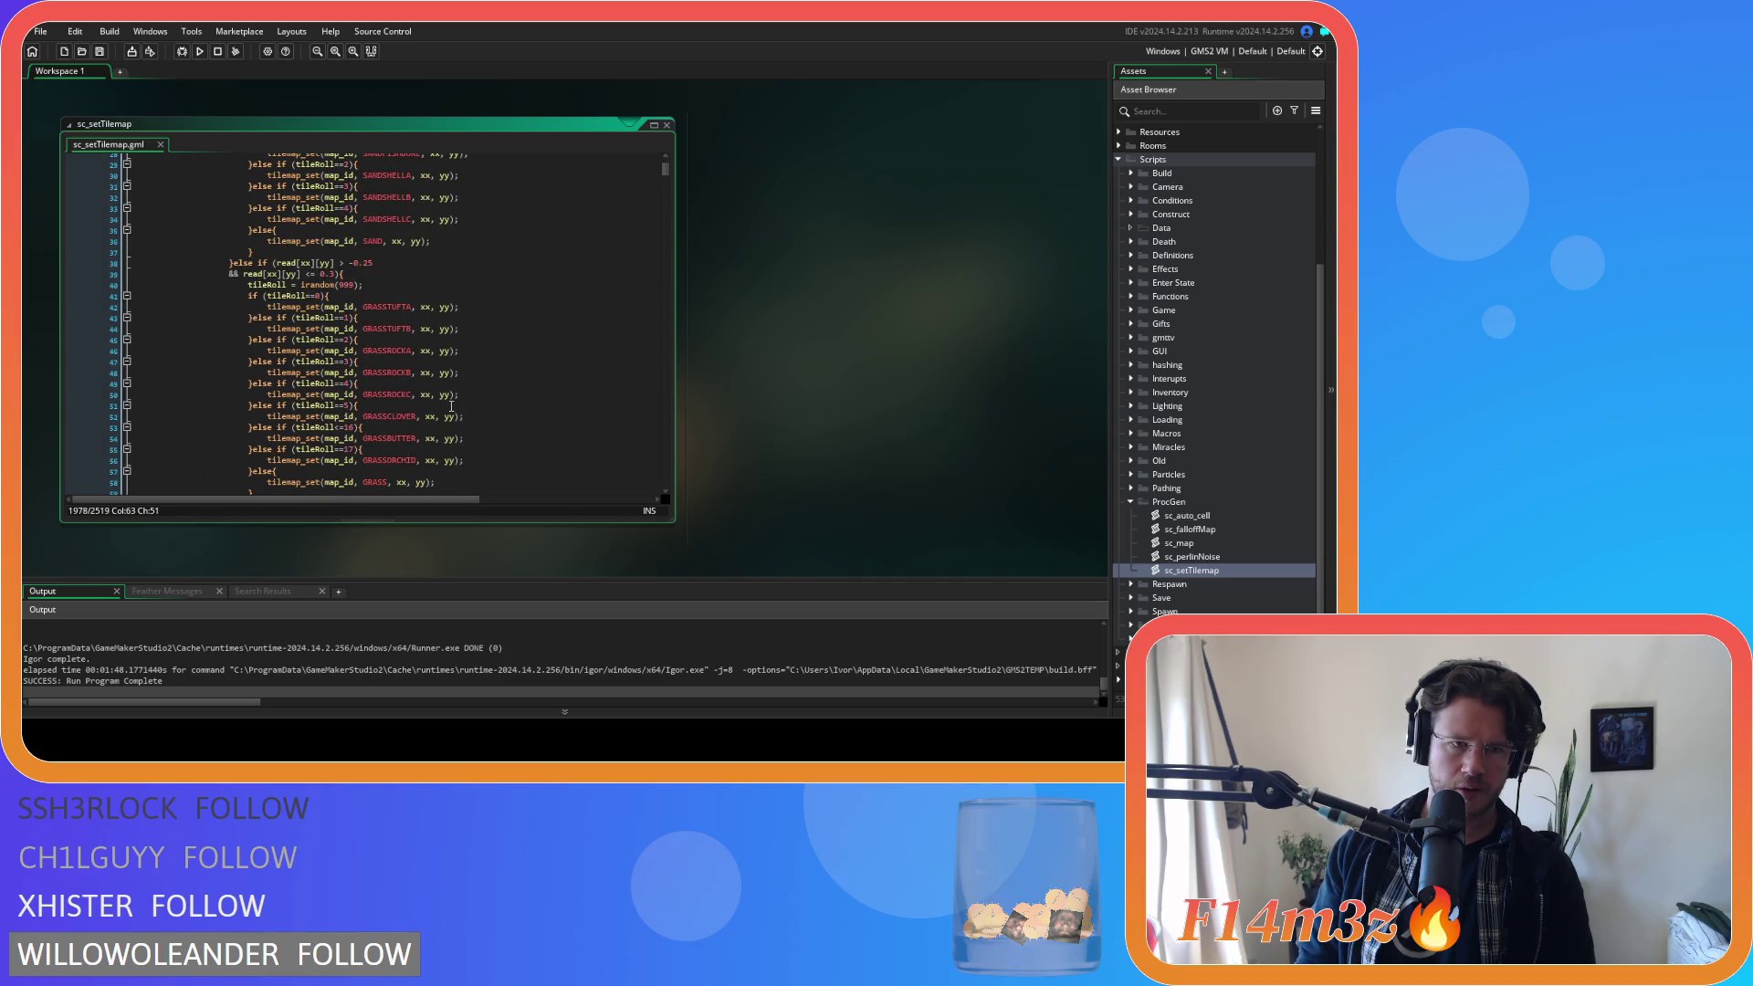
{"action": "scroll", "coordinate": [451, 405], "scroll_direction": "down", "scroll_amount": 1}
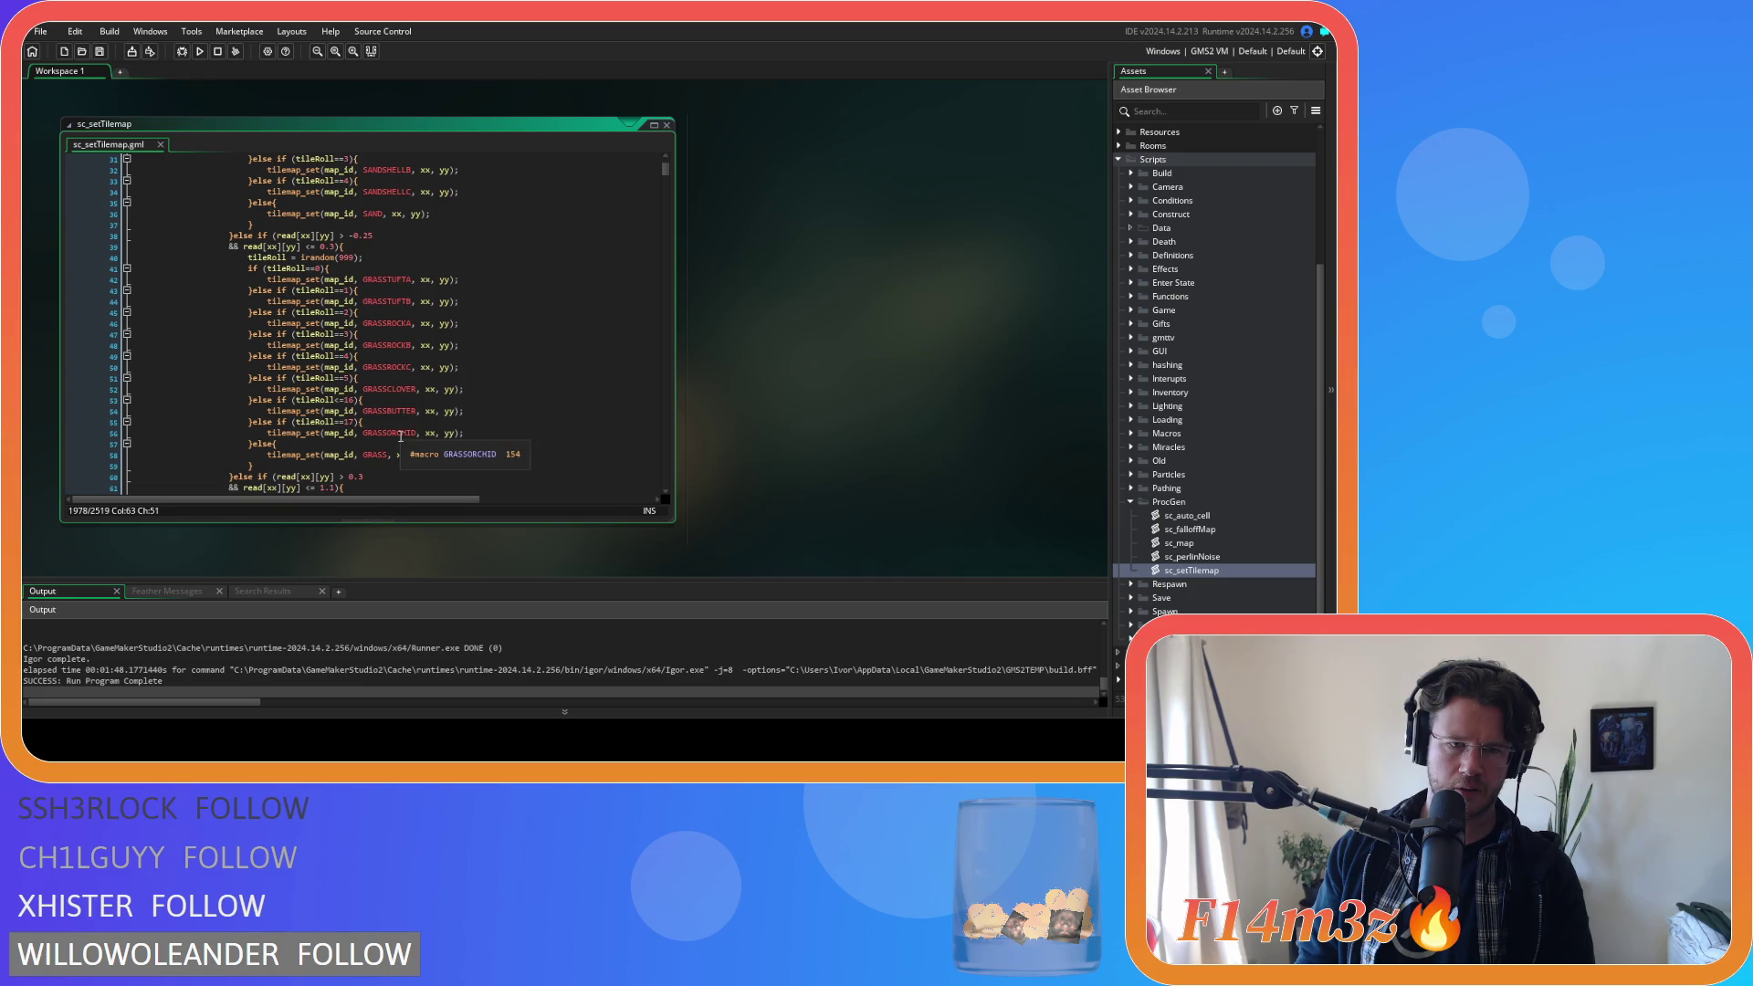
{"action": "left_click", "coordinate": [363, 411]}
{"action": "key", "text": "Up"}
{"action": "scroll", "coordinate": [441, 426], "scroll_direction": "up", "scroll_amount": 4}
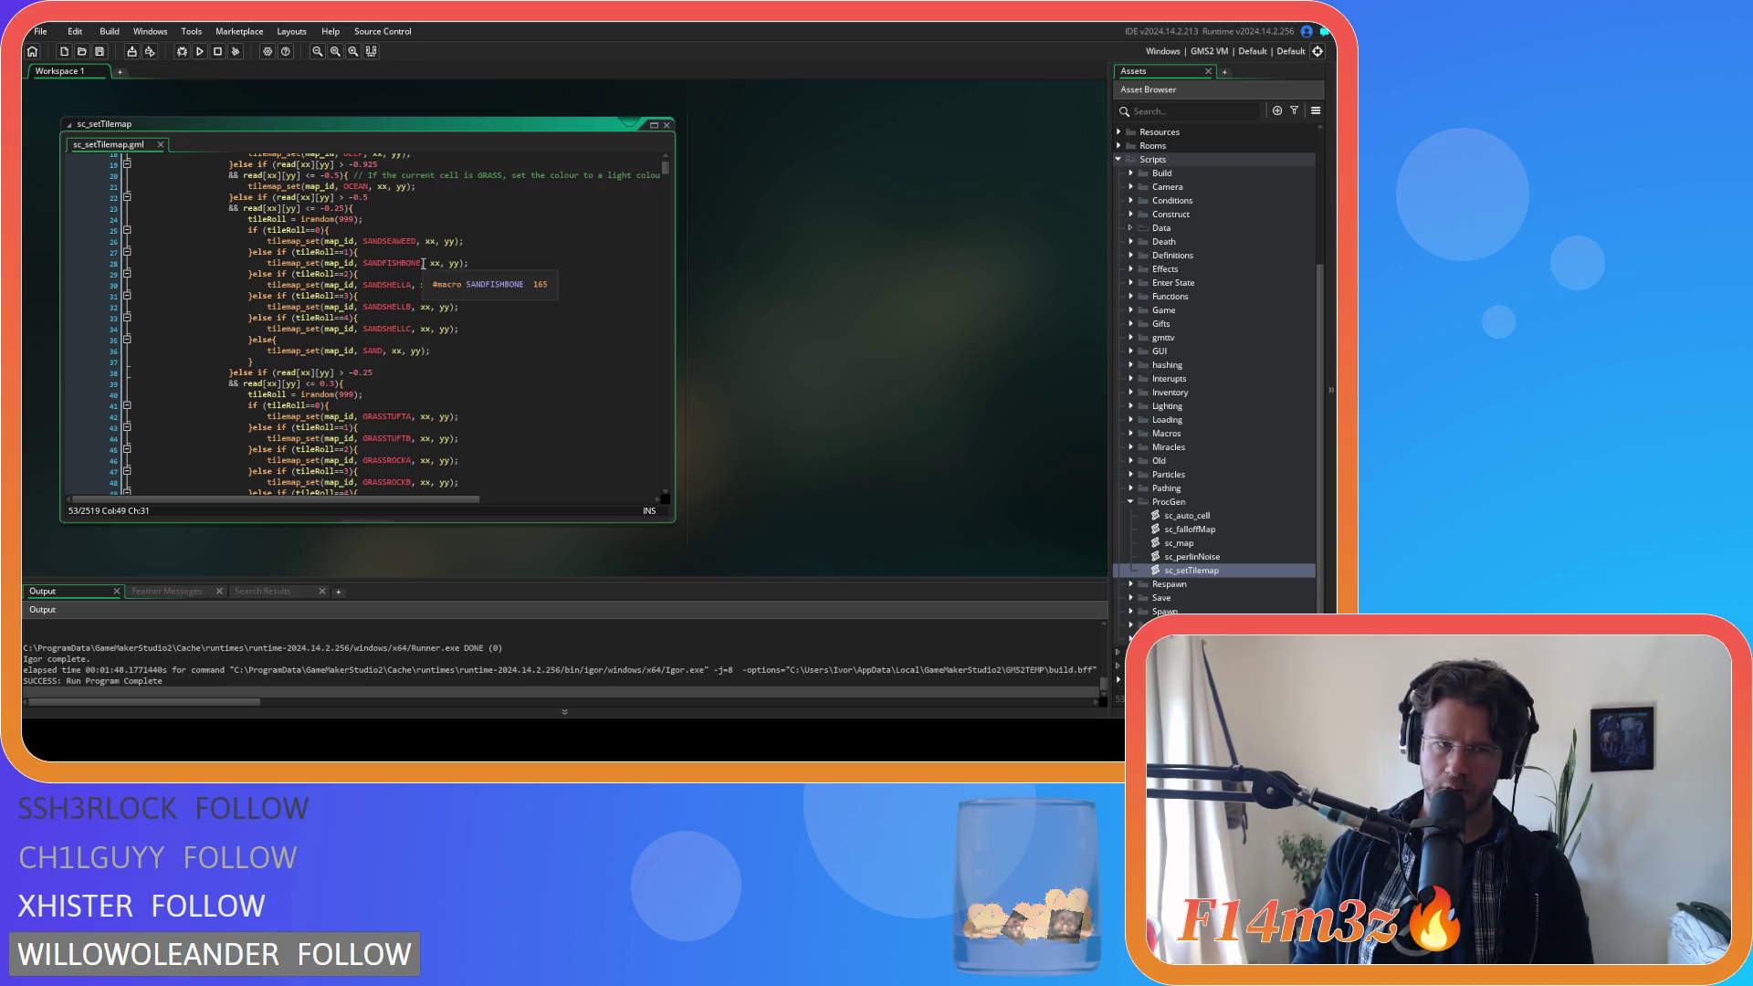
{"action": "scroll", "coordinate": [423, 264], "scroll_direction": "up", "scroll_amount": 4}
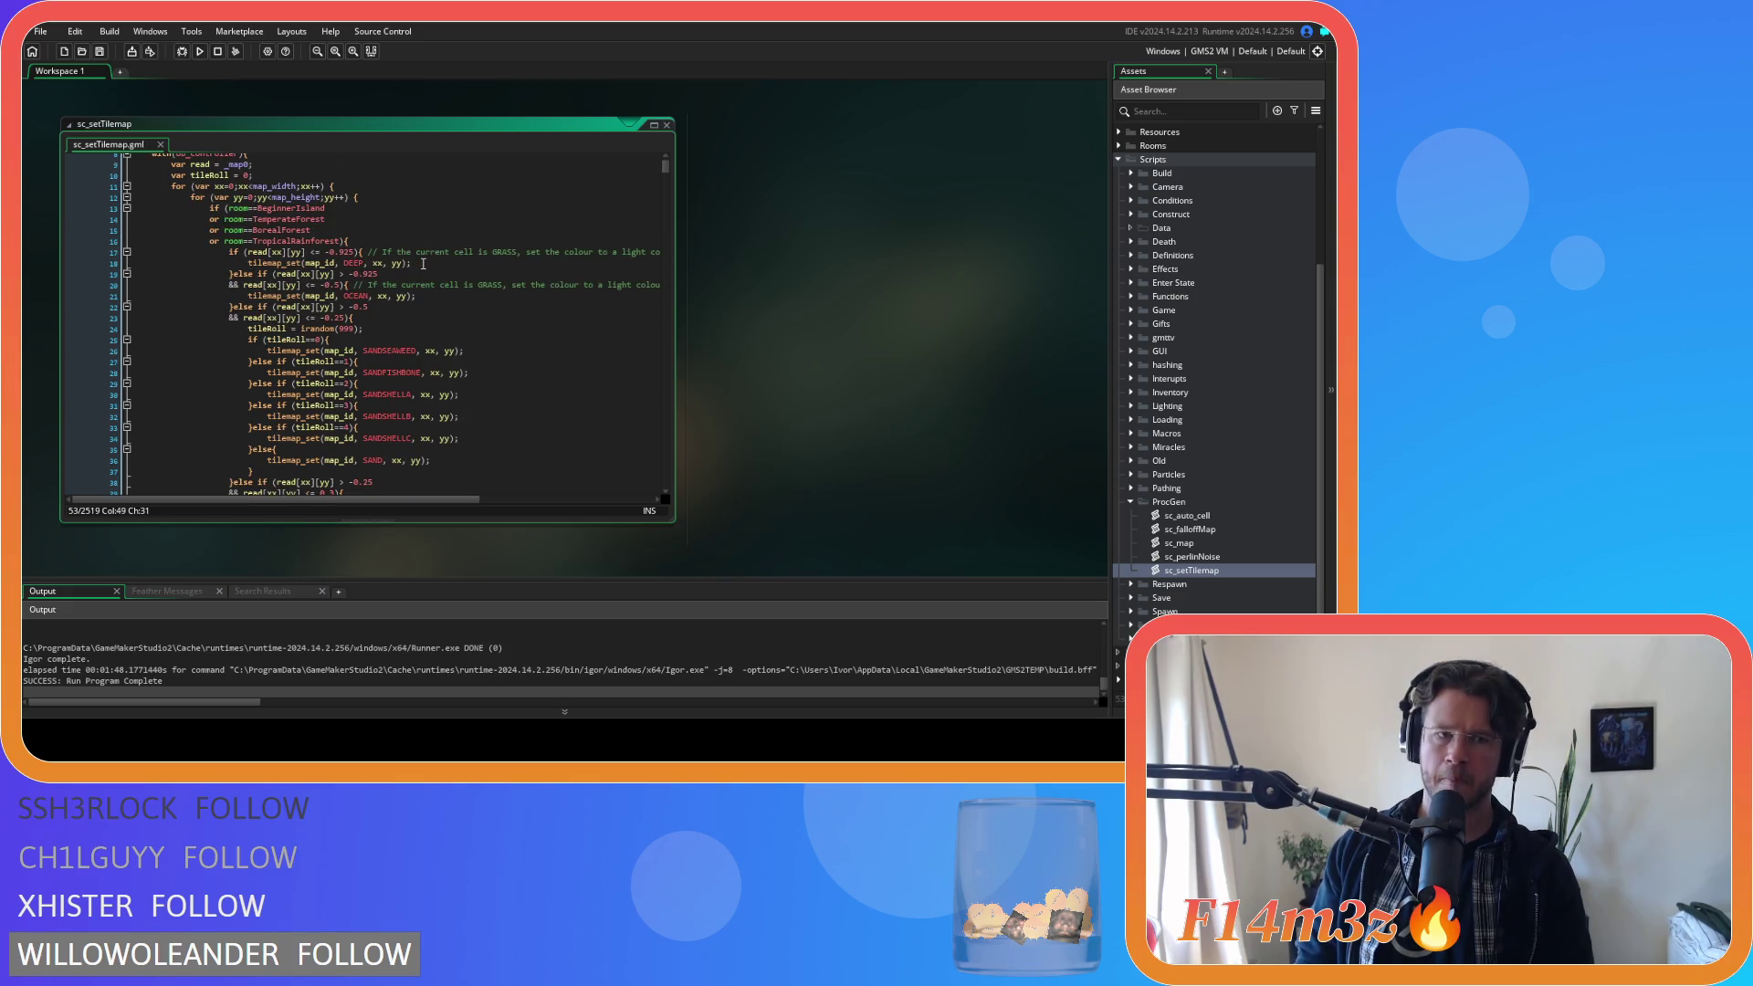
{"action": "scroll", "coordinate": [422, 263], "scroll_direction": "down", "scroll_amount": 12}
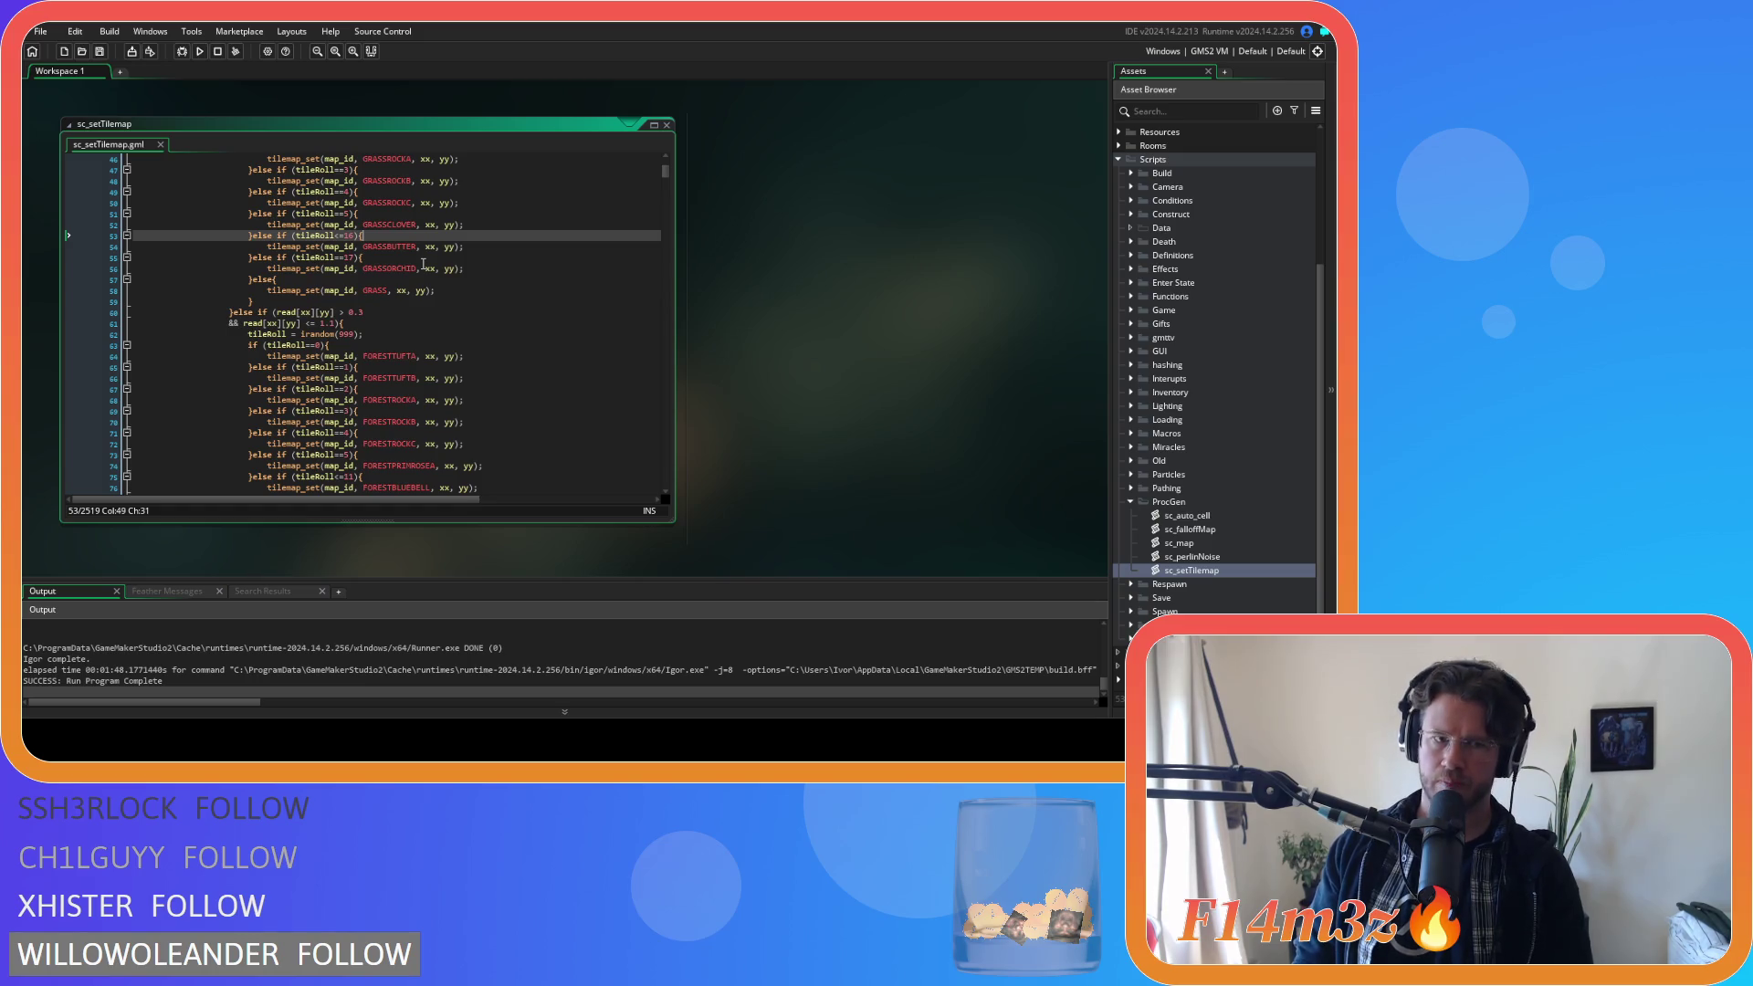
{"action": "scroll", "coordinate": [422, 264], "scroll_direction": "down", "scroll_amount": 17}
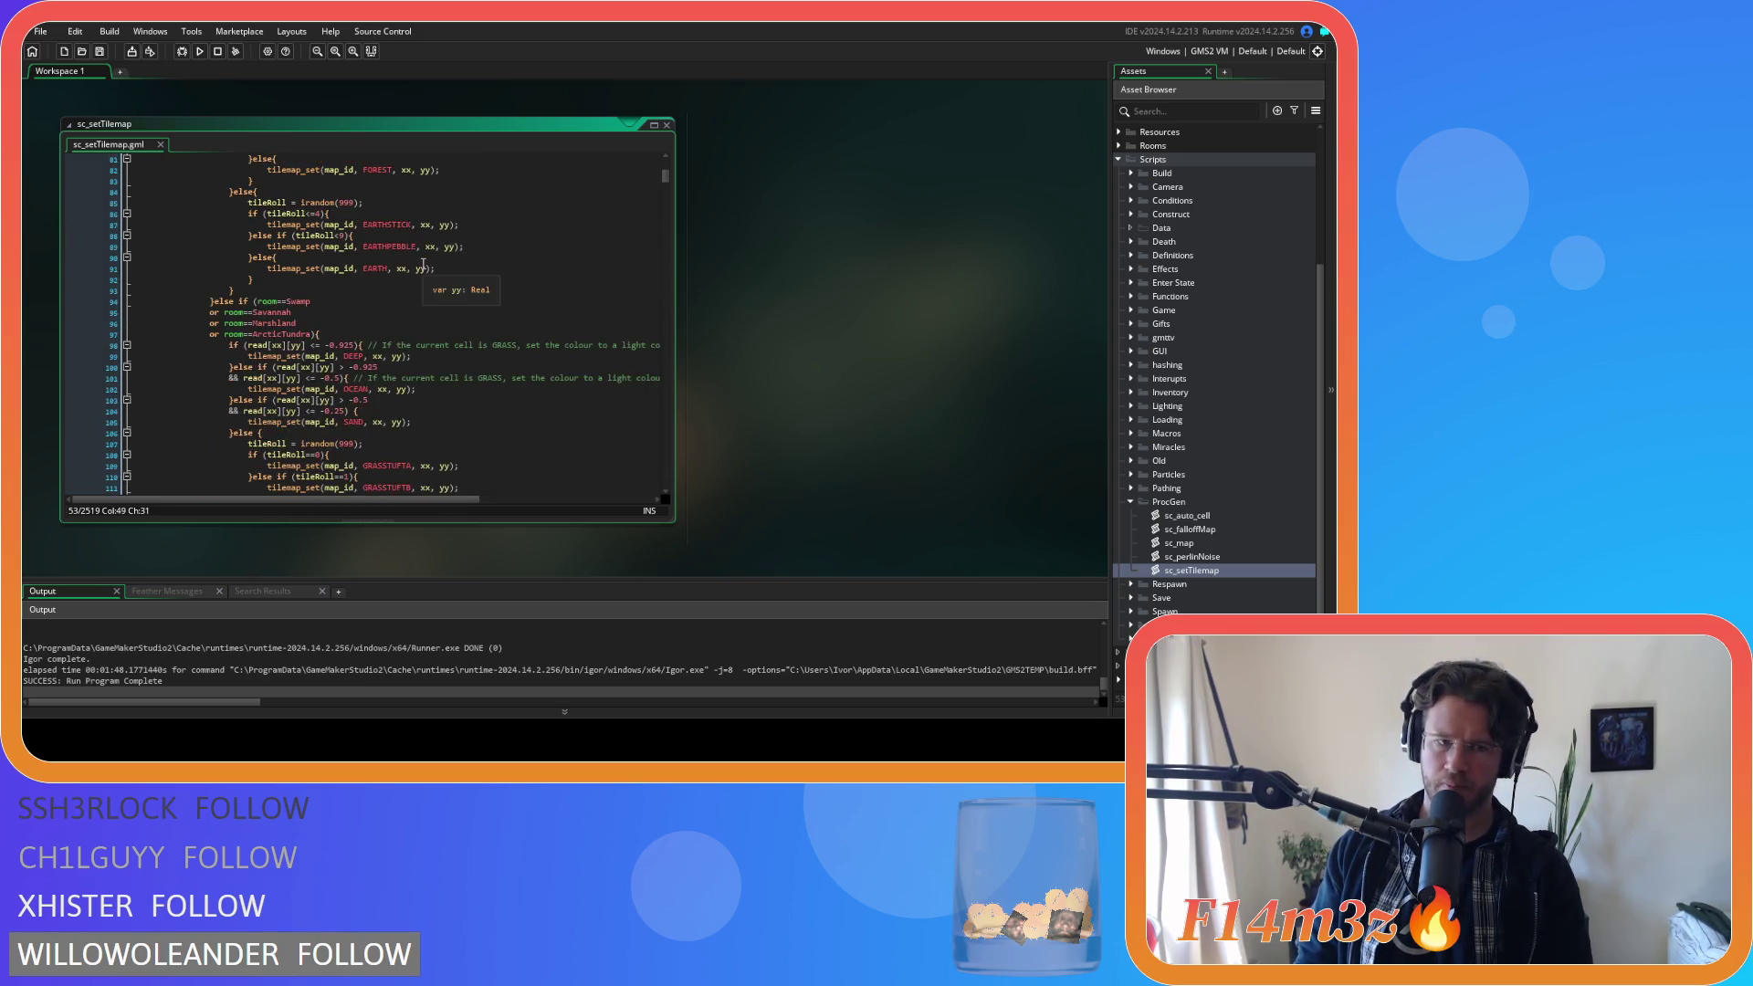
{"action": "scroll", "coordinate": [423, 263], "scroll_direction": "down", "scroll_amount": 6}
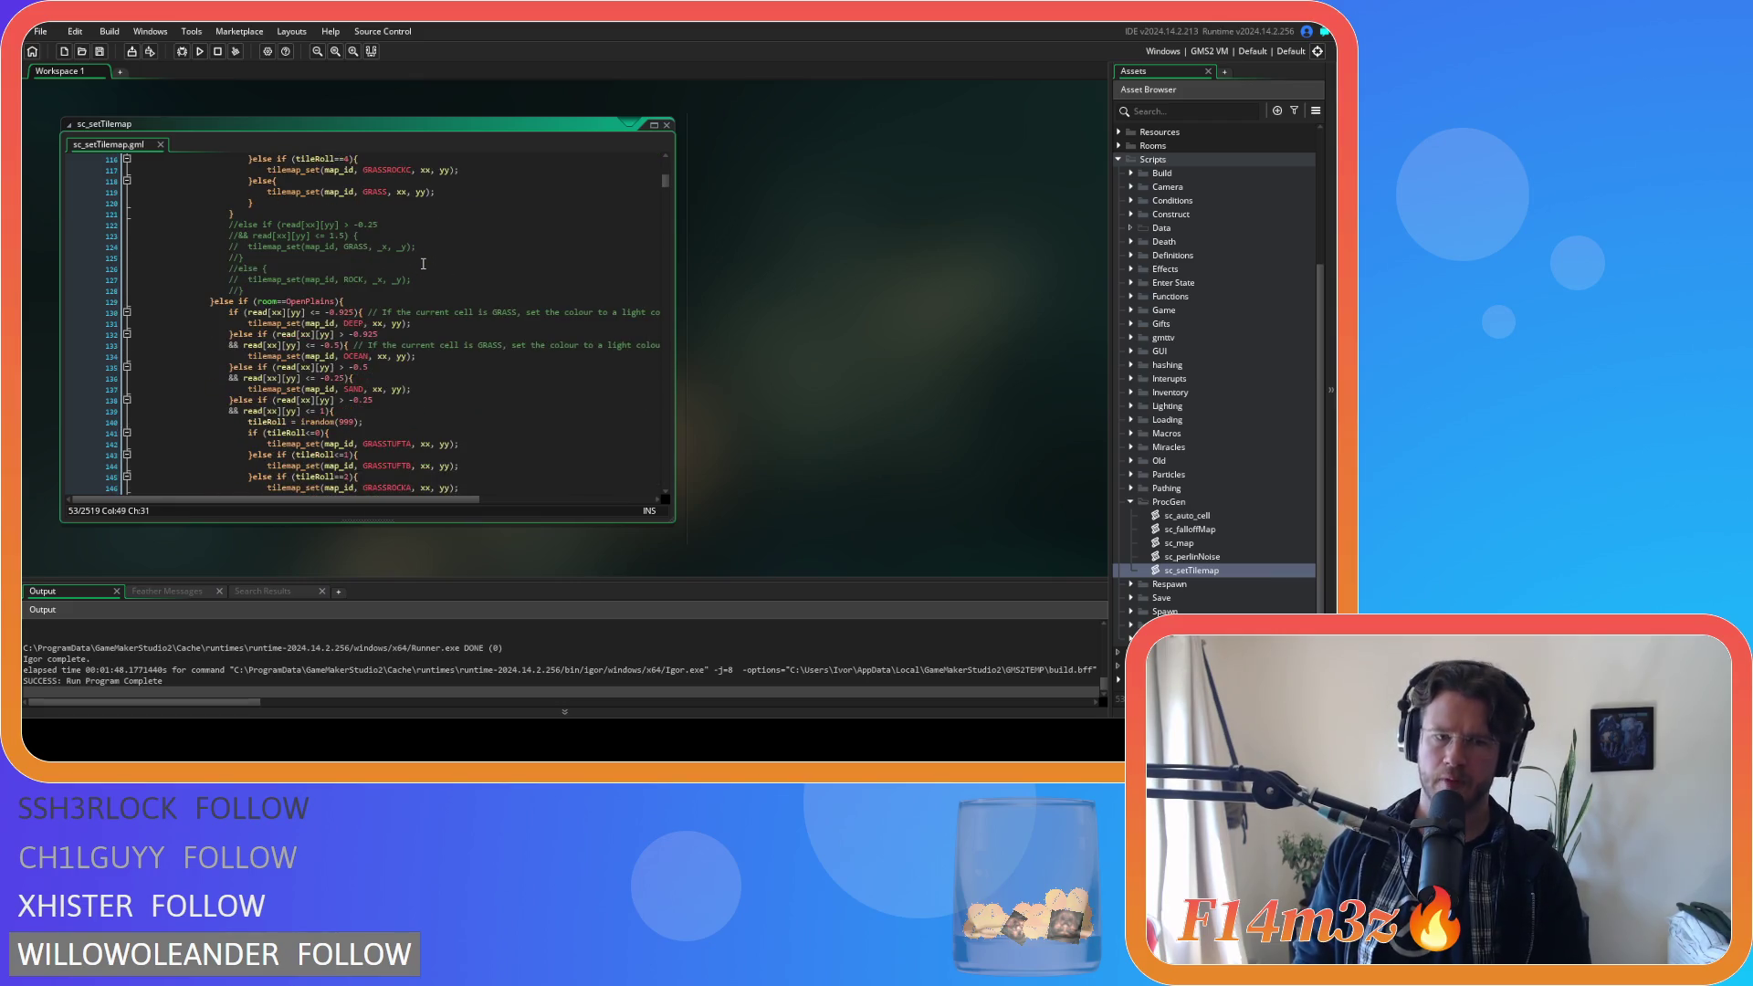